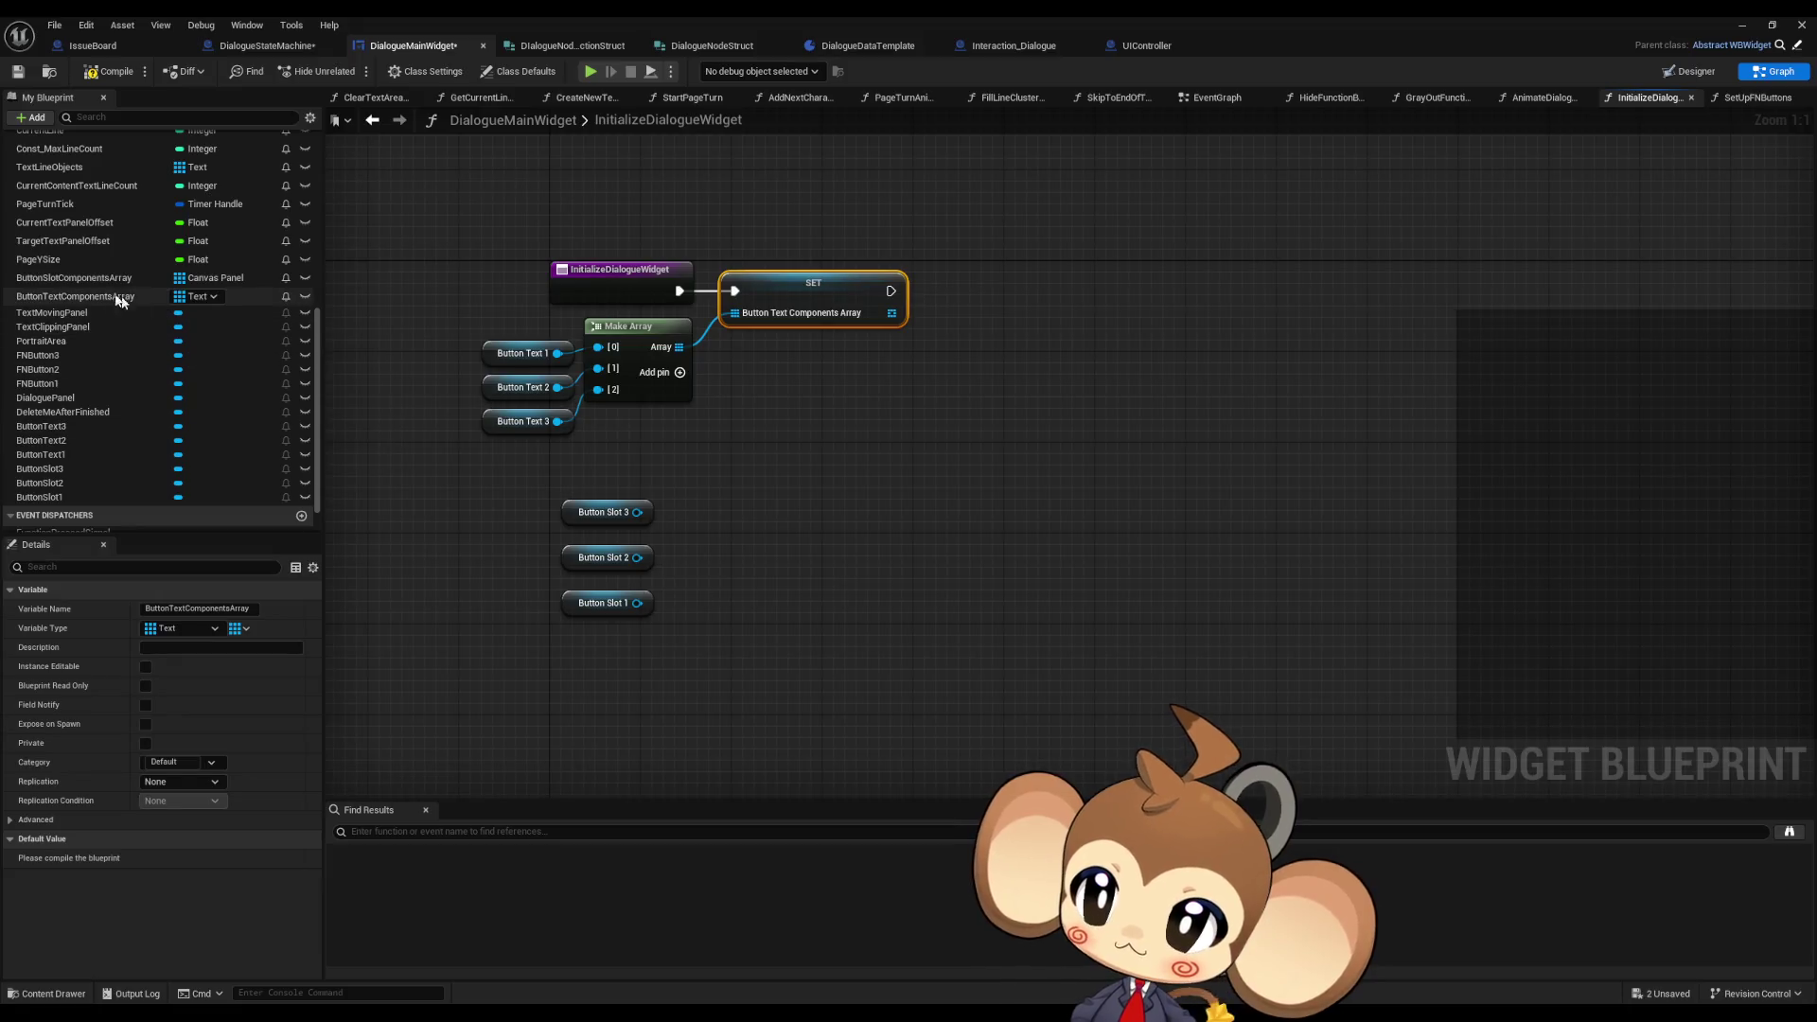
- Add a ButtonSlotComponentsArray setter to the flow, fed by a Make Array of Button Slots 1–3
mouse_move(75, 277)
mouse_down()
mouse_move(923, 392)
mouse_move(767, 469)
mouse_move(752, 497)
mouse_up()
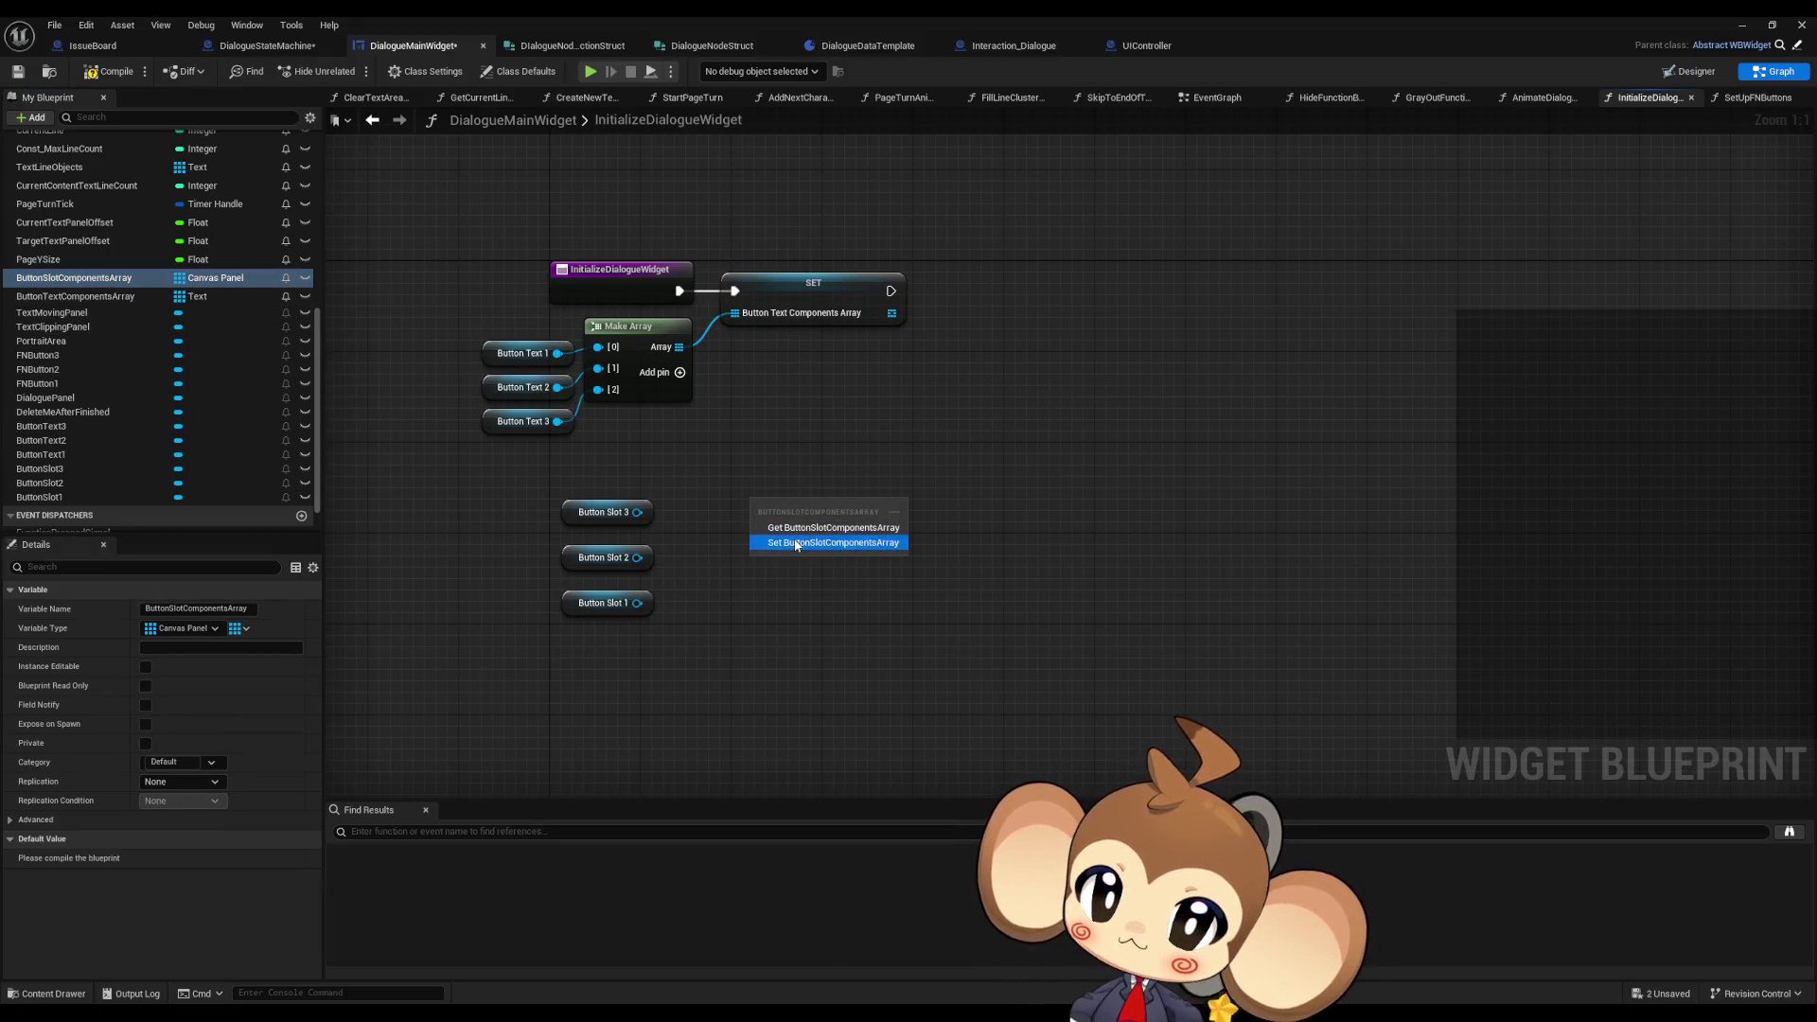
click(804, 544)
mouse_move(914, 506)
mouse_down()
mouse_move(735, 290)
mouse_move(757, 507)
mouse_move(719, 577)
mouse_up()
text(make array)
key(Return)
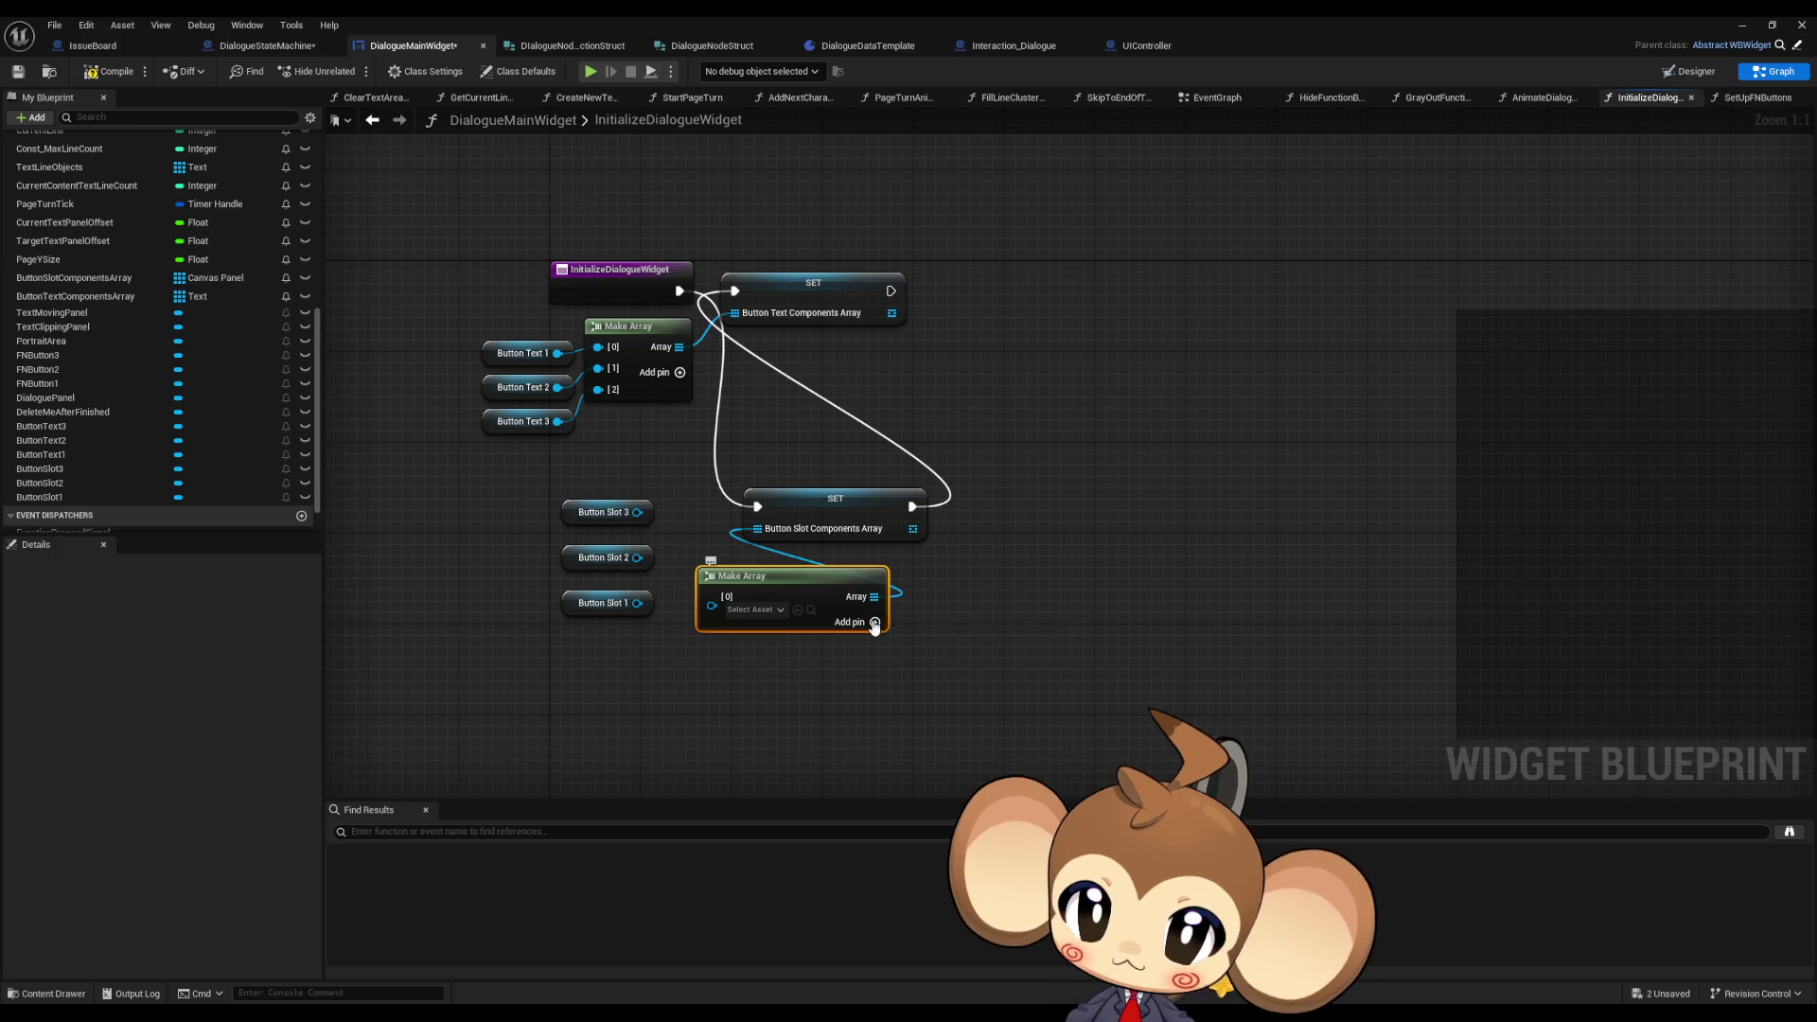
click(871, 623)
click(871, 622)
drag(712, 681, 640, 605)
drag(712, 643, 638, 559)
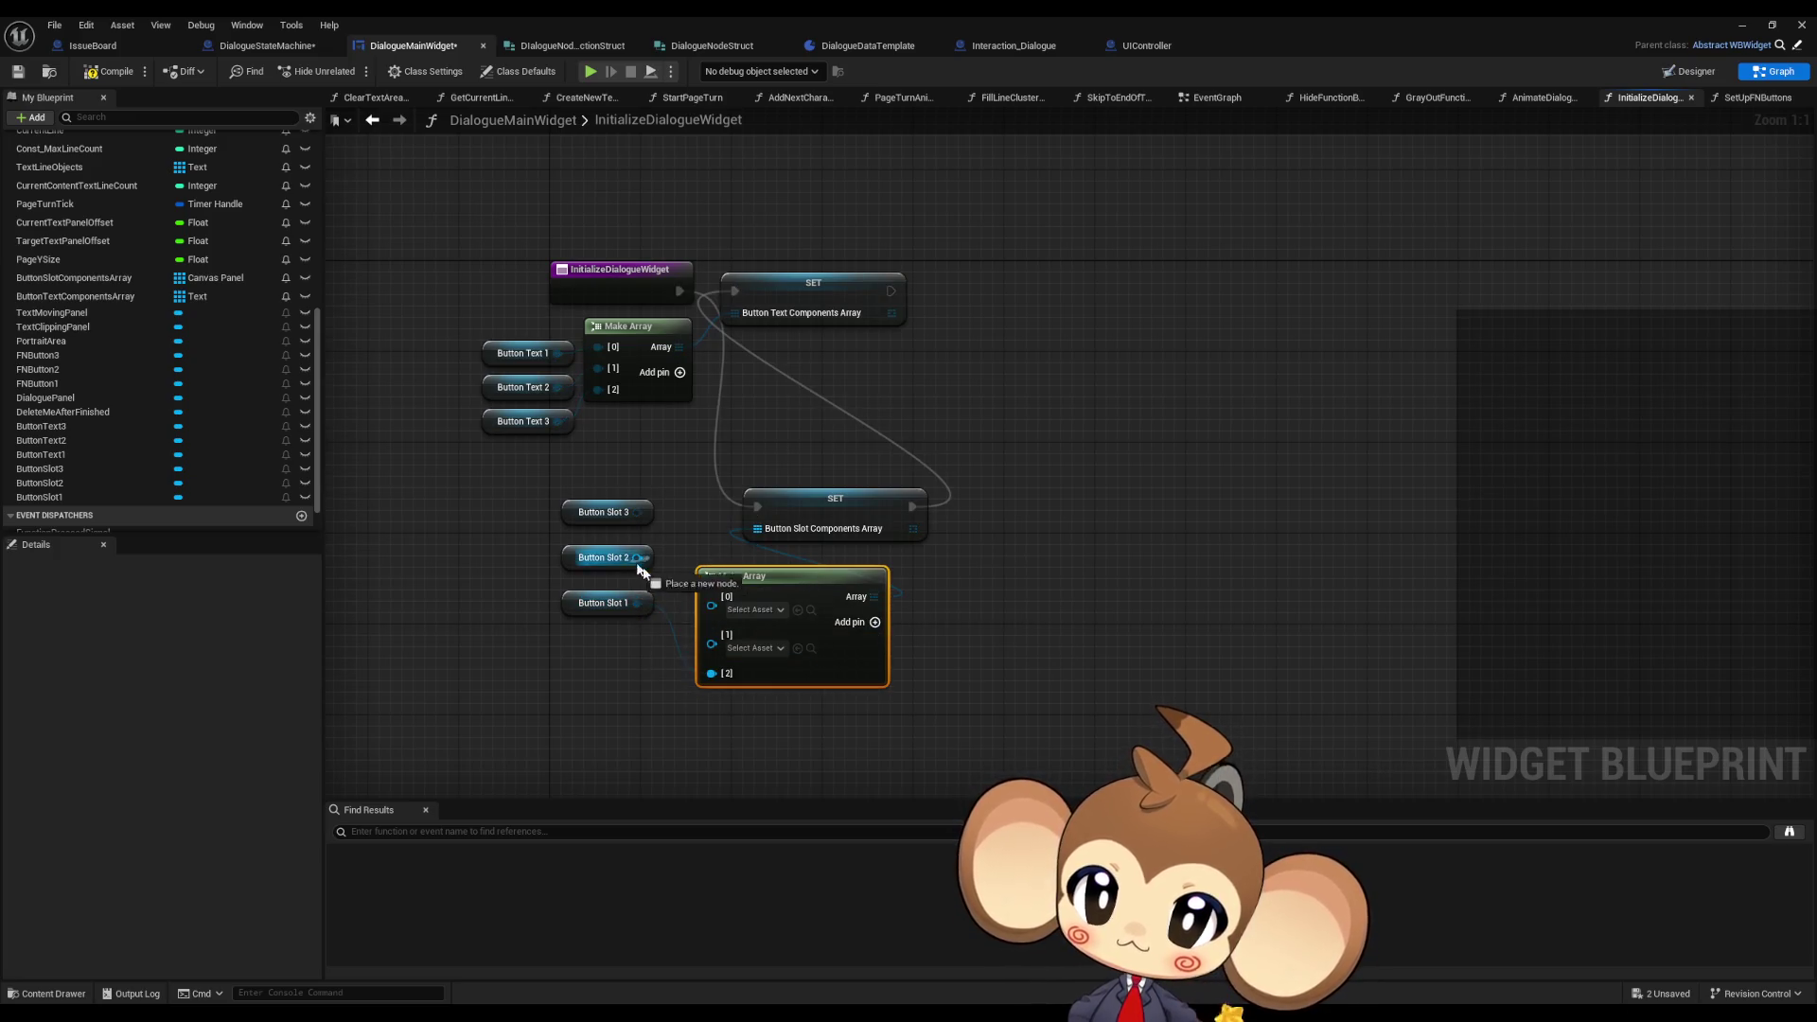
drag(712, 605, 638, 512)
- Line up both array setters beside the function entry and reorder the slot nodes and Make Array
mouse_move(809, 313)
mouse_down()
mouse_move(948, 372)
mouse_move(1049, 526)
mouse_up()
drag(814, 459, 984, 510)
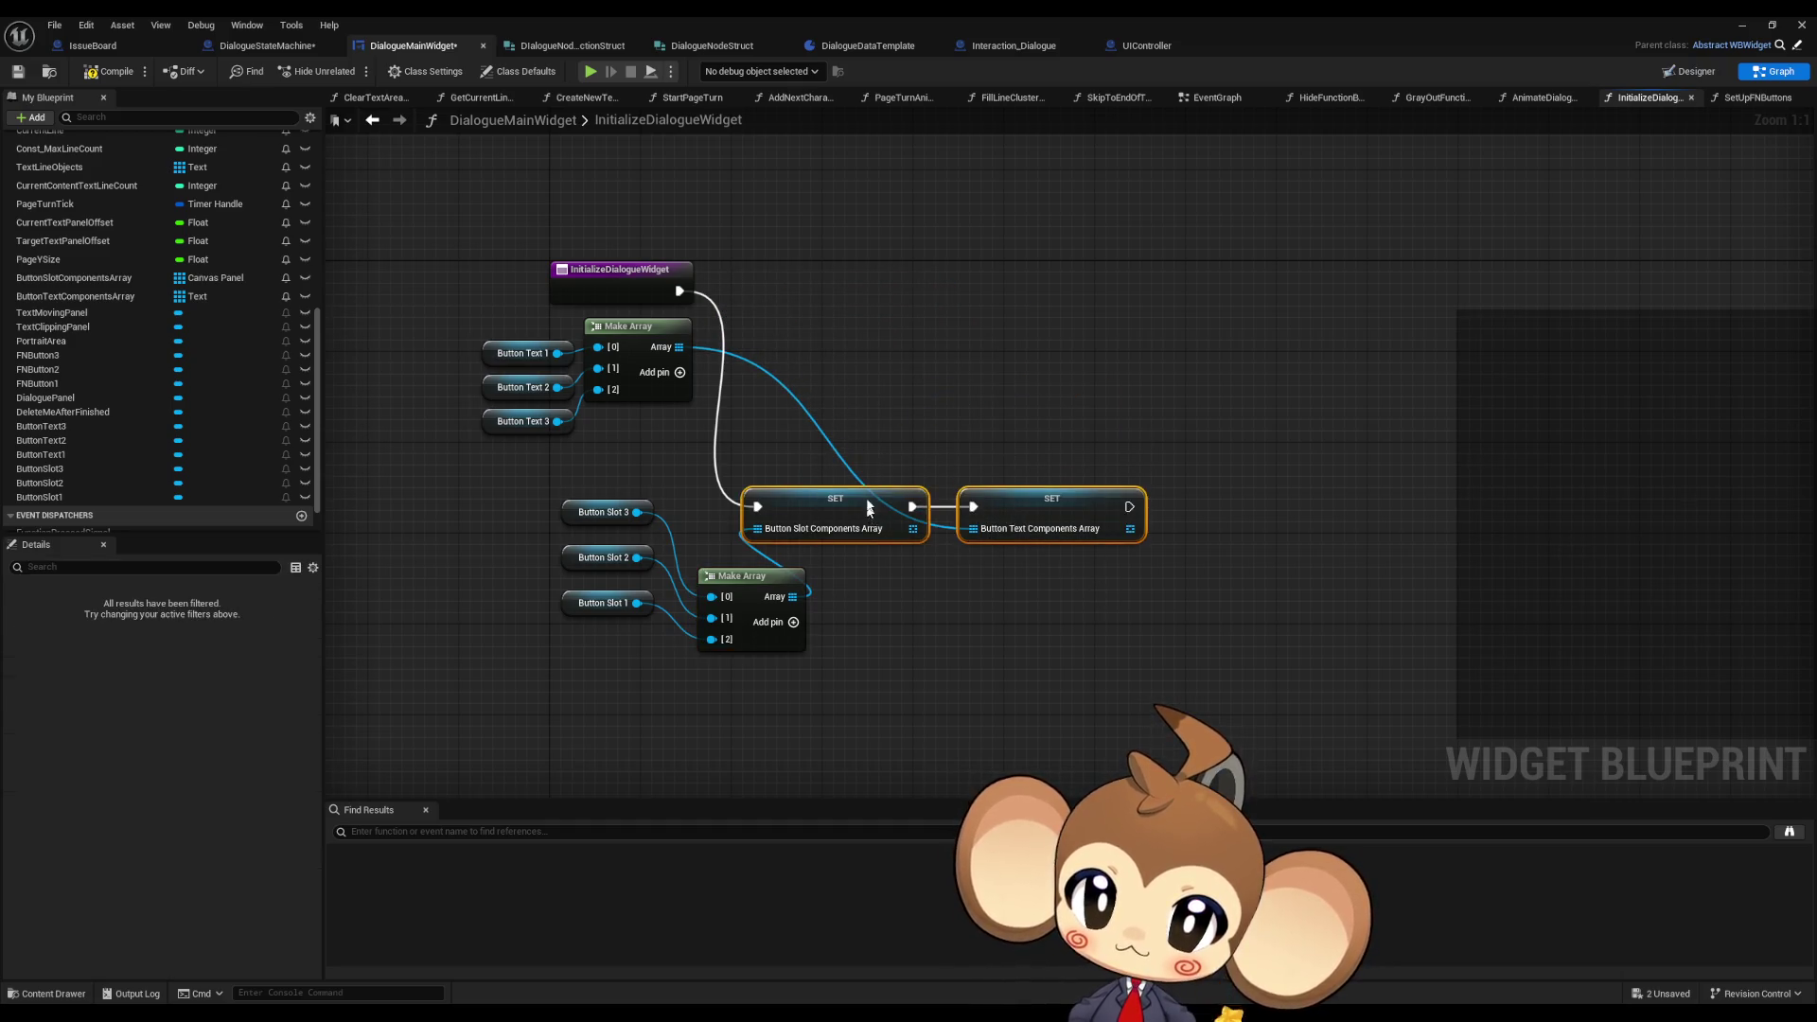
drag(860, 509, 836, 293)
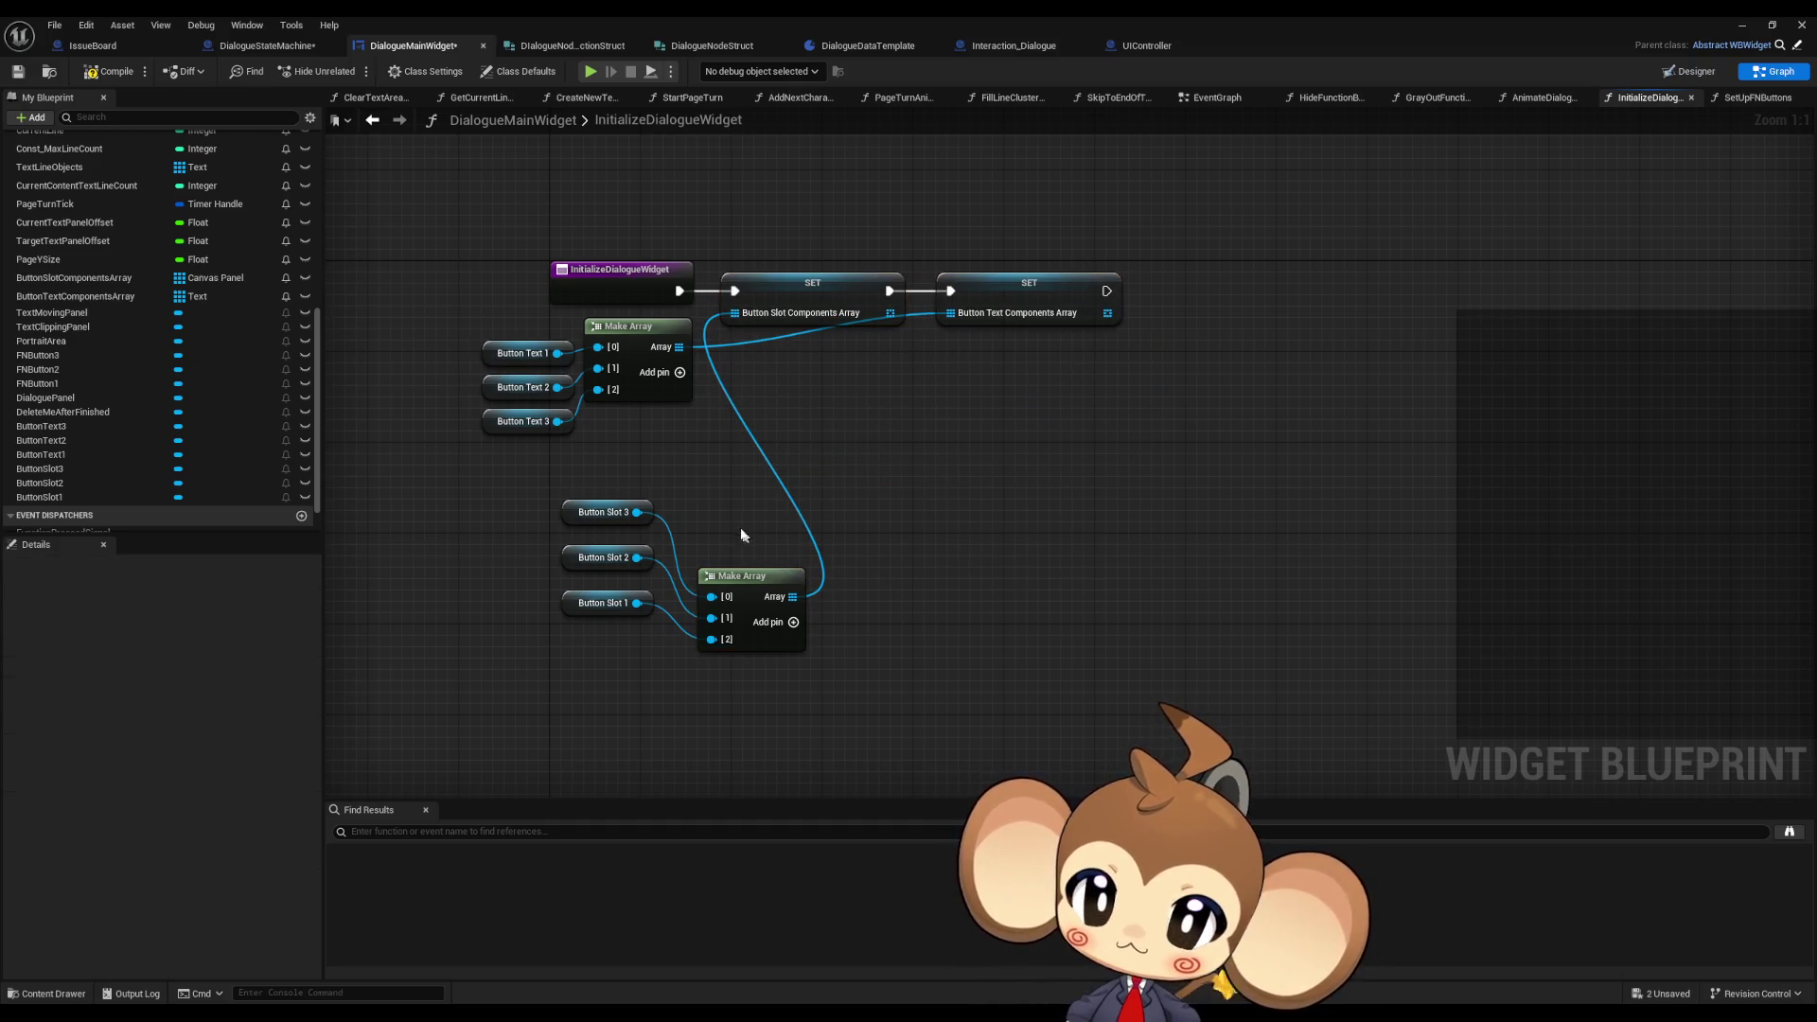
click(601, 552)
drag(588, 601, 589, 579)
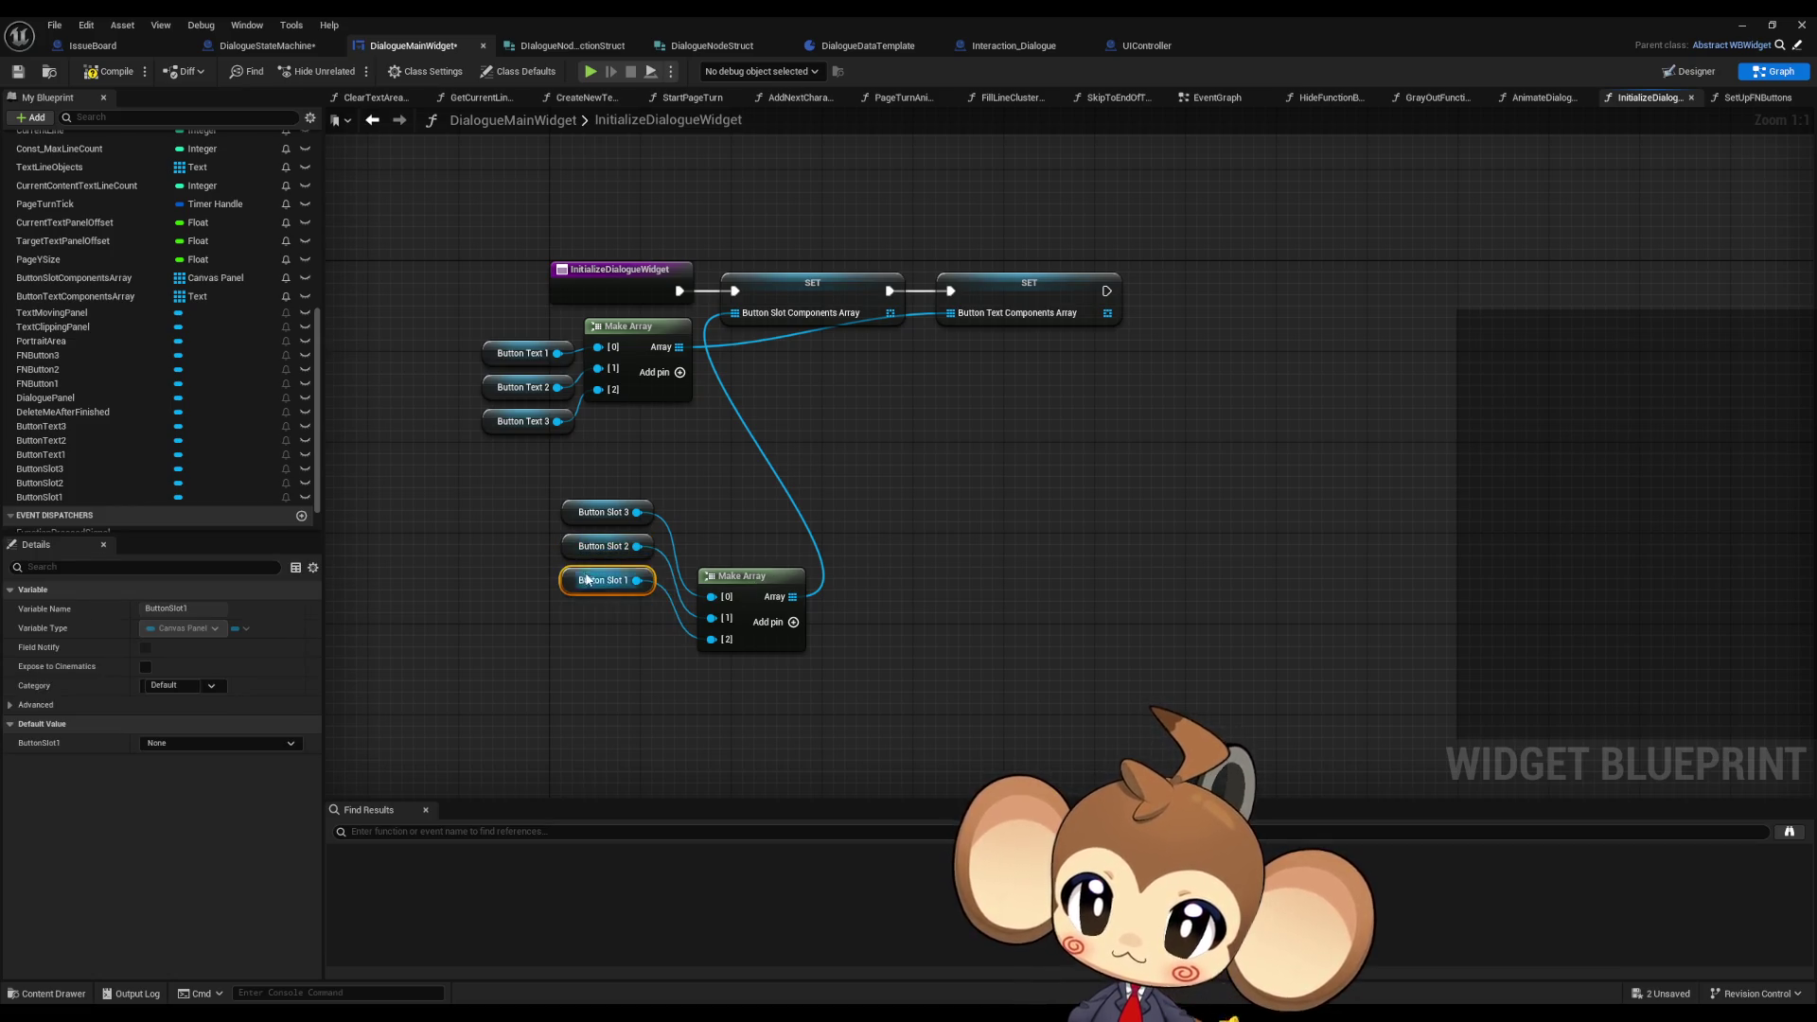
drag(760, 587, 729, 504)
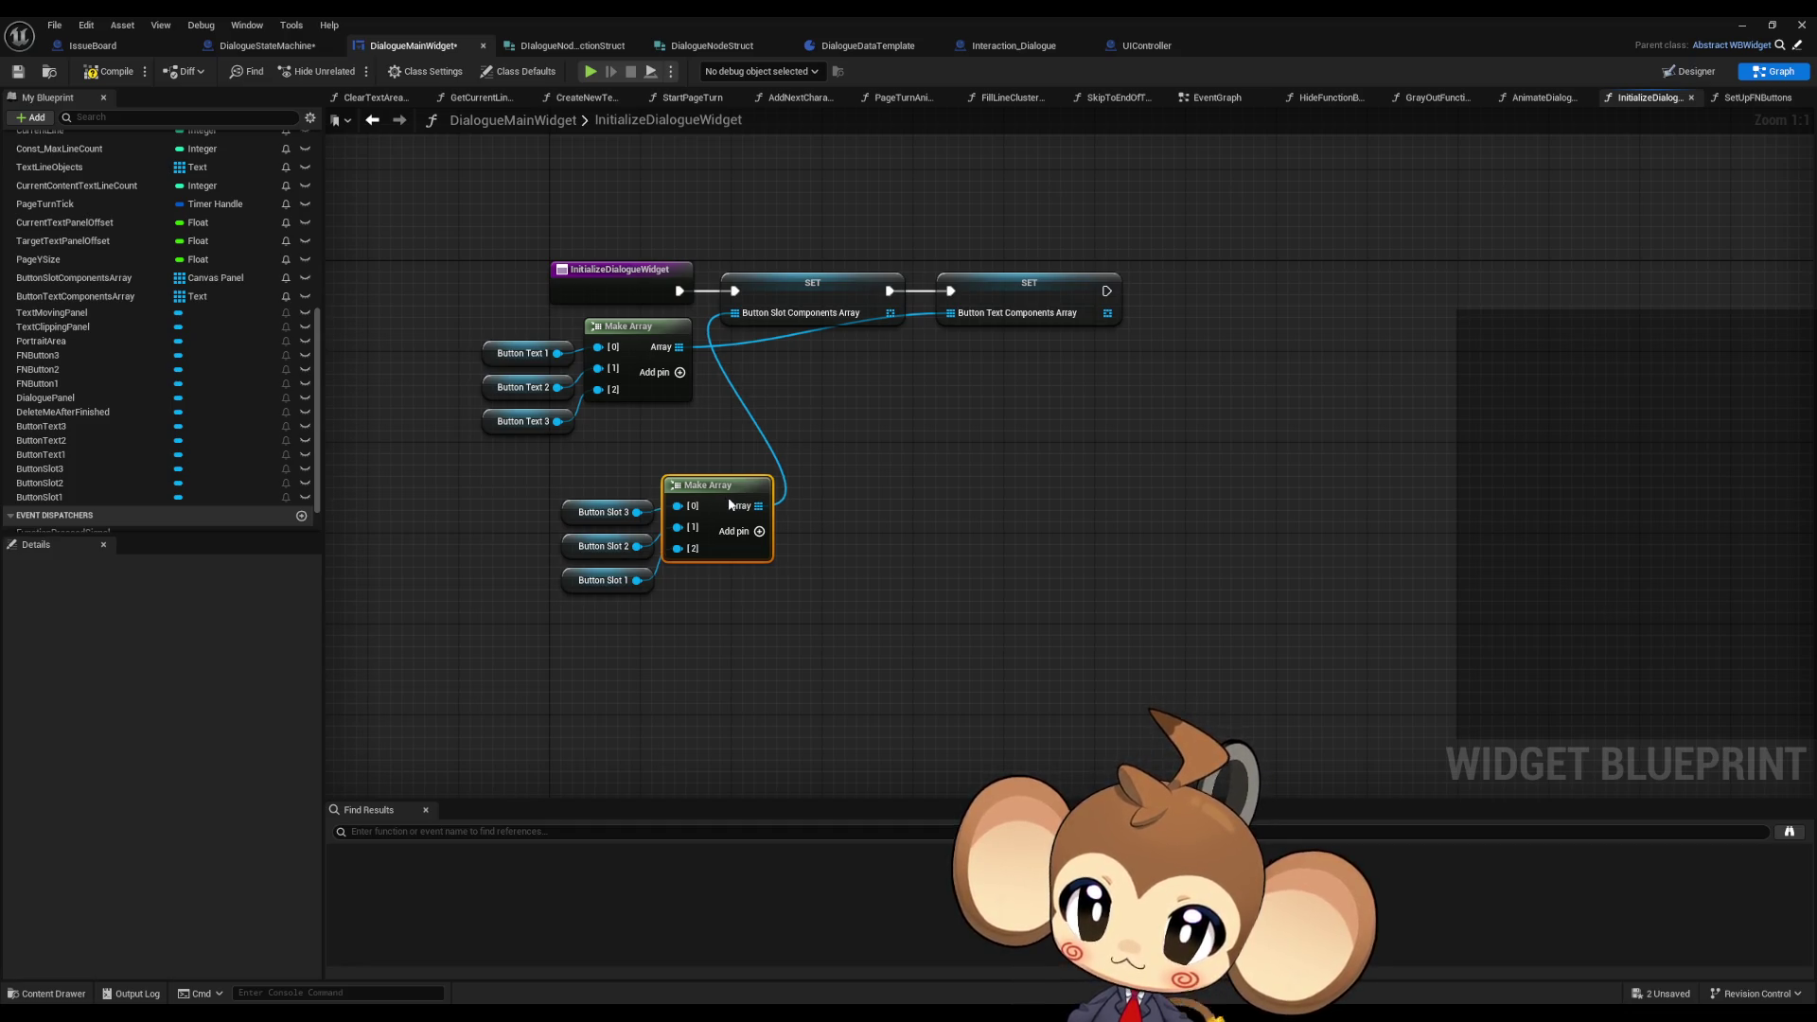
- Regroup the Button Text nodes and the Button Slot nodes with their arrays beside the setters
drag(494, 336, 661, 416)
mouse_move(634, 333)
mouse_down()
mouse_move(893, 378)
mouse_move(839, 359)
mouse_up()
drag(552, 466, 721, 541)
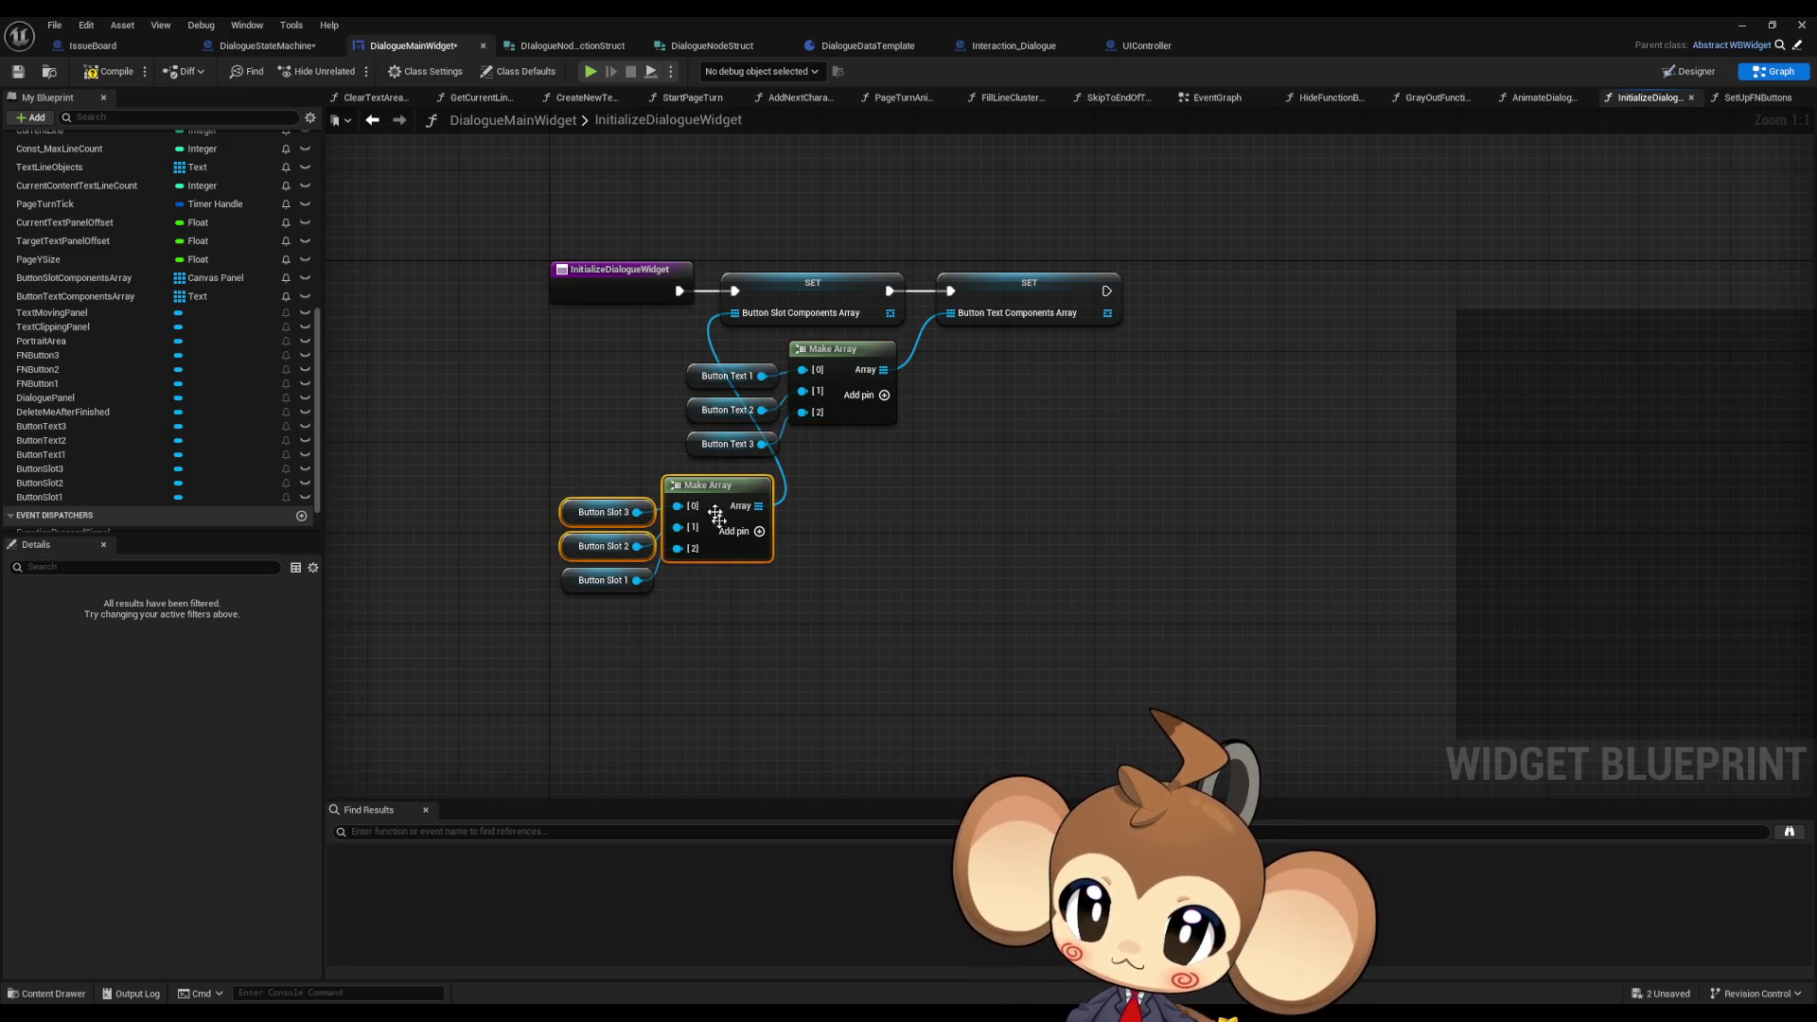
drag(558, 501, 752, 594)
mouse_move(716, 487)
mouse_down()
mouse_move(653, 374)
mouse_move(608, 353)
mouse_up()
click(630, 534)
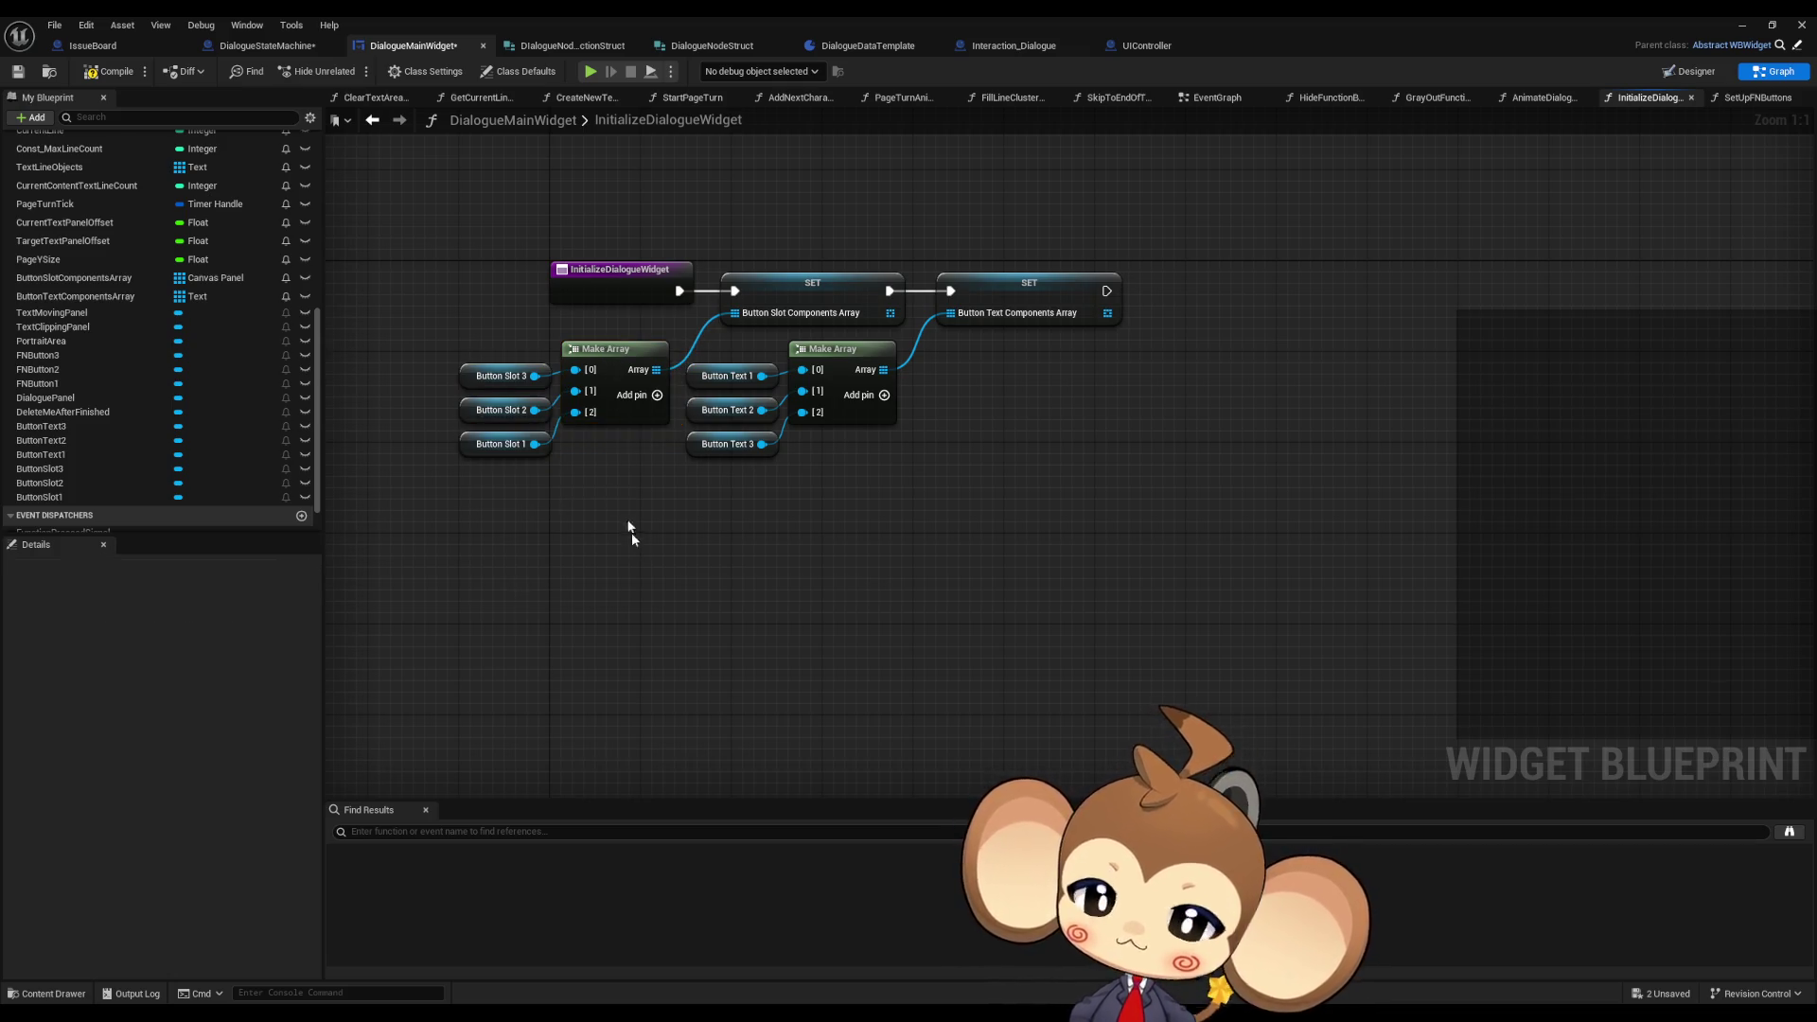
- Save the widget blueprint and open the SetUpFNButtons function graph
click(111, 71)
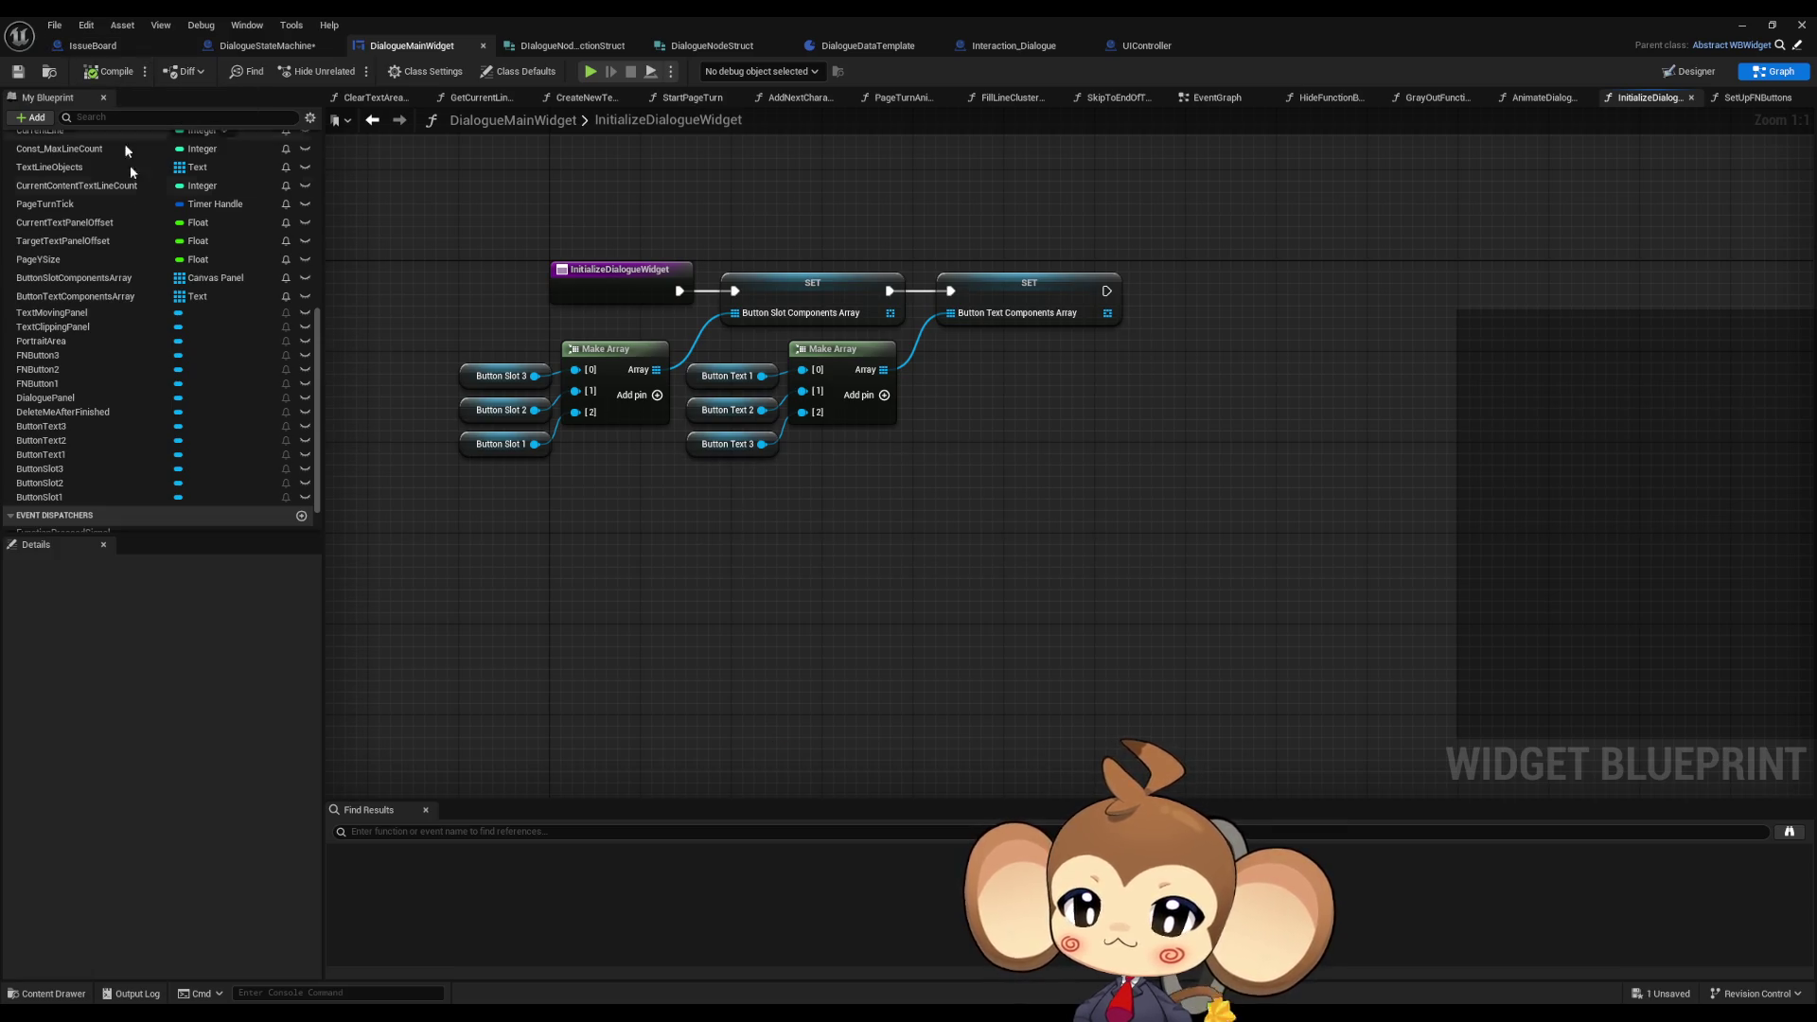
scroll(139, 339, up, 3)
scroll(139, 339, up, 5)
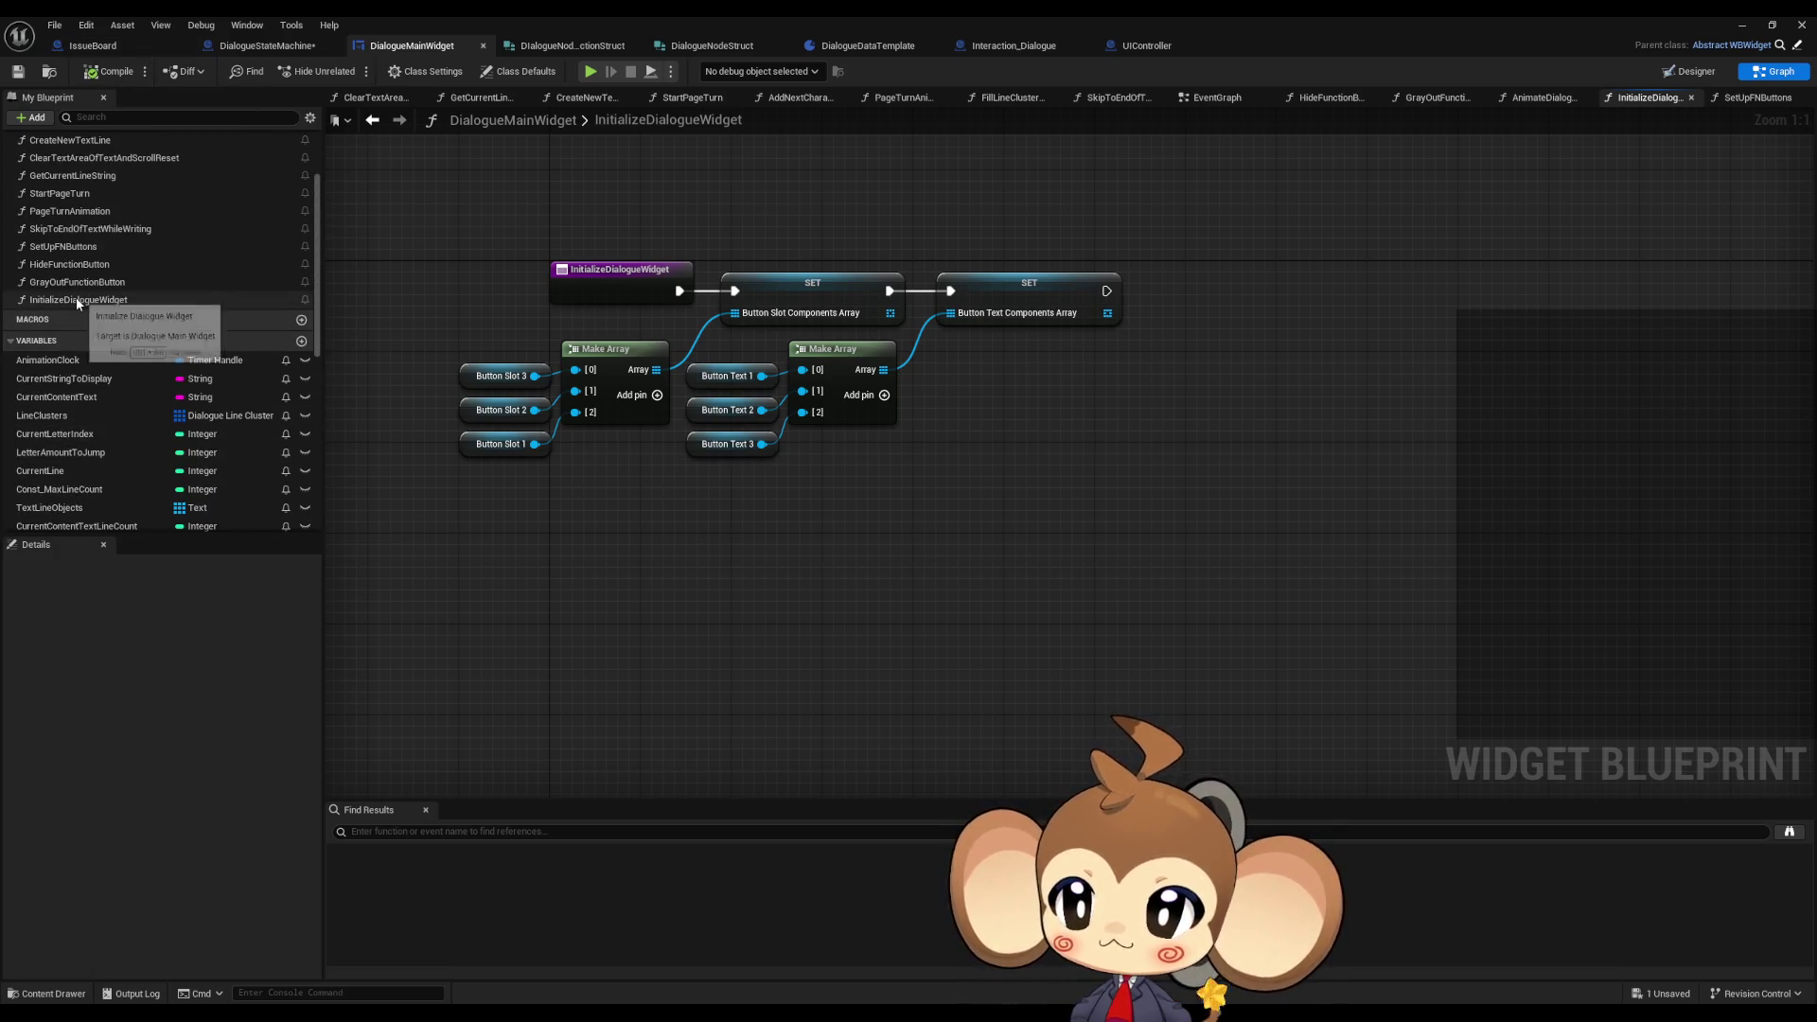
double_click(65, 246)
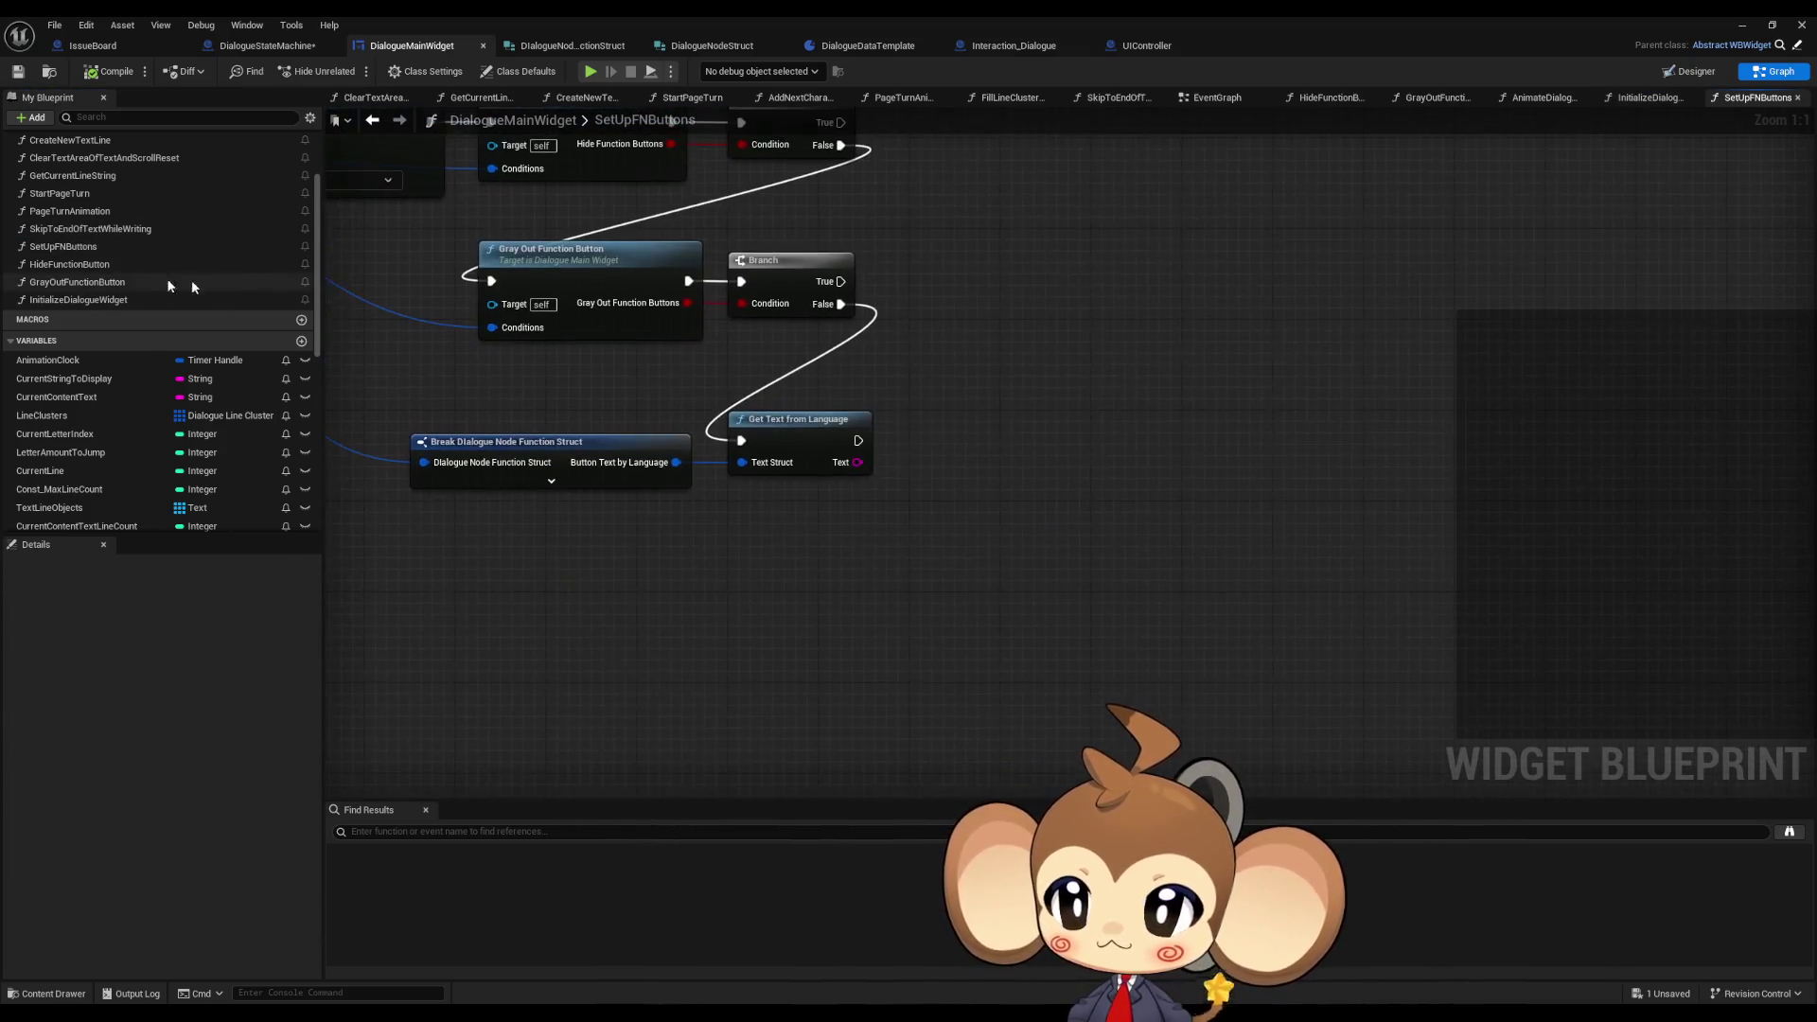
scroll(146, 373, down, 5)
- Add a ButtonTextComponentsArray getter near the loop nodes, deleting the accidental setter
click(65, 409)
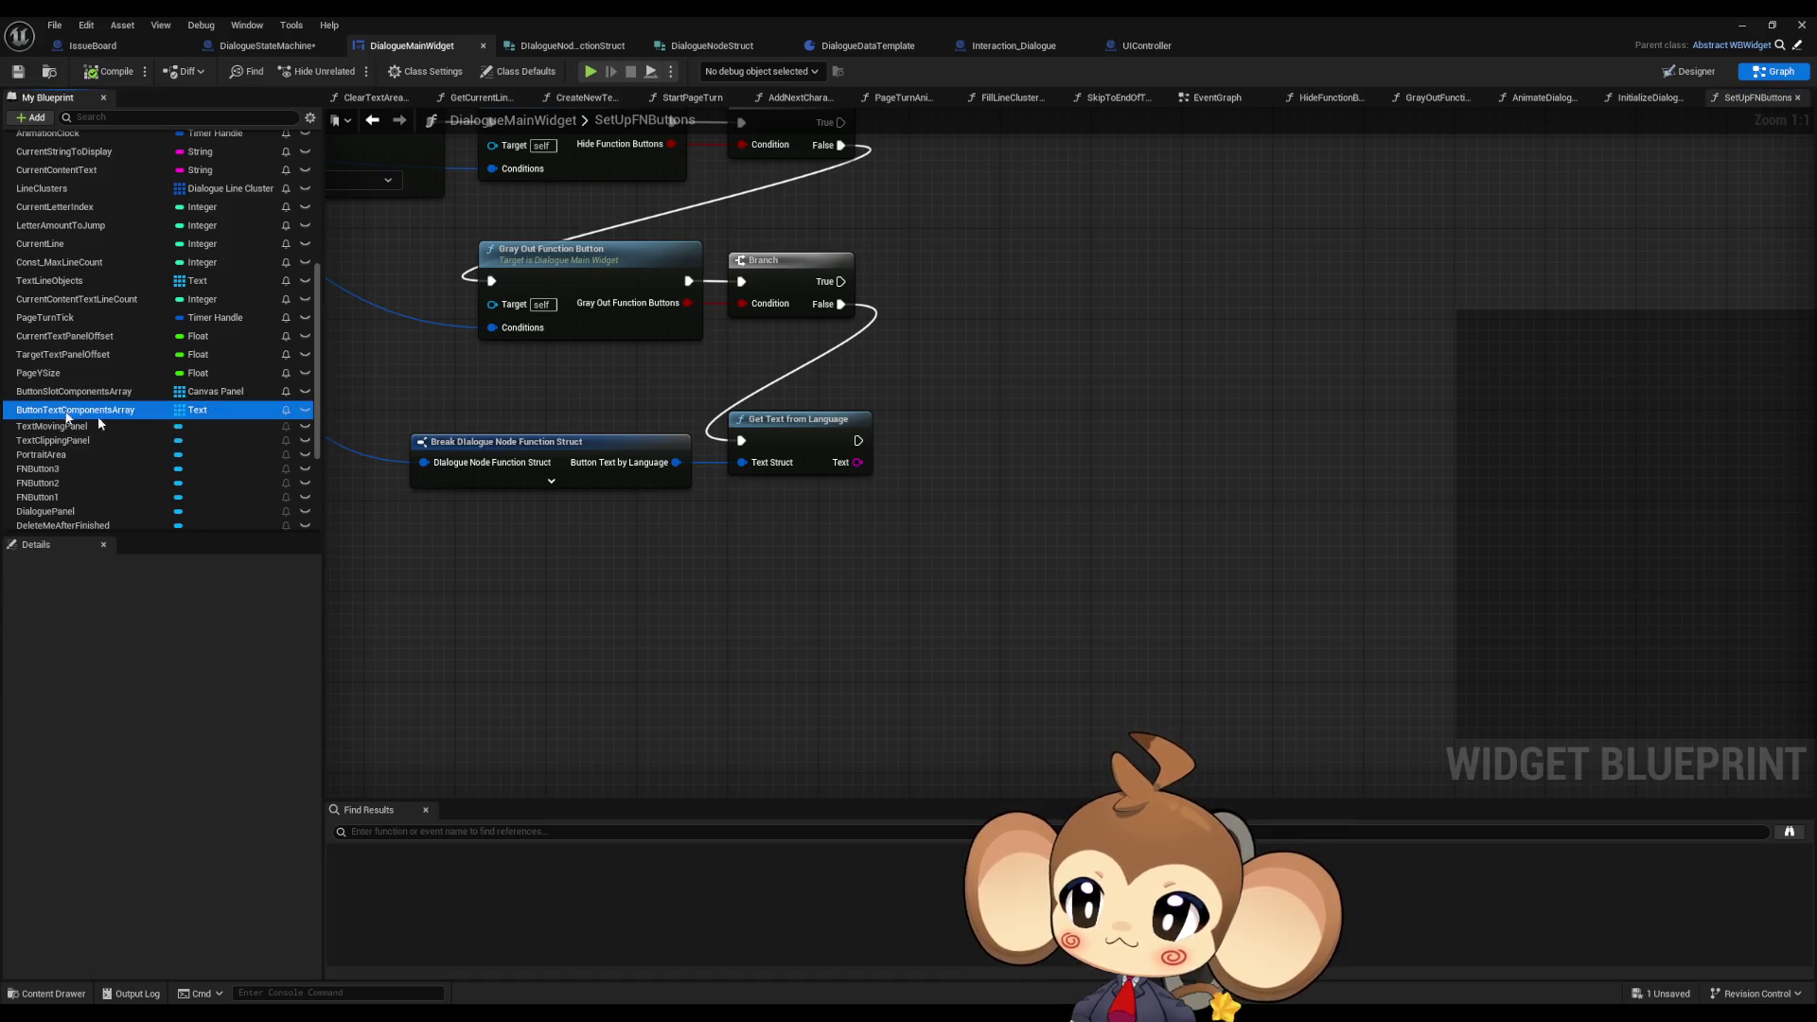
drag(819, 603, 820, 603)
drag(64, 410, 842, 647)
click(925, 666)
click(819, 558)
key(Delete)
mouse_move(967, 649)
mouse_down()
mouse_move(858, 634)
mouse_move(780, 583)
mouse_move(939, 580)
mouse_up()
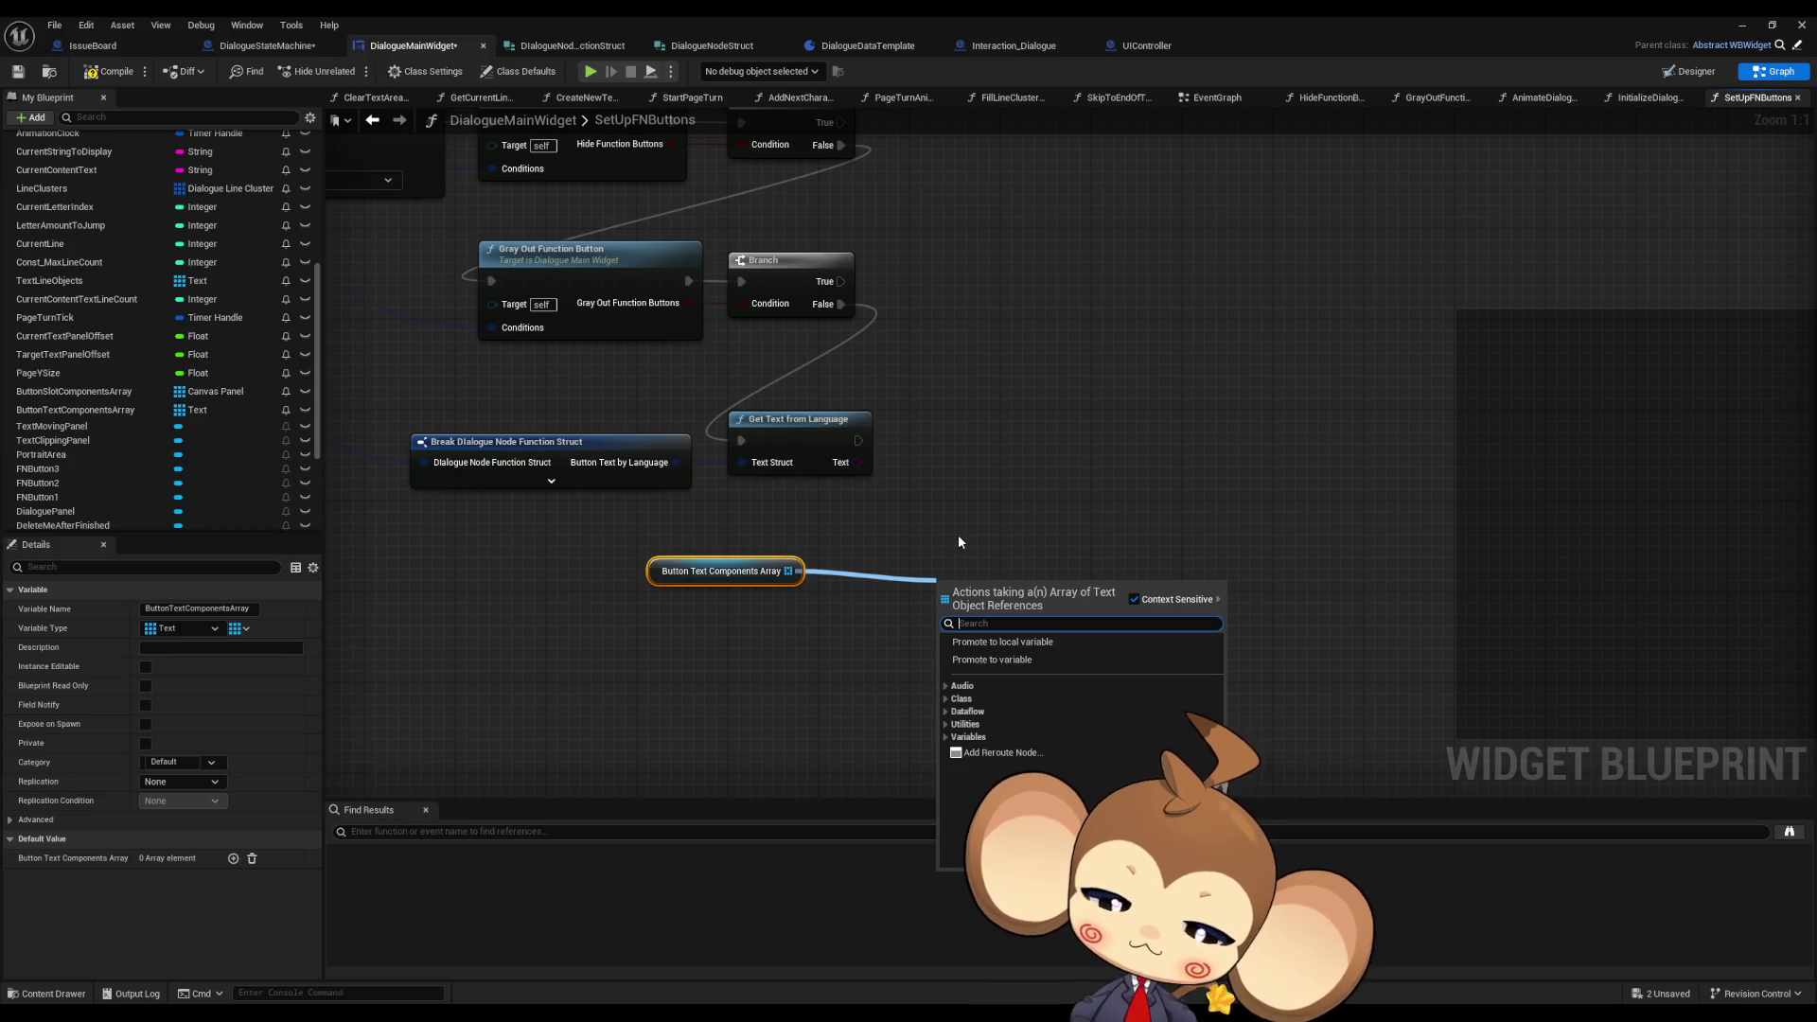
- Add a GET on the array indexed by the loop's Array Index
text(get)
key(Return)
scroll(957, 533, down, 3)
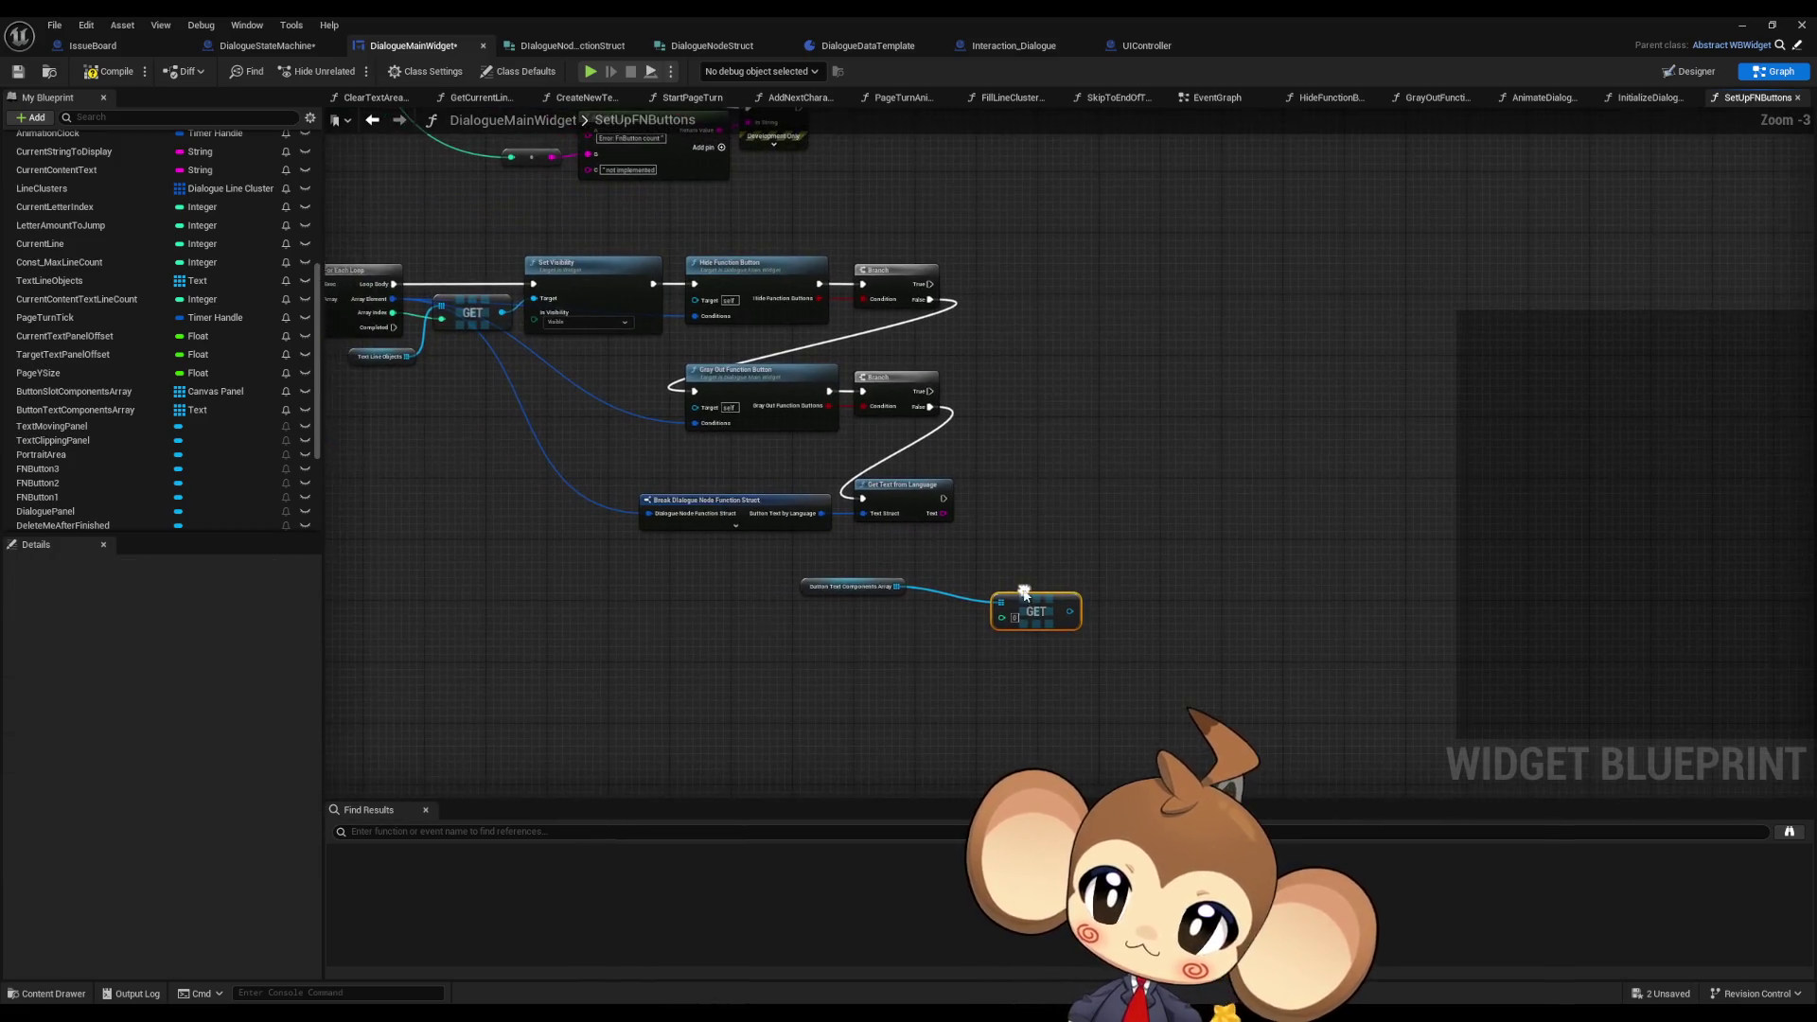
drag(1001, 617, 393, 312)
mouse_move(1064, 613)
mouse_down()
mouse_move(993, 610)
mouse_move(1088, 587)
mouse_up()
- Add a SetText (Text) node targeting the fetched text element
scroll(992, 610, up, 1)
scroll(992, 610, up, 2)
text(set text)
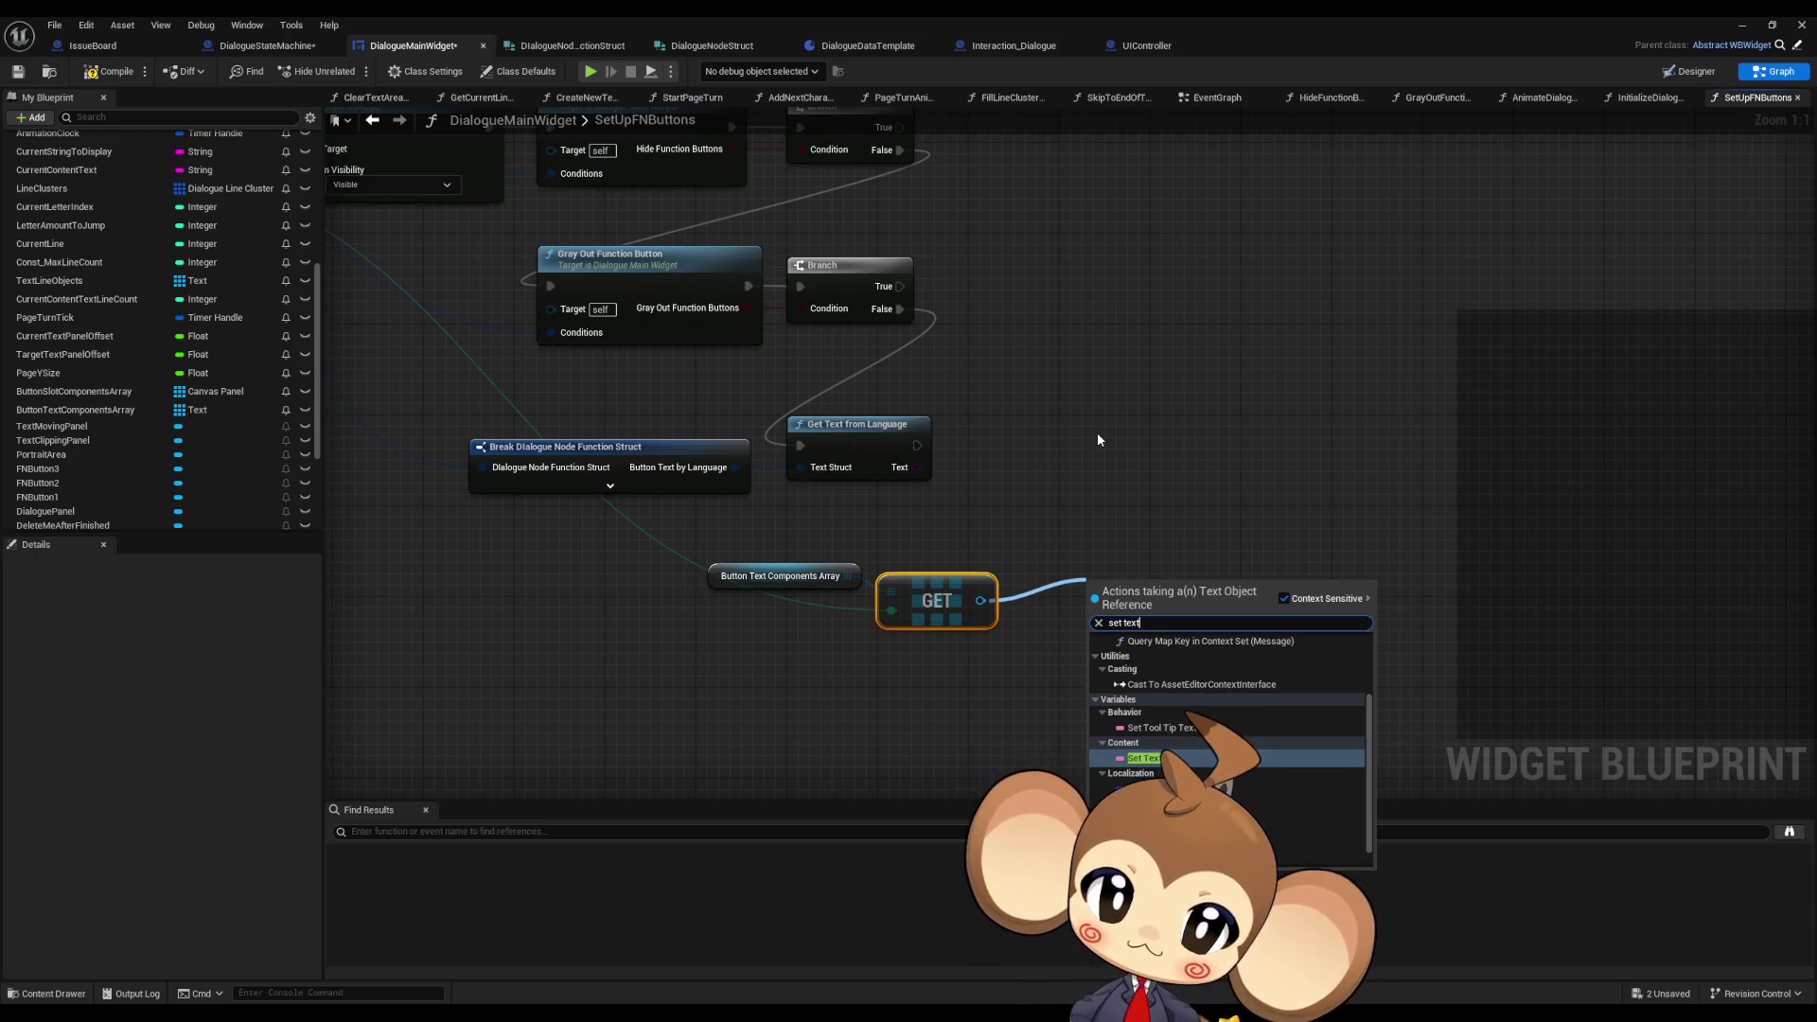
key(Return)
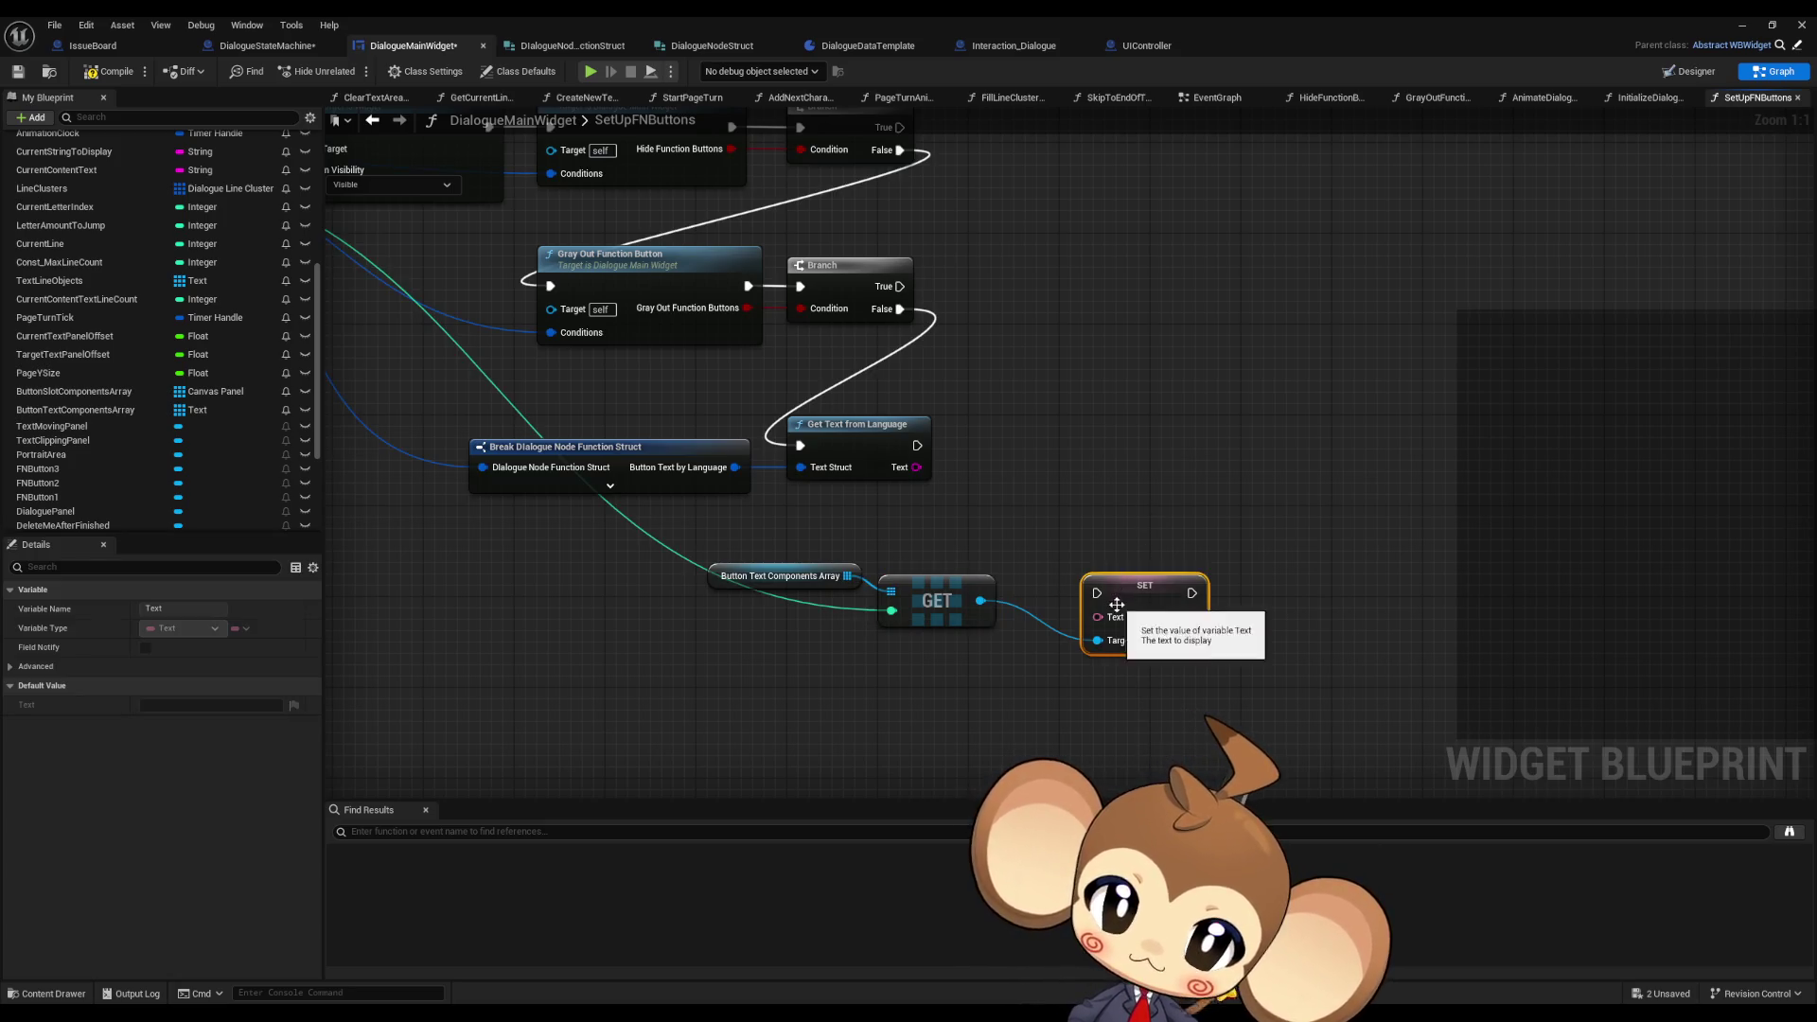
drag(981, 600, 1074, 550)
text(set)
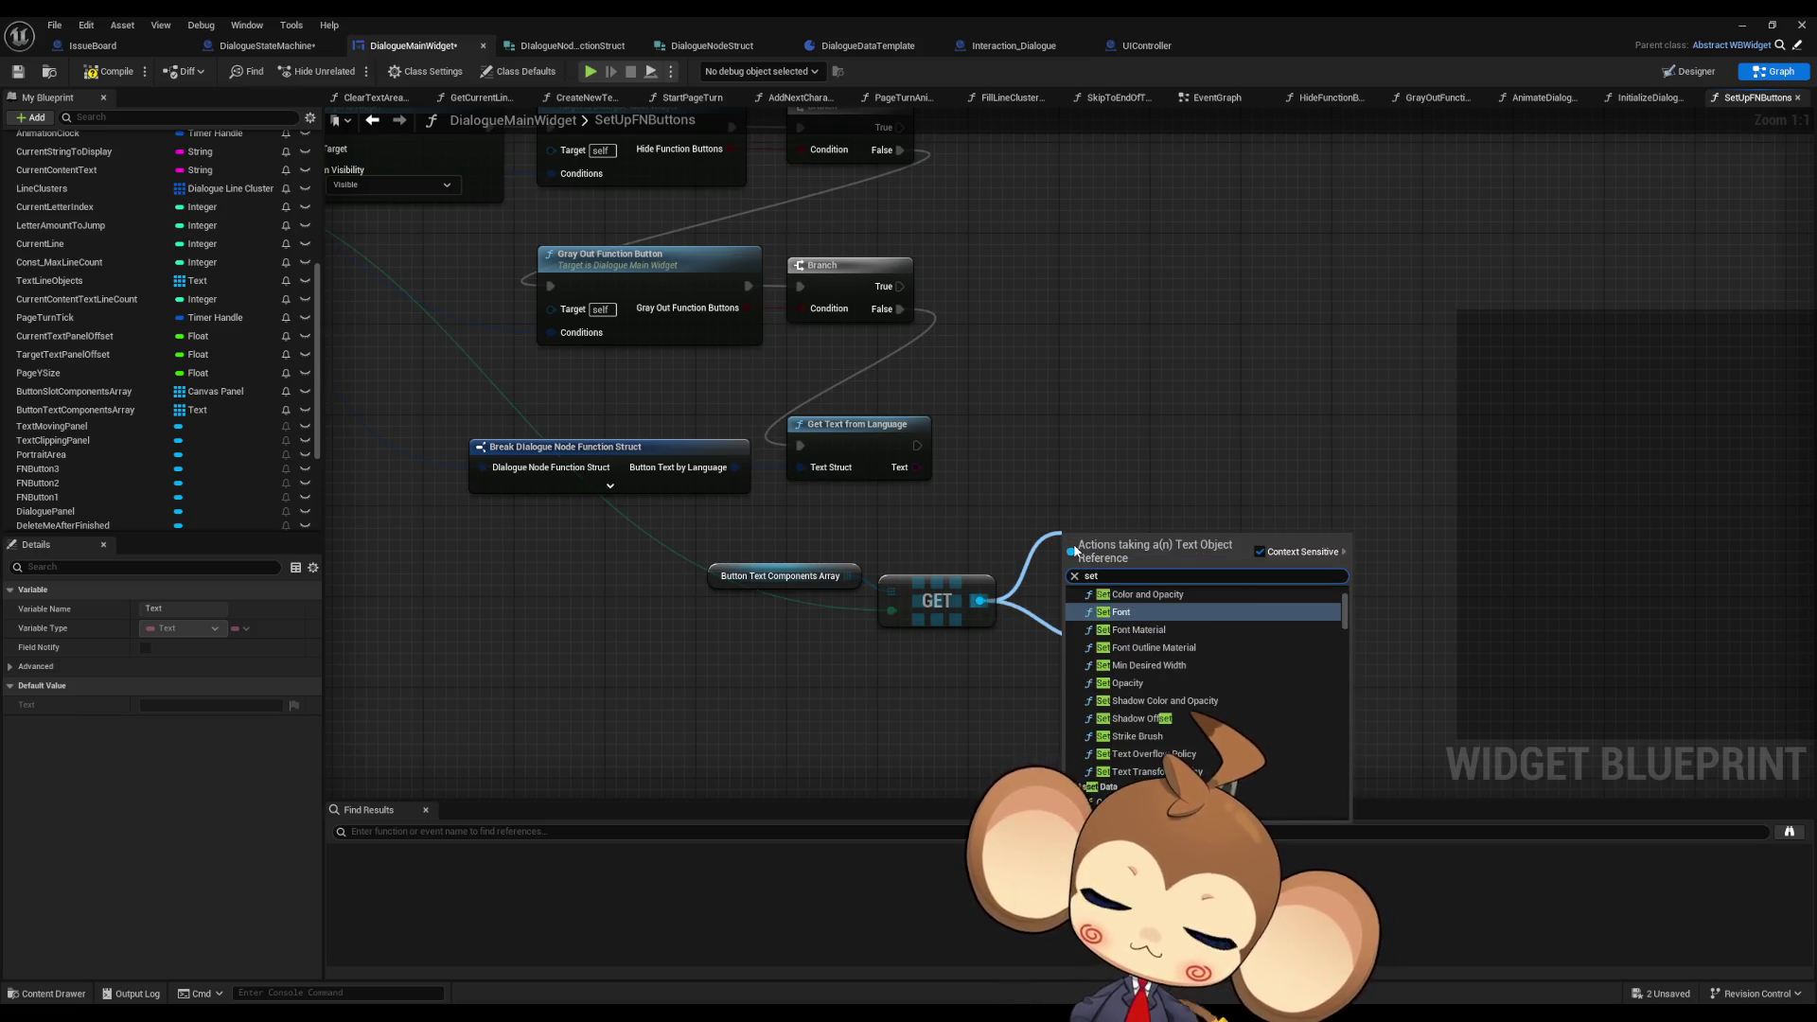
text( text)
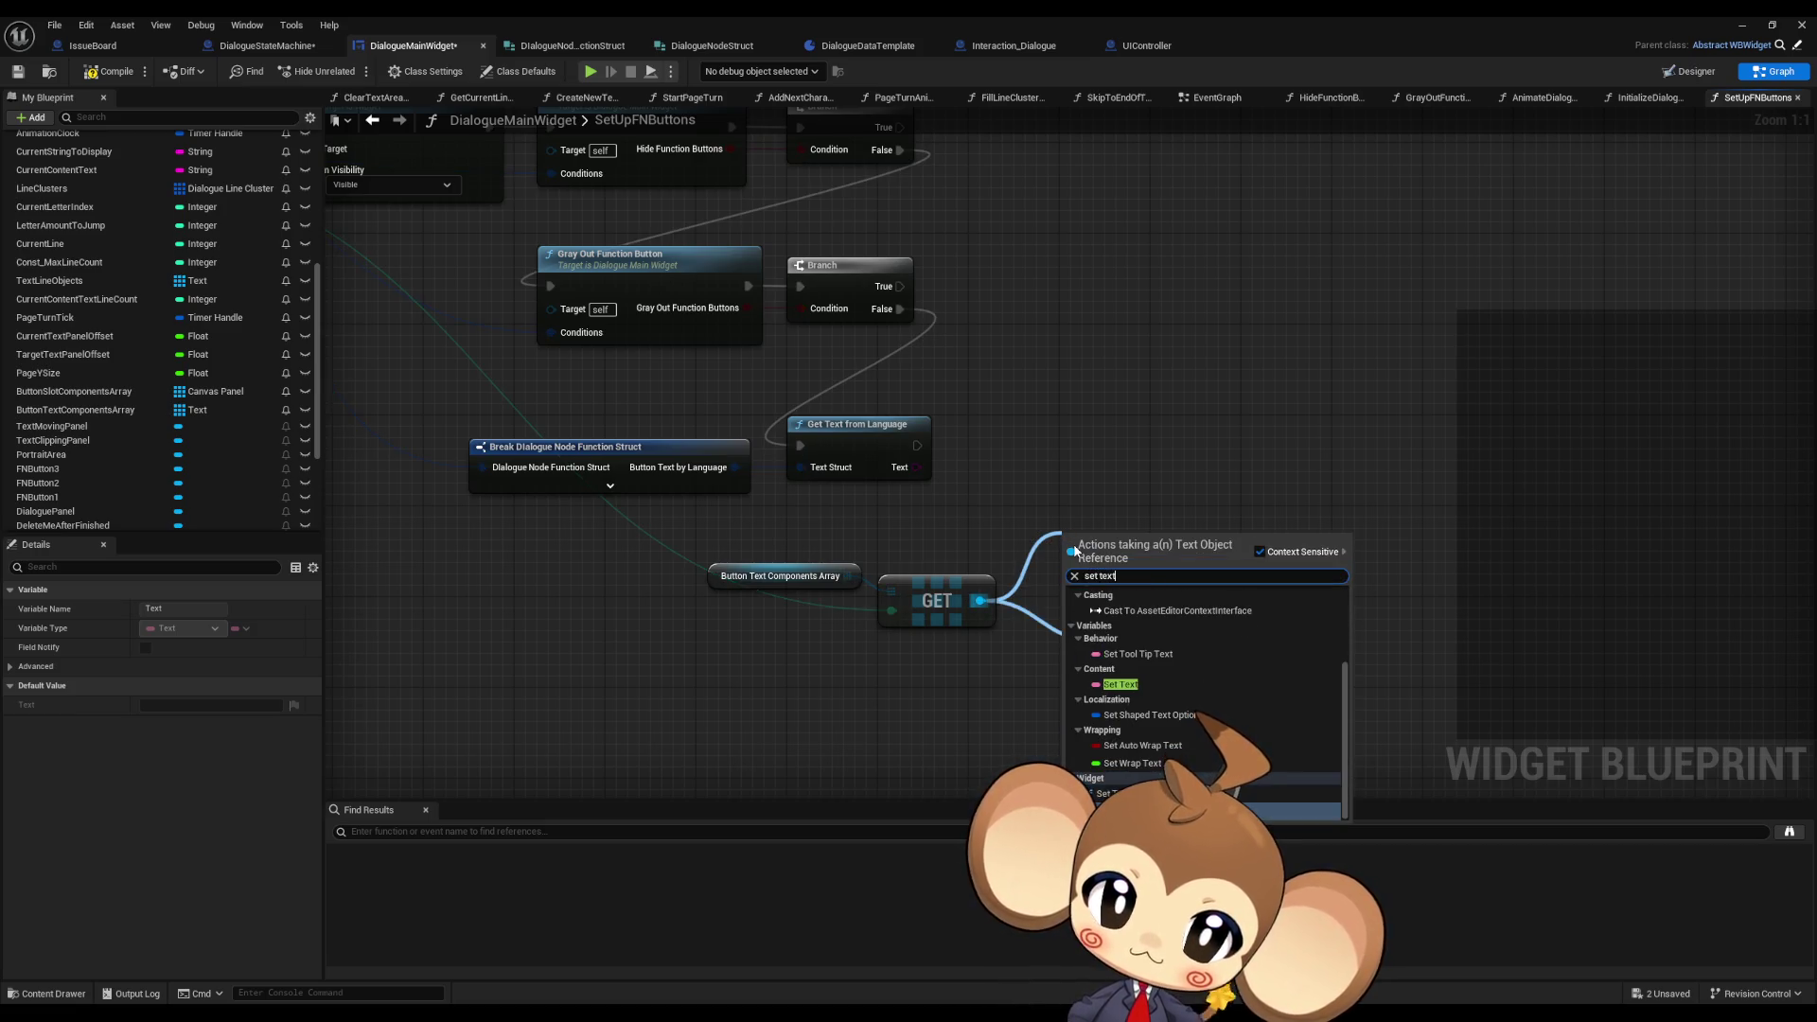
key(Return)
- Feed the language text through To Text into SetText and run it after Get Text from Language
mouse_move(1105, 626)
mouse_down()
mouse_move(950, 527)
mouse_move(913, 467)
mouse_up()
drag(1114, 569, 1193, 557)
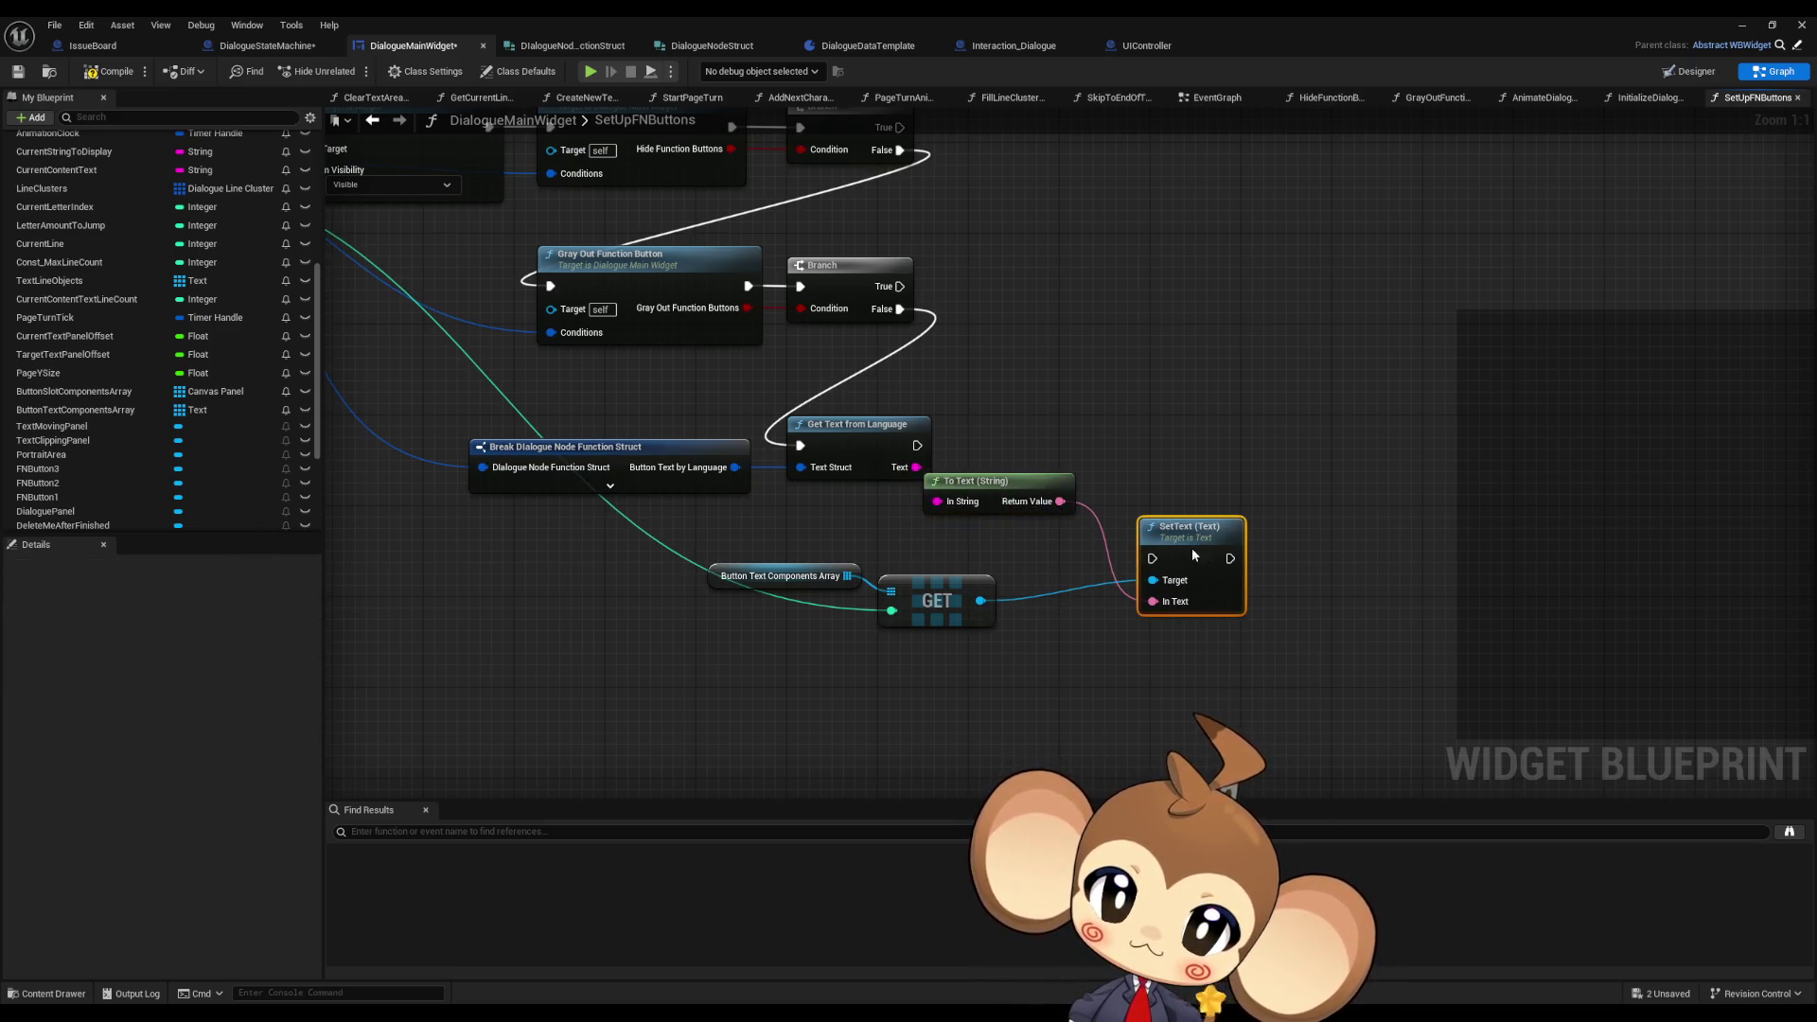
drag(993, 499, 1015, 510)
mouse_move(1188, 528)
mouse_down()
mouse_move(1198, 435)
mouse_move(917, 446)
mouse_up()
drag(1188, 464, 1177, 454)
drag(1016, 498, 1029, 486)
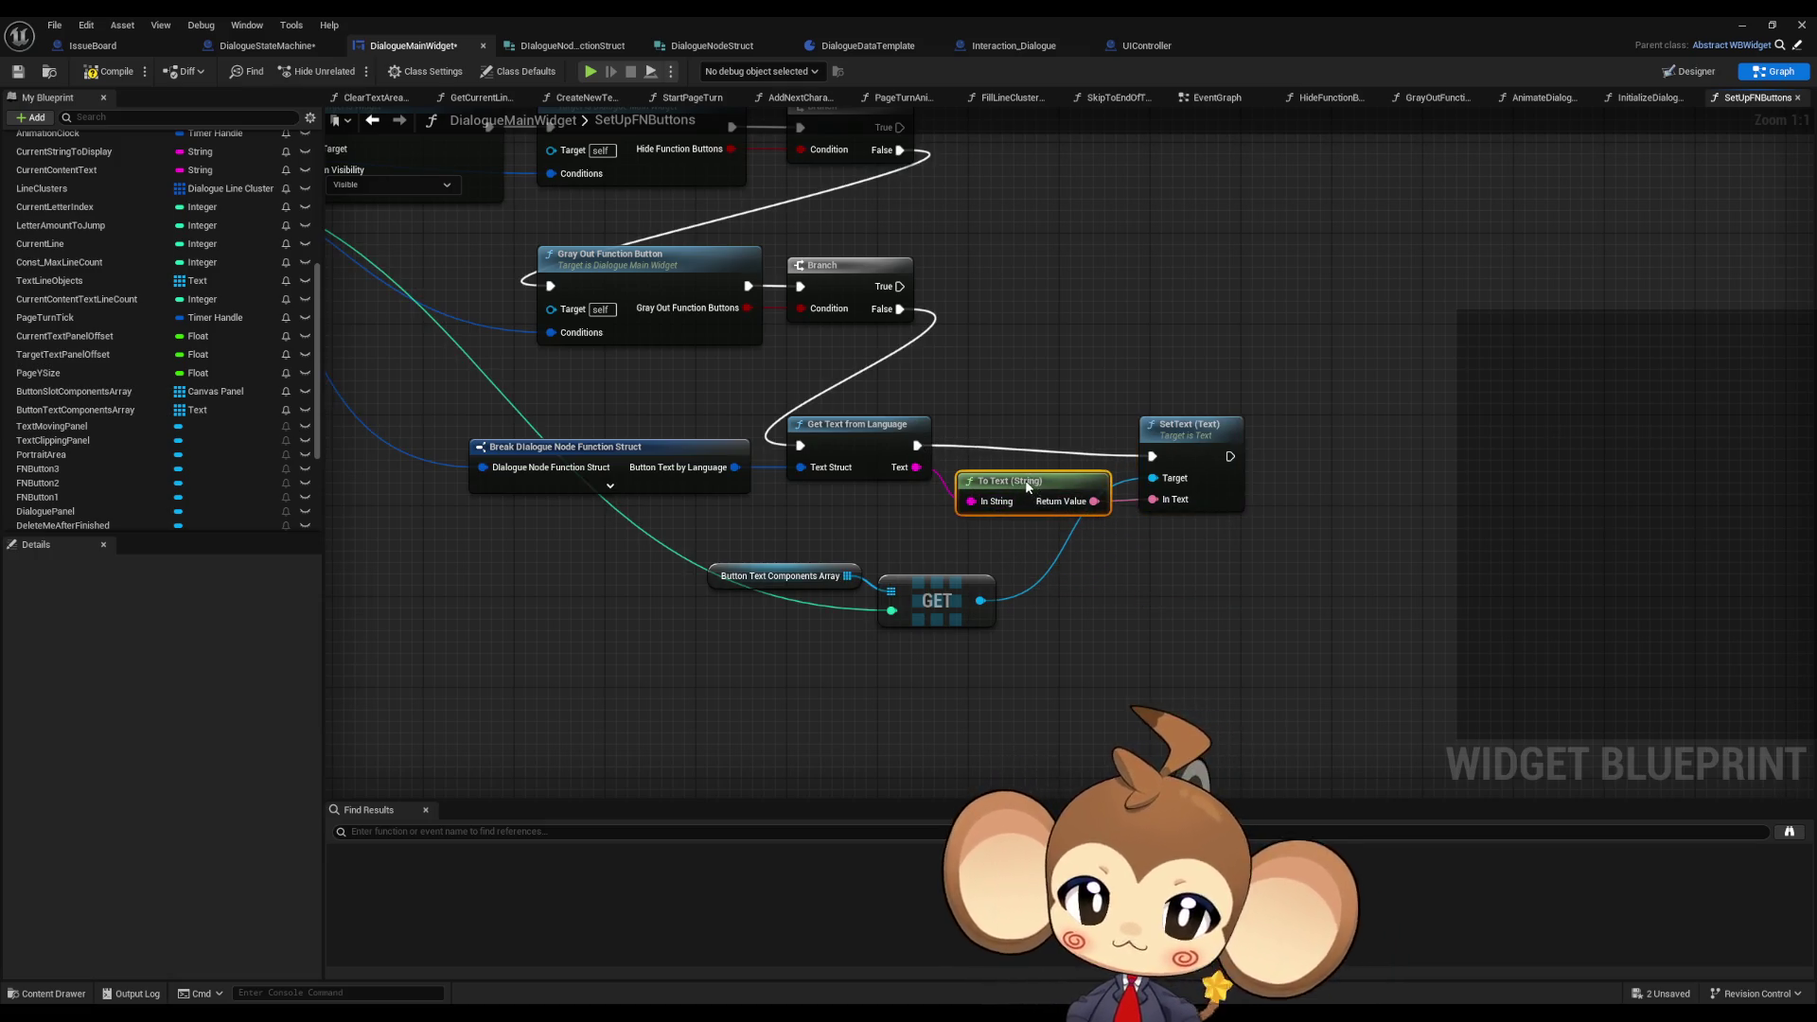
drag(1175, 432, 1176, 421)
click(1270, 344)
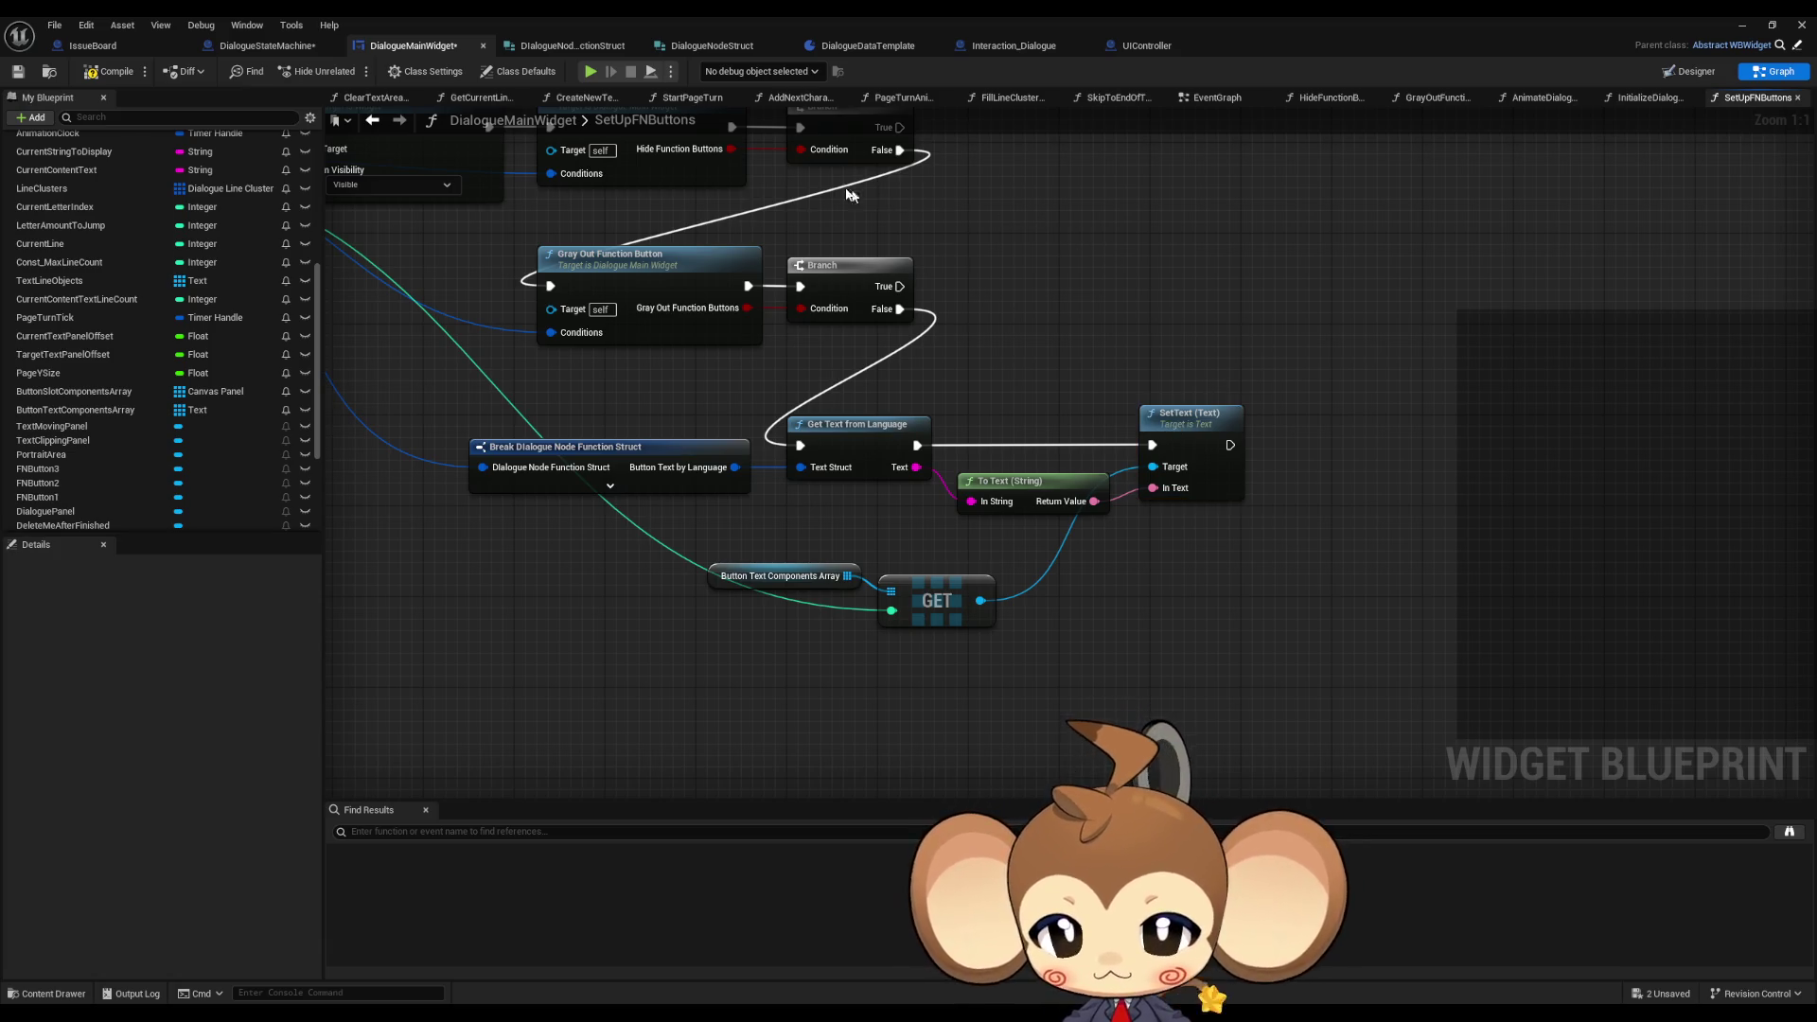
- Save the widget blueprint and shrink its editor window out of the way
scroll(718, 453, down, 5)
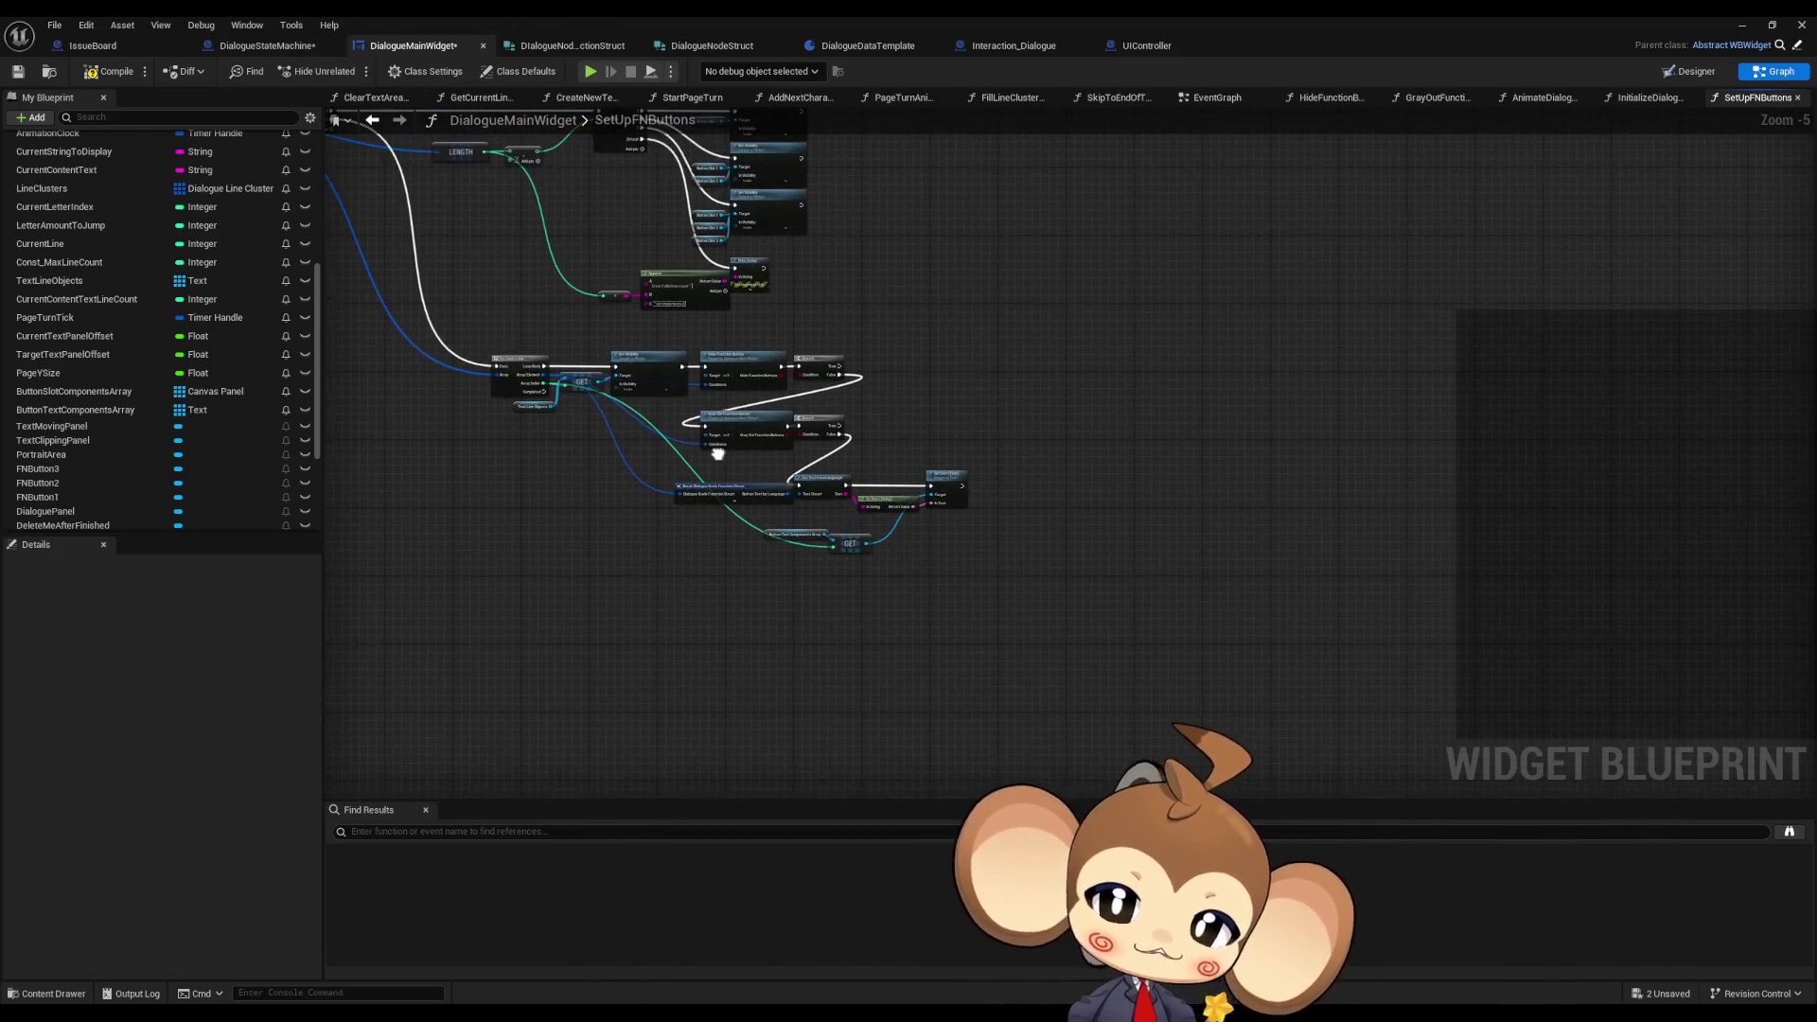
scroll(849, 480, up, 3)
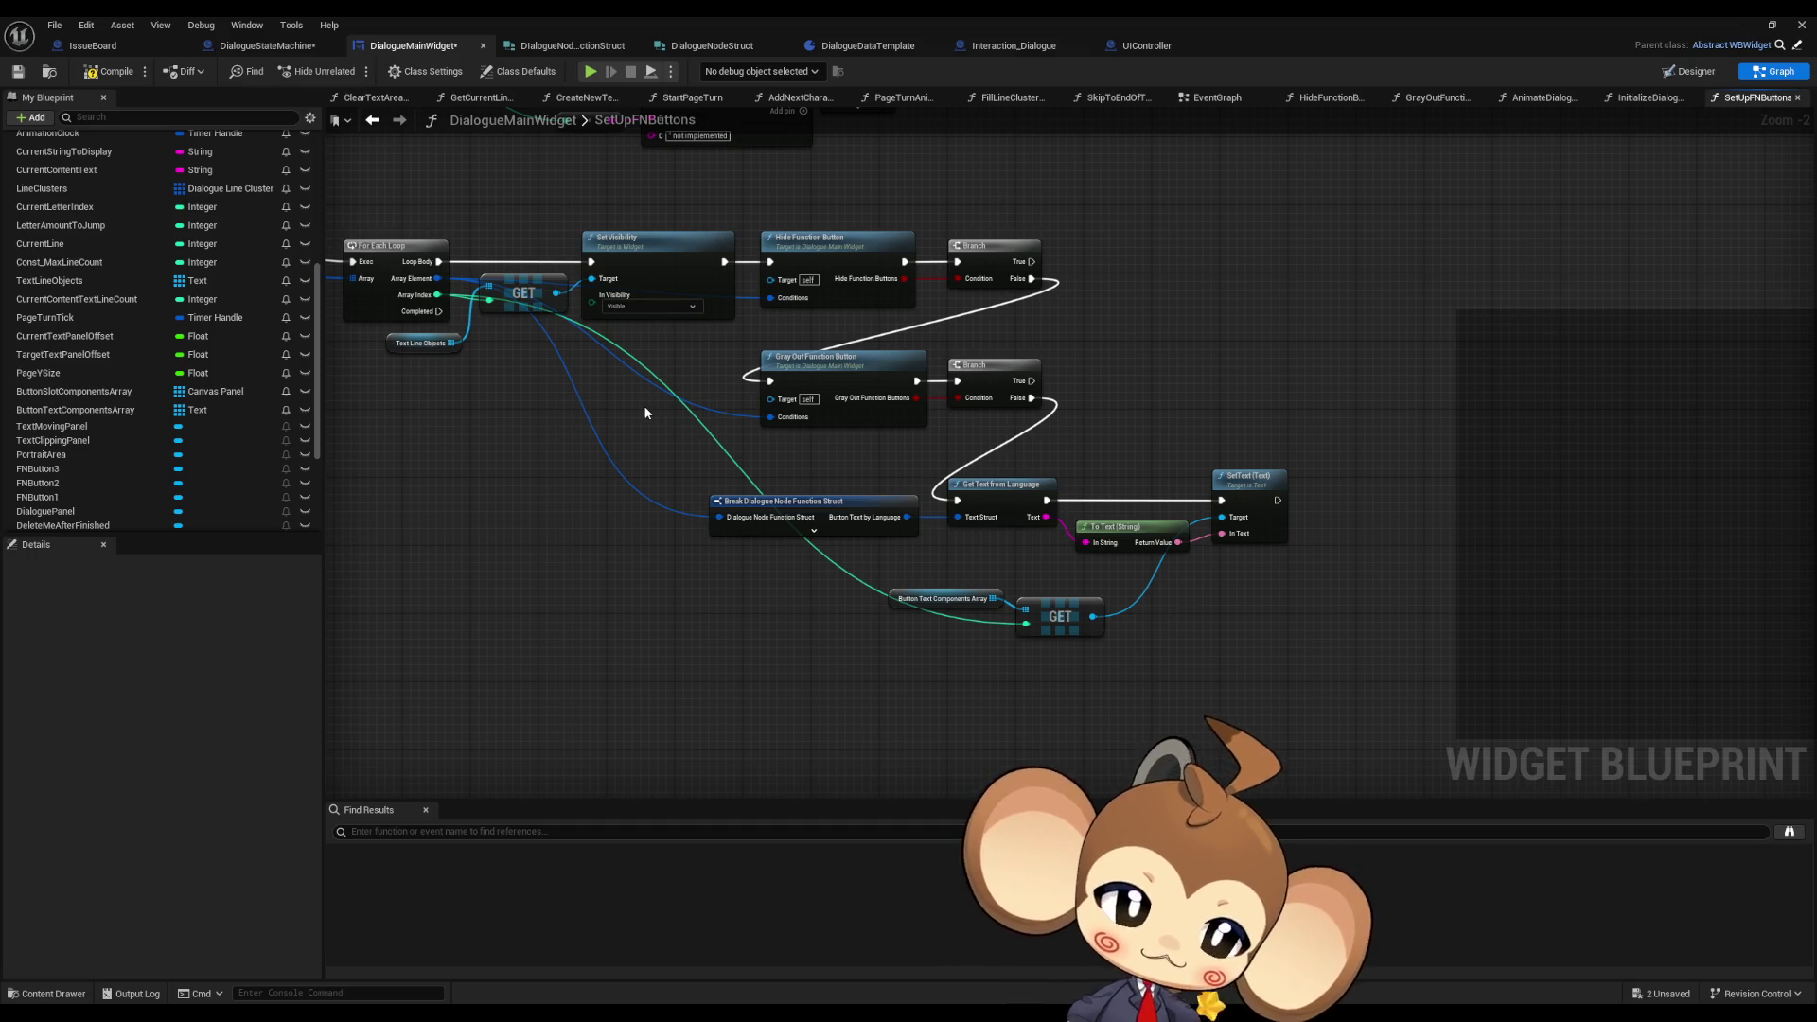
key(ctrl+s)
double_click(1160, 16)
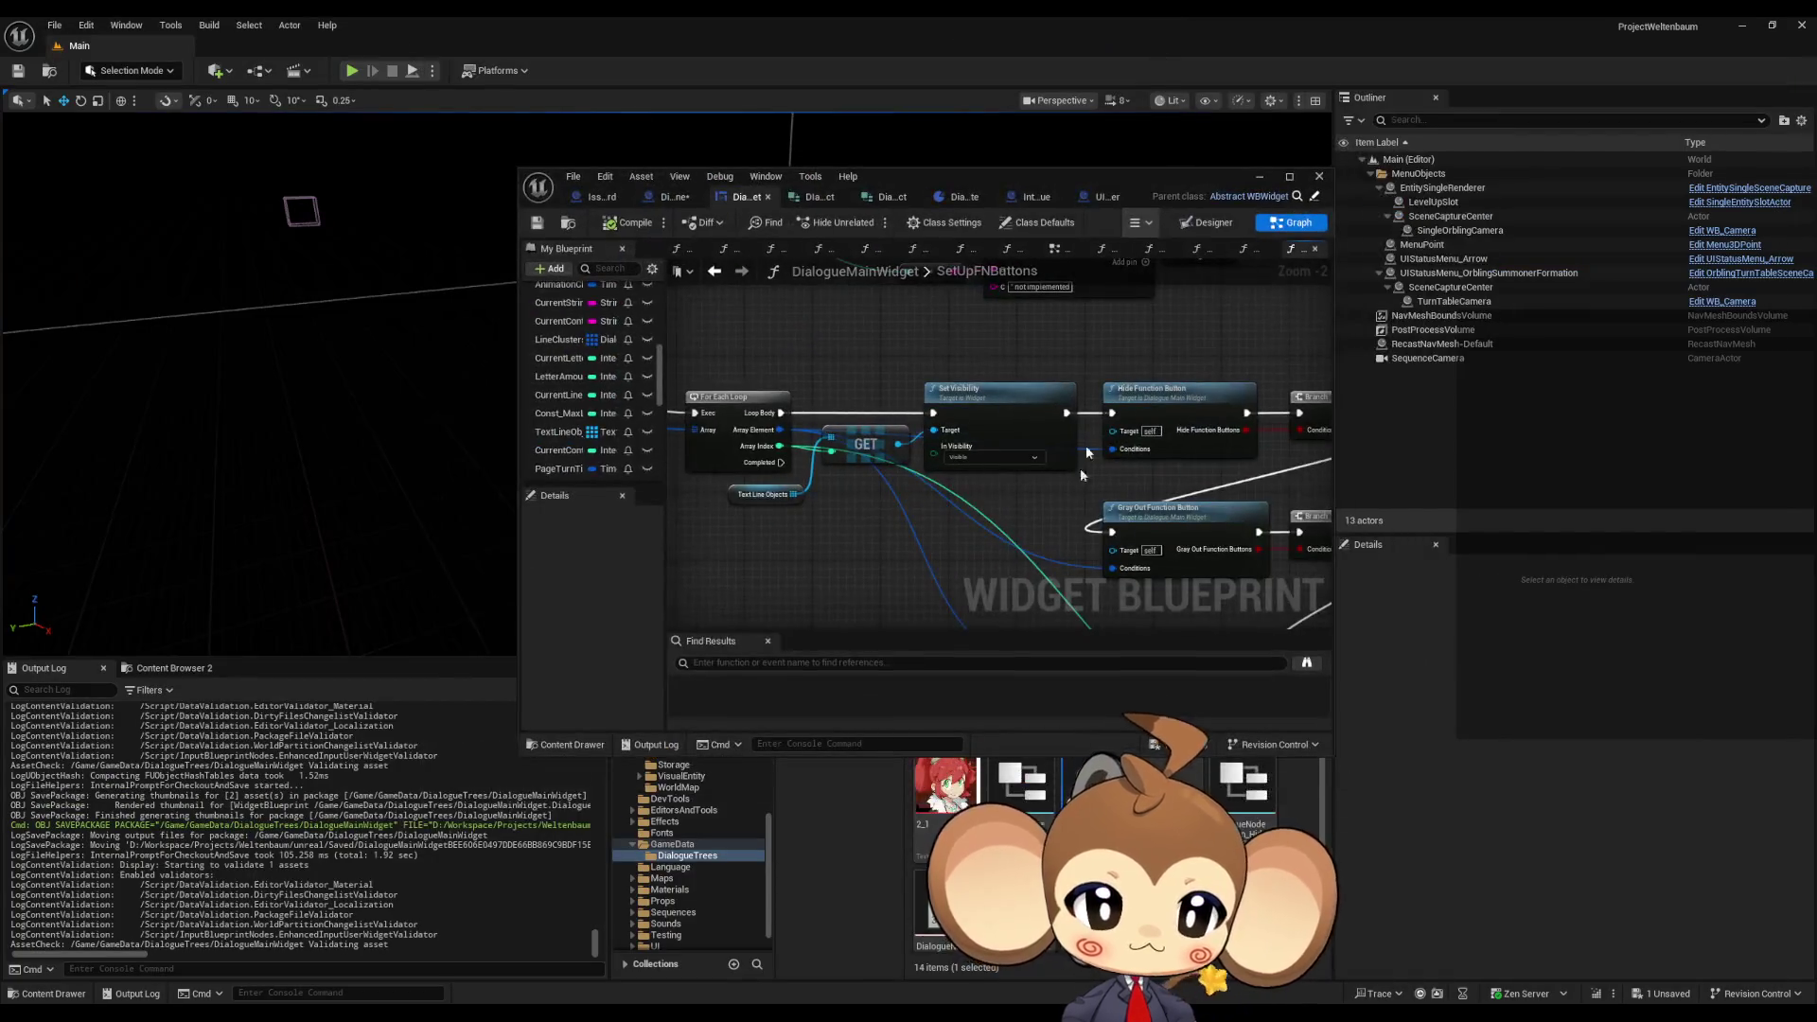
drag(1107, 184, 601, 100)
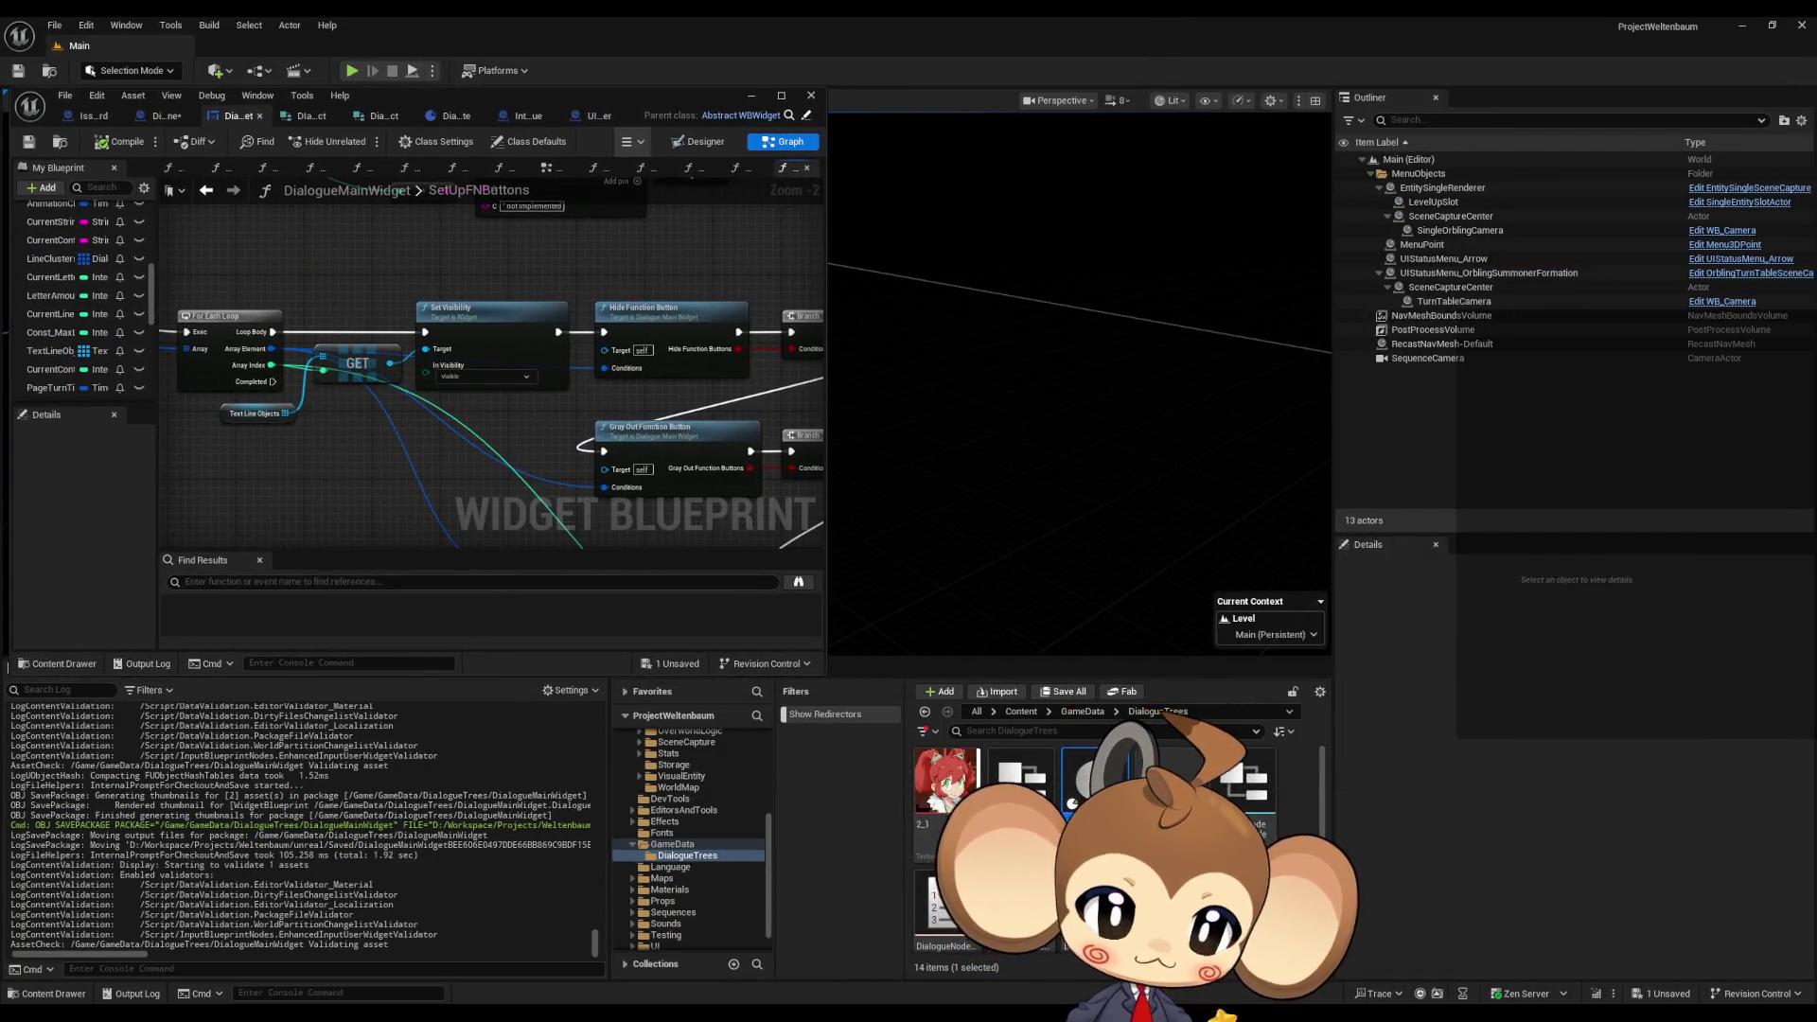
- Bring up the yes DialogueDataTemplate asset editor and maximize it
scroll(1107, 832, down, 1)
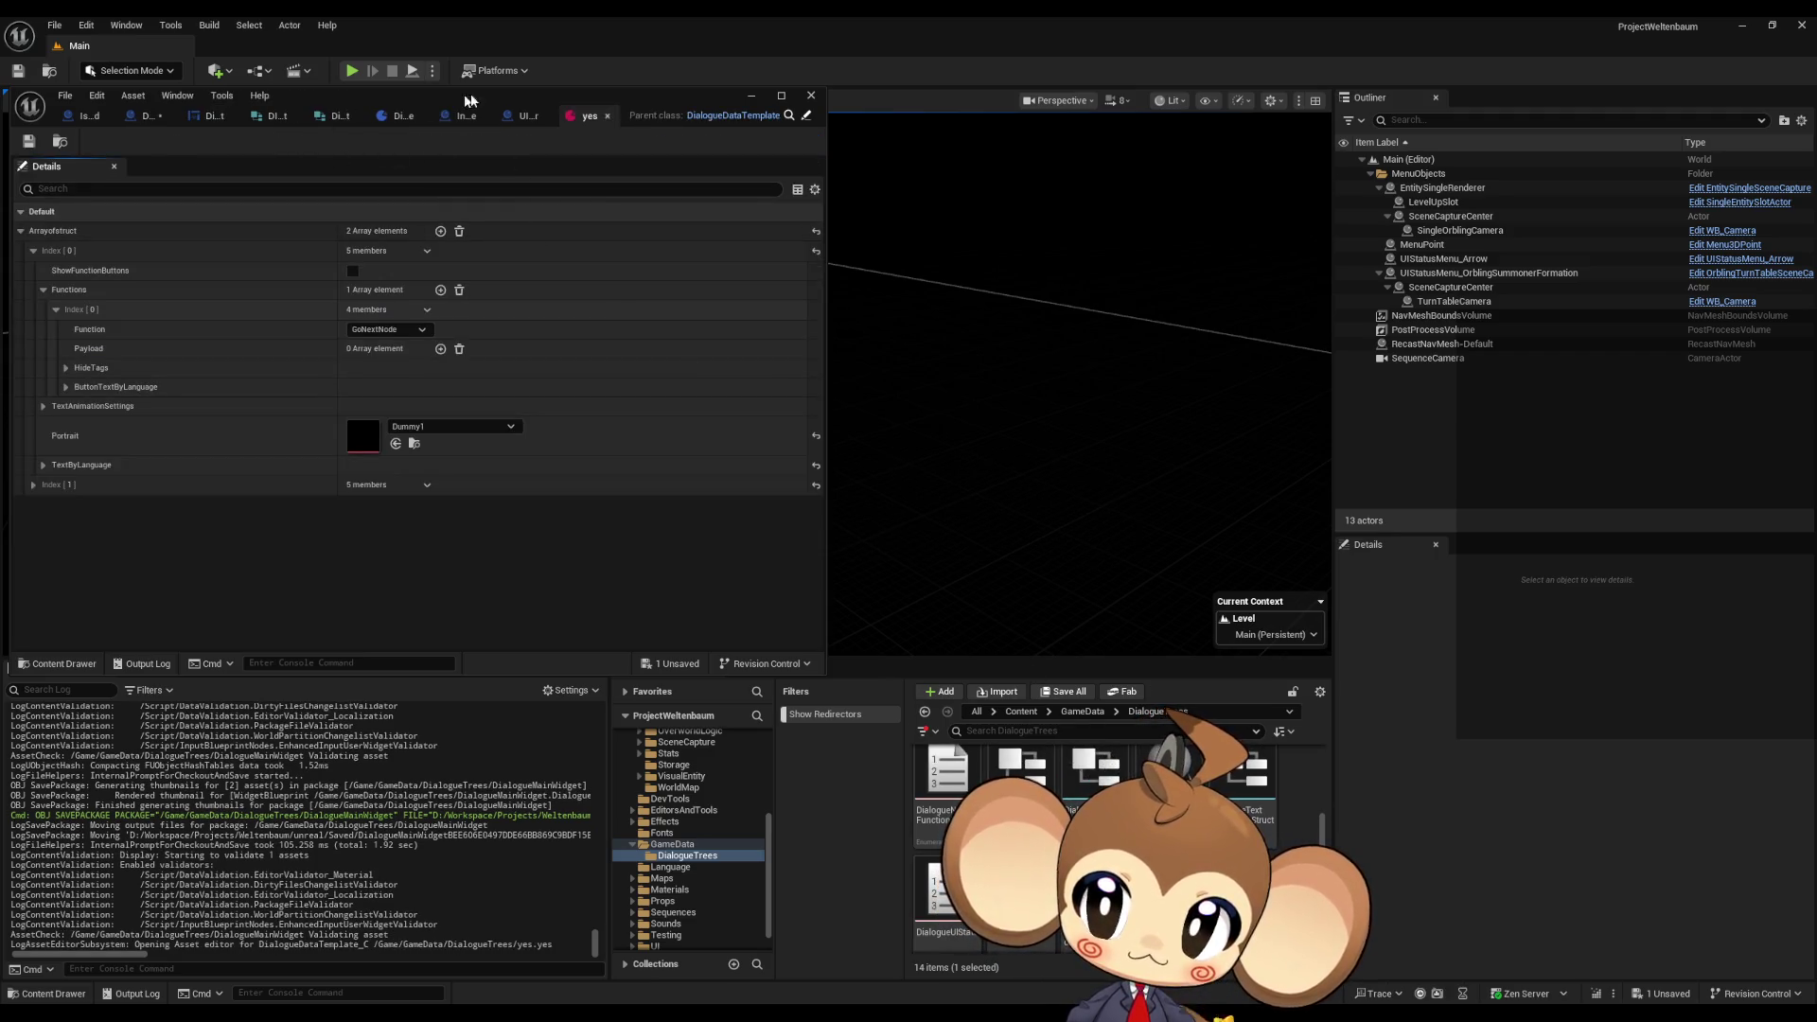
mouse_move(617, 95)
mouse_down()
mouse_move(1125, 211)
mouse_move(923, 152)
mouse_up()
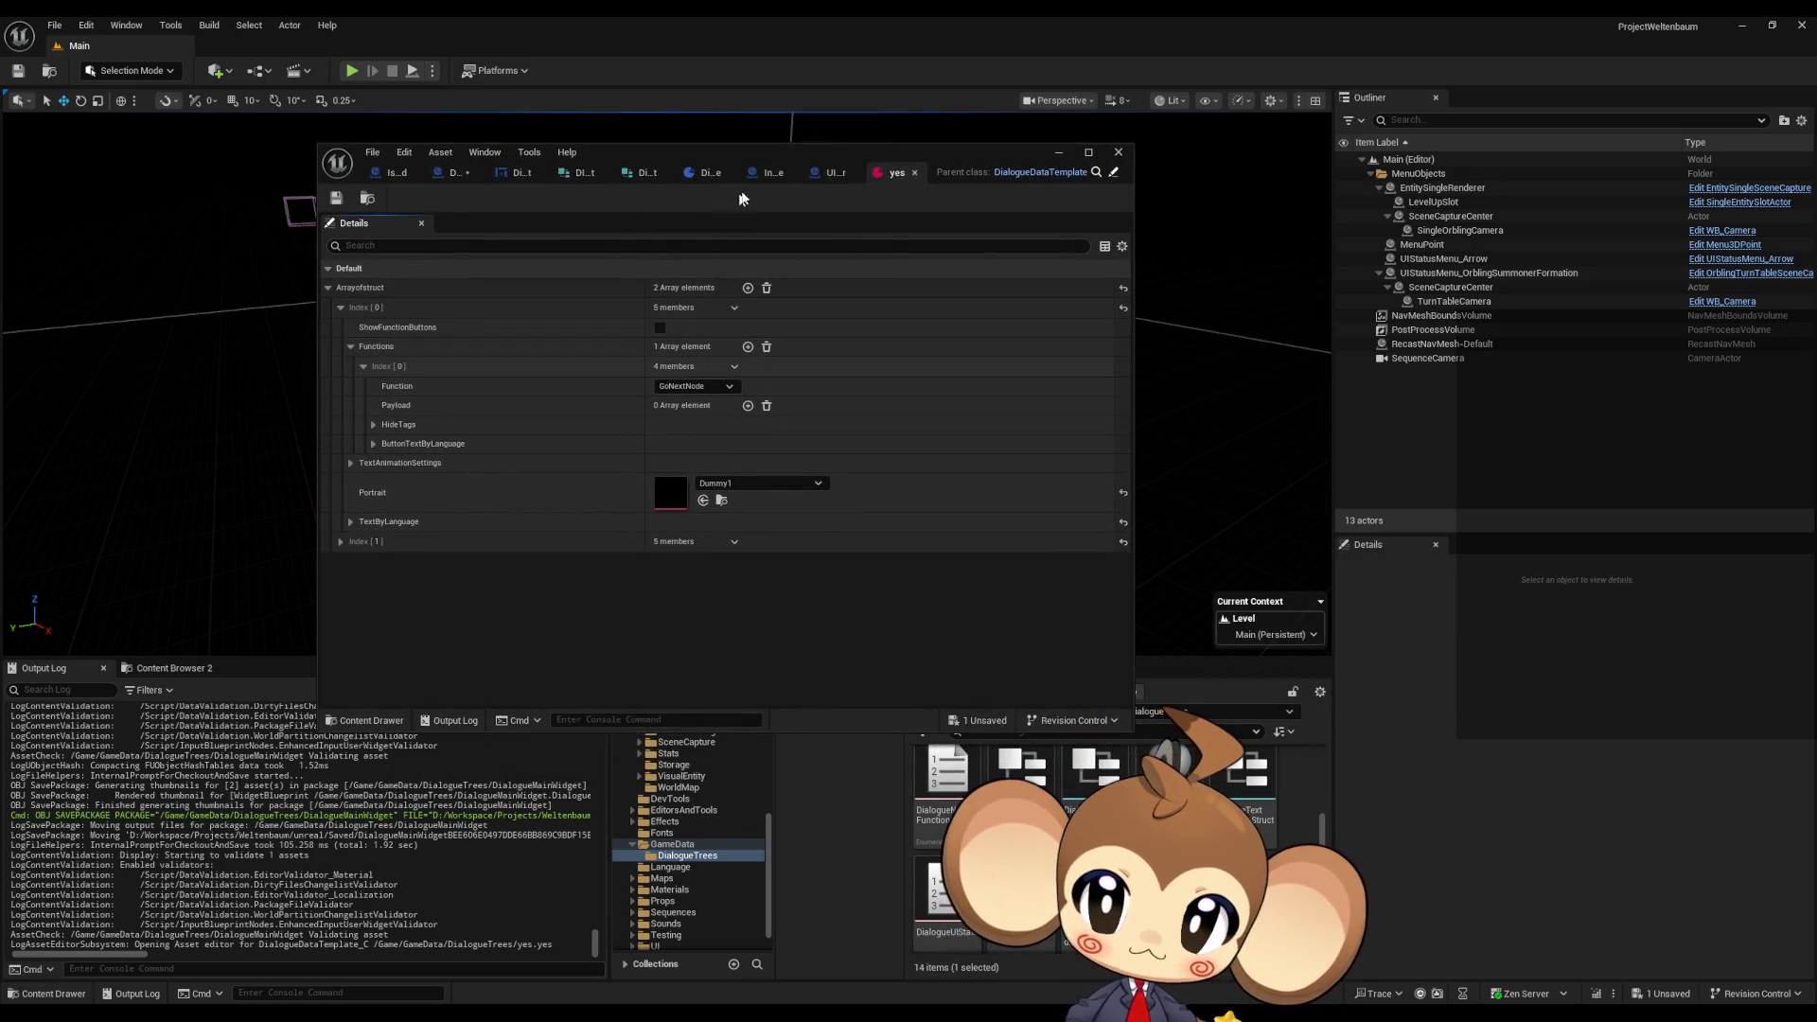
double_click(741, 152)
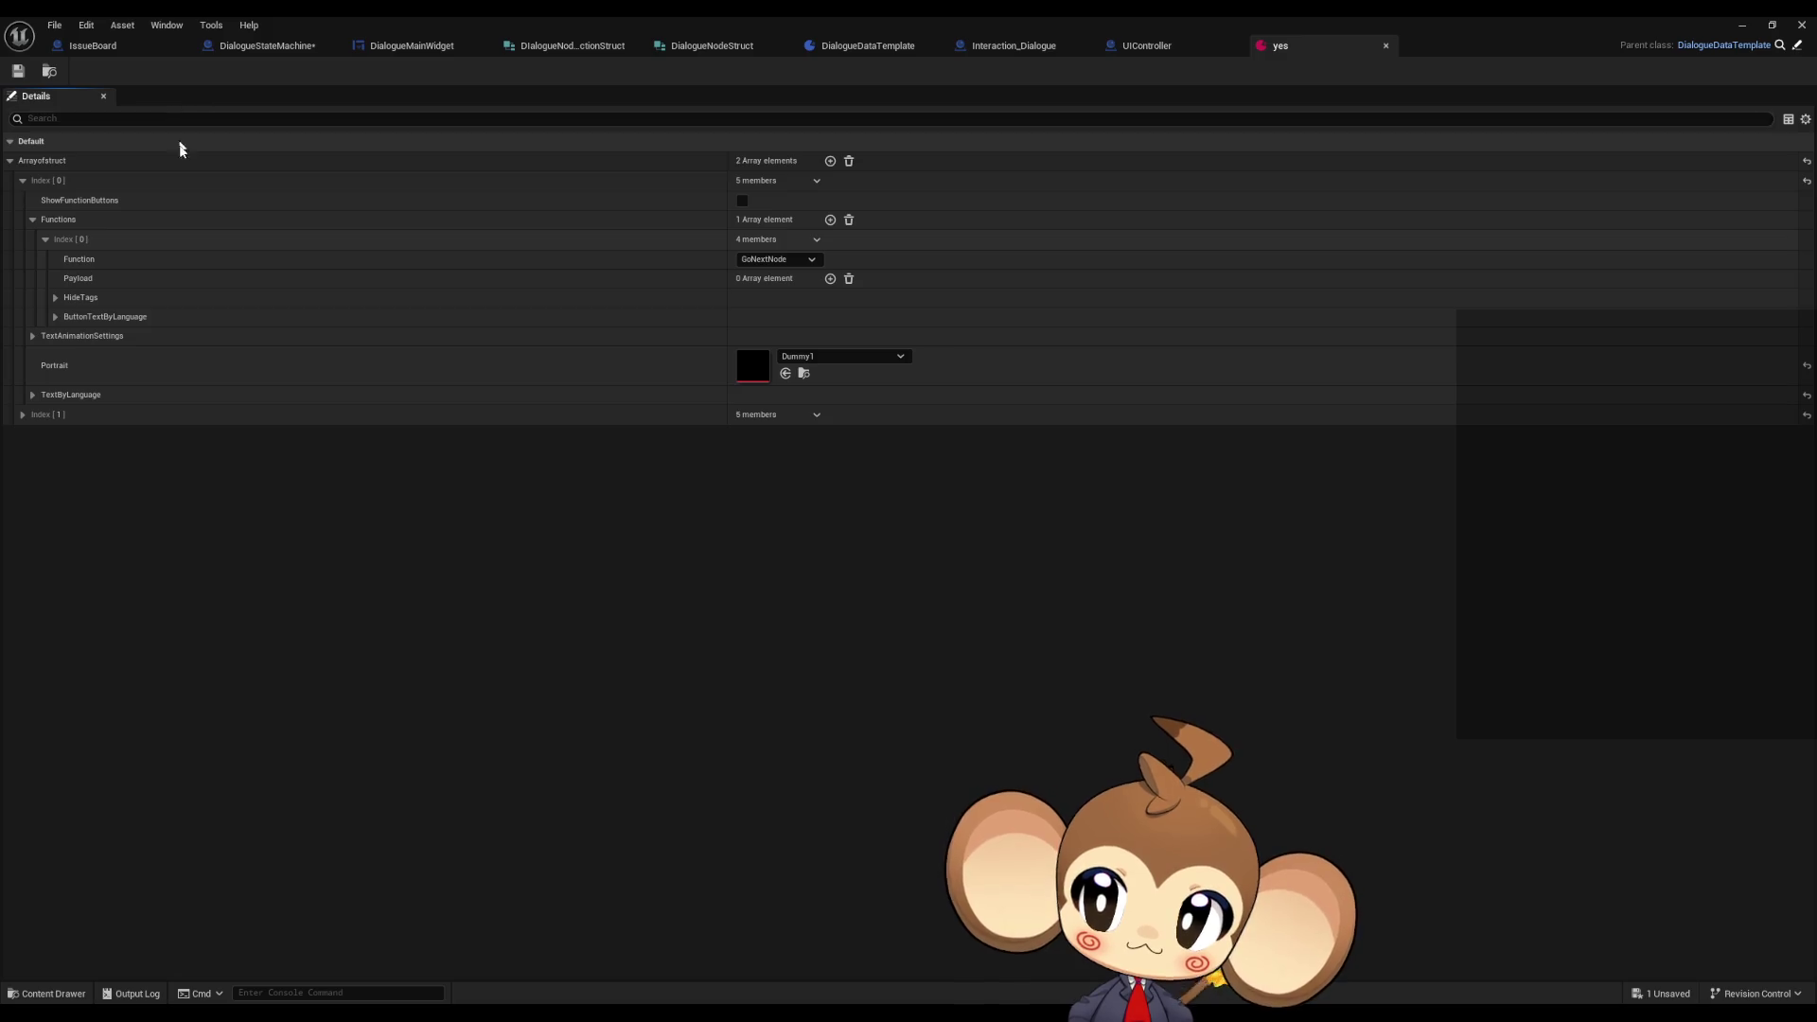
- Add a third ArrayofStruct entry and set its Portrait to 2_1
click(23, 180)
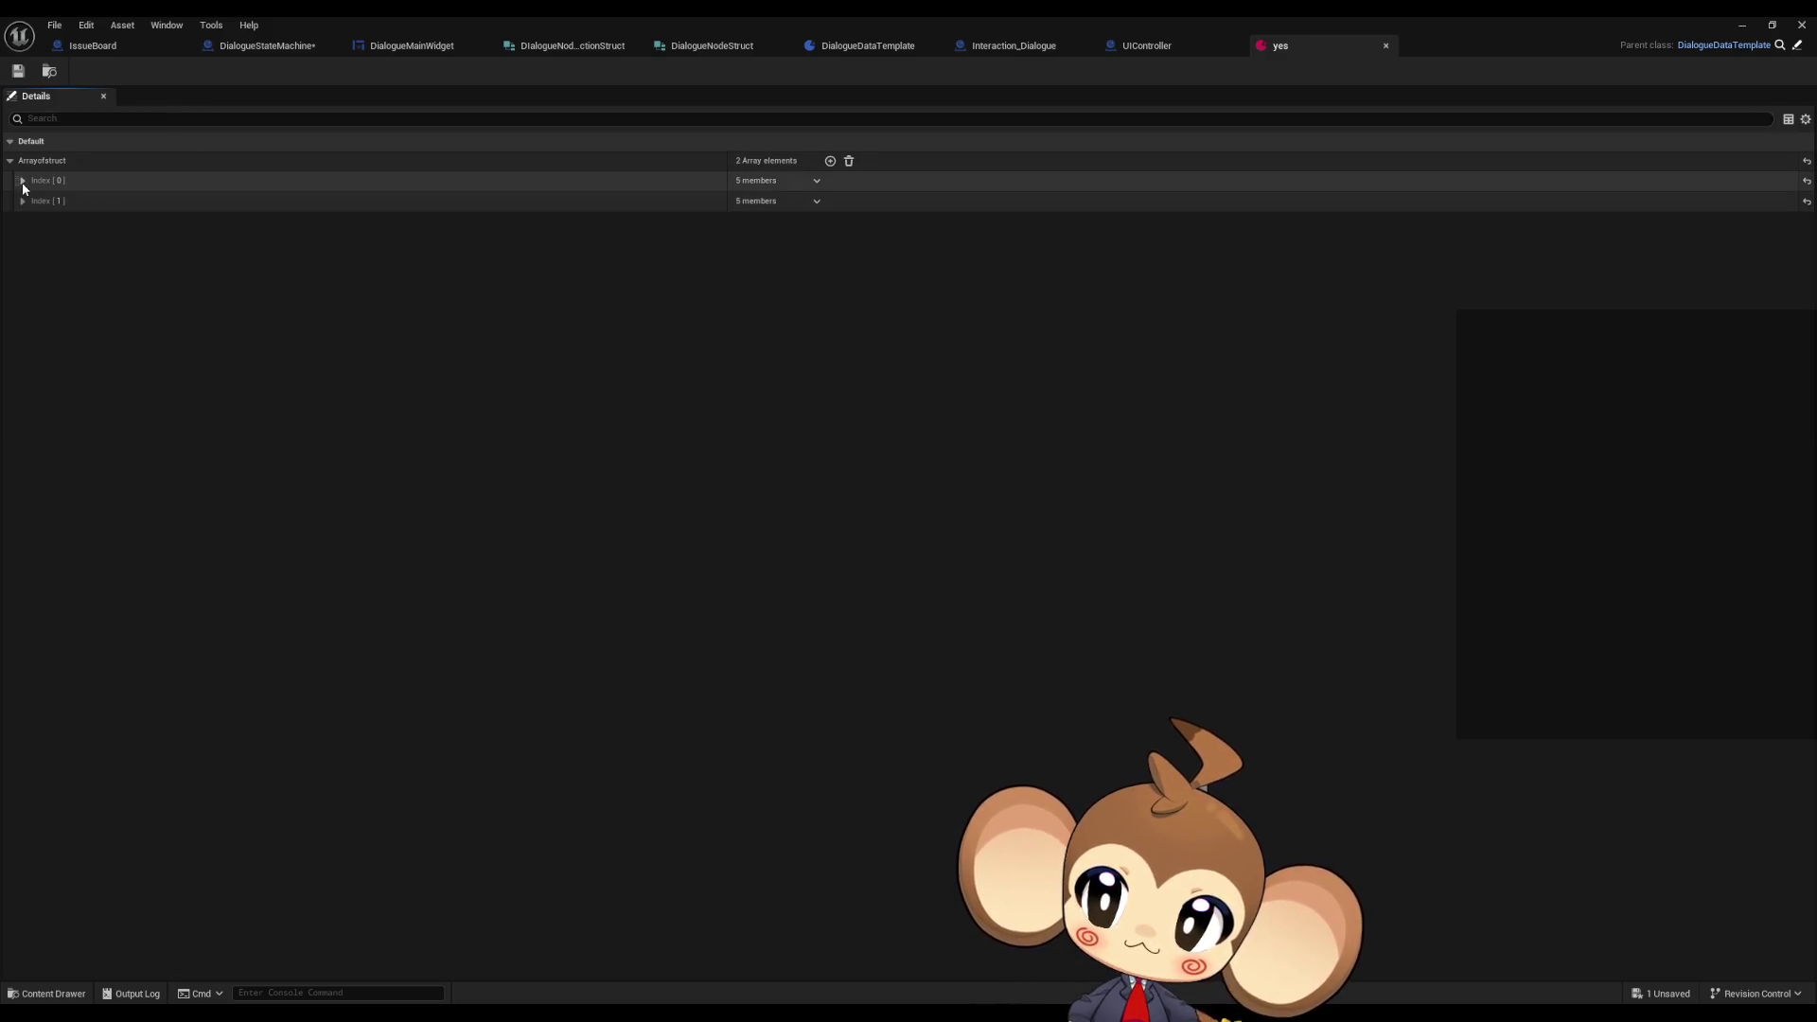
click(830, 161)
click(22, 221)
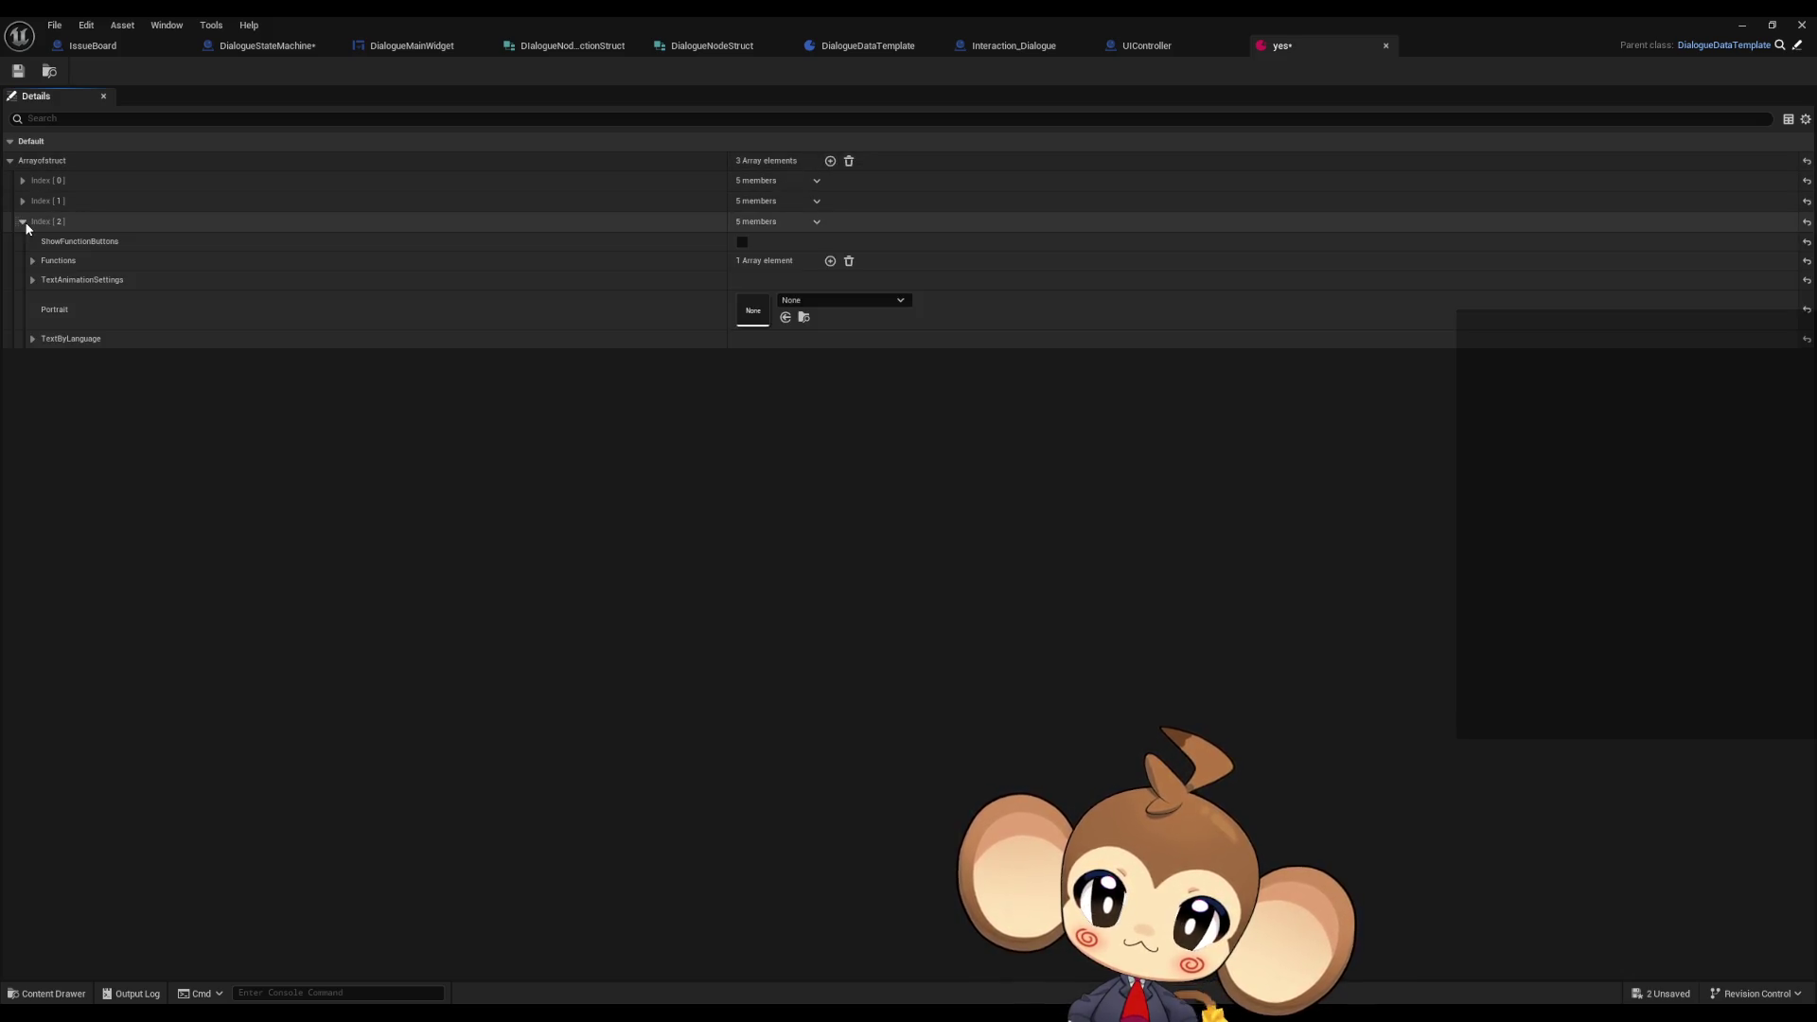
click(798, 303)
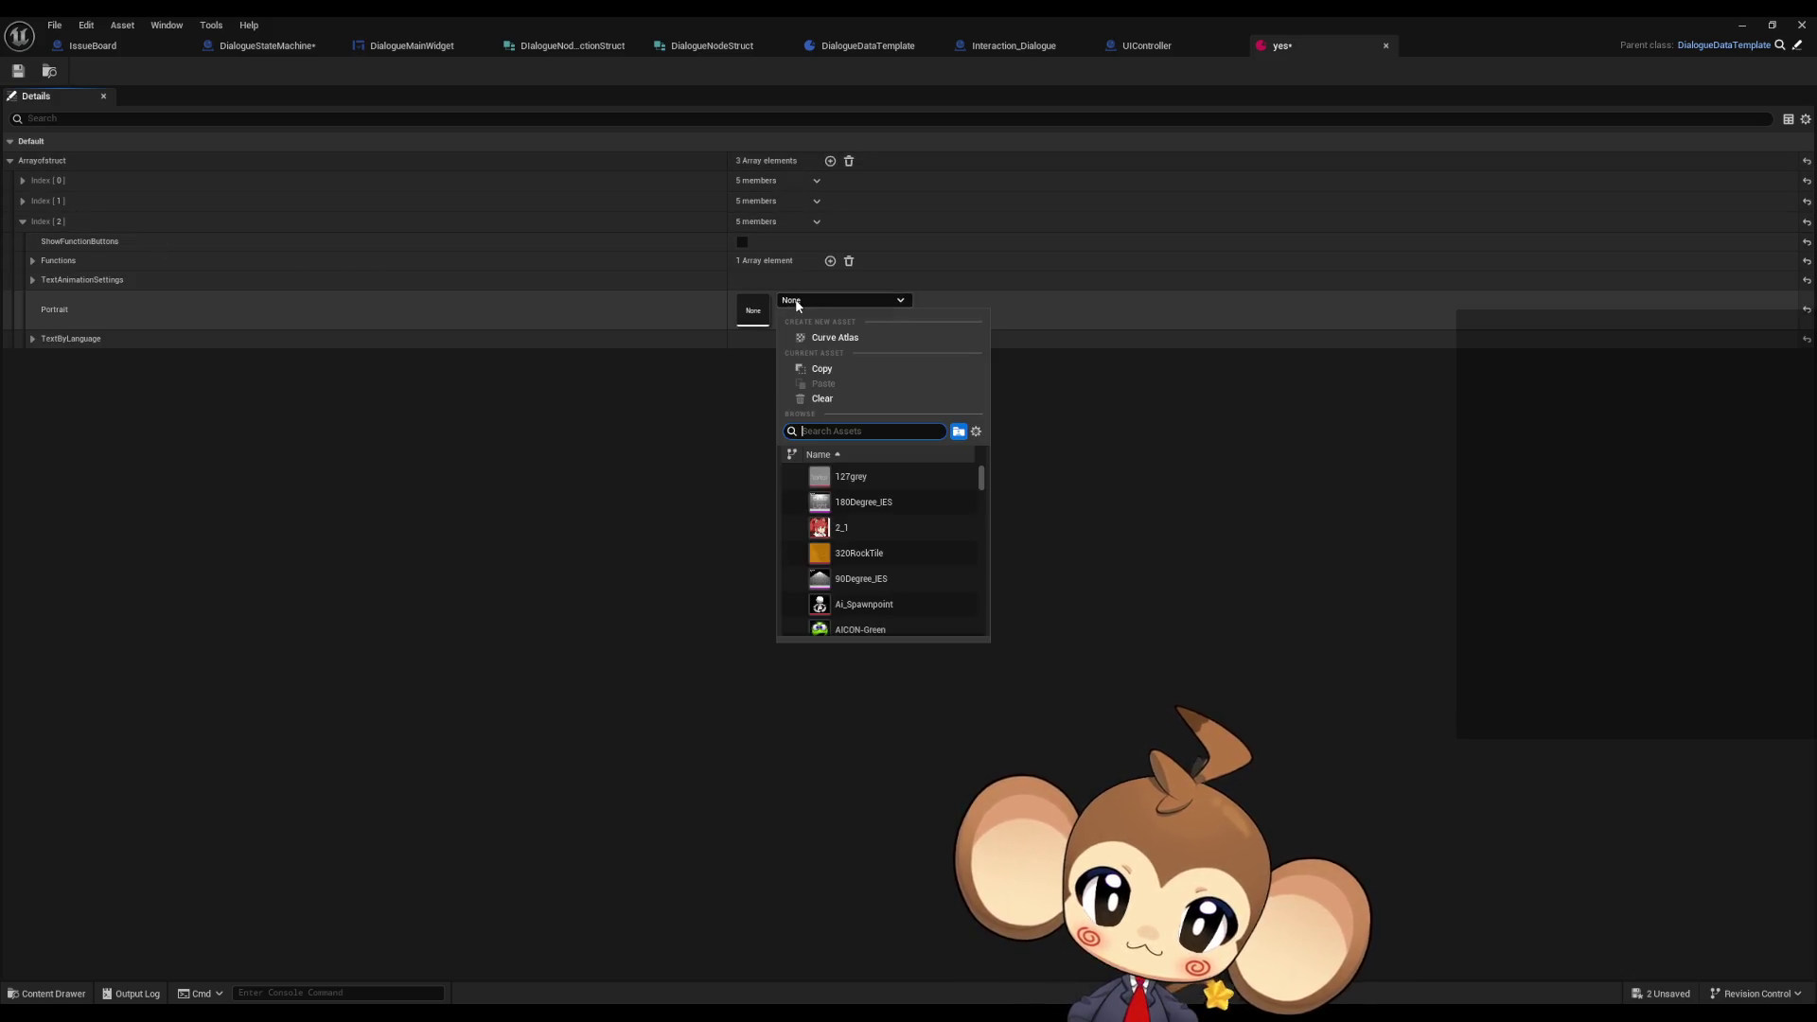
click(865, 526)
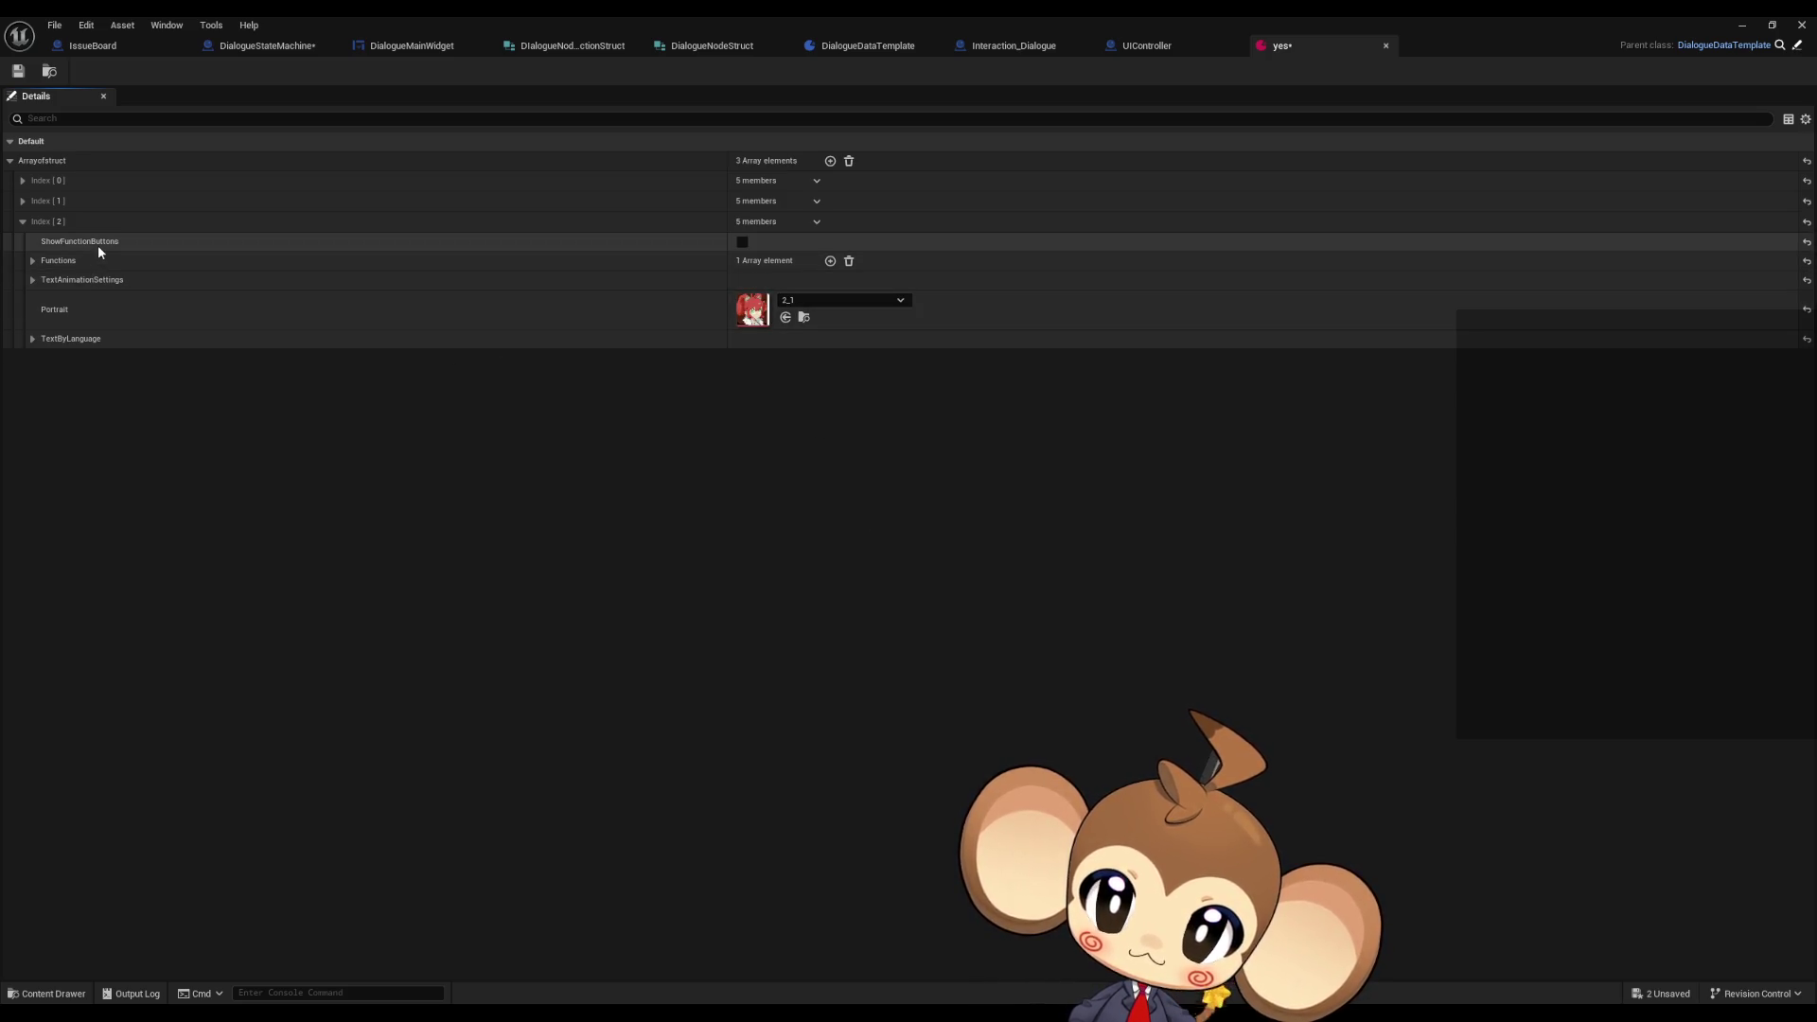
- Enable ShowFunctionButtons and expand the first GoNextNode function's button text by language
click(743, 242)
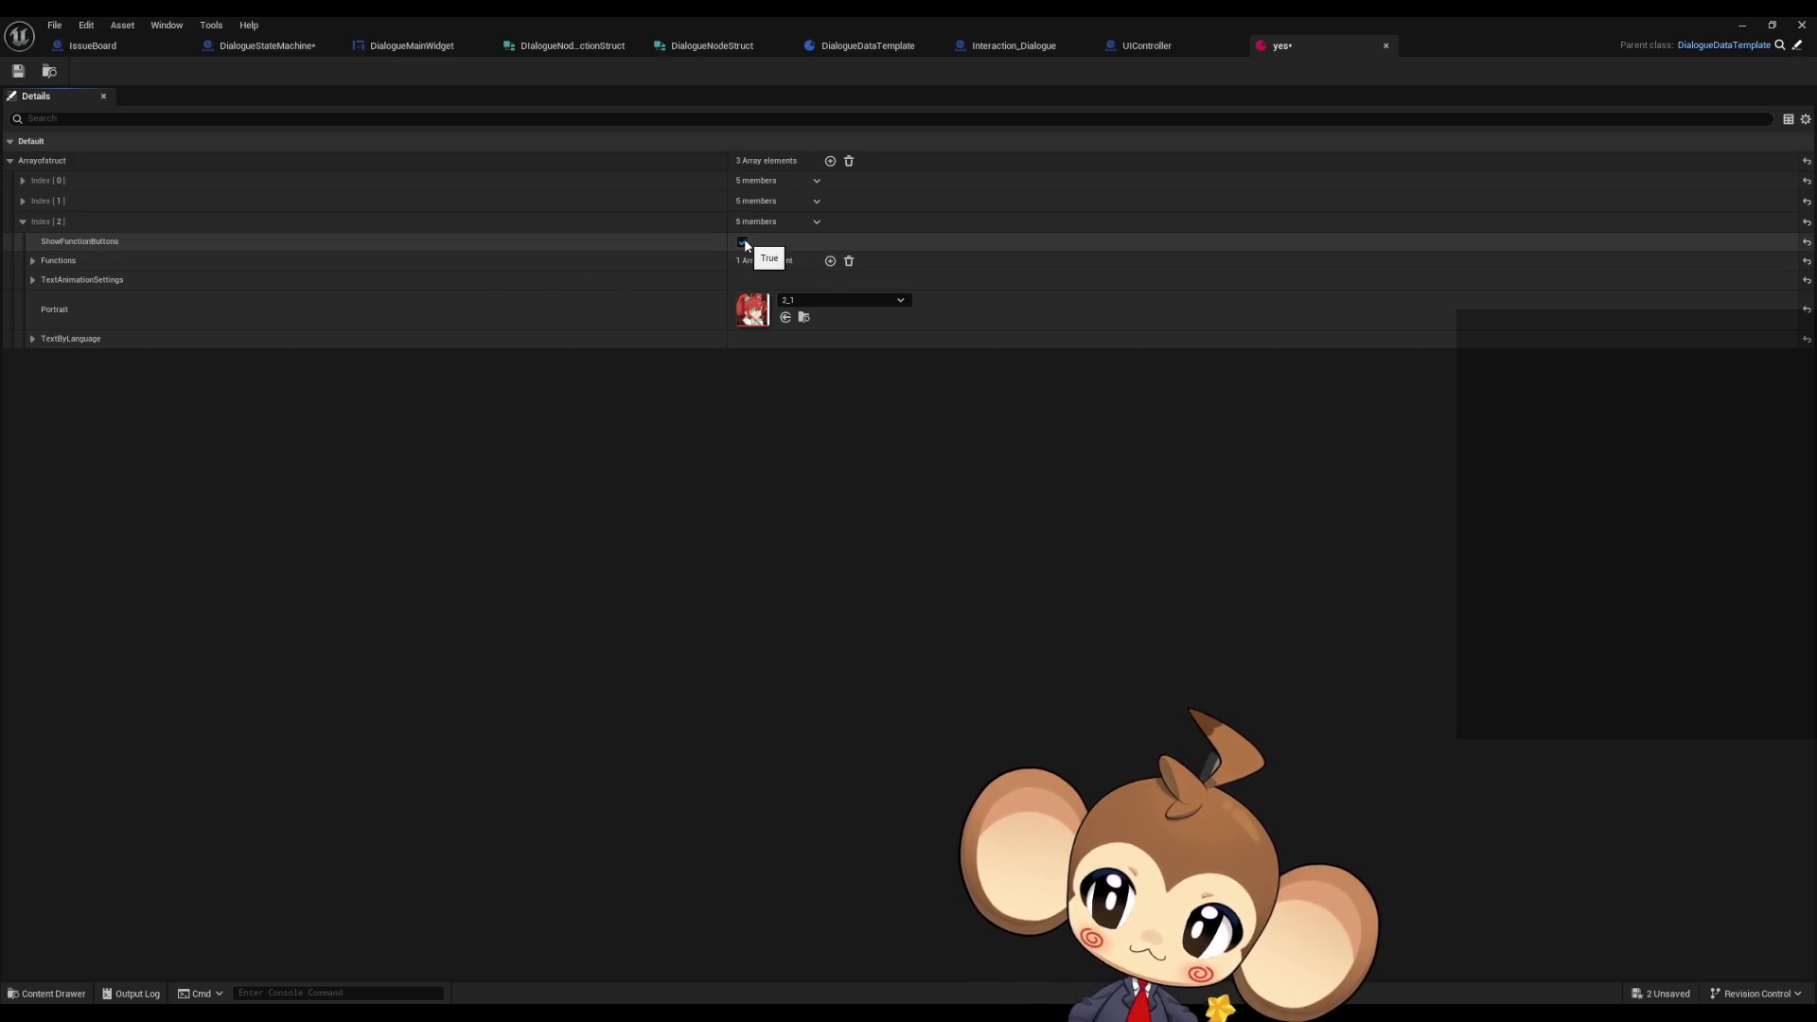
click(33, 262)
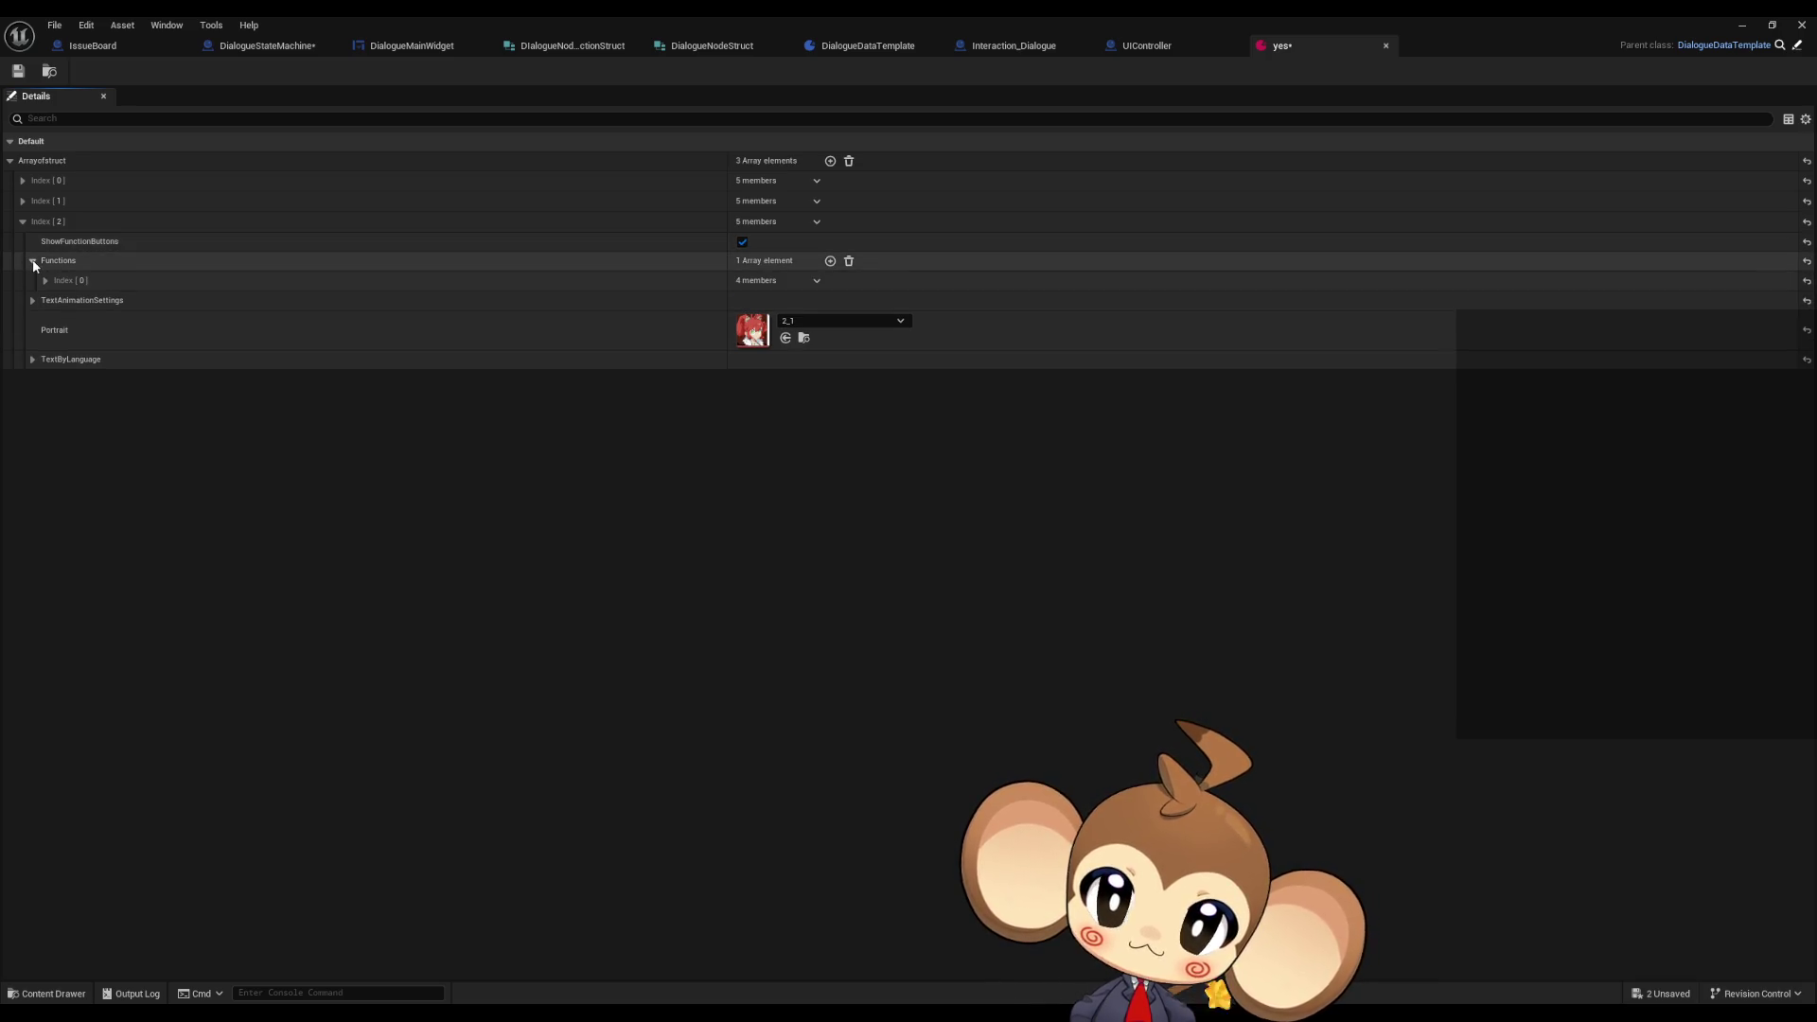
click(46, 282)
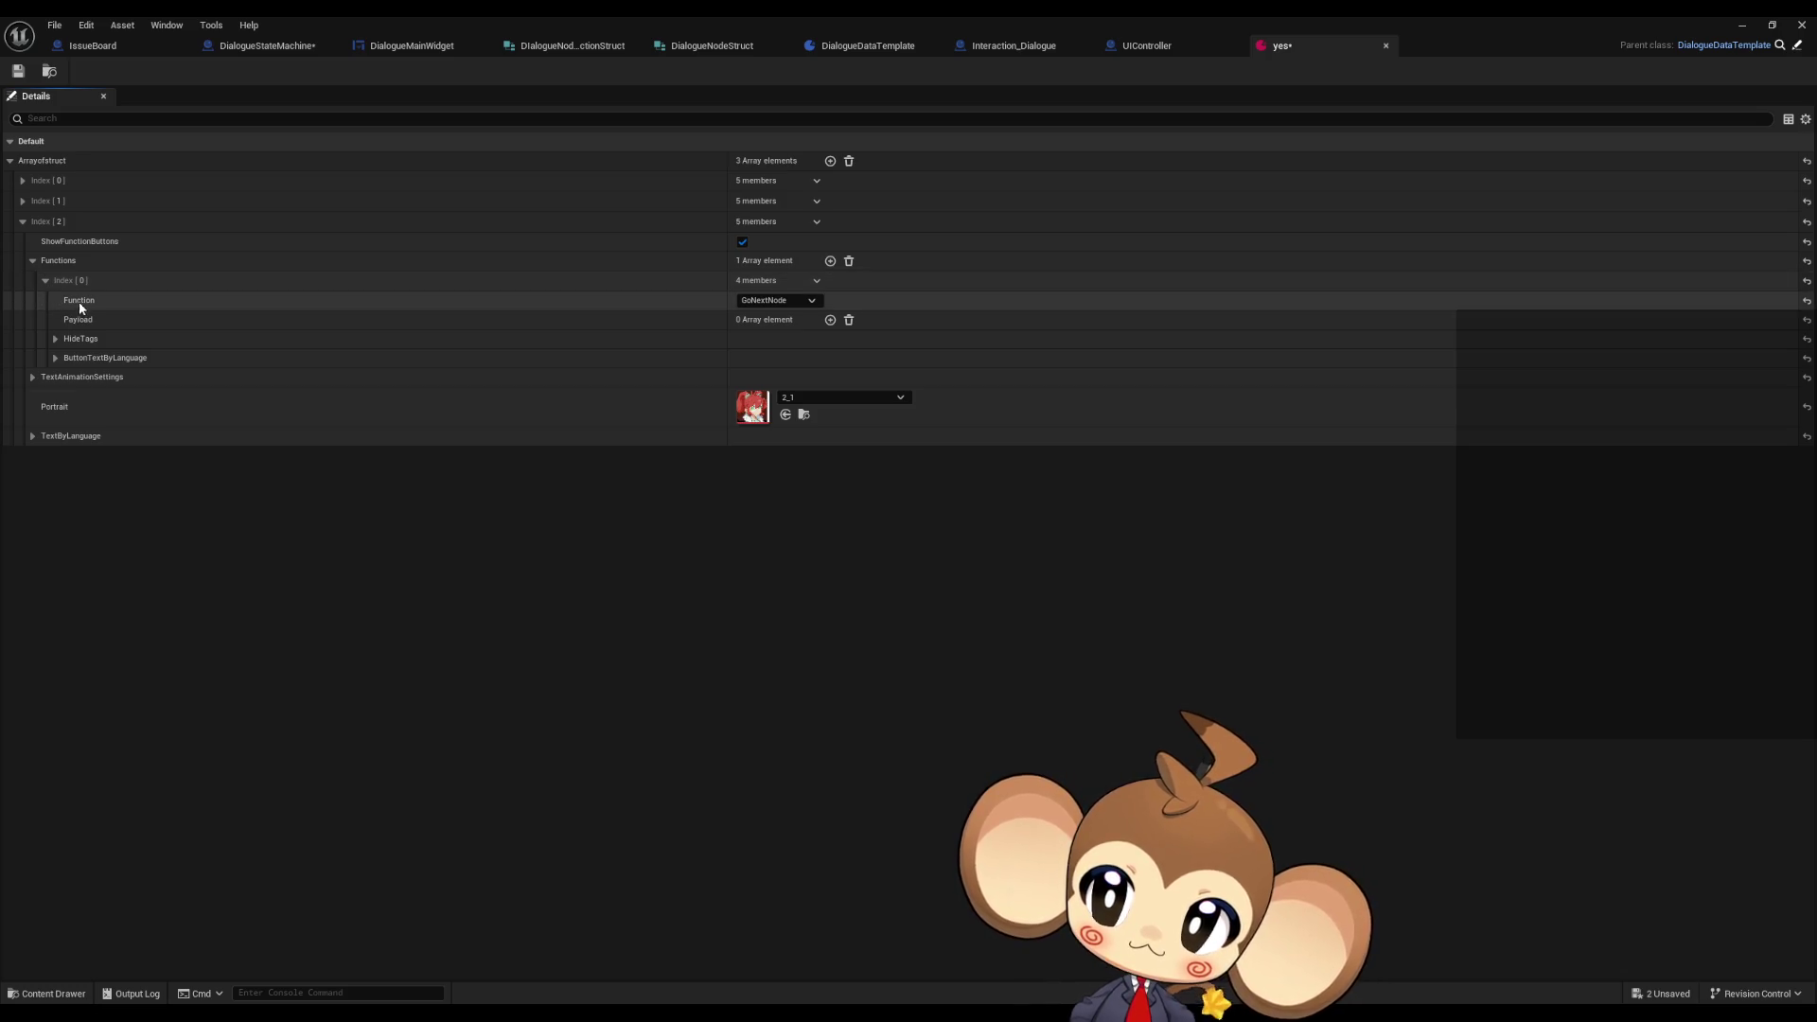
click(56, 358)
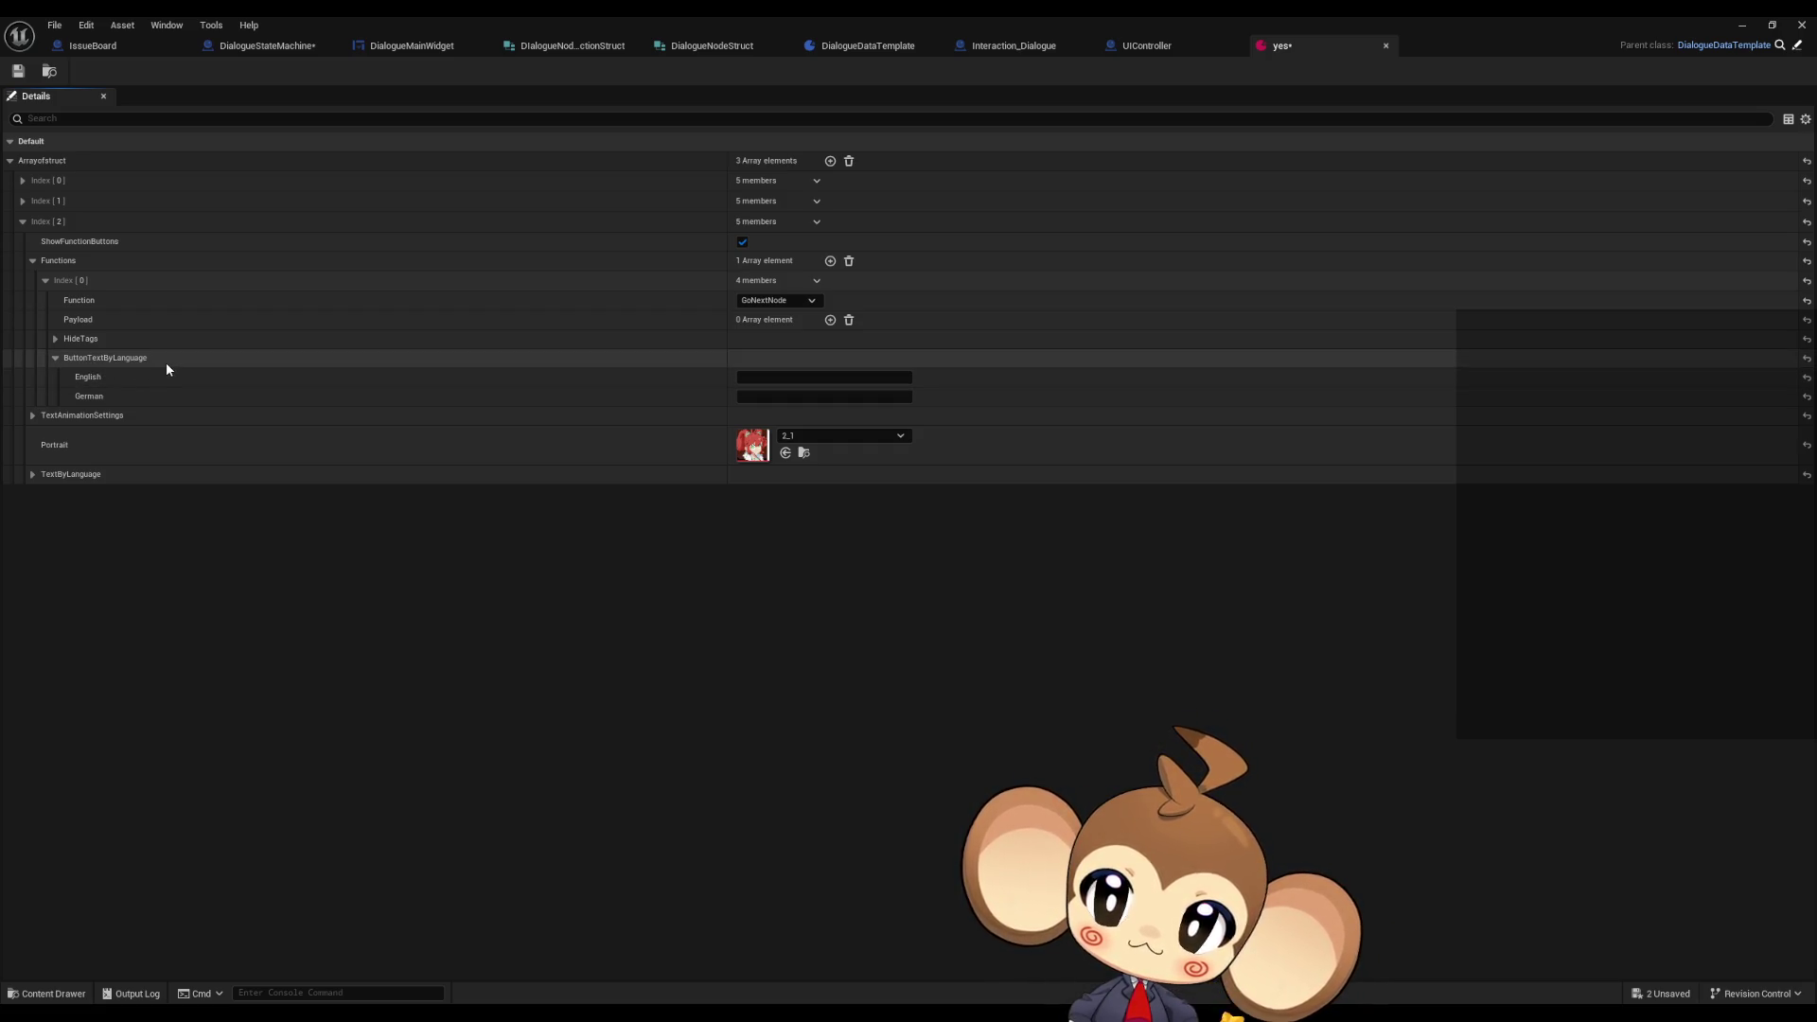
click(46, 281)
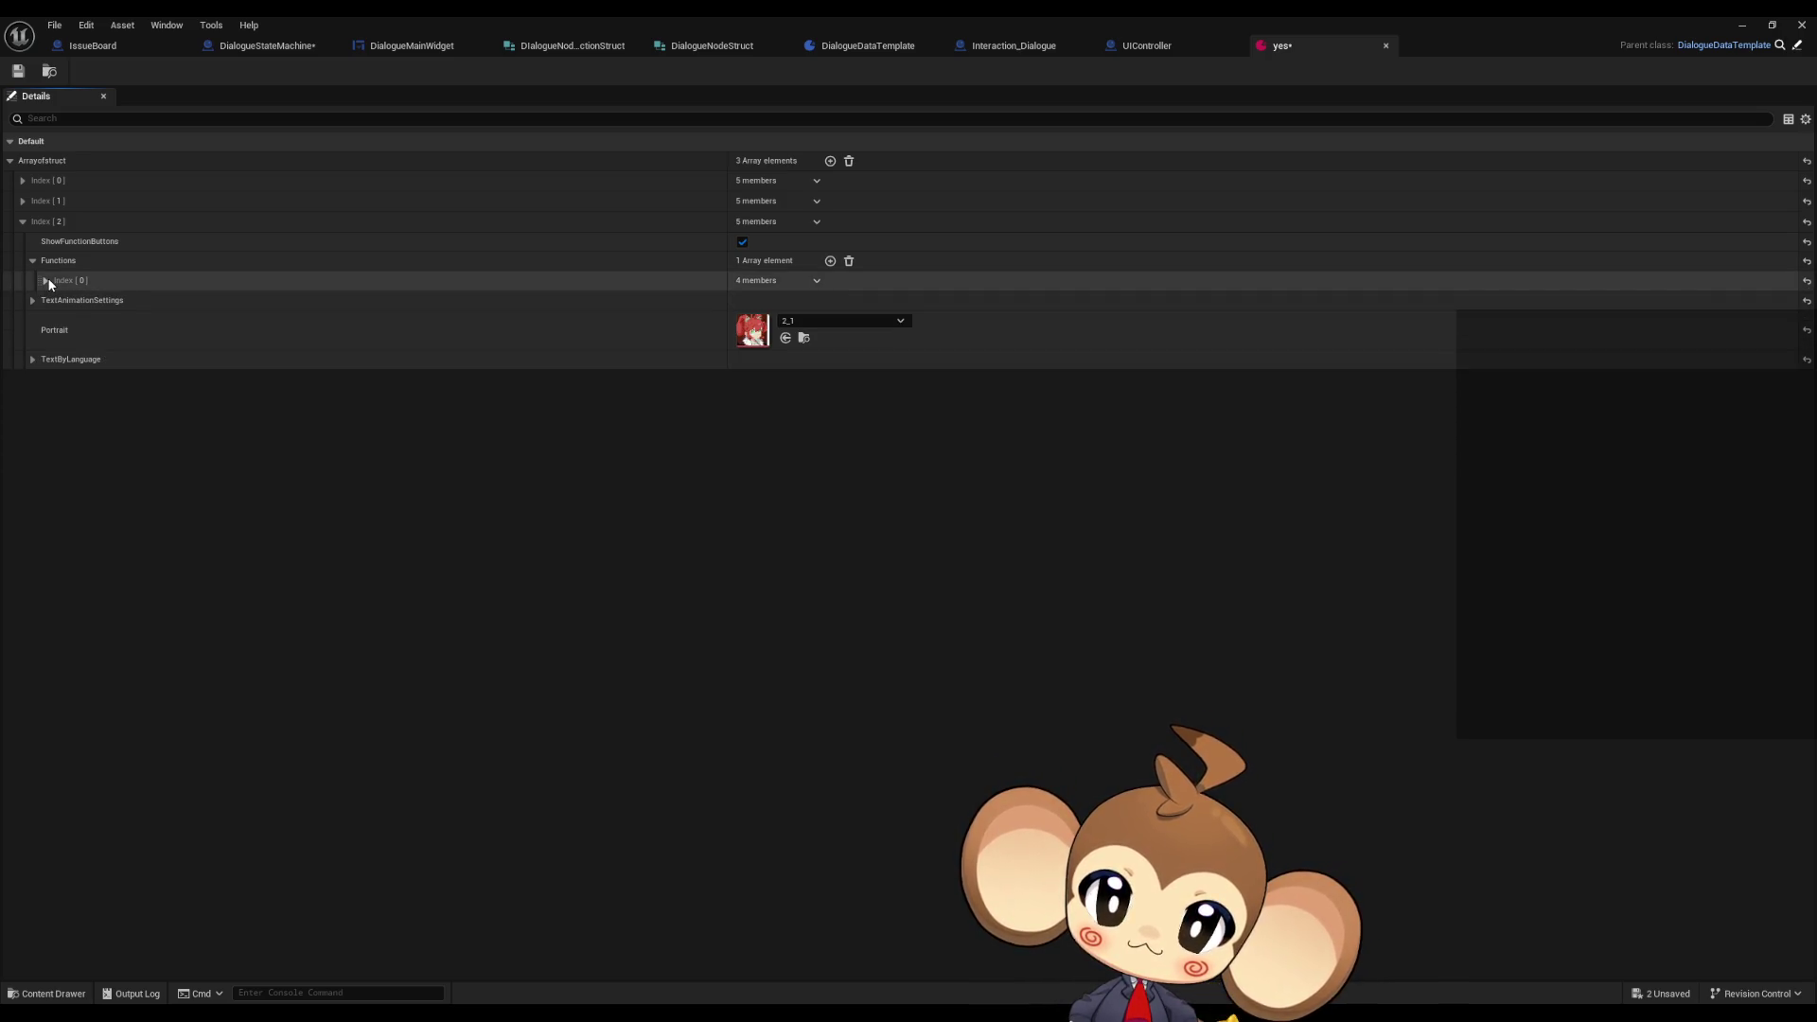
click(45, 281)
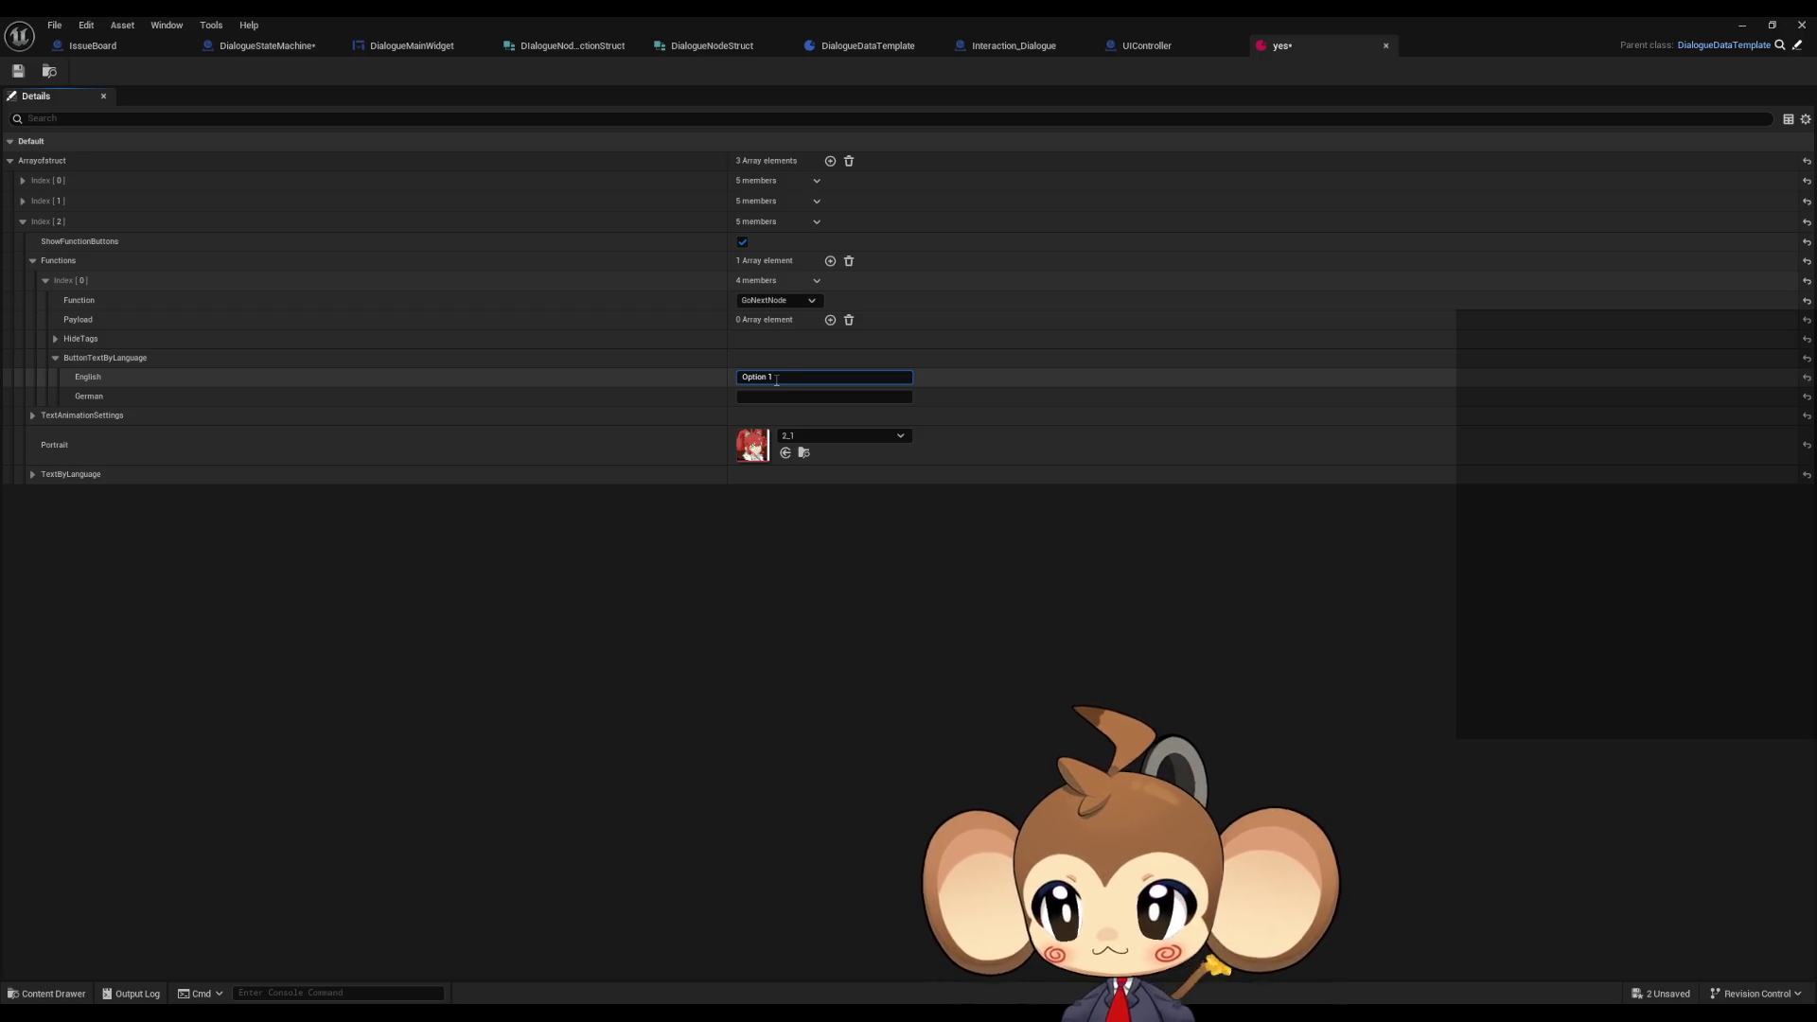
- Add a second function button and expand its button text by language
click(829, 261)
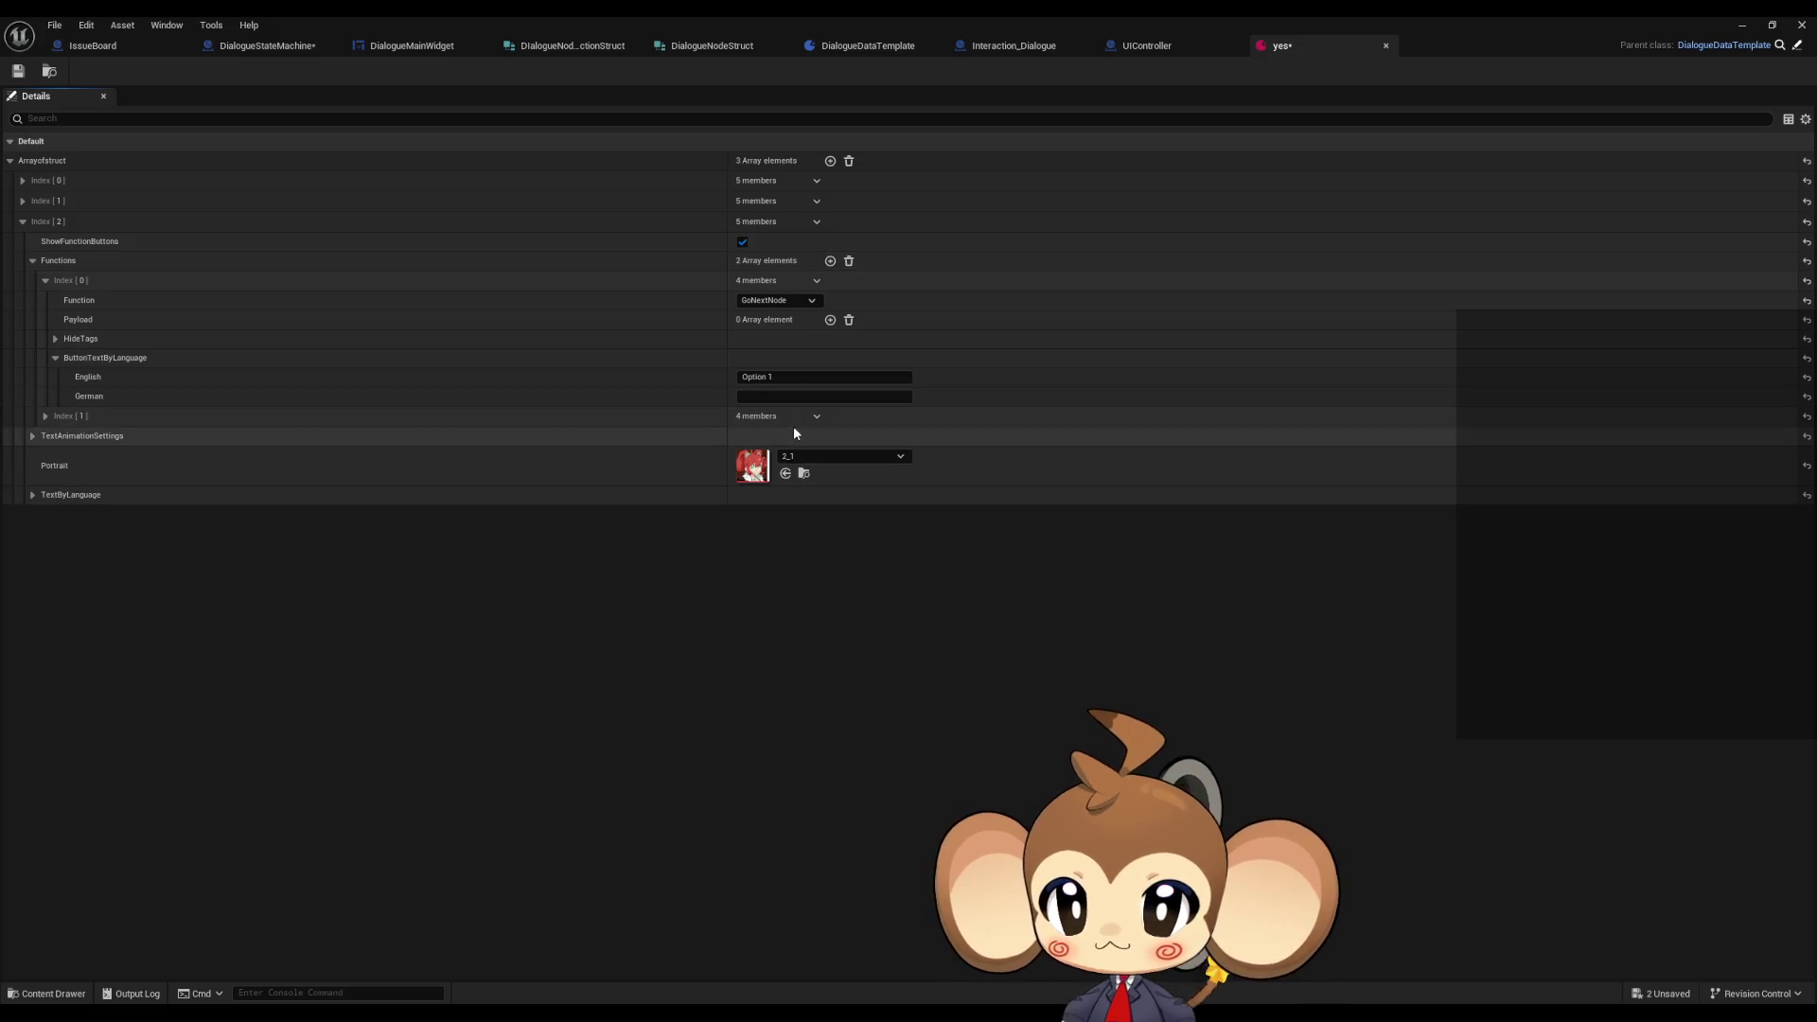
click(45, 418)
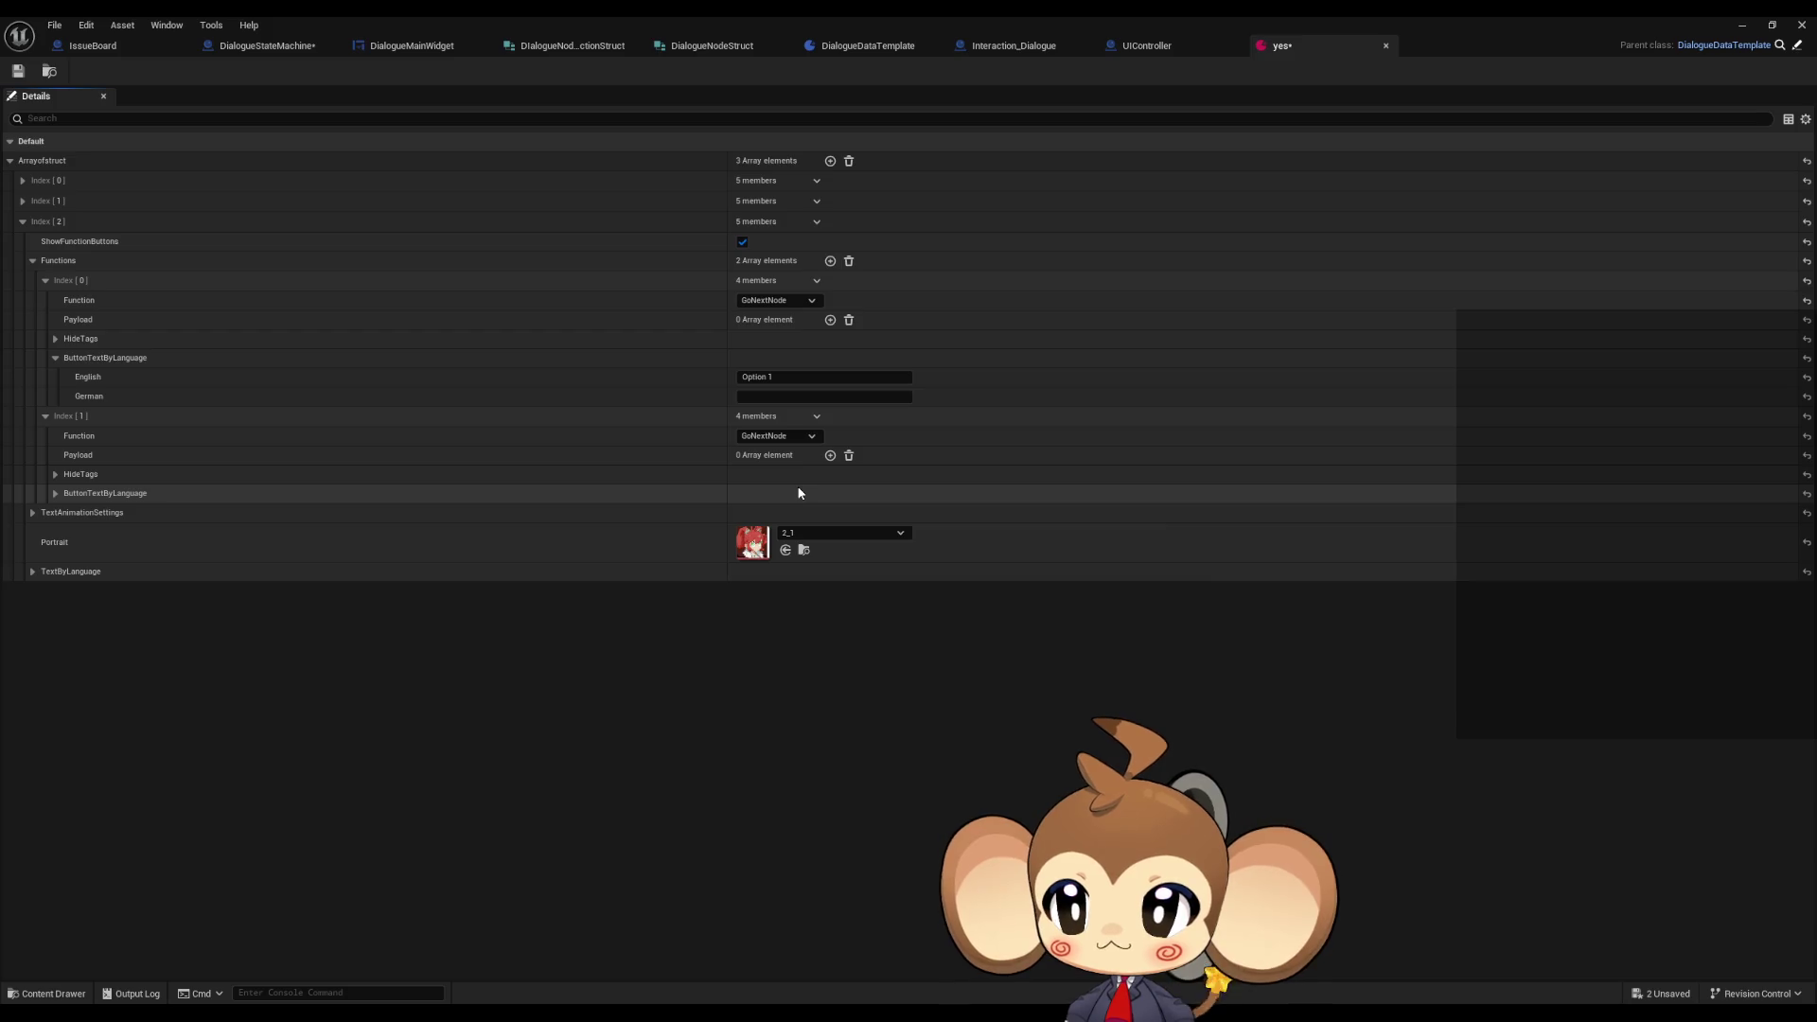
click(54, 492)
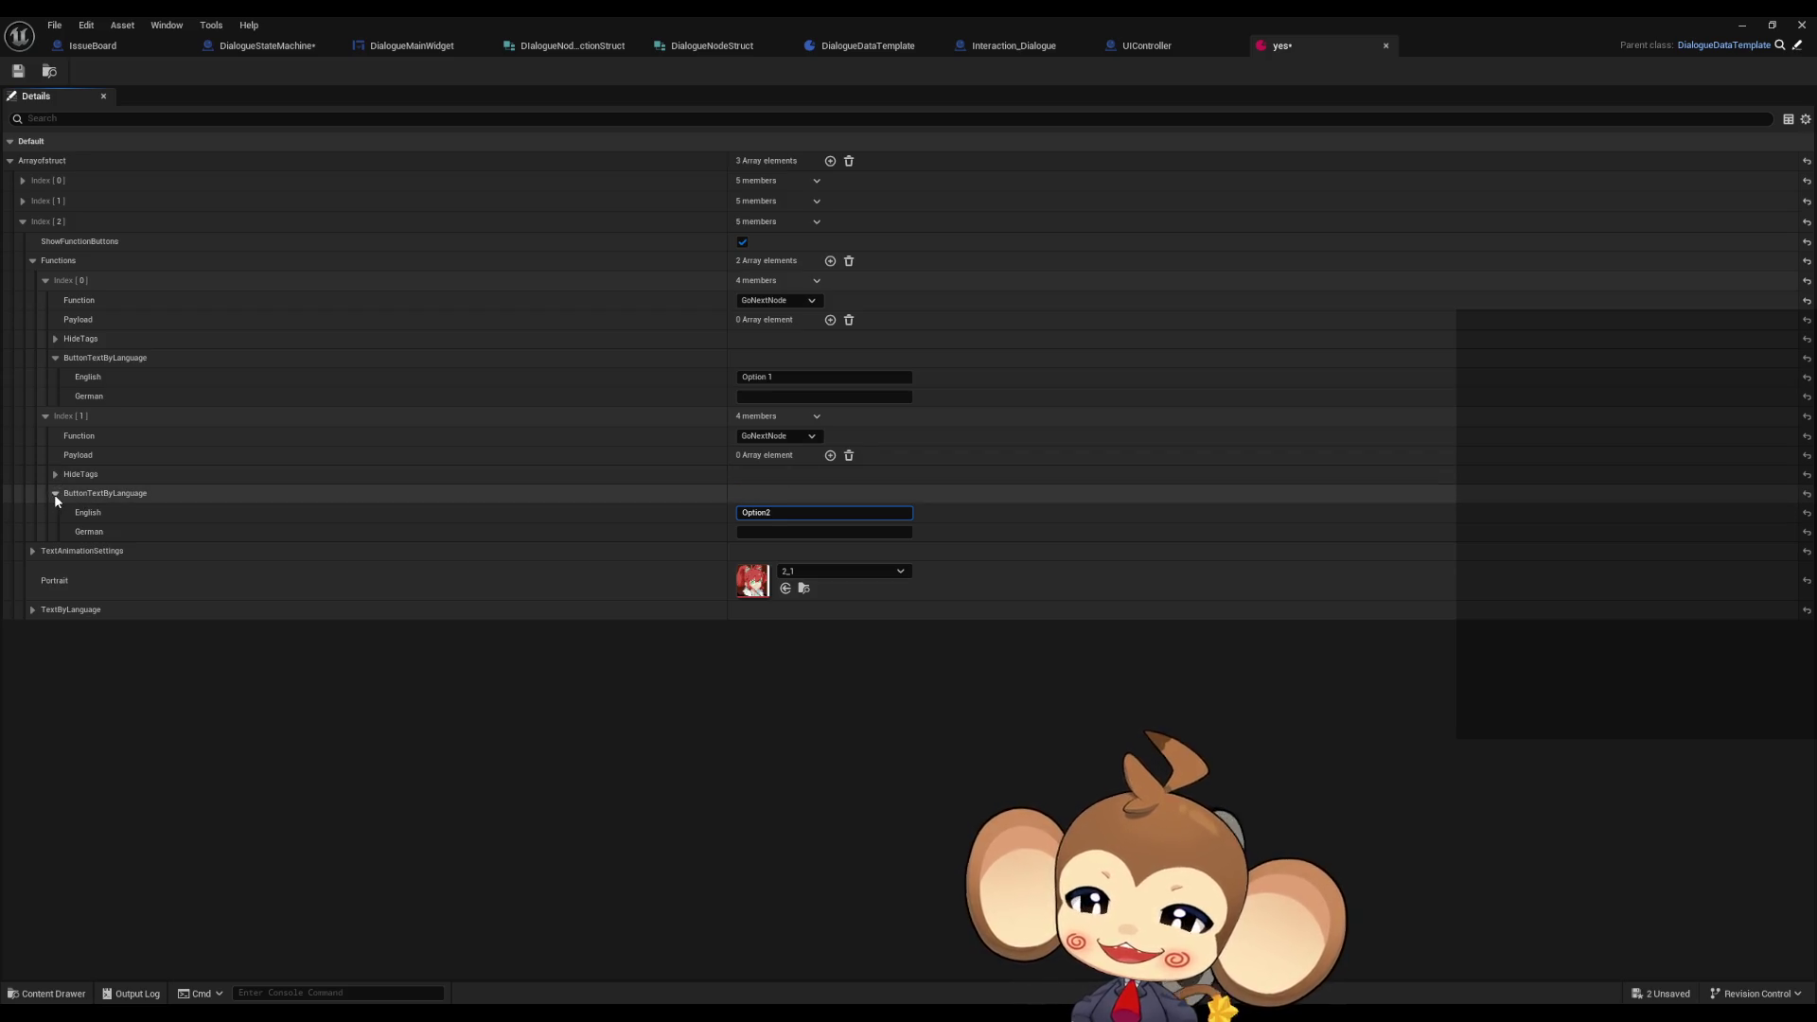
click(45, 417)
- Enter the English dialogue line 'Do you want Option 1 or Option 2'
click(32, 437)
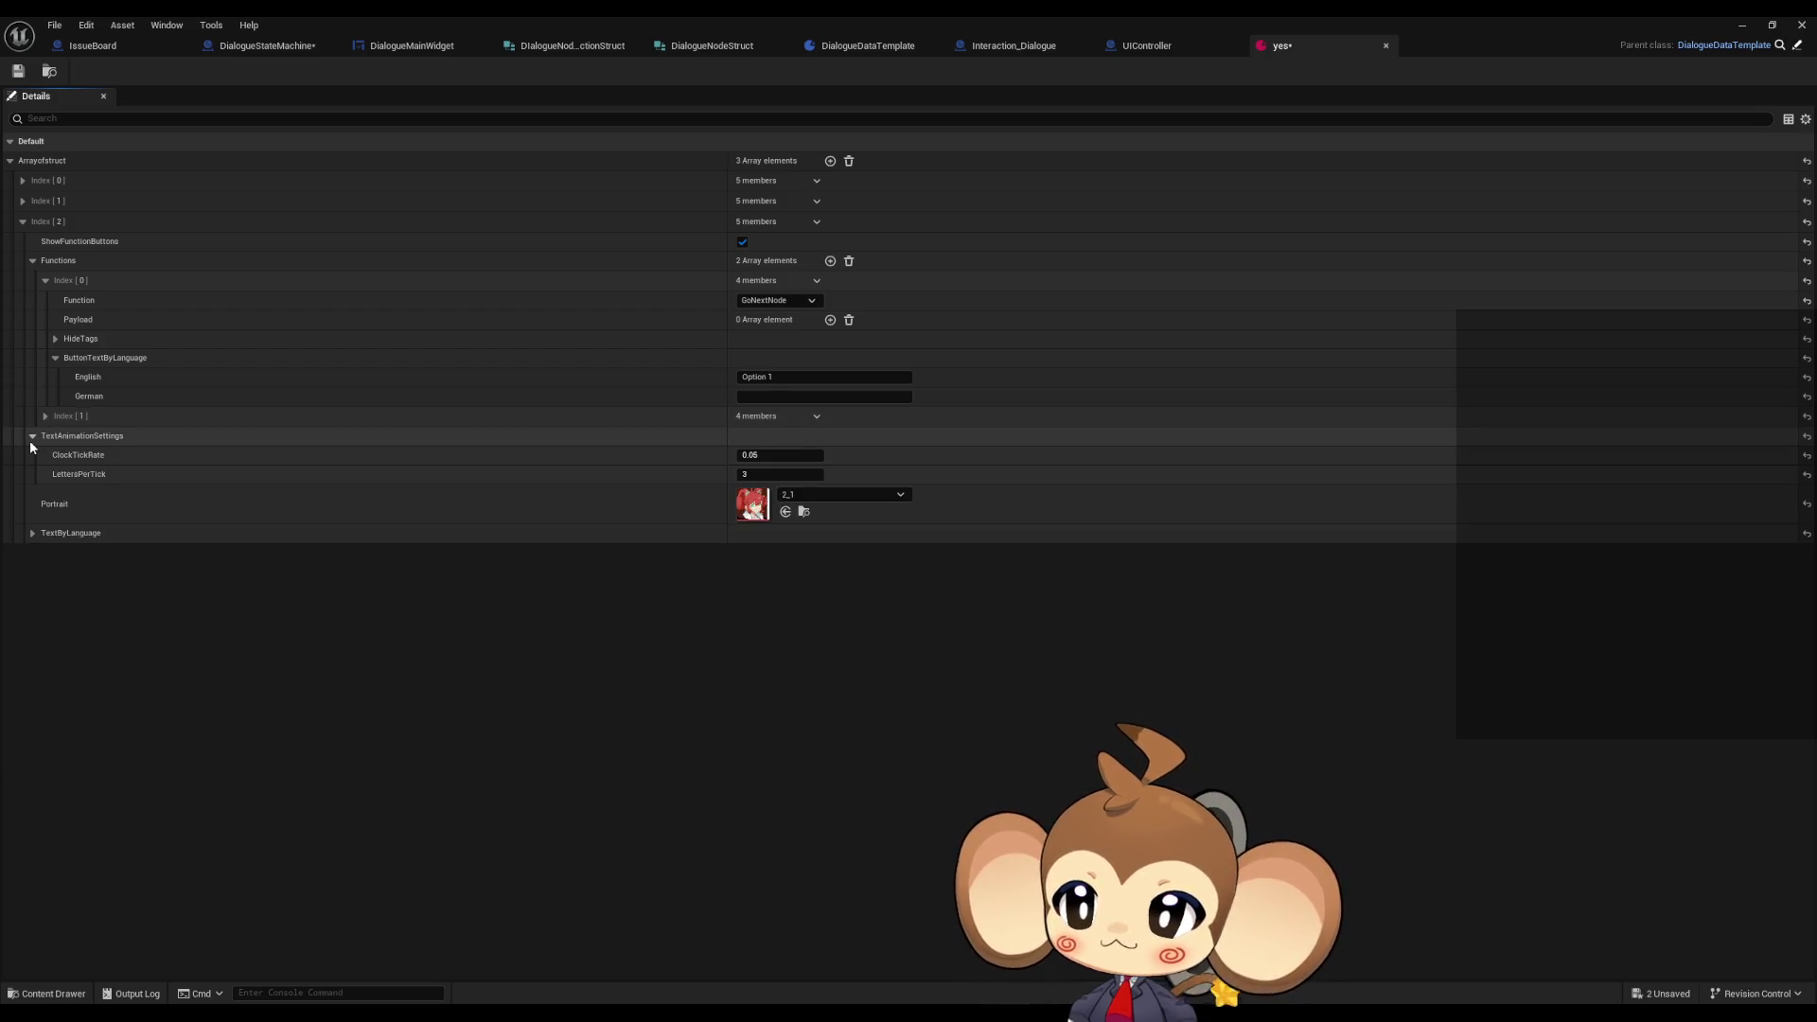
click(31, 438)
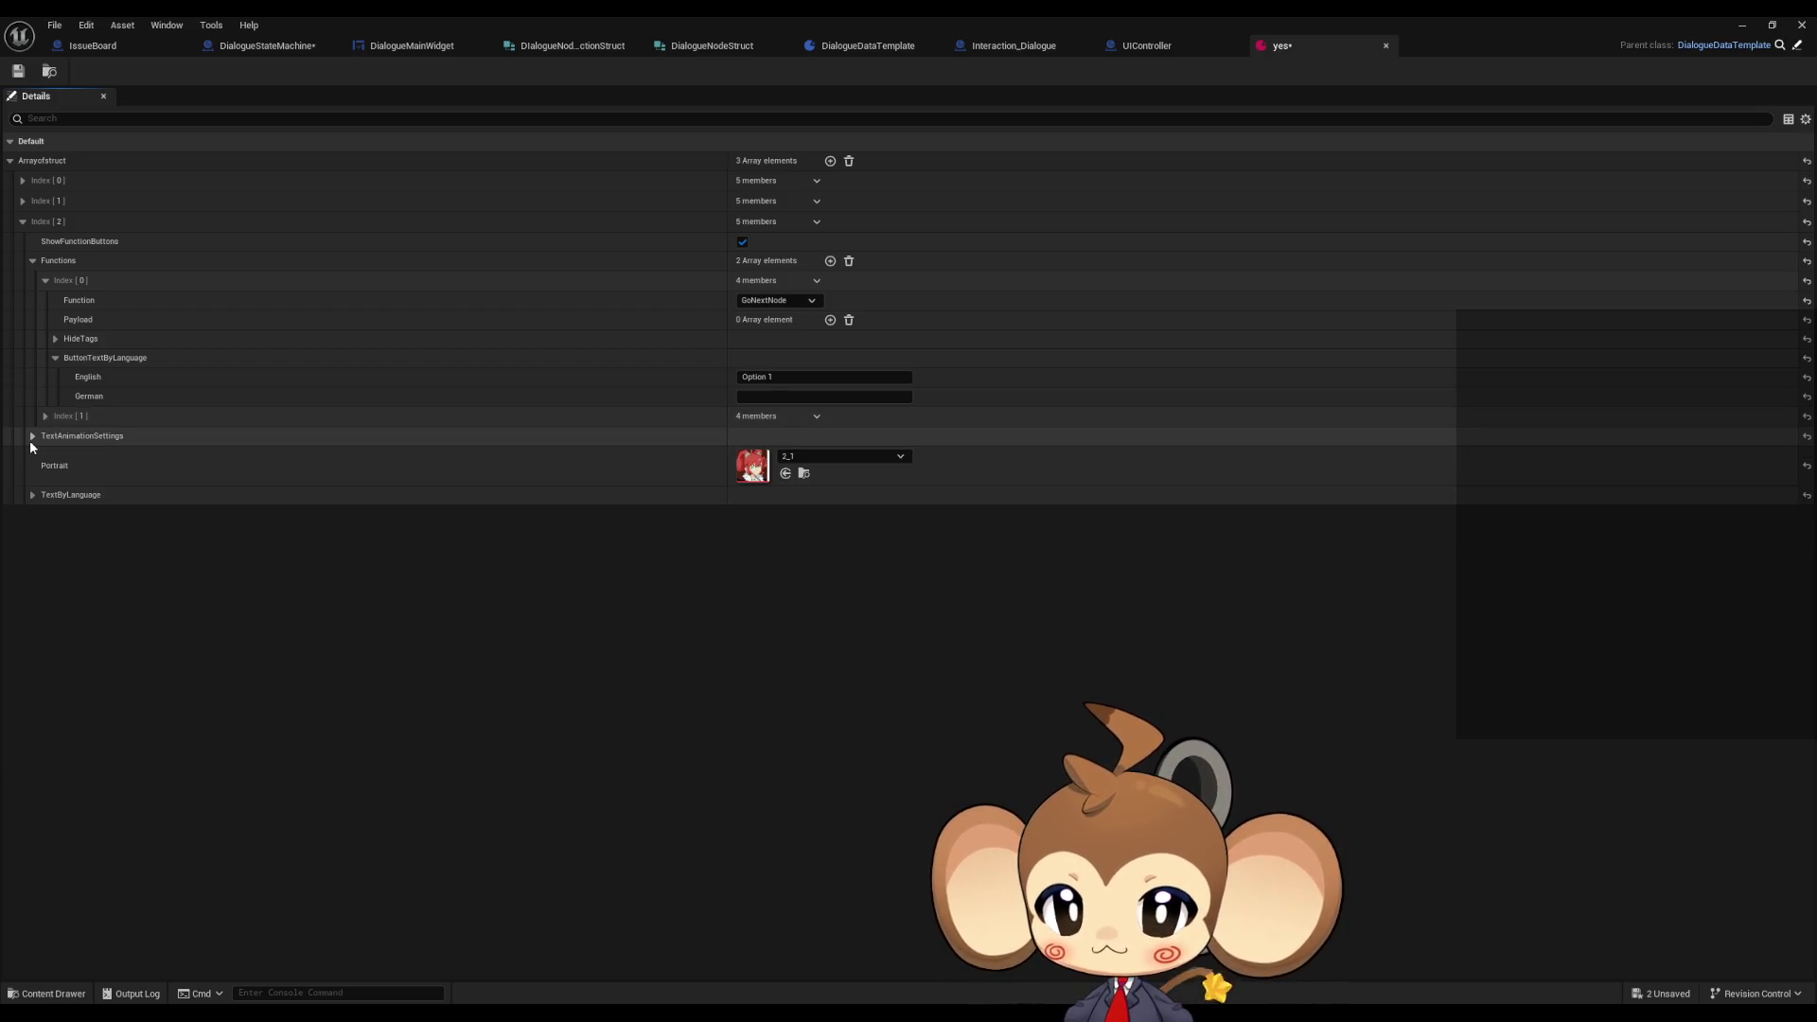
click(32, 495)
click(746, 516)
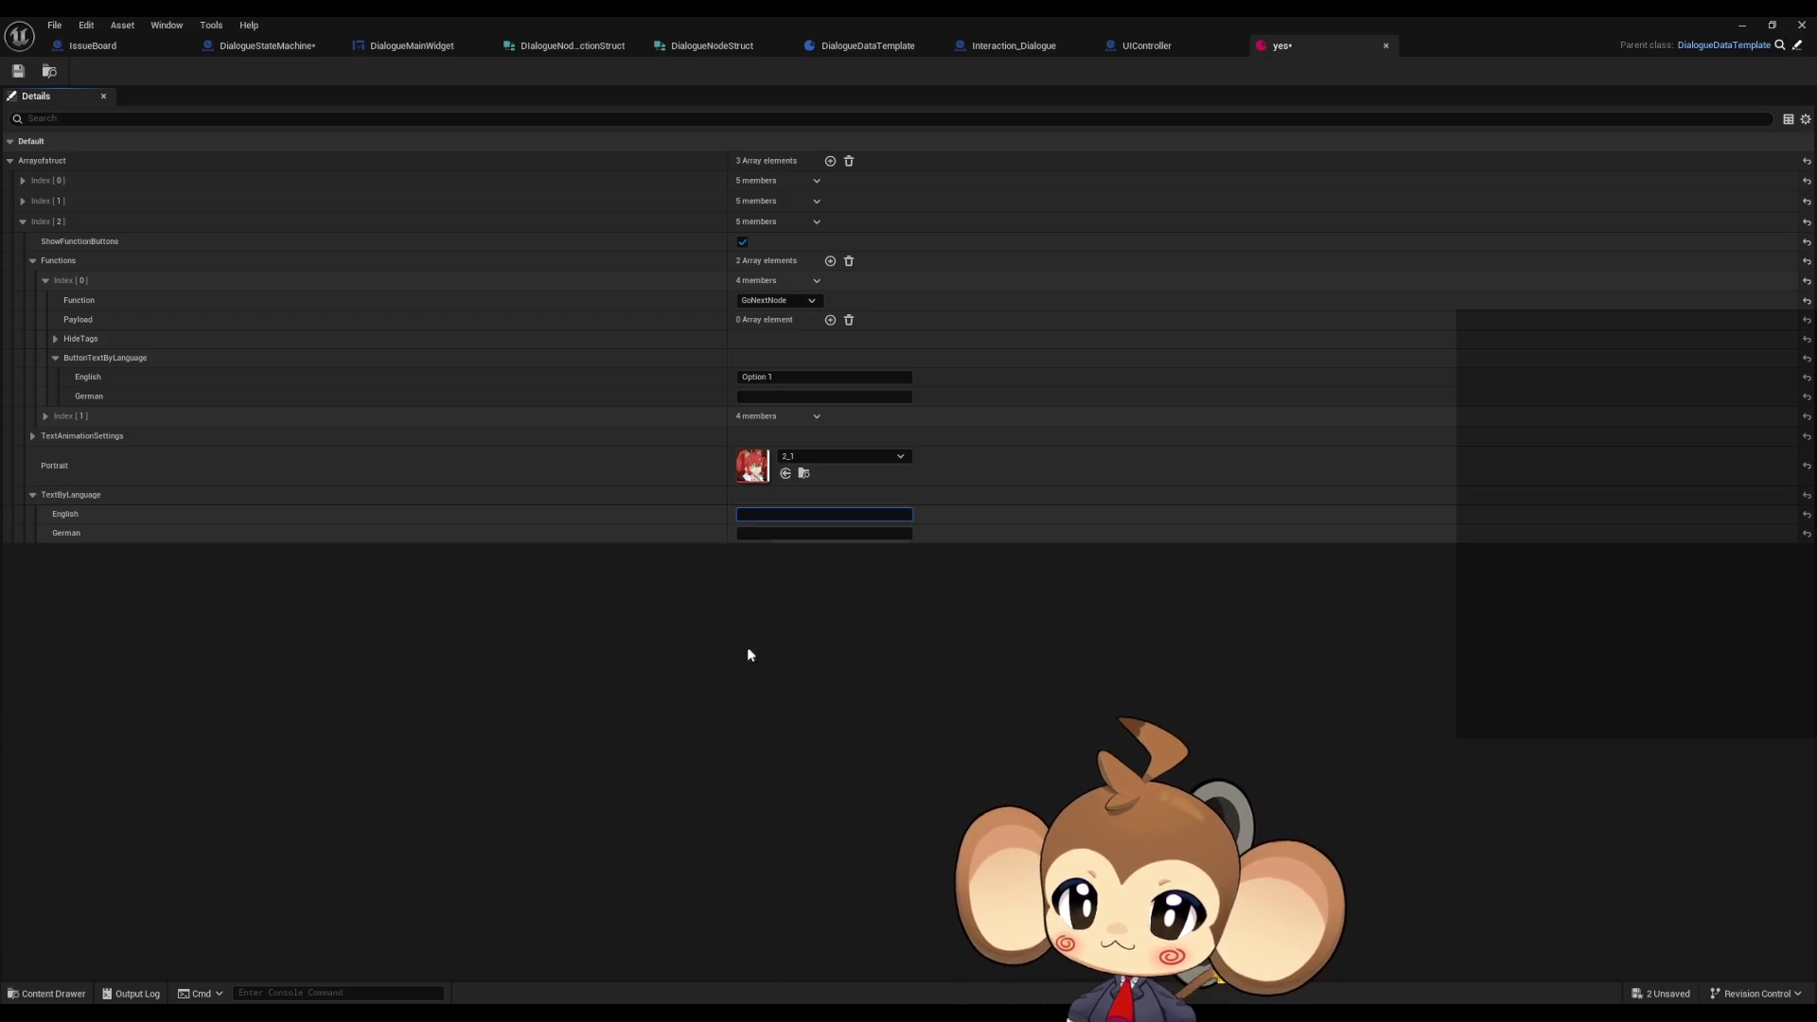
text(Do you w)
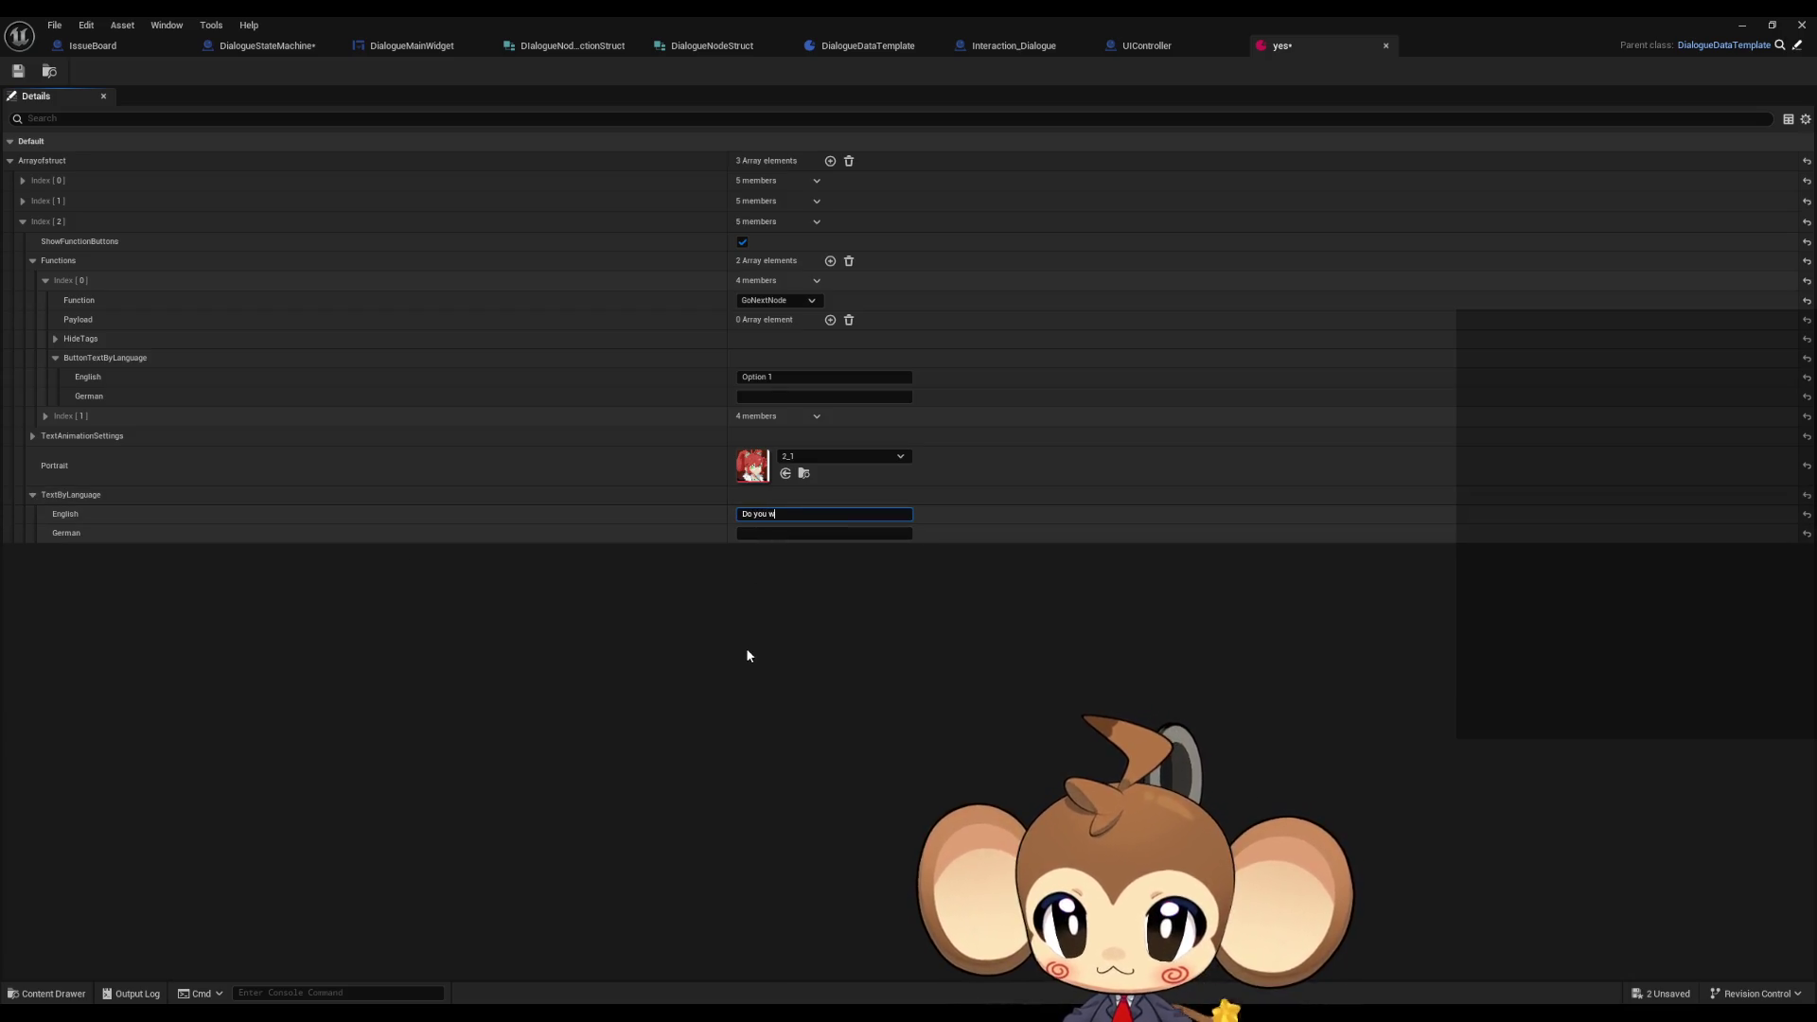
text(ant Option 1 or Option 2)
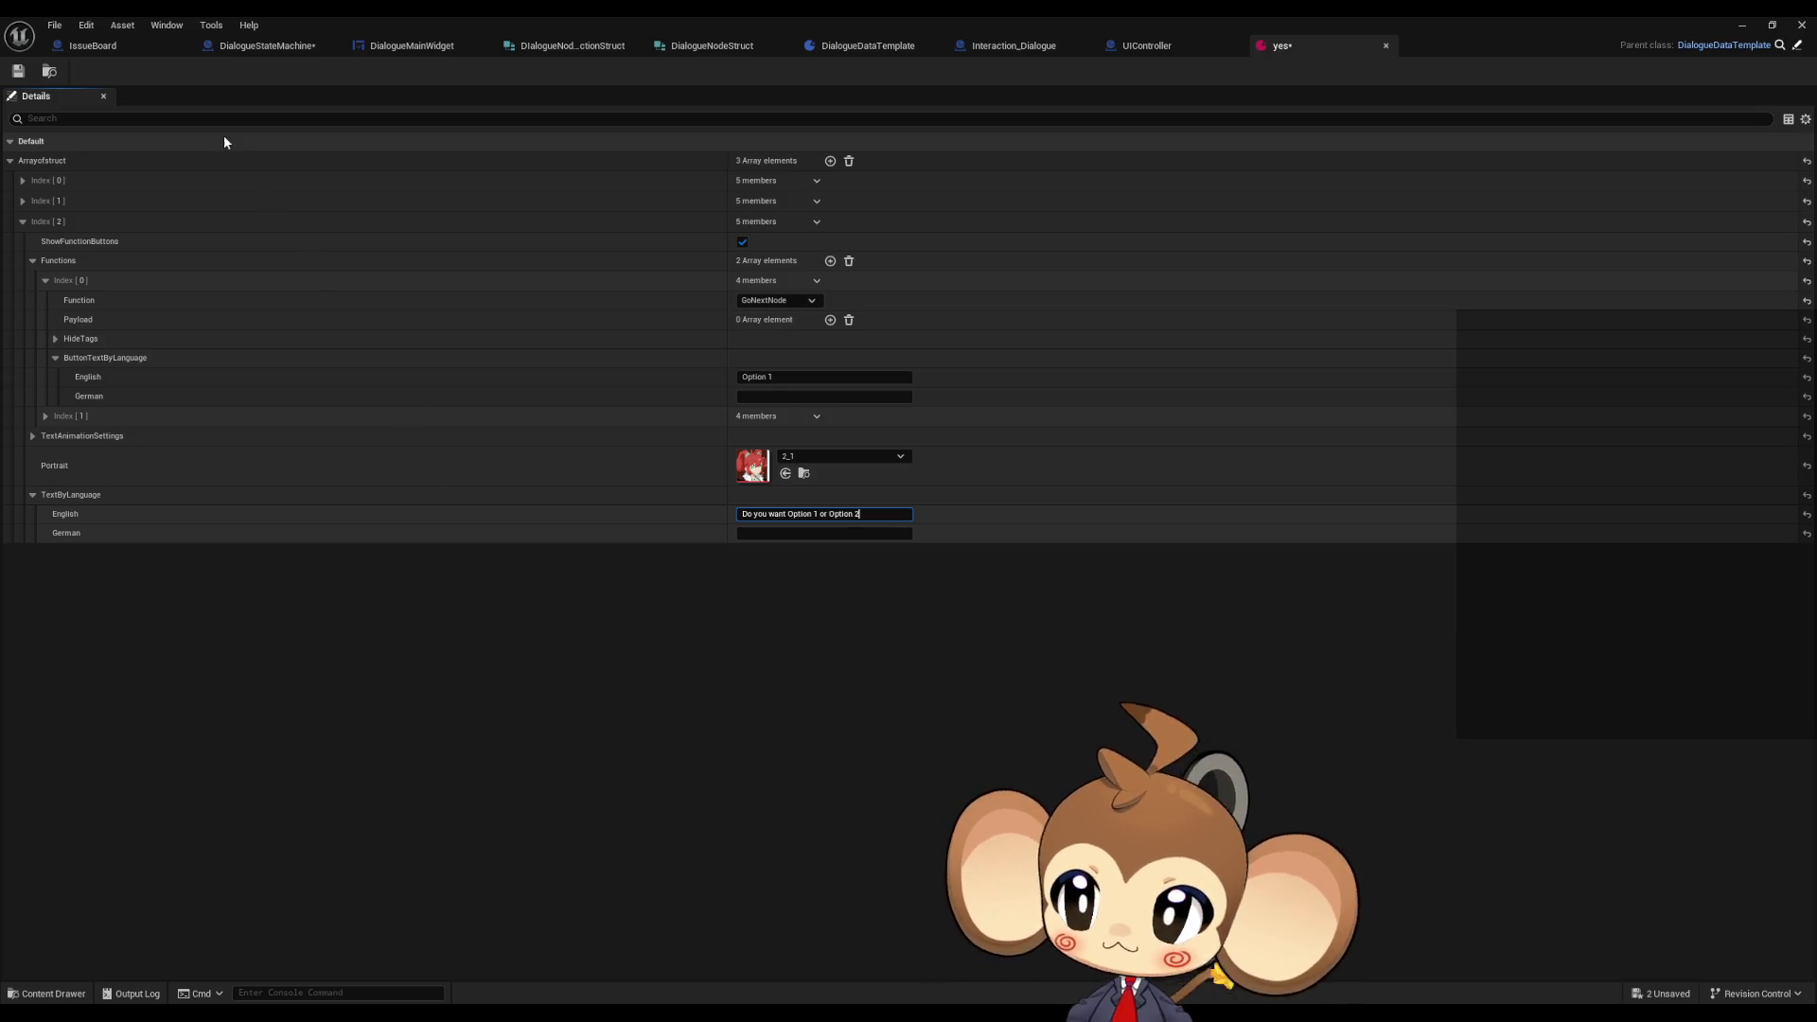
- Save the asset, minimize its editor and start a Play-in-Editor test
click(19, 71)
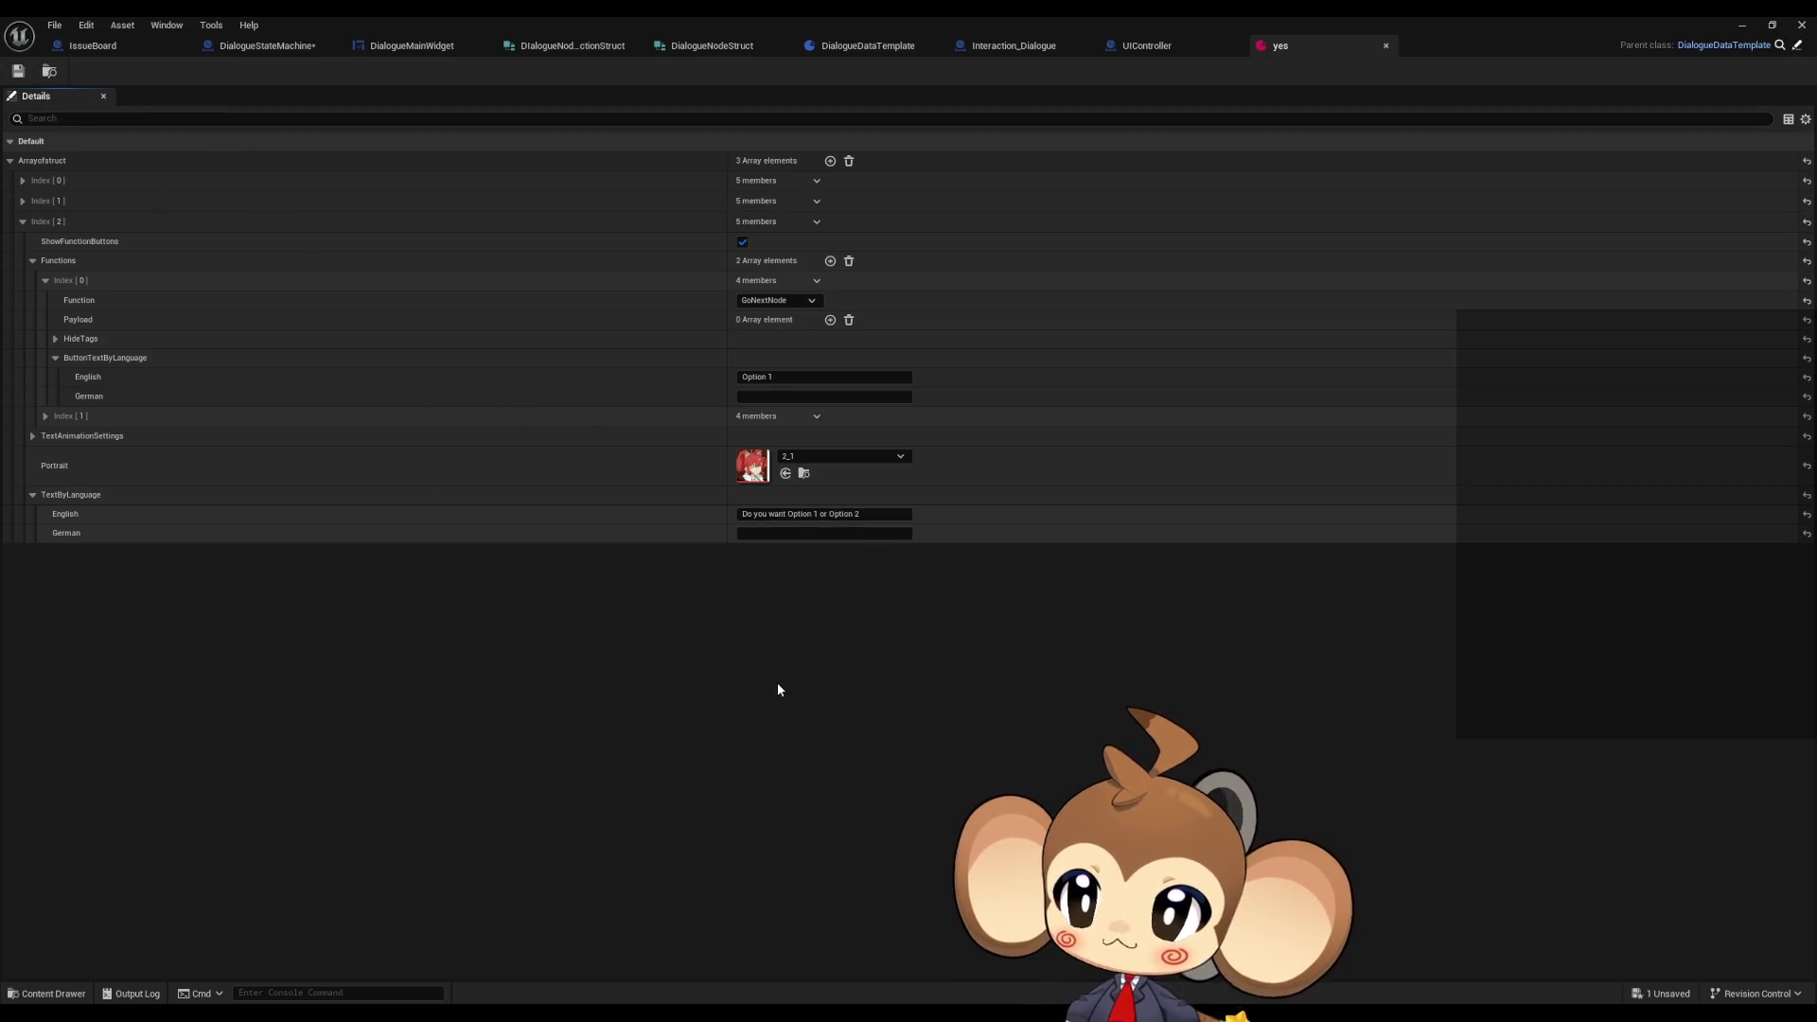
click(1741, 24)
click(359, 70)
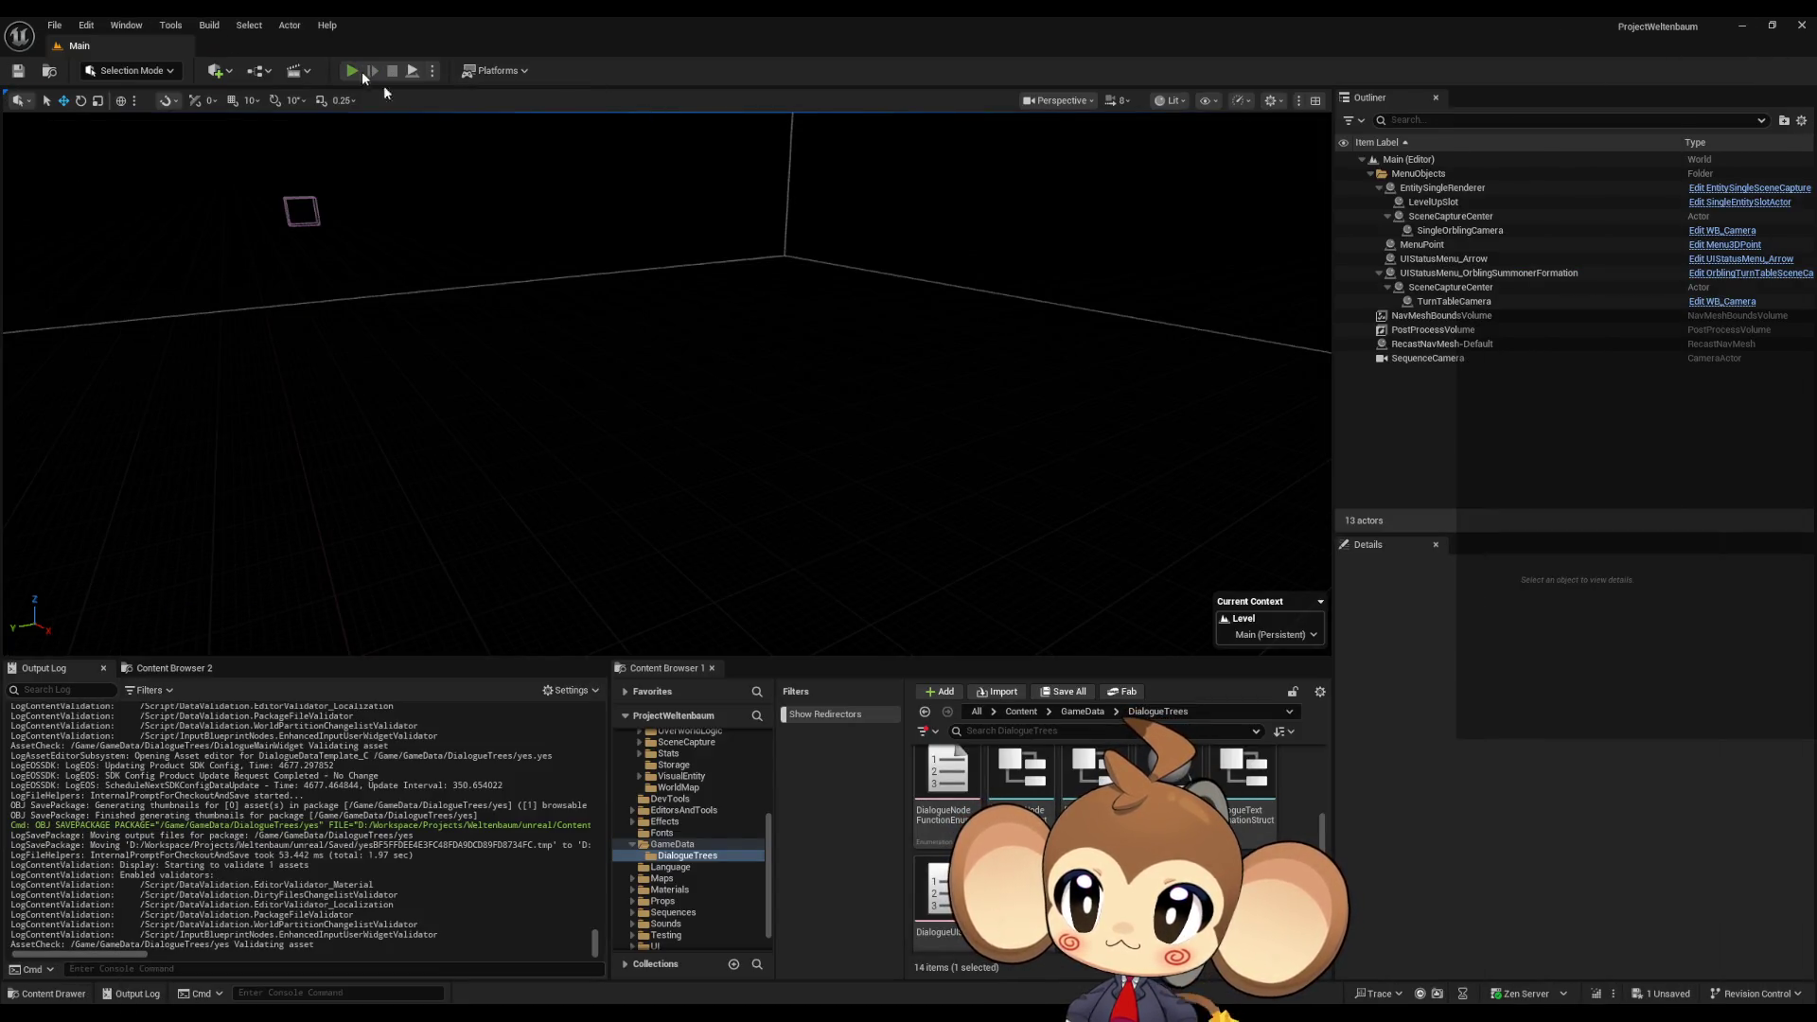
click(188, 562)
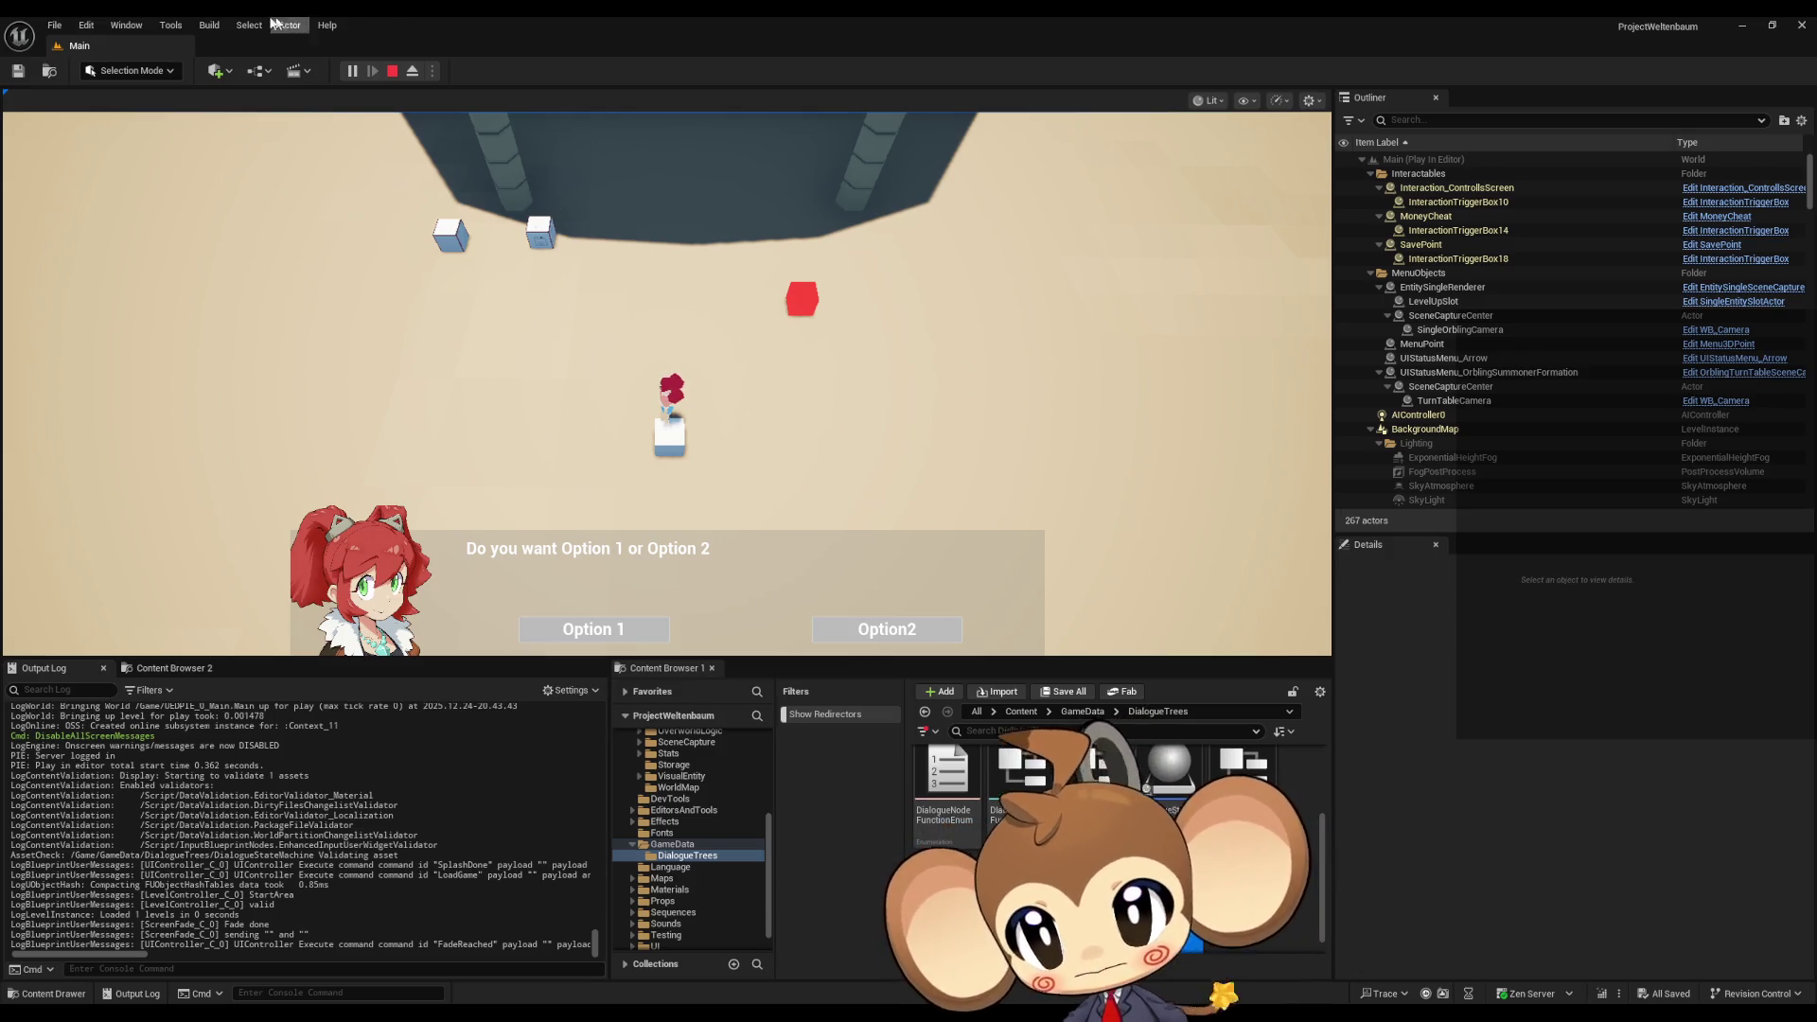
click(390, 72)
mouse_move(861, 967)
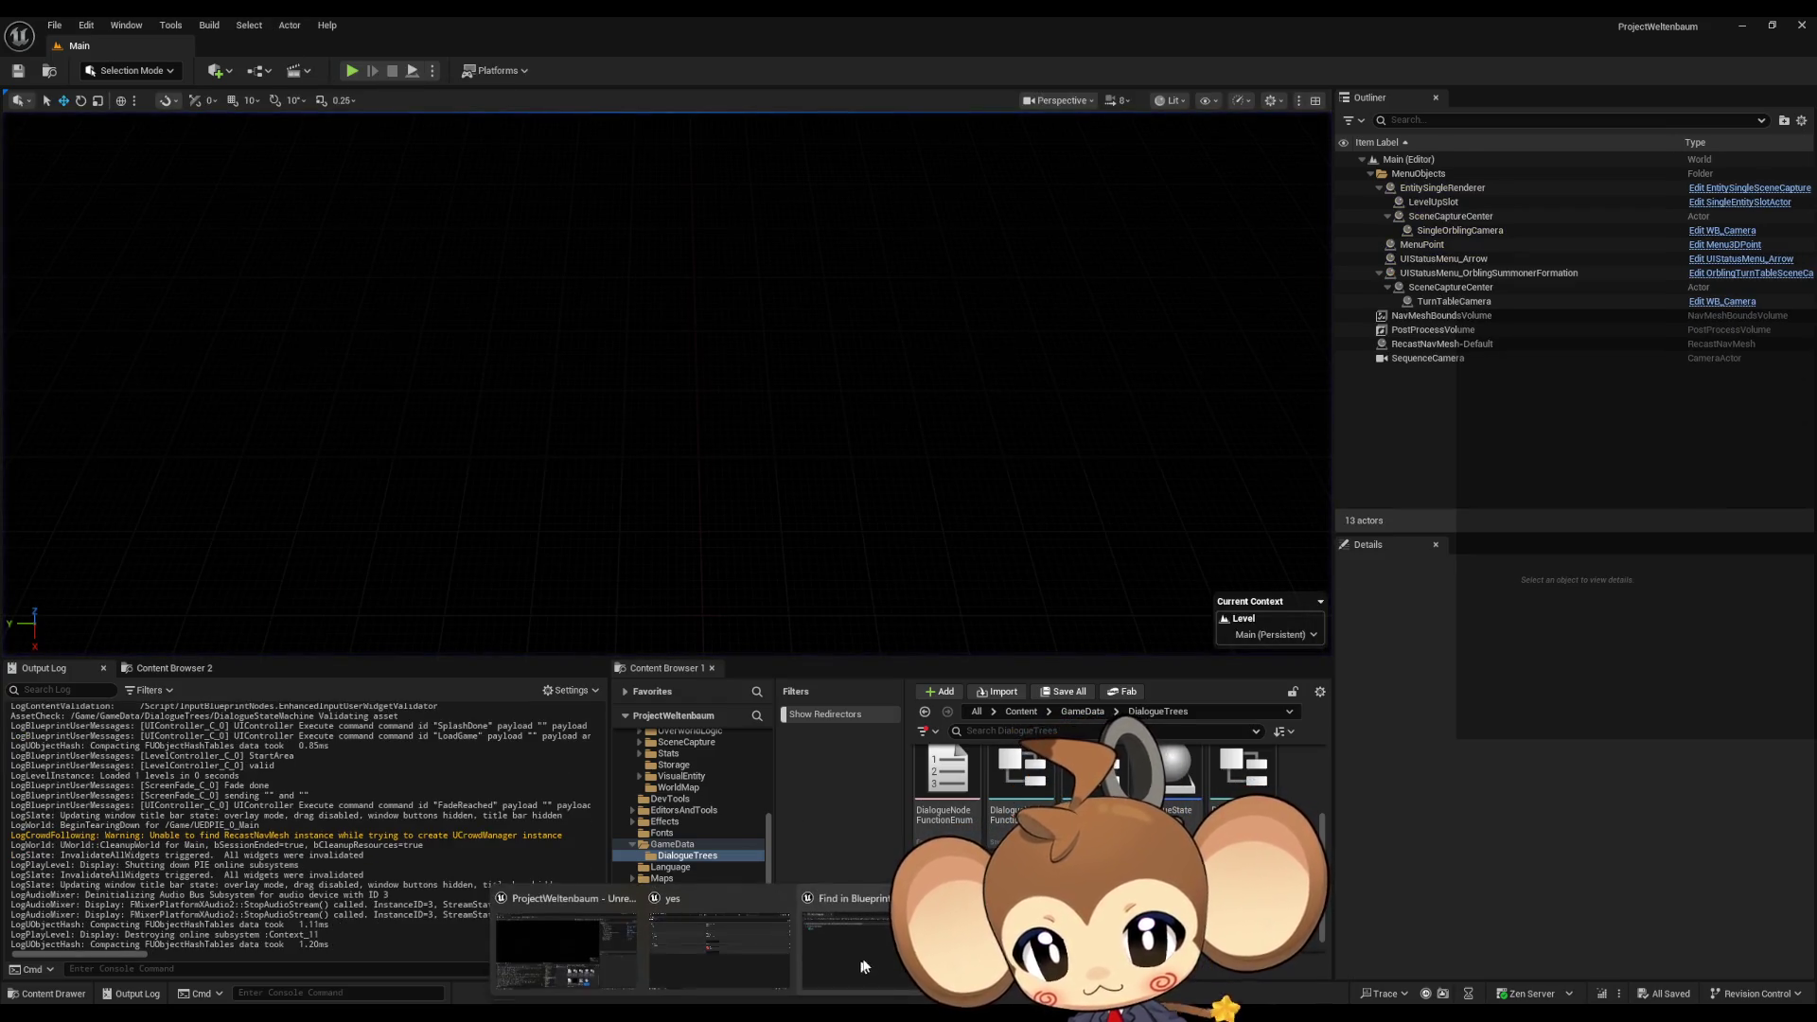
- Bring the yes asset forward, then move to the DialogueMainWidget SetUpFNButtons graph
mouse_move(725, 948)
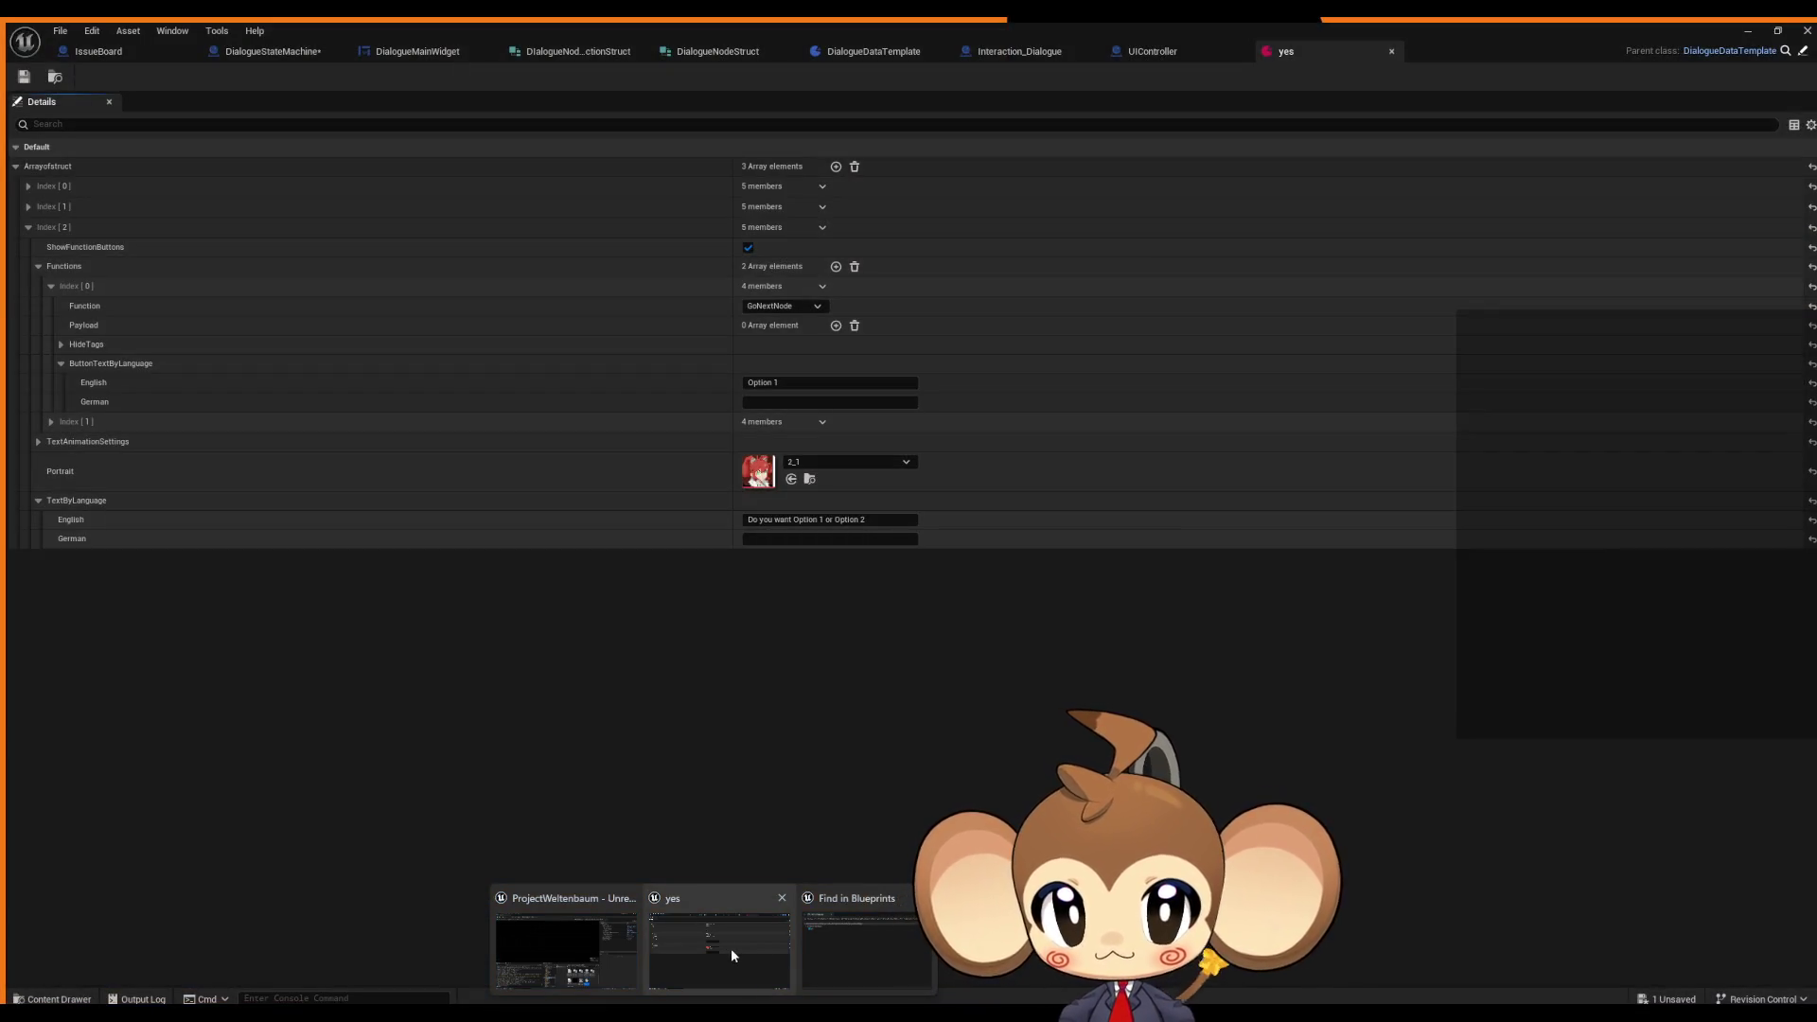
click(731, 948)
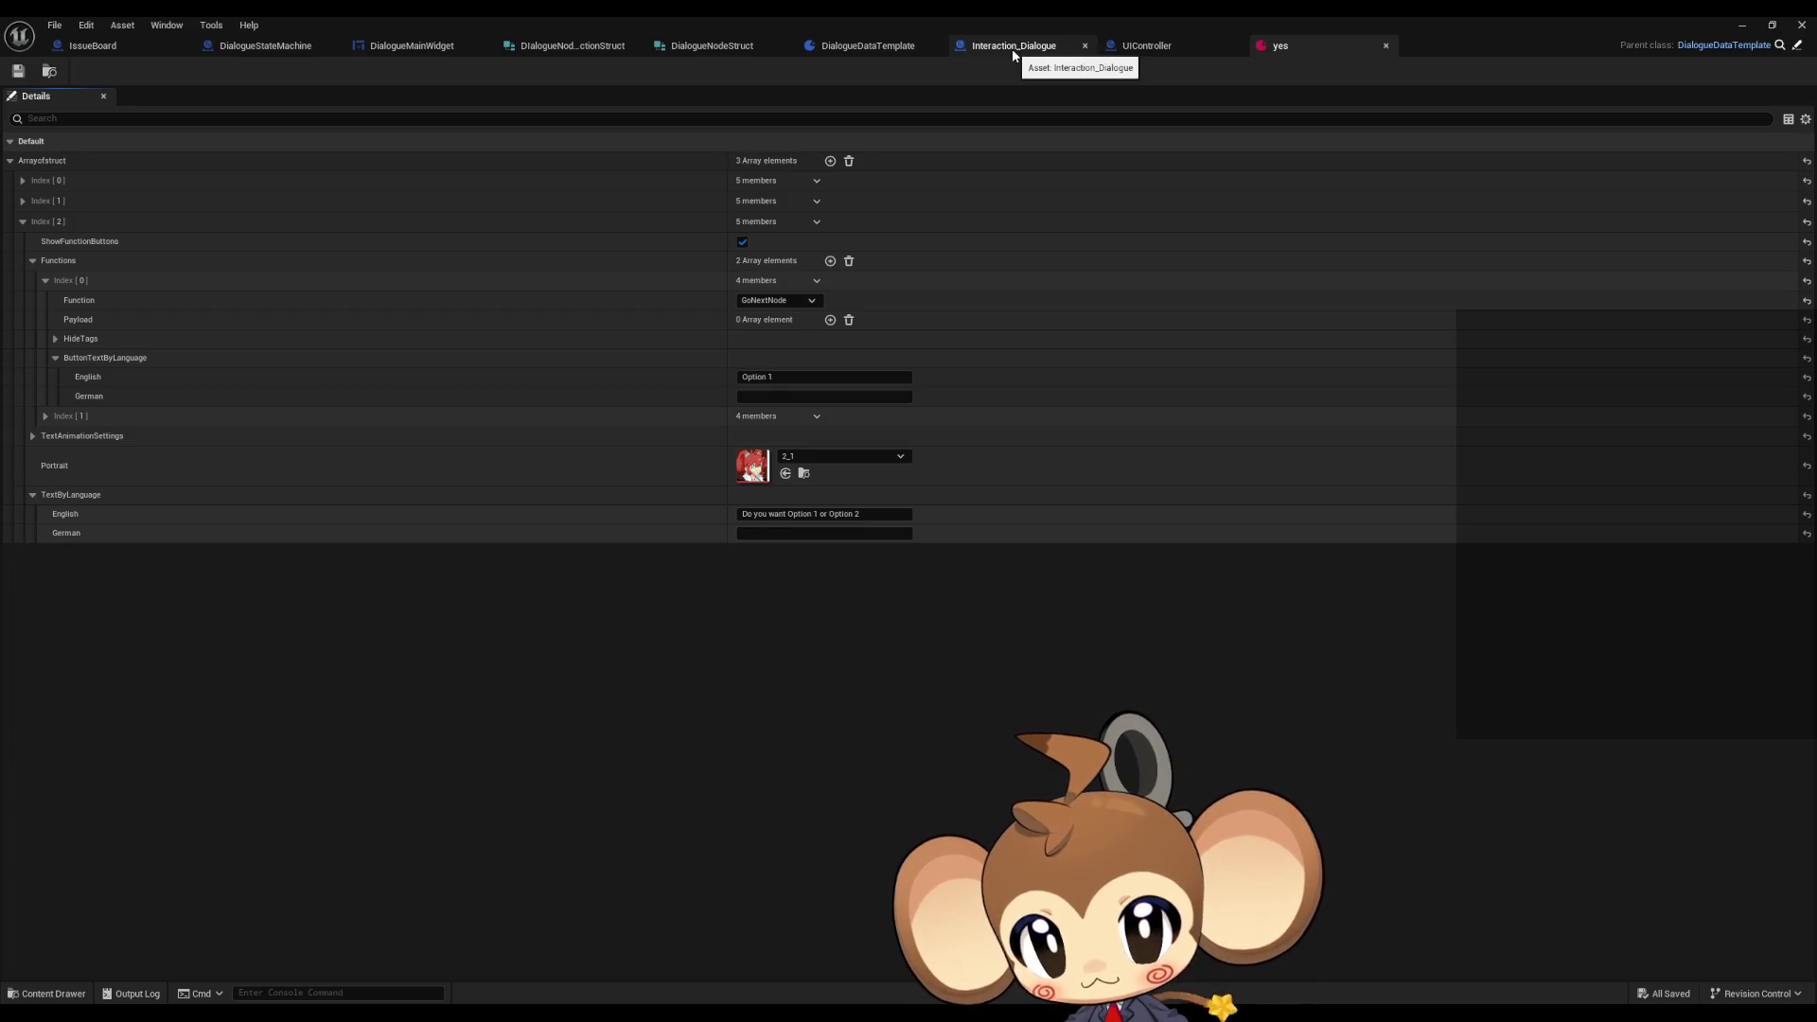
click(268, 49)
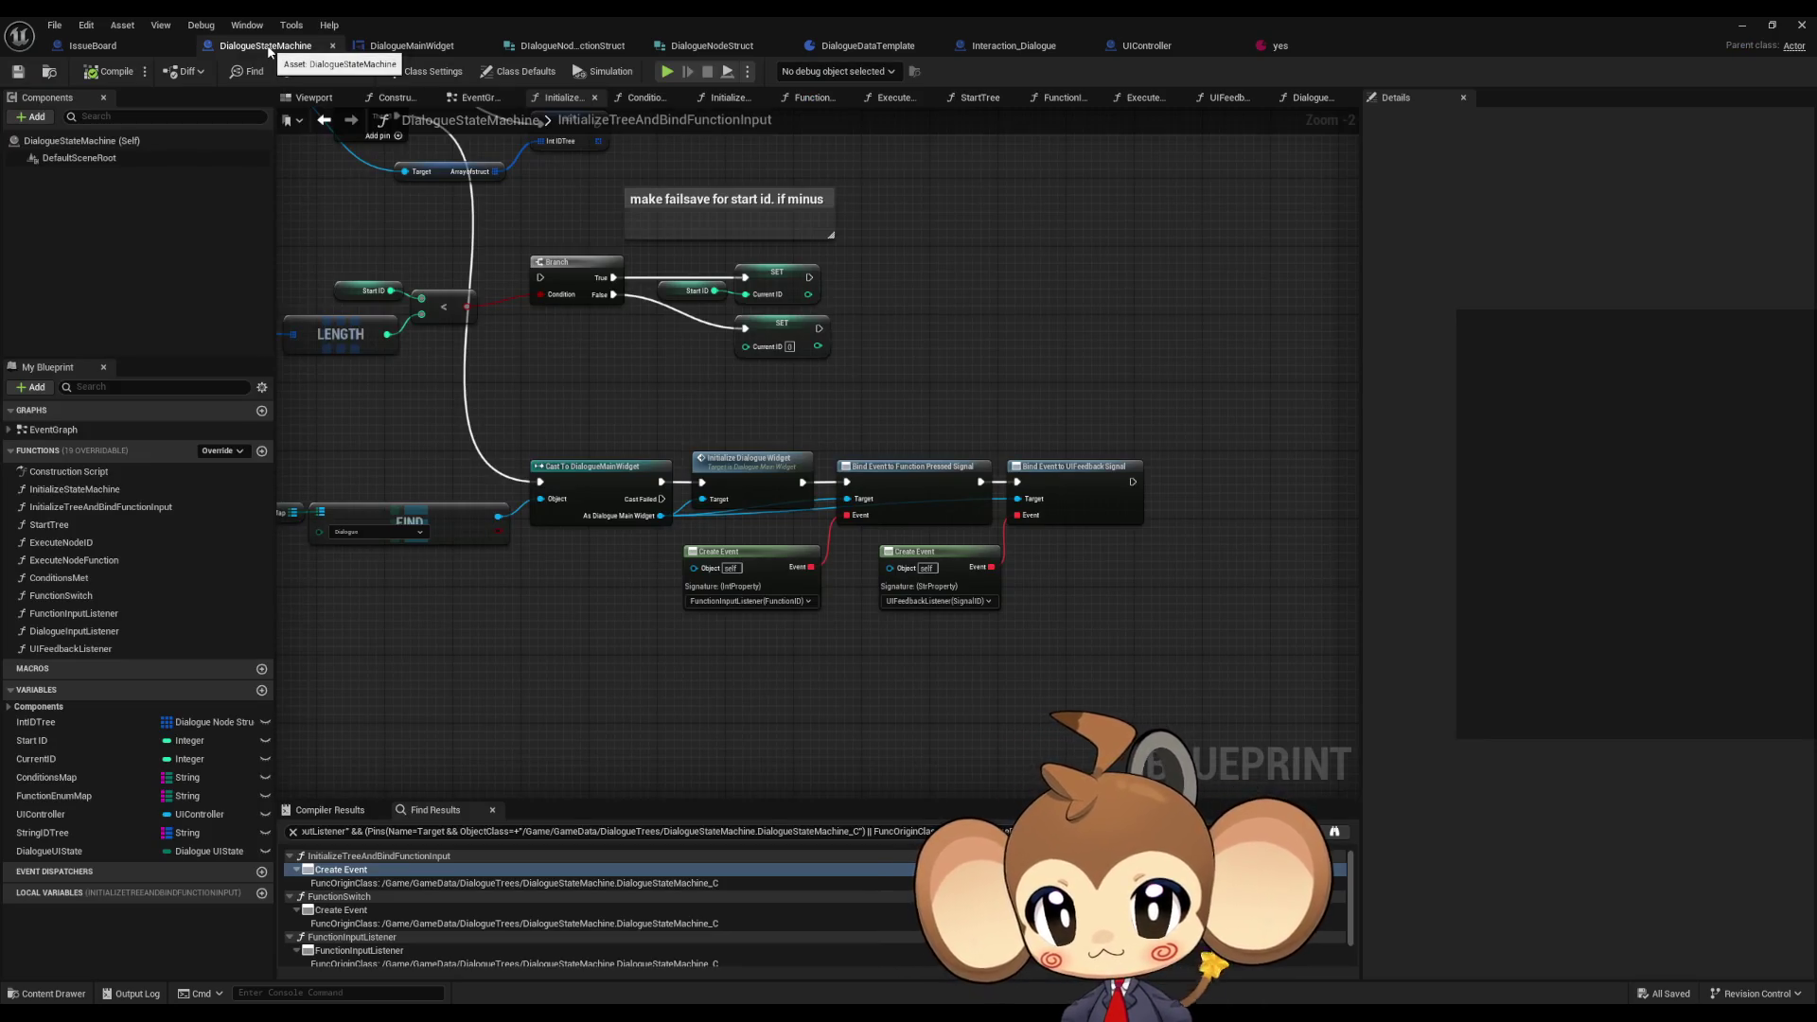
click(409, 45)
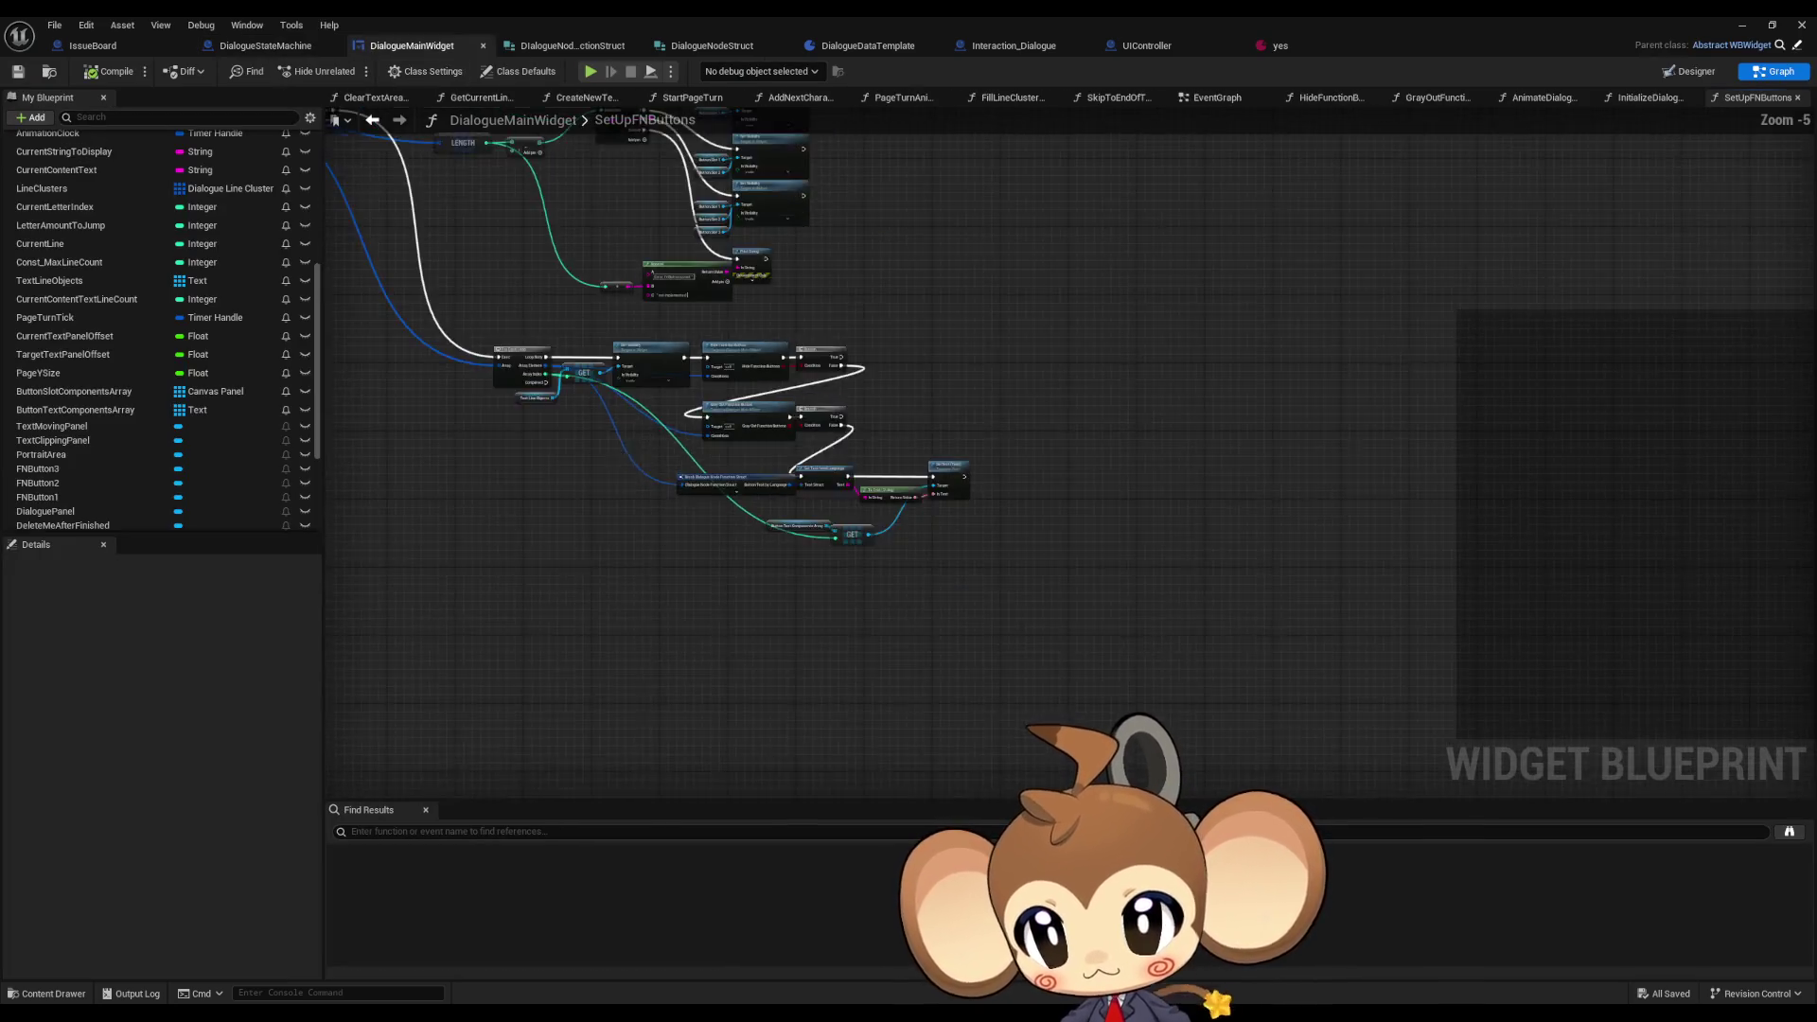
scroll(860, 474, up, 3)
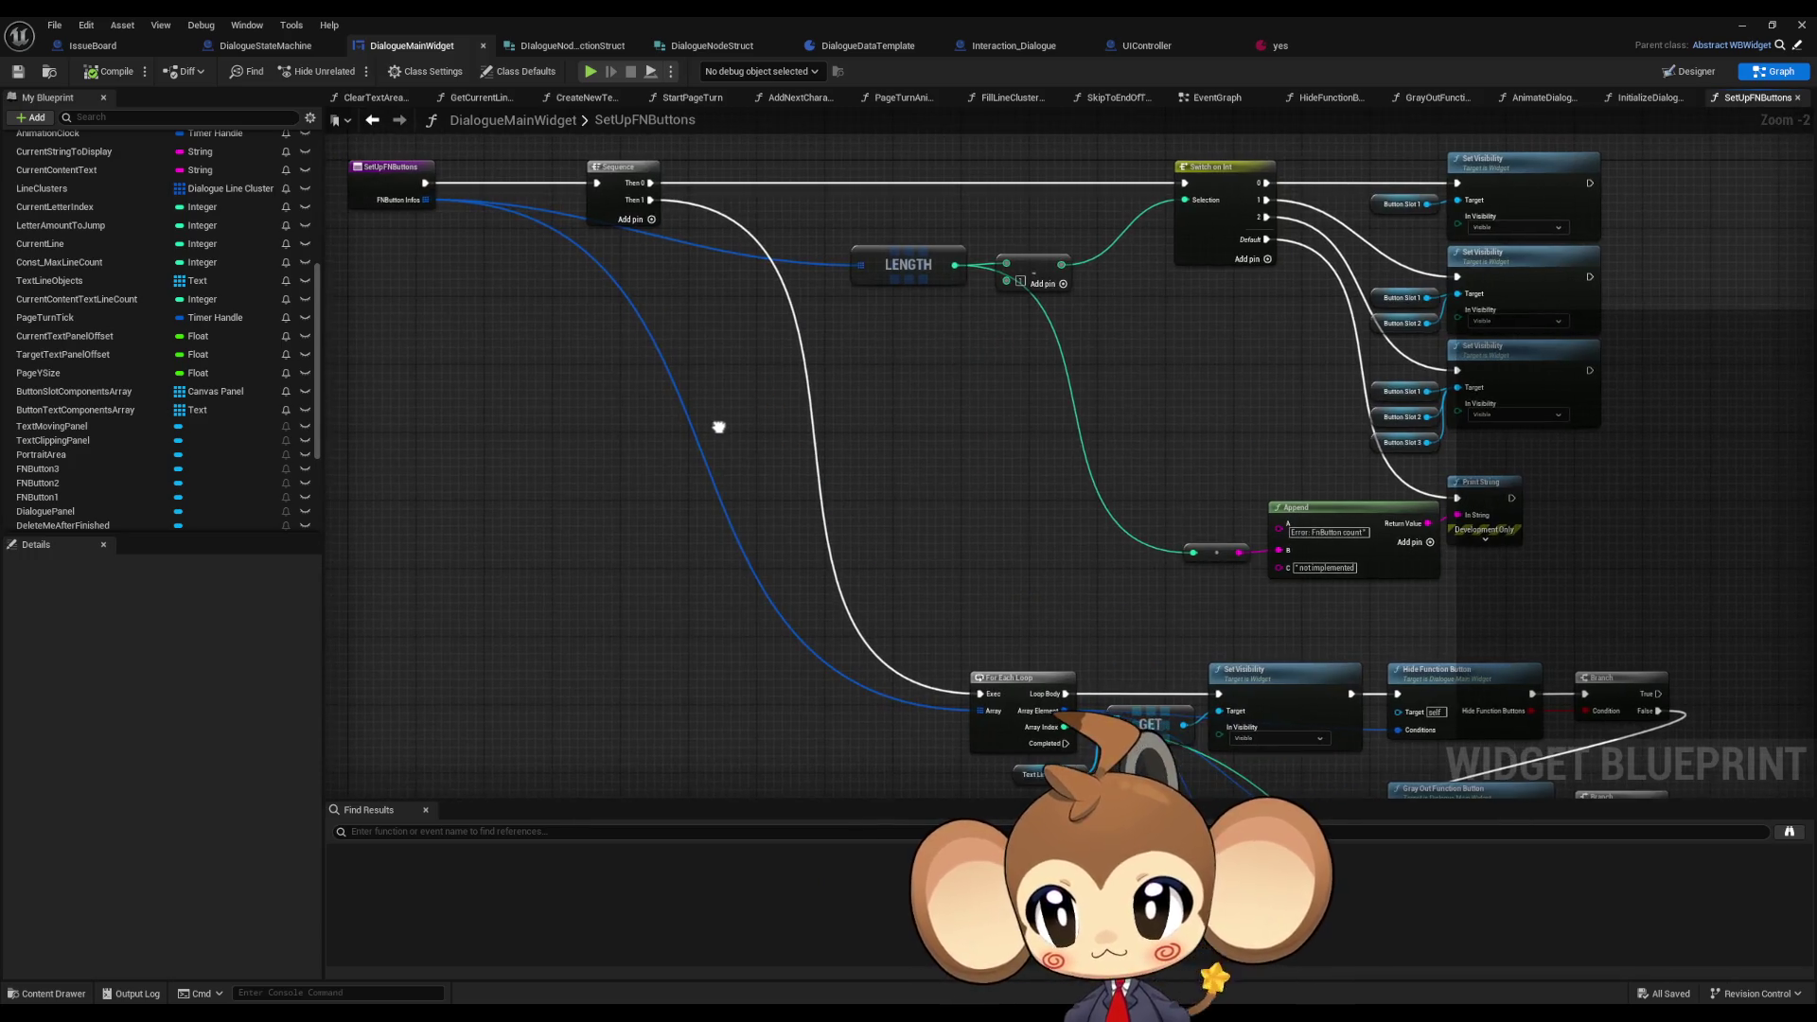
- Look over the SetUpFNButtons button count and visibility nodes
click(377, 170)
mouse_move(748, 428)
mouse_down()
mouse_move(609, 406)
mouse_move(591, 435)
mouse_up()
mouse_move(675, 199)
mouse_down()
mouse_move(1439, 591)
mouse_move(1115, 447)
mouse_up()
scroll(1116, 447, up, 2)
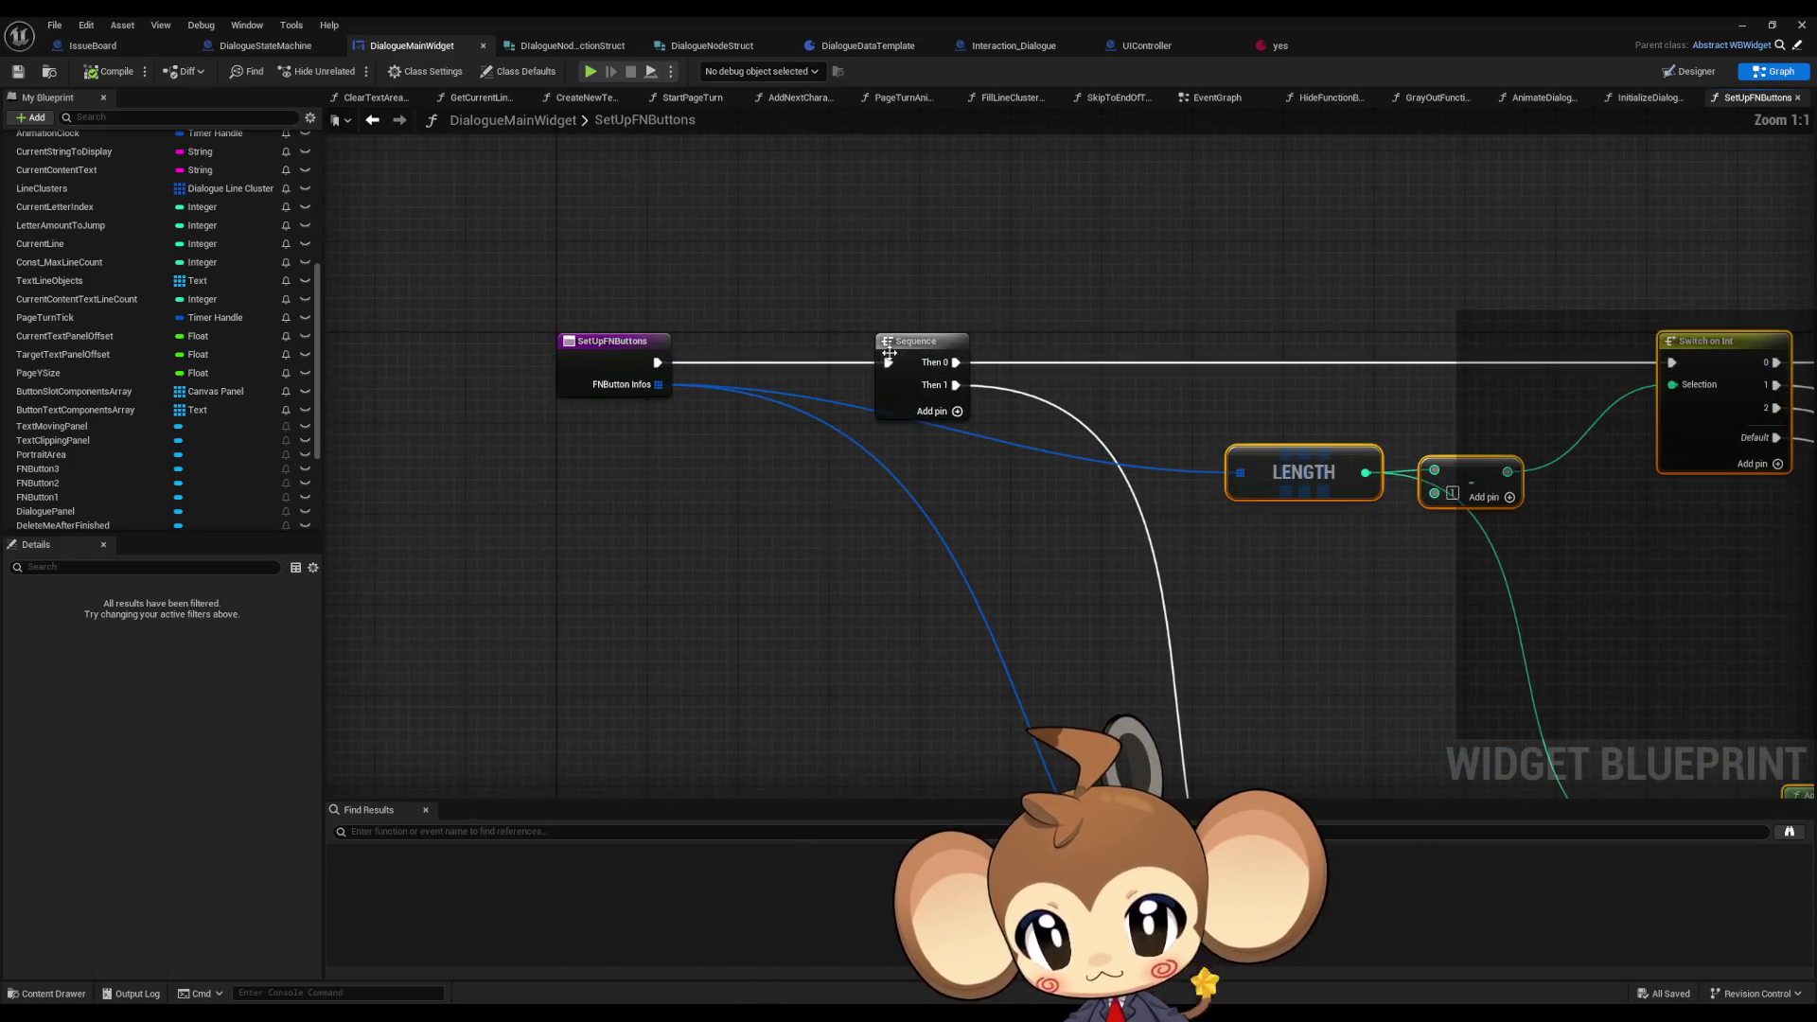
click(705, 411)
scroll(155, 312, up, 2)
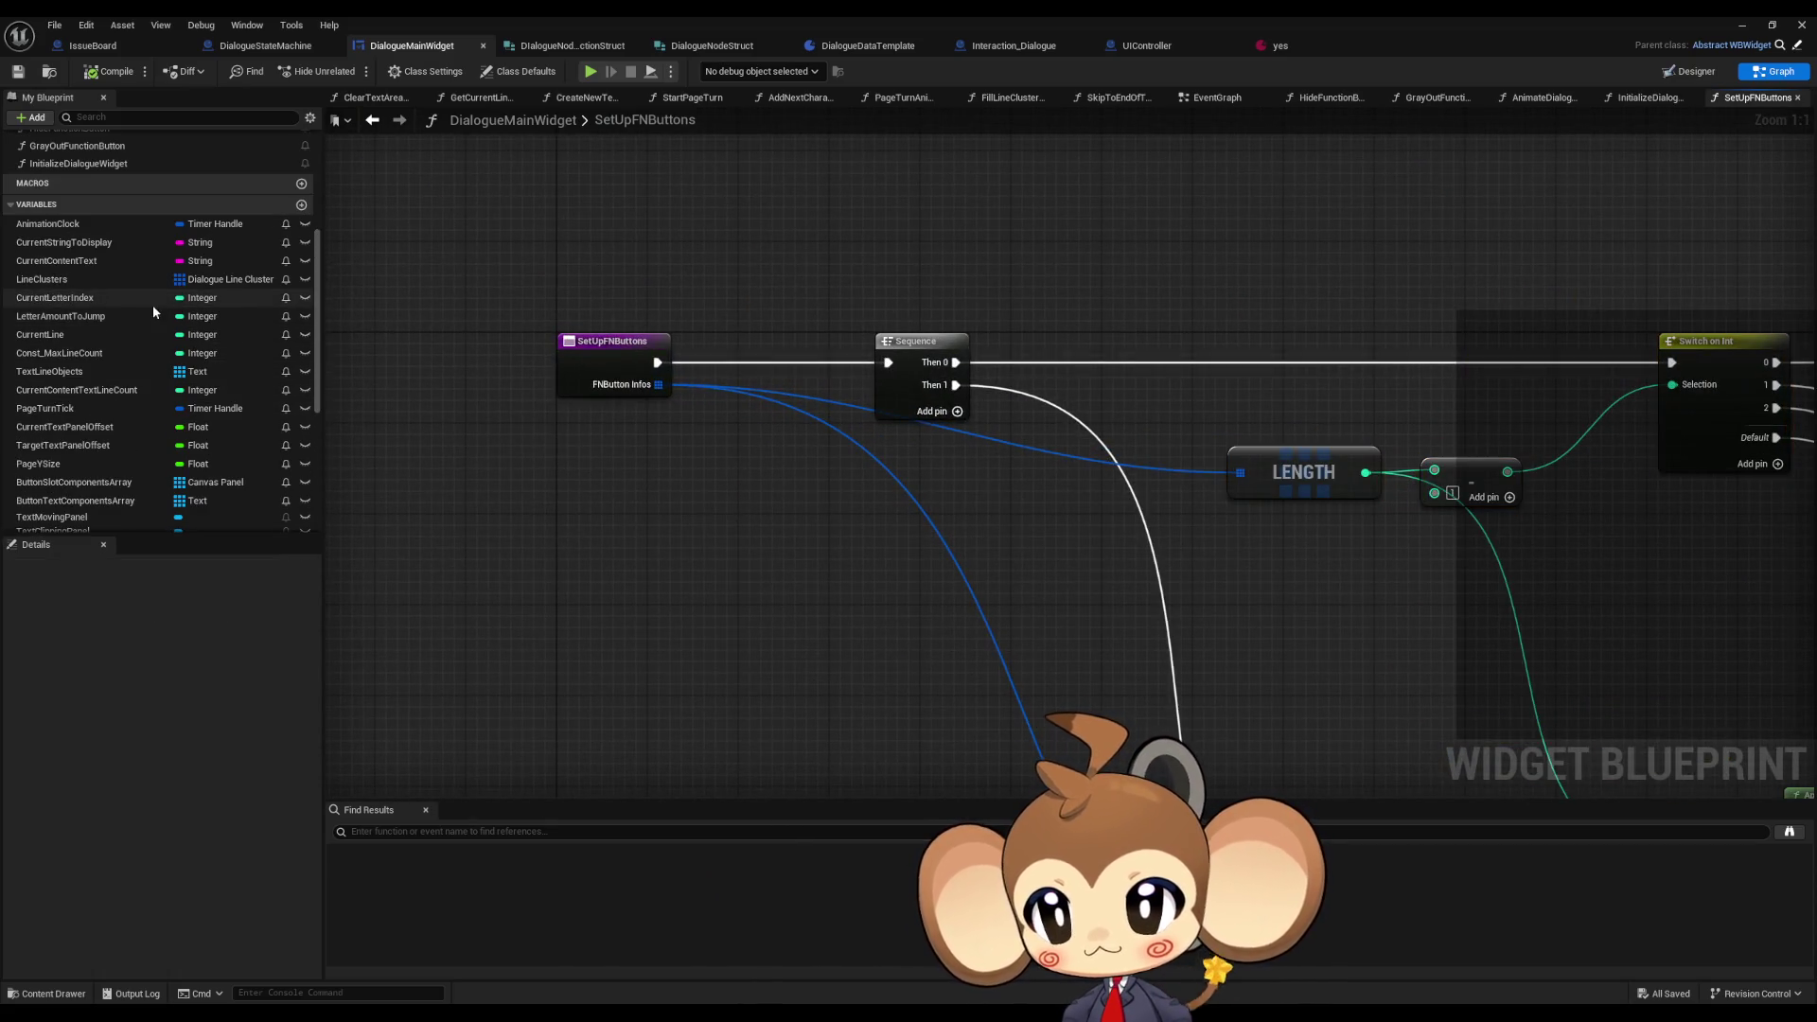
- Find References to SetUpFNButtons by class member, then return to DialogueStateMachine
right_click(590, 363)
mouse_move(662, 510)
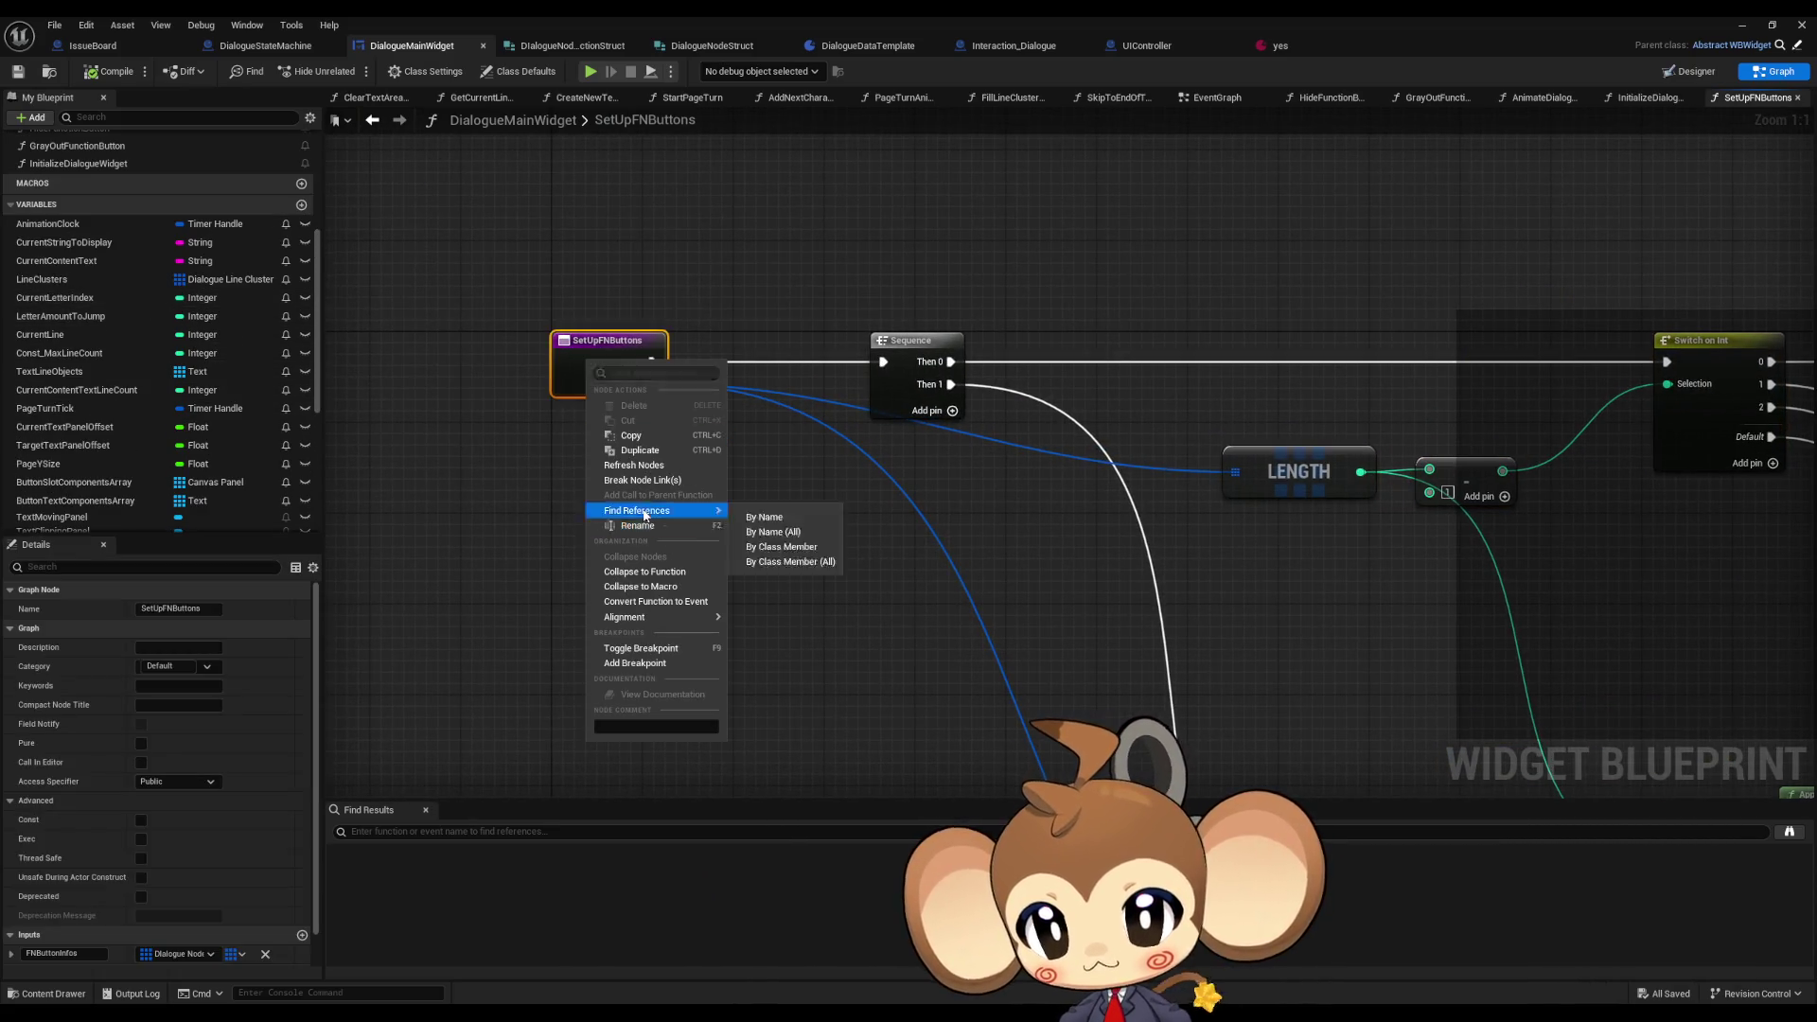
click(807, 548)
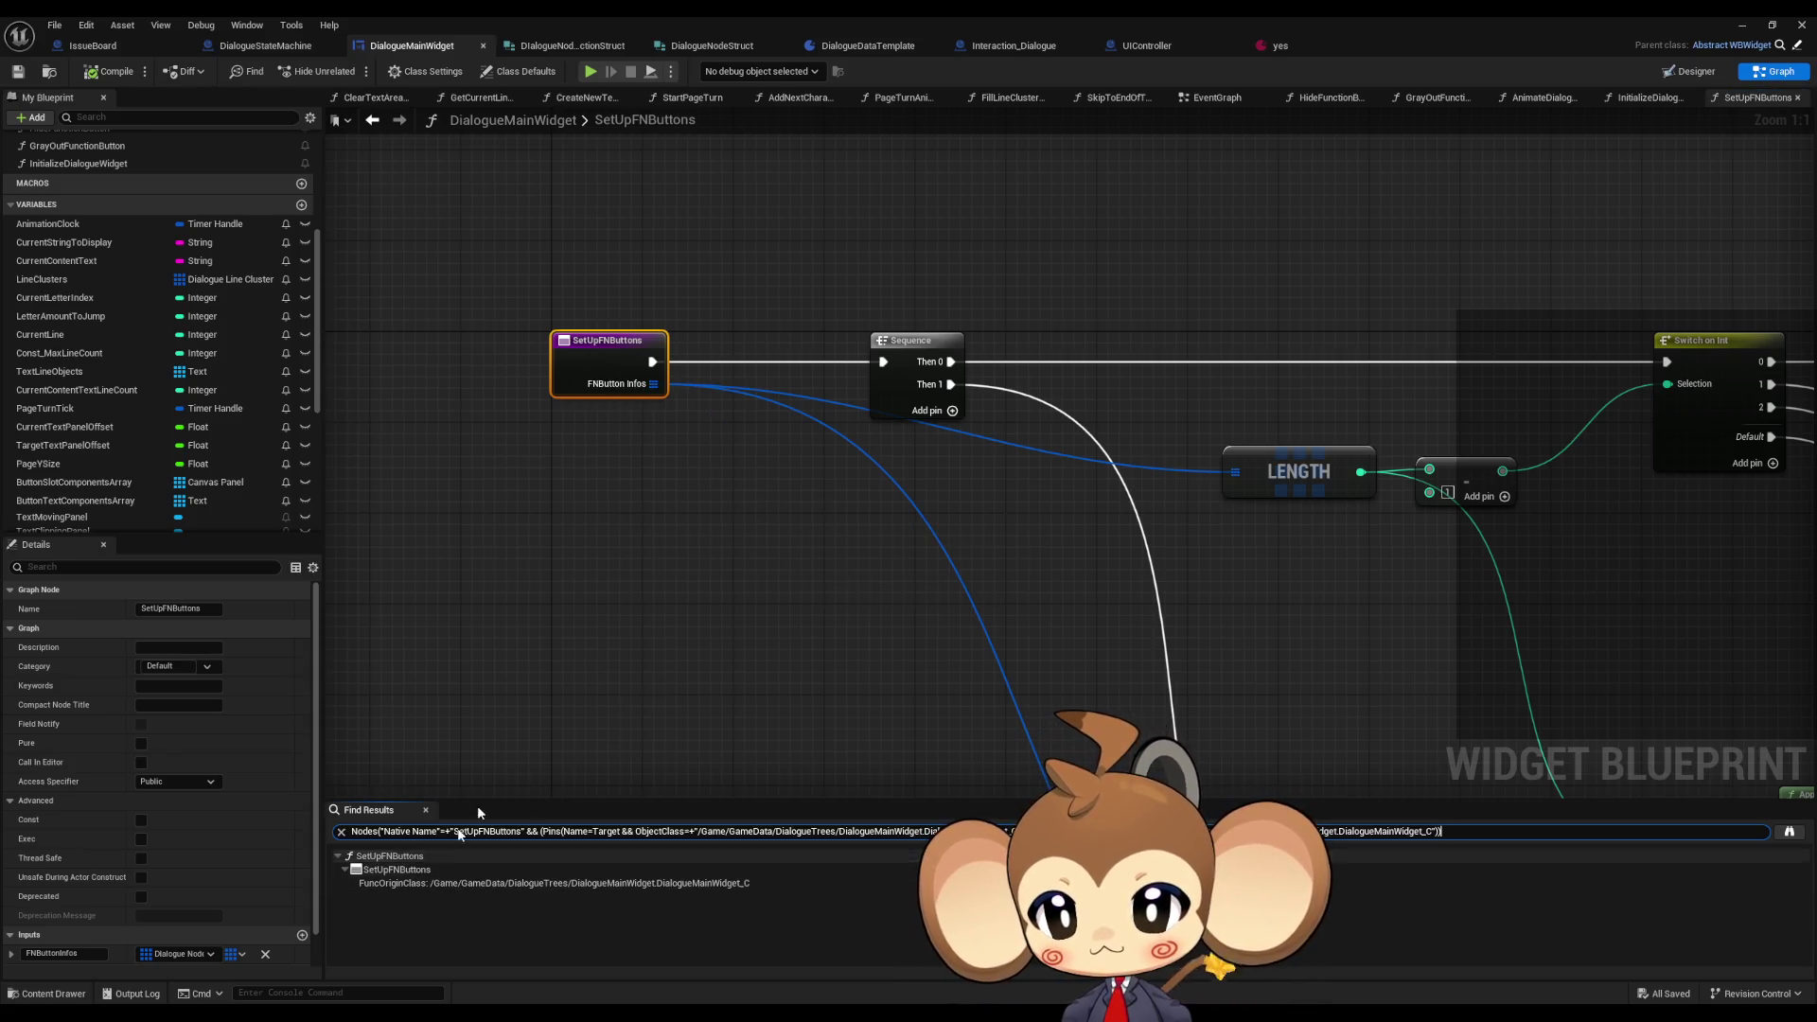
click(268, 48)
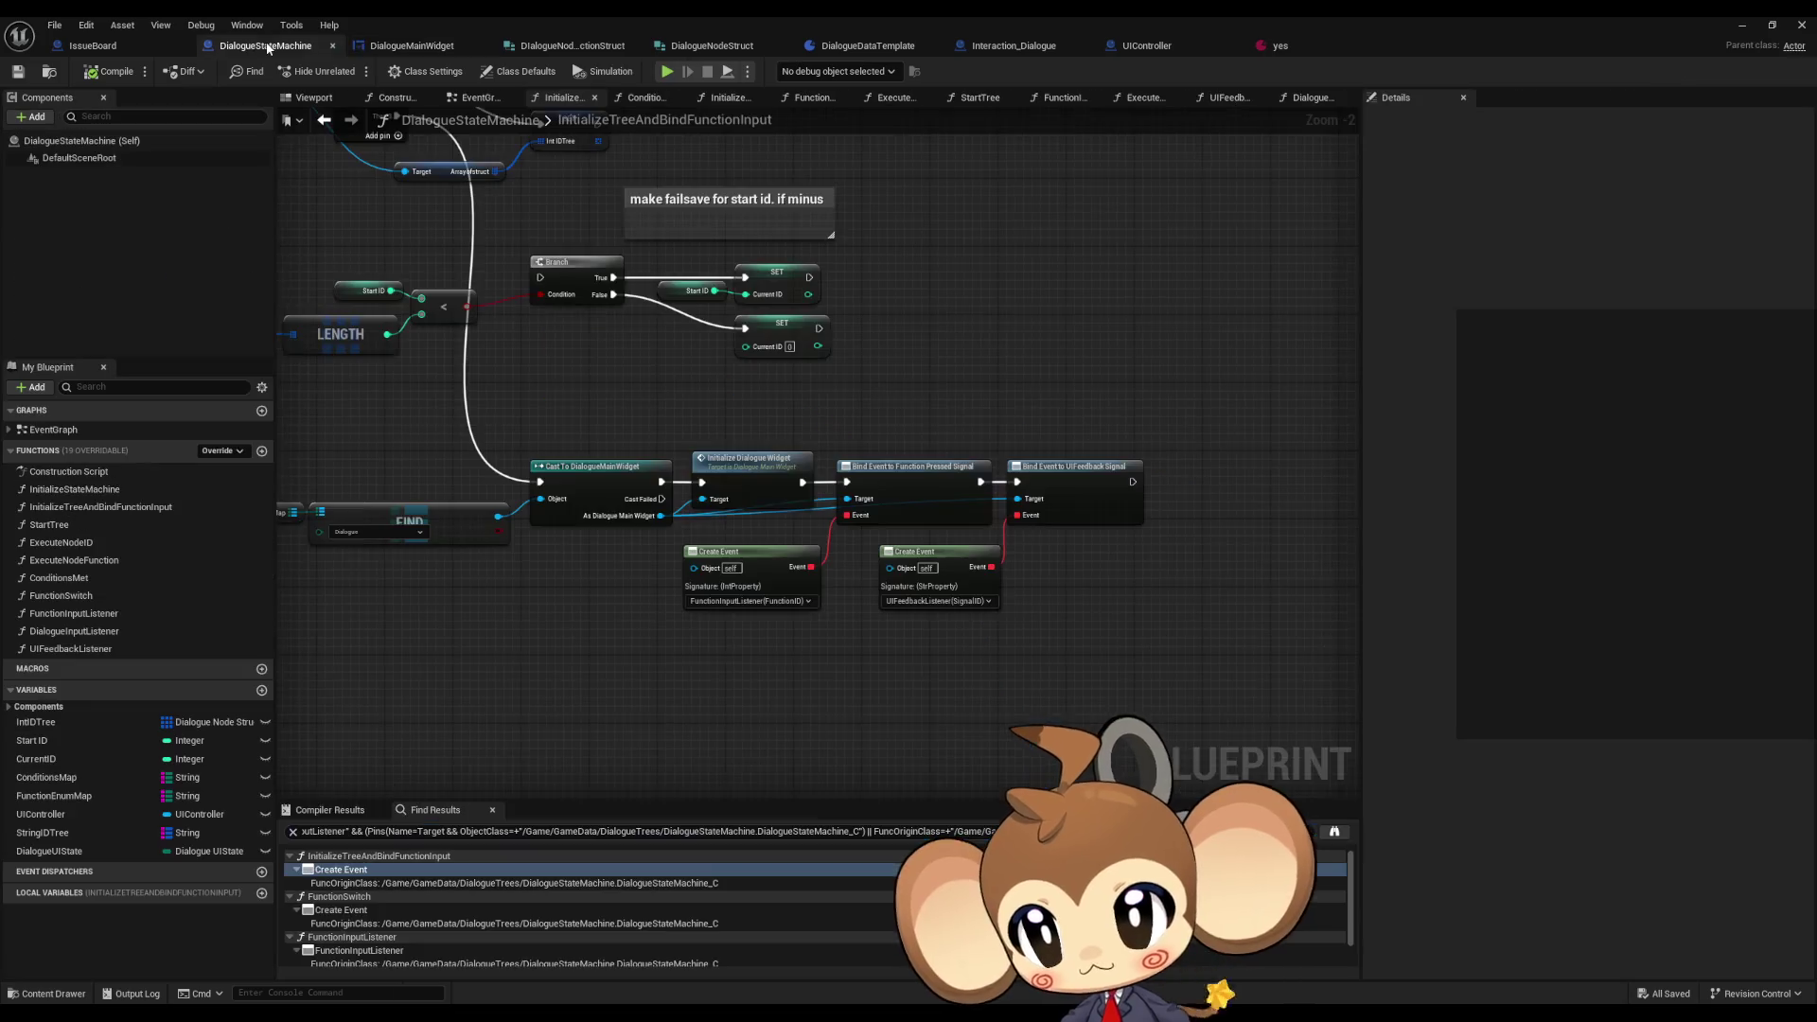
- Inspect the DialogueInputListener and FunctionInputListener function graphs
scroll(606, 468, down, 4)
scroll(643, 473, up, 4)
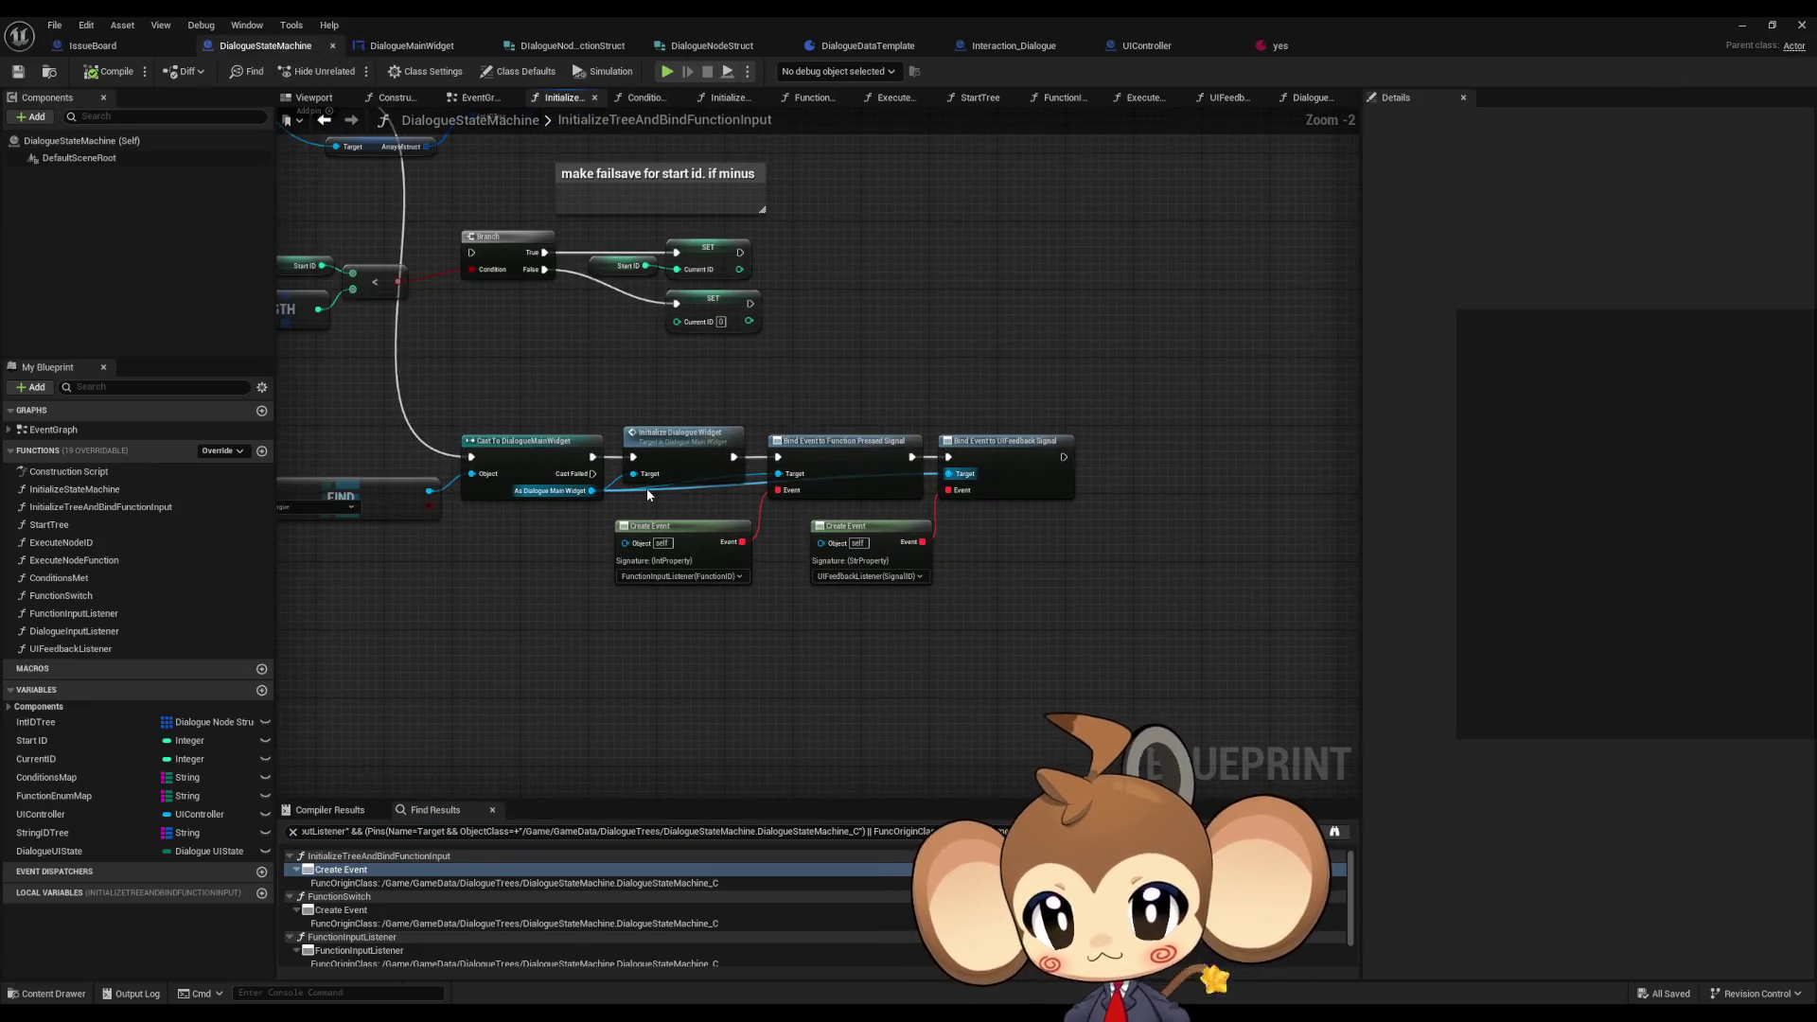
scroll(647, 494, up, 2)
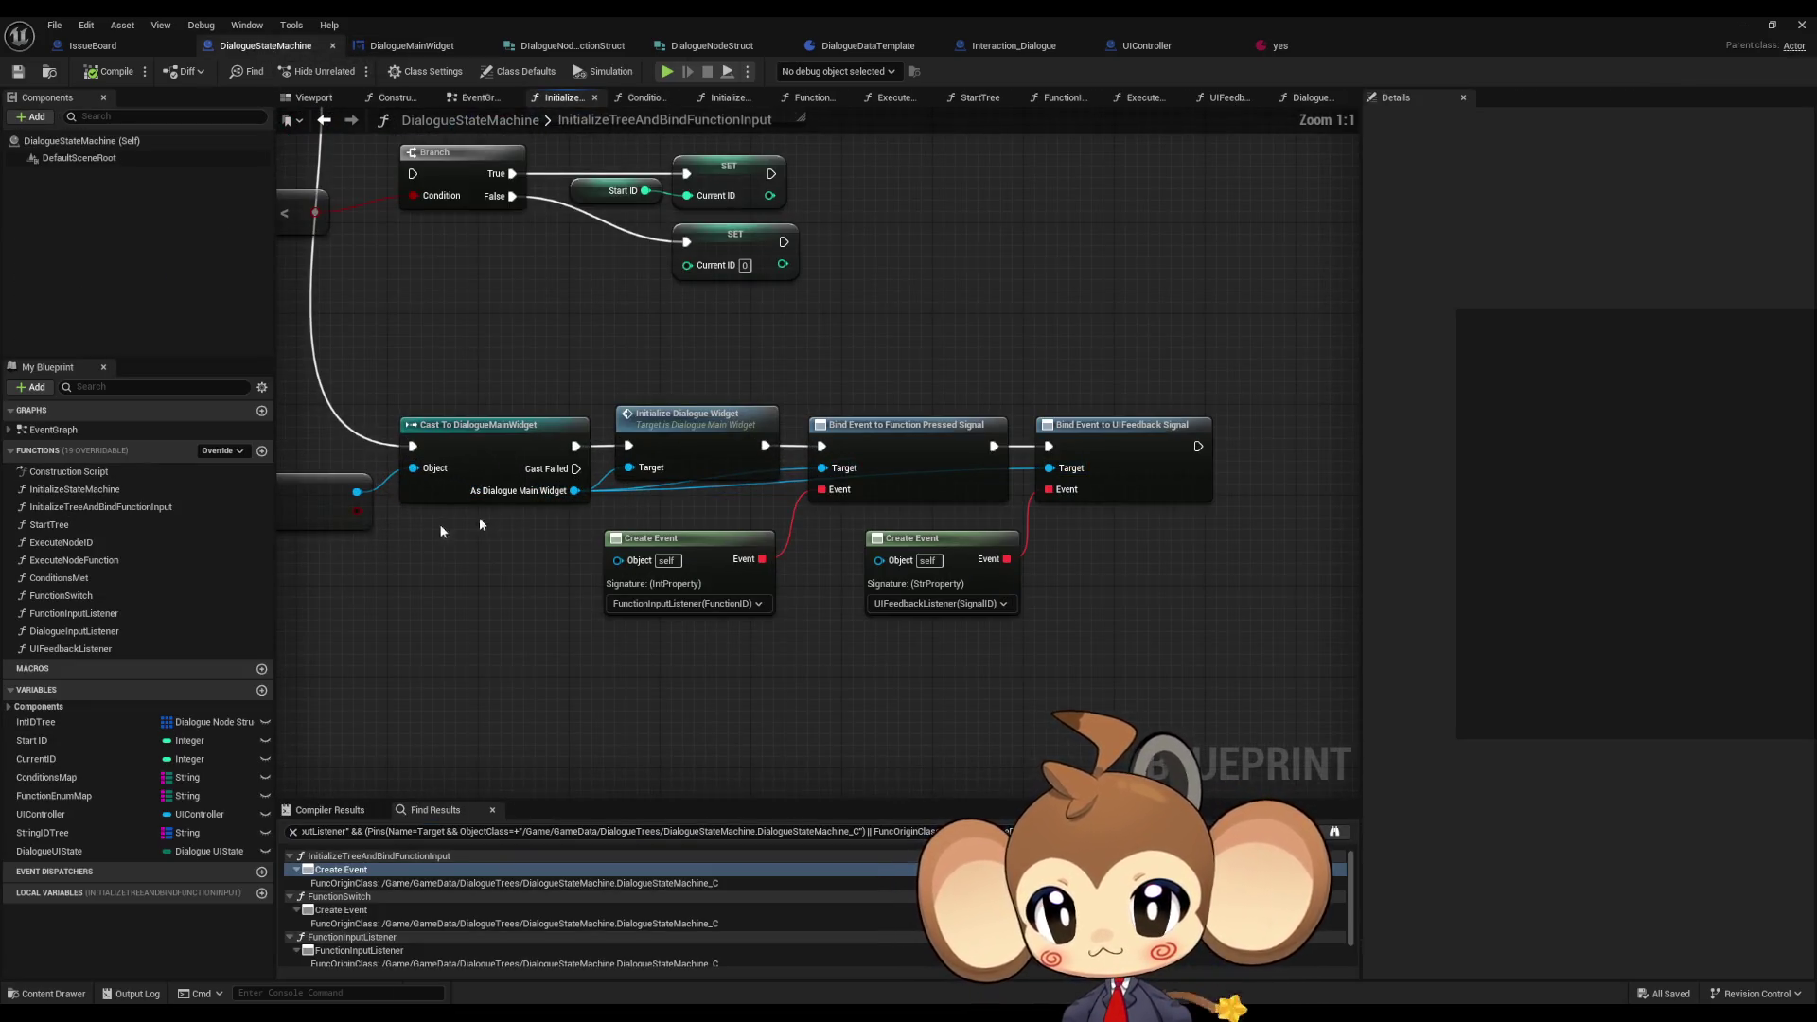
double_click(83, 630)
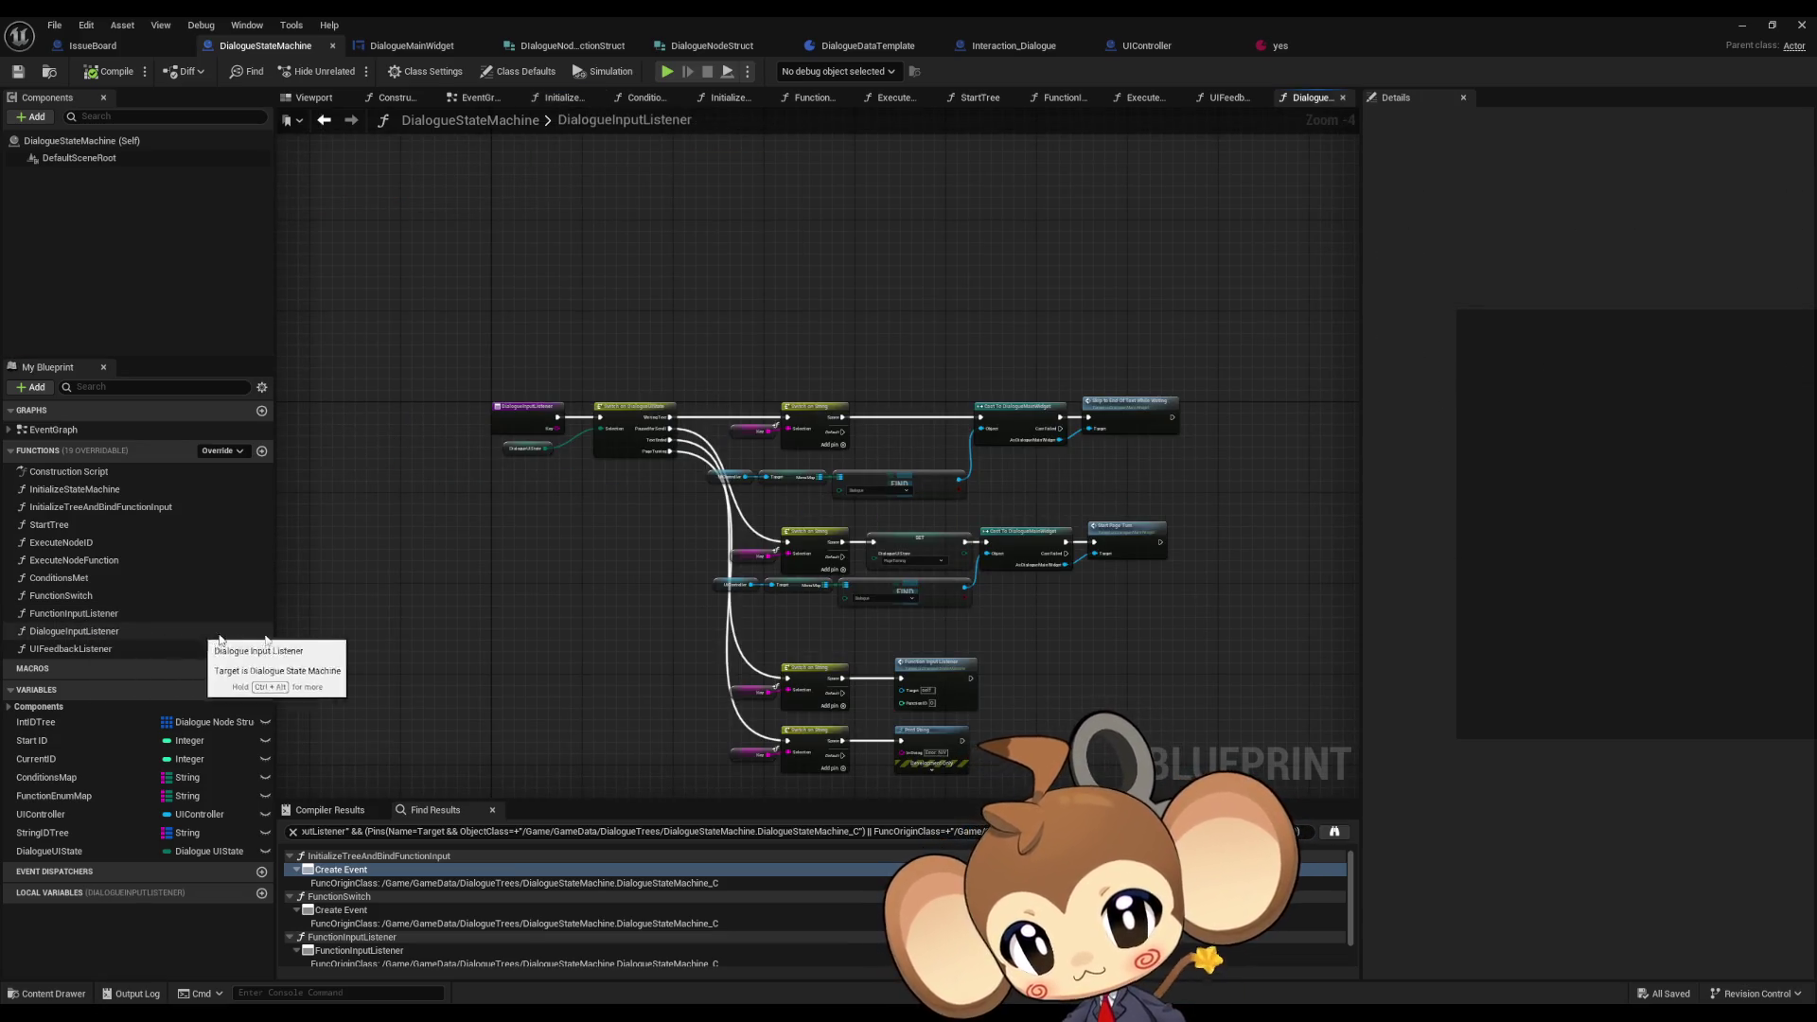
scroll(1041, 541, up, 5)
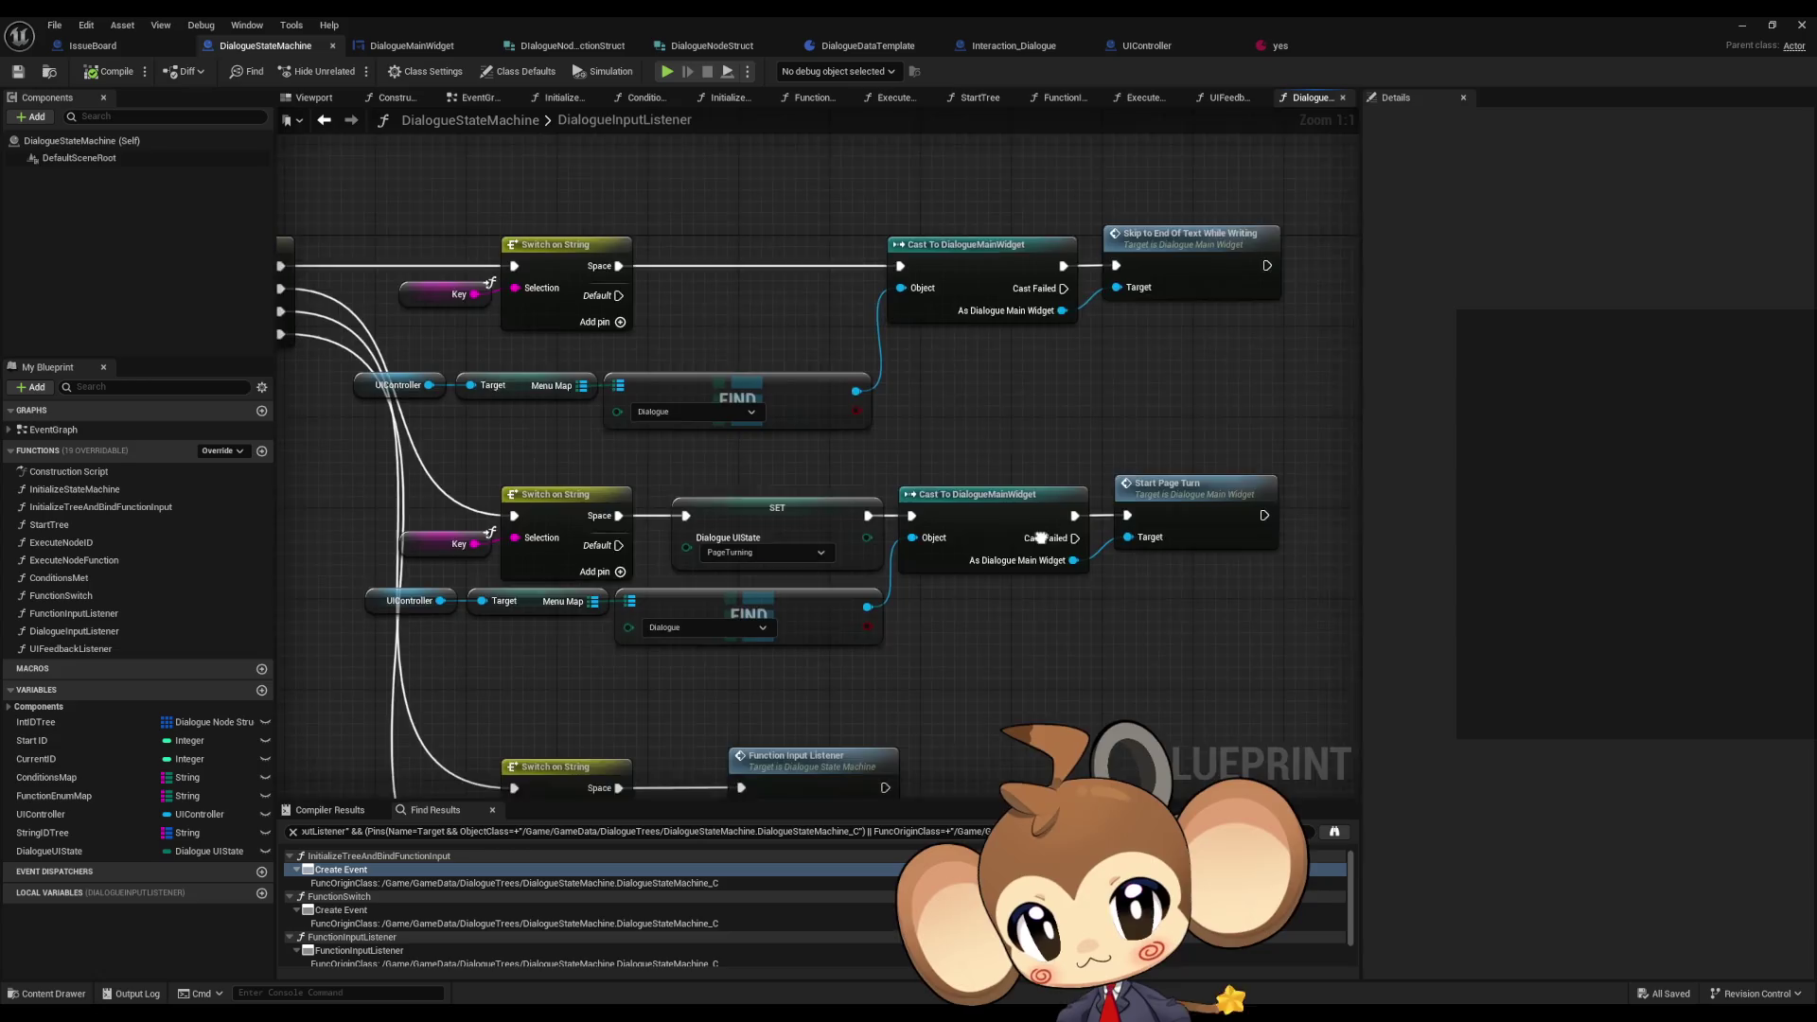
scroll(1039, 541, down, 4)
scroll(416, 467, up, 4)
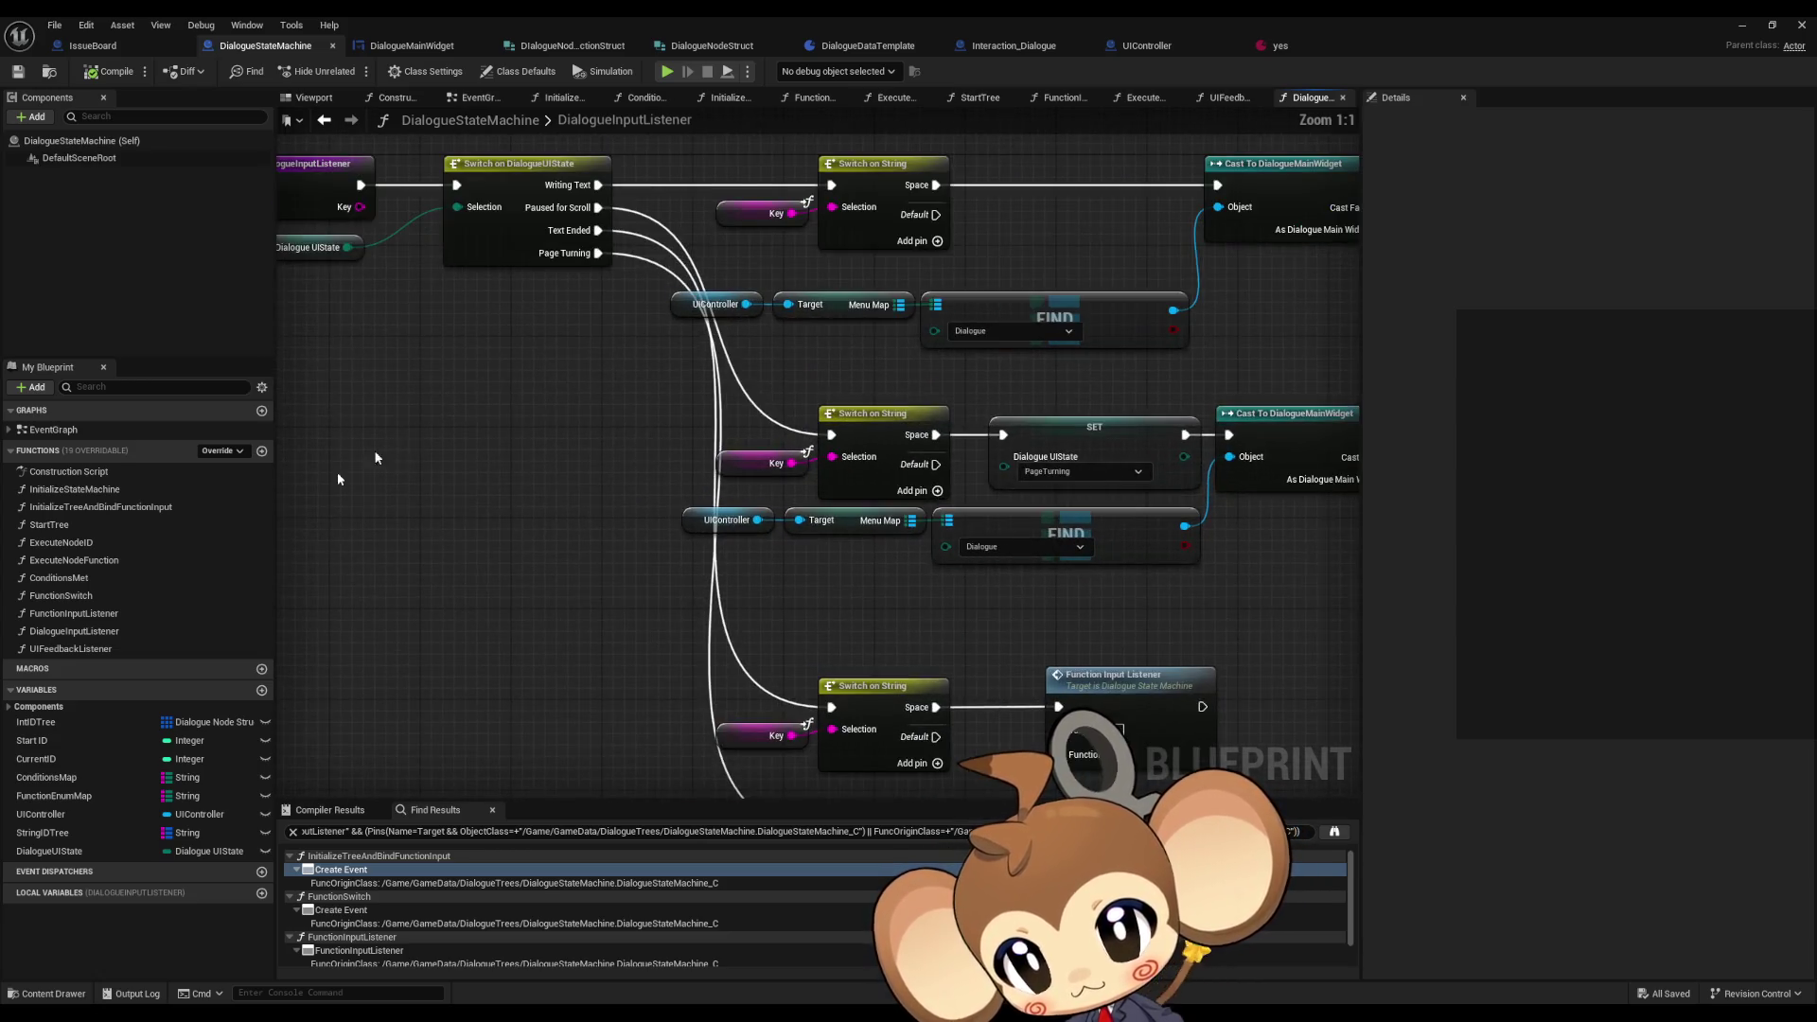
double_click(67, 613)
scroll(478, 410, up, 2)
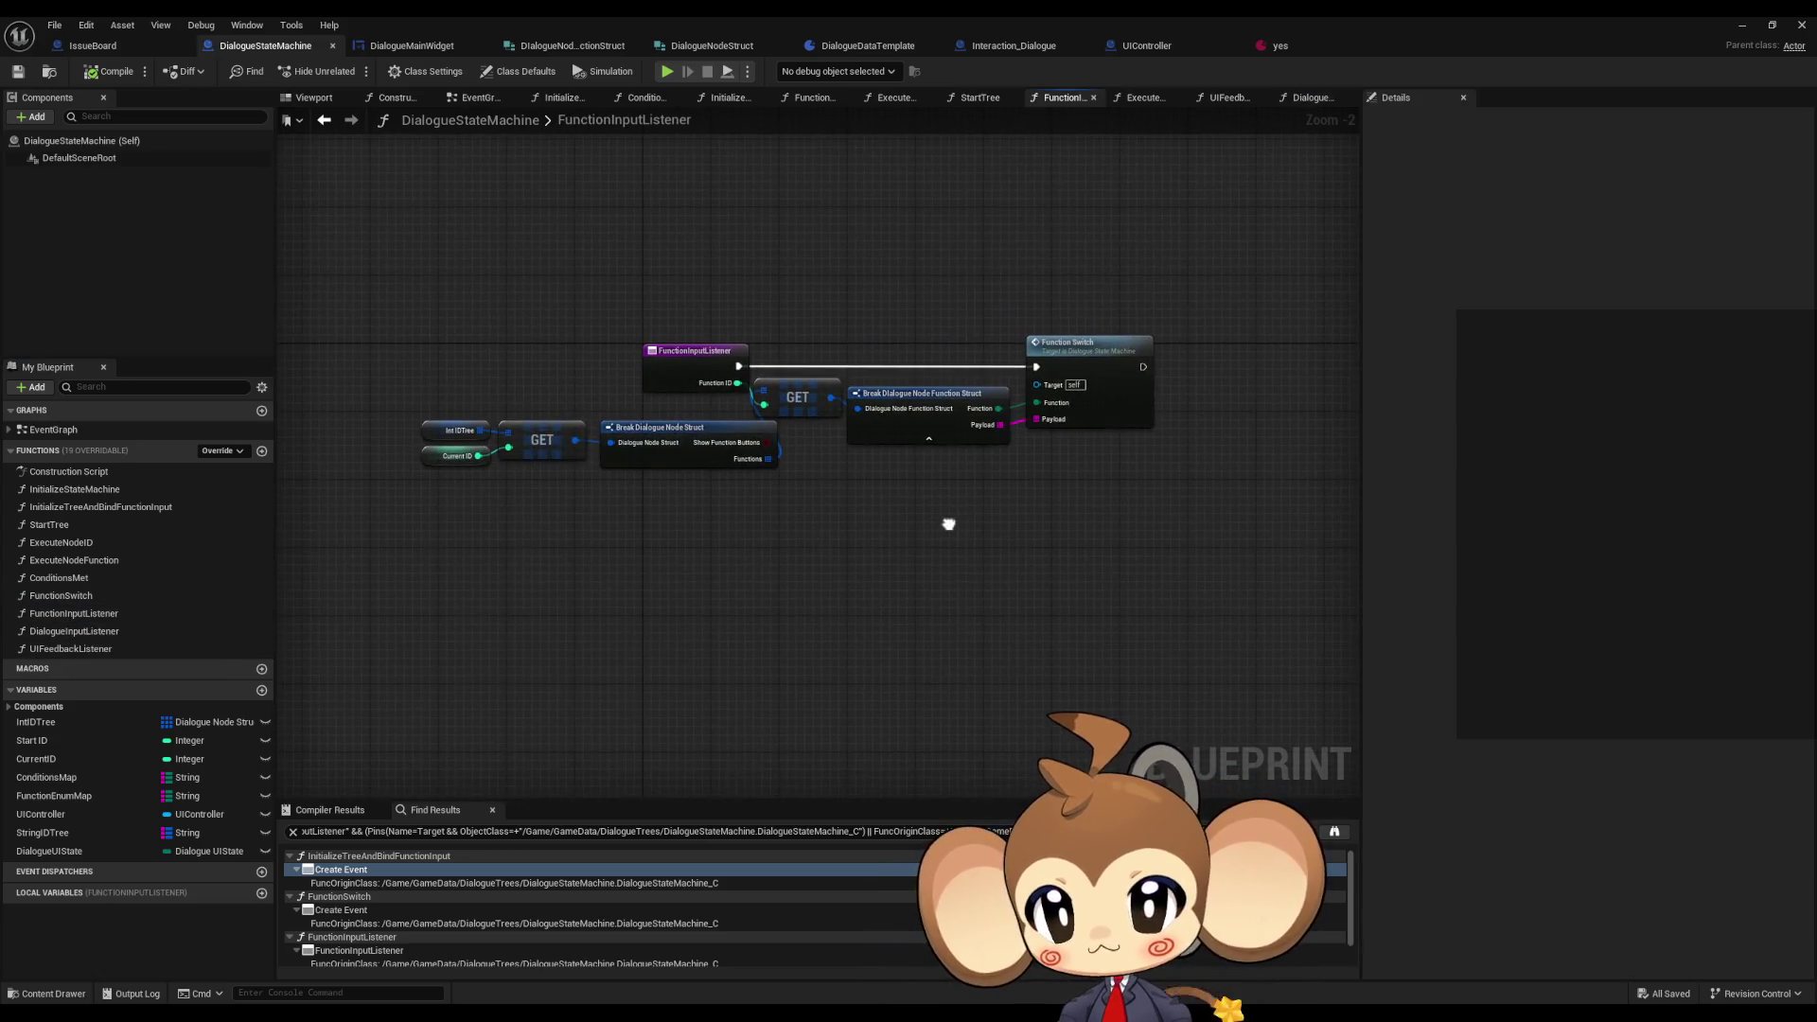
- Pan through ExecuteNodeID's entry, Branch, Function Switch and Set Up FNButtons nodes, then open UIFeedbackListener
double_click(71, 543)
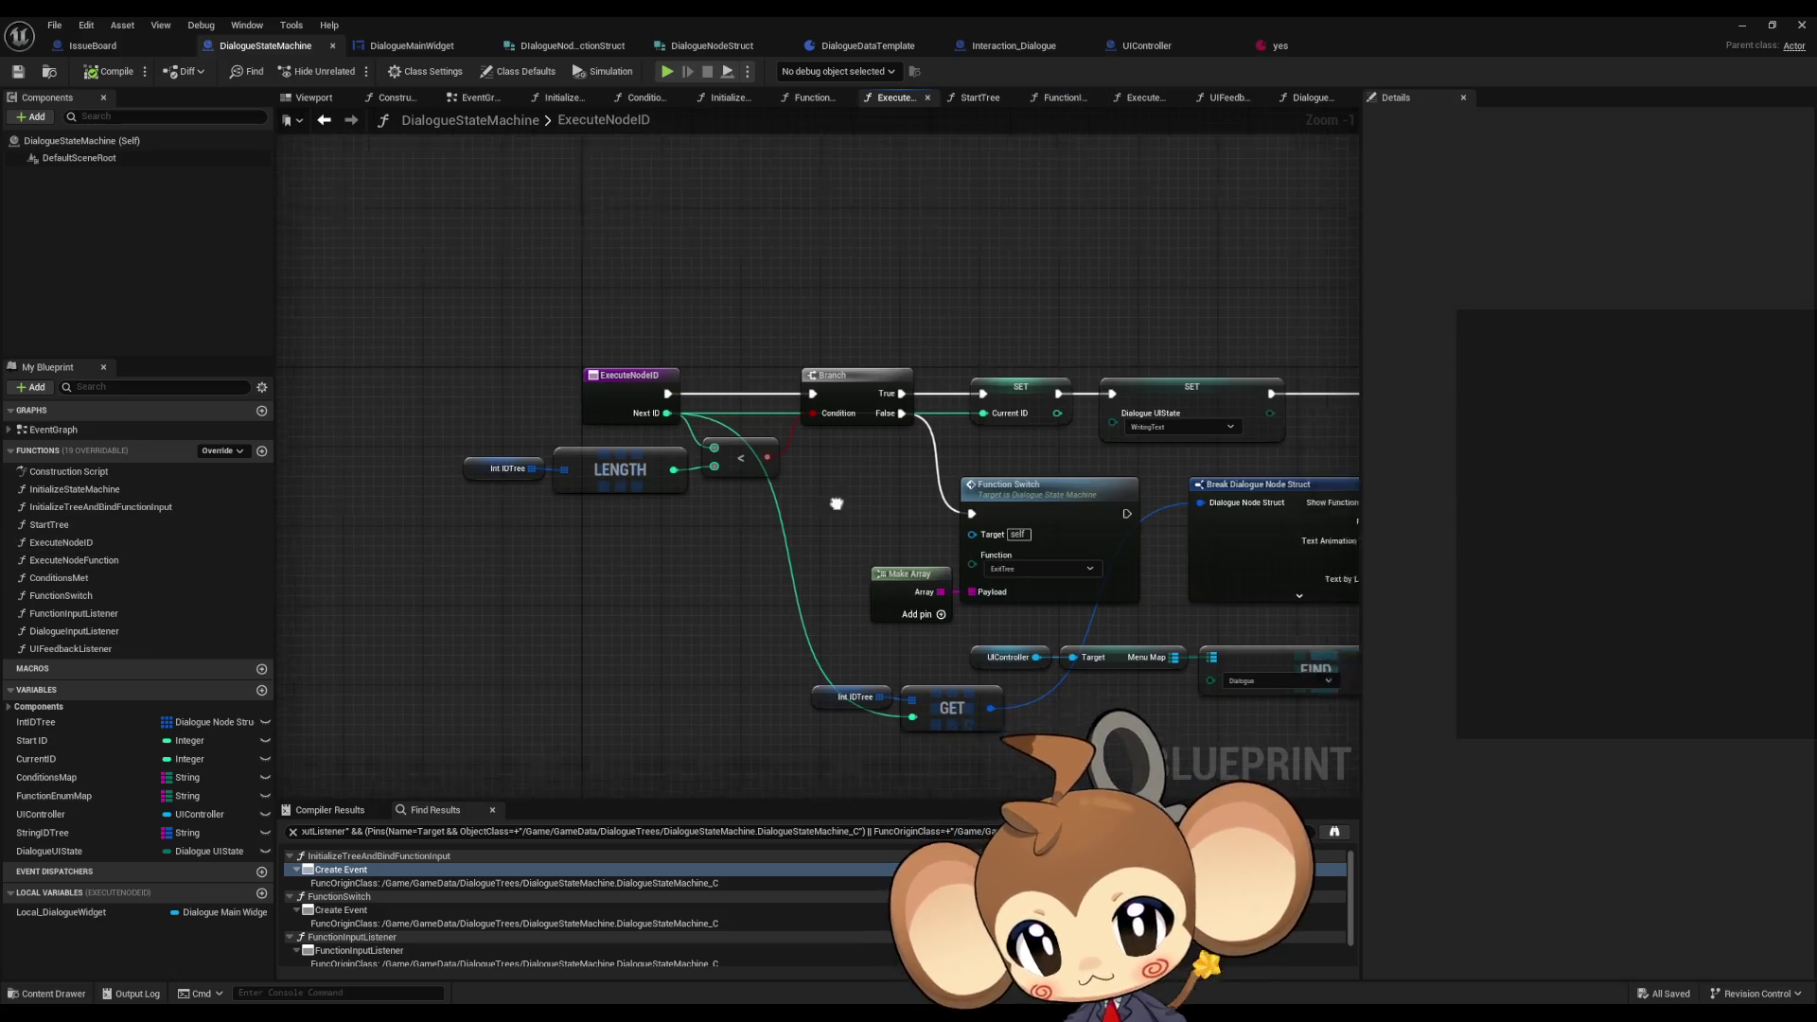
scroll(479, 472, down, 2)
scroll(1073, 522, up, 3)
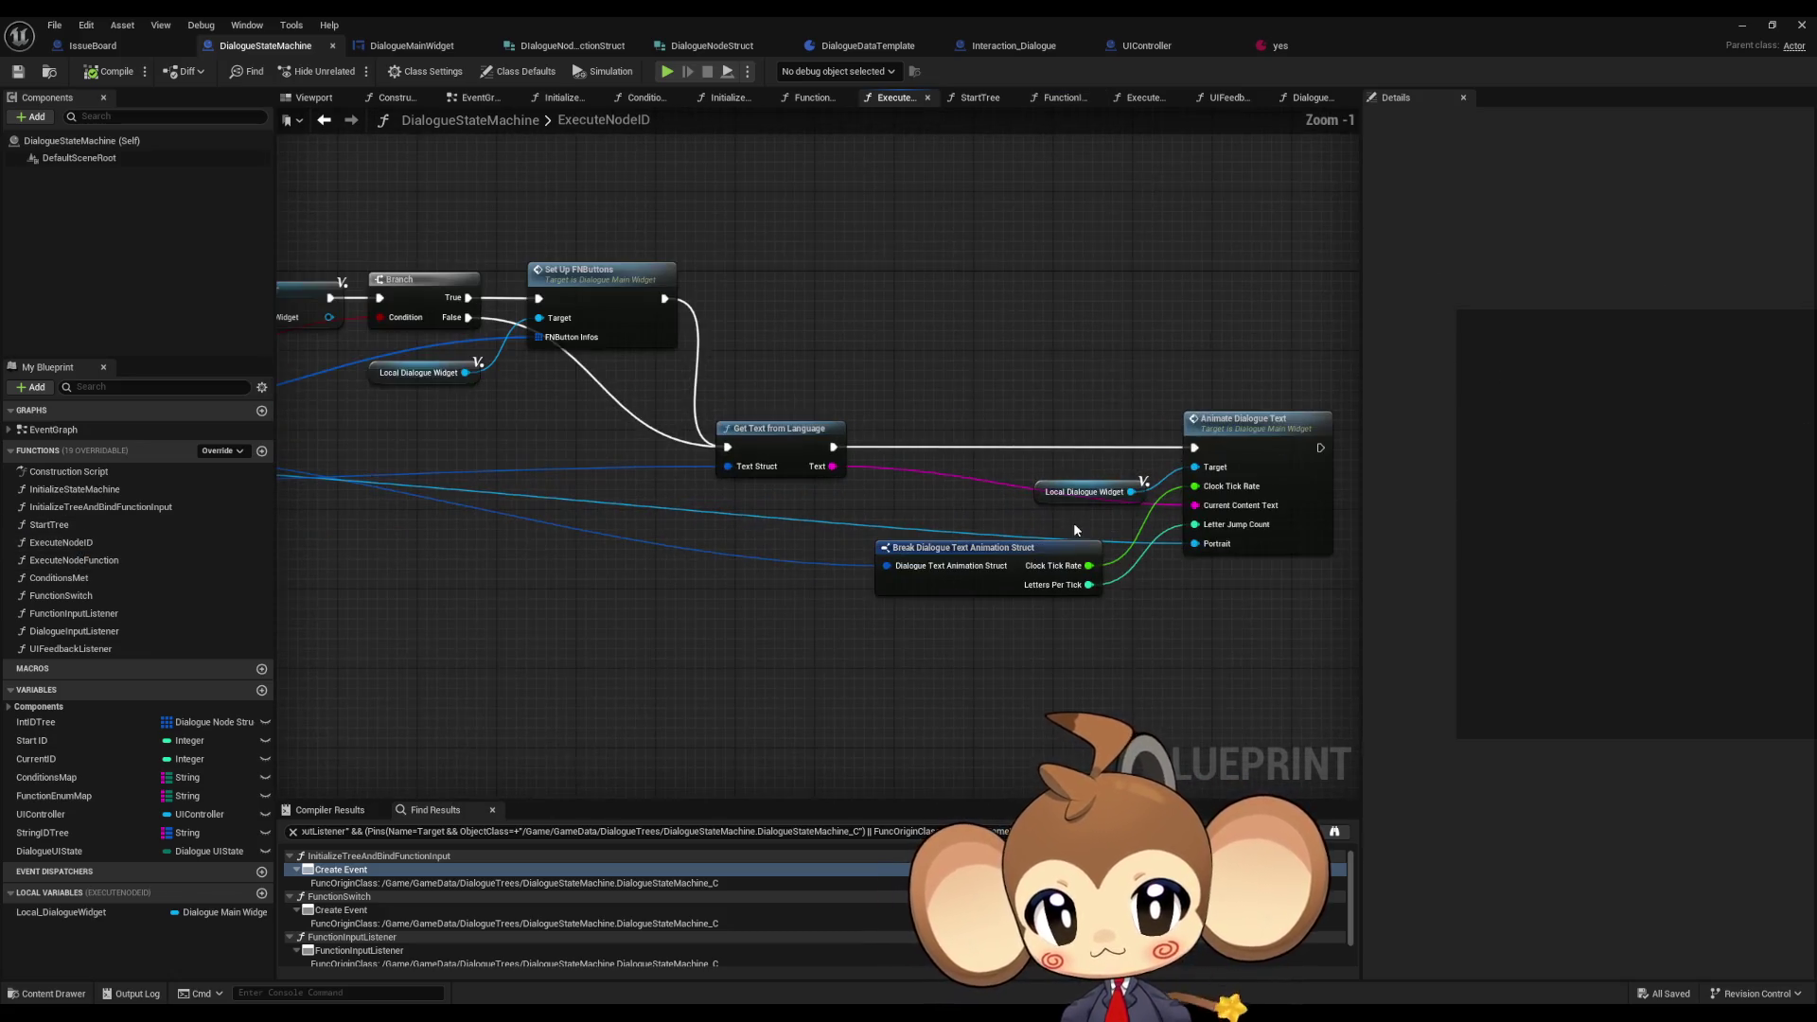
drag(695, 511, 813, 507)
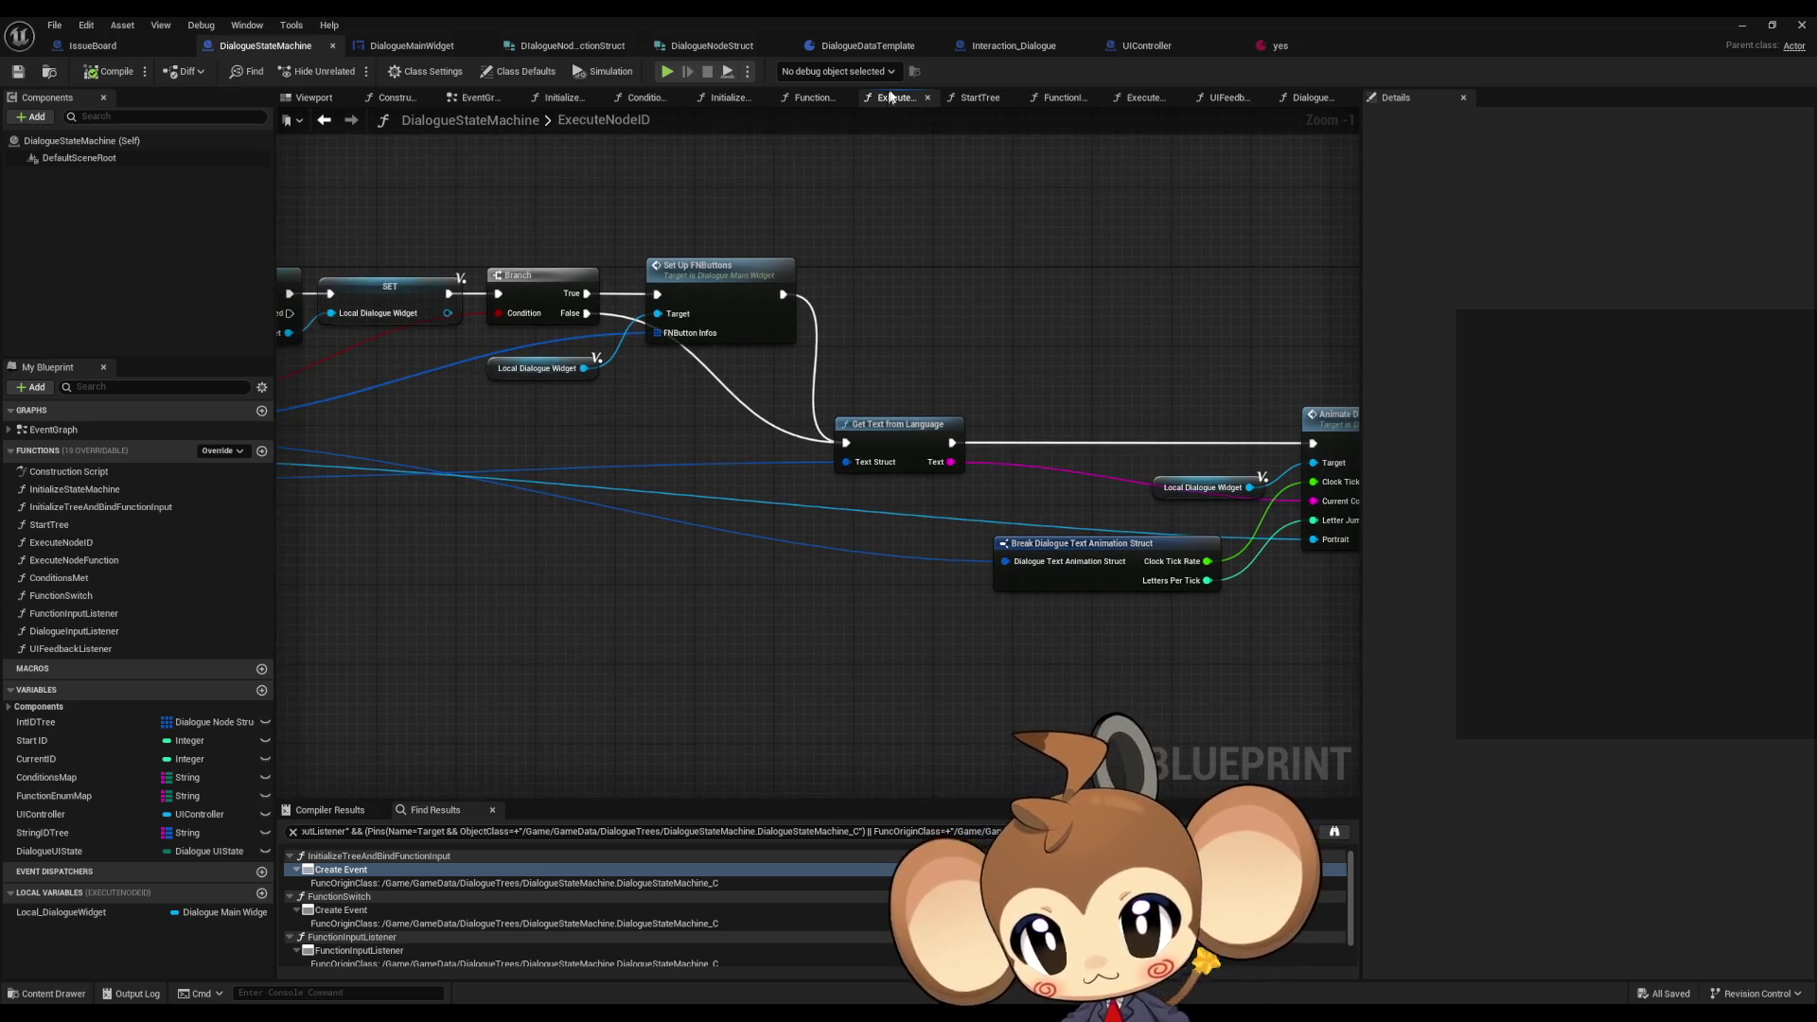
click(723, 273)
drag(690, 419, 1245, 511)
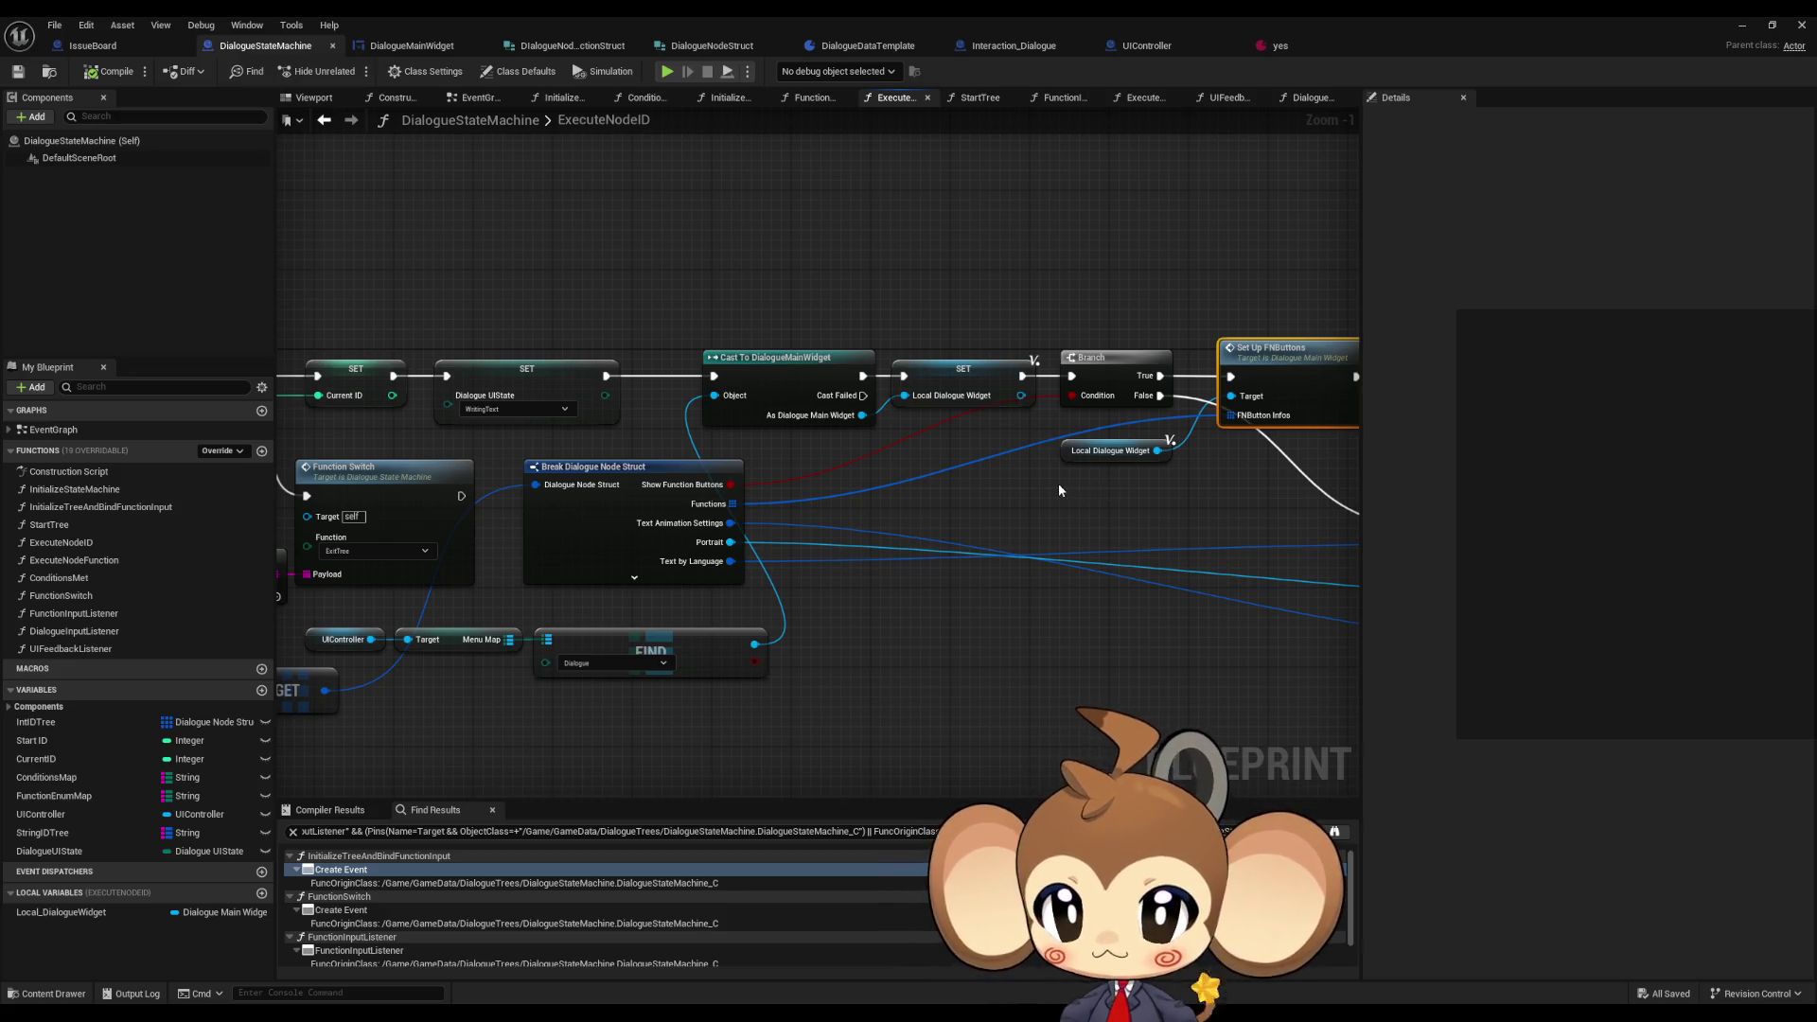
mouse_move(1047, 480)
mouse_down()
mouse_move(1344, 468)
mouse_move(600, 432)
mouse_up()
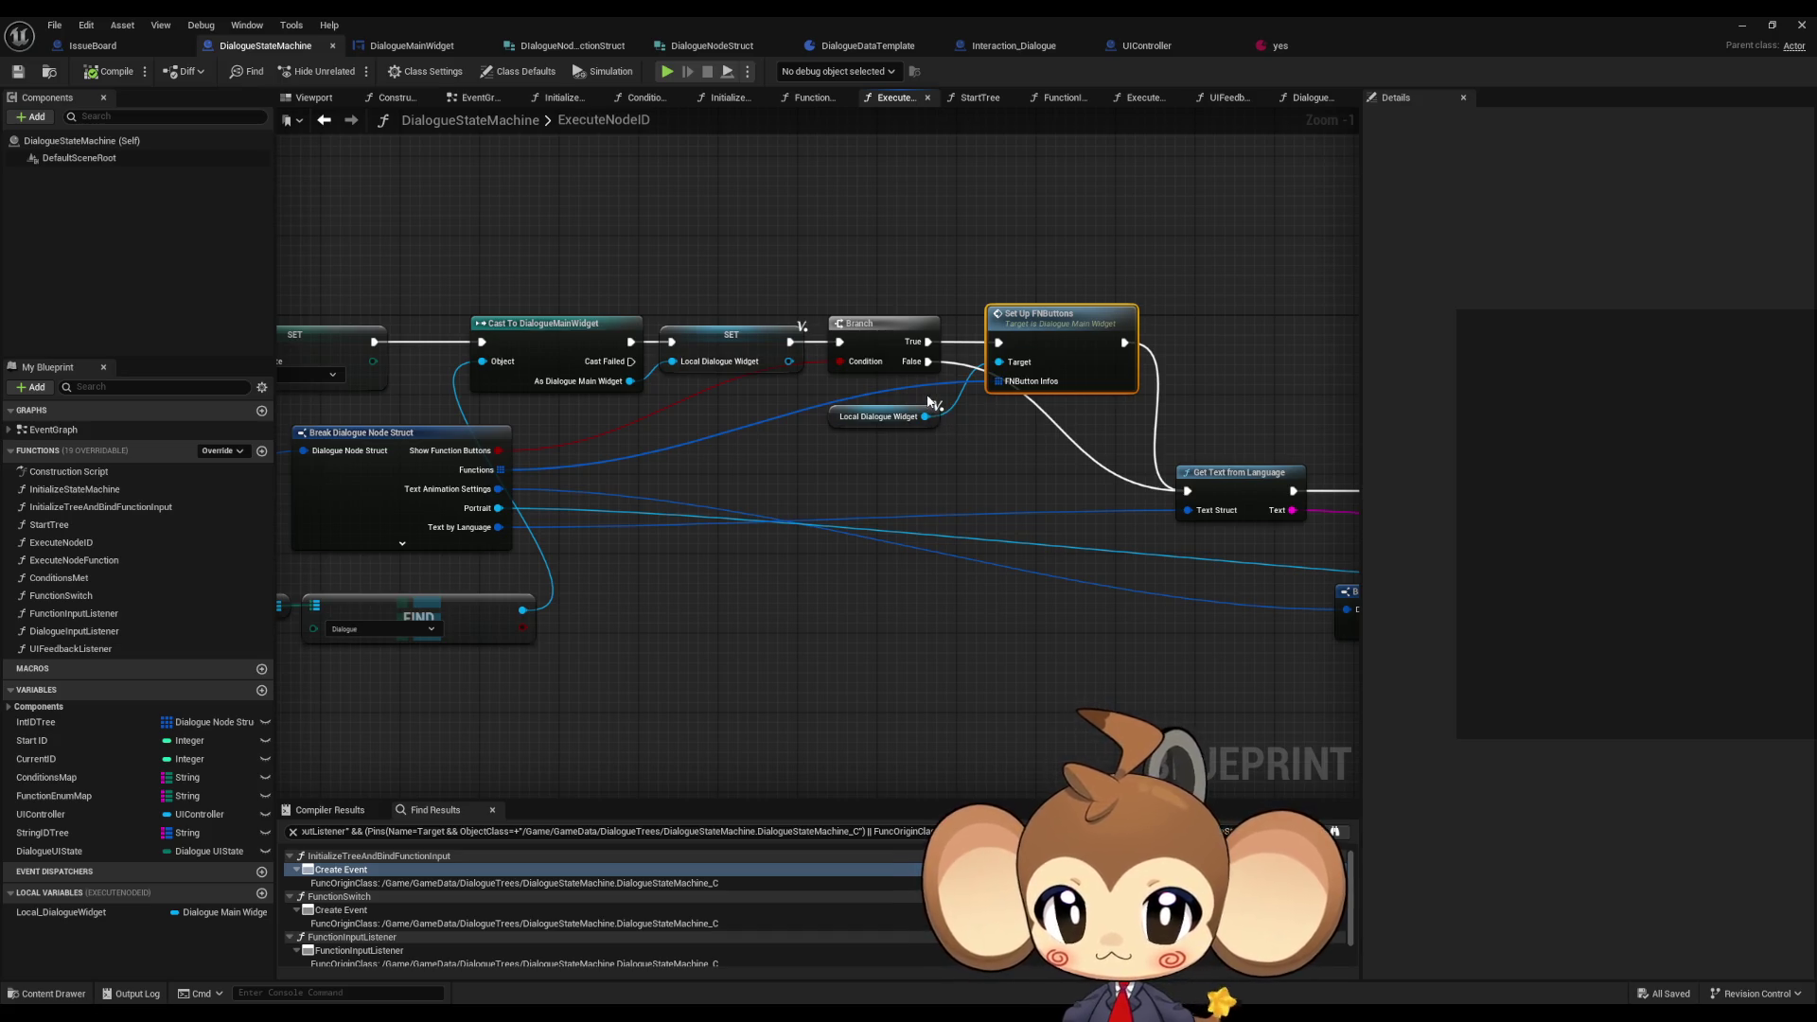
drag(931, 402, 1816, 465)
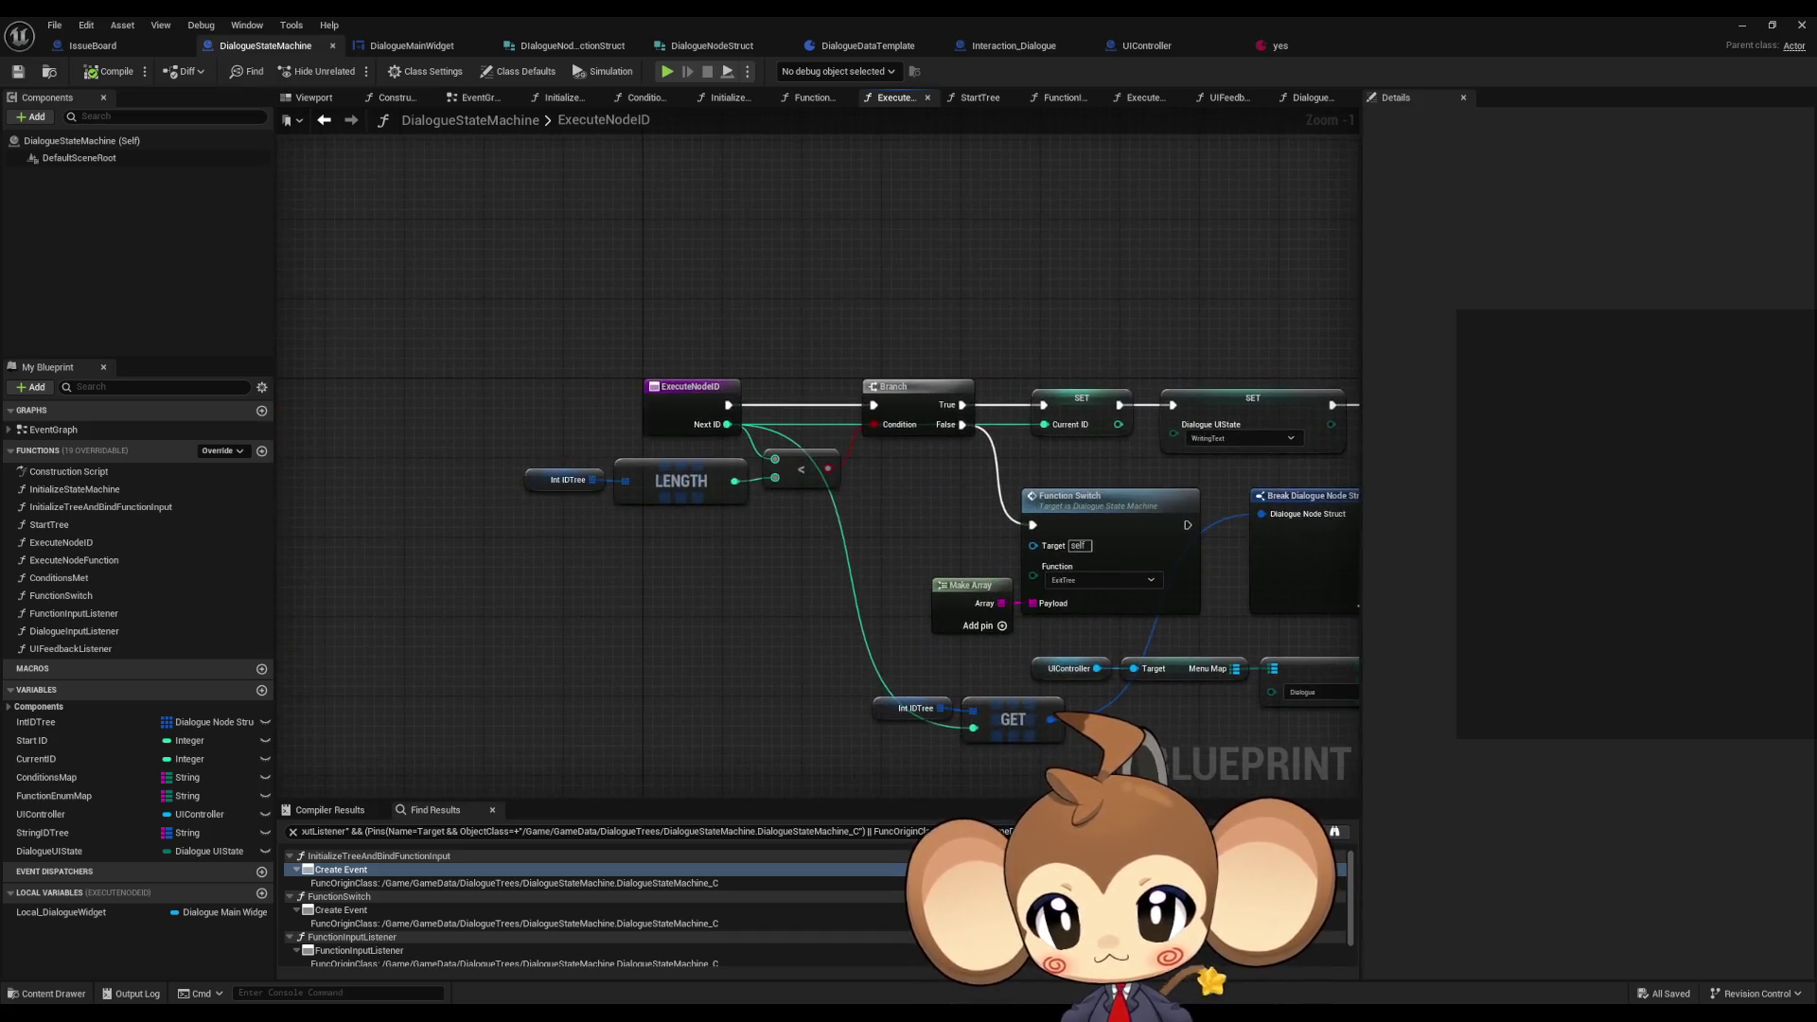
drag(1575, 511, 555, 501)
click(107, 650)
double_click(107, 649)
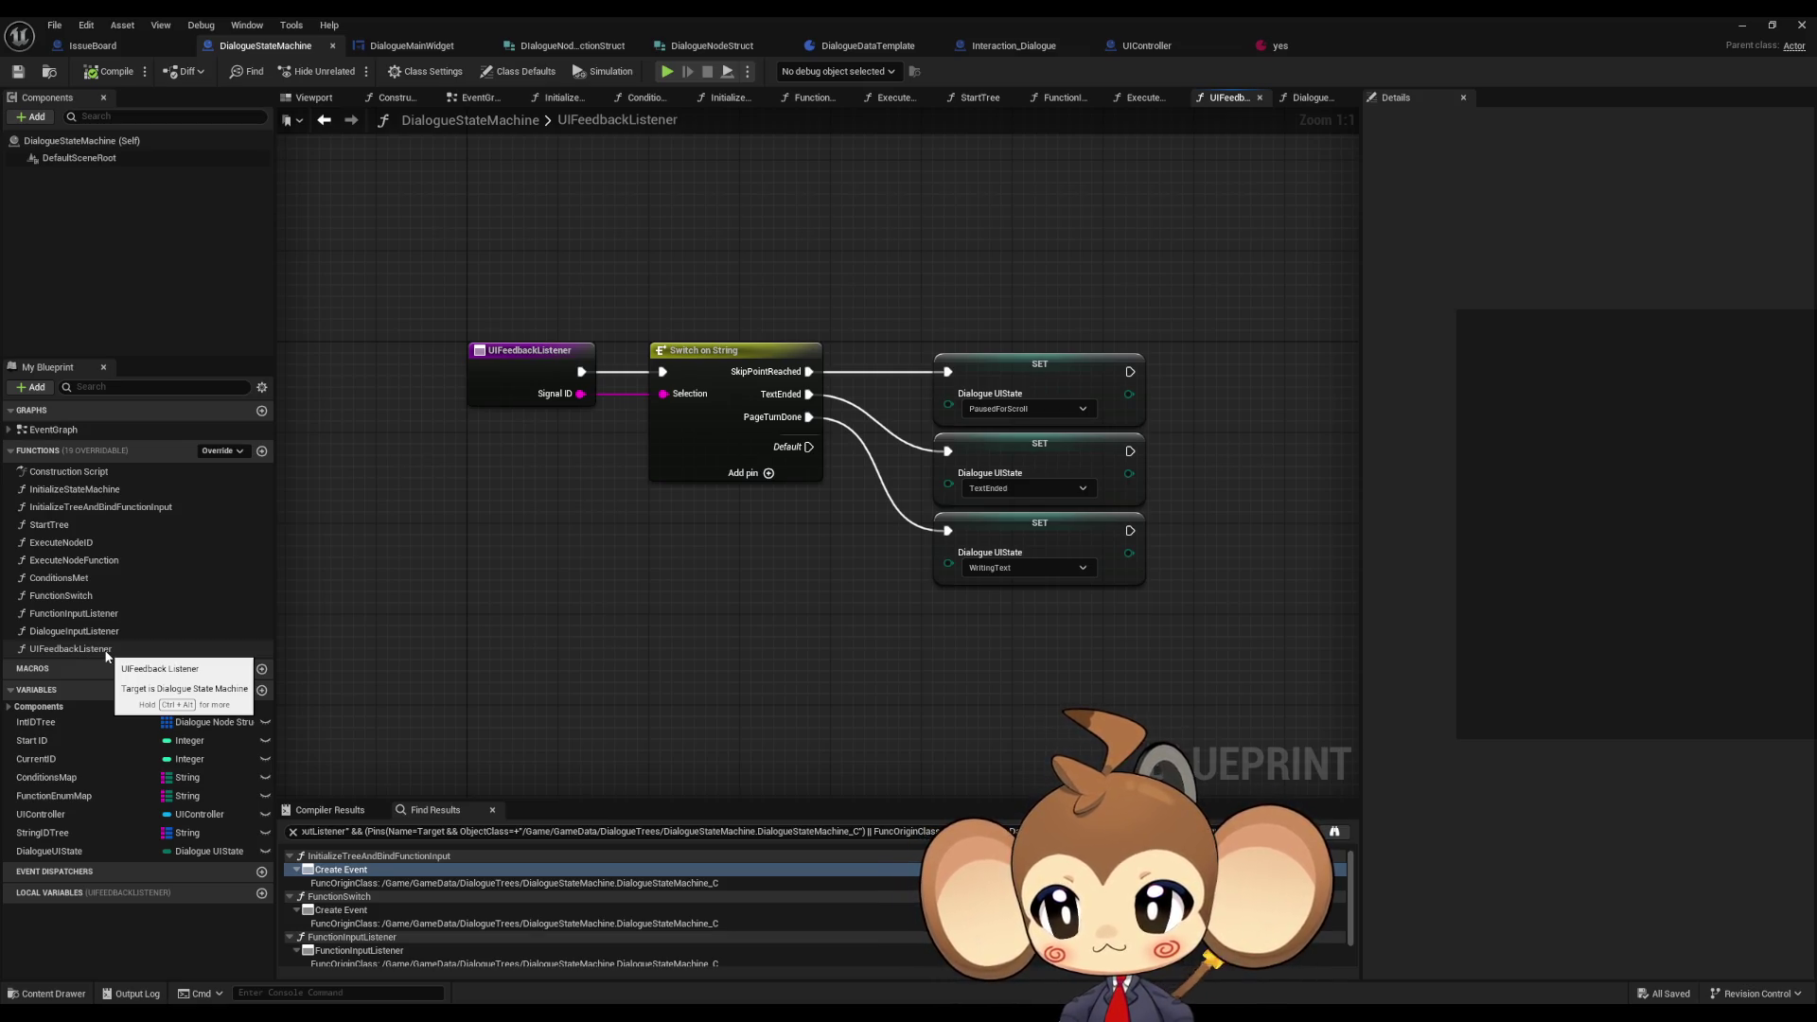
- Select the Int IDTree, GET and Break Dialogue Node Struct nodes in ExecuteNodeID
drag(514, 558, 431, 550)
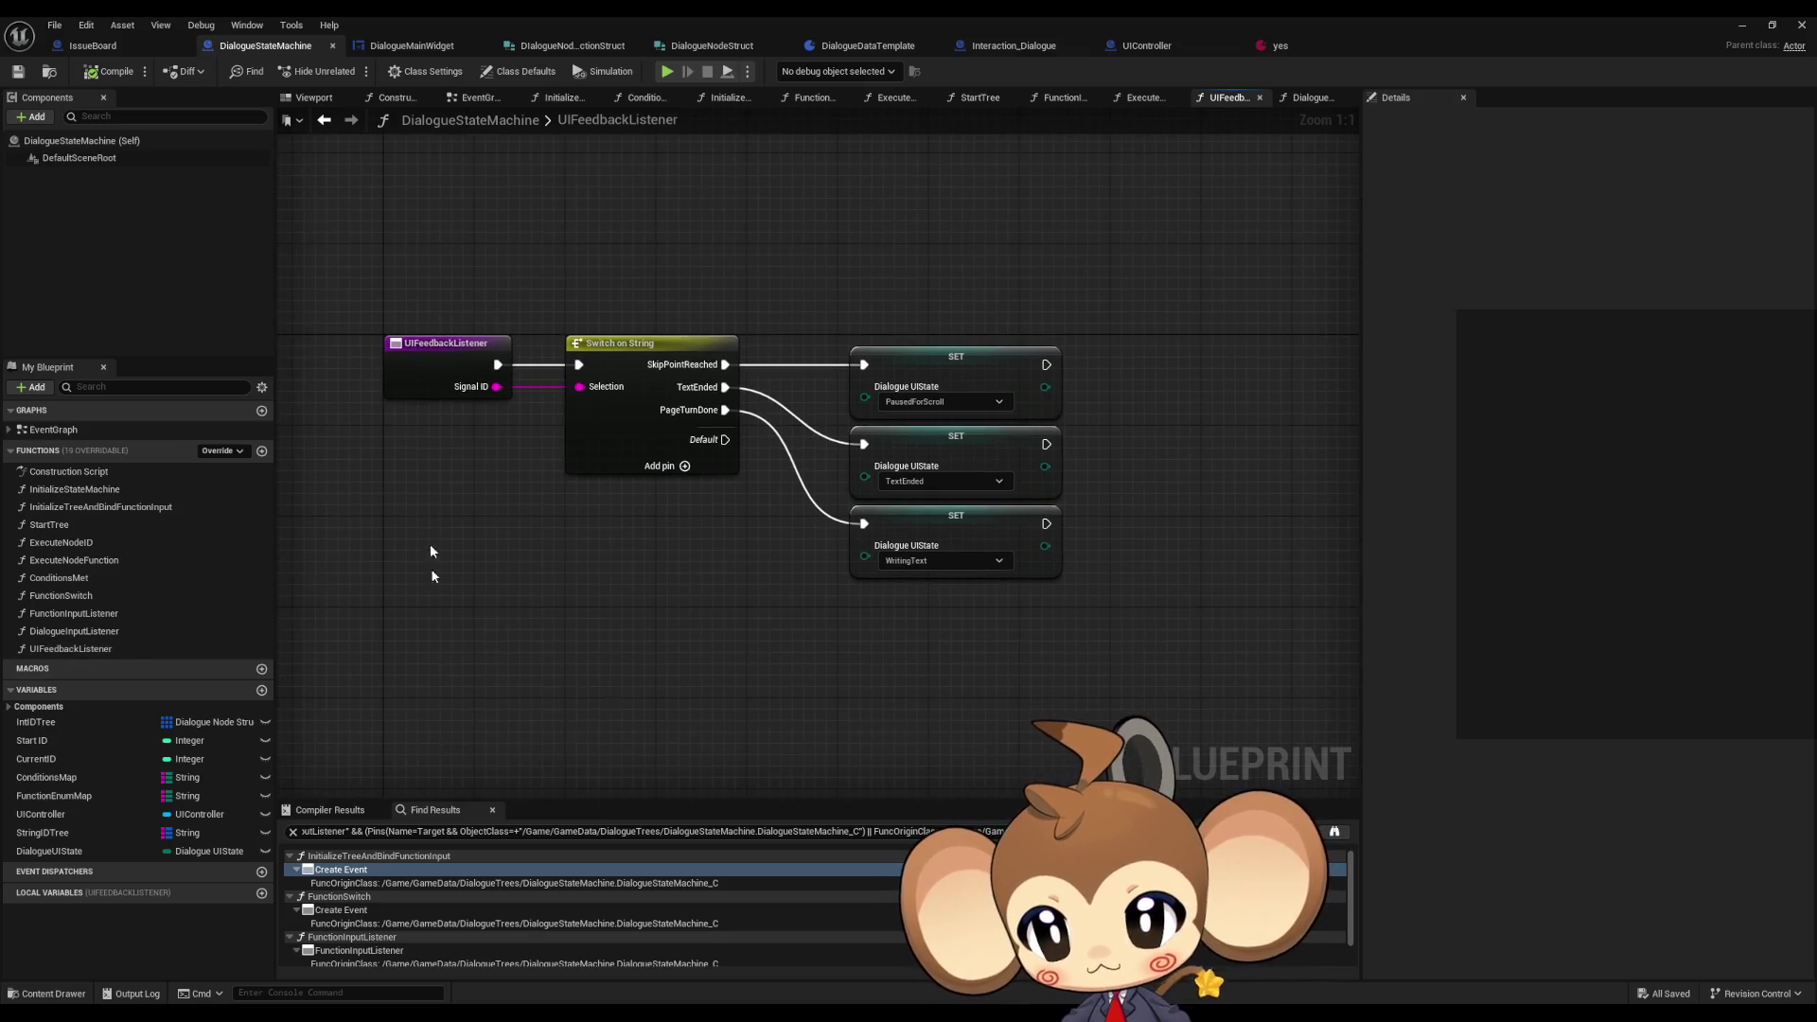
click(326, 119)
drag(908, 628, 1274, 599)
drag(600, 703, 861, 676)
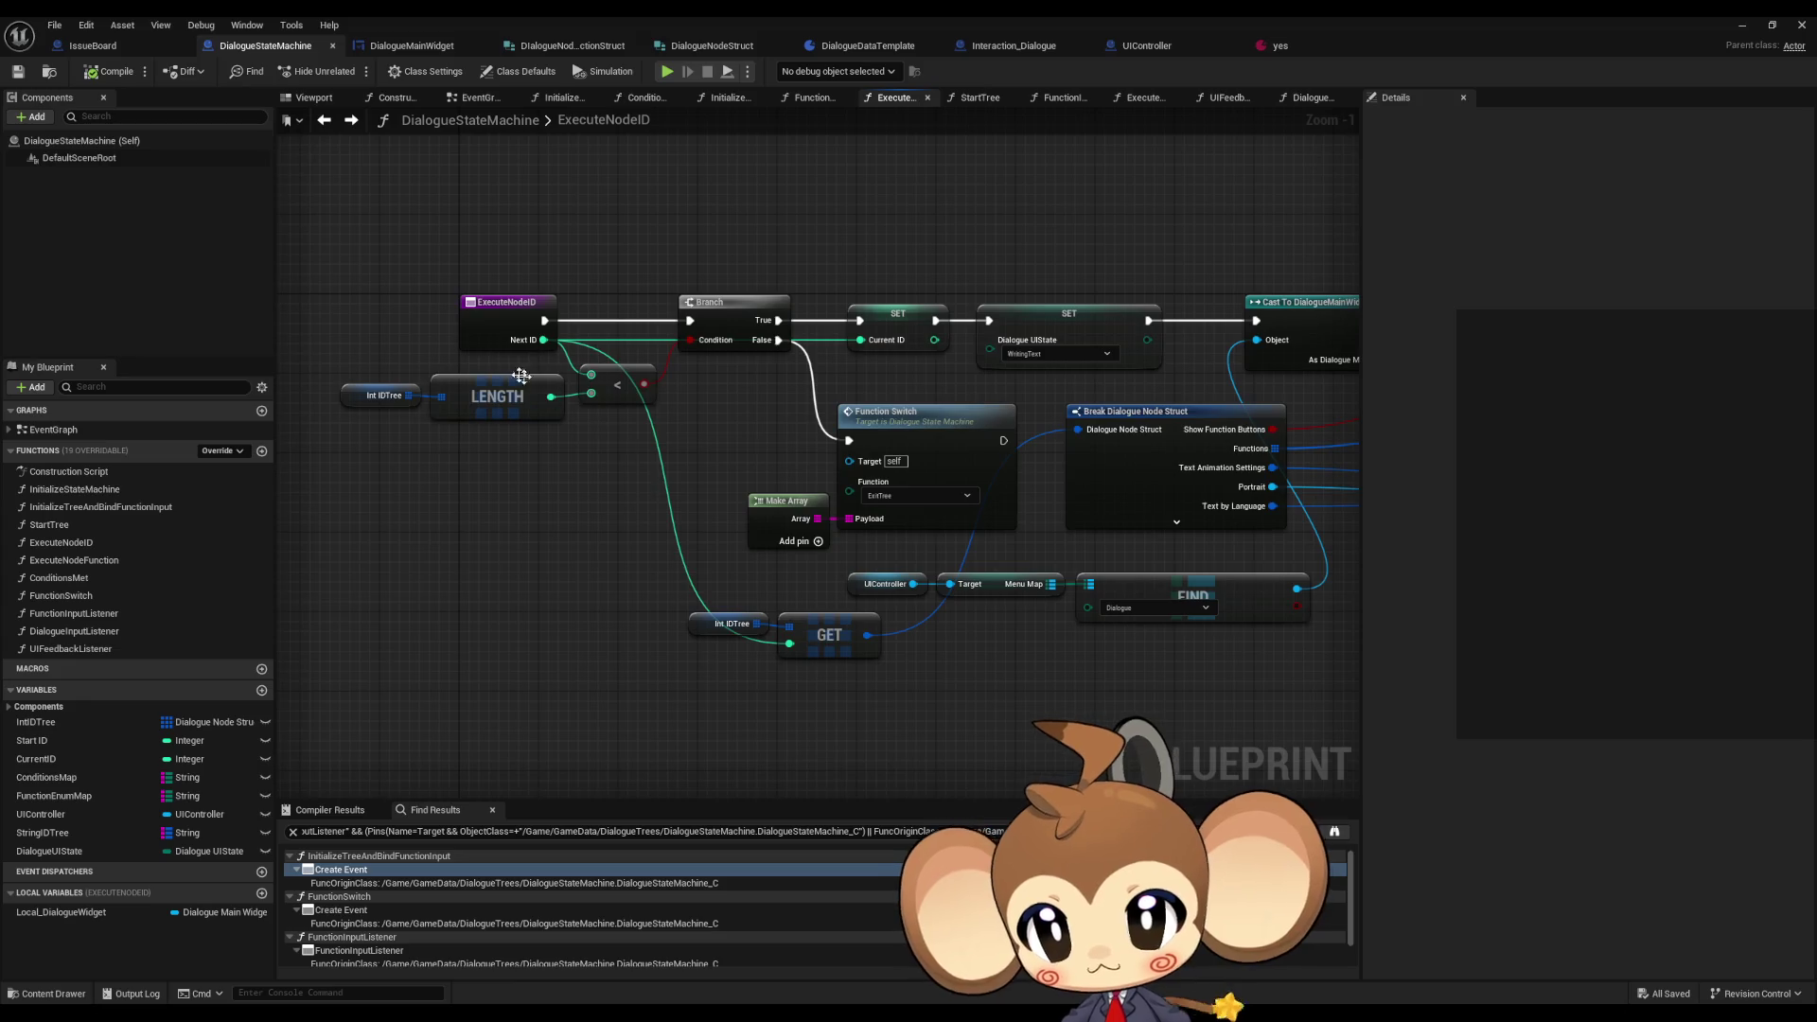
drag(771, 715, 553, 650)
drag(434, 537, 575, 592)
shift+click(852, 492)
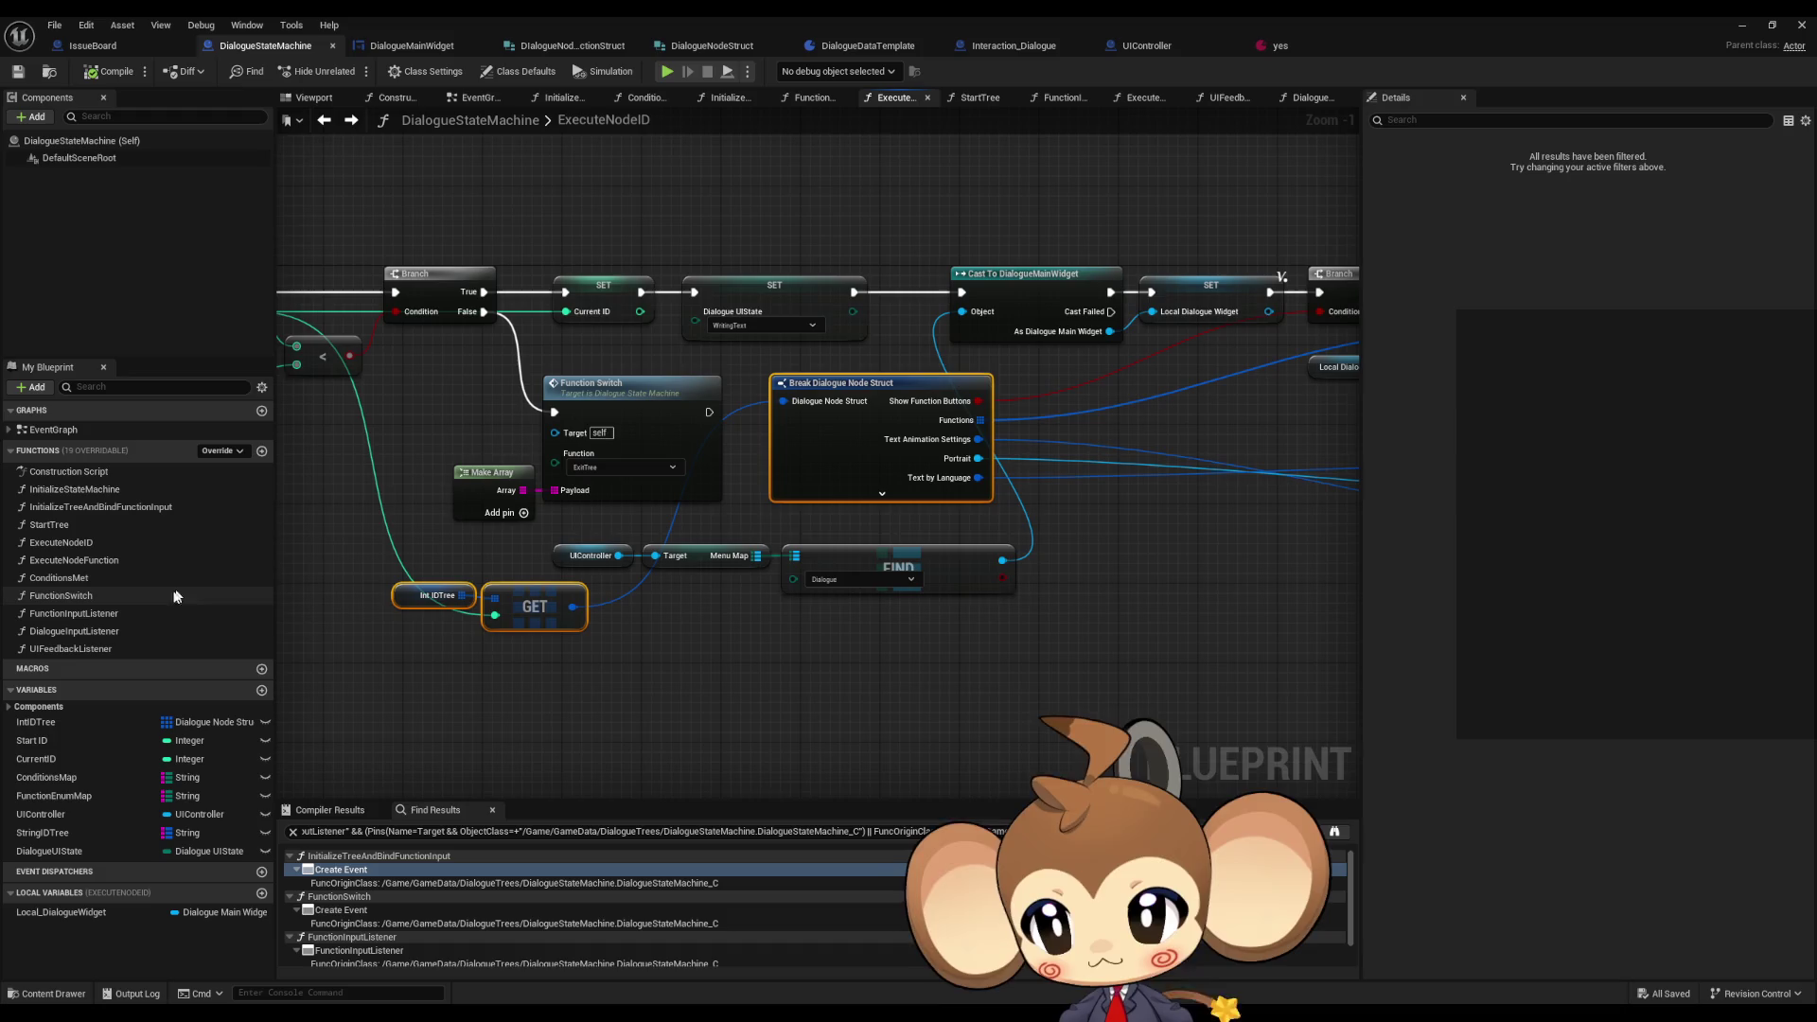
- Paste the IDTree lookup and Break Dialogue Node Struct into UIFeedbackListener and position them
click(351, 119)
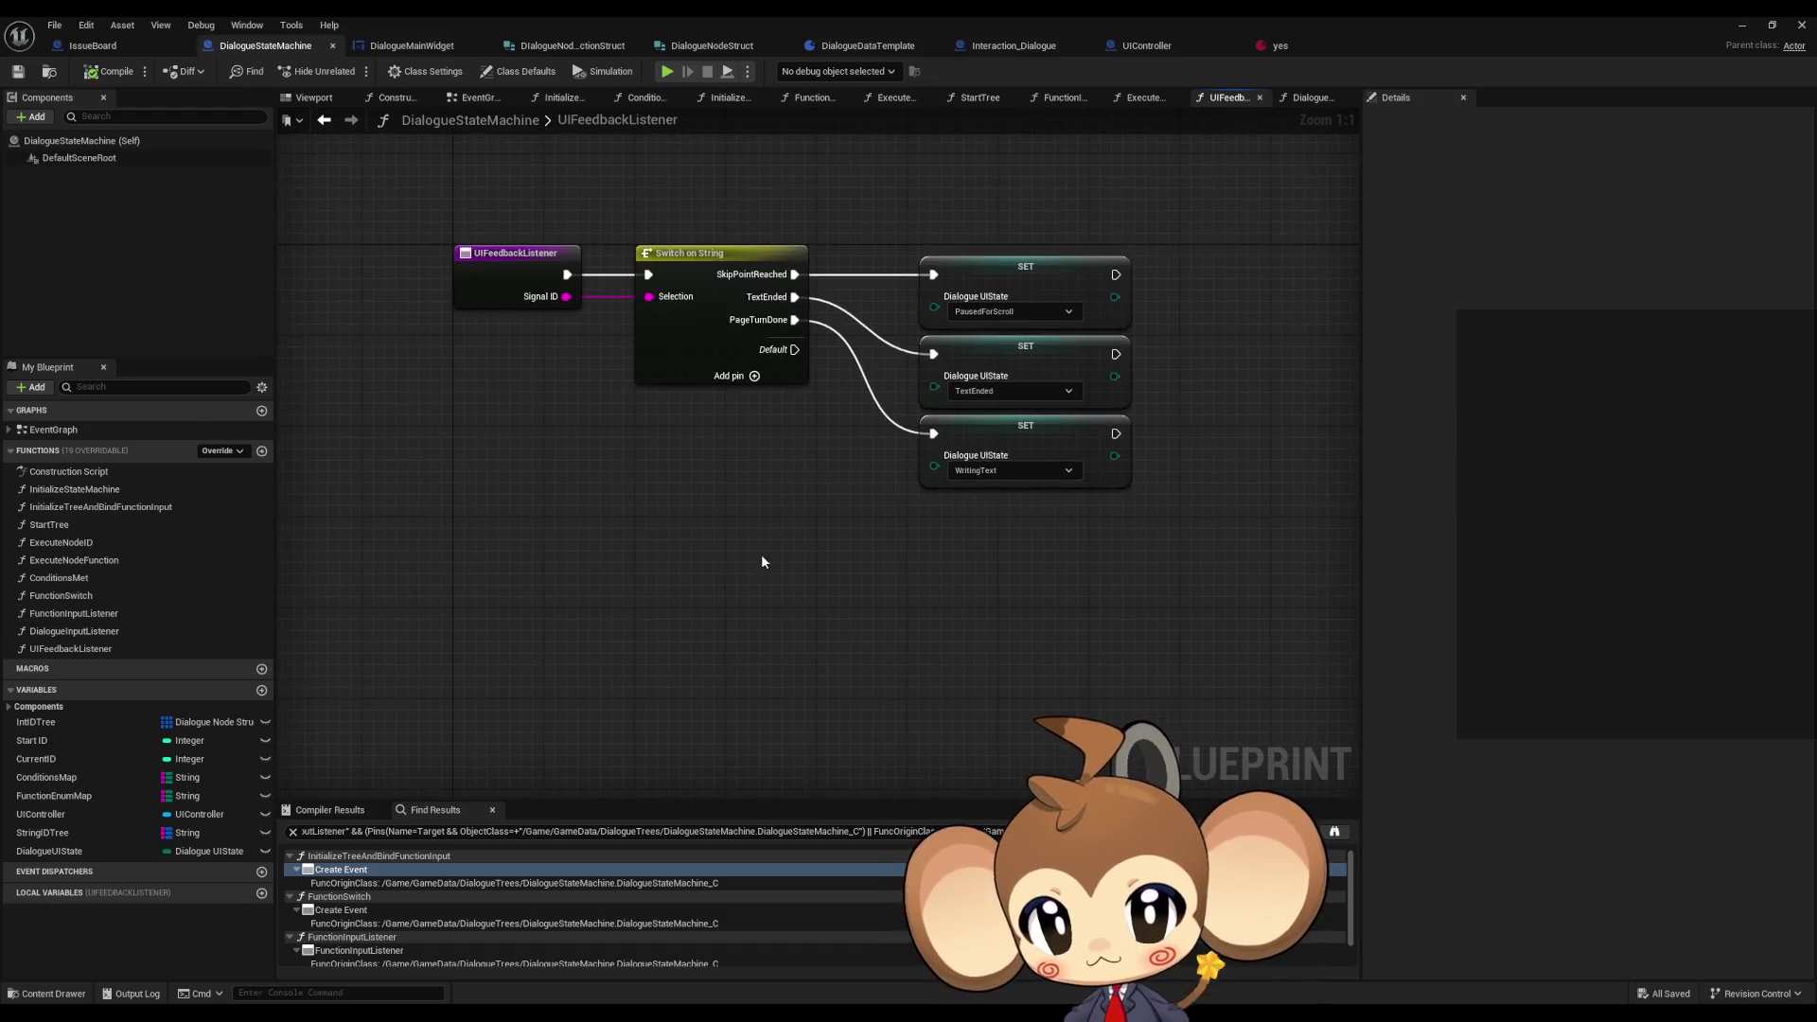
key(ctrl+v)
click(853, 471)
mouse_move(853, 471)
mouse_down()
mouse_move(766, 620)
mouse_move(678, 667)
mouse_up()
click(861, 568)
- Add a Branch node driven by the Break node's Show Function Buttons
mouse_move(839, 577)
mouse_down()
mouse_move(916, 562)
mouse_move(893, 508)
mouse_up()
text(branch)
key(Return)
drag(842, 594, 825, 591)
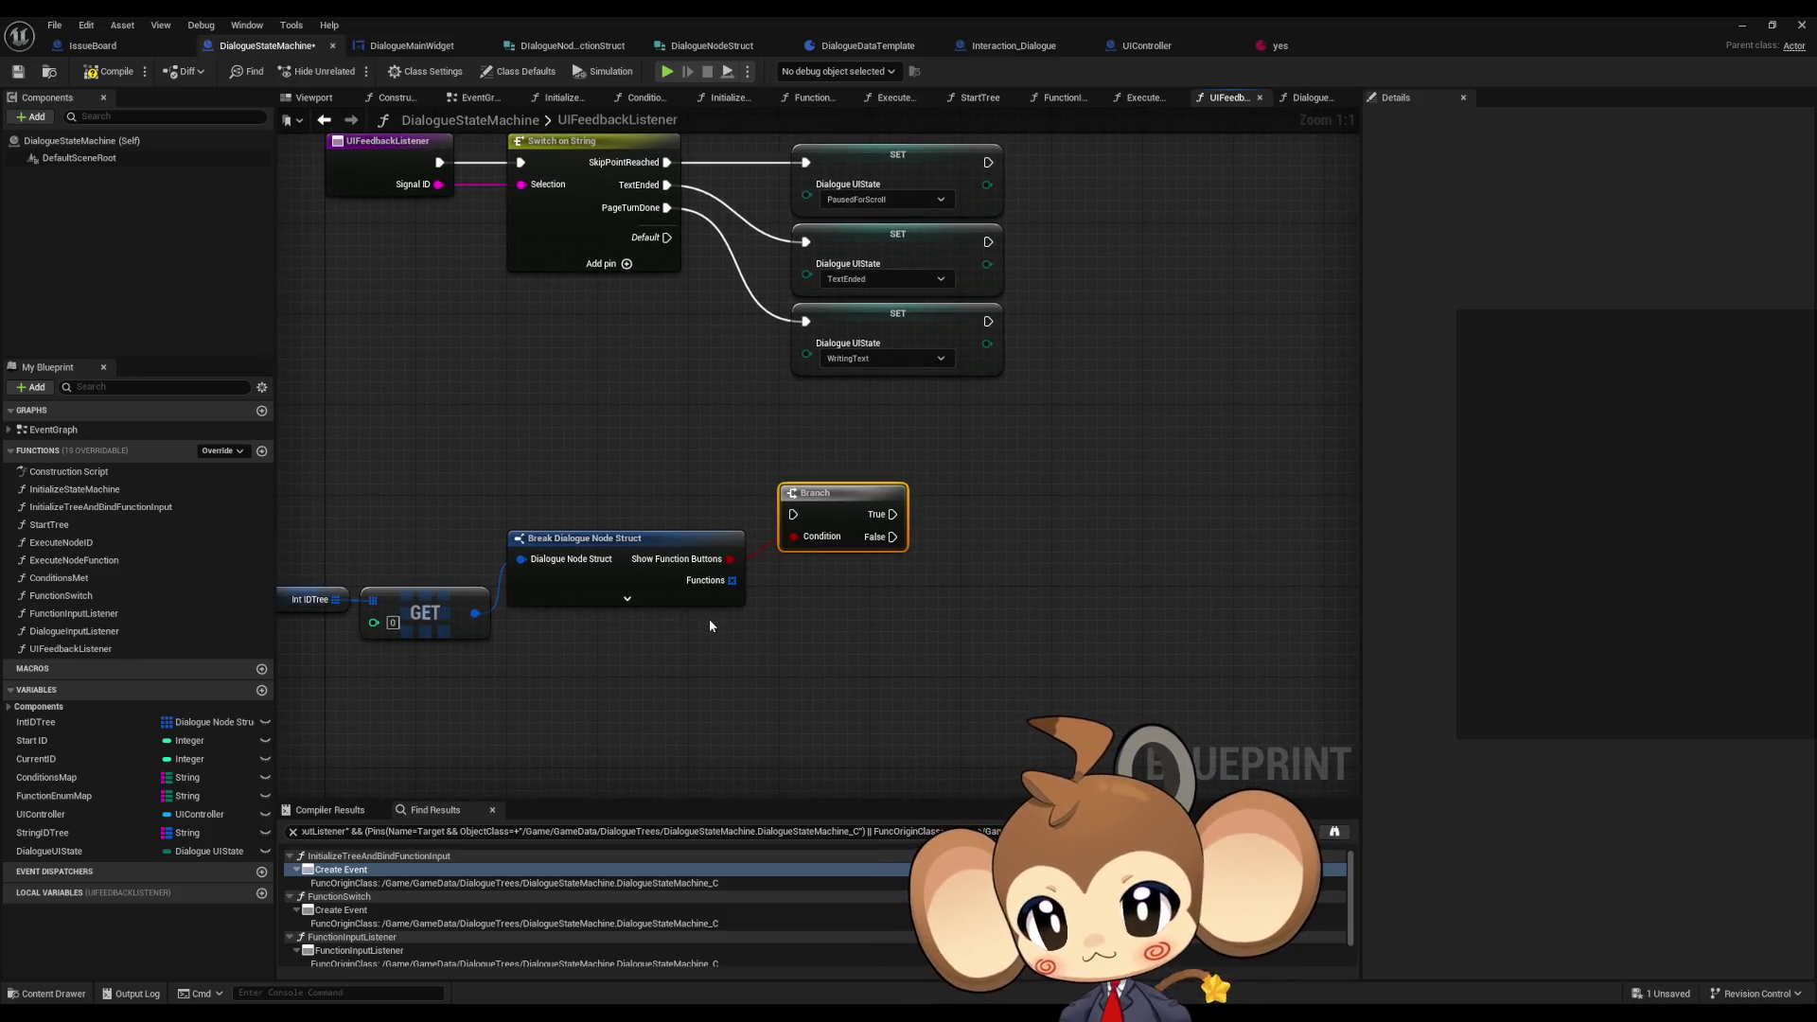
- In ExecuteNodeID, select the Local Dialogue Widget, UIController, FIND and Cast To DialogueMainWidget nodes
drag(709, 624, 773, 605)
click(323, 122)
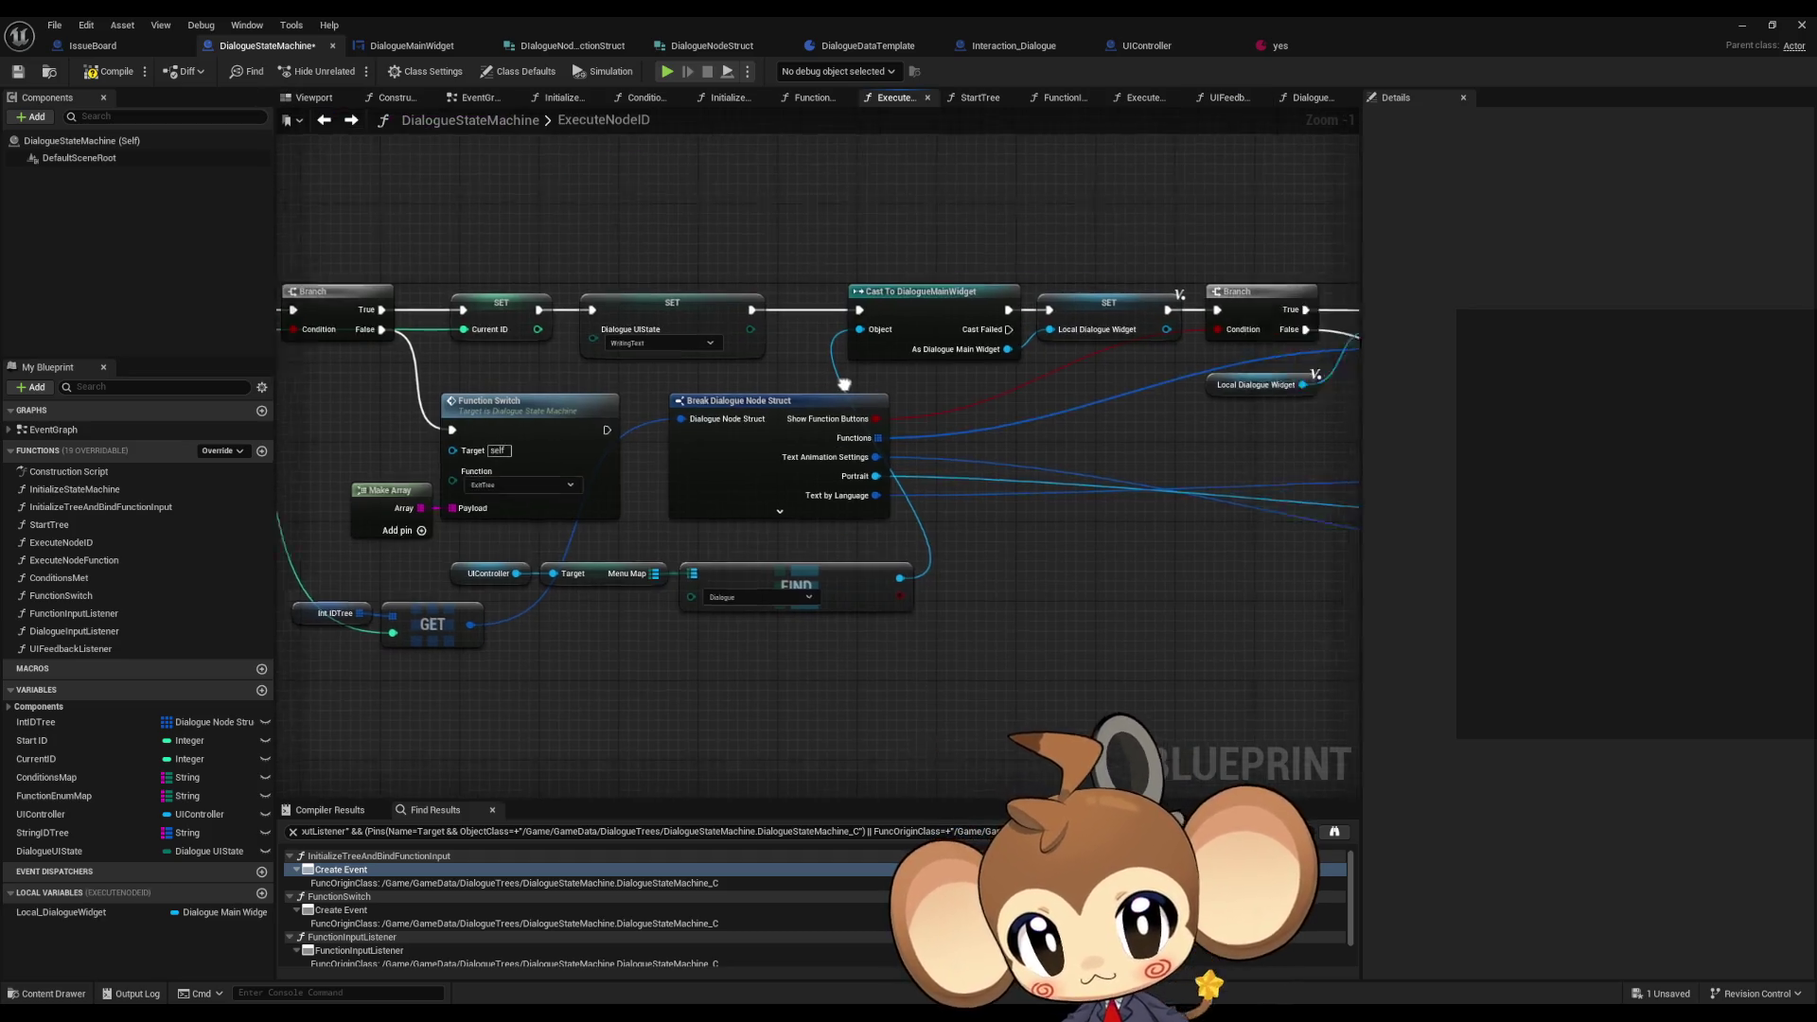
drag(800, 414, 800, 414)
drag(604, 397, 1085, 450)
drag(580, 564, 951, 695)
ctrl+click(1031, 396)
mouse_move(1063, 405)
mouse_down()
mouse_move(924, 455)
mouse_move(719, 458)
mouse_up()
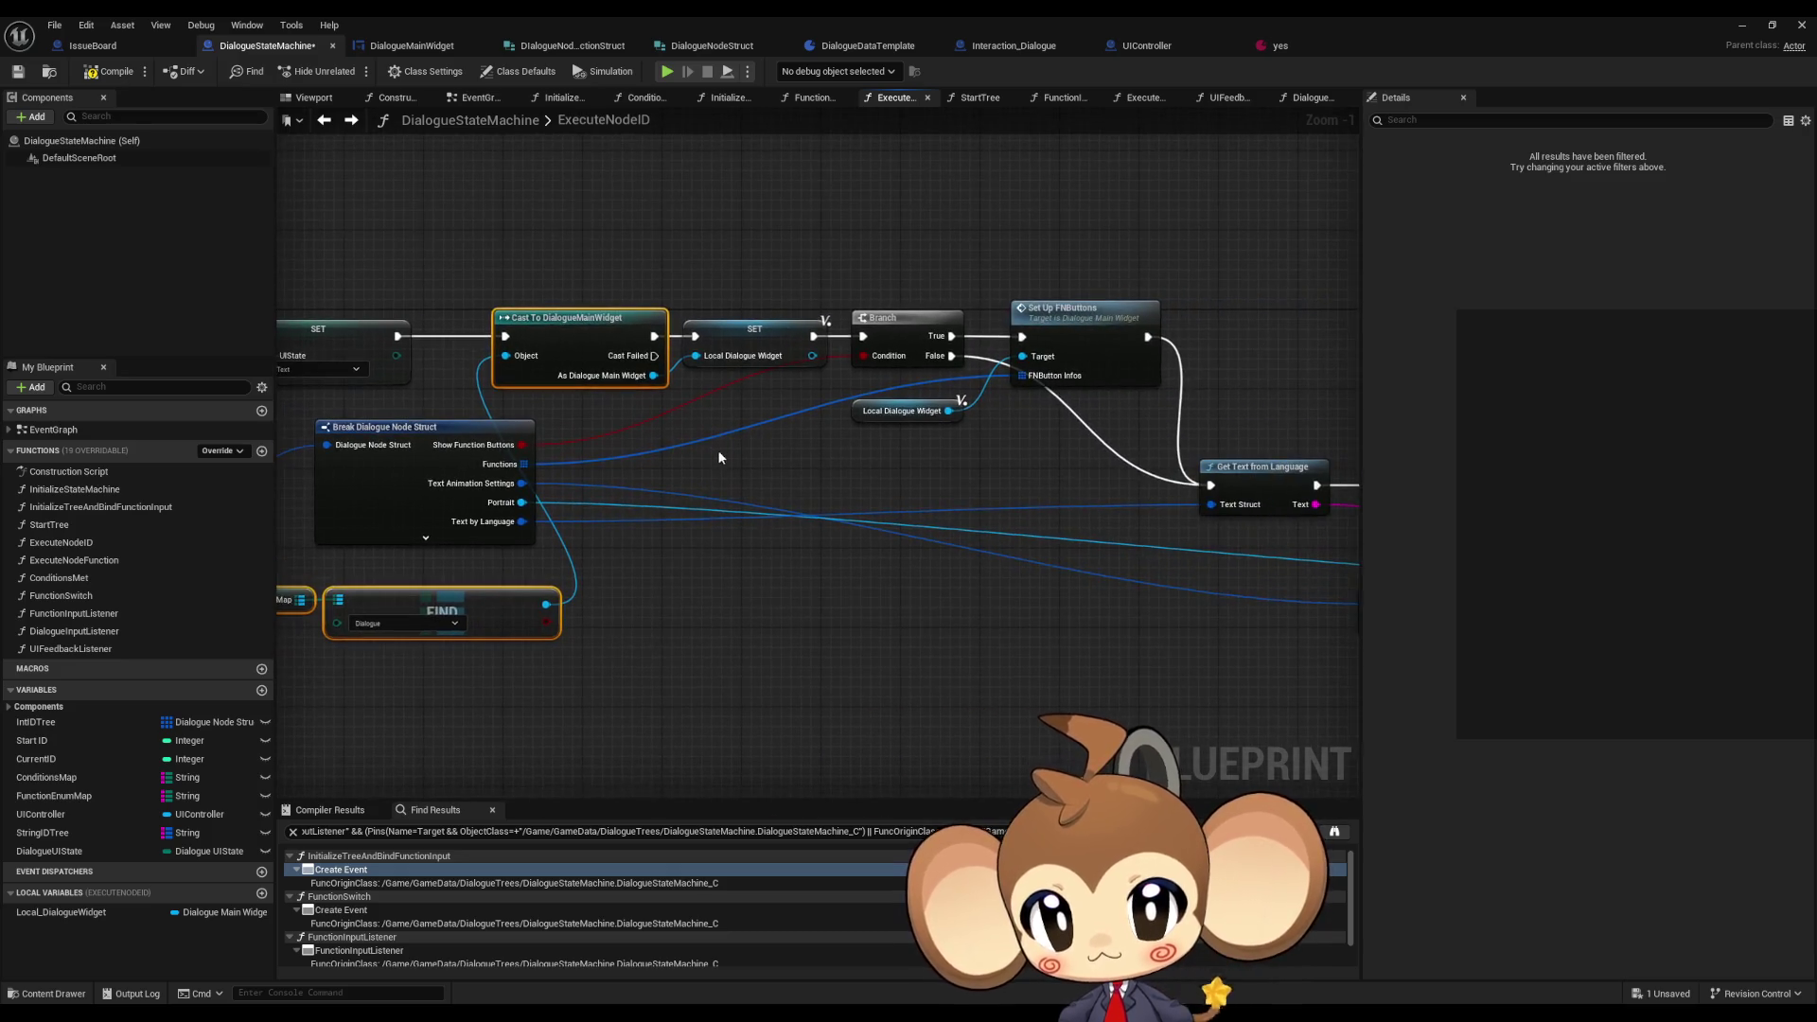
- In UIFeedbackListener, route TextEnded through the Branch and DialogueMainWidget cast into Set Up FNButtons with the Functions list
click(352, 120)
click(858, 406)
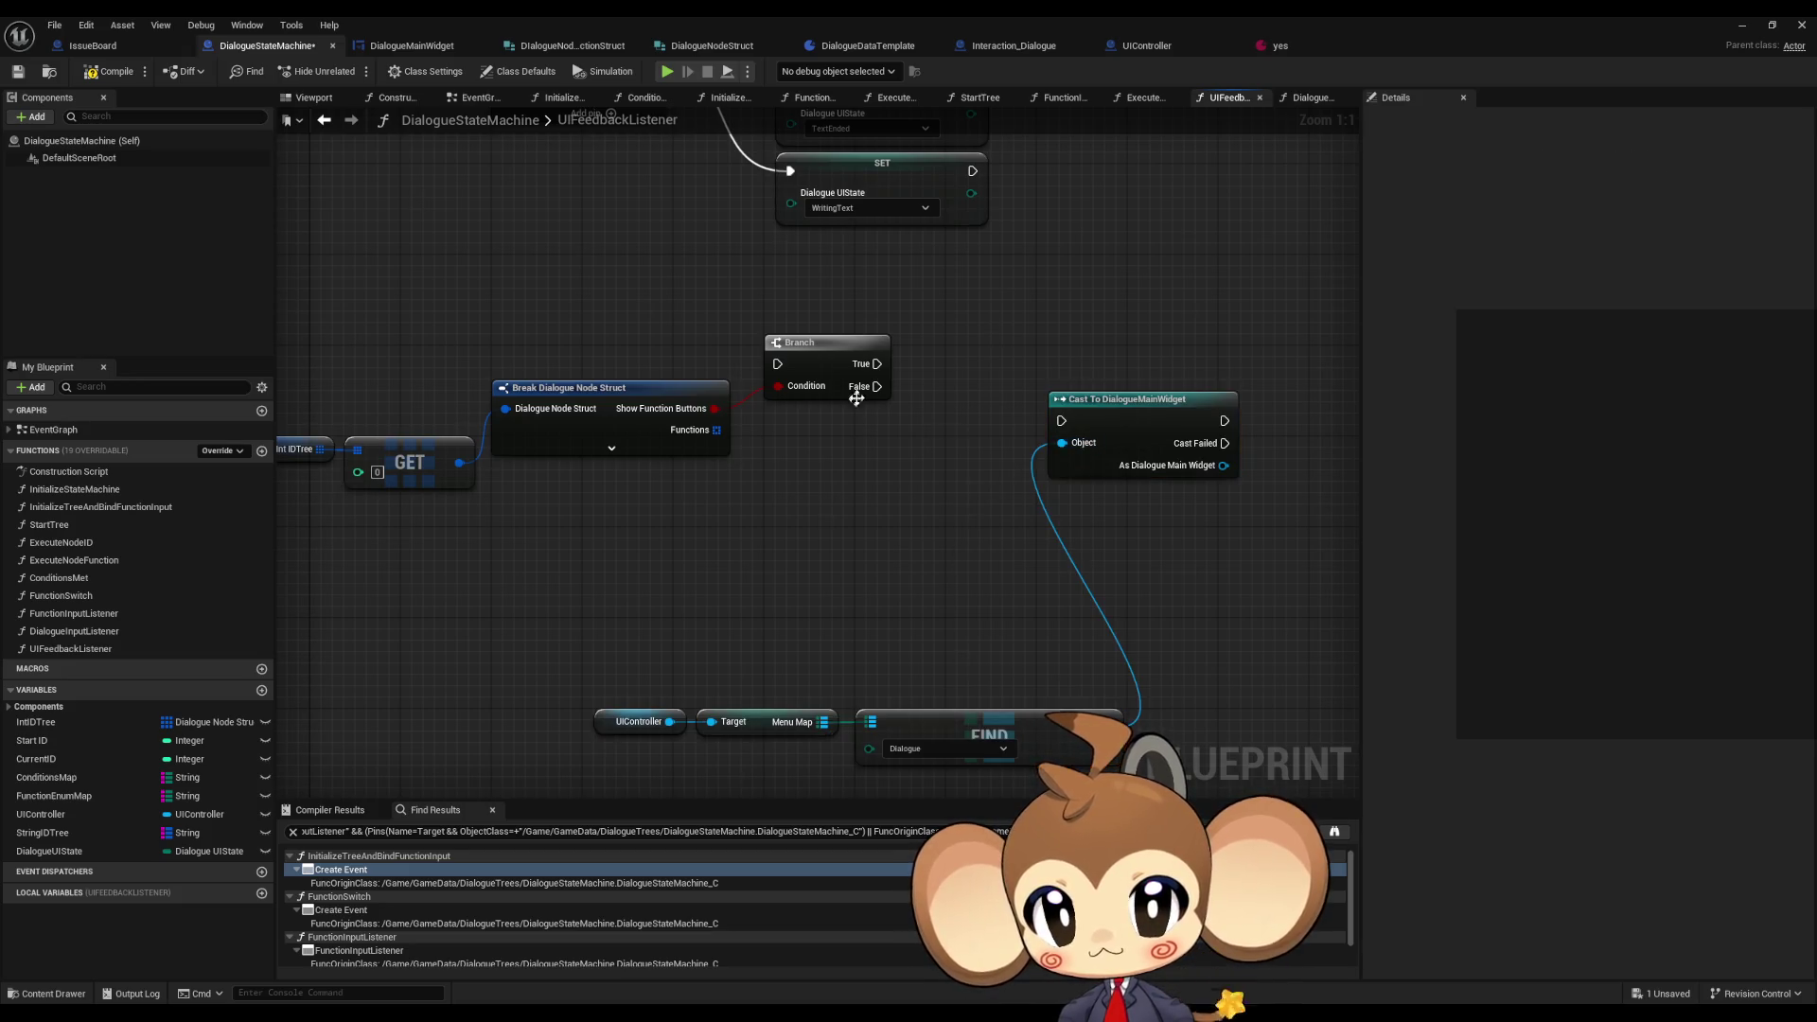
mouse_move(877, 363)
mouse_down()
mouse_move(1061, 420)
mouse_move(710, 463)
mouse_up()
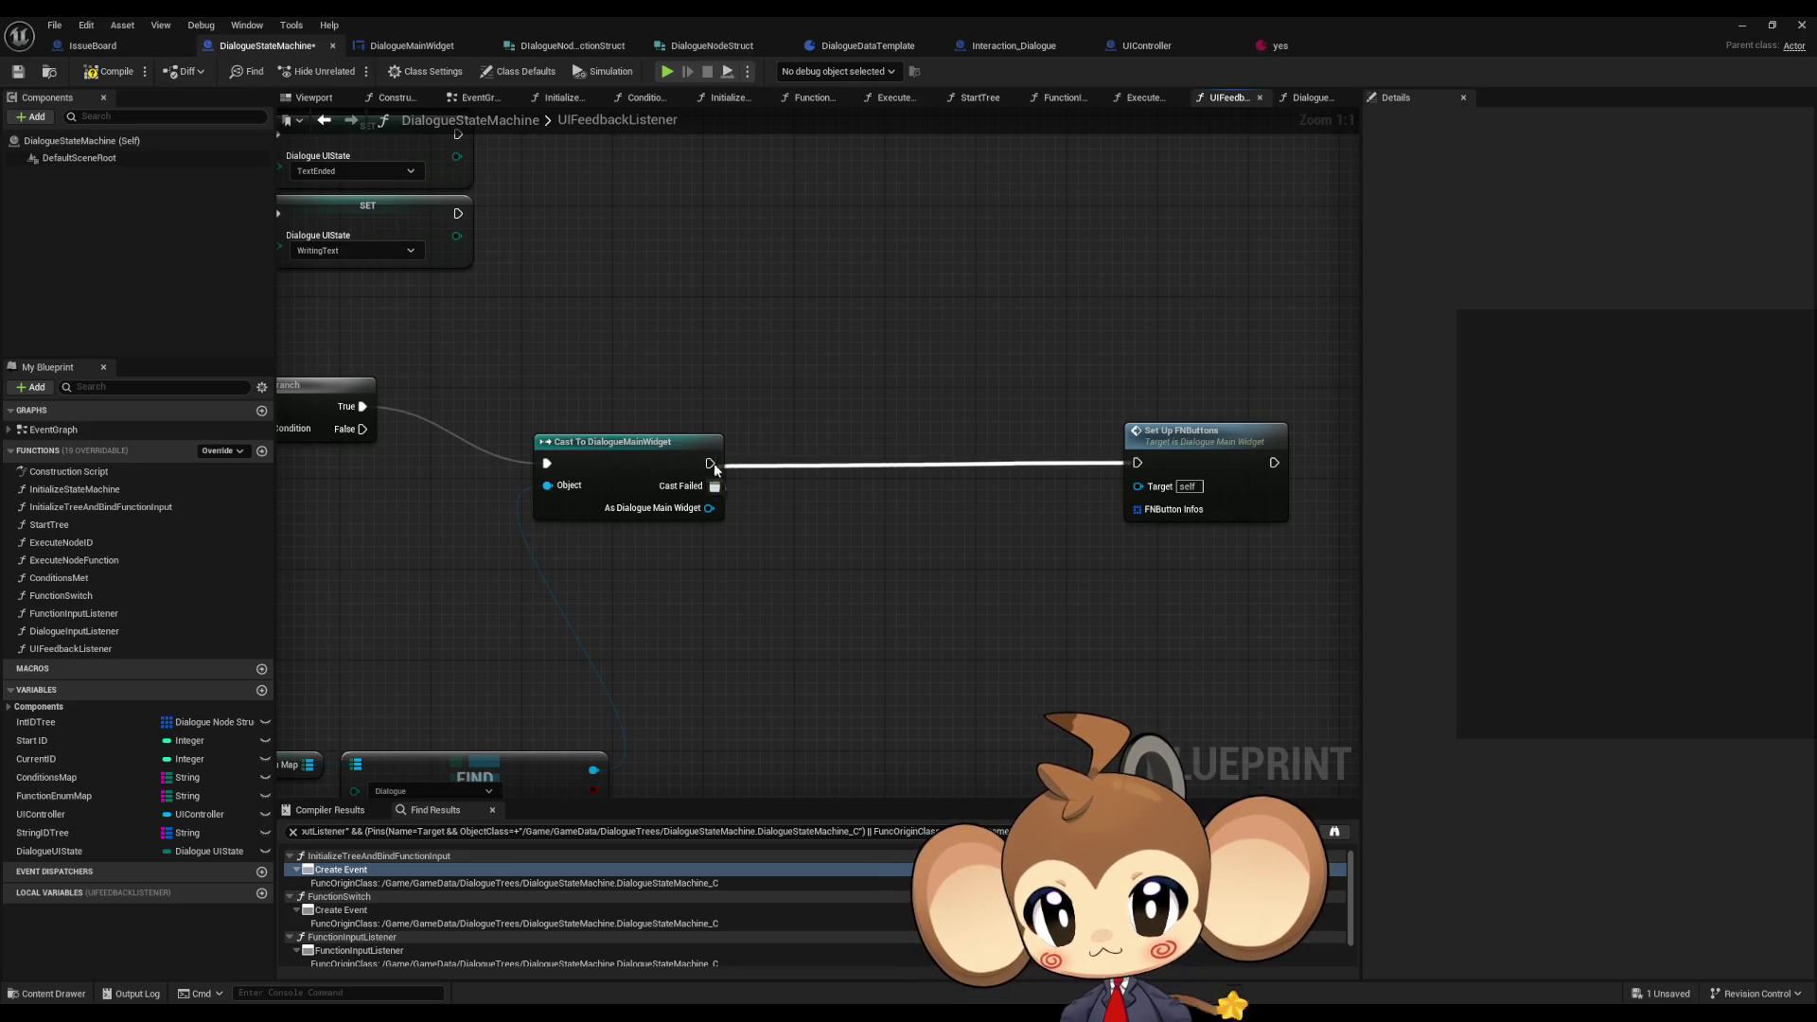
drag(1220, 445, 913, 450)
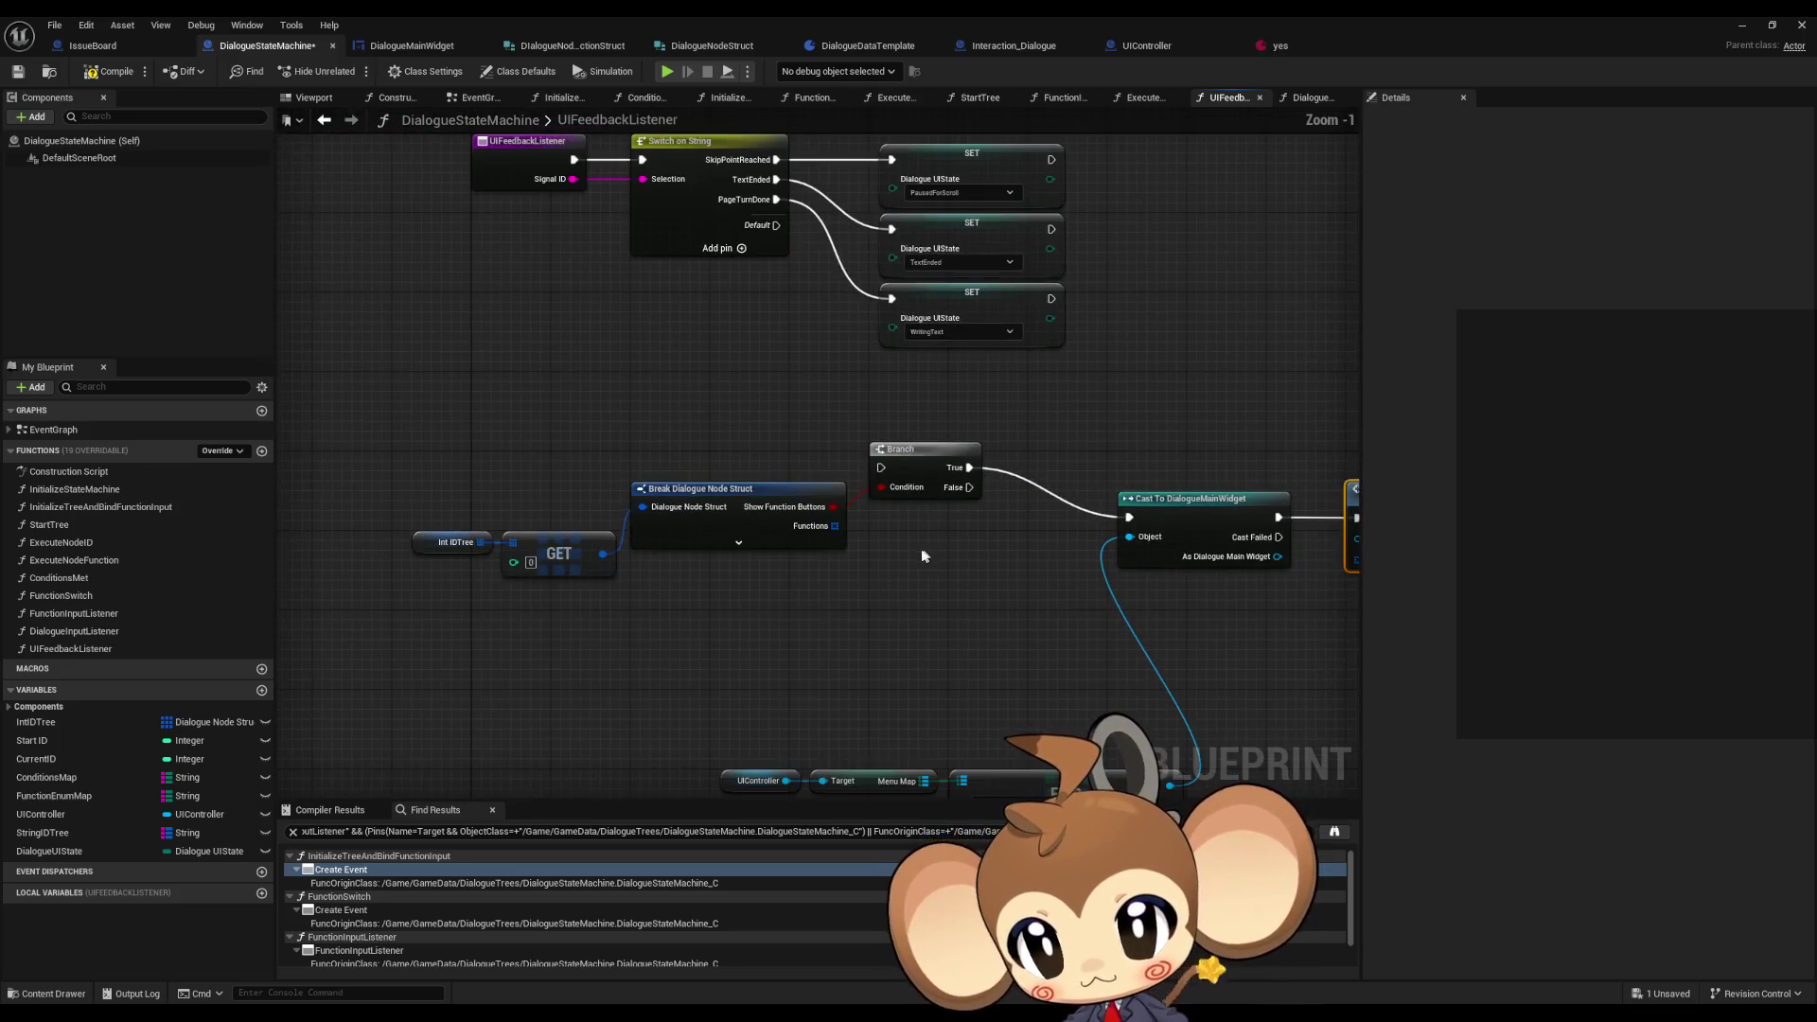
mouse_move(834, 533)
mouse_down()
mouse_move(1347, 566)
mouse_move(1167, 559)
mouse_up()
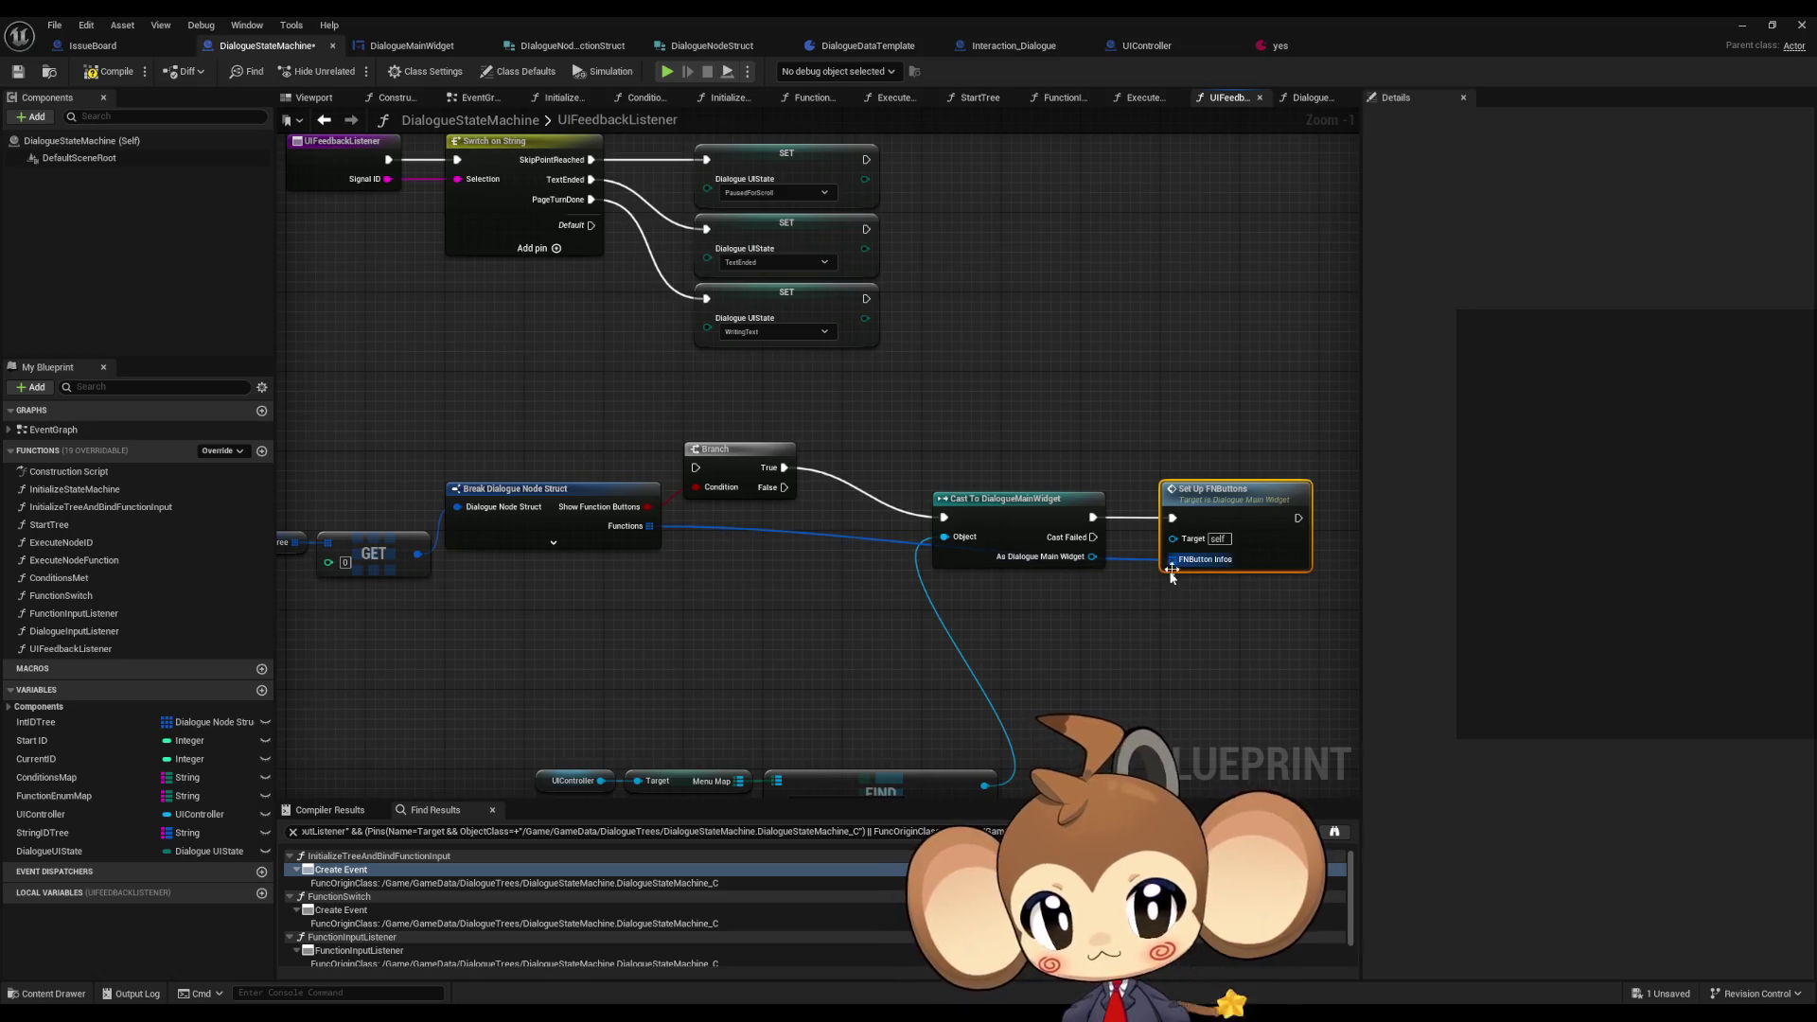
drag(1019, 540, 1099, 521)
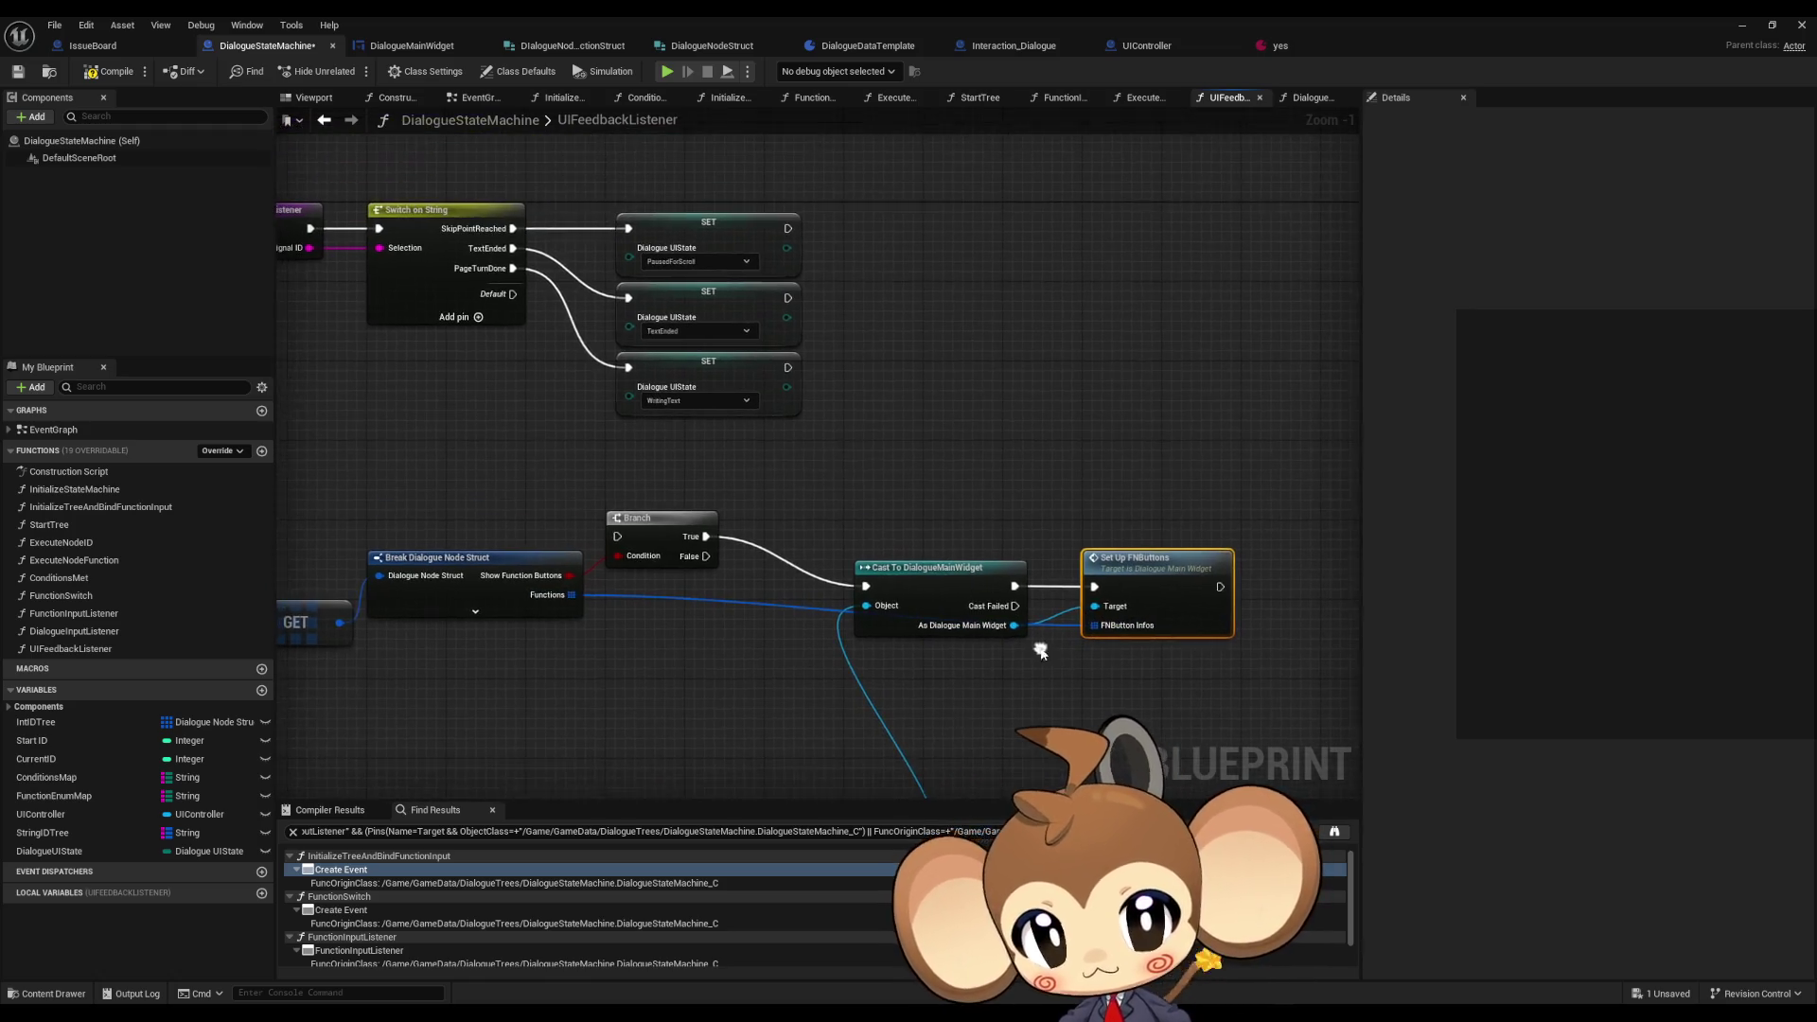
mouse_move(618, 537)
mouse_down()
mouse_move(823, 307)
mouse_move(788, 297)
mouse_up()
- Plug a CurrentID getter into the GET node's index and save DialogueStateMachine
drag(1091, 452, 1105, 449)
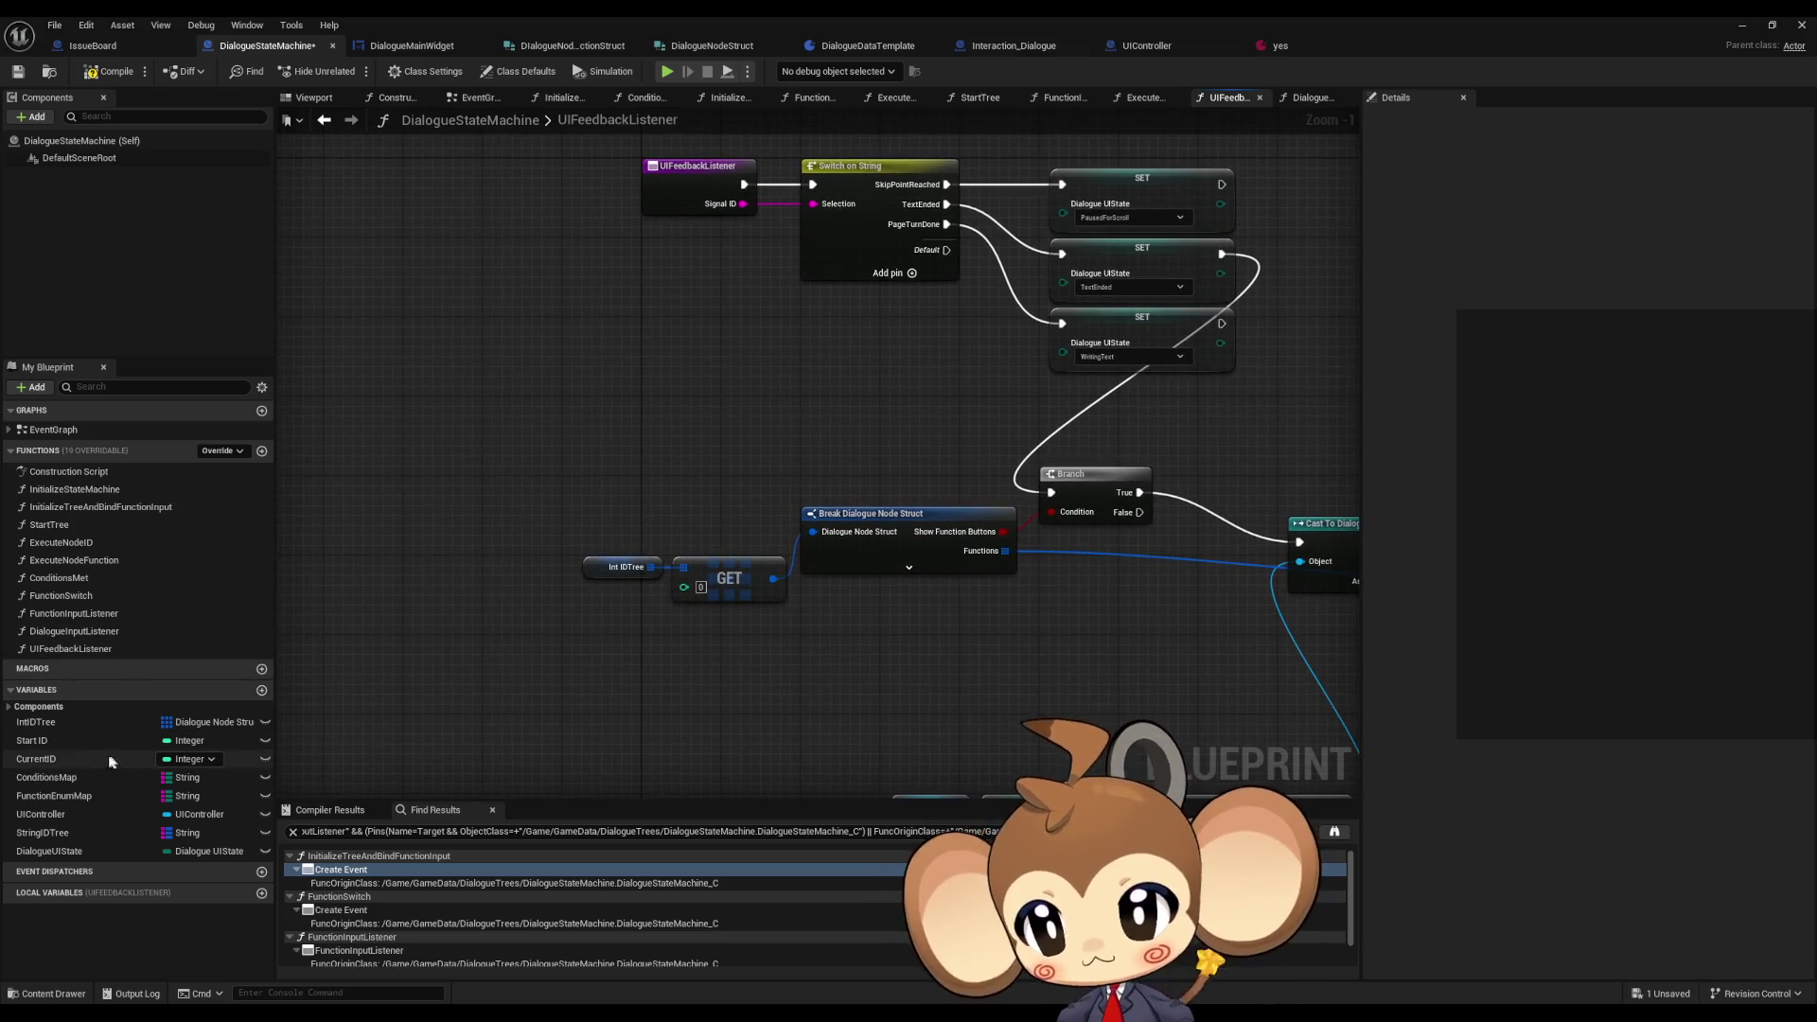
drag(65, 758, 683, 587)
click(615, 622)
click(663, 679)
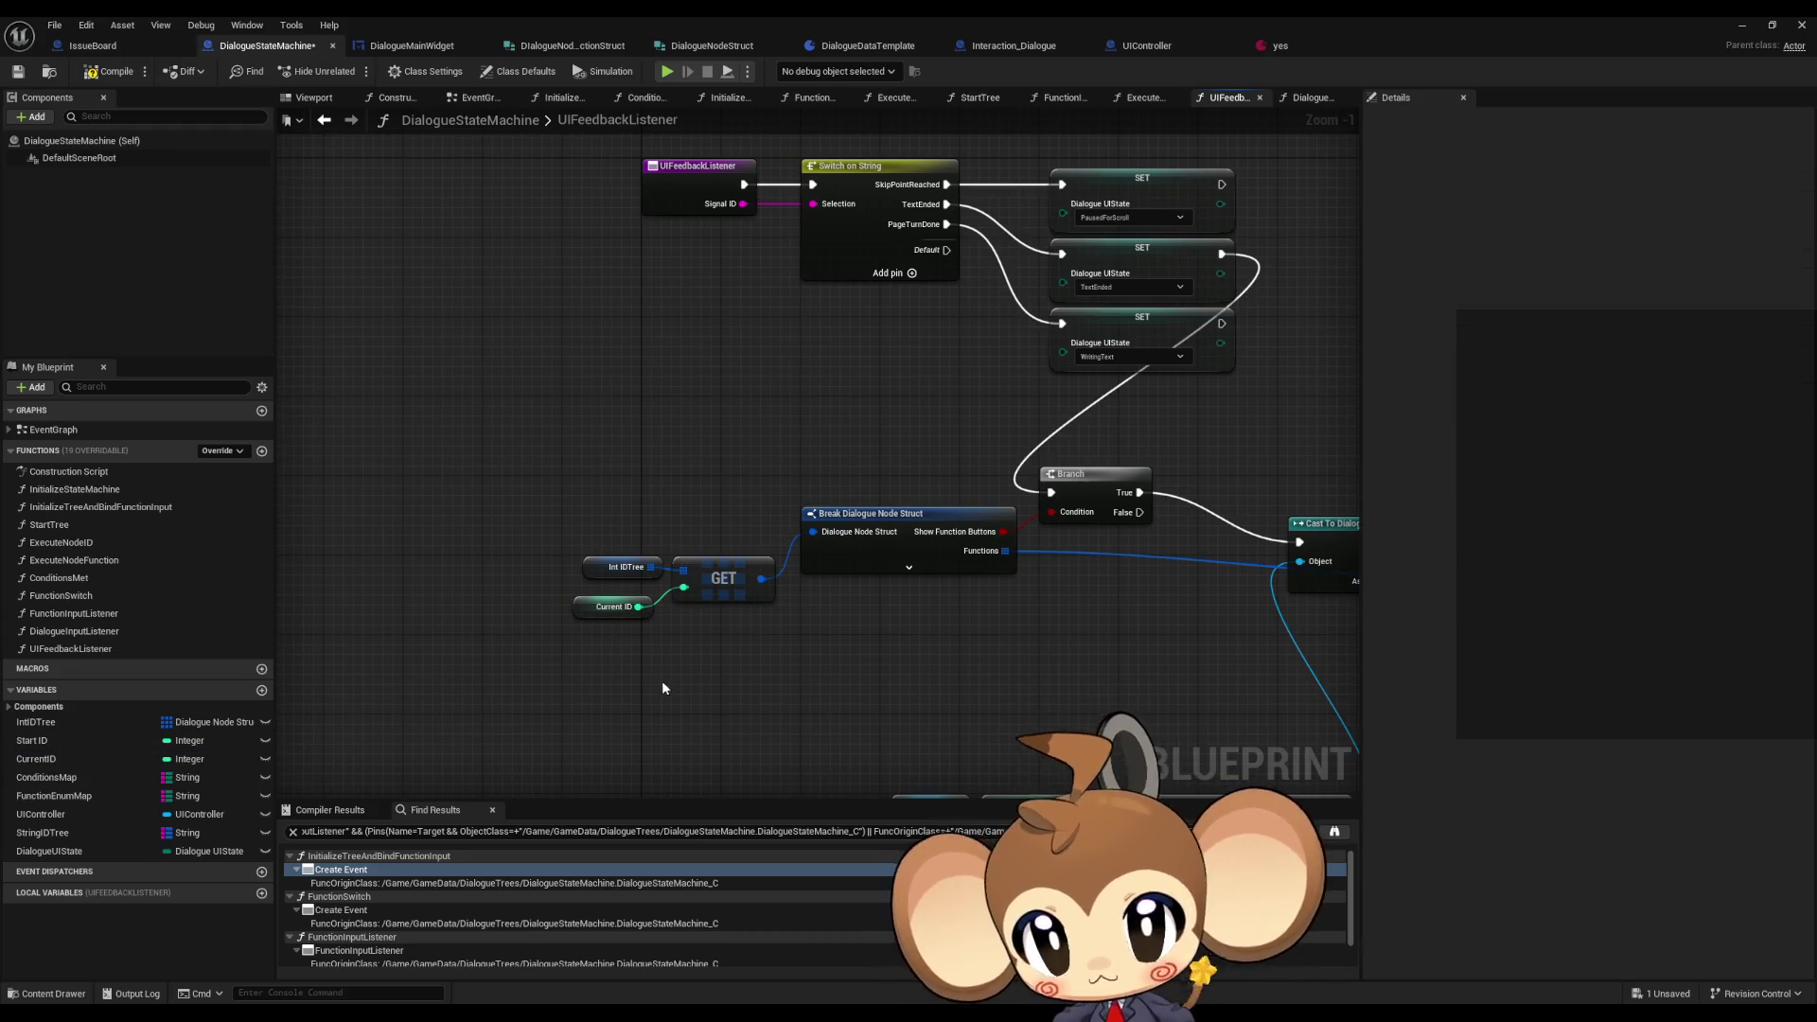
mouse_move(657, 687)
mouse_down()
mouse_move(737, 698)
mouse_move(623, 679)
mouse_move(634, 721)
mouse_move(689, 666)
mouse_move(647, 651)
mouse_up()
key(ctrl+s)
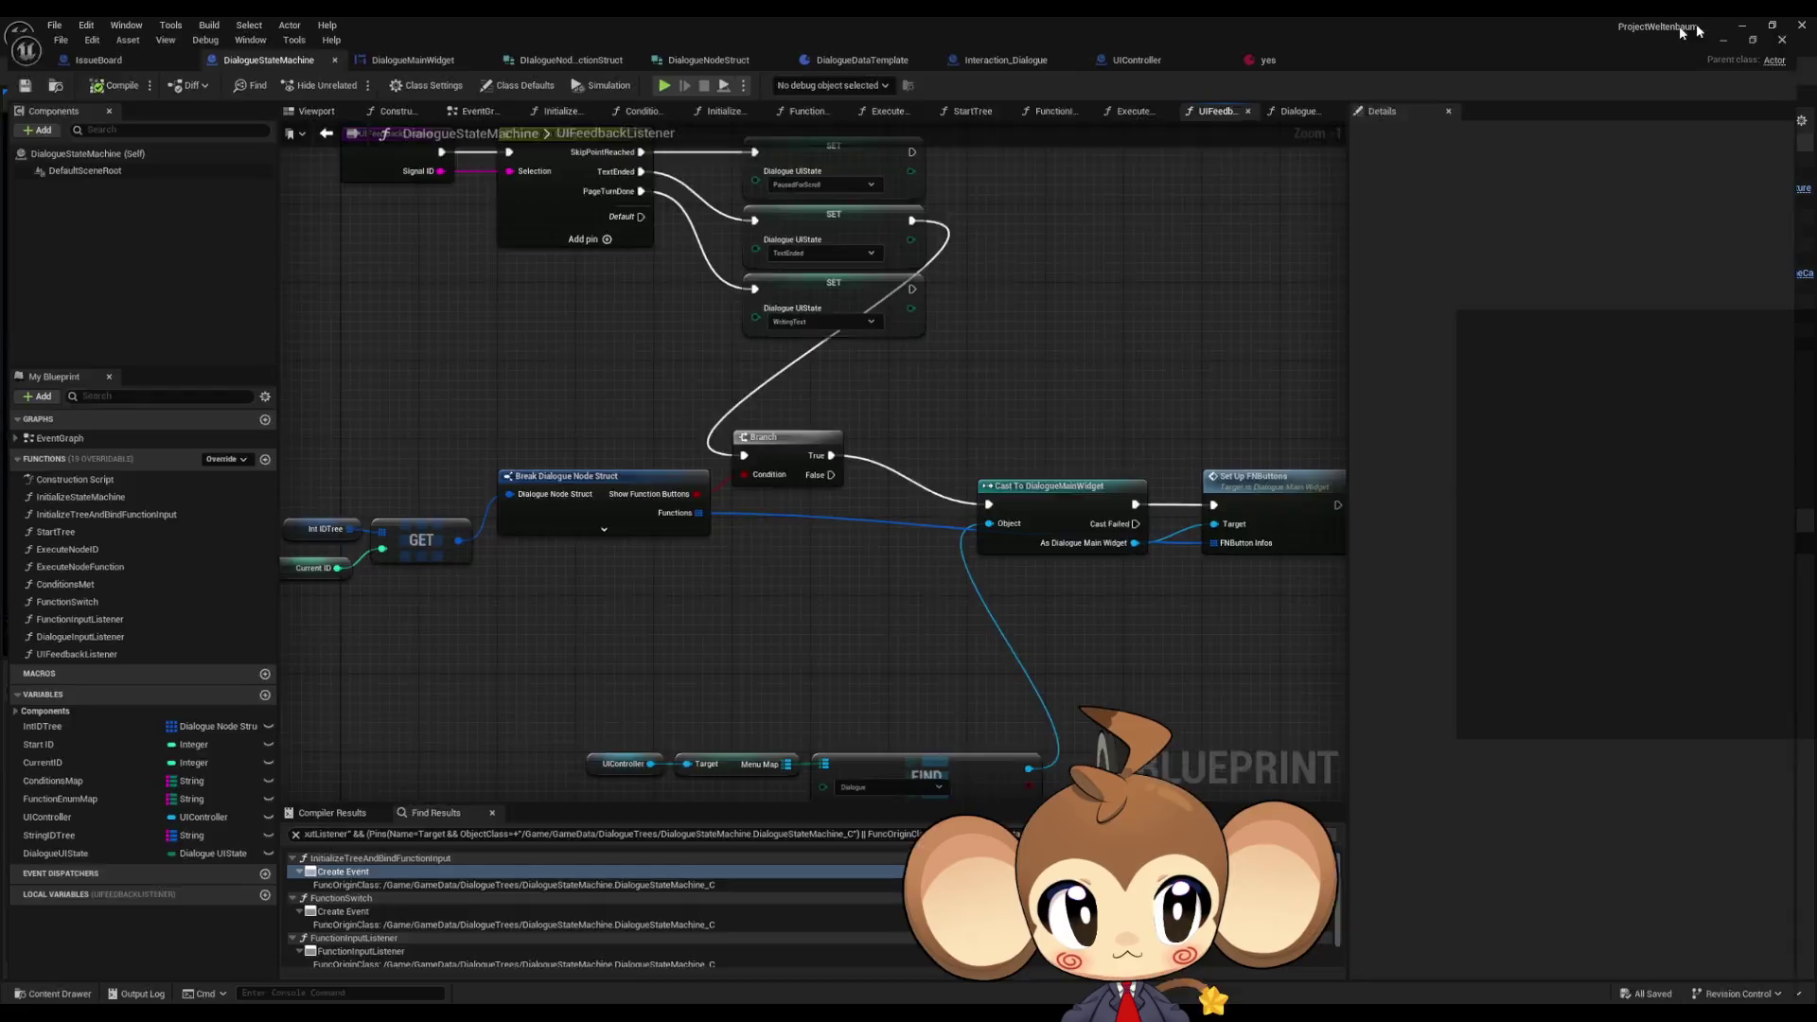
- Start a play session from the level editor, load the saved game and walk onto the white cube
click(1802, 25)
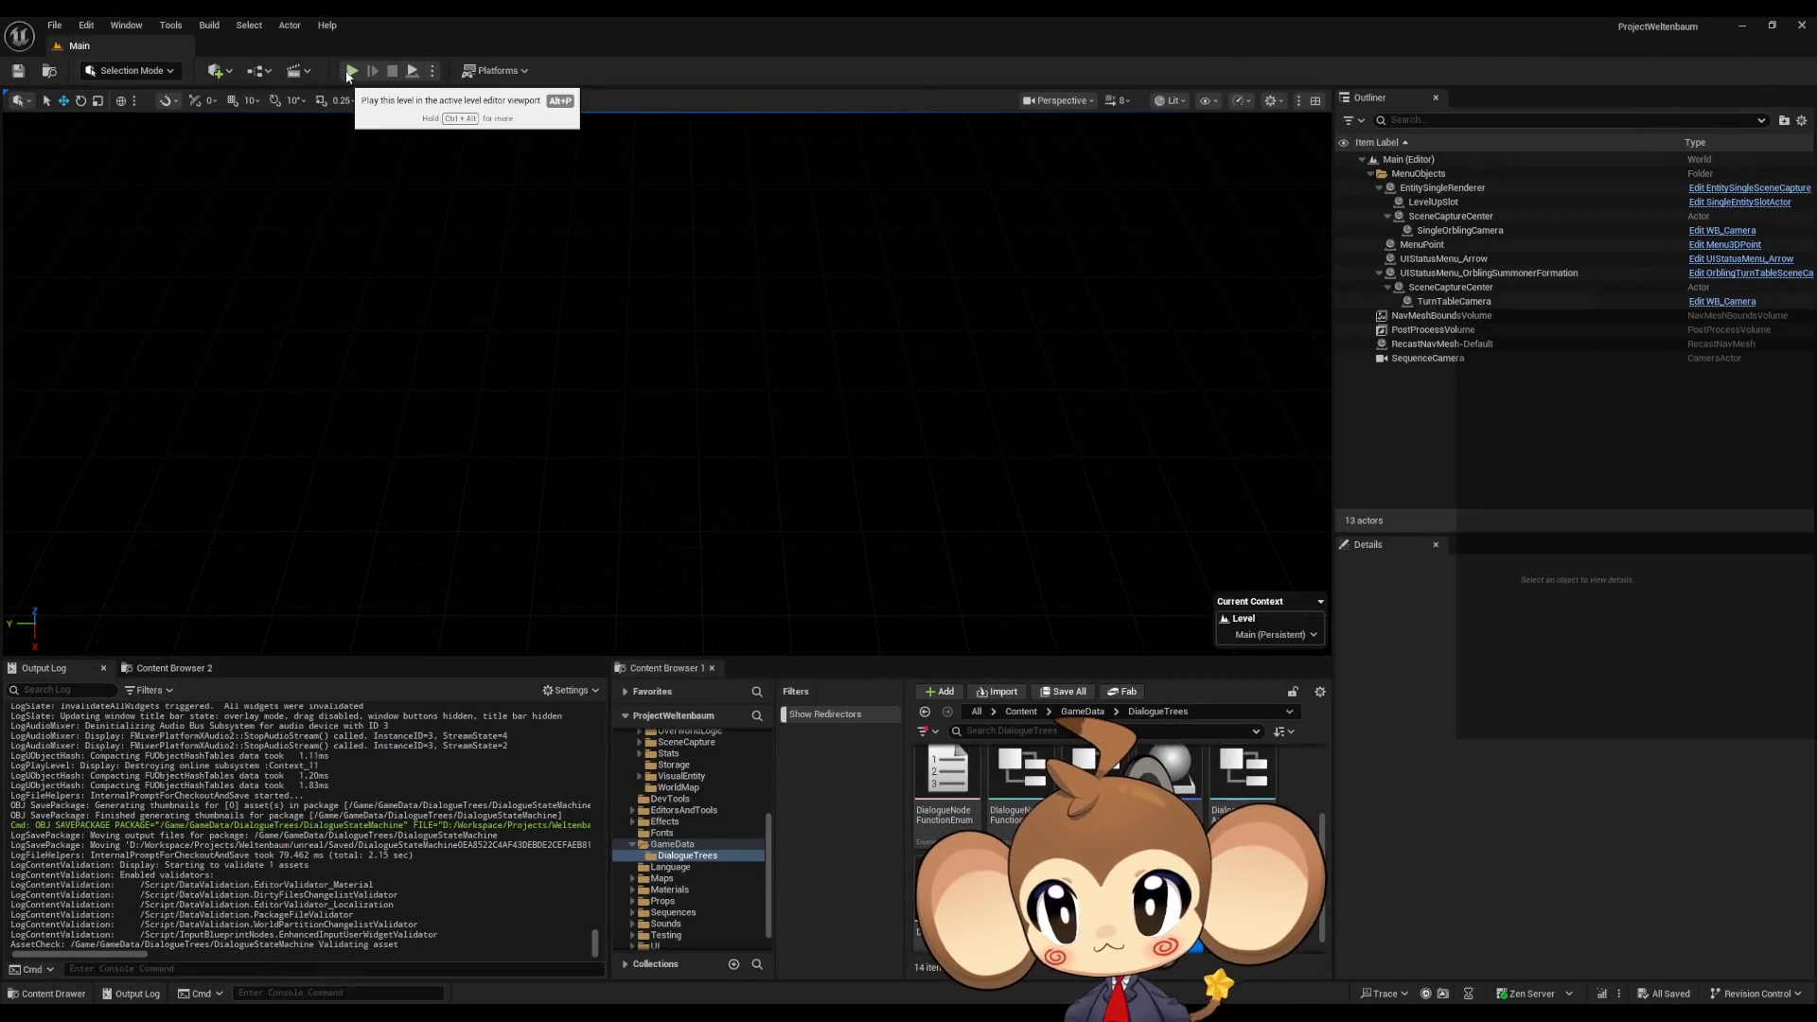
click(350, 72)
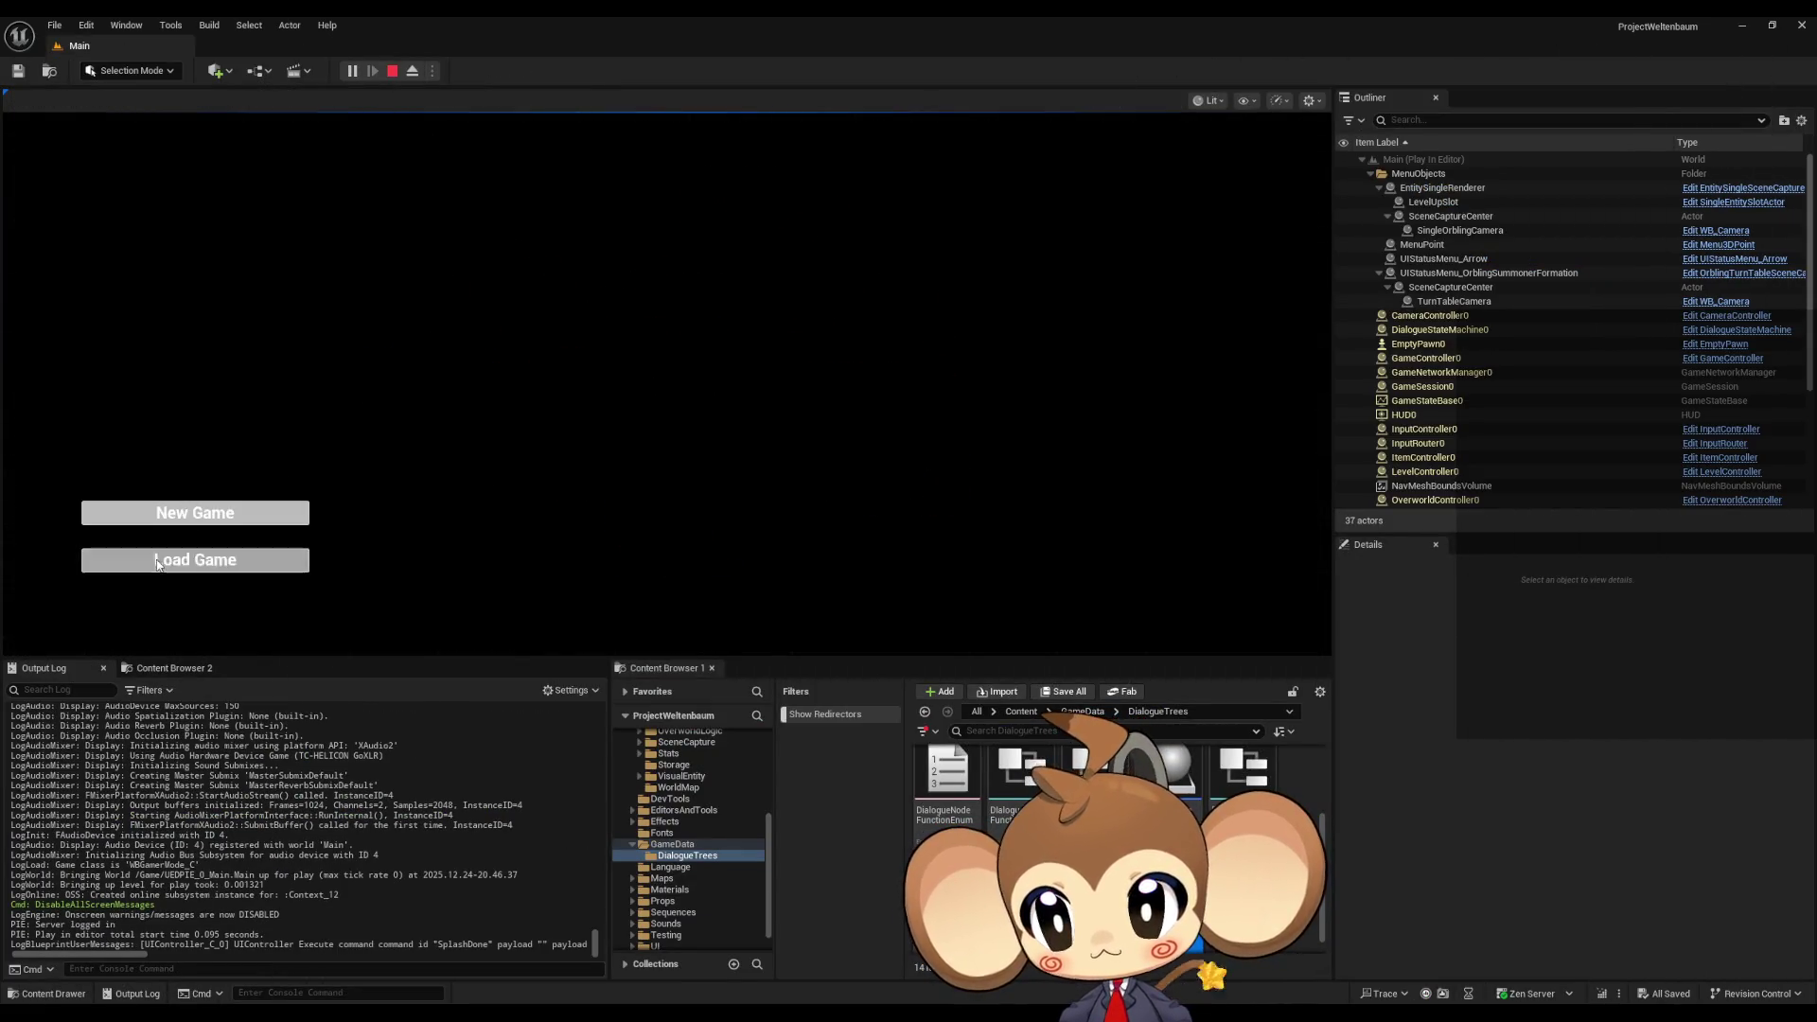
click(157, 561)
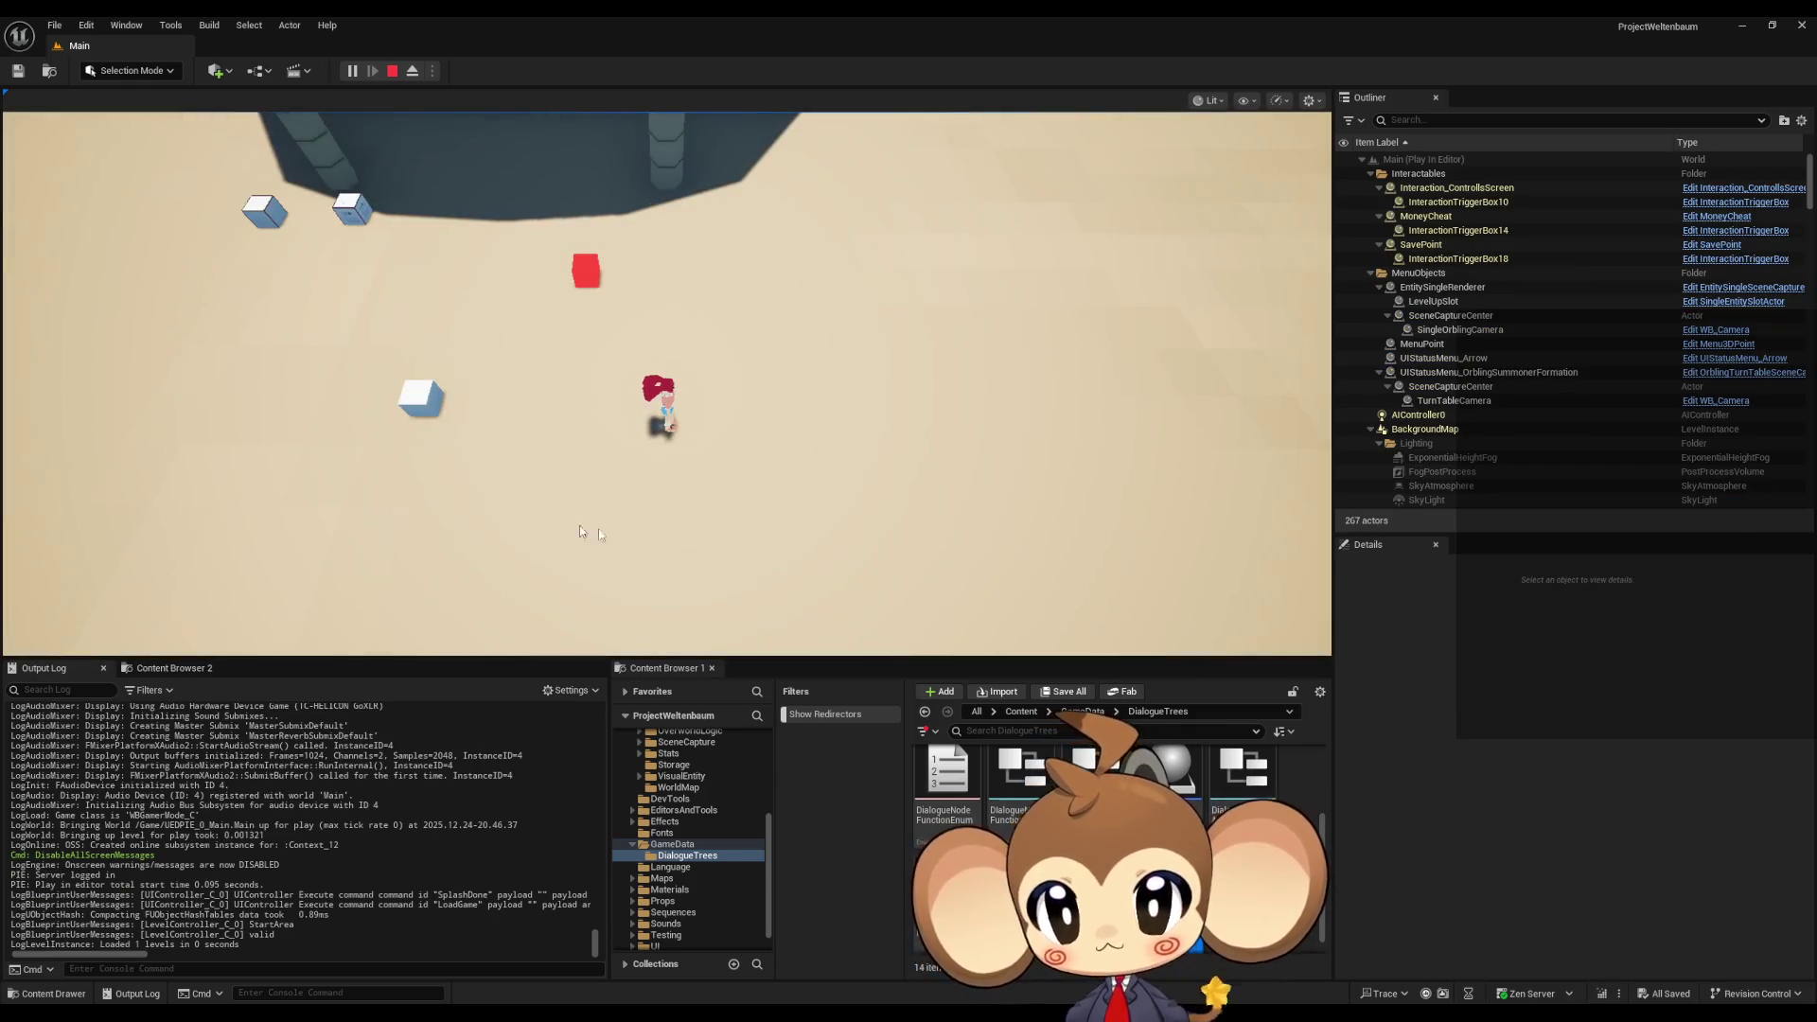
key(a)
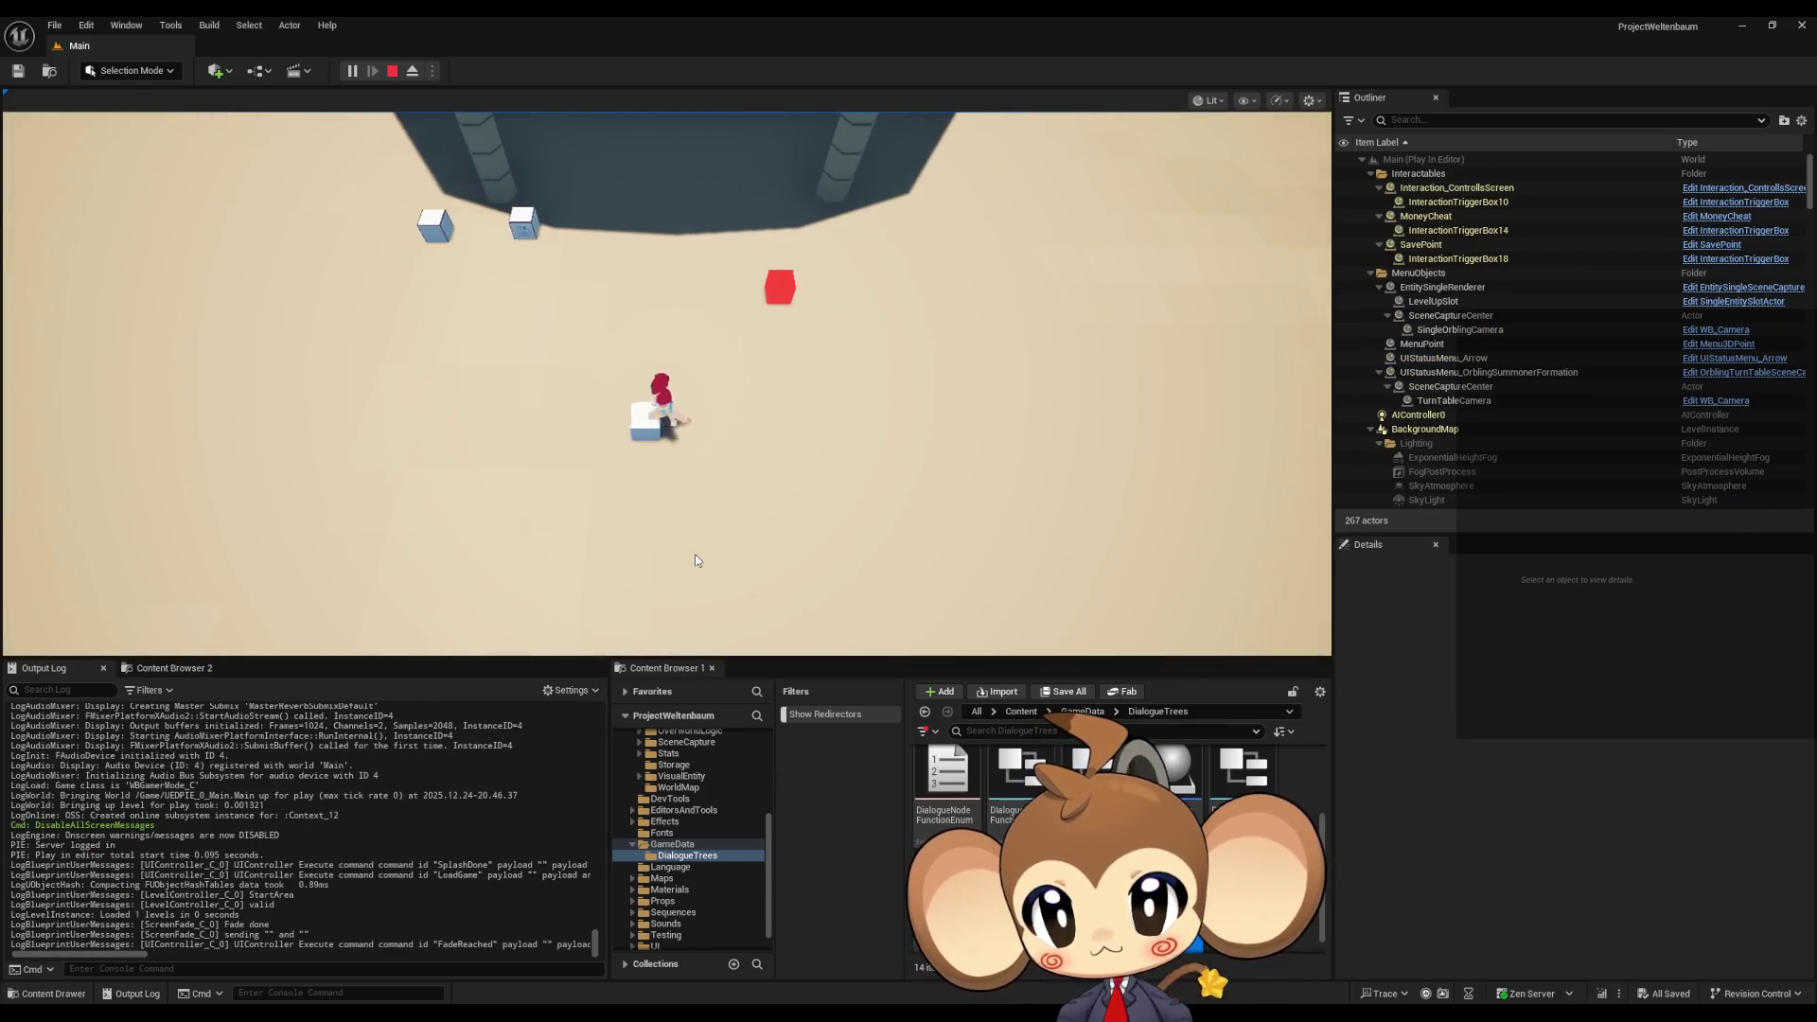
- Advance through the Mira dialogue to the Option 1/Option 2 question, then stop playing
click(694, 561)
click(695, 560)
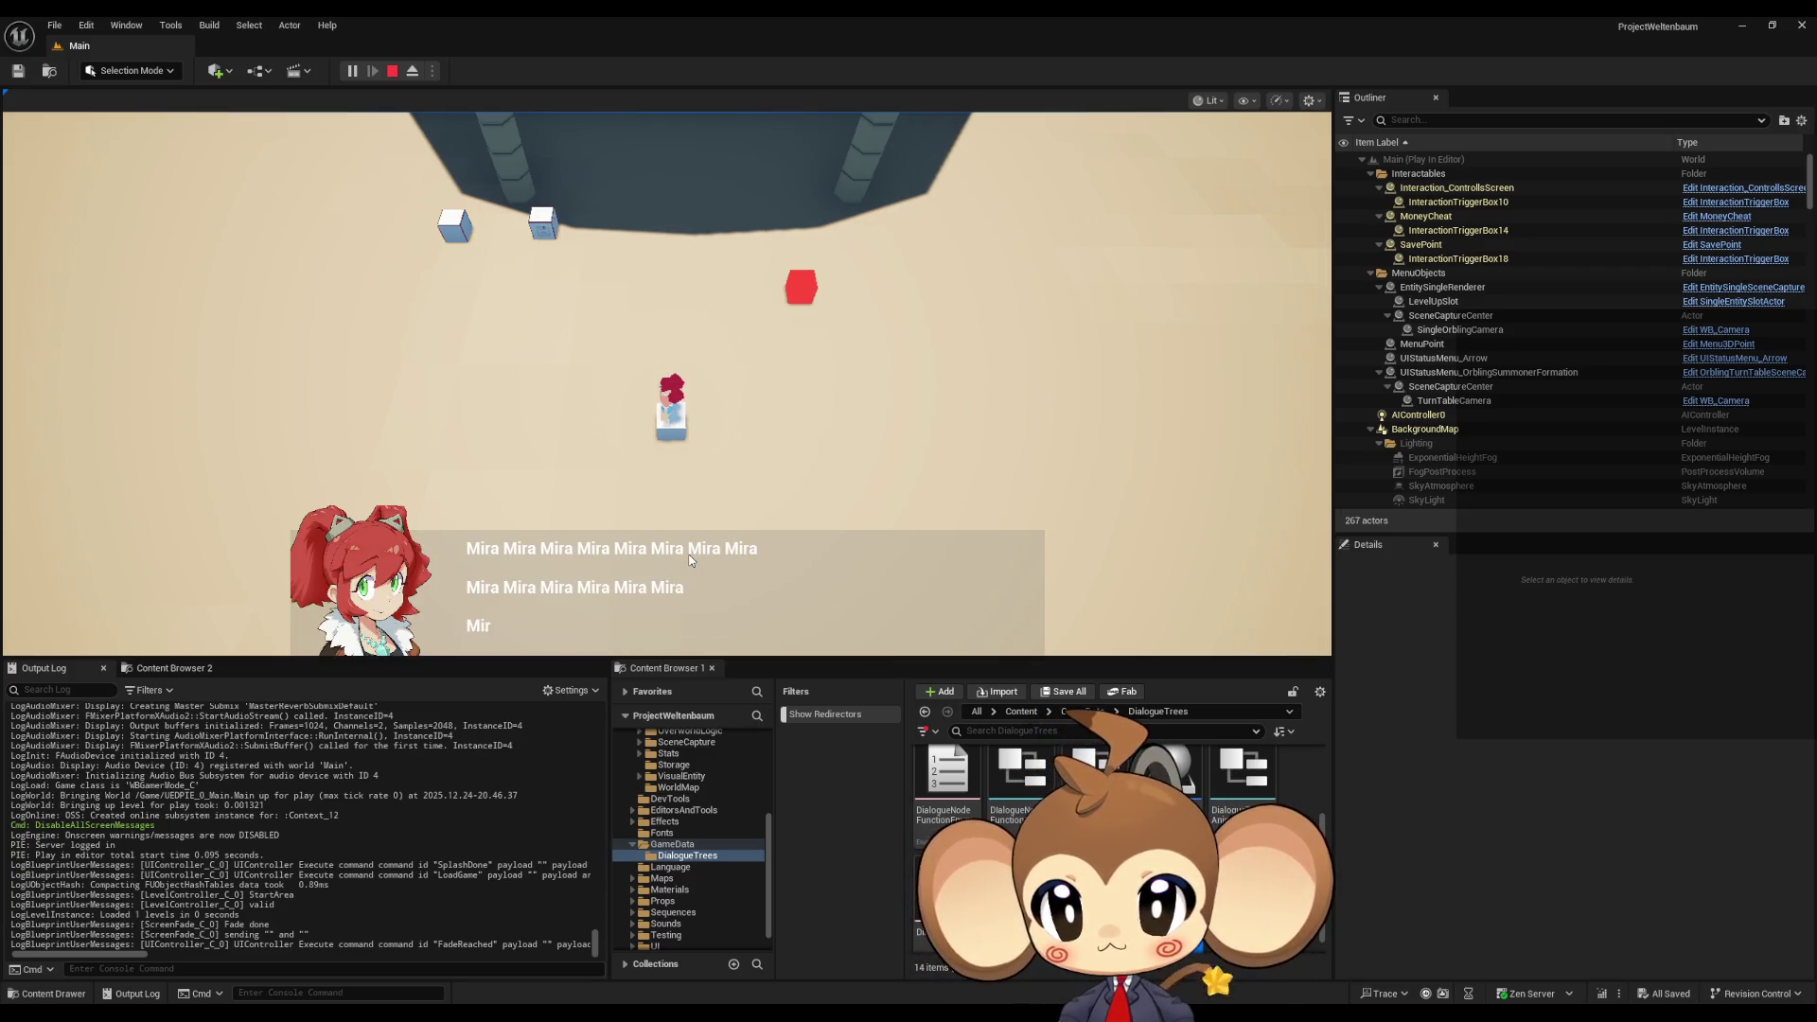
click(691, 383)
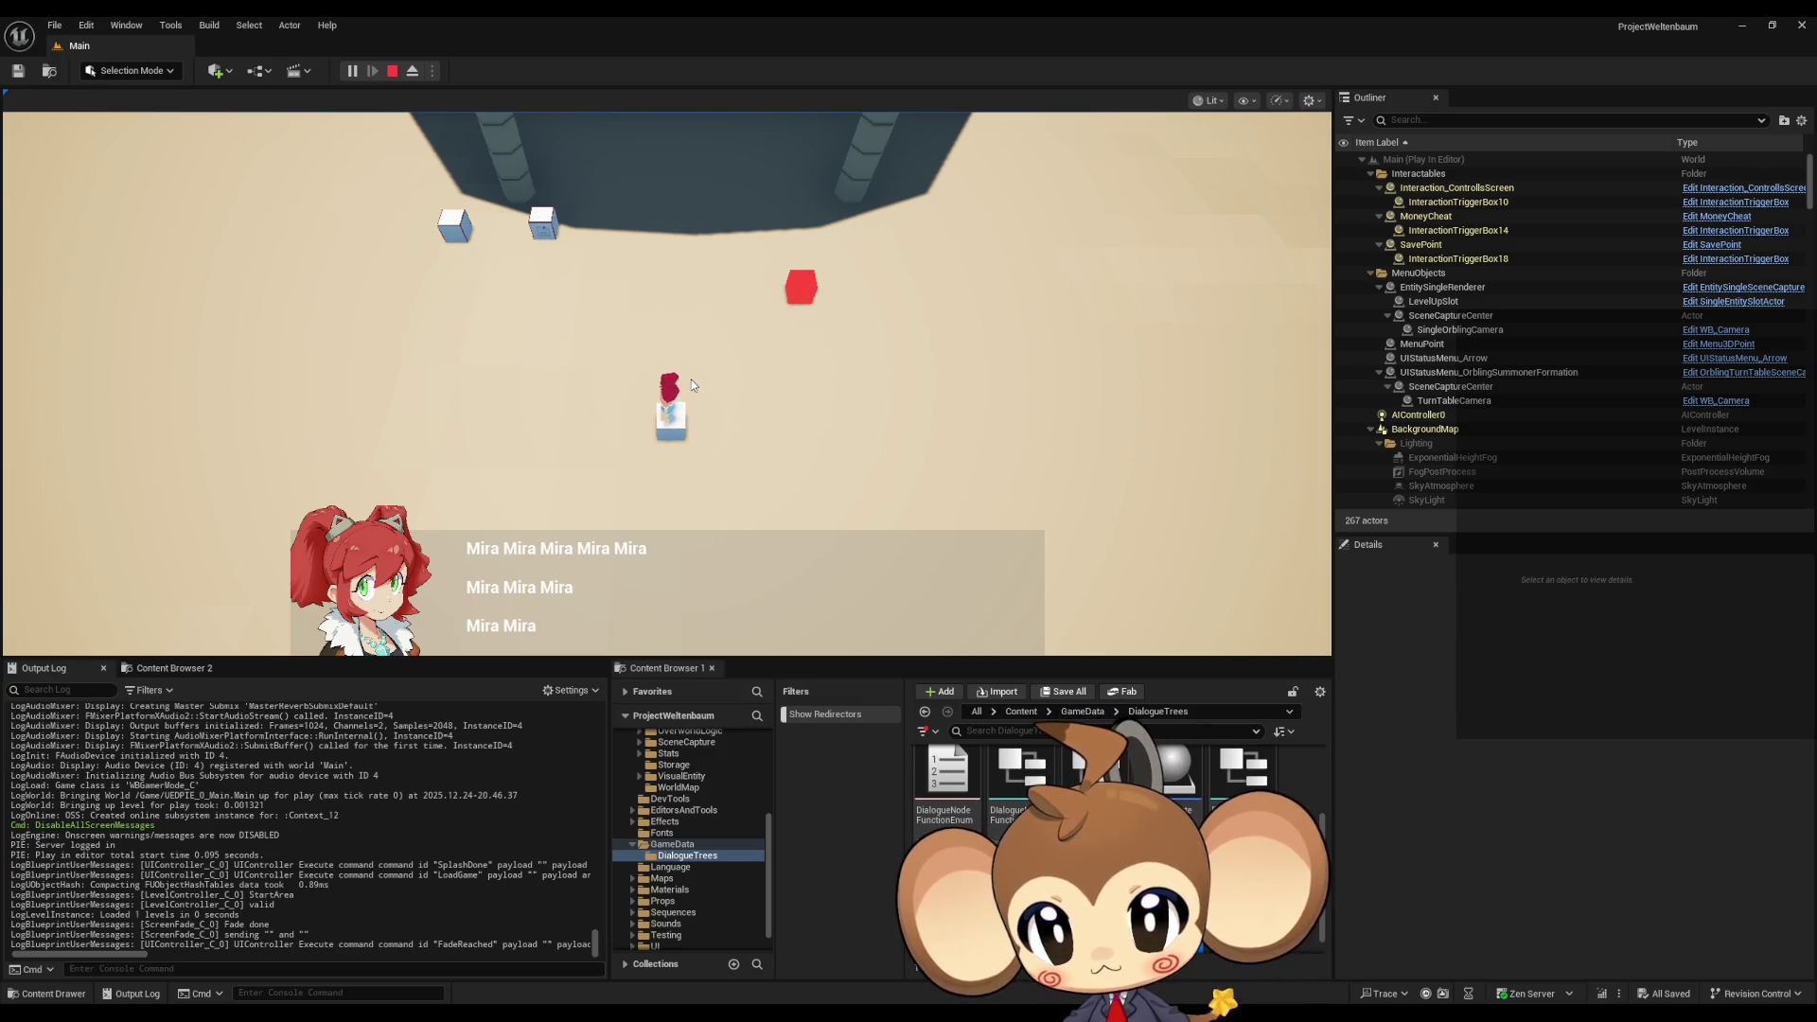
click(691, 379)
click(690, 378)
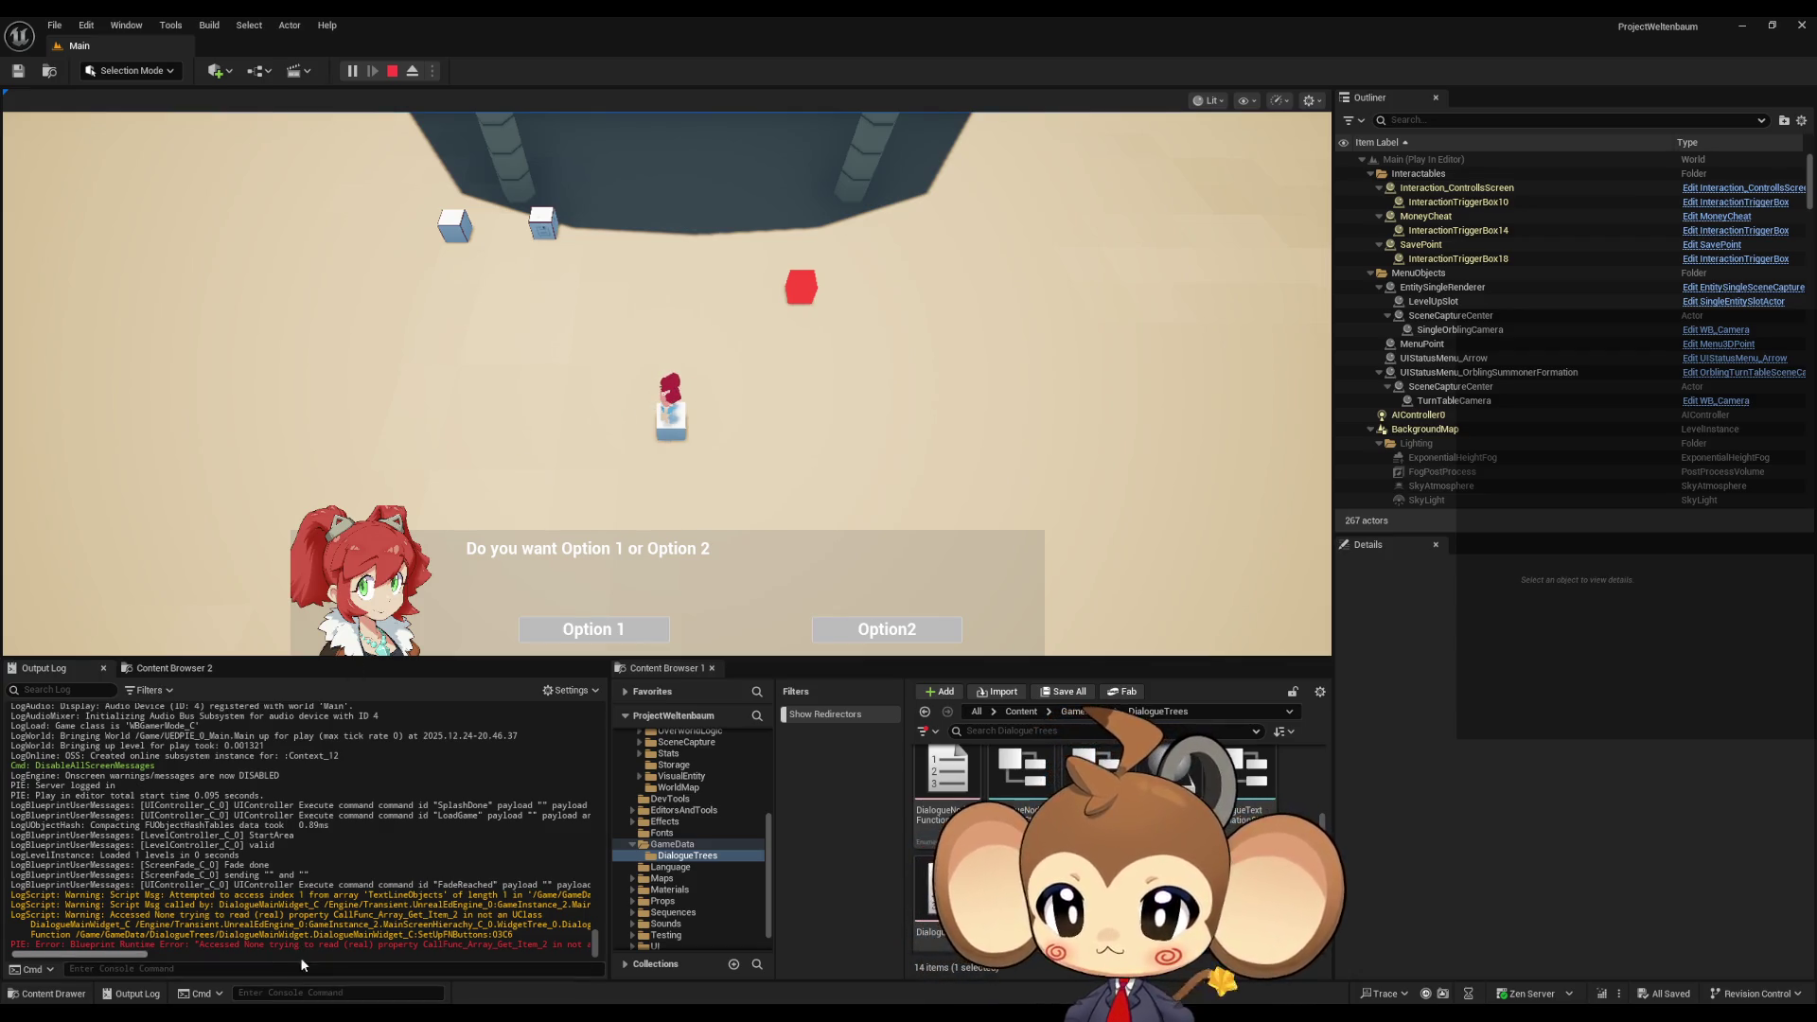
key(Escape)
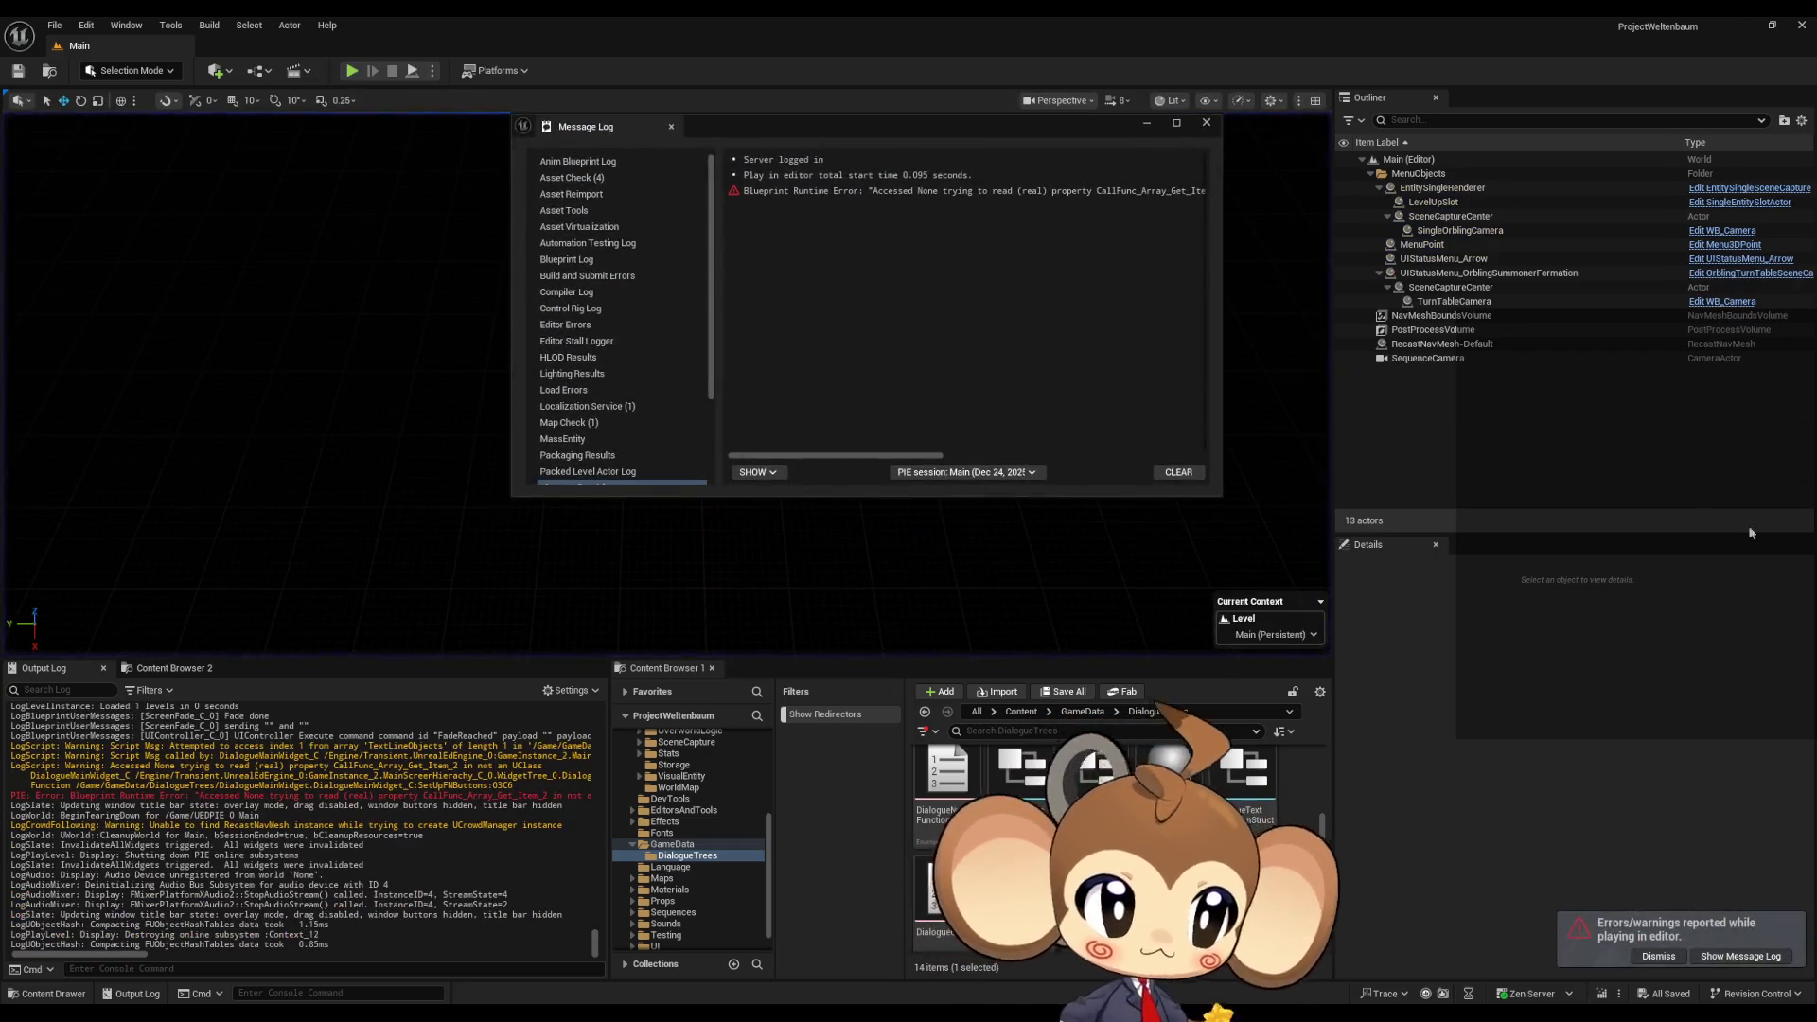
- Jump from the Set Visibility error to SetUpFNButtons, find its class-member references, and open the calling DialogueStateMachine graph
drag(887, 458, 1083, 457)
click(904, 192)
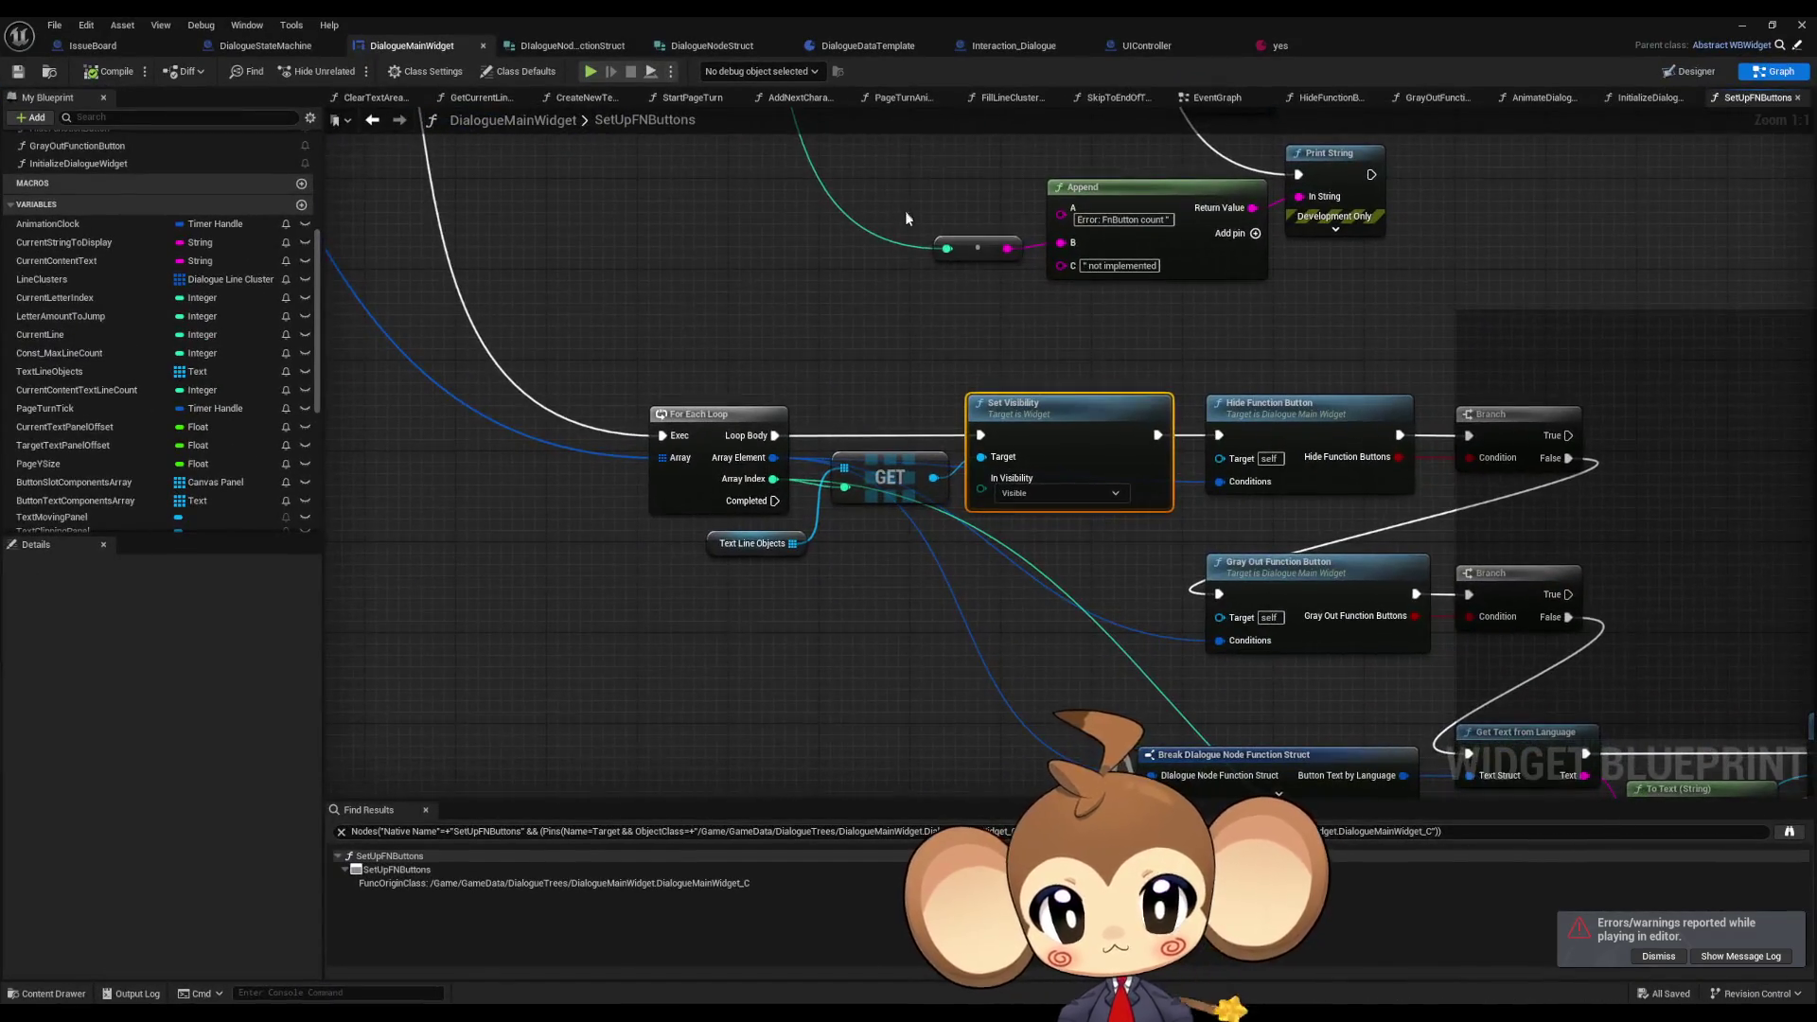
scroll(1077, 599, down, 4)
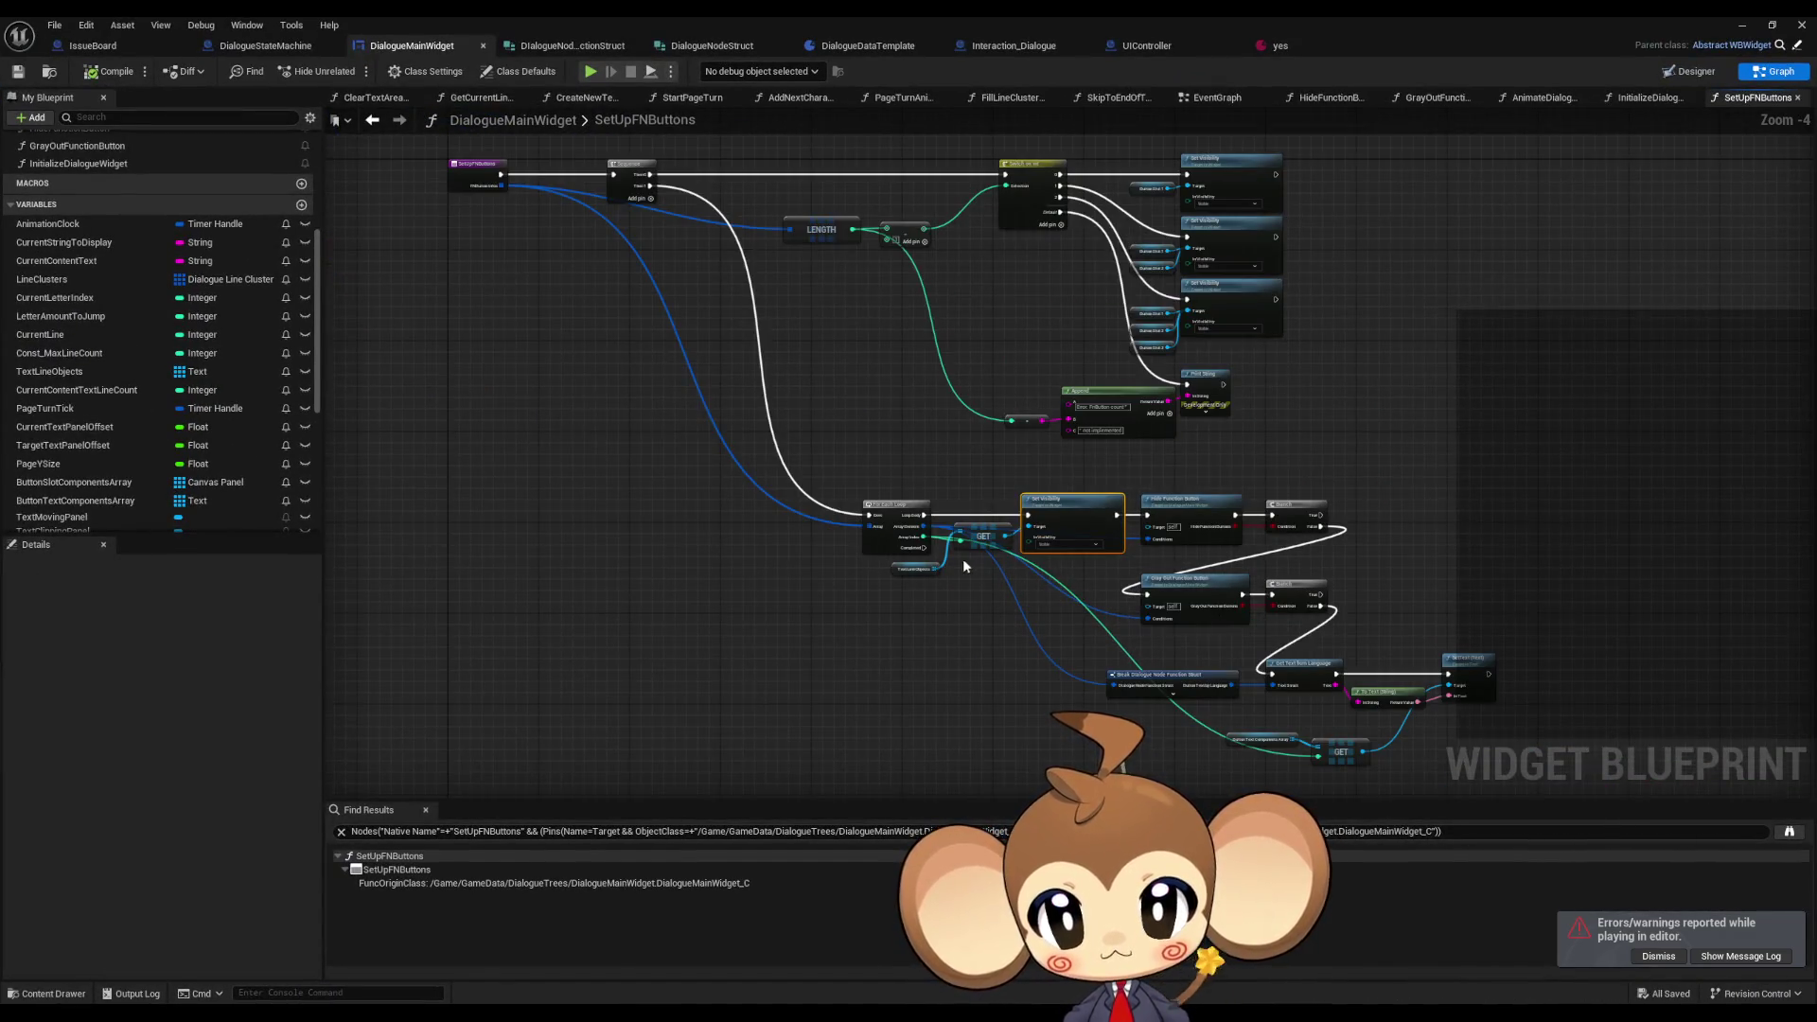
drag(935, 554, 1069, 670)
right_click(600, 281)
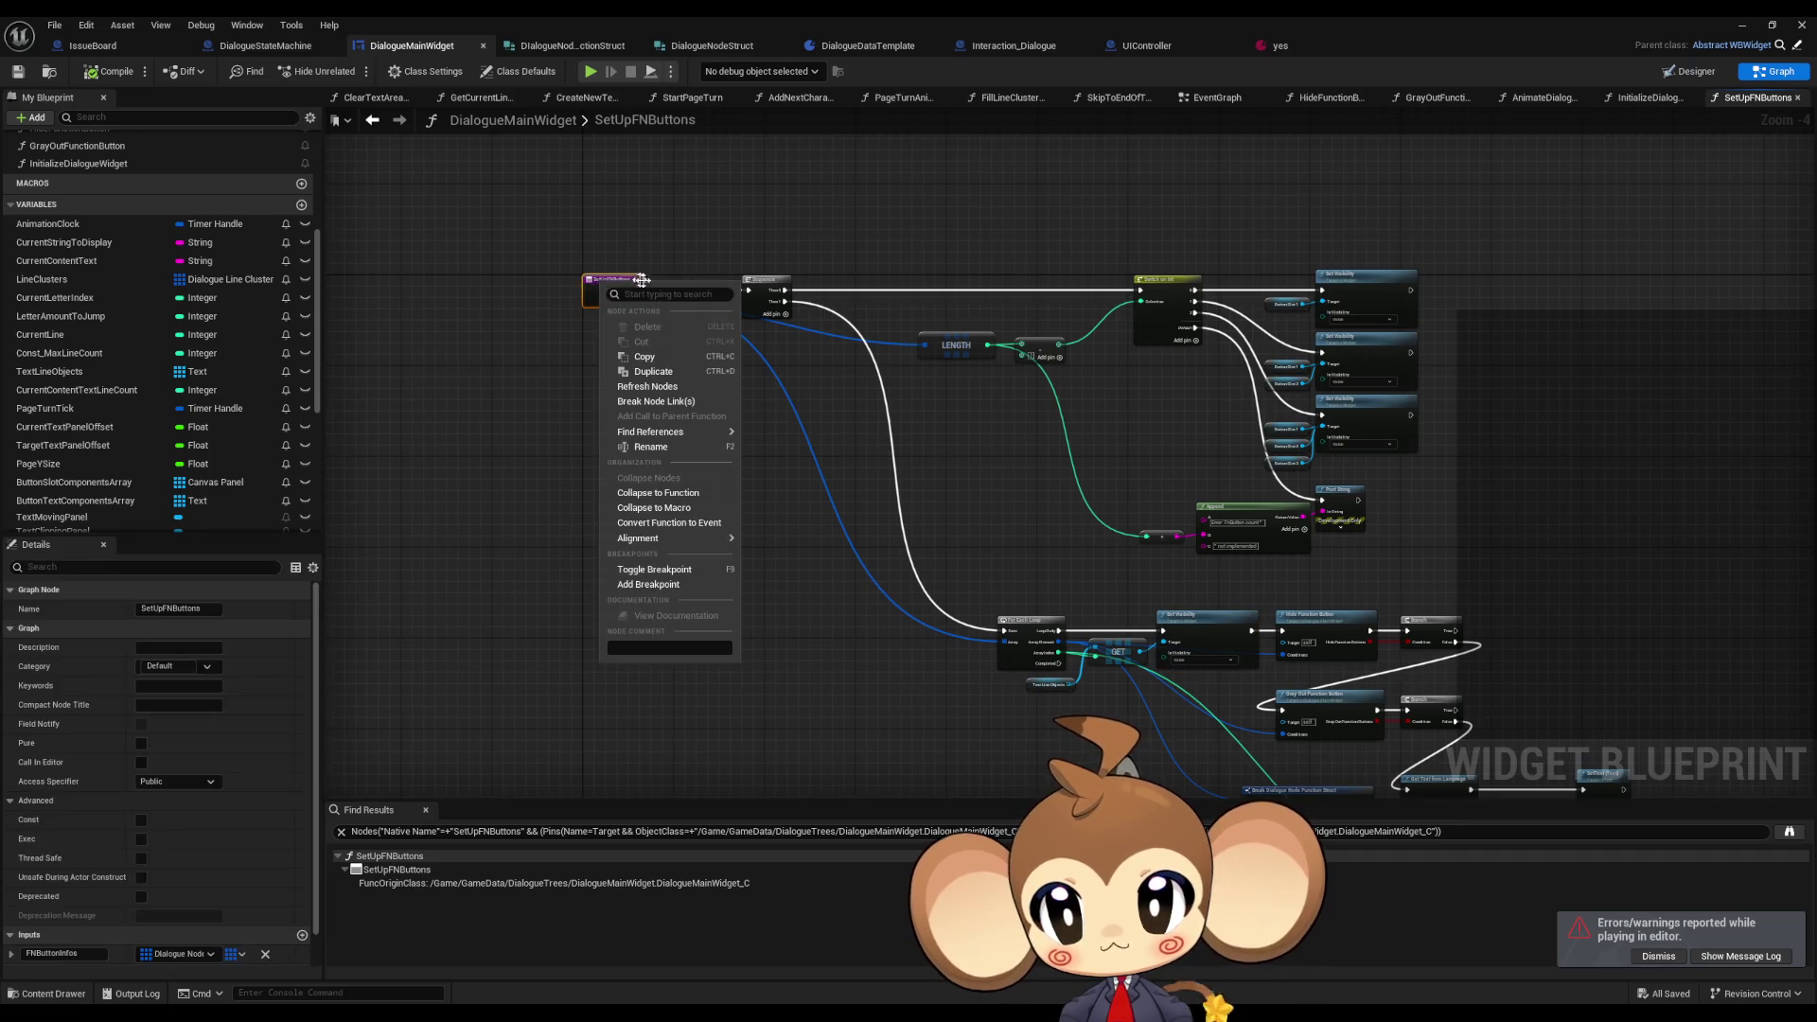
mouse_move(681, 432)
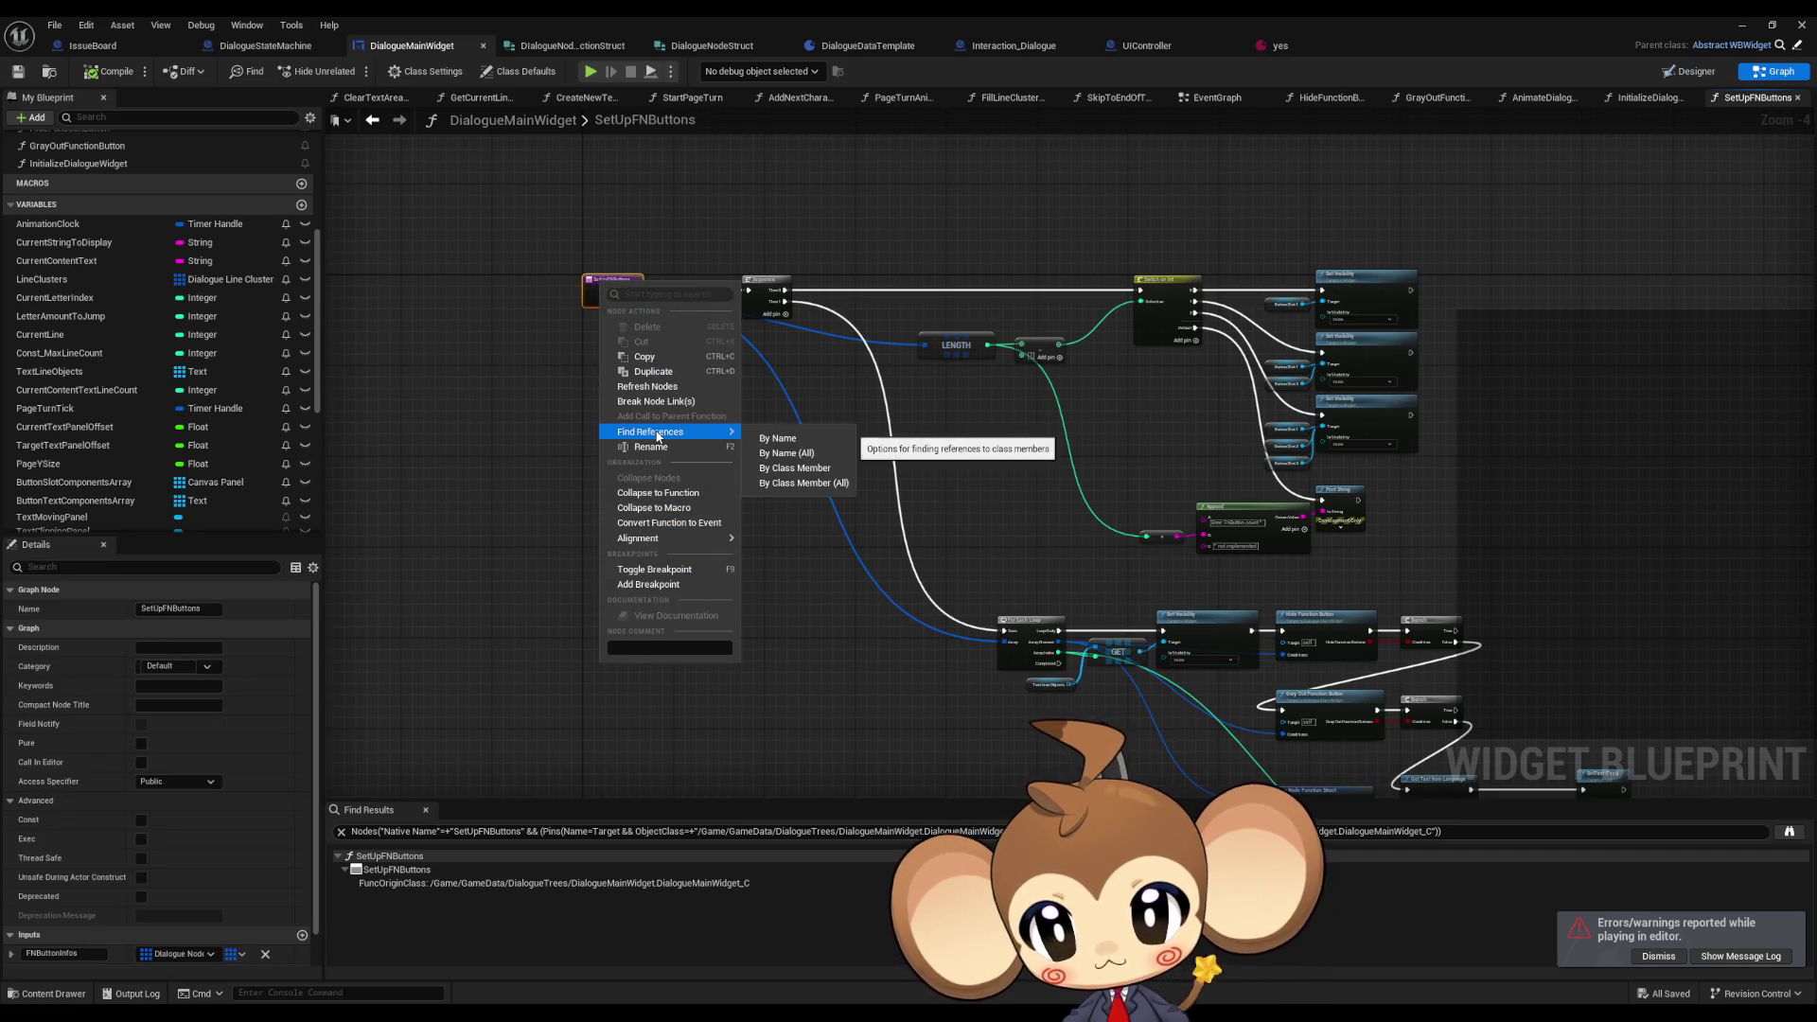
click(794, 470)
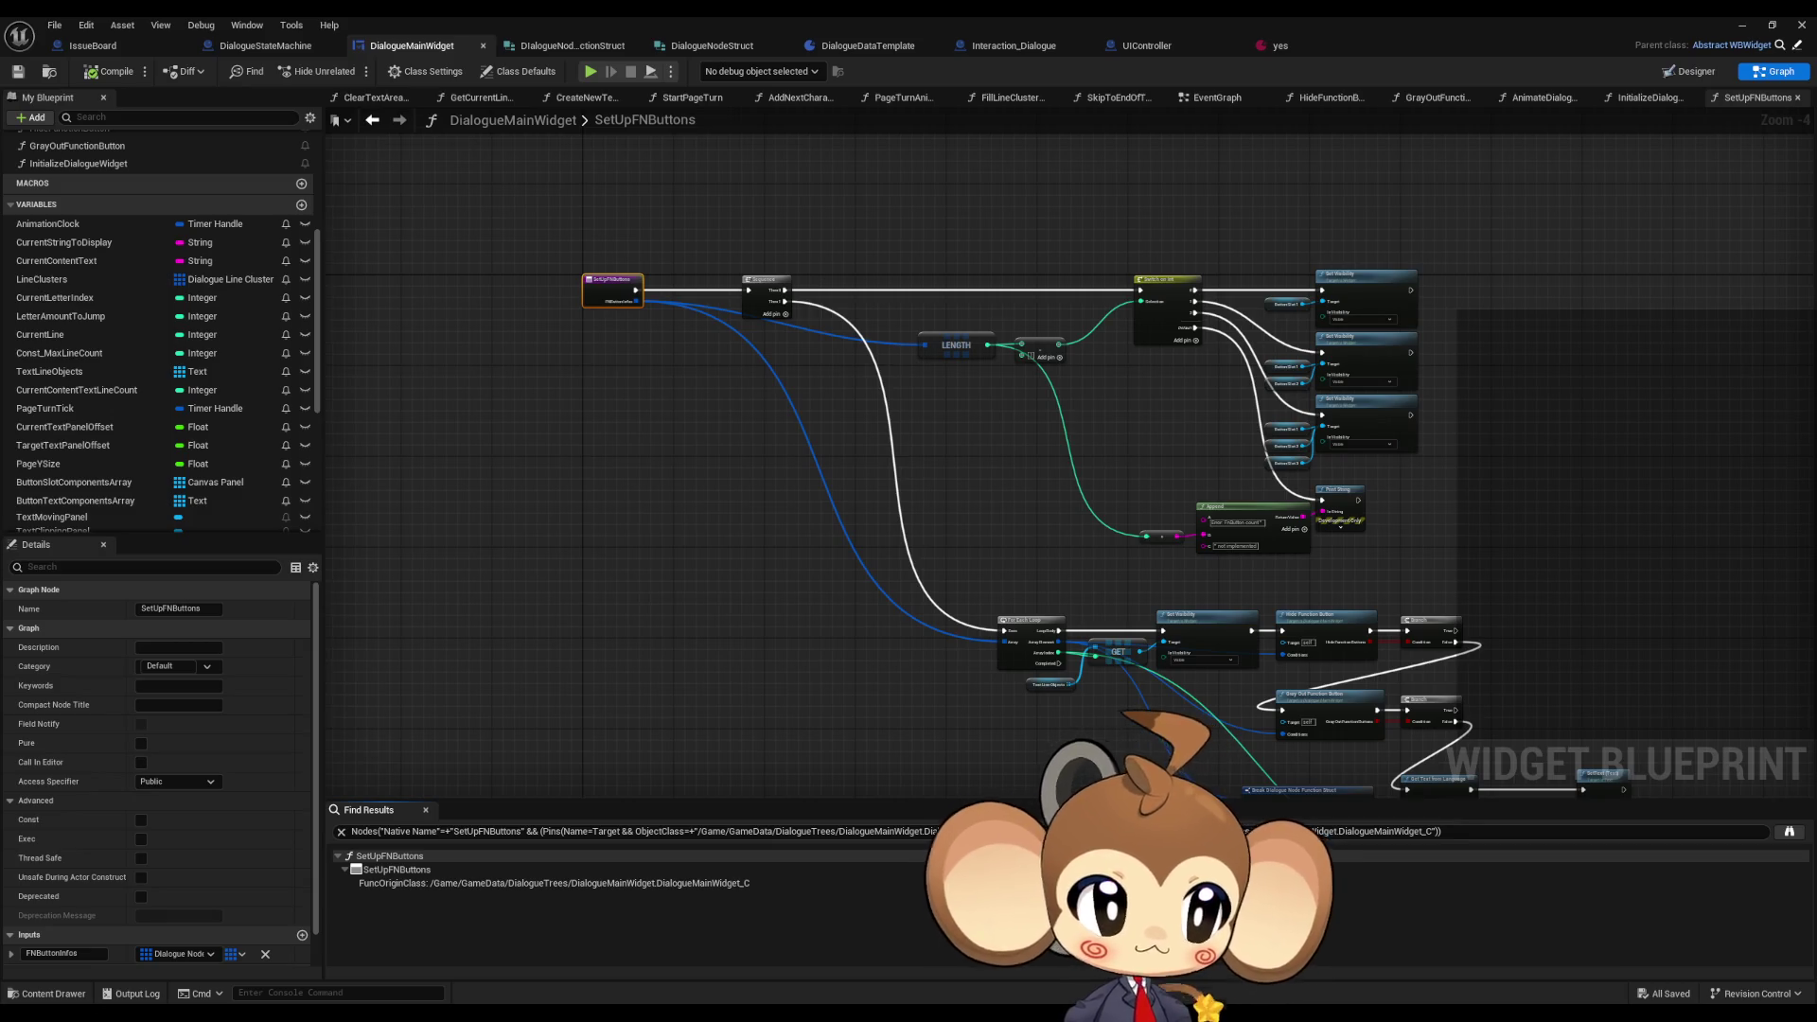
click(265, 45)
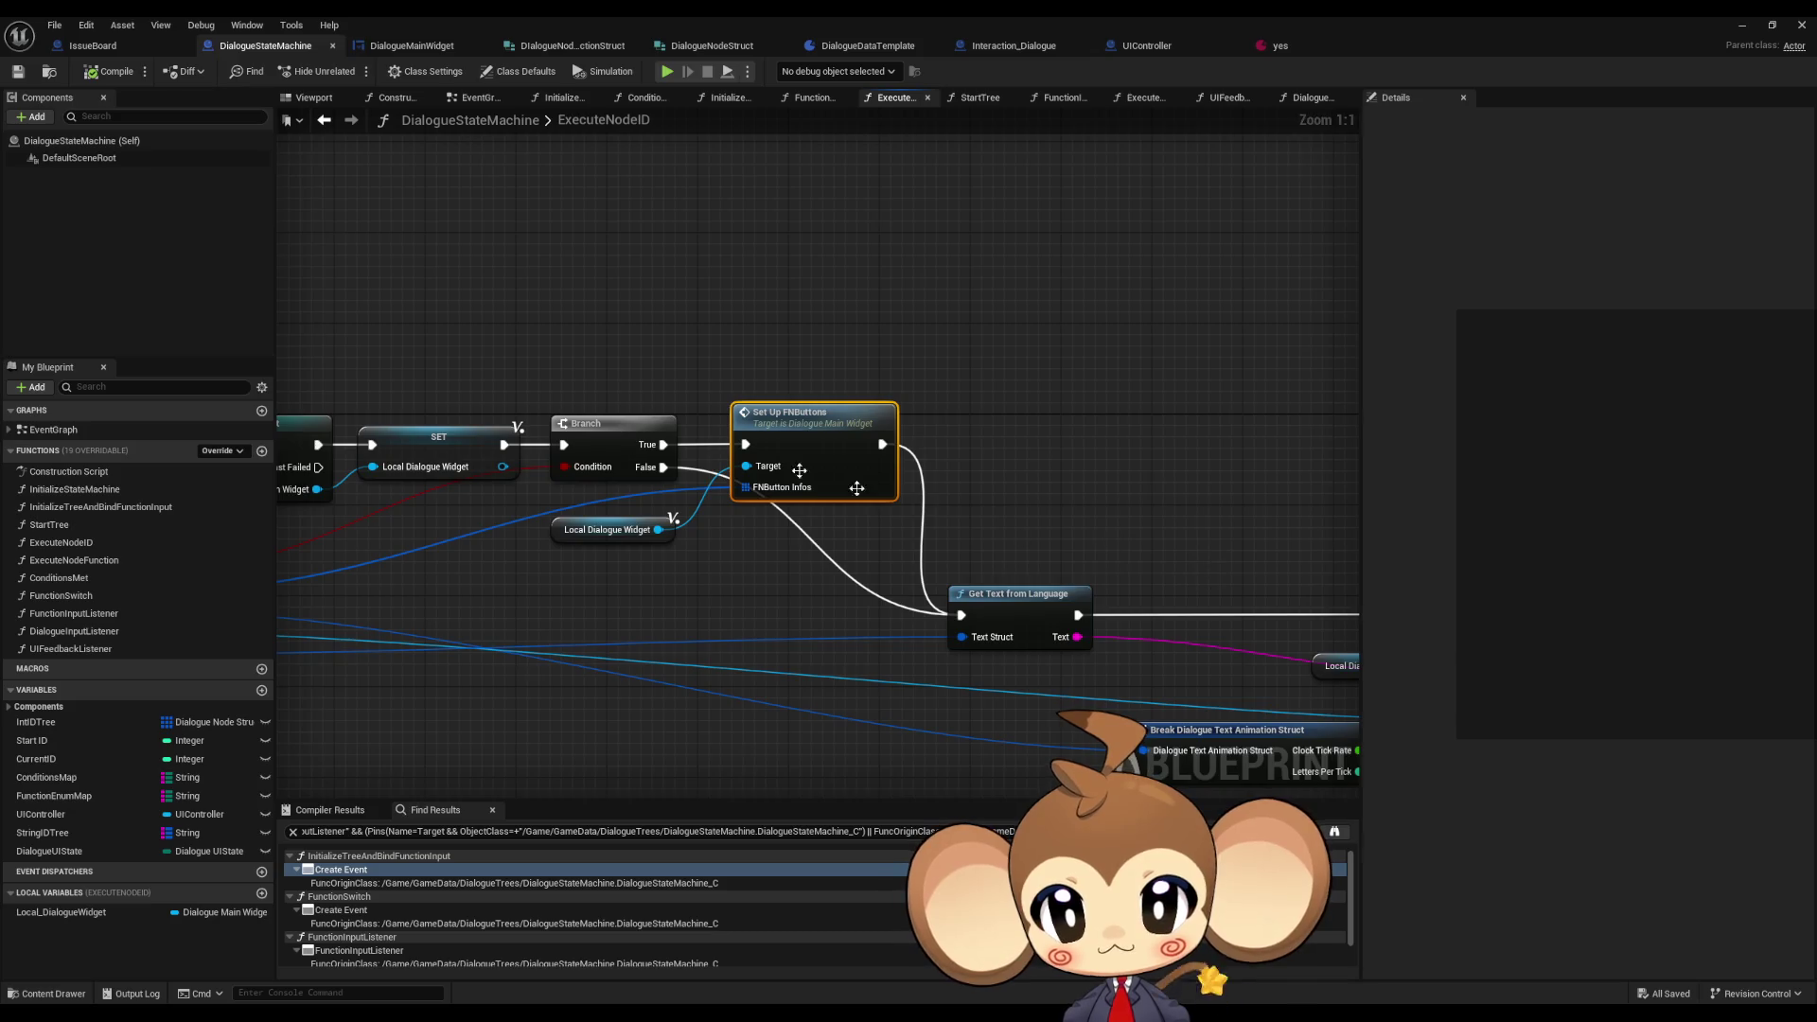
- Link the Branch exec output into Get Text from Language in ExecuteNodeID, then minimize the Blueprint editor
mouse_move(658, 448)
mouse_down()
mouse_move(918, 390)
mouse_move(1049, 390)
mouse_up()
mouse_move(896, 385)
mouse_down()
mouse_move(1348, 555)
mouse_move(1234, 555)
mouse_up()
scroll(1070, 533, down, 3)
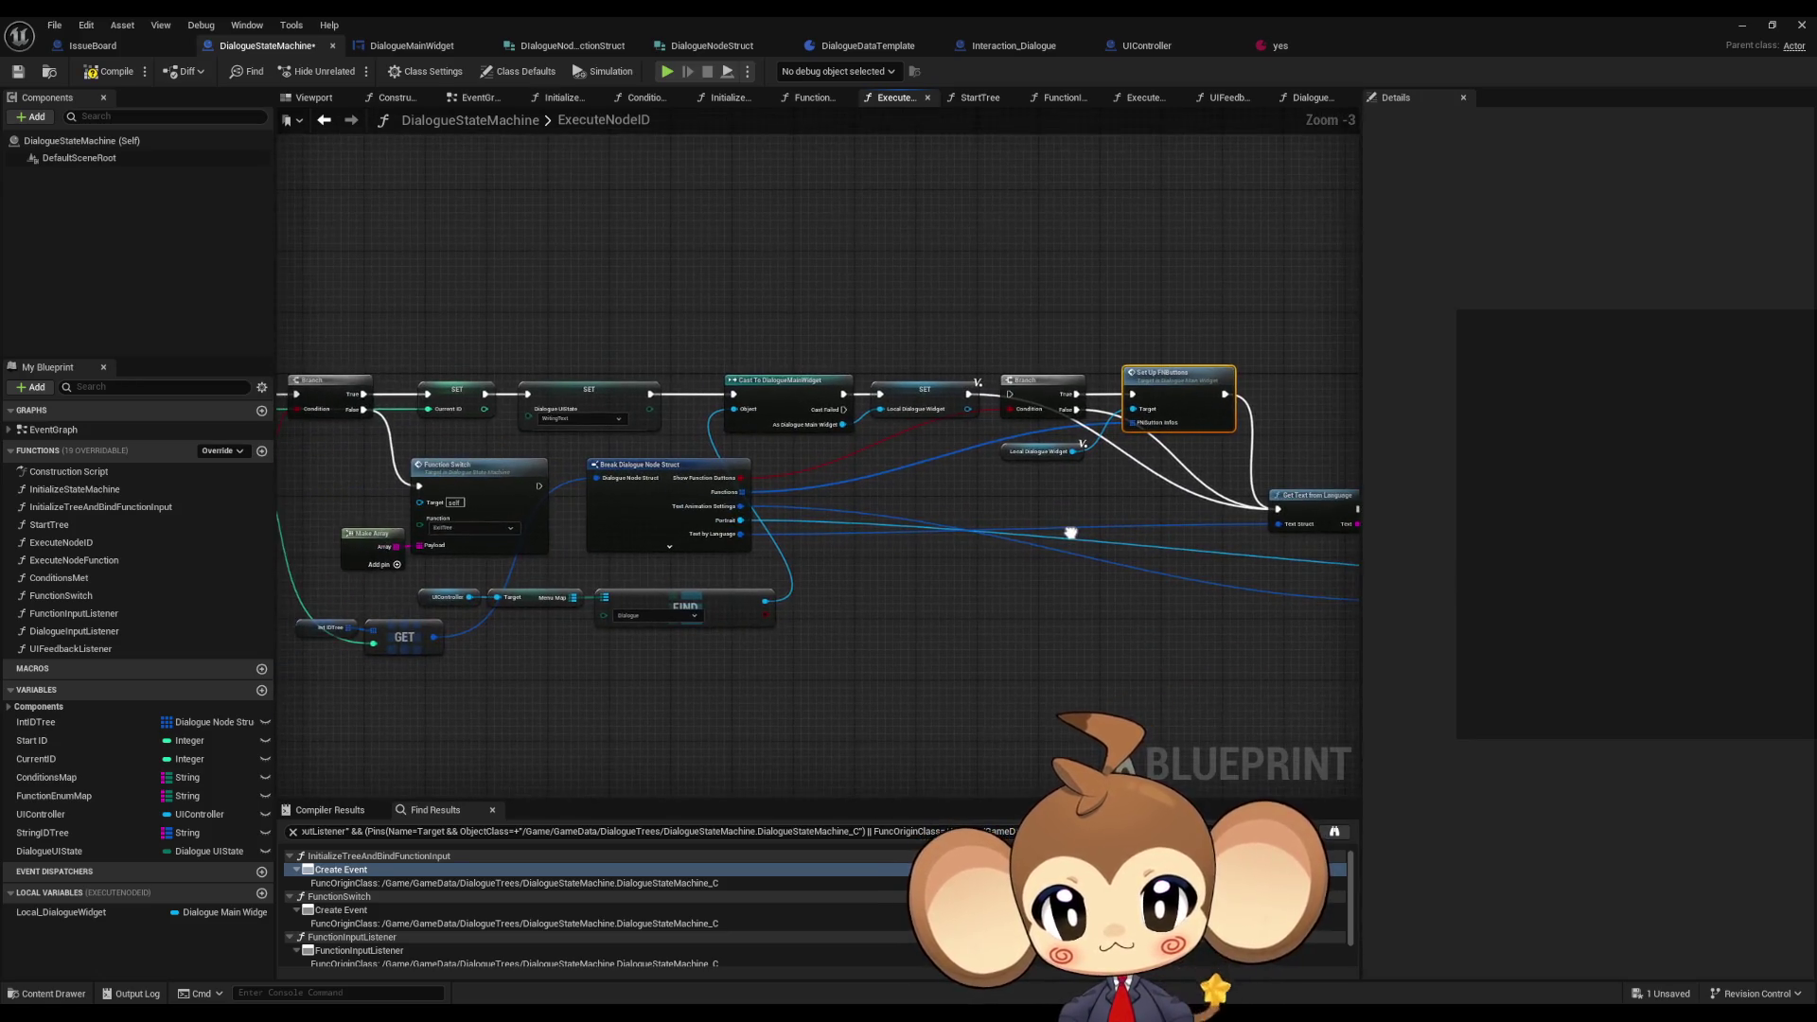
mouse_move(1090, 553)
mouse_down()
mouse_move(998, 523)
mouse_move(709, 500)
mouse_move(704, 518)
mouse_up()
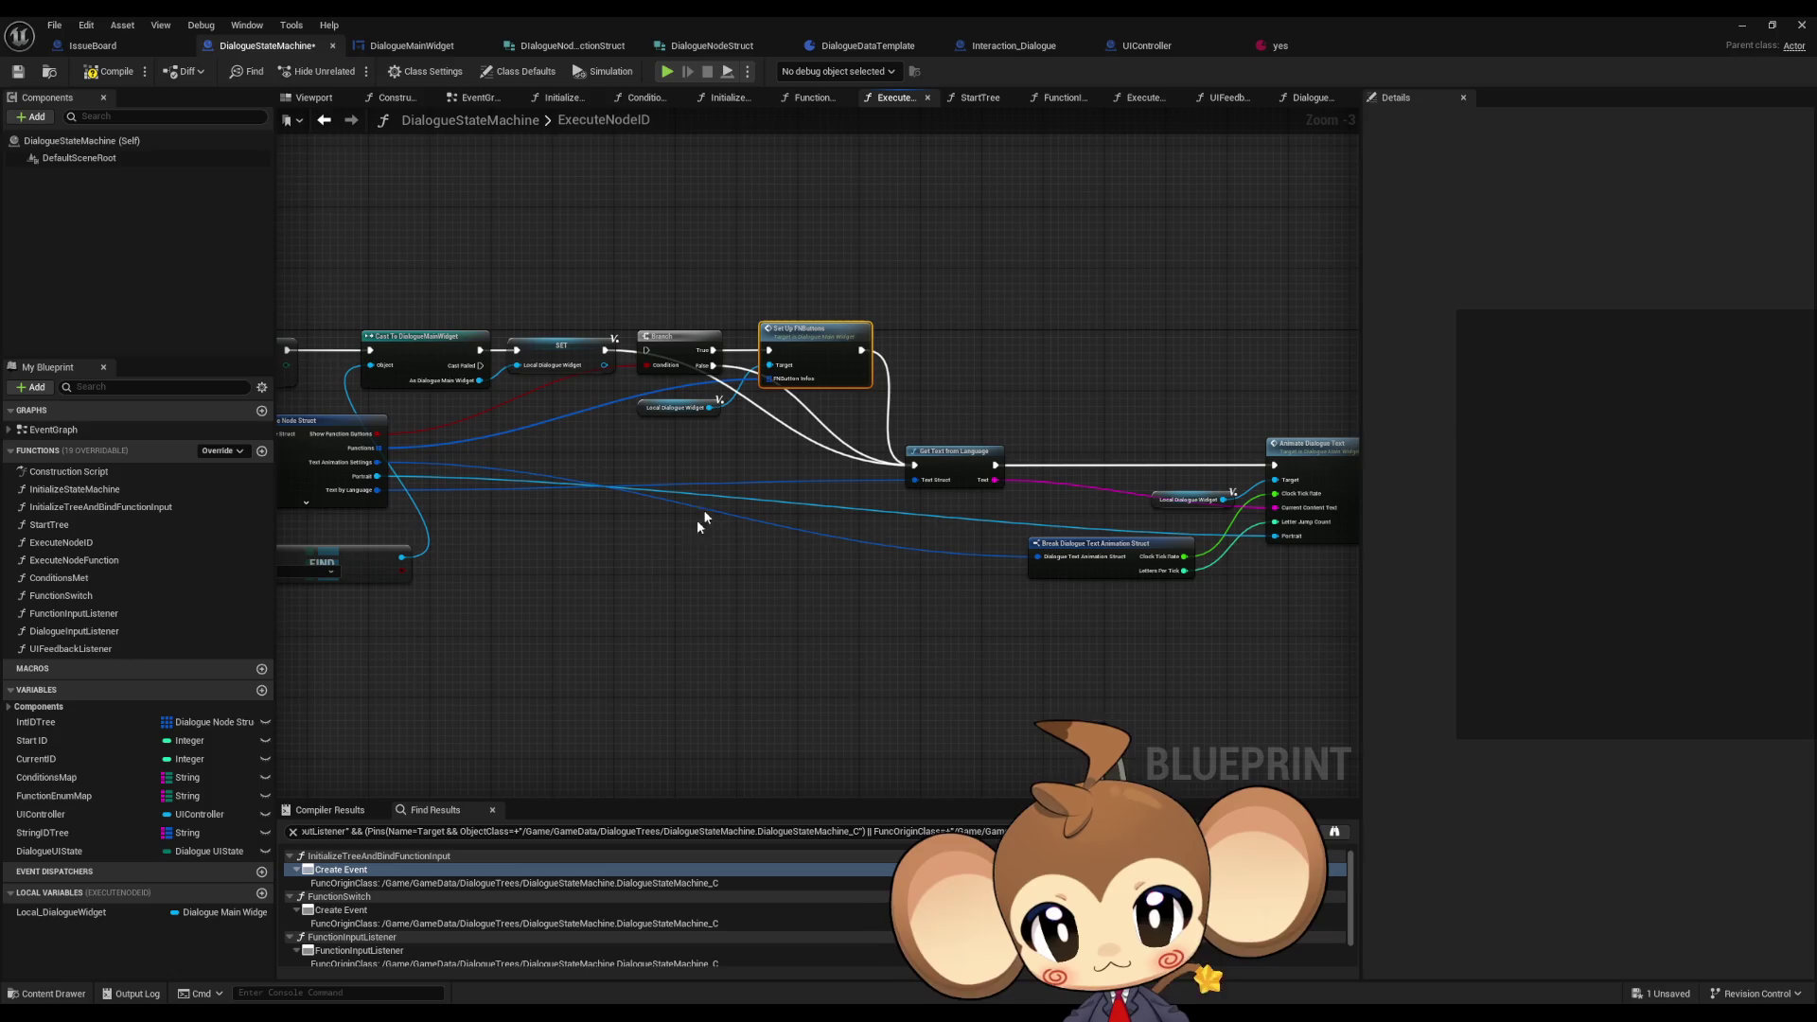
click(1741, 25)
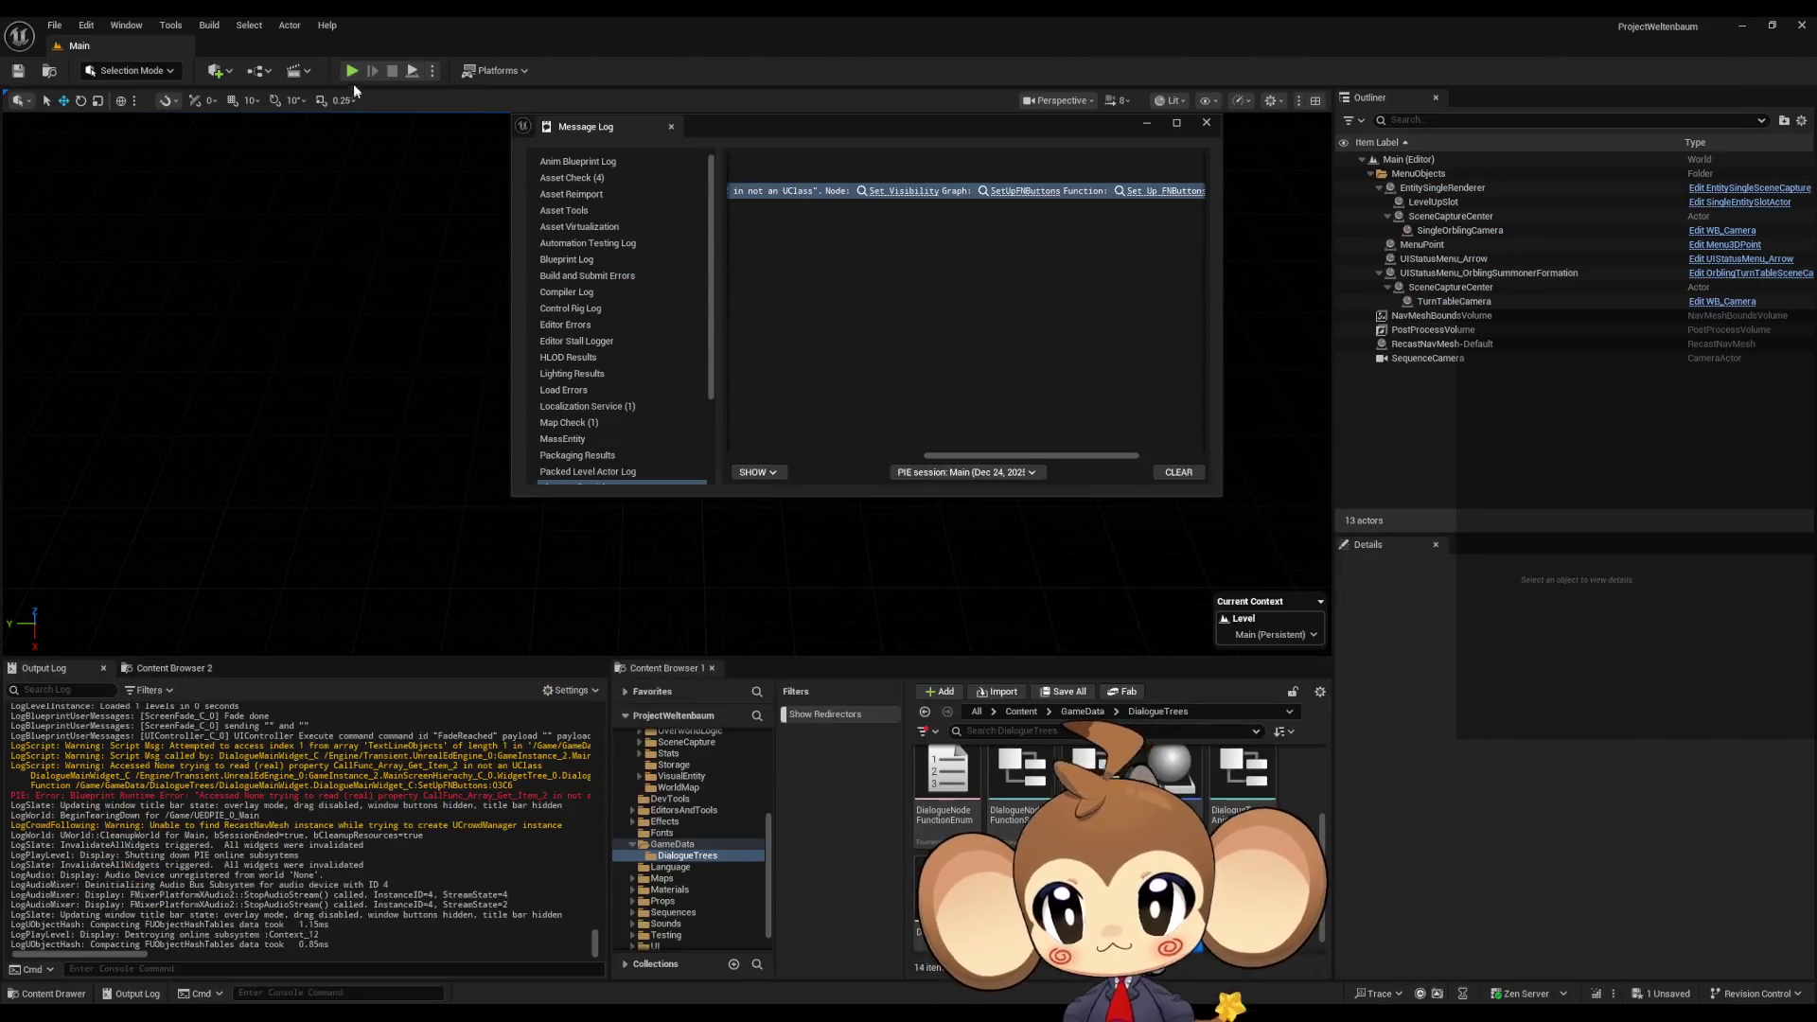
- Replay with Alt+P and Load Game to the options, stop, and jump to the failing Set Visibility node
key(alt+p)
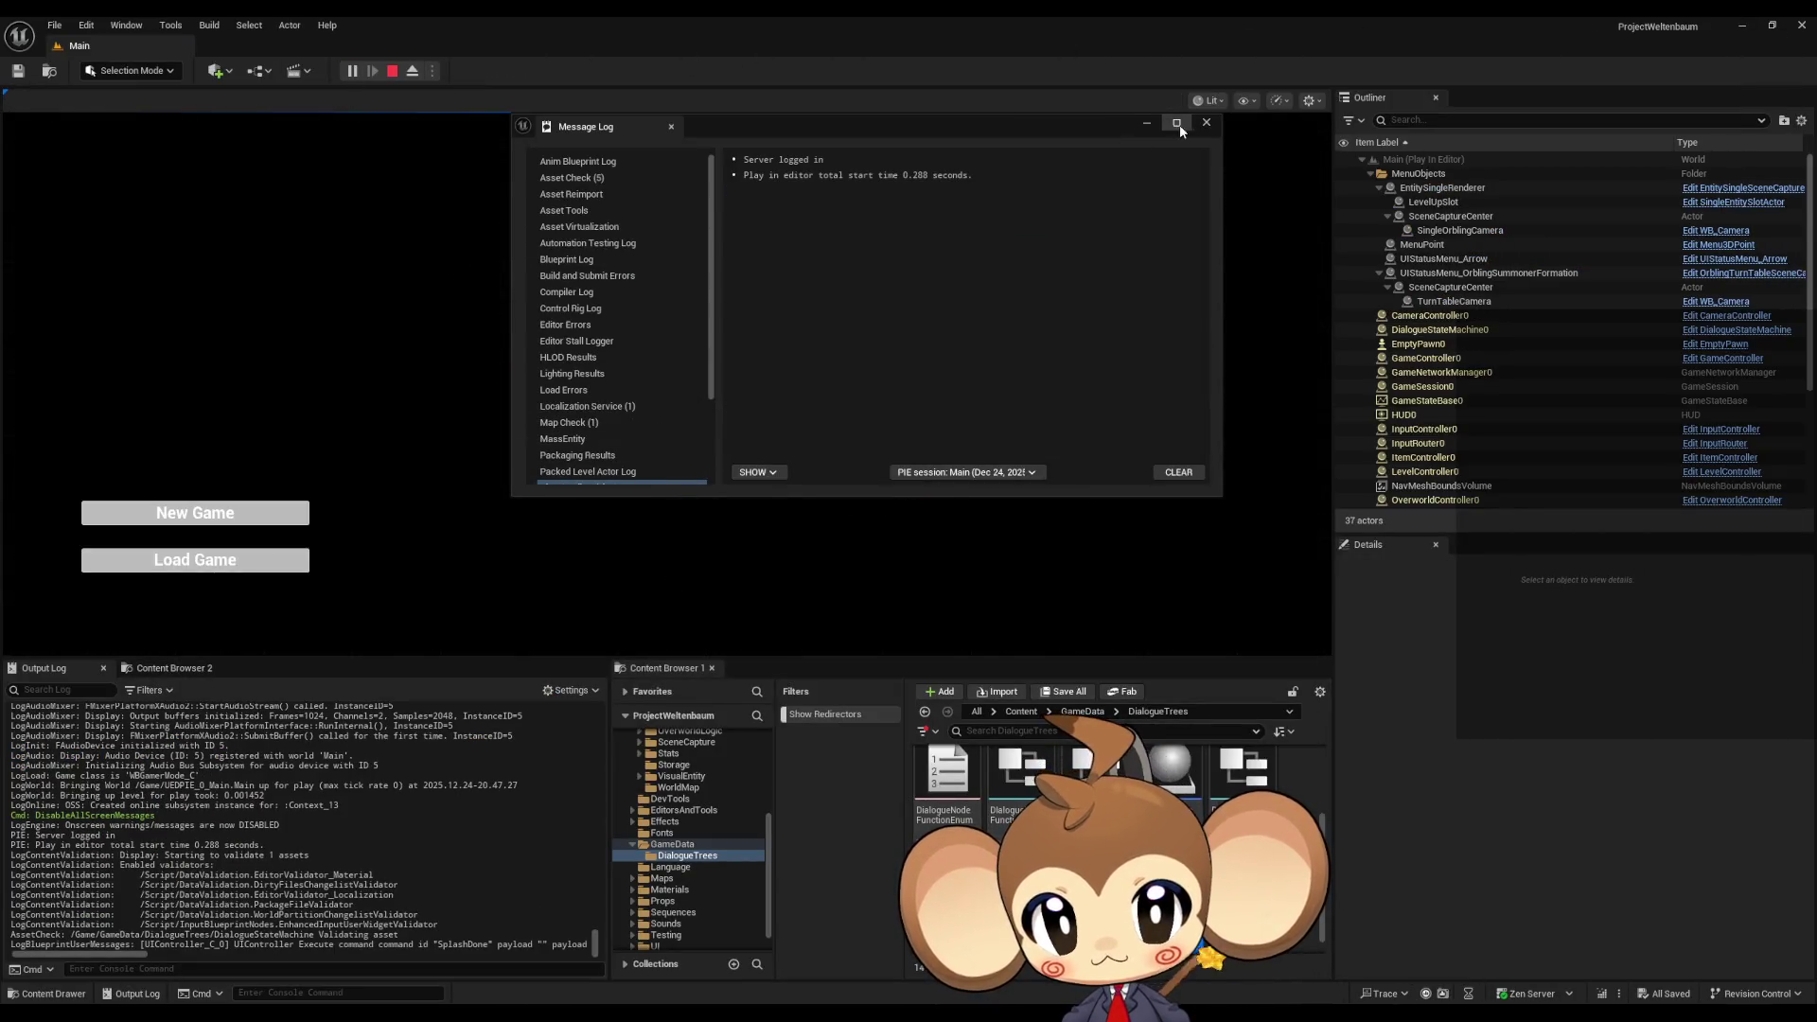
click(1177, 124)
double_click(1196, 21)
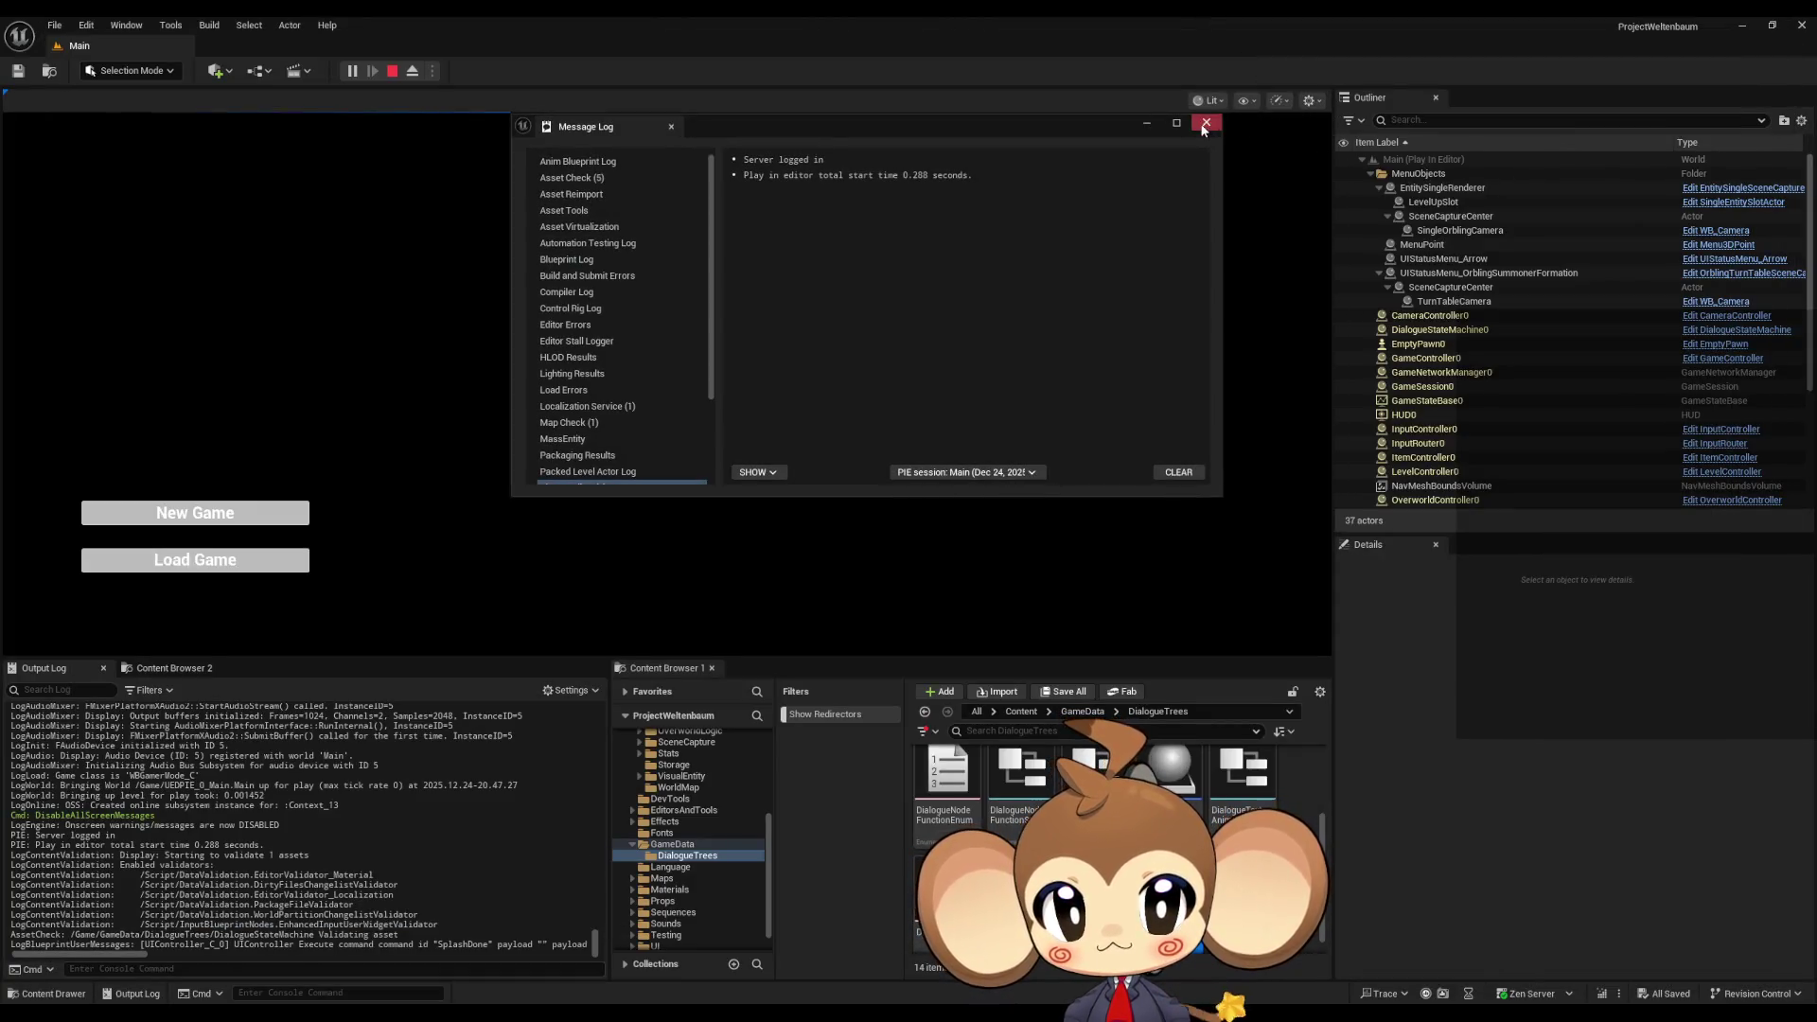
click(1205, 122)
click(227, 552)
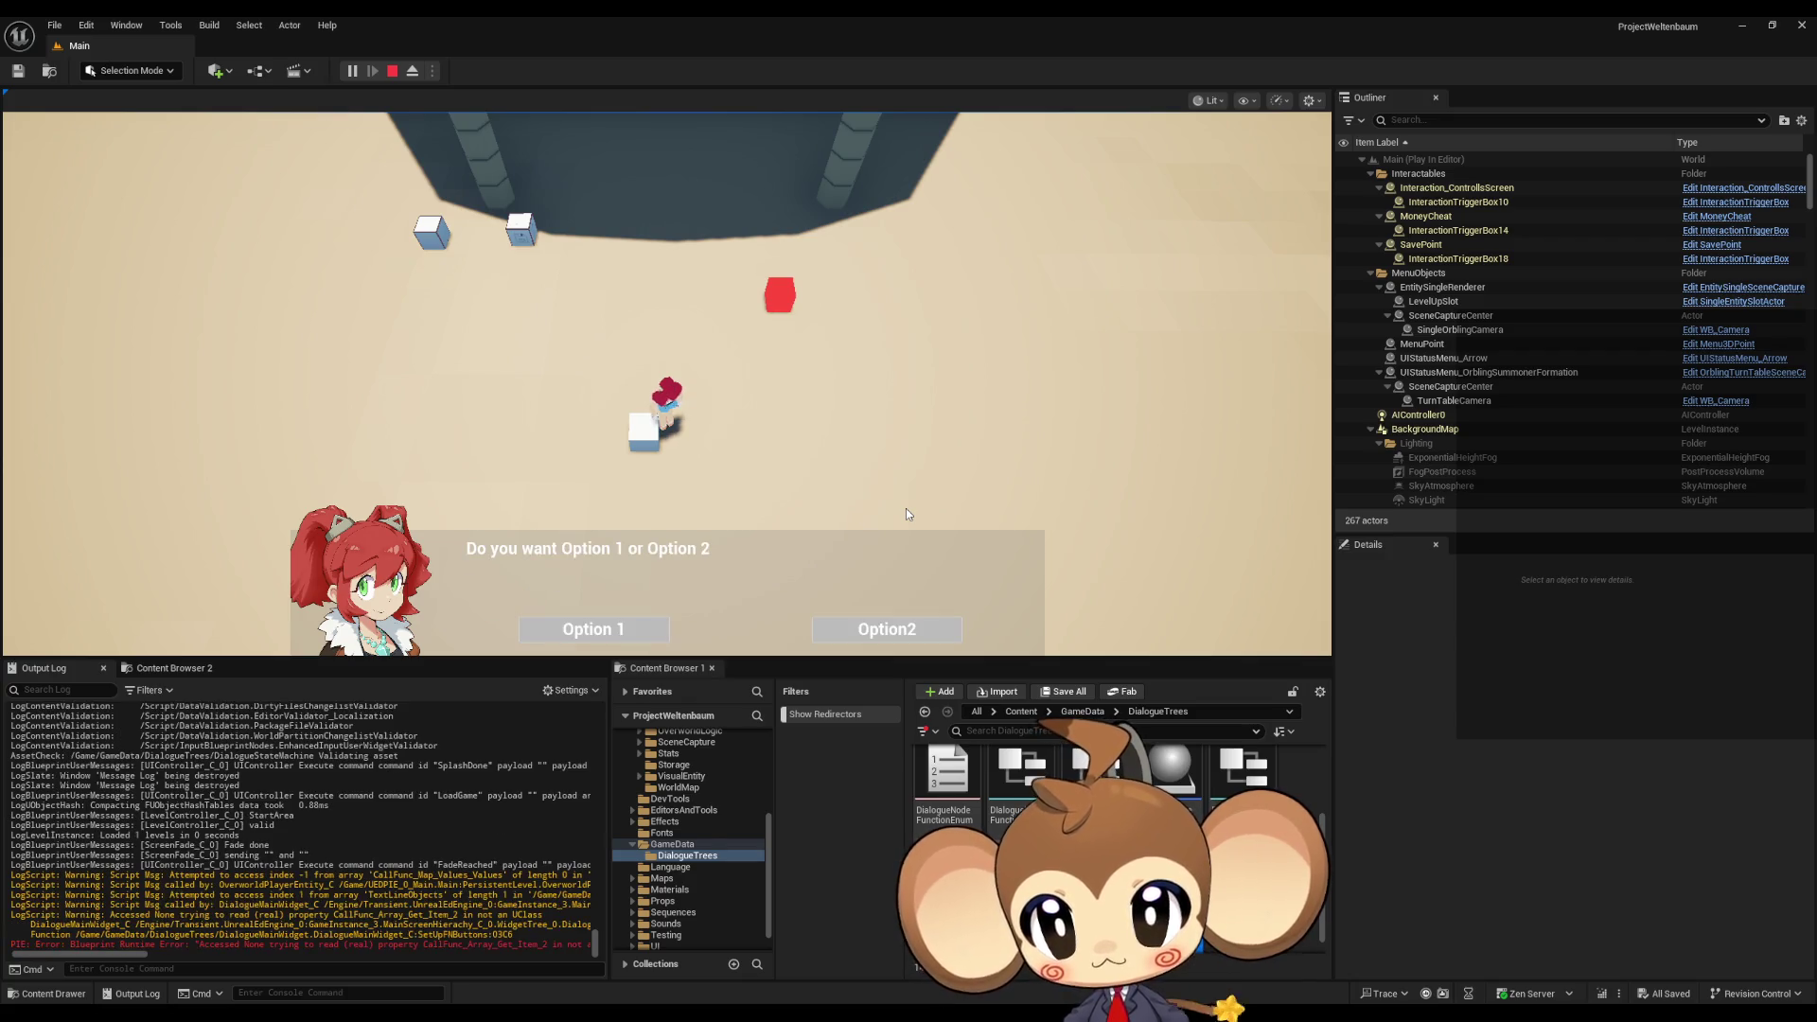
click(391, 69)
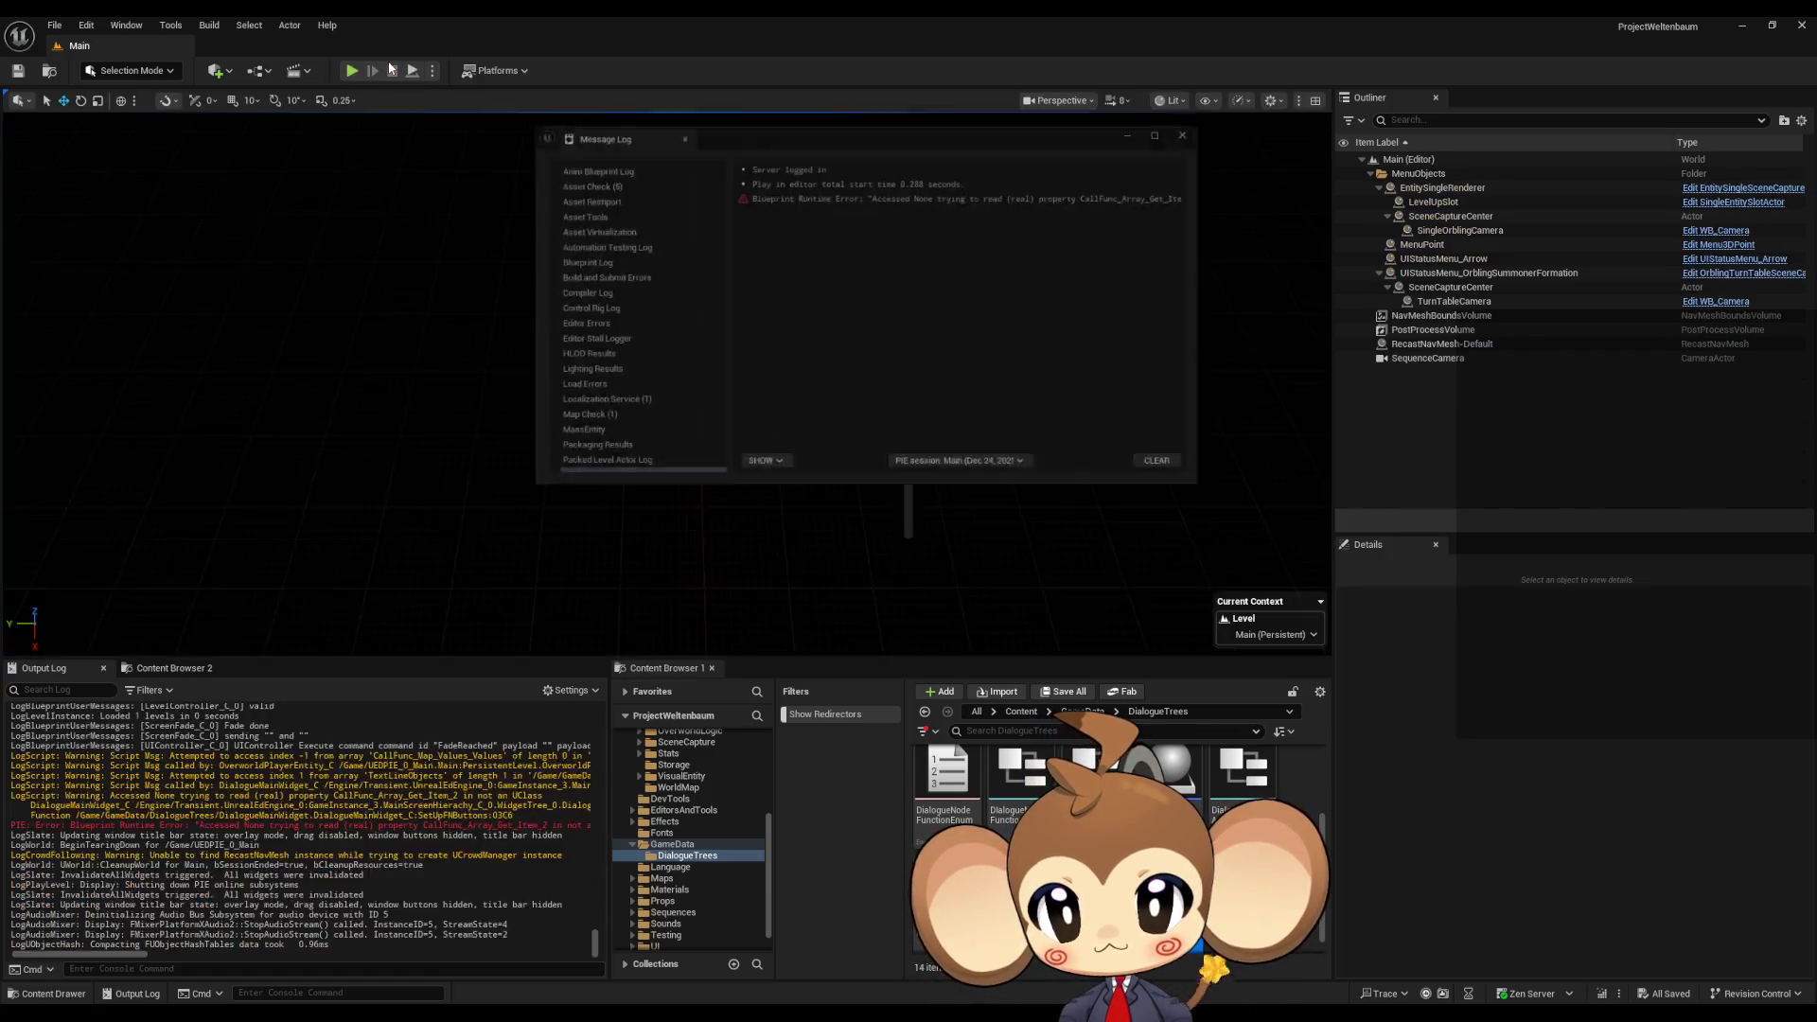
drag(819, 450, 1001, 456)
click(973, 193)
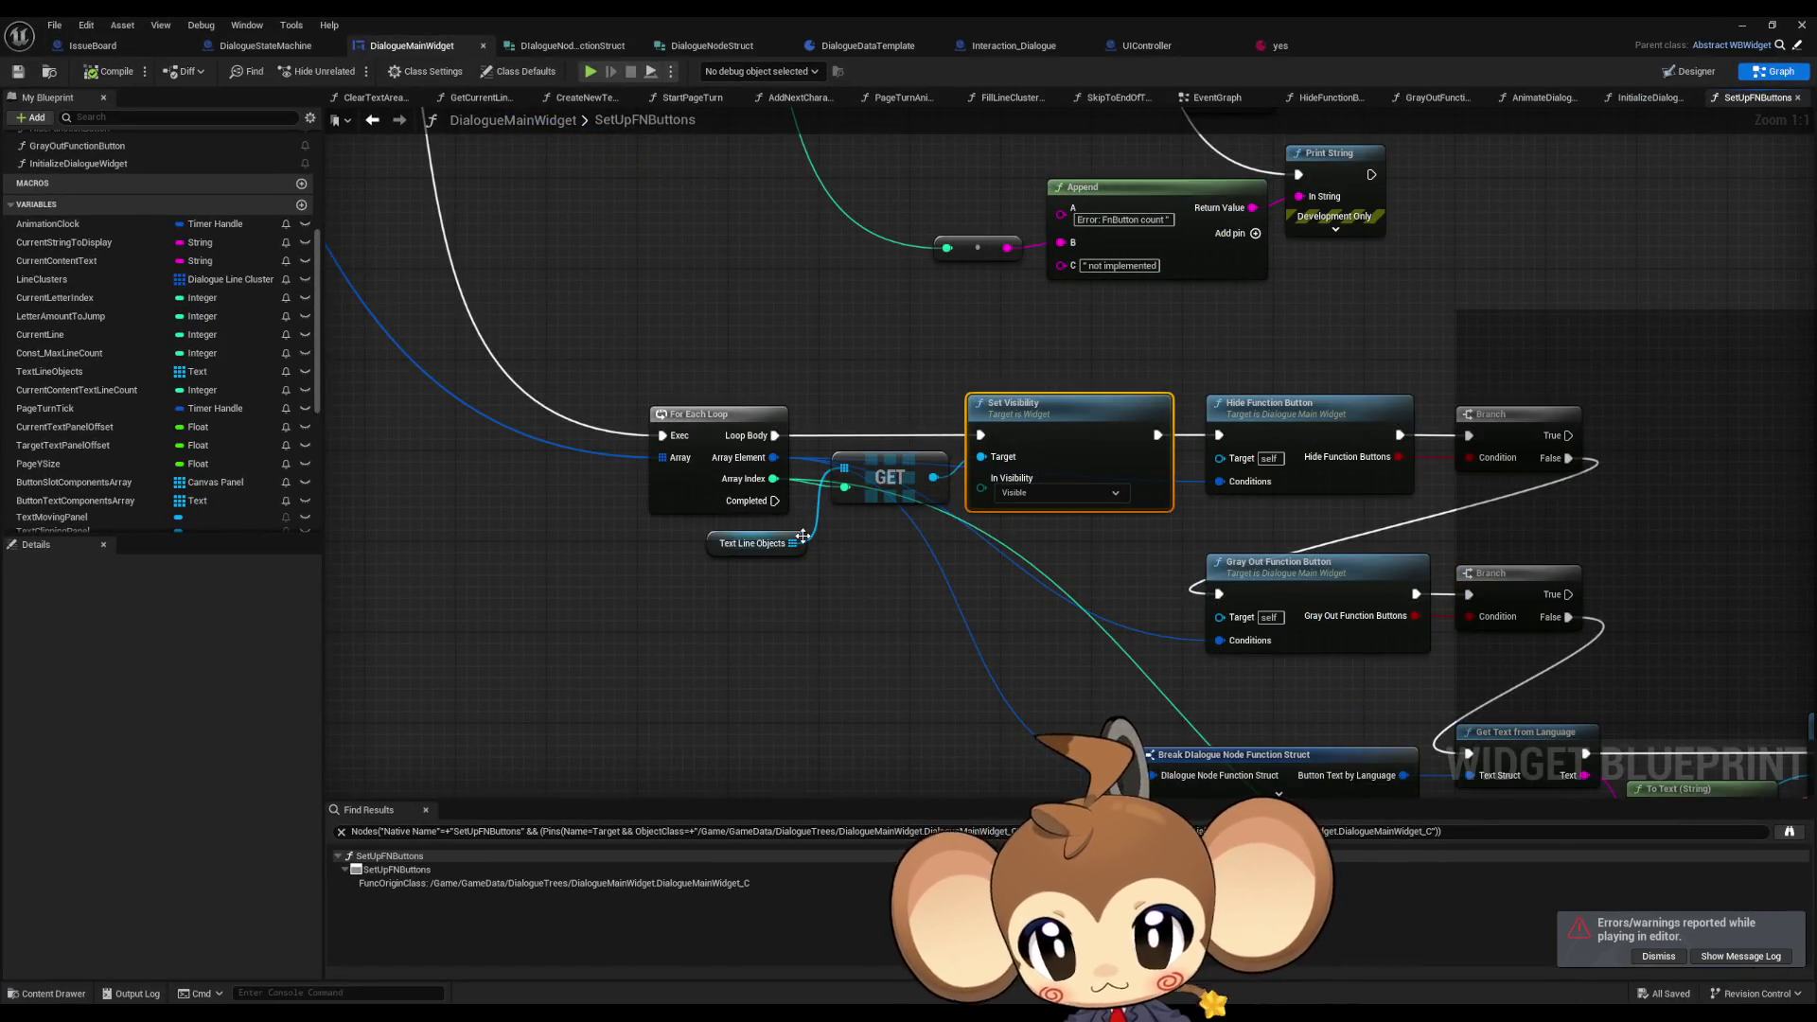
- Duplicate the Button Text Components Array and GET nodes and wire the copy's GET into Set Visibility's Target
drag(916, 587, 948, 498)
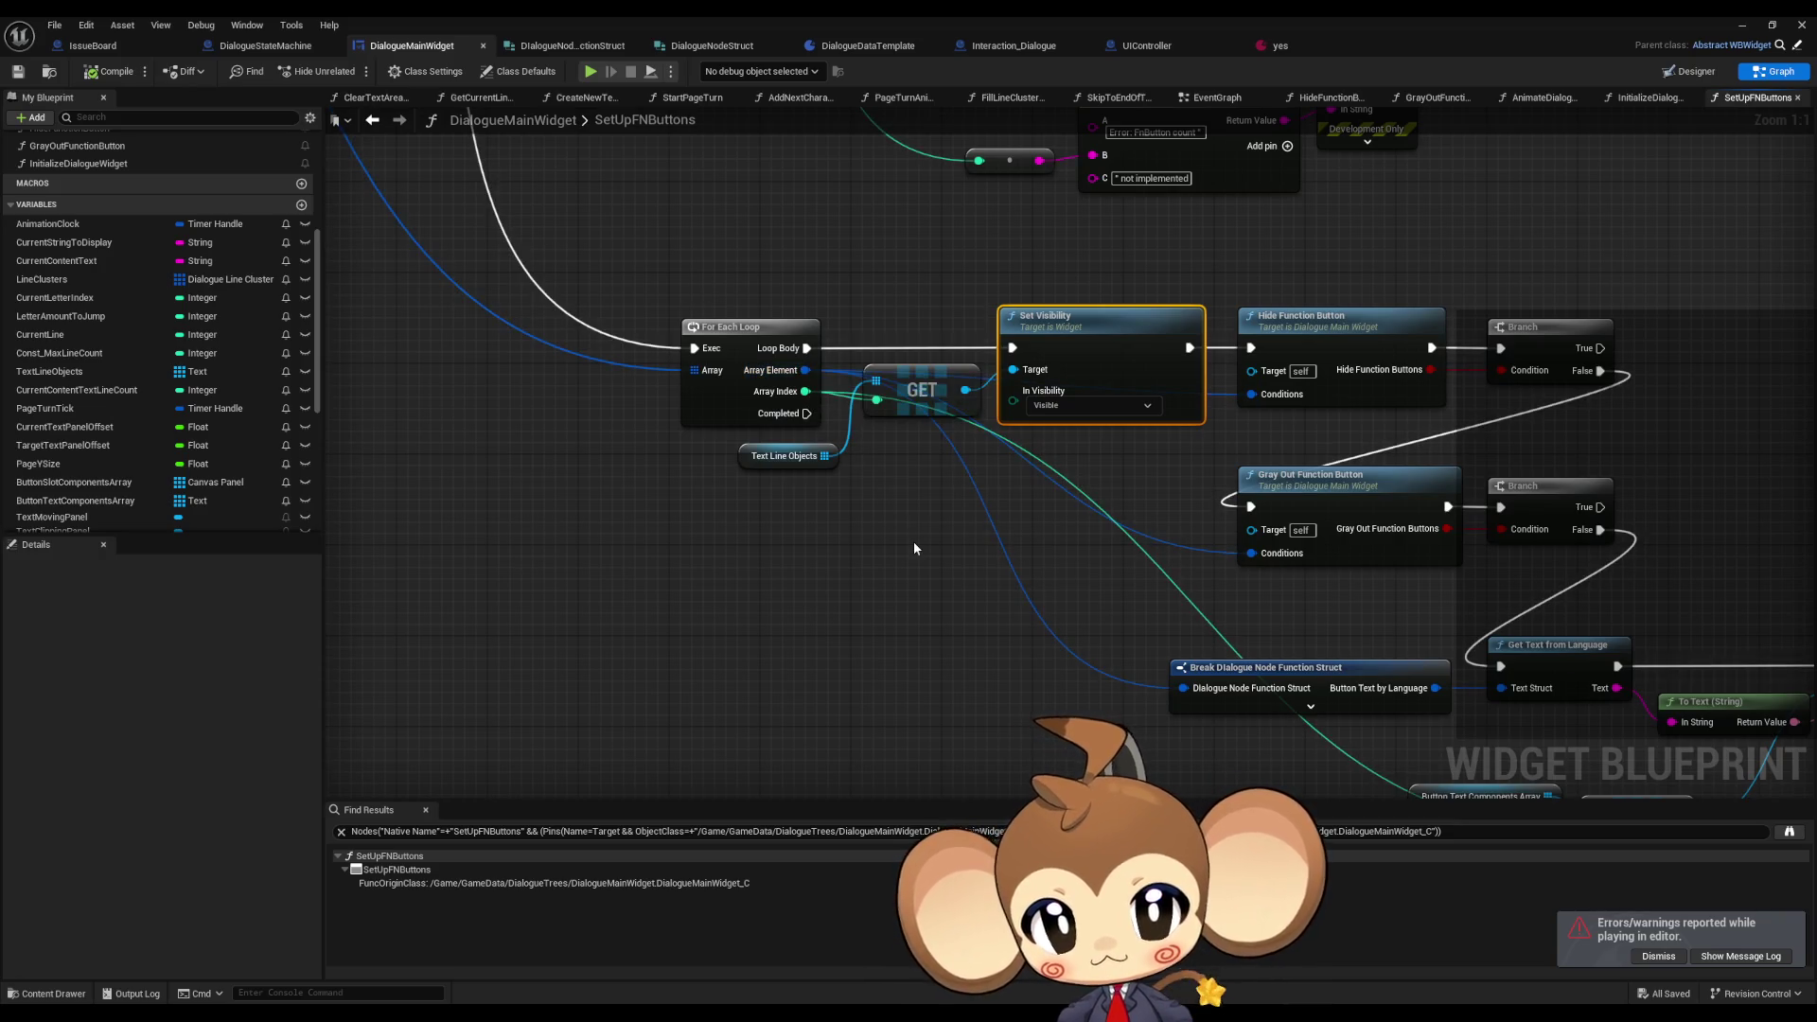
click(764, 458)
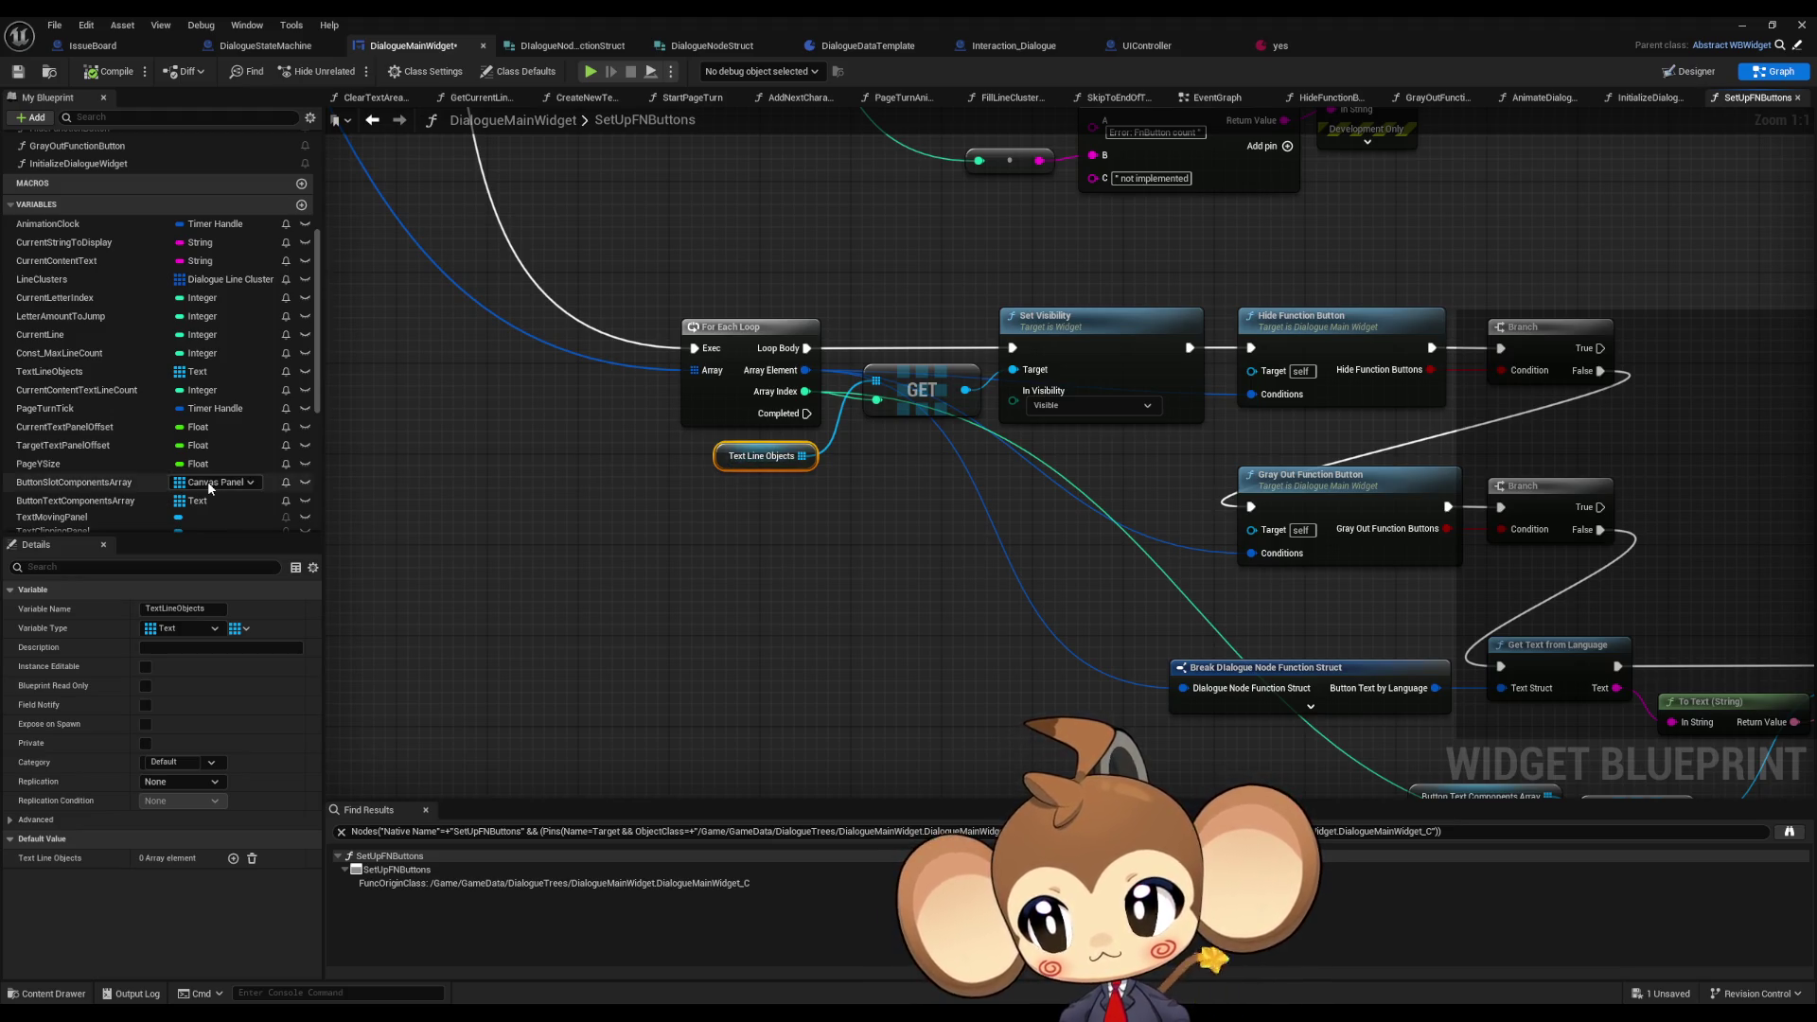
scroll(869, 539, down, 3)
drag(869, 539, 854, 414)
drag(1180, 573, 1344, 653)
scroll(805, 427, up, 3)
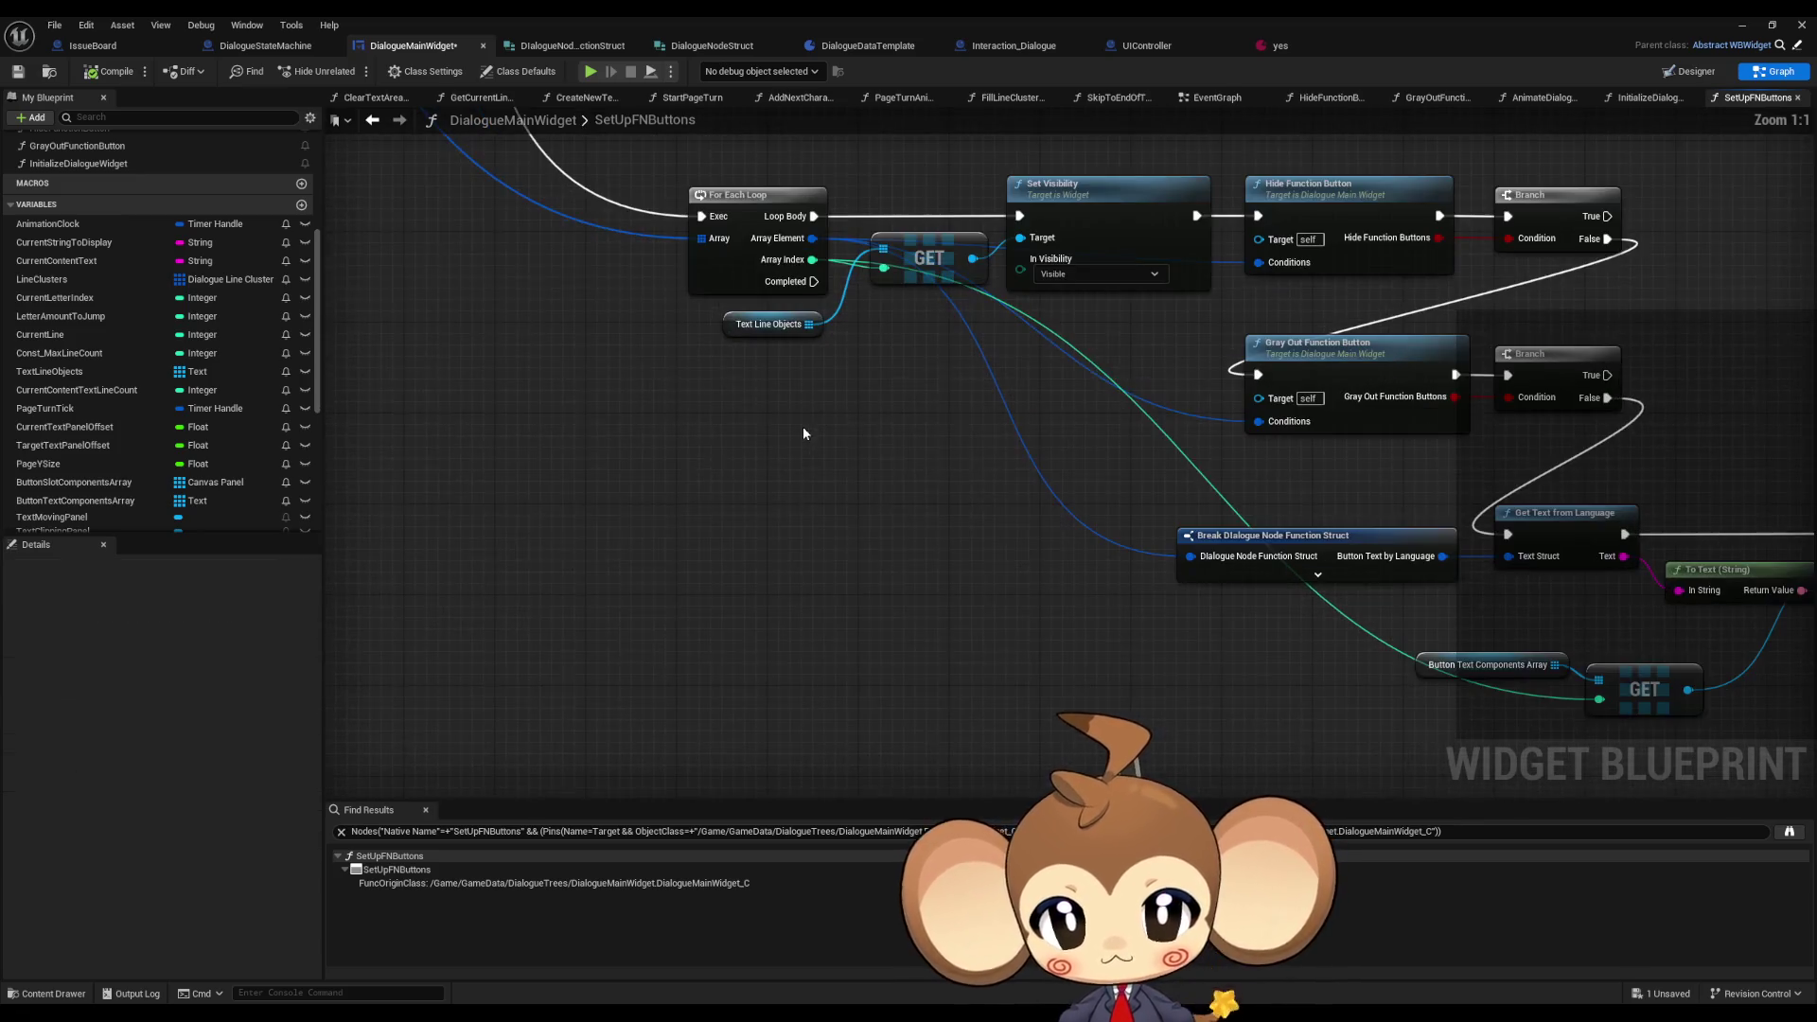
key(ctrl+c)
key(ctrl+v)
drag(981, 438, 1028, 244)
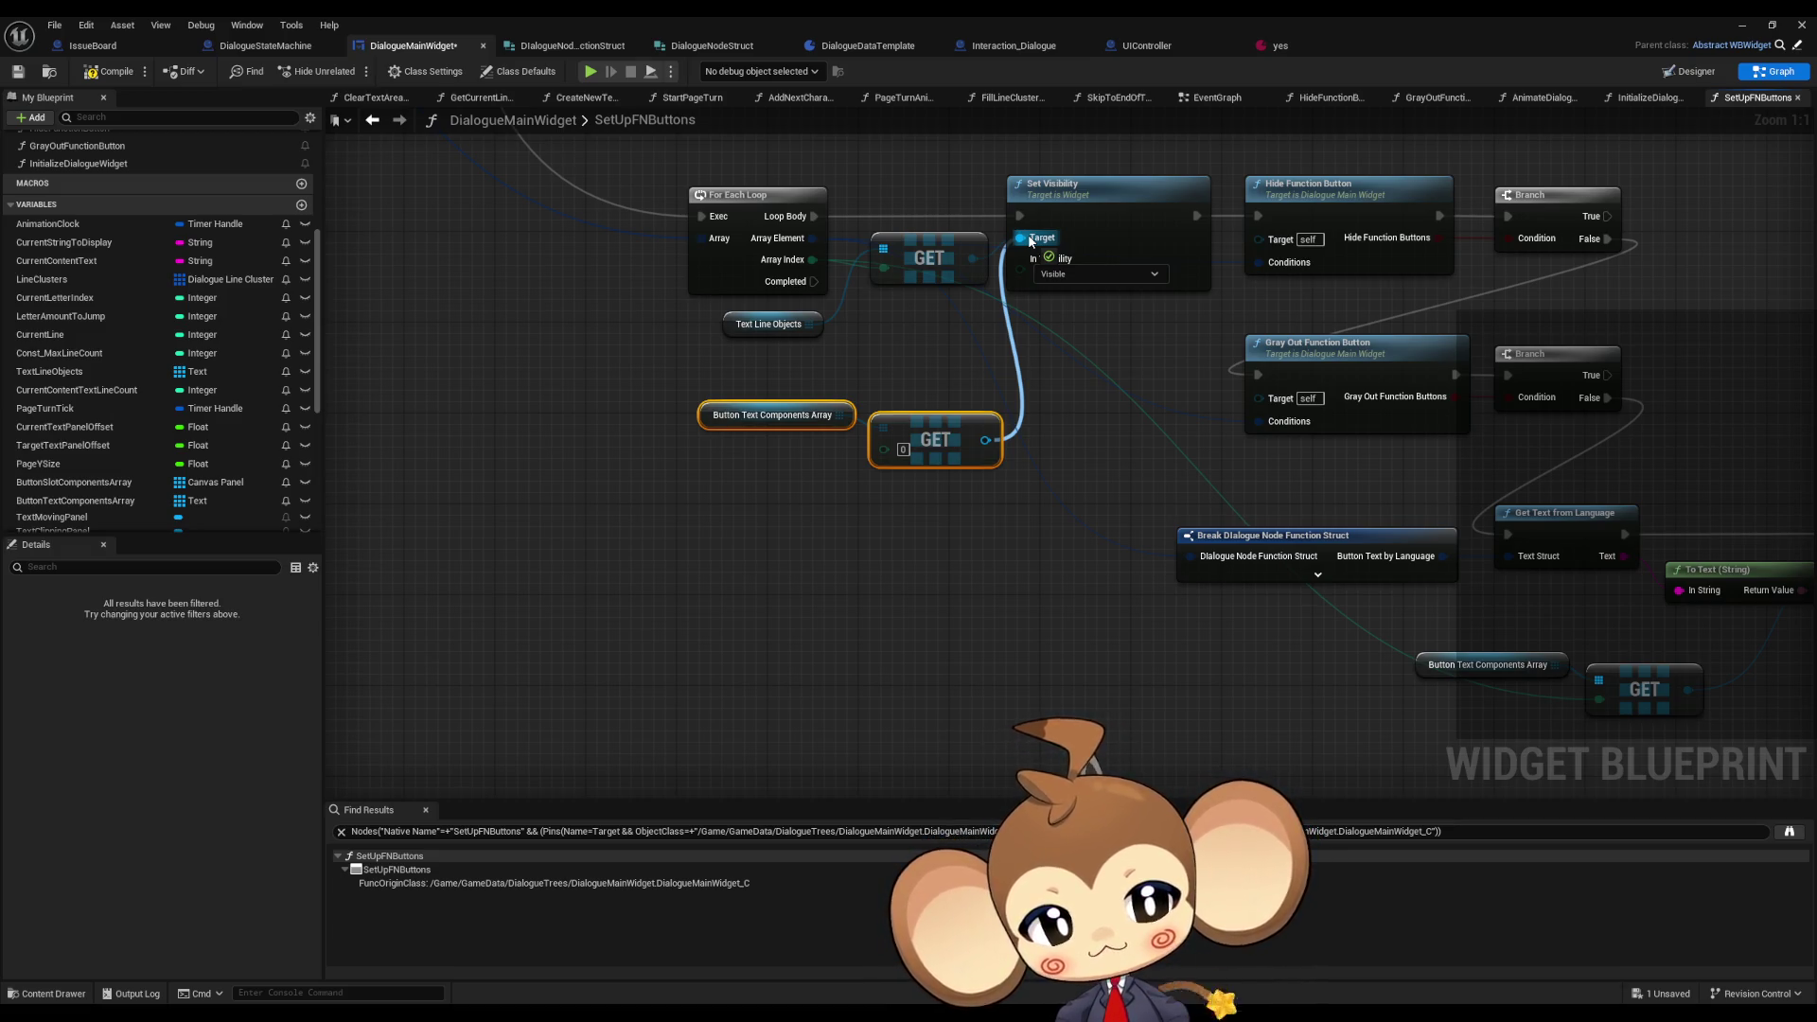
mouse_move(1028, 241)
mouse_down()
mouse_move(725, 223)
mouse_move(585, 338)
mouse_move(781, 400)
mouse_up()
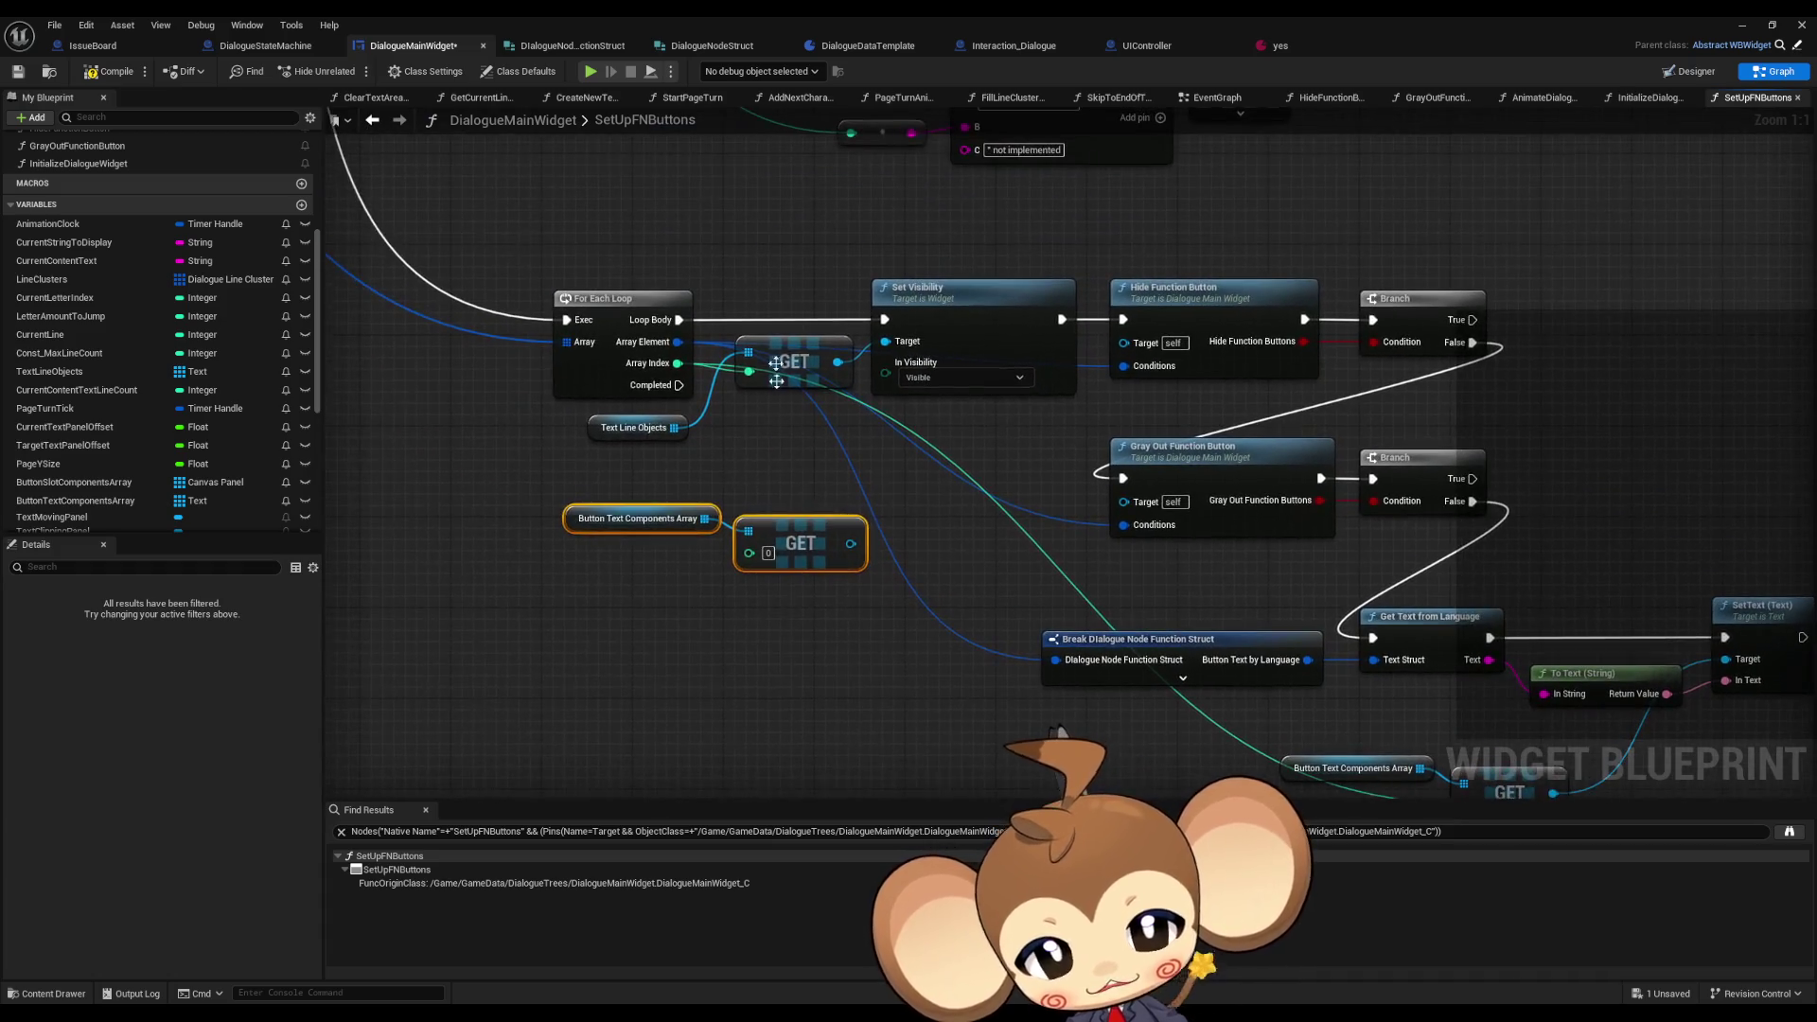
- Find all class-member references to the TextLineObjects variable
click(632, 427)
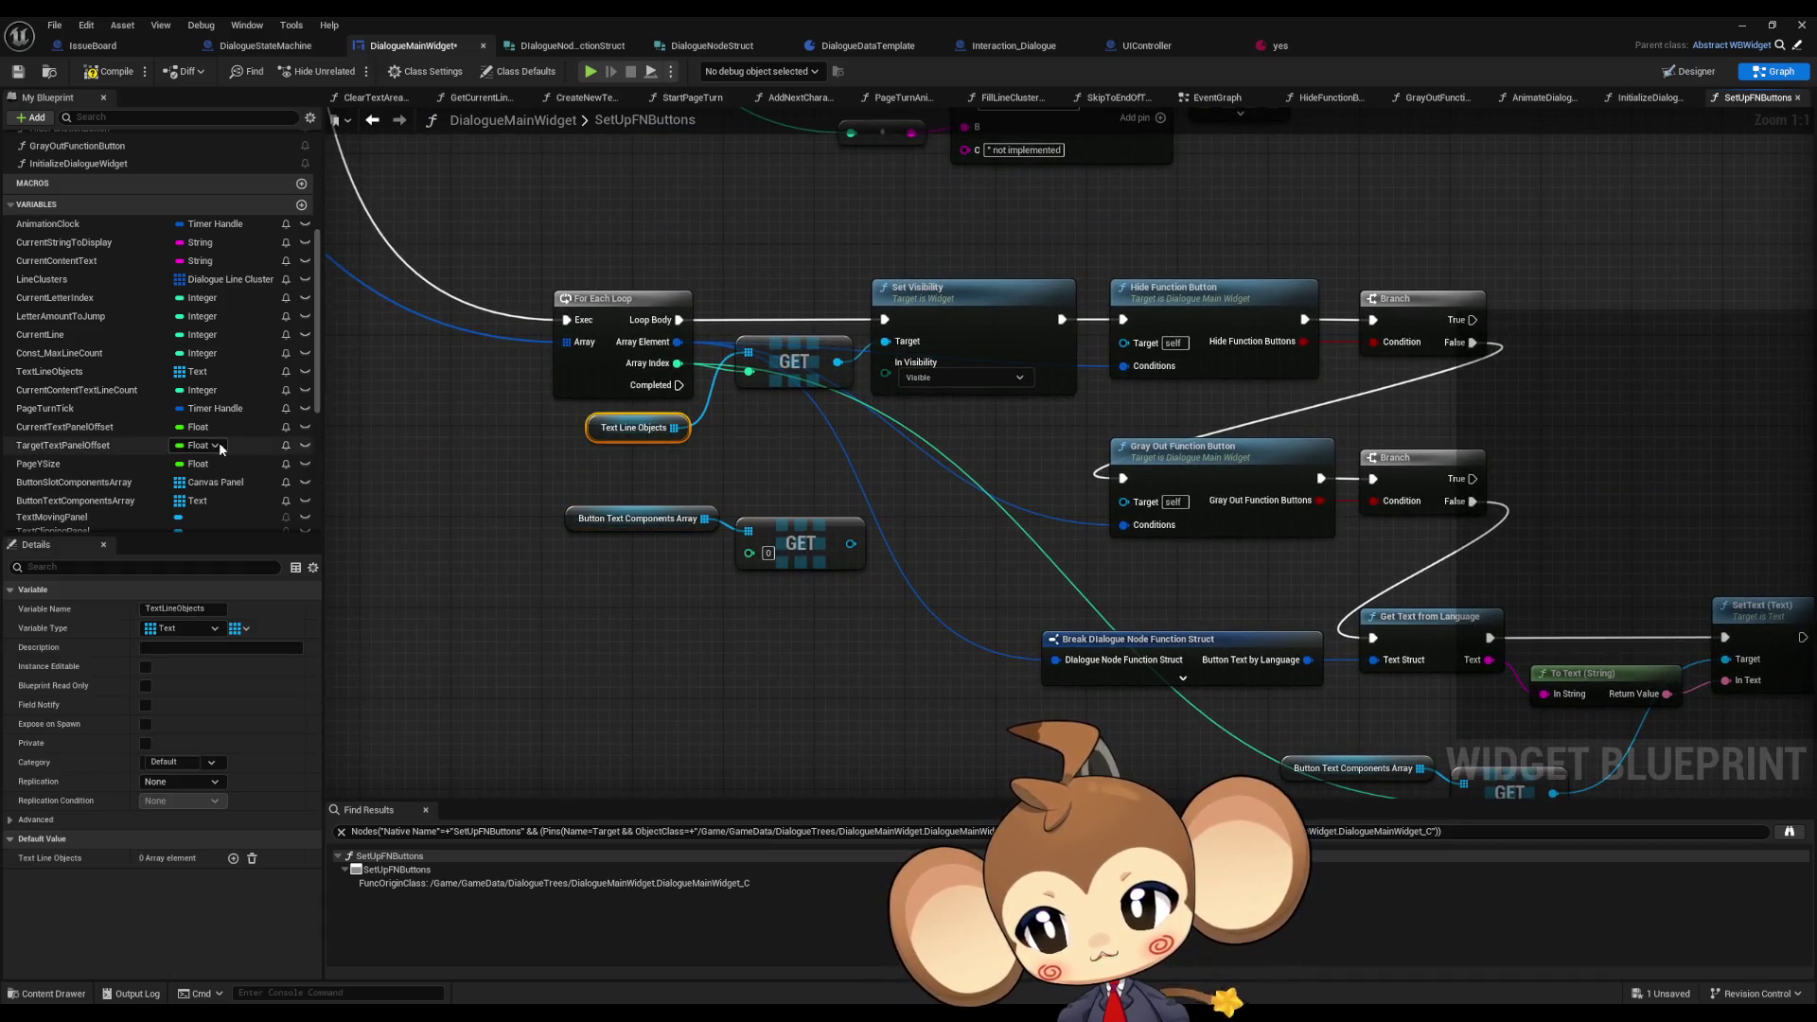
click(100, 373)
right_click(99, 373)
mouse_move(180, 429)
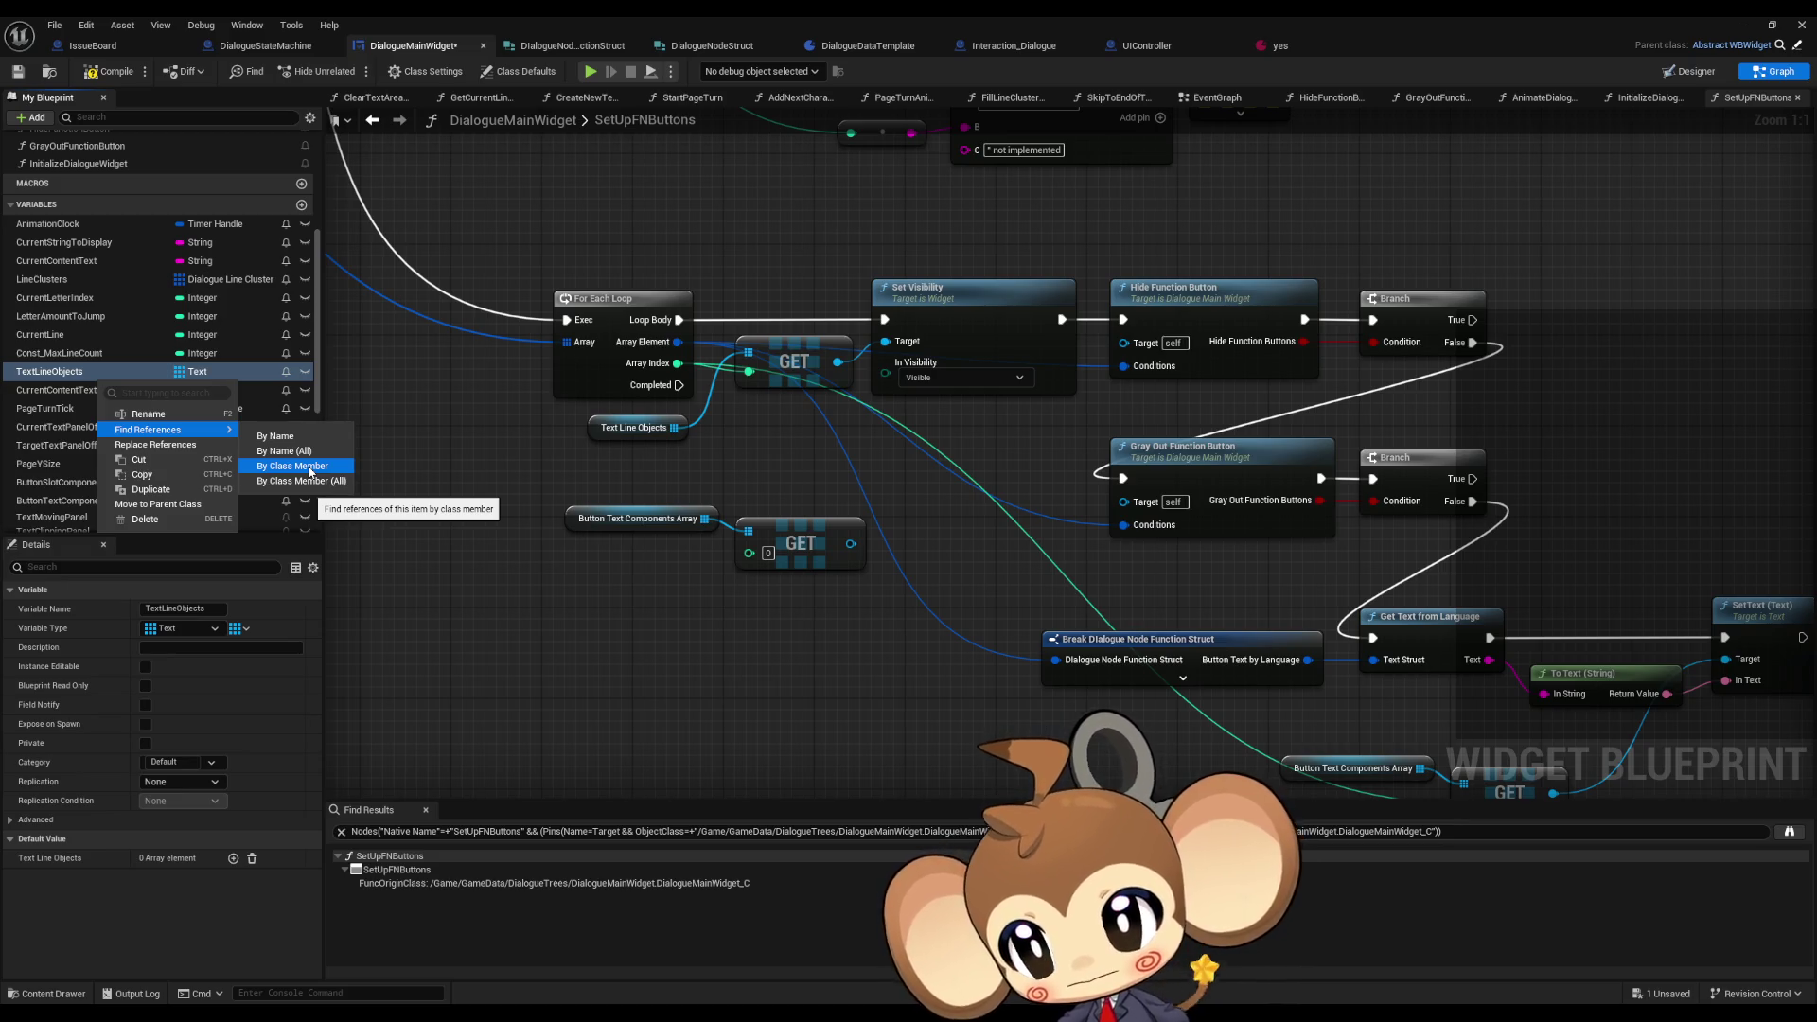
click(310, 467)
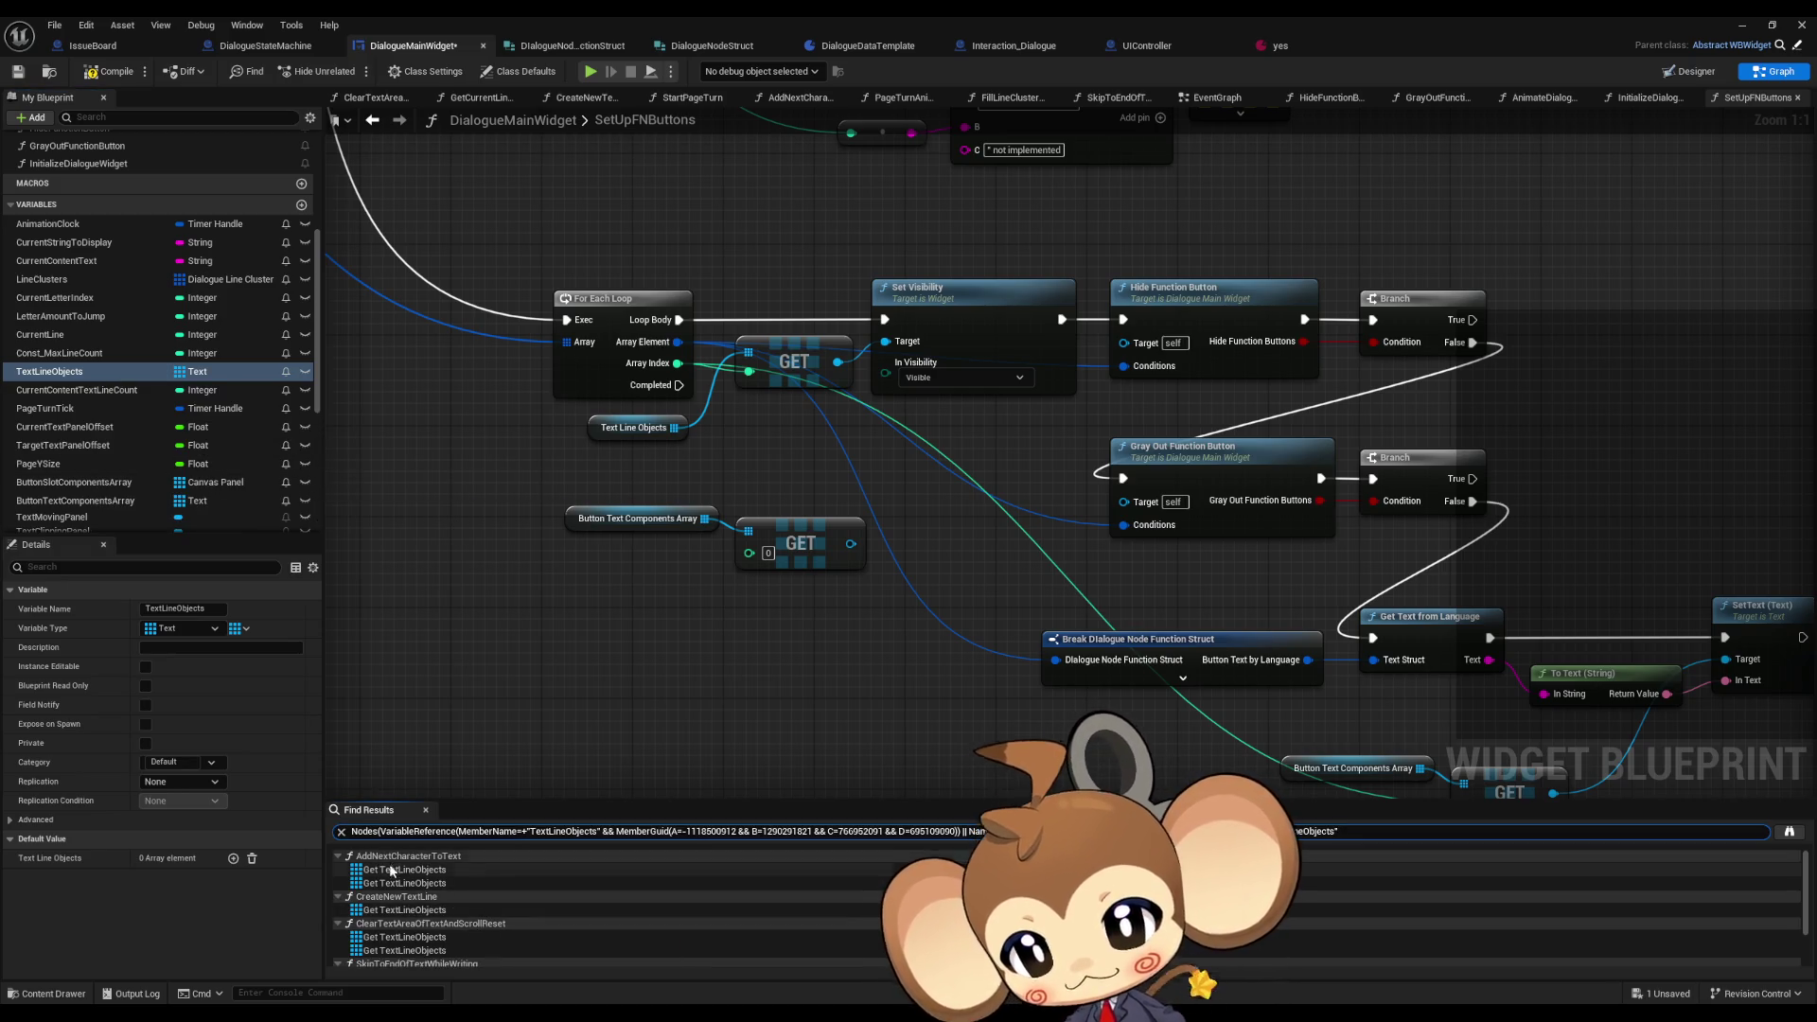
- Review the TextLineObjects uses in AddNextCharacterToText and CreateNewTextLine from Find Results
click(392, 881)
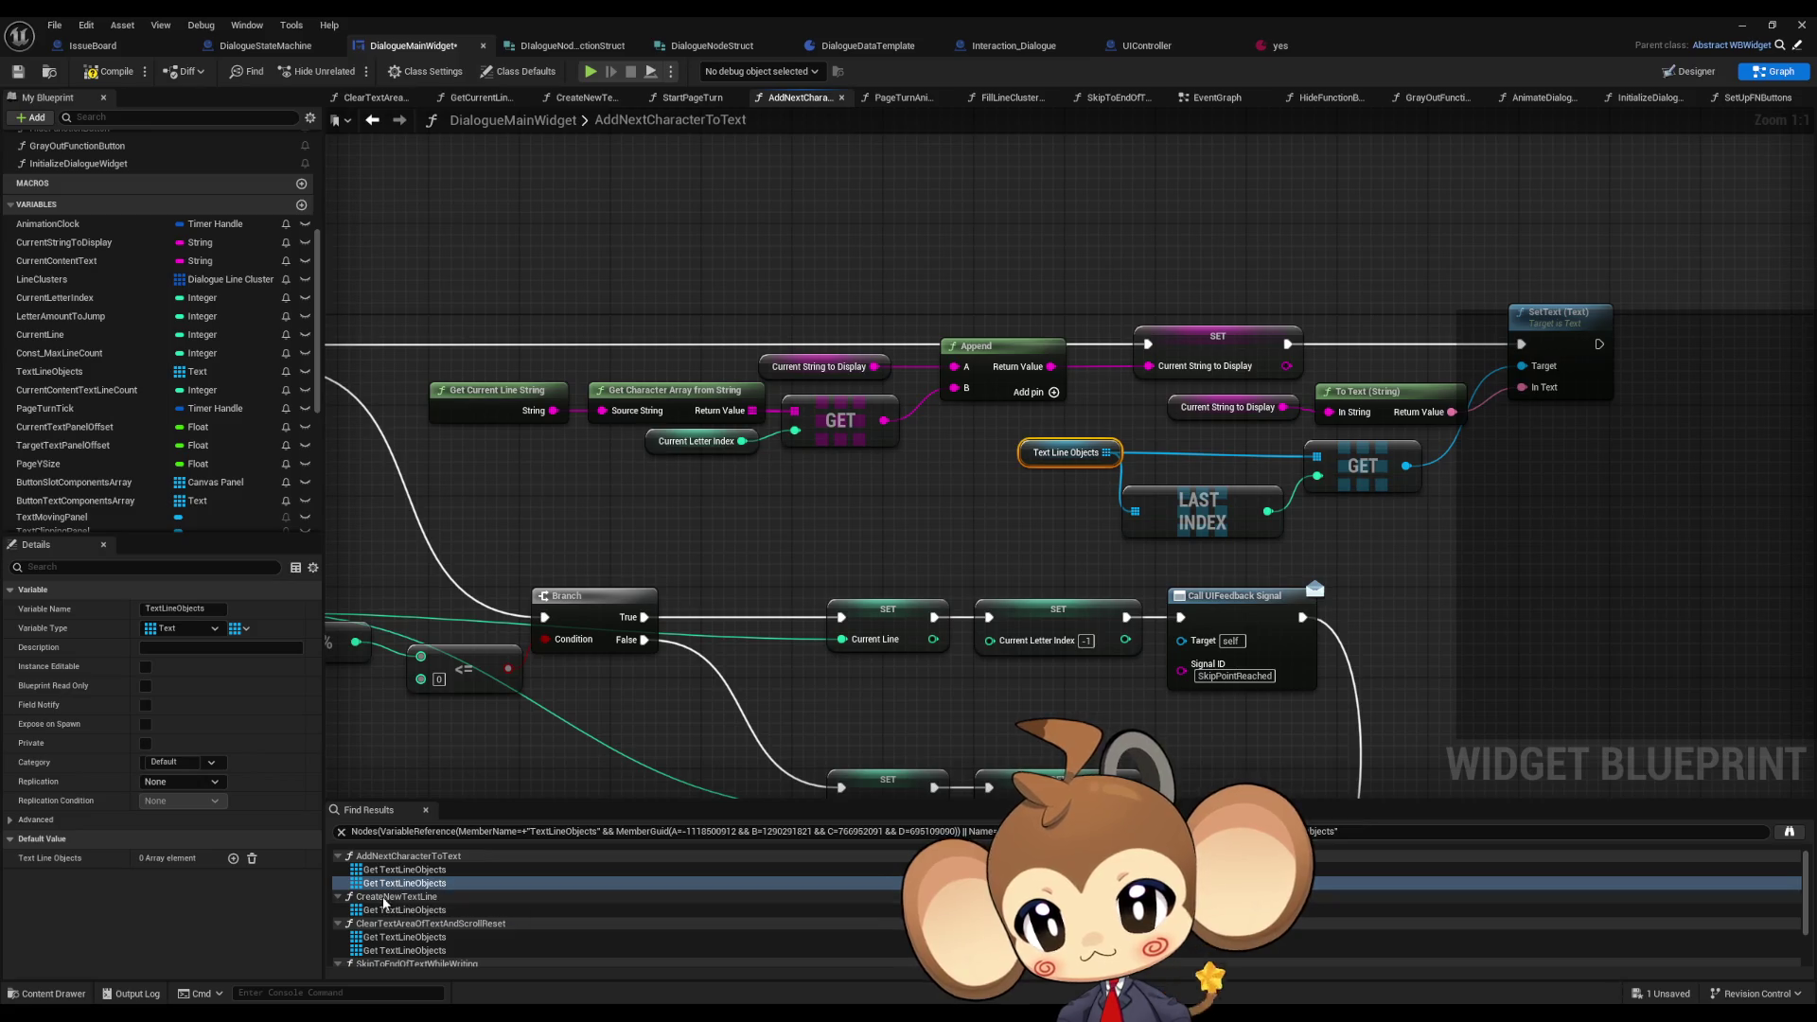
click(386, 910)
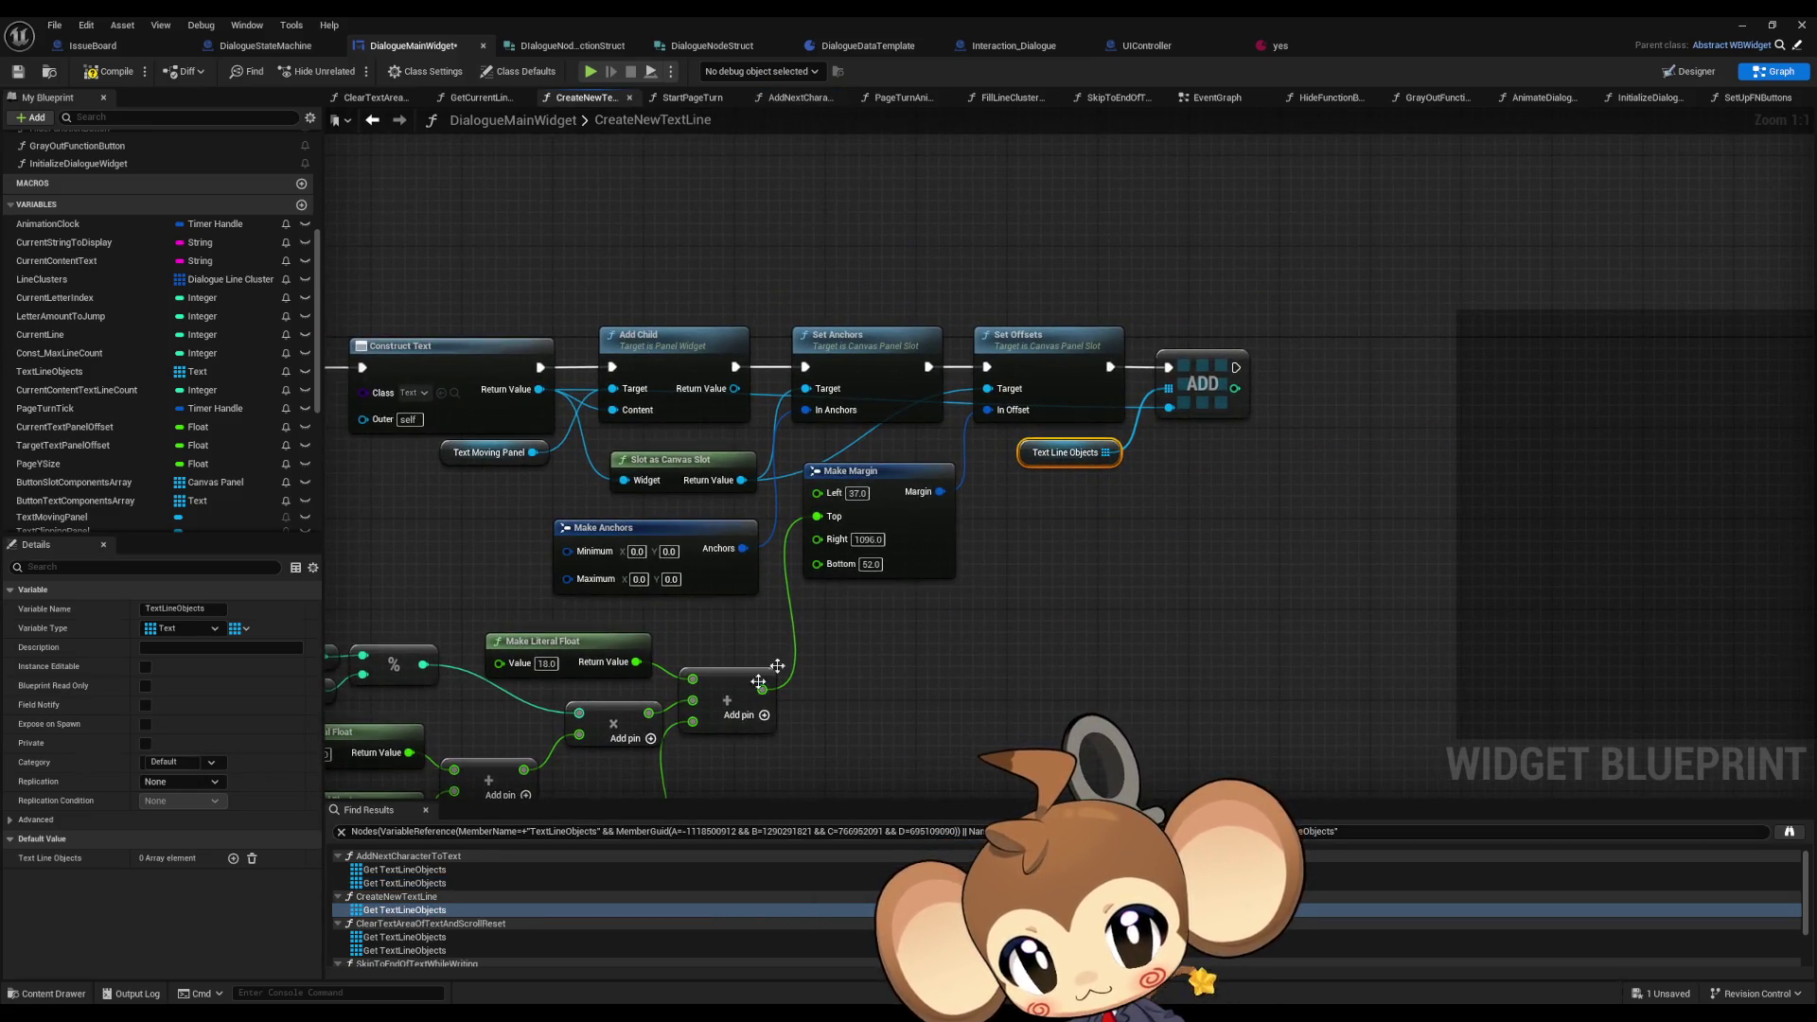
scroll(881, 617, down, 4)
scroll(946, 605, up, 4)
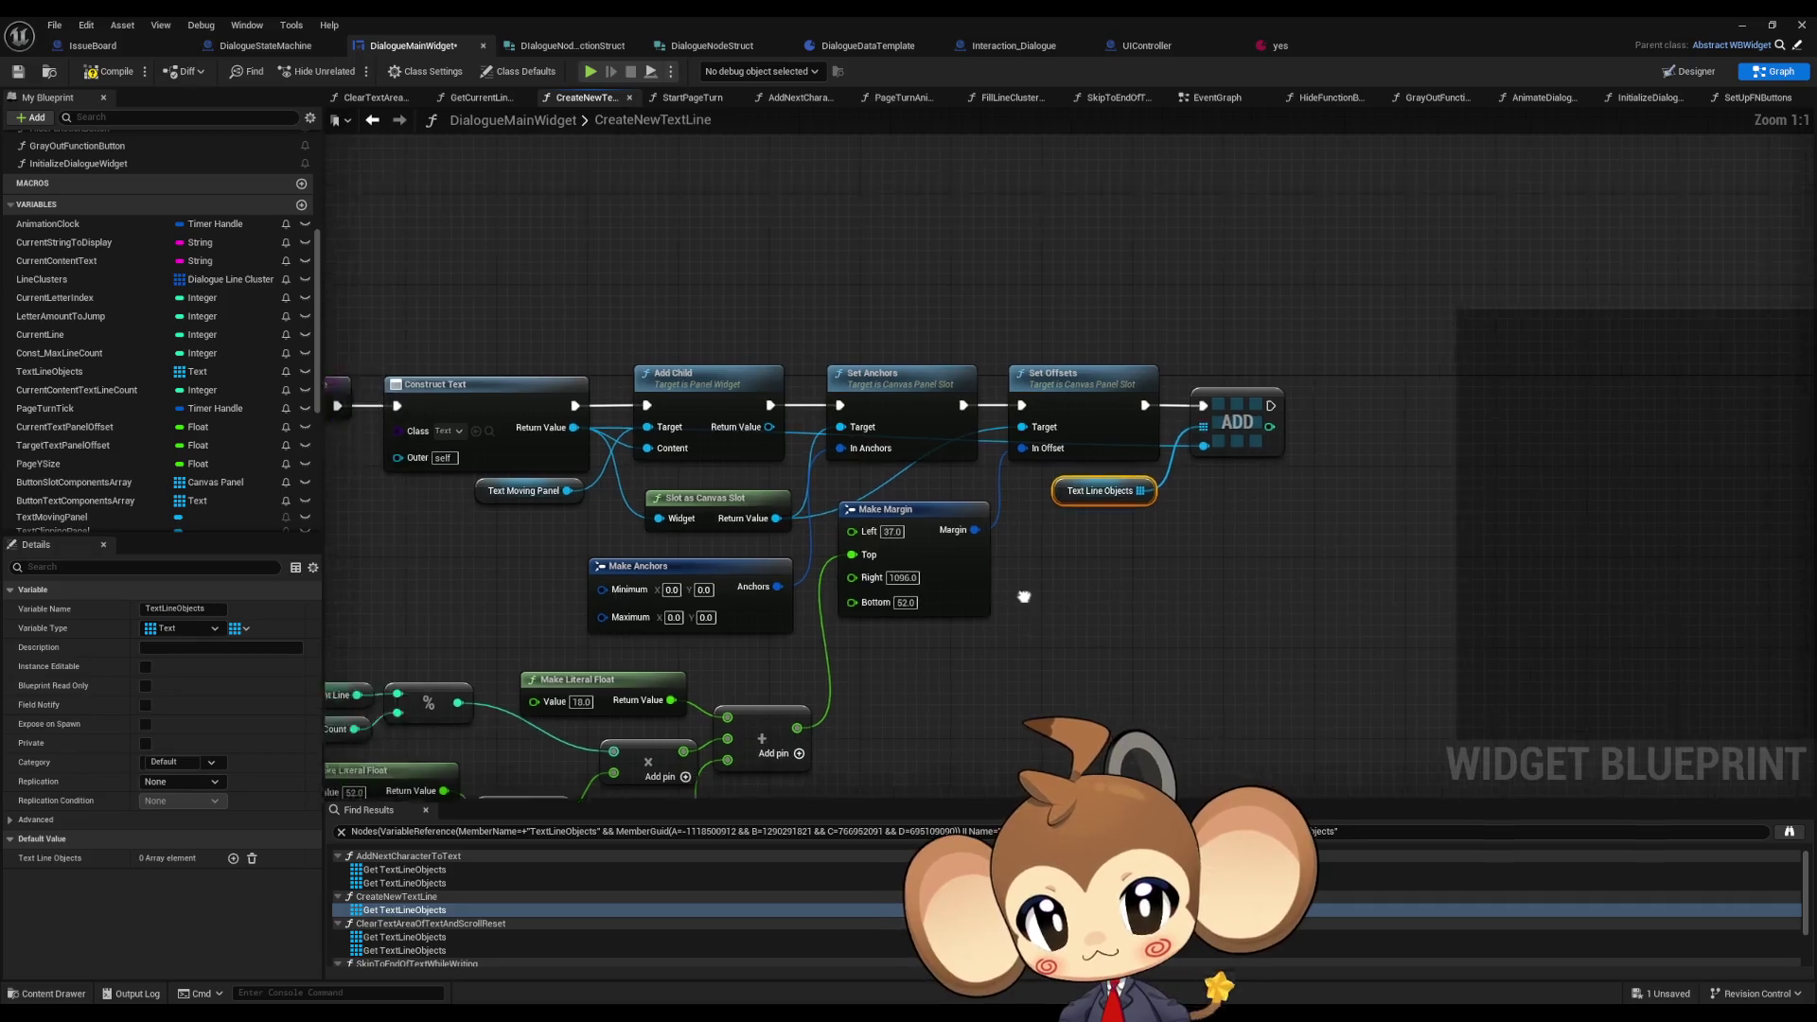
drag(1000, 593, 1207, 603)
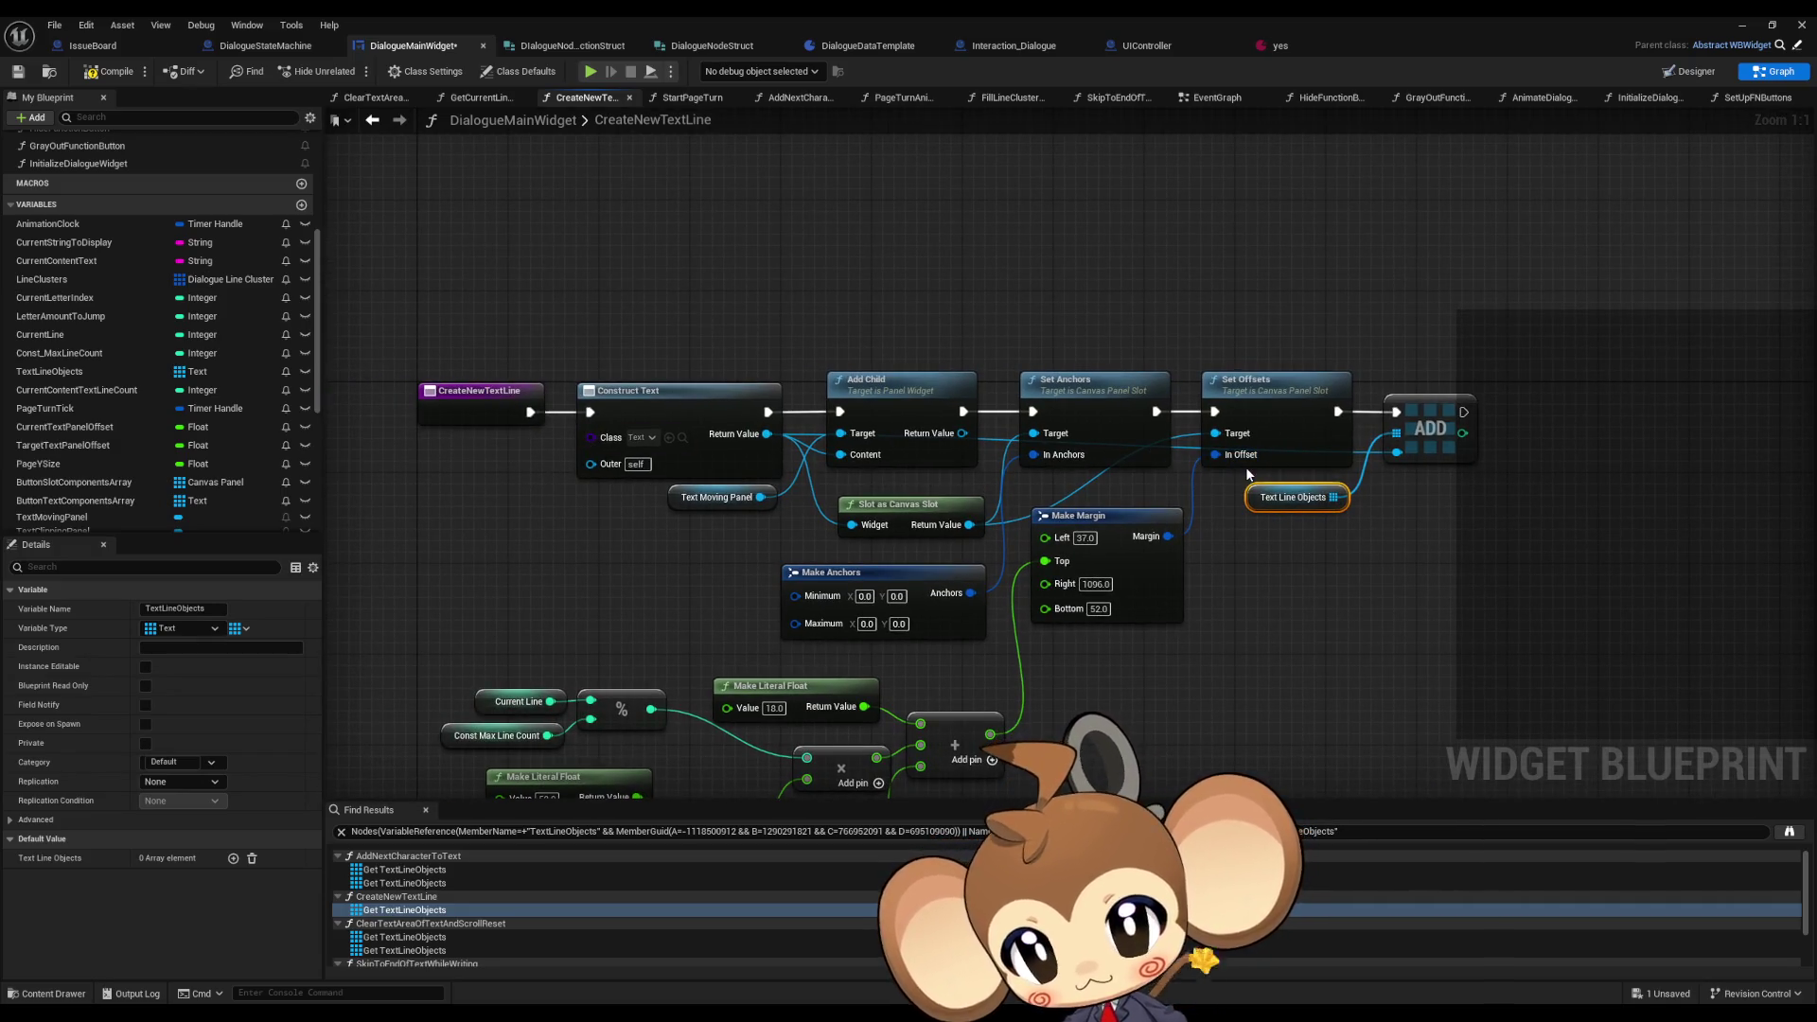
scroll(406, 899, down, 1)
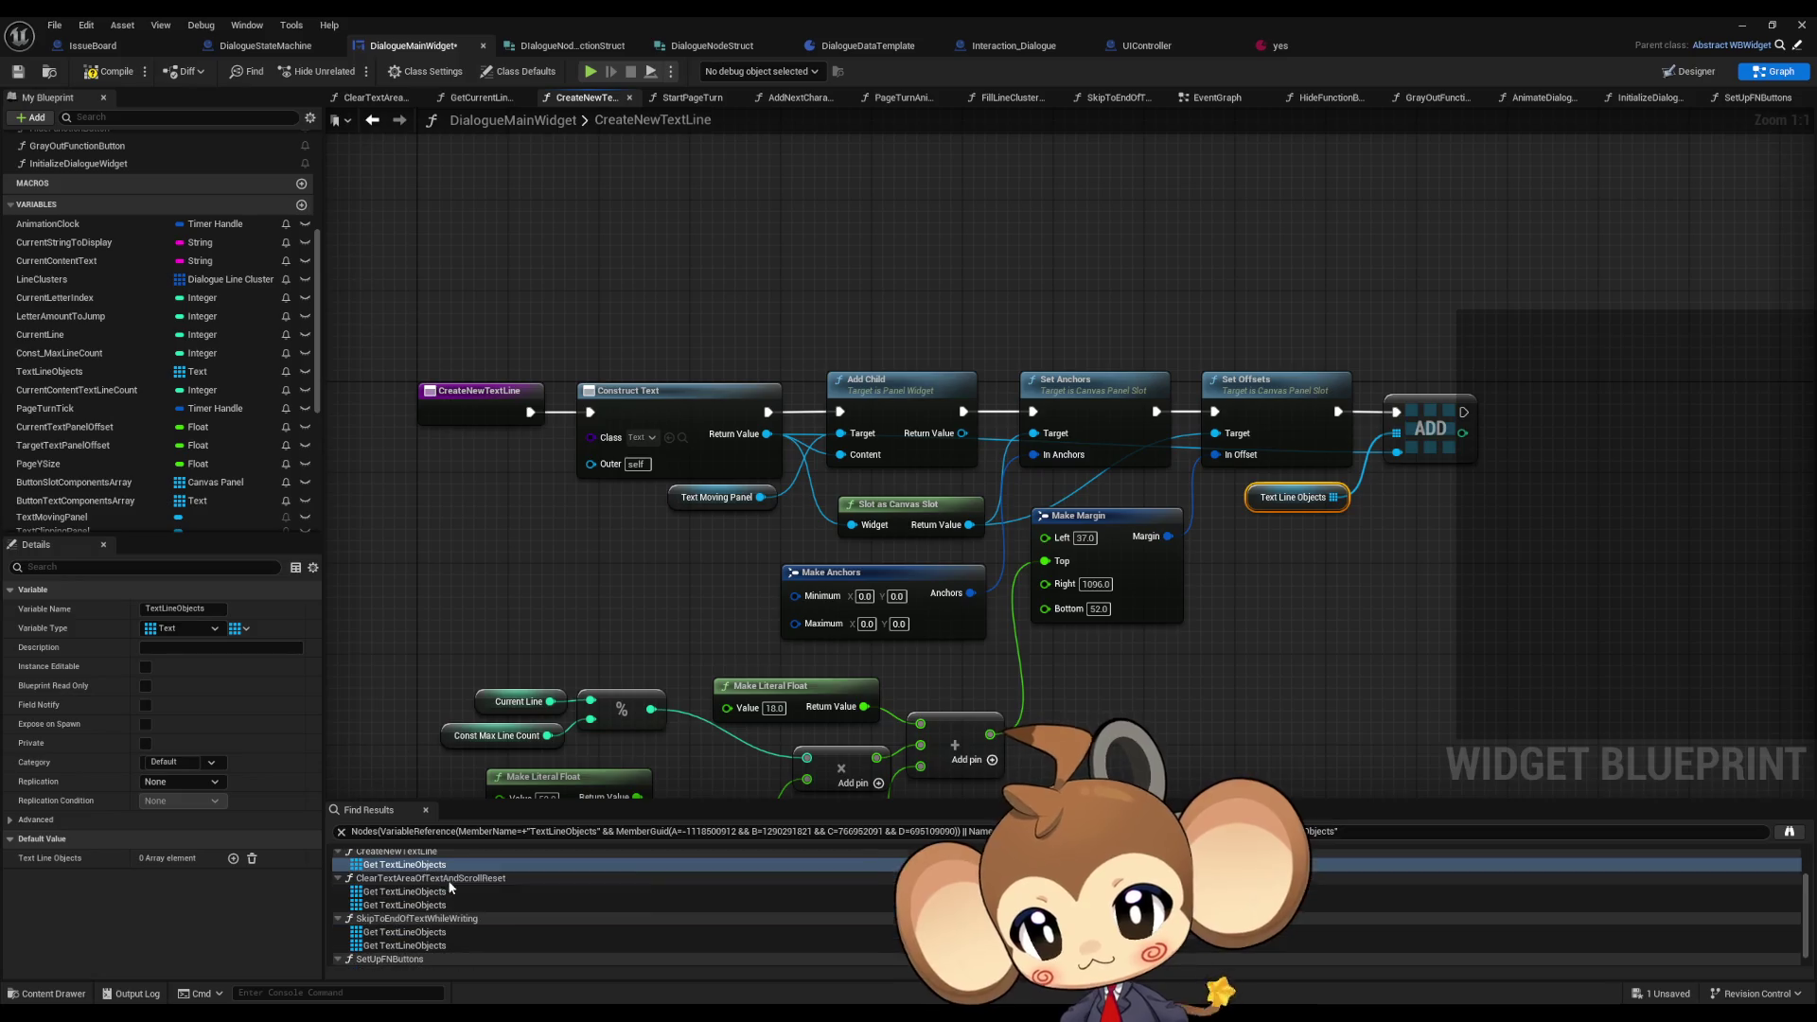
- Review the TextLineObjects uses in ClearTextAreaOfTextAndScrollReset, SkipToEndOfTextWhileWriting and finally SetUpFNButtons
double_click(406, 893)
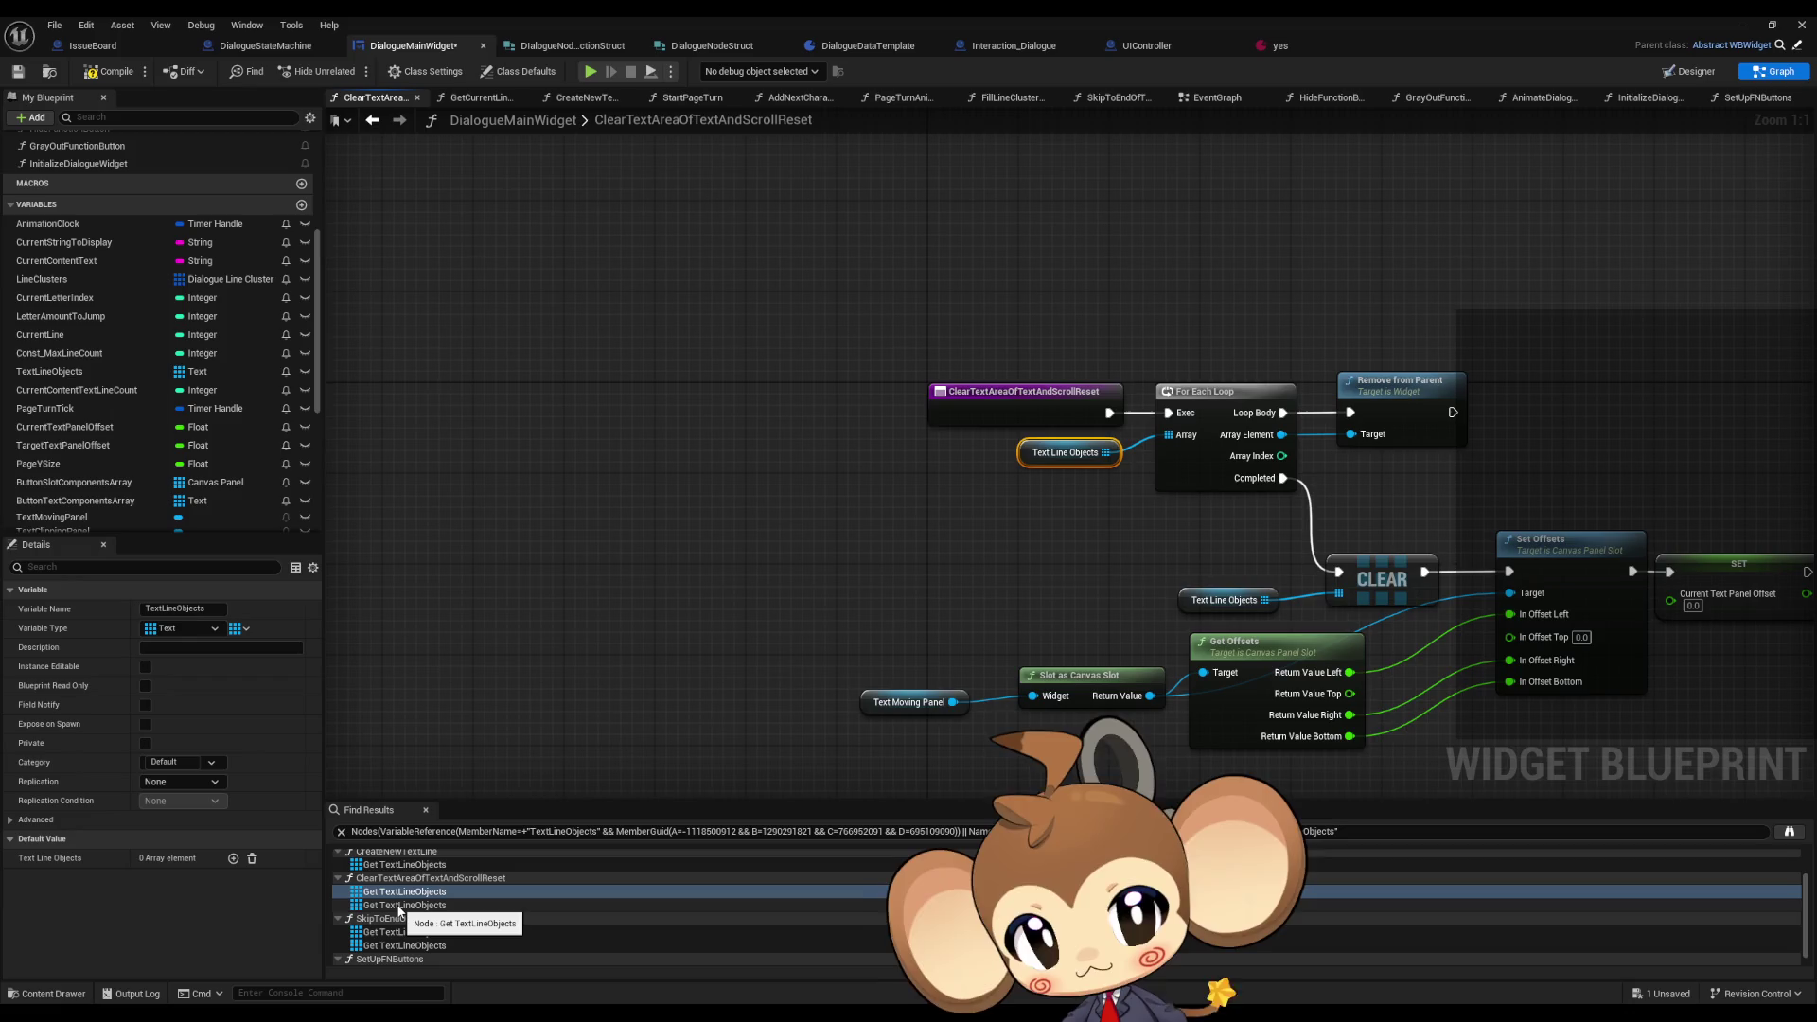
double_click(398, 906)
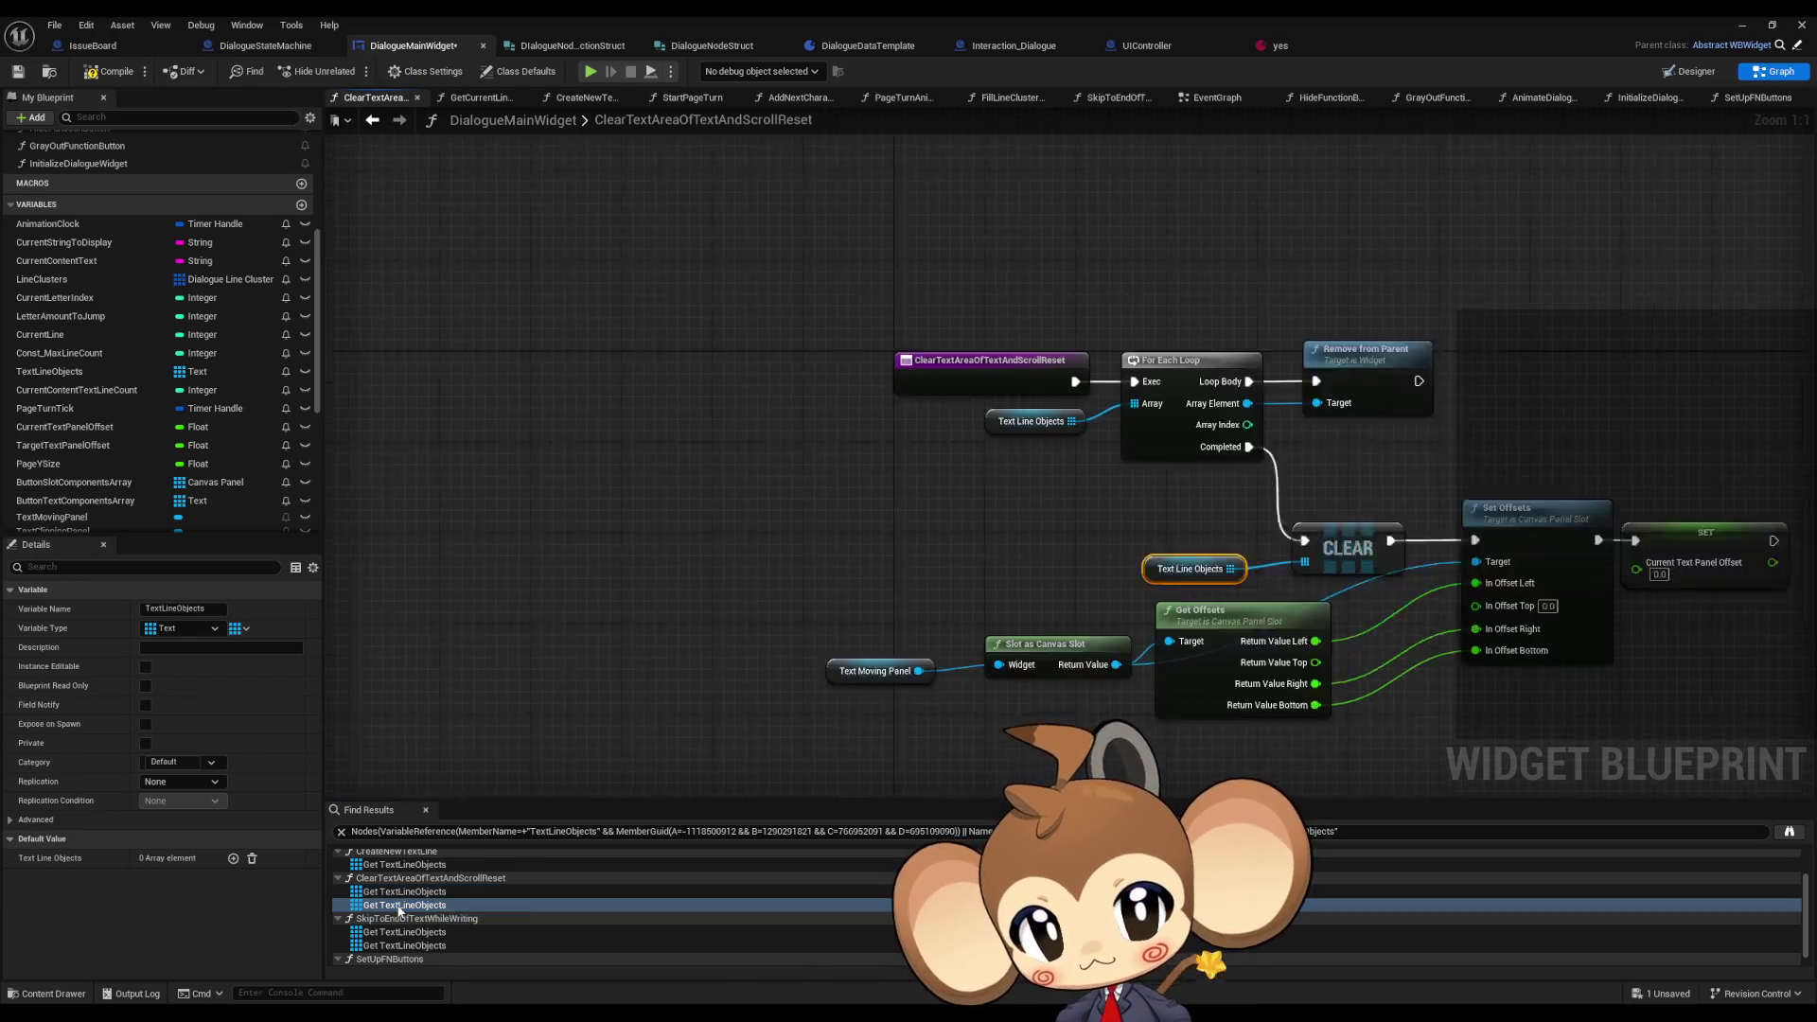
scroll(398, 910, down, 1)
double_click(393, 920)
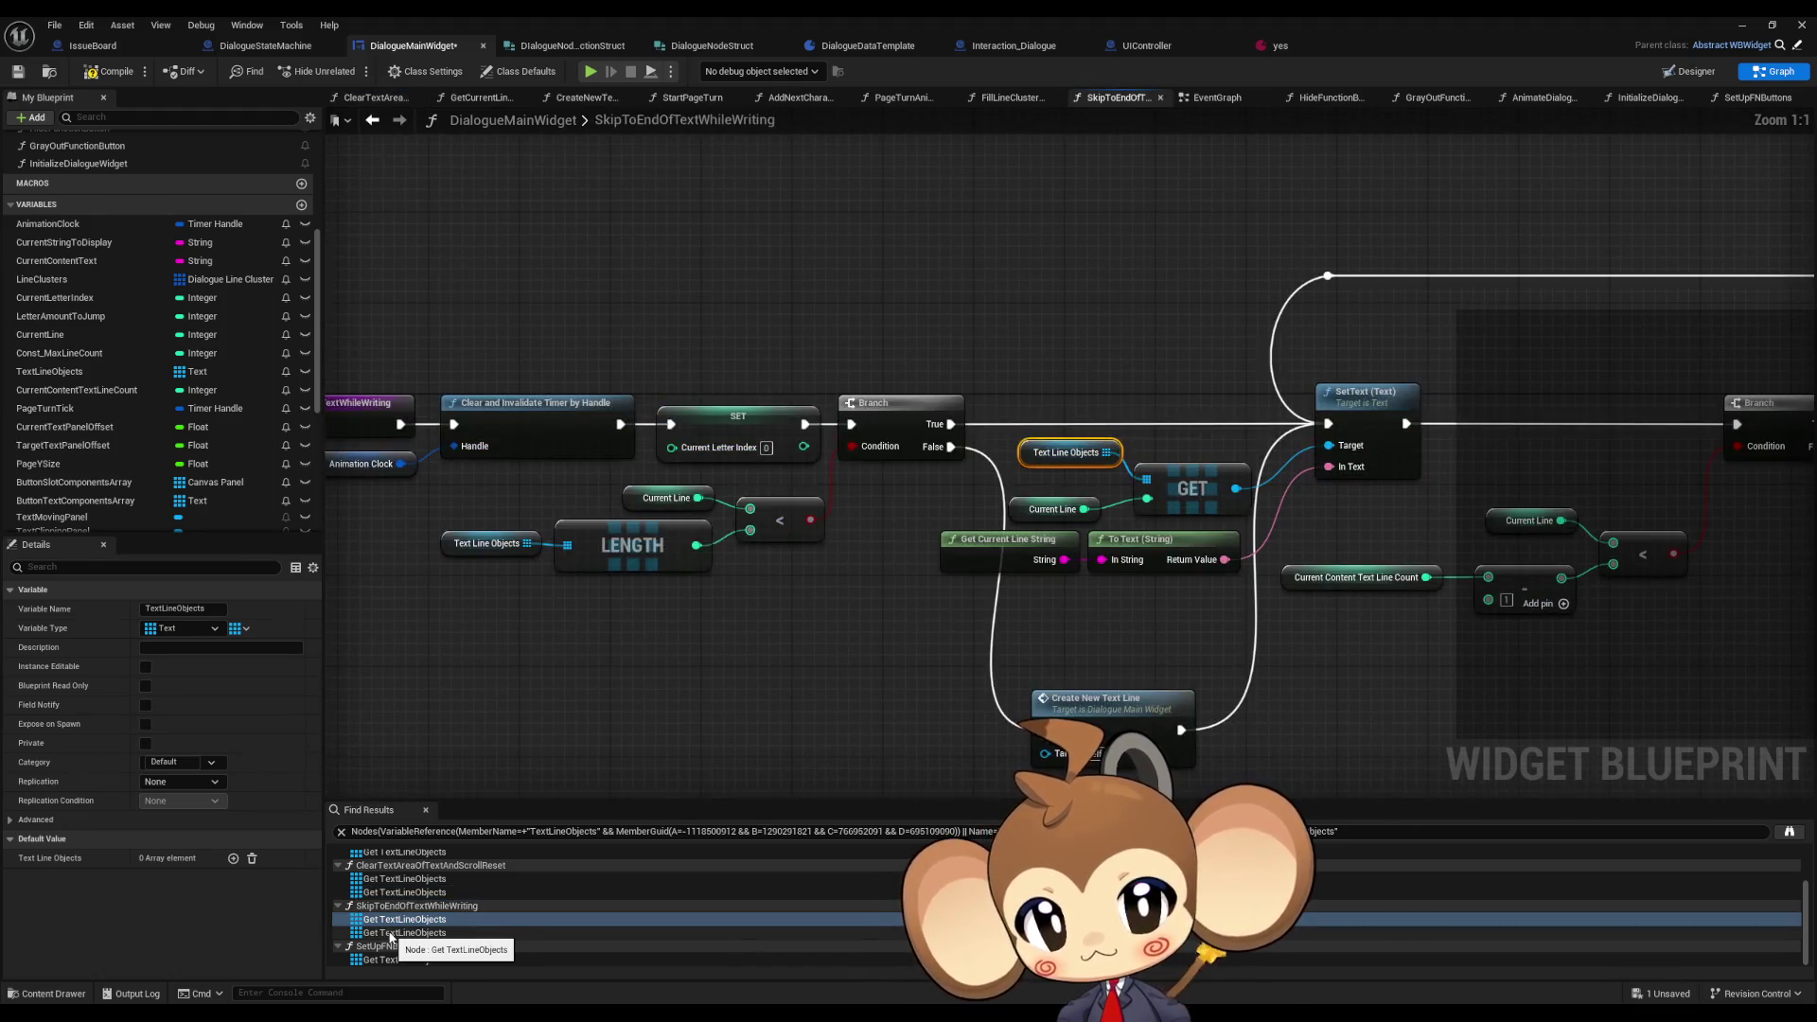
double_click(391, 933)
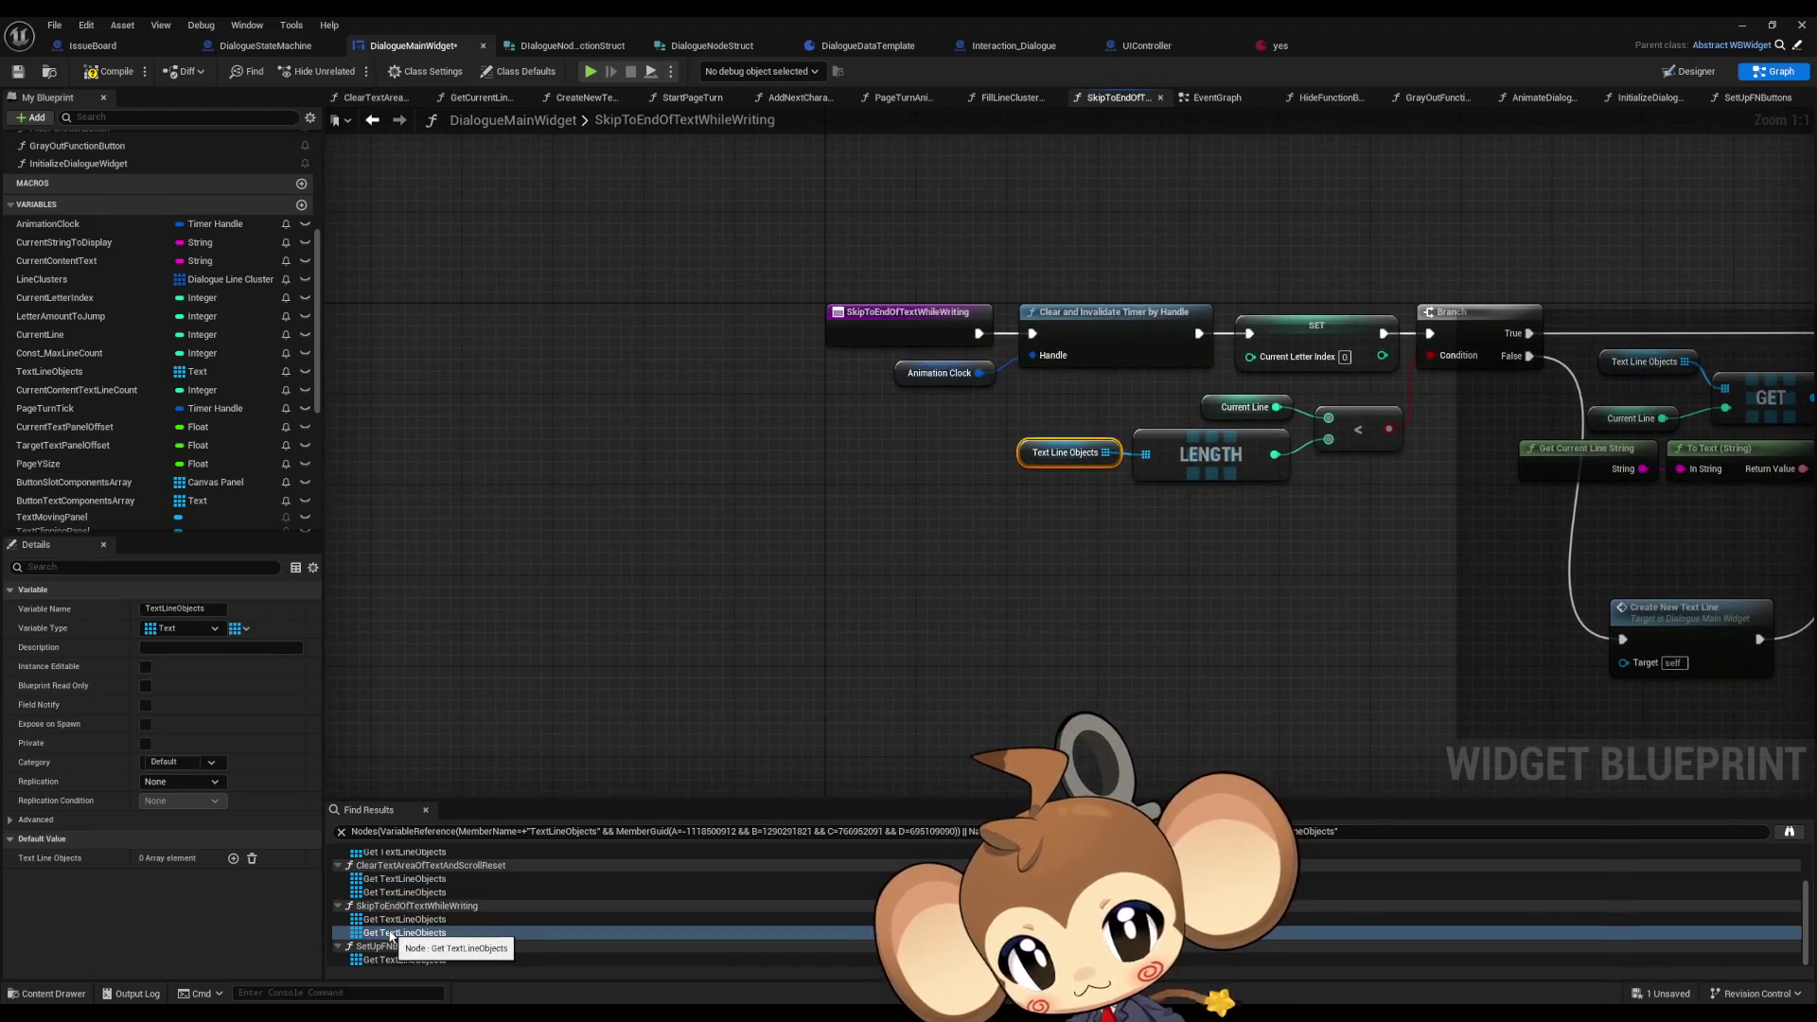
double_click(383, 959)
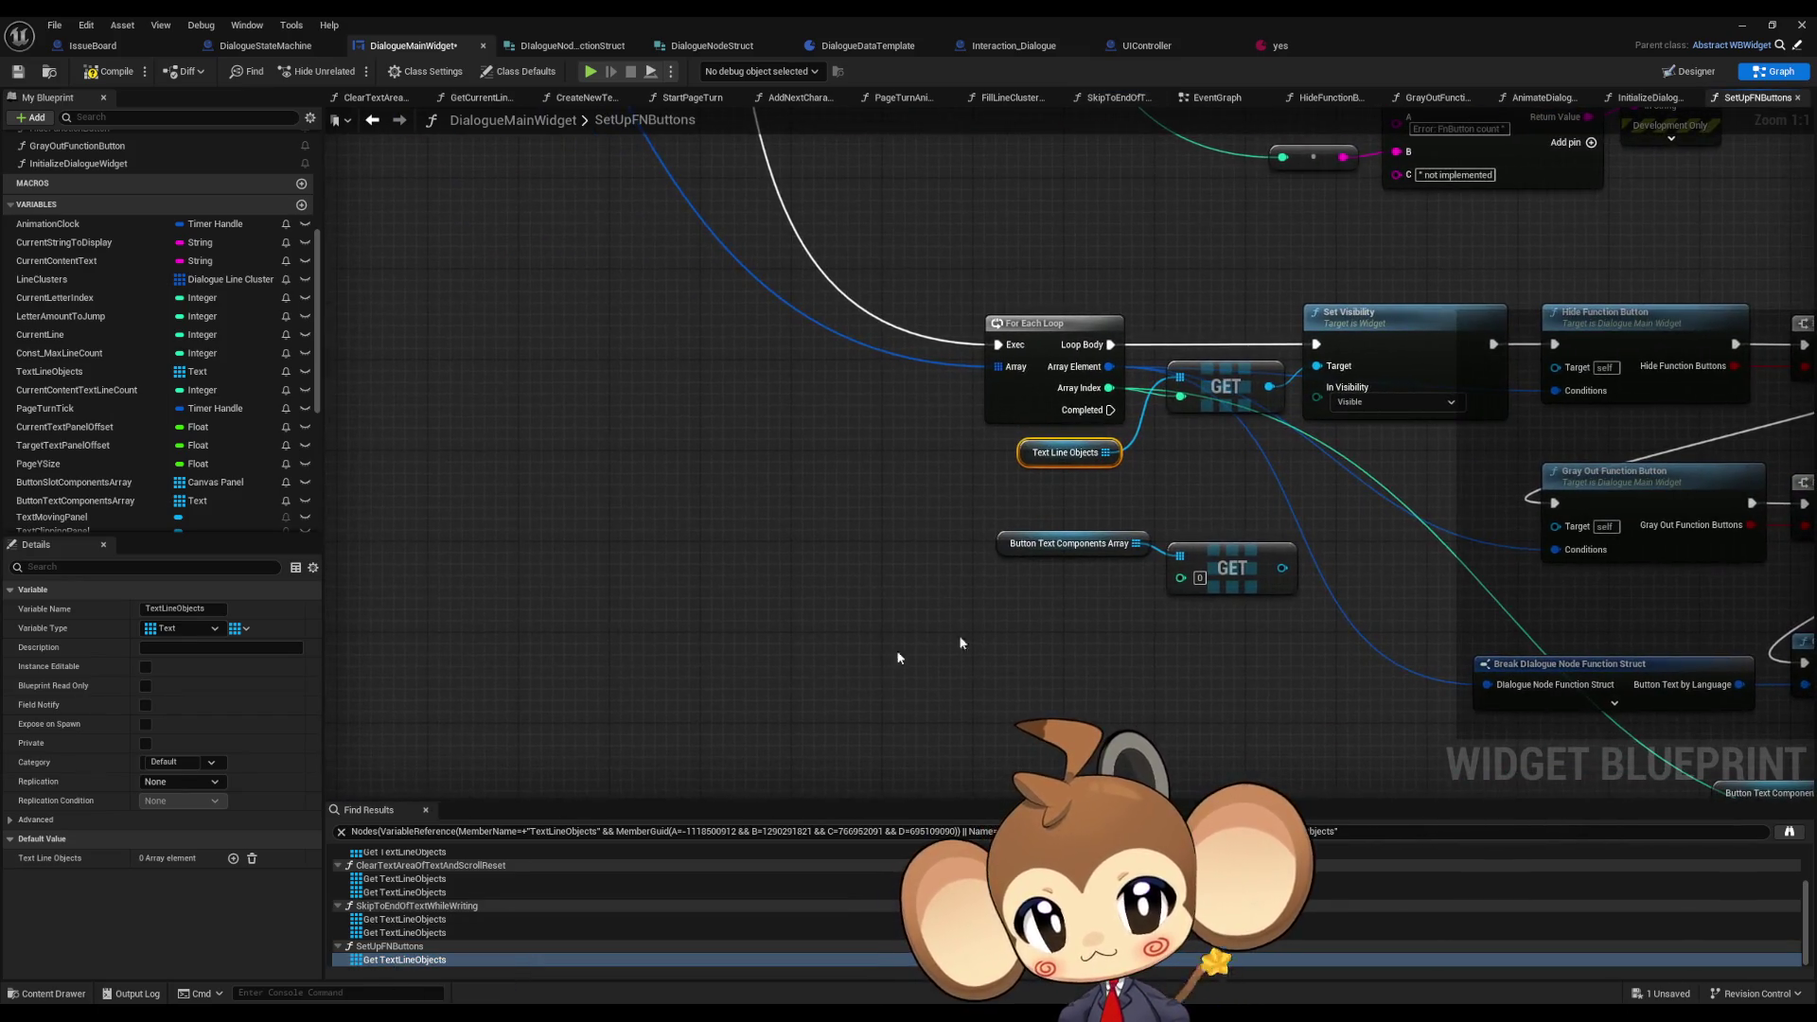
- Drive Set Visibility's Target from Button Text Components Array at the loop's Array Index, and delete the Text Line Objects GET
mouse_move(1134, 571)
mouse_down()
mouse_move(1194, 437)
mouse_move(1170, 371)
mouse_up()
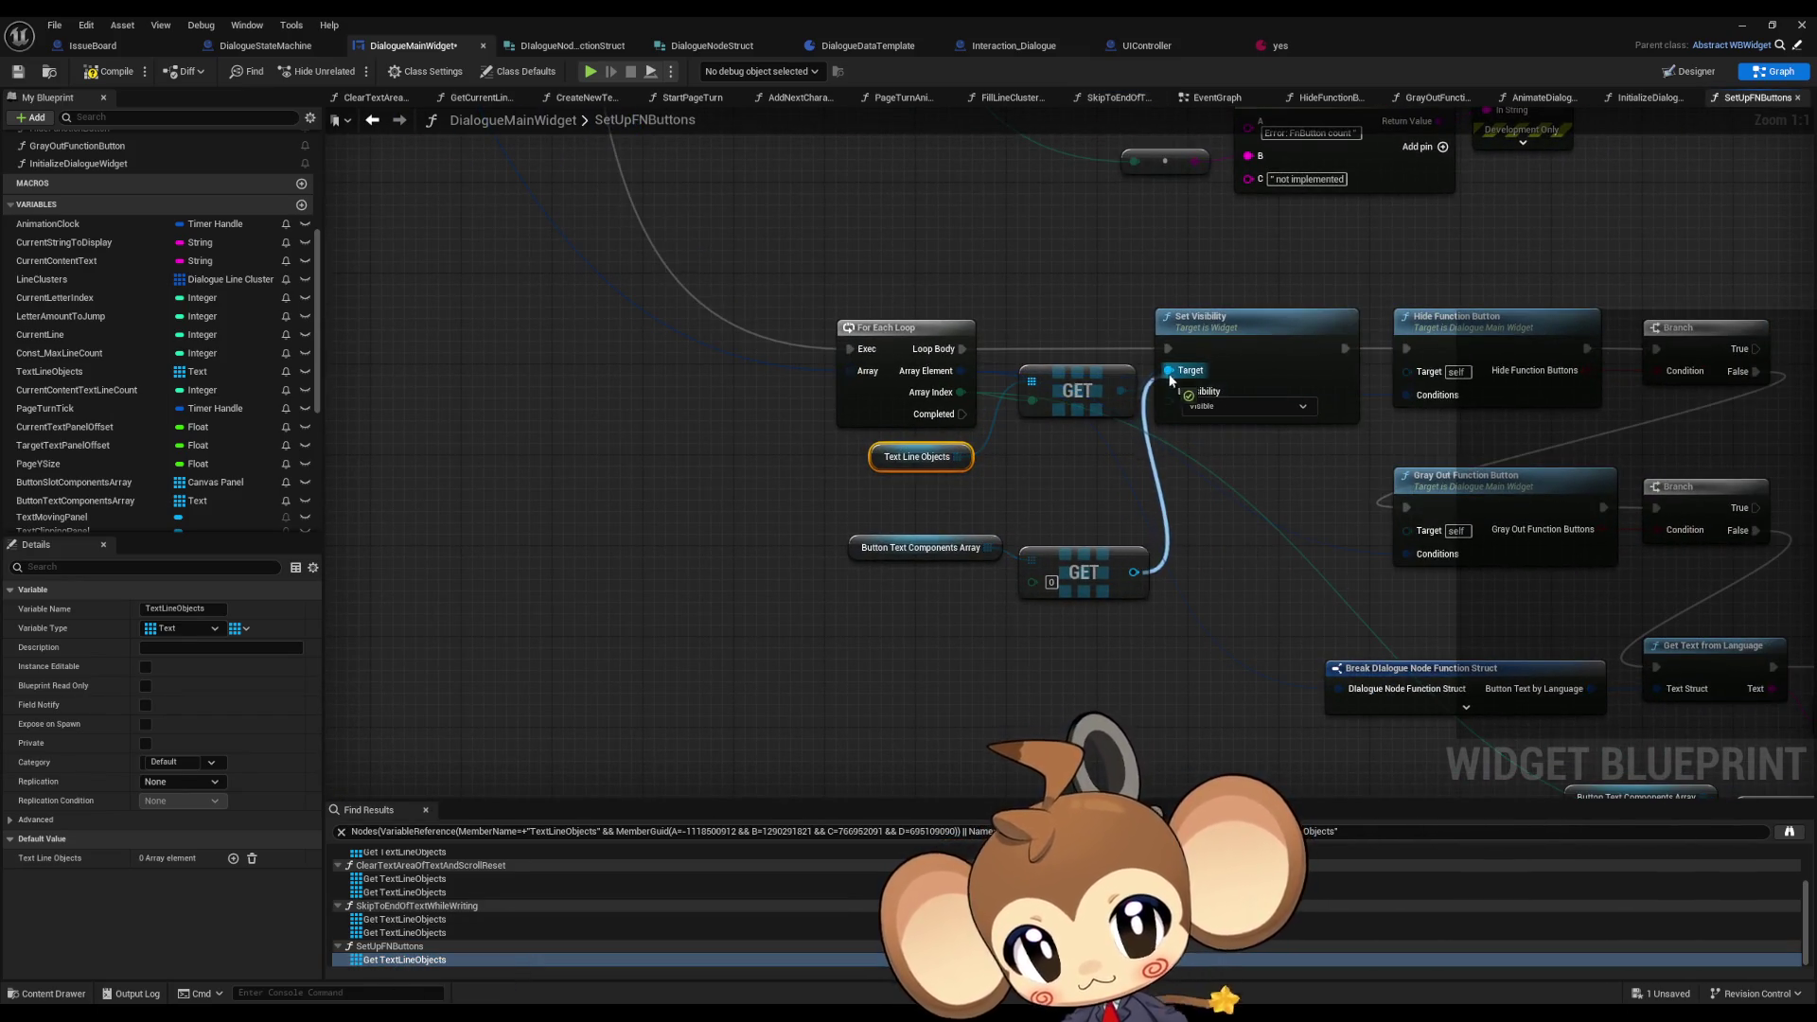
drag(1030, 588, 960, 393)
drag(1072, 402, 1049, 499)
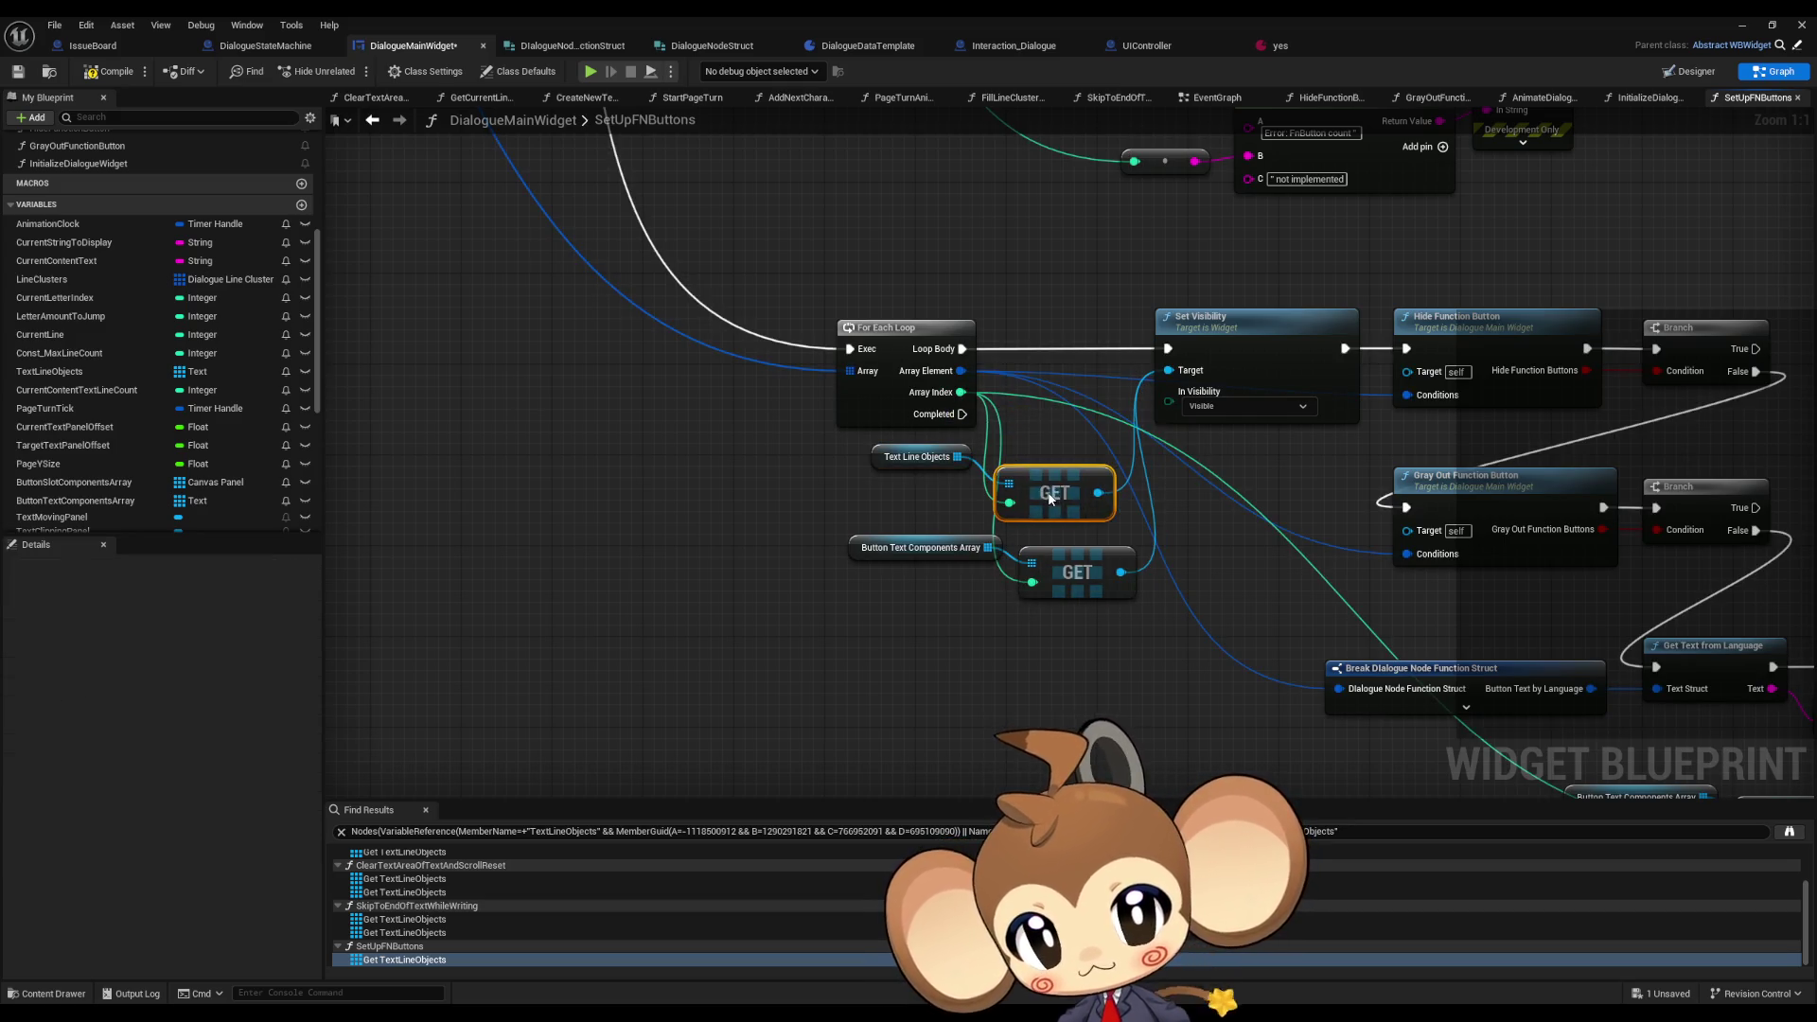
ctrl+click(875, 456)
key(Delete)
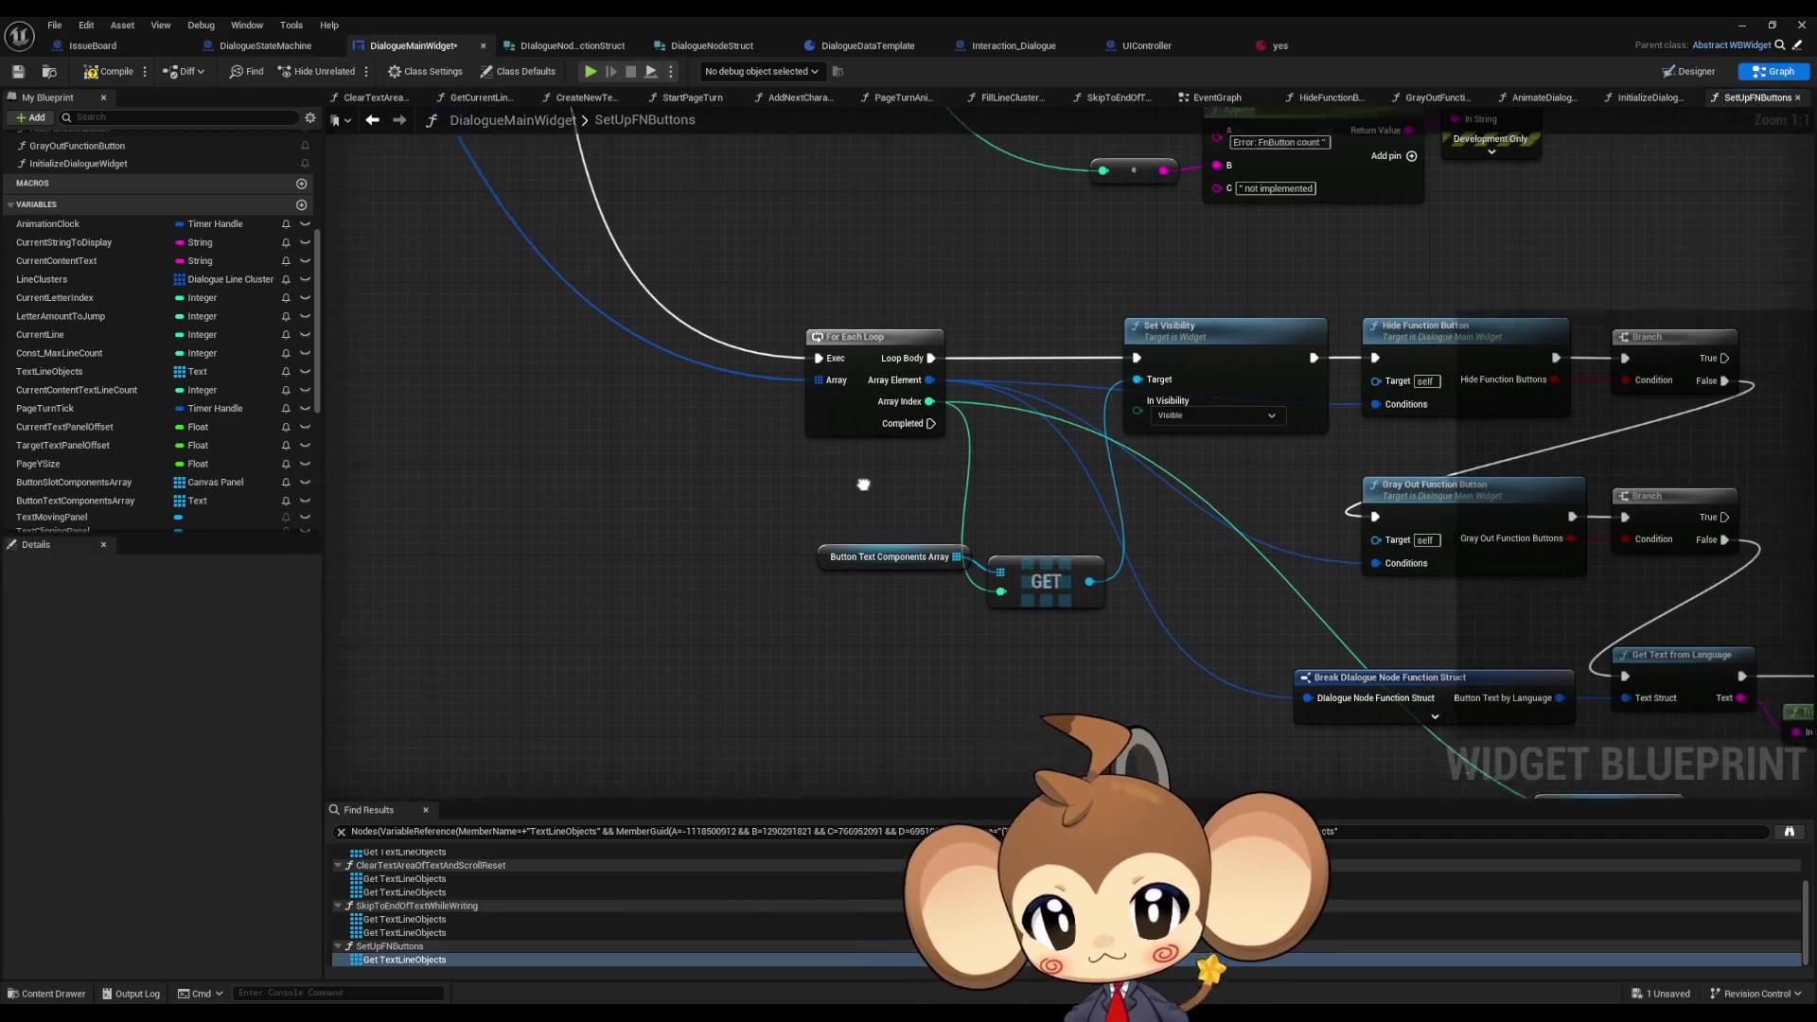
scroll(869, 480, down, 3)
scroll(631, 453, down, 1)
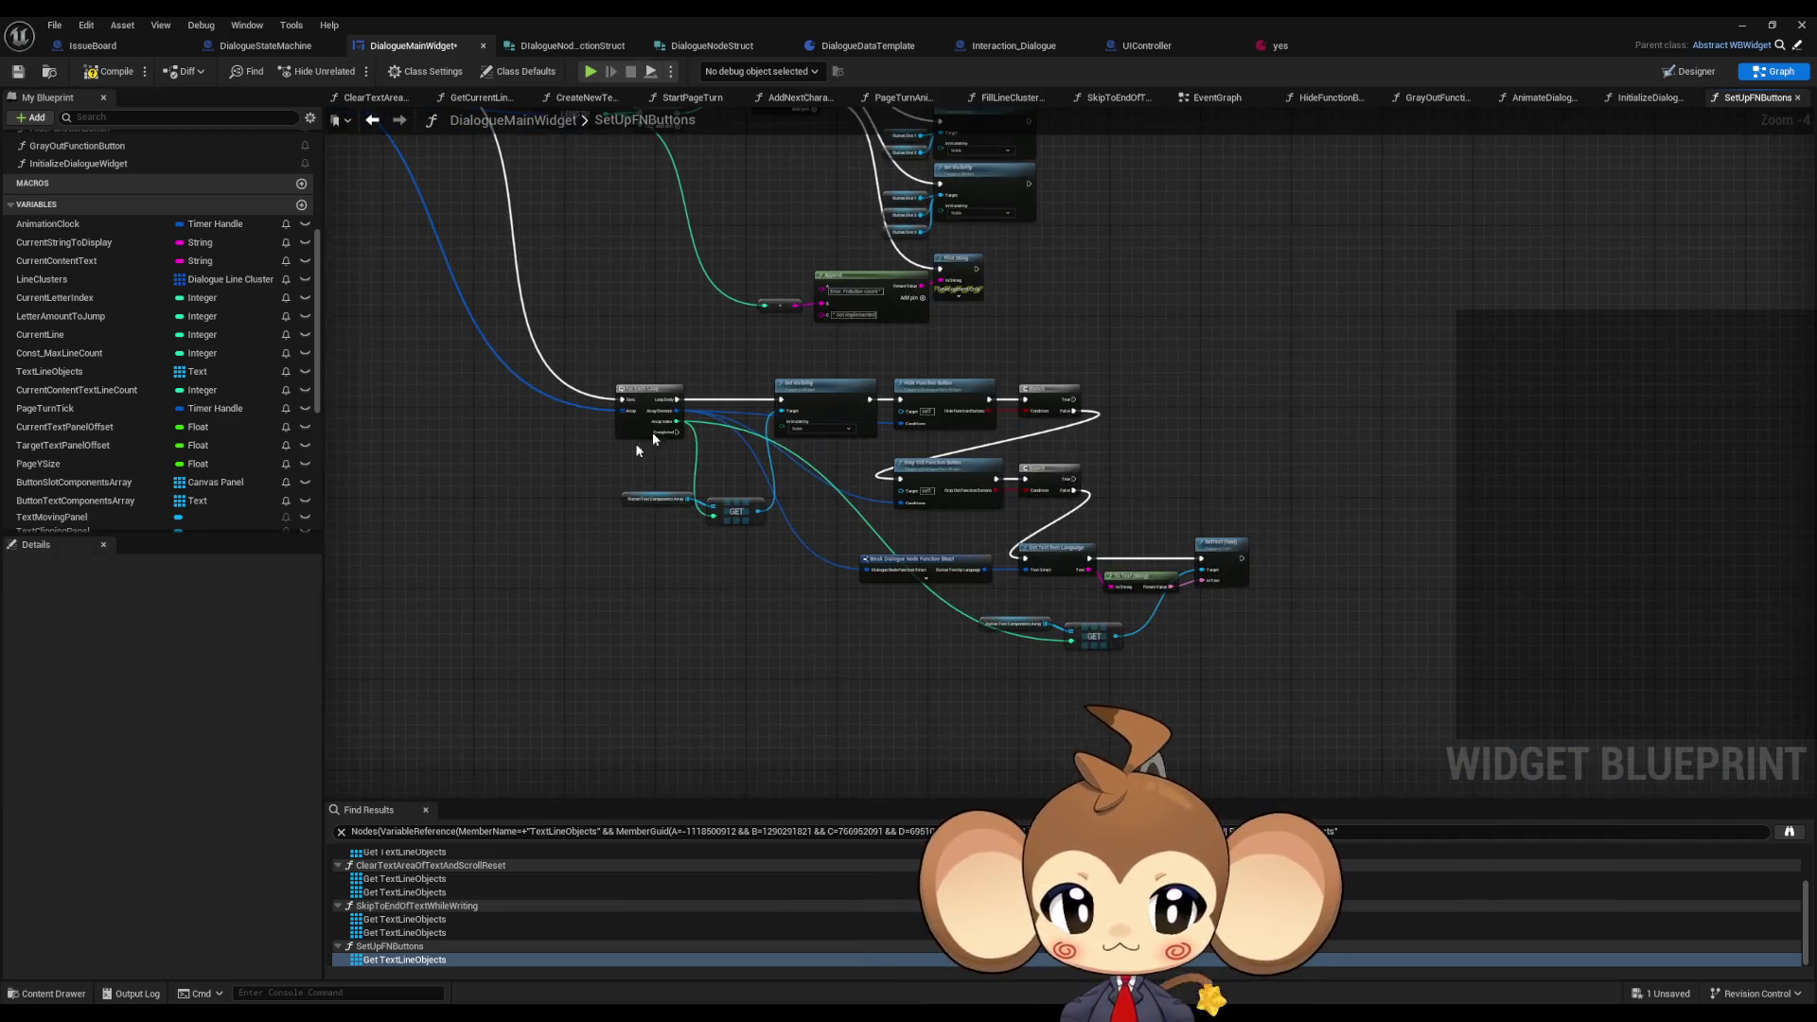
click(1741, 26)
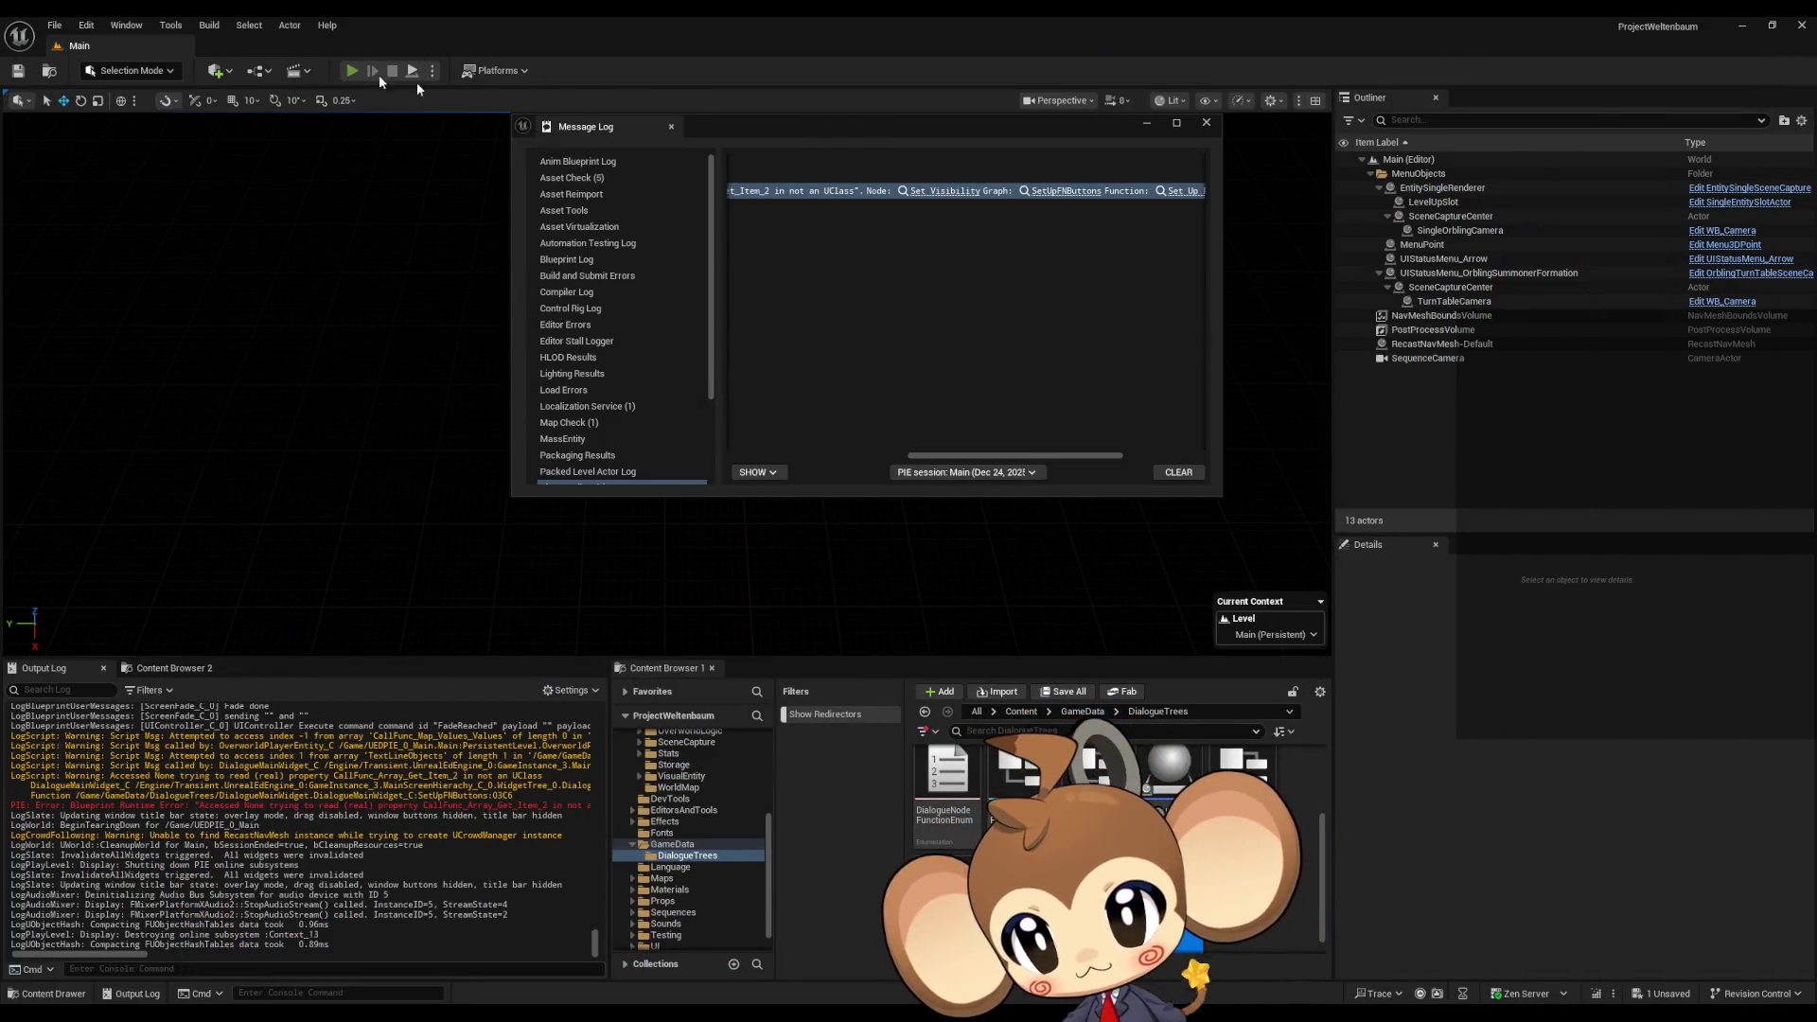
- Play with Load Game, pick Option 1 at the question, stop, and bring DialogueMainWidget back from the taskbar
click(356, 73)
click(166, 565)
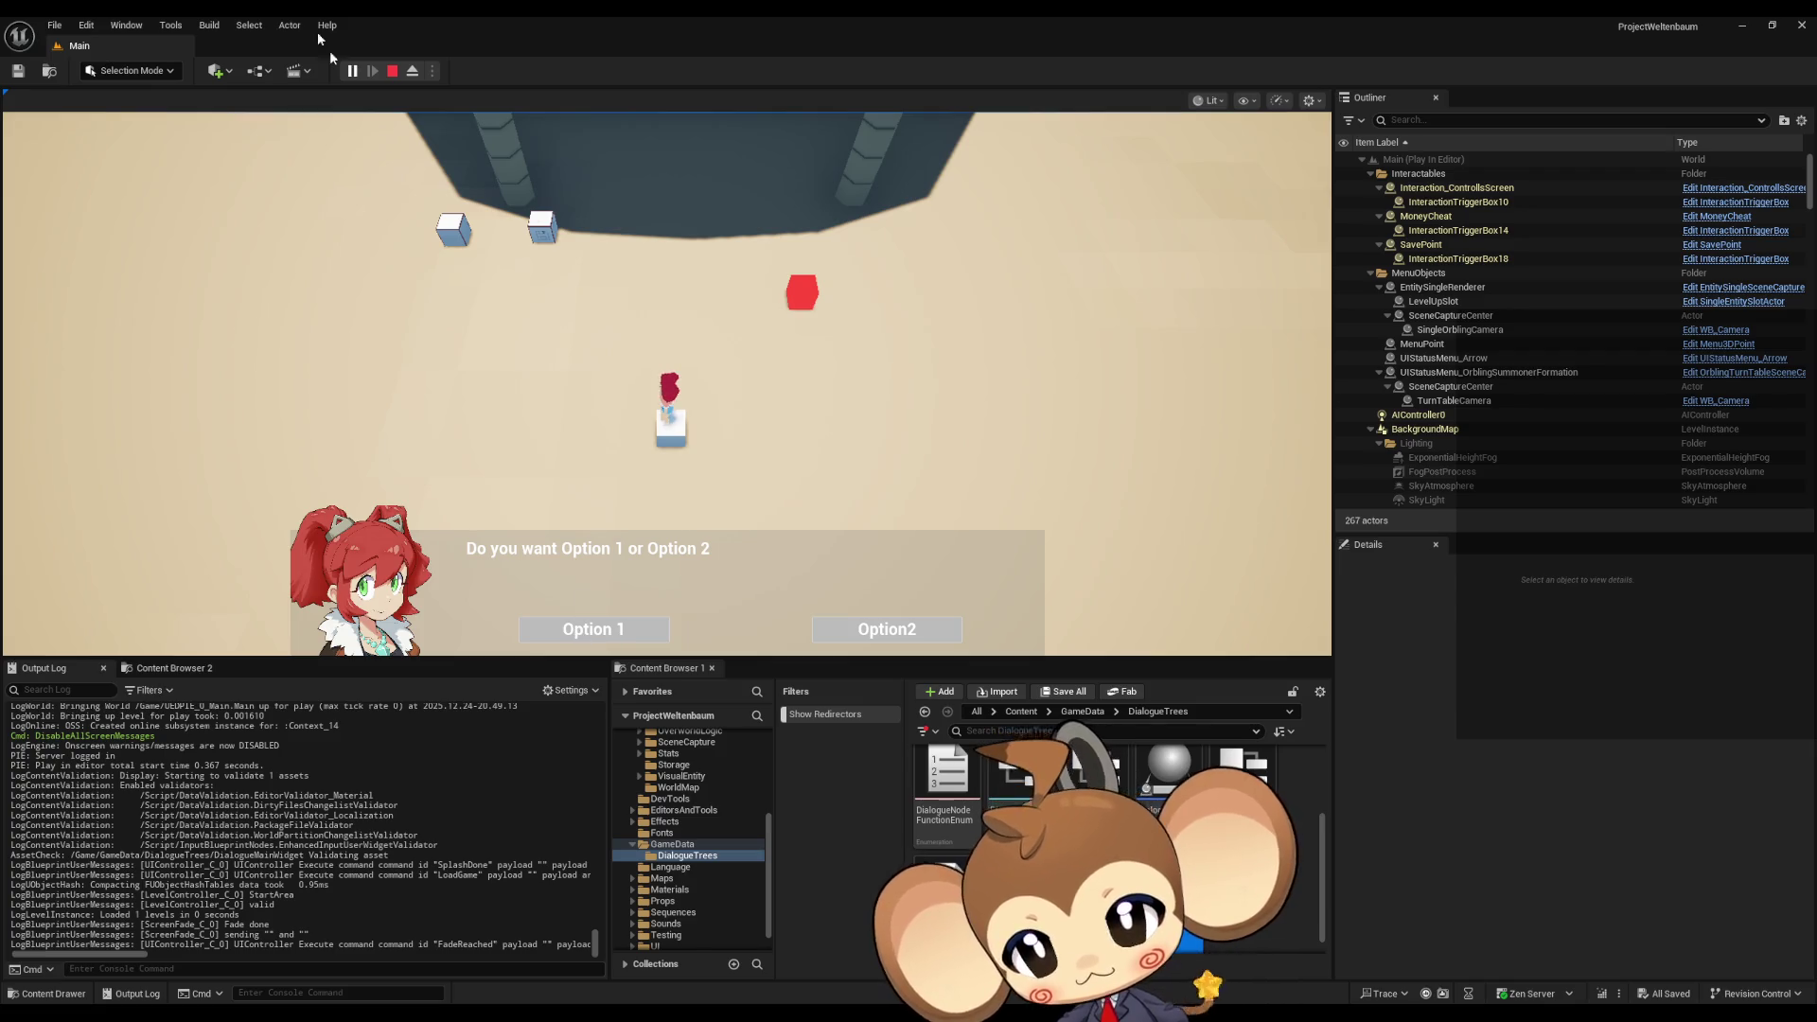
click(603, 631)
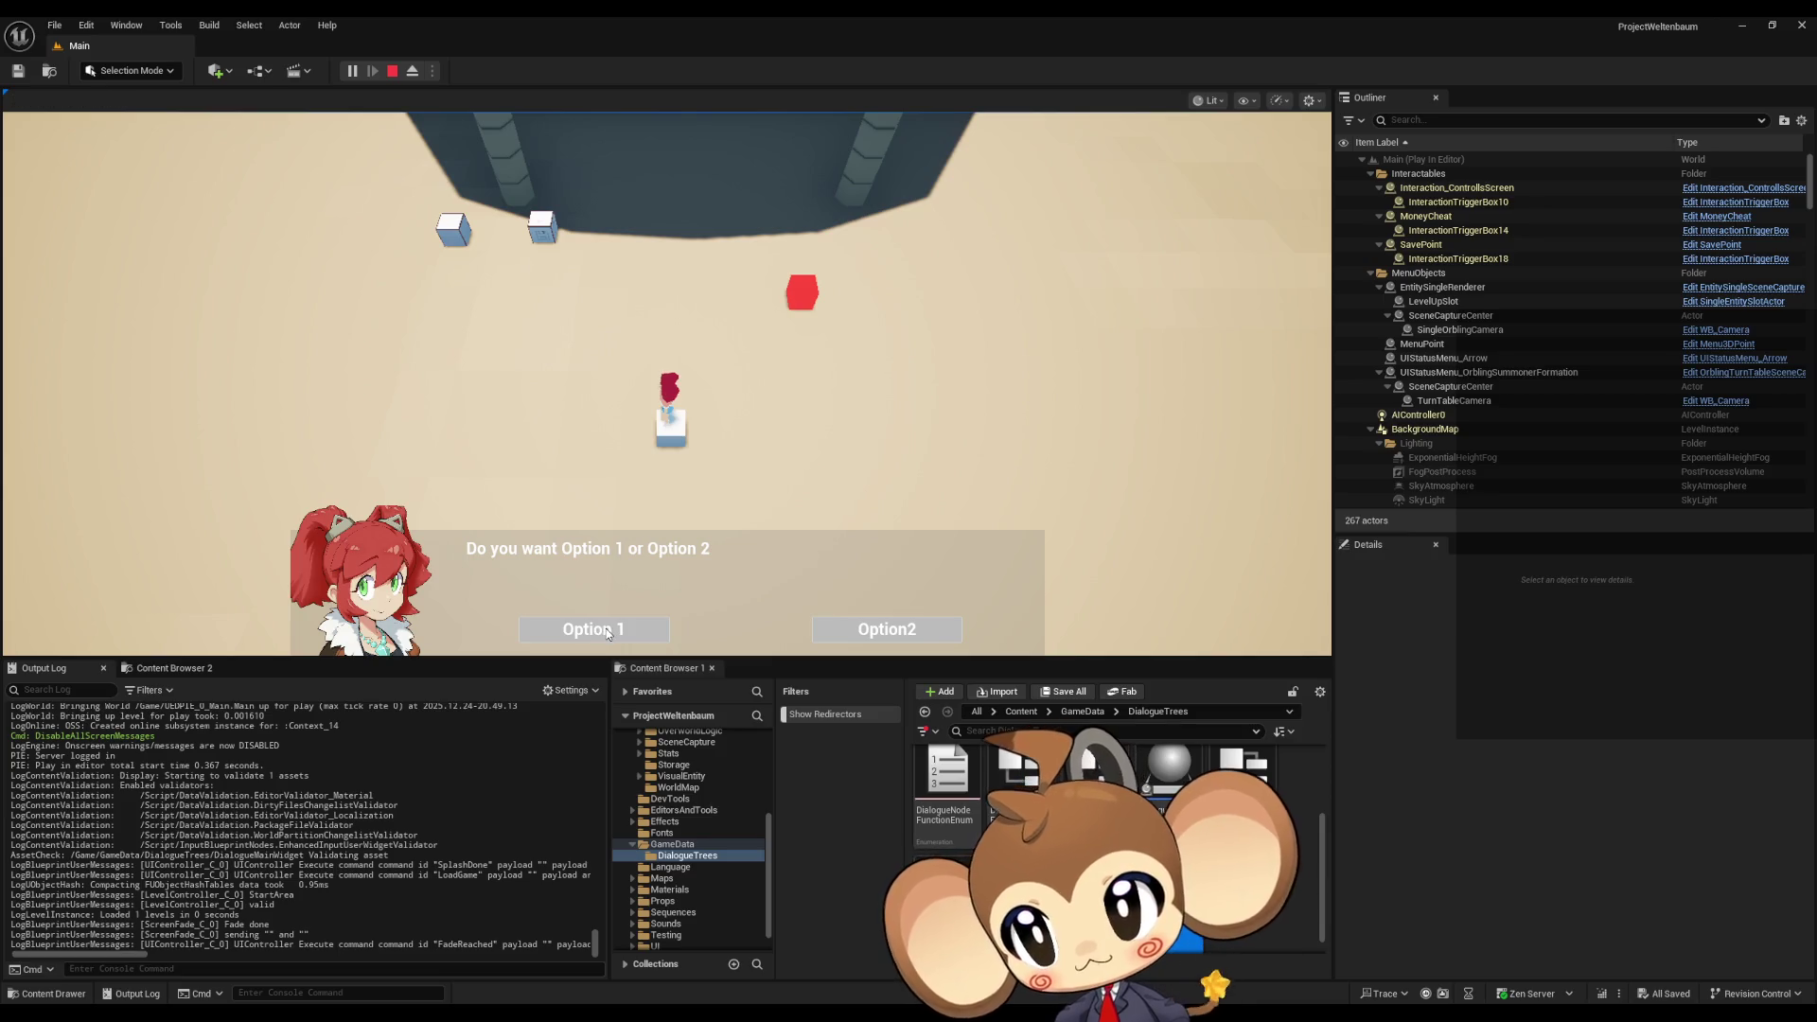
click(391, 71)
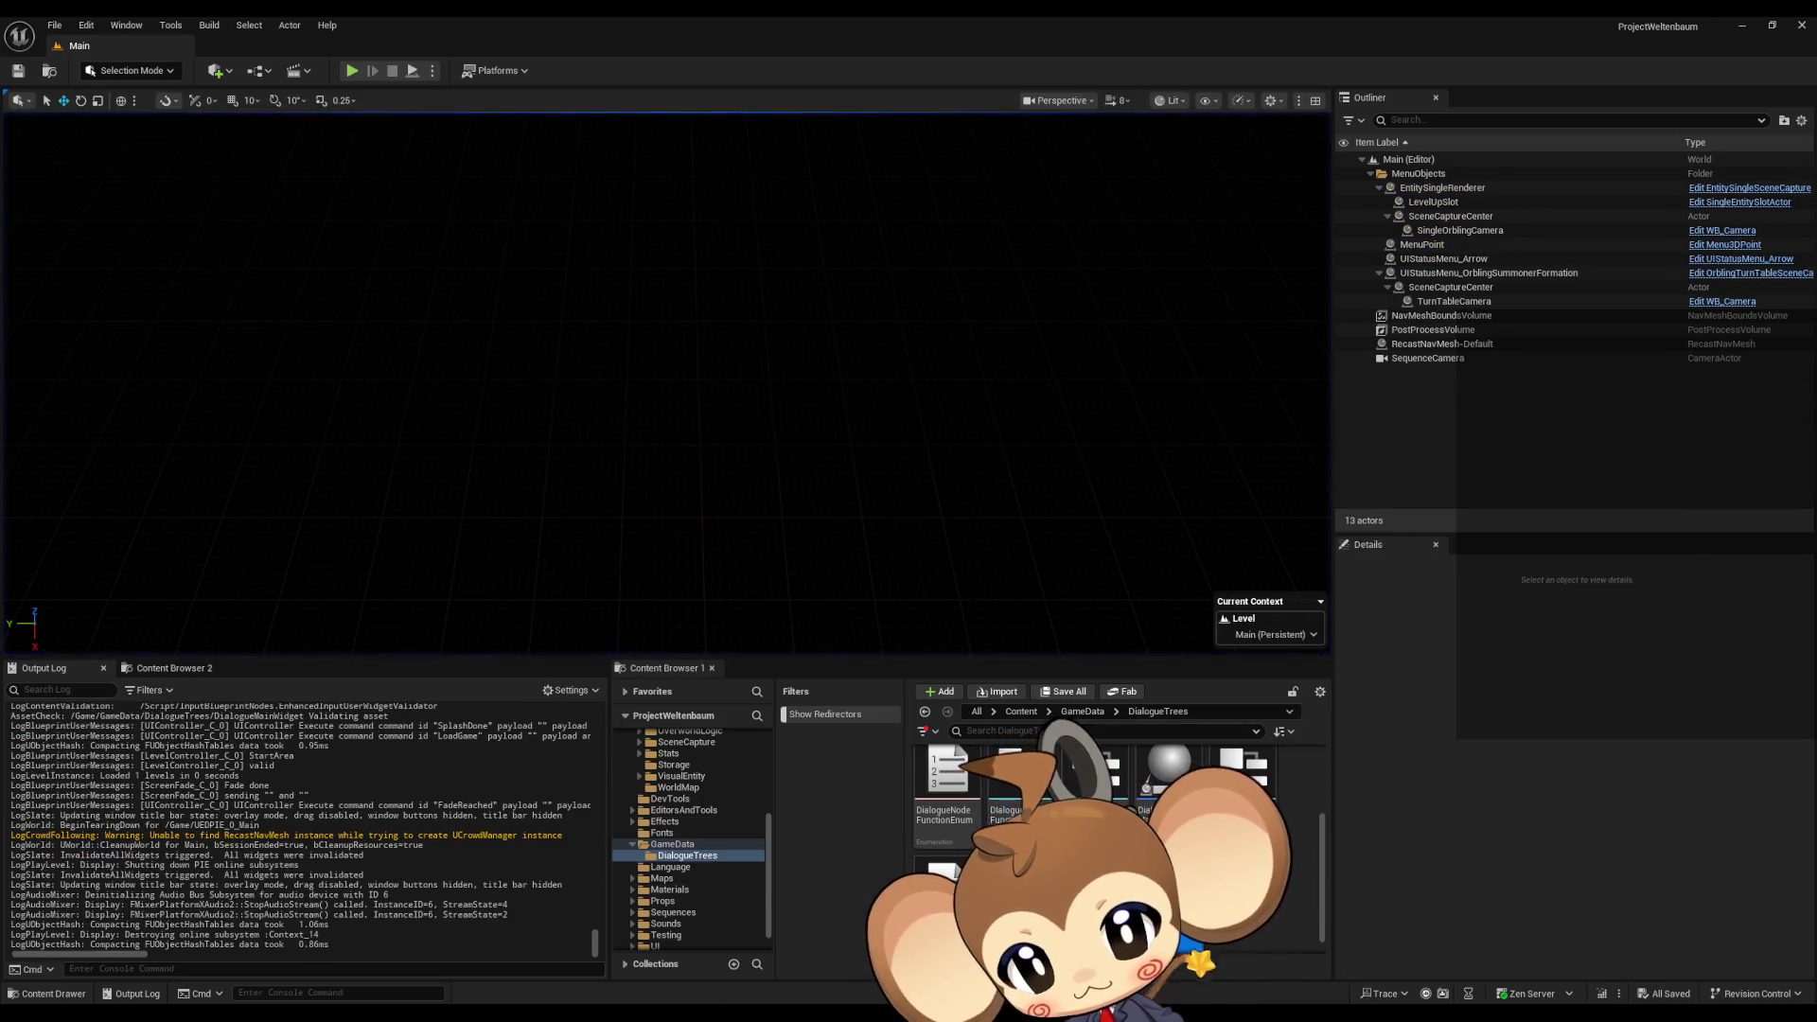
mouse_move(638, 1015)
click(688, 965)
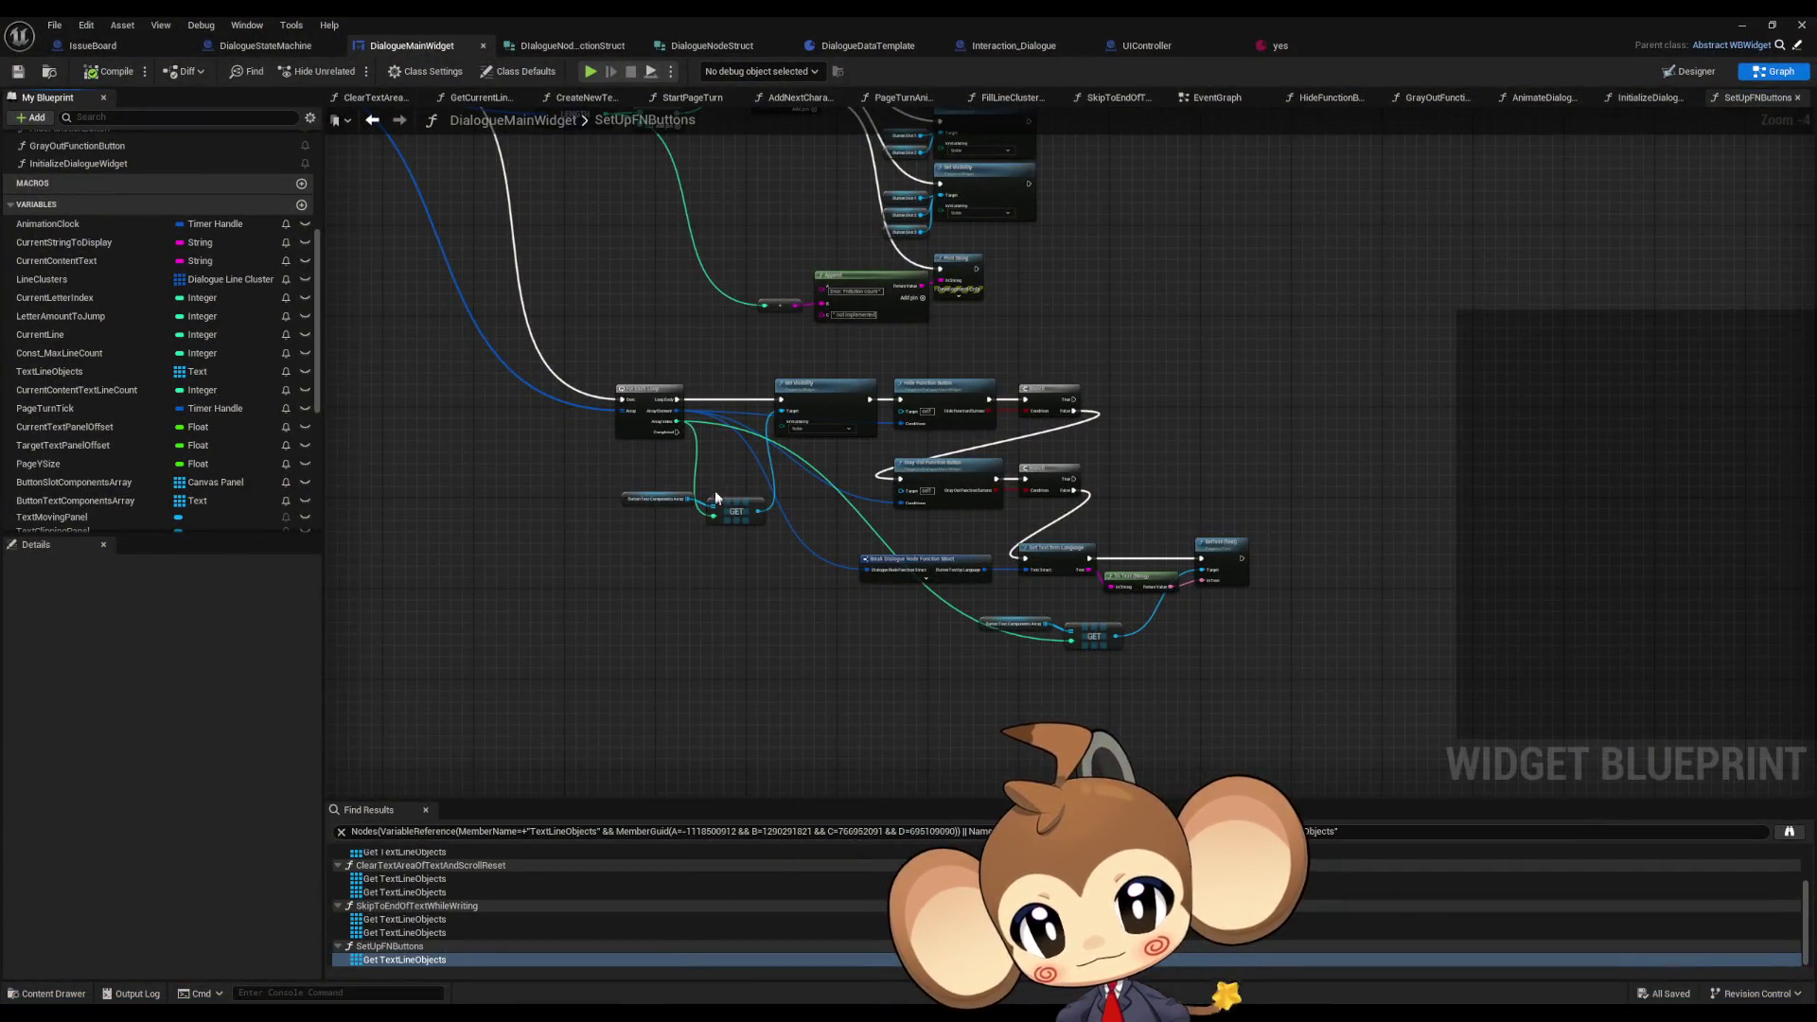
- Inspect the Set Visibility node's Array Index wiring in SetUpFNButtons, then start another play-in-editor test
scroll(730, 468, up, 3)
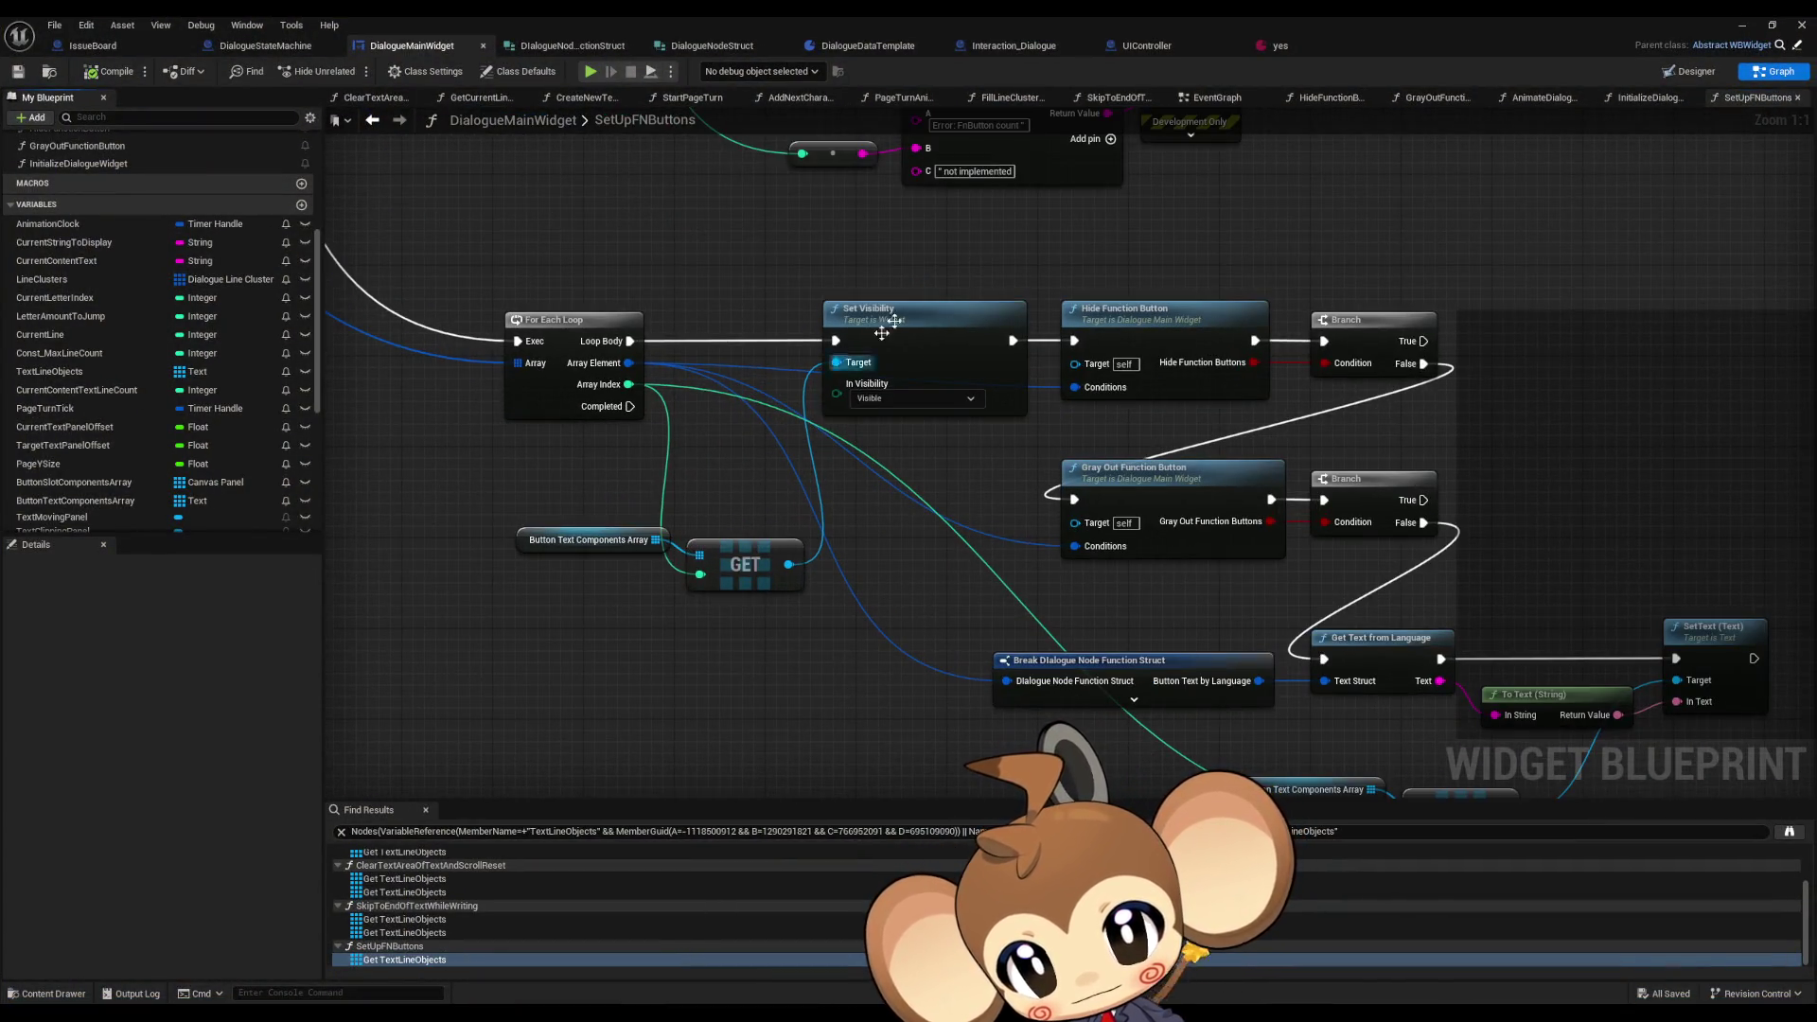
click(924, 327)
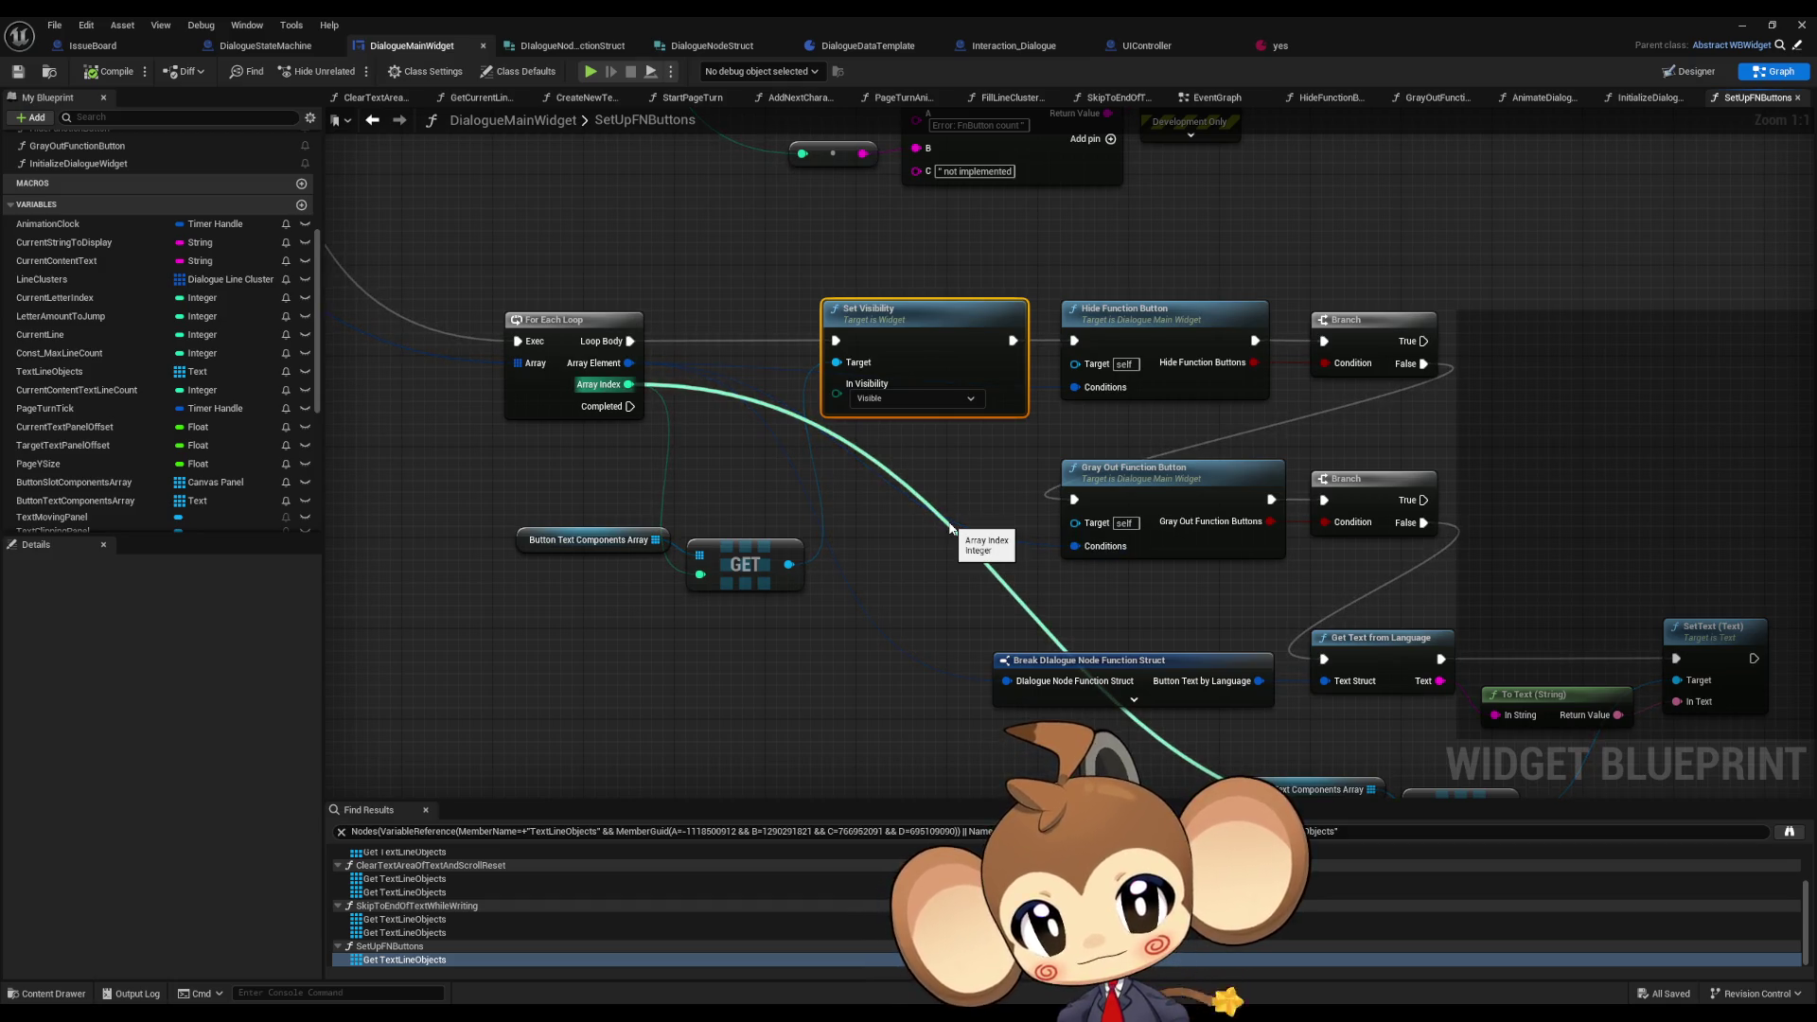
mouse_move(1075, 340)
mouse_down()
mouse_move(1051, 305)
mouse_move(1104, 365)
mouse_move(657, 364)
mouse_up()
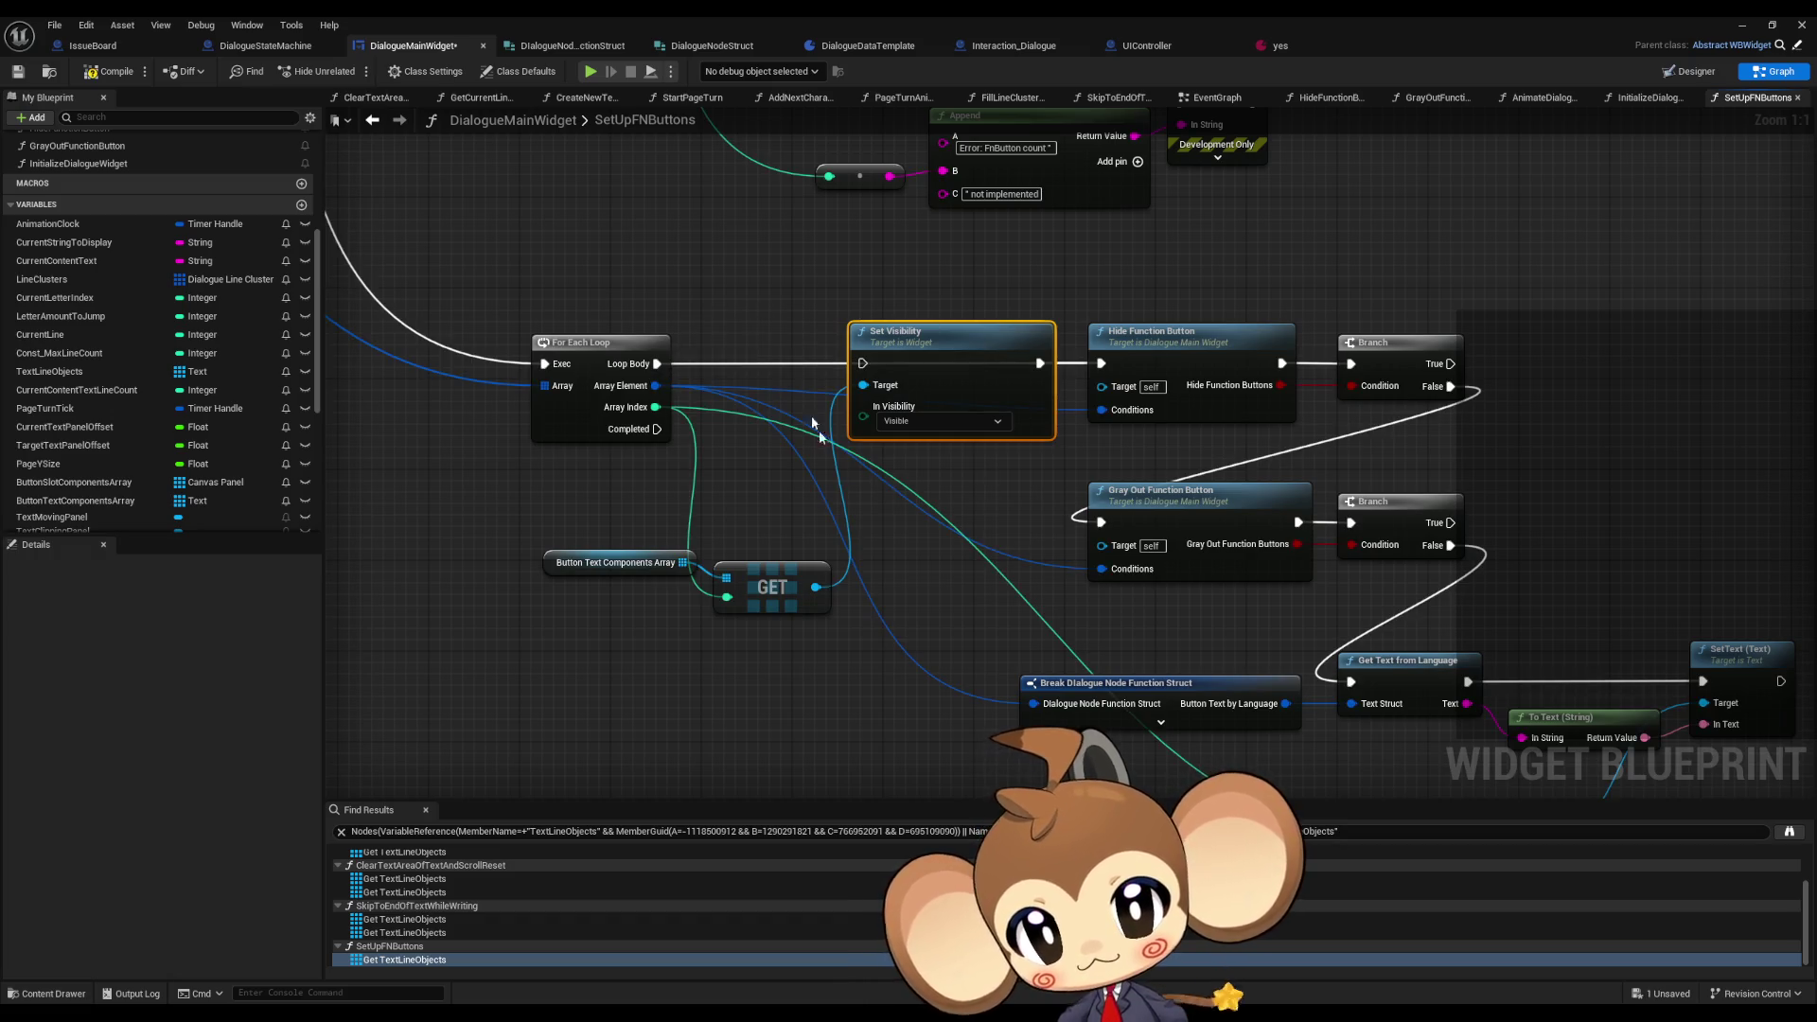
click(589, 71)
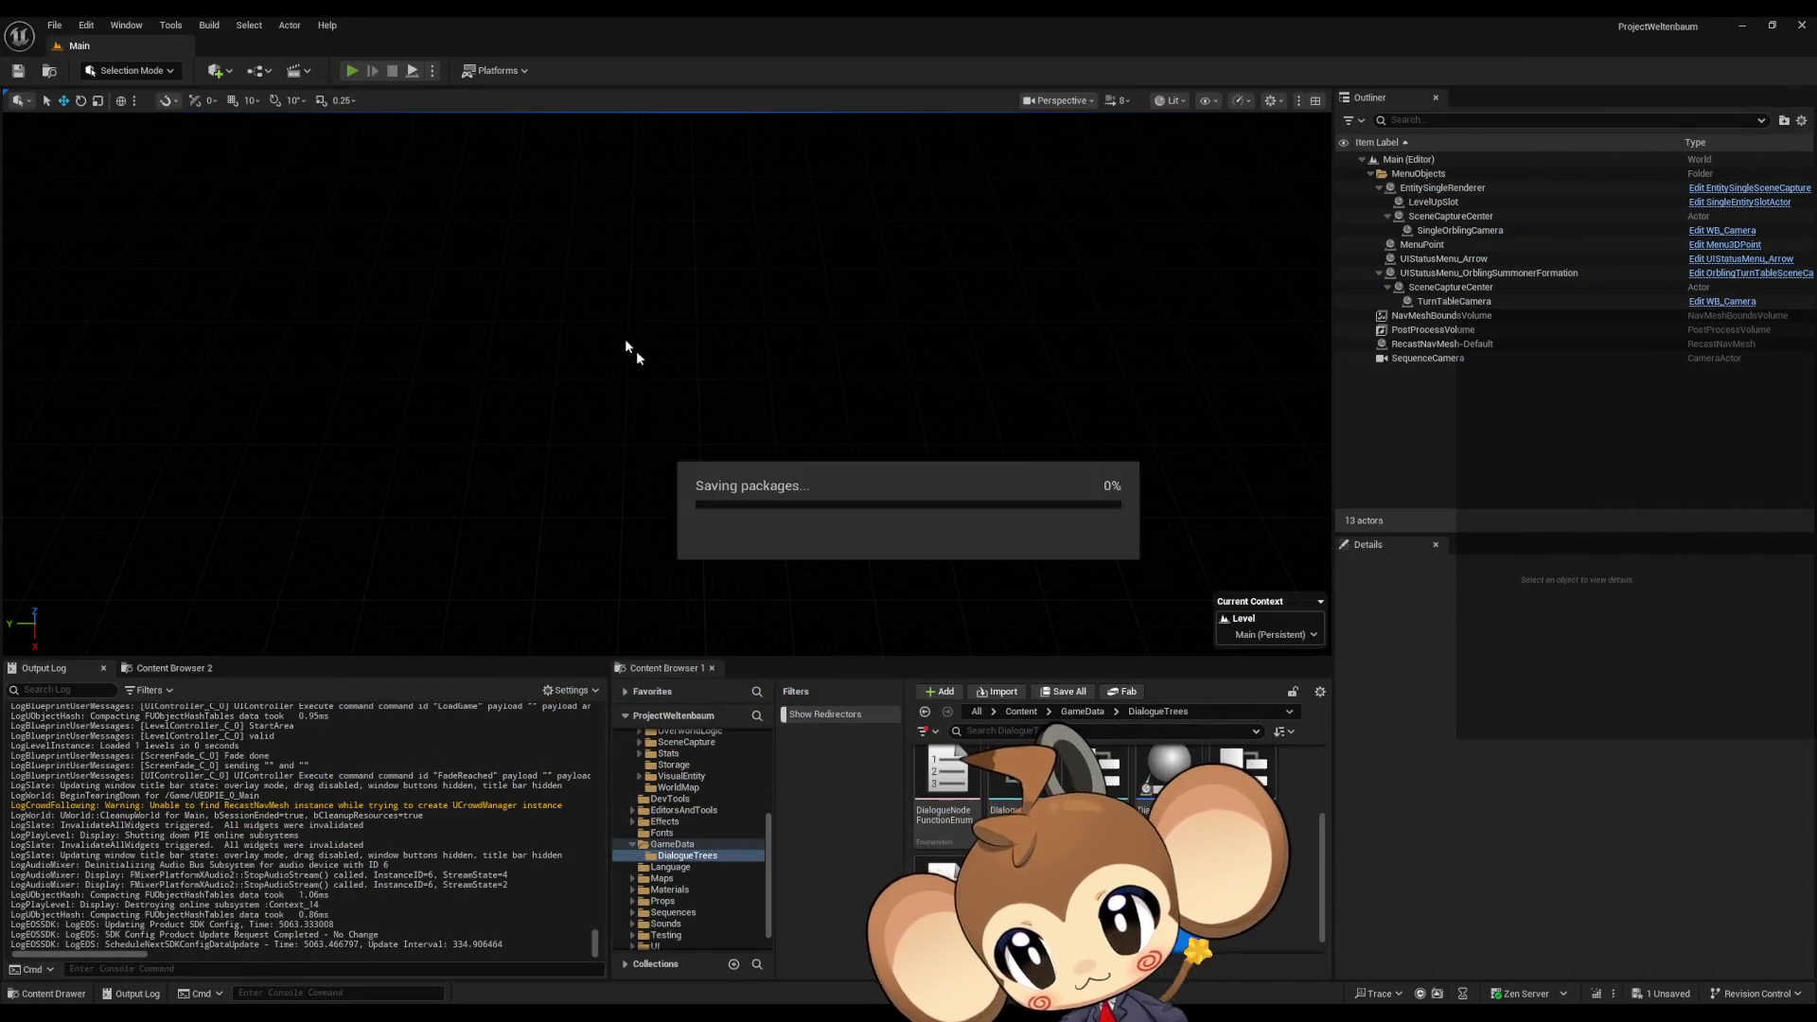
- Load the saved game to reach the Option 1/Option2 dialogue, then stop play and return to DialogueMainWidget
click(195, 559)
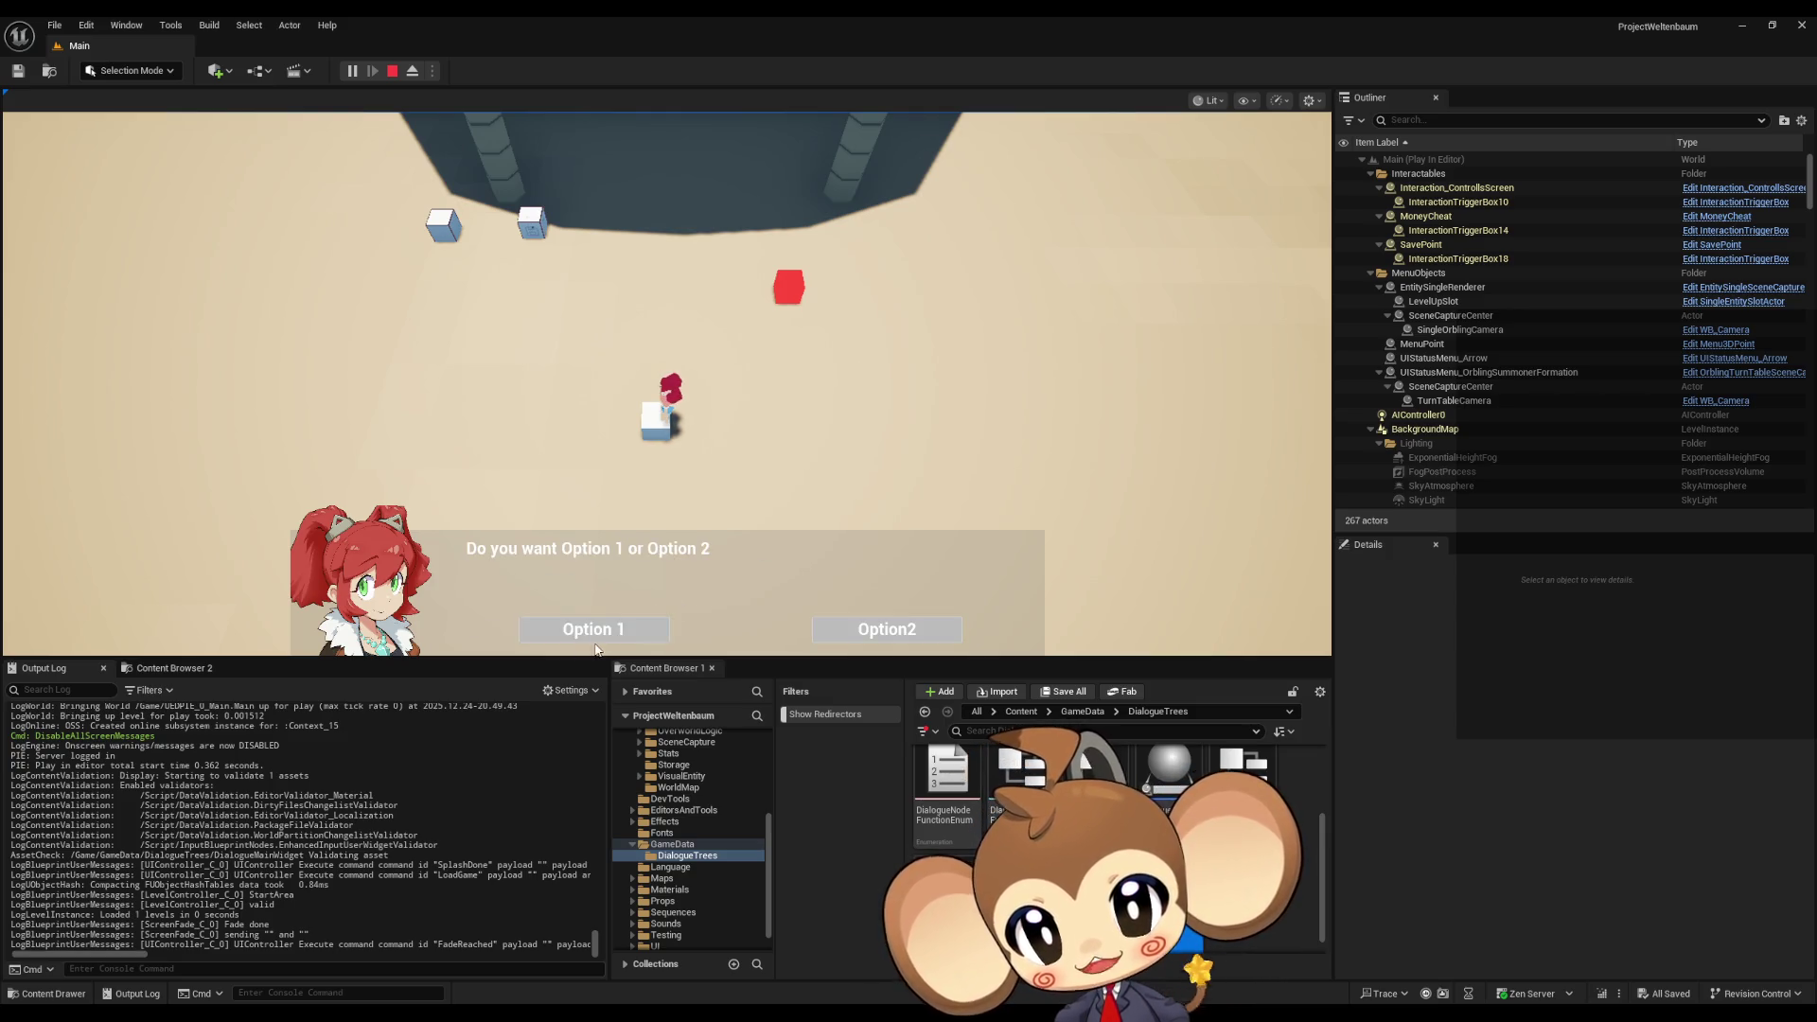
key(Escape)
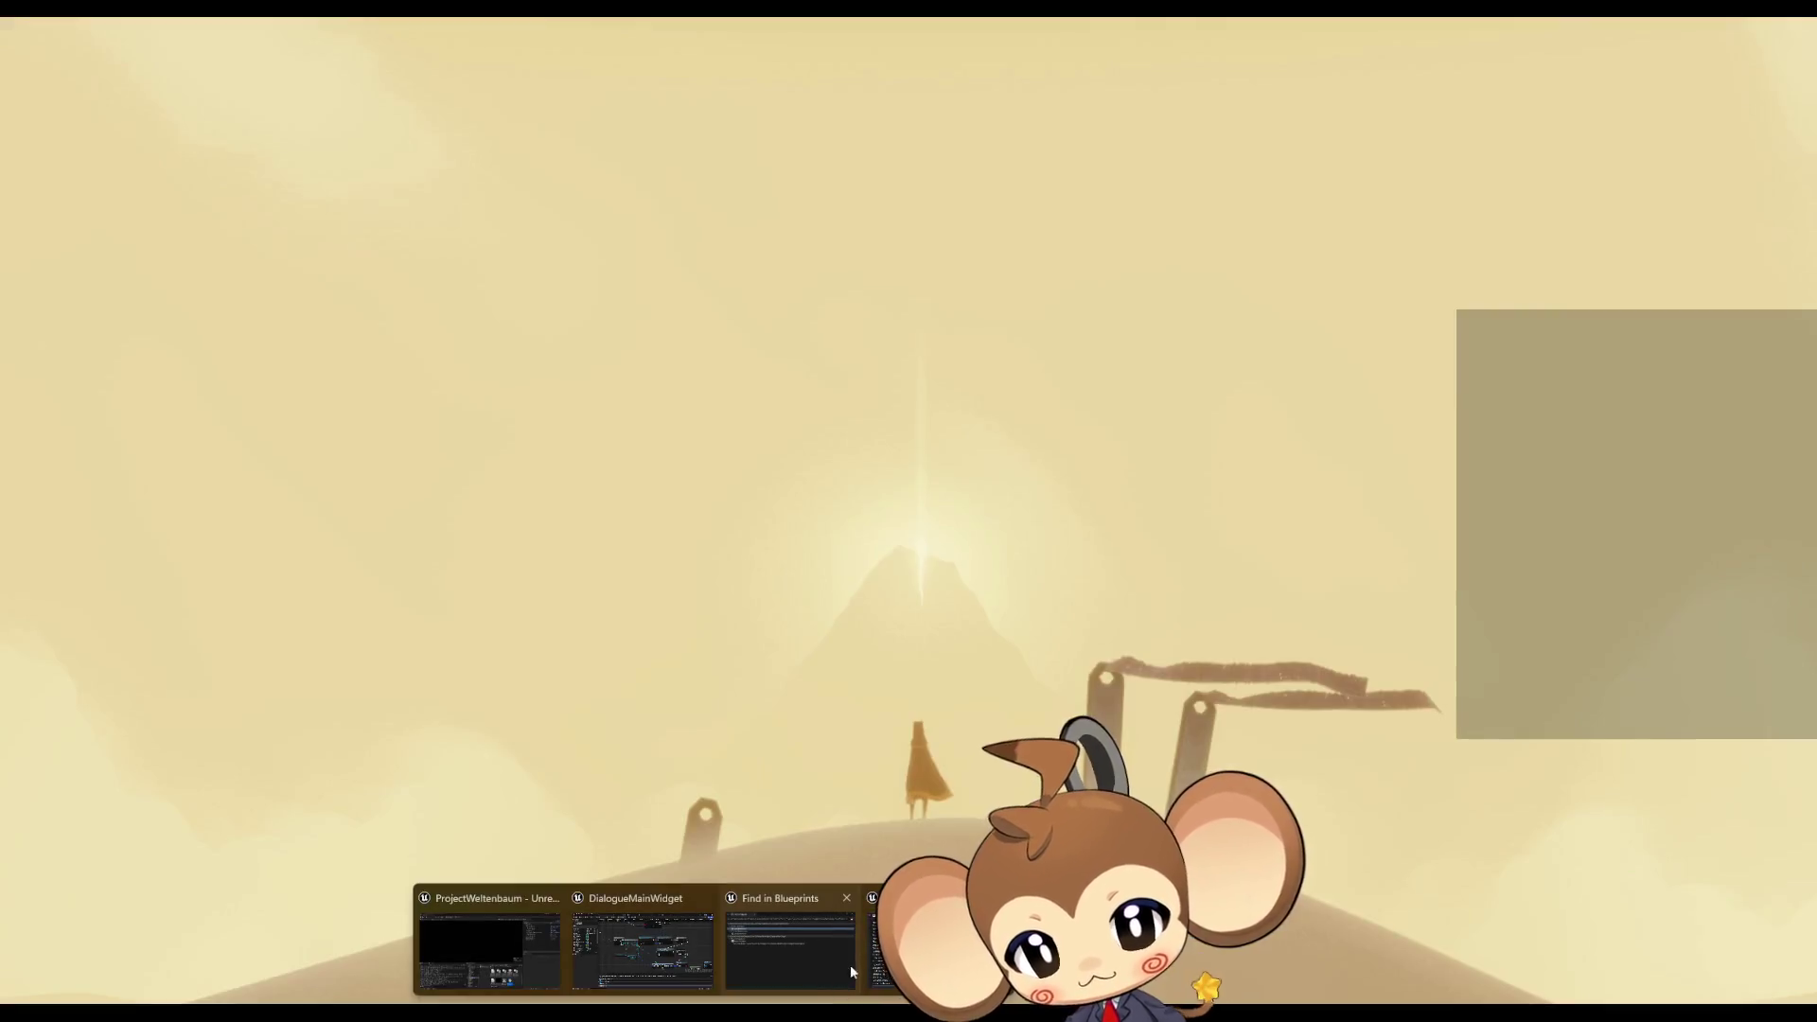
click(850, 970)
- Review SetUpFNButtons' Set Visibility, For Each Loop and entry nodes, then minimize the Blueprint editor
scroll(662, 526, down, 4)
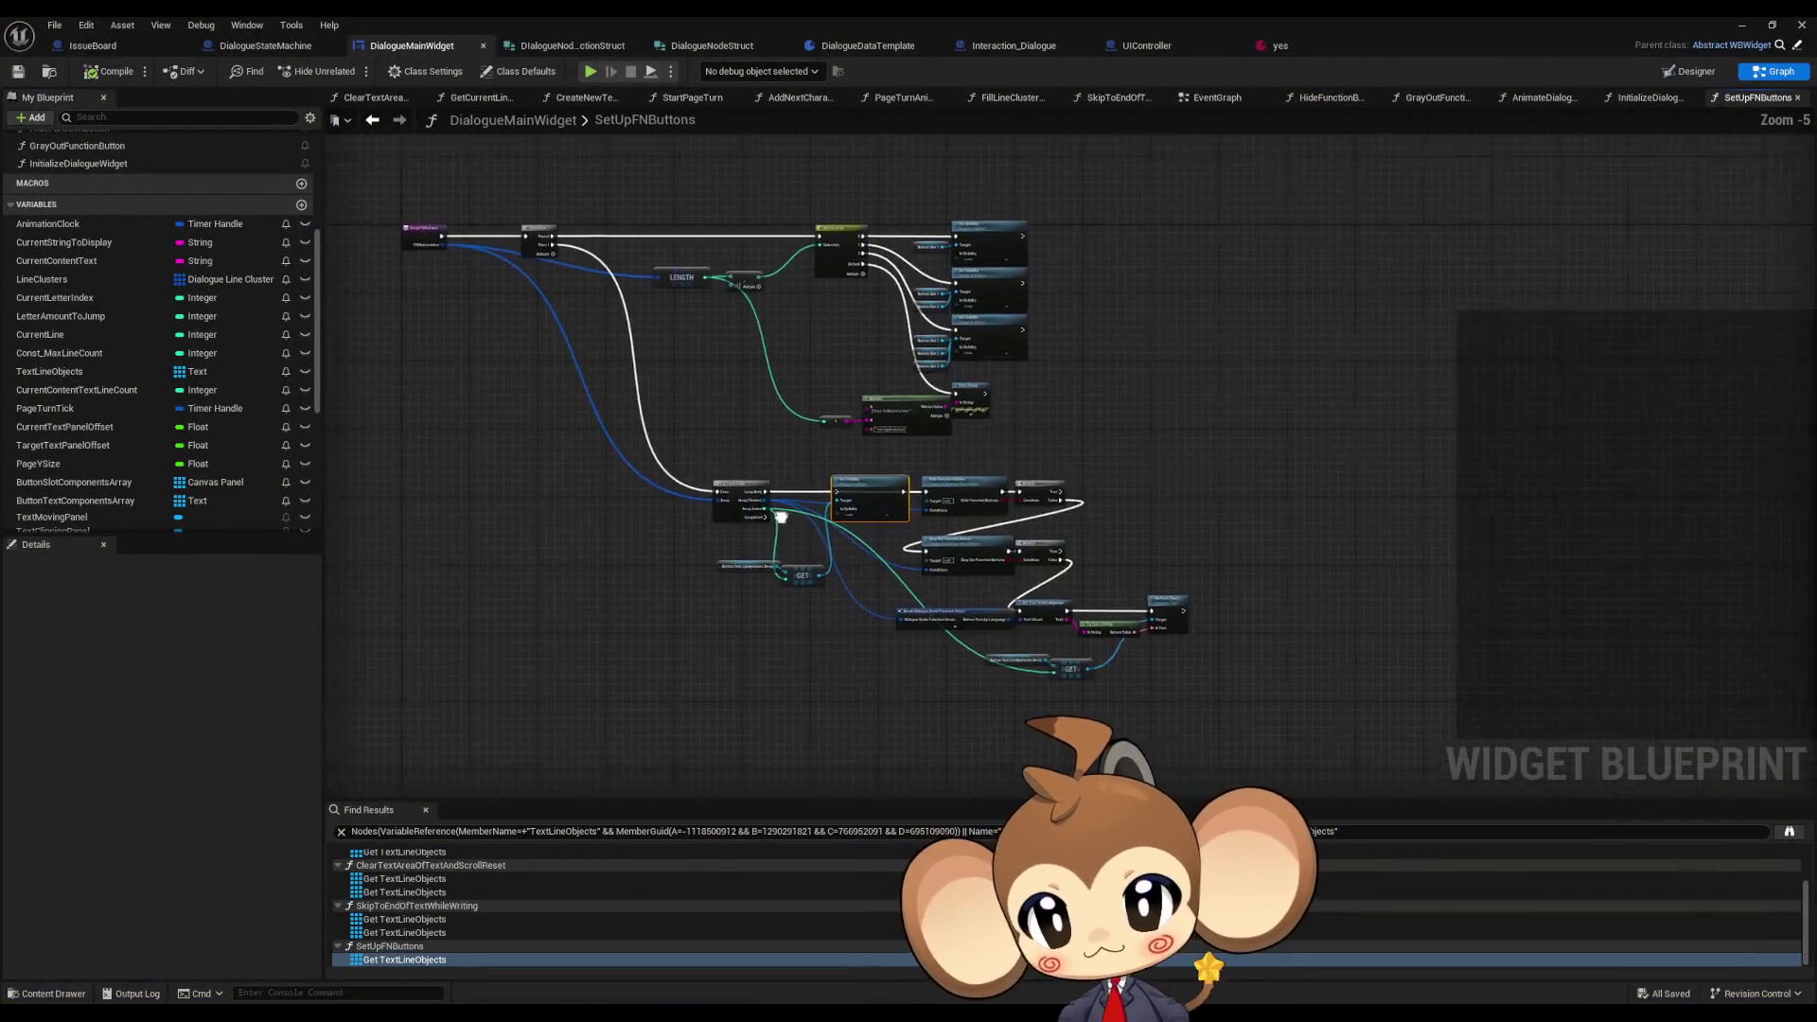
scroll(766, 511, up, 3)
mouse_move(1095, 288)
mouse_down()
mouse_move(1249, 542)
mouse_move(1130, 180)
mouse_up()
click(890, 407)
mouse_move(890, 417)
mouse_down()
mouse_move(903, 823)
mouse_move(976, 810)
mouse_move(1069, 583)
mouse_move(1154, 773)
mouse_up()
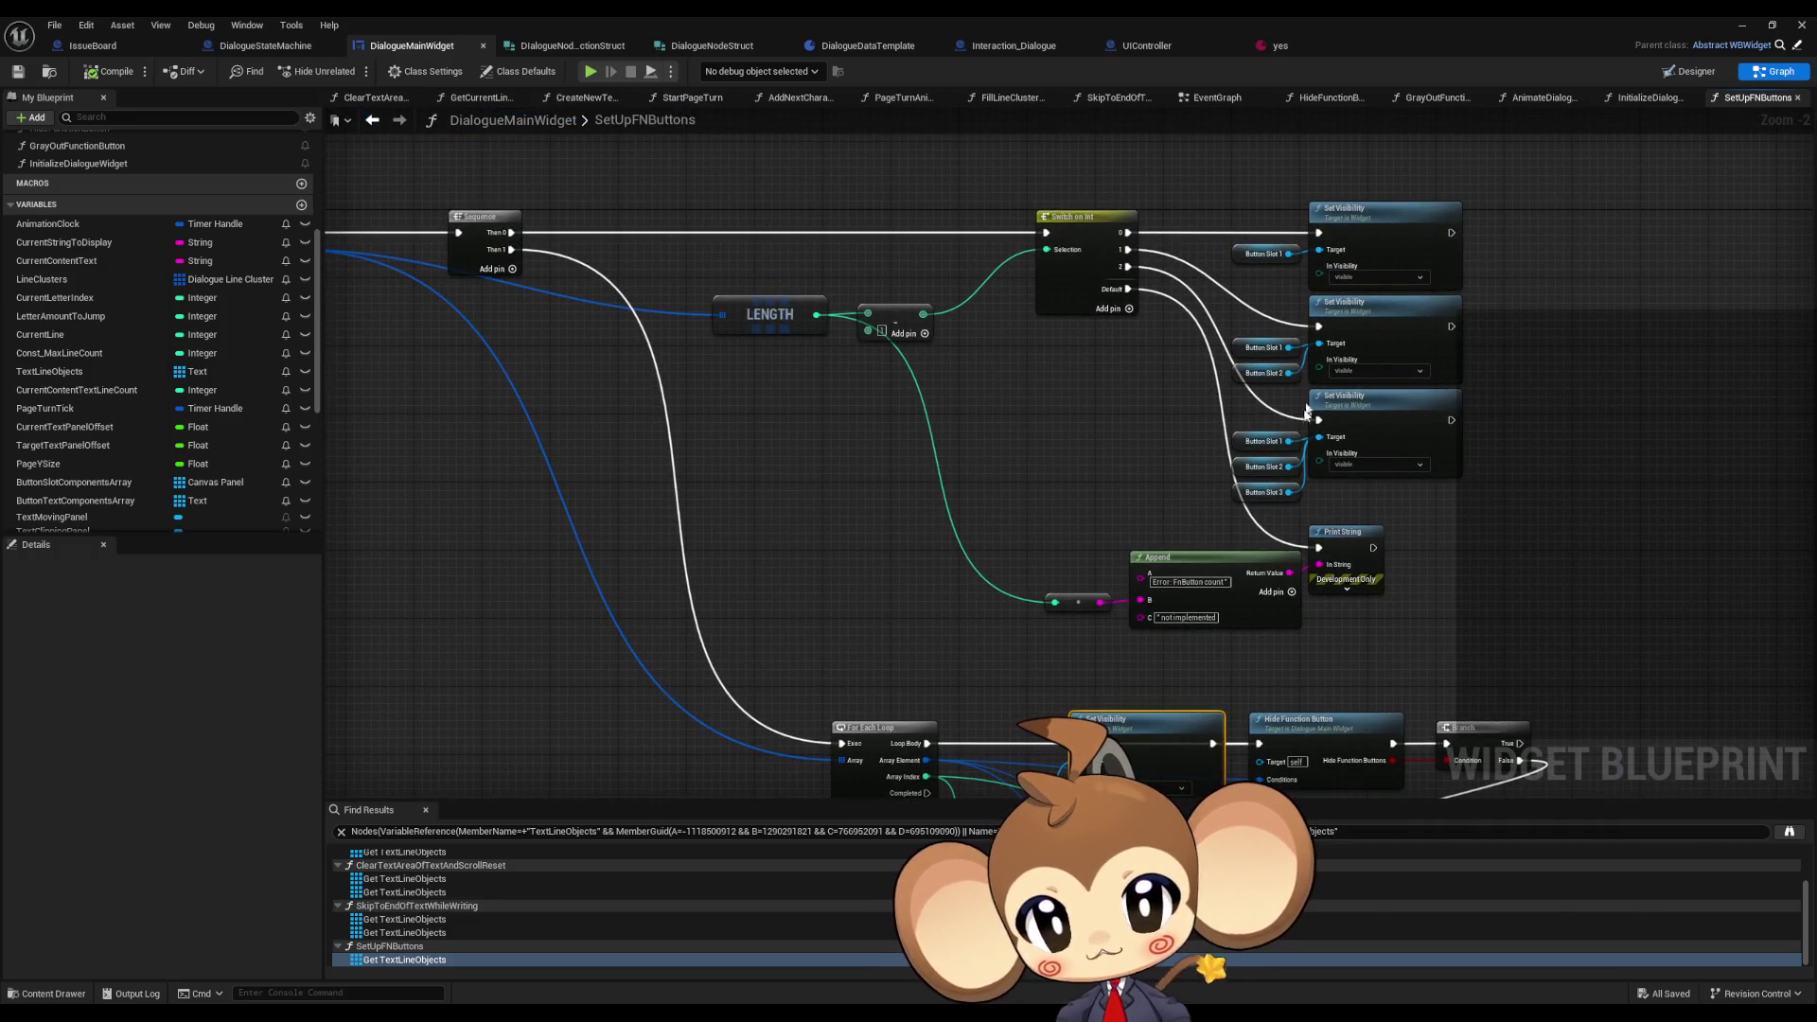
mouse_move(1007, 454)
mouse_down()
mouse_move(1319, 445)
mouse_move(1303, 446)
mouse_up()
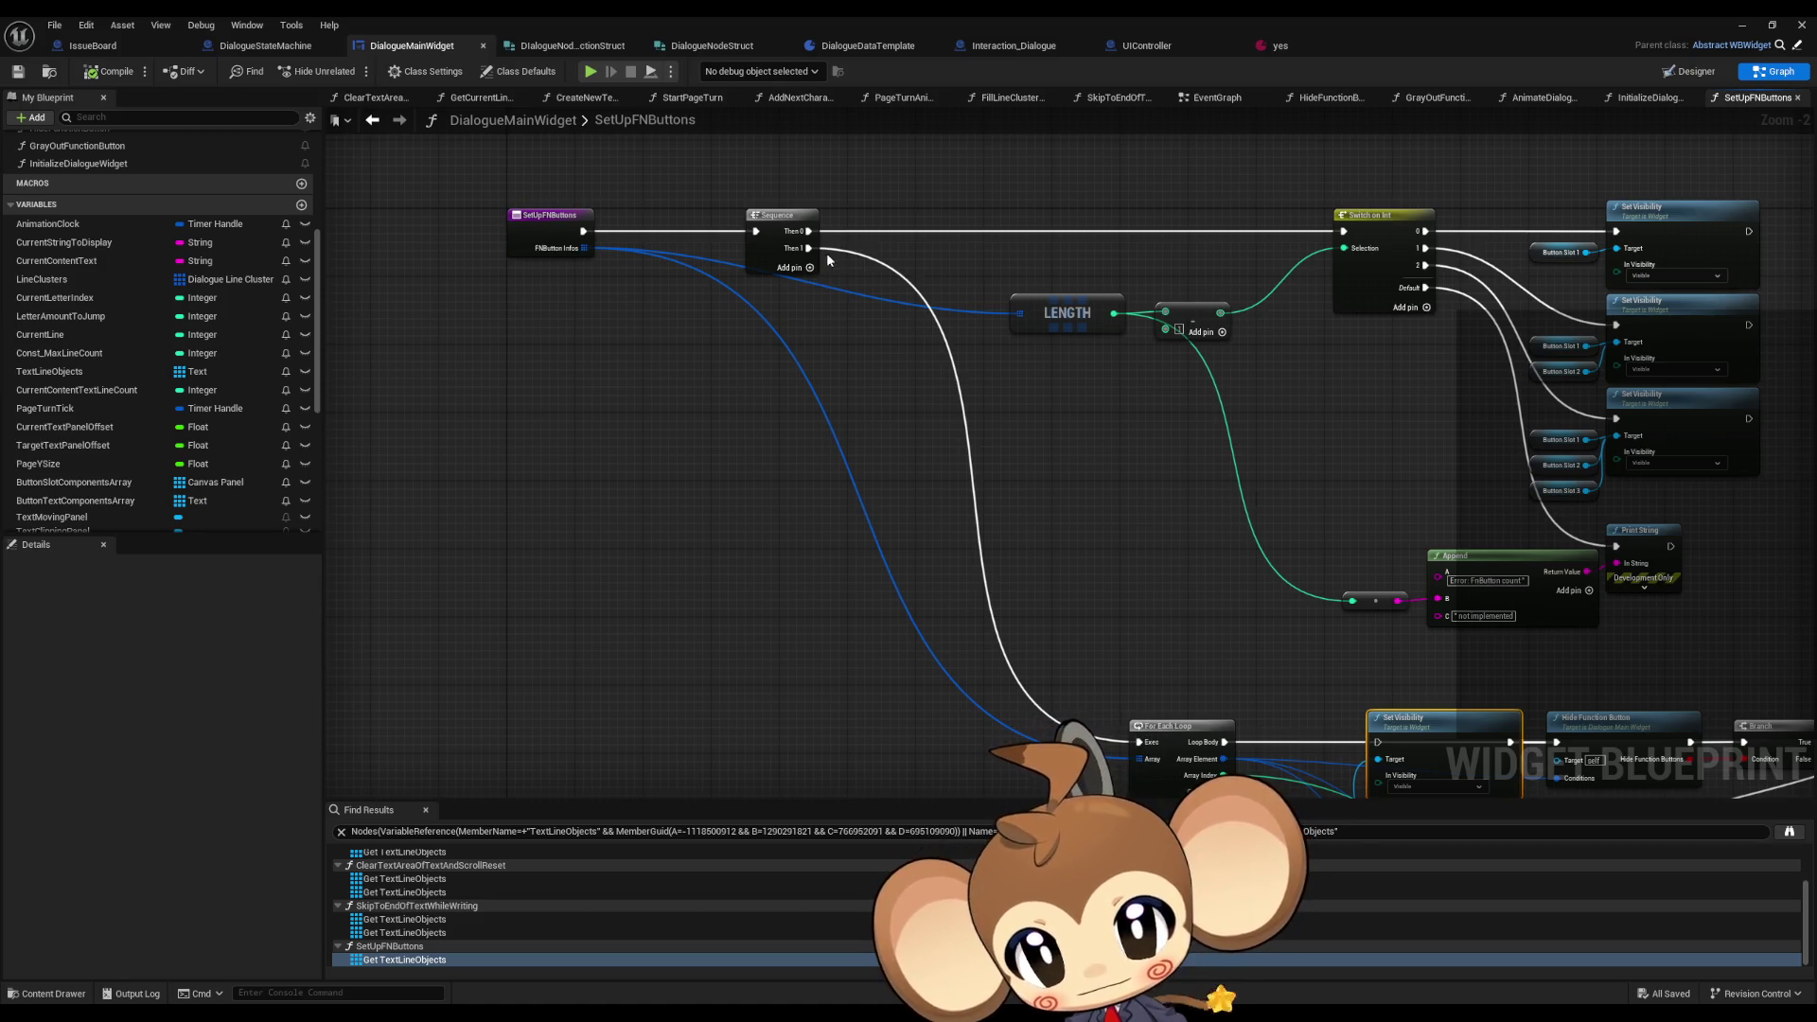
scroll(849, 463, up, 2)
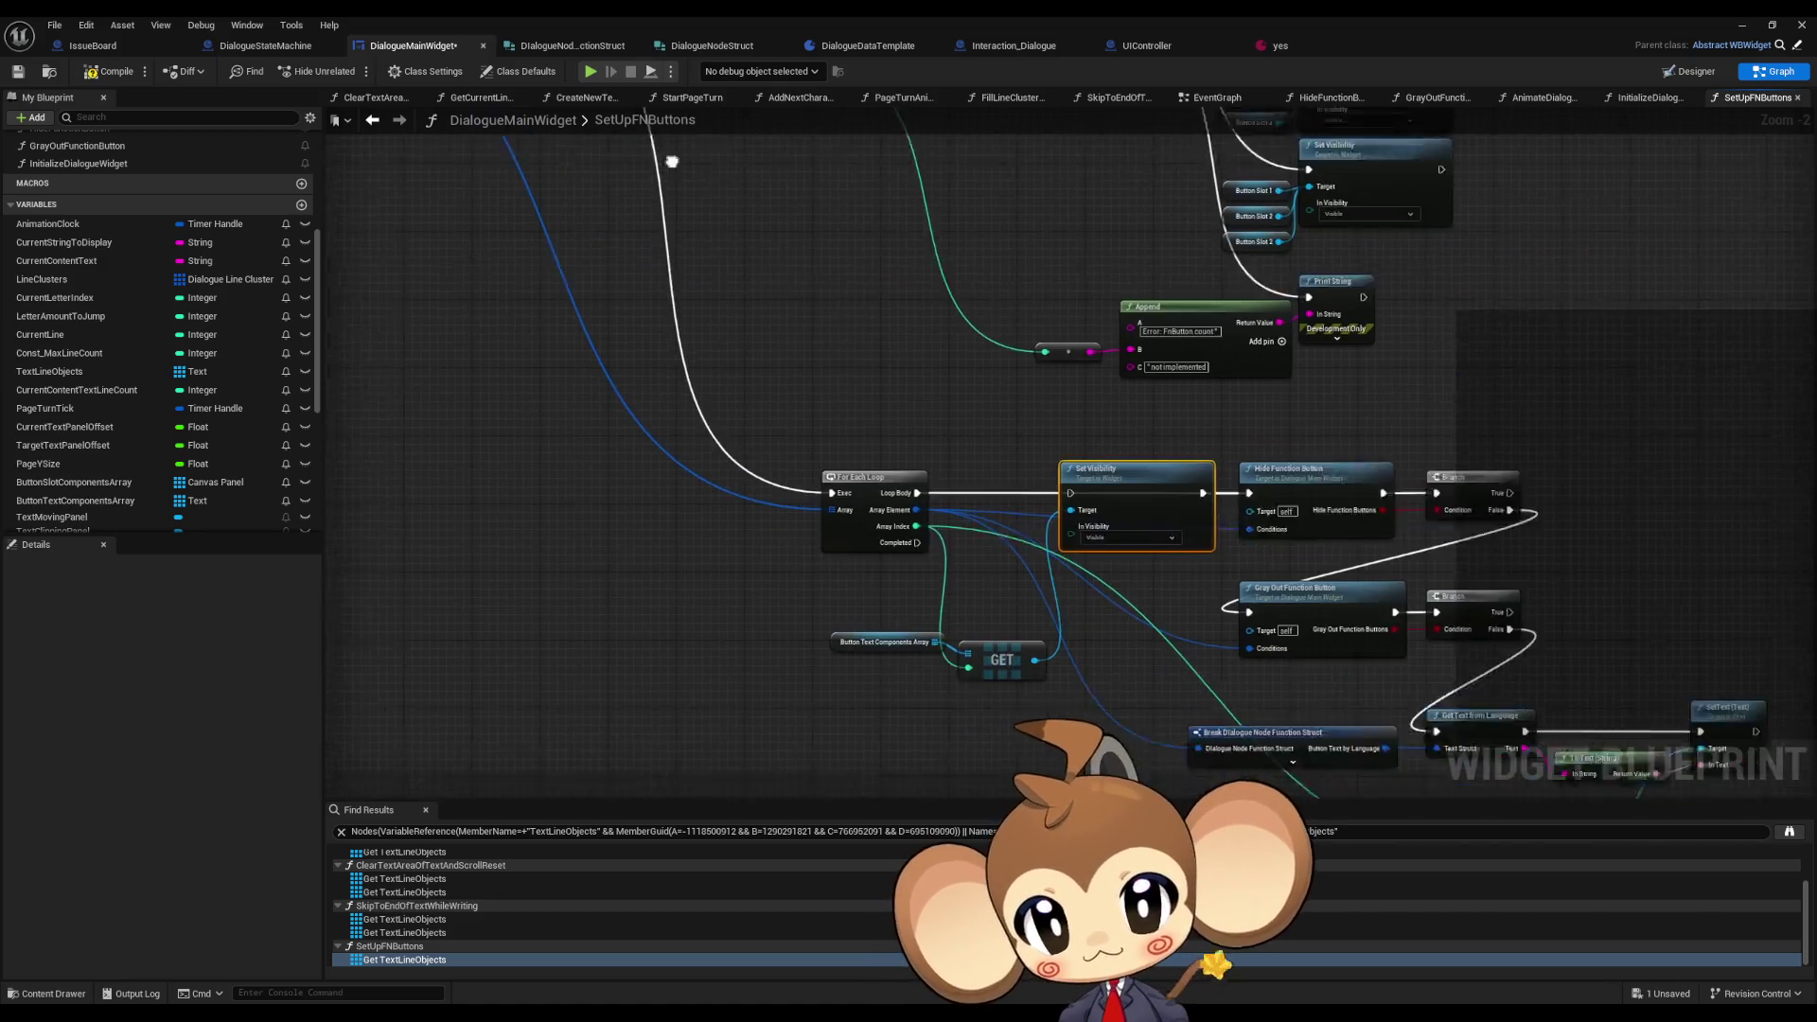
click(1258, 360)
click(1748, 26)
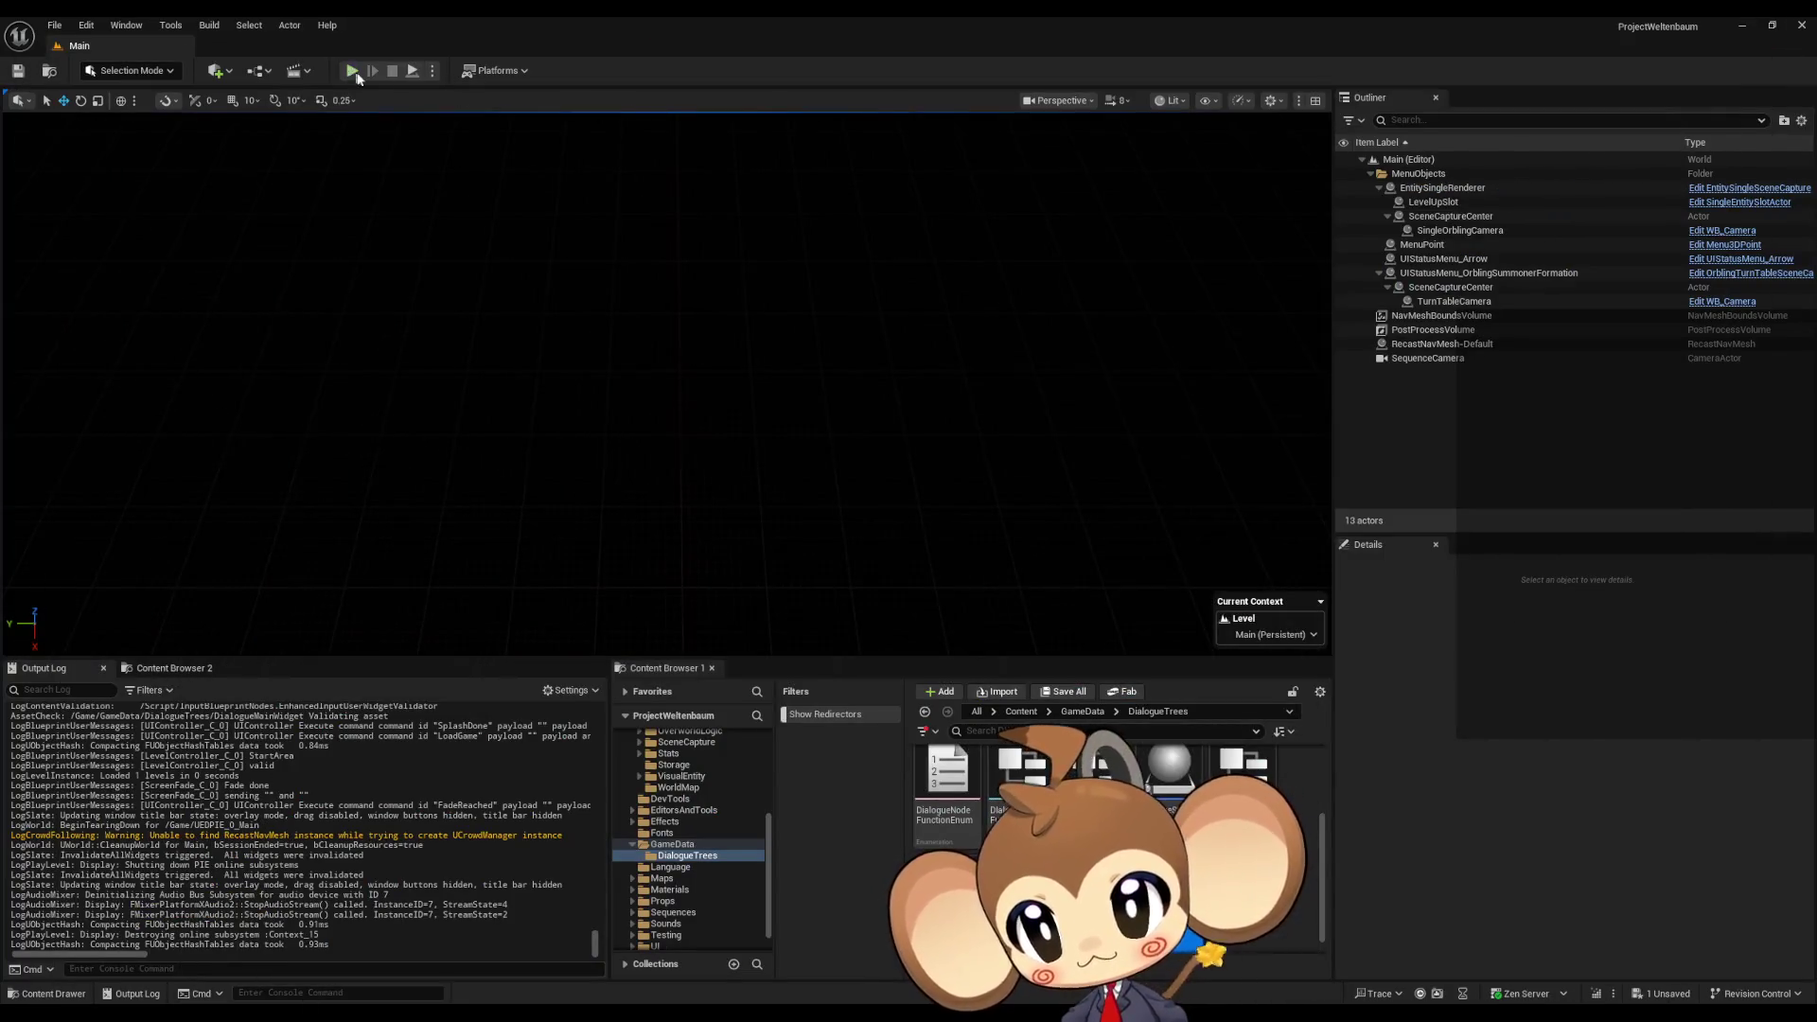
click(248, 558)
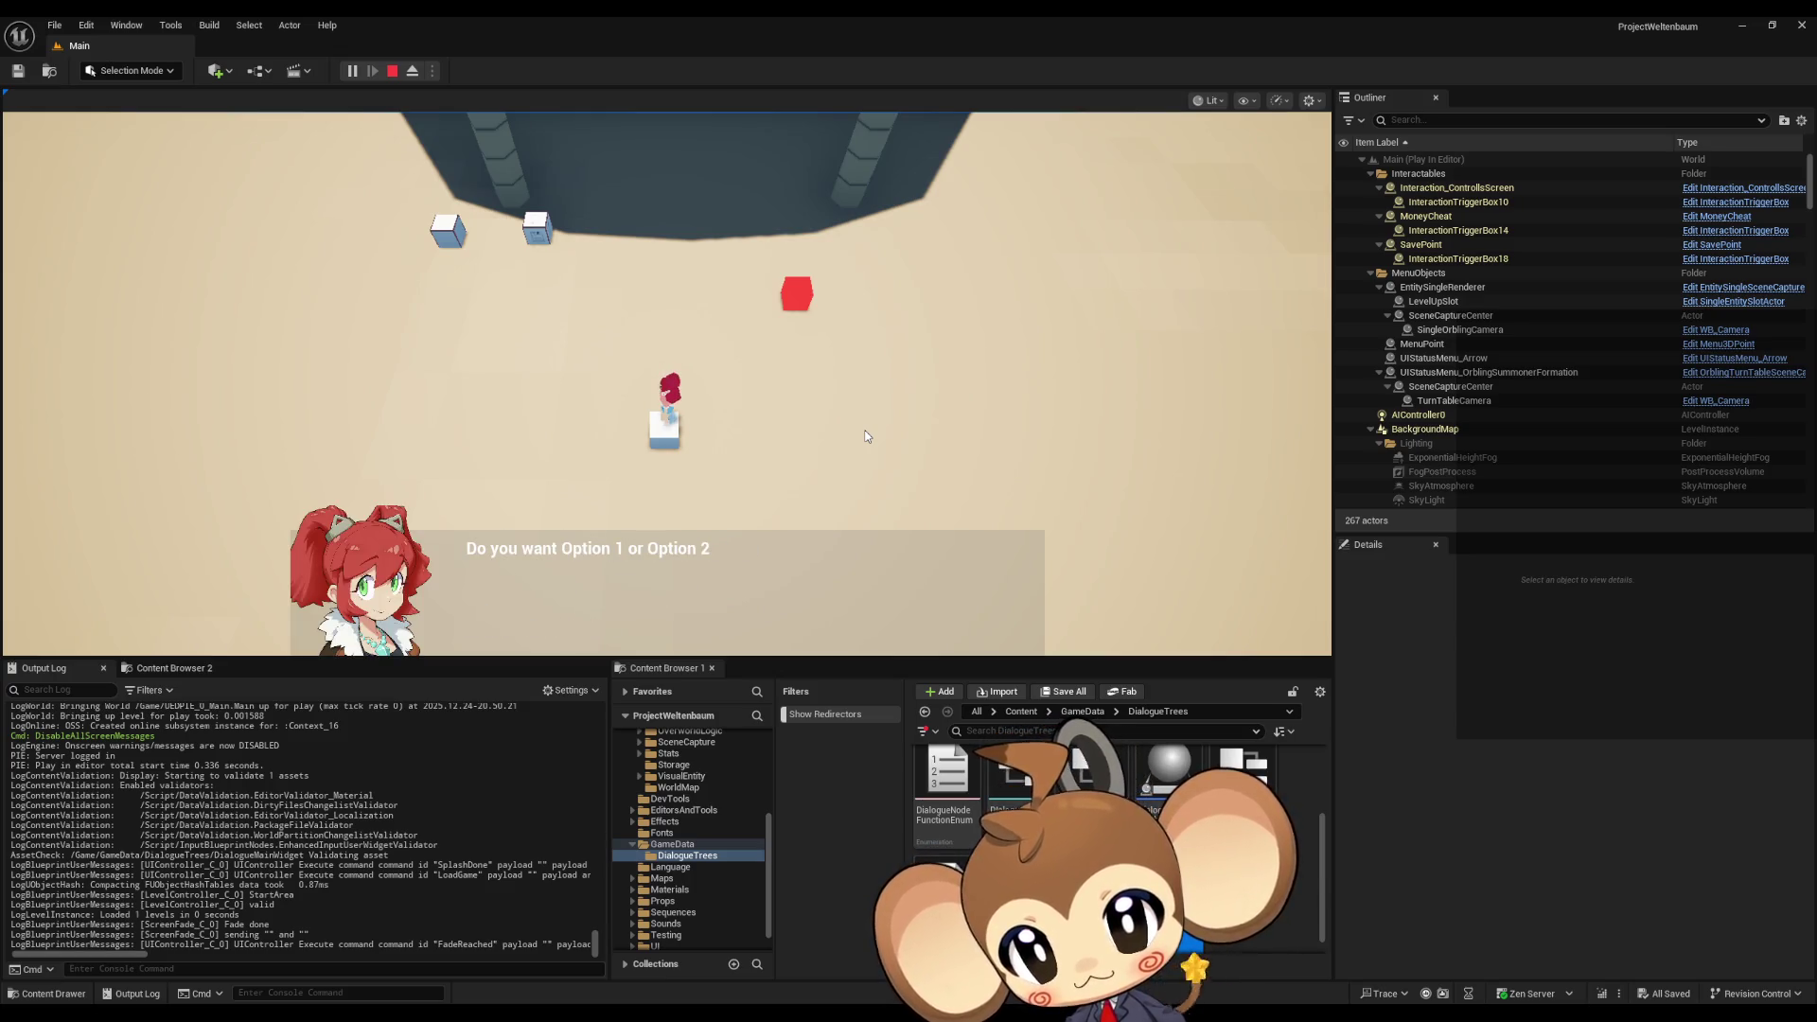
key(Escape)
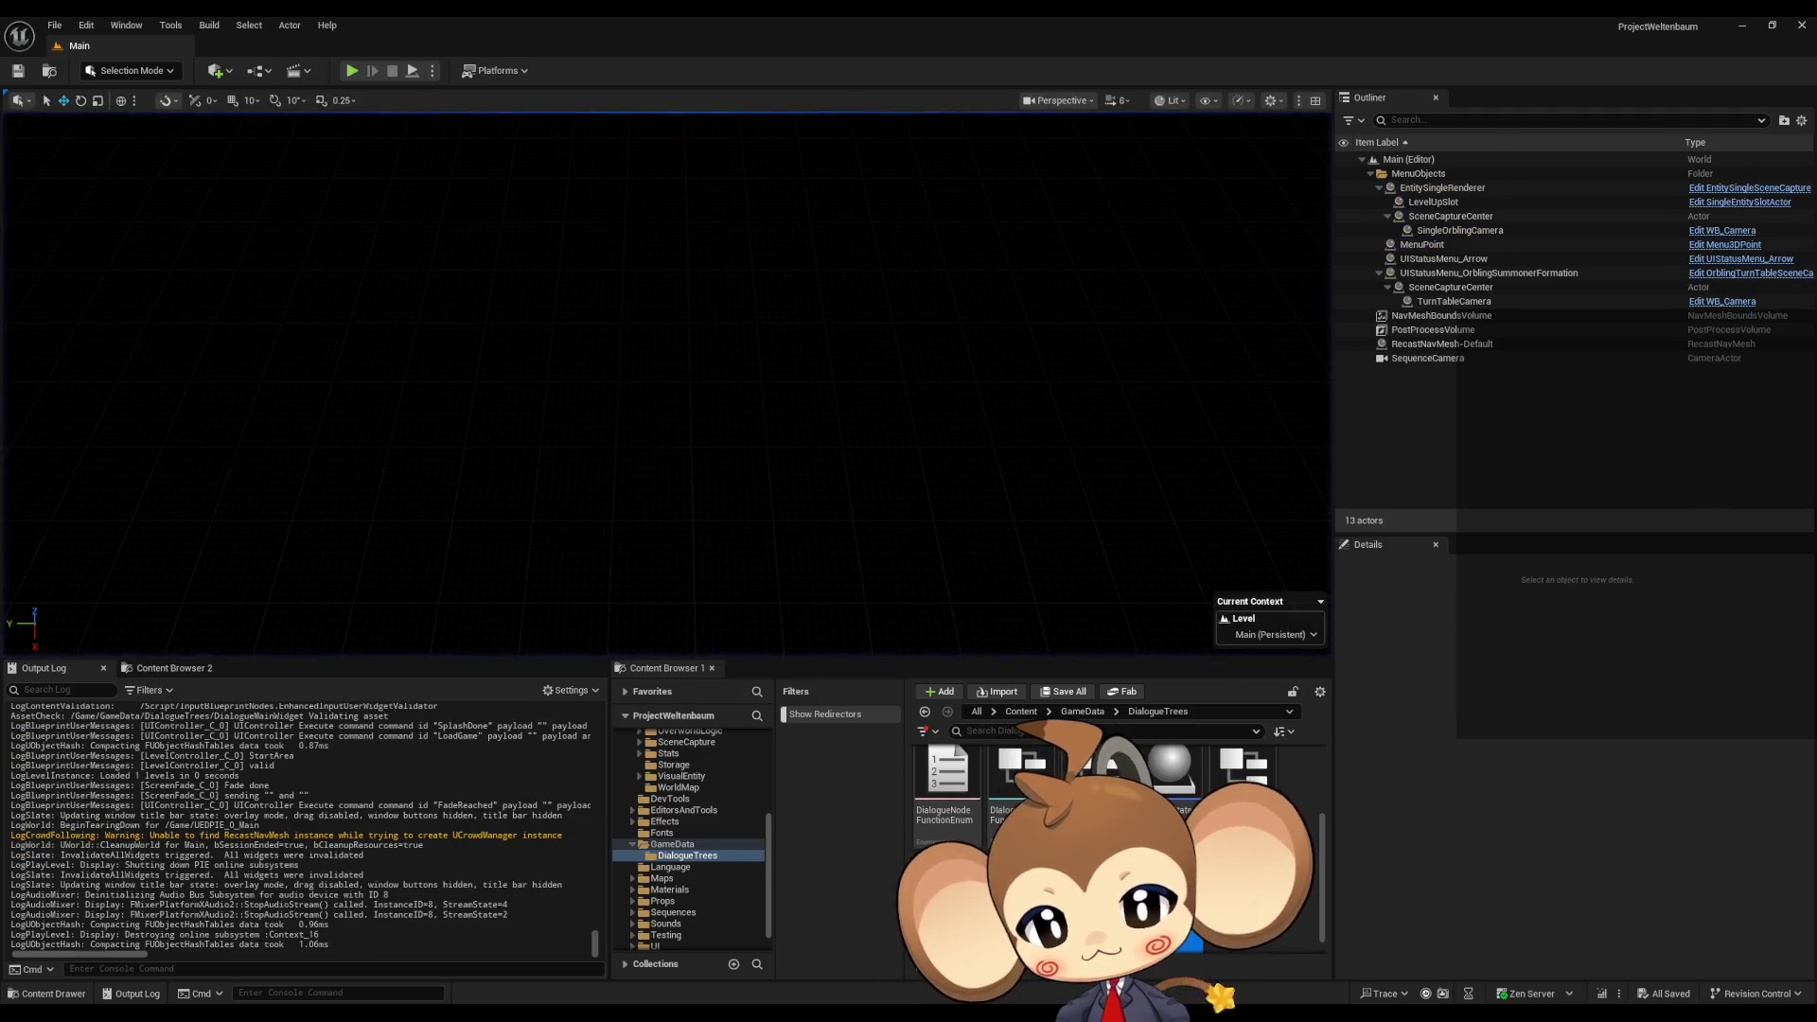
click(855, 963)
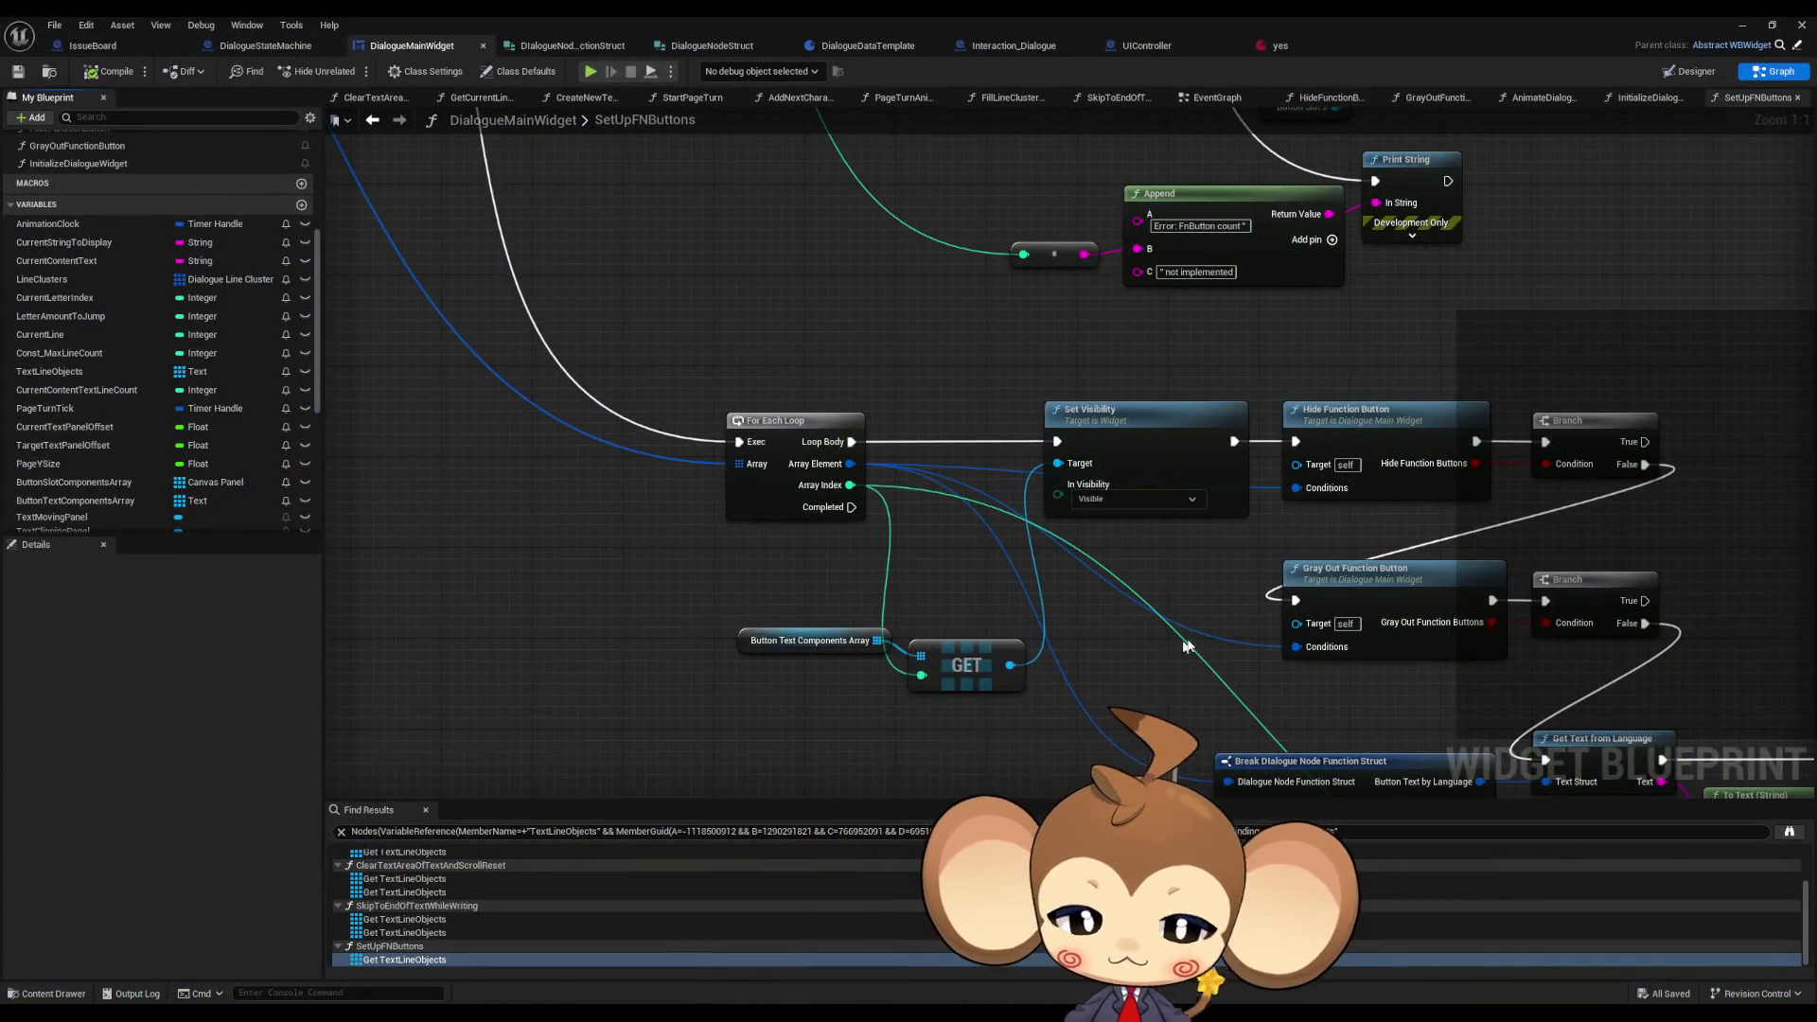
- Add a ButtonSlotComponentsArray getter node to the SetUpFNButtons graph
scroll(1173, 651, down, 2)
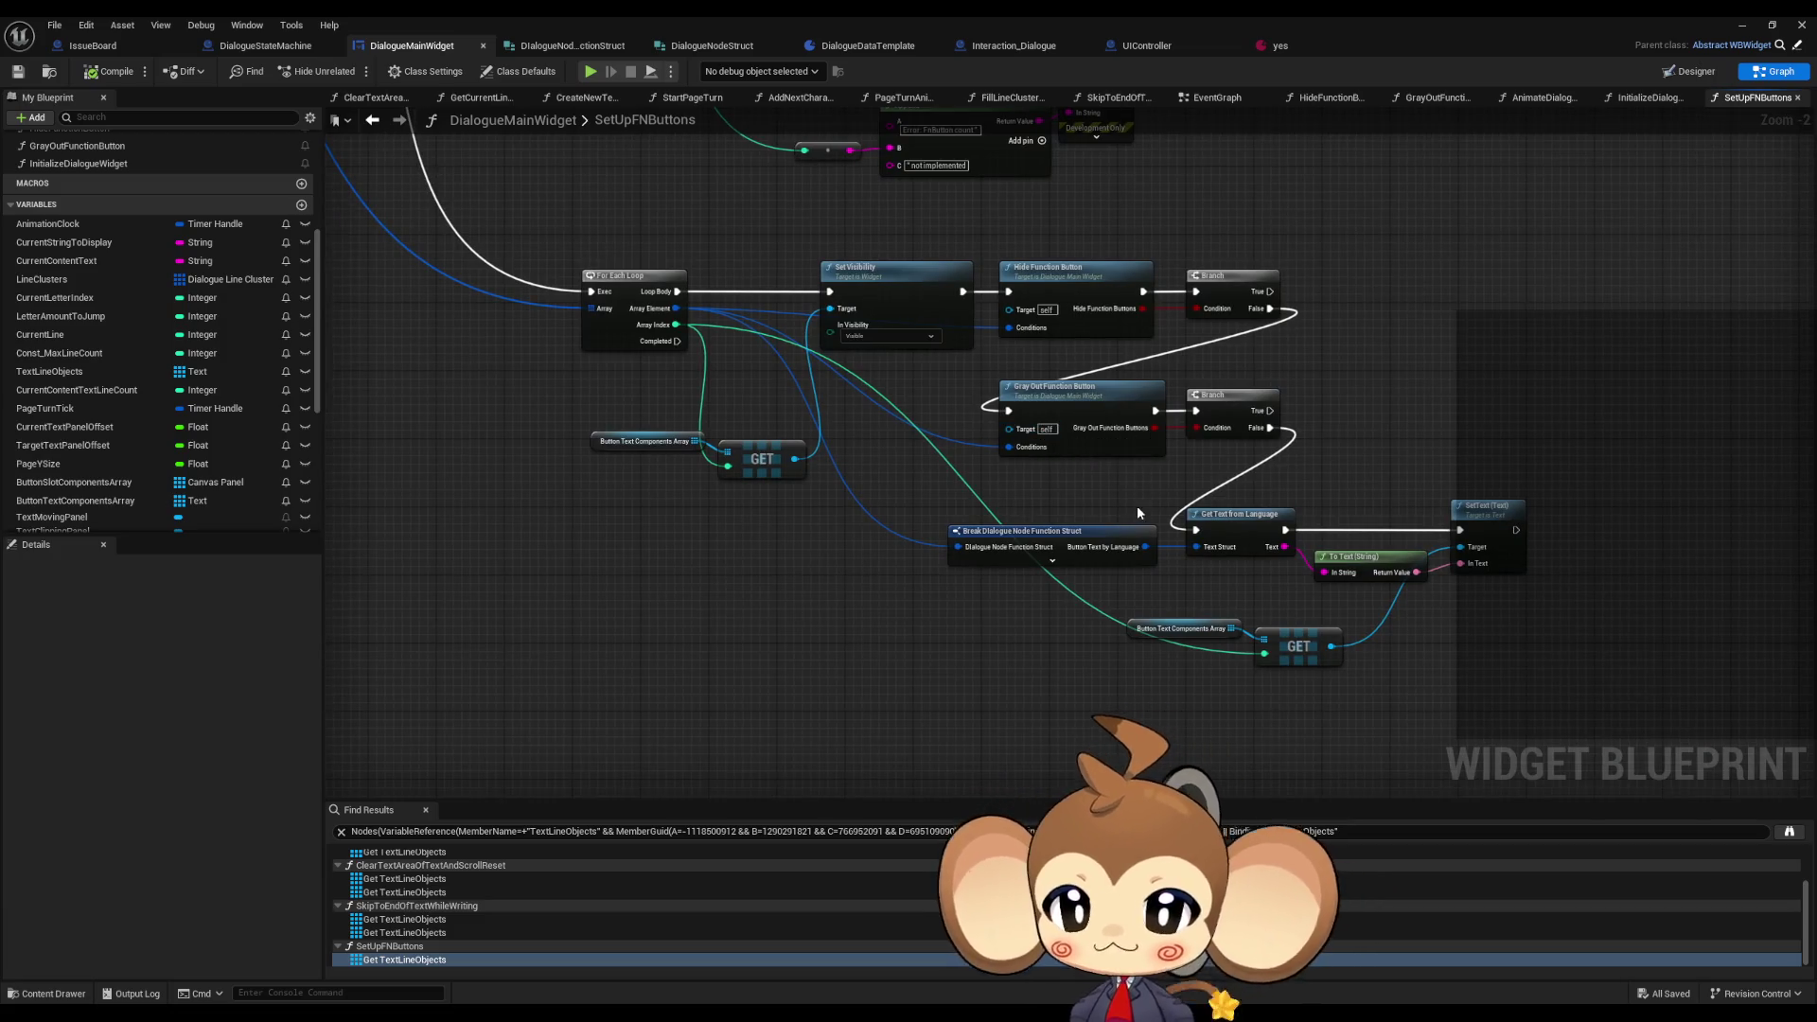
scroll(648, 503, up, 2)
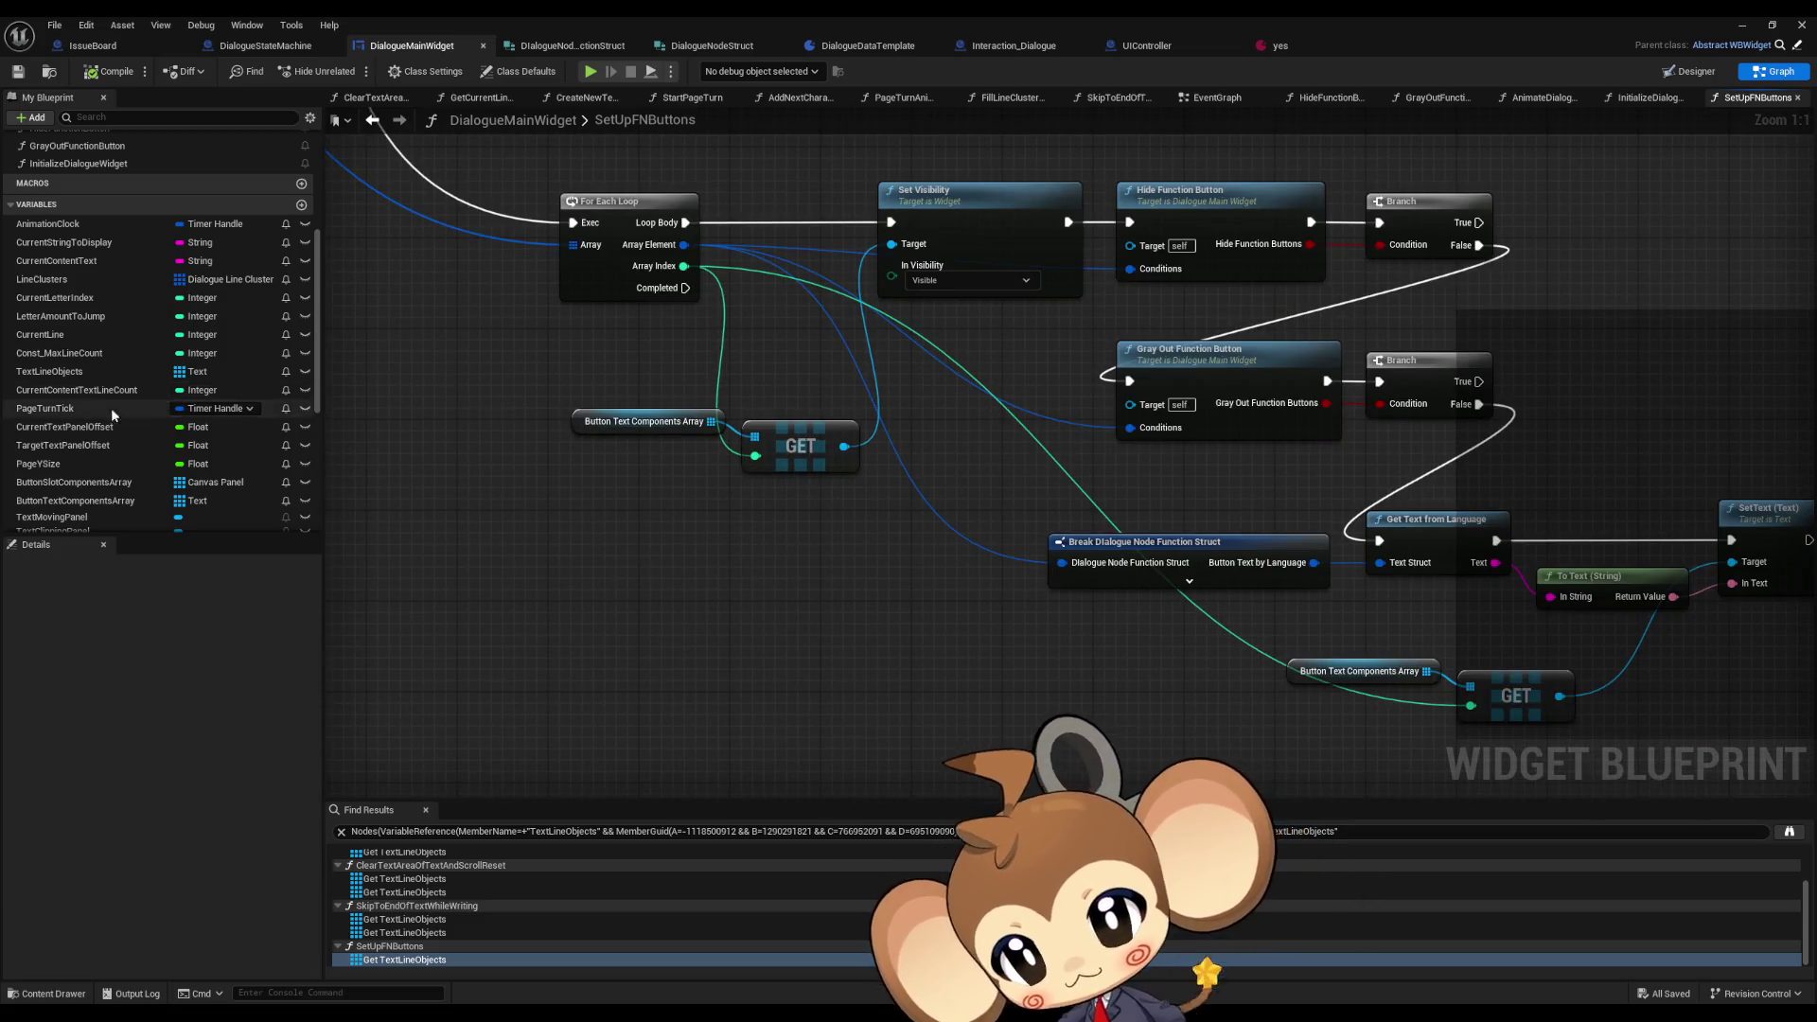
scroll(111, 403, down, 3)
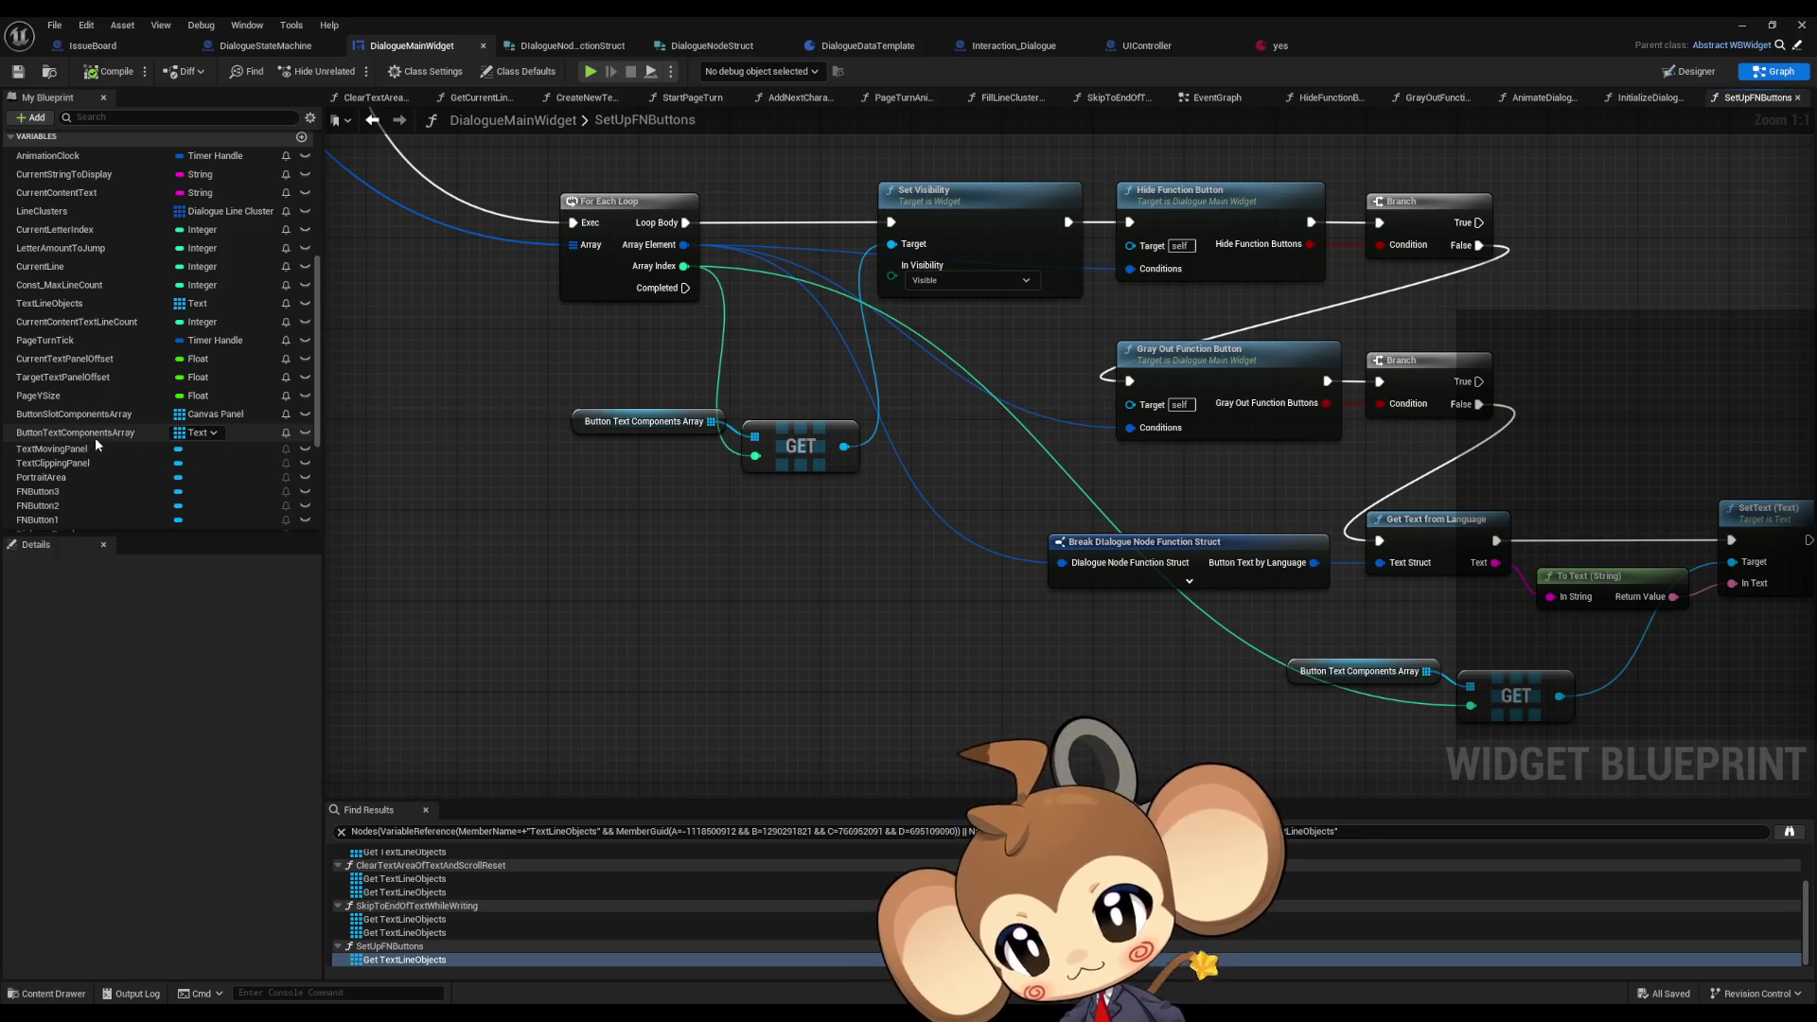
click(75, 414)
drag(535, 514, 511, 496)
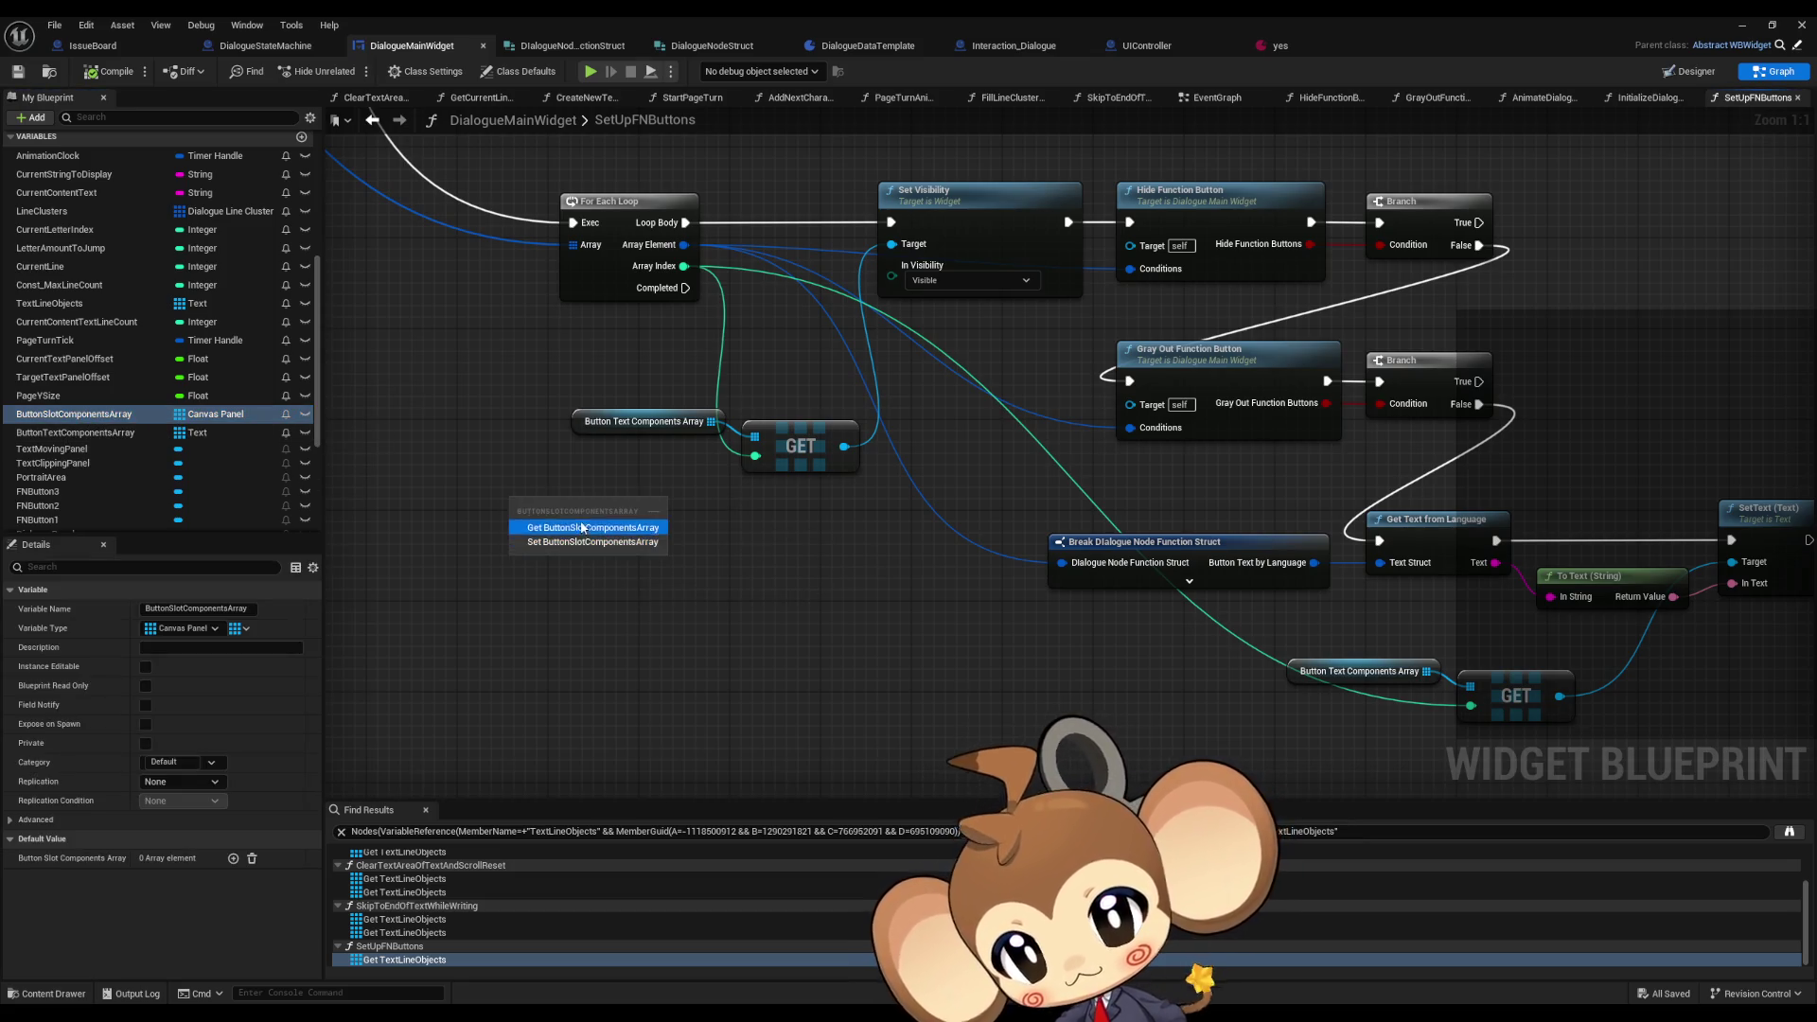
click(567, 528)
- Wire an array Get (by loop Array Index) into Set Visibility's Target and delete the old text lookup
drag(650, 501, 712, 538)
text(get)
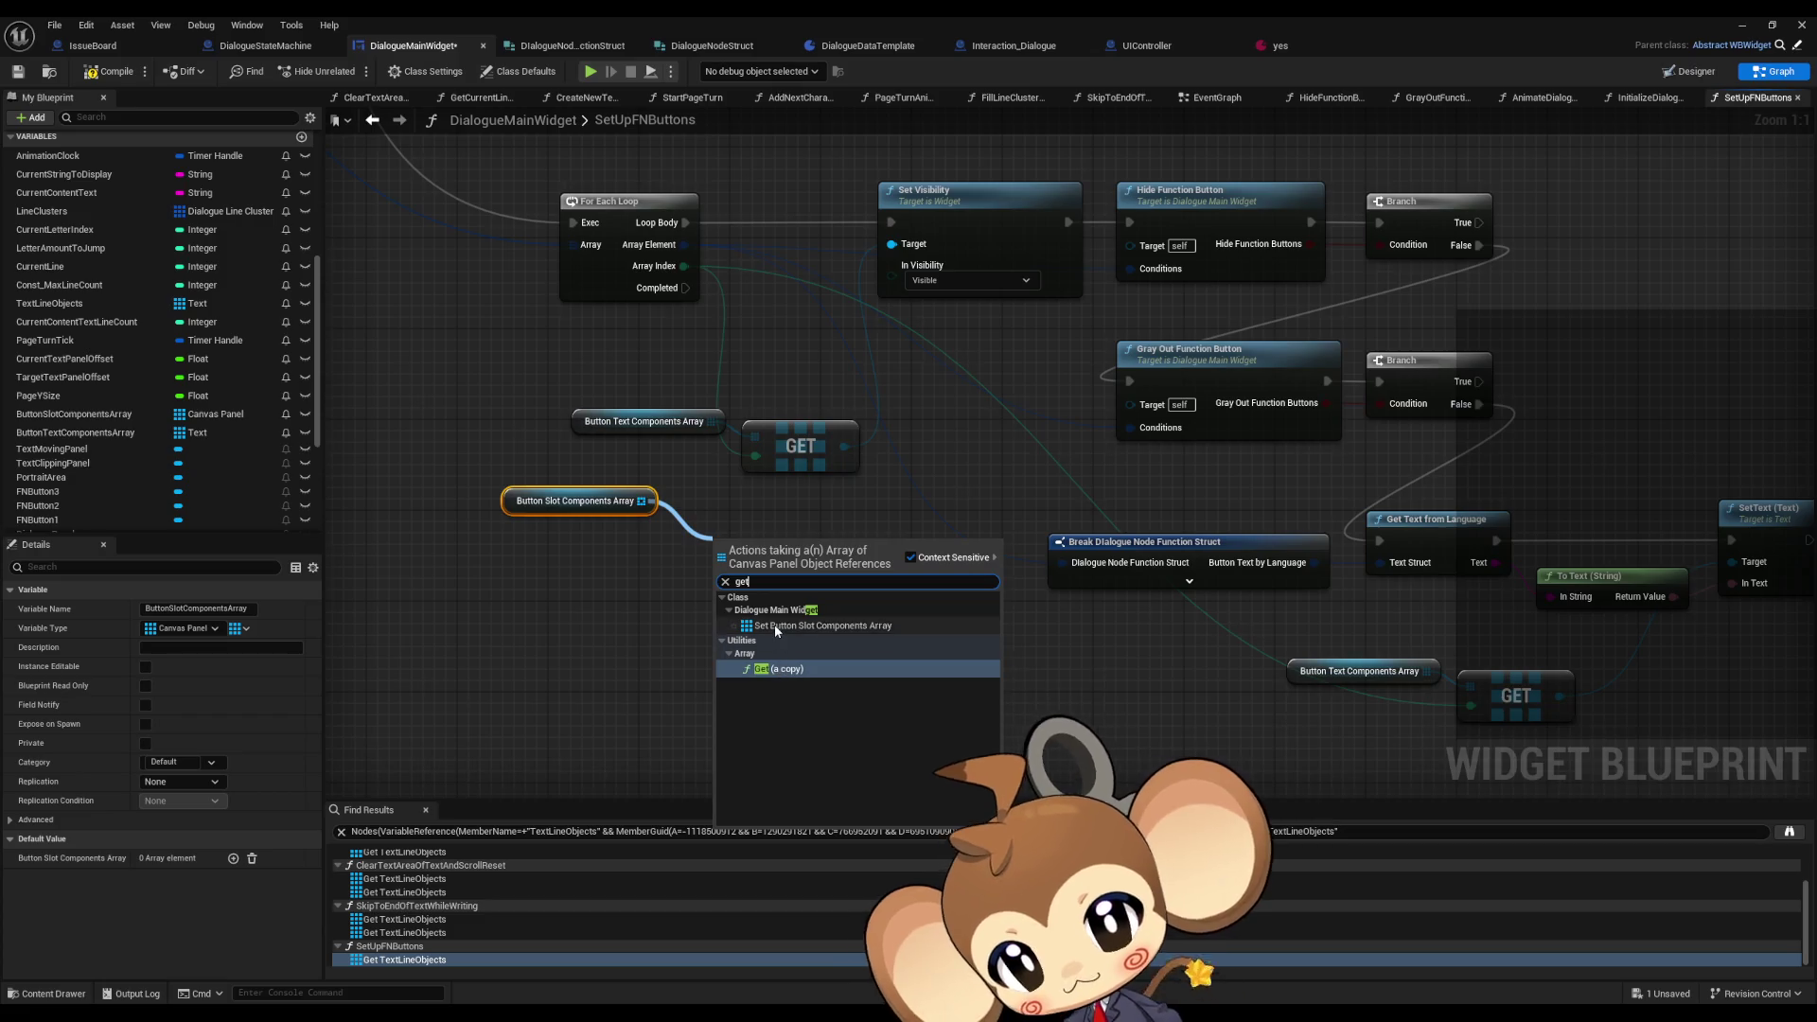
click(776, 672)
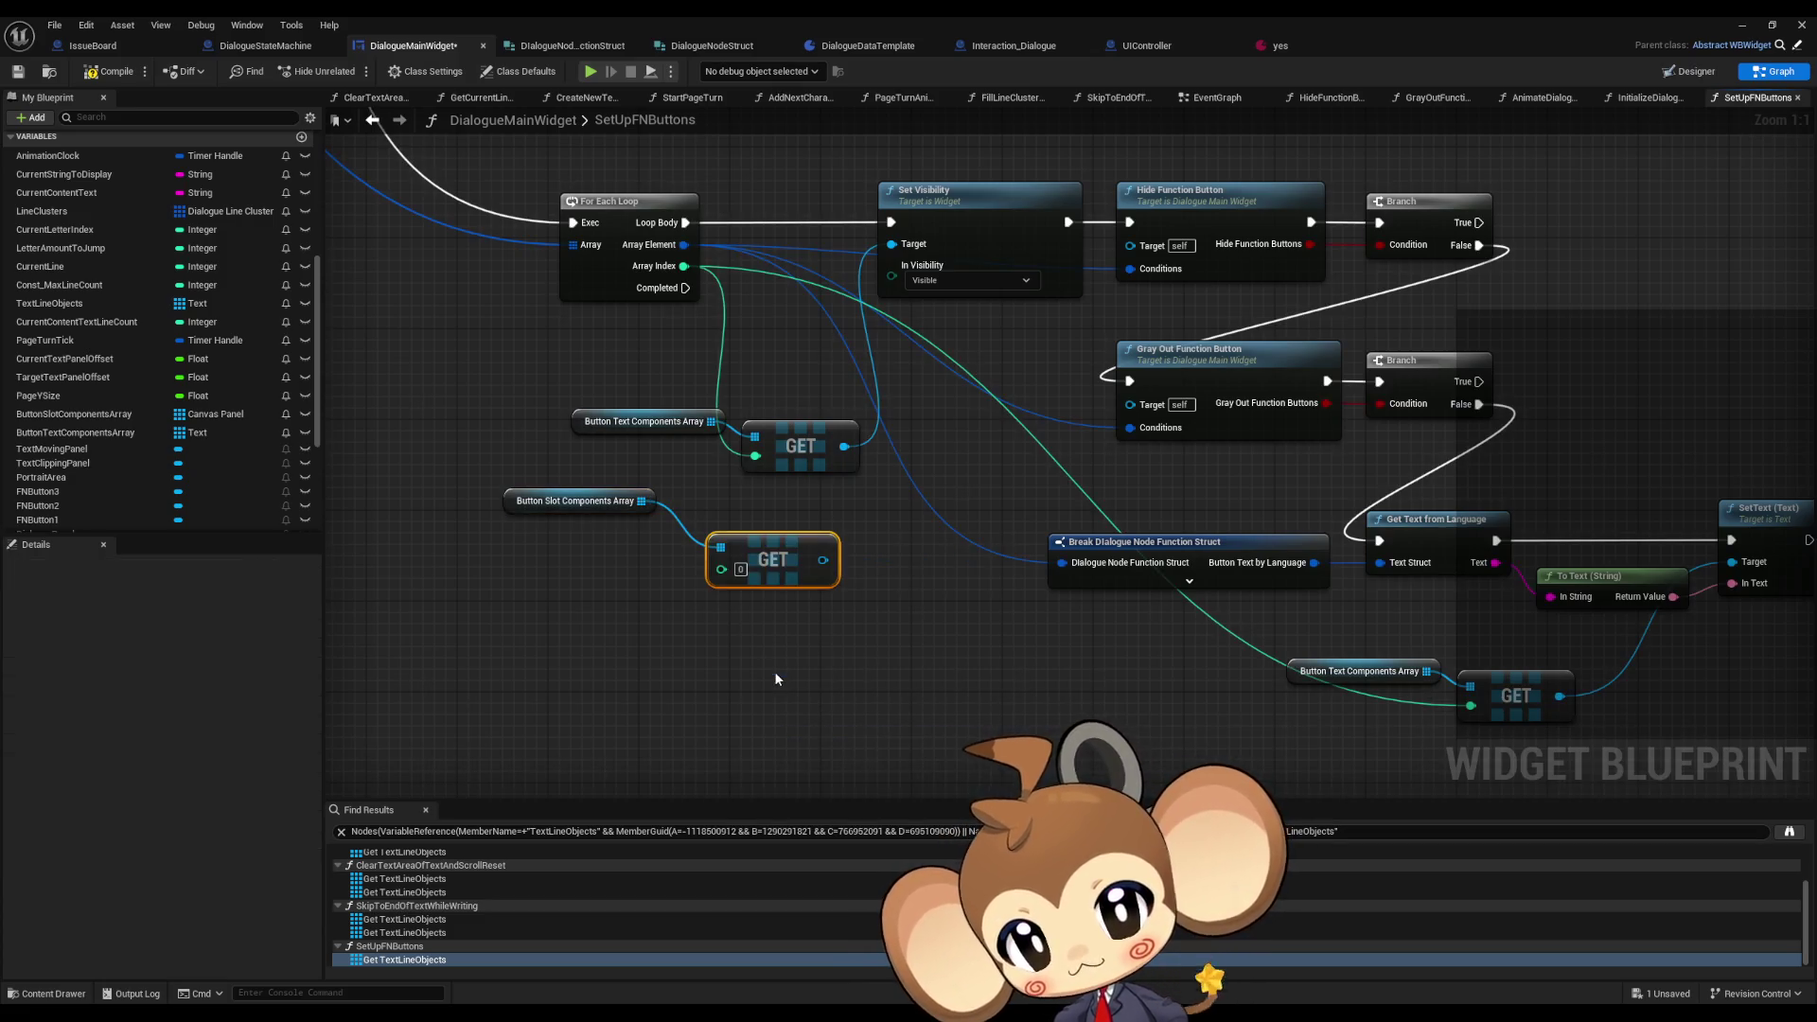
mouse_move(832, 559)
mouse_down()
mouse_move(904, 222)
mouse_move(876, 246)
mouse_move(890, 244)
mouse_up()
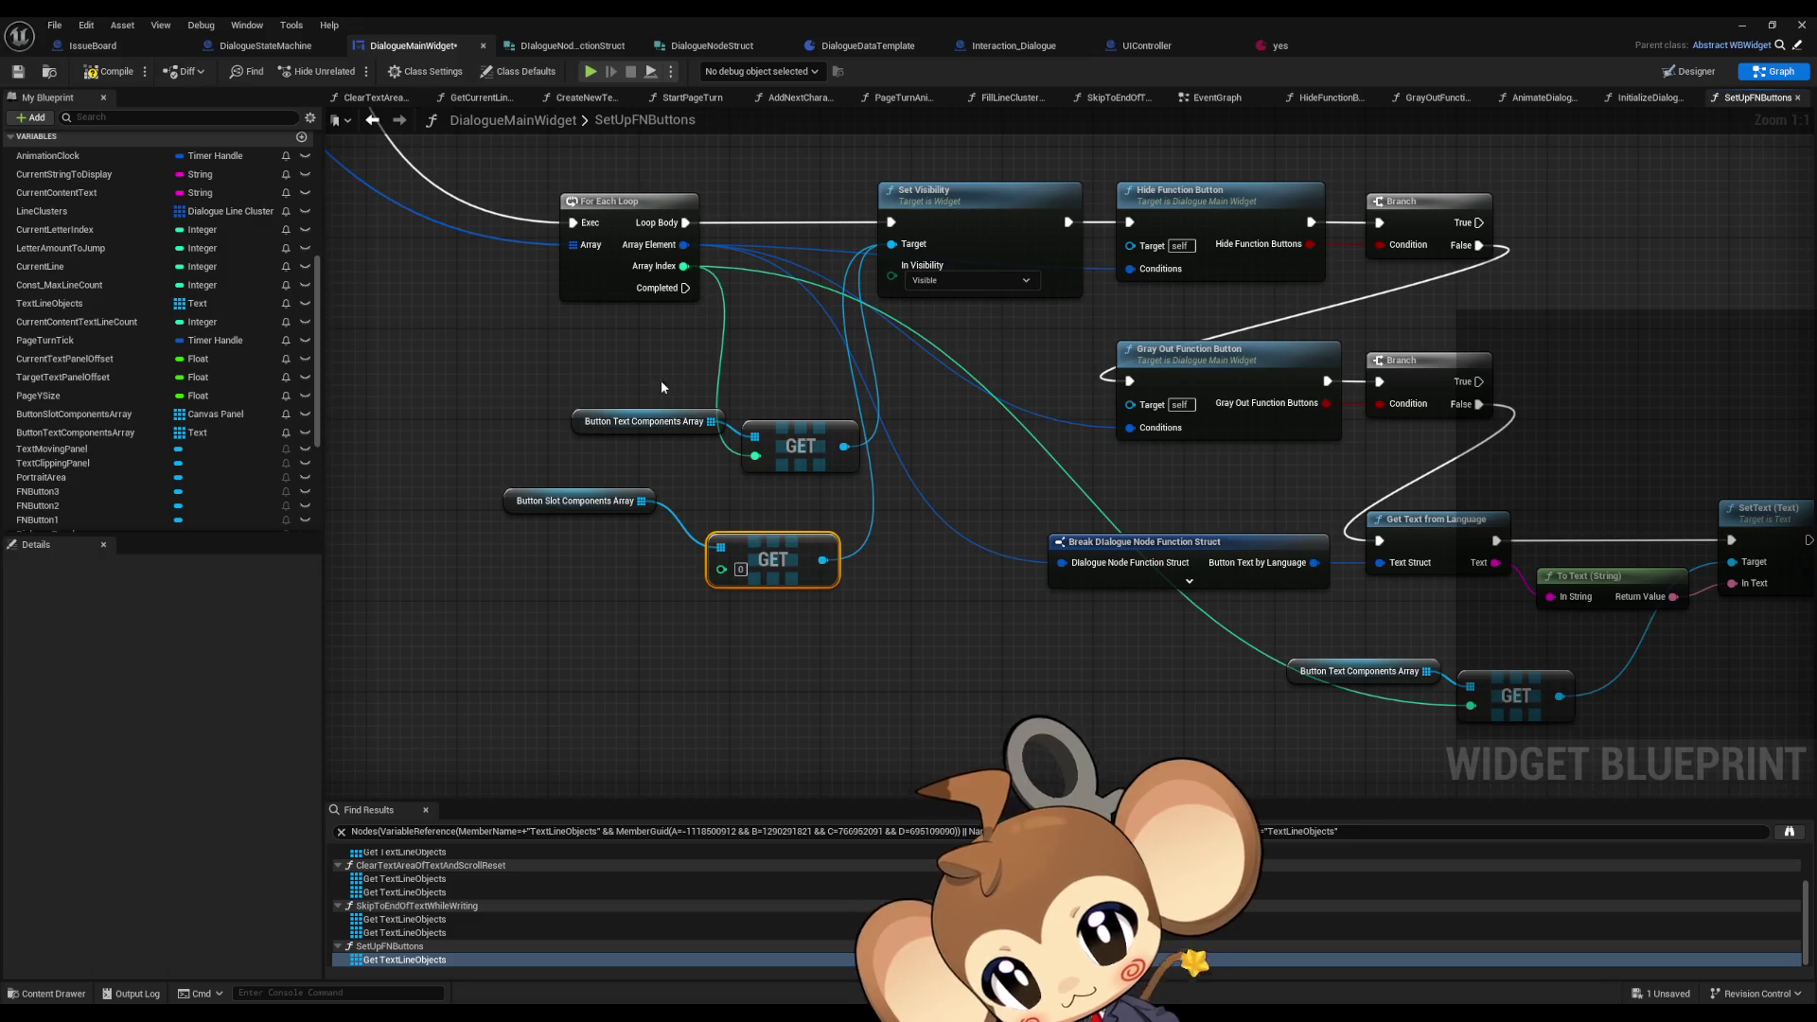
drag(726, 570, 683, 265)
drag(558, 378, 781, 473)
key(Delete)
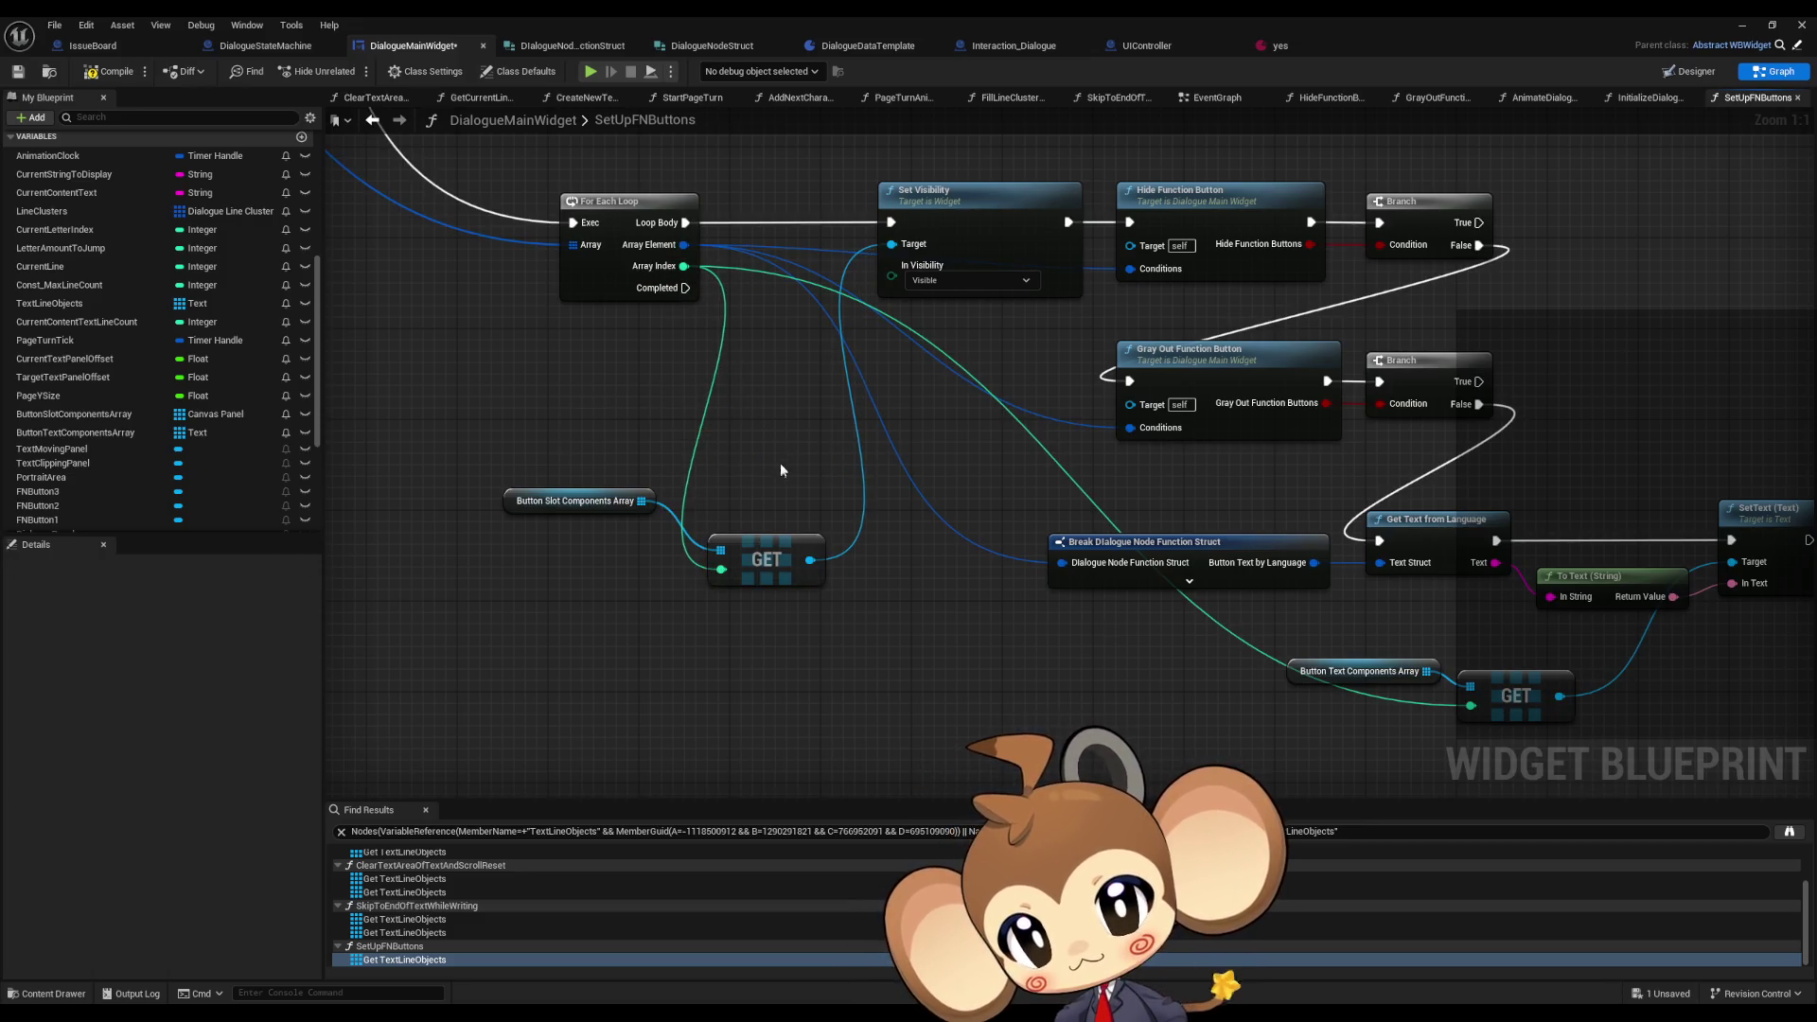
click(1801, 25)
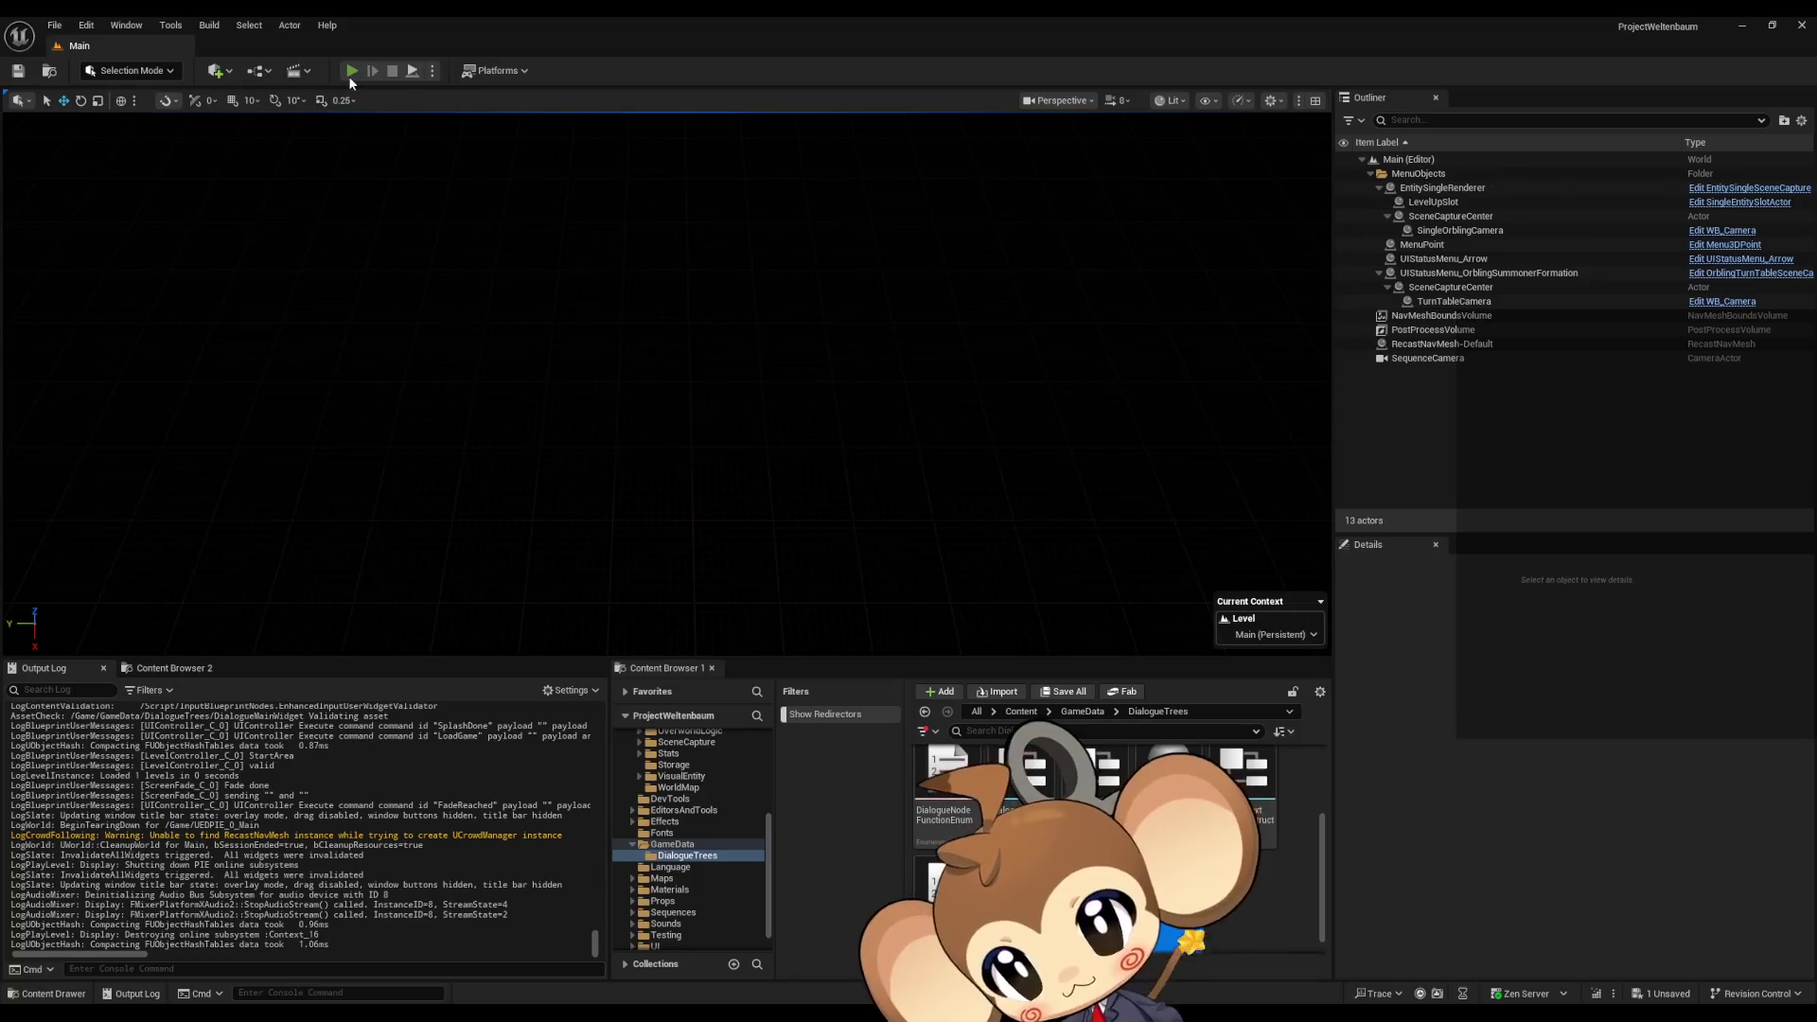
- Play-test via Load Game, seeing buttons read Option2 and Text Block, then reopen DialogueMainWidget
key(alt+p)
click(281, 561)
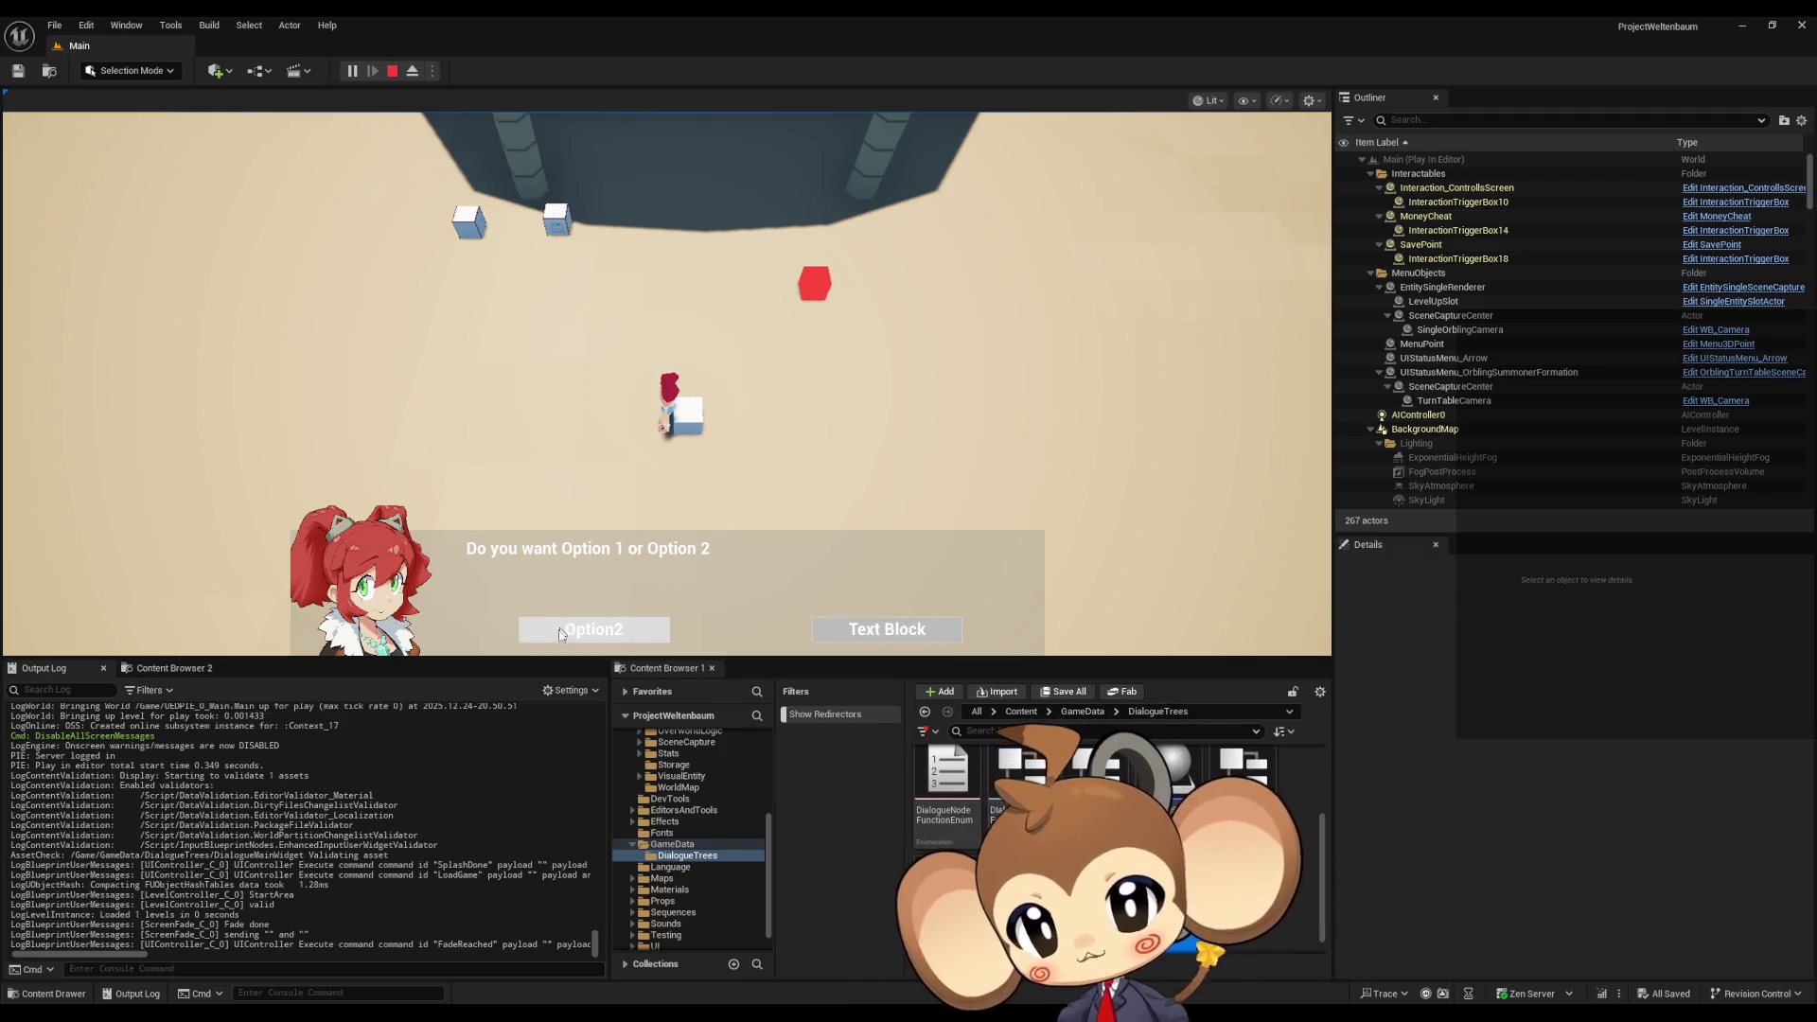
key(Escape)
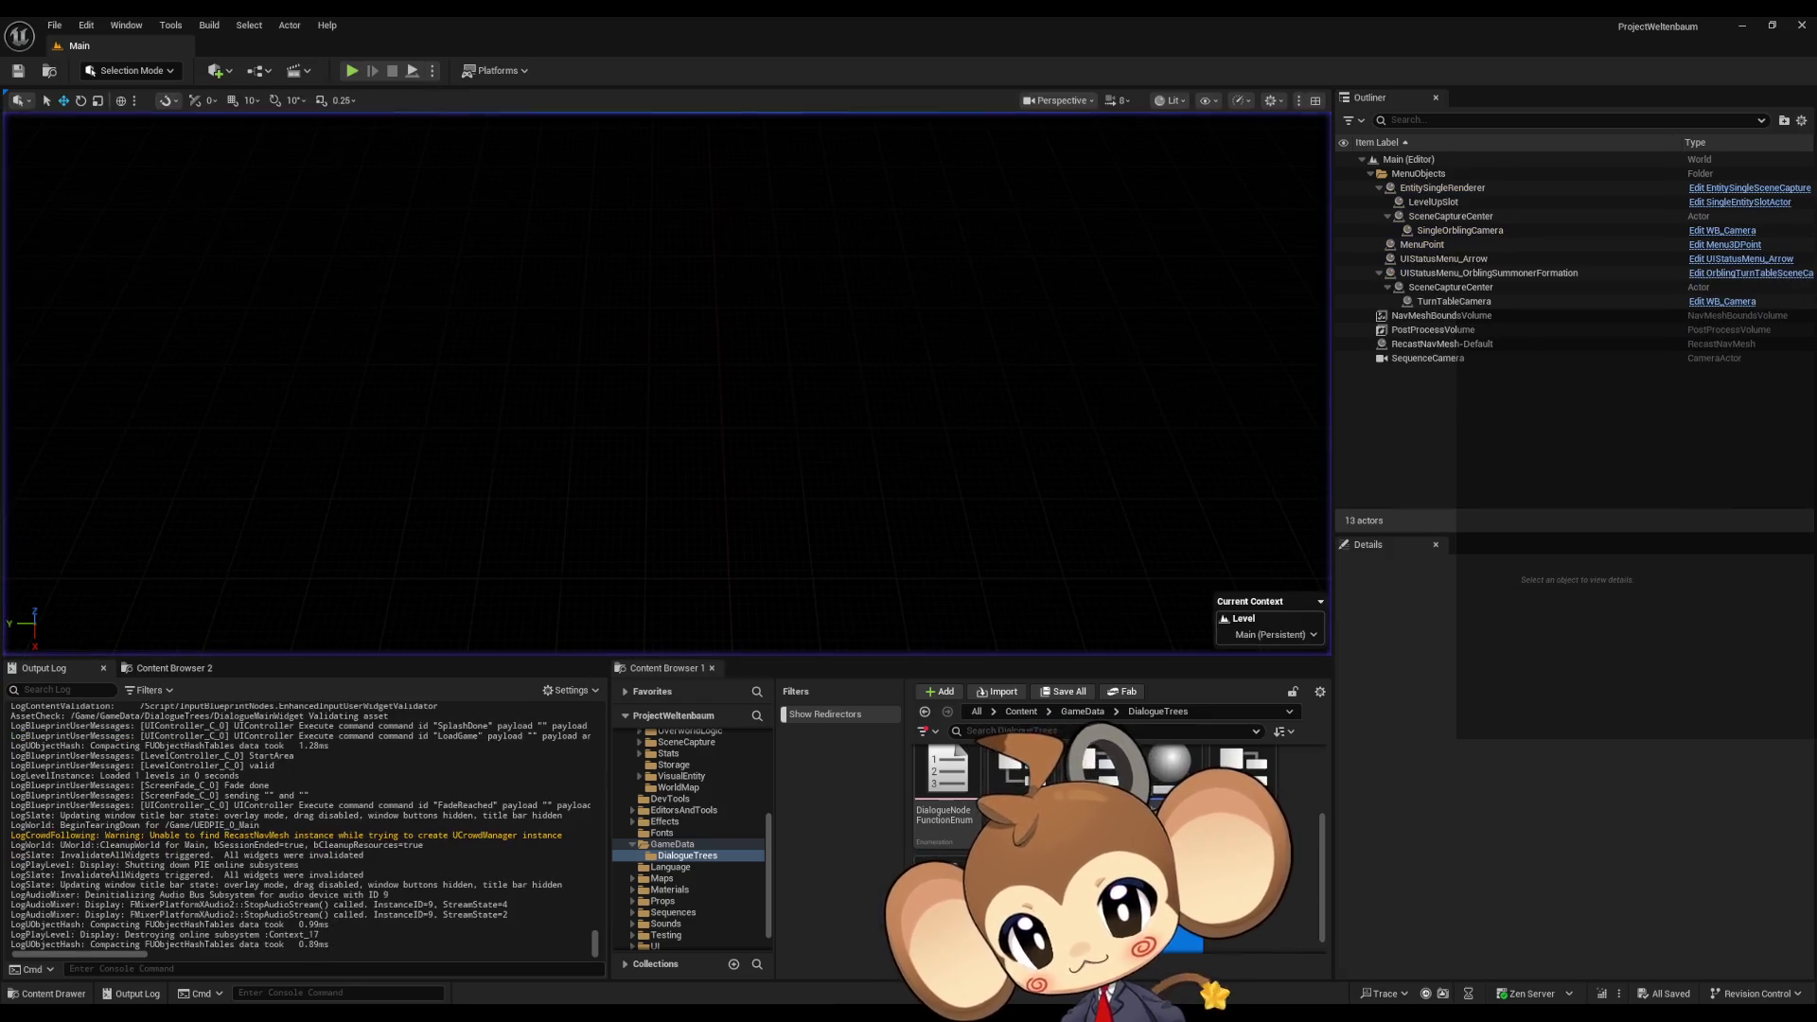
click(700, 957)
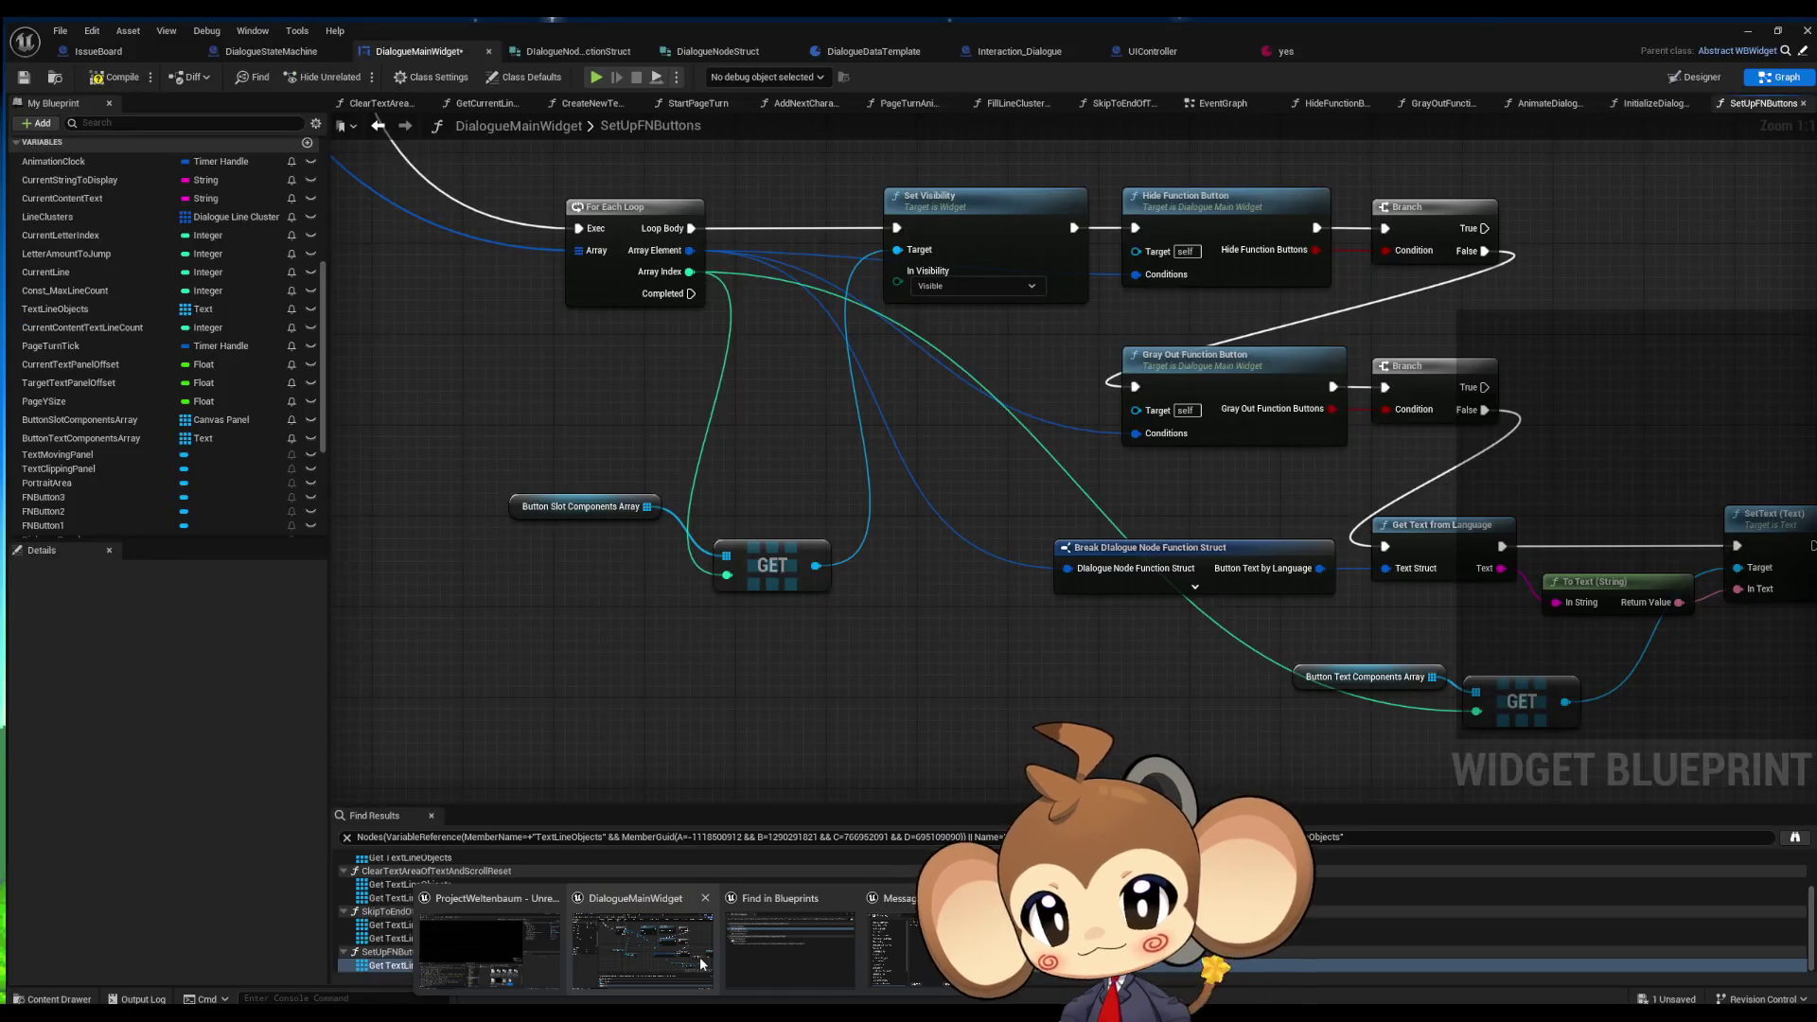
- Inspect the SetUpFNButtons loop and its Button Text Components Array getter
double_click(701, 956)
mouse_move(1052, 609)
mouse_down()
mouse_move(791, 555)
mouse_move(795, 583)
mouse_up()
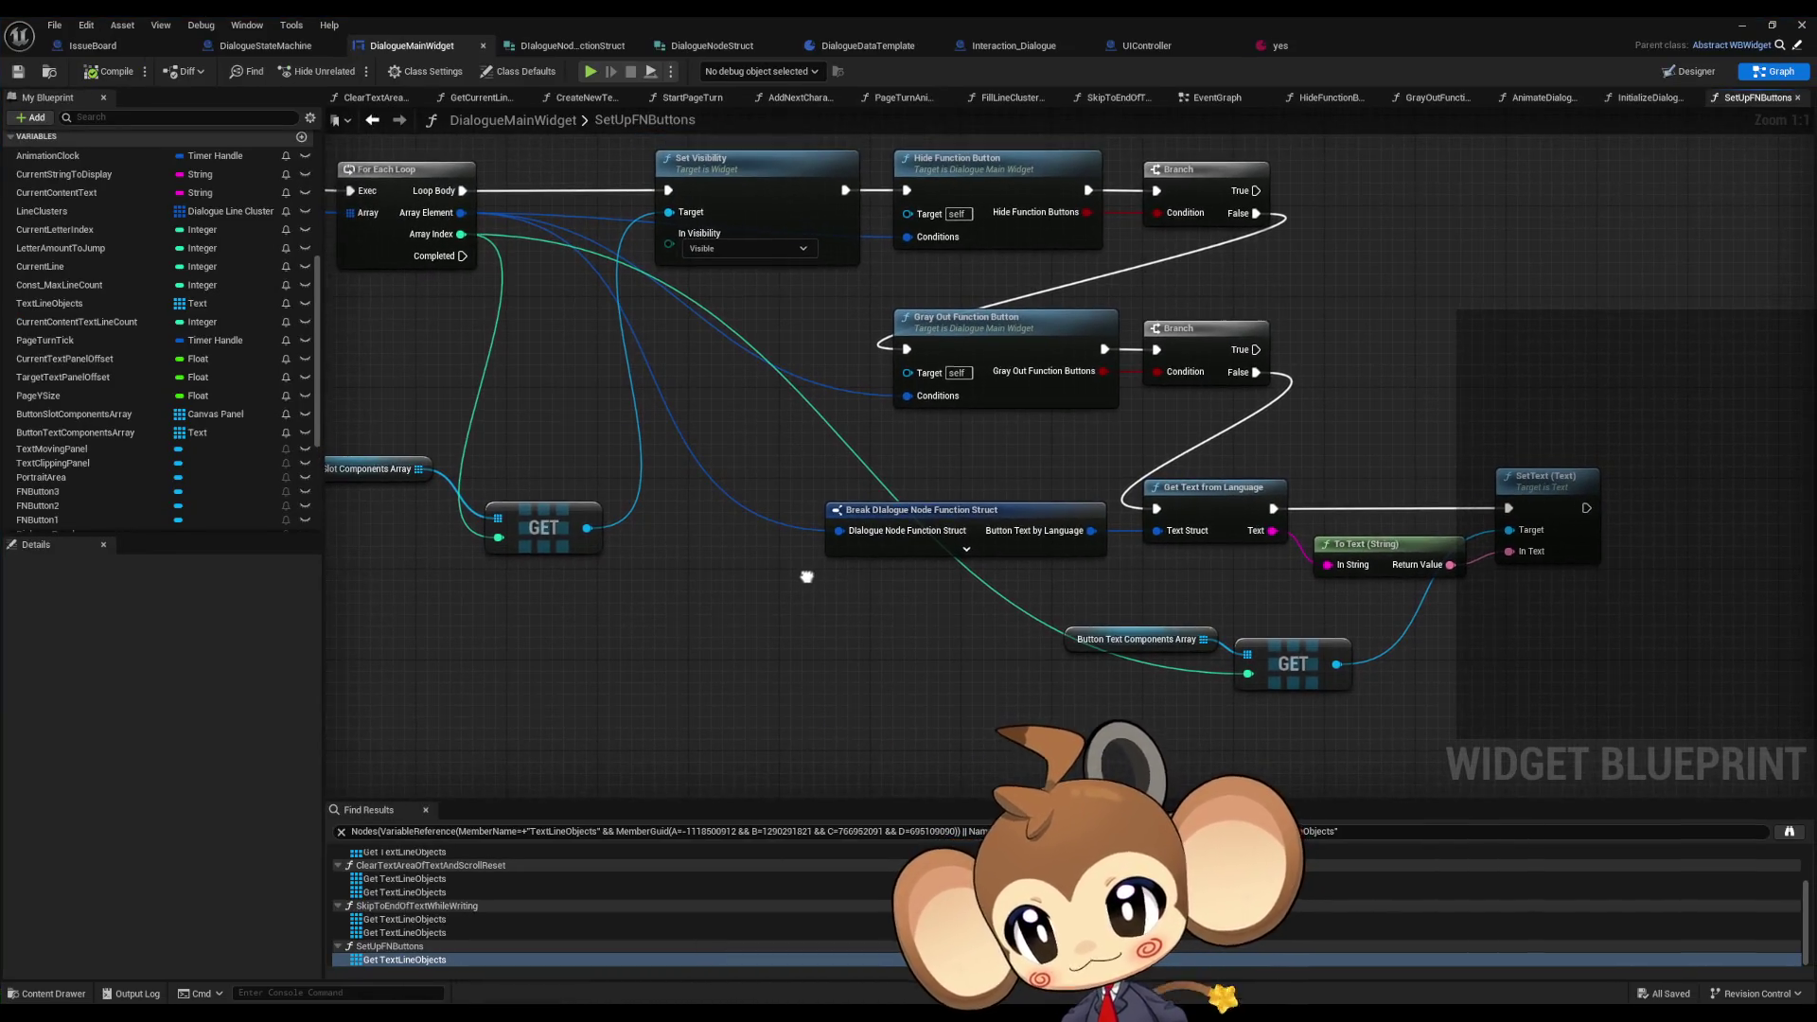
mouse_move(1220, 598)
mouse_down()
mouse_move(975, 683)
mouse_move(1058, 719)
mouse_up()
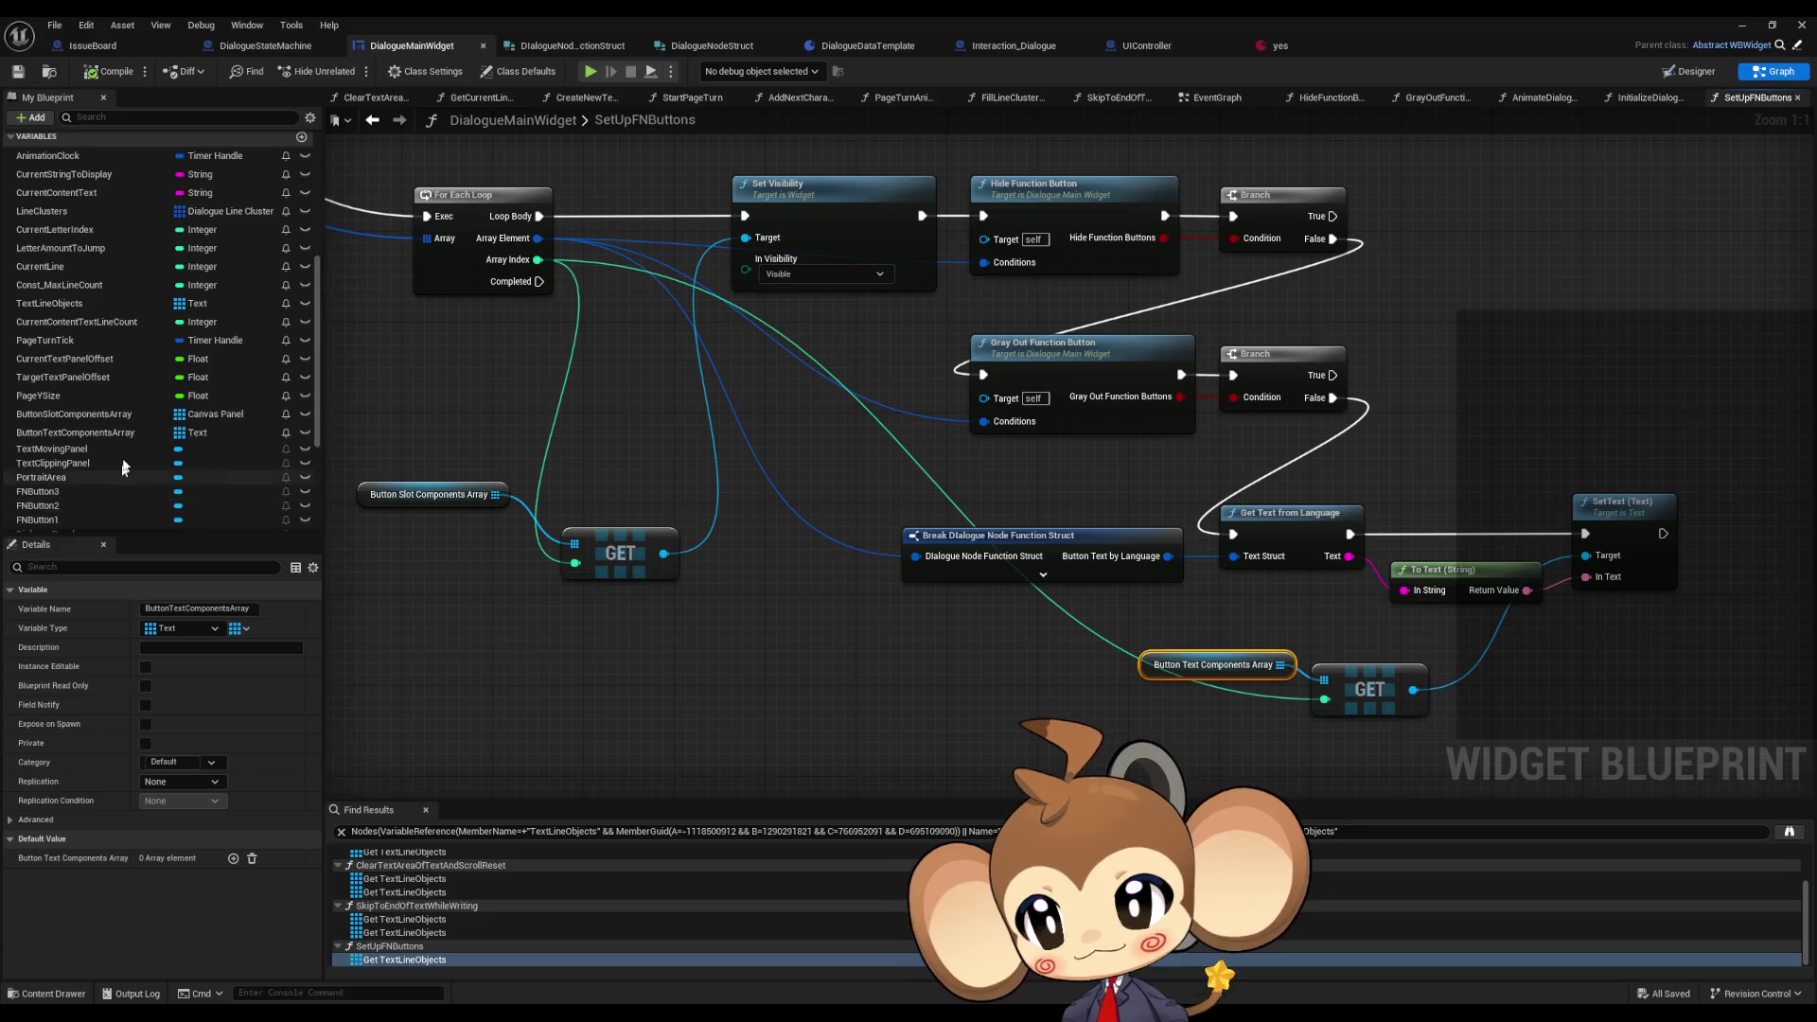
scroll(129, 463, up, 5)
scroll(127, 456, up, 1)
- In InitializeDialogueWidget, connect Button Slot 1, 2, 3 to Make Array pins [0], [1], [2]
double_click(87, 416)
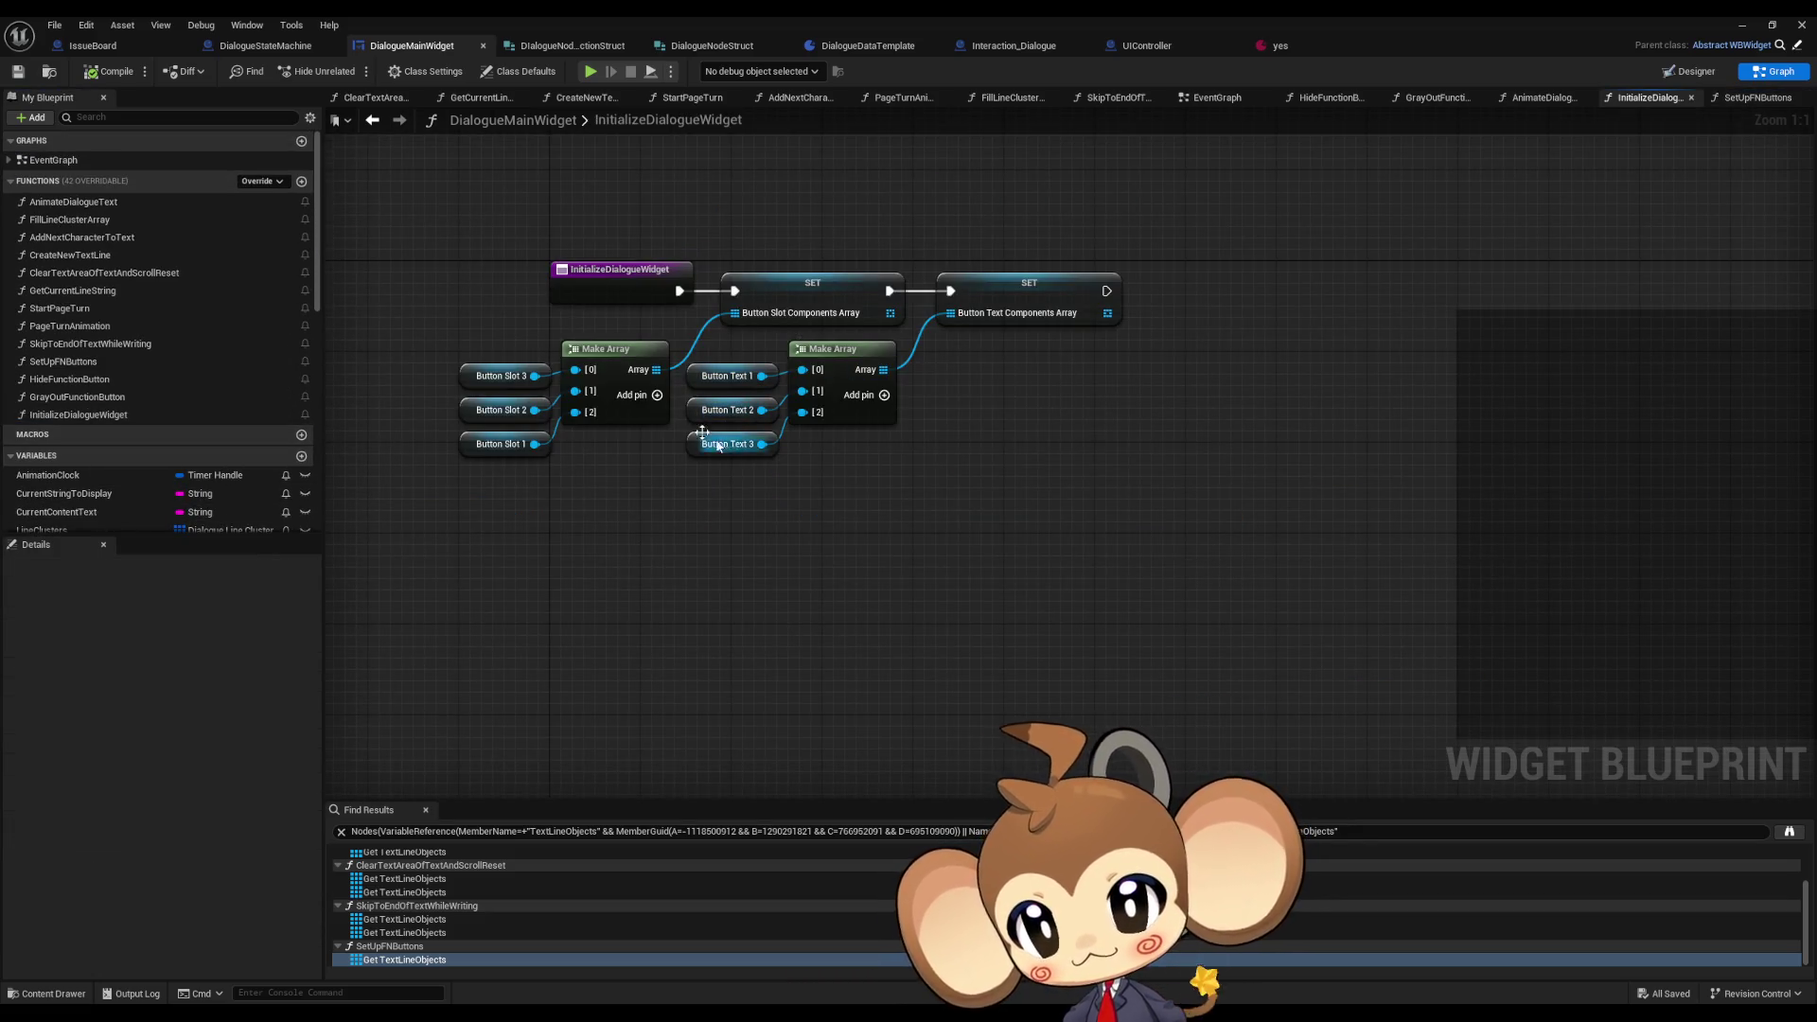
drag(515, 458, 718, 537)
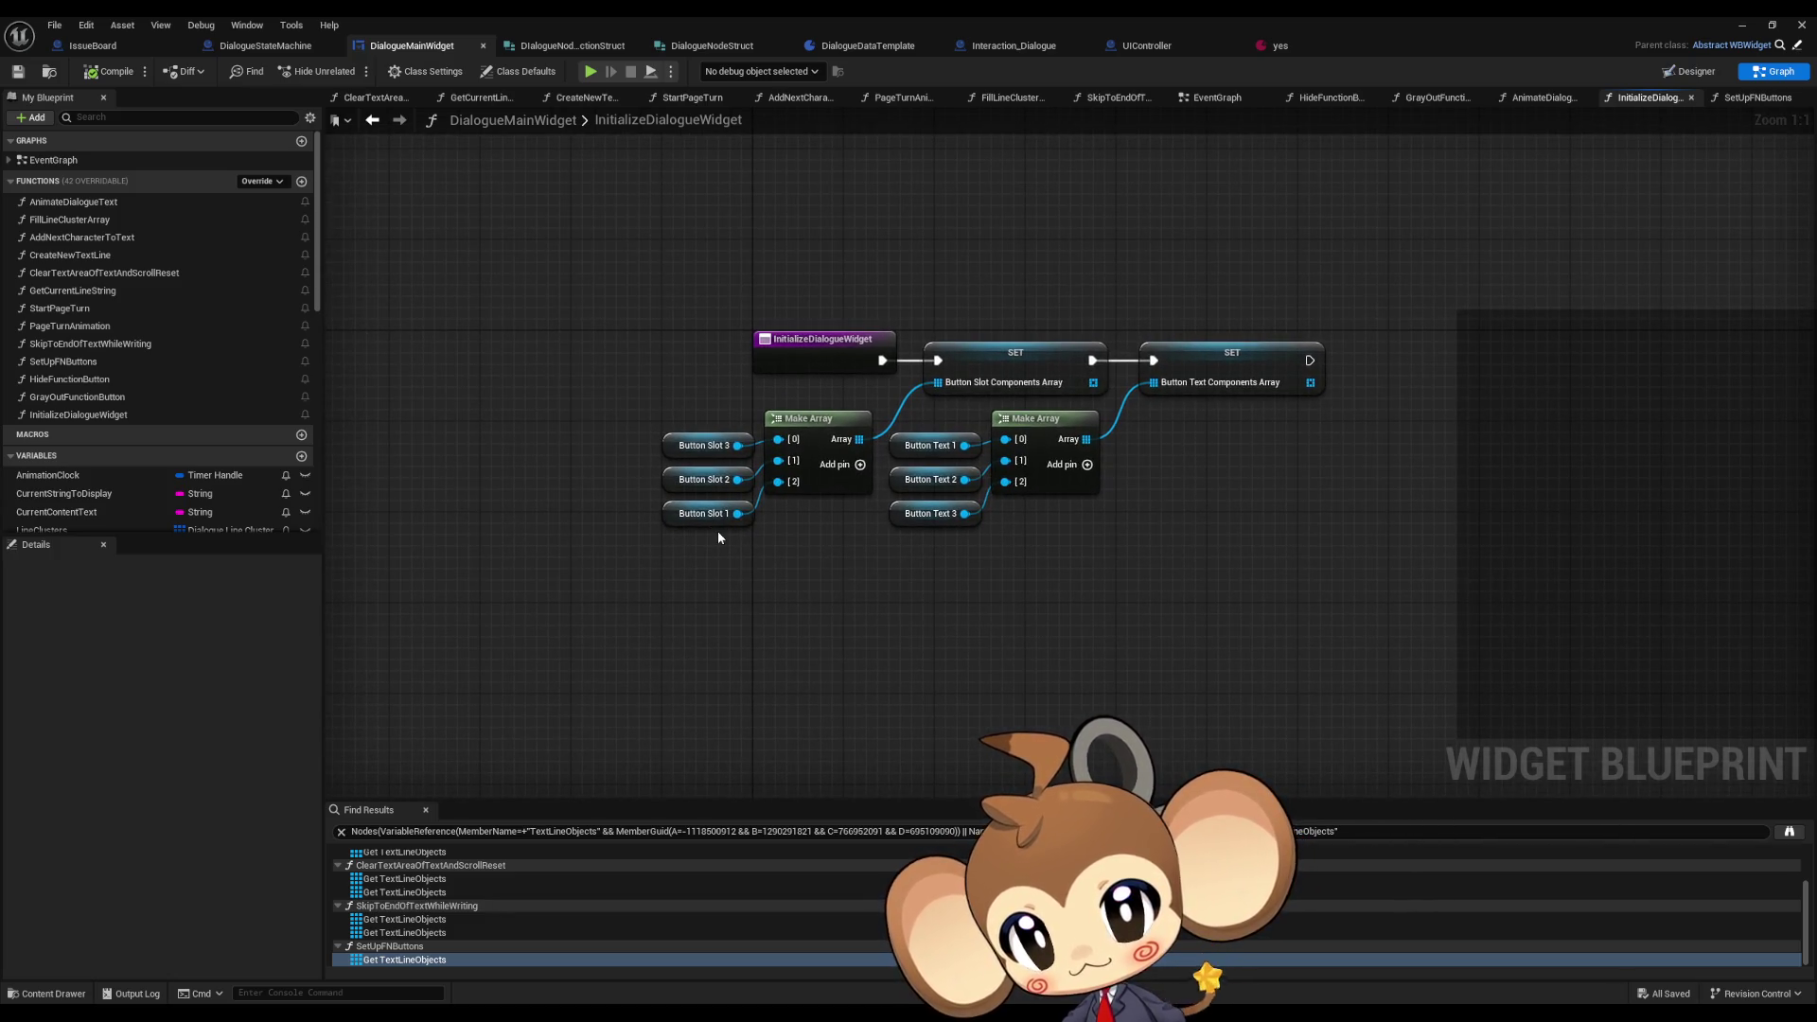
drag(737, 520, 778, 461)
mouse_move(657, 487)
mouse_down()
mouse_move(747, 526)
mouse_move(679, 492)
mouse_move(669, 401)
mouse_move(668, 466)
mouse_up()
click(678, 461)
mouse_move(649, 397)
mouse_down()
mouse_move(705, 468)
mouse_move(703, 513)
mouse_up()
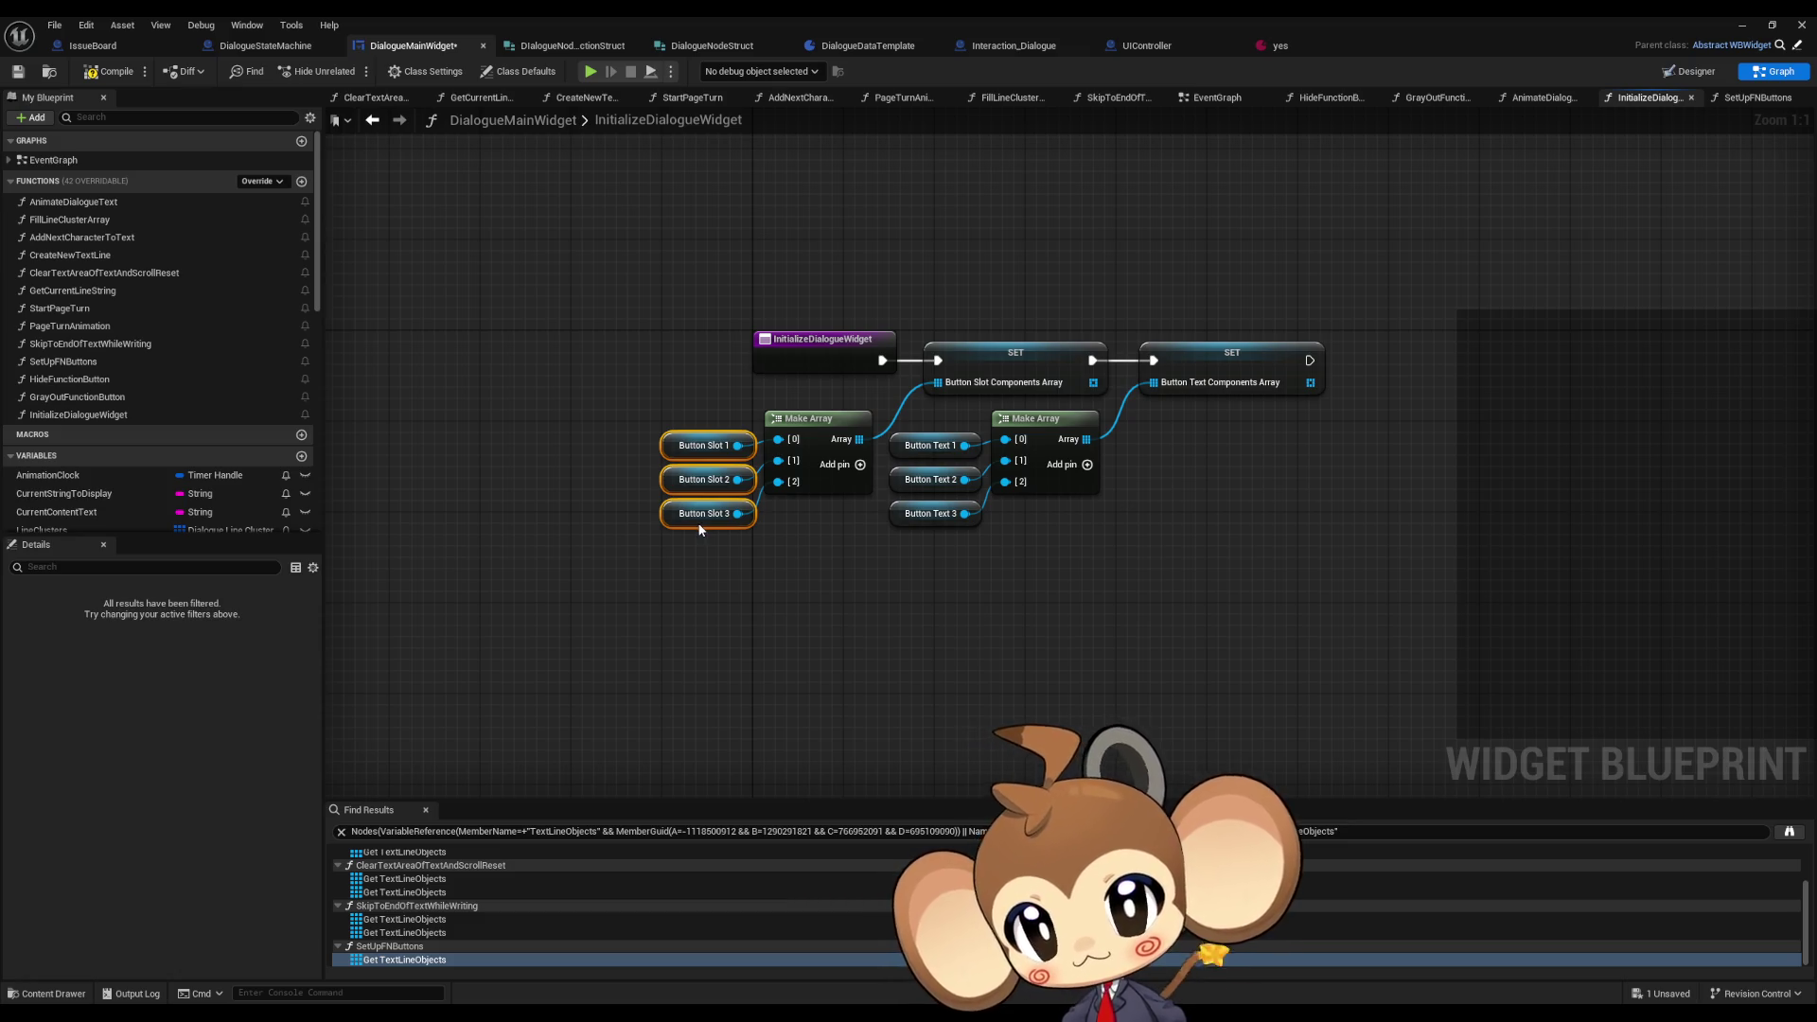
click(876, 616)
click(1742, 25)
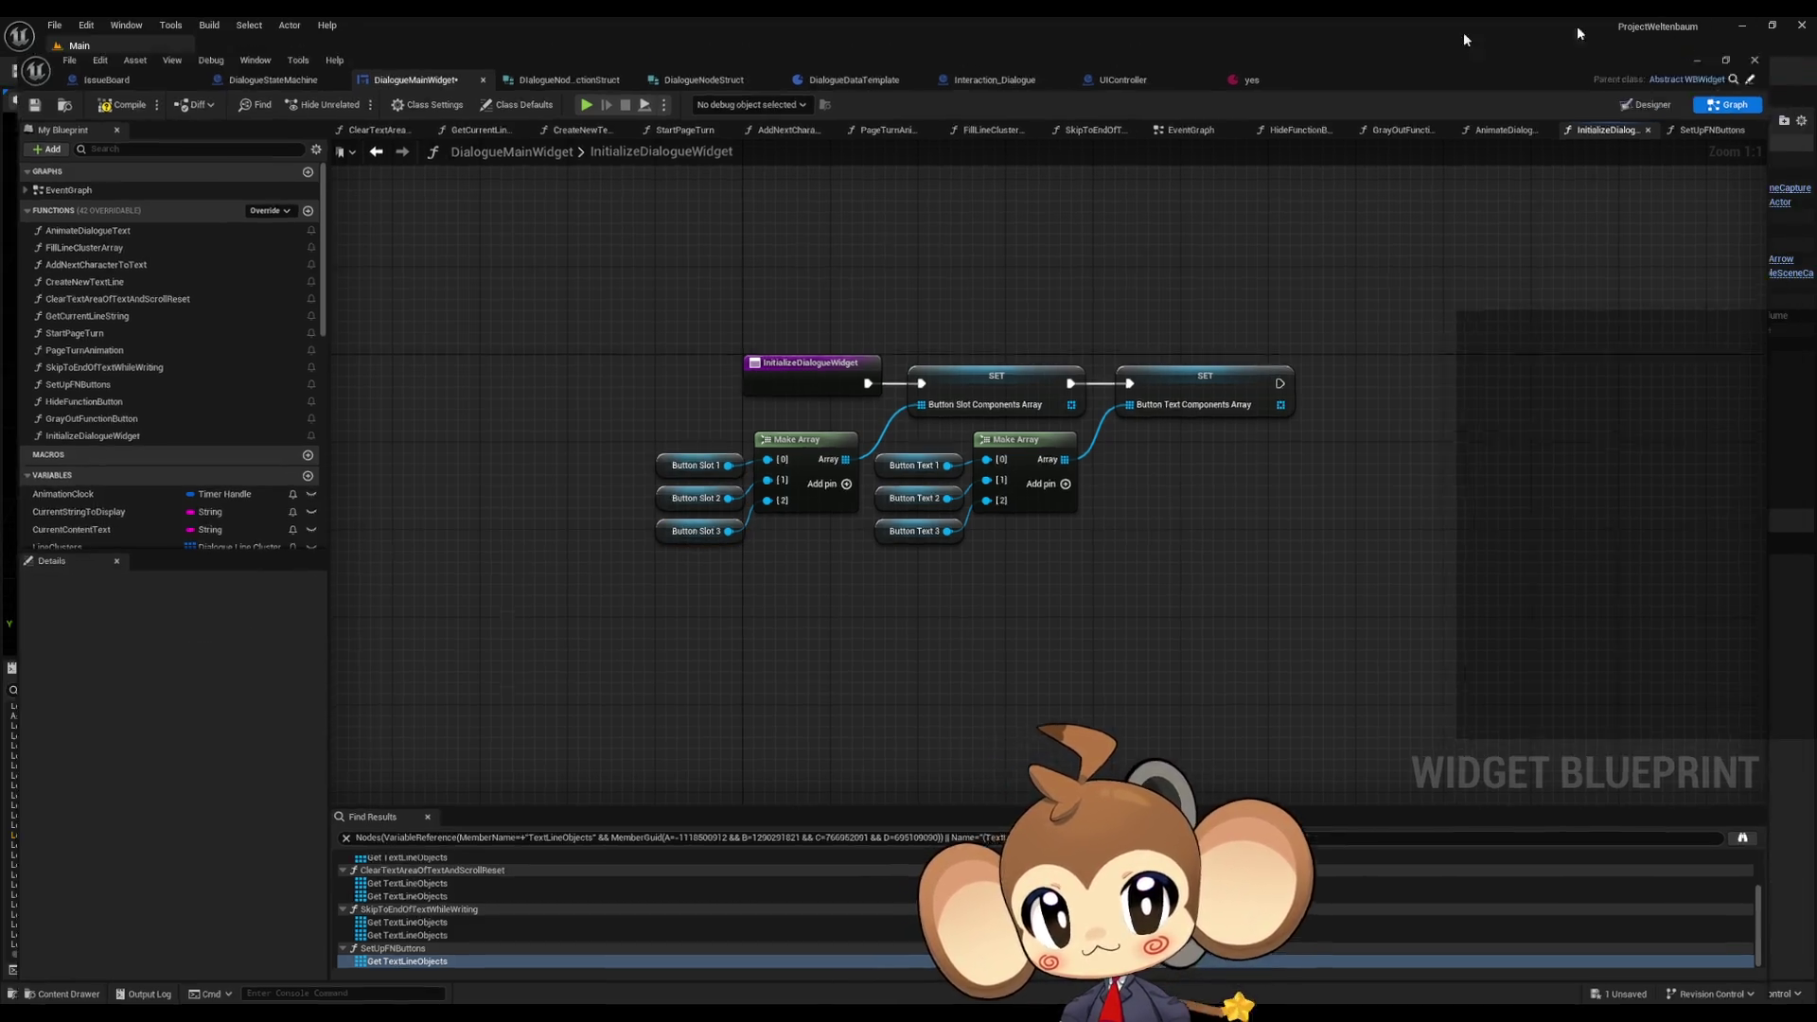
- Play-test through Load Game to the correctly labelled Option 1/Option2 question, then return to DialogueMainWidget
key(alt+p)
click(576, 445)
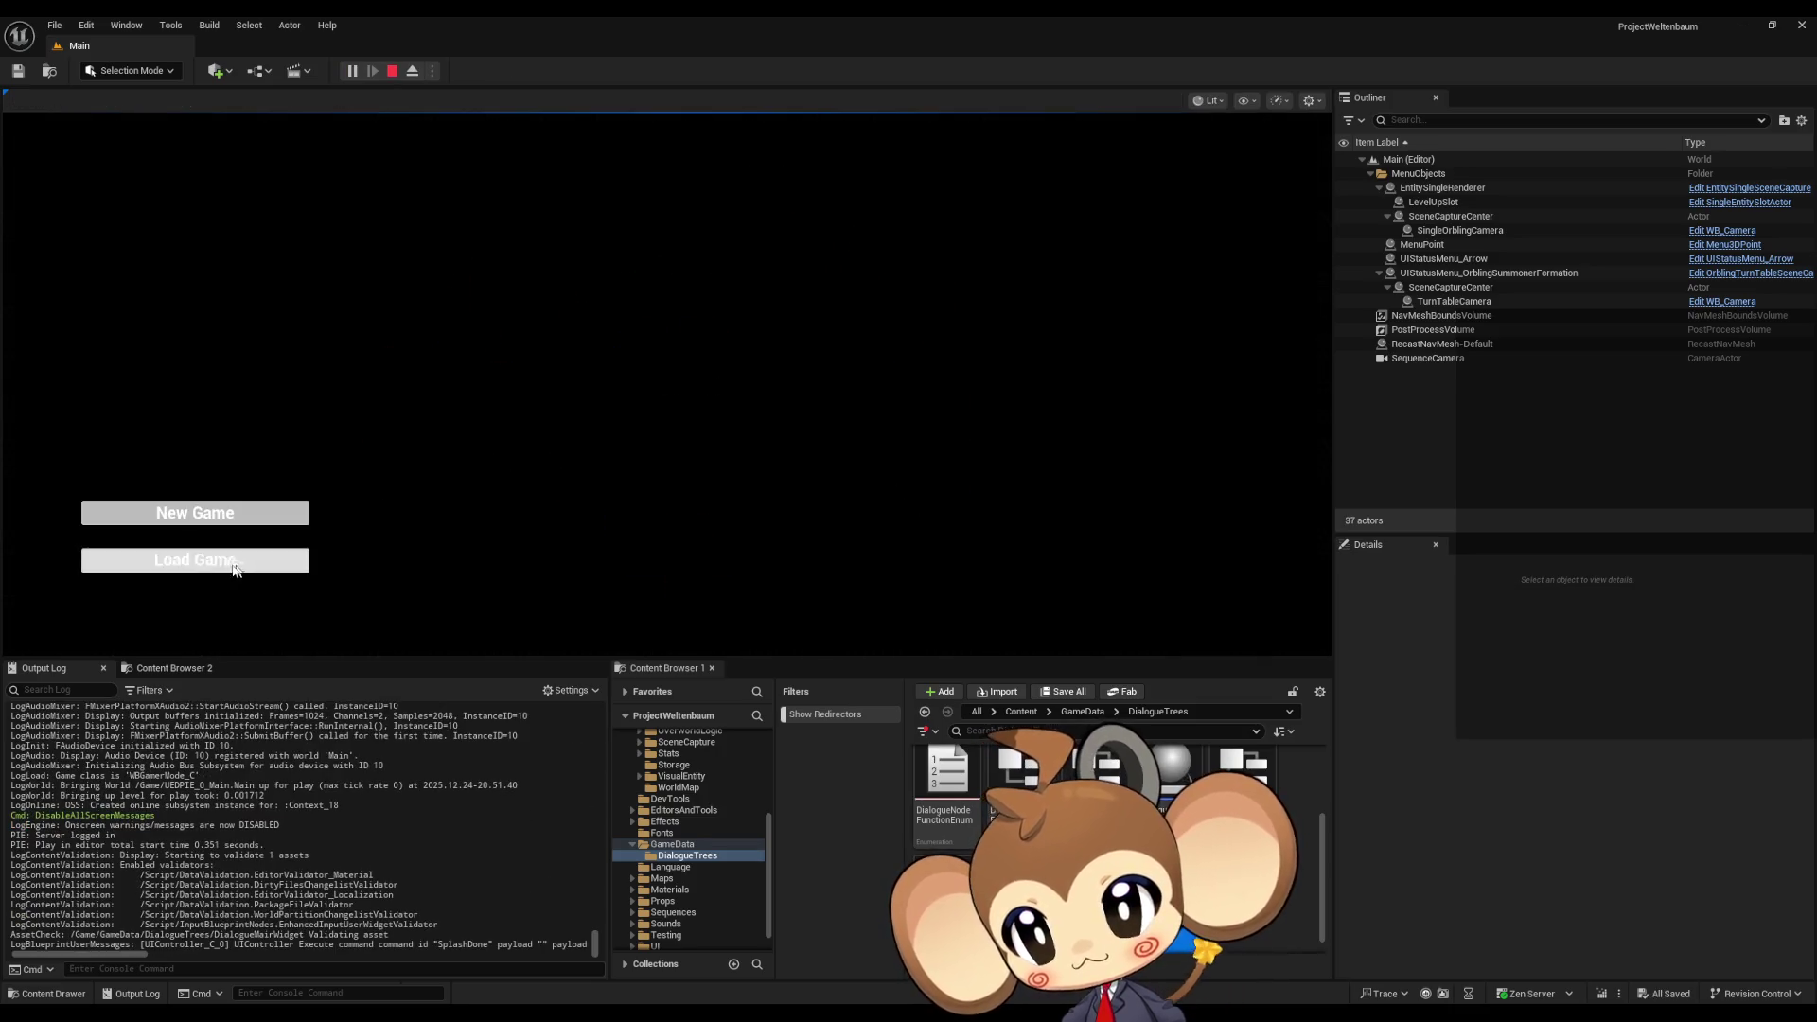
click(221, 568)
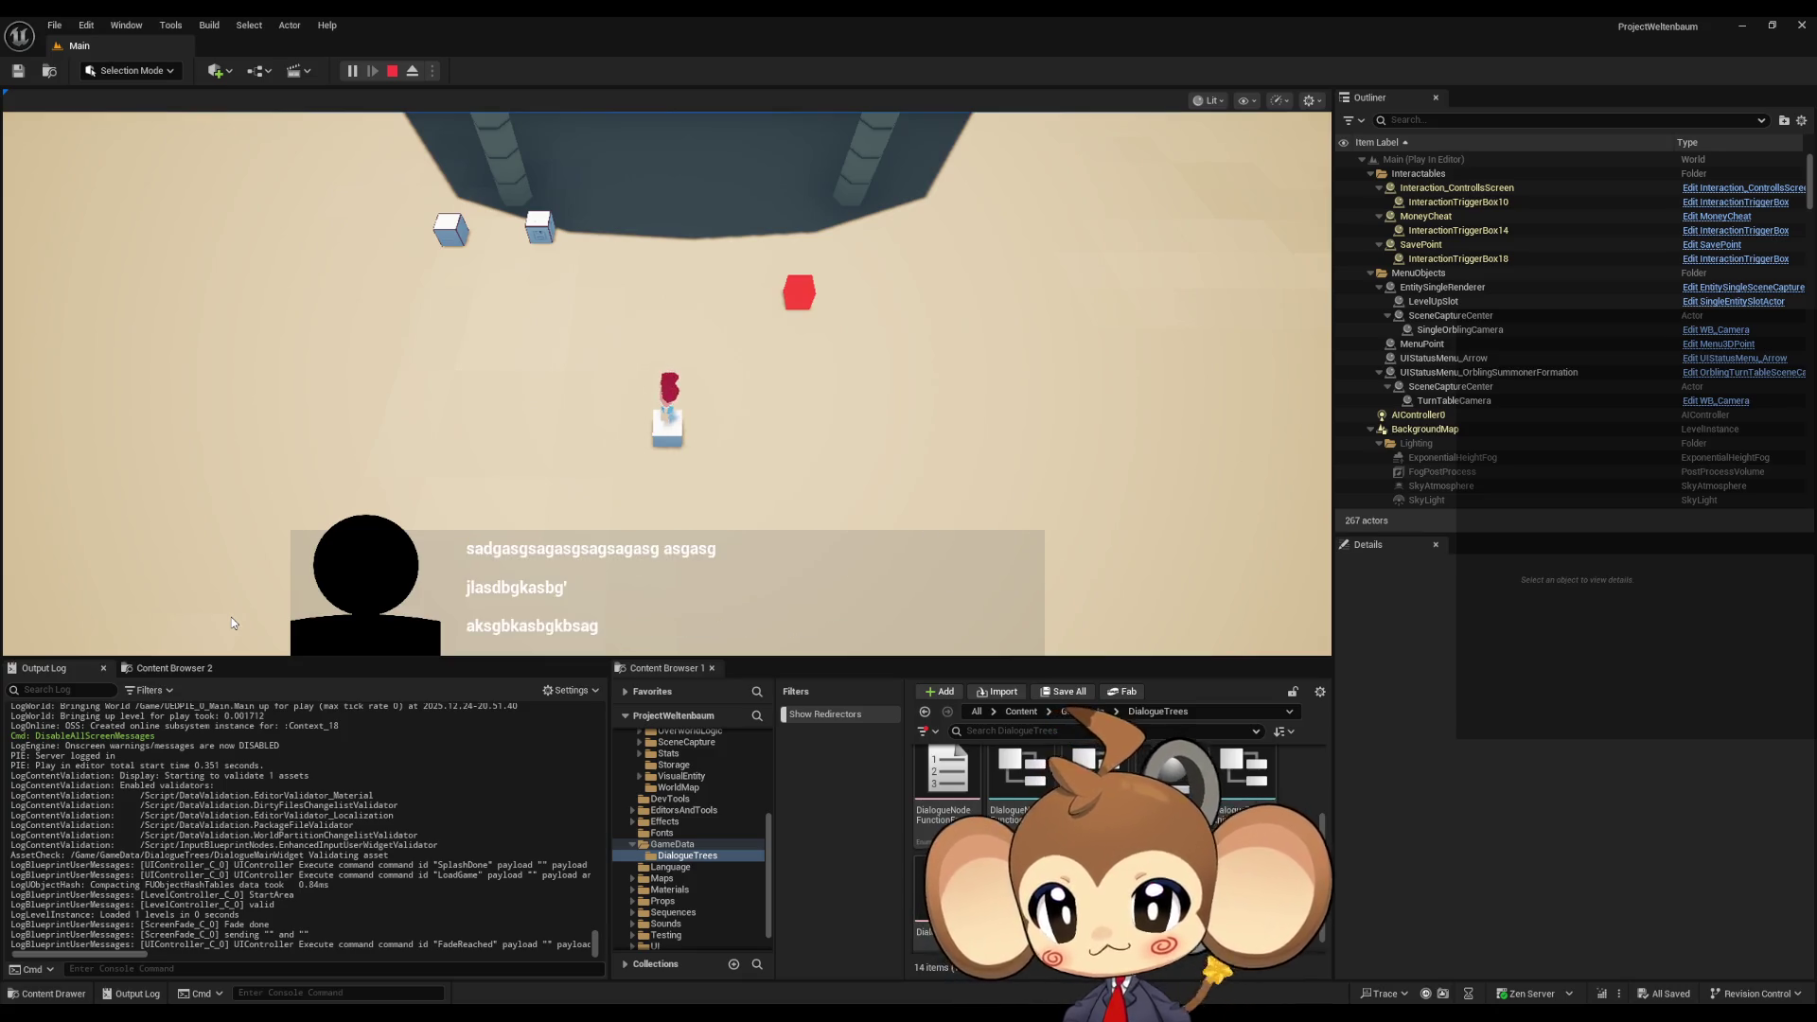
click(231, 617)
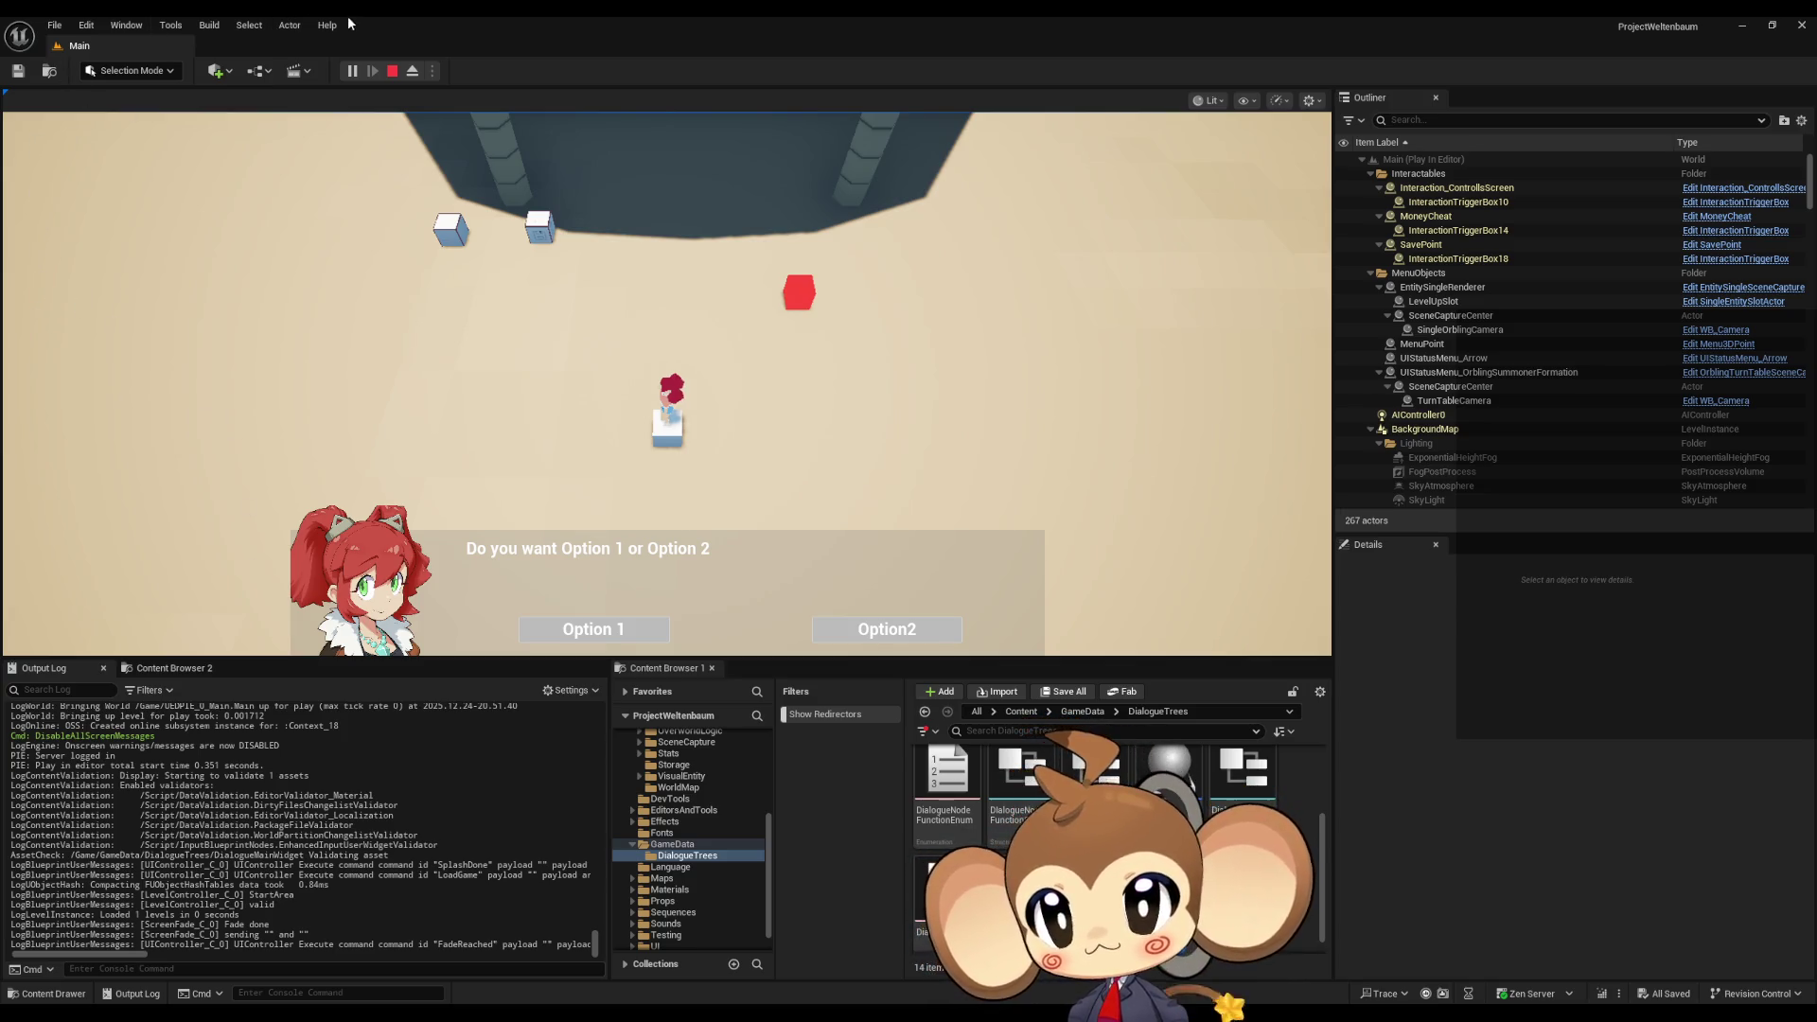
click(392, 71)
mouse_move(650, 1013)
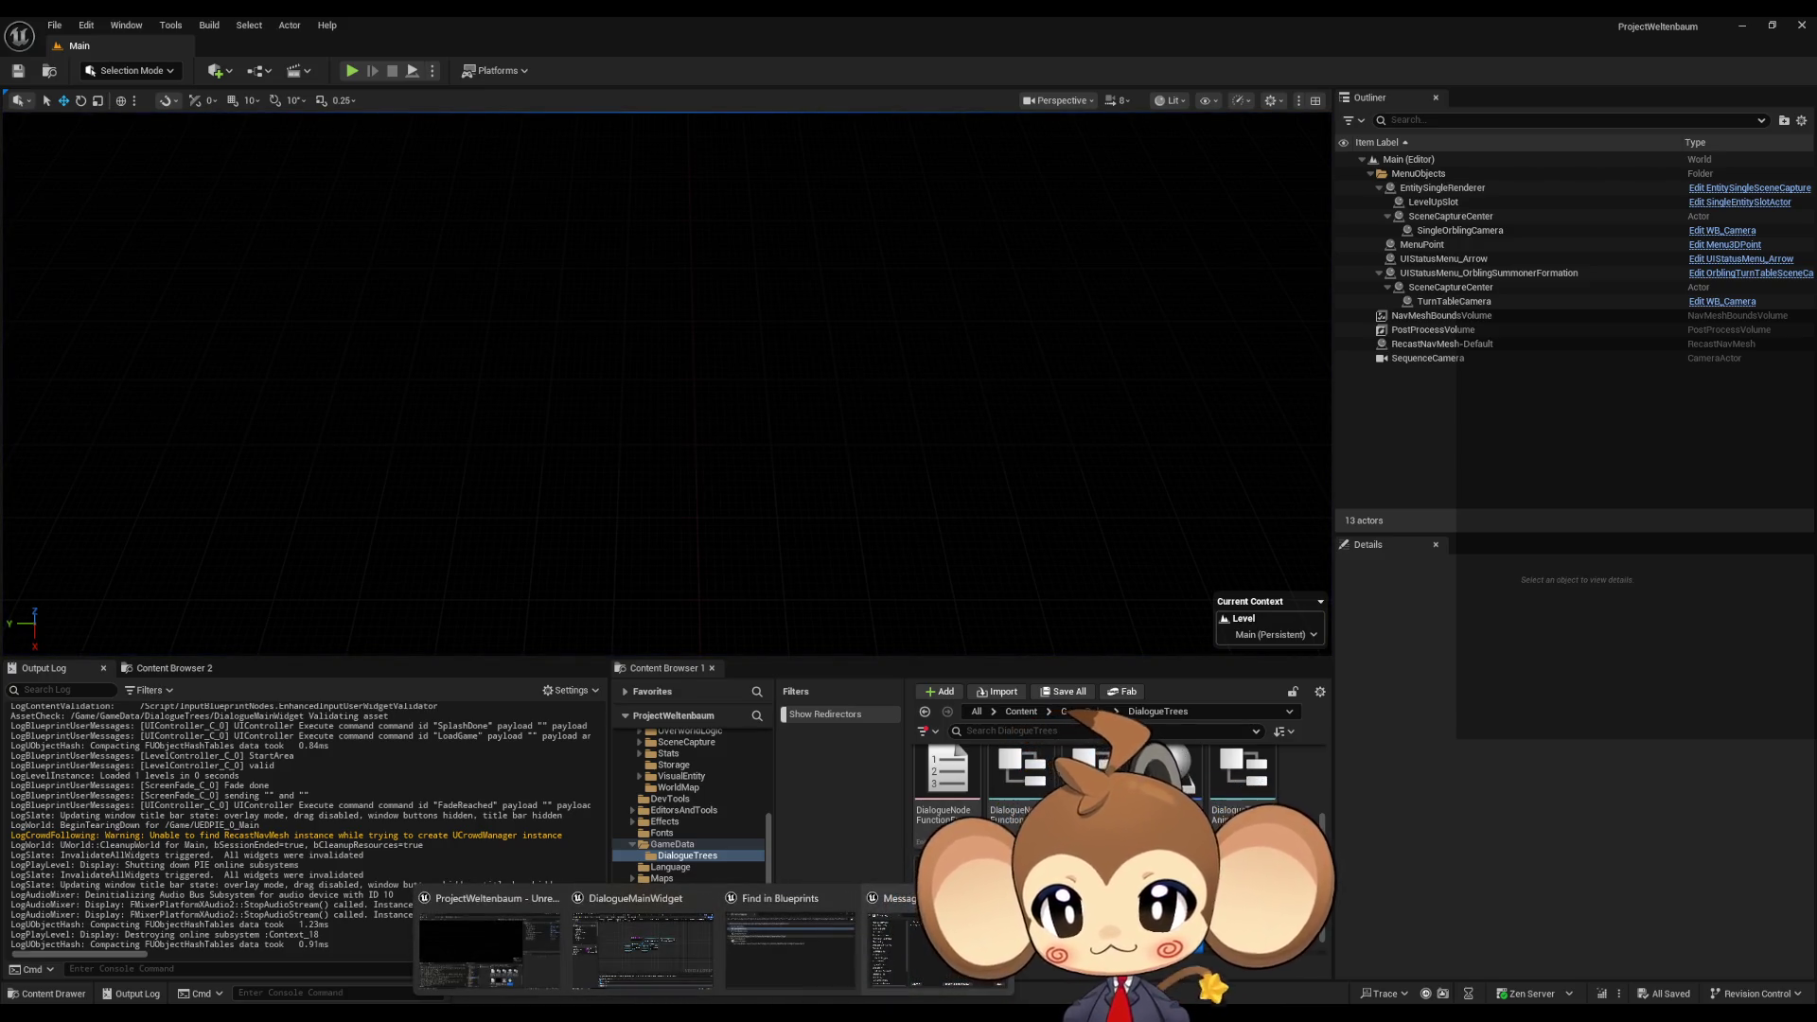
click(640, 969)
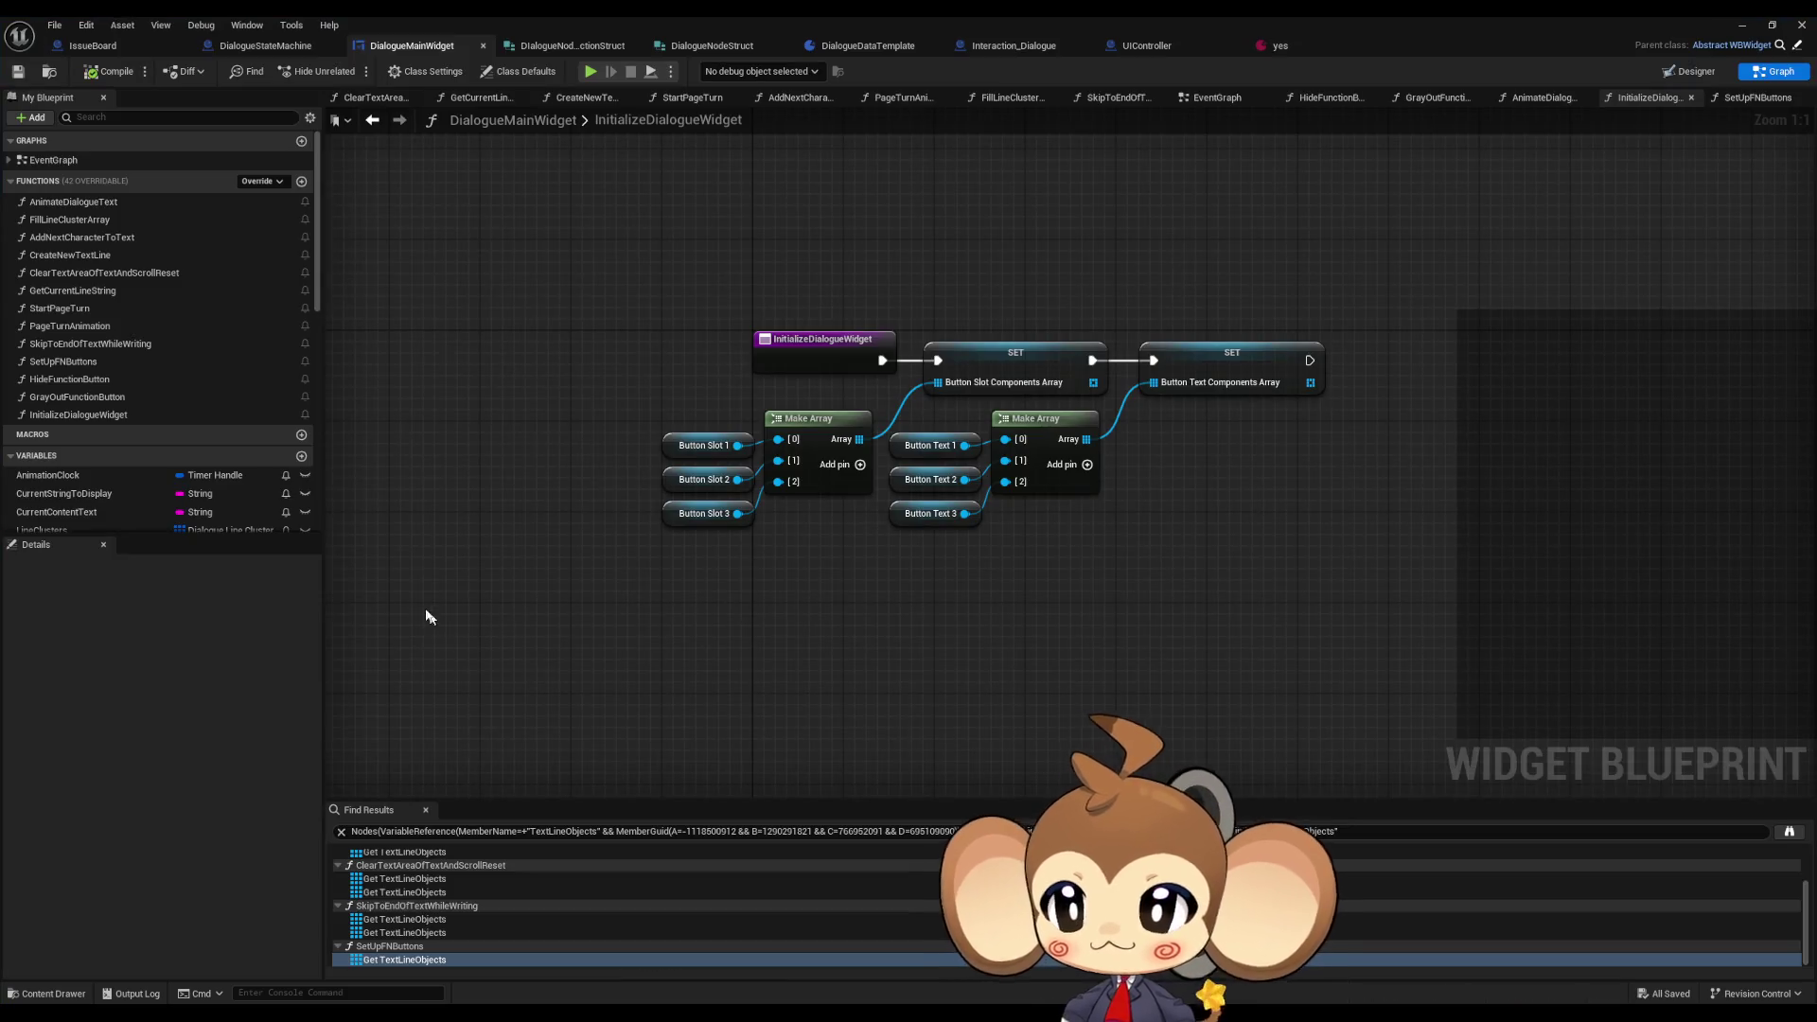
- Scroll DialogueMainWidget's variable list, then switch to the 'yes' DialogueDataTemplate asset
scroll(203, 398, down, 5)
scroll(208, 409, down, 4)
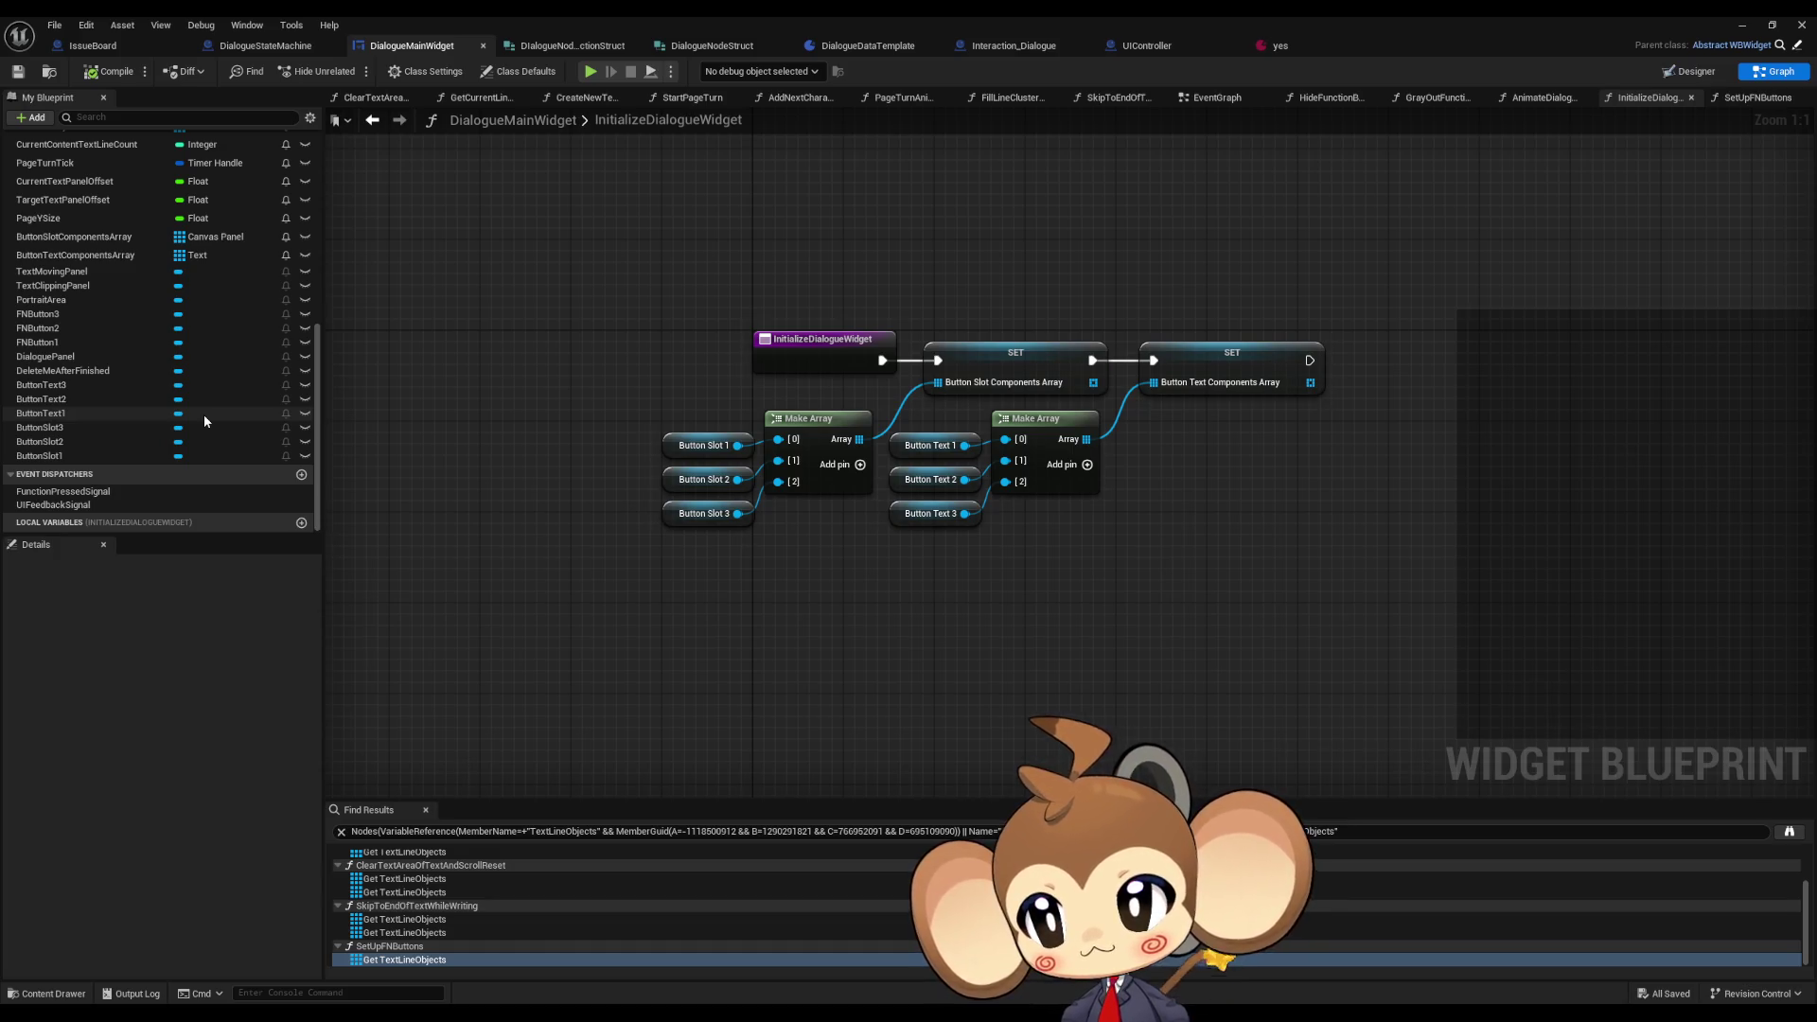
click(1306, 49)
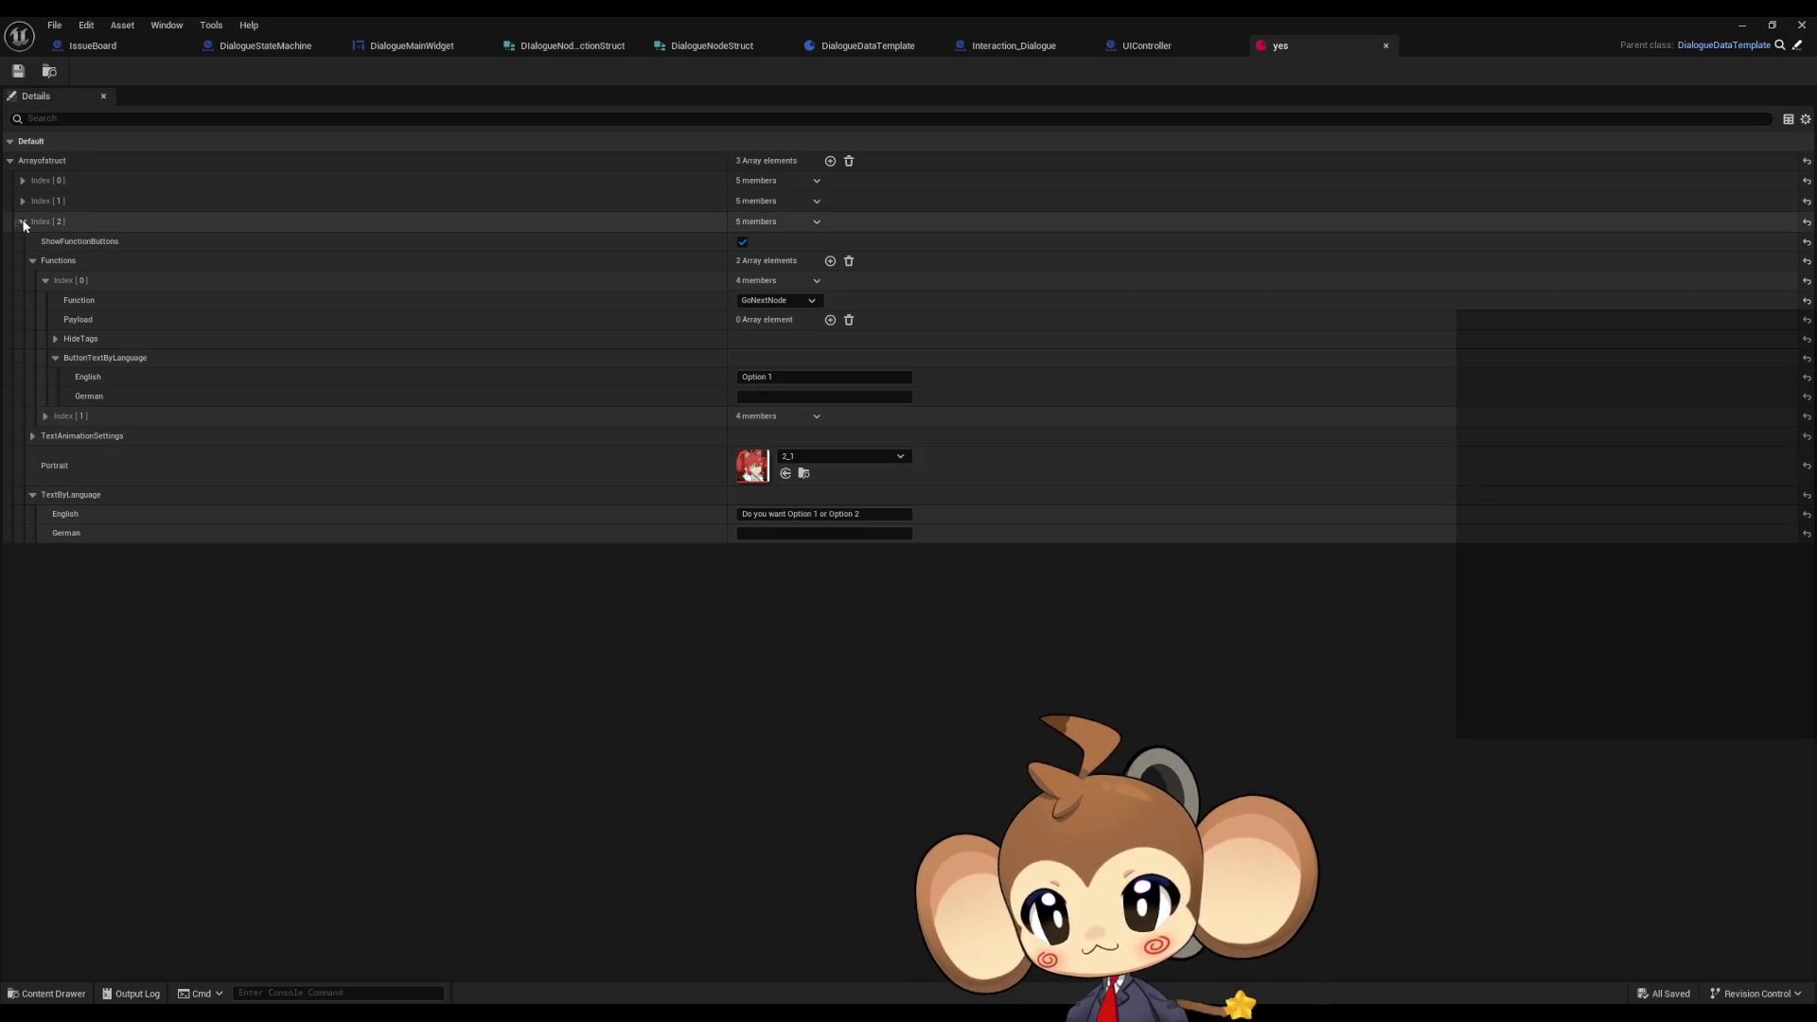
- Expand and collapse the yes asset's Functions entries, including Index [1], then switch to UIController
click(32, 261)
click(33, 261)
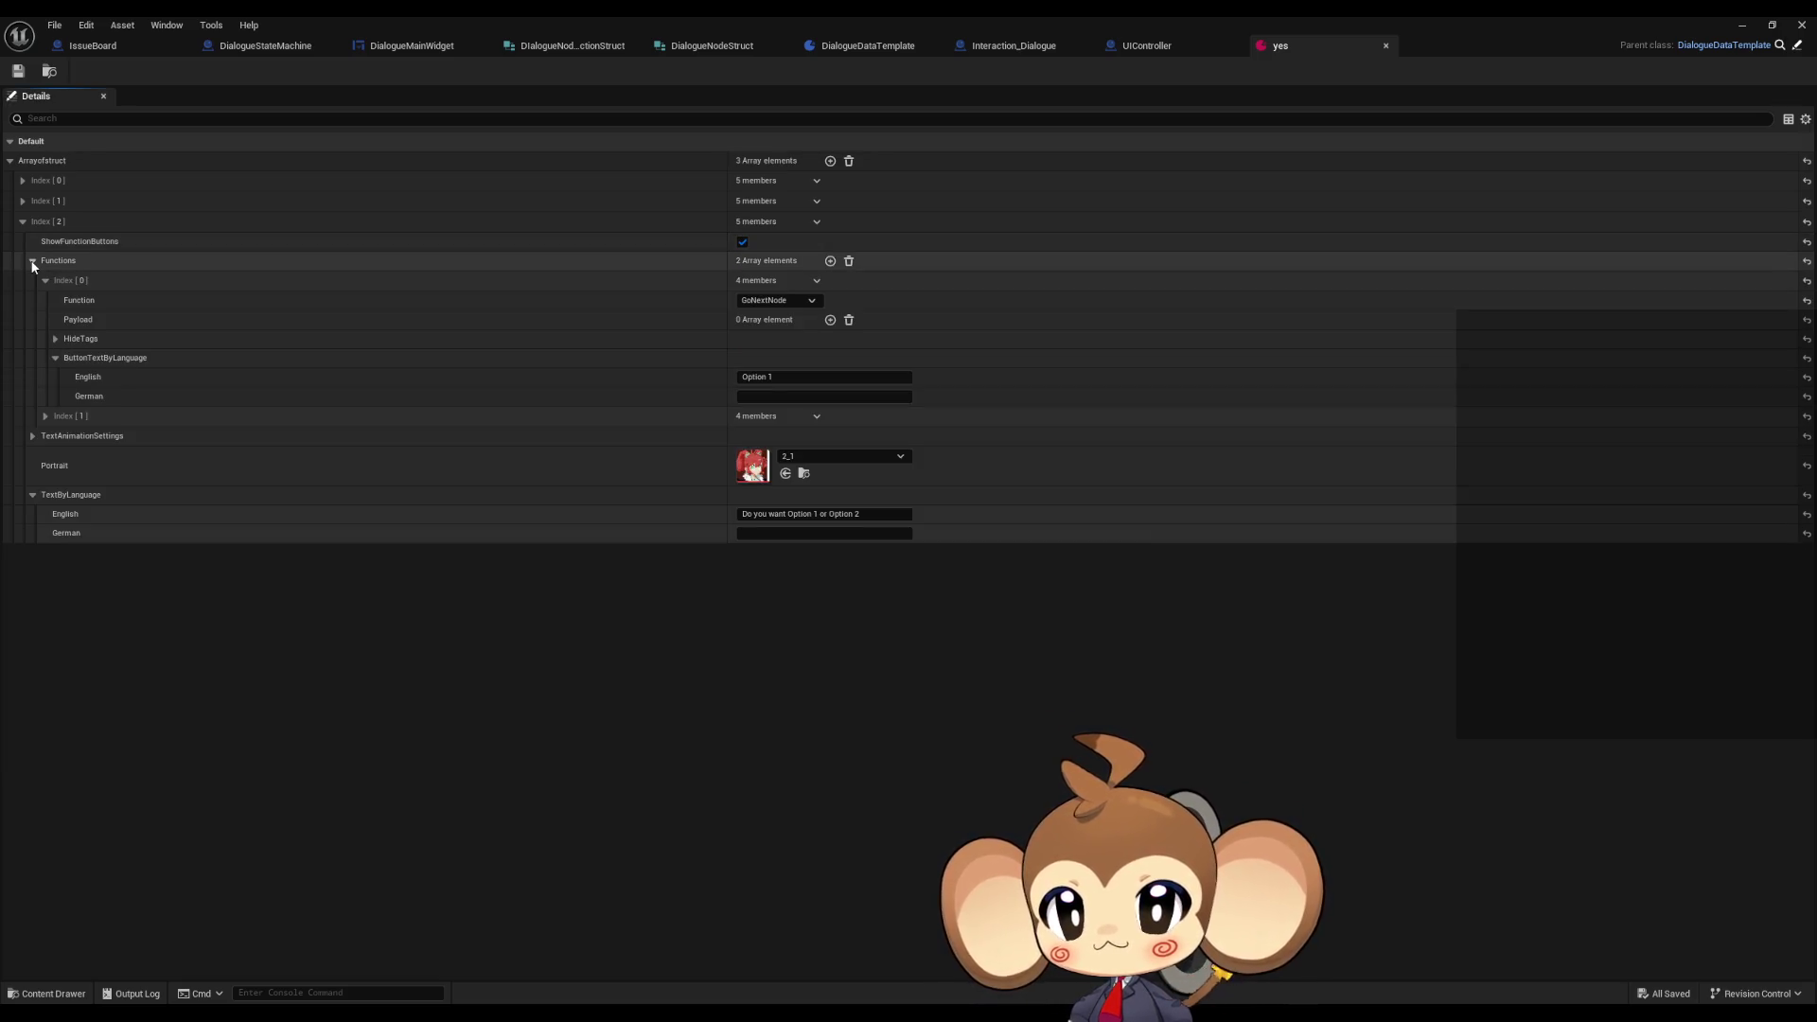
click(44, 281)
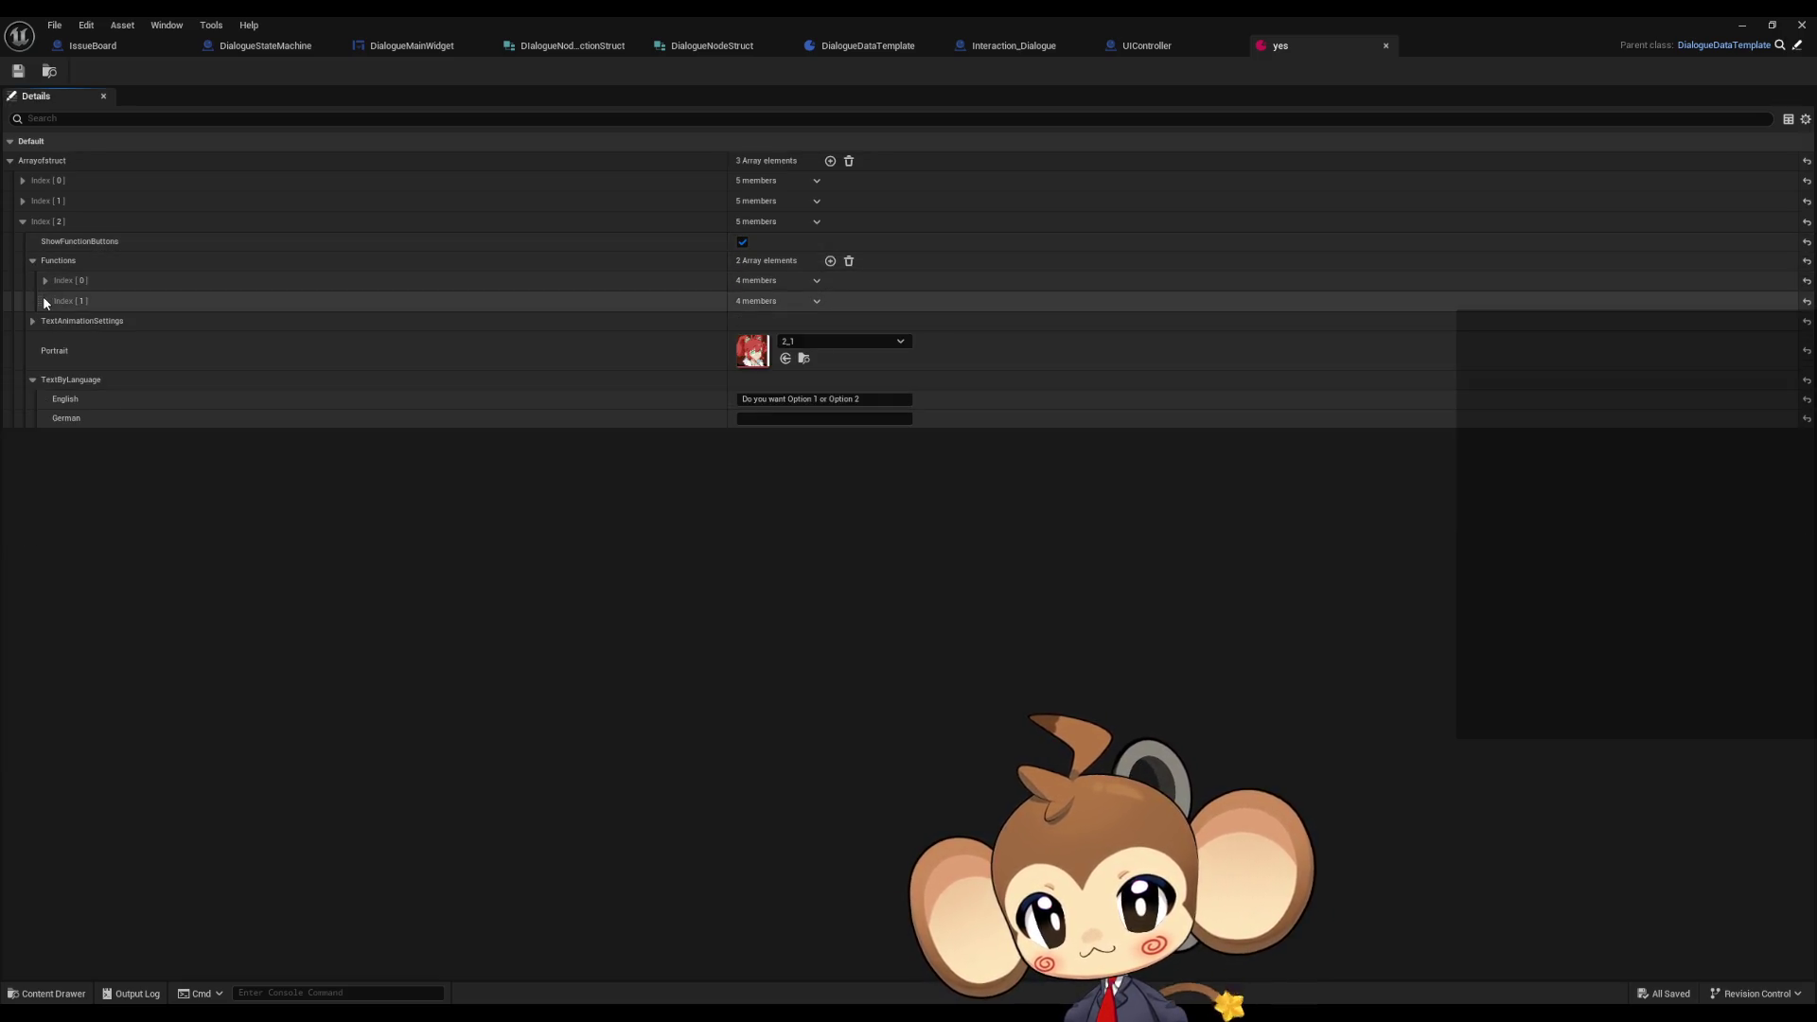
click(45, 301)
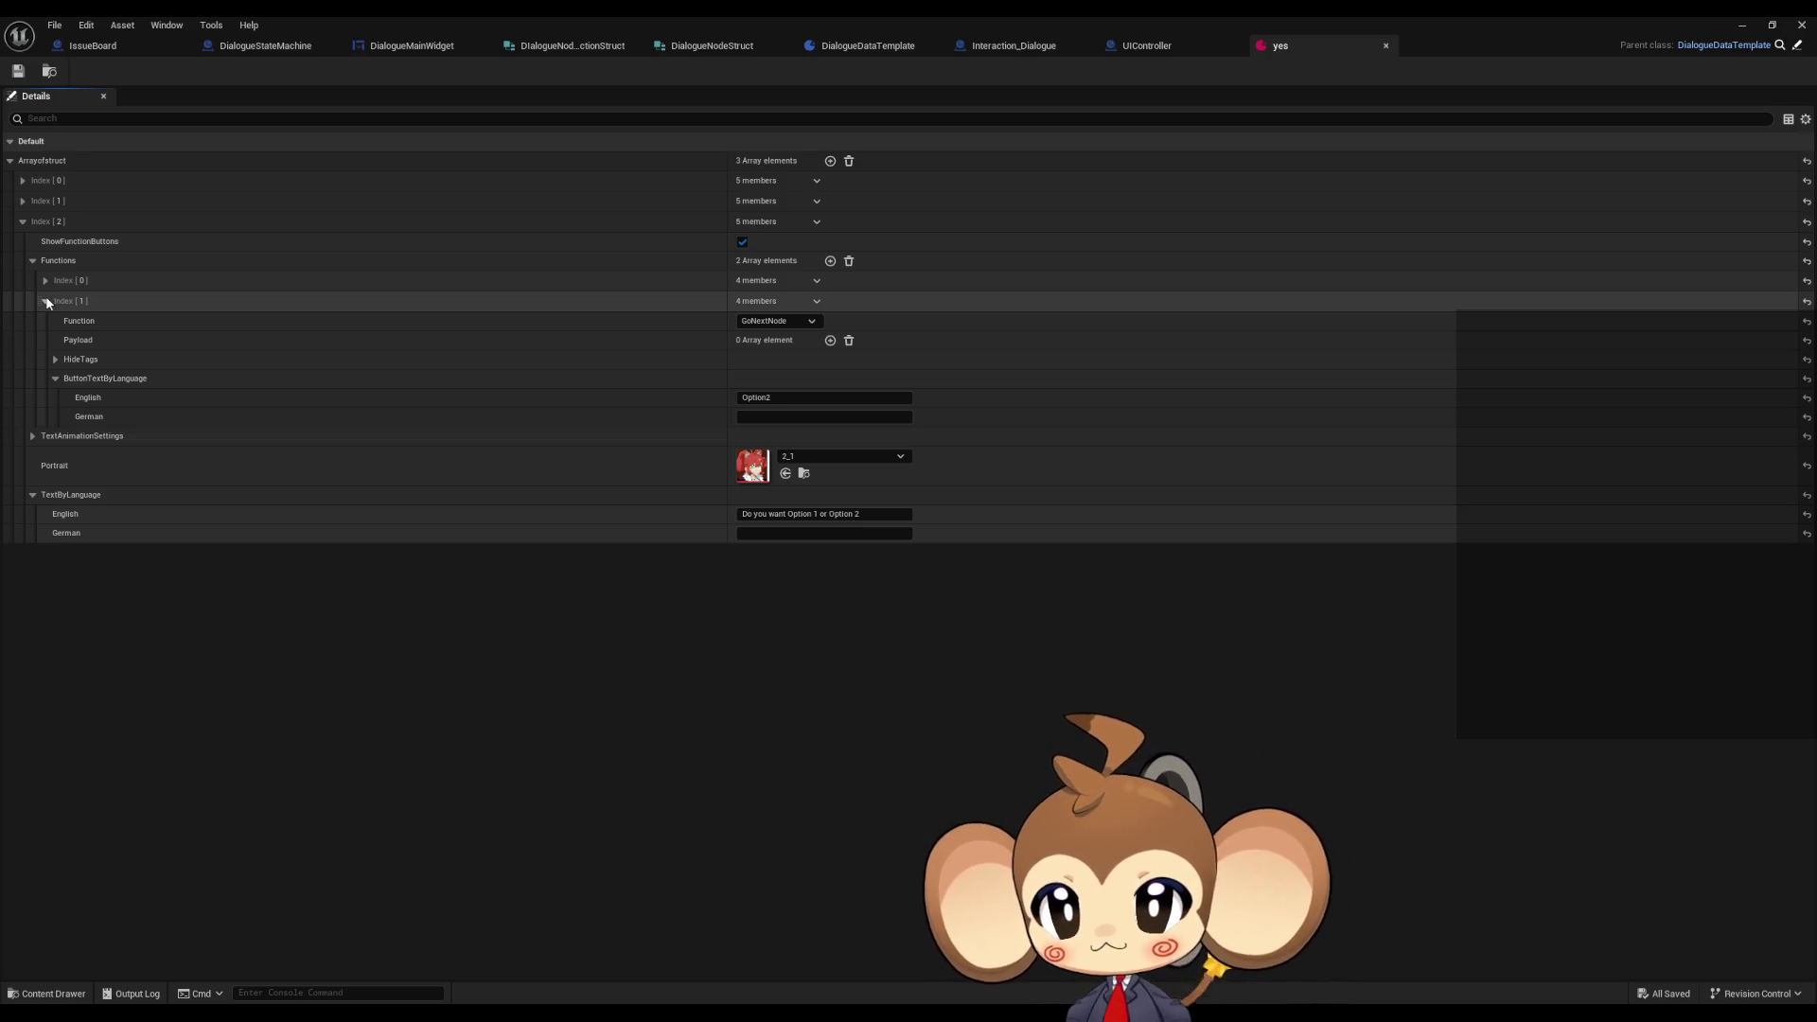
click(45, 301)
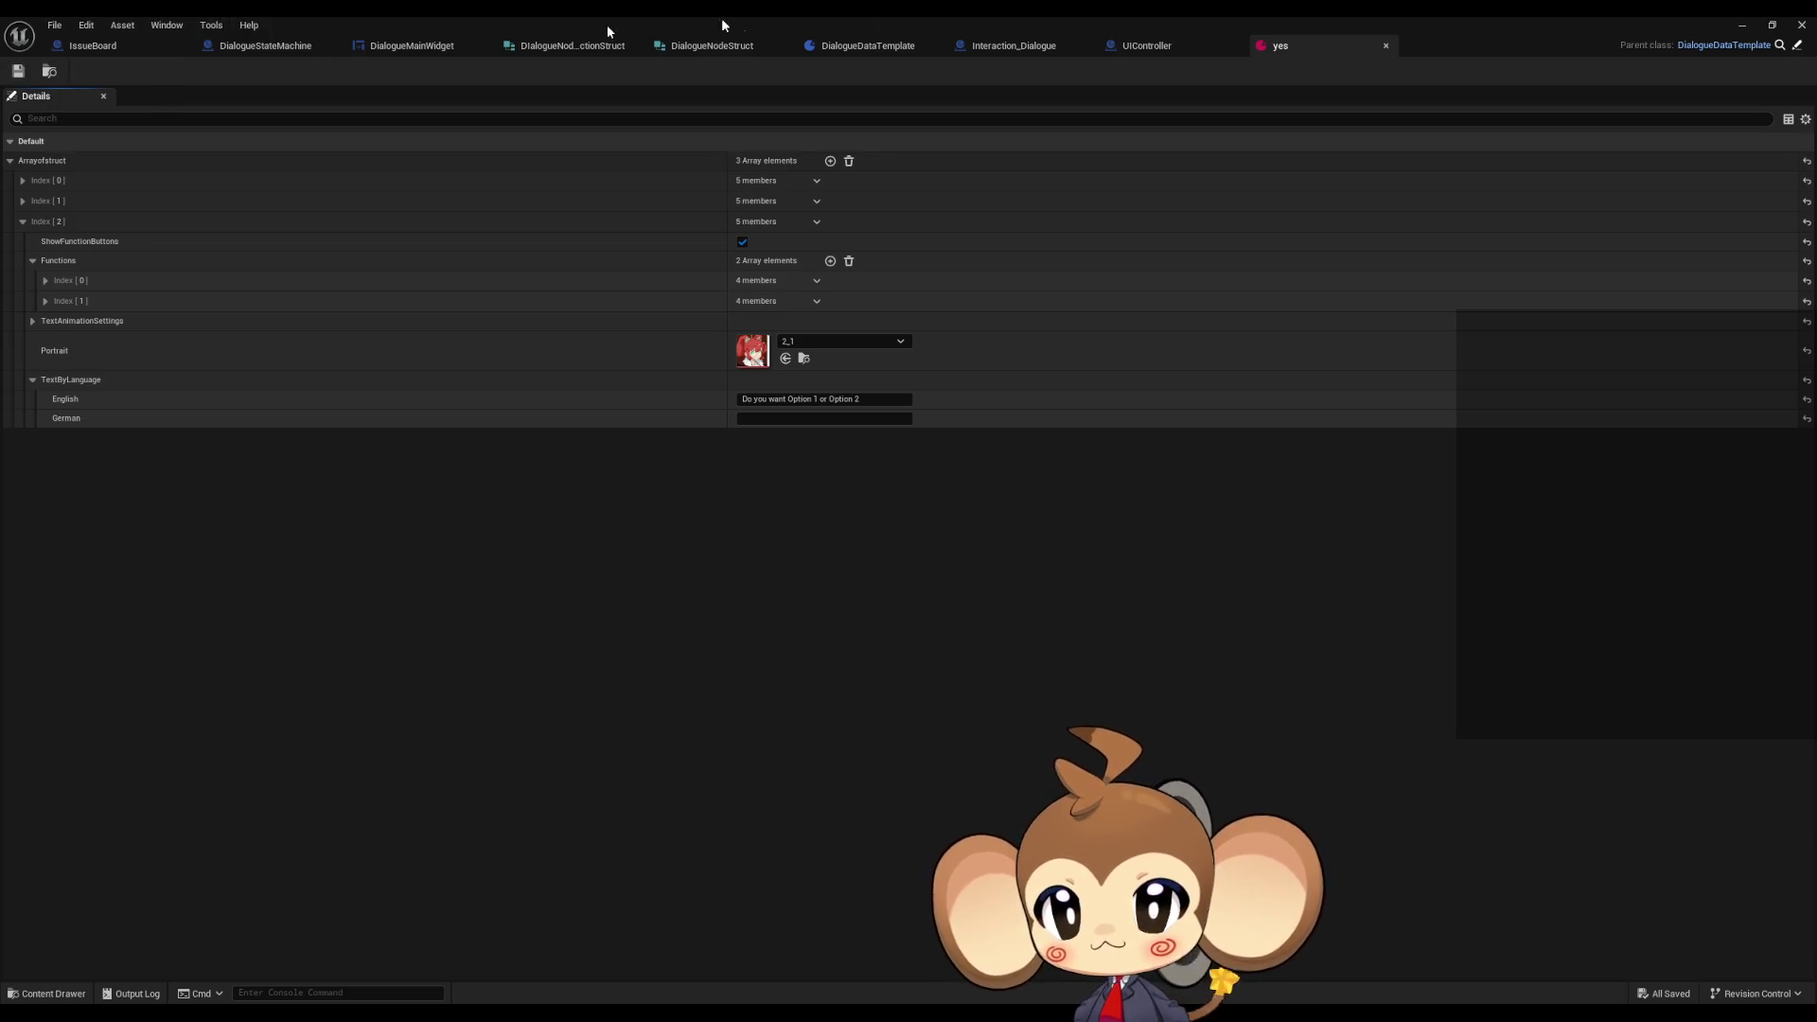
click(1161, 49)
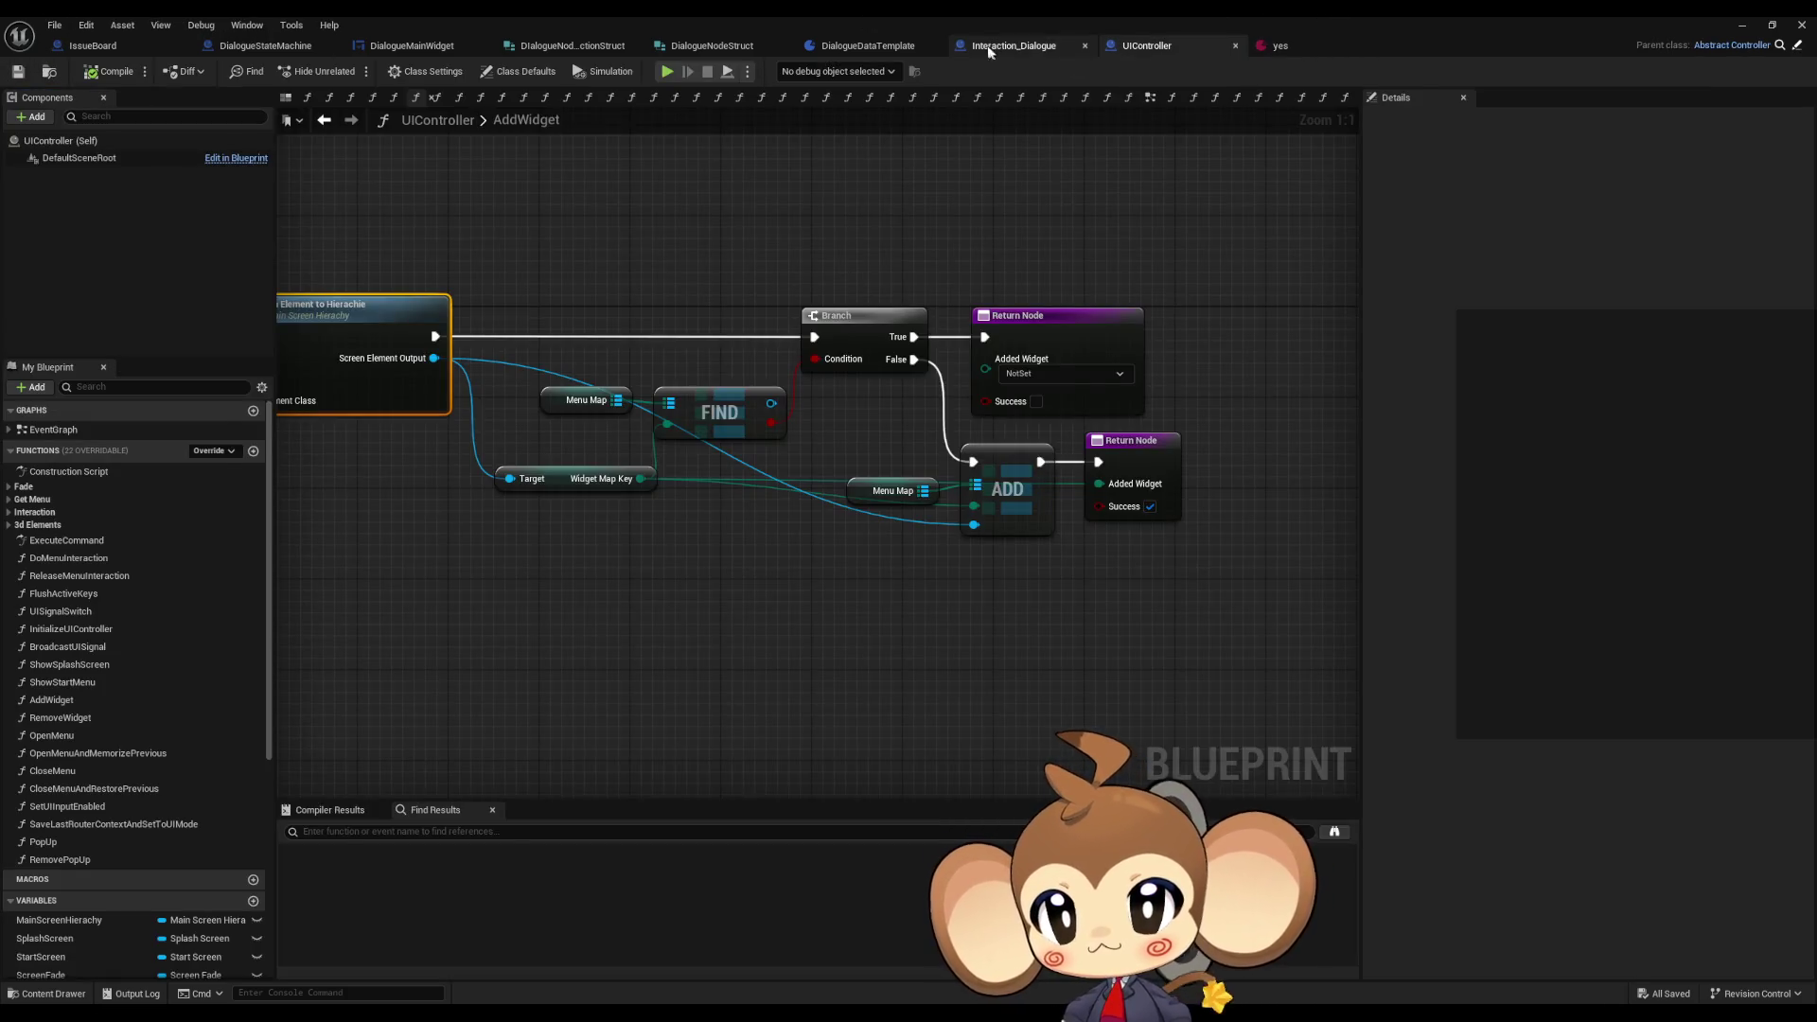
- Cycle through Interaction_Dialogue, DialogueStateMachine and DialogueMainWidget, selecting the InitializeDialogueWidget function
click(992, 49)
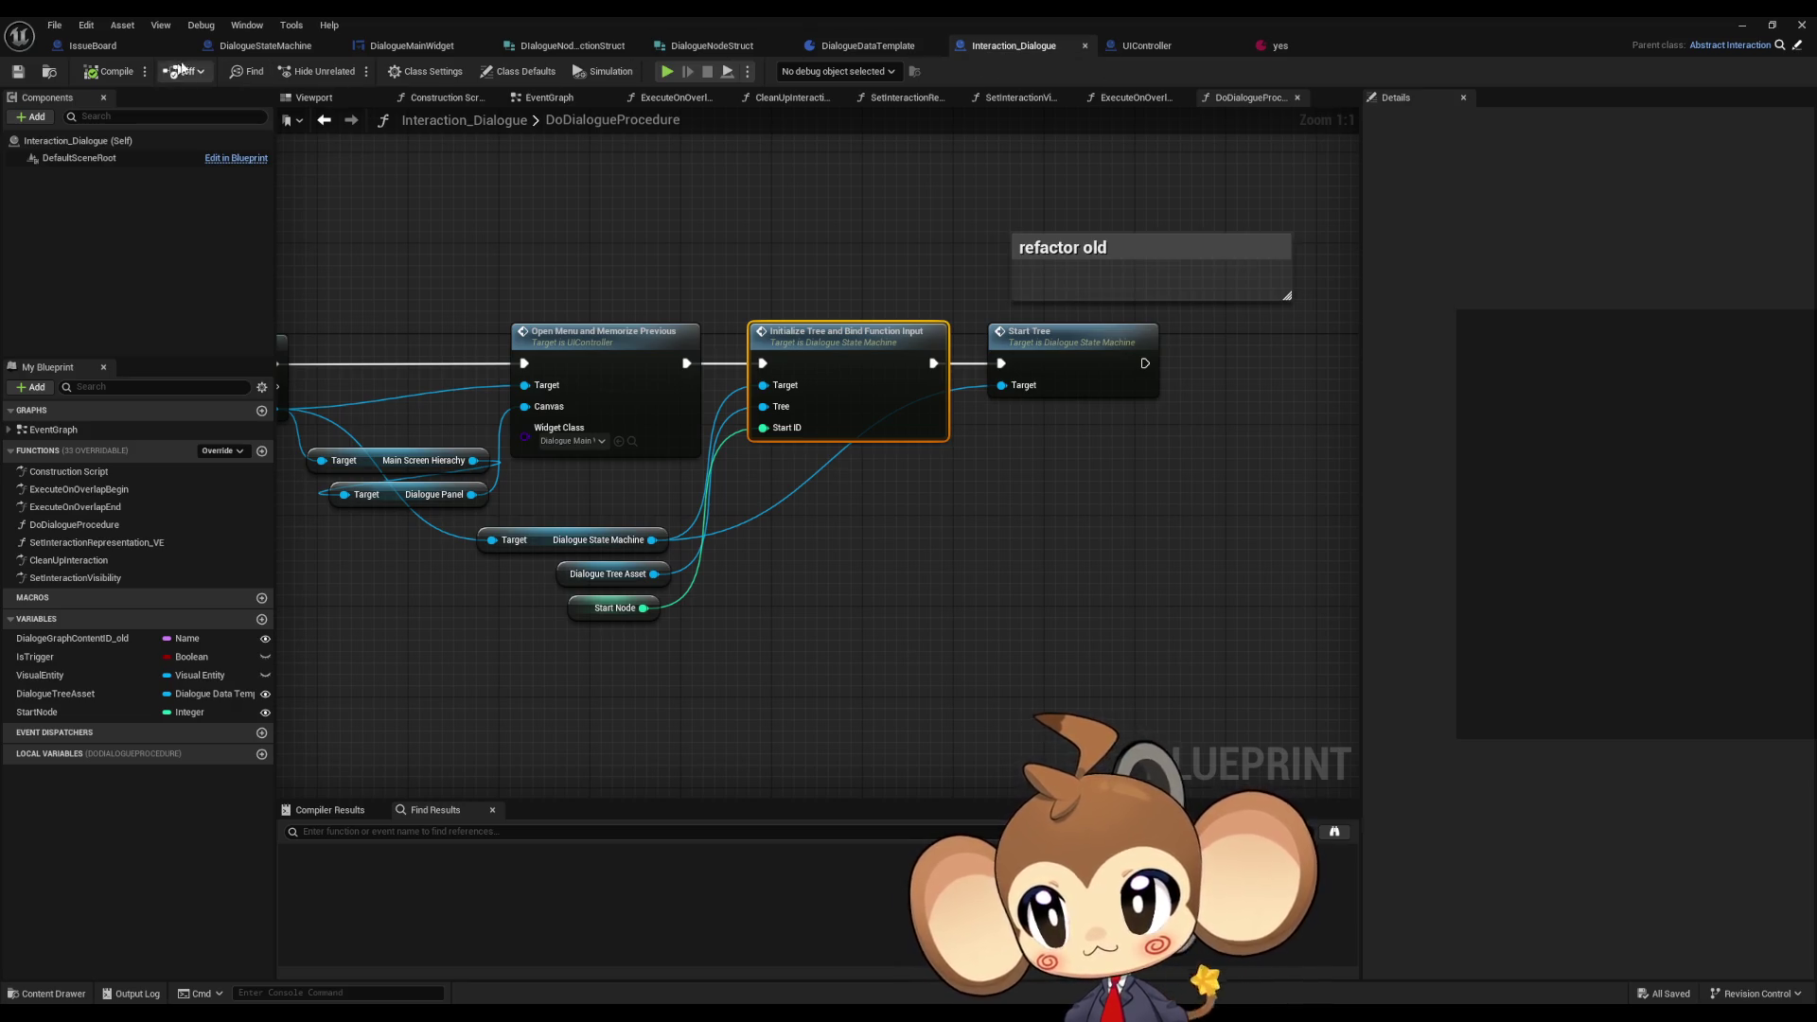
click(265, 49)
click(406, 48)
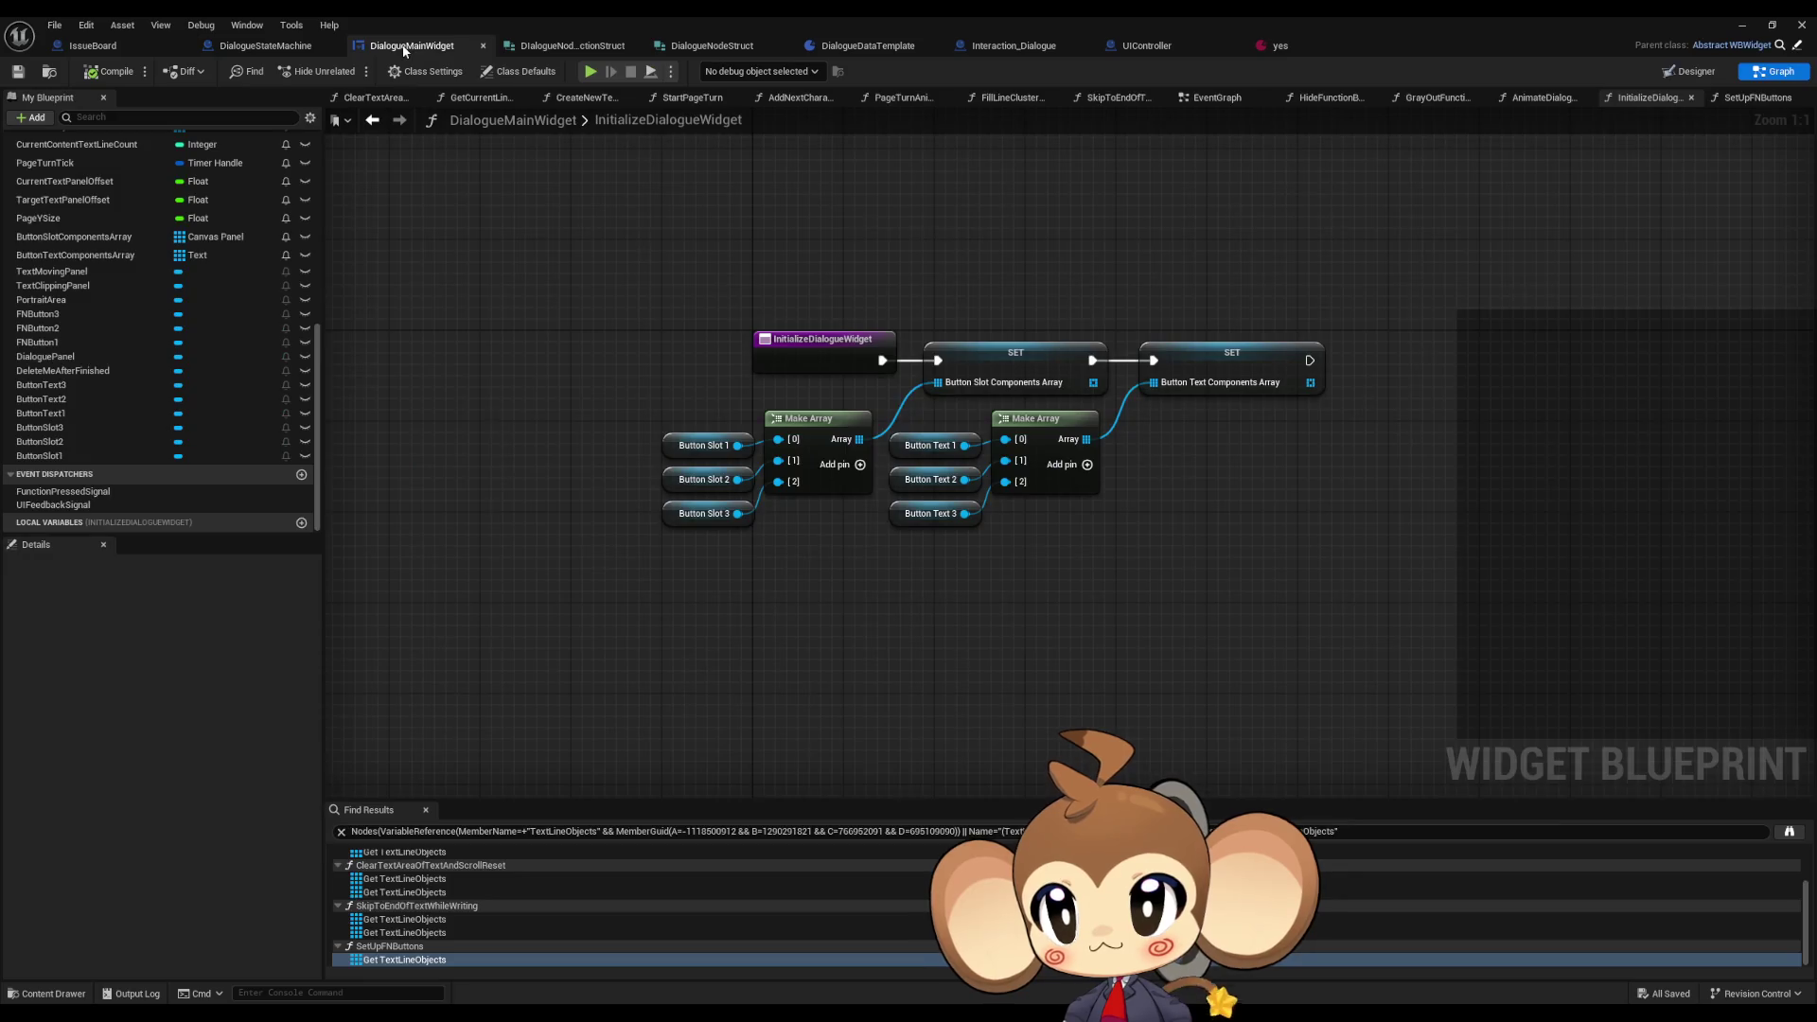
scroll(492, 378, down, 4)
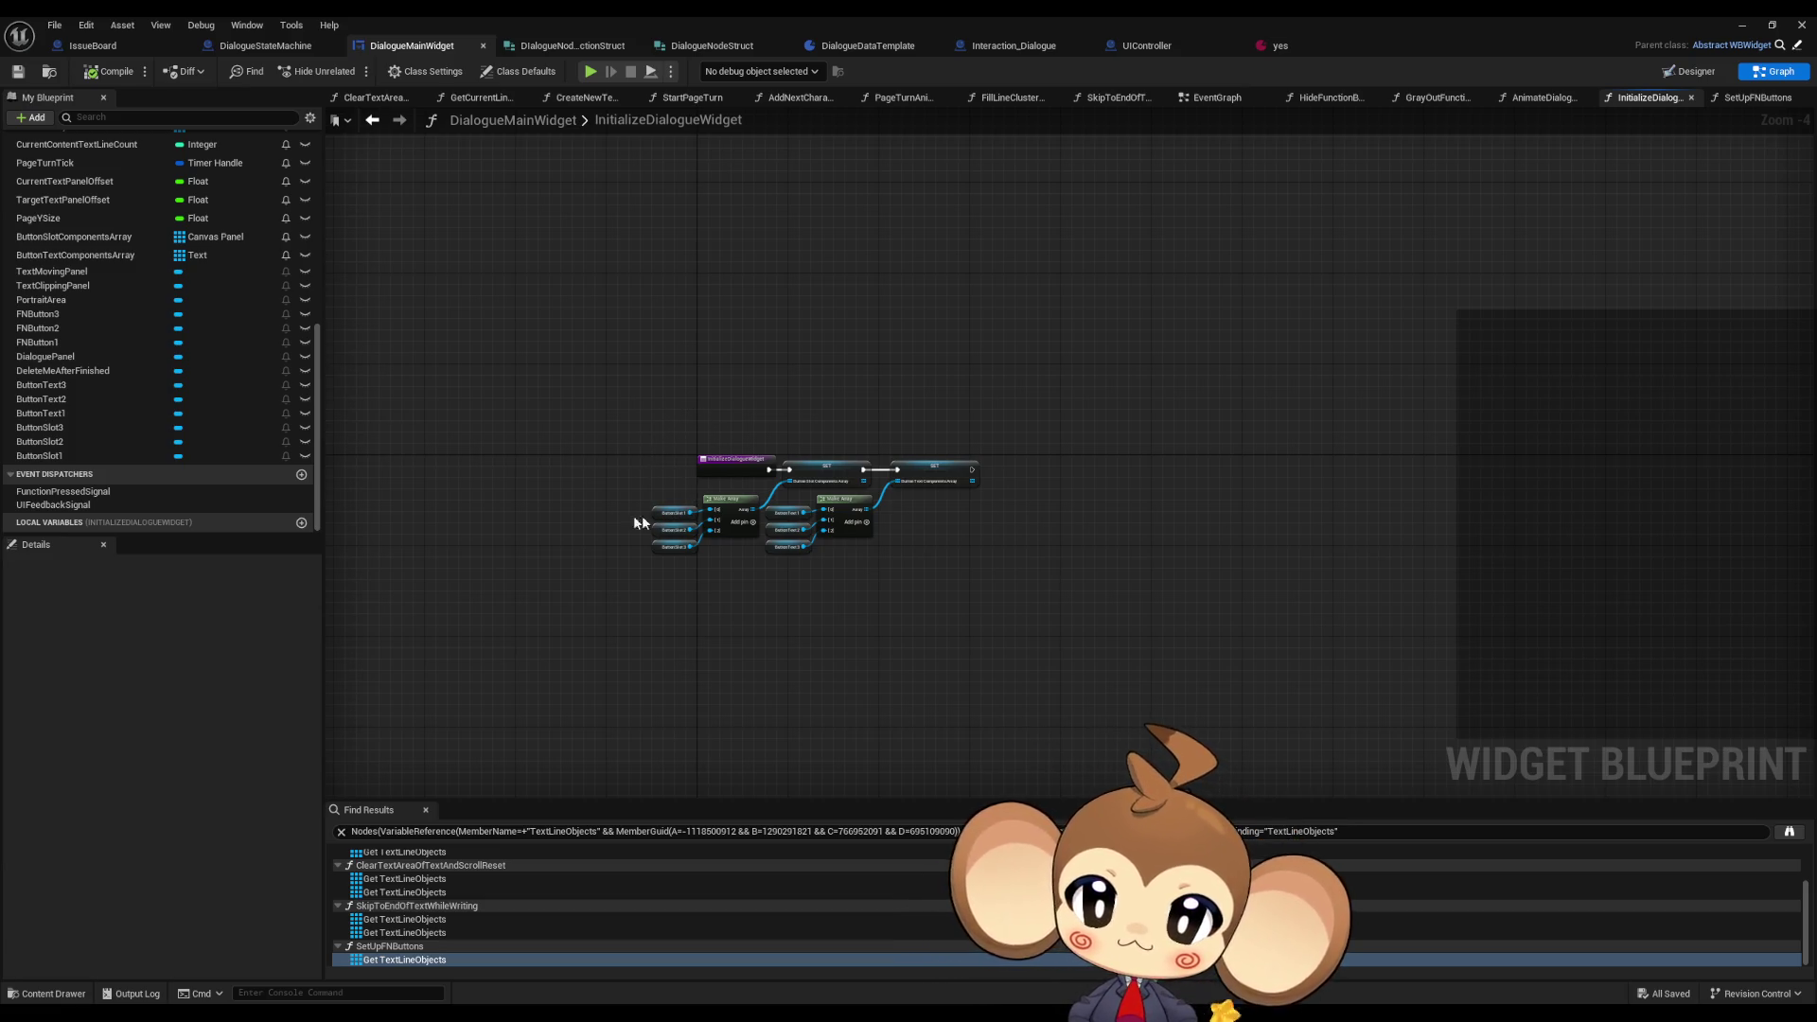
scroll(189, 369, up, 10)
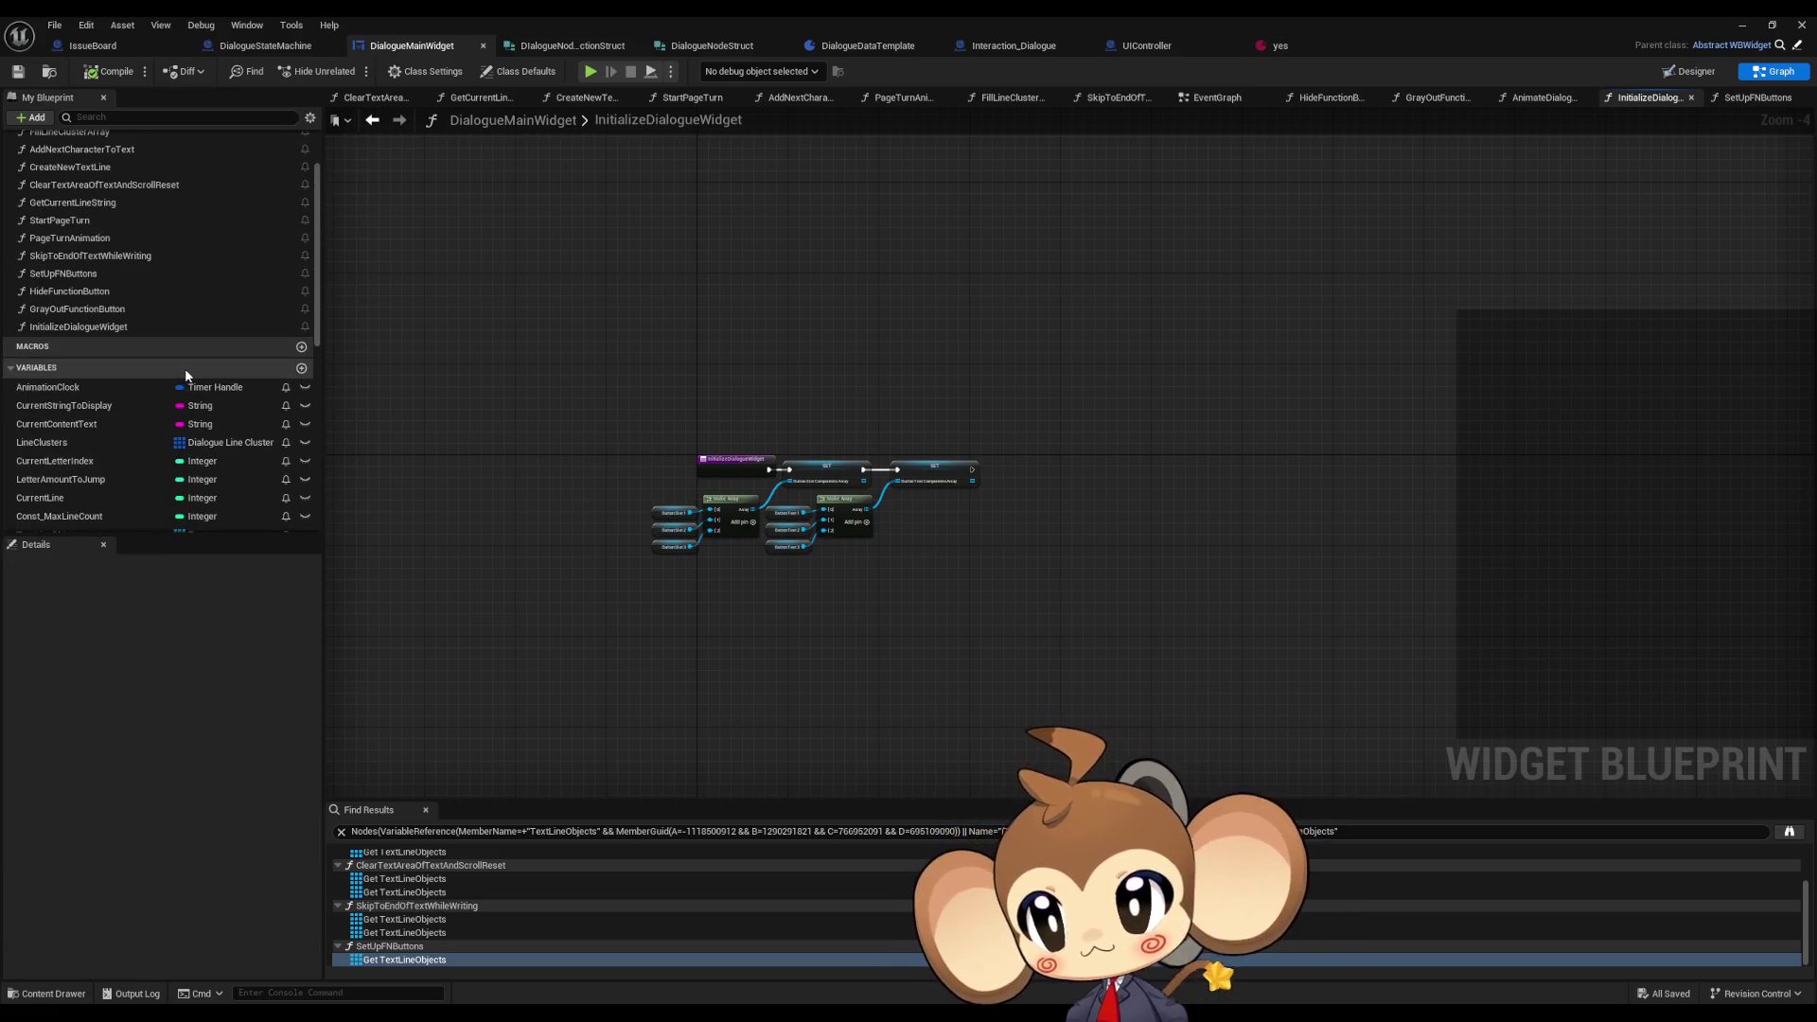
click(110, 330)
click(267, 45)
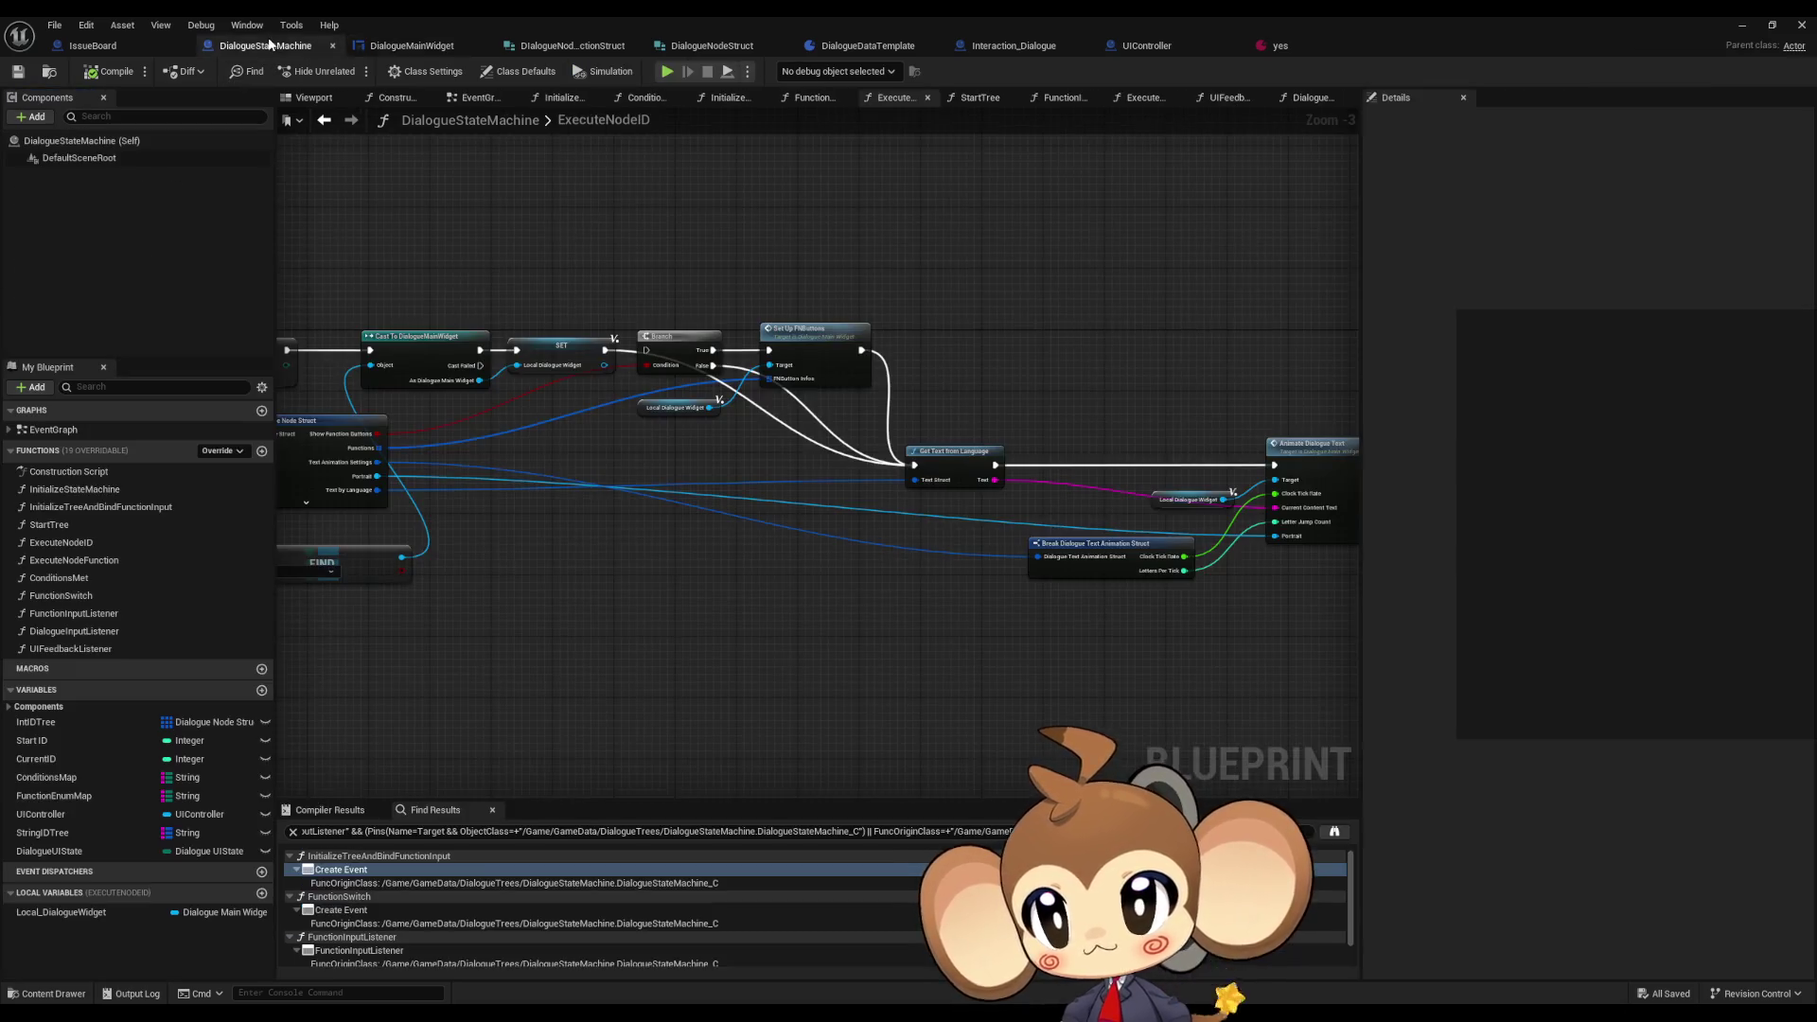
click(409, 45)
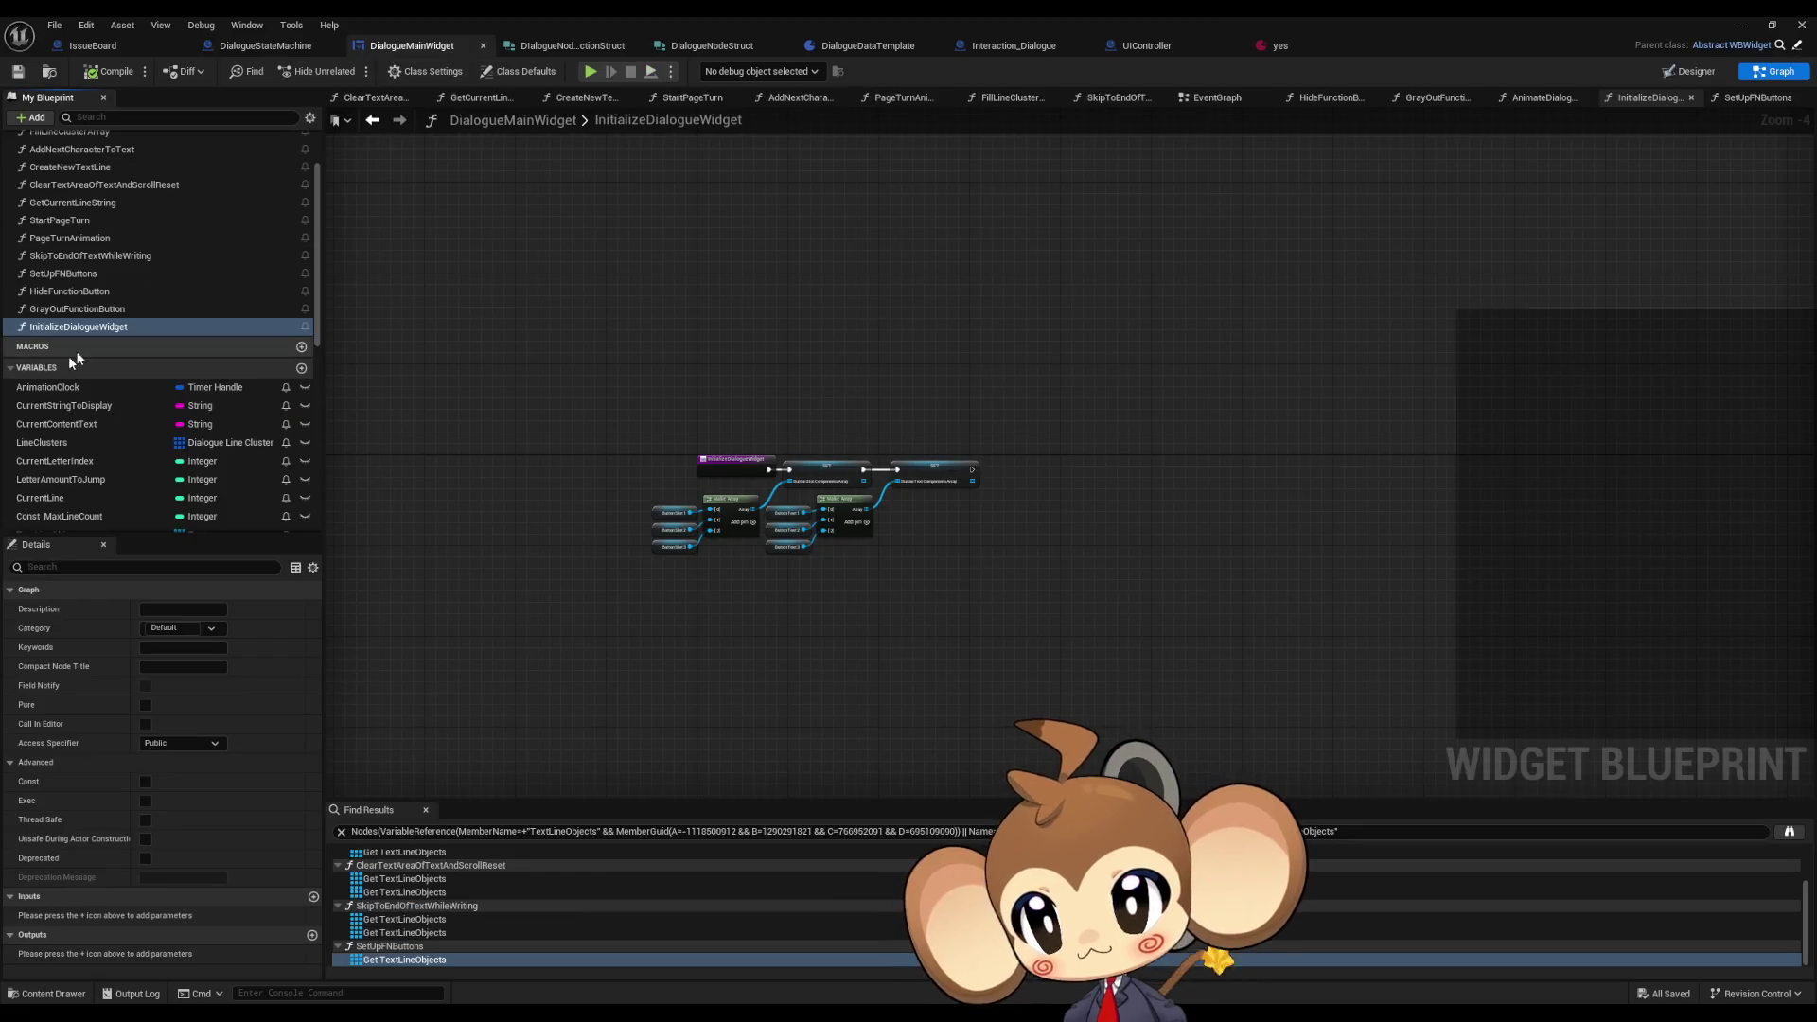
scroll(89, 327, up, 2)
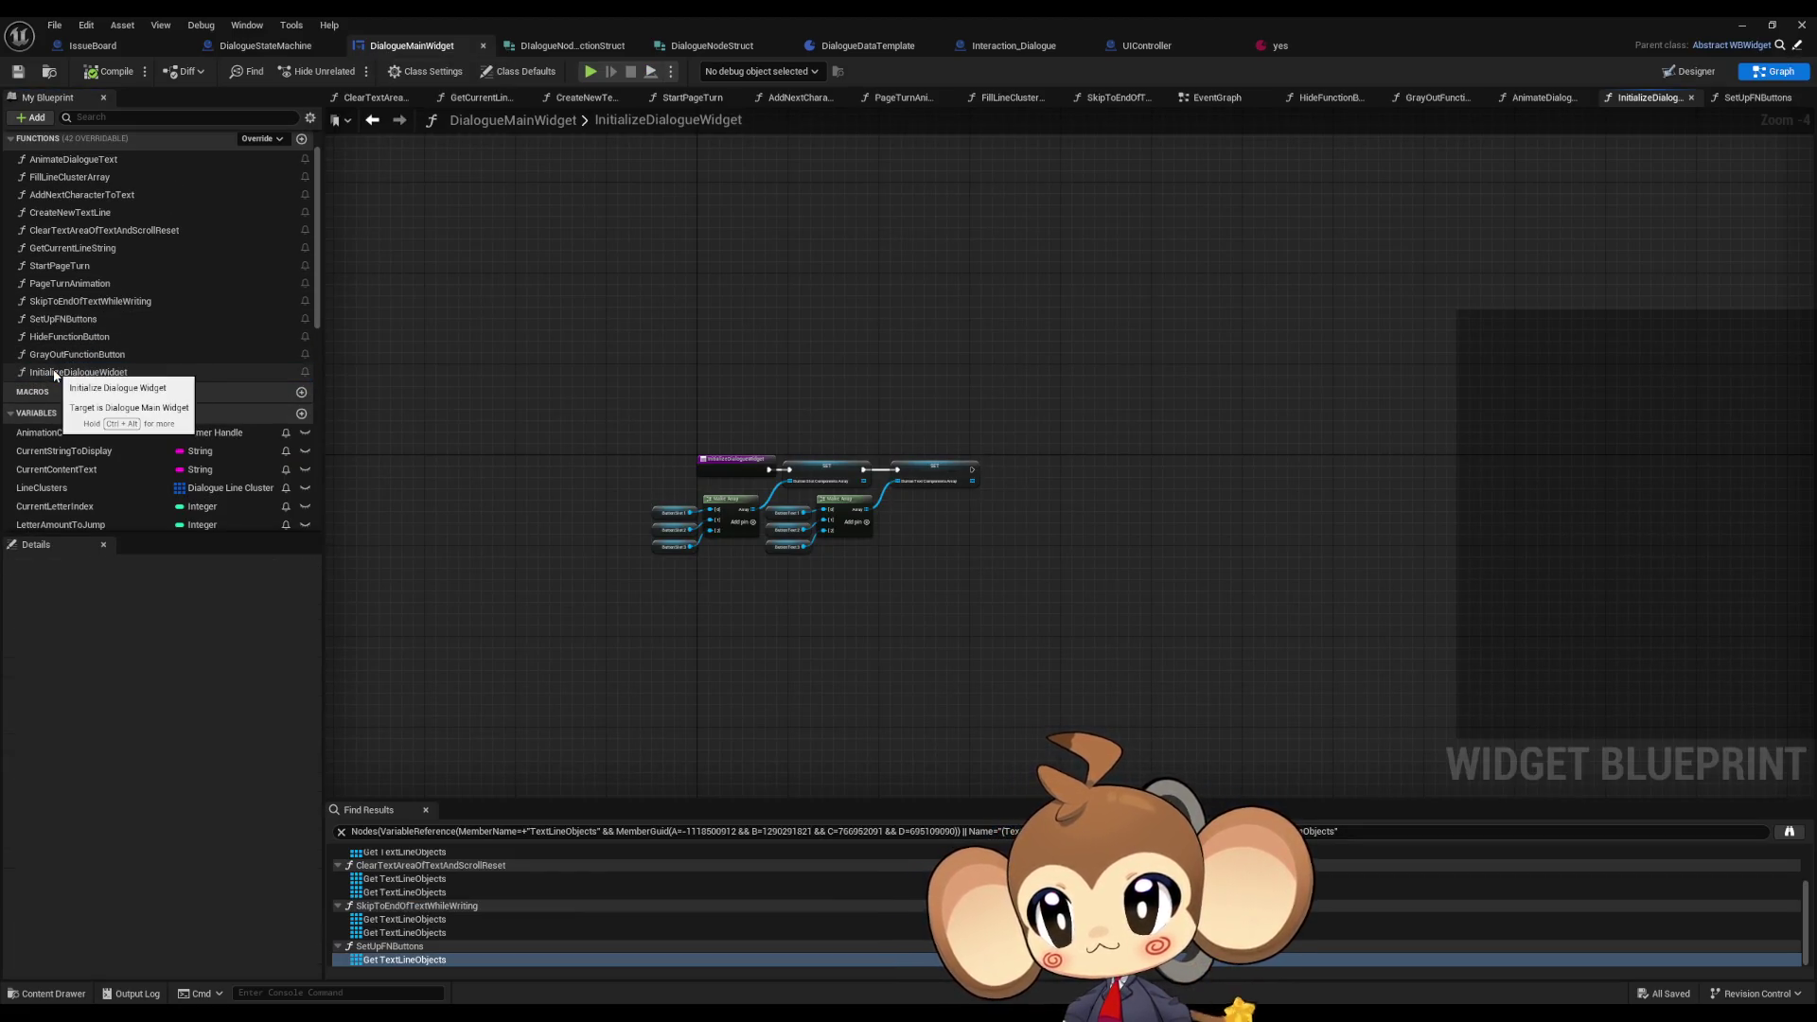
- Open the GrayOutFunctionButton graph, then InitializeDialogueWidget, then switch to DialogueStateMachine's ExecuteNodeID
double_click(73, 355)
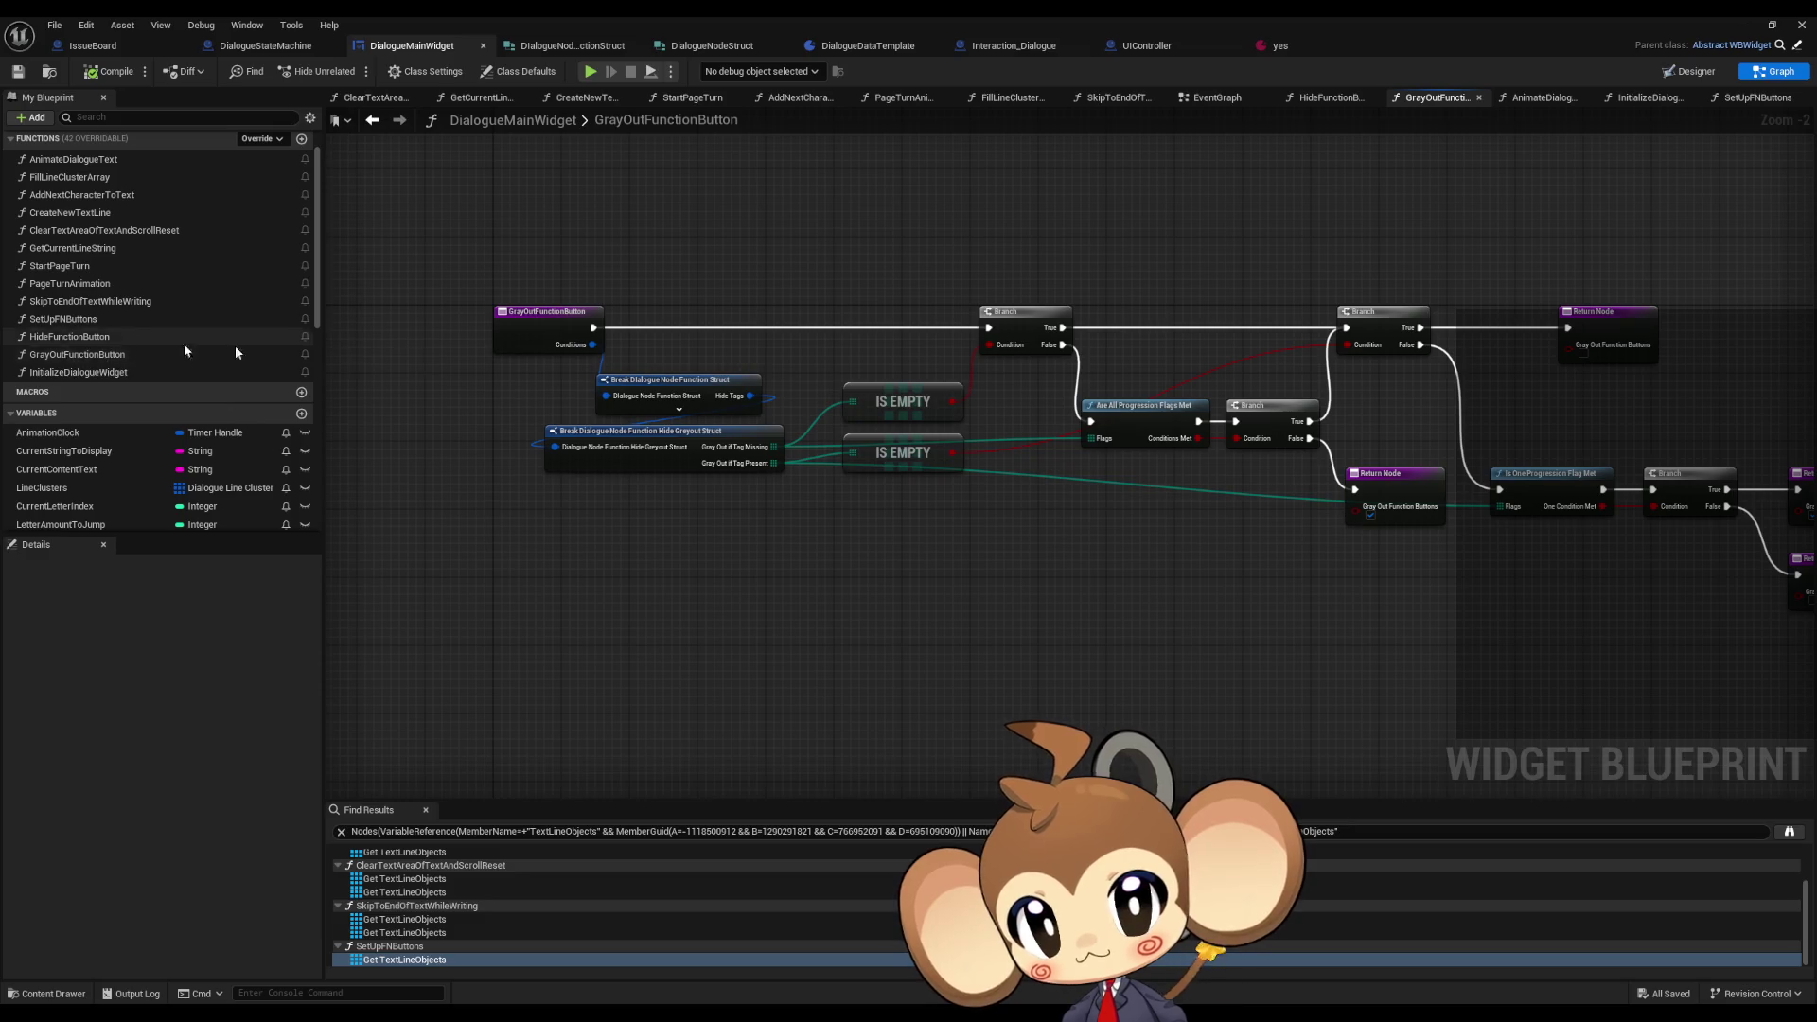
mouse_move(845, 387)
mouse_down()
mouse_move(883, 385)
mouse_move(797, 396)
mouse_move(959, 407)
mouse_up()
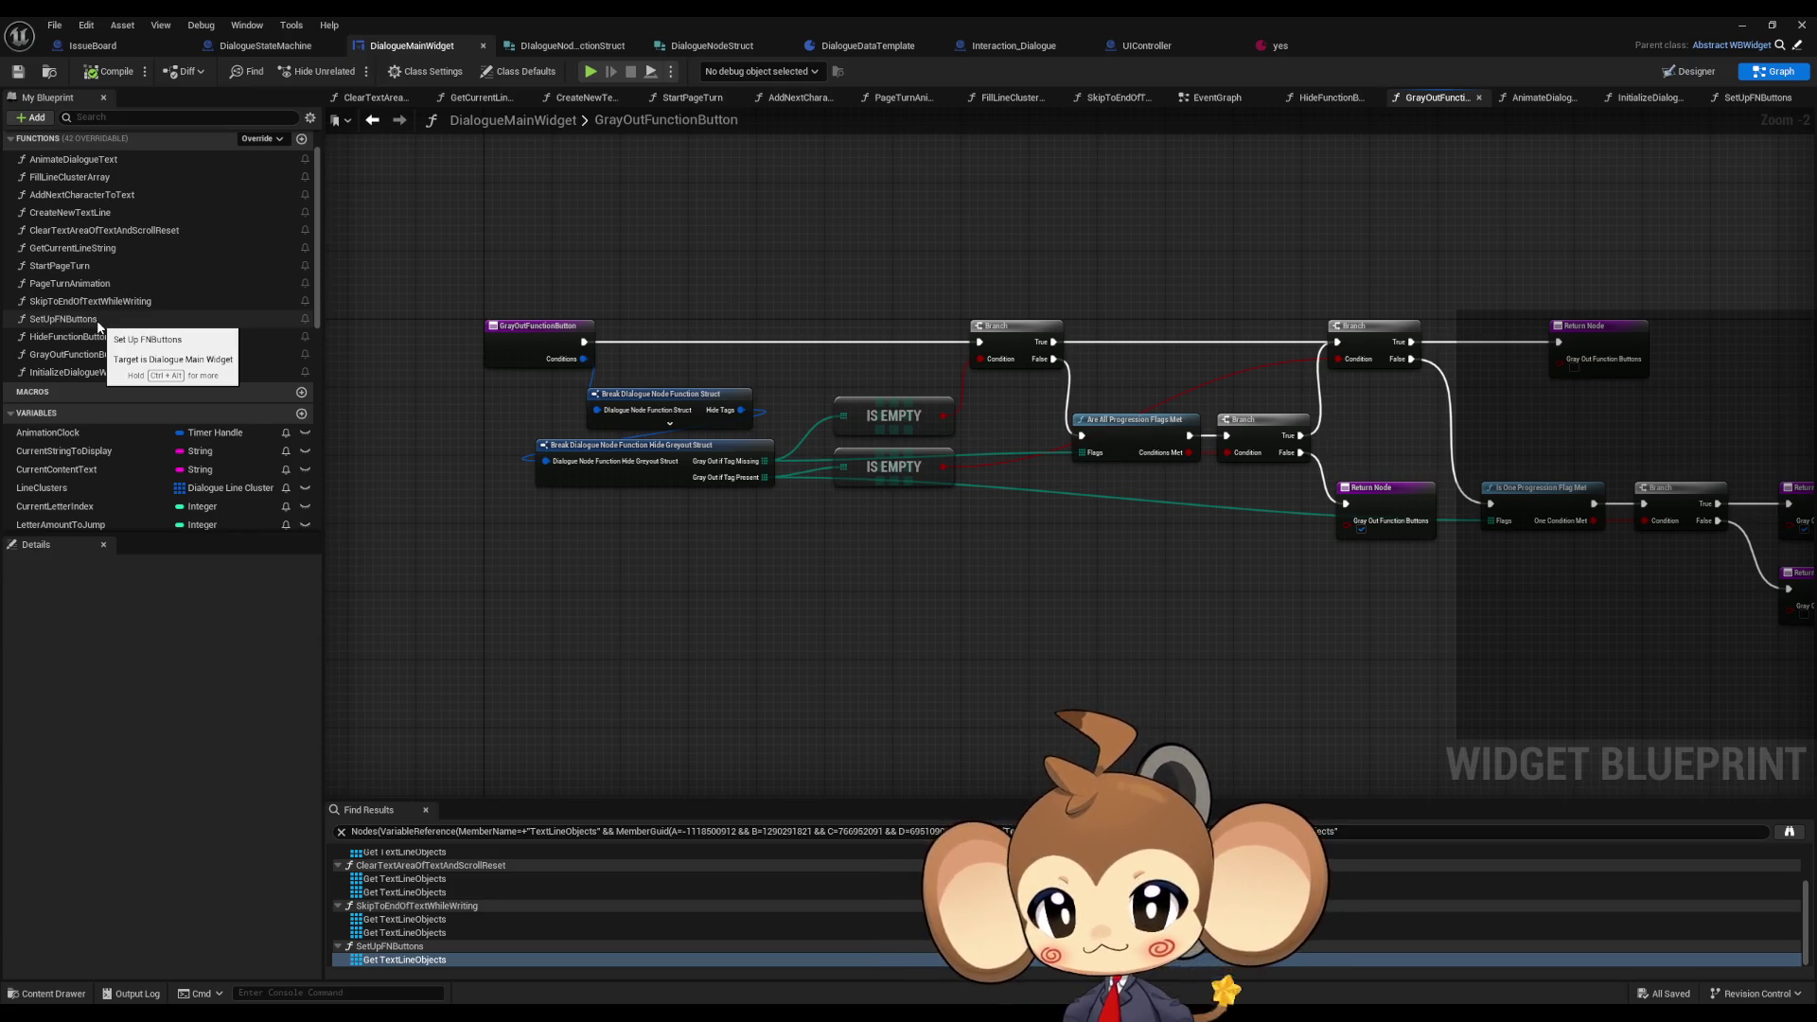
double_click(75, 372)
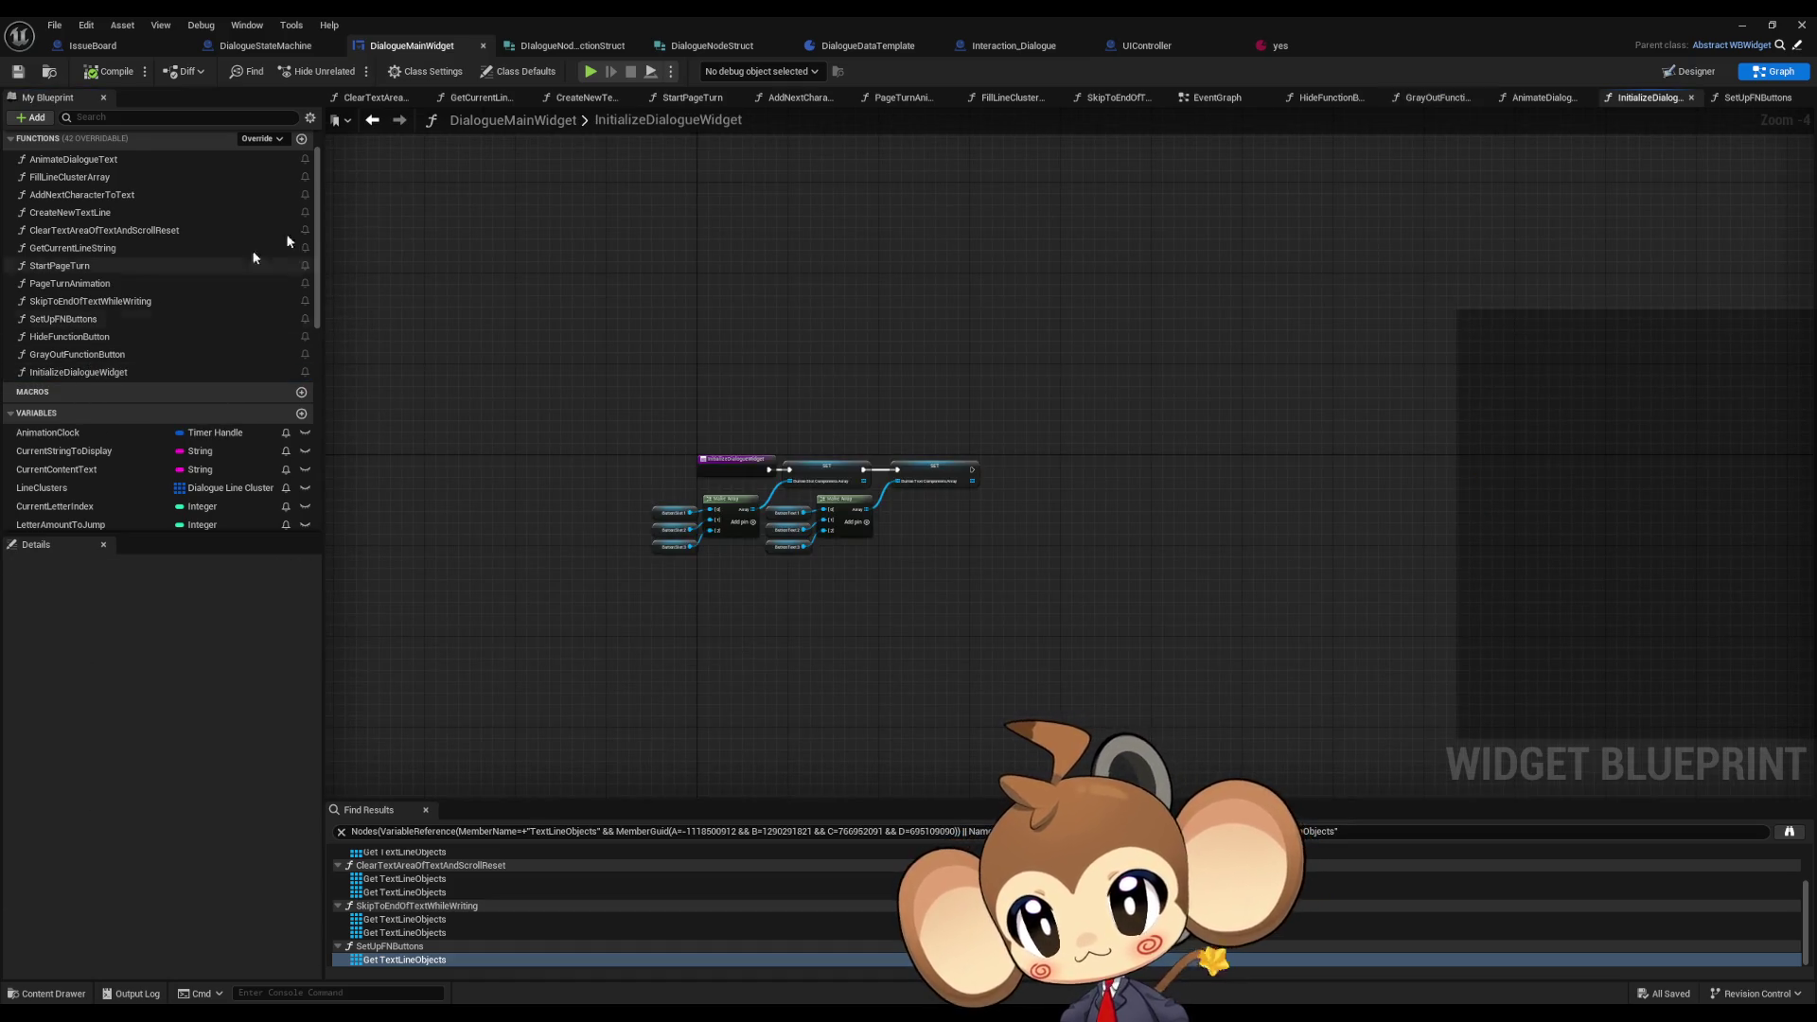
click(265, 45)
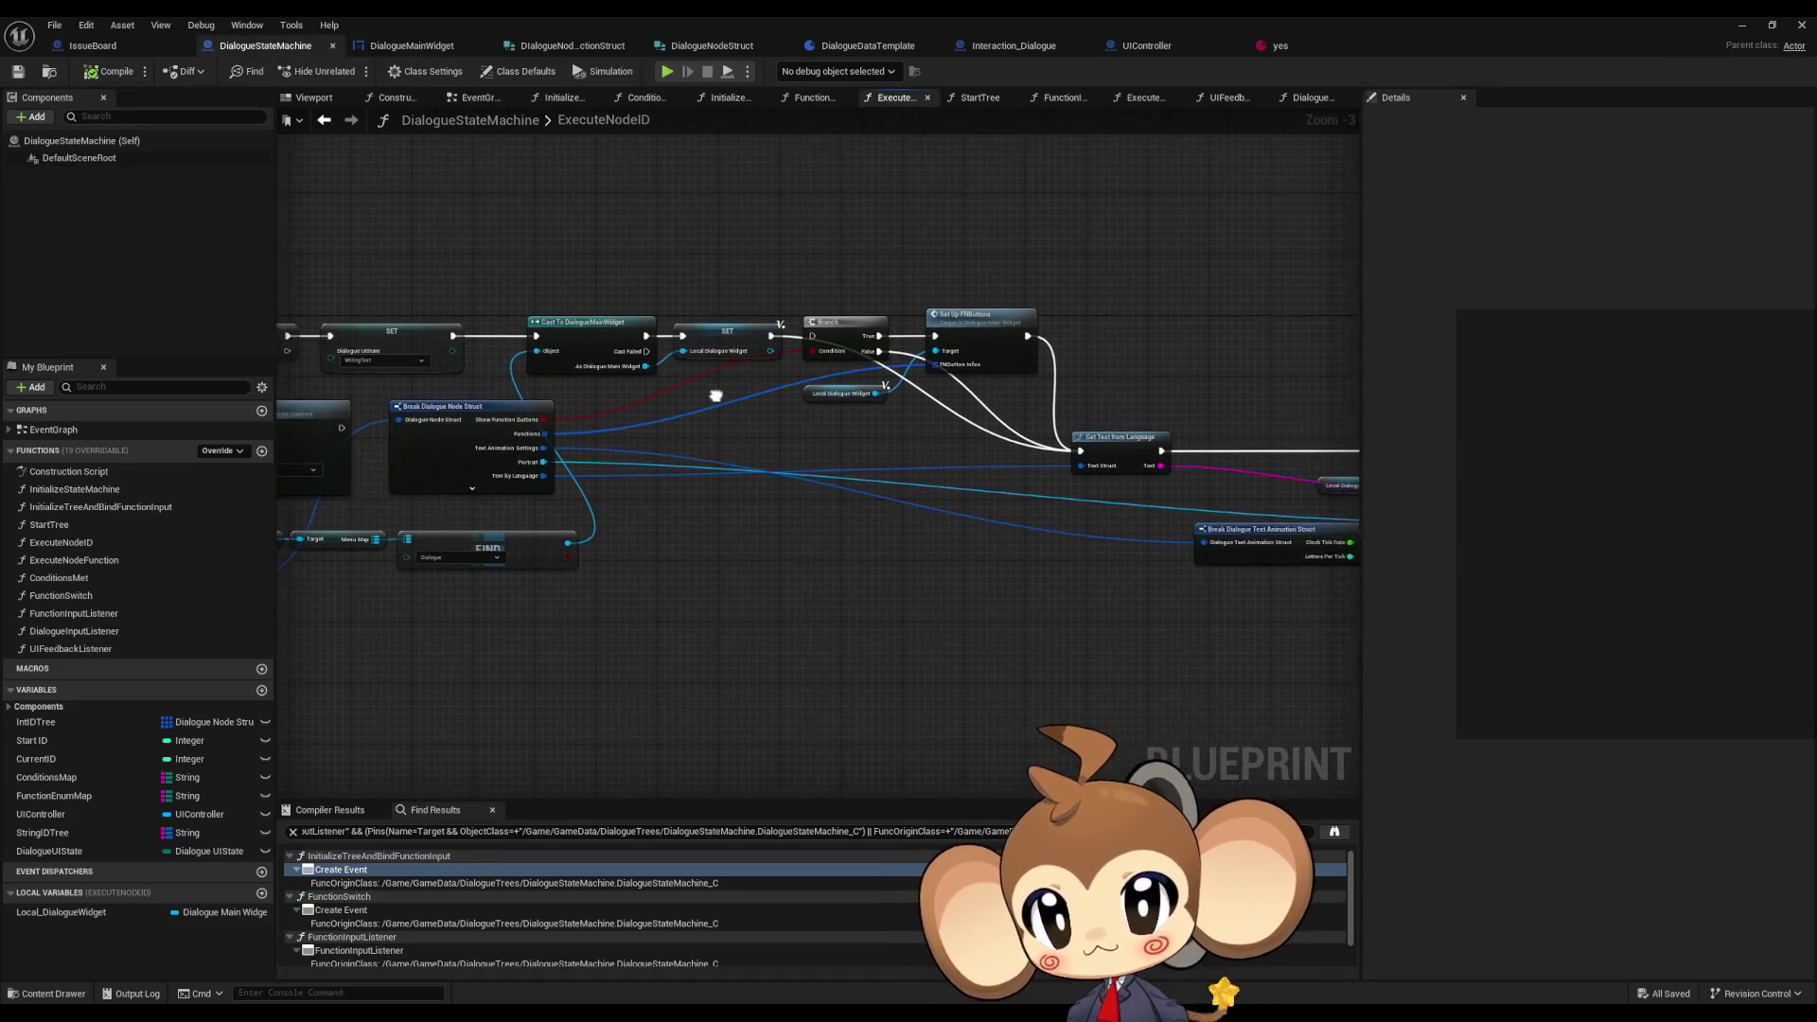
- Delete the Branch and Set Up FNButtons nodes from ExecuteNodeID
drag(858, 277, 1052, 371)
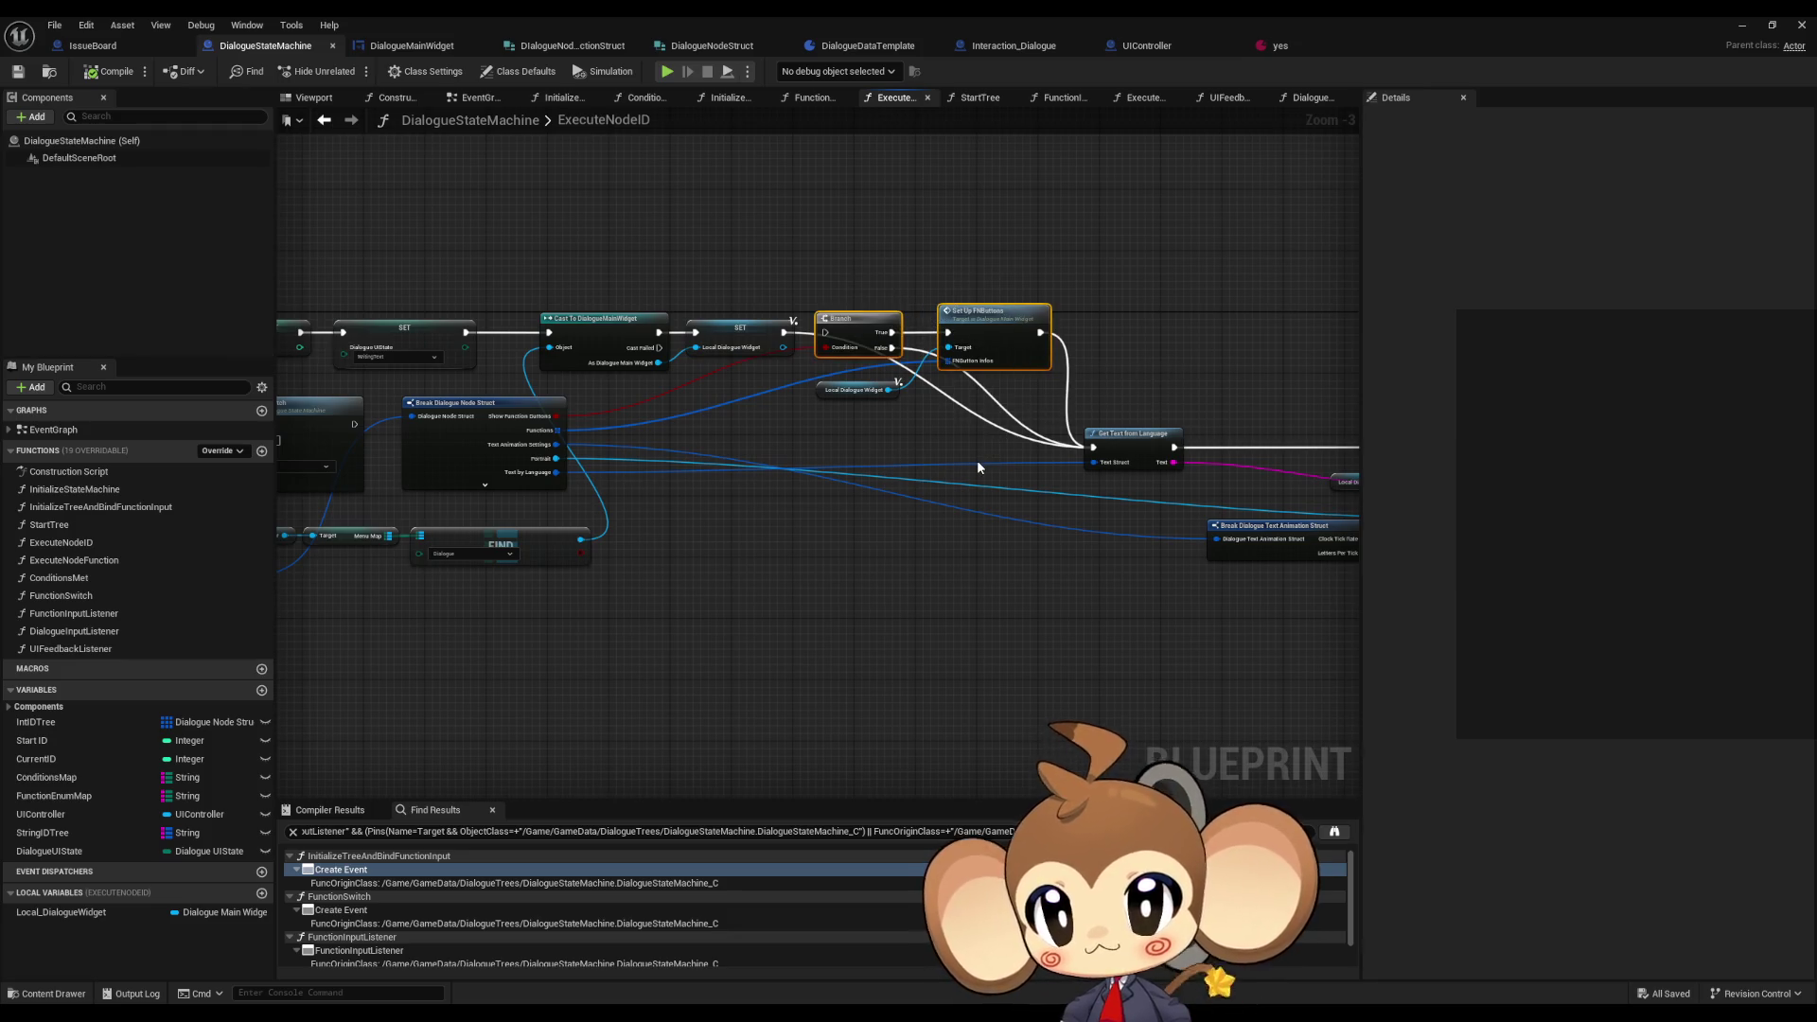
key(Delete)
key(Delete)
scroll(410, 388, down, 1)
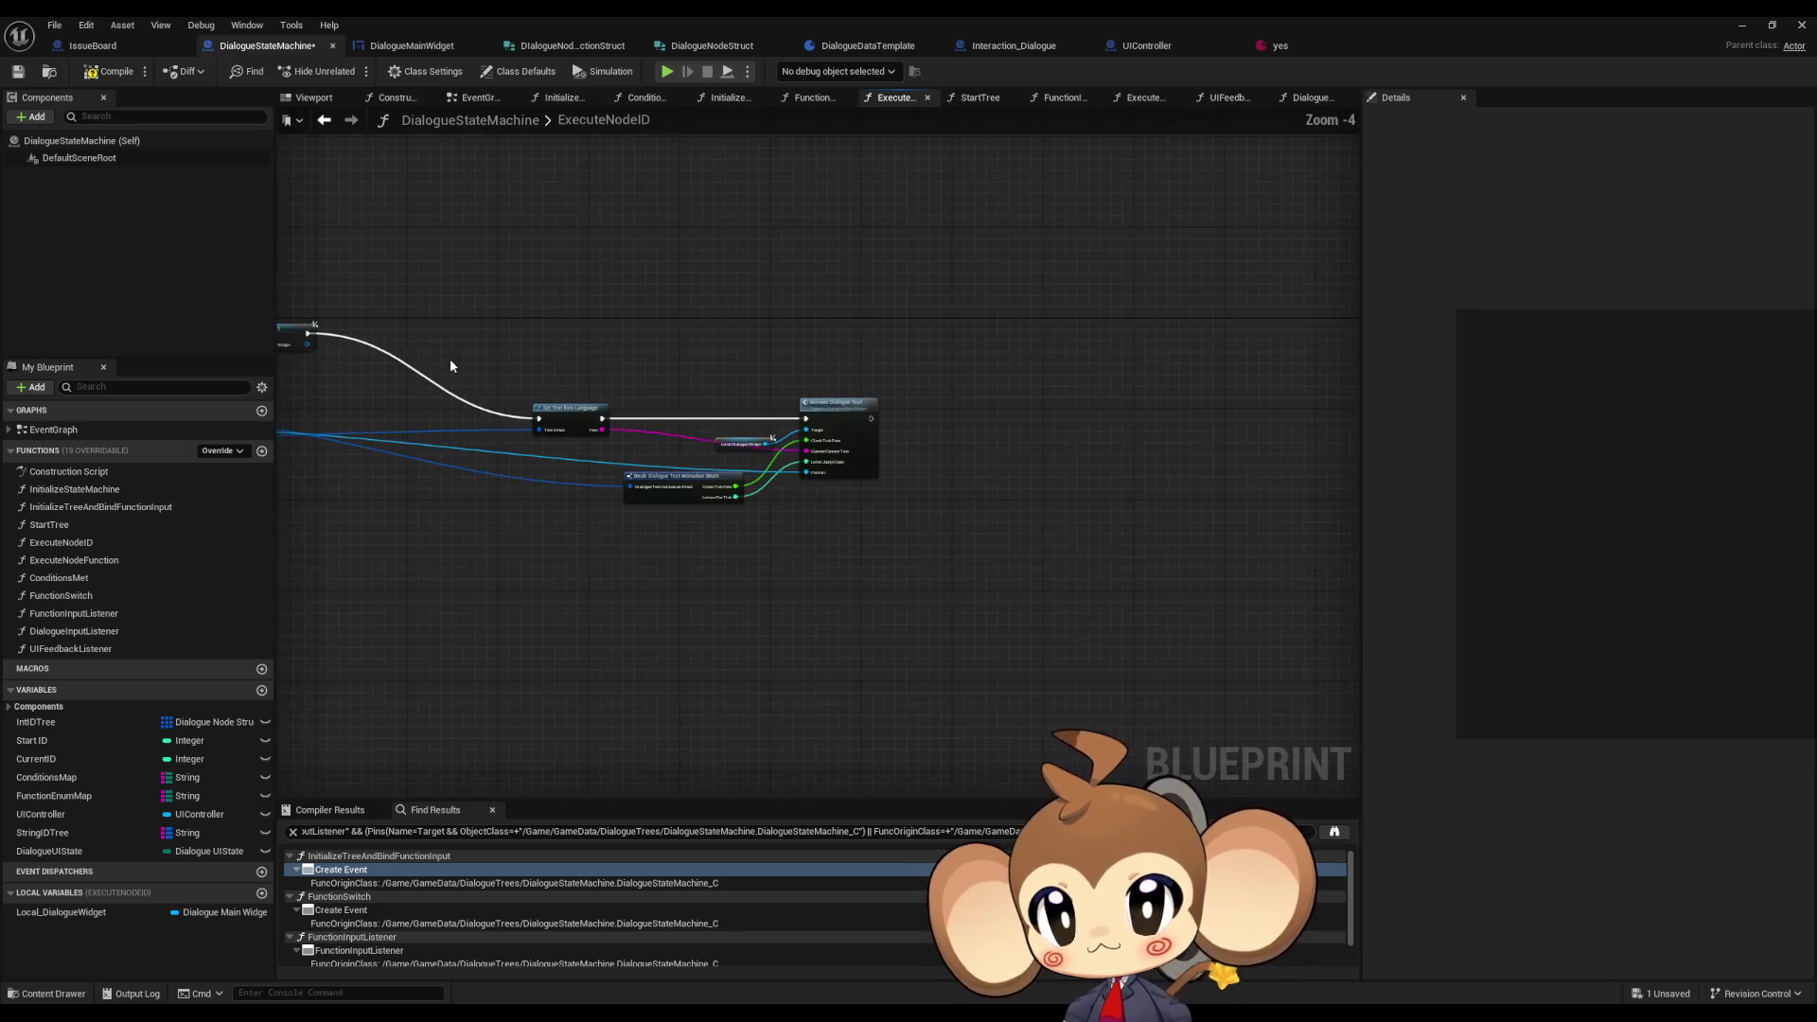
scroll(450, 366, up, 2)
drag(435, 355, 984, 530)
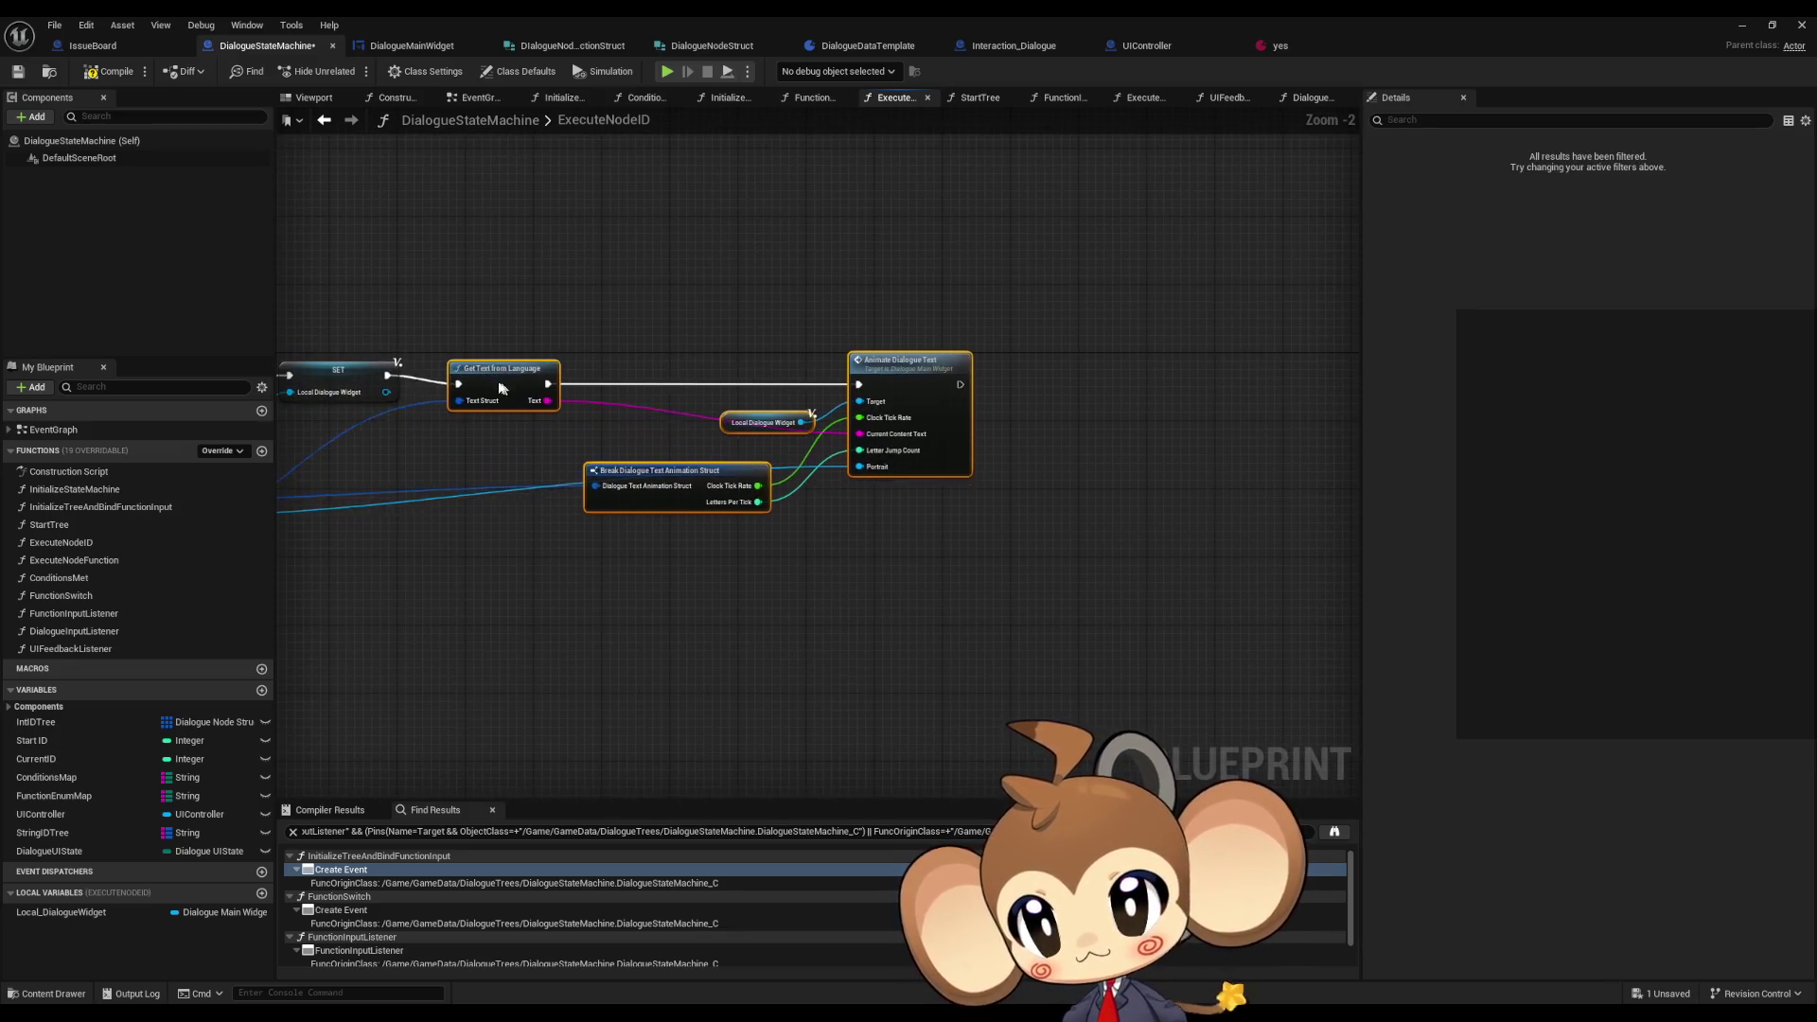
click(515, 520)
drag(515, 519, 839, 561)
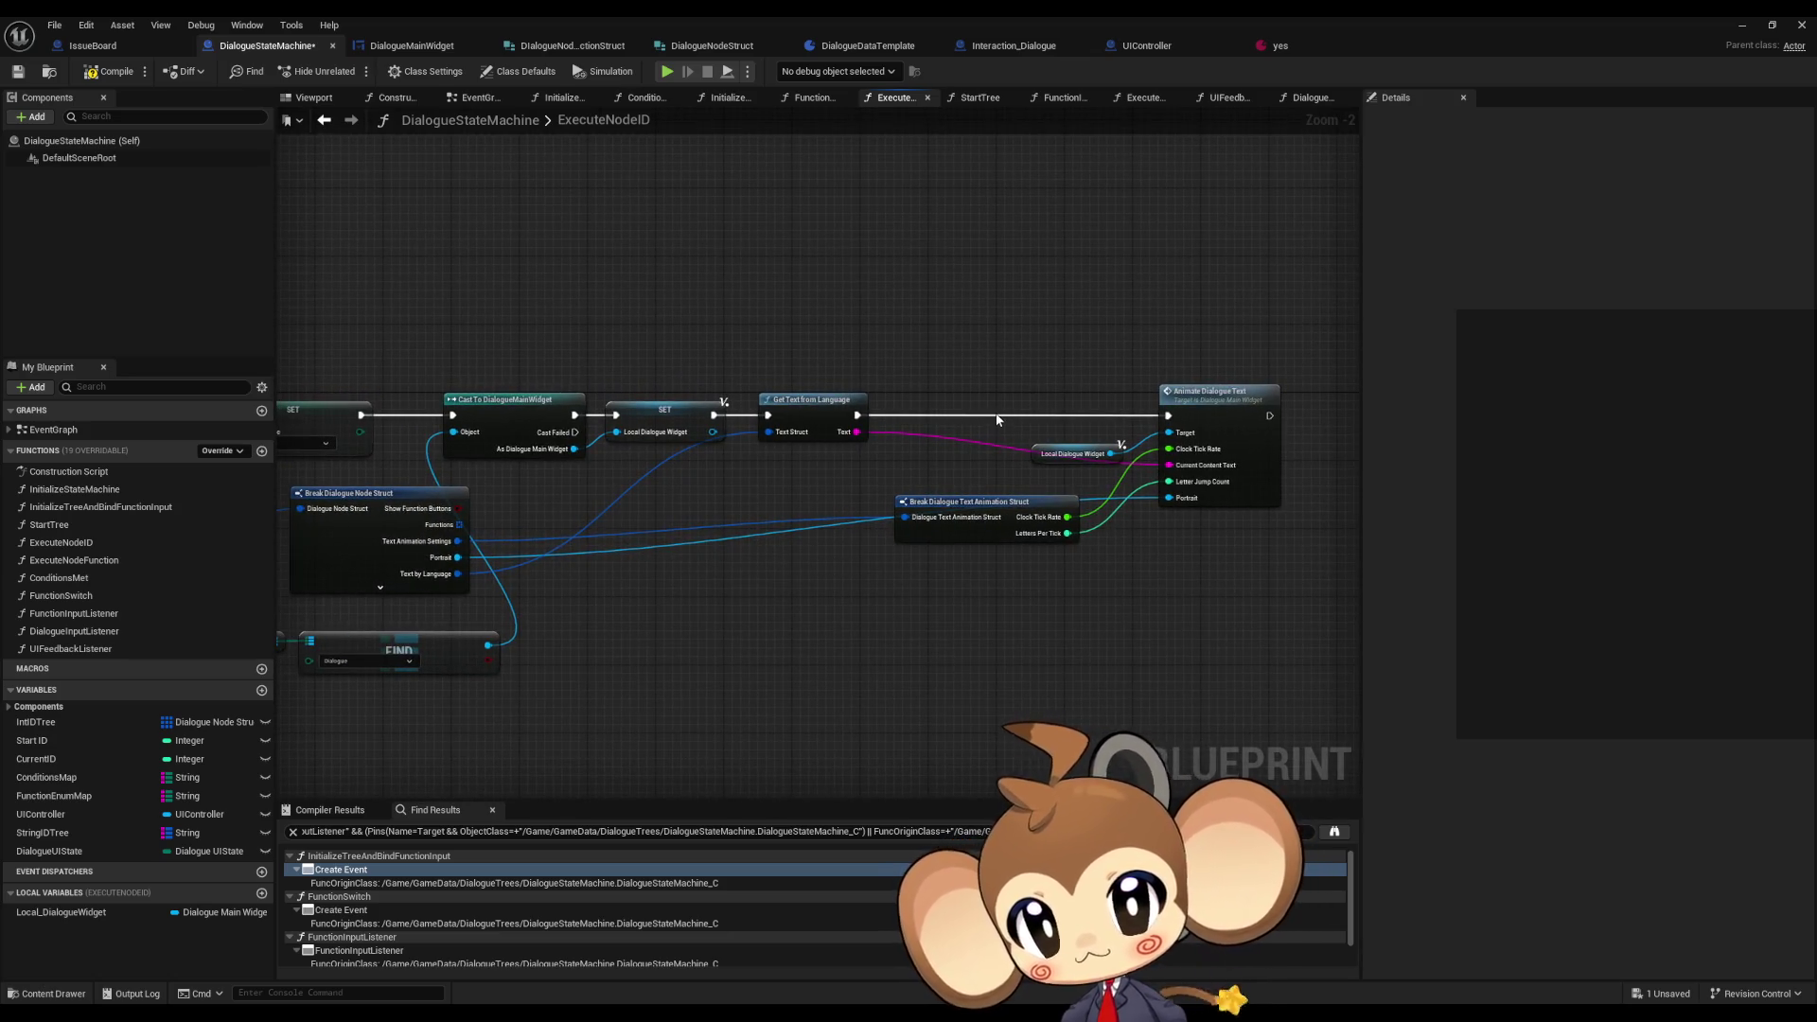
scroll(997, 417, up, 1)
scroll(564, 435, up, 1)
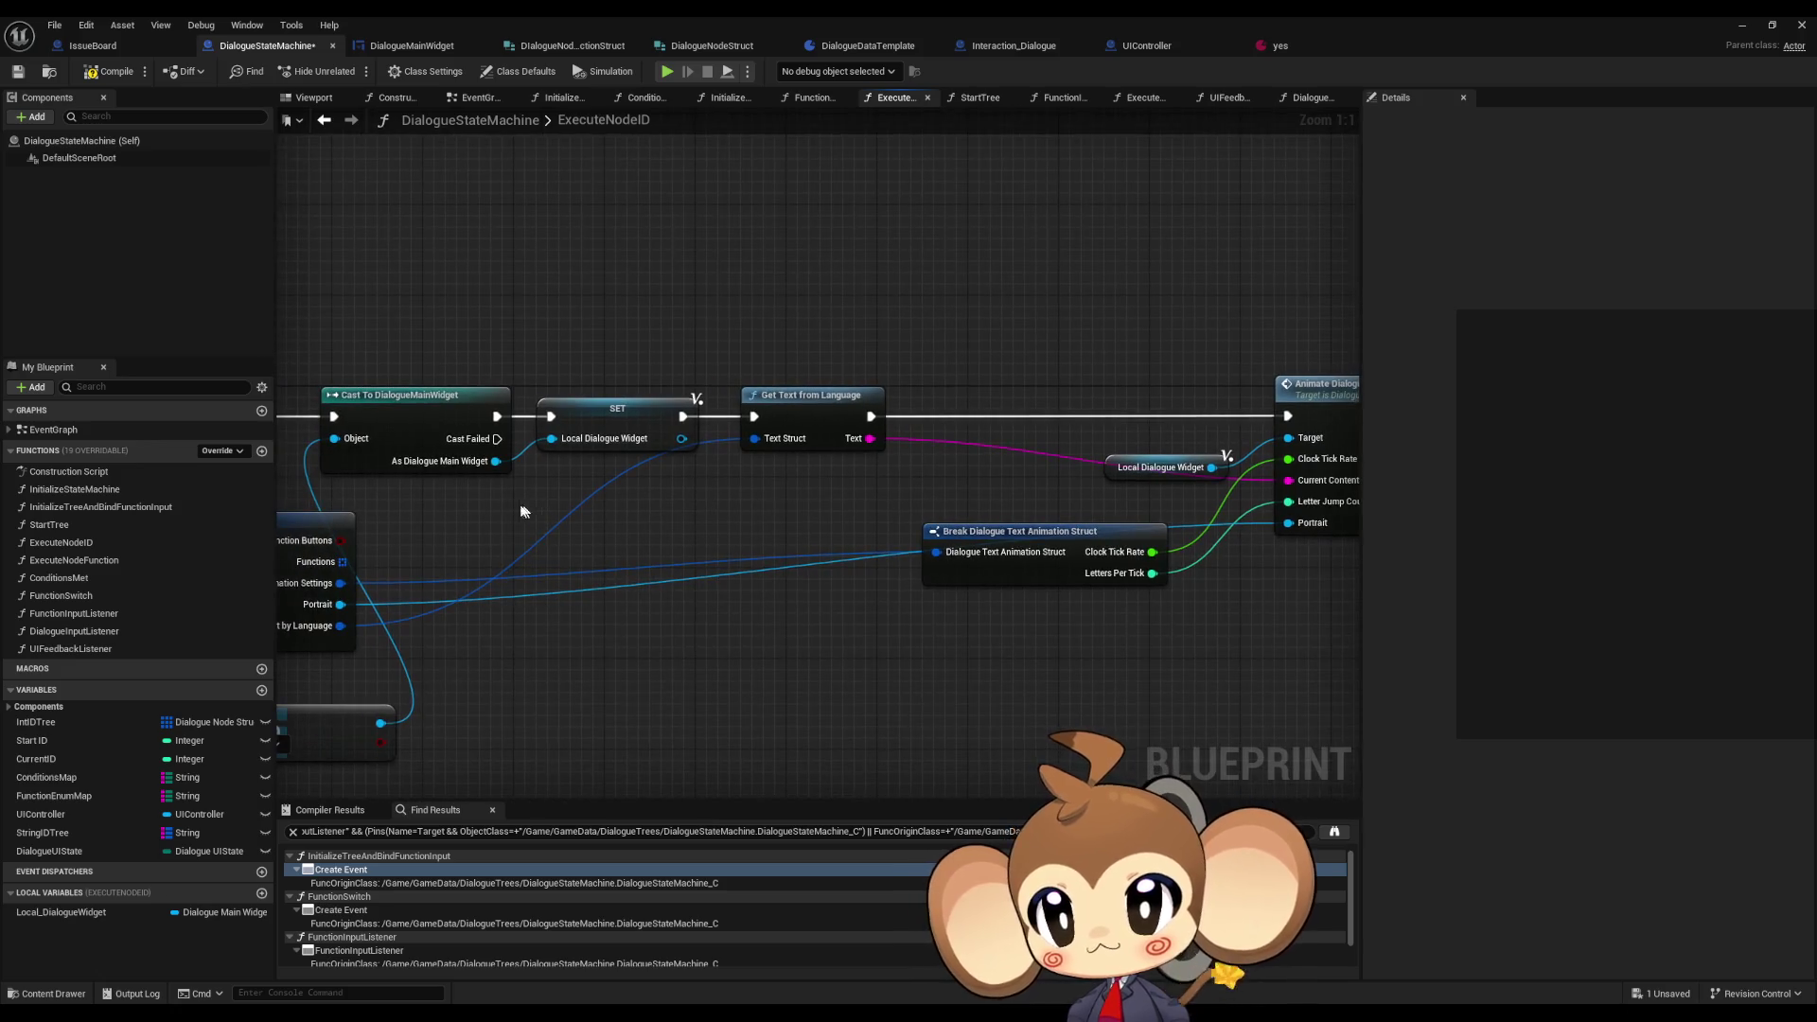
- Wire the DialogueMainWidget cast into Animate Dialogue Text and Get Text from Language, removing Local_DialogueWidget
drag(495, 461, 1297, 448)
click(111, 910)
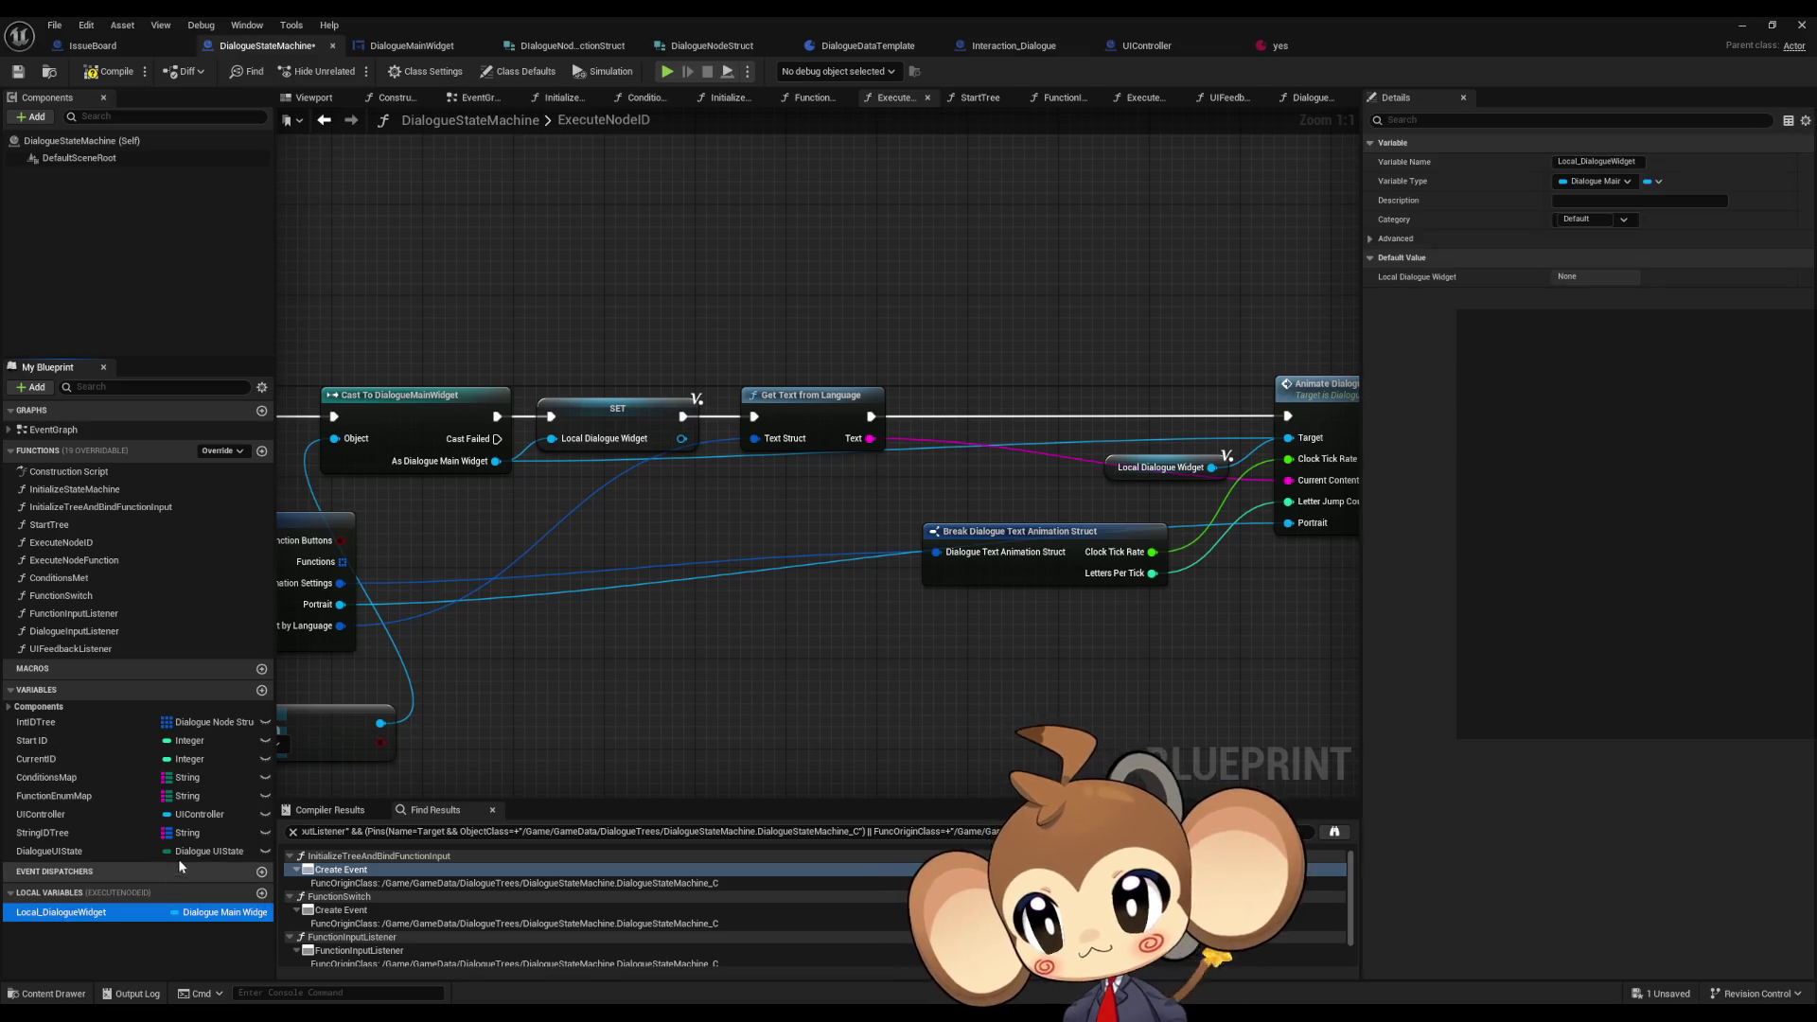
key(Delete)
drag(497, 417, 760, 417)
drag(752, 349, 1346, 628)
drag(801, 407, 601, 412)
drag(835, 331, 1208, 589)
drag(1159, 454, 951, 454)
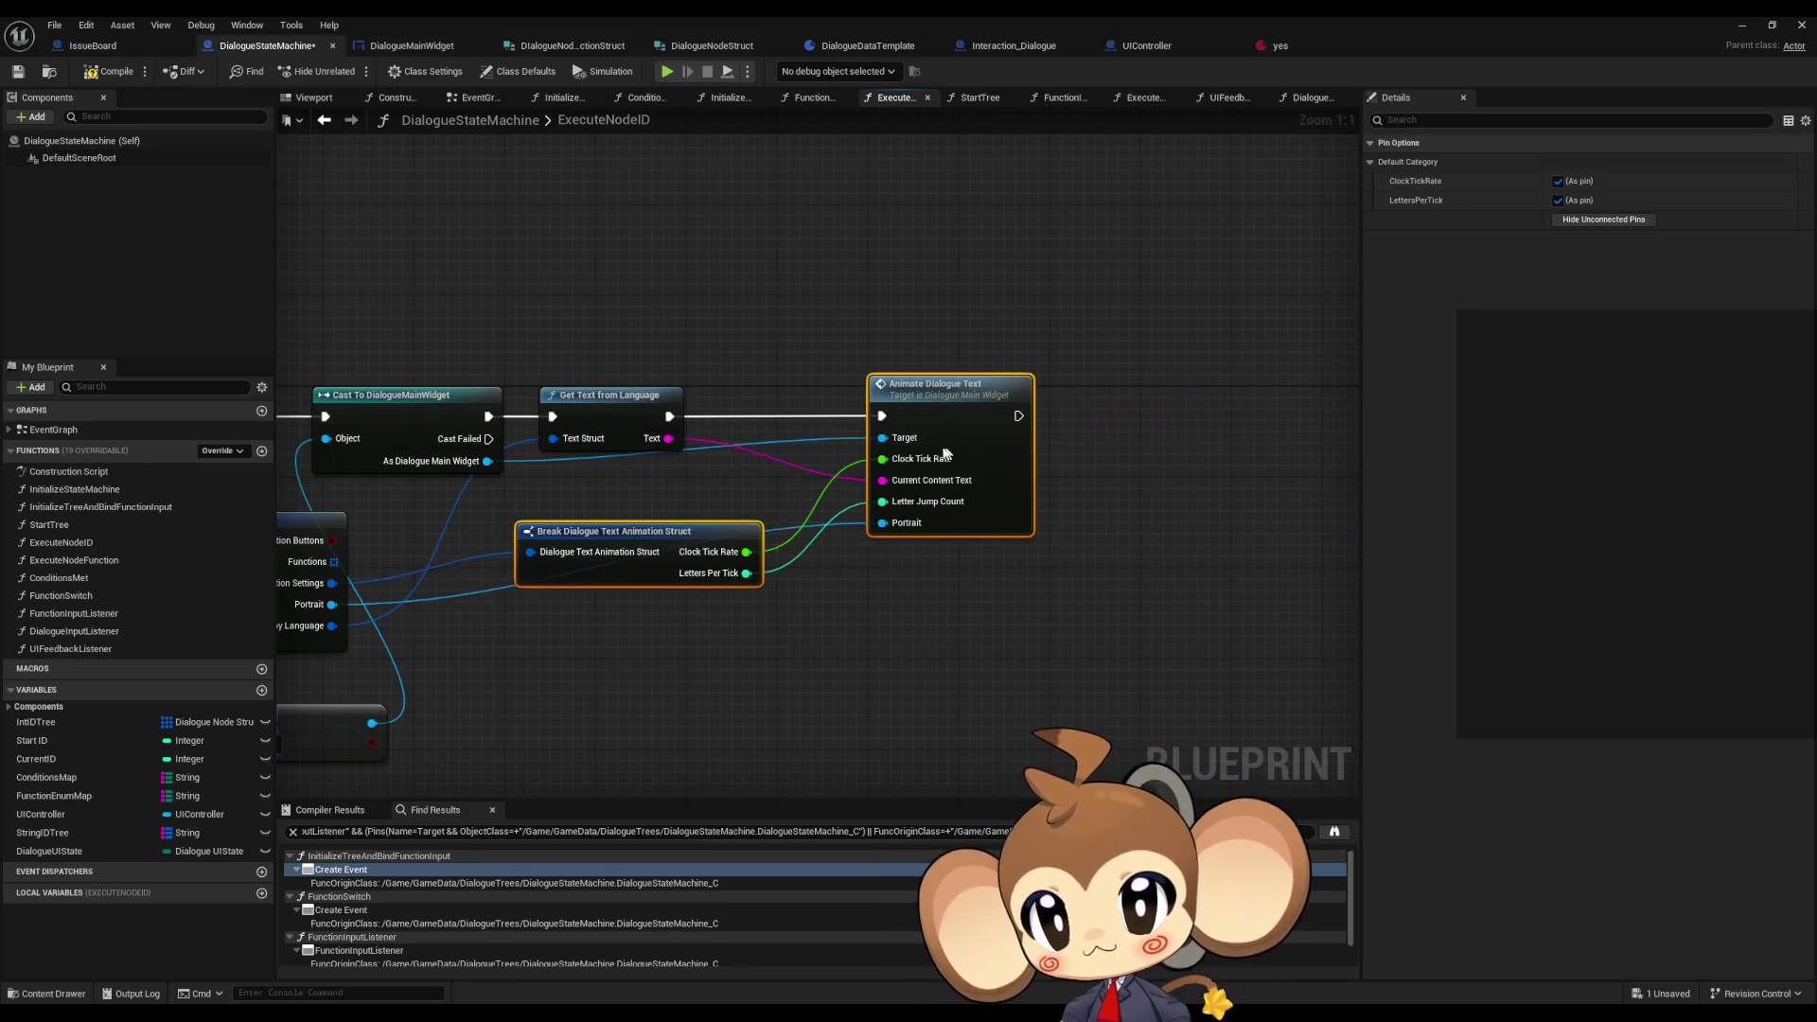
click(975, 702)
scroll(1230, 530, down, 3)
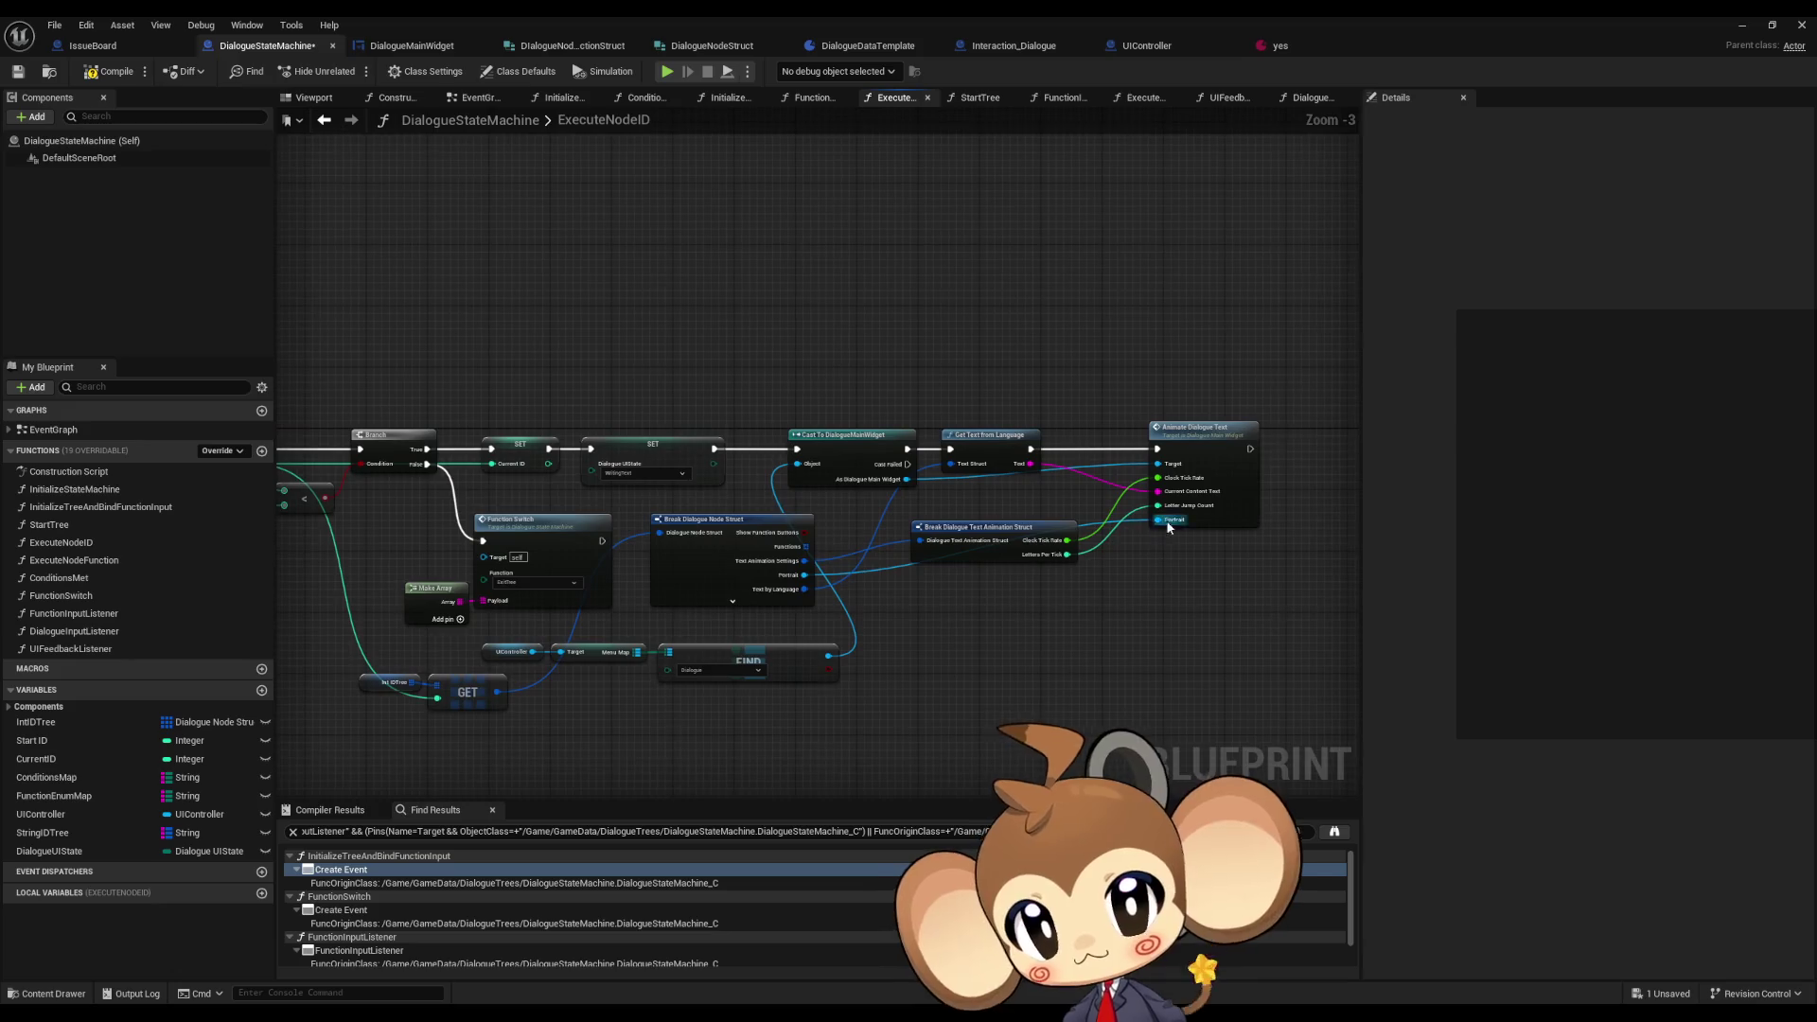
- Glance at the DialogueMainWidget blueprint, then return to DialogueStateMachine
click(420, 53)
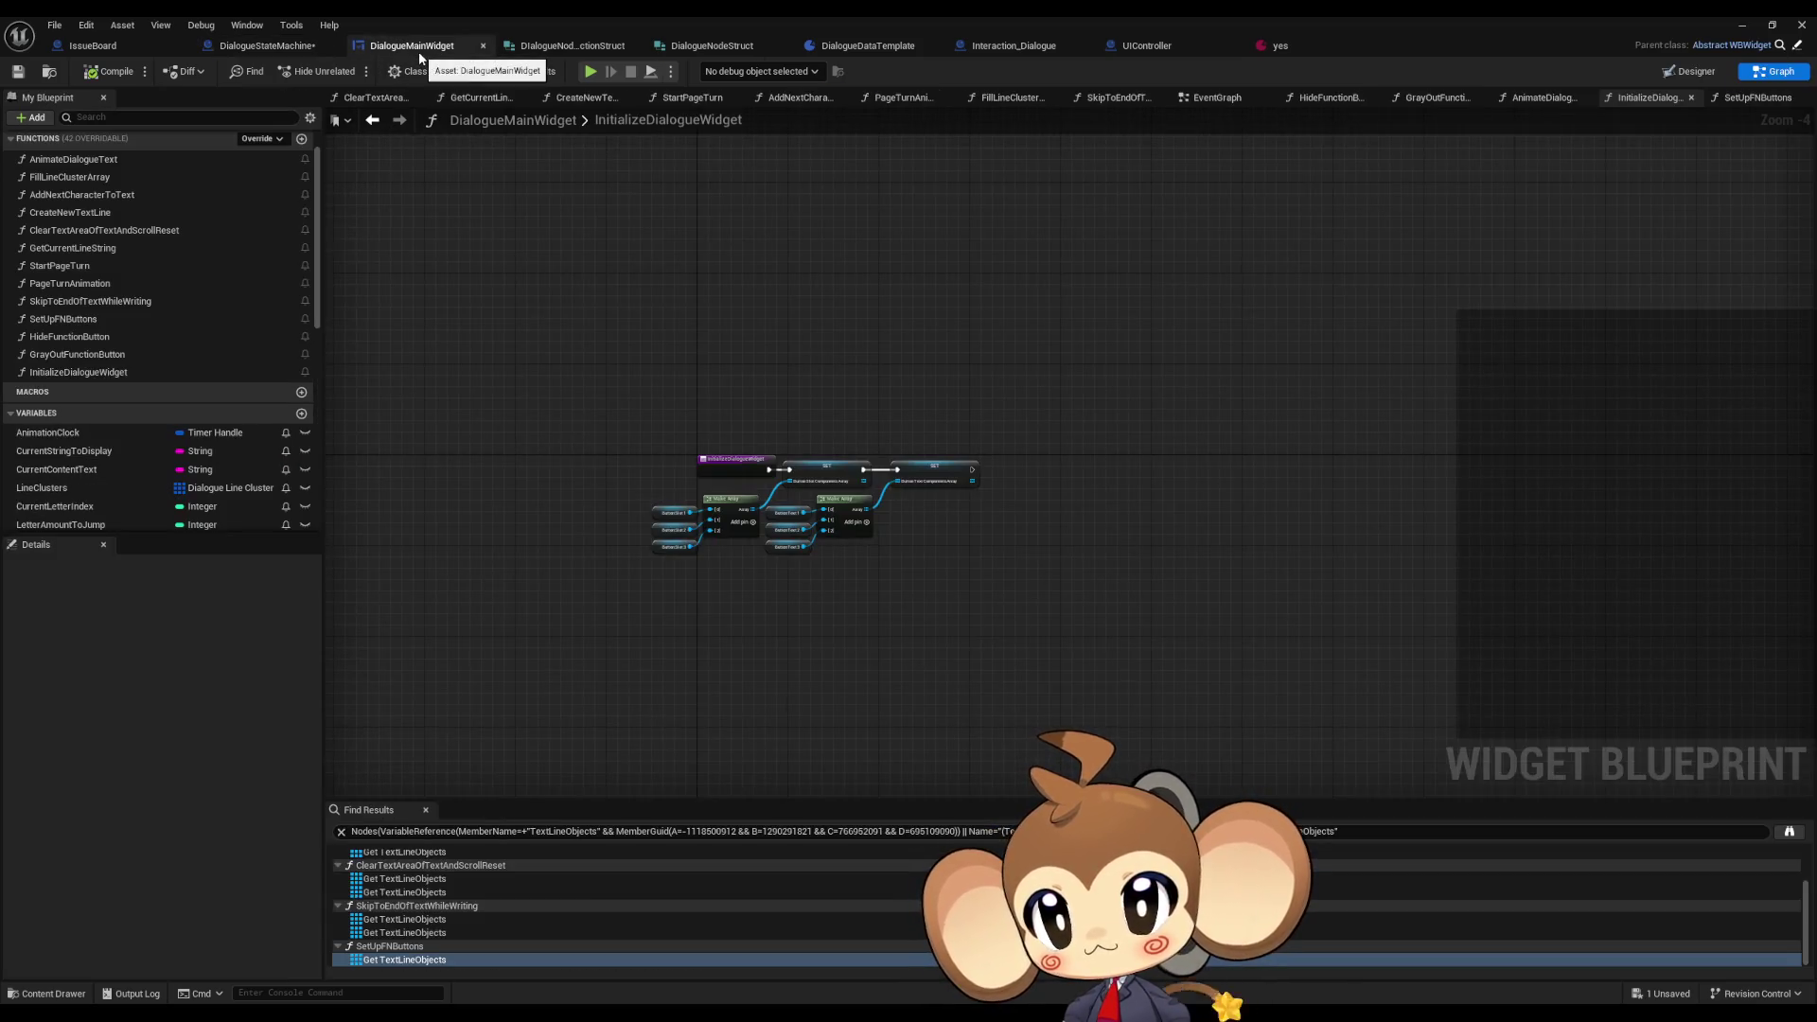
scroll(573, 468, up, 4)
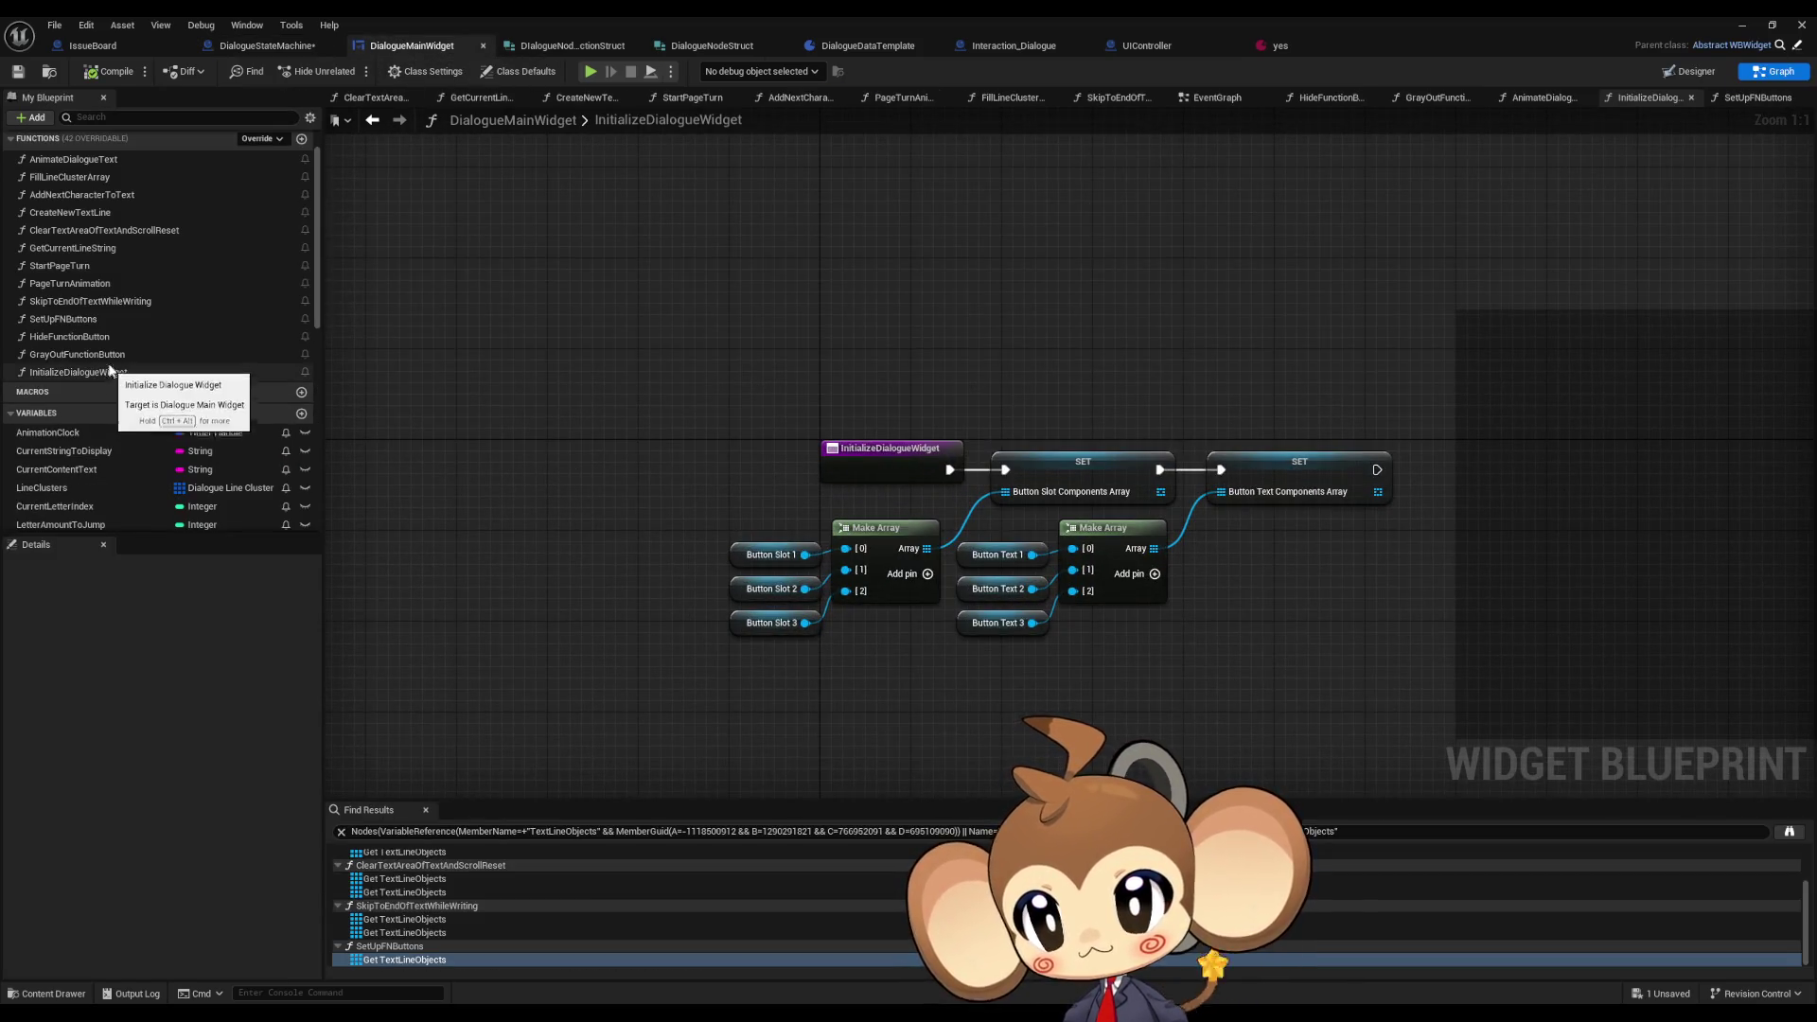
scroll(112, 364, up, 1)
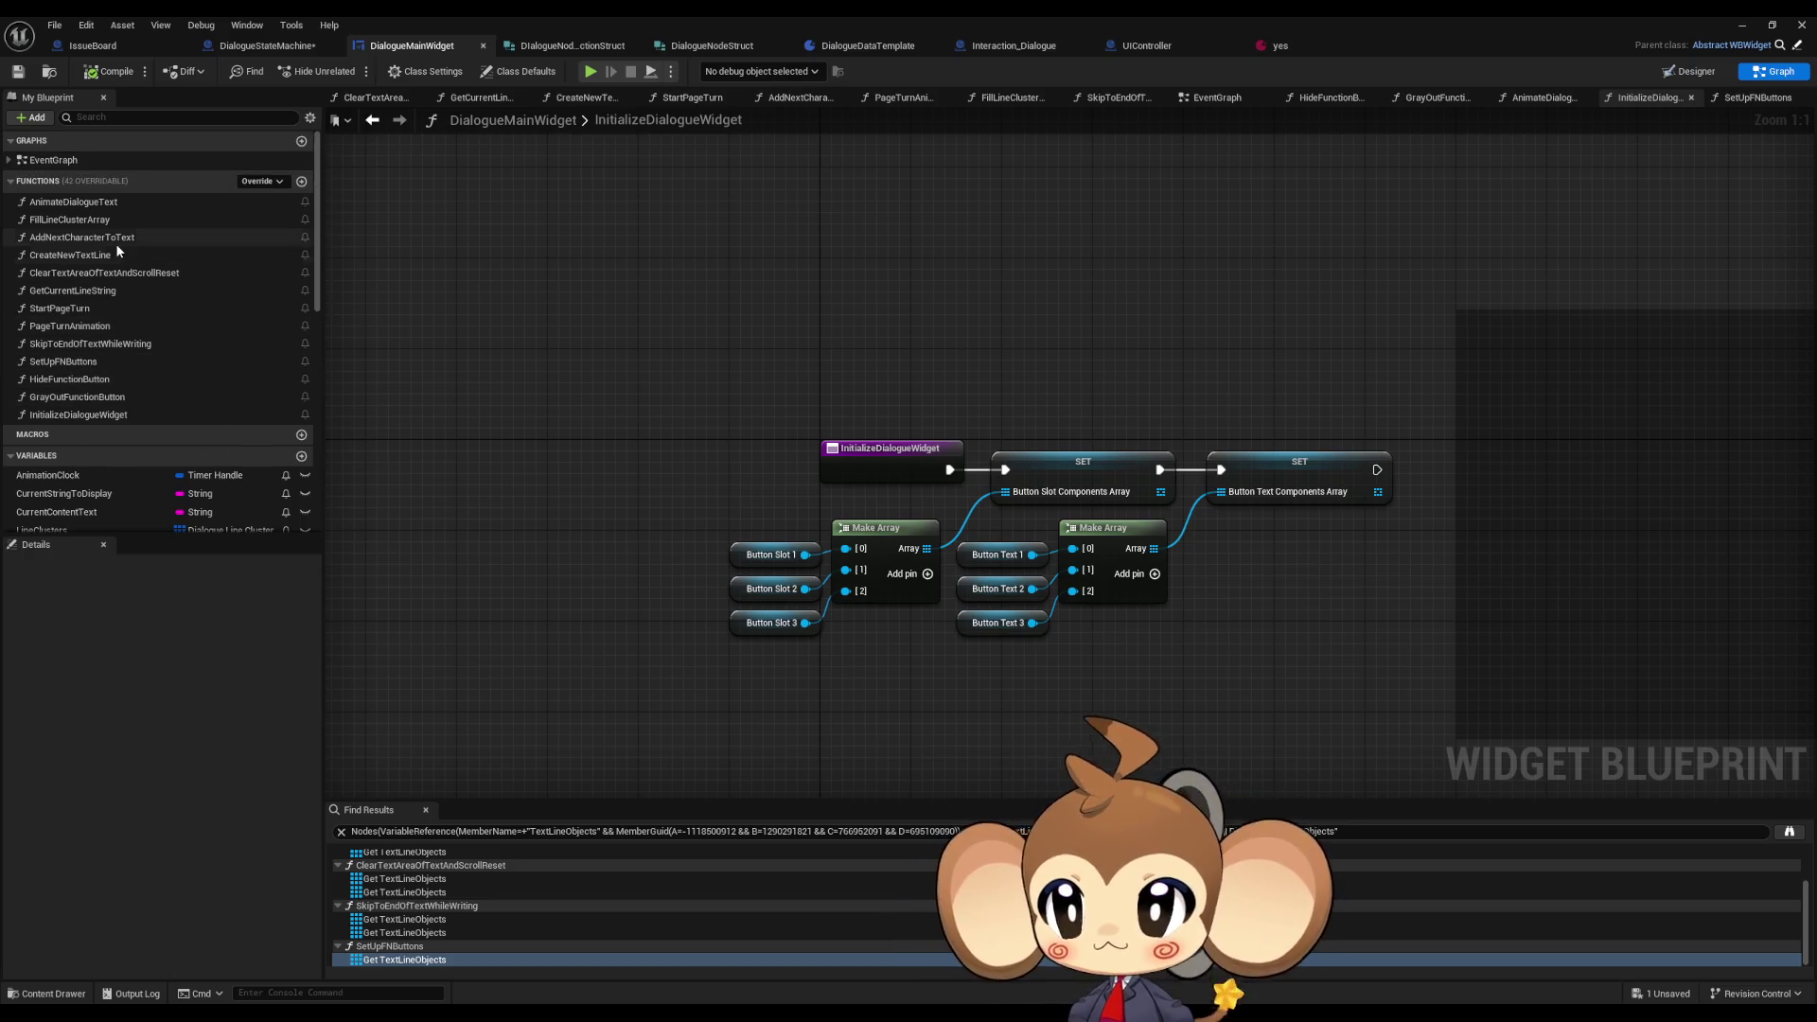
click(266, 46)
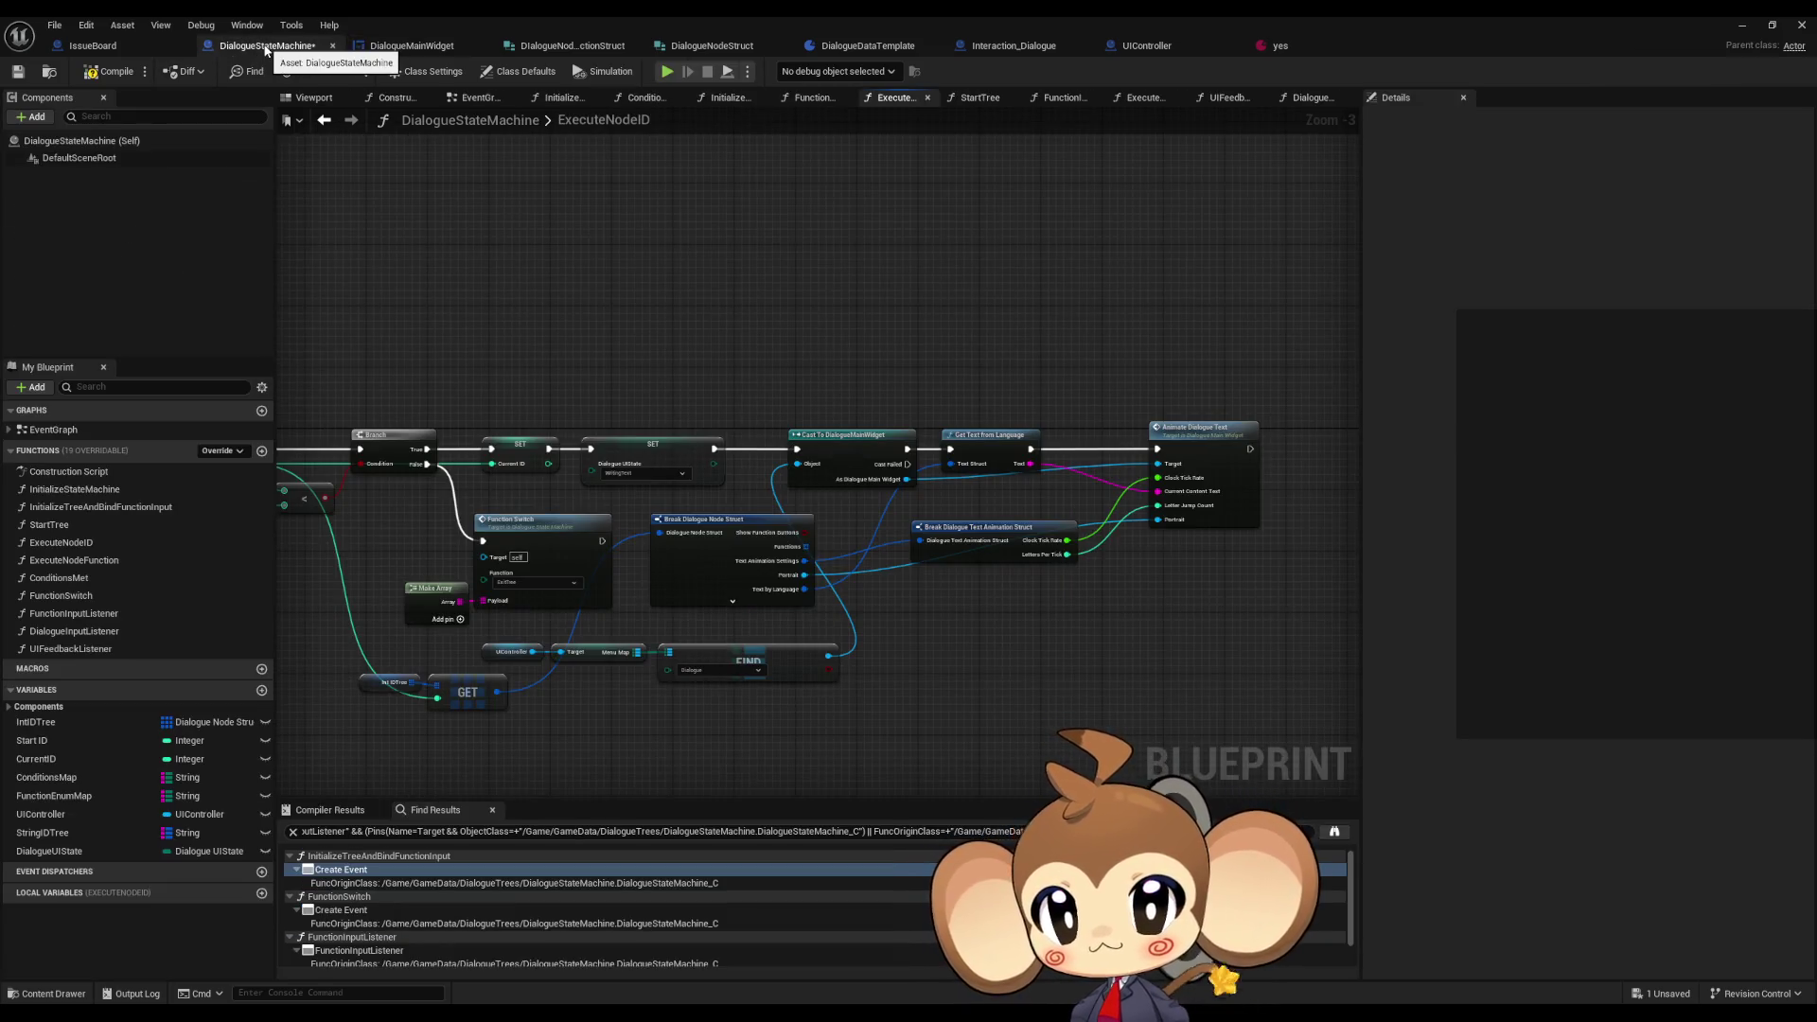
- Open the FunctionSwitch graph and inspect the Function Switch call and event-unbinding nodes
click(81, 596)
double_click(81, 596)
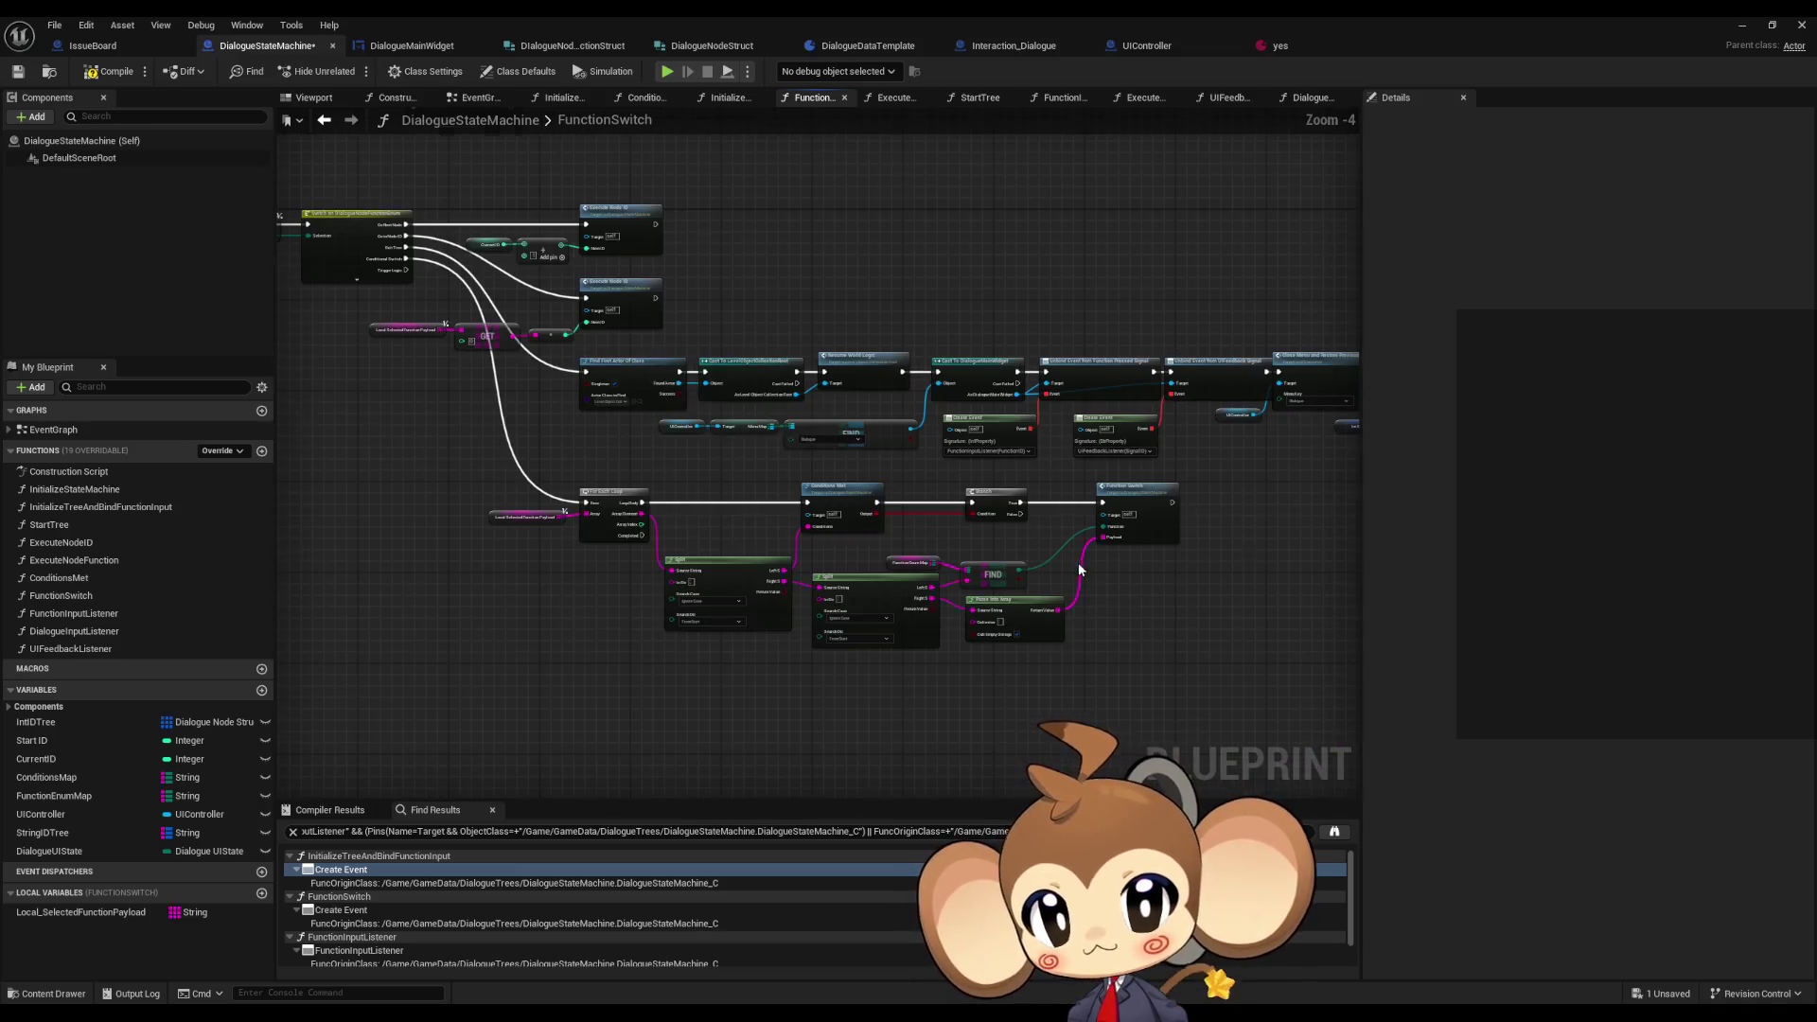
scroll(1081, 565, up, 4)
mouse_move(1066, 463)
mouse_down()
mouse_move(1217, 557)
mouse_move(1159, 551)
mouse_move(898, 615)
mouse_move(994, 591)
mouse_up()
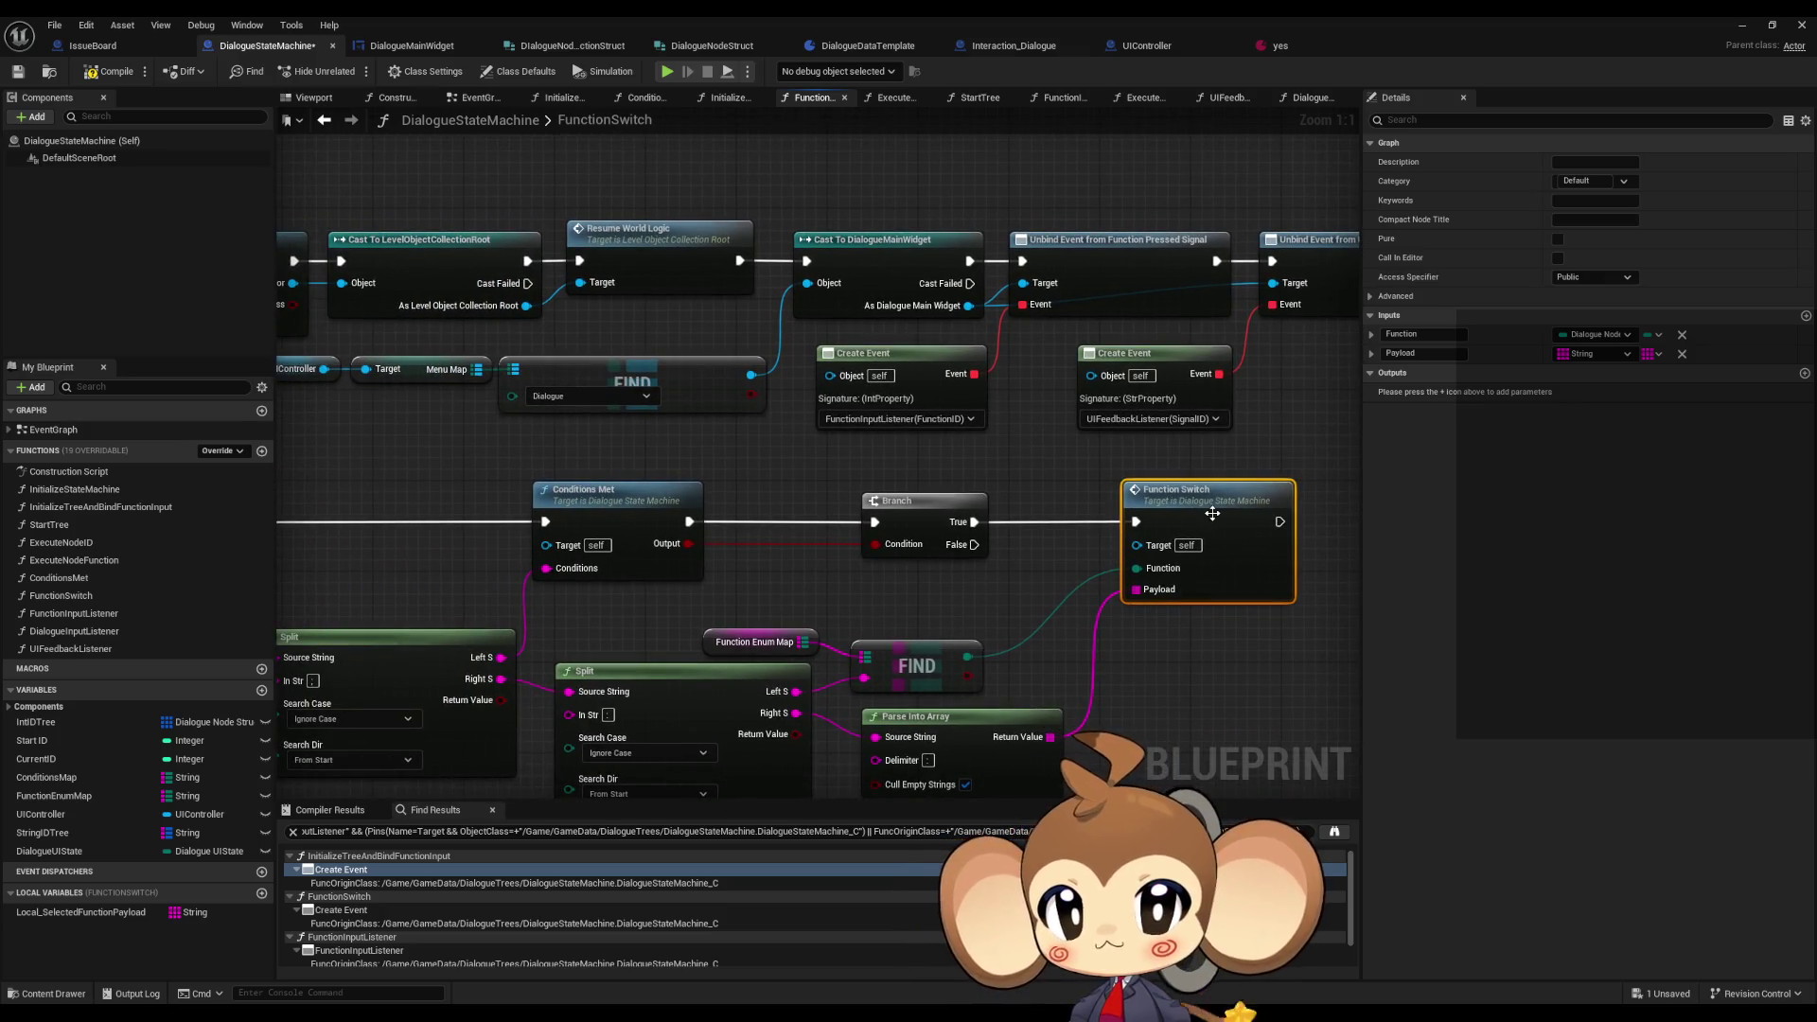
drag(1107, 551, 756, 481)
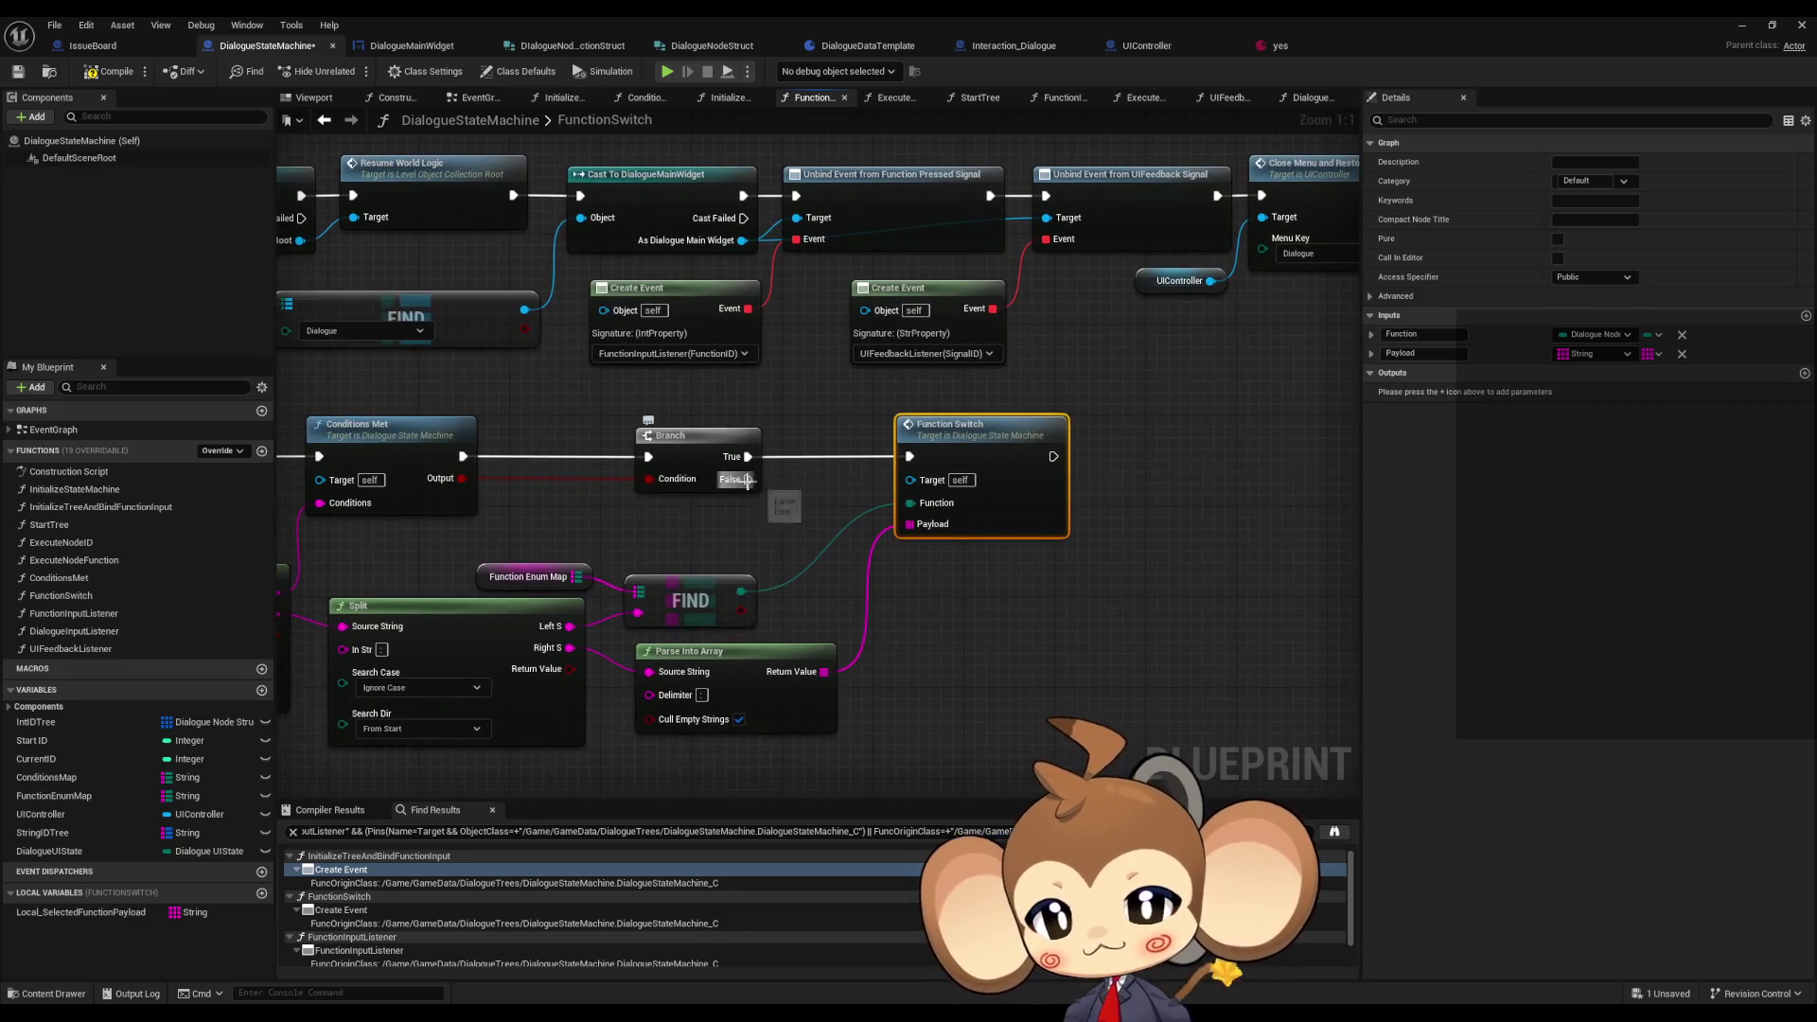
mouse_move(784, 580)
mouse_down()
mouse_move(646, 428)
mouse_move(1004, 535)
mouse_up()
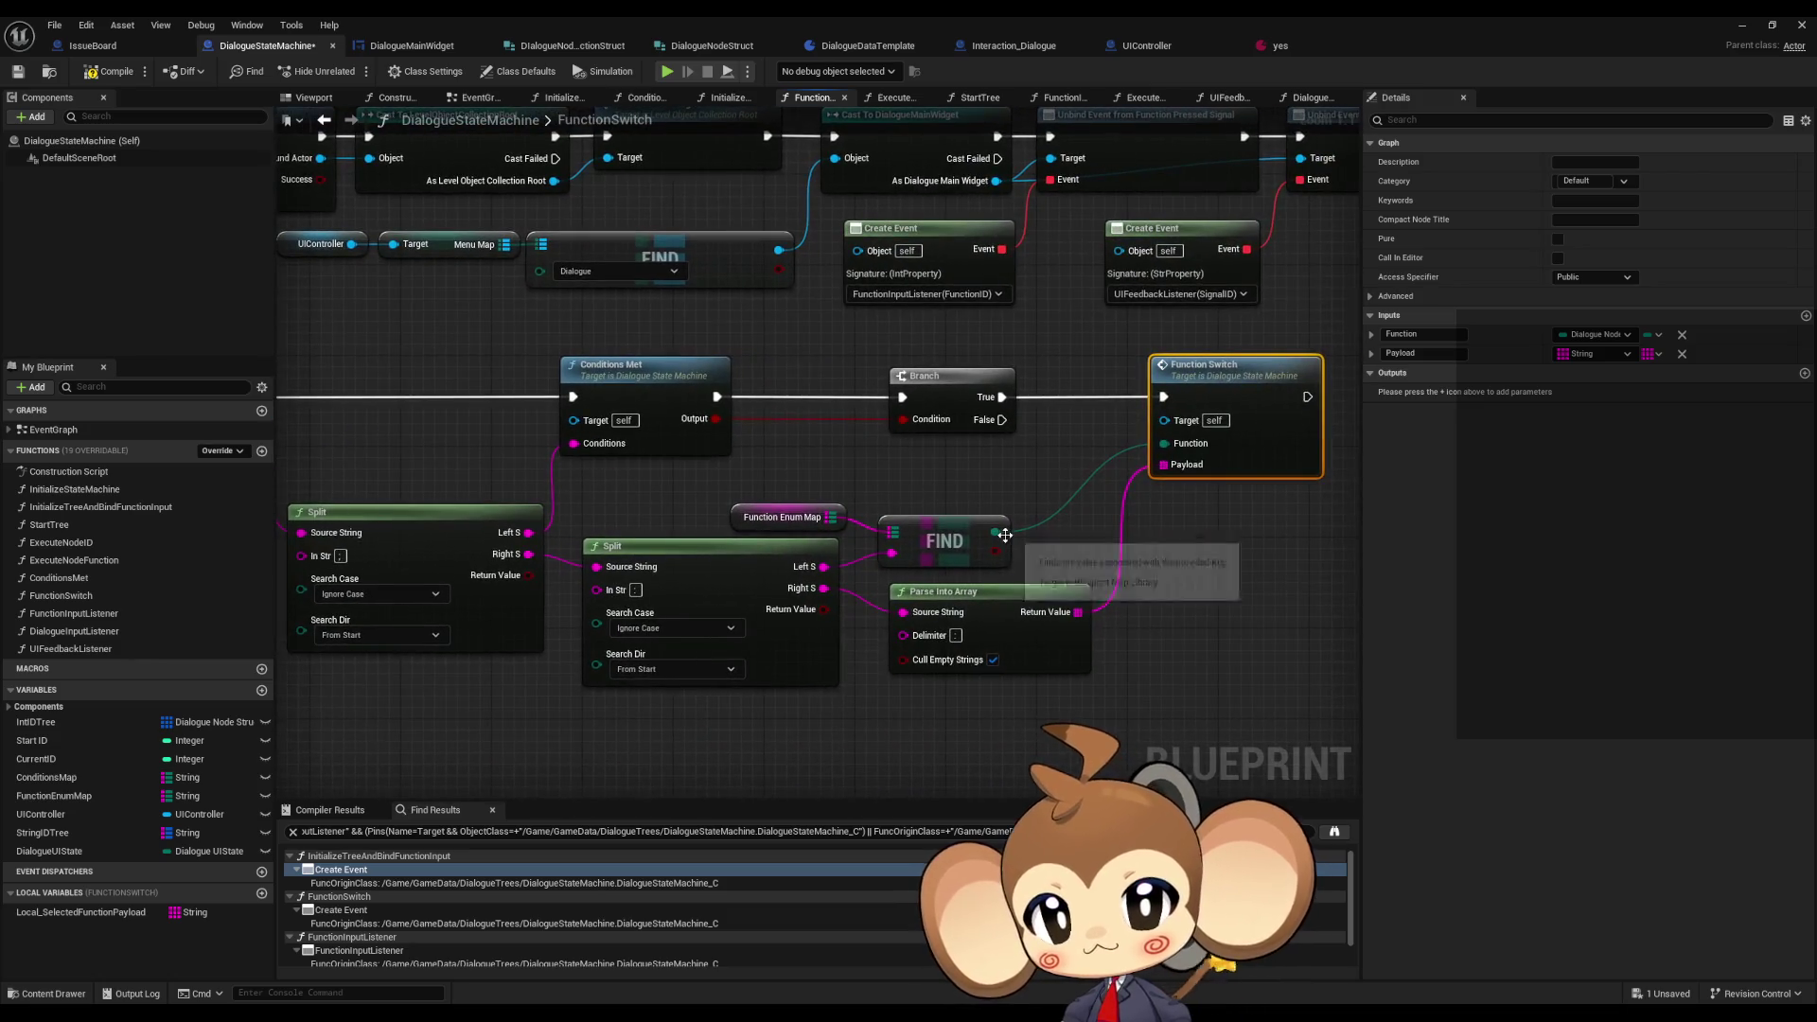
scroll(982, 509, down, 2)
drag(841, 471, 881, 492)
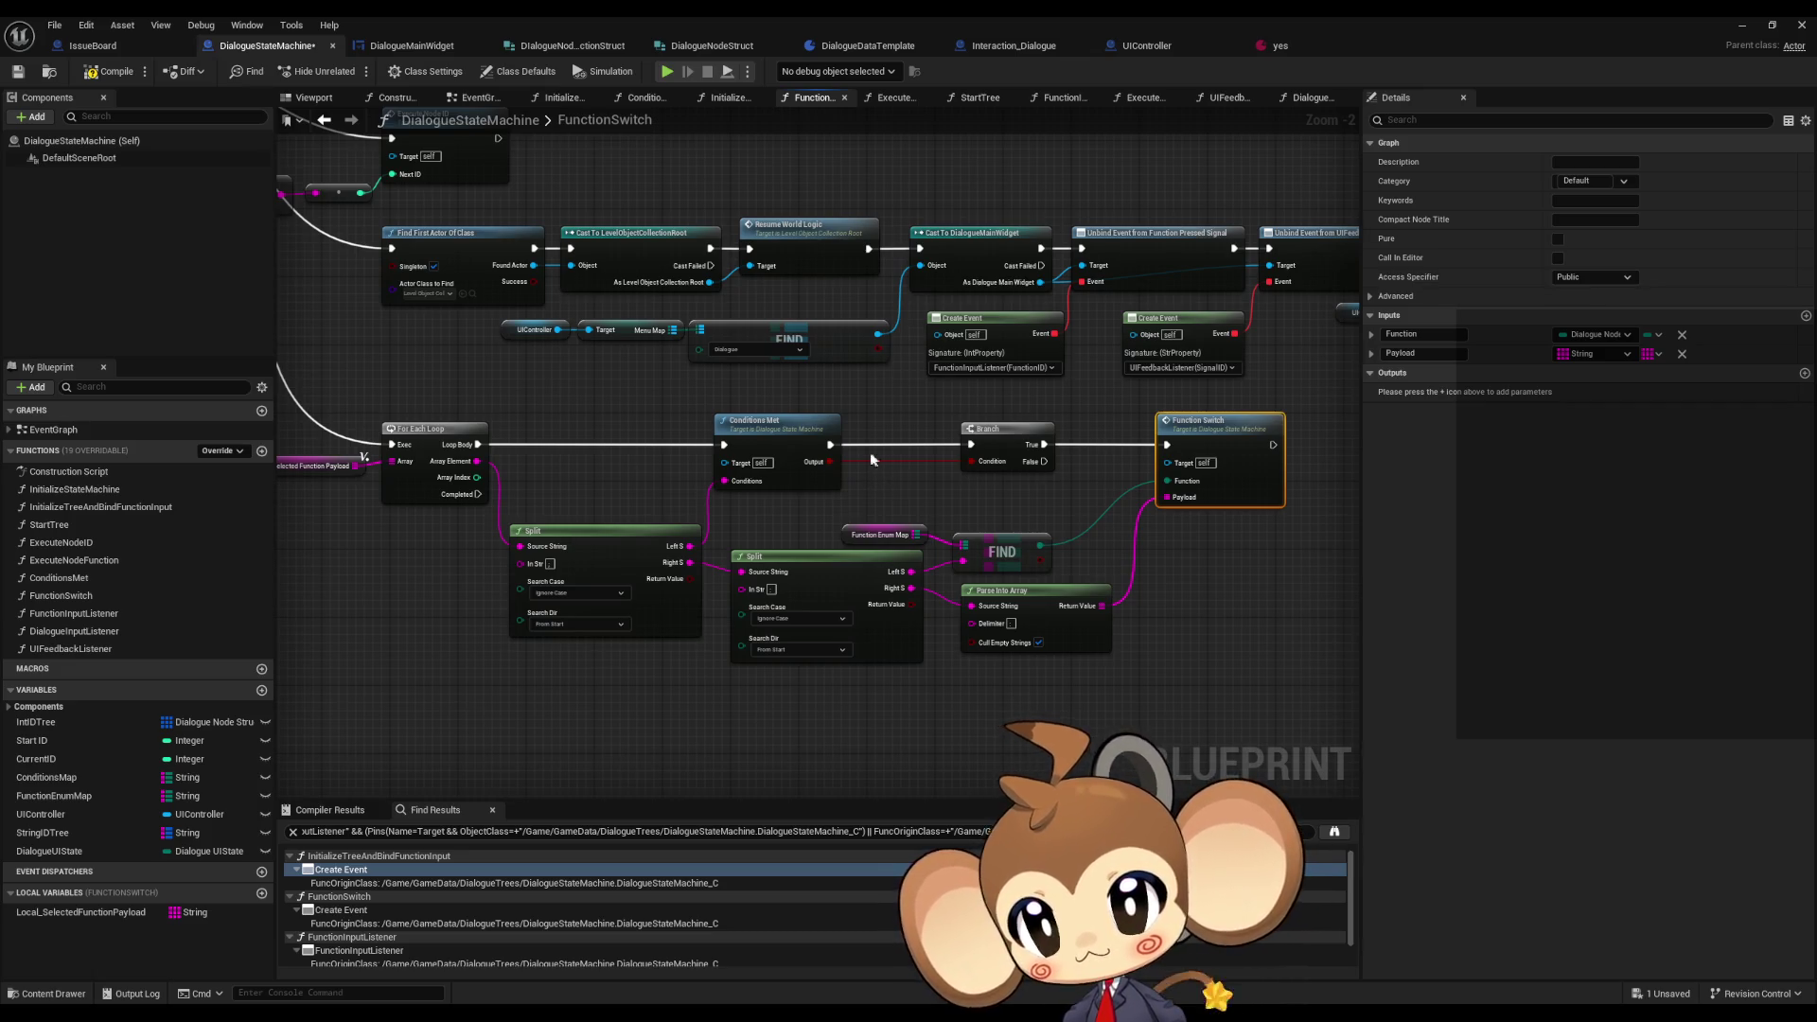
scroll(568, 511, up, 2)
- Review the payload variable, Branch, FIND and Function Switch nodes, then open FunctionInputListener
click(454, 485)
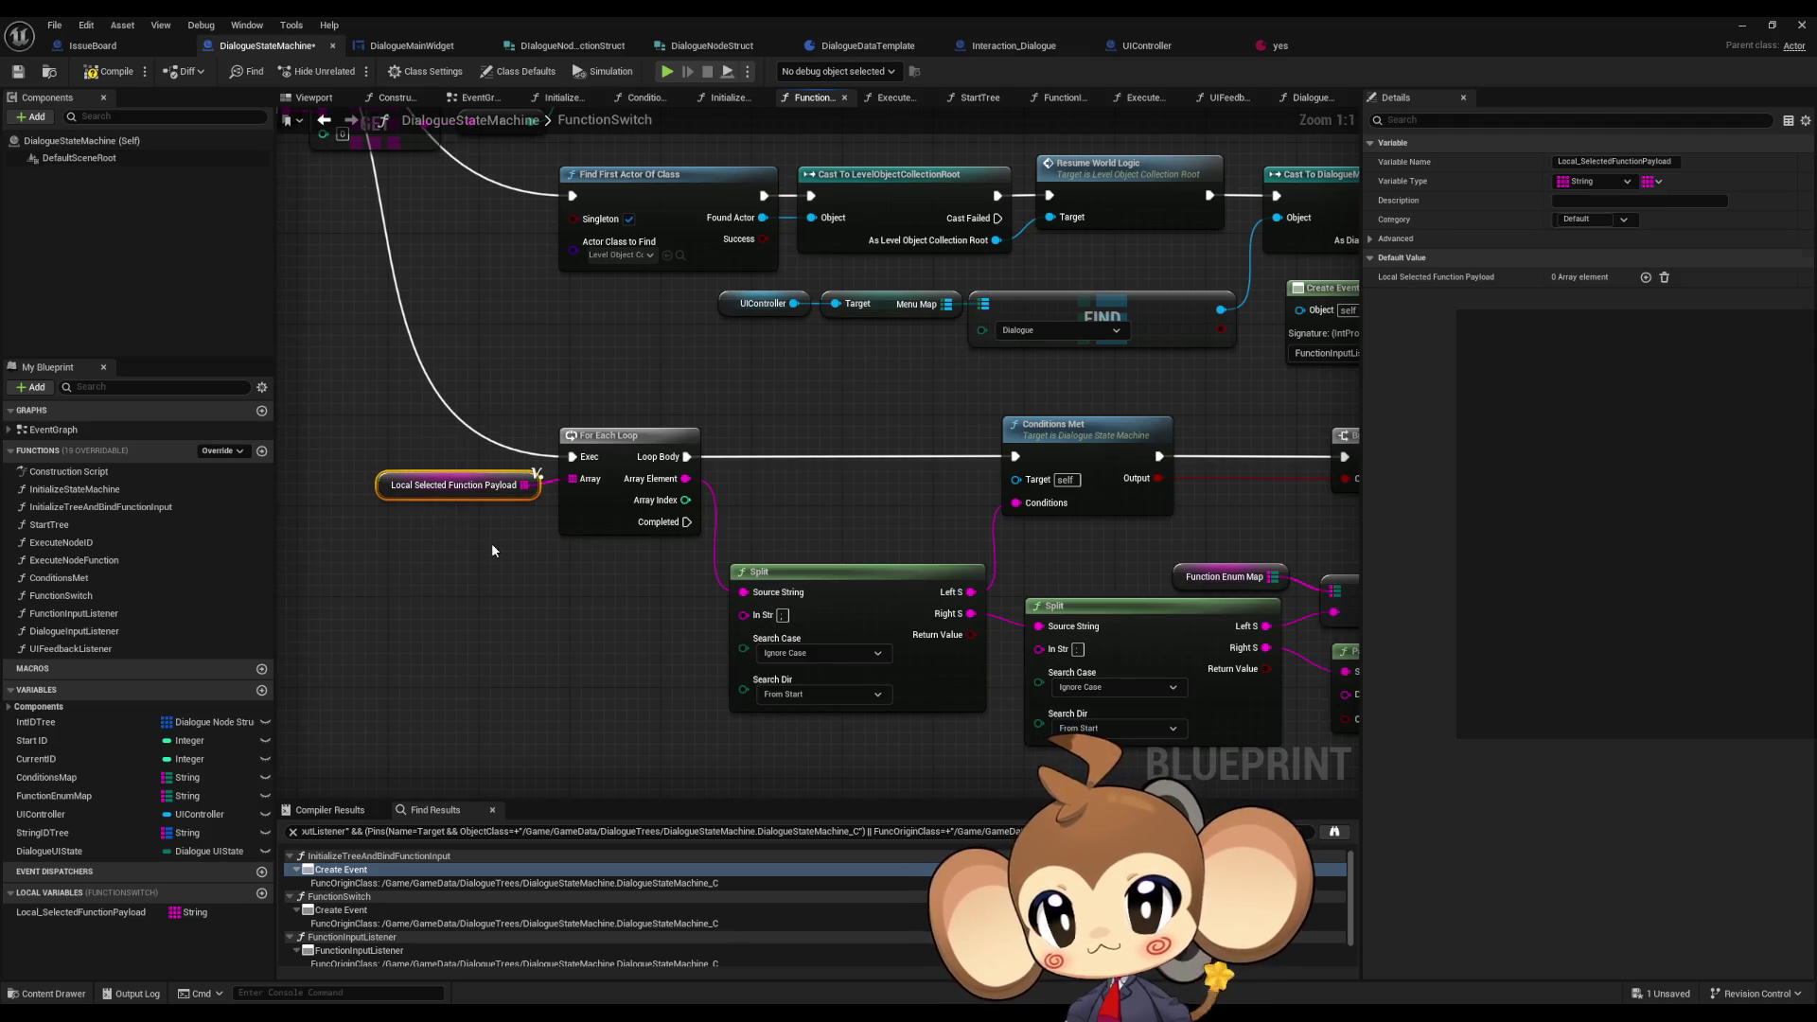
mouse_move(856, 462)
mouse_down()
mouse_move(478, 469)
mouse_move(268, 443)
mouse_up()
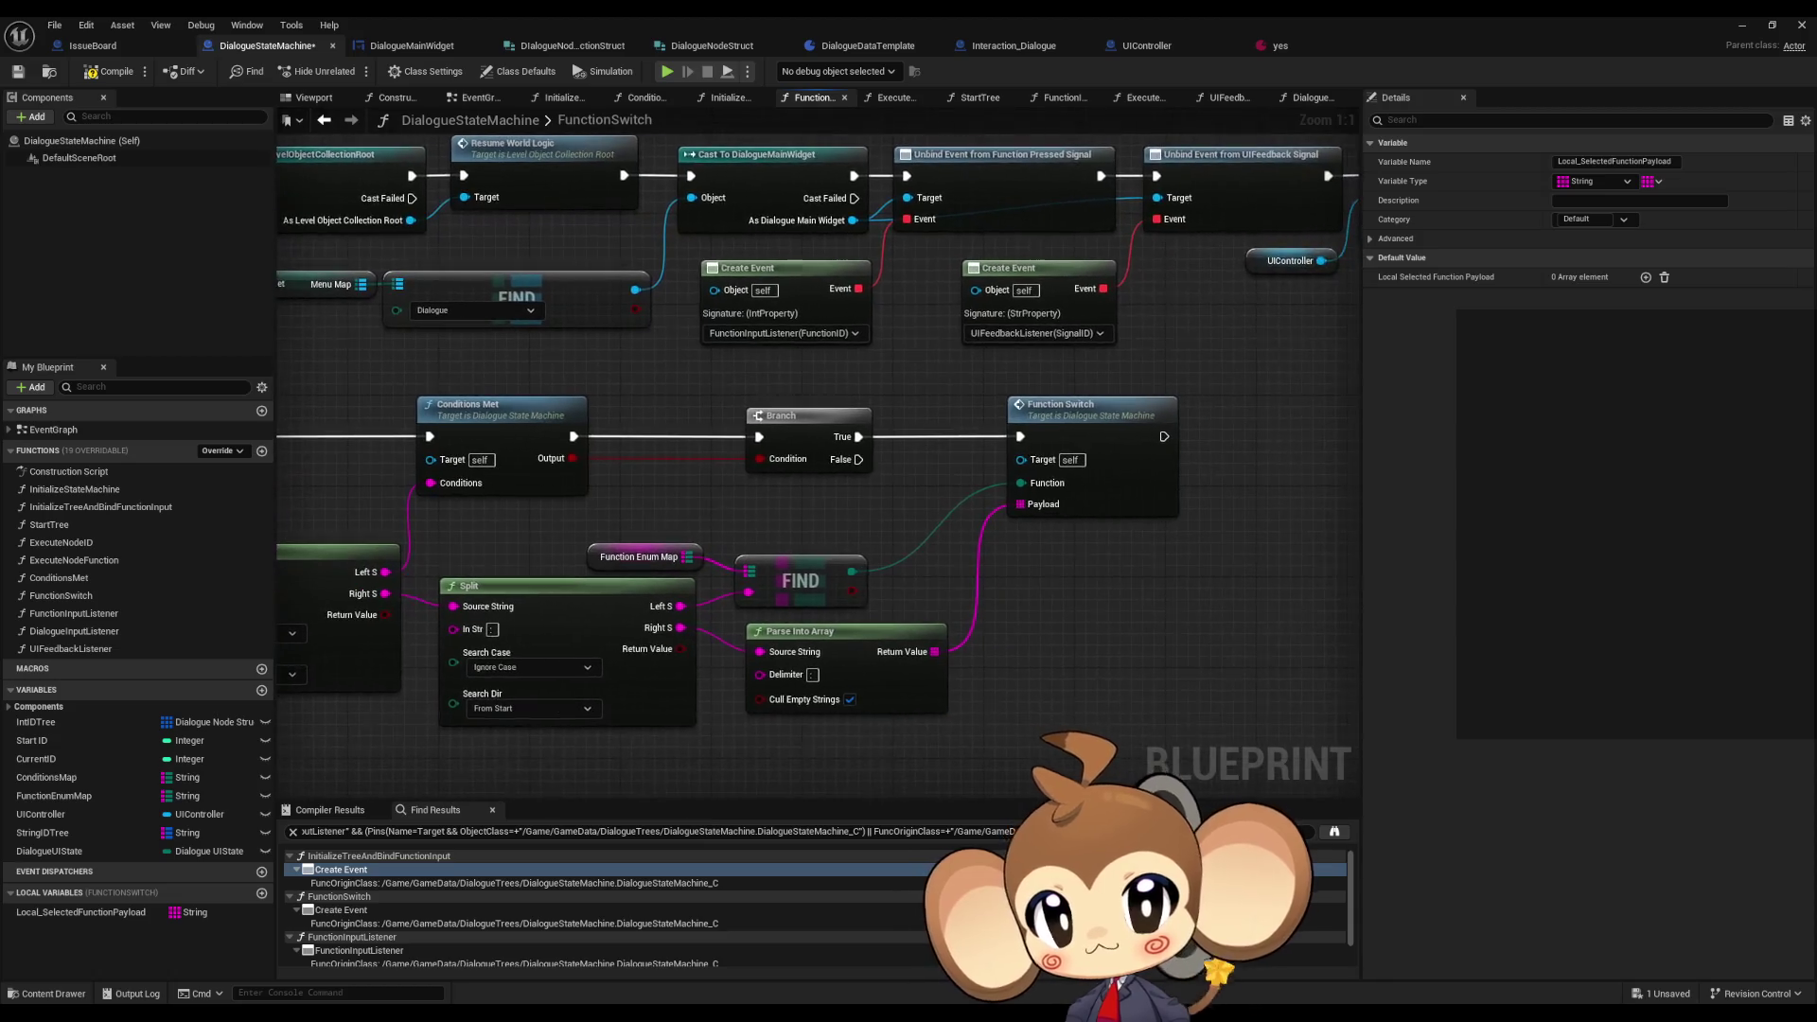
click(1050, 417)
scroll(988, 527, down, 4)
mouse_move(988, 527)
mouse_down()
mouse_move(1122, 567)
mouse_move(1080, 543)
mouse_move(943, 577)
mouse_move(669, 485)
mouse_up()
scroll(504, 434, up, 4)
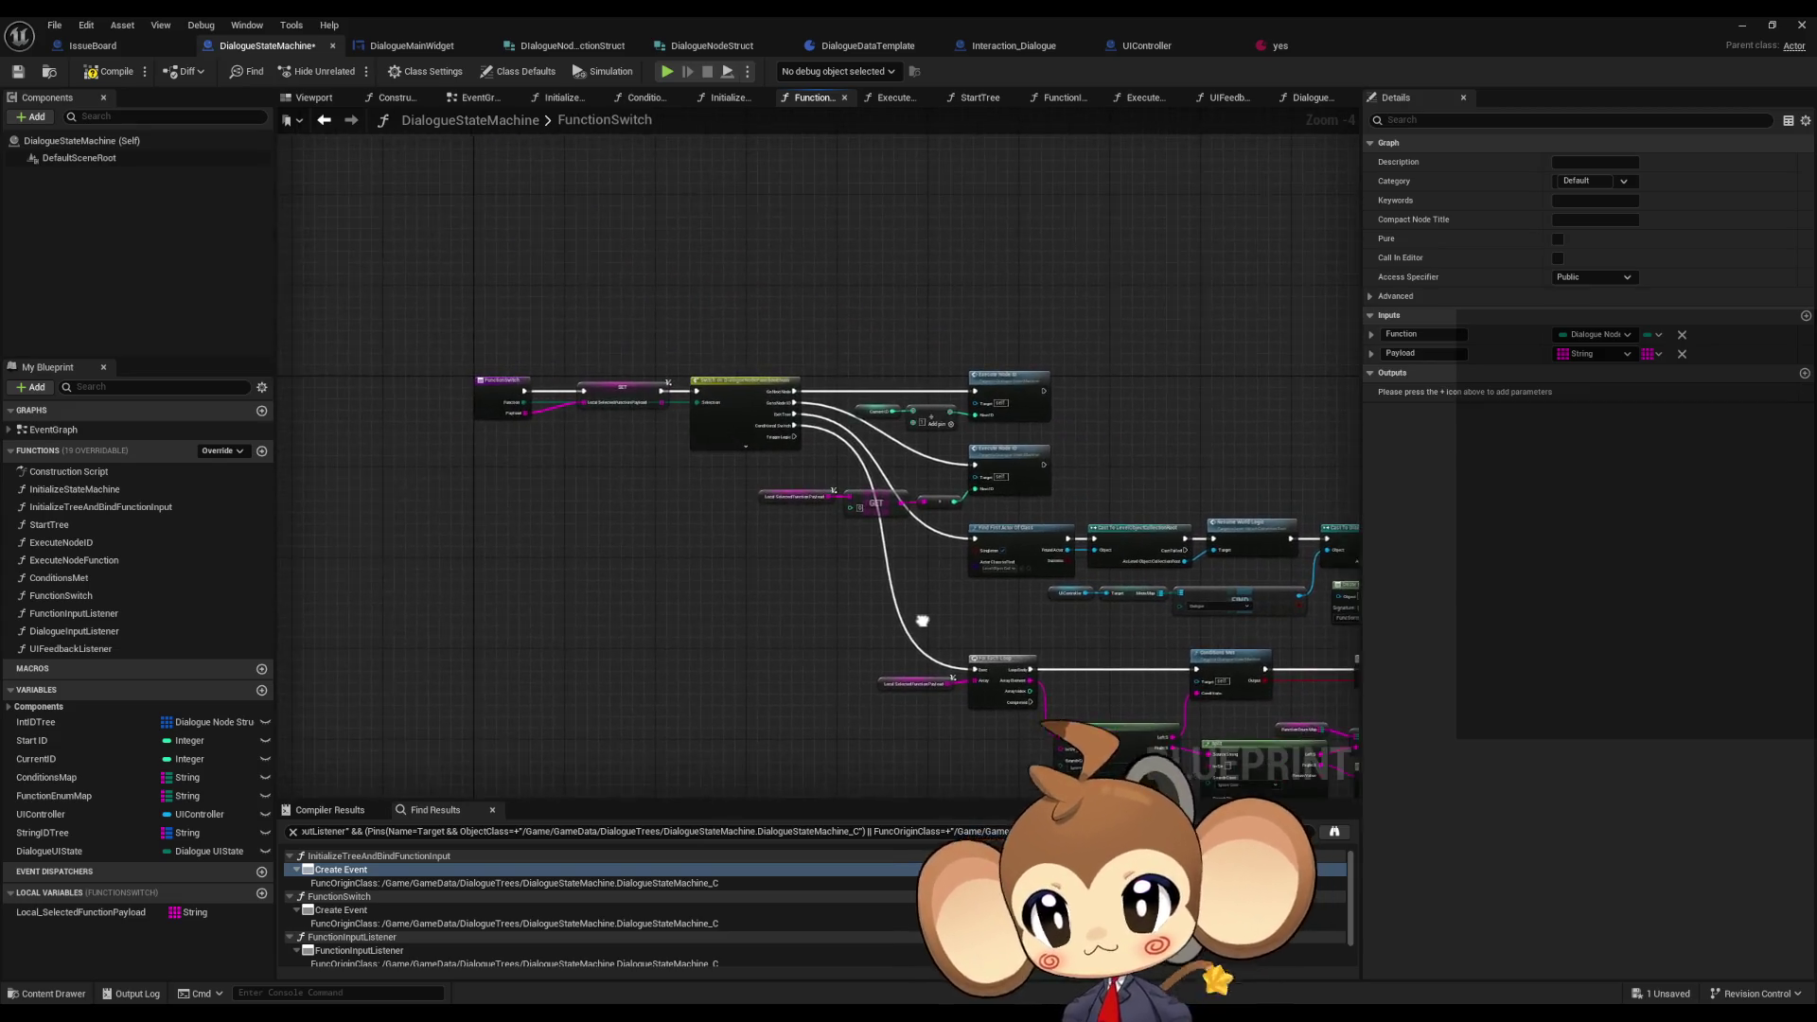
mouse_move(1019, 624)
mouse_down()
mouse_move(1358, 529)
mouse_move(1359, 501)
mouse_move(1290, 472)
mouse_up()
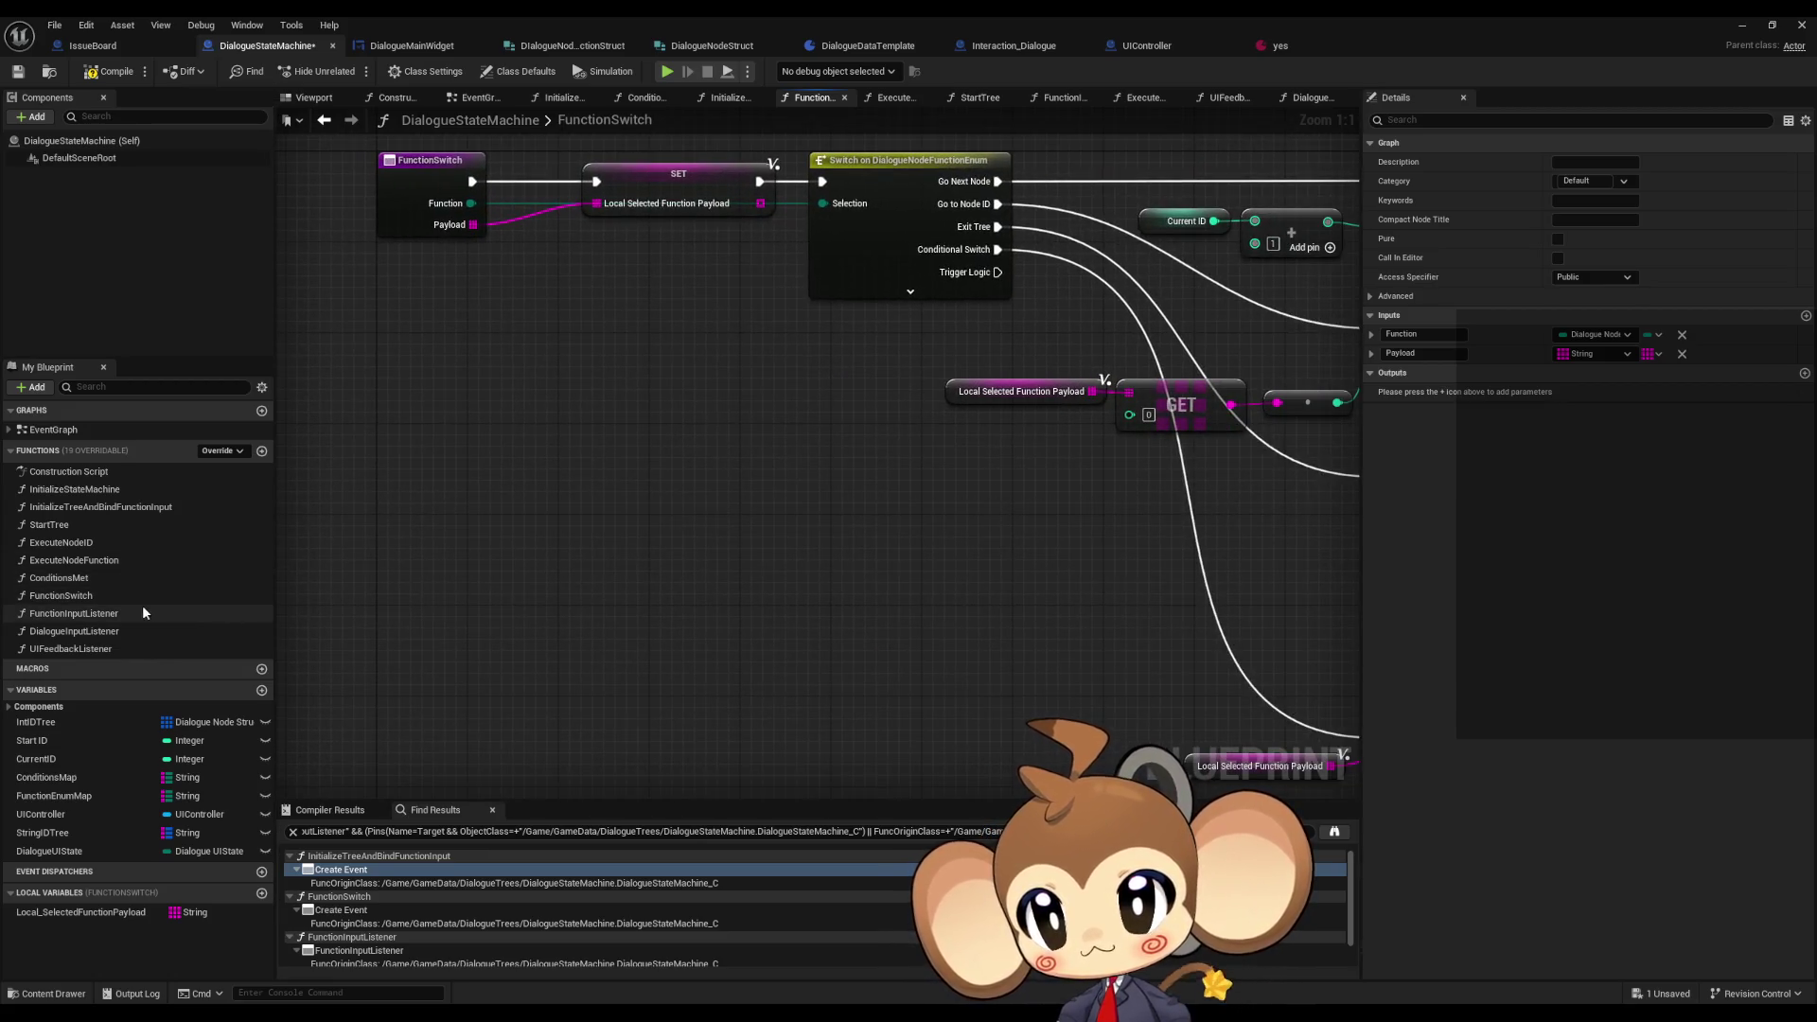
double_click(111, 615)
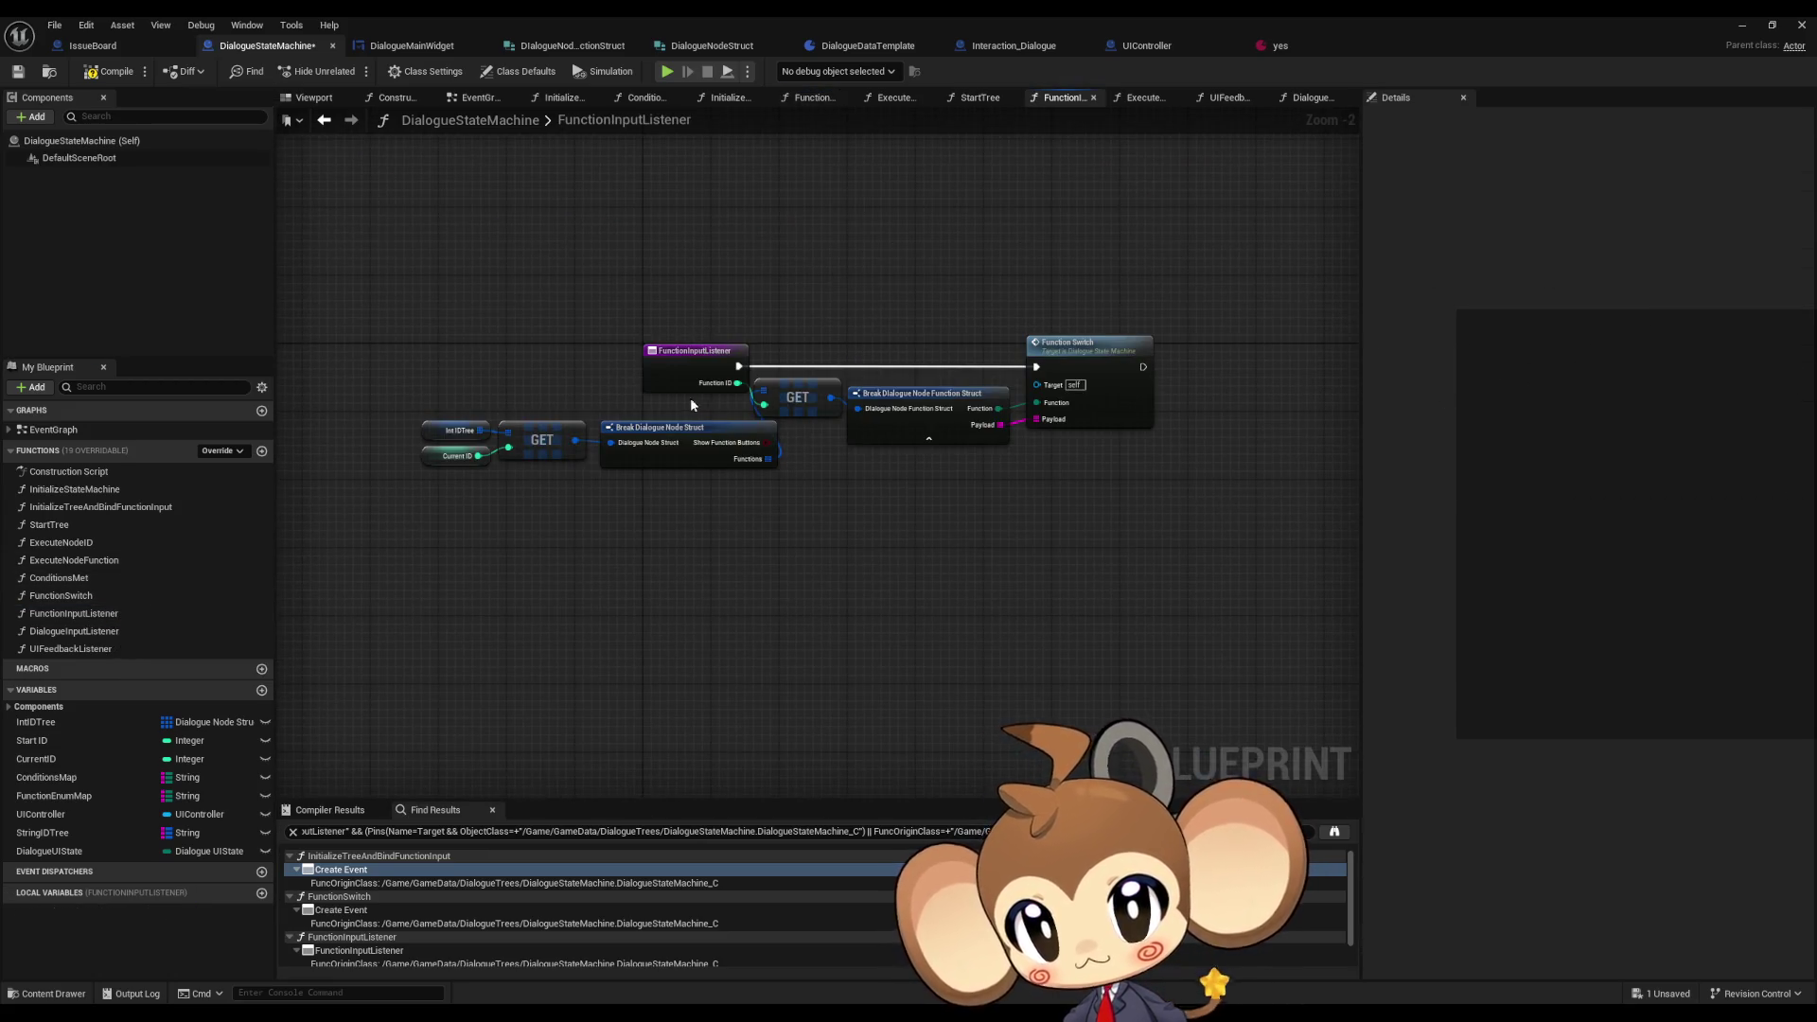
- Add a Print String node after FunctionInputListener's Function Switch exec pin
scroll(747, 473, up, 2)
drag(754, 478, 556, 482)
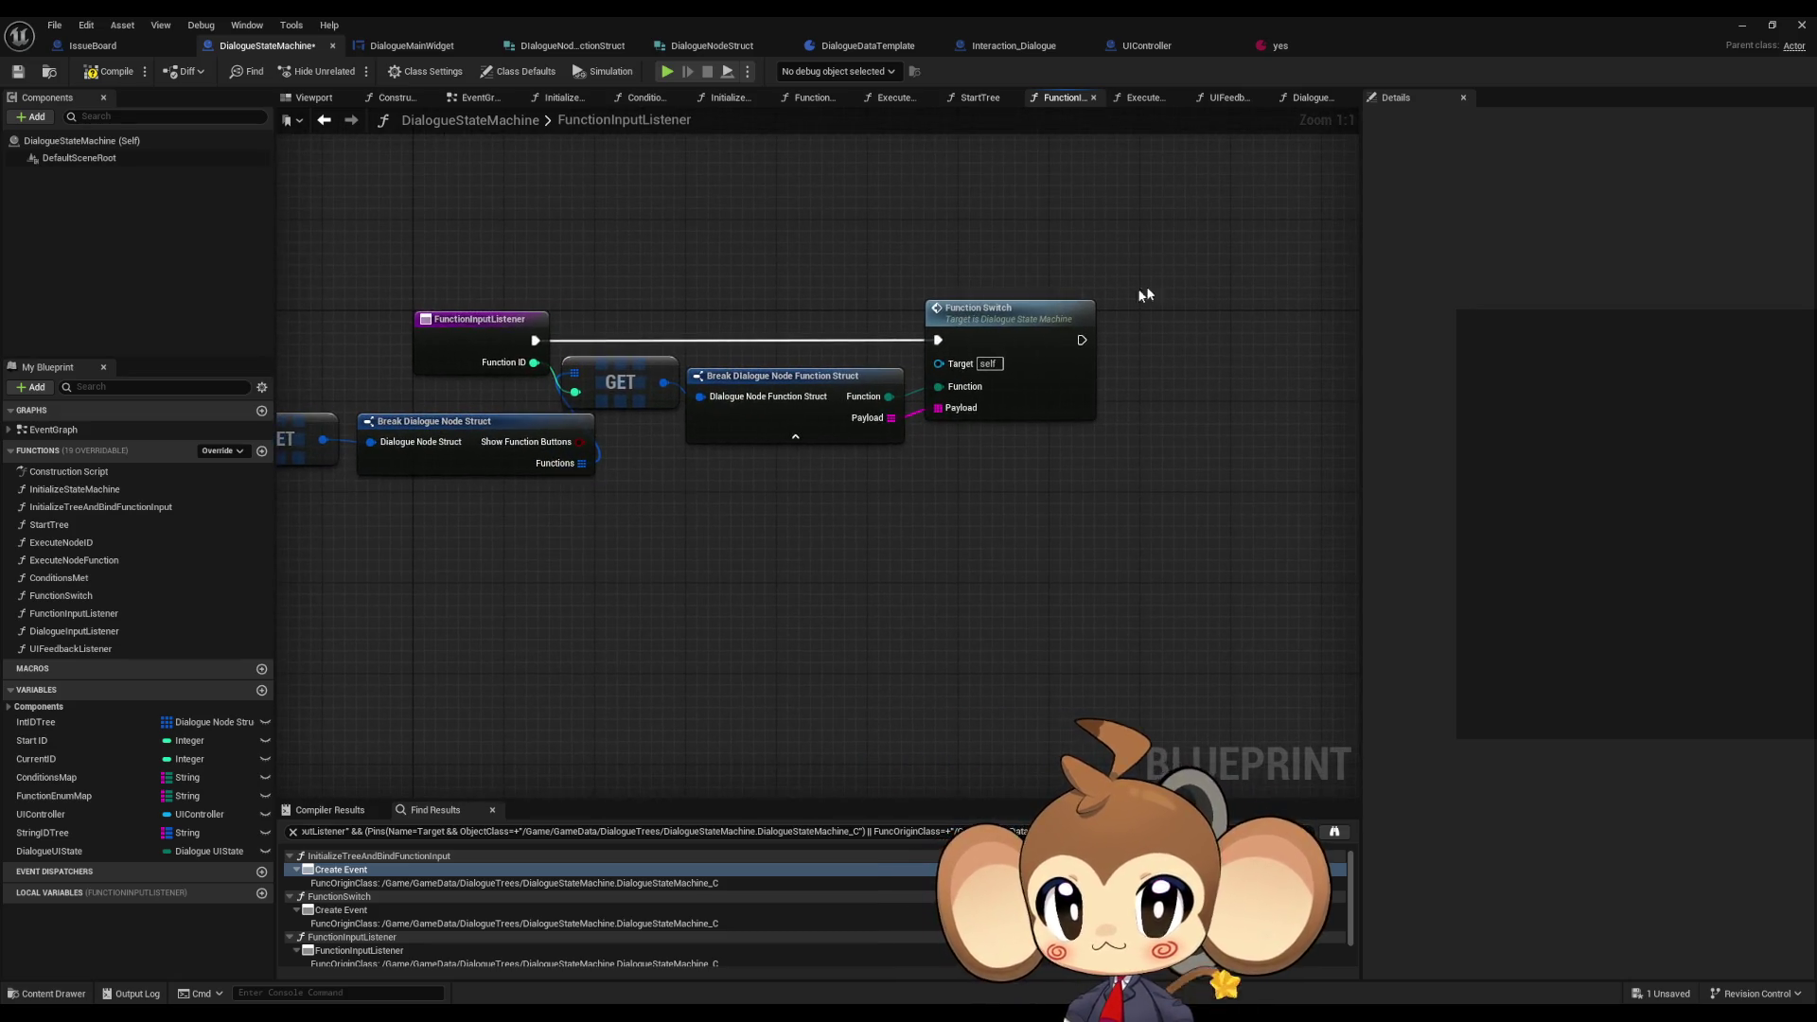
drag(1081, 340, 1179, 338)
text(print)
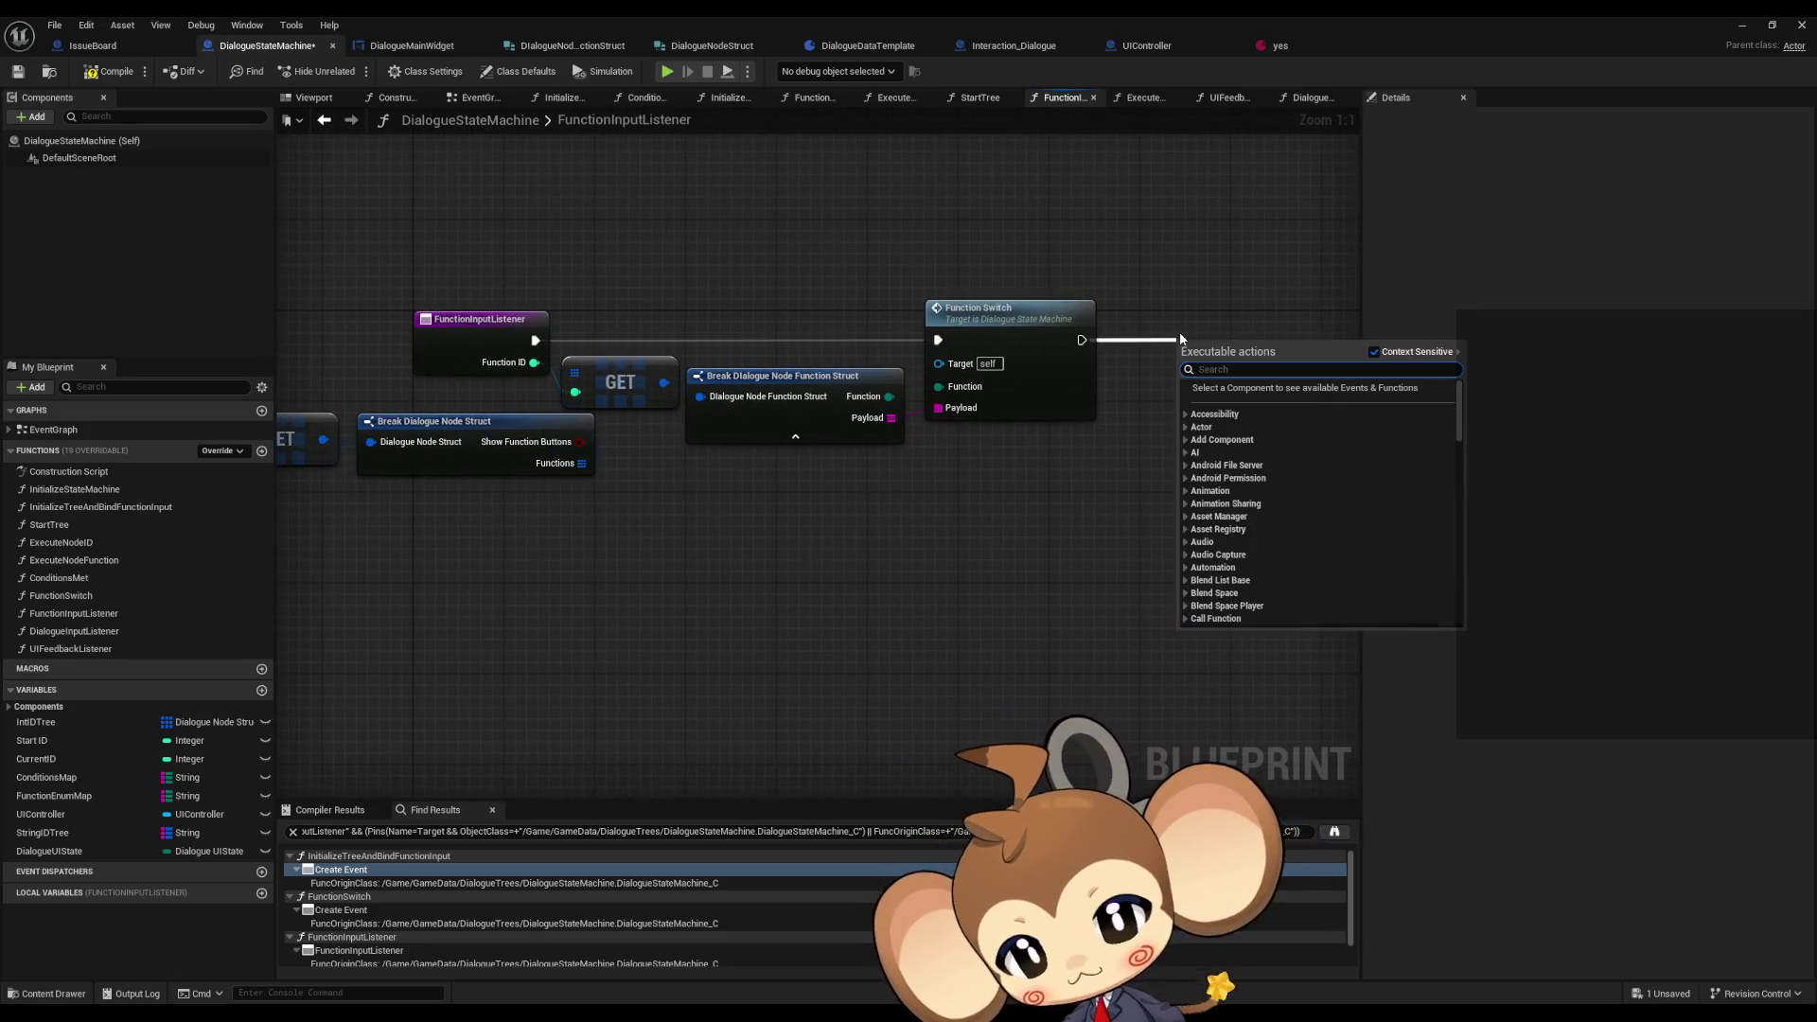
key(Return)
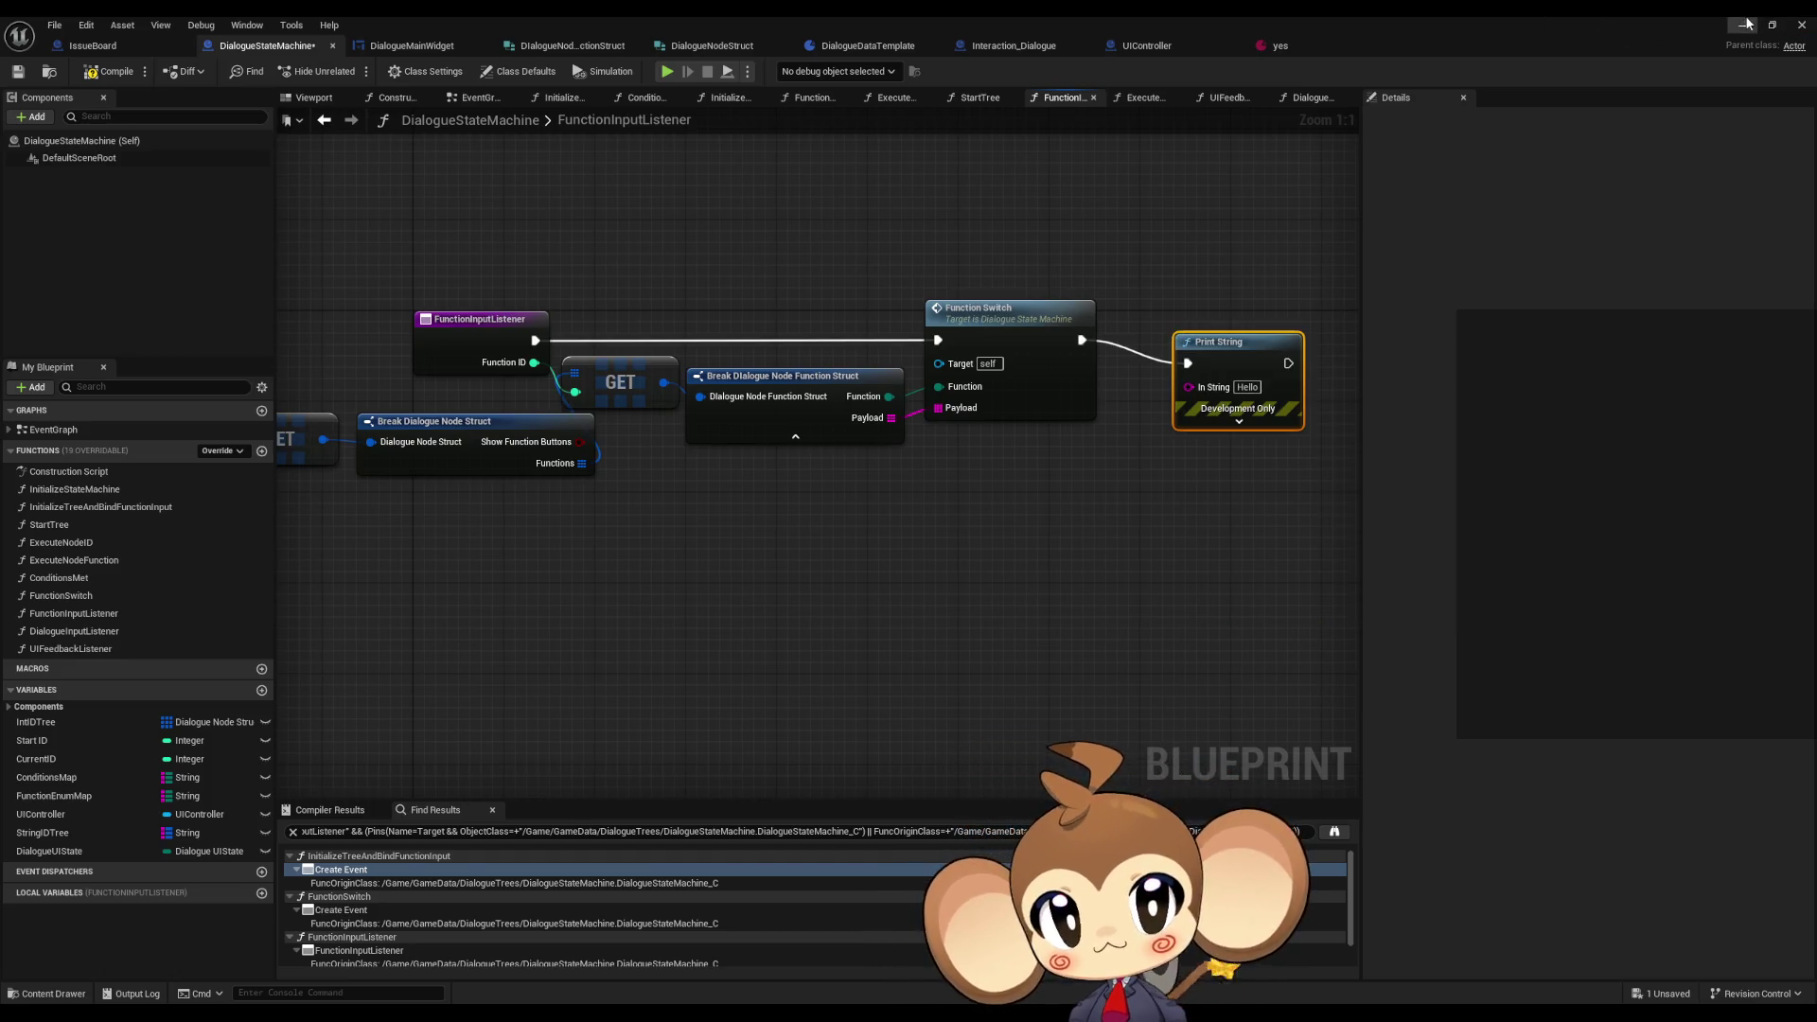
- Play the level, load the game, choose Option 1 to confirm Hello logs, then stop
click(1744, 25)
click(351, 70)
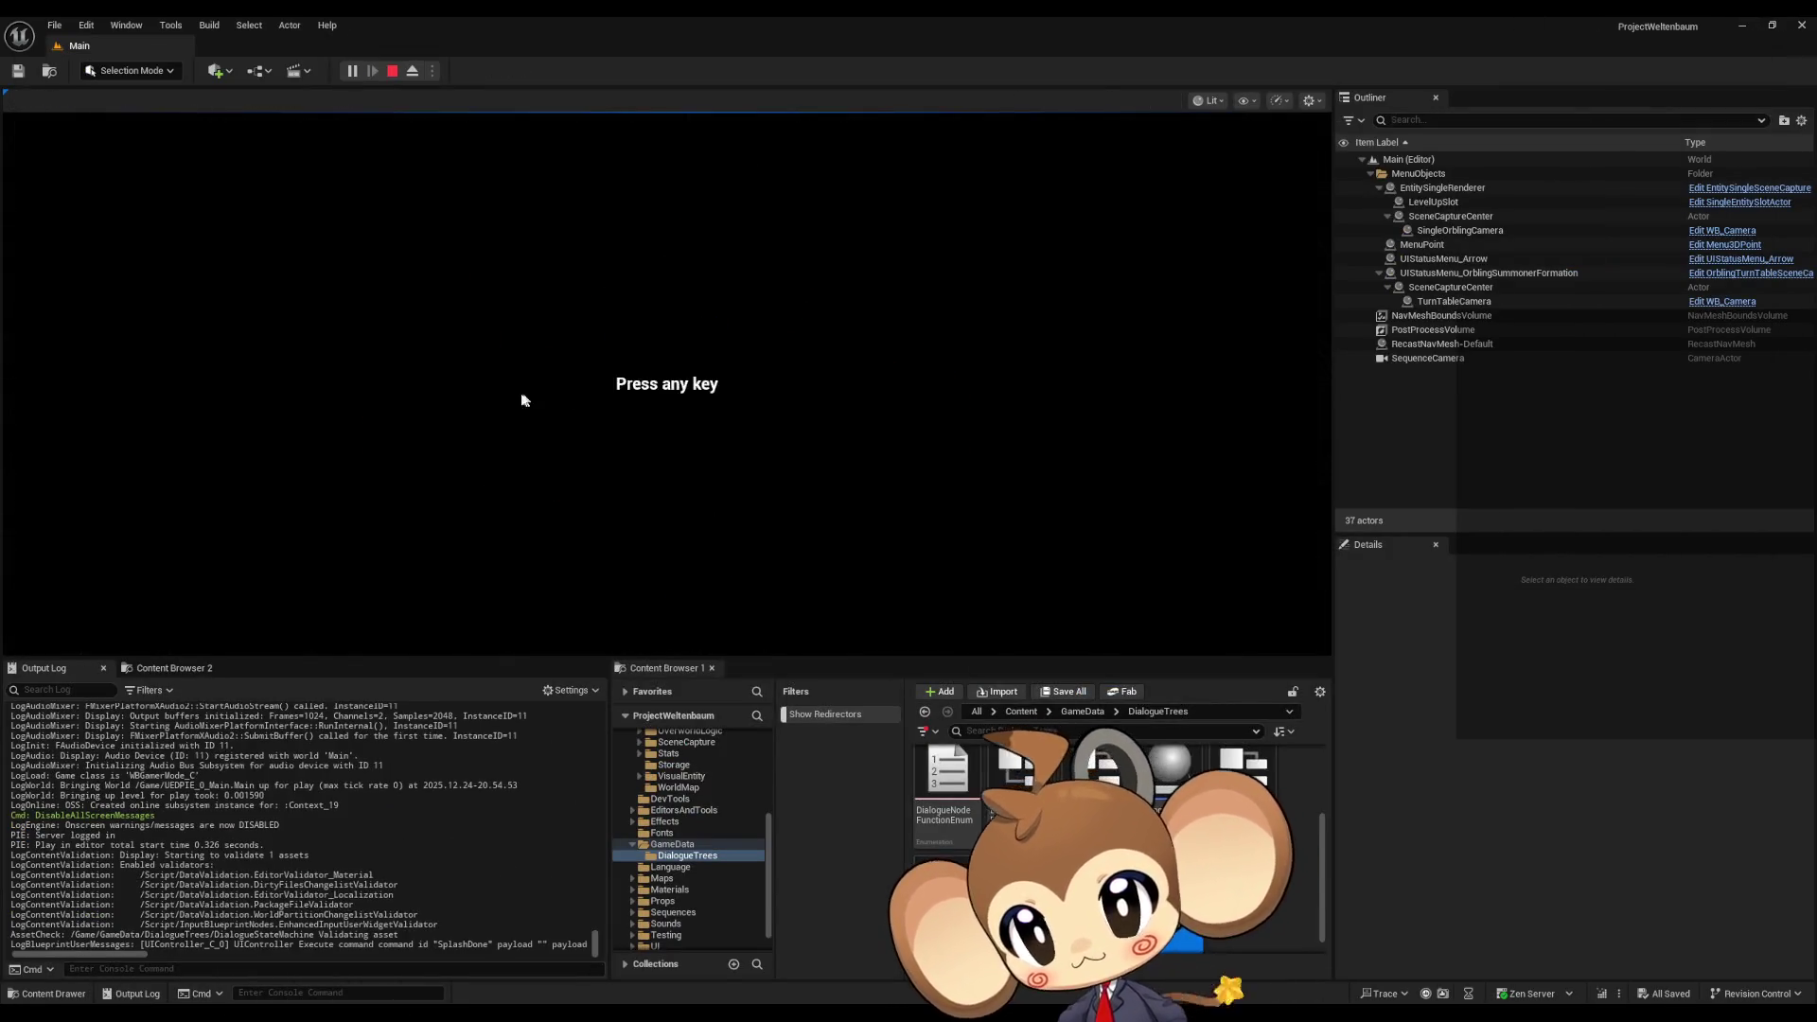
click(532, 394)
click(255, 563)
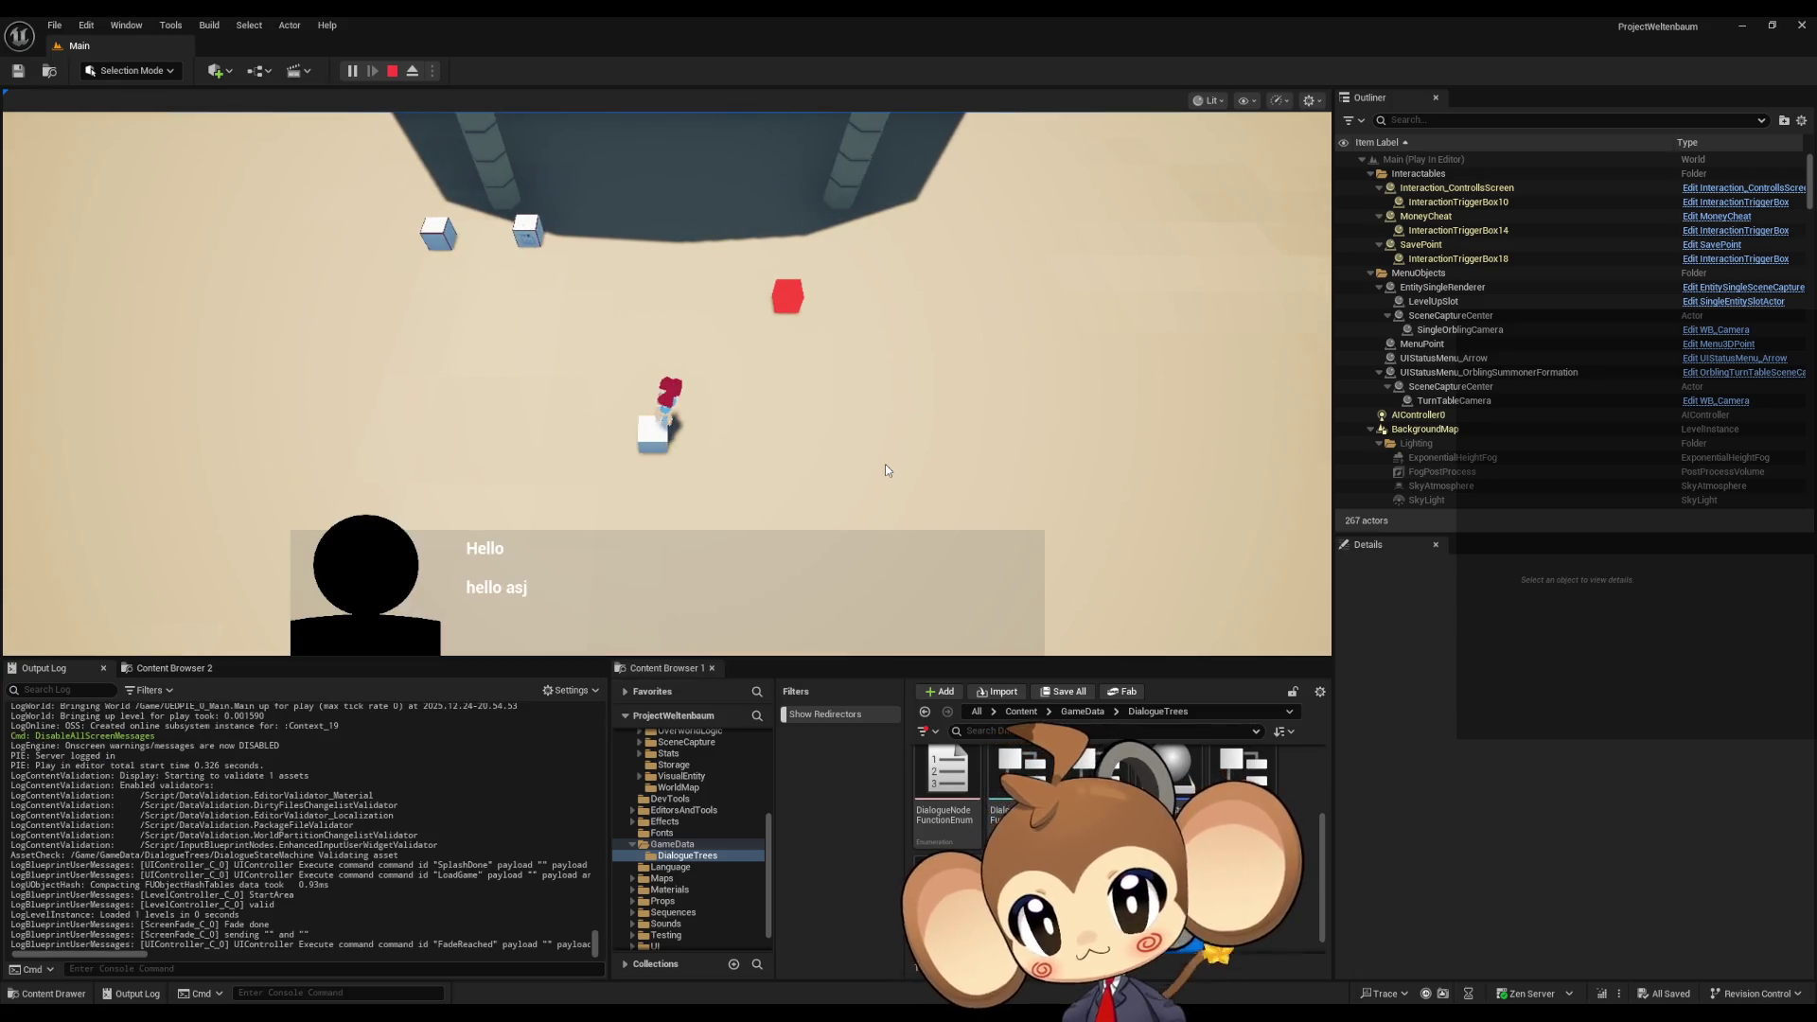
click(884, 464)
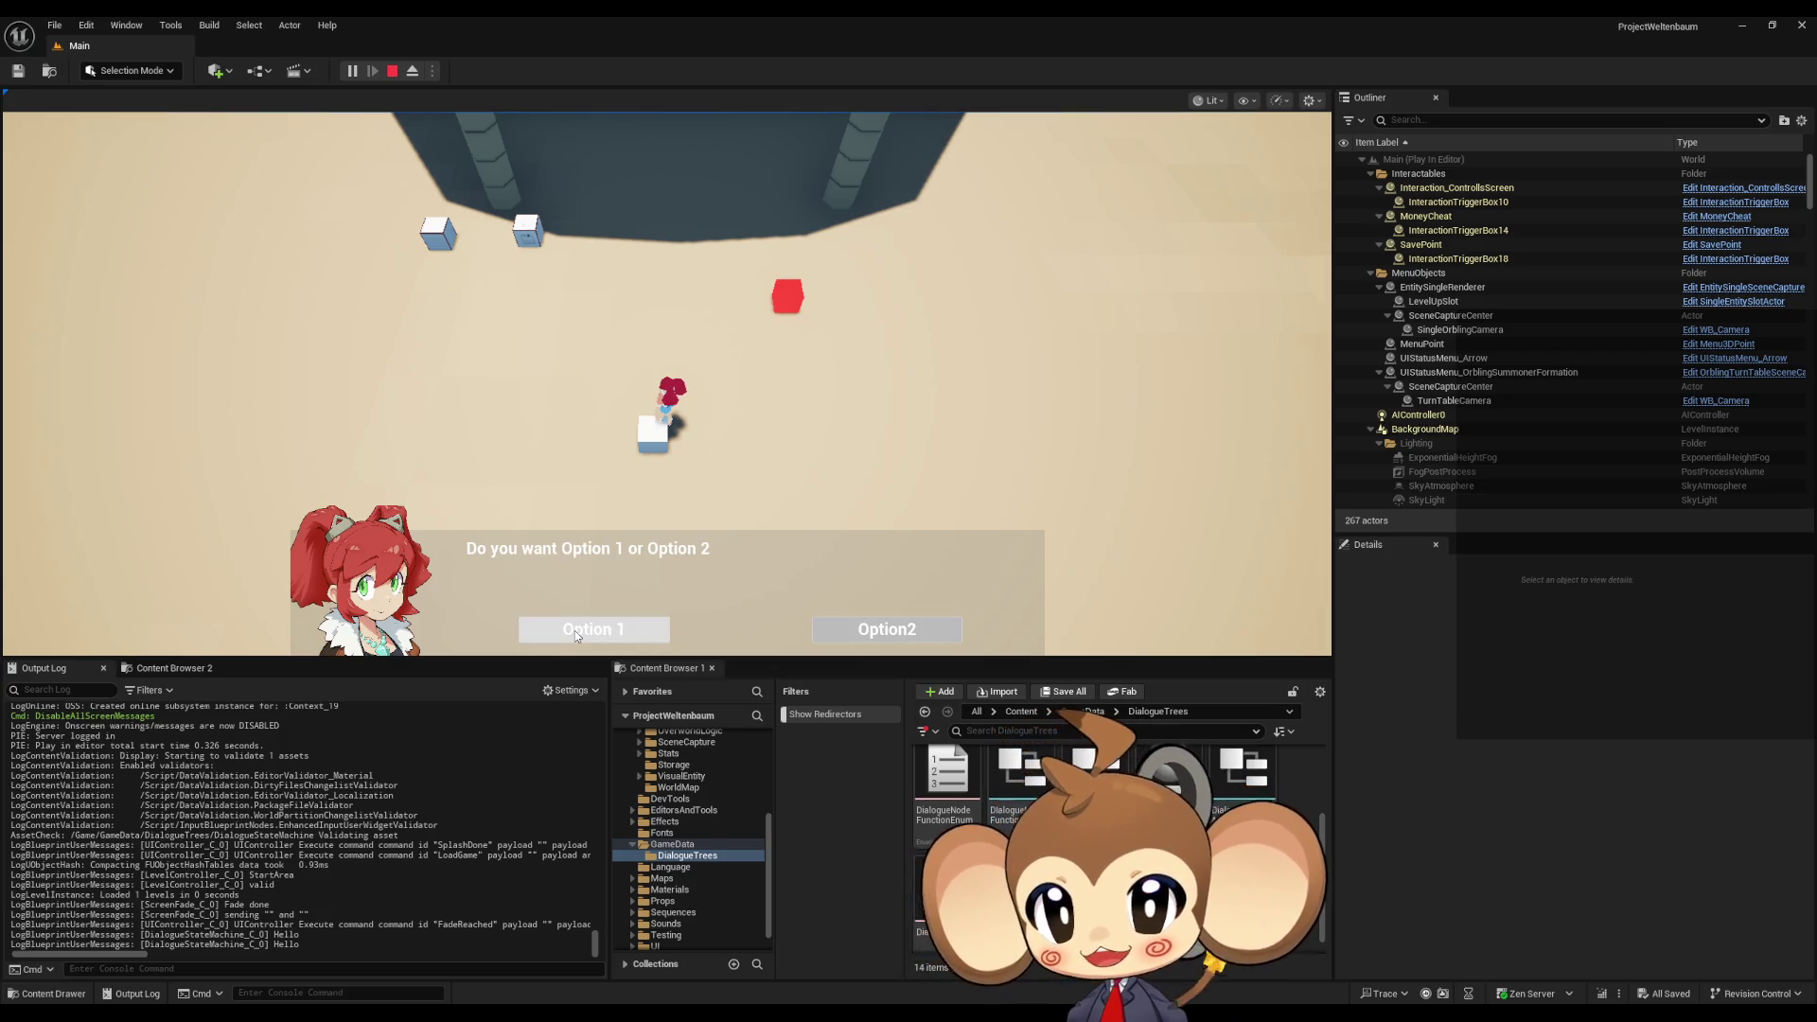
click(575, 630)
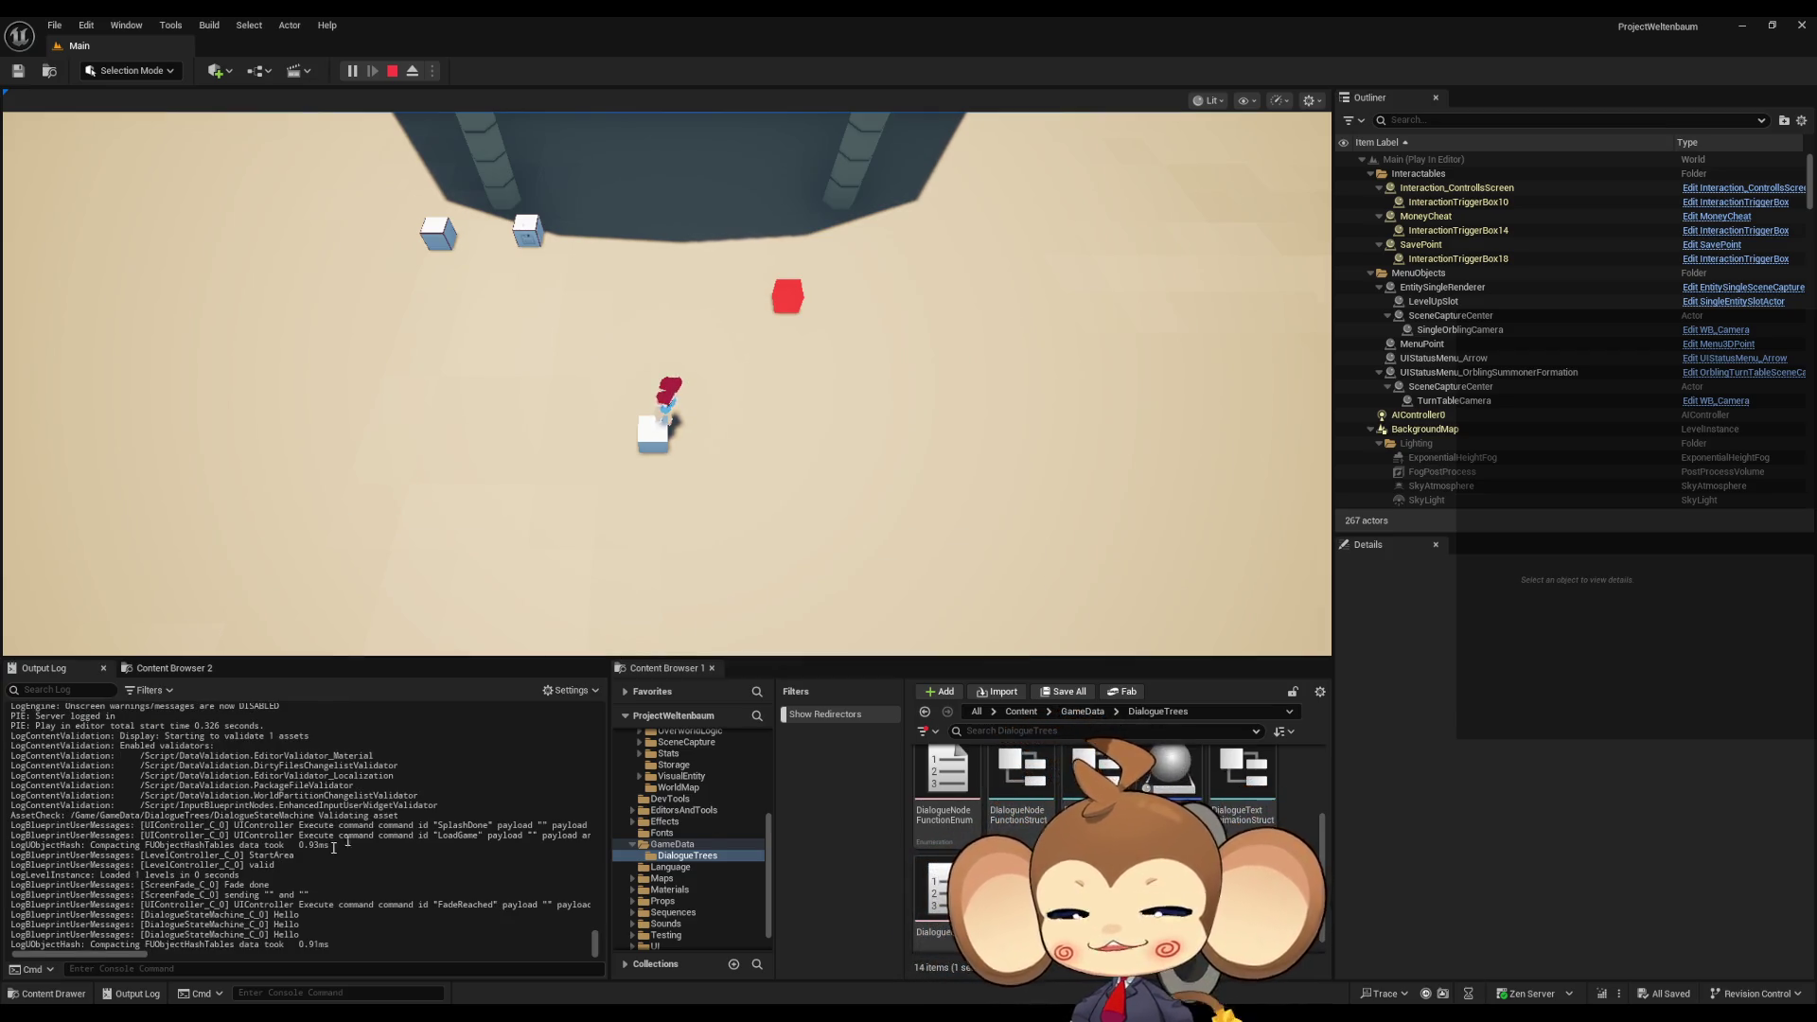
click(393, 74)
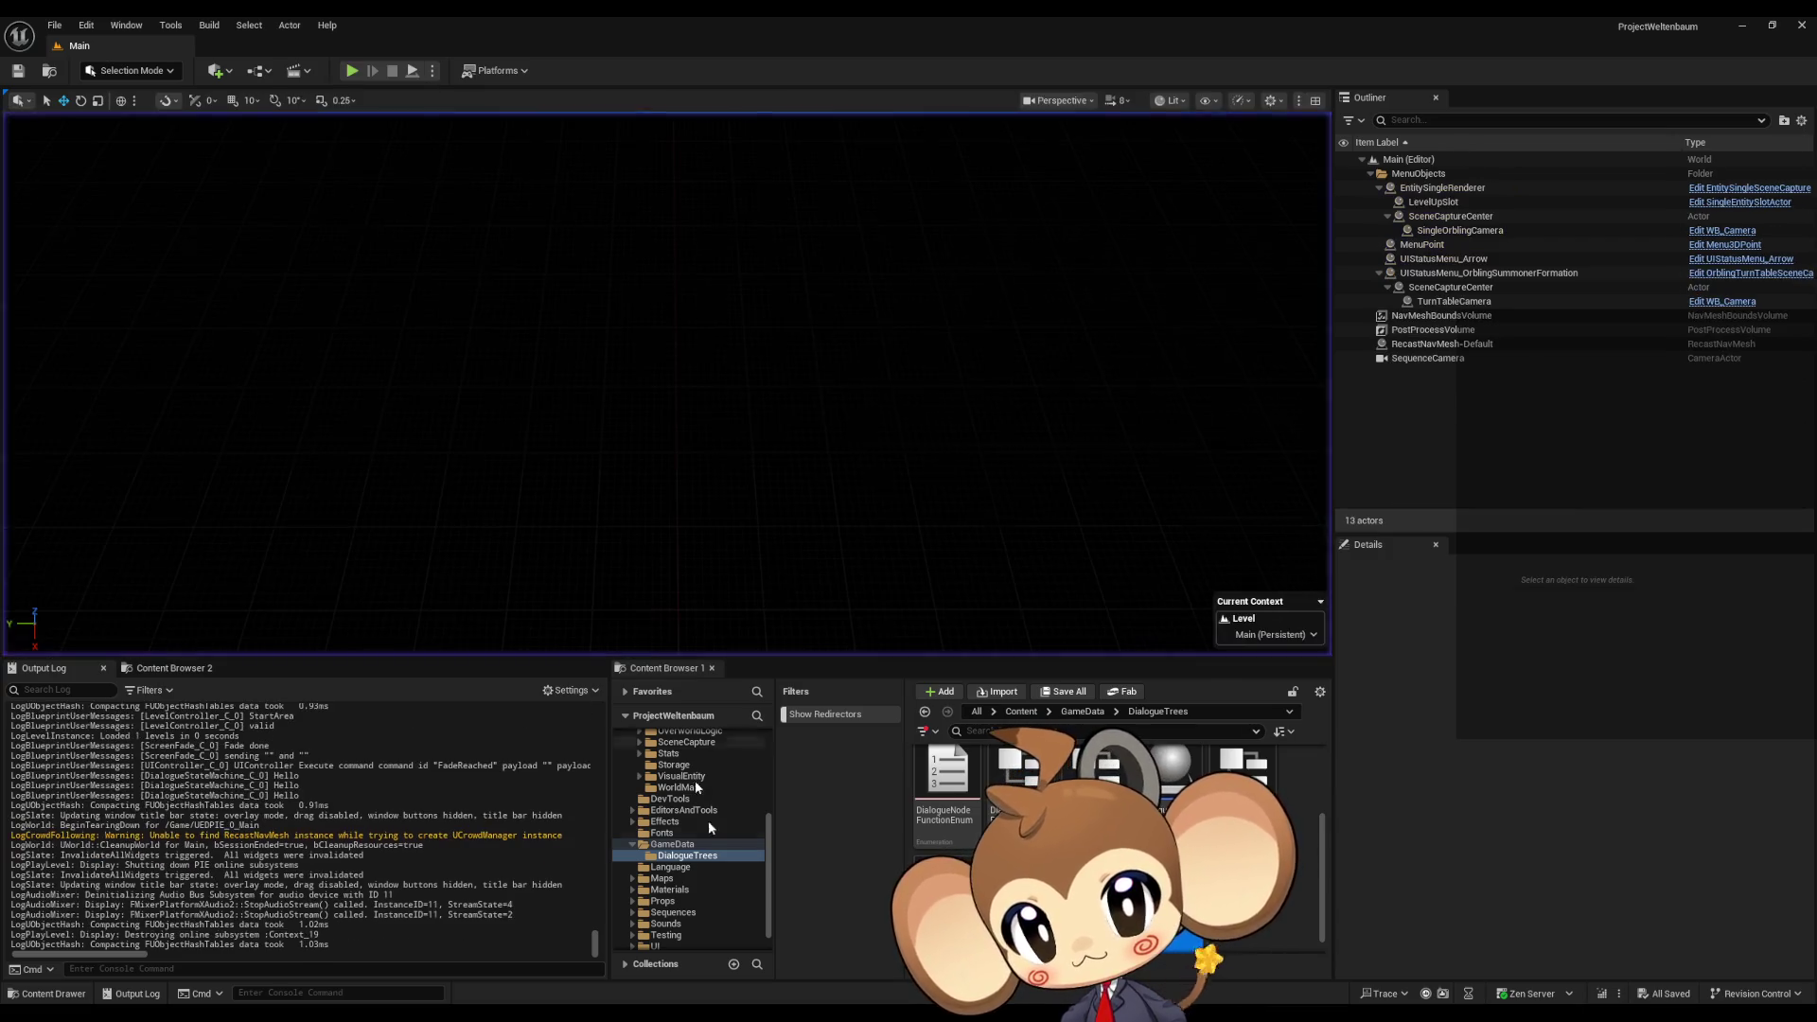
- Bring back the DialogueStateMachine editor, review the IDTree lookup and Function Switch nodes, then go to DialogueMainWidget
mouse_move(636, 1010)
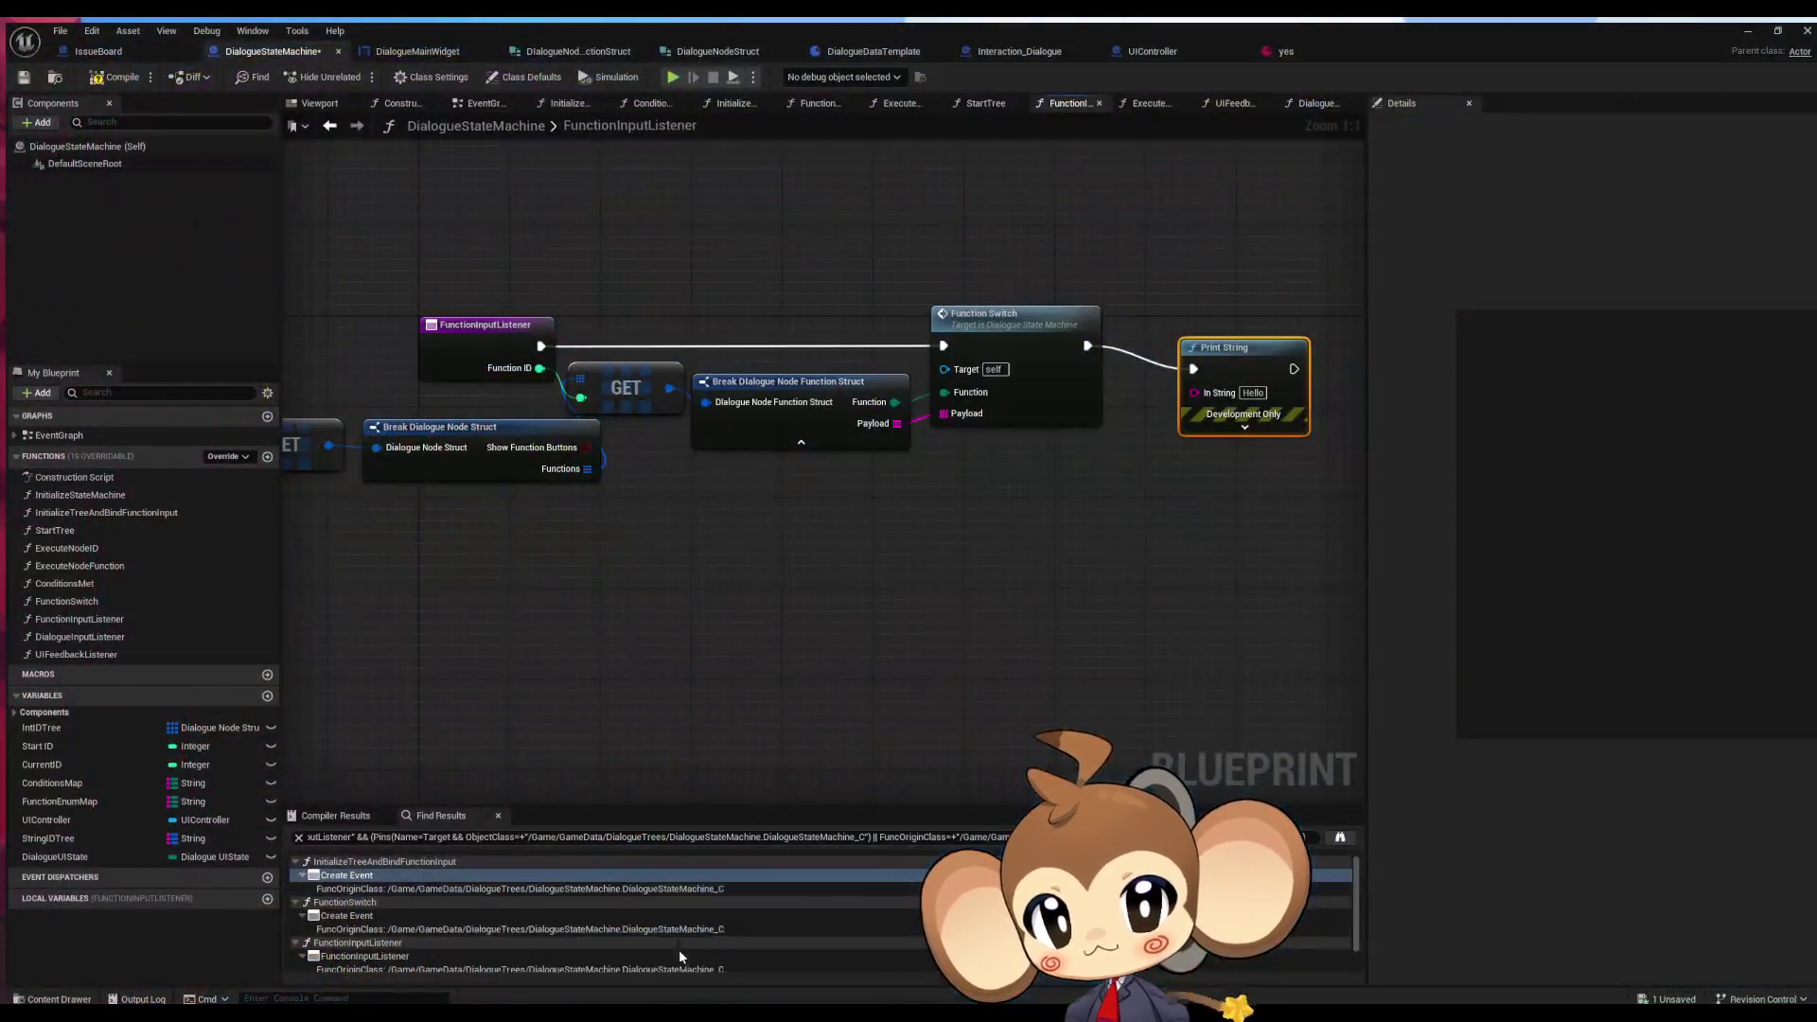
click(679, 950)
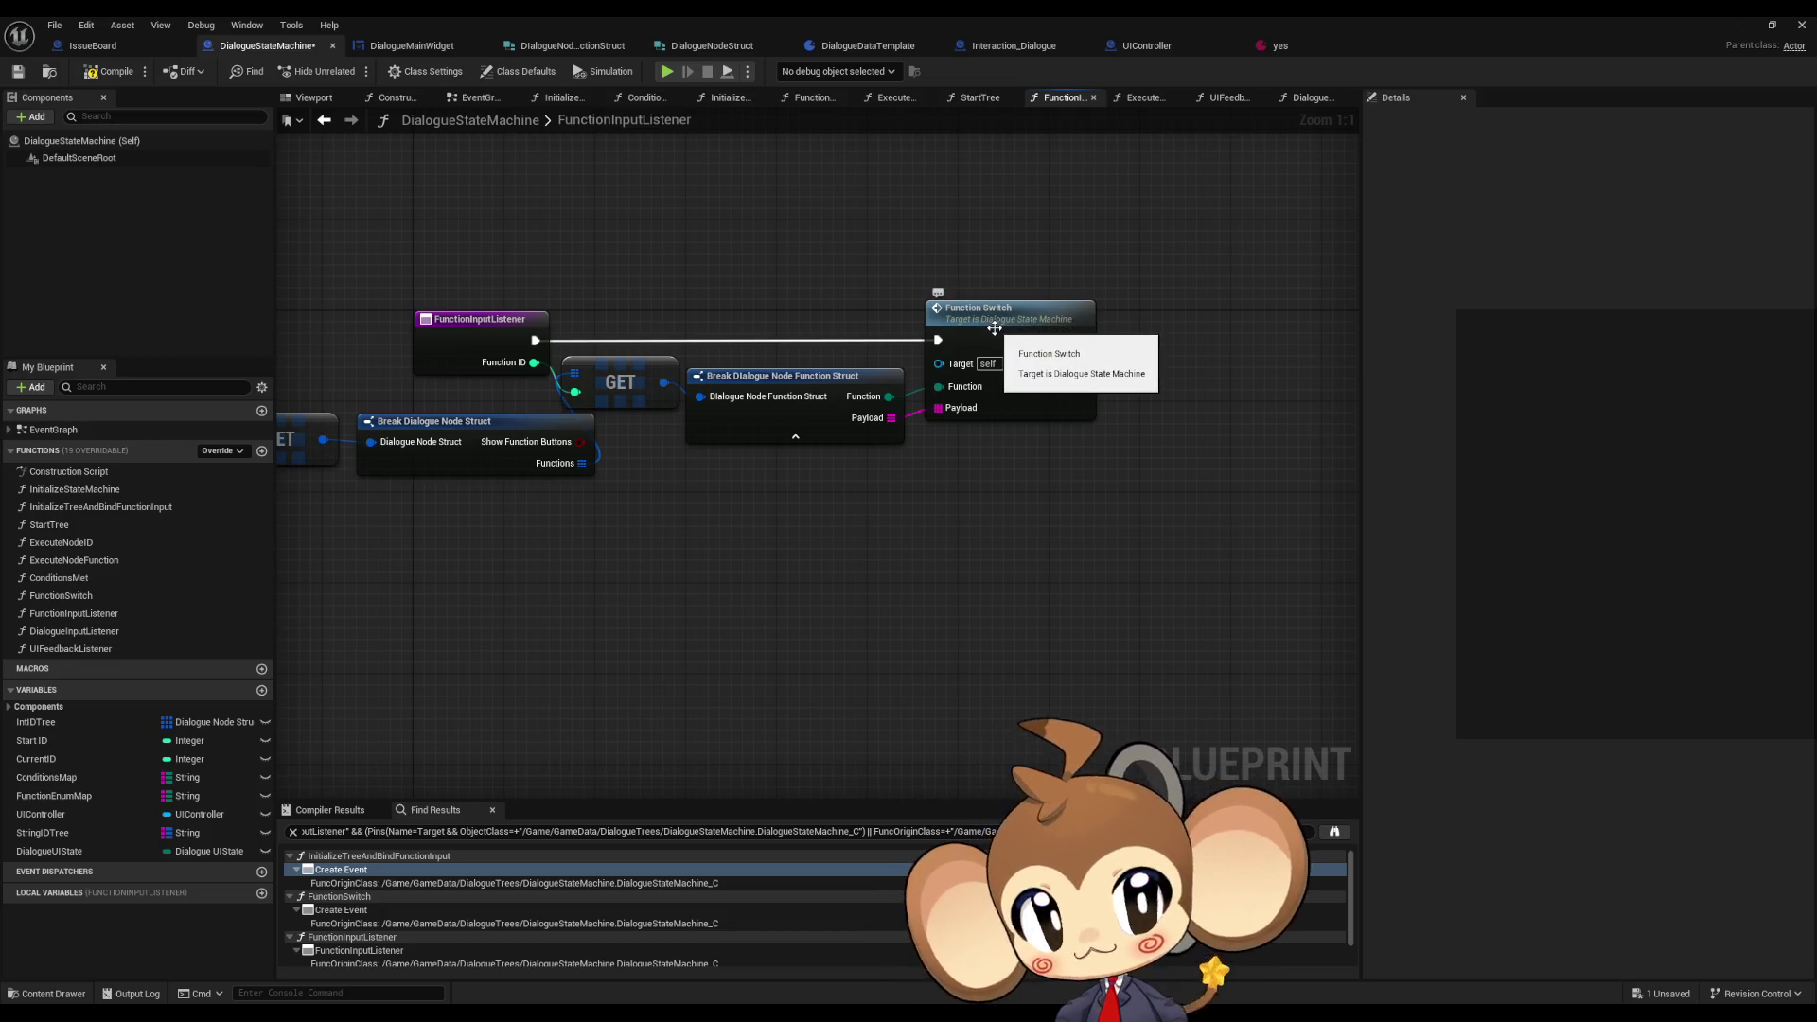
drag(994, 329, 1326, 368)
mouse_move(441, 447)
mouse_down()
mouse_move(530, 473)
mouse_move(768, 481)
mouse_move(723, 453)
mouse_up()
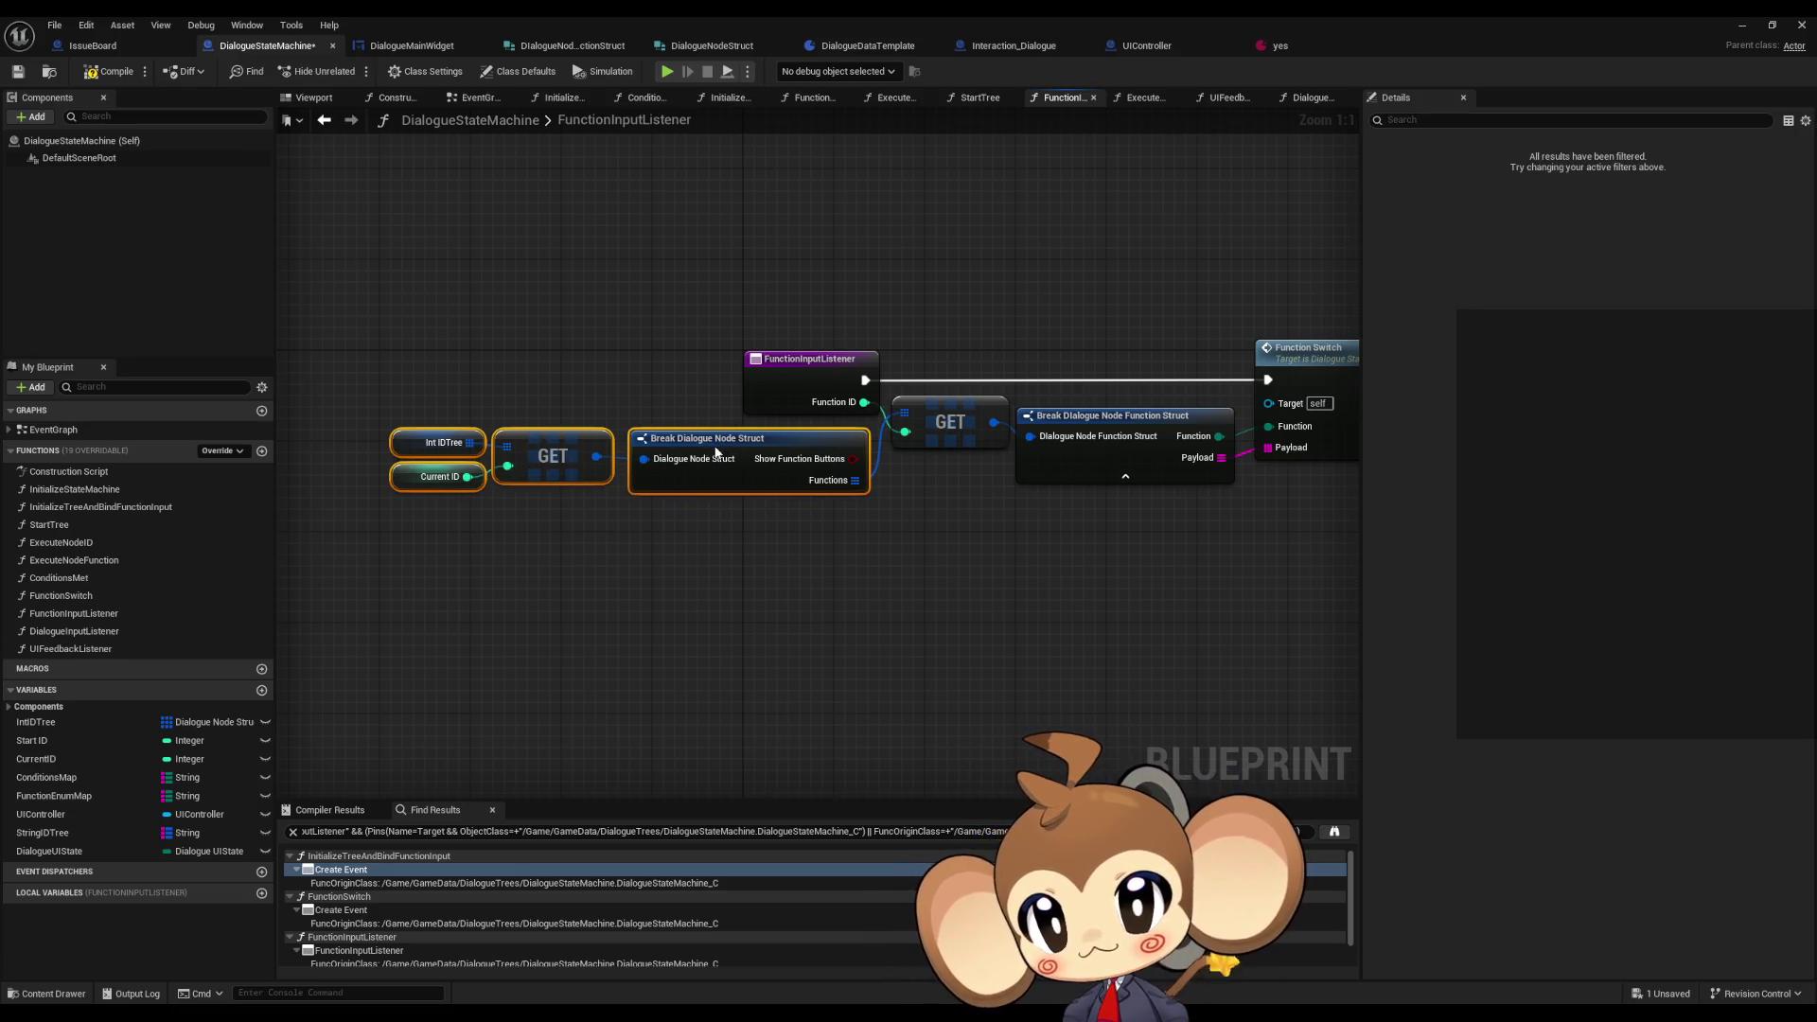
click(847, 598)
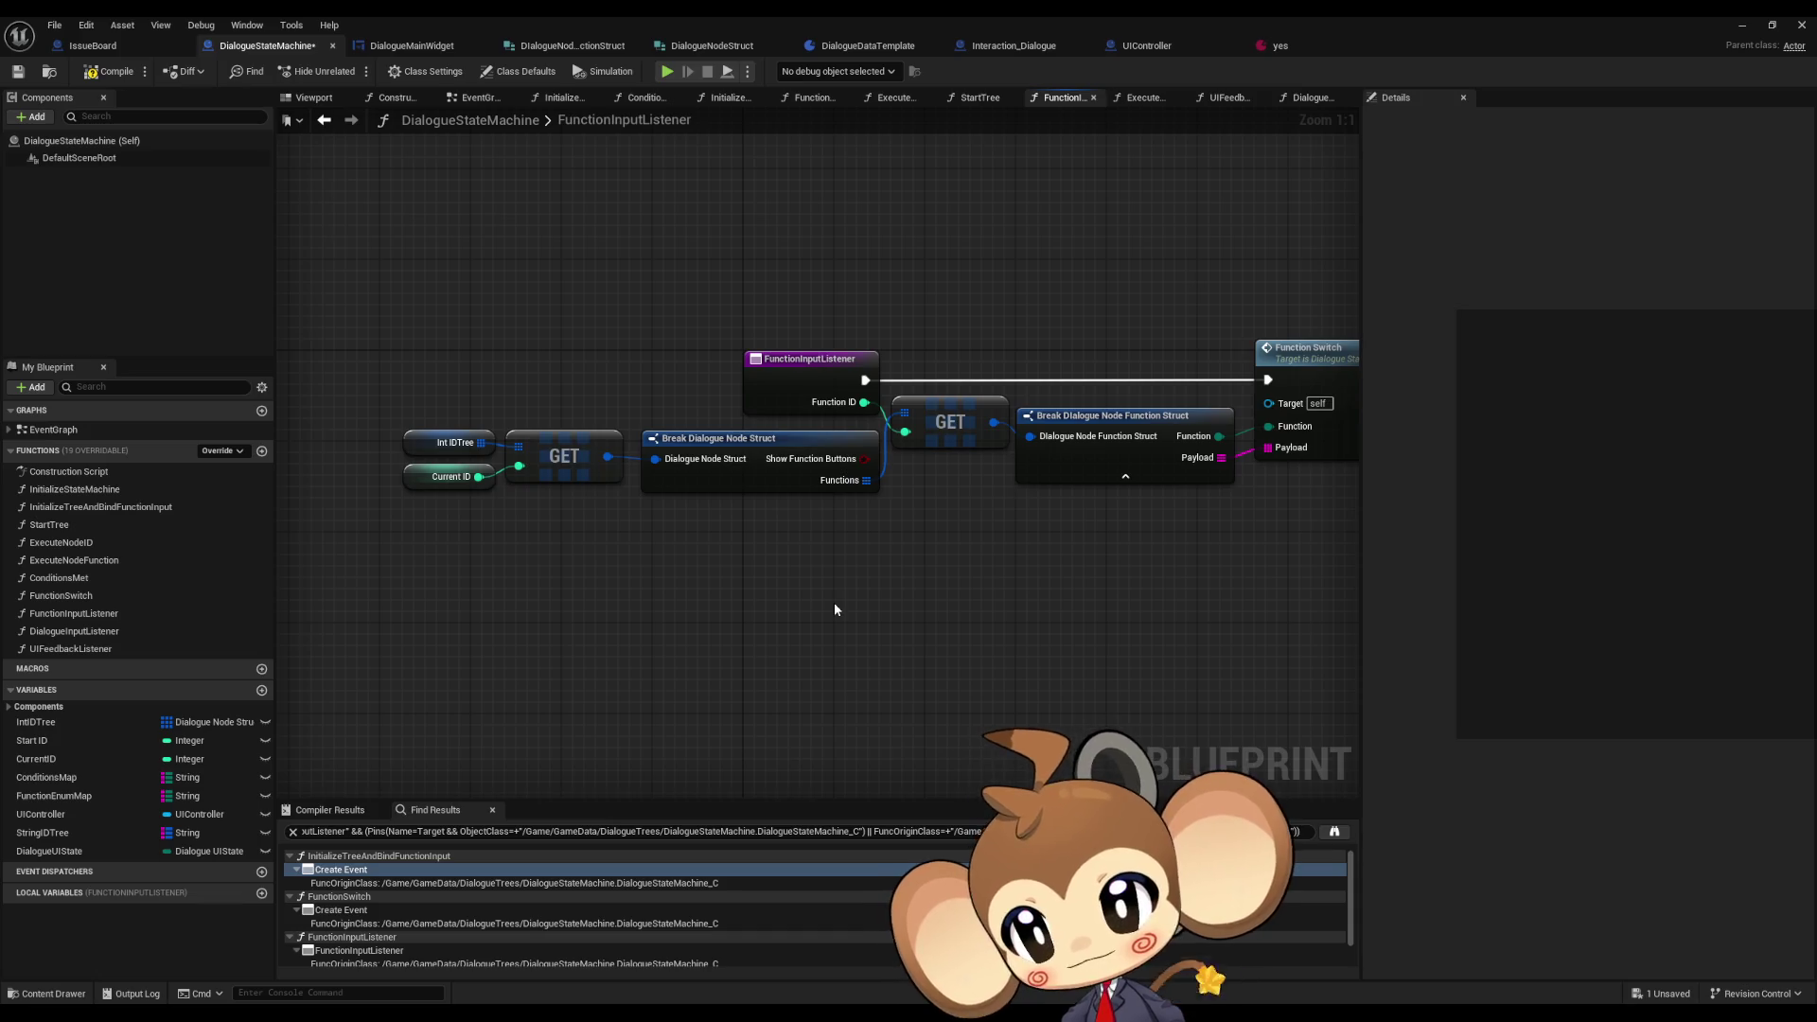
mouse_move(1057, 497)
mouse_down()
mouse_move(908, 539)
mouse_move(634, 559)
mouse_up()
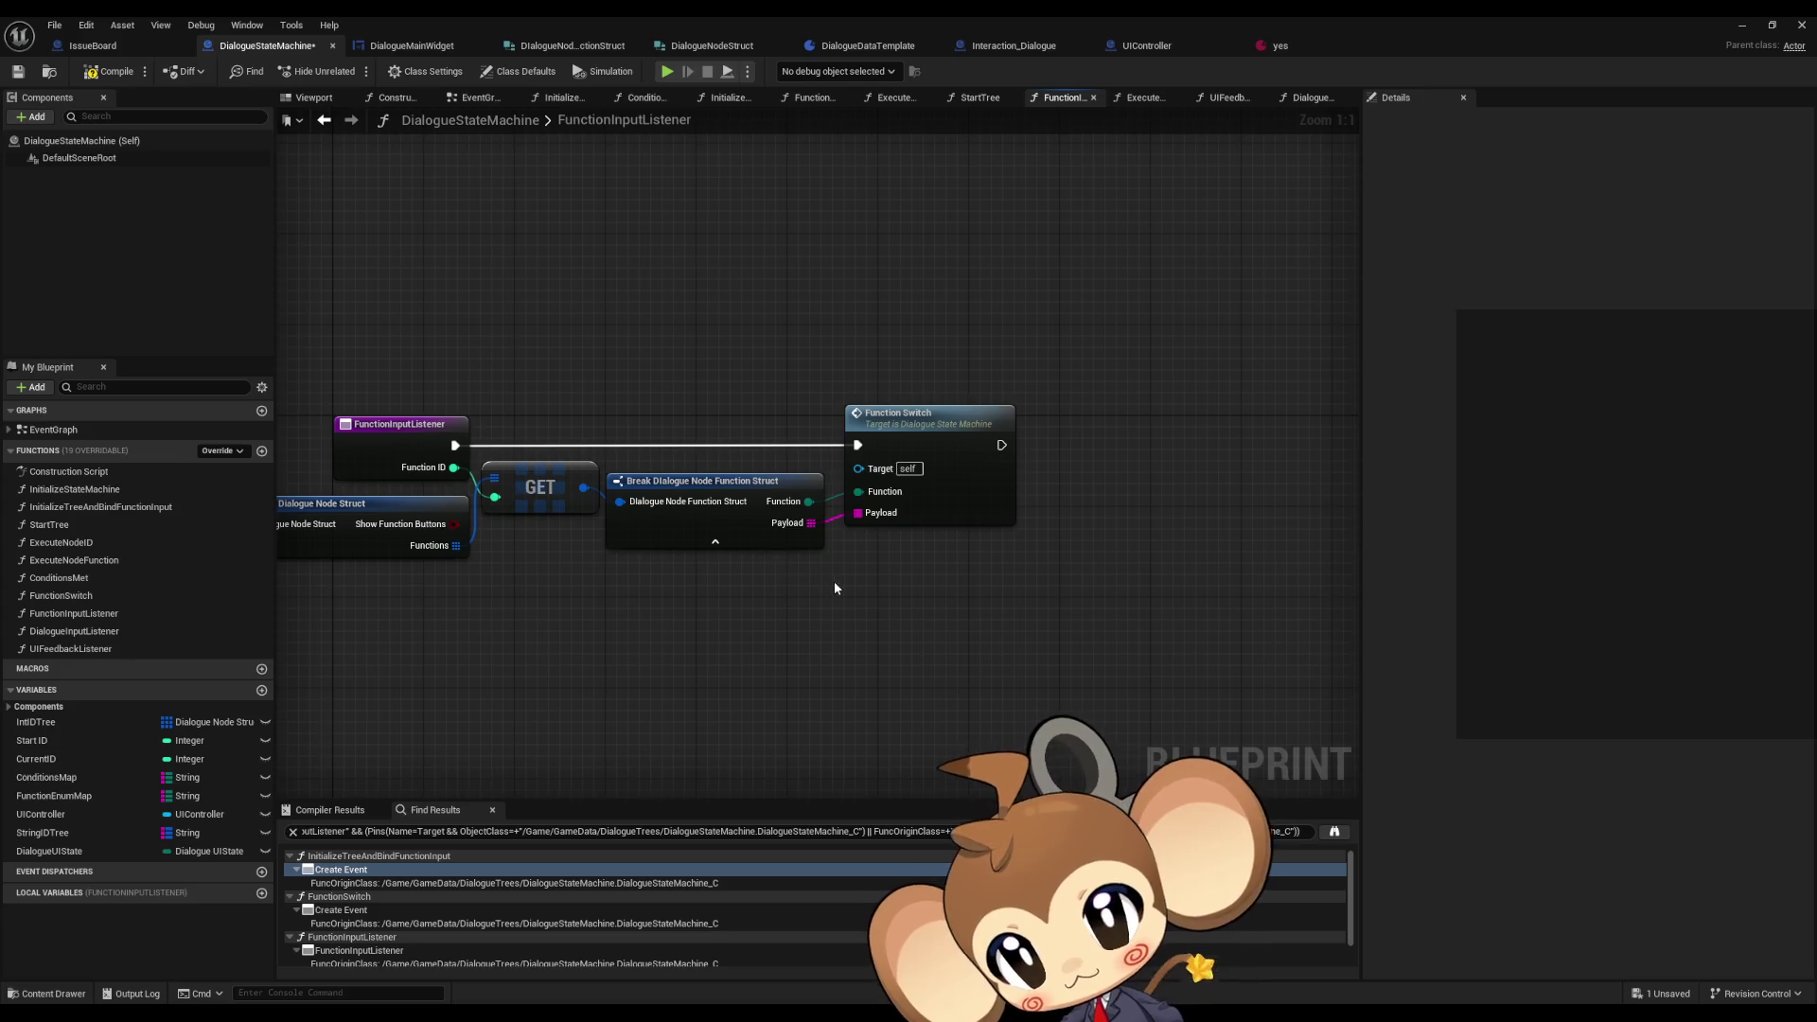
drag(835, 587, 882, 616)
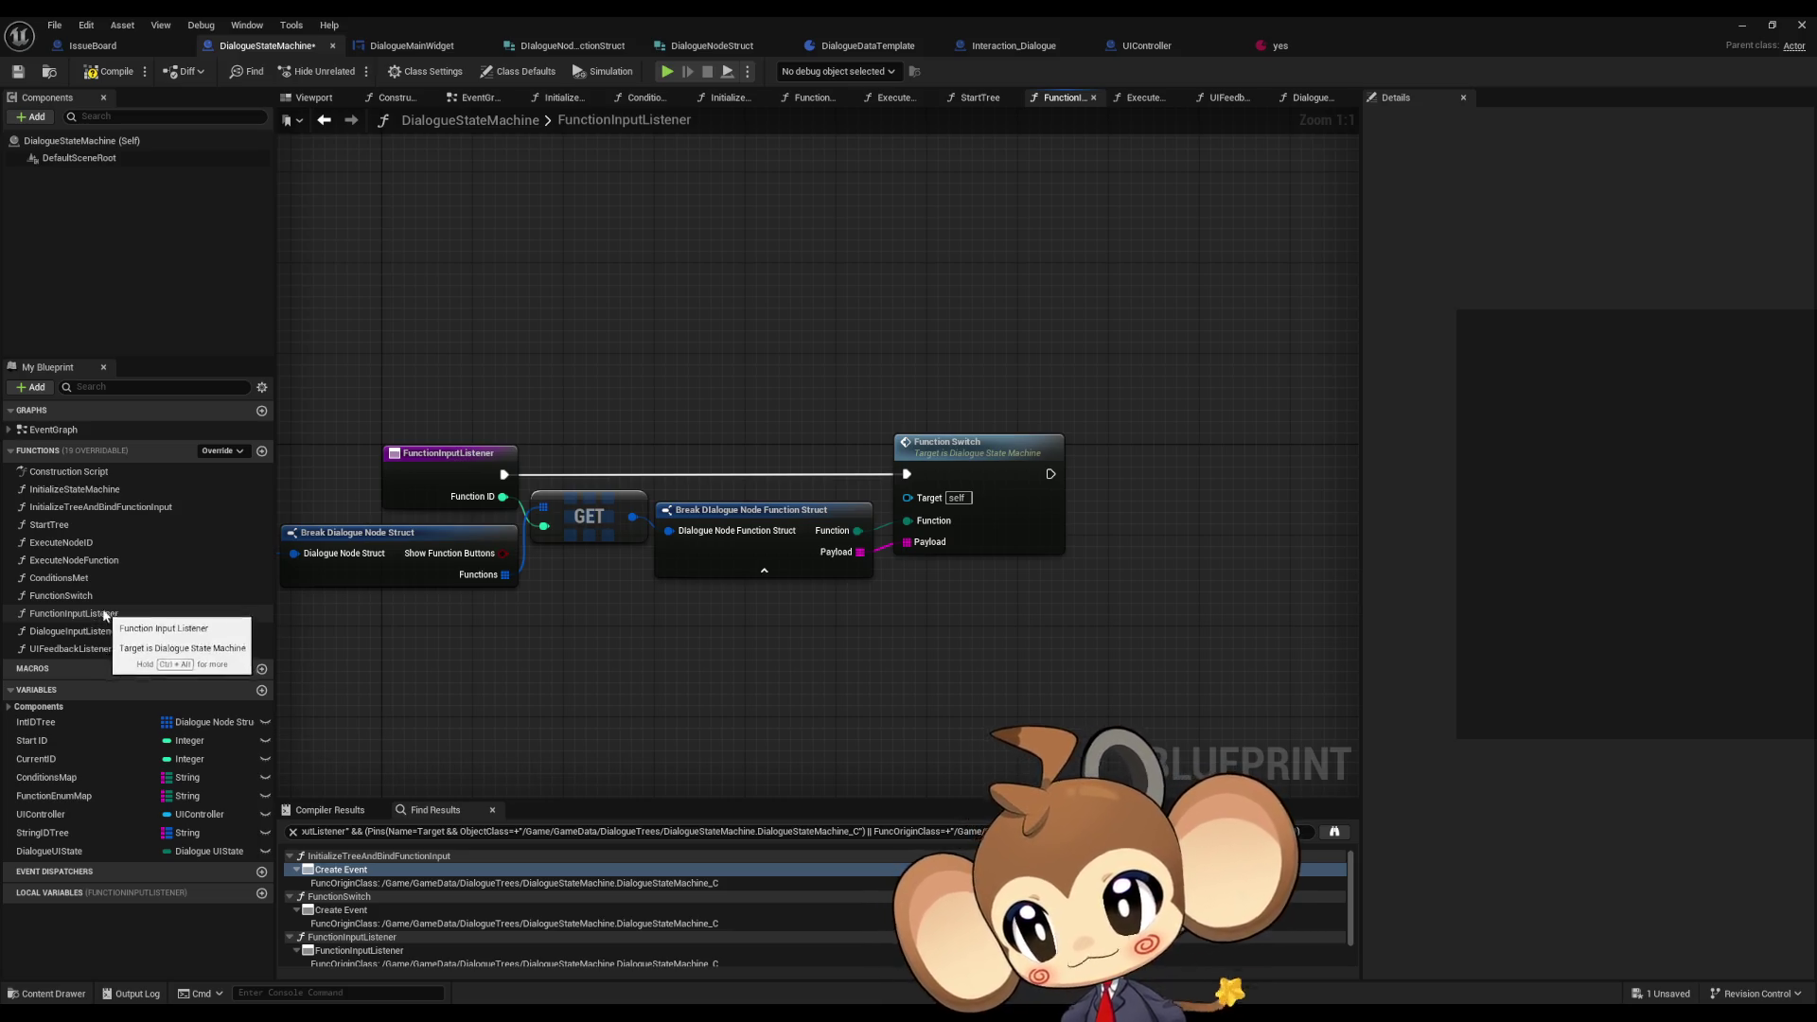
click(398, 47)
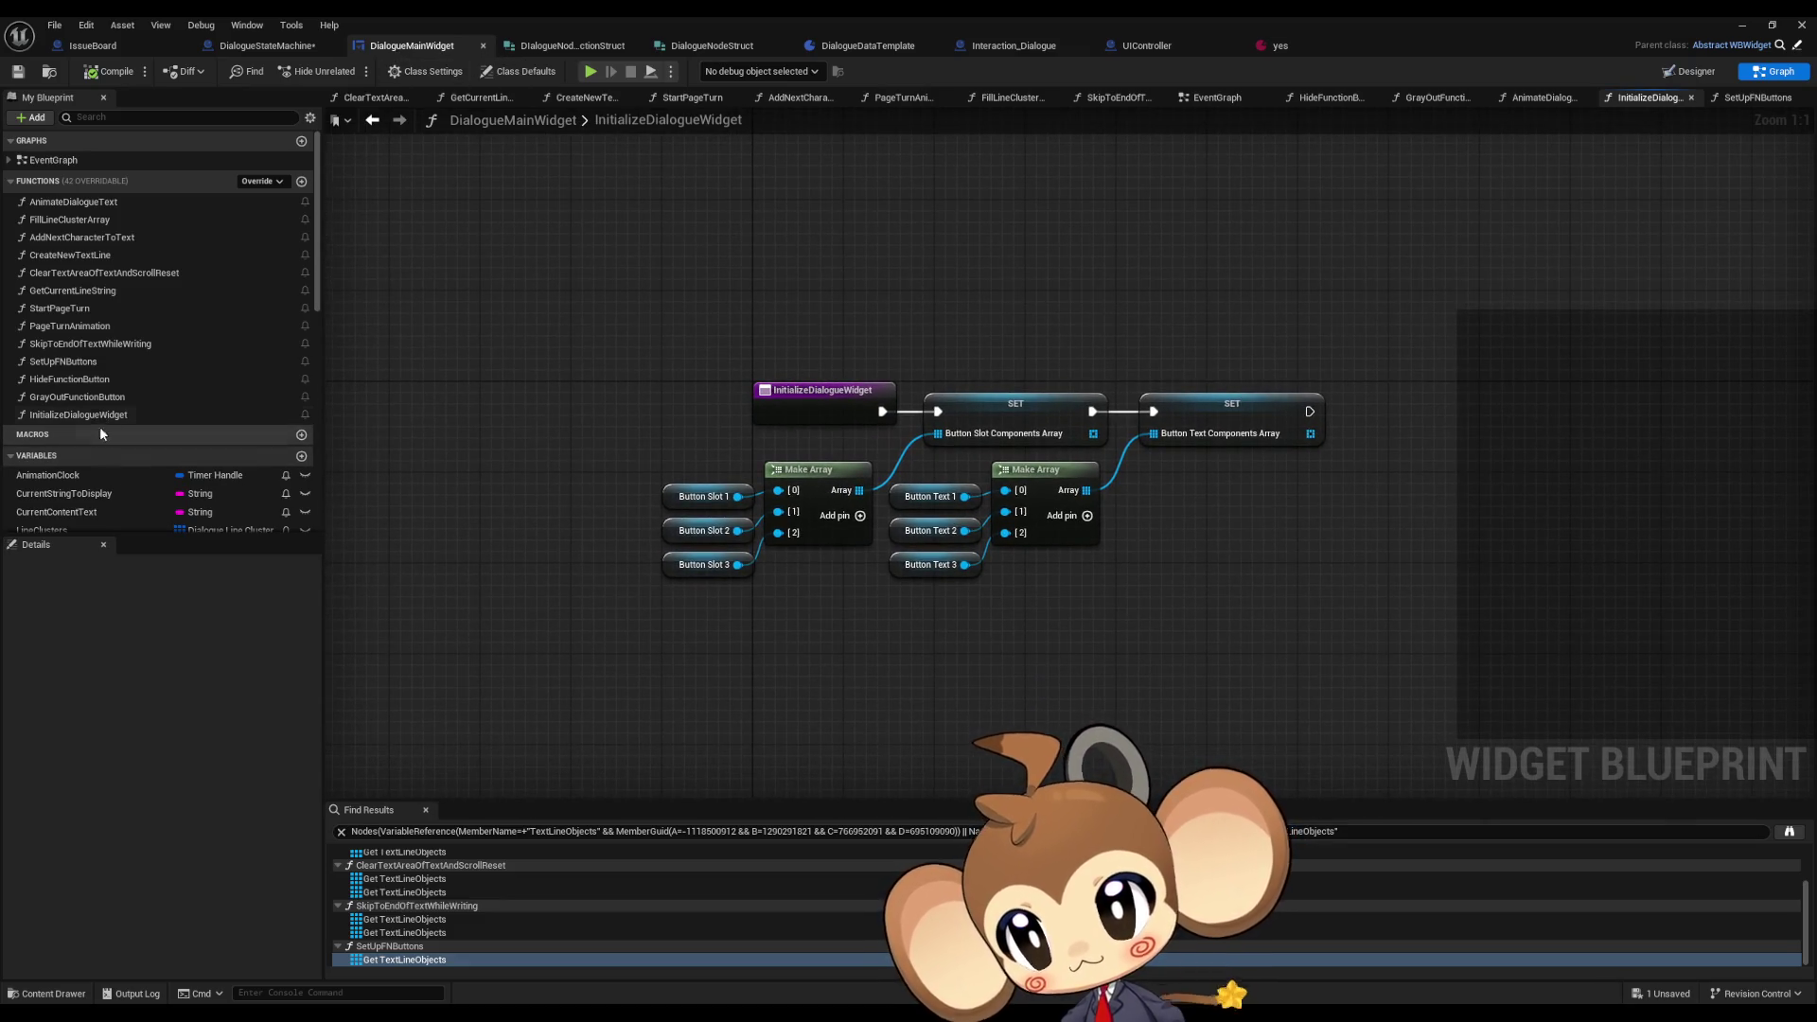
- Create a new empty function, NewFunction, in DialogueMainWidget's Functions list
click(301, 182)
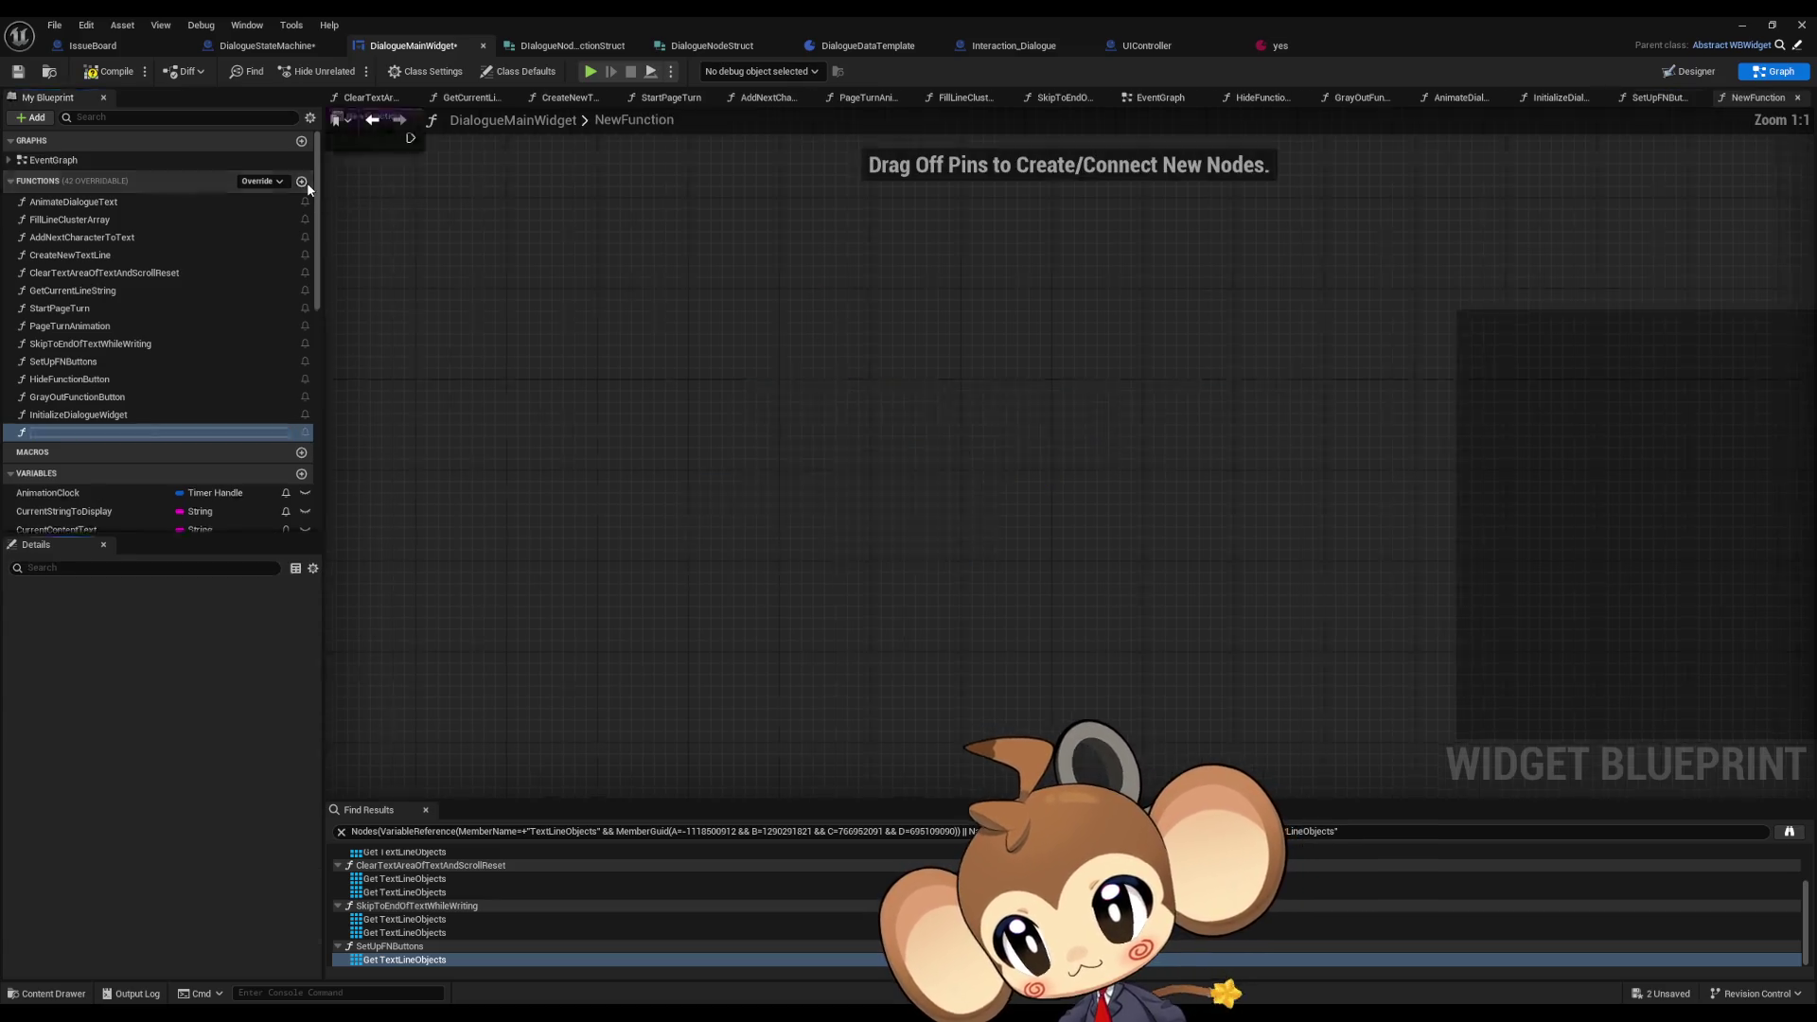
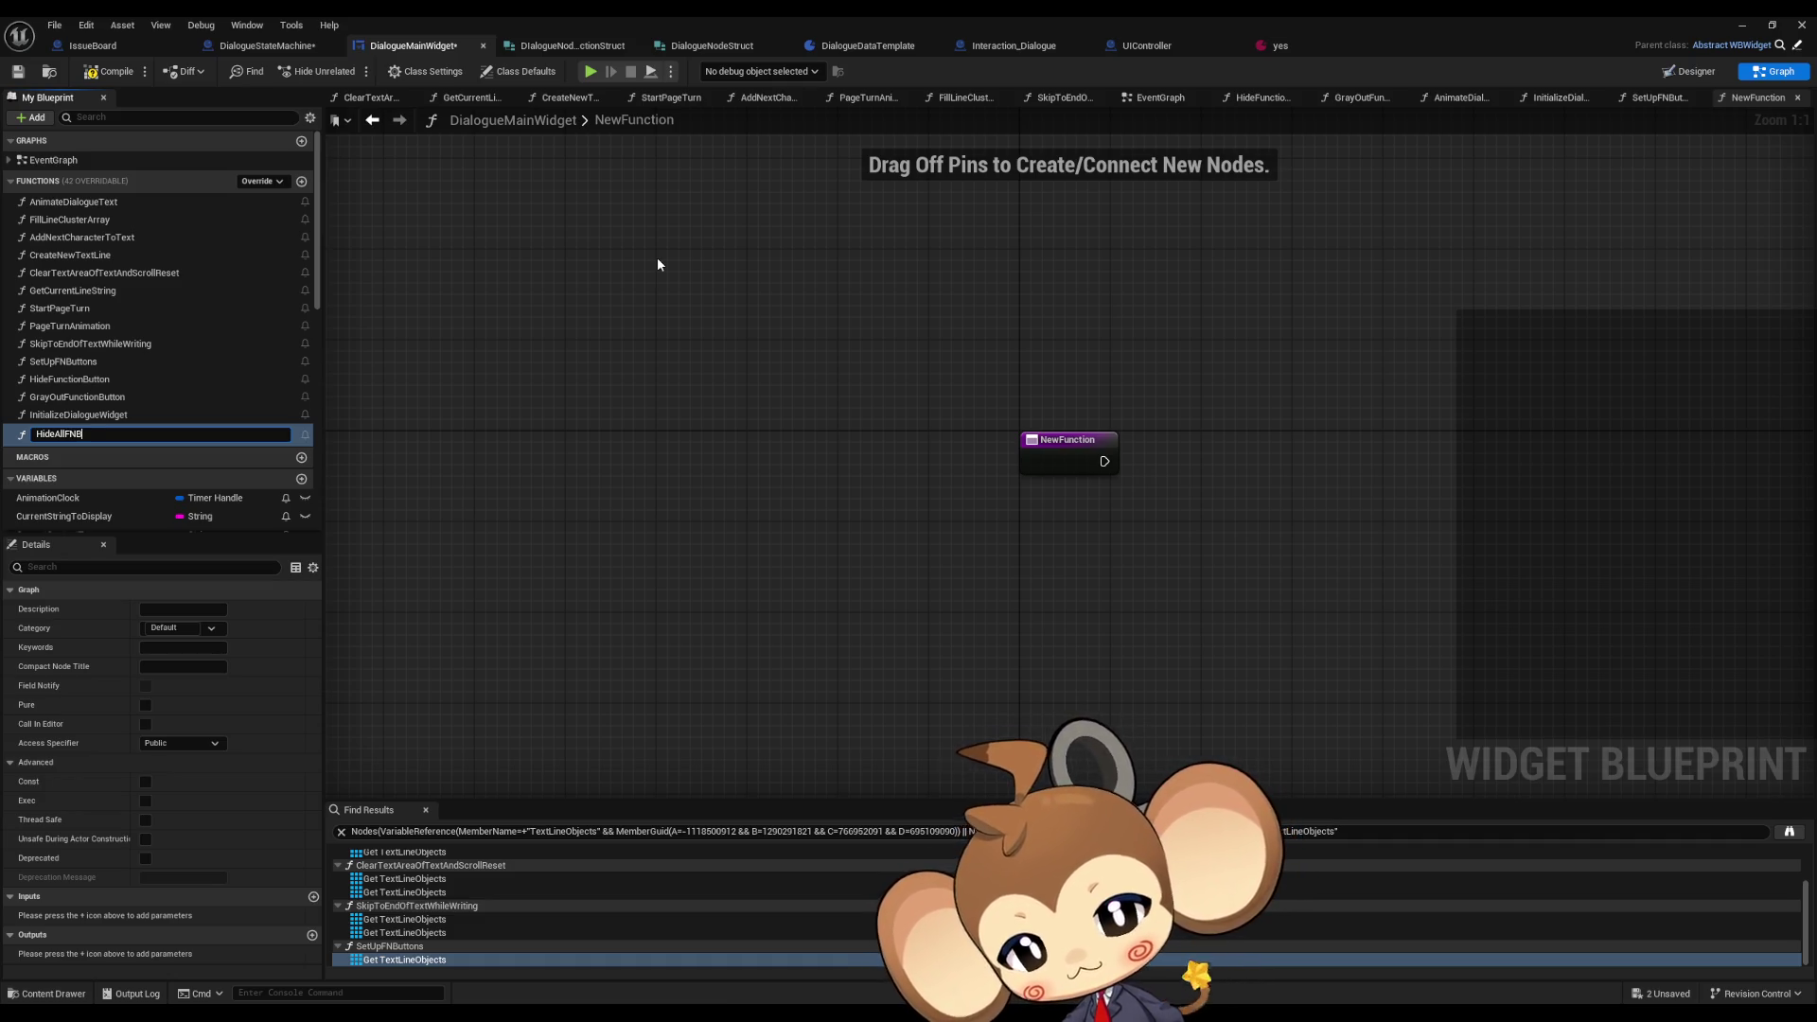
- Name the new function HideAllFNButtons and place a ButtonSlotComponentsArray getter in its graph
key(Return)
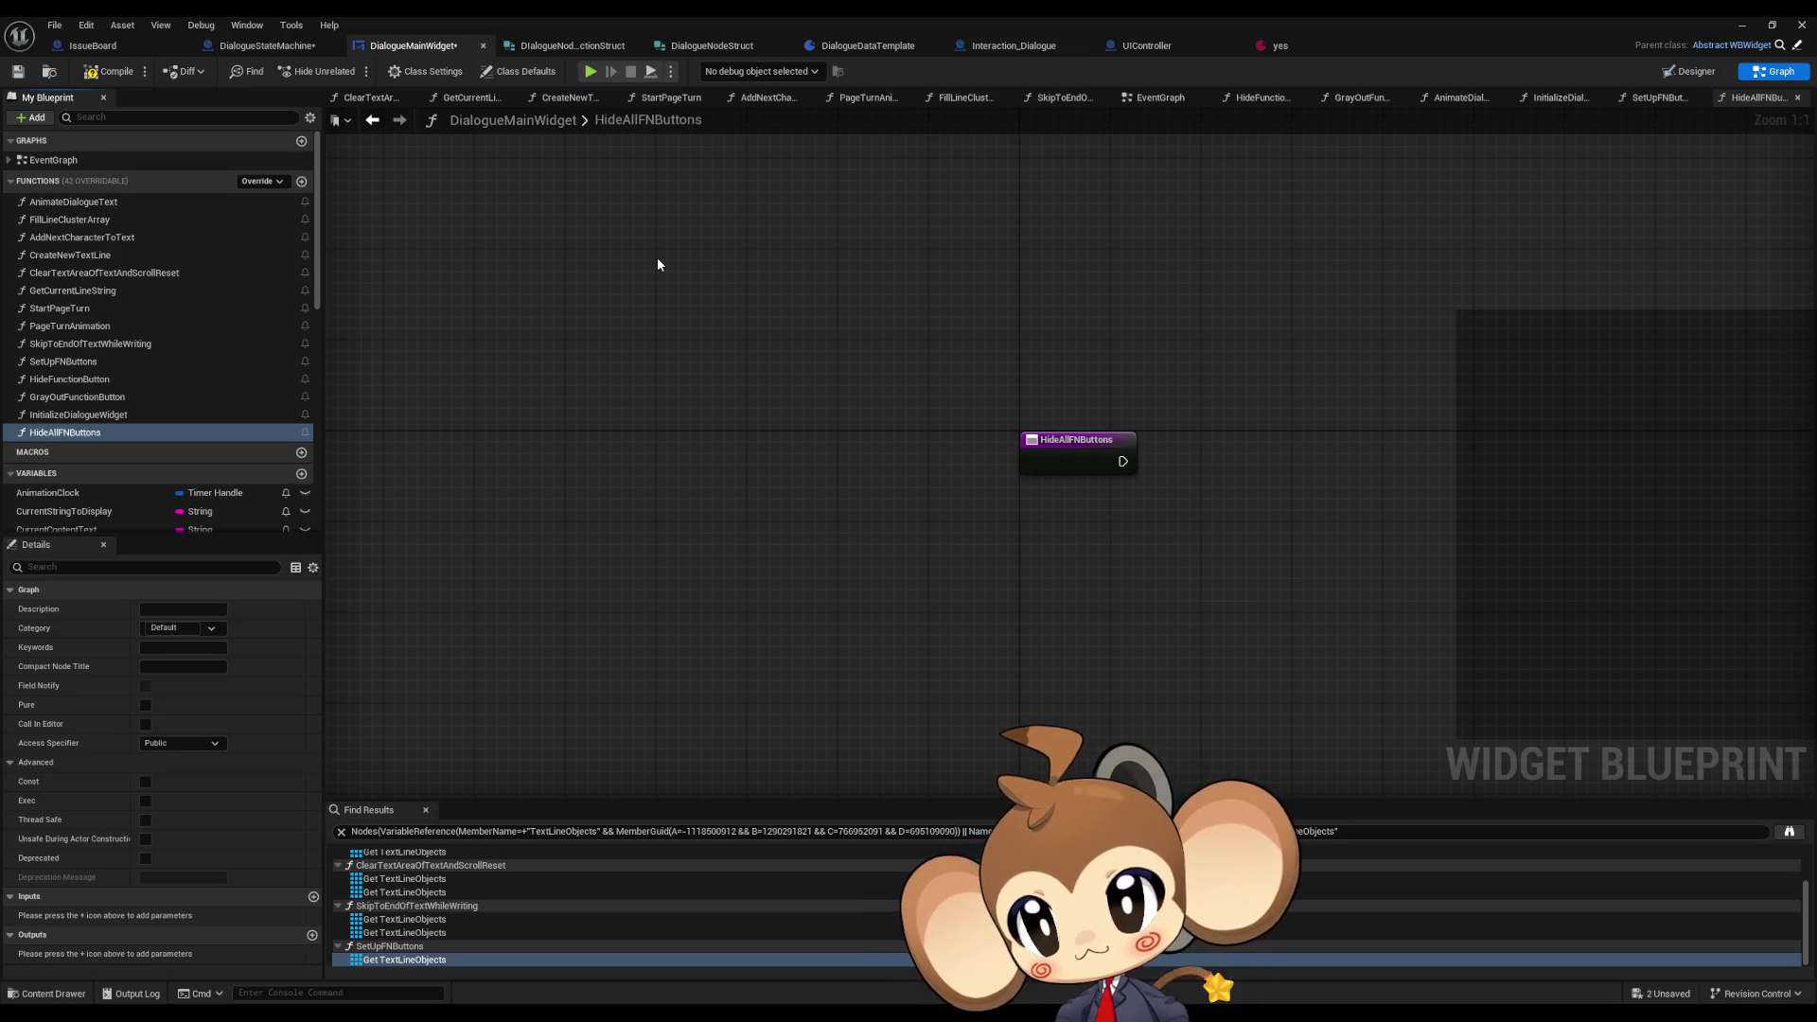
scroll(142, 454, down, 3)
scroll(138, 411, down, 5)
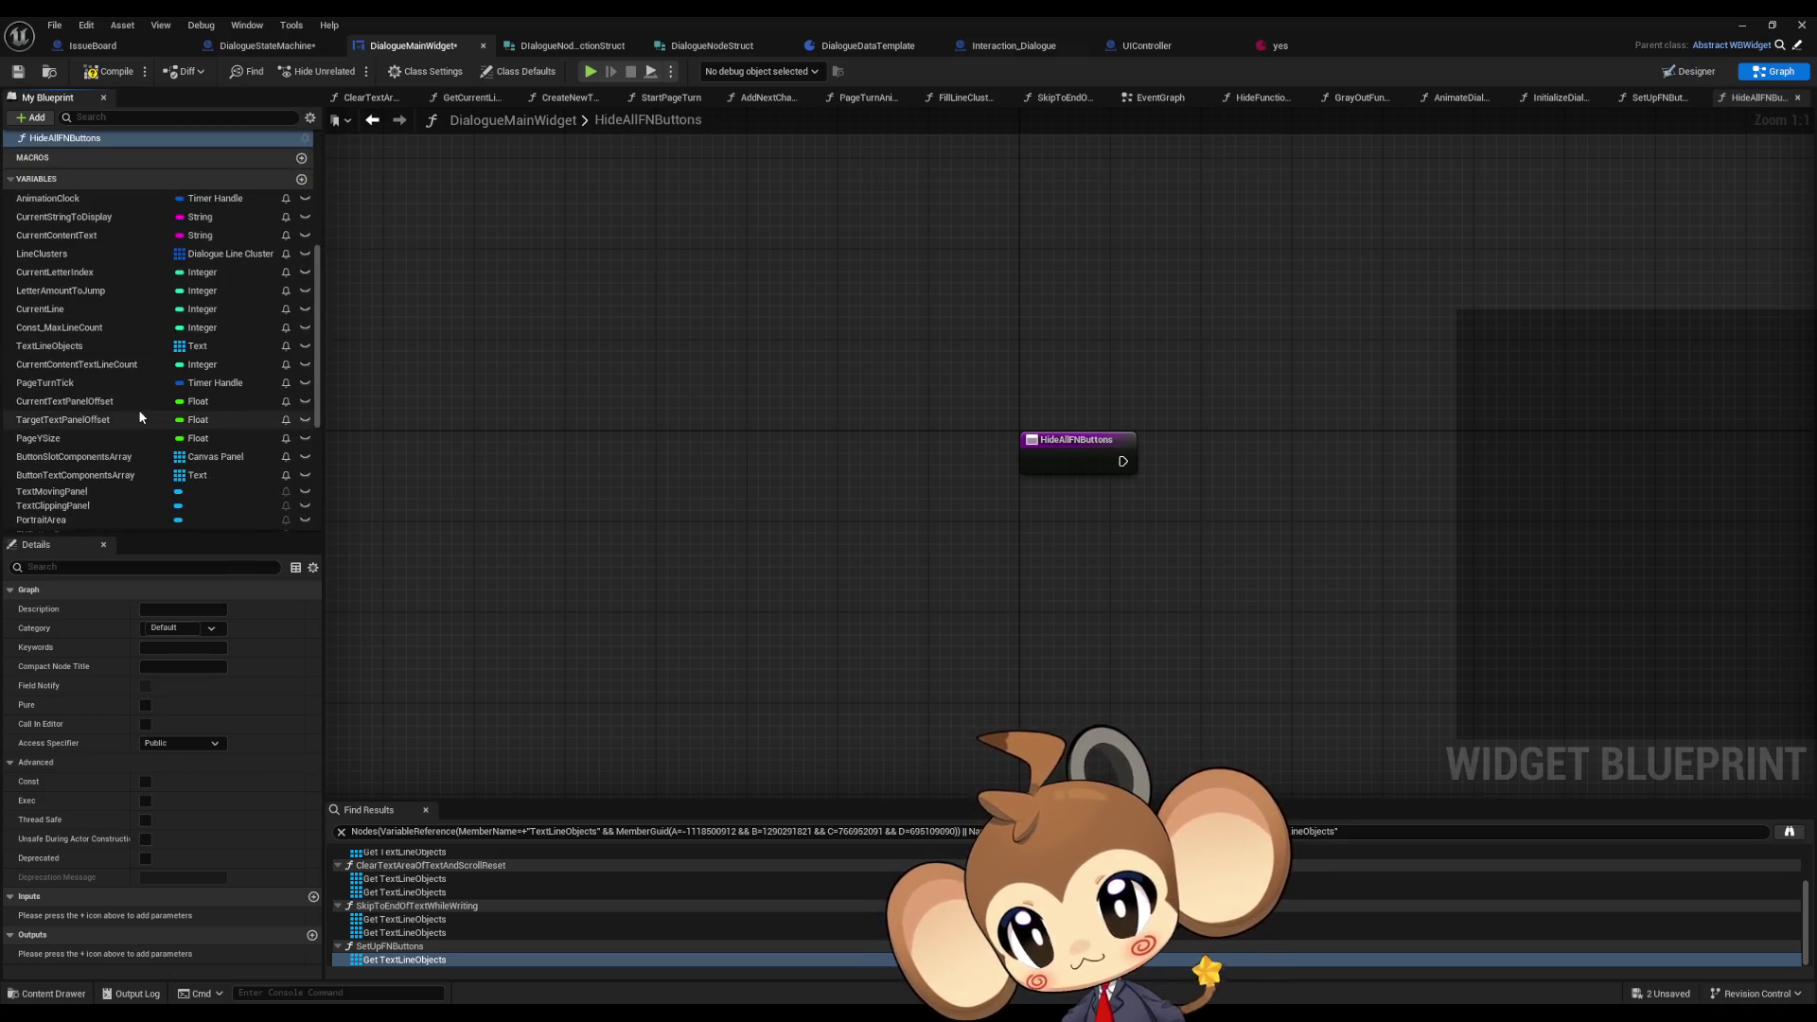
drag(619, 433, 174, 423)
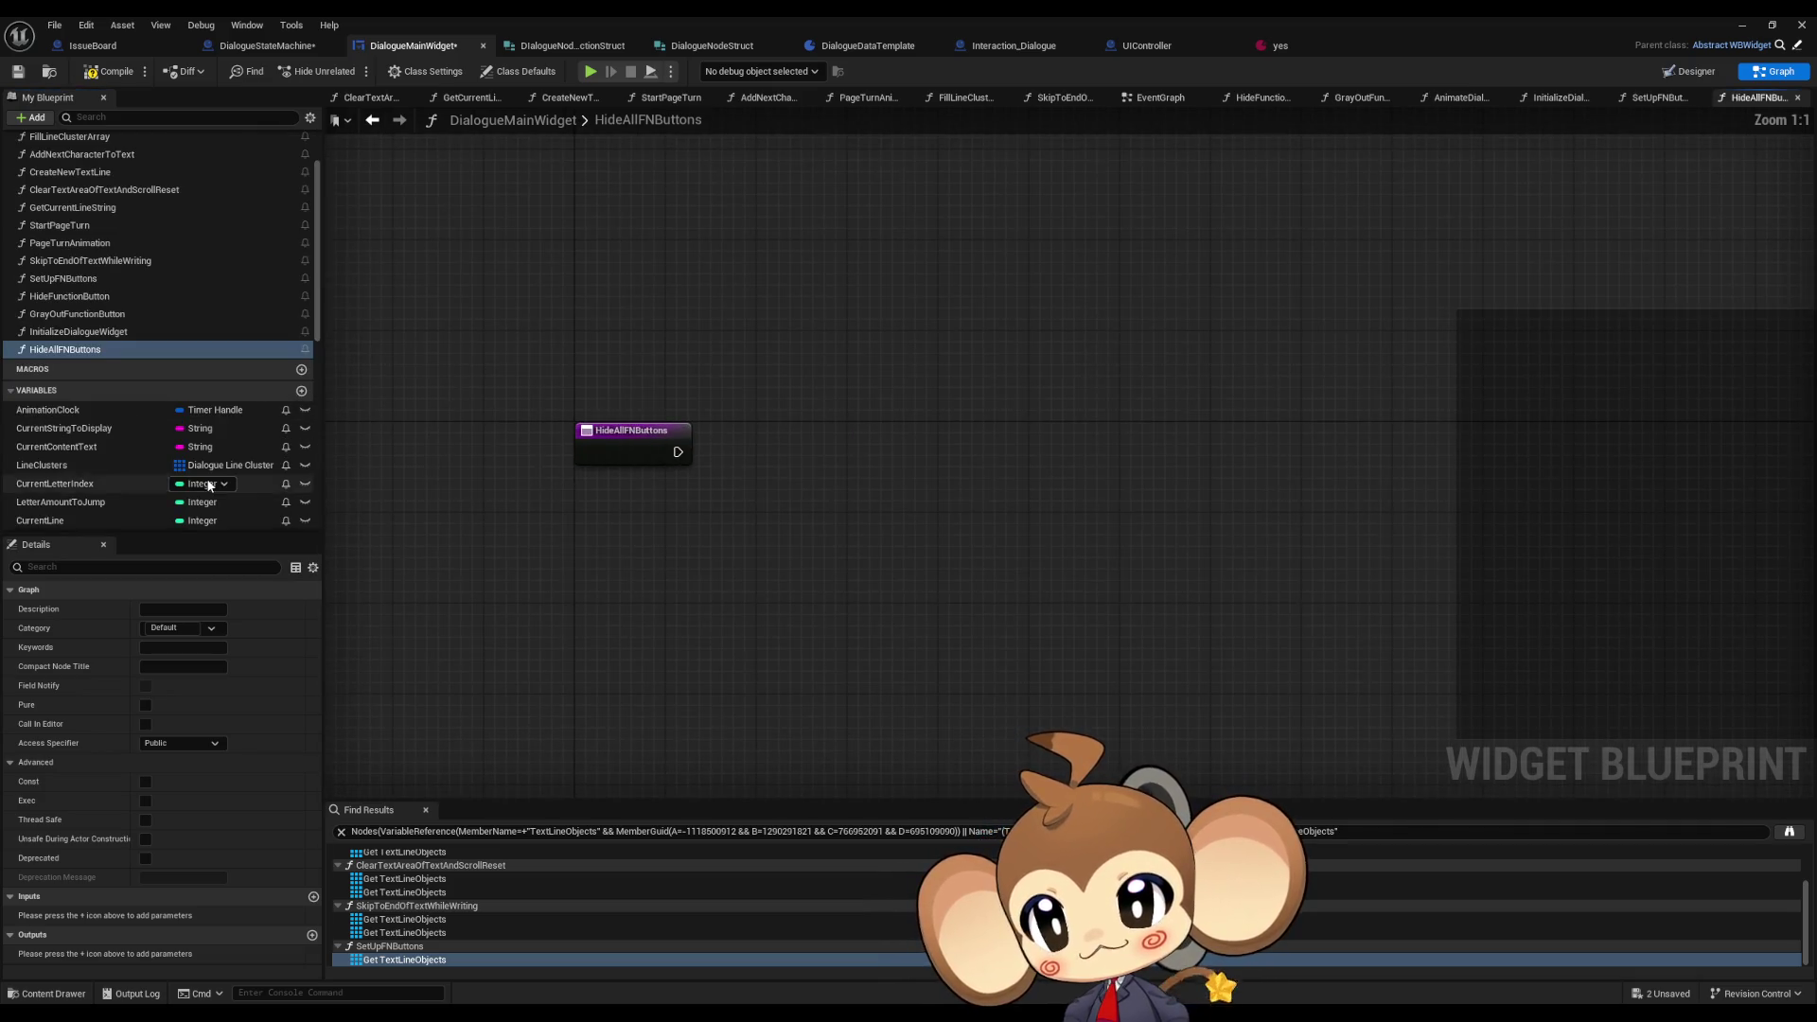
scroll(189, 454, down, 2)
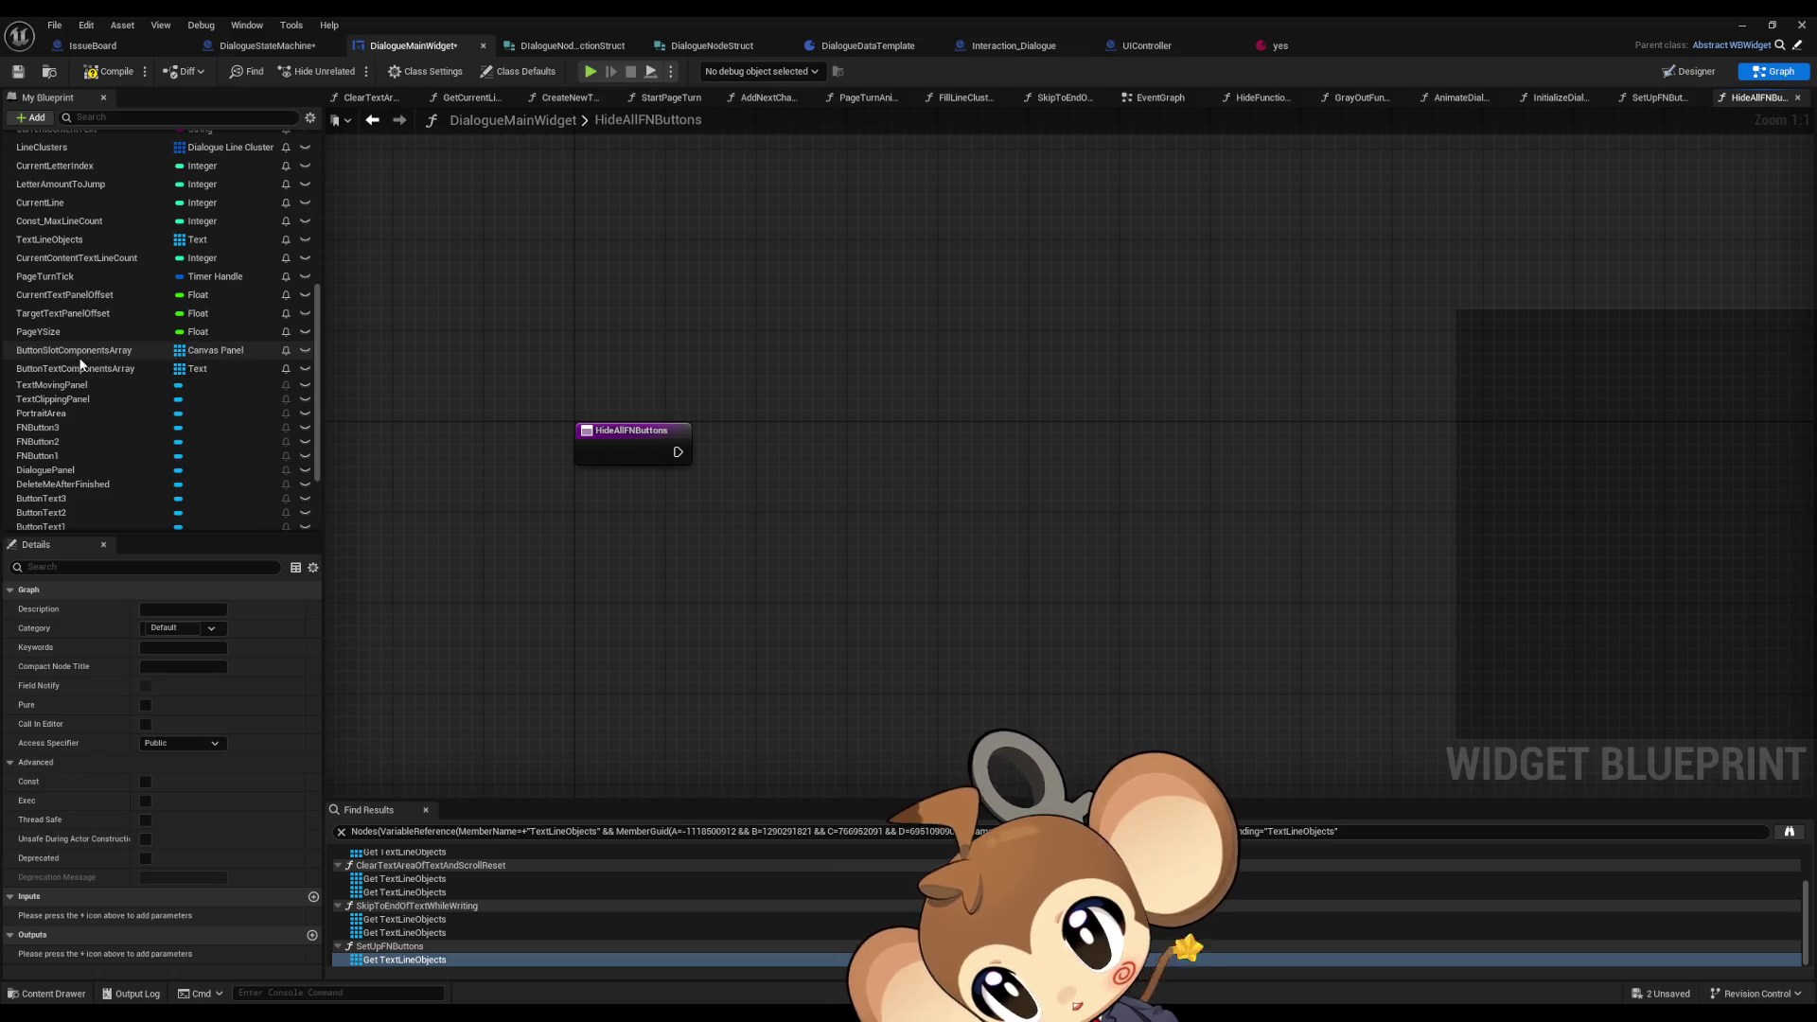
mouse_move(79, 352)
mouse_down()
mouse_move(430, 536)
mouse_move(539, 535)
mouse_up()
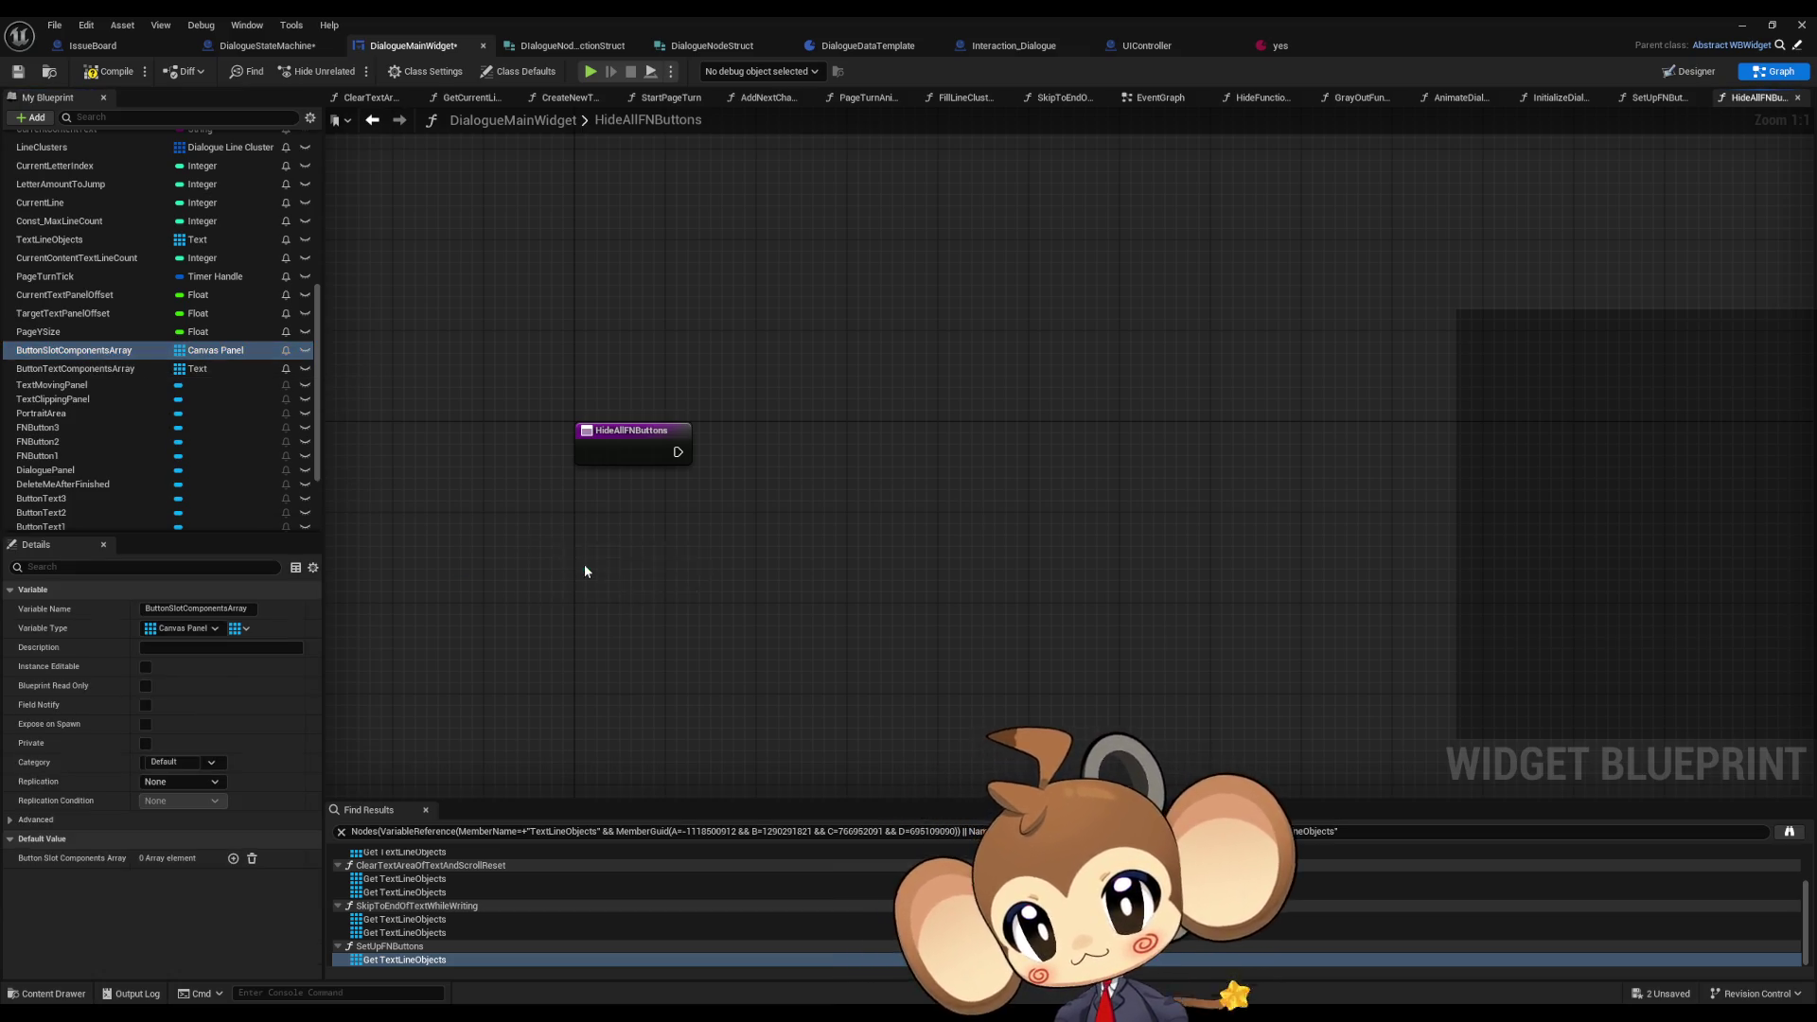
- Add a Set Visibility node fed from the ButtonSlotComponentsArray via an array Get node
drag(667, 539, 749, 547)
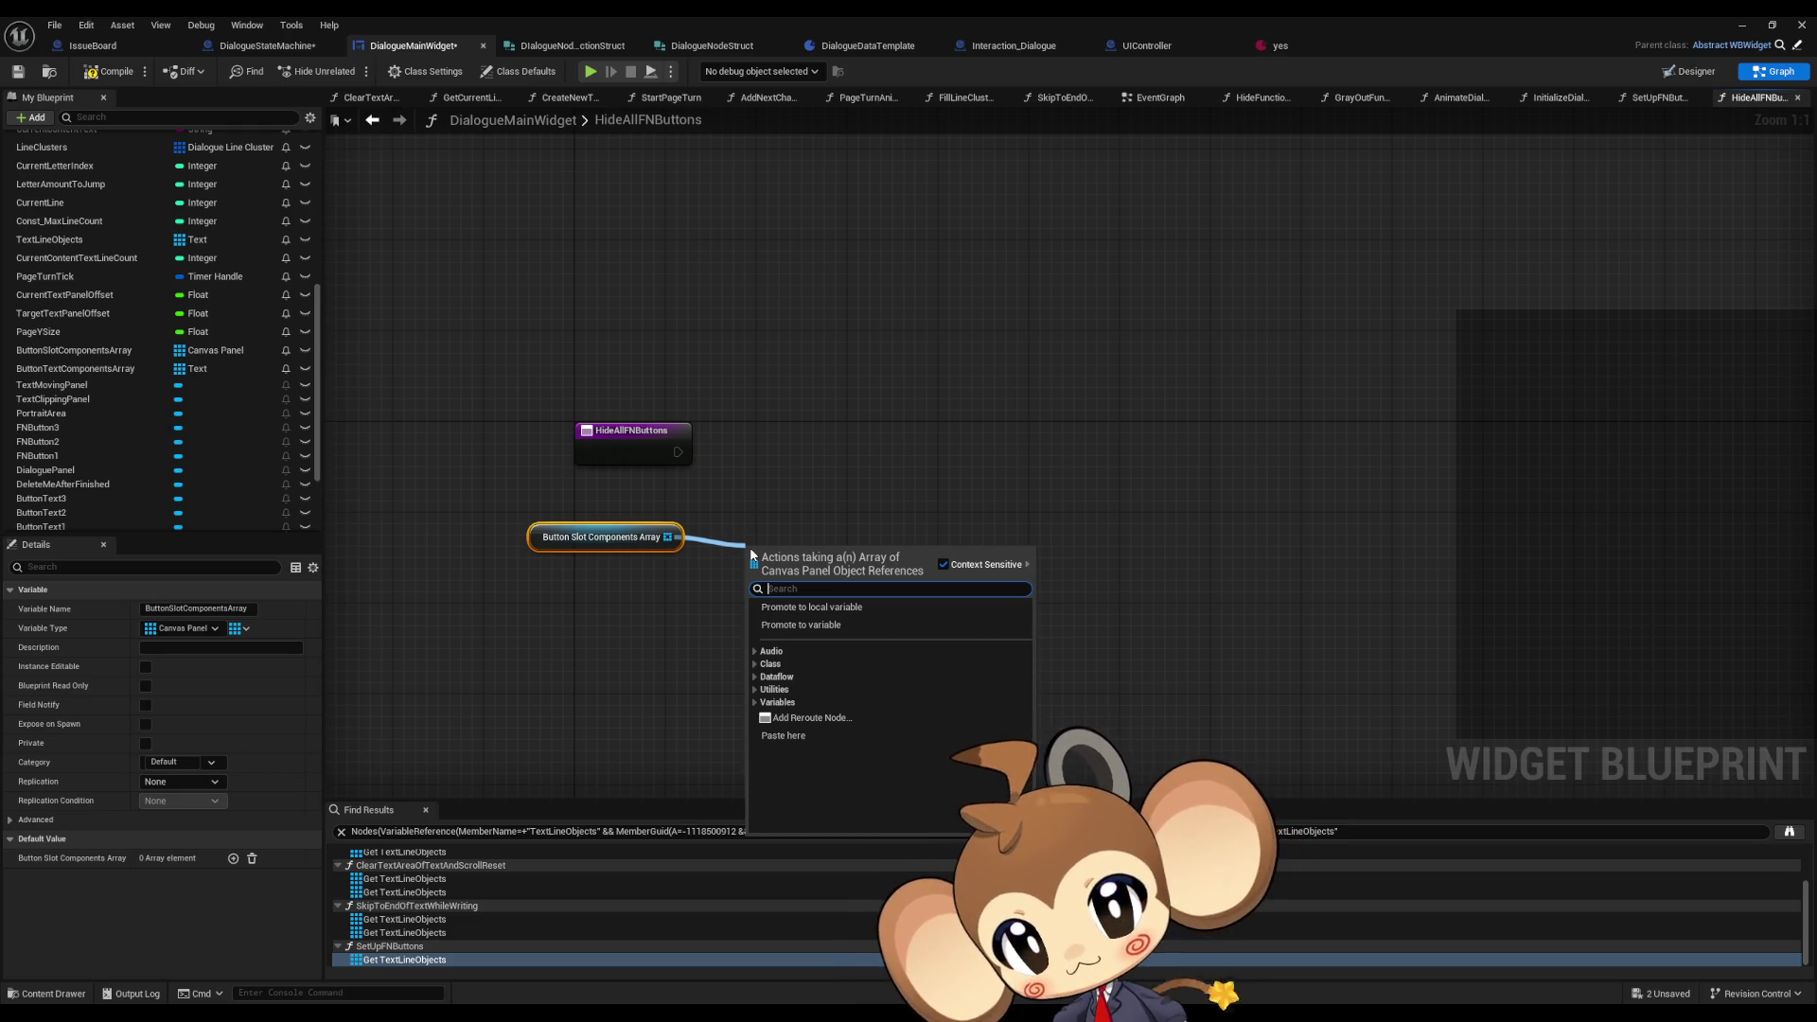
text(visib)
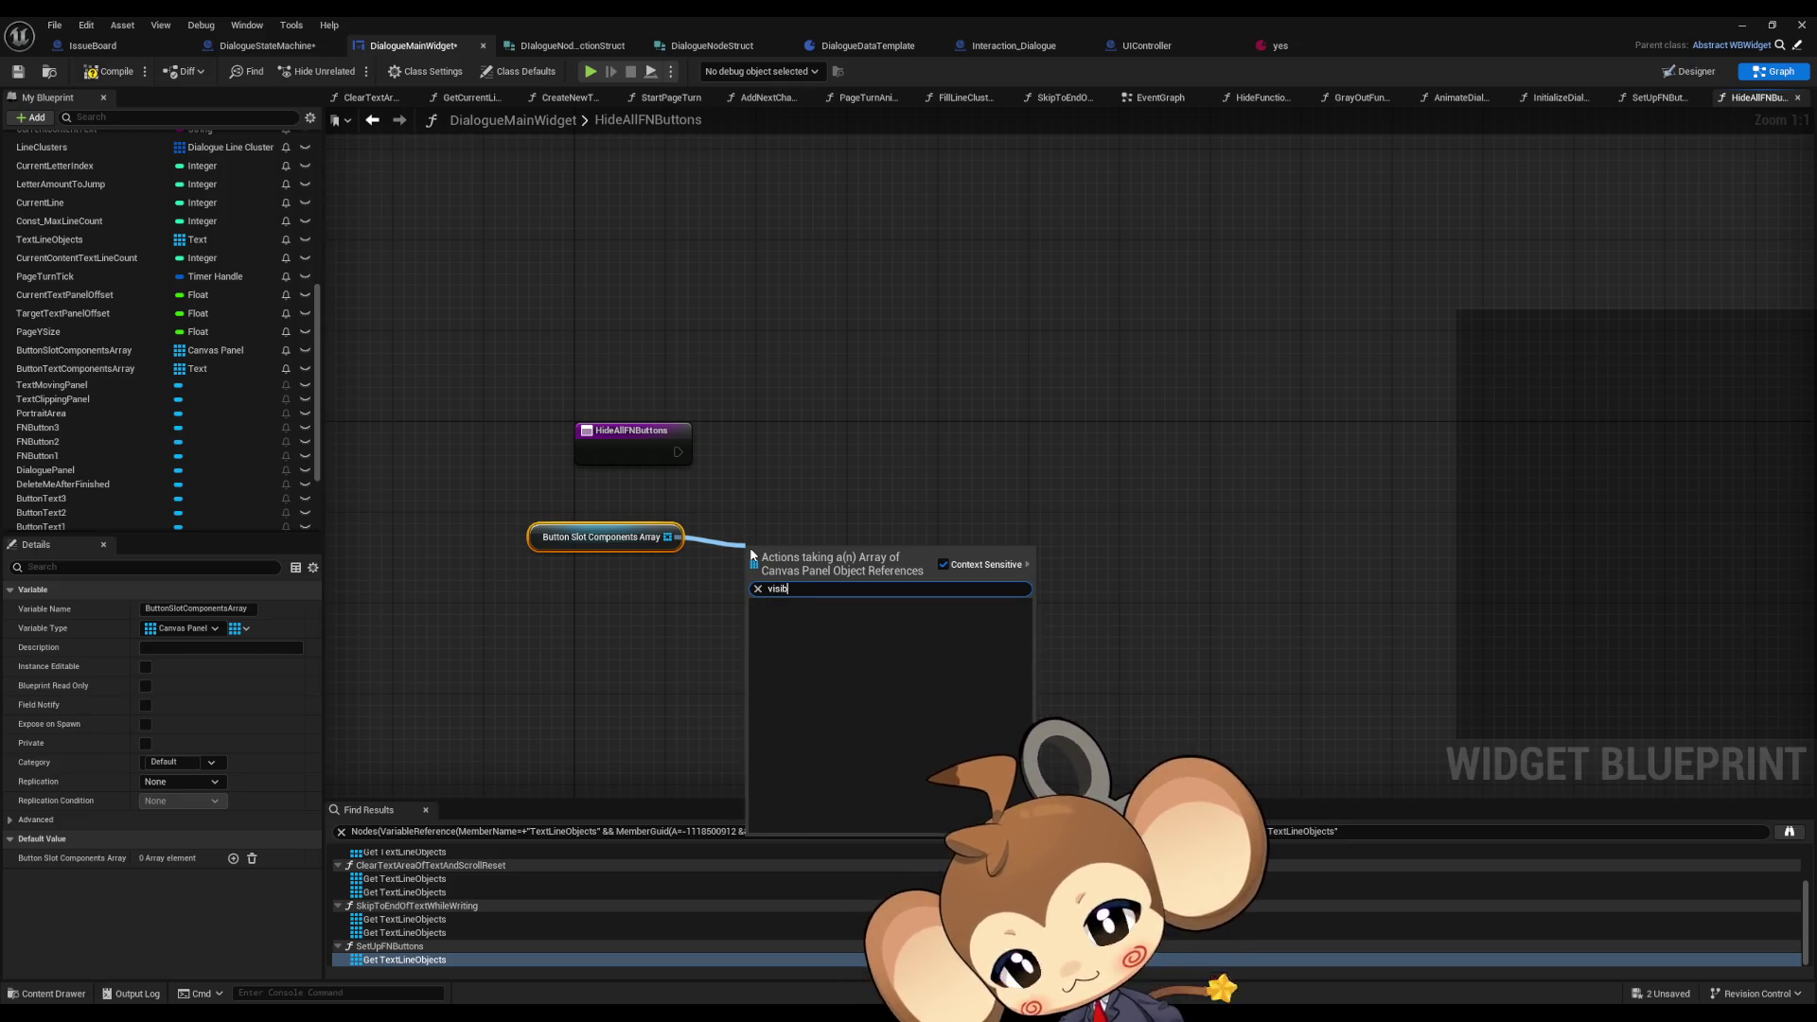
key(BackSpace)
key(BackSpace)
key(BackSpace)
text(get)
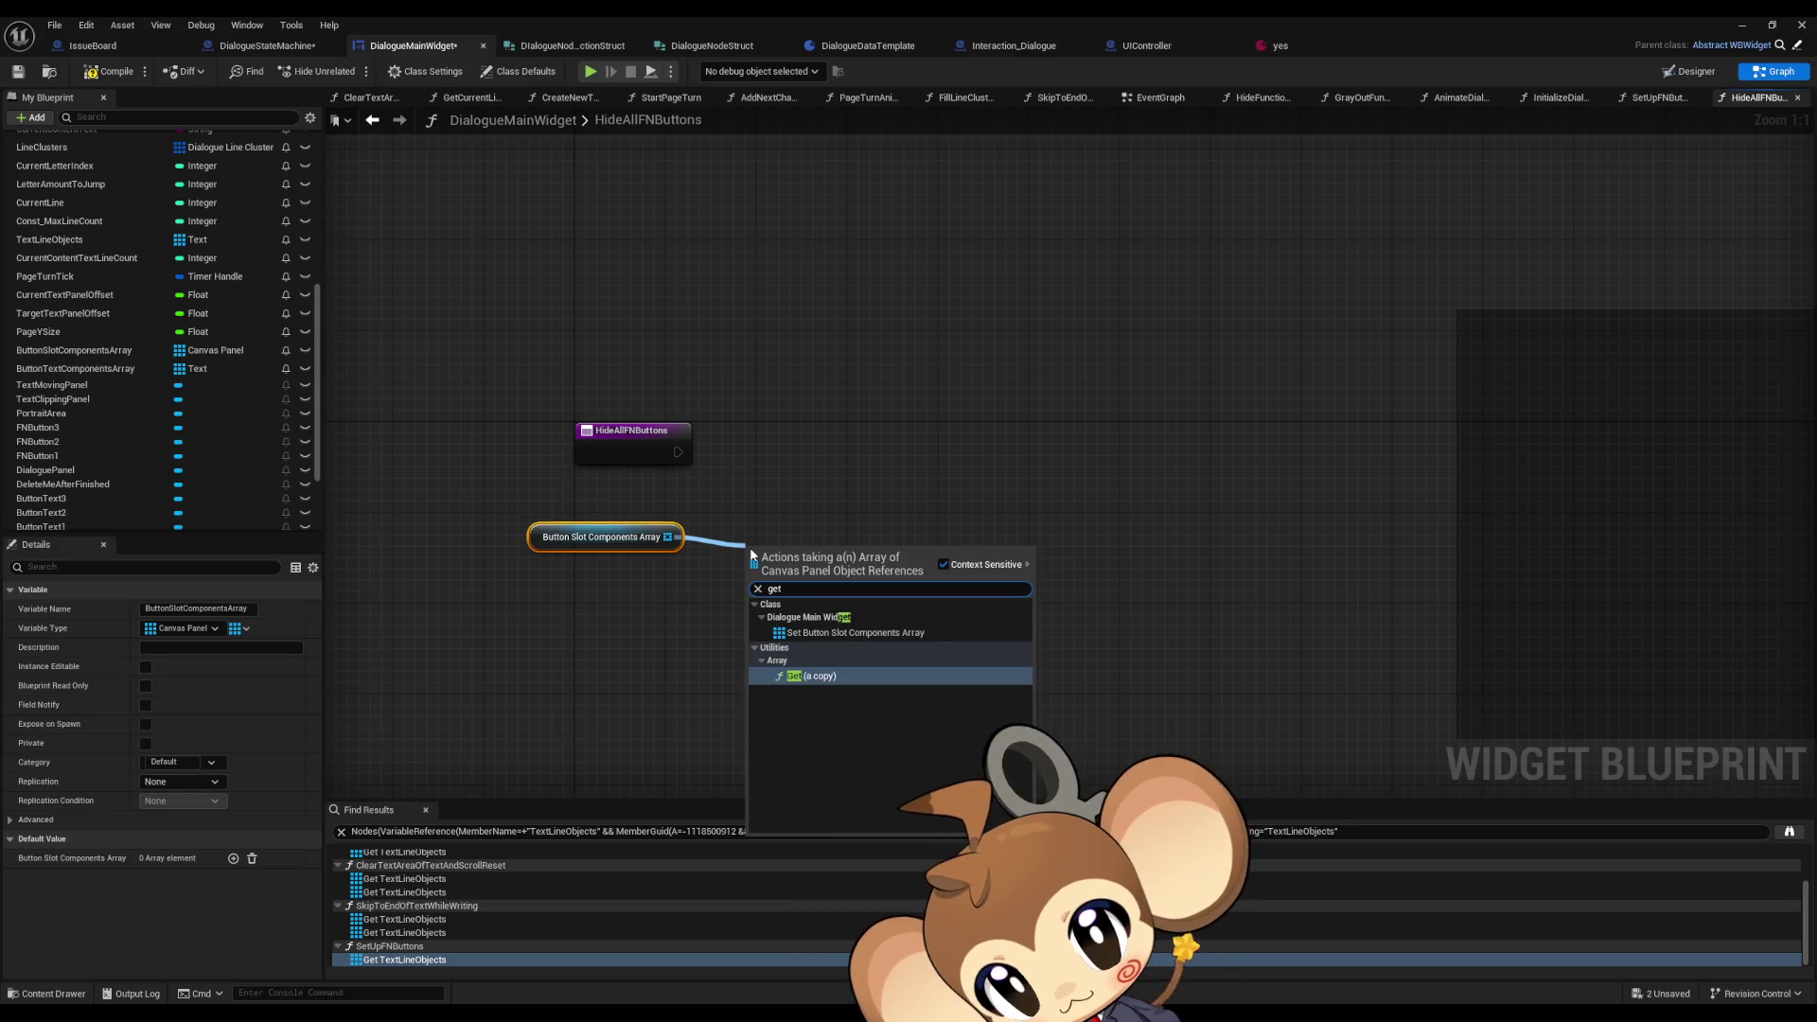
key(Return)
drag(860, 562, 931, 526)
text(visib)
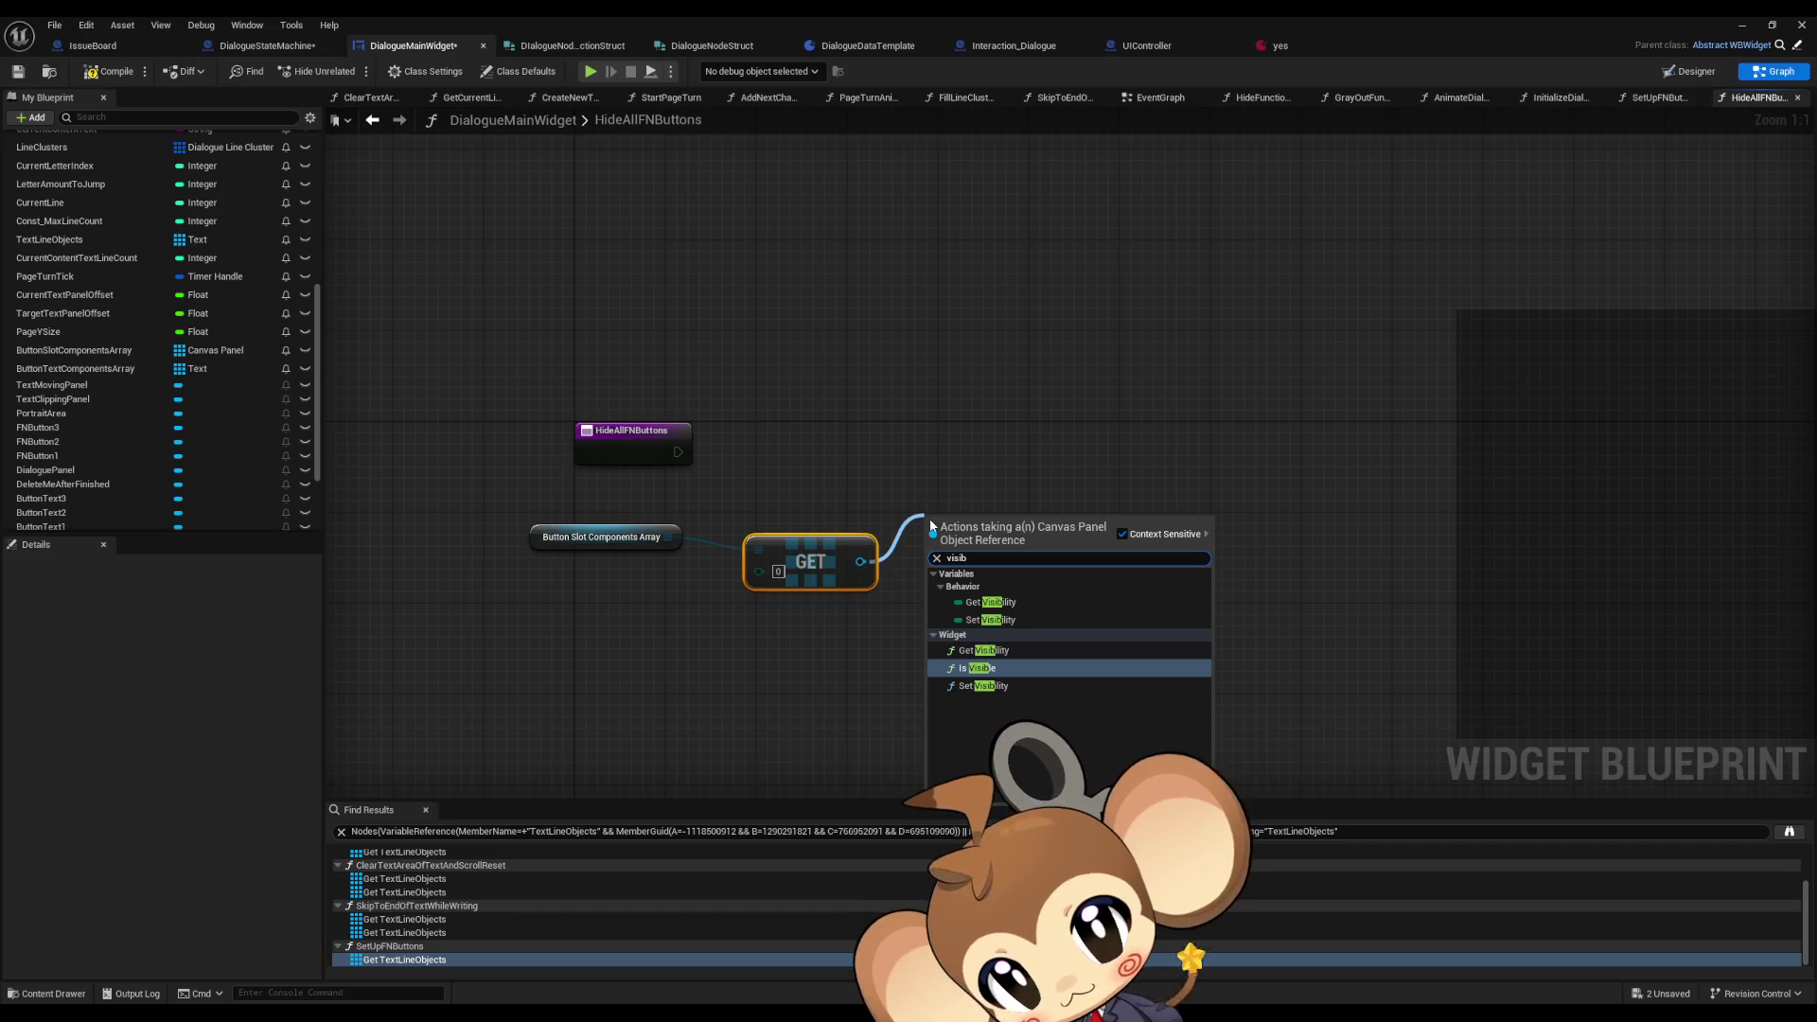
key(Down)
key(Return)
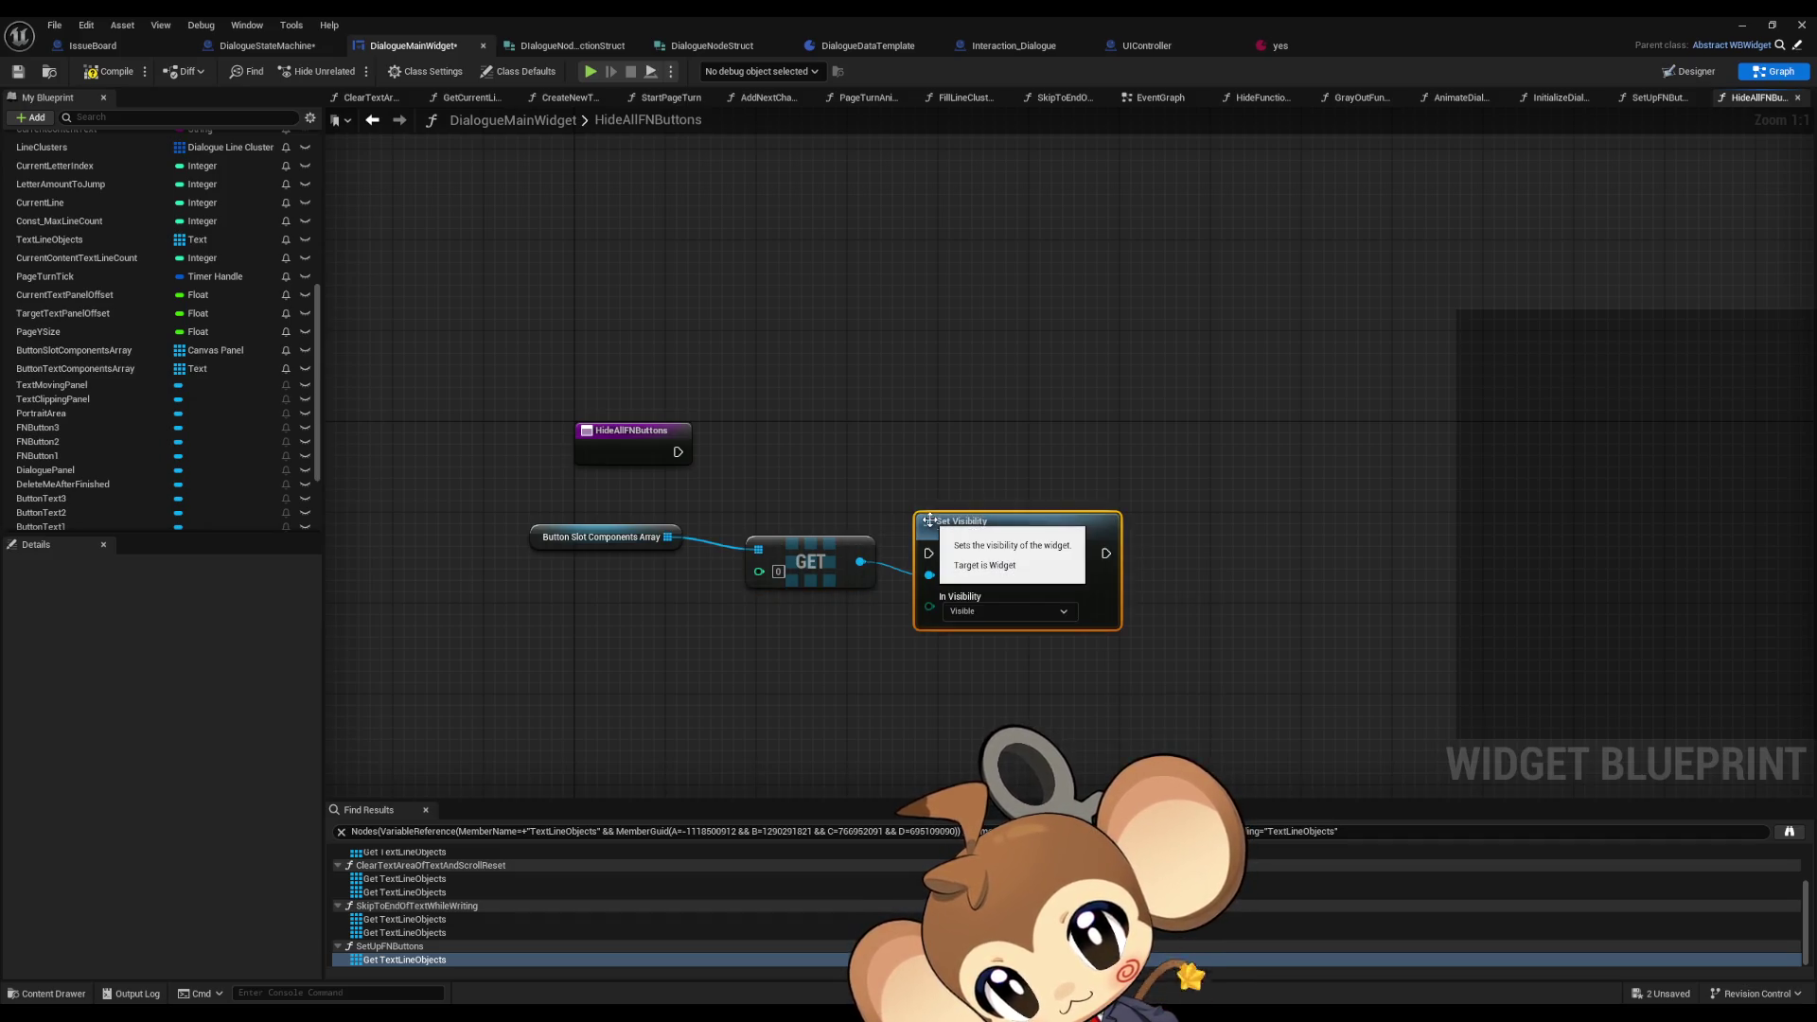
- Wire the array straight into Set Visibility's Target, delete the GET node, and connect the entry execution
drag(935, 576, 668, 536)
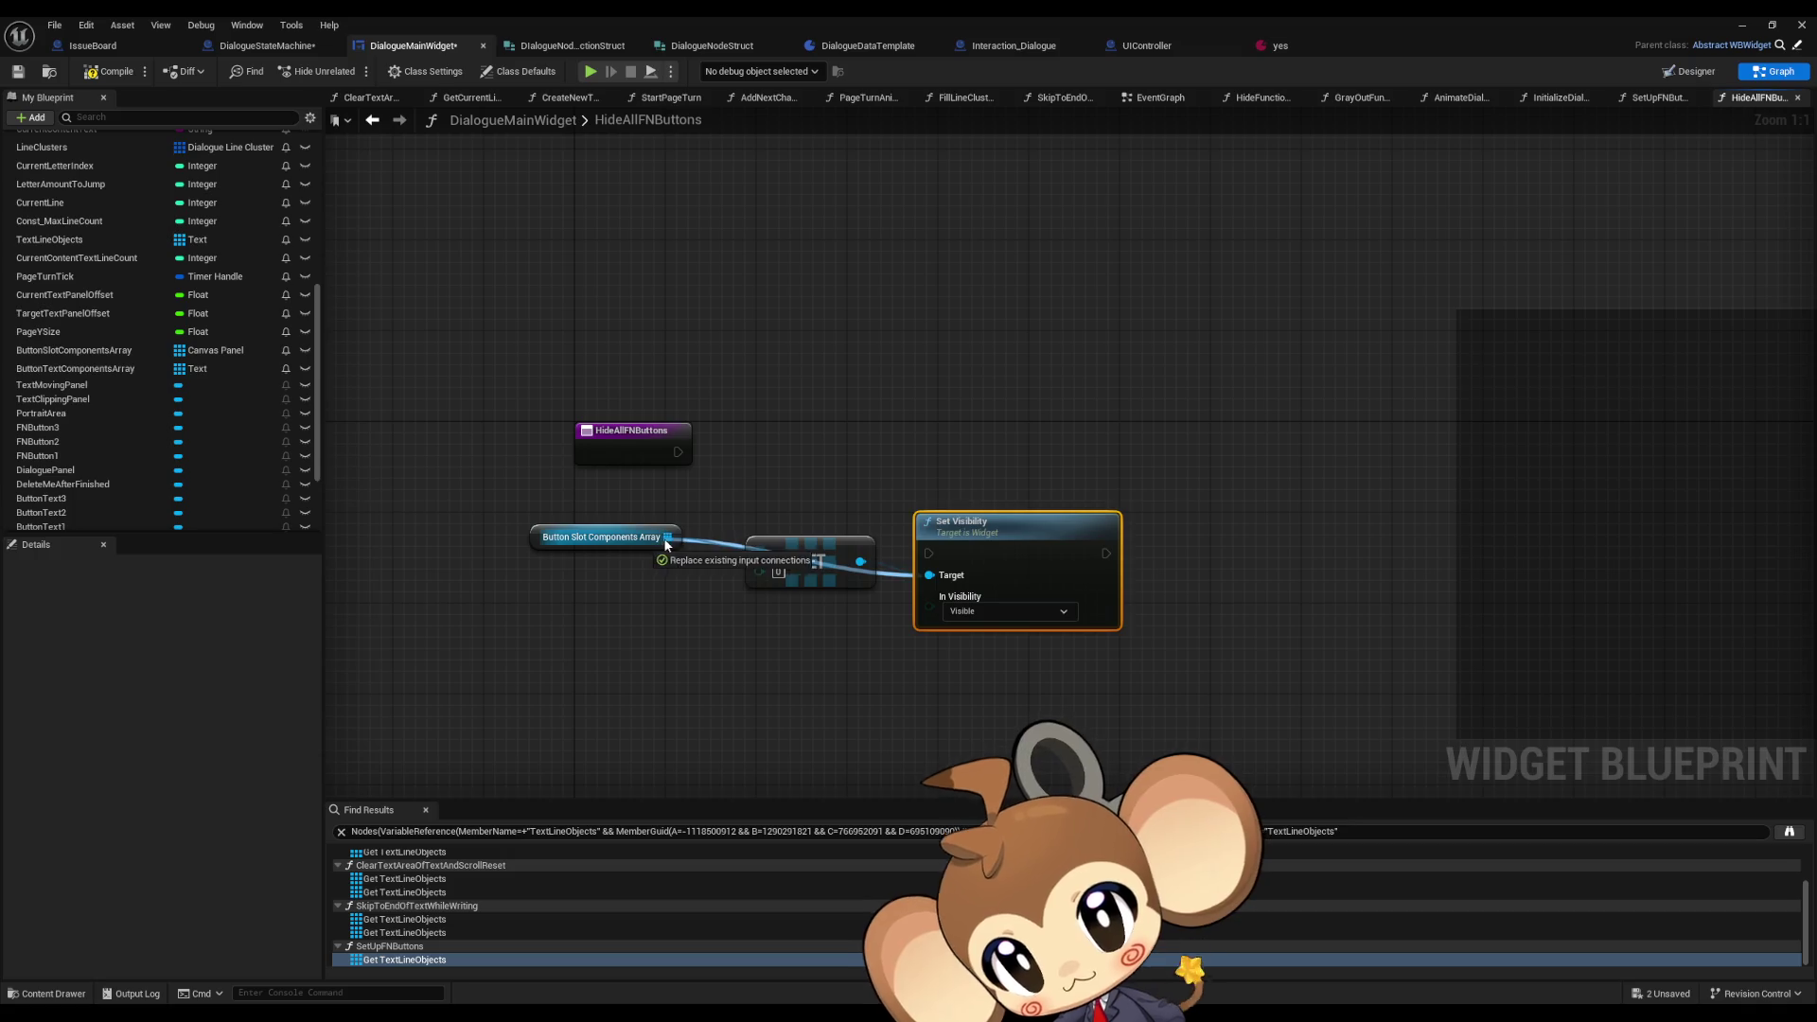
click(810, 562)
key(Delete)
drag(1019, 536, 815, 434)
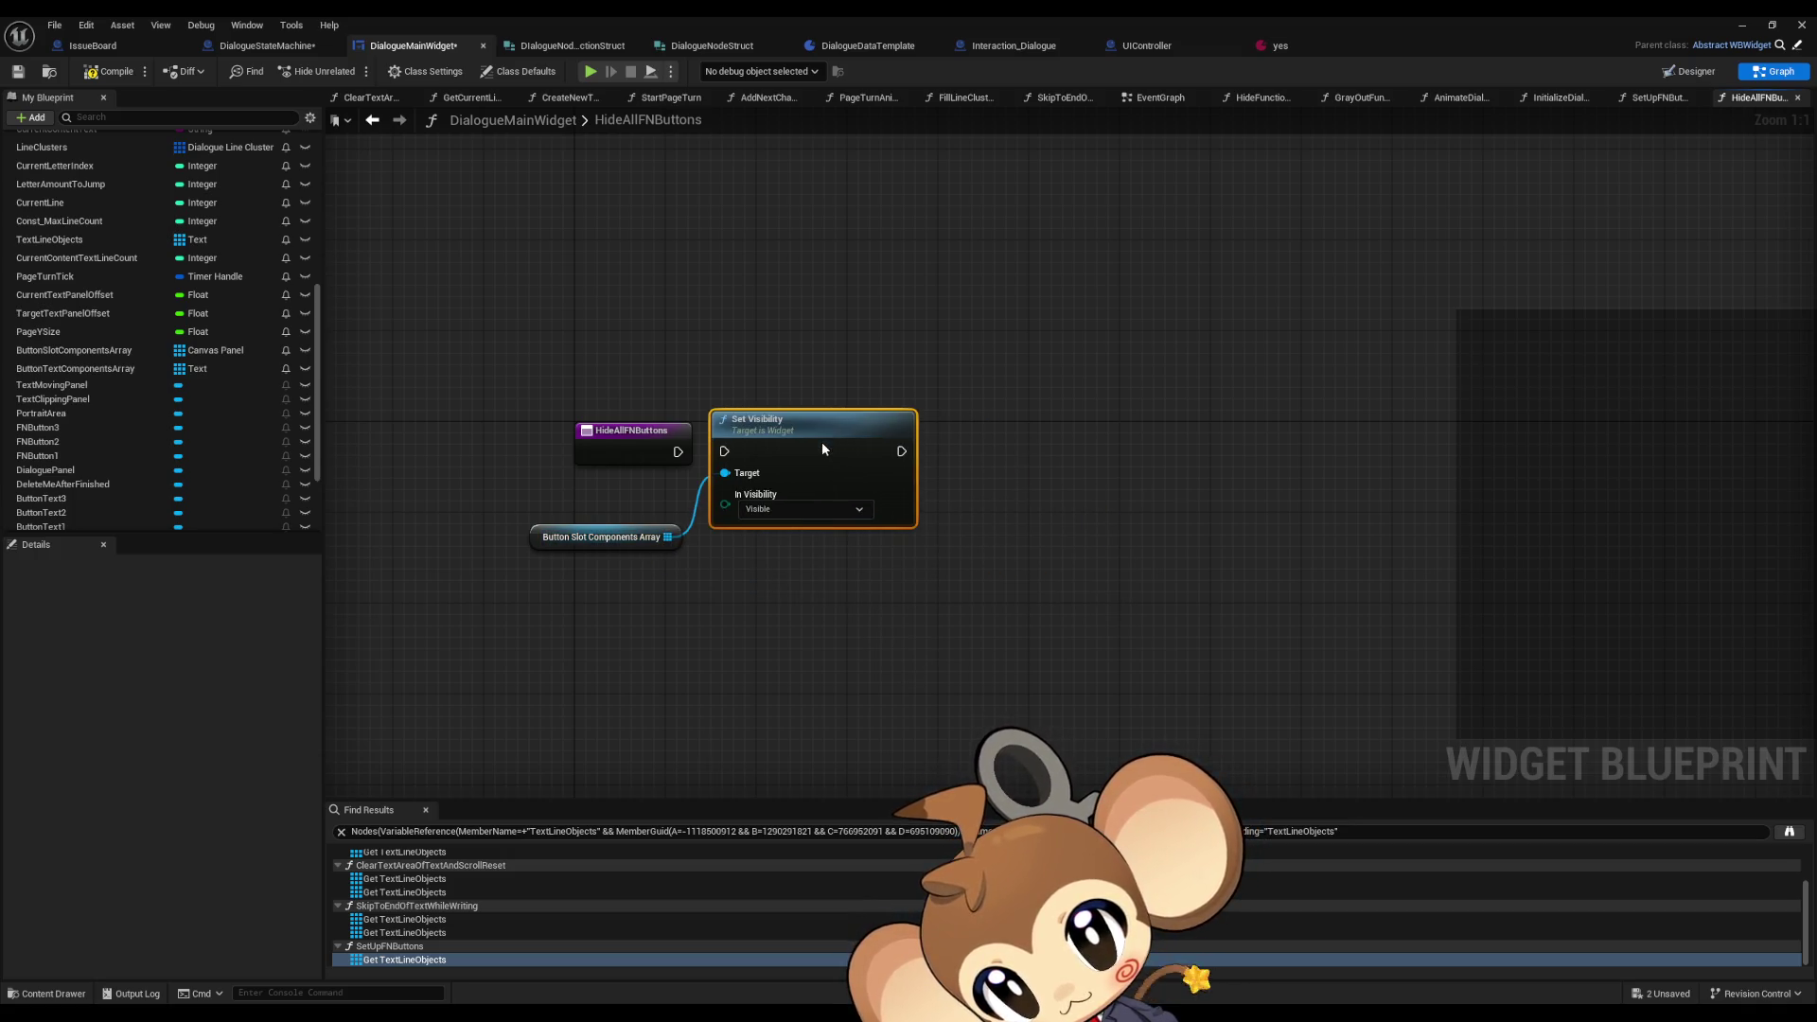
drag(677, 452, 724, 451)
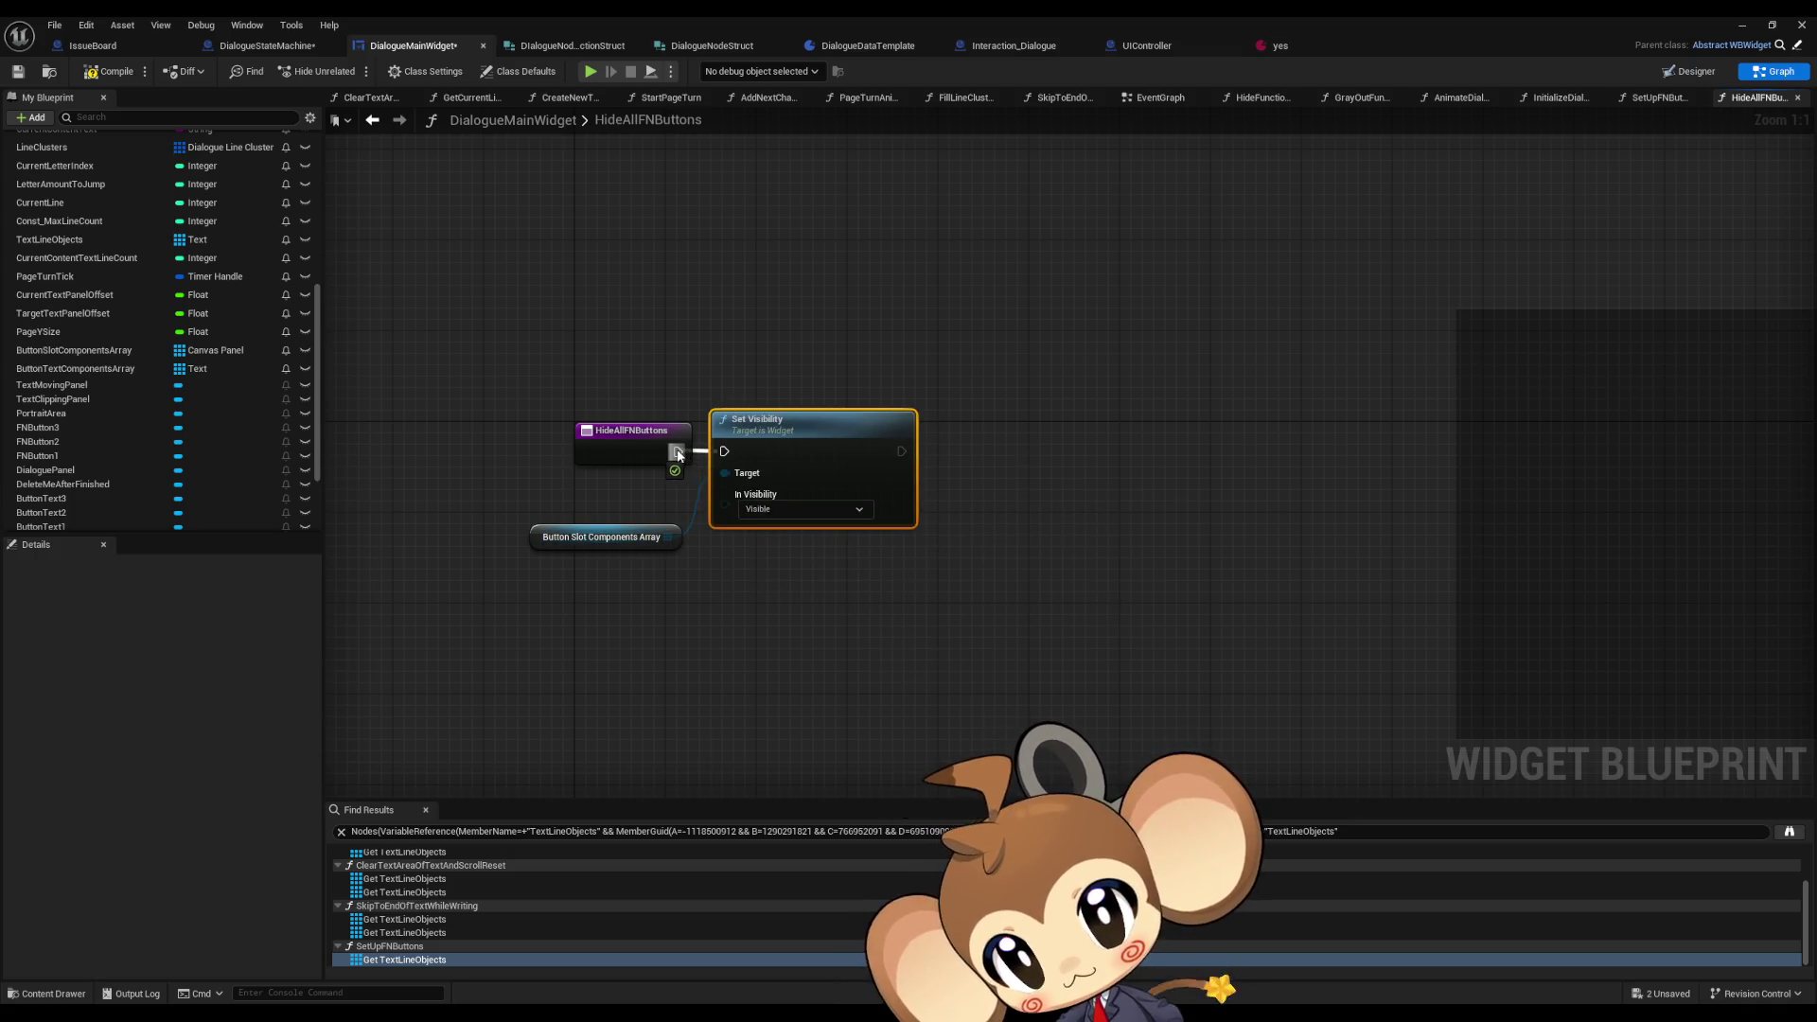
- Set Set Visibility's In Visibility to Collapsed and tidy the array node beside it
click(786, 509)
click(762, 542)
drag(594, 535, 606, 492)
click(579, 543)
- Compile and save the widget blueprint, then switch to the yes dialogue data asset
click(109, 71)
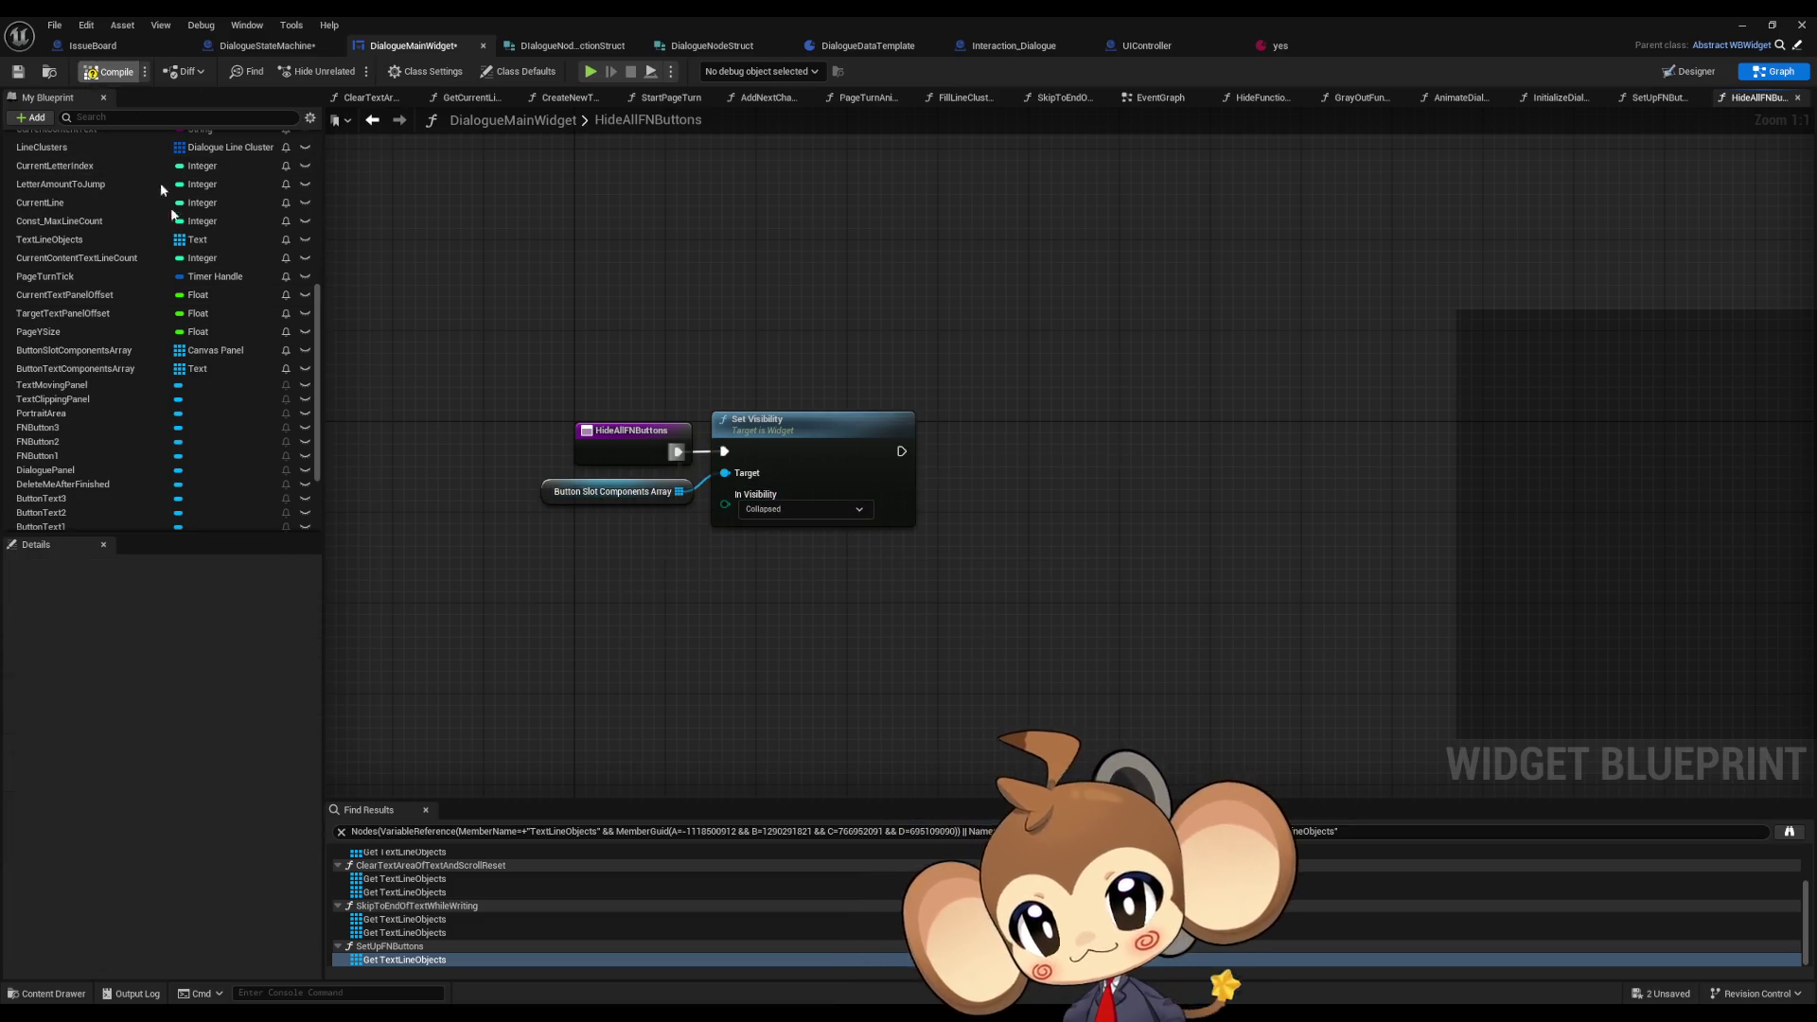
scroll(201, 453, up, 3)
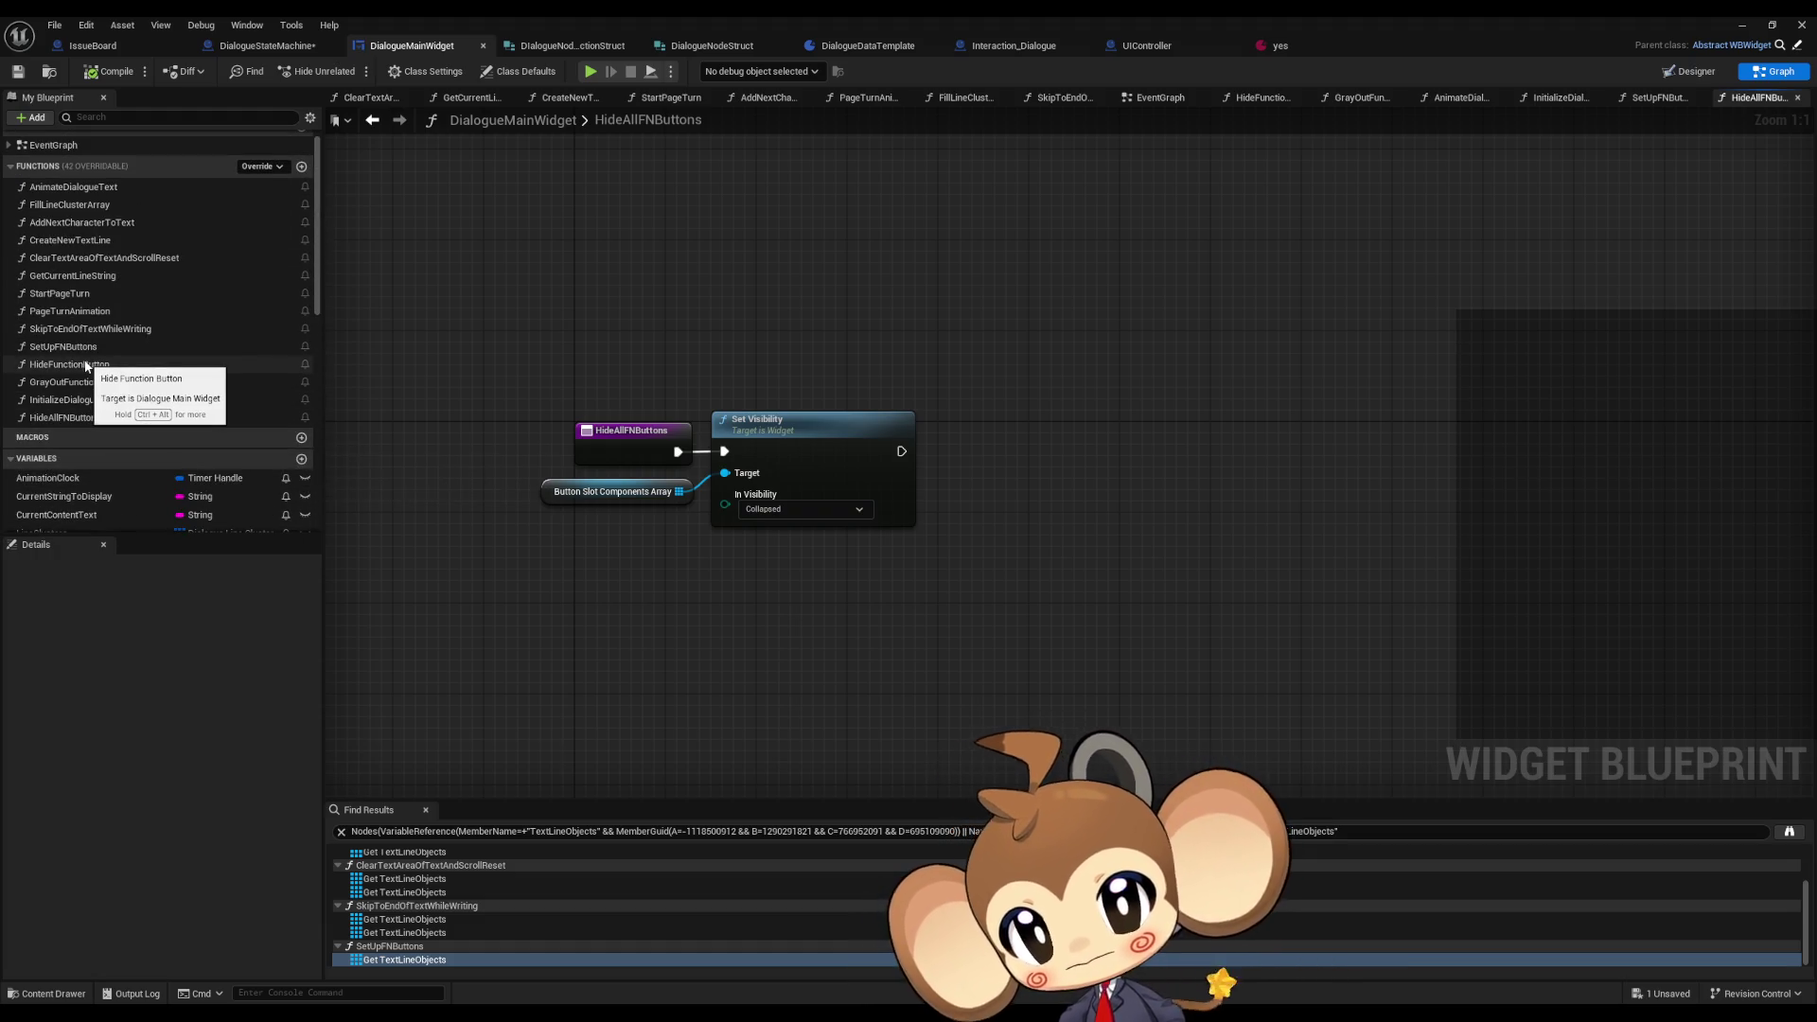
click(1293, 45)
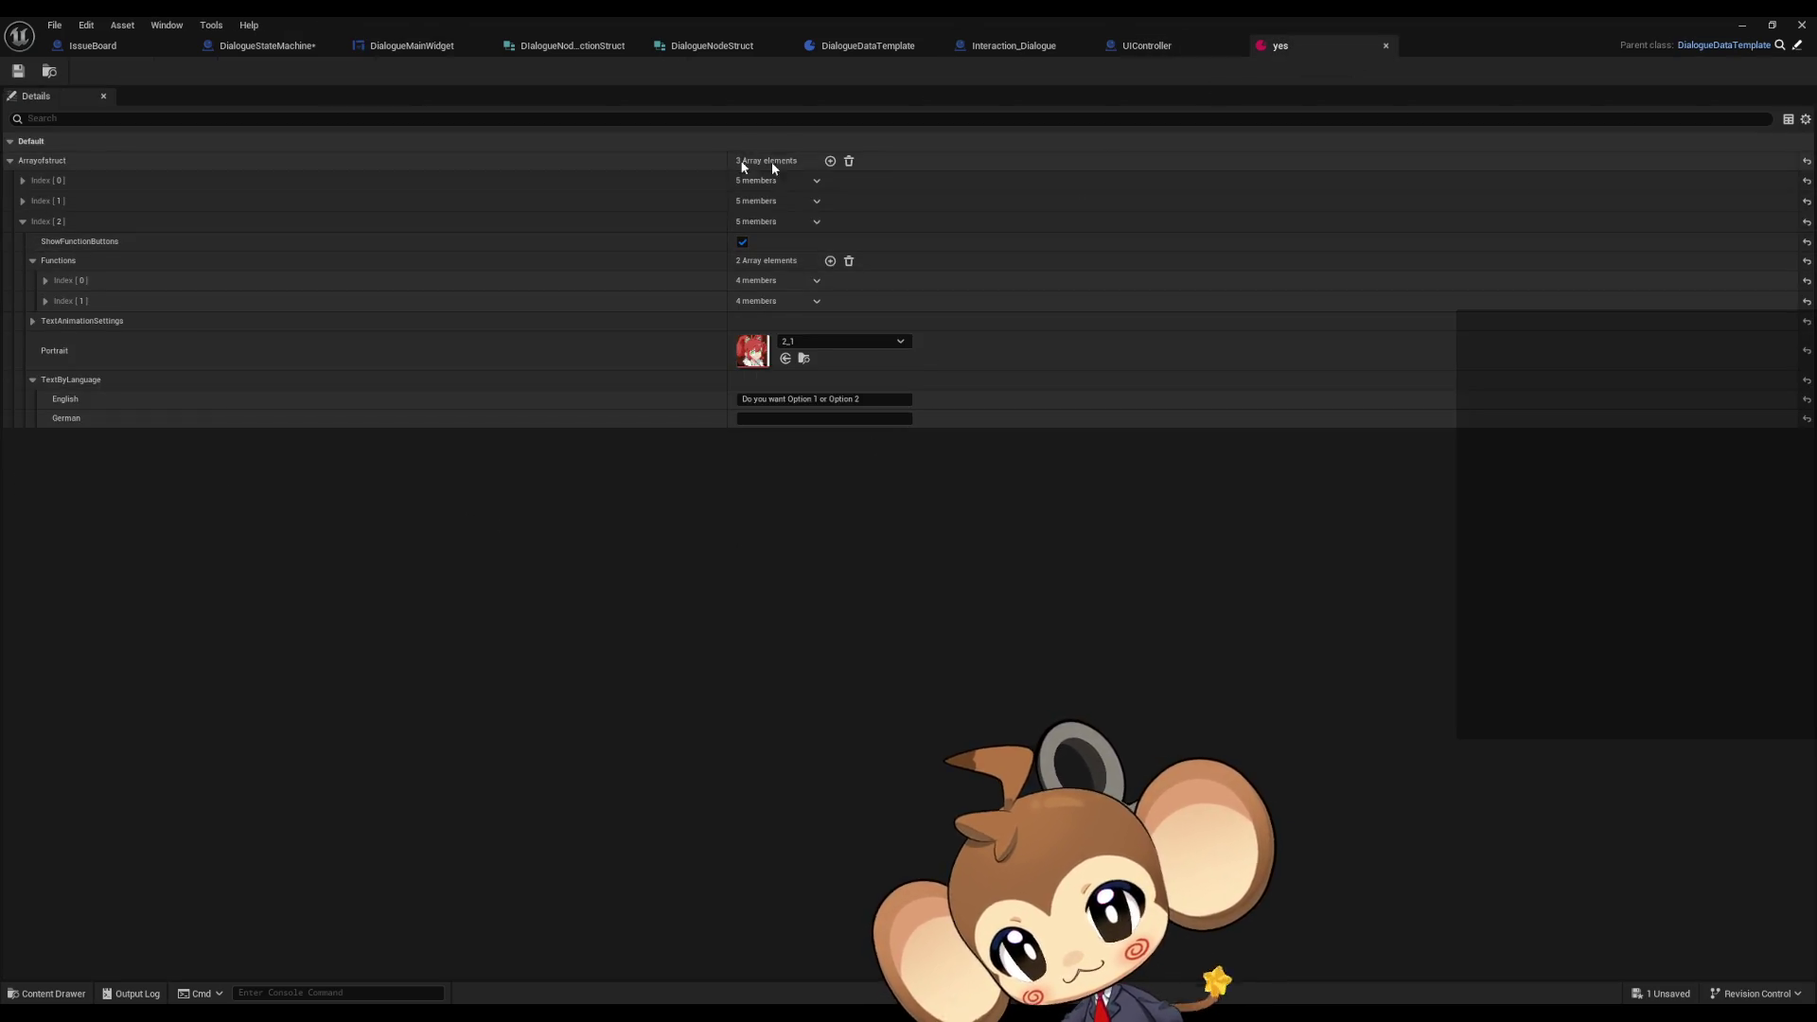
- Add a fourth Arrayofstruct entry with the Dummy1 portrait, then add a fifth entry
click(830, 162)
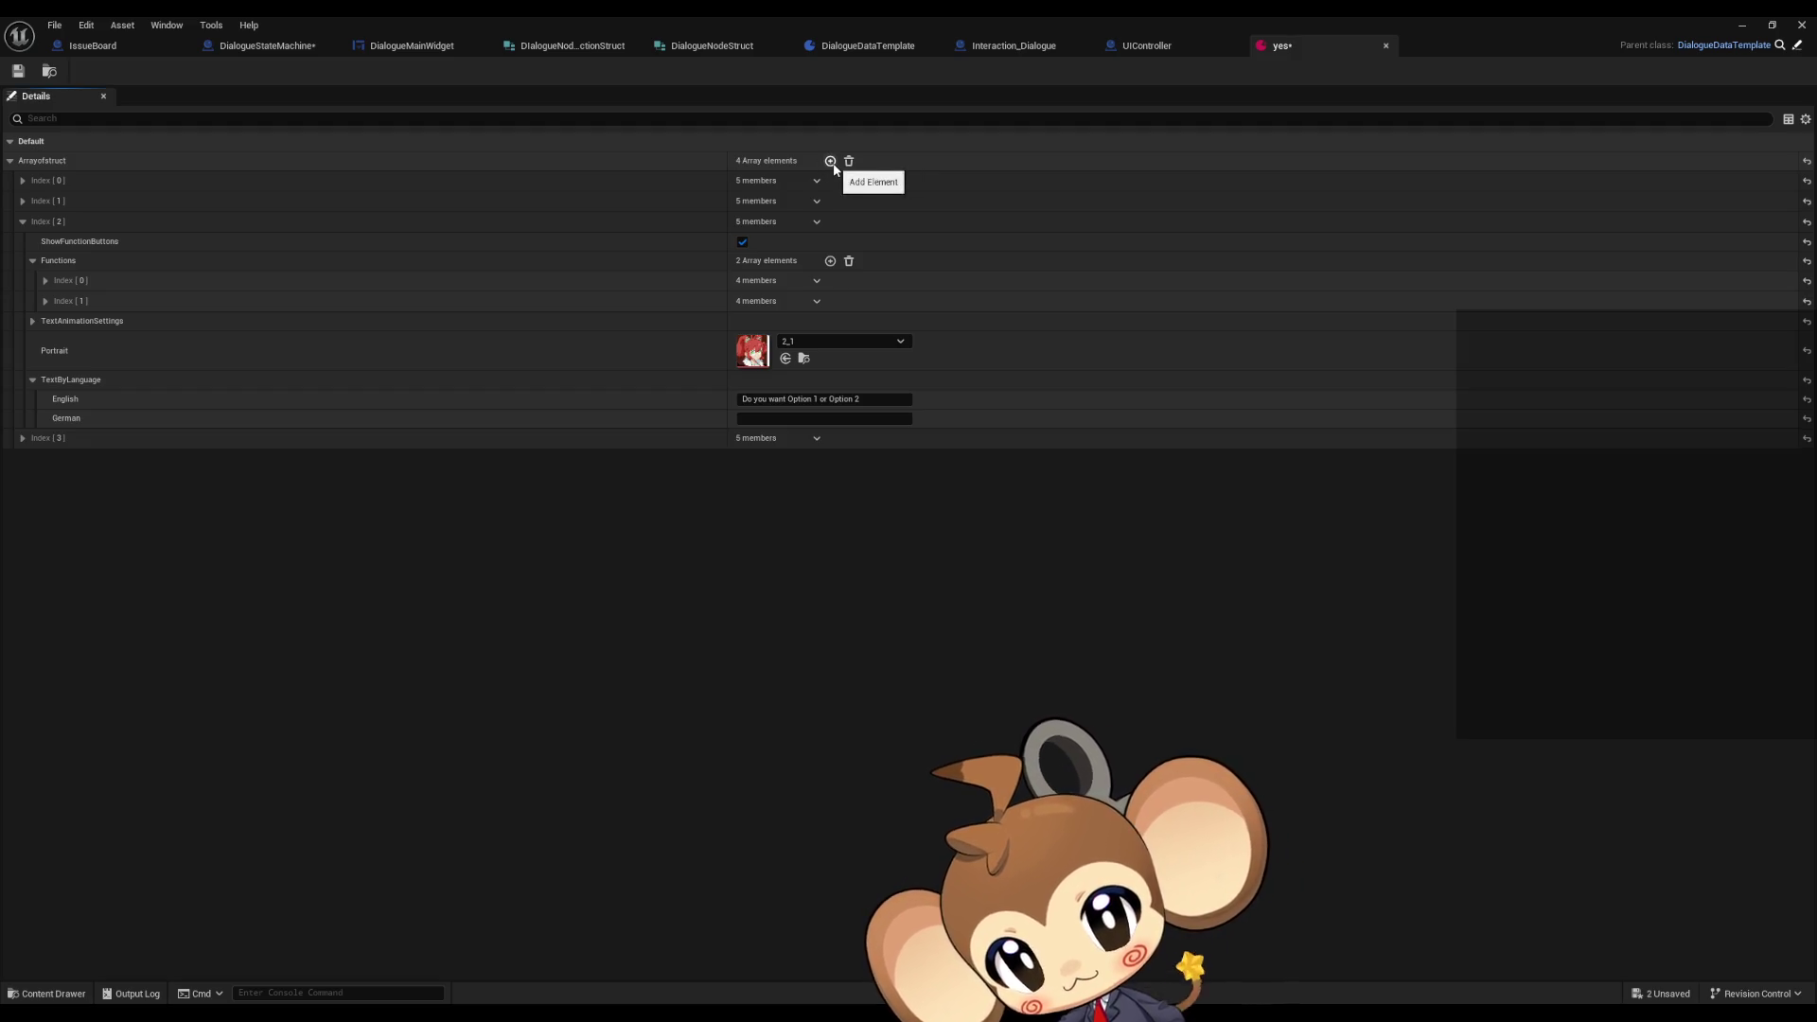
click(22, 439)
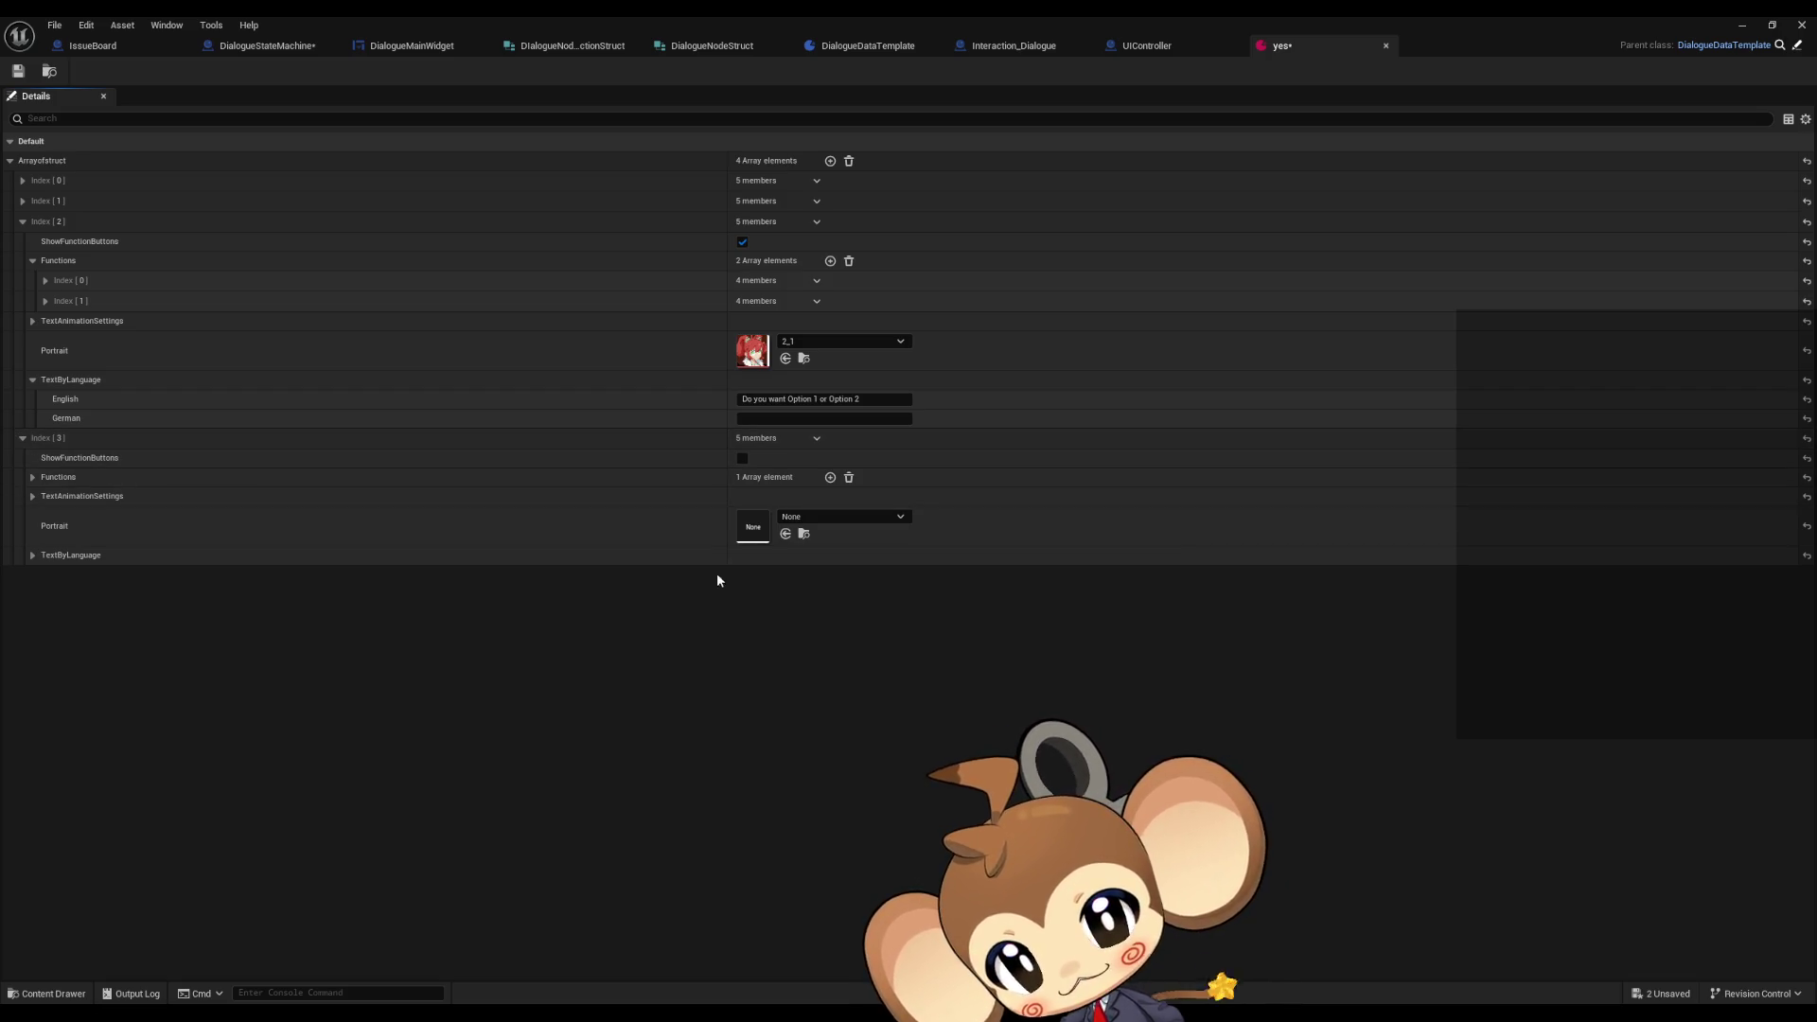
click(819, 518)
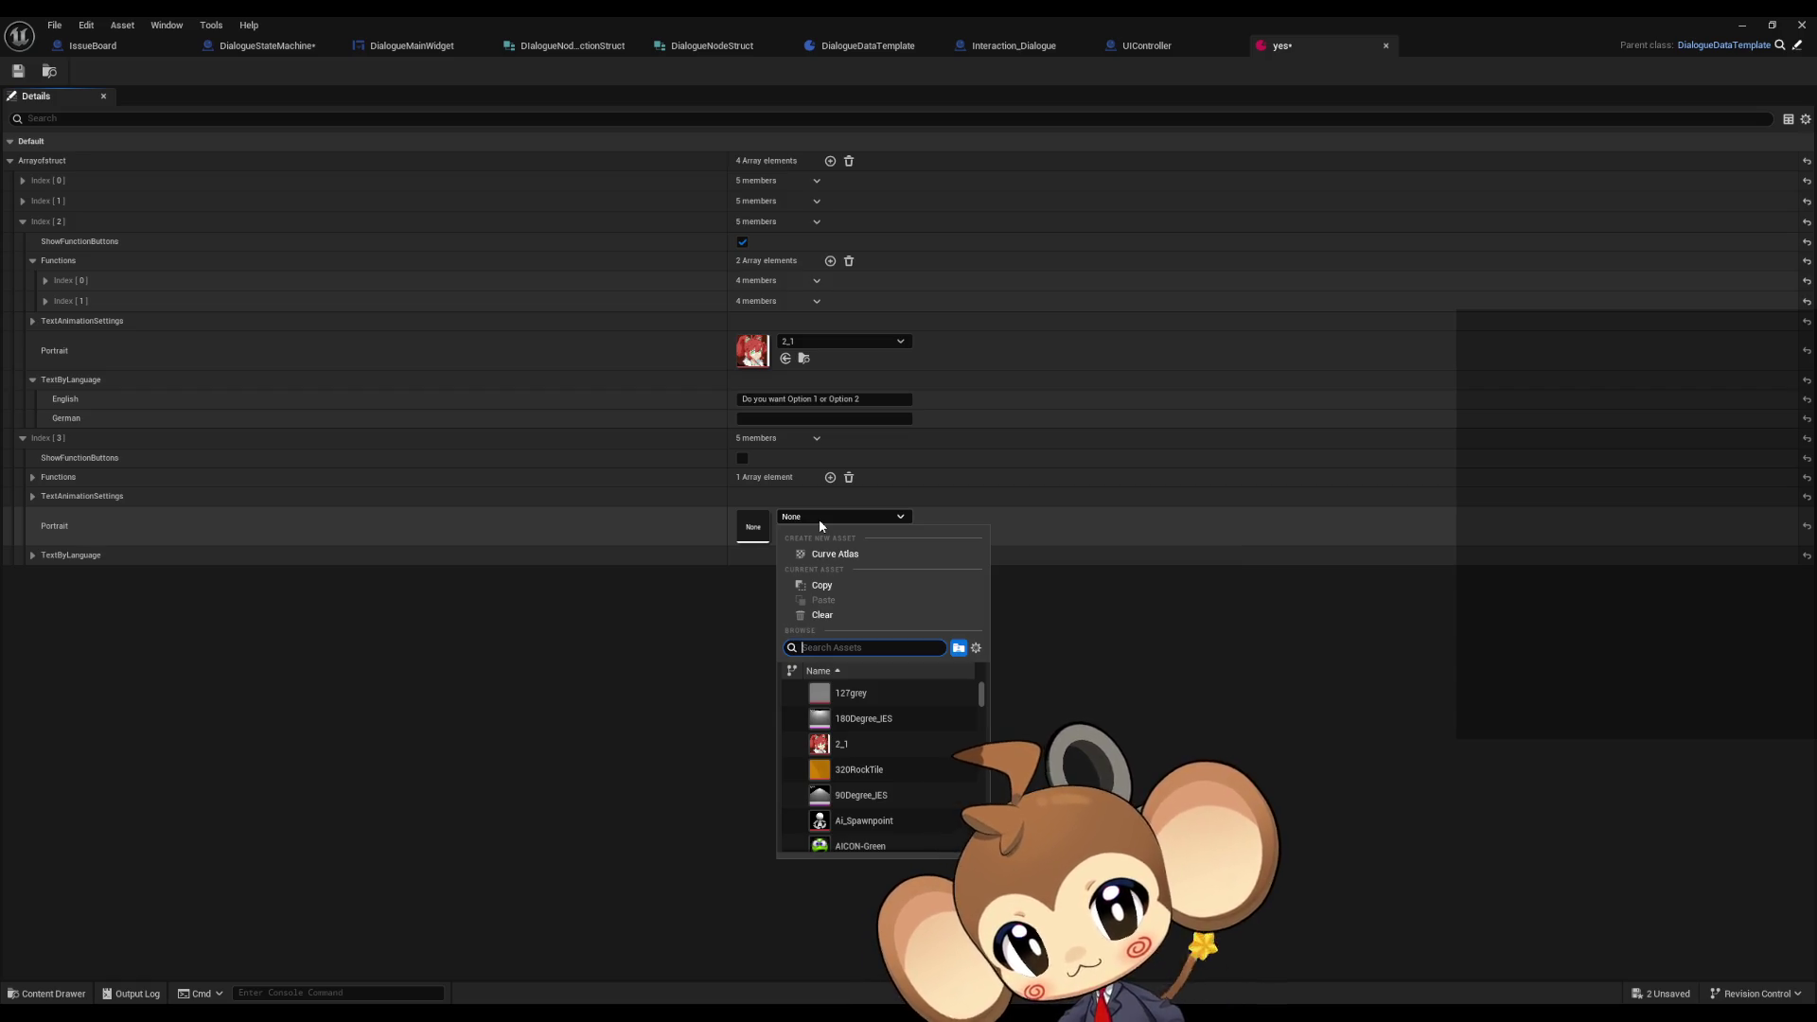
text(d)
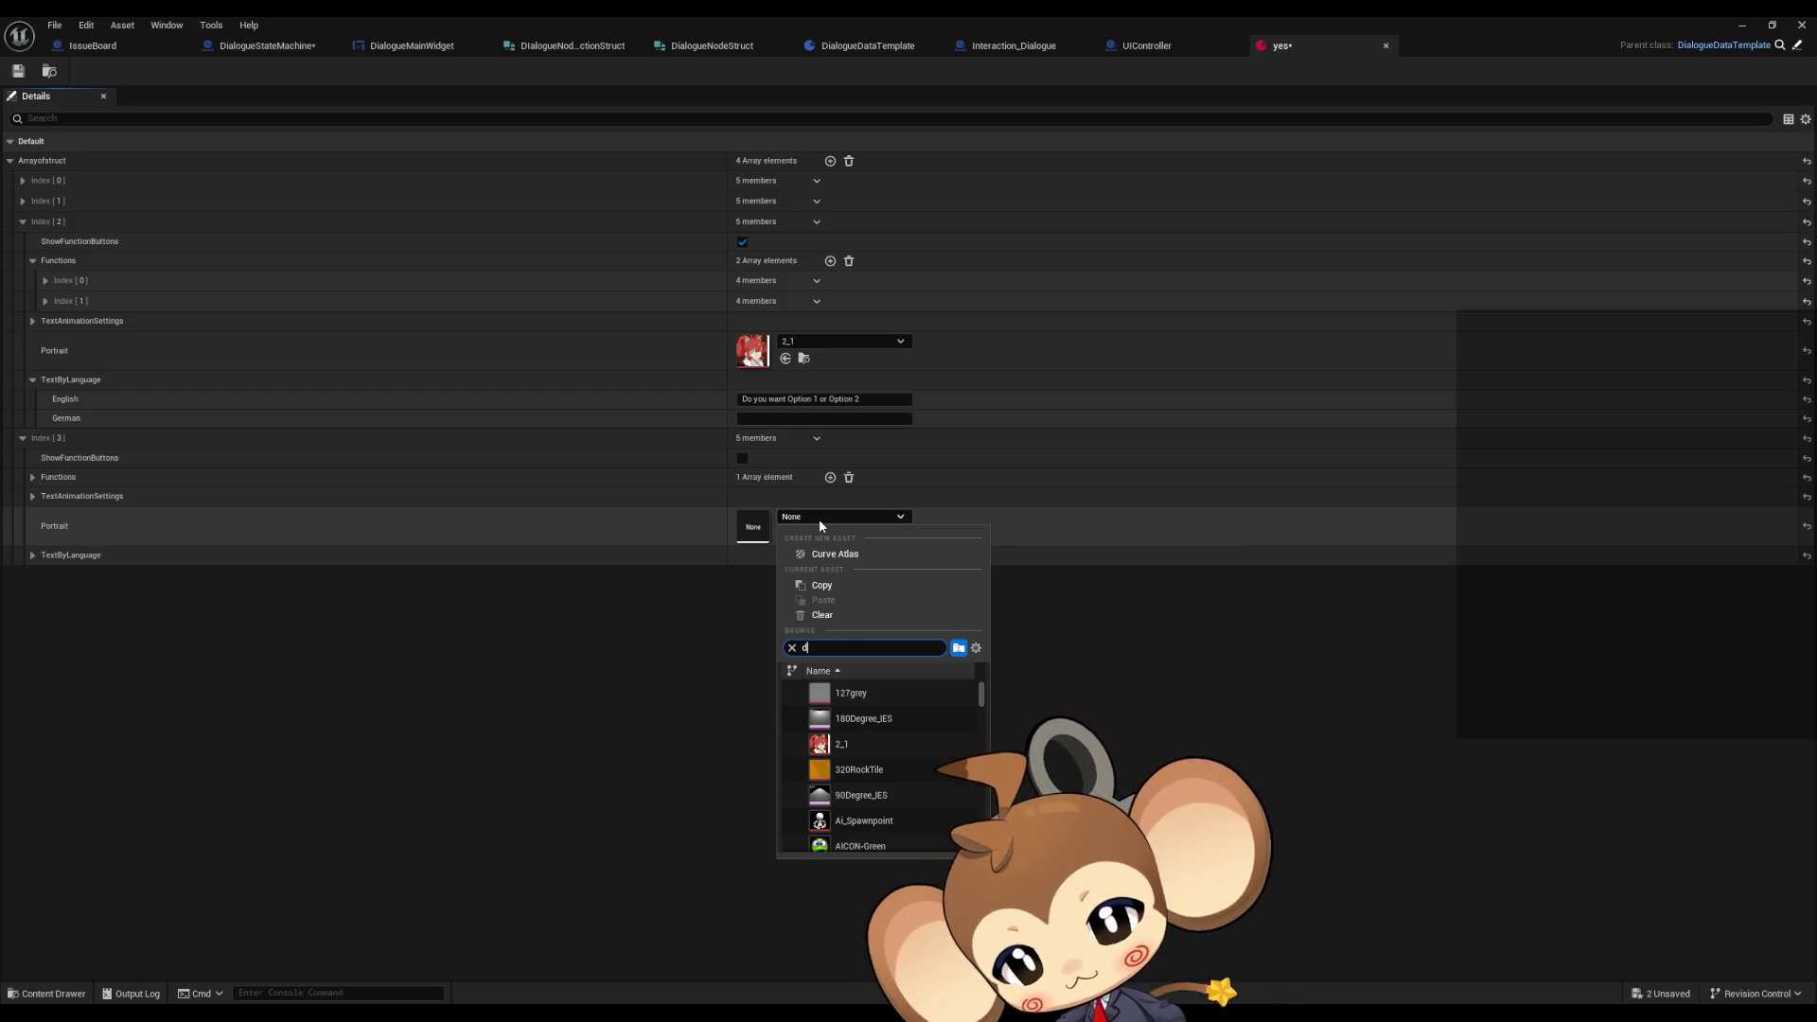
text(ummy)
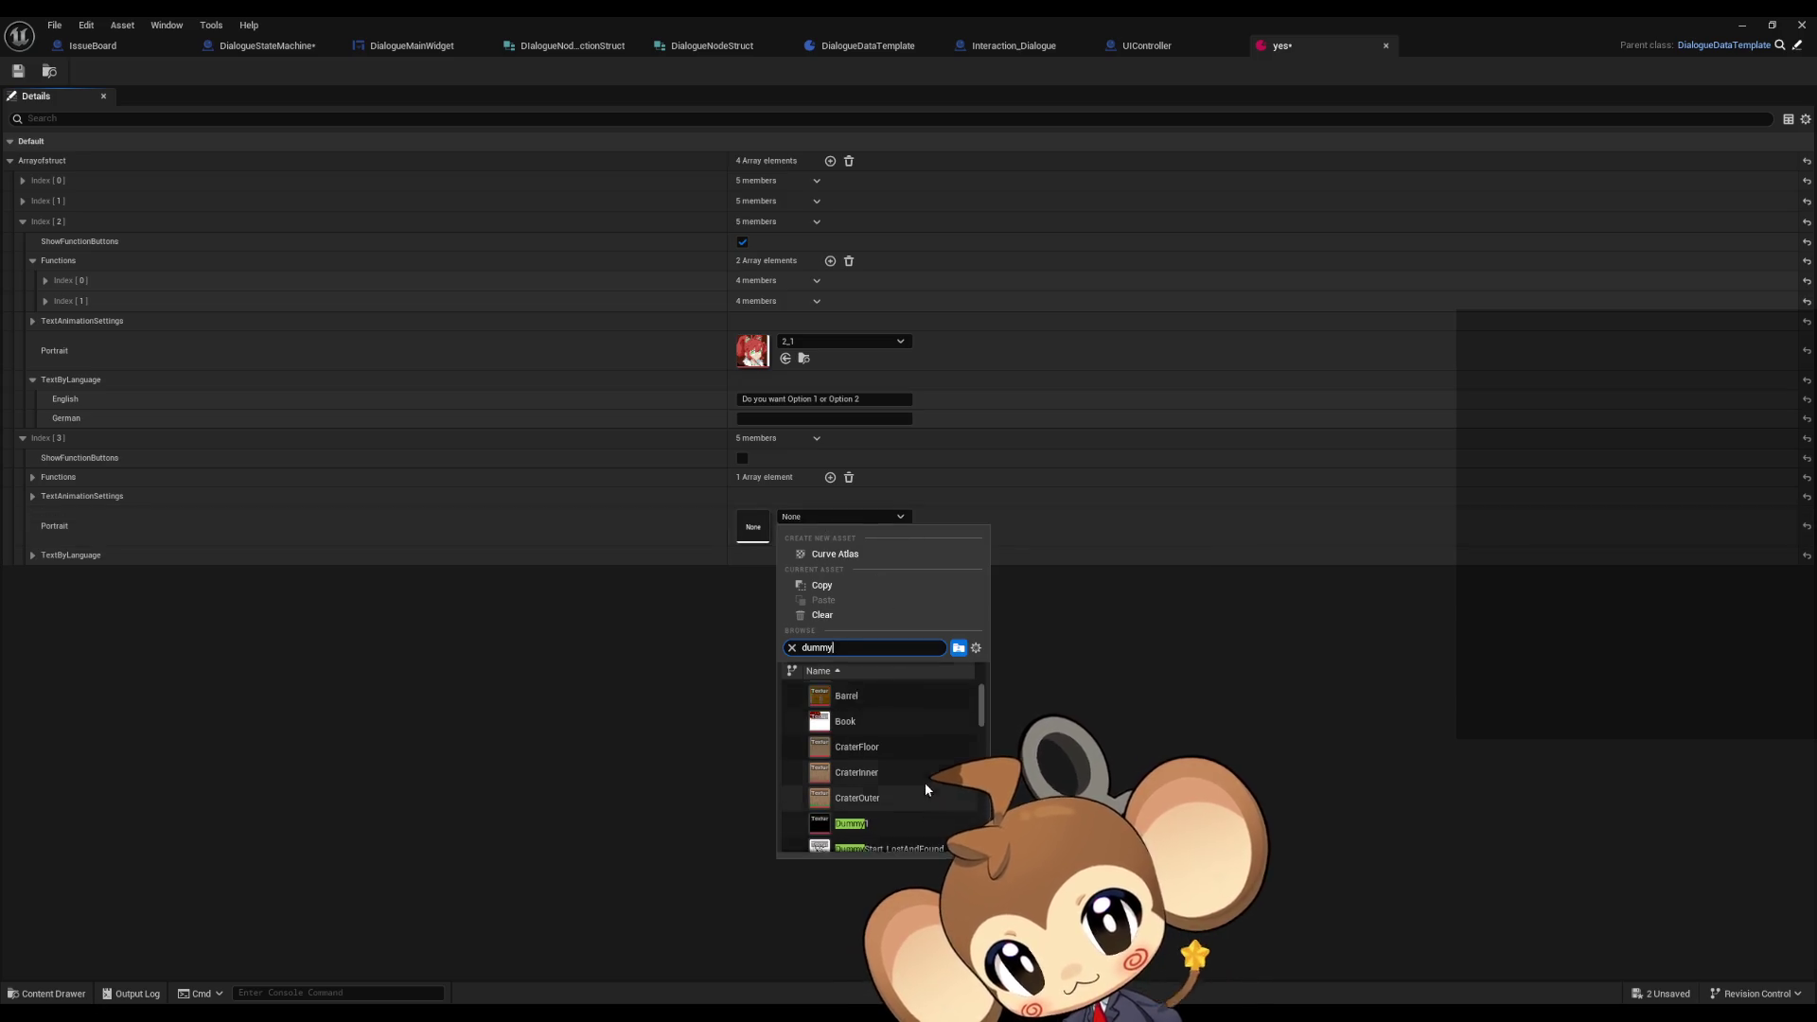
click(851, 755)
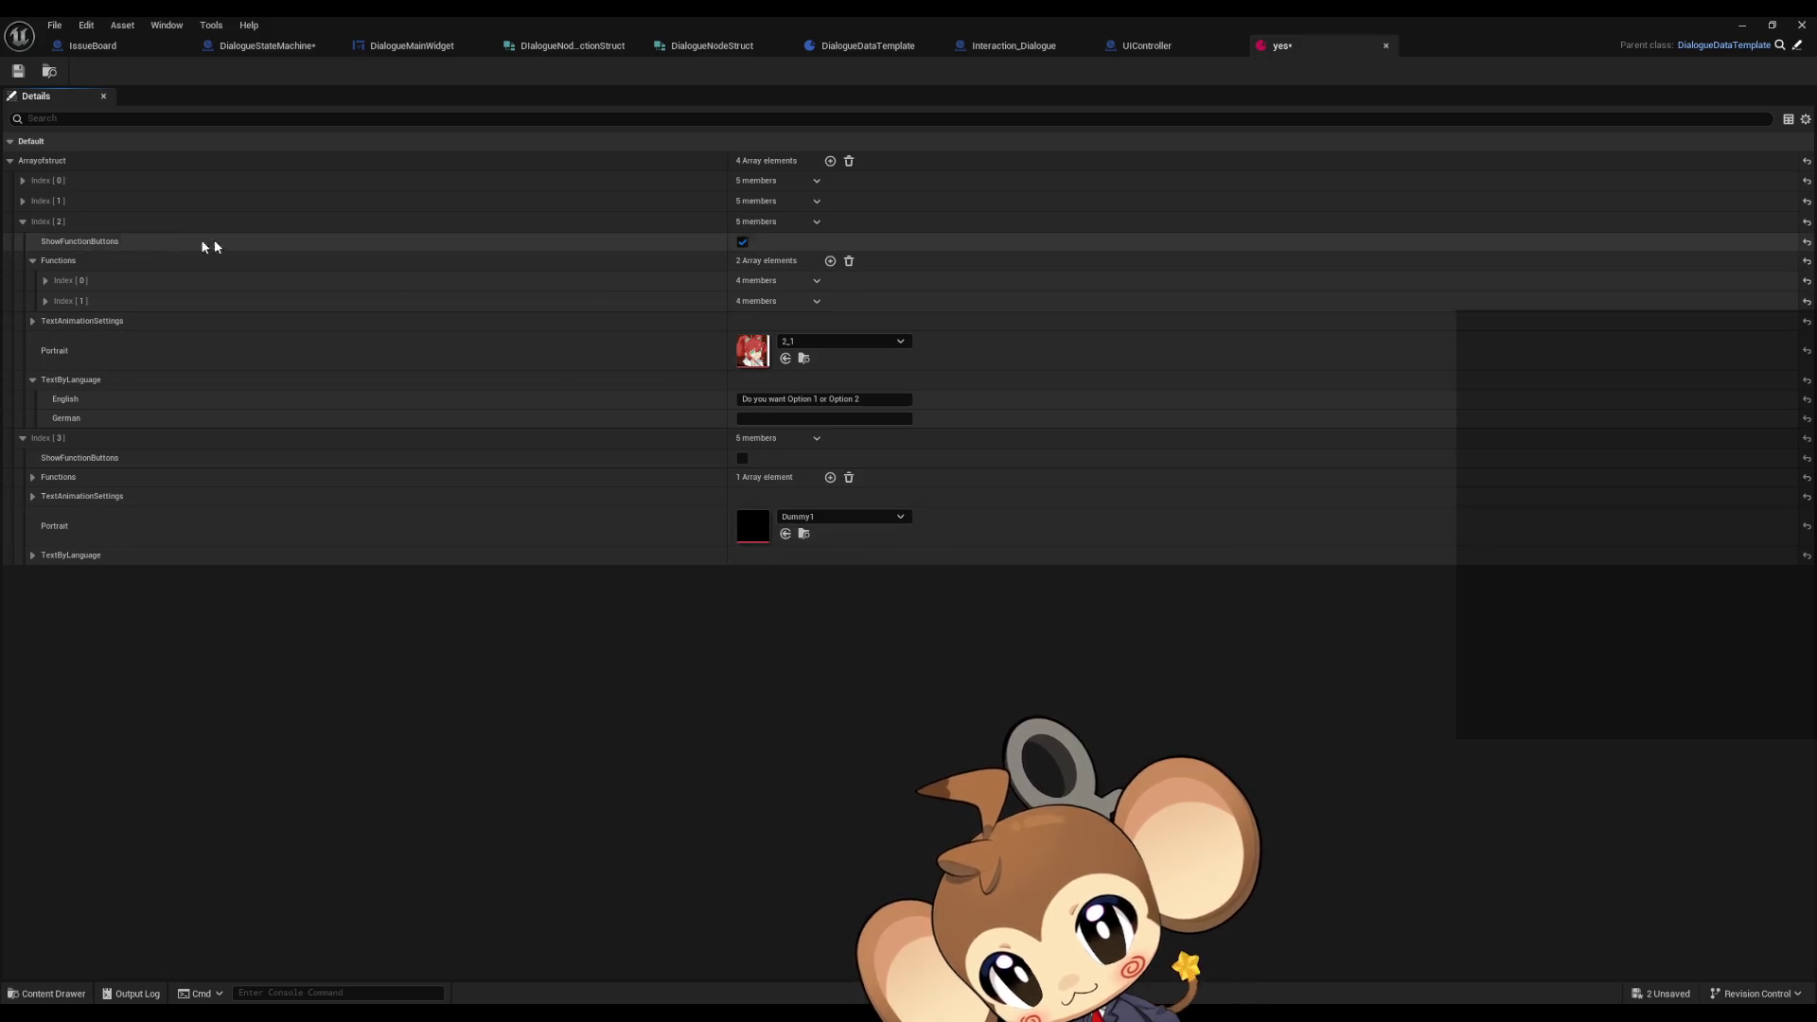
click(23, 184)
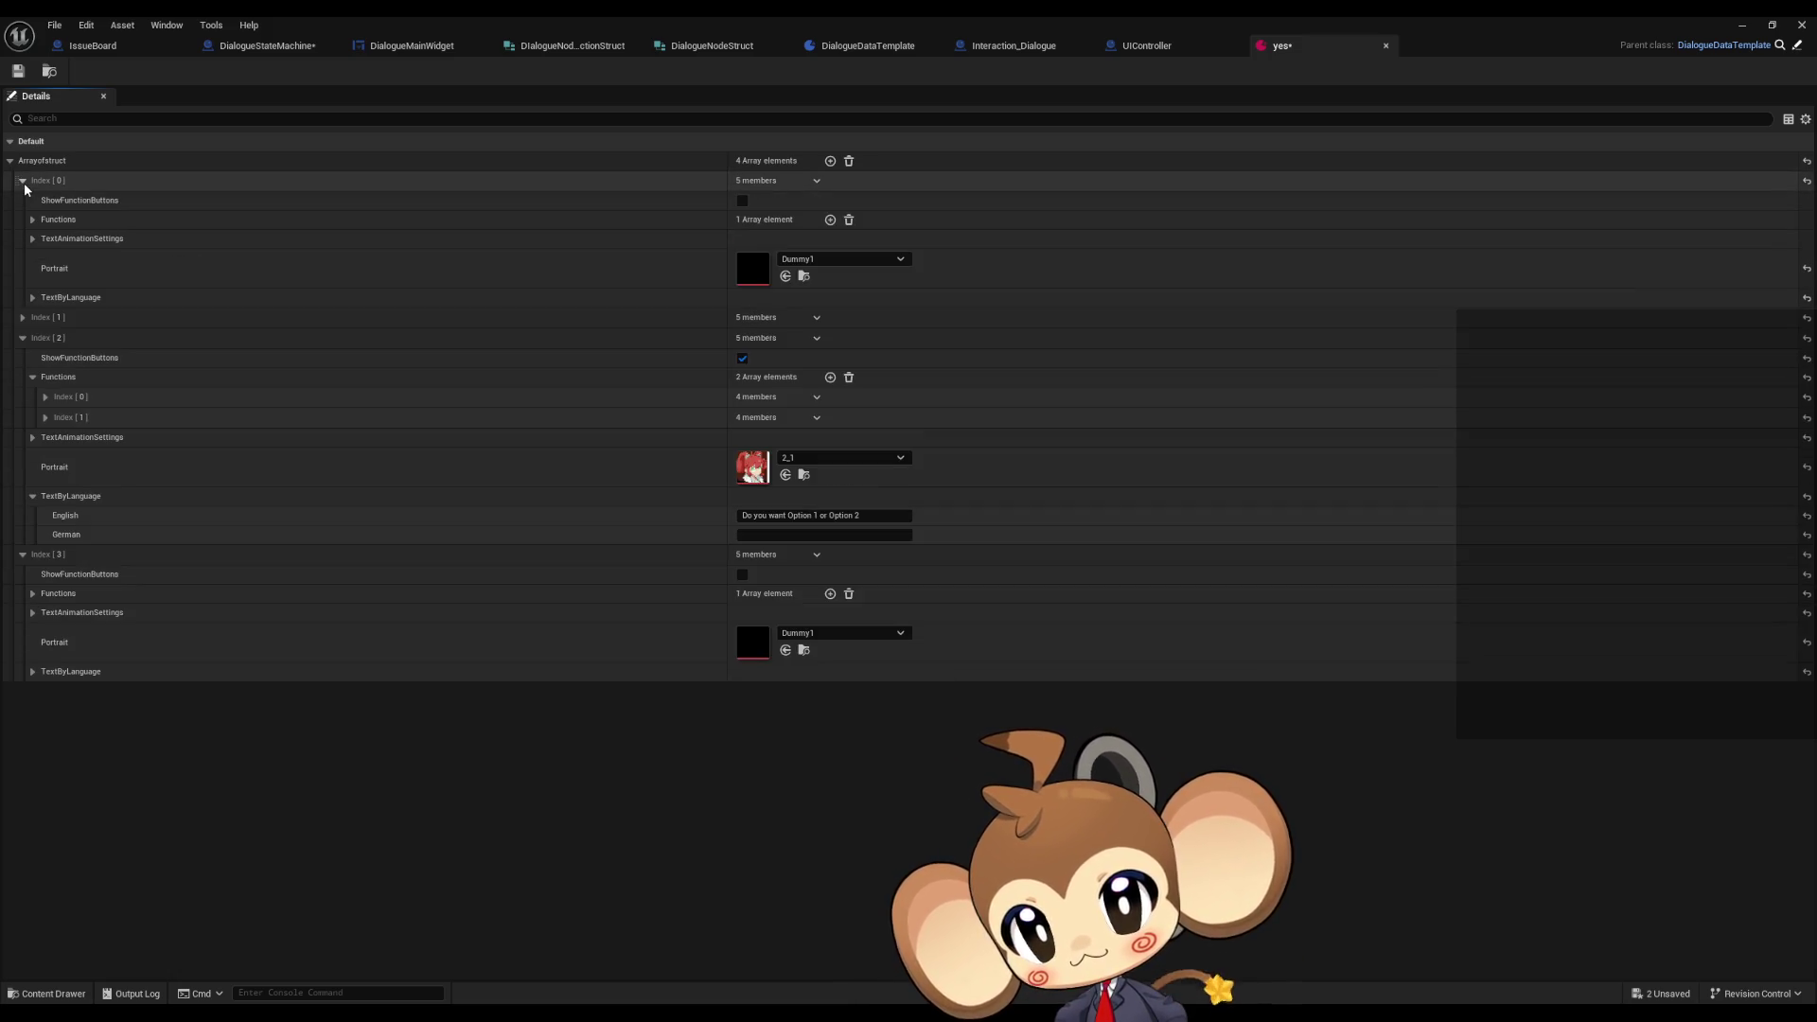
click(23, 181)
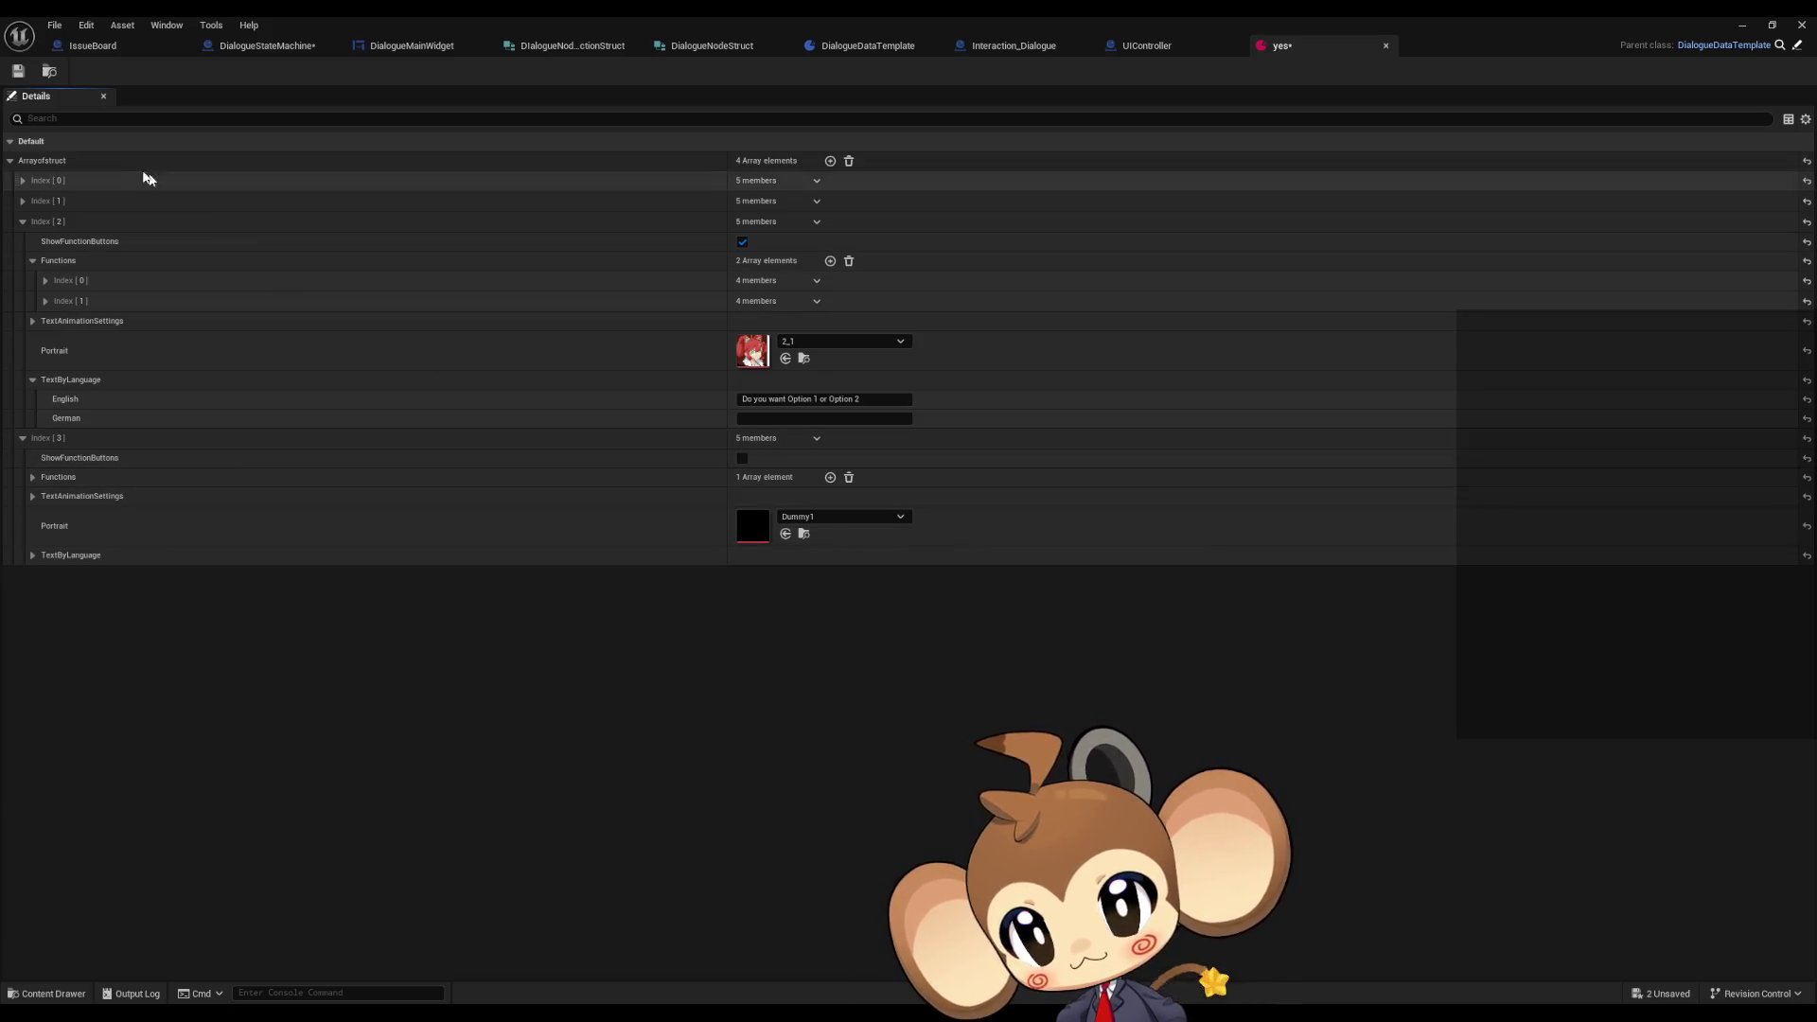
click(831, 162)
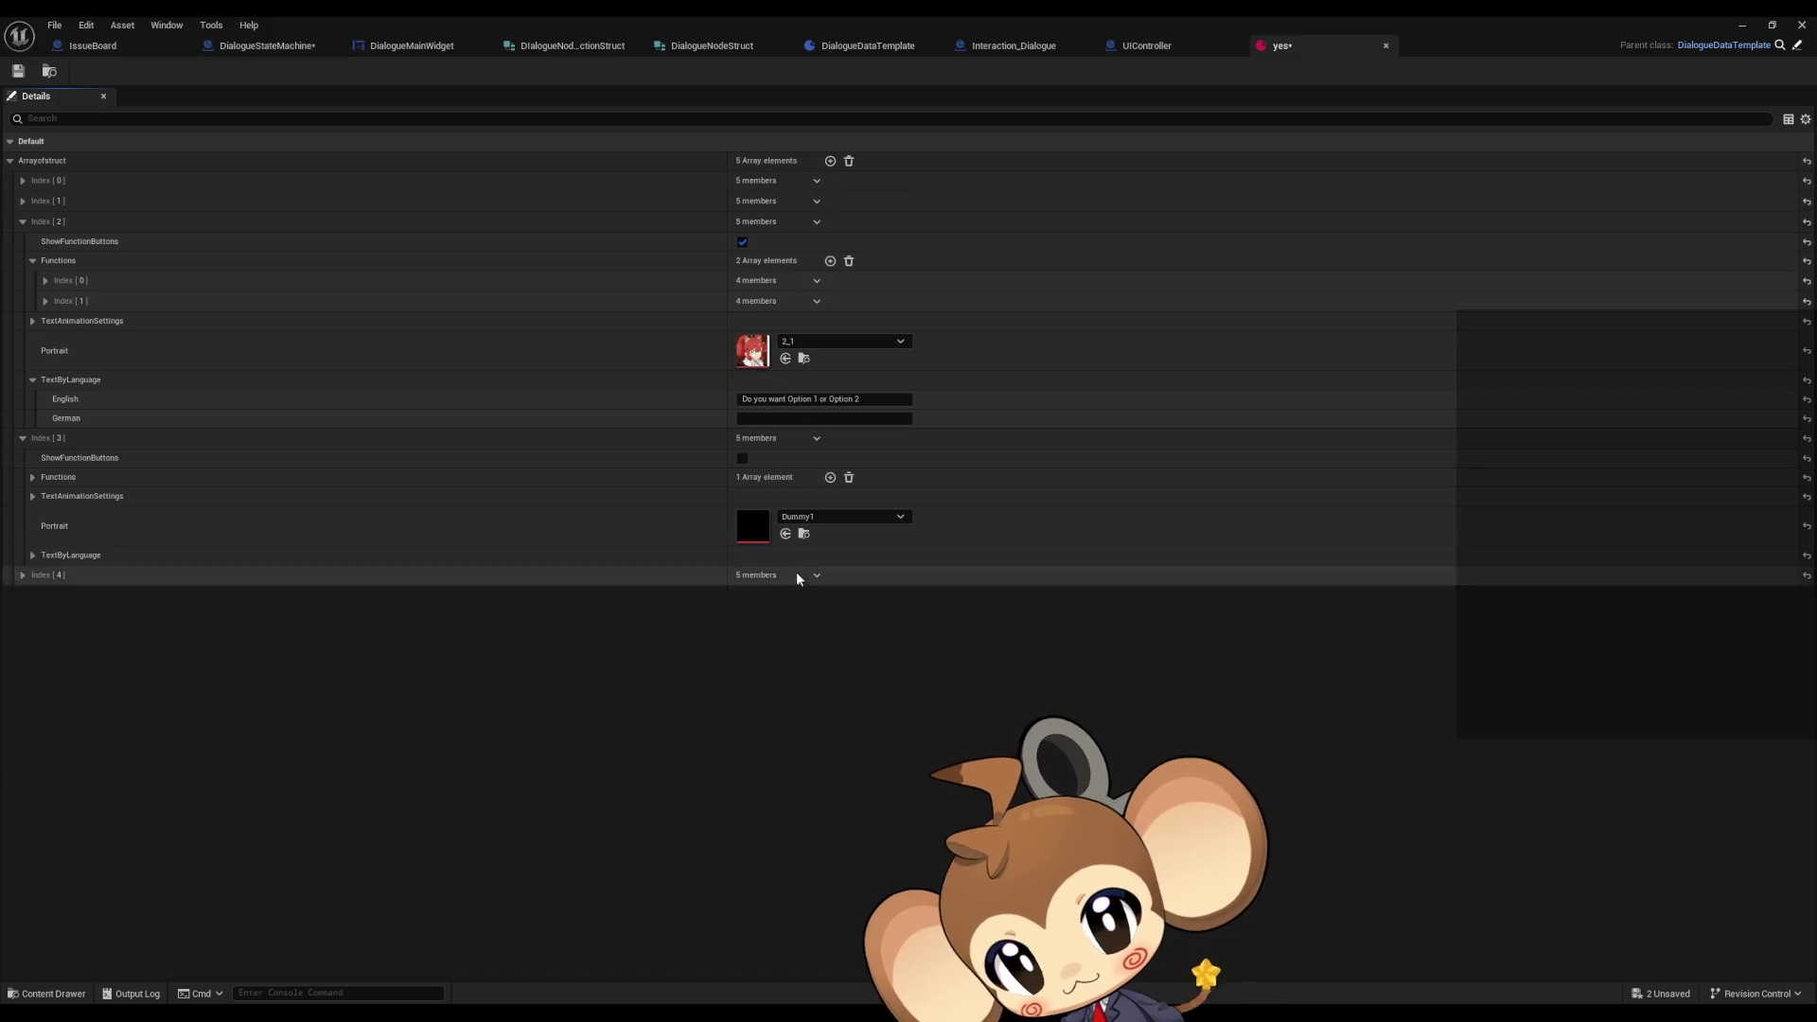
- Give Index [4] the Dummy1 portrait and the English line 'You chose option 2'
click(23, 575)
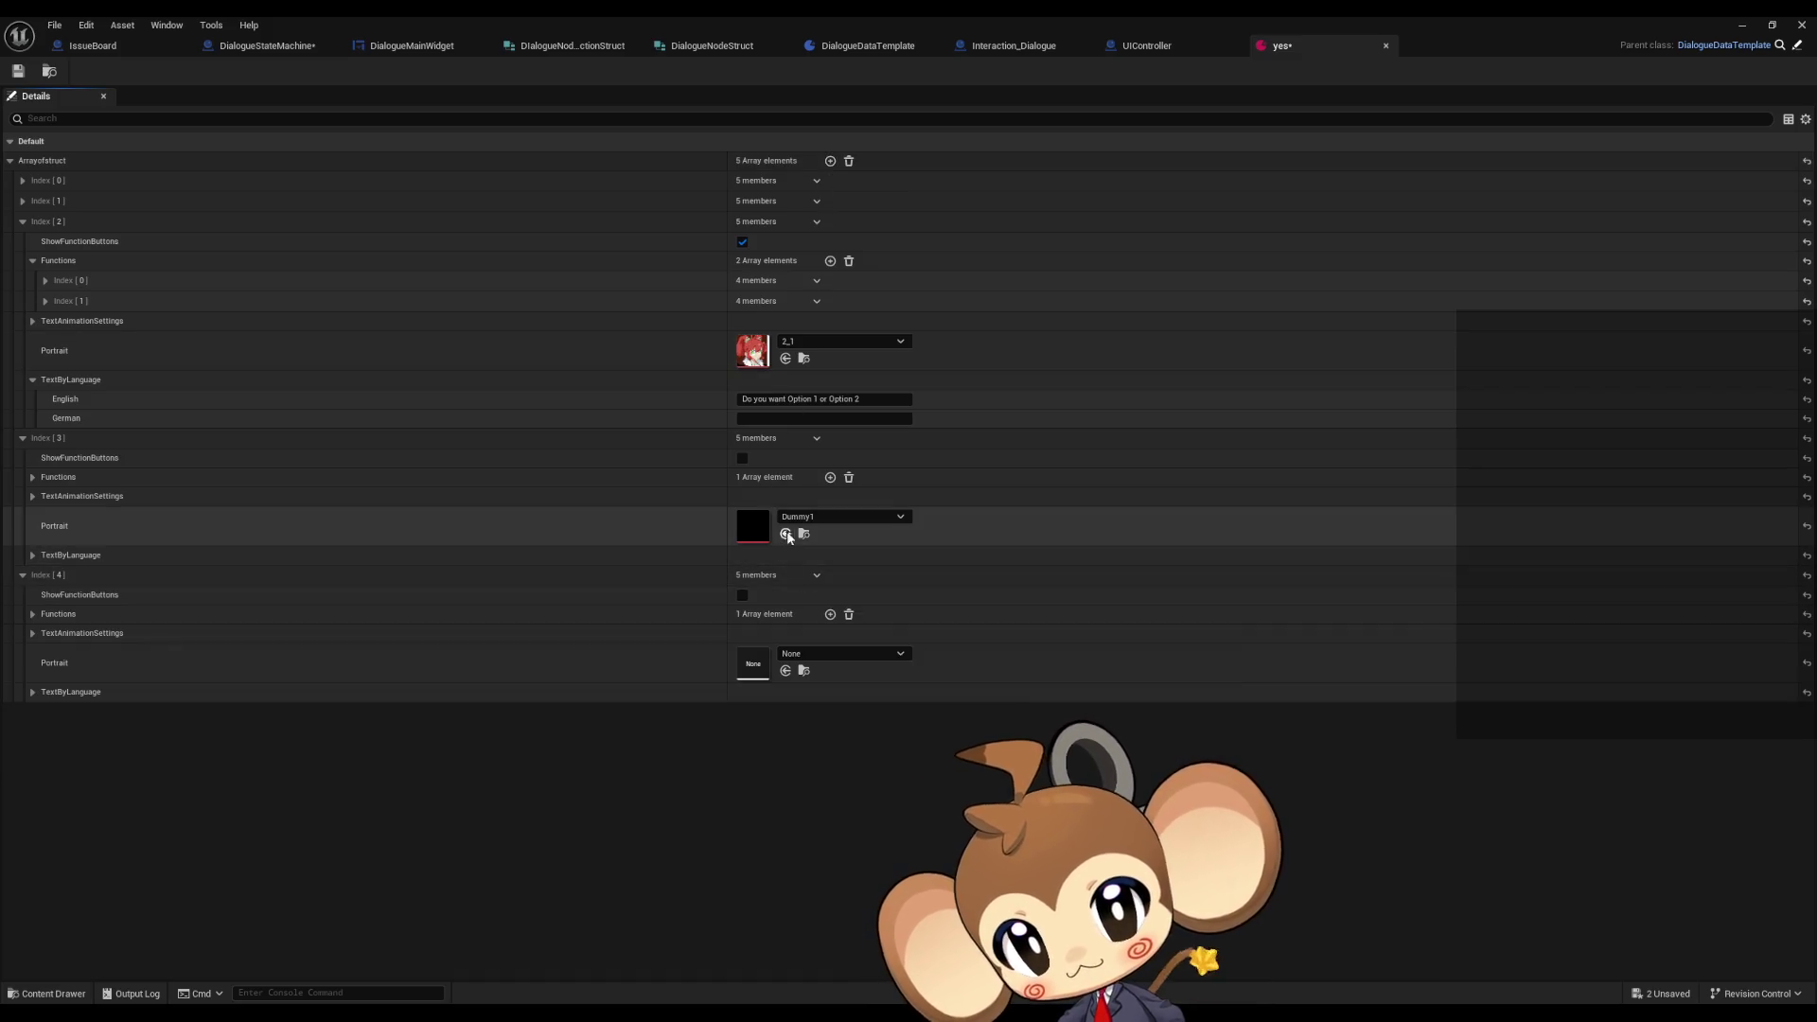
click(786, 671)
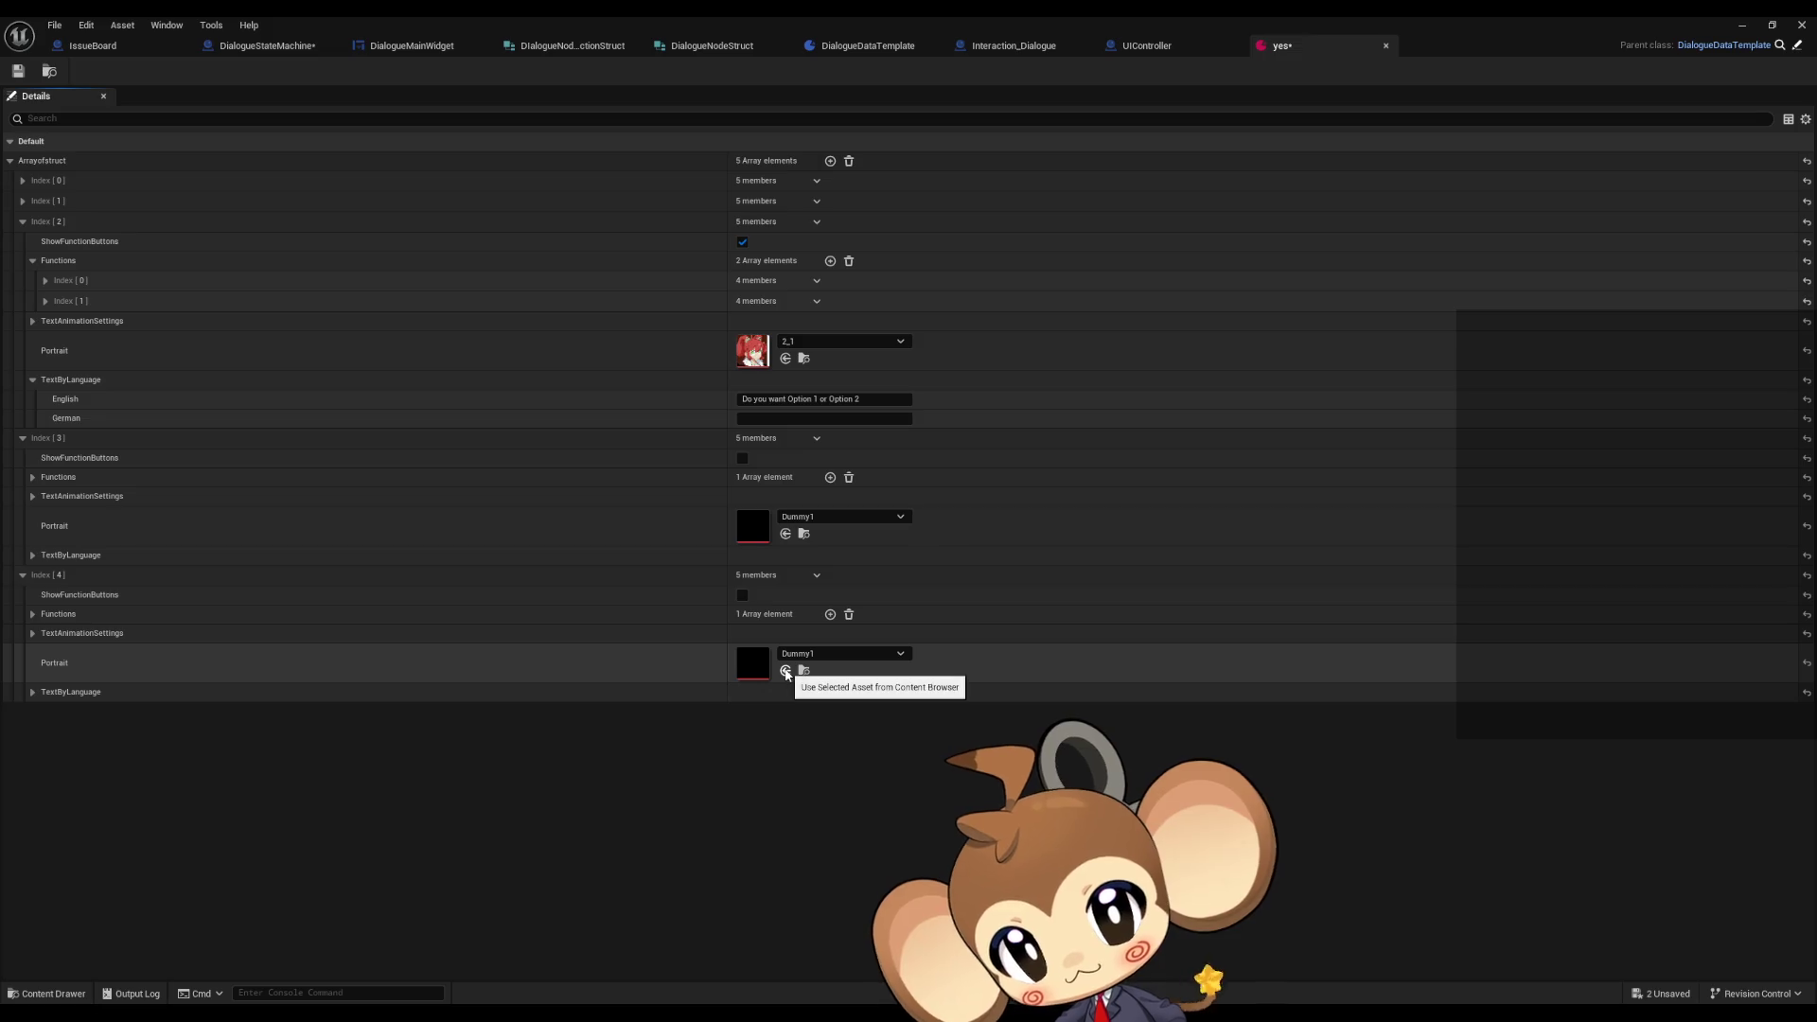
click(34, 692)
text(You chose option)
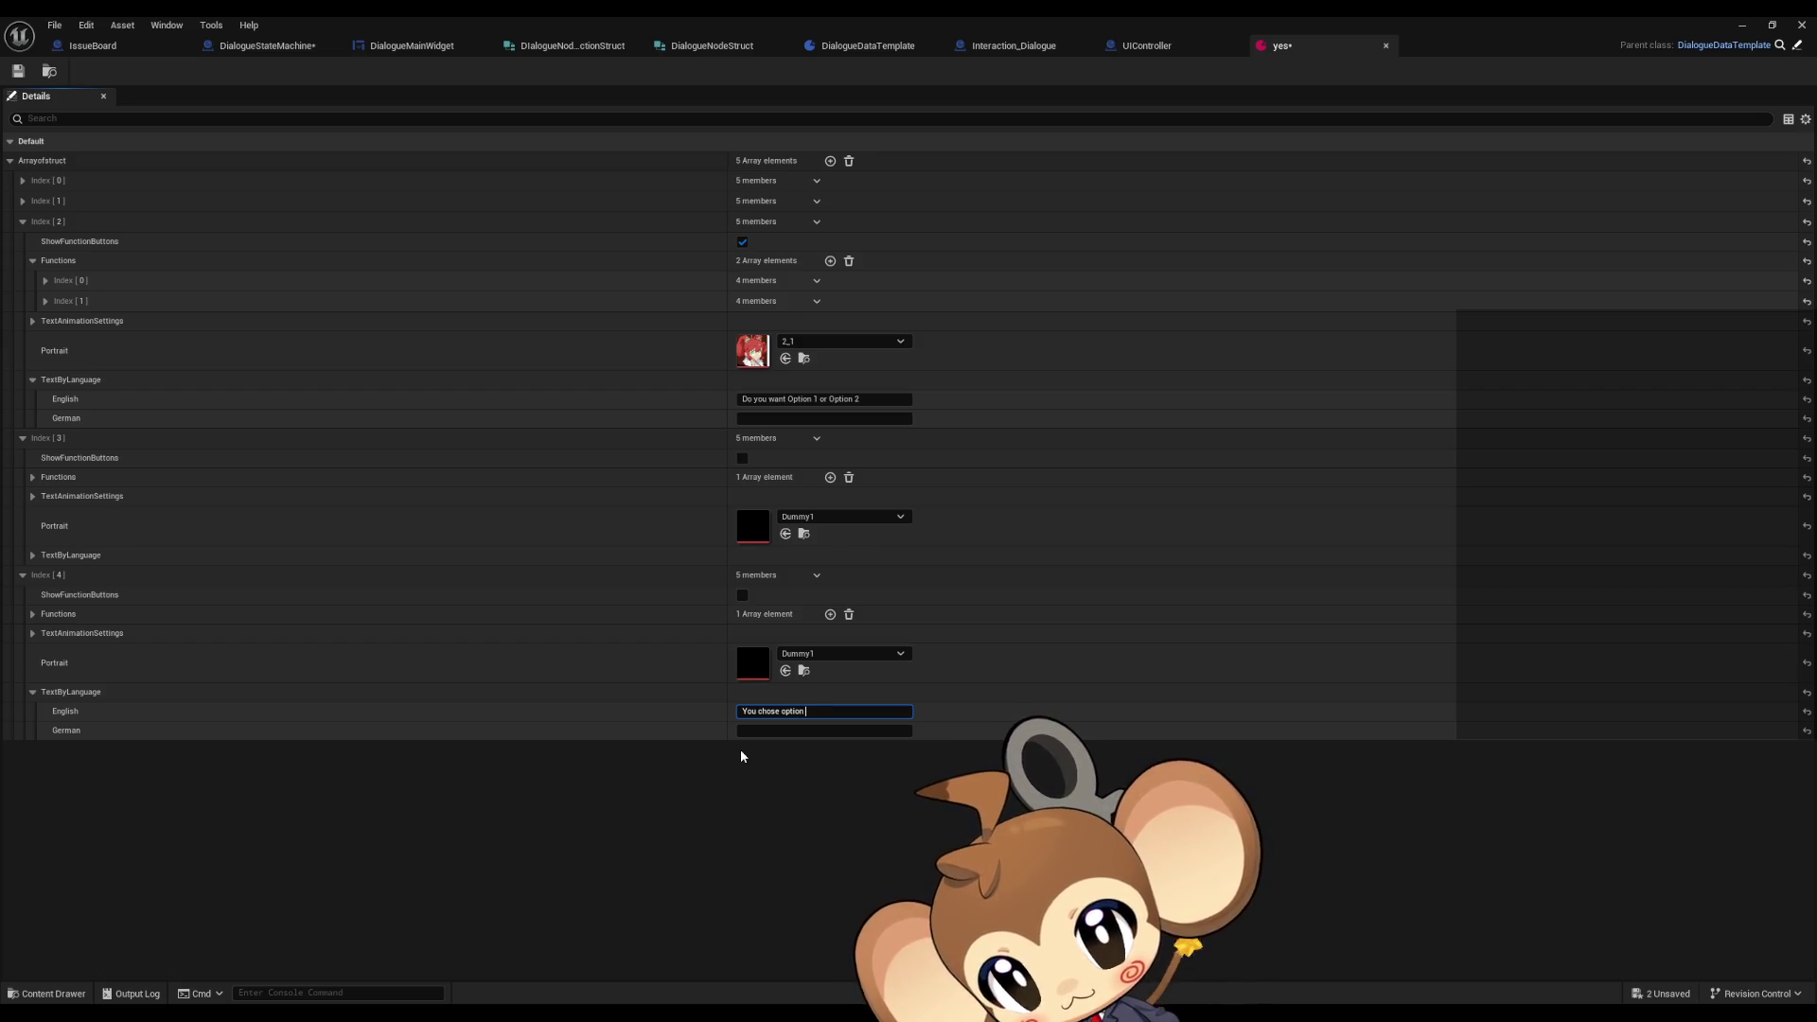
text(2)
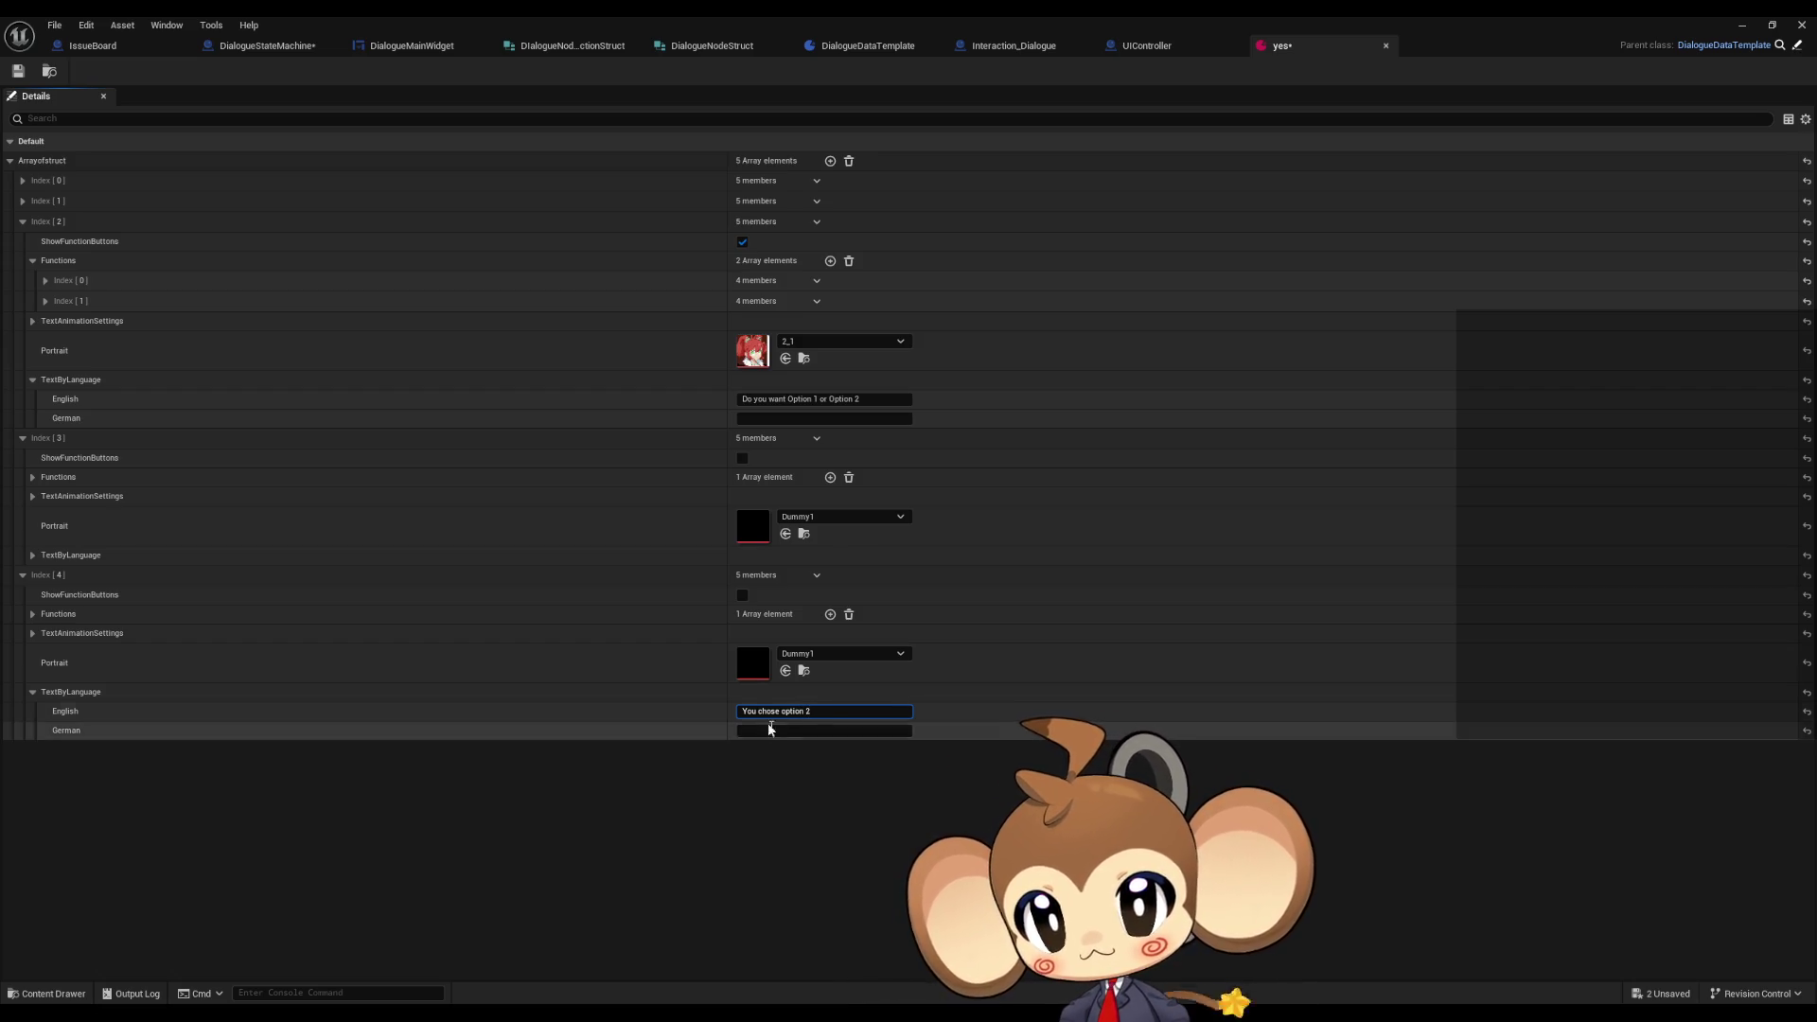
- Change Index [4]'s function from GoNextNode to ExitTree
click(30, 638)
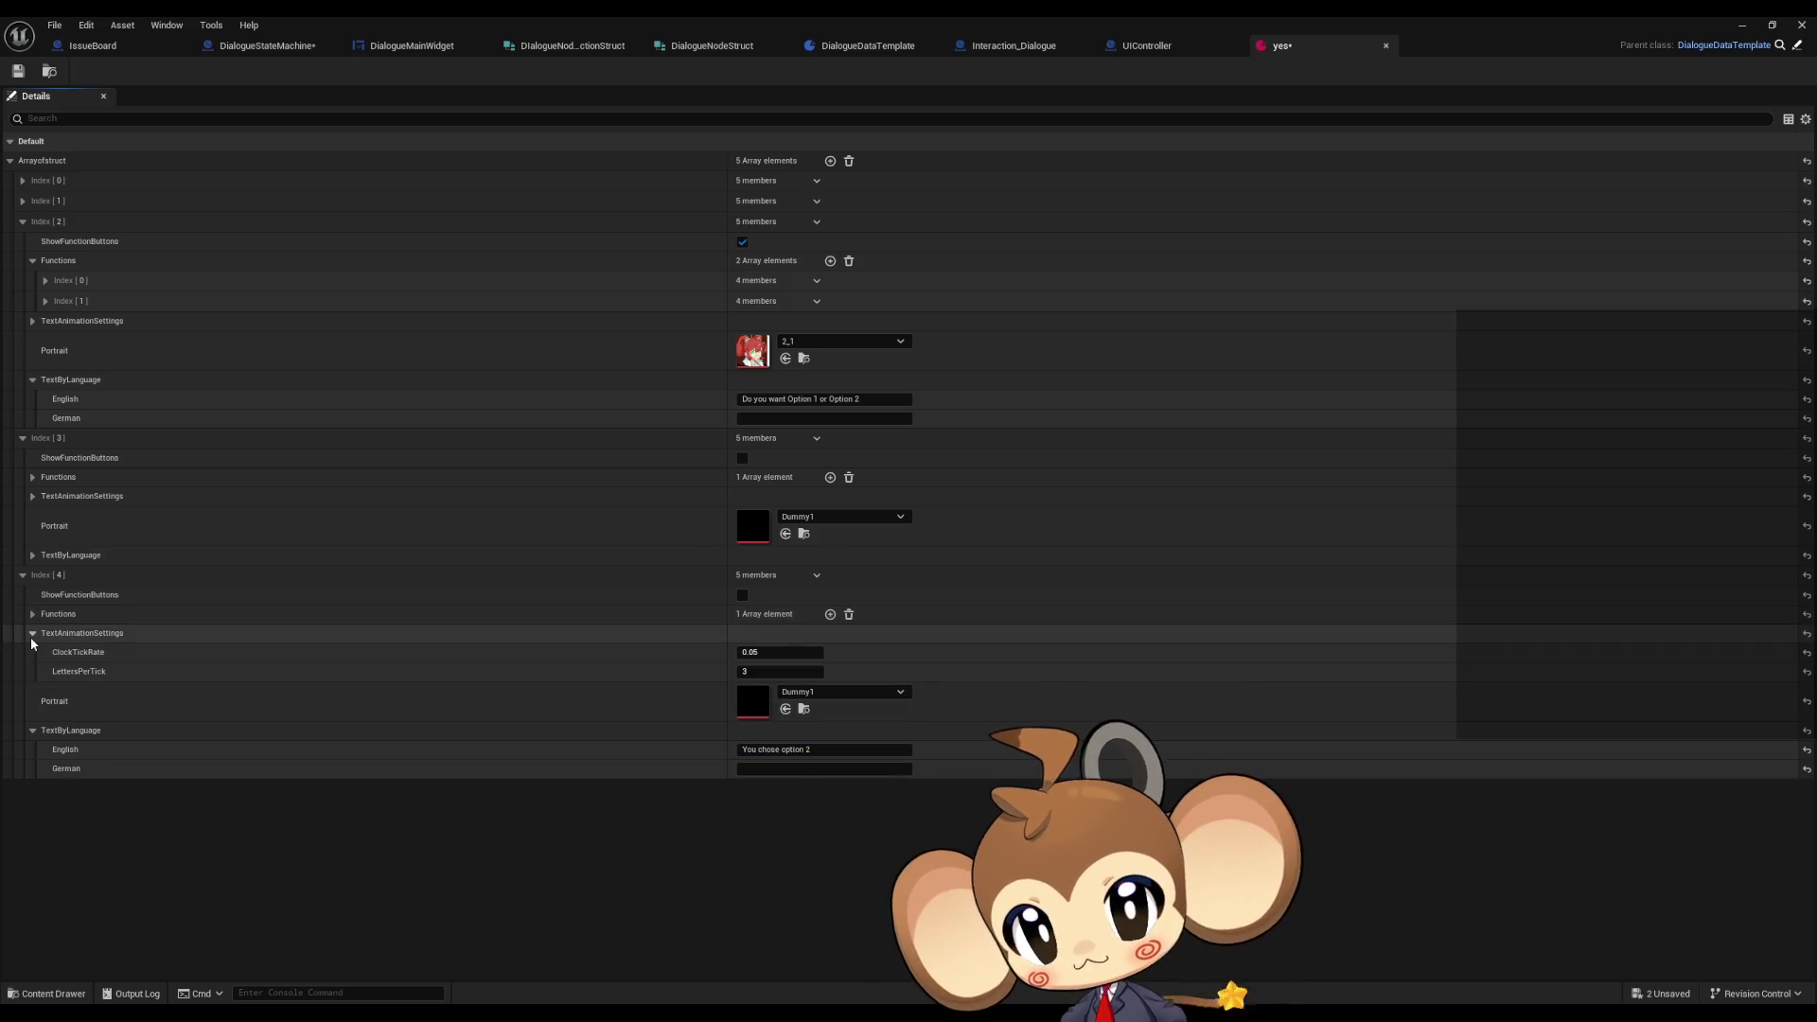
click(31, 638)
click(30, 634)
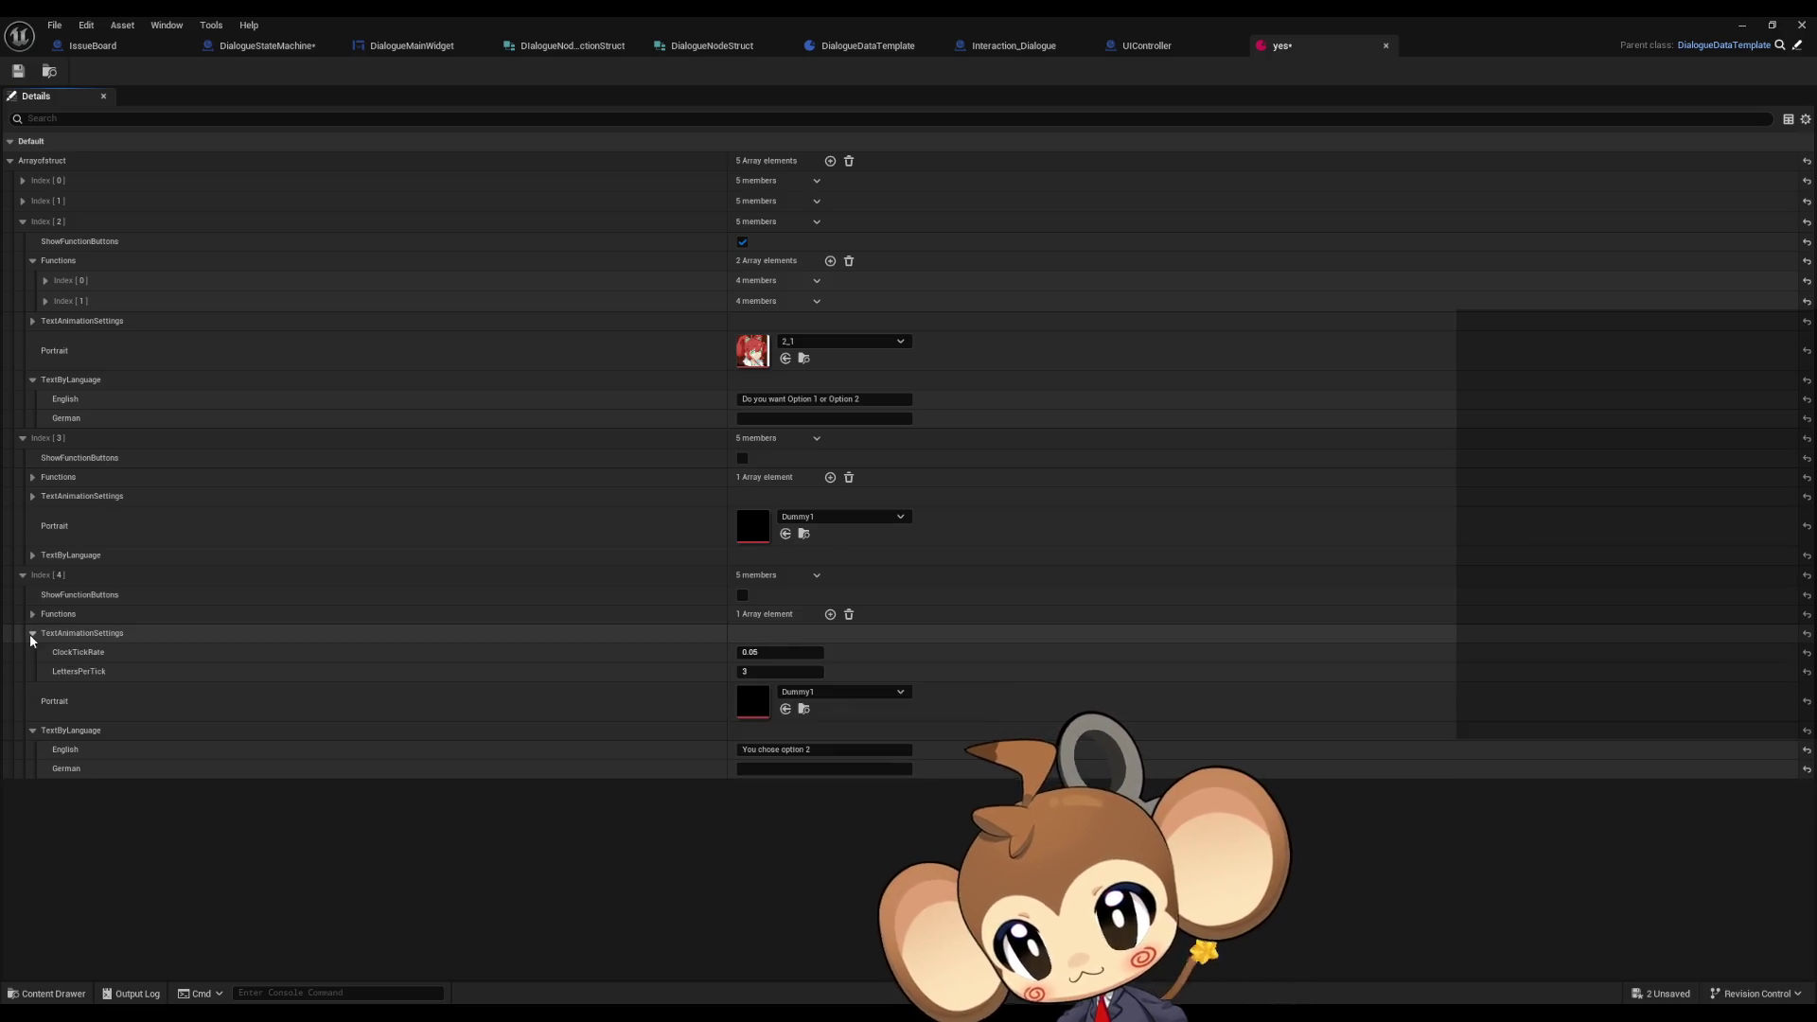
click(30, 634)
click(30, 634)
click(31, 634)
click(31, 617)
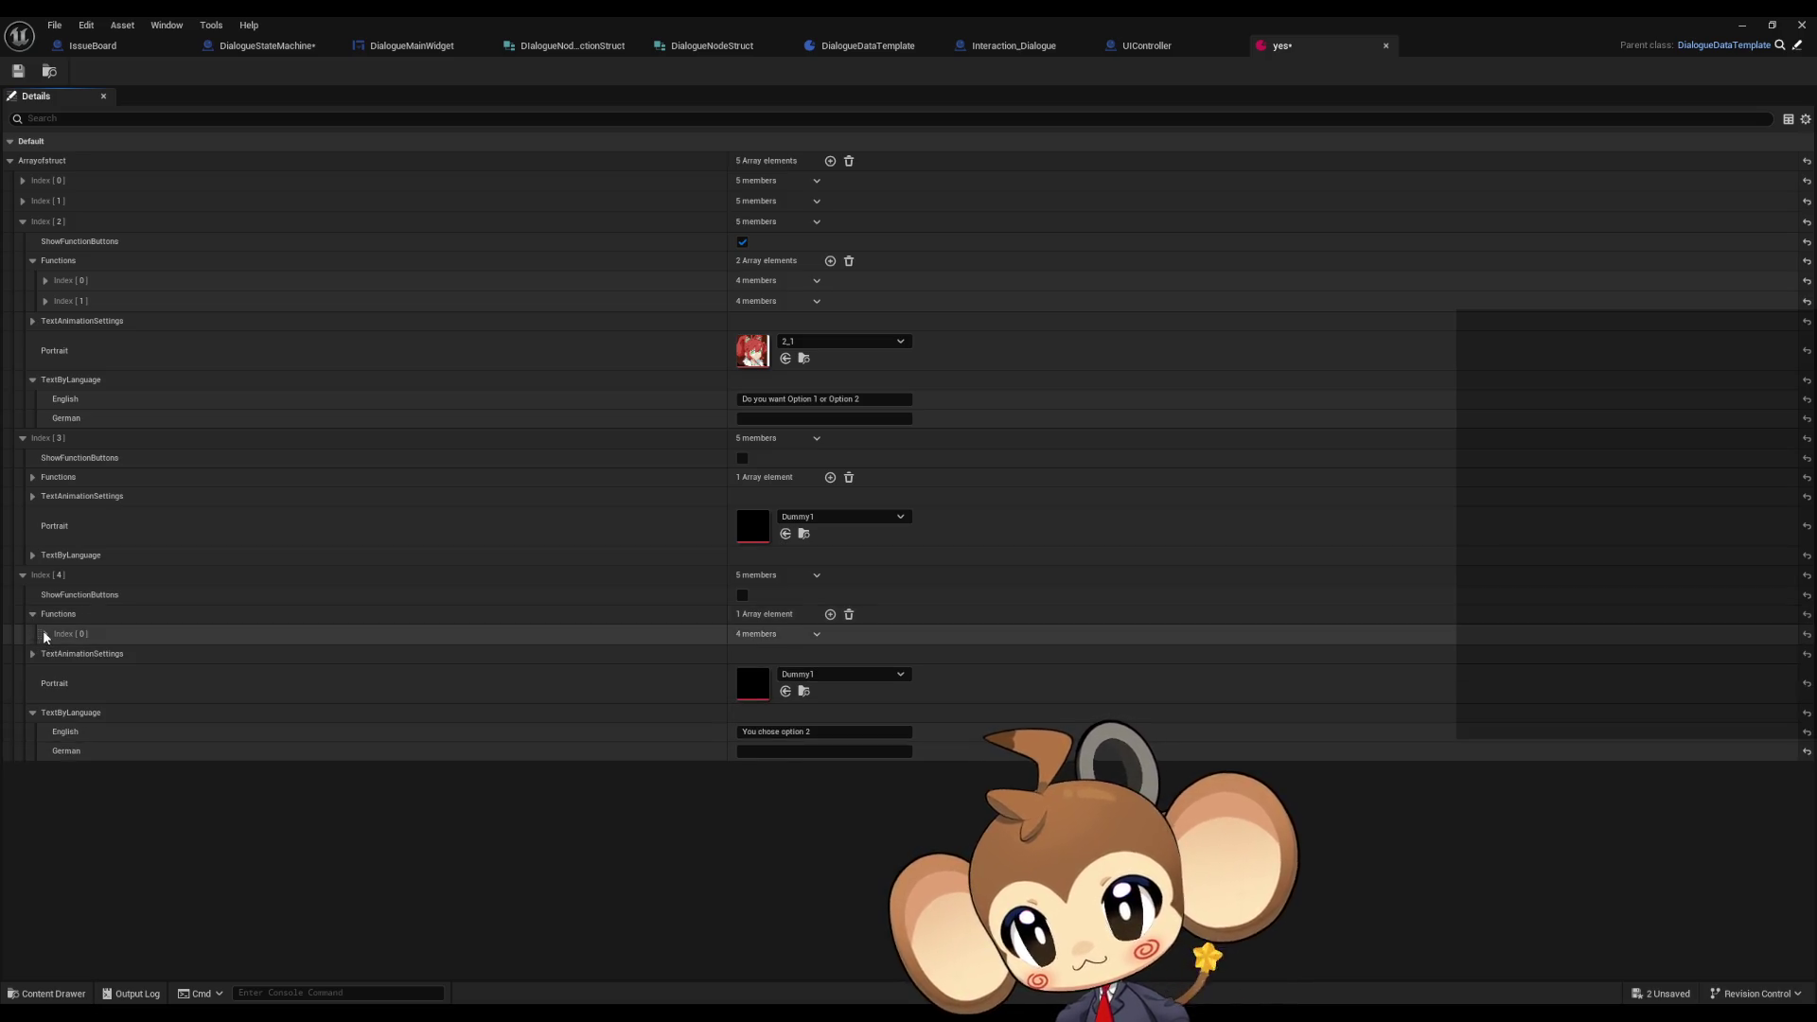
click(46, 634)
click(771, 654)
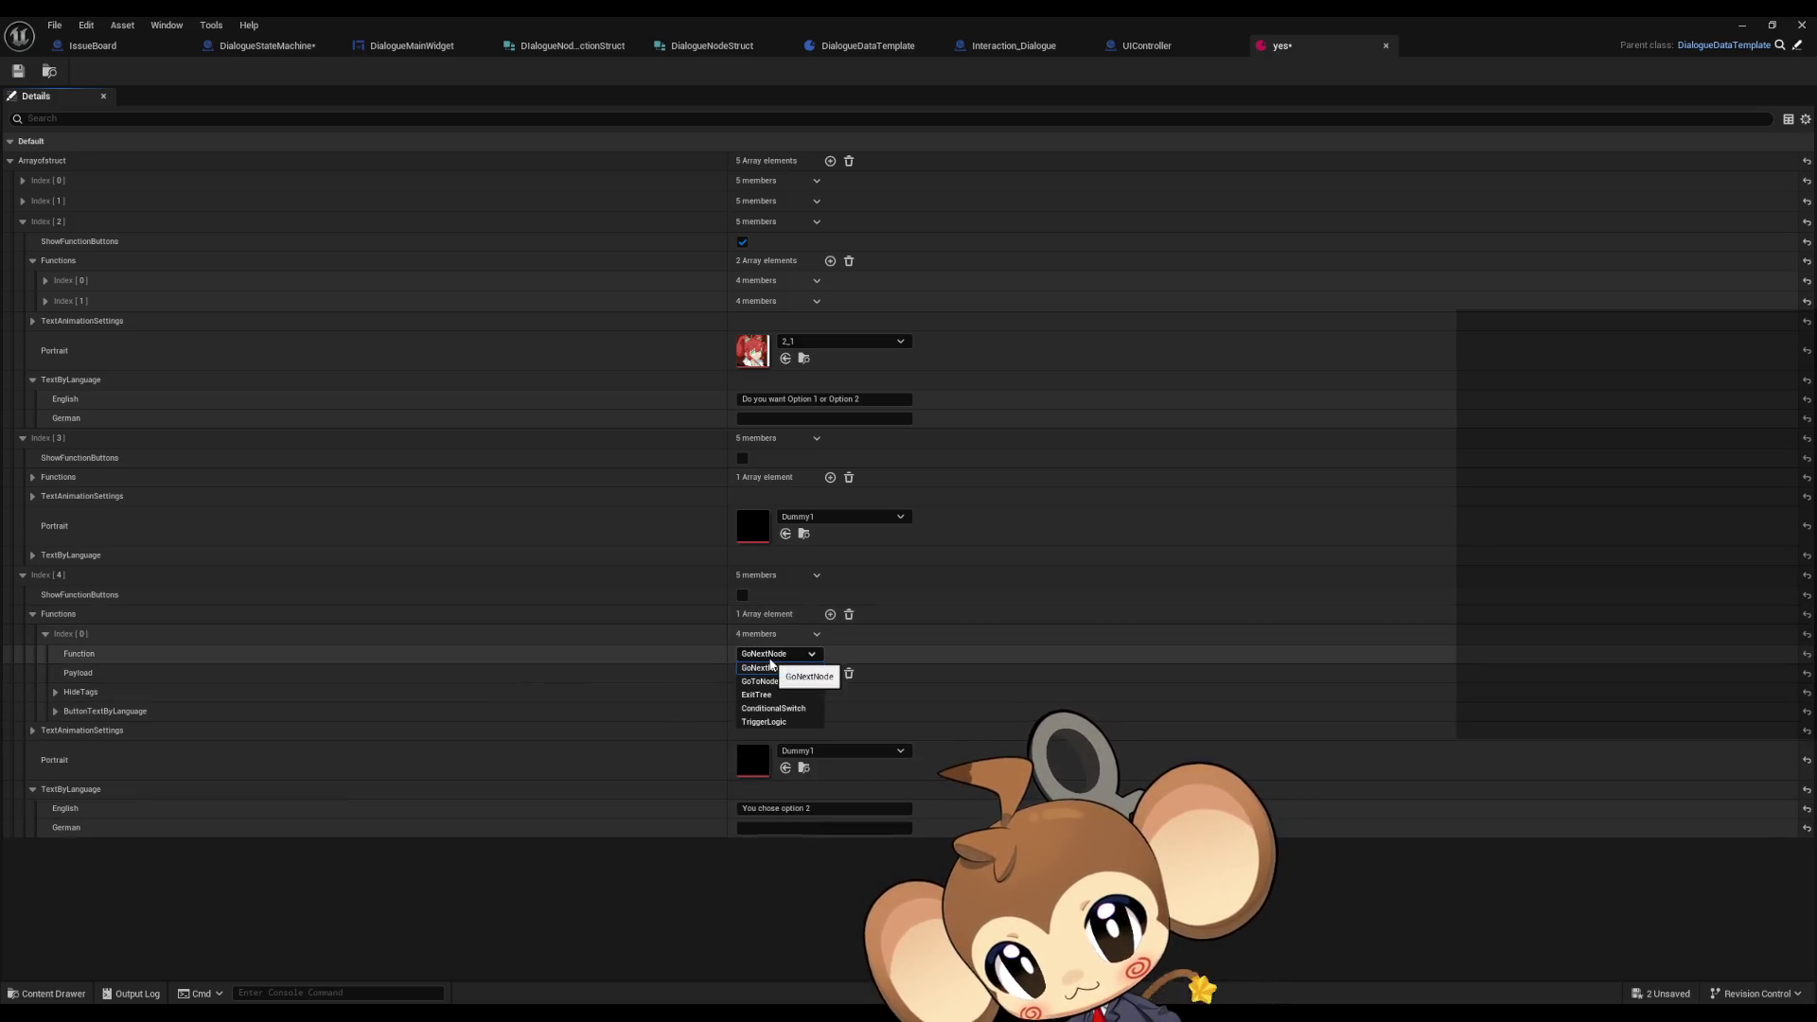
click(768, 699)
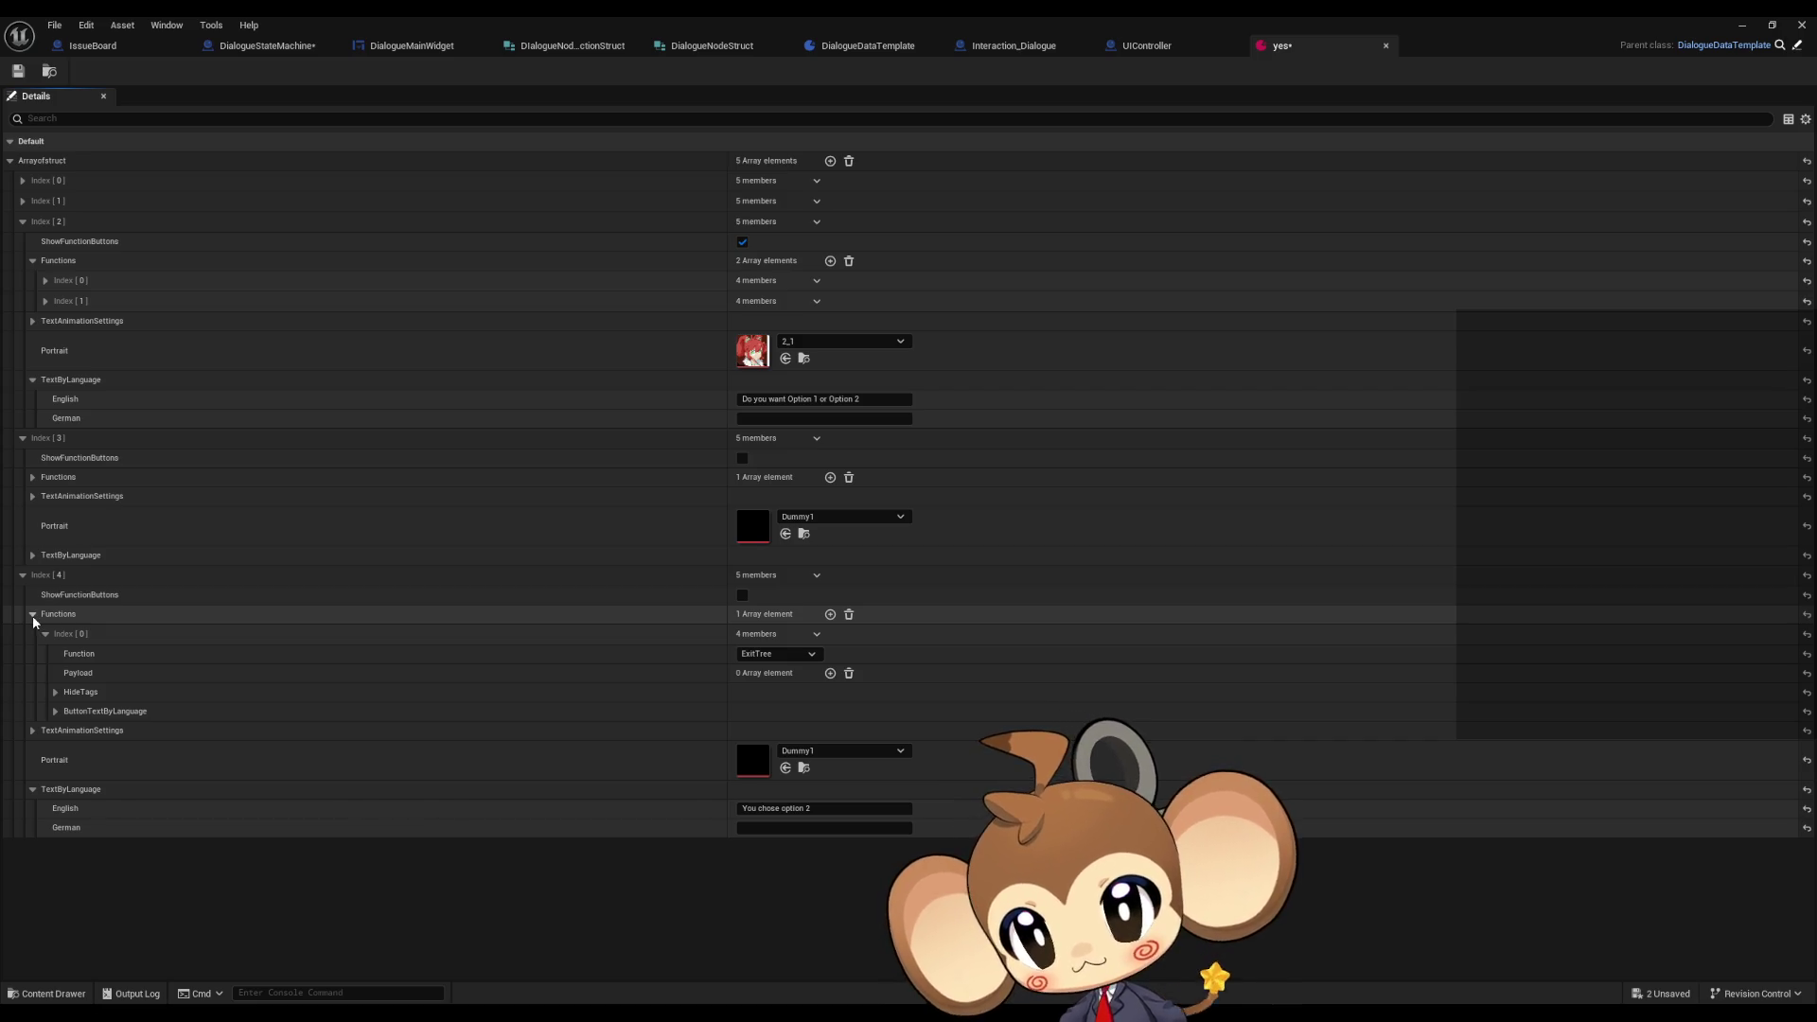
click(32, 615)
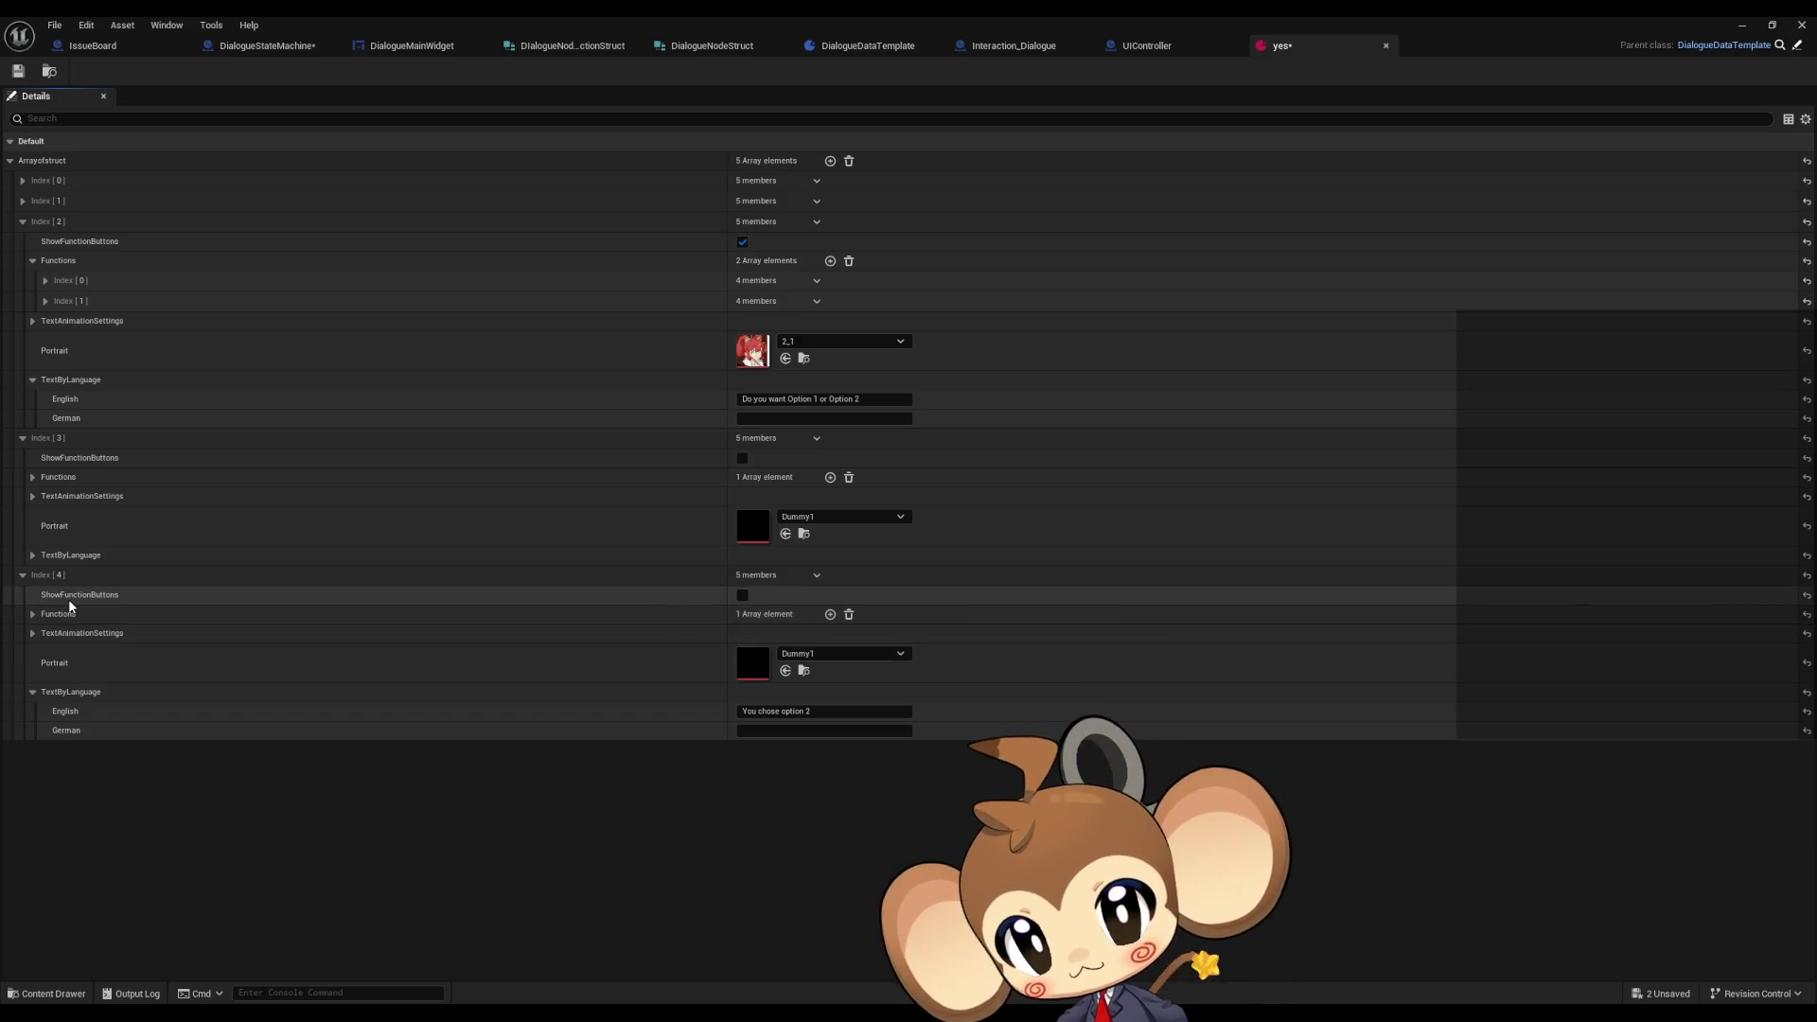
- Change Index [3]'s English dialogue line to 'You chose option 1'
click(34, 557)
click(802, 749)
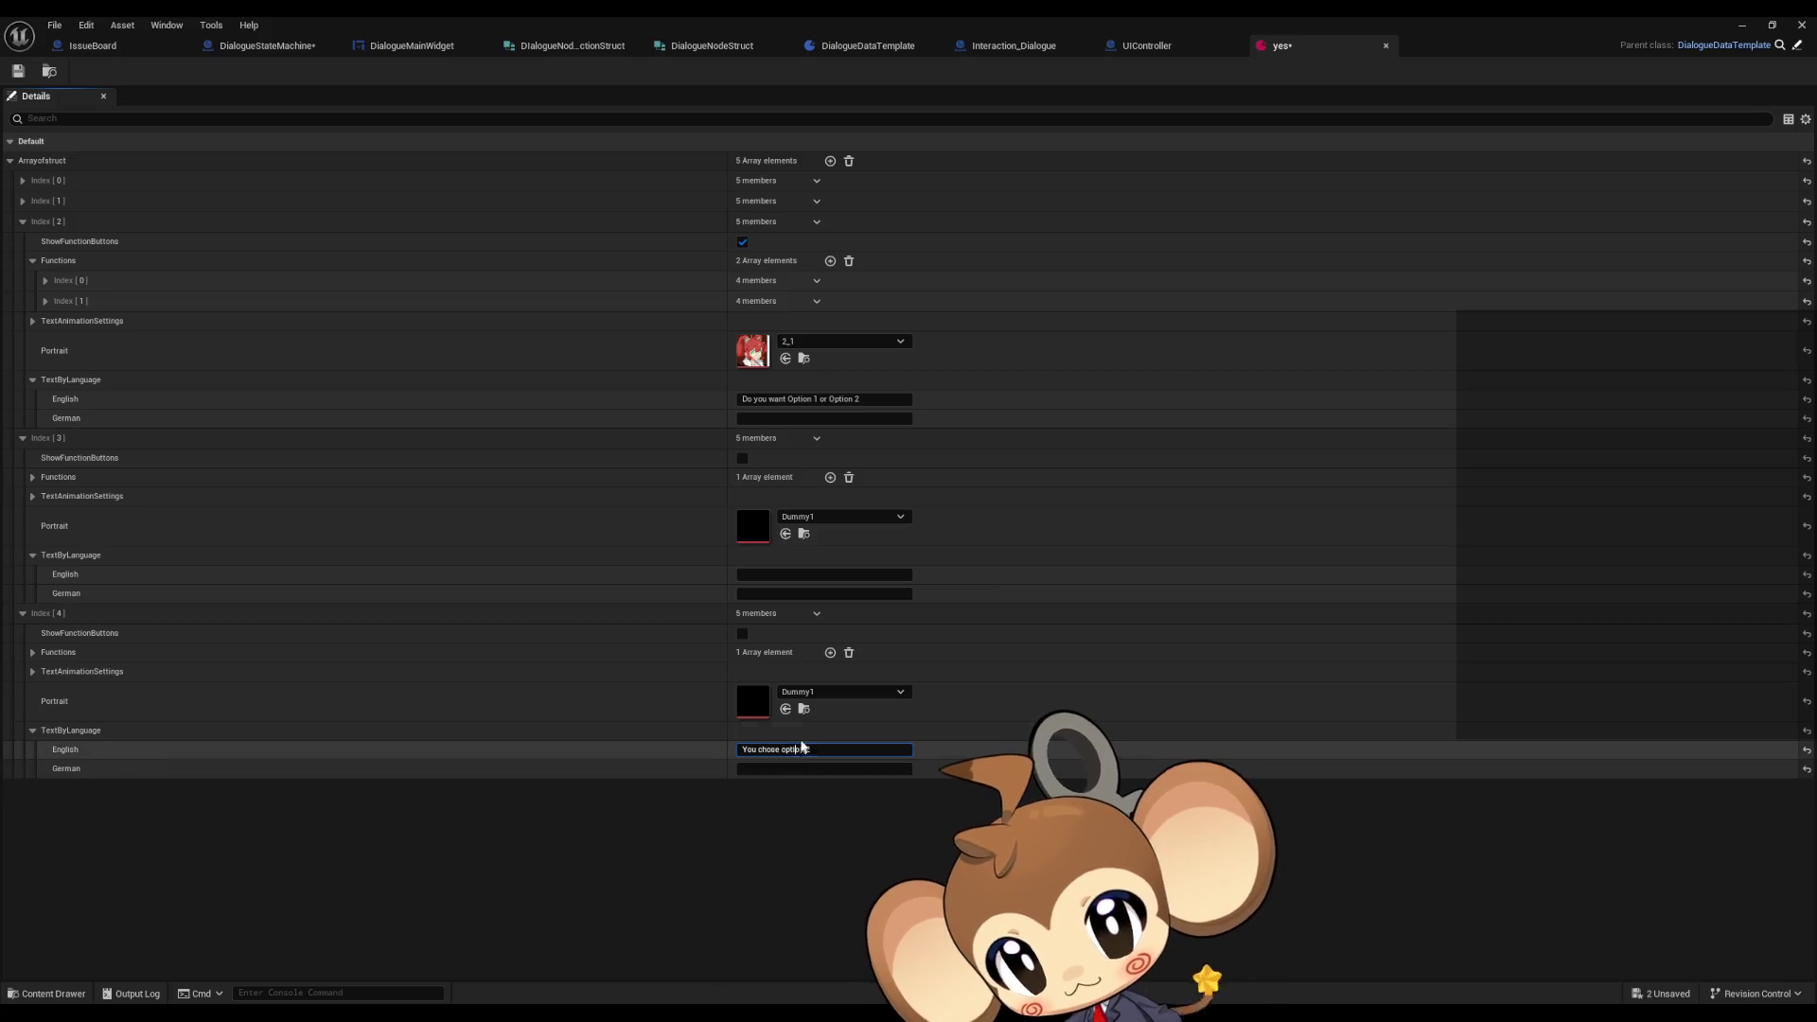
click(867, 576)
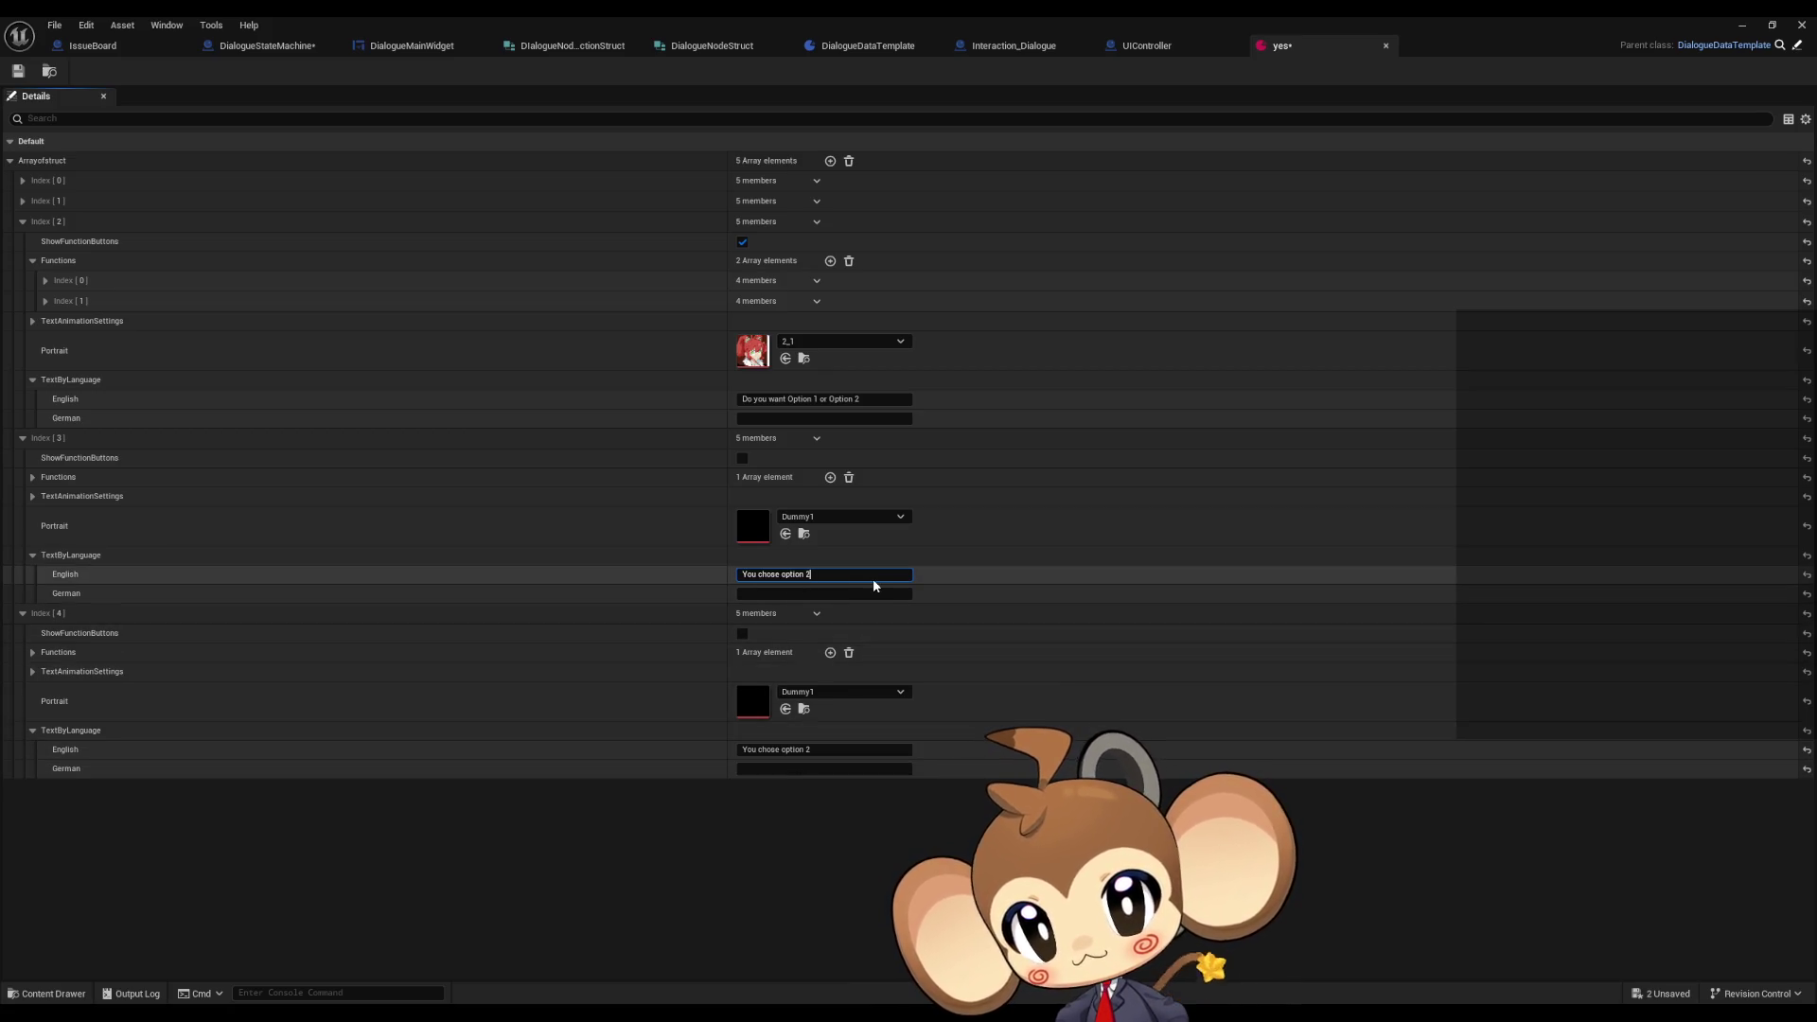
key(BackSpace)
text(1)
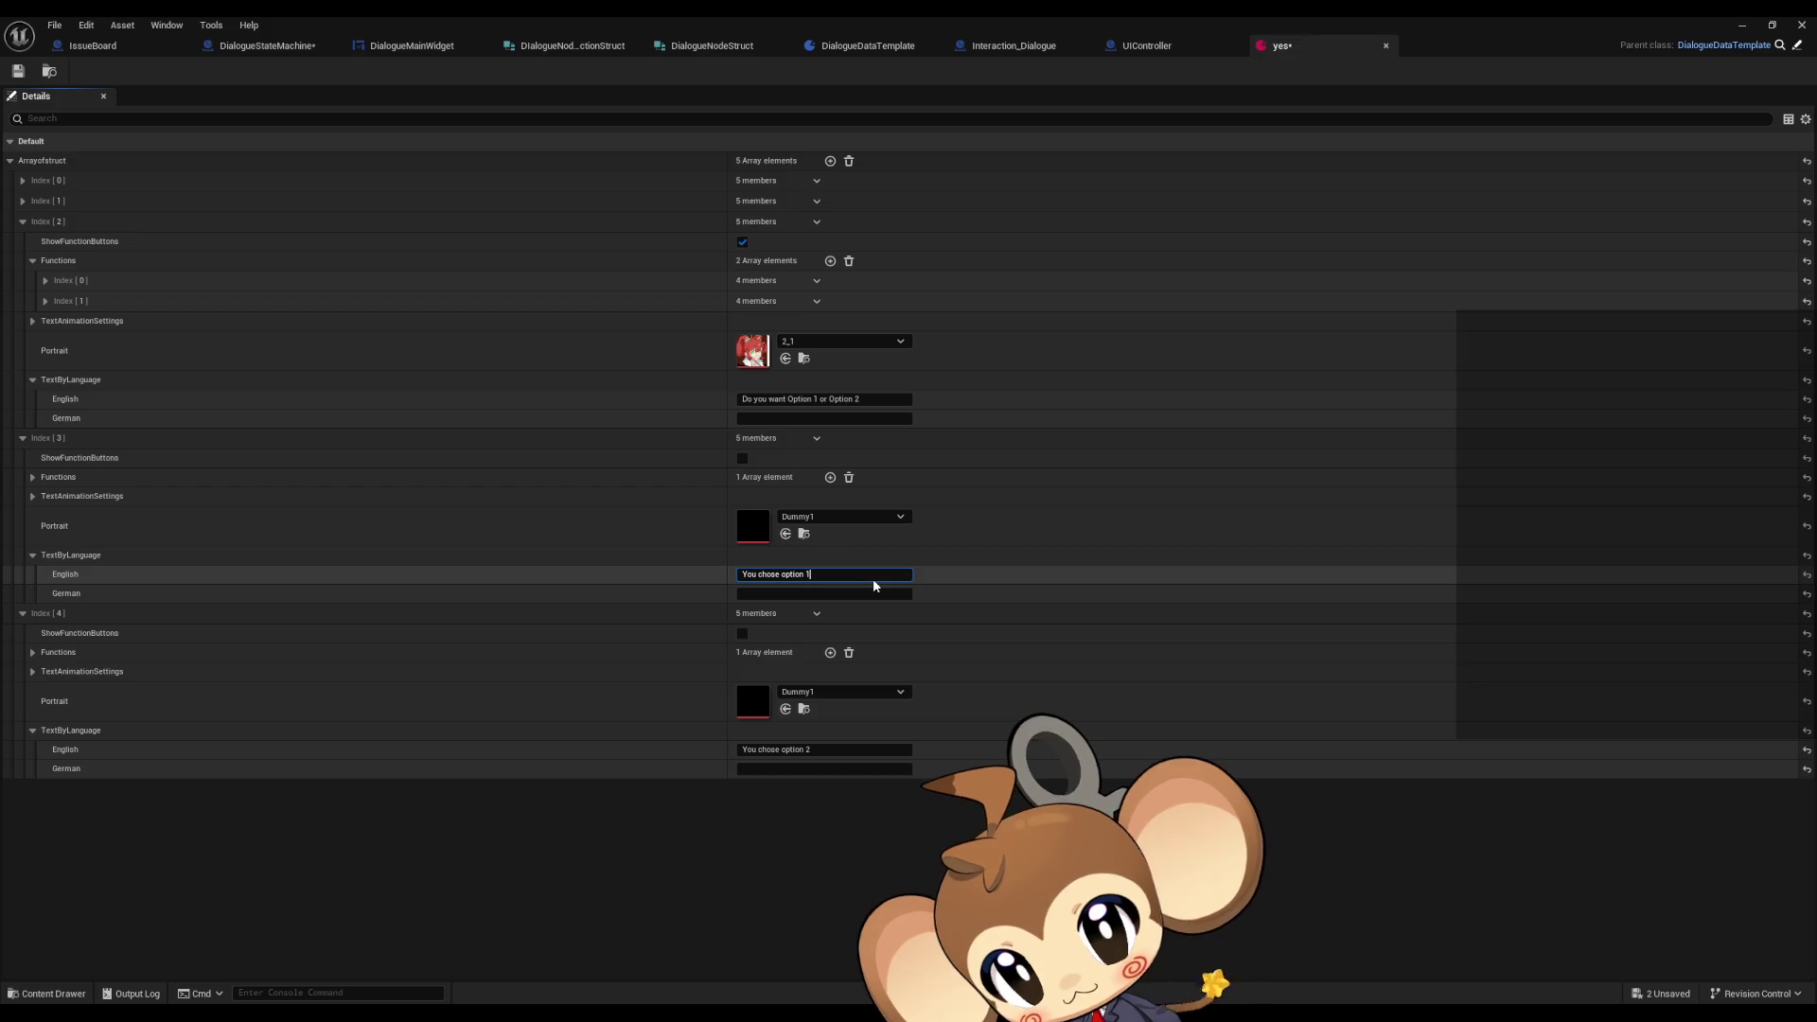
- Set Index [3]'s function to ExitTree and save the yes asset
click(33, 478)
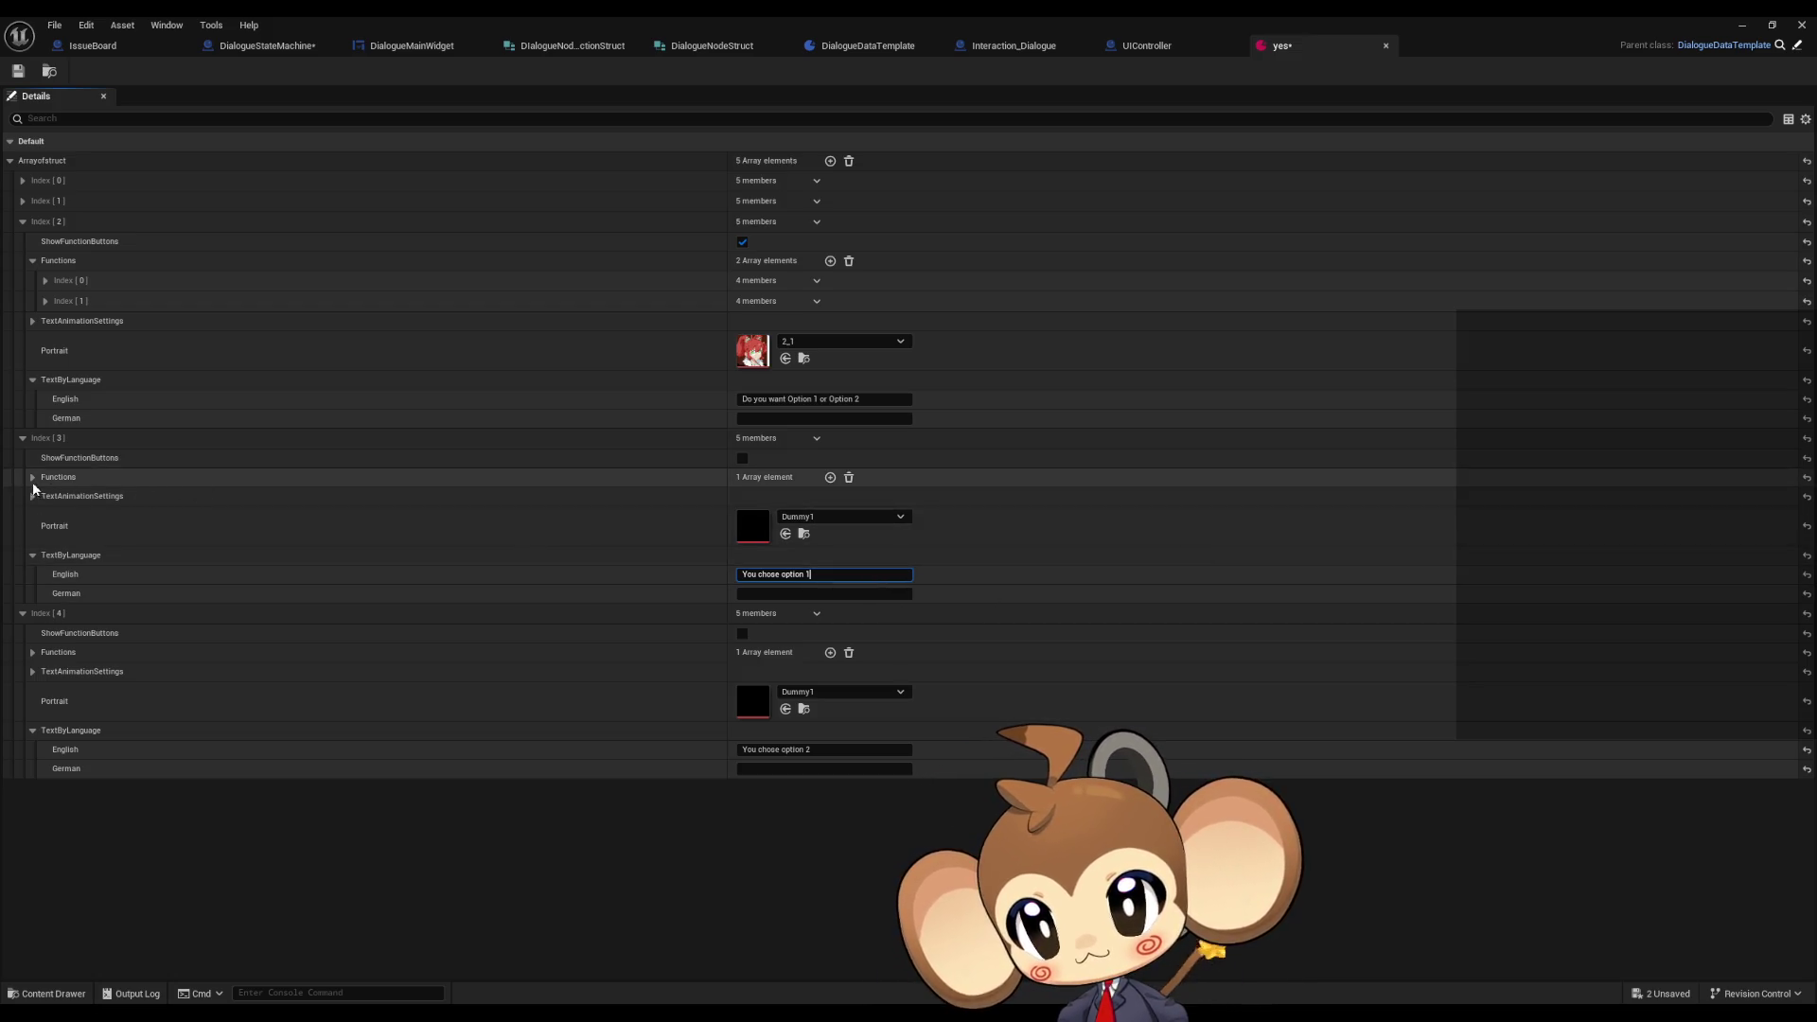
click(45, 497)
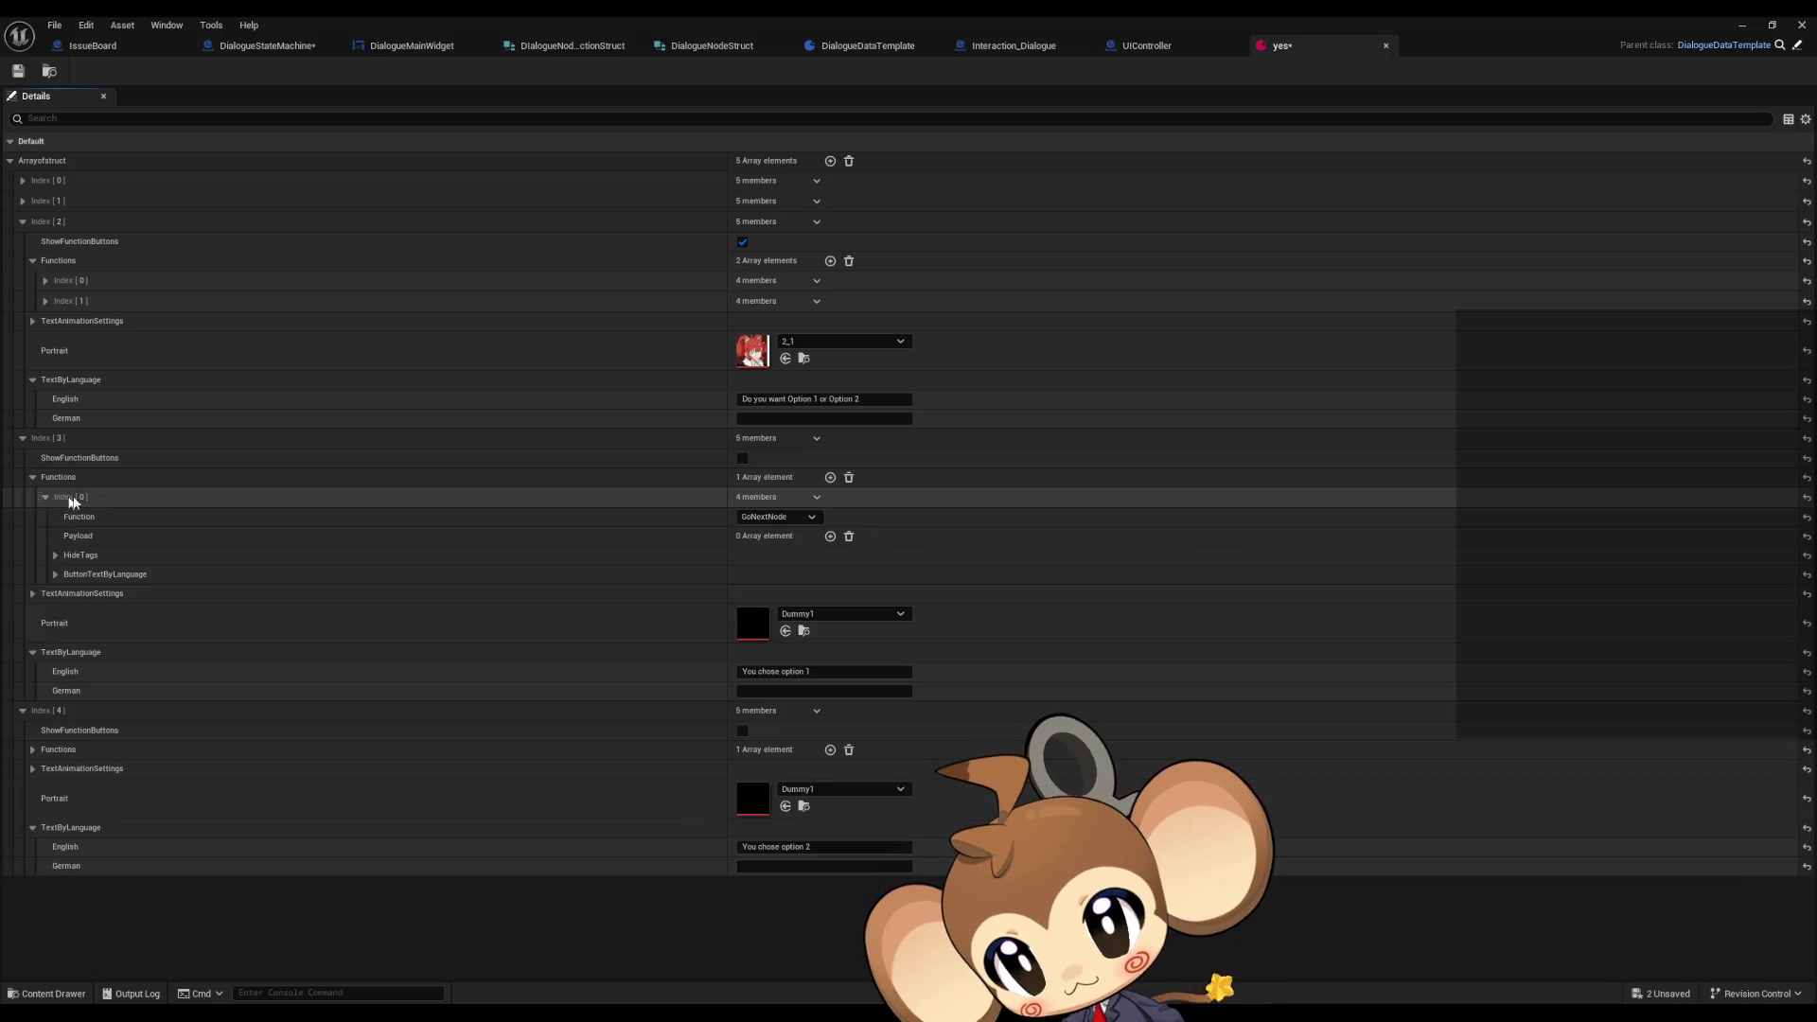
click(781, 516)
click(774, 555)
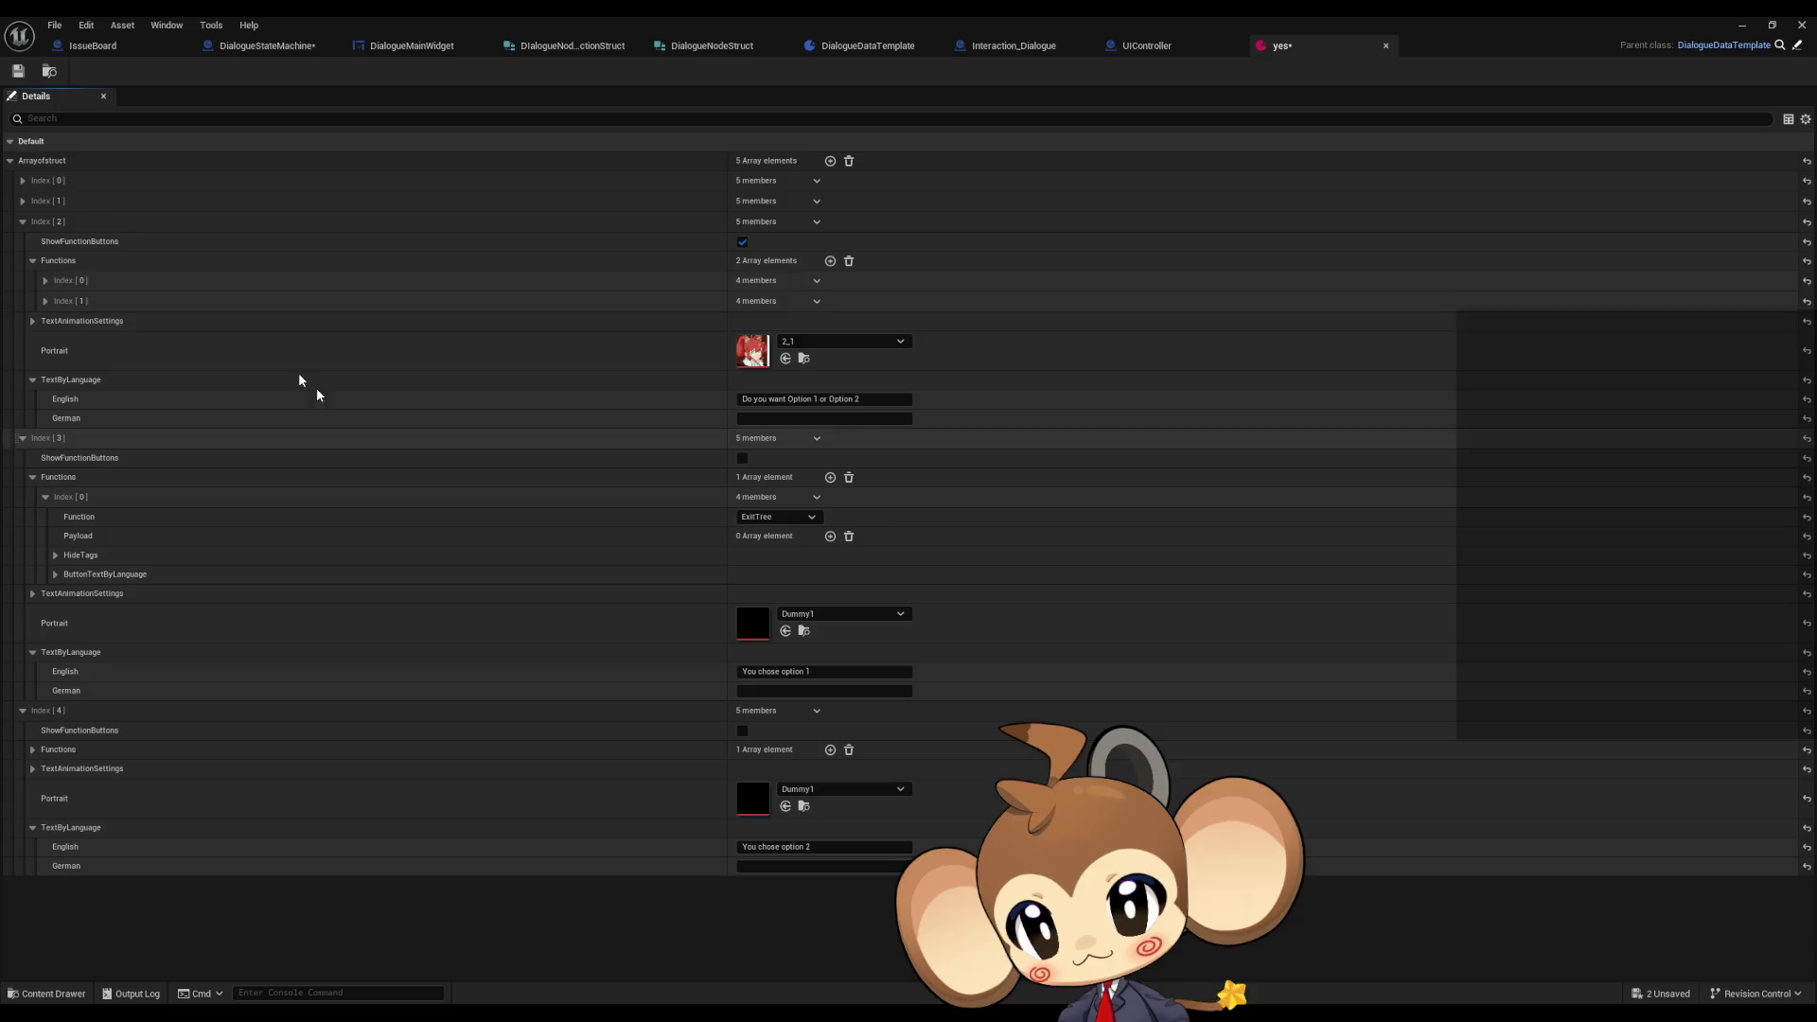
click(18, 72)
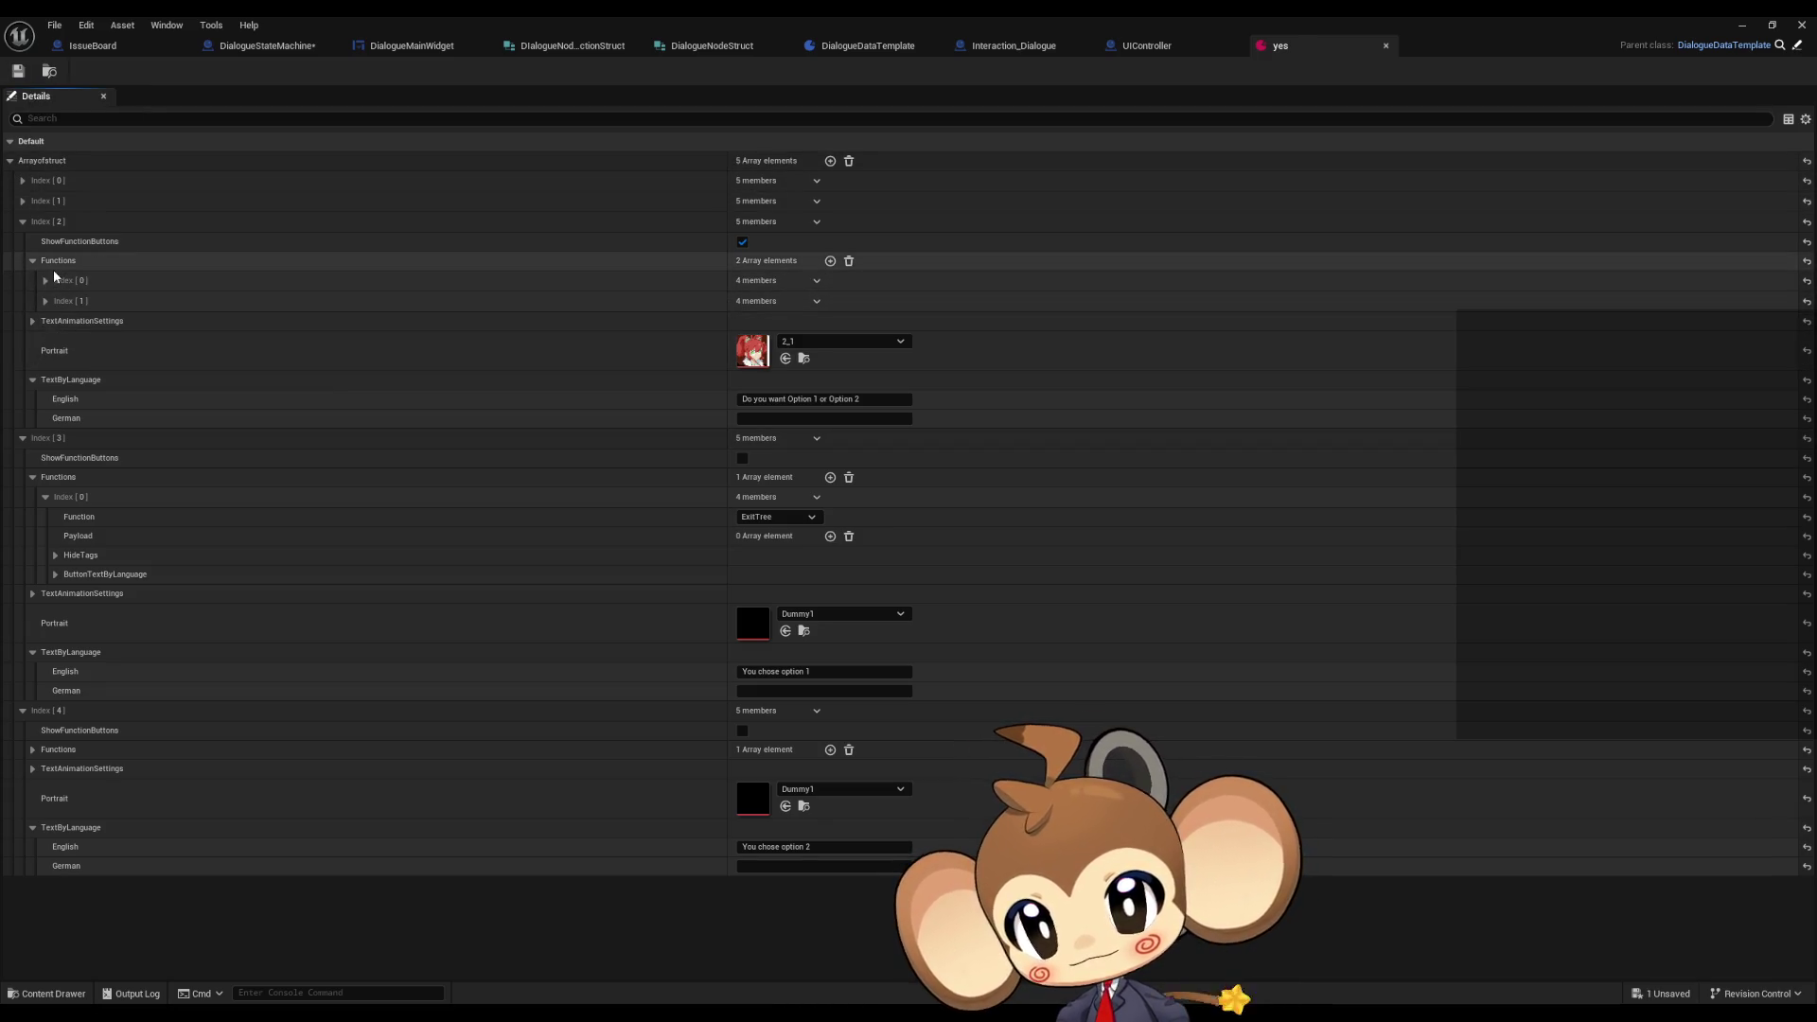
- Inspect Index [2]'s two functions and the Option 1 button text, opening the first function's type choices
click(45, 300)
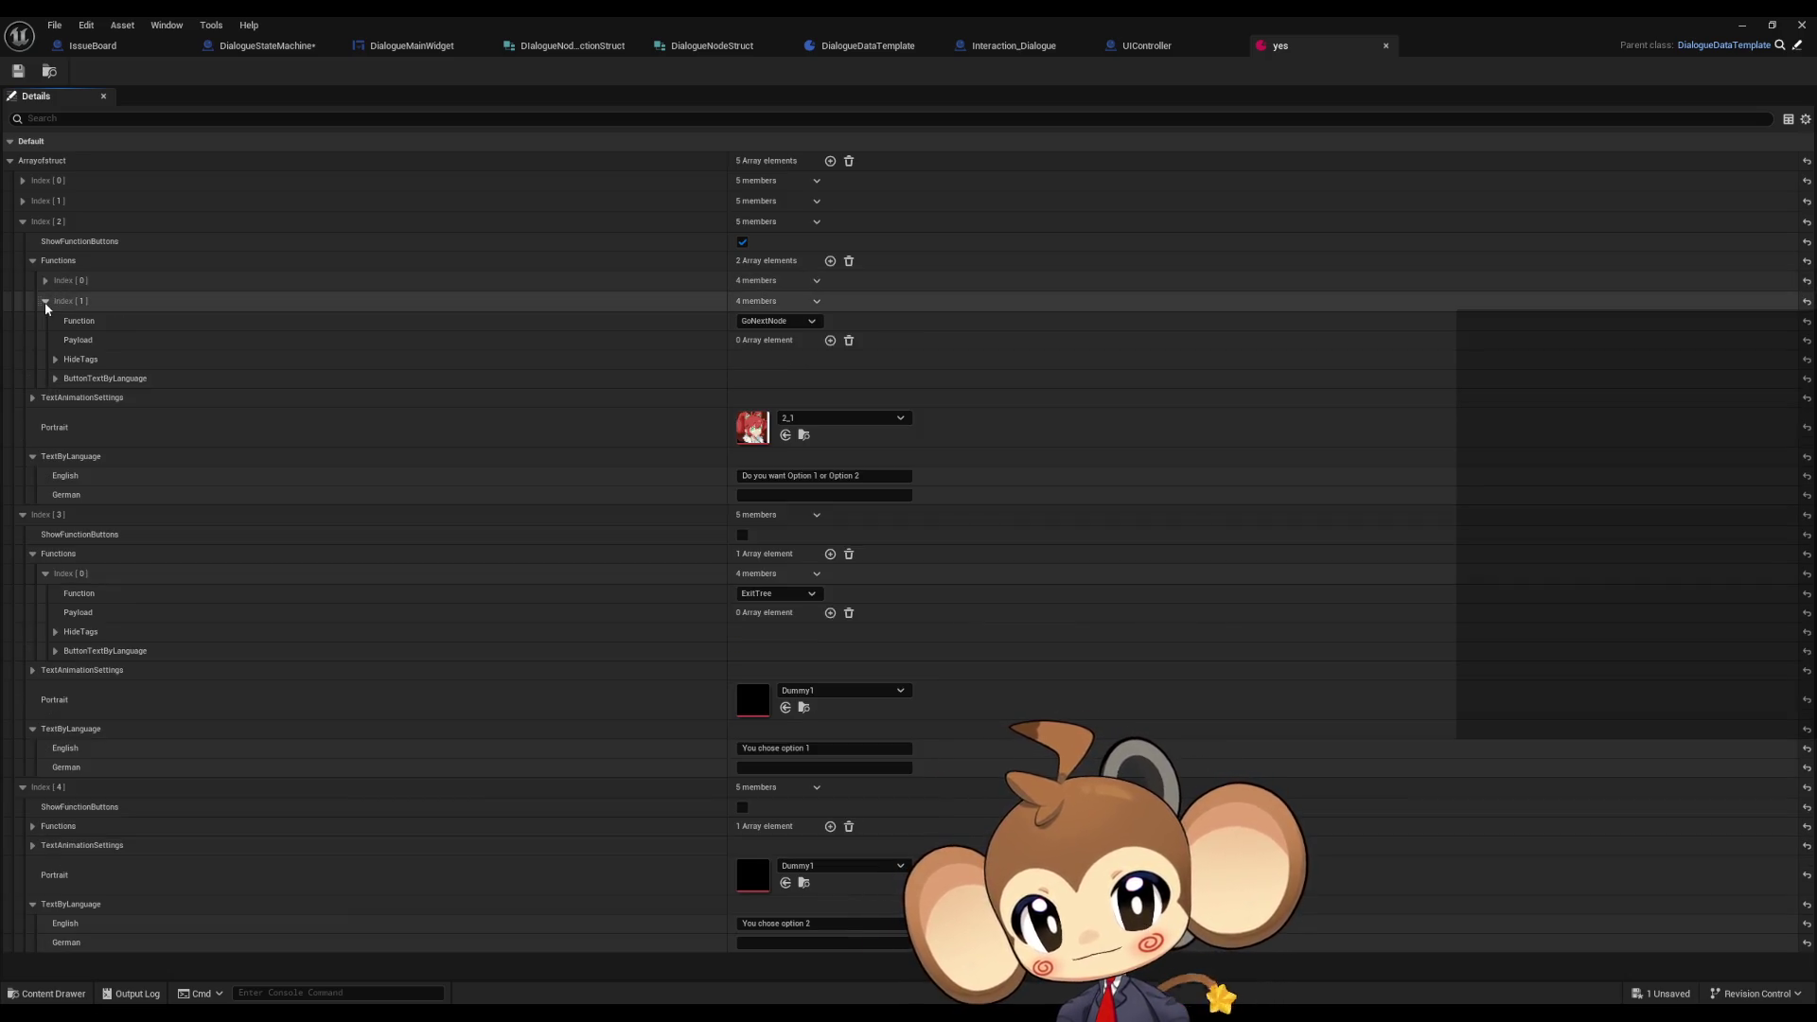
click(44, 301)
click(46, 281)
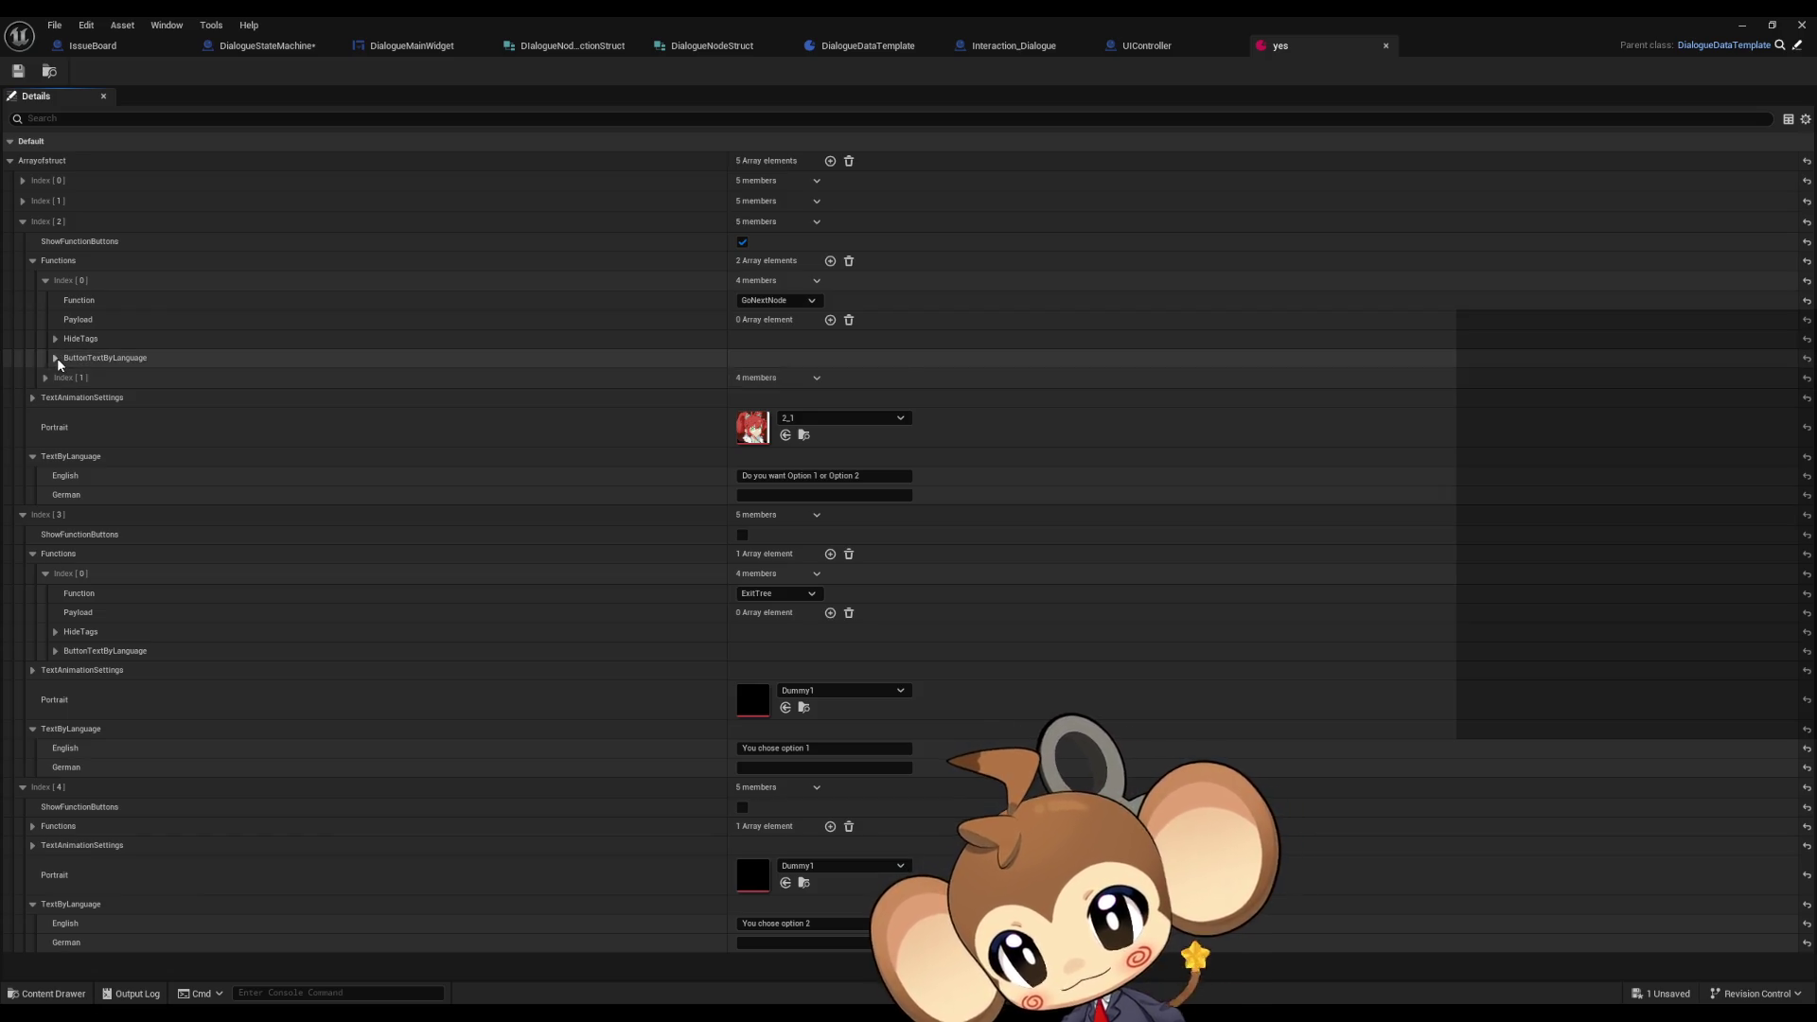
click(57, 358)
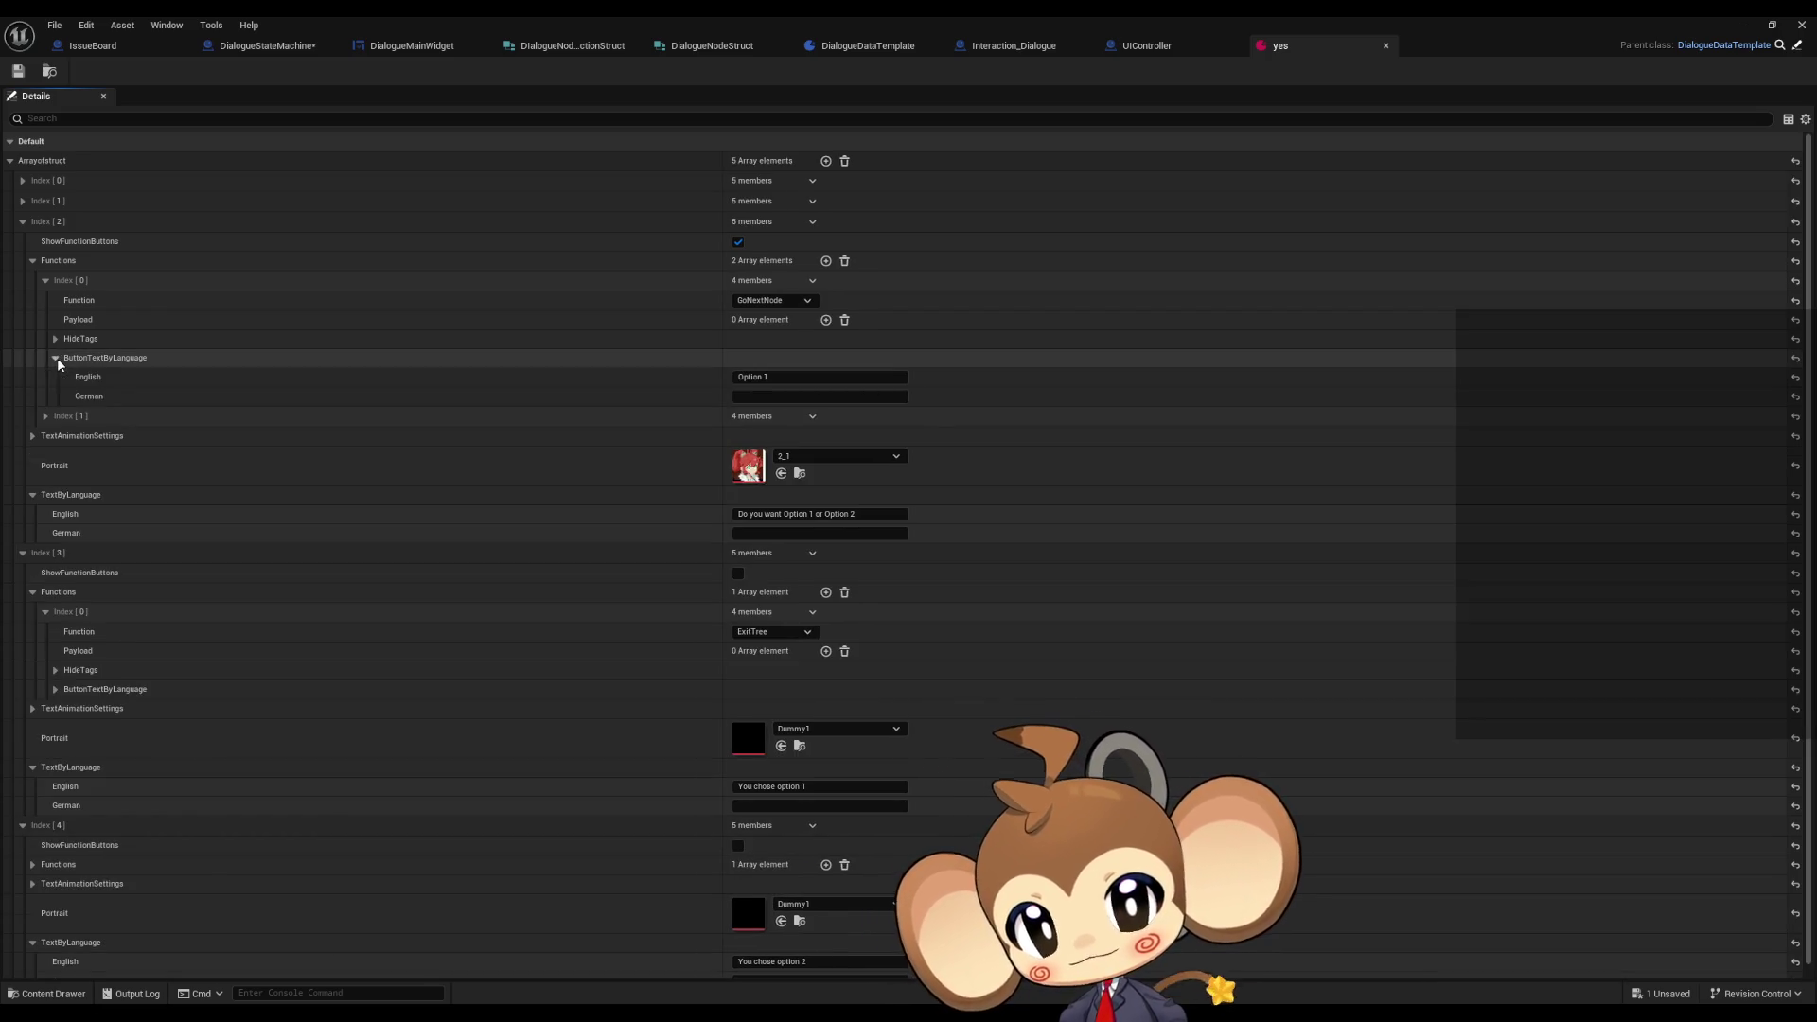
click(57, 358)
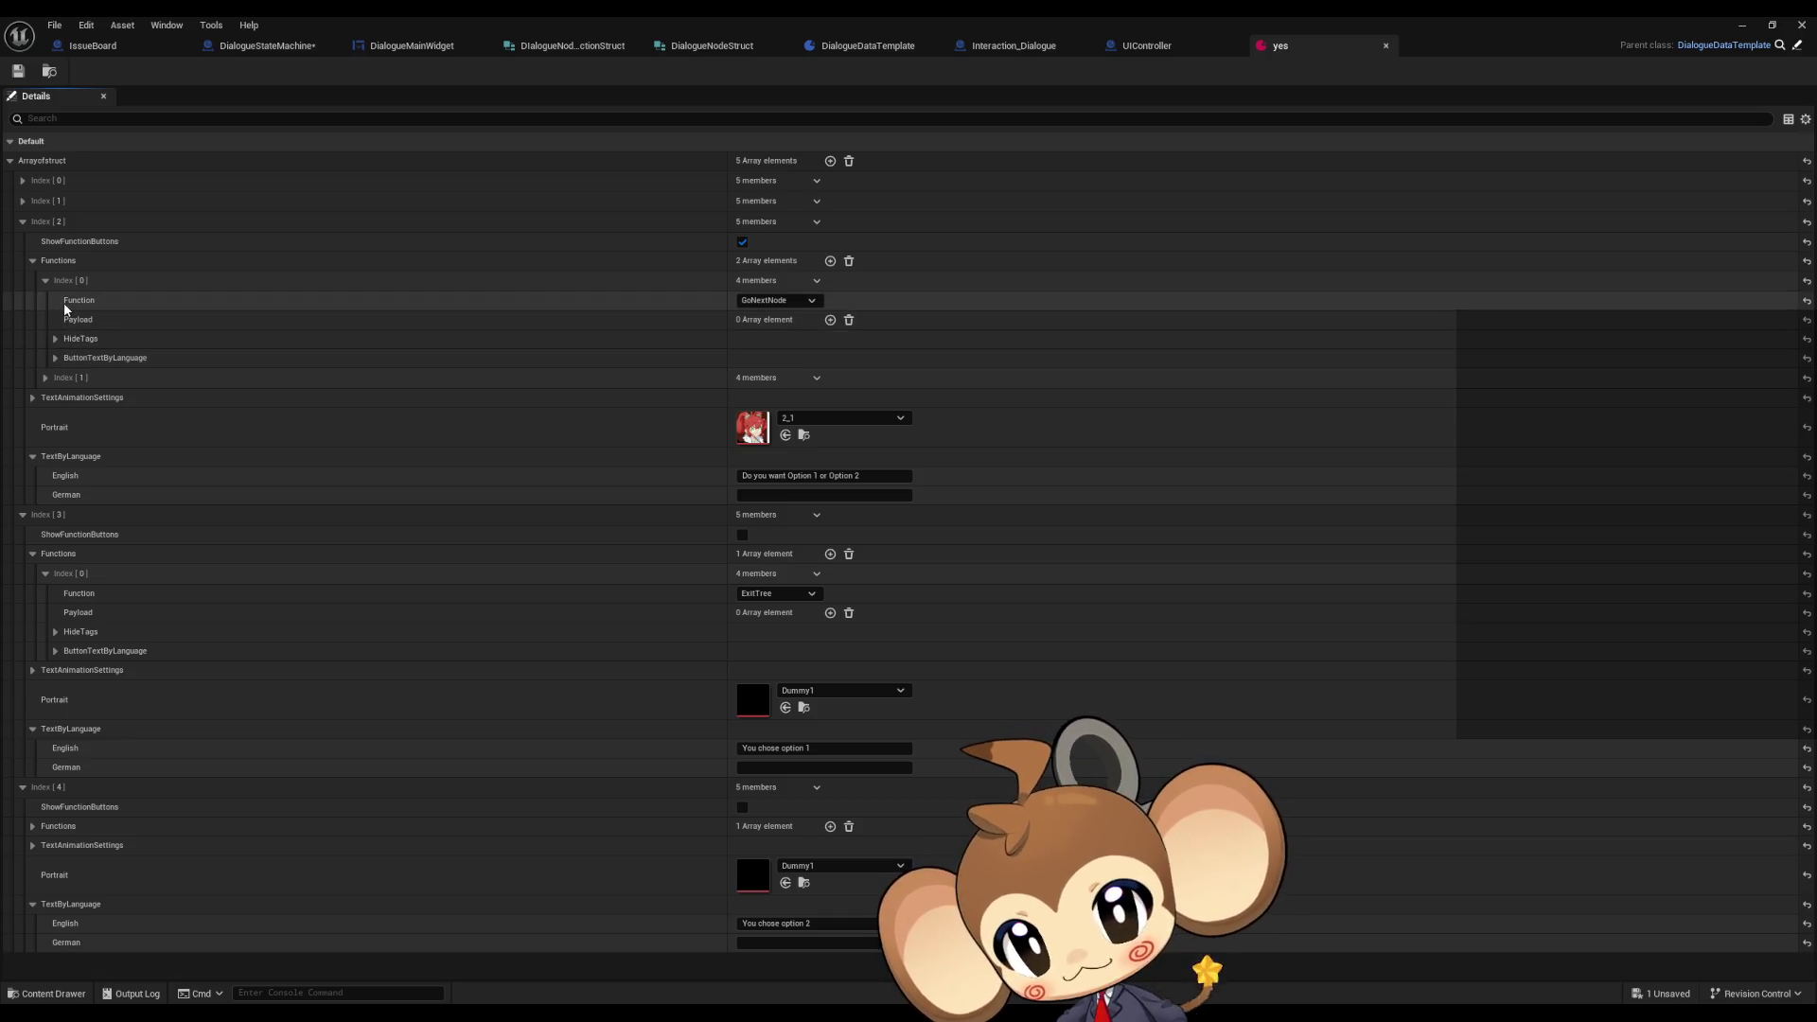
click(749, 301)
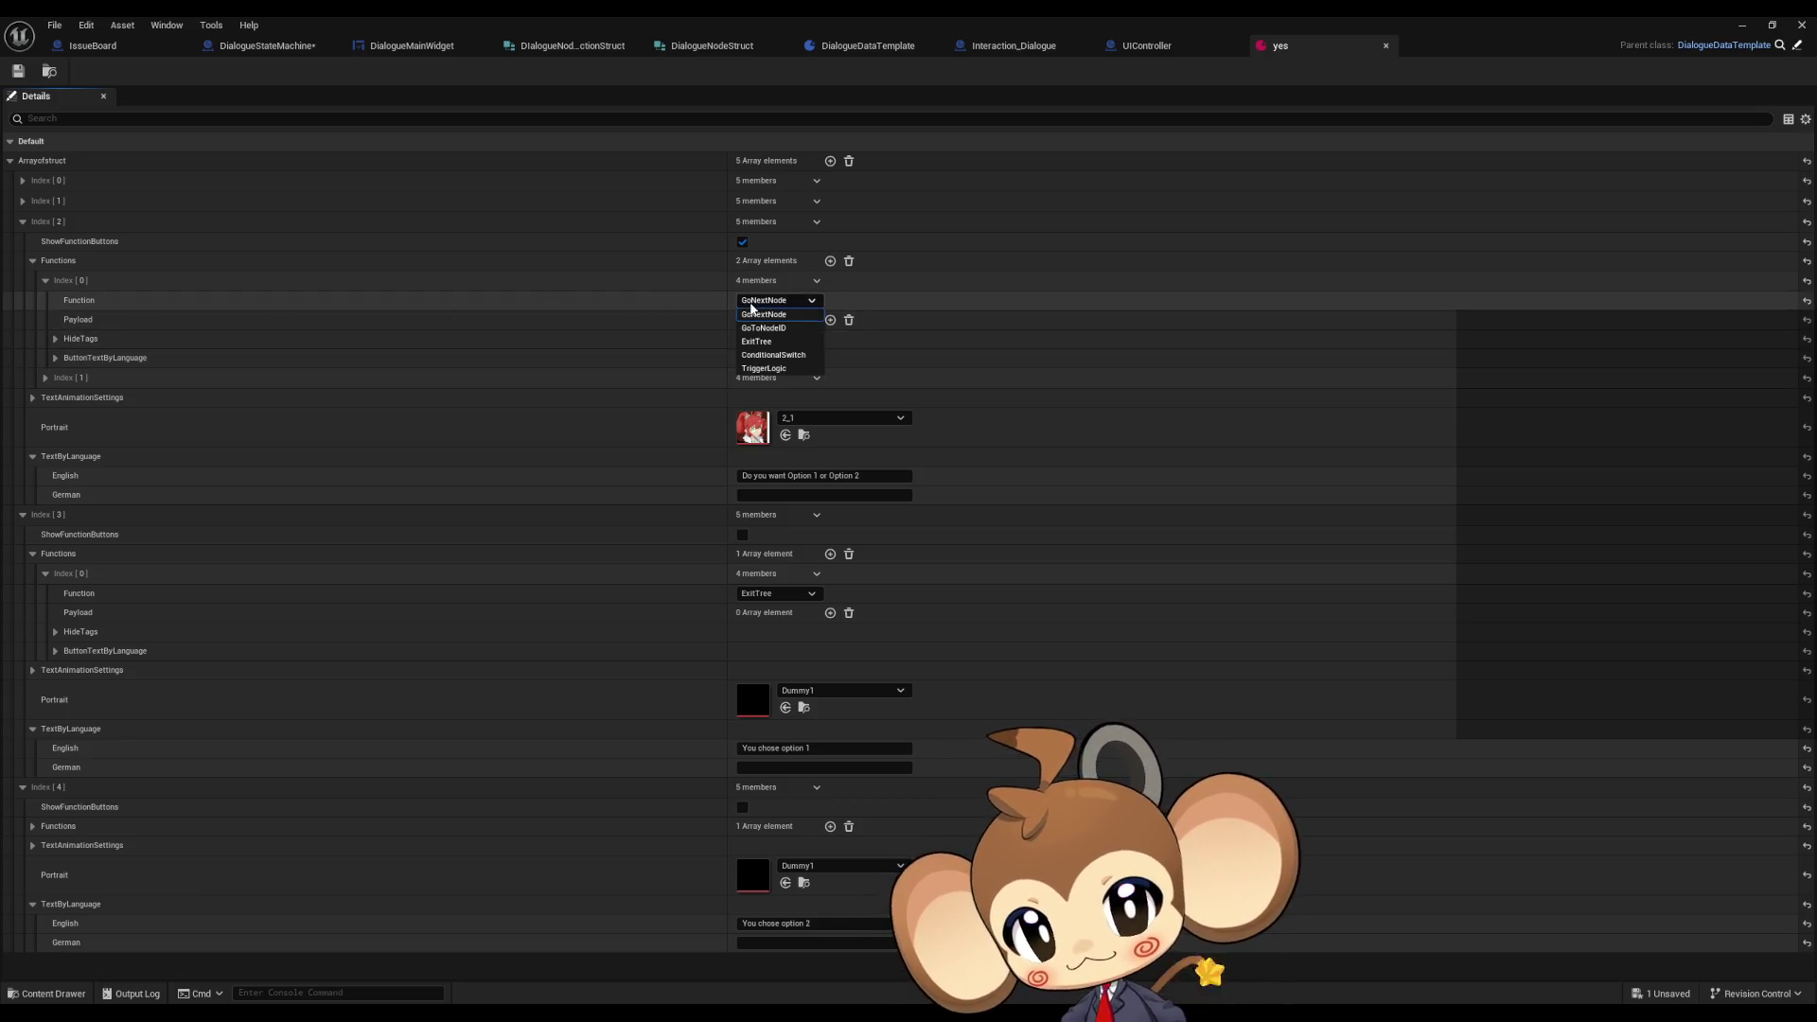
- Make Index [2]'s Option 1 function GoToNodeID with a target node ID payload
click(791, 330)
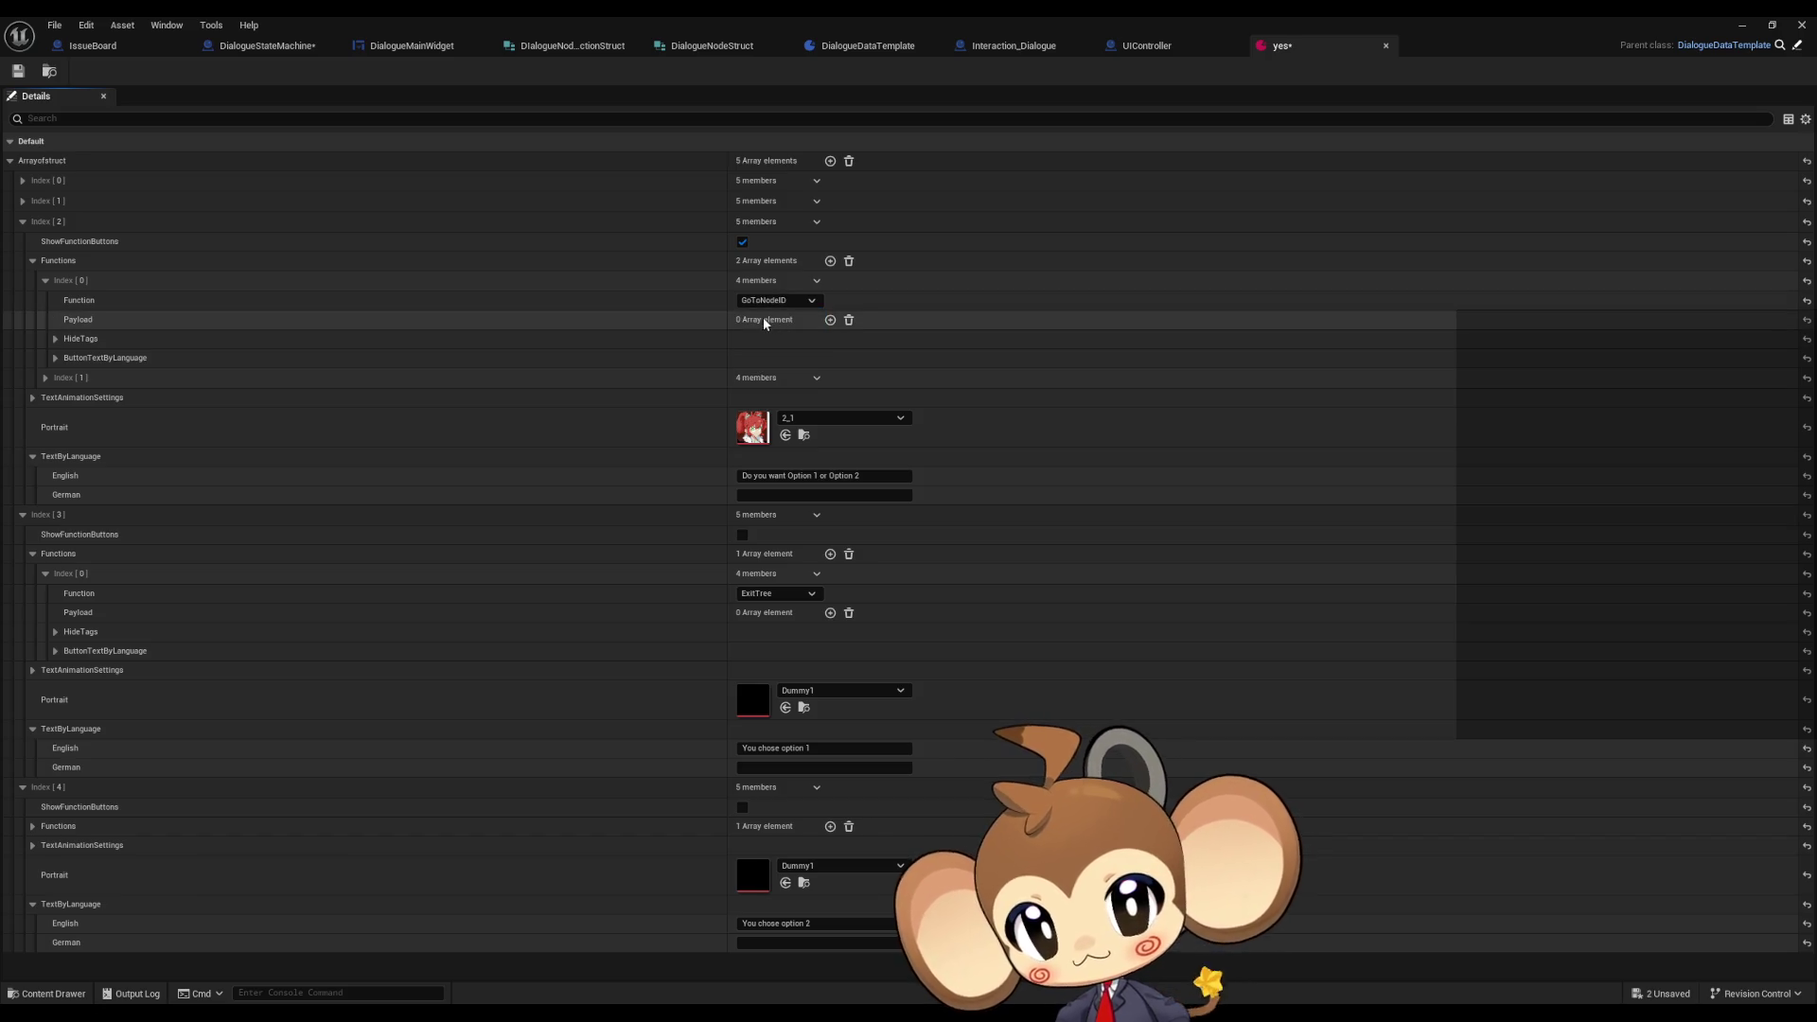
click(831, 321)
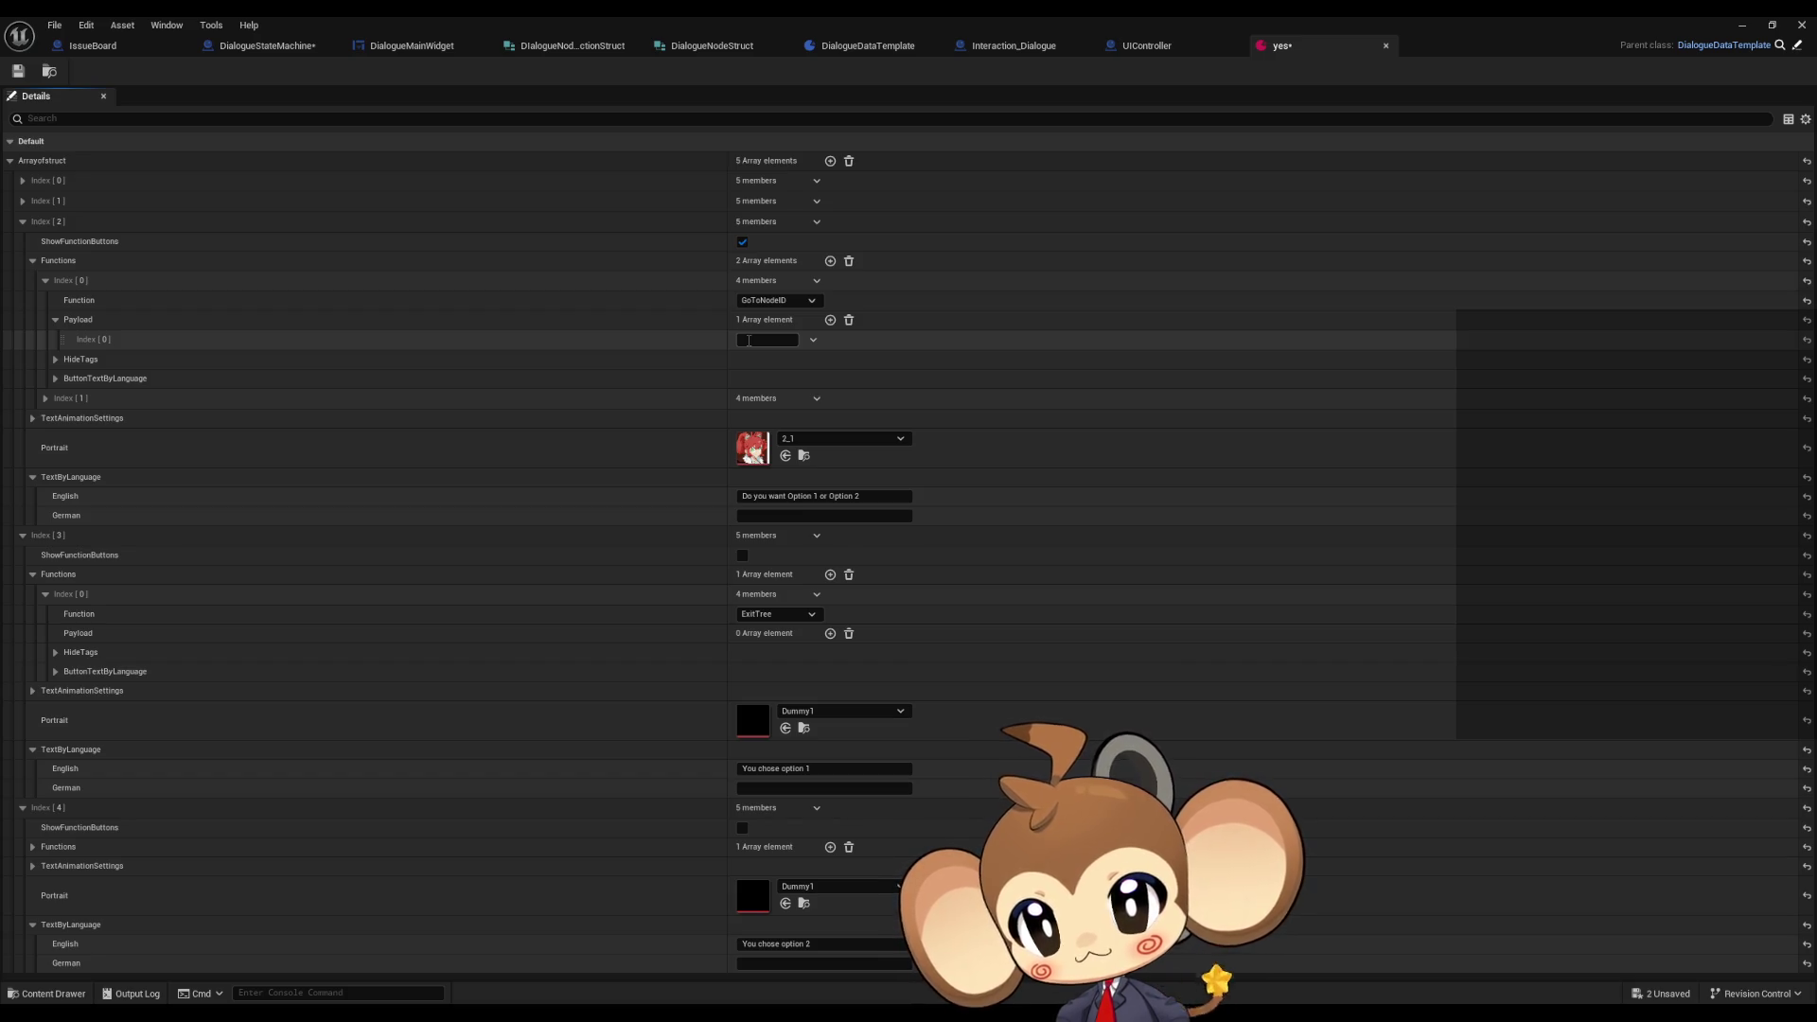
click(747, 340)
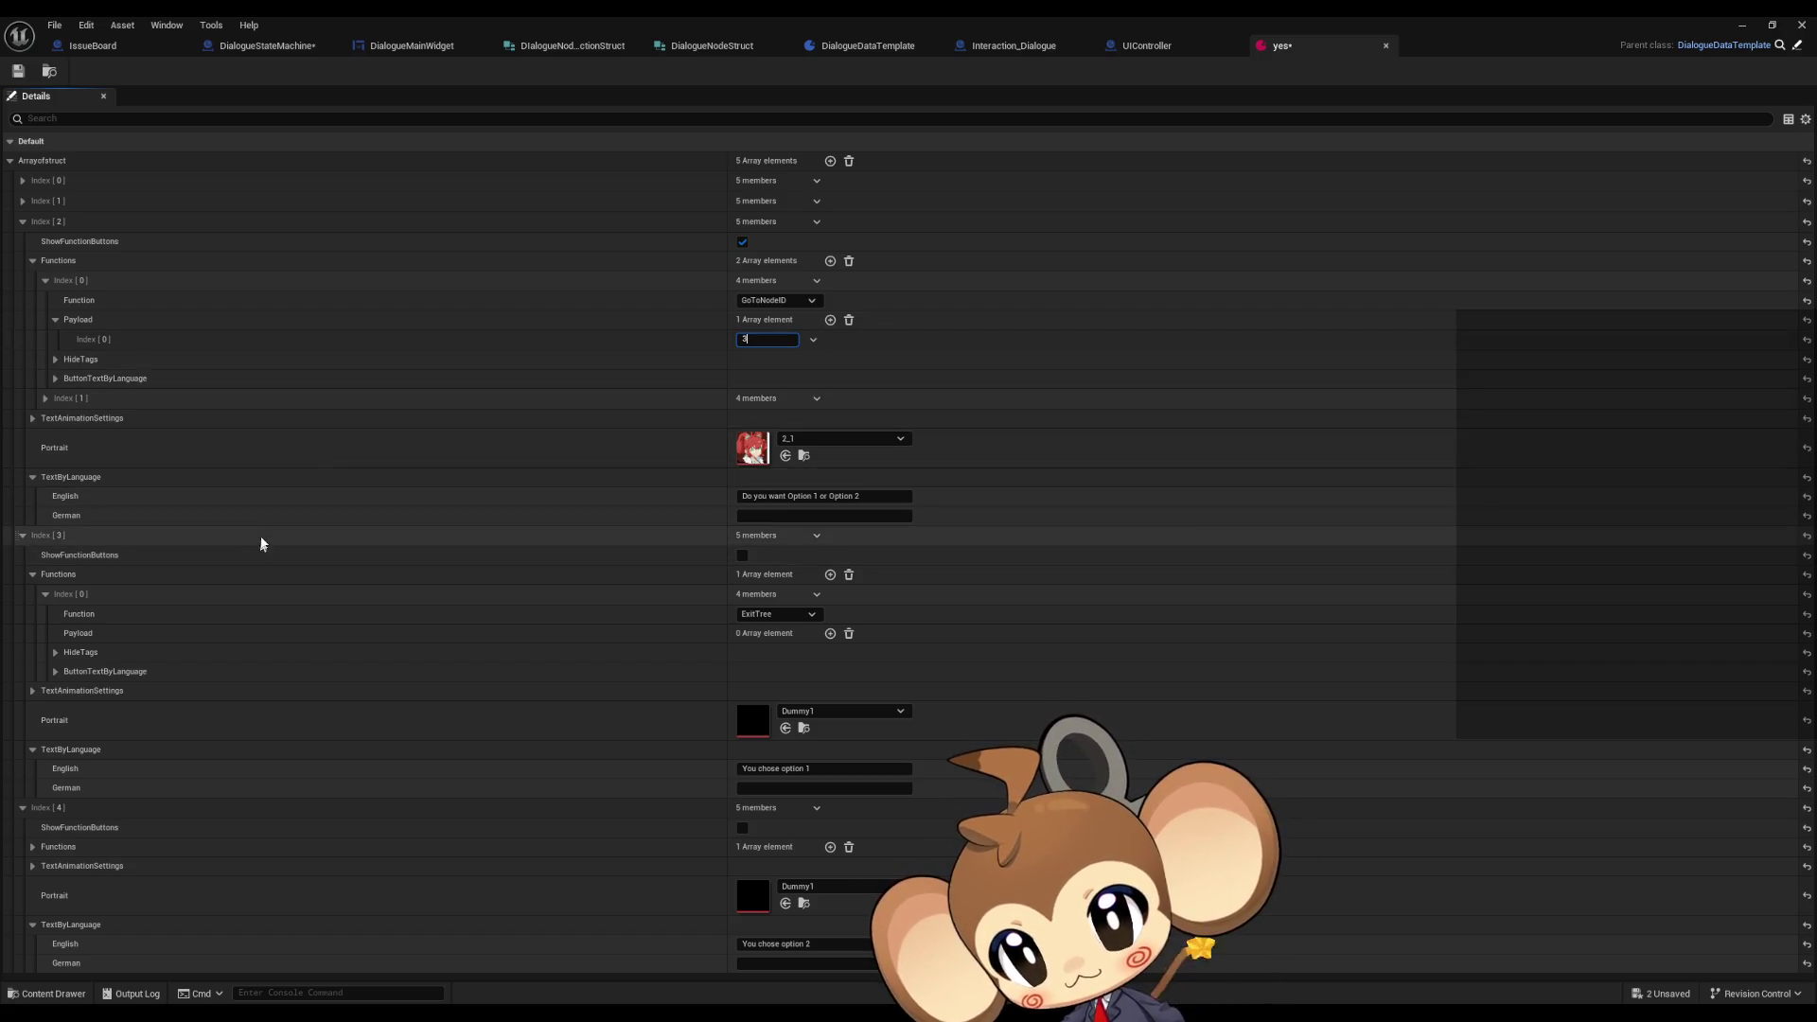
click(45, 281)
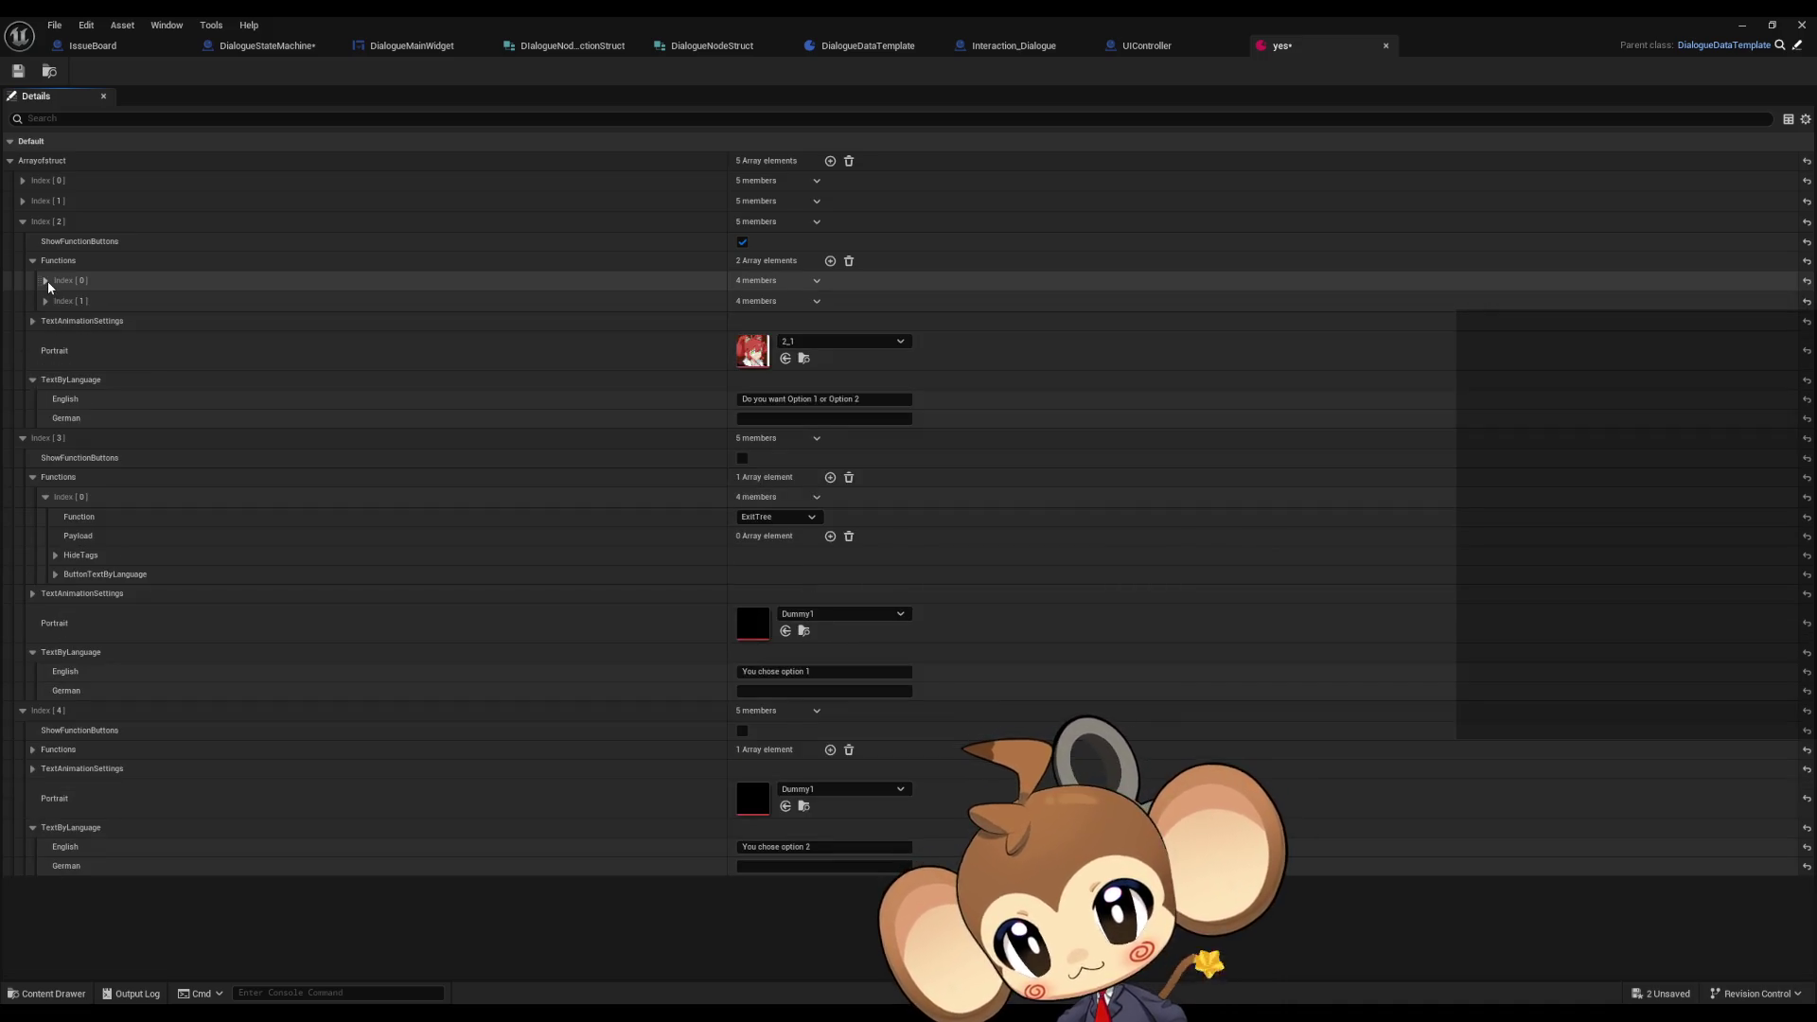
click(46, 301)
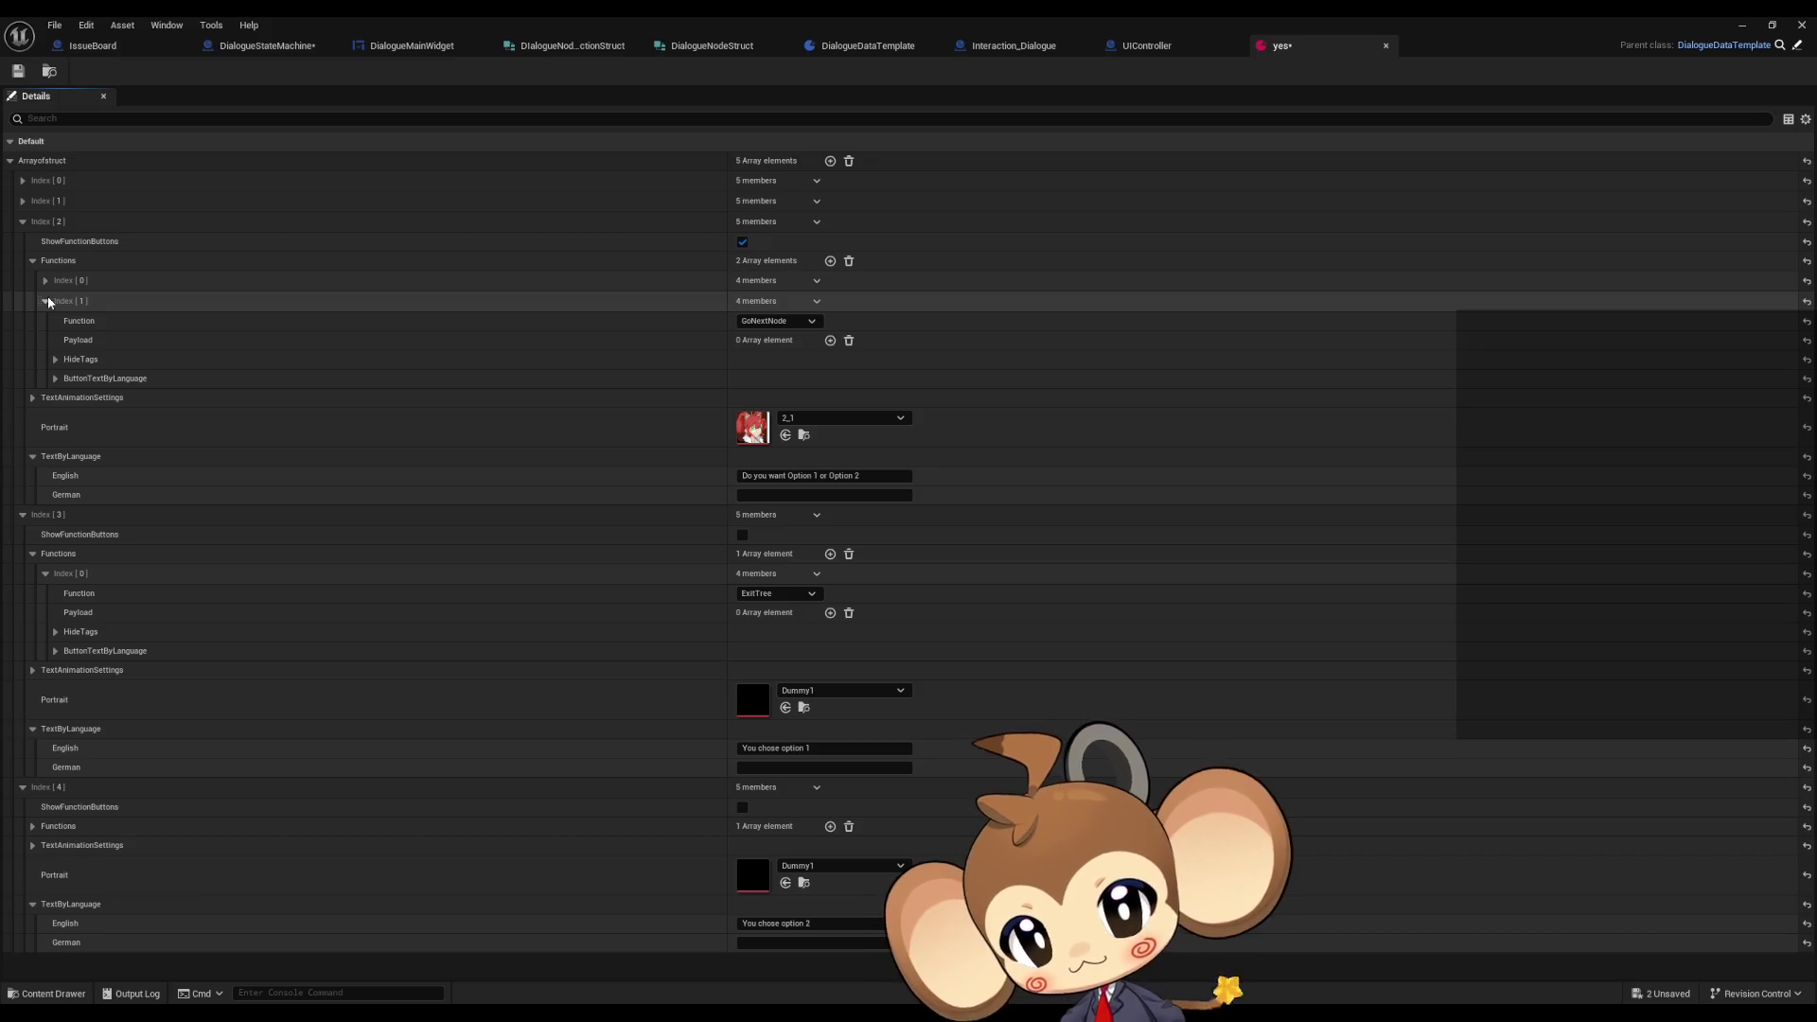
click(45, 281)
click(46, 281)
- Make Option 2 GoToNodeID with a node 4 payload, then save and close the yes asset
click(766, 321)
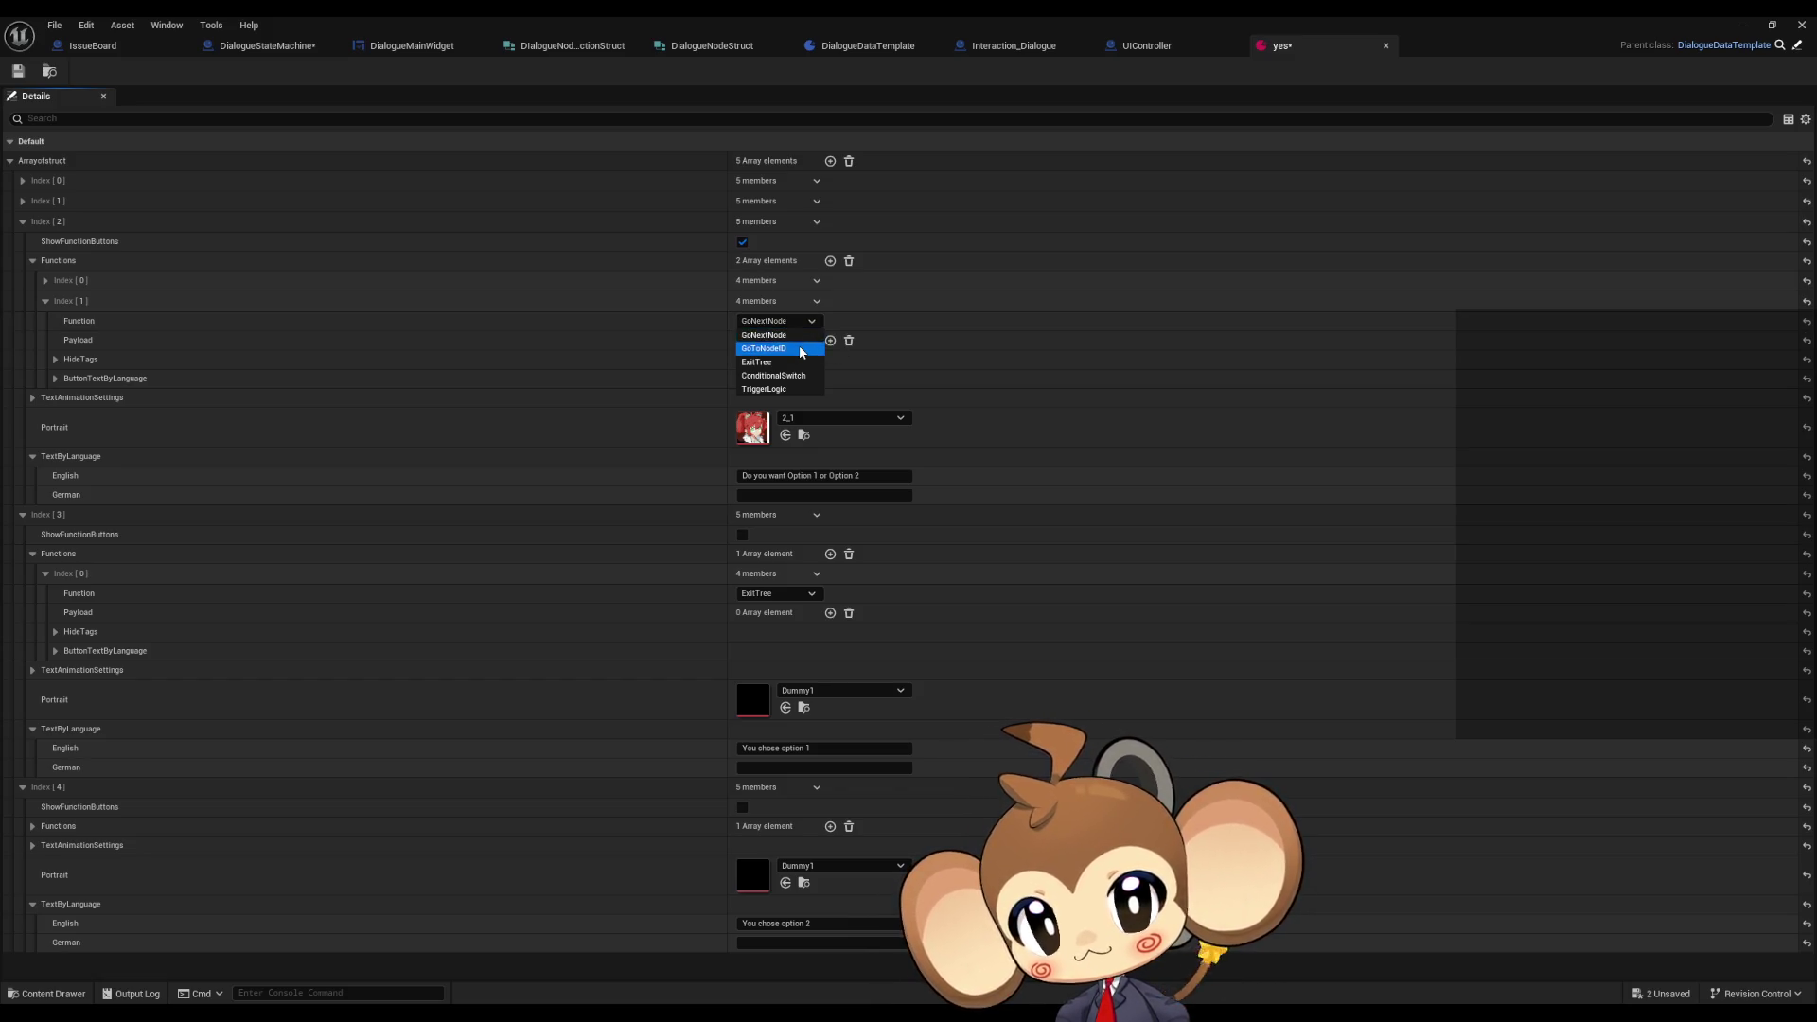
click(801, 350)
click(830, 339)
text(4)
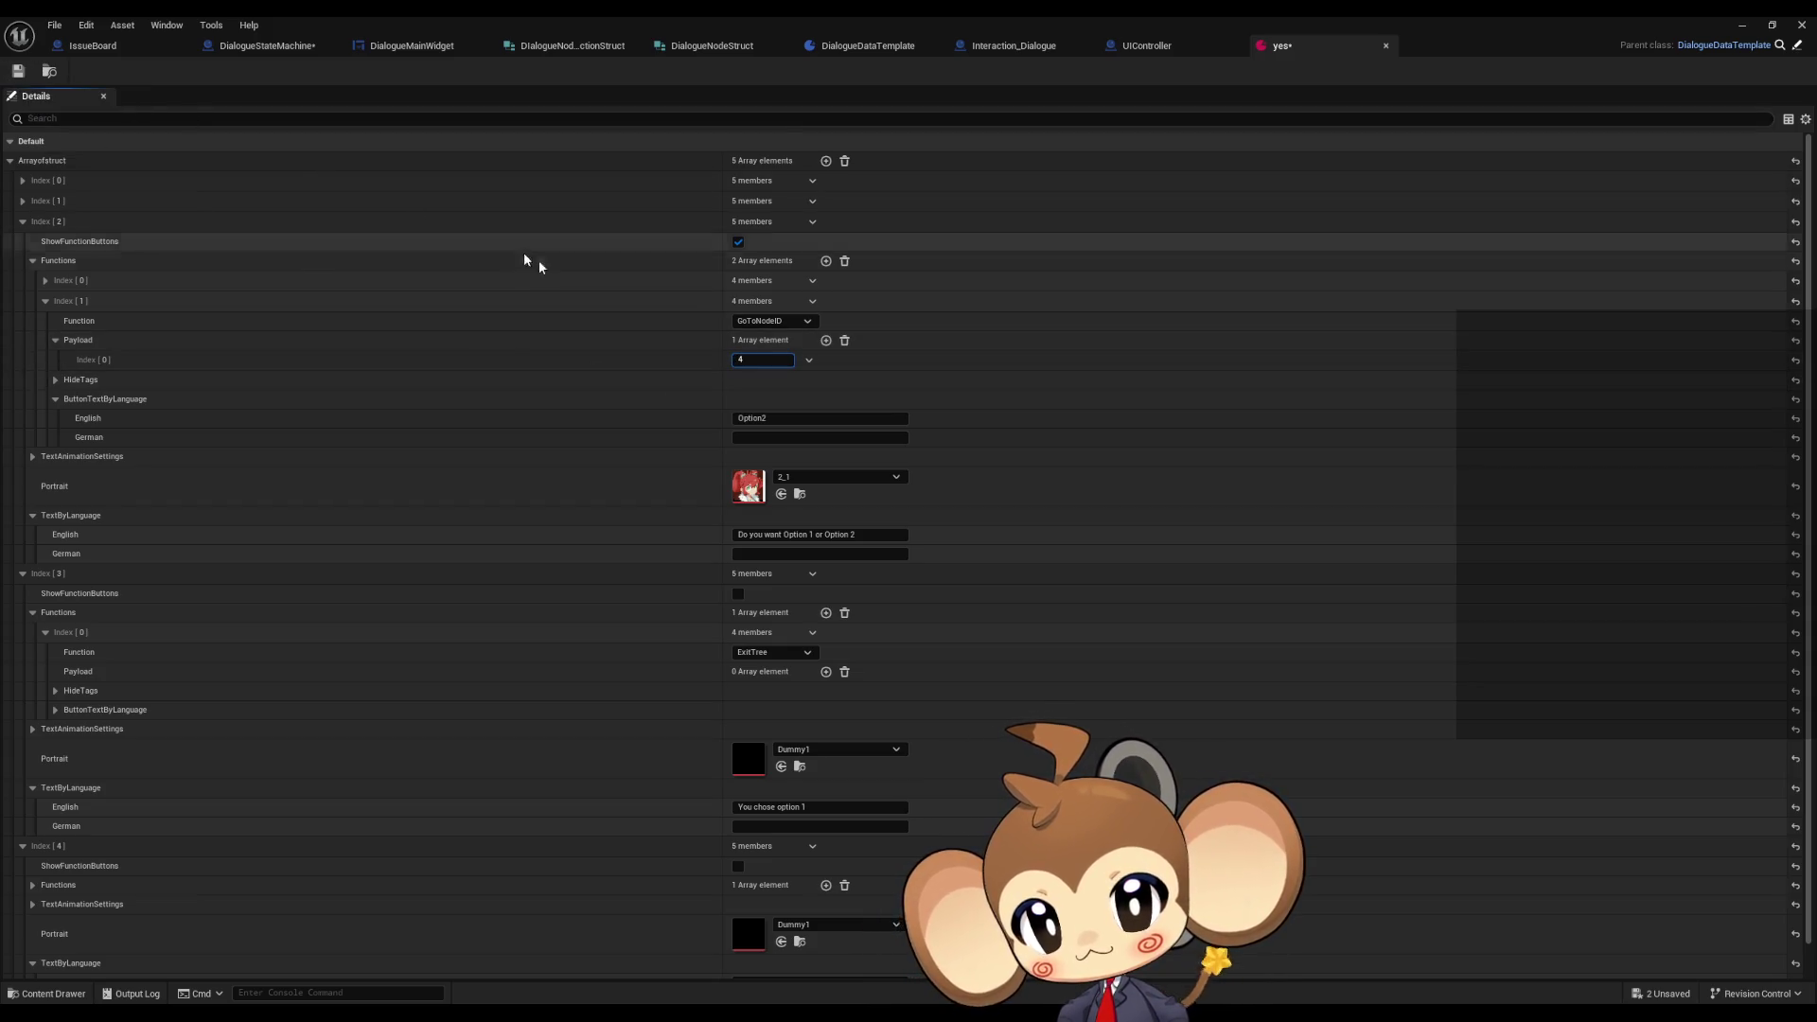
click(18, 76)
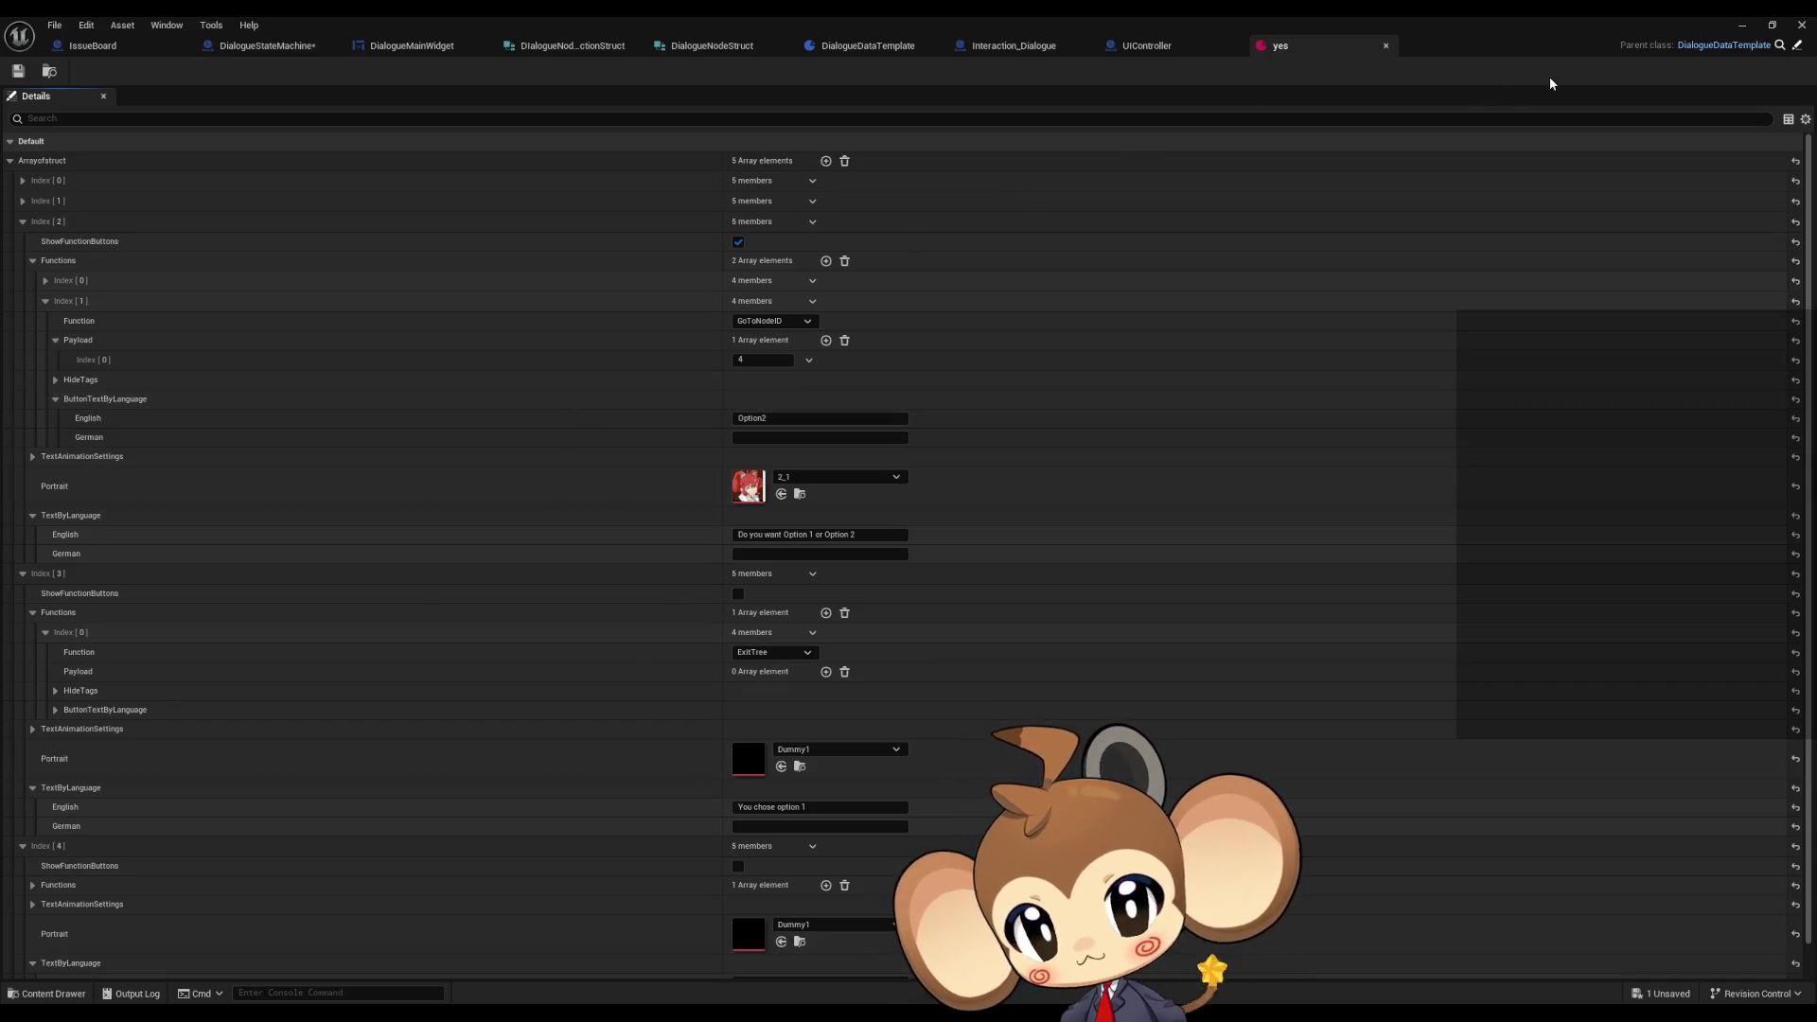
click(1796, 25)
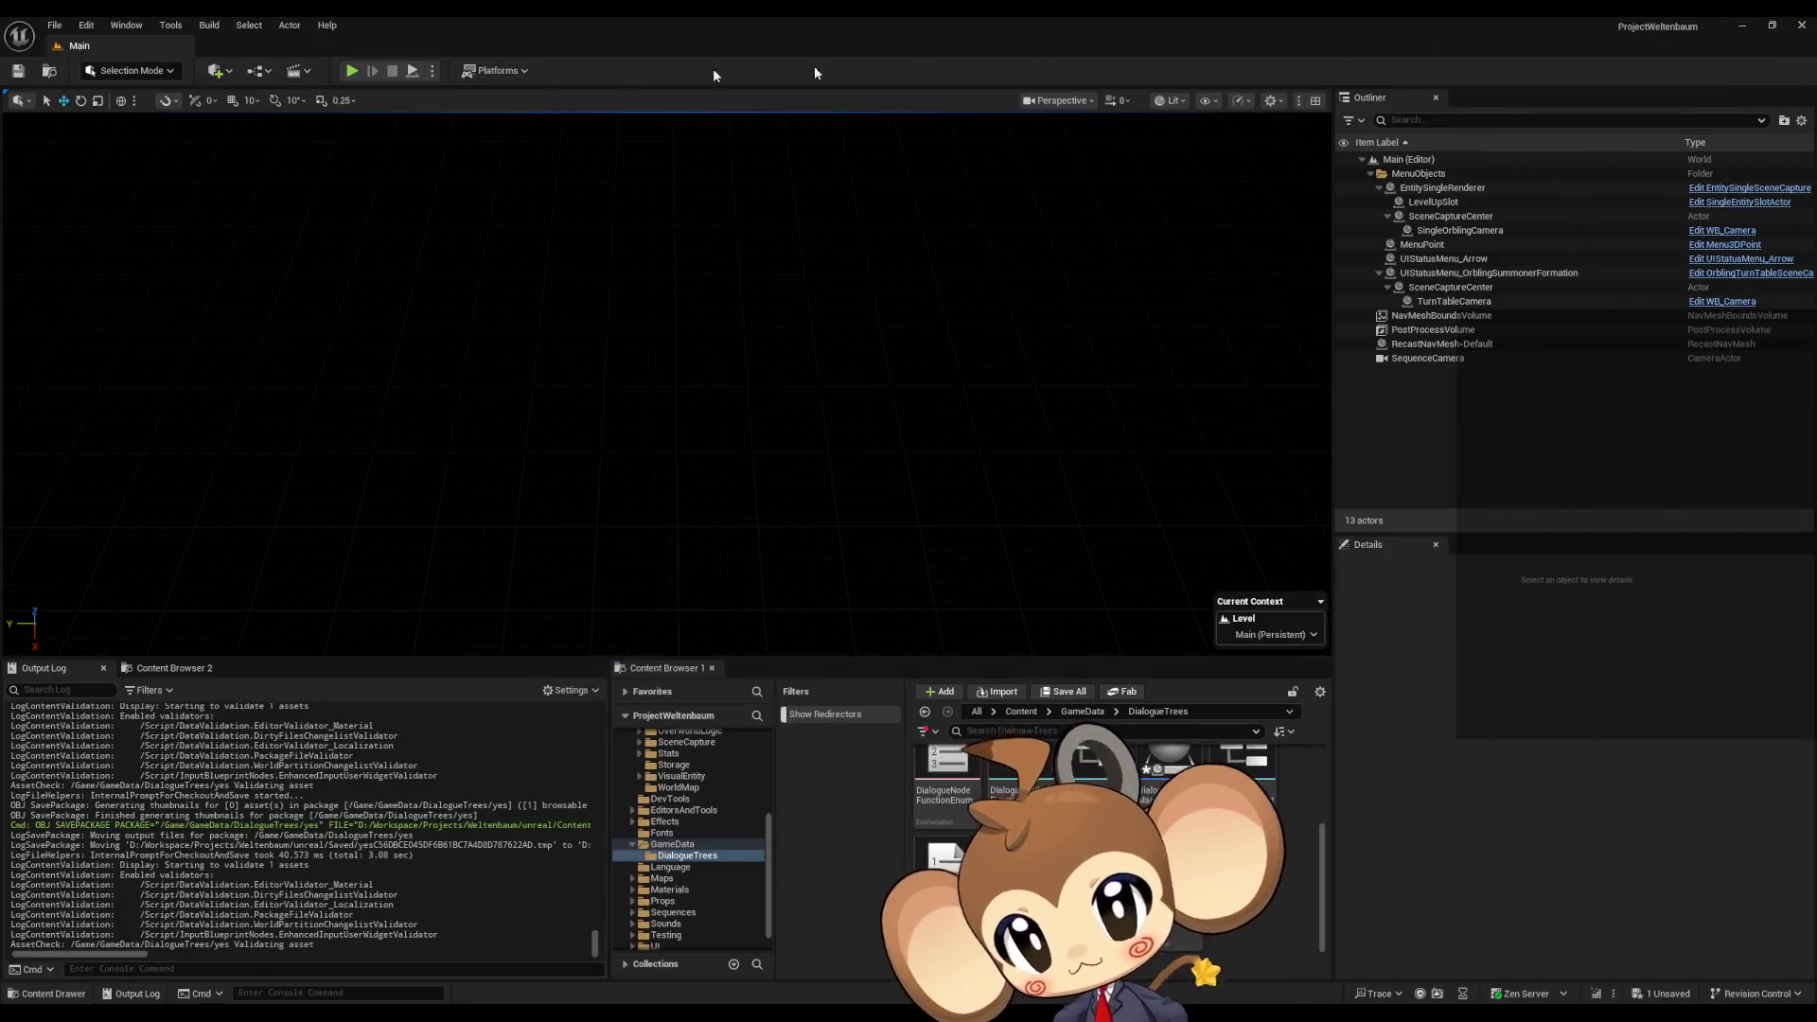
- Play in editor, walk to the NPC, choose Option 1 to see 'You chose option 1', then stop
click(351, 71)
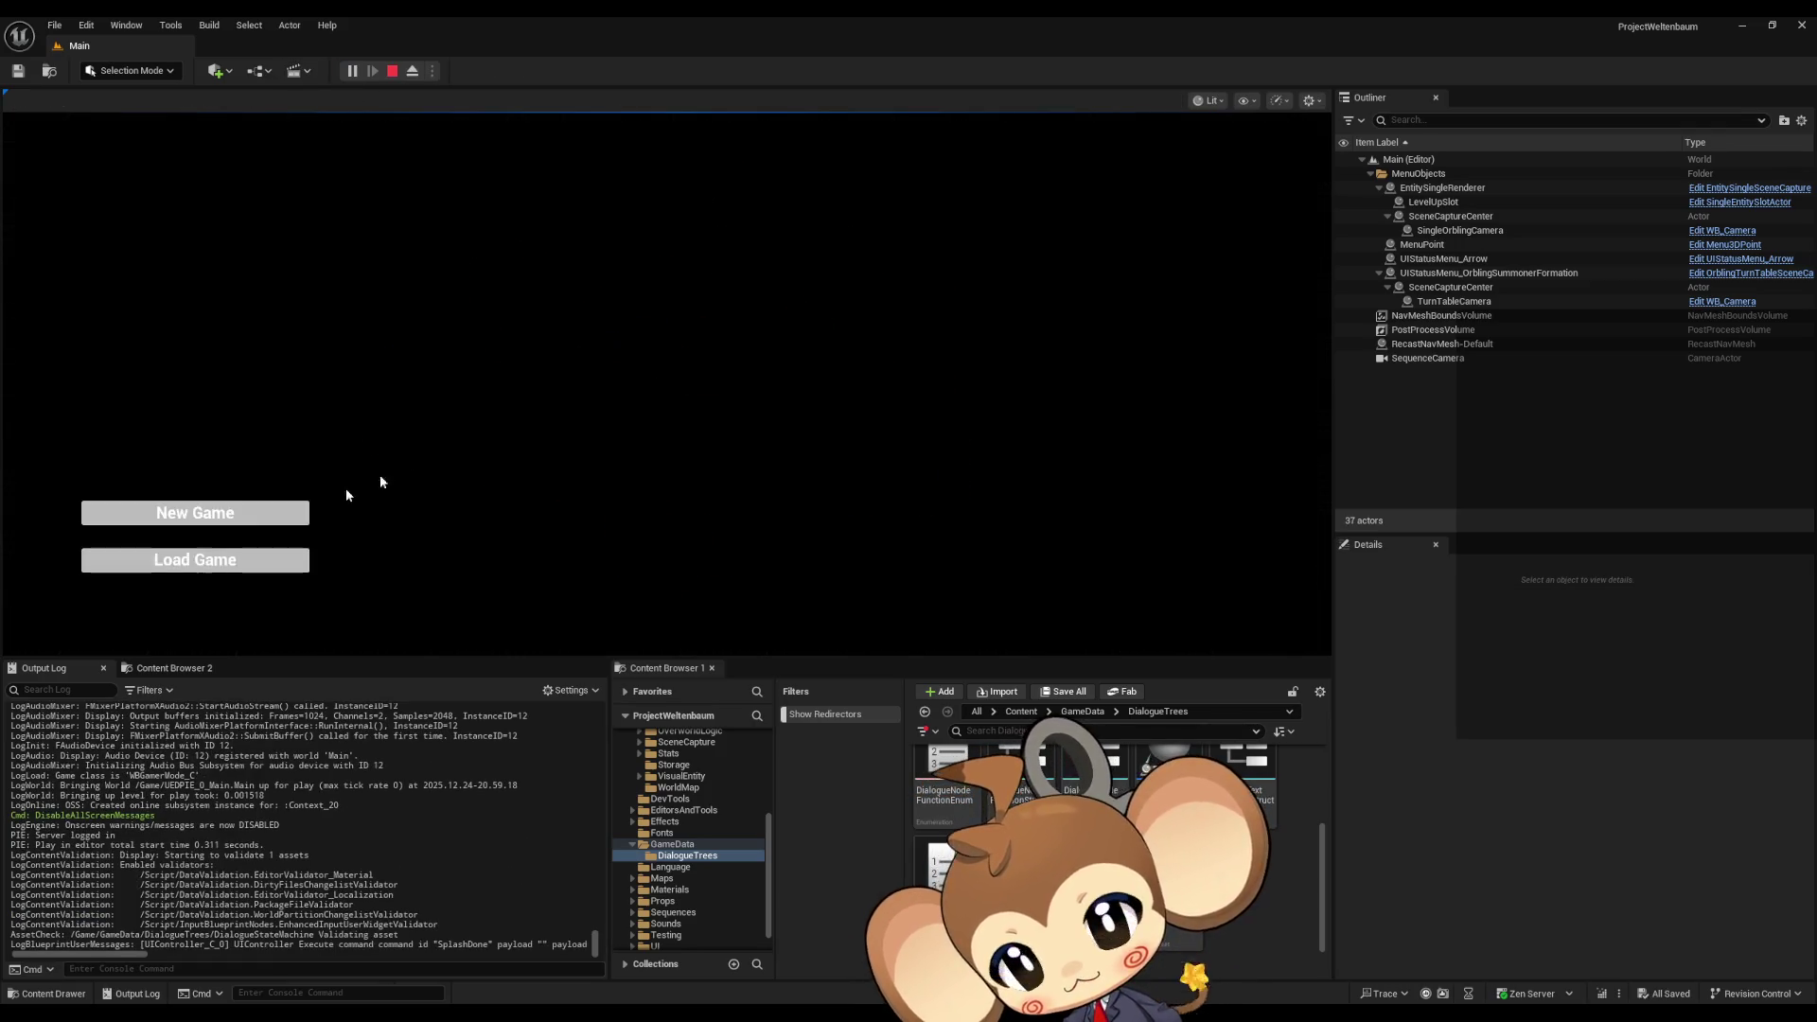
click(209, 560)
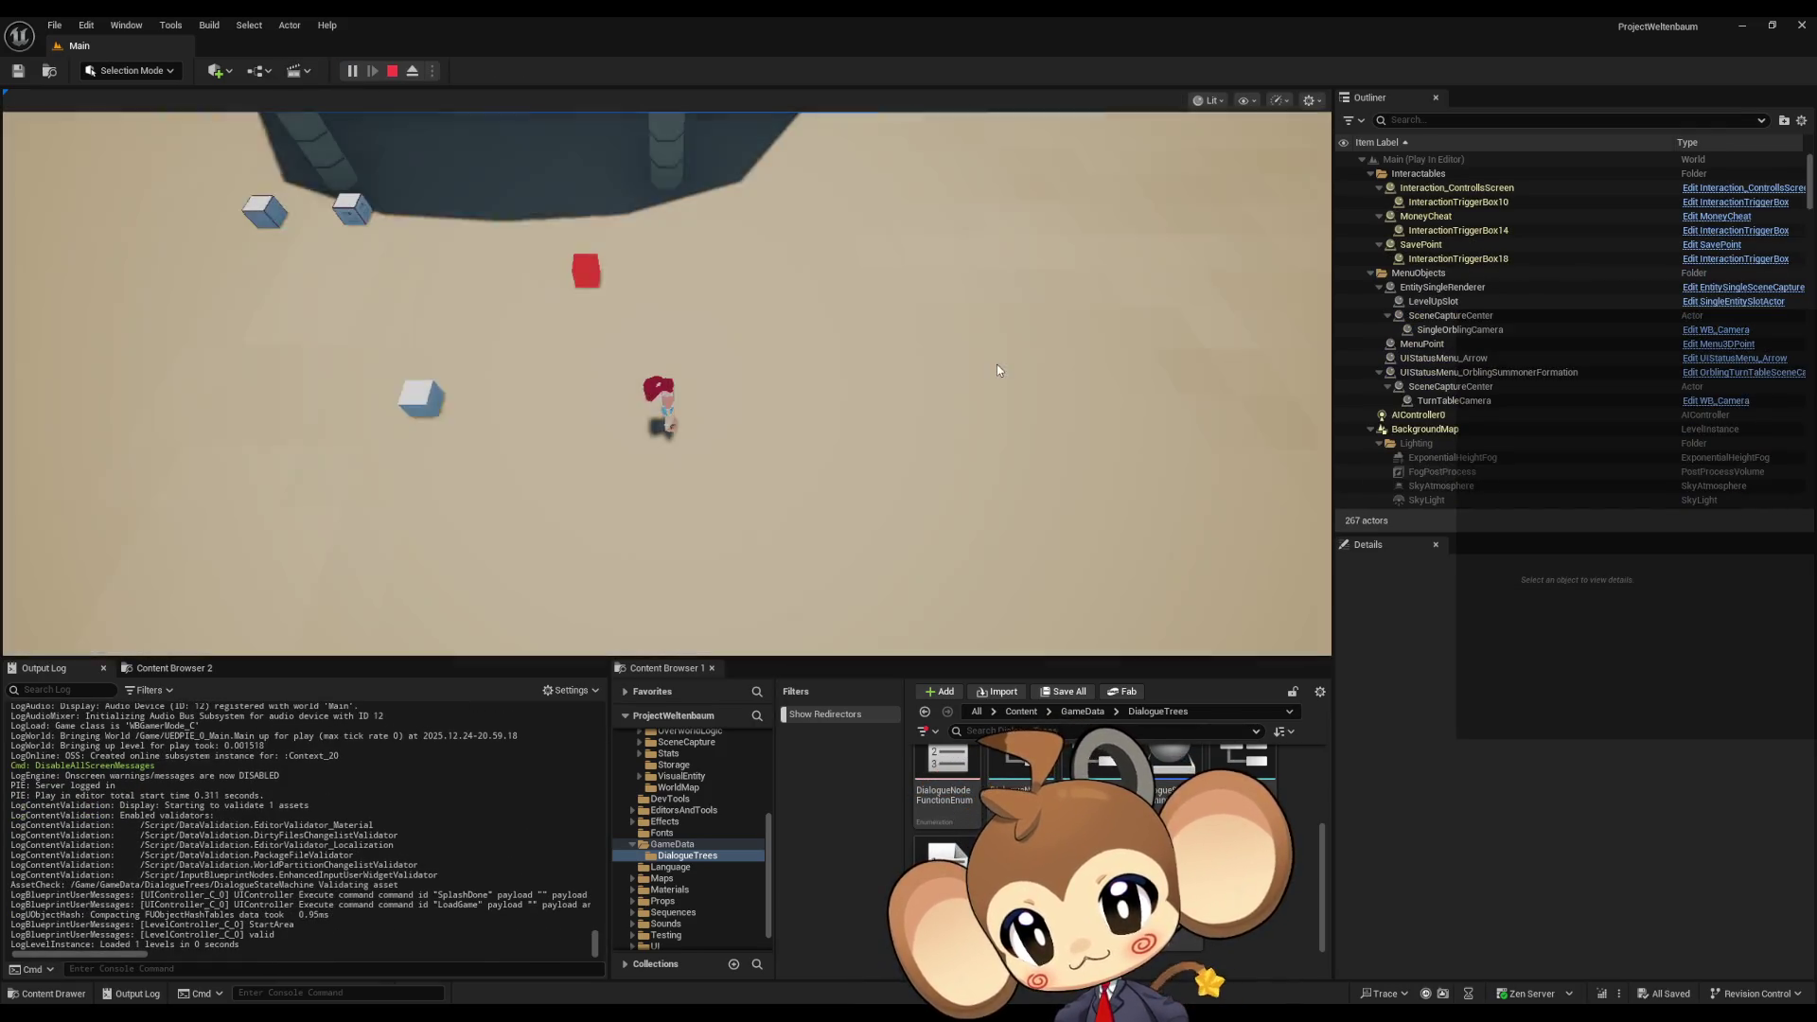
key(a)
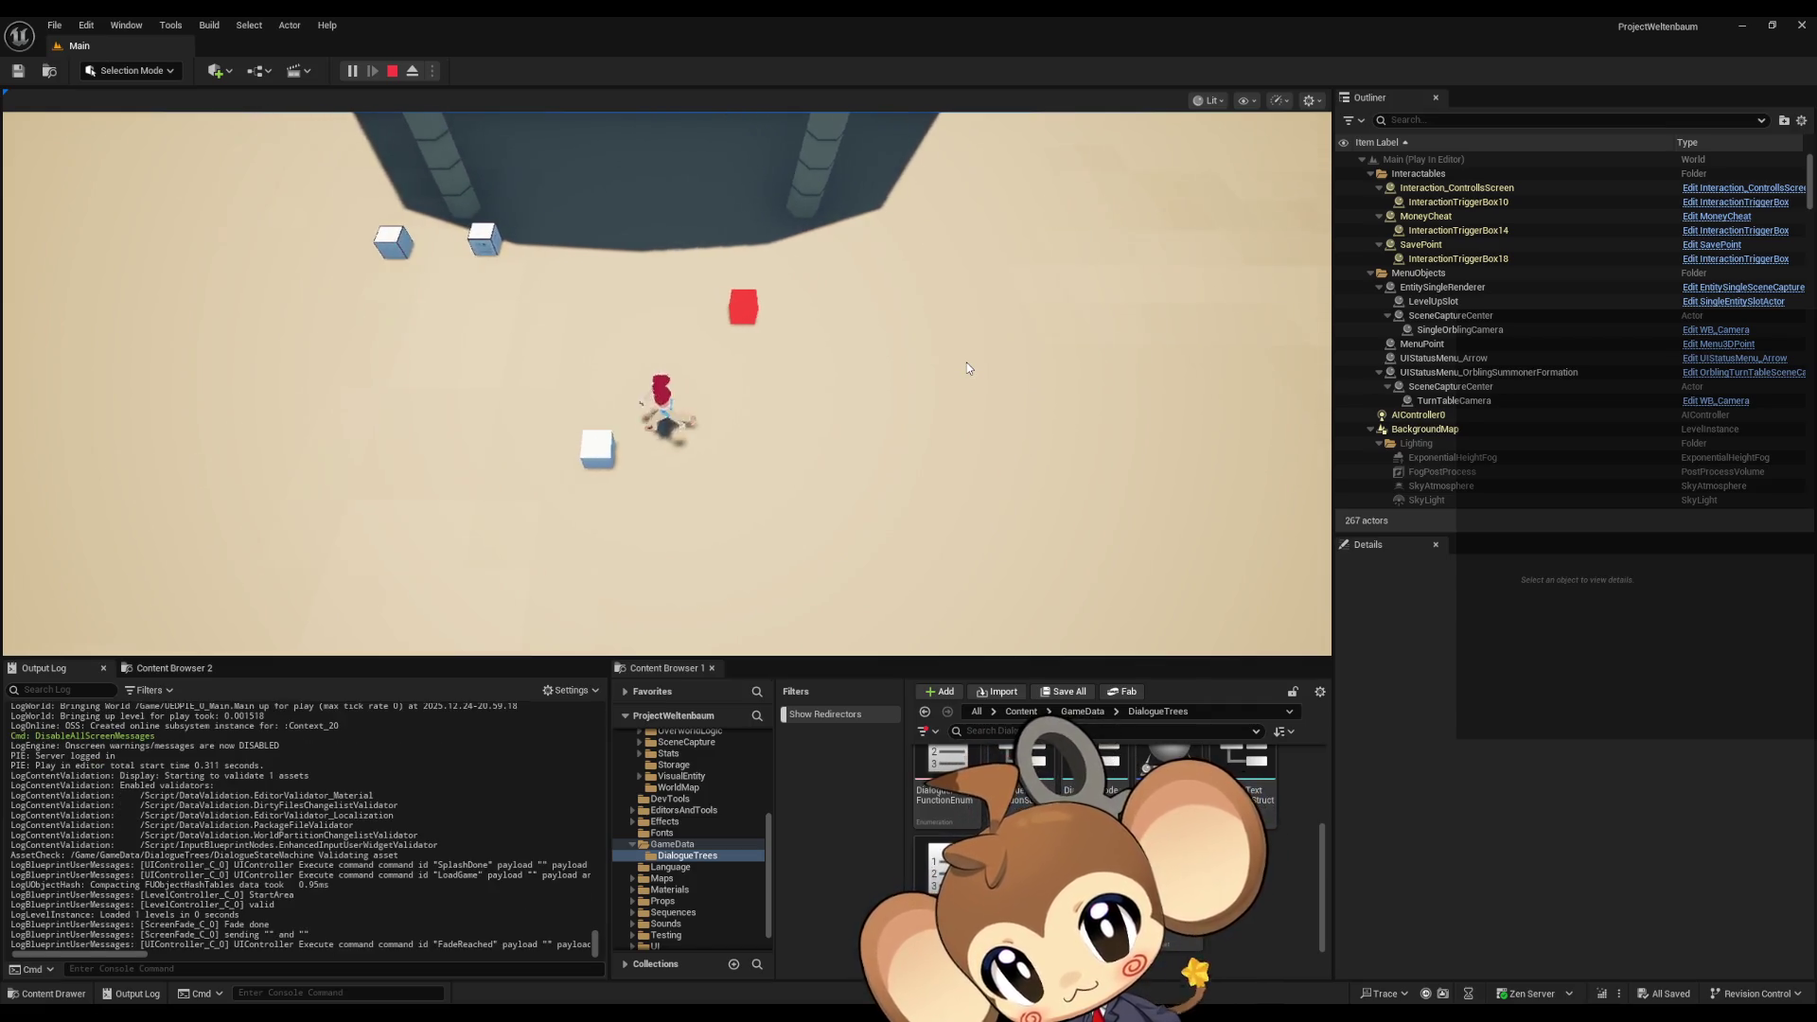
key(a)
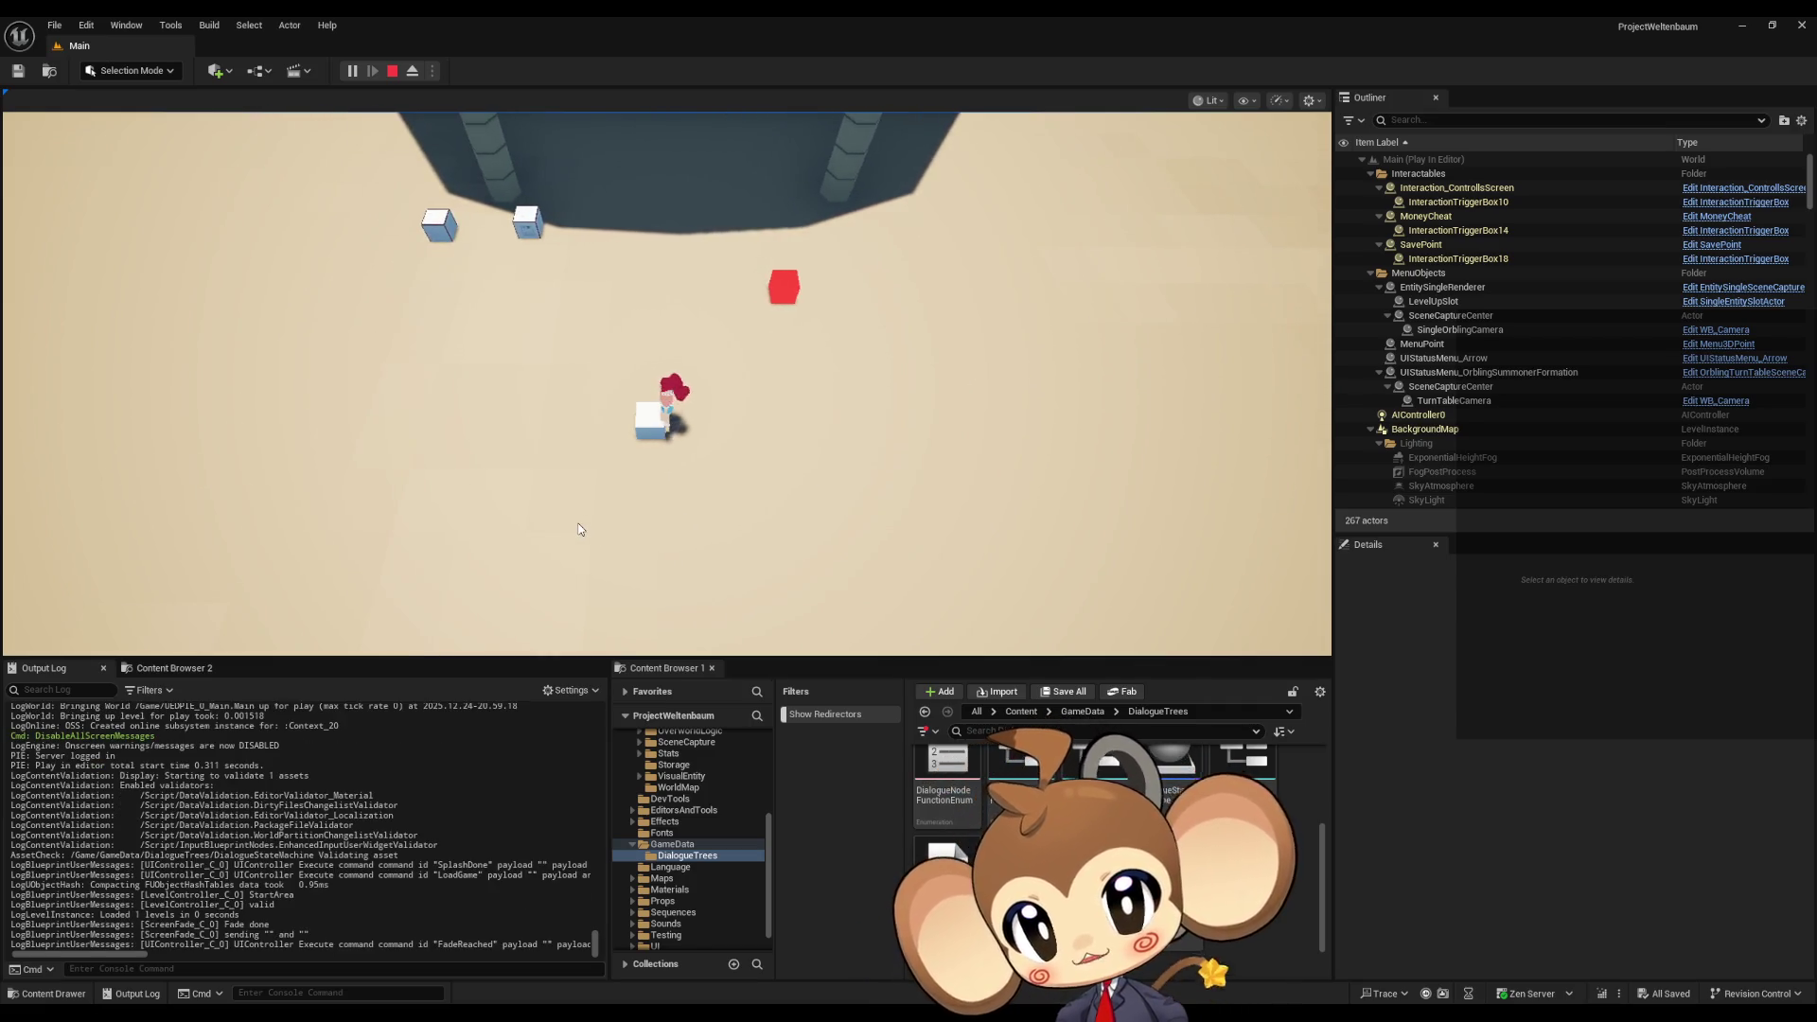
key(e)
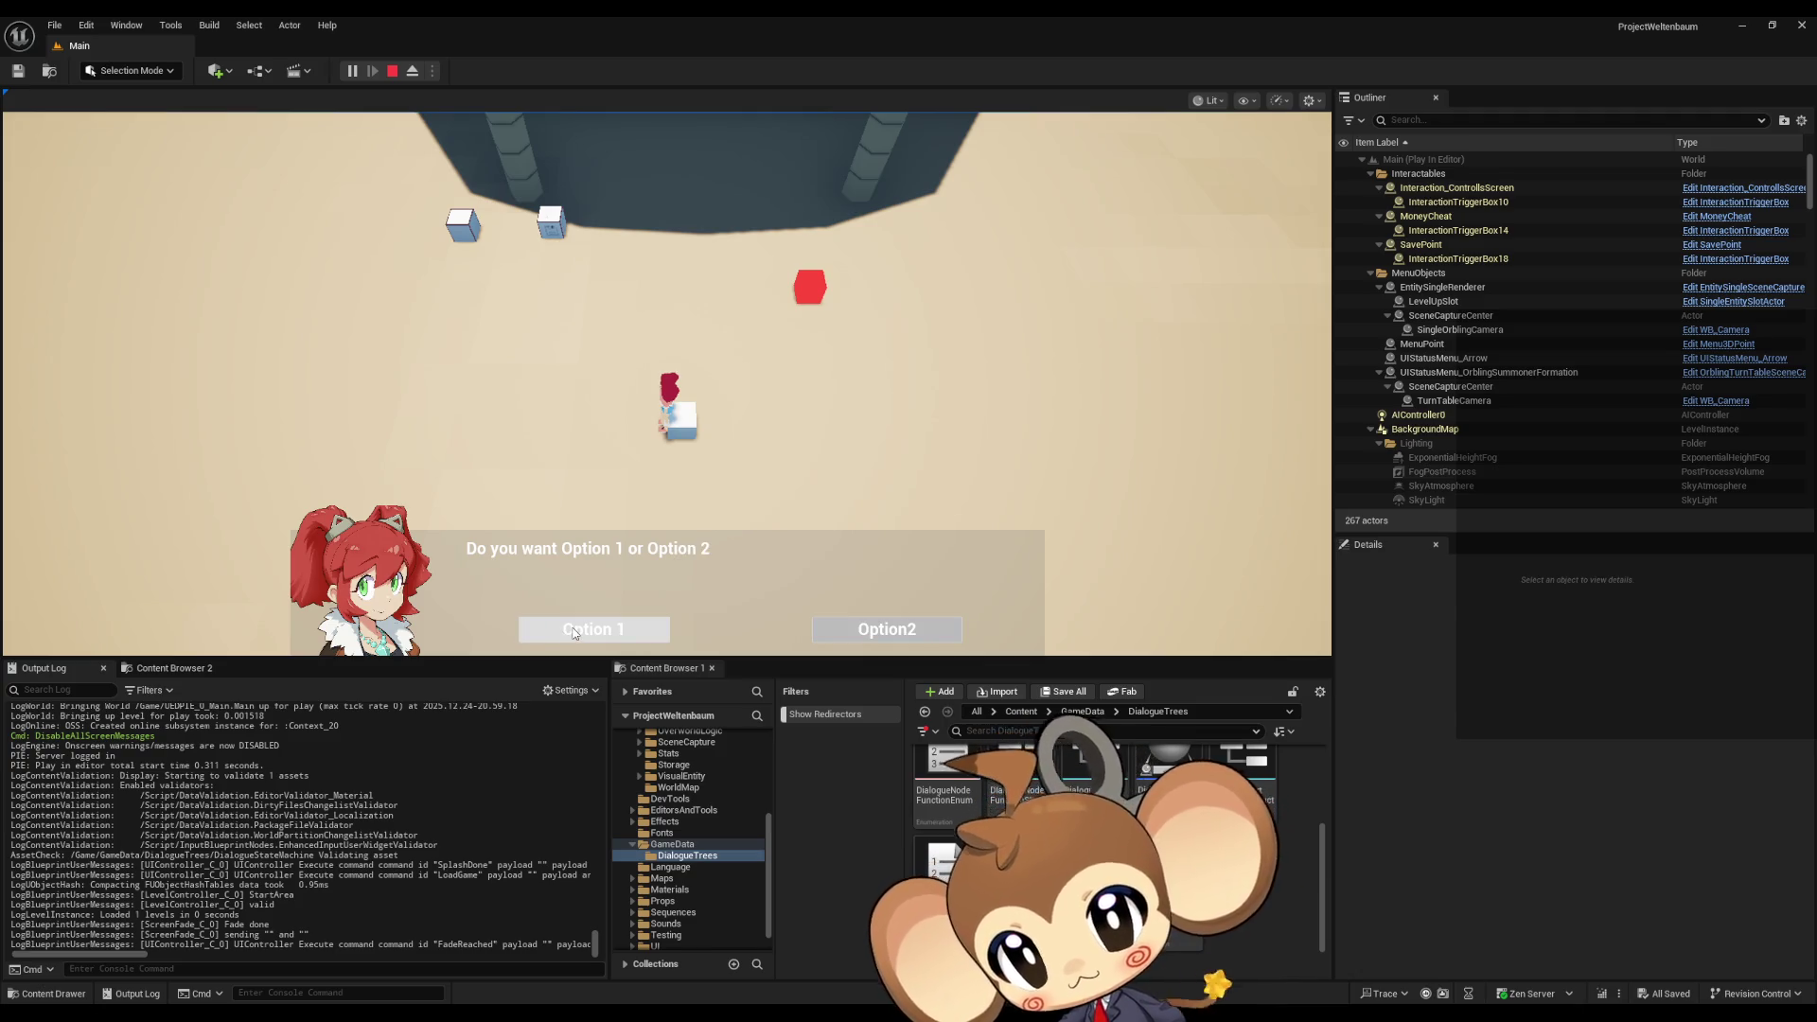
click(574, 632)
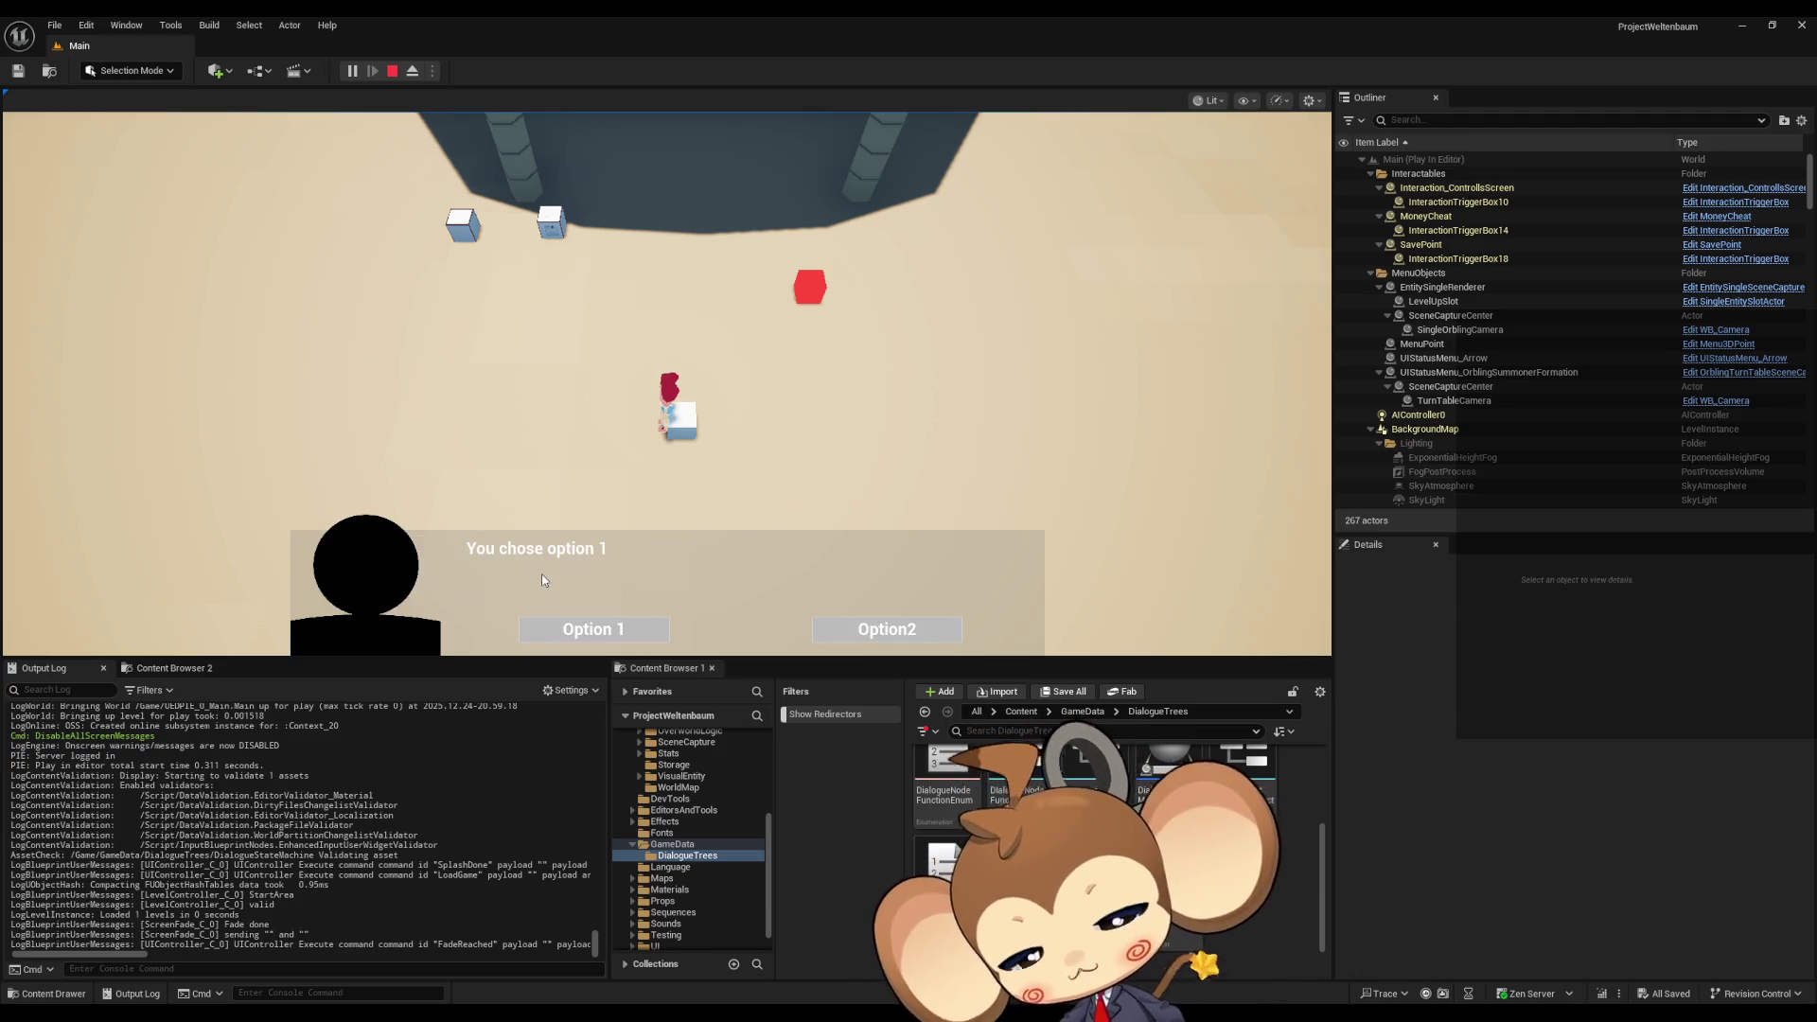
click(393, 71)
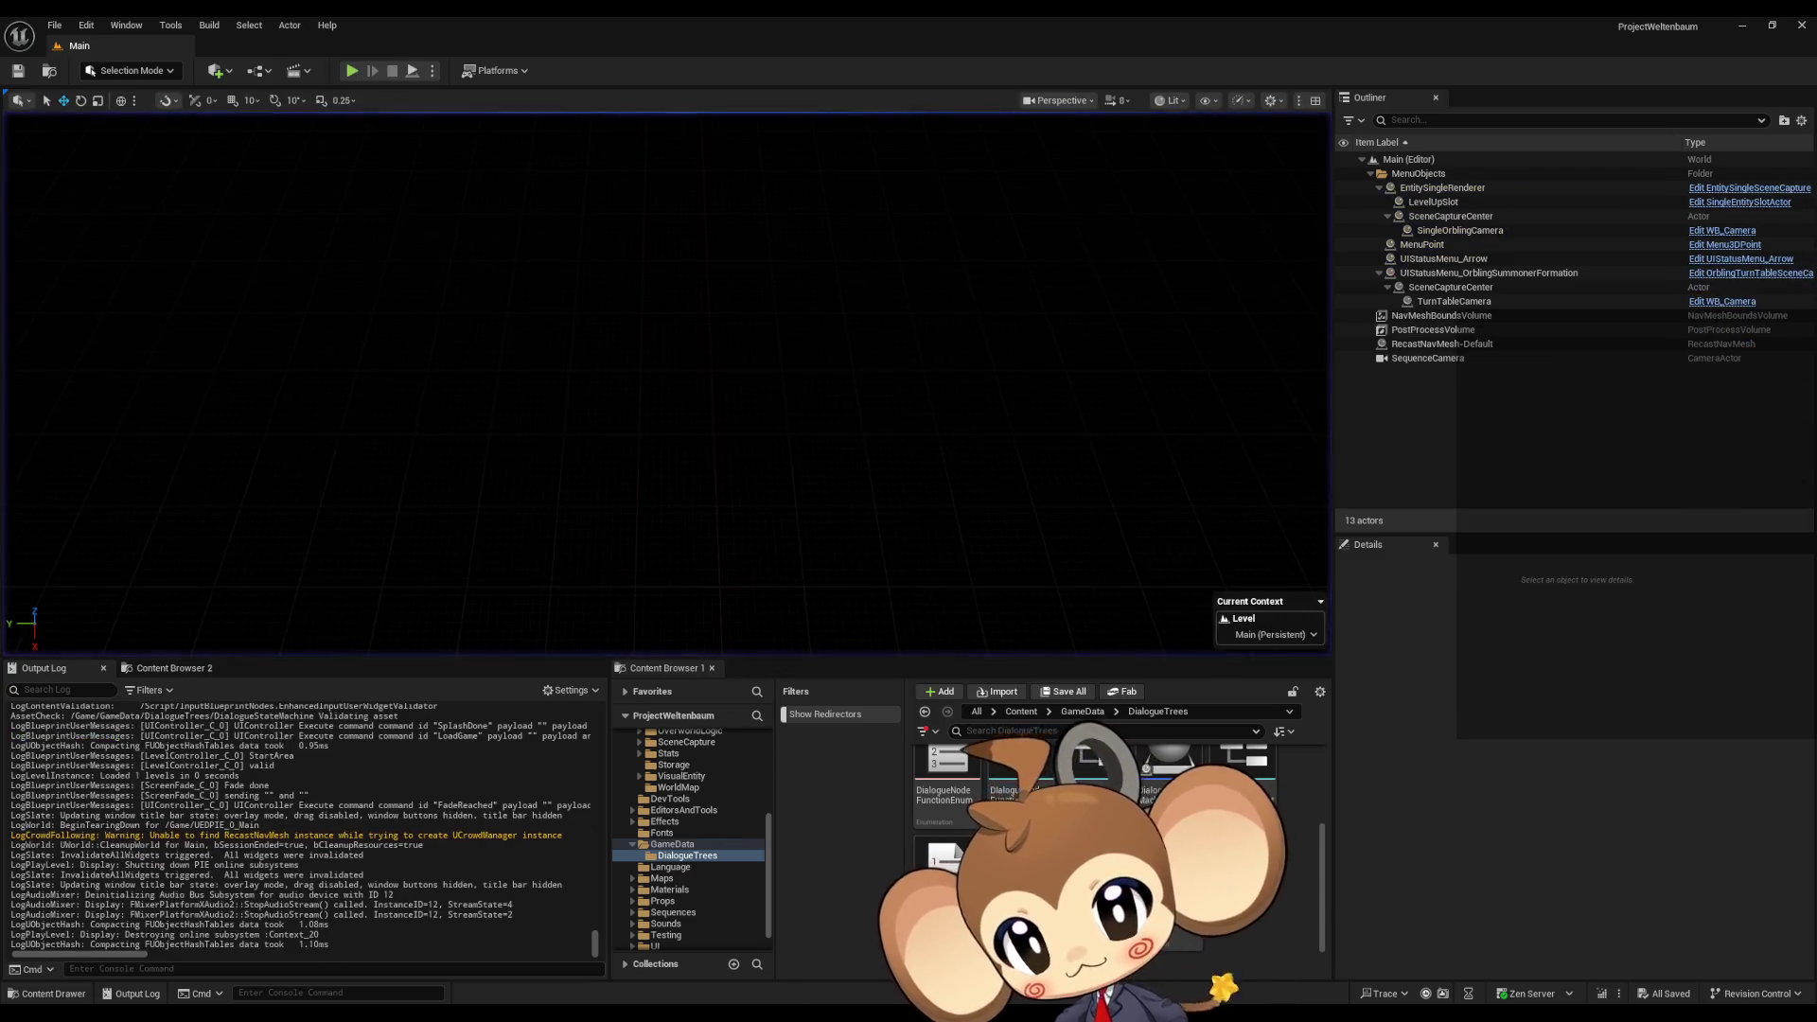
mouse_move(846, 978)
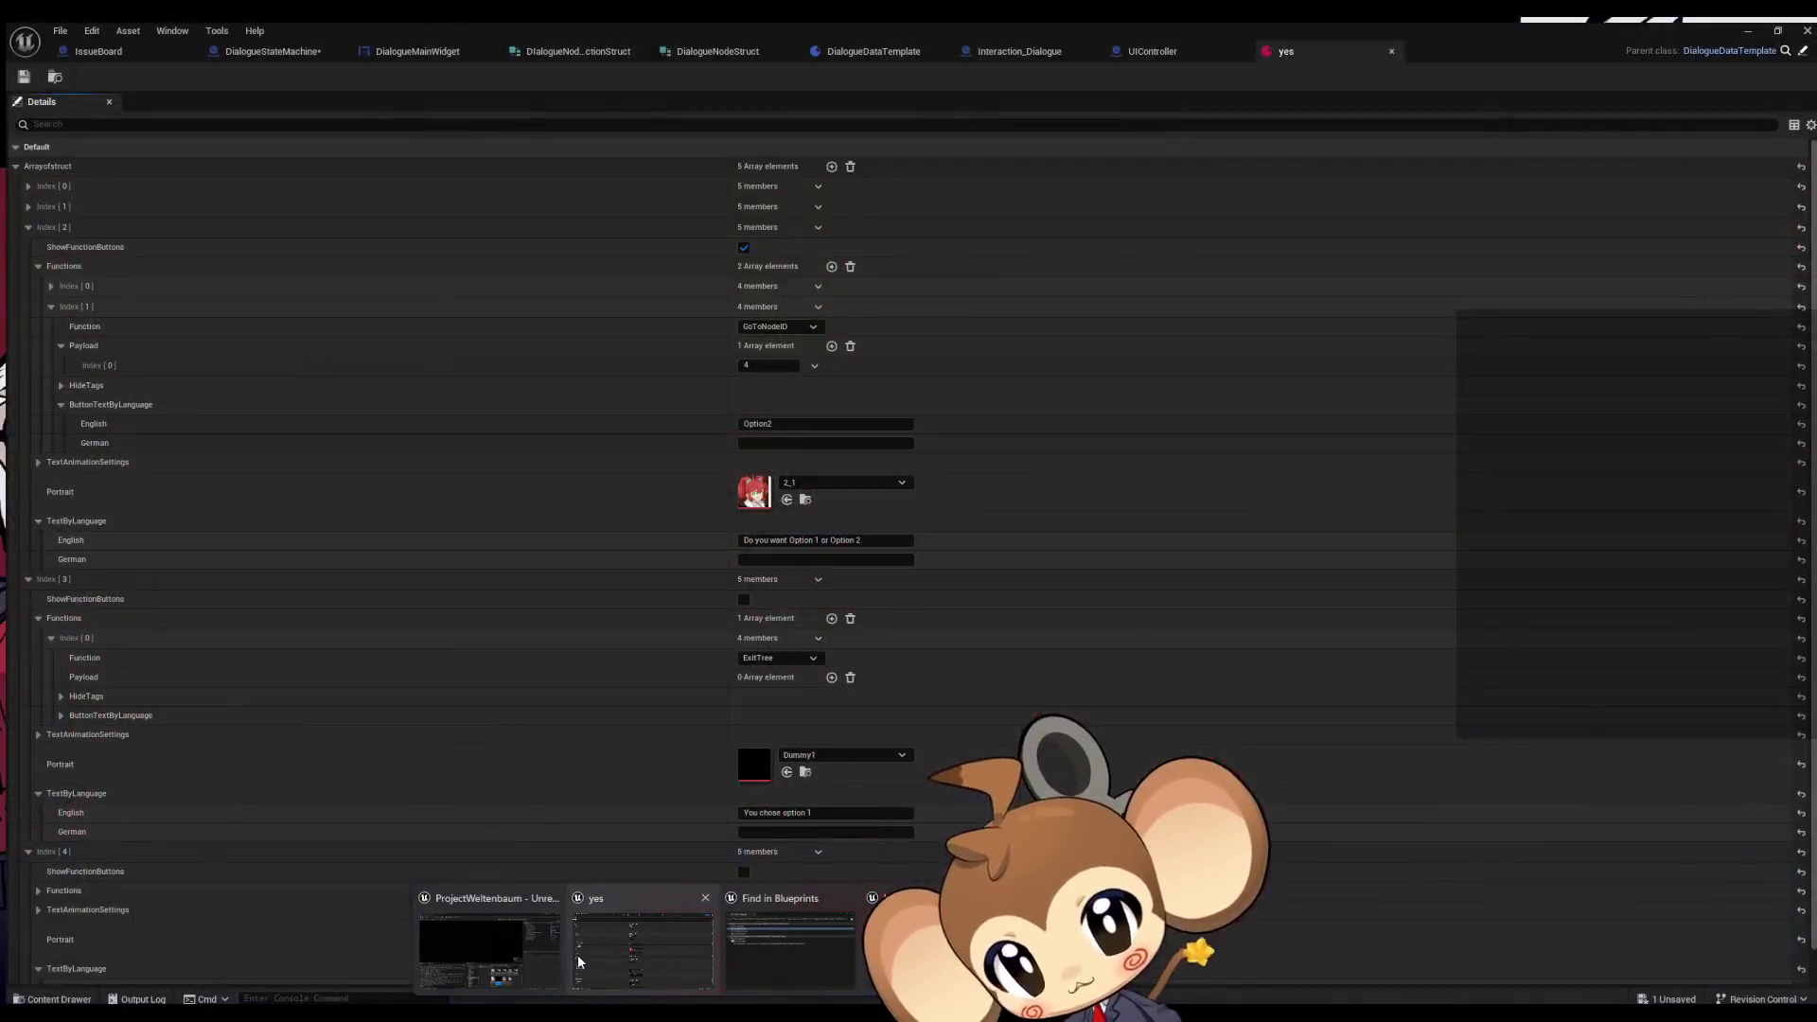
- Open DialogueStateMachine's FunctionInputListener graph and double-click the Function Switch call into its graph
click(616, 959)
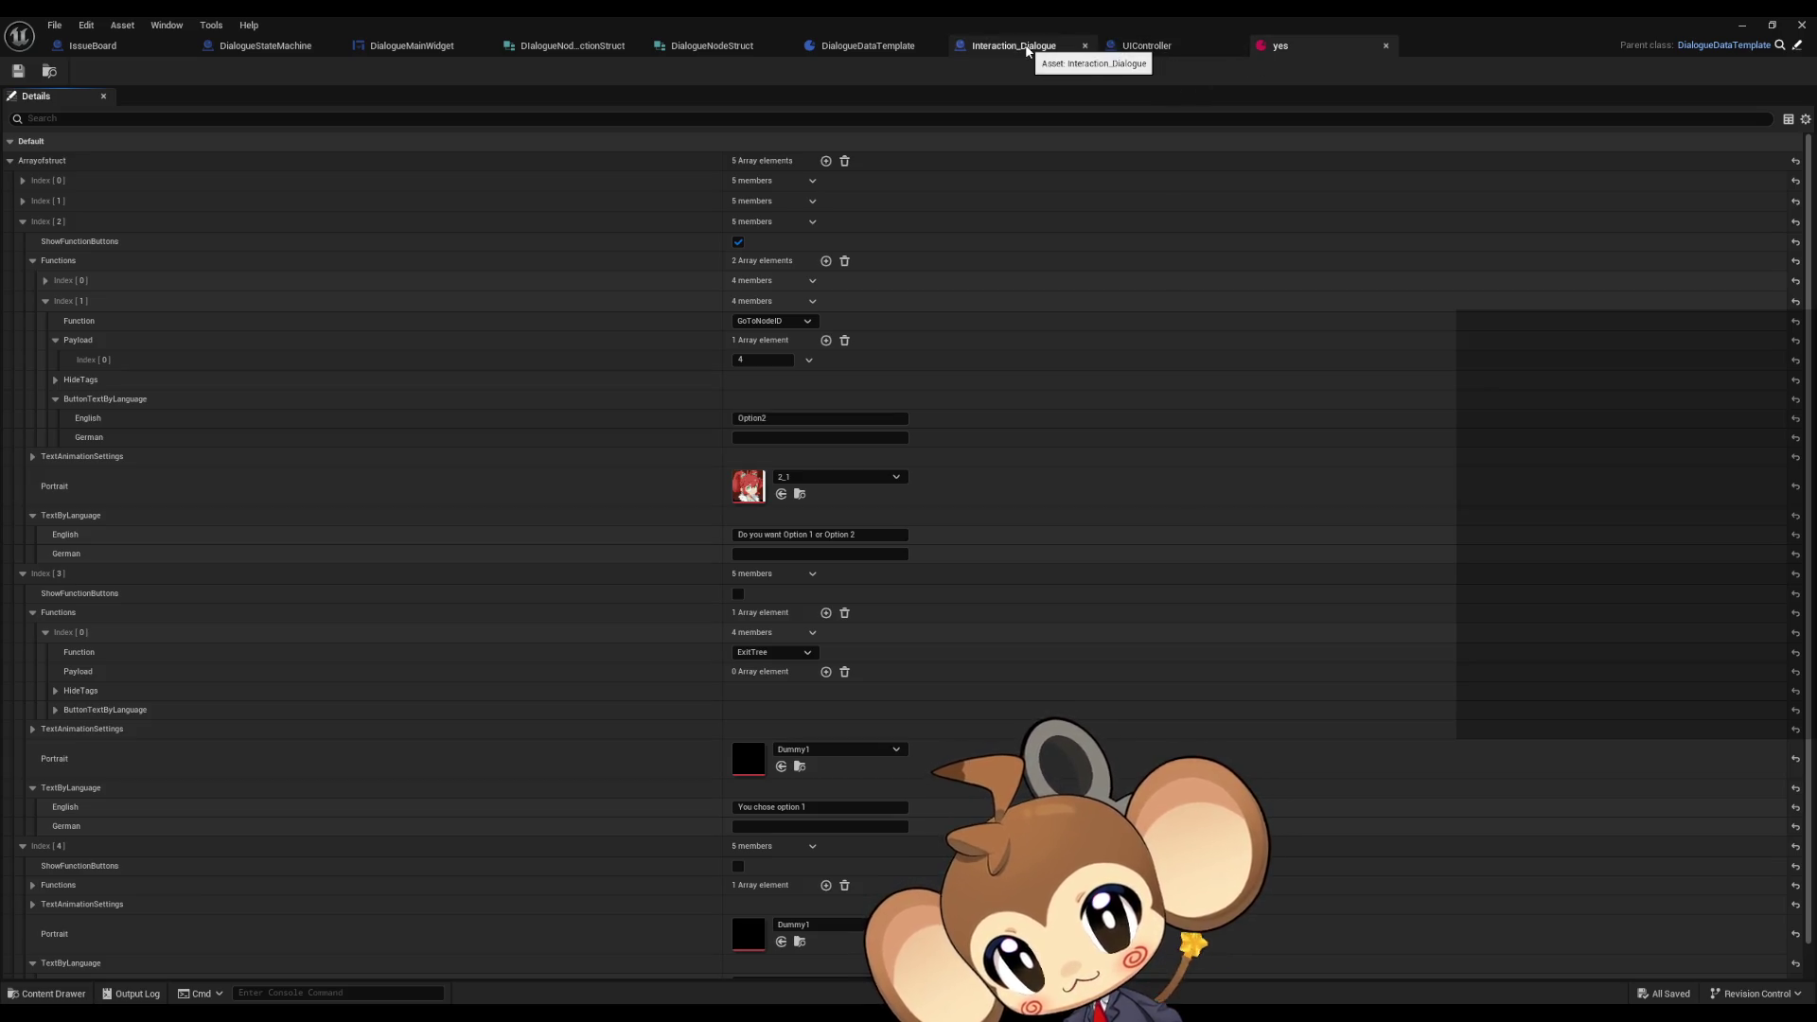
click(265, 46)
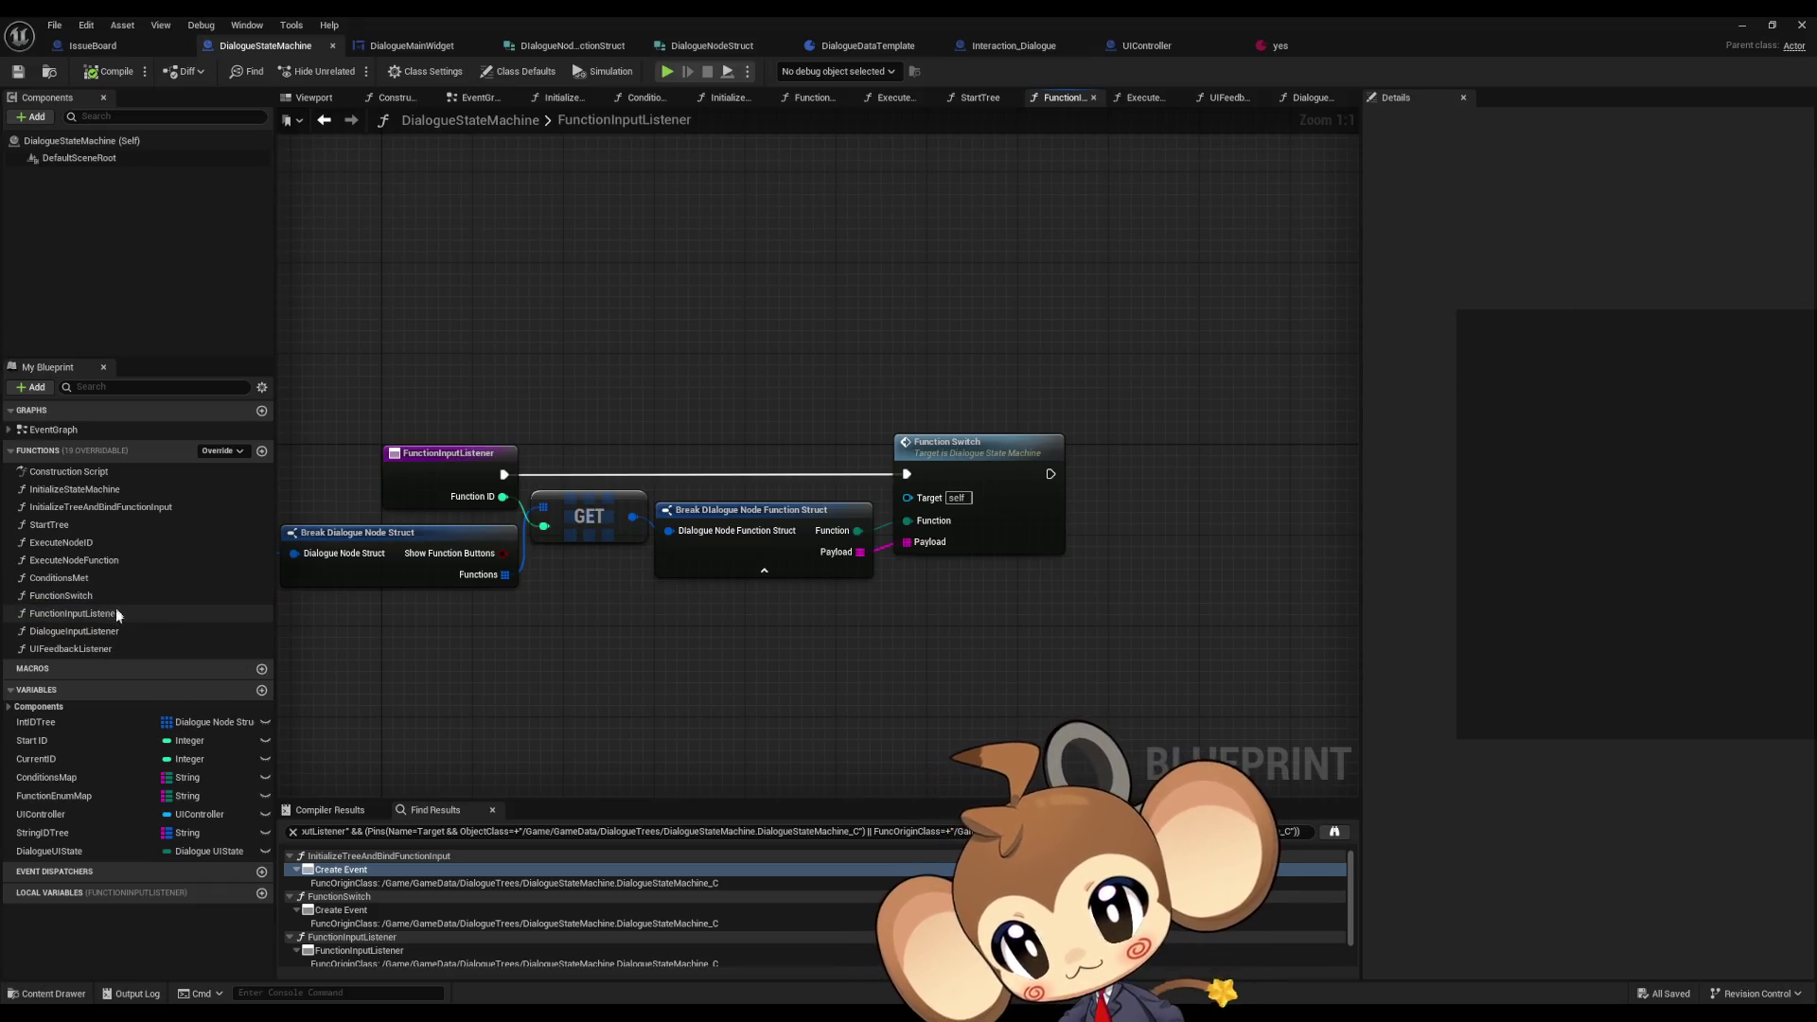
click(410, 52)
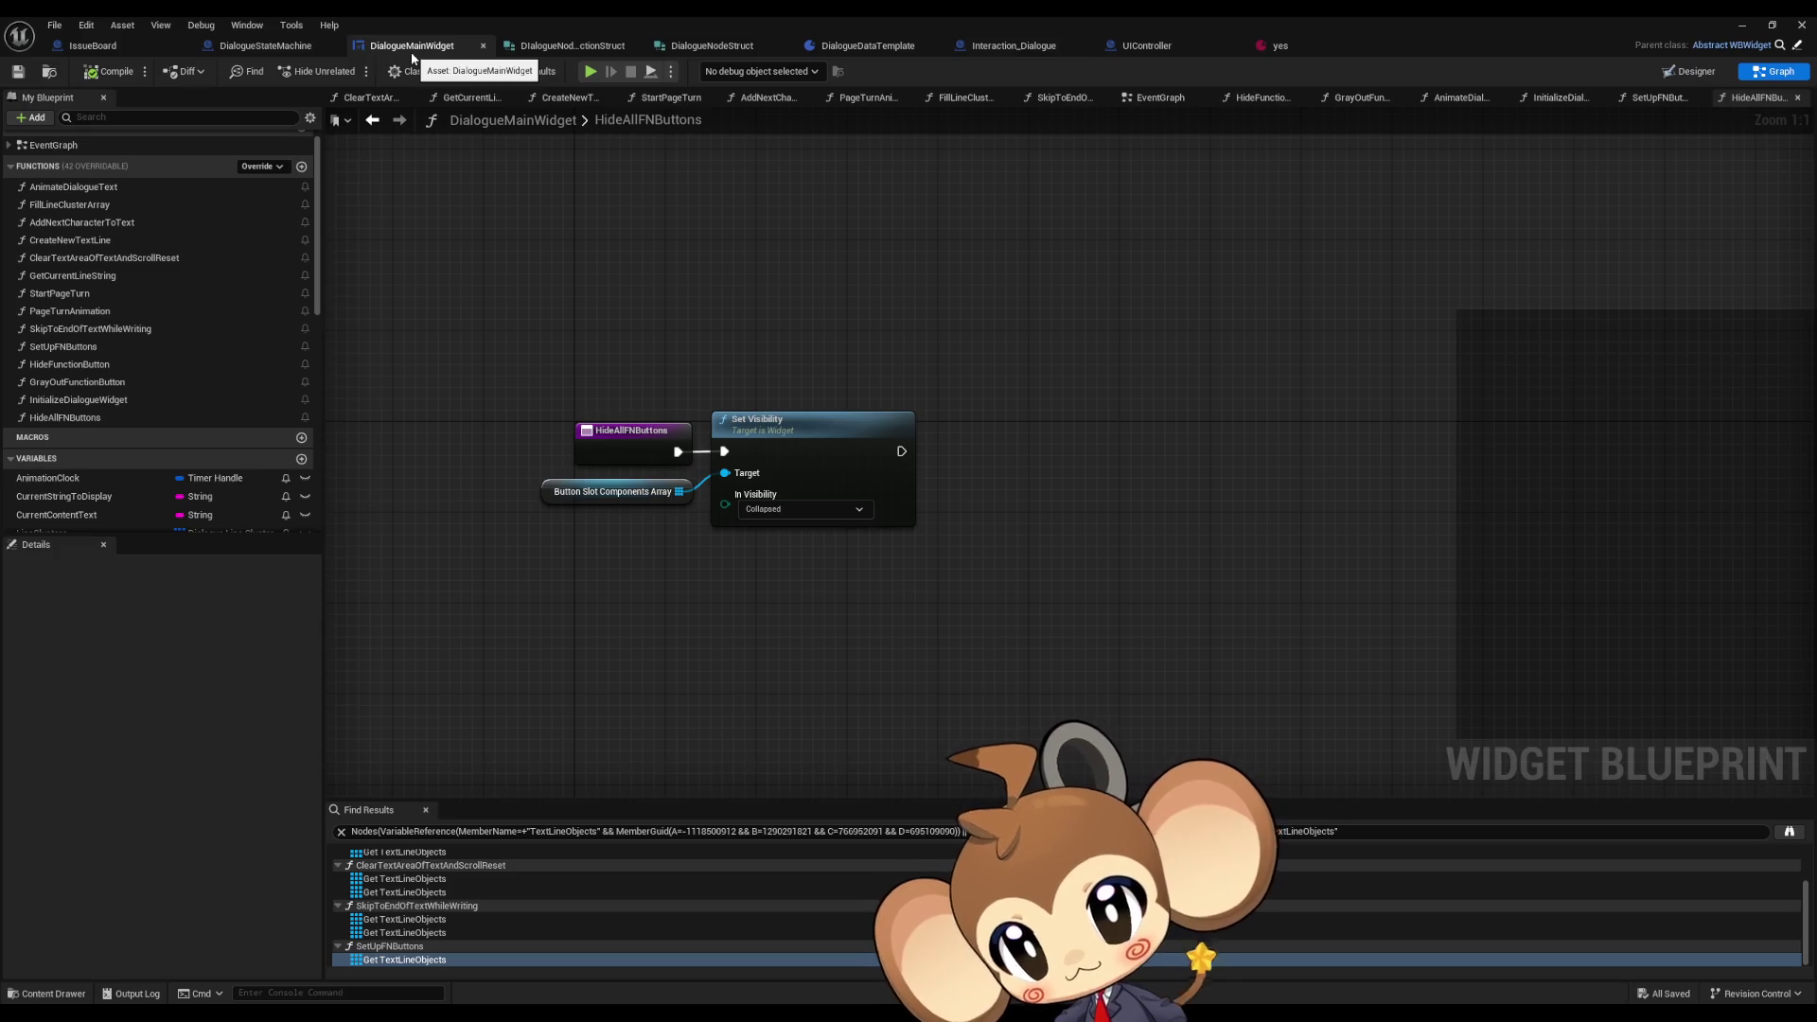
click(284, 50)
click(114, 615)
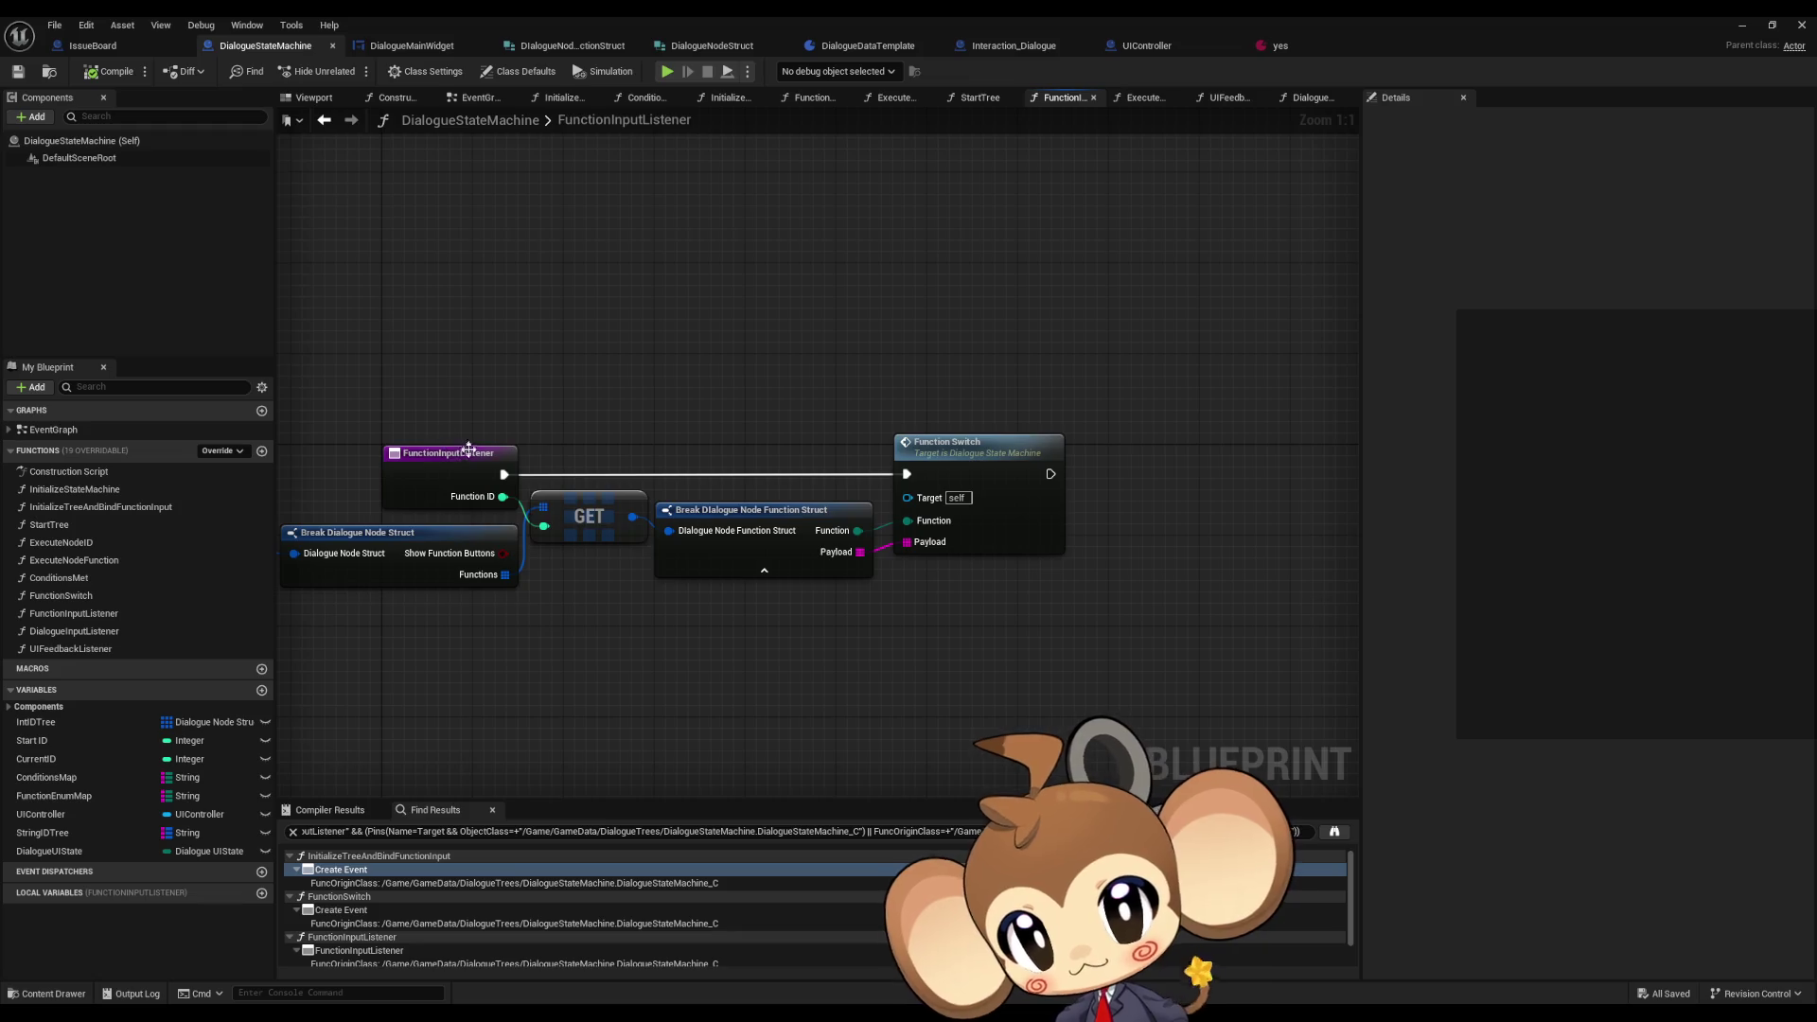
click(956, 445)
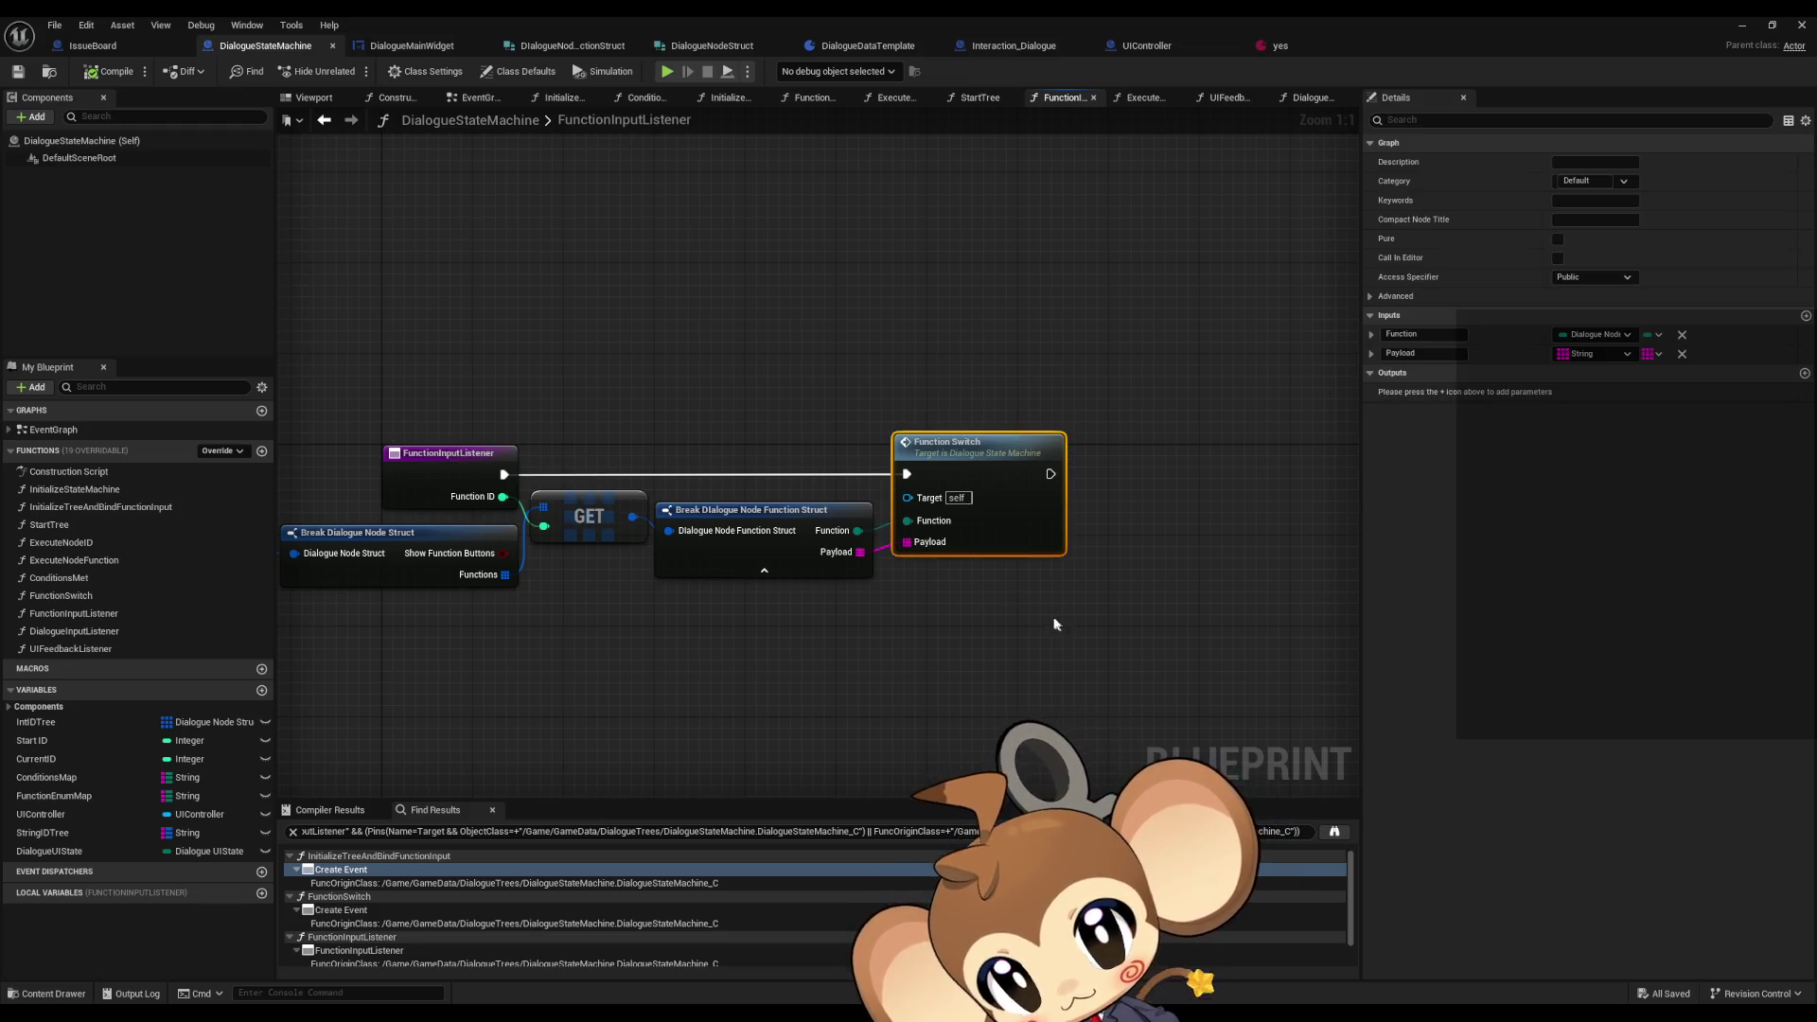
drag(894, 599, 871, 604)
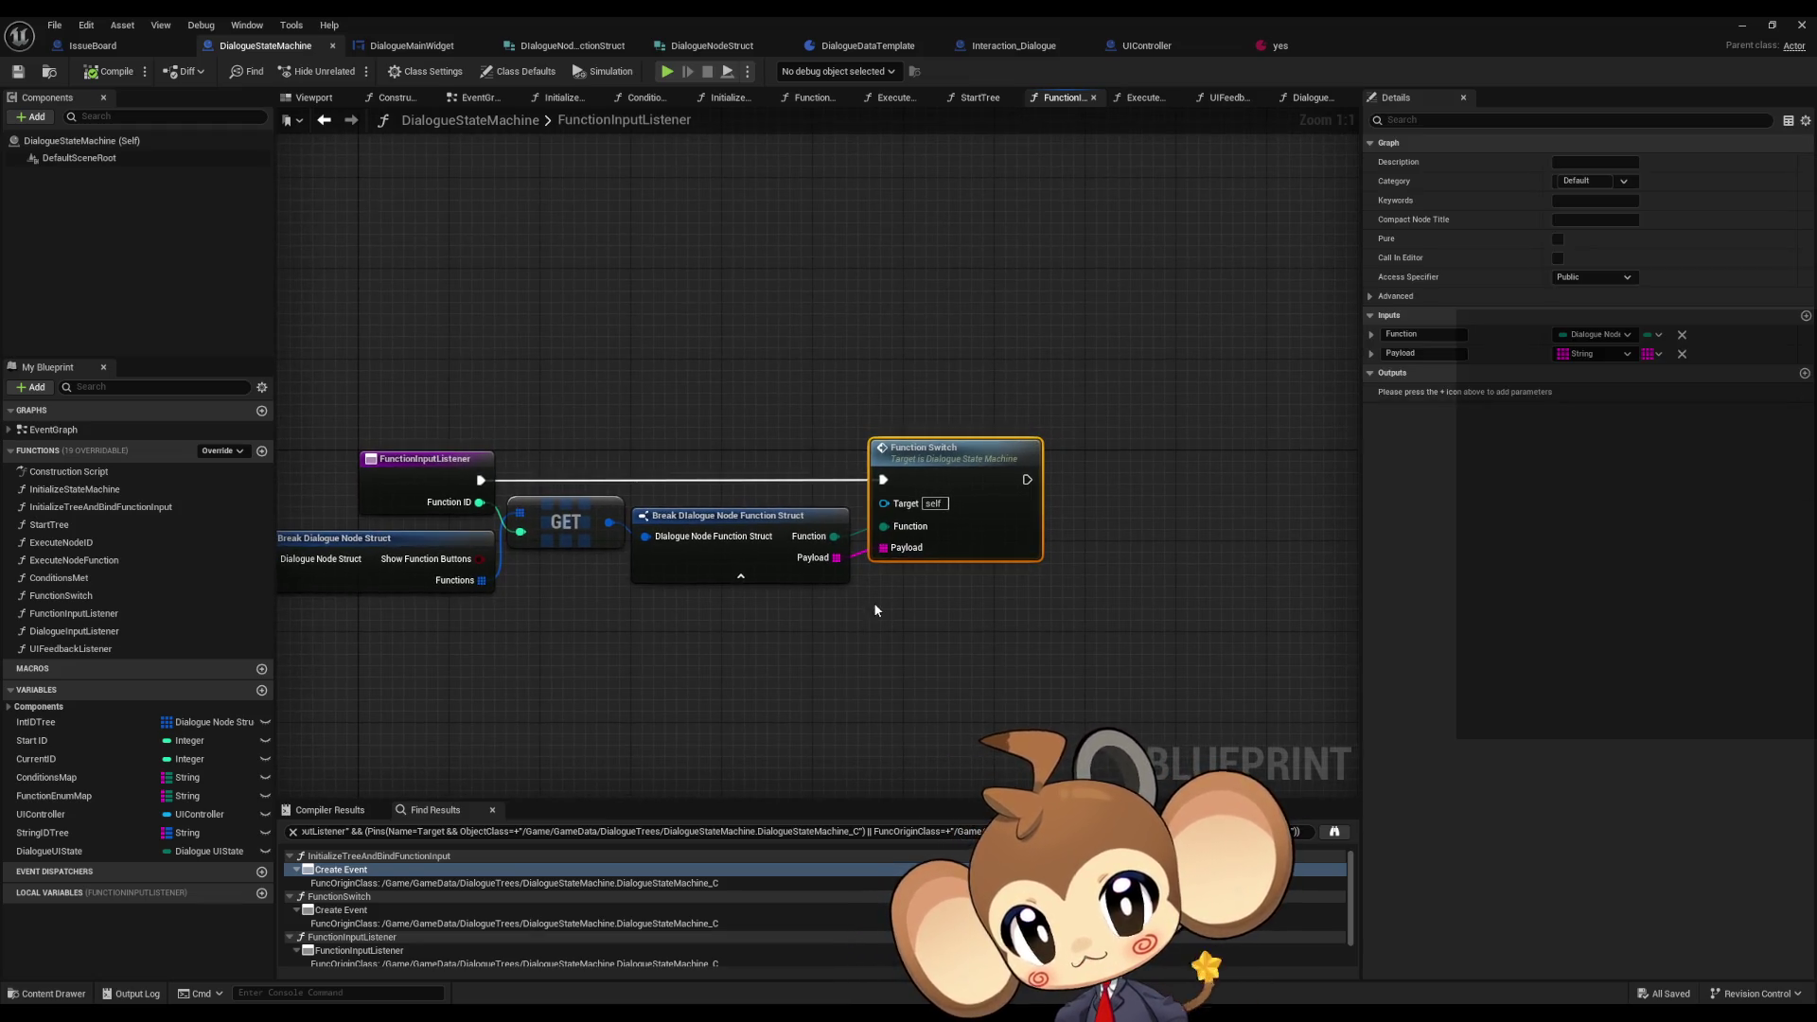
double_click(961, 462)
scroll(974, 463, down, 3)
drag(974, 462, 479, 418)
scroll(1211, 569, up, 4)
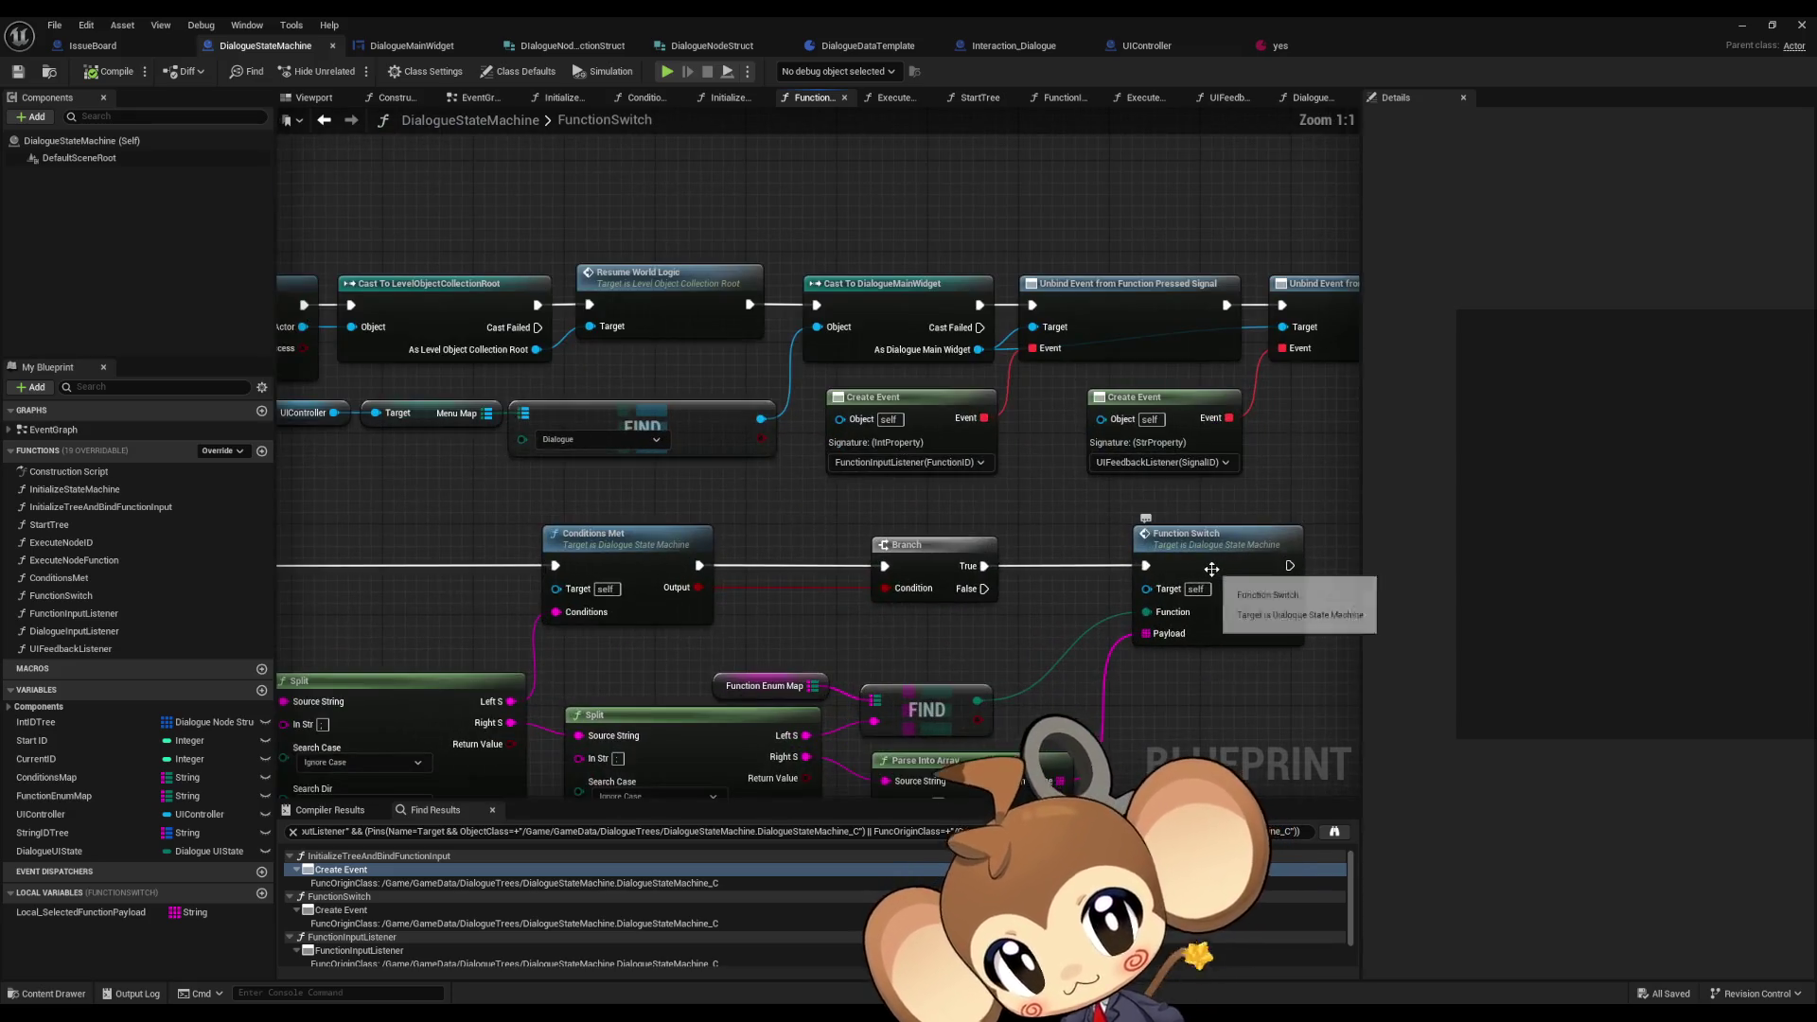
- Review the Switch on DialogueNodeFunctionEnum nodes and FunctionInputListener's Int IDTree GET nodes
scroll(1211, 569, down, 3)
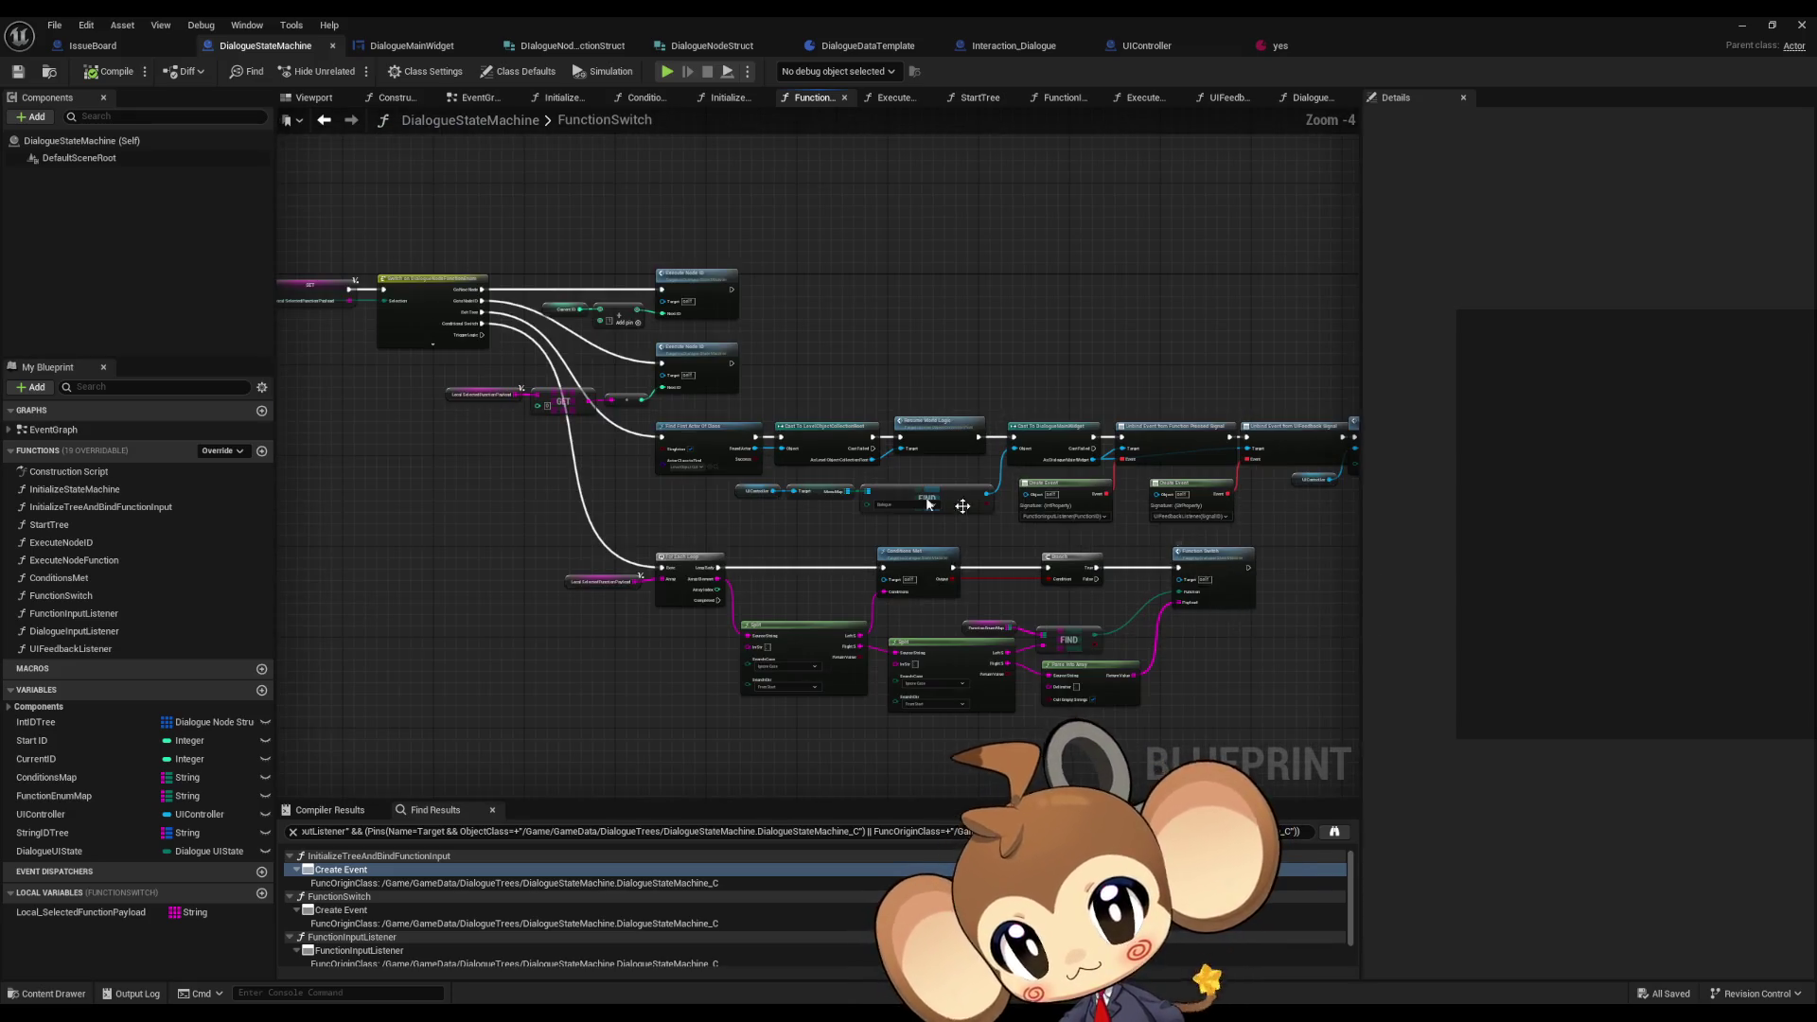
scroll(1008, 514, up, 2)
mouse_move(1007, 515)
mouse_down()
mouse_move(661, 488)
mouse_move(702, 488)
mouse_up()
mouse_move(940, 473)
mouse_down()
mouse_move(935, 421)
mouse_move(840, 459)
mouse_move(984, 588)
mouse_up()
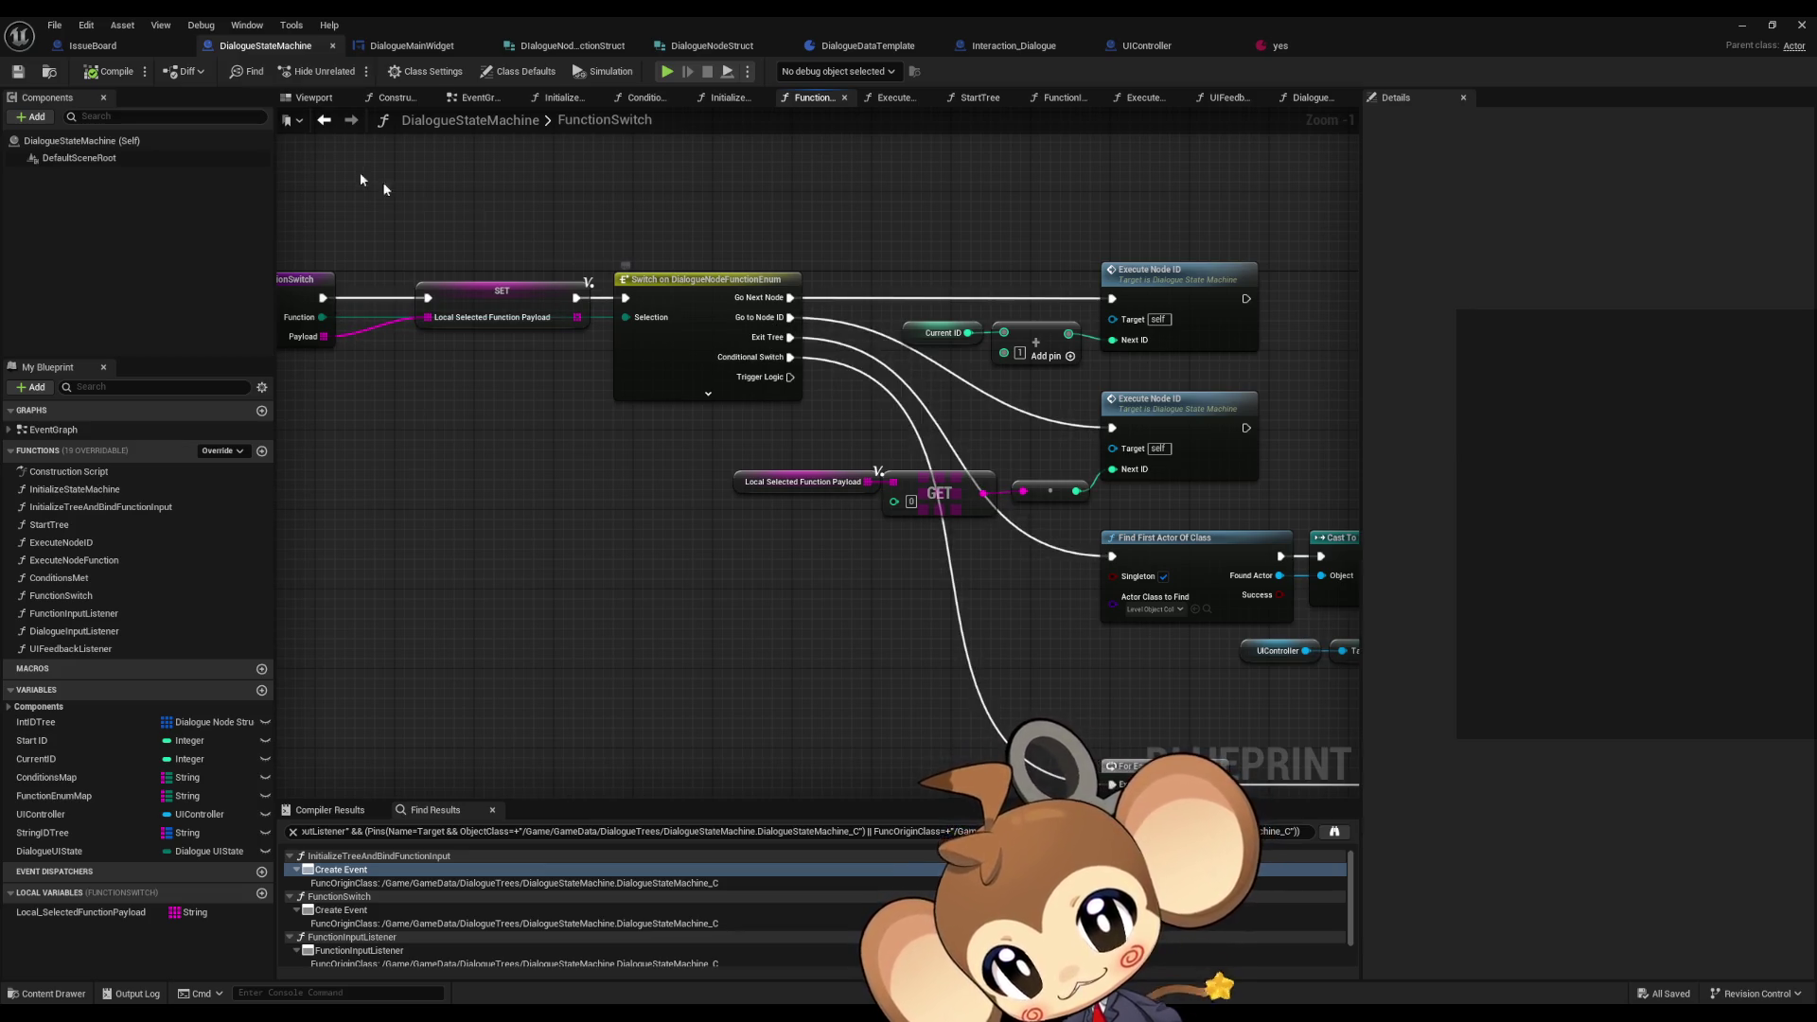
click(323, 119)
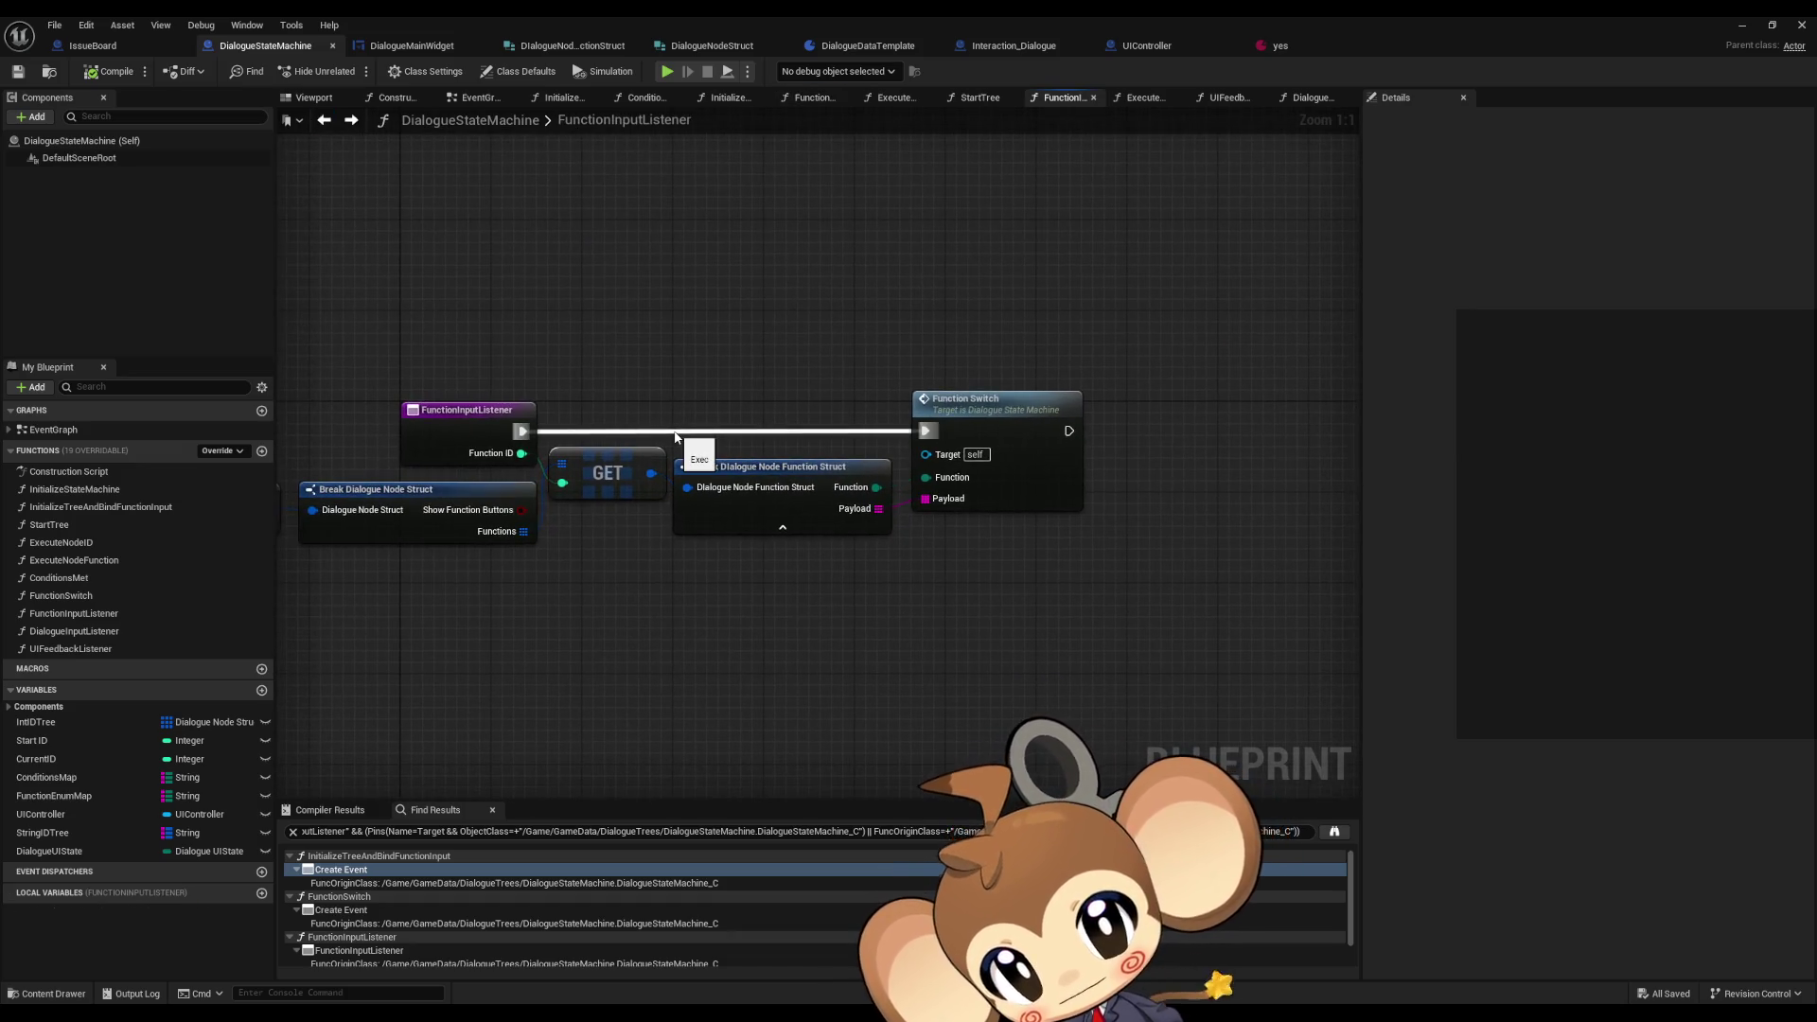
drag(684, 465, 802, 483)
mouse_move(733, 581)
mouse_down()
mouse_move(953, 564)
mouse_move(813, 587)
mouse_up()
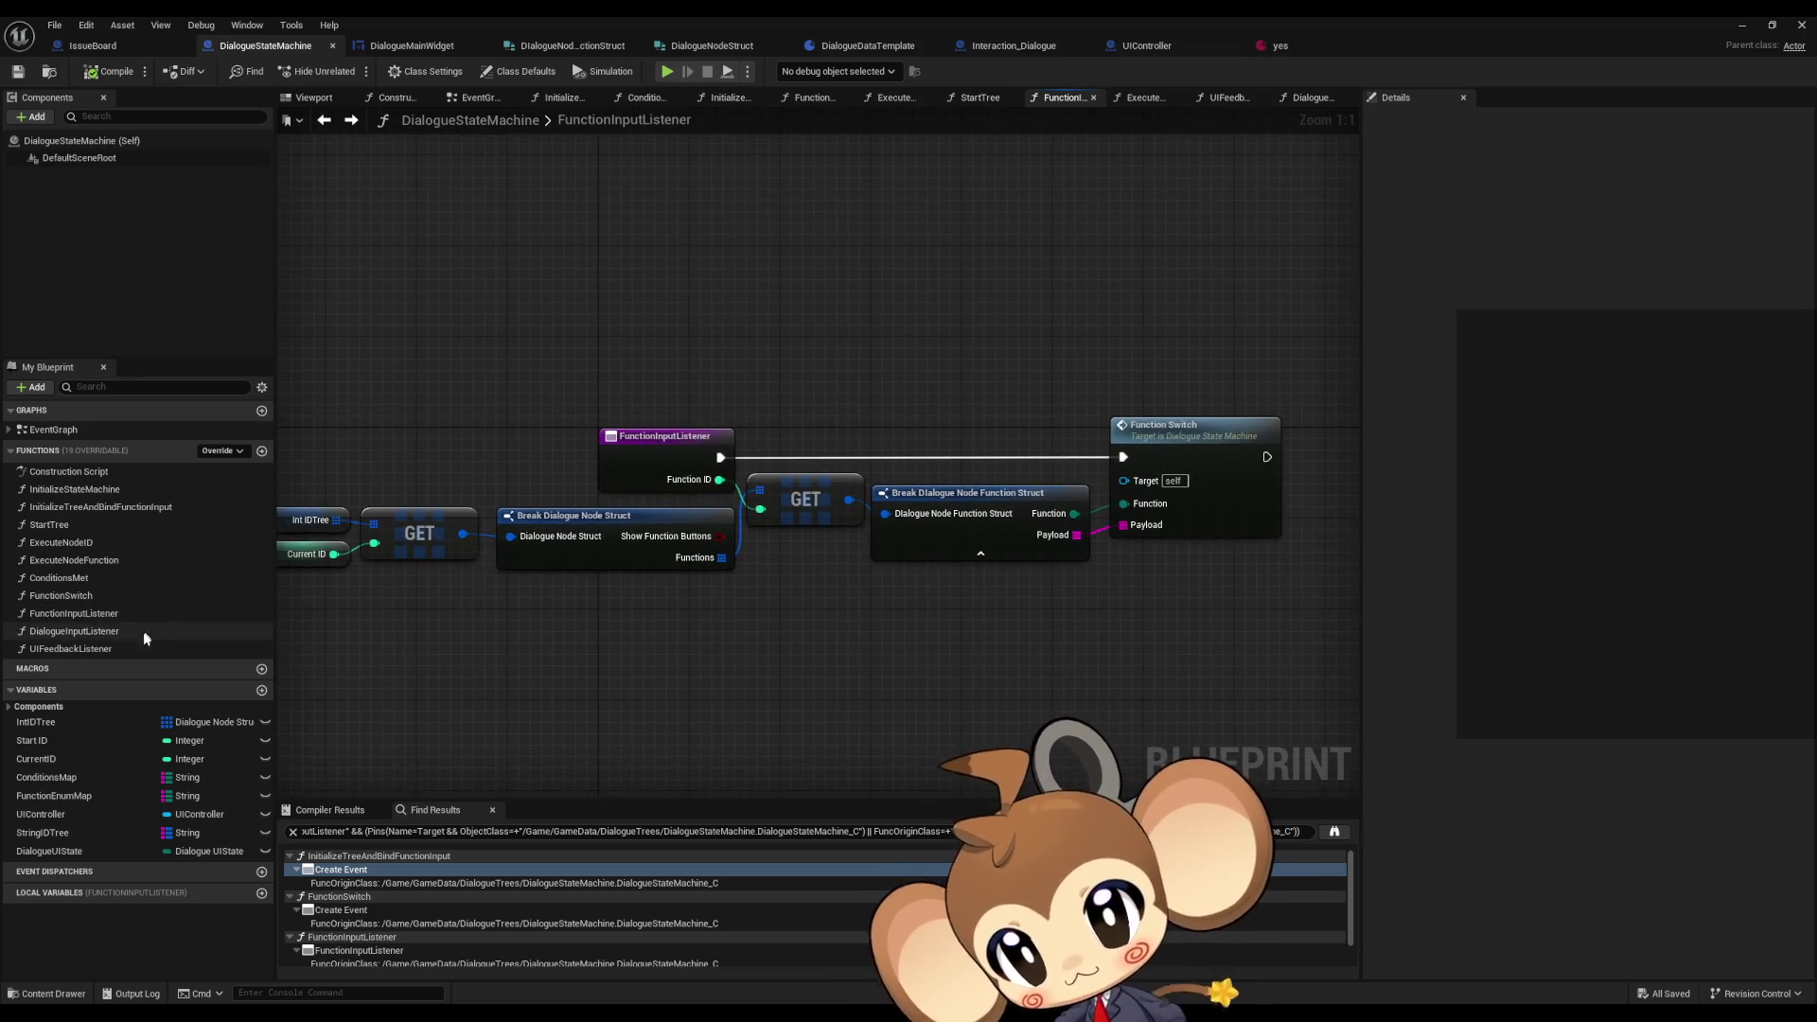
mouse_move(702, 576)
mouse_down()
mouse_move(824, 557)
mouse_move(635, 554)
mouse_move(682, 540)
mouse_up()
- Back in FunctionSwitch, select the UIController, Menu Map, FIND and Cast To DialogueMainWidget nodes
double_click(1150, 408)
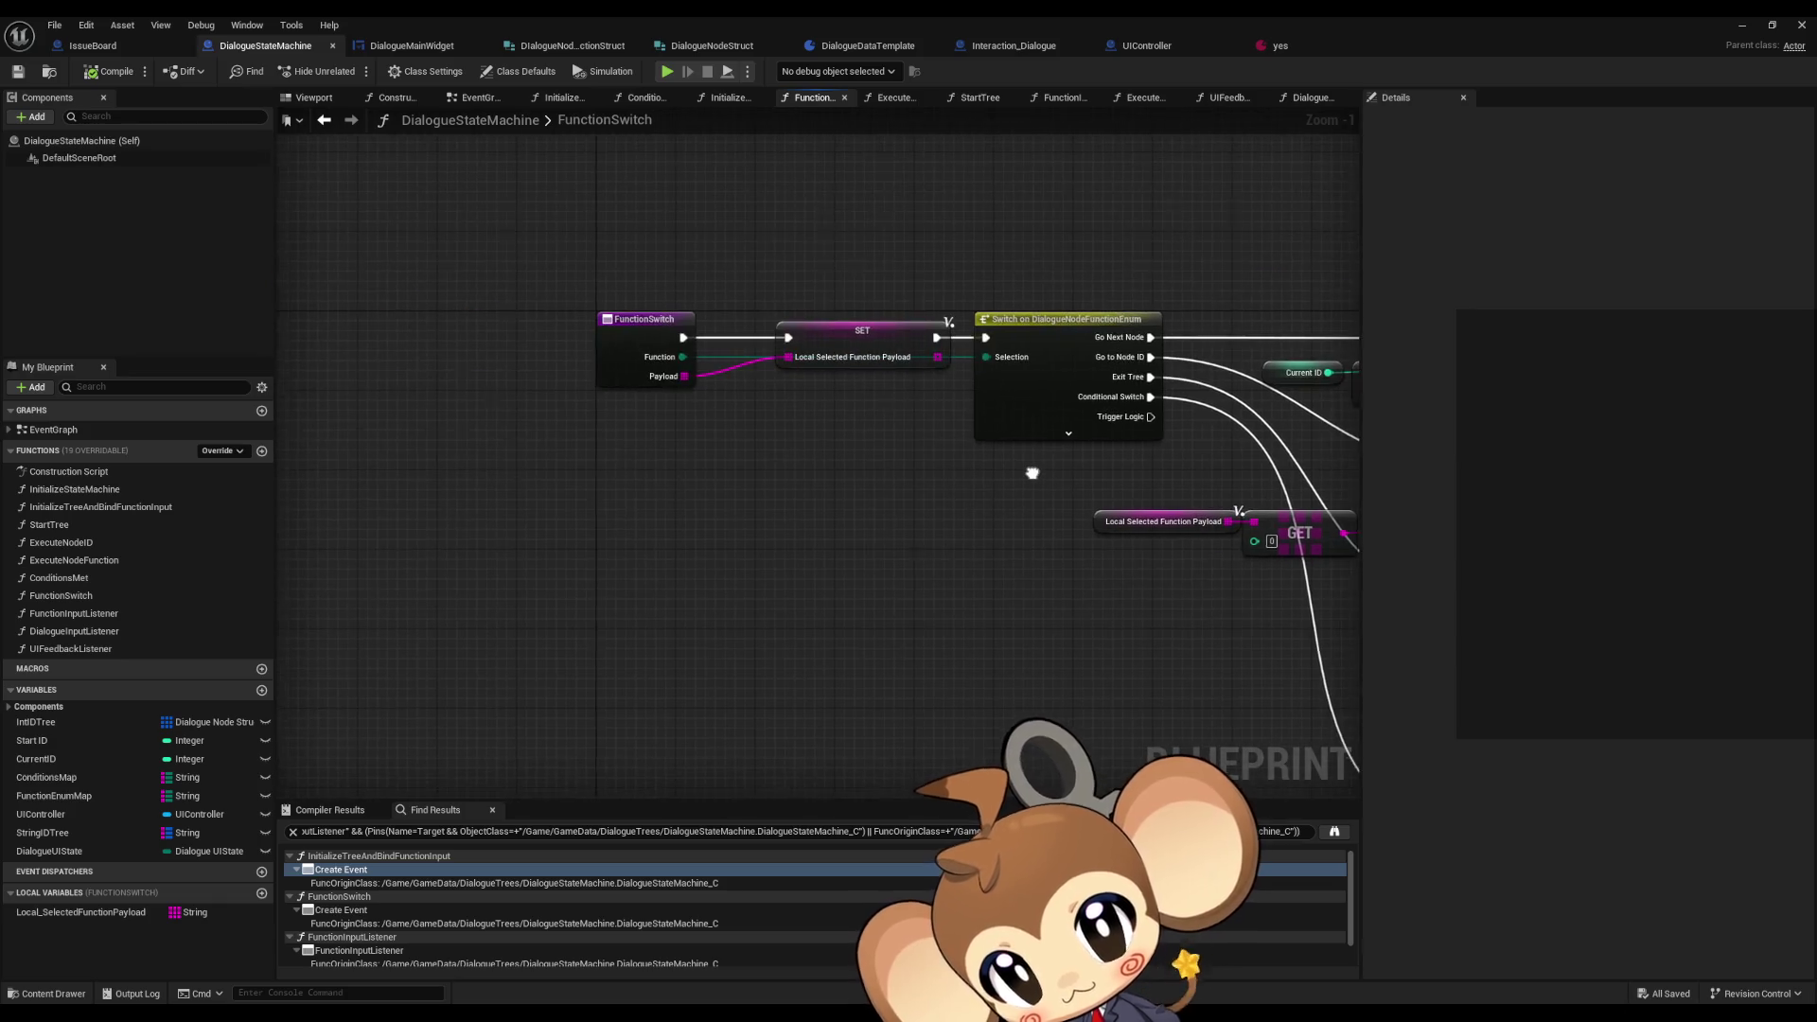
drag(1030, 470, 981, 539)
mouse_move(585, 567)
mouse_down()
mouse_move(283, 397)
mouse_move(279, 369)
mouse_up()
mouse_move(730, 553)
mouse_down()
mouse_move(520, 519)
mouse_move(683, 624)
mouse_up()
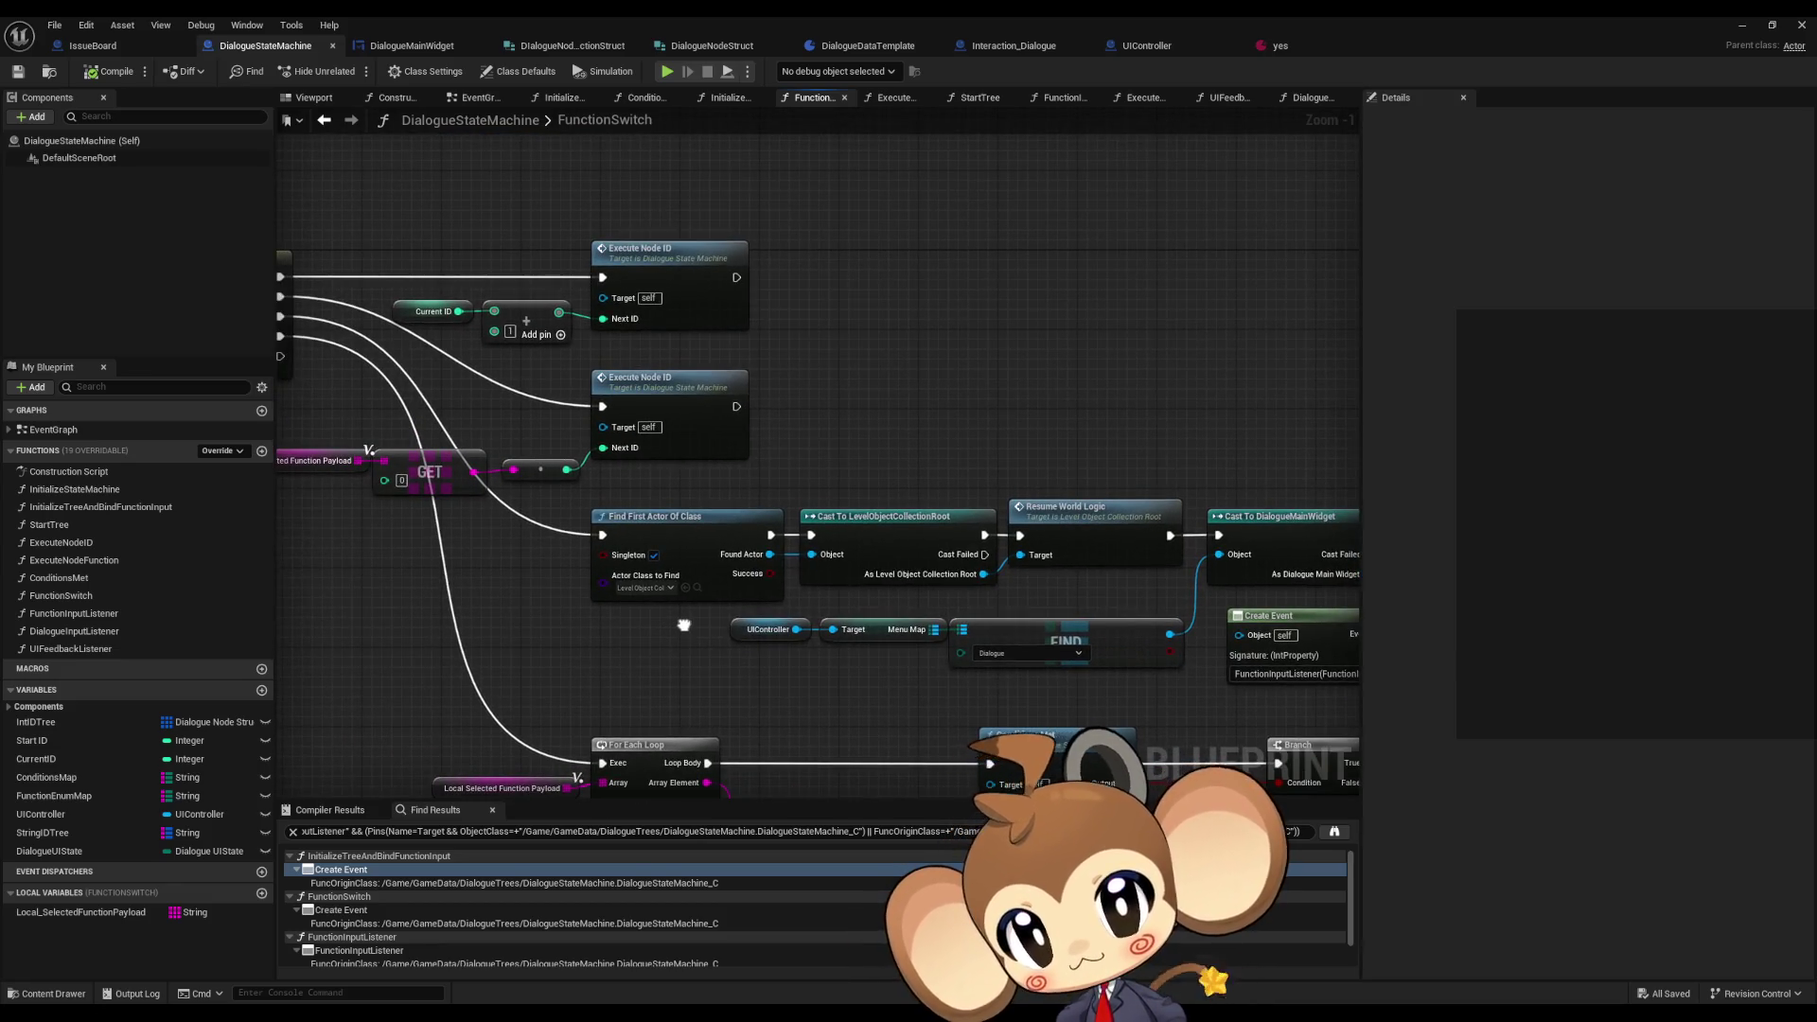
drag(683, 625, 627, 615)
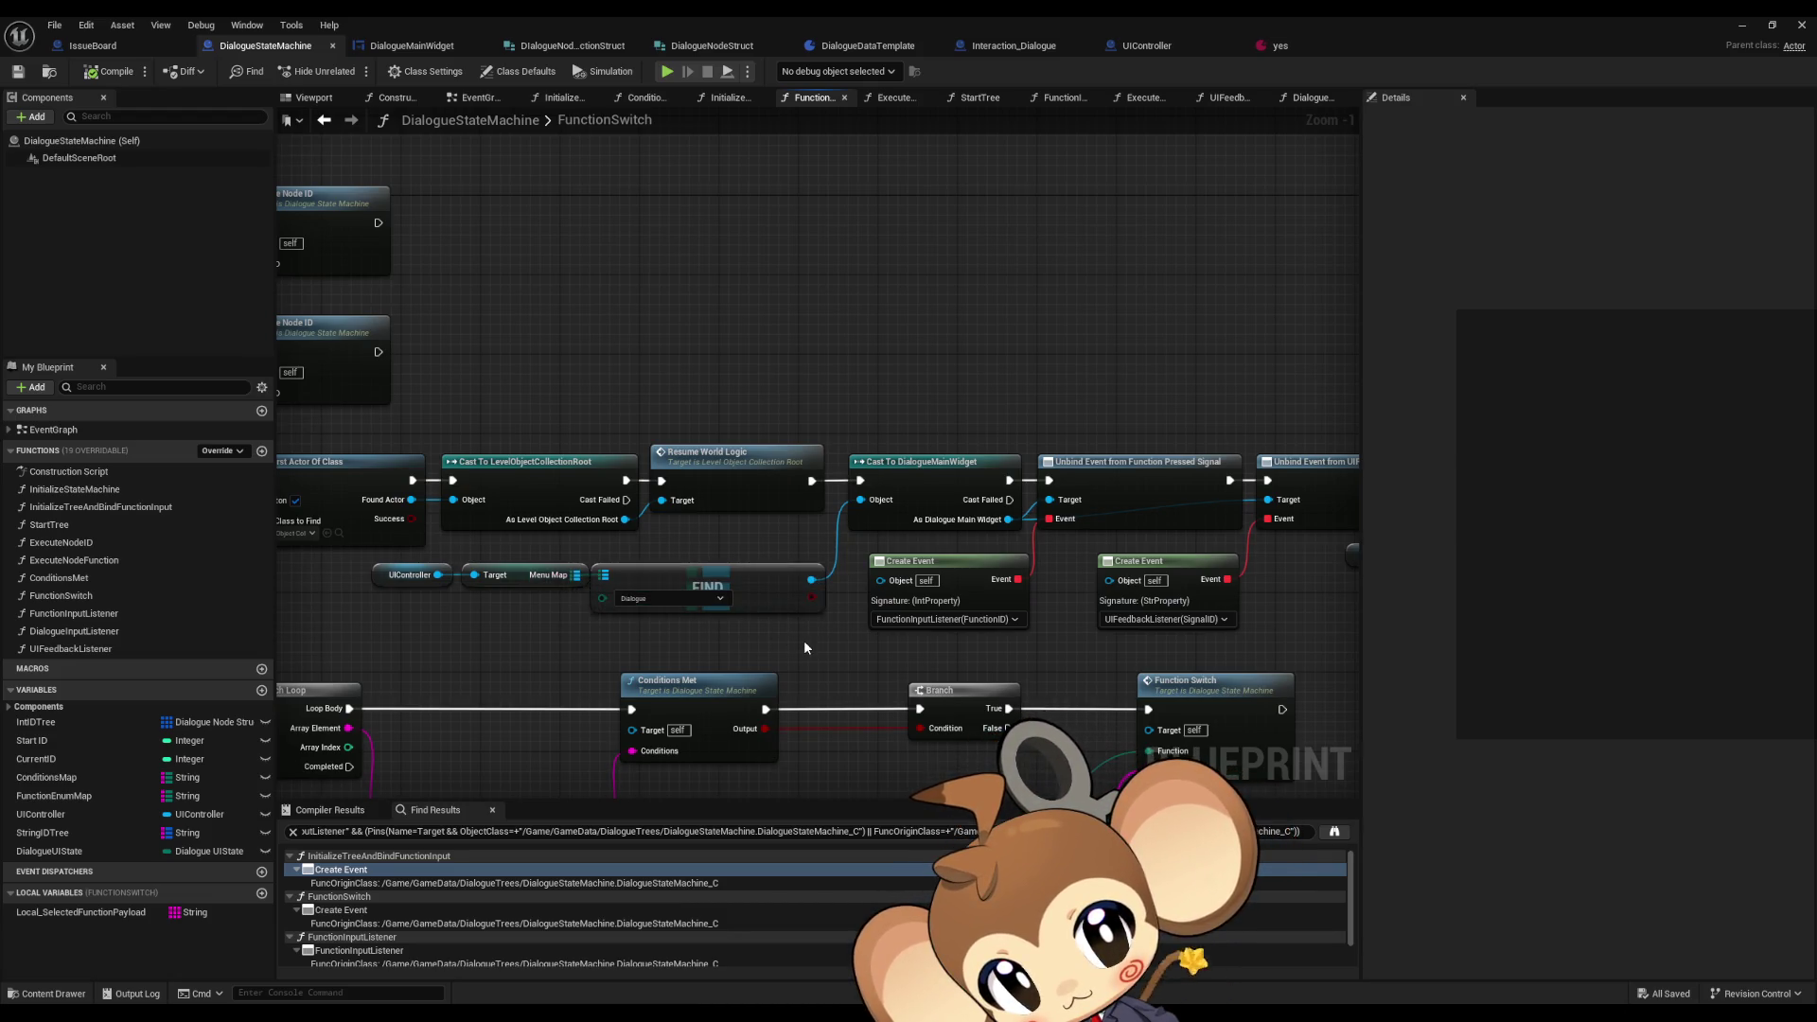
drag(804, 647, 608, 634)
drag(379, 579, 833, 606)
ctrl+click(929, 485)
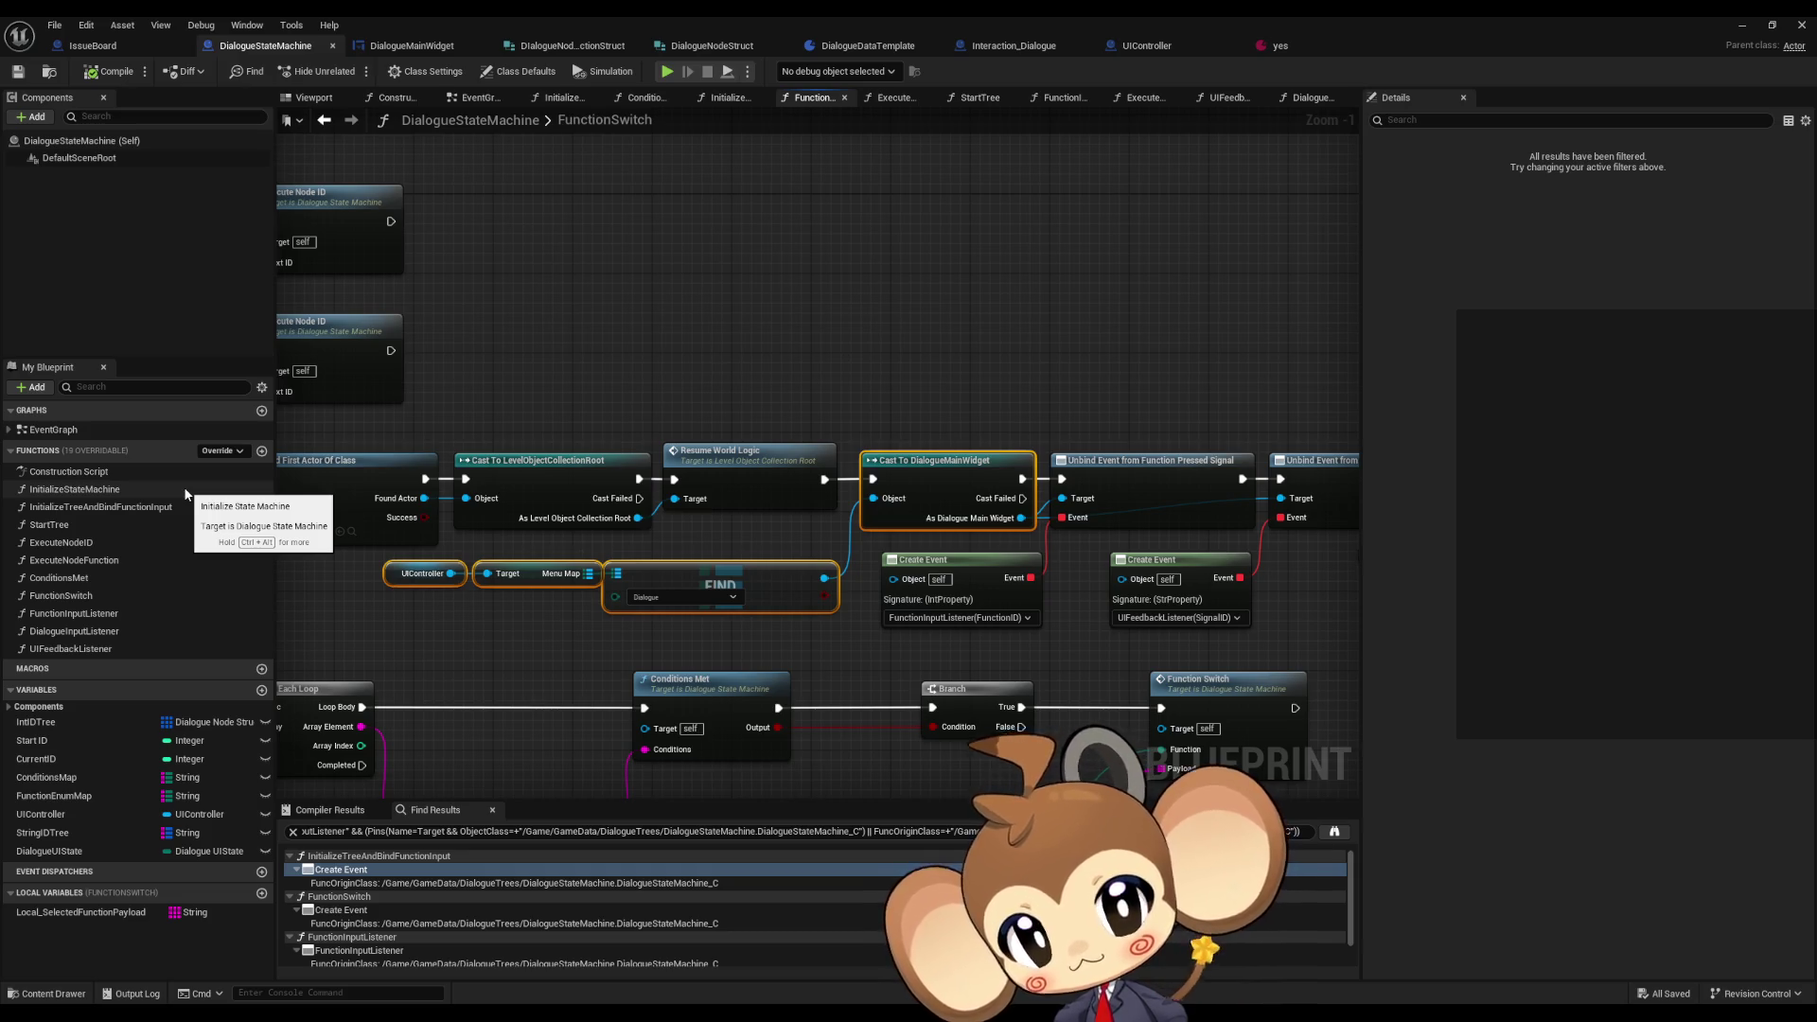
scroll(1037, 616, down, 3)
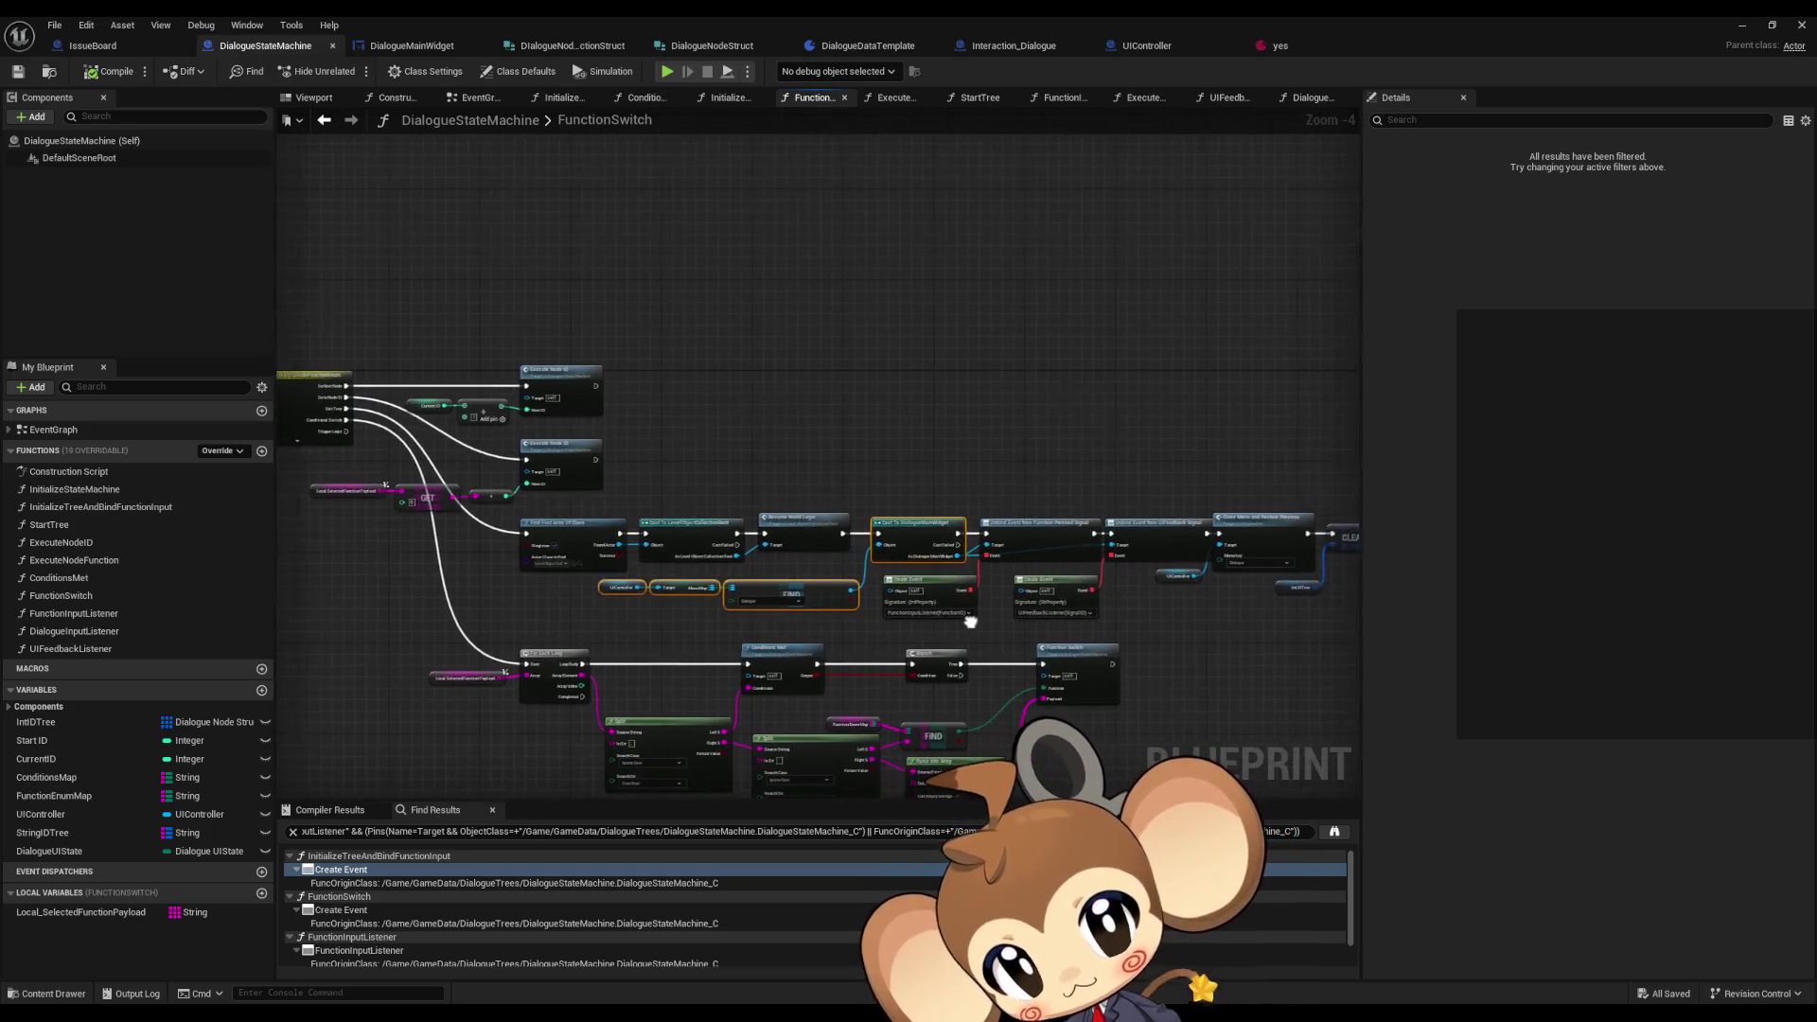
mouse_move(928, 616)
mouse_down()
mouse_move(556, 616)
mouse_move(556, 580)
mouse_move(496, 559)
mouse_move(612, 570)
mouse_move(742, 637)
mouse_up()
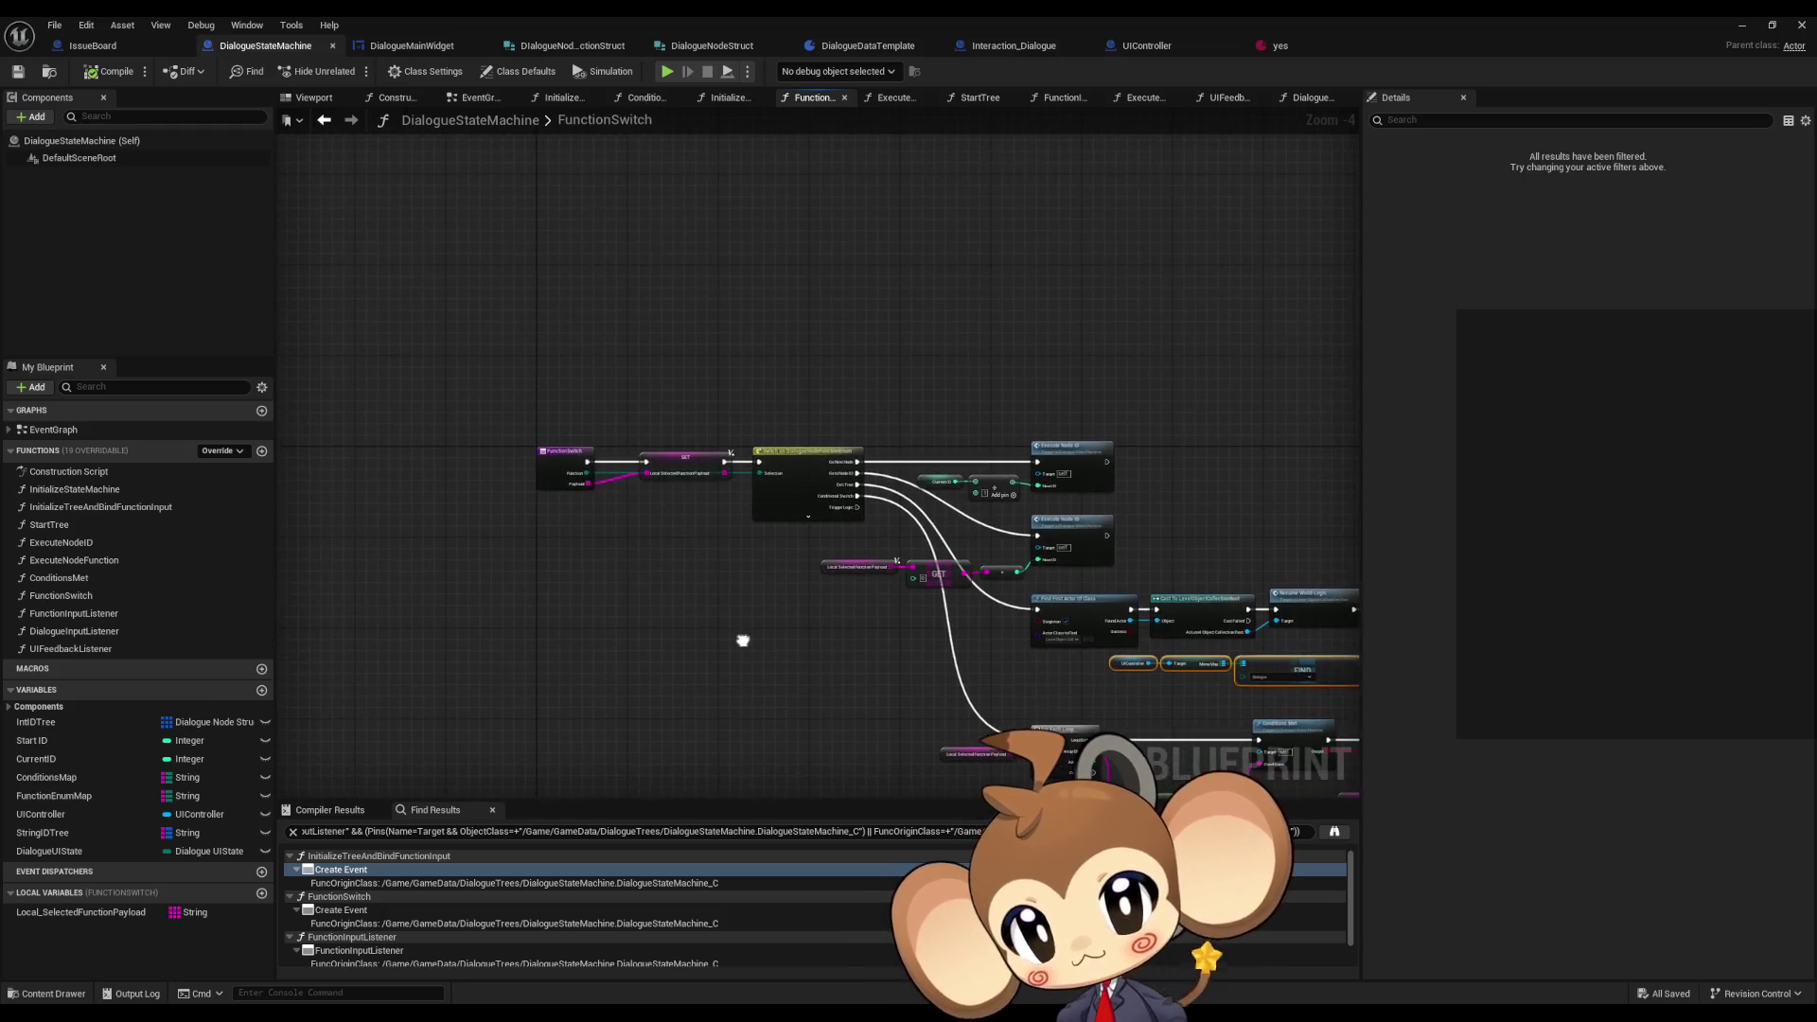
- Move the widget-lookup nodes beside the FunctionSwitch entry and call Hide All FNButtons on the cast widget
key(ctrl+x)
key(ctrl+v)
scroll(598, 573, up, 4)
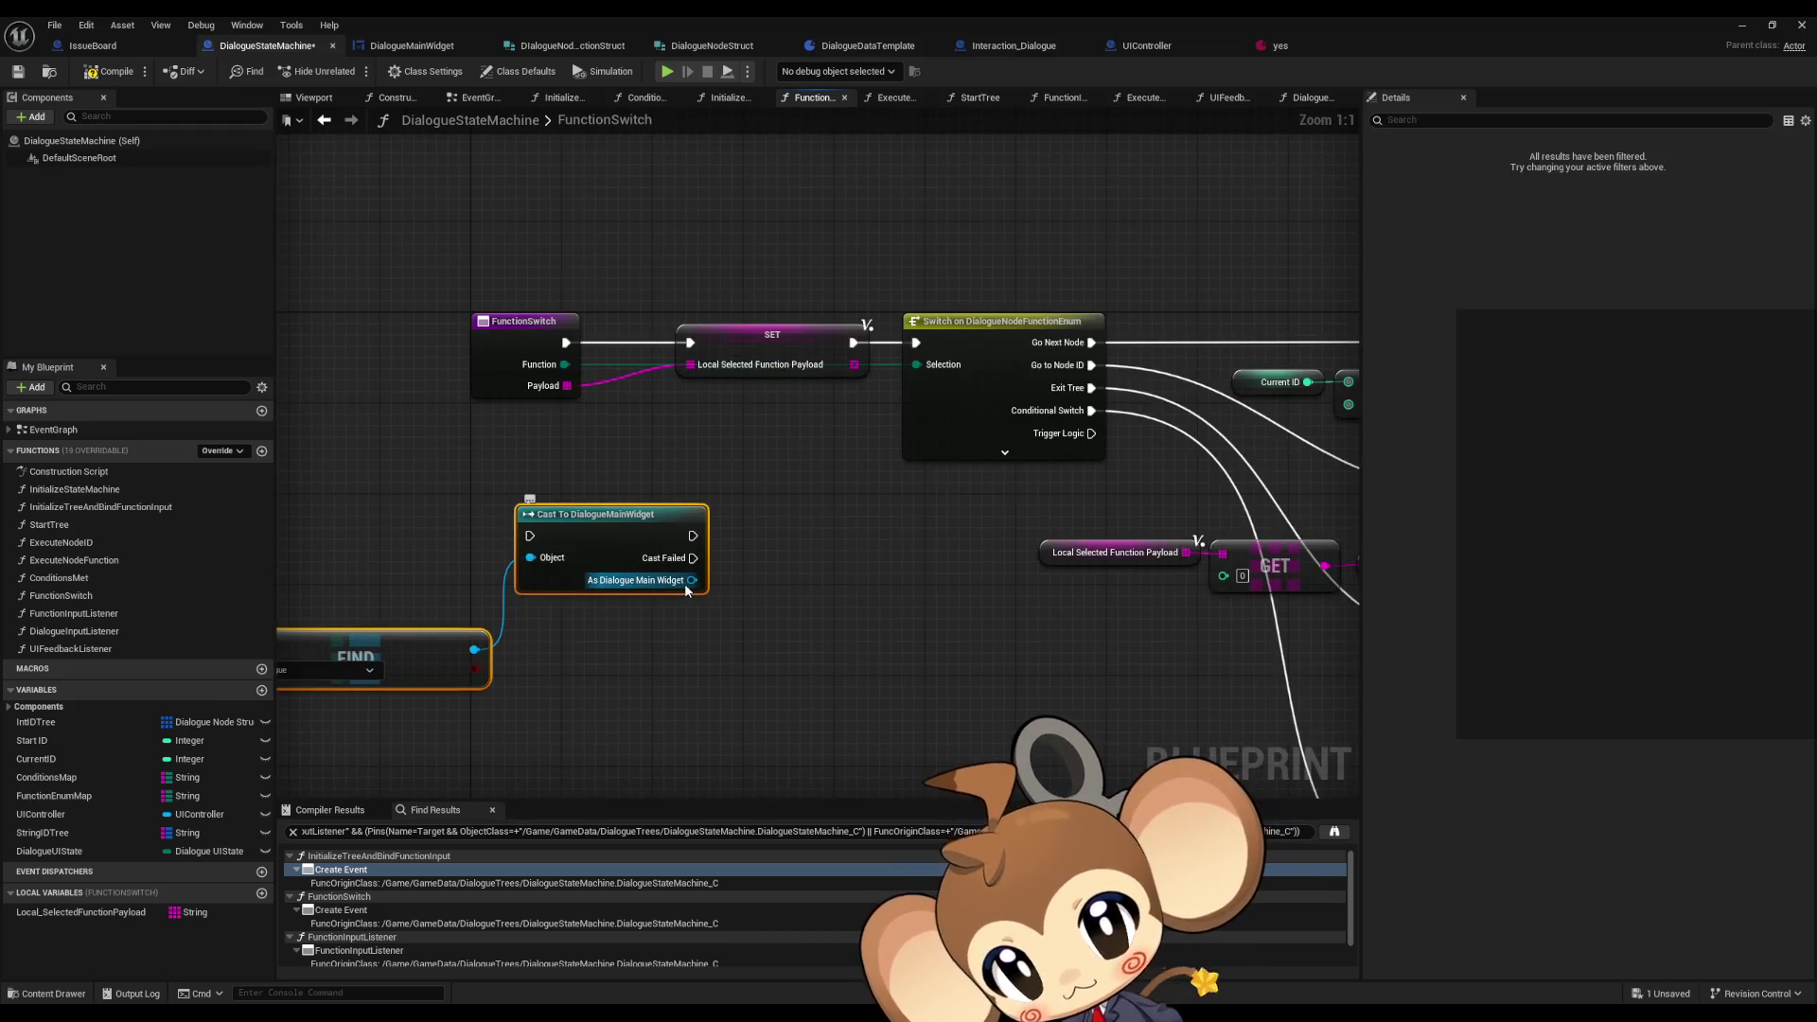
drag(626, 588, 757, 609)
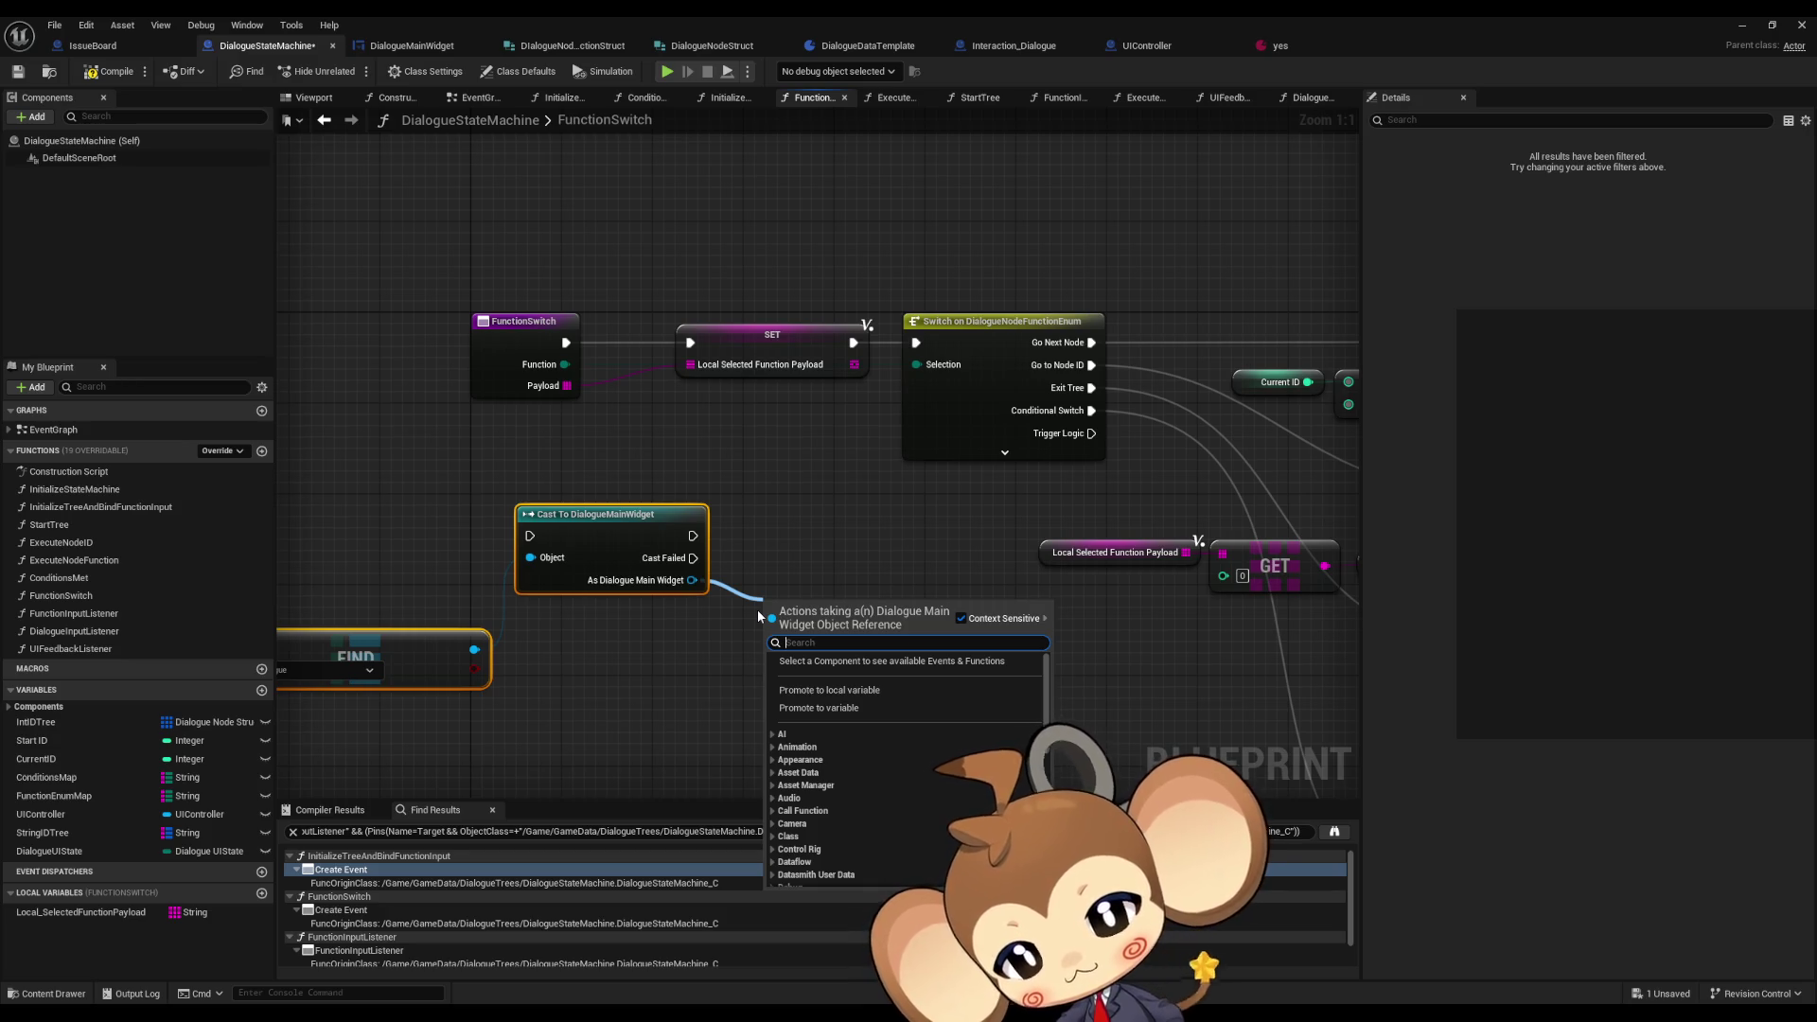
text(hide)
key(Return)
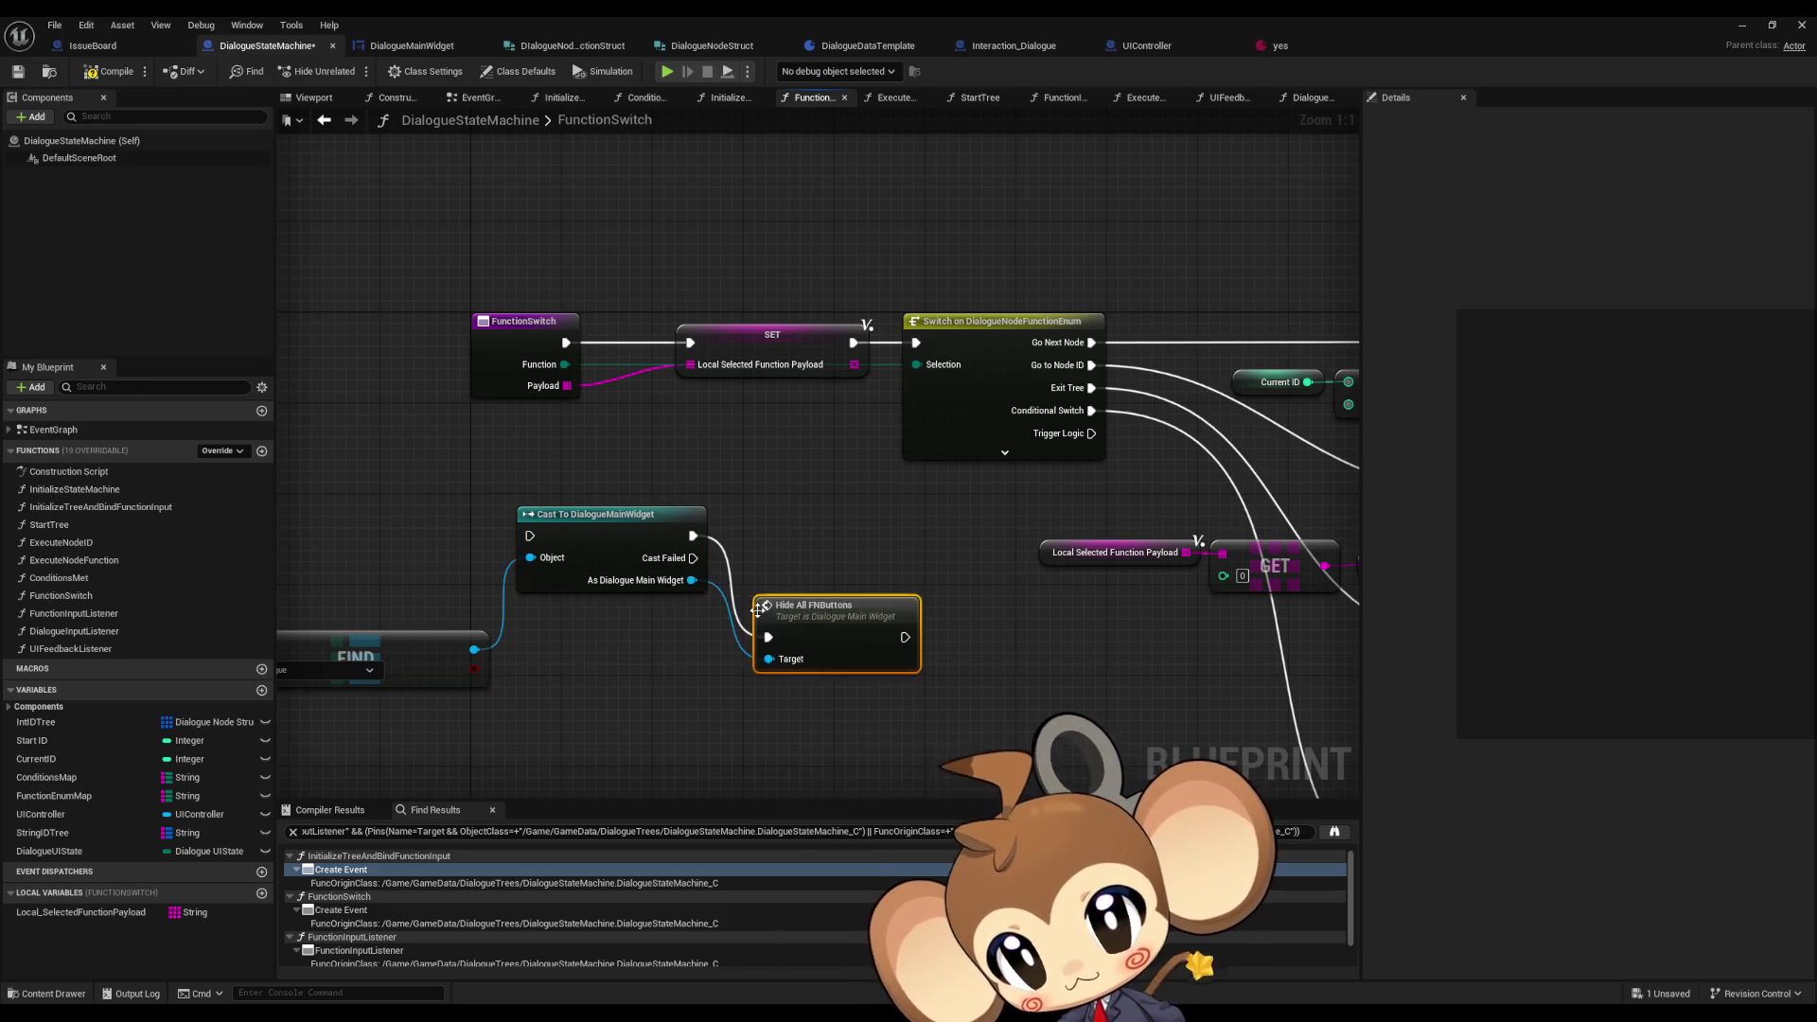
mouse_move(826, 599)
mouse_down()
mouse_move(791, 499)
mouse_move(975, 519)
mouse_move(920, 335)
mouse_move(753, 468)
mouse_move(527, 519)
mouse_move(531, 535)
mouse_up()
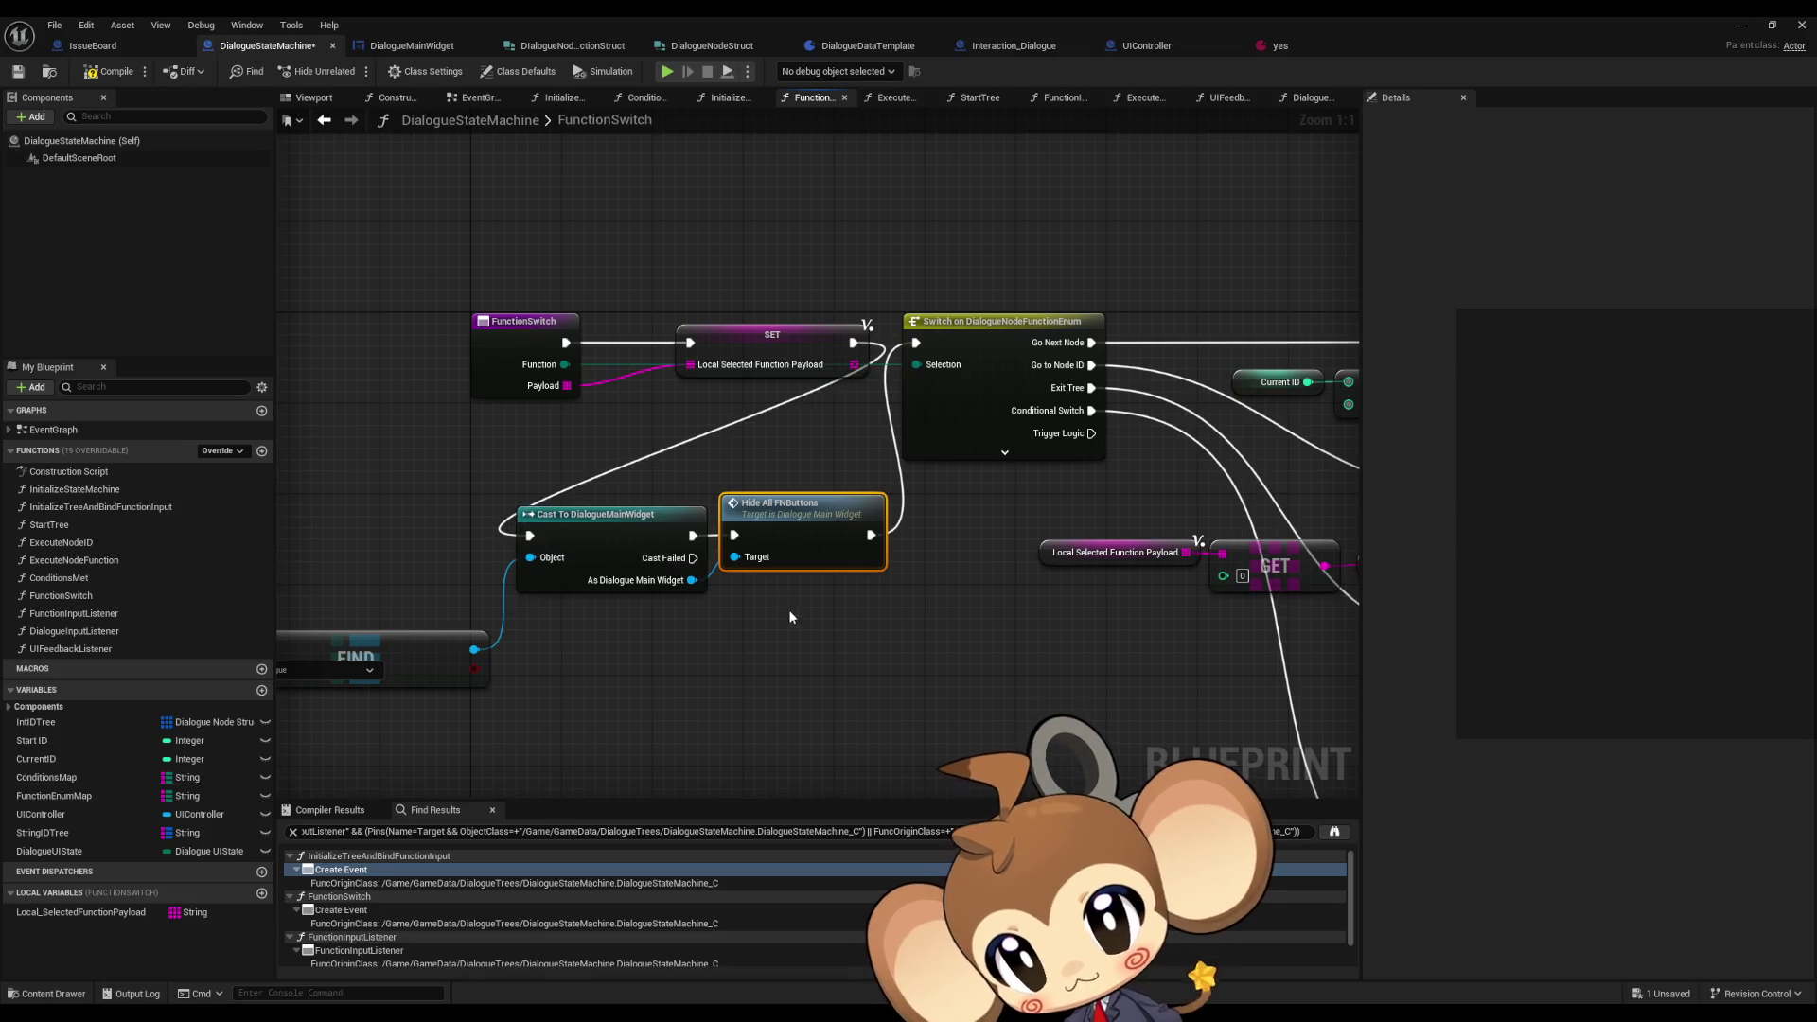
scroll(787, 606, down, 4)
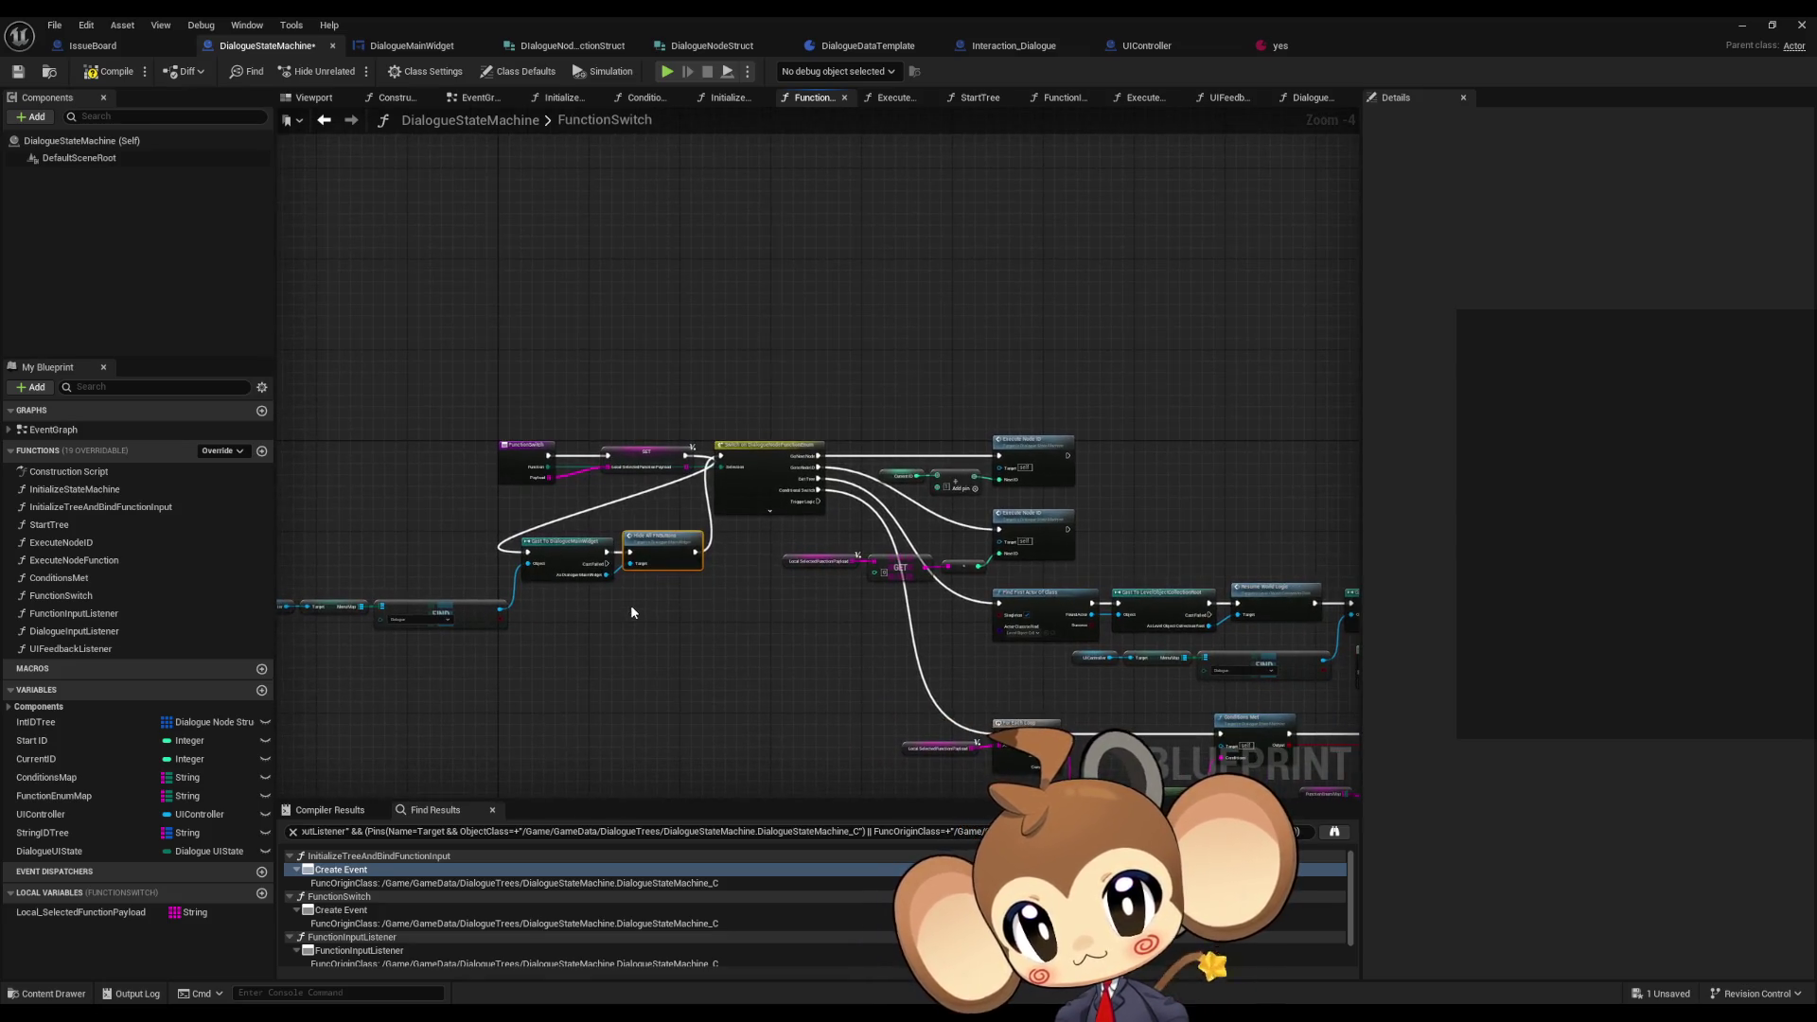
scroll(630, 604, up, 5)
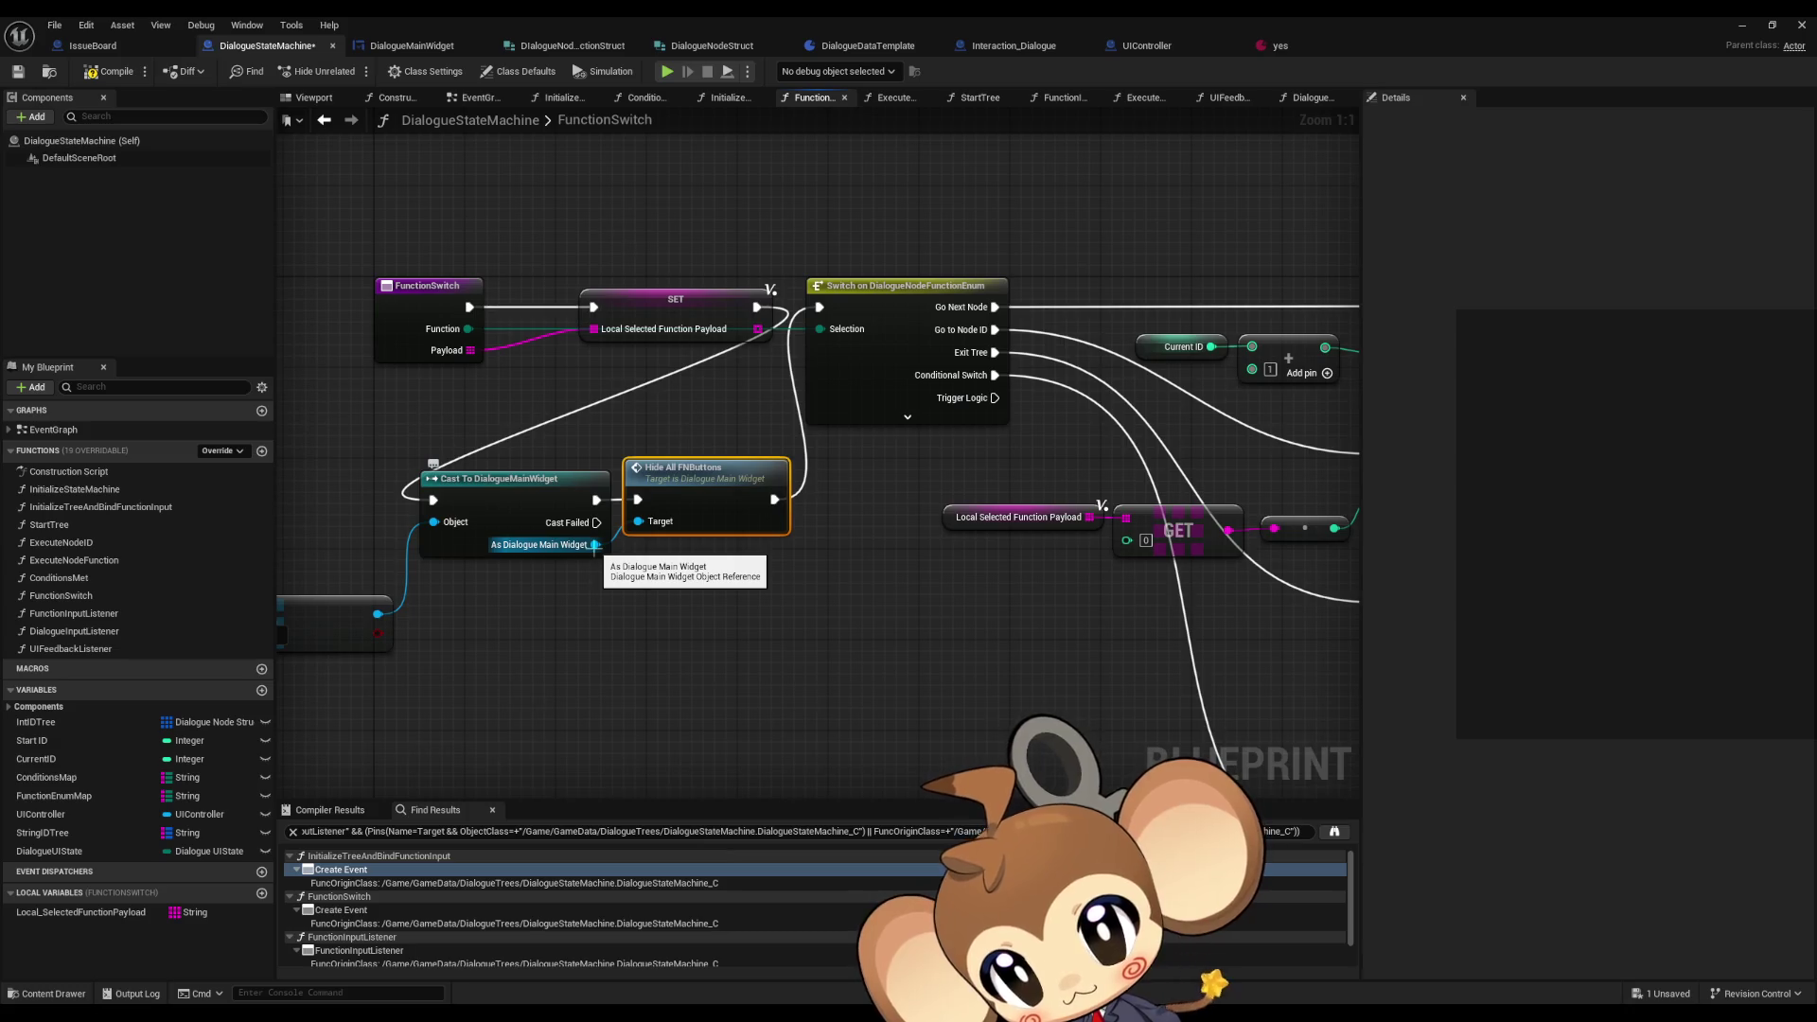
- Promote the cast widget to a local variable named Local_DialogueWidget and wire its SET node
drag(594, 545, 639, 610)
text(local)
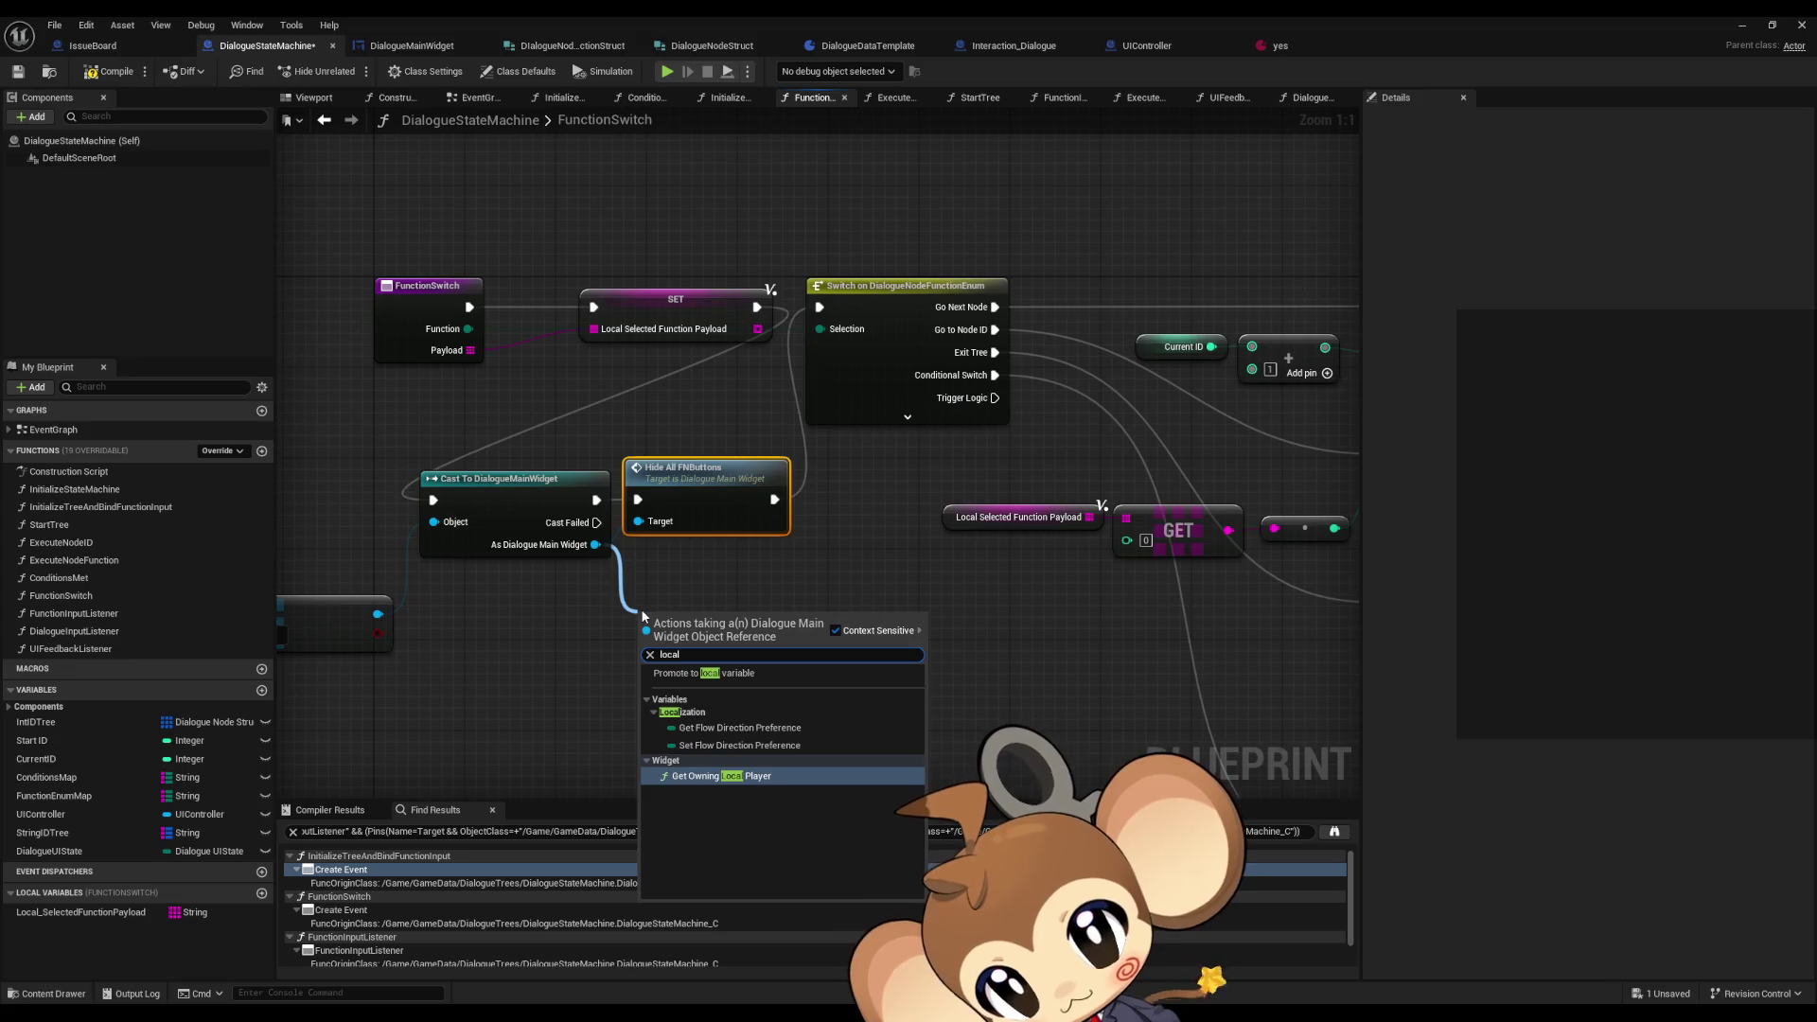
key(Return)
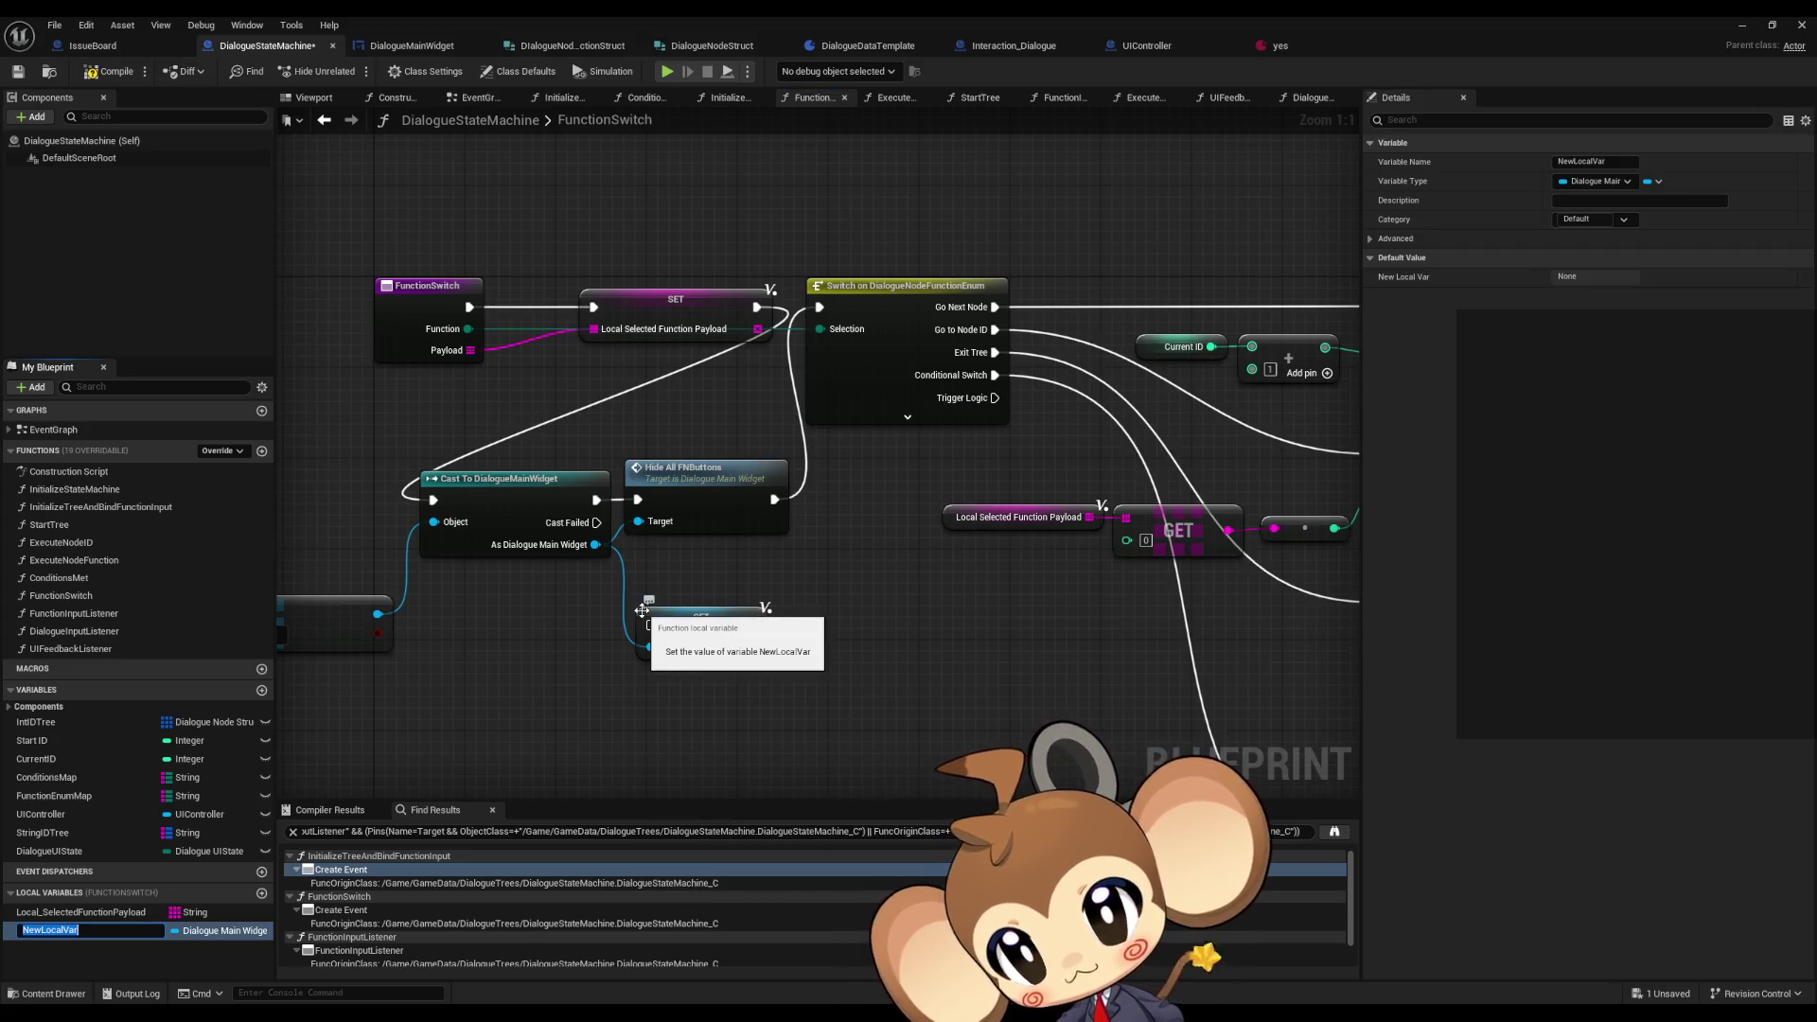
text(Local_)
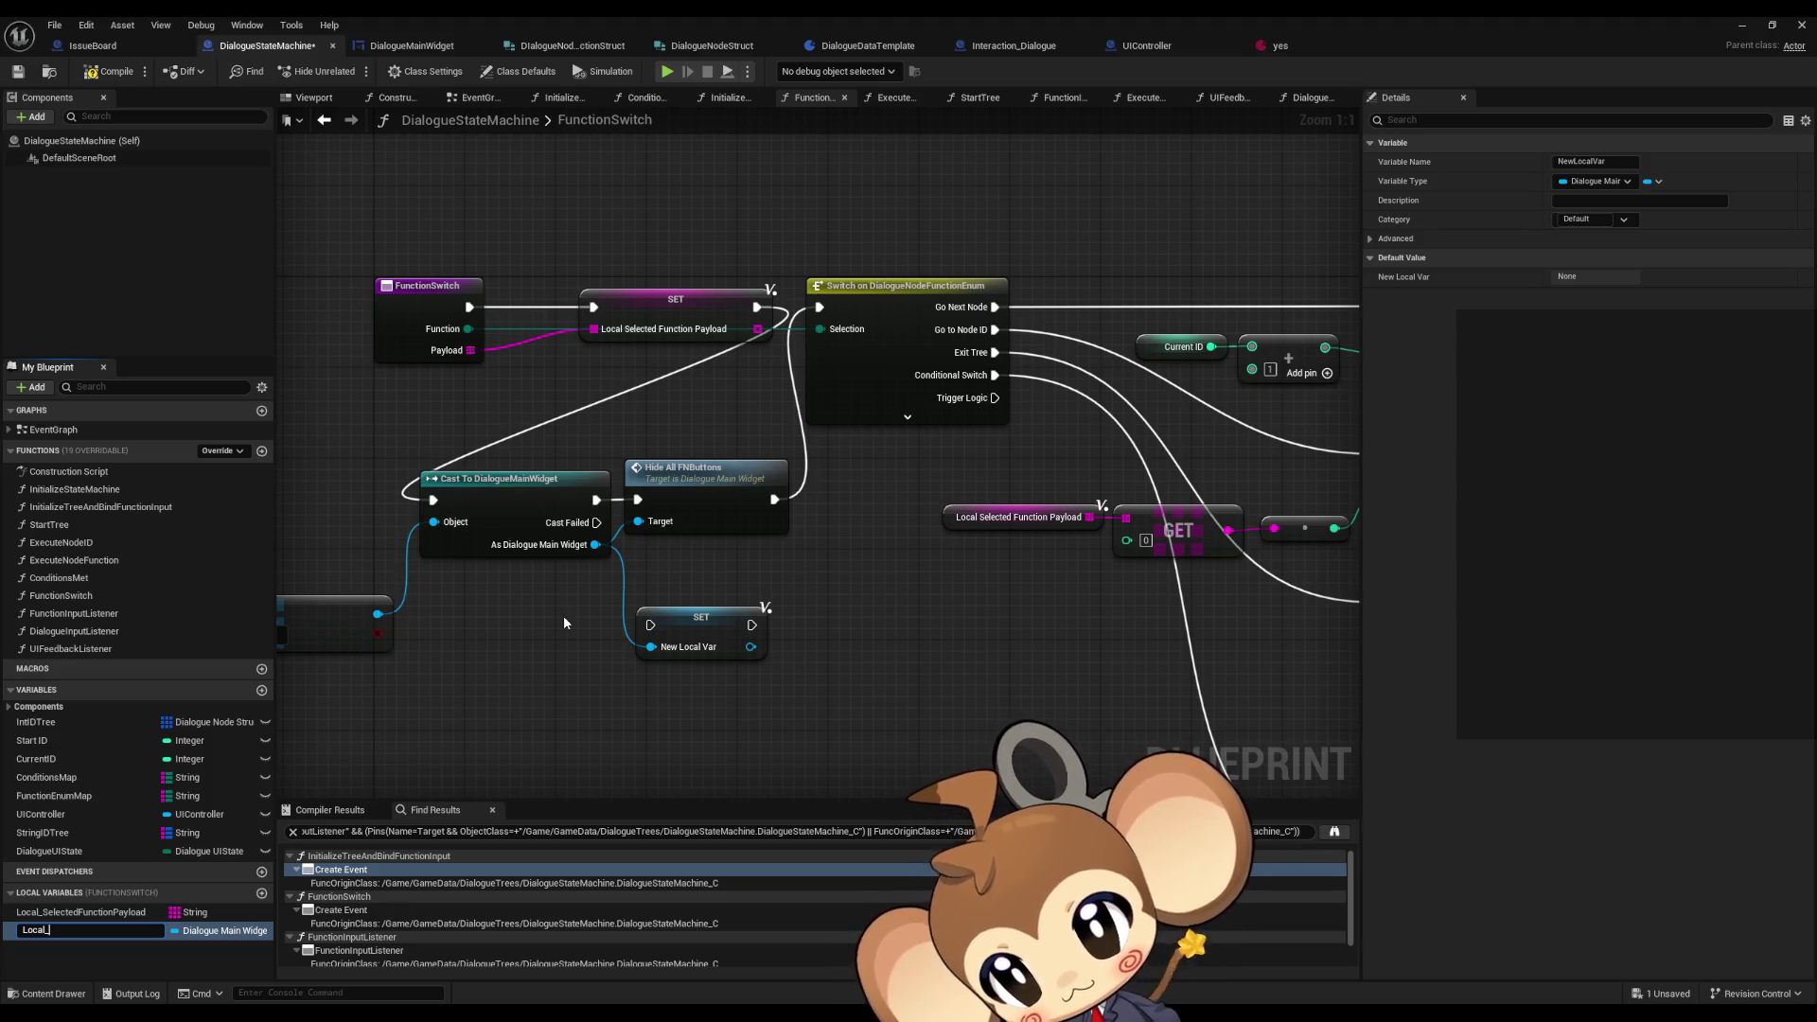
text(Dialogue)
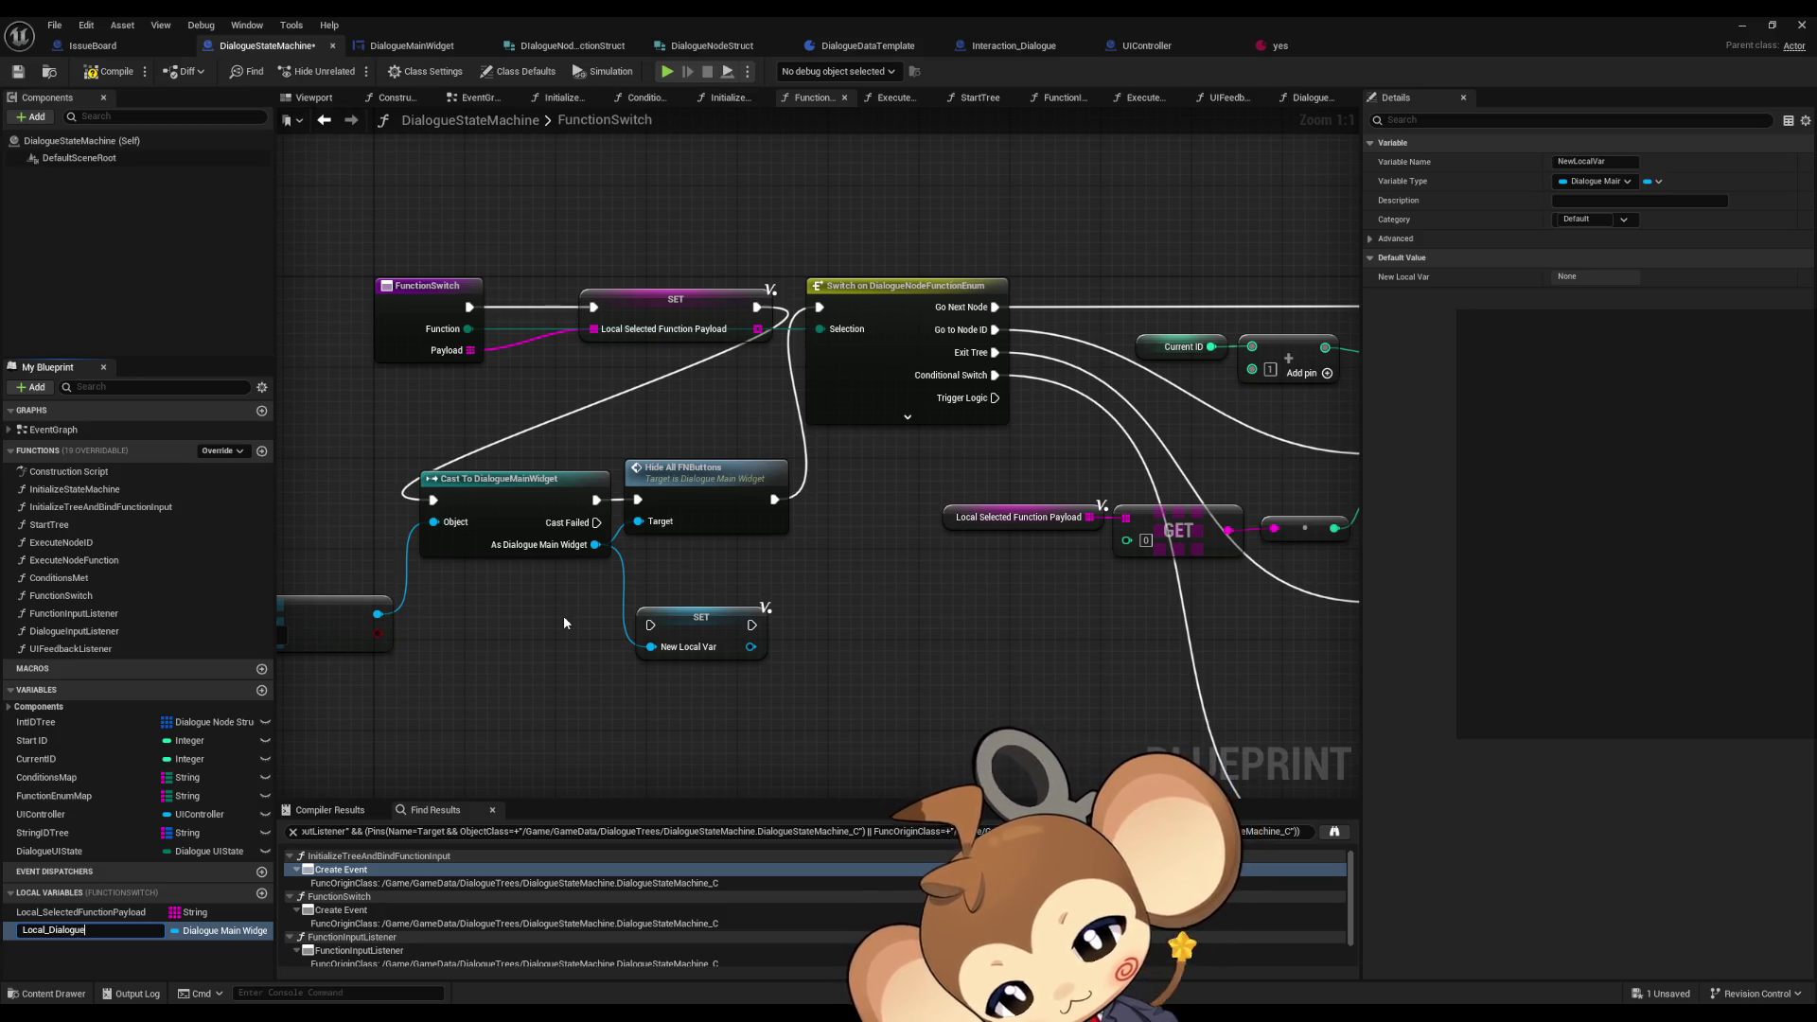
text(Widget)
key(Return)
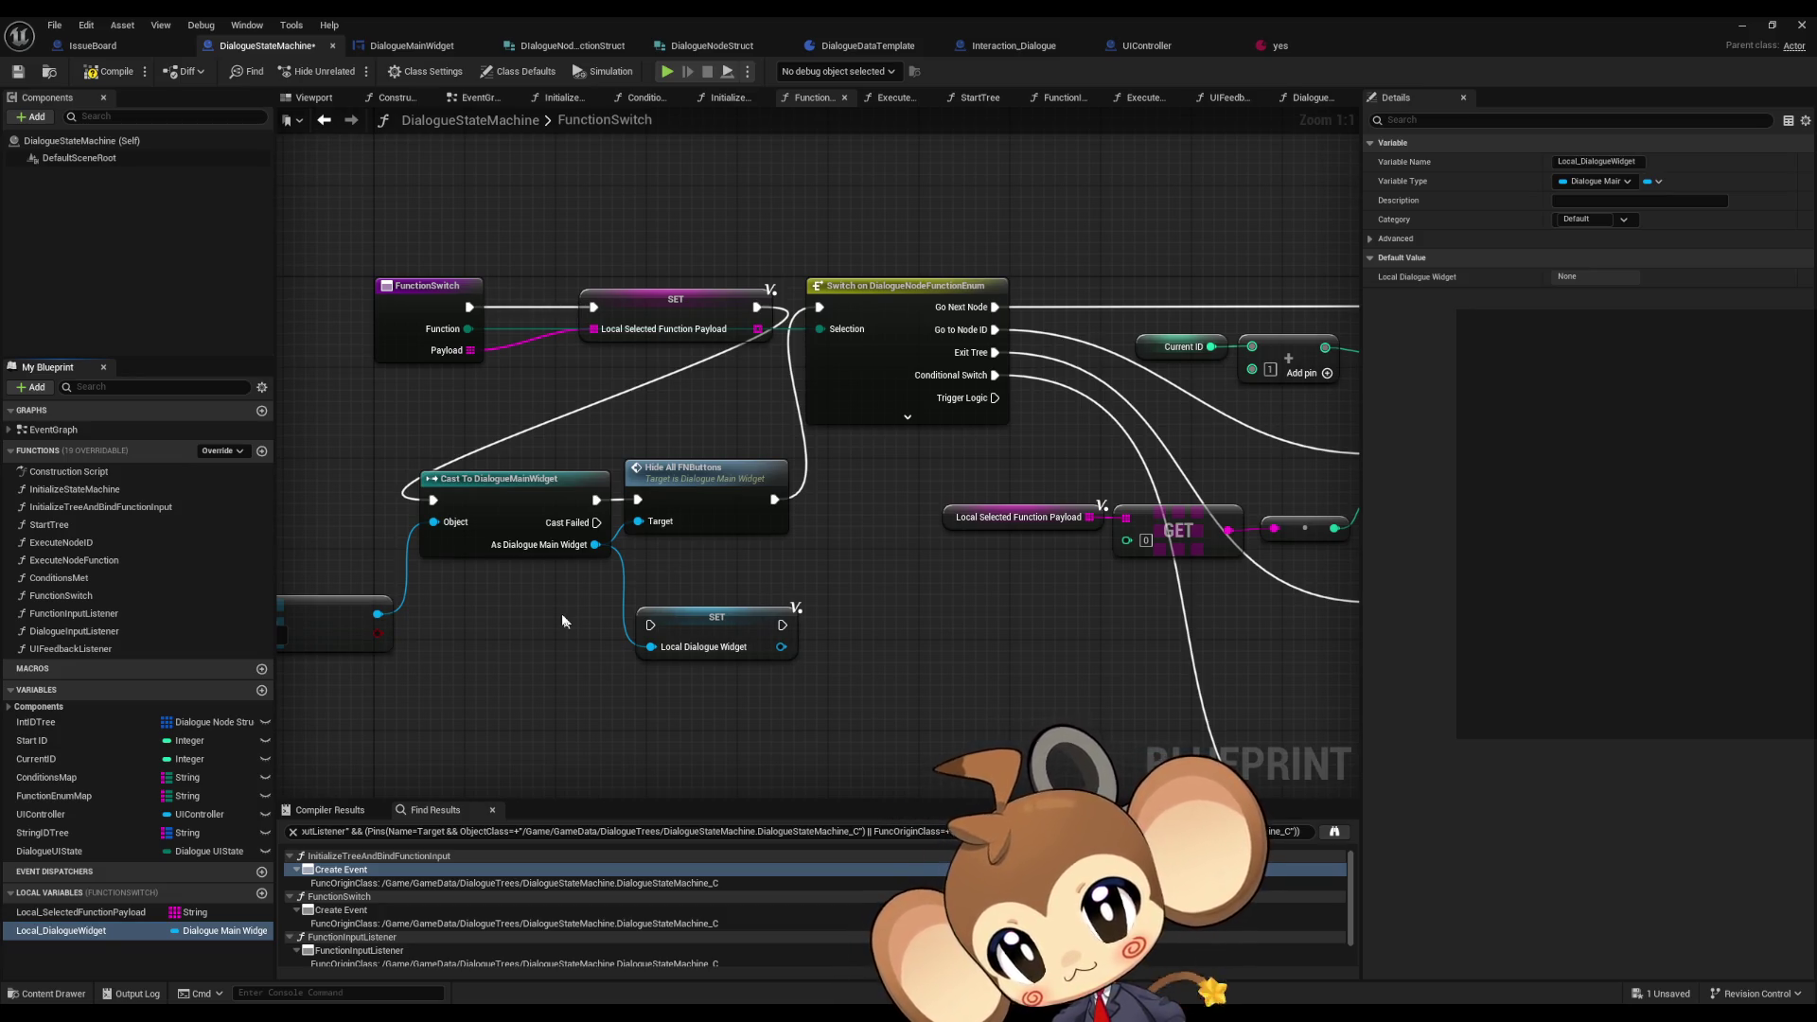
mouse_move(596, 499)
mouse_down()
mouse_move(805, 594)
mouse_move(809, 613)
mouse_up()
- Place a Local_DialogueWidget getter near the Unbind Event nodes and select it
drag(76, 931, 918, 695)
click(947, 709)
scroll(946, 700, down, 3)
drag(1183, 644, 686, 624)
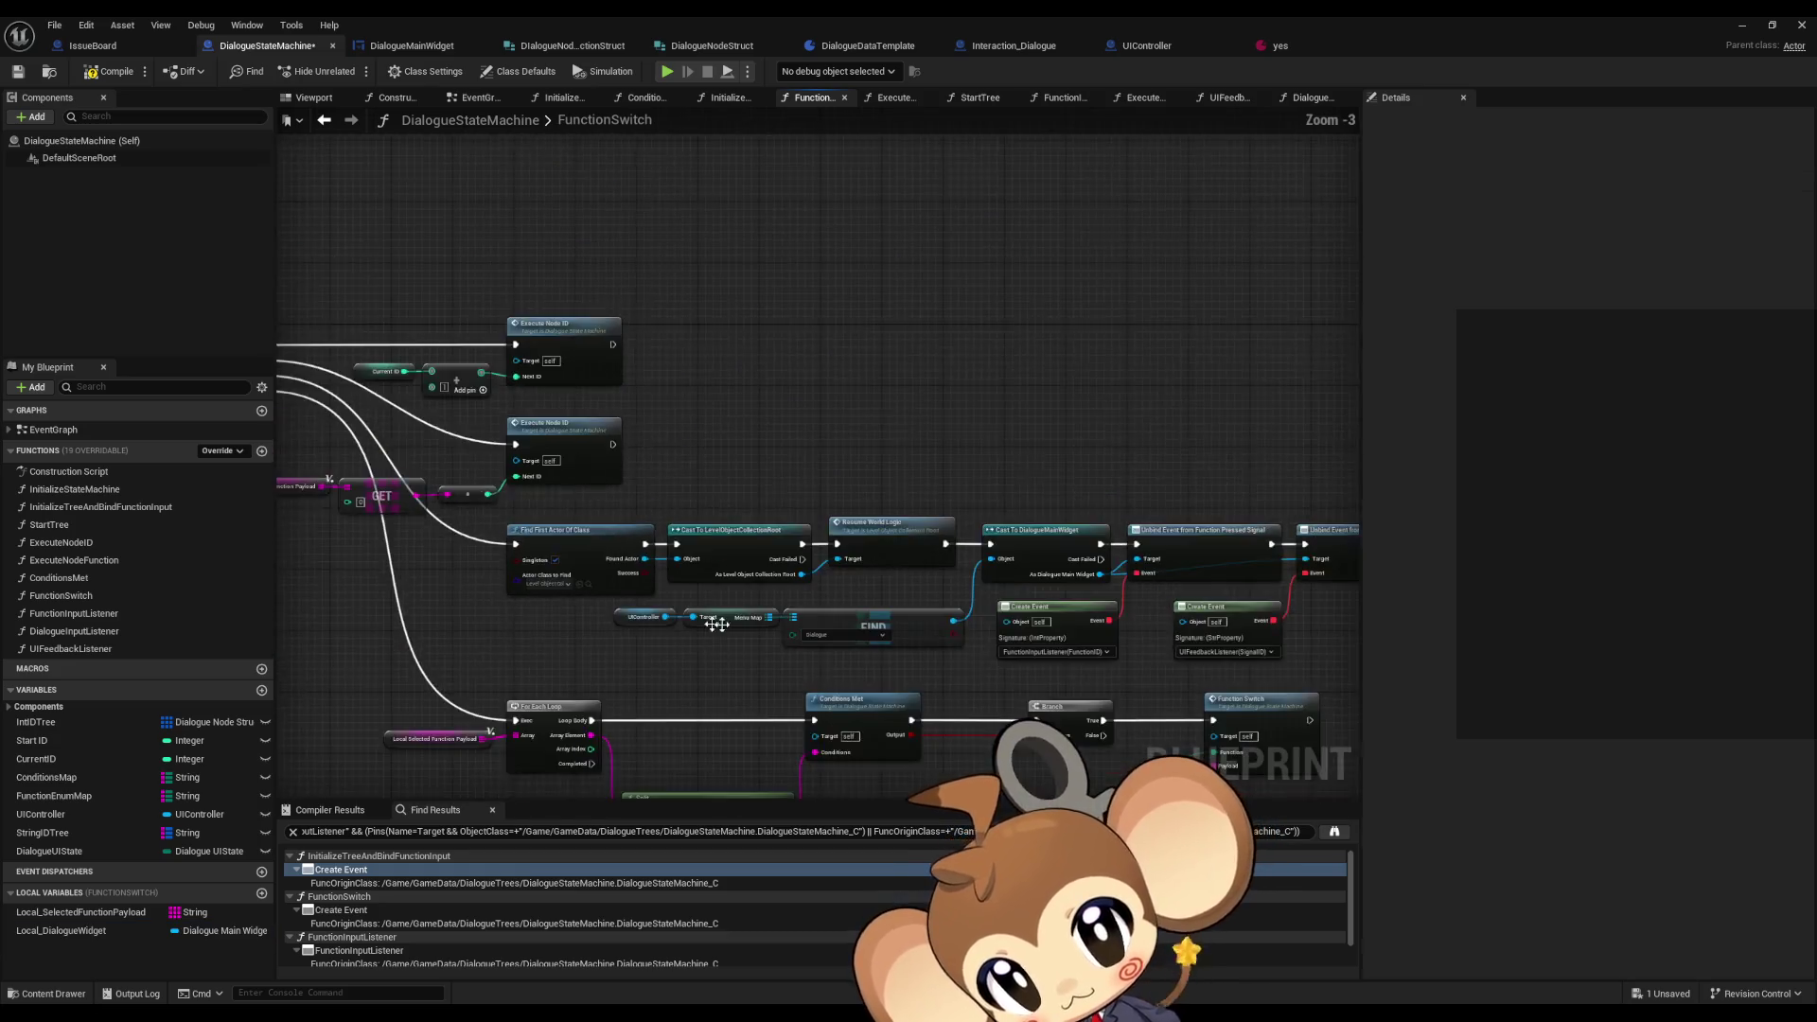
scroll(686, 624, up, 3)
click(662, 547)
- Wire Local Dialogue Widget getters into the Target of both Unbind Event nodes
drag(759, 548, 1031, 498)
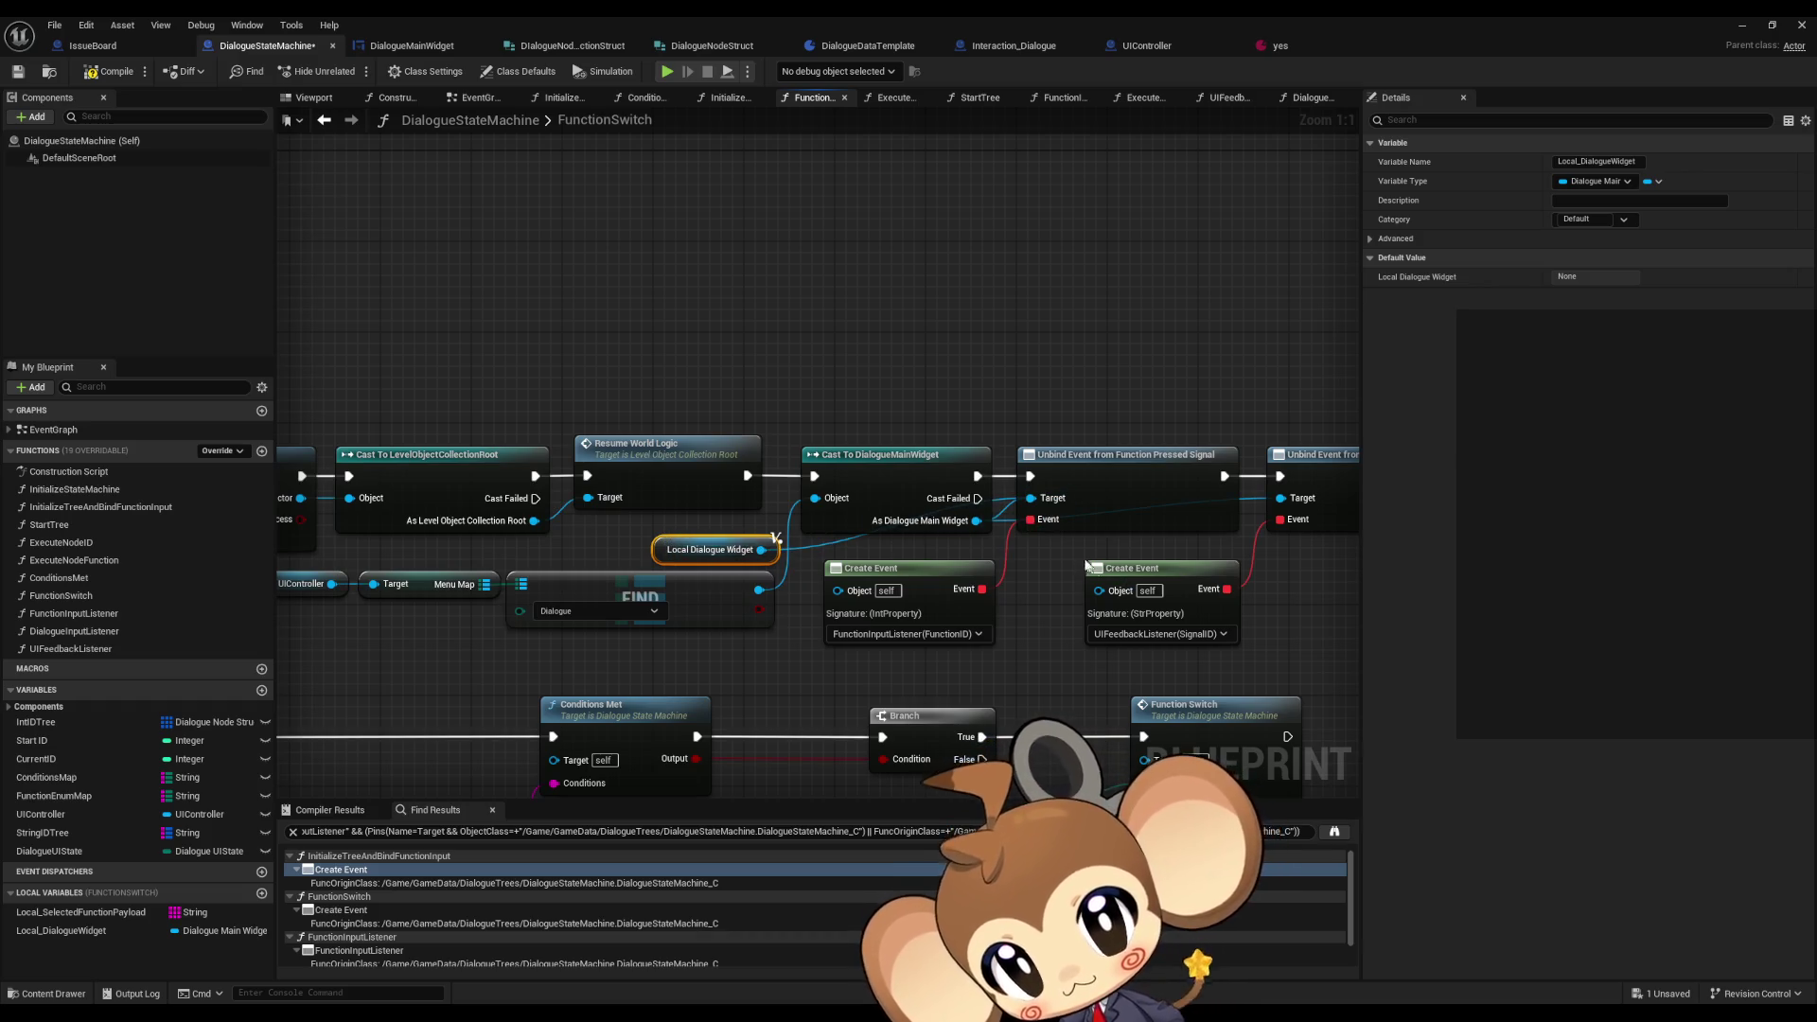
key(ctrl+c)
key(ctrl+v)
drag(1147, 549, 1289, 504)
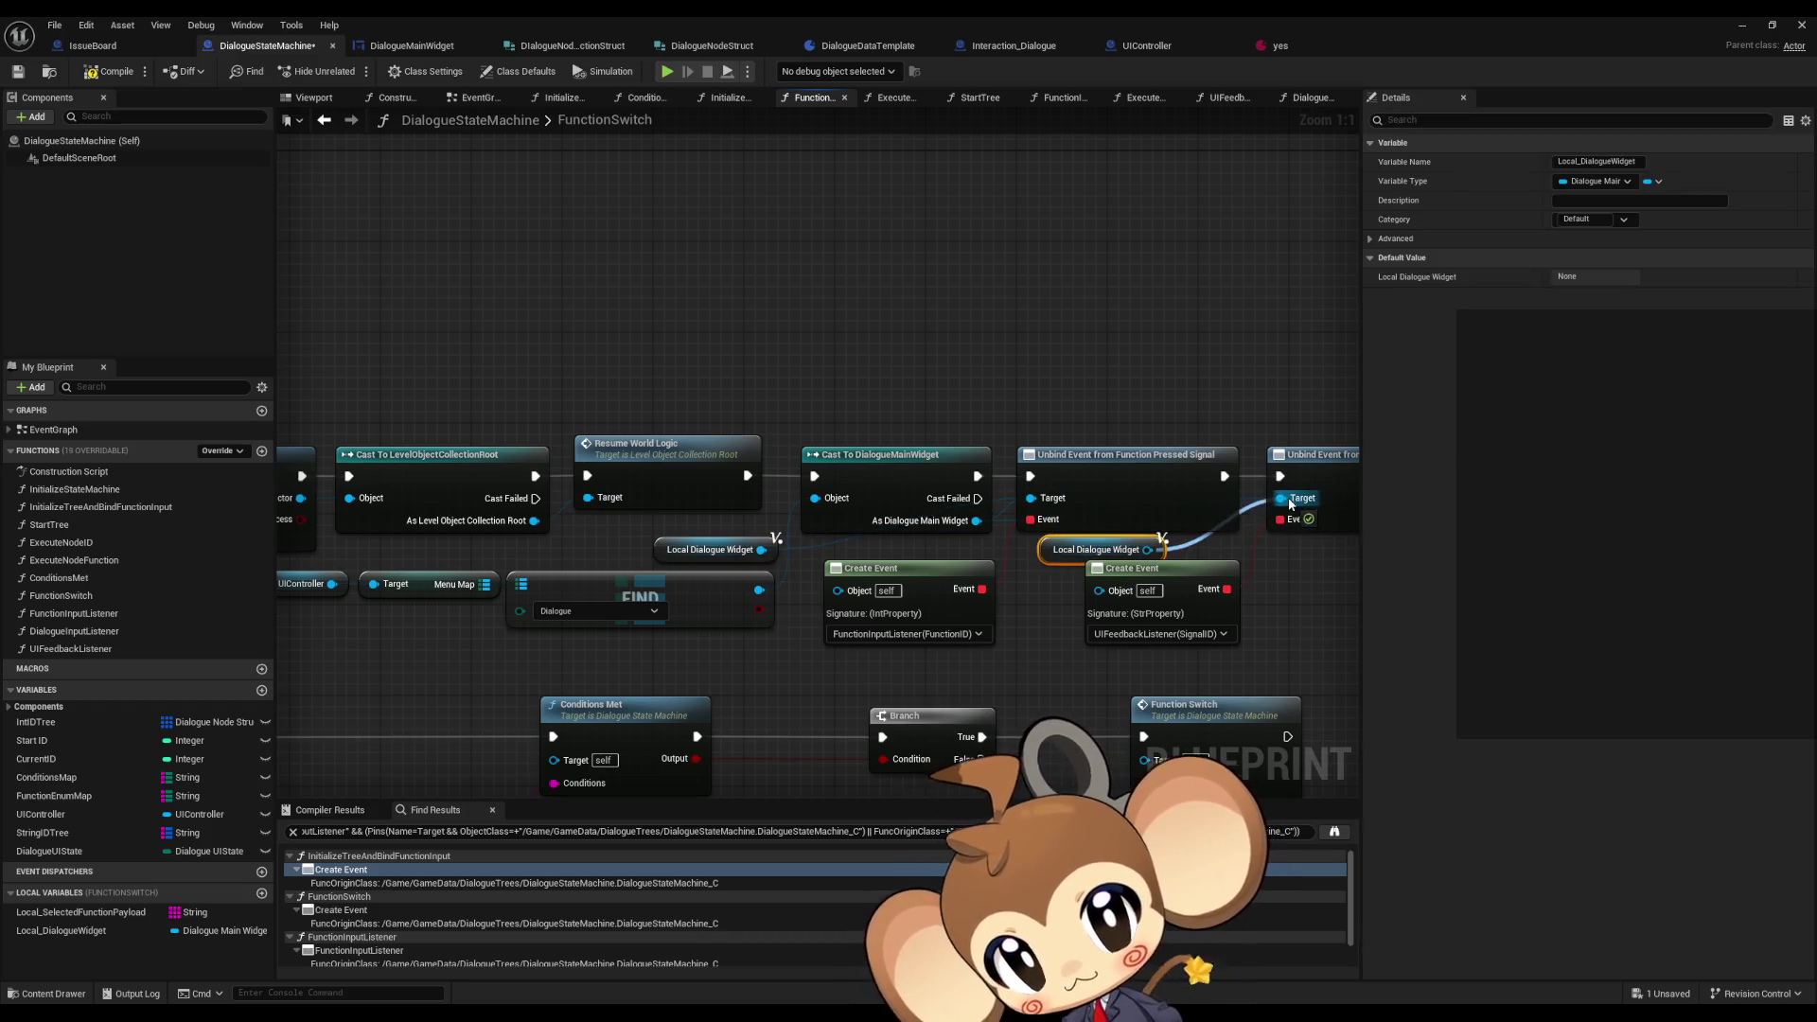
- Delete the redundant Cast To DialogueMainWidget node and the UIController, Menu Map and Find lookup nodes
click(848, 528)
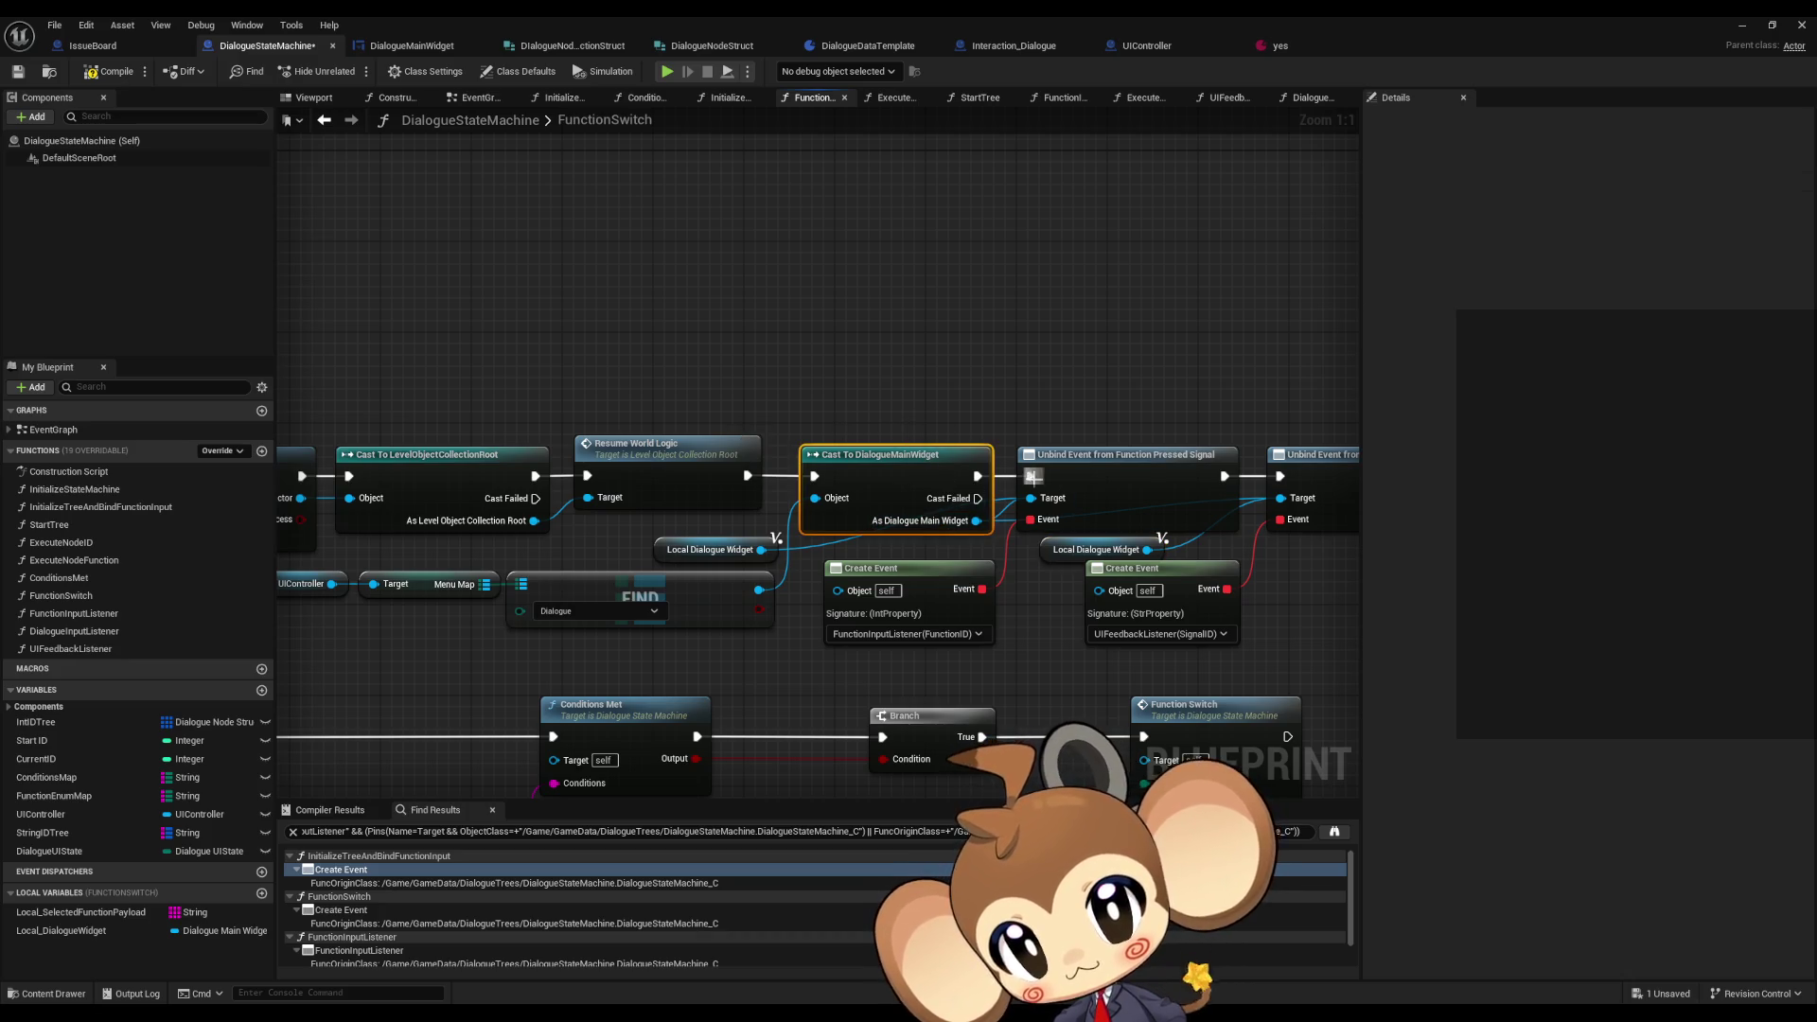
key(Delete)
mouse_move(450, 641)
mouse_down()
mouse_move(801, 628)
mouse_move(1125, 553)
mouse_up()
key(Delete)
scroll(979, 637, down, 1)
drag(979, 638, 605, 653)
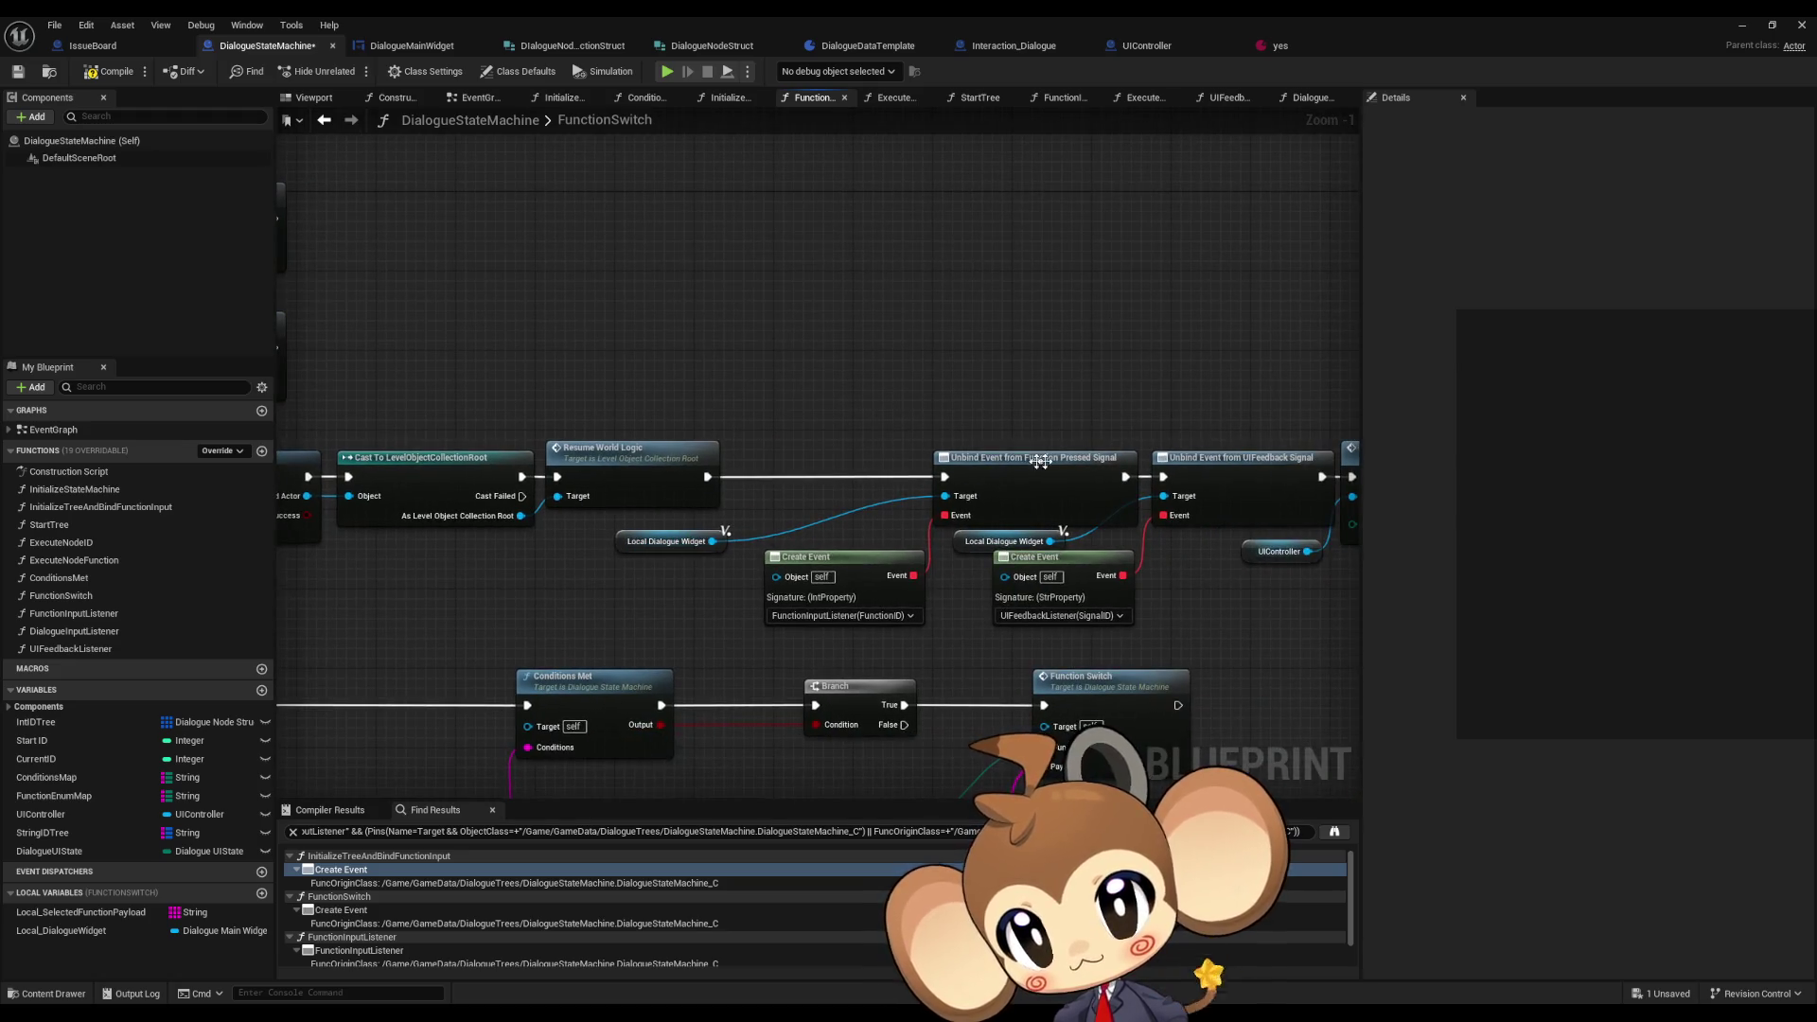
- Shift the Unbind and Create Event nodes left and reposition the getter and Create Event pairs
drag(667, 541, 656, 531)
drag(847, 460, 967, 601)
drag(993, 461, 793, 461)
mouse_move(1006, 571)
mouse_down()
mouse_move(975, 581)
mouse_move(877, 541)
mouse_move(842, 553)
mouse_up()
ctrl+click(971, 542)
click(662, 531)
ctrl+click(611, 556)
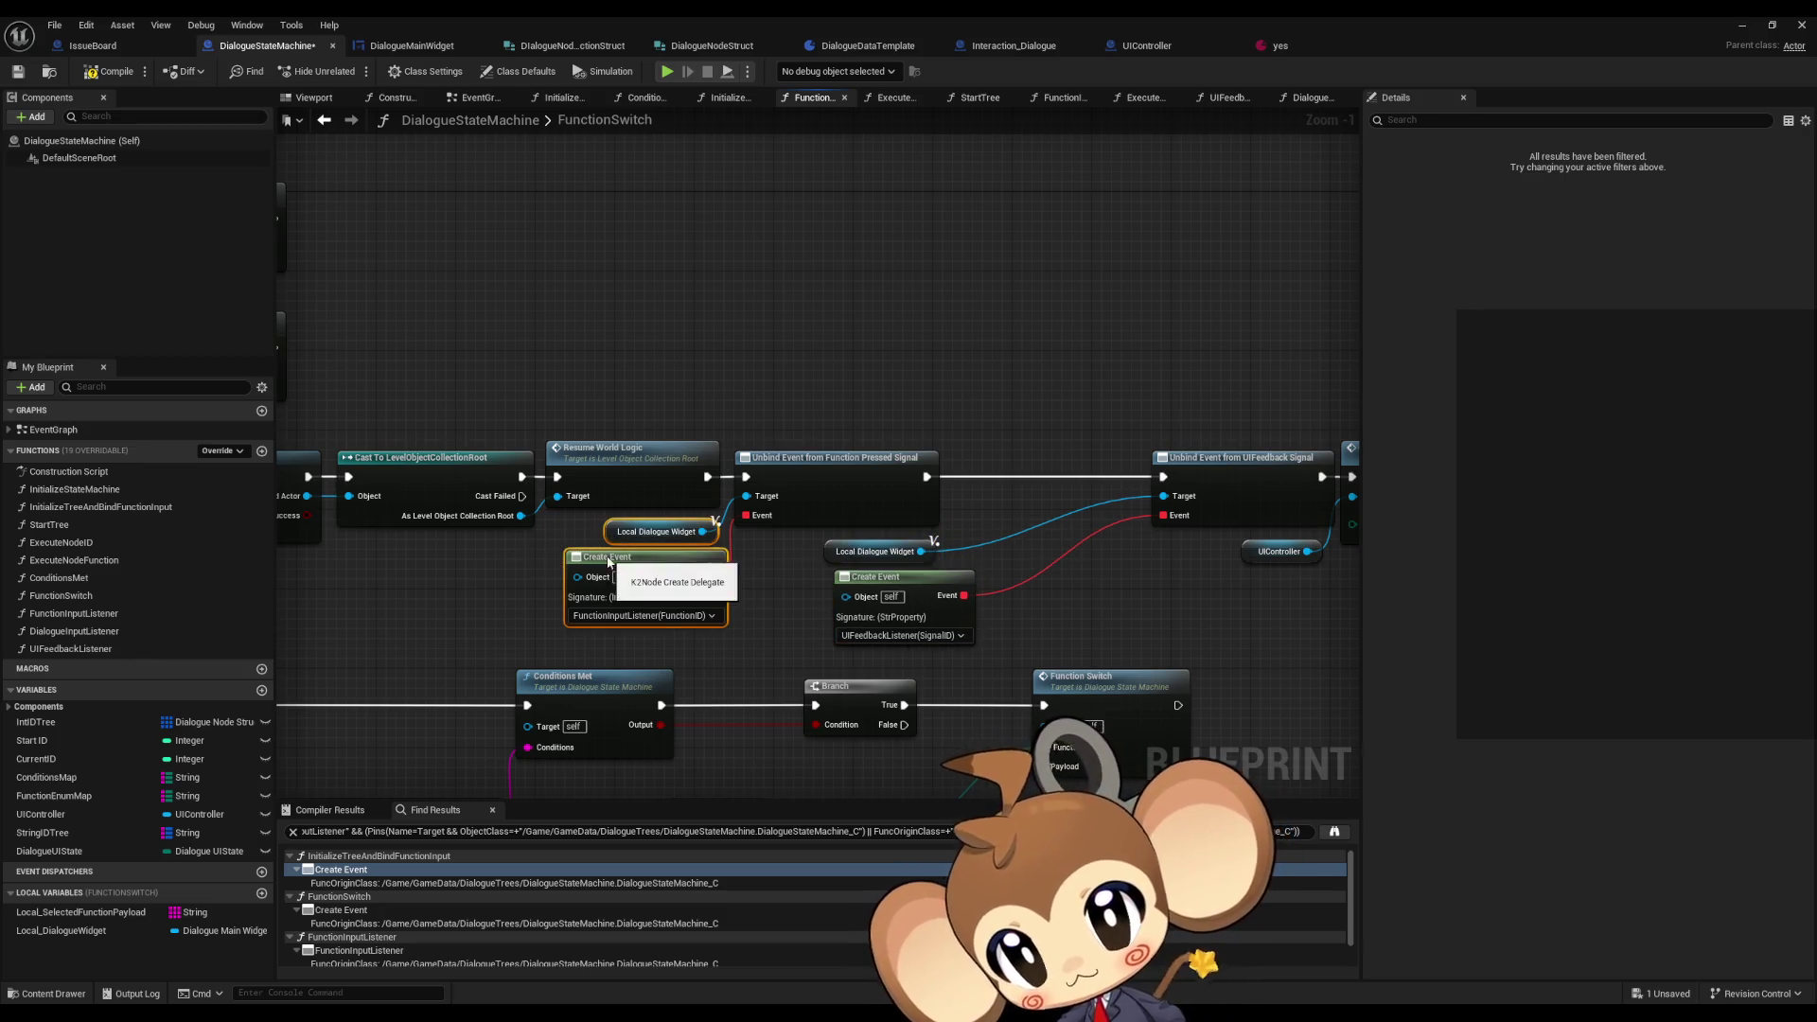
drag(610, 557, 613, 569)
click(757, 587)
- Fine-tune the left and right getter and Create Event positions, then select the UIFeedback Unbind and Close Menu chain
drag(801, 549, 890, 620)
click(662, 541)
ctrl+click(627, 591)
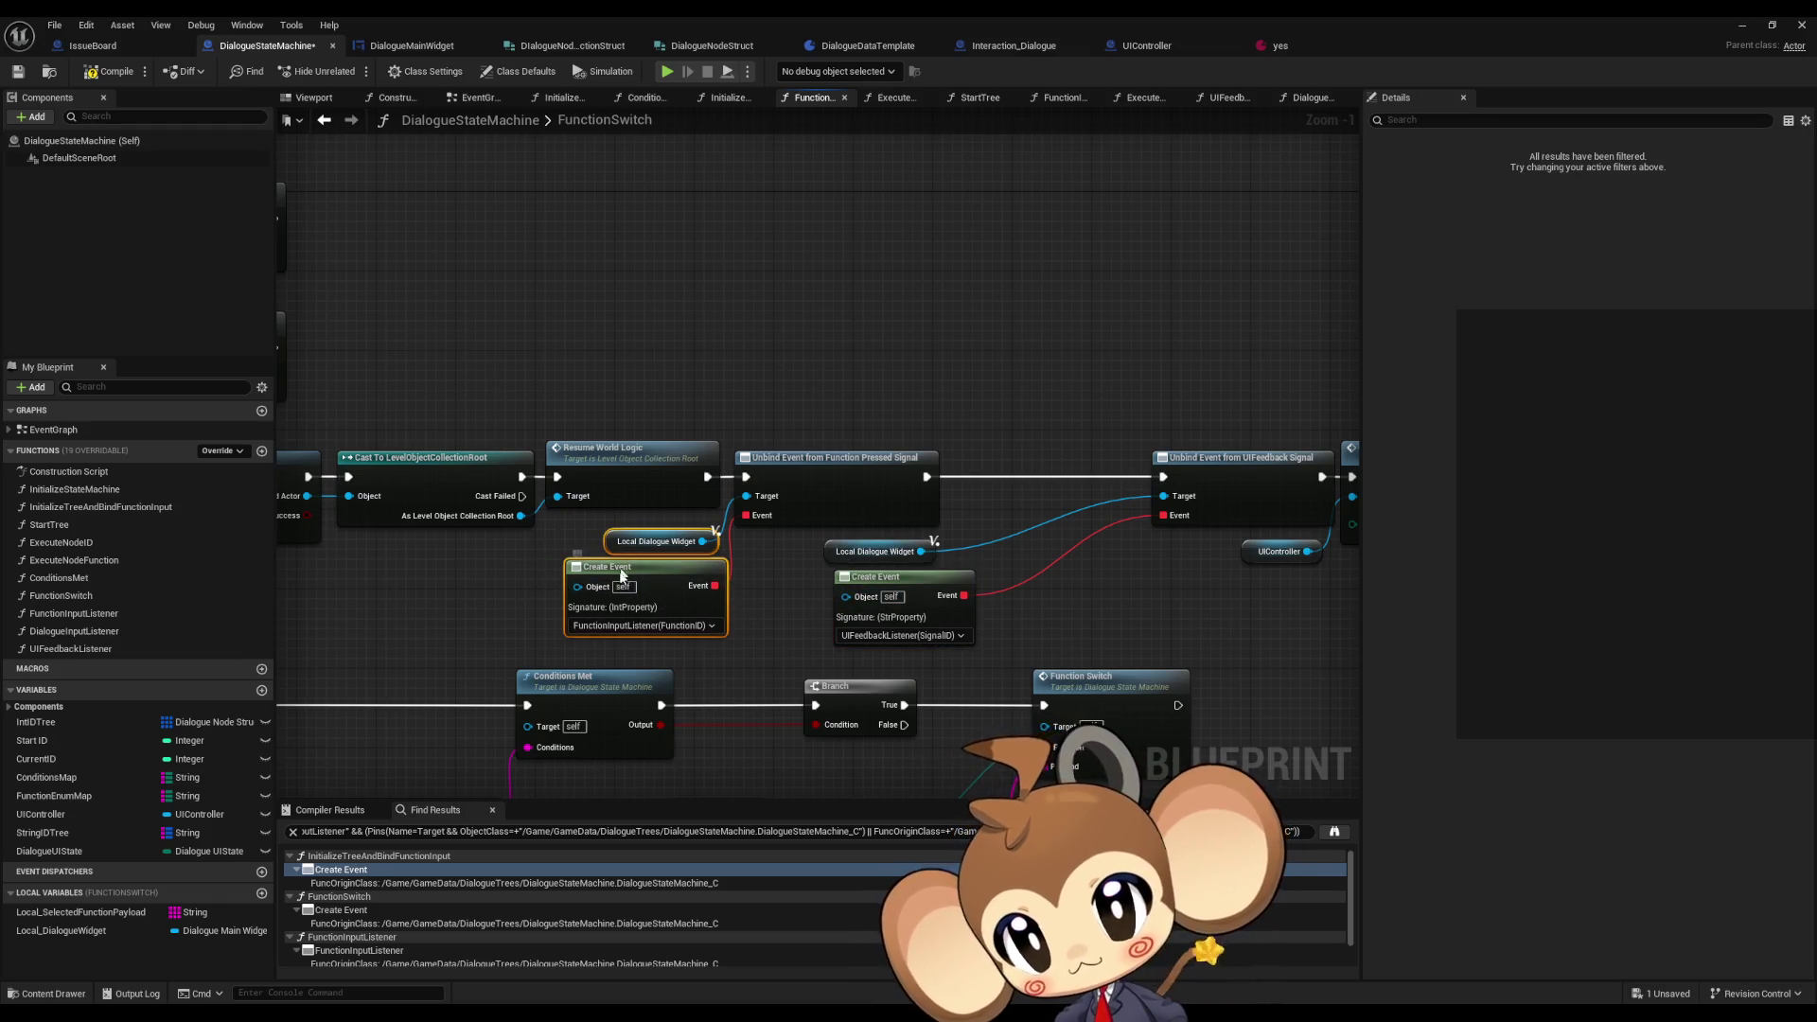
drag(622, 574, 653, 589)
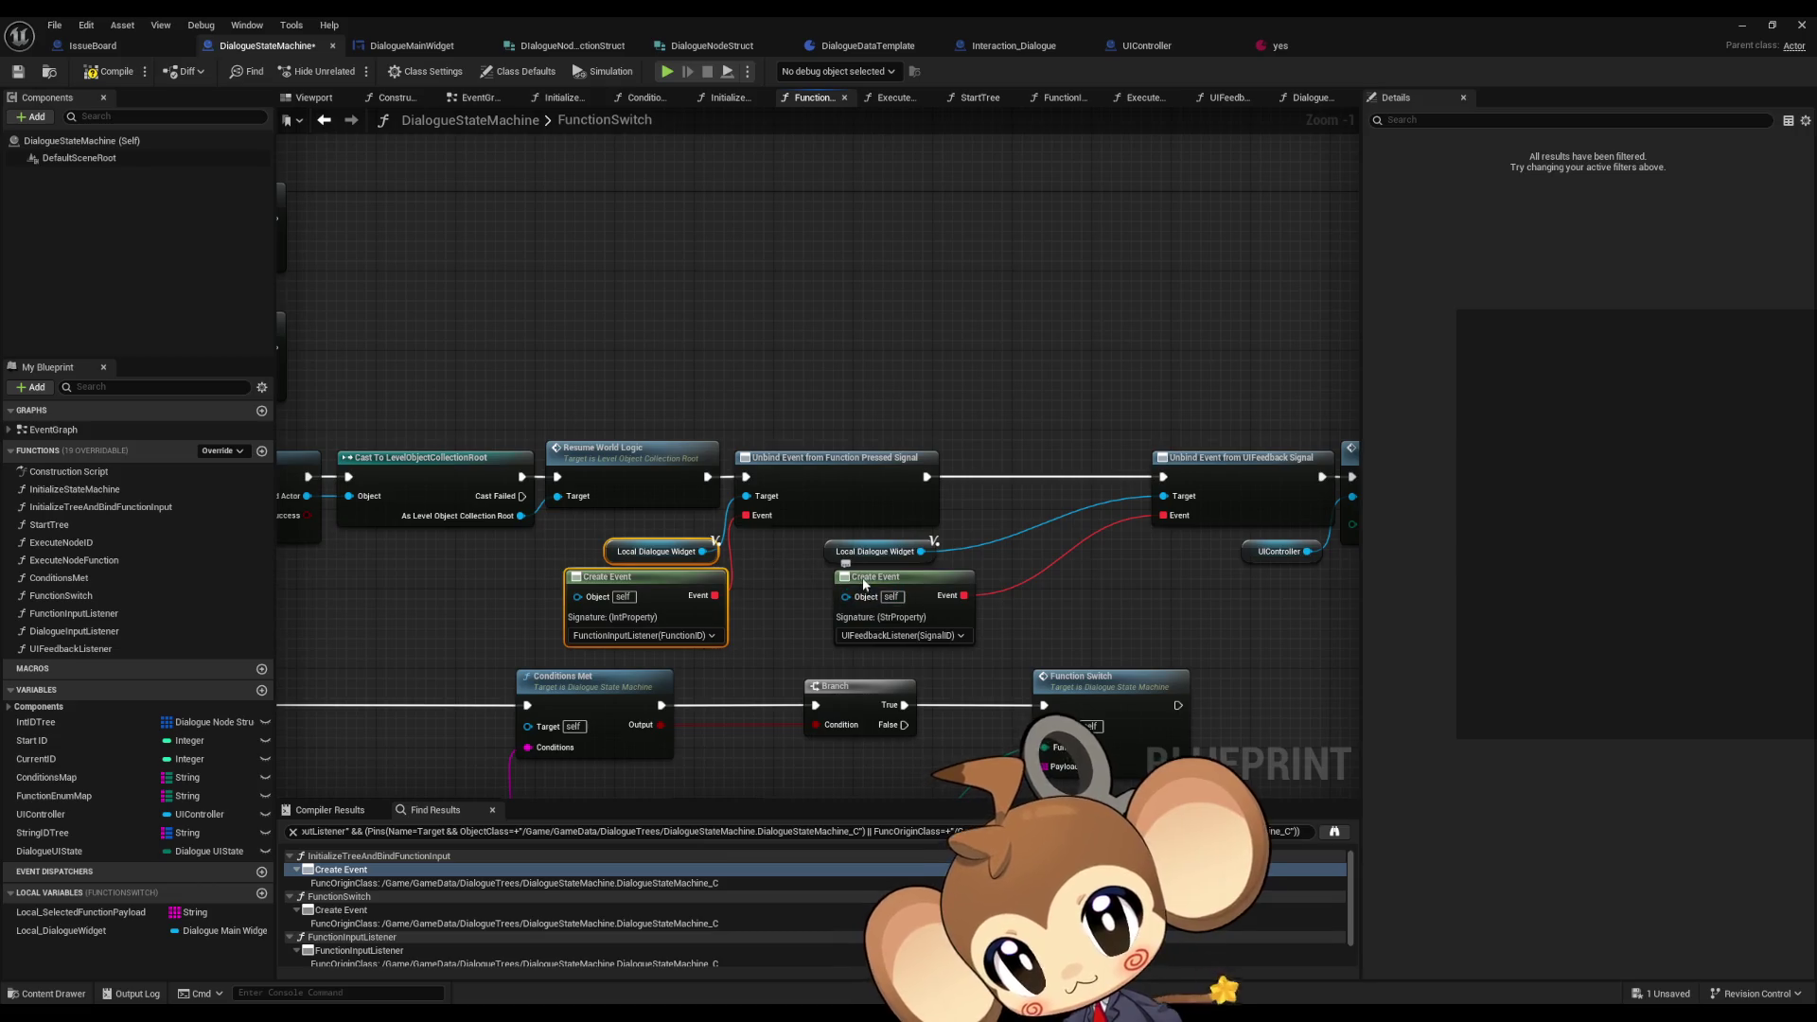
drag(863, 584, 831, 583)
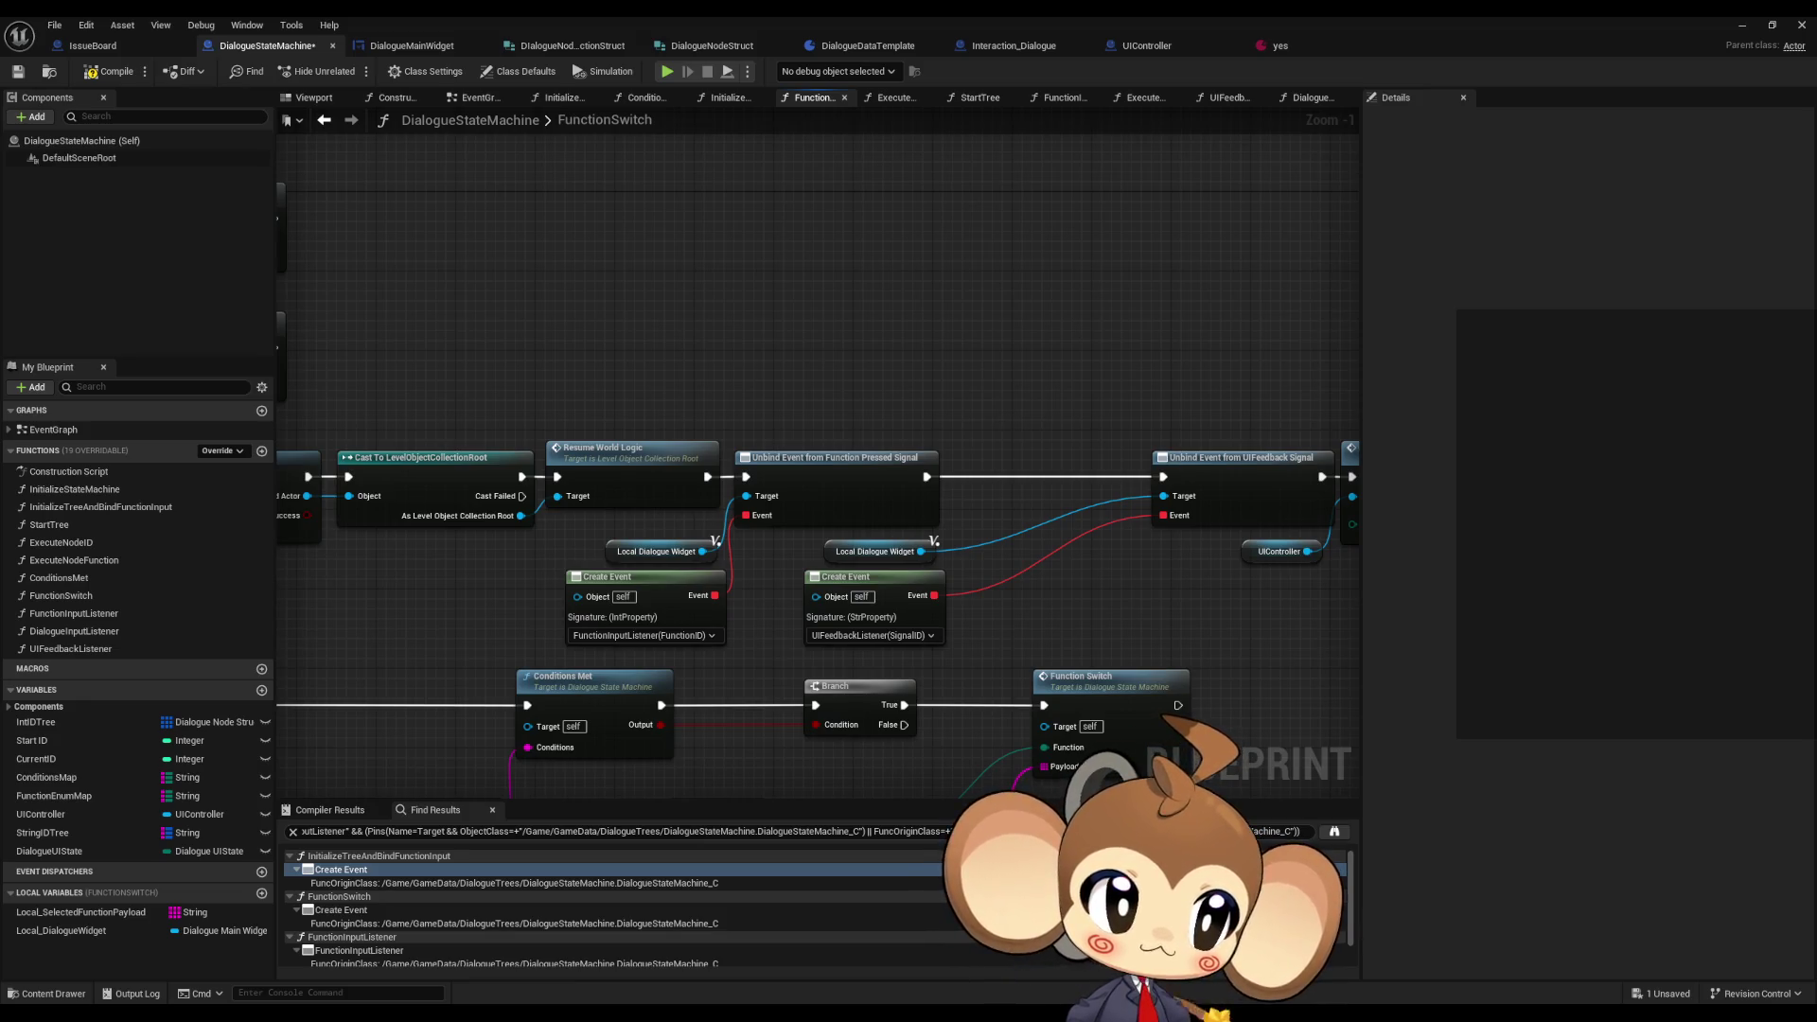
drag(795, 417, 1323, 575)
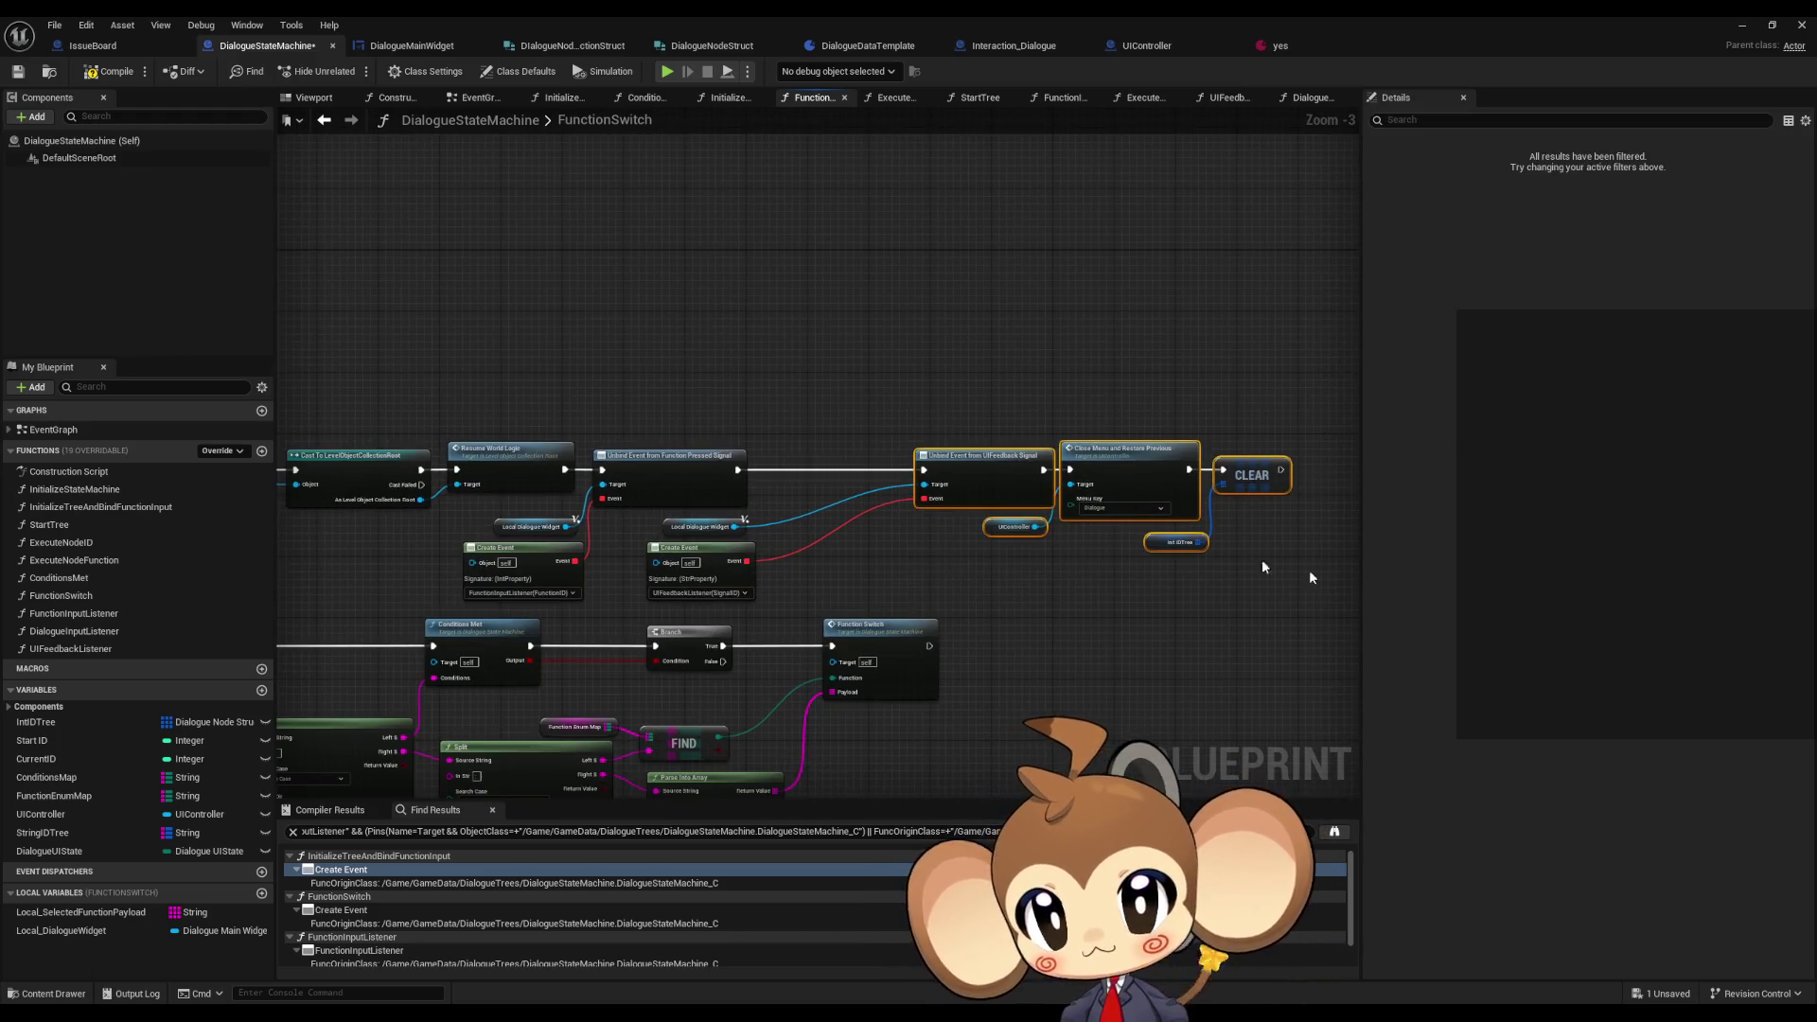
- Shift the UIFeedback Unbind and Close Menu nodes left to close the gap, and save
scroll(1050, 493, up, 1)
drag(1049, 493, 838, 486)
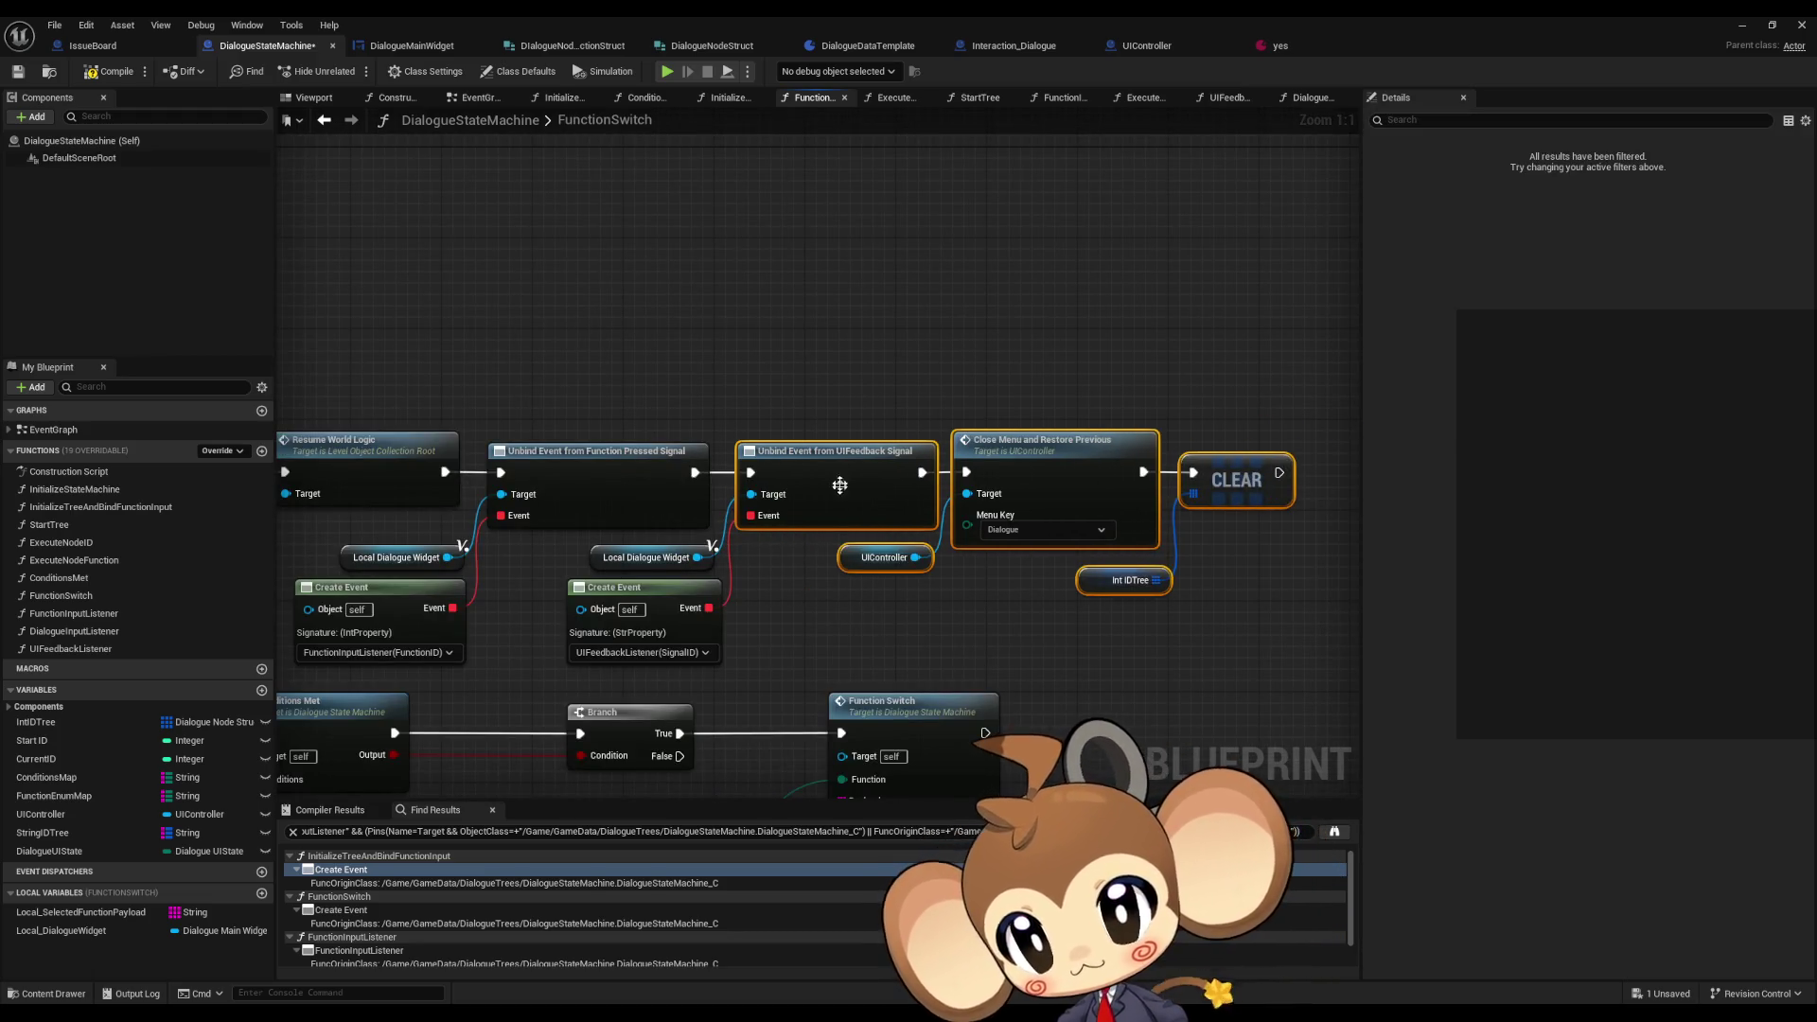
click(813, 384)
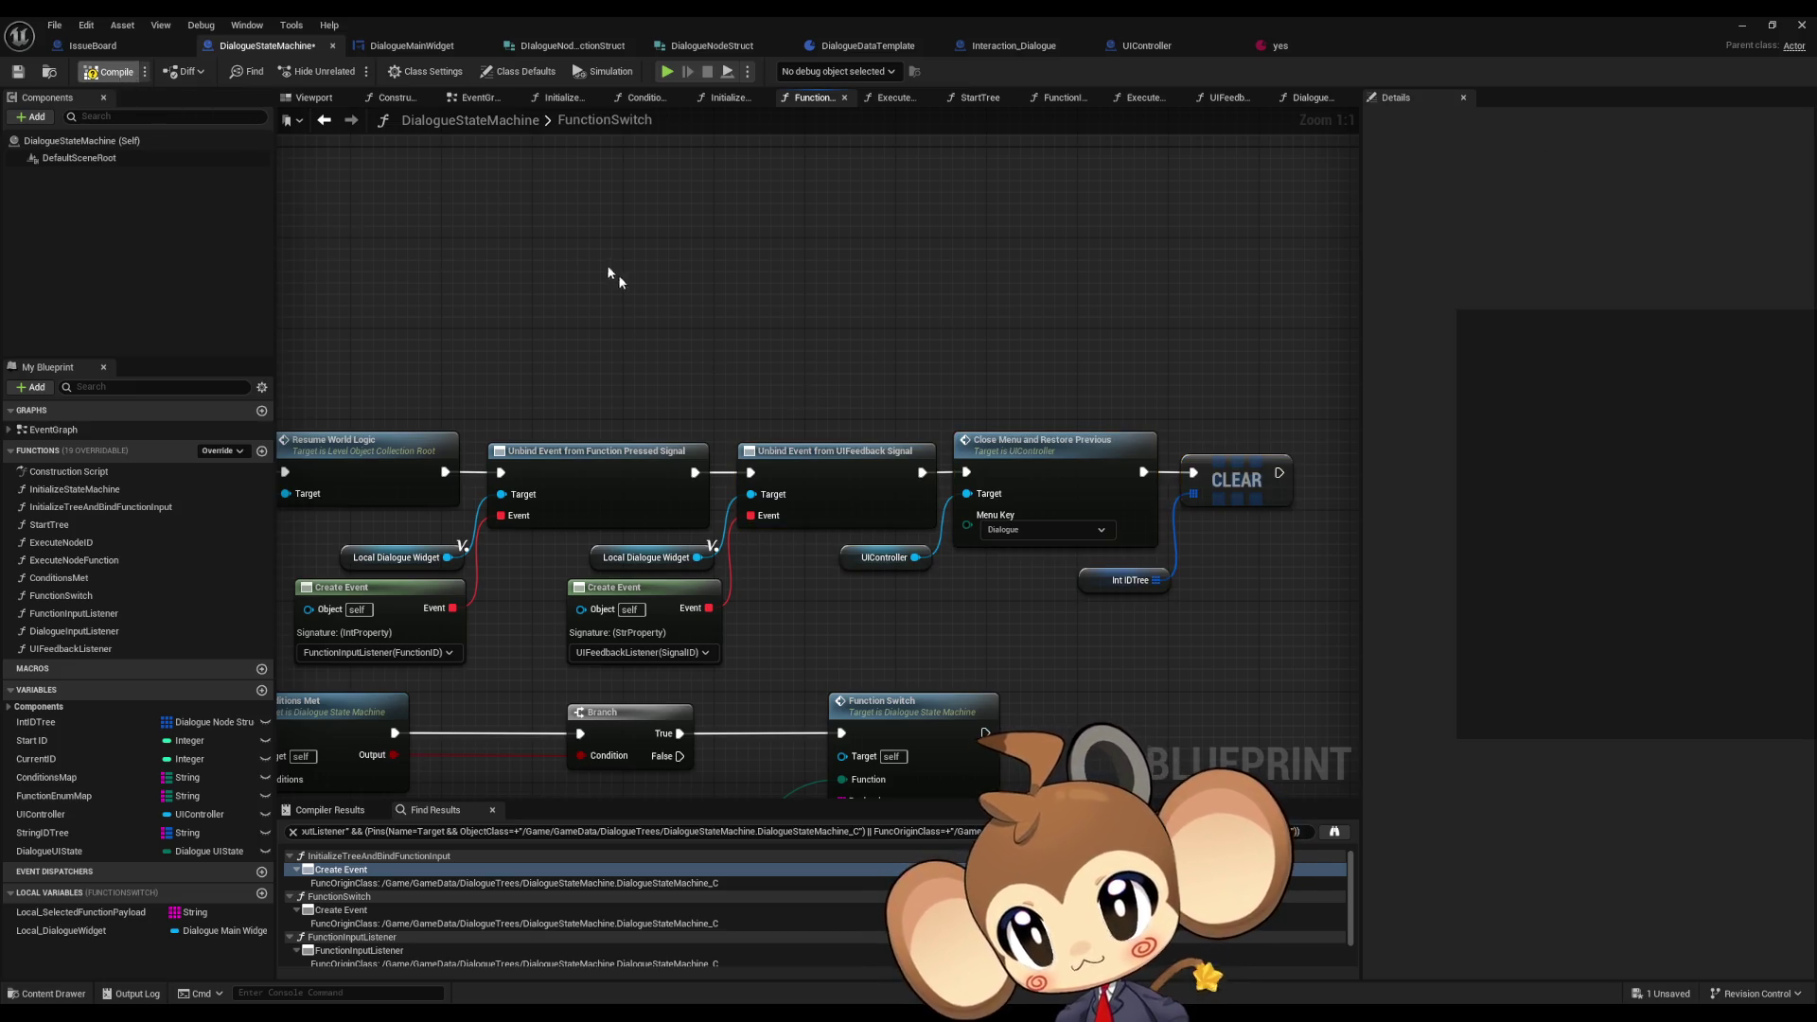
key(ctrl+s)
- Line up the Cast, SET, Hide All FNButtons and Switch nodes in one row
scroll(784, 284, down, 4)
mouse_move(742, 441)
mouse_down()
mouse_move(936, 531)
mouse_move(1128, 534)
mouse_up()
scroll(783, 278, down, 1)
key(ctrl+a)
scroll(676, 297, up, 5)
mouse_move(676, 297)
mouse_down()
mouse_move(768, 314)
mouse_move(802, 477)
mouse_move(773, 464)
mouse_up()
shift+click(576, 450)
drag(577, 451, 768, 581)
shift+click(577, 582)
drag(577, 582, 565, 457)
shift+click(473, 499)
mouse_move(400, 453)
mouse_down()
mouse_move(623, 457)
mouse_move(800, 257)
mouse_move(774, 259)
mouse_up()
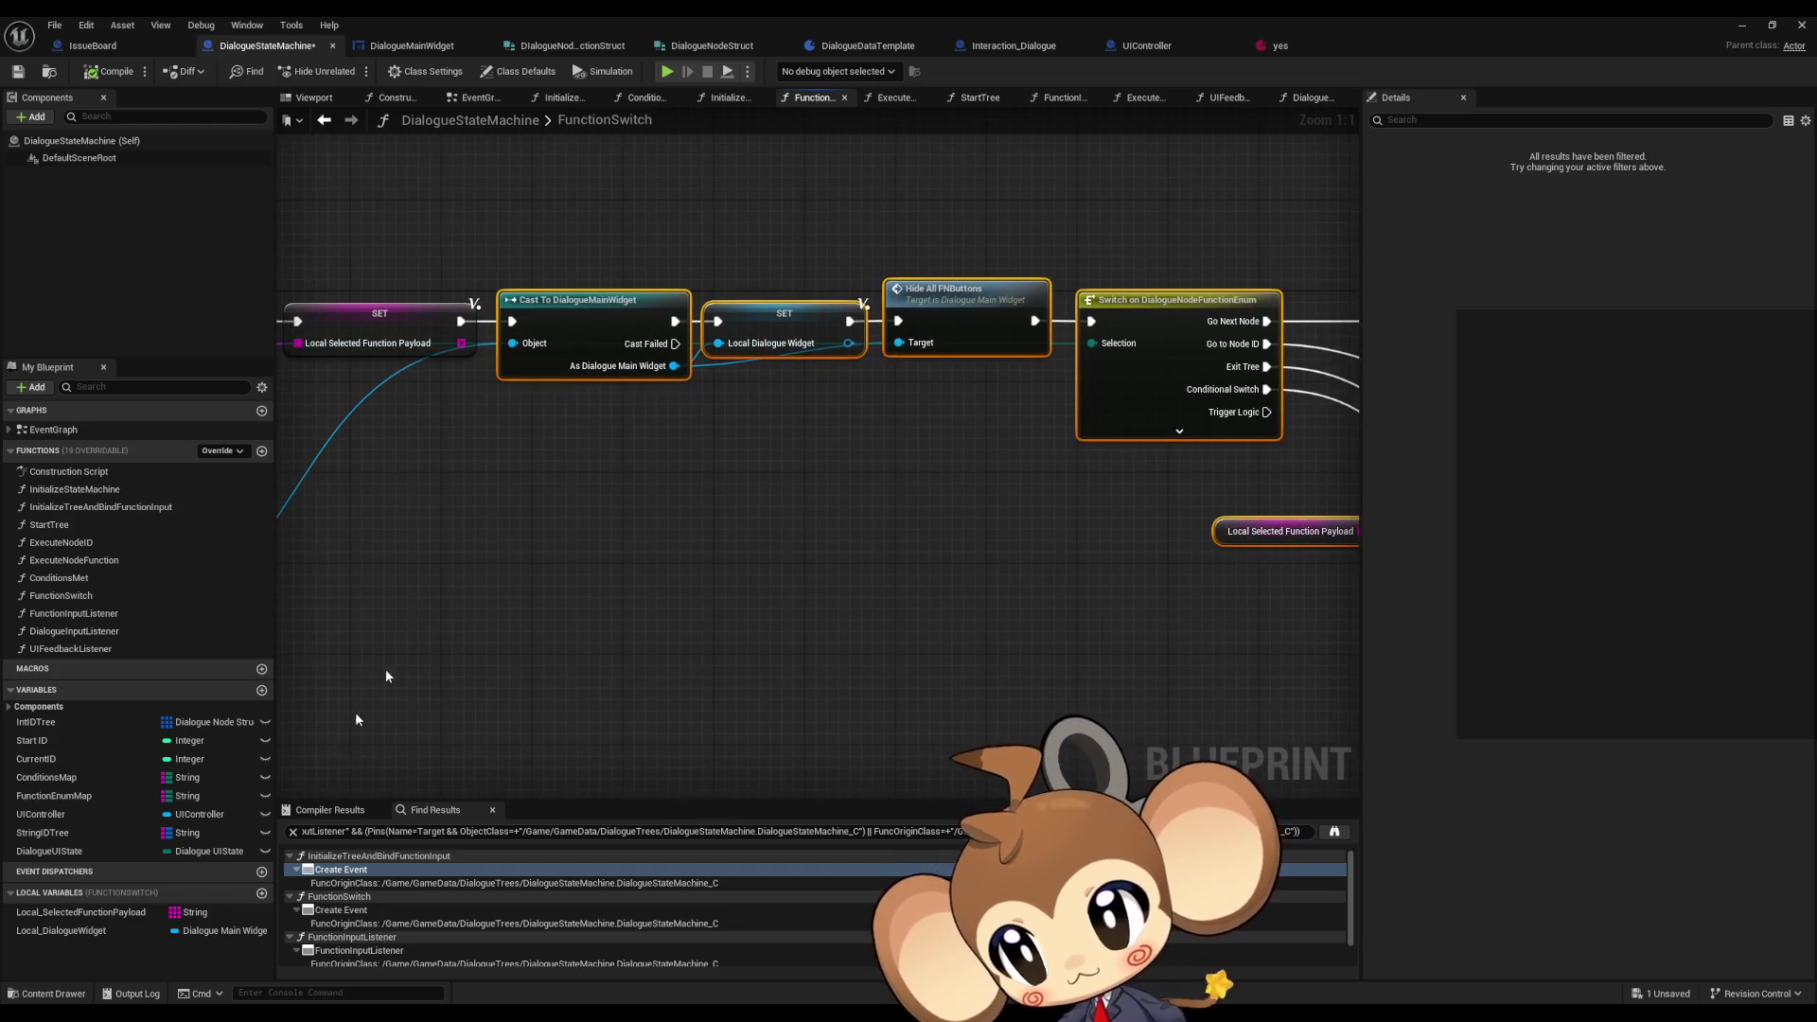
- Plug a Local_DialogueWidget getter into Hide All FNButtons' Target
click(61, 930)
drag(741, 394, 747, 398)
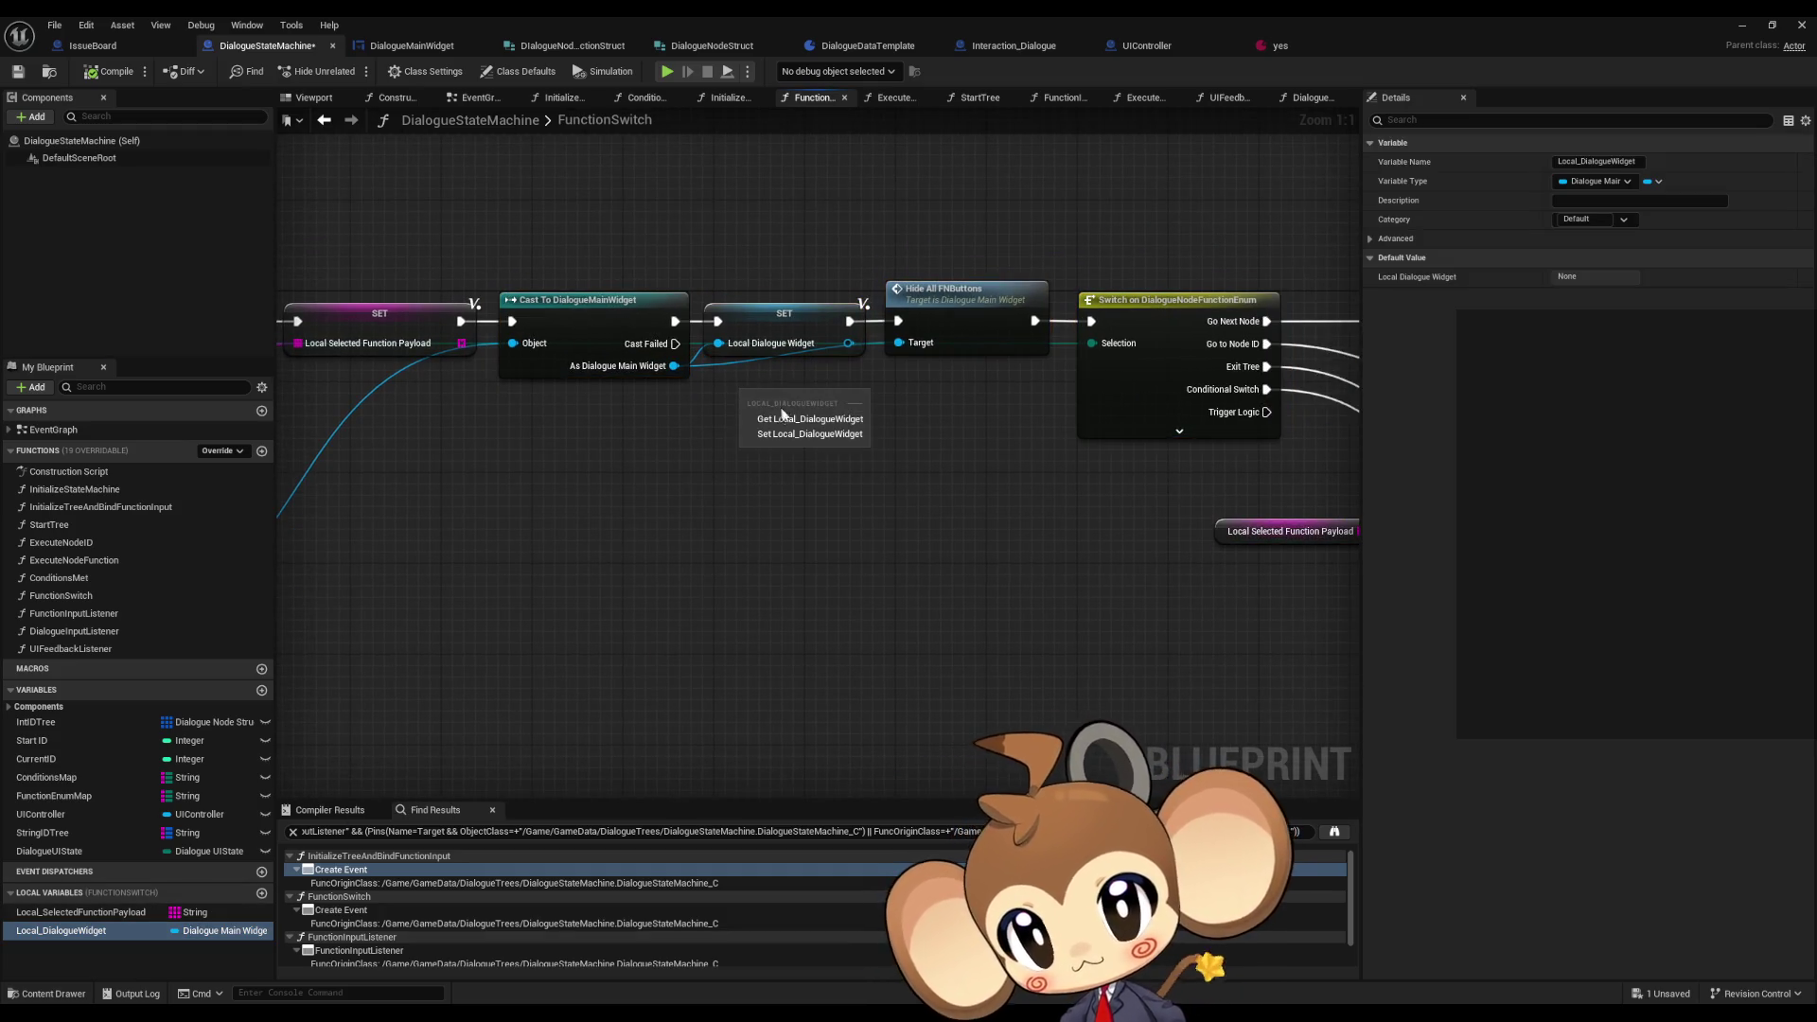
click(775, 409)
drag(898, 343, 845, 395)
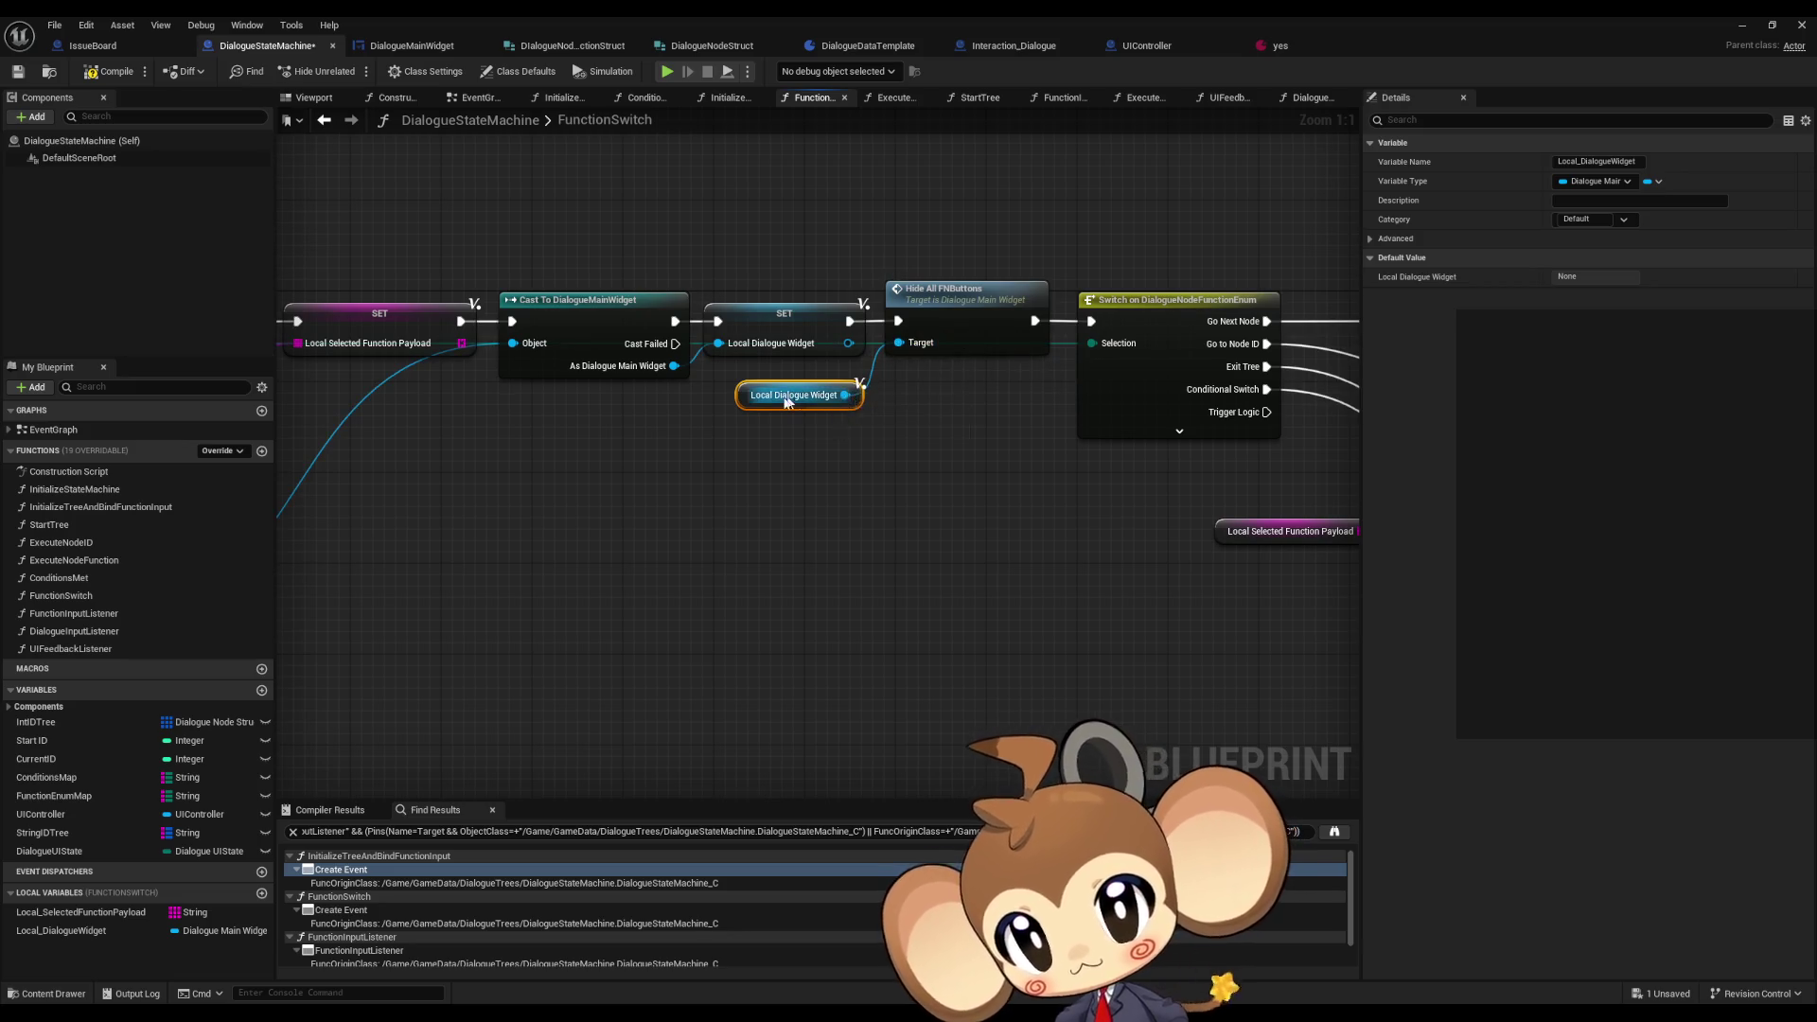
- Move the UIController, Menu Map and Find nodes beside FunctionSwitch and return to the level editor
scroll(682, 528, down, 2)
mouse_move(482, 544)
mouse_down()
mouse_move(855, 616)
mouse_move(1026, 467)
mouse_move(1155, 433)
mouse_move(1126, 440)
mouse_move(1124, 424)
mouse_up()
click(1060, 524)
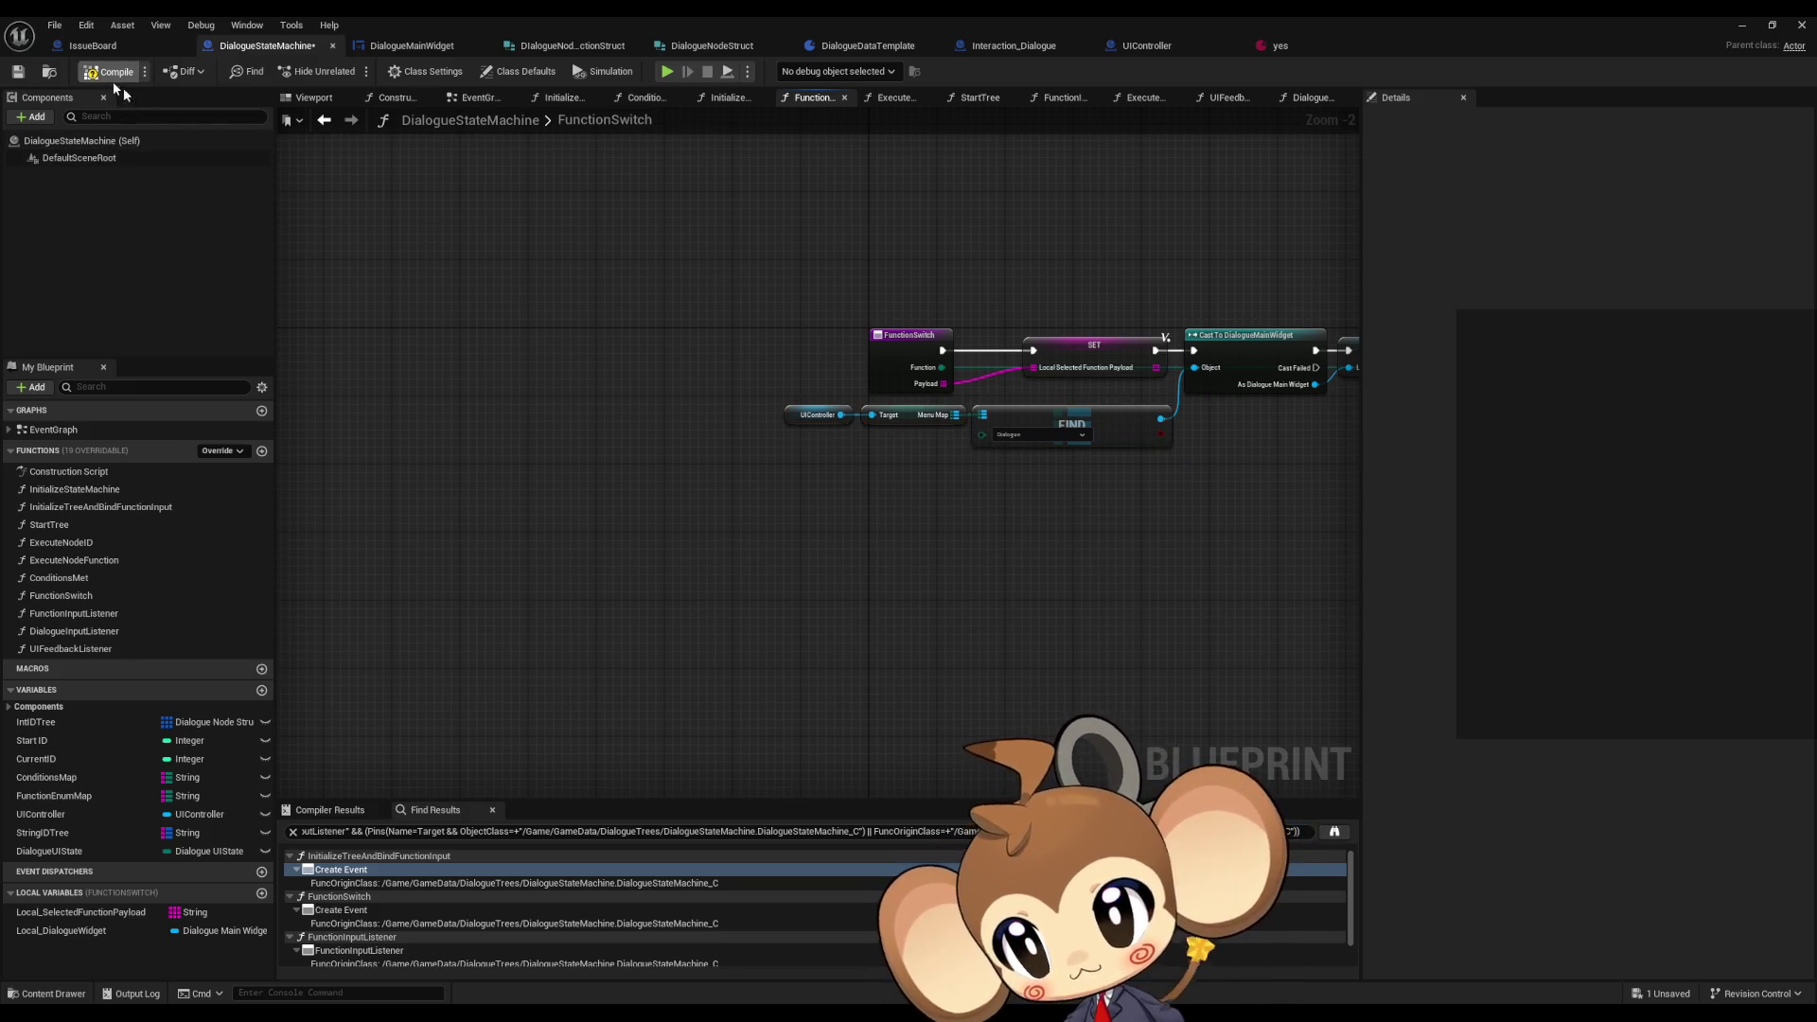
scroll(849, 316, down, 3)
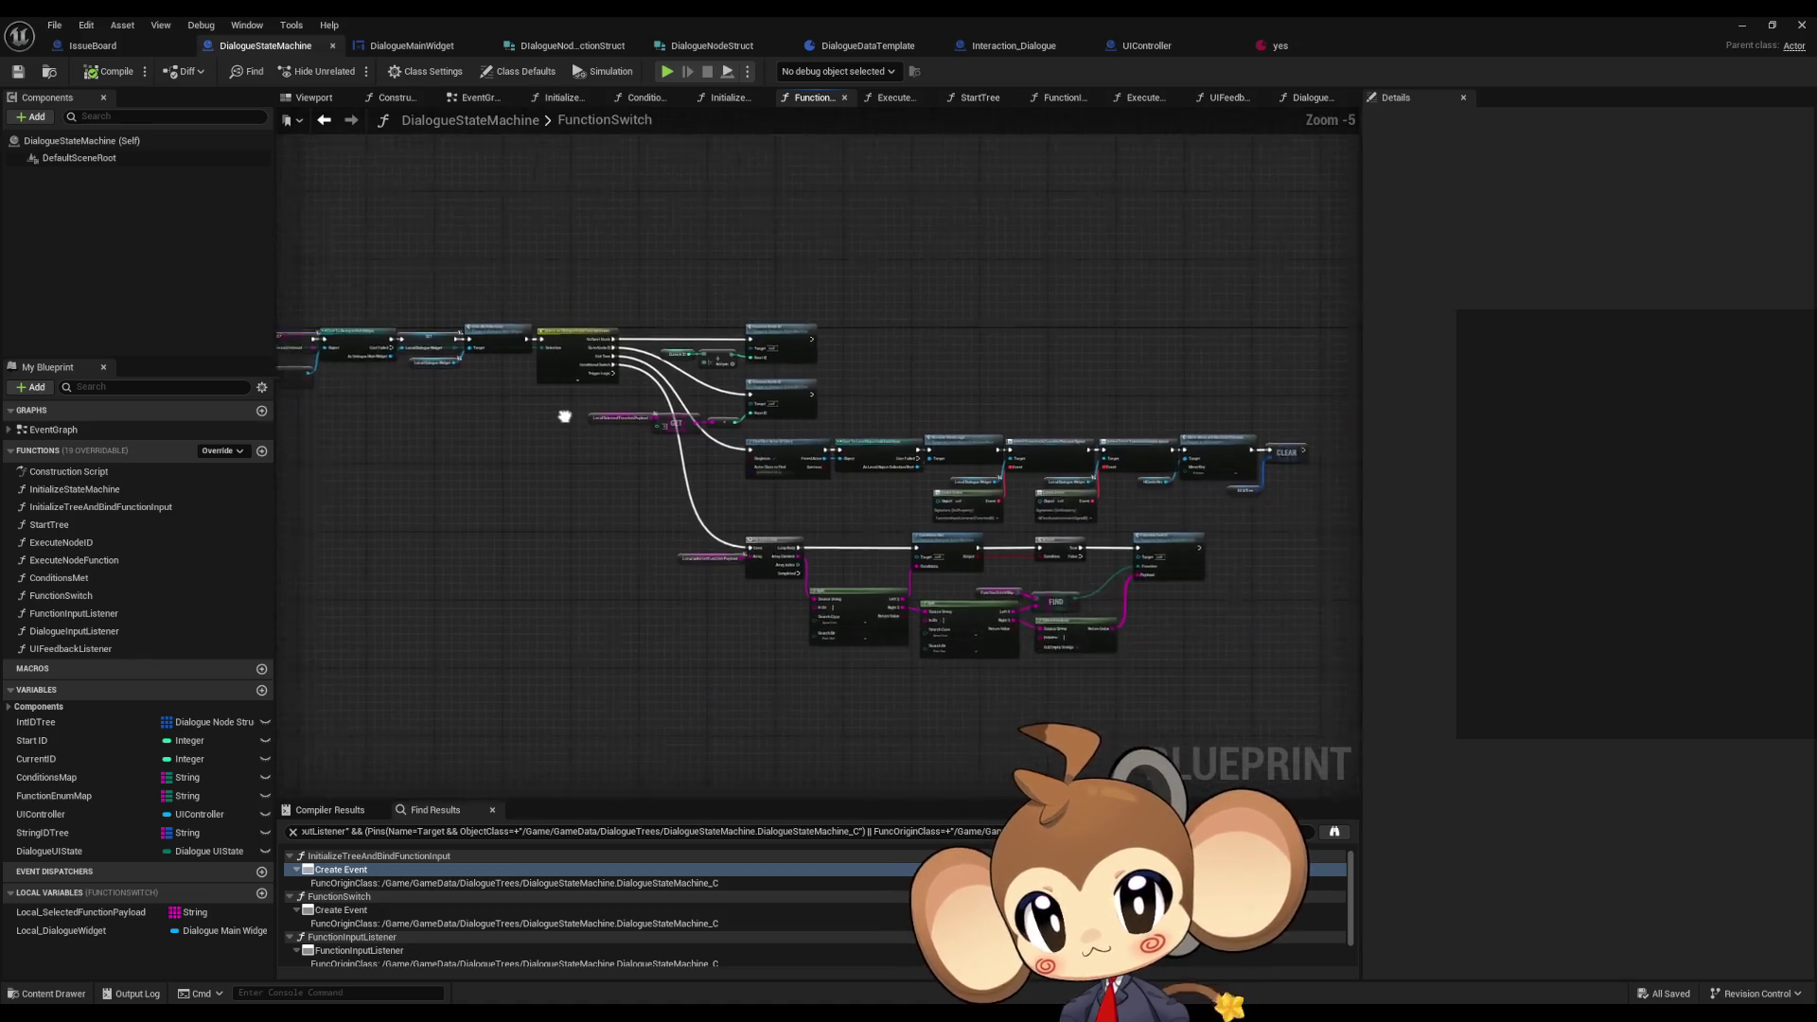
click(1741, 27)
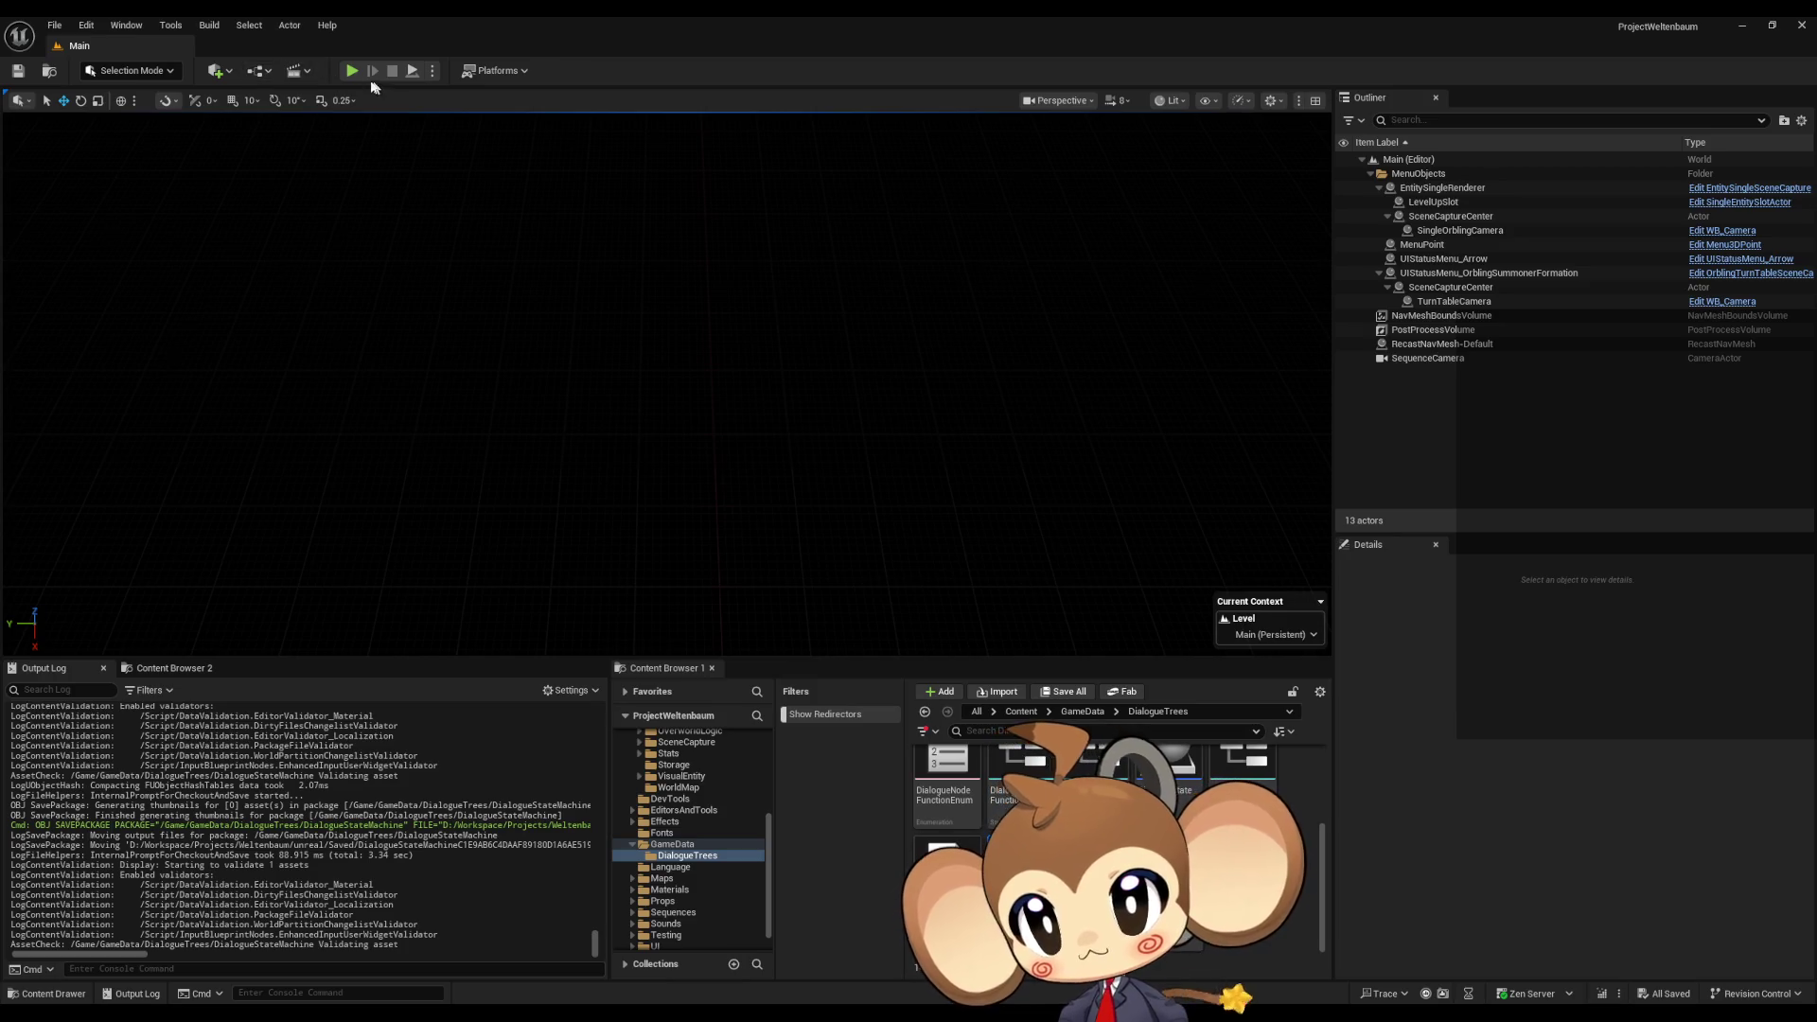
click(351, 70)
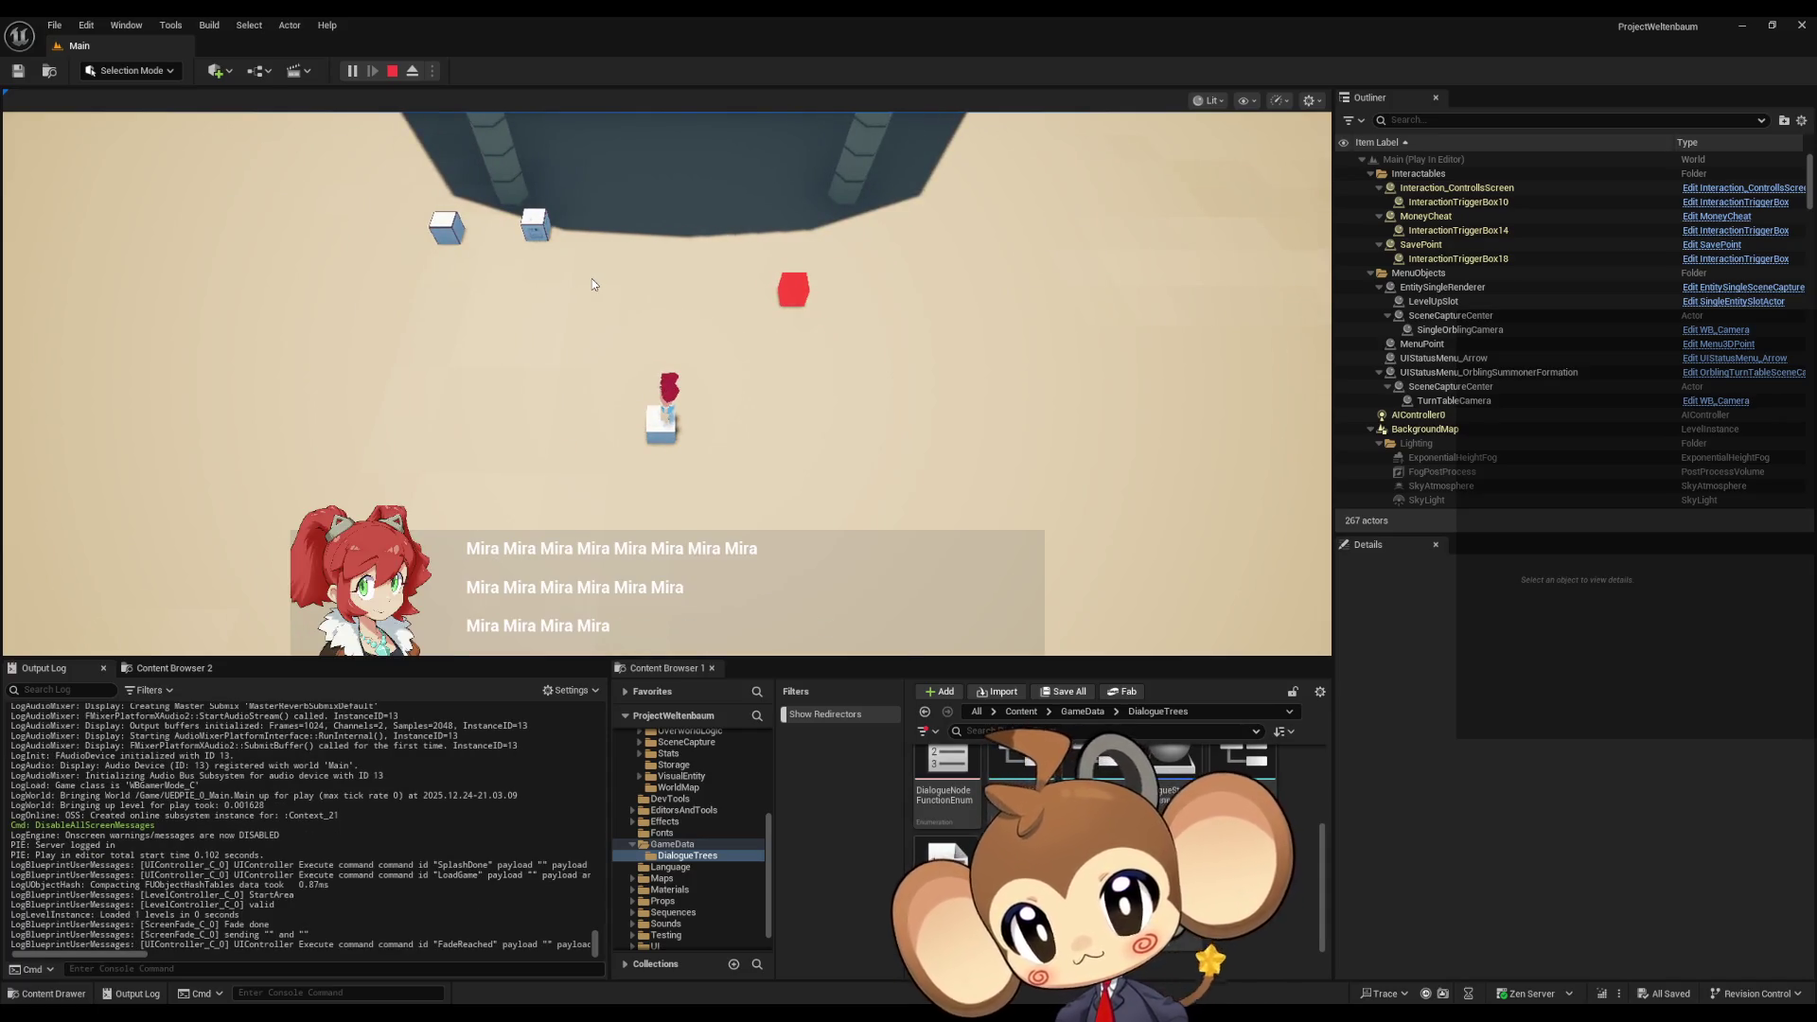
key(Return)
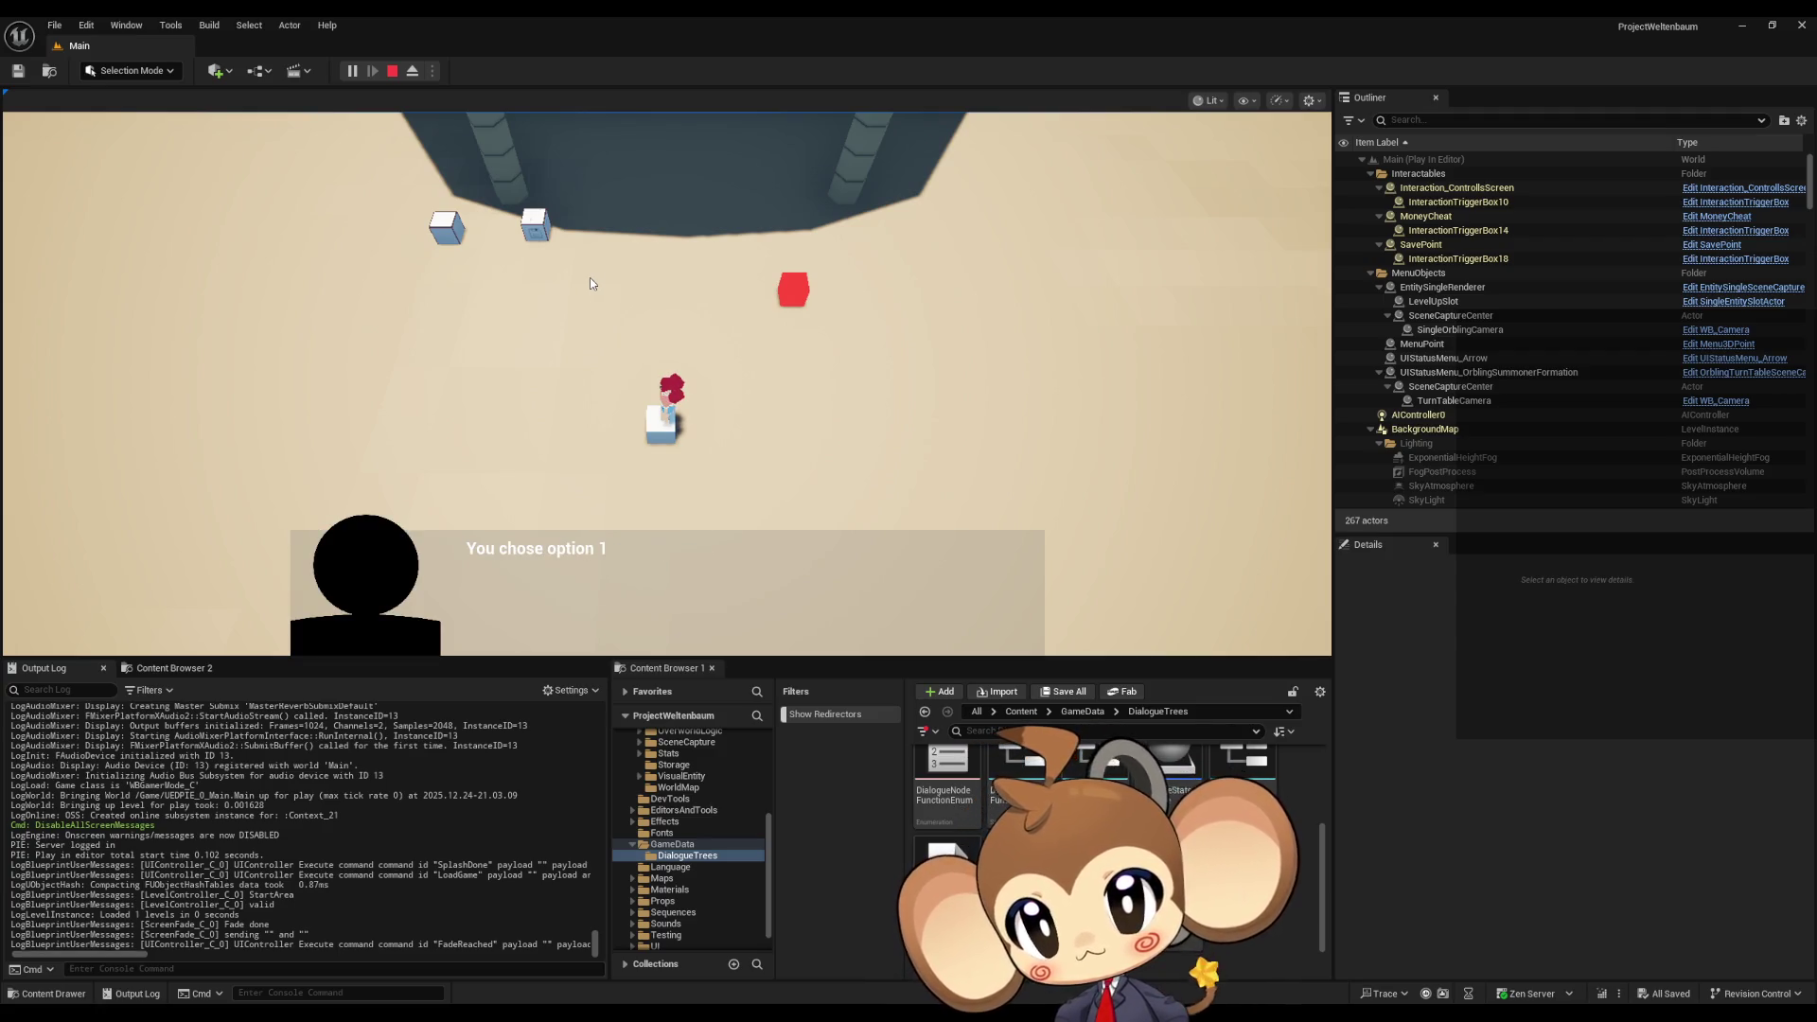
key(Escape)
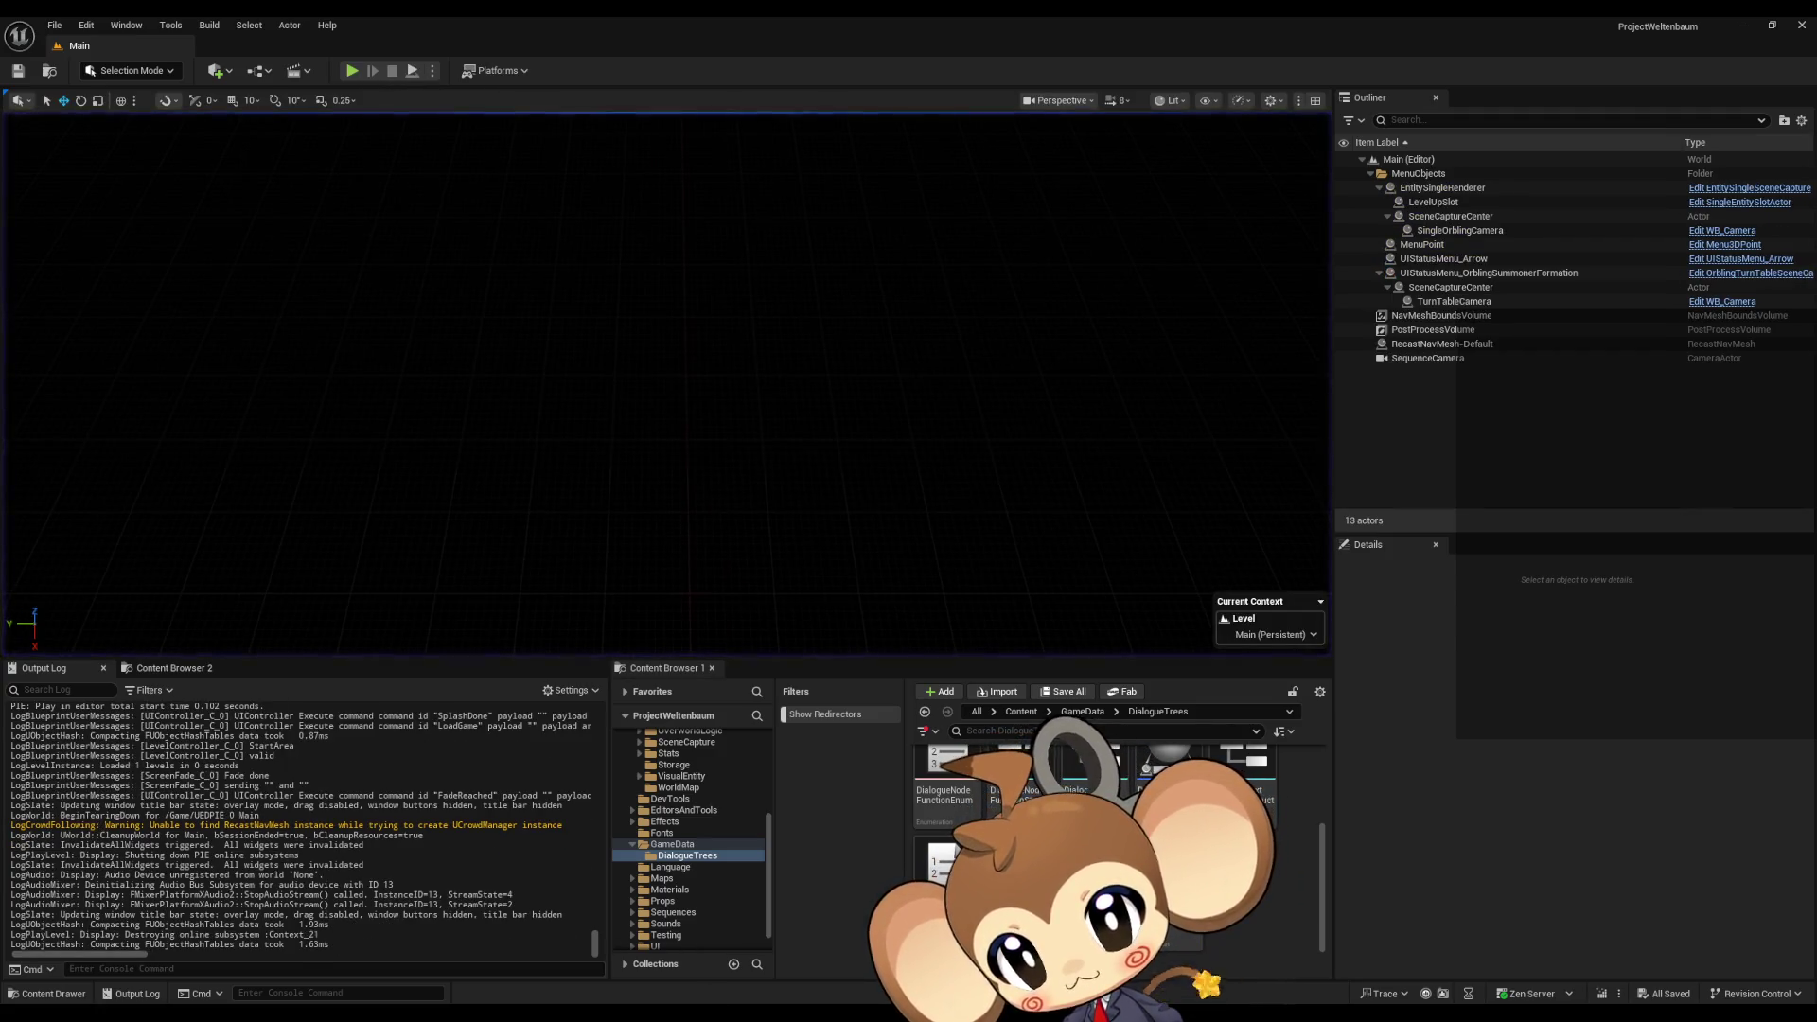
mouse_move(625, 1013)
click(637, 954)
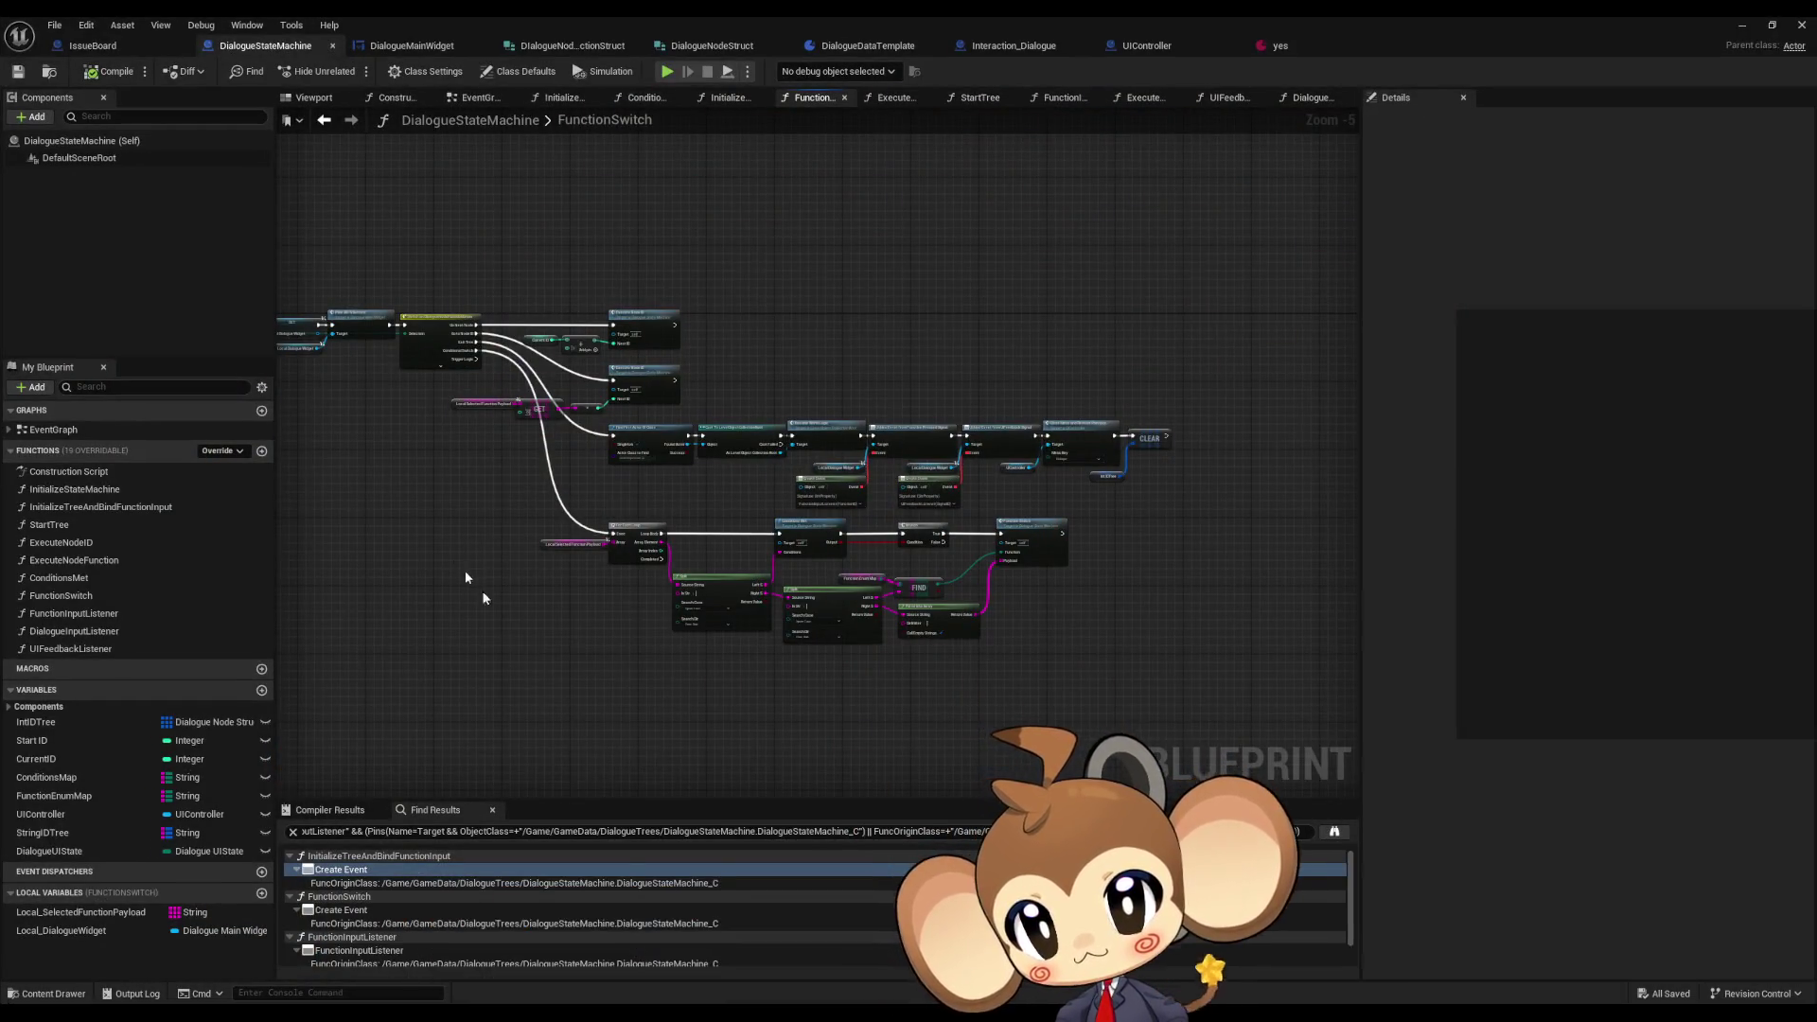
- Open the DialogueInputListener function graph of DialogueStateMachine
scroll(696, 593, up, 4)
drag(690, 551, 791, 669)
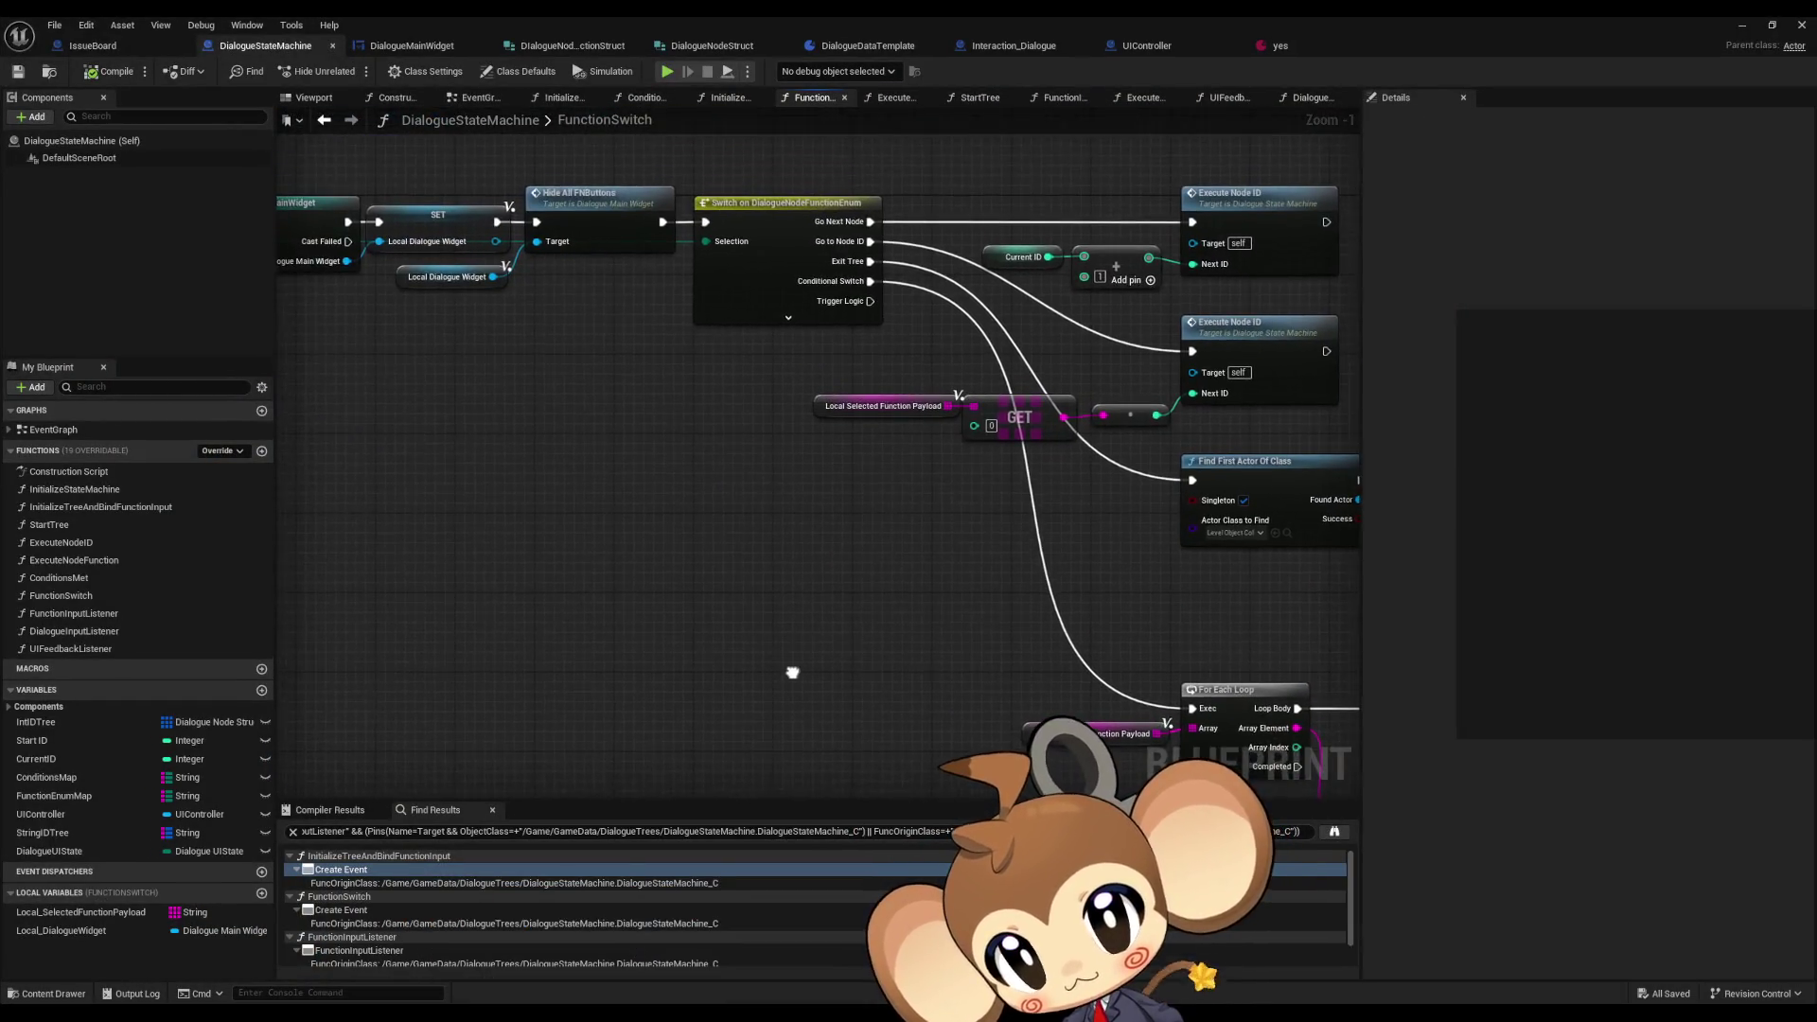
drag(815, 527, 763, 516)
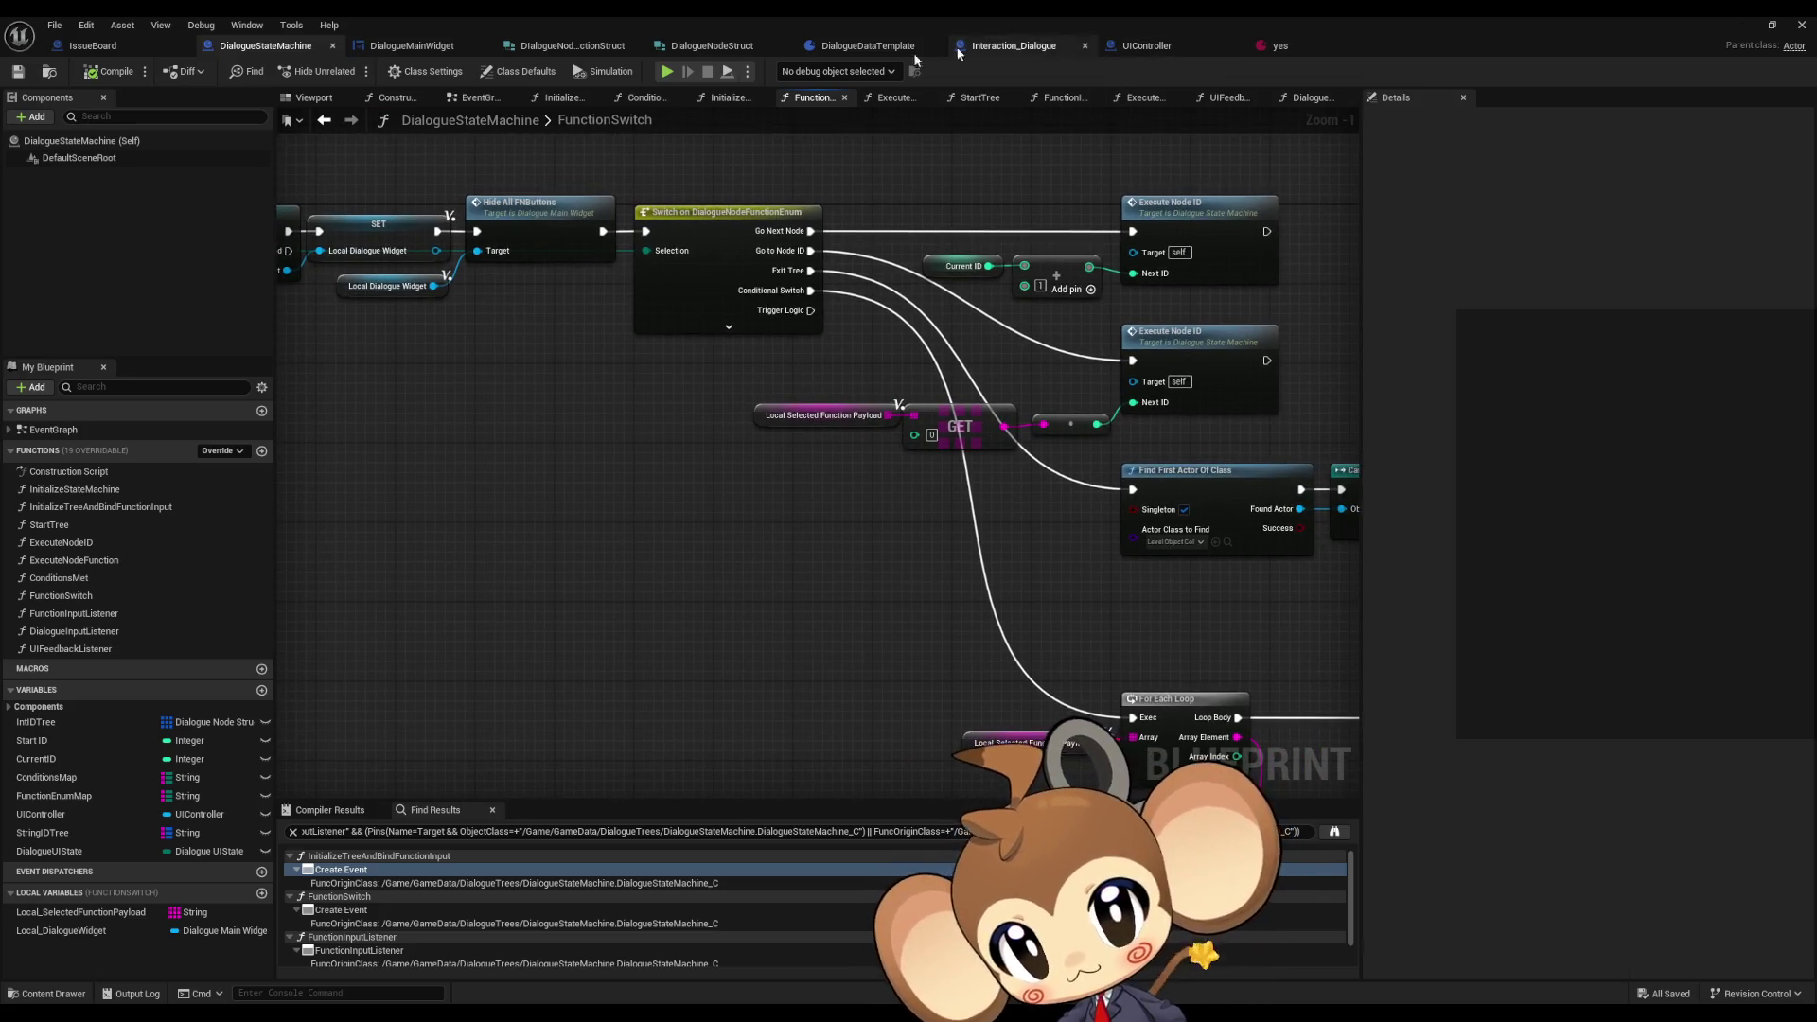
double_click(90, 613)
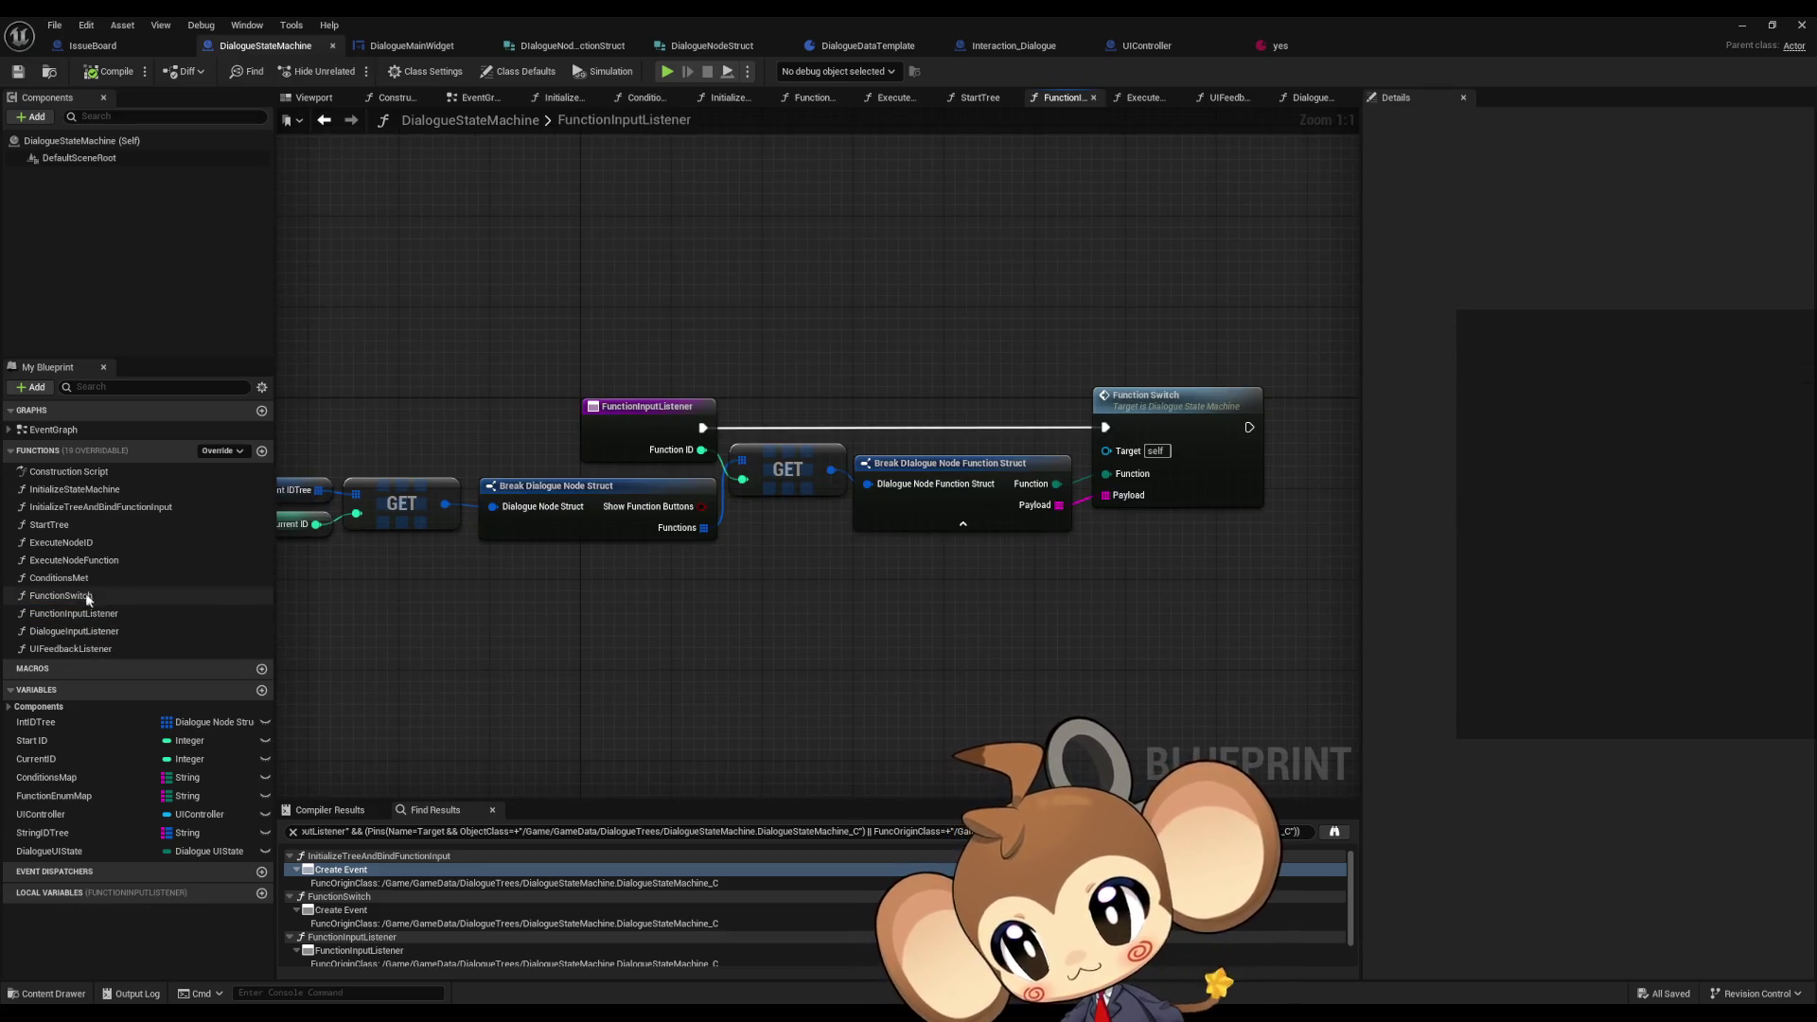
double_click(97, 632)
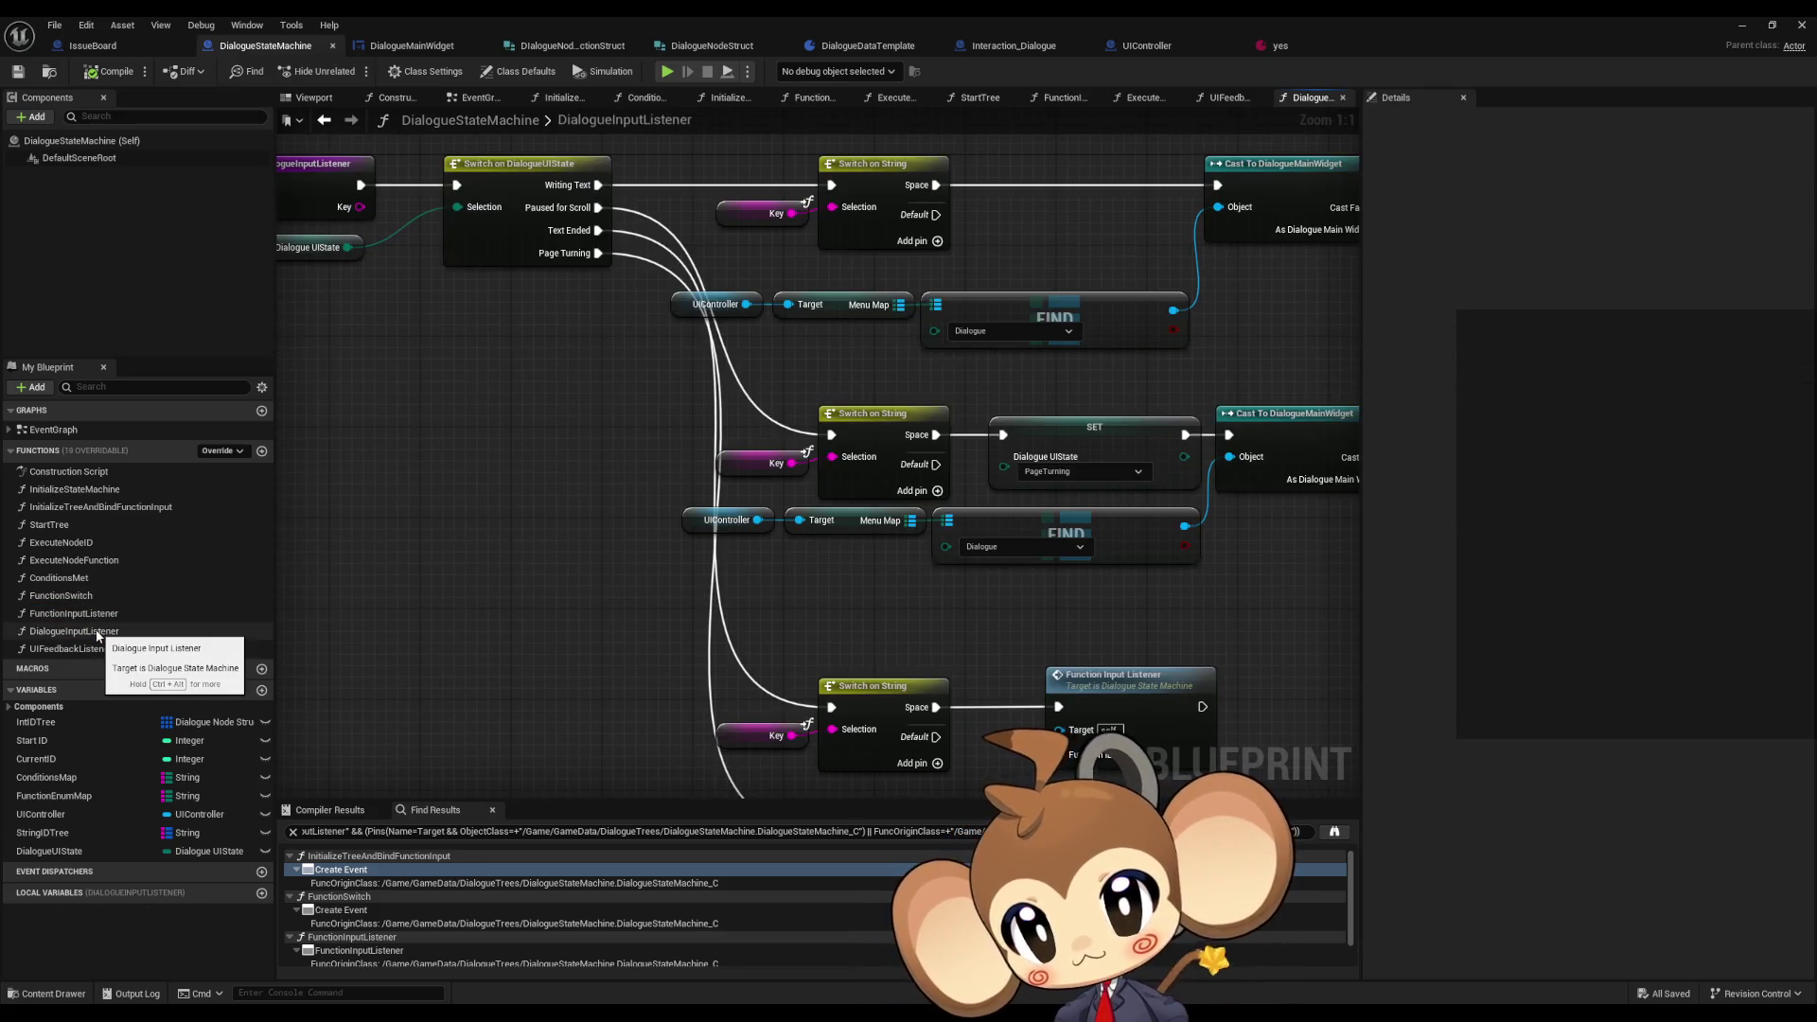
- Connect the Paused for Scroll output to the page-turning Switch on String check, then reveal the level editor
scroll(483, 342, down, 2)
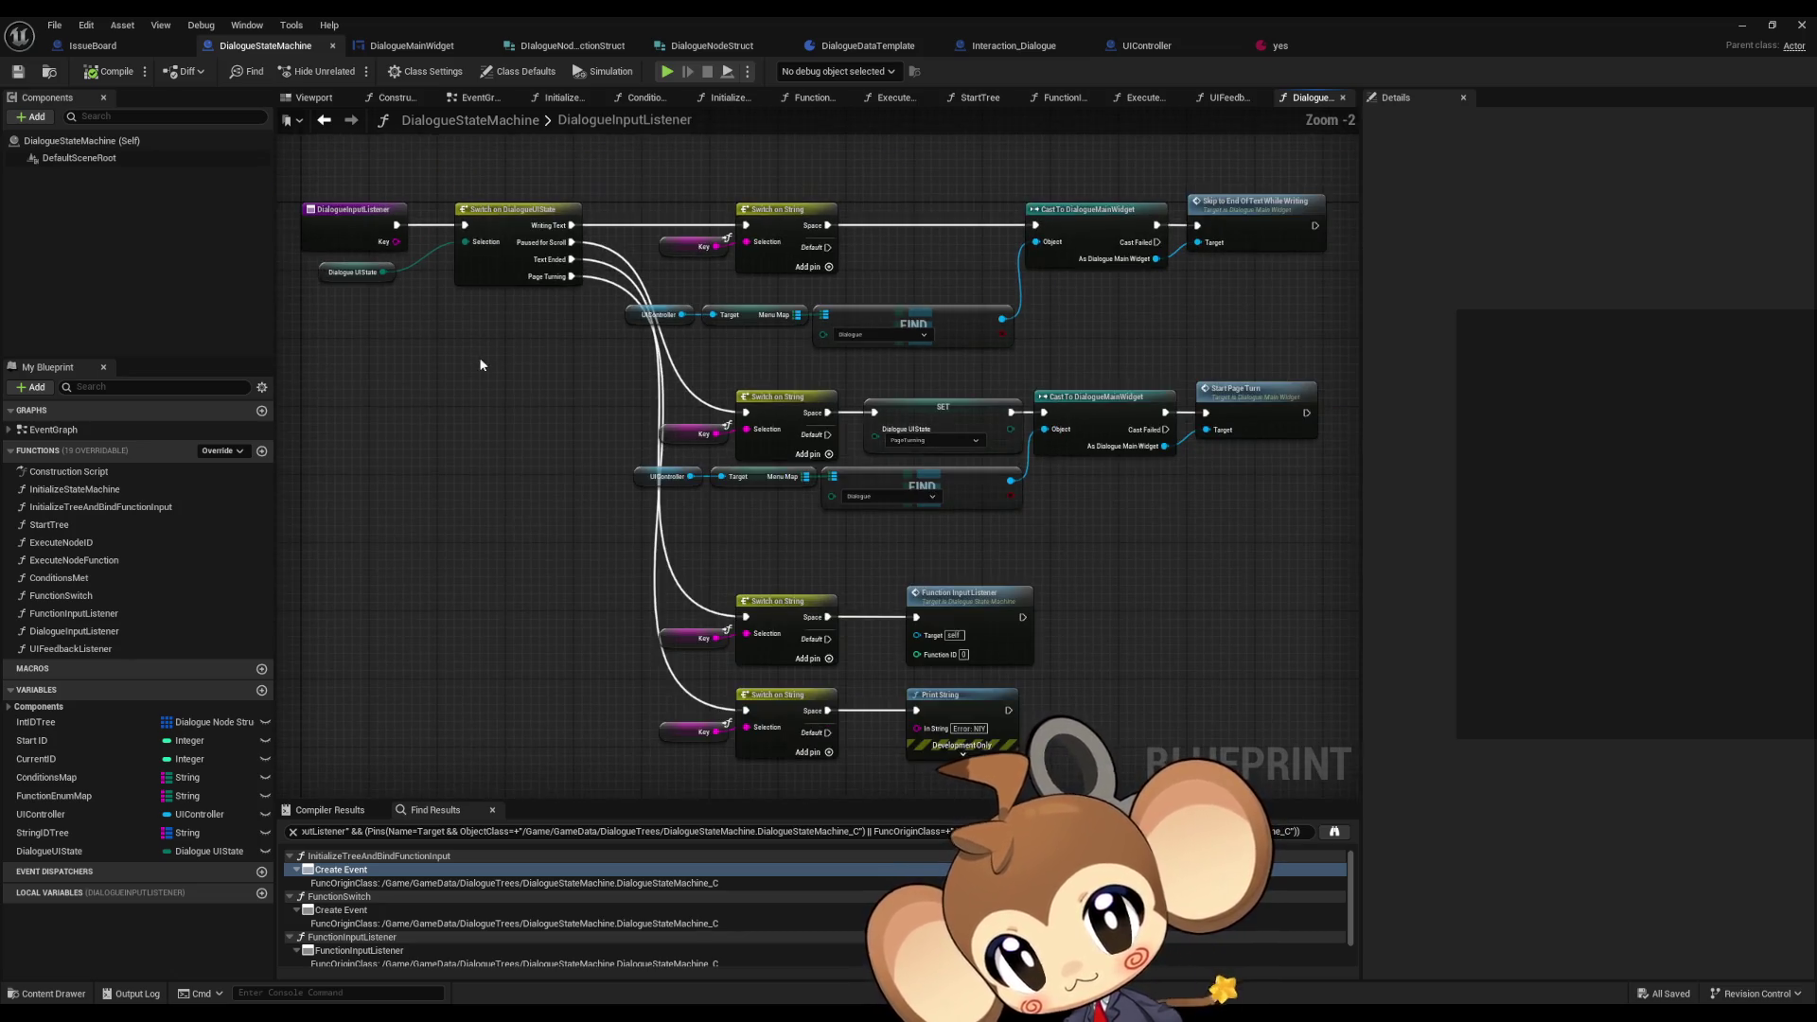
drag(570, 385, 1206, 519)
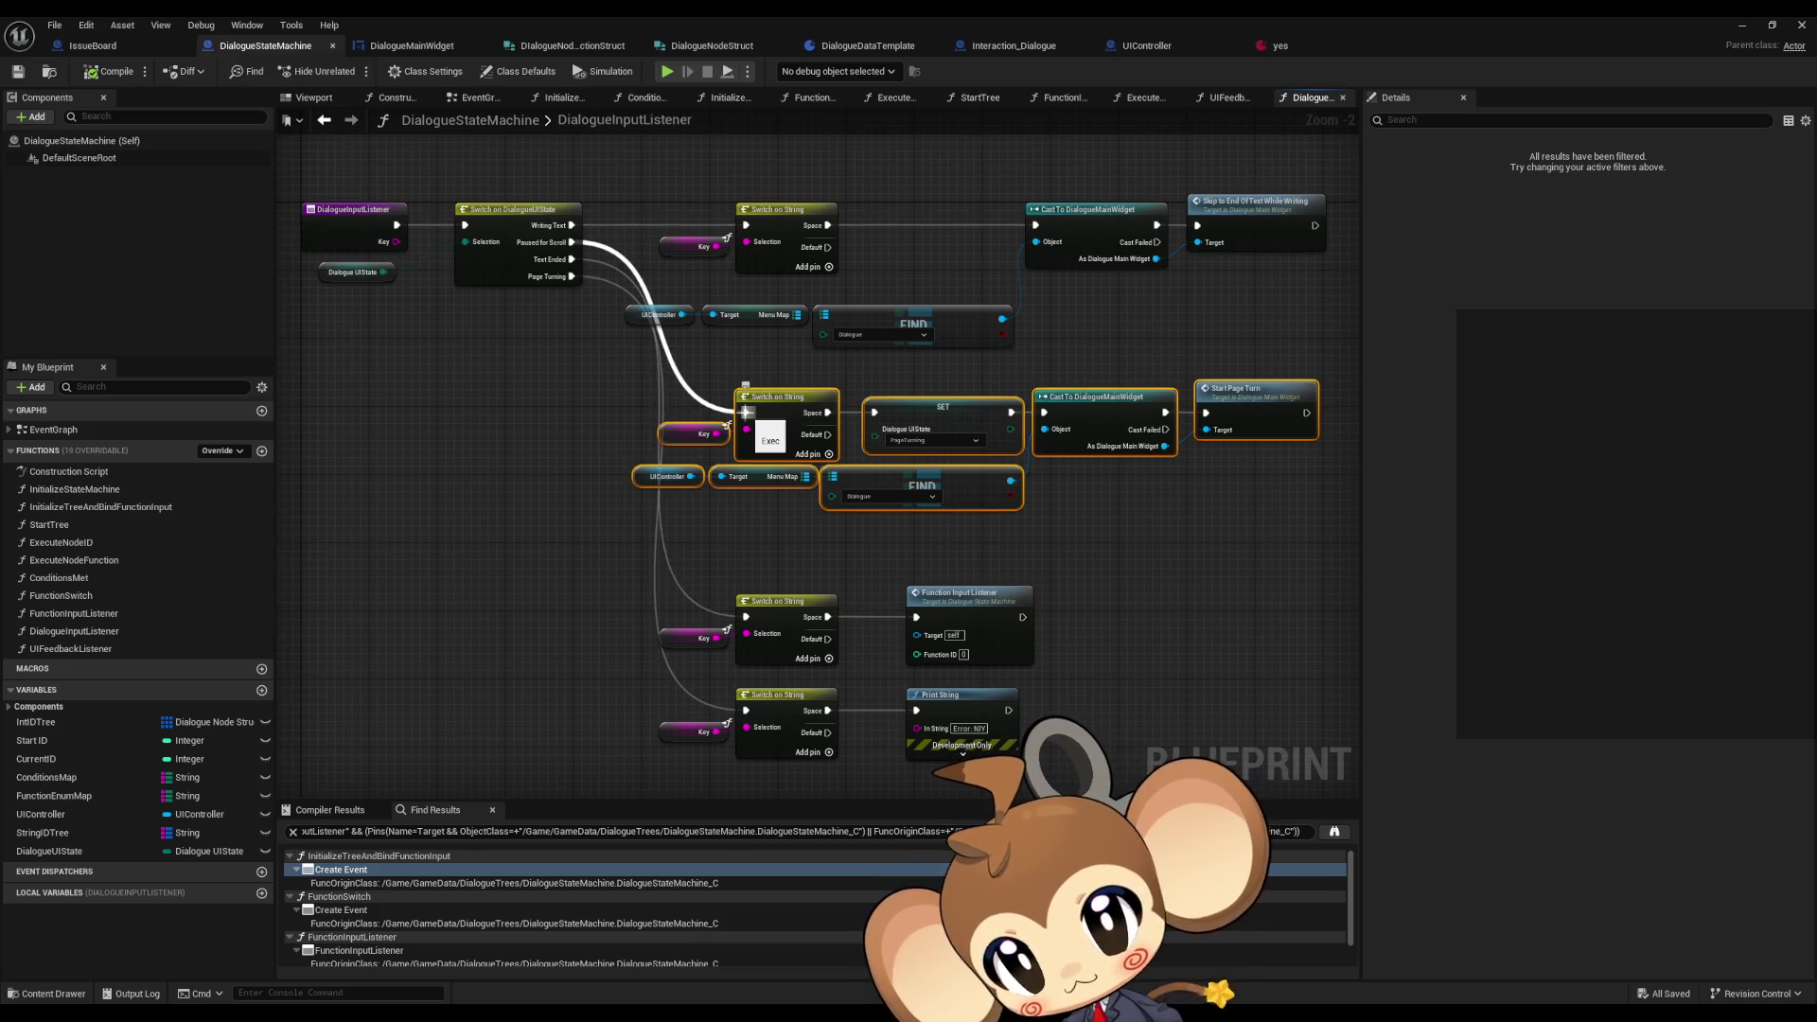
scroll(747, 413, up, 2)
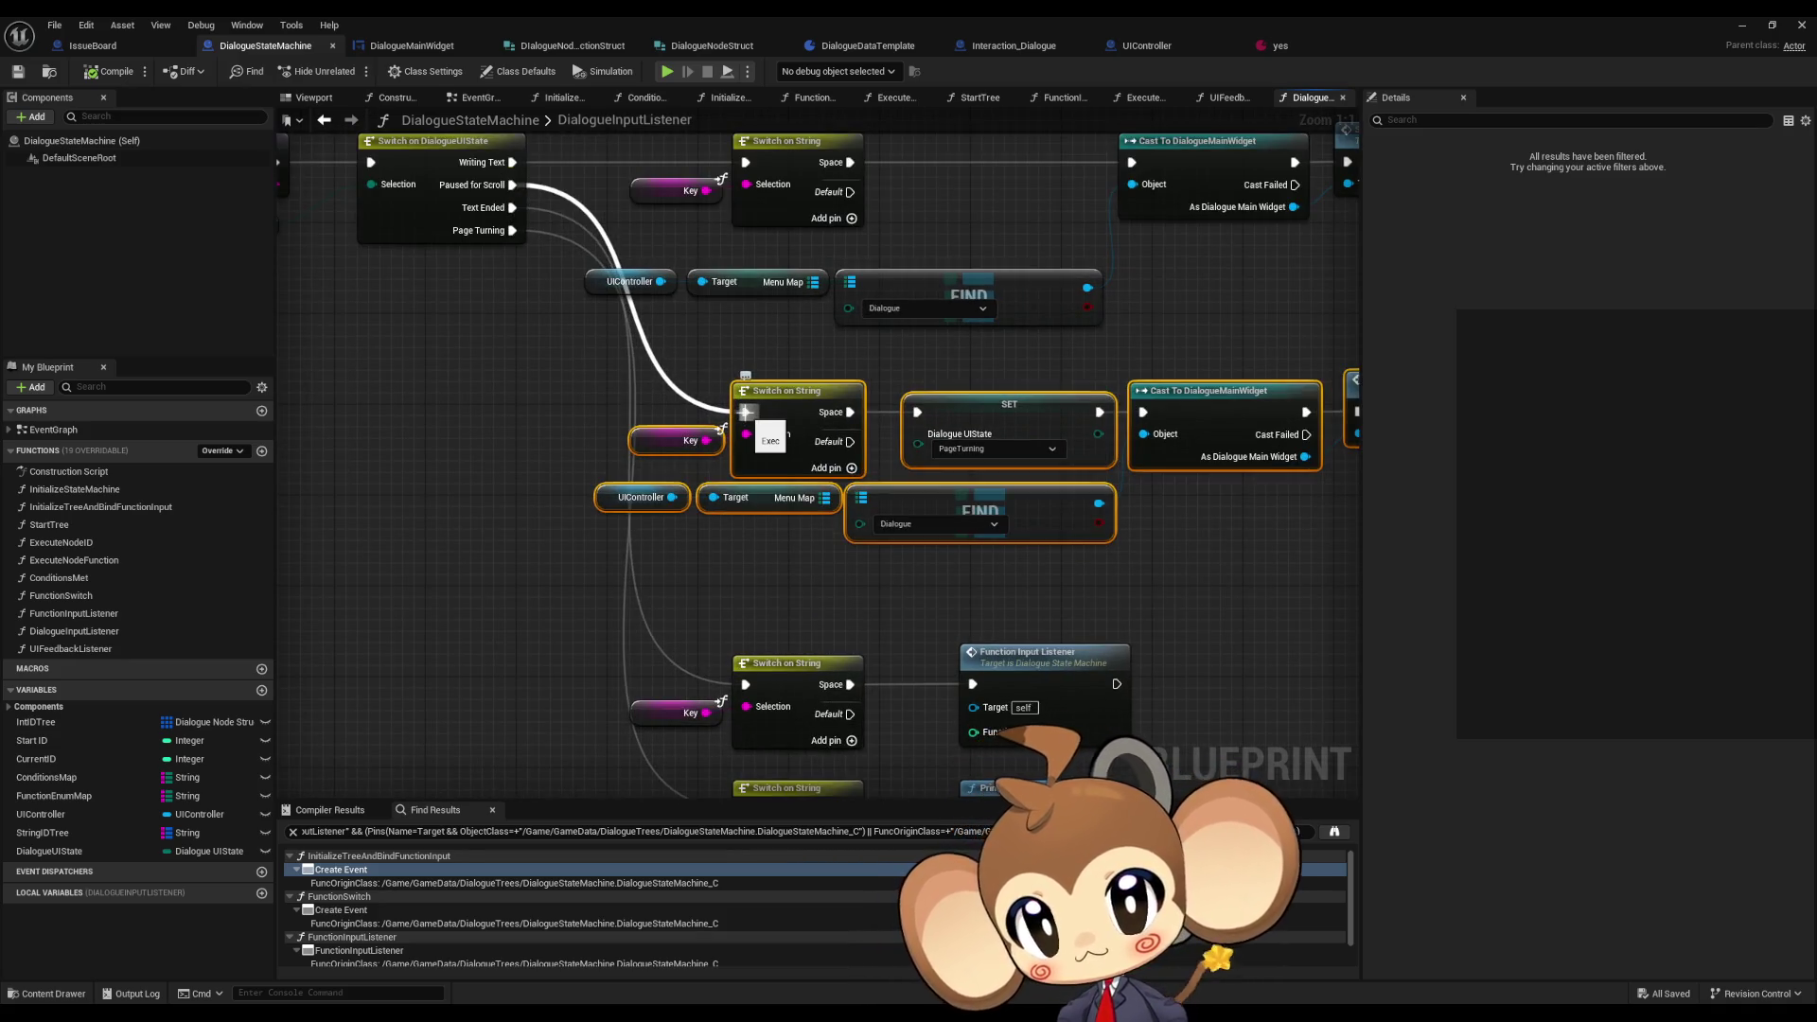
drag(745, 411, 746, 413)
mouse_move(1124, 539)
mouse_down()
mouse_move(1173, 590)
mouse_move(878, 562)
mouse_move(1064, 598)
mouse_up()
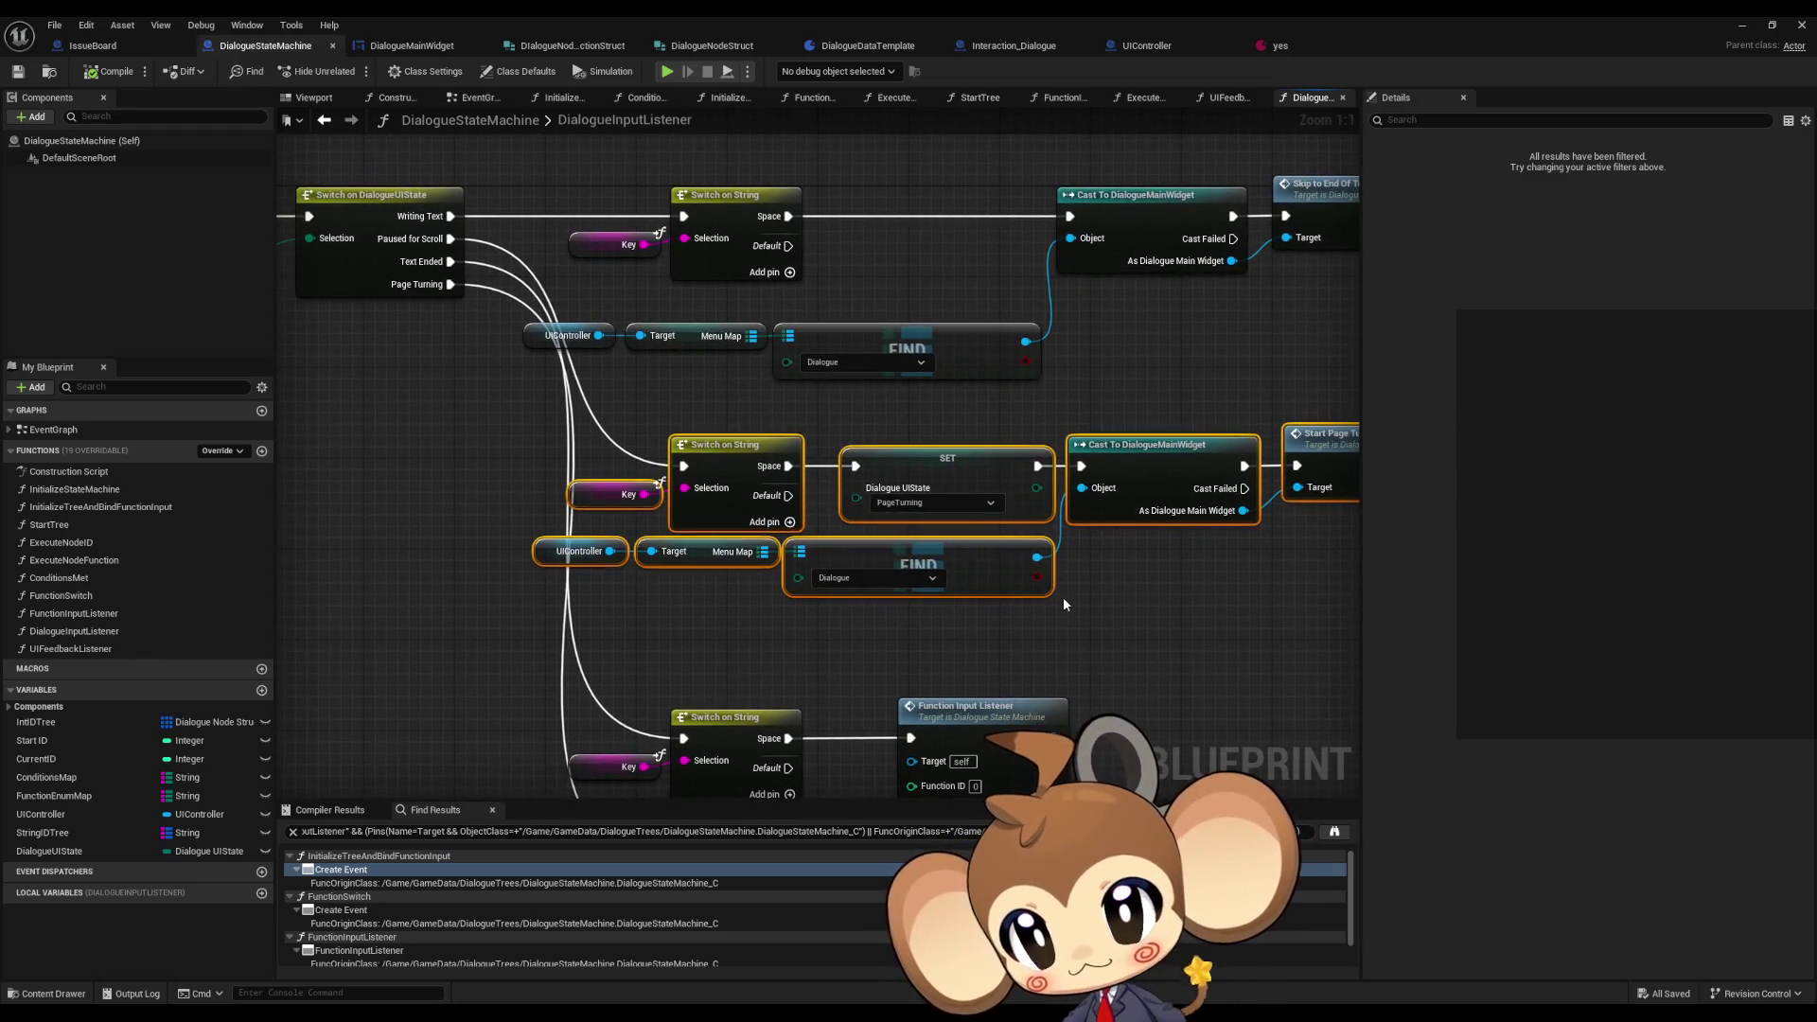
drag(1086, 596, 1093, 589)
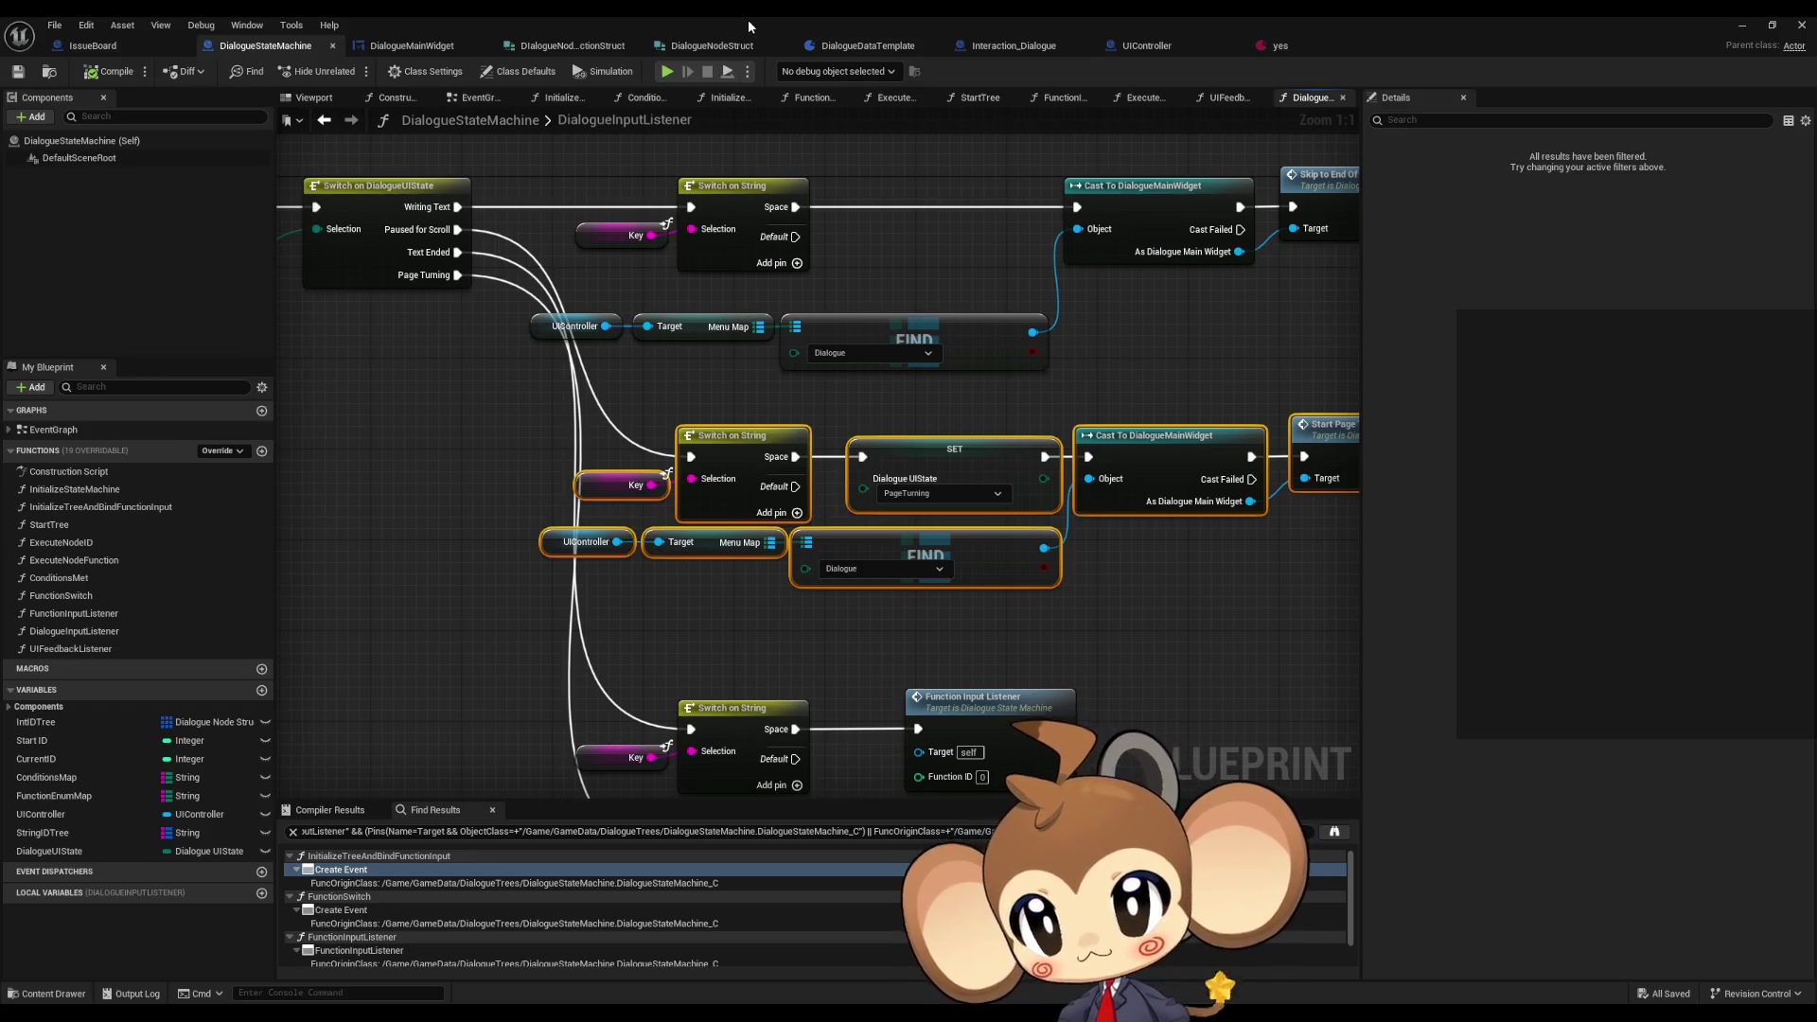
drag(747, 19, 829, 157)
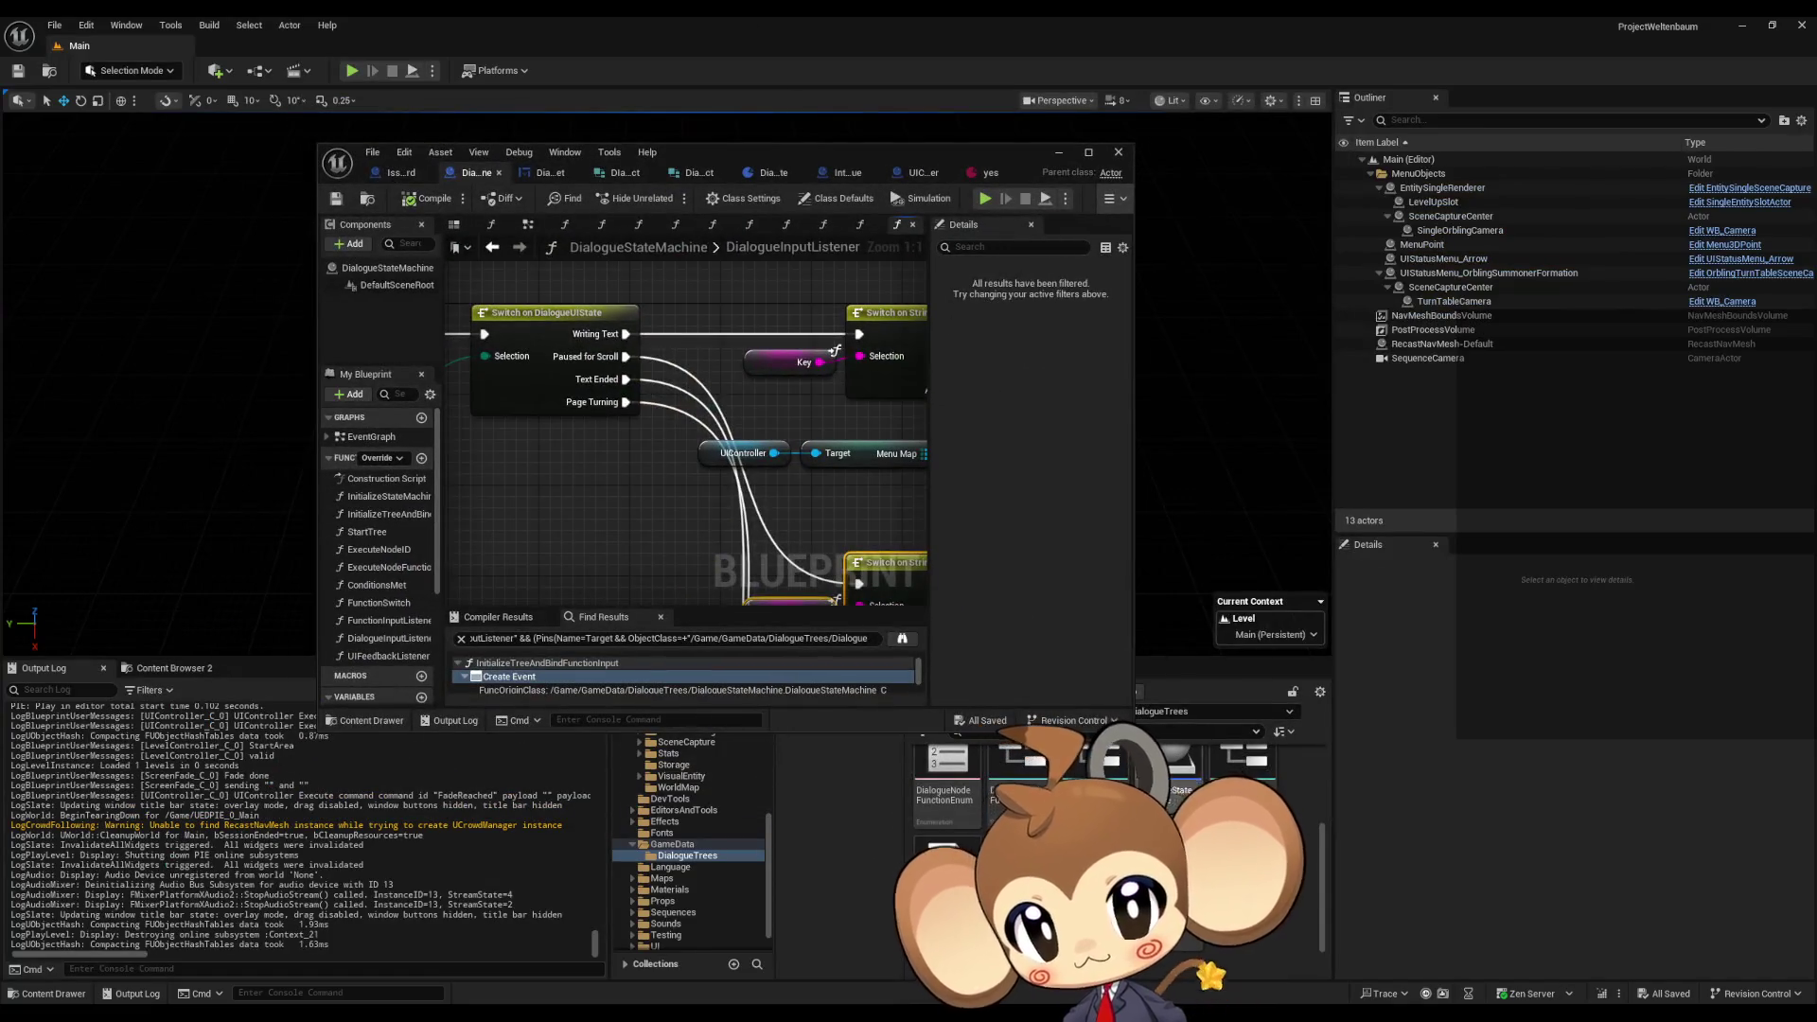
- Add FNButtonChoice as the fifth enumerator of DialogueUIState and go back to DialogueStateMachine
double_click(926, 844)
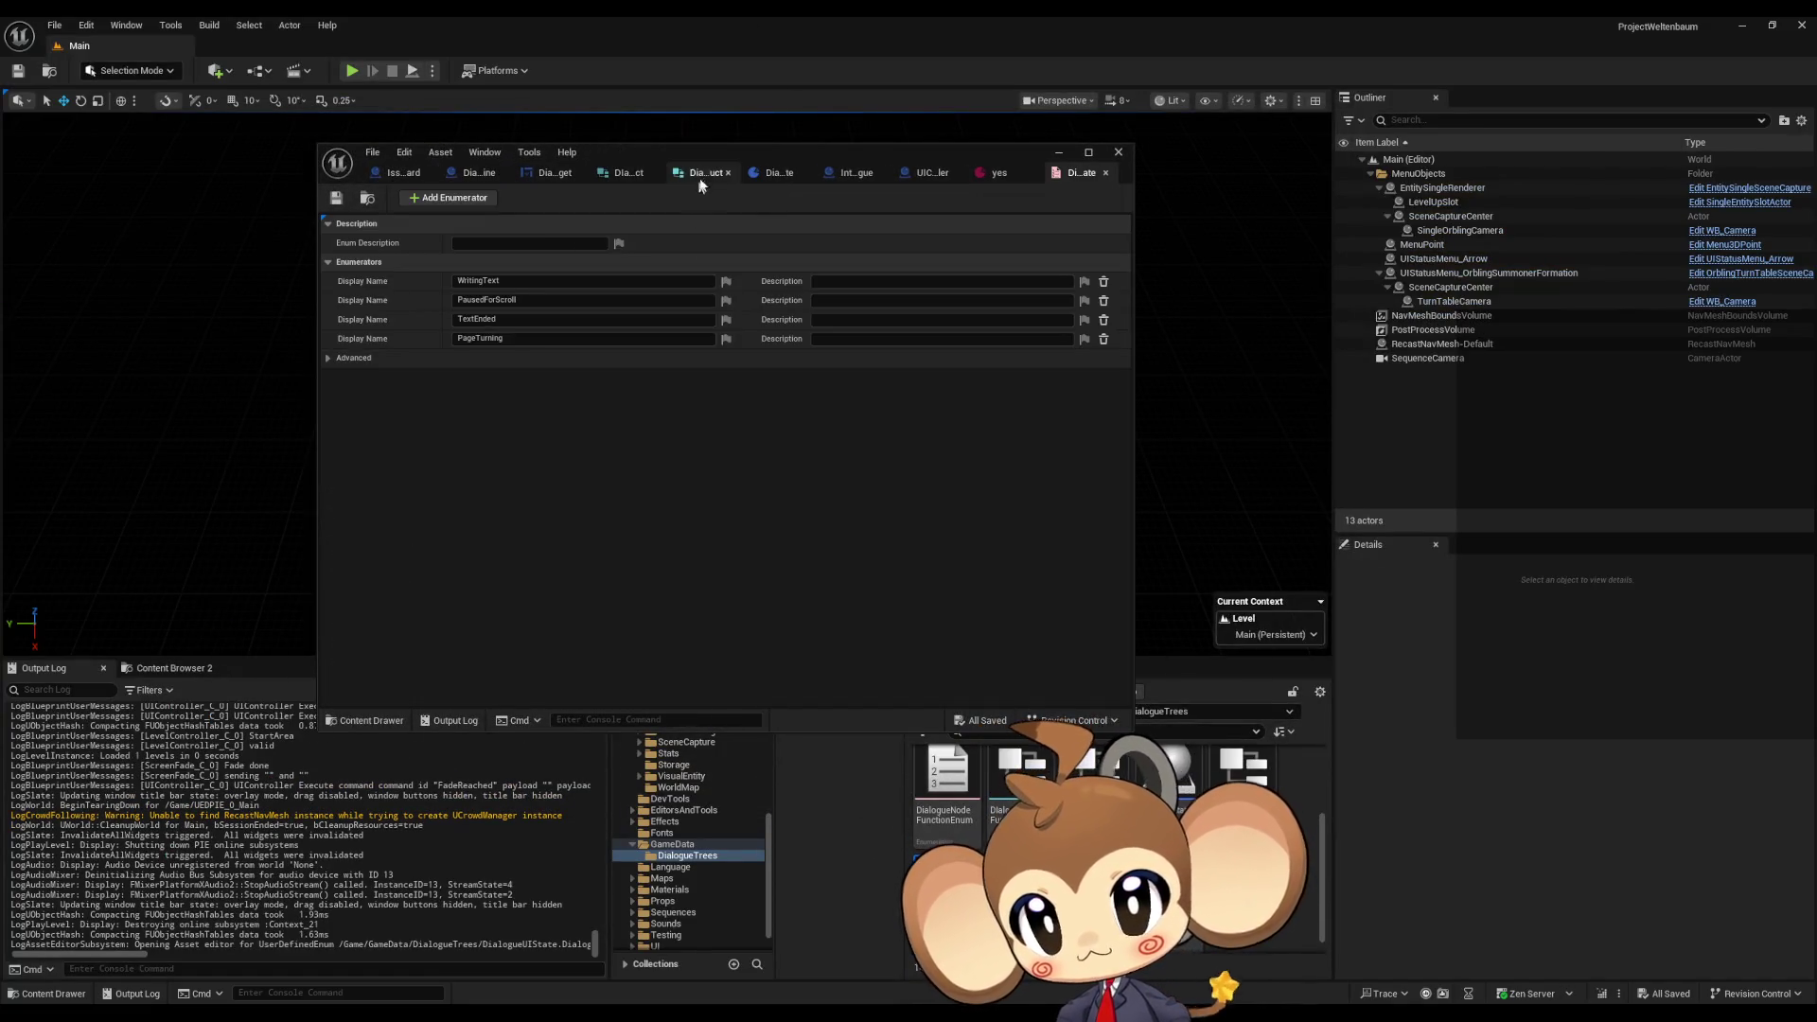
double_click(680, 152)
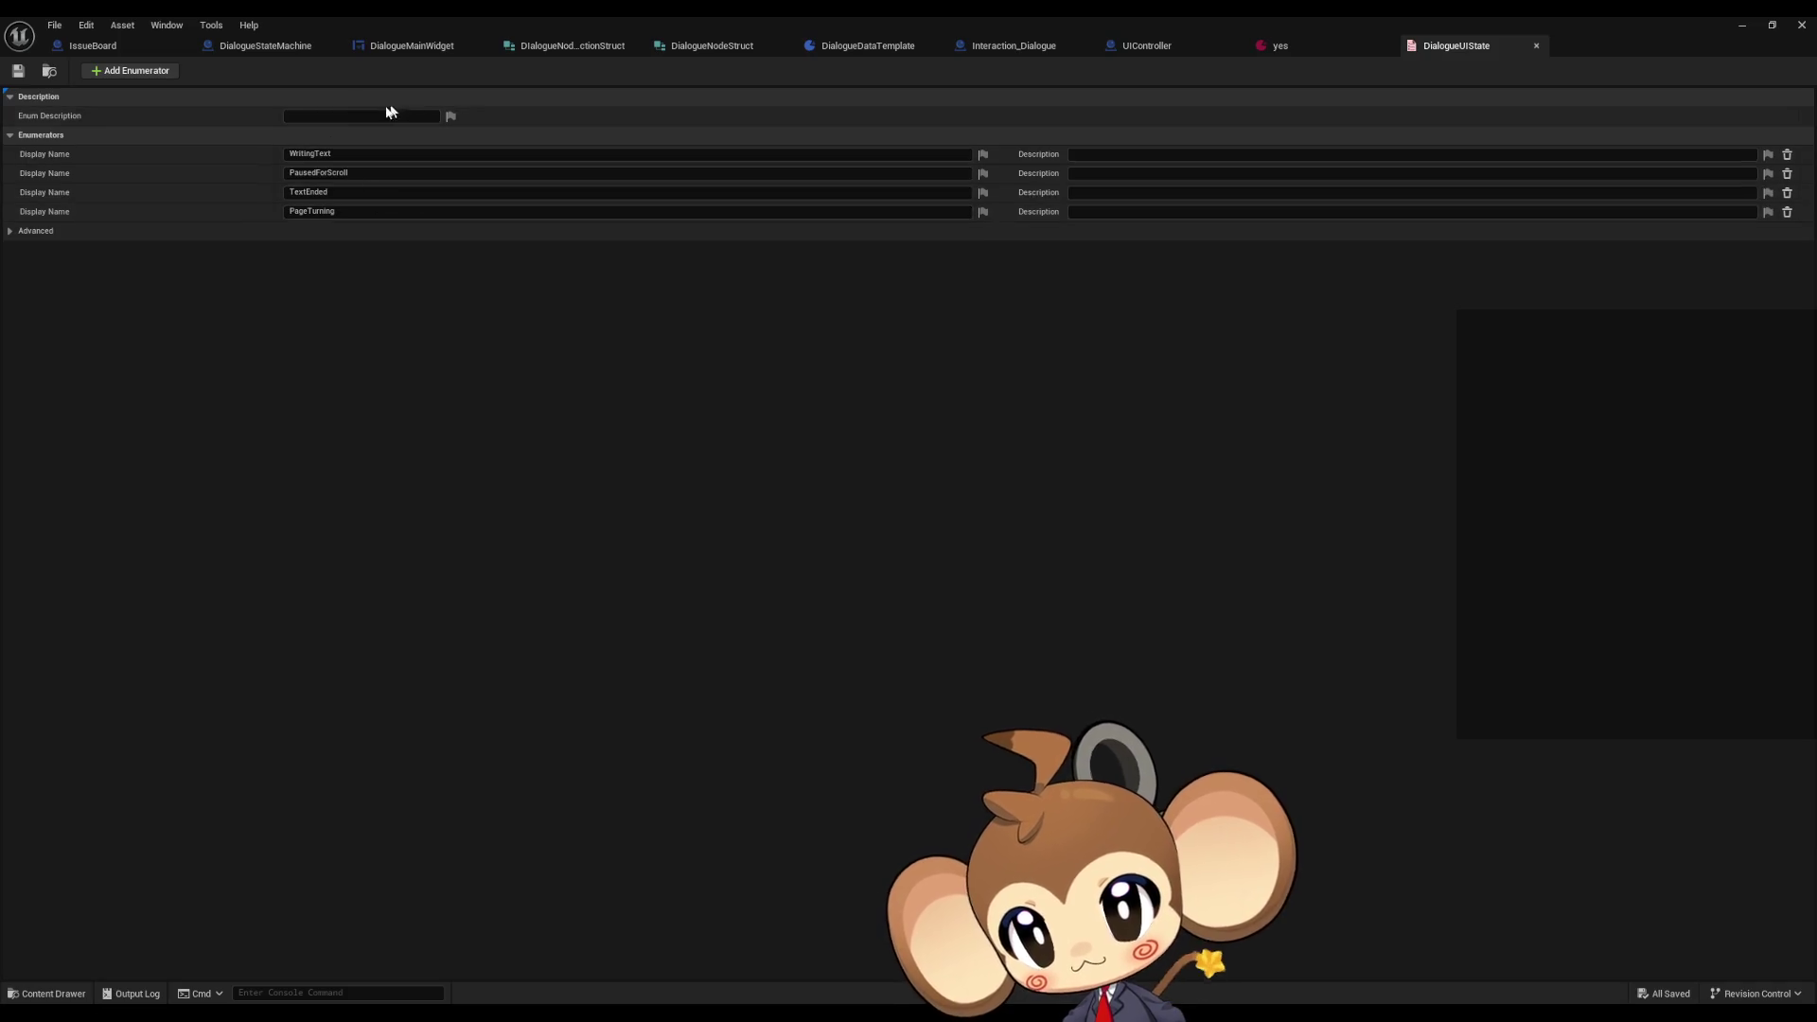
click(132, 71)
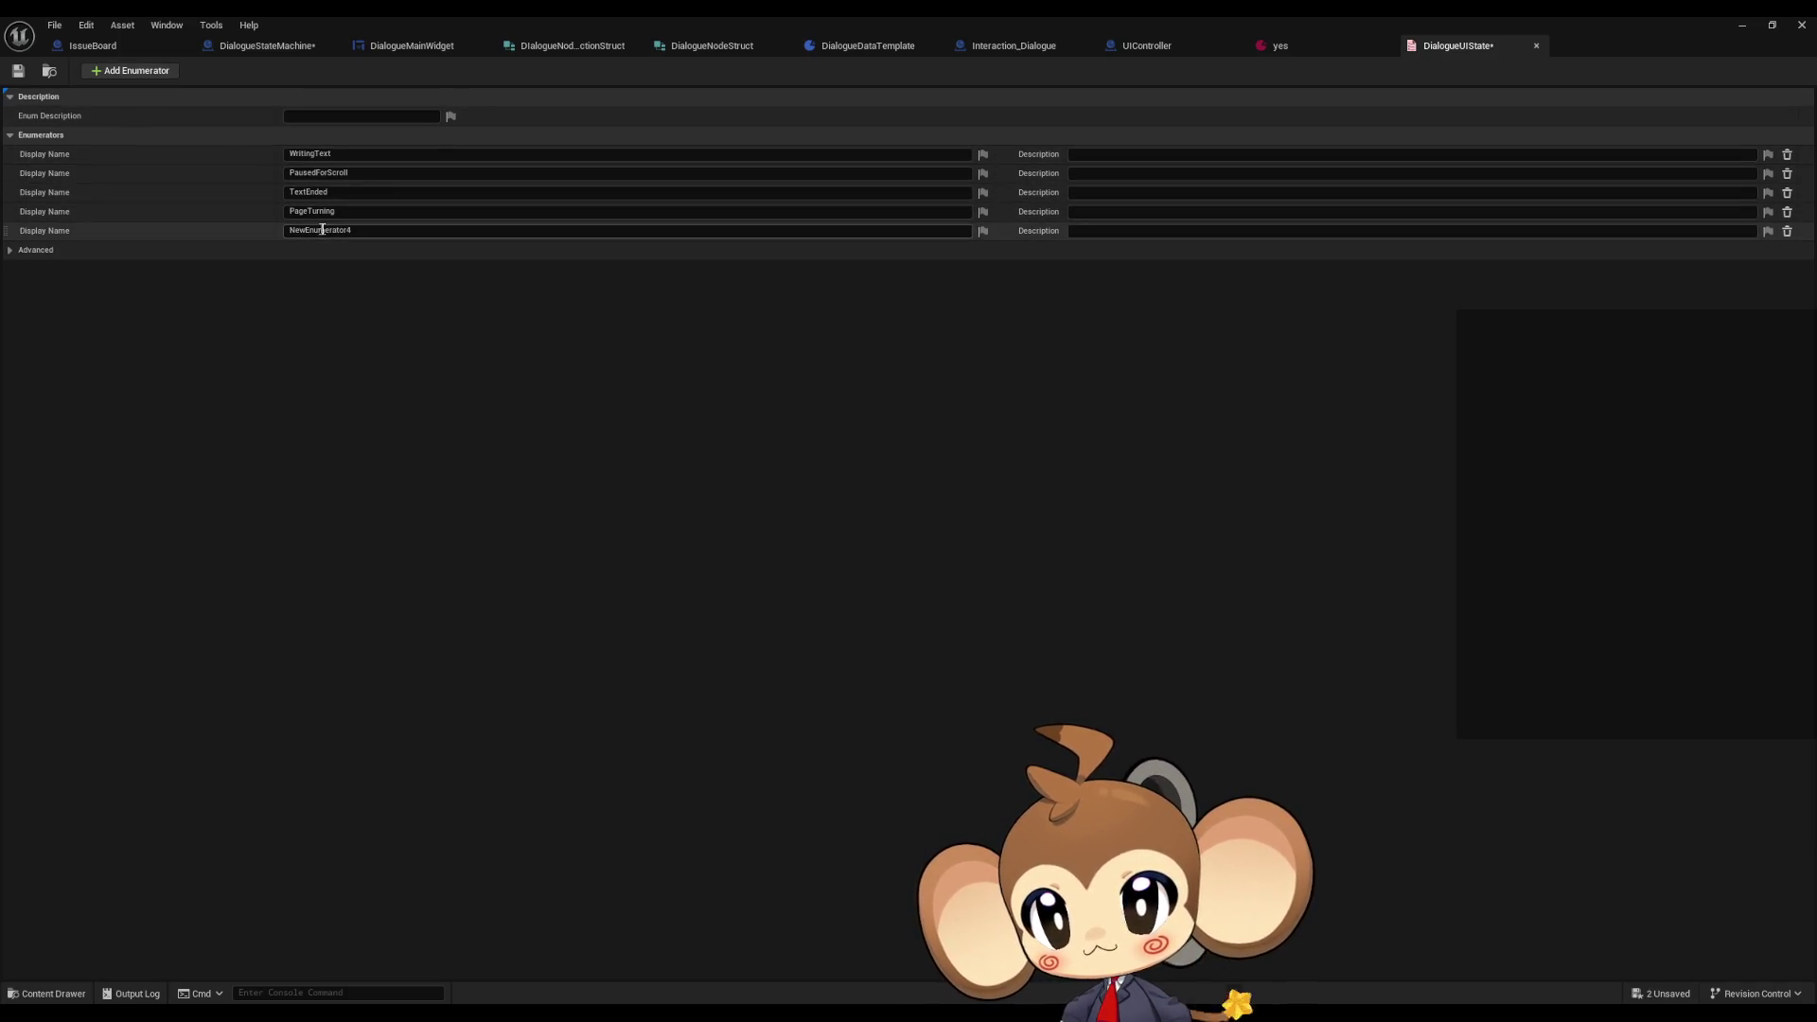
text(FN)
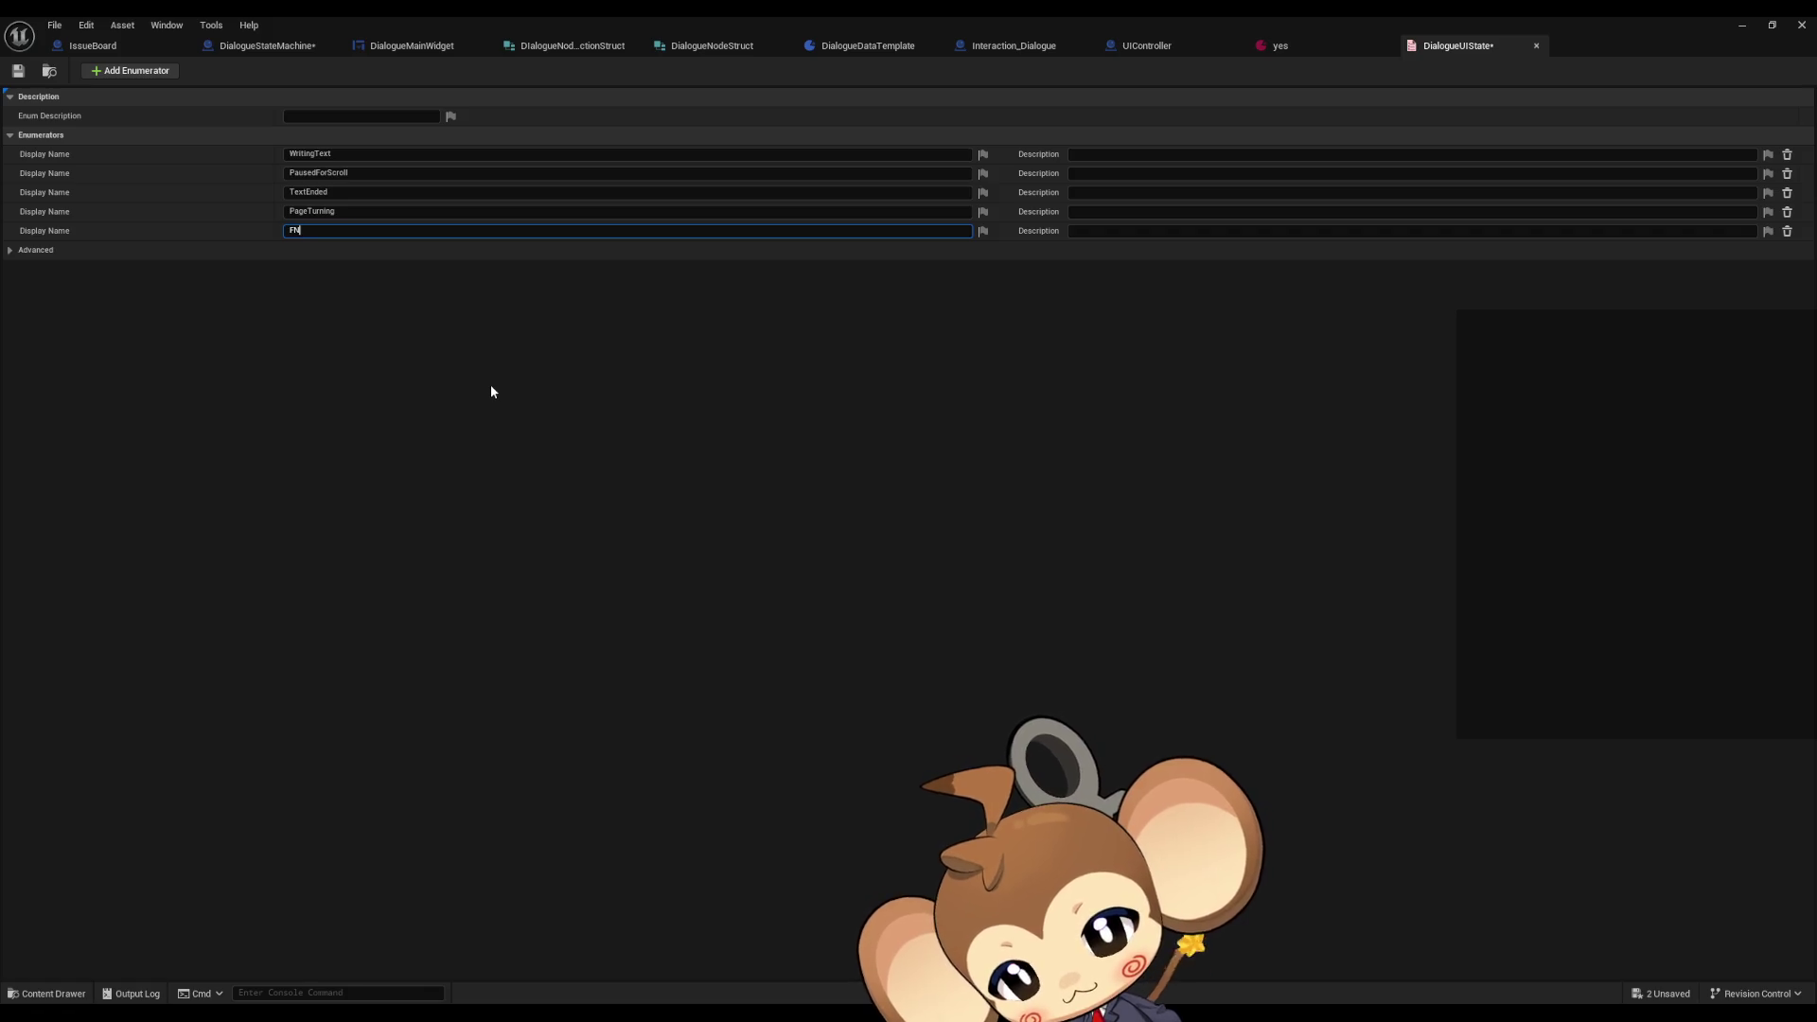
text(Button)
key(ctrl+a)
text(FNButton)
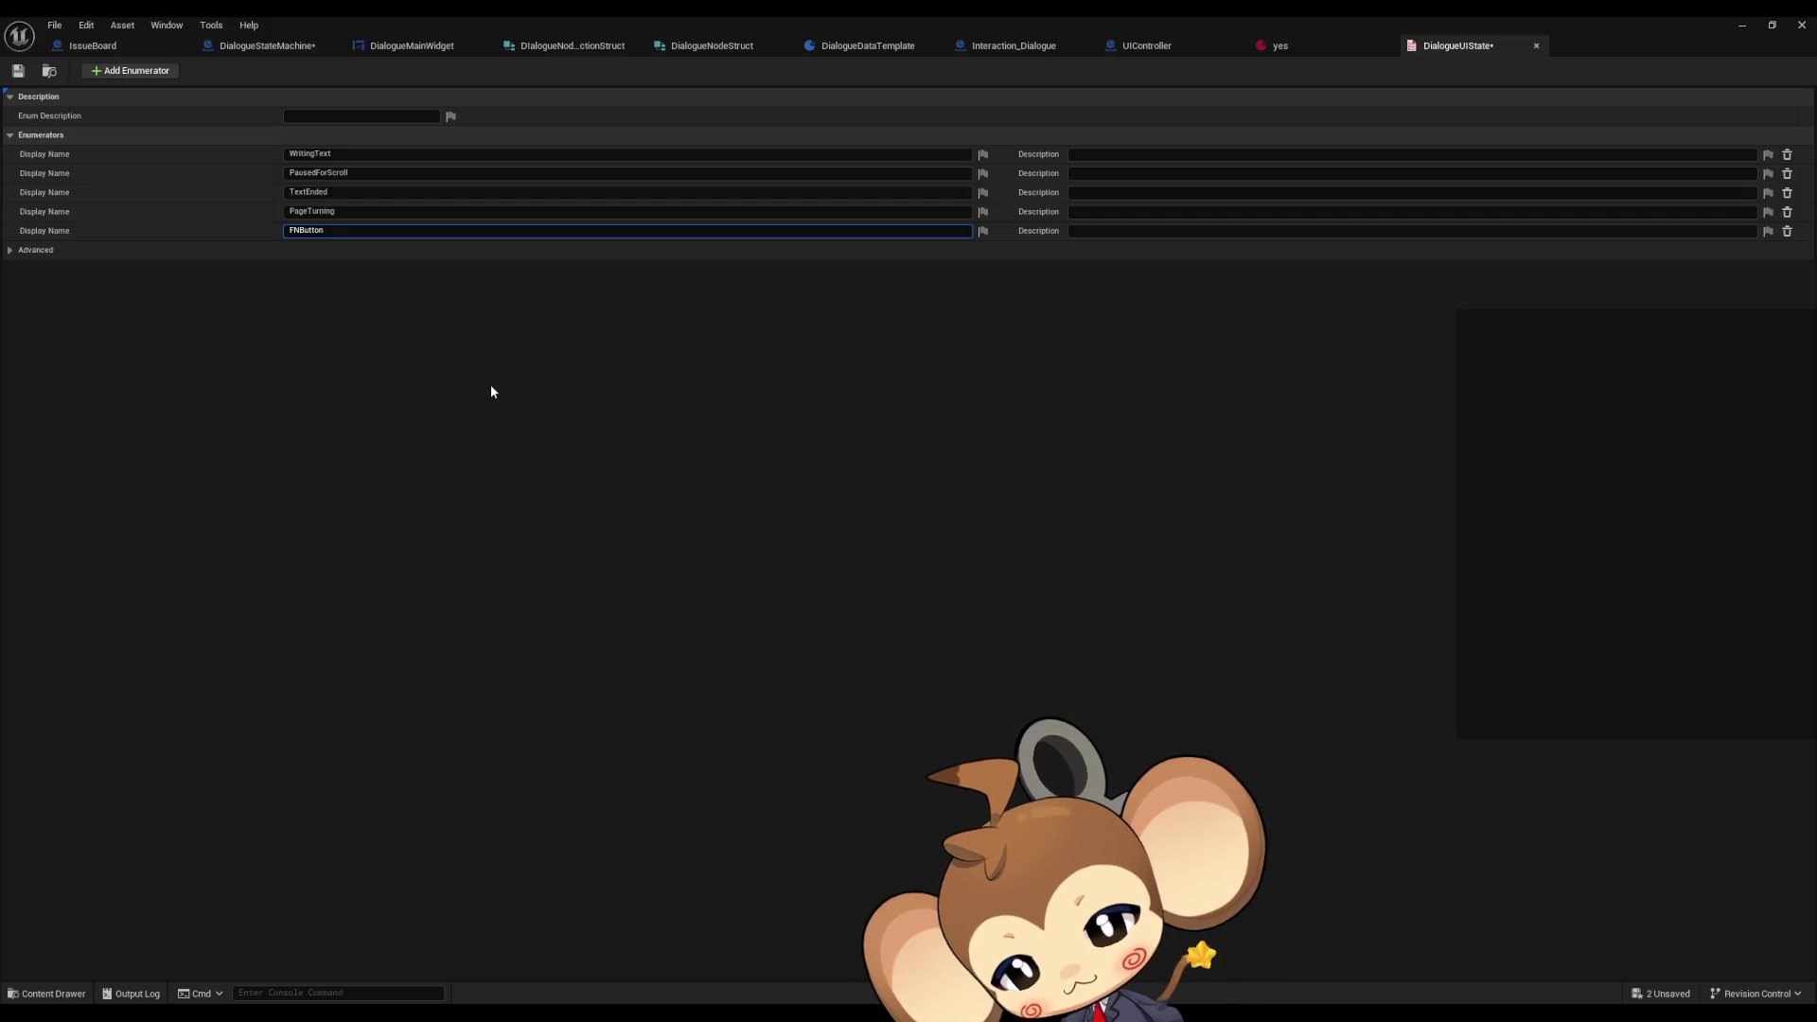
key(Return)
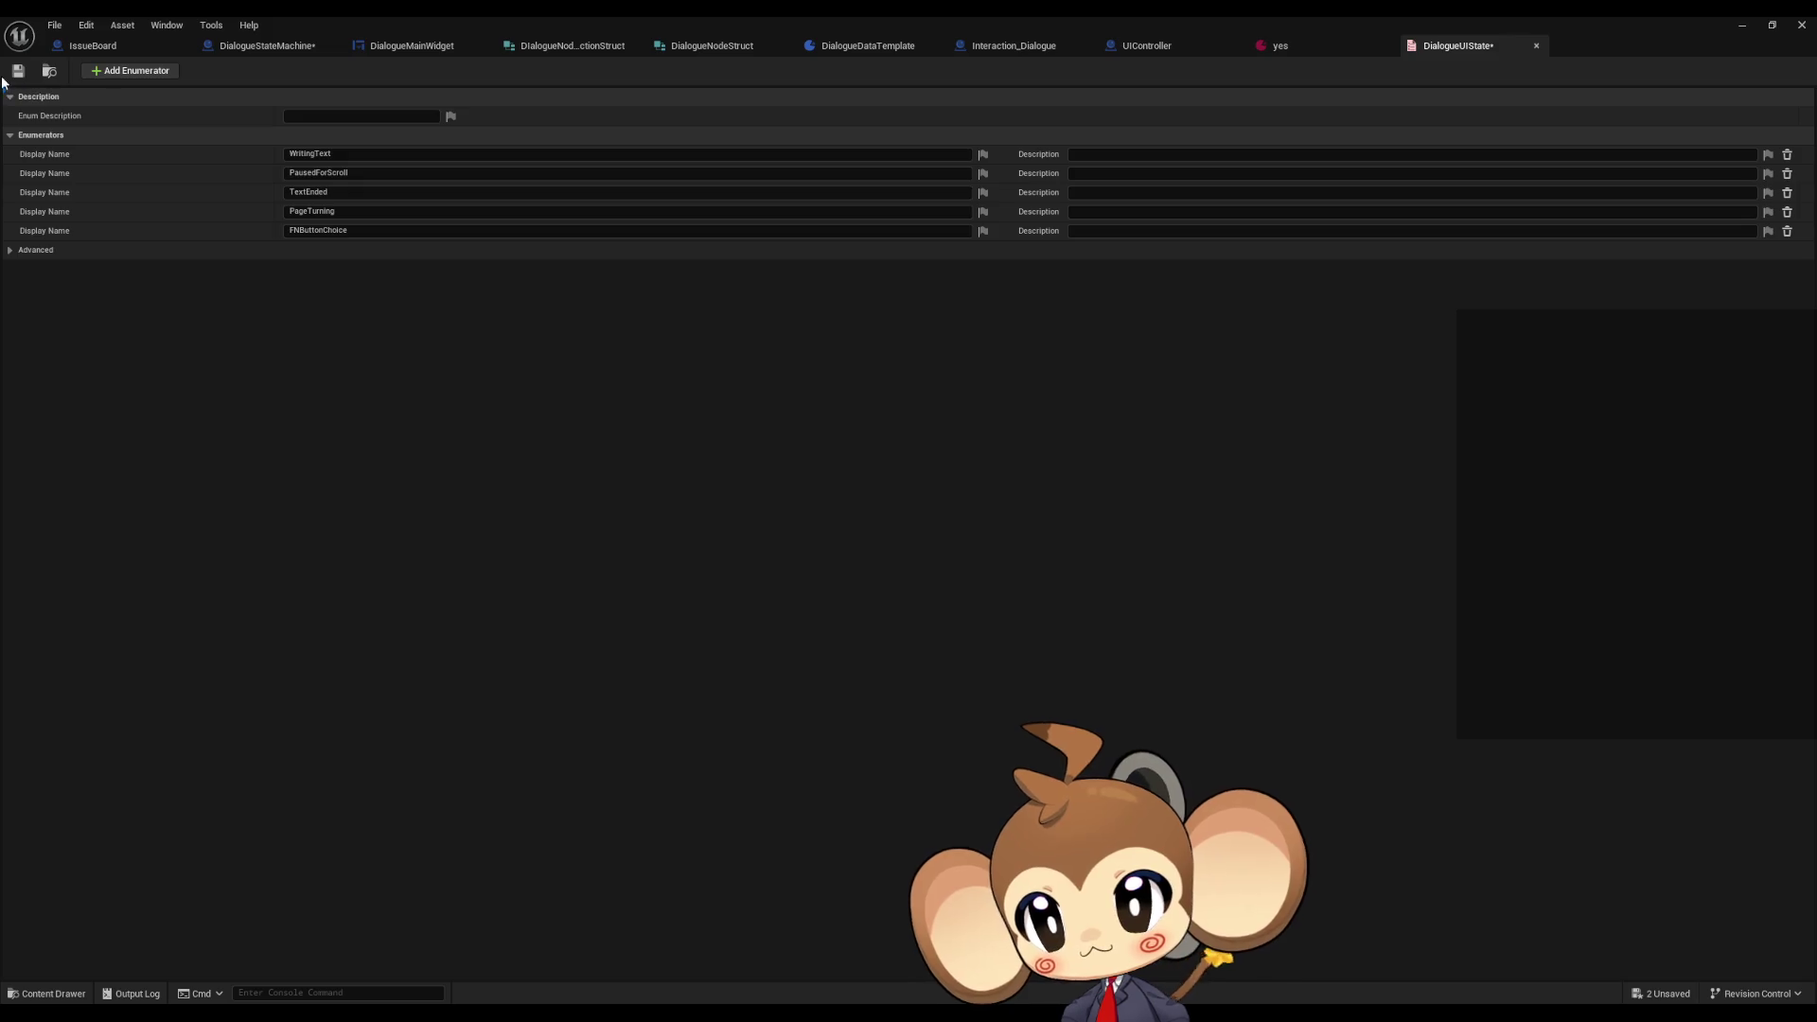
click(270, 45)
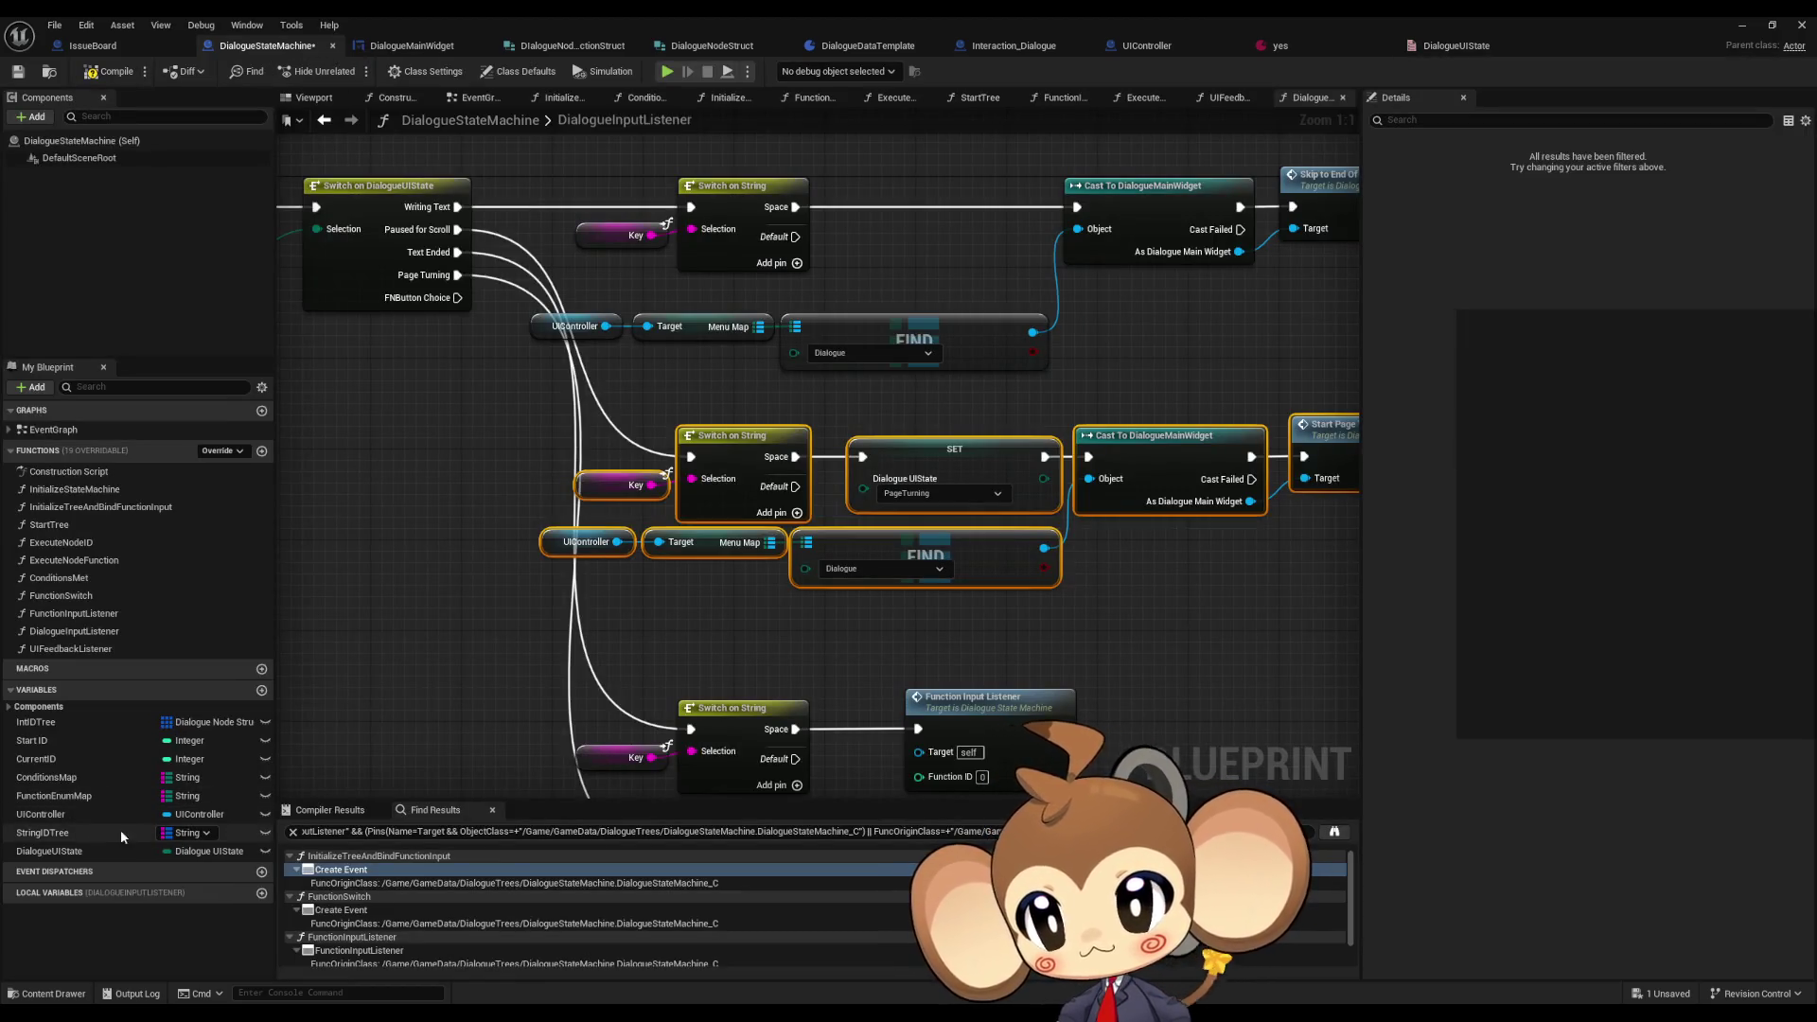
- Review the DialogueInputListener graph's Switch on DialogueUIState, key-check branches and Function Input Listener node
mouse_move(548, 693)
mouse_down()
mouse_move(440, 651)
mouse_move(278, 641)
mouse_up()
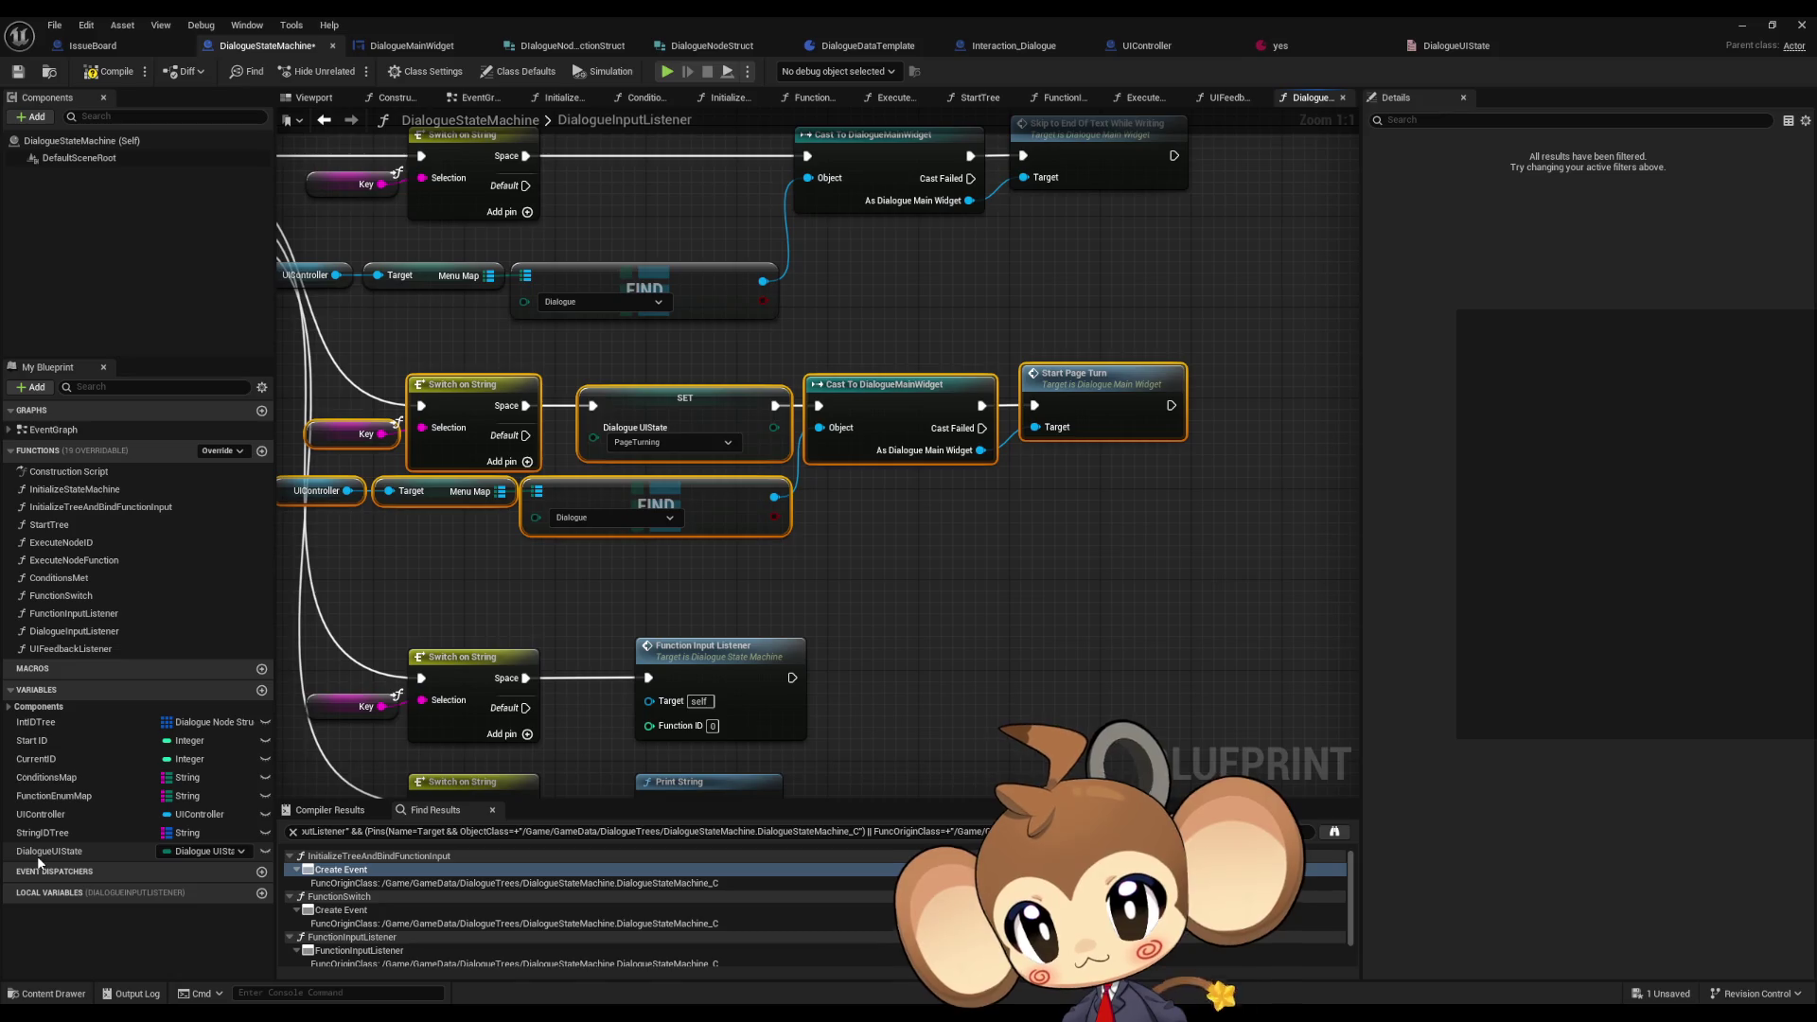
drag(608, 583, 1012, 606)
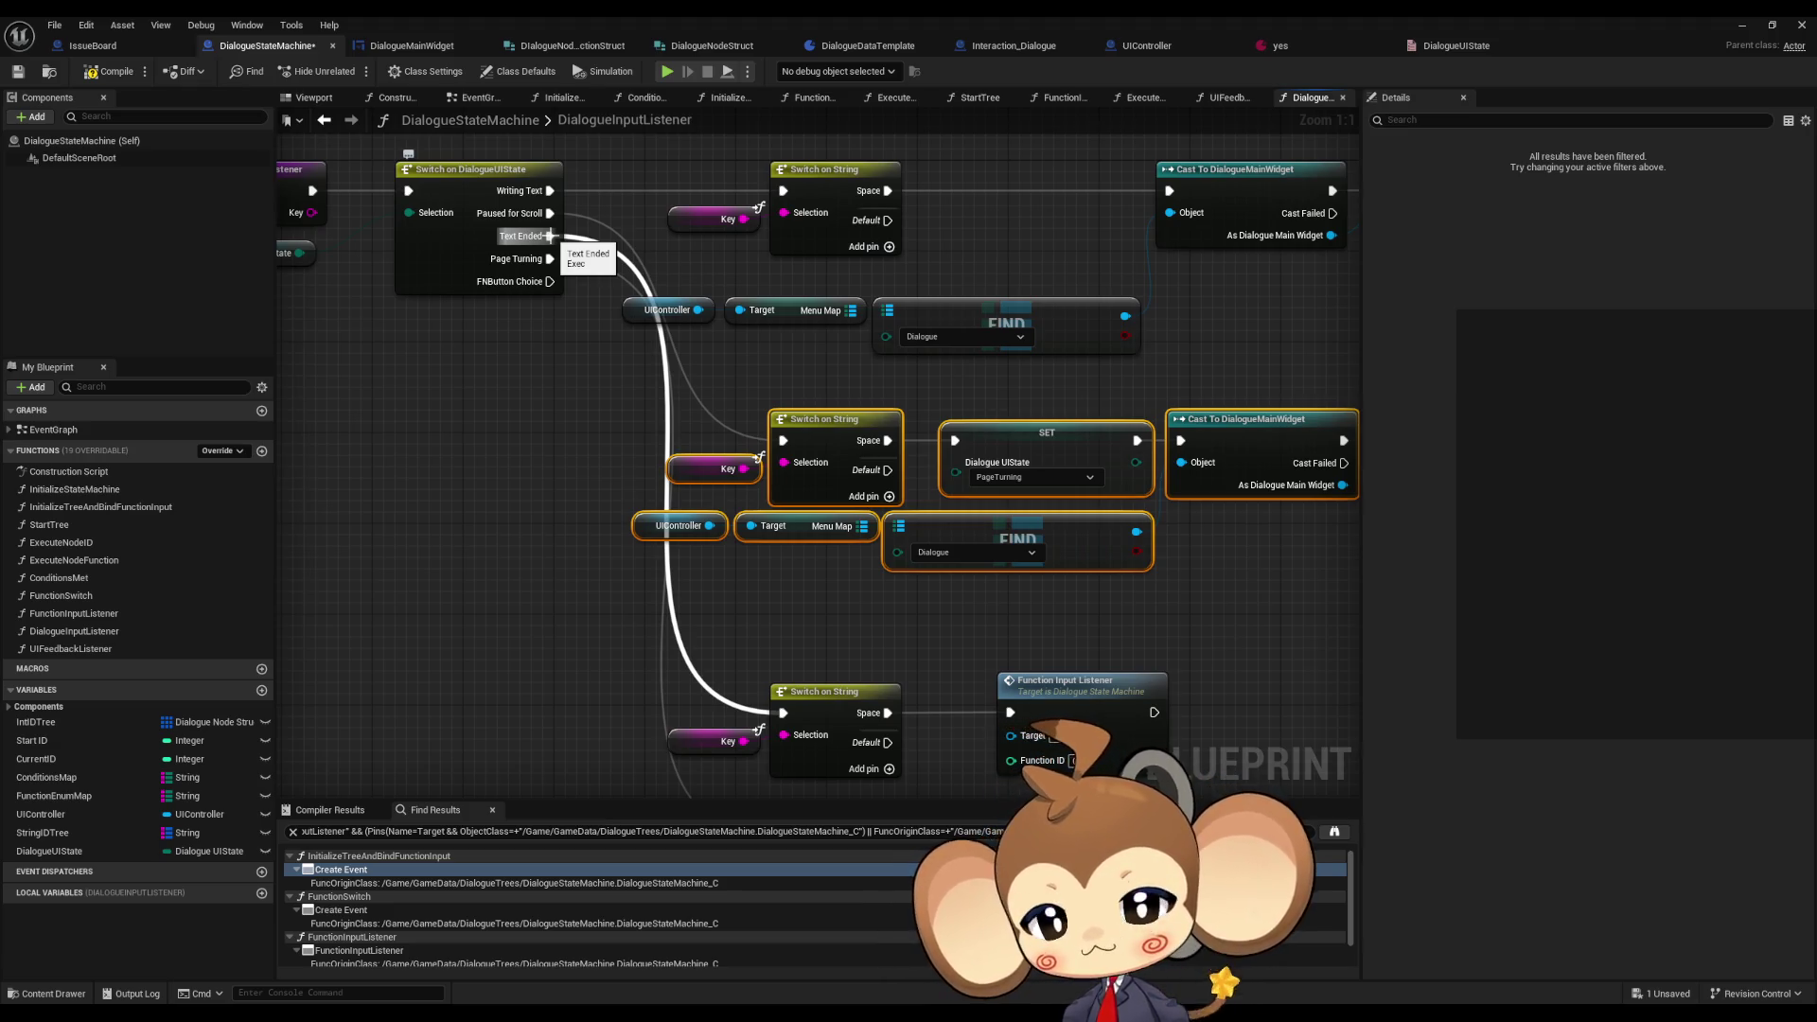
drag(549, 236, 716, 374)
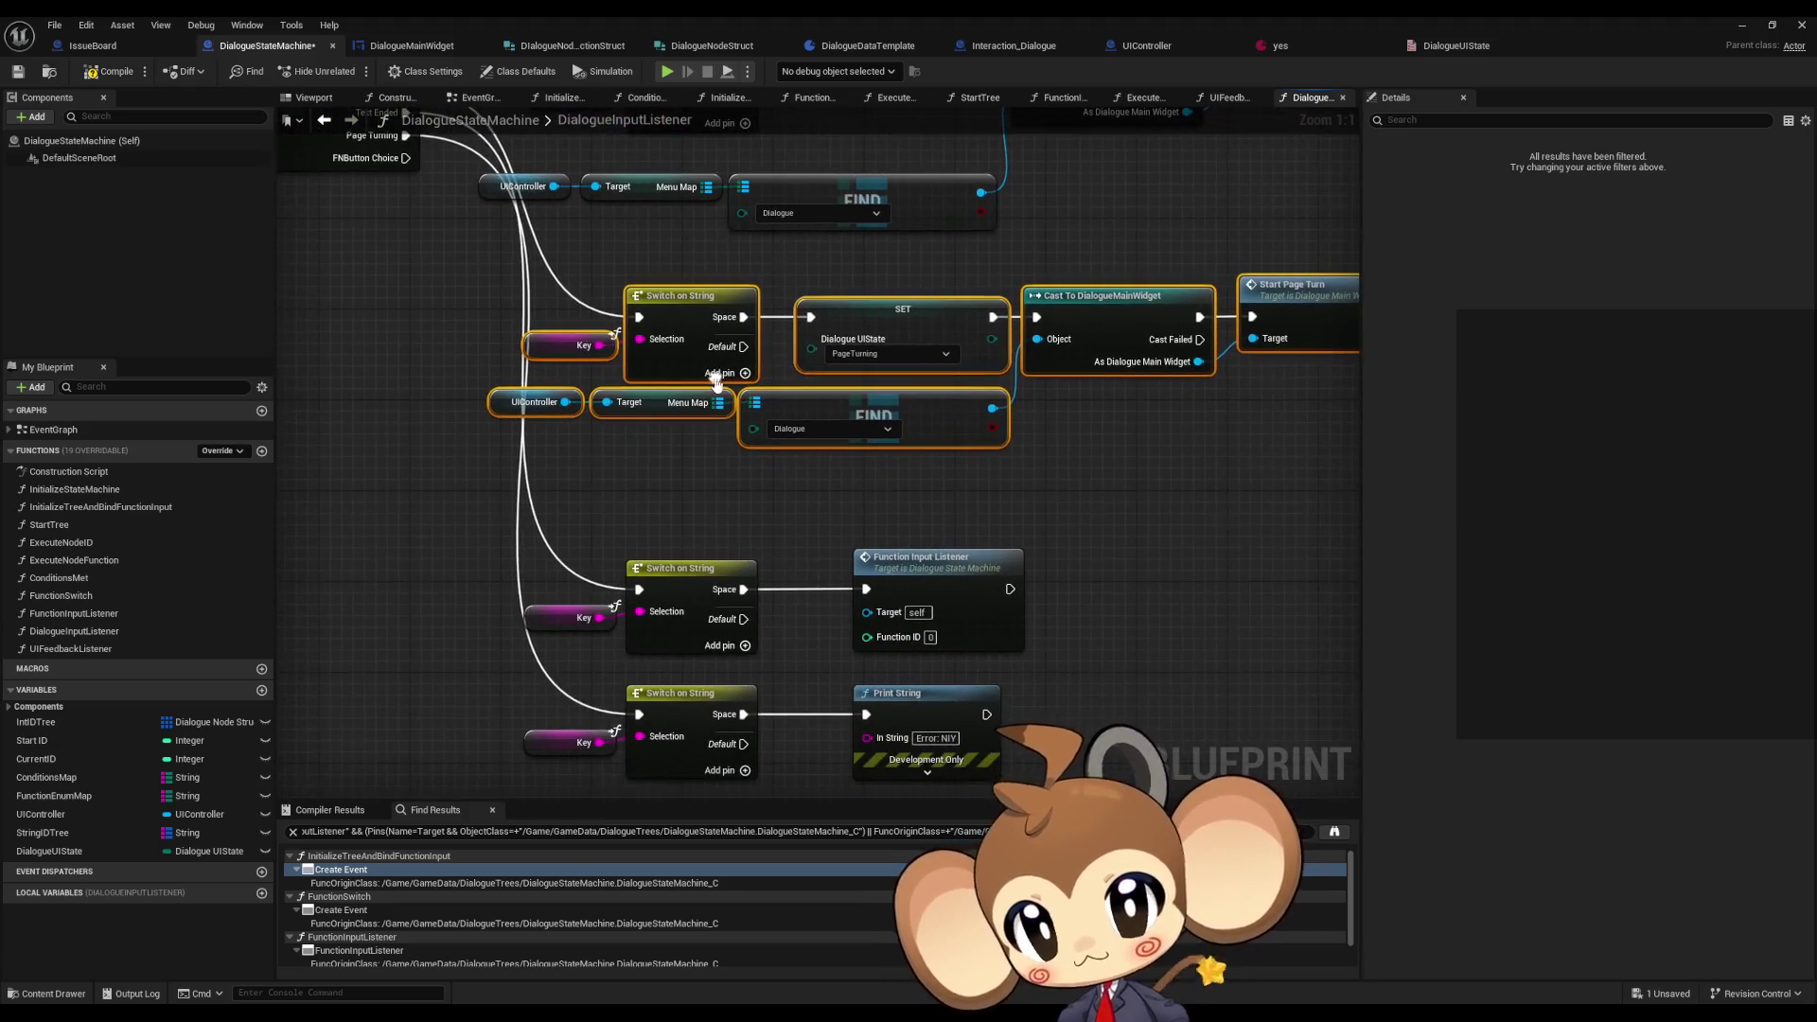
drag(725, 503, 753, 494)
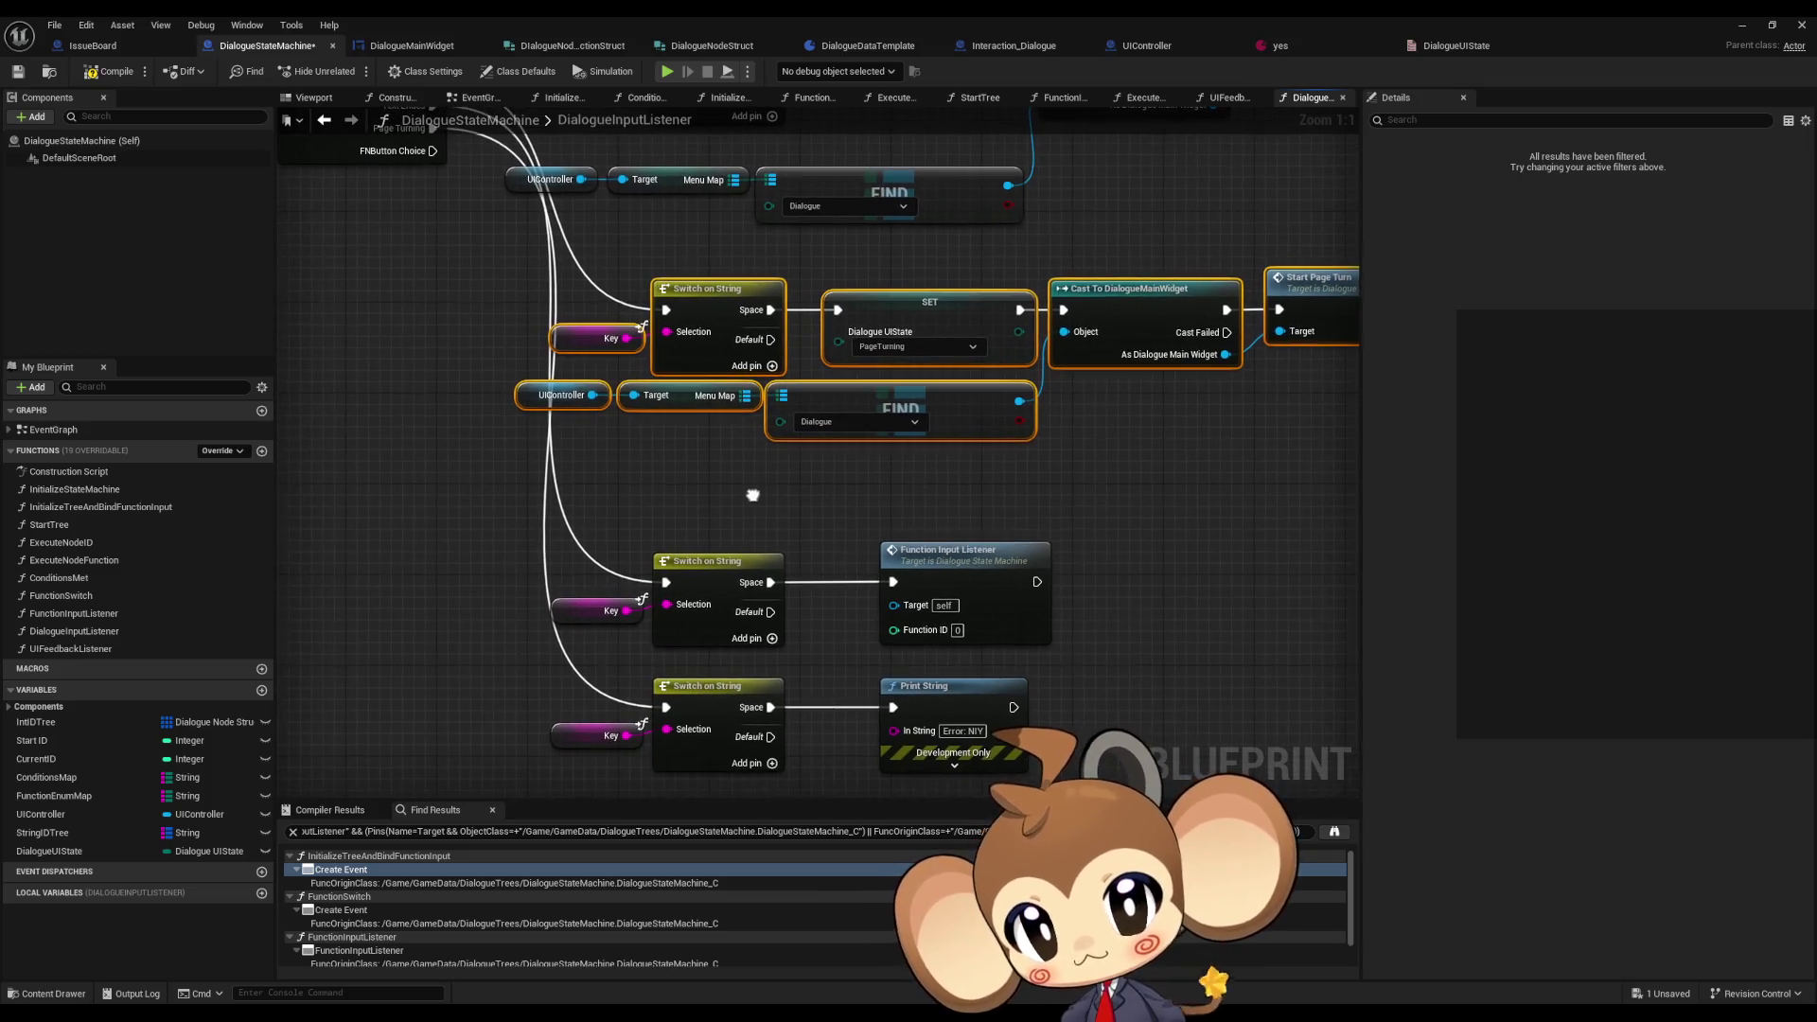
click(927, 568)
scroll(928, 571, down, 2)
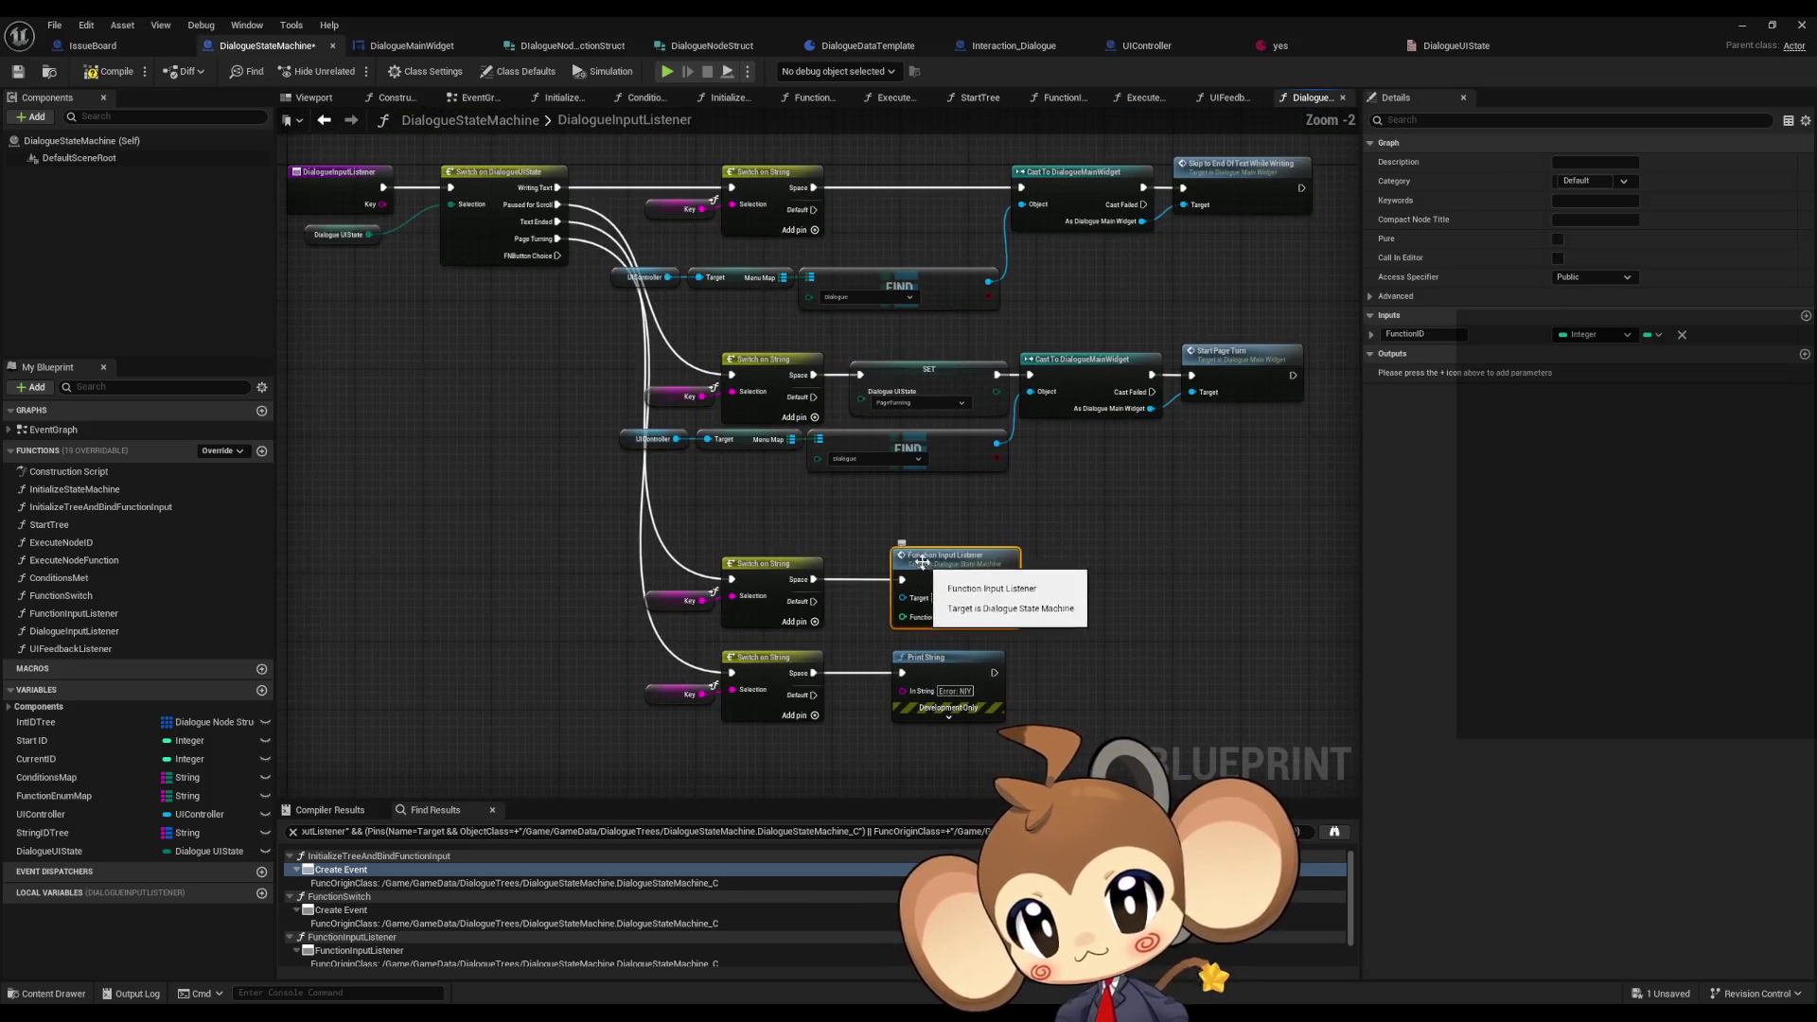
click(1076, 512)
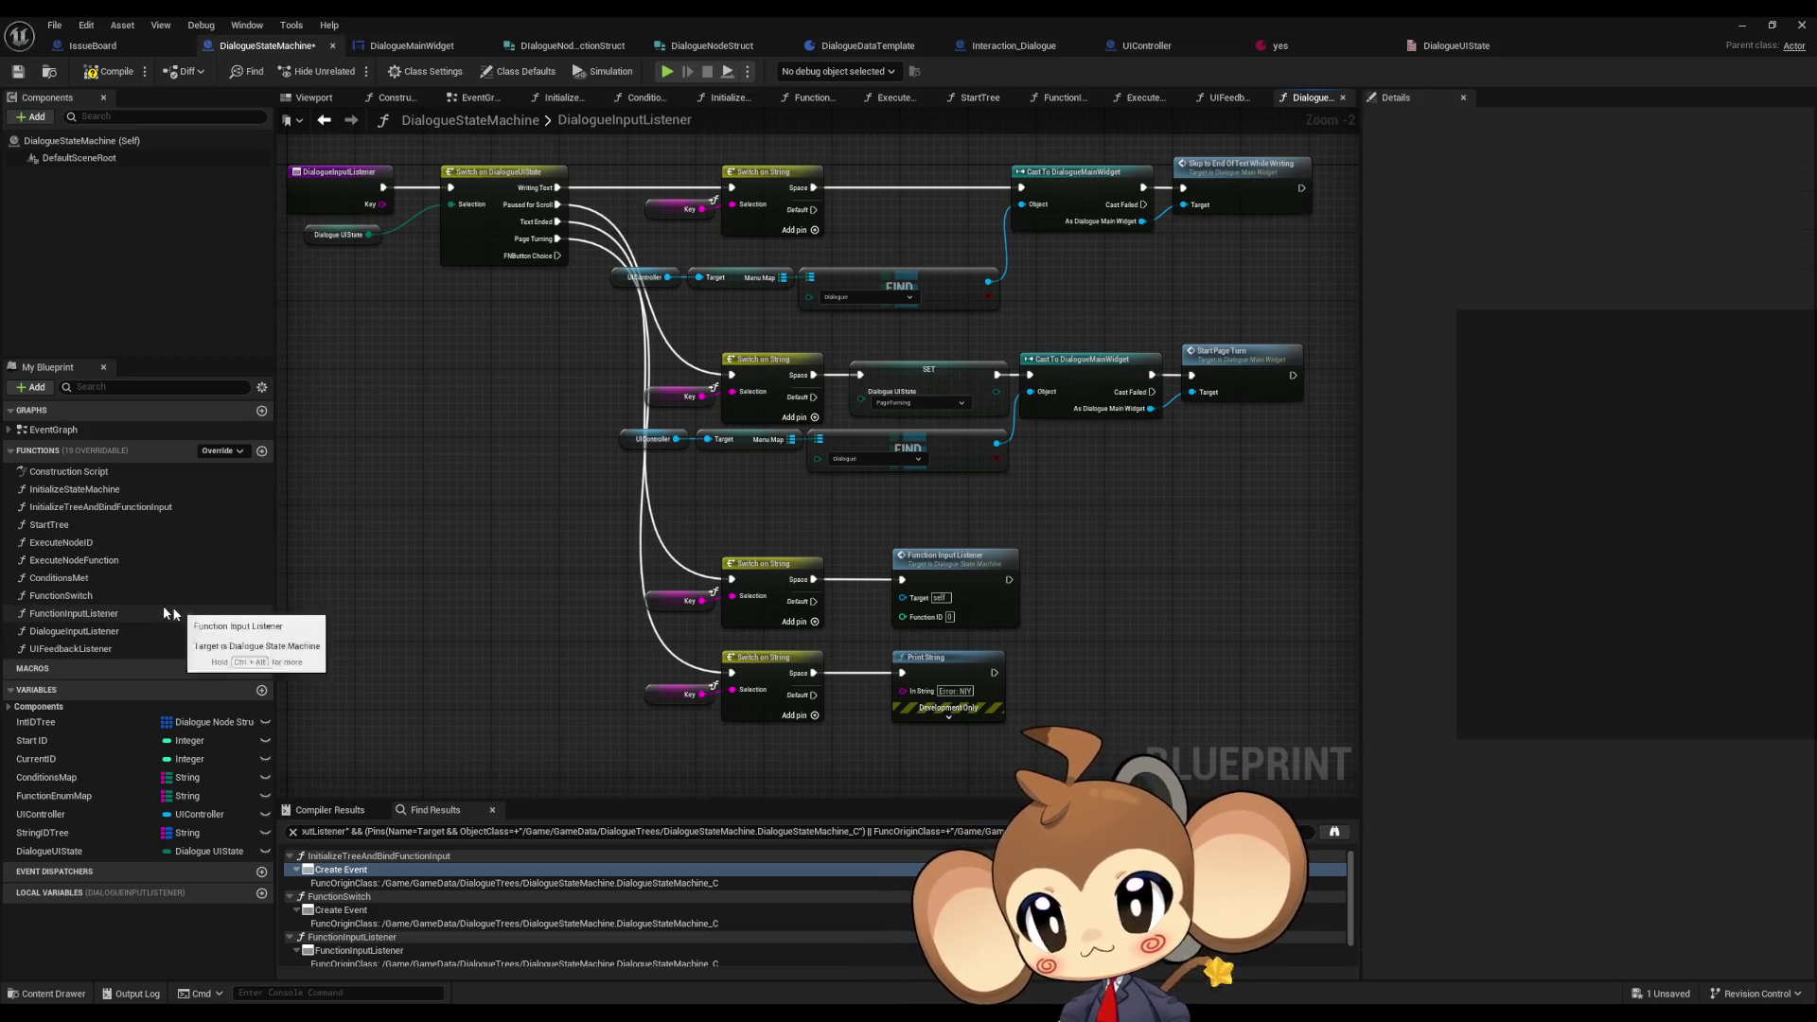
- In UIFeedbackListener, raise the DialogueMainWidget cast and Set Up FNButtons nodes level with the Branch
double_click(85, 561)
double_click(86, 543)
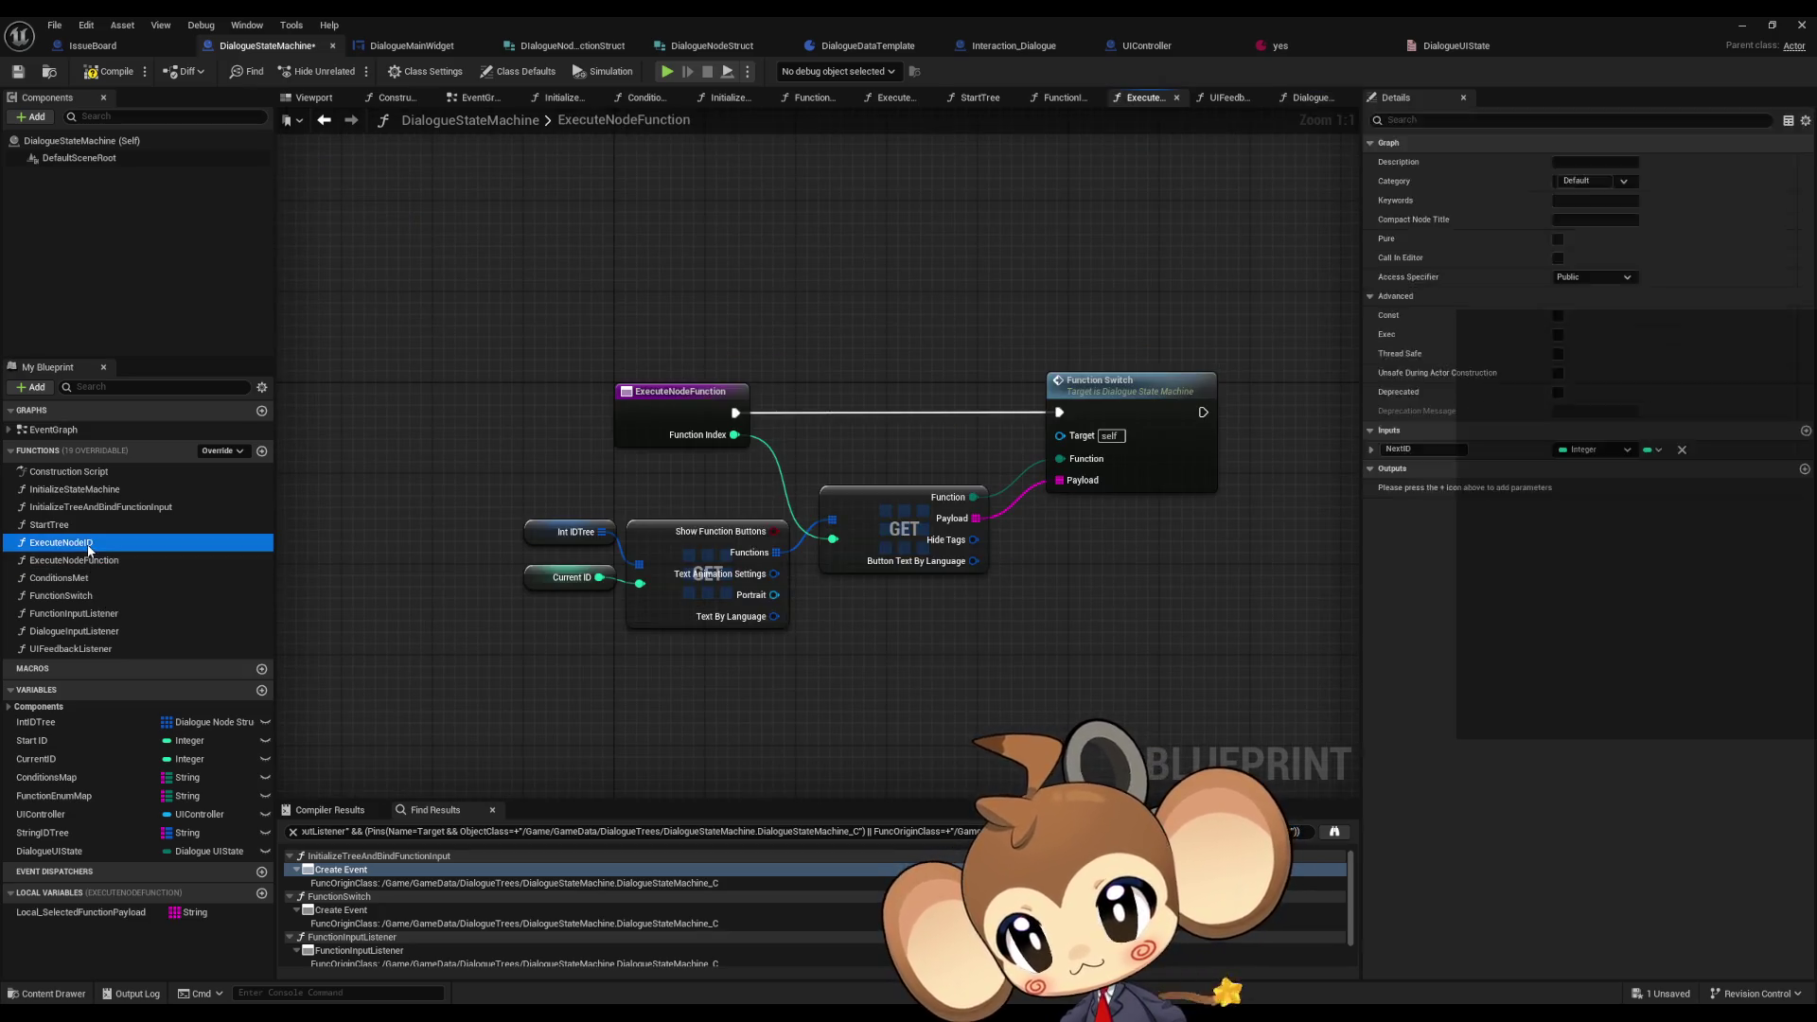
double_click(79, 649)
scroll(691, 622, down, 3)
scroll(645, 585, up, 1)
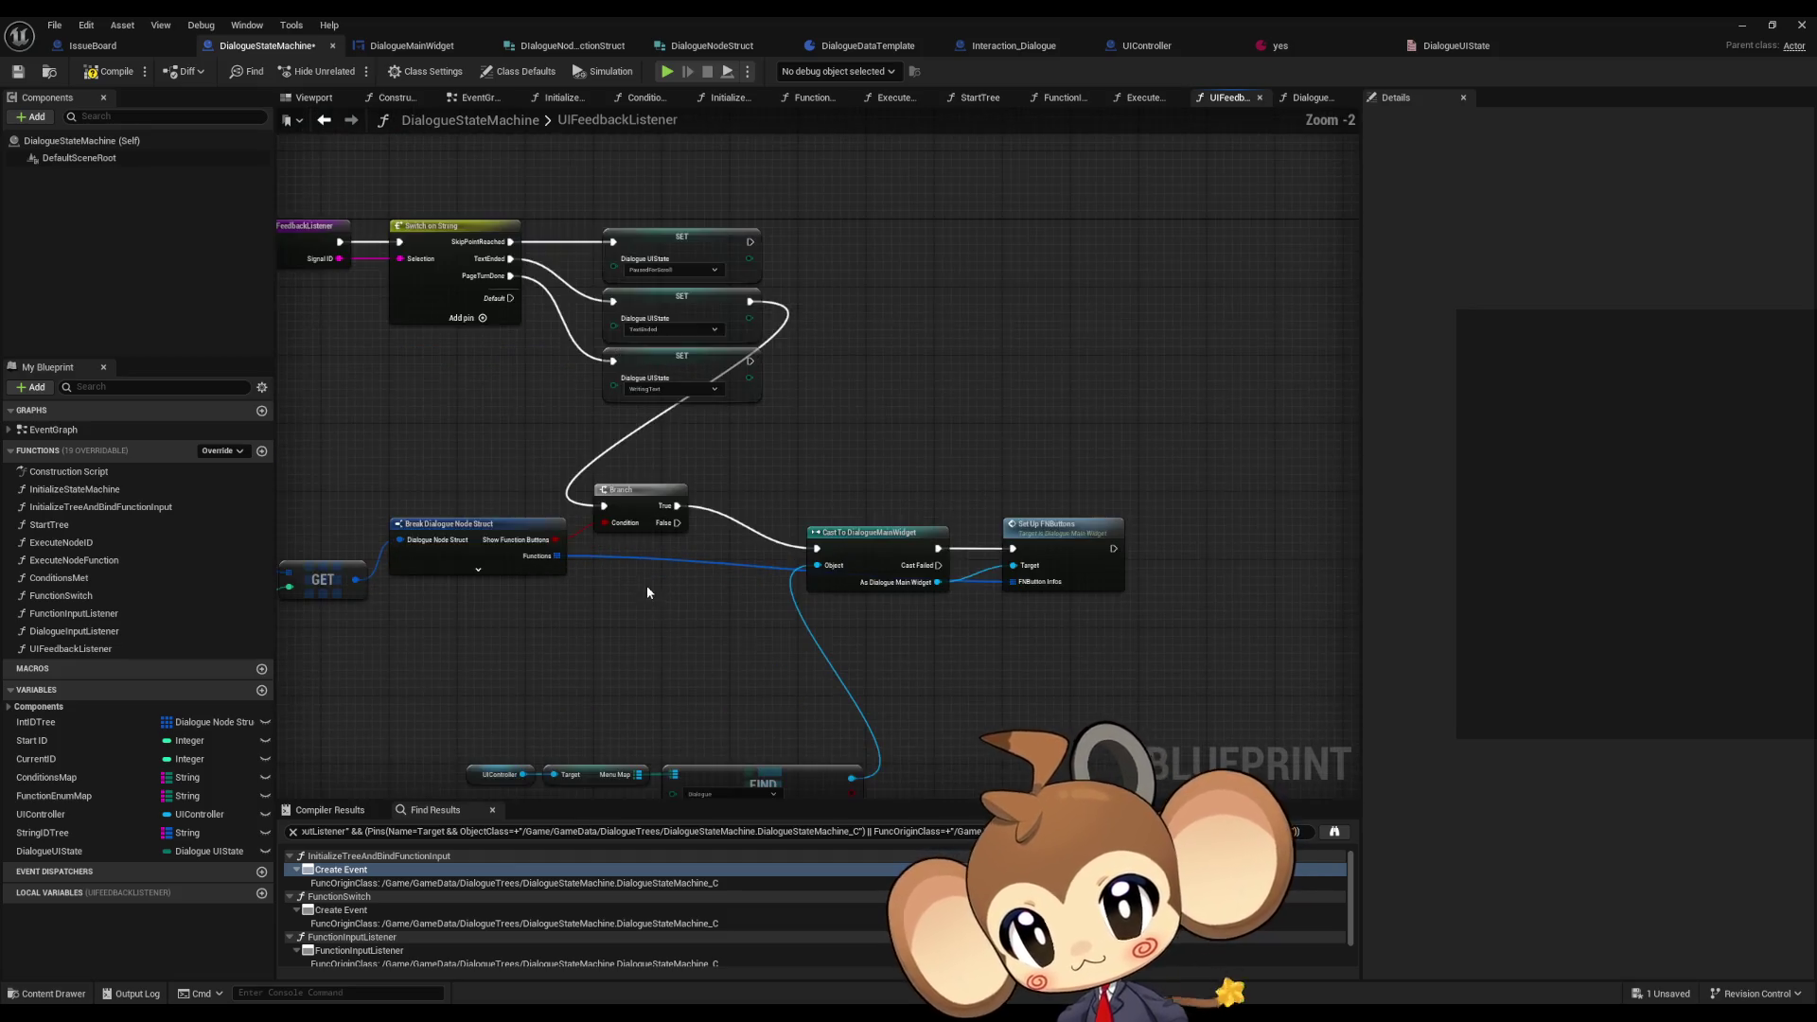
drag(868, 500, 1057, 608)
drag(882, 561, 882, 511)
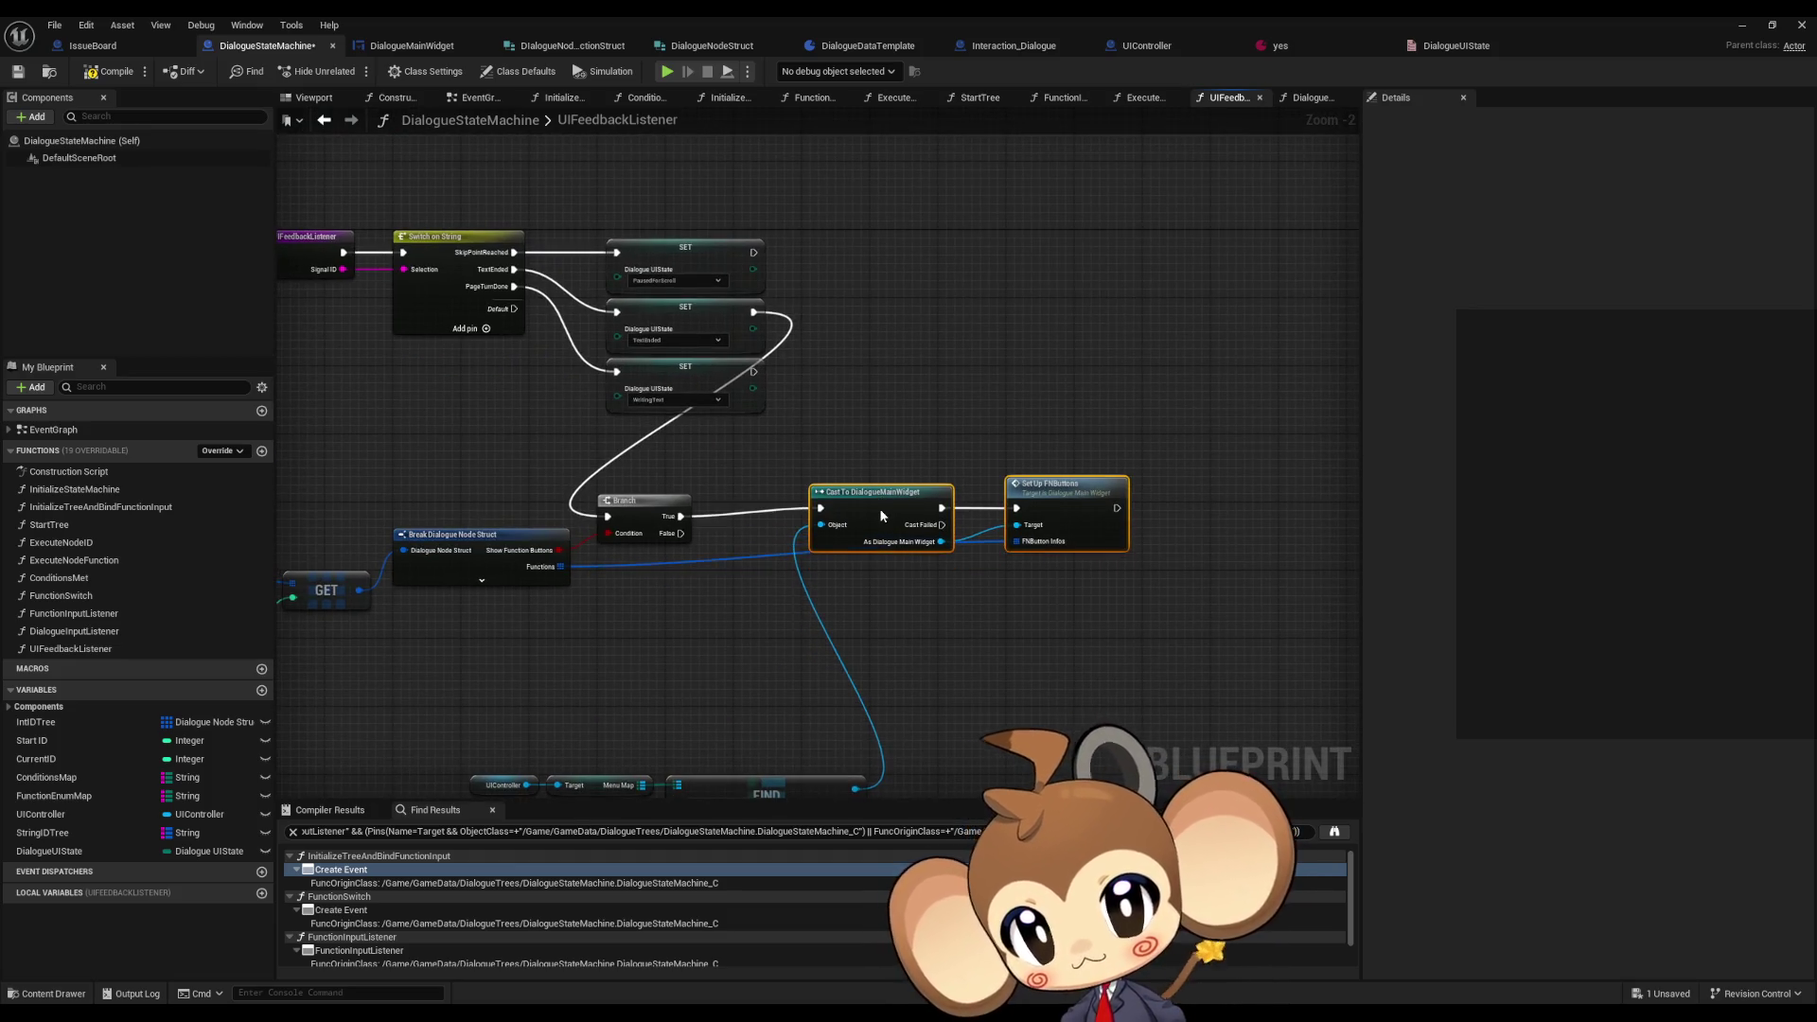
drag(657, 616, 946, 748)
scroll(908, 728, up, 3)
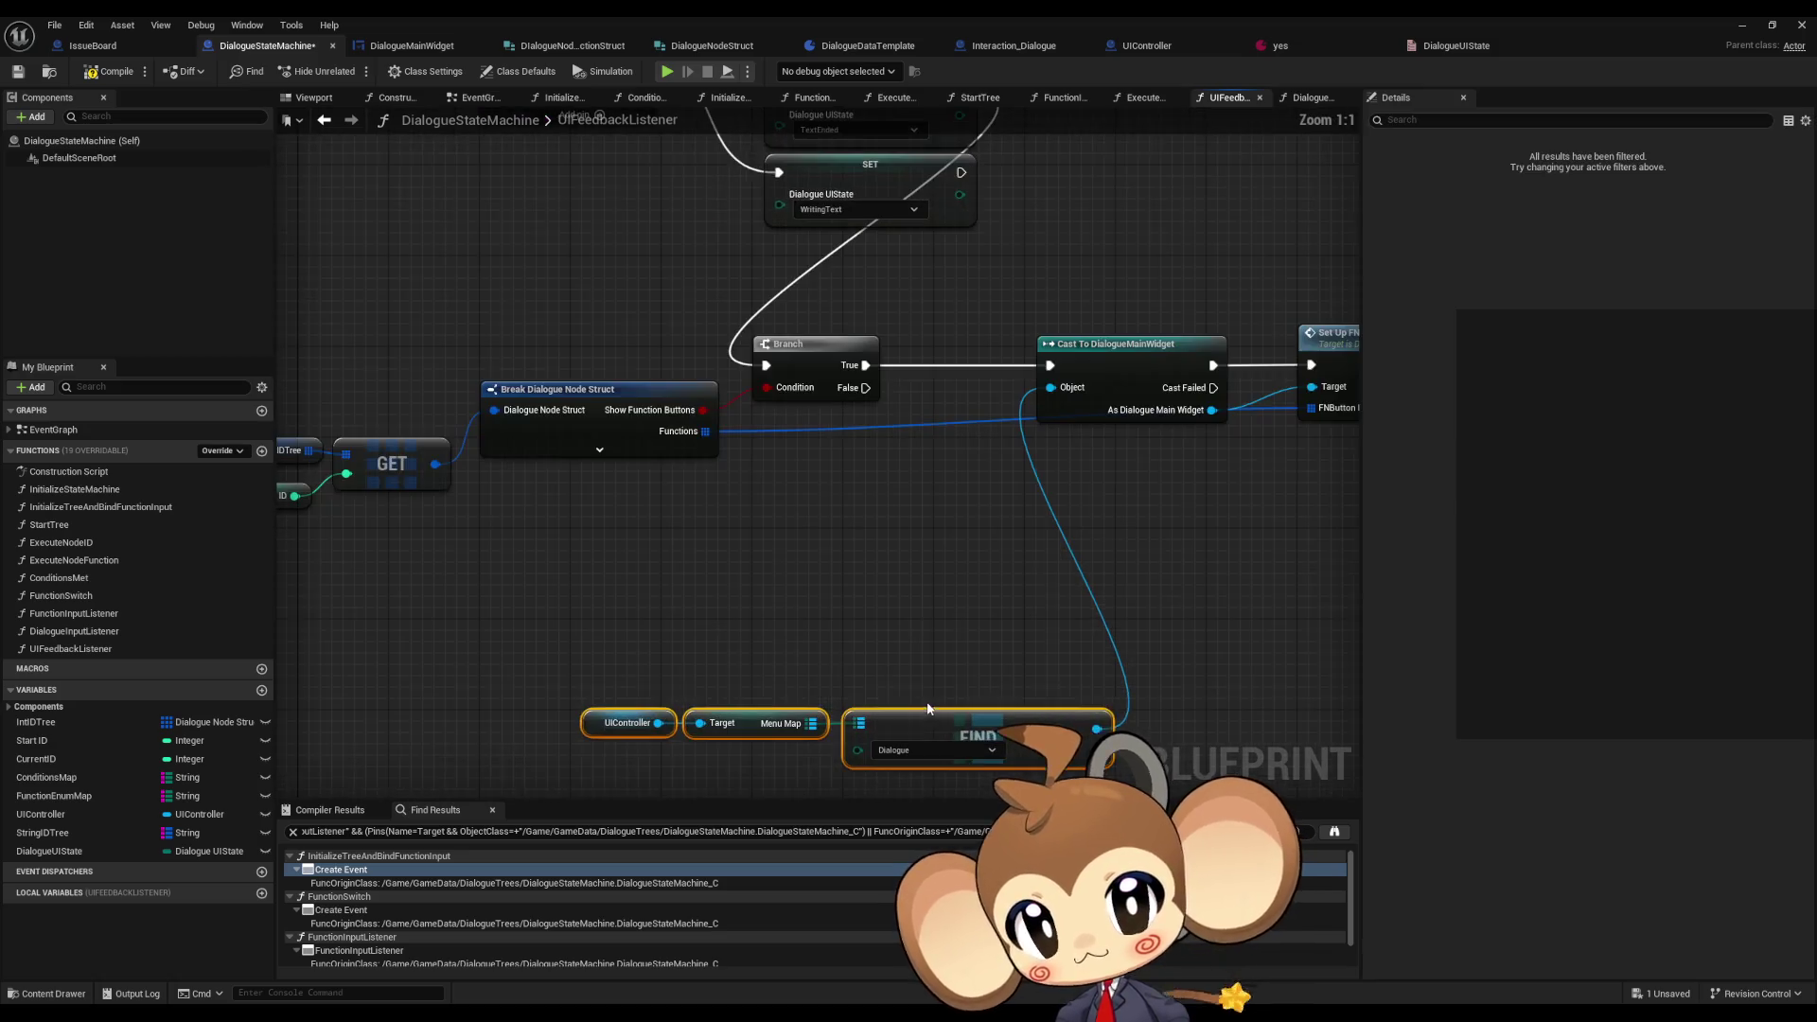
- Move the UIController, FIND, IDTree, Current ID and GET nodes up in UIFeedbackListener
drag(908, 653, 795, 506)
scroll(792, 704, up, 2)
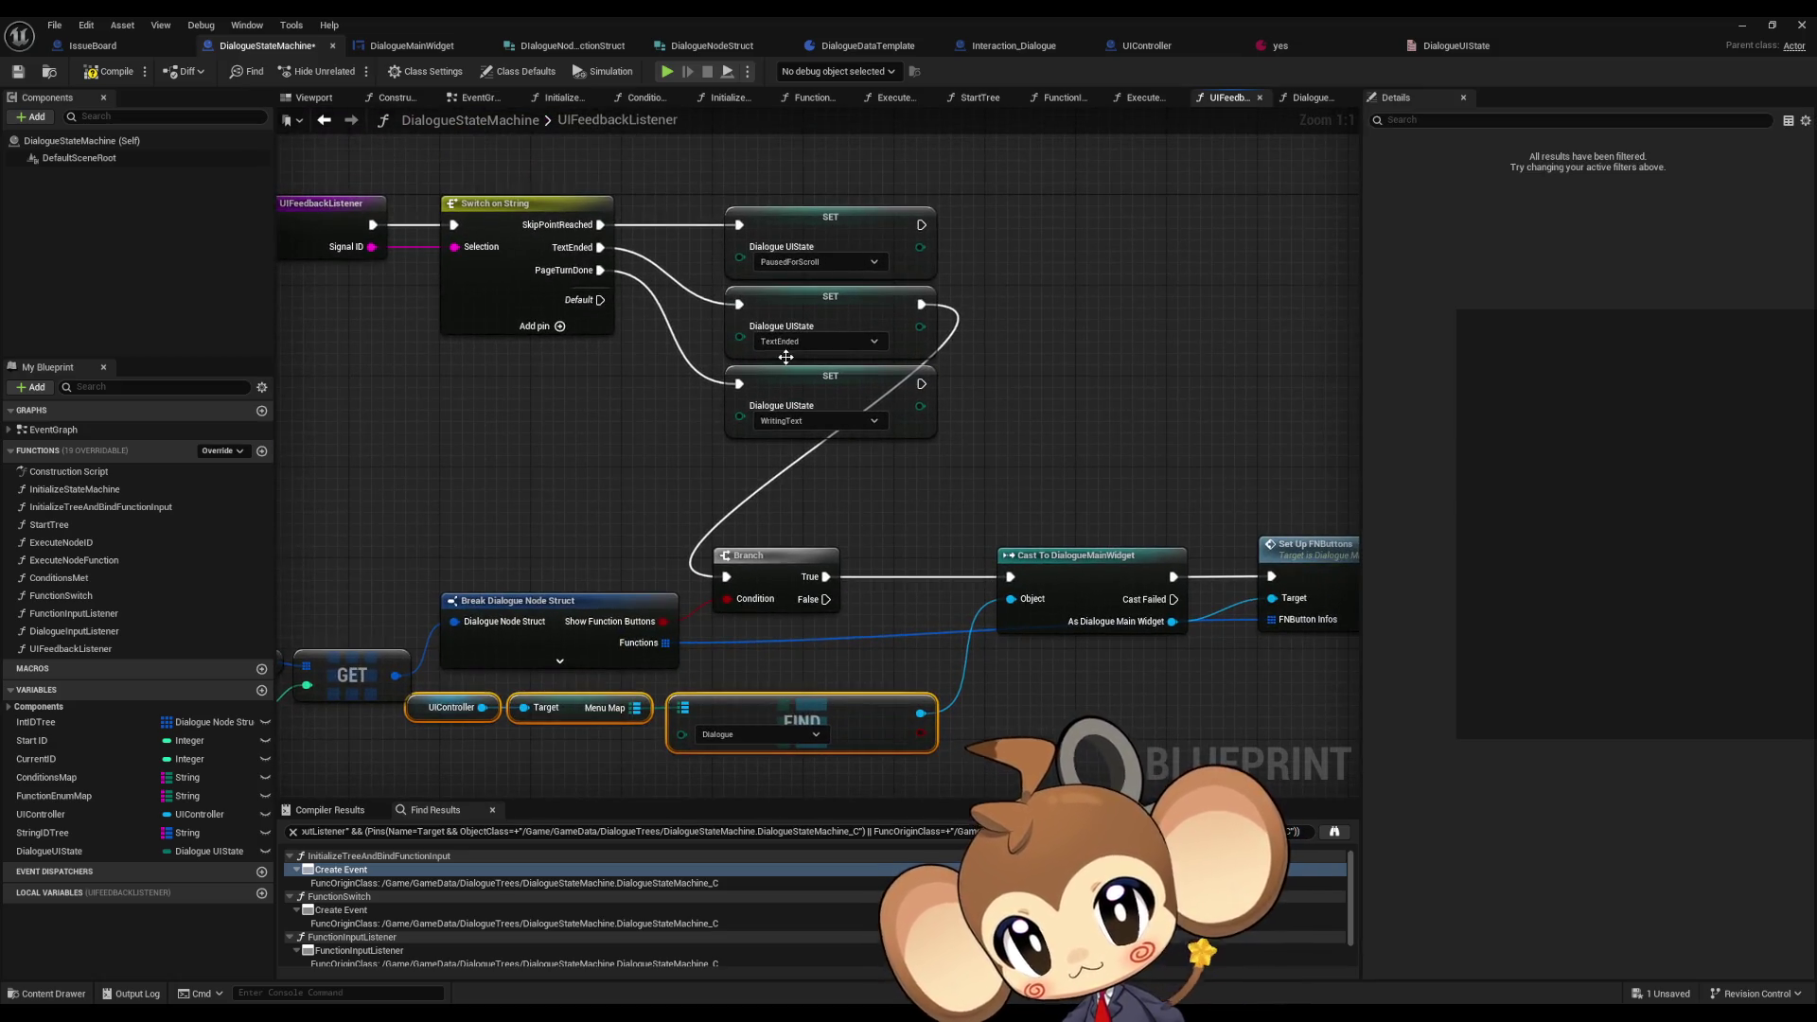
drag(751, 418, 1050, 373)
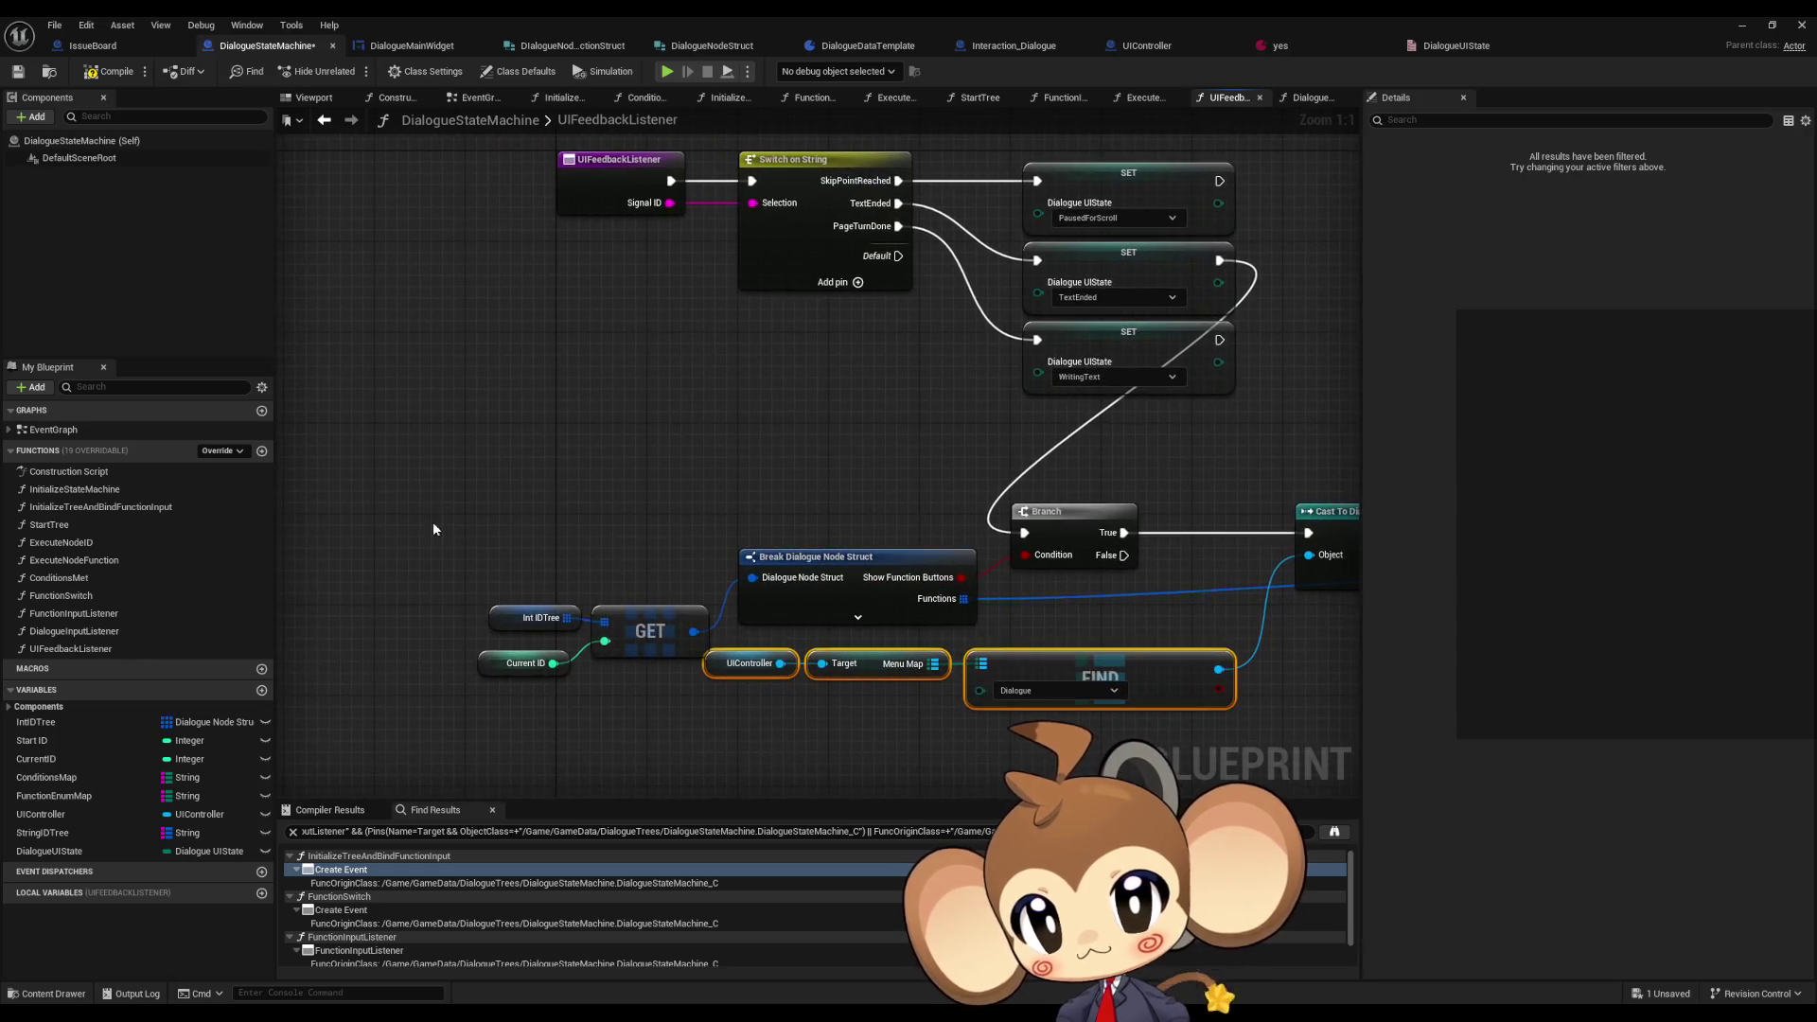
drag(517, 663, 521, 652)
mouse_move(466, 554)
mouse_down()
mouse_move(695, 648)
mouse_move(661, 564)
mouse_move(691, 570)
mouse_move(620, 555)
mouse_up()
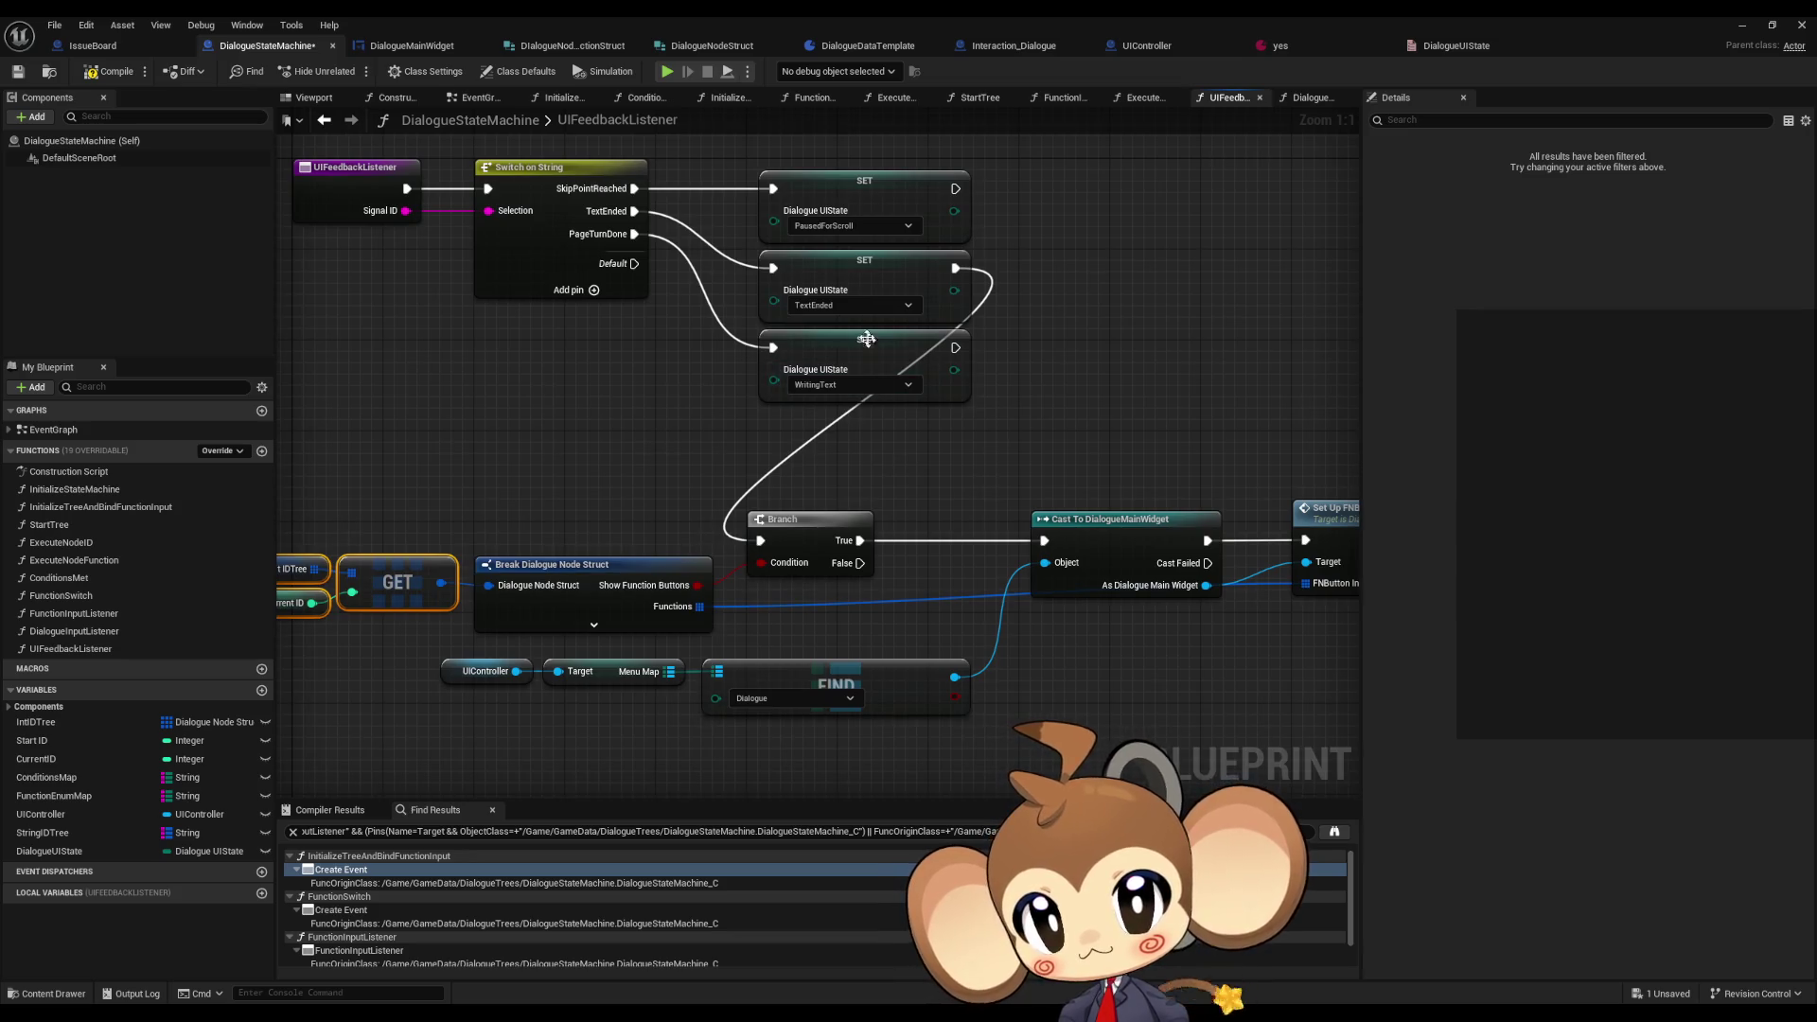
scroll(653, 522, down, 2)
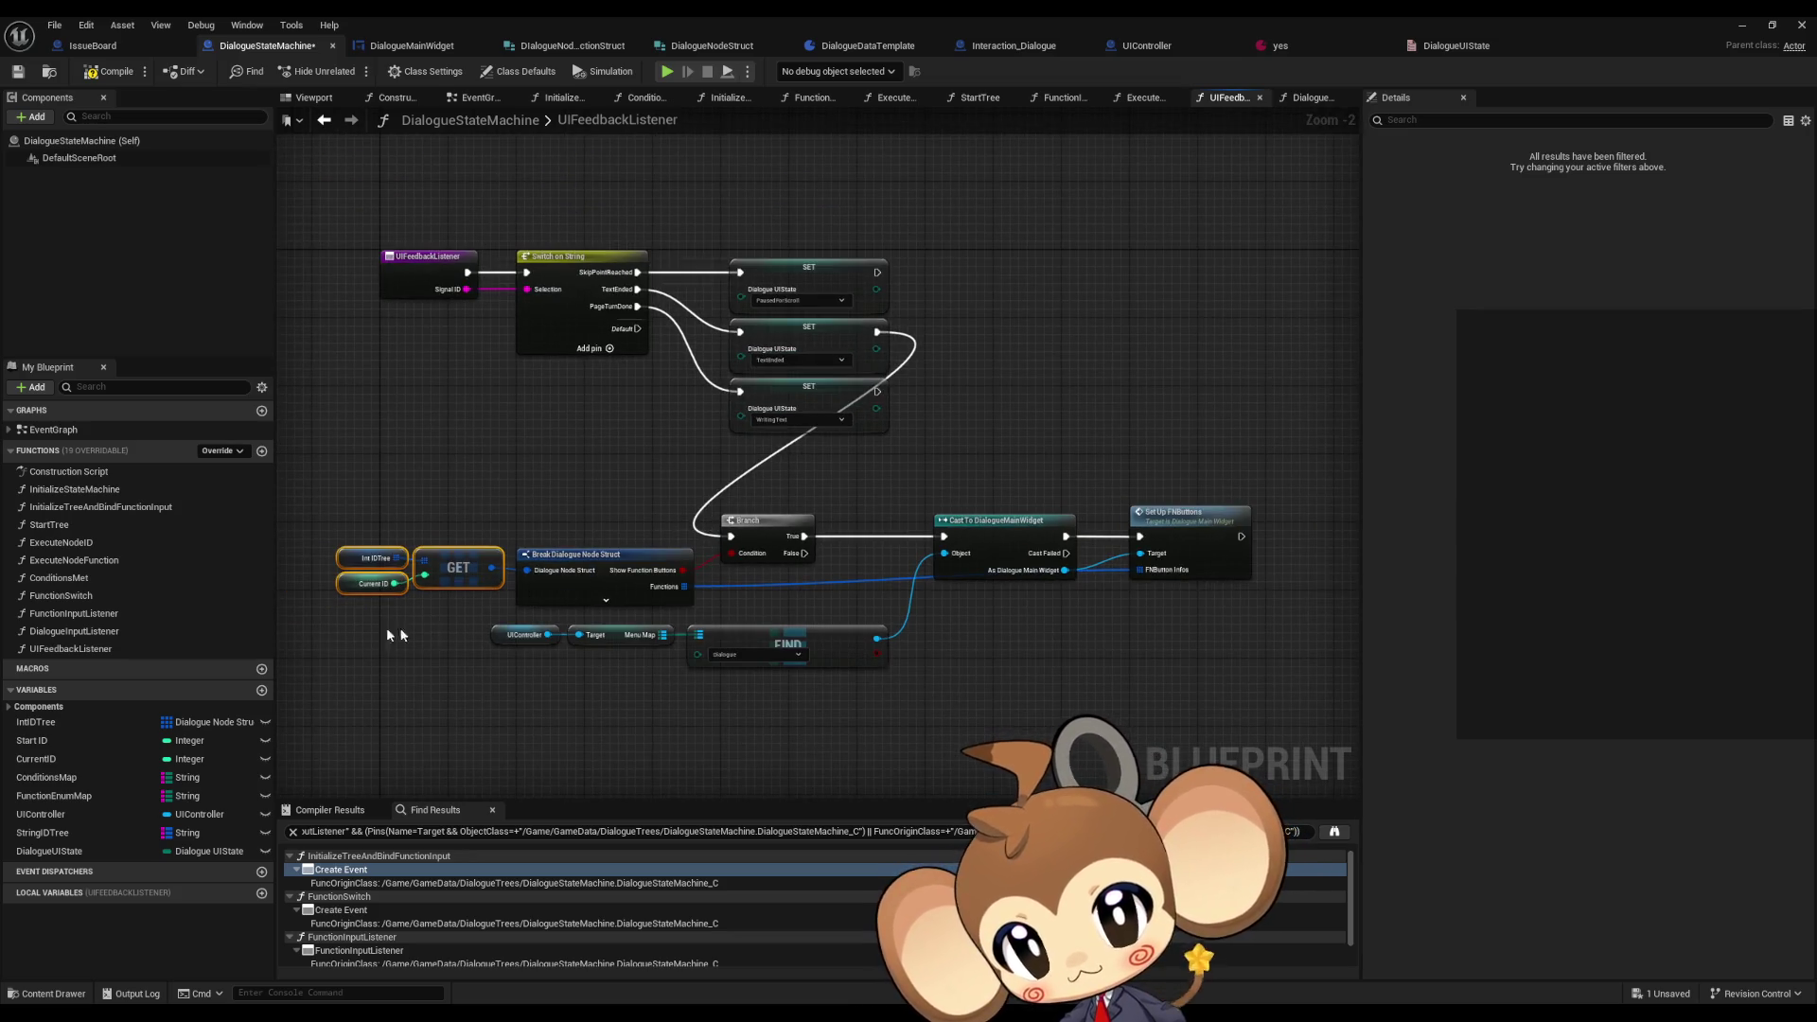
- Add a SET DialogueUIState to FNButtonChoice executed after Set Up FNButtons
drag(49, 850, 1023, 705)
drag(1029, 632, 1029, 632)
click(1095, 672)
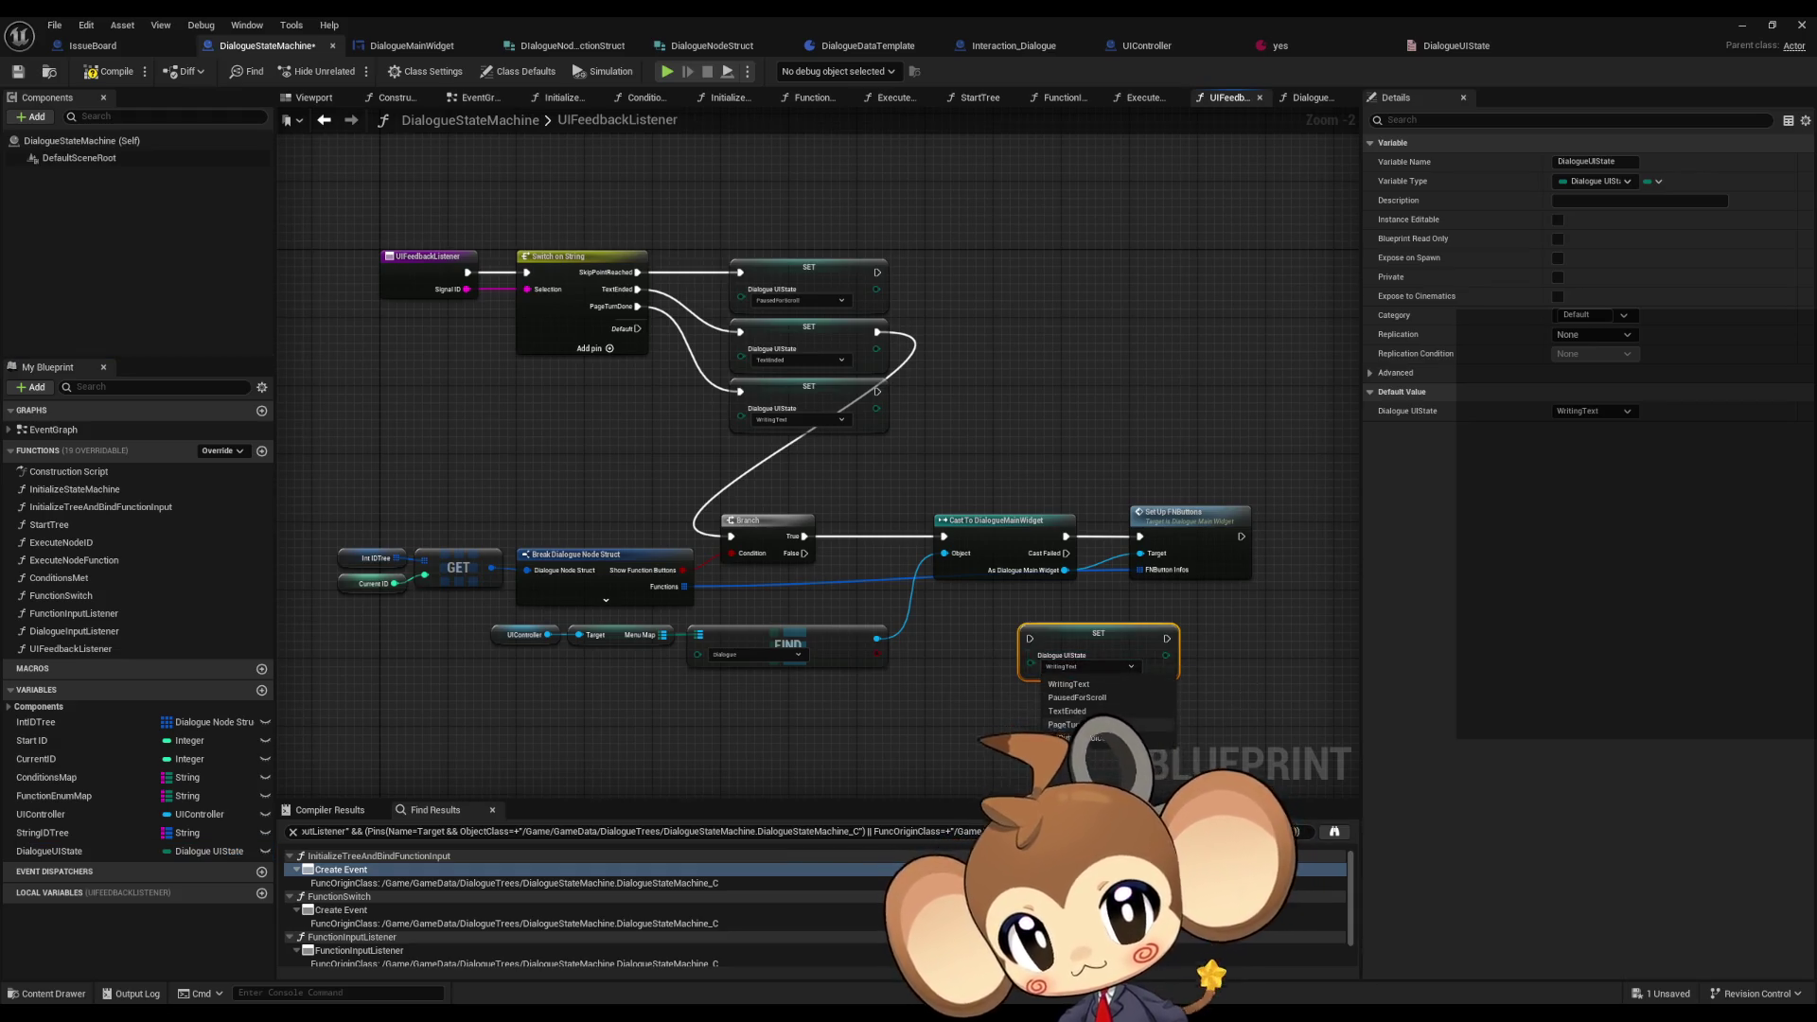
click(1074, 737)
mouse_move(864, 615)
mouse_down()
mouse_move(1075, 513)
mouse_move(922, 615)
mouse_move(1166, 519)
mouse_up()
click(1031, 653)
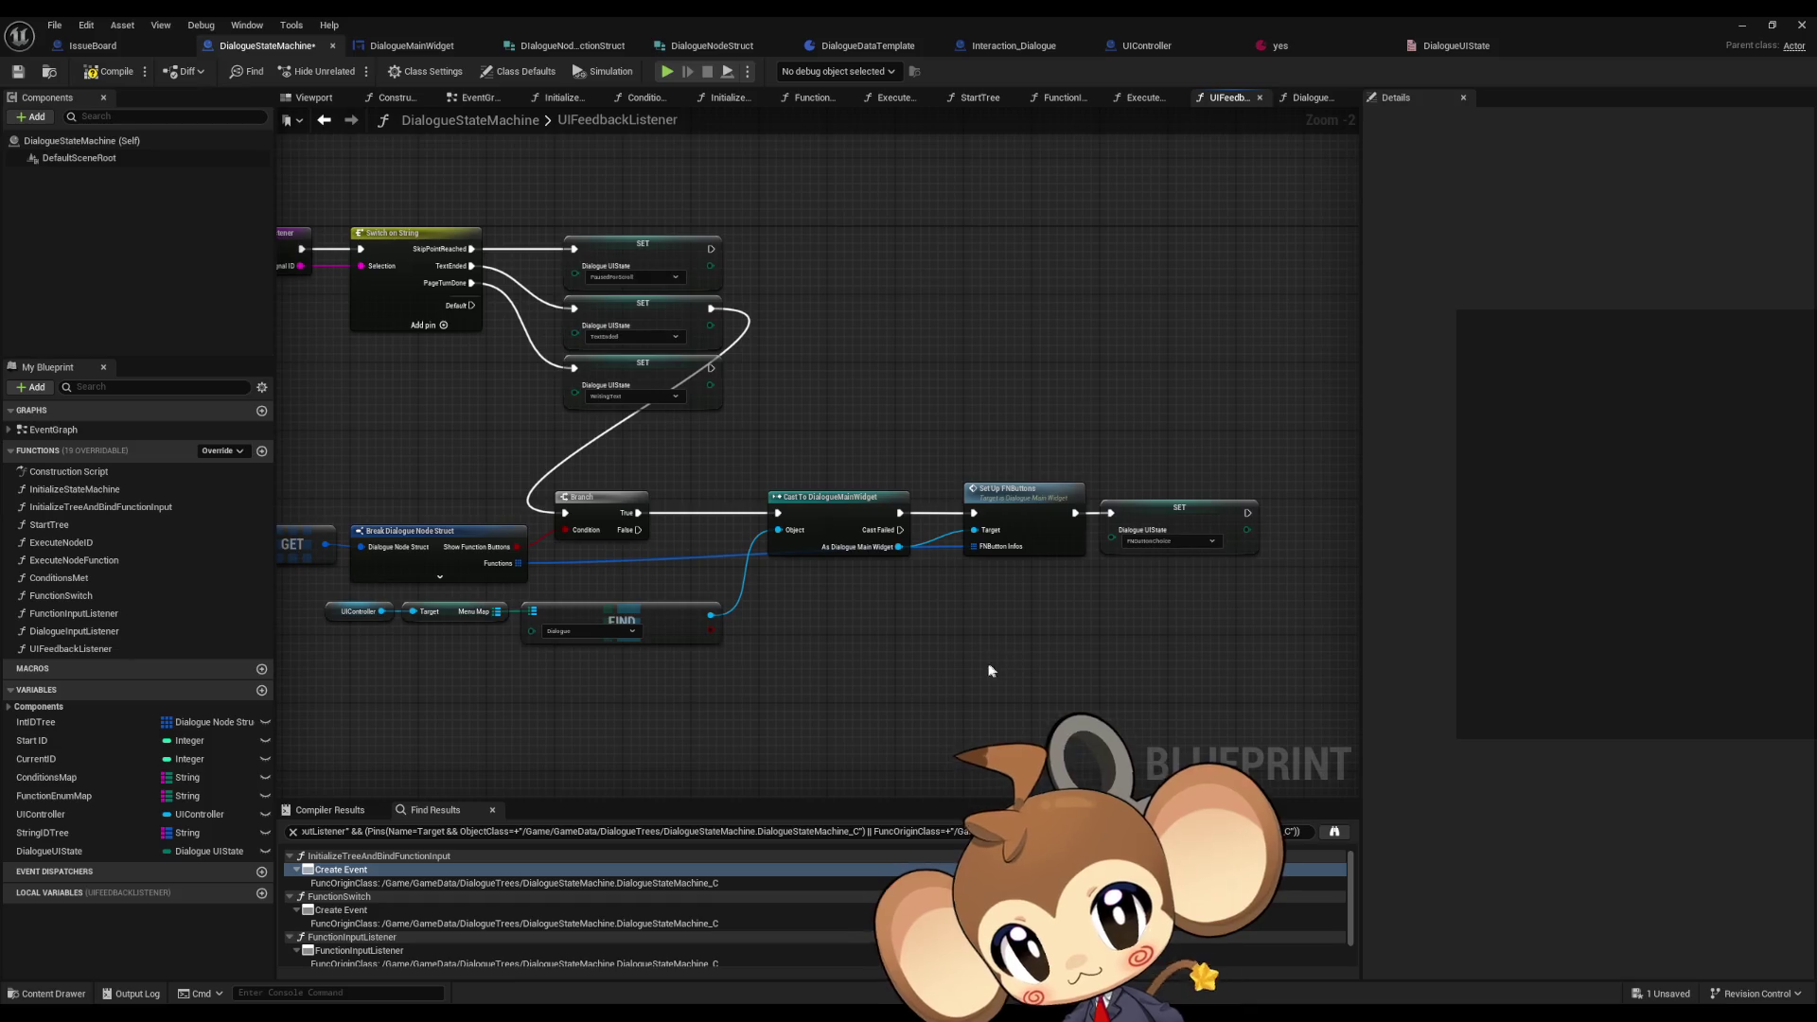
double_click(111, 615)
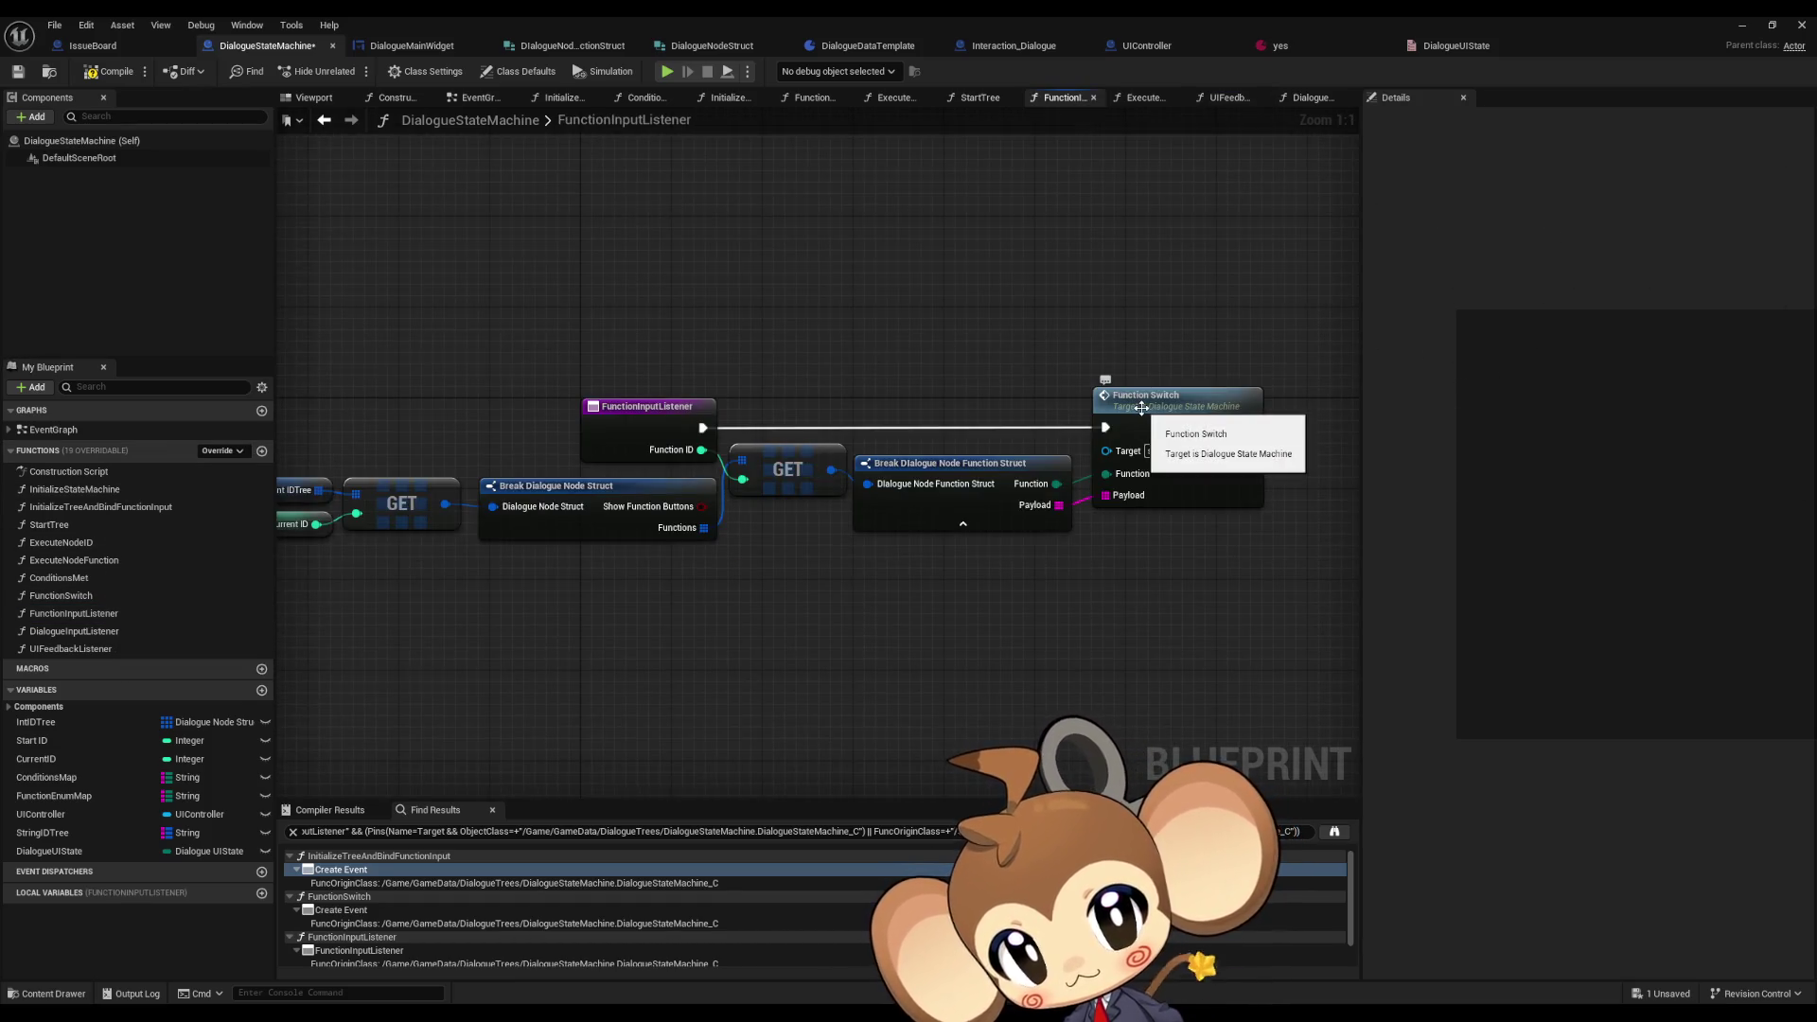
- Open FunctionSwitch and inspect the Execute Node ID call and its function graph
double_click(1141, 408)
scroll(856, 673, up, 3)
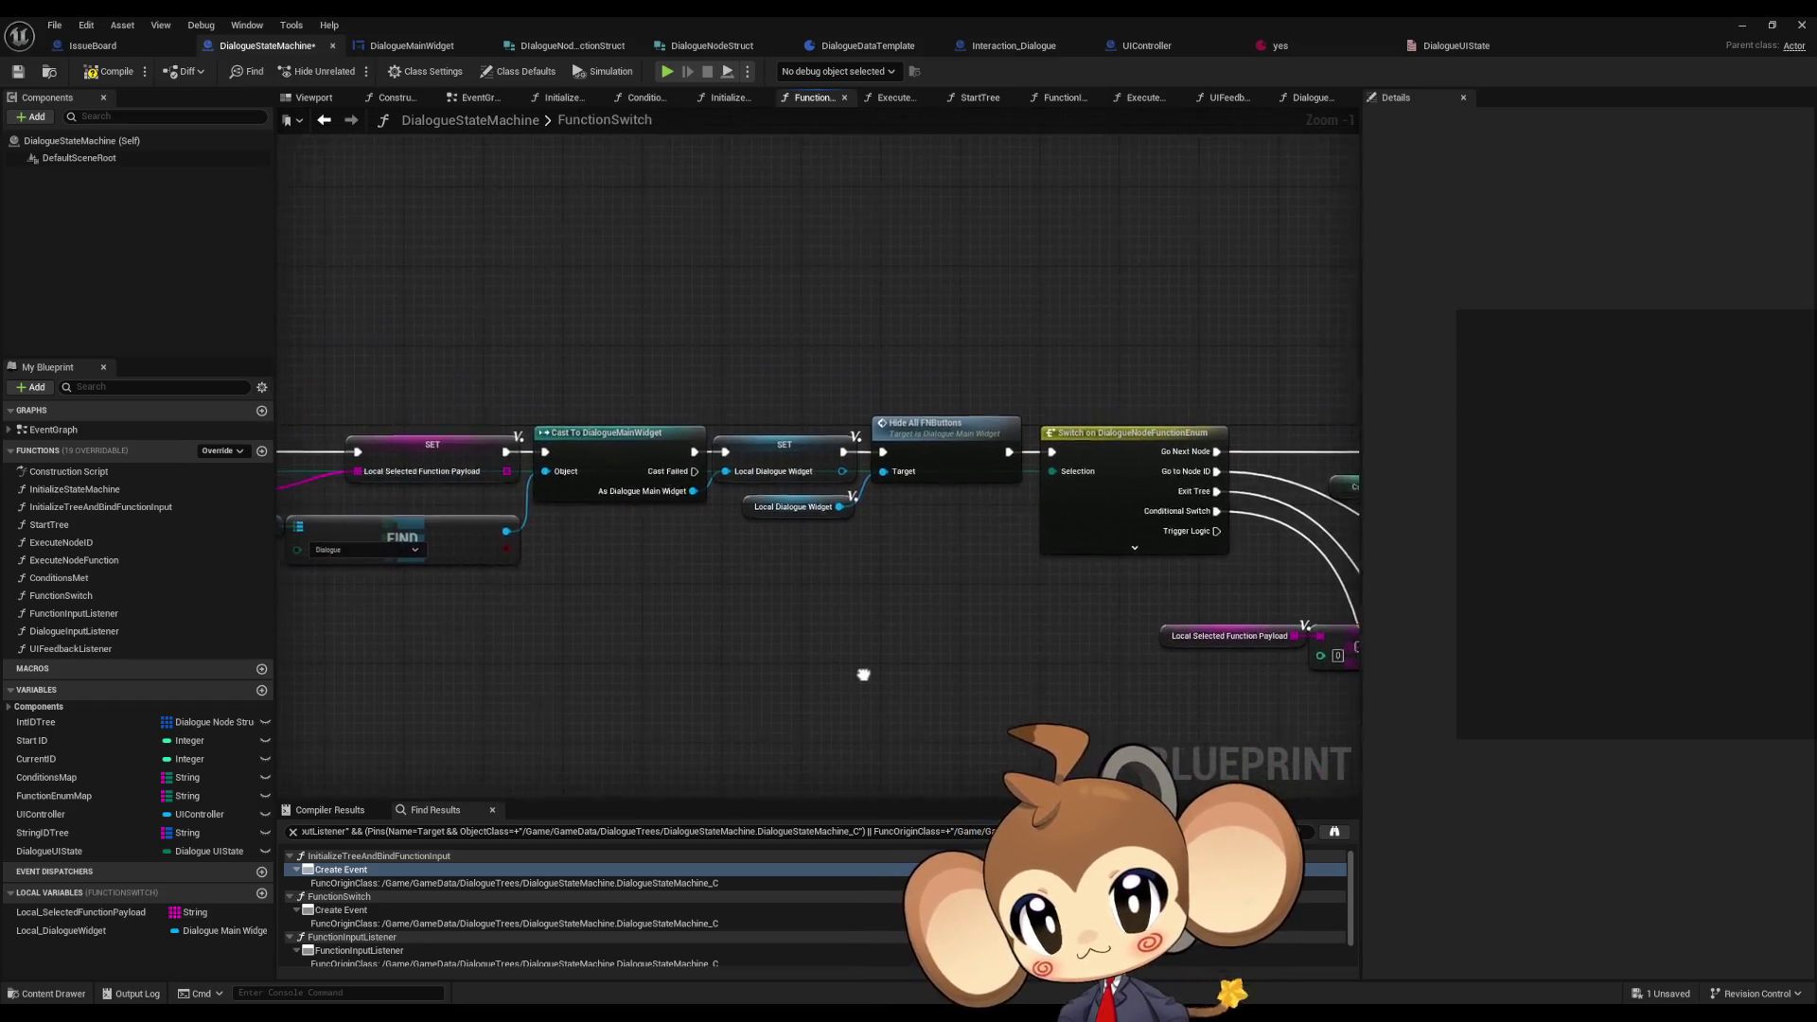
mouse_move(649, 629)
mouse_down()
mouse_move(1050, 649)
mouse_move(1032, 660)
mouse_move(570, 542)
mouse_move(284, 496)
mouse_move(57, 473)
mouse_move(19, 492)
mouse_move(5, 402)
mouse_move(219, 271)
mouse_move(678, 381)
mouse_move(748, 467)
mouse_up()
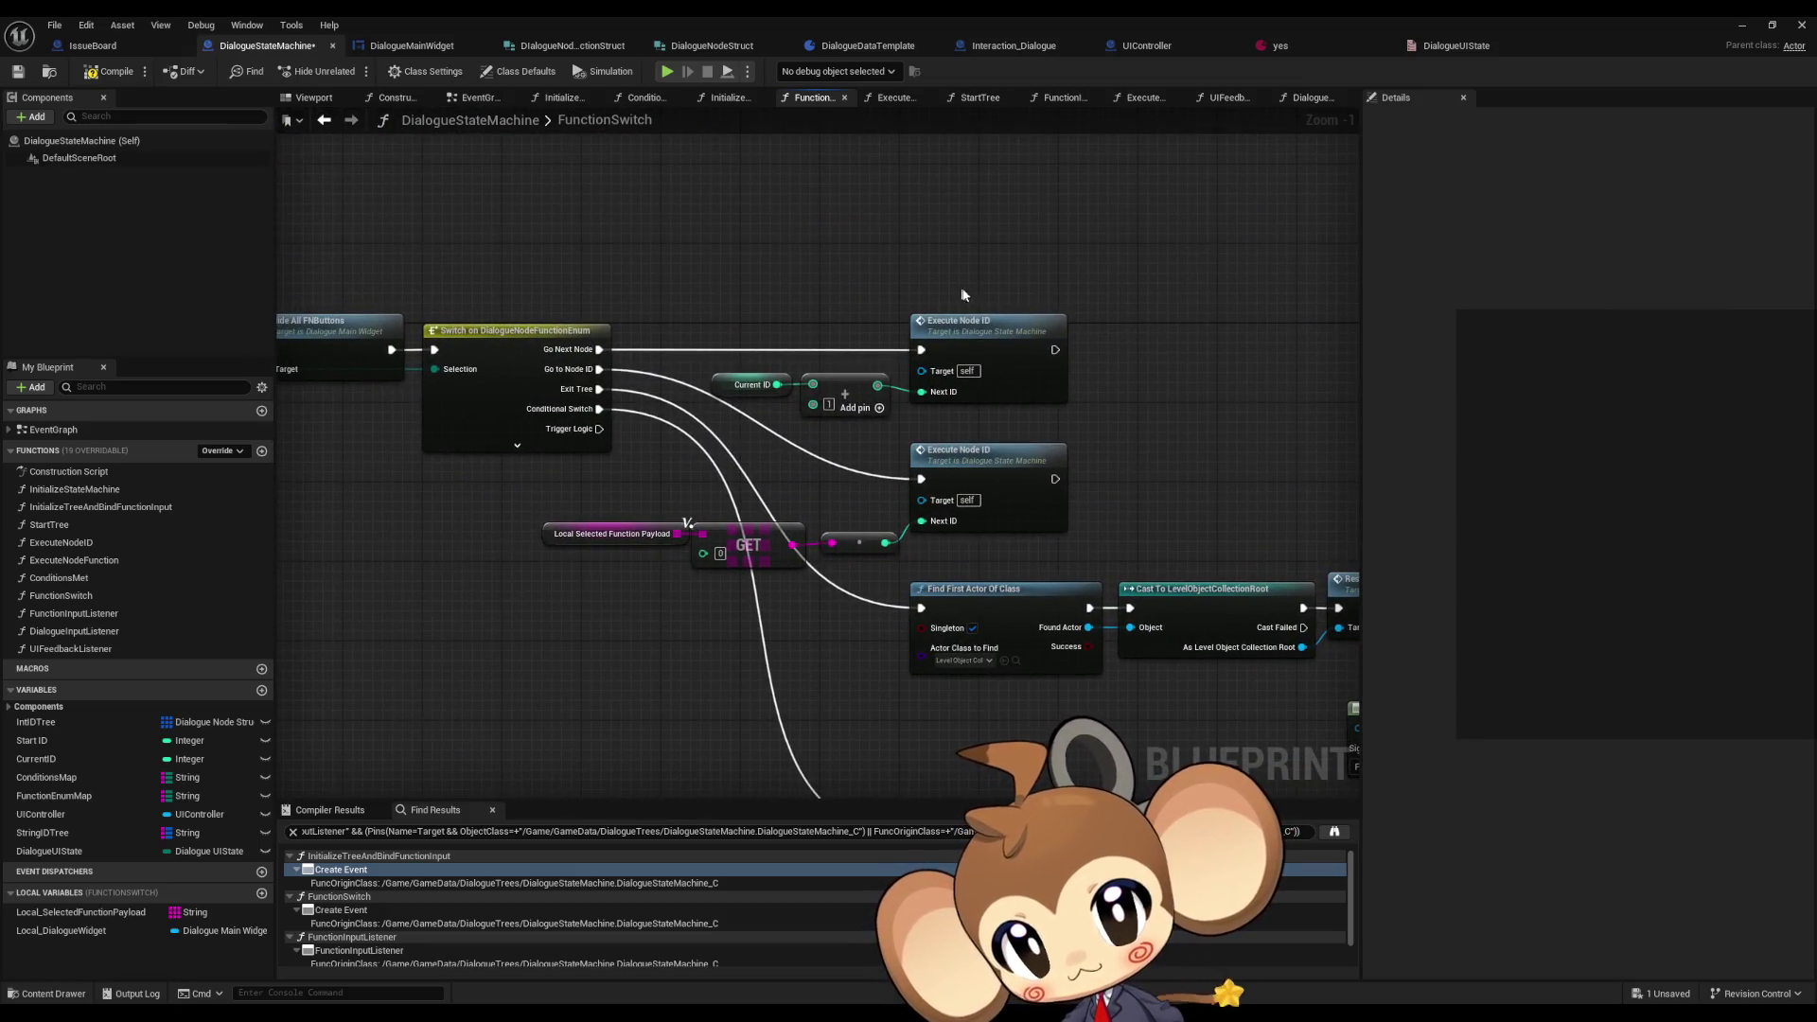
click(994, 345)
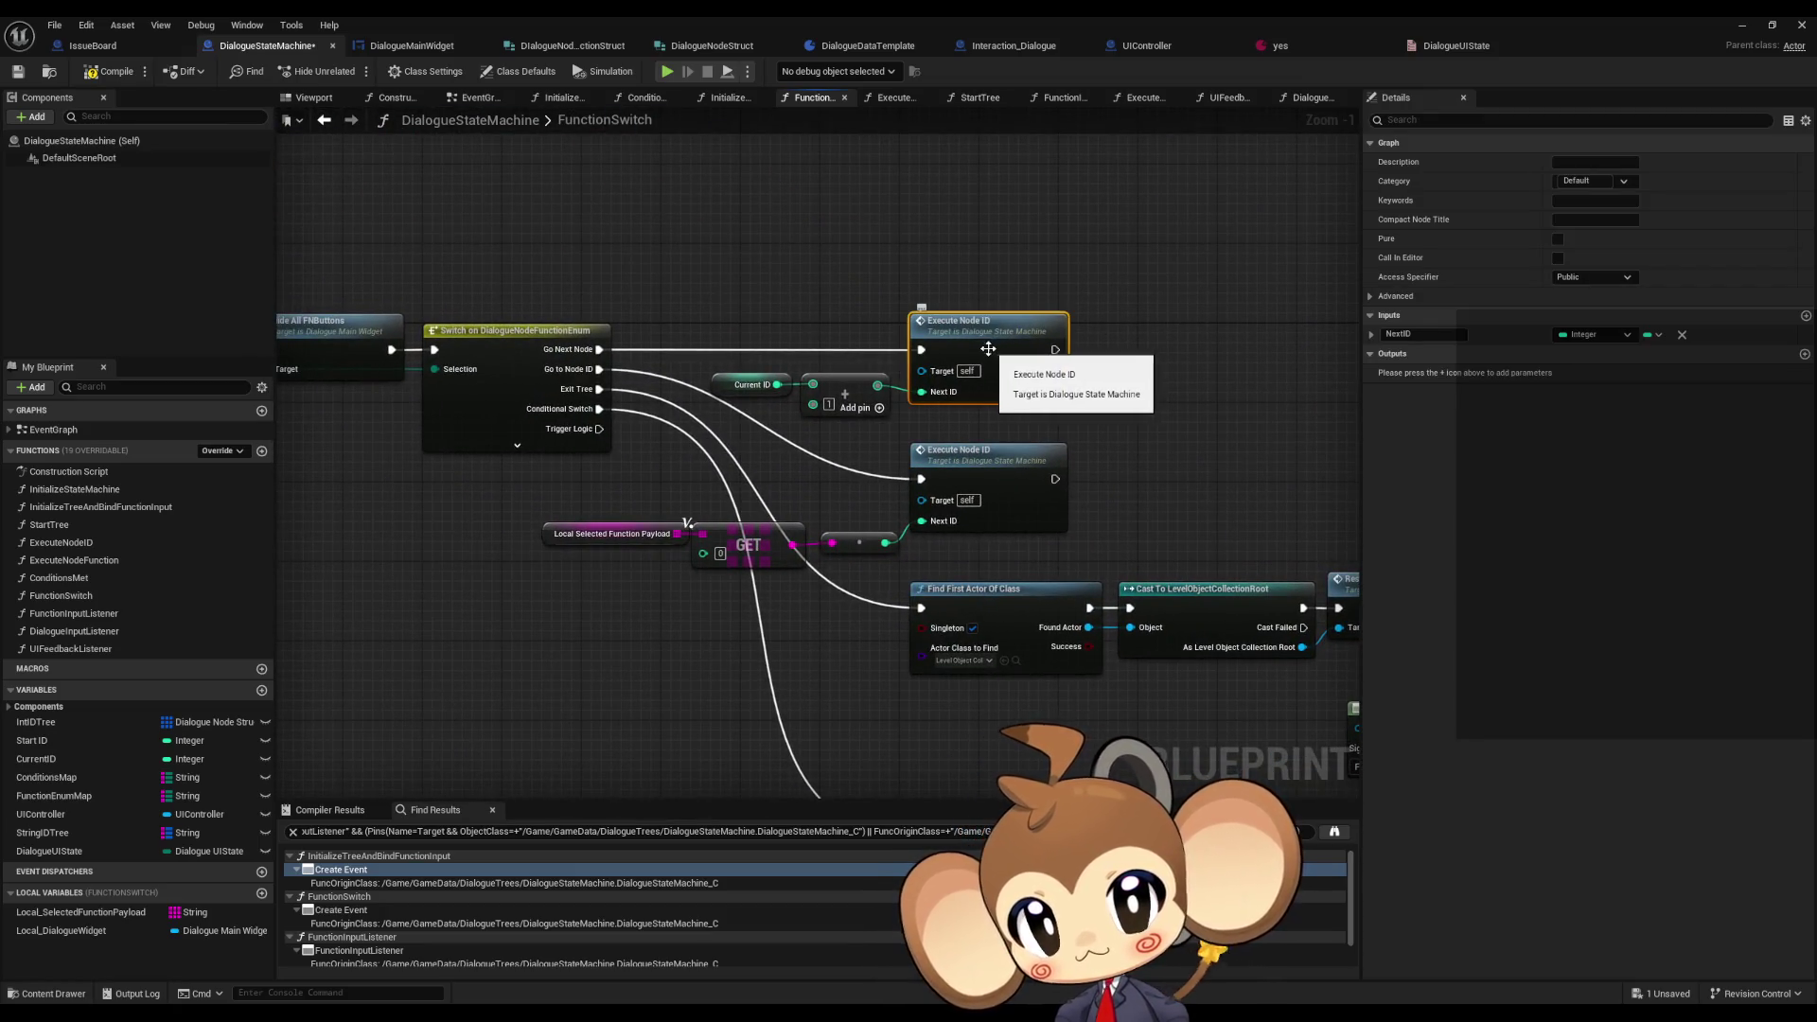
double_click(986, 349)
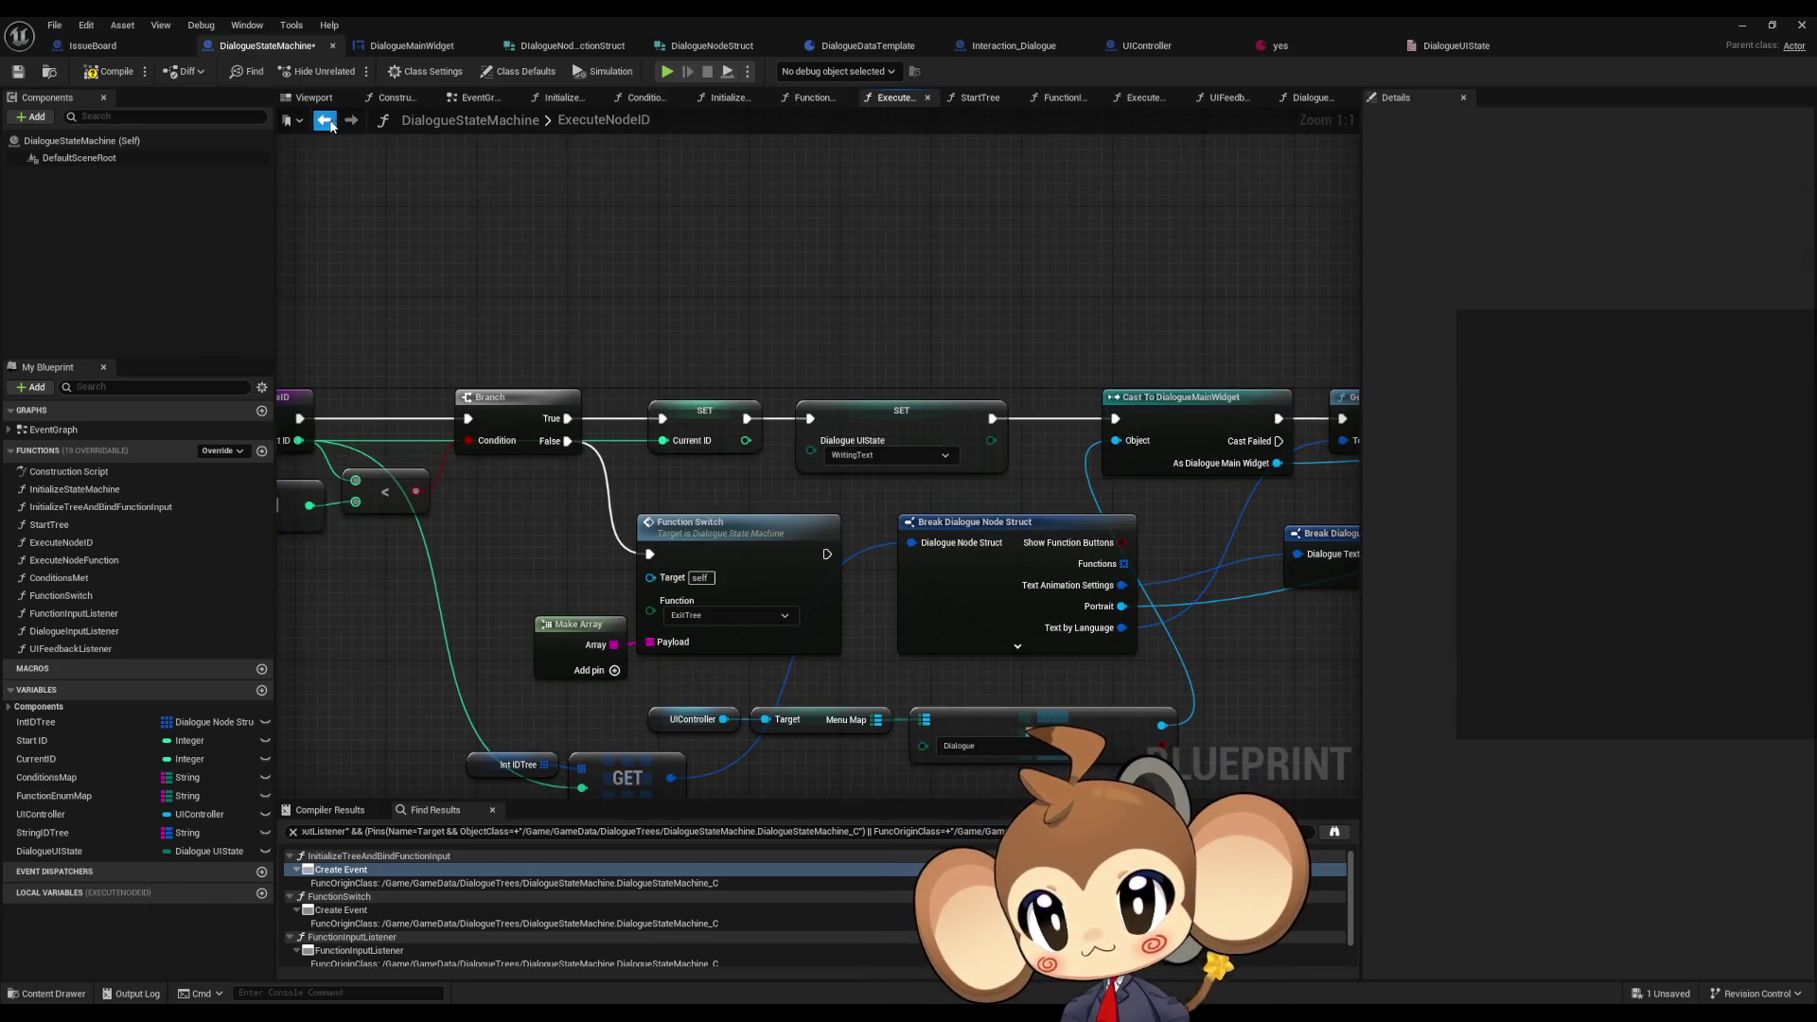
click(331, 123)
- Survey the FunctionSwitch graph from the Function Switch call to the SET and Hide All FNButtons nodes
click(778, 440)
mouse_move(778, 440)
mouse_down()
mouse_move(664, 279)
mouse_move(494, 250)
mouse_move(1070, 370)
mouse_up()
mouse_move(1299, 547)
mouse_down()
mouse_move(1178, 284)
mouse_move(346, 198)
mouse_up()
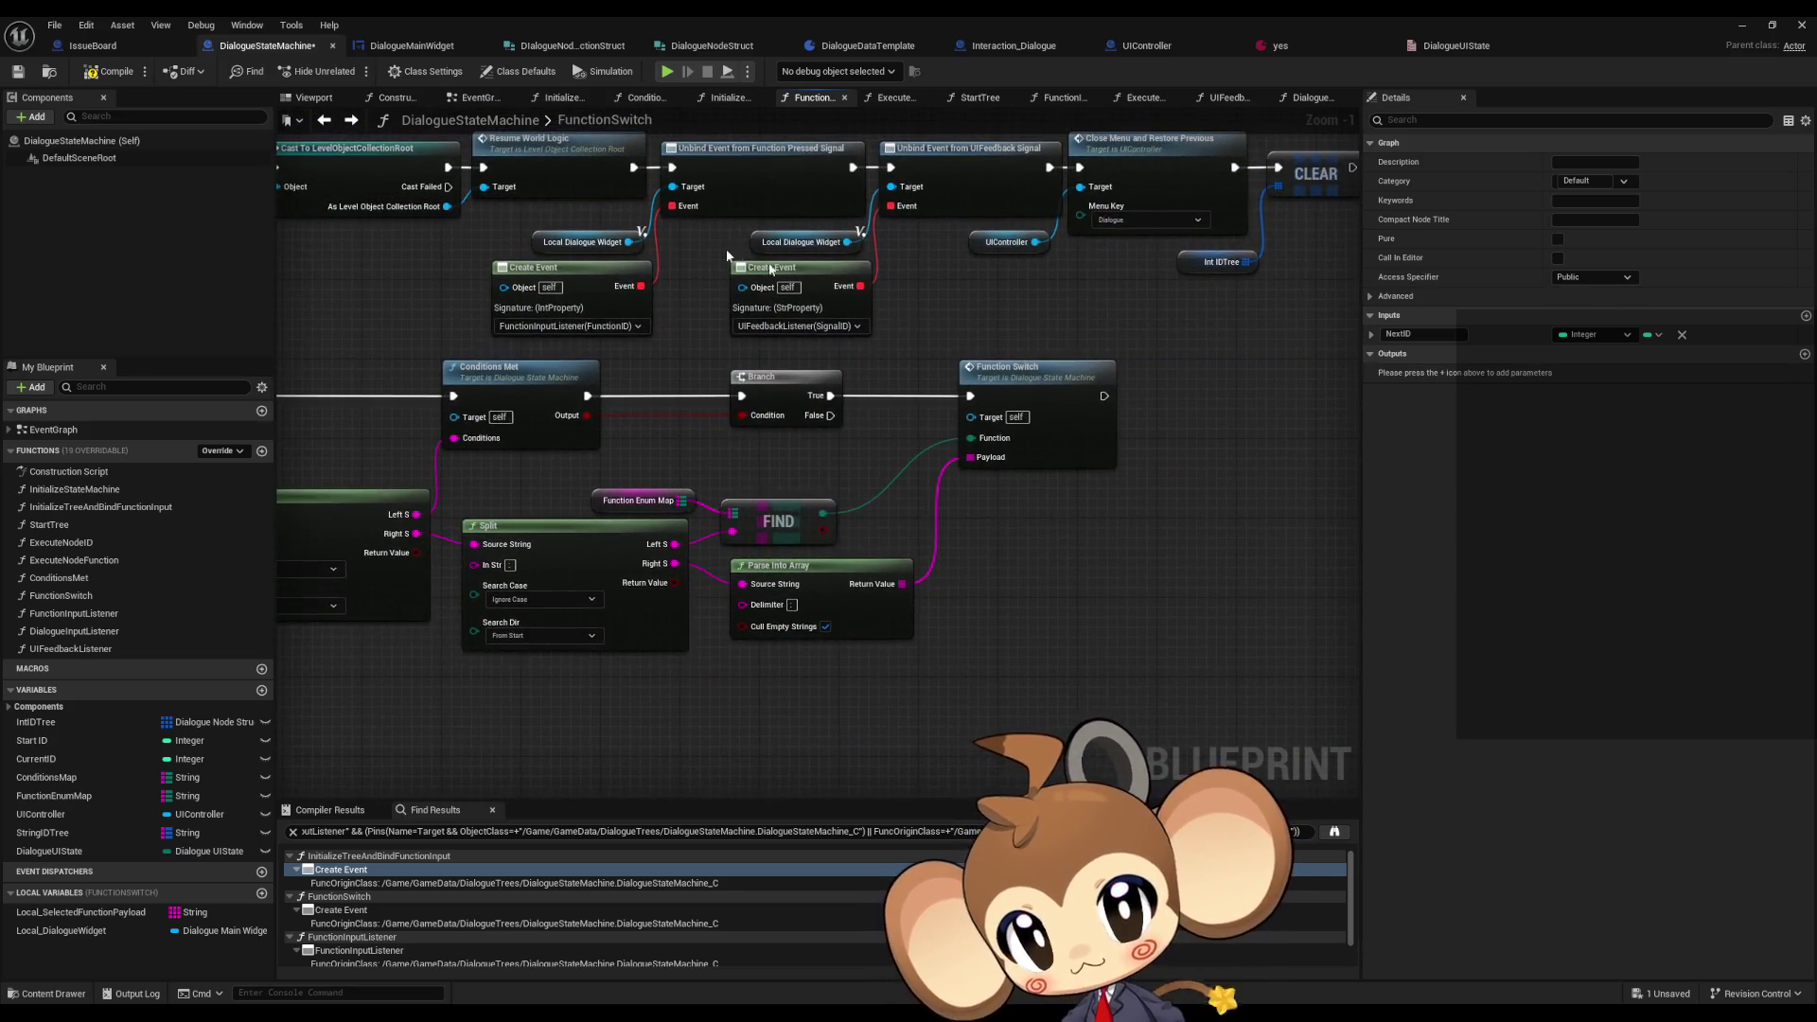
click(1037, 381)
scroll(672, 339, down, 2)
drag(672, 339, 1022, 457)
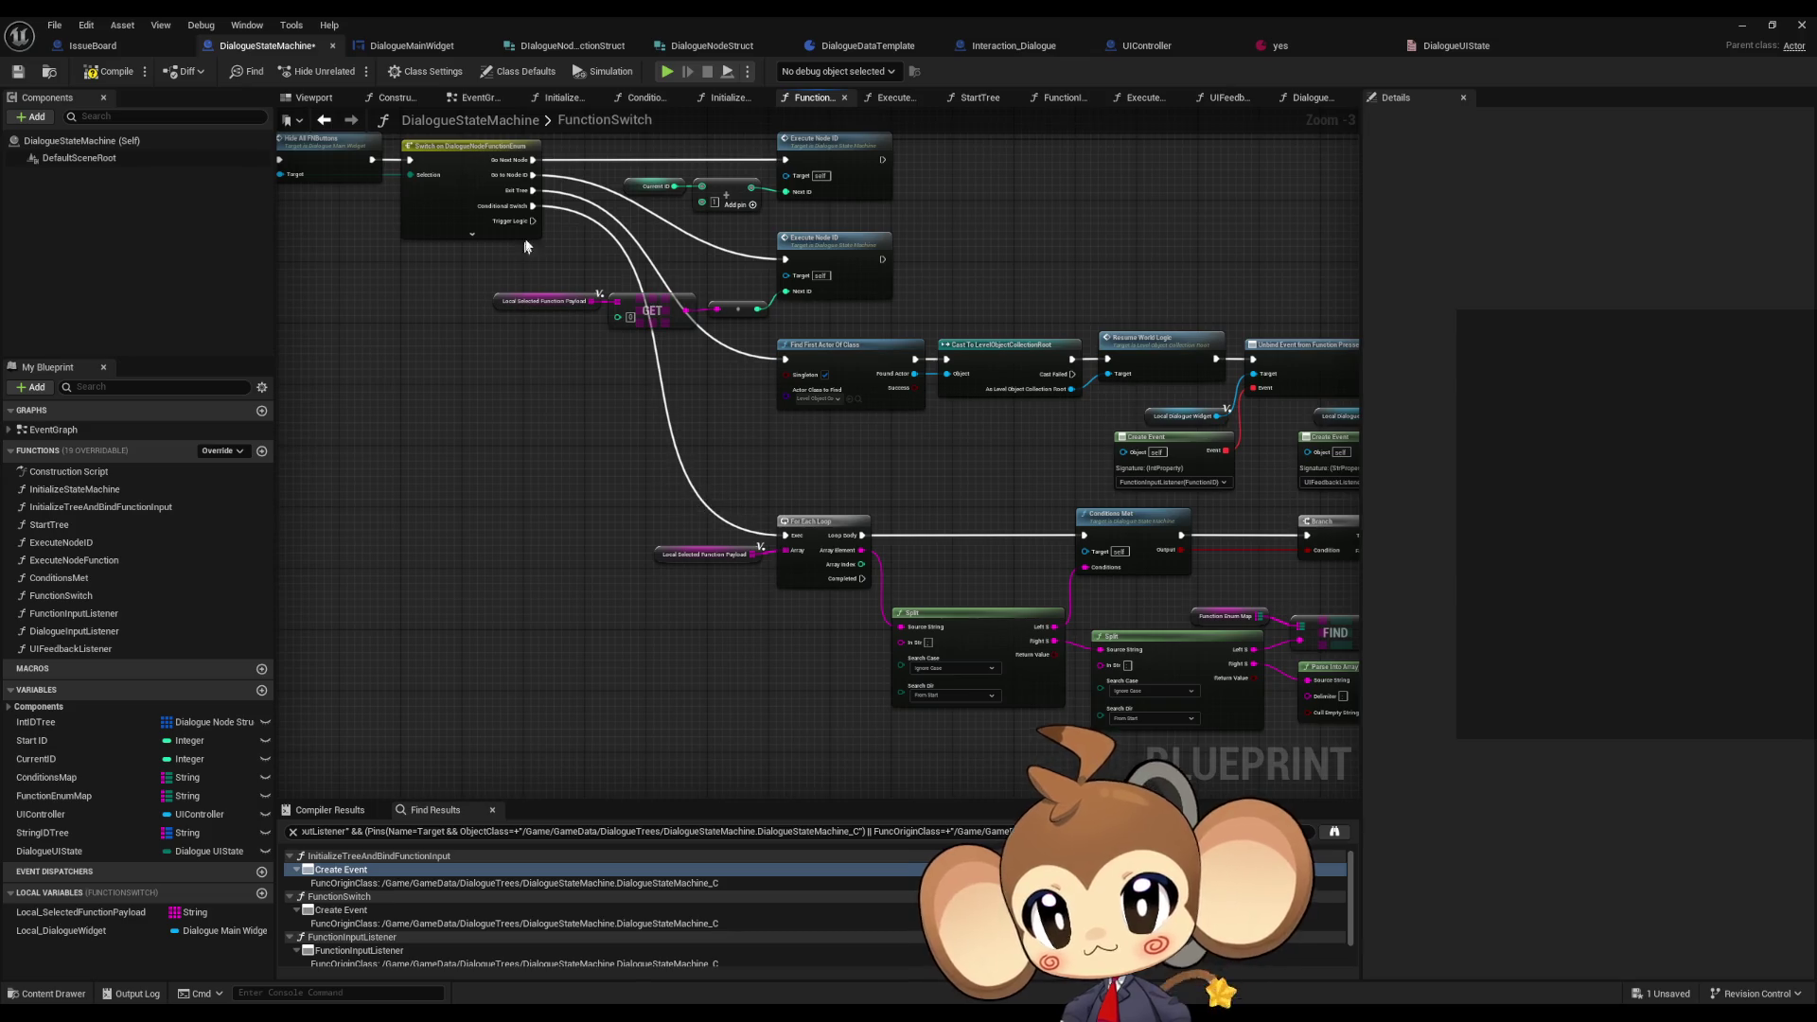
scroll(540, 248, up, 3)
mouse_move(646, 433)
mouse_down()
mouse_move(730, 509)
mouse_move(943, 528)
mouse_up()
- Compile and save DialogueStateMachine, then switch to the DialogueInputListener graph
click(108, 78)
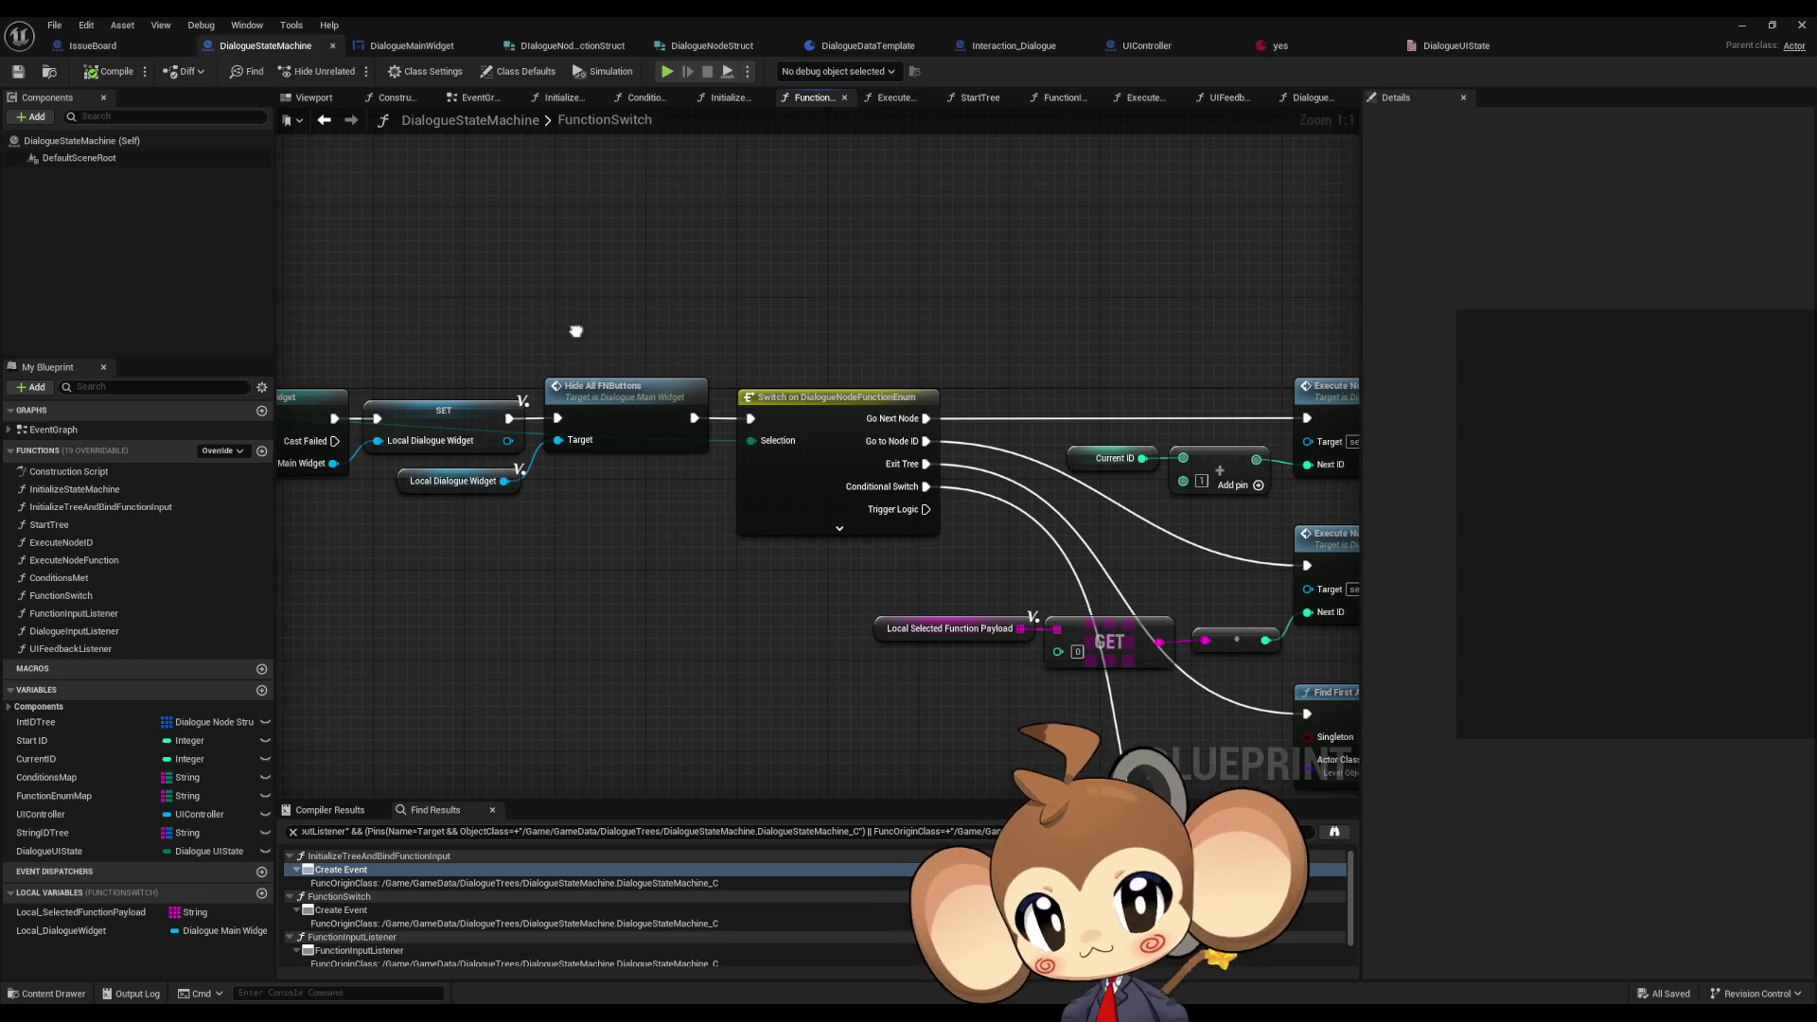
drag(579, 336, 493, 370)
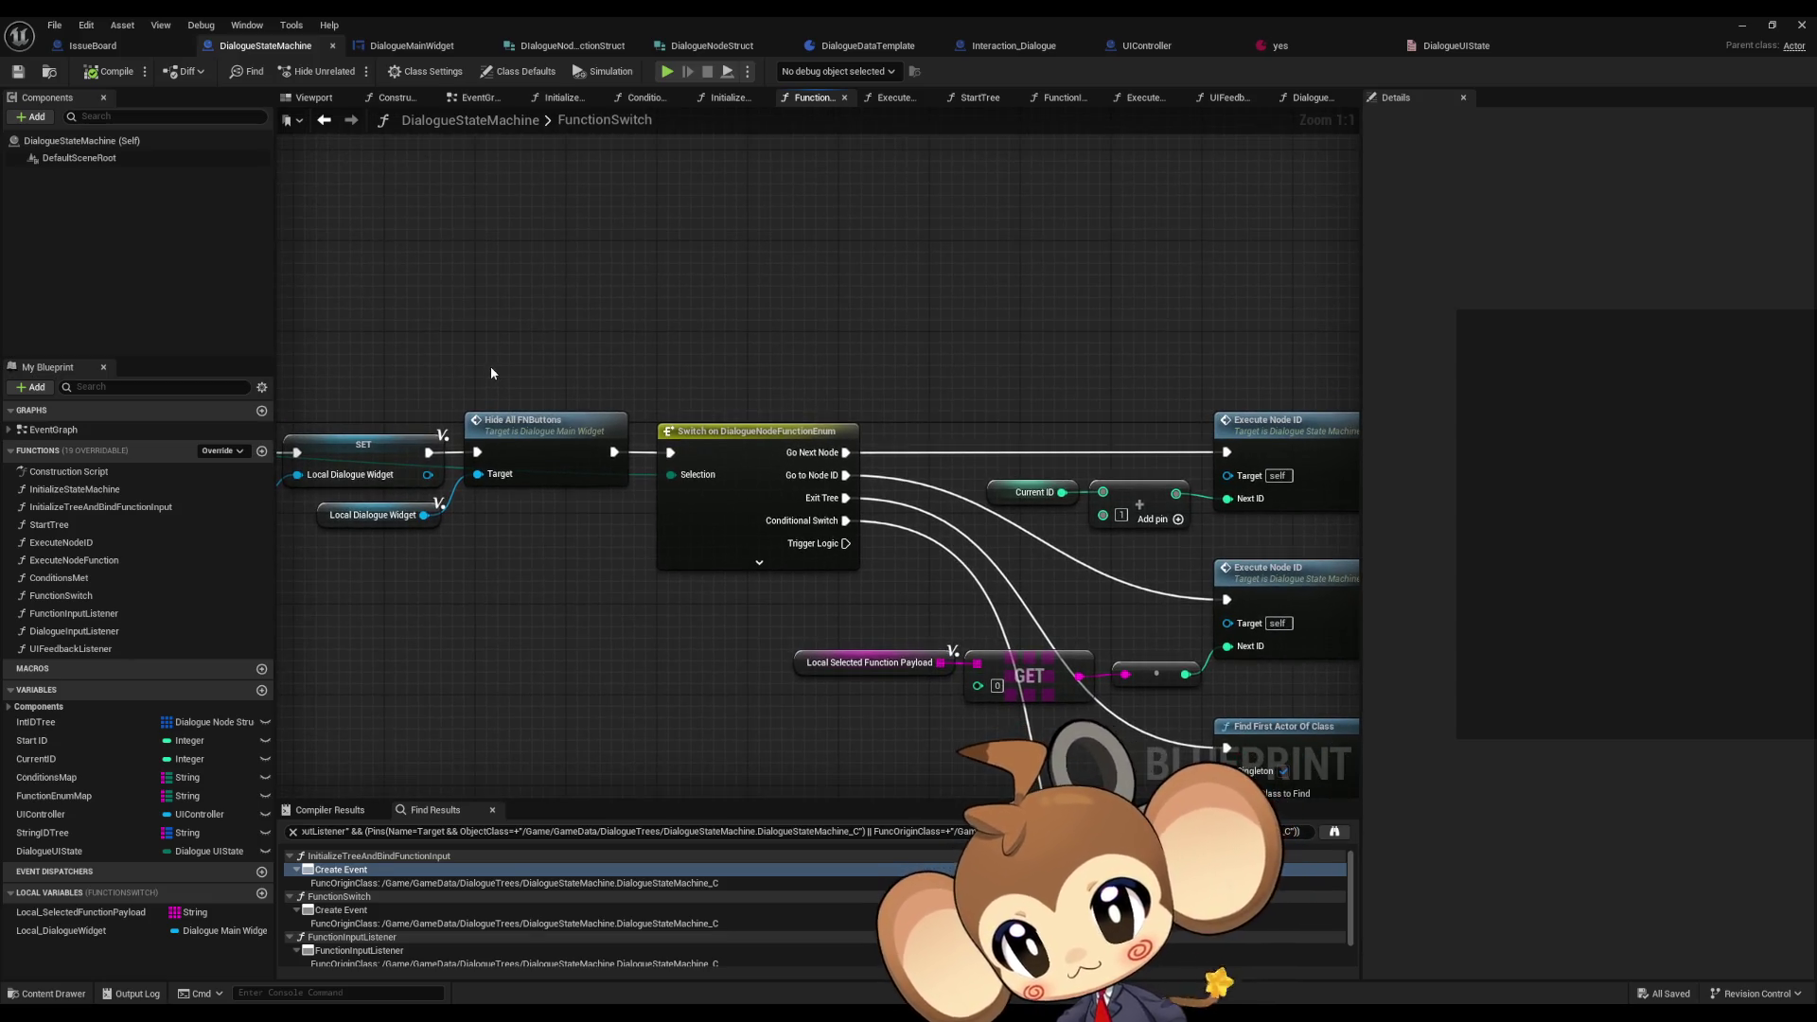
drag(491, 370, 539, 361)
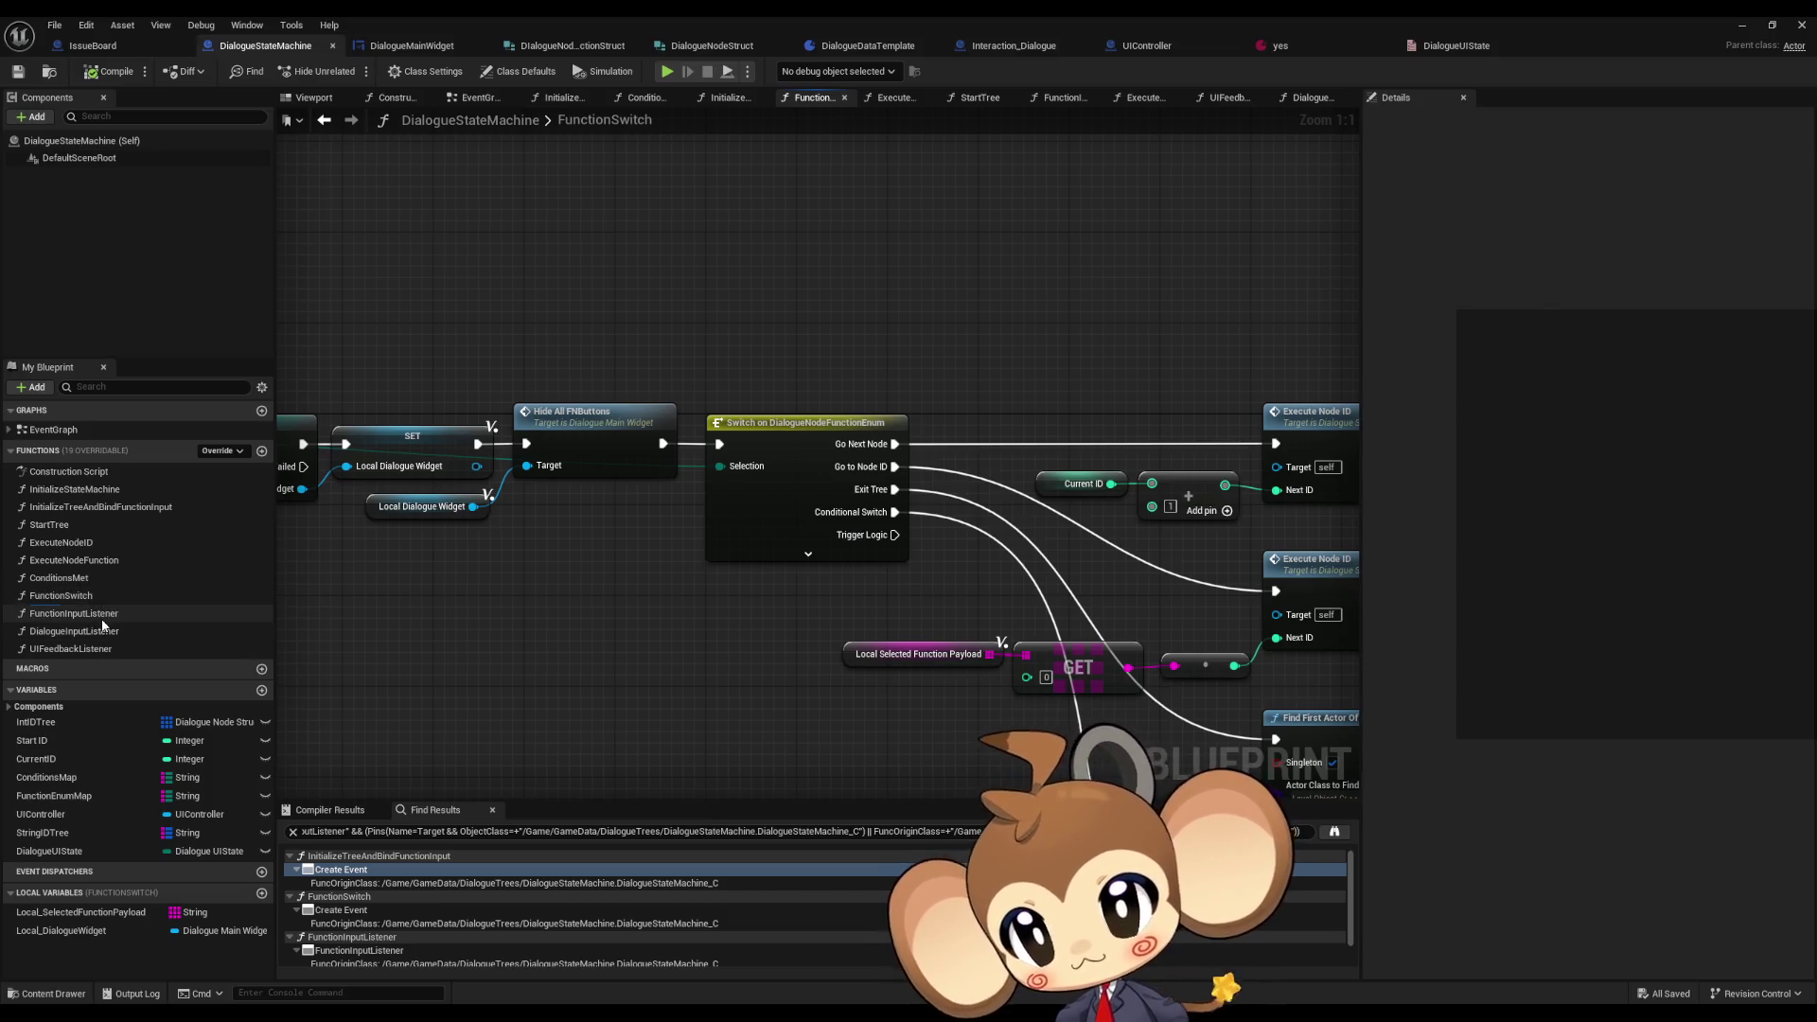
double_click(102, 620)
double_click(95, 632)
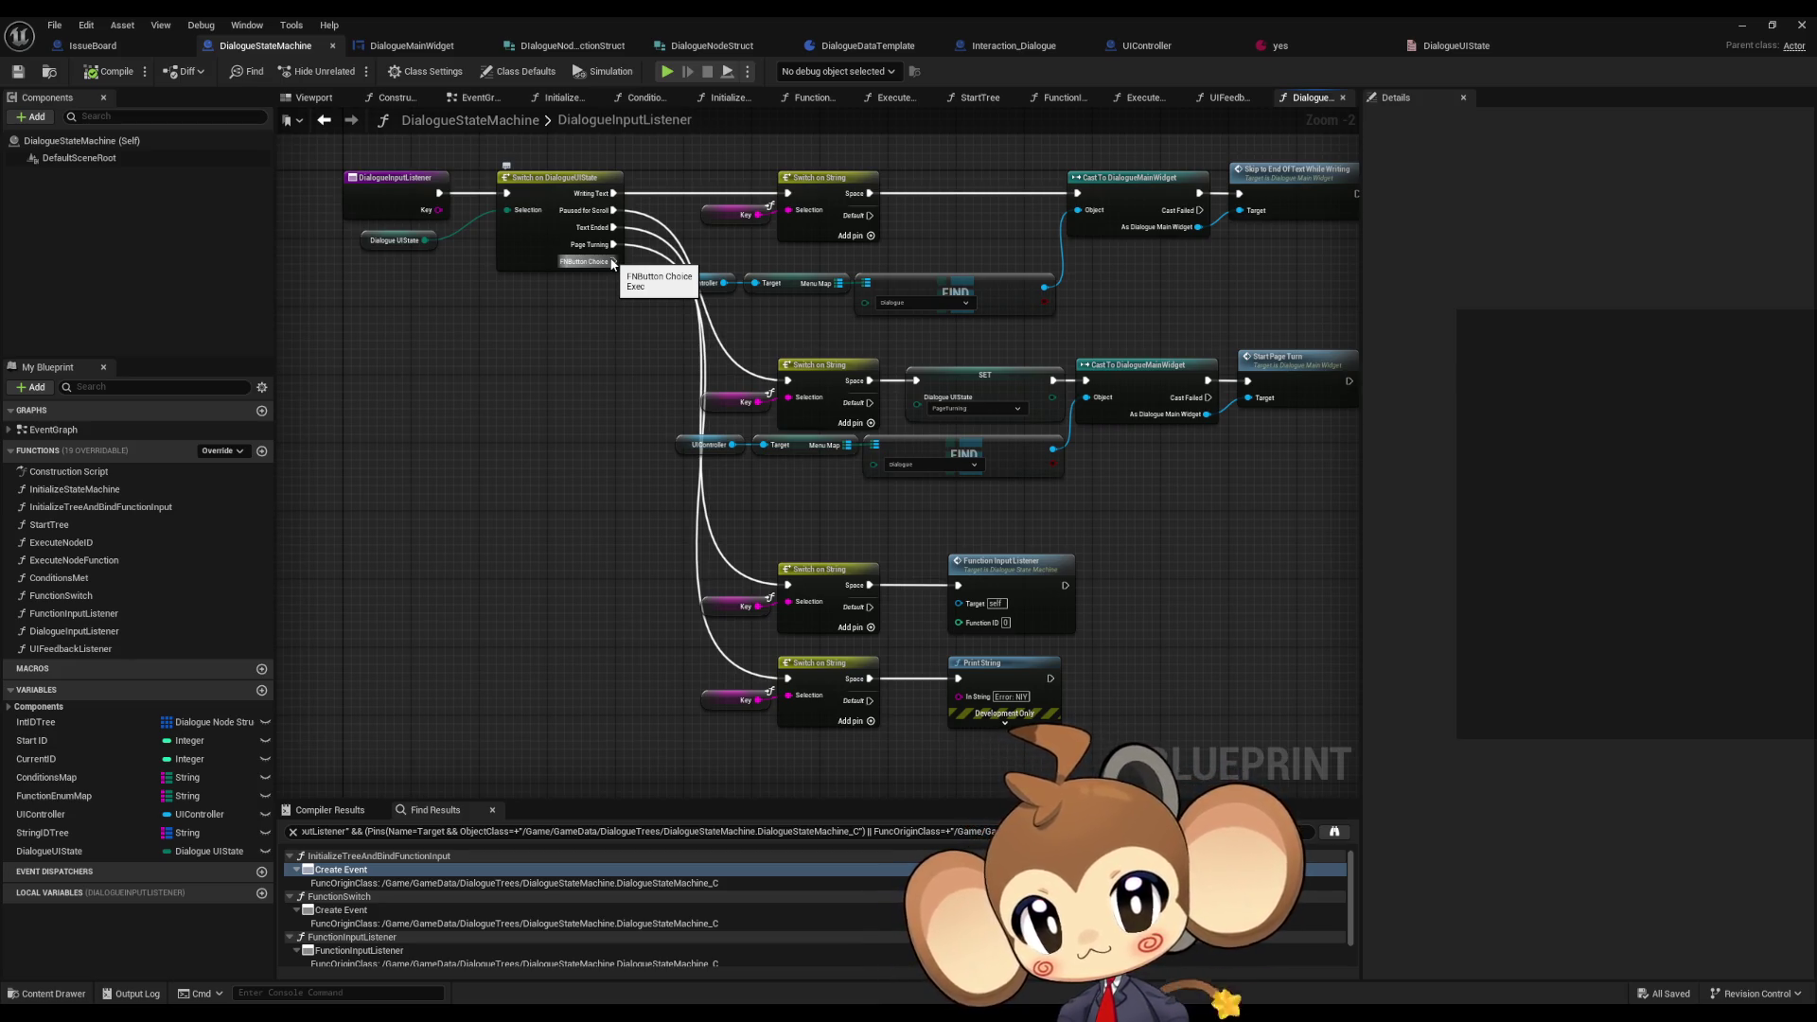
- Attach a Print String to FNButton Choice reading 'Warning: Keyboard selection NIY'
drag(617, 479, 618, 531)
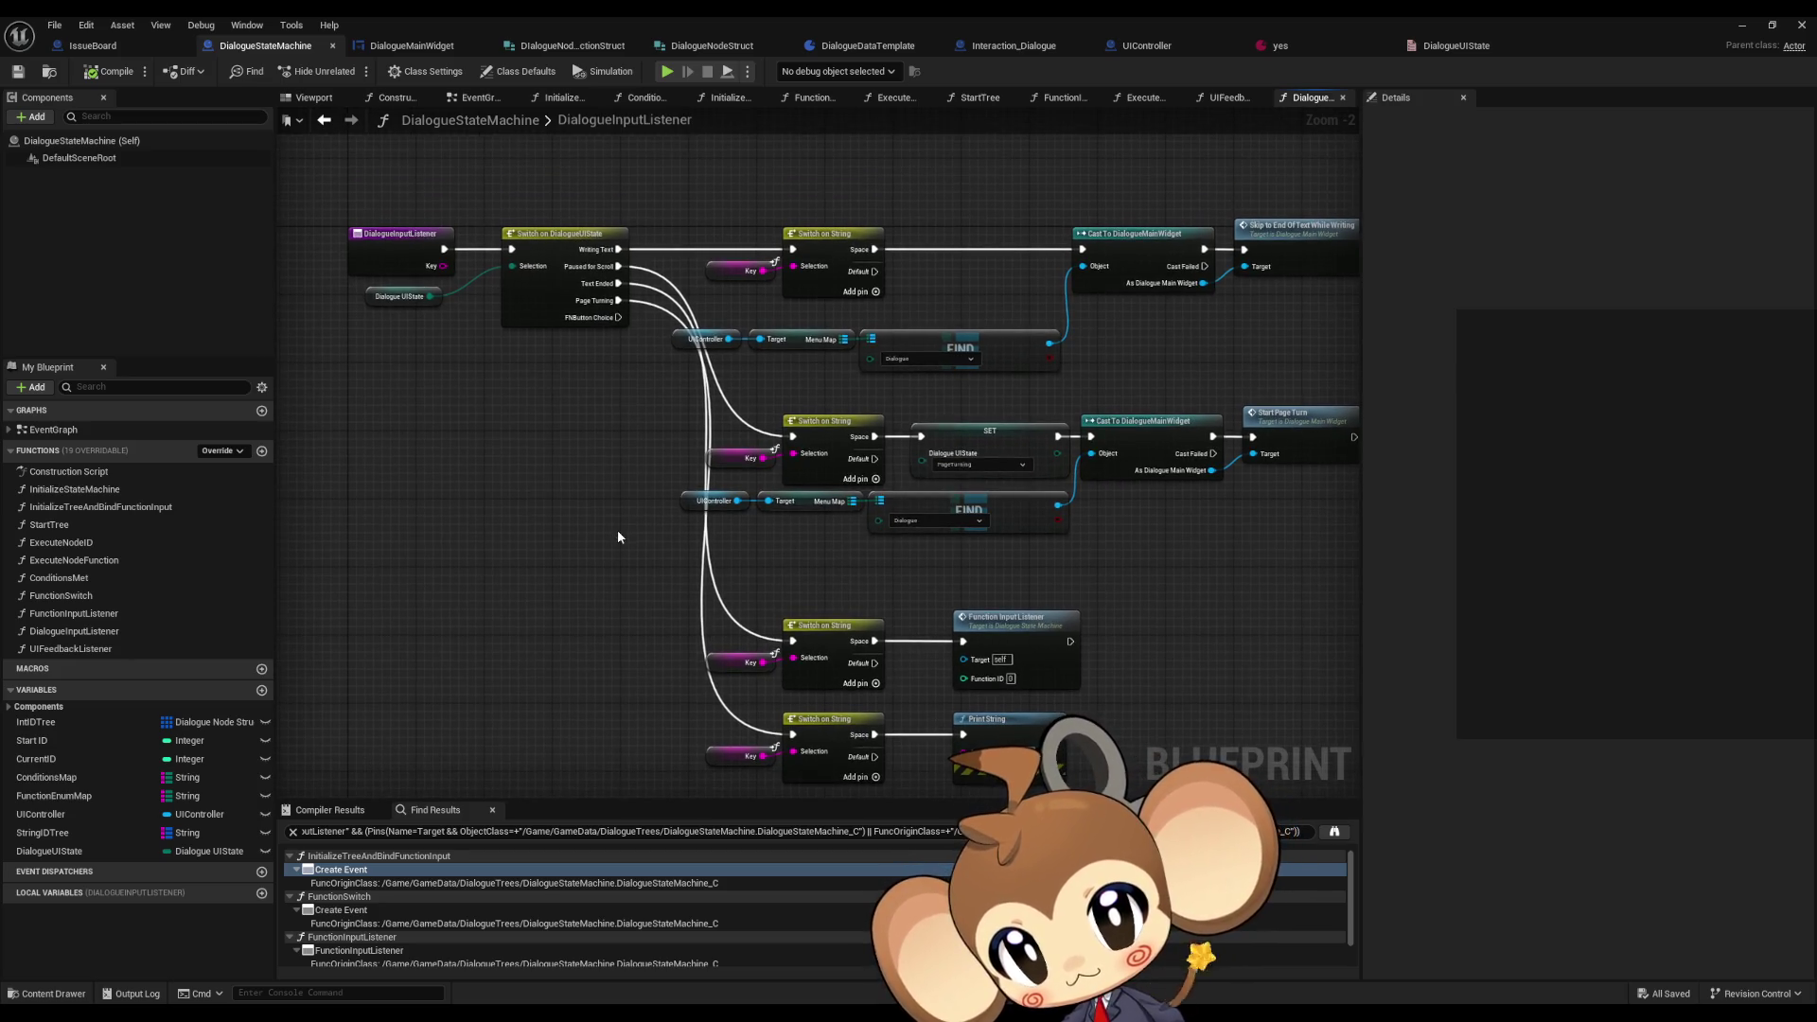
mouse_move(614, 524)
mouse_down()
mouse_move(613, 490)
mouse_move(579, 471)
mouse_up()
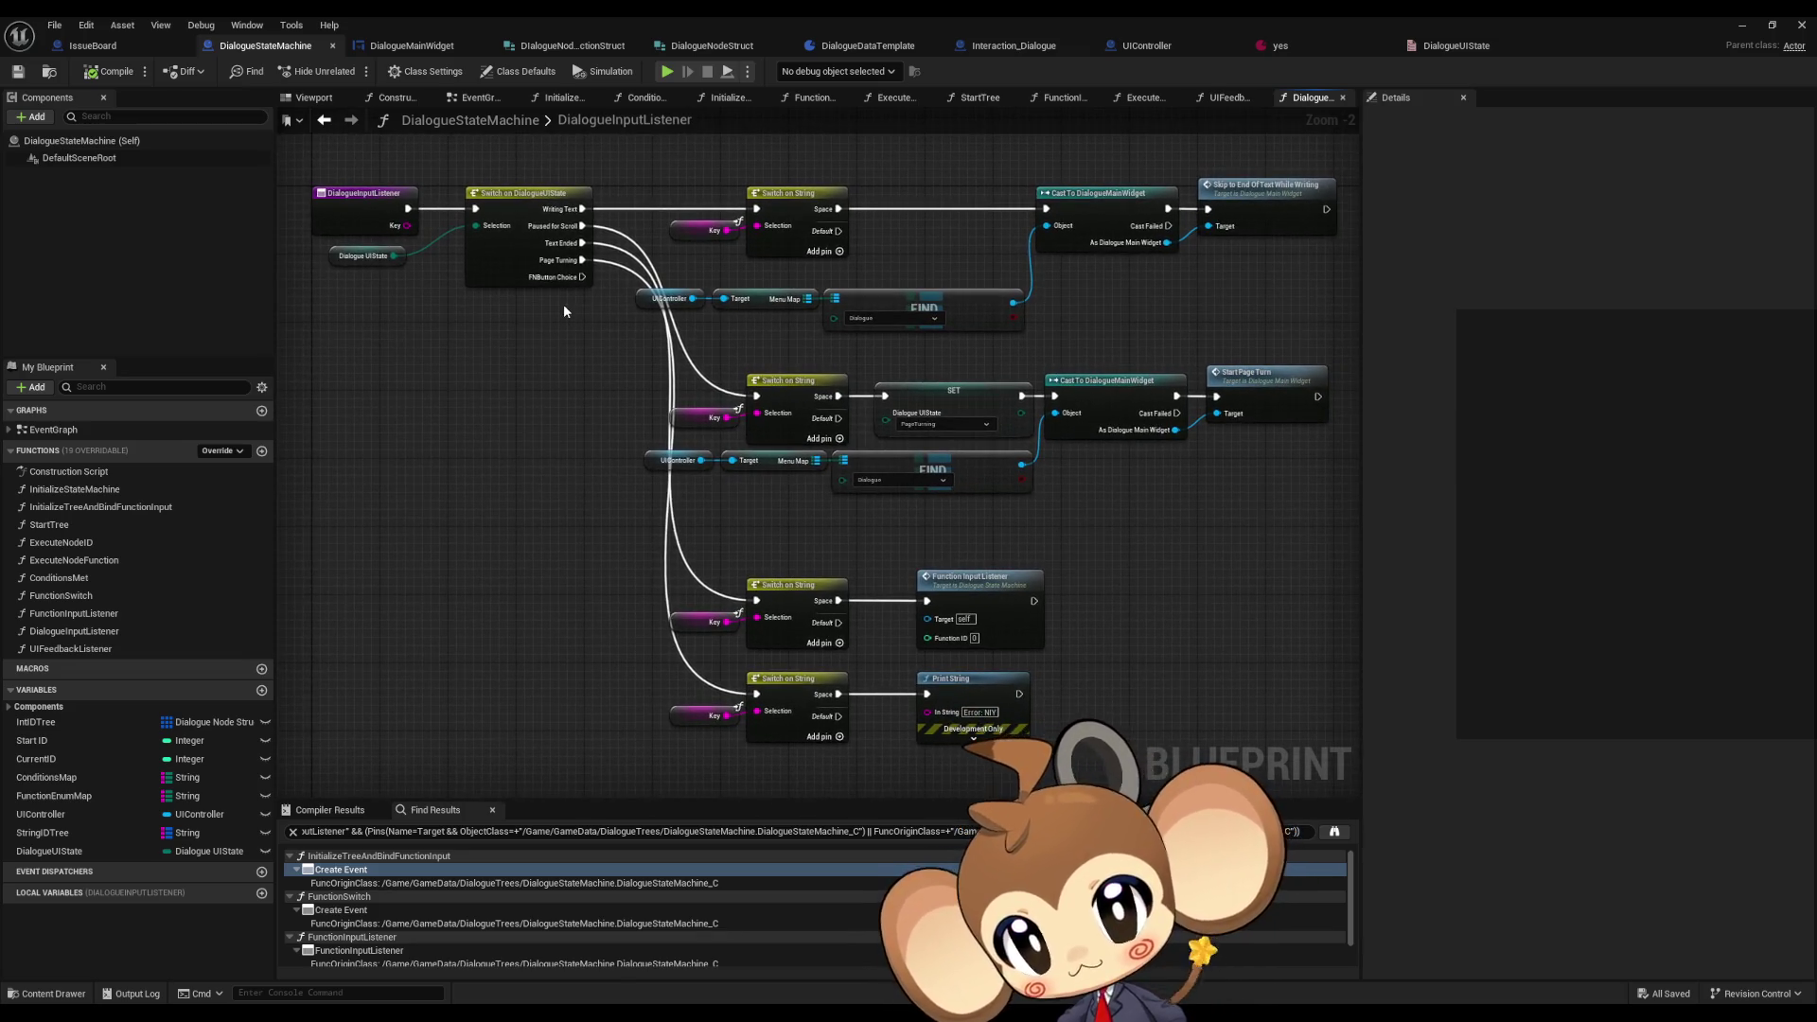
mouse_move(577, 278)
mouse_down()
mouse_move(539, 609)
mouse_move(567, 559)
mouse_move(683, 700)
mouse_move(682, 682)
mouse_up()
text(print)
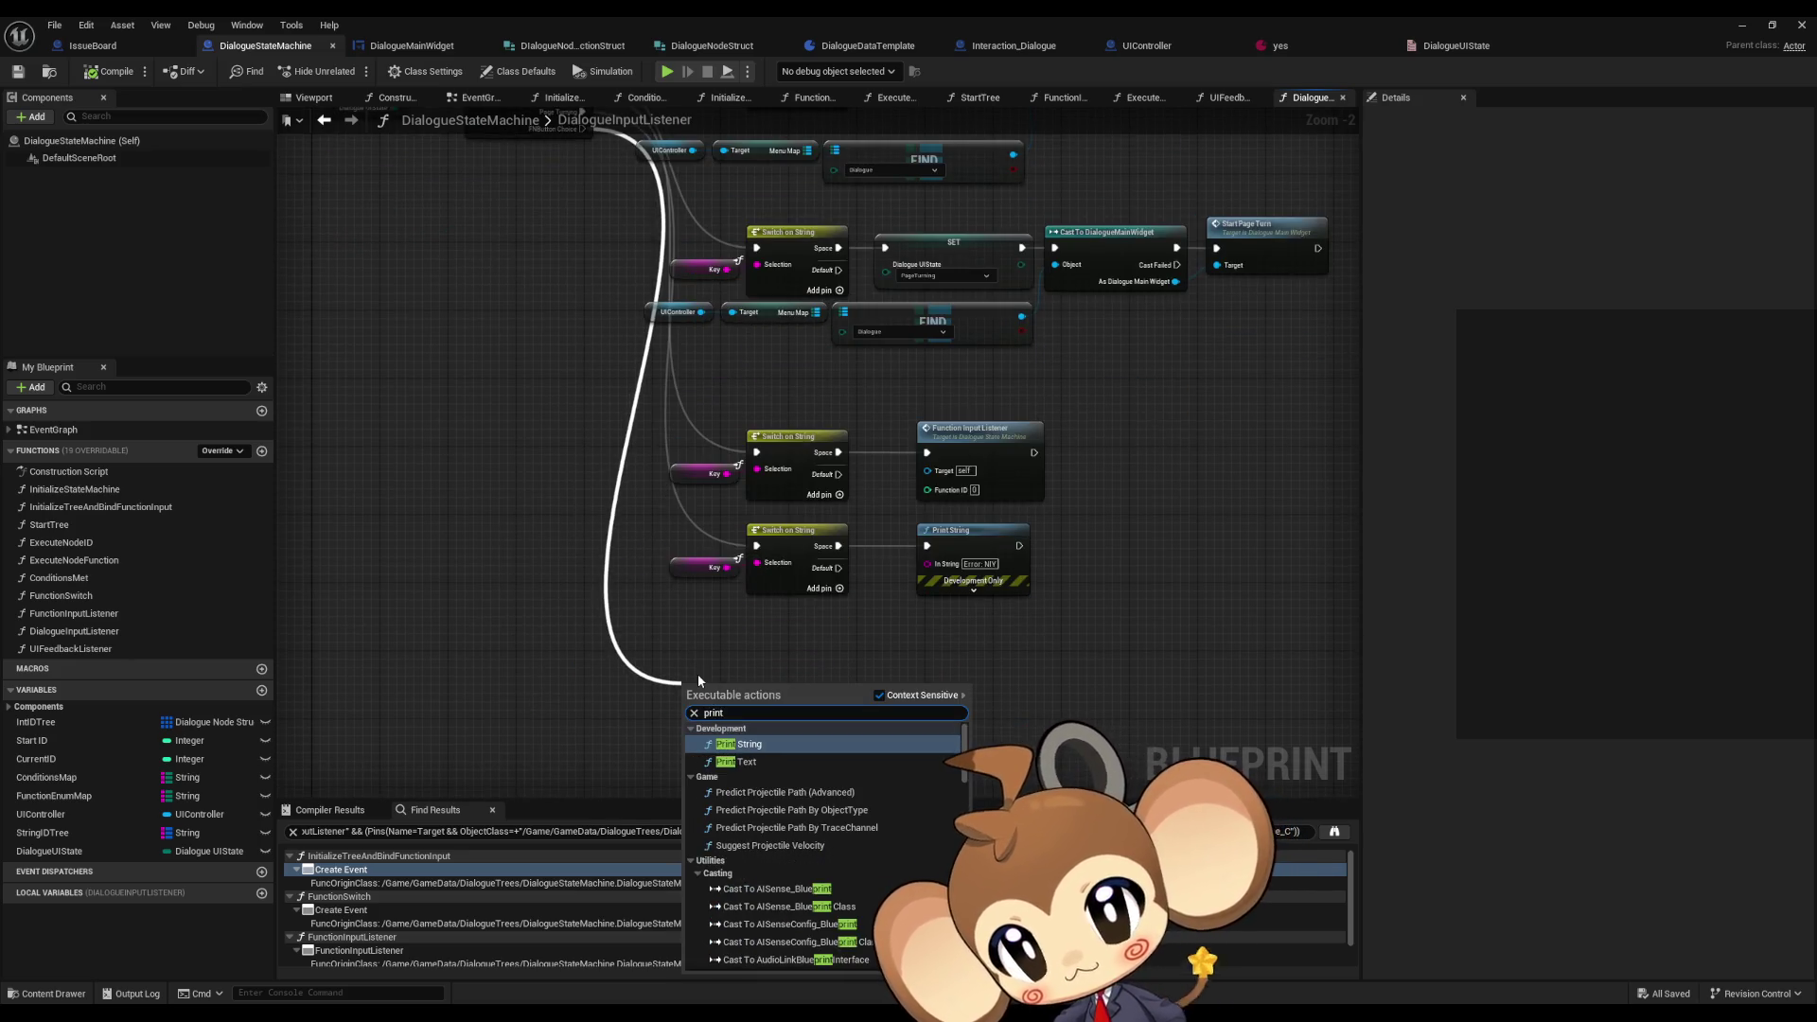
key(Return)
click(736, 719)
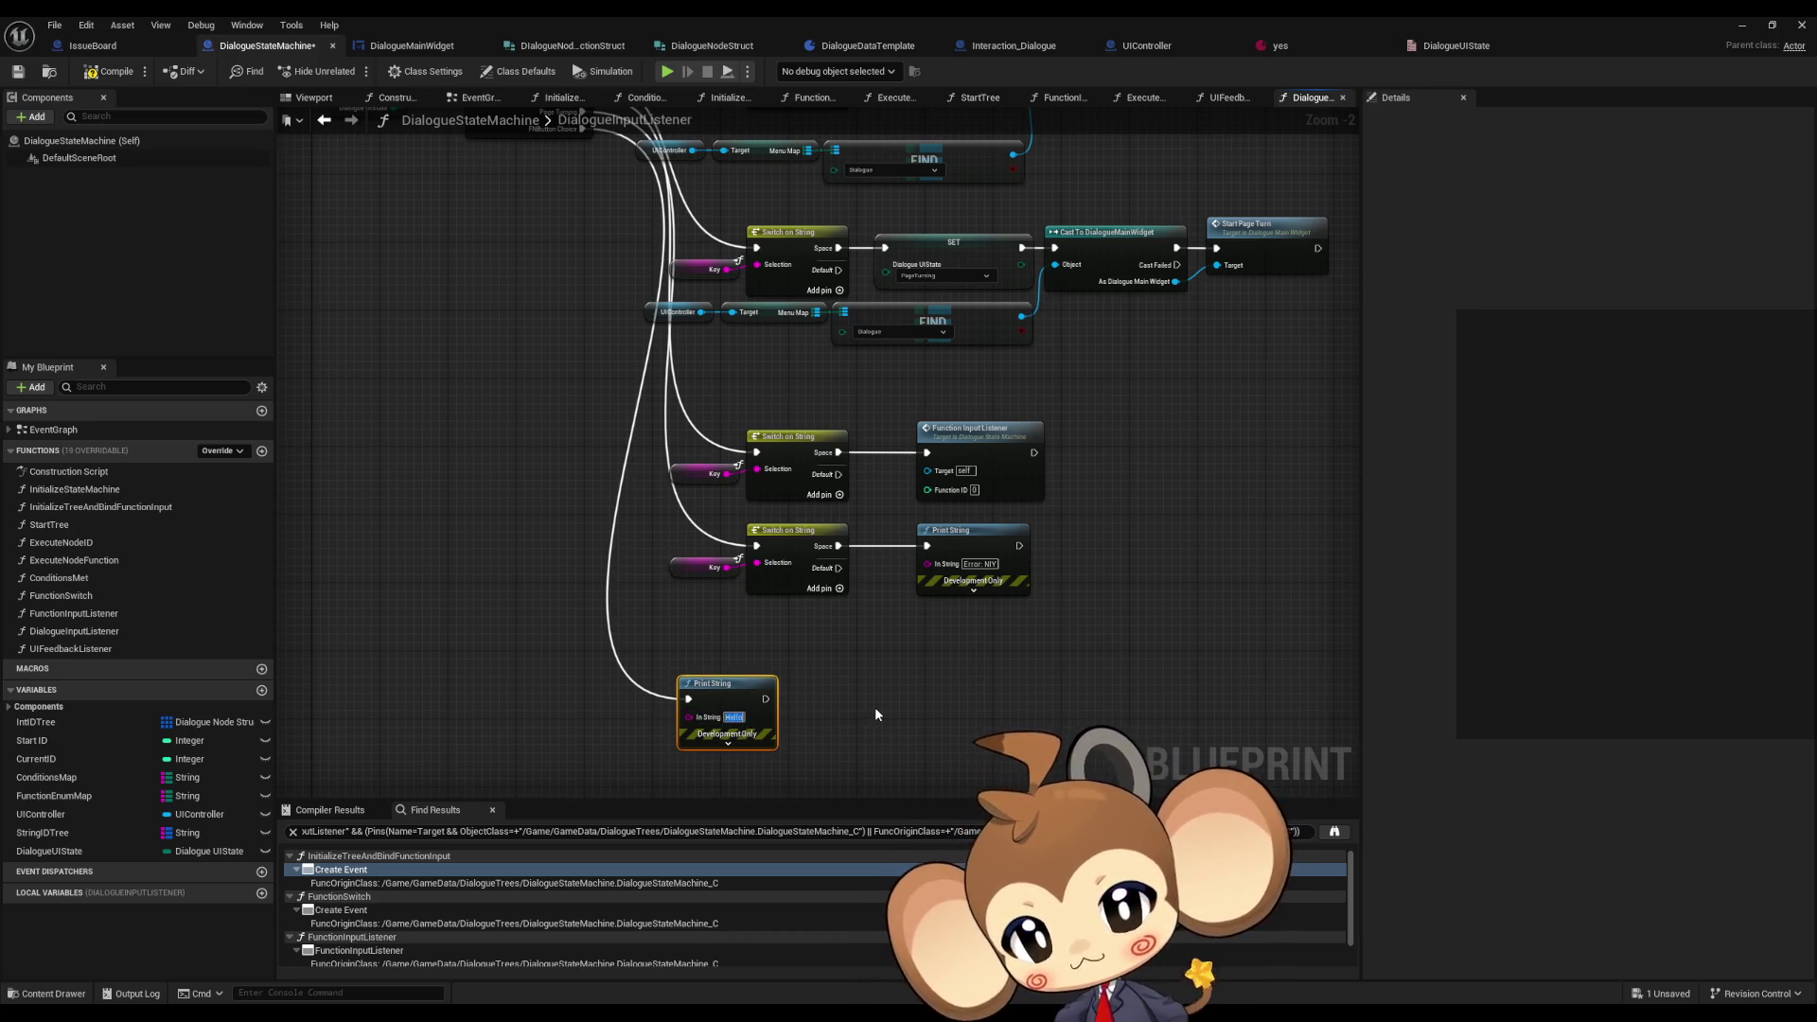
text(Warning: Keyboard selection not implem)
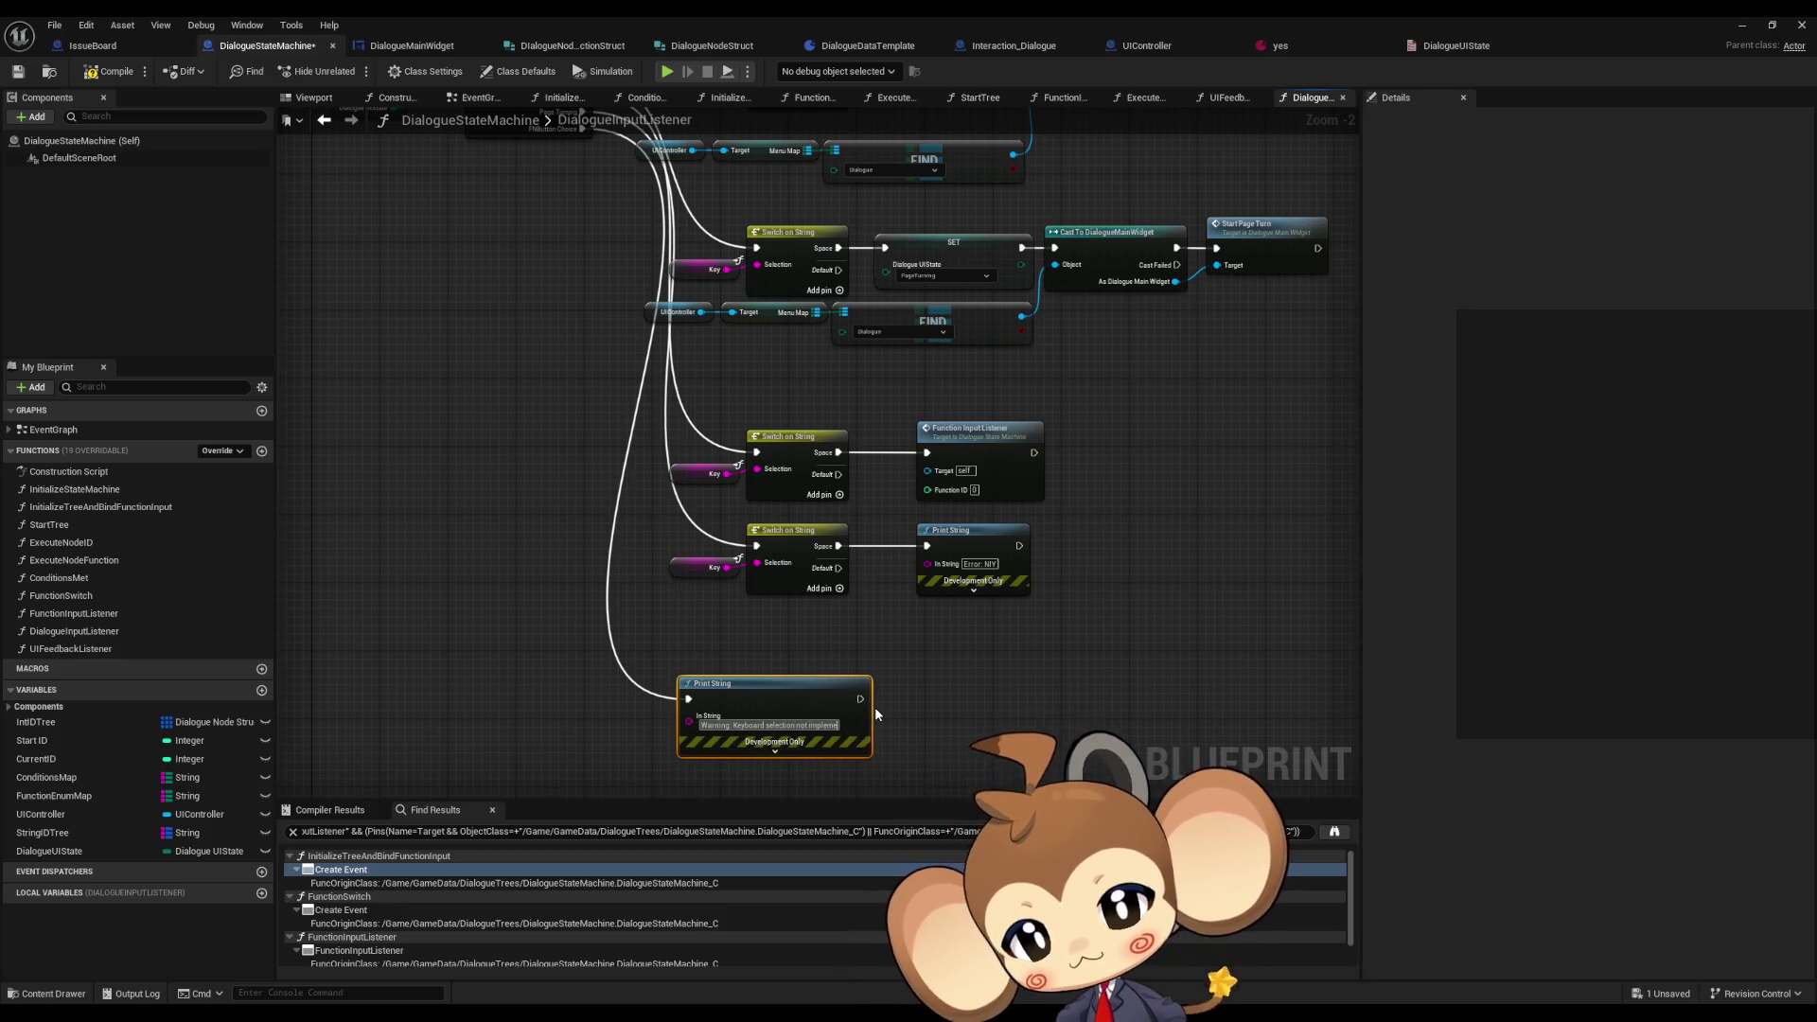
text(ented yet)
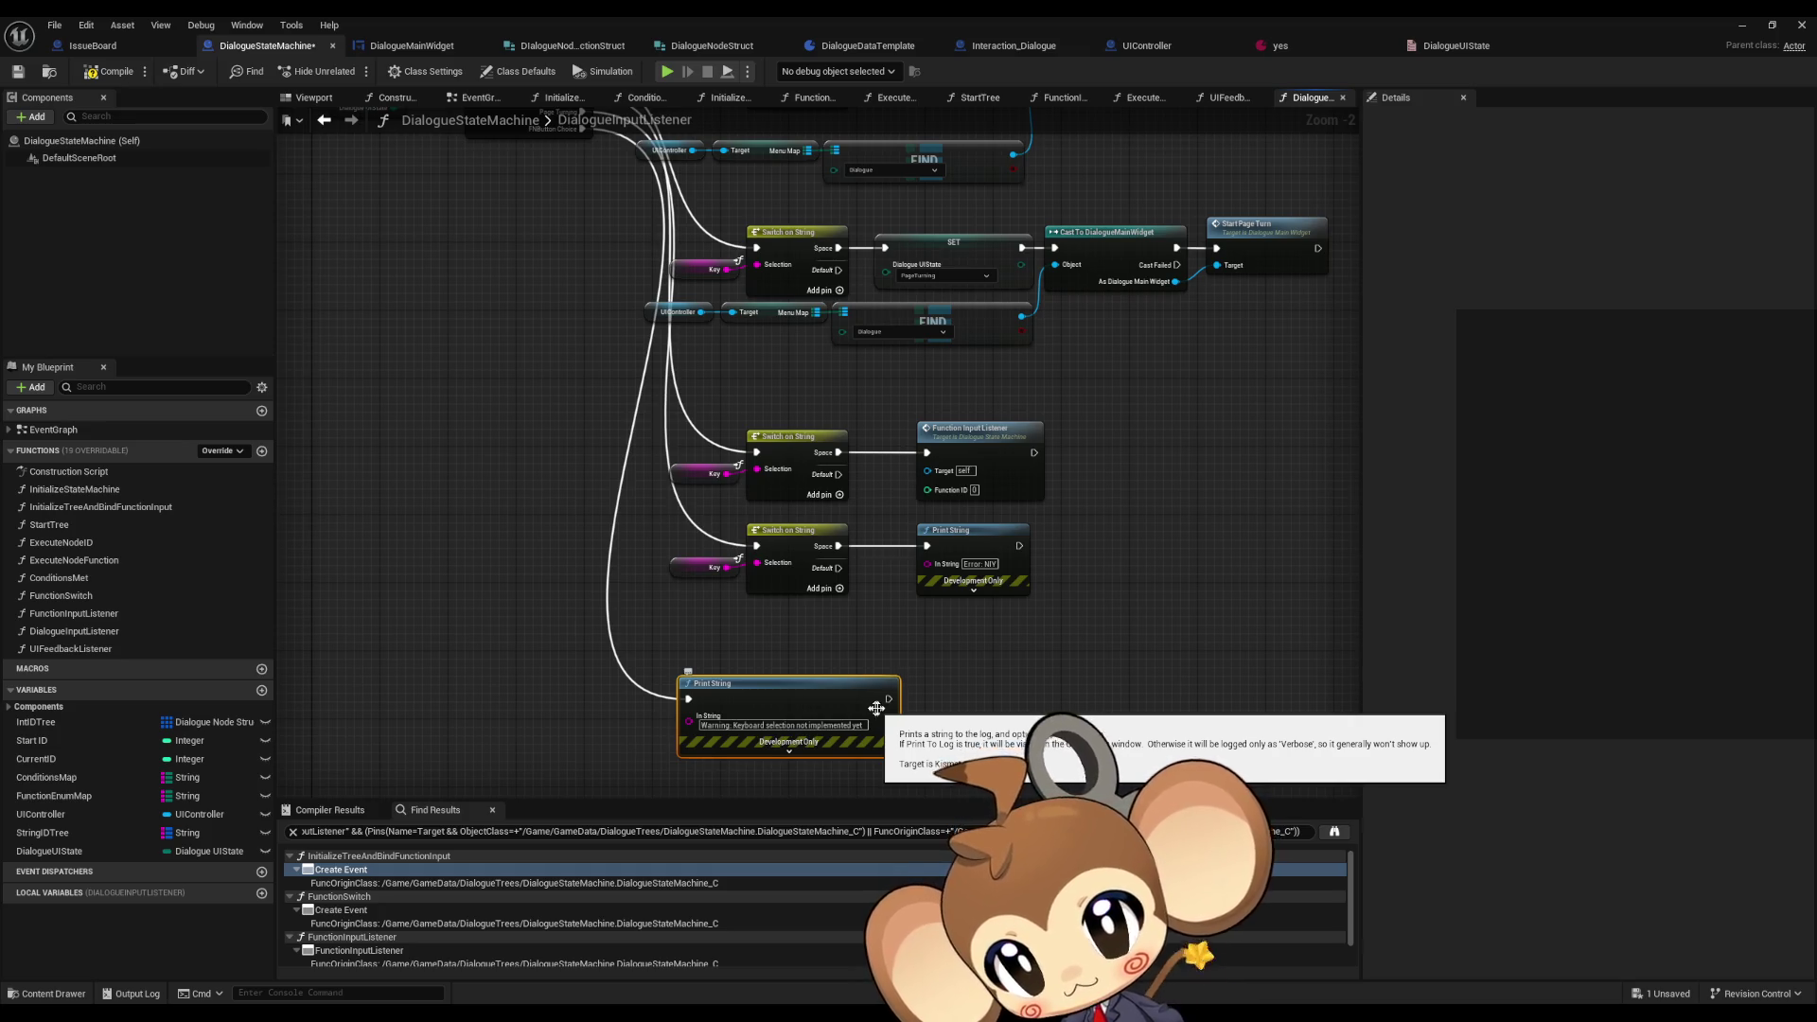
mouse_move(875, 707)
mouse_down()
mouse_move(936, 666)
mouse_move(1058, 681)
mouse_up()
click(868, 682)
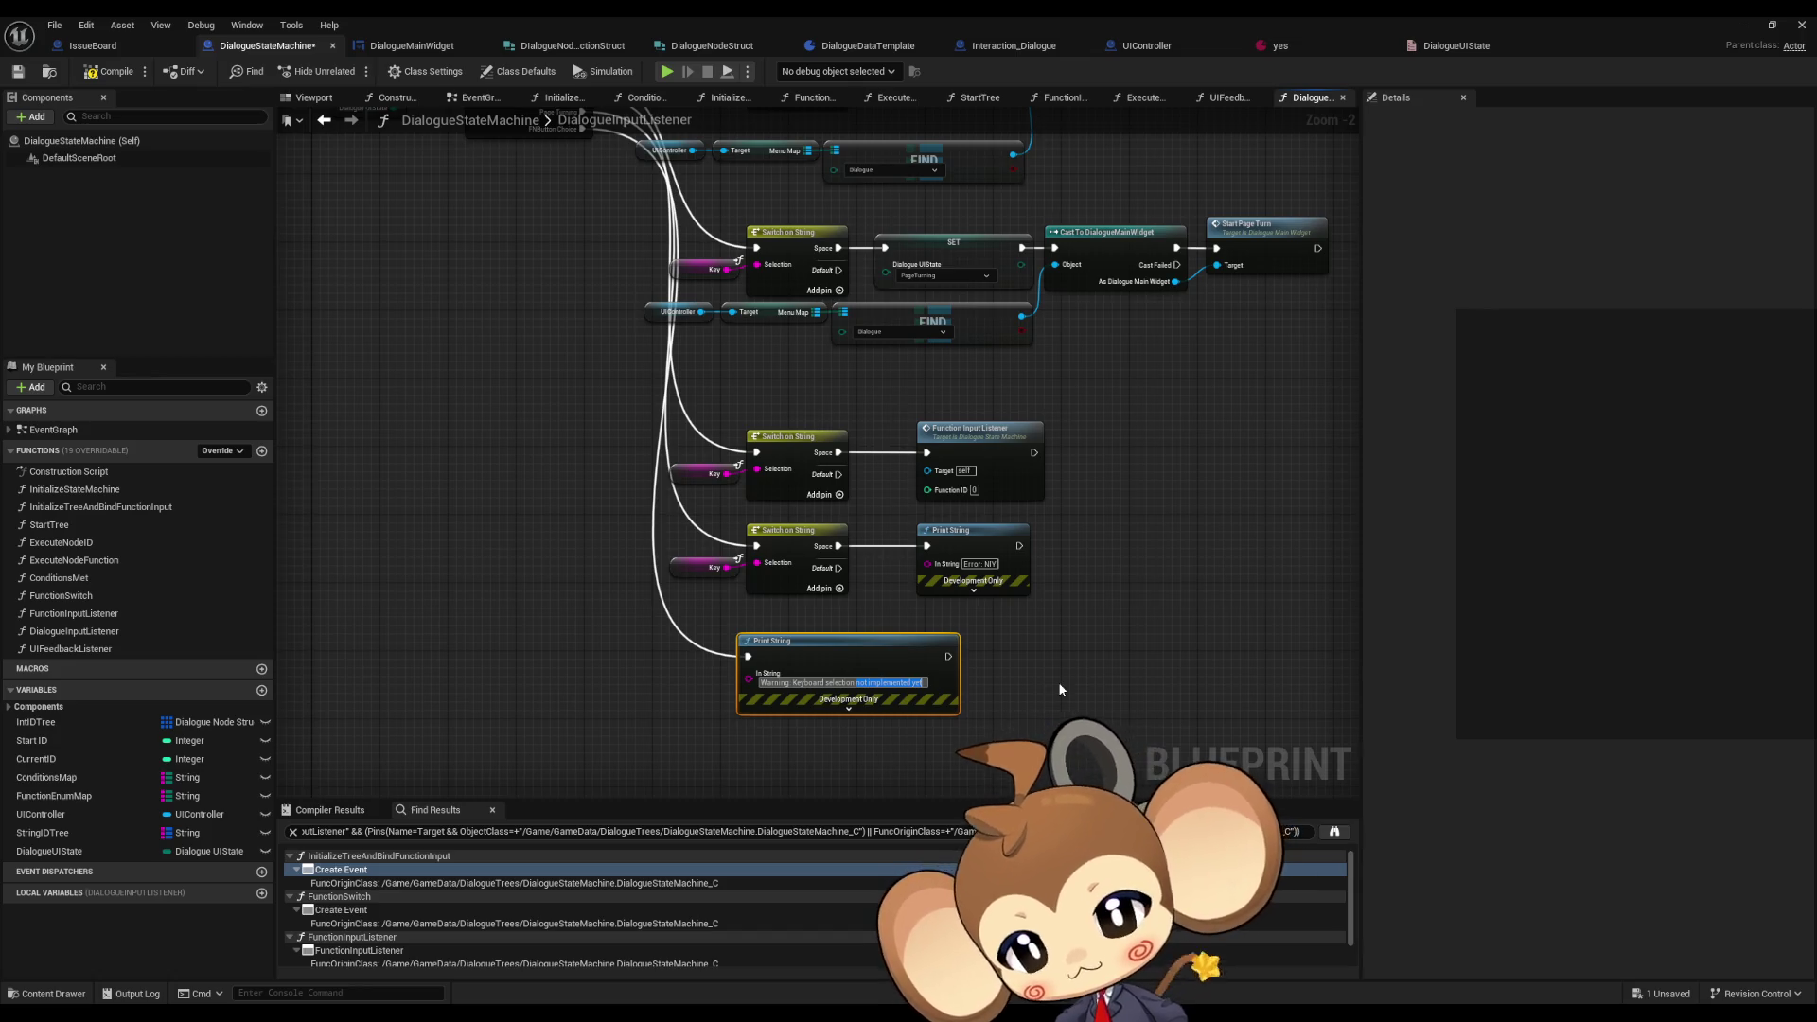
text(NIY)
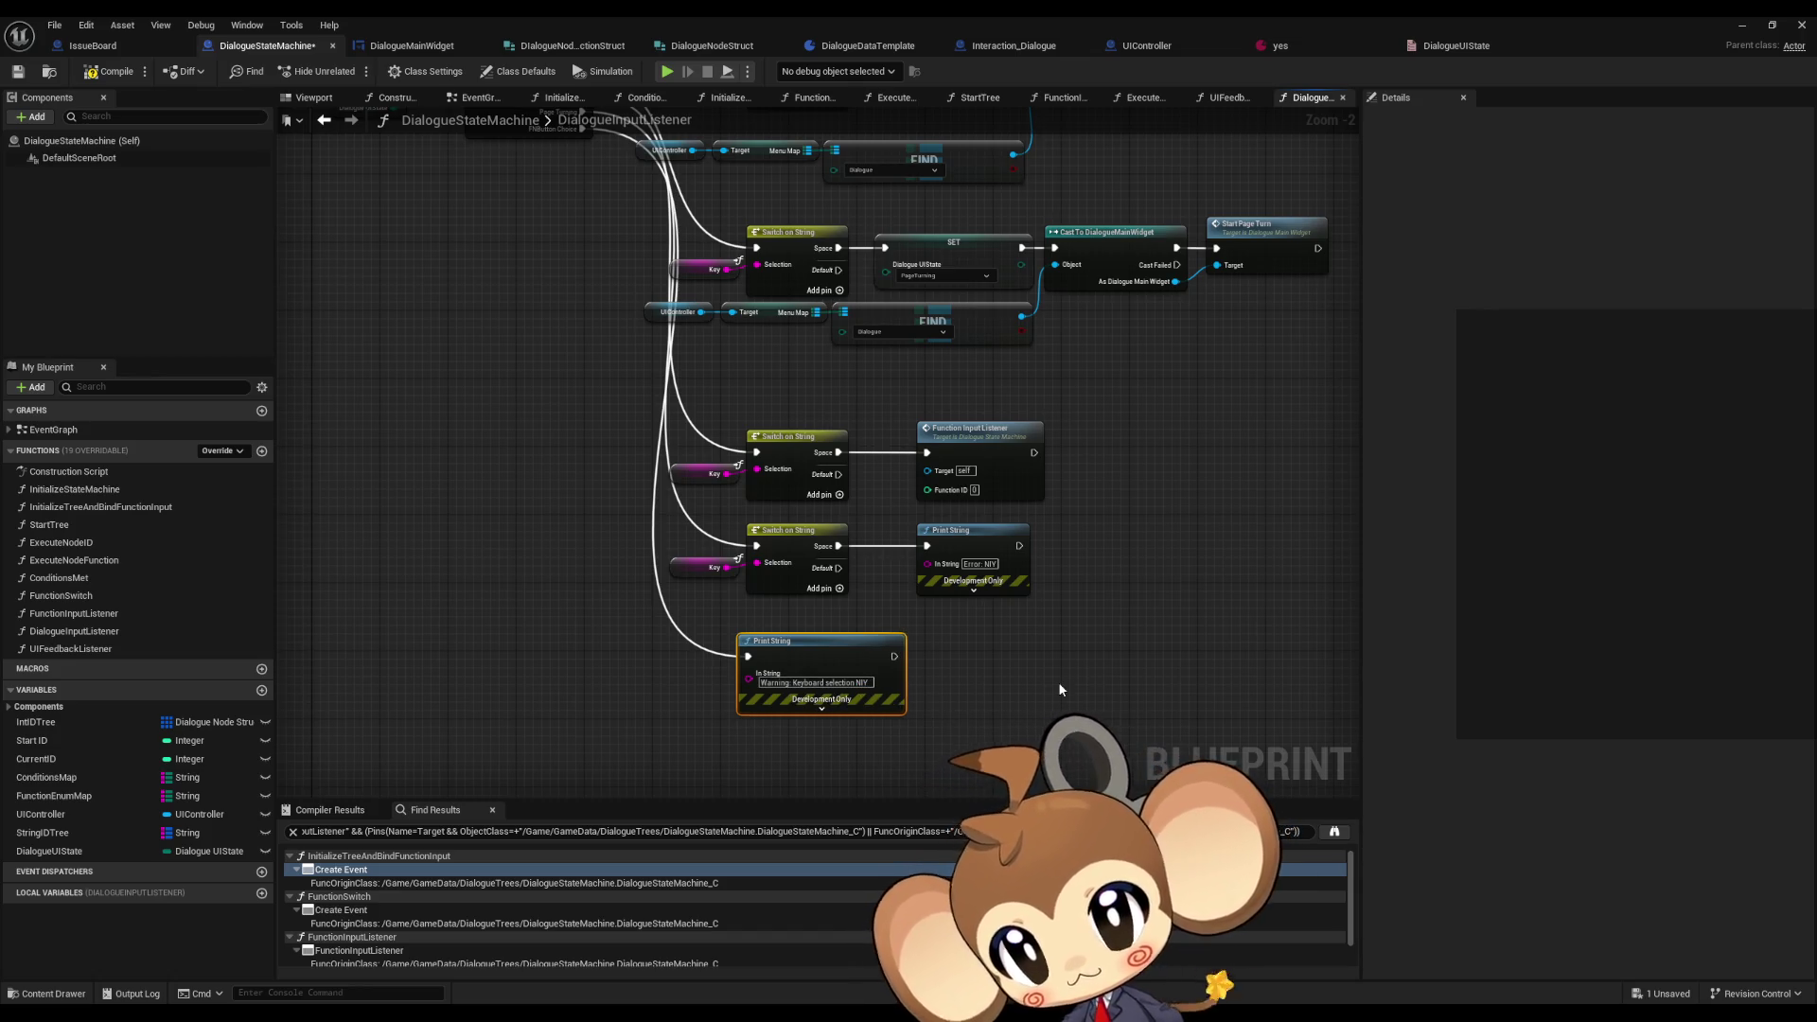
click(1058, 681)
- Delete the old Switch on String and Print String branch and save the blueprint
drag(1092, 507, 906, 661)
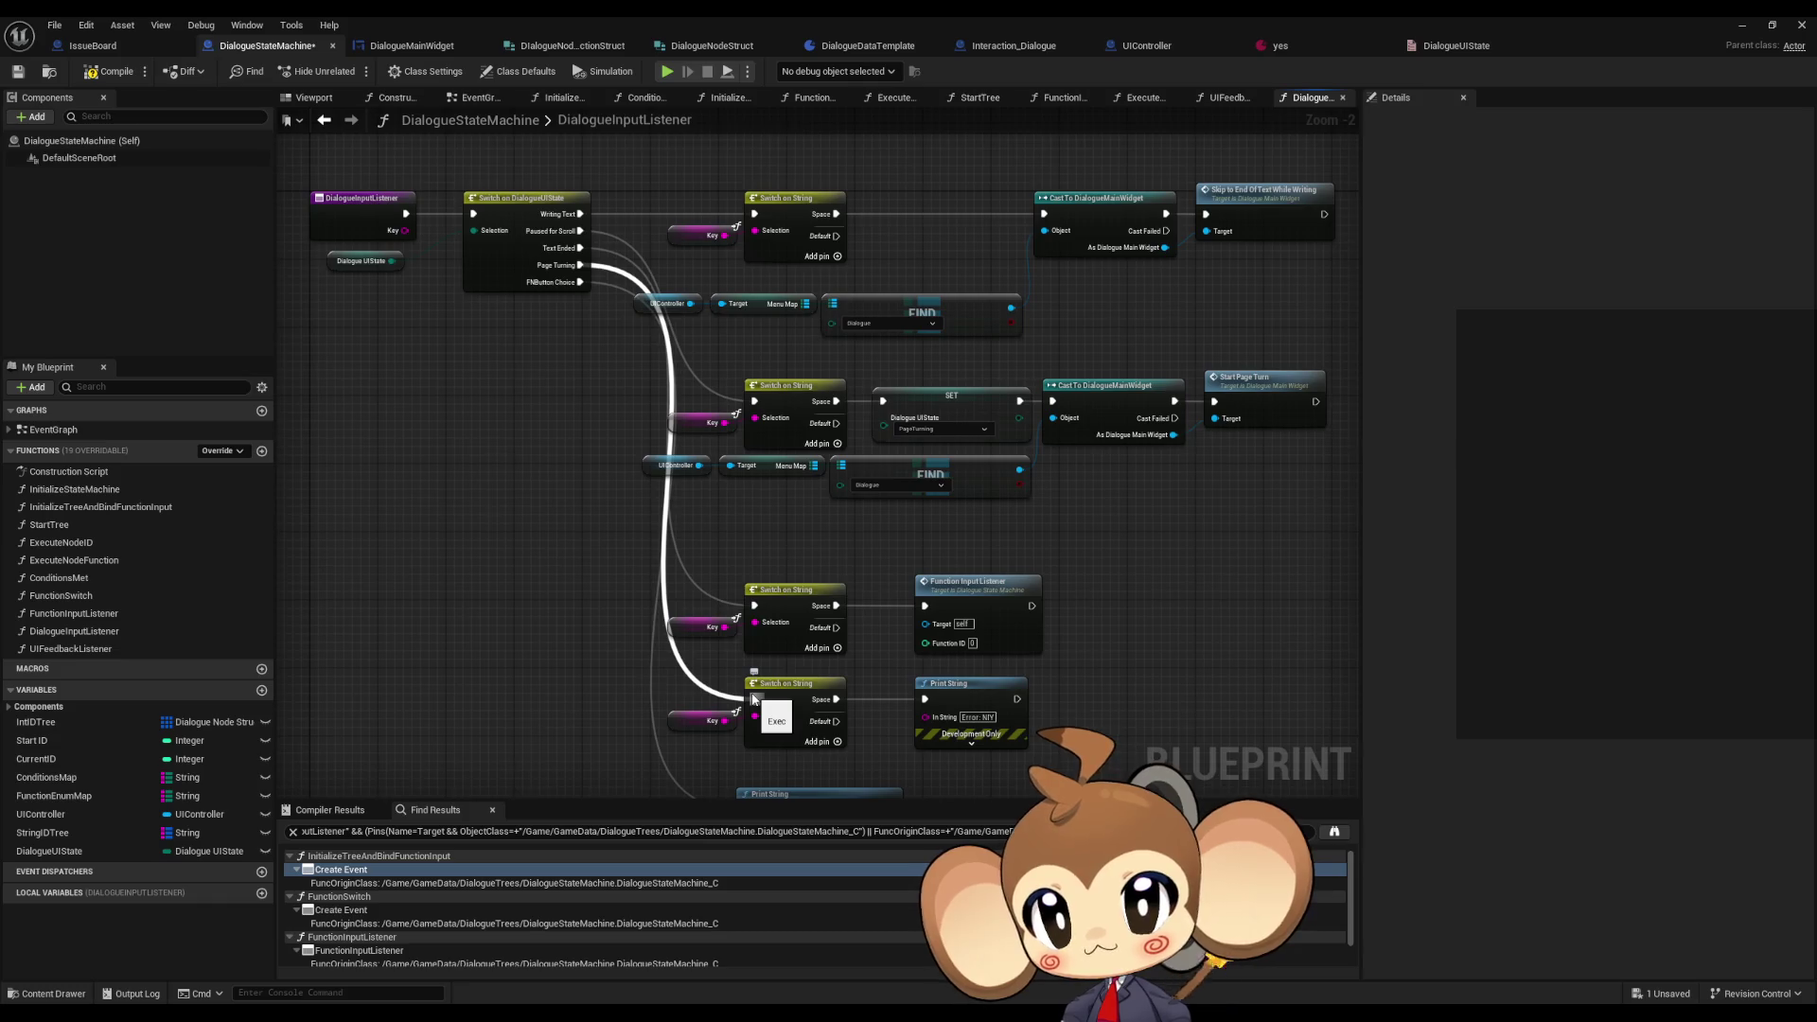
scroll(754, 699, up, 2)
drag(683, 681, 1126, 786)
key(Delete)
scroll(1018, 721, down, 1)
scroll(1014, 714, down, 1)
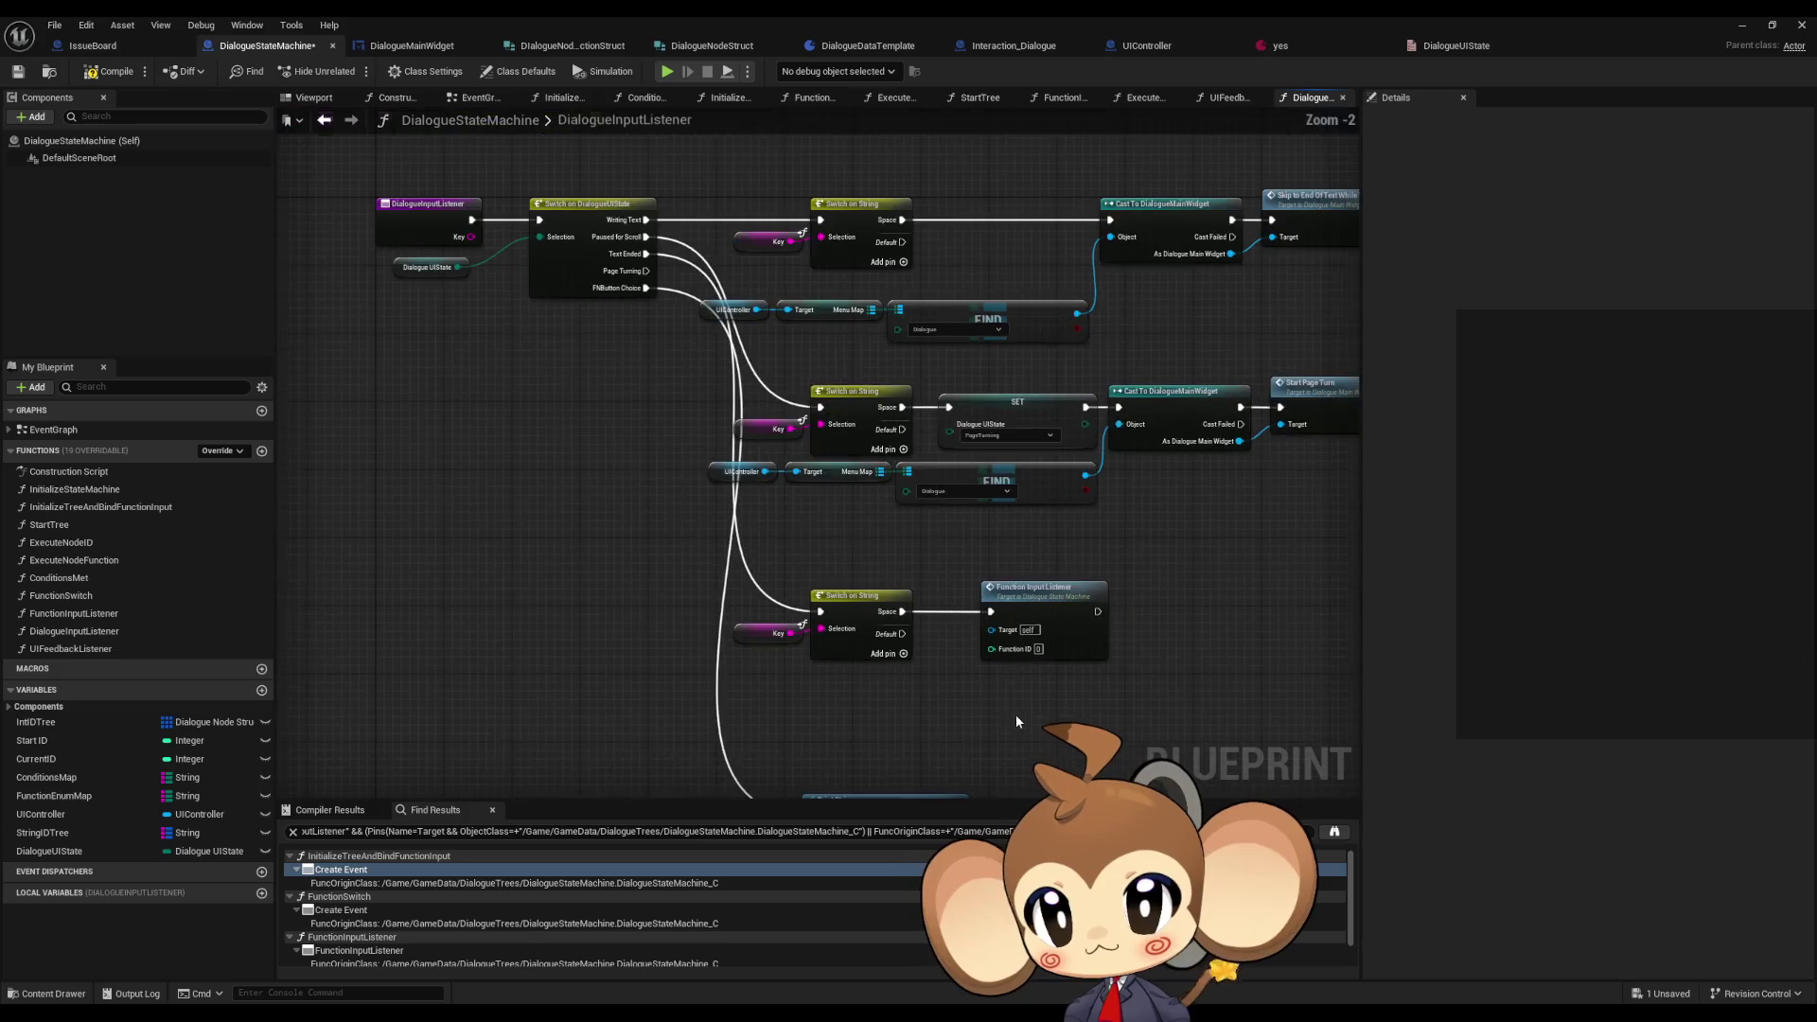
drag(1008, 666, 860, 656)
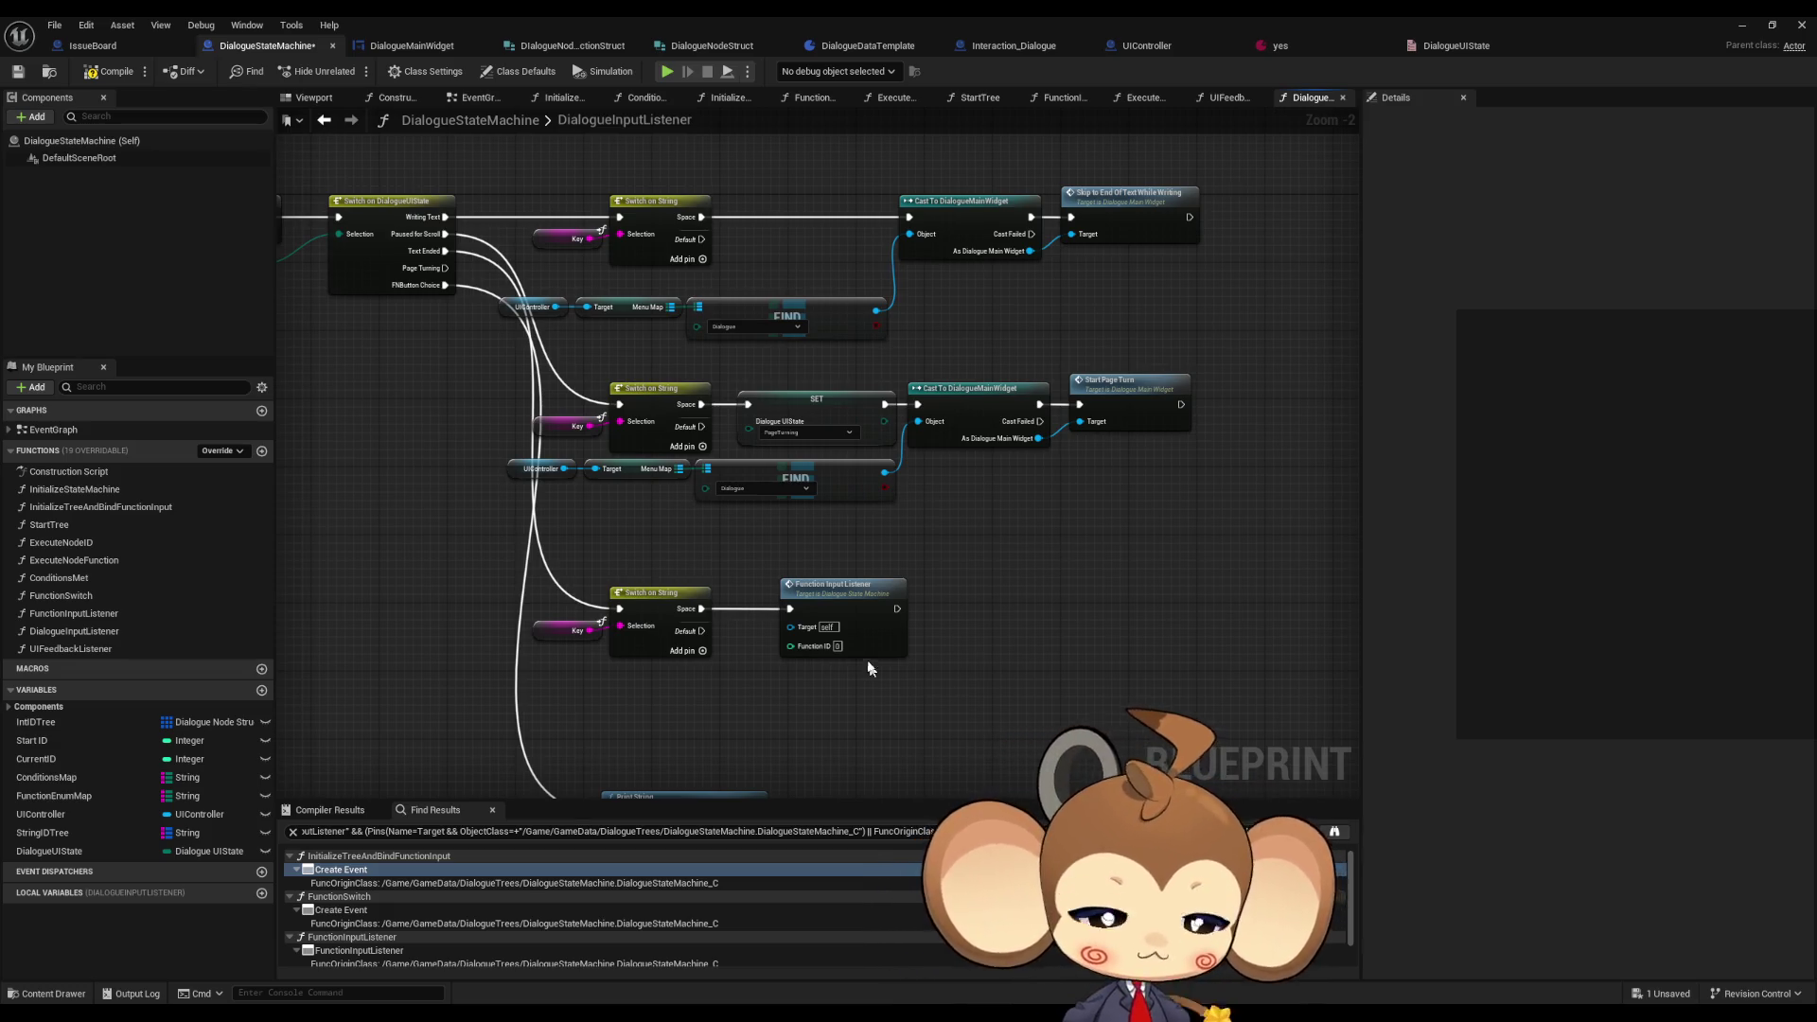
key(ctrl+s)
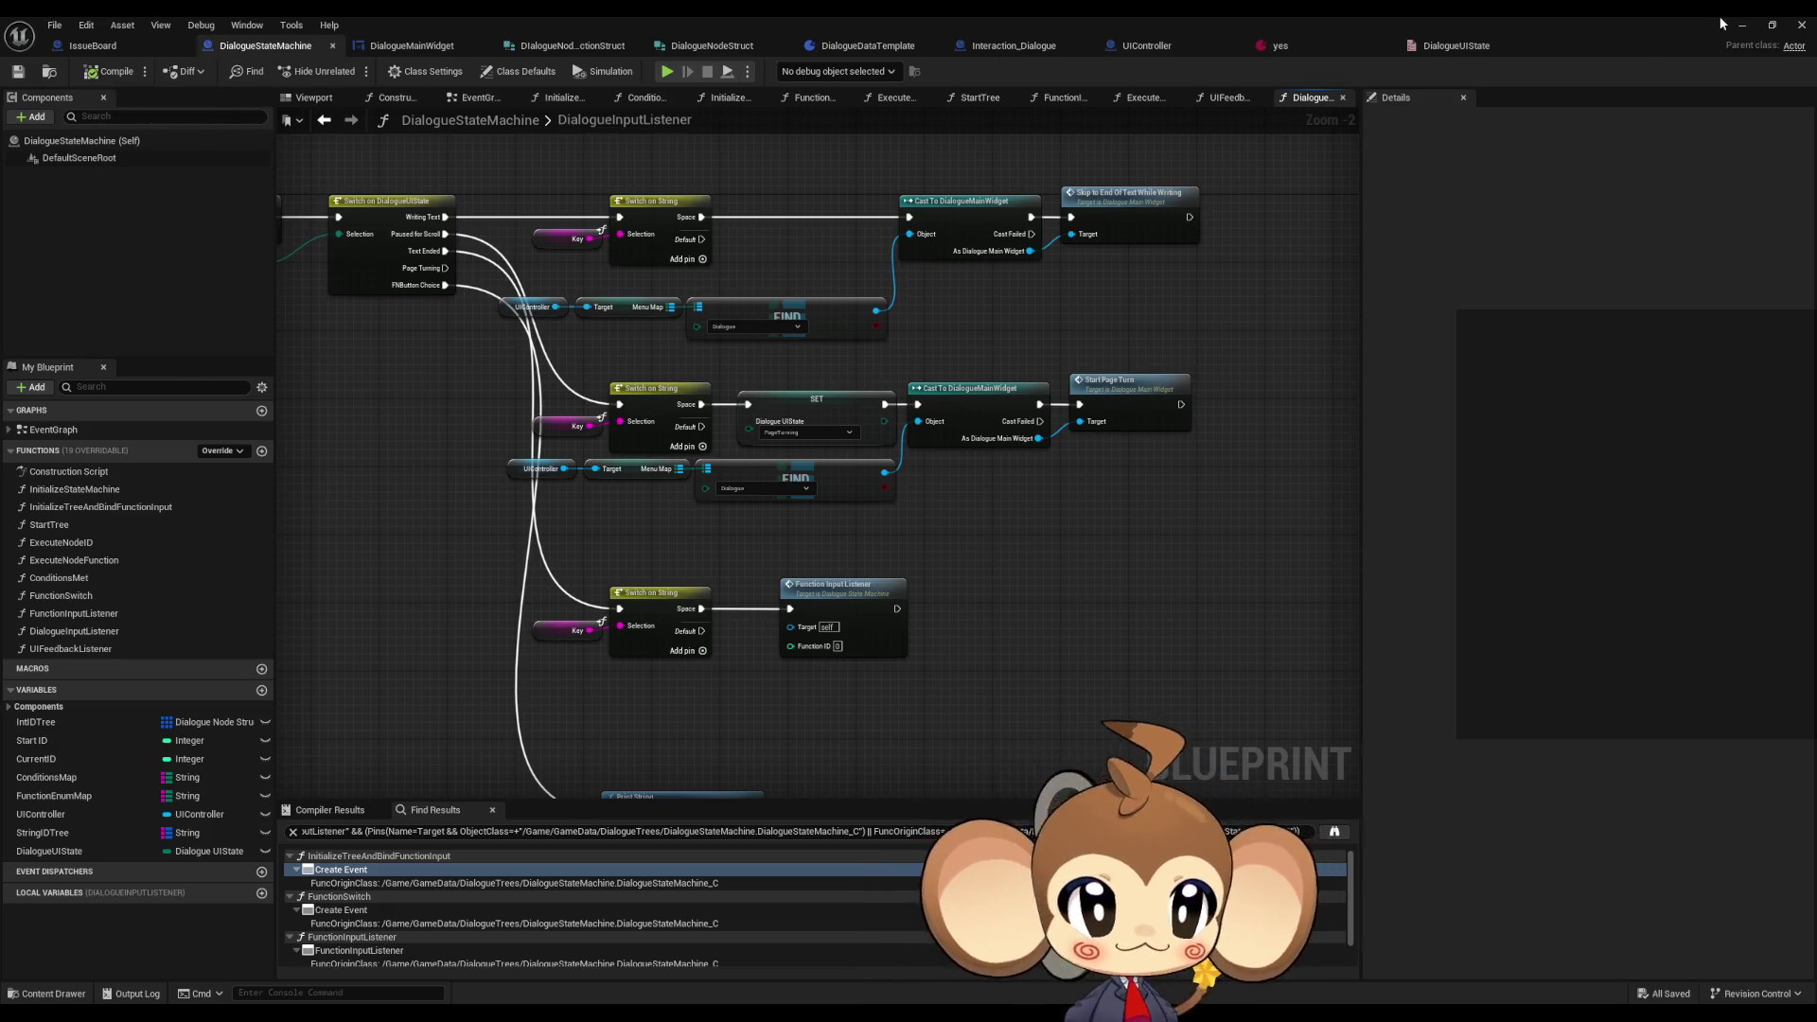
click(1742, 26)
click(352, 71)
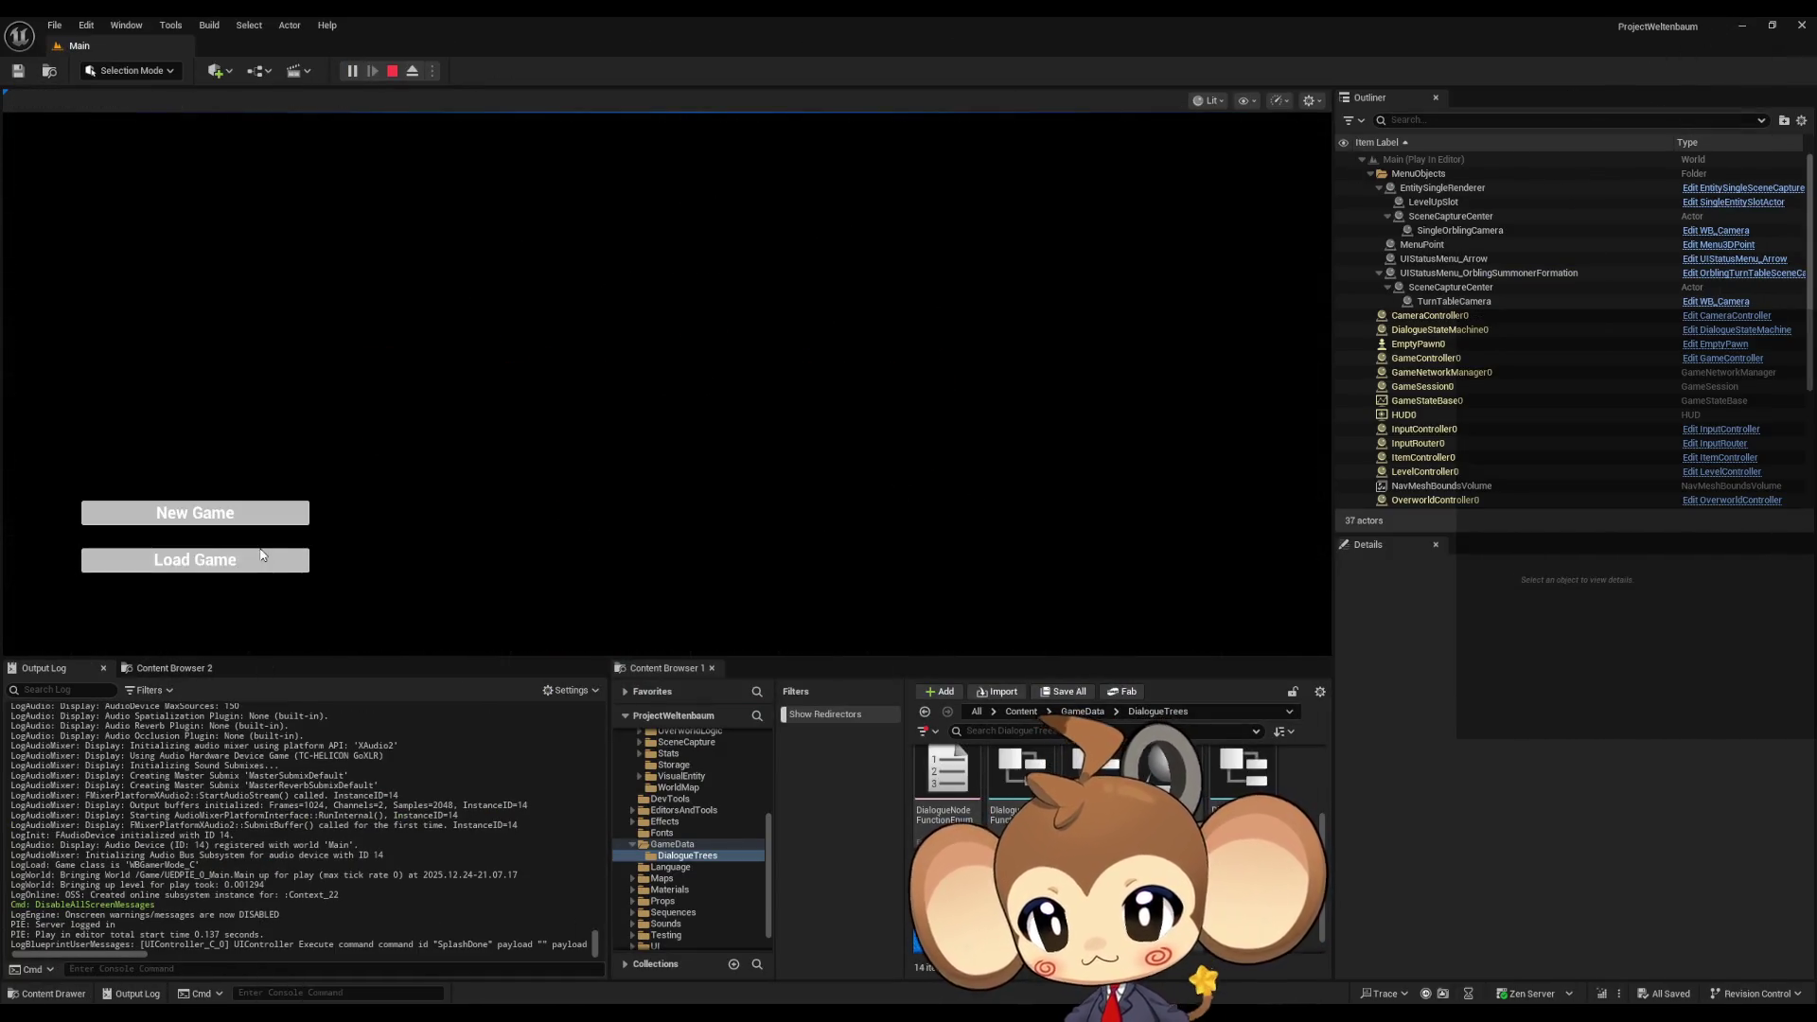
click(274, 559)
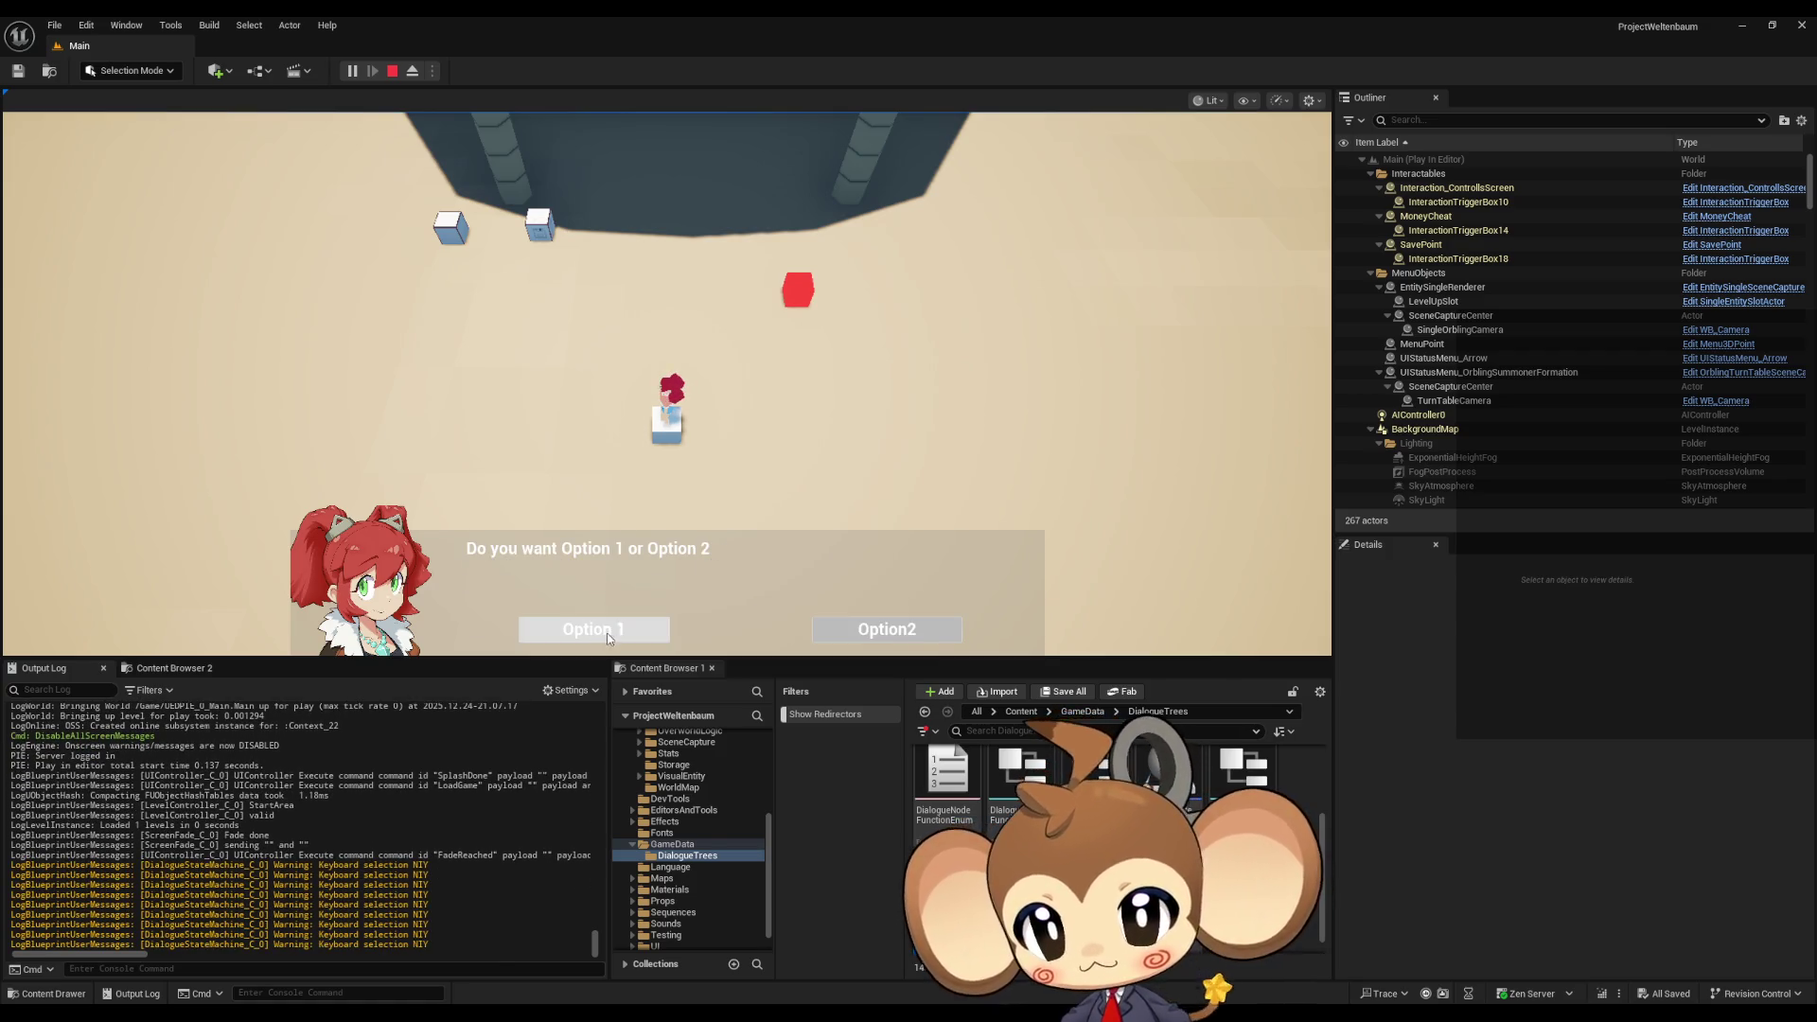
click(841, 632)
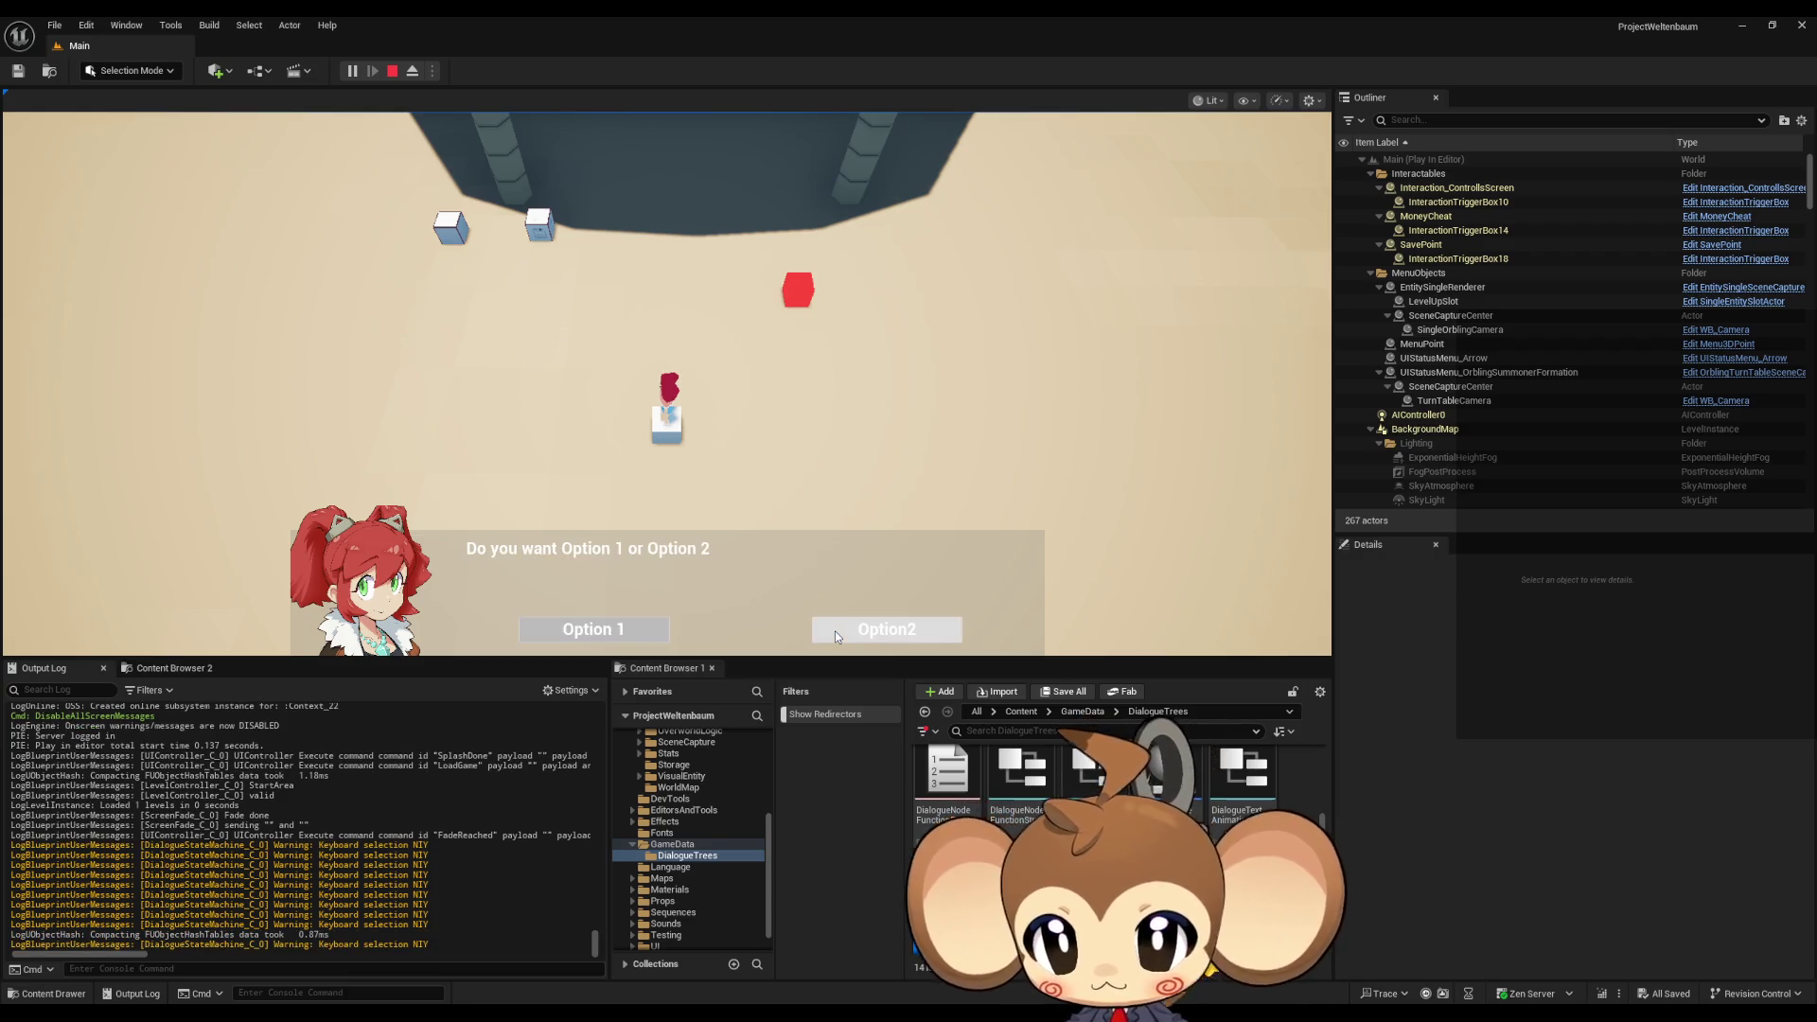
click(622, 637)
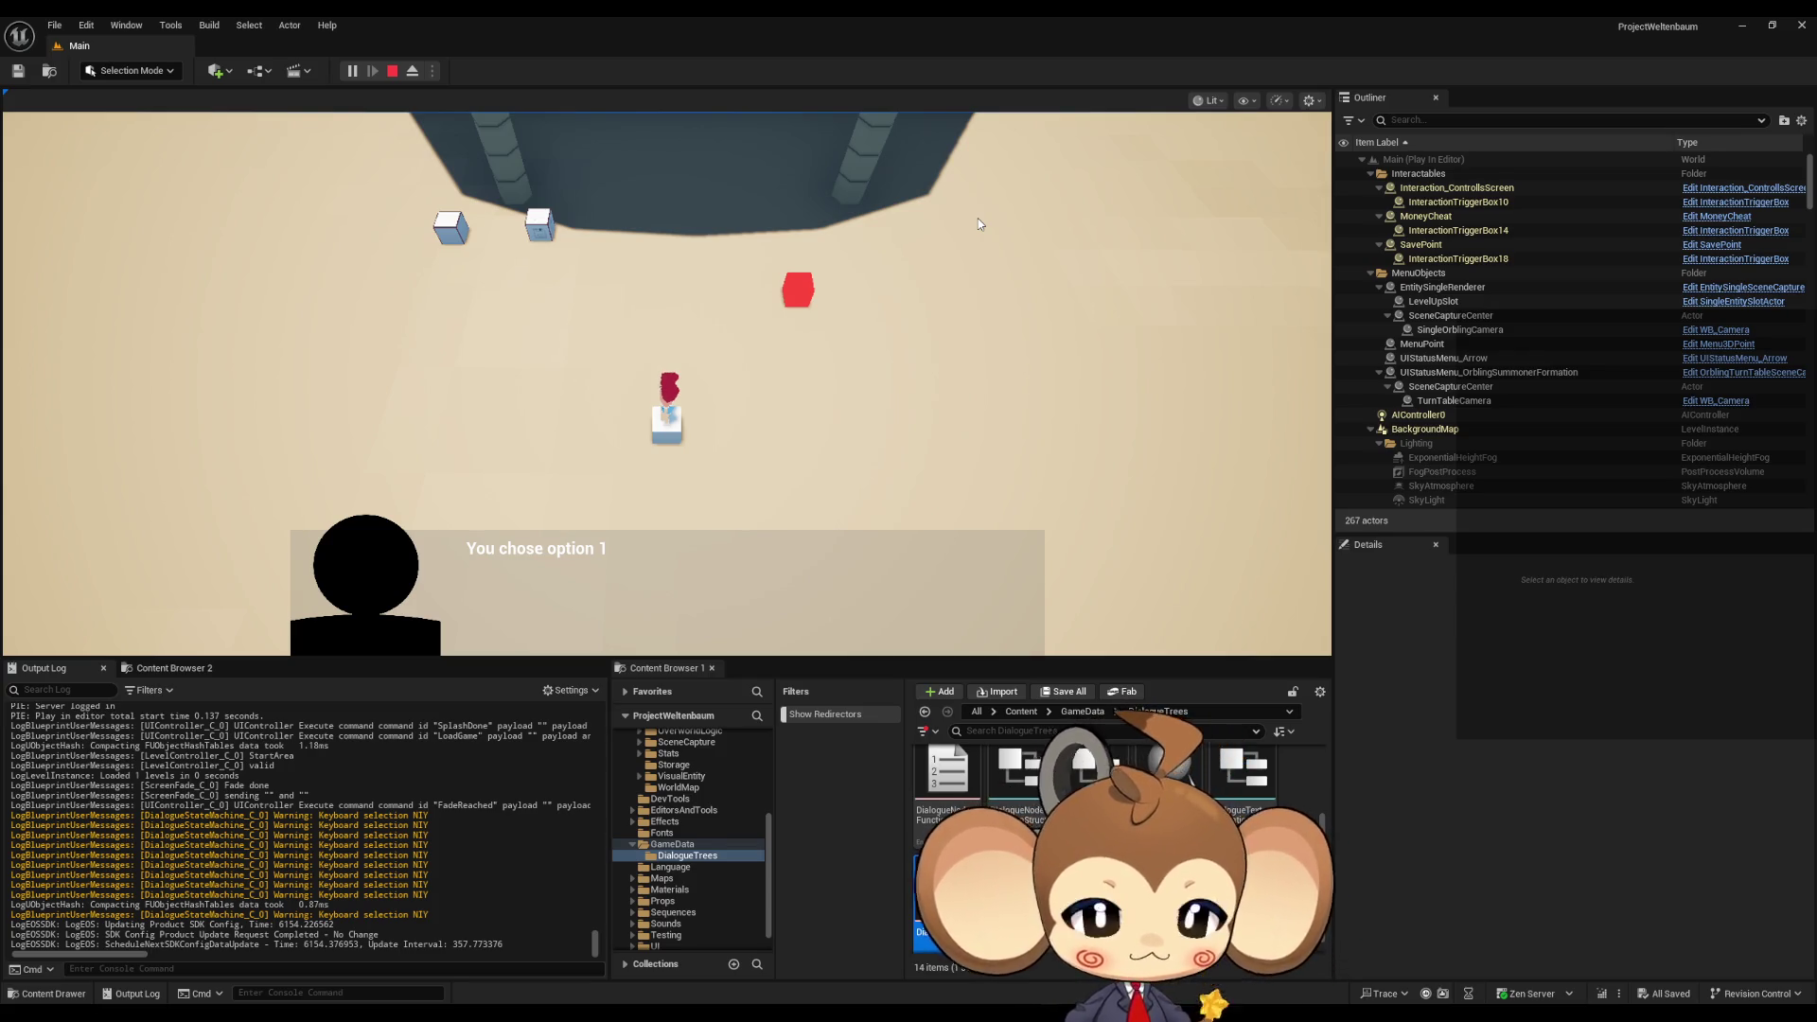
click(393, 70)
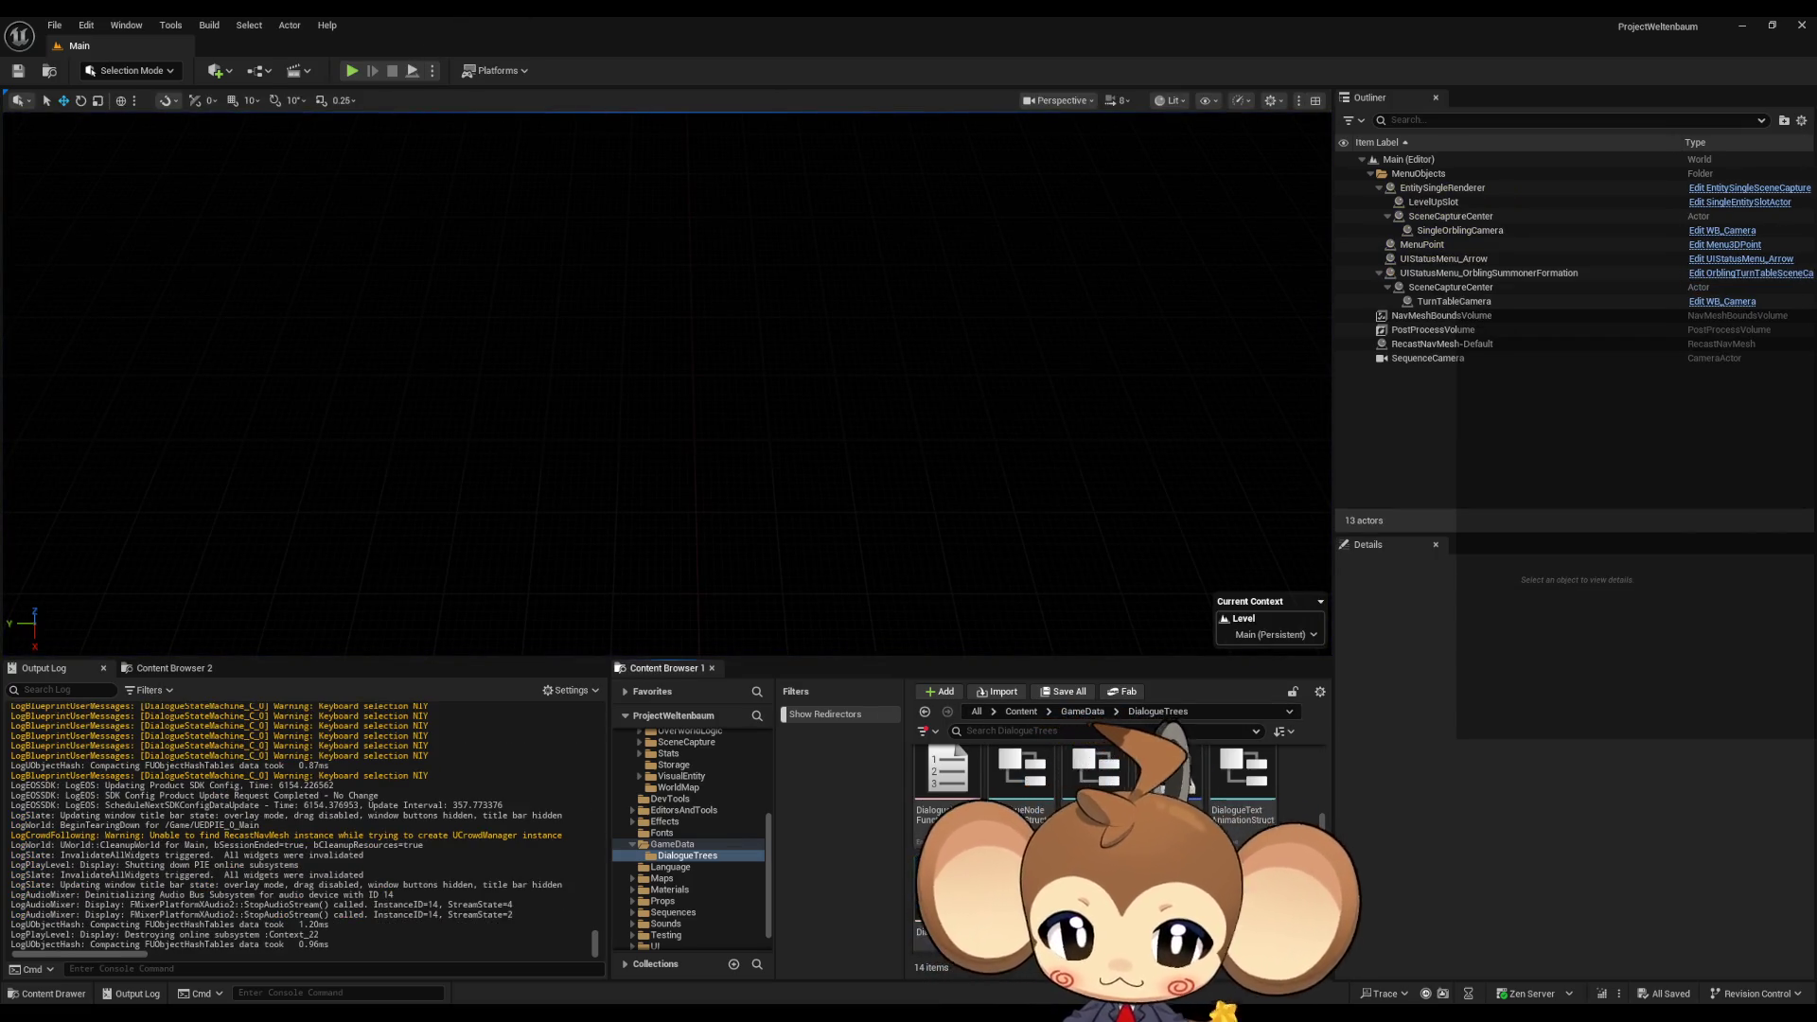
- Review the DialogueStateMachine's new Print String node and its FunctionInputListener and FunctionSwitch graphs
scroll(1116, 833, down, 1)
scroll(1117, 833, up, 2)
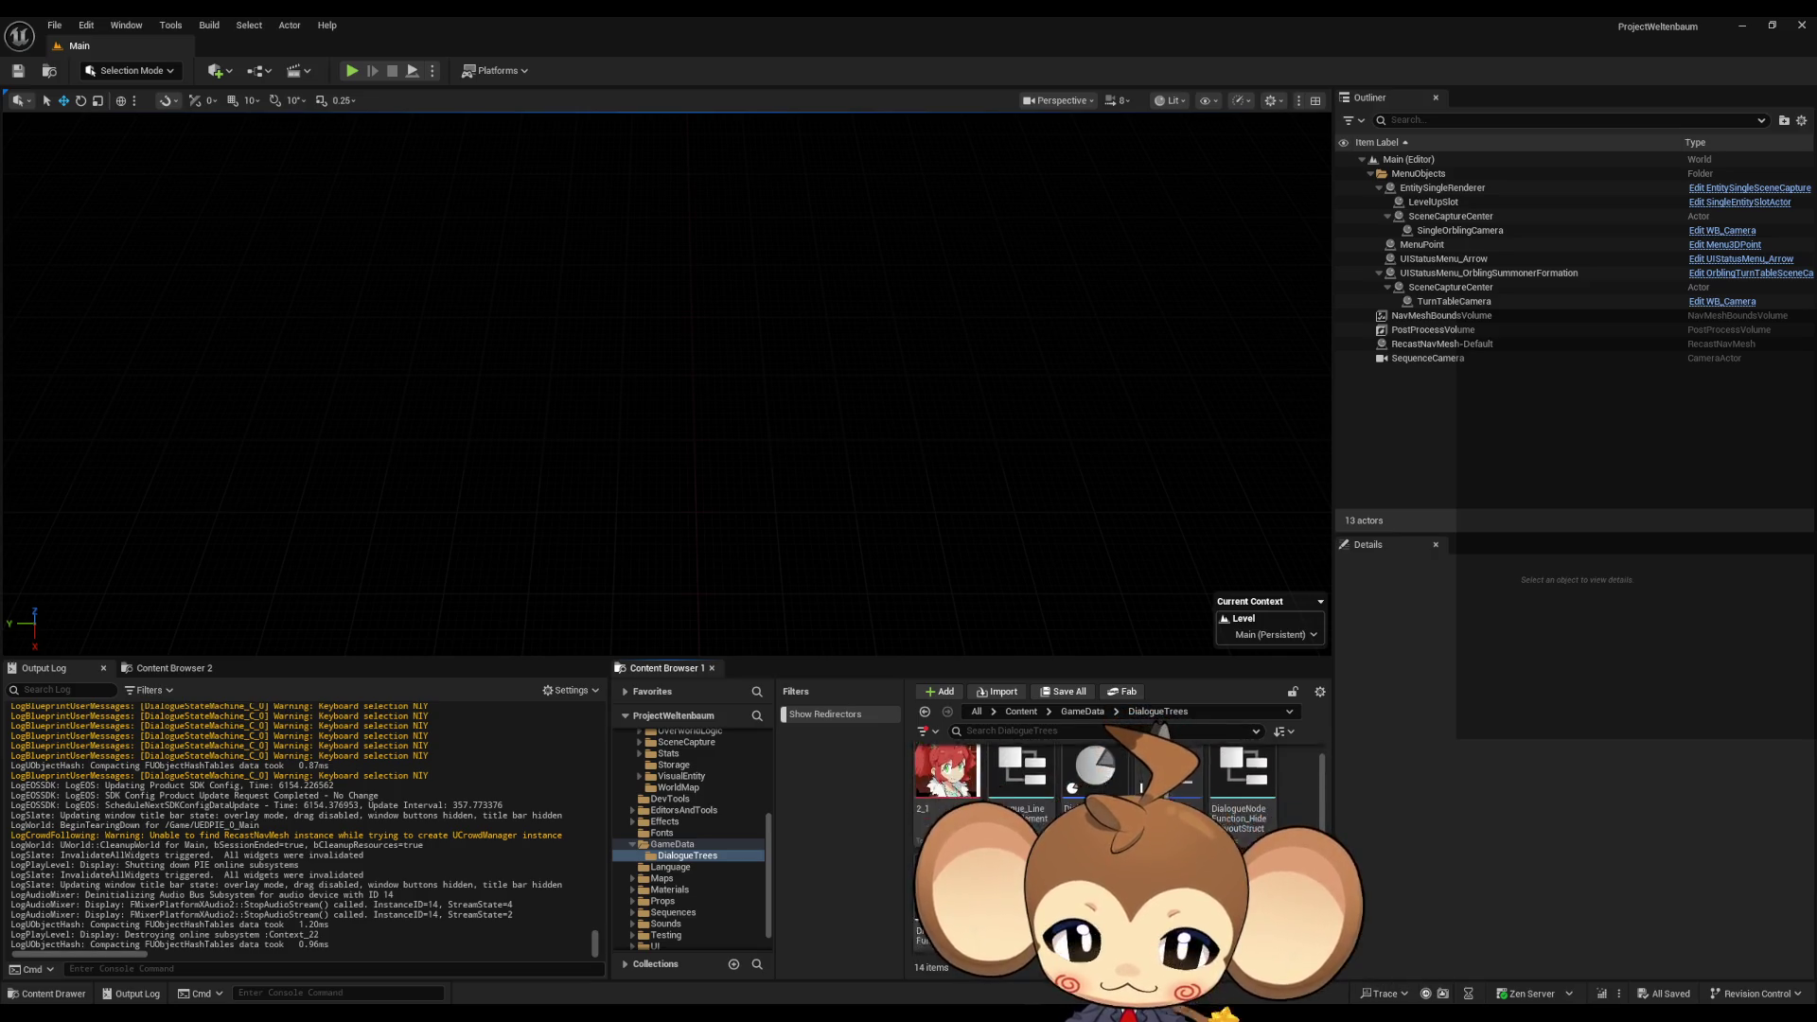
key(alt+Tab)
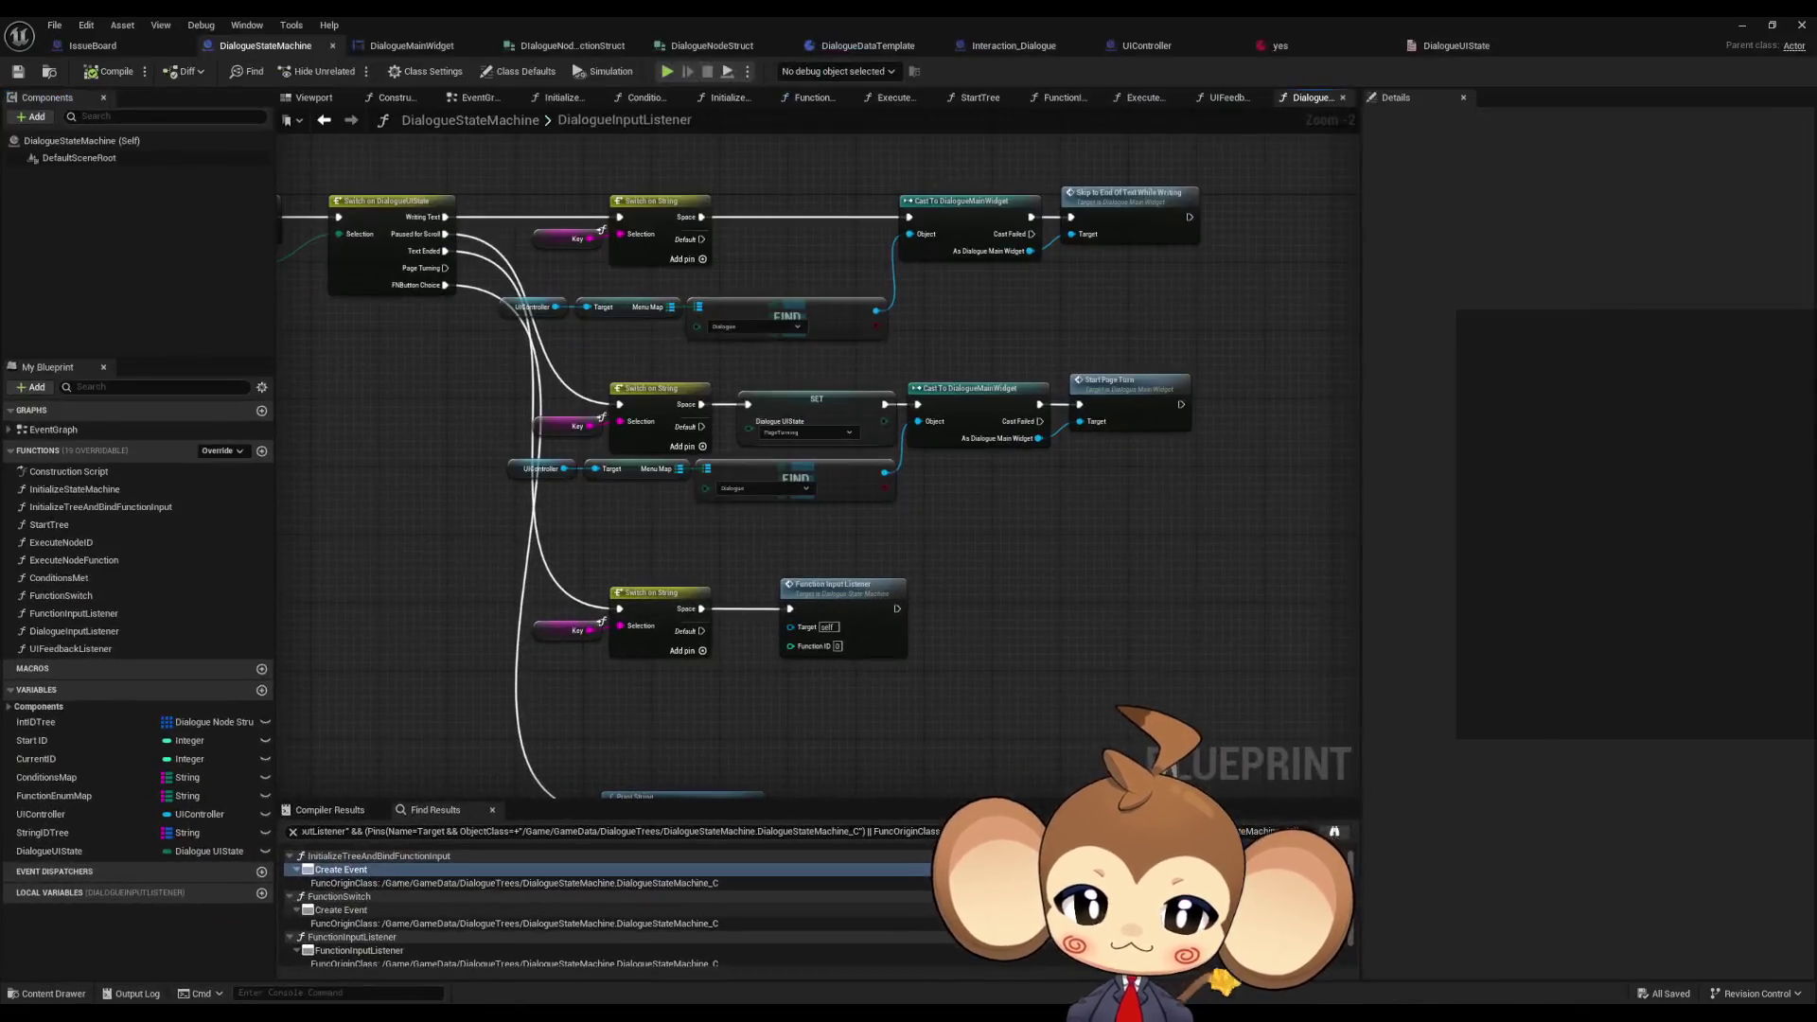
drag(569, 605, 586, 539)
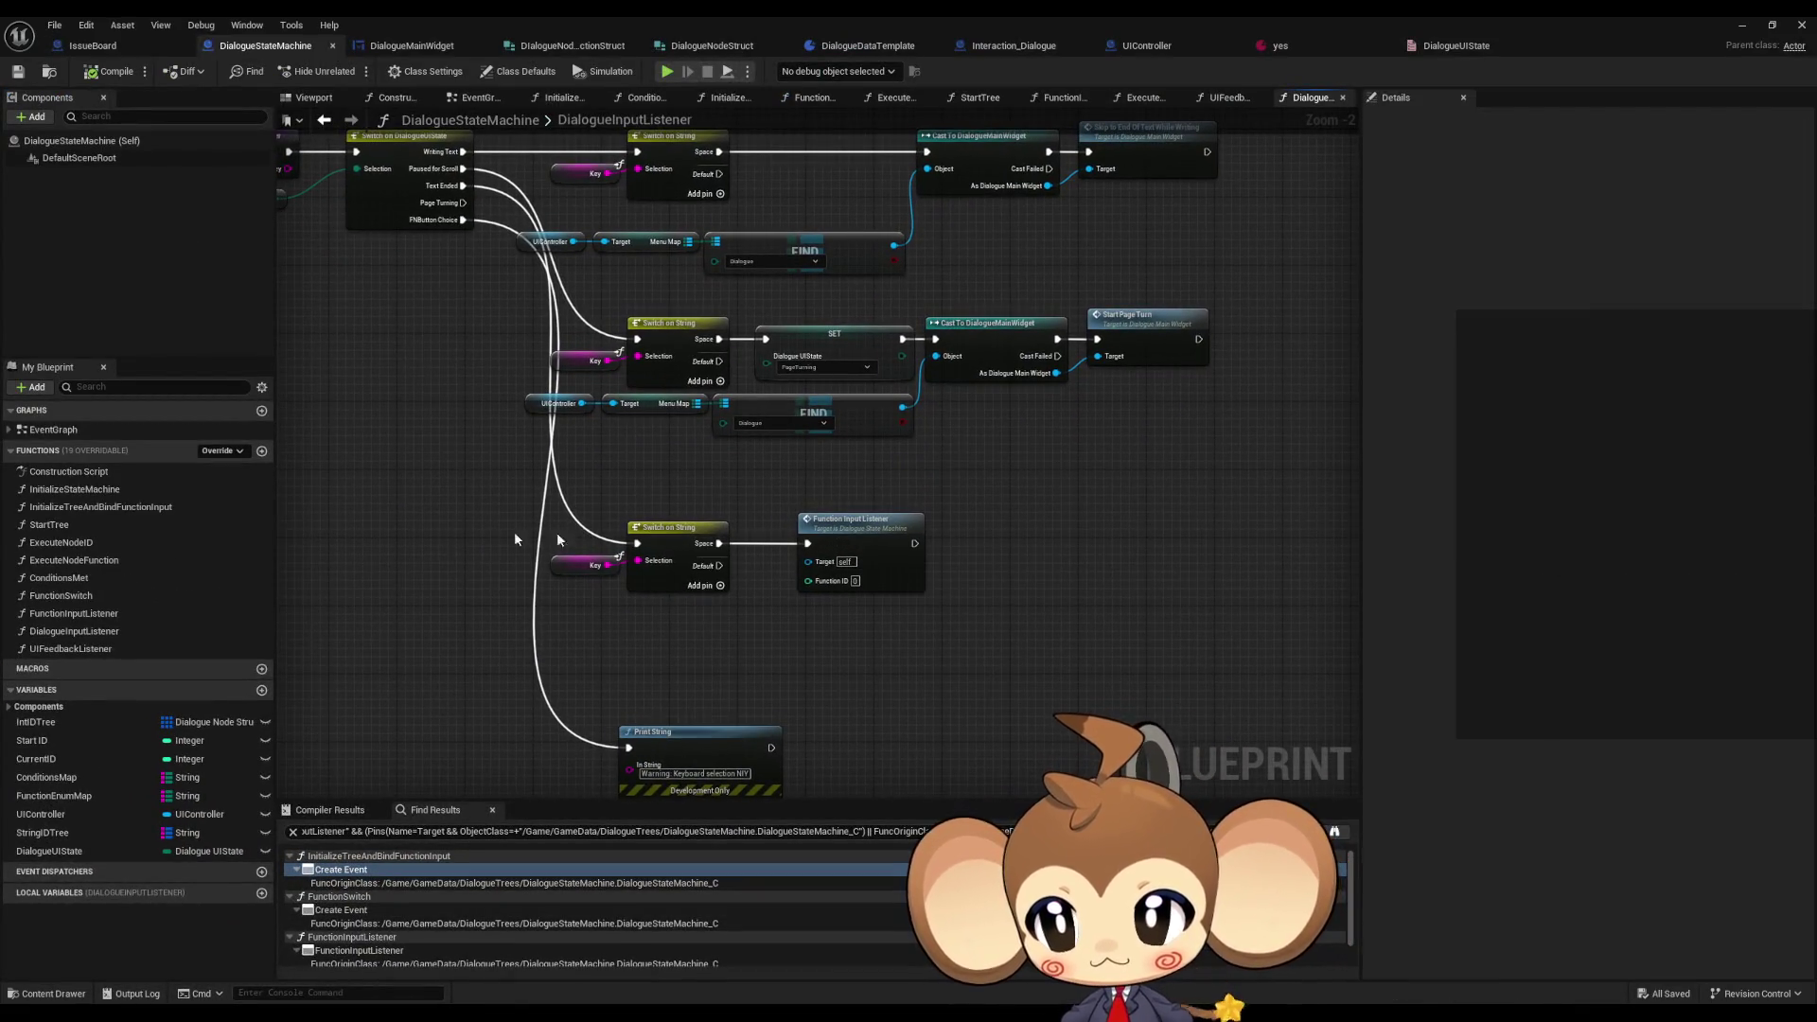
double_click(95, 614)
click(95, 598)
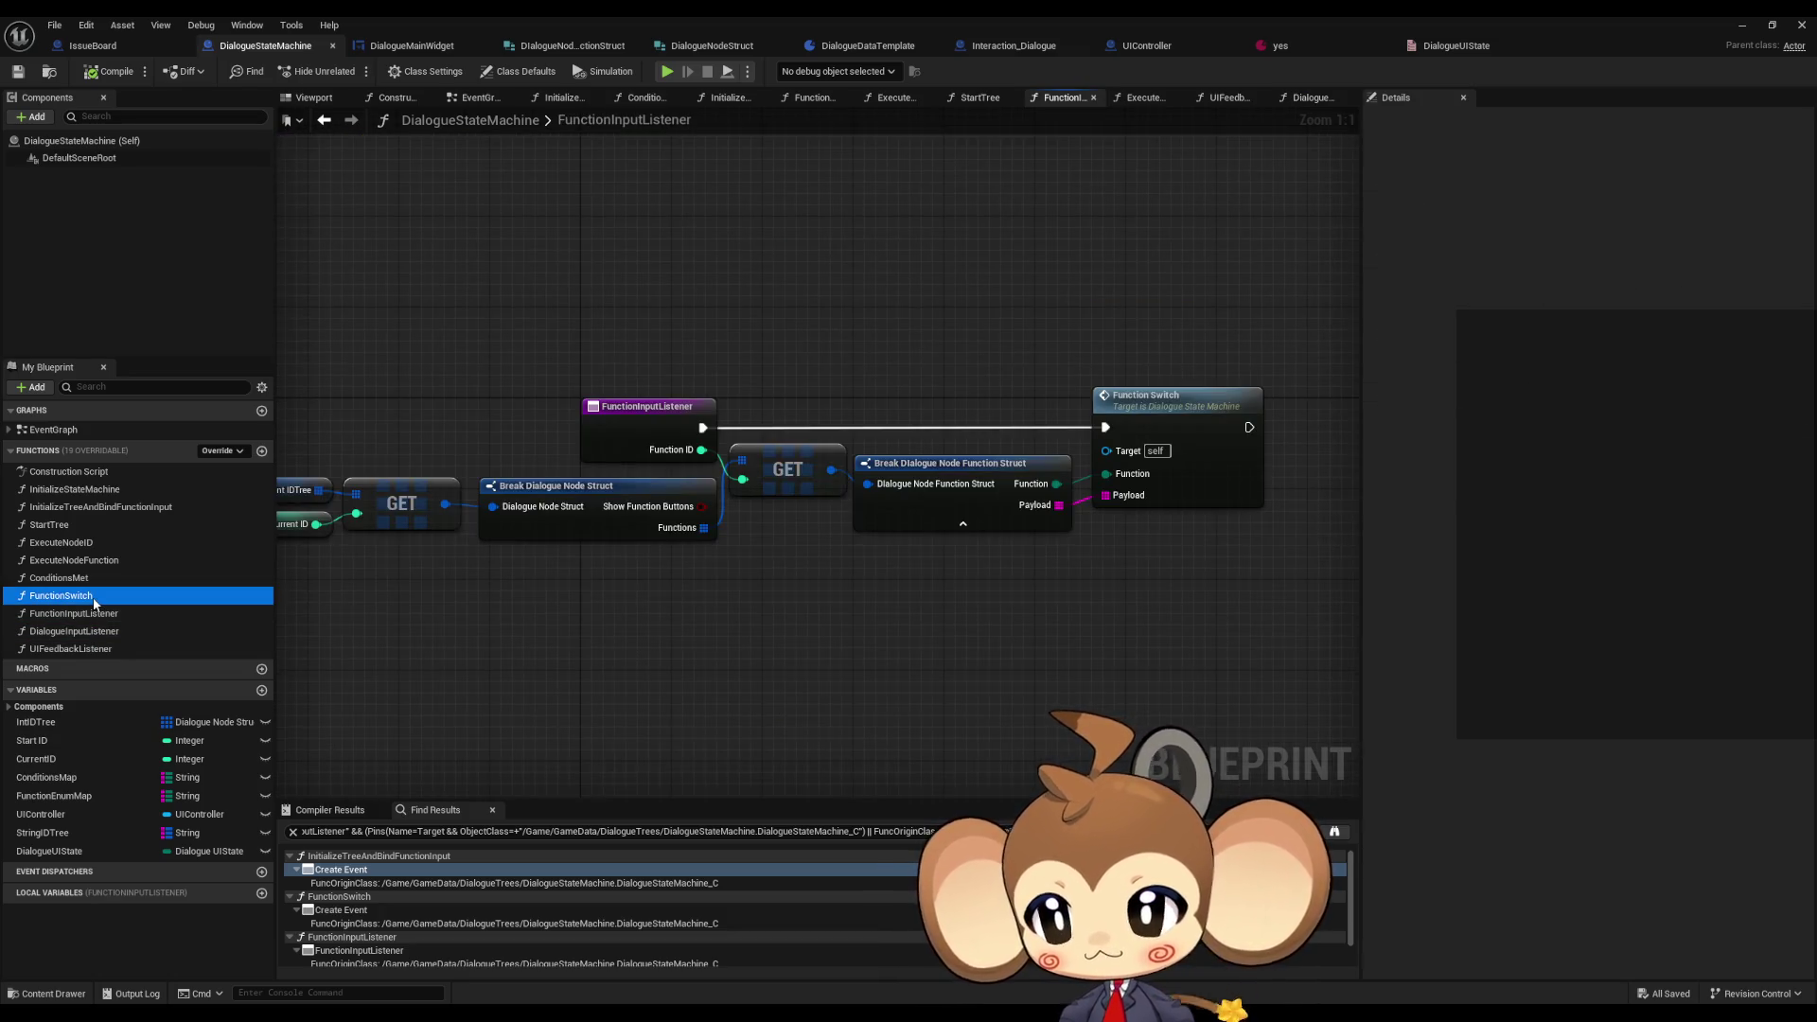
double_click(95, 596)
drag(708, 574, 455, 490)
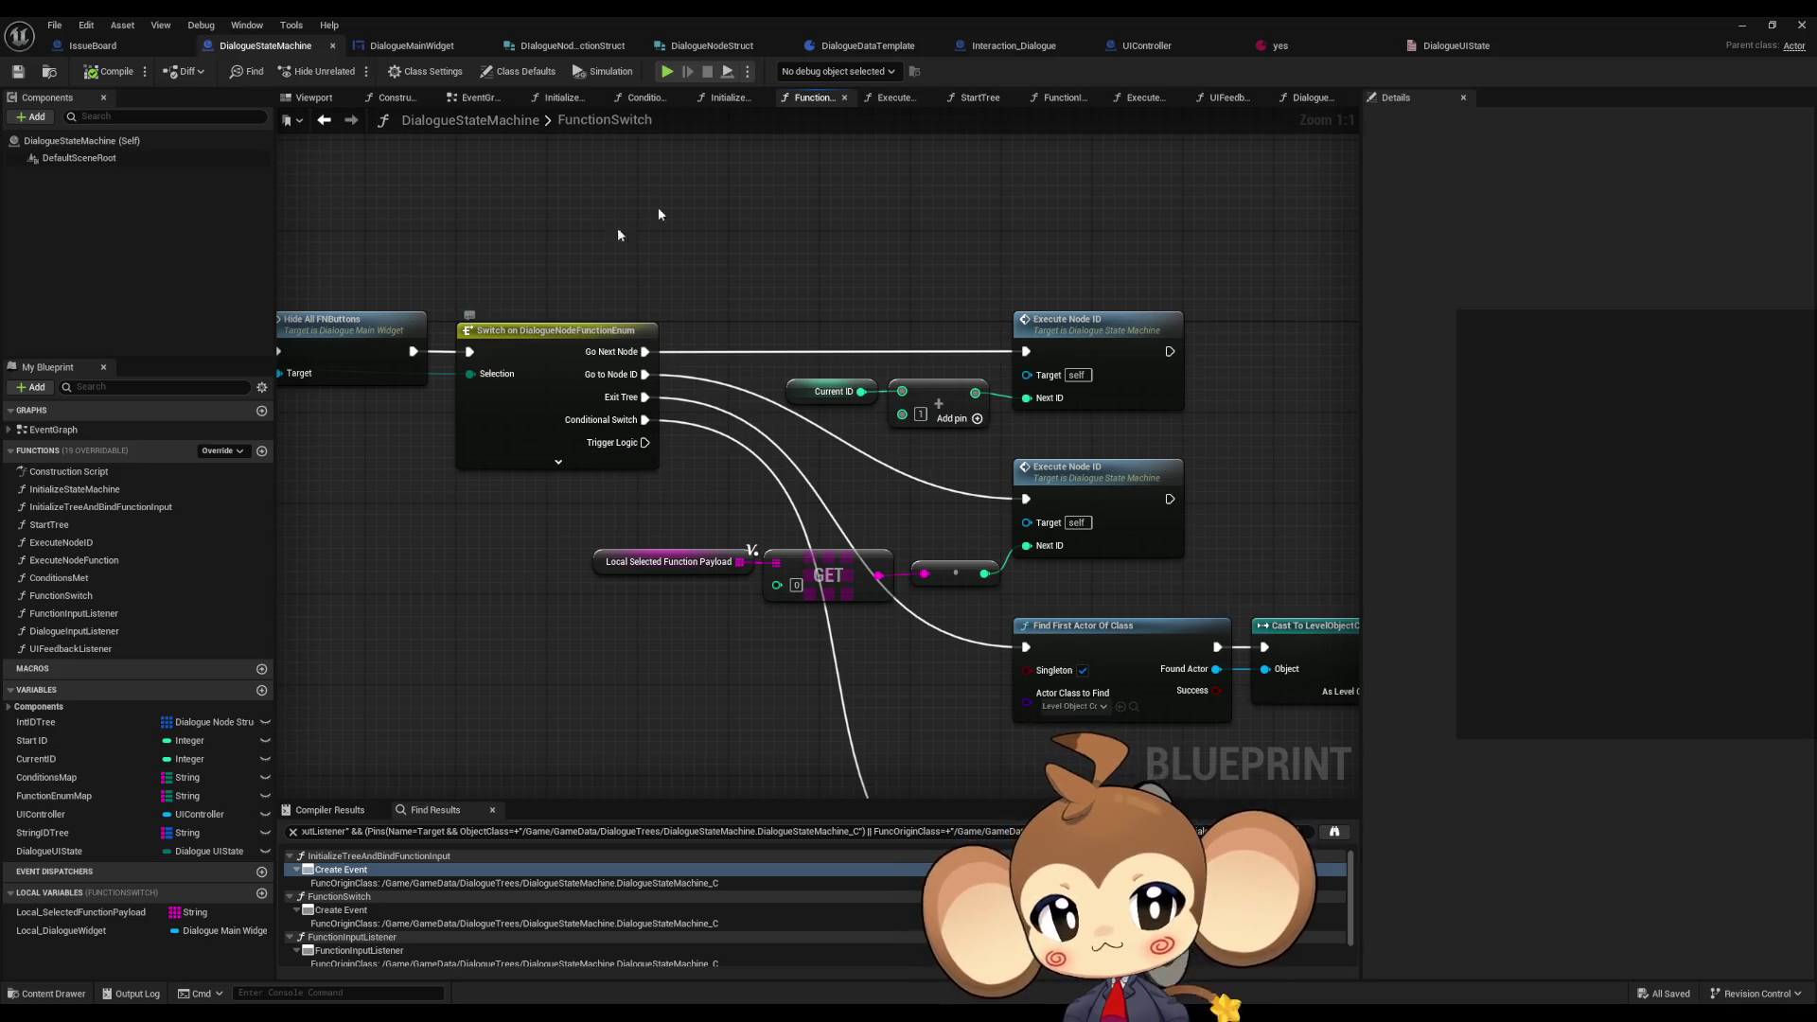
- Browse to Content > Blueprints > Dialogue and open the DialogueStateMachineOld blueprint
key(alt+Tab)
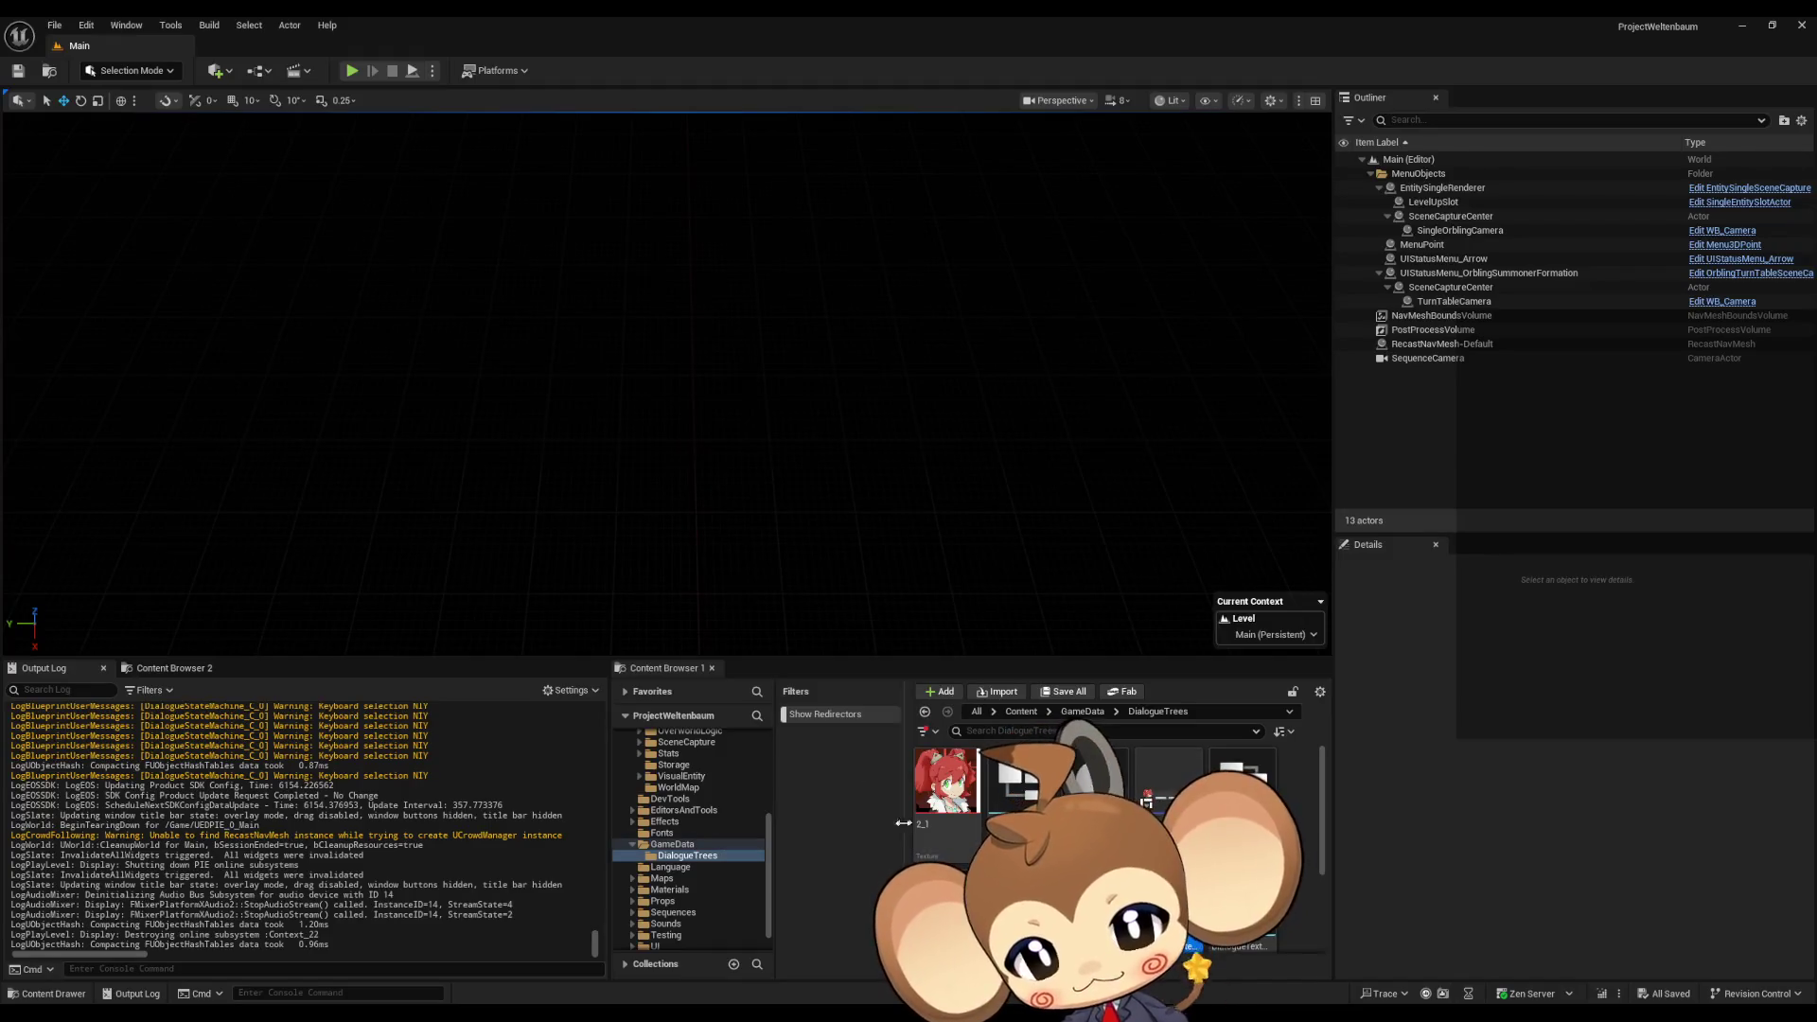
click(1019, 711)
double_click(1085, 774)
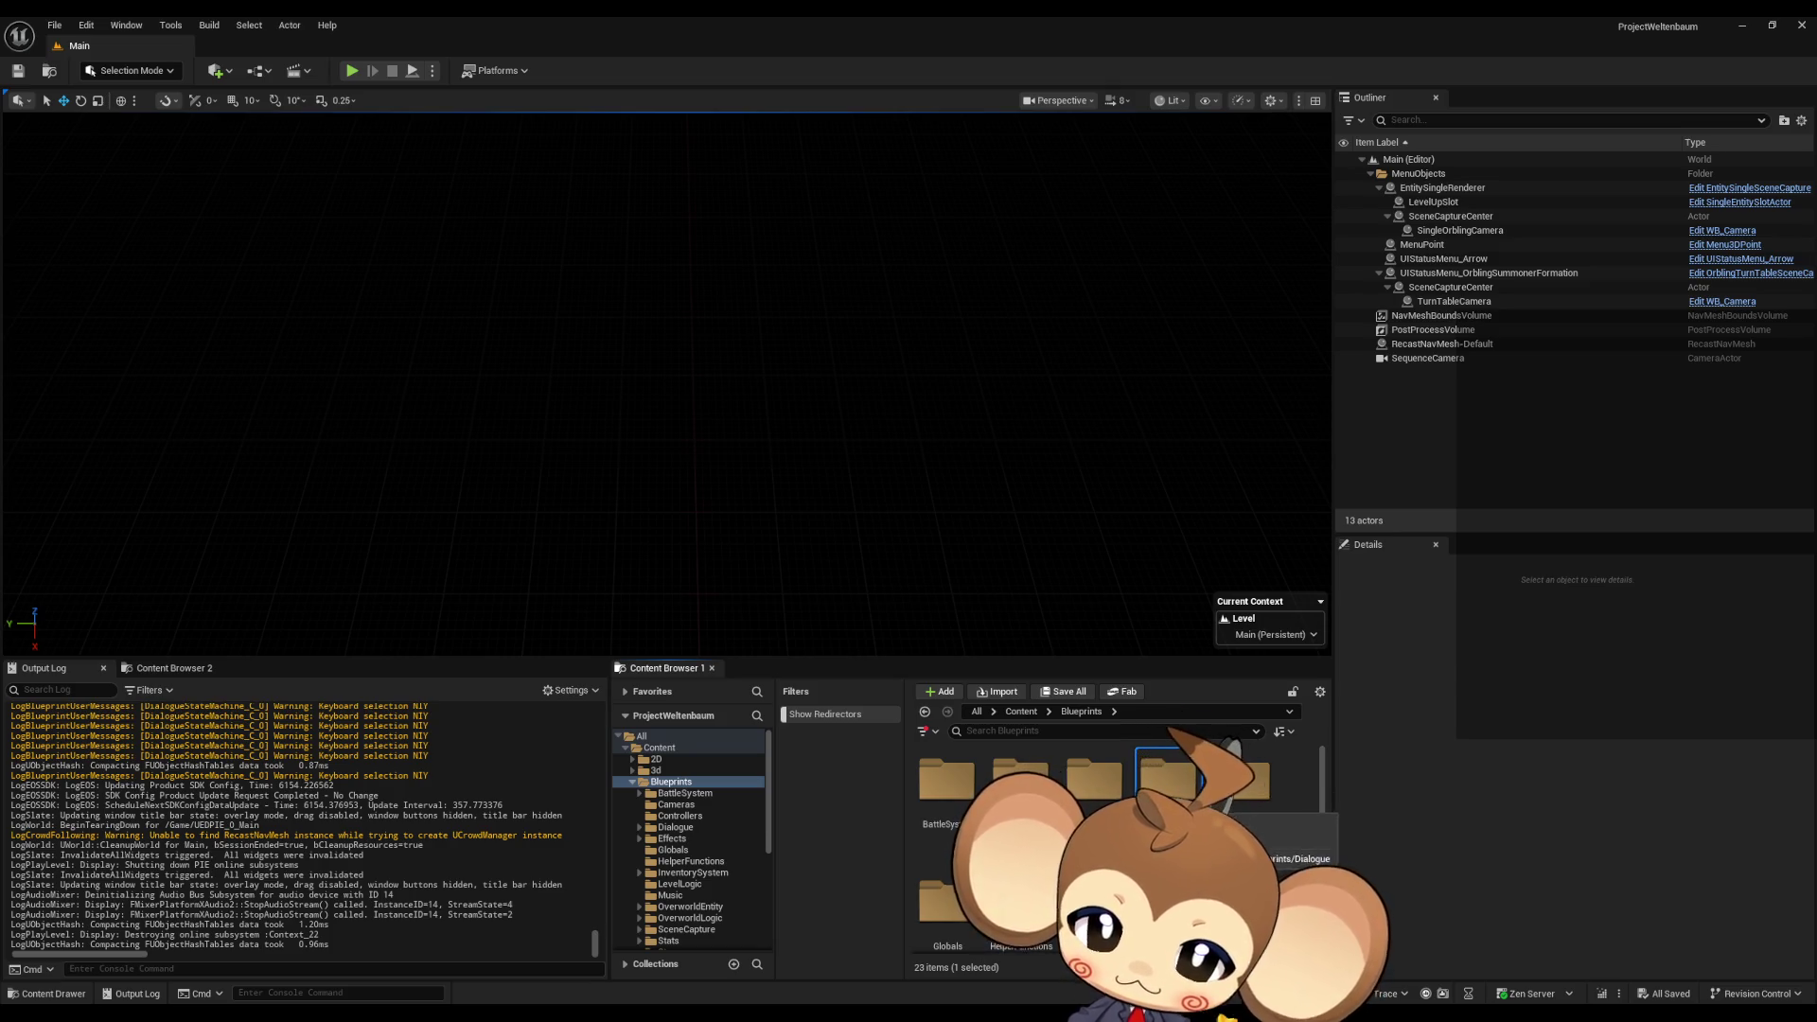
double_click(1169, 780)
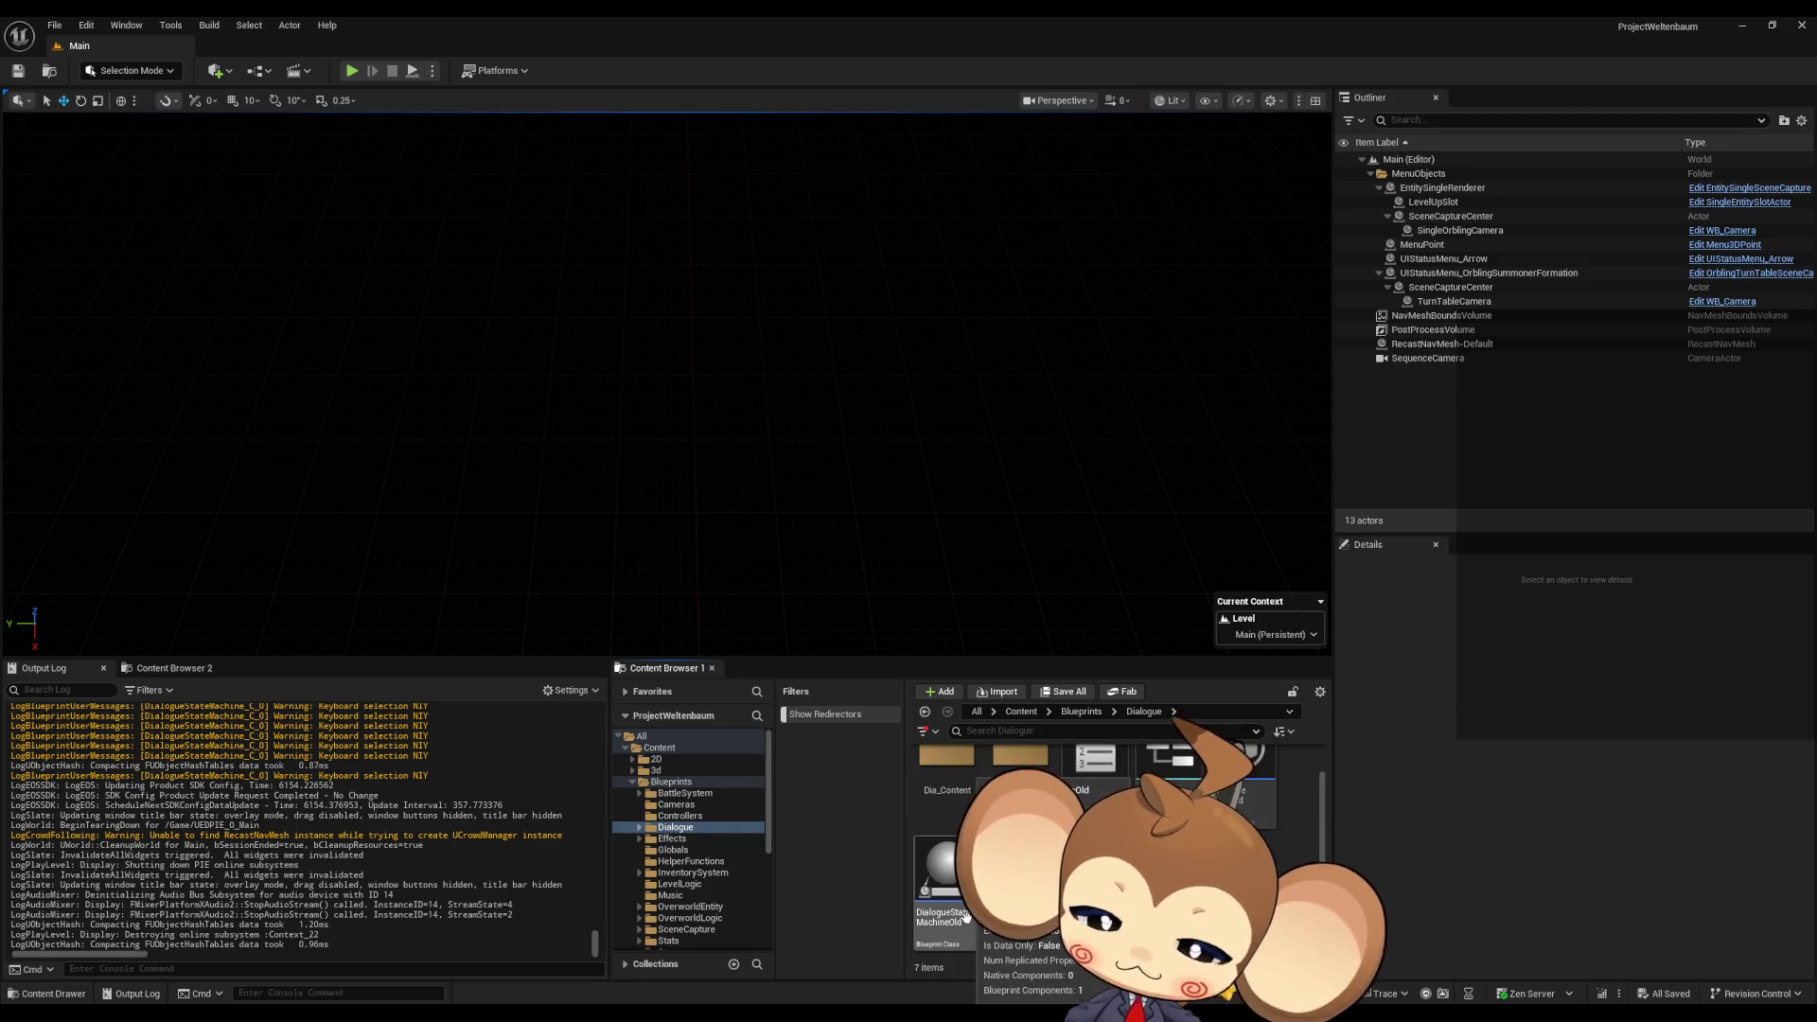
double_click(939, 880)
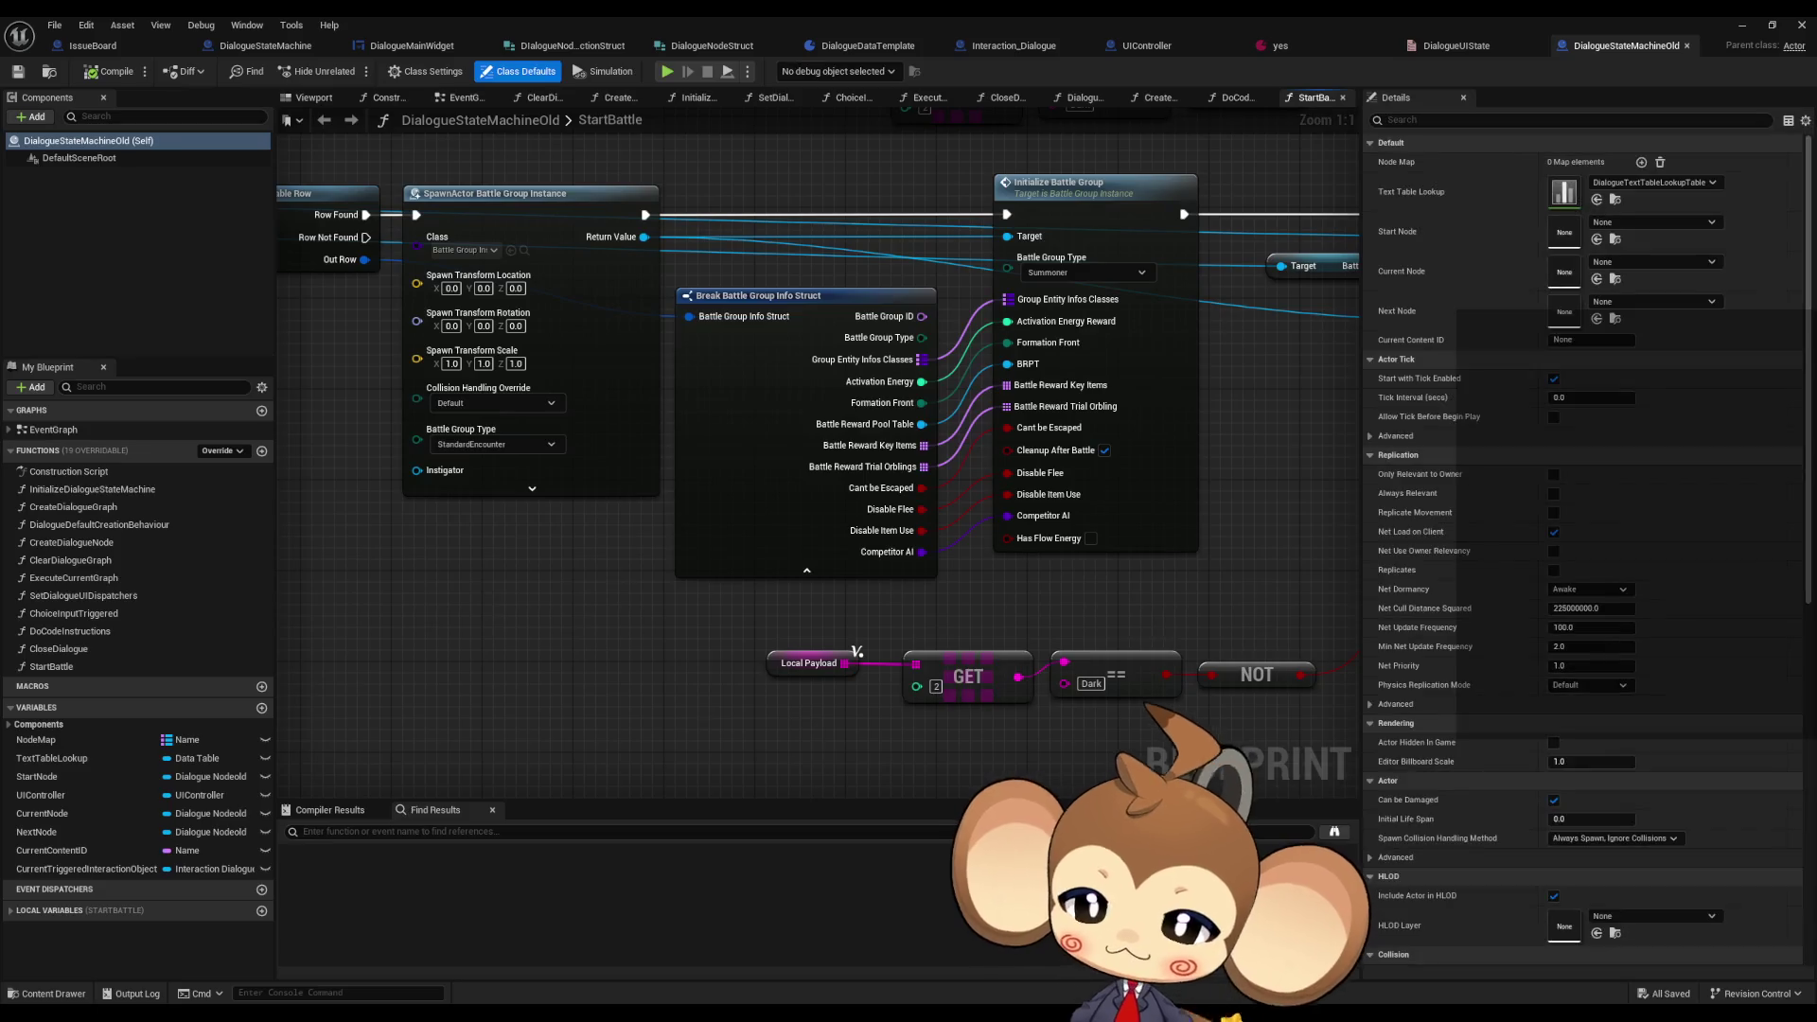
- View CreateDialogueNode, then inspect ExecuteCurrentGraph's Get Data Table Row, Children and Do Code Instructions nodes
drag(822, 638, 963, 647)
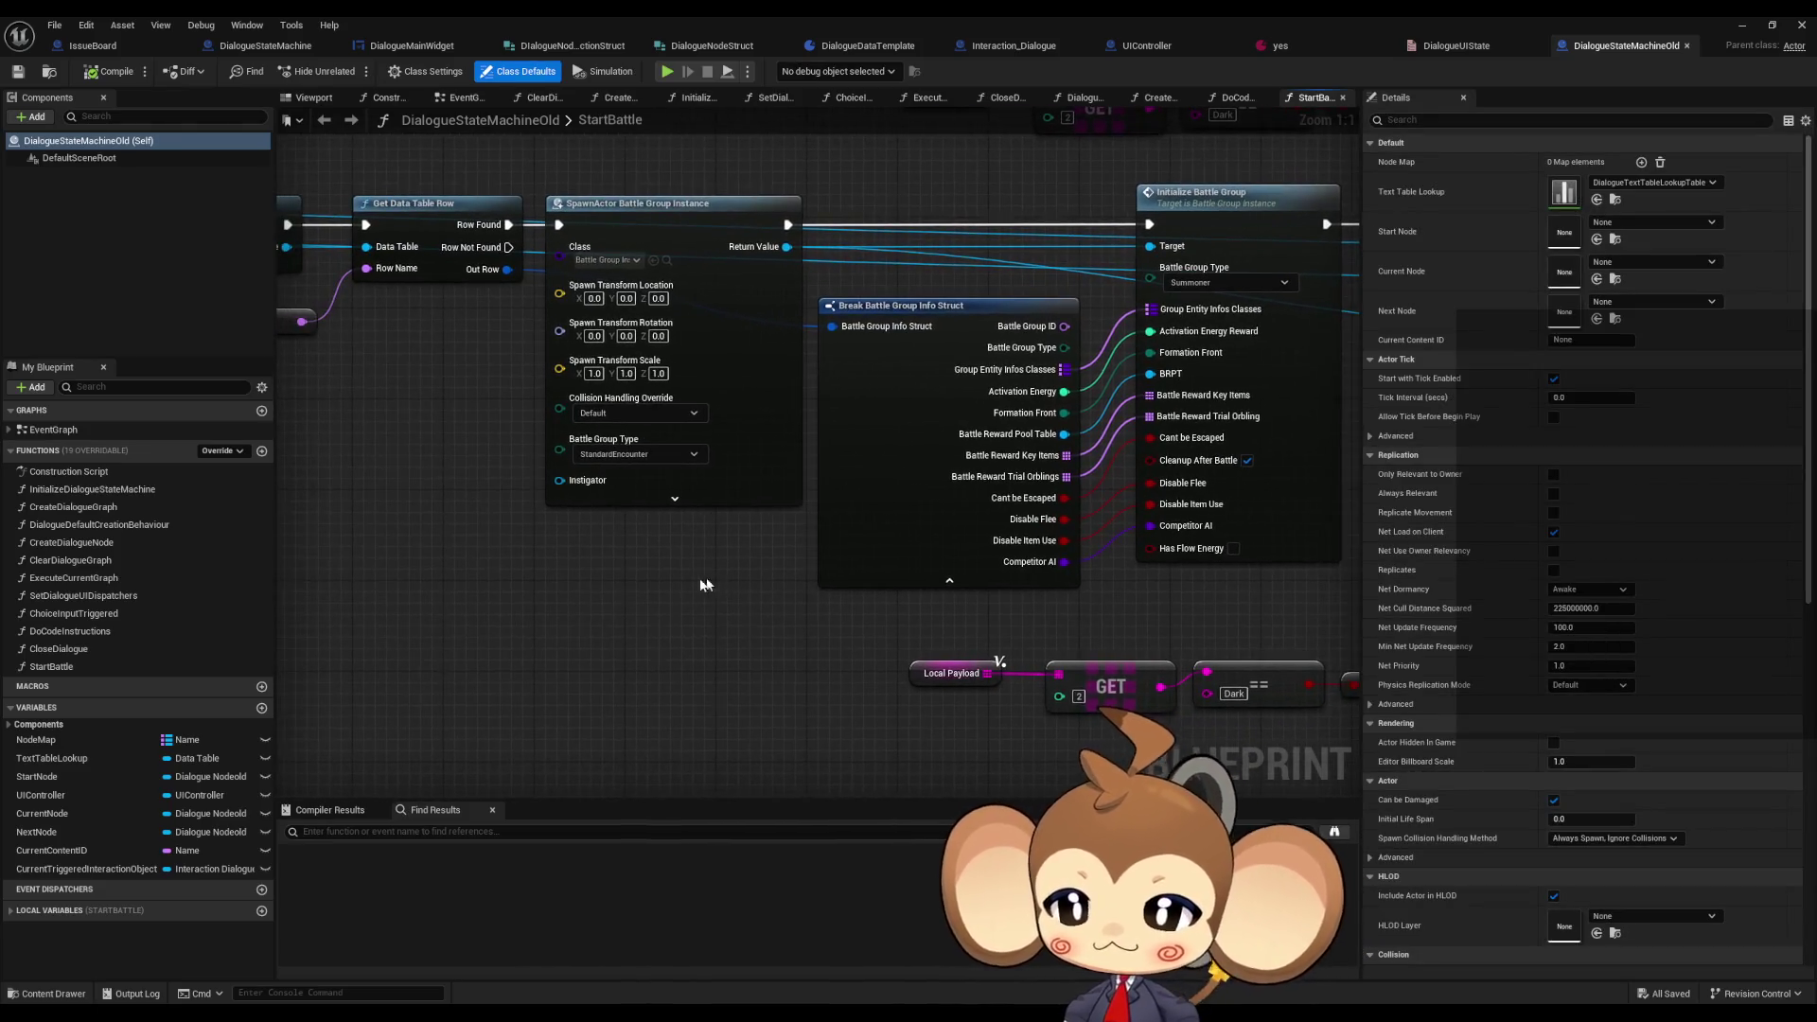
double_click(152, 544)
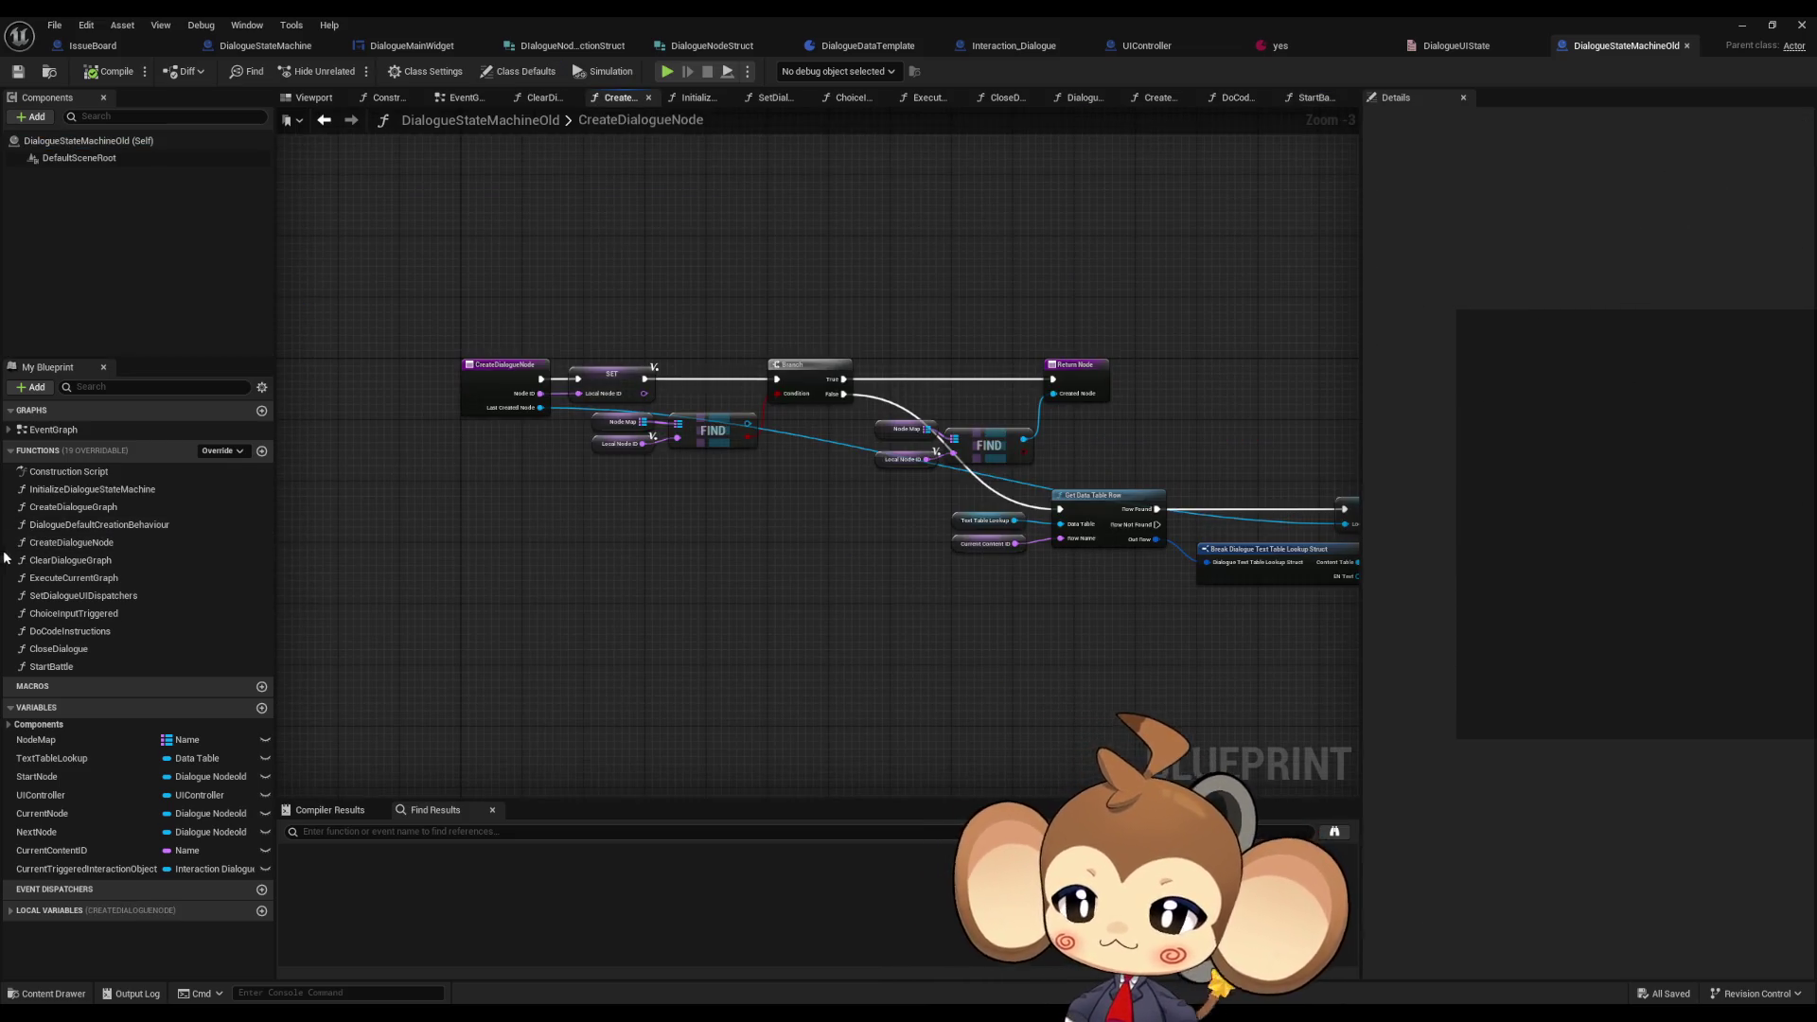
double_click(74, 577)
scroll(793, 510, up, 5)
mouse_move(793, 509)
mouse_down()
mouse_move(530, 500)
mouse_move(280, 414)
mouse_move(556, 487)
mouse_up()
click(719, 596)
mouse_move(775, 615)
mouse_down()
mouse_move(368, 653)
mouse_move(775, 655)
mouse_up()
click(935, 534)
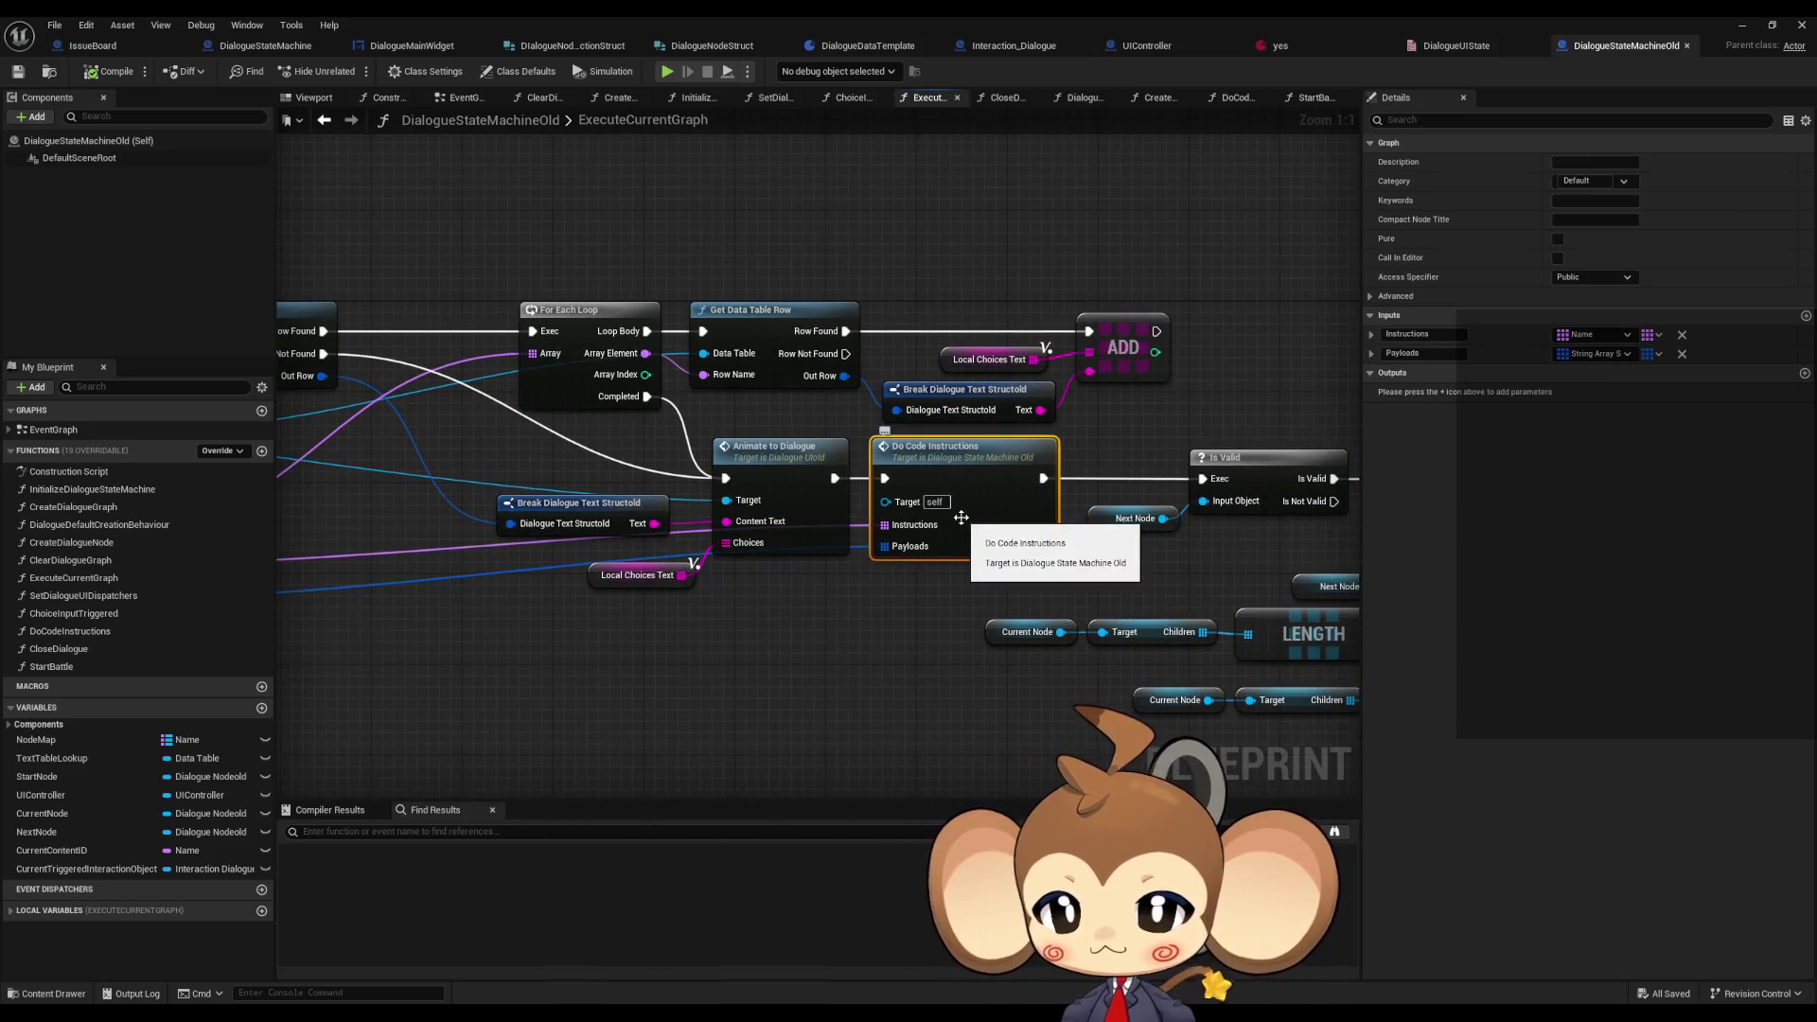
drag(932, 596, 855, 537)
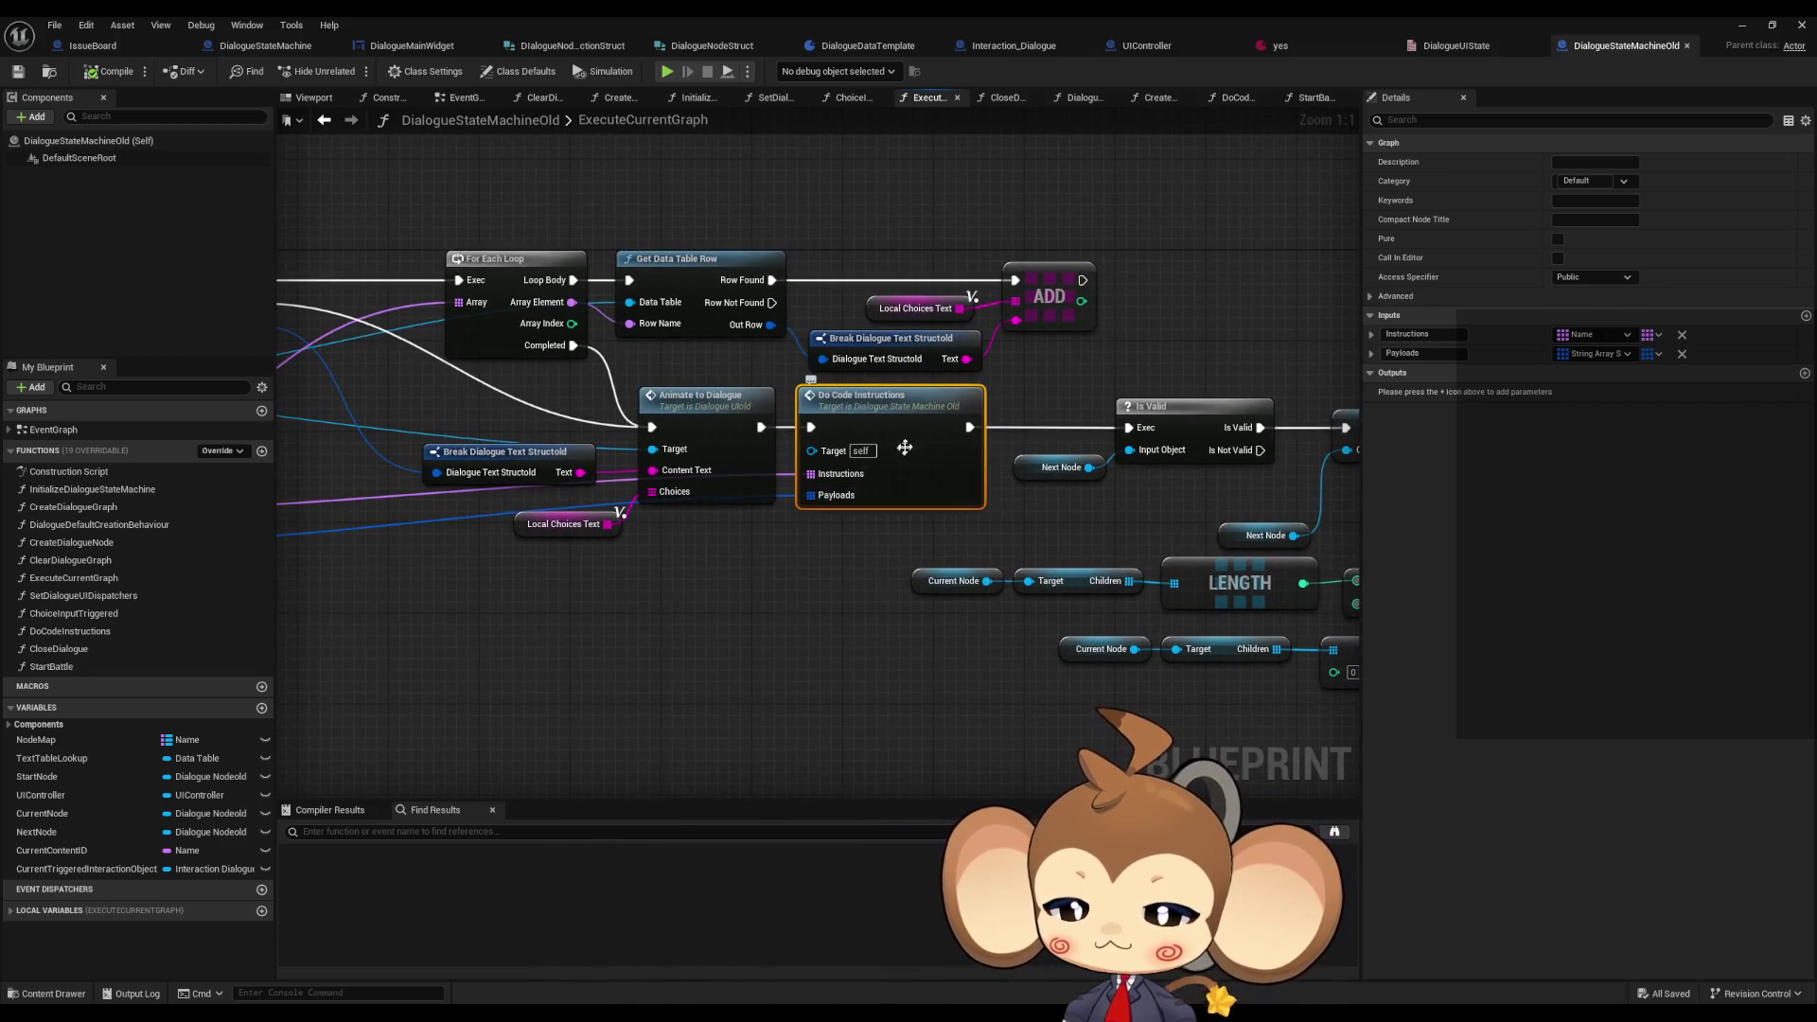
- Inspect DoCodeInstructions' Close Dialogue and Execute Command nodes, then return to DialogueStateMachine
double_click(833, 504)
scroll(826, 475, down, 3)
scroll(755, 494, up, 4)
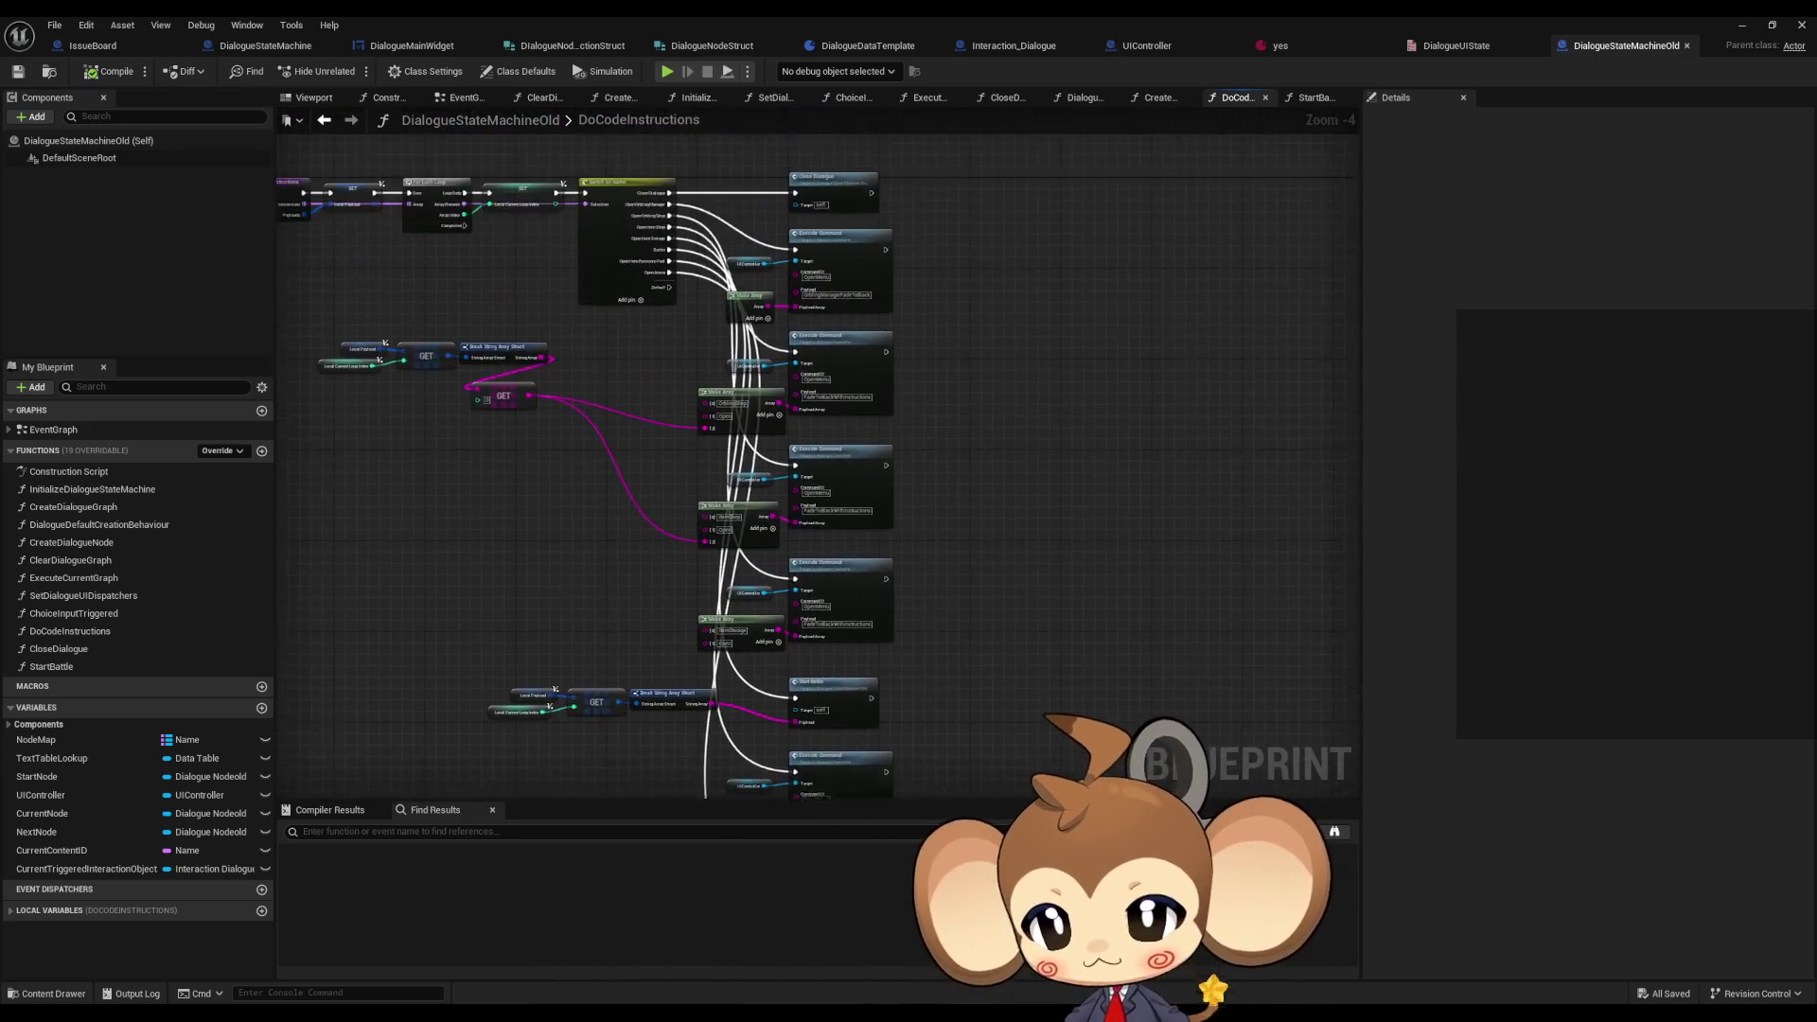
drag(925, 325, 1054, 385)
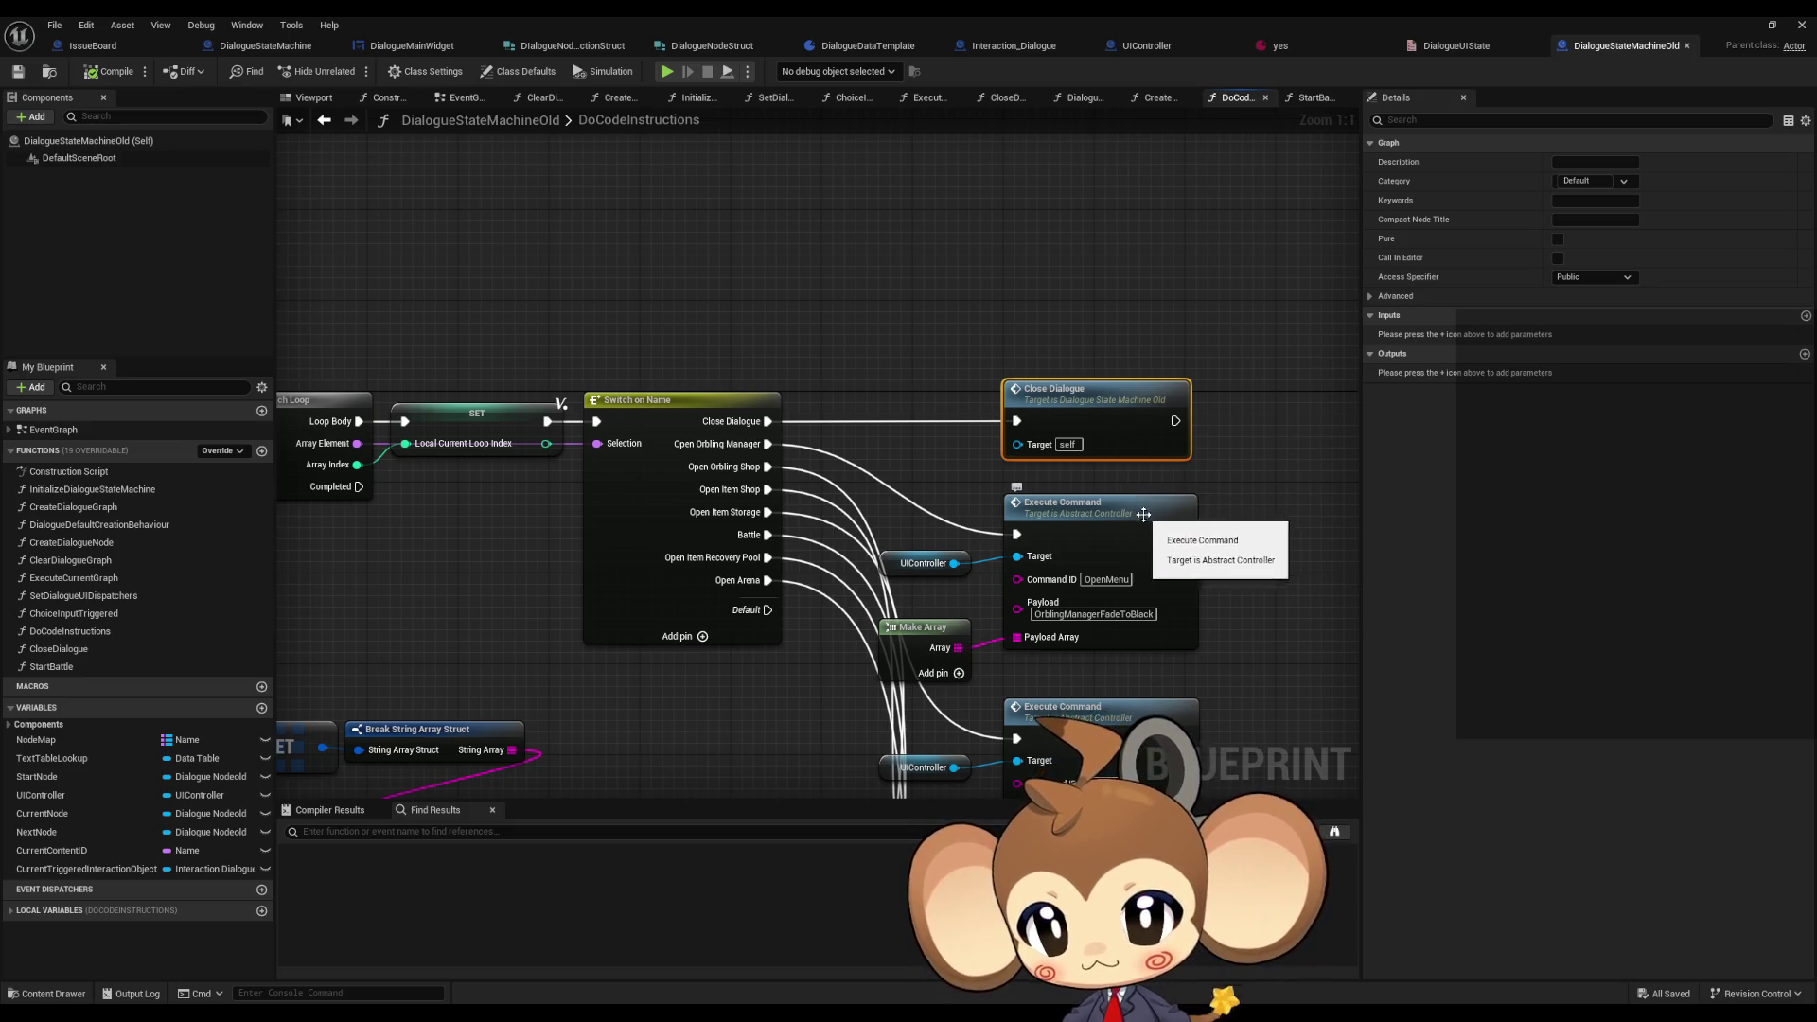
scroll(947, 464, down, 1)
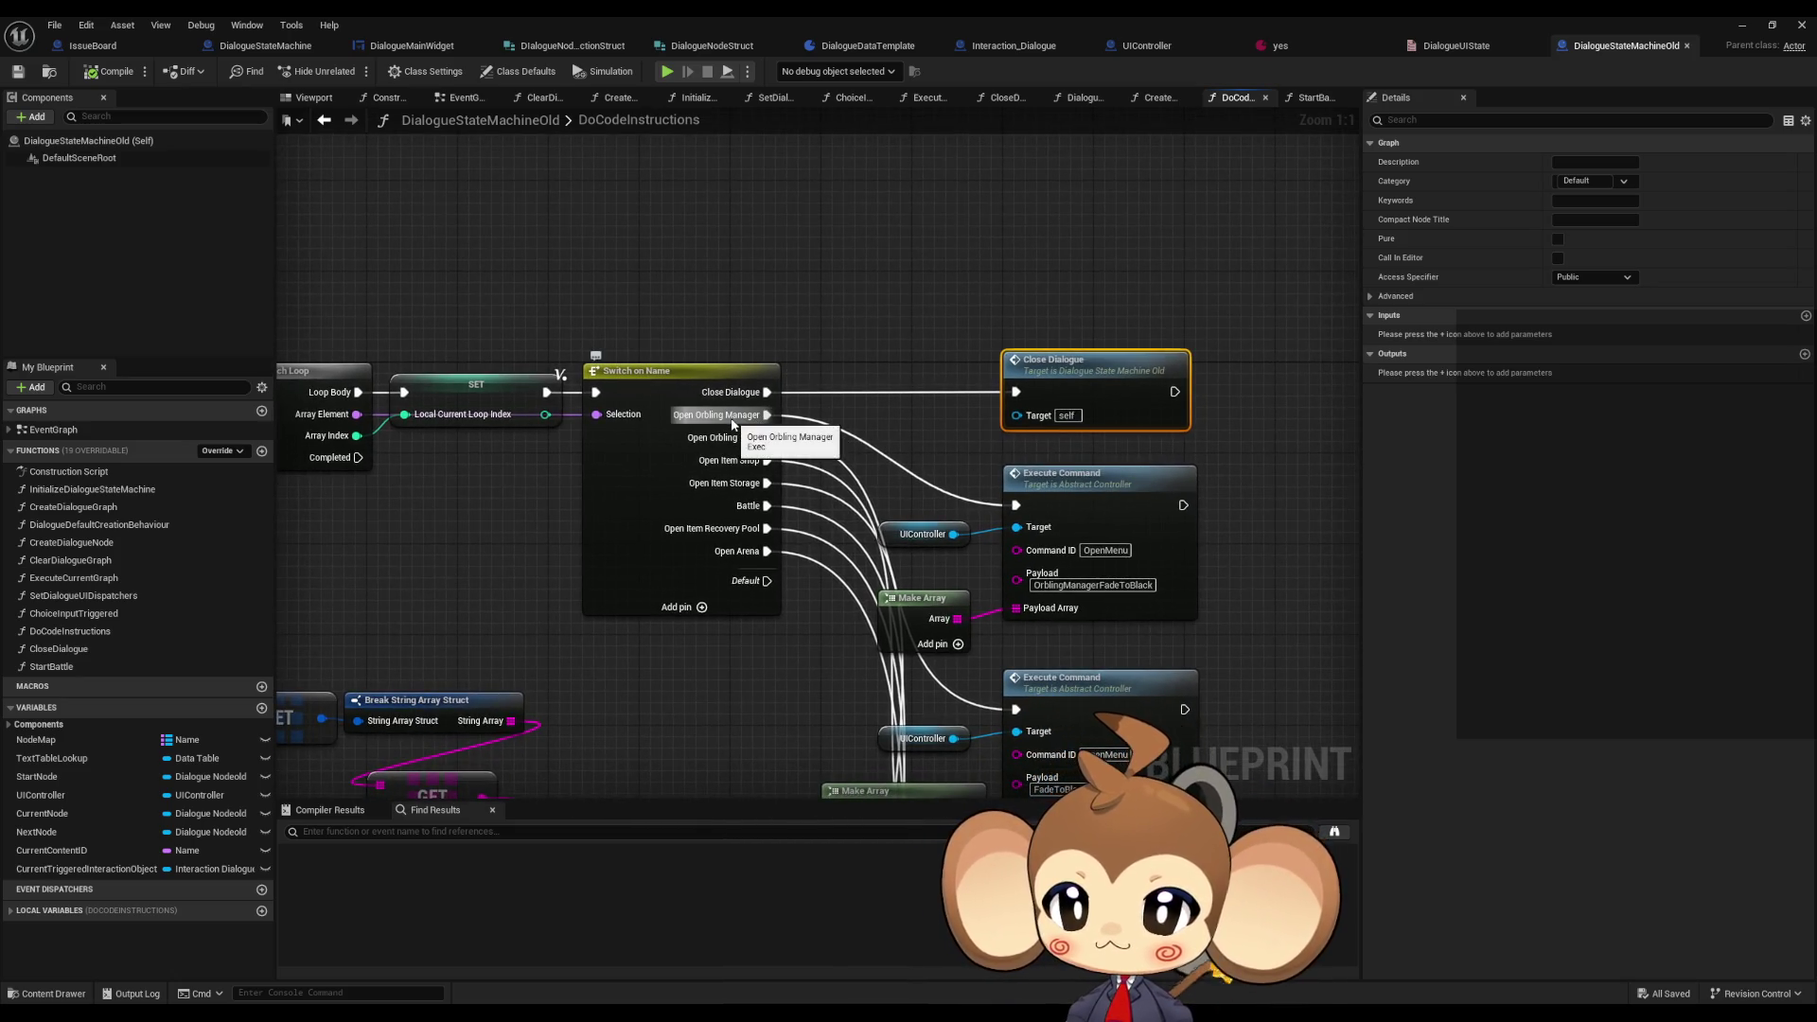
click(1161, 587)
drag(1161, 587, 1041, 421)
click(1032, 568)
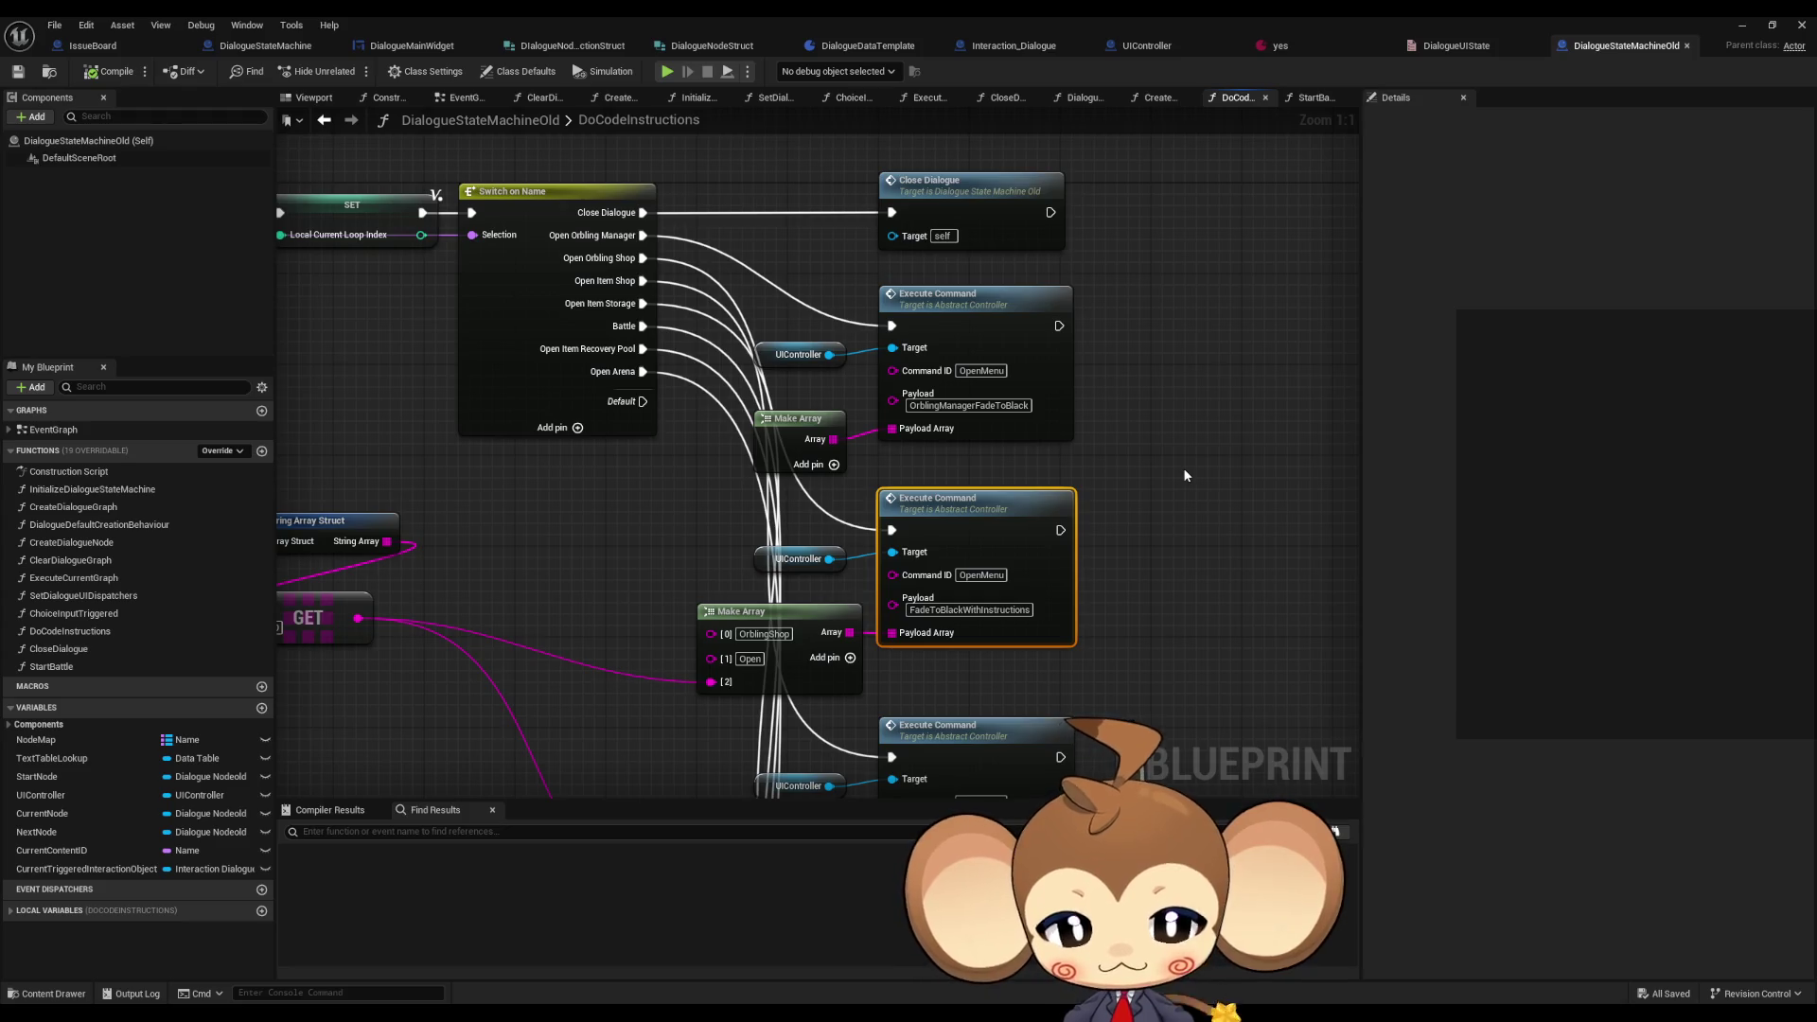
click(270, 46)
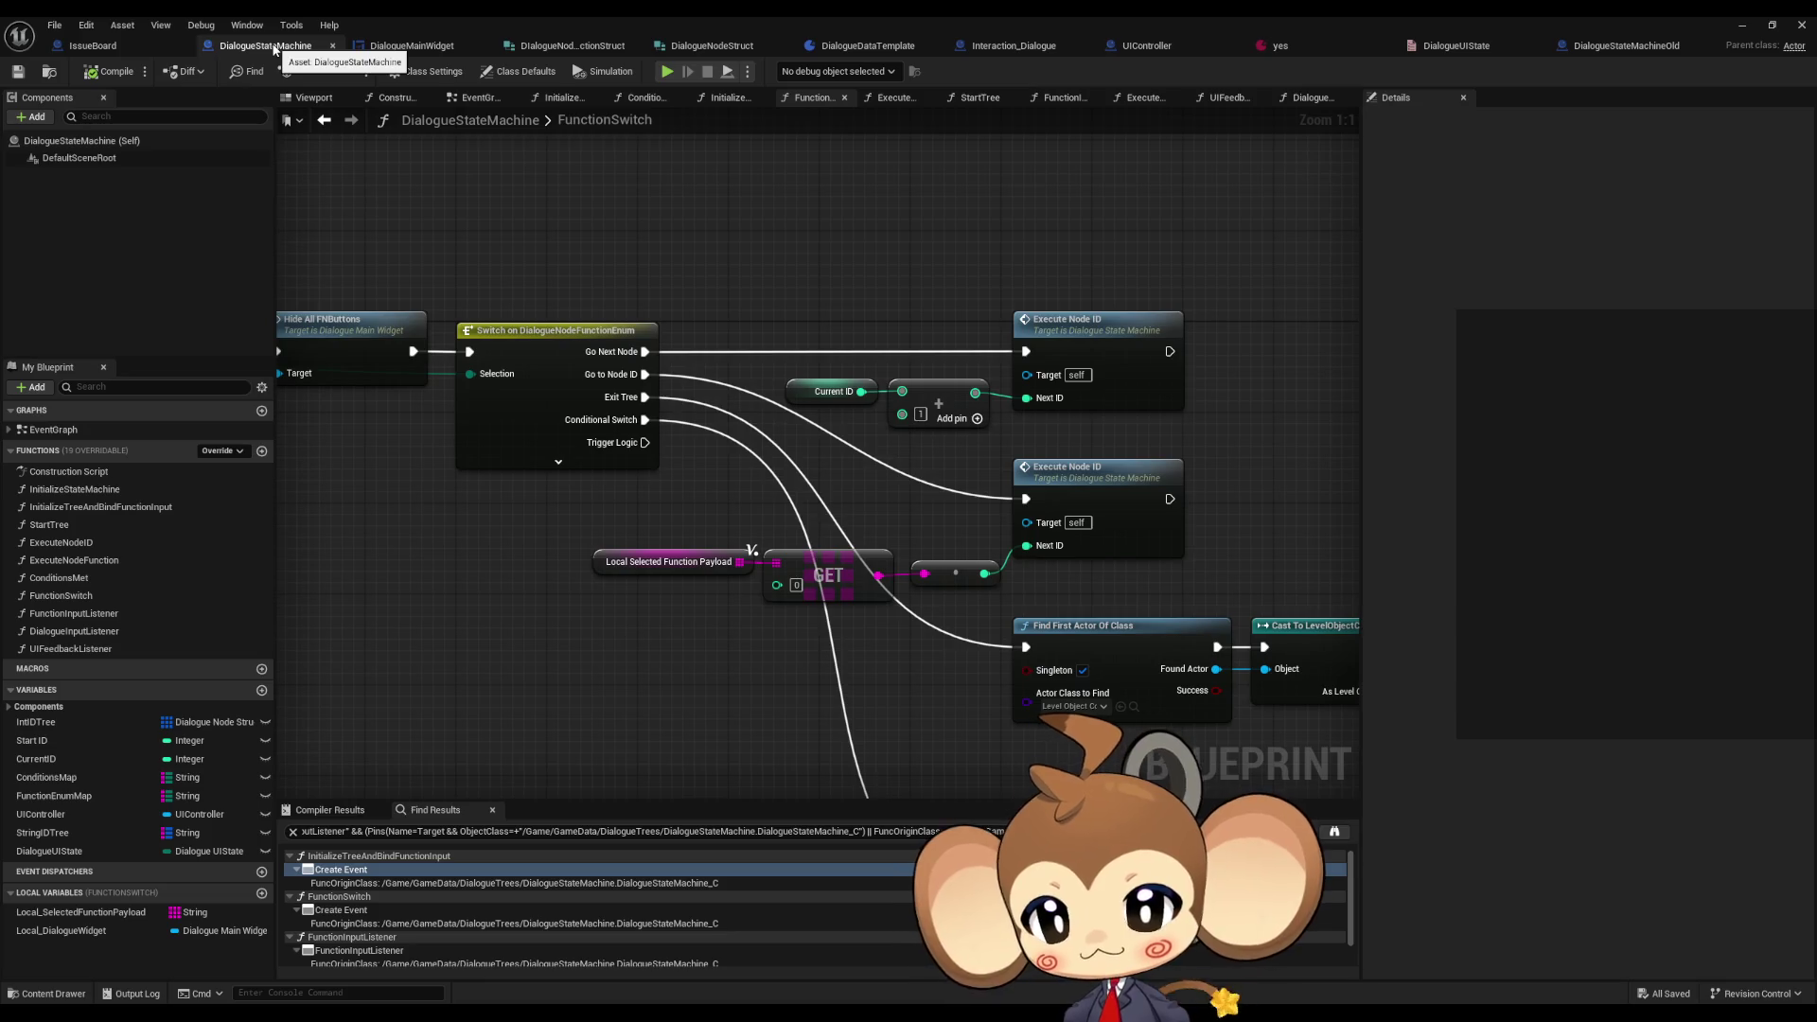
- Switch back to the DialogueStateMachineOld tab showing its DoCodeInstructions graph
click(1613, 47)
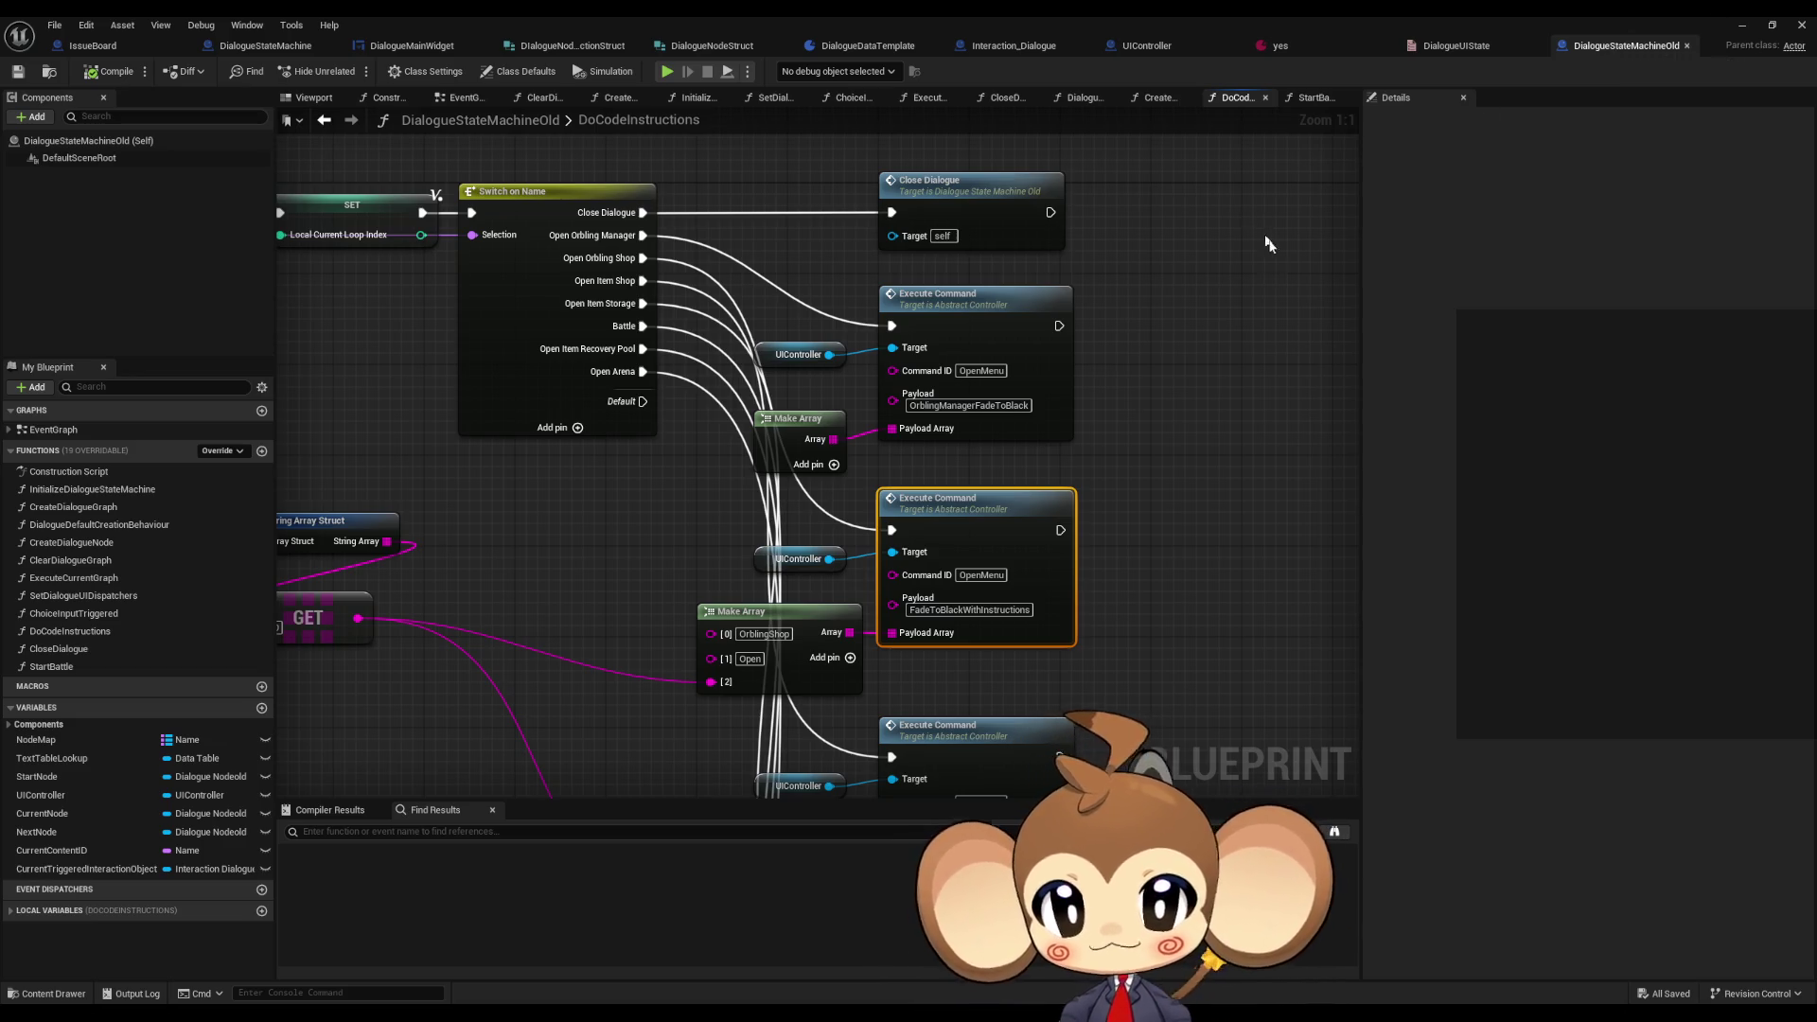
scroll(1255, 384, down, 3)
scroll(798, 192, up, 3)
scroll(798, 192, down, 2)
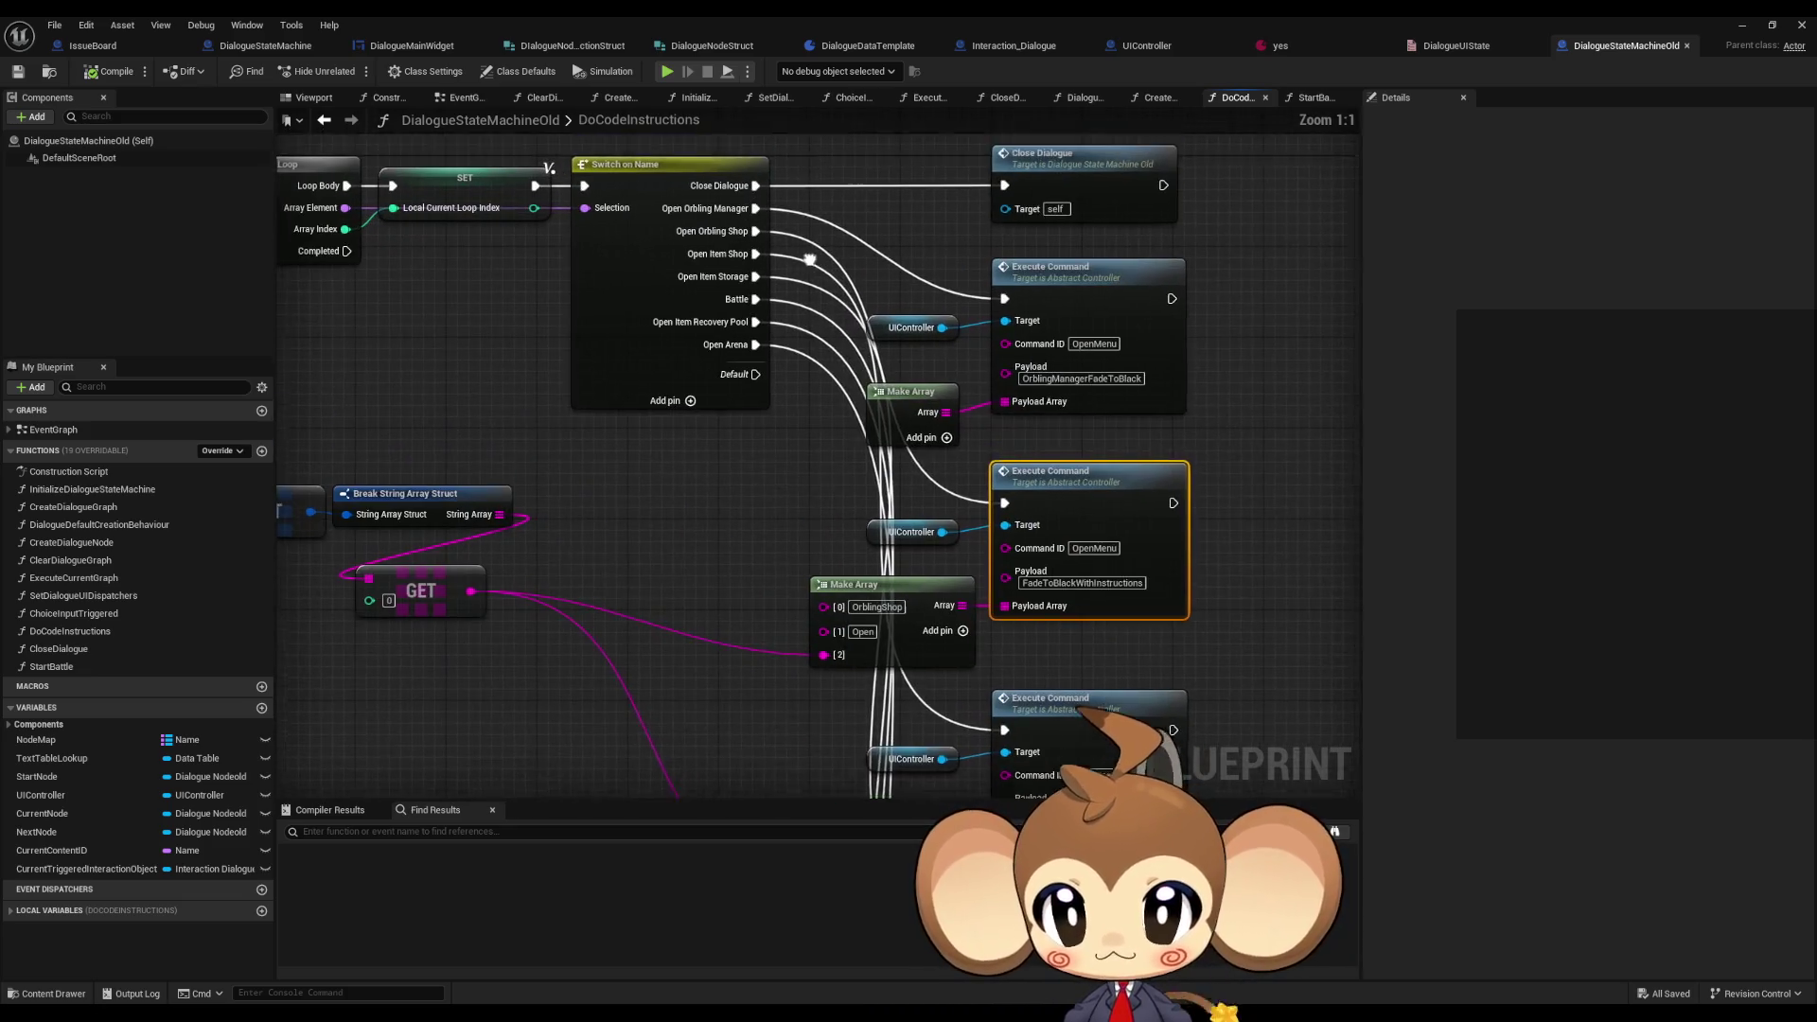
scroll(720, 372, down, 2)
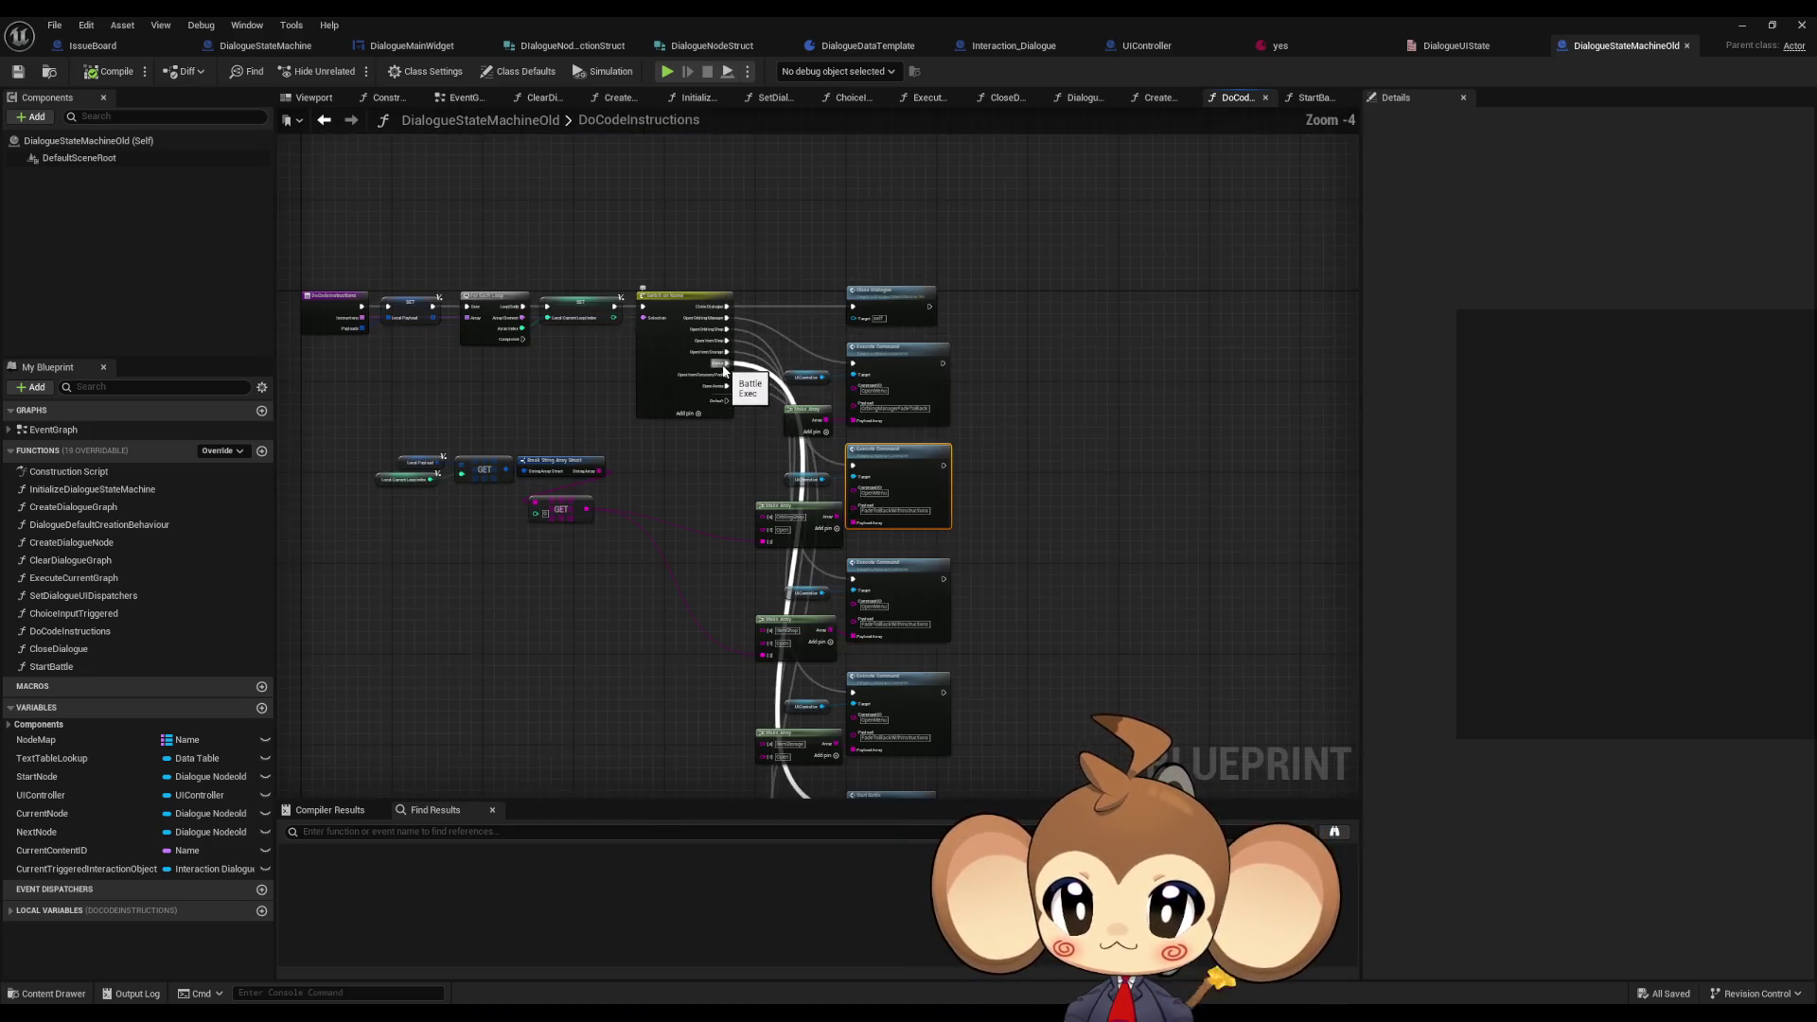
scroll(818, 662, up, 1)
scroll(837, 698, up, 3)
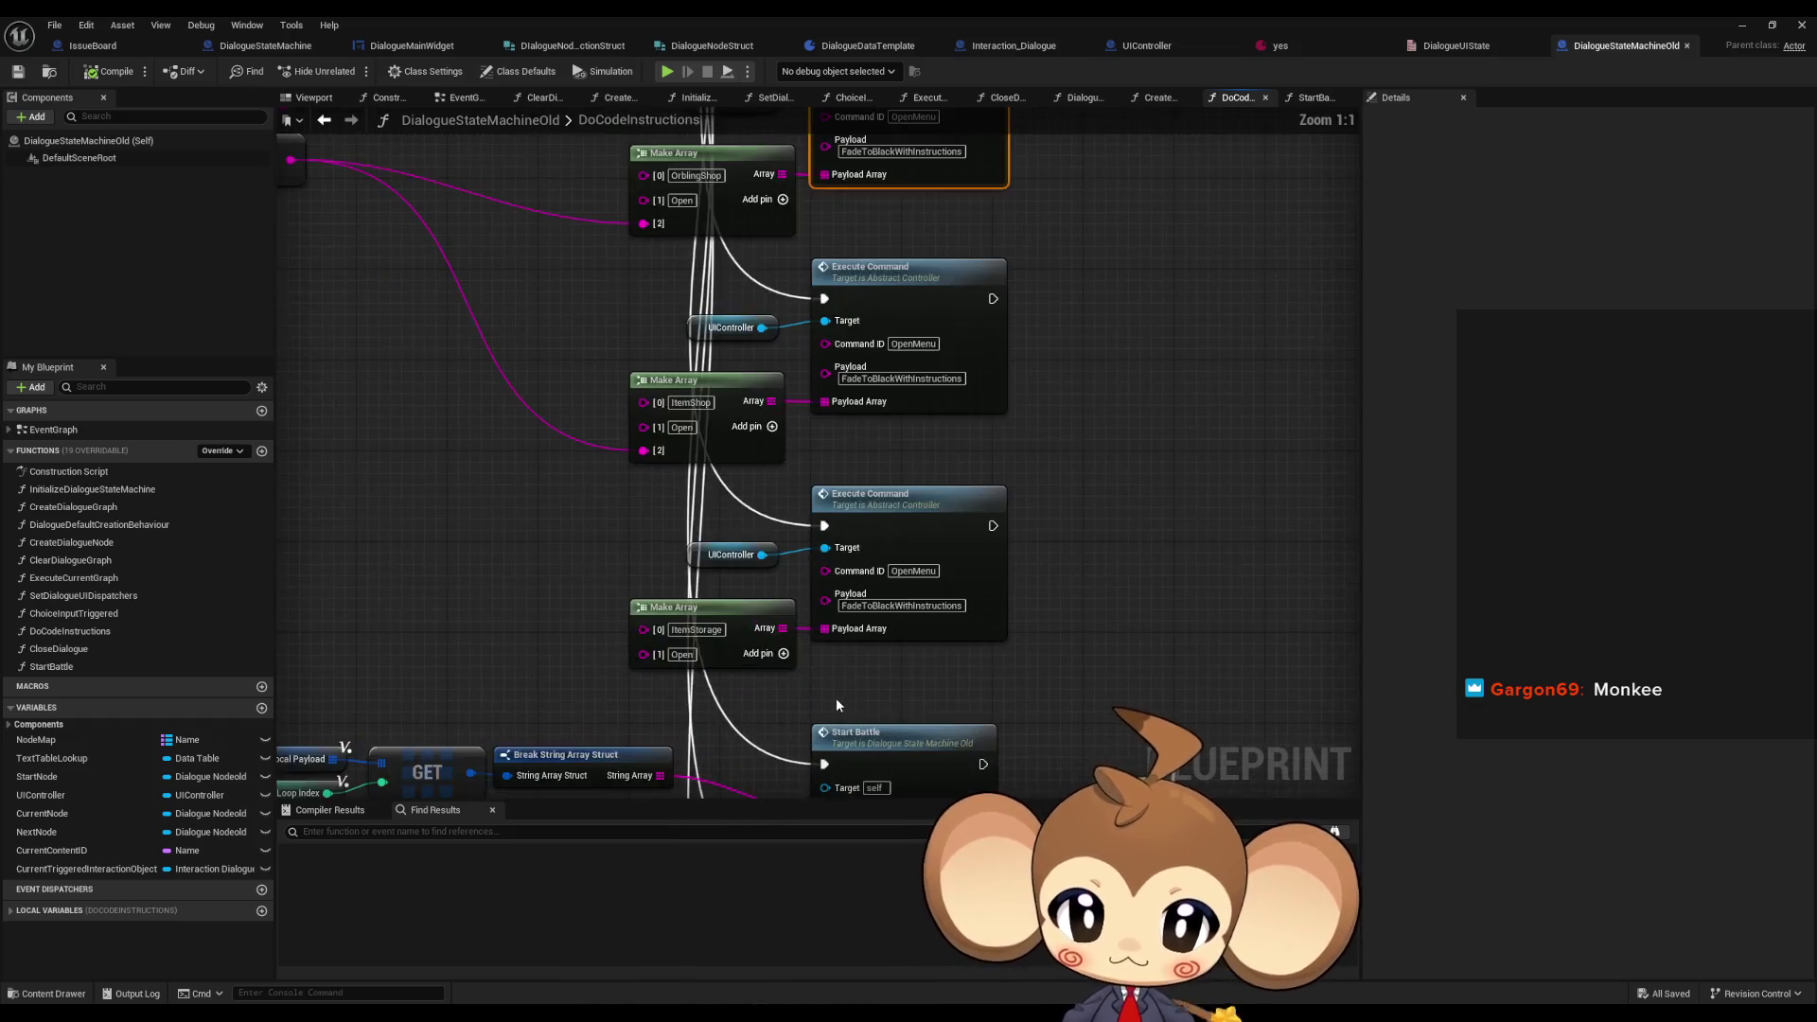
click(984, 509)
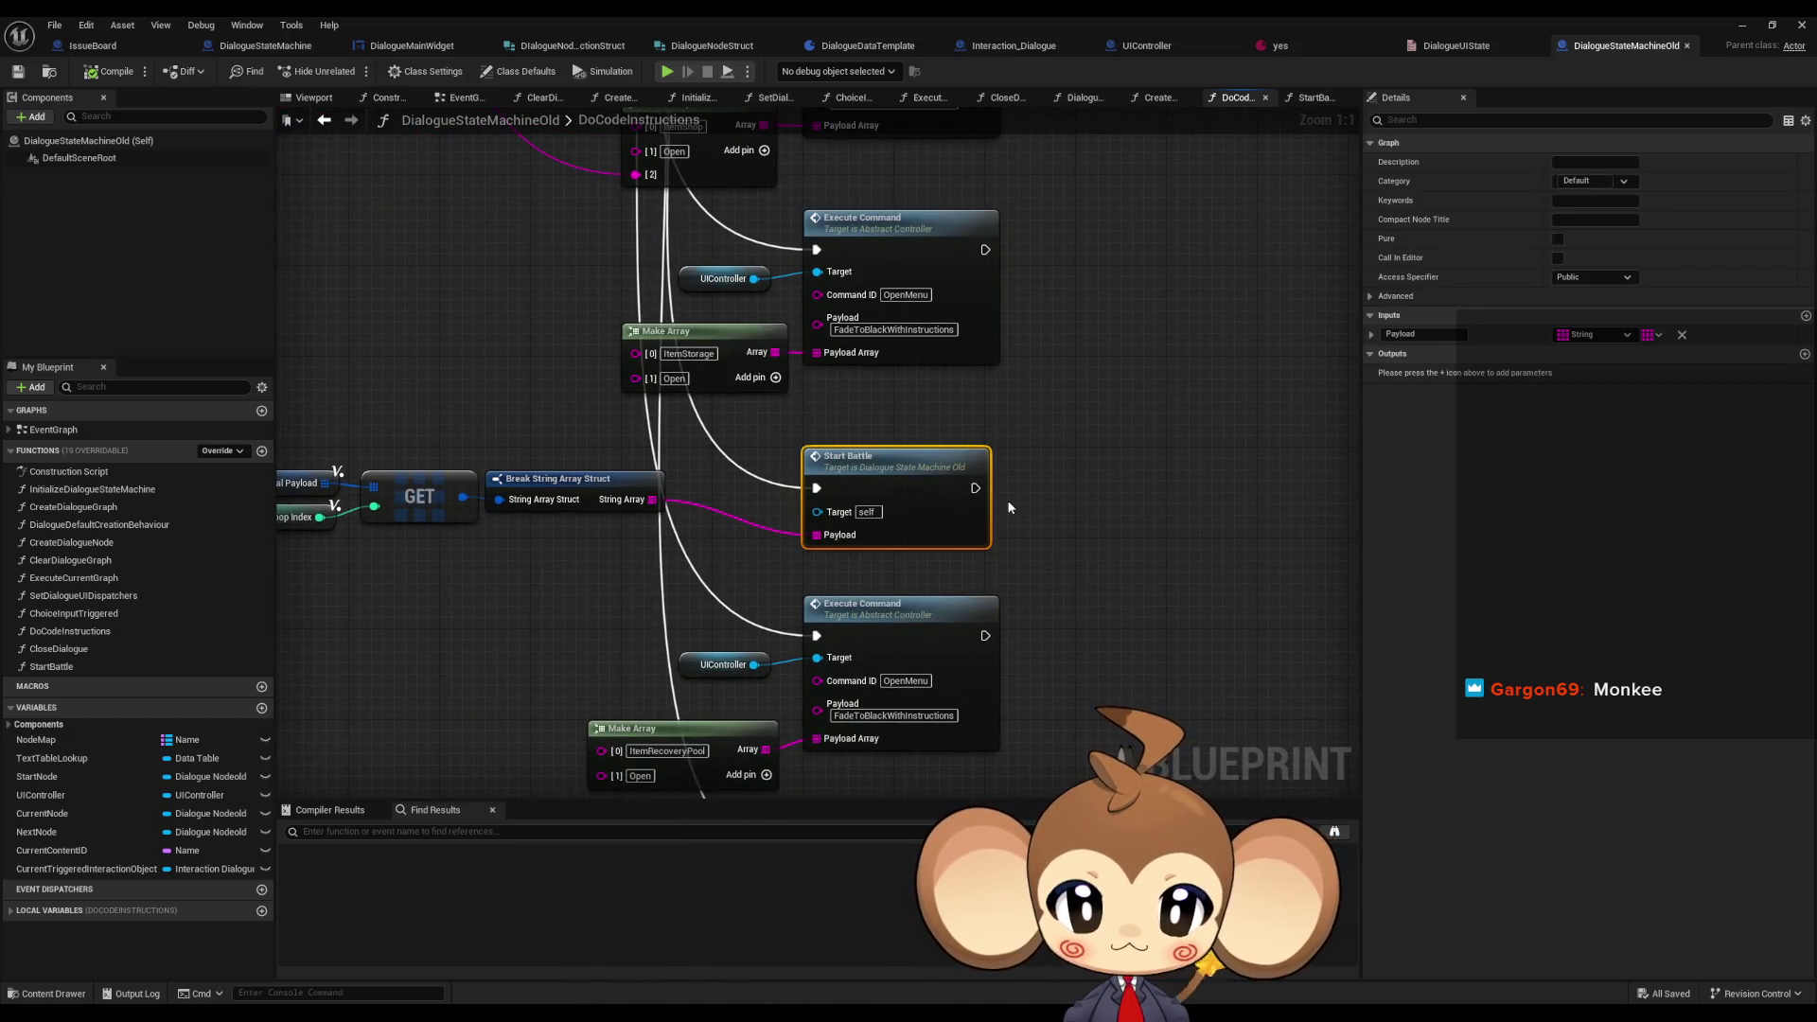
scroll(1006, 503, down, 2)
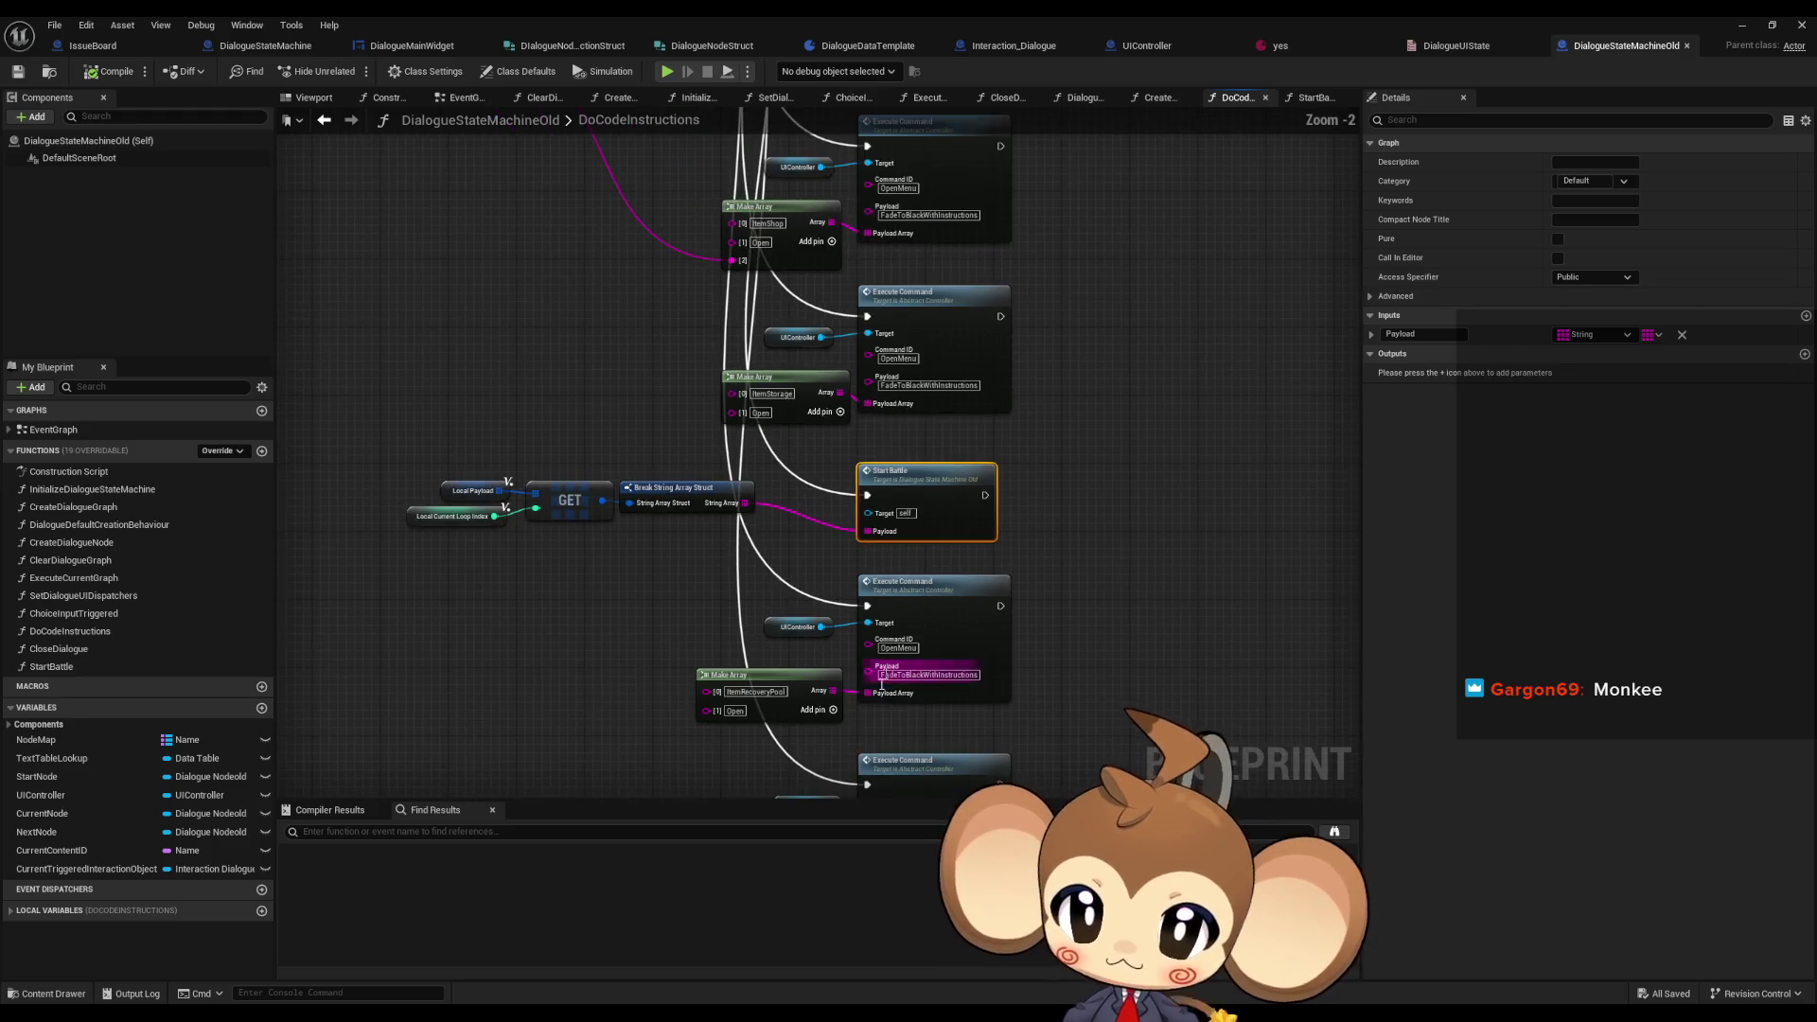
scroll(780, 457, up, 1)
scroll(779, 457, up, 1)
drag(780, 457, 788, 545)
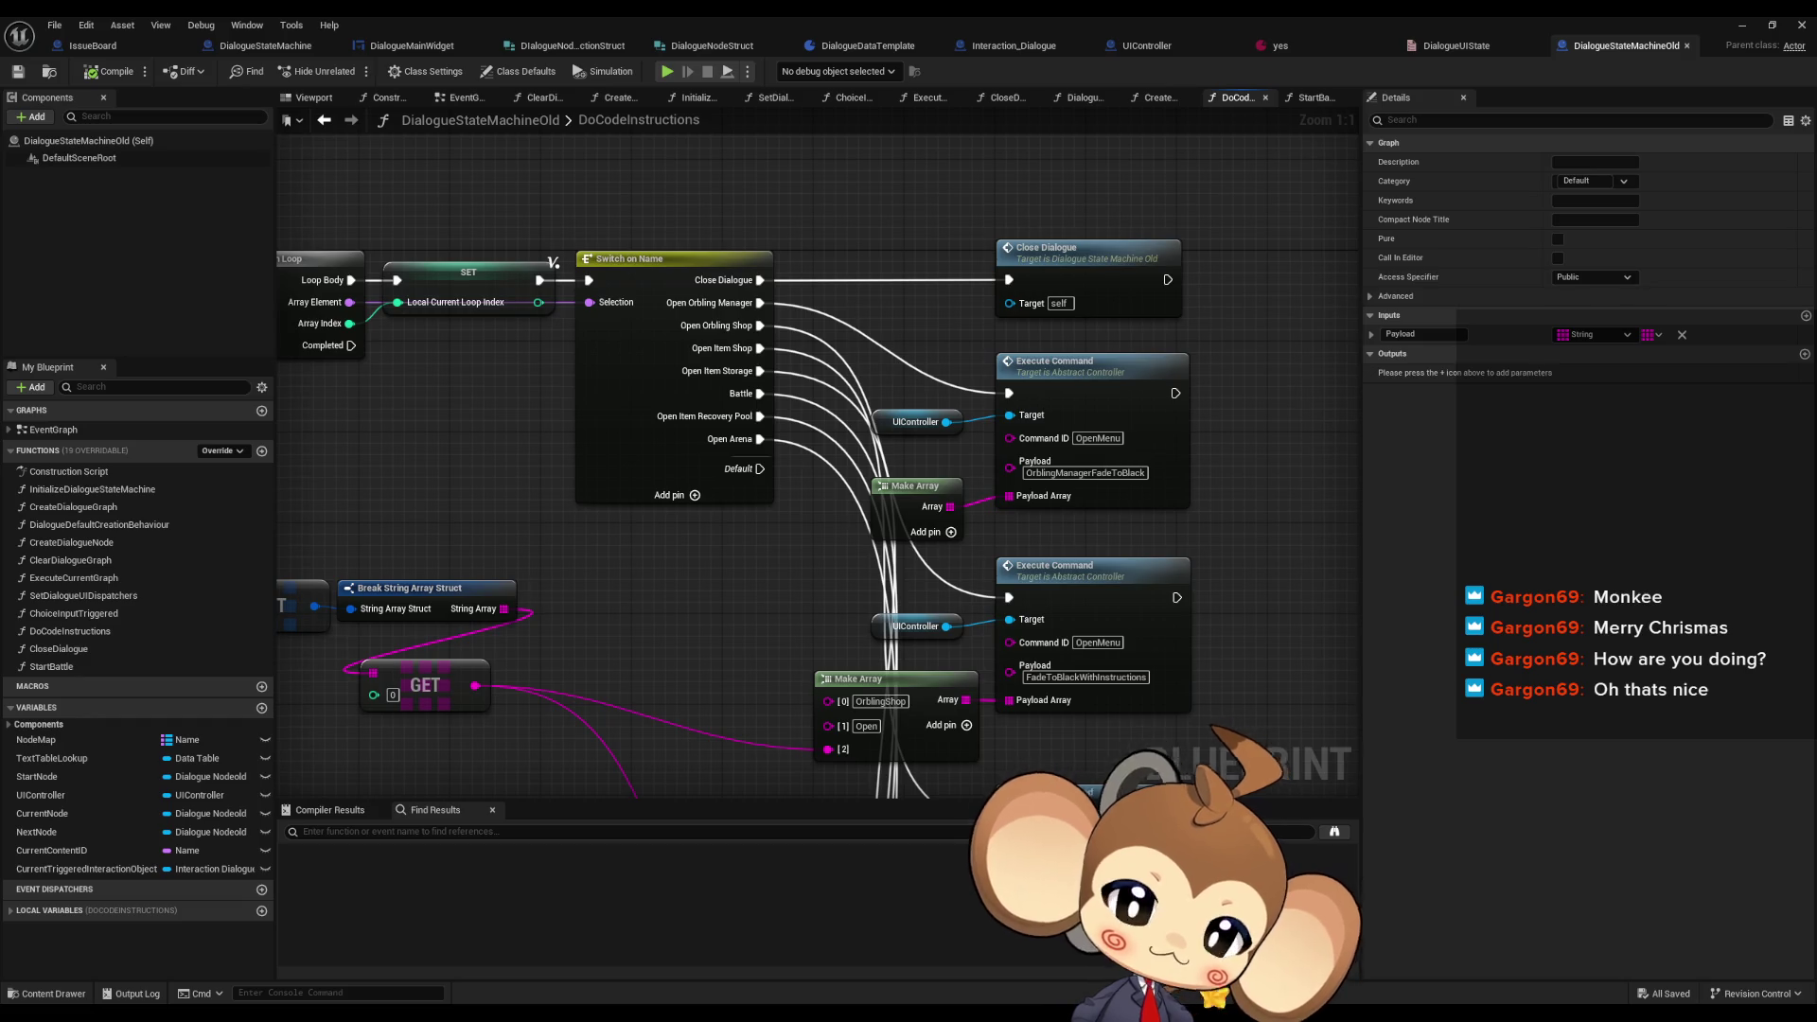
click(1220, 535)
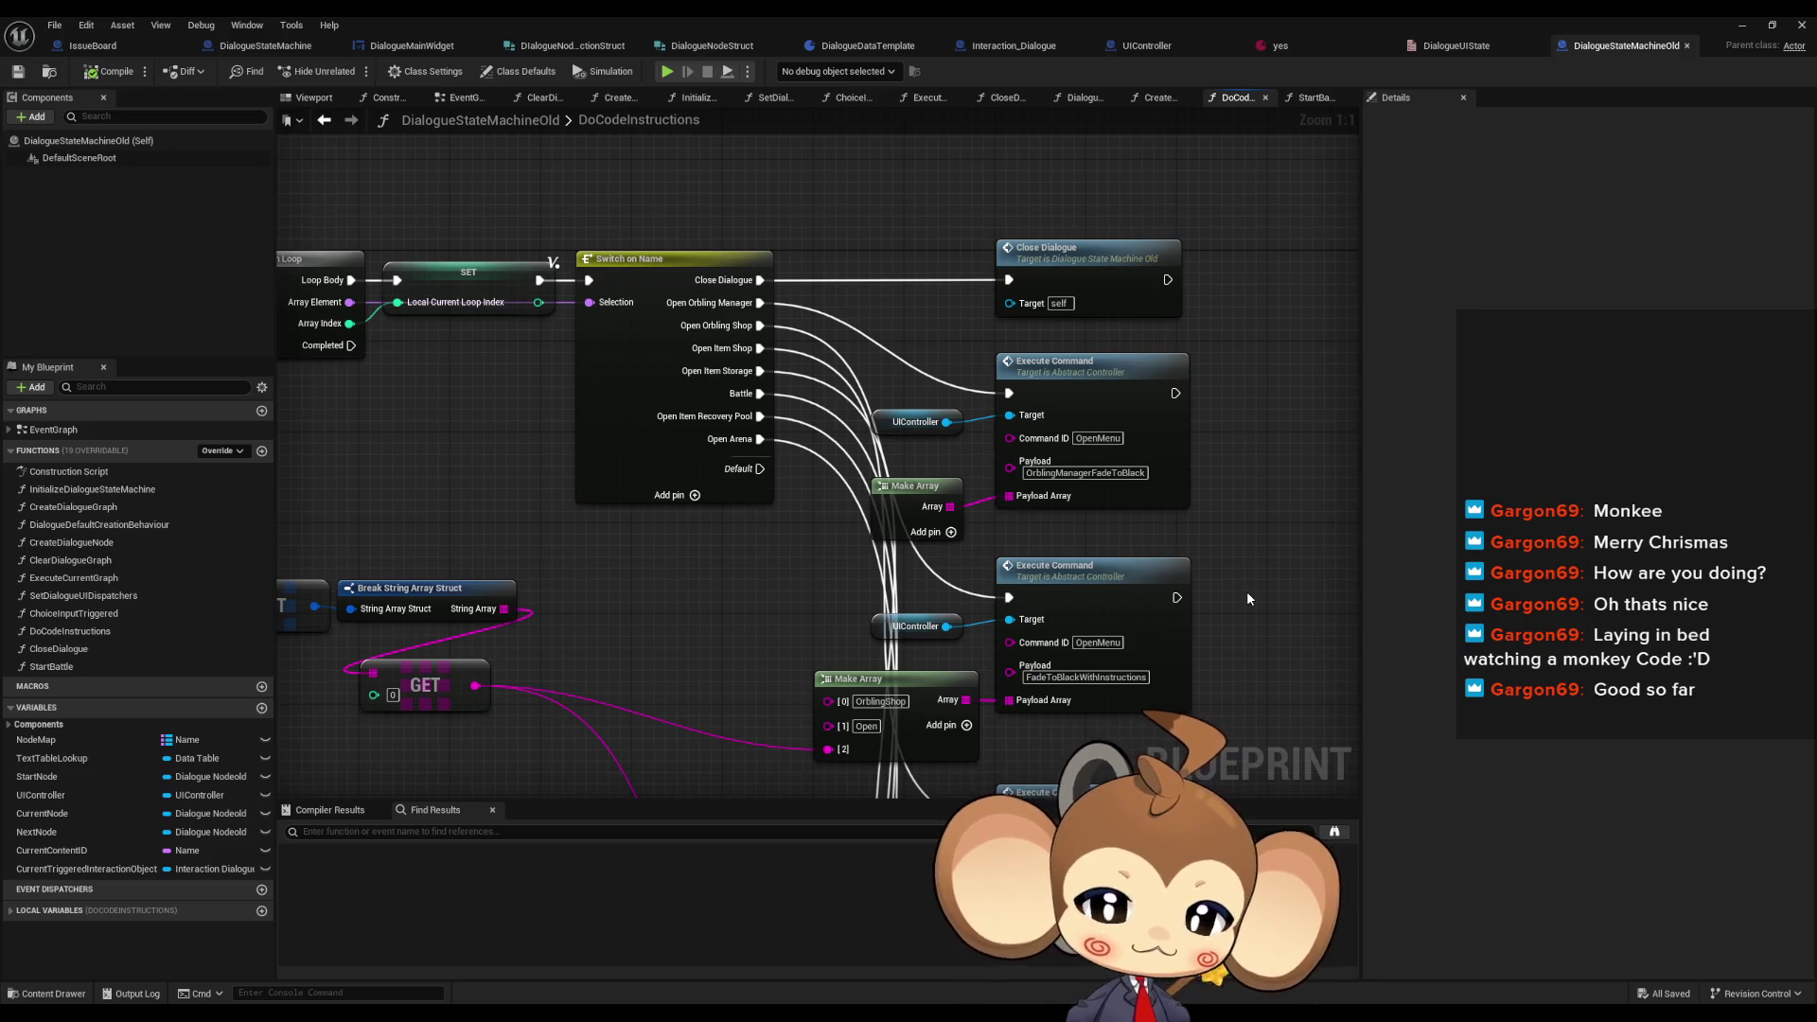
- Inspect DoCodeInstructions' entry, SET Local Payload, Local Payload lookup and Start Battle nodes
mouse_move(1076, 320)
mouse_down()
mouse_move(1445, 391)
mouse_move(1602, 391)
mouse_up()
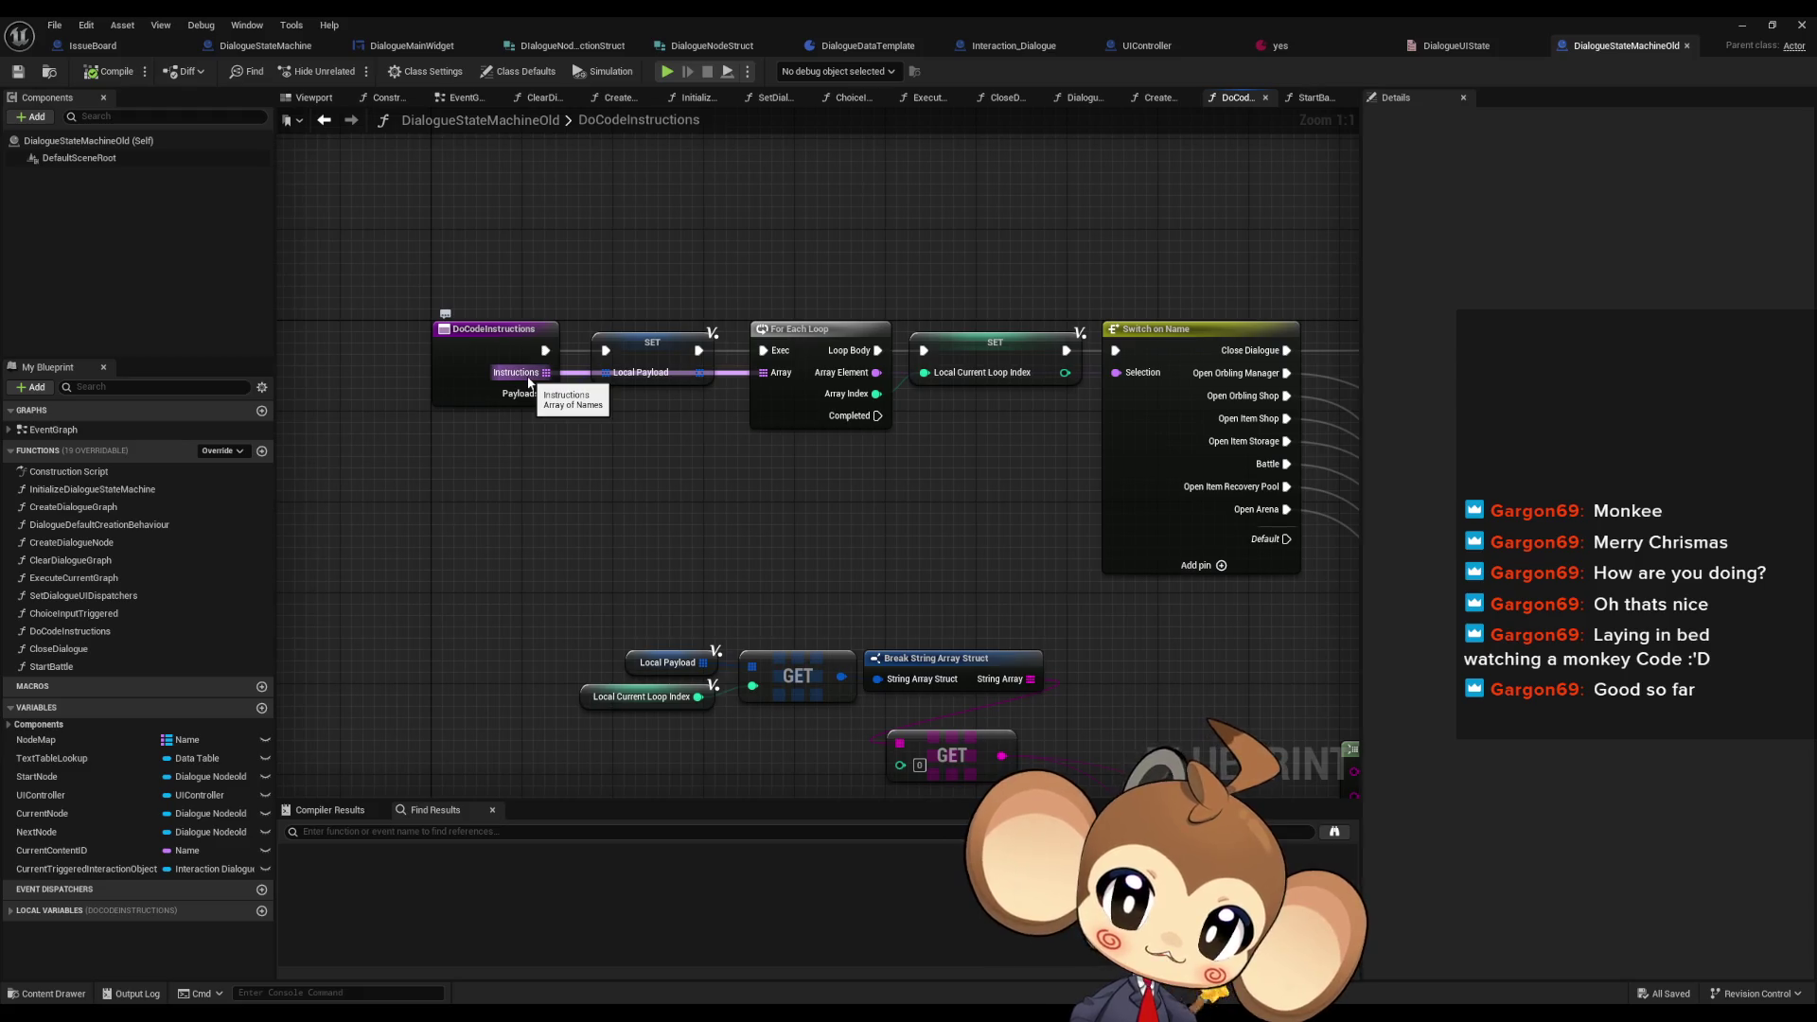
click(497, 329)
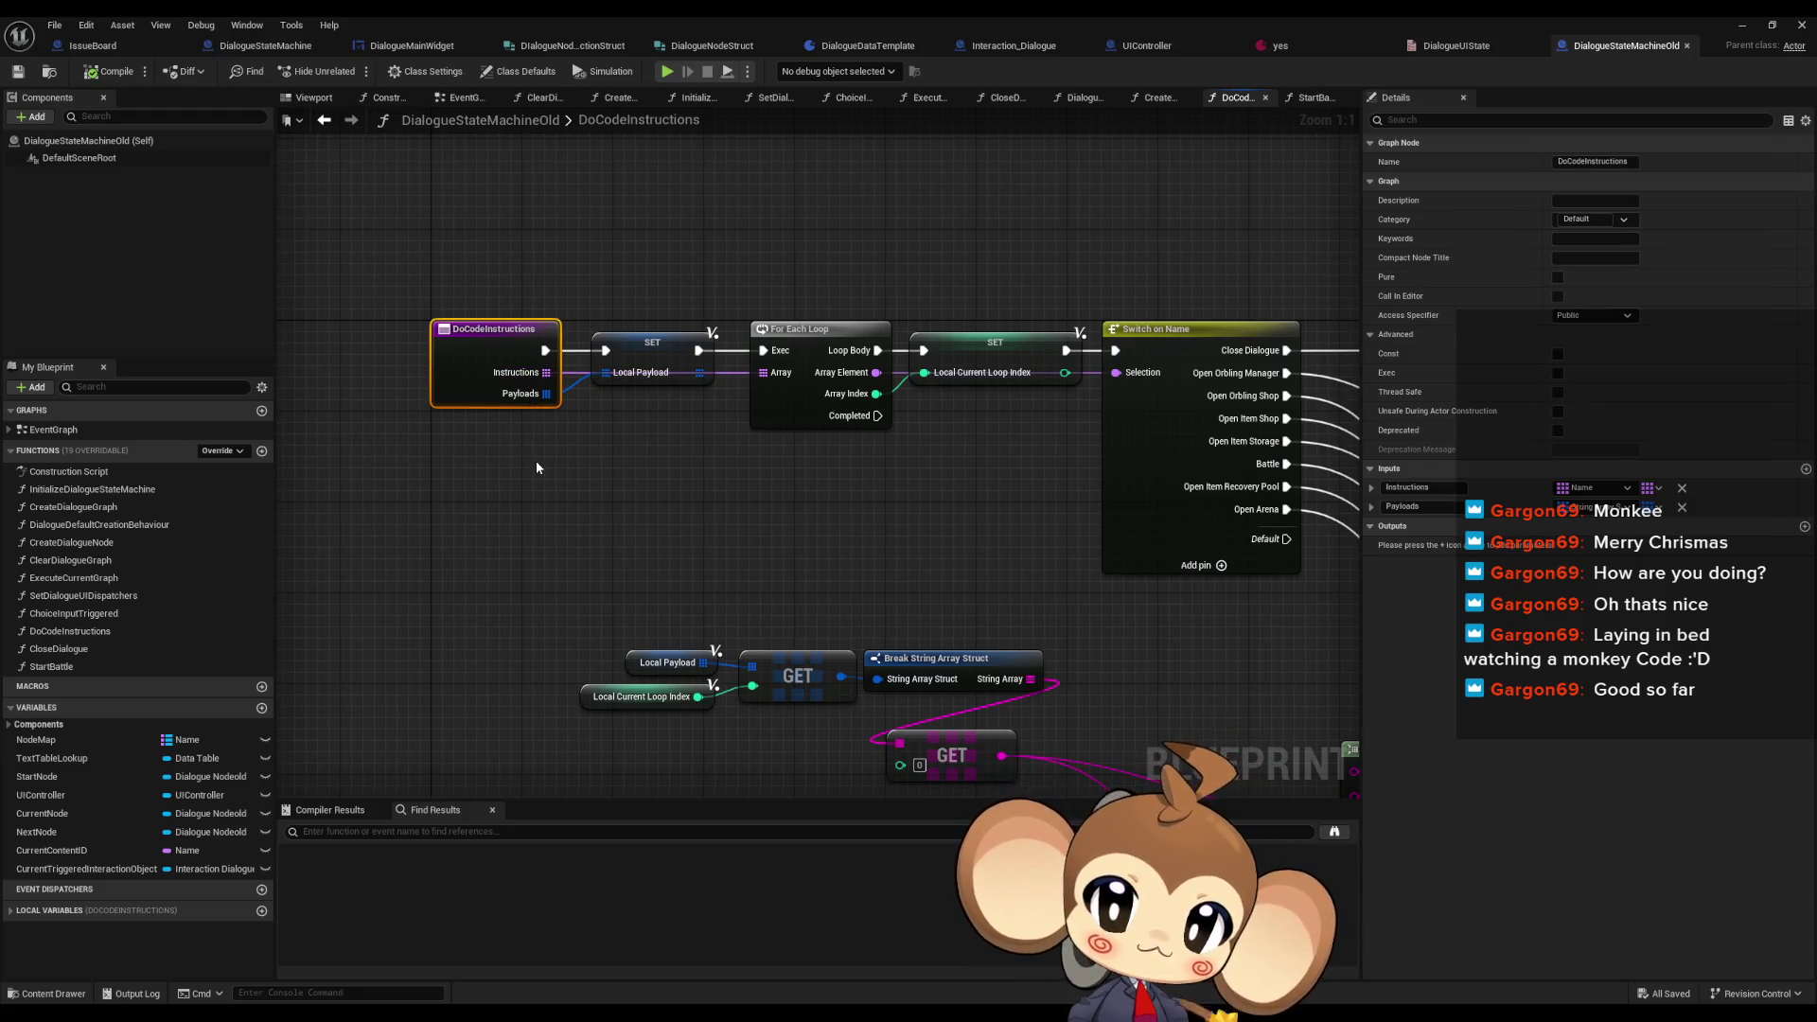
click(644, 376)
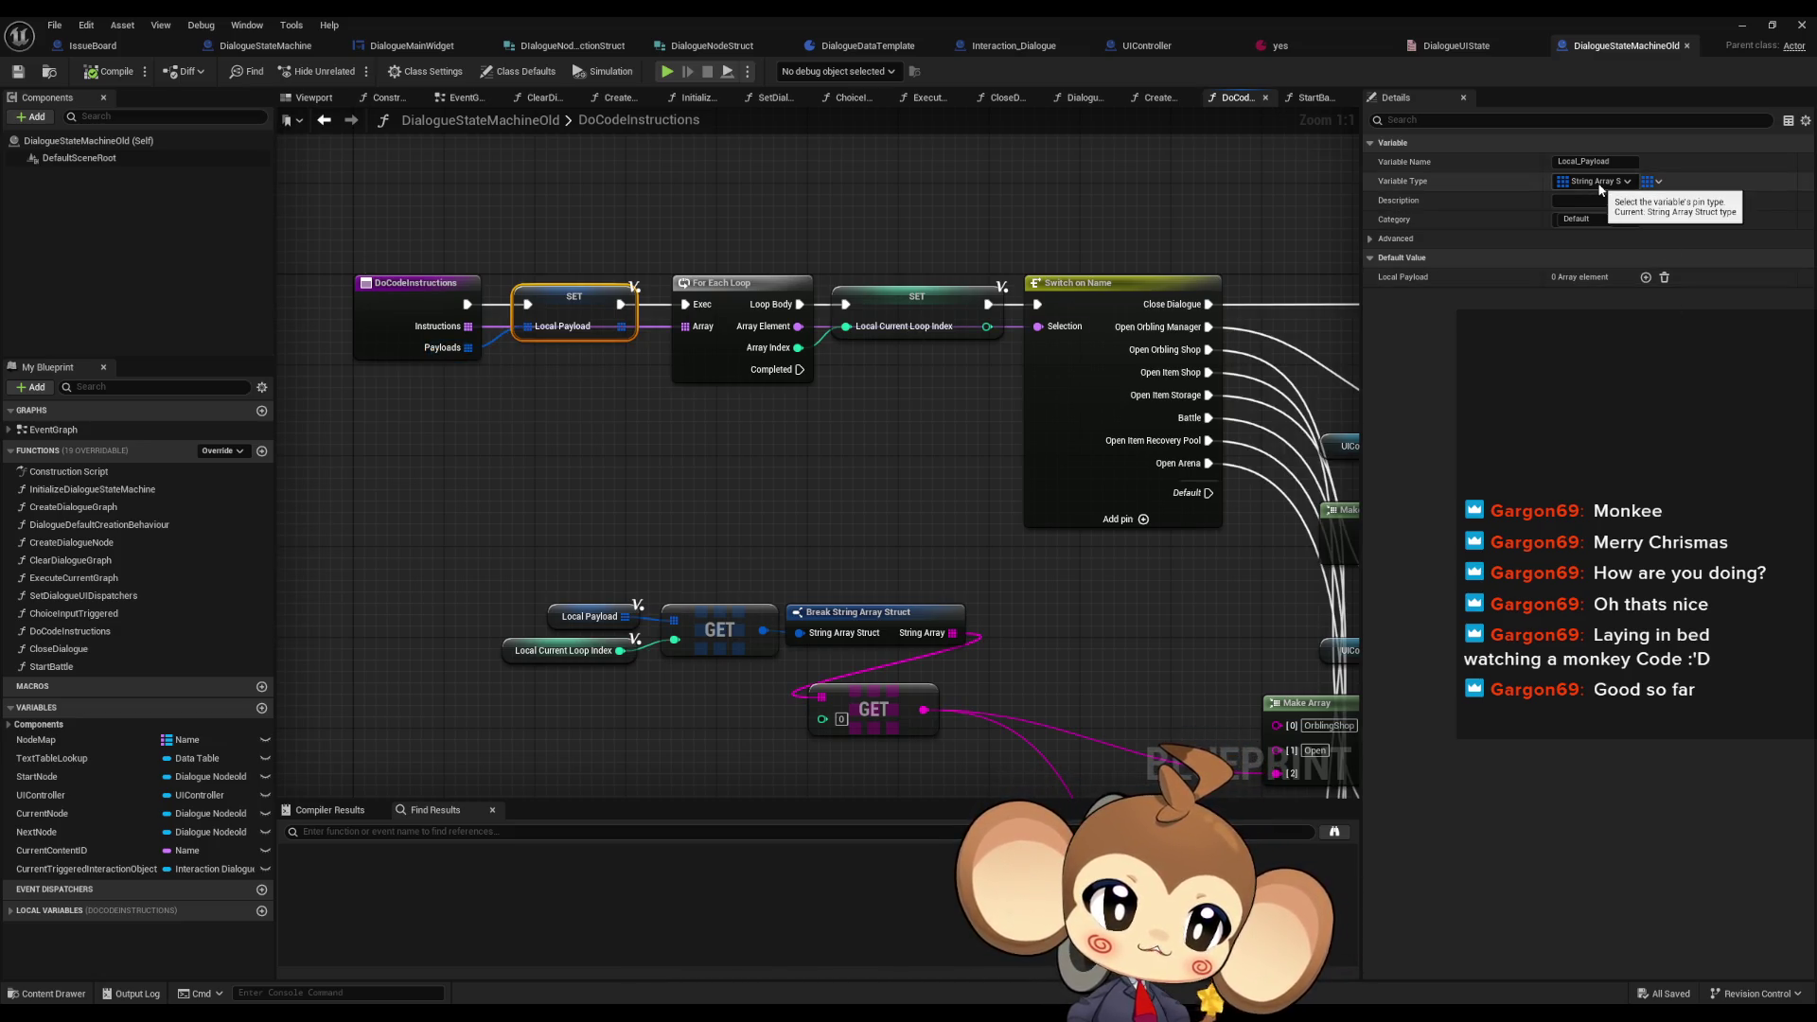
scroll(785, 453, down, 2)
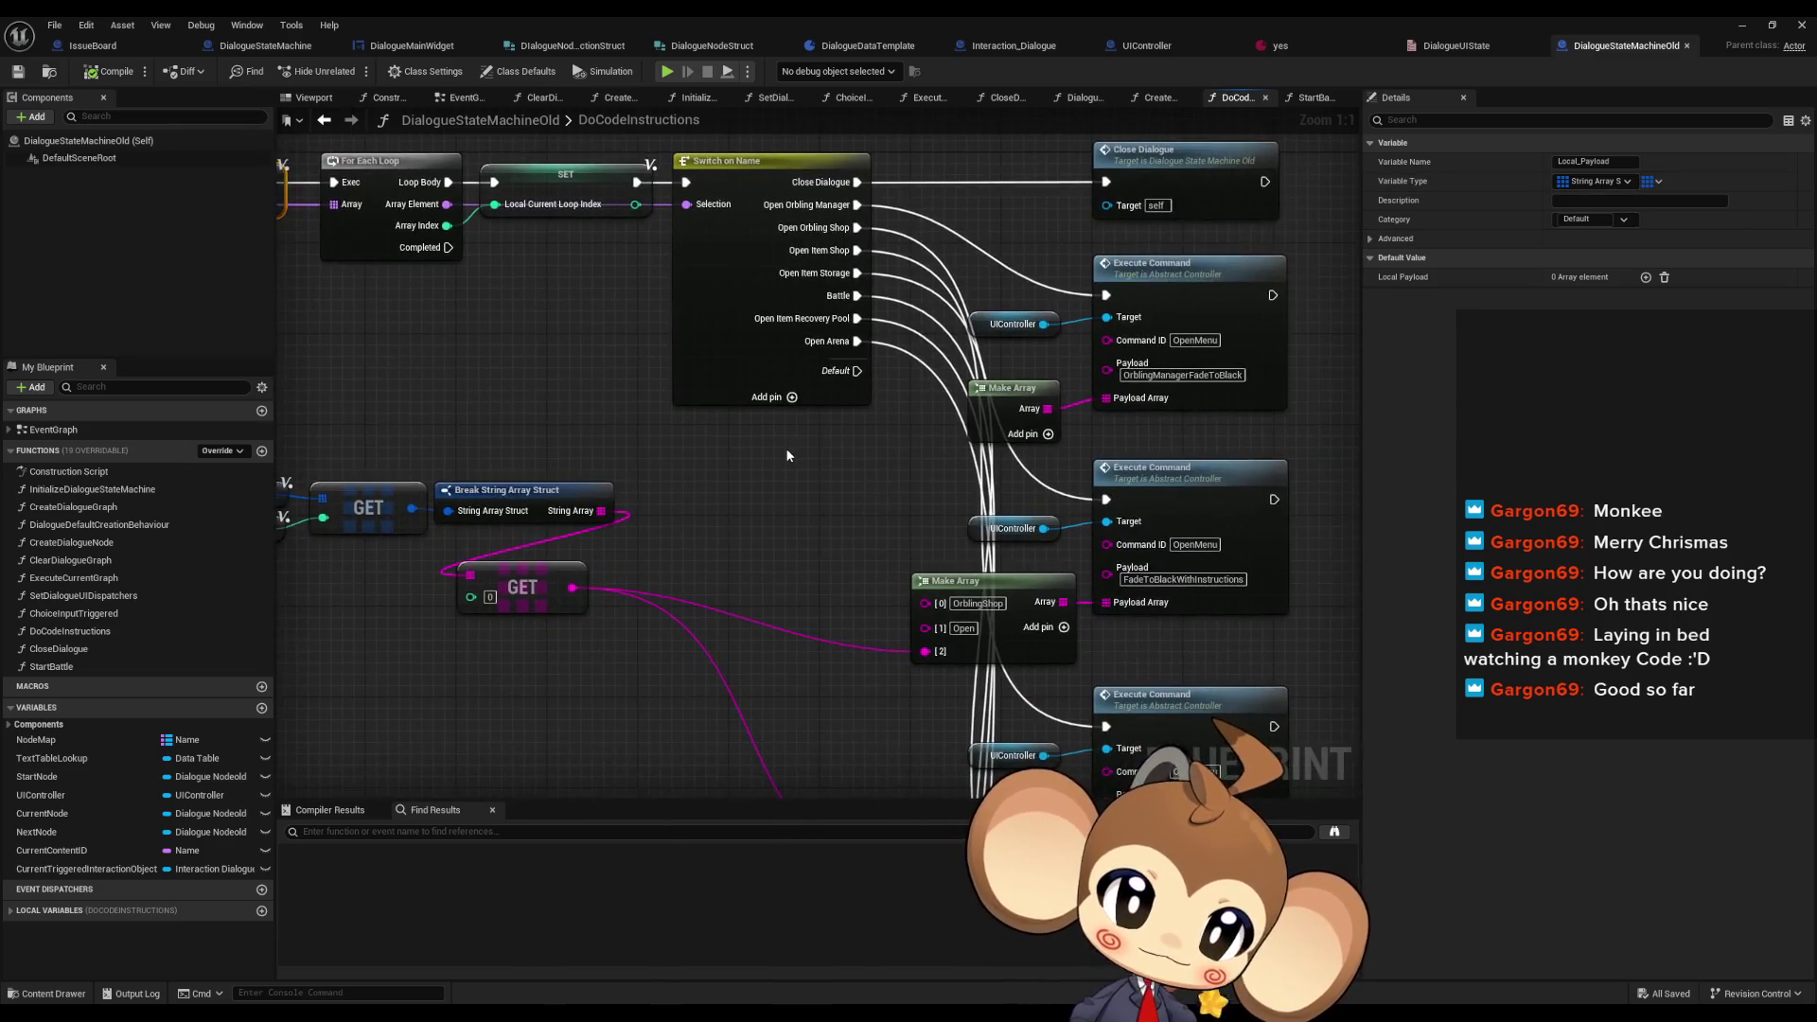
mouse_move(418, 381)
mouse_down()
mouse_move(509, 478)
mouse_move(734, 487)
mouse_up()
scroll(625, 468, up, 1)
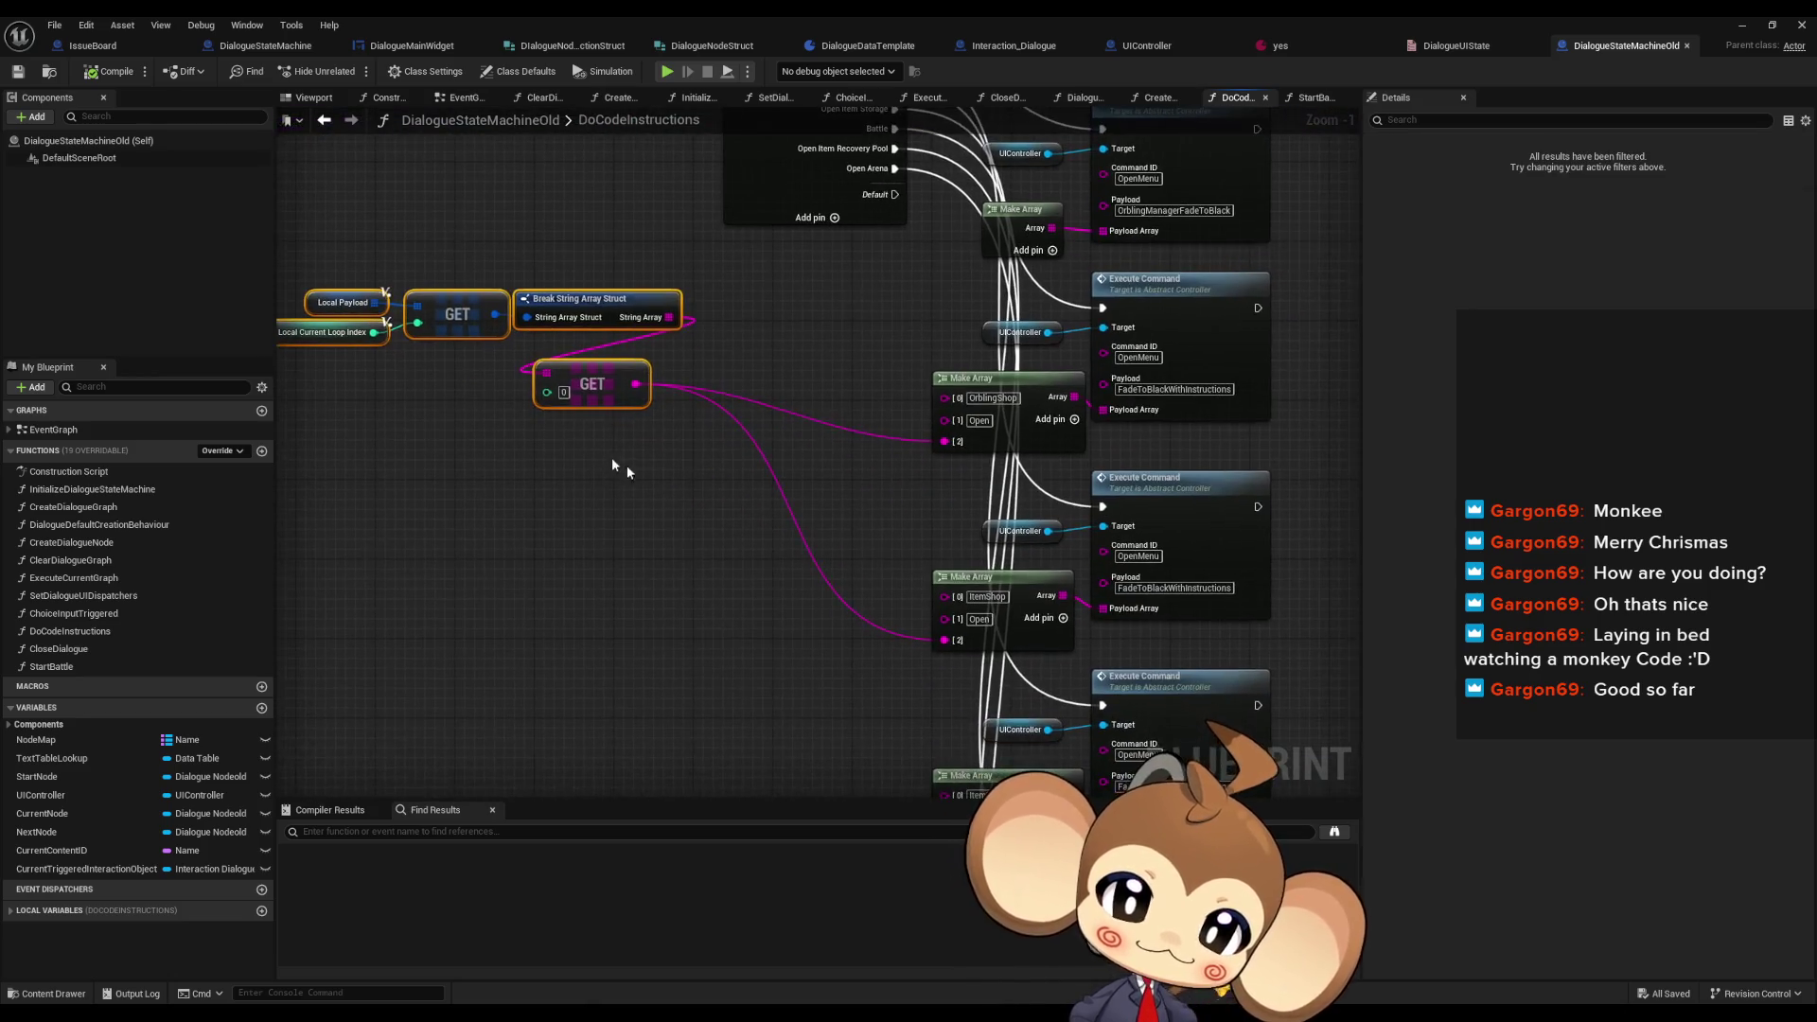
mouse_move(587, 423)
mouse_down()
mouse_move(759, 483)
mouse_move(662, 422)
mouse_move(706, 252)
mouse_up()
scroll(729, 260, down, 1)
scroll(775, 275, down, 1)
scroll(1128, 590, up, 3)
click(1060, 553)
drag(433, 538, 791, 597)
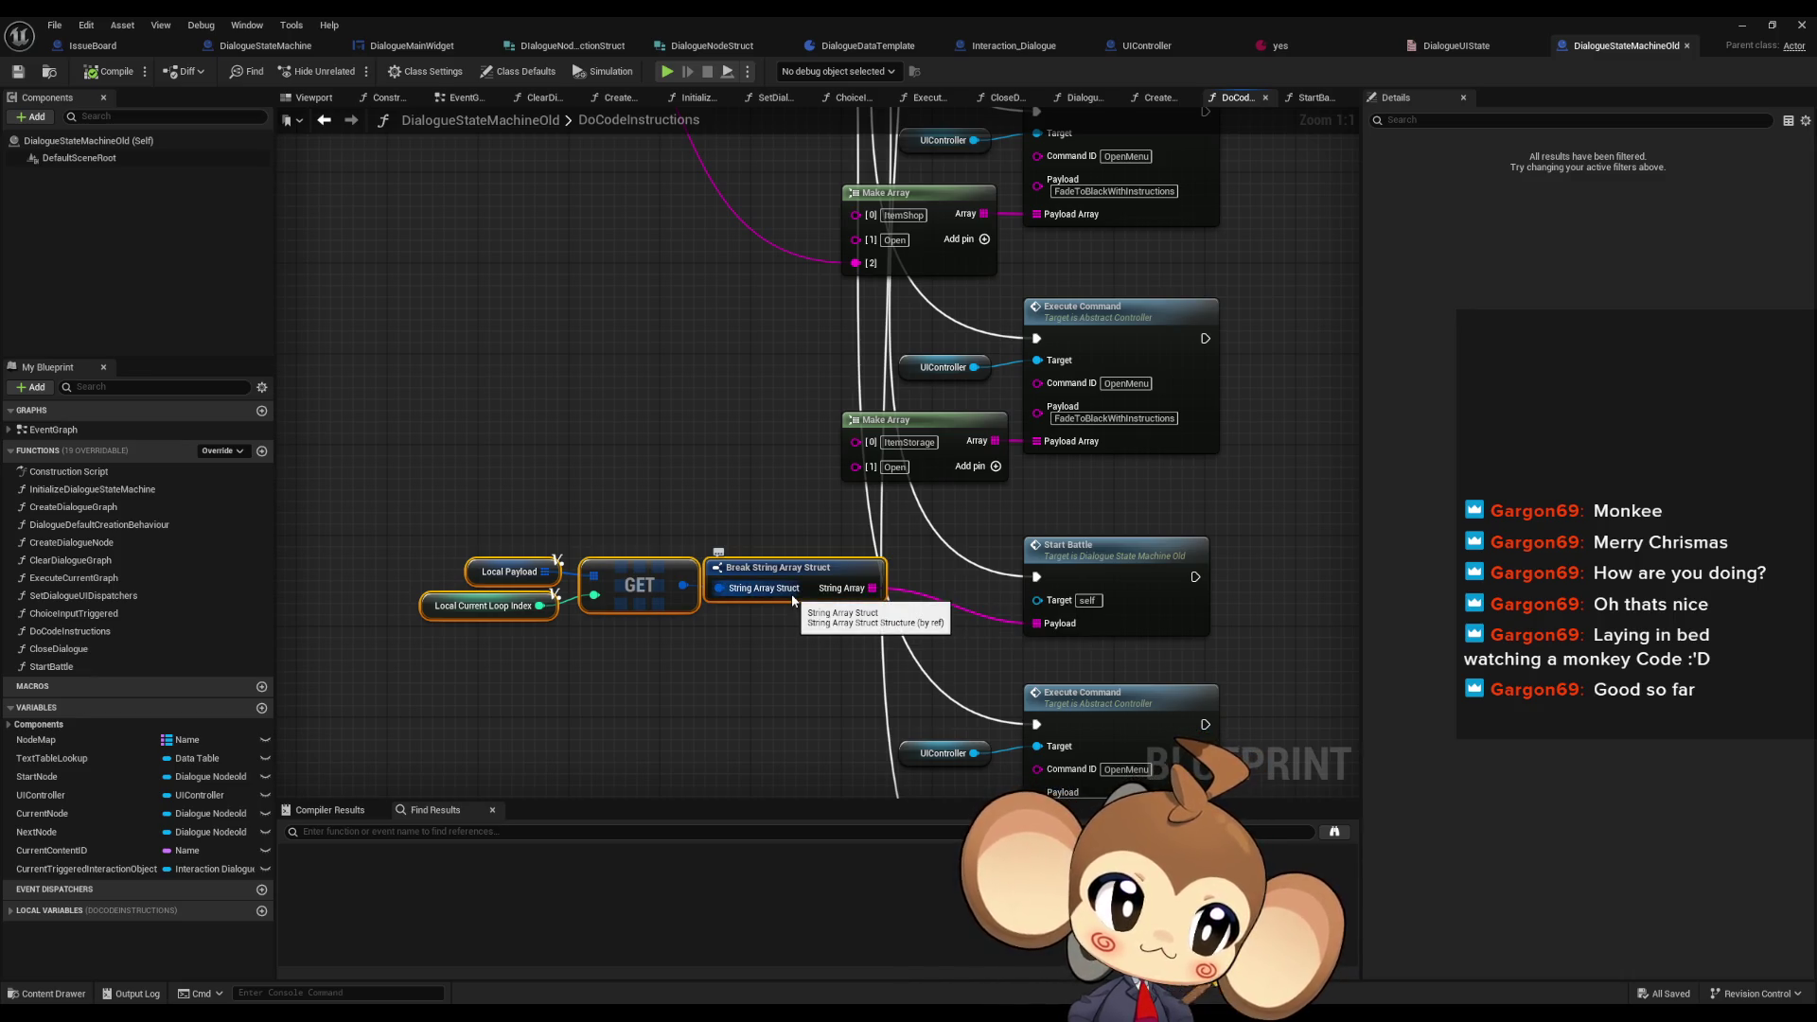
- Examine the Switch on Name node's pins, then return to DialogueStateMachine's FunctionSwitch graph
scroll(701, 446, down, 5)
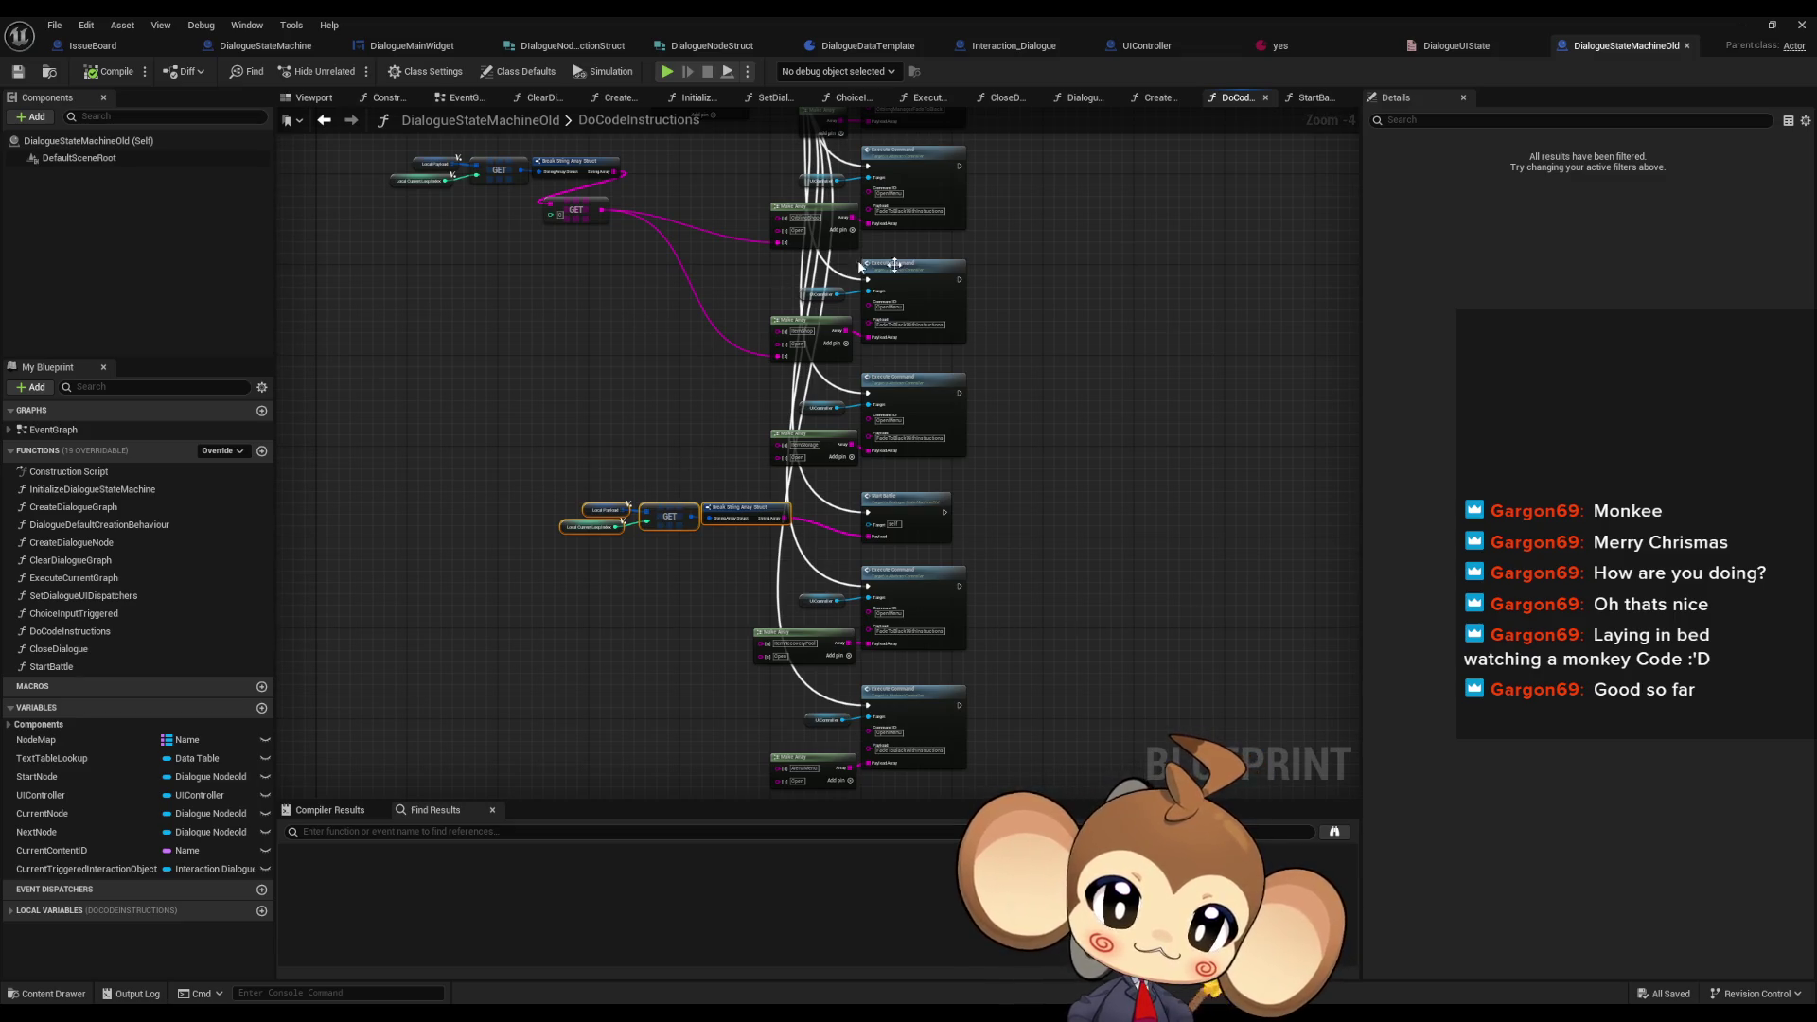
scroll(832, 514, up, 2)
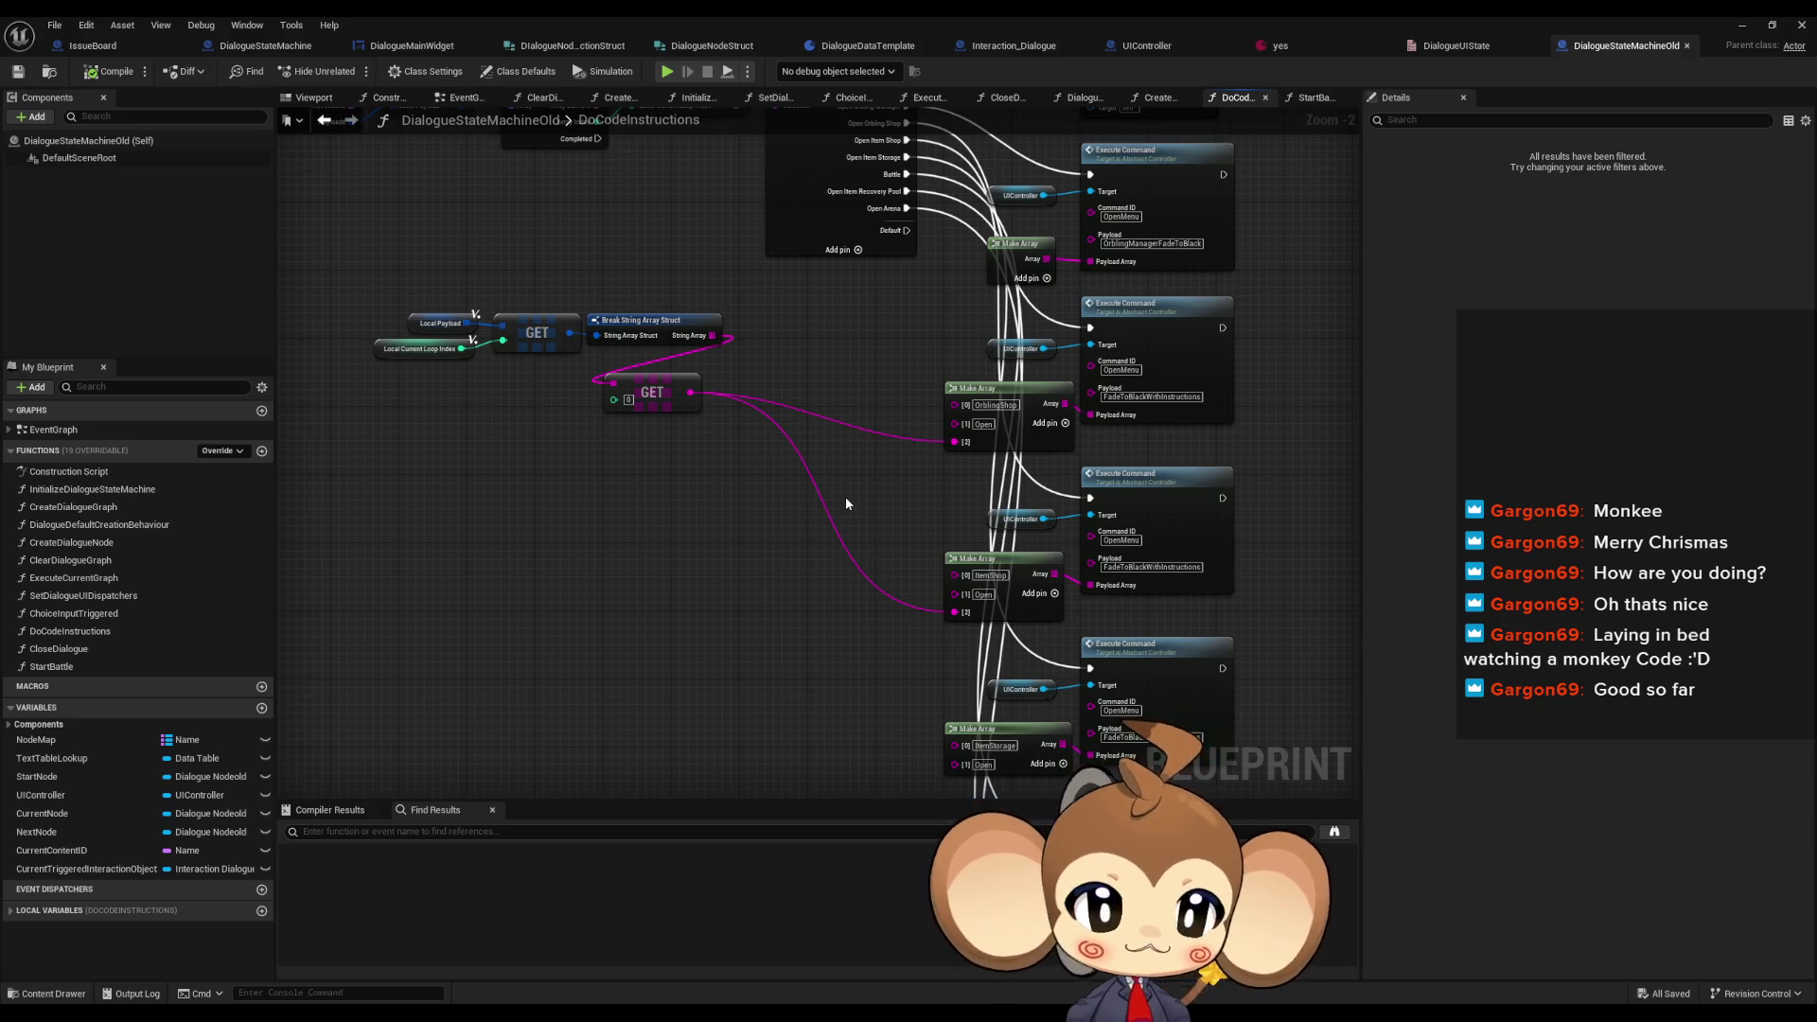
scroll(842, 492, down, 2)
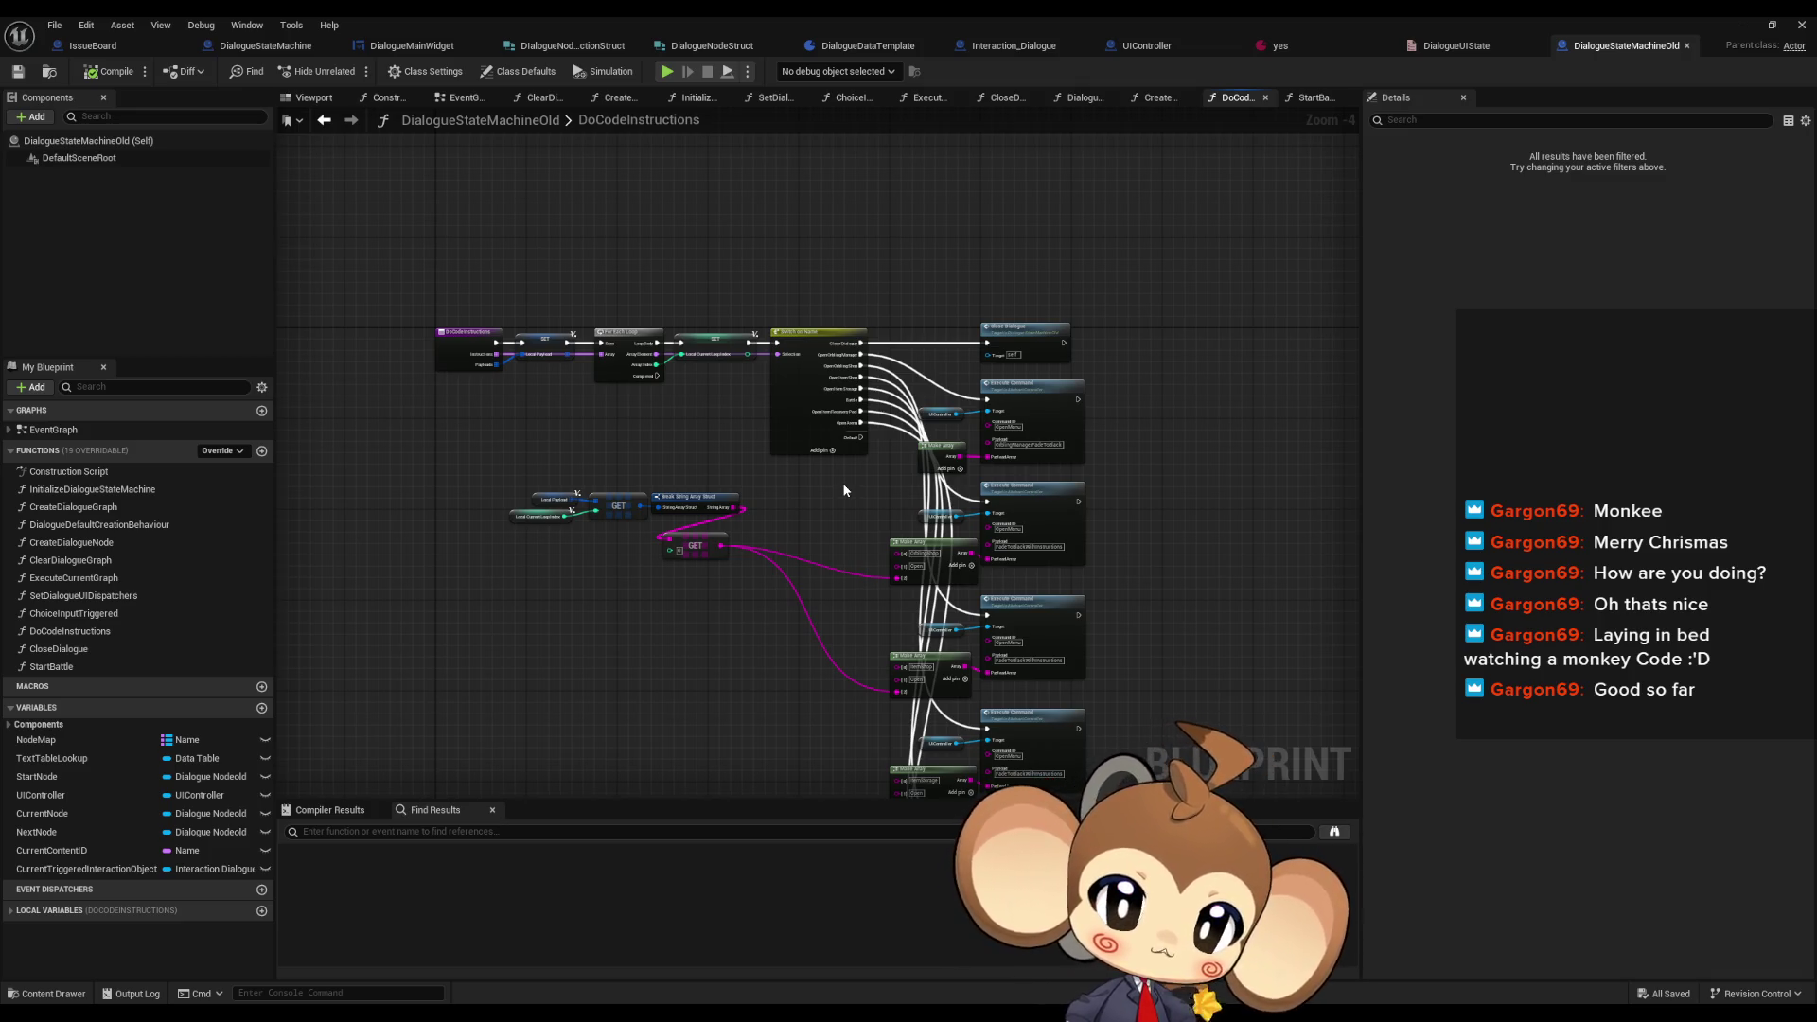
drag(829, 490, 797, 383)
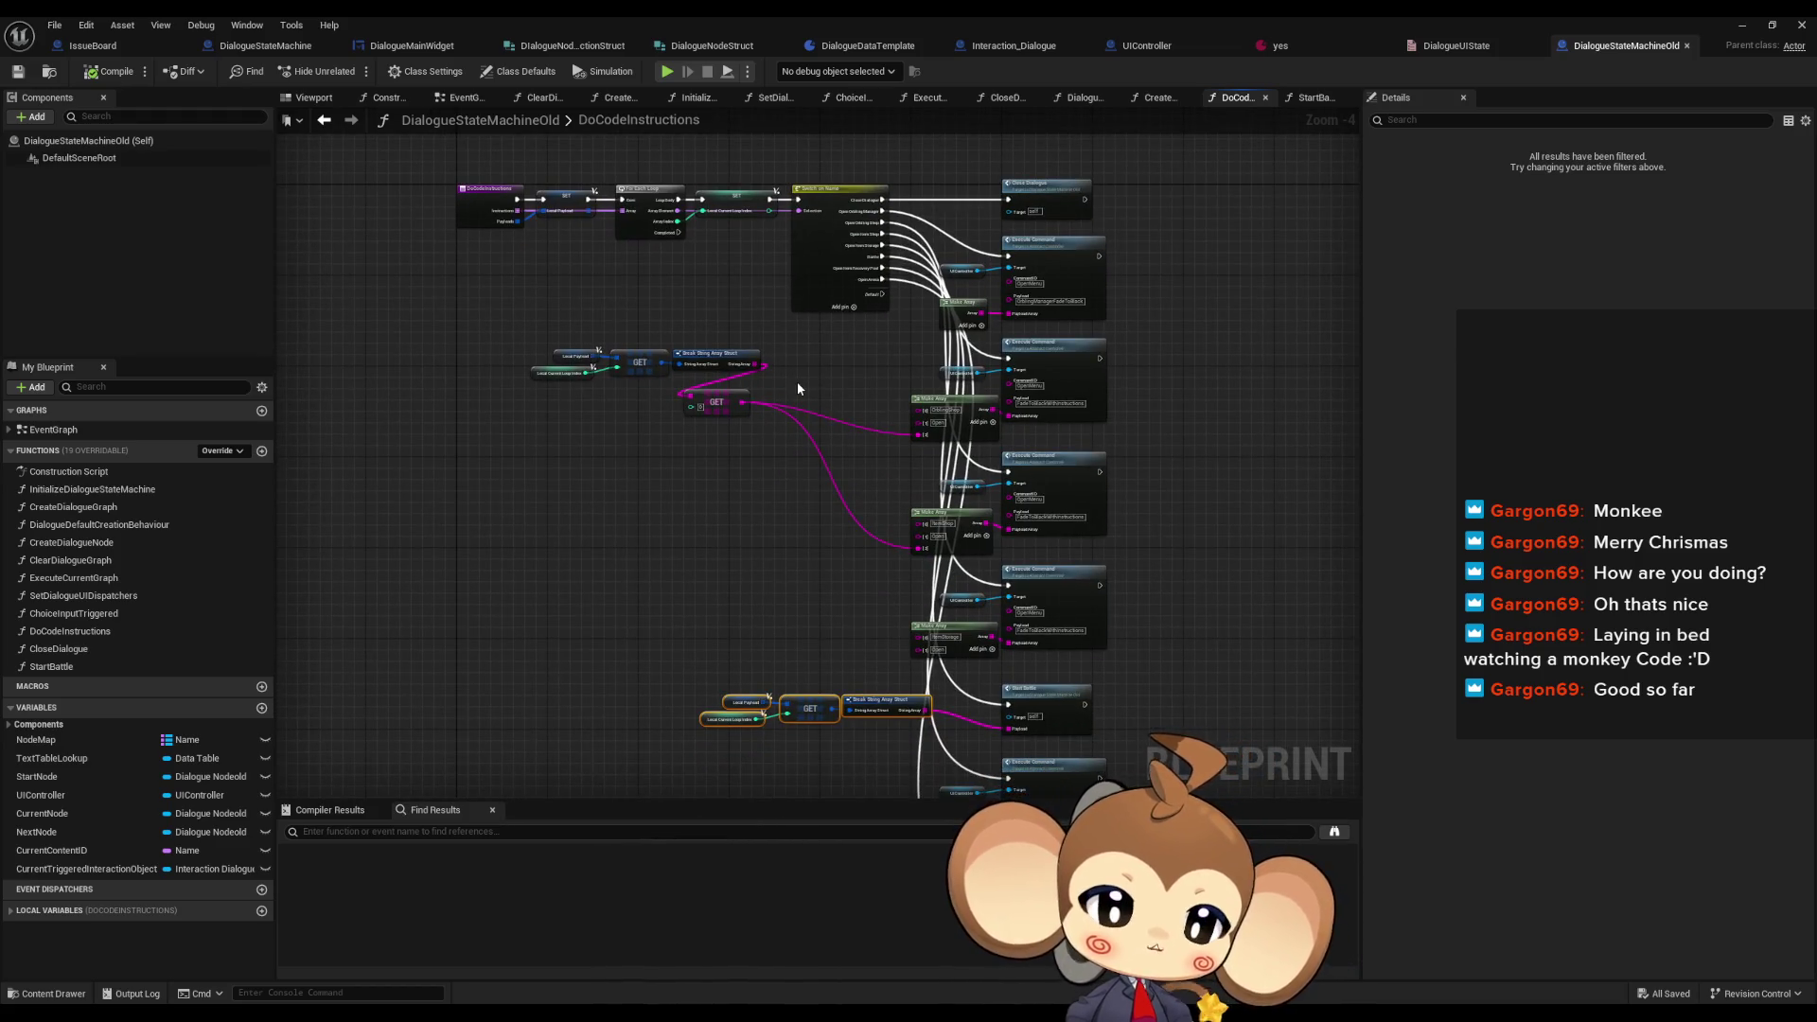
drag(797, 388, 757, 409)
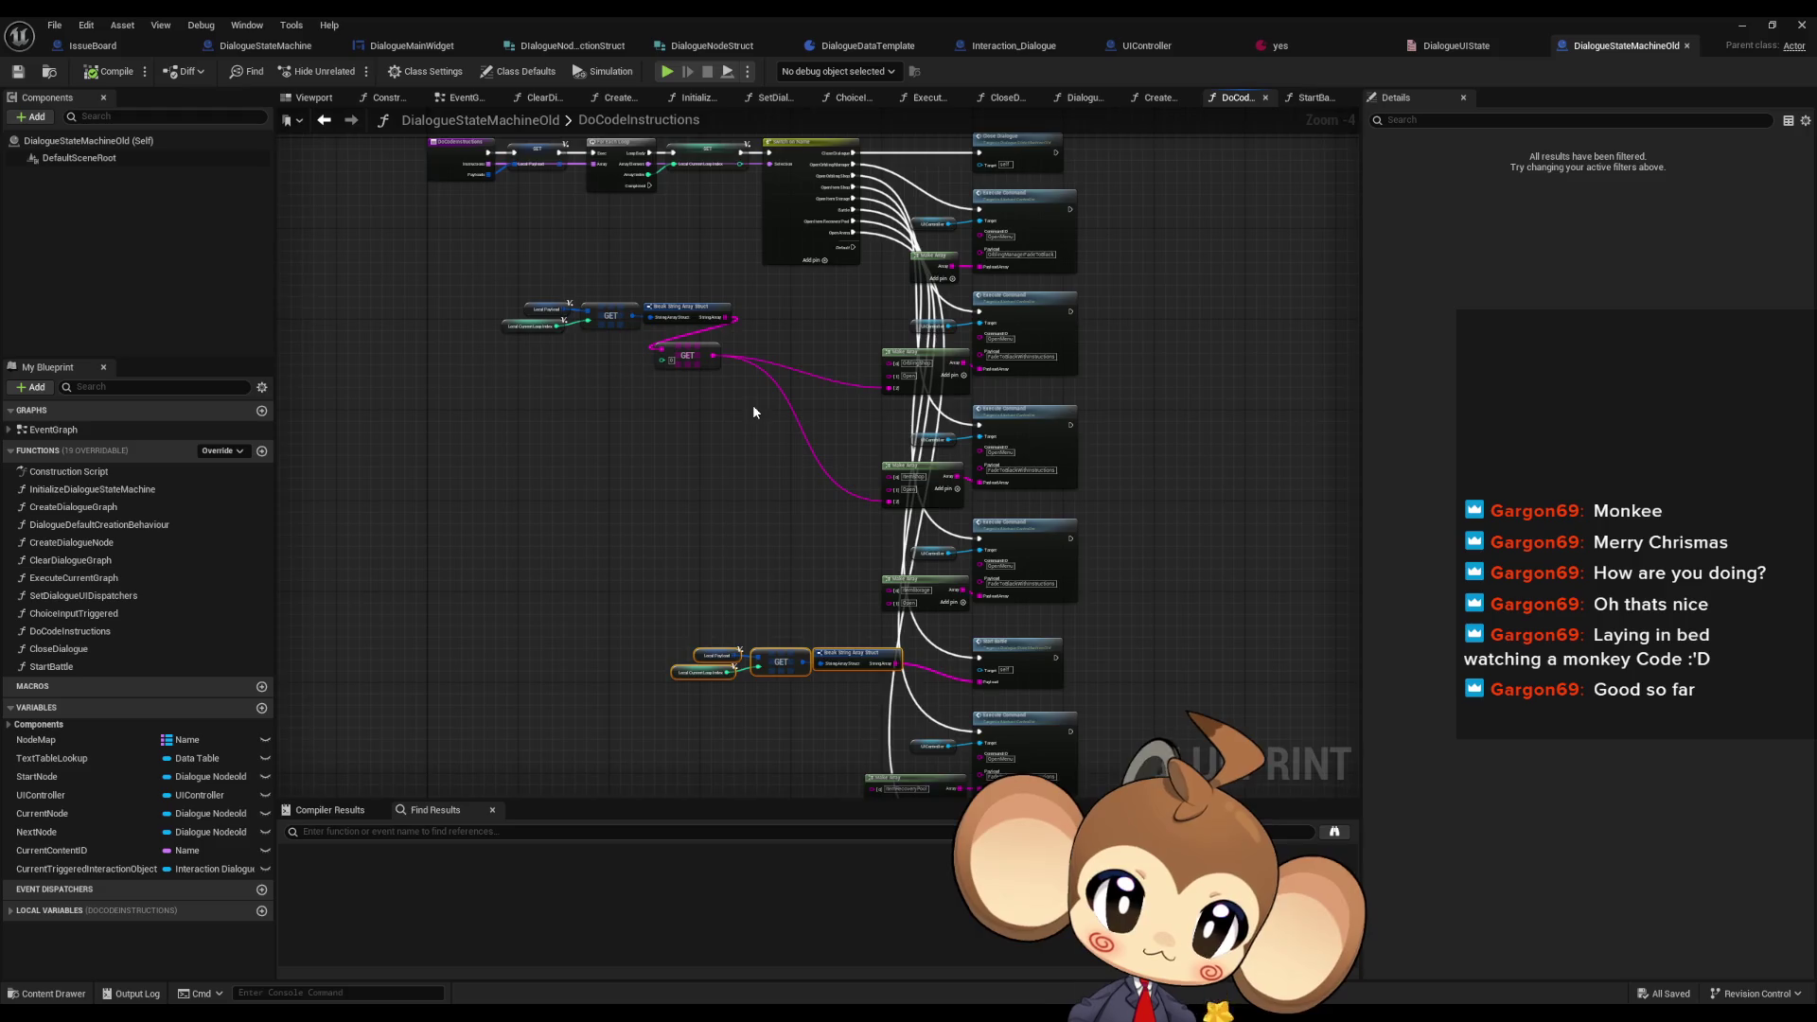
scroll(753, 405, up, 3)
mouse_move(889, 379)
mouse_down()
mouse_move(822, 643)
mouse_move(780, 548)
mouse_up()
scroll(786, 547, up, 1)
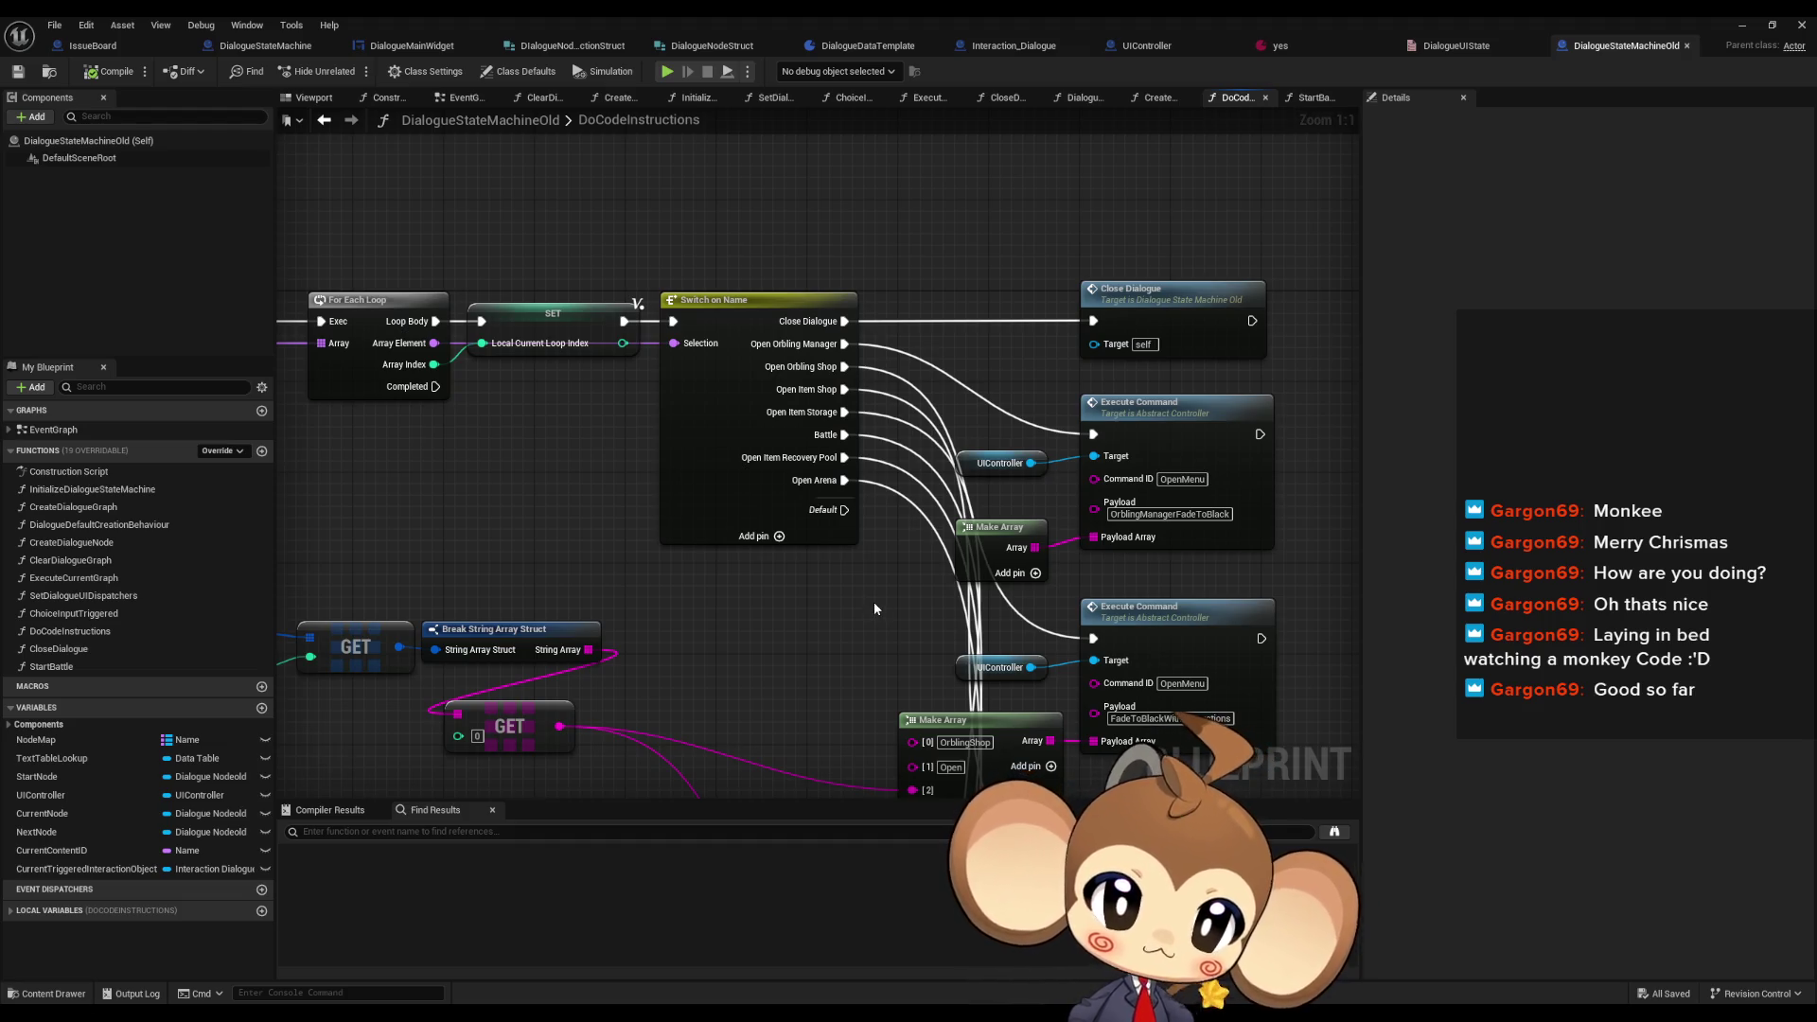
drag(873, 604, 869, 562)
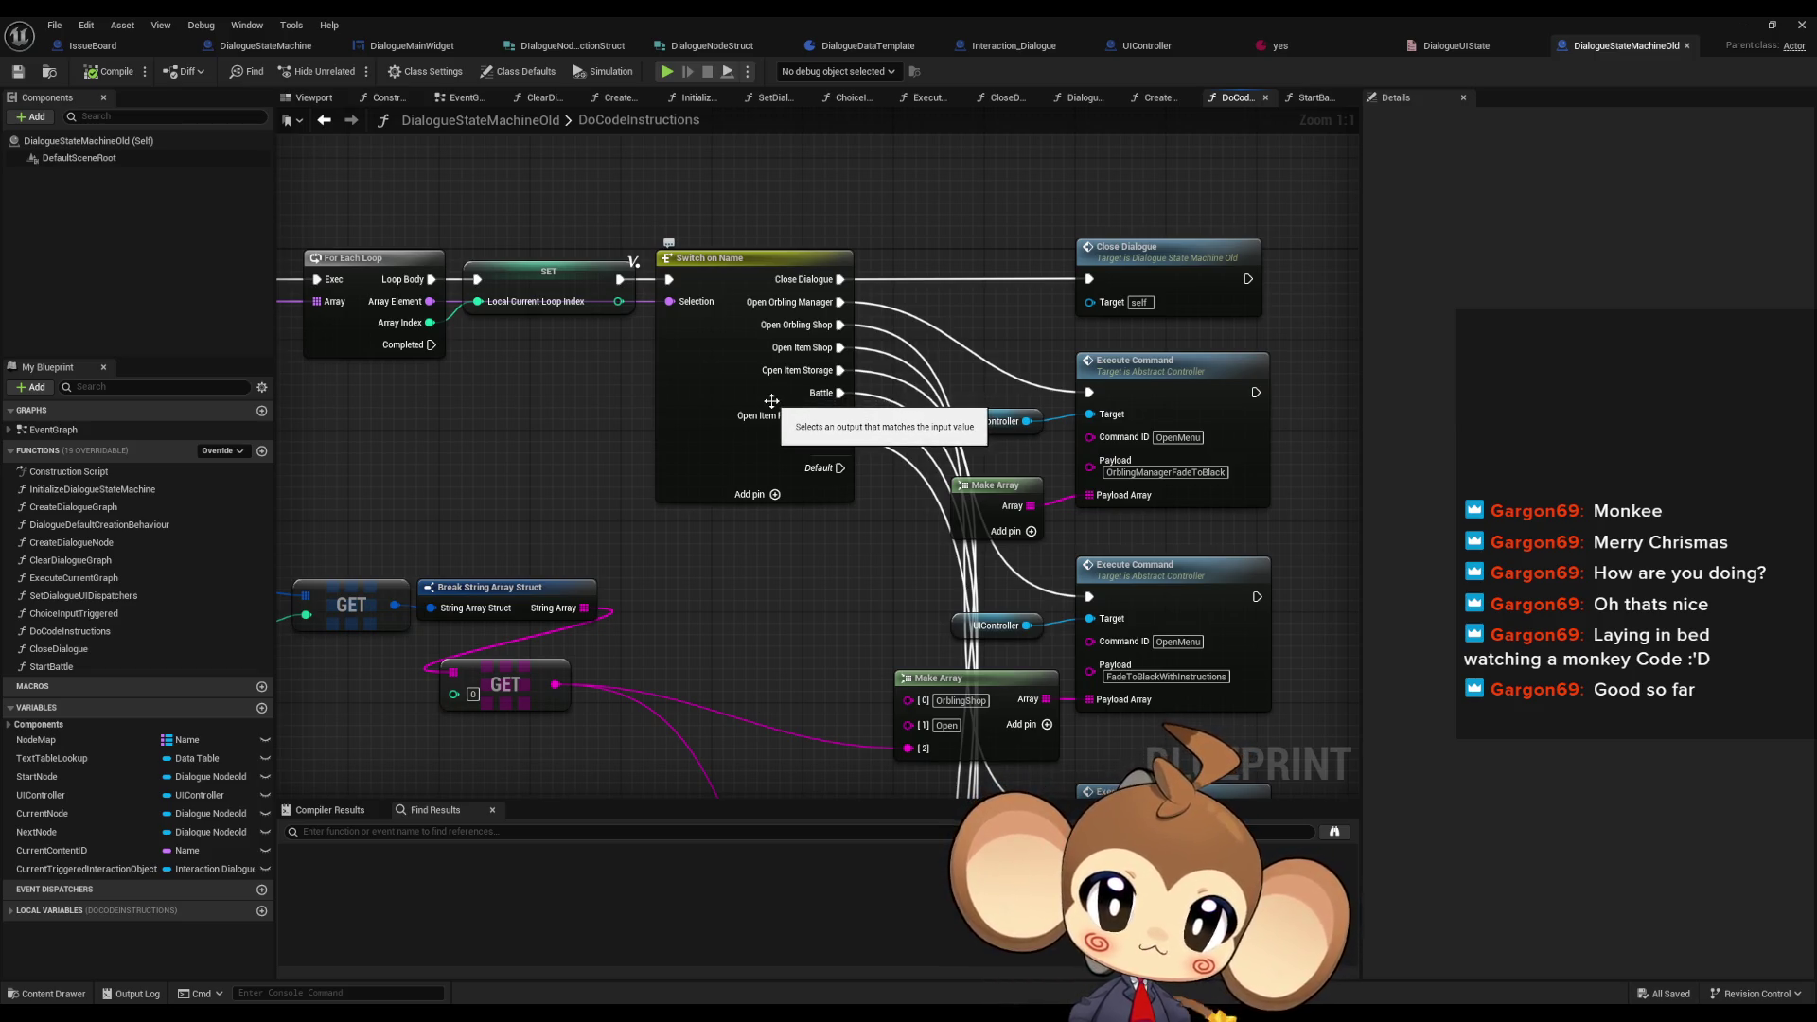
click(766, 478)
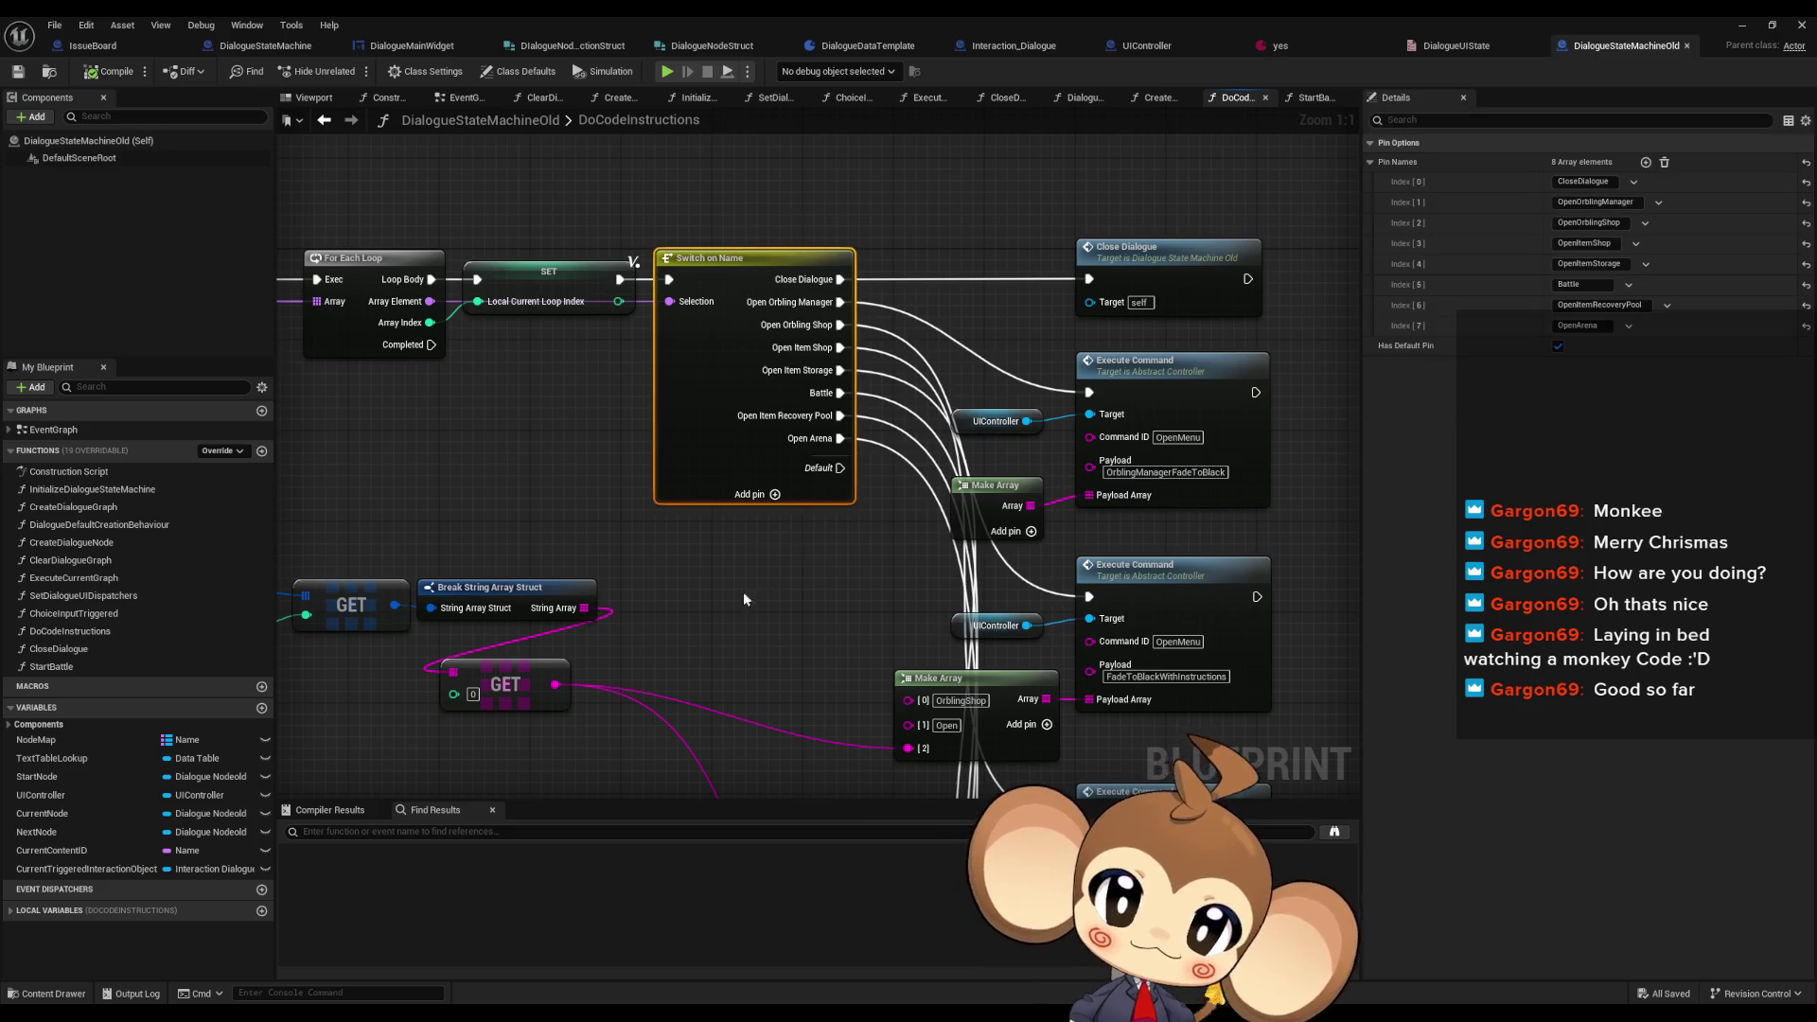
click(726, 596)
click(265, 46)
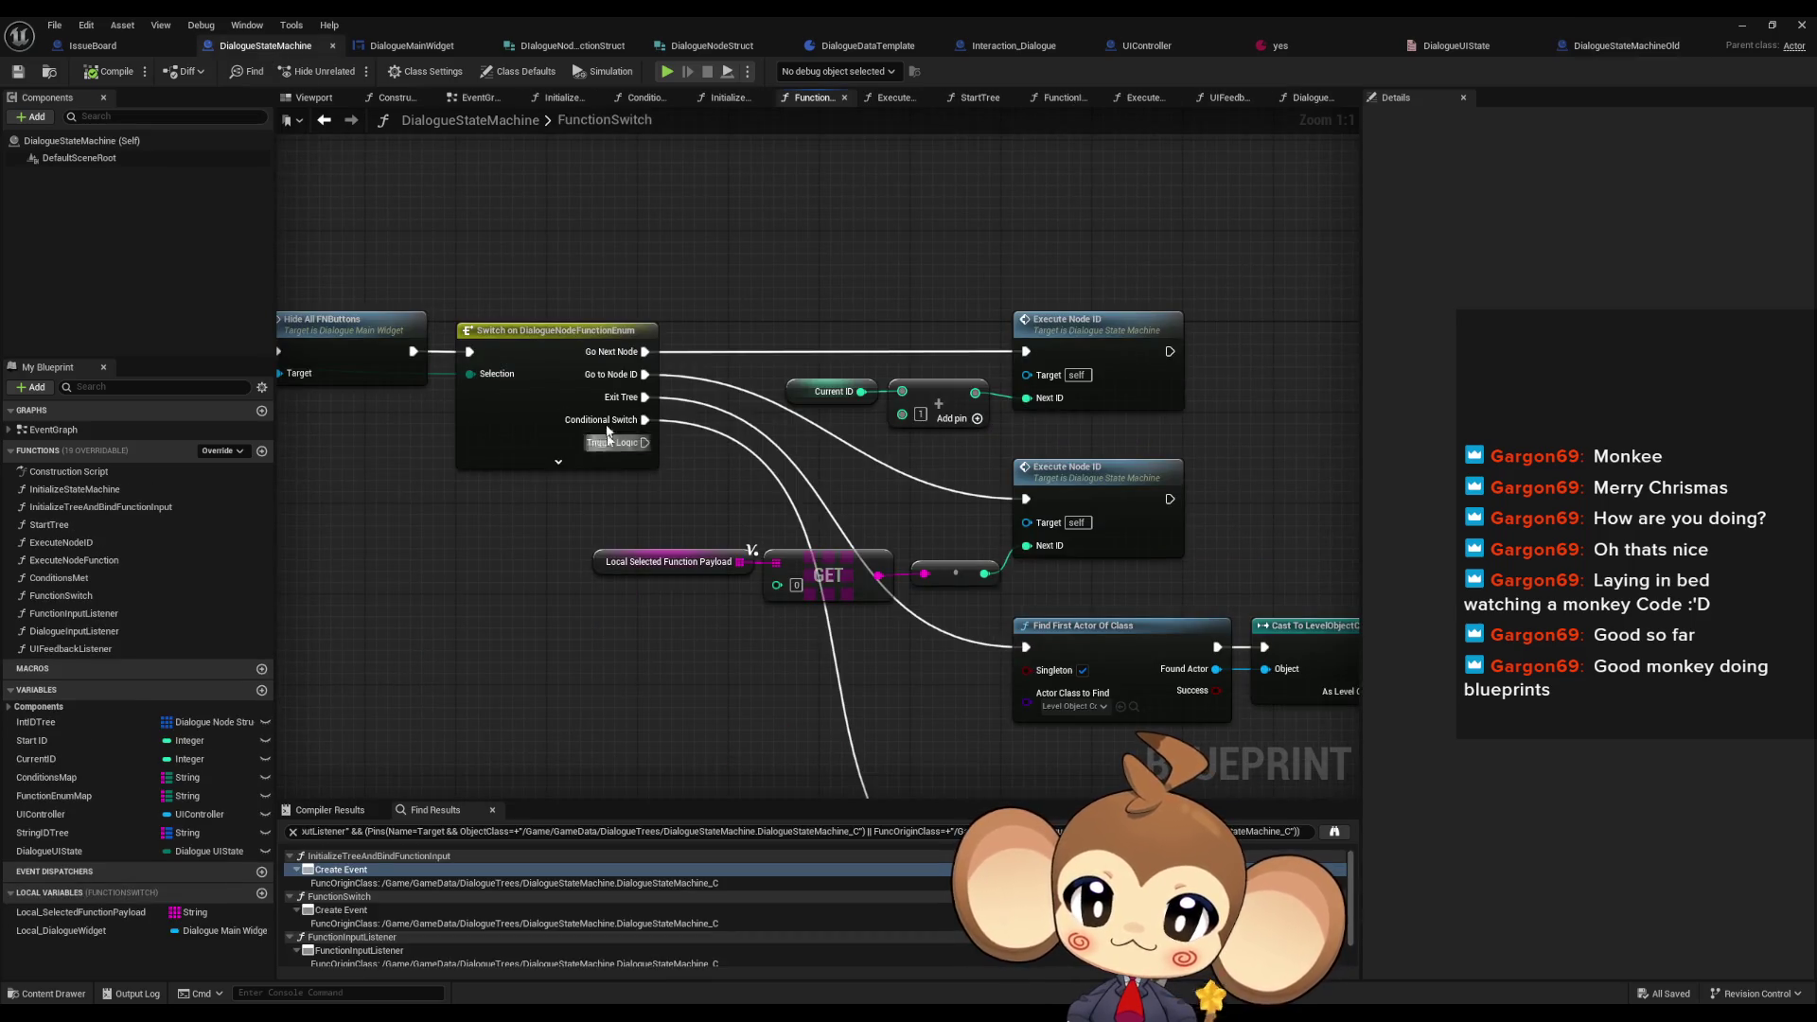
- Add a TriggerLogicSpawnLogicActor function and paste the Switch on Name node beside its entry
drag(684, 628, 687, 417)
mouse_move(665, 552)
mouse_down()
mouse_move(657, 636)
mouse_move(615, 648)
mouse_up()
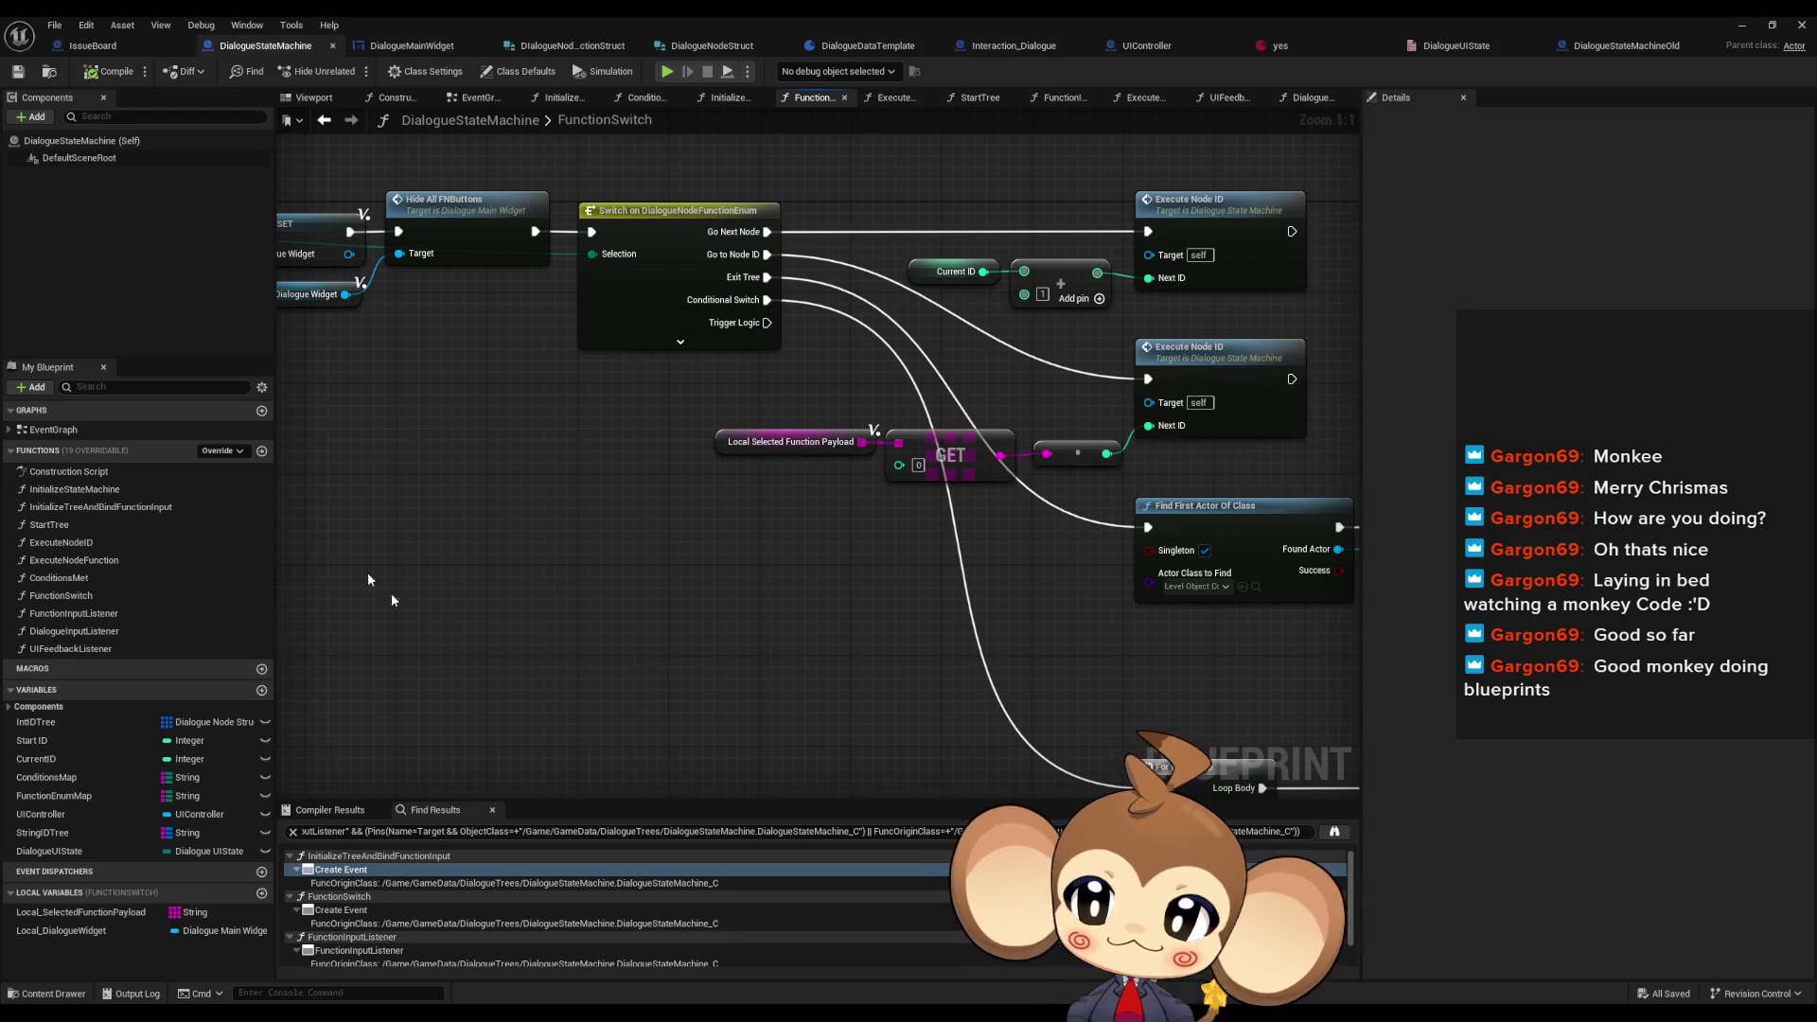
click(262, 450)
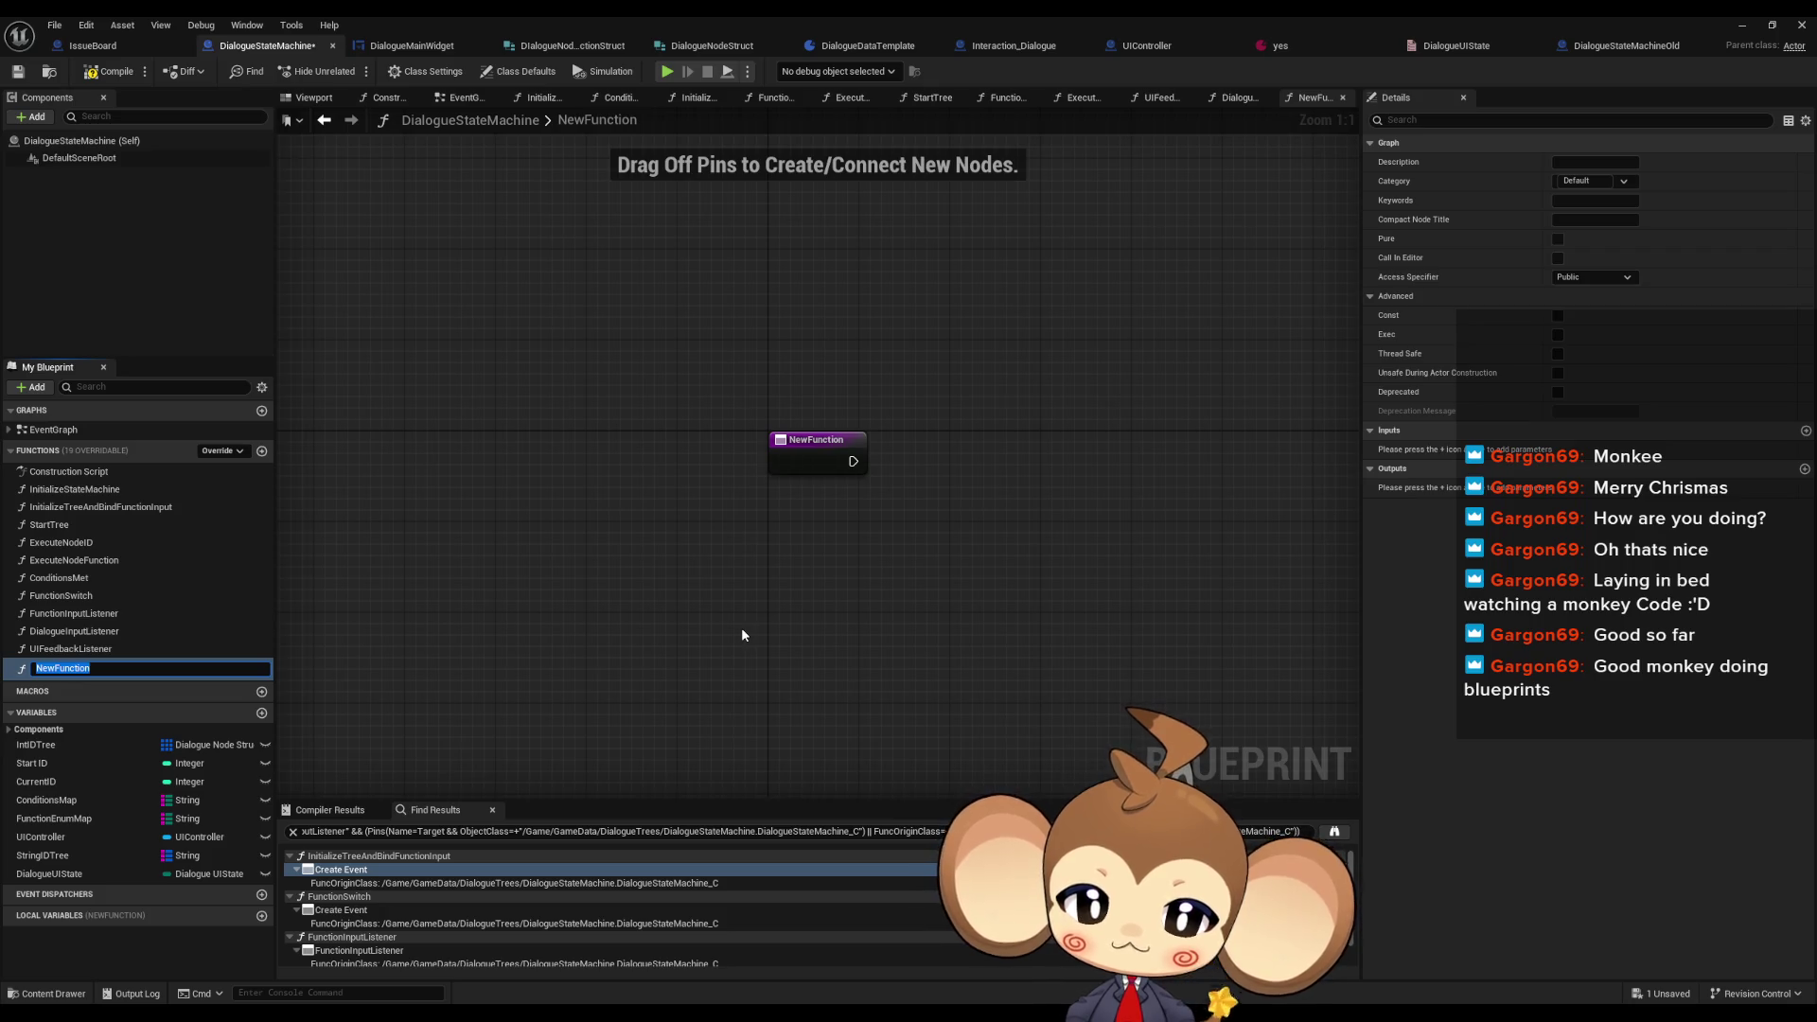
text(TriggerLogic)
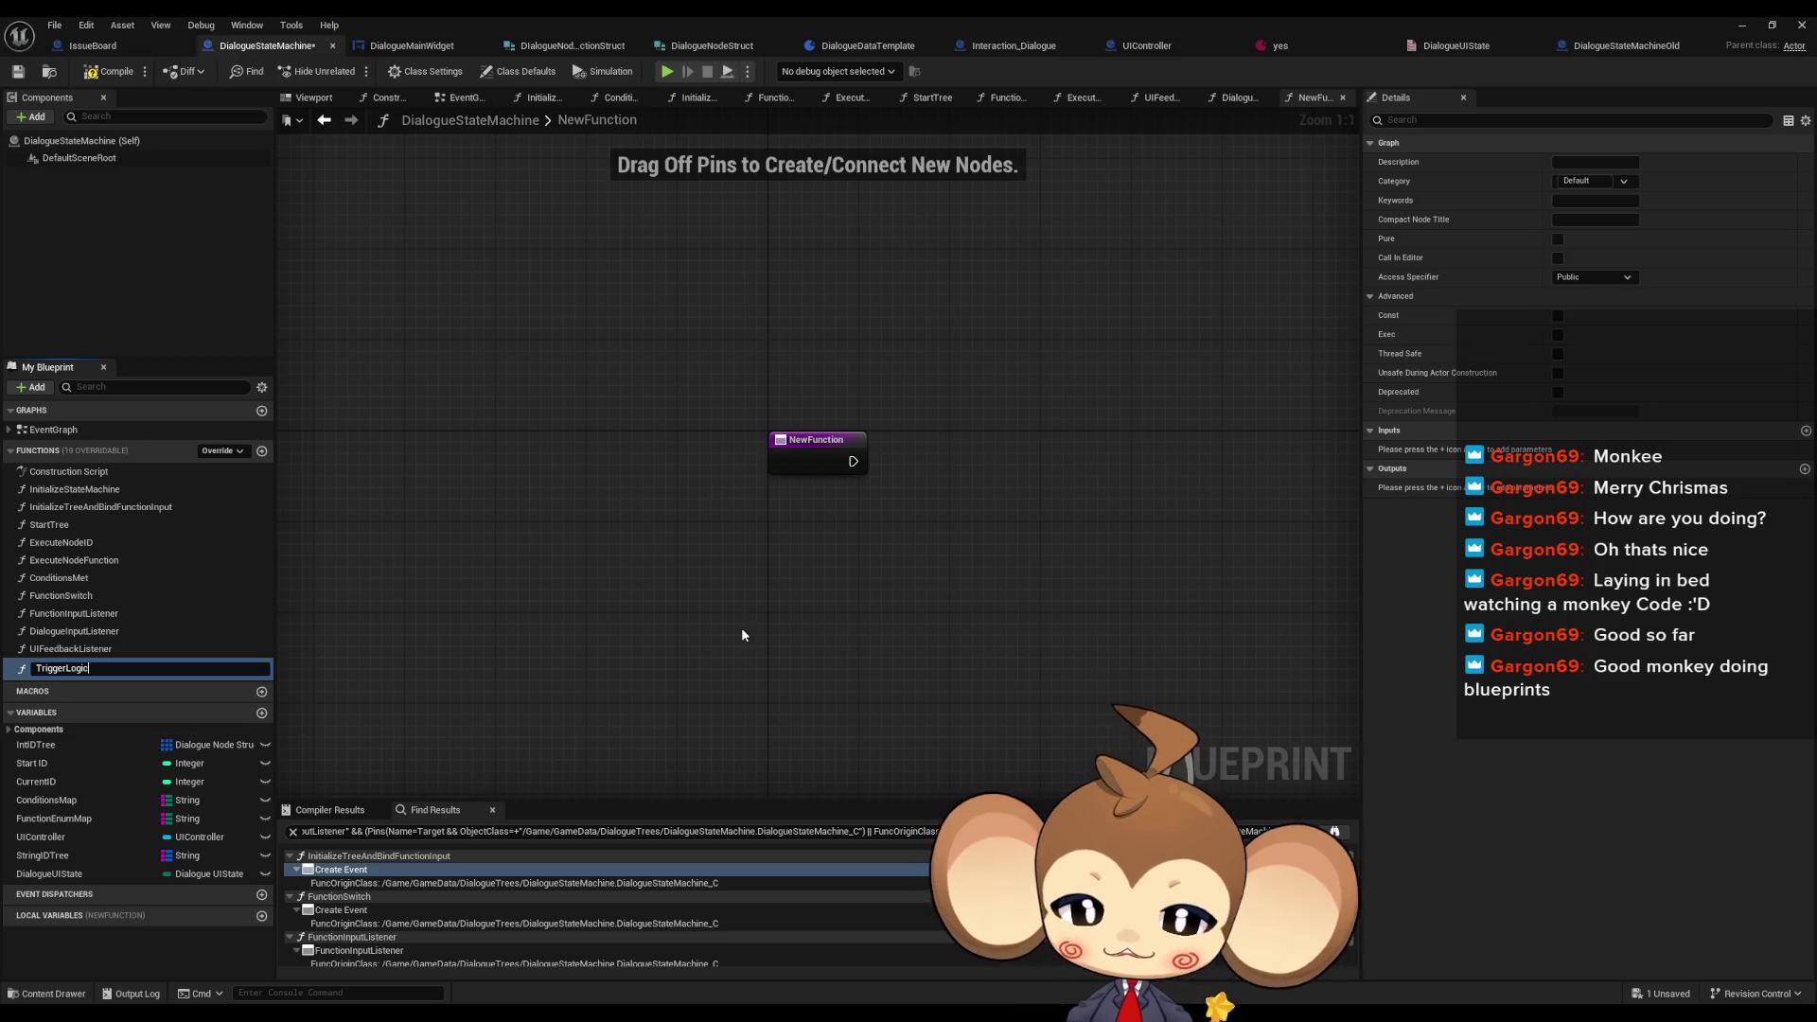
text(SpawnLog)
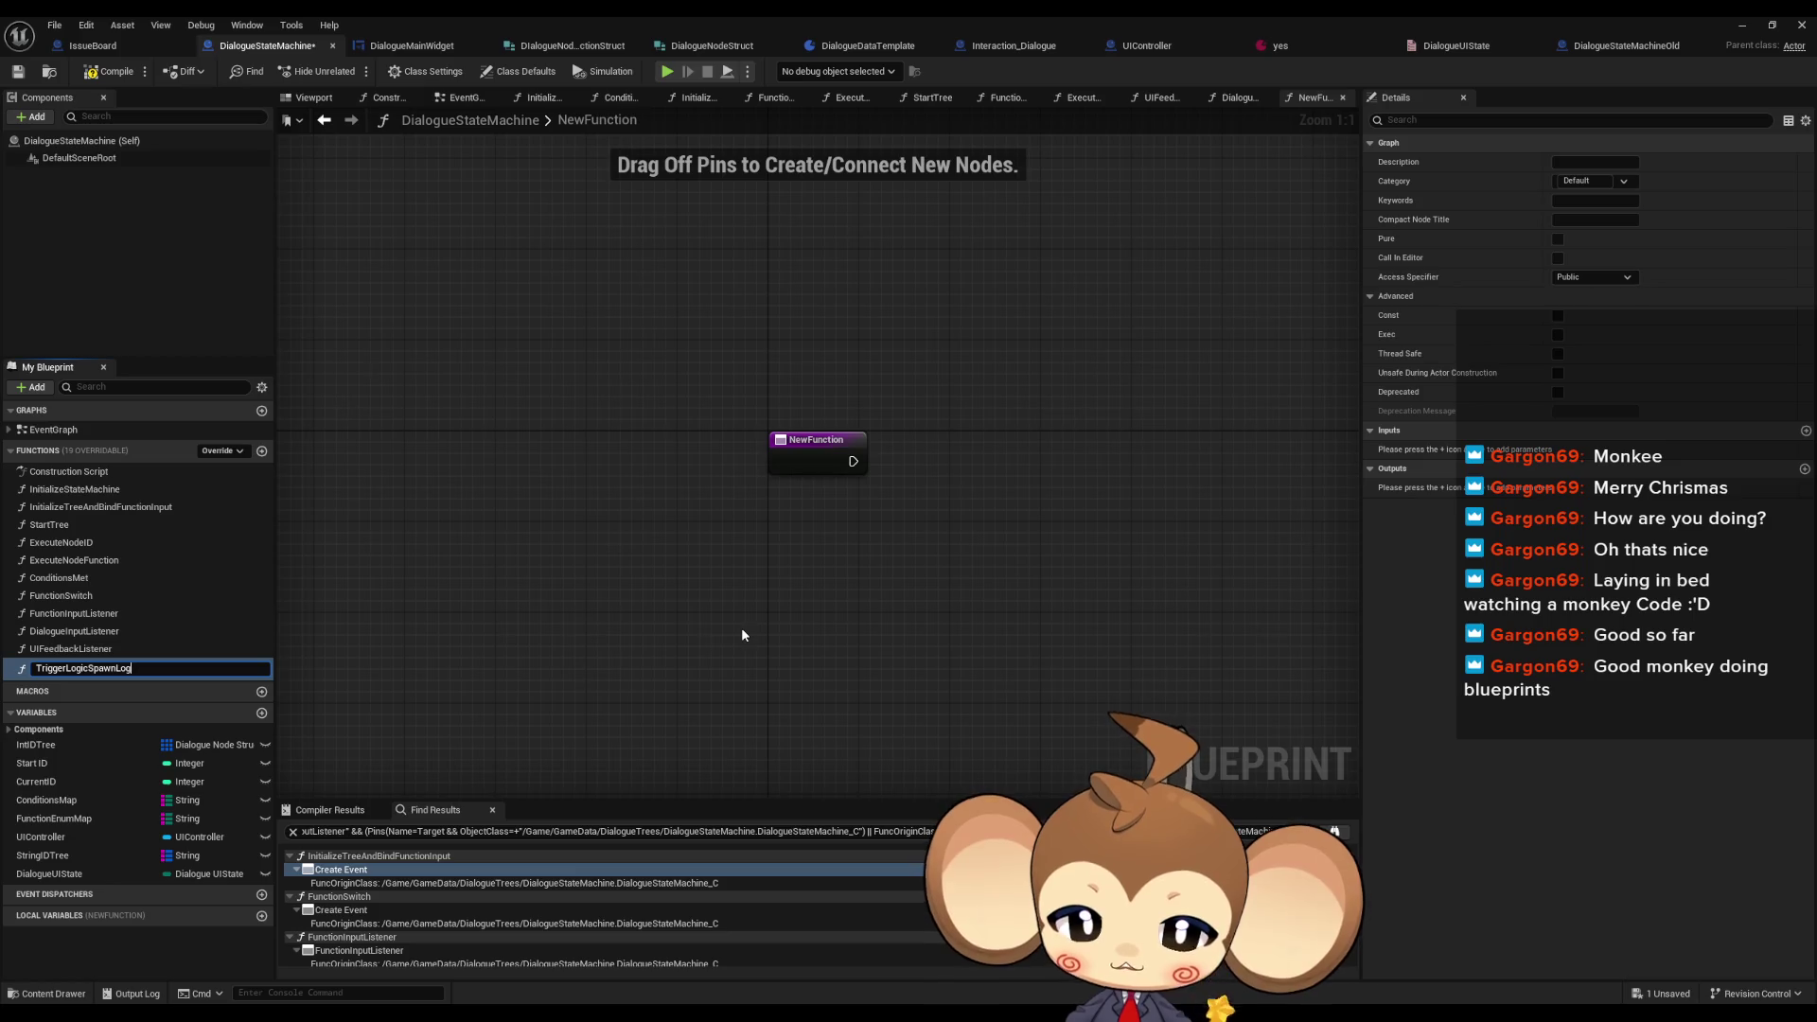
text(icACtor)
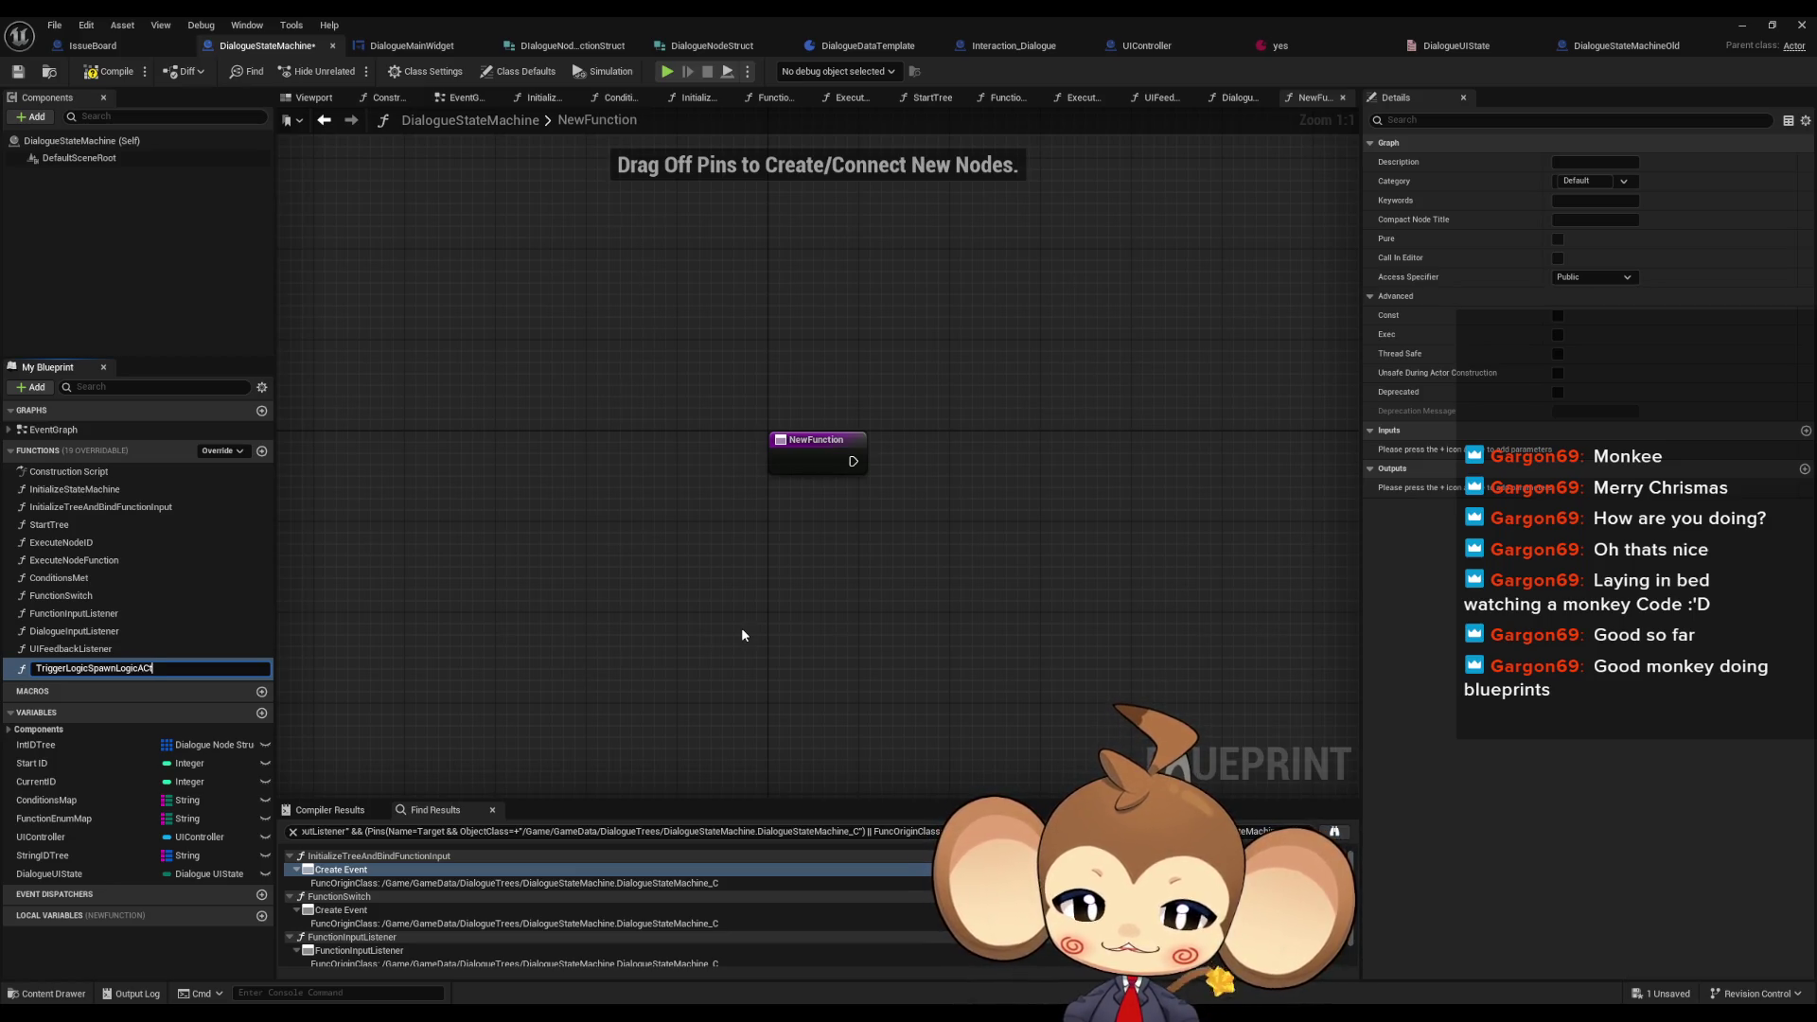
key(Return)
key(ctrl+v)
mouse_move(1150, 528)
mouse_down()
mouse_move(1094, 453)
mouse_move(1135, 441)
mouse_up()
drag(776, 464, 859, 464)
mouse_move(677, 635)
mouse_down()
mouse_move(651, 566)
mouse_move(733, 568)
mouse_up()
- Fix the function name's capital C typo to TriggerLogicSpawnLogicActor and save the blueprint
click(578, 358)
click(154, 668)
click(154, 668)
key(BackSpace)
text(c)
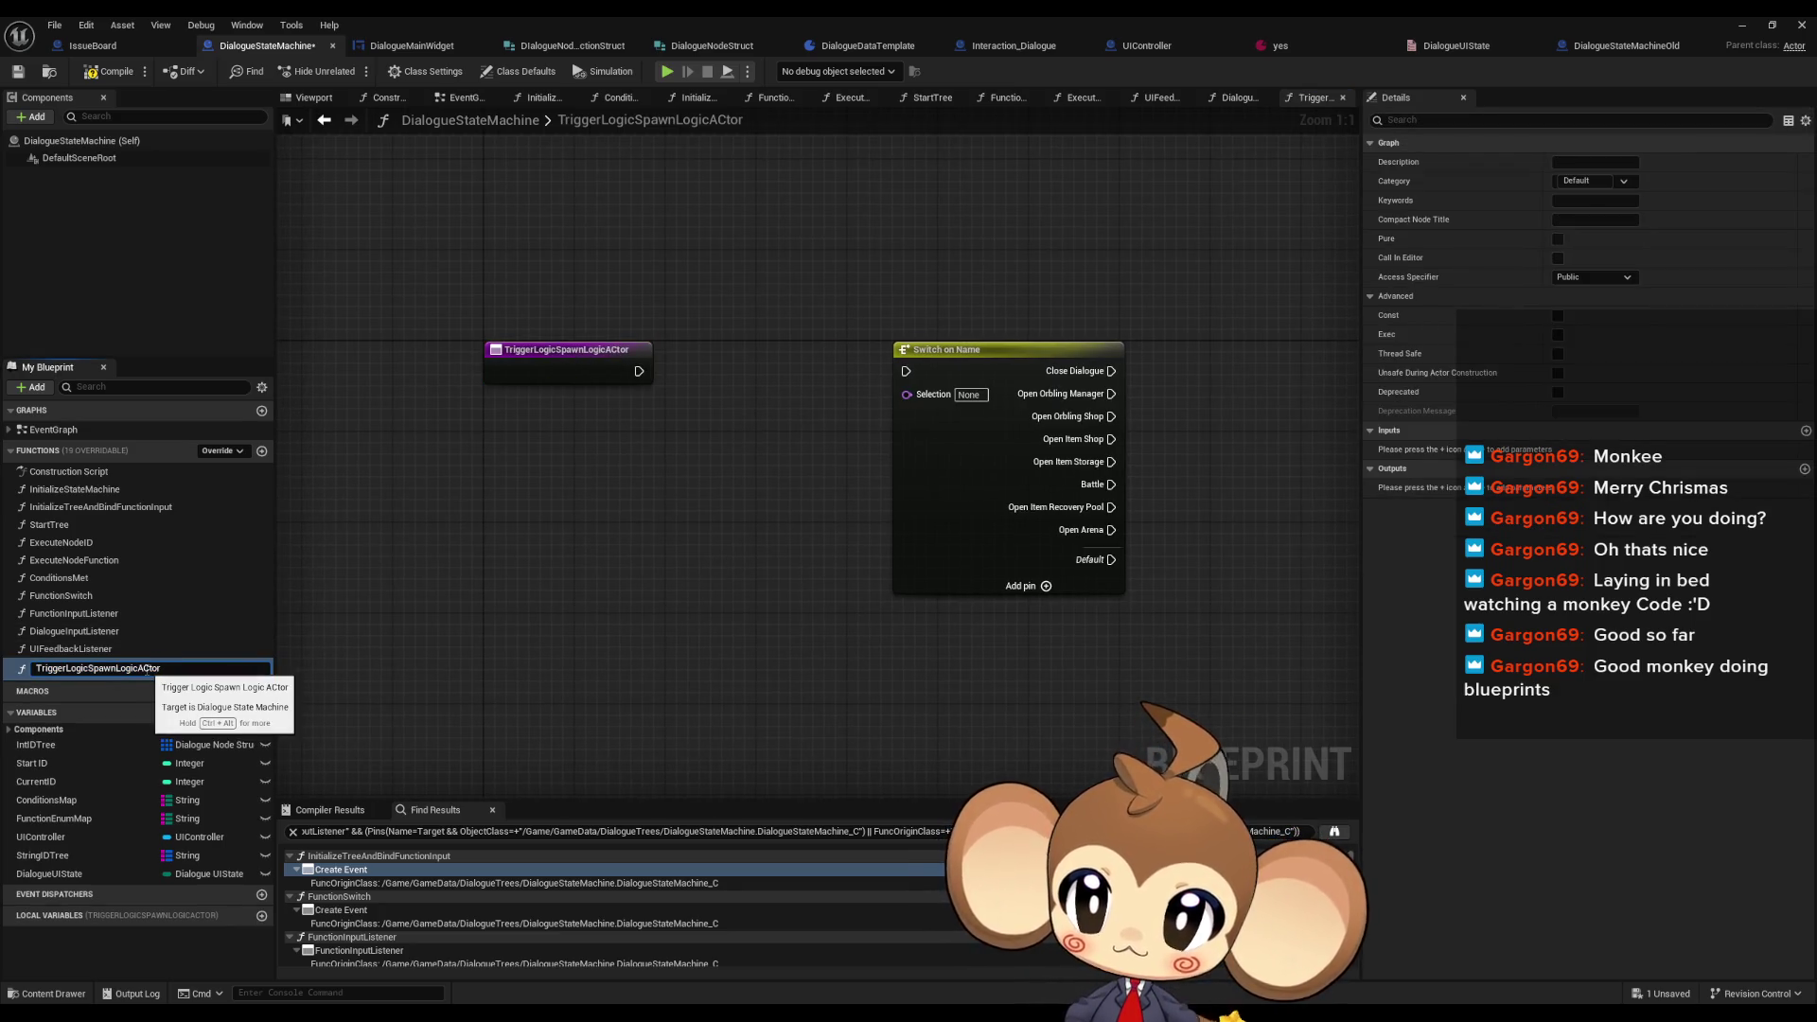
key(Return)
key(ctrl+s)
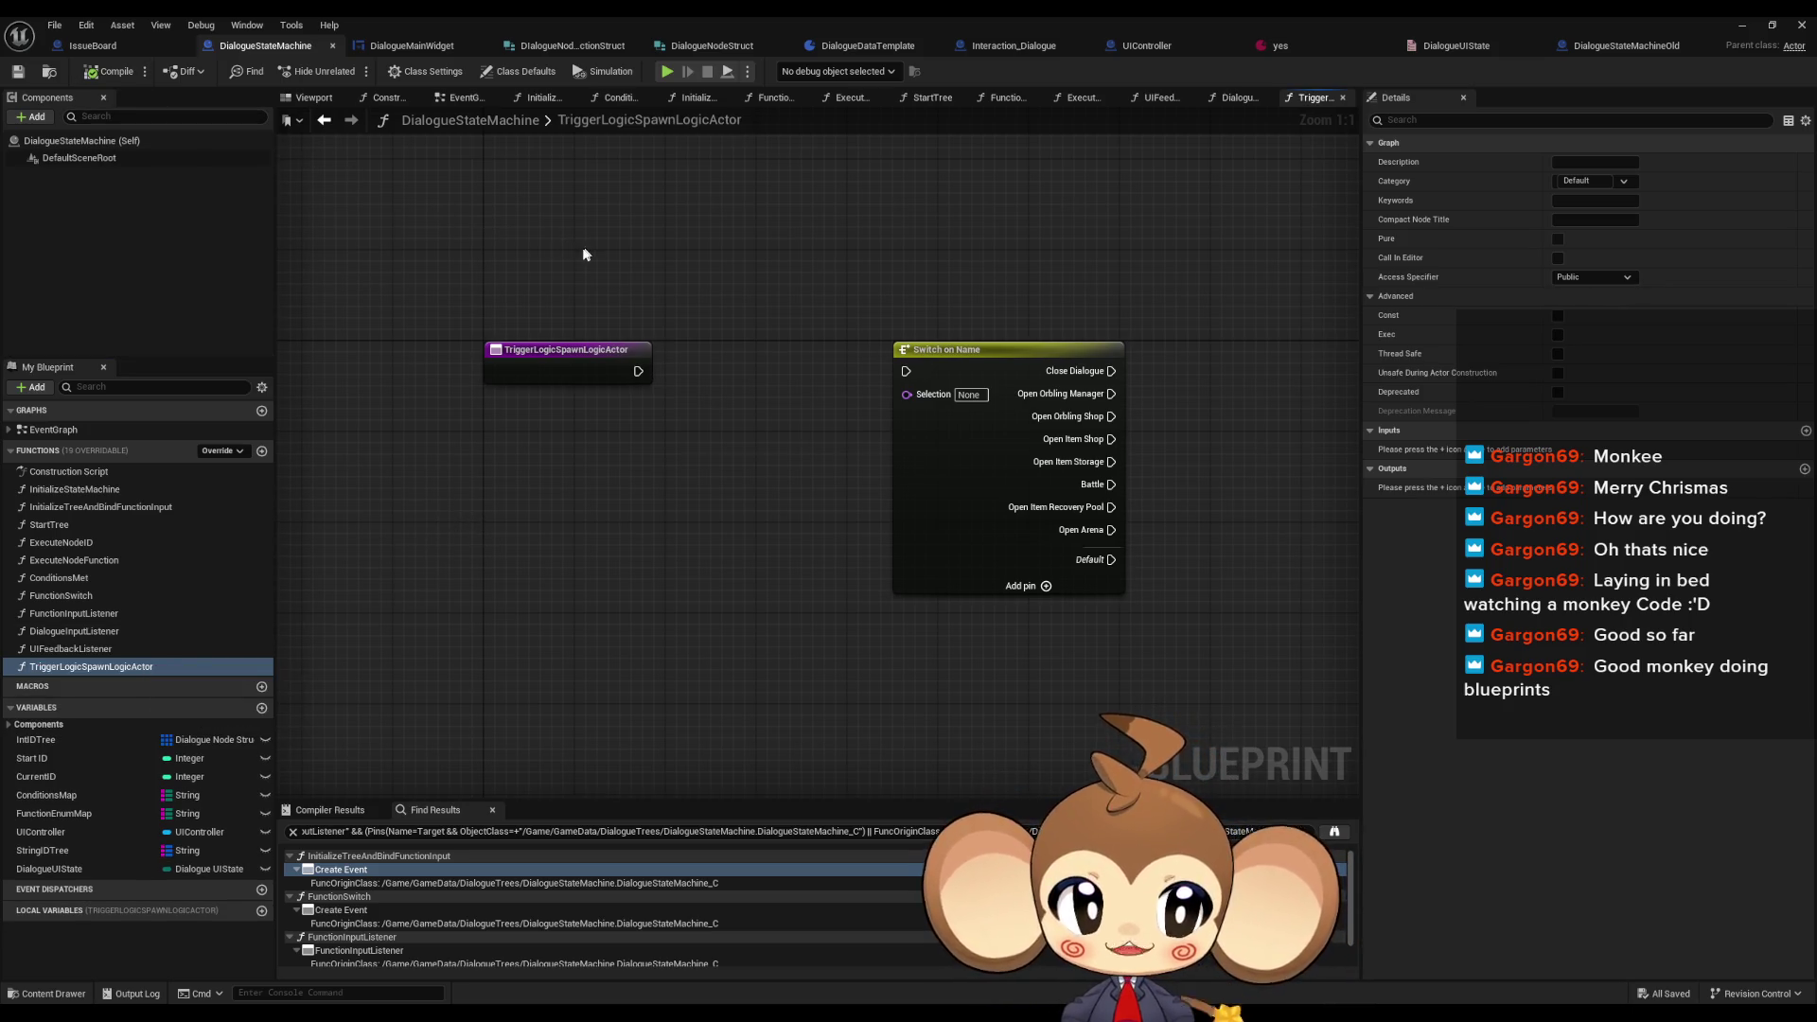
- Minimize the blueprint editor and browse to Content > GameData > DialogueTrees
click(1742, 25)
right_click(1124, 814)
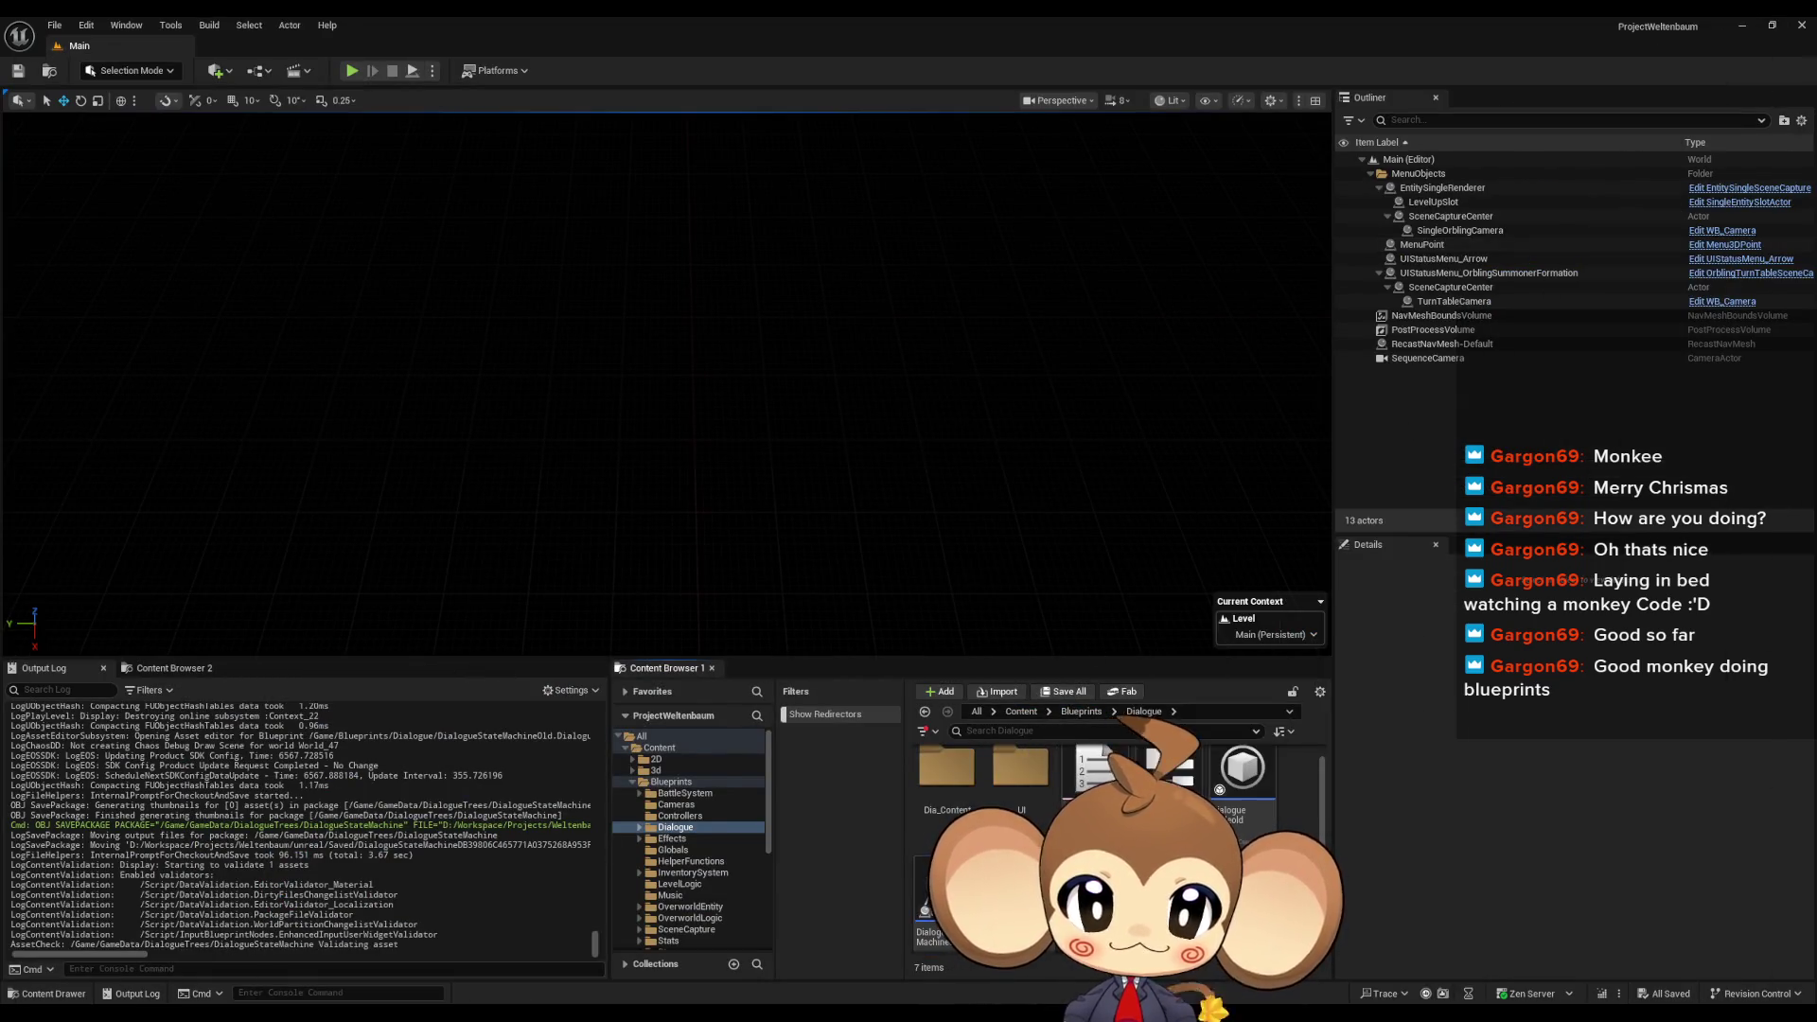
click(1022, 711)
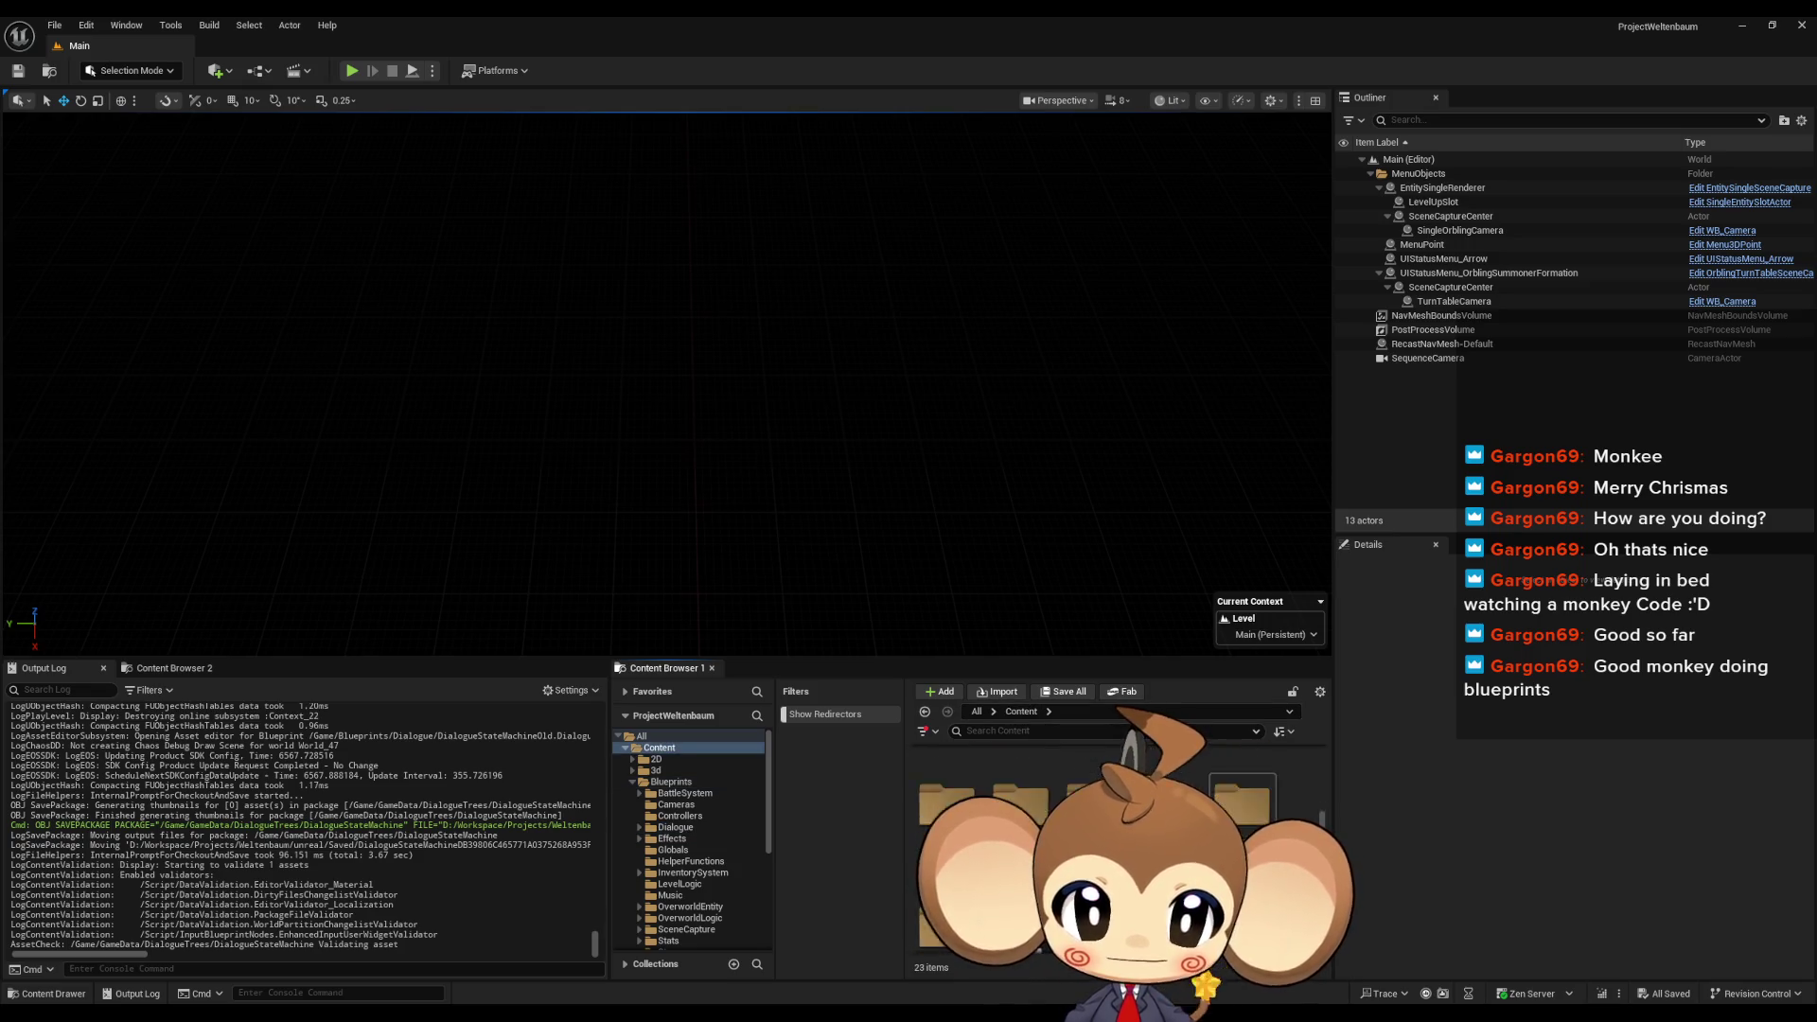
scroll(1238, 824, down, 1)
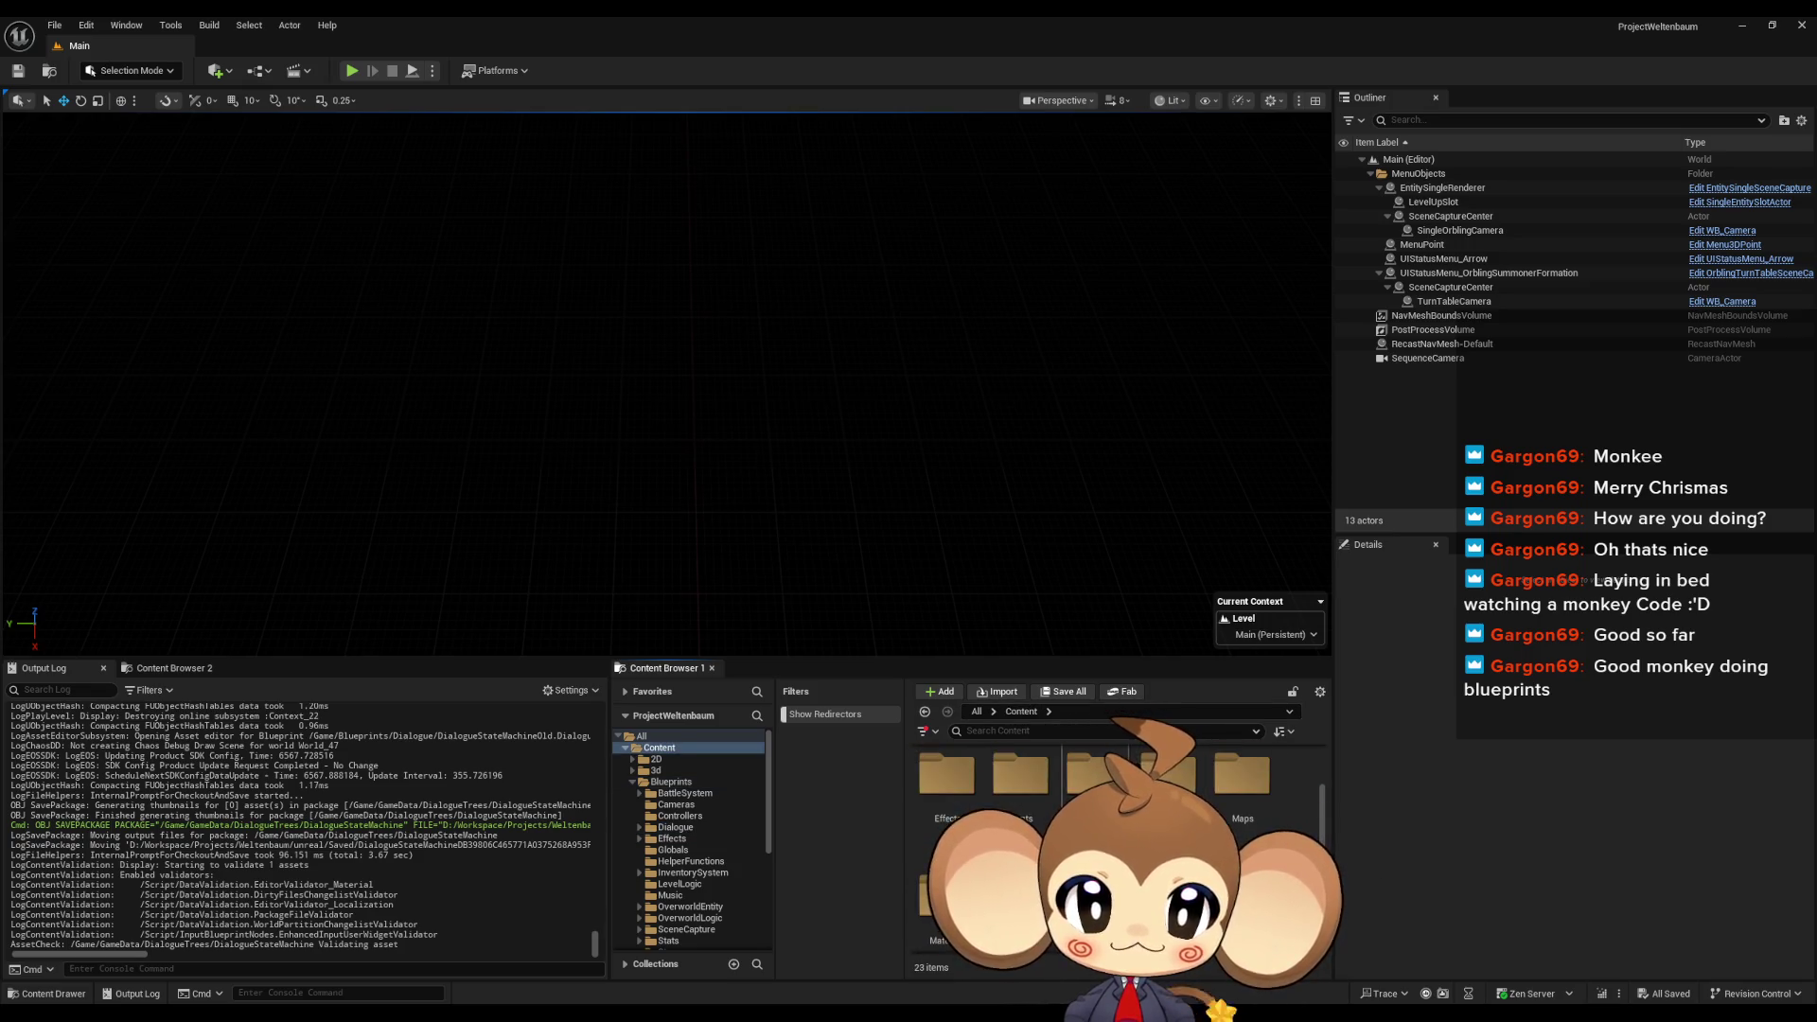
double_click(1091, 766)
double_click(947, 776)
scroll(1249, 832, down, 2)
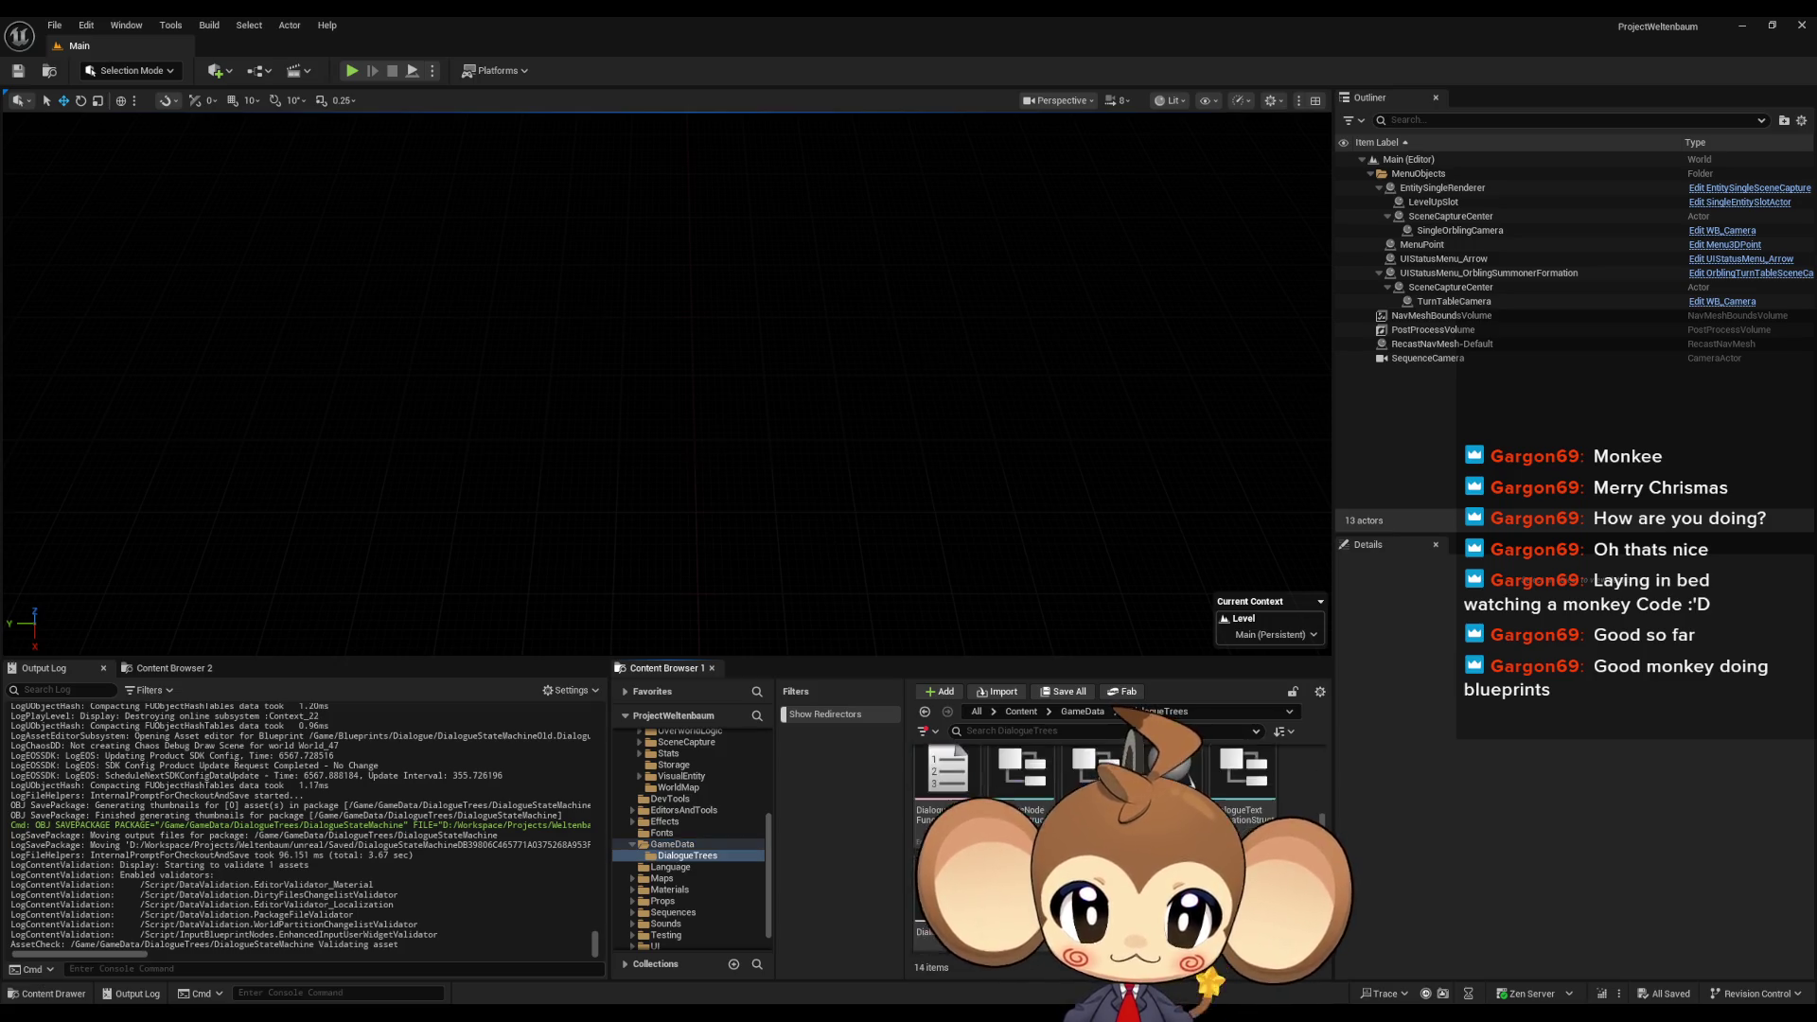
- Create an Actor blueprint named Abstract_DialogueFNLogicActor and start a child blueprint class of it
right_click(1249, 833)
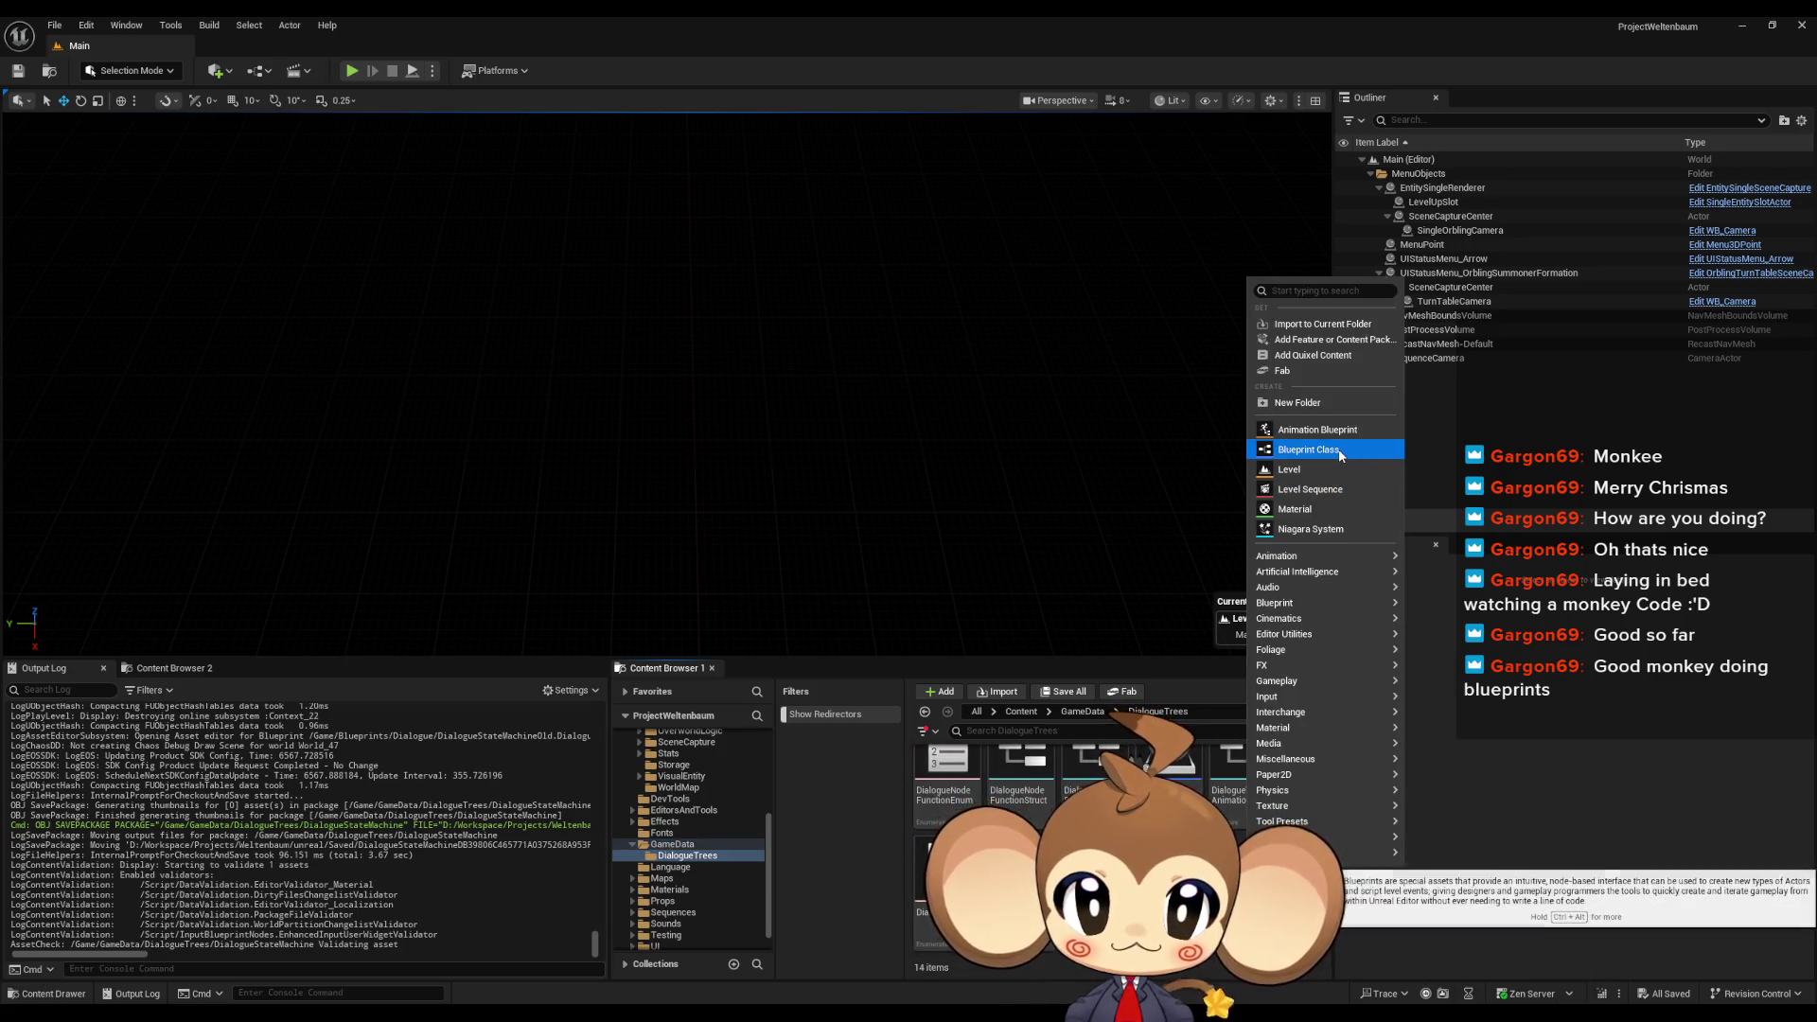
click(1363, 449)
click(735, 390)
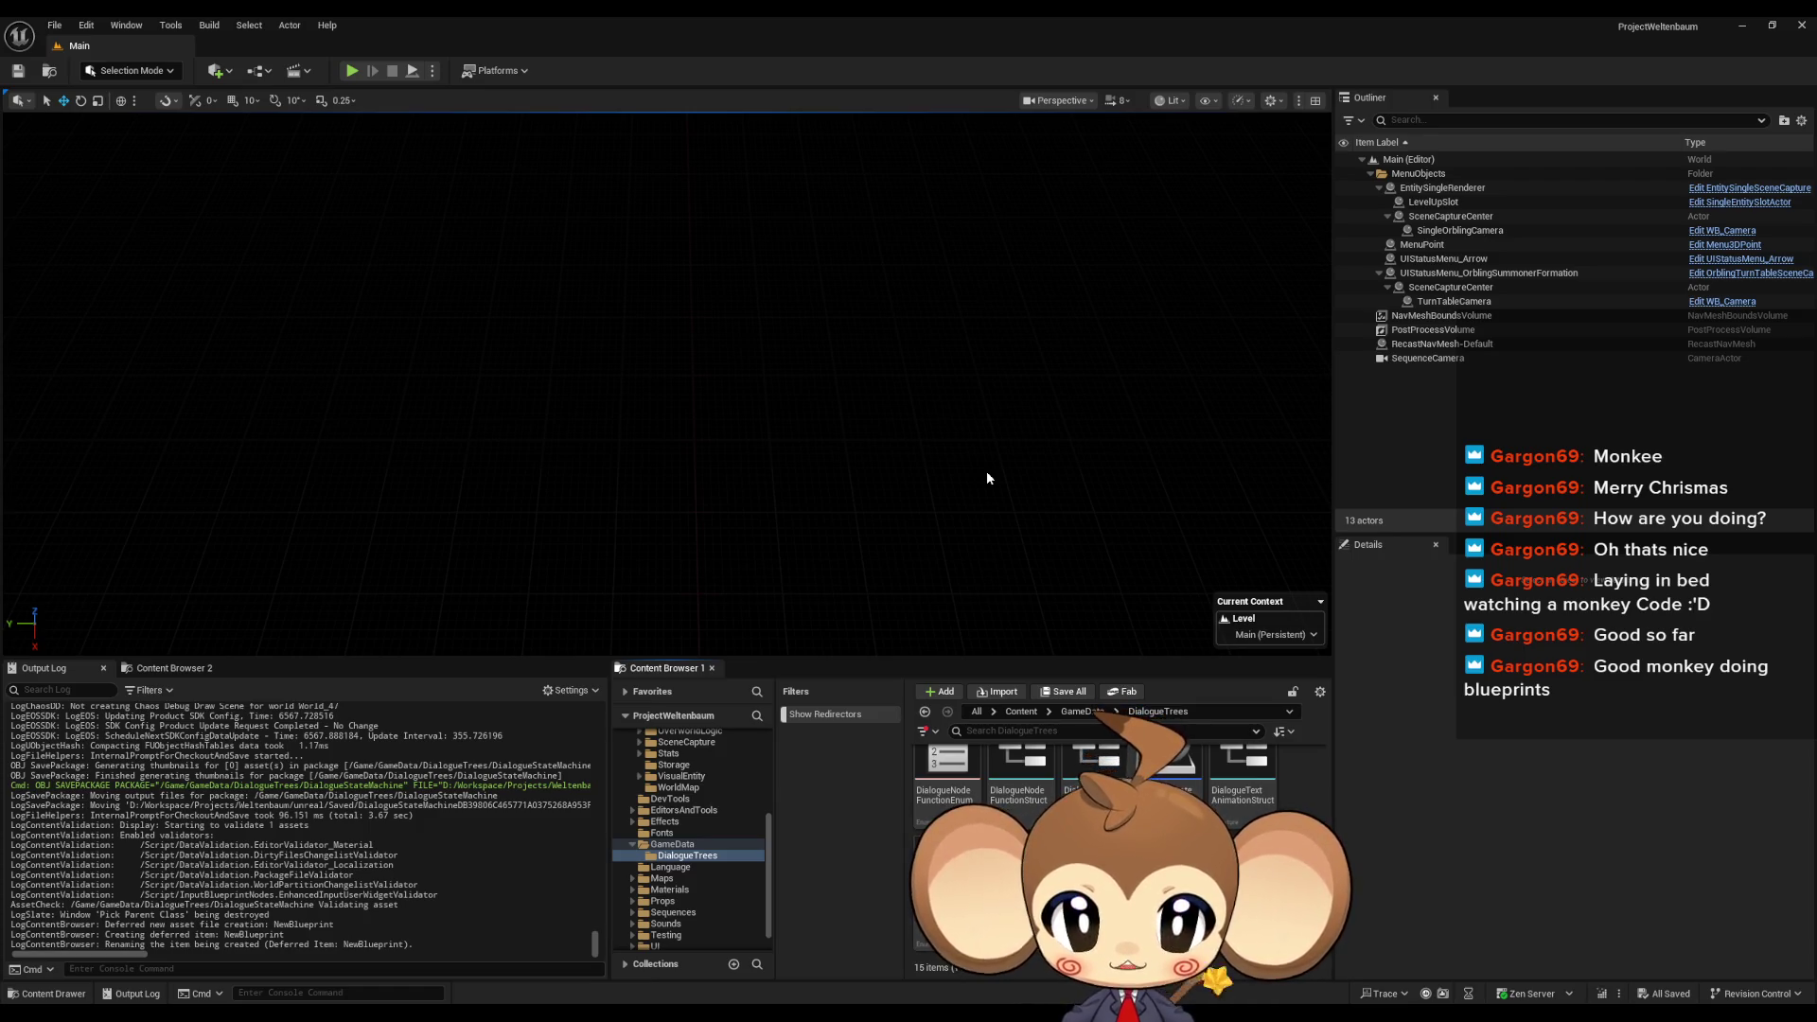
key(Return)
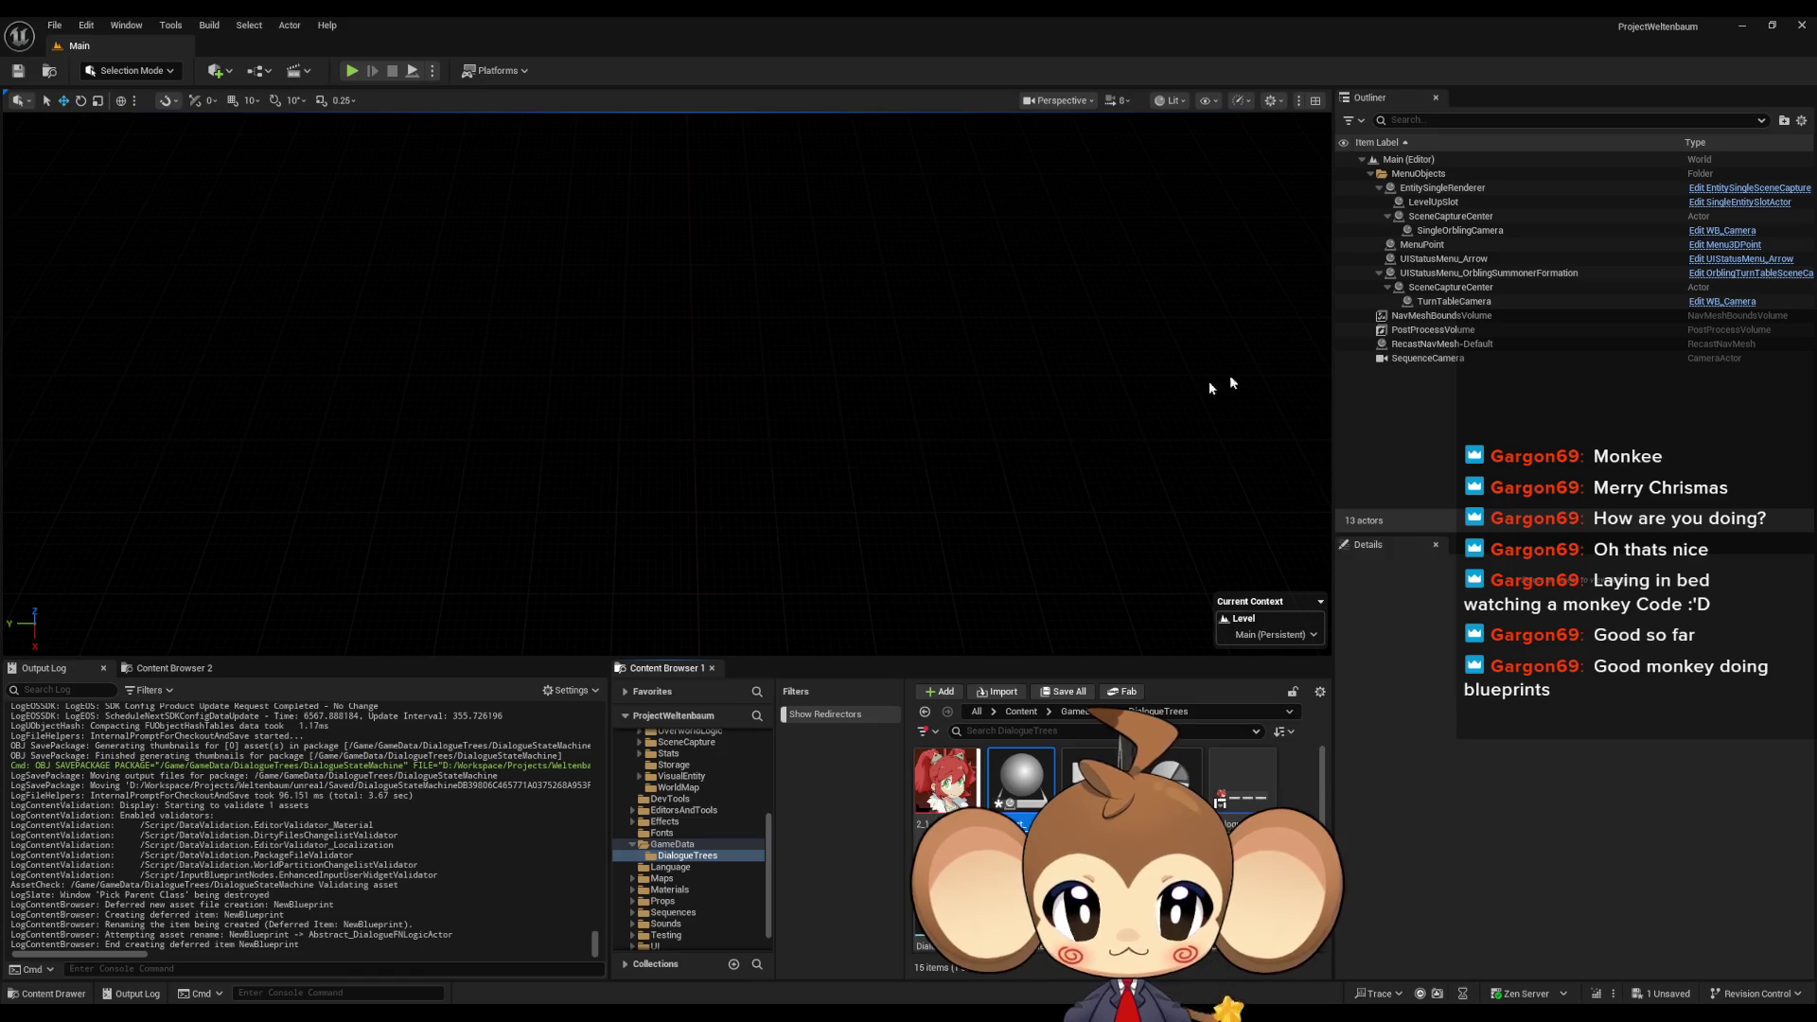
right_click(1038, 811)
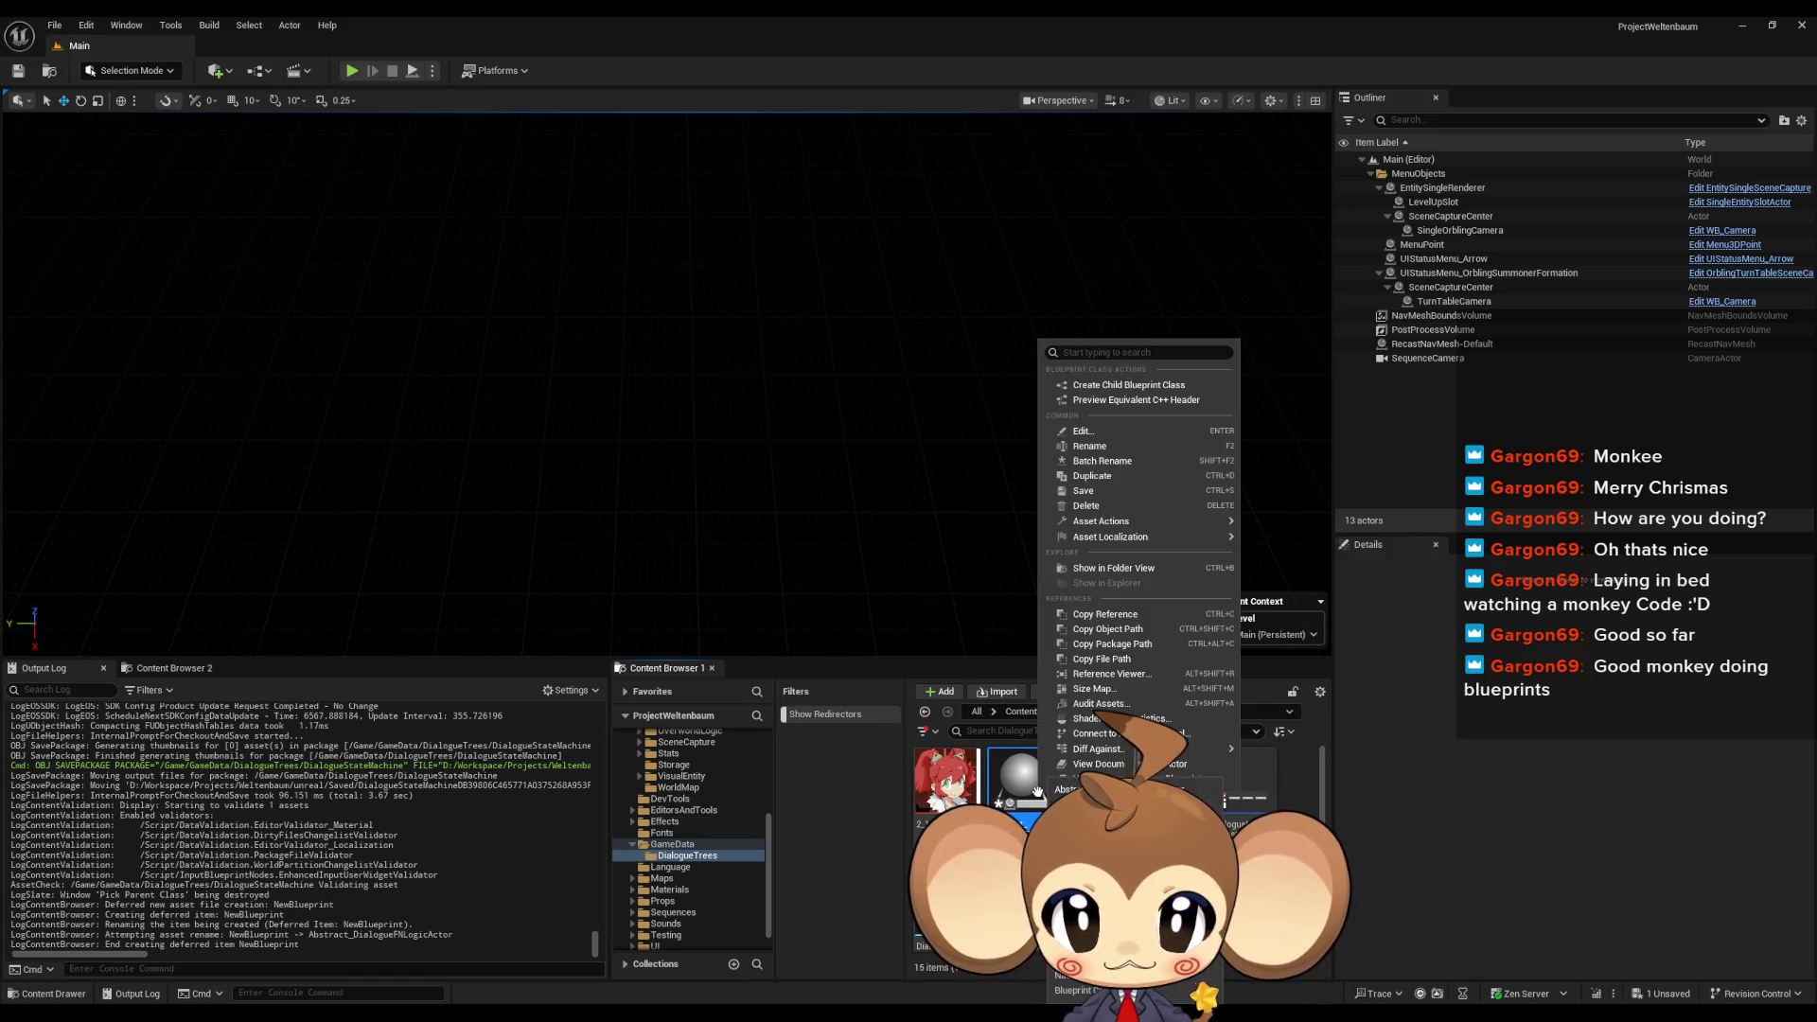
click(1136, 385)
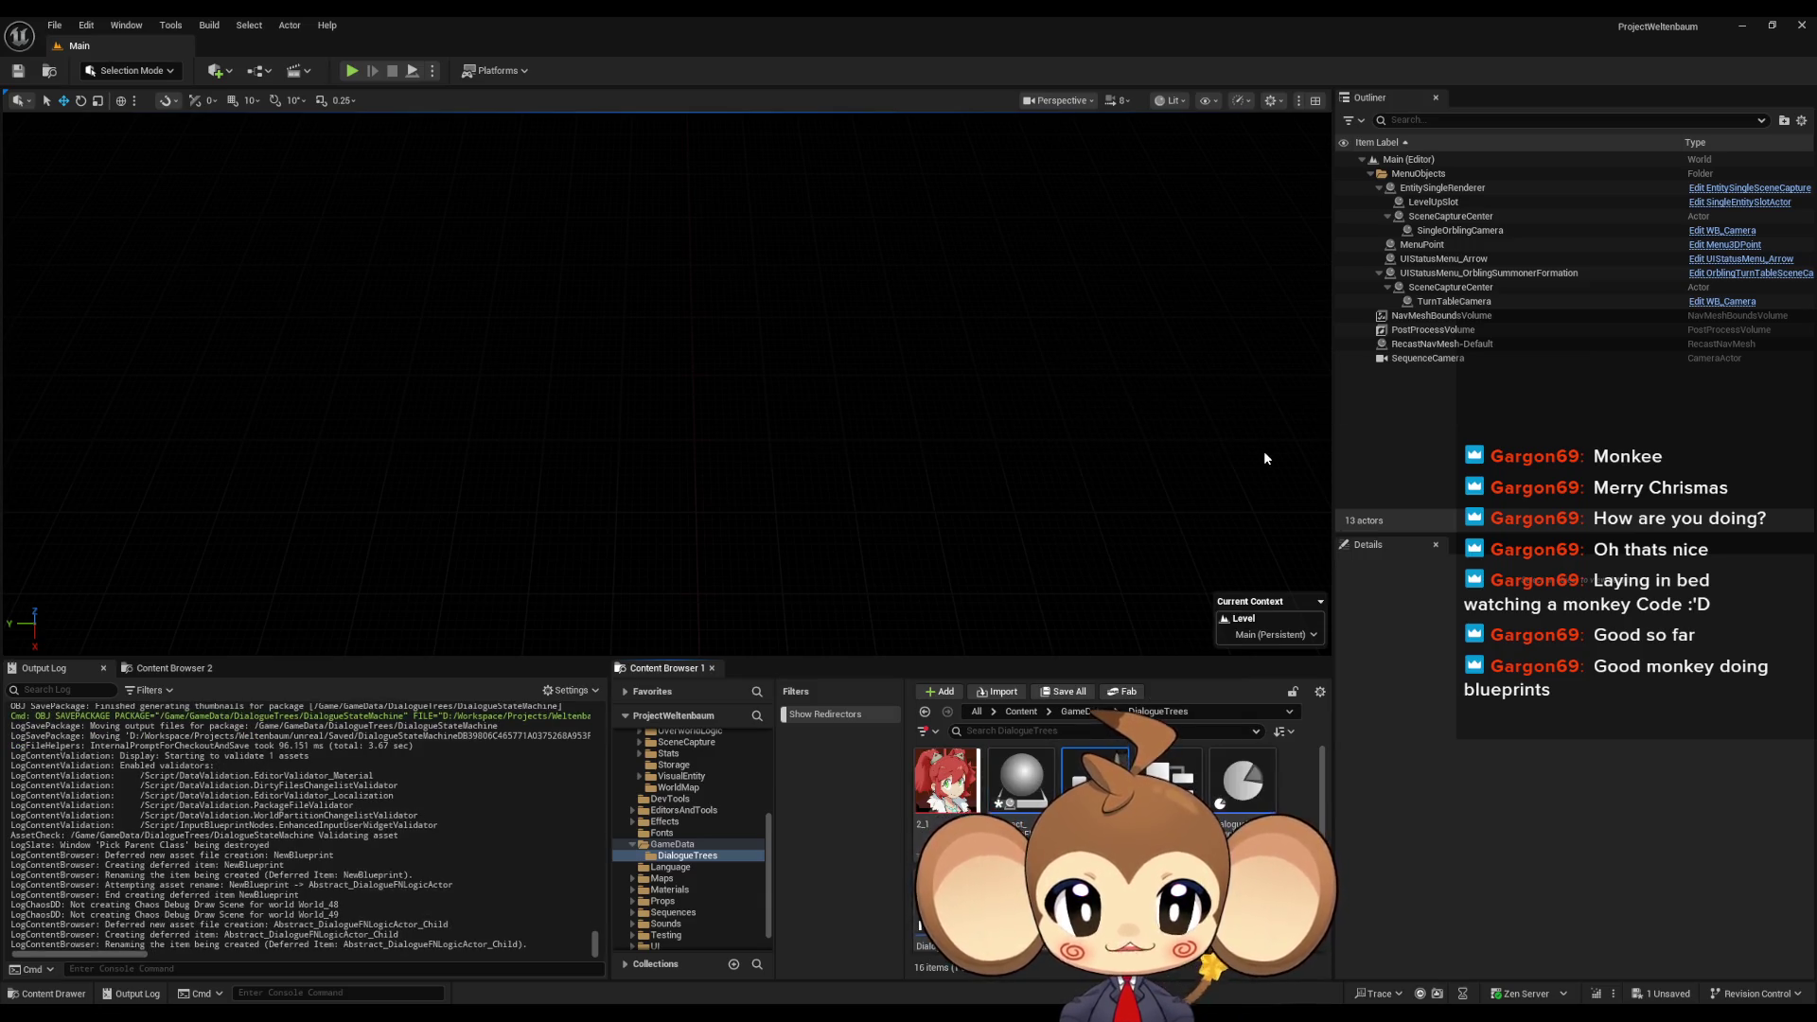
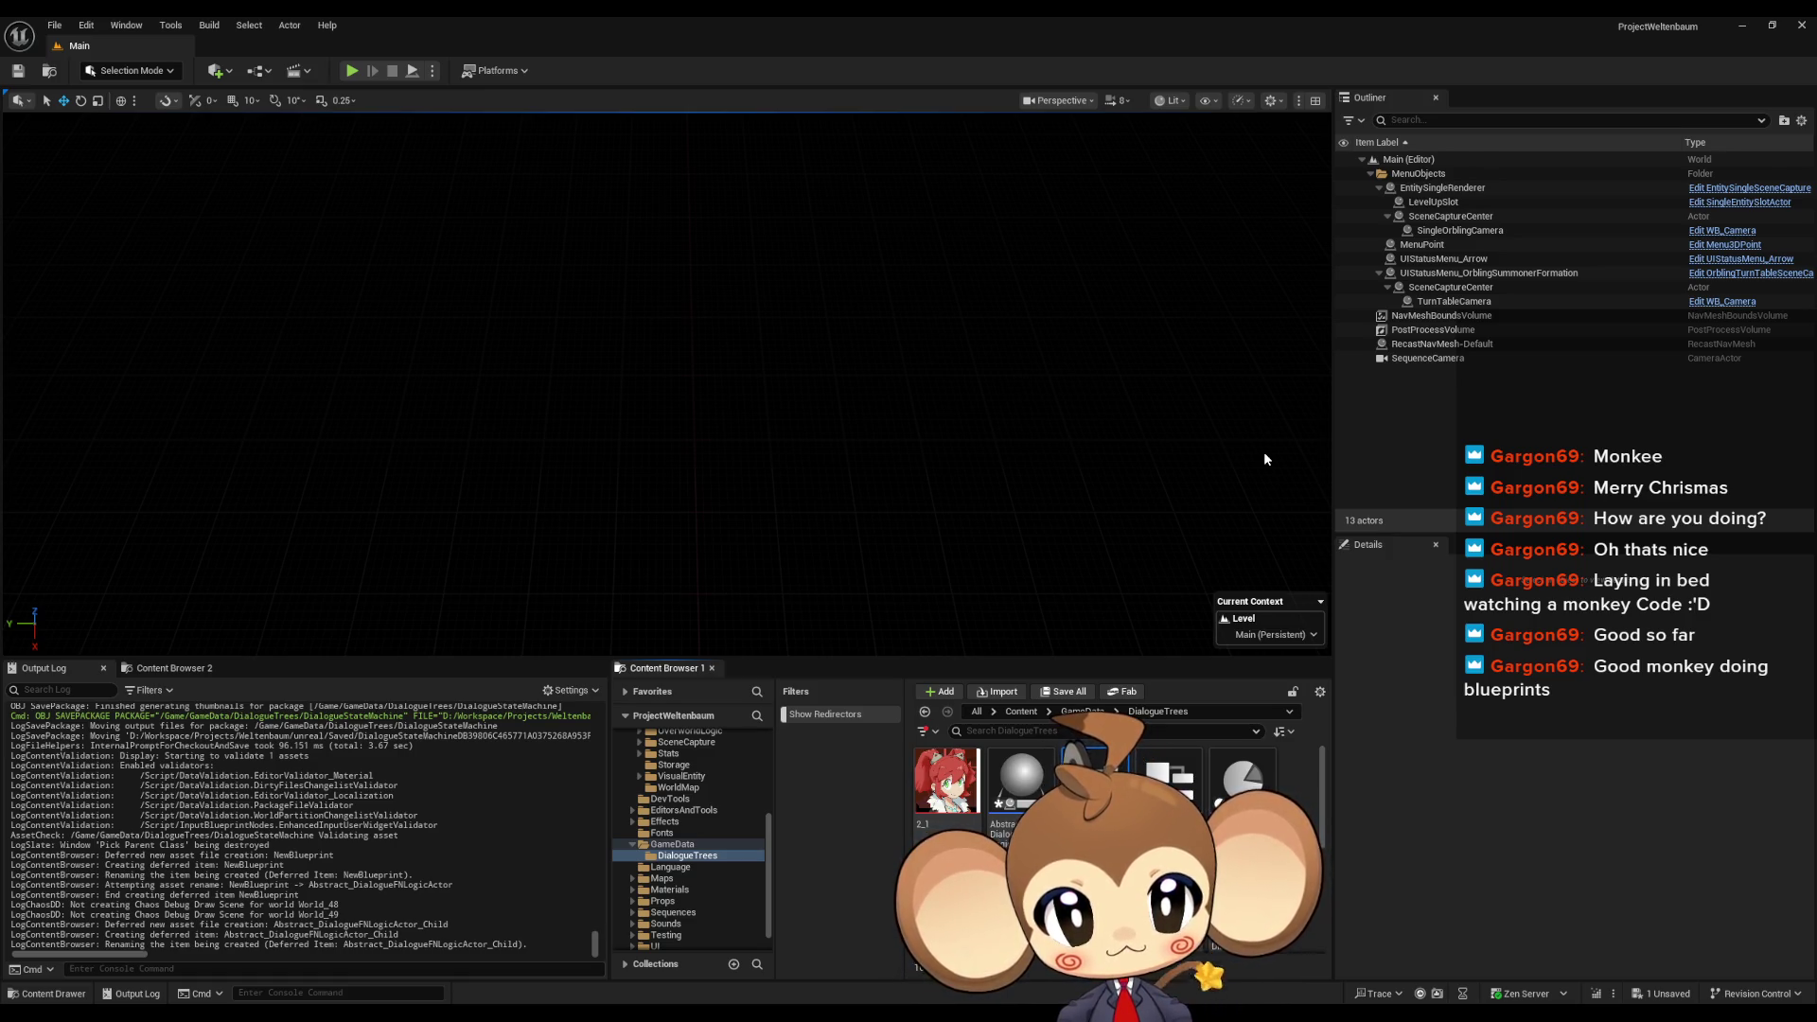
- Name DialogueFNLogic_Menus, add a DialogueFNLogicBattles child of the abstract logic actor, and open the abstract actor
key(Return)
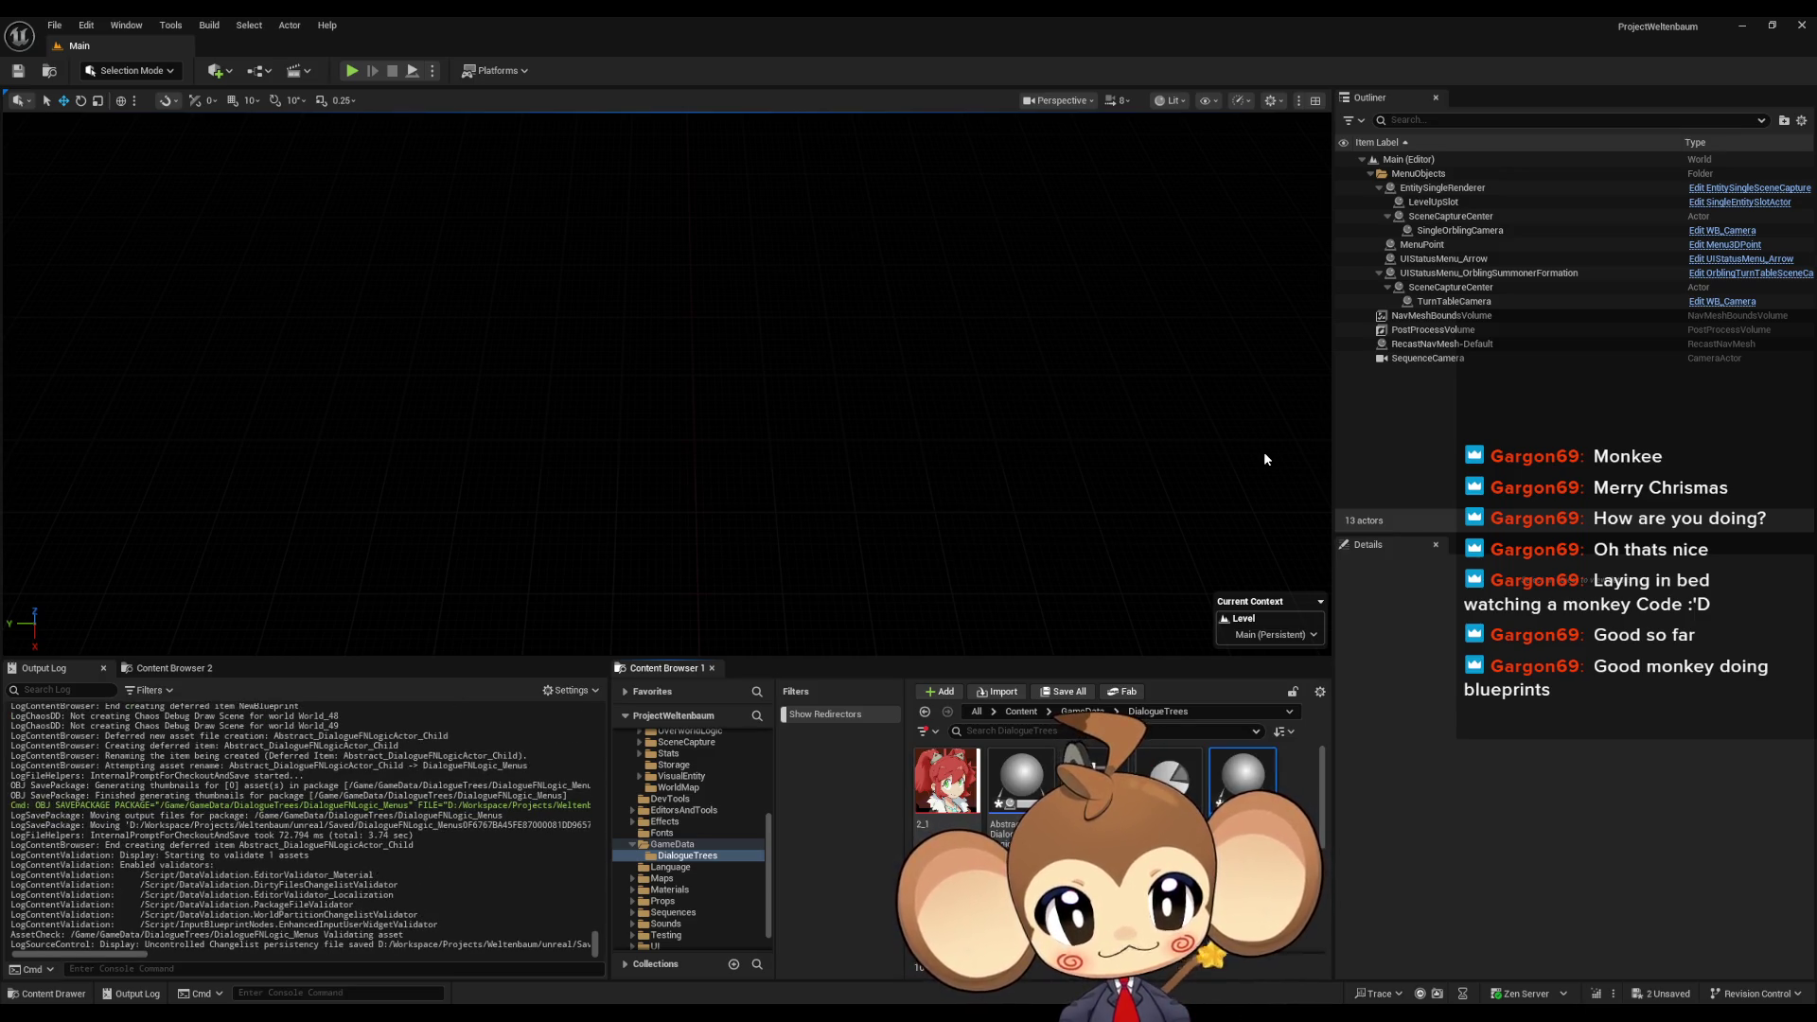
right_click(1027, 786)
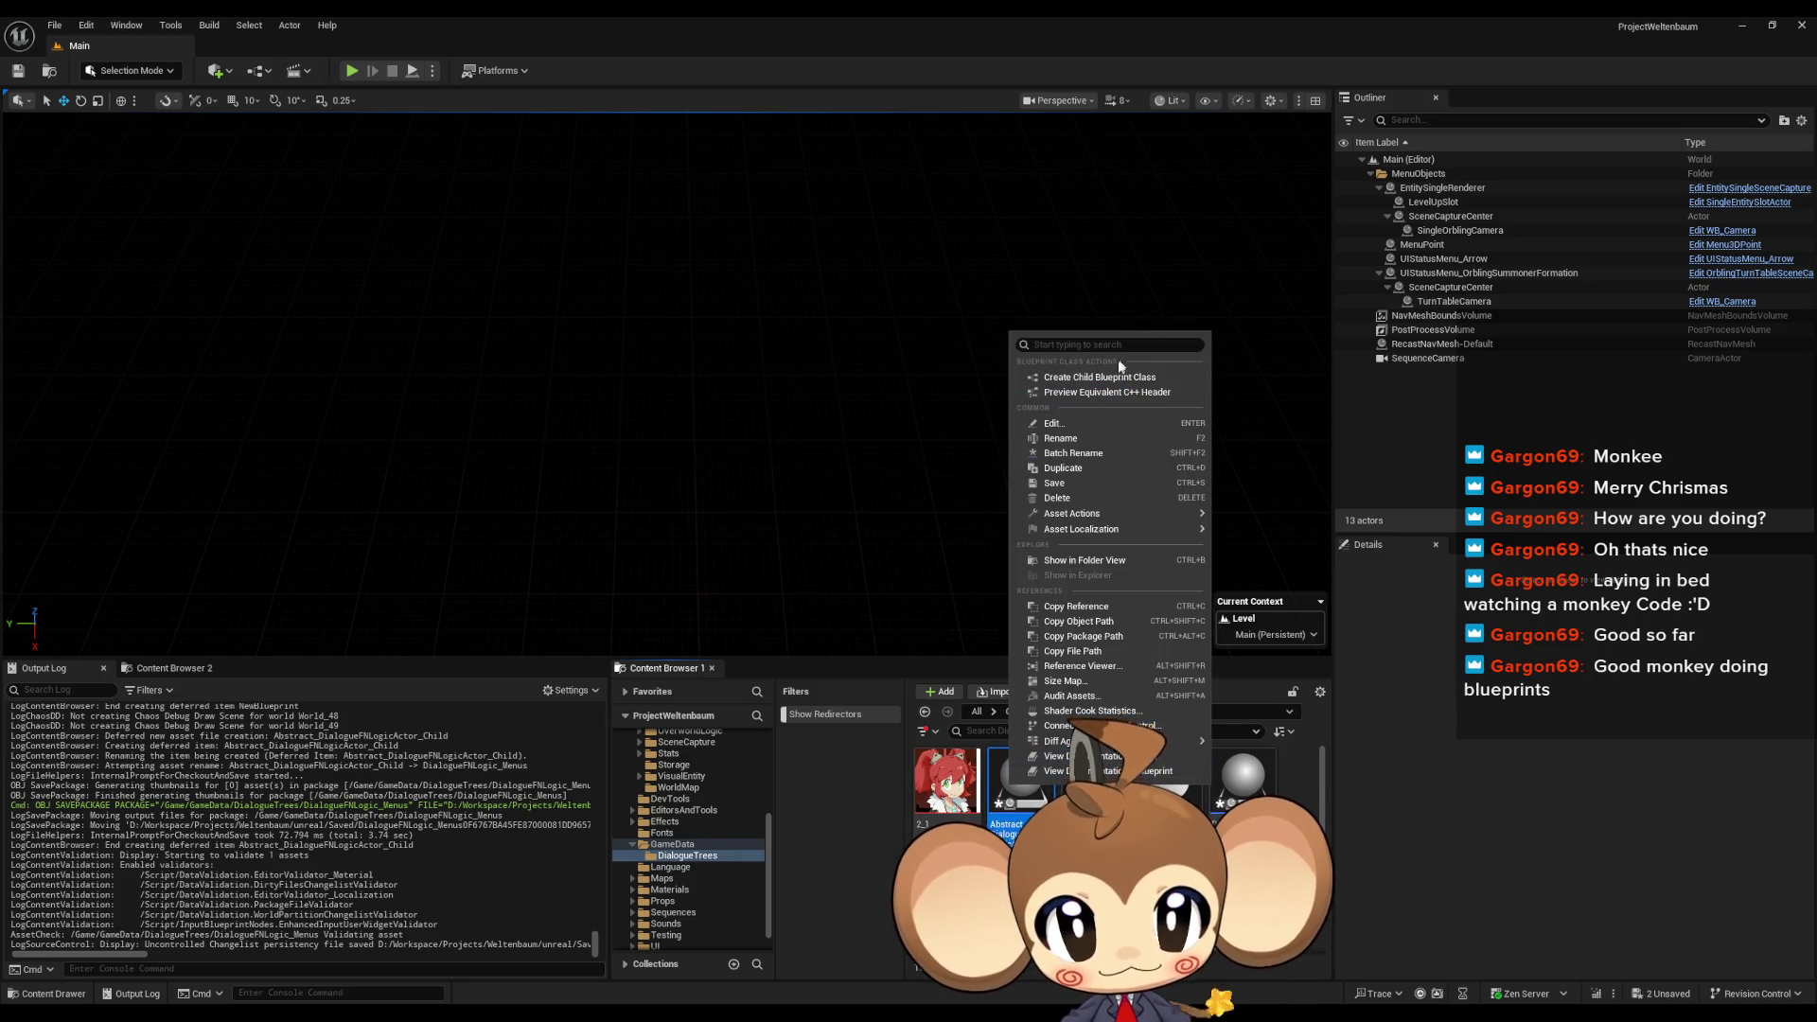
click(1098, 376)
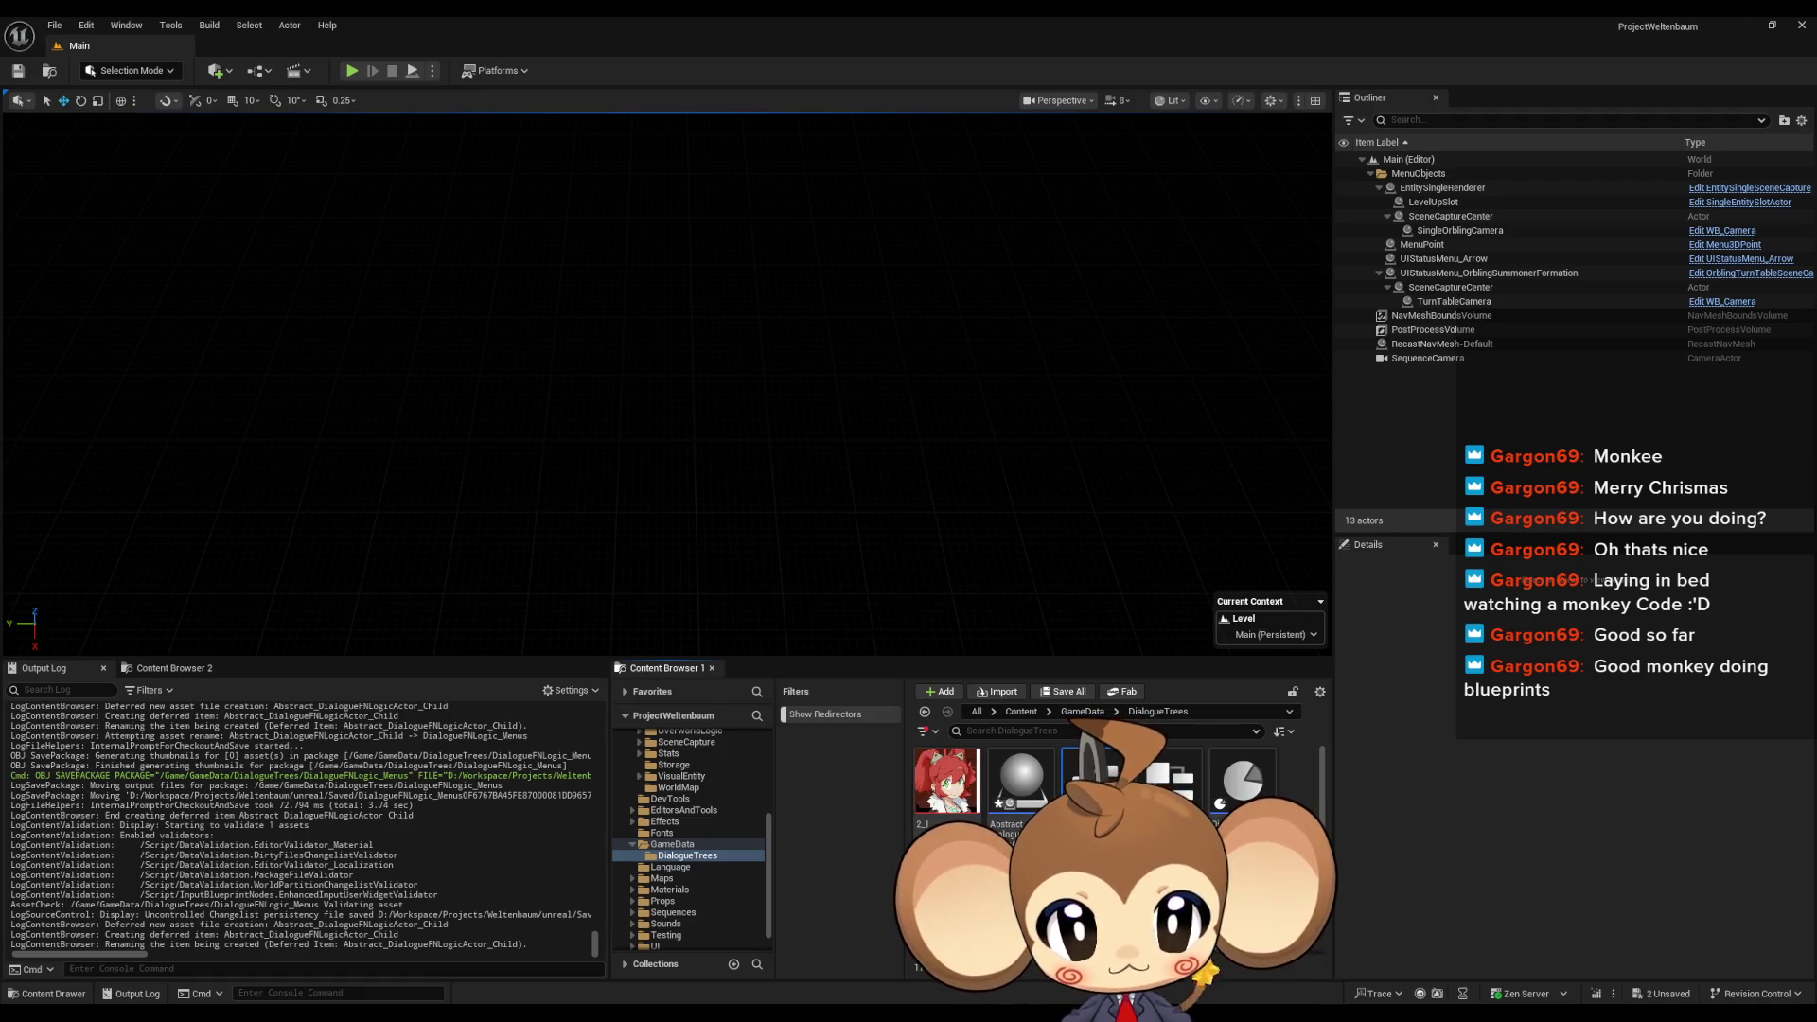
key(Return)
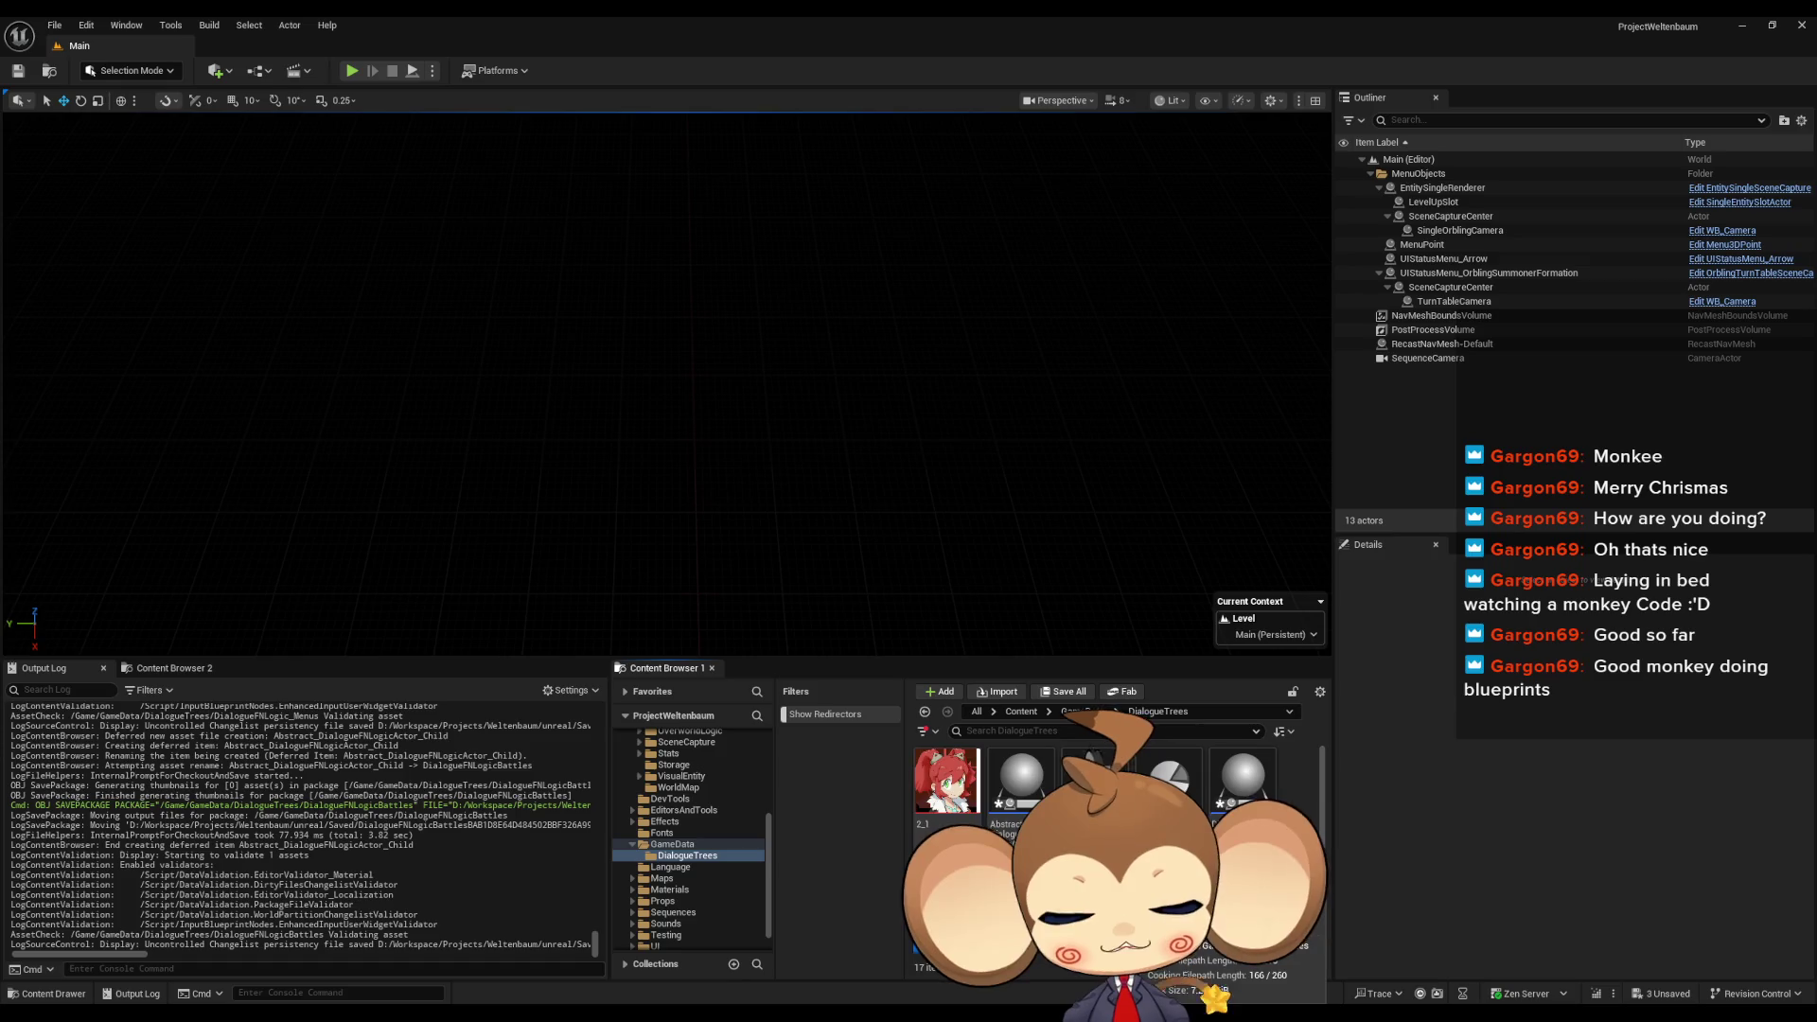
double_click(1026, 781)
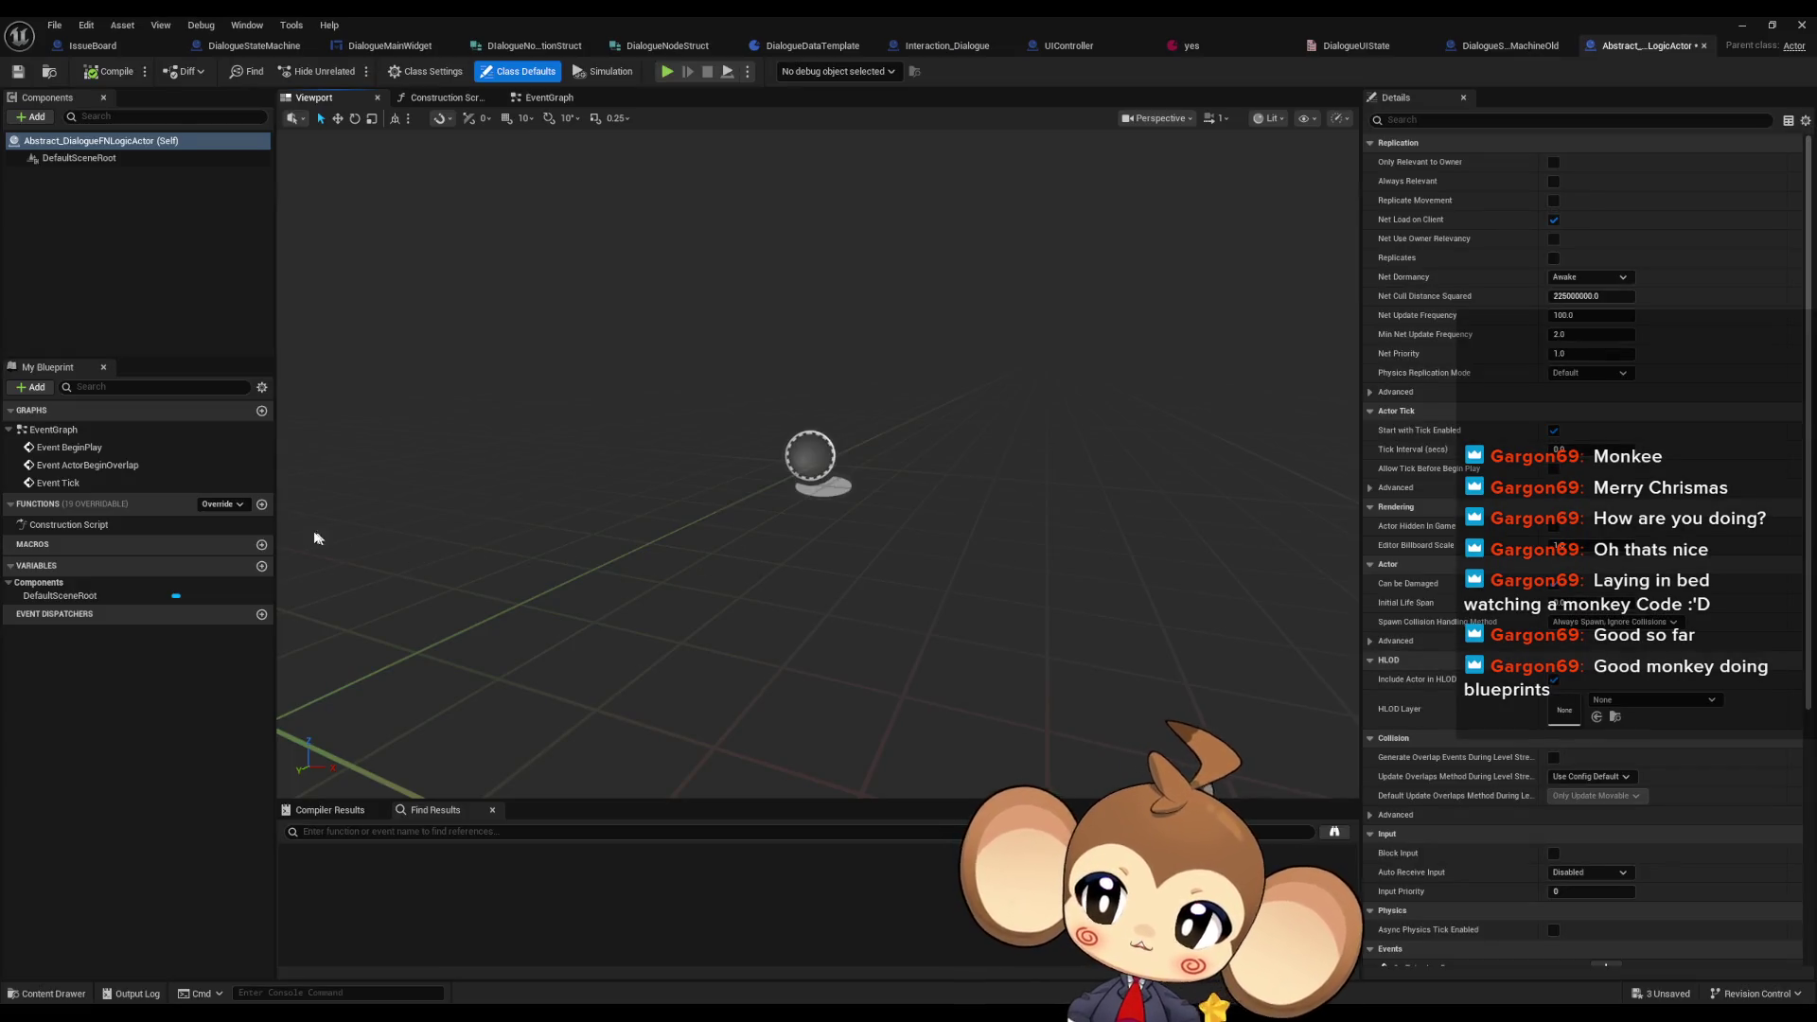
- Add an ExecuteDialogueLogic function to Abstract_DialogueFNLogicActor and select its entry node
click(262, 504)
text(ExecuteD)
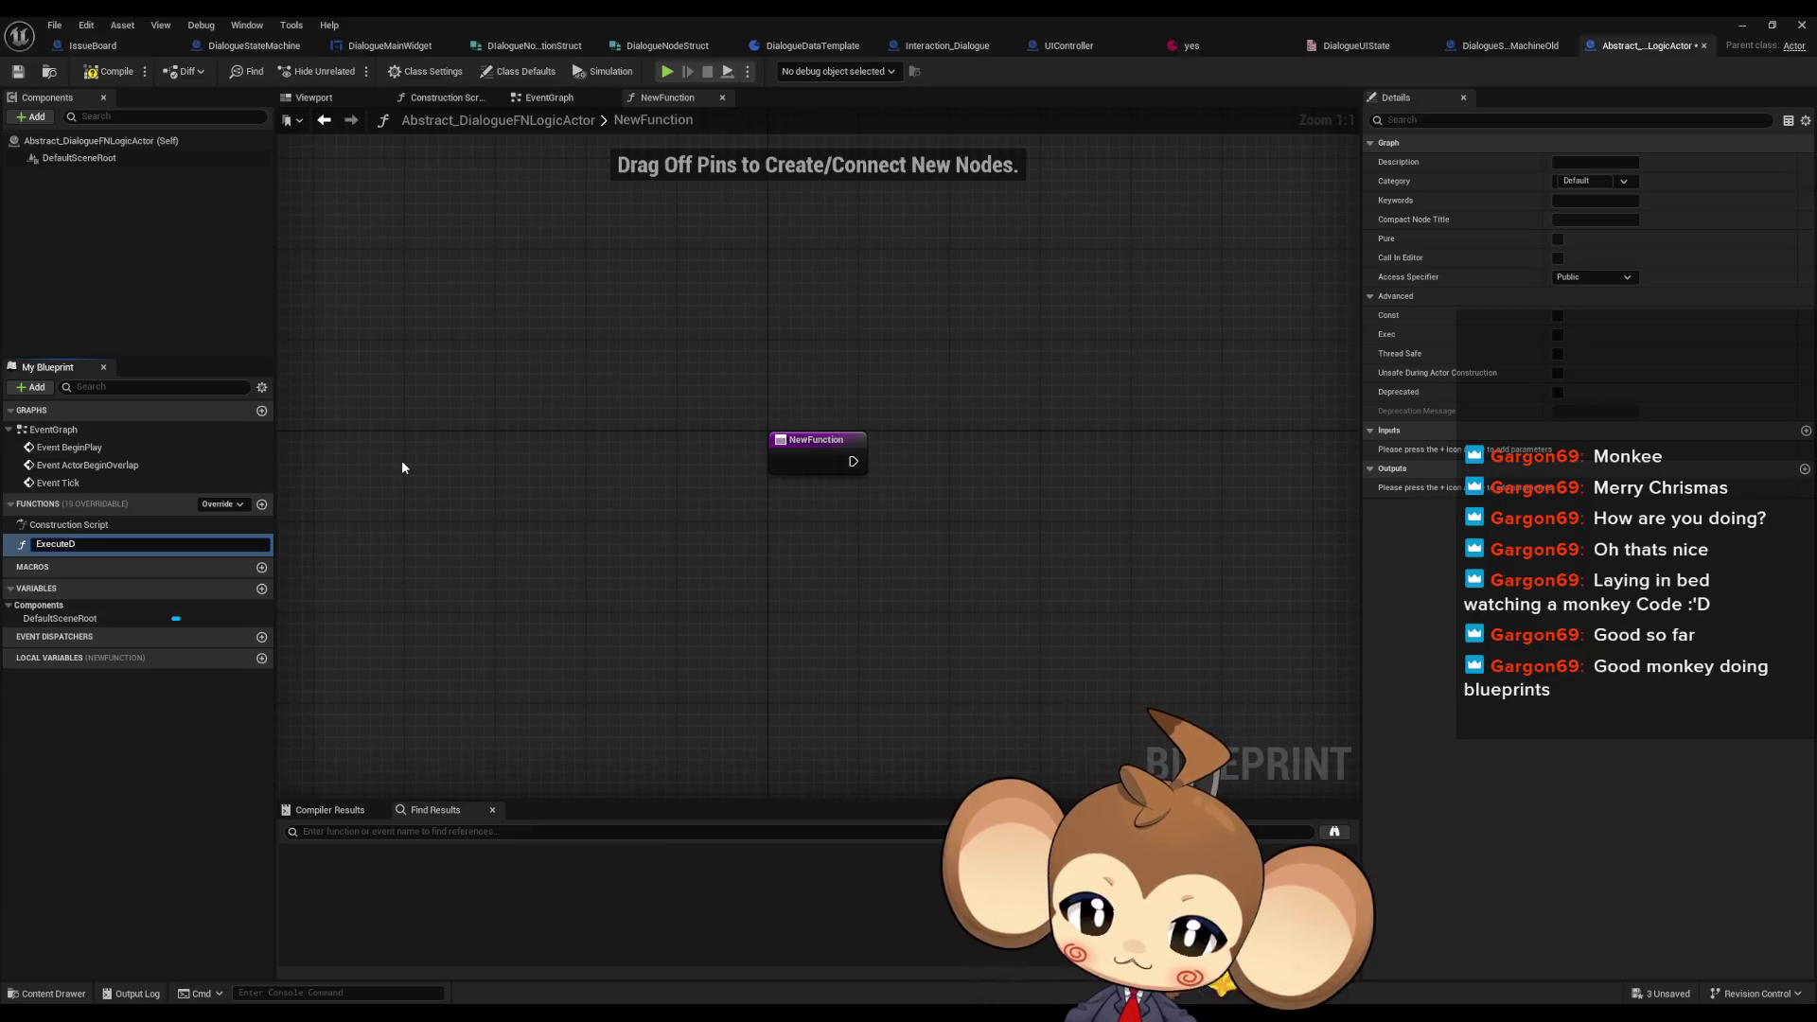
text(ialogueLogic)
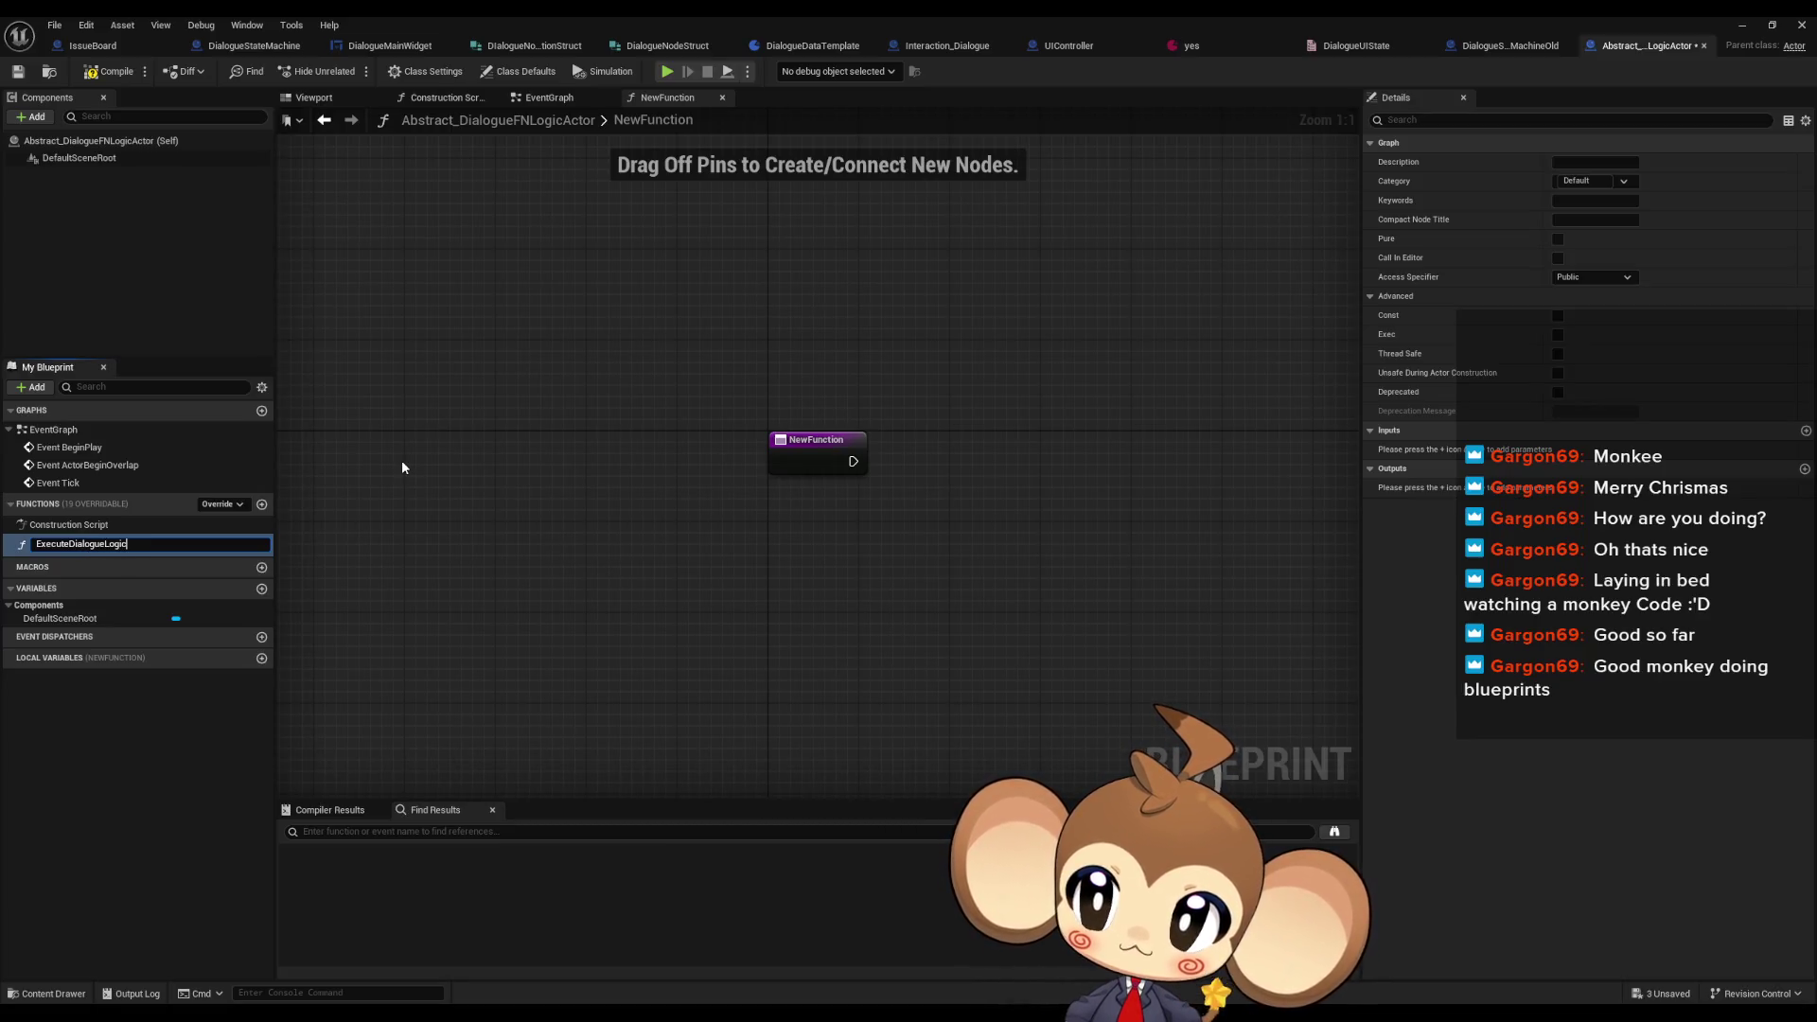
key(Return)
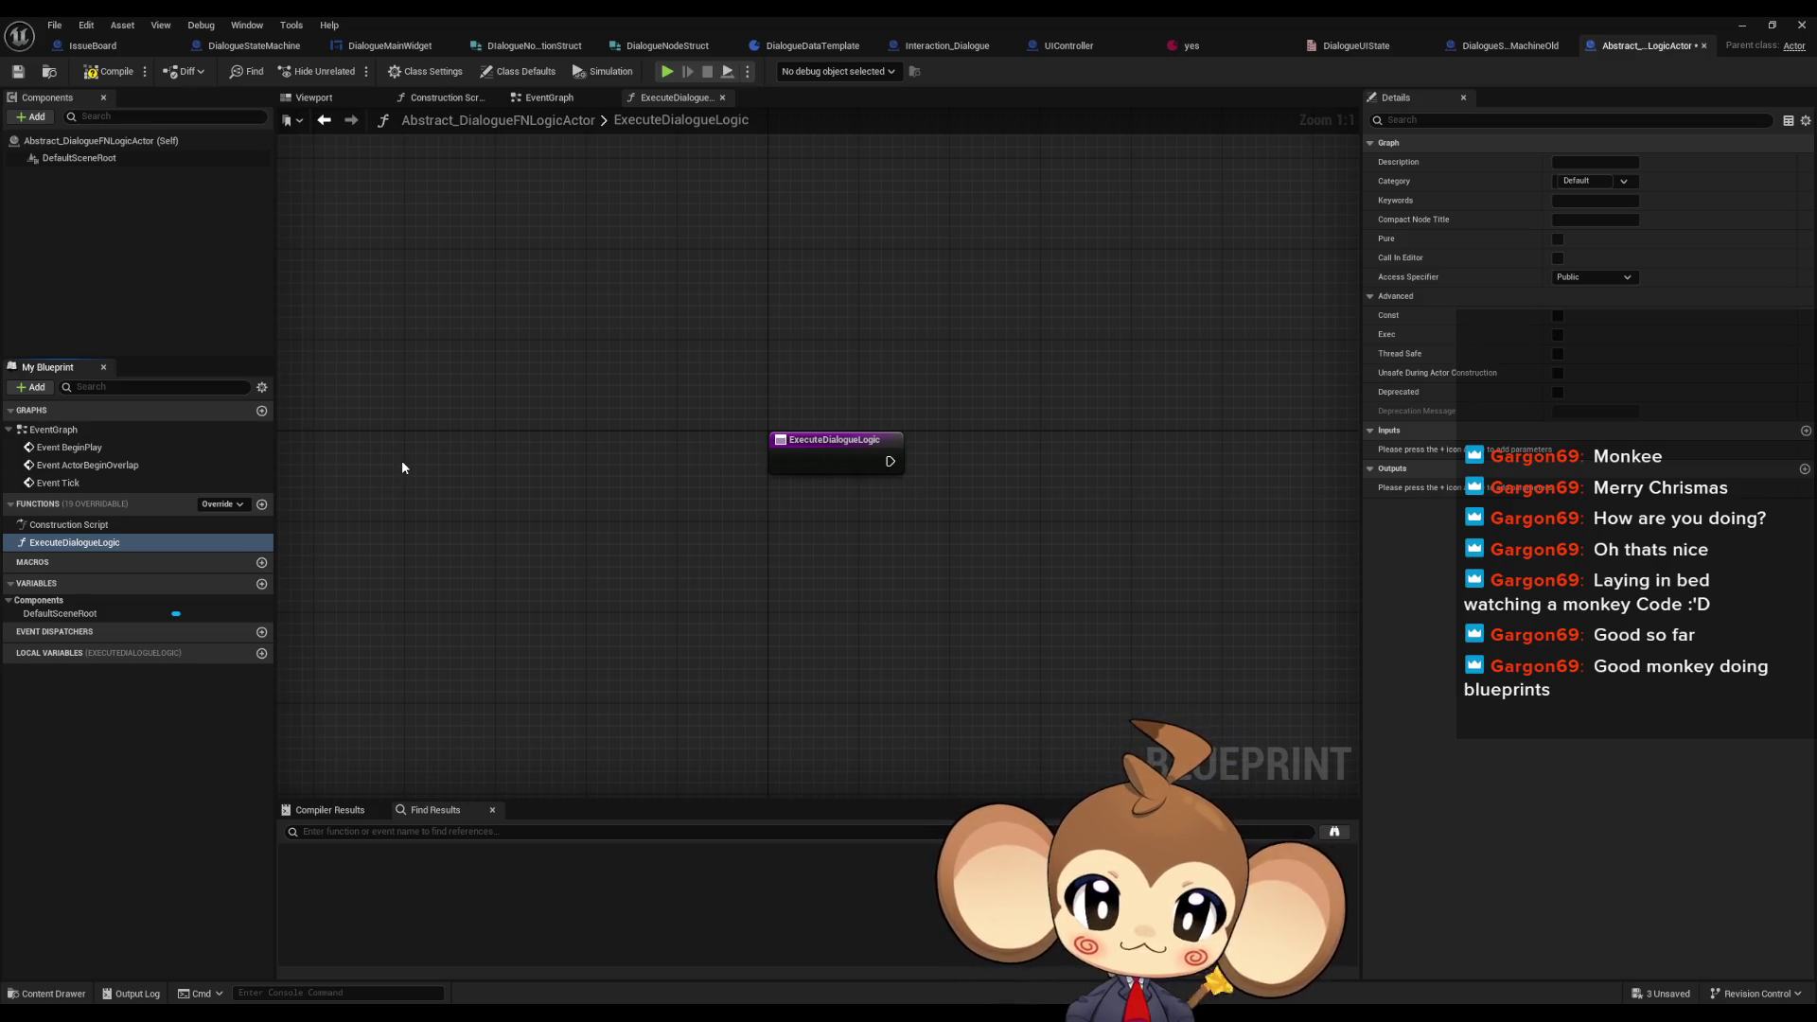
drag(1202, 299, 1022, 284)
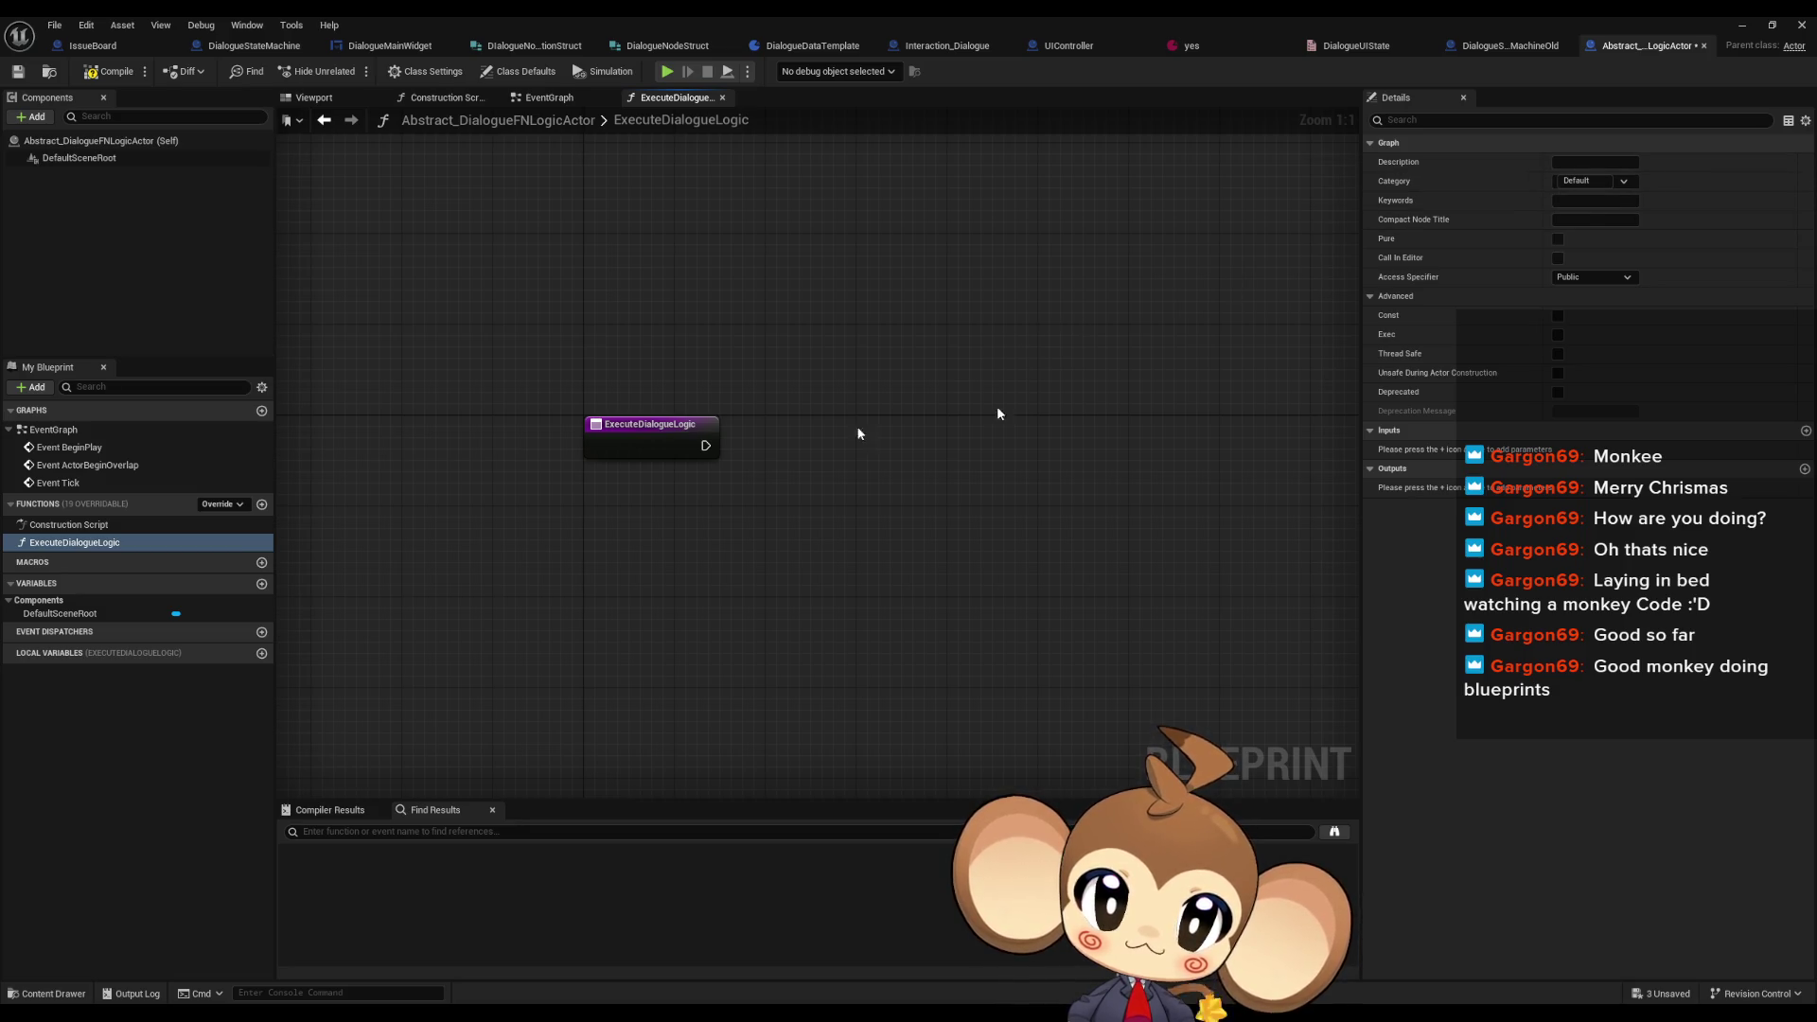
click(644, 440)
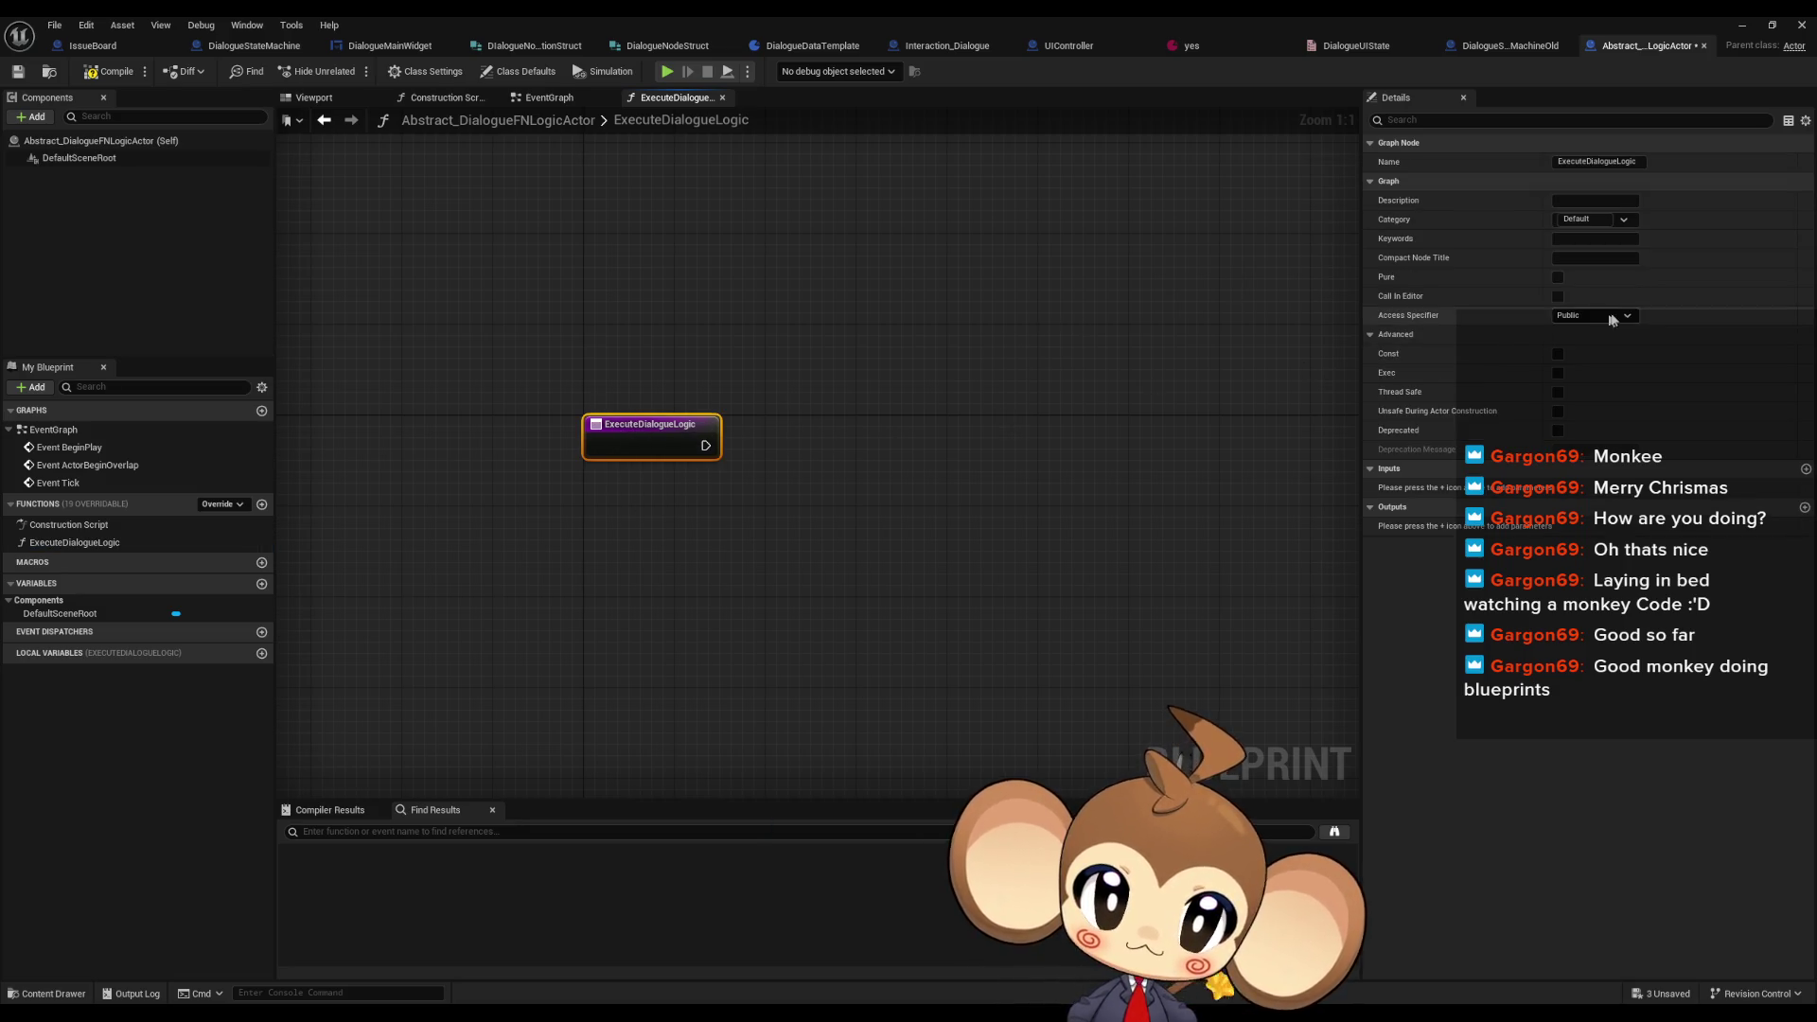
- Give ExecuteDialogueLogic a Command string input and a Payload string-array input
click(1805, 469)
click(1609, 488)
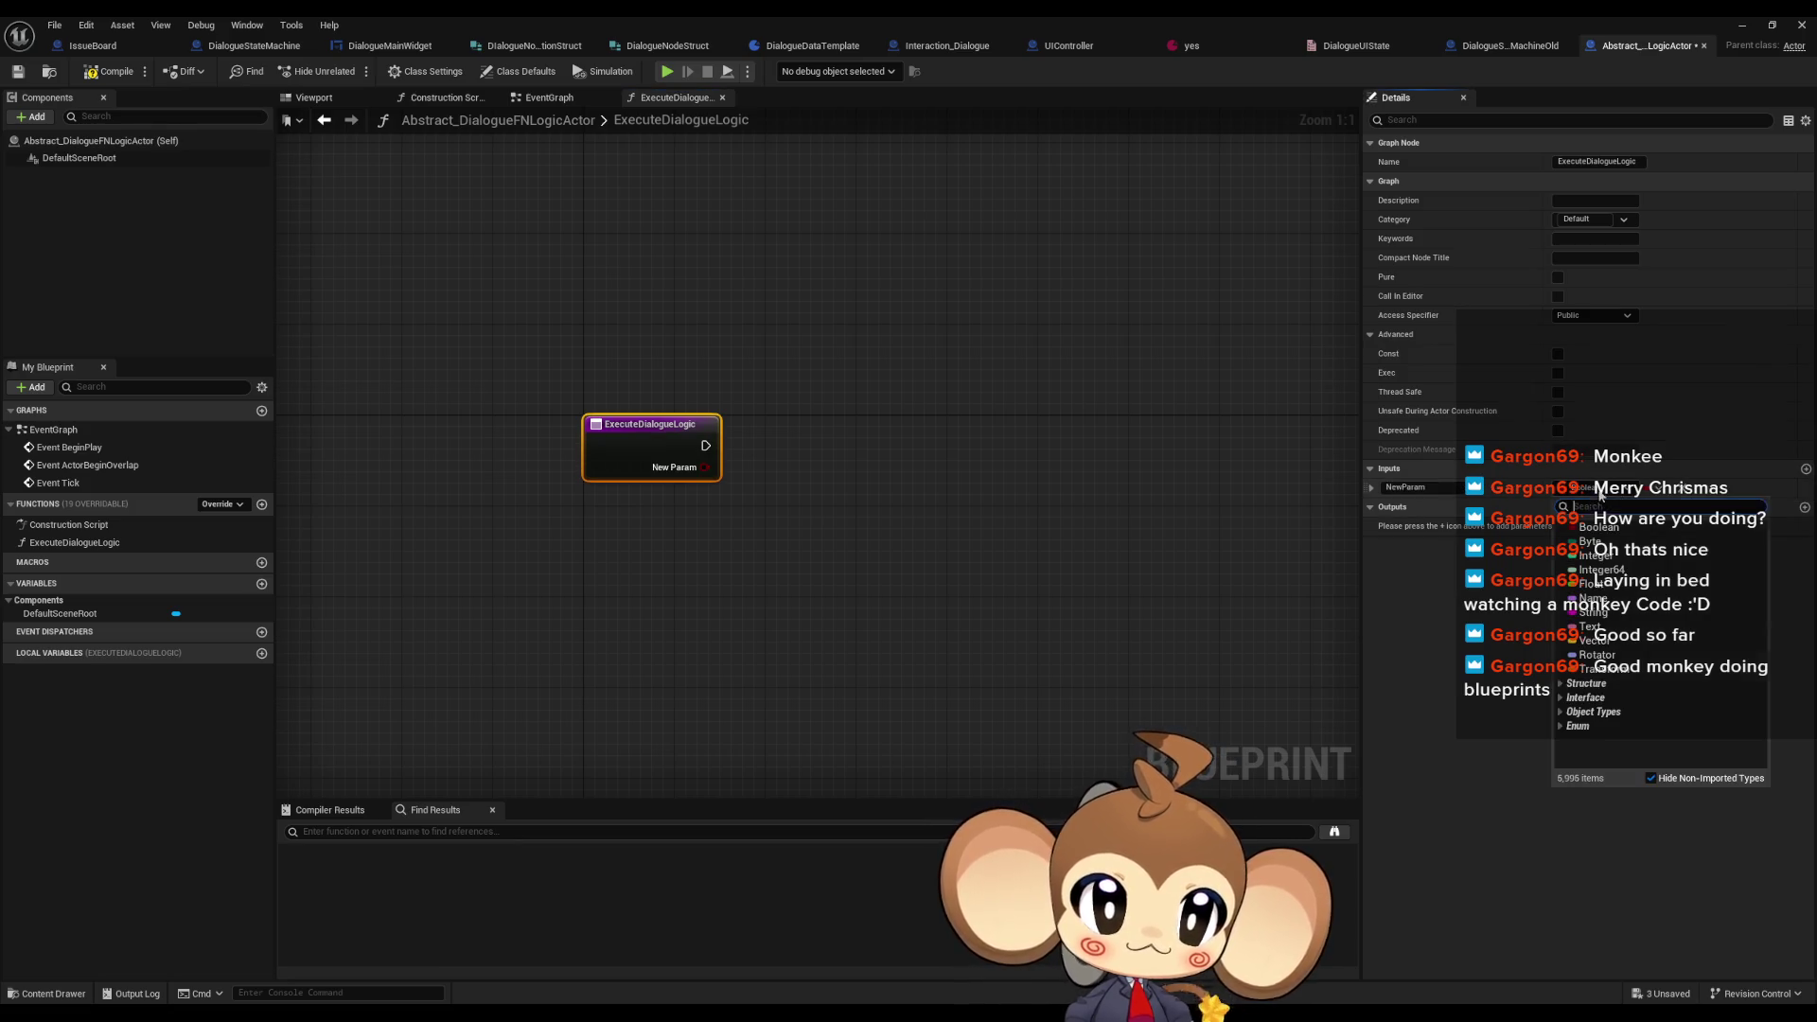
text(Command)
key(Return)
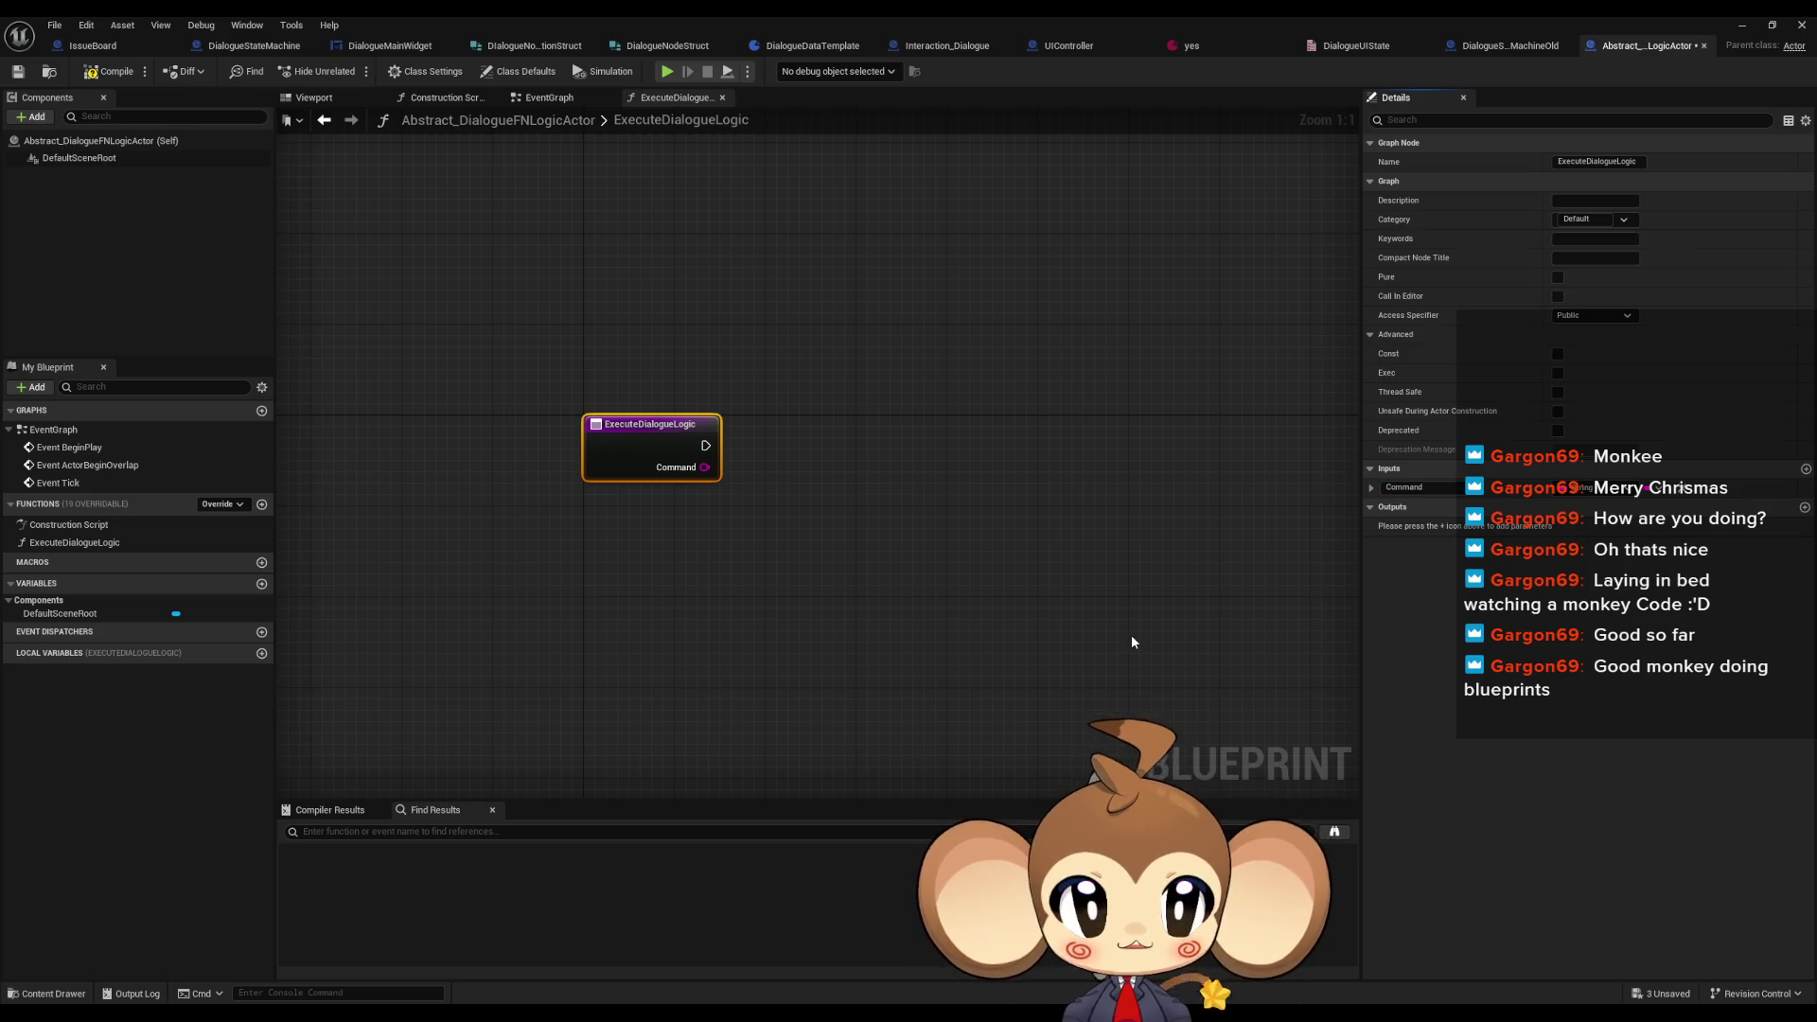
click(1806, 470)
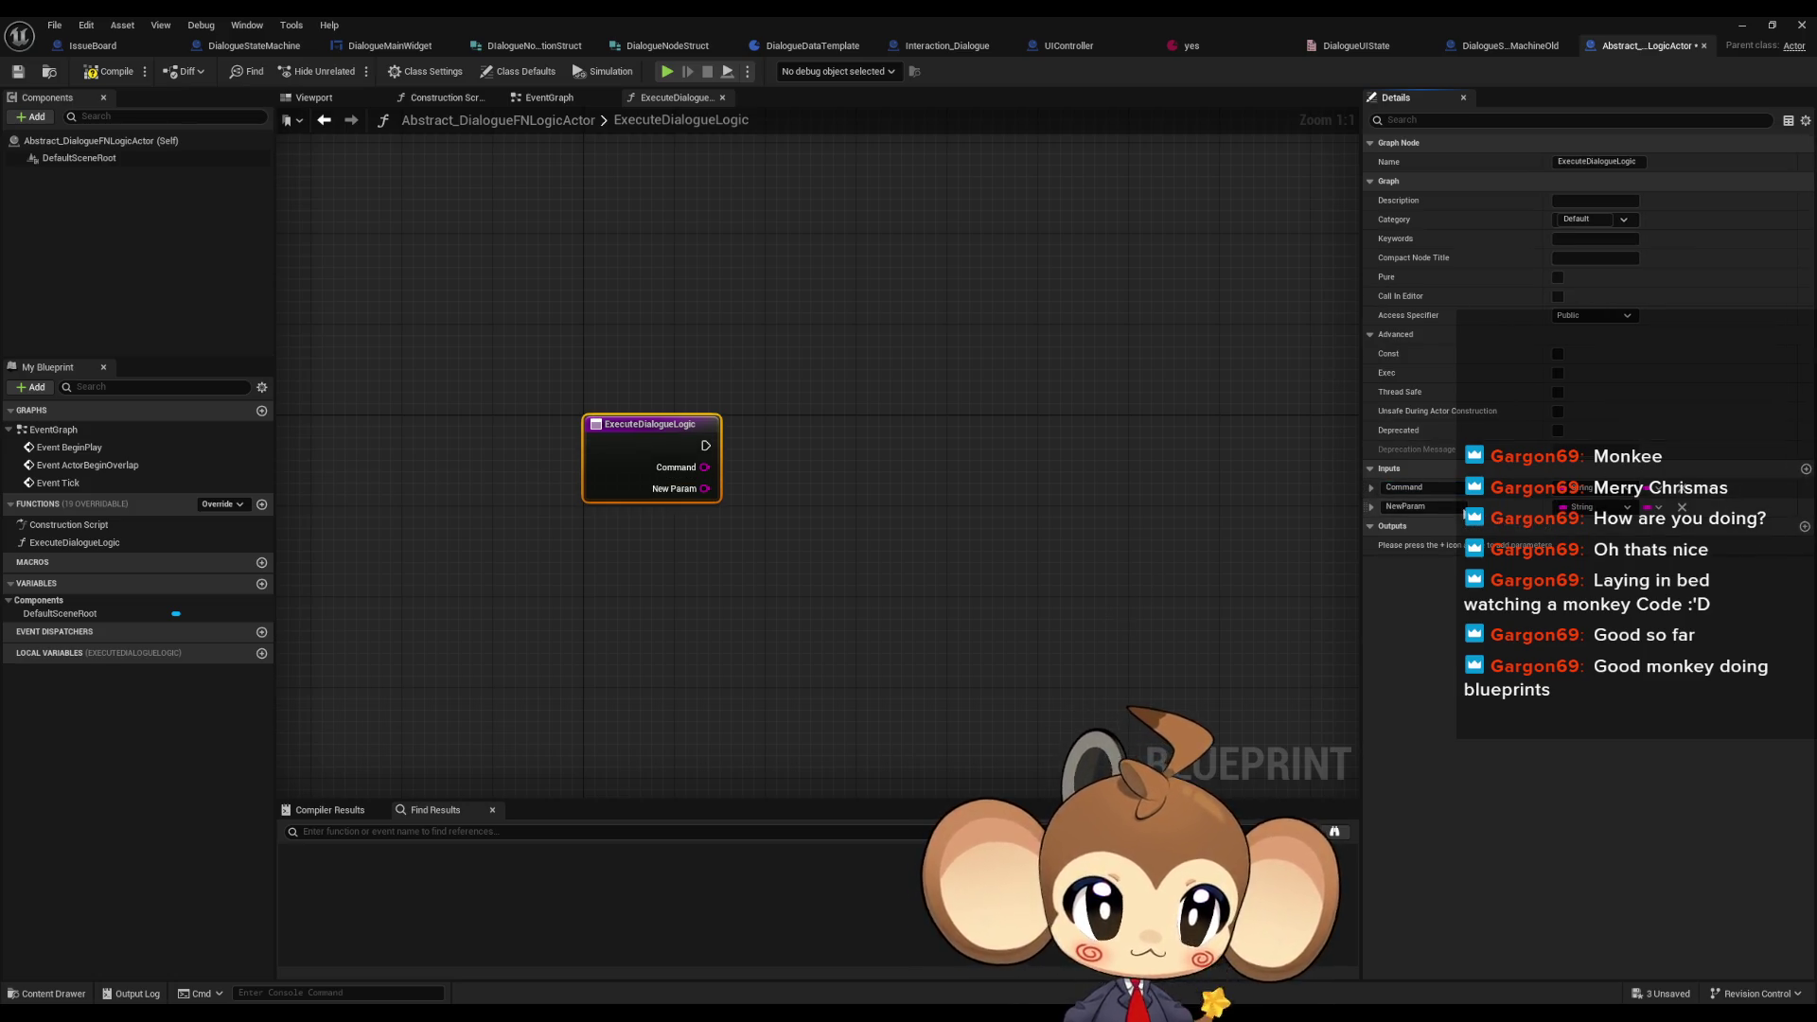
text(Payload)
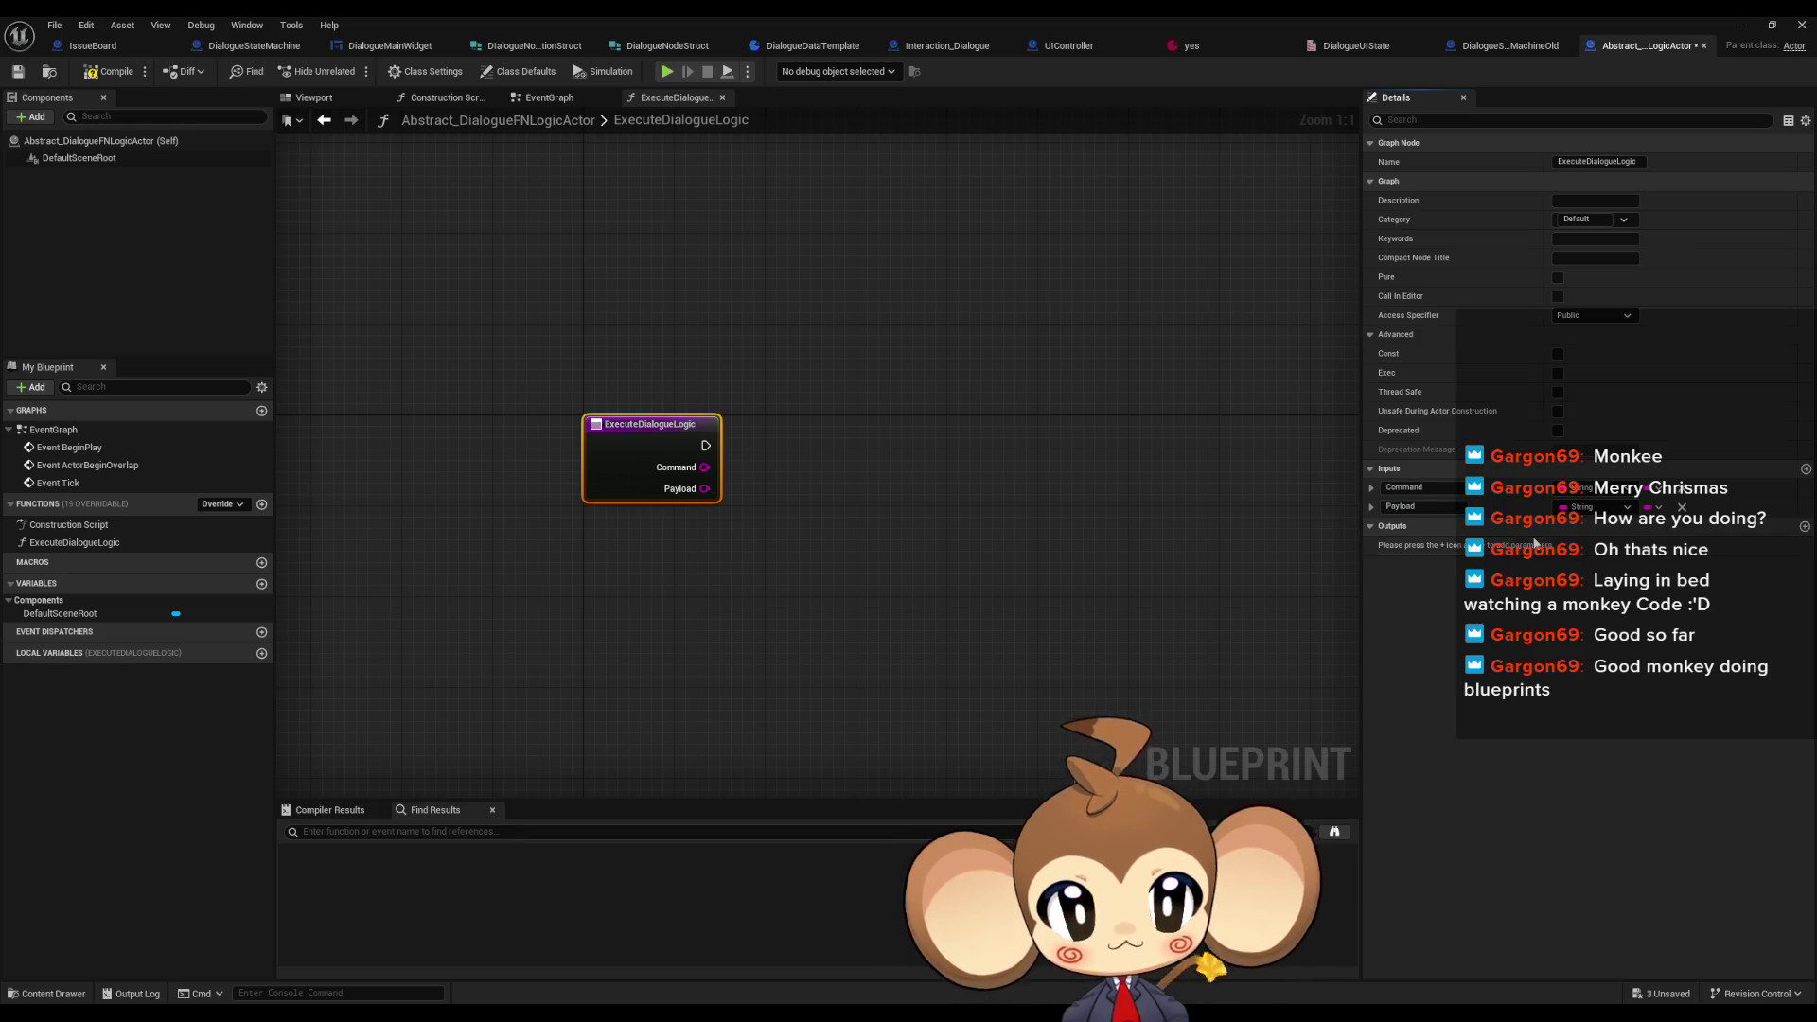
click(1651, 507)
click(1652, 546)
- Compile and save the abstract dialogue logic actor blueprint
click(1304, 621)
click(91, 74)
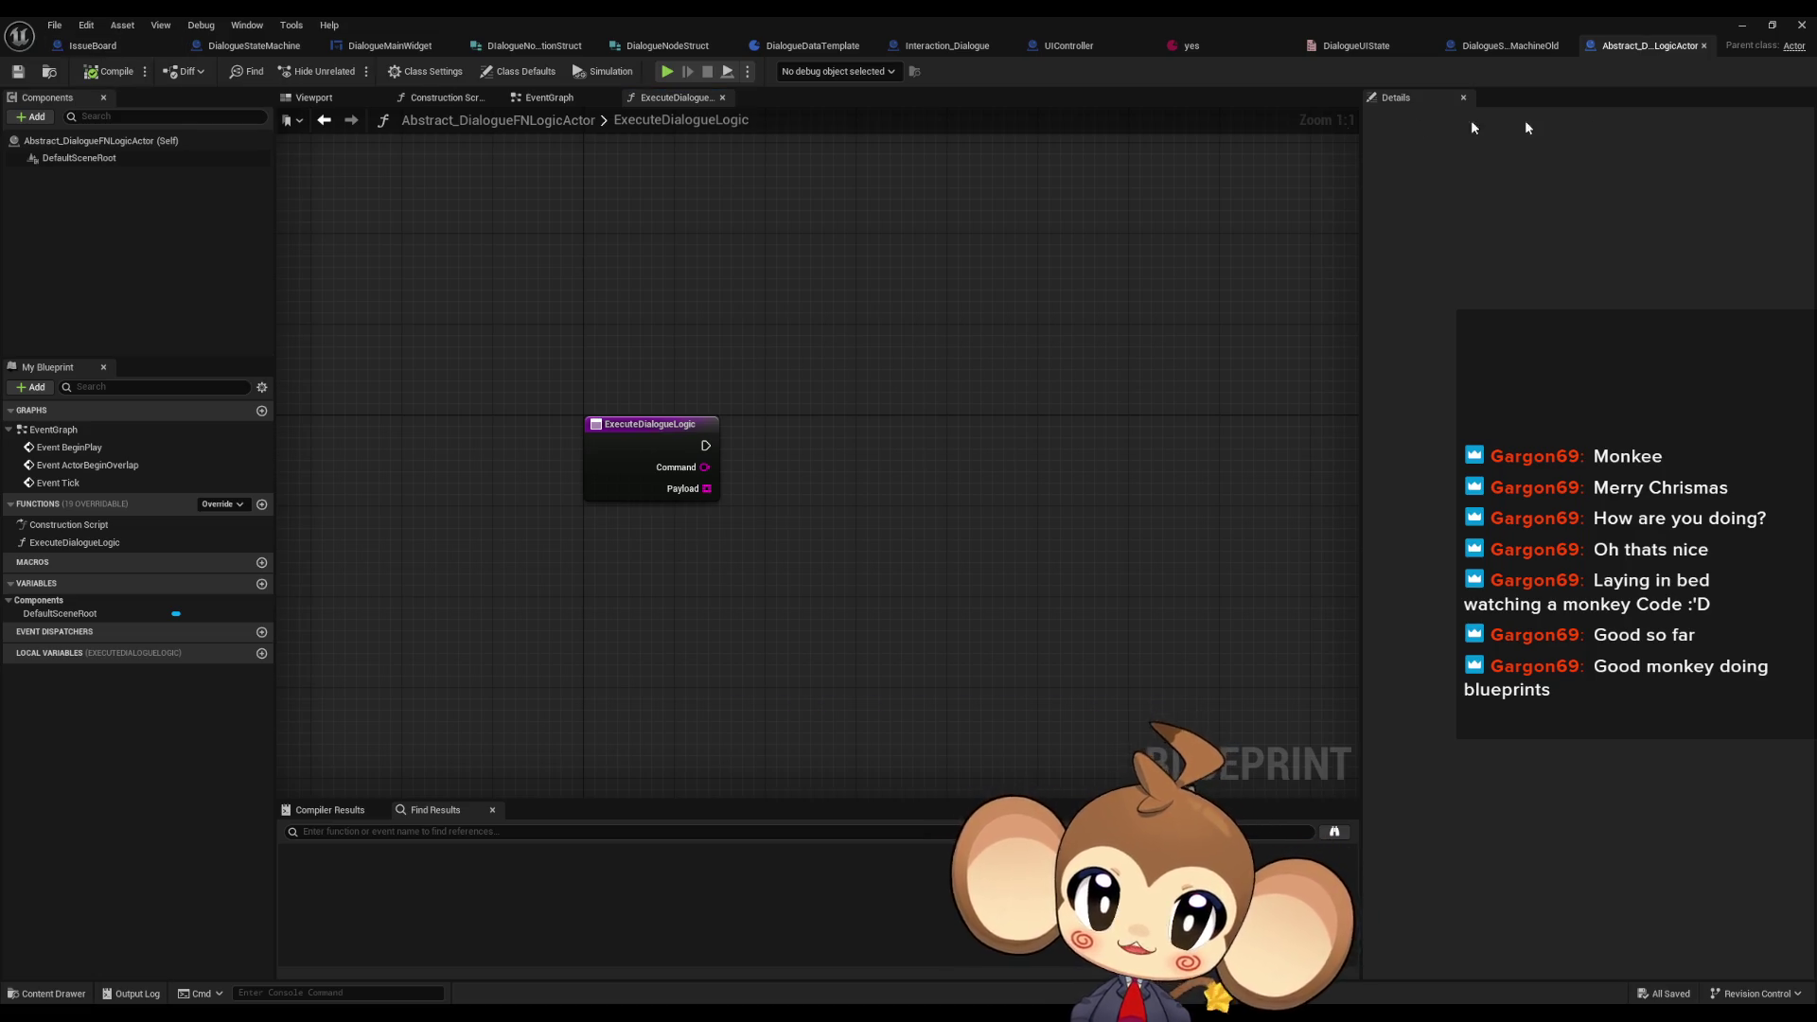
click(1502, 46)
scroll(879, 554, down, 1)
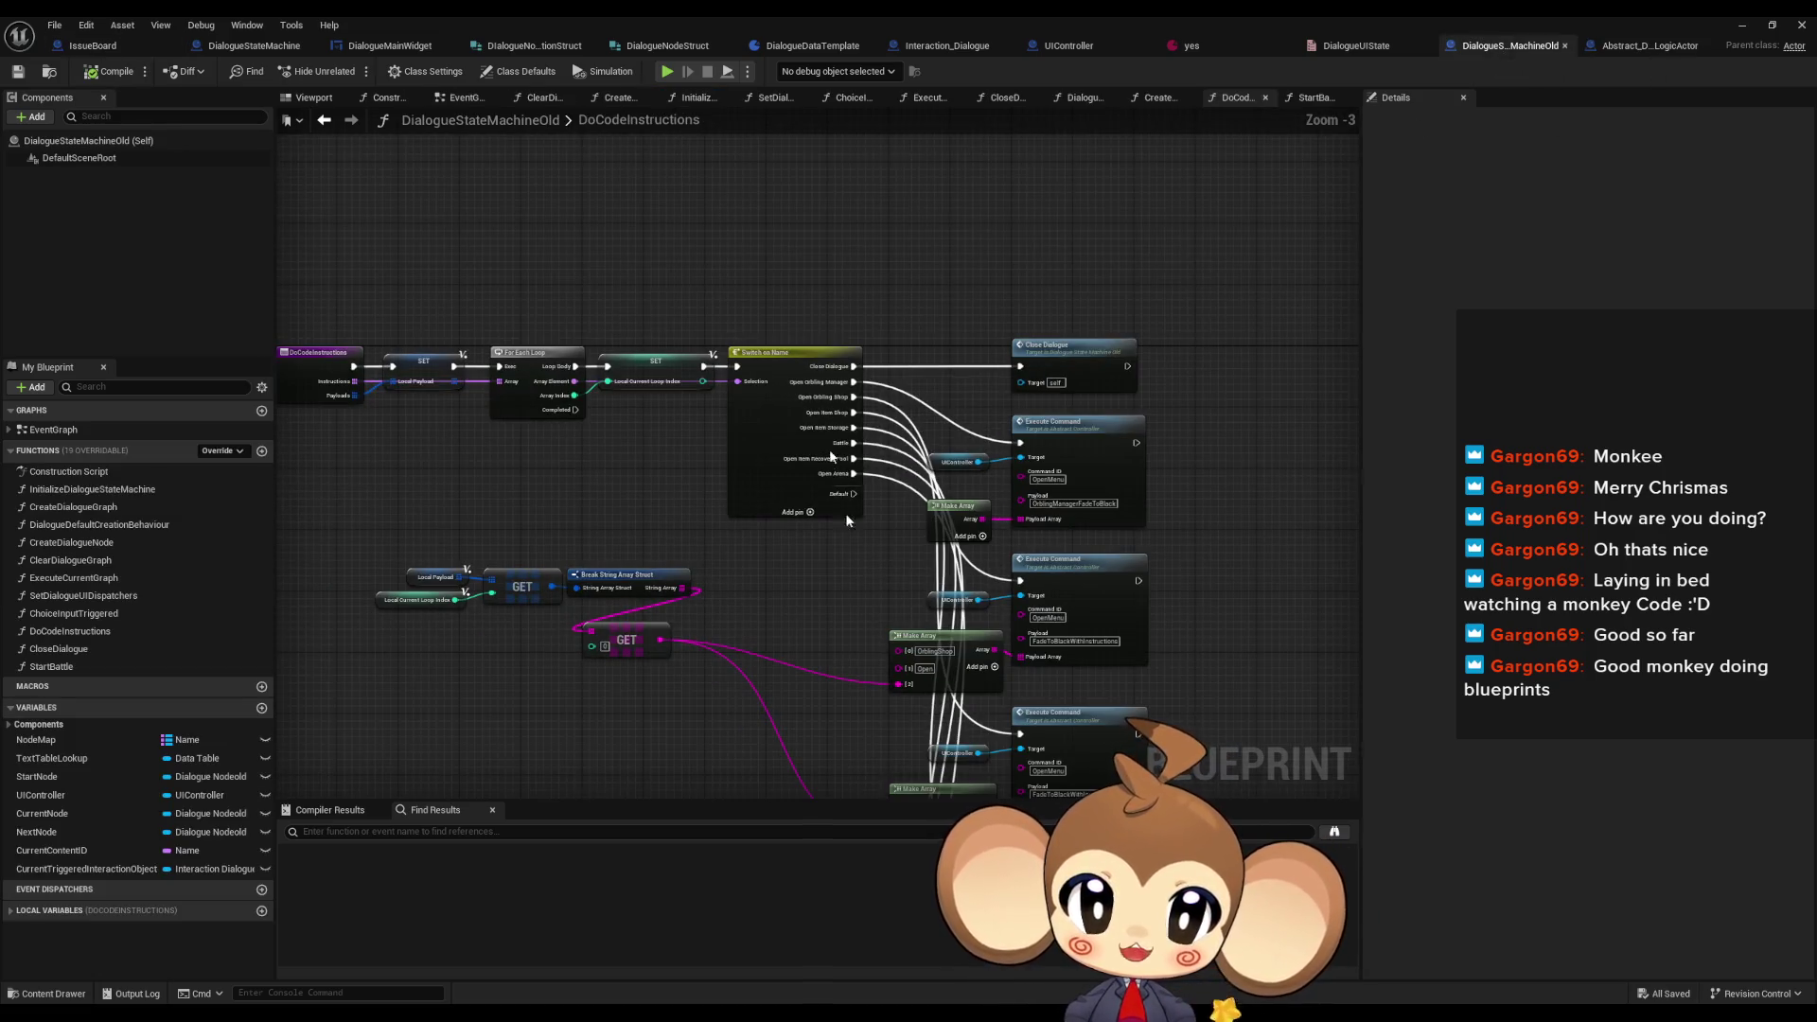
scroll(1230, 526, up, 3)
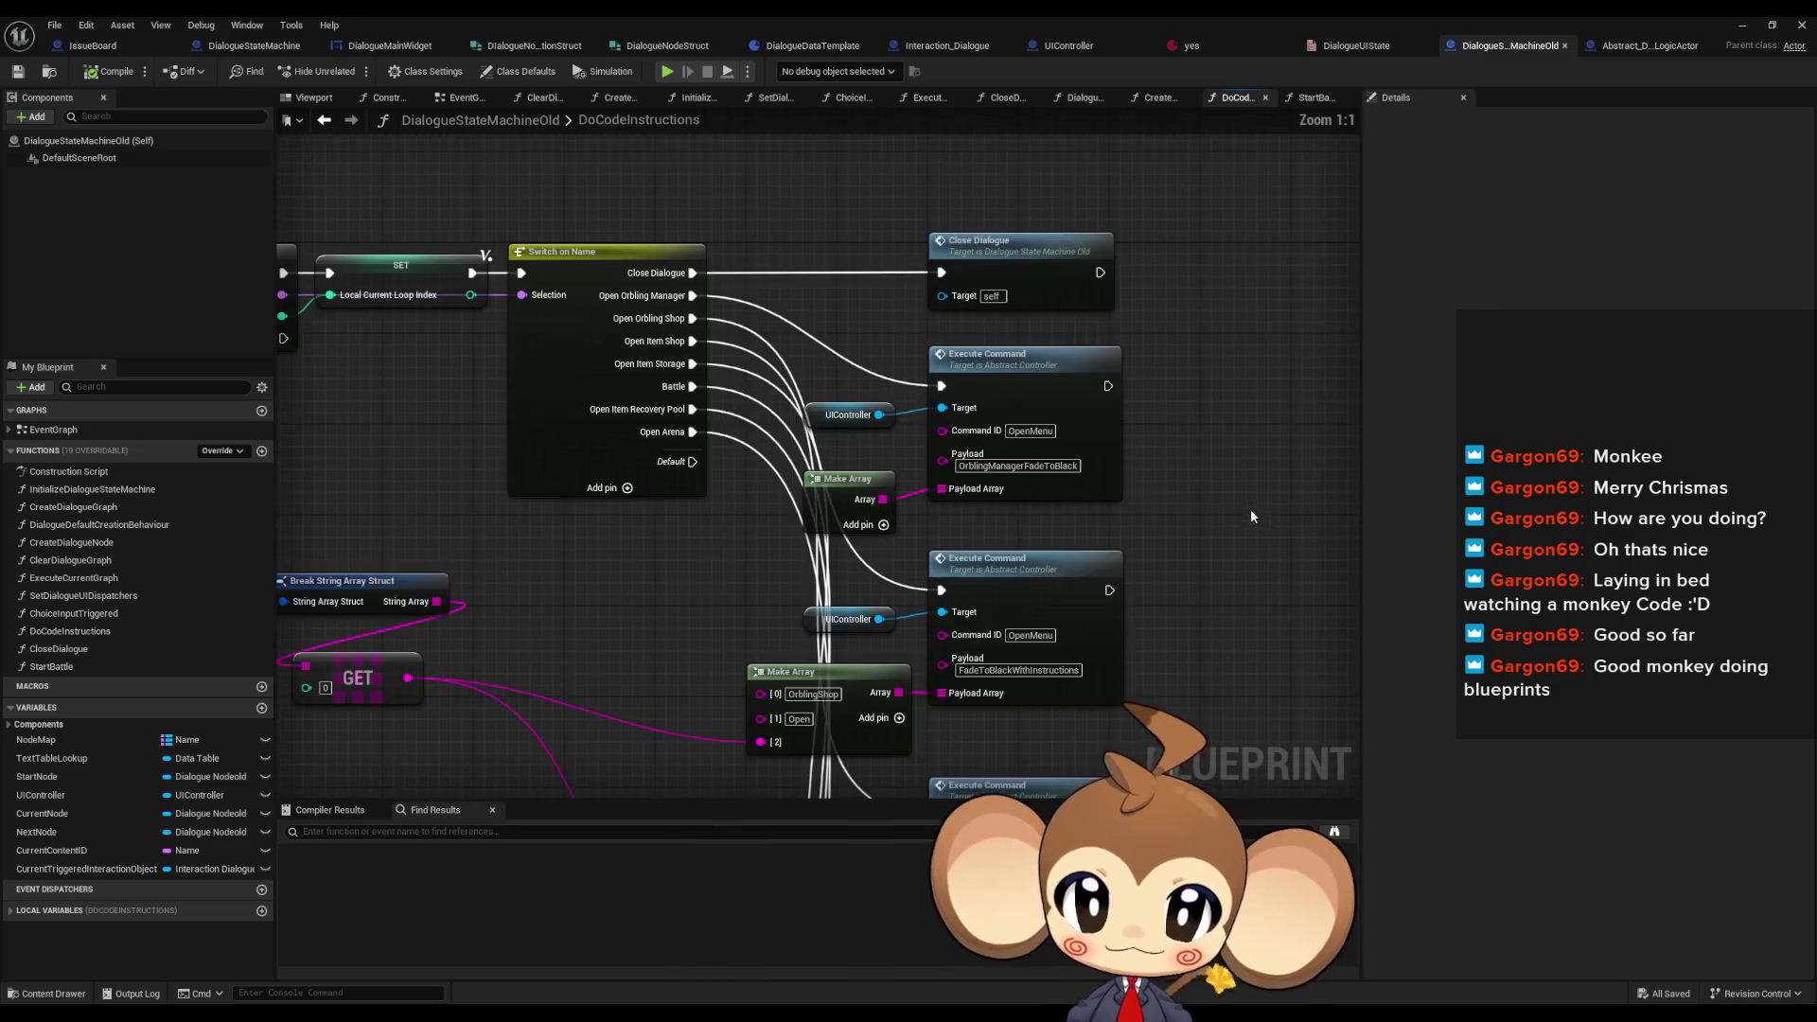
click(833, 415)
drag(878, 467, 1270, 497)
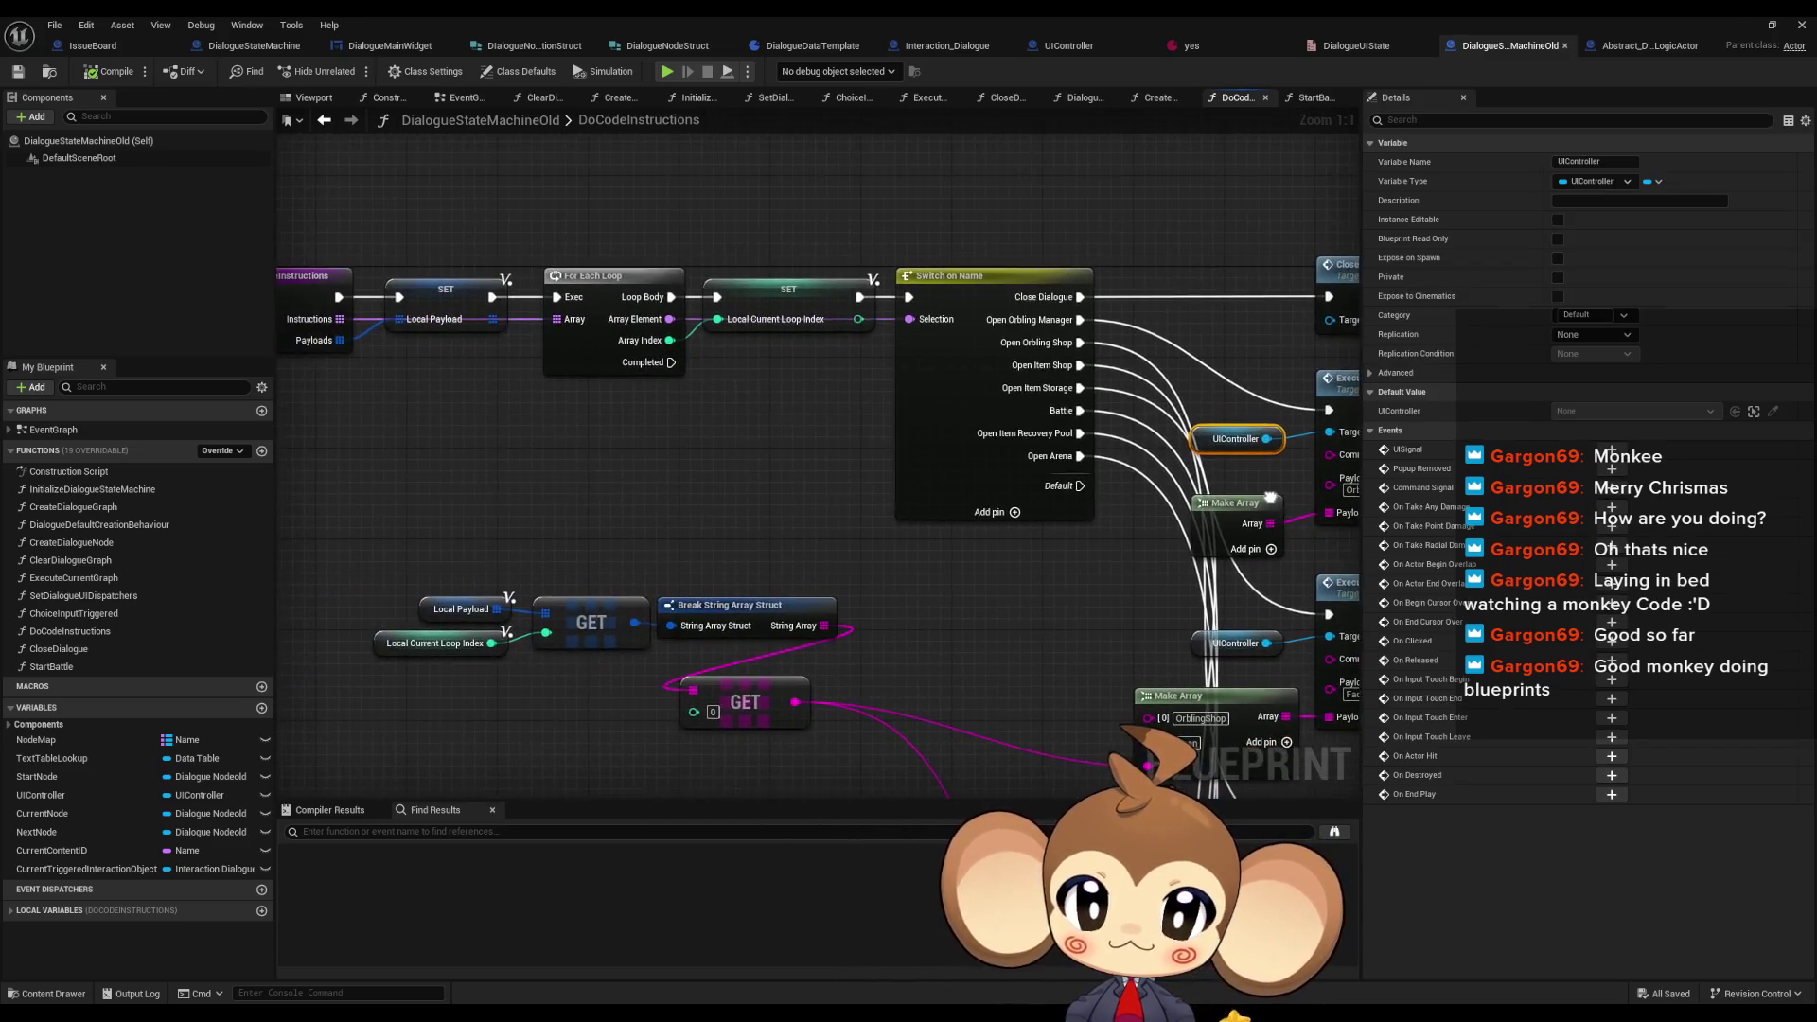
click(1088, 519)
scroll(1087, 519, down, 2)
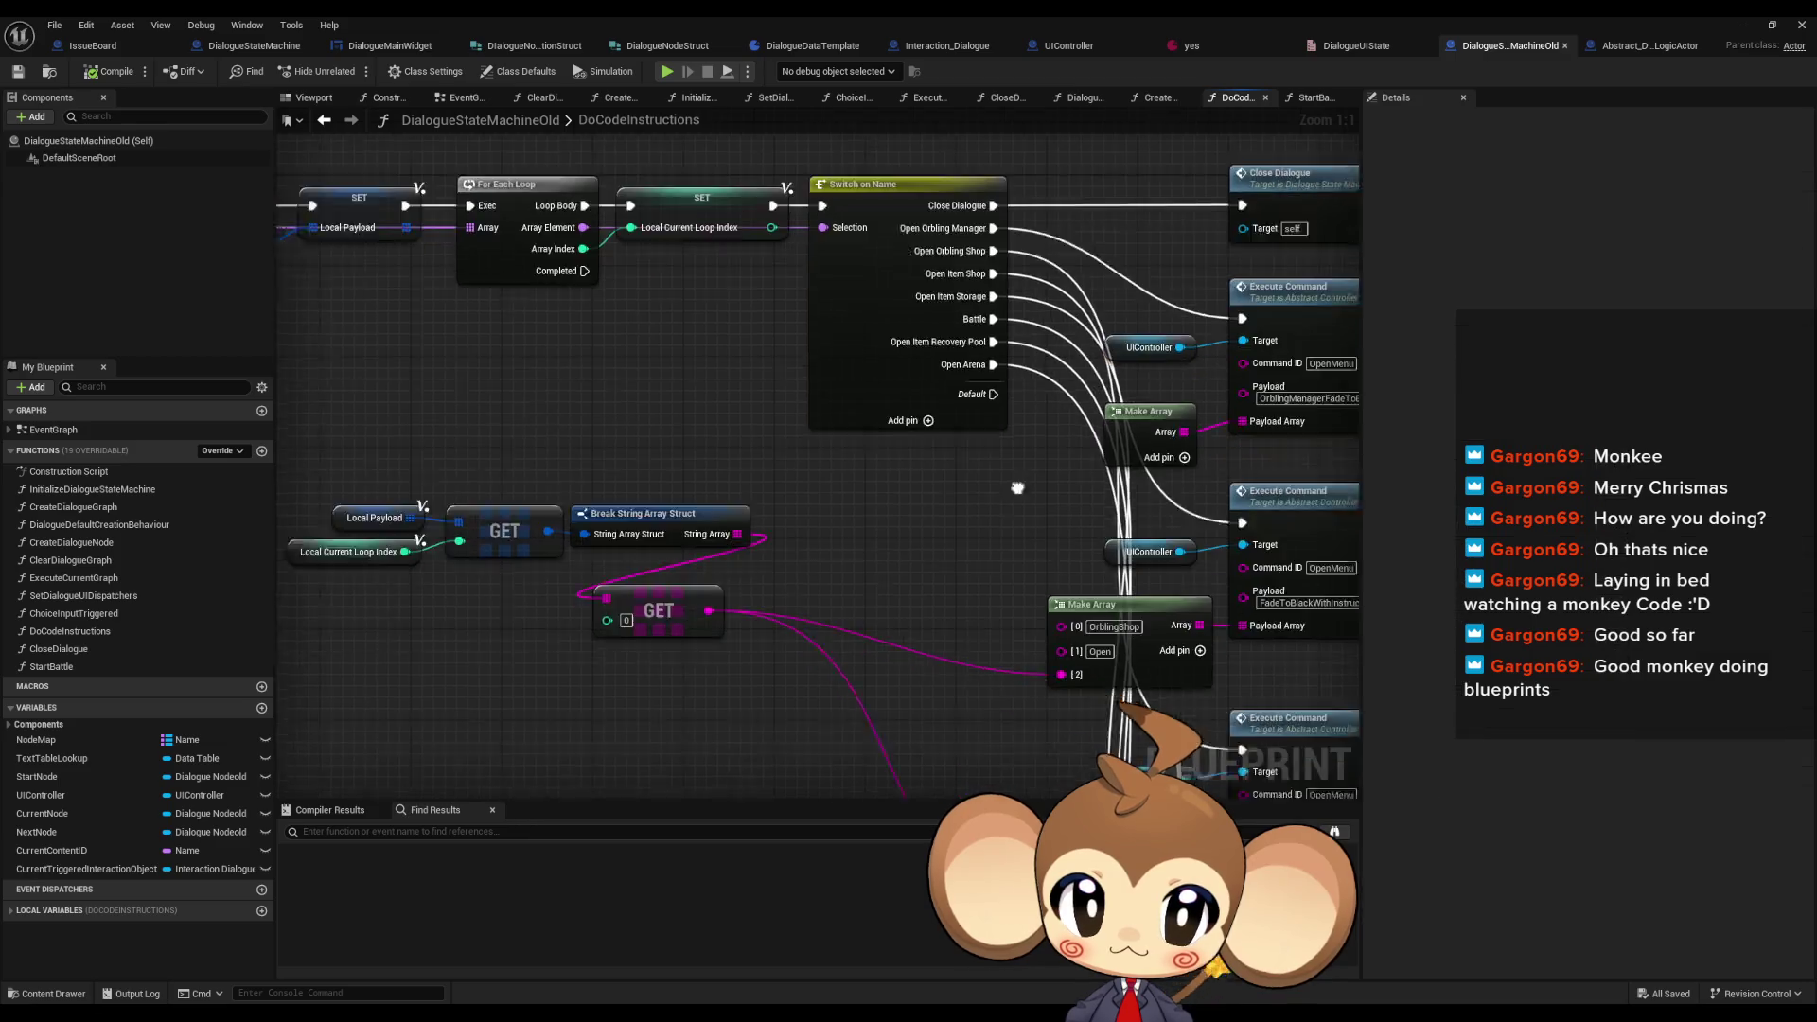
click(1624, 49)
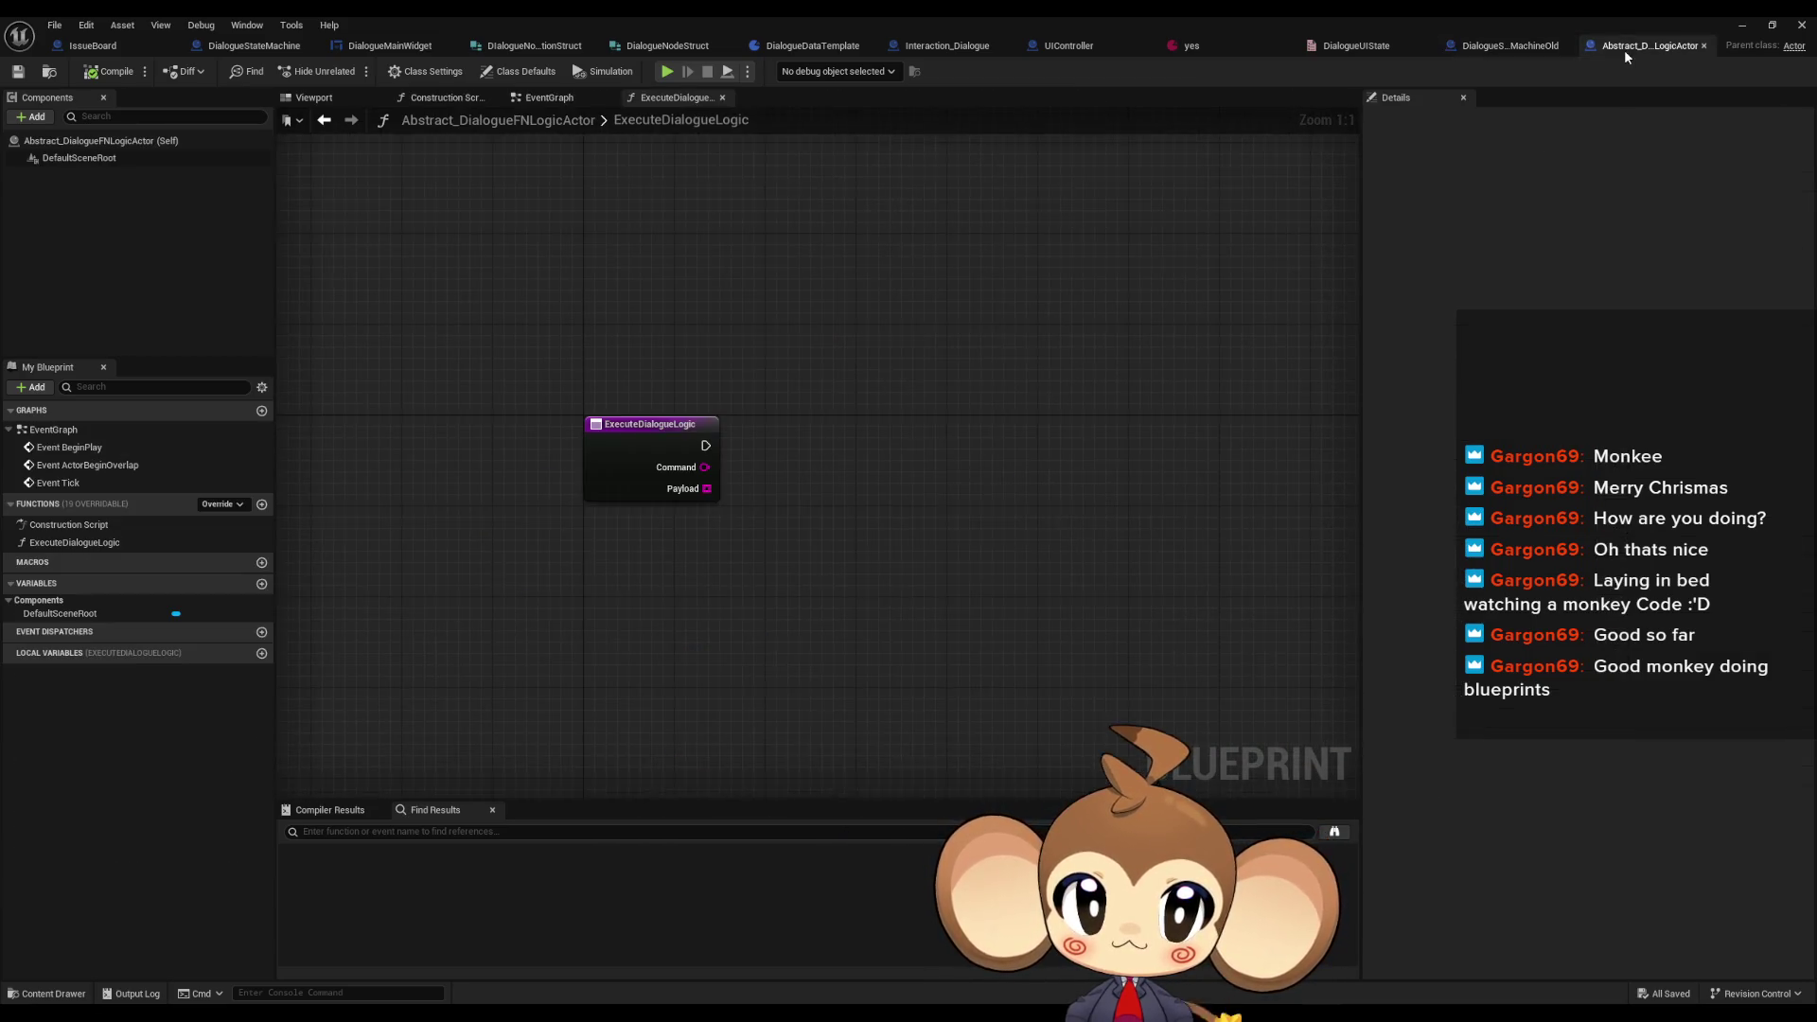
- Create a DestroySelf function, then delete it again
mouse_move(694, 481)
mouse_down()
mouse_move(662, 475)
mouse_move(760, 456)
mouse_up()
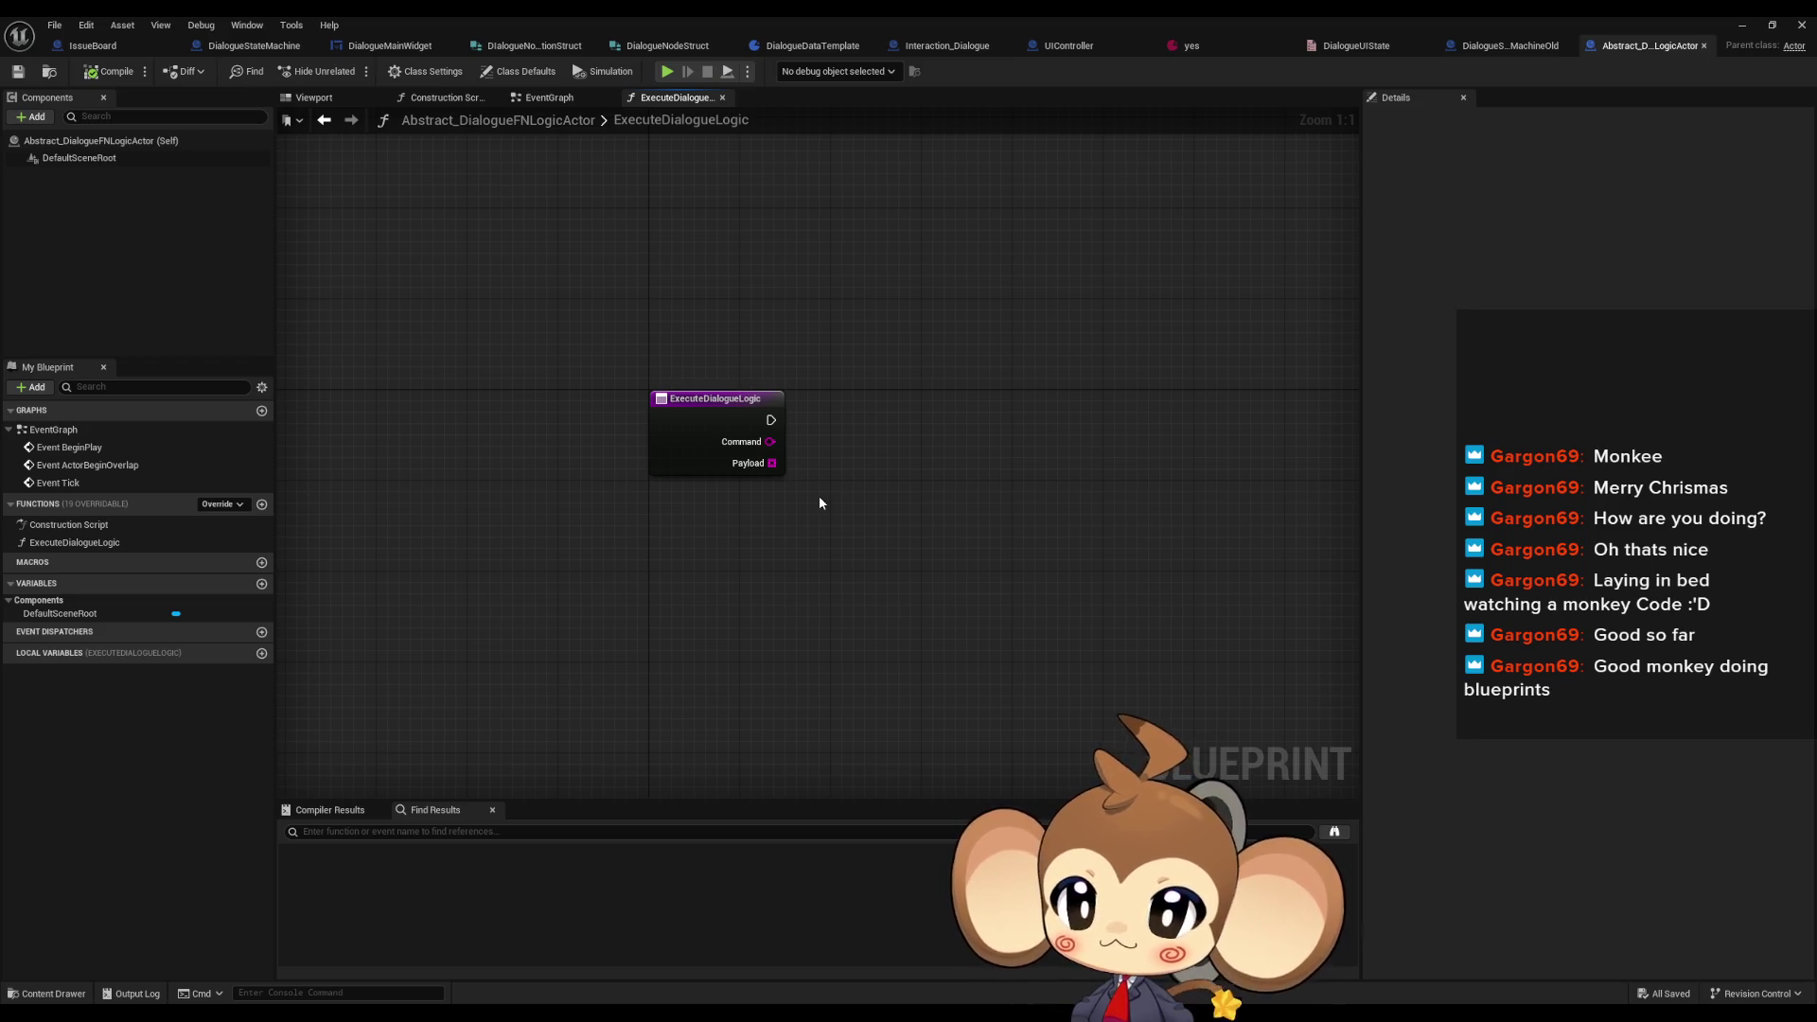
click(262, 505)
text(DestroySelf)
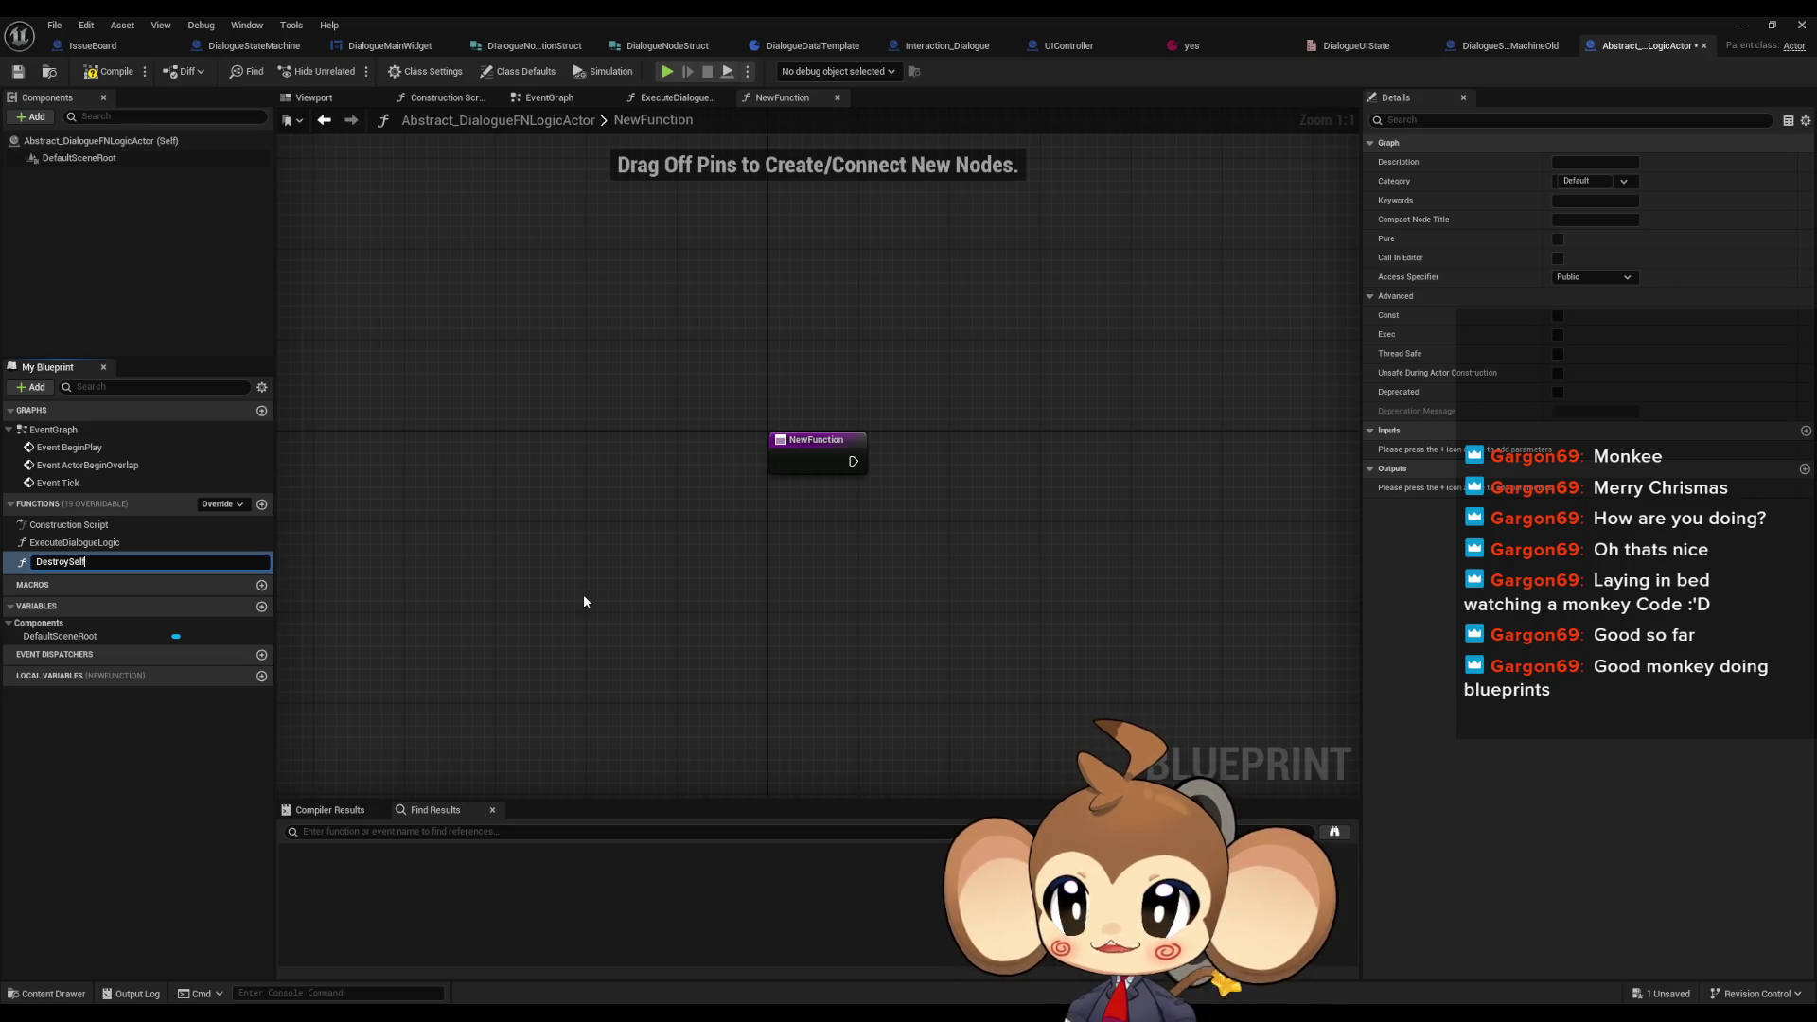
key(Return)
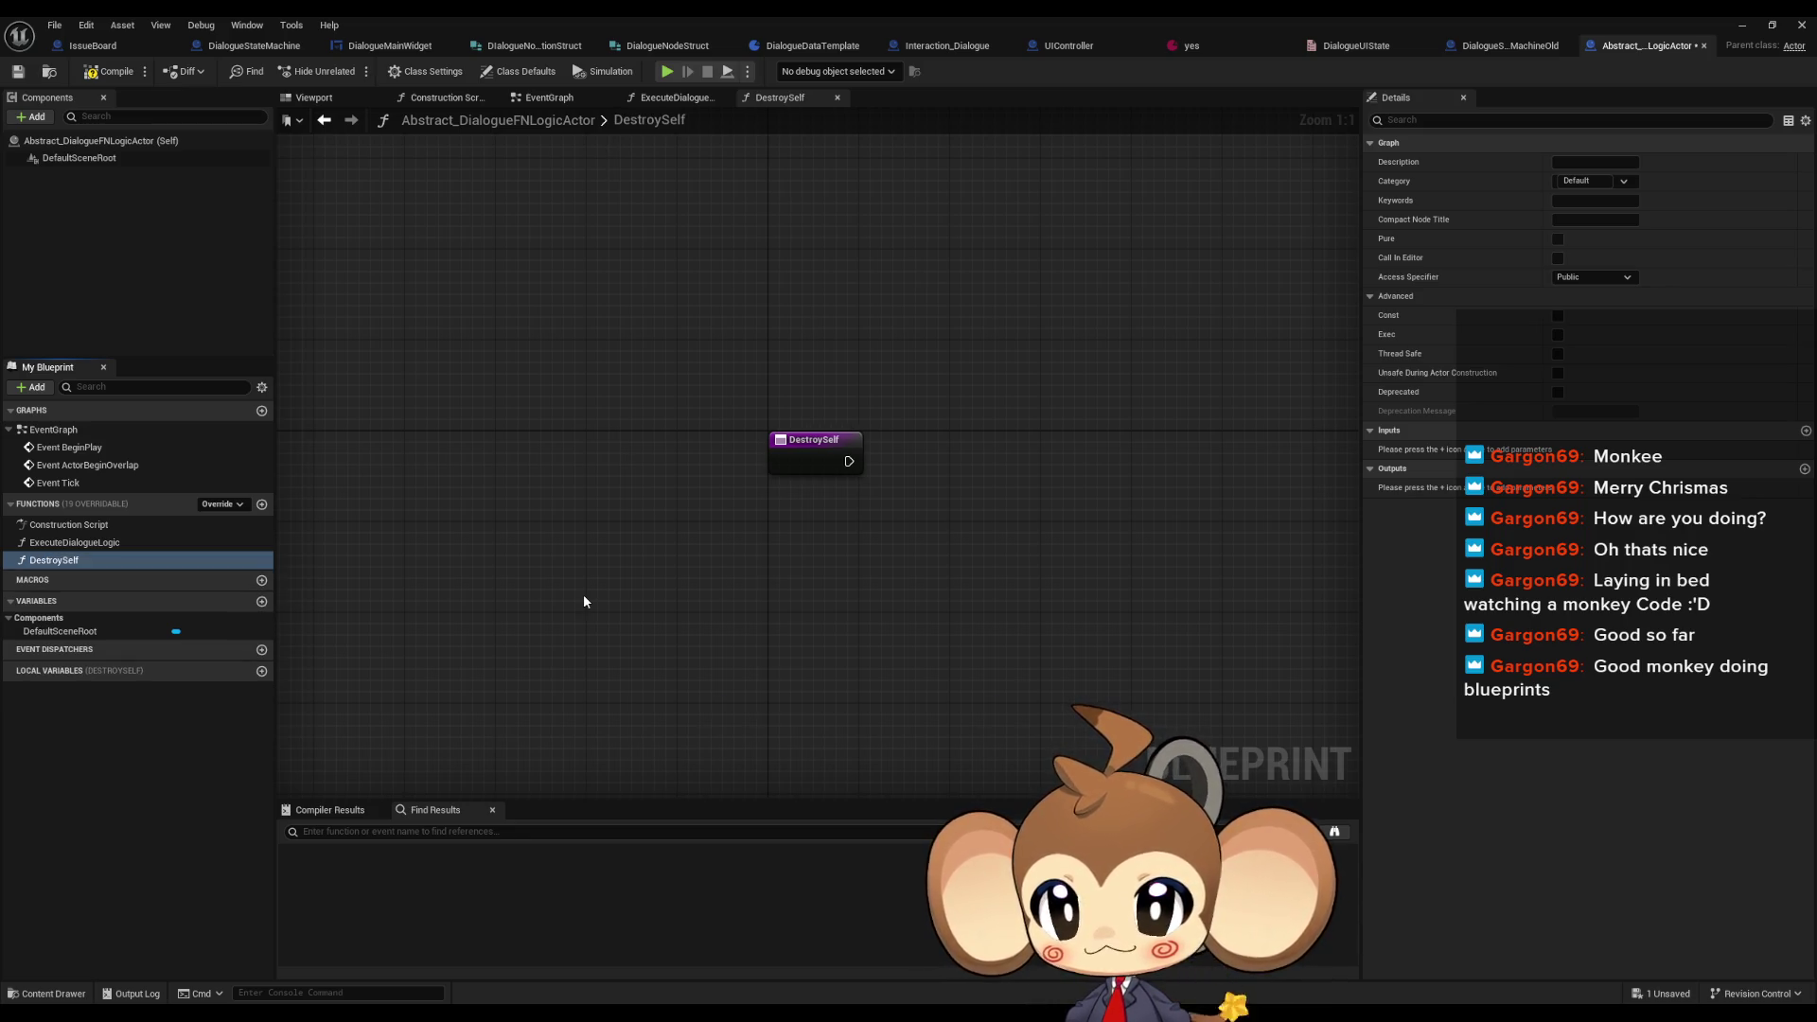
right_click(87, 560)
click(109, 577)
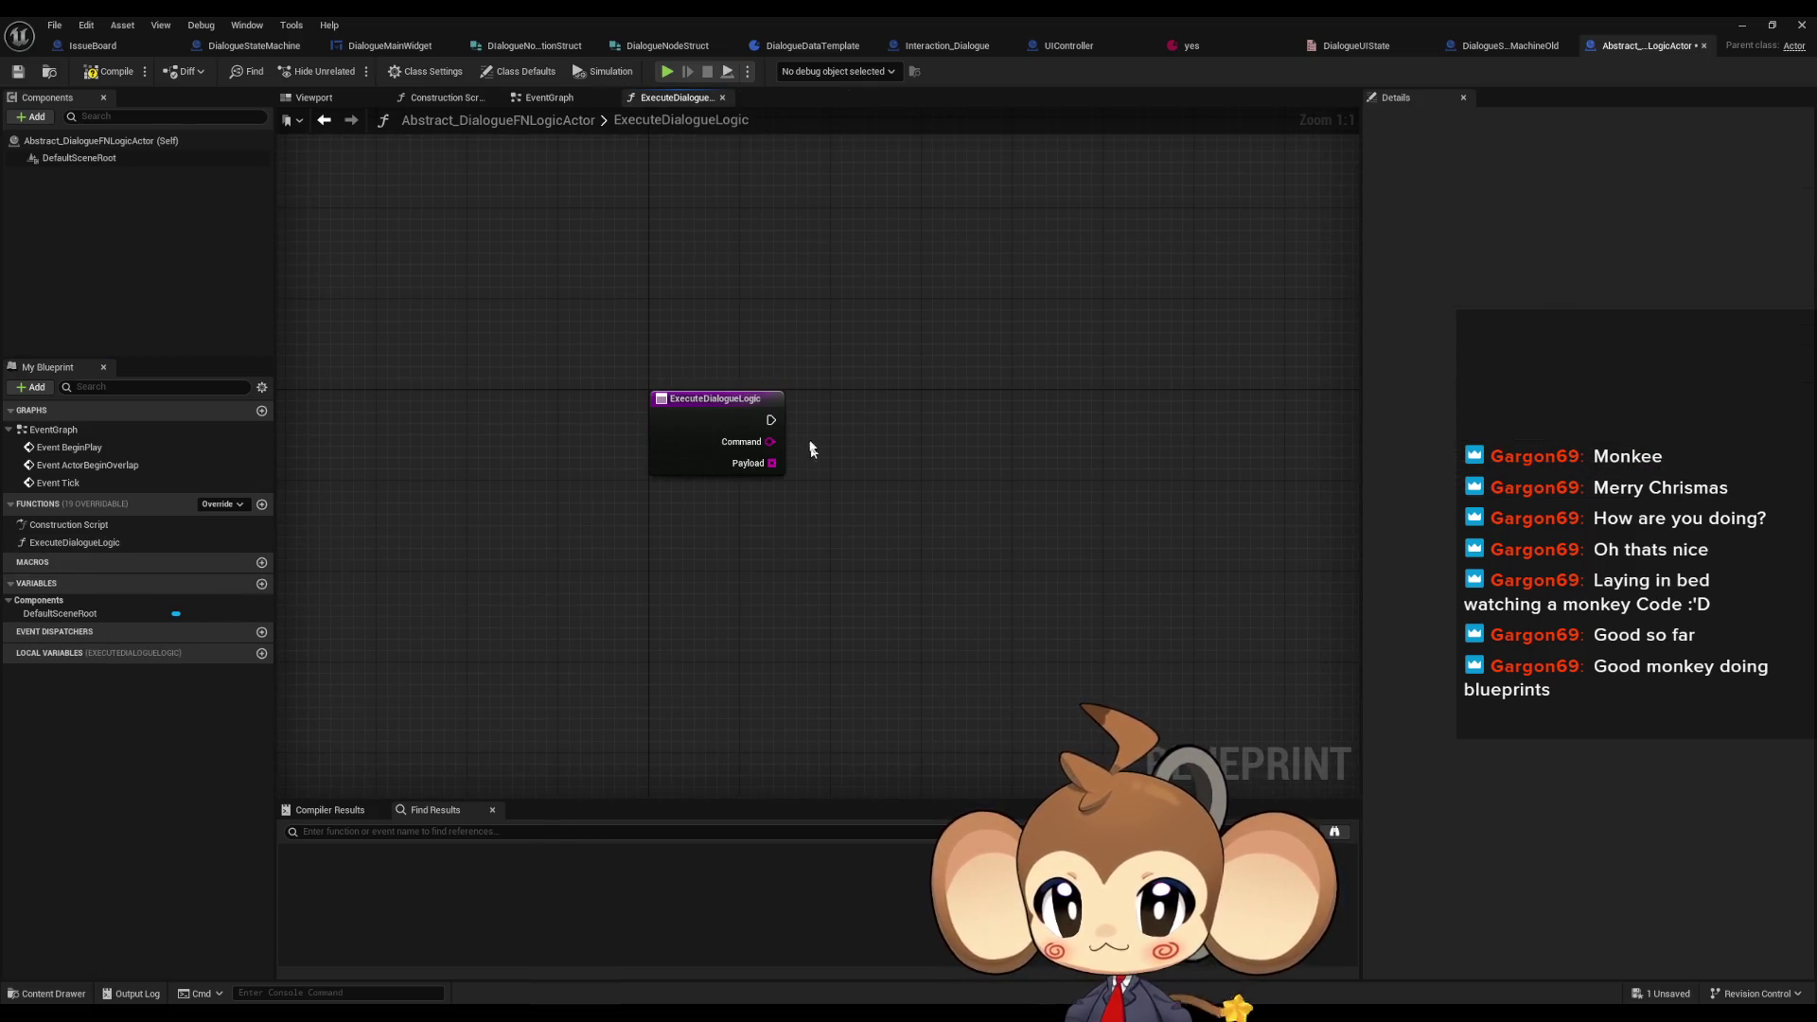
- Make ExecuteDialogueLogic run a Destroy Actor node targeting self, then compile and save
mouse_move(769, 421)
mouse_down()
mouse_move(914, 445)
mouse_move(866, 390)
mouse_up()
text(destroy)
key(Return)
drag(601, 286, 775, 573)
mouse_move(856, 283)
mouse_down()
mouse_move(1006, 650)
mouse_move(342, 191)
mouse_up()
click(109, 78)
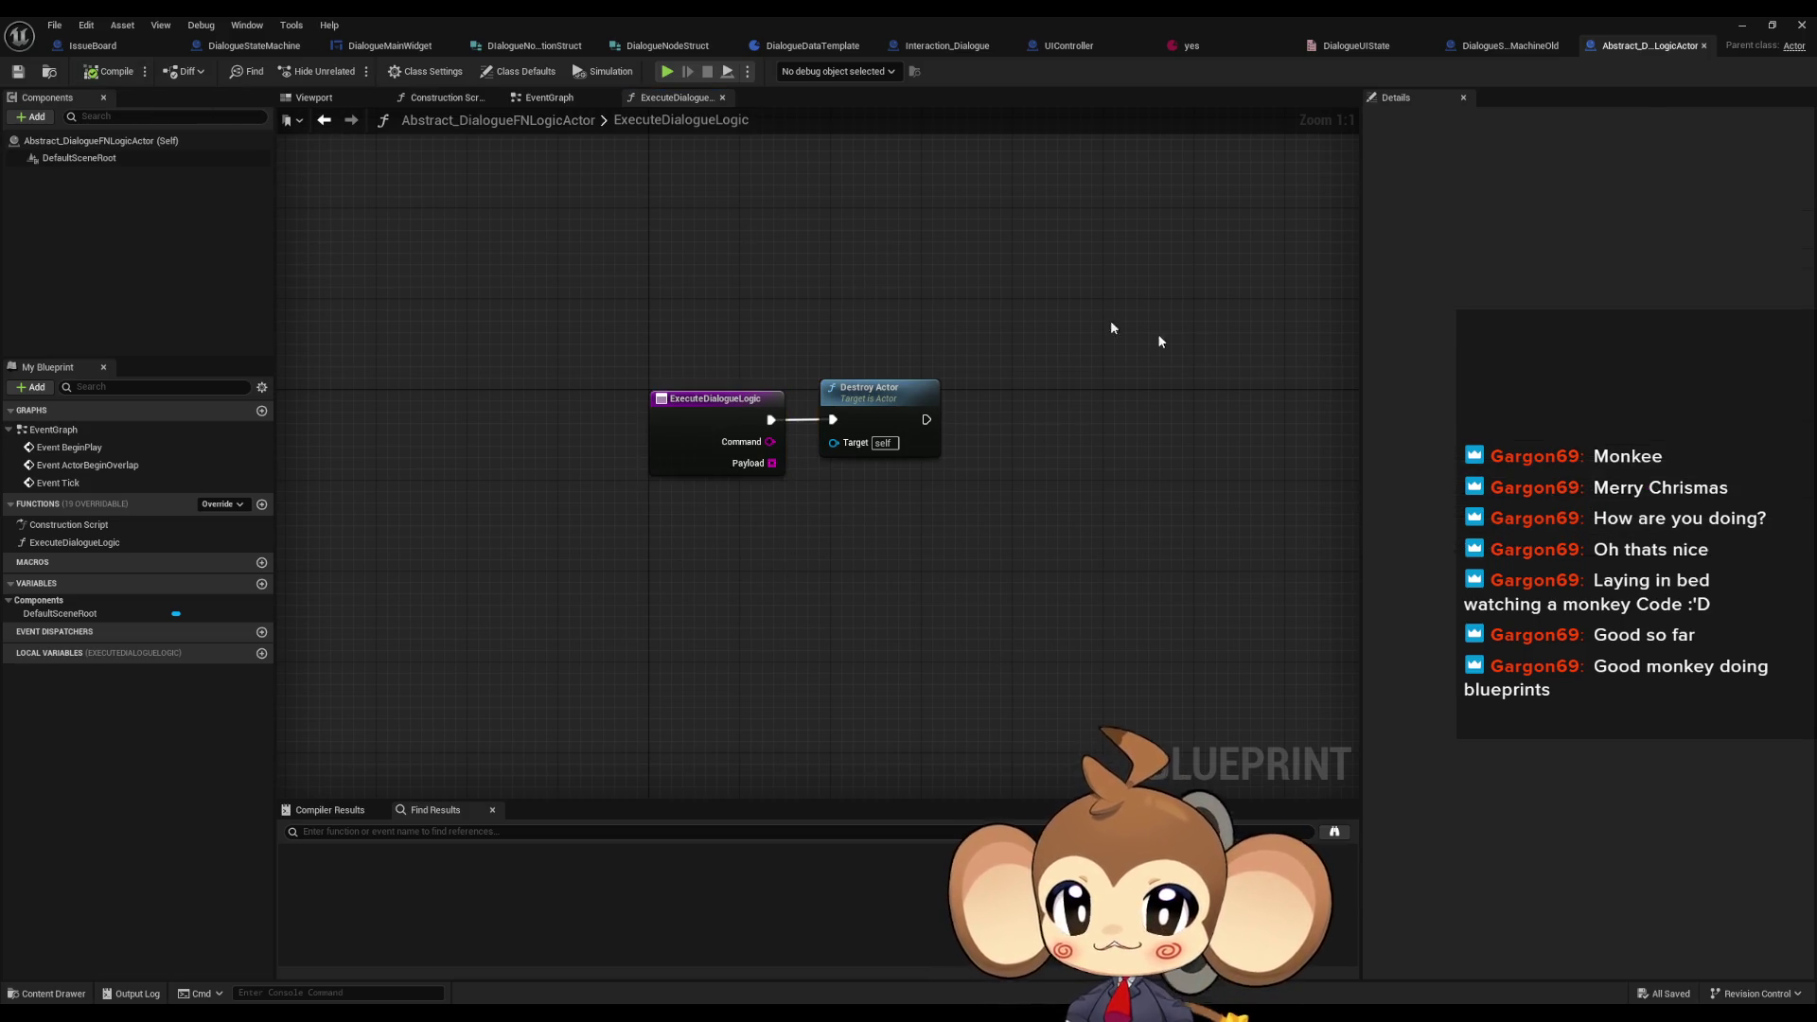
- Open DialogueFNLogic_Menus and override its ExecuteDialogueLogic function
double_click(1164, 28)
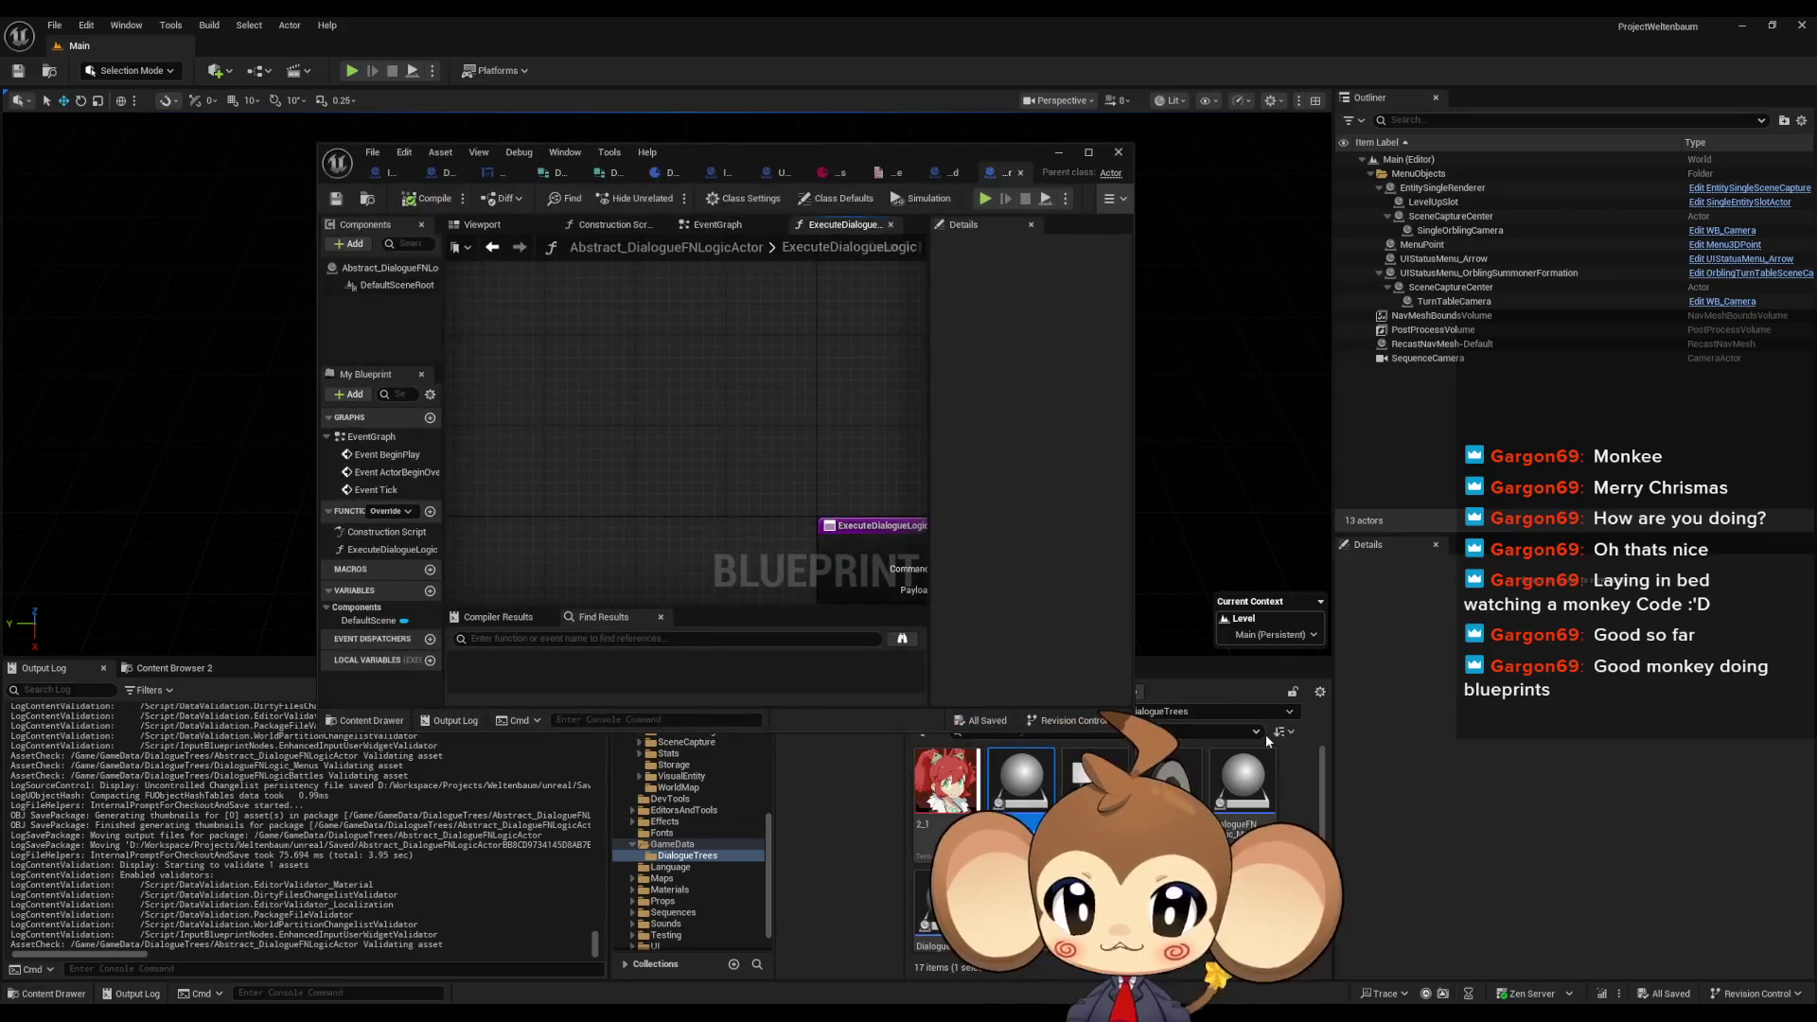
click(1247, 788)
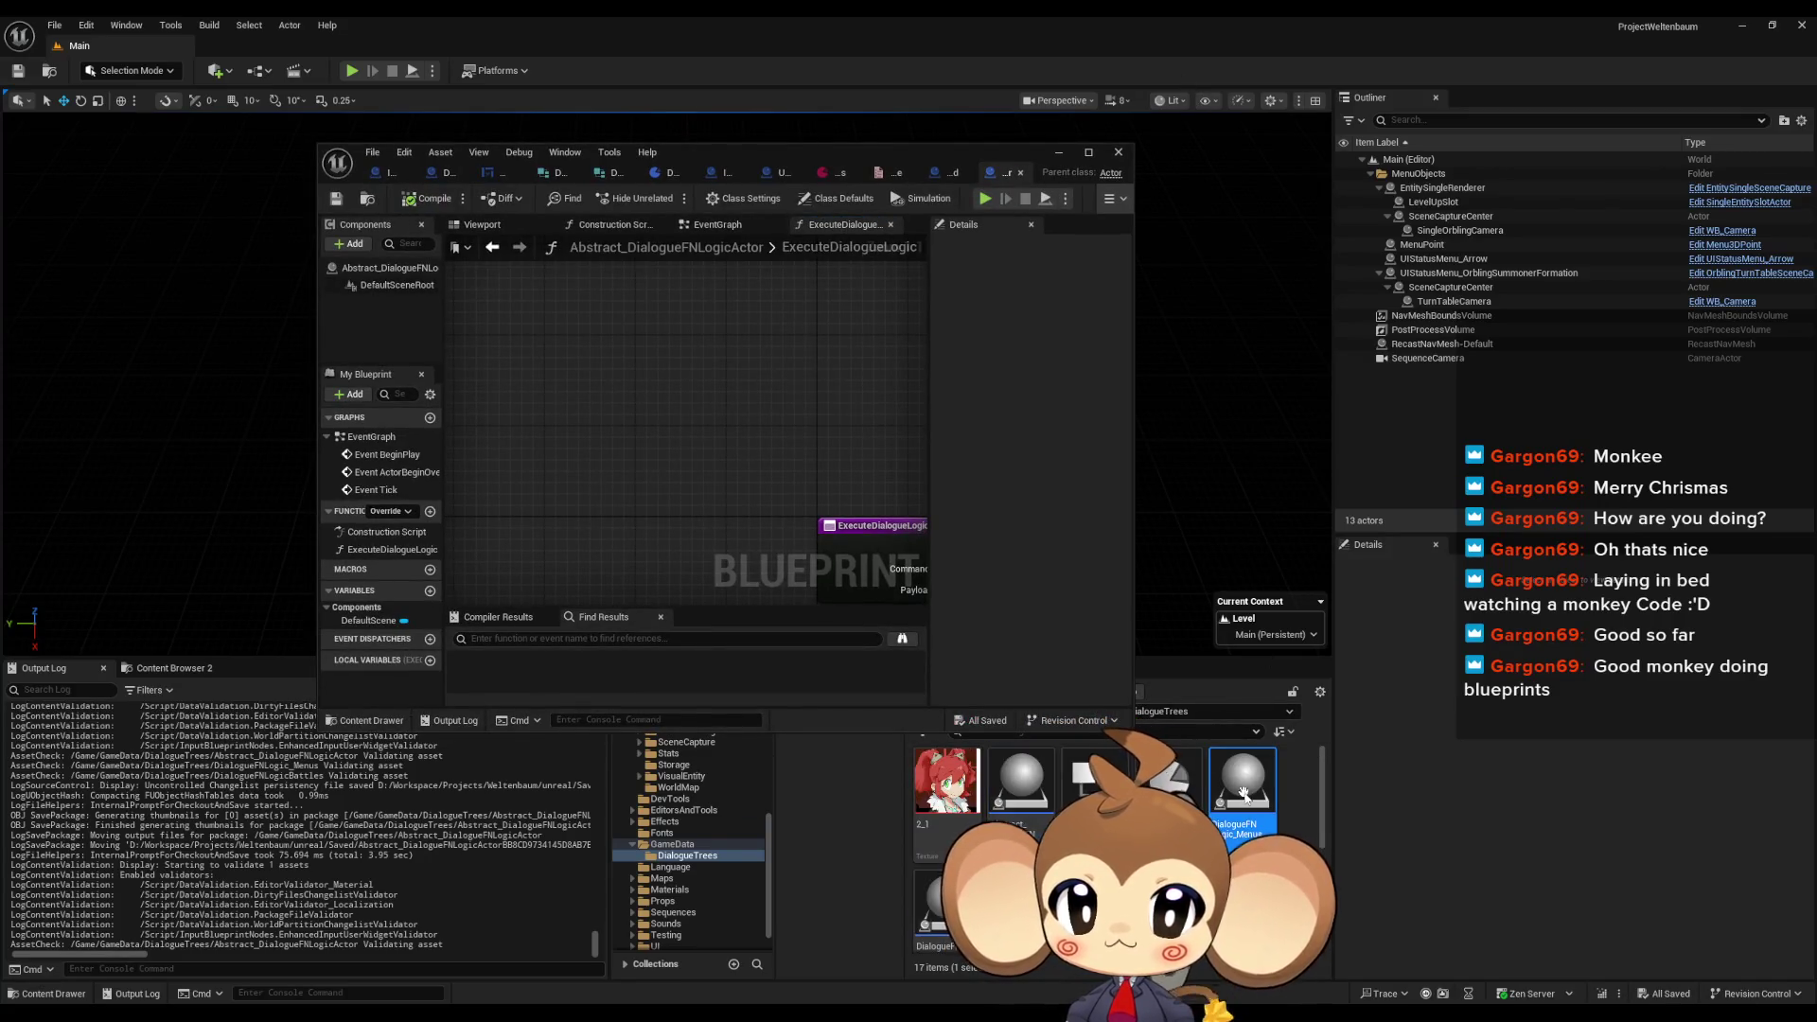
double_click(700, 151)
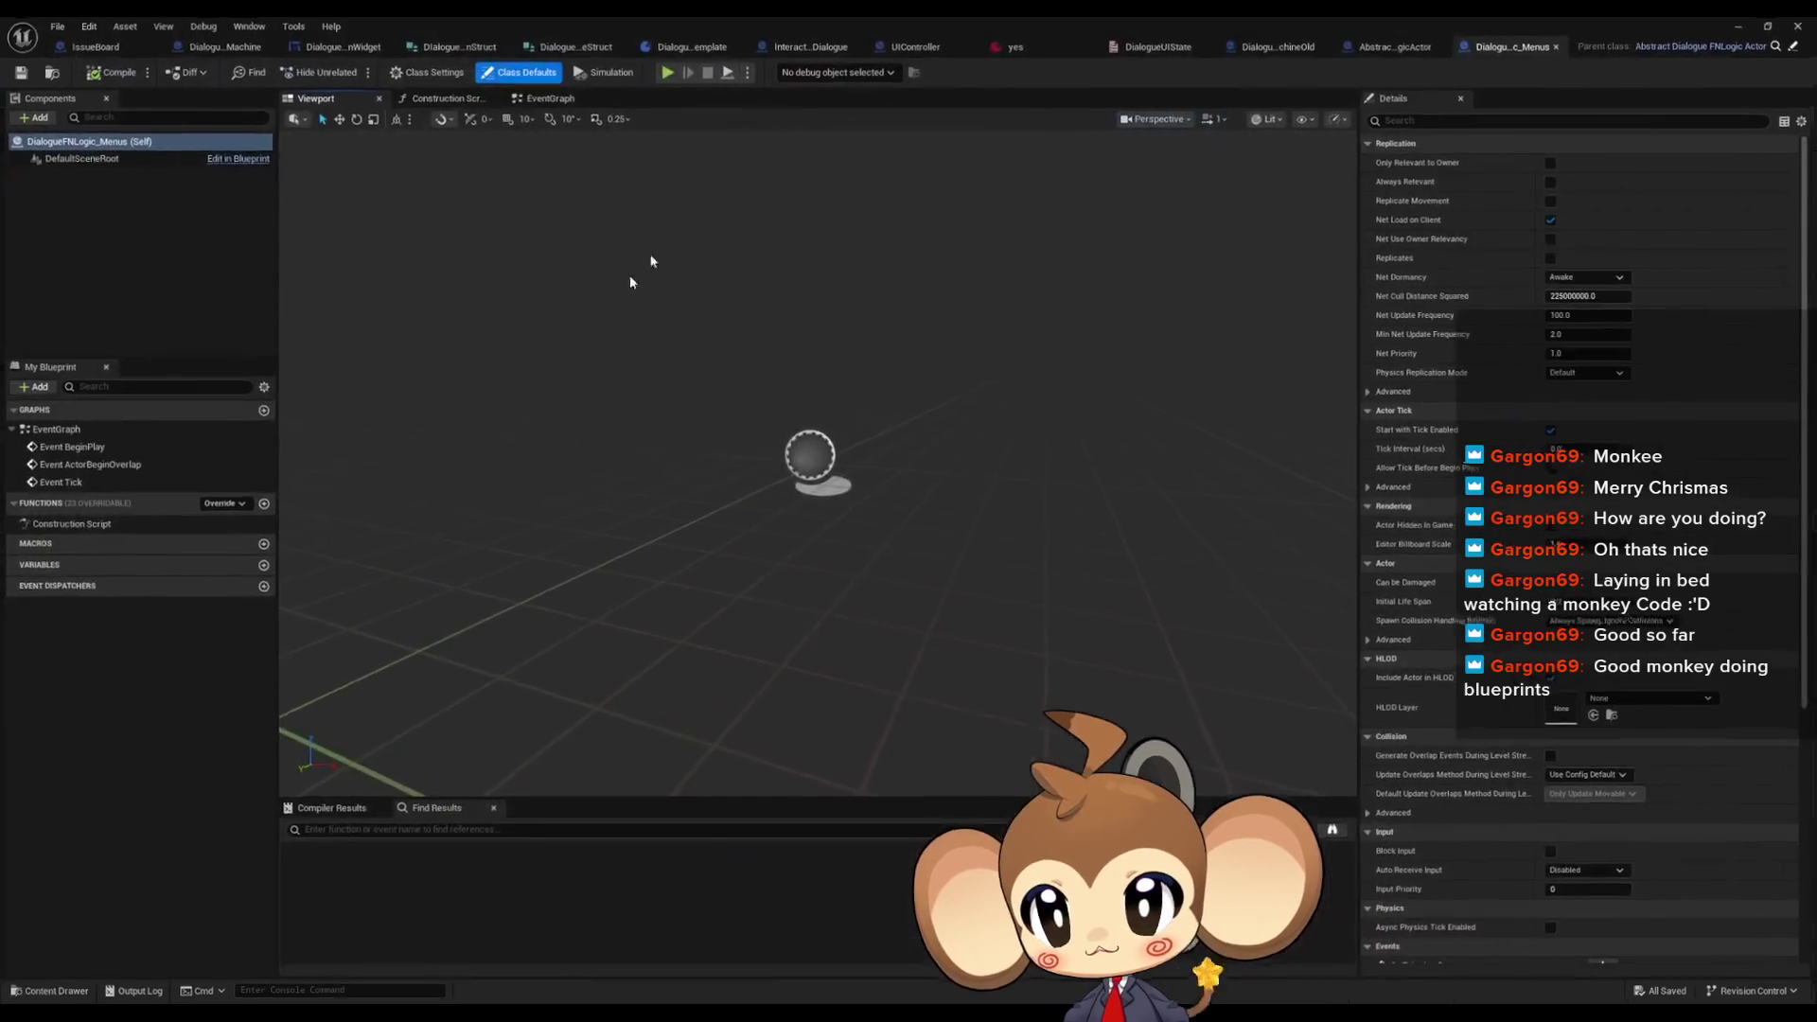
click(225, 504)
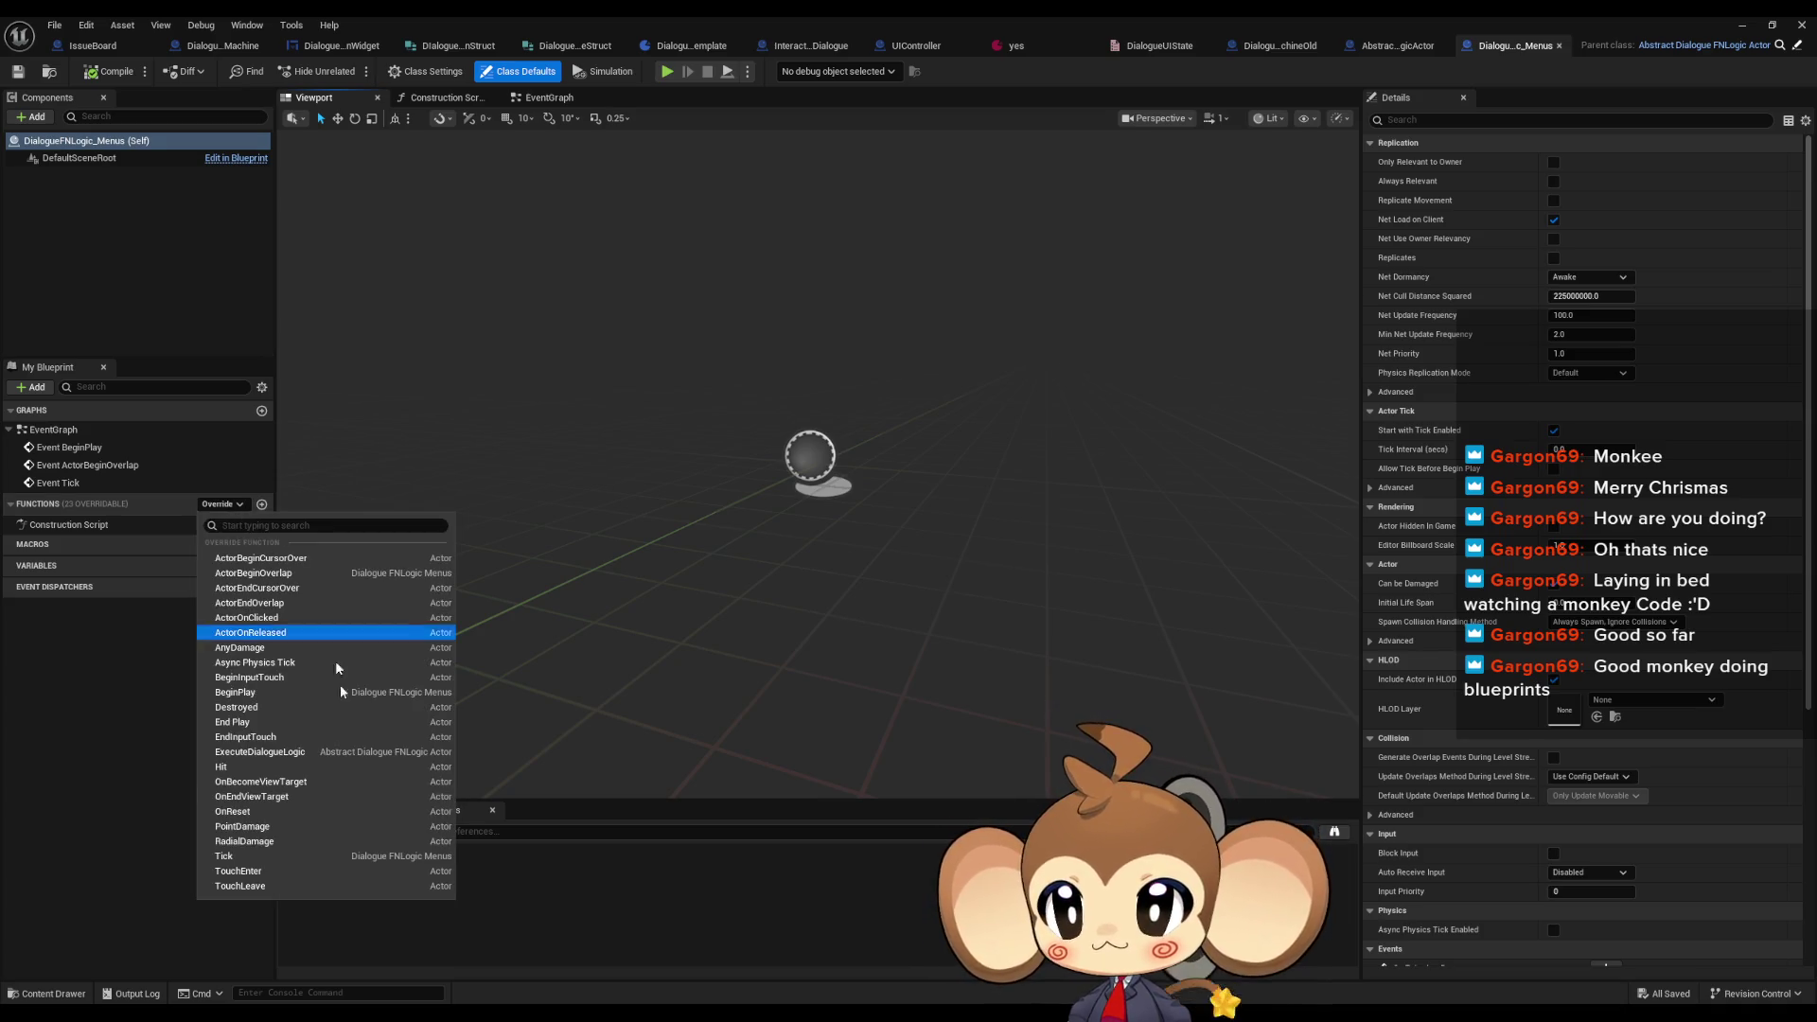
click(303, 752)
- Move the Parent: ExecuteDialogueLogic call and Return Node right to make room after the entry
click(839, 446)
right_click(836, 445)
click(867, 627)
mouse_move(972, 351)
mouse_down()
mouse_move(1032, 526)
mouse_move(1023, 613)
mouse_up()
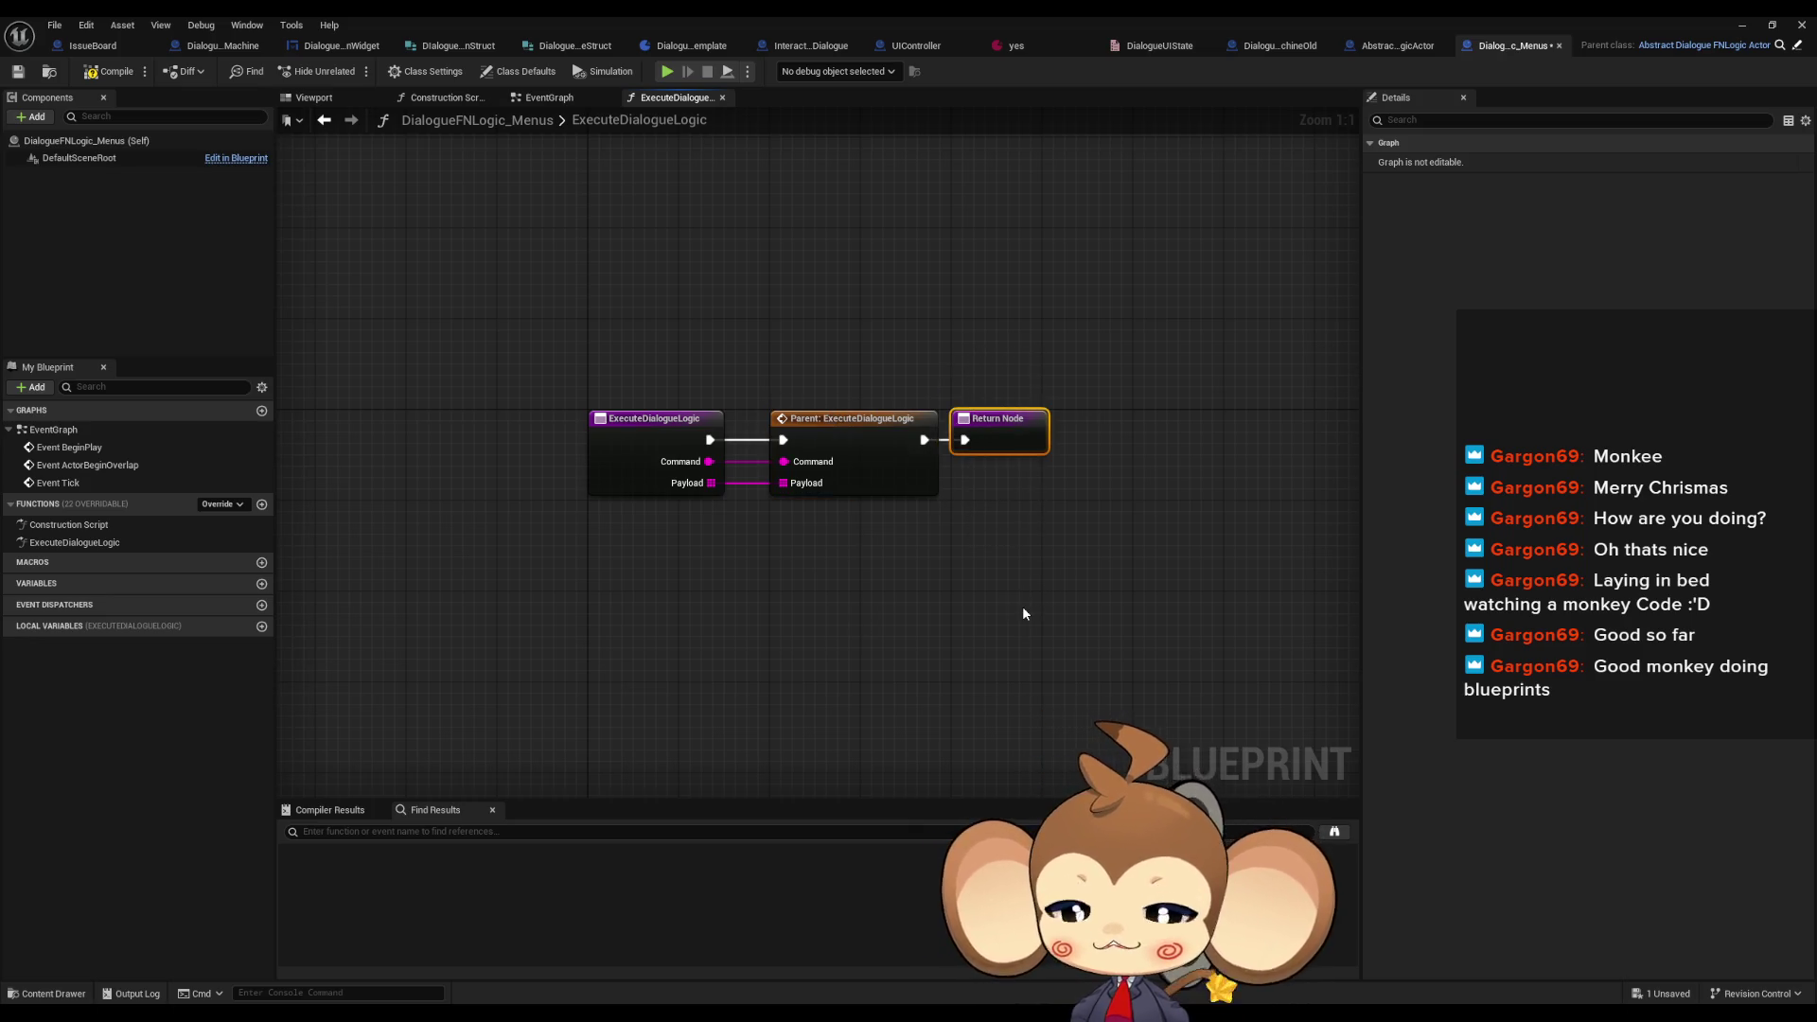
drag(870, 379, 988, 488)
drag(882, 446, 1261, 448)
- Insert a Sequence node after the entry, wiring Then 1 to the Parent: ExecuteDialogueLogic call
drag(710, 442, 845, 448)
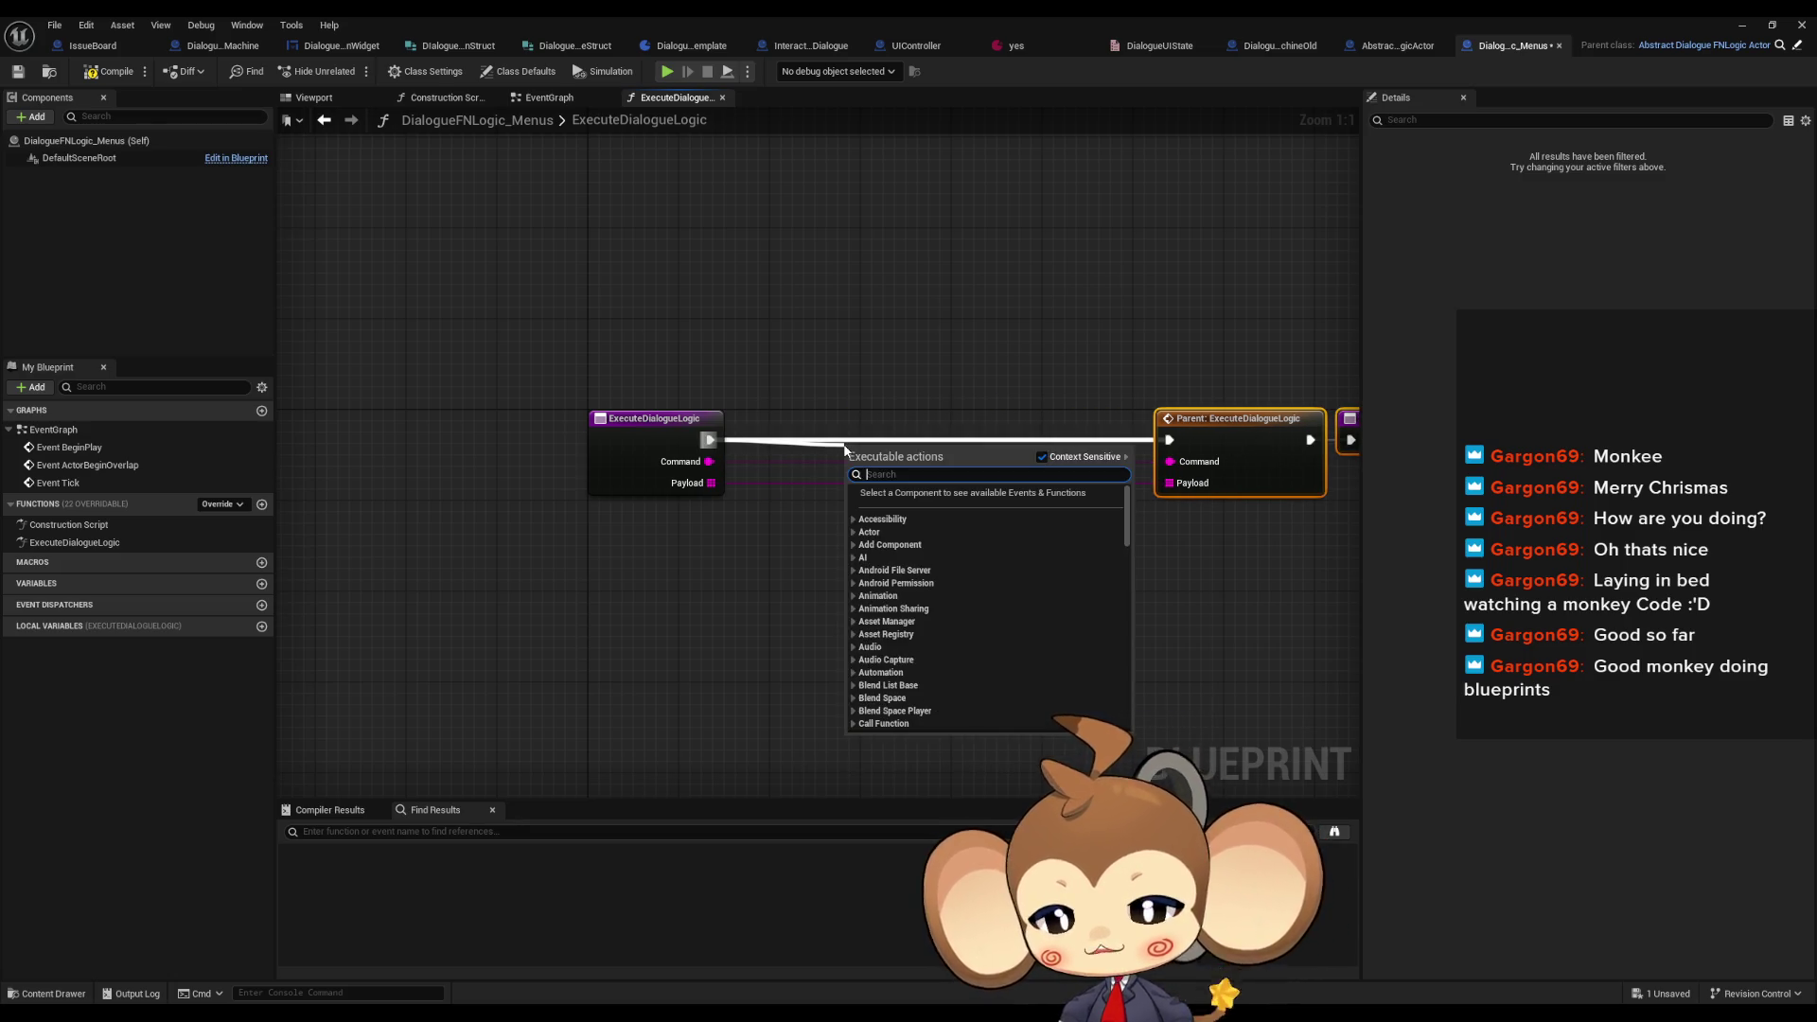
text(seq)
key(Return)
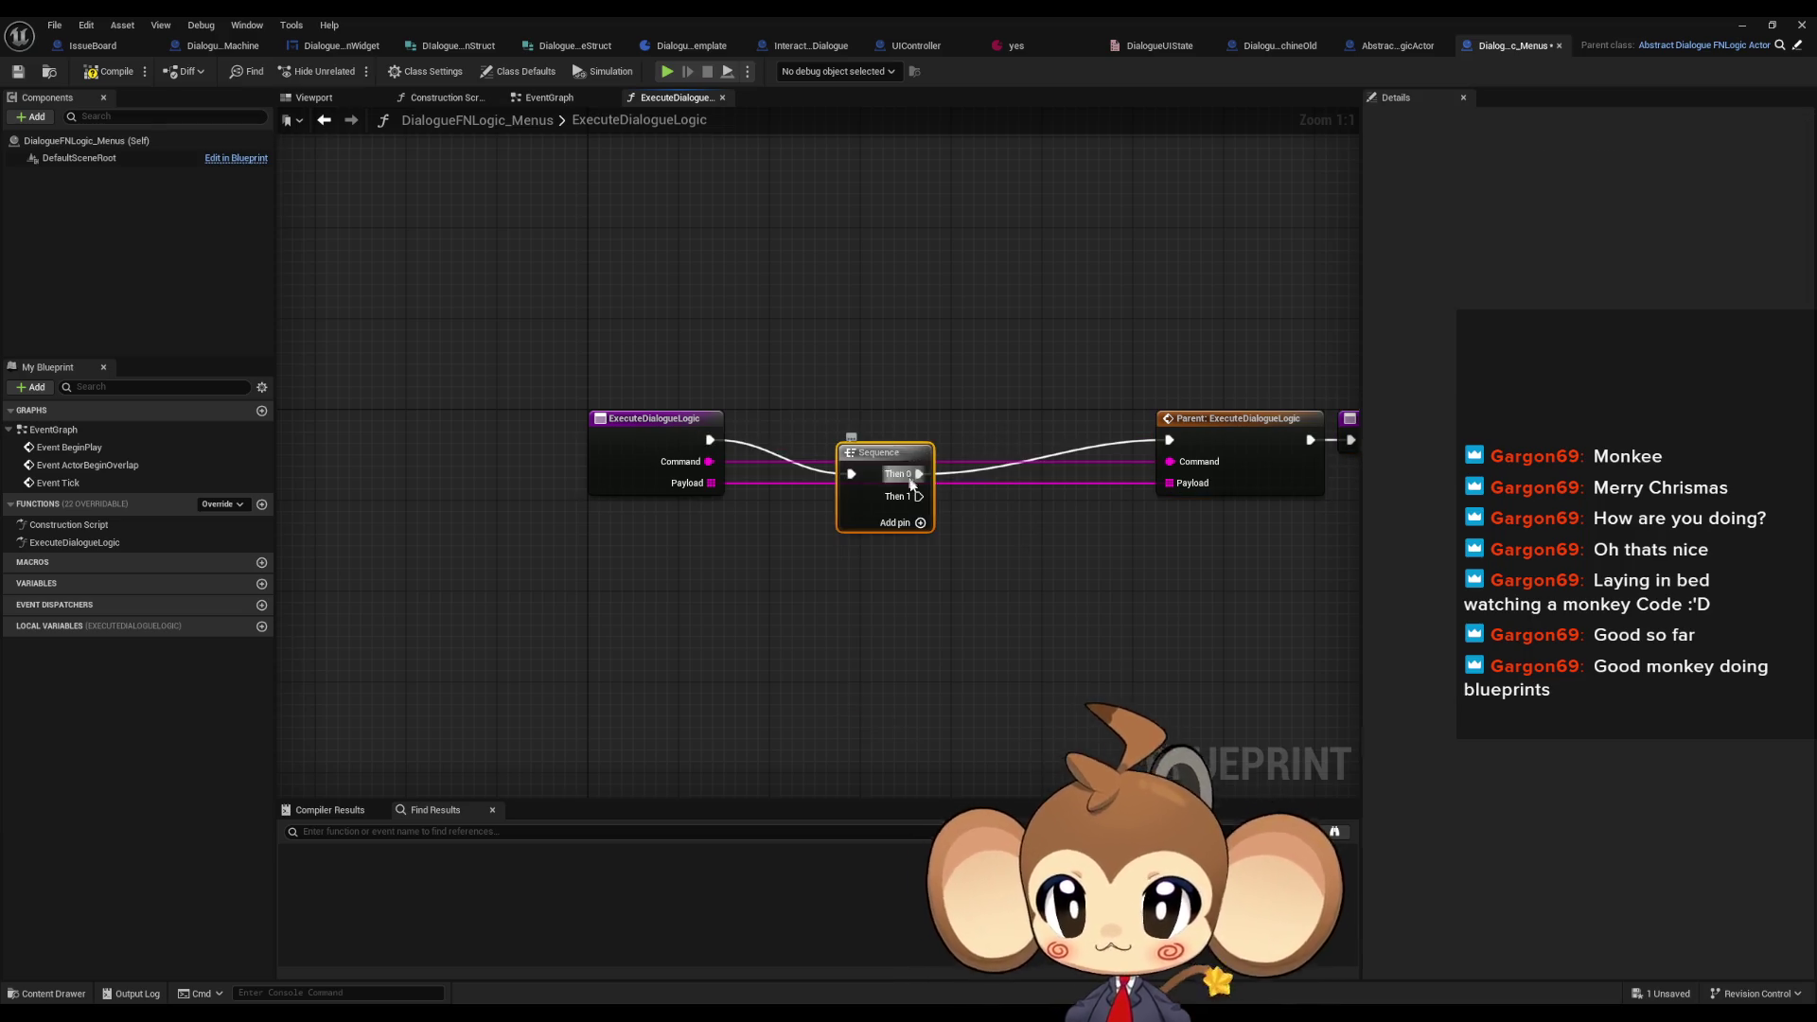
drag(917, 496, 1170, 440)
drag(1338, 316, 1046, 527)
mouse_move(1152, 432)
mouse_down()
mouse_move(1032, 559)
mouse_move(907, 604)
mouse_up()
drag(723, 453, 632, 419)
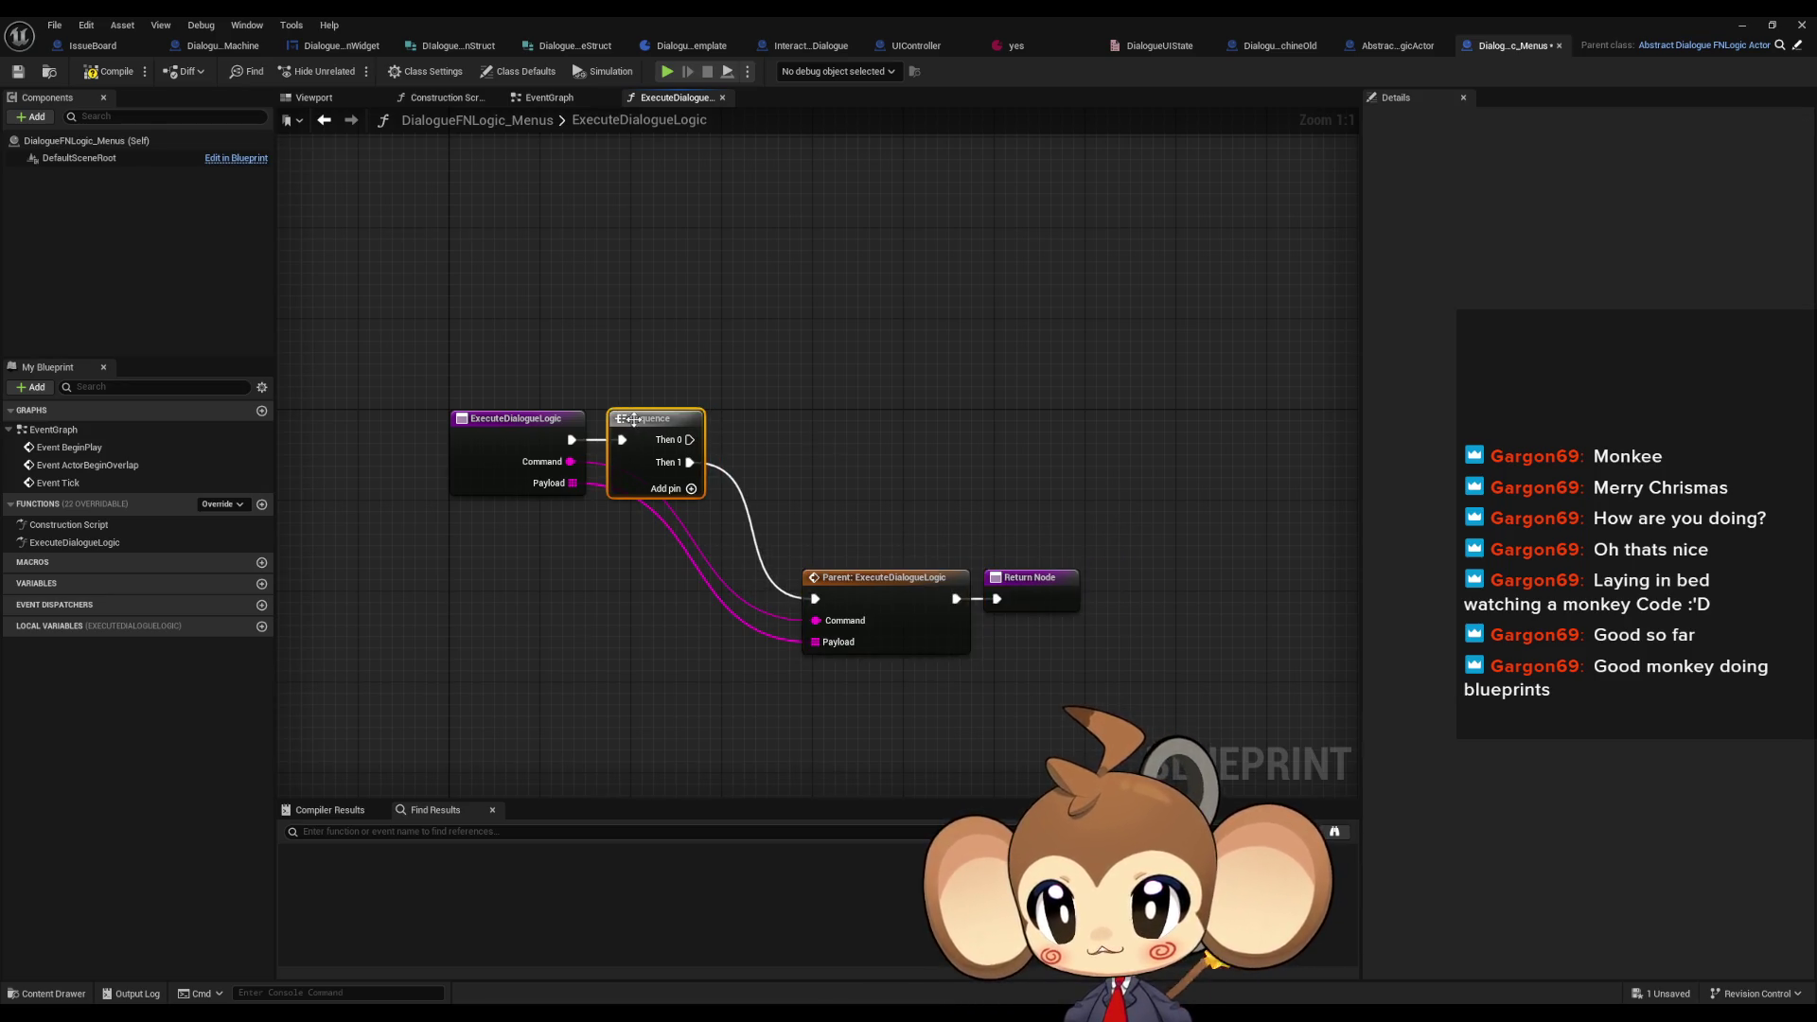
mouse_move(891, 480)
mouse_down()
mouse_move(985, 623)
mouse_move(925, 637)
mouse_up()
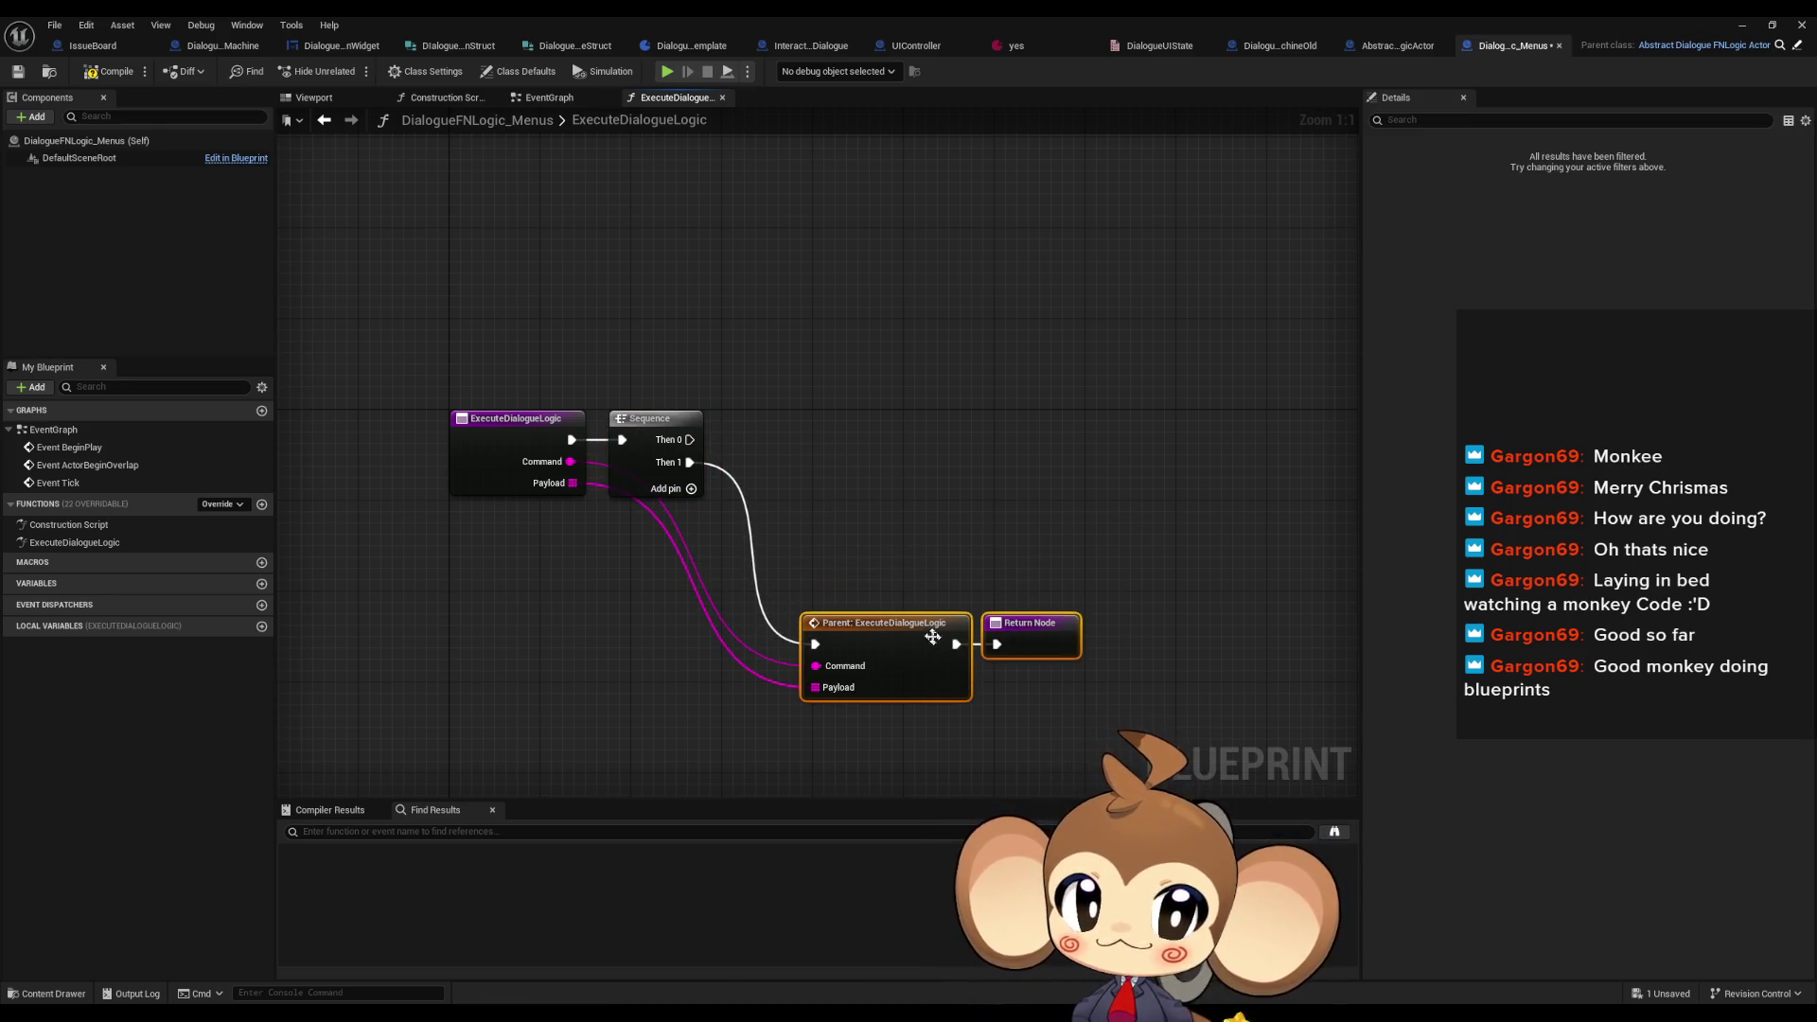
click(916, 527)
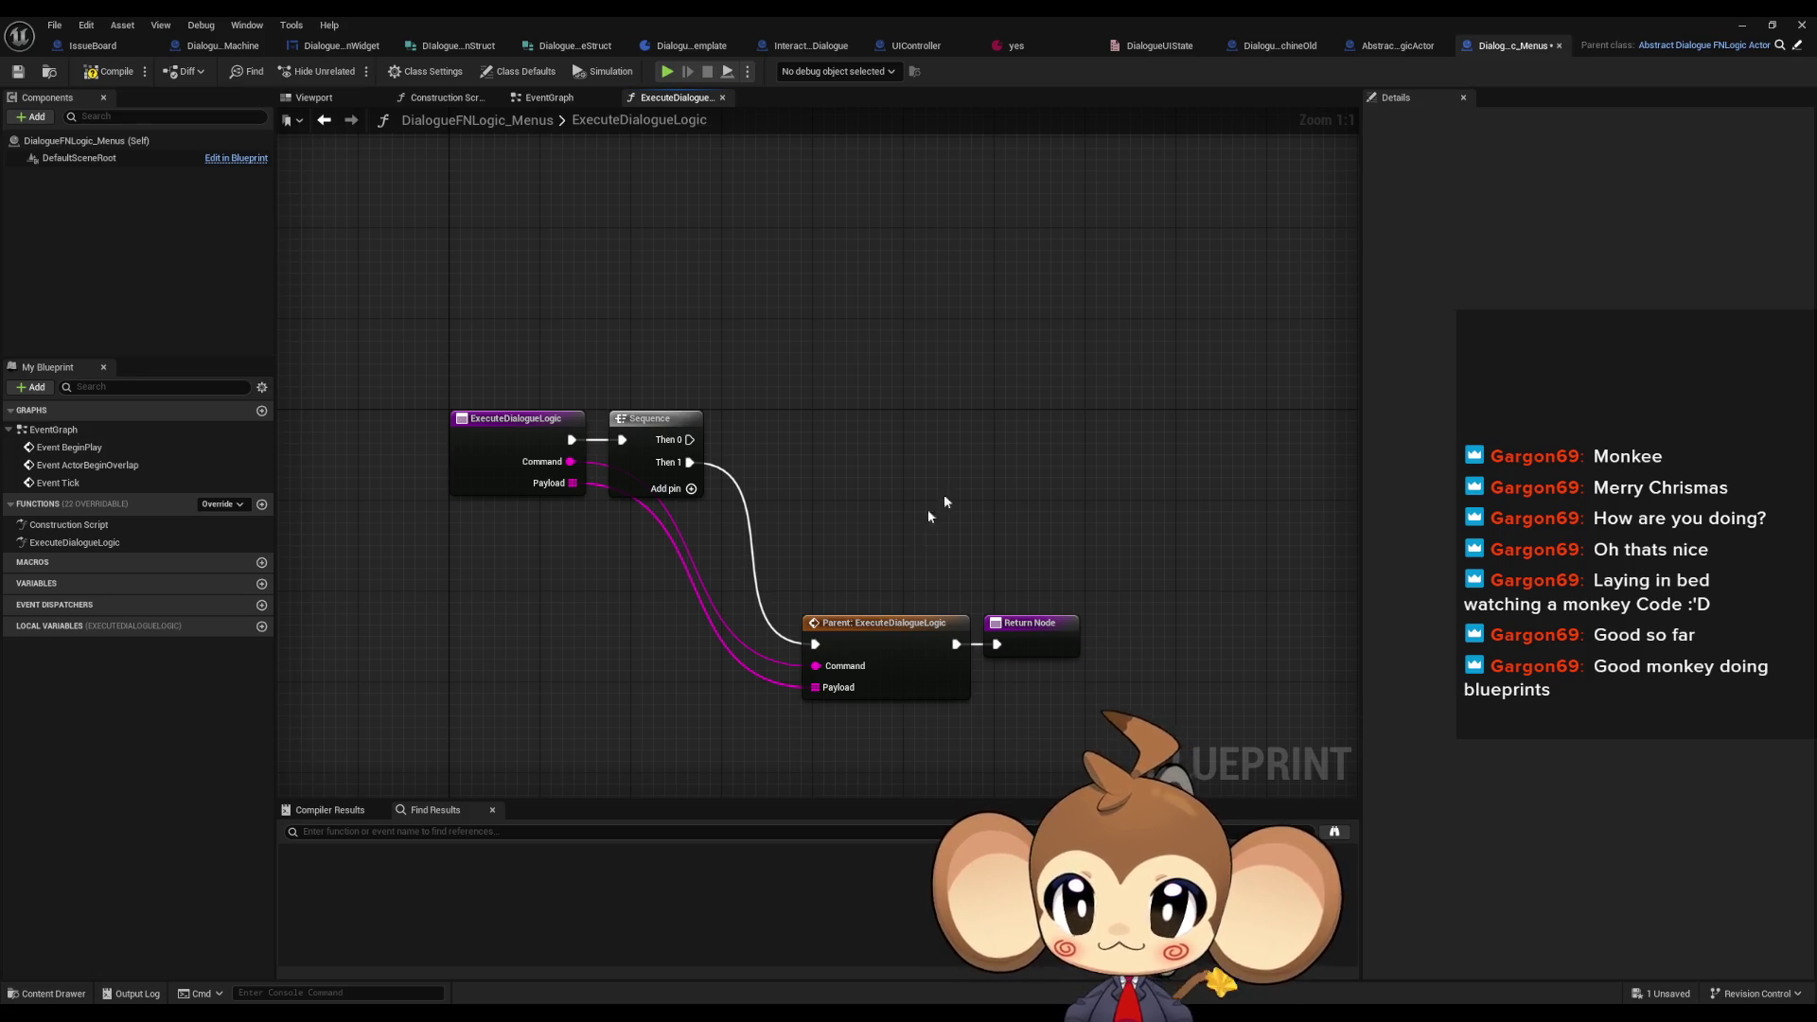
double_click(1150, 15)
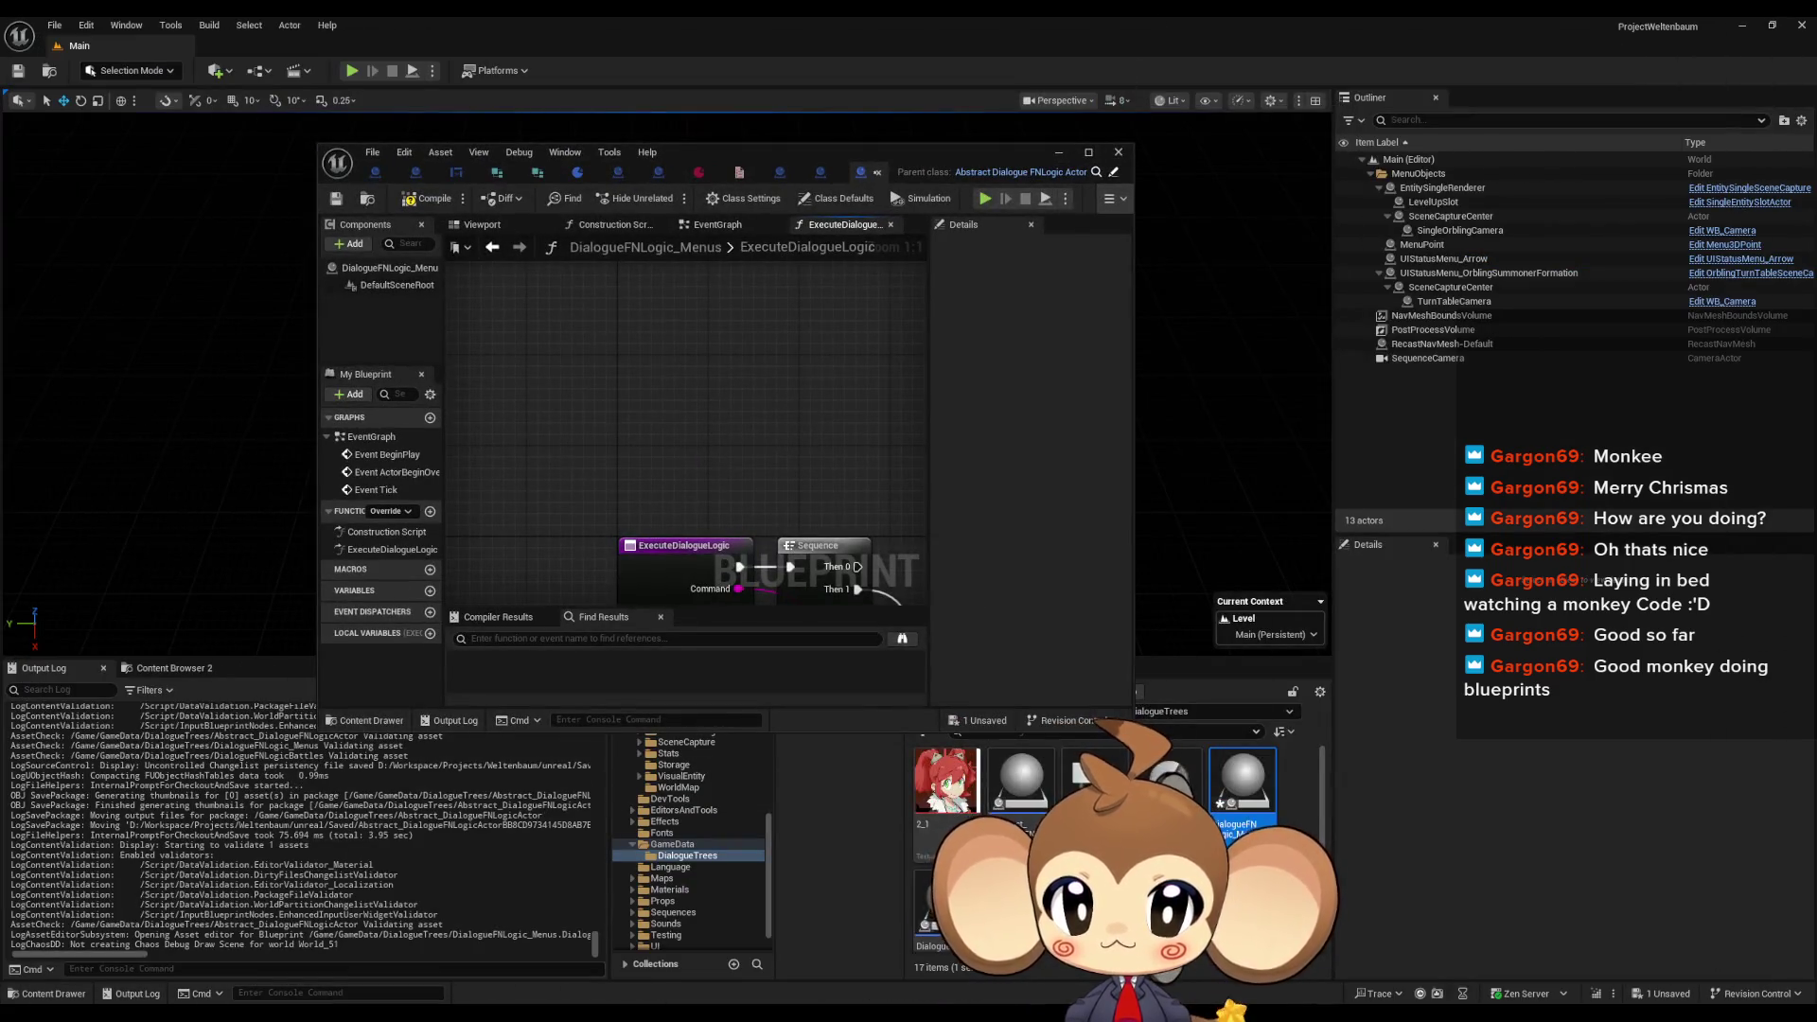
- Open DialogueFNLogicBattles and override its ExecuteDialogueLogic function
scroll(937, 851, down, 1)
double_click(937, 880)
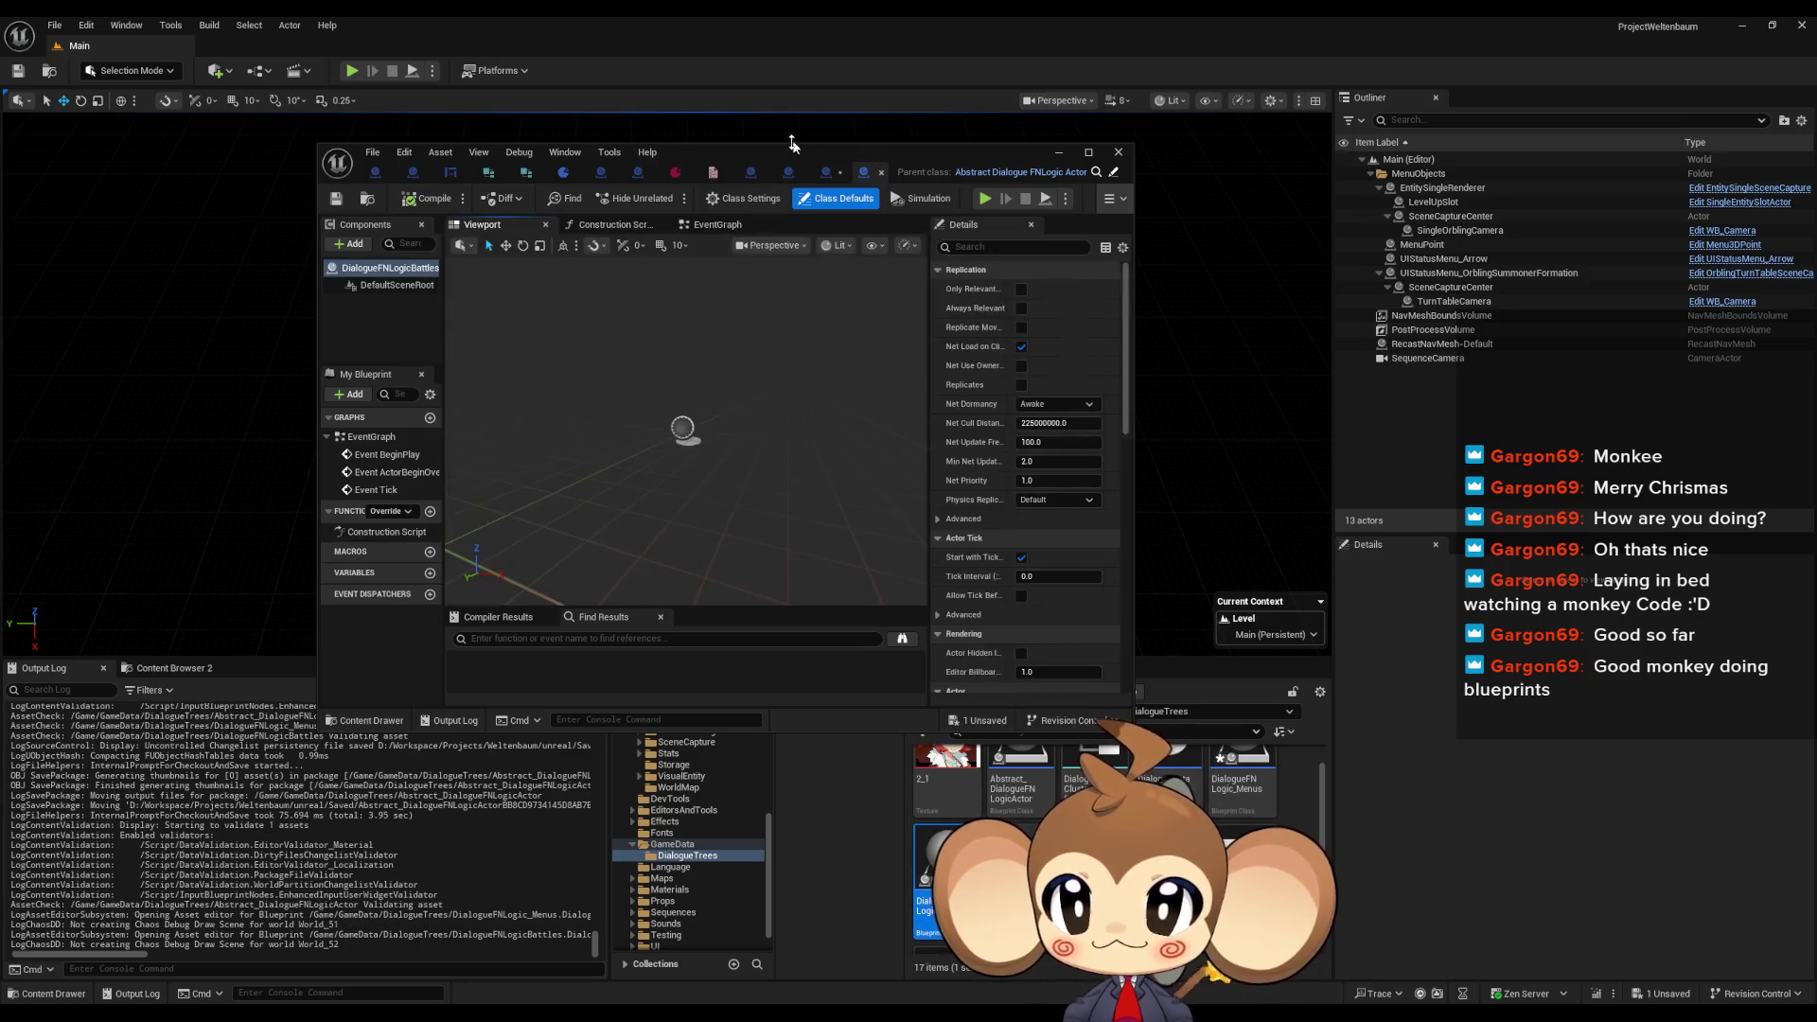
double_click(774, 155)
click(217, 504)
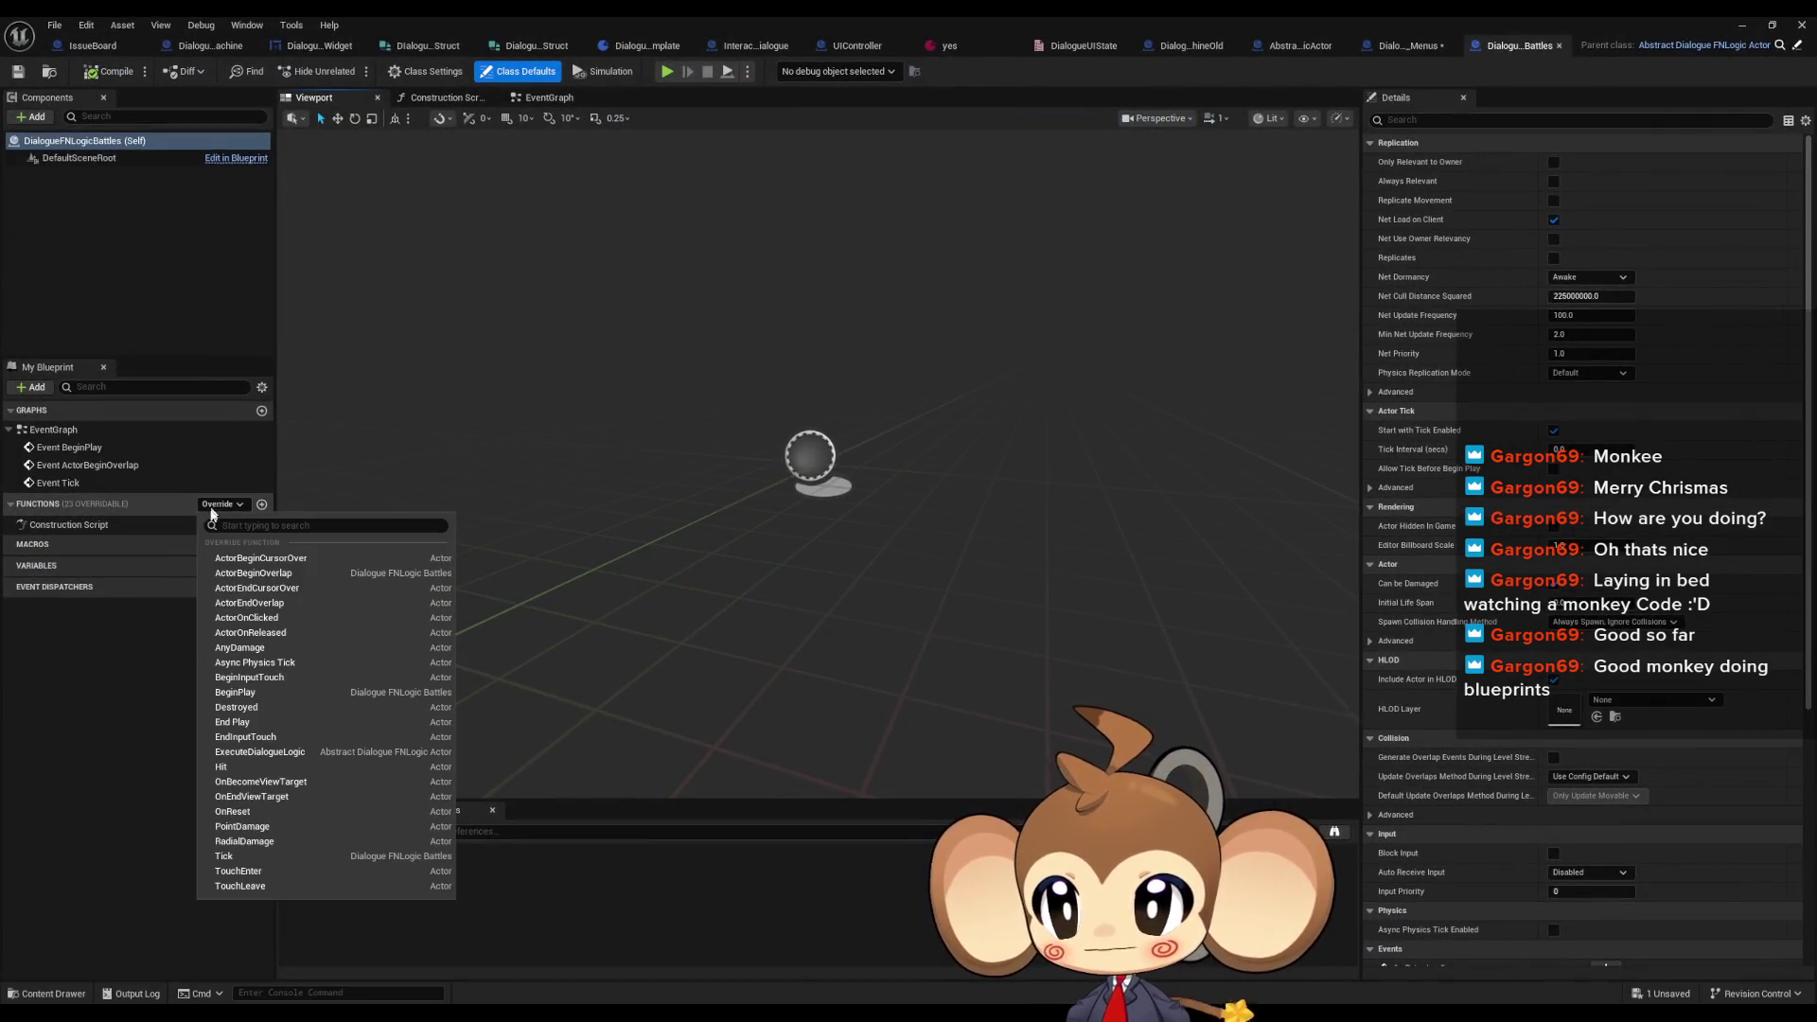
click(309, 753)
- Add a Sequence node after the Battles entry, Then 1 calling the parent, and arrange the nodes
drag(709, 439, 725, 573)
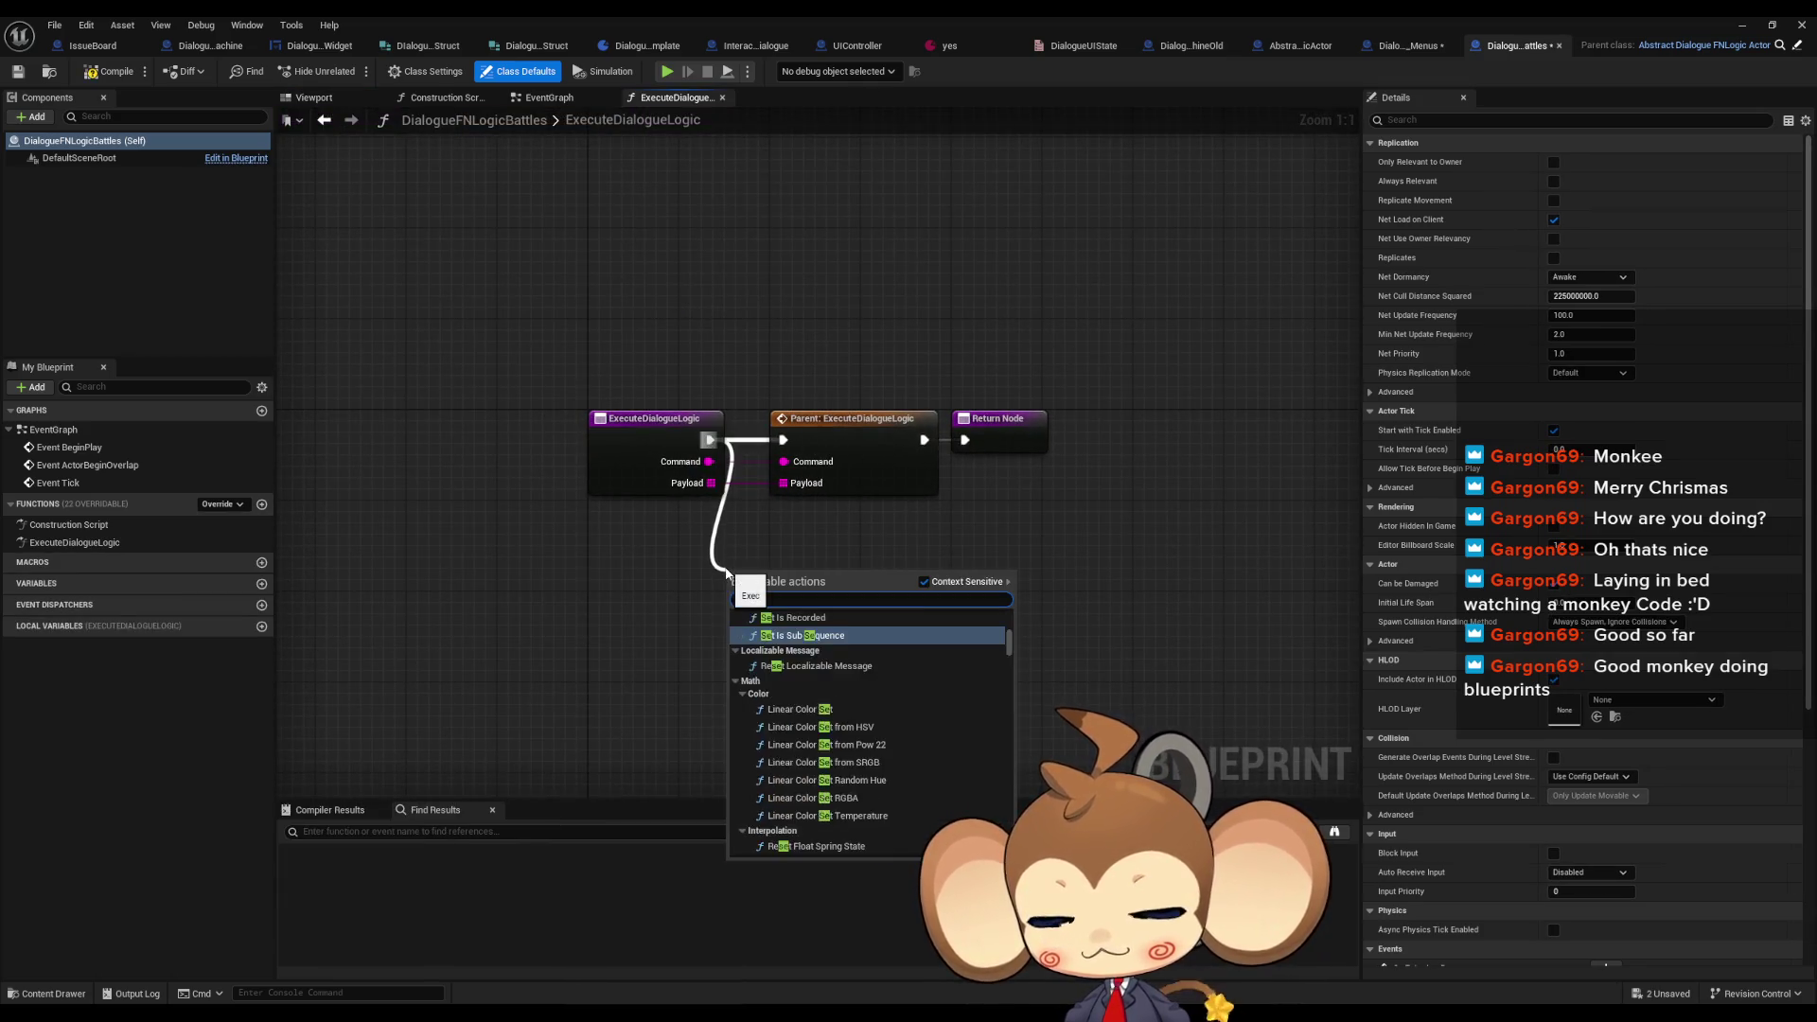
text(quence)
key(Return)
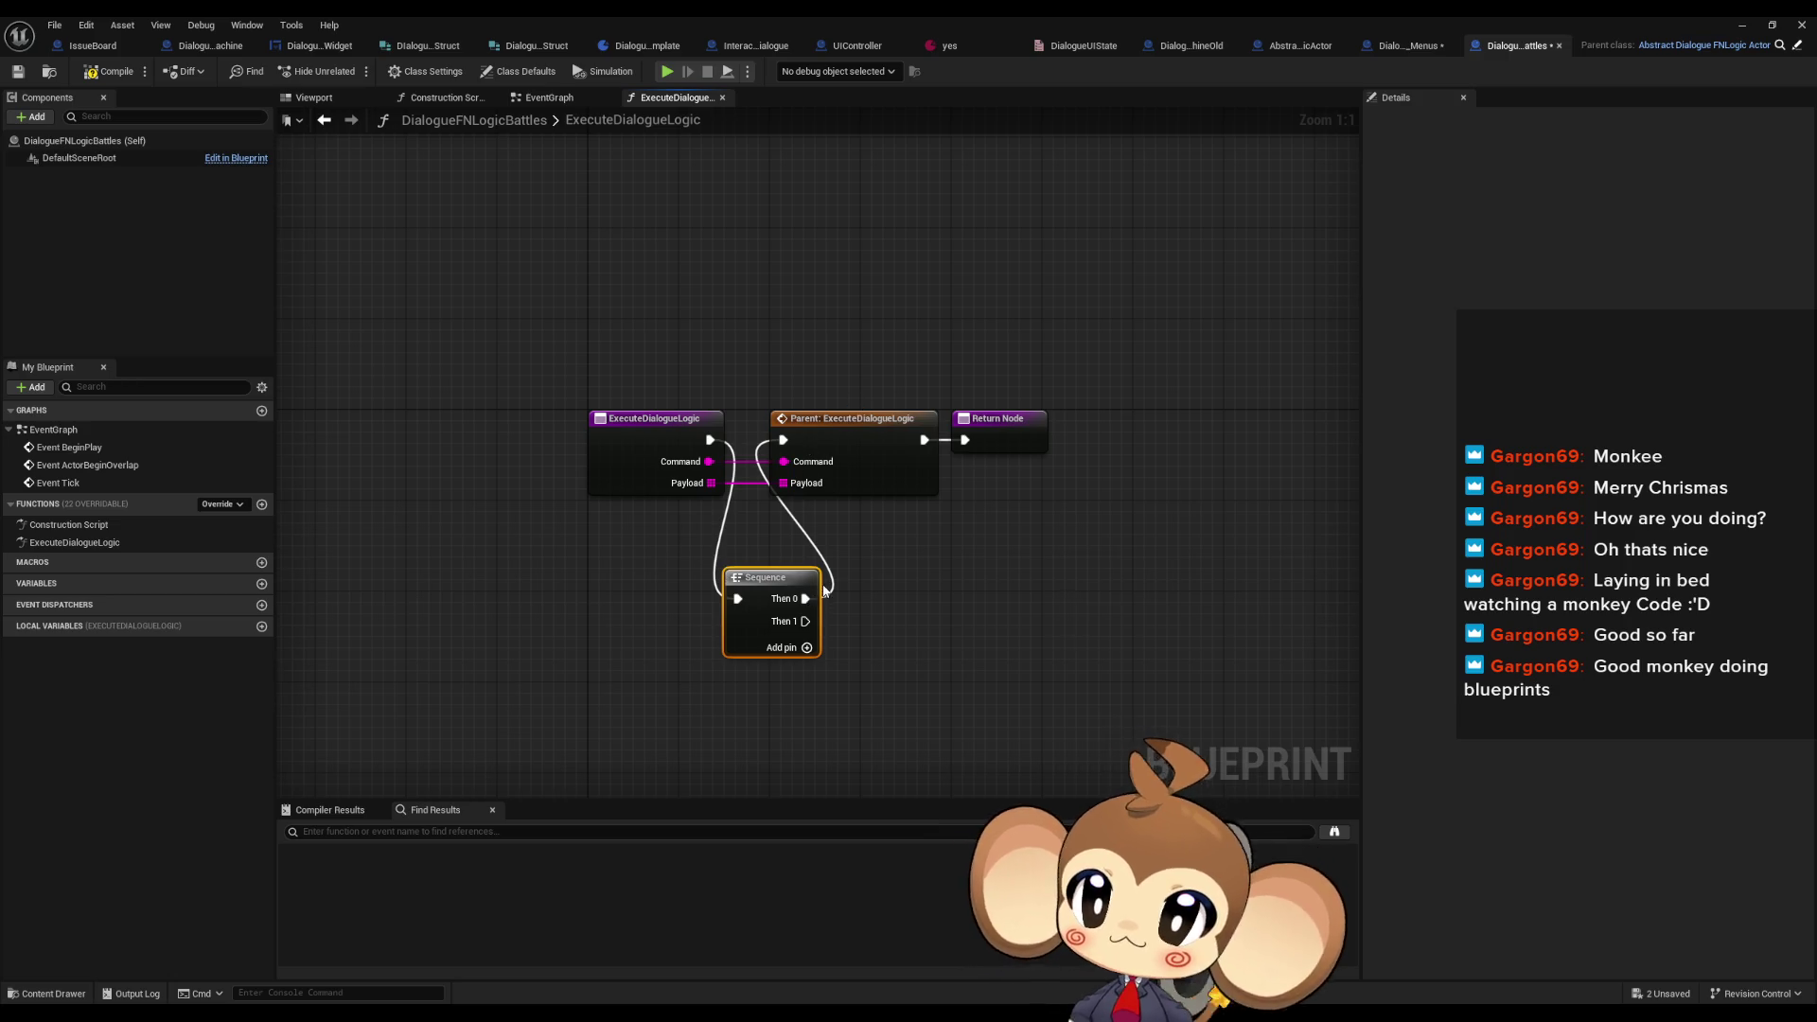
drag(806, 598, 778, 438)
click(781, 404)
mouse_move(805, 620)
mouse_down()
mouse_move(783, 439)
mouse_move(916, 712)
mouse_up()
click(849, 431)
mouse_move(758, 592)
mouse_down()
mouse_move(783, 534)
mouse_move(779, 427)
mouse_up()
drag(923, 536, 1088, 729)
drag(931, 705, 963, 554)
click(1097, 566)
drag(1097, 566, 957, 533)
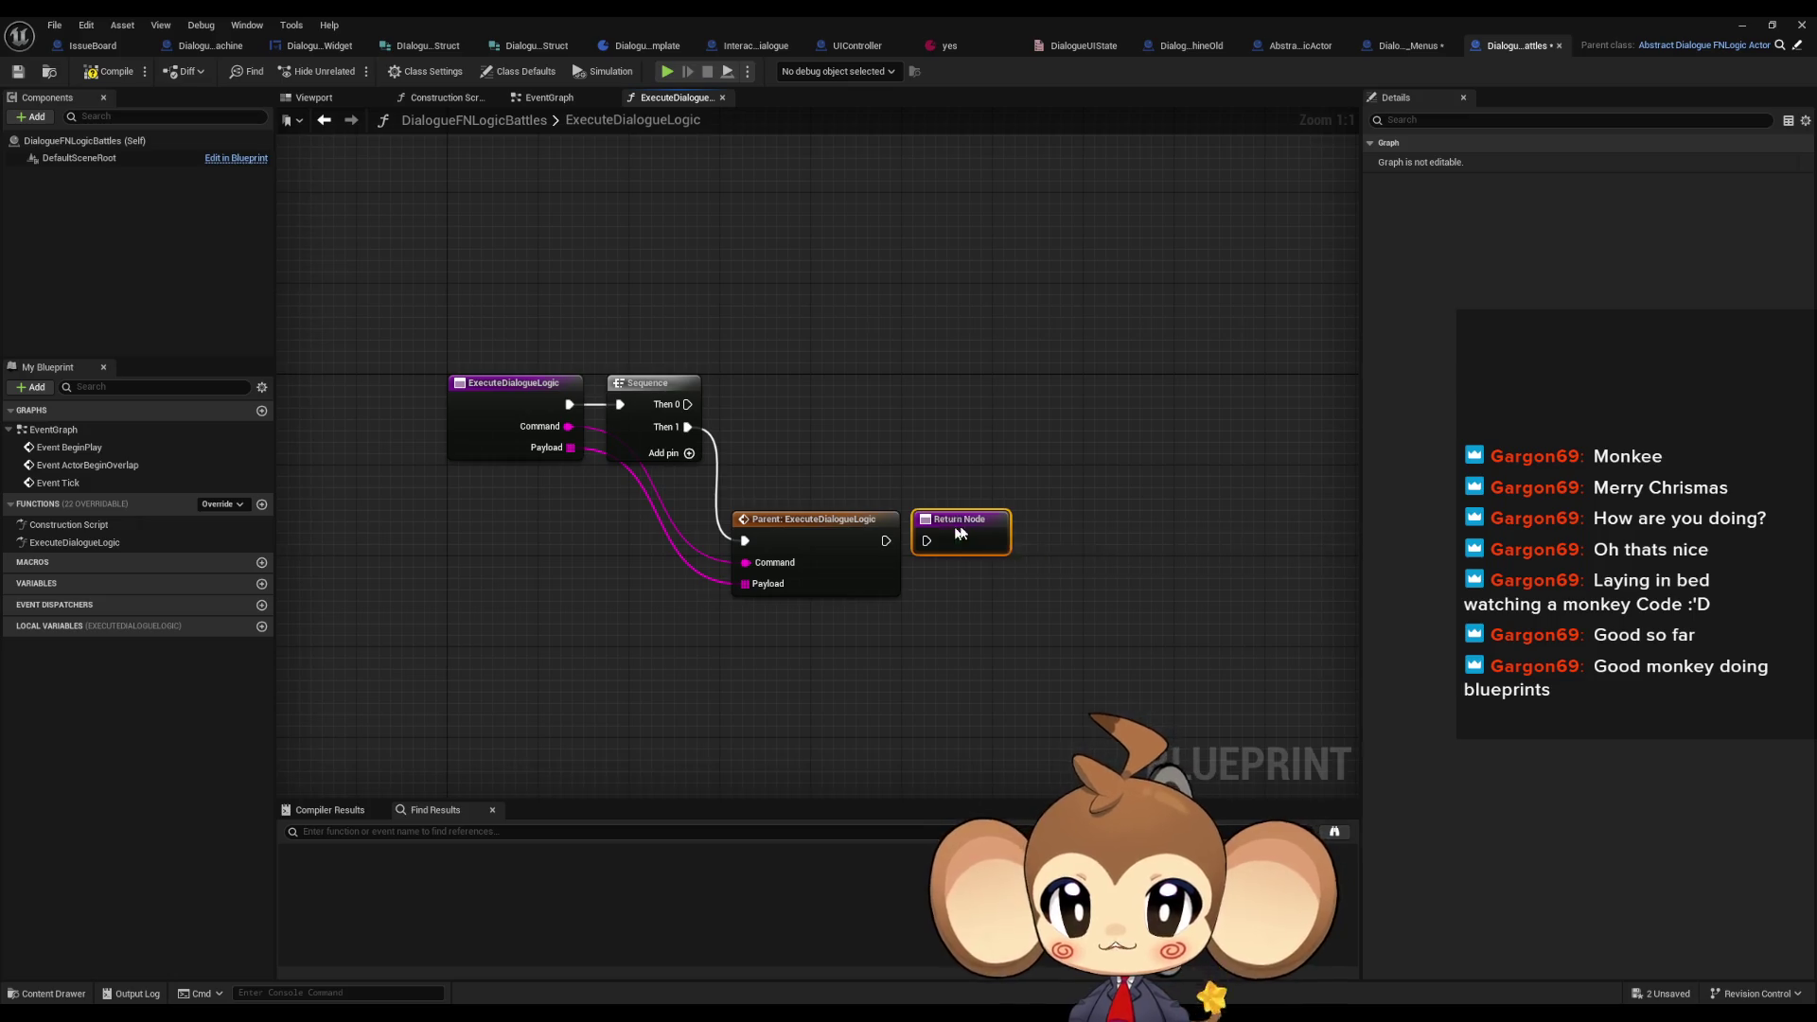
- In DialogueFNLogic_Menus, break the parent call's link to the Return Node and save
click(1412, 49)
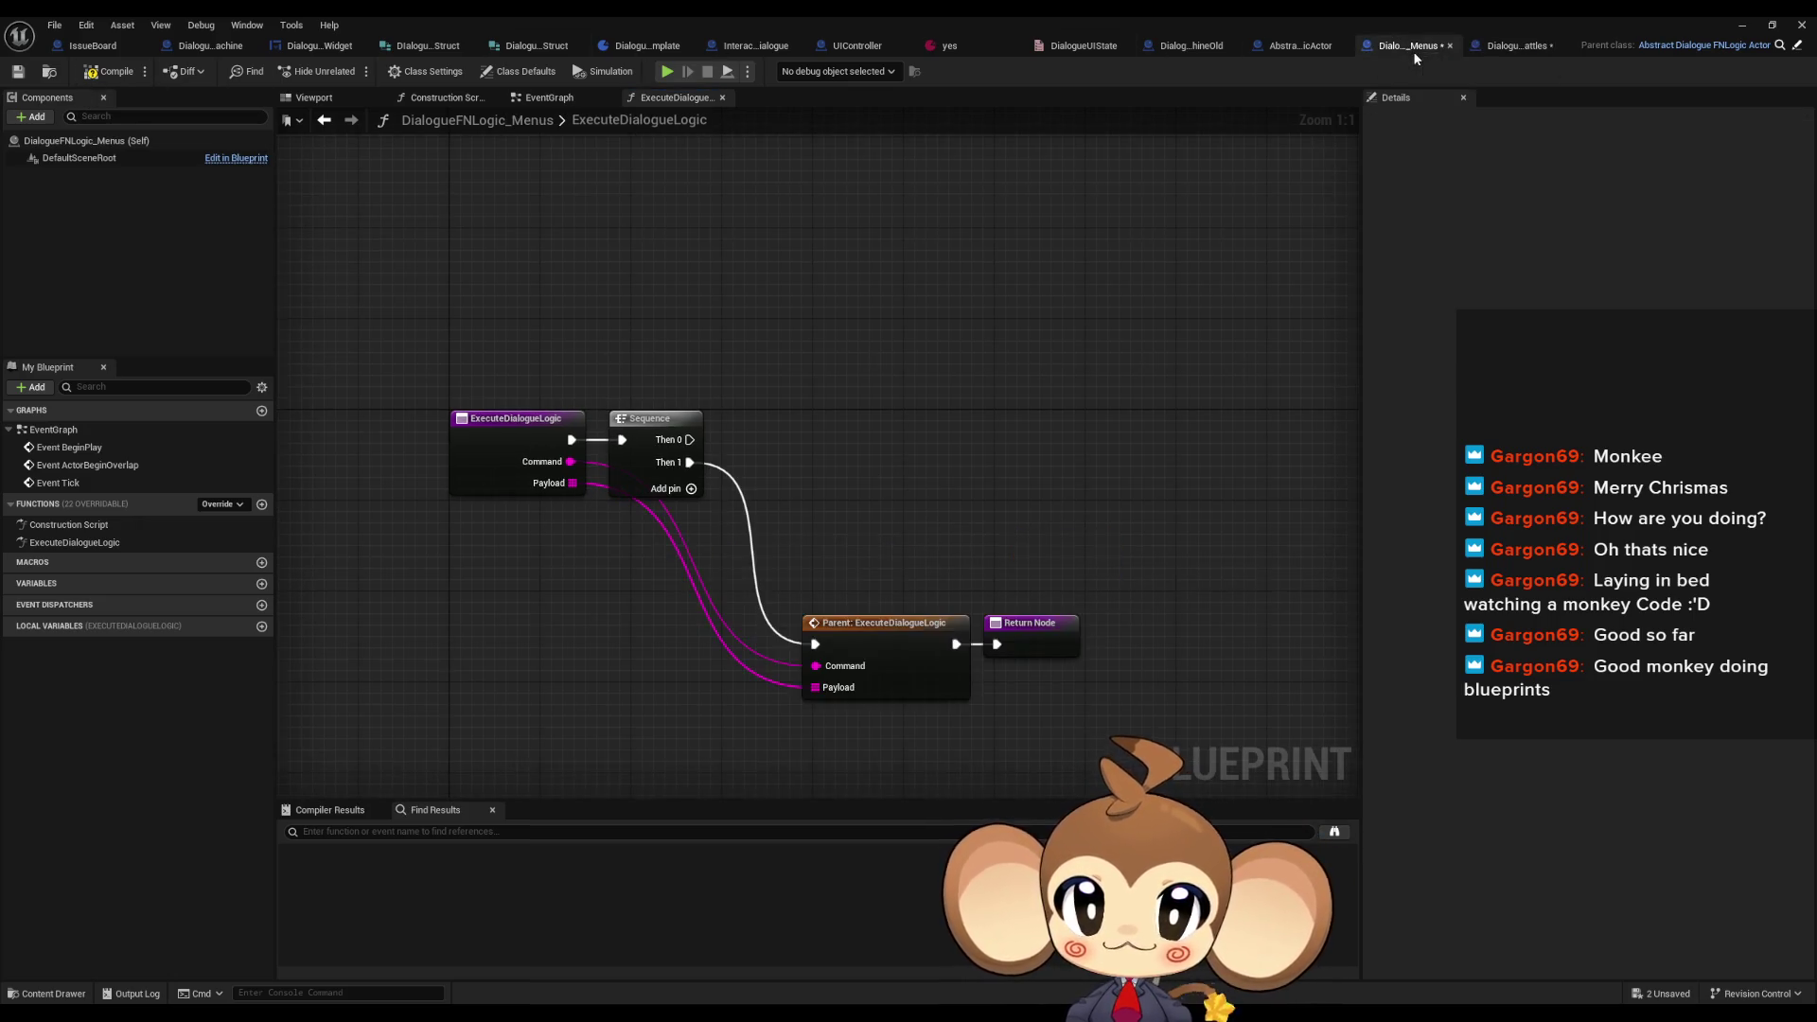
alt+click(996, 644)
key(ctrl+s)
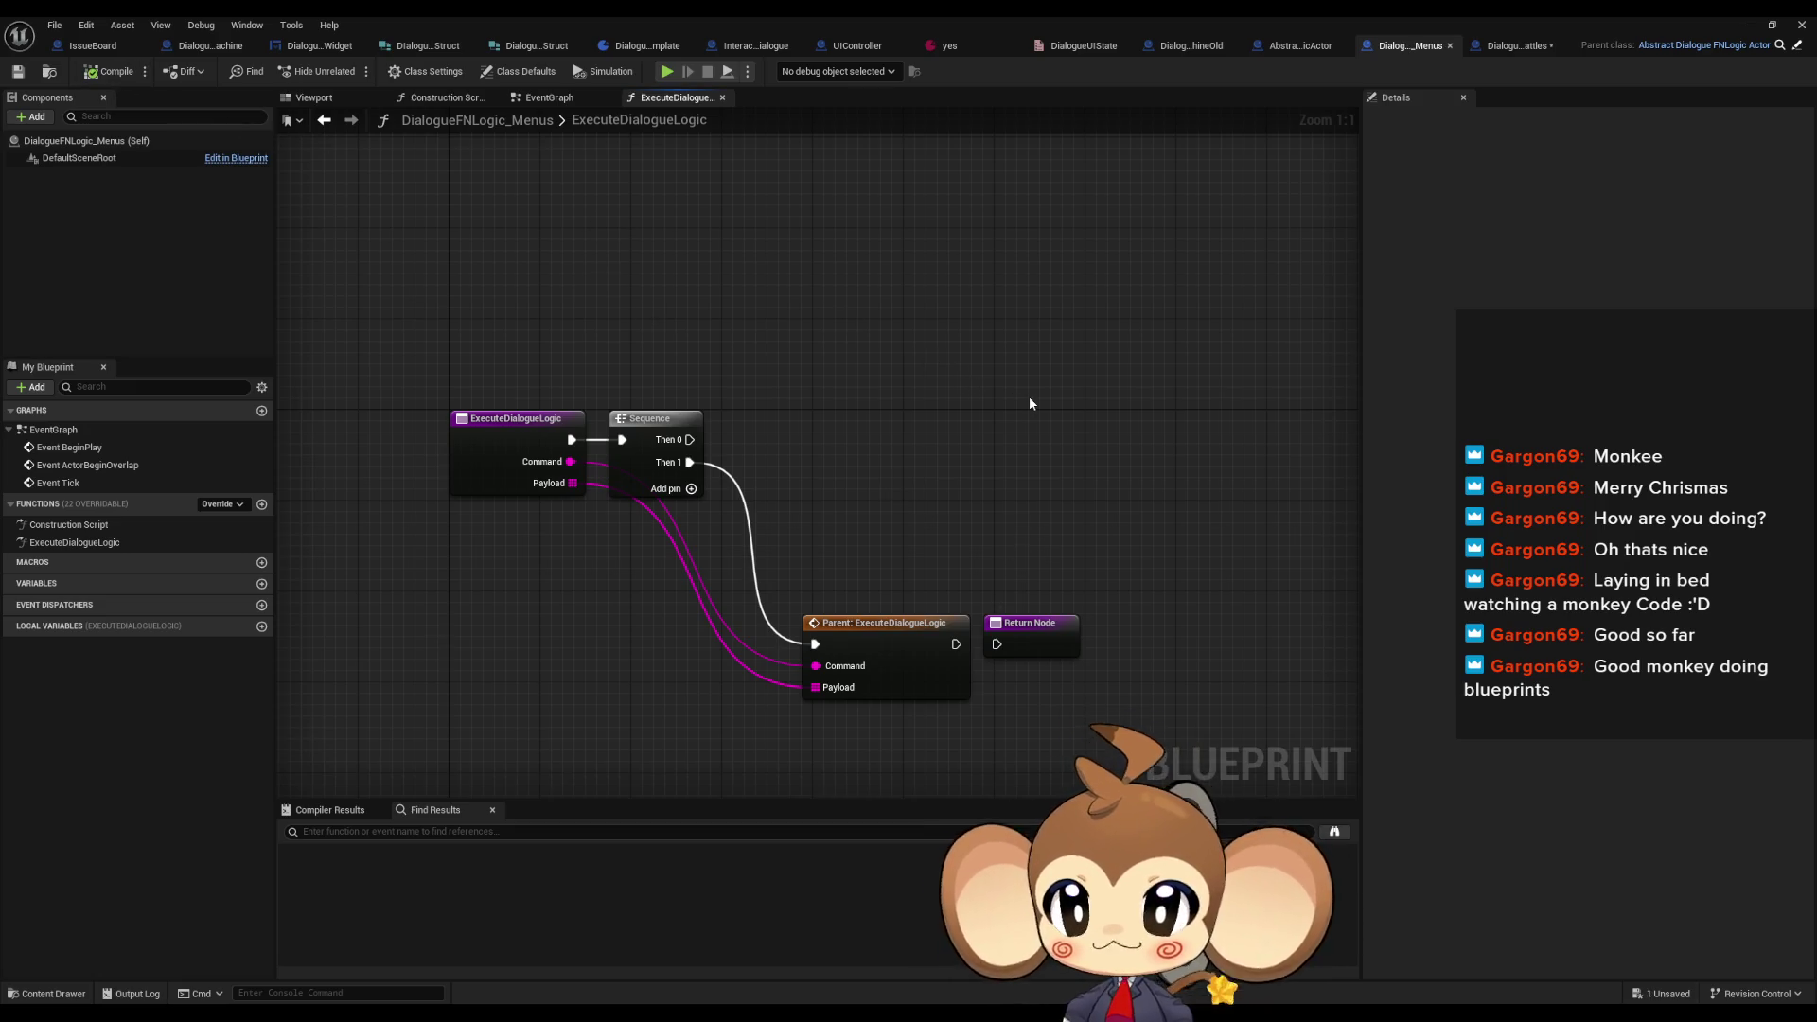
click(1514, 46)
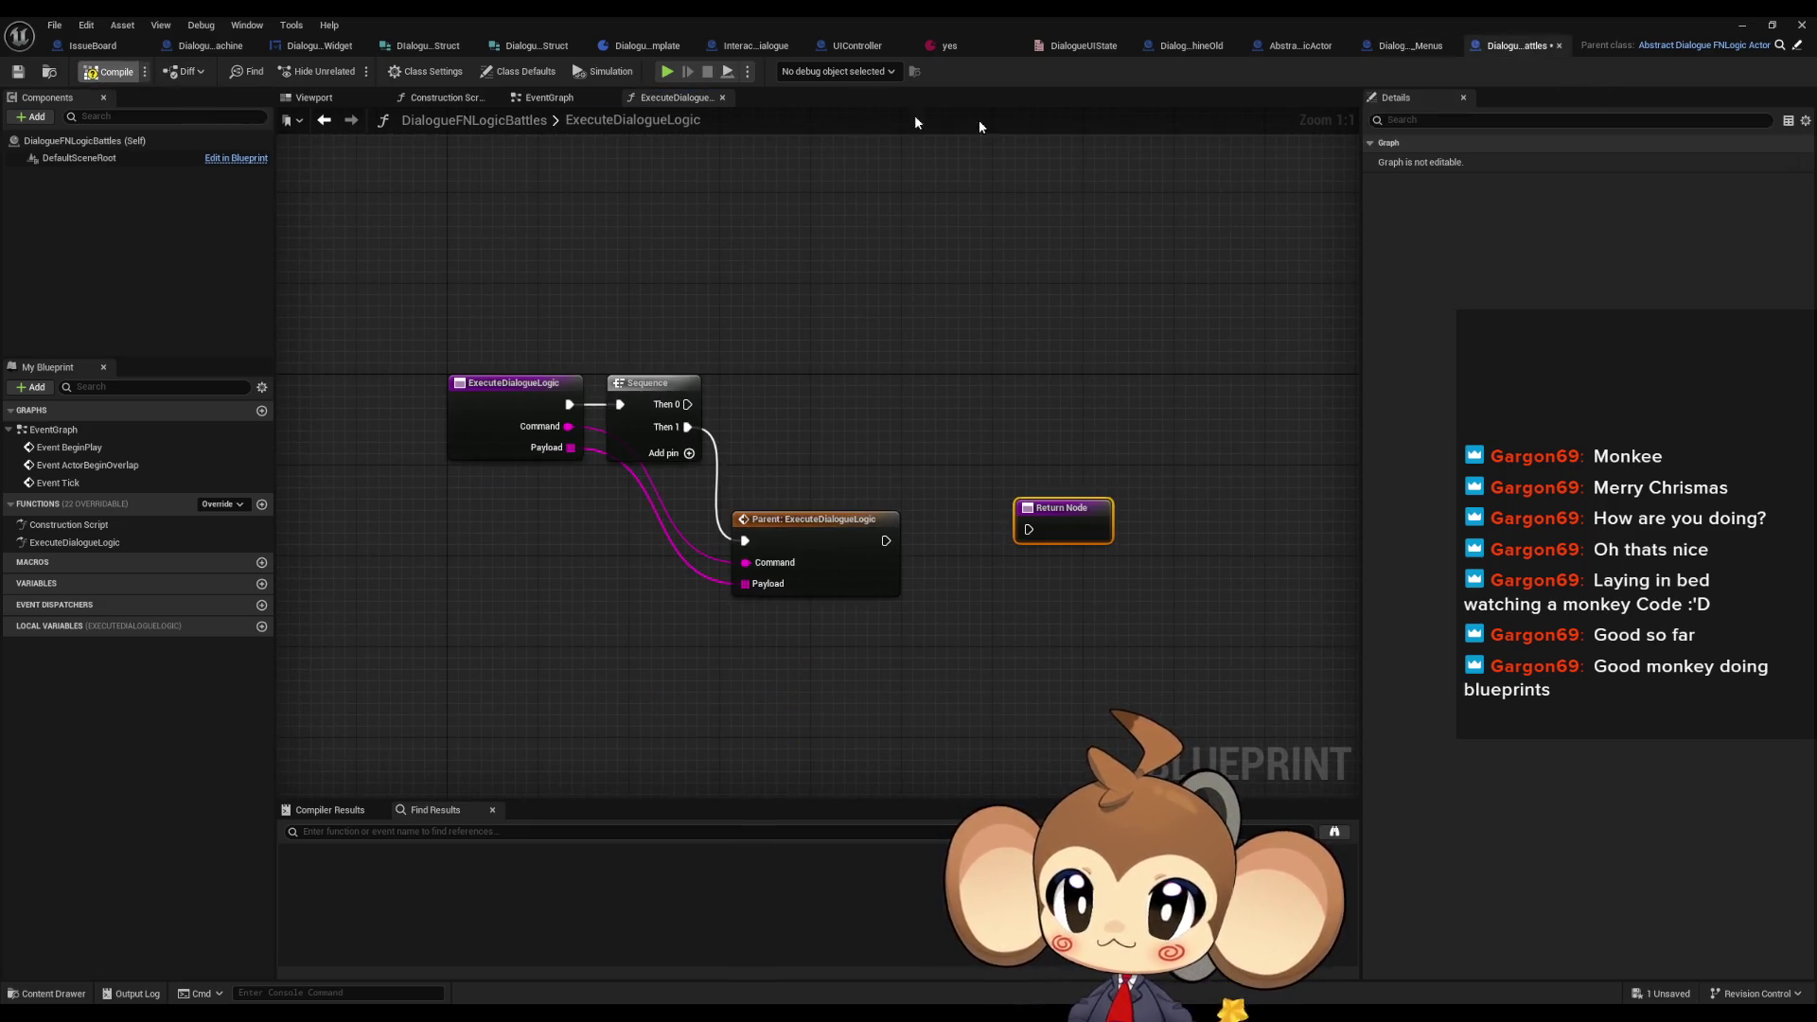
click(1298, 46)
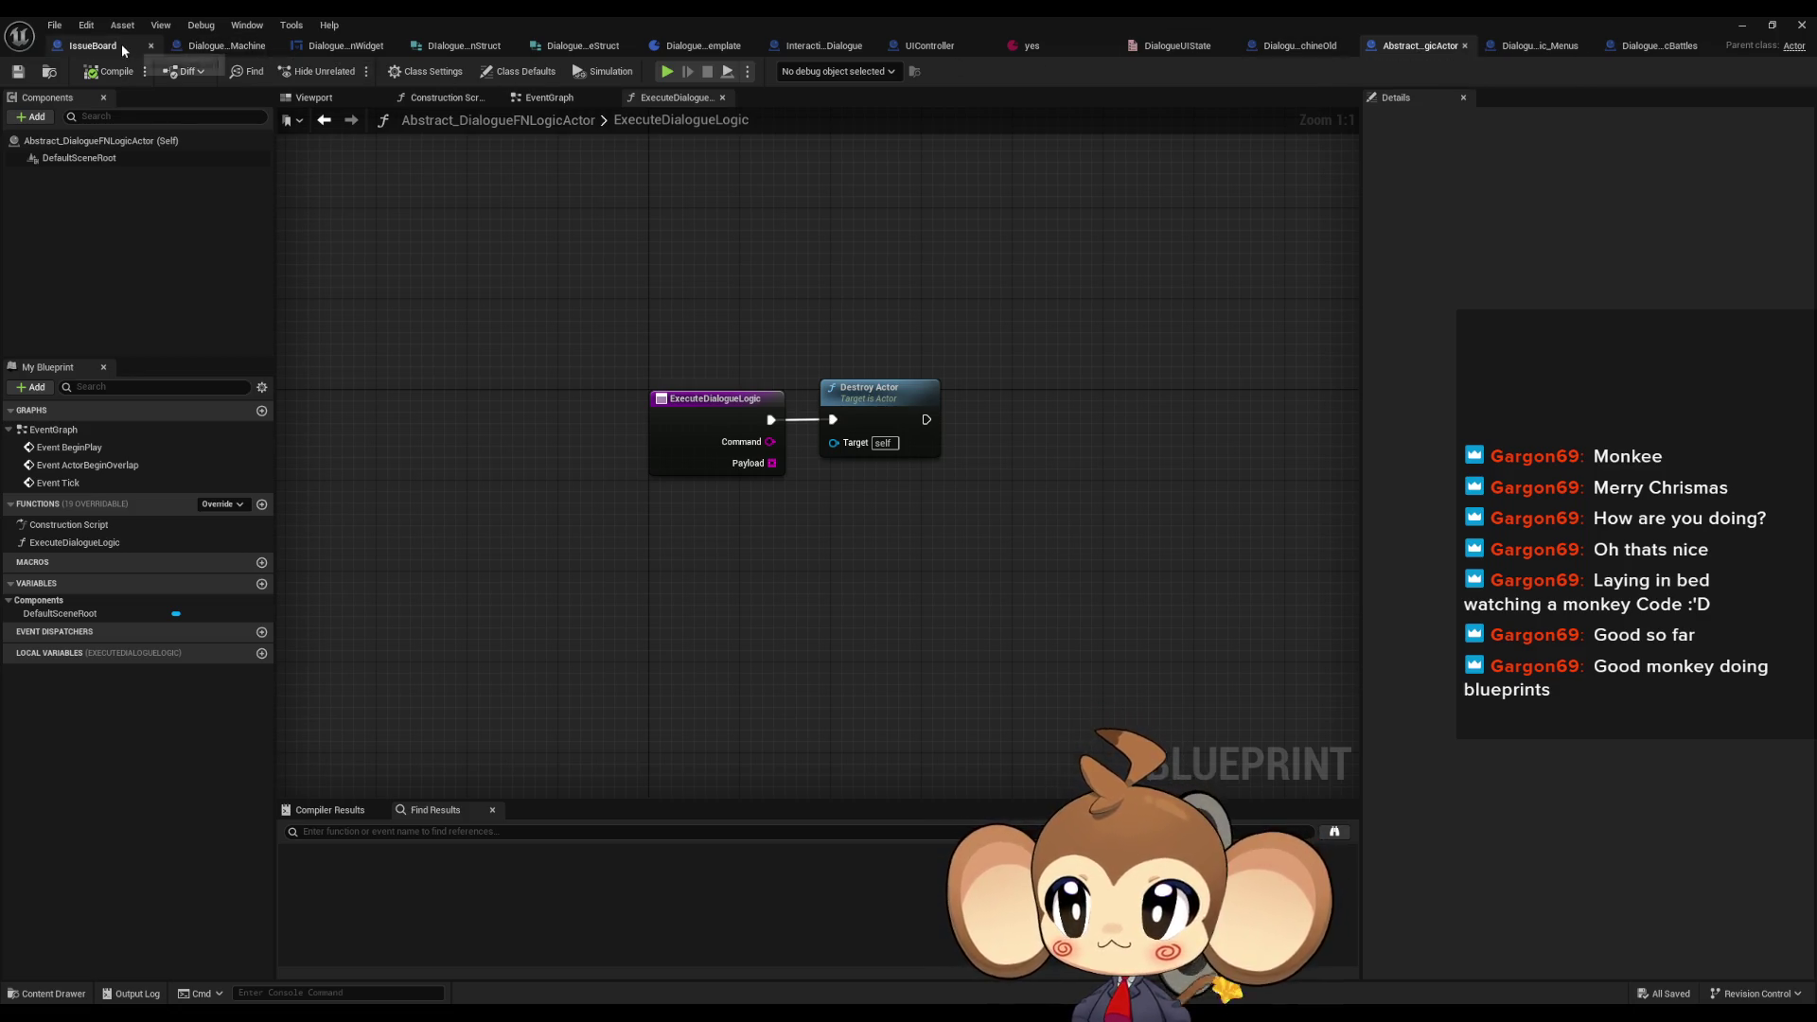
click(194, 47)
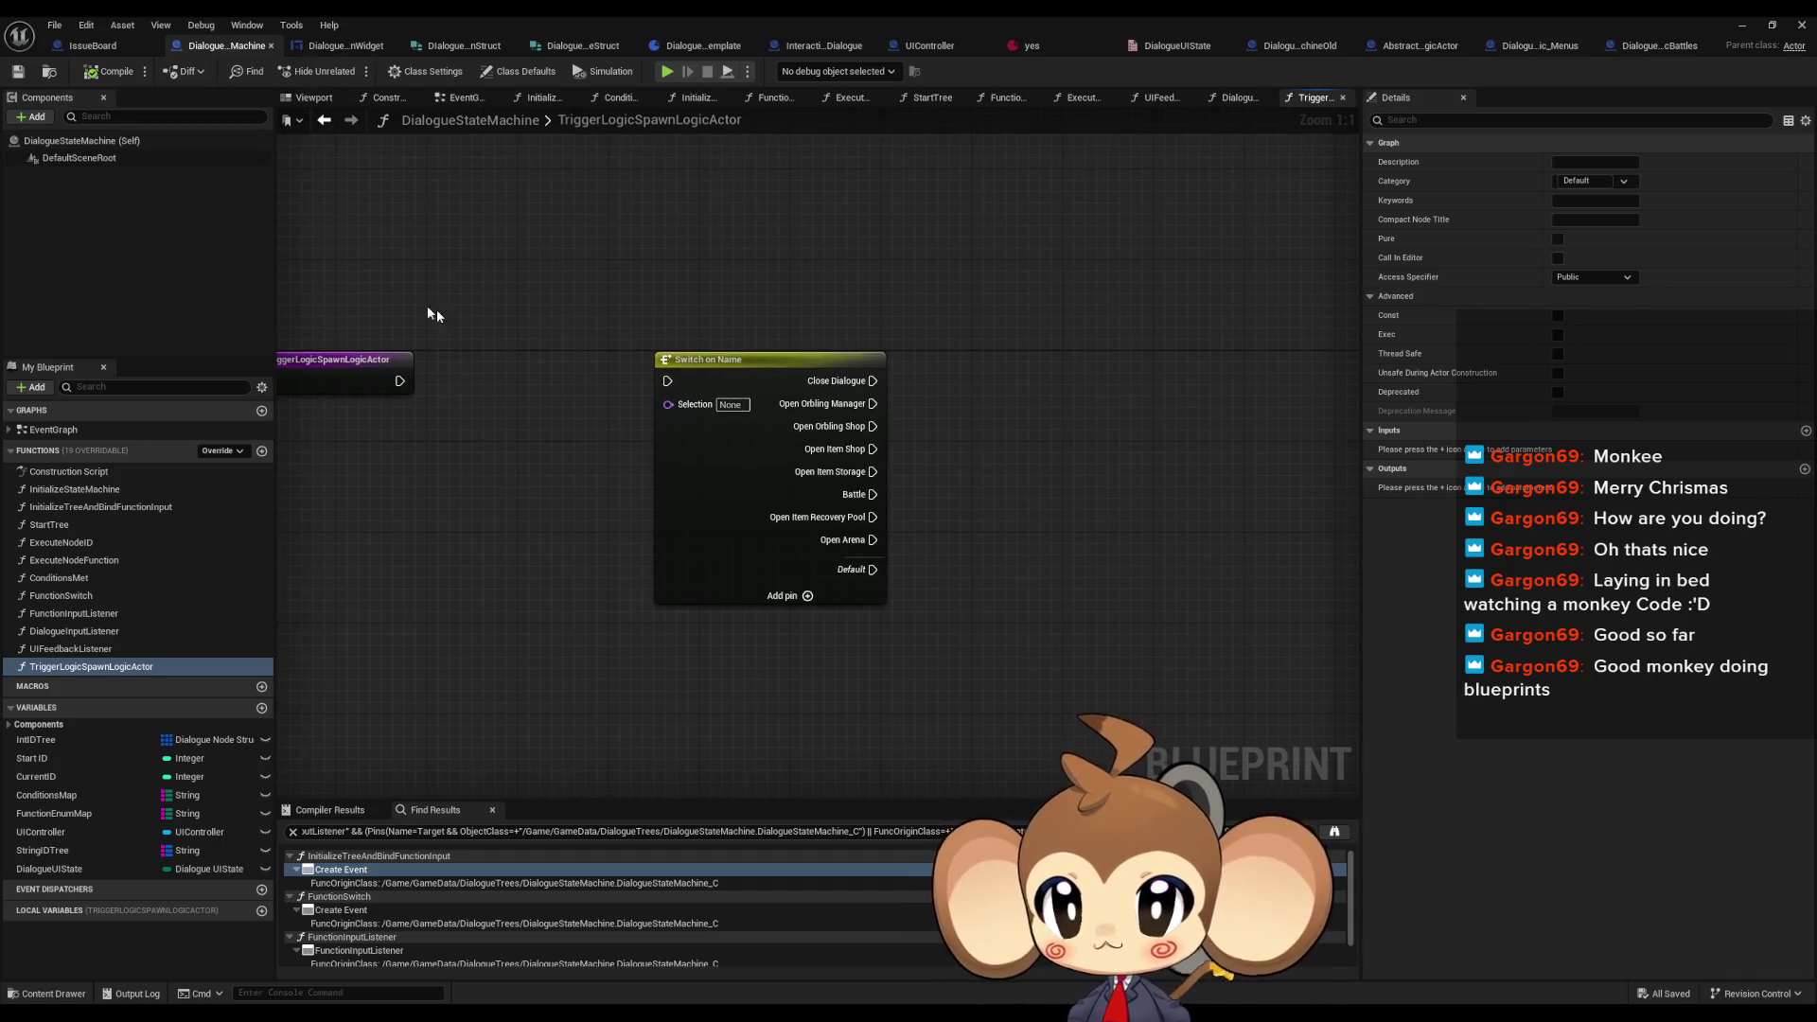
- Add a SpawnActor from Class node with its Spawn Transform split into location, rotation, scale
right_click(971, 408)
text(spaw)
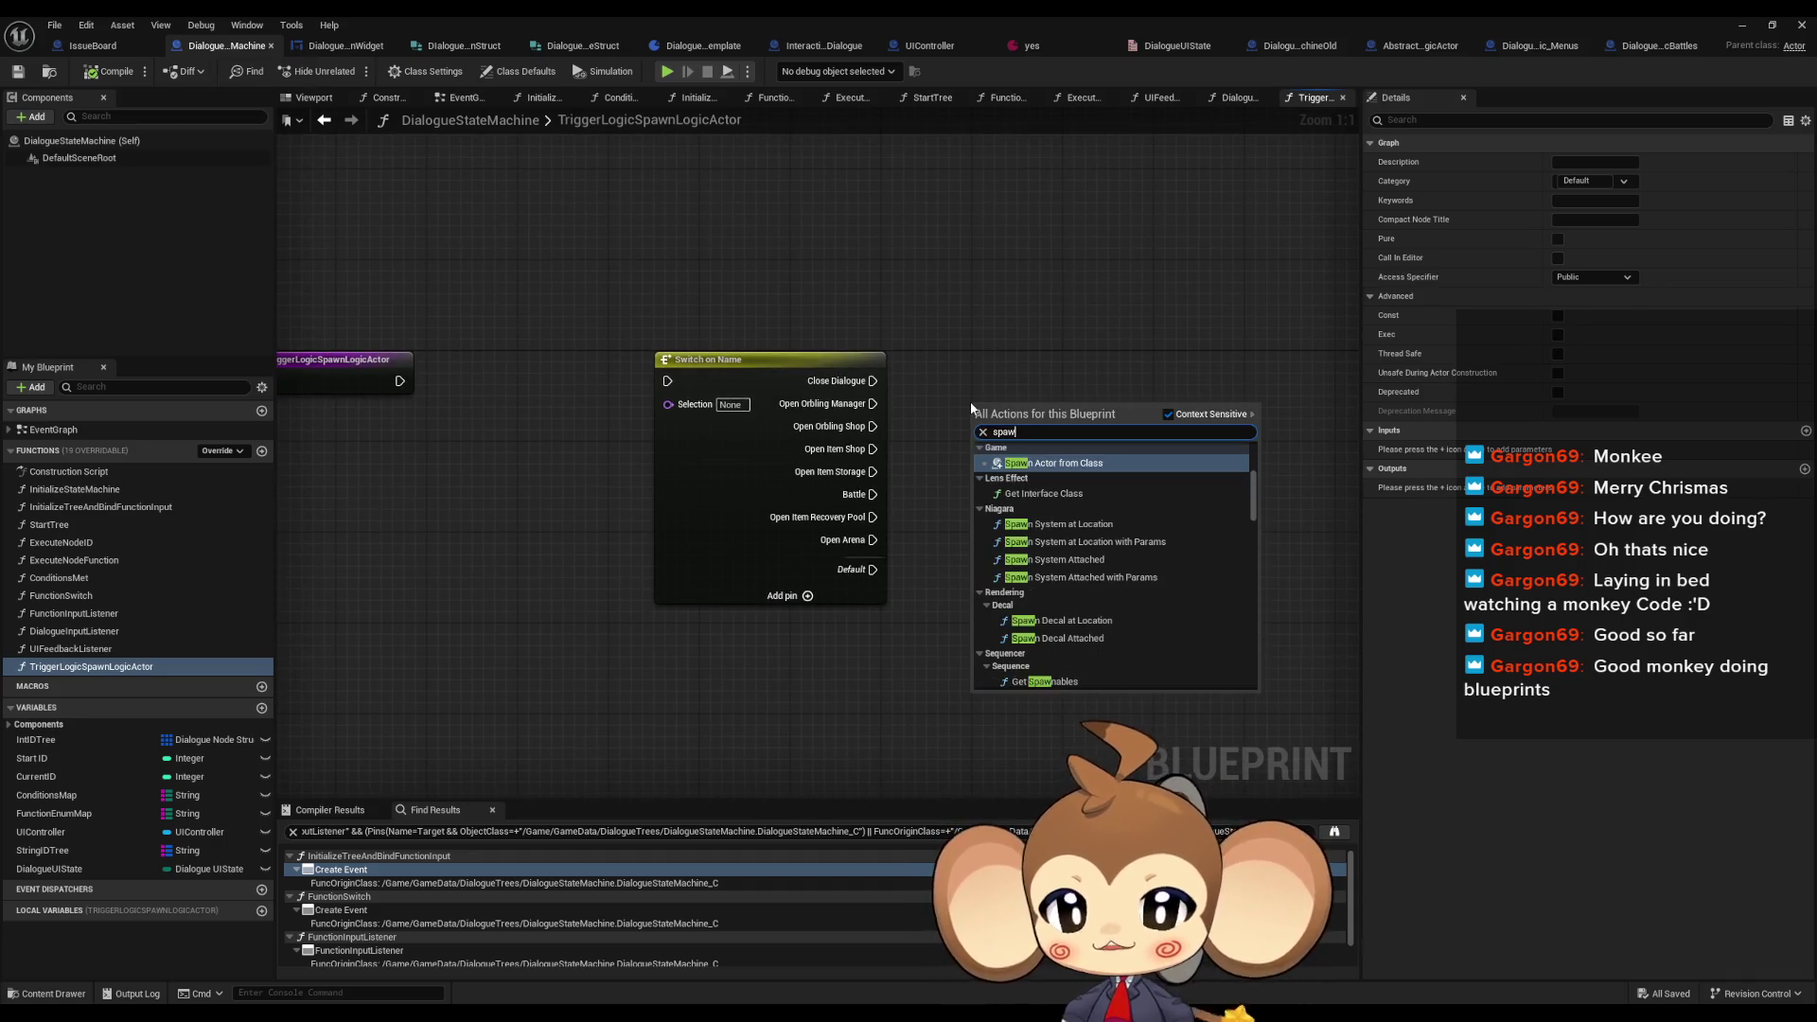
key(Return)
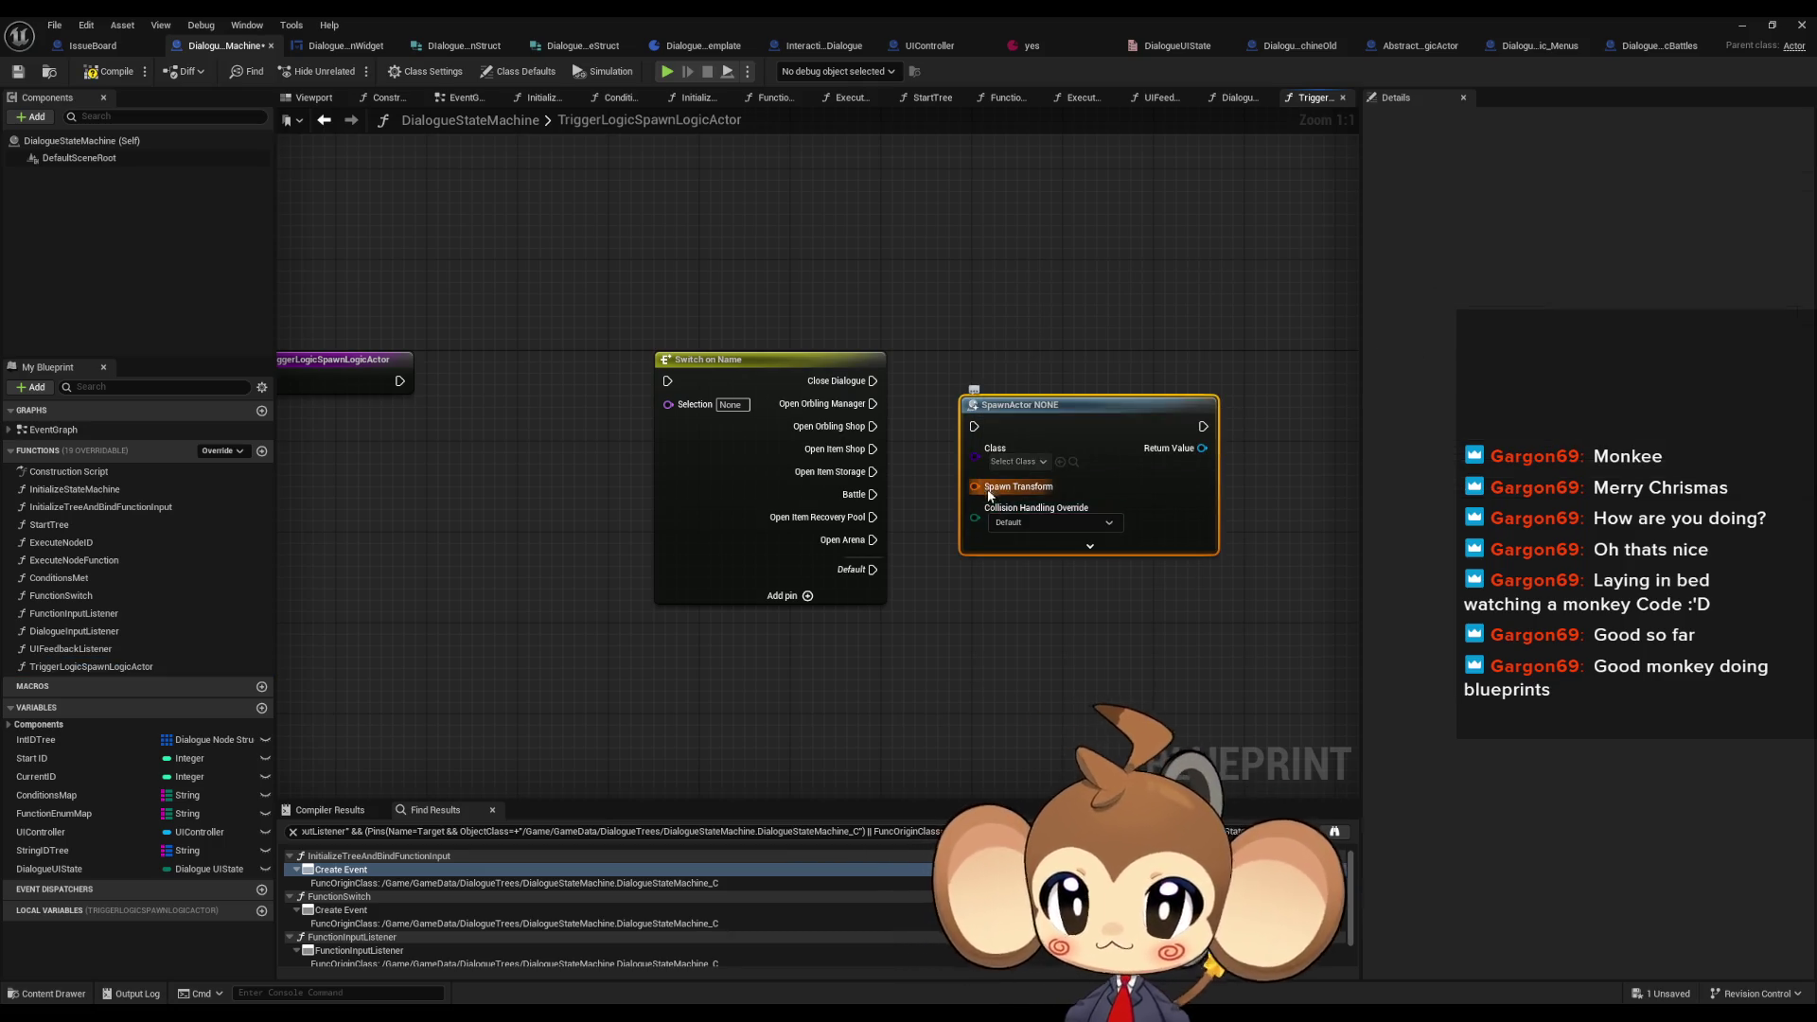
right_click(975, 487)
click(1026, 561)
mouse_move(1017, 472)
mouse_down()
mouse_move(1152, 466)
mouse_move(1153, 438)
mouse_up()
- Set the spawn node's class to DialogueFNLogic_Menus
click(1154, 433)
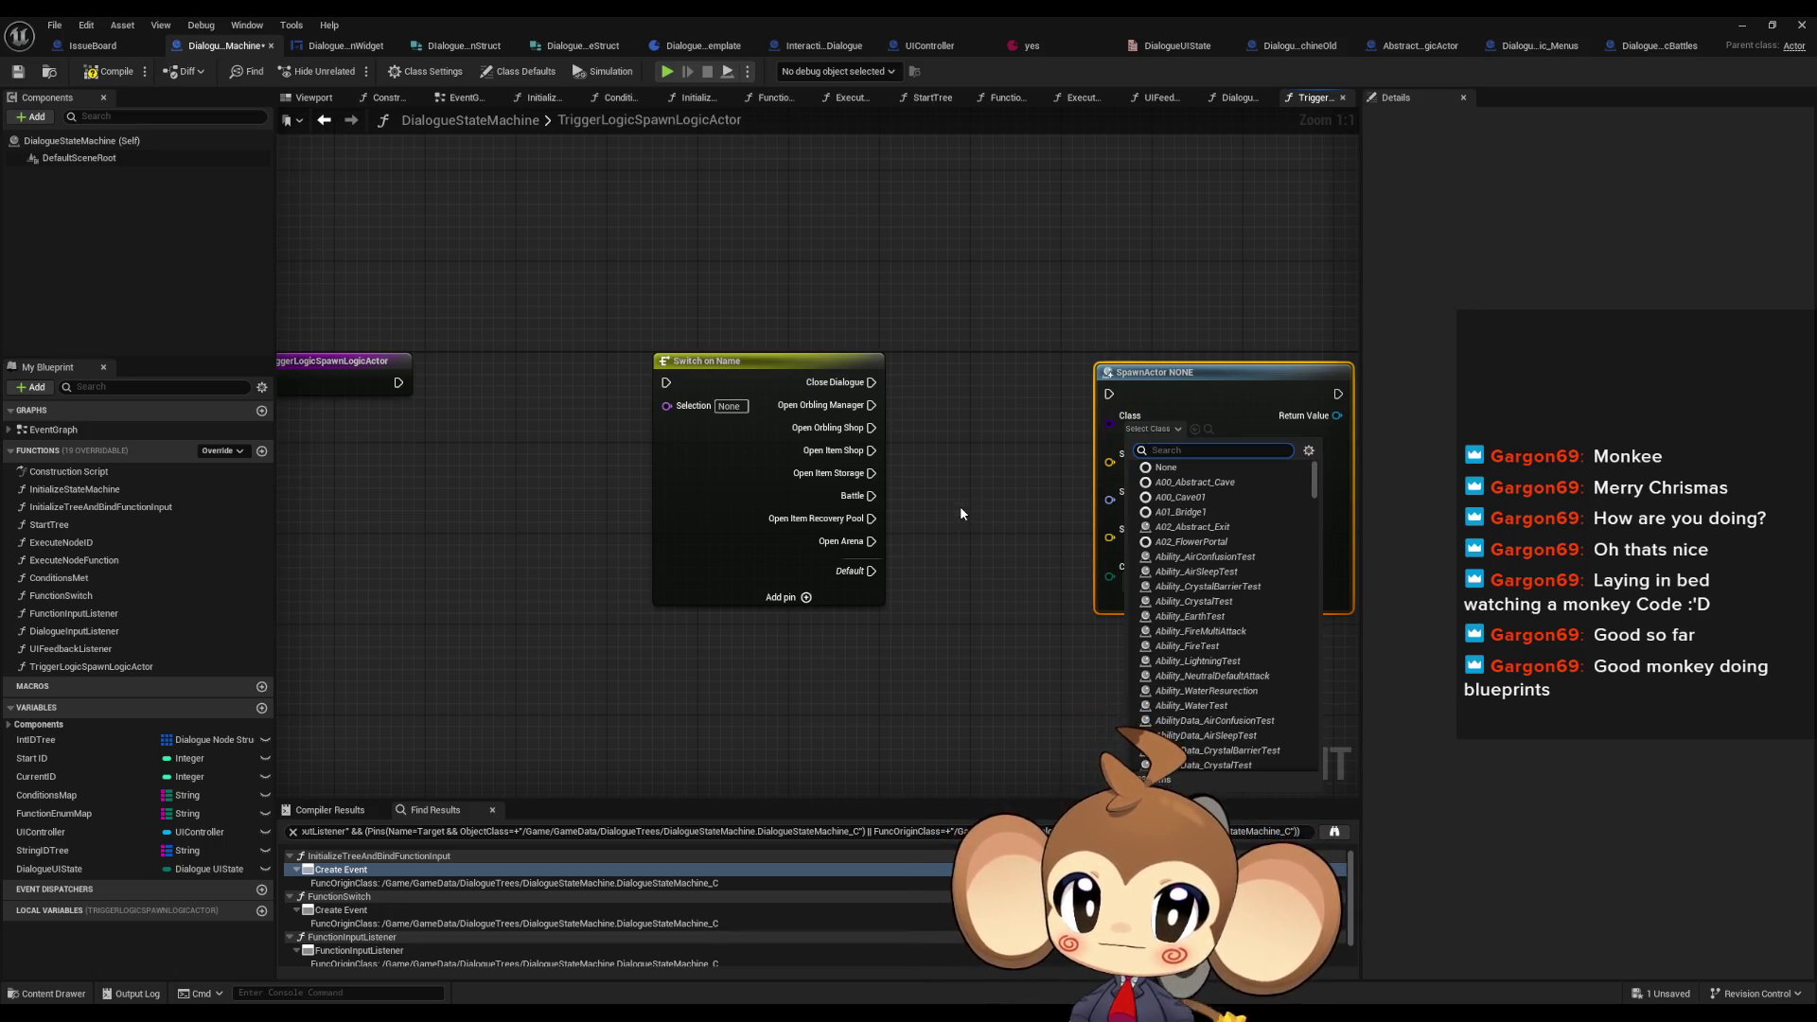
text(menu)
key(Down)
key(Down)
key(Down)
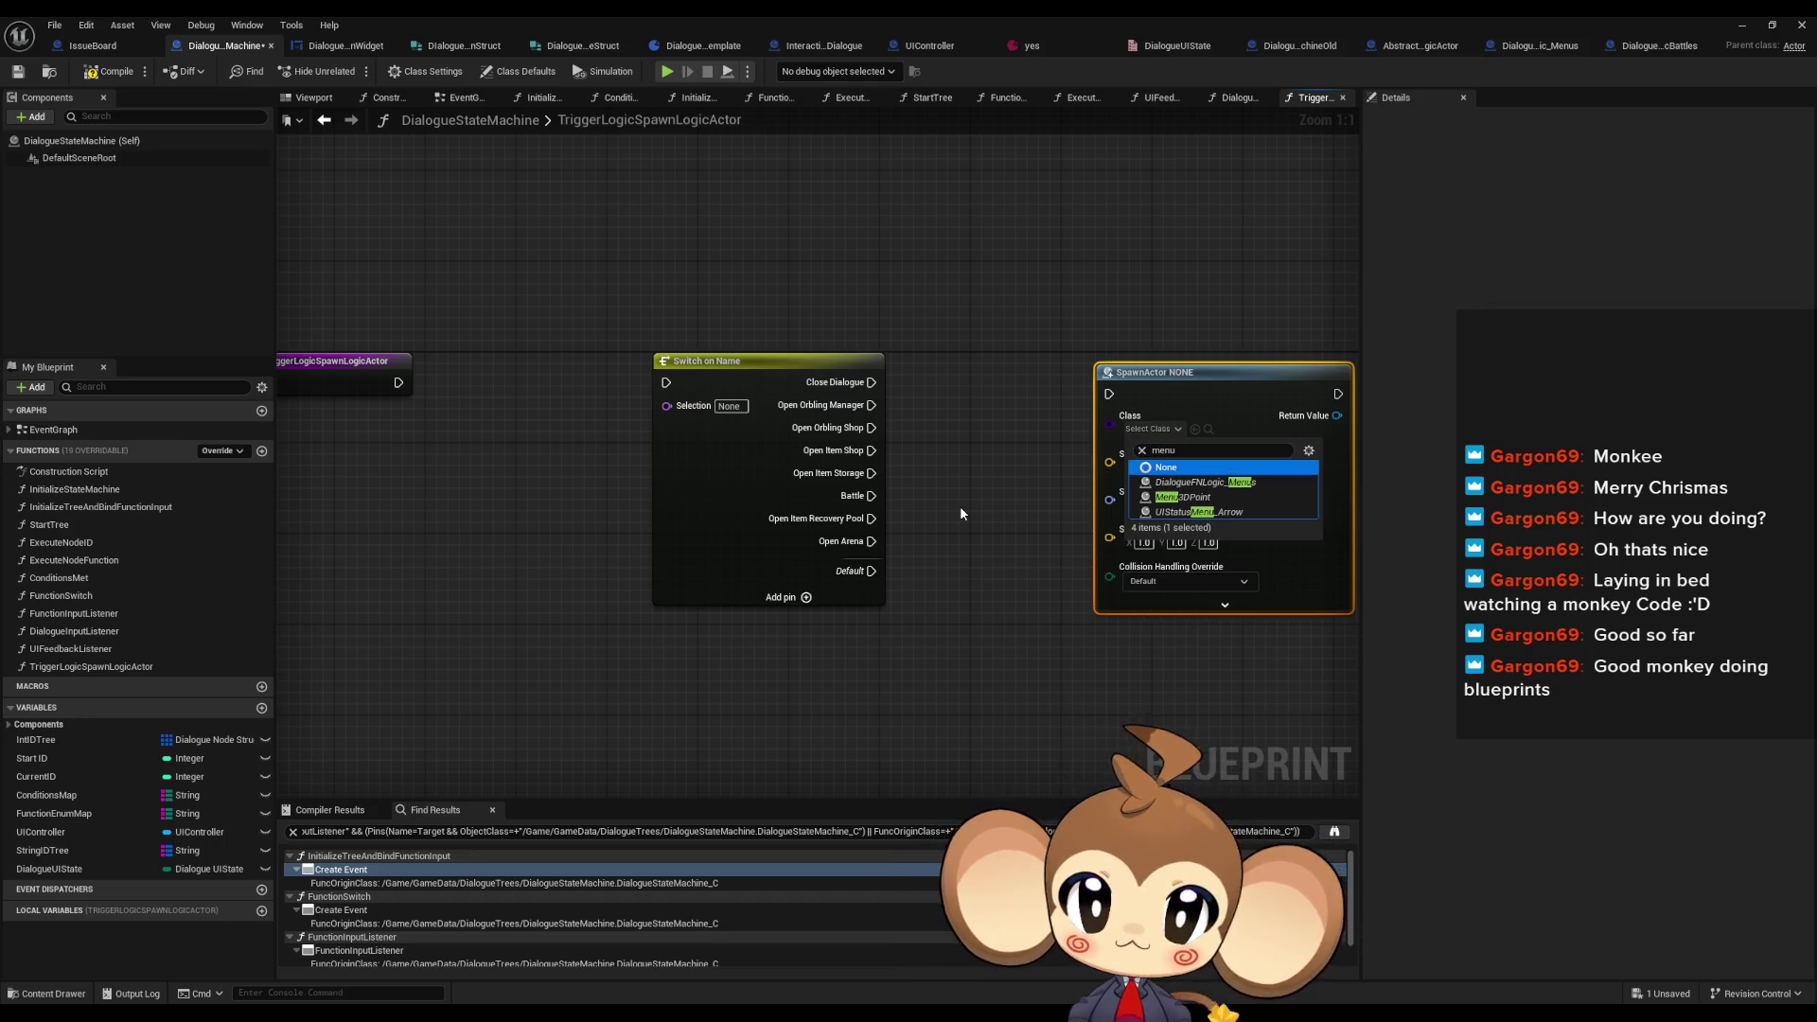
key(Up)
key(Return)
drag(960, 514, 652, 397)
drag(802, 472, 887, 405)
- Duplicate the spawn node and set the copy's class to DialogueFNLogicBattles
key(ctrl+d)
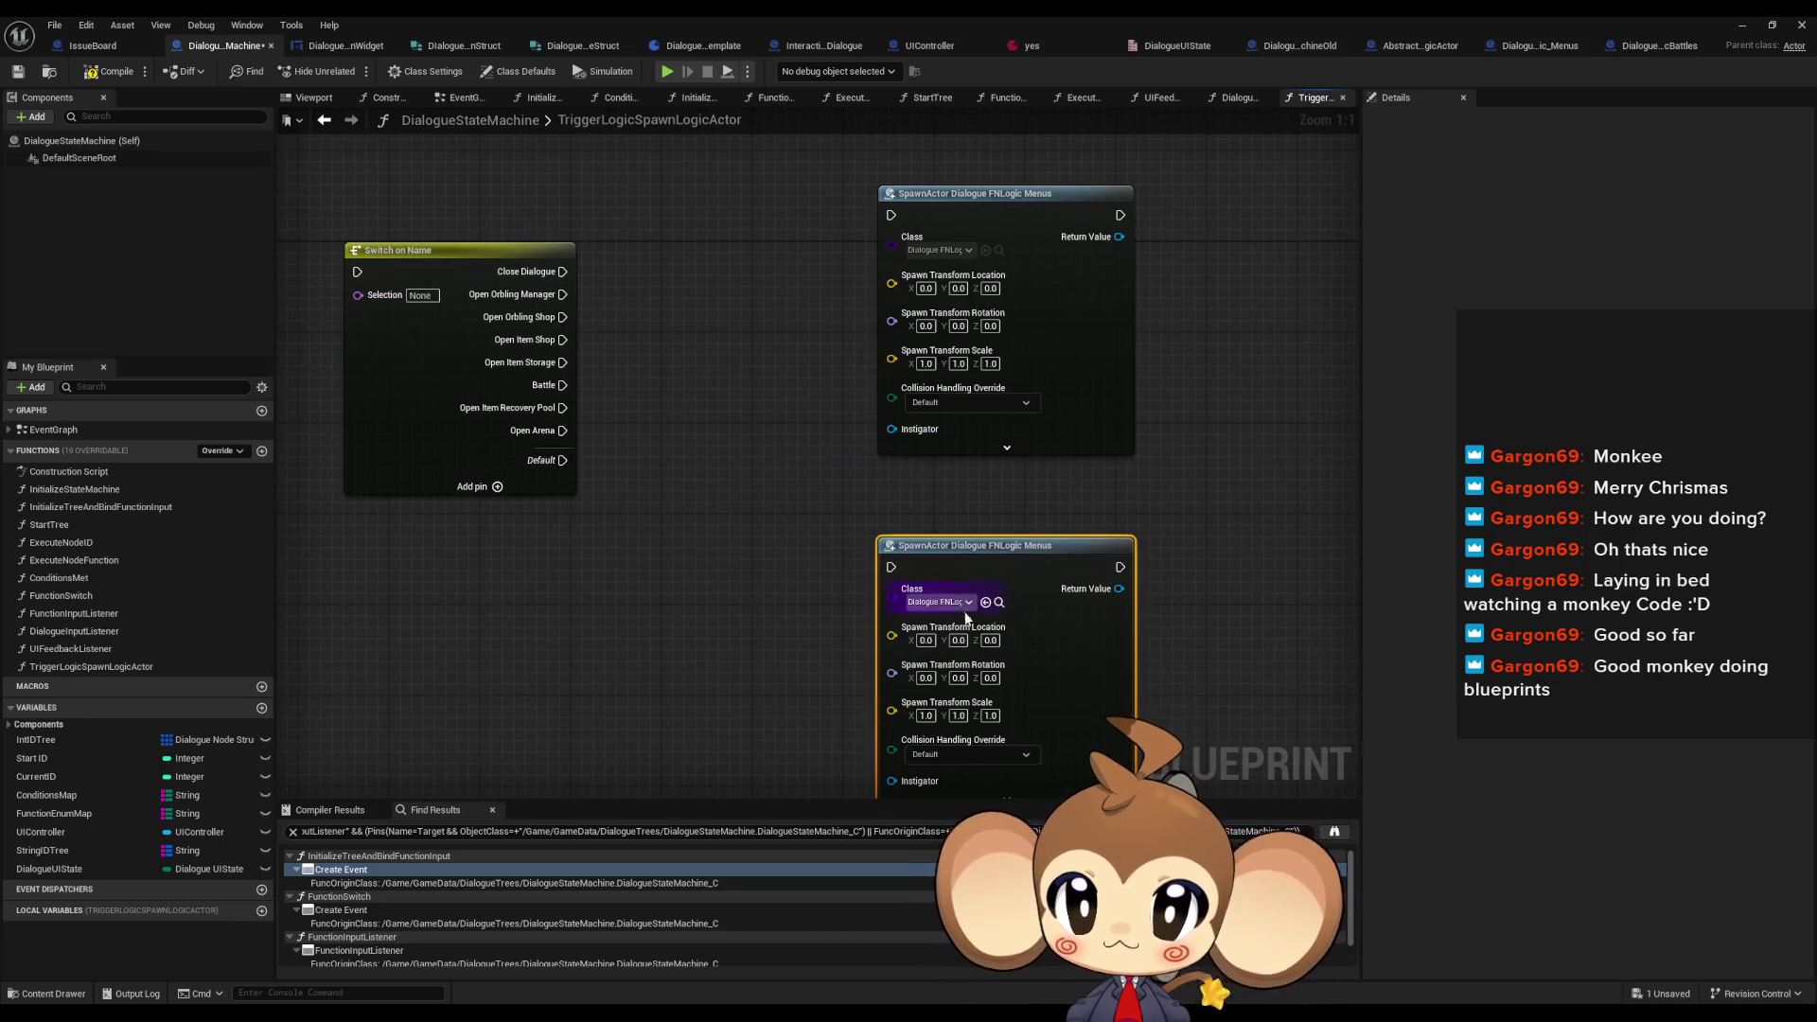
click(936, 602)
text(tt)
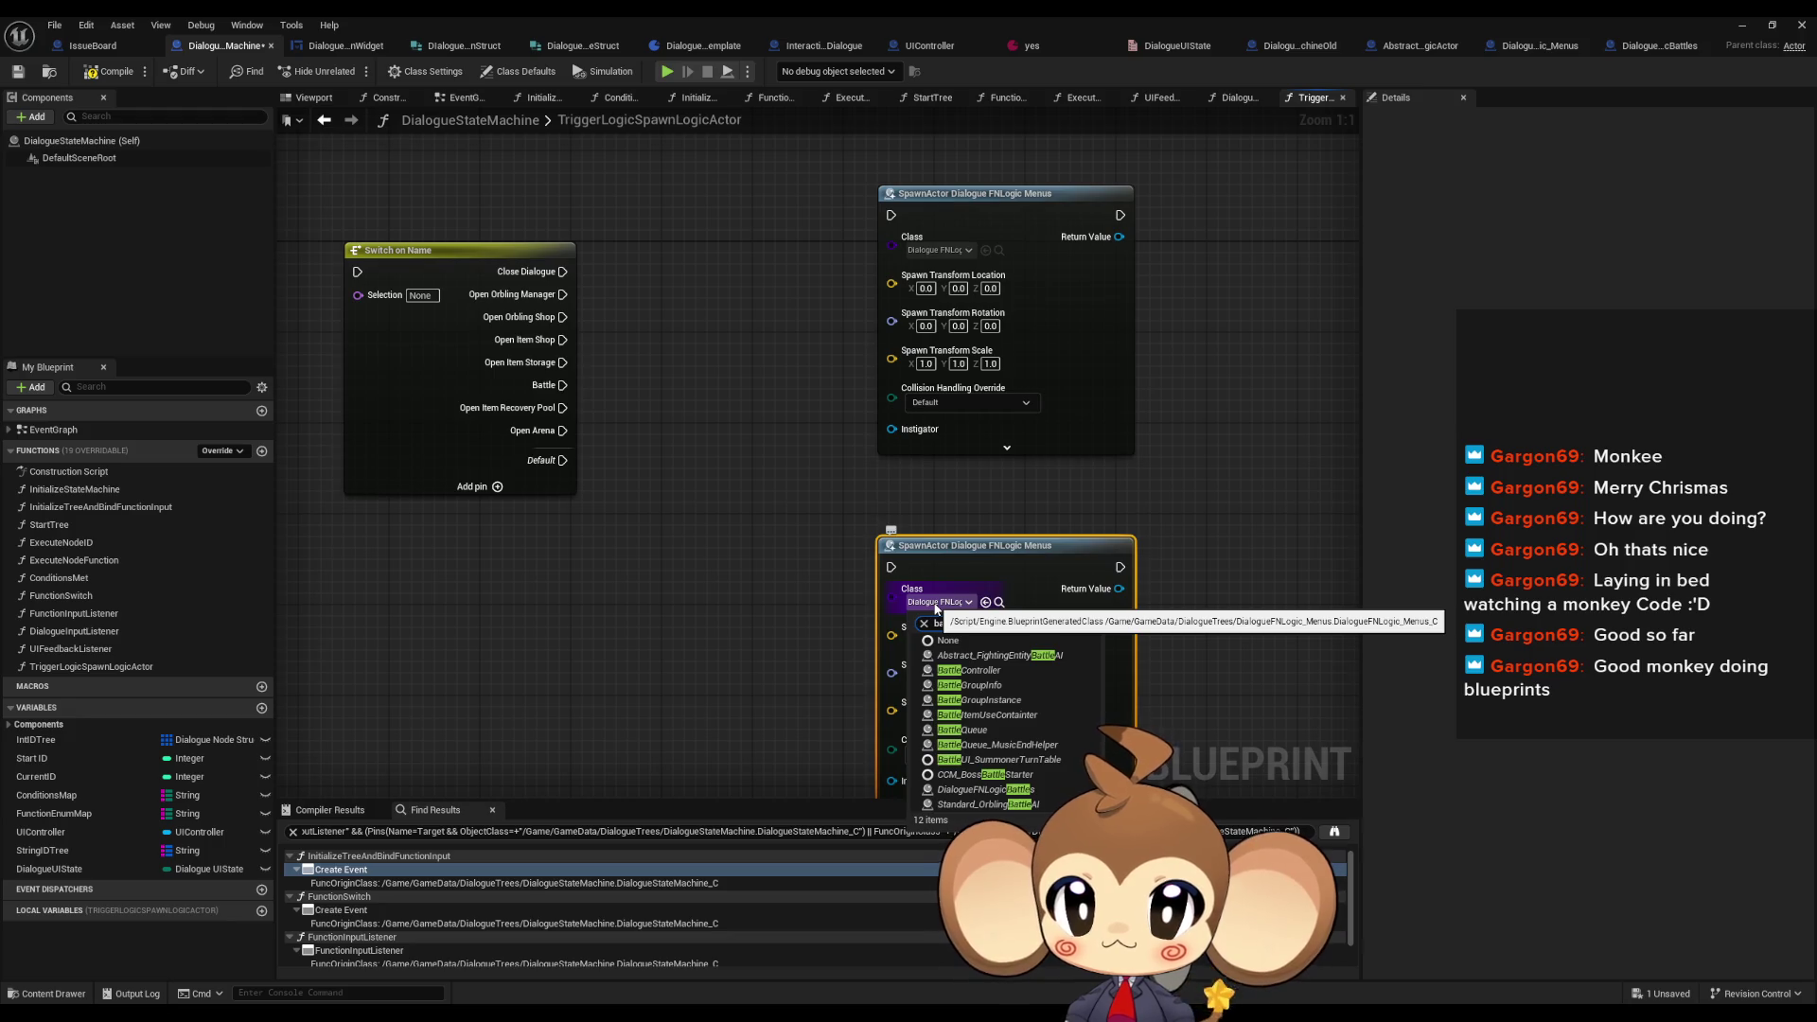
key(Down)
key(Down)
key(Down)
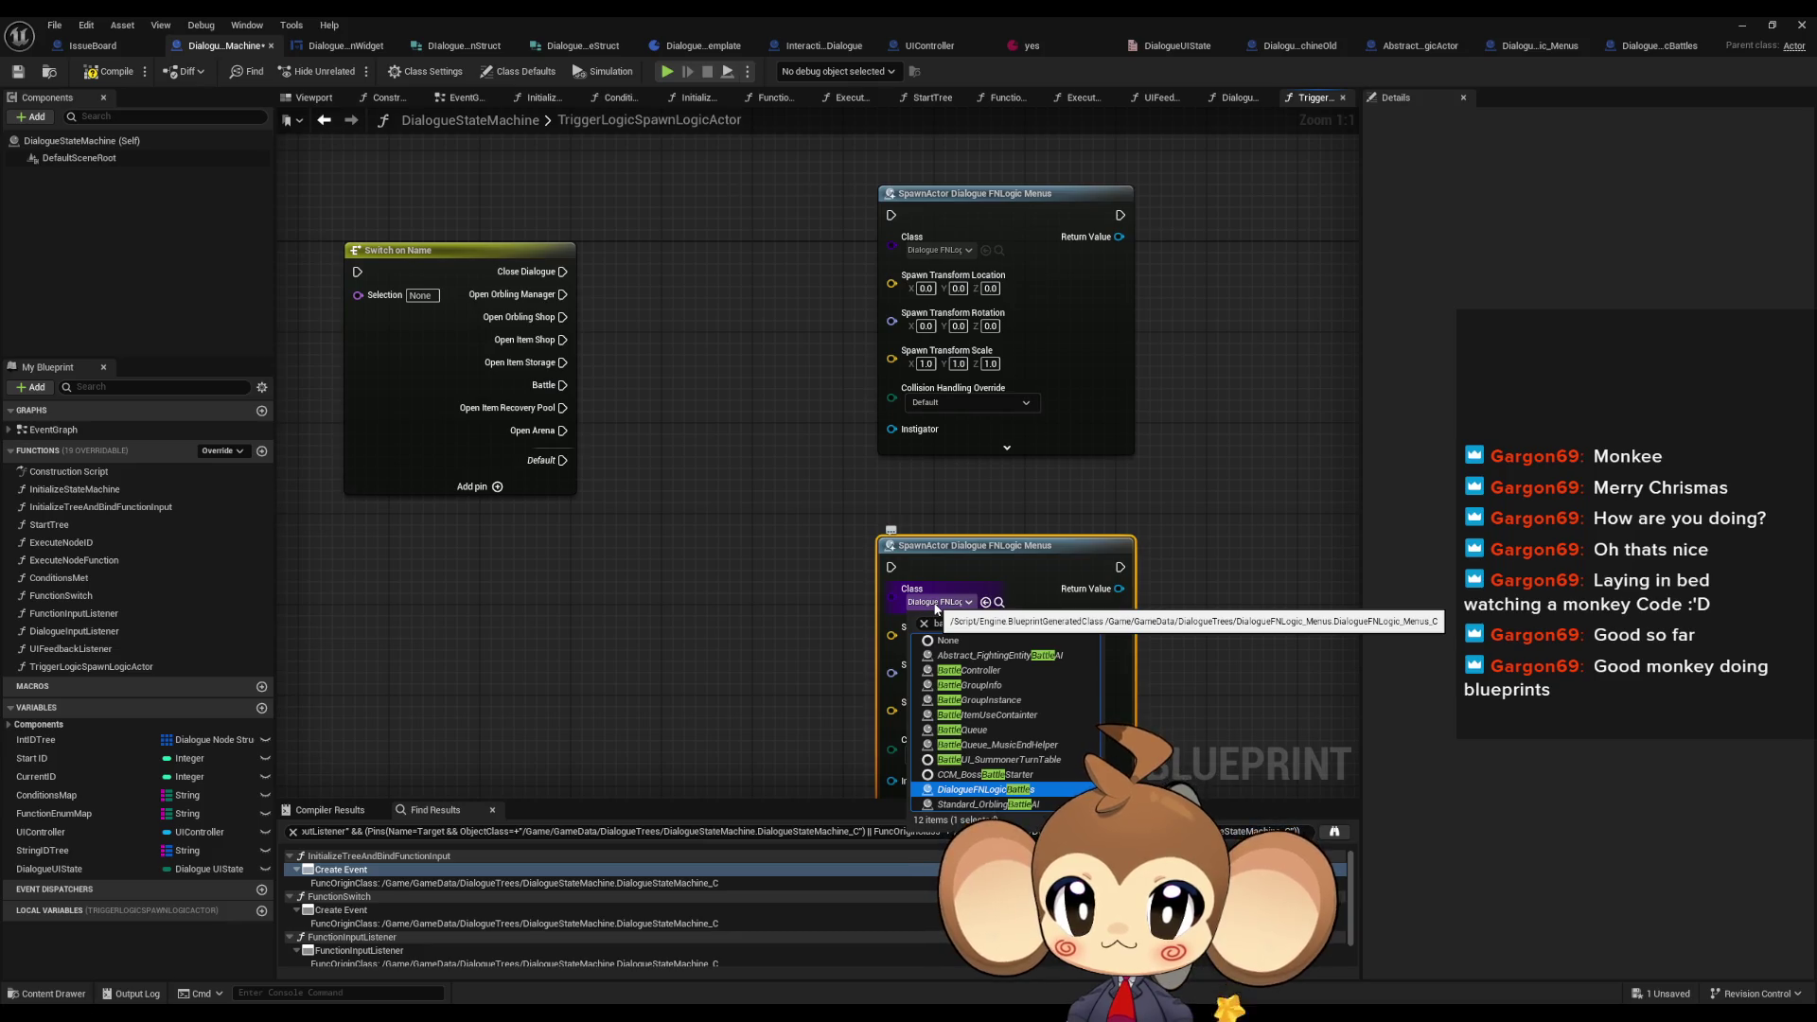
key(Return)
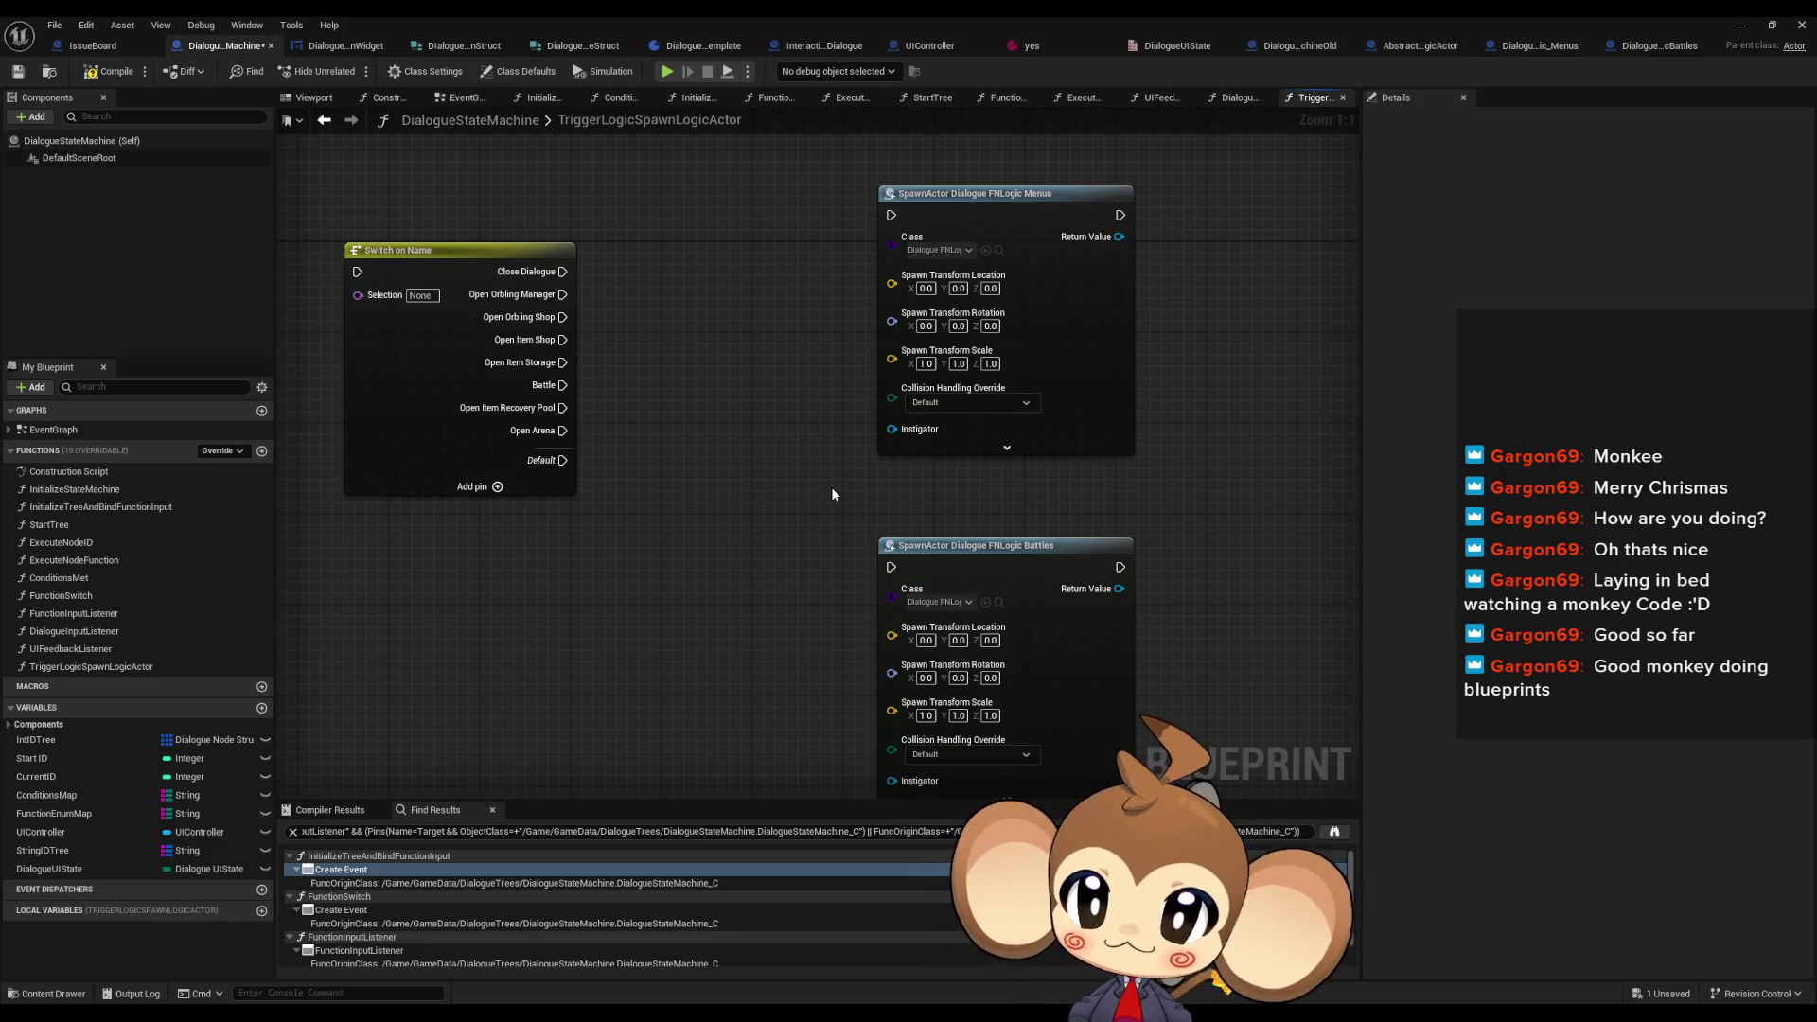
- Call Execute Dialogue Logic on the Menus and Battles spawned actors
scroll(888, 511, down, 2)
scroll(1103, 310, up, 2)
drag(1118, 311, 1190, 317)
text(execute)
key(Return)
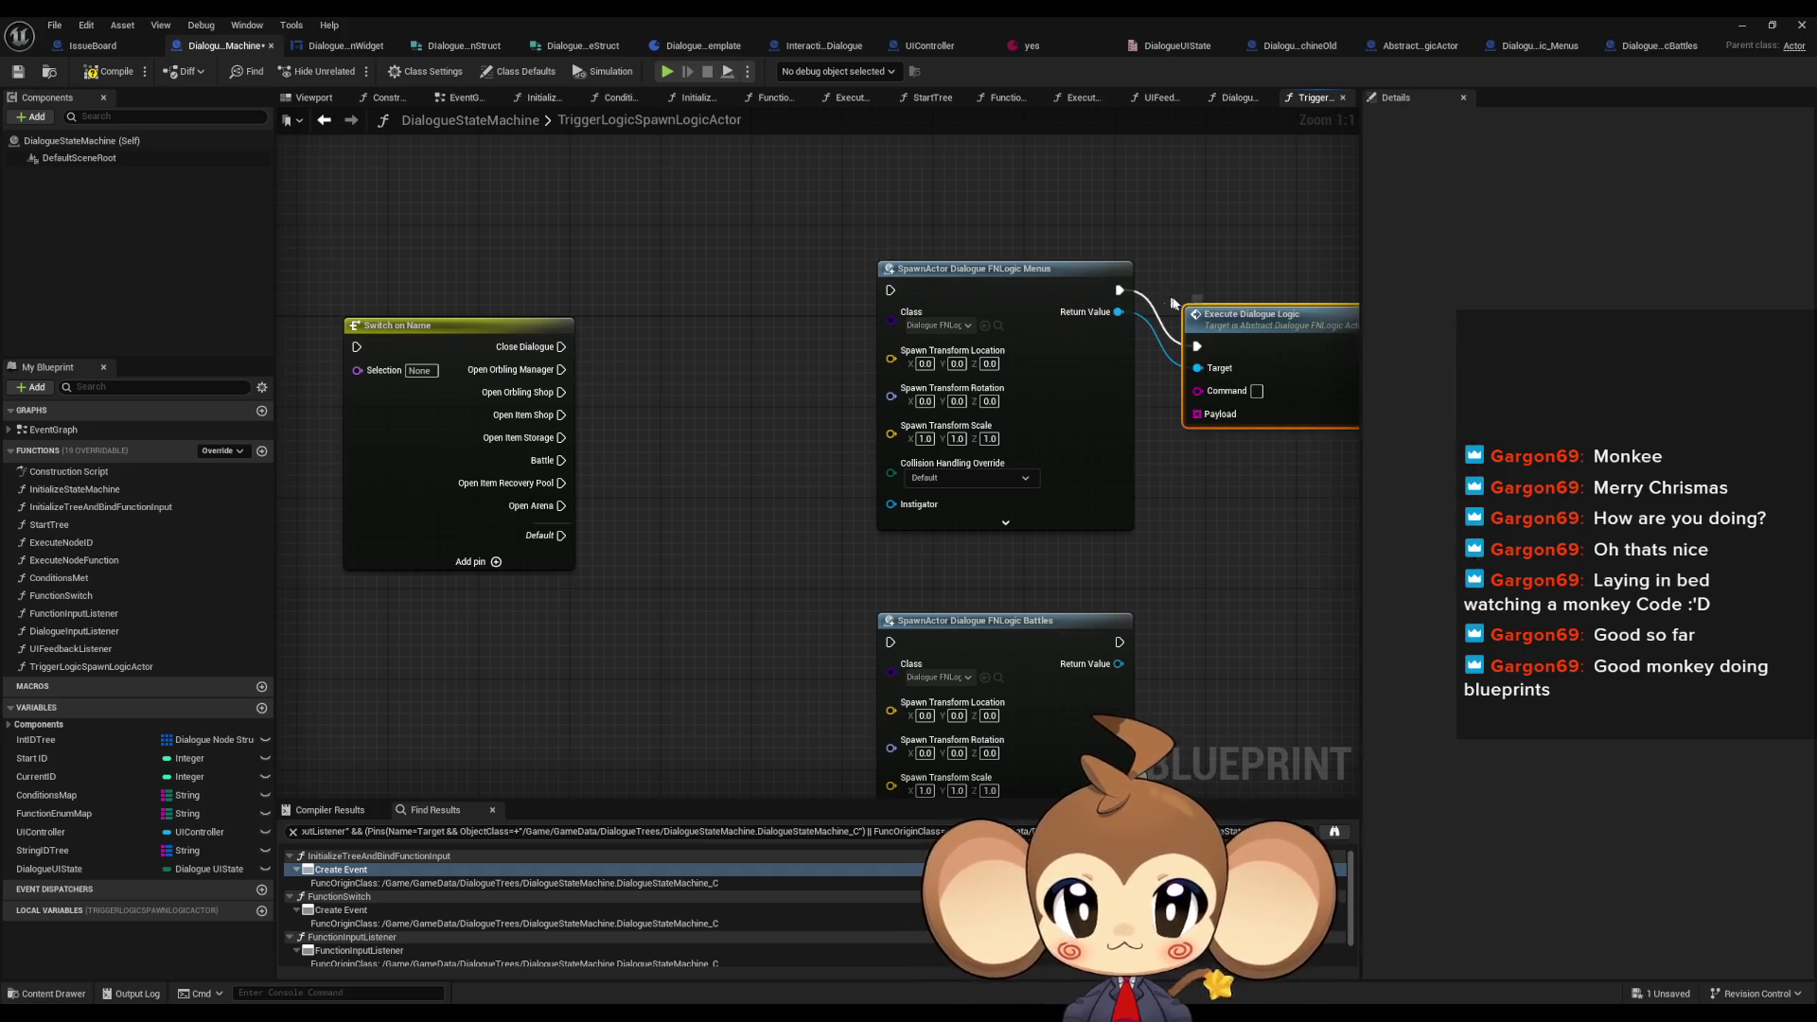
mouse_move(1177, 320)
mouse_down()
mouse_move(1353, 340)
mouse_move(852, 284)
mouse_move(998, 470)
mouse_up()
key(ctrl+c)
key(ctrl+v)
drag(790, 617, 888, 624)
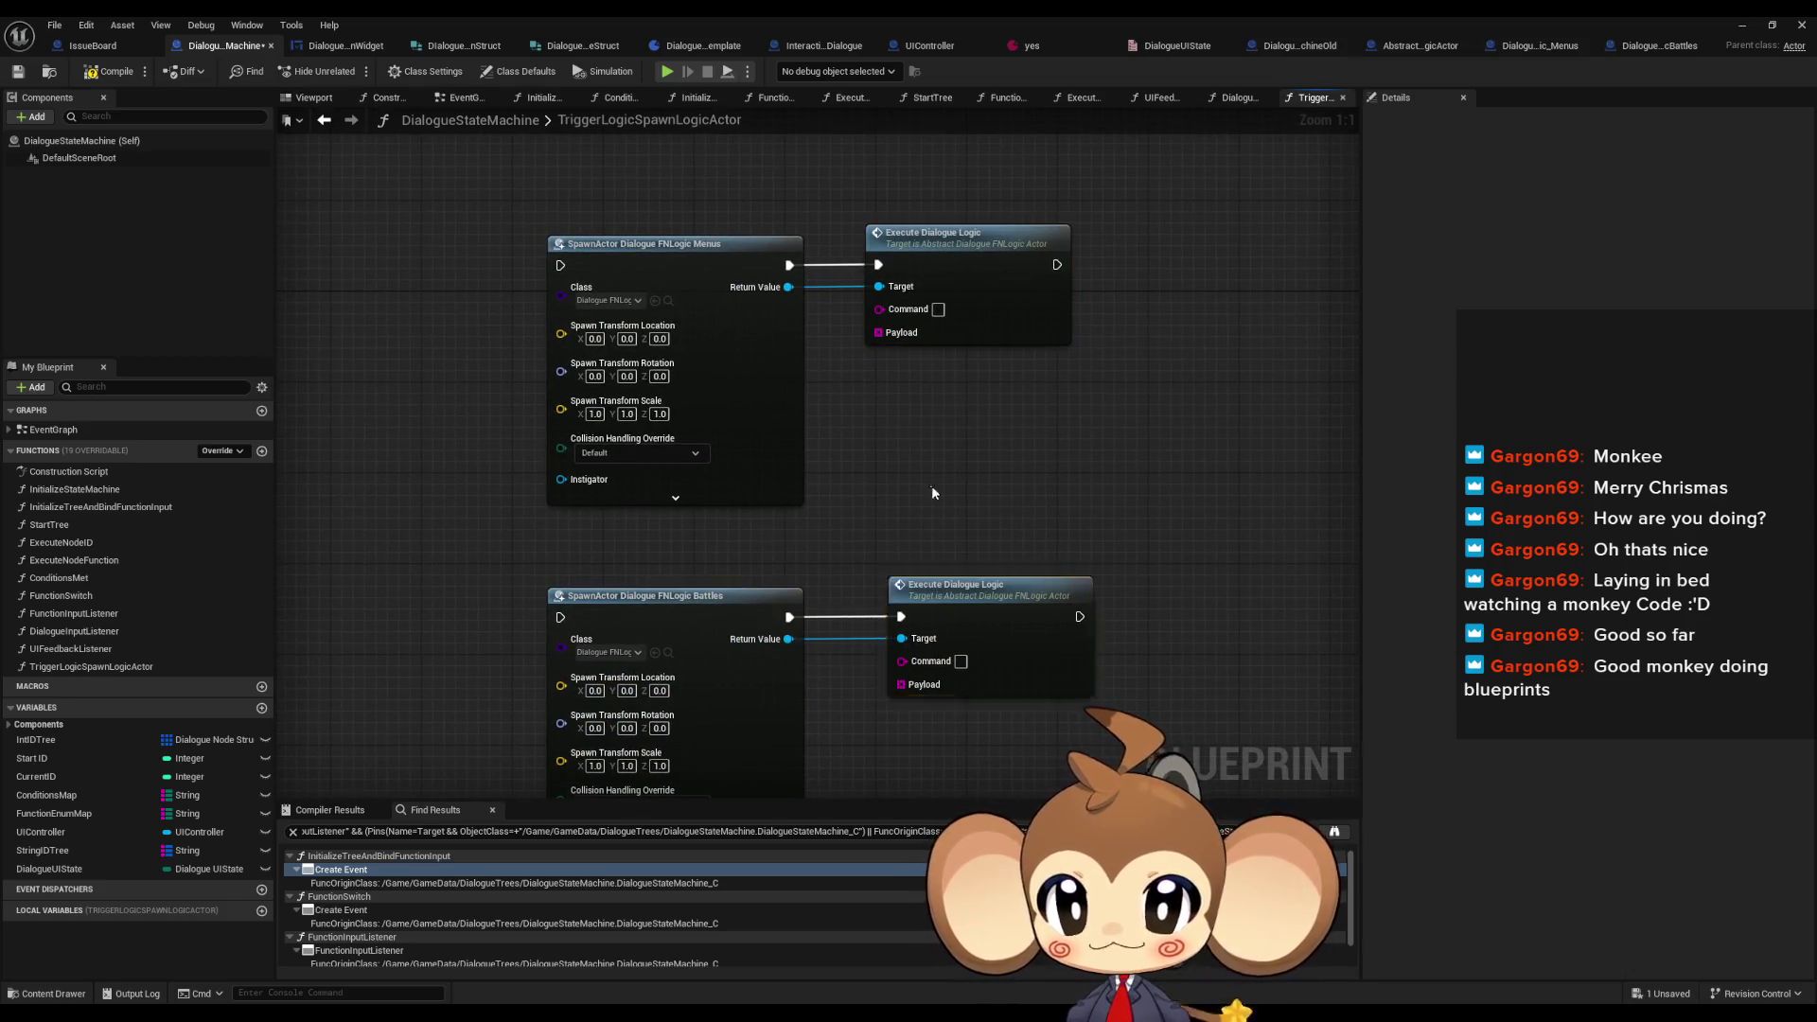
drag(931, 485, 1287, 577)
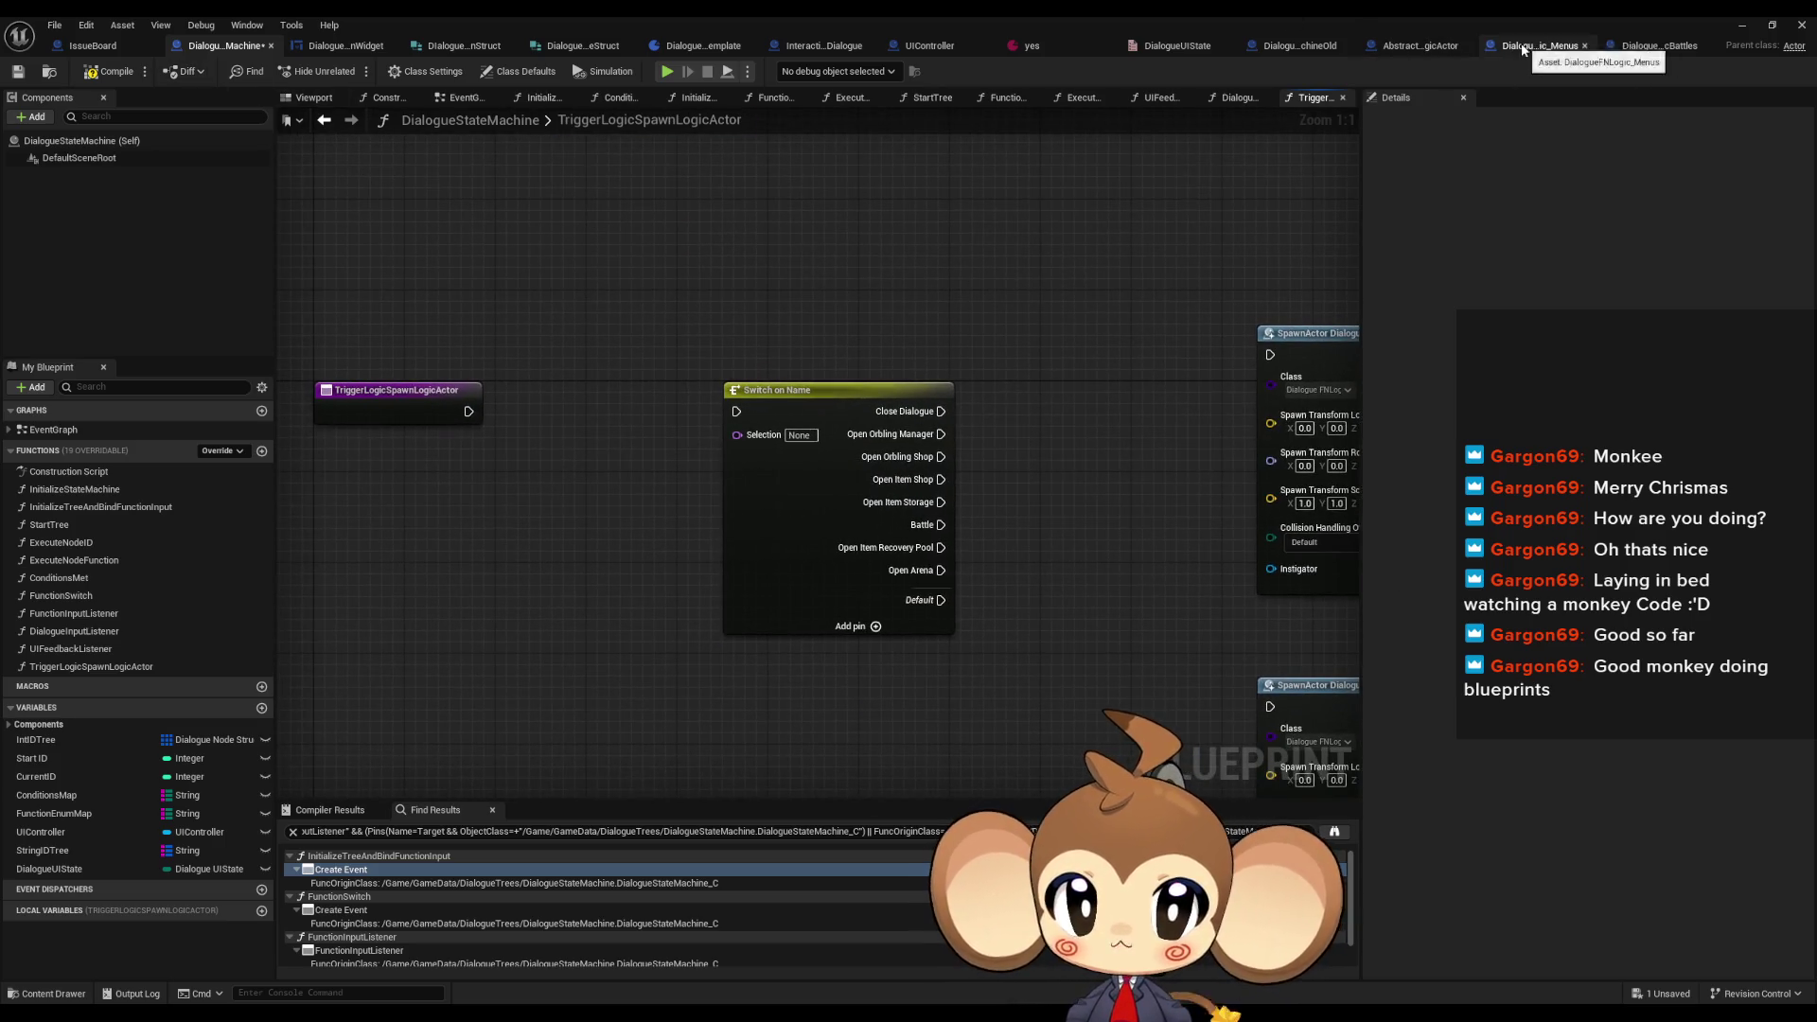
- Inspect the old state machine's DoCodeInstructions loop-and-switch graph
click(1303, 47)
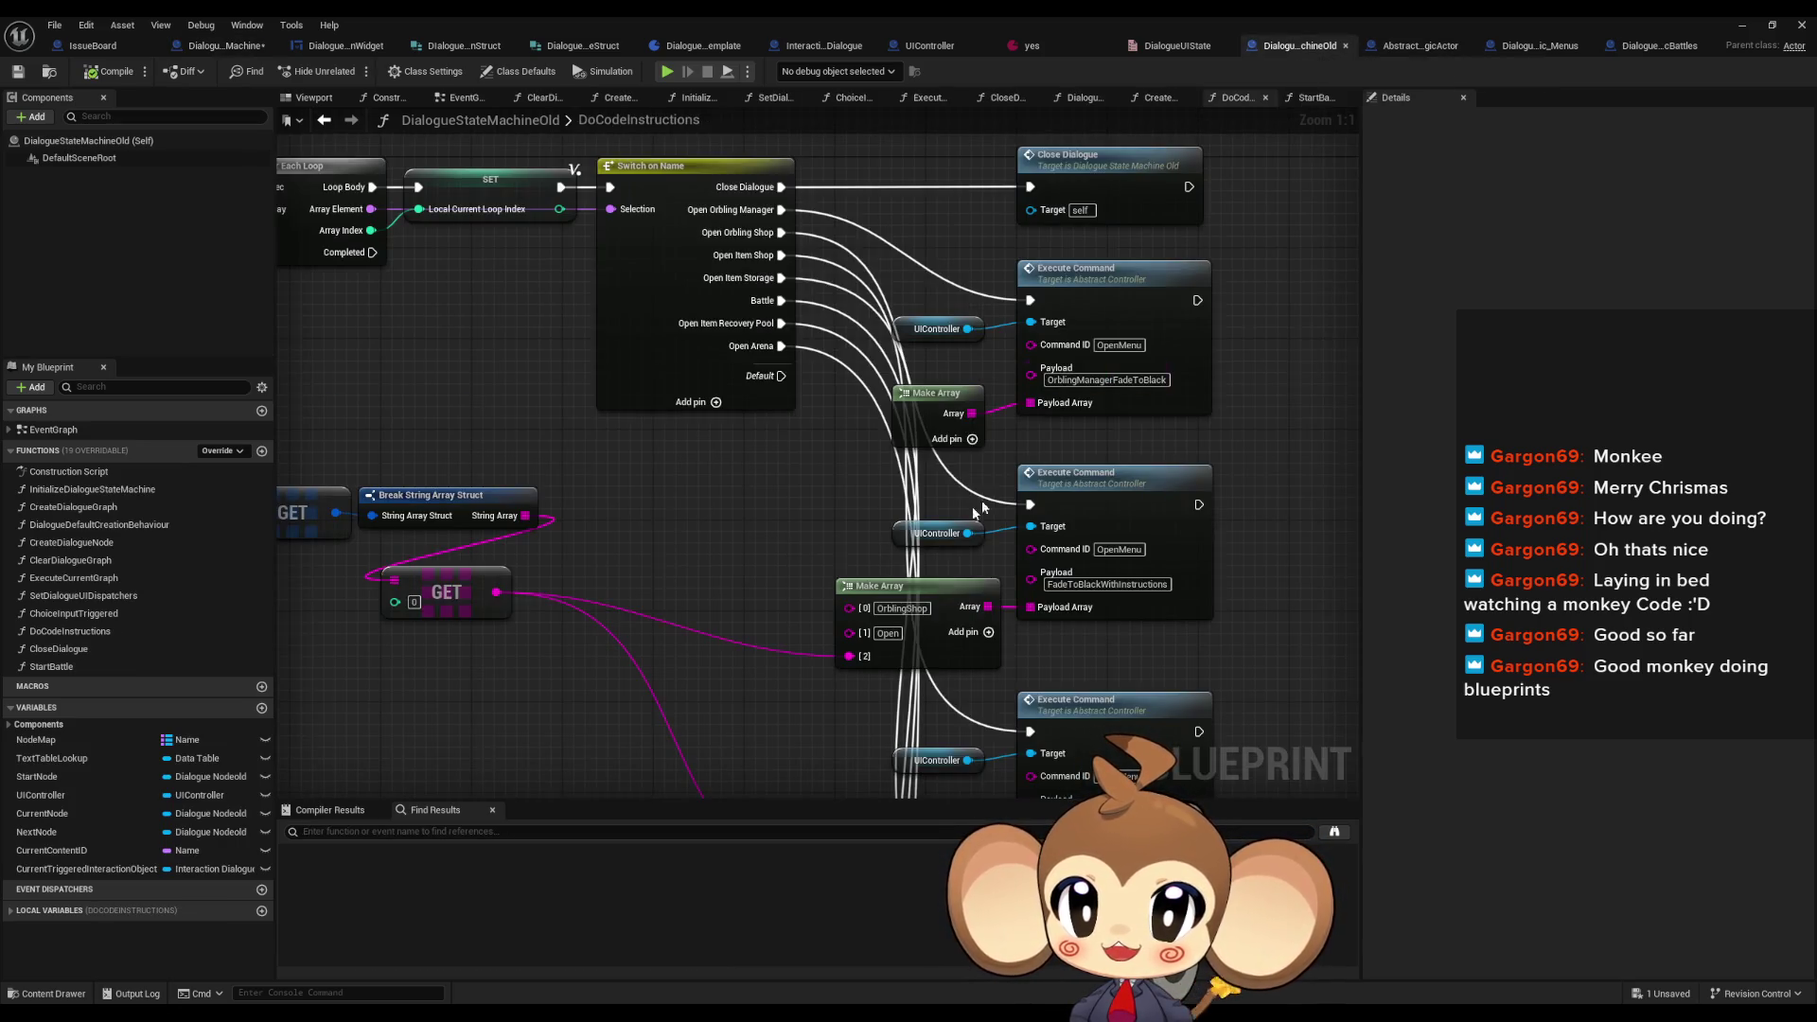
scroll(1003, 598, down, 5)
drag(606, 597, 523, 483)
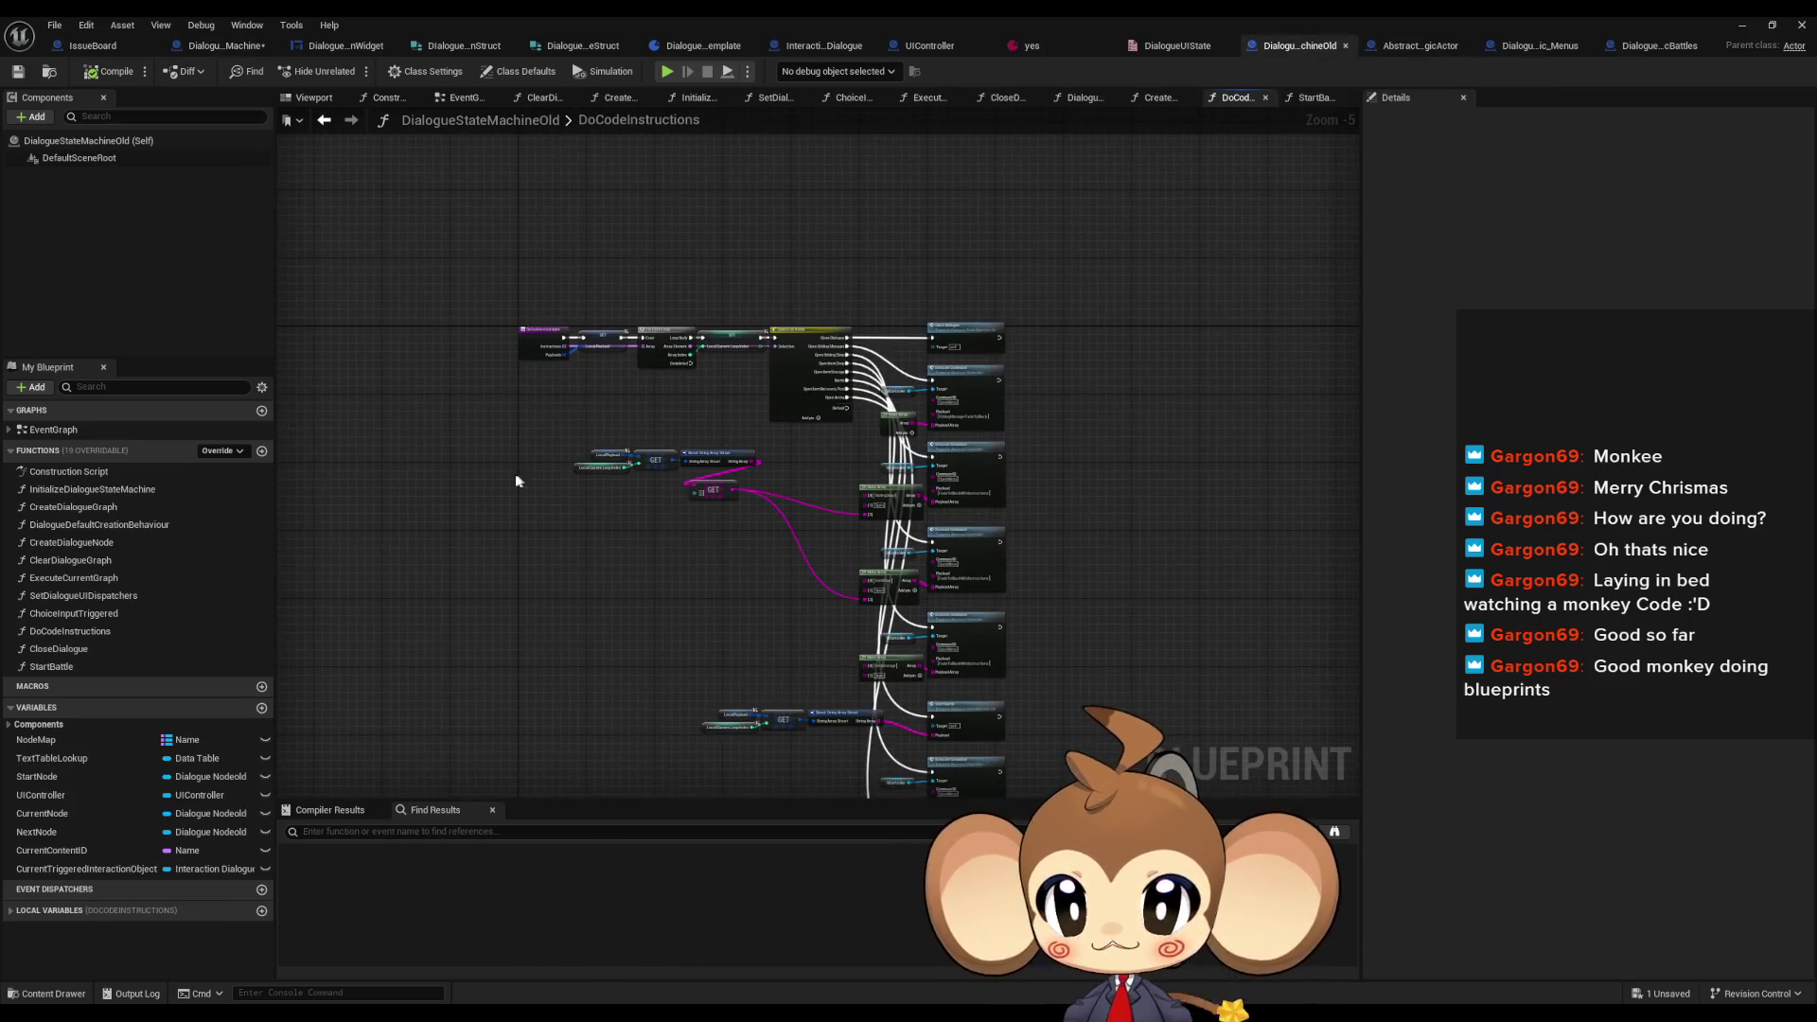
scroll(556, 478, up, 5)
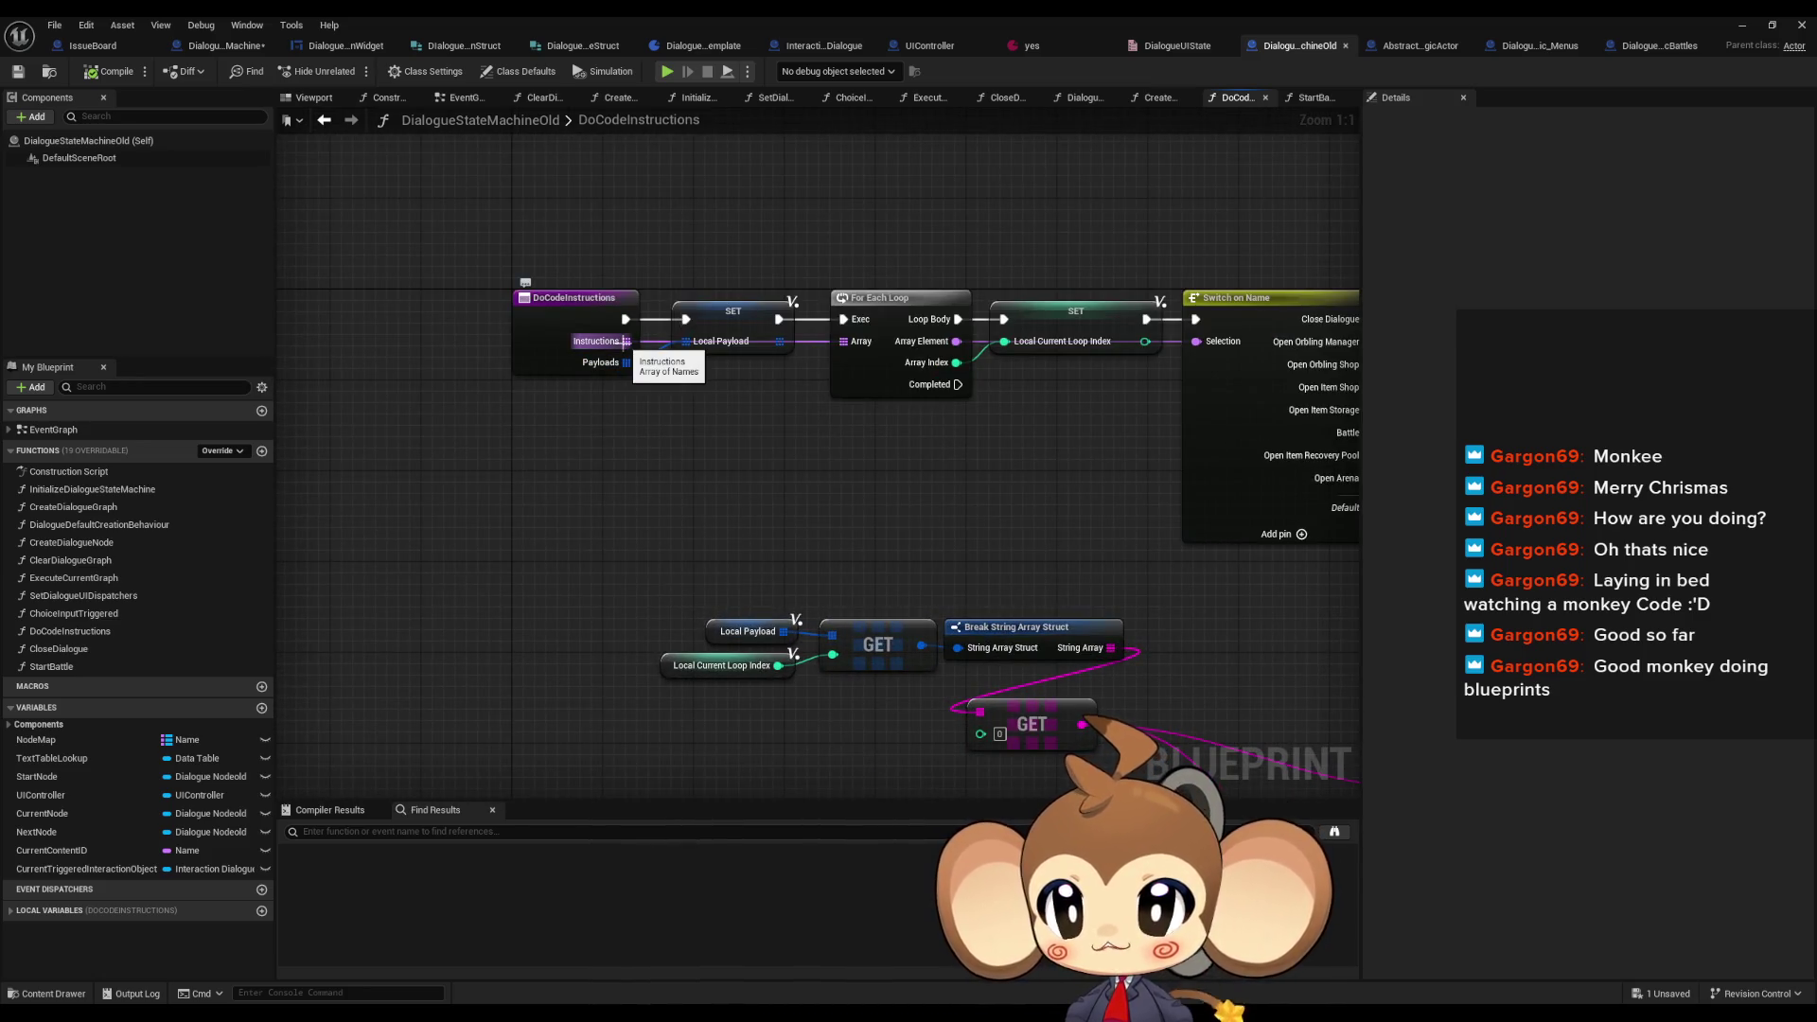
click(1040, 312)
drag(1133, 410, 877, 404)
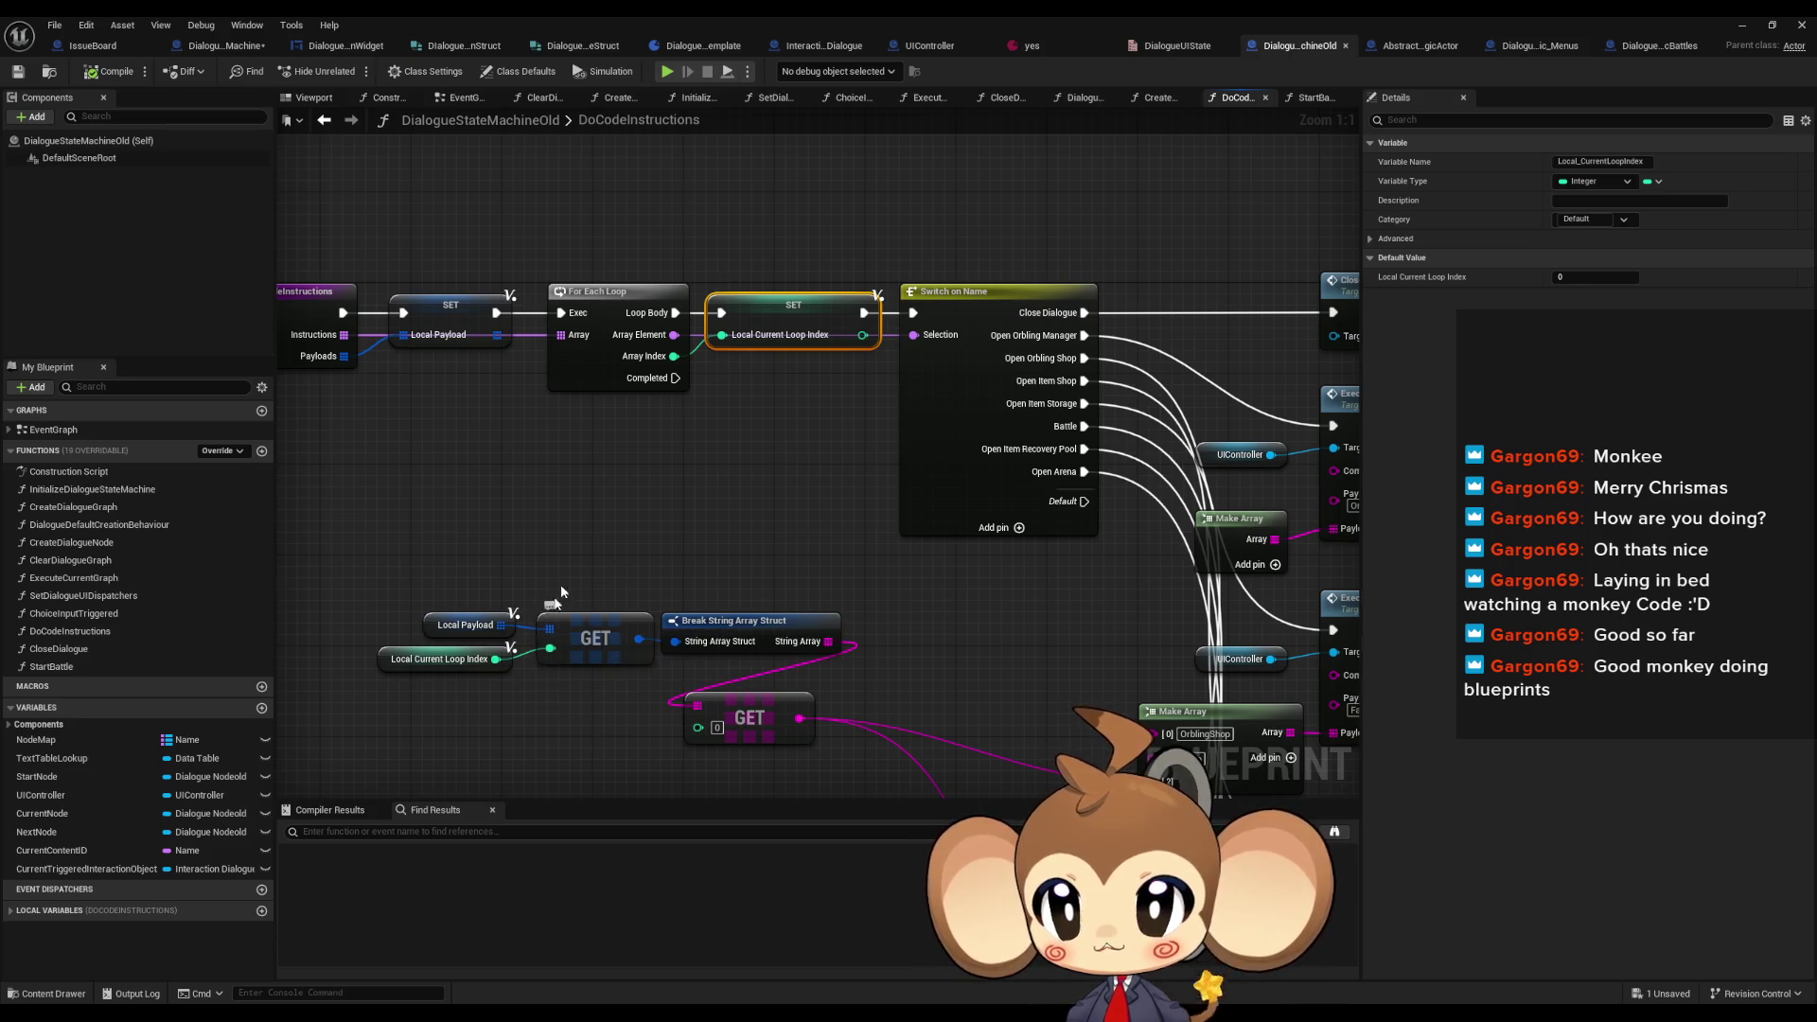
drag(609, 526, 716, 477)
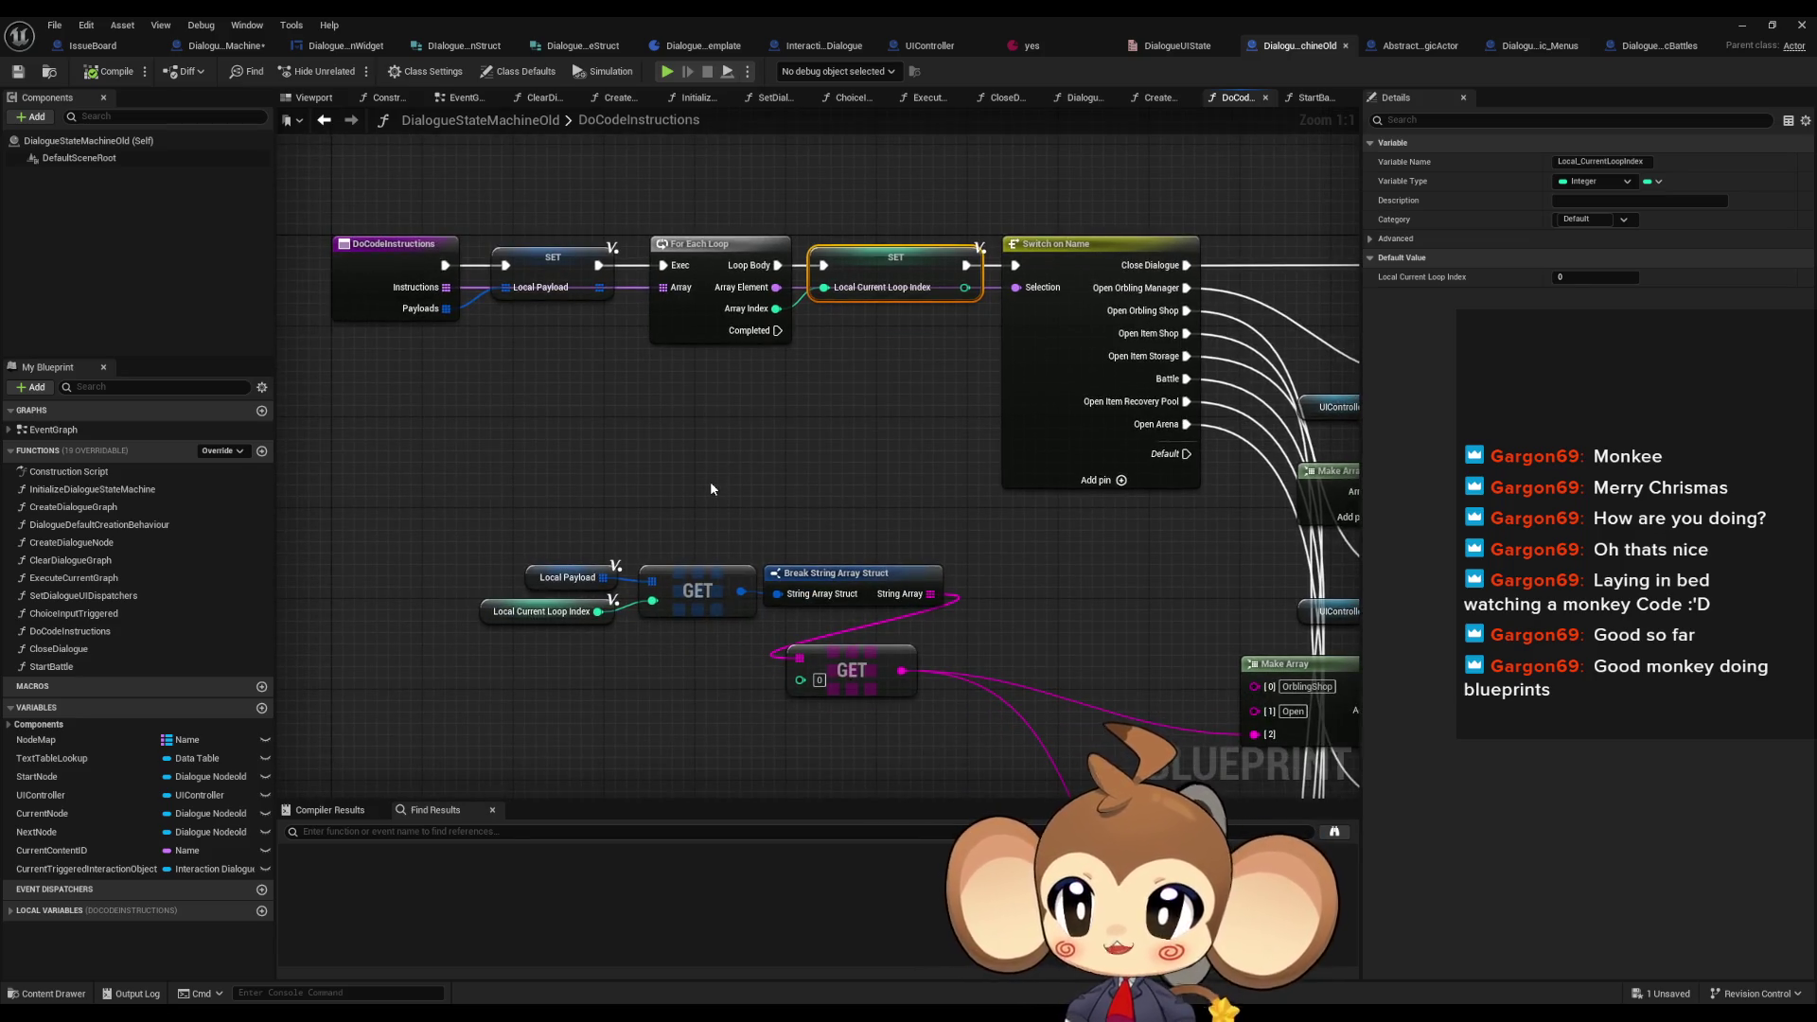
click(710, 481)
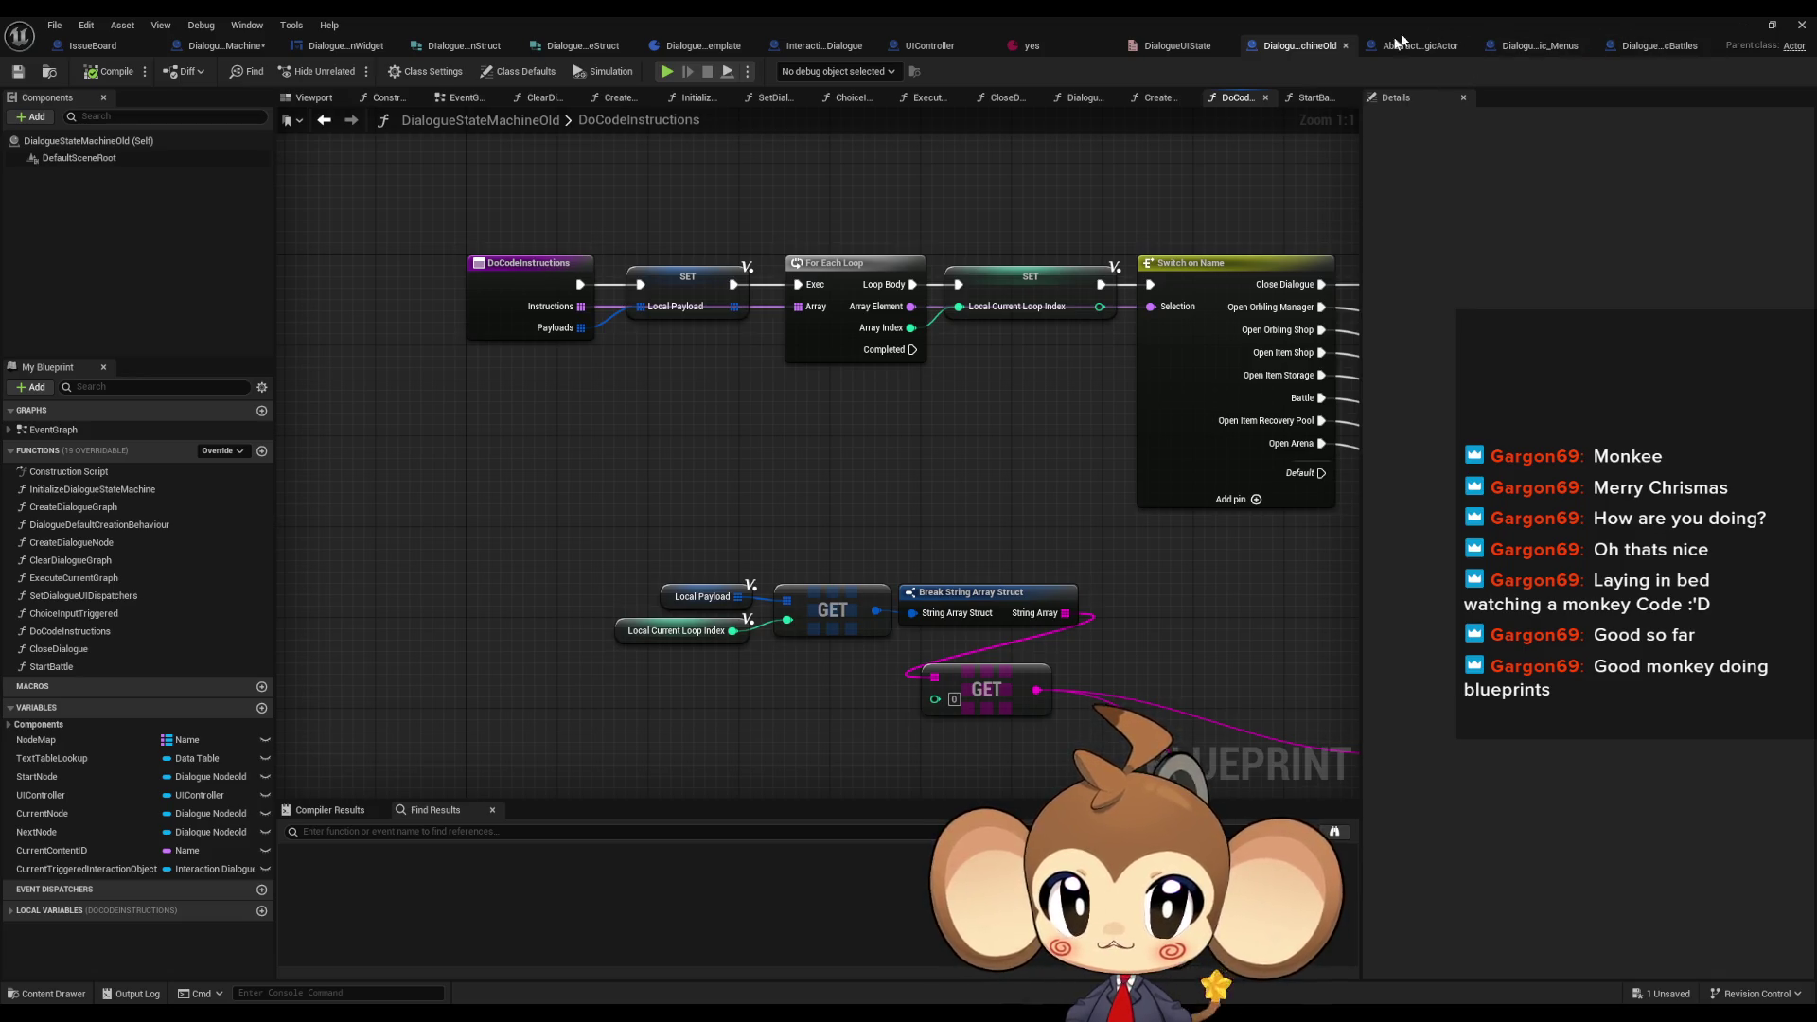
- Return to DialogueStateMachine and select the TriggerLogicSpawnLogicActor entry node
click(1389, 47)
click(1299, 46)
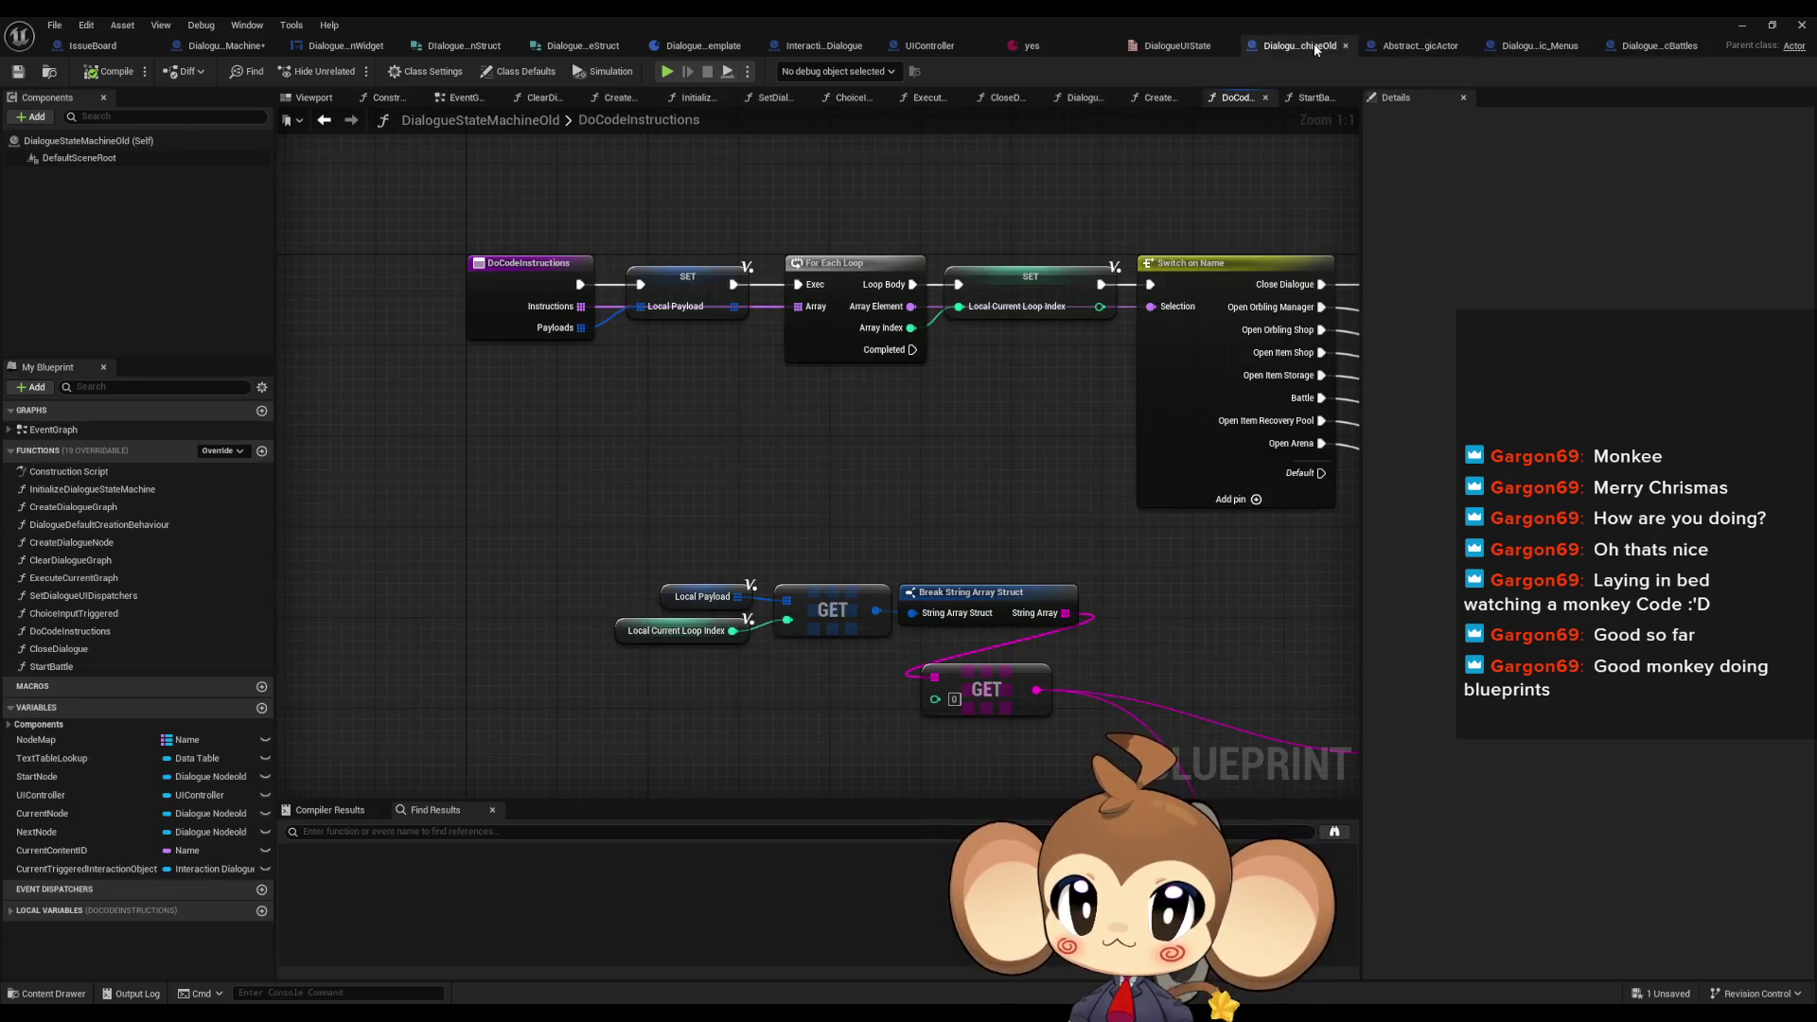
click(225, 47)
click(416, 394)
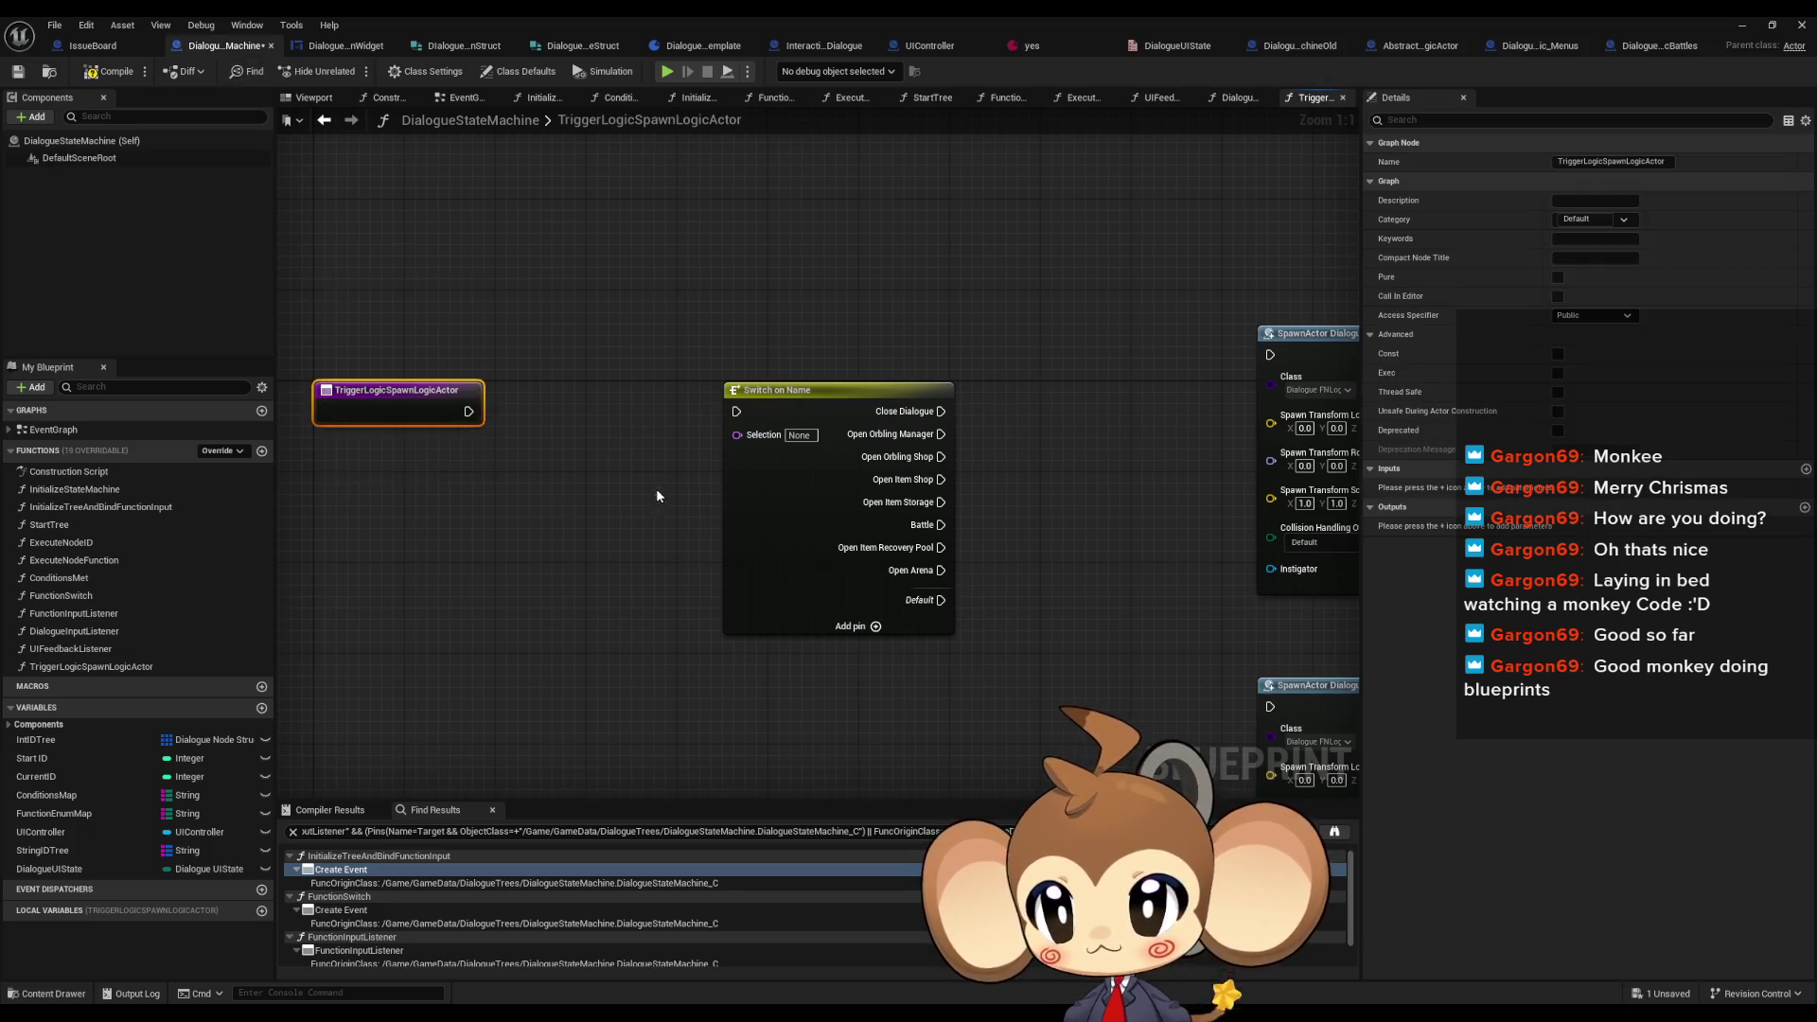
- Add a Commands string-array input to TriggerLogicSpawnLogicActor
click(1797, 471)
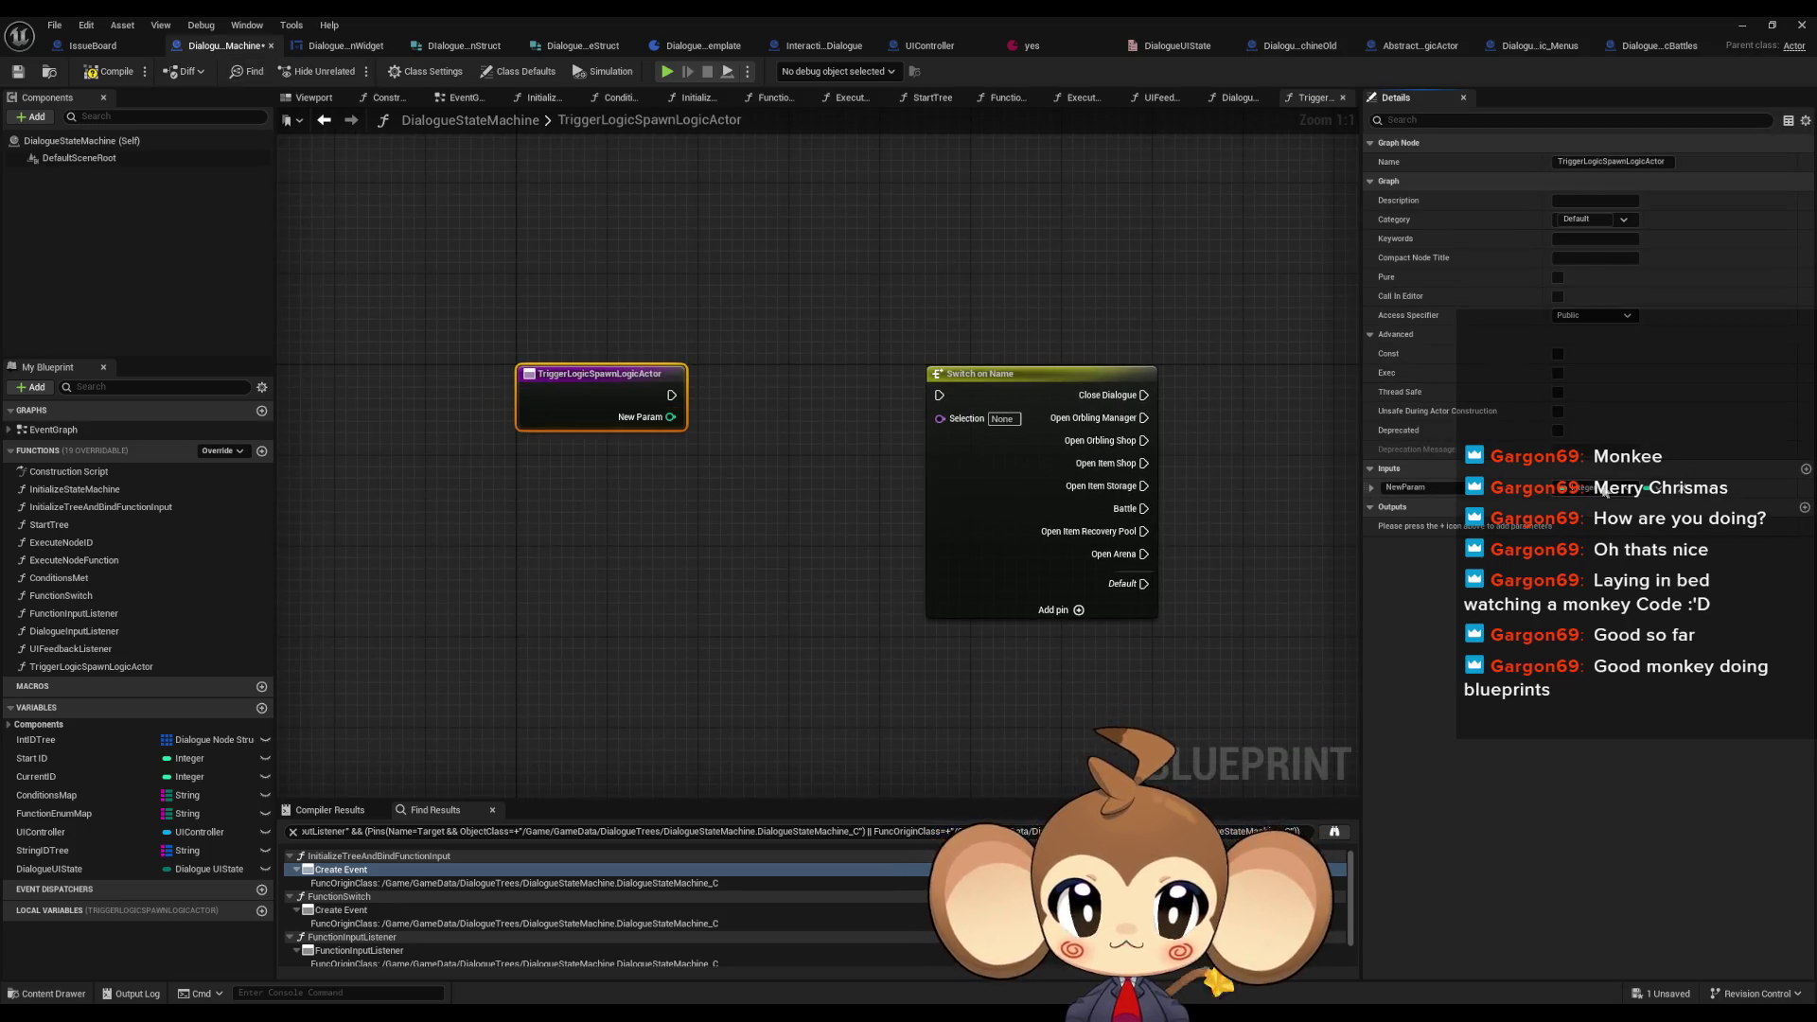
click(1606, 489)
click(1665, 632)
click(1414, 486)
text(Comment)
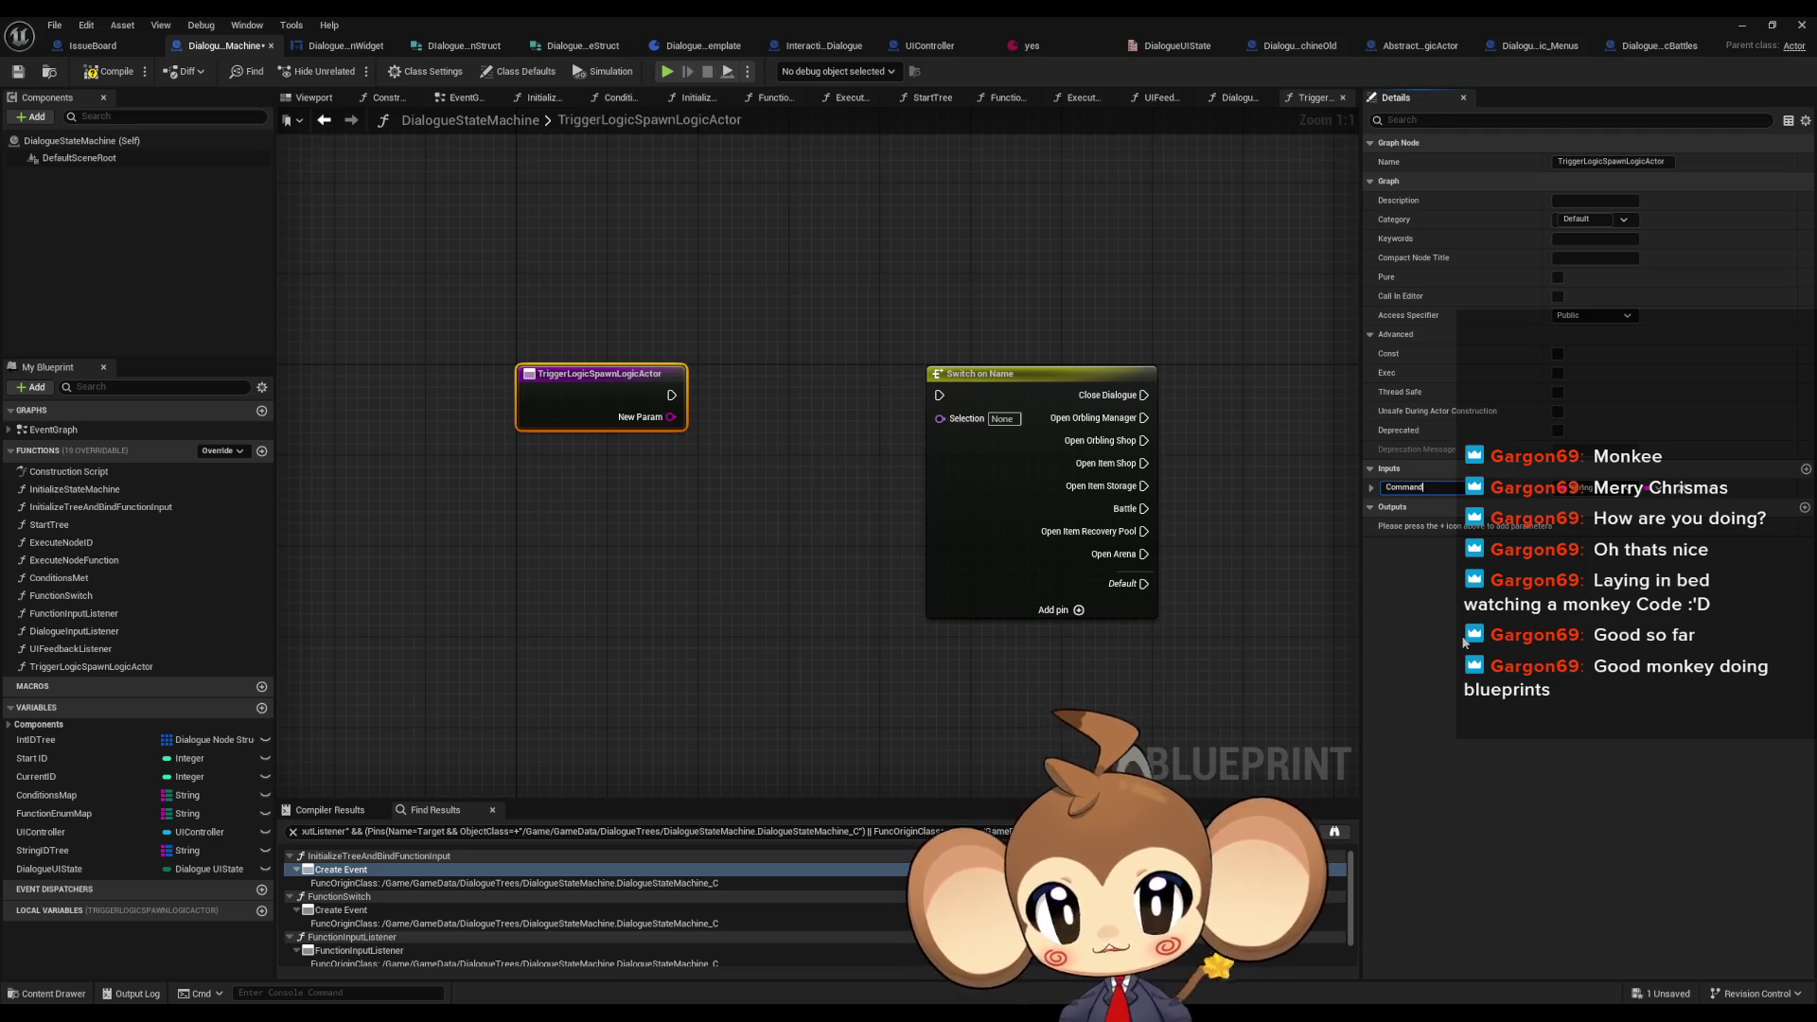
text(s)
key(Return)
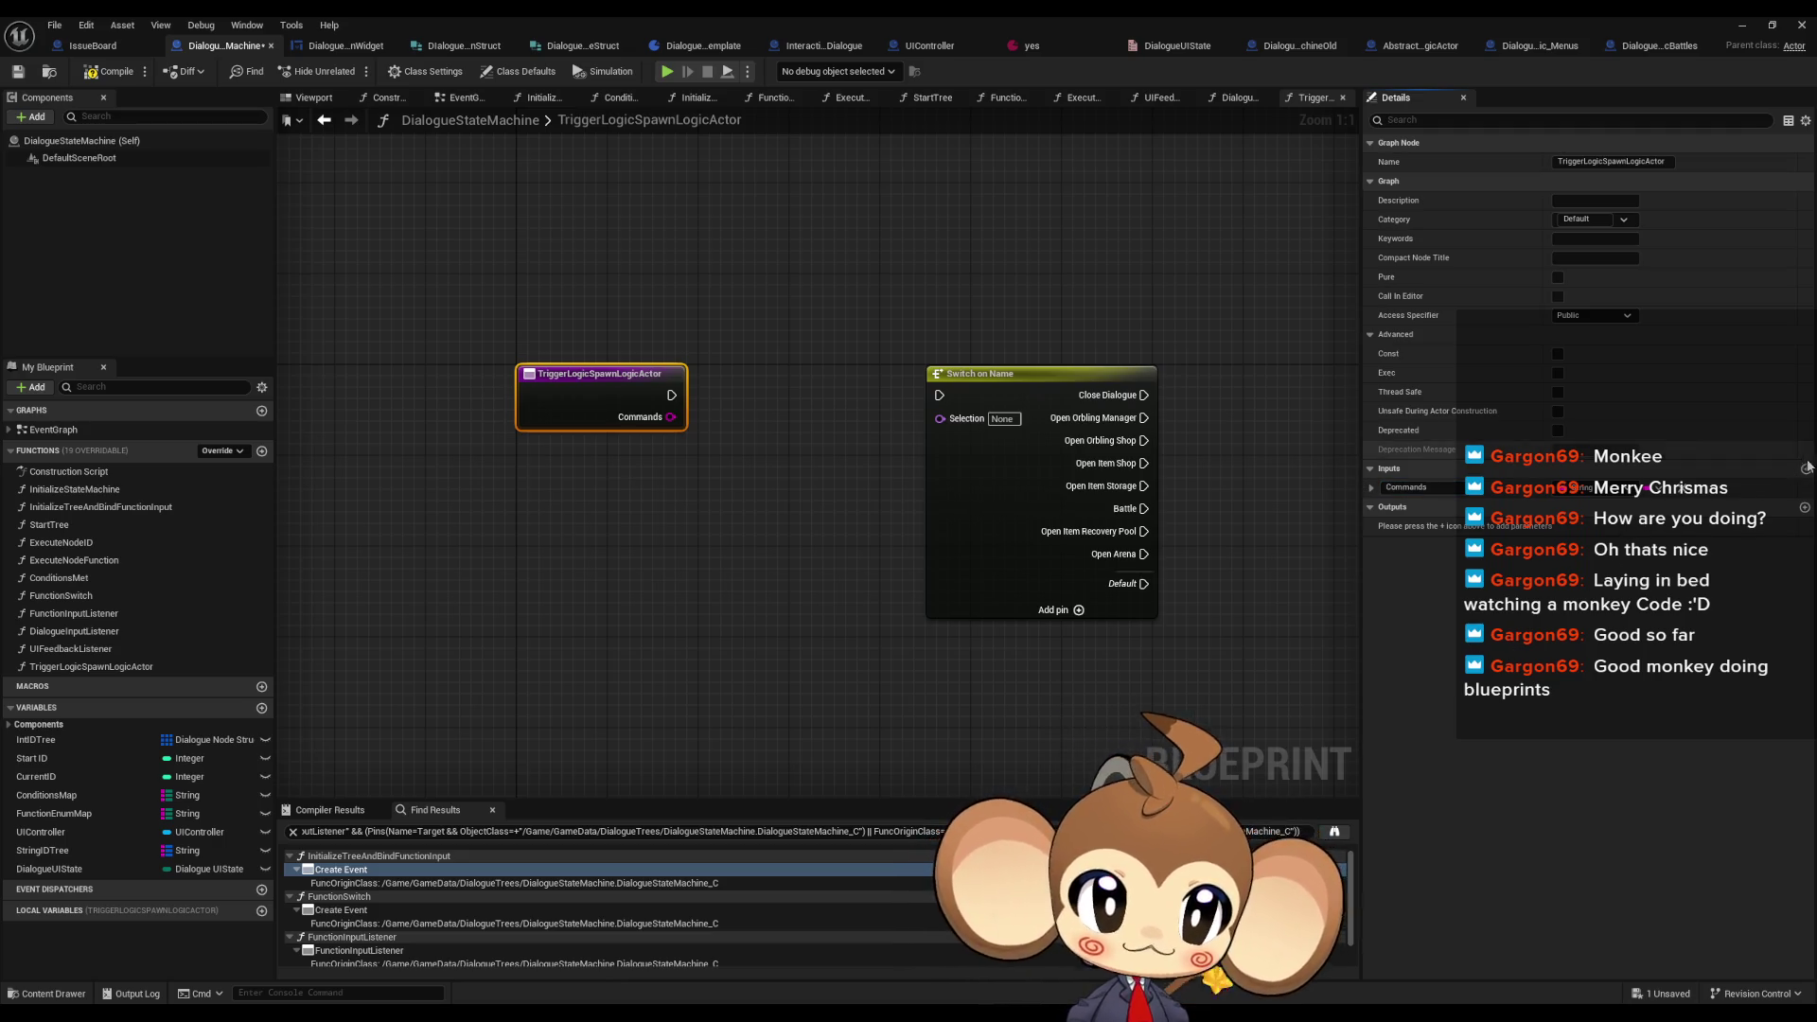
click(1805, 468)
click(1651, 507)
click(1654, 544)
text(Payloads)
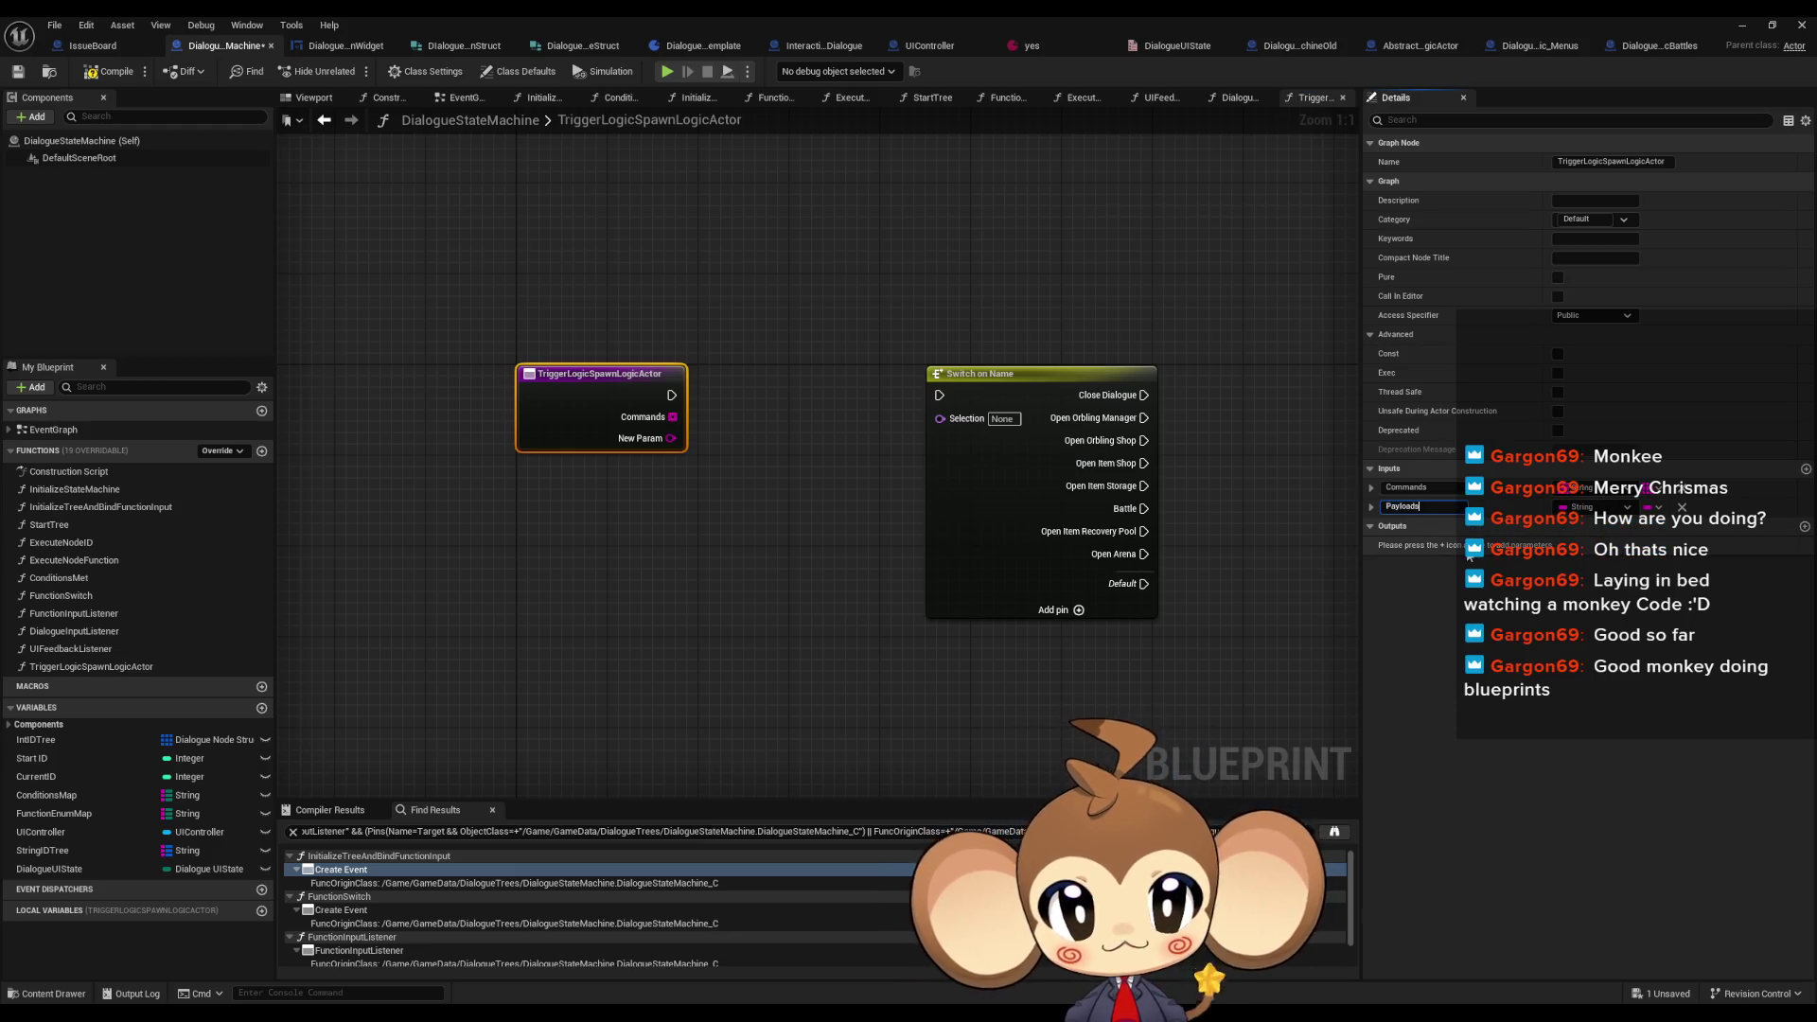
- Add a second input named Payloads as a string array
key(Return)
click(1582, 508)
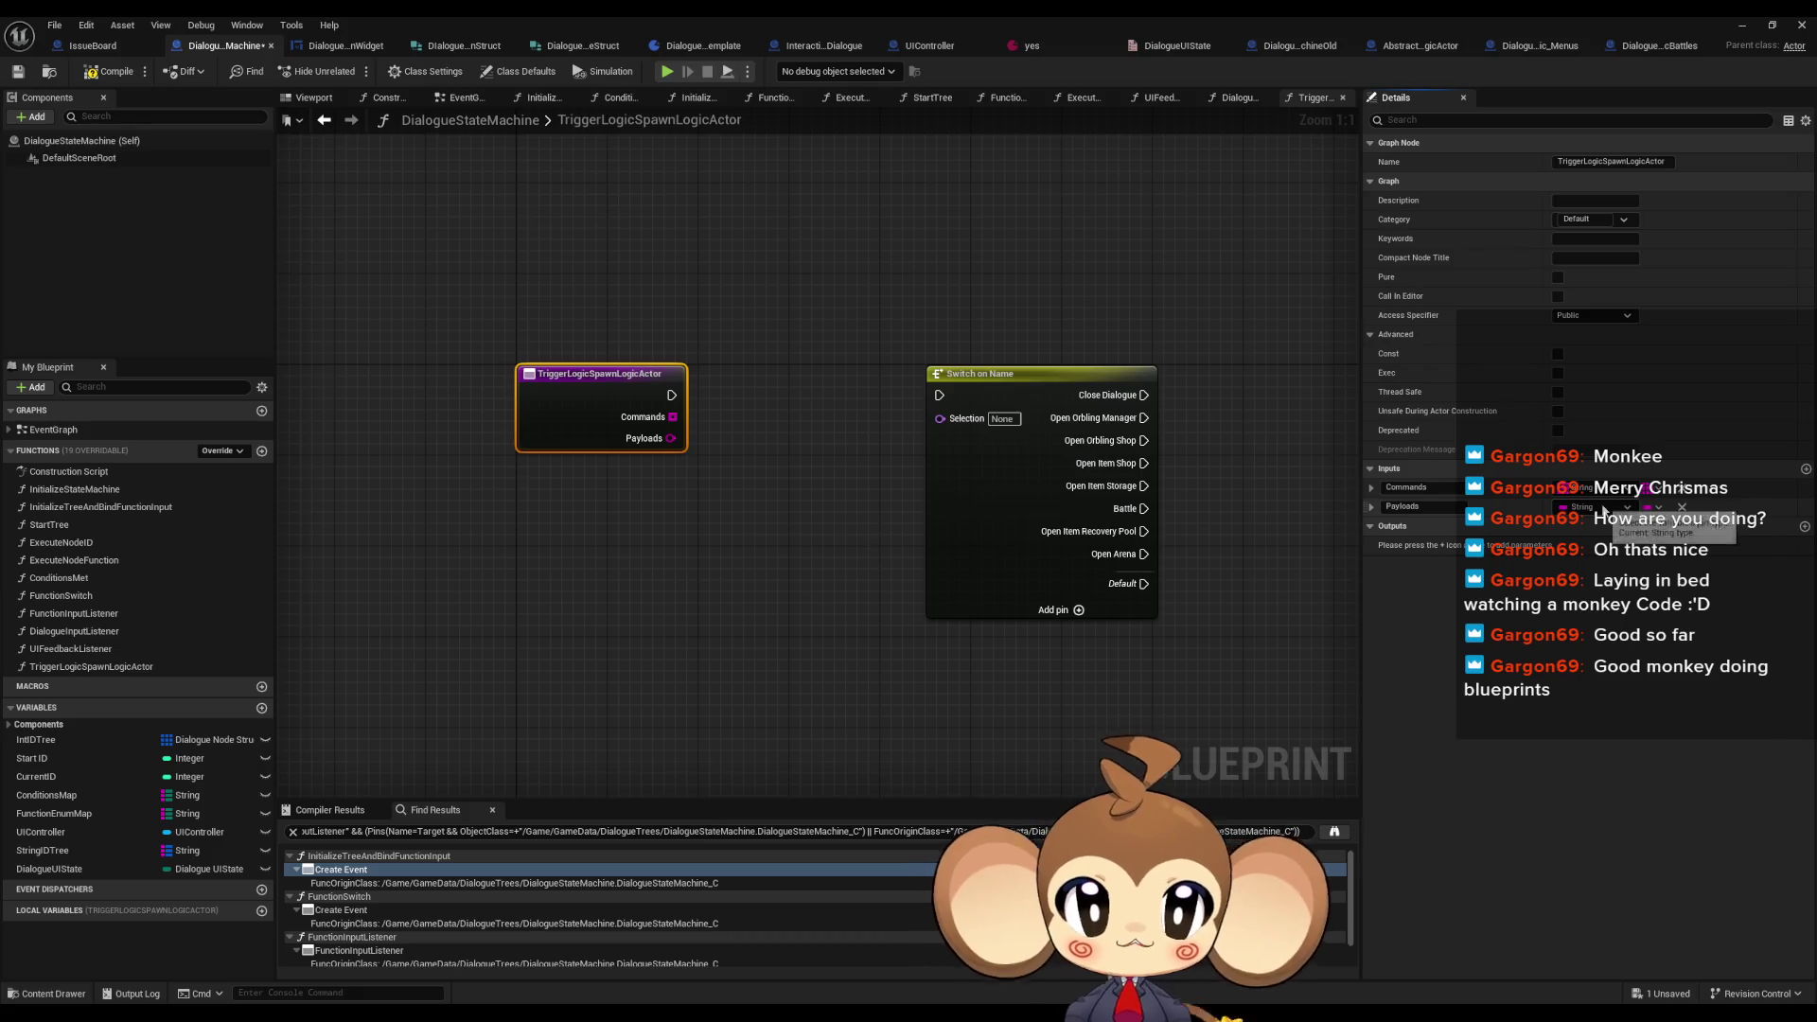
text(string array)
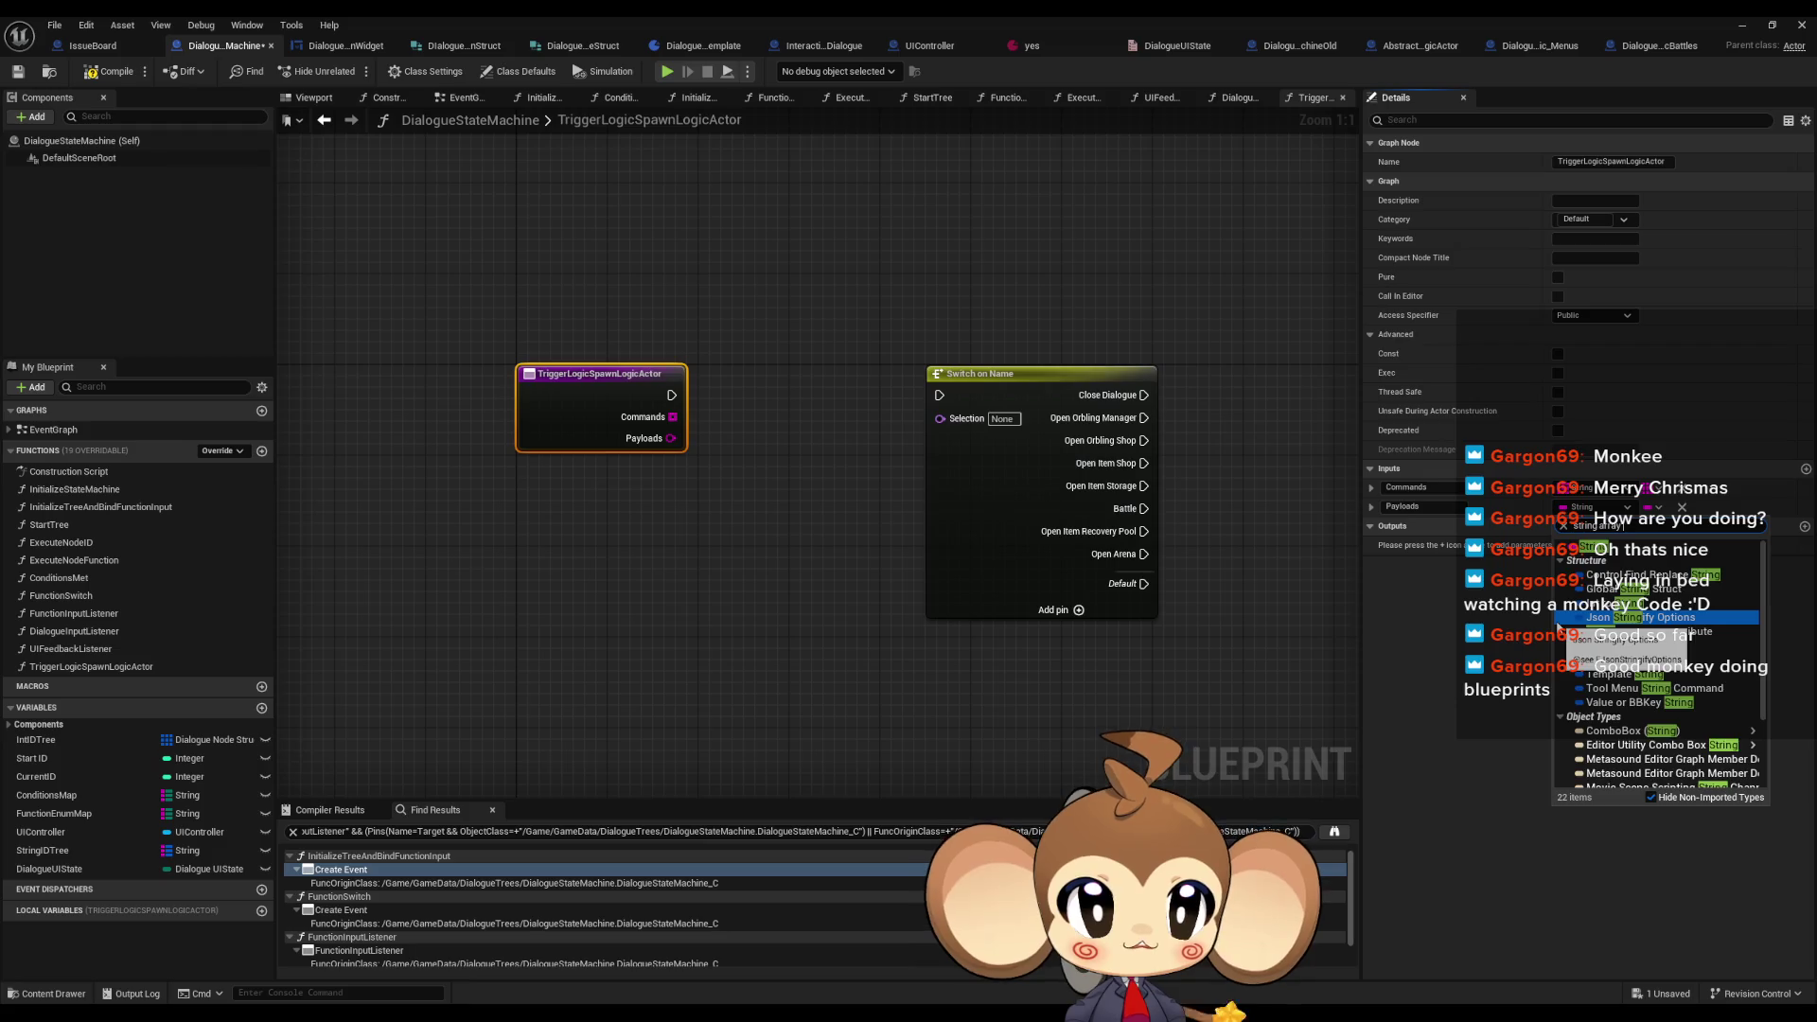
click(1620, 560)
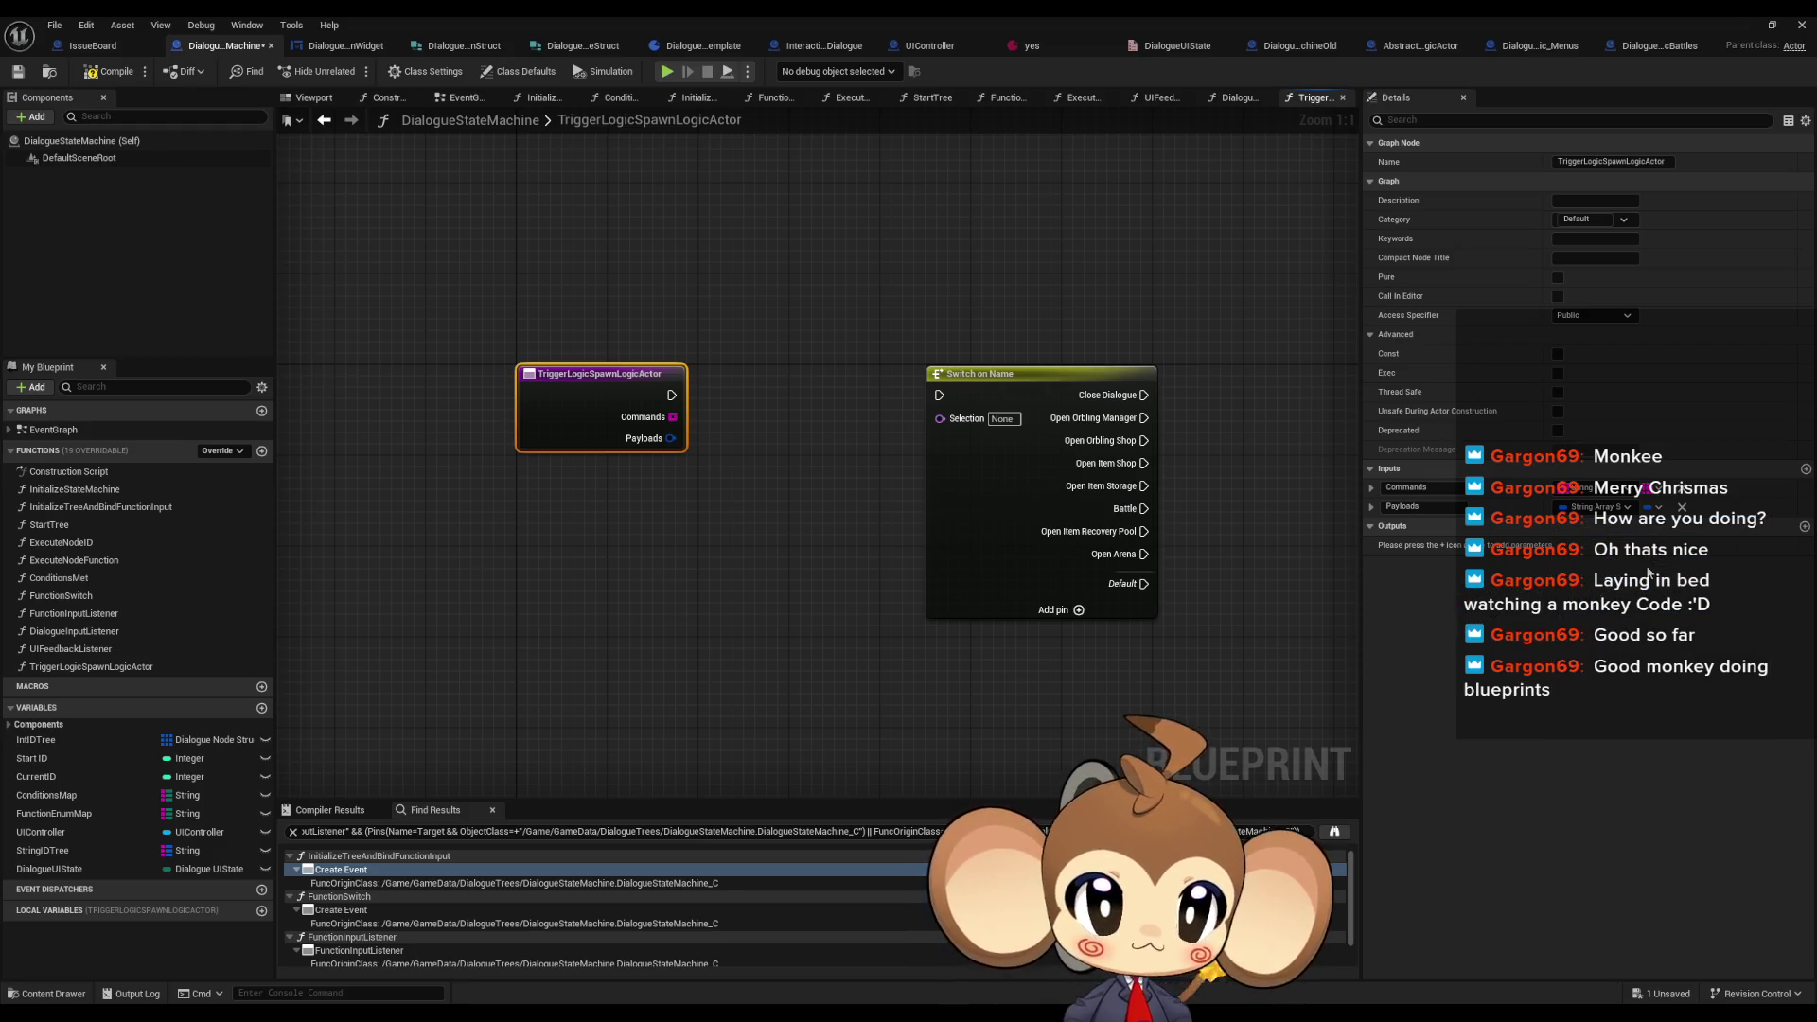
click(1655, 507)
click(1647, 548)
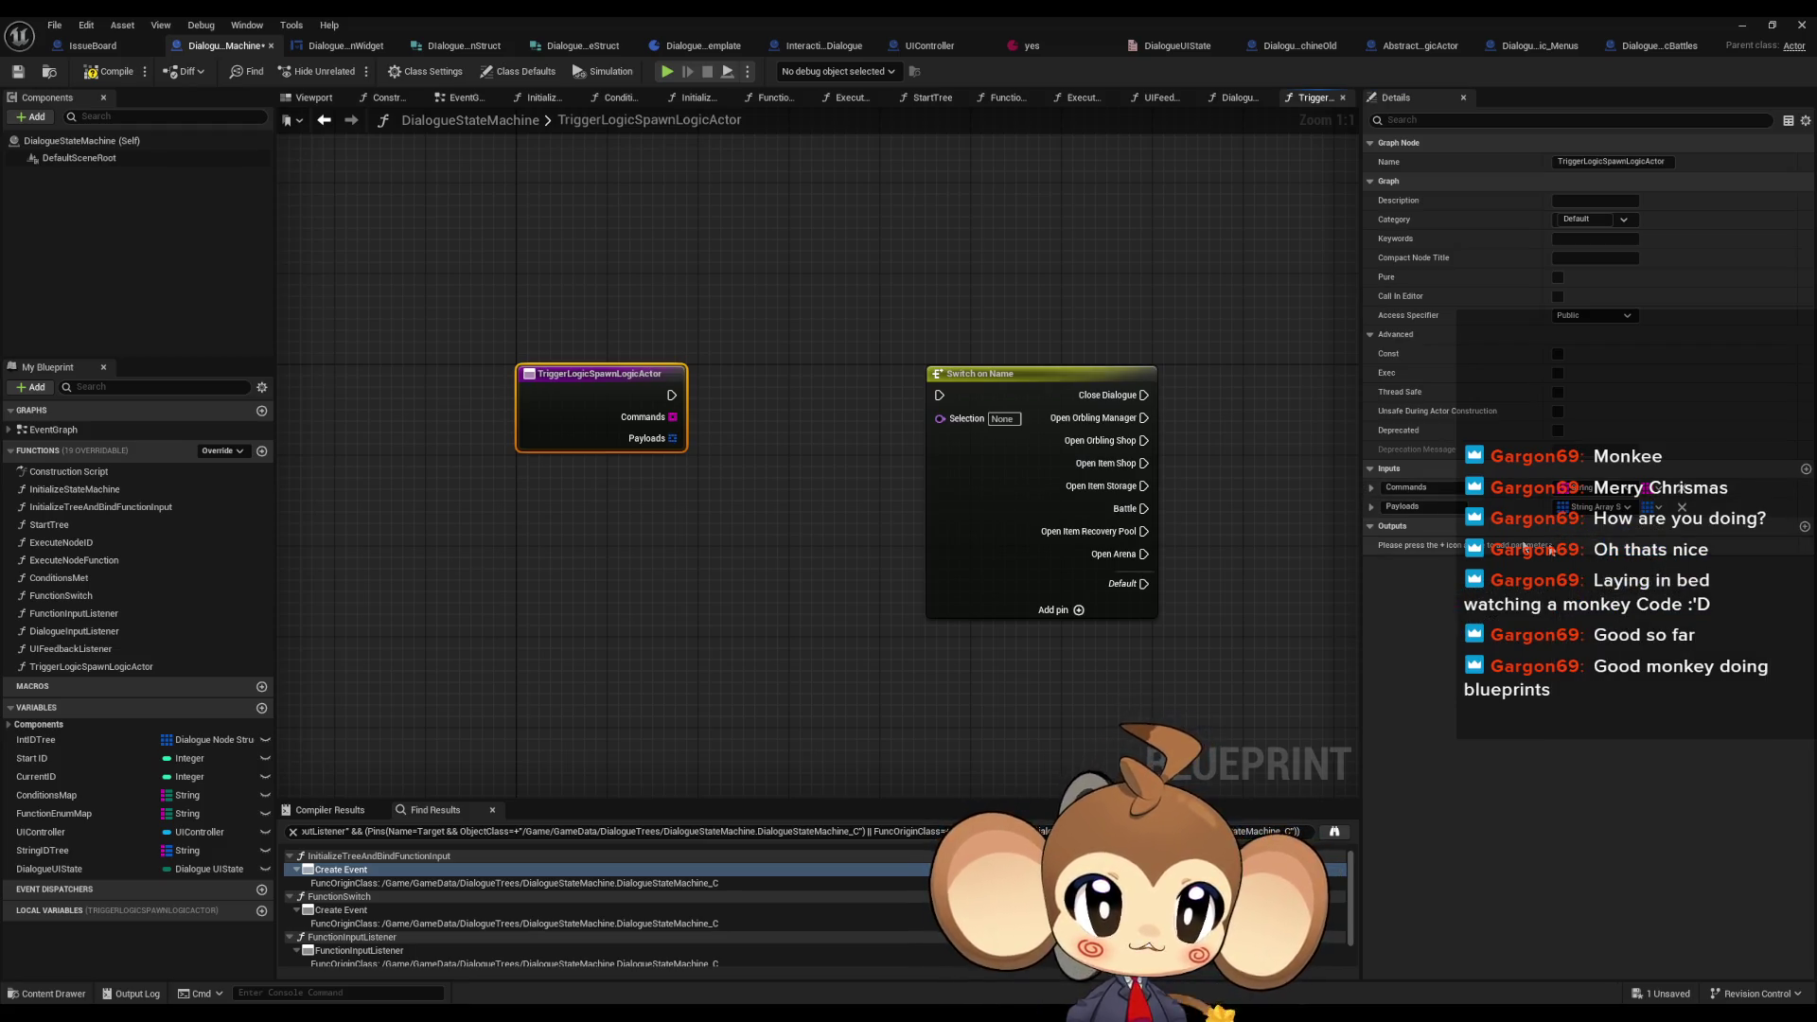
click(708, 579)
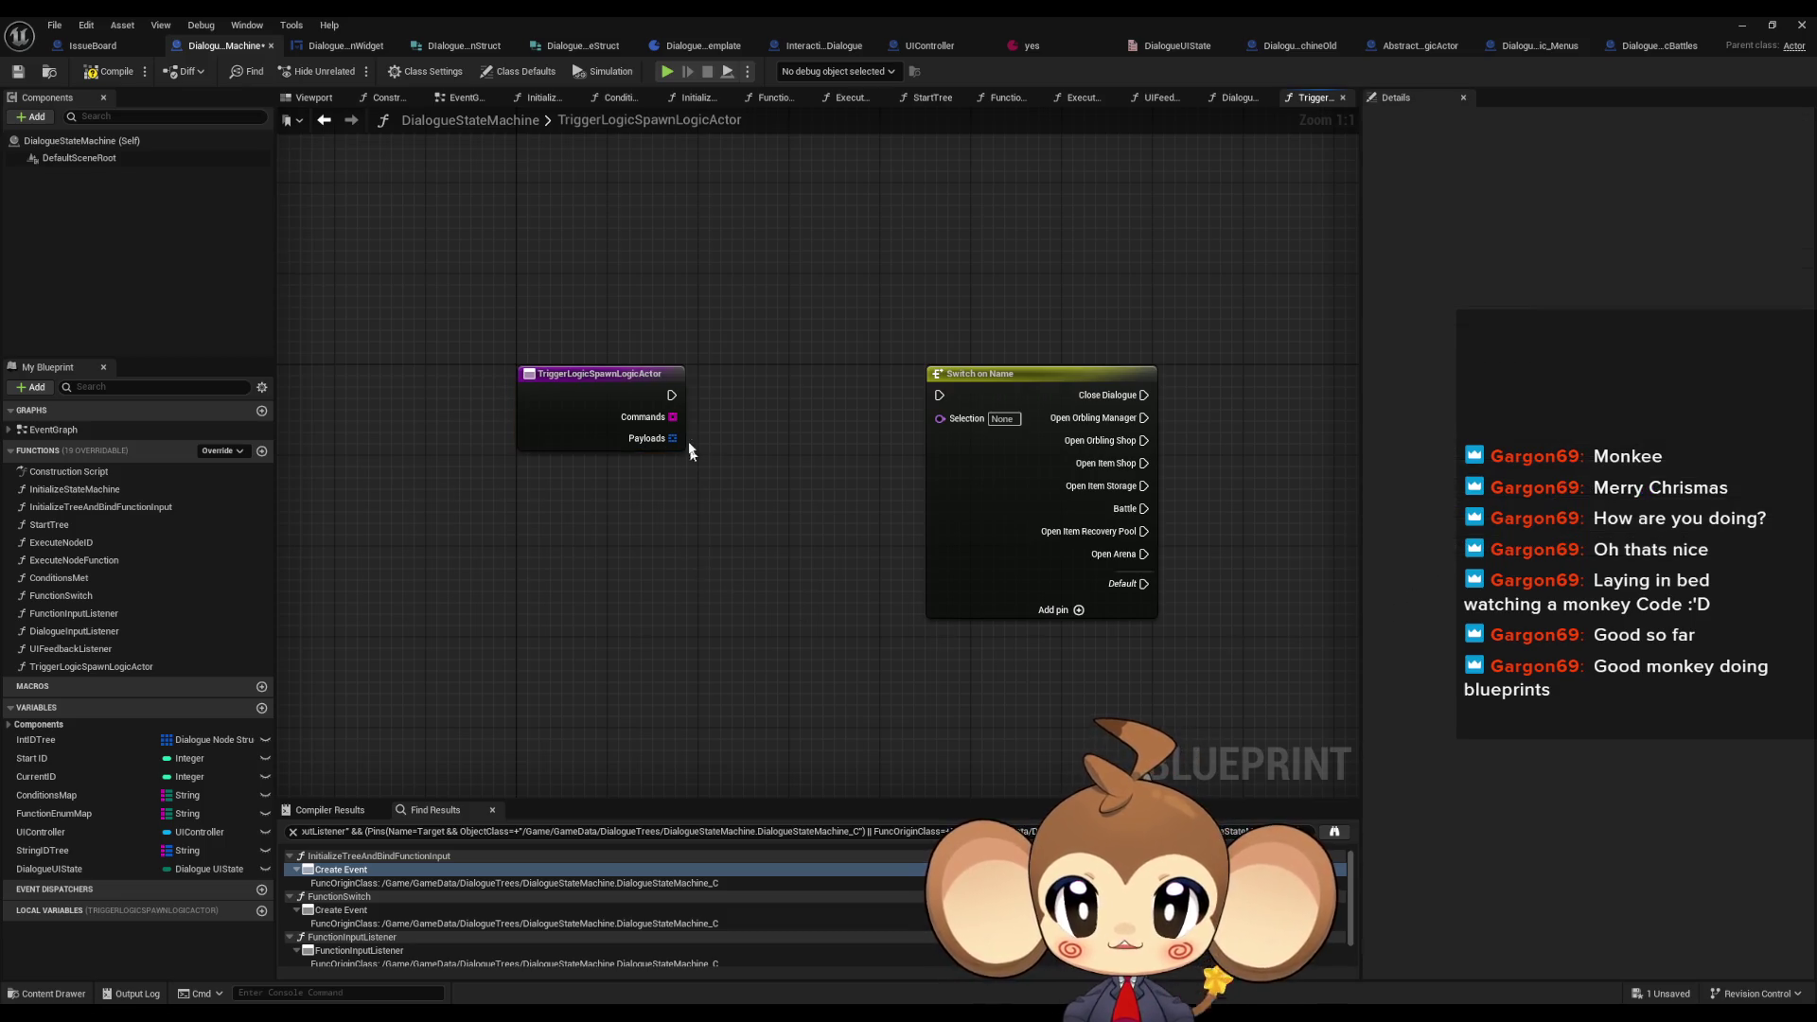
- Loop over the Commands input with a For Each Loop node
mouse_move(672, 417)
mouse_down()
mouse_move(723, 418)
mouse_move(744, 373)
mouse_move(783, 358)
mouse_move(868, 359)
mouse_move(826, 358)
mouse_up()
text(for each)
key(Return)
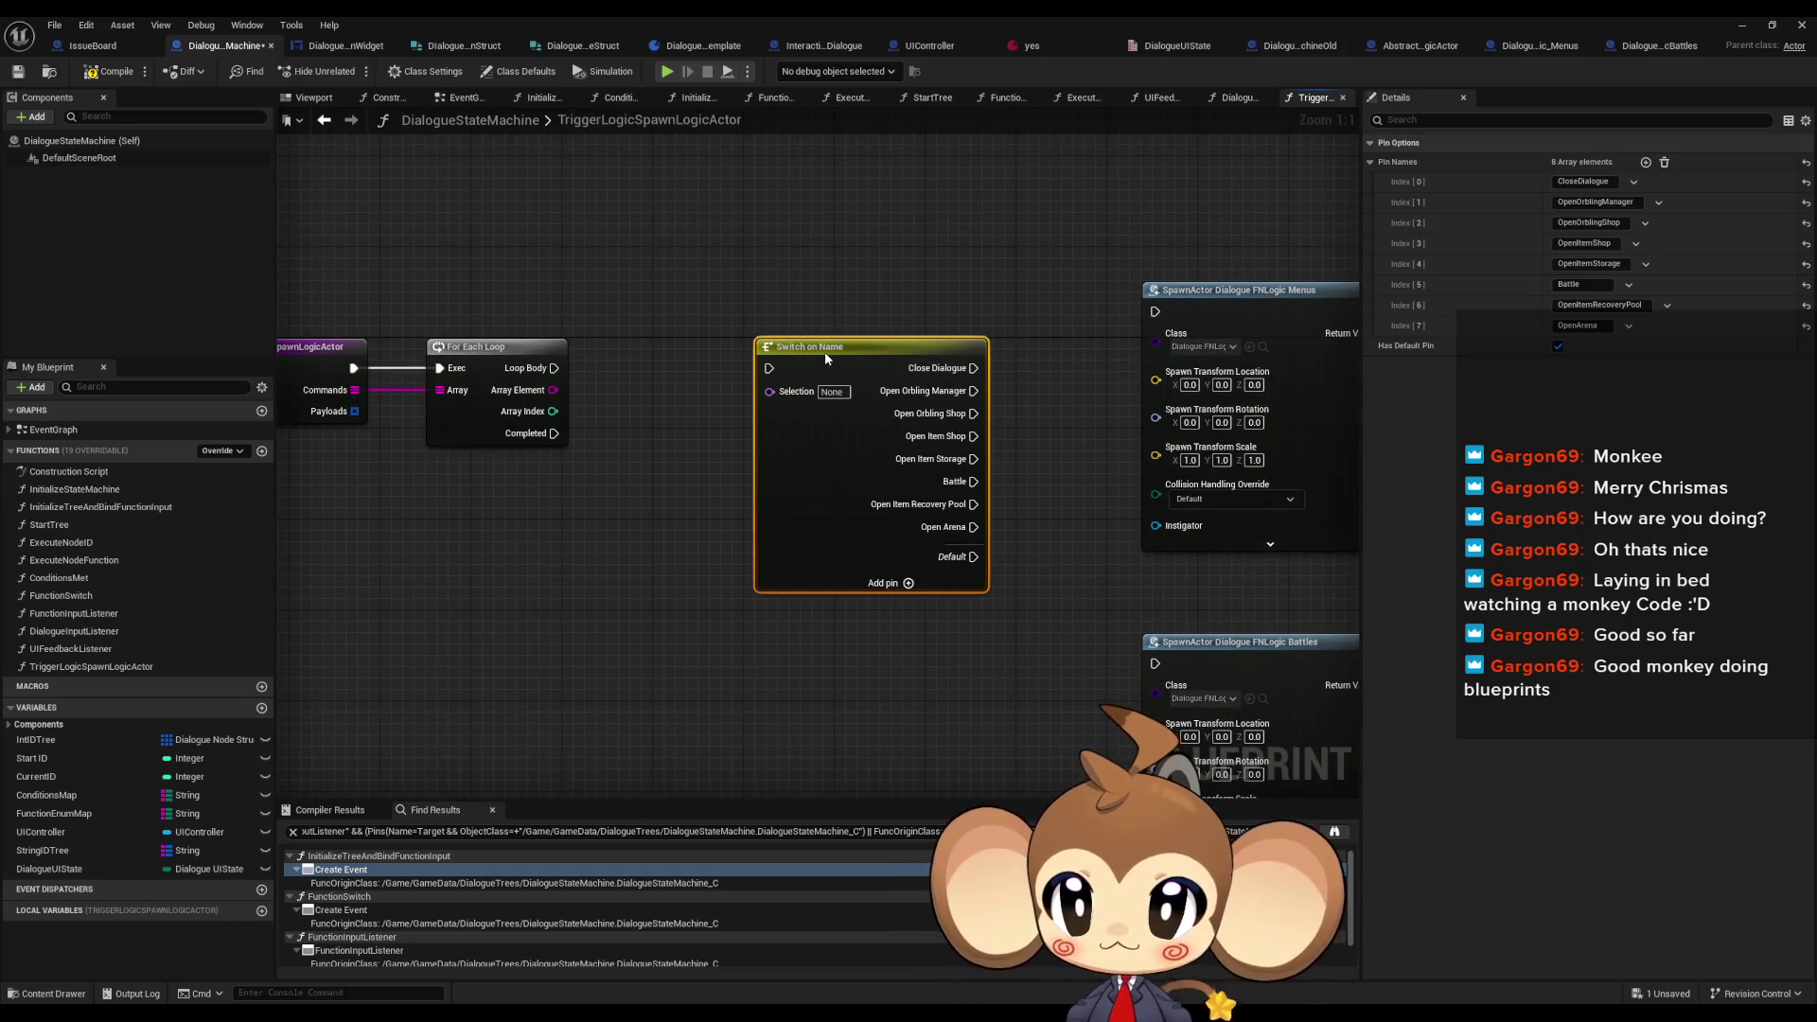
- Shift Switch on Name down-left and feed the For Each Loop's Array Element into a new Switch on String
drag(530, 504, 653, 498)
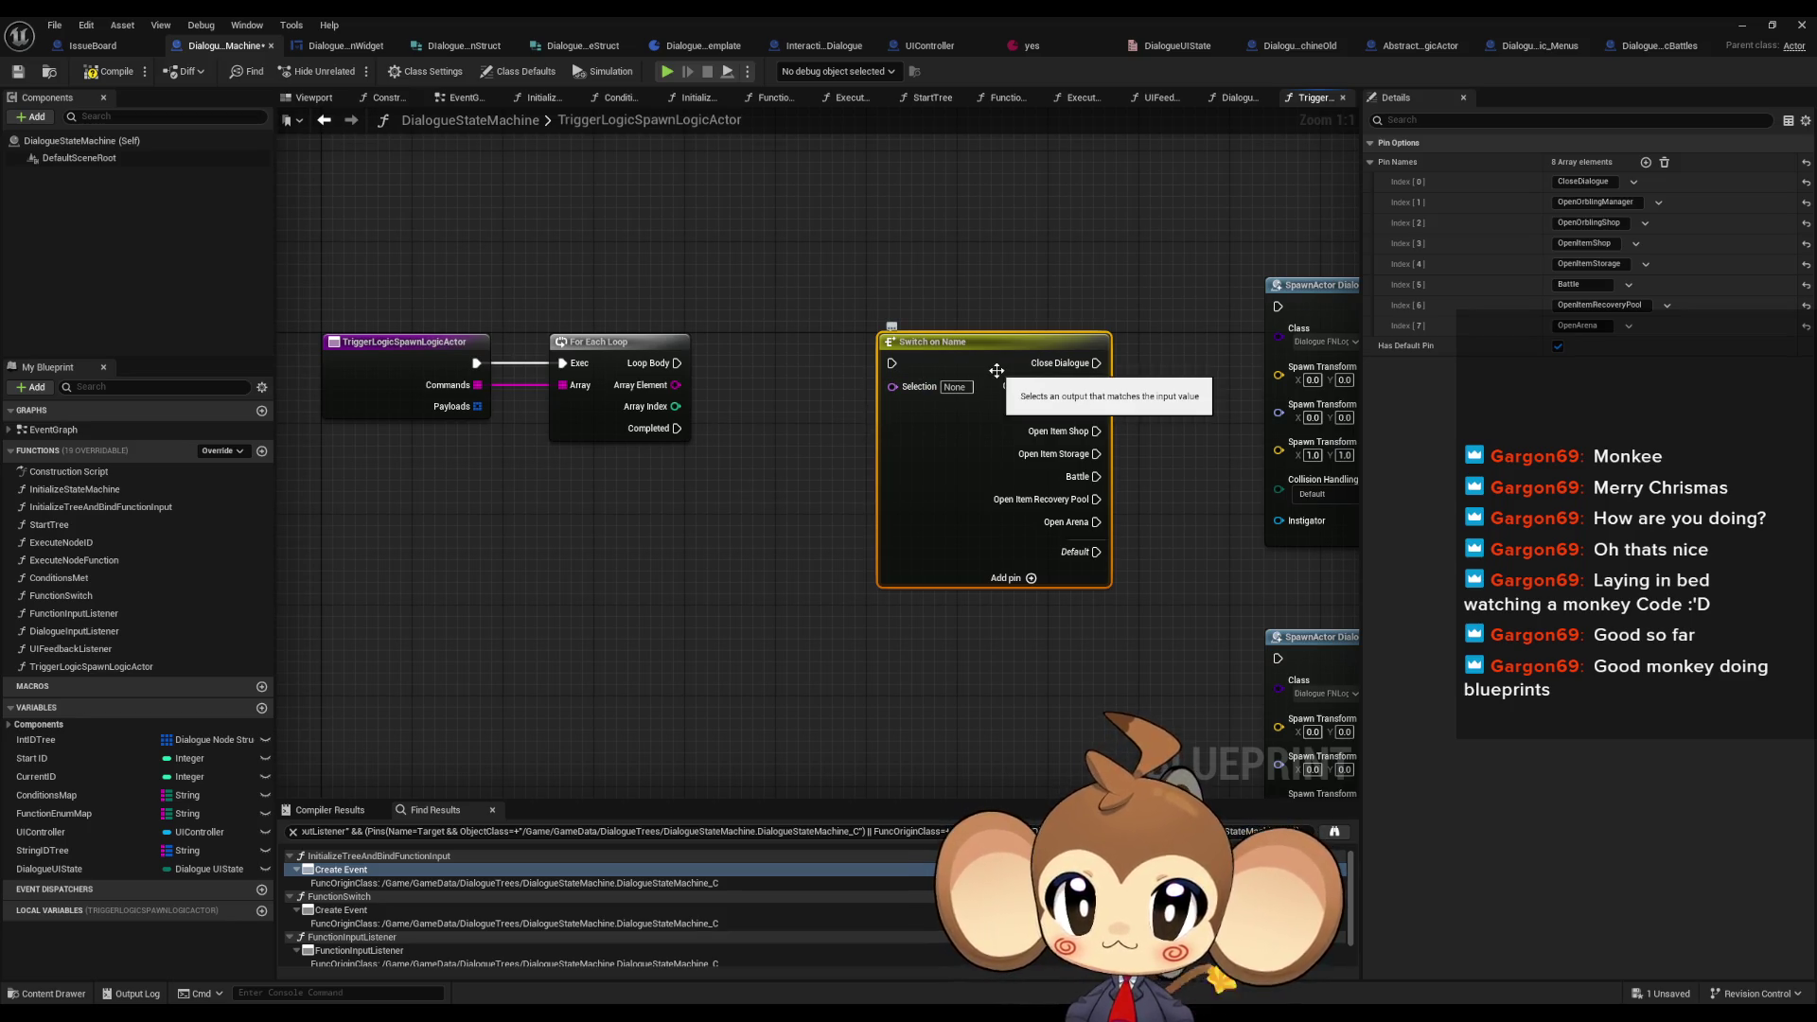
drag(994, 392, 535, 558)
mouse_move(675, 385)
mouse_down()
mouse_move(833, 405)
mouse_move(751, 390)
mouse_up()
text(switch)
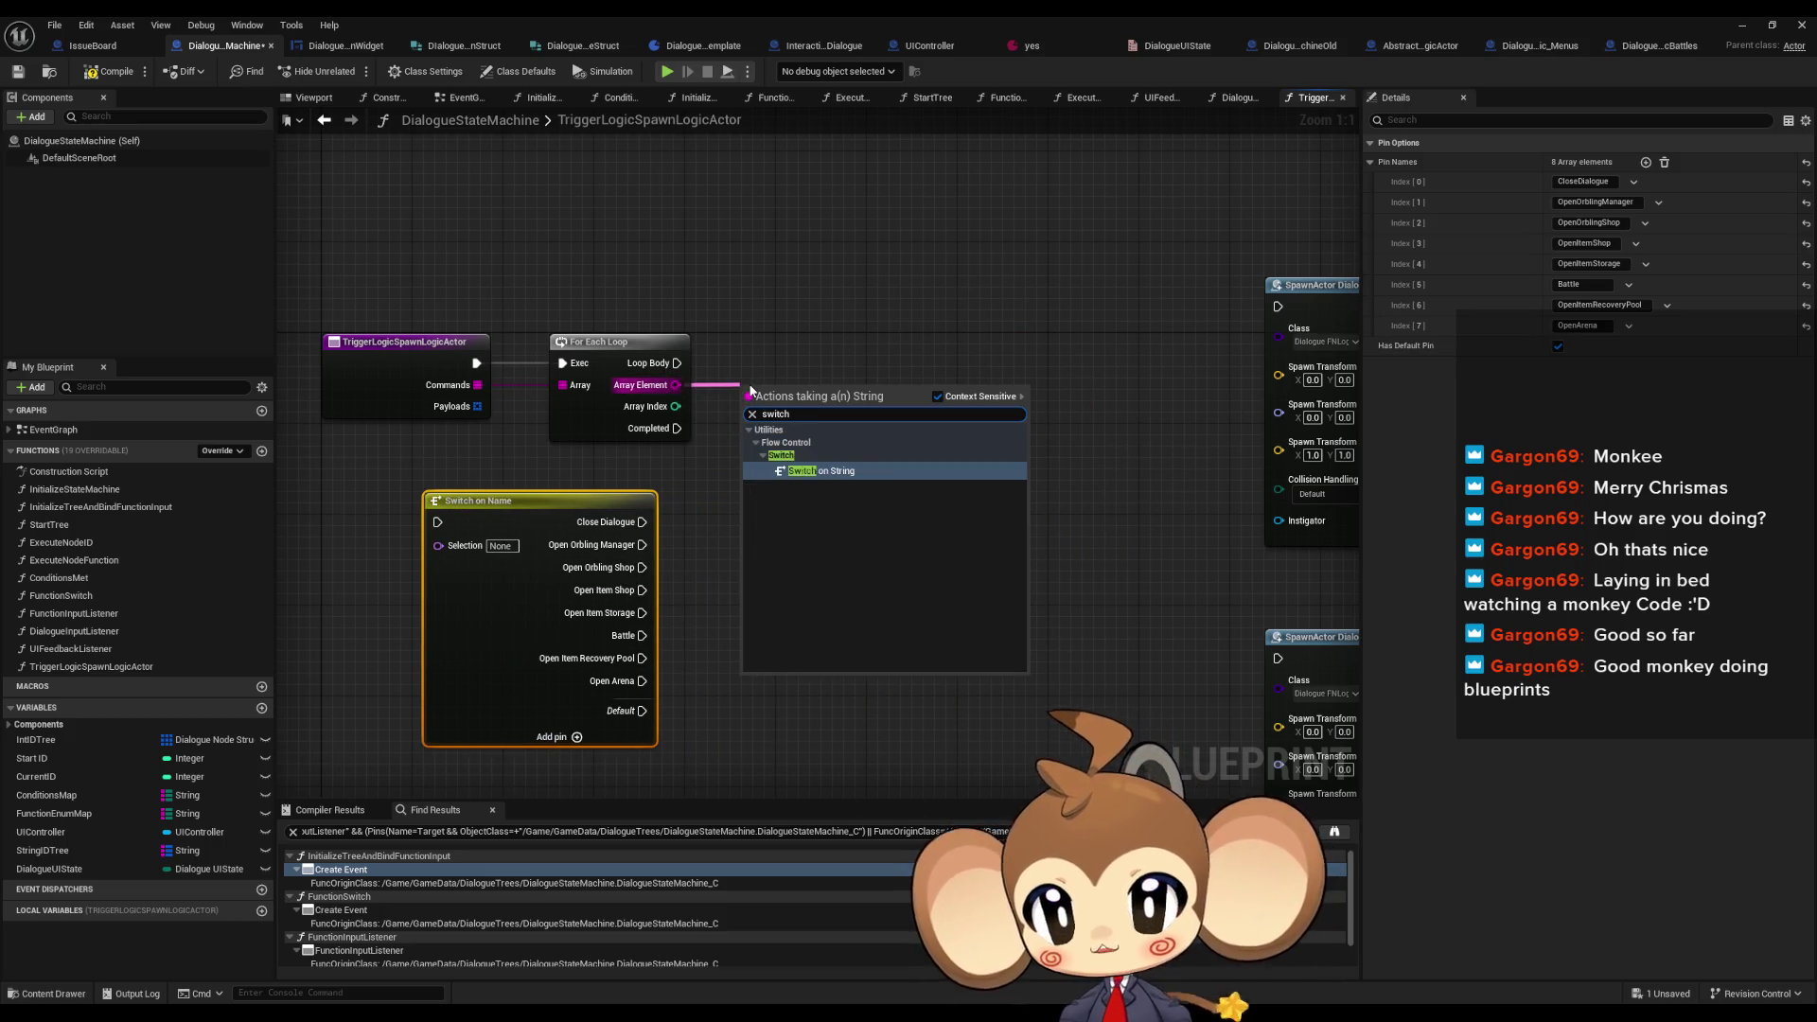
click(821, 470)
drag(829, 392, 874, 380)
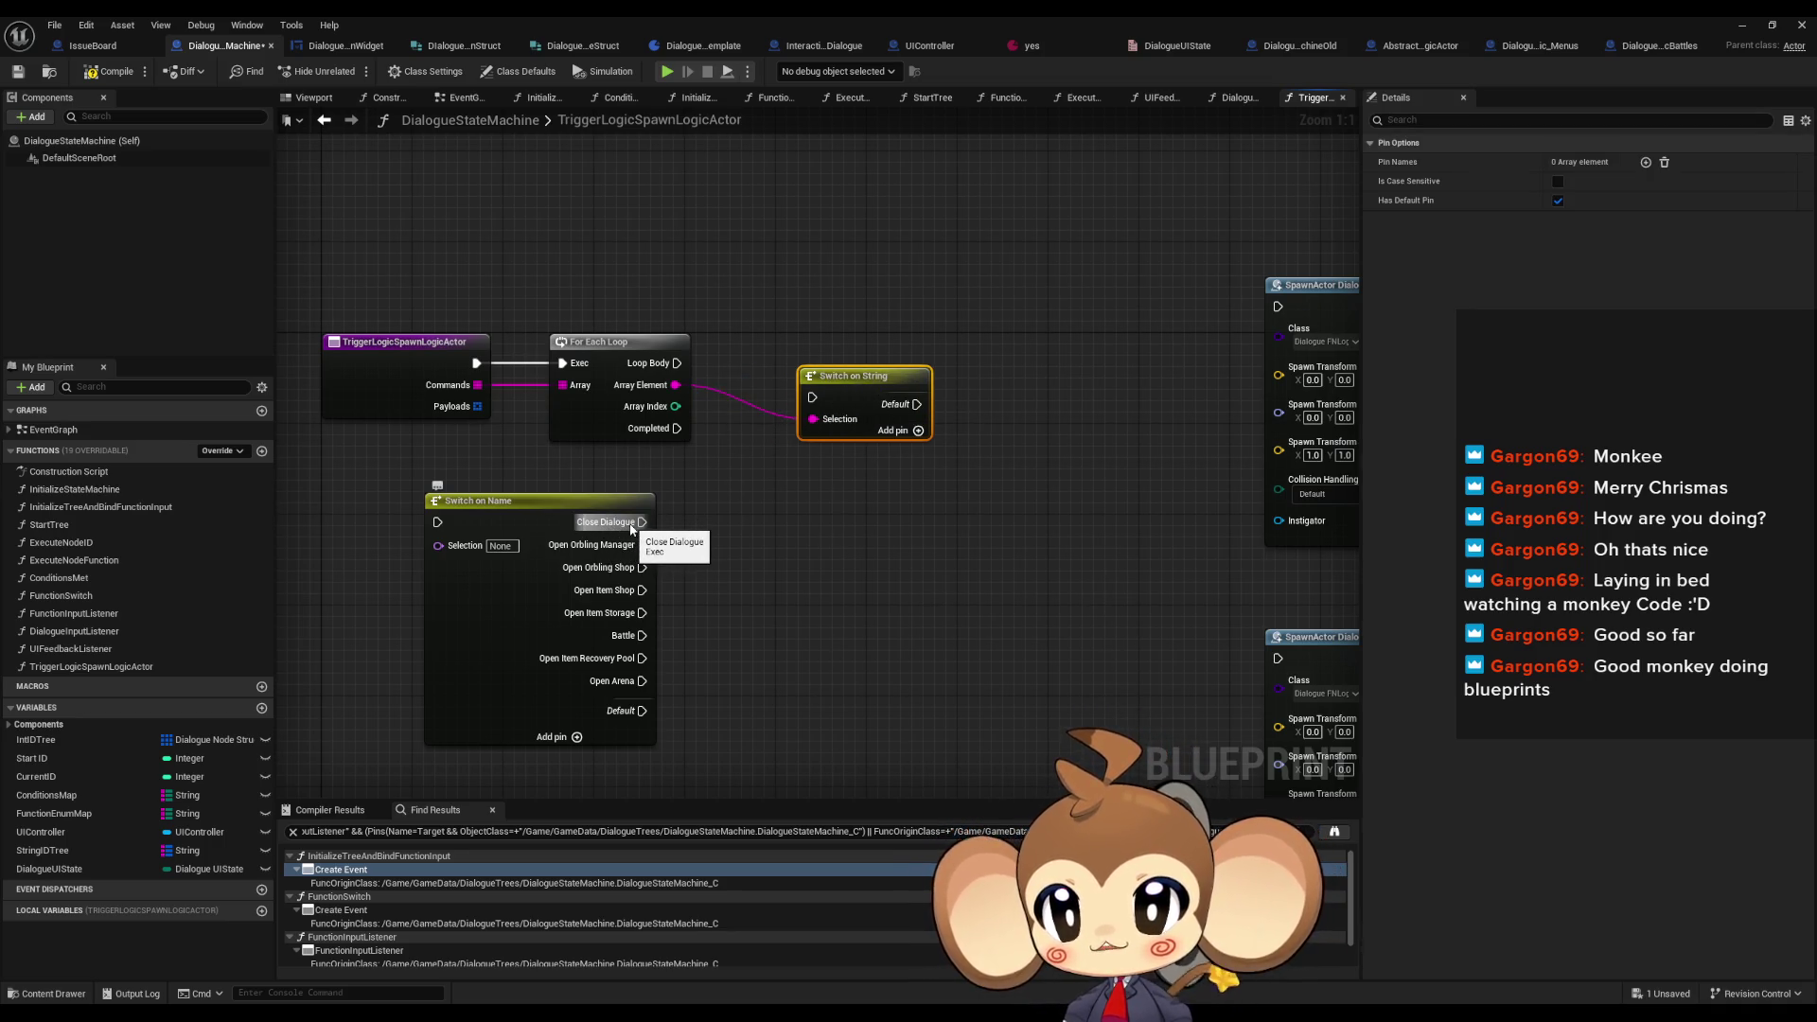
click(606, 502)
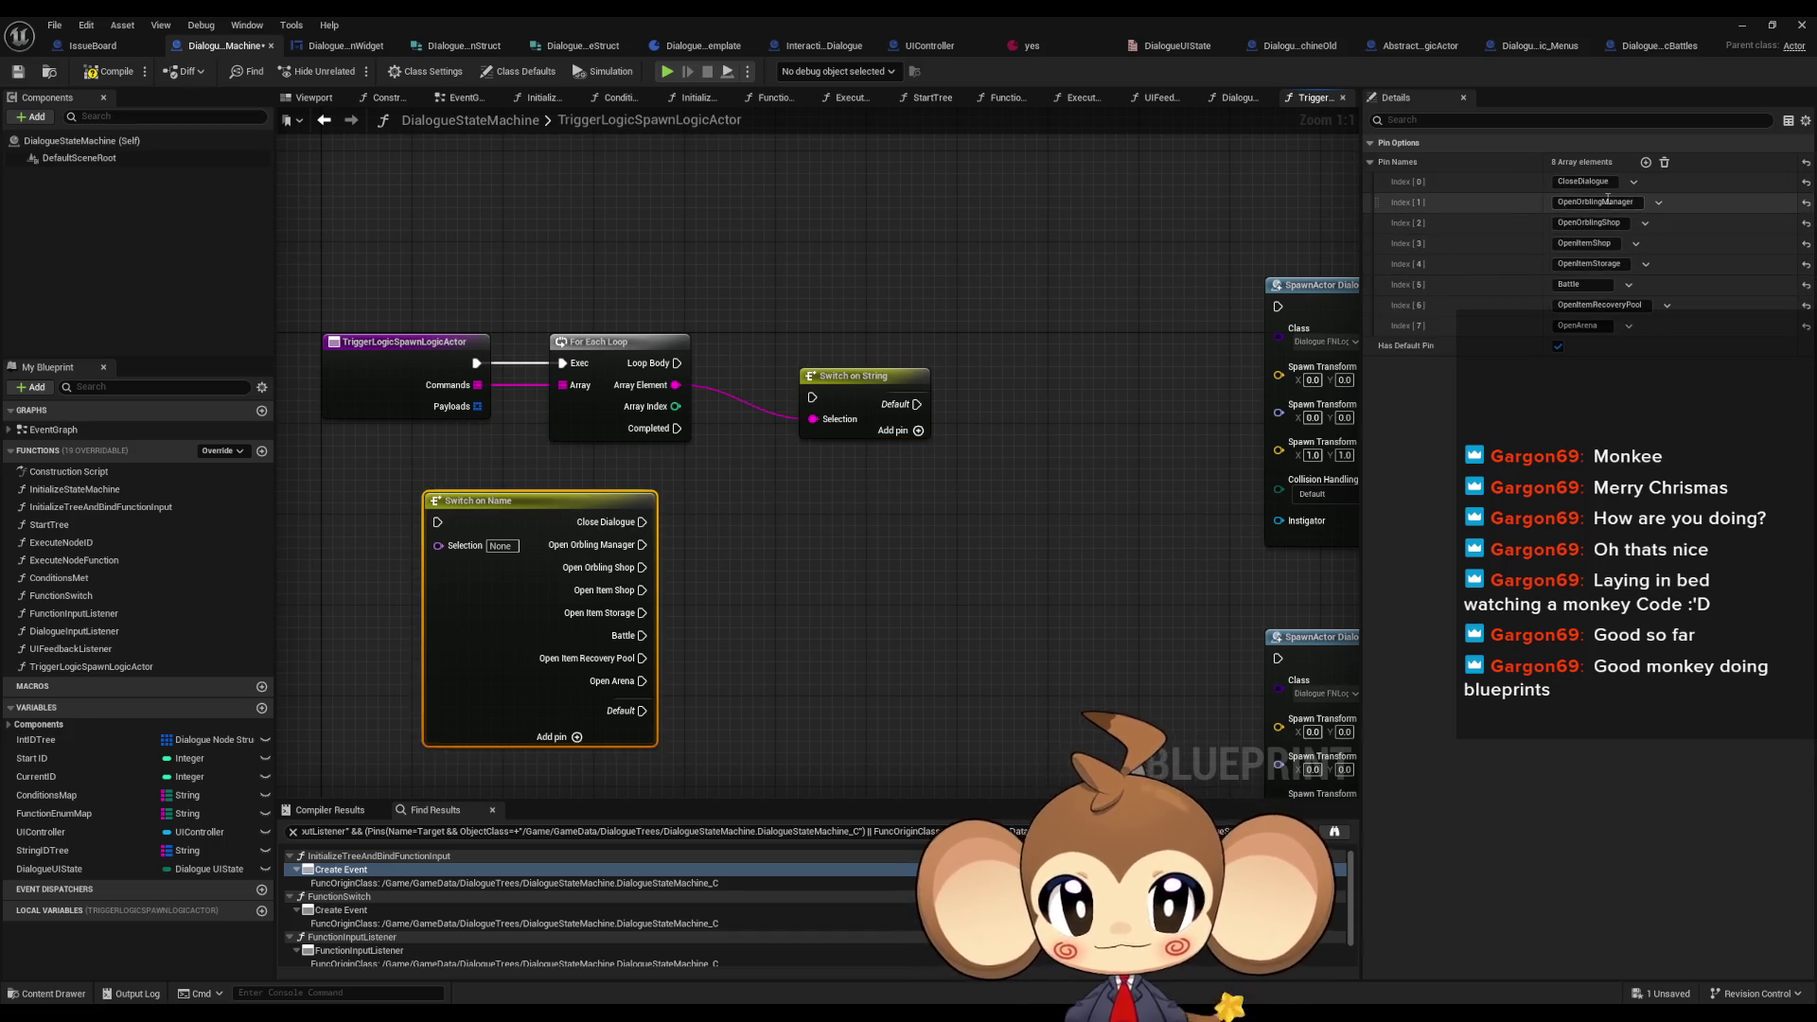
click(884, 378)
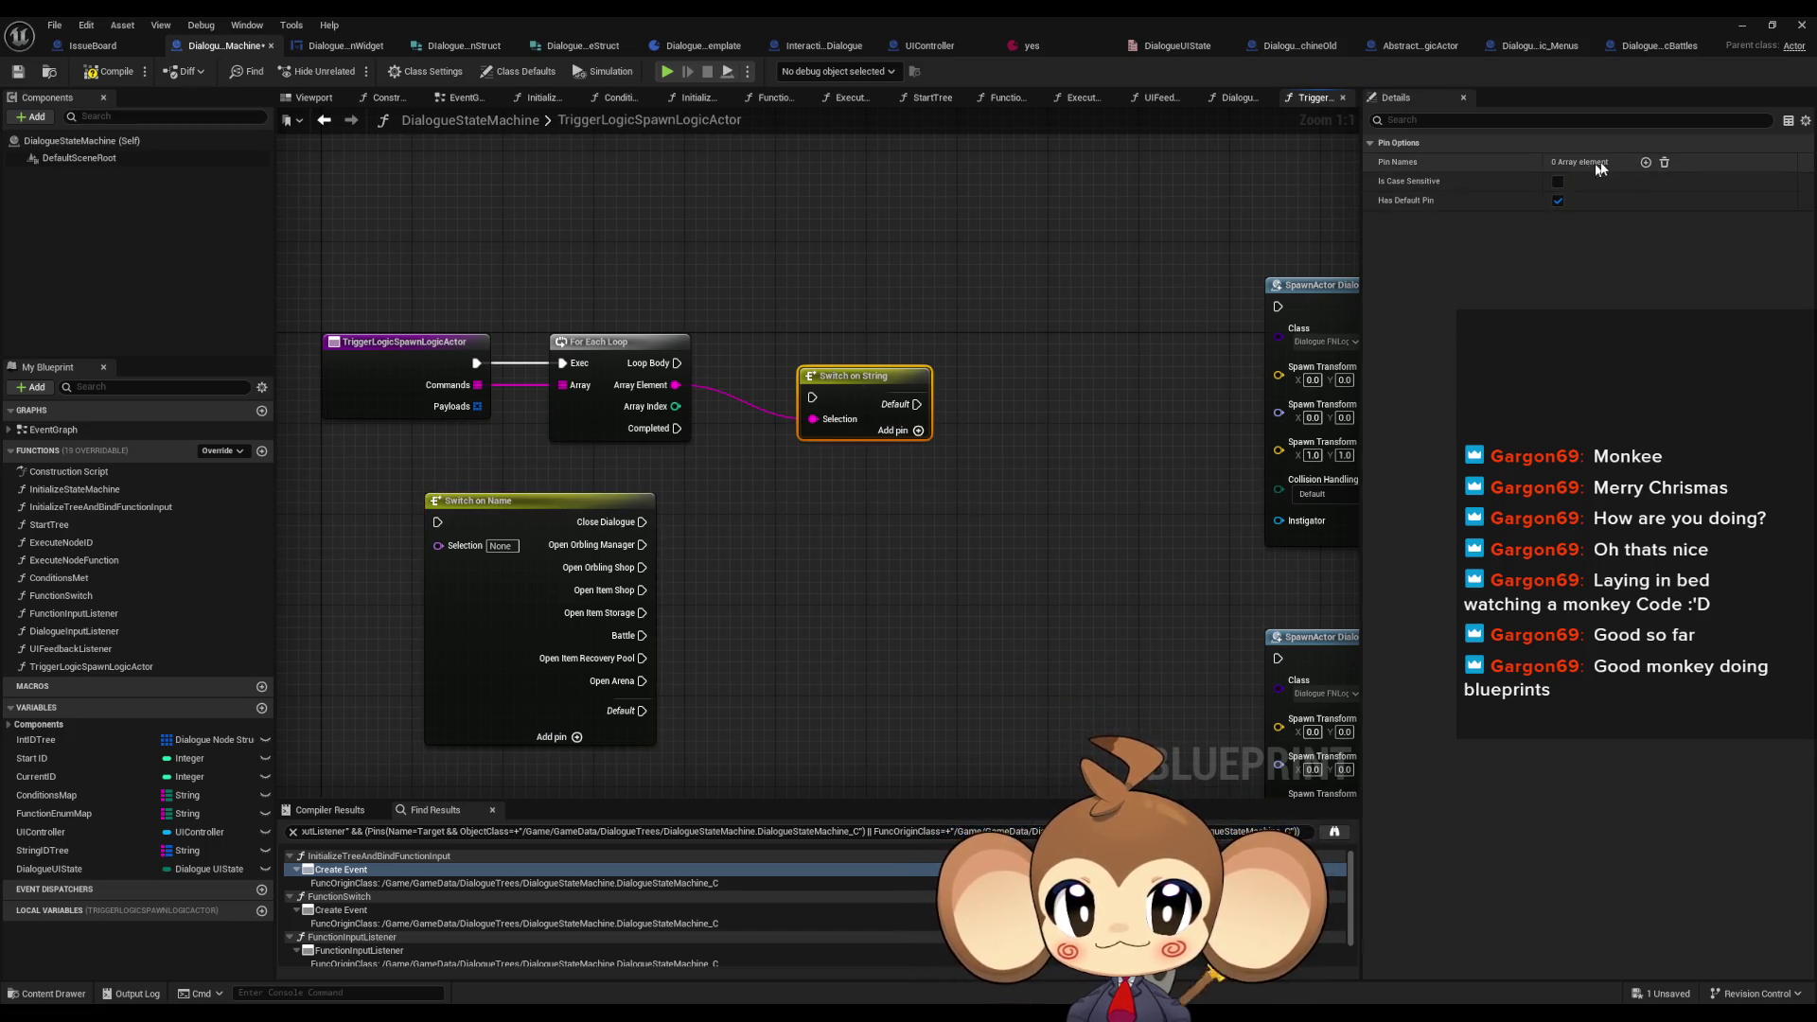
- Add the first Switch on String case, OpenOrblingManager
click(1645, 162)
text(OpenOrblingManager)
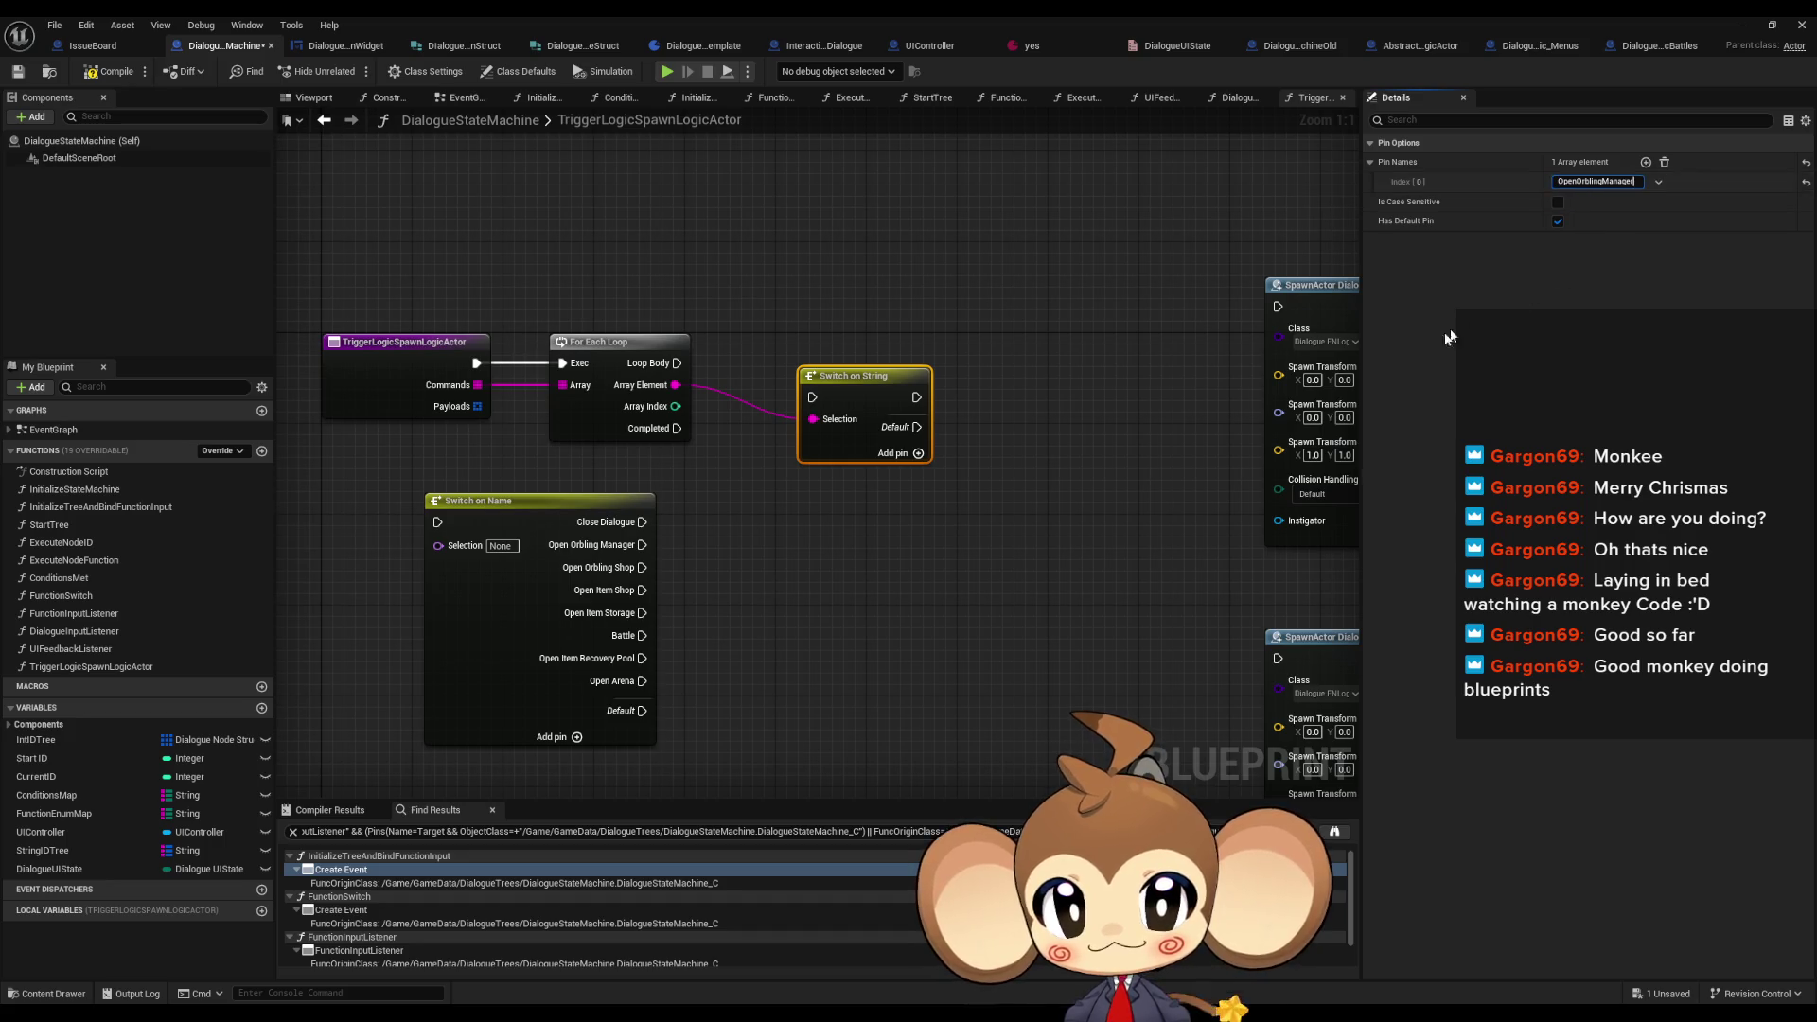
click(998, 520)
drag(857, 376, 868, 341)
click(573, 601)
click(1603, 201)
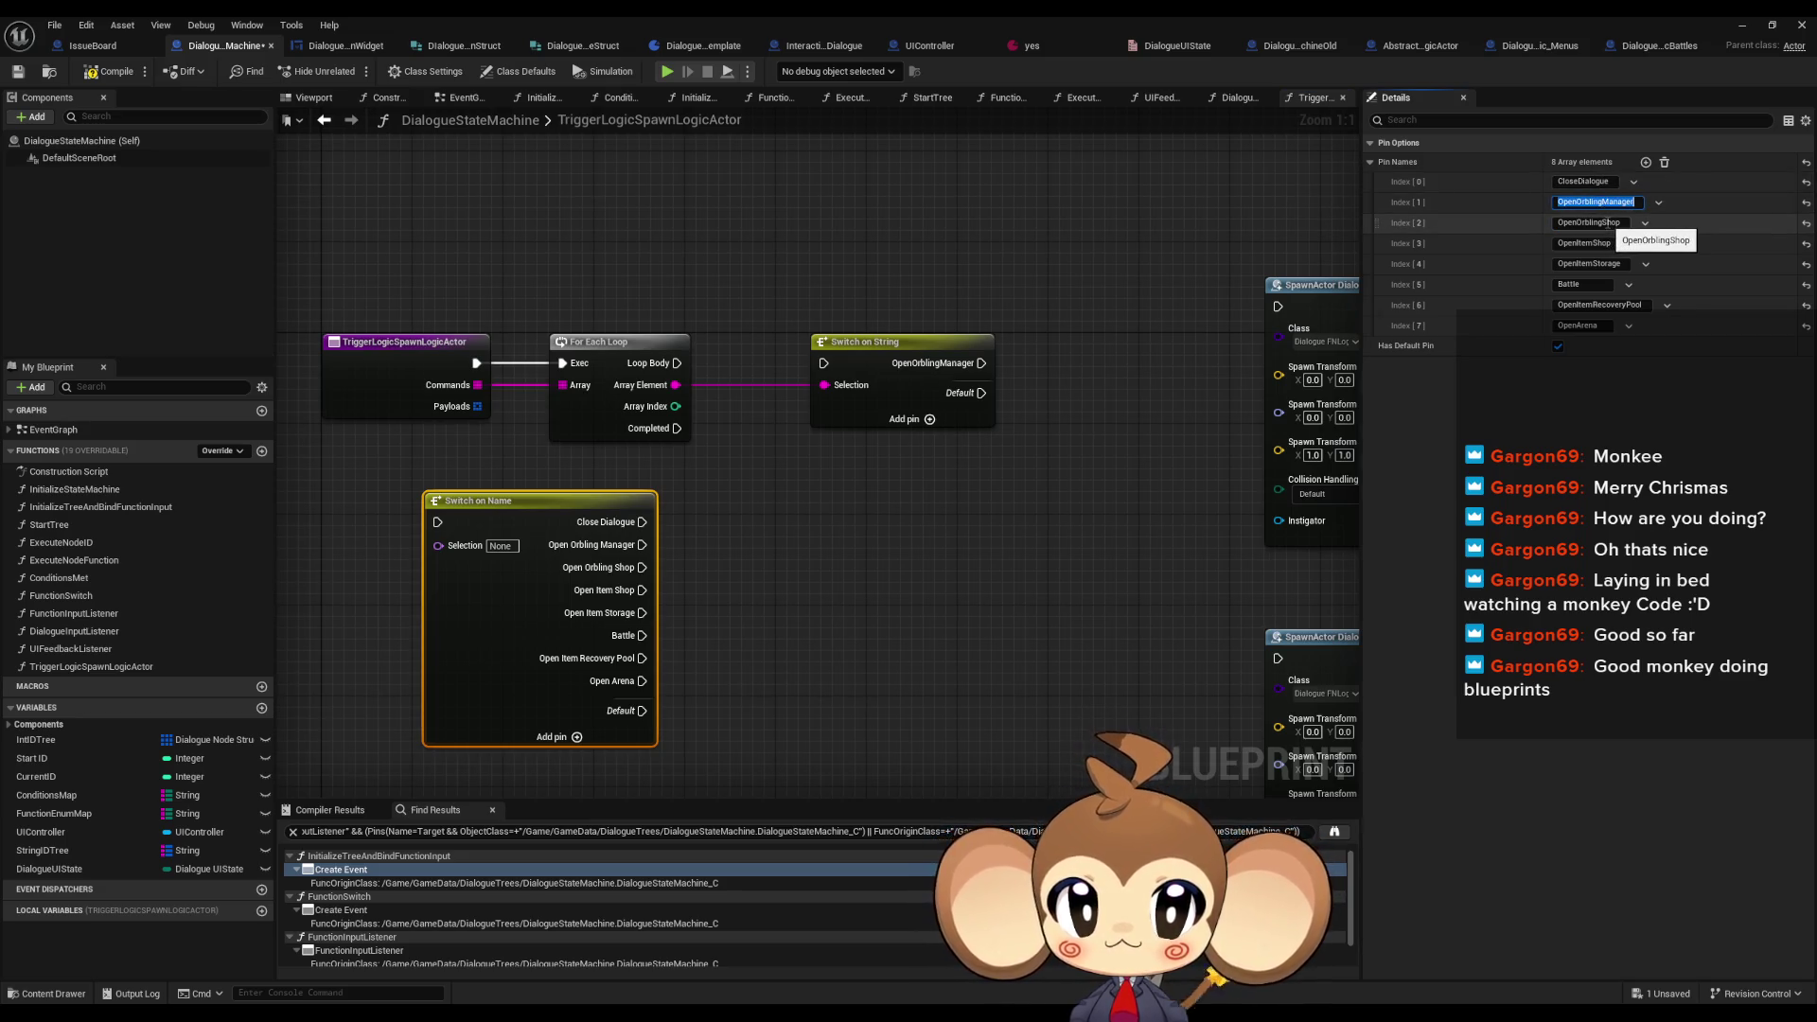
drag(815, 259, 999, 448)
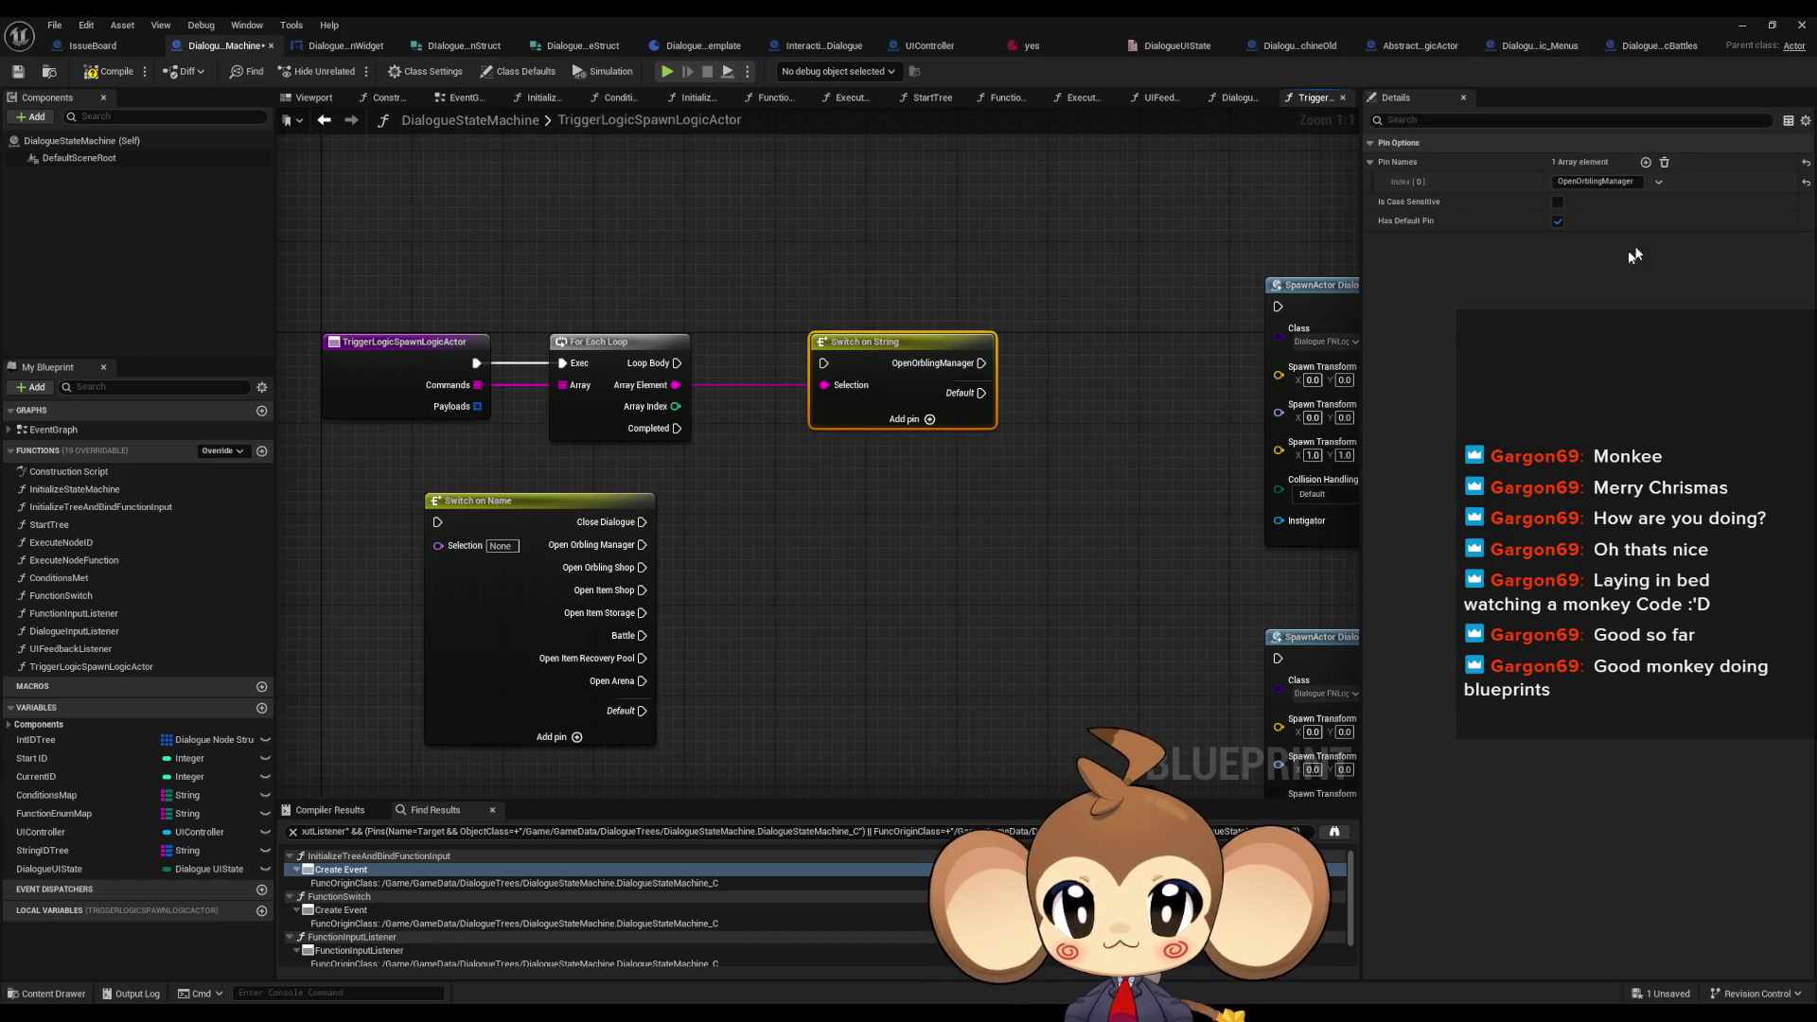
- Add a second case named OpenOrblingShop
click(1645, 161)
click(1590, 202)
text(OpenOrblingShop)
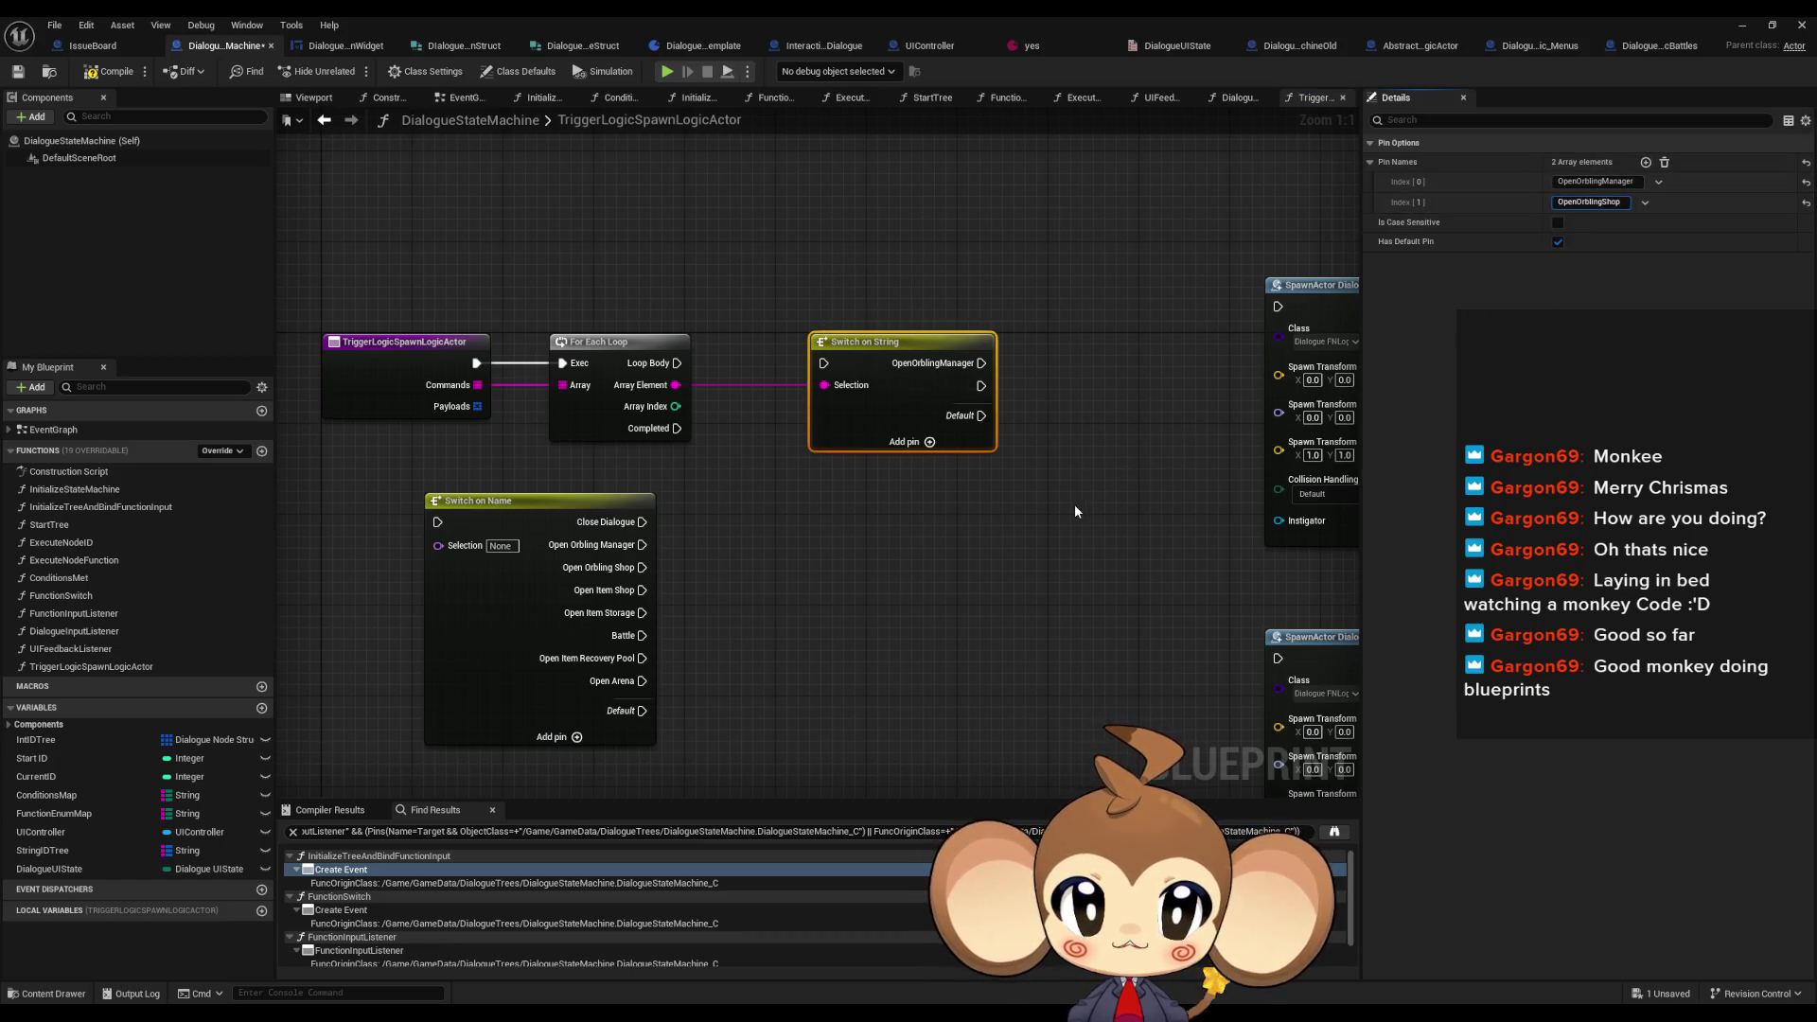
click(1080, 513)
click(568, 499)
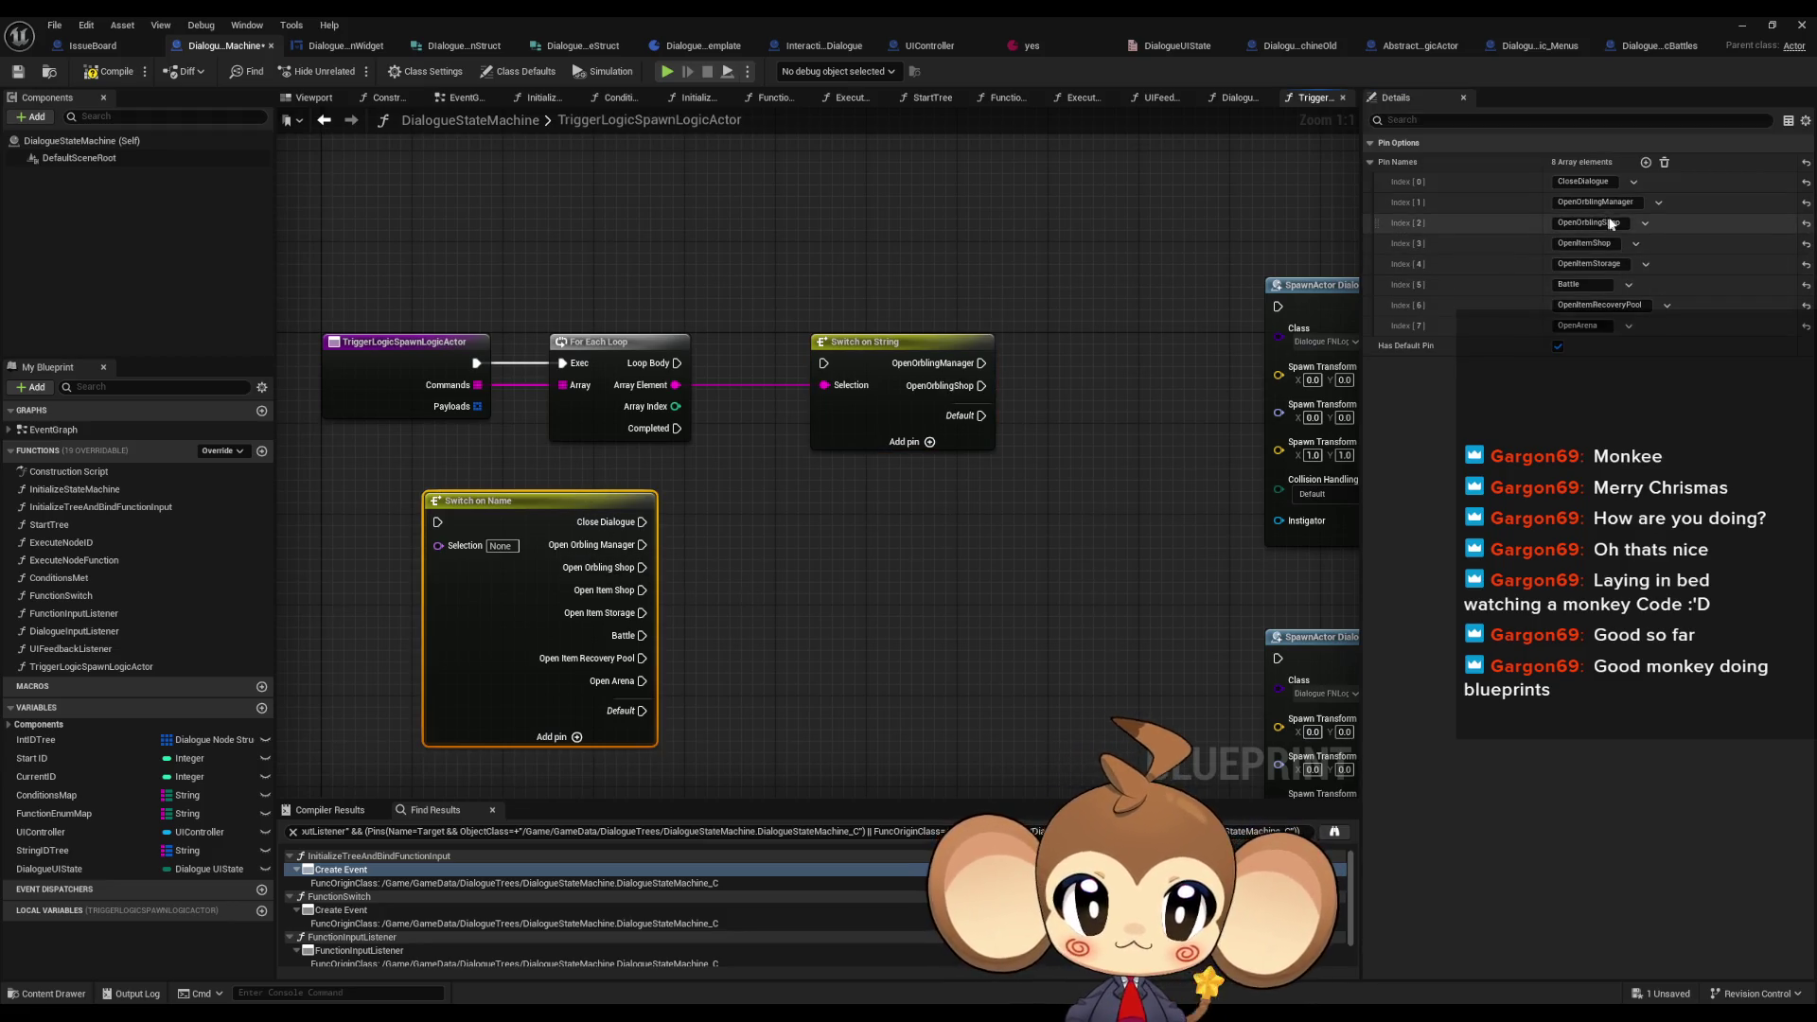
key(ctrl+z)
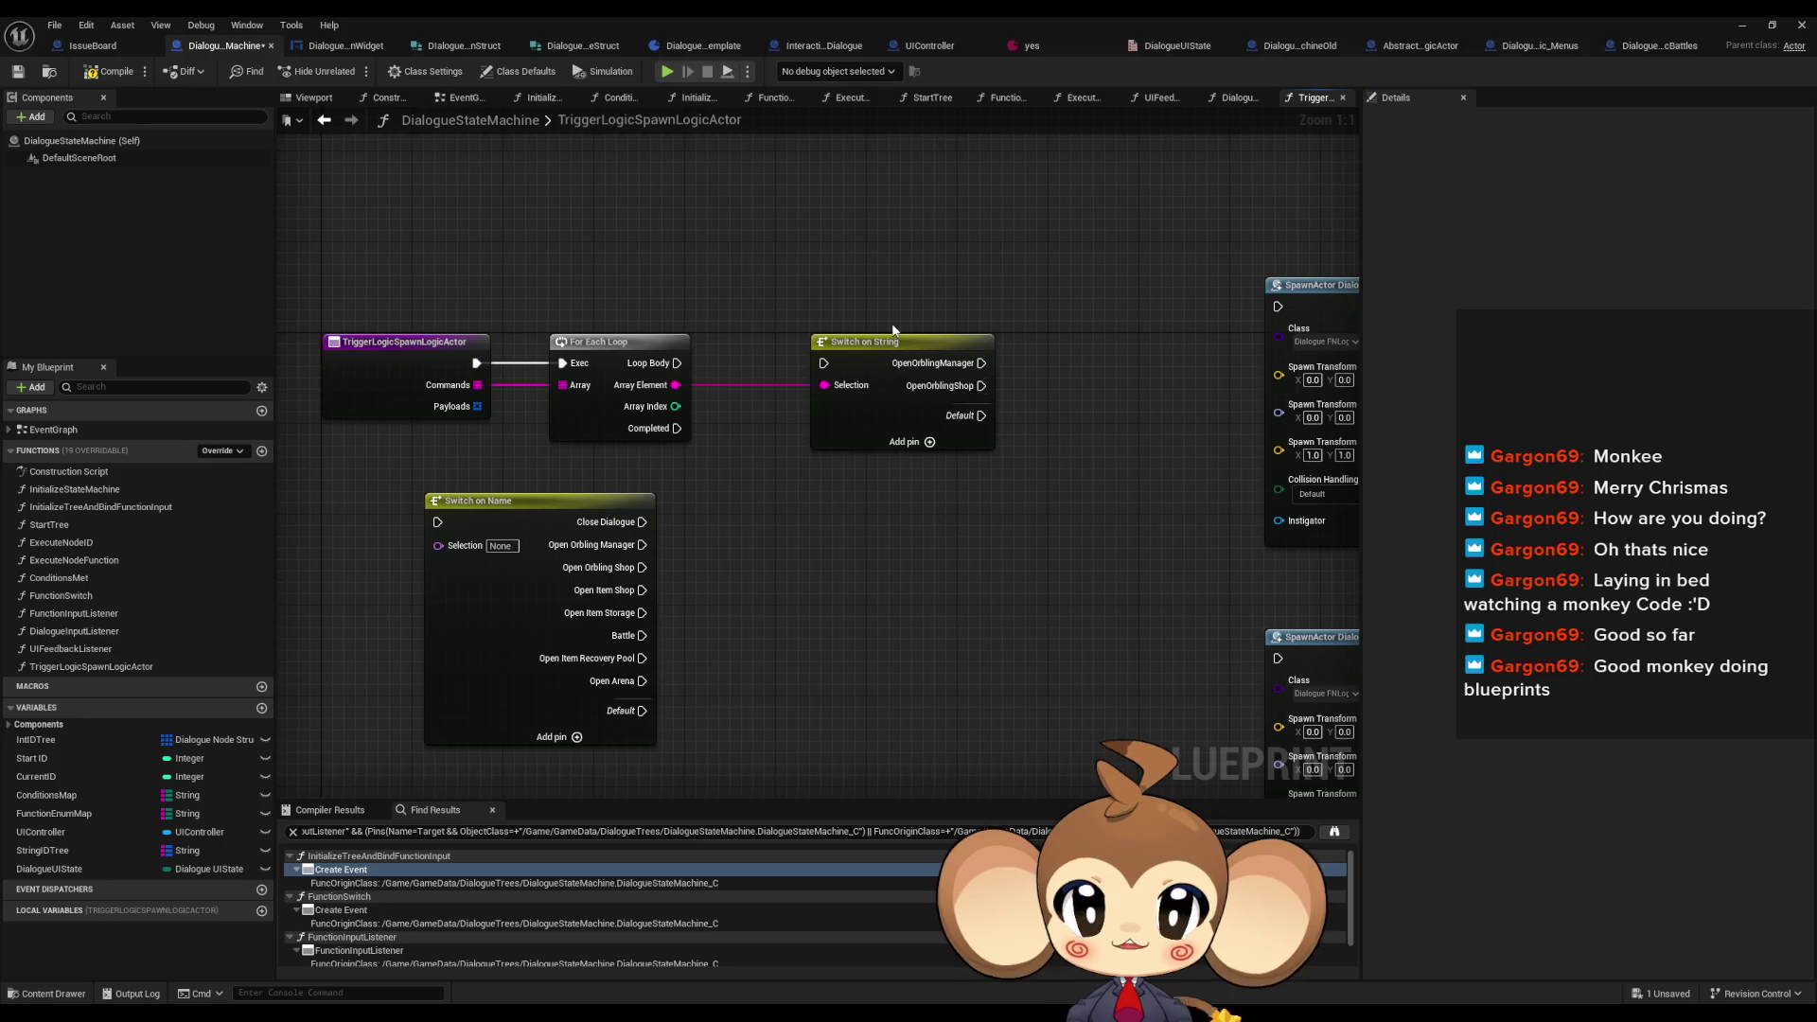
key(ctrl+z)
- Add the OpenItemShop and OpenItemStorage cases
click(1645, 162)
text(OpenItemShop)
click(893, 596)
click(584, 491)
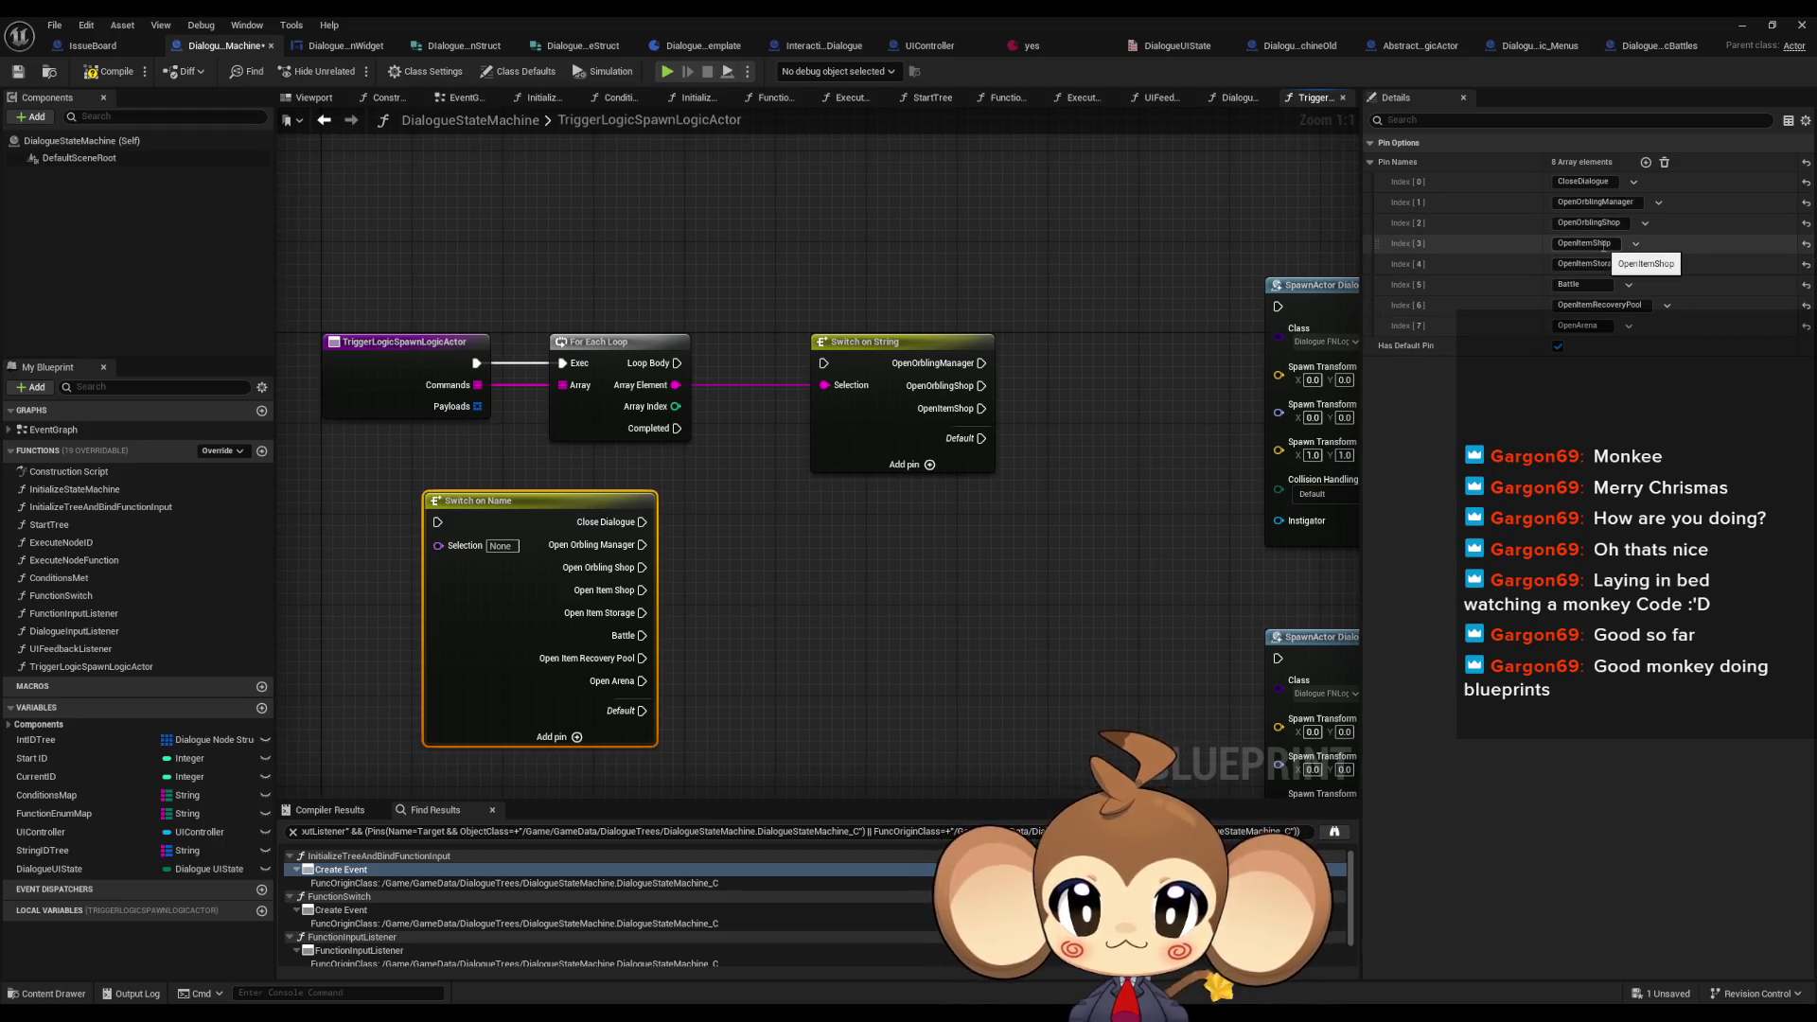
click(984, 459)
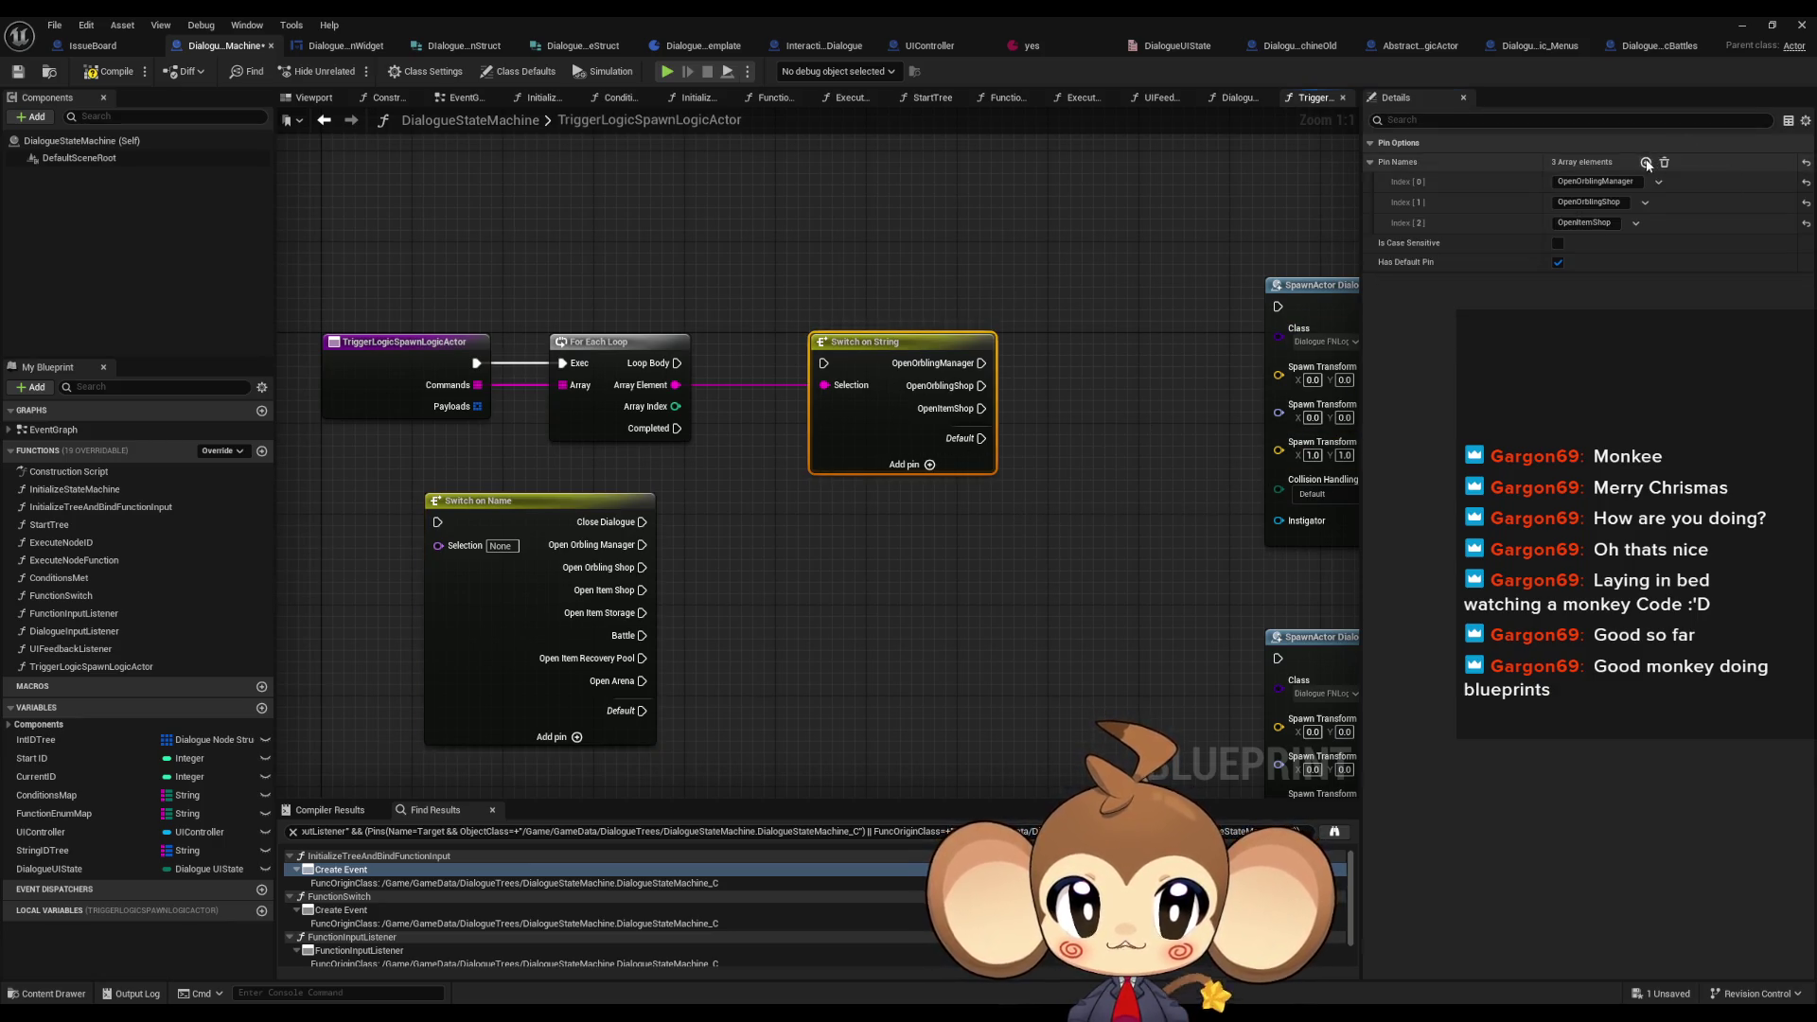
click(1645, 162)
text(OpenItemStorage)
click(947, 541)
- Add a fifth case, OpenItemRecoveryPool, copied from Switch on Name's pin names
click(531, 657)
click(1599, 305)
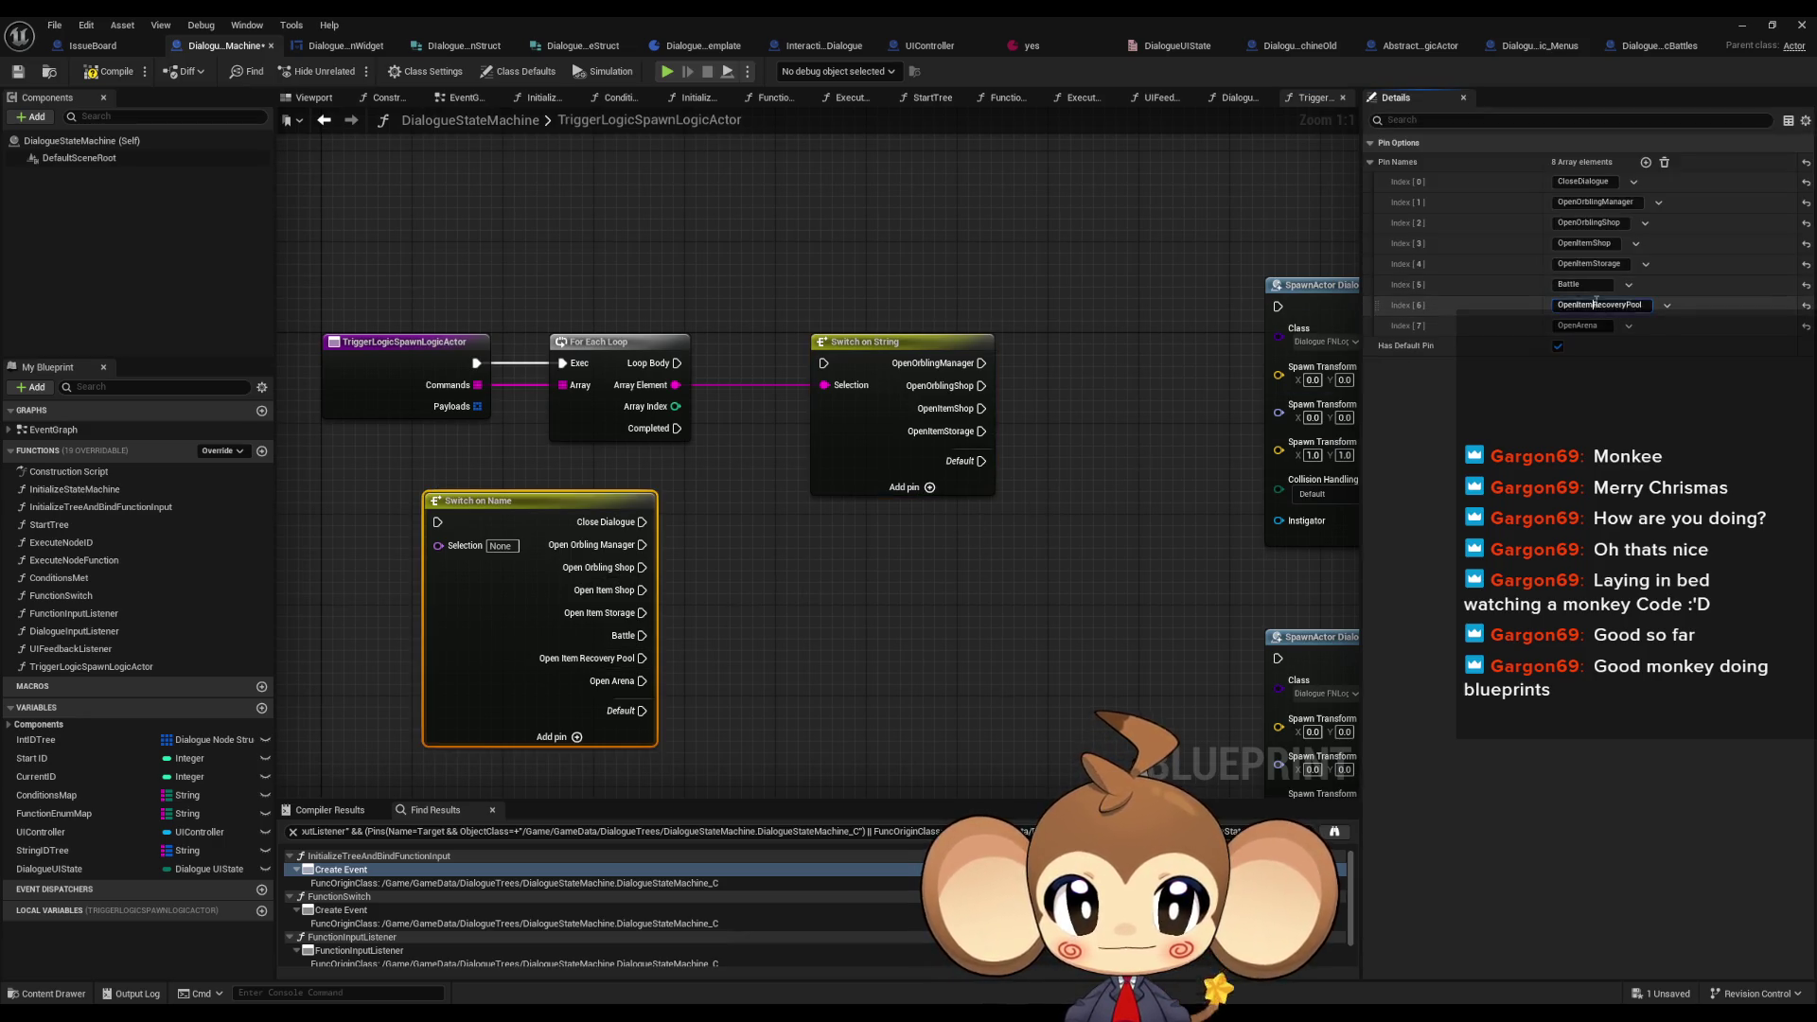
click(1130, 525)
click(946, 445)
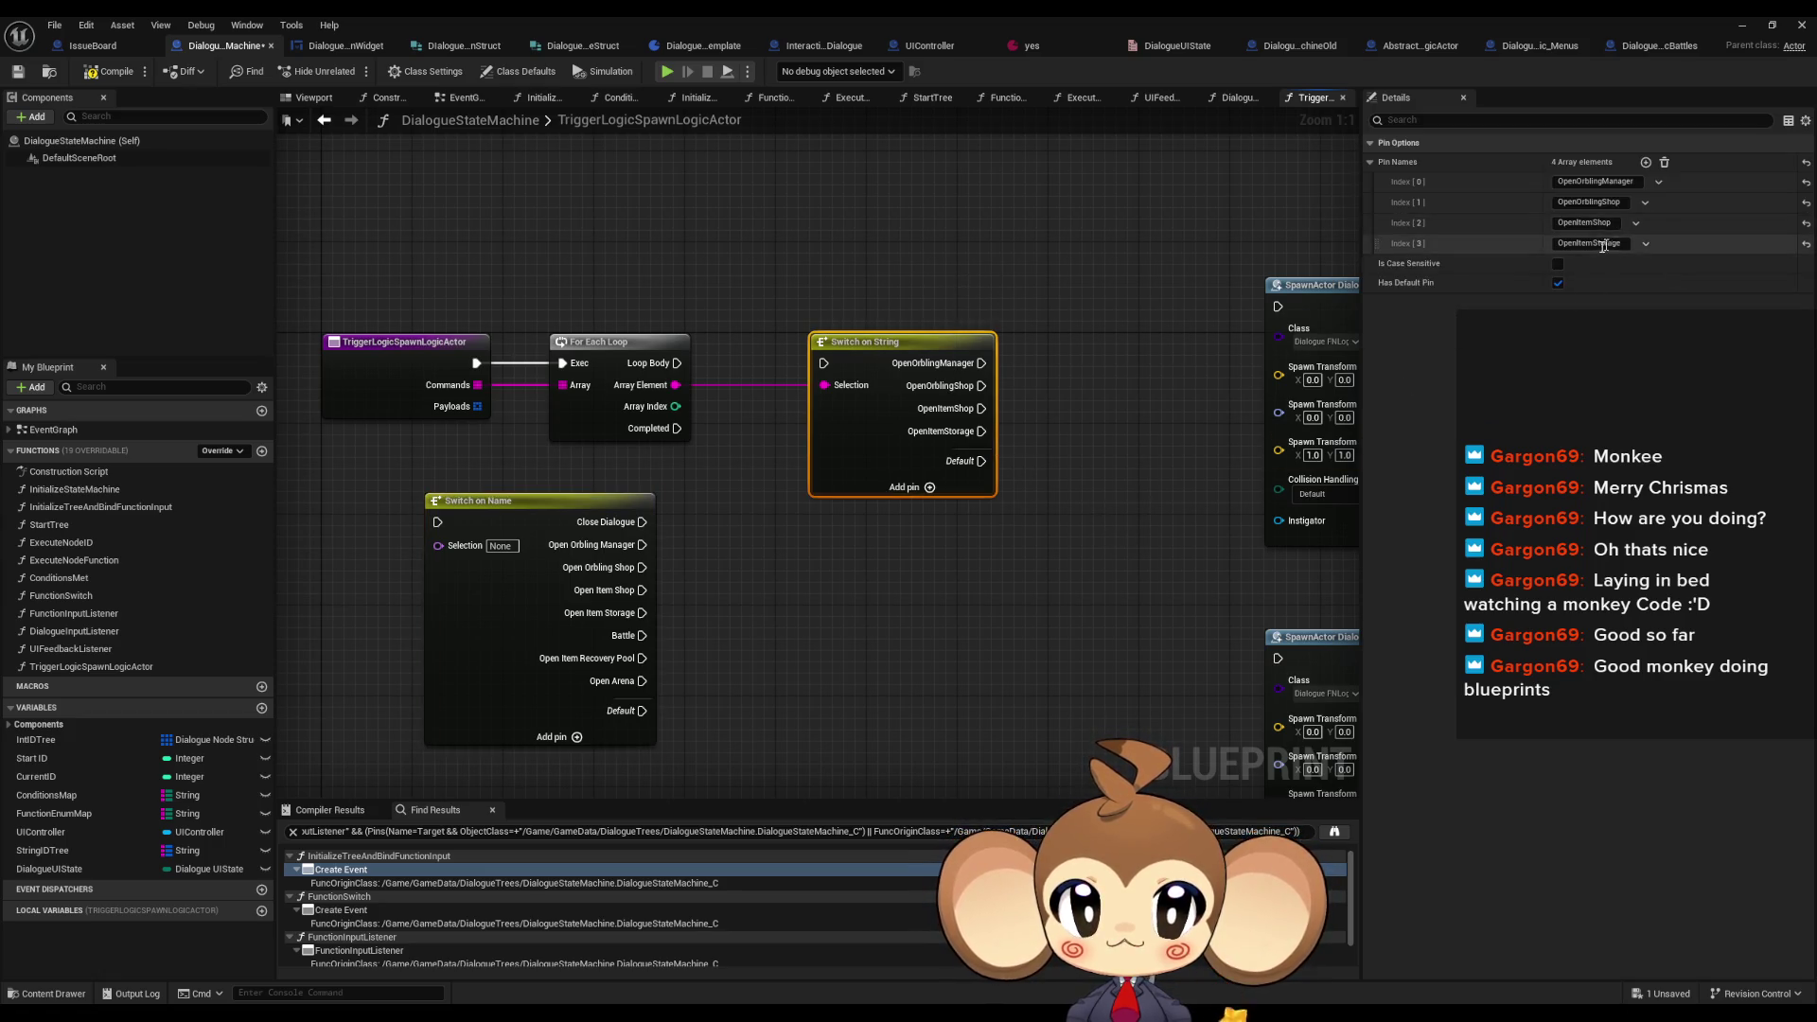
click(1646, 161)
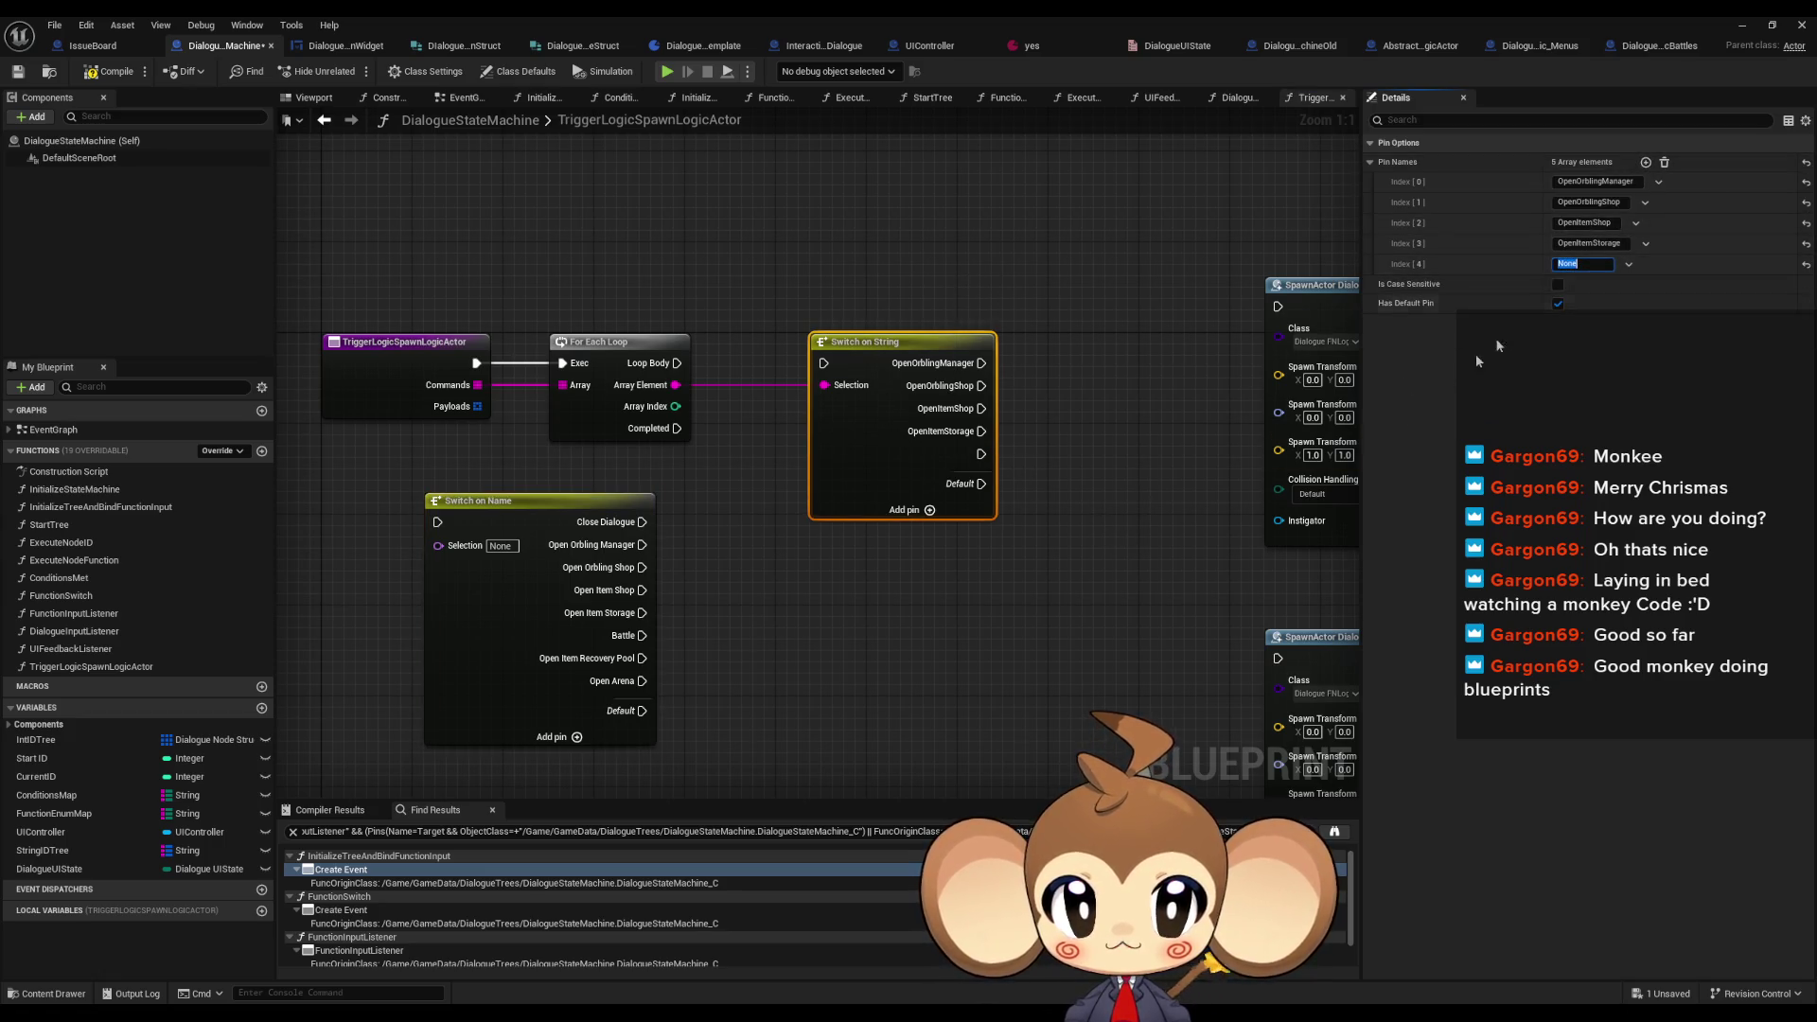
text(OpenItemRecoveryPool)
click(815, 618)
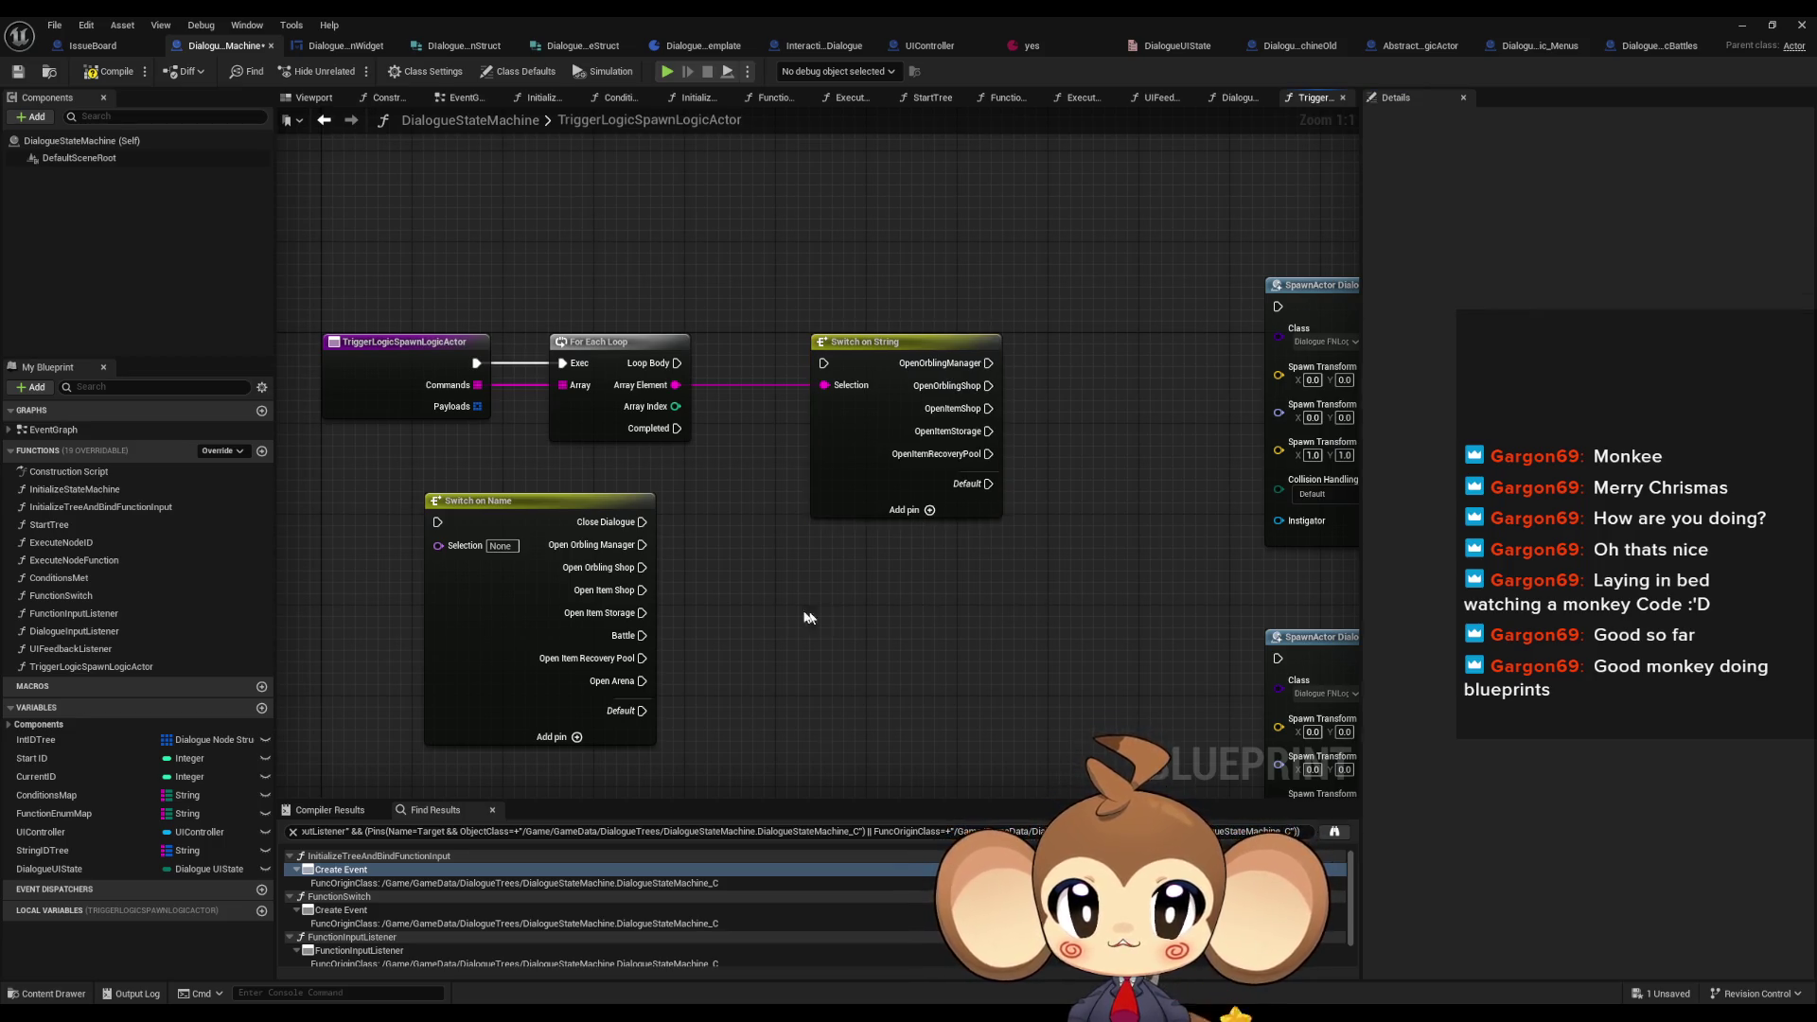
- Add the sixth case, OpenArena, pasted from Switch on Name
click(568, 653)
click(1581, 325)
click(951, 386)
click(1645, 162)
click(1580, 284)
text(OpenArena)
key(Return)
double_click(1587, 285)
key(ctrl+v)
key(Return)
- Duplicate the finished Switch on String node below the original
key(ctrl+c)
click(920, 301)
key(ctrl+v)
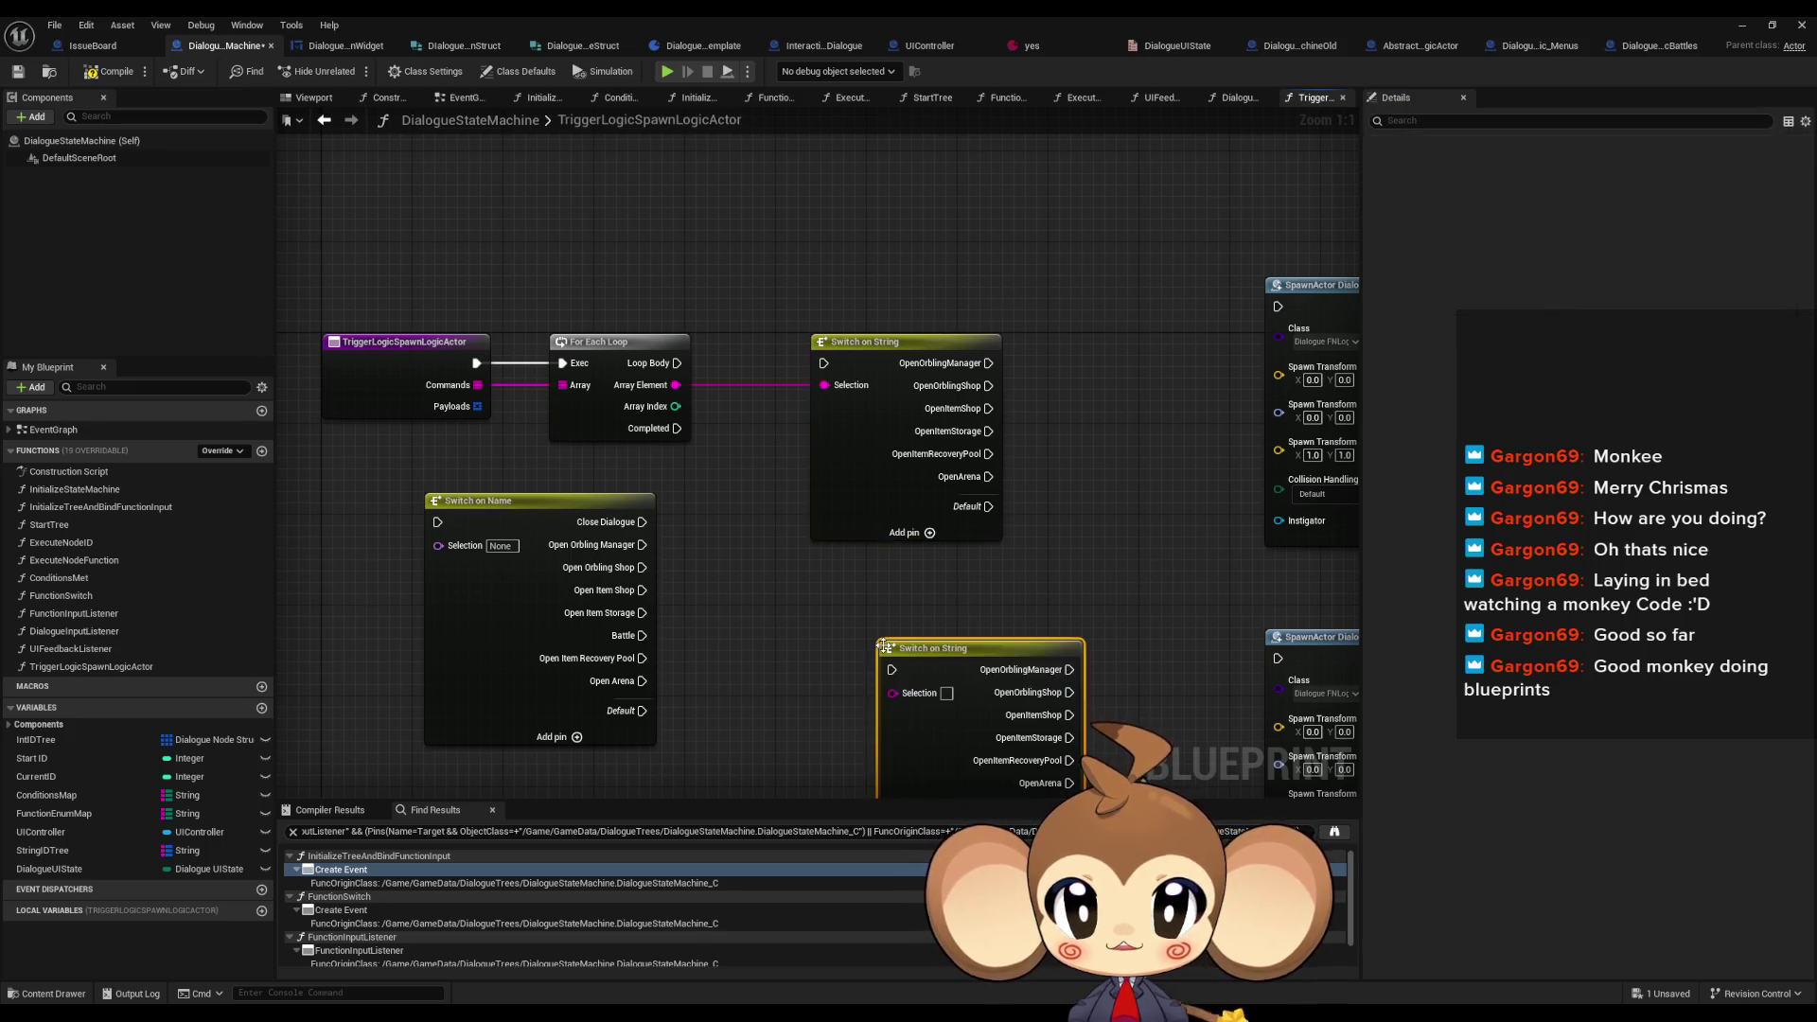
- Replace the pasted copy with a fresh Switch on String fed by Array Element
drag(955, 748, 965, 639)
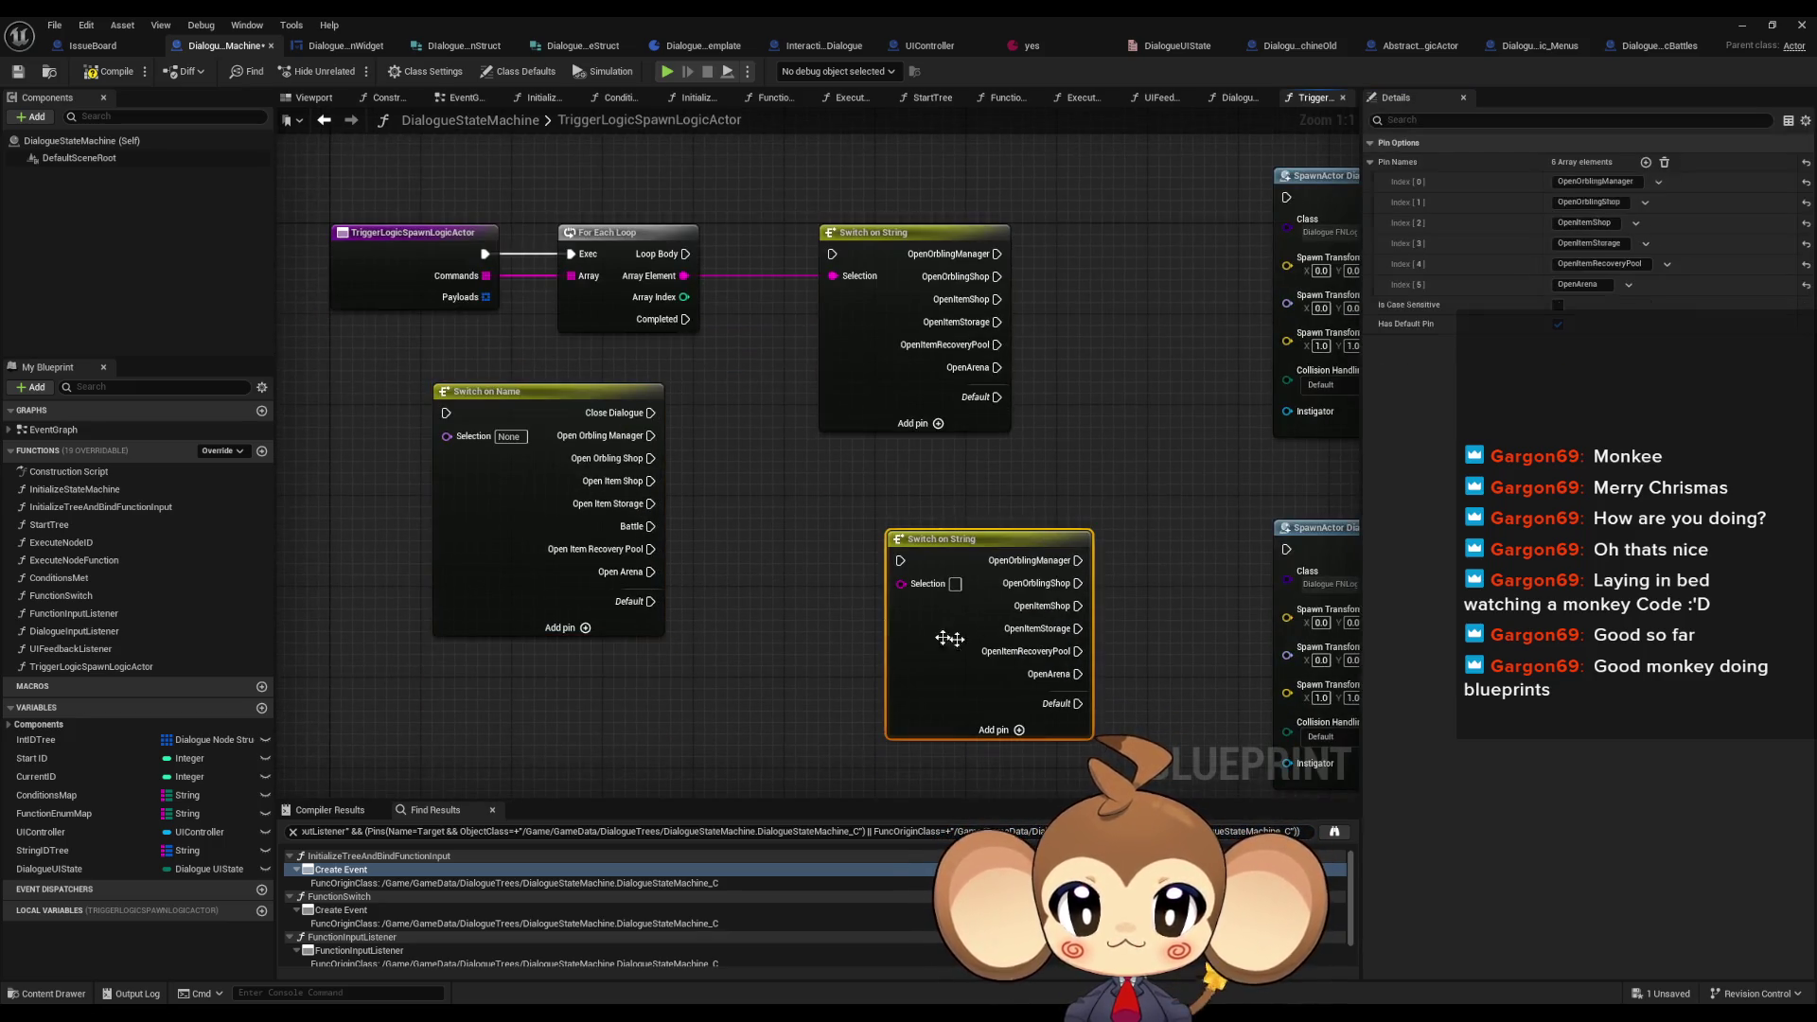
key(Delete)
drag(683, 276, 796, 492)
text(swi)
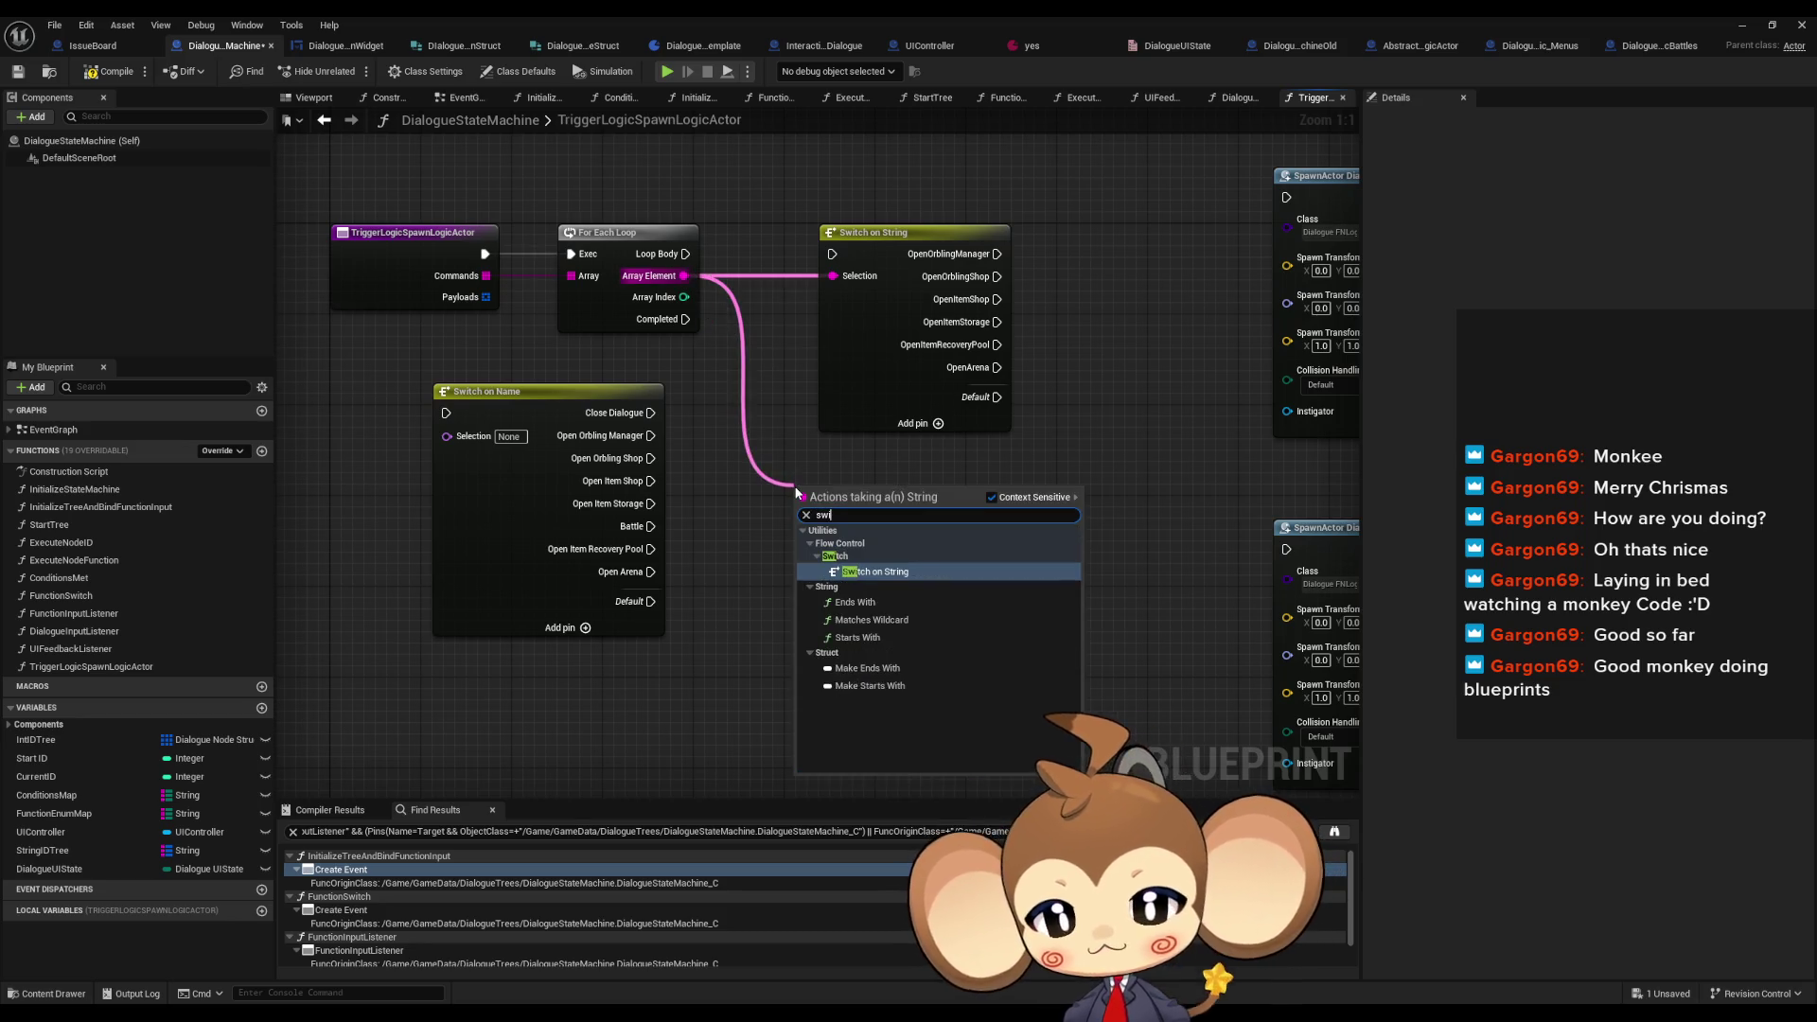
click(873, 602)
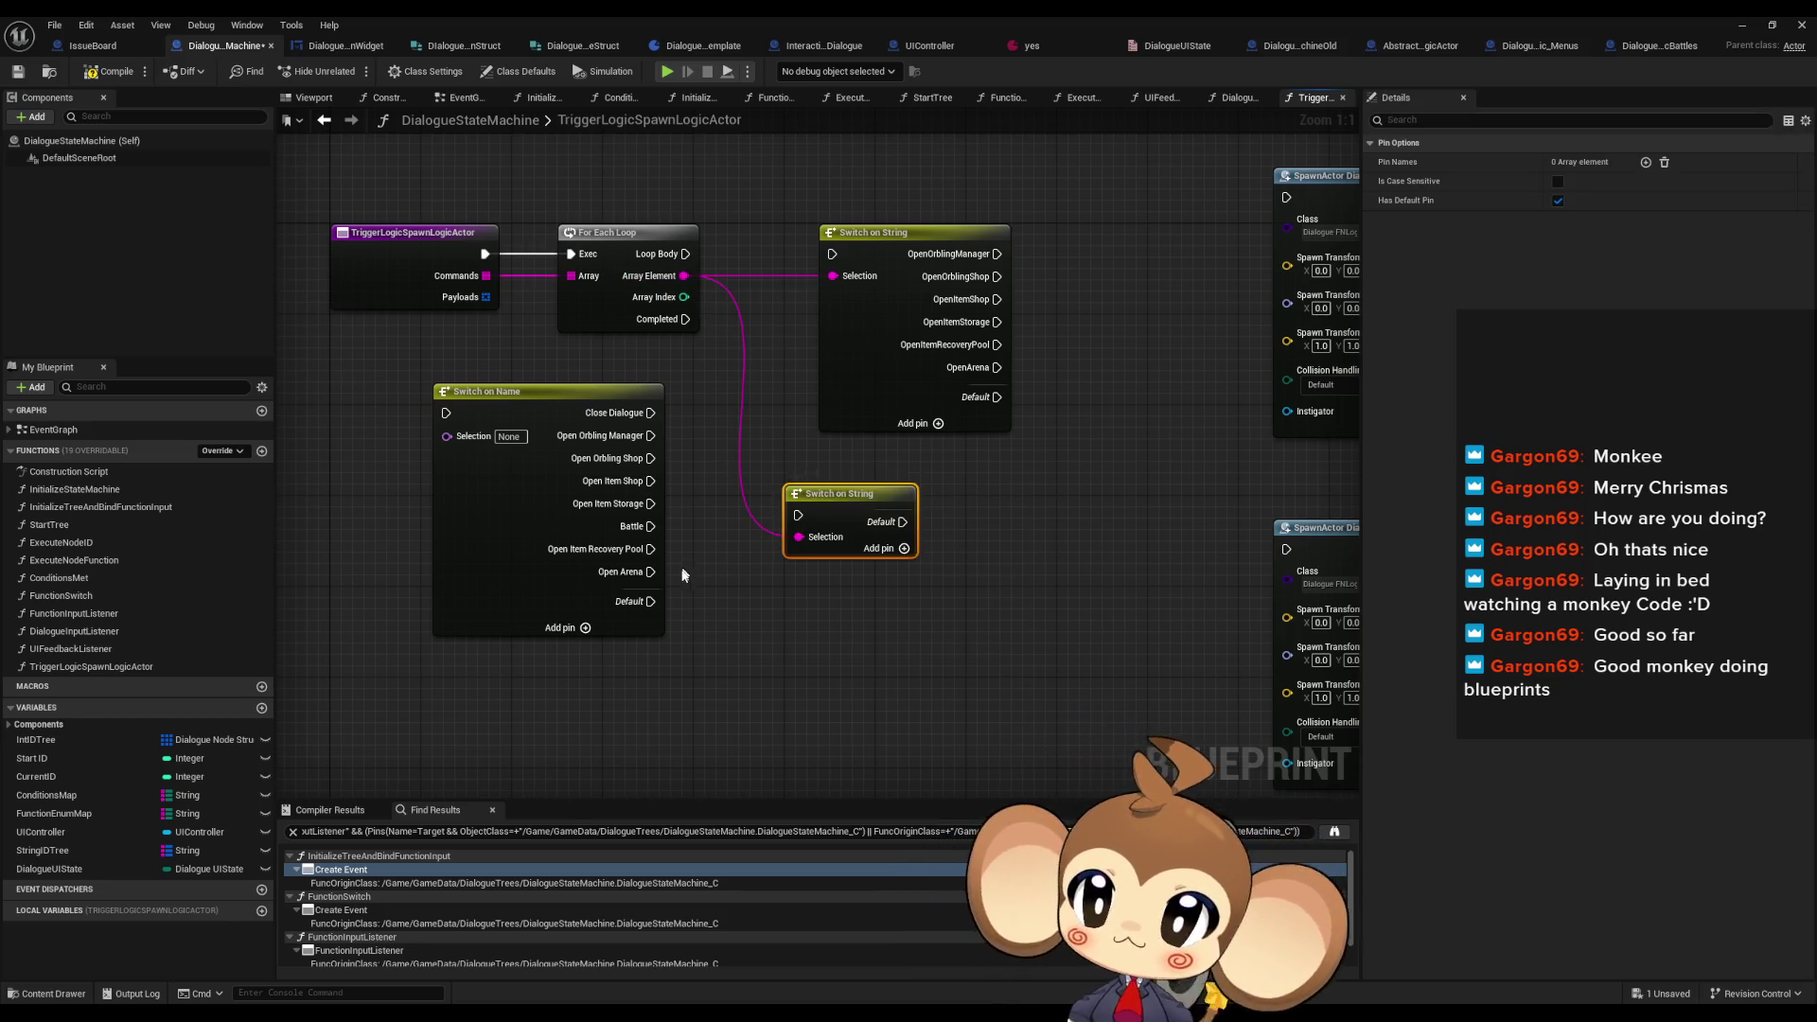
- Give the lower switch a Battle case wired to the Battles SpawnActor exec input
click(484, 547)
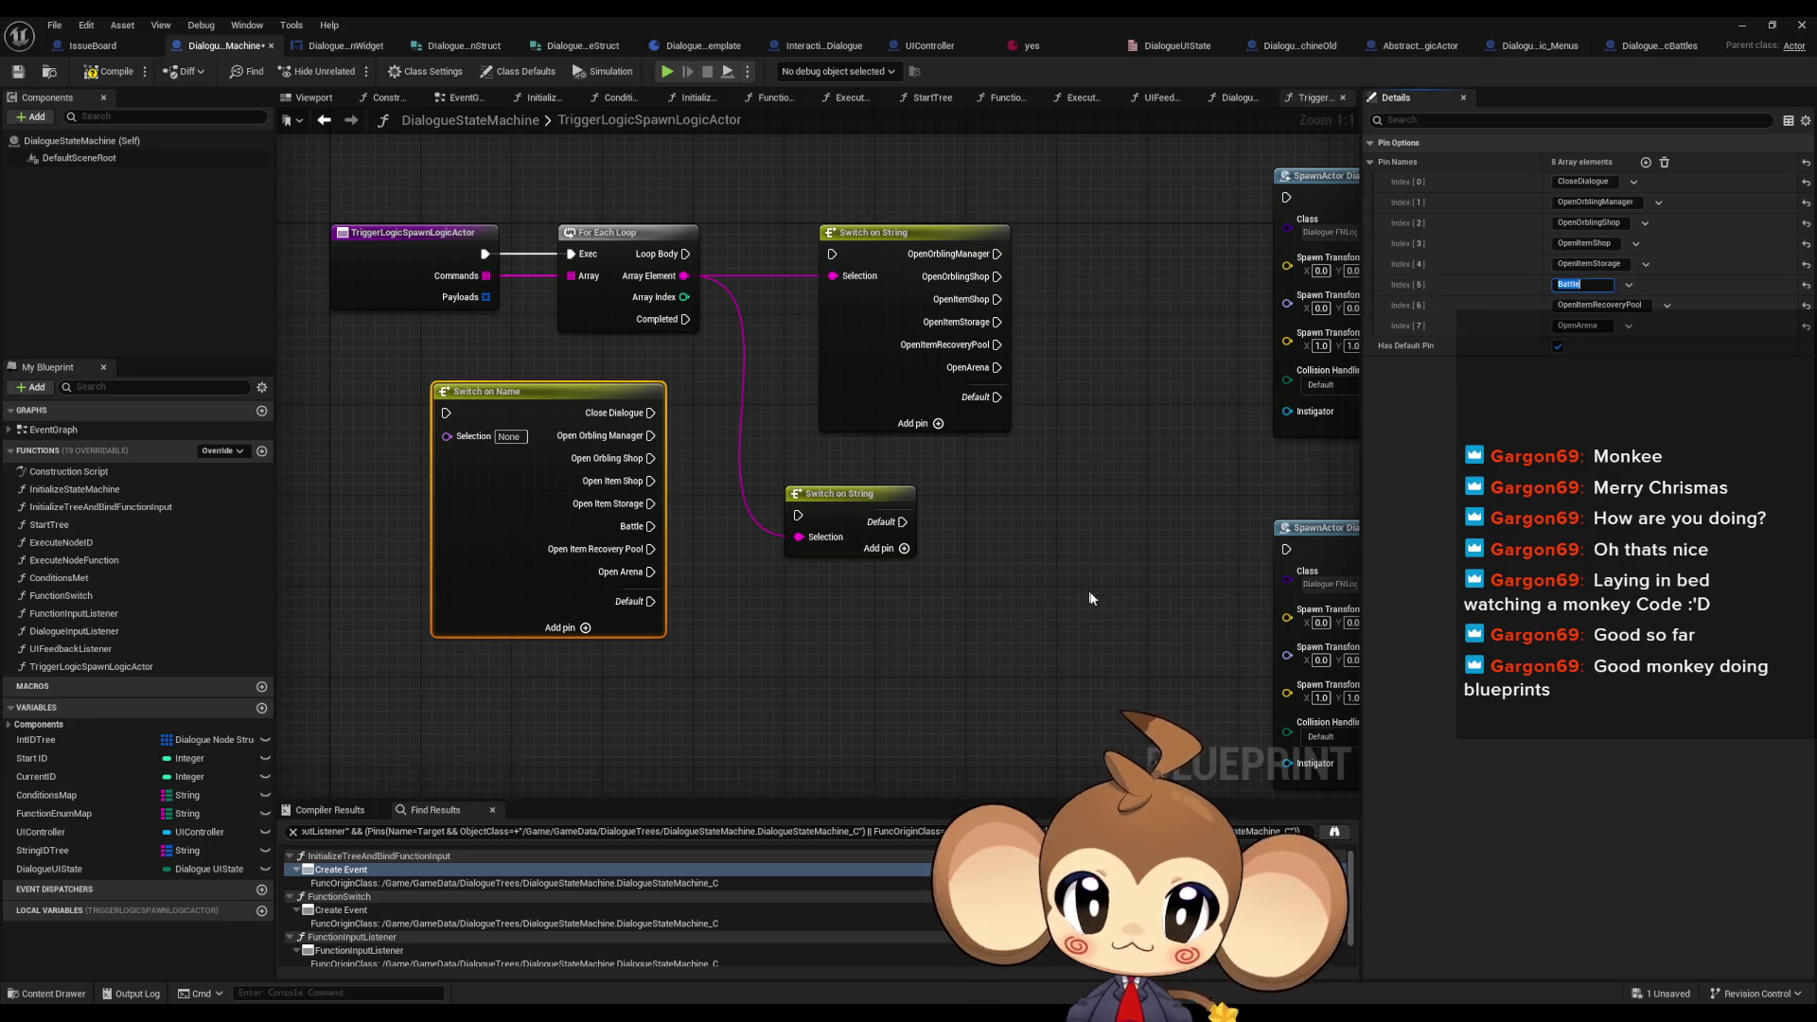
click(937, 530)
click(860, 516)
click(878, 548)
text(Battle)
drag(1056, 531, 901, 543)
mouse_move(746, 538)
mouse_down()
mouse_move(779, 575)
mouse_move(985, 641)
mouse_move(1131, 562)
mouse_up()
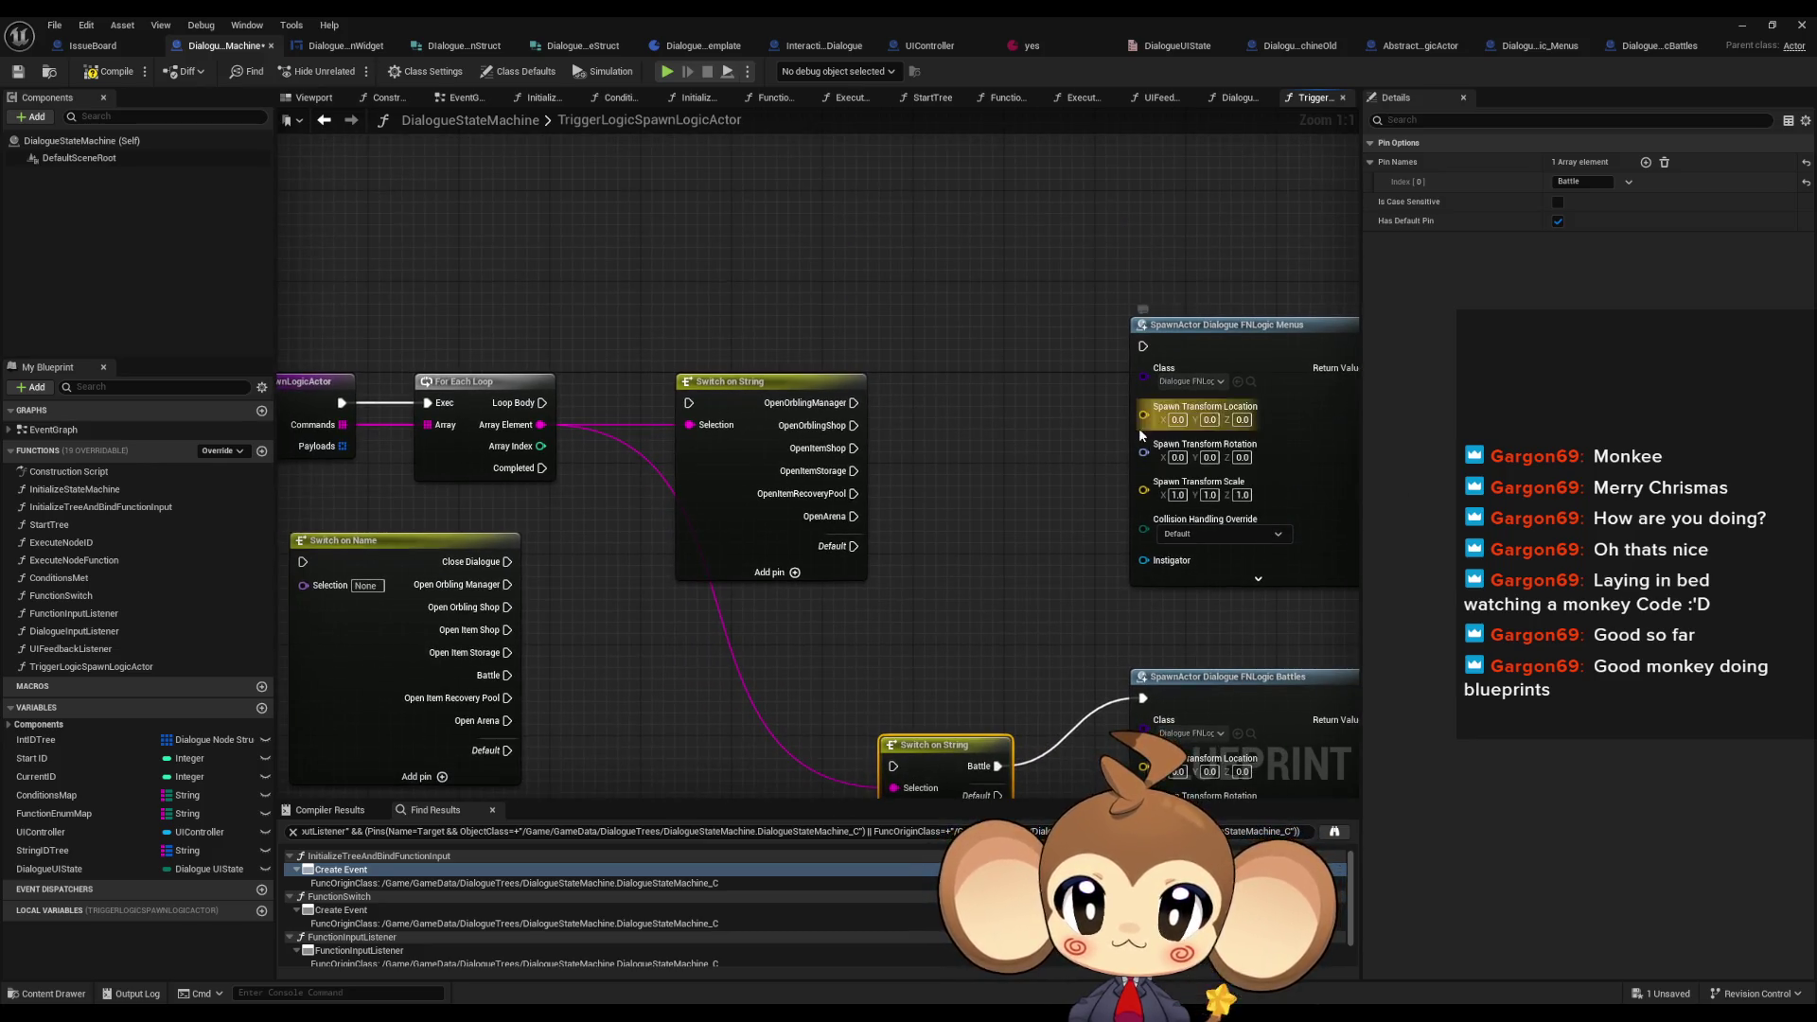
- Wire OpenArena, OpenItemRecoveryPool, OpenItemStorage, shop and manager cases to Menus SpawnActor; Default to Battle switch
drag(763, 390, 836, 367)
drag(939, 420, 788, 434)
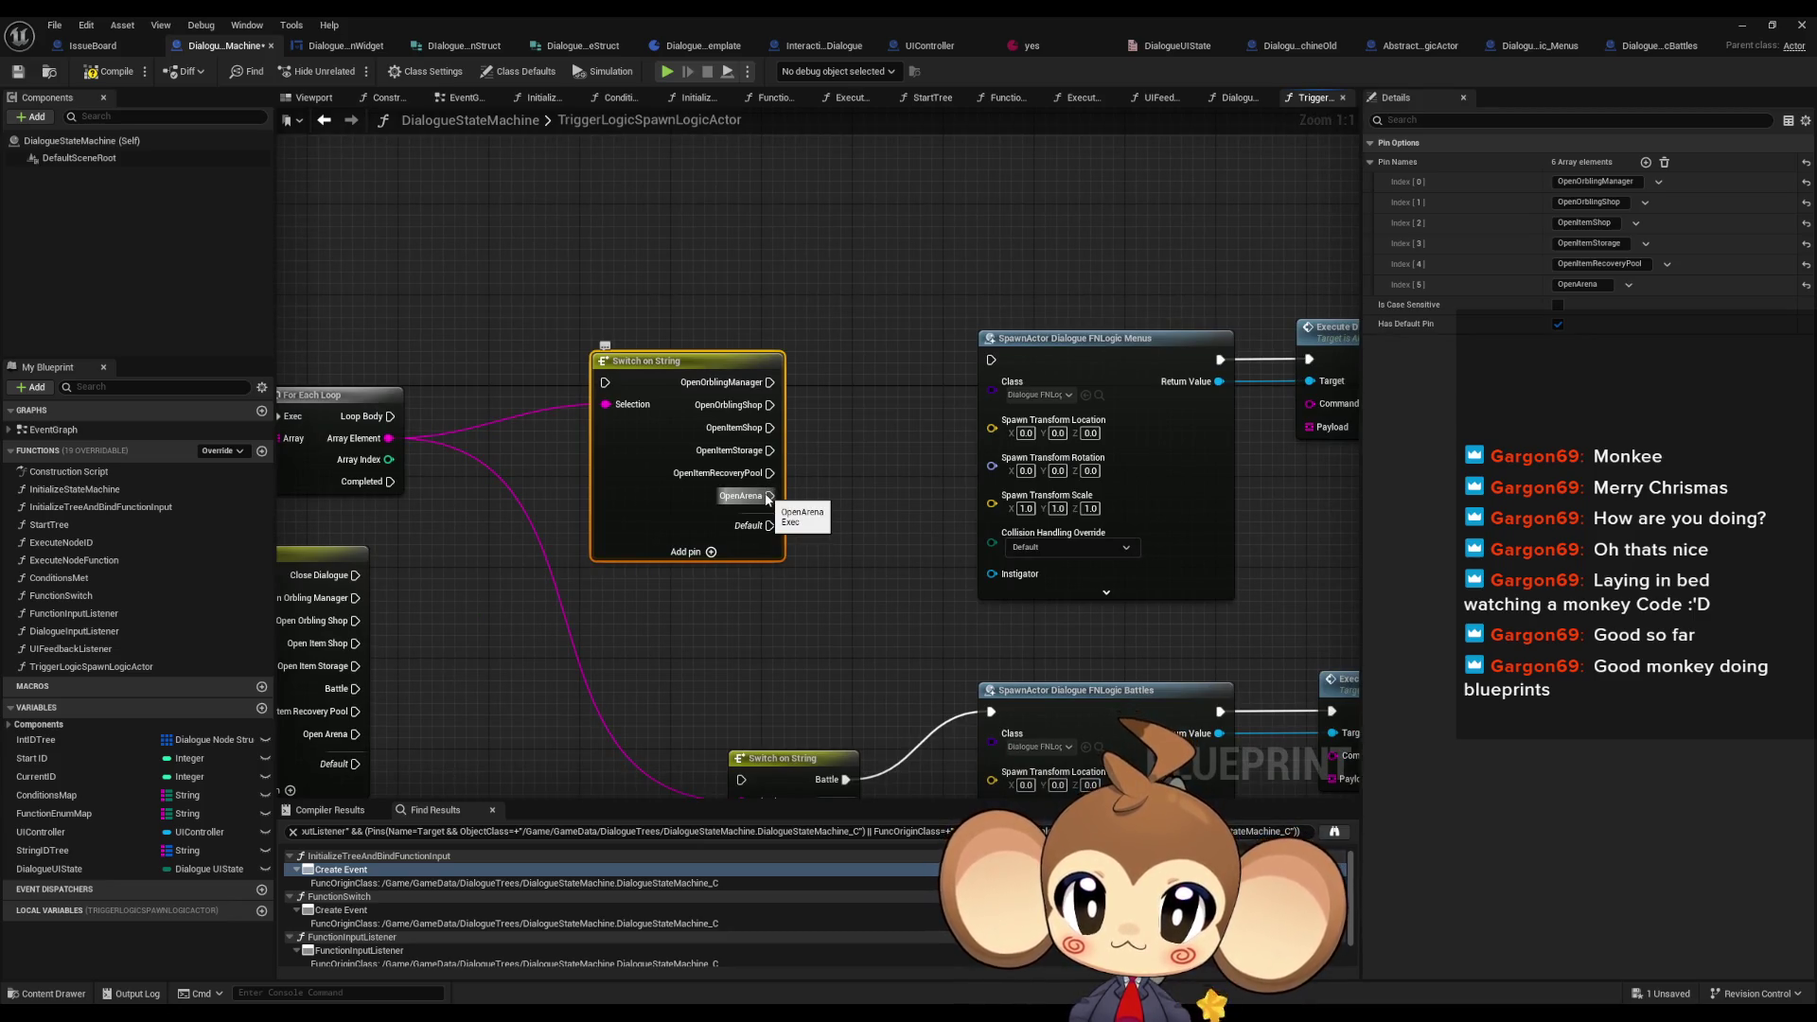
drag(769, 496, 991, 360)
mouse_move(770, 474)
mouse_down()
mouse_move(990, 360)
mouse_move(797, 442)
mouse_move(993, 362)
mouse_up()
drag(770, 428, 991, 361)
mouse_move(769, 382)
mouse_down()
mouse_move(991, 362)
mouse_move(742, 370)
mouse_move(990, 360)
mouse_up()
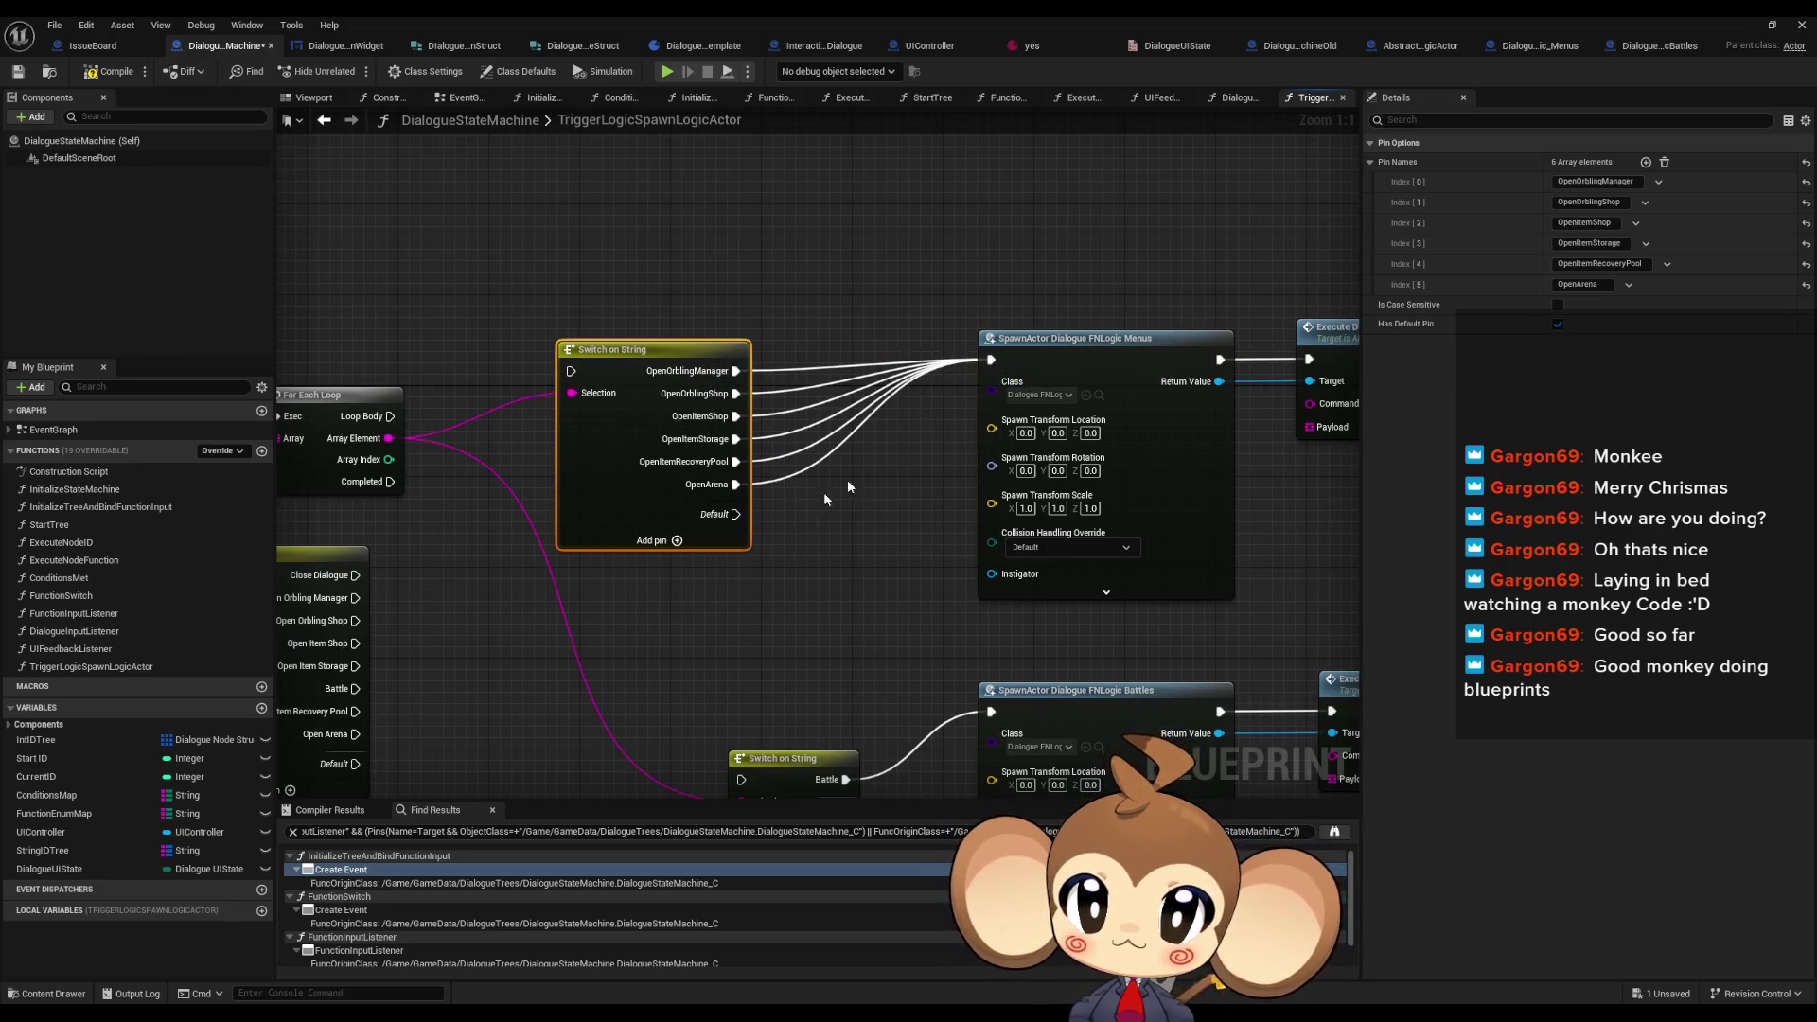
drag(741, 523, 741, 757)
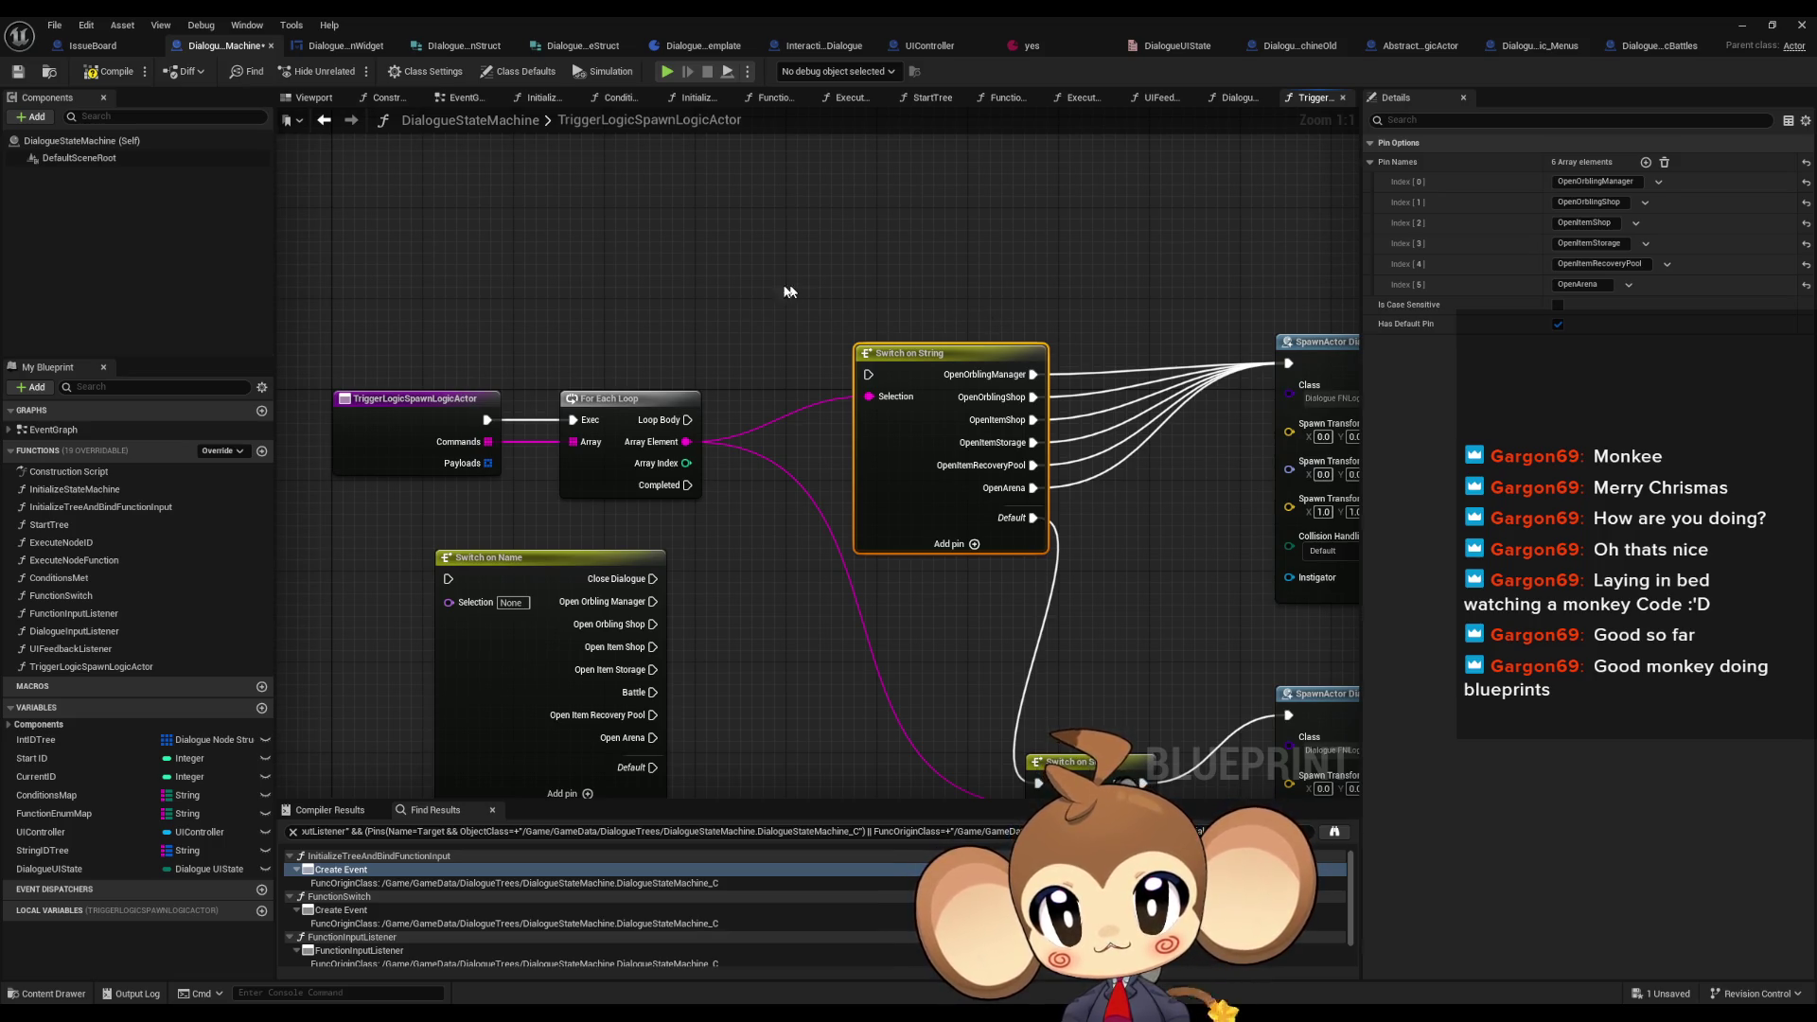
drag(684, 441, 757, 218)
- Place an unconnected == node off Array Element, then switch to the 'Blueprint switch case?' forum thread
text(==)
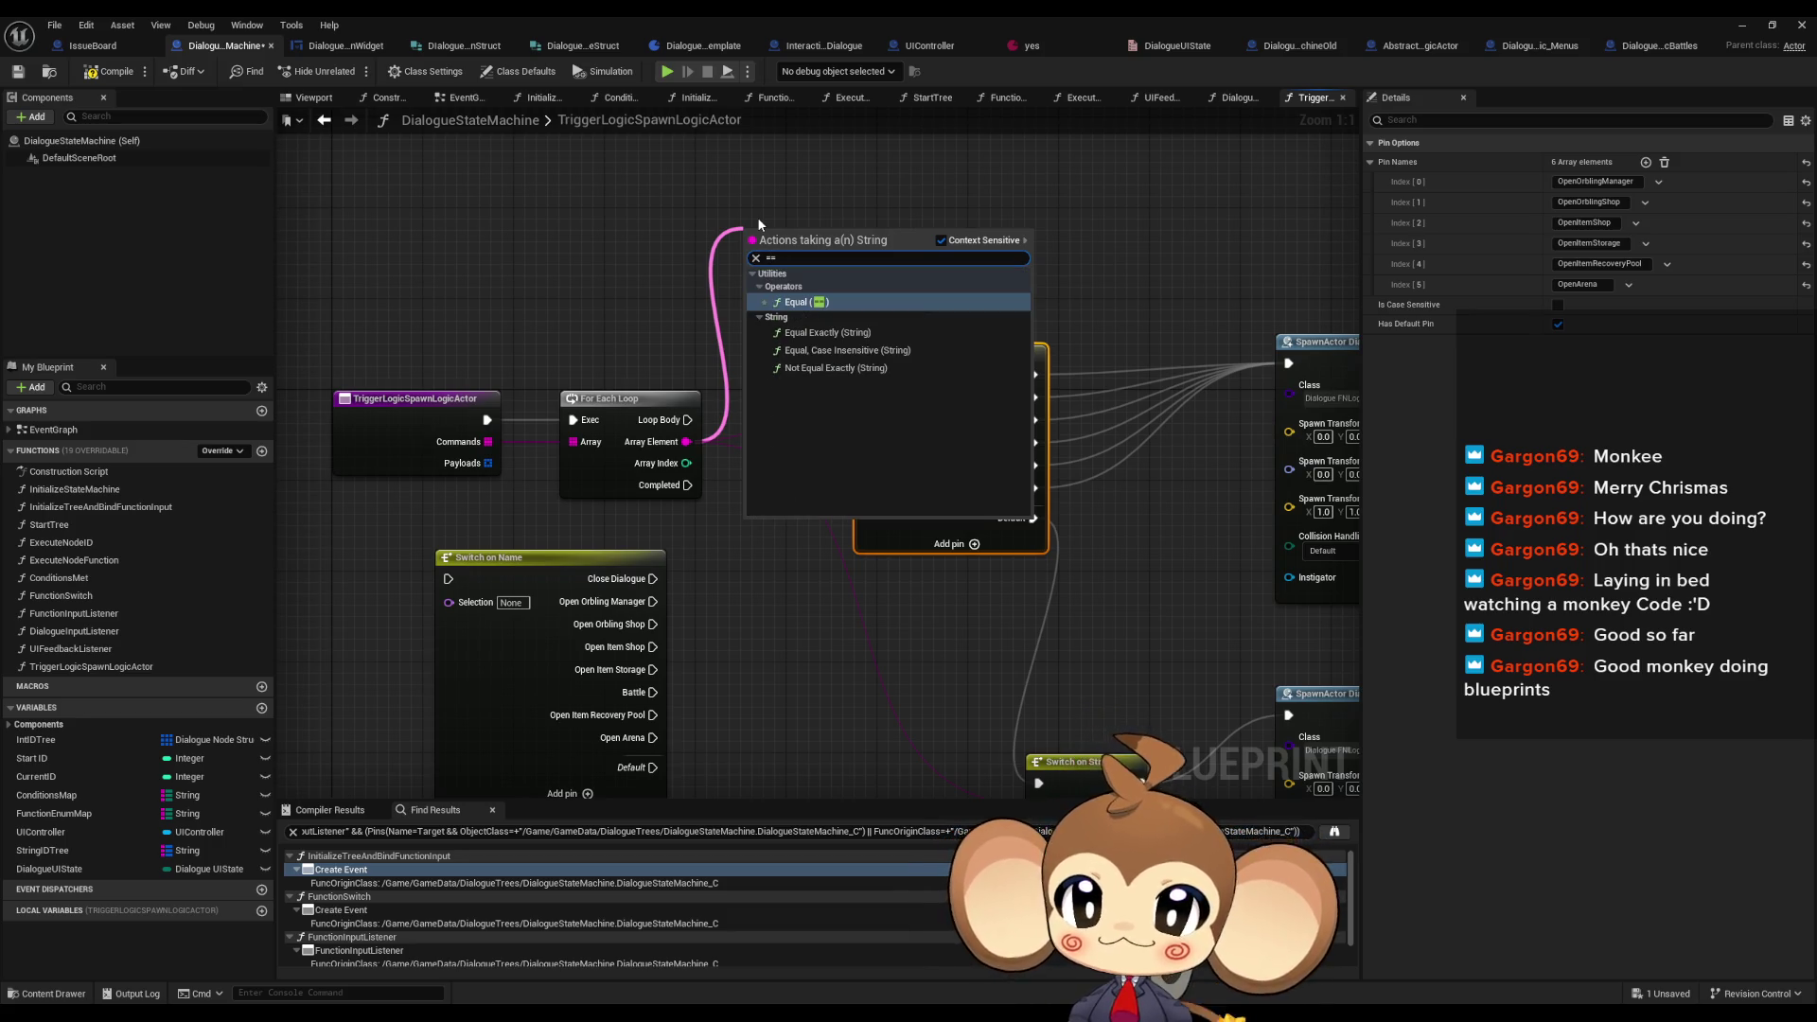
key(Return)
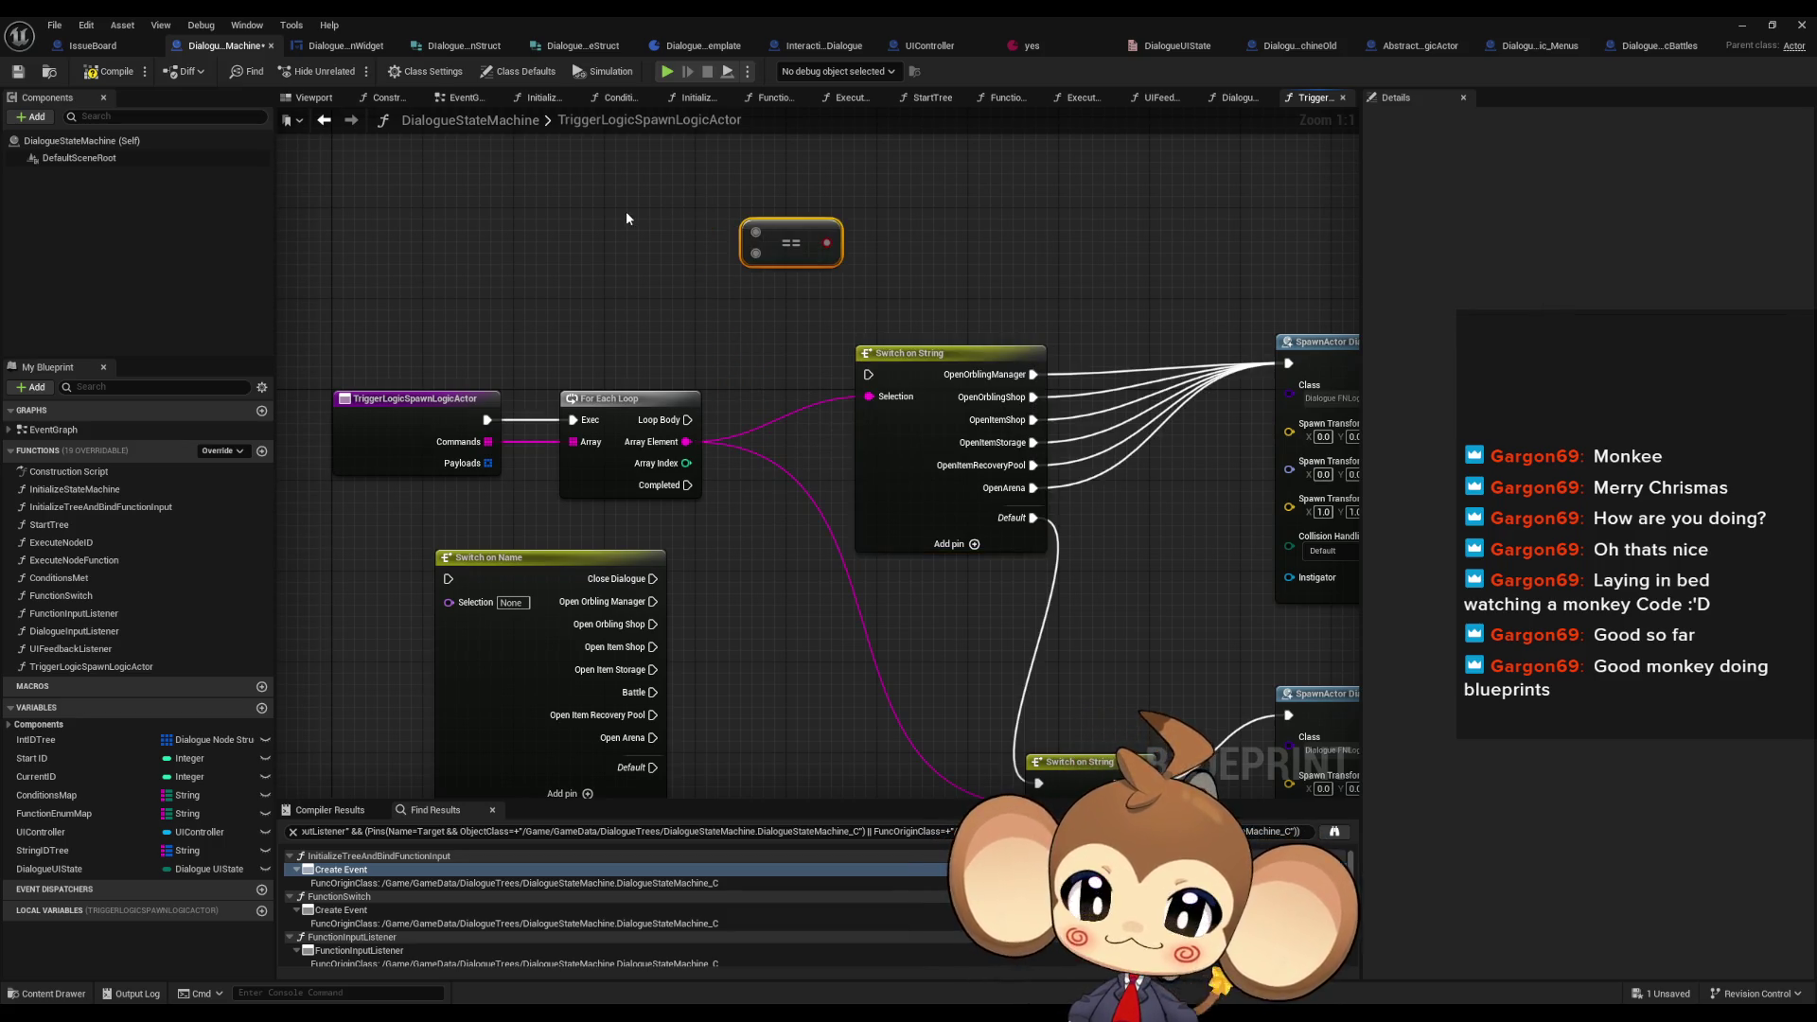
drag(686, 441, 721, 380)
text(==)
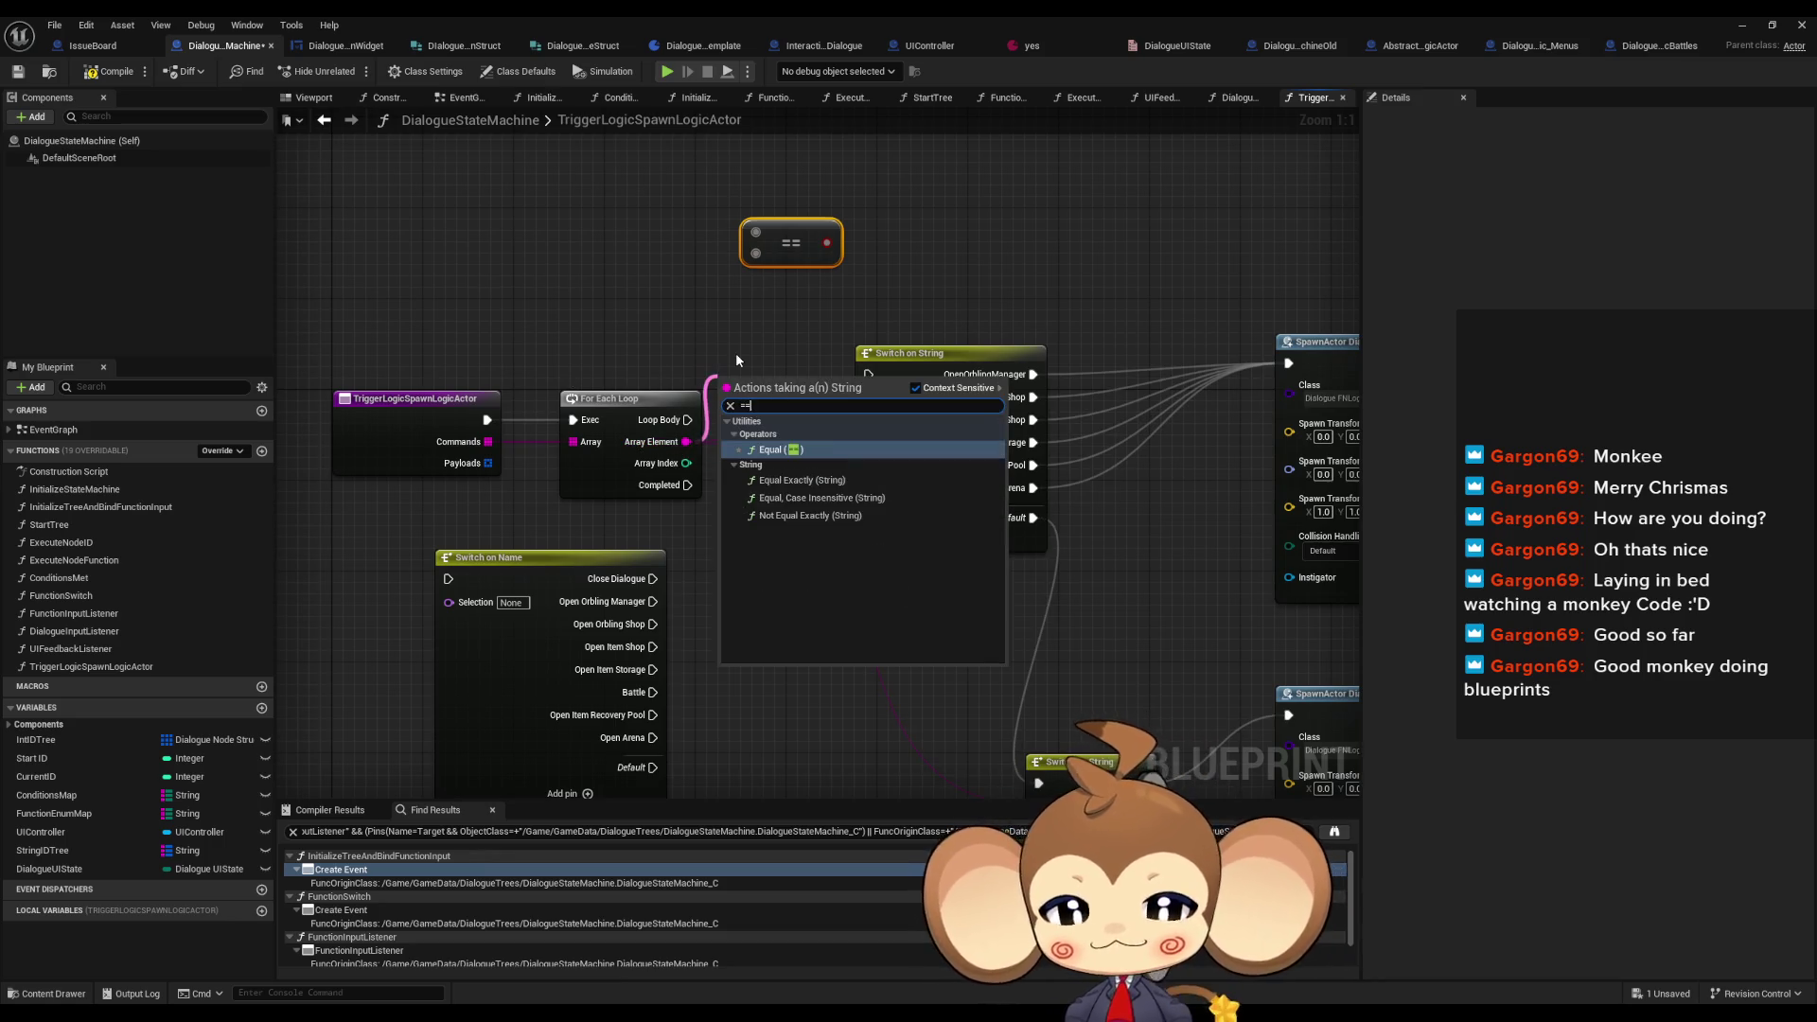
key(Down)
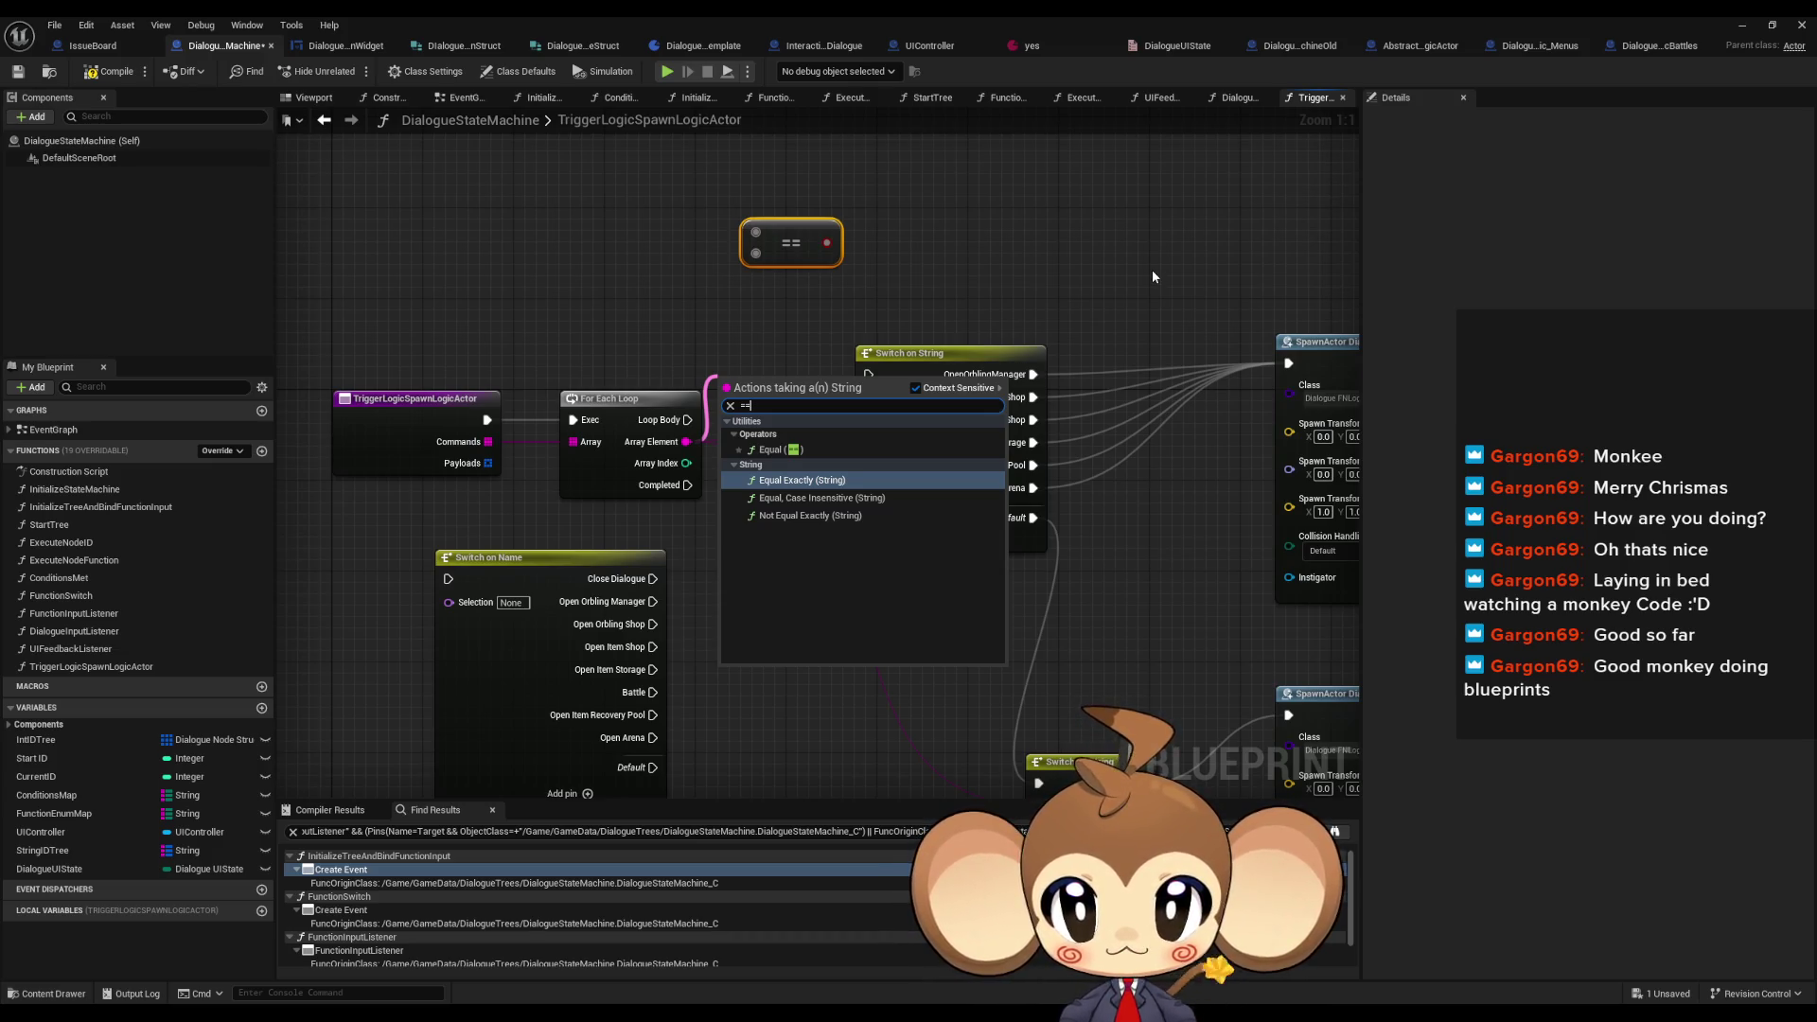
click(1174, 263)
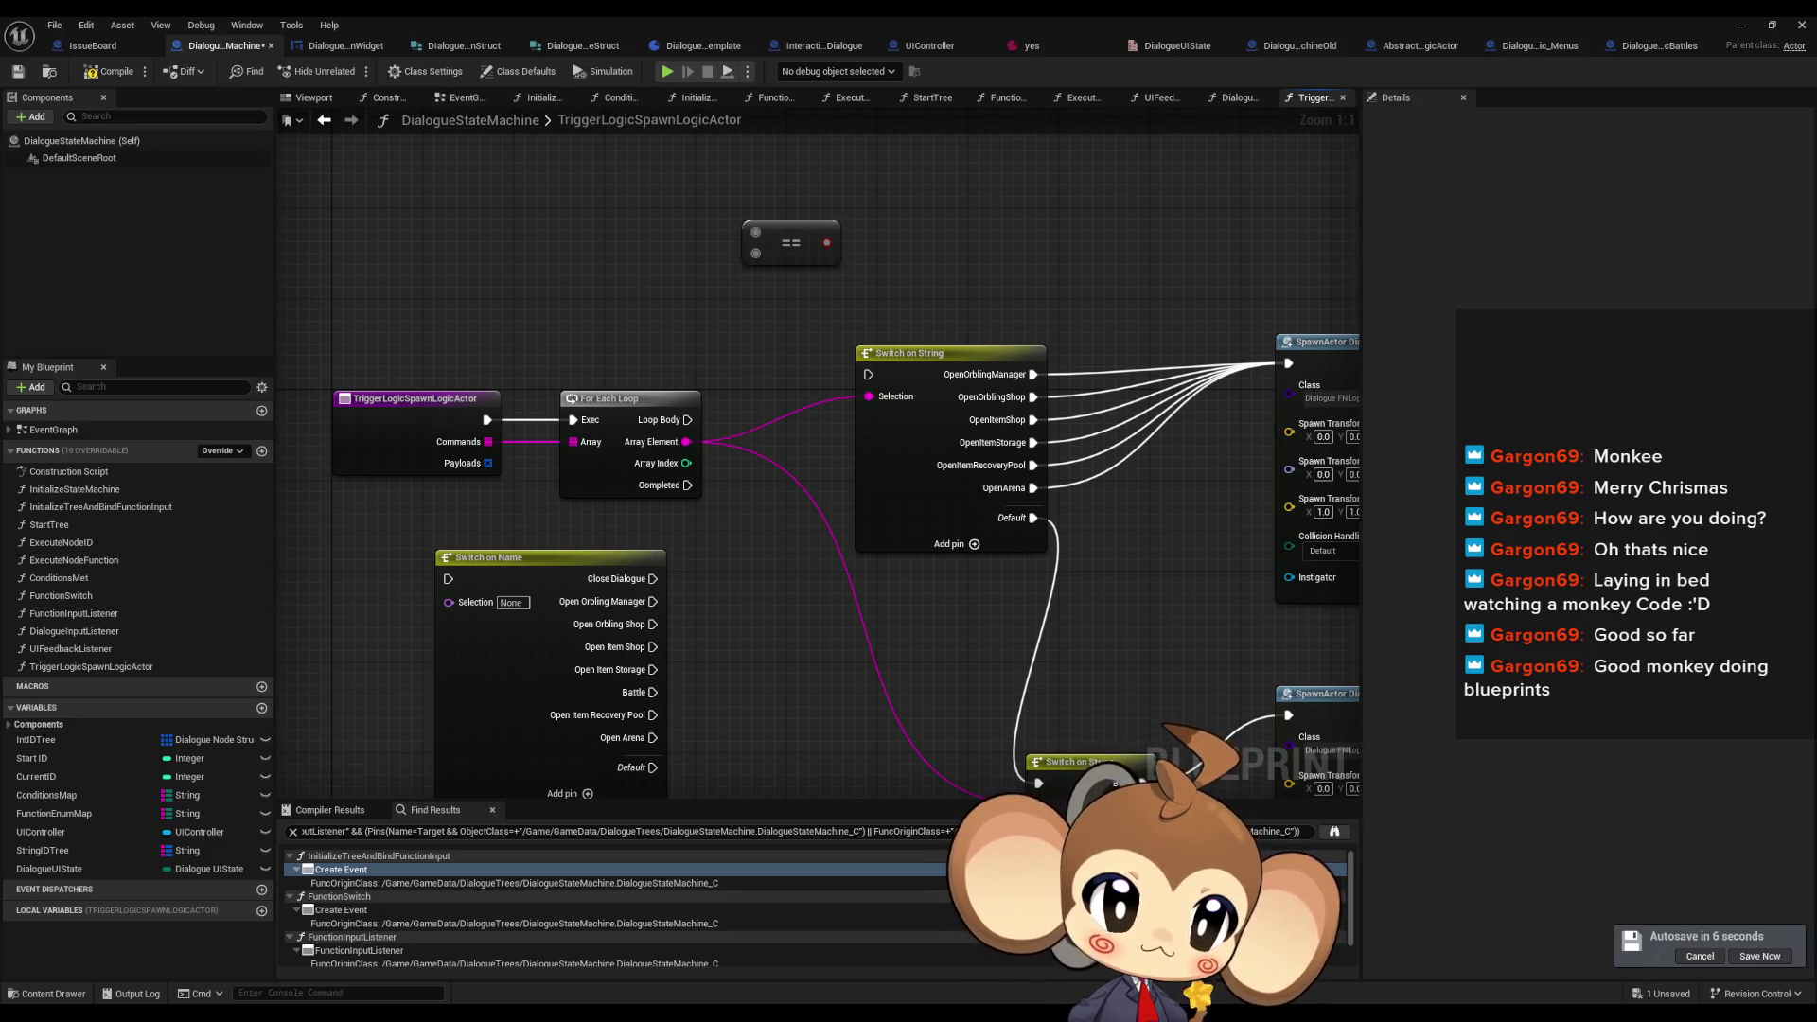
key(alt+Tab)
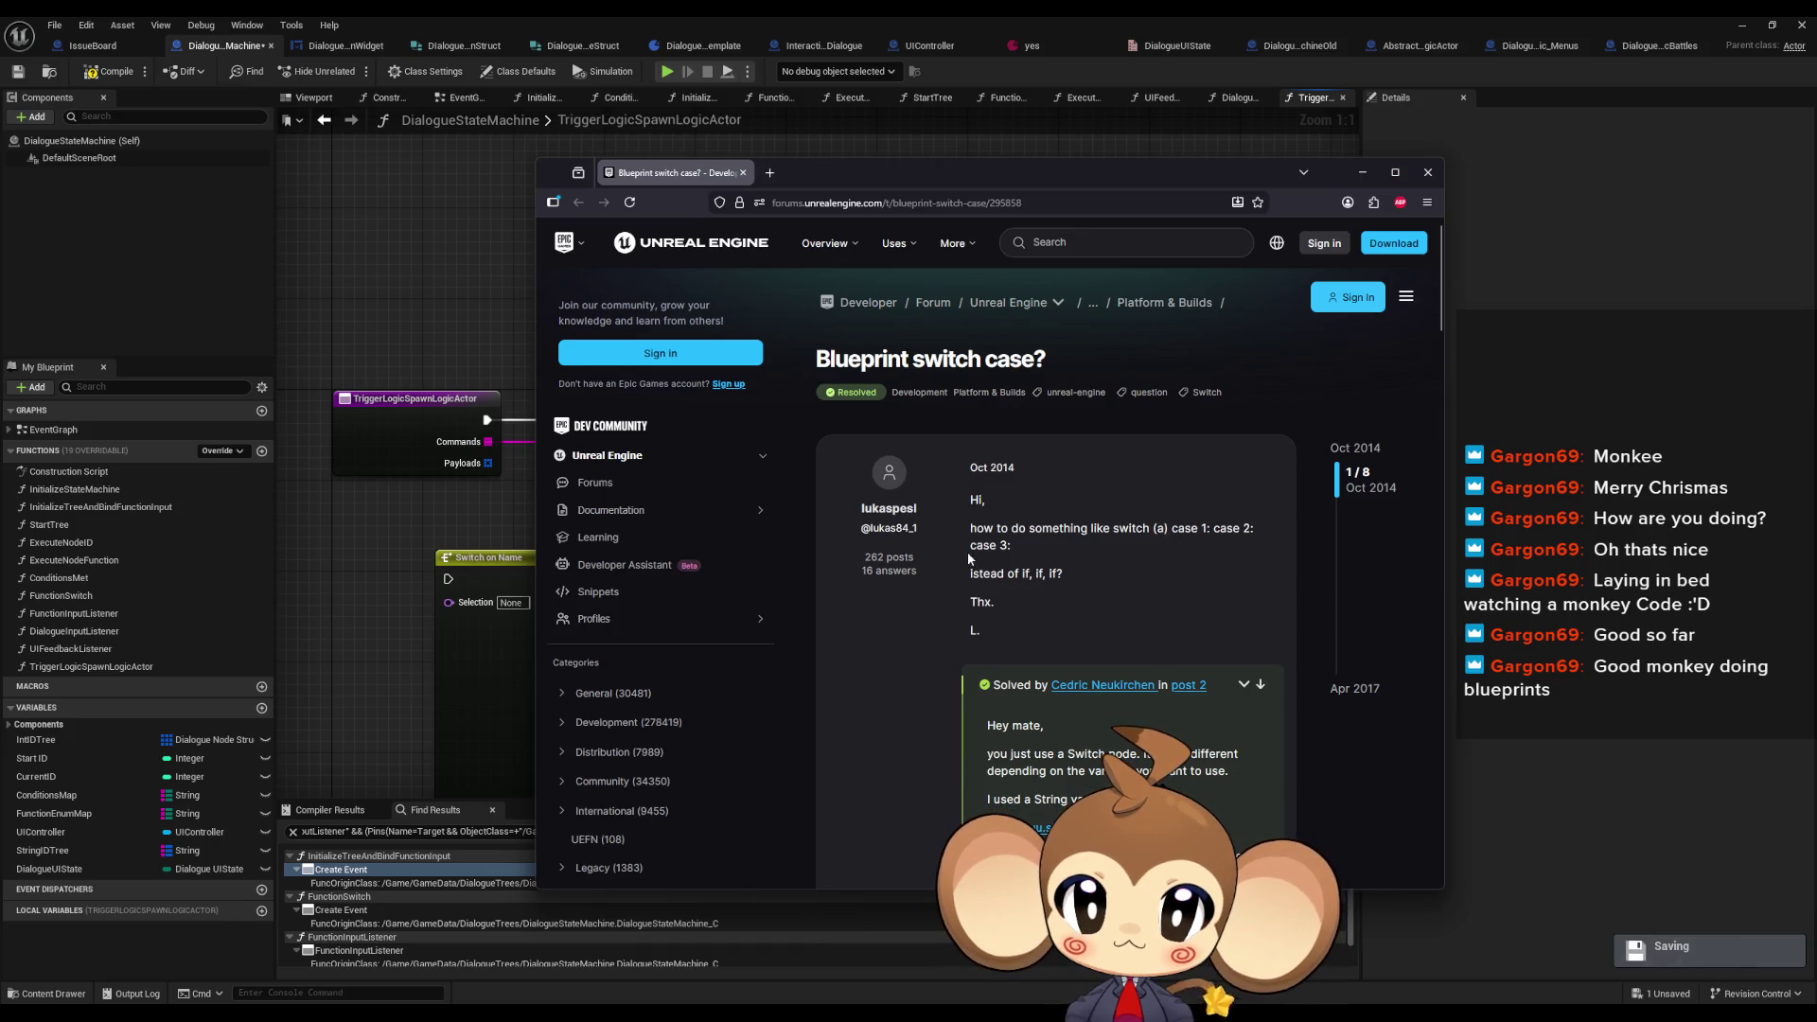
- Read the forum's solved answer, minimize it, and center the Reddit switch-statement thread
scroll(1024, 587, down, 1)
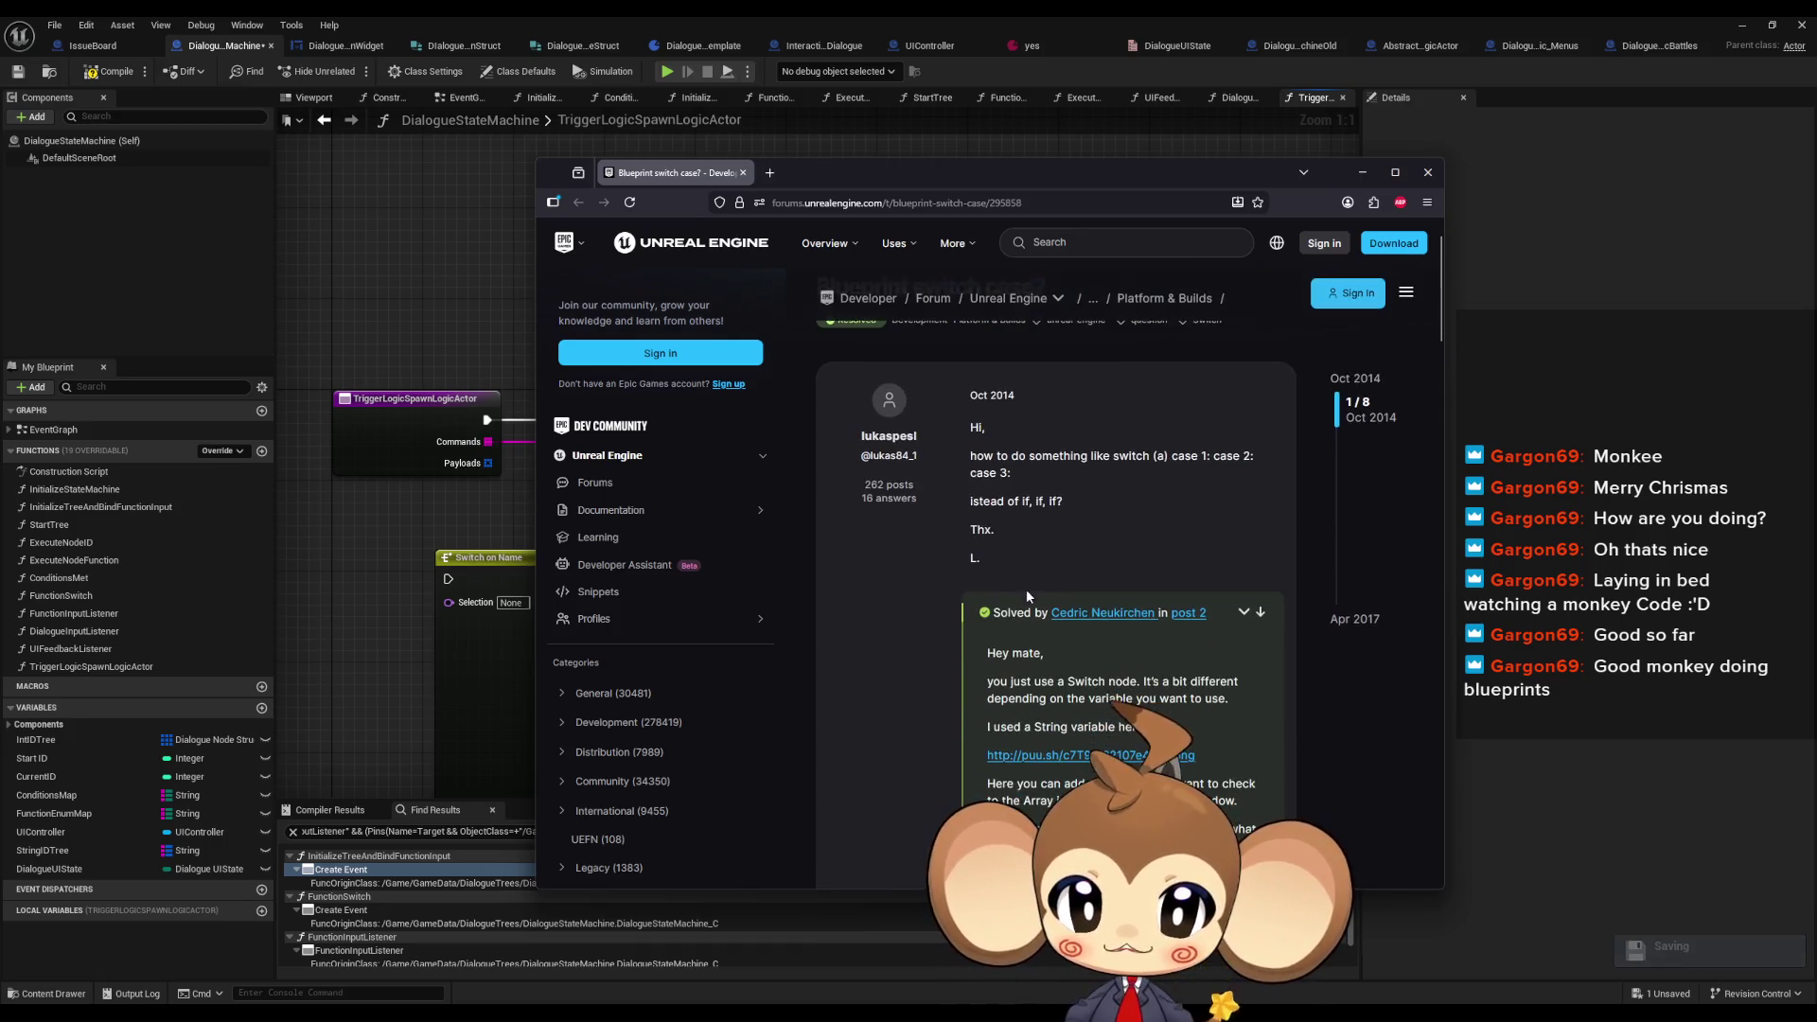
scroll(1065, 500, down, 2)
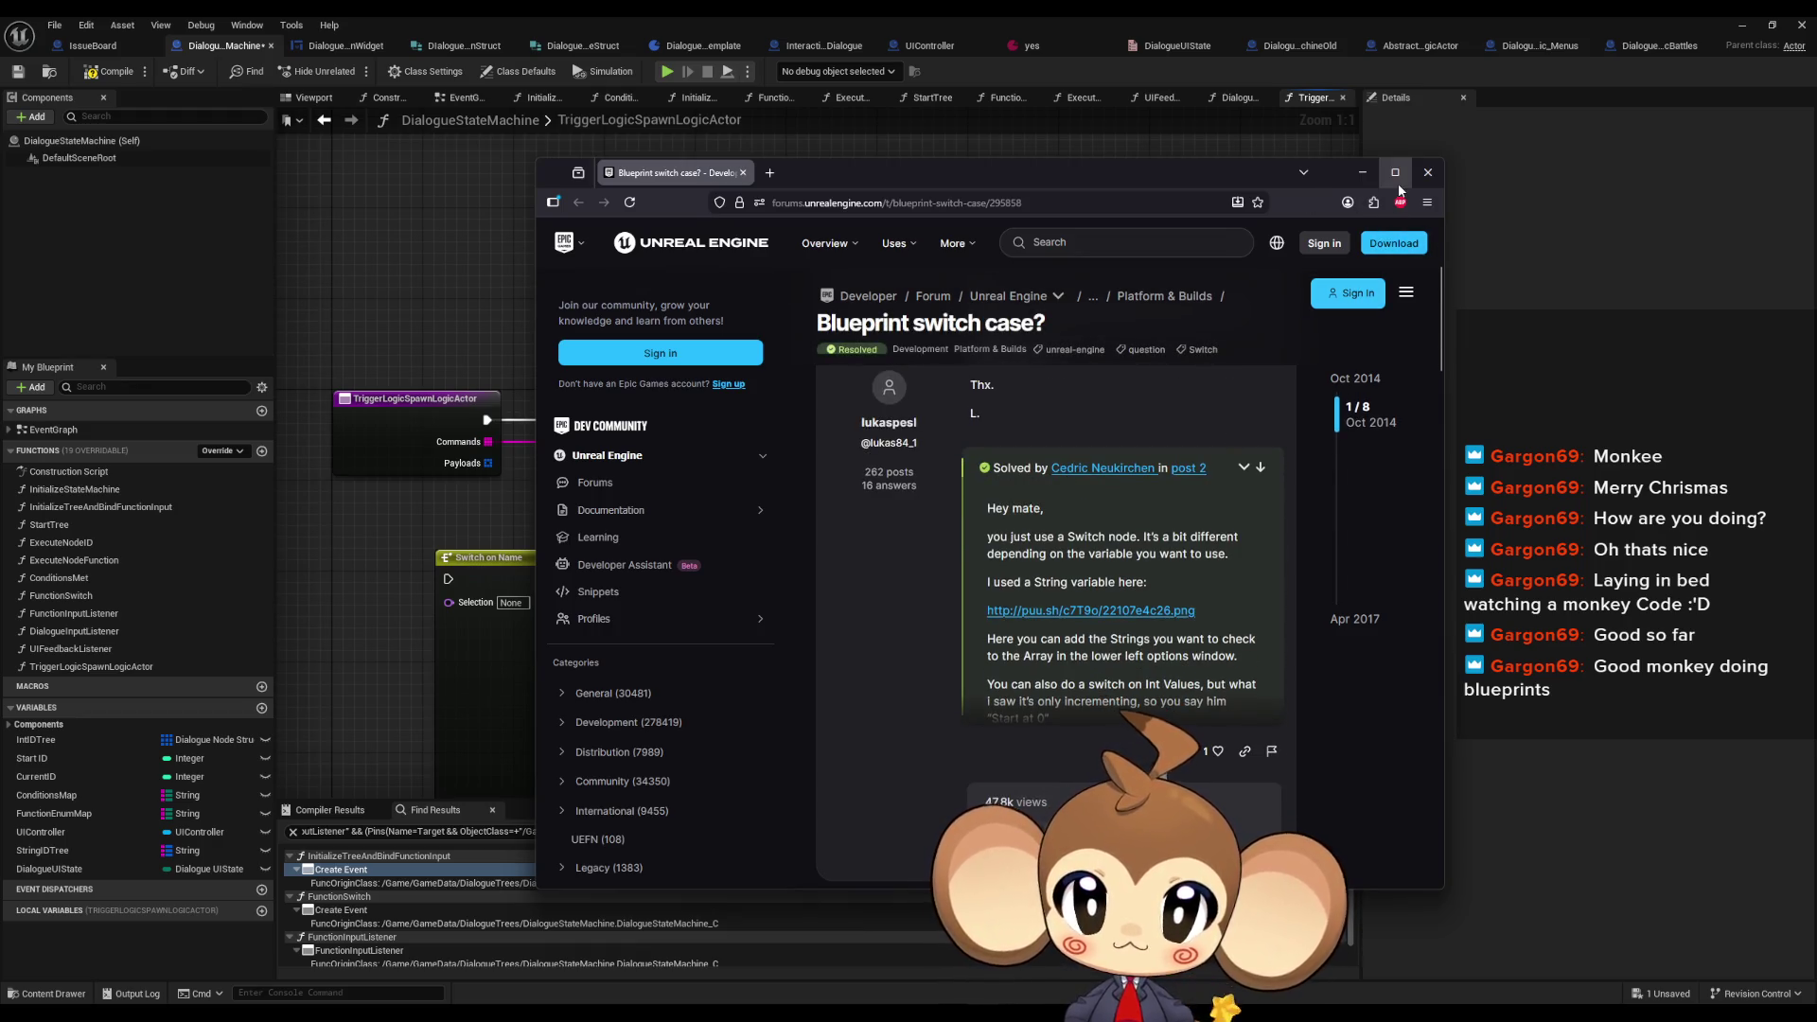
click(1428, 172)
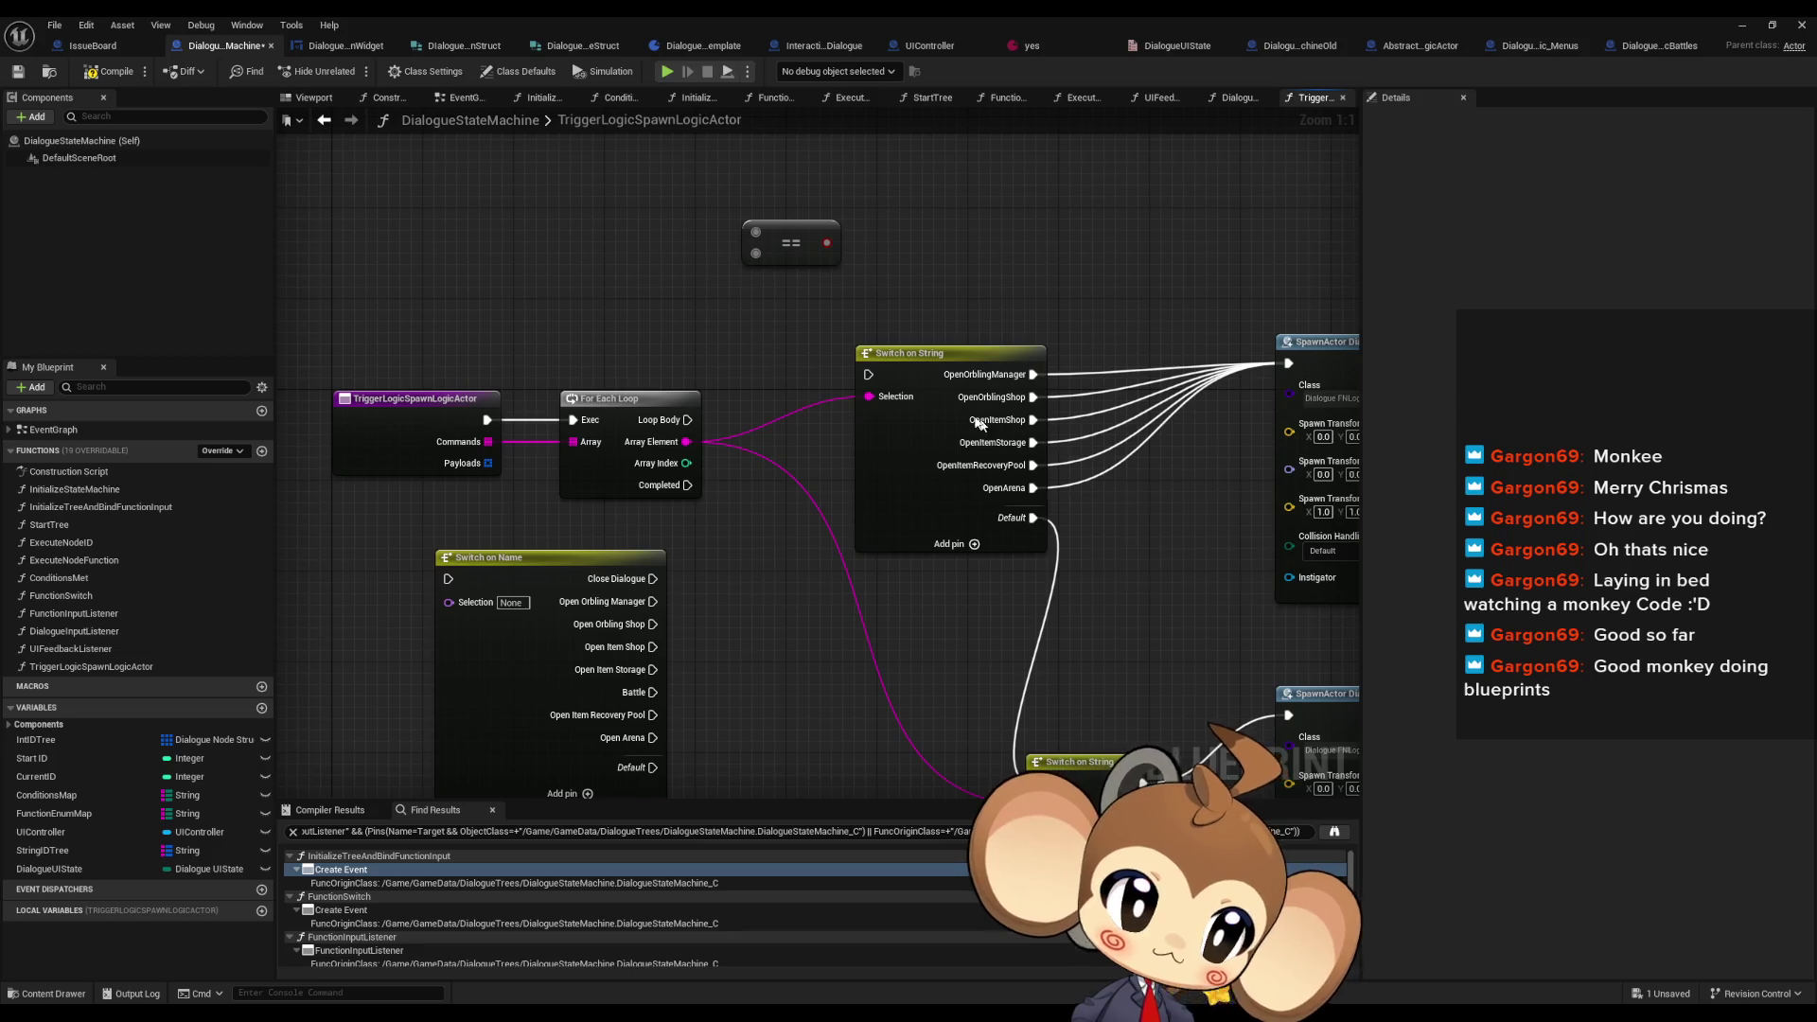
key(alt+Tab)
mouse_move(1380, 293)
mouse_down()
mouse_move(878, 196)
mouse_move(962, 216)
mouse_up()
scroll(899, 596, down, 3)
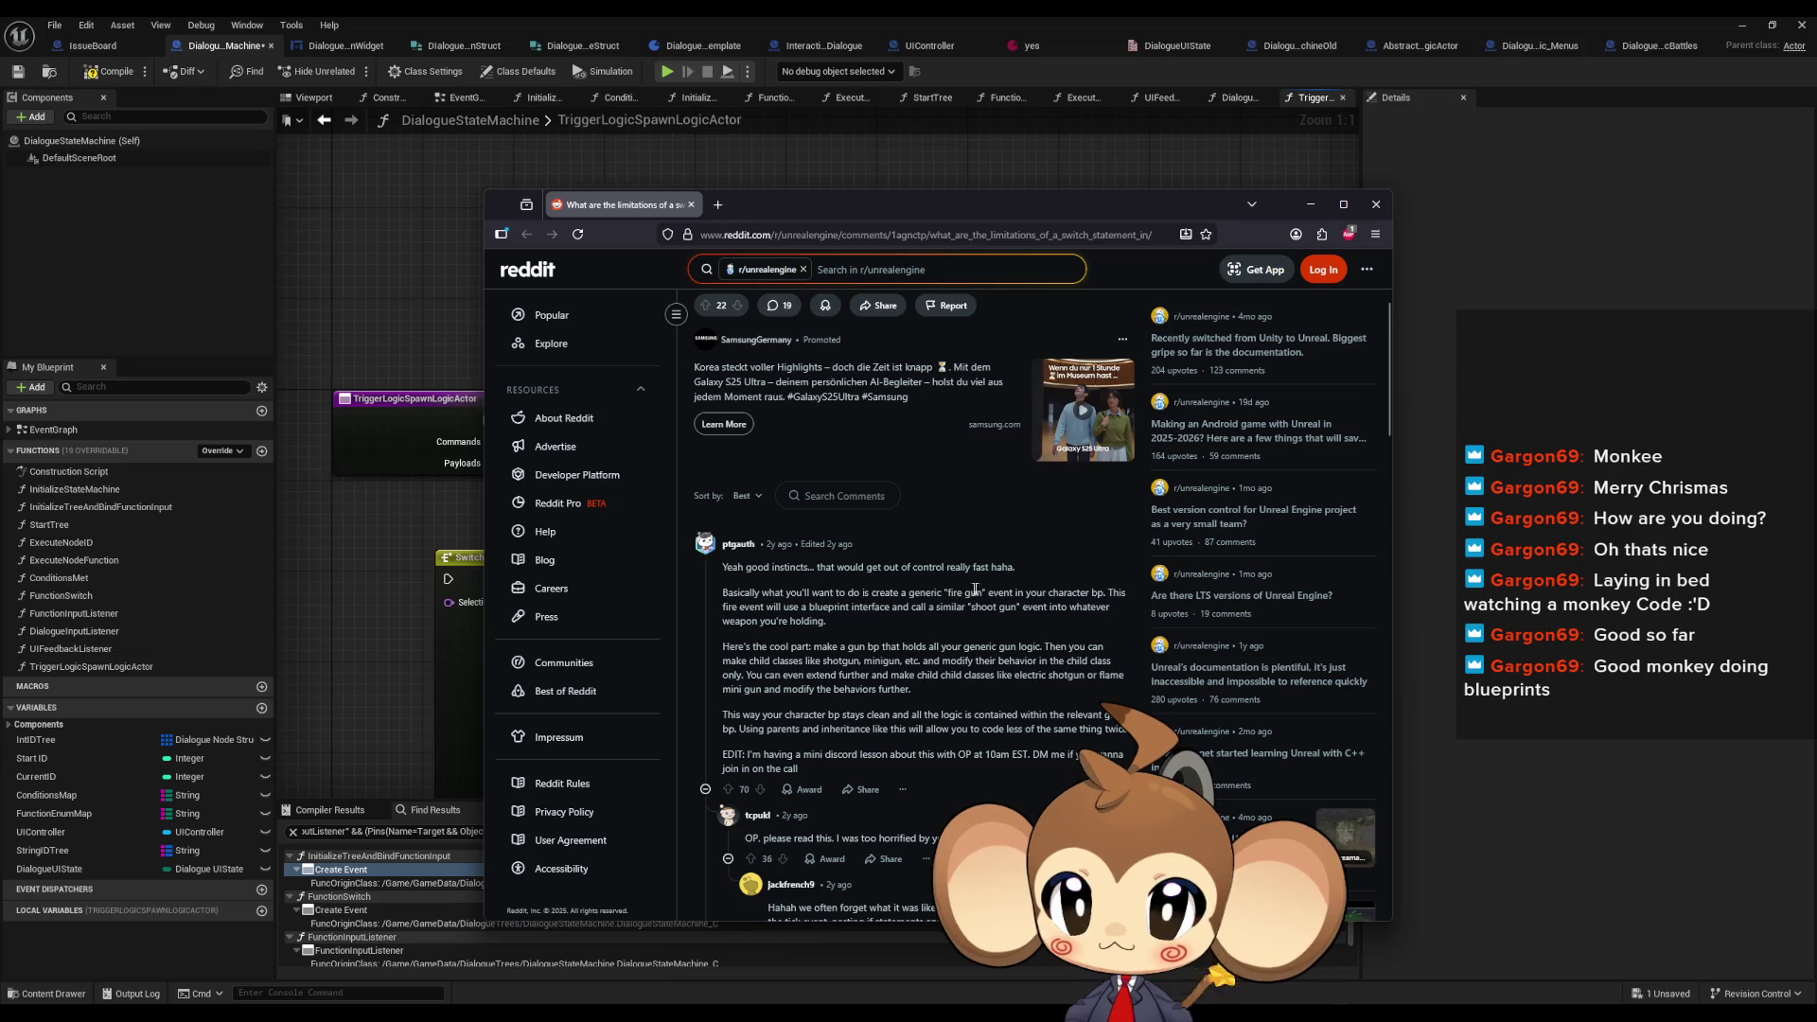
- Highlight the Reddit post's weapons and switch-statement sentences, then slide the browser off screen
scroll(1012, 604, up, 3)
drag(745, 391, 1056, 389)
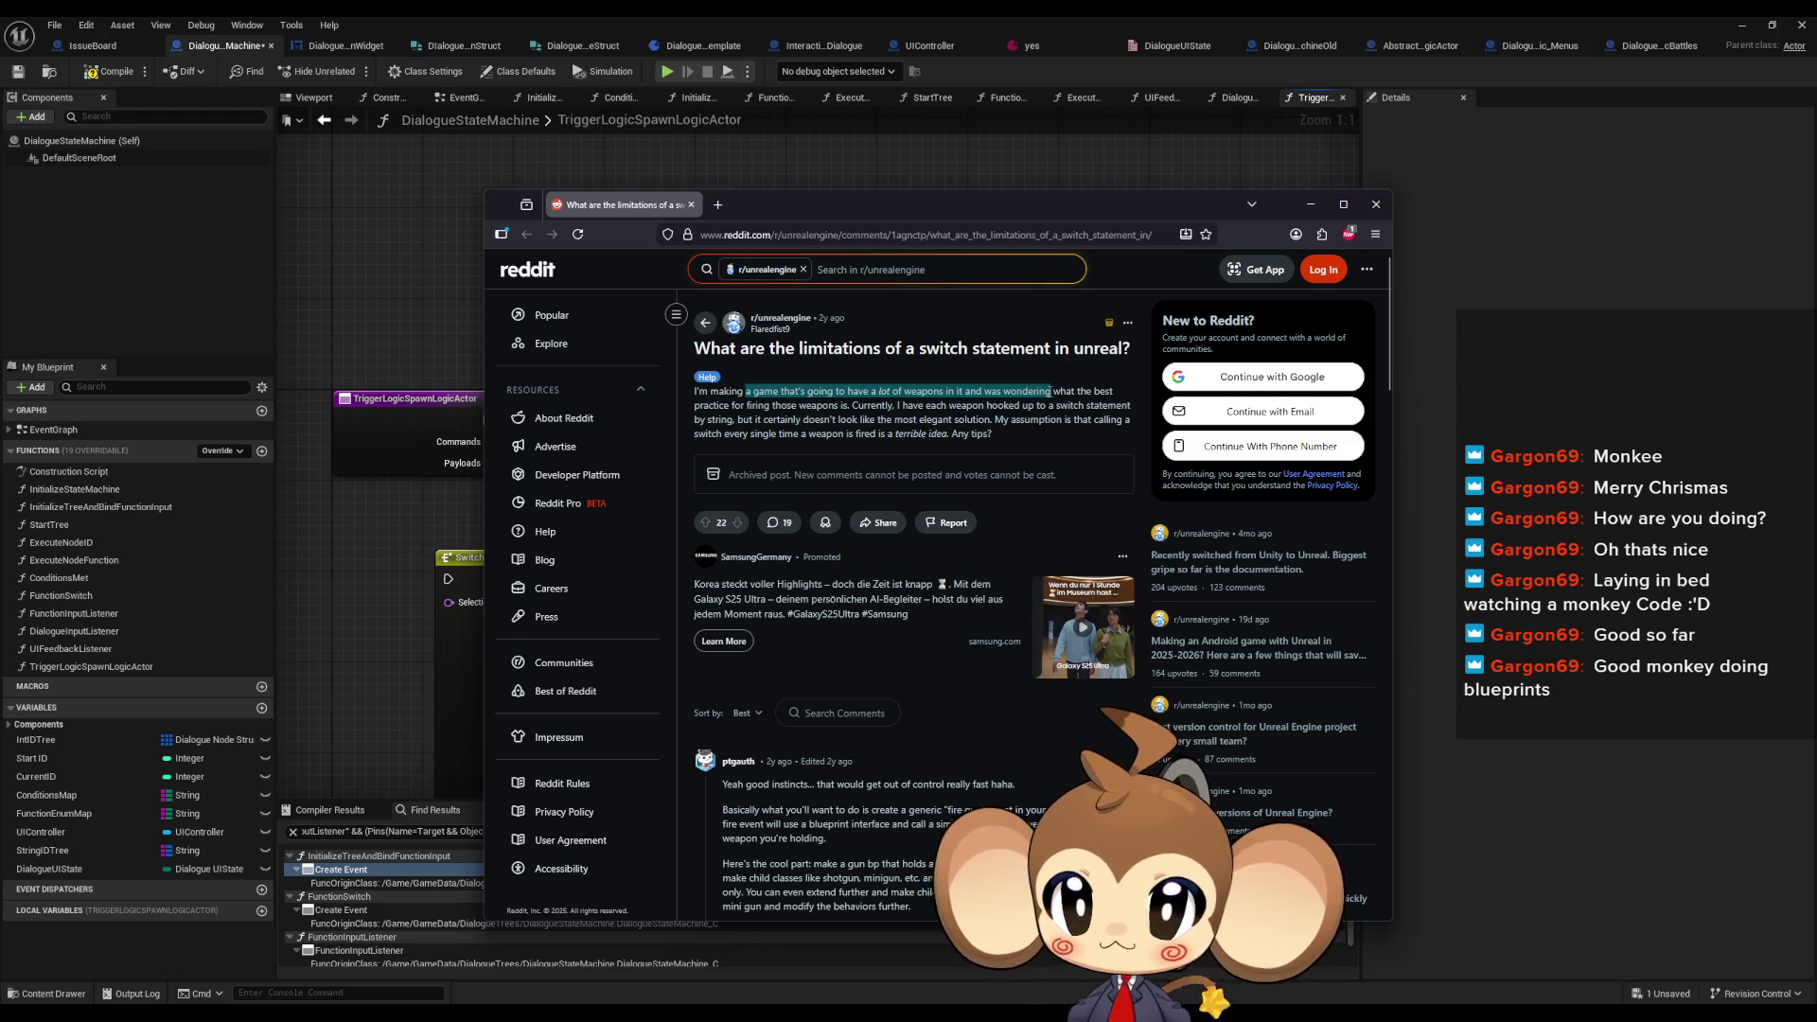
mouse_move(1055, 390)
mouse_down()
mouse_move(1045, 406)
mouse_move(1102, 405)
mouse_move(734, 420)
mouse_move(1124, 421)
mouse_move(781, 435)
mouse_move(845, 433)
mouse_move(823, 433)
mouse_up()
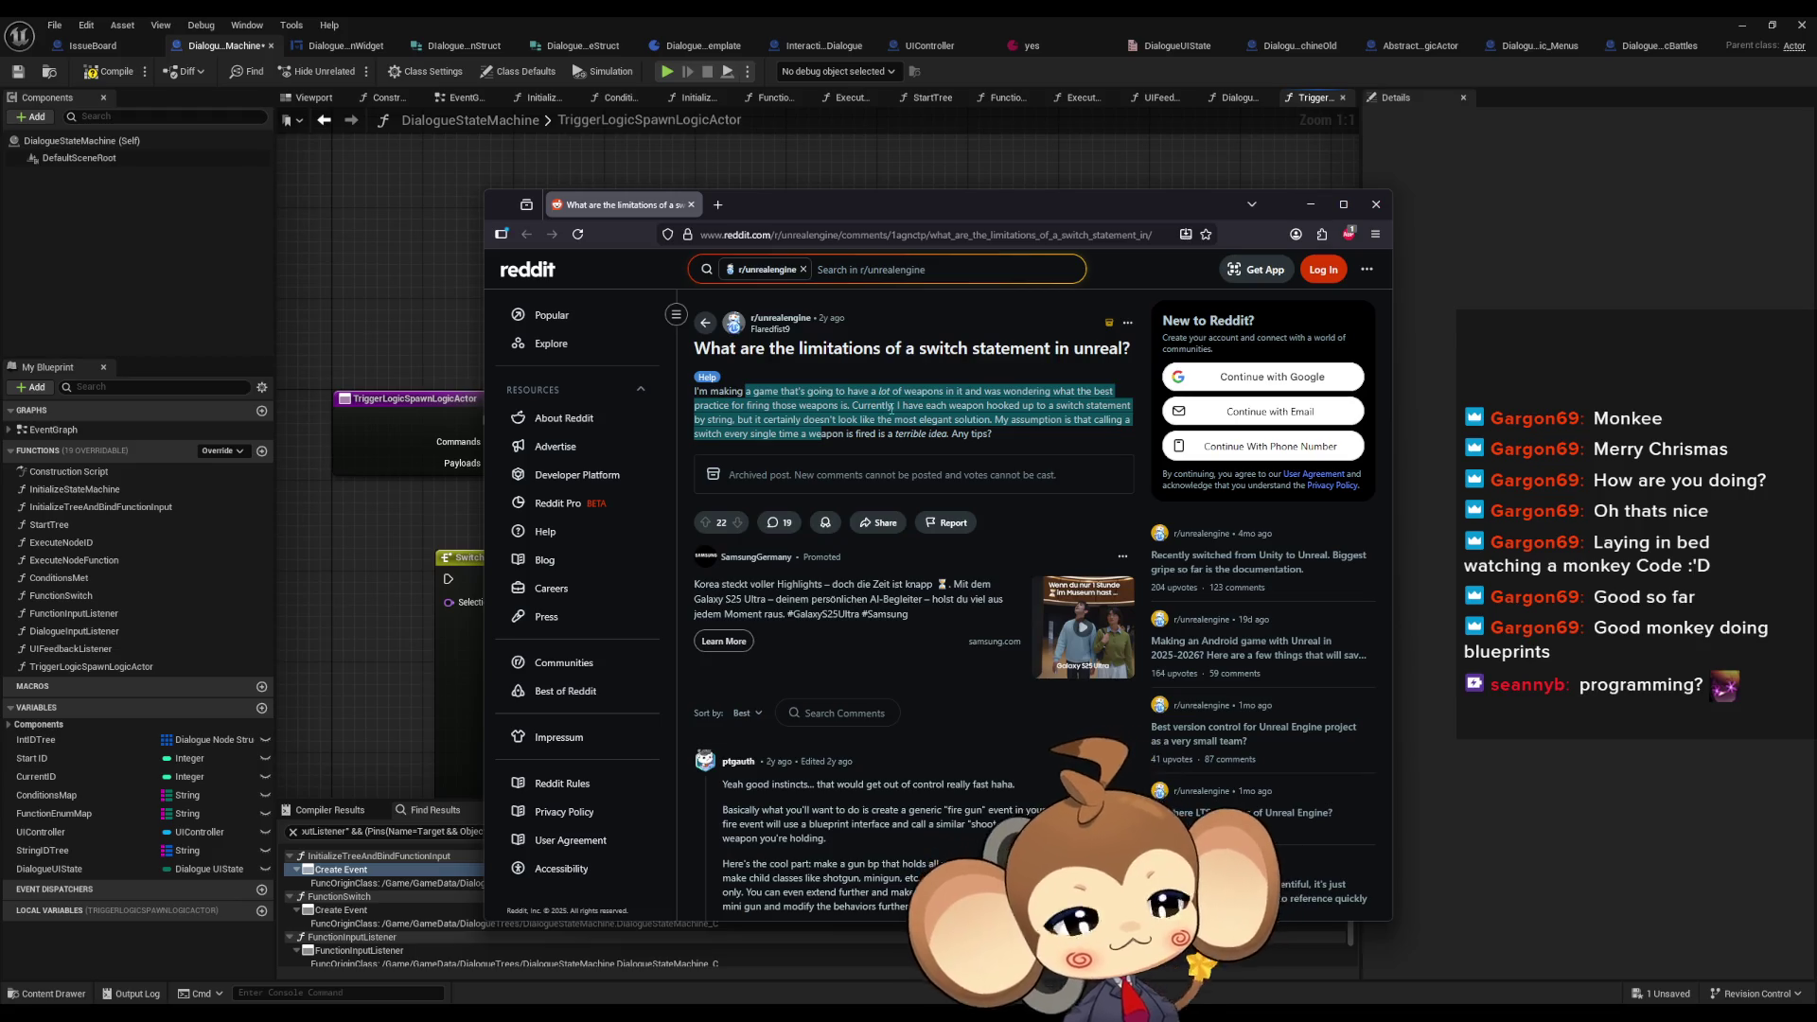
drag(1264, 214, 1816, 274)
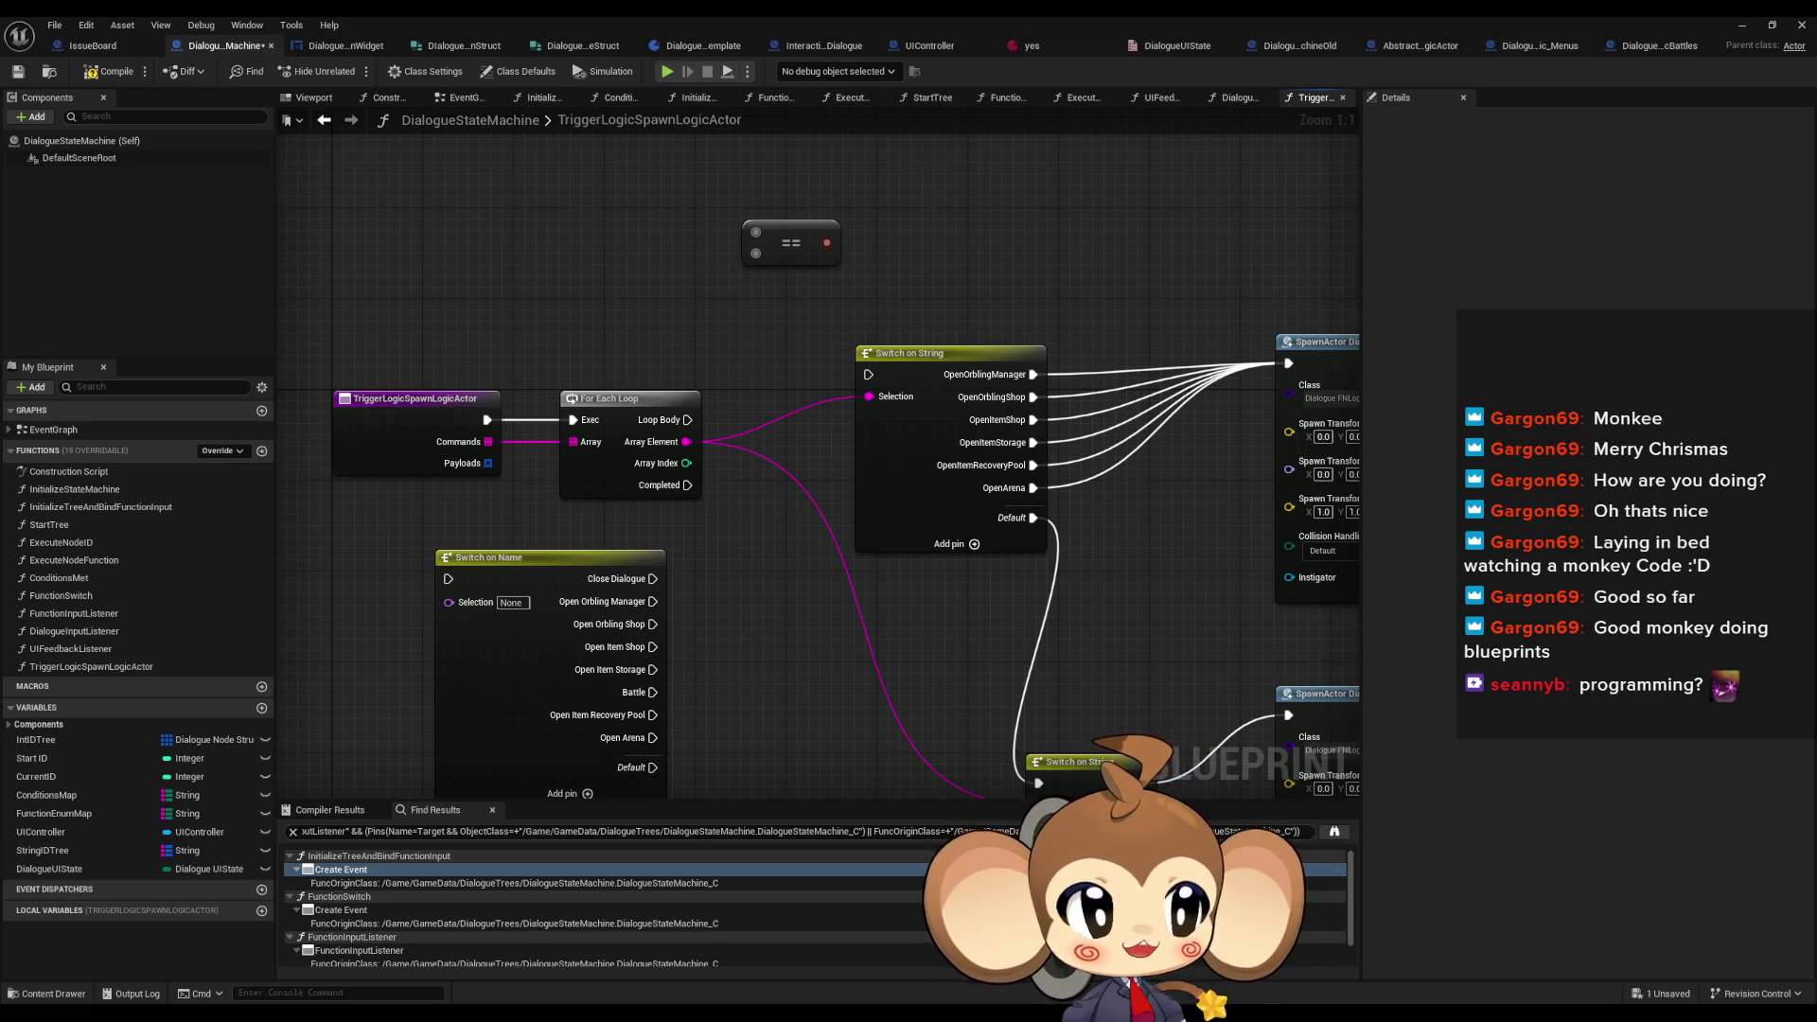
- Select the upper Switch on String to review its cases and survey both switch nodes
mouse_move(935, 591)
mouse_down()
mouse_move(900, 599)
mouse_move(1059, 647)
mouse_move(894, 668)
mouse_up()
click(847, 369)
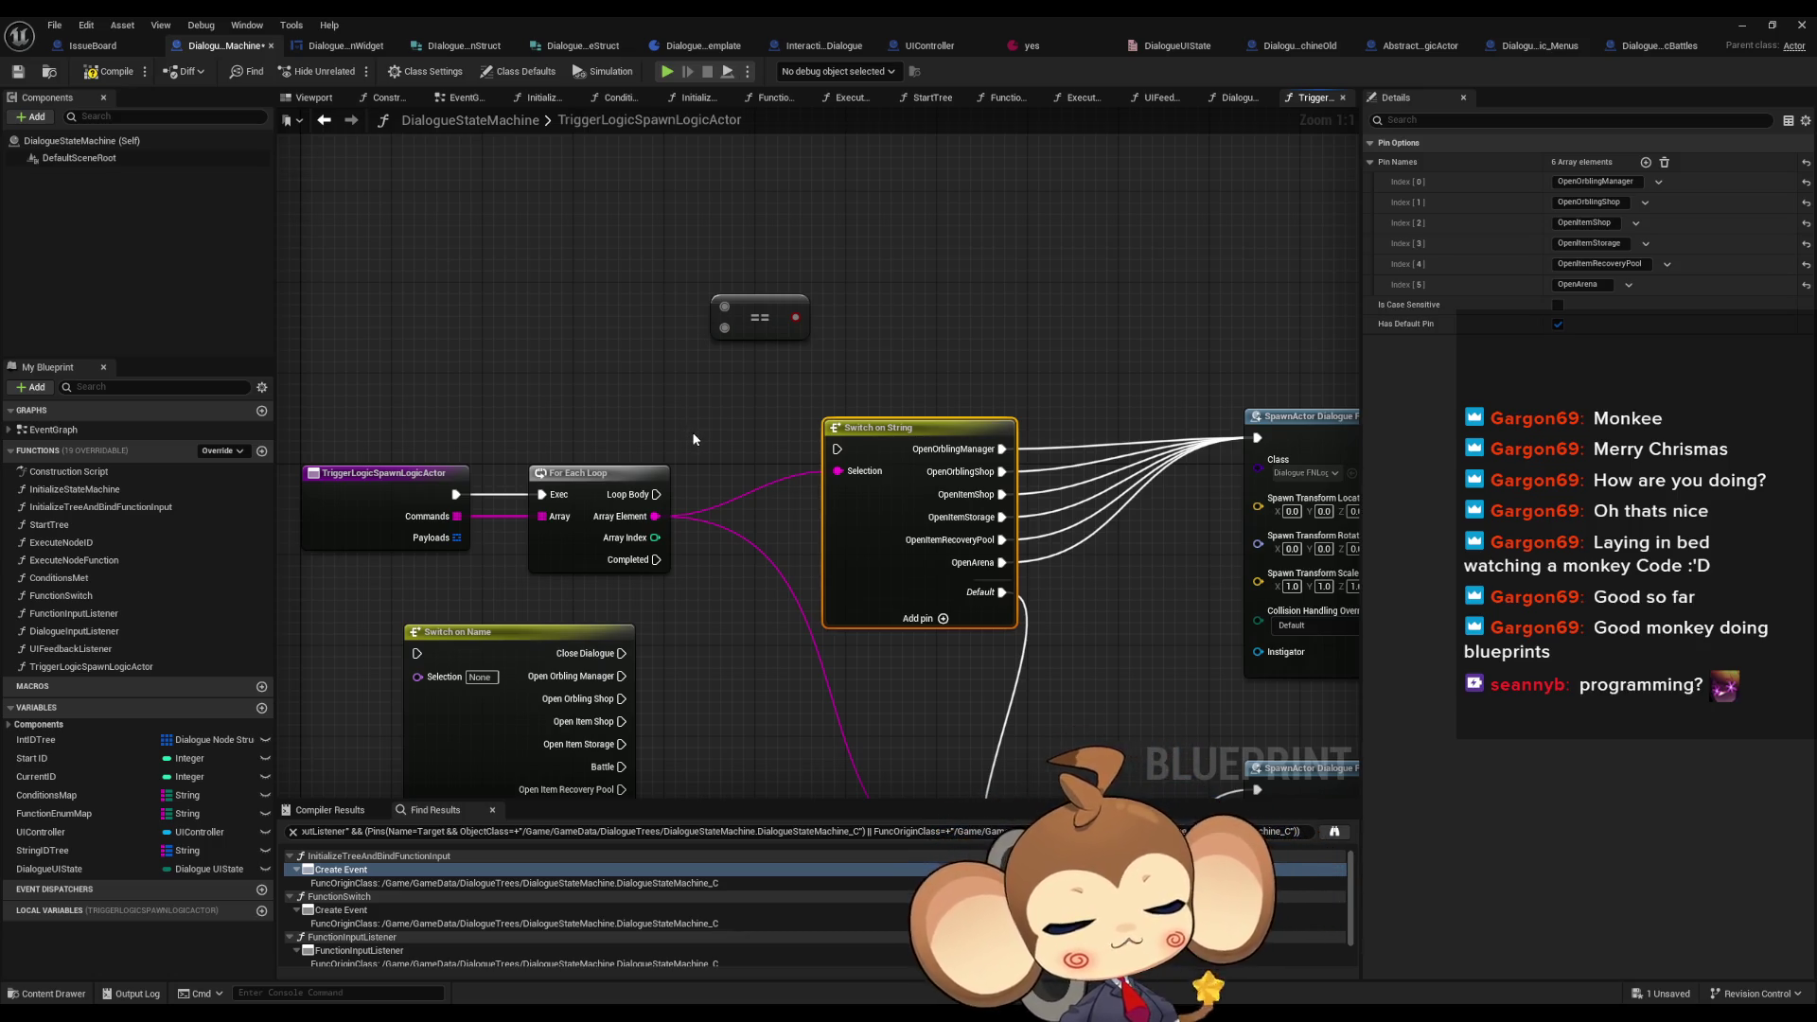
right_click(693, 439)
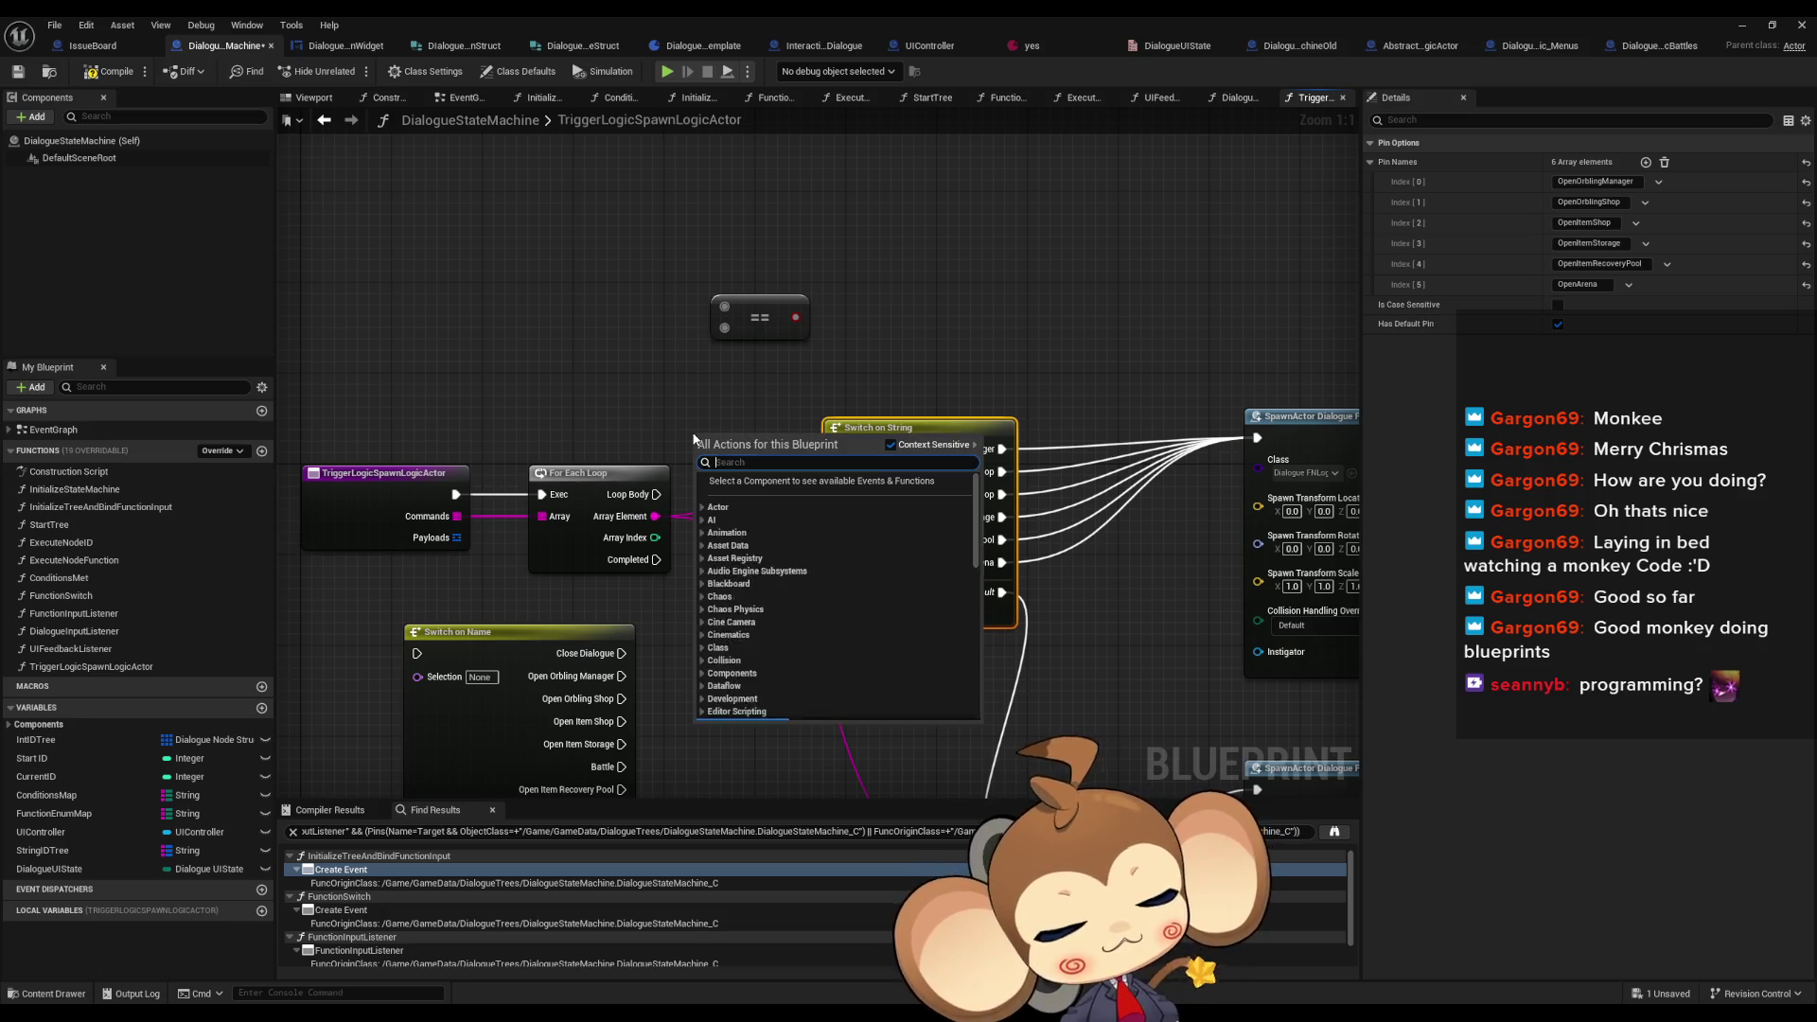
click(844, 331)
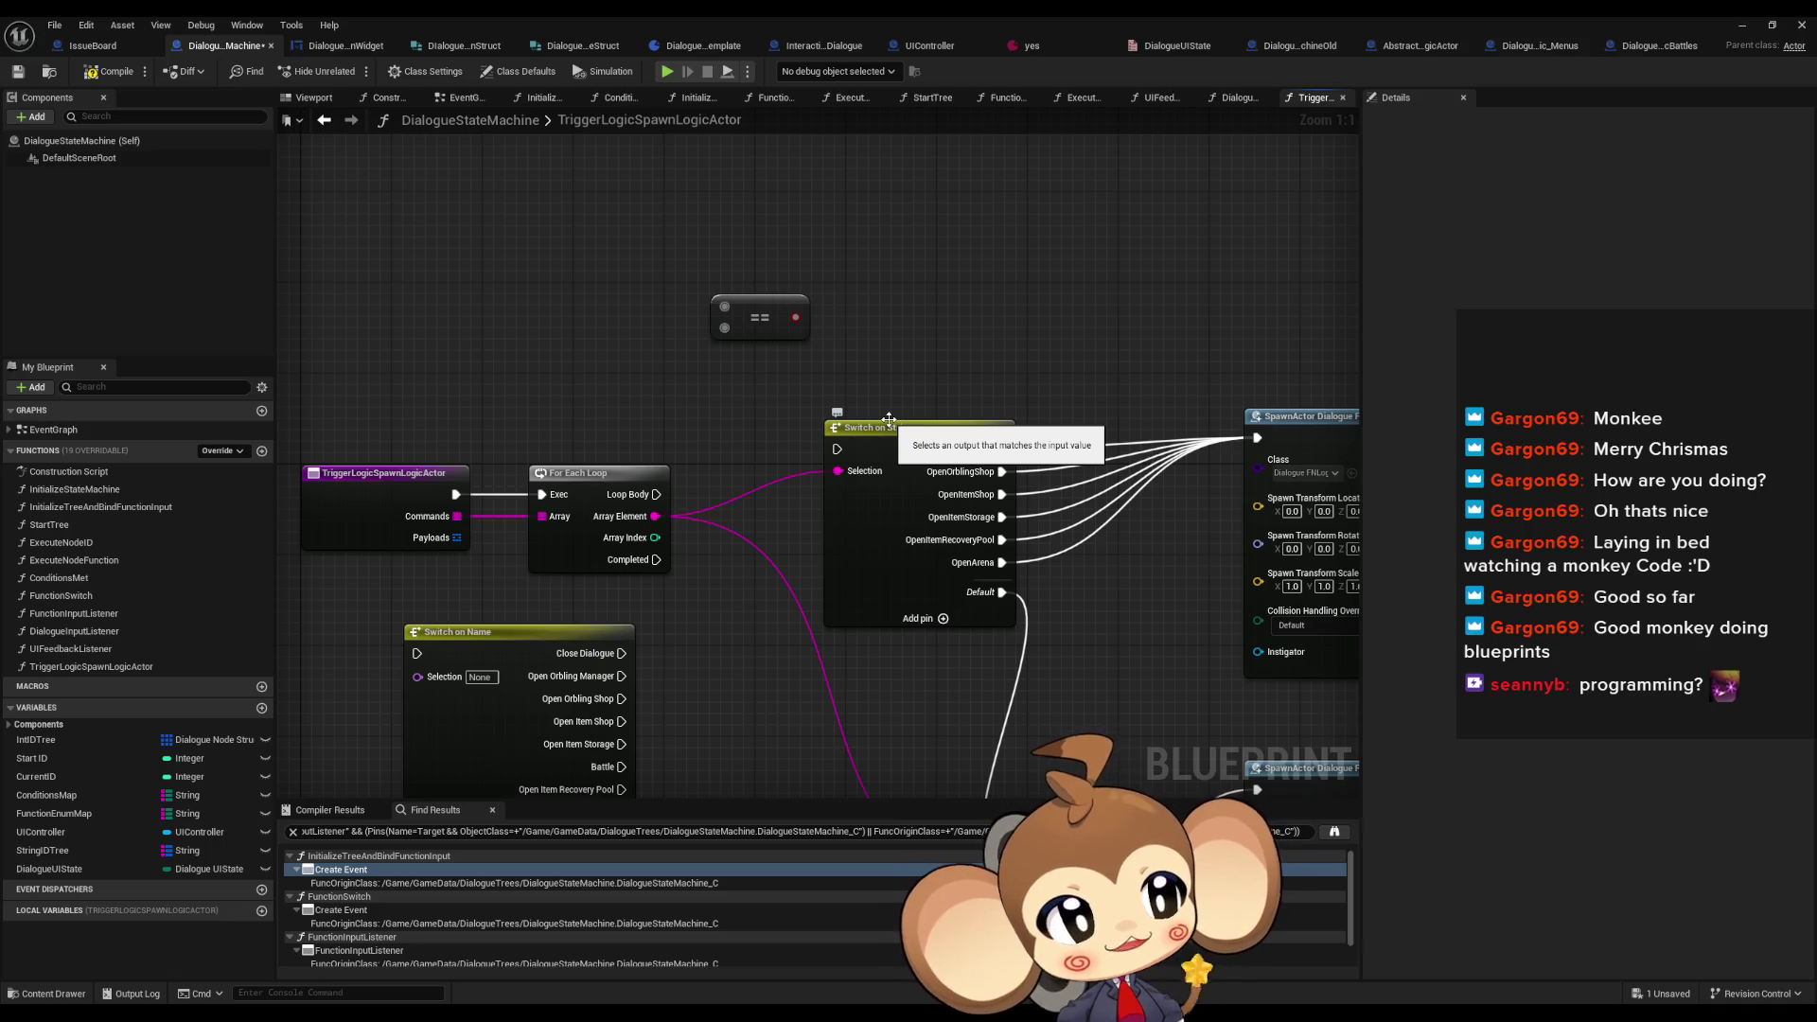
mouse_move(889, 419)
mouse_down()
mouse_move(732, 287)
mouse_move(739, 399)
mouse_up()
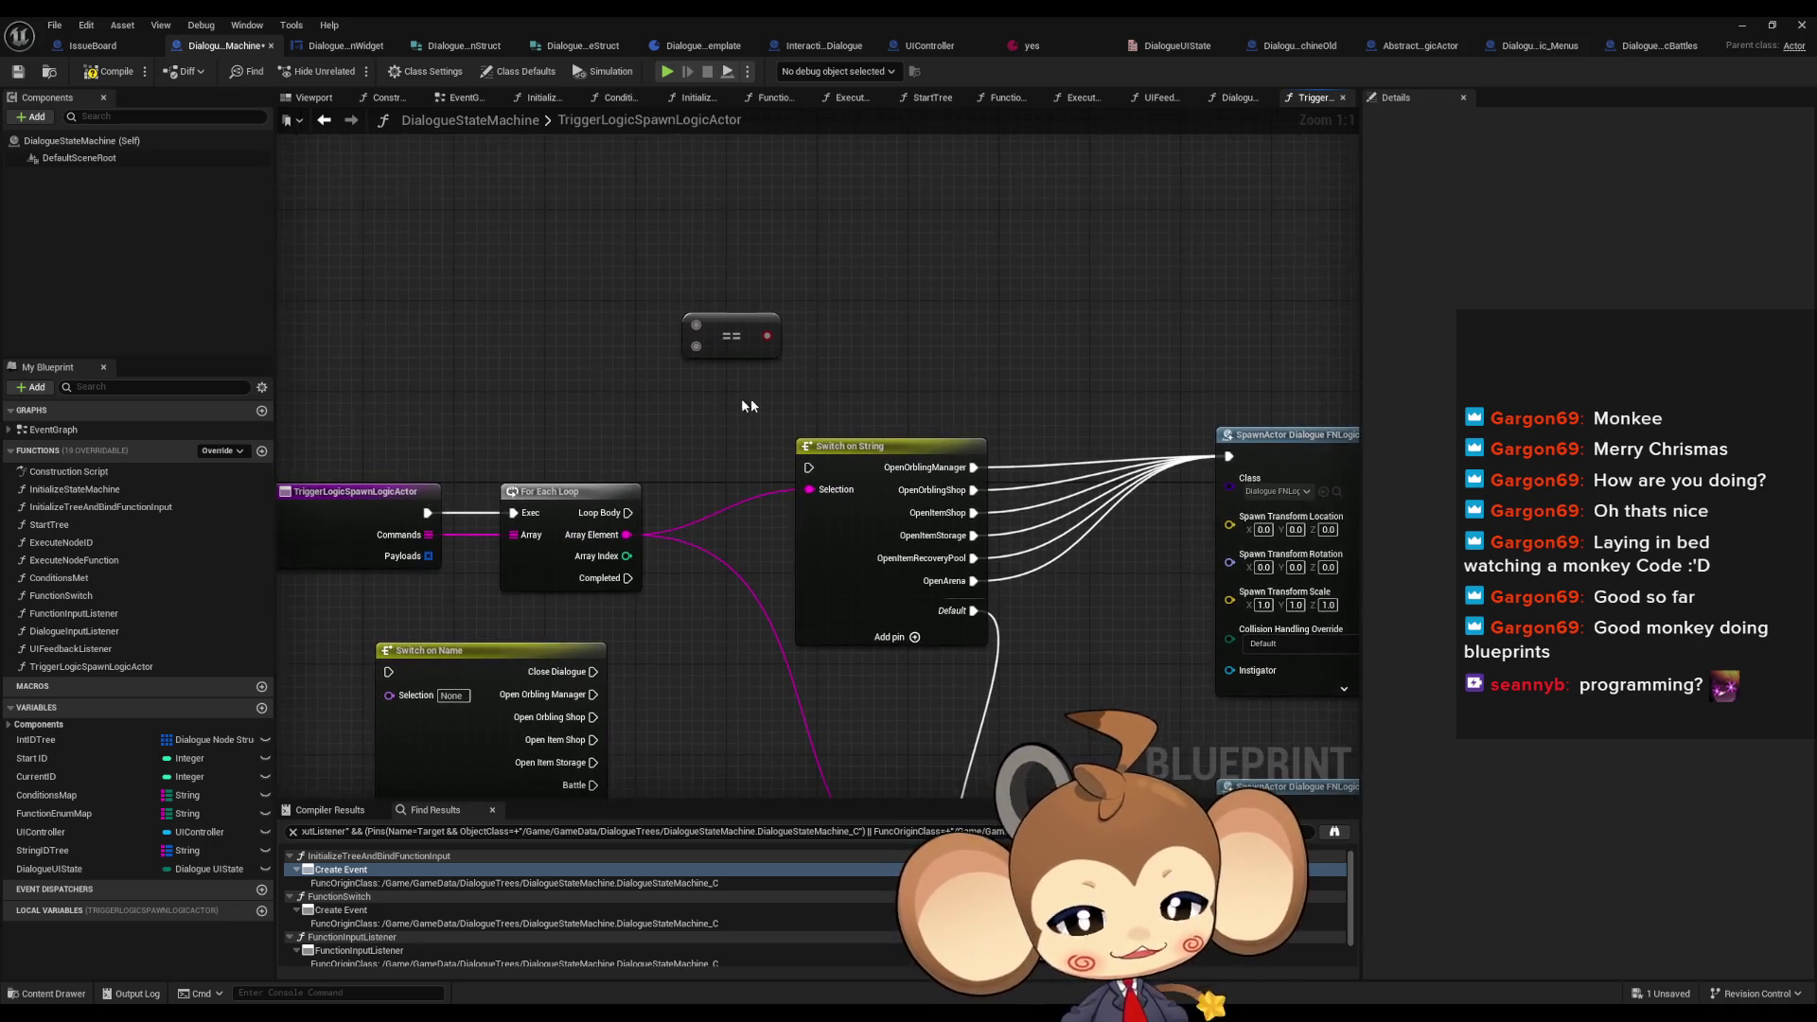
mouse_move(626, 544)
mouse_down()
mouse_move(737, 526)
mouse_move(787, 478)
mouse_up()
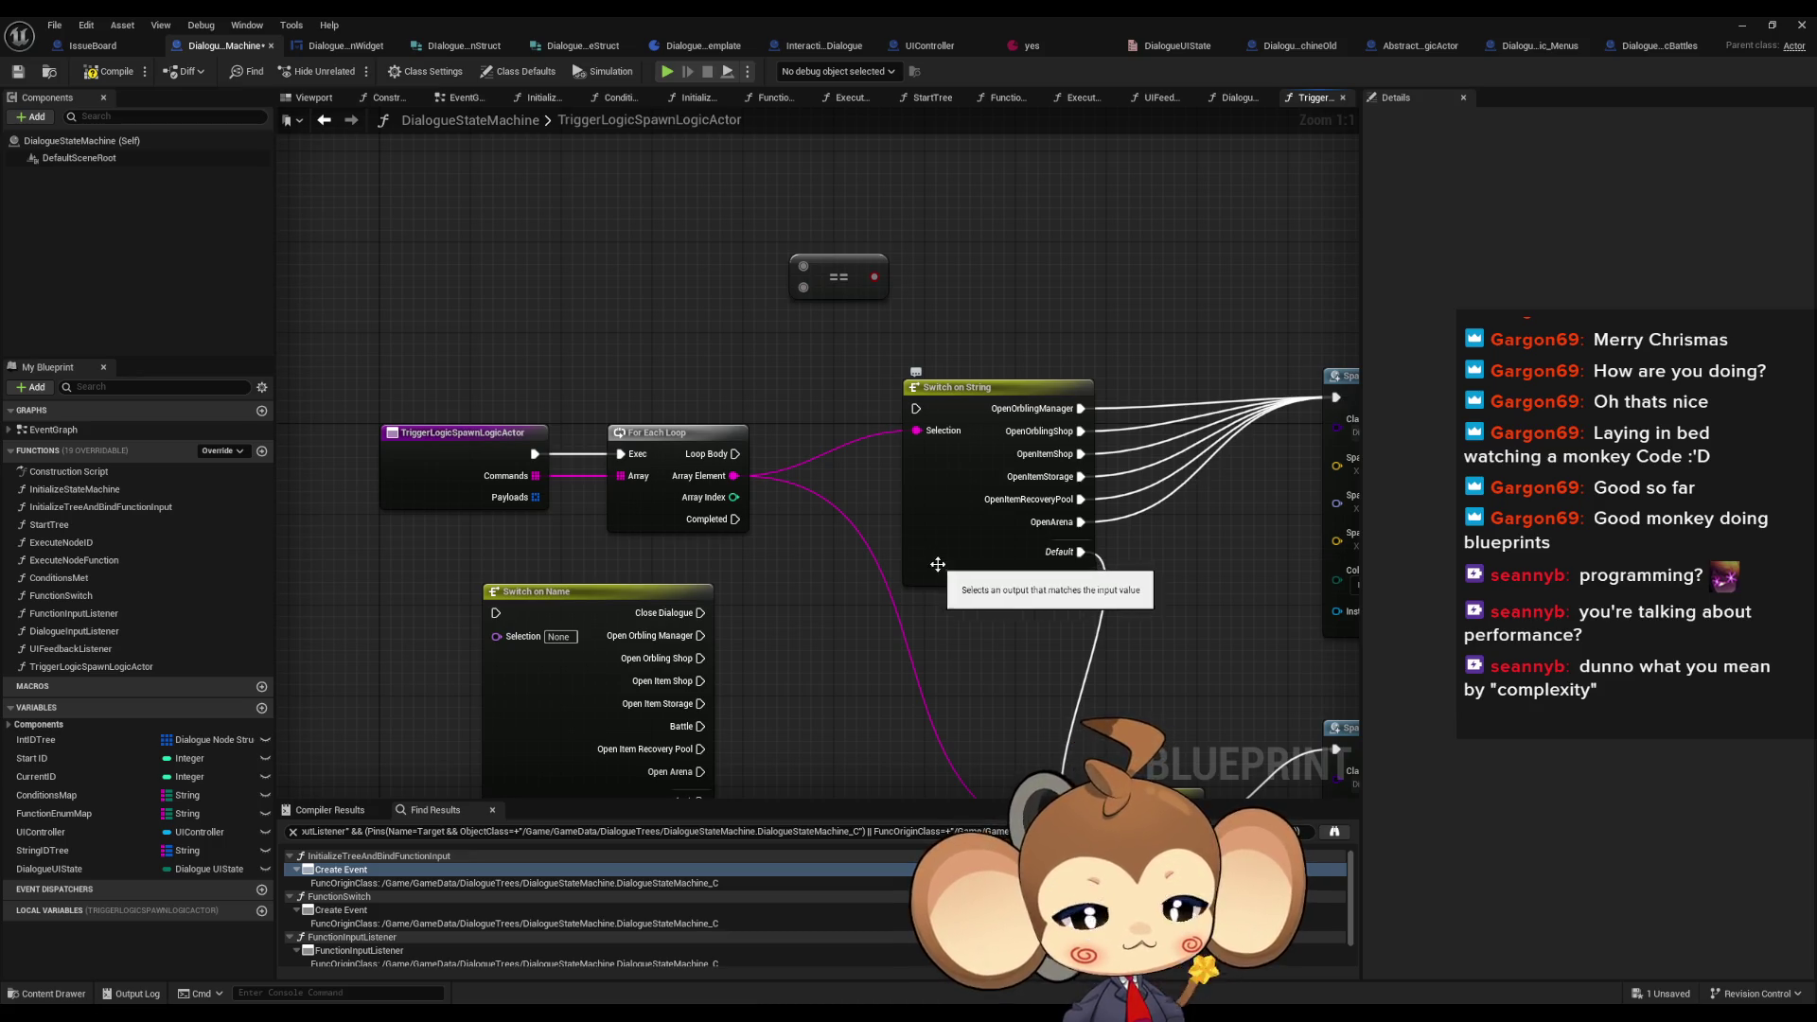
scroll(906, 577, down, 1)
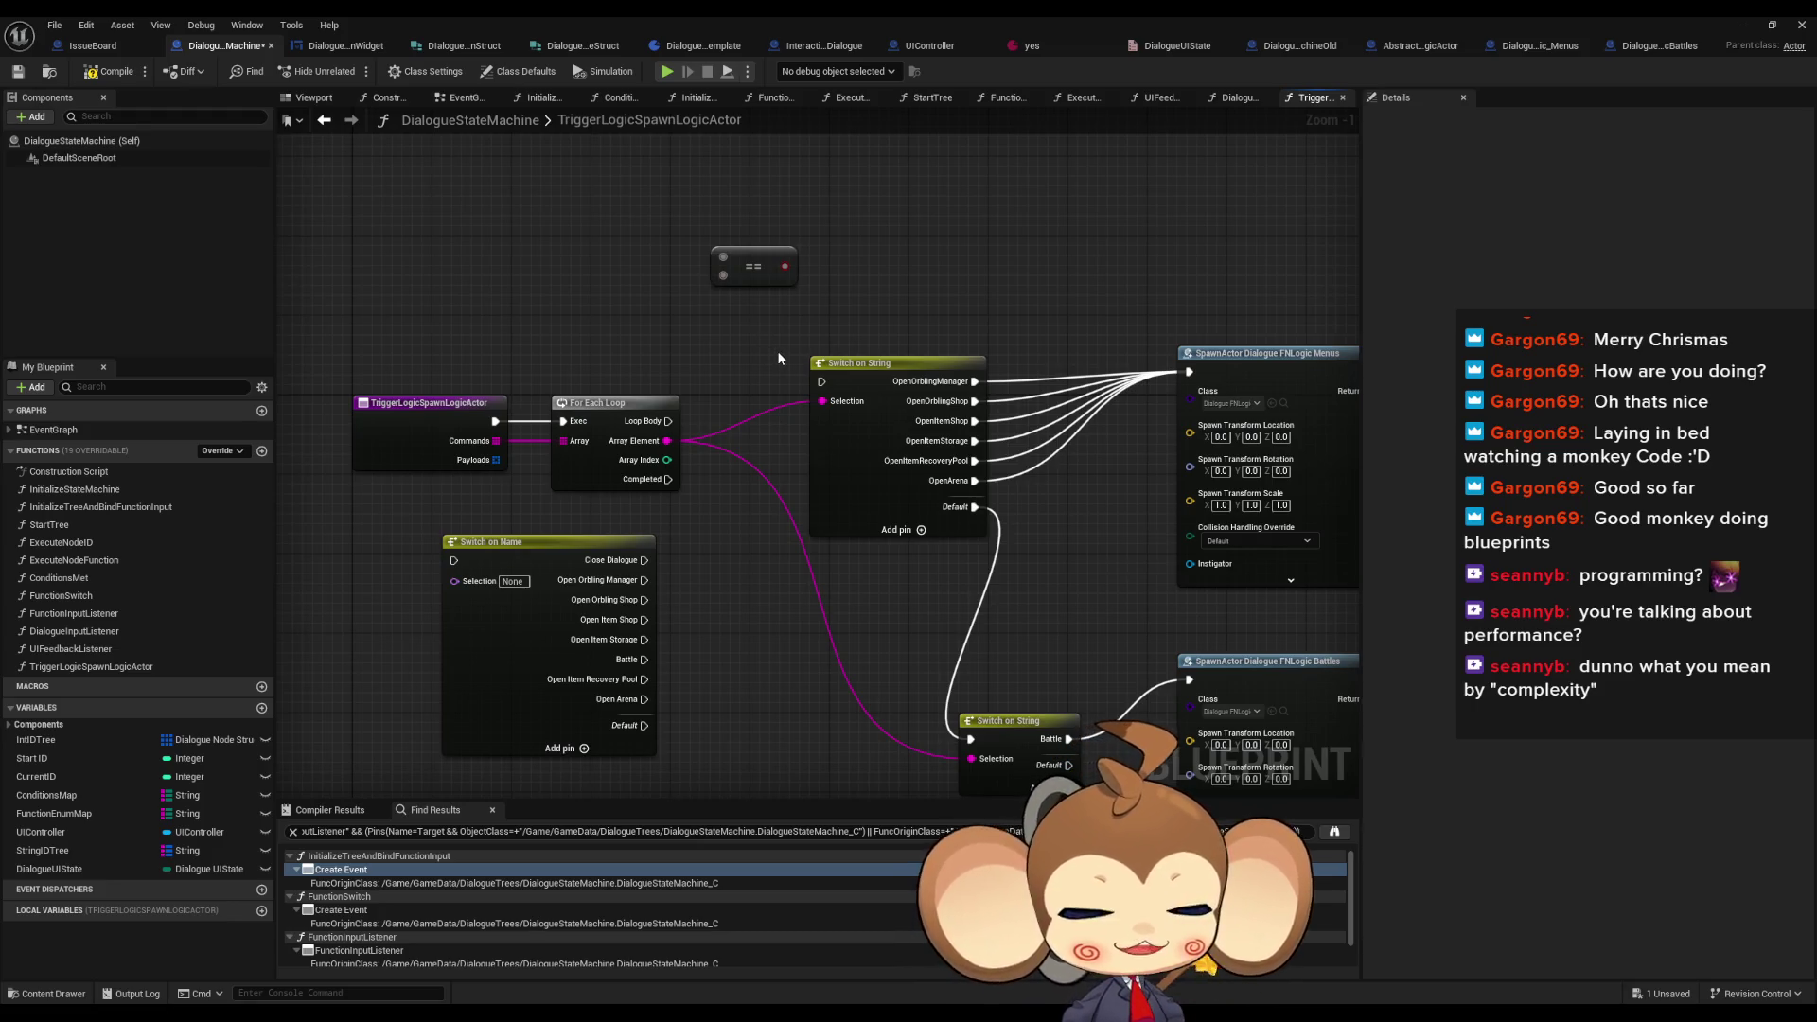
scroll(736, 367, down, 1)
mouse_move(845, 429)
mouse_down()
mouse_move(924, 474)
mouse_move(841, 373)
mouse_move(814, 370)
mouse_up()
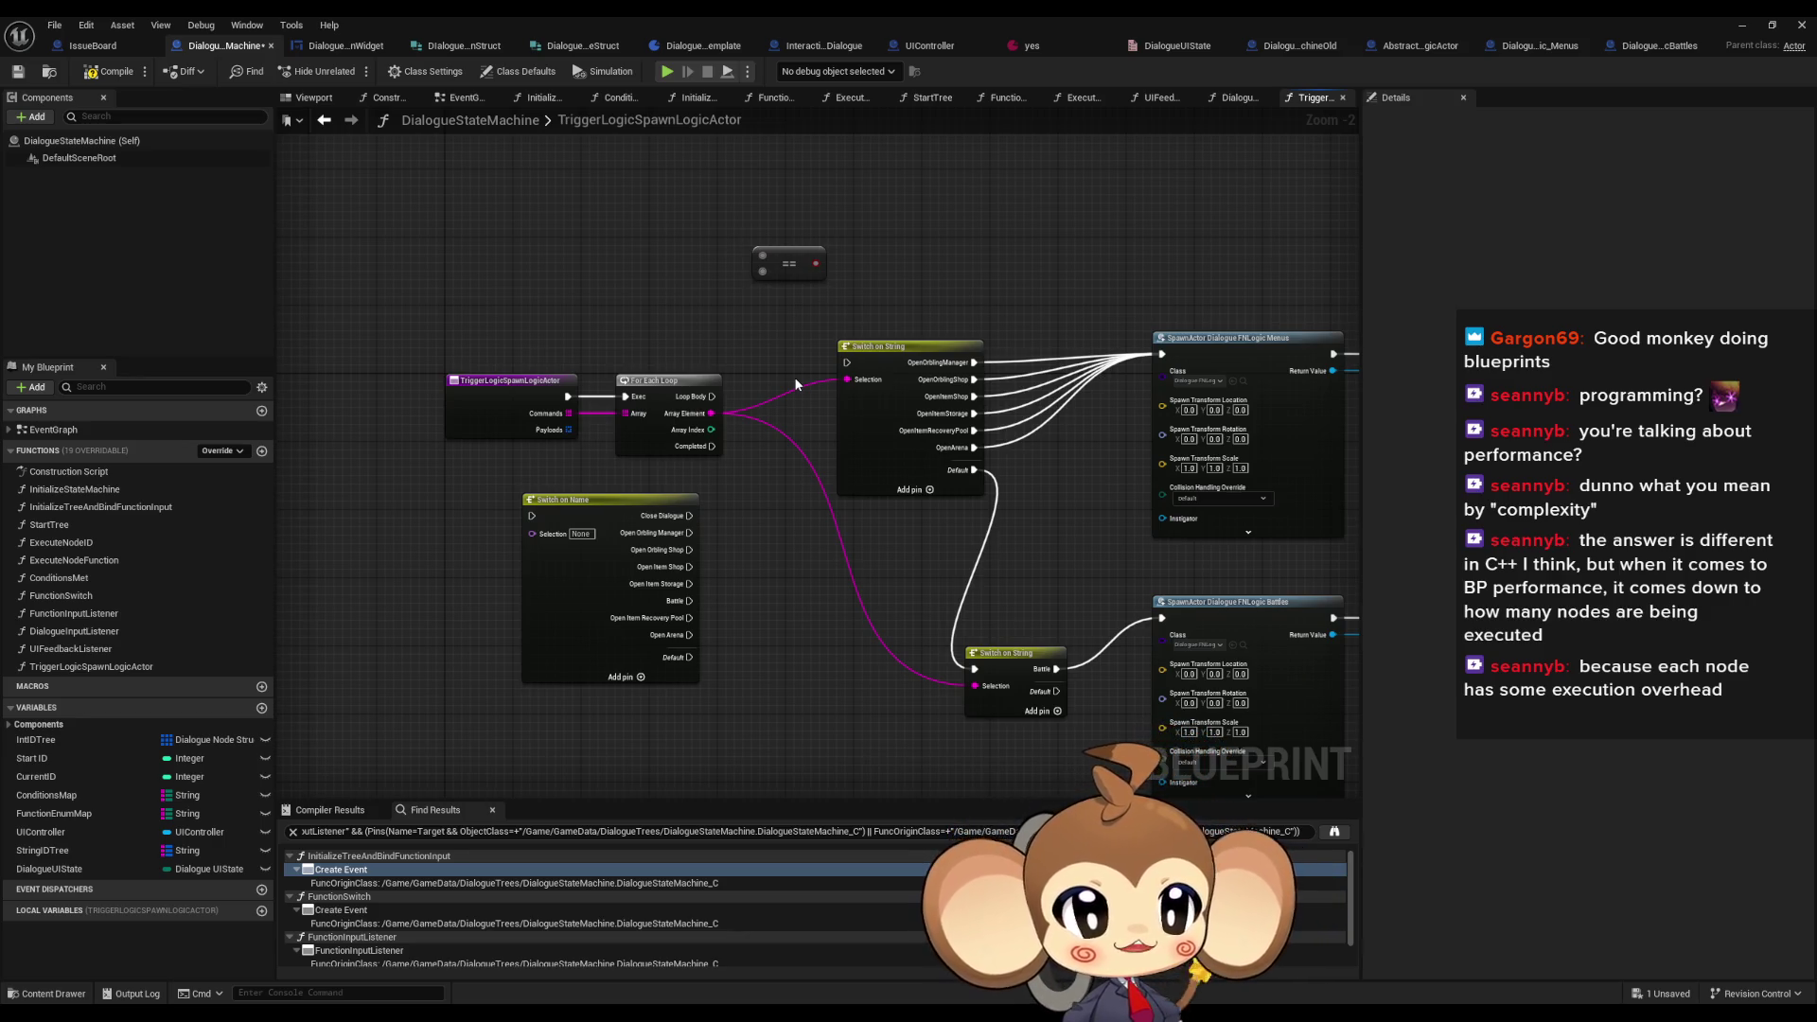
scroll(852, 364, down, 1)
drag(852, 364, 770, 357)
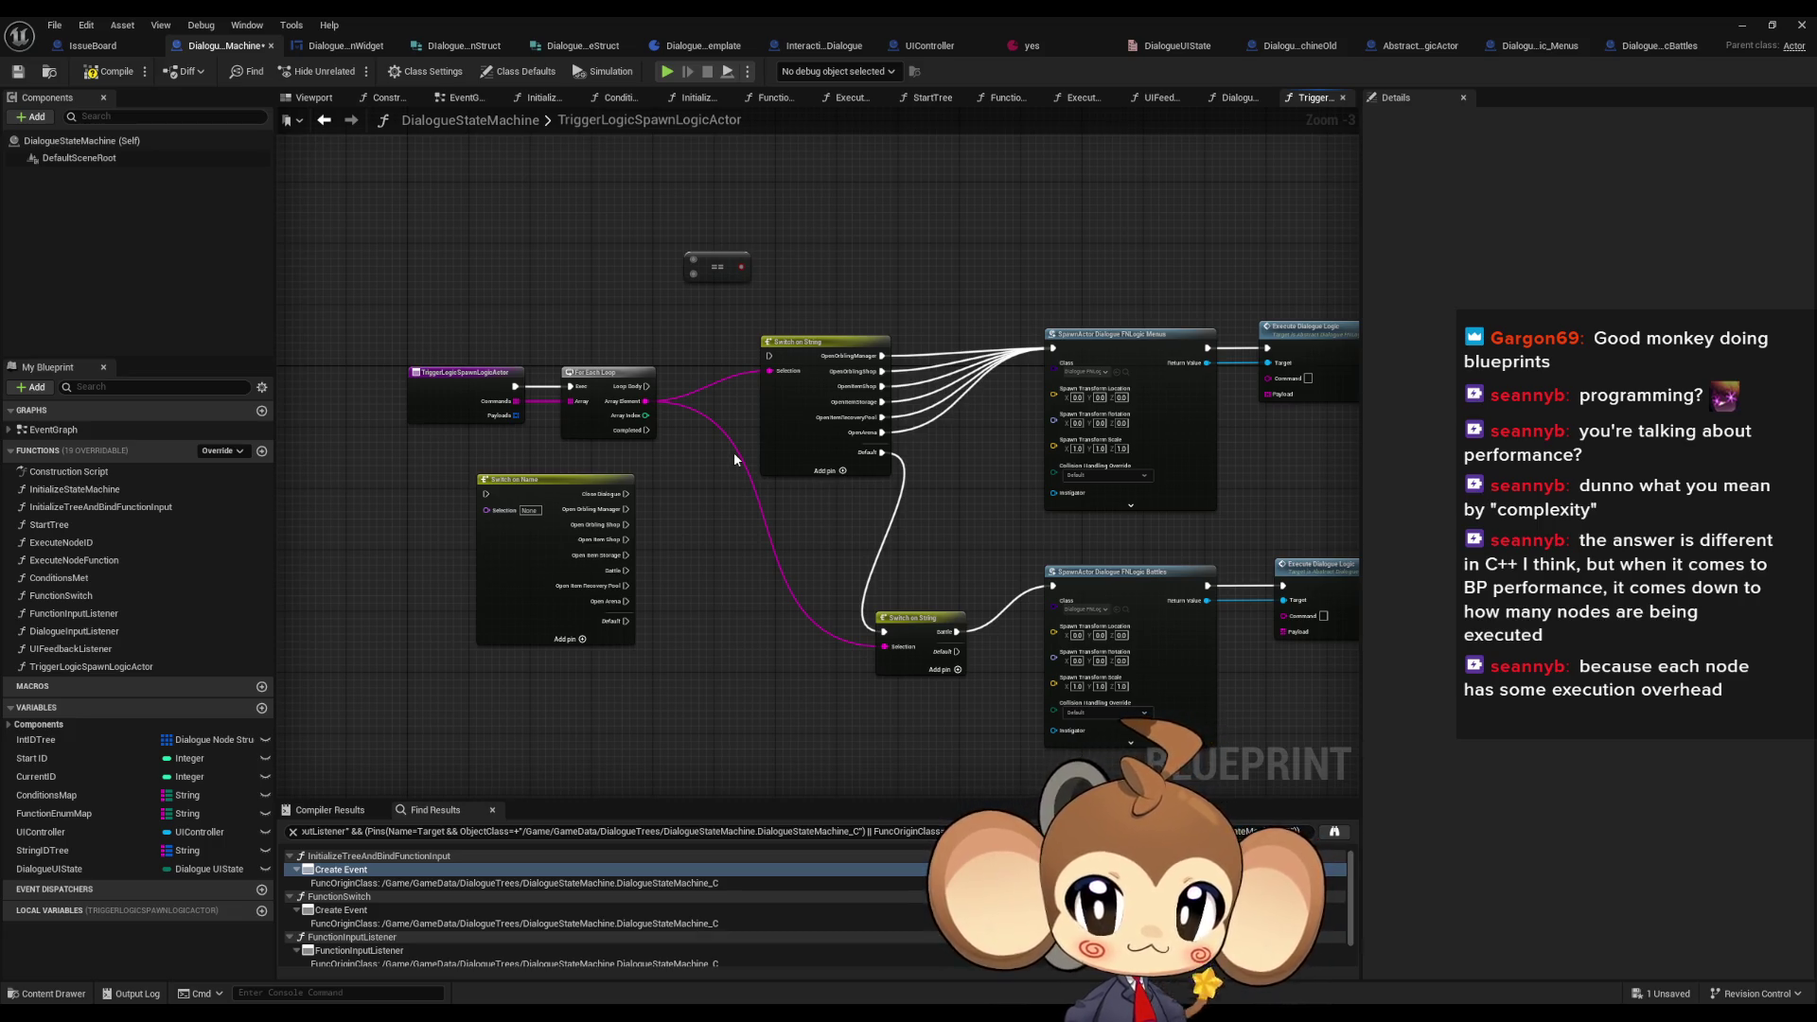
scroll(733, 452, up, 3)
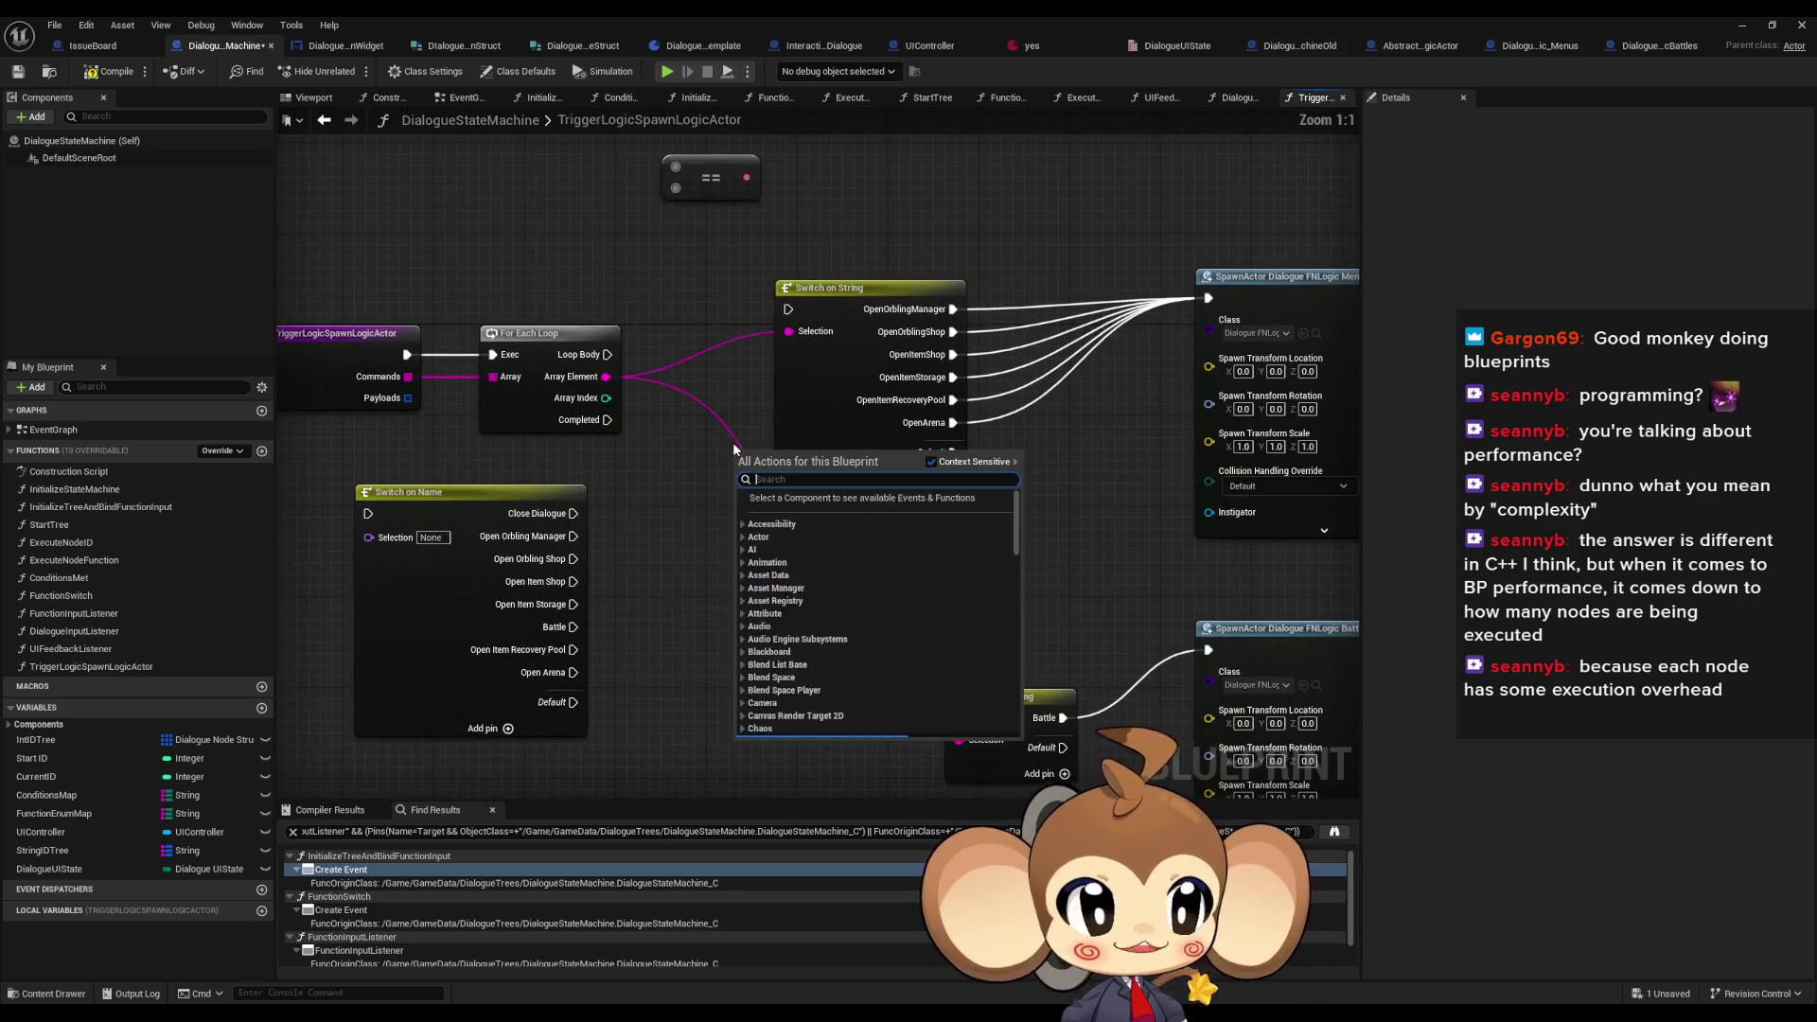
- Box-select and shift the upper Switch on String slightly right of the For Each Loop
drag(687, 237, 914, 479)
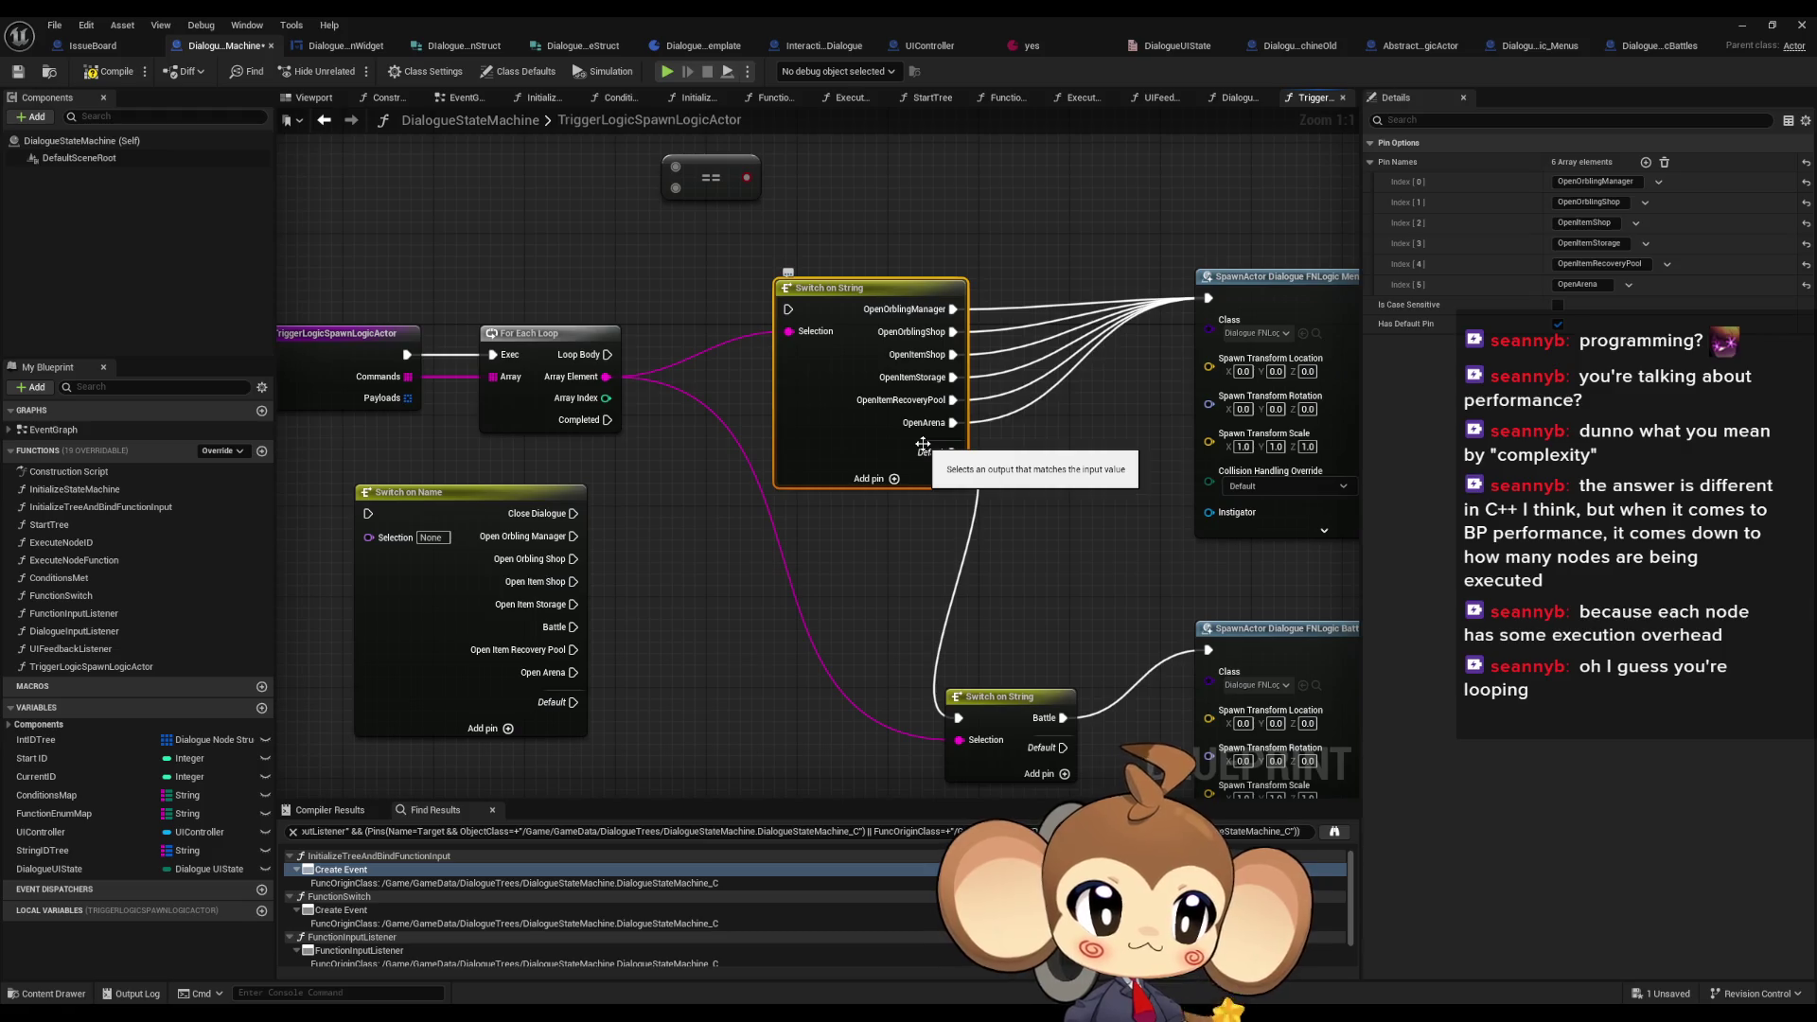
drag(921, 445, 965, 554)
drag(860, 398, 904, 398)
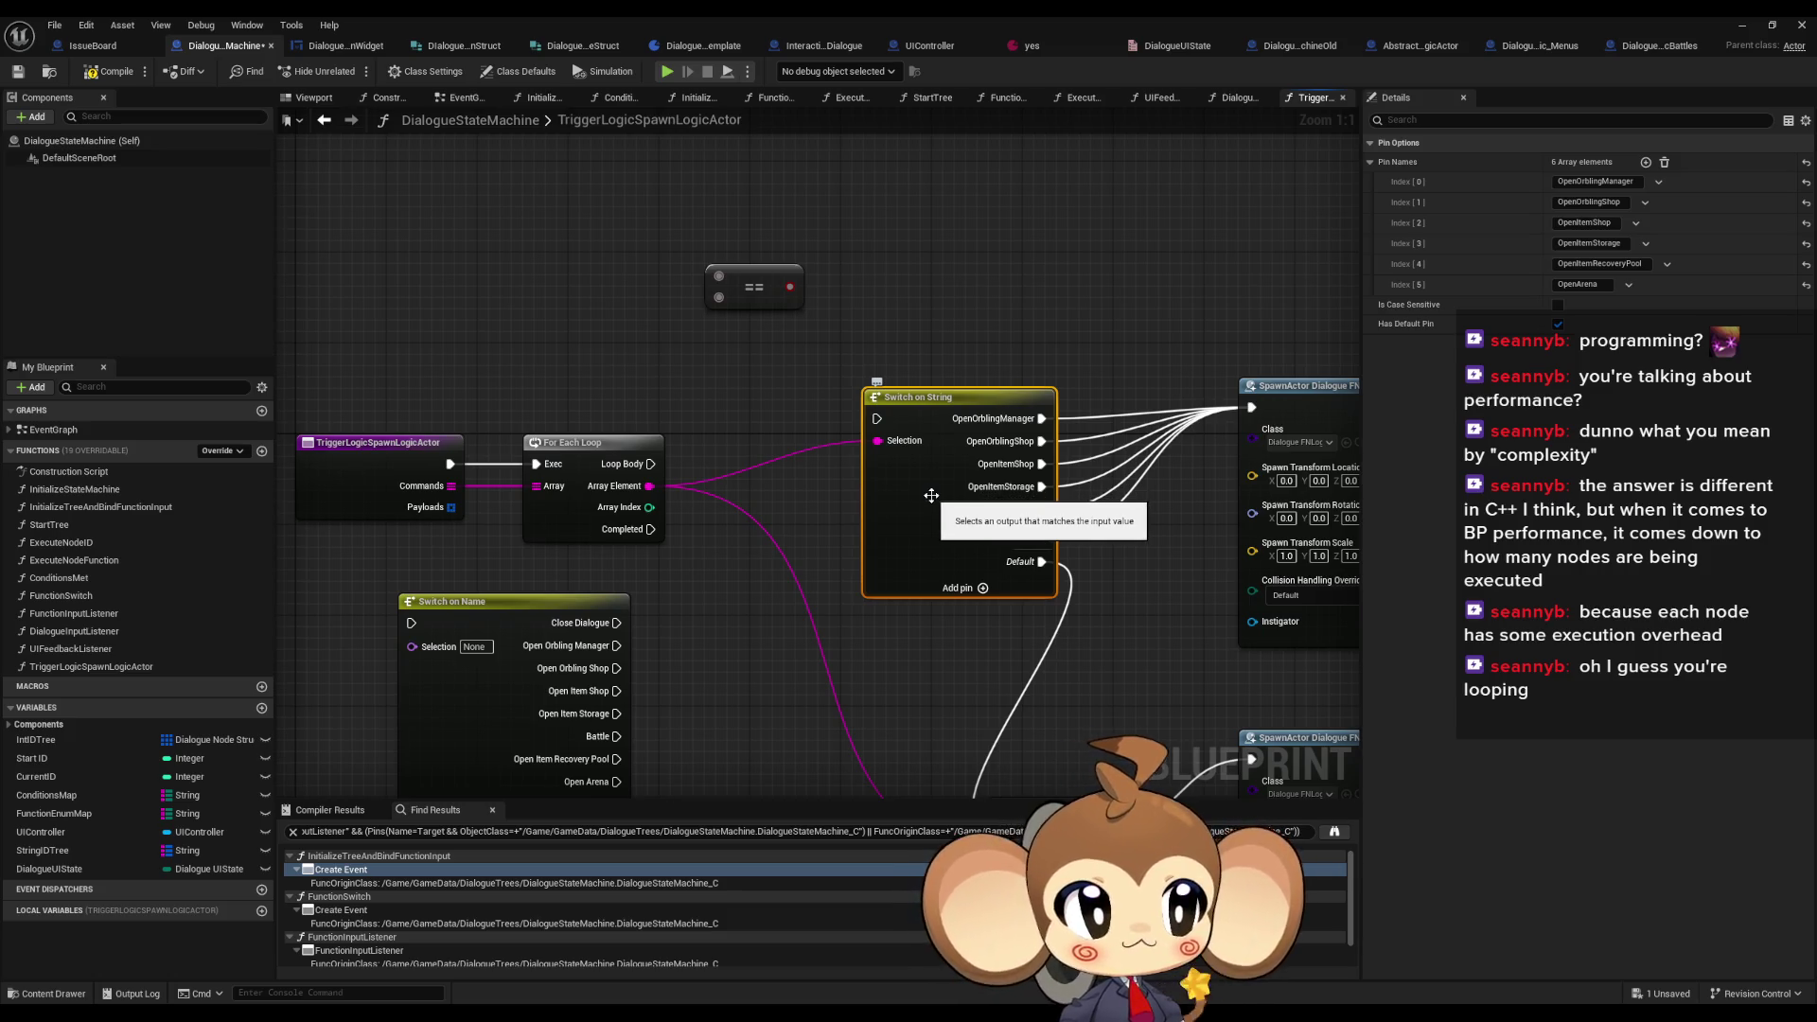
mouse_move(931, 496)
mouse_down()
mouse_move(1037, 495)
mouse_move(1007, 457)
mouse_move(975, 593)
mouse_up()
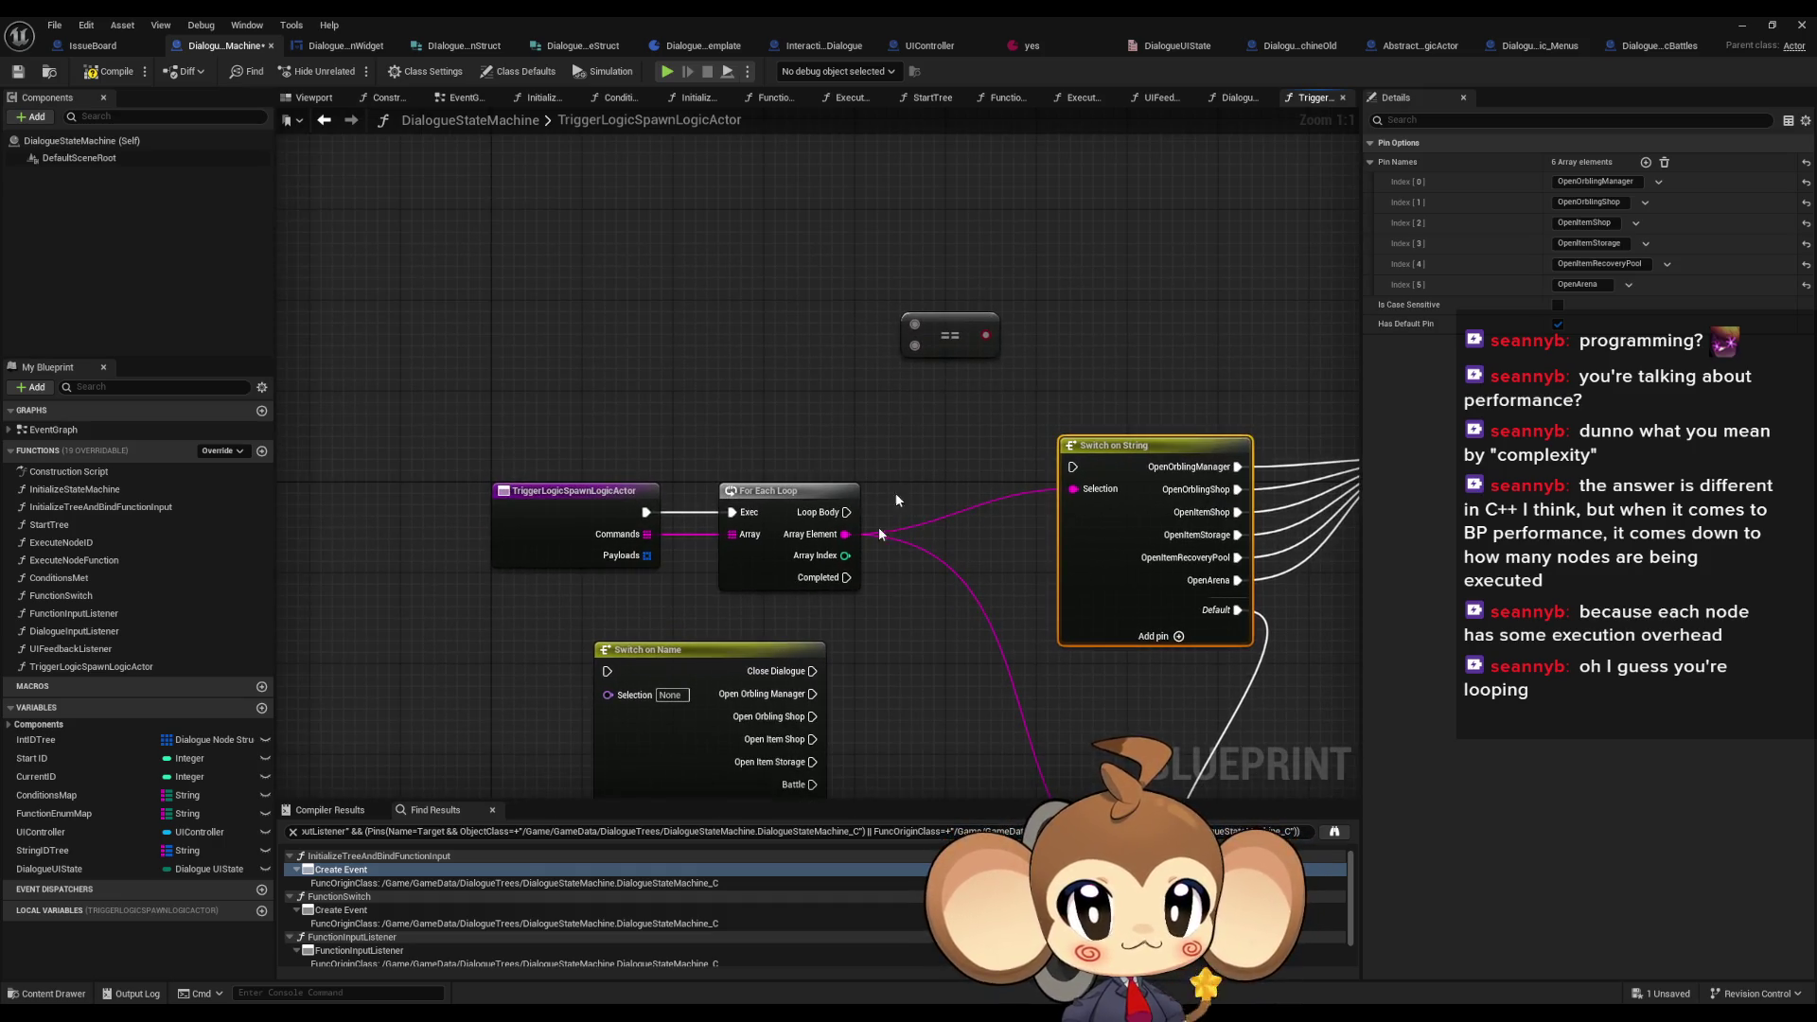
drag(845, 534, 911, 405)
text(==)
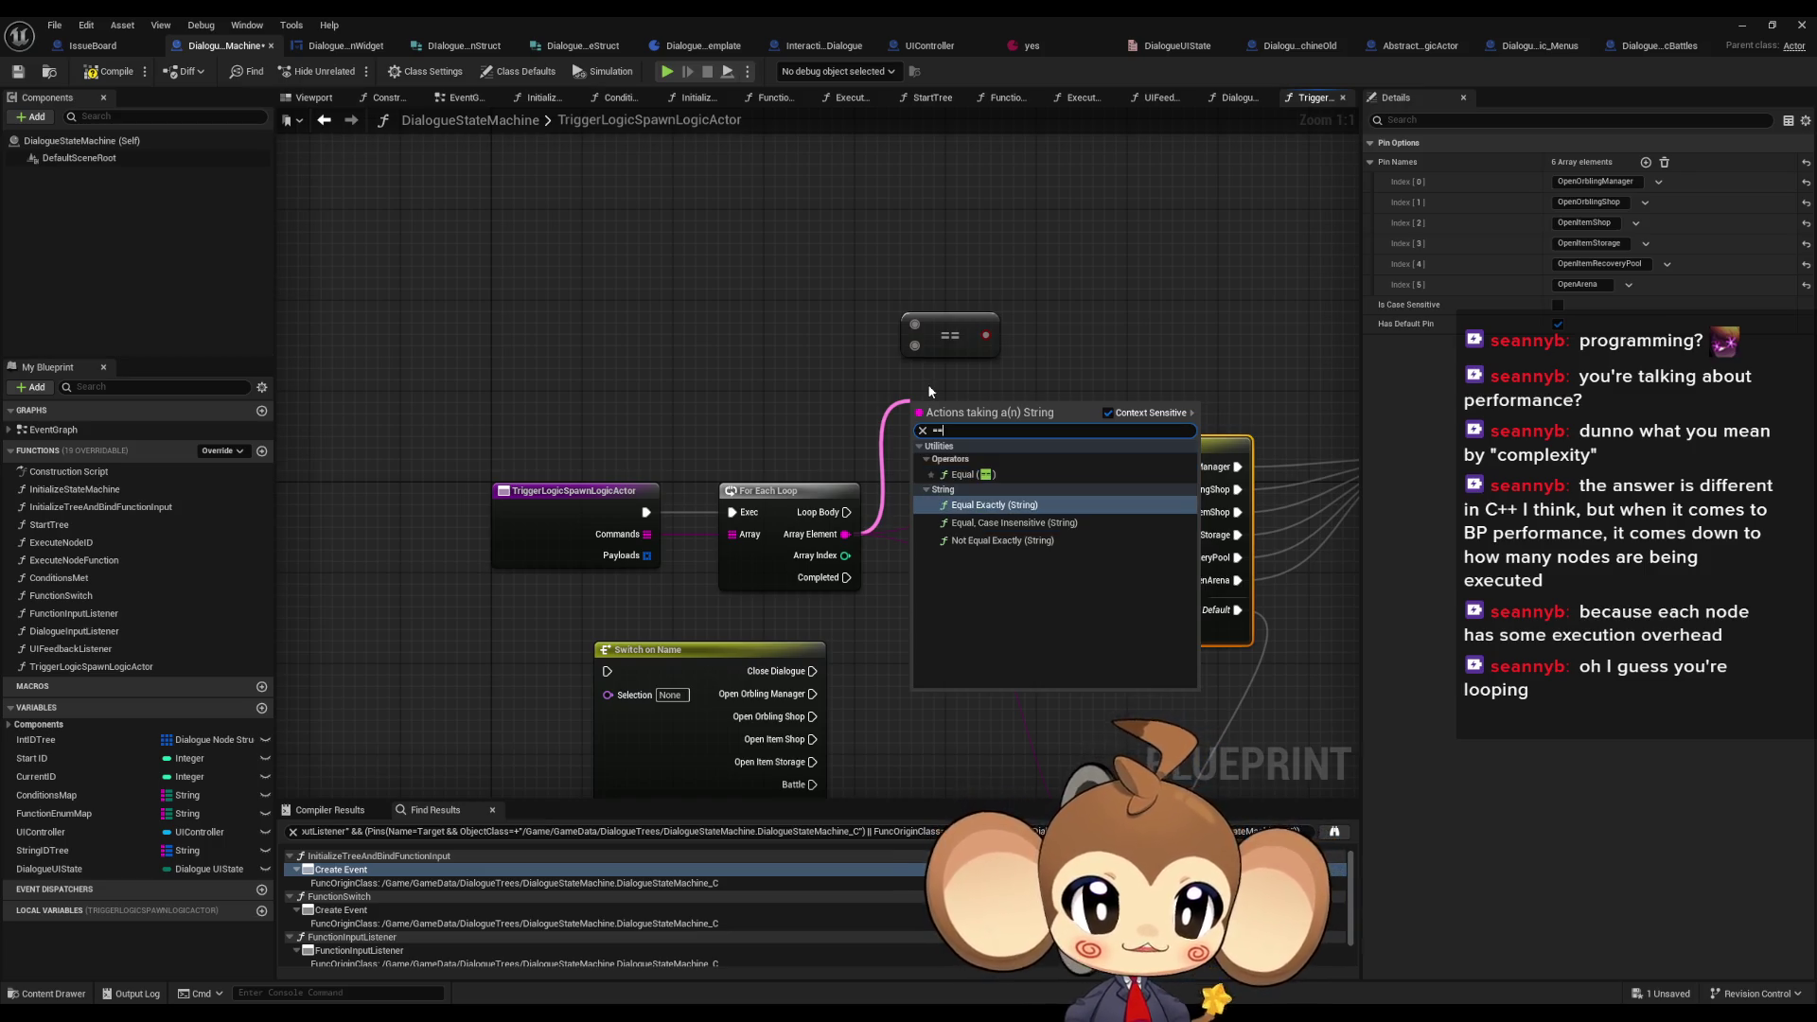
key(Return)
mouse_move(882, 364)
mouse_down()
mouse_move(963, 326)
mouse_move(973, 341)
mouse_up()
drag(878, 280, 931, 176)
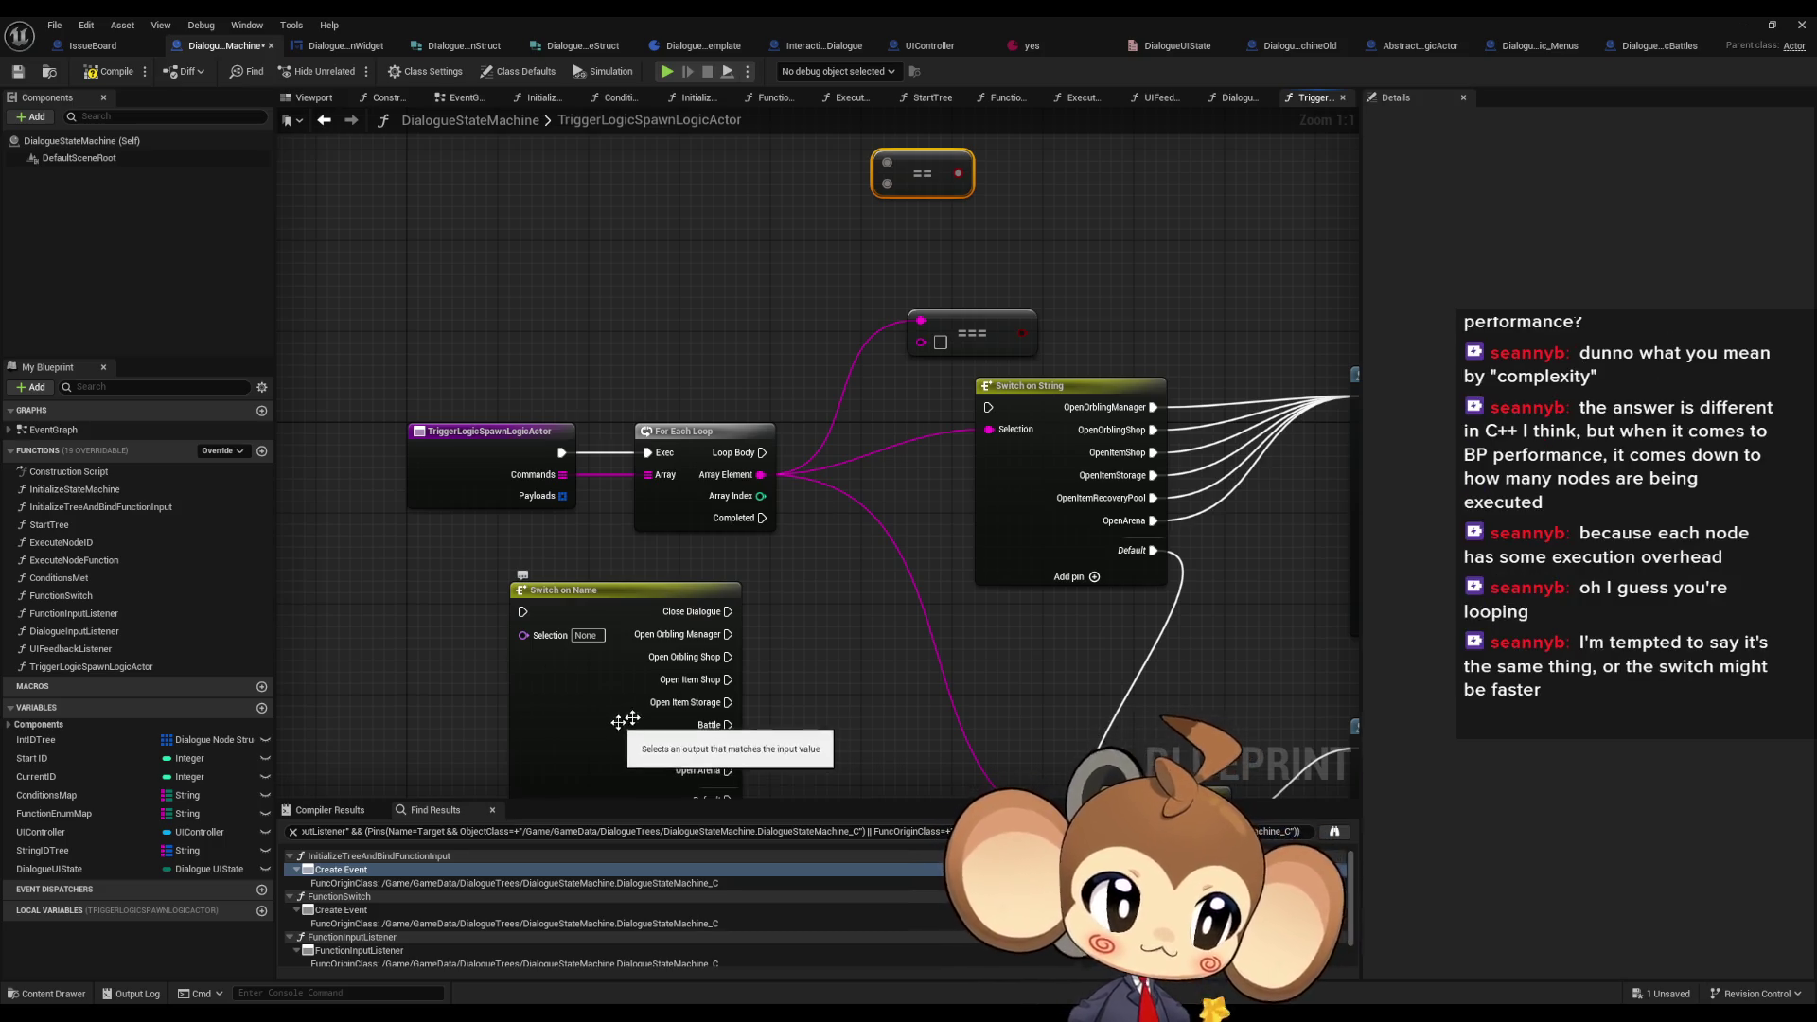
click(978, 328)
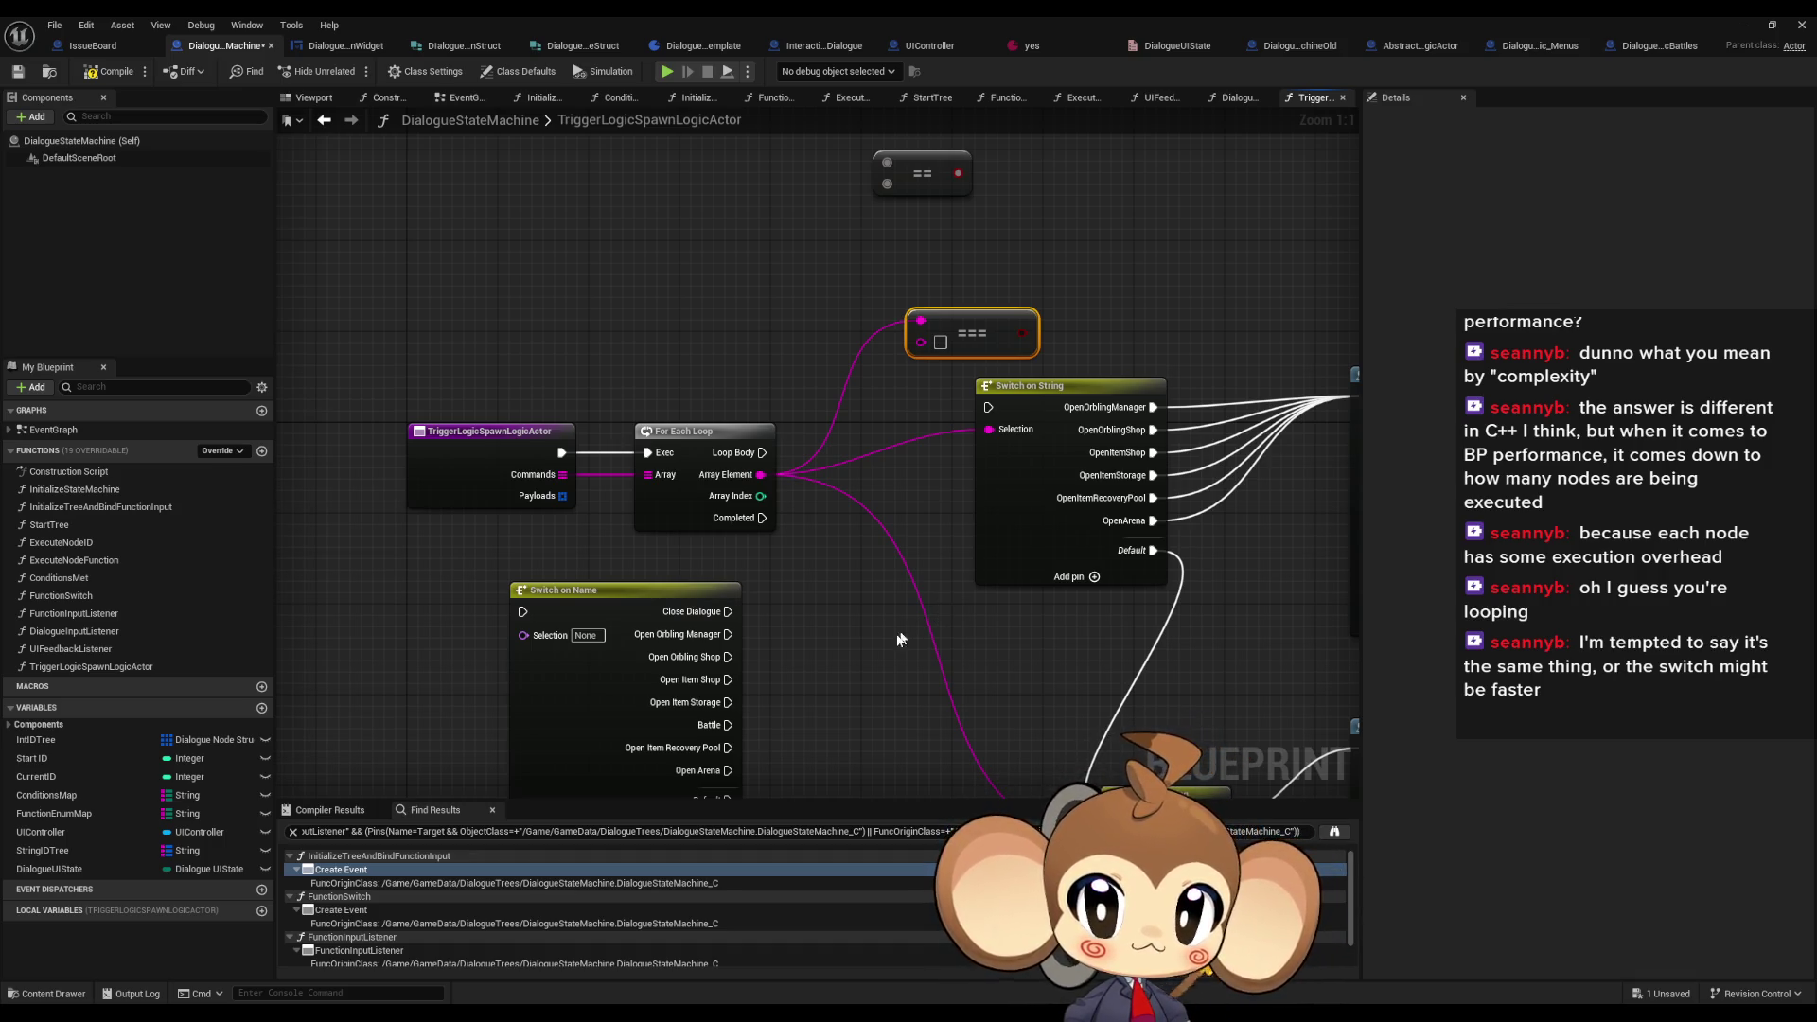
drag(977, 285, 924, 385)
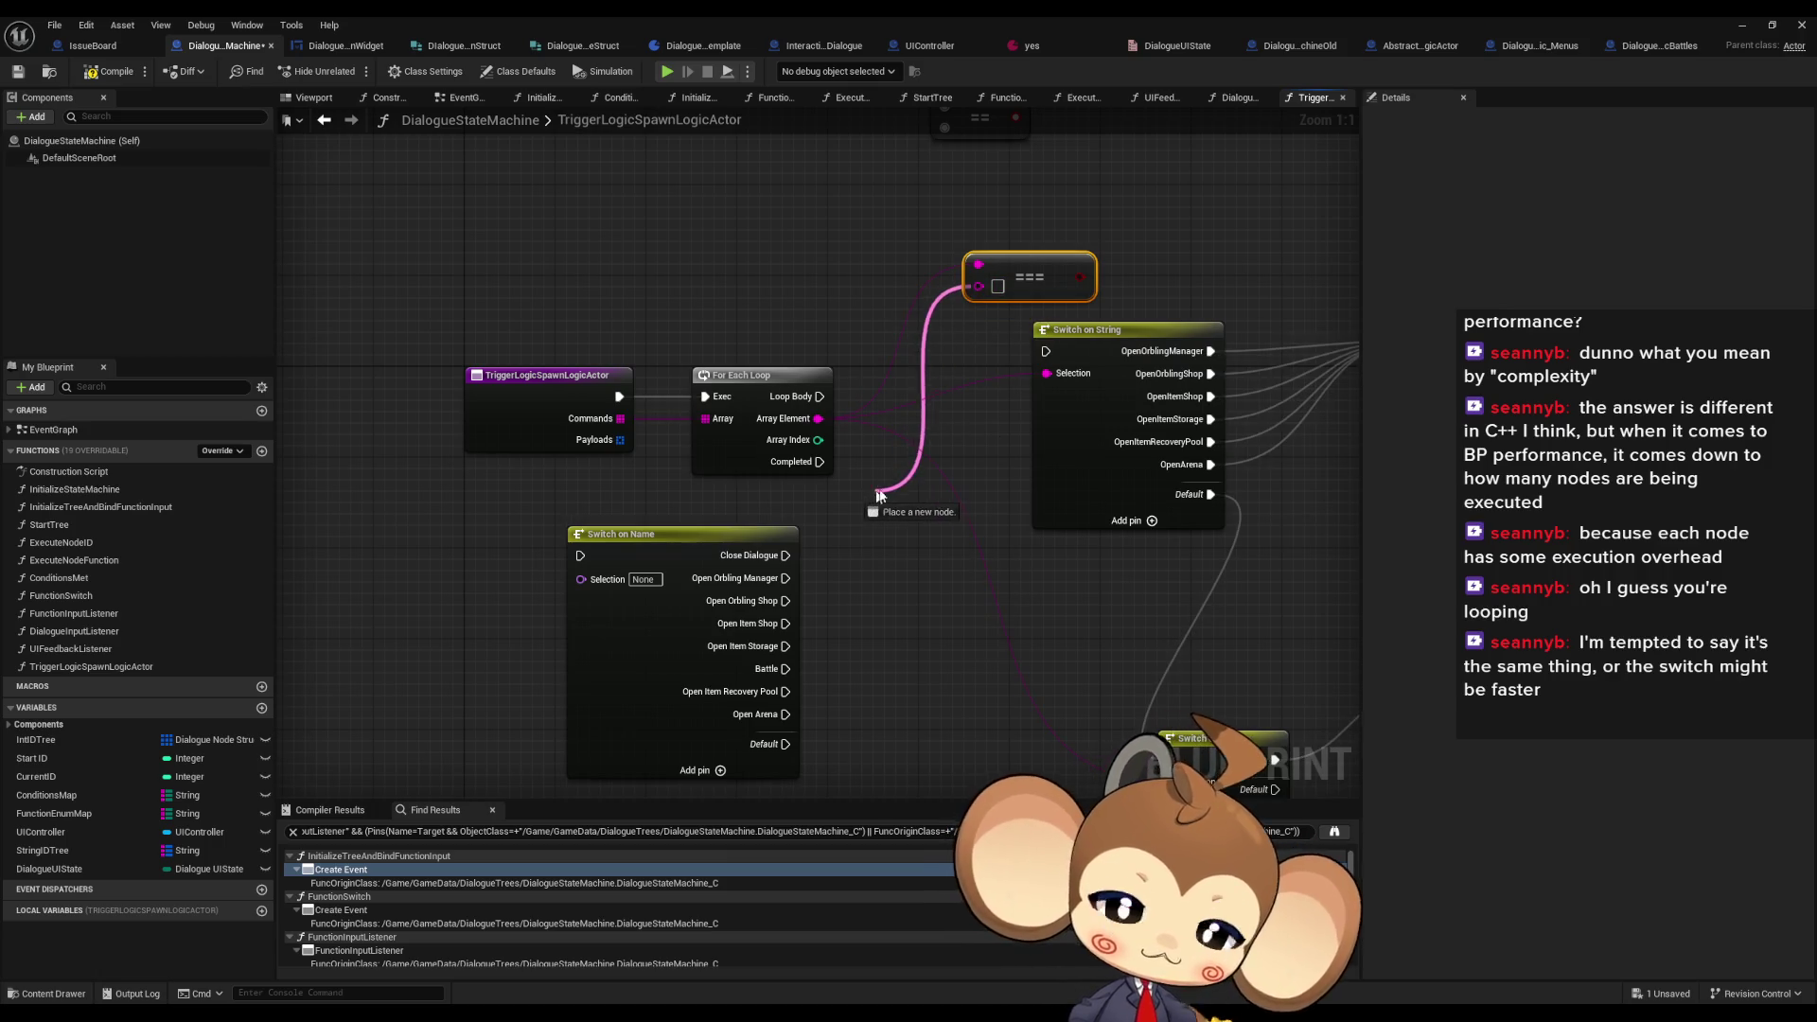
drag(877, 496, 939, 466)
click(809, 626)
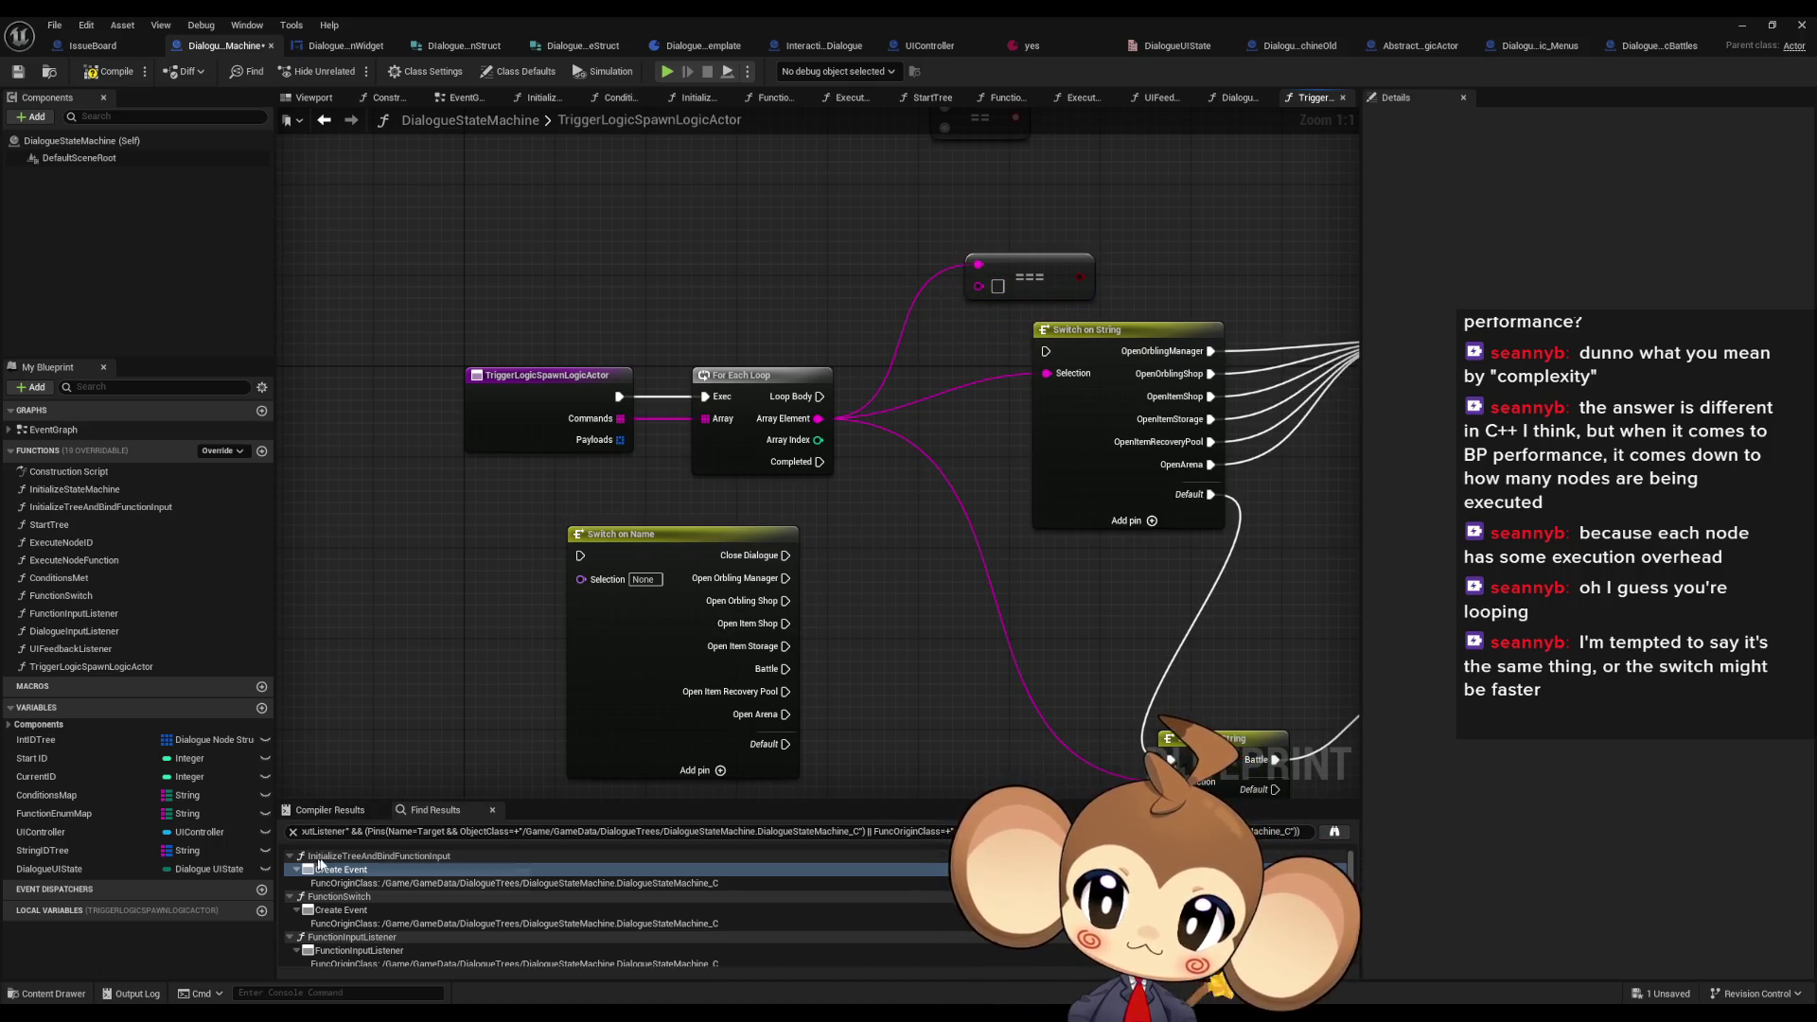
right_click(852, 657)
- Add a Make Array node for the string list, discarding the Make String Array Struct node
text(string array )
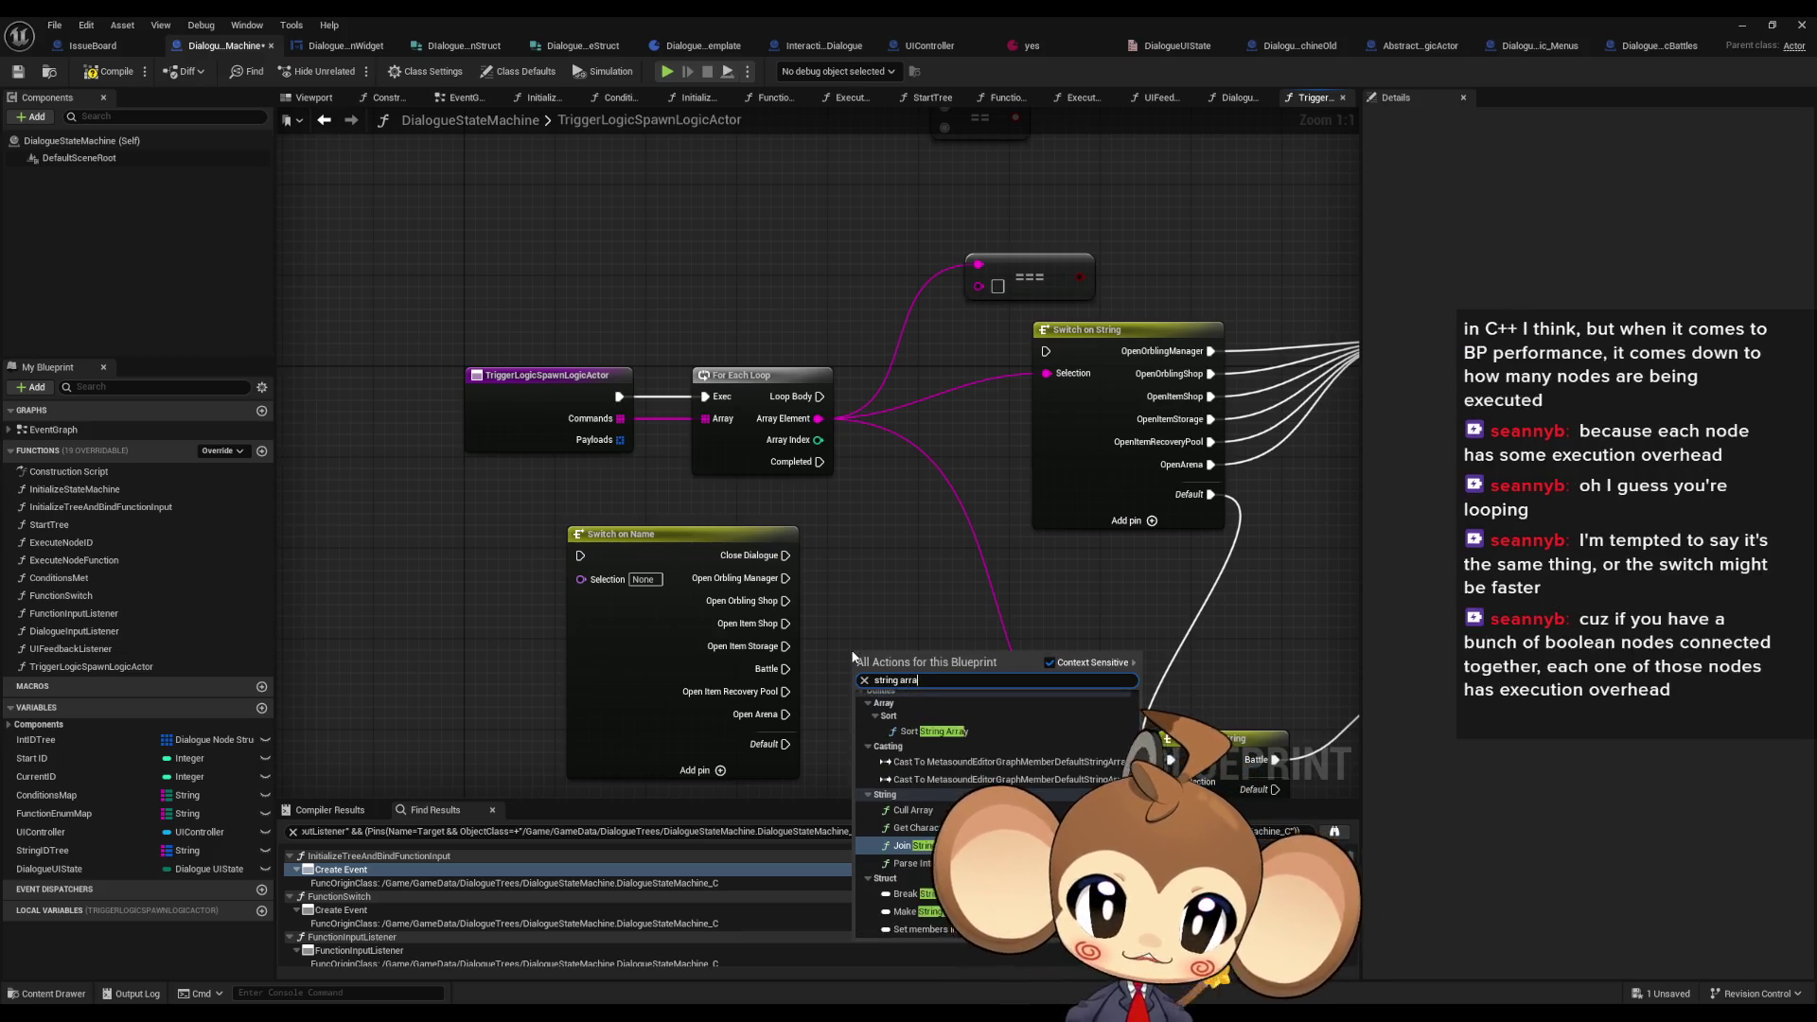
text(make)
key(Return)
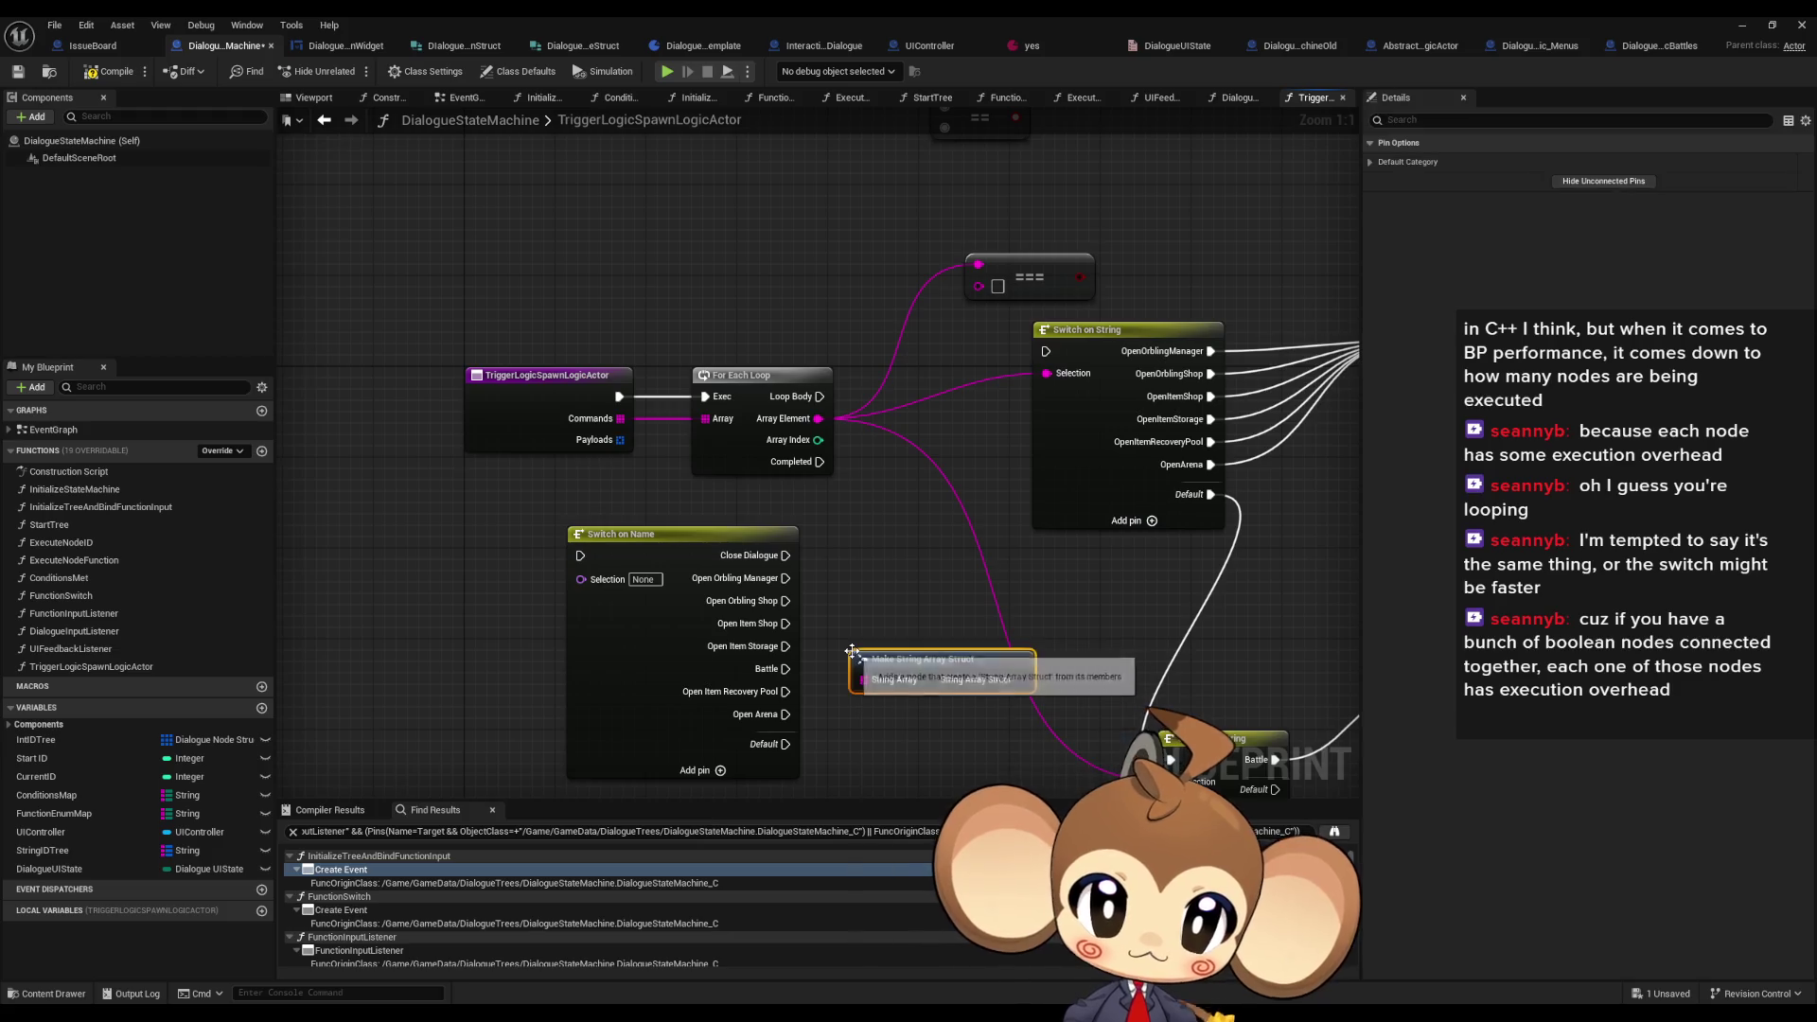
right_click(873, 587)
text(string array make)
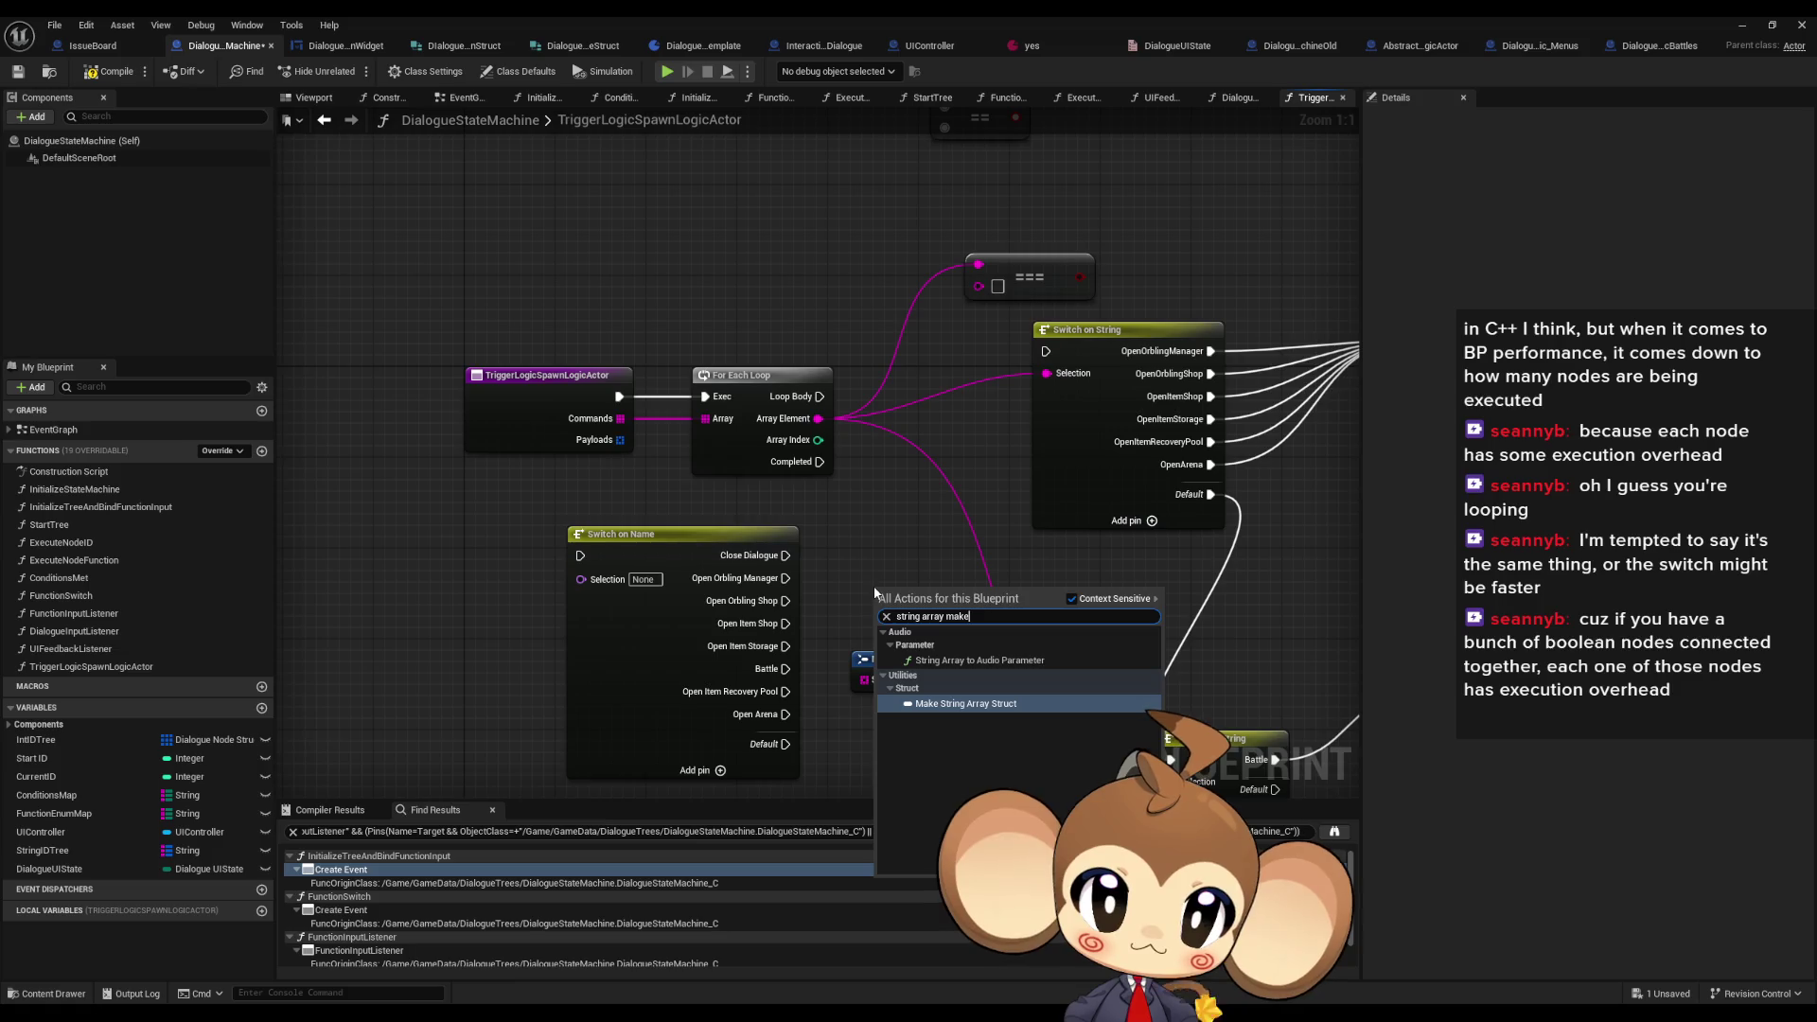
key(Up)
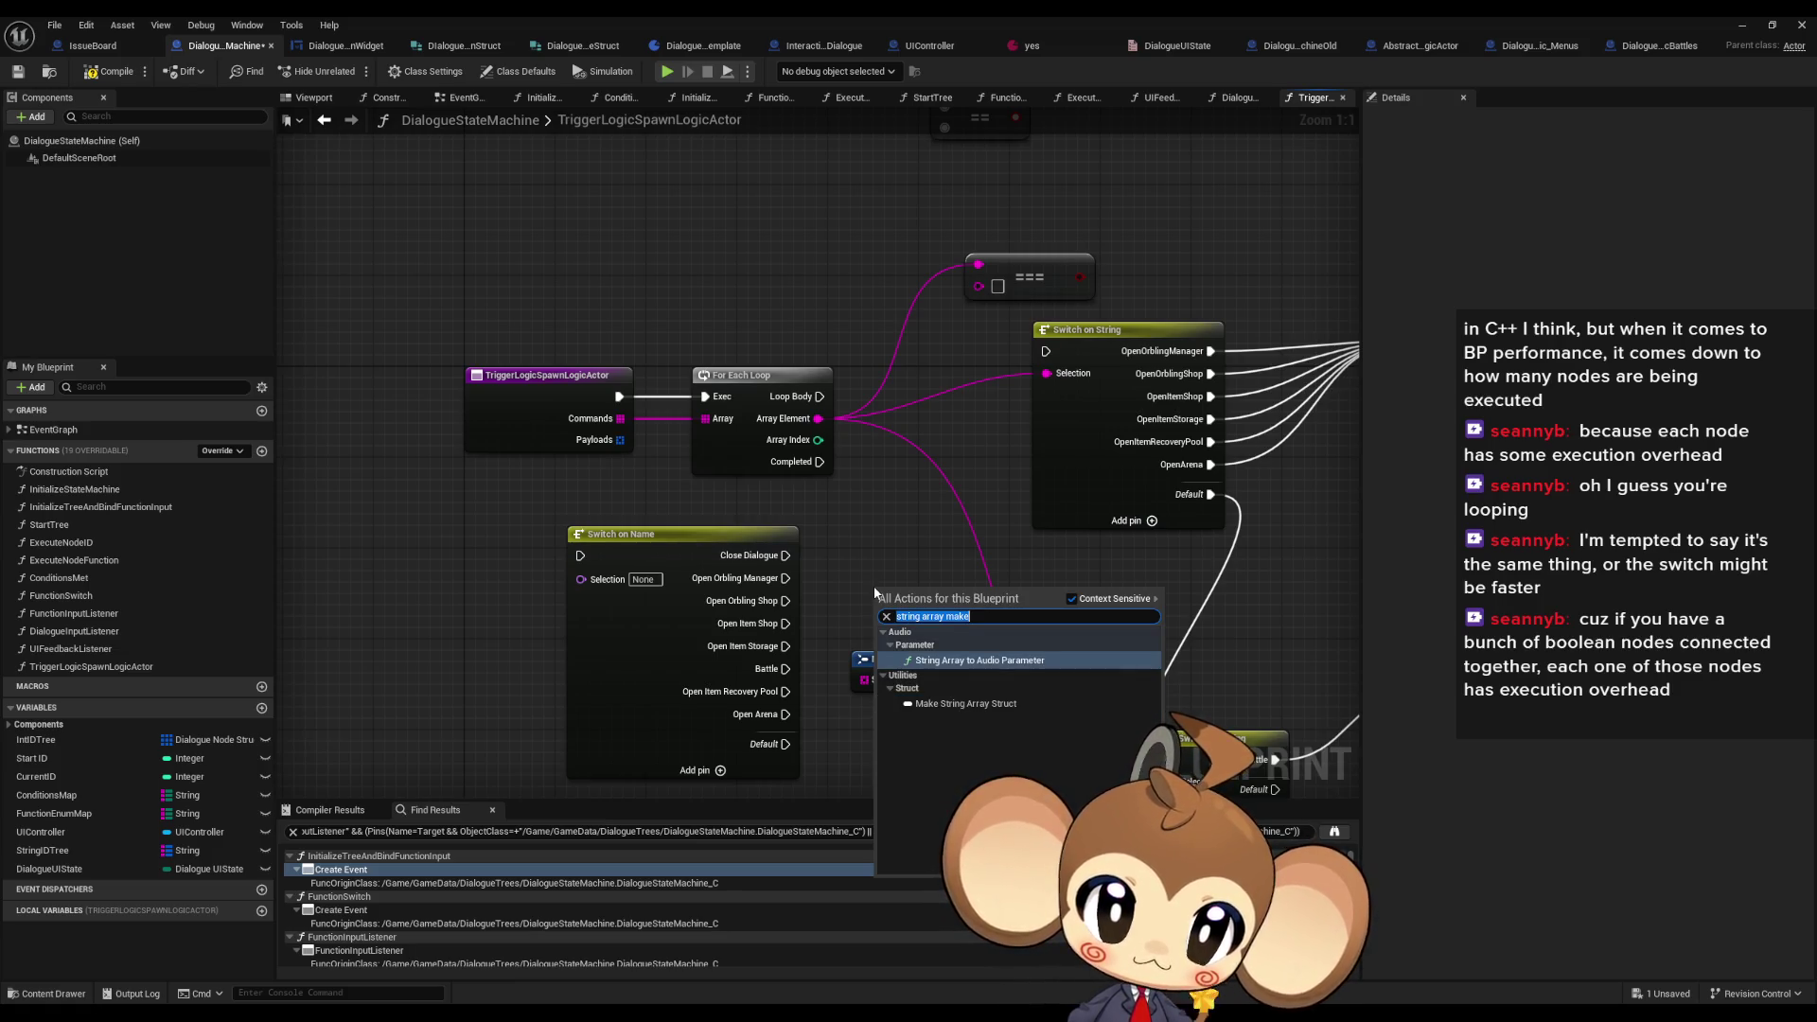
text(strin)
key(Escape)
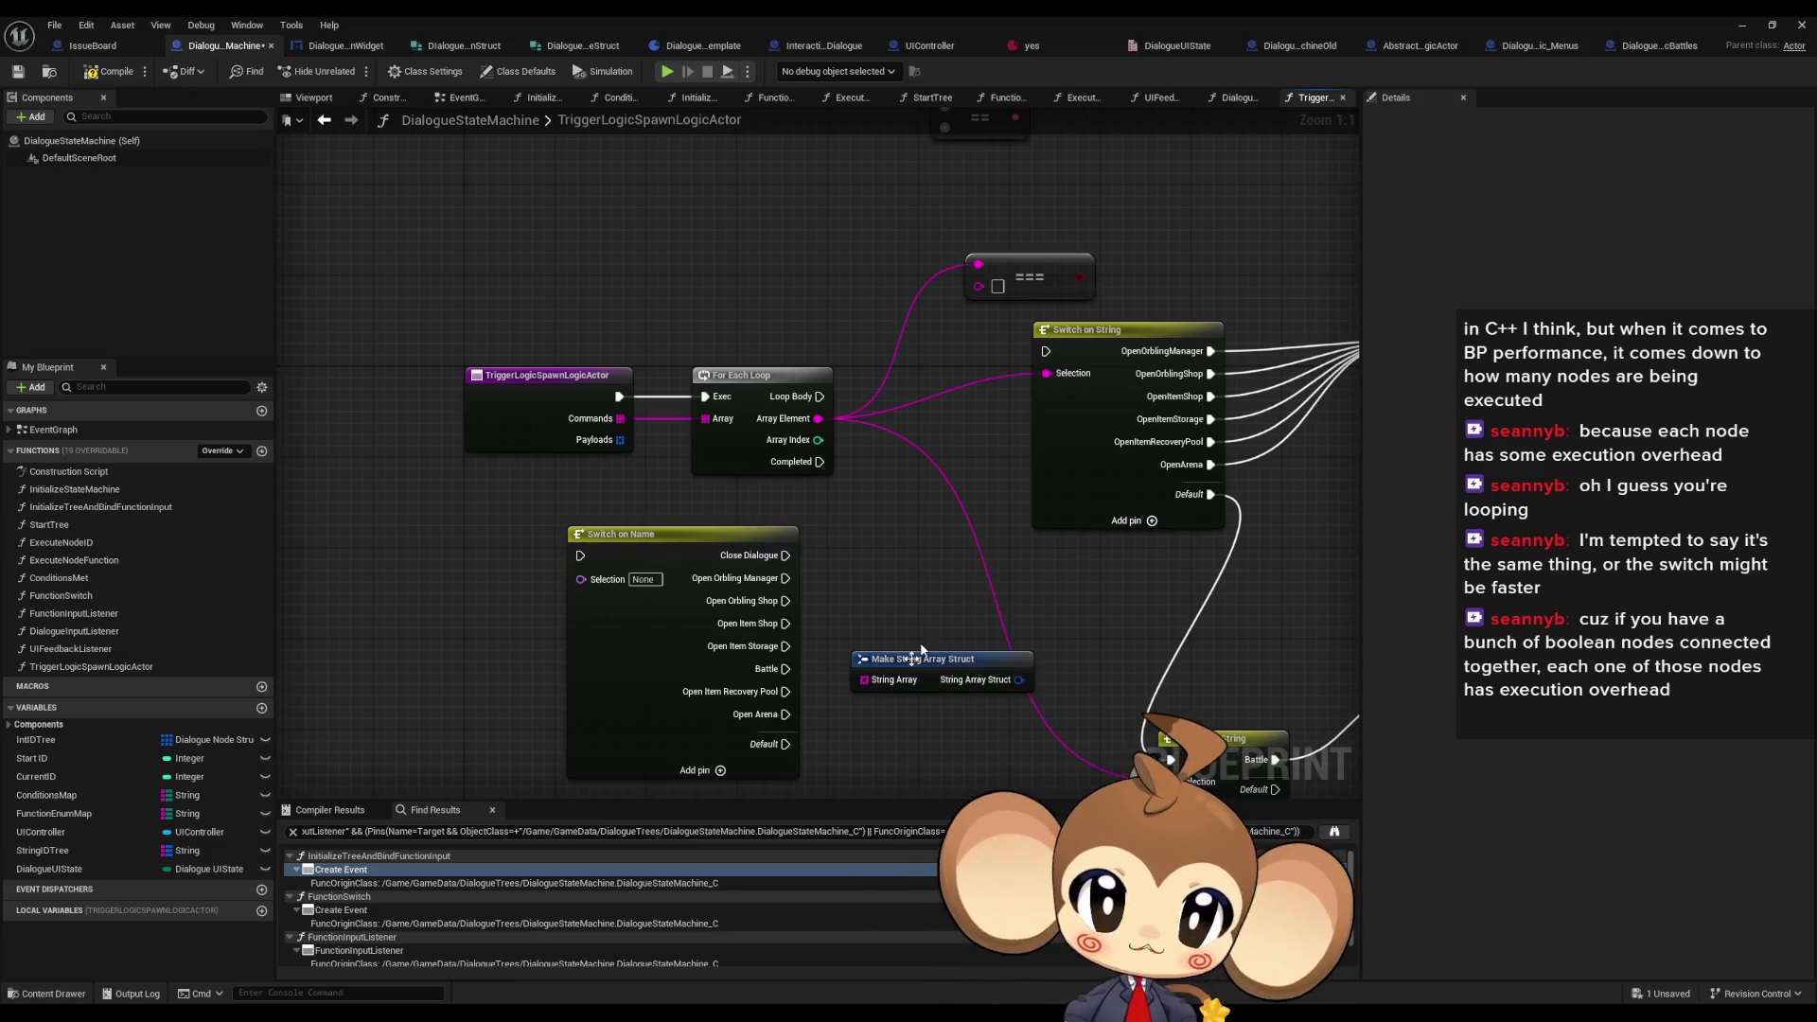
mouse_move(868, 682)
mouse_down()
mouse_move(856, 719)
mouse_move(899, 594)
mouse_move(772, 594)
mouse_up()
click(1046, 710)
key(Delete)
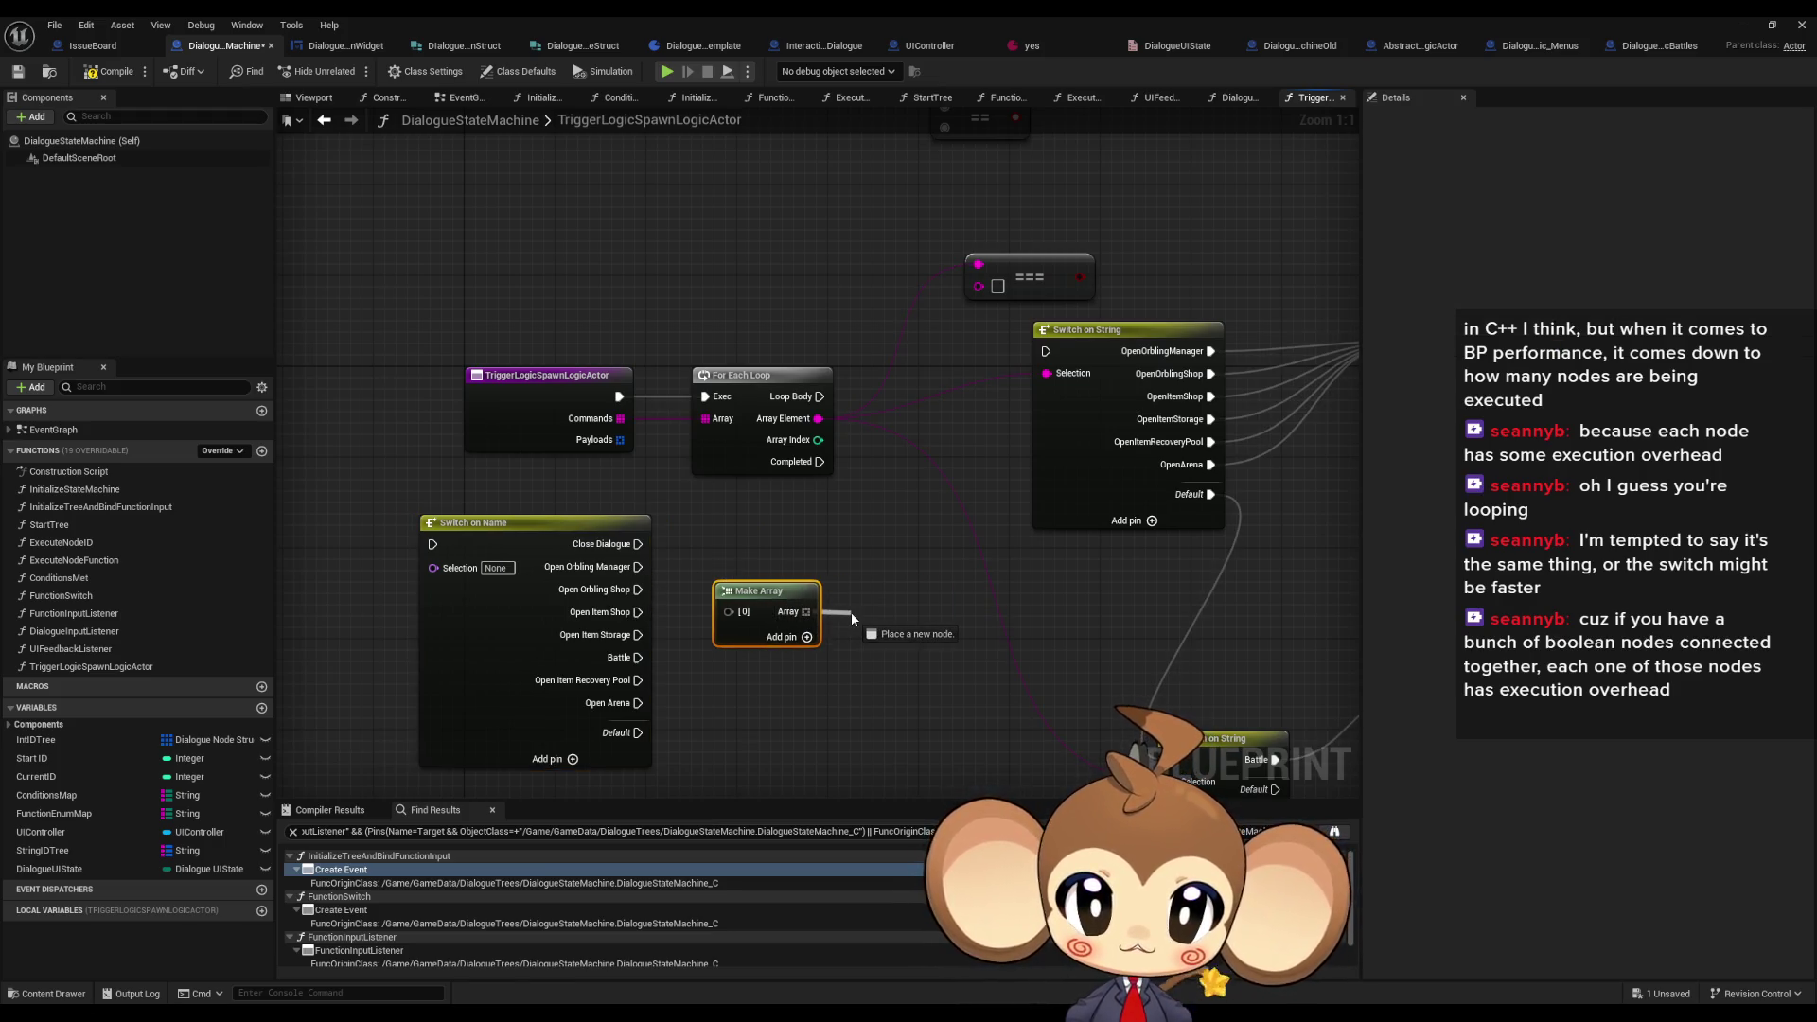
drag(725, 605, 804, 594)
- Wire a new Make Literal String into Make Array's [0] element and tidy both nodes
right_click(762, 738)
text(liter)
text(al string)
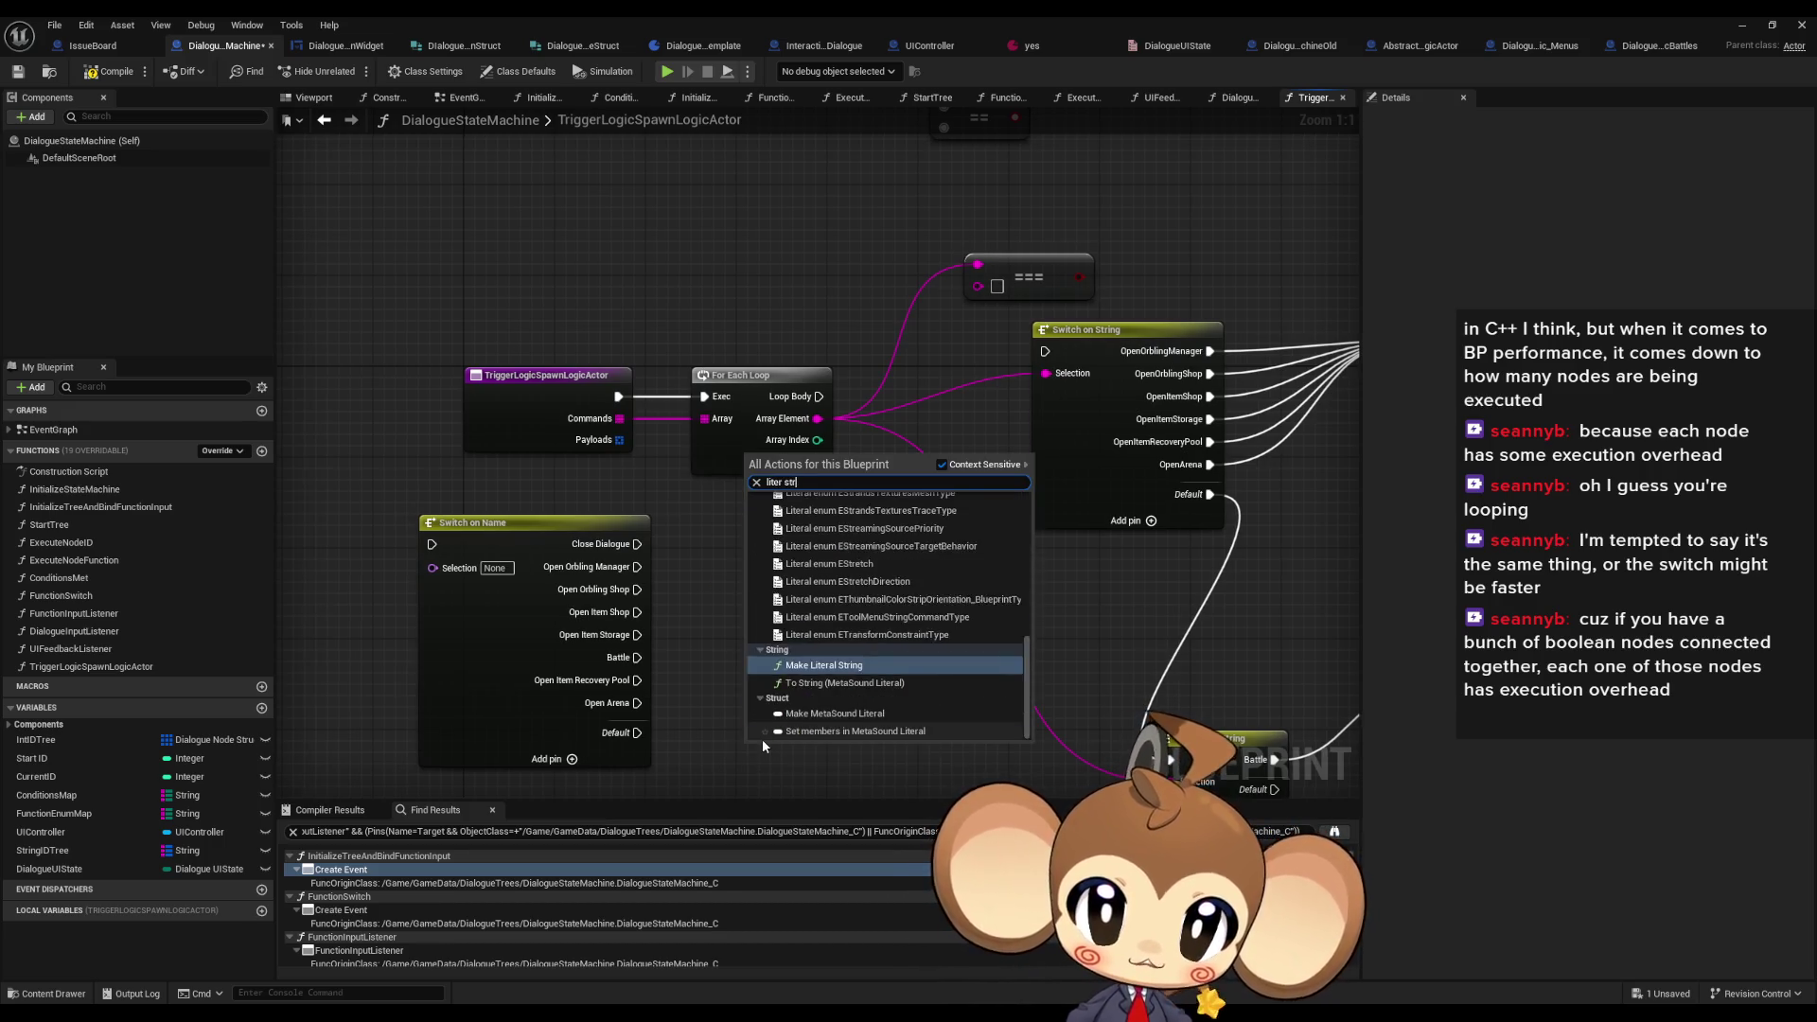
key(Return)
mouse_move(877, 771)
mouse_down()
mouse_move(807, 600)
mouse_move(975, 604)
mouse_up()
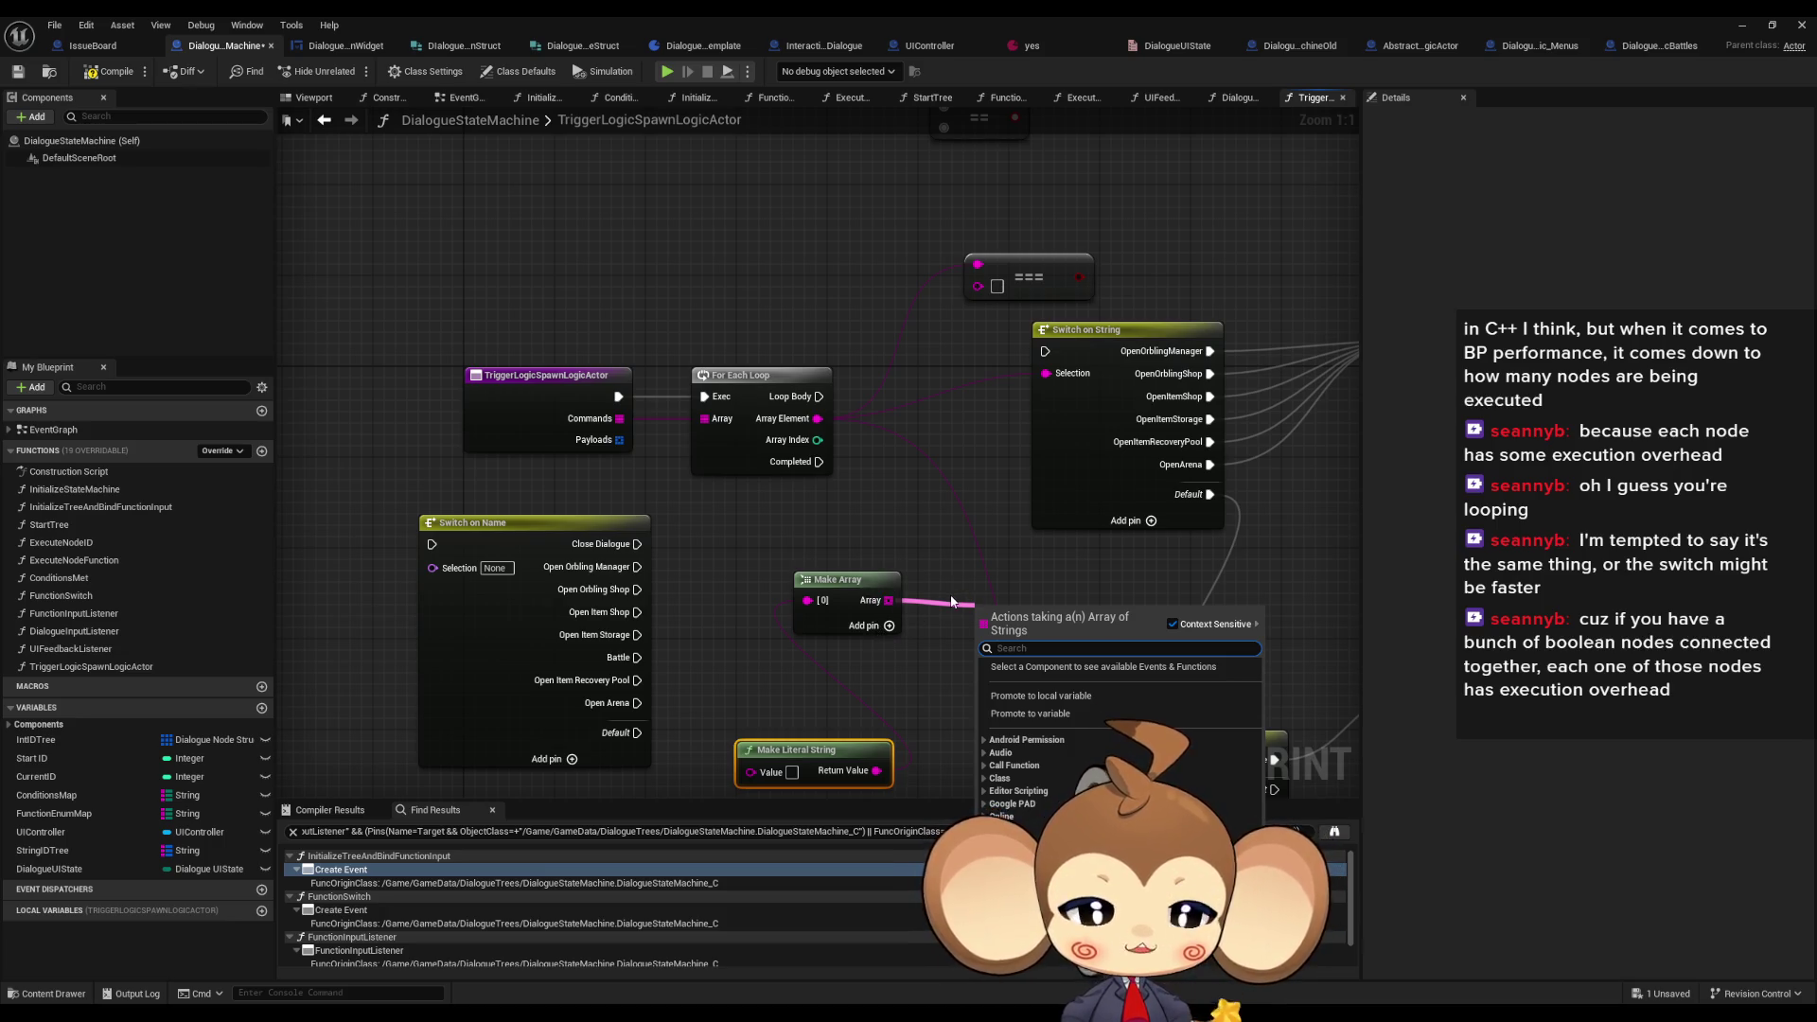
text(or)
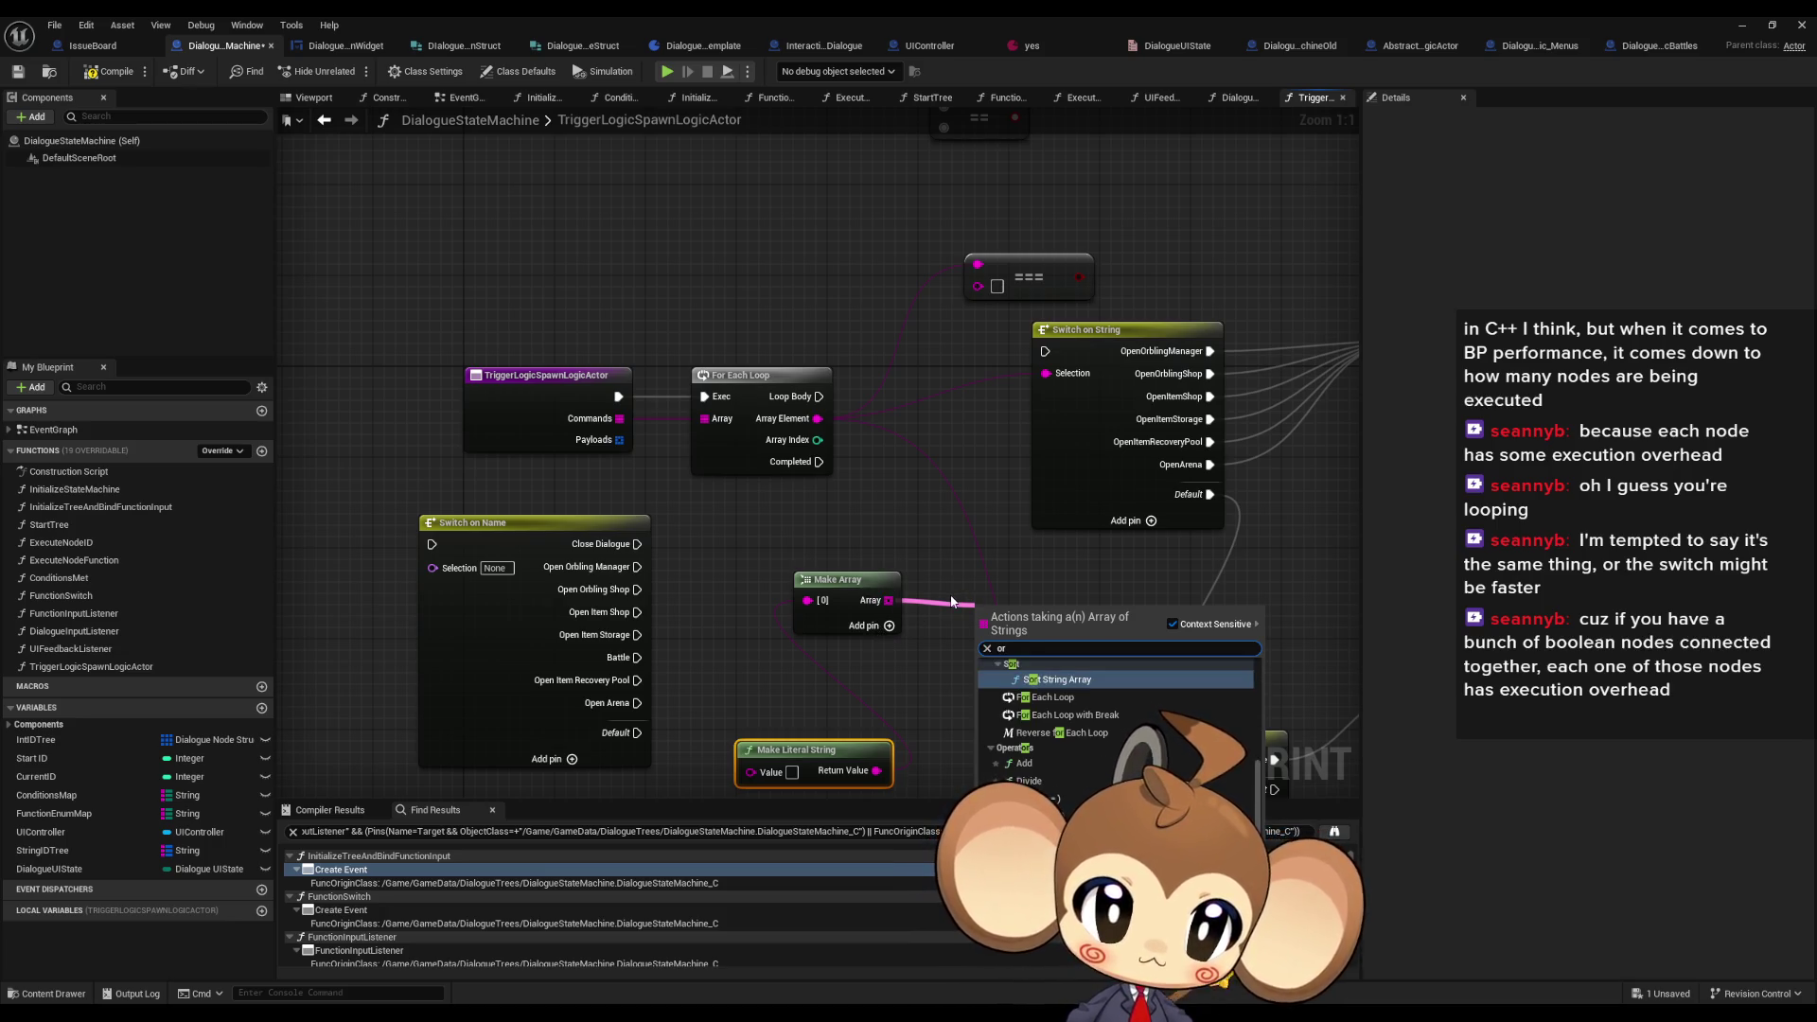
scroll(1117, 738, down, 3)
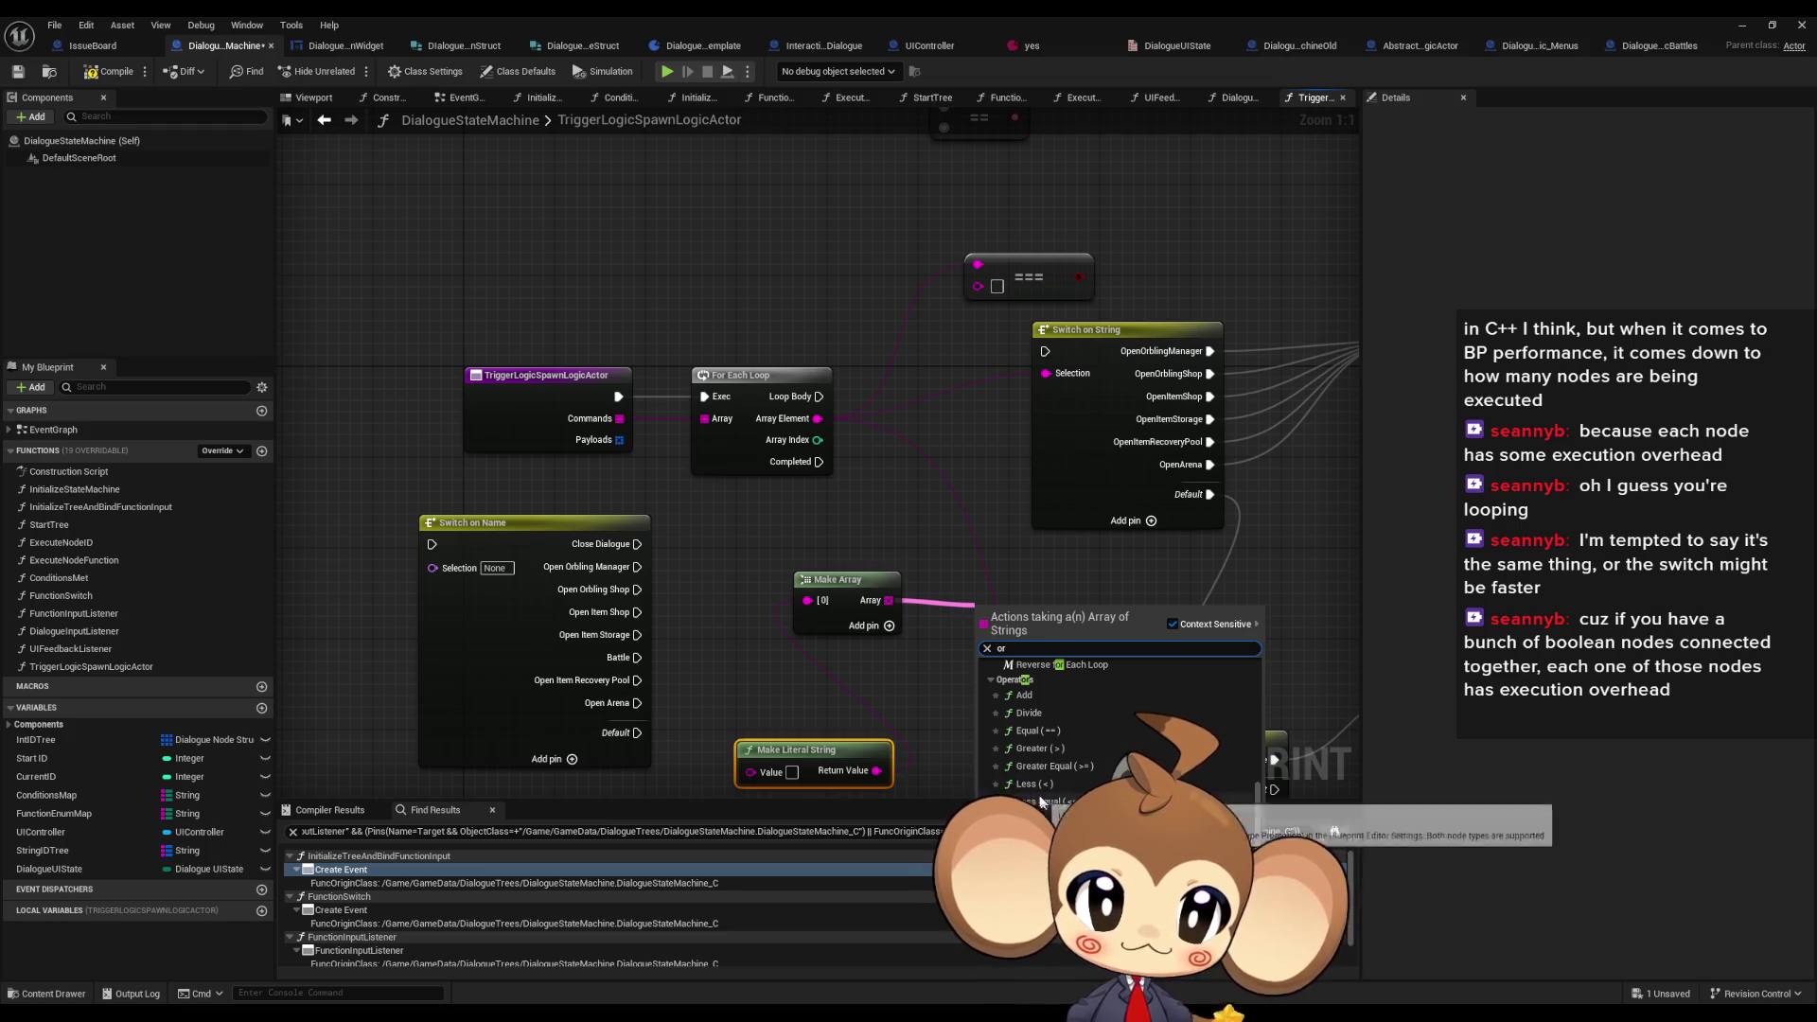
scroll(1065, 744, down, 1)
scroll(1077, 754, up, 5)
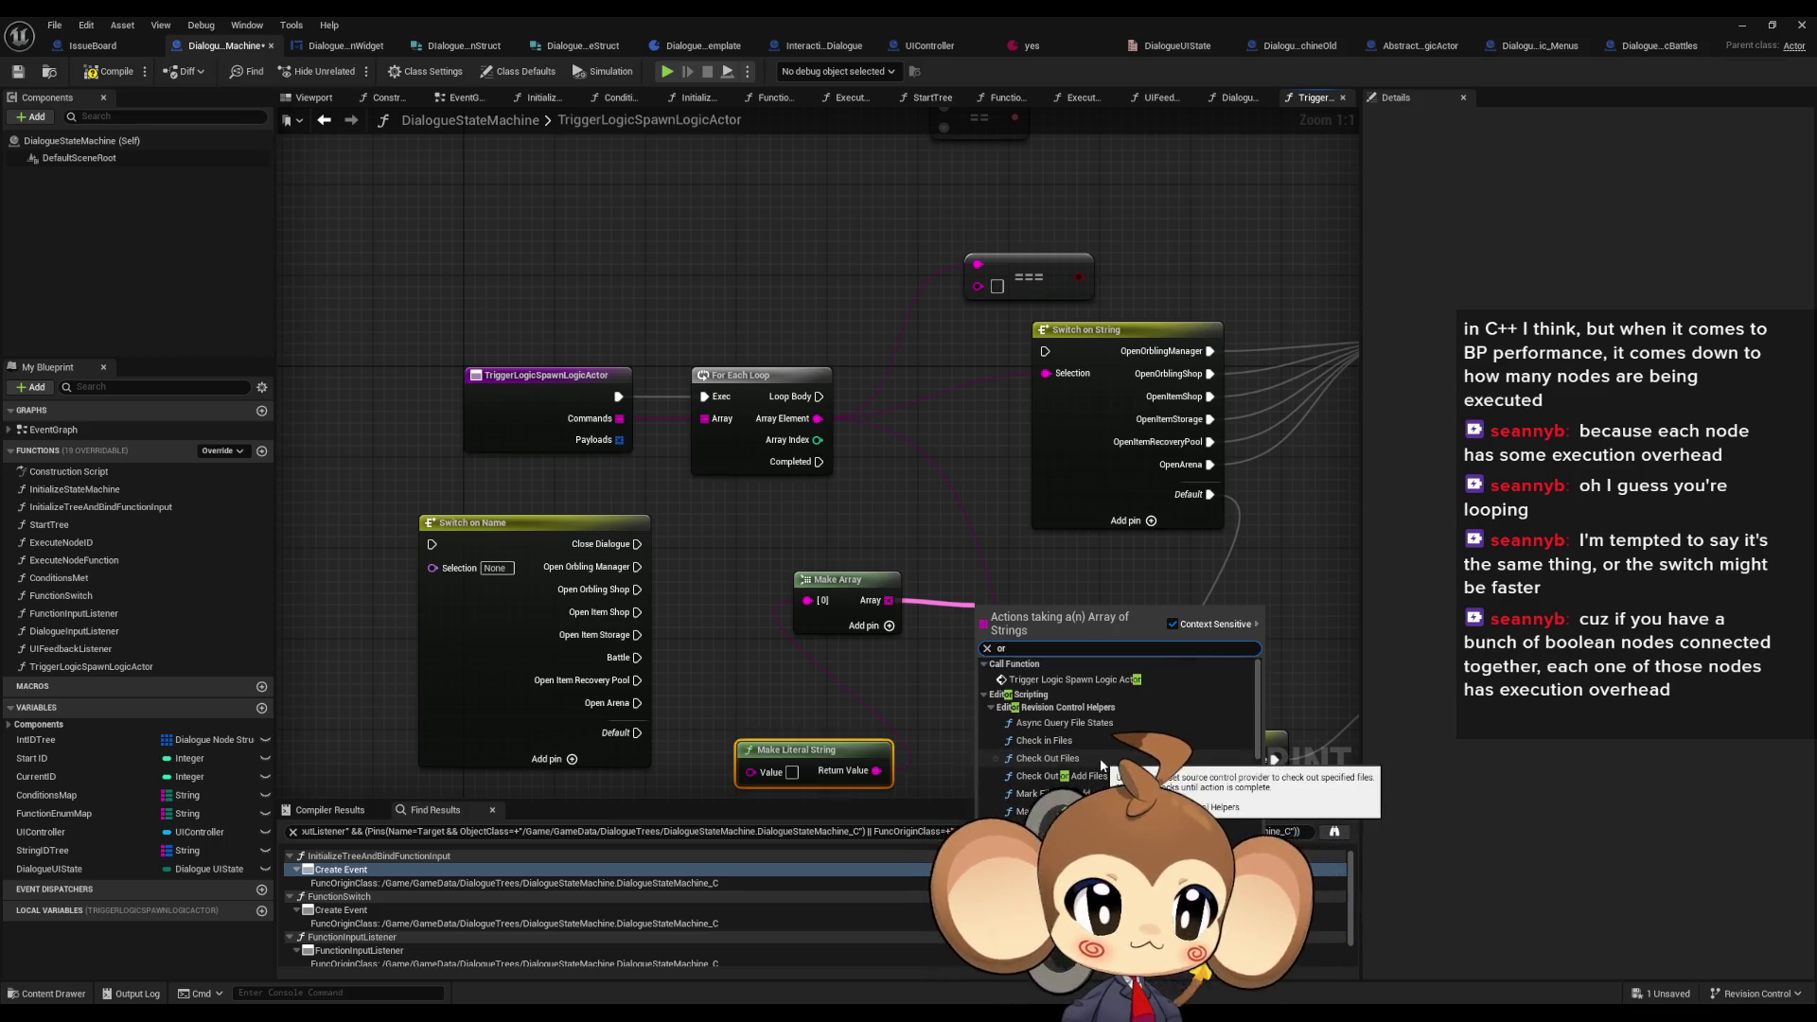
scroll(993, 757, down, 3)
key(Escape)
drag(837, 579, 799, 568)
drag(833, 749, 776, 738)
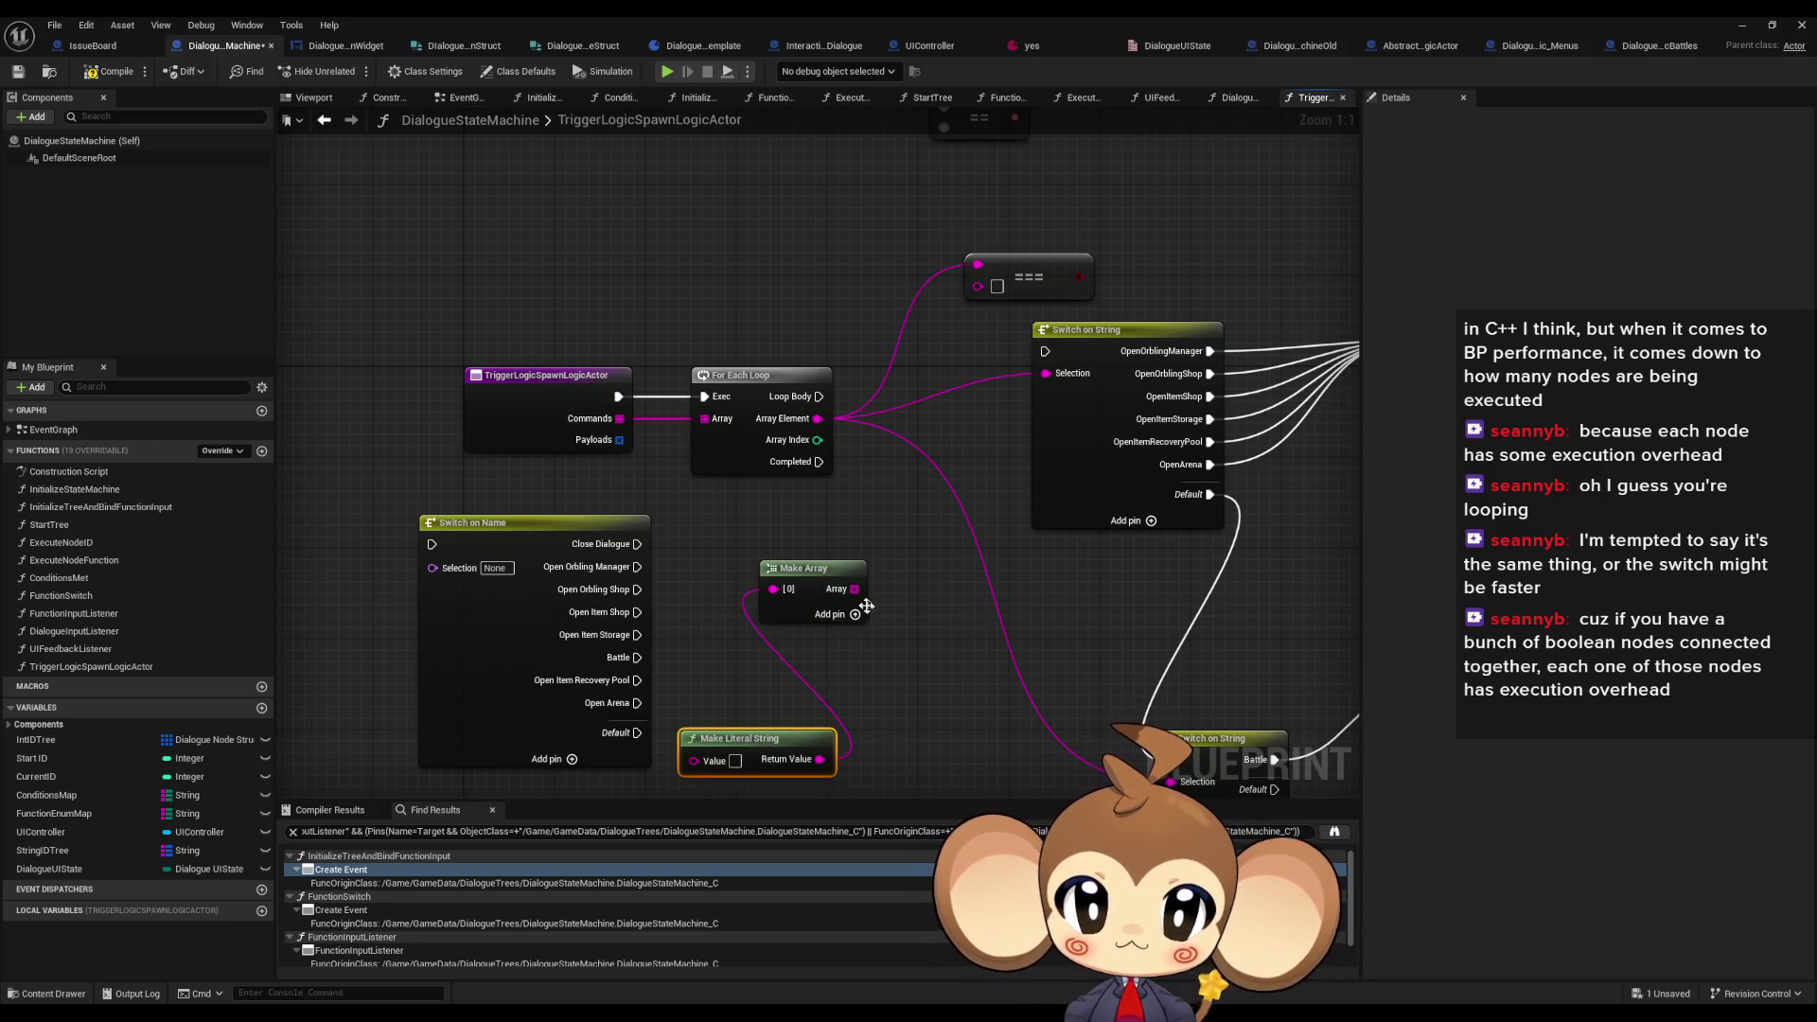
- Add a Contains Item node on the Make Array list, with Array Element as its item
drag(854, 589, 920, 587)
text(conta)
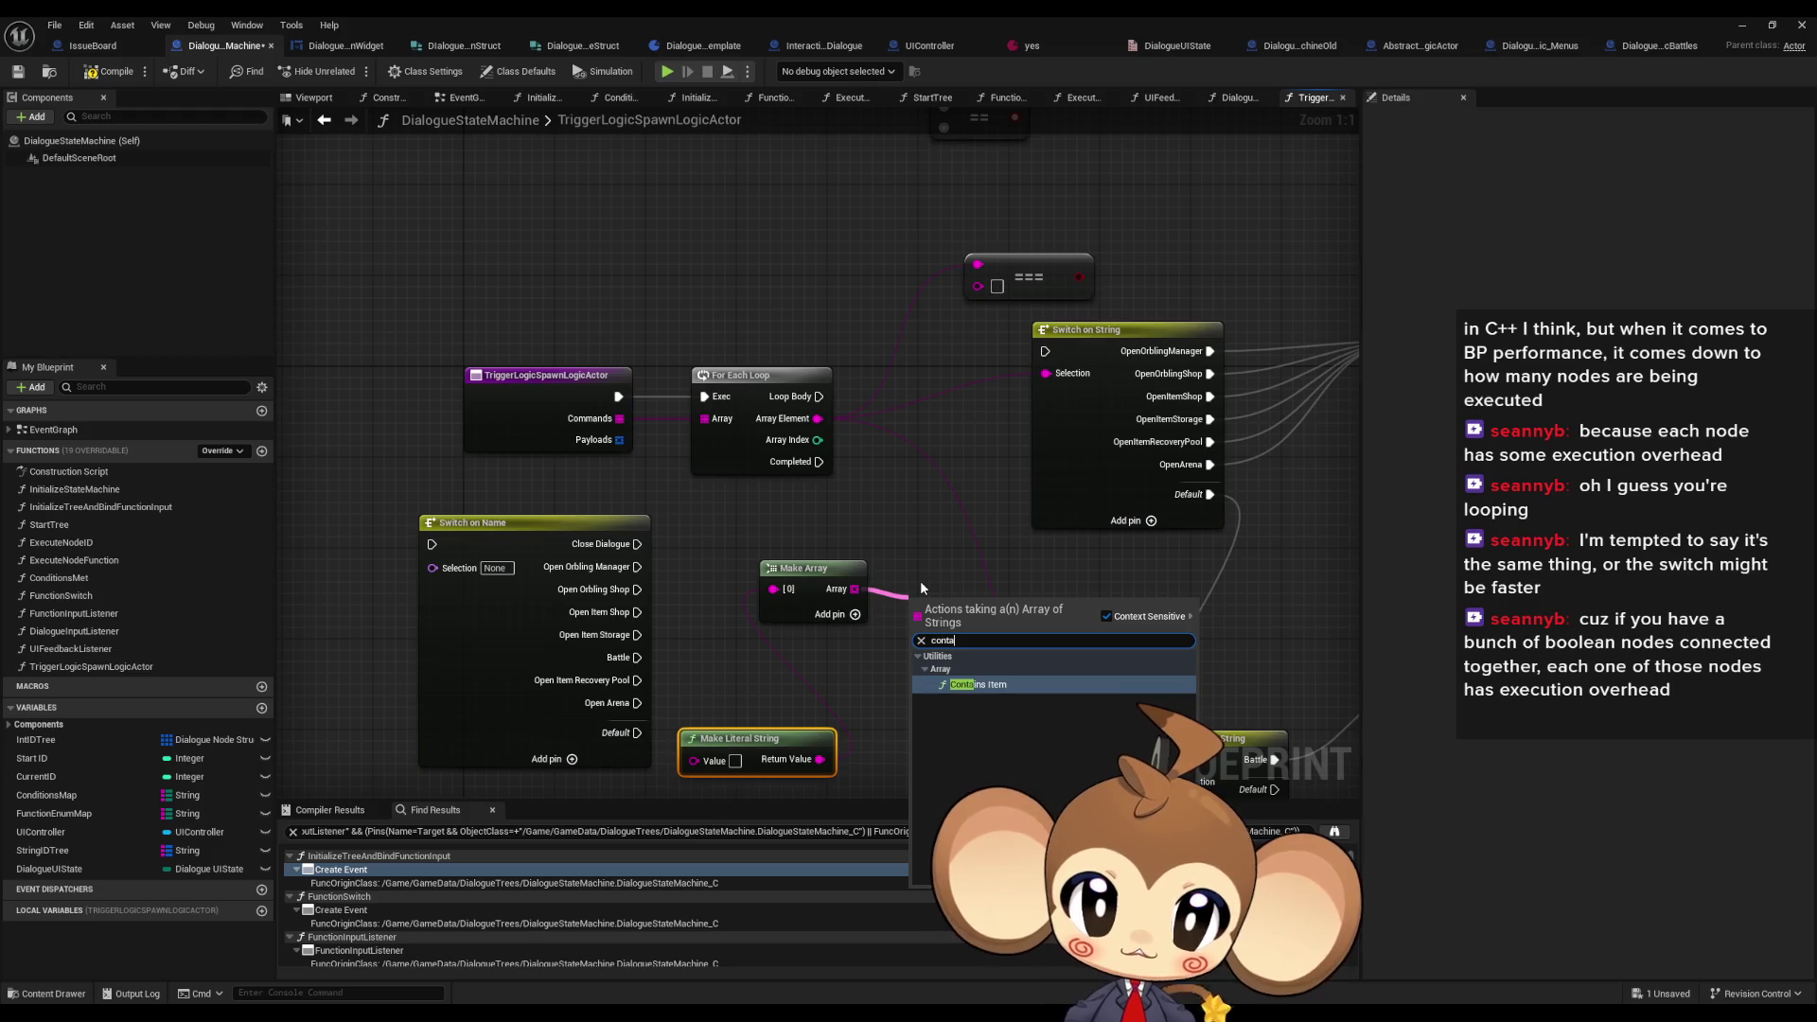
key(Return)
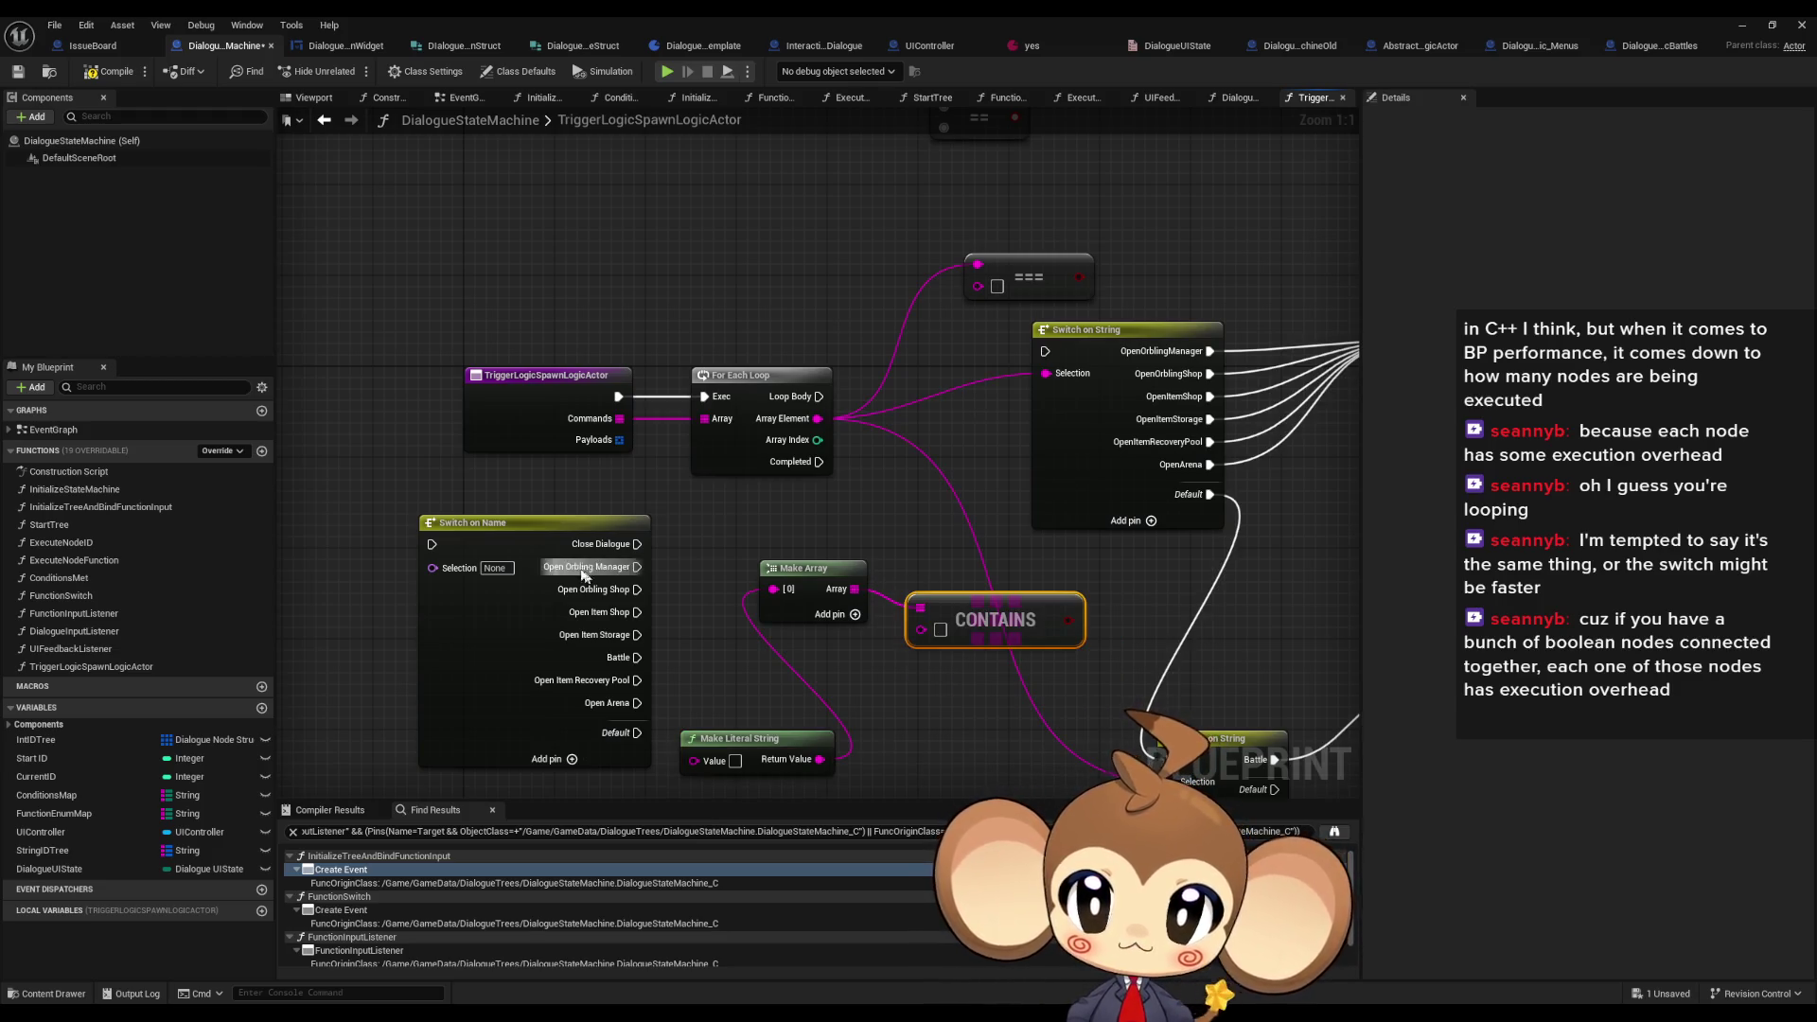
drag(818, 418, 919, 629)
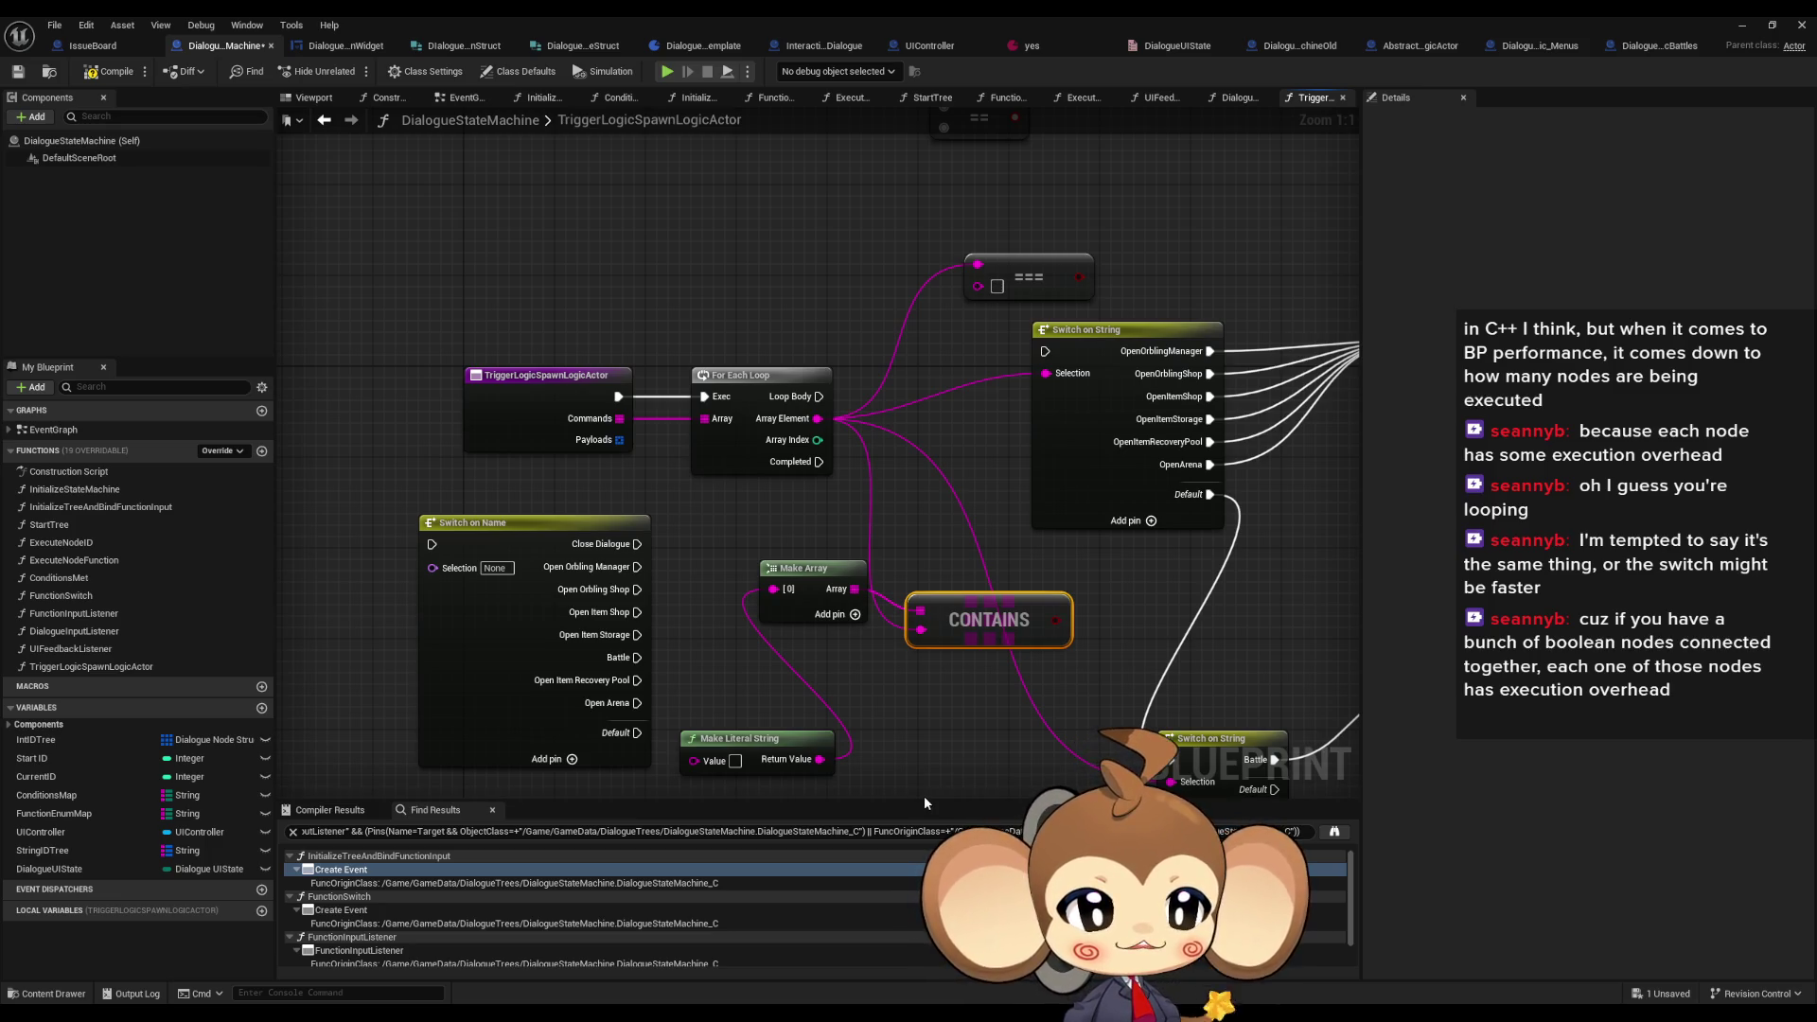
drag(900, 703, 904, 623)
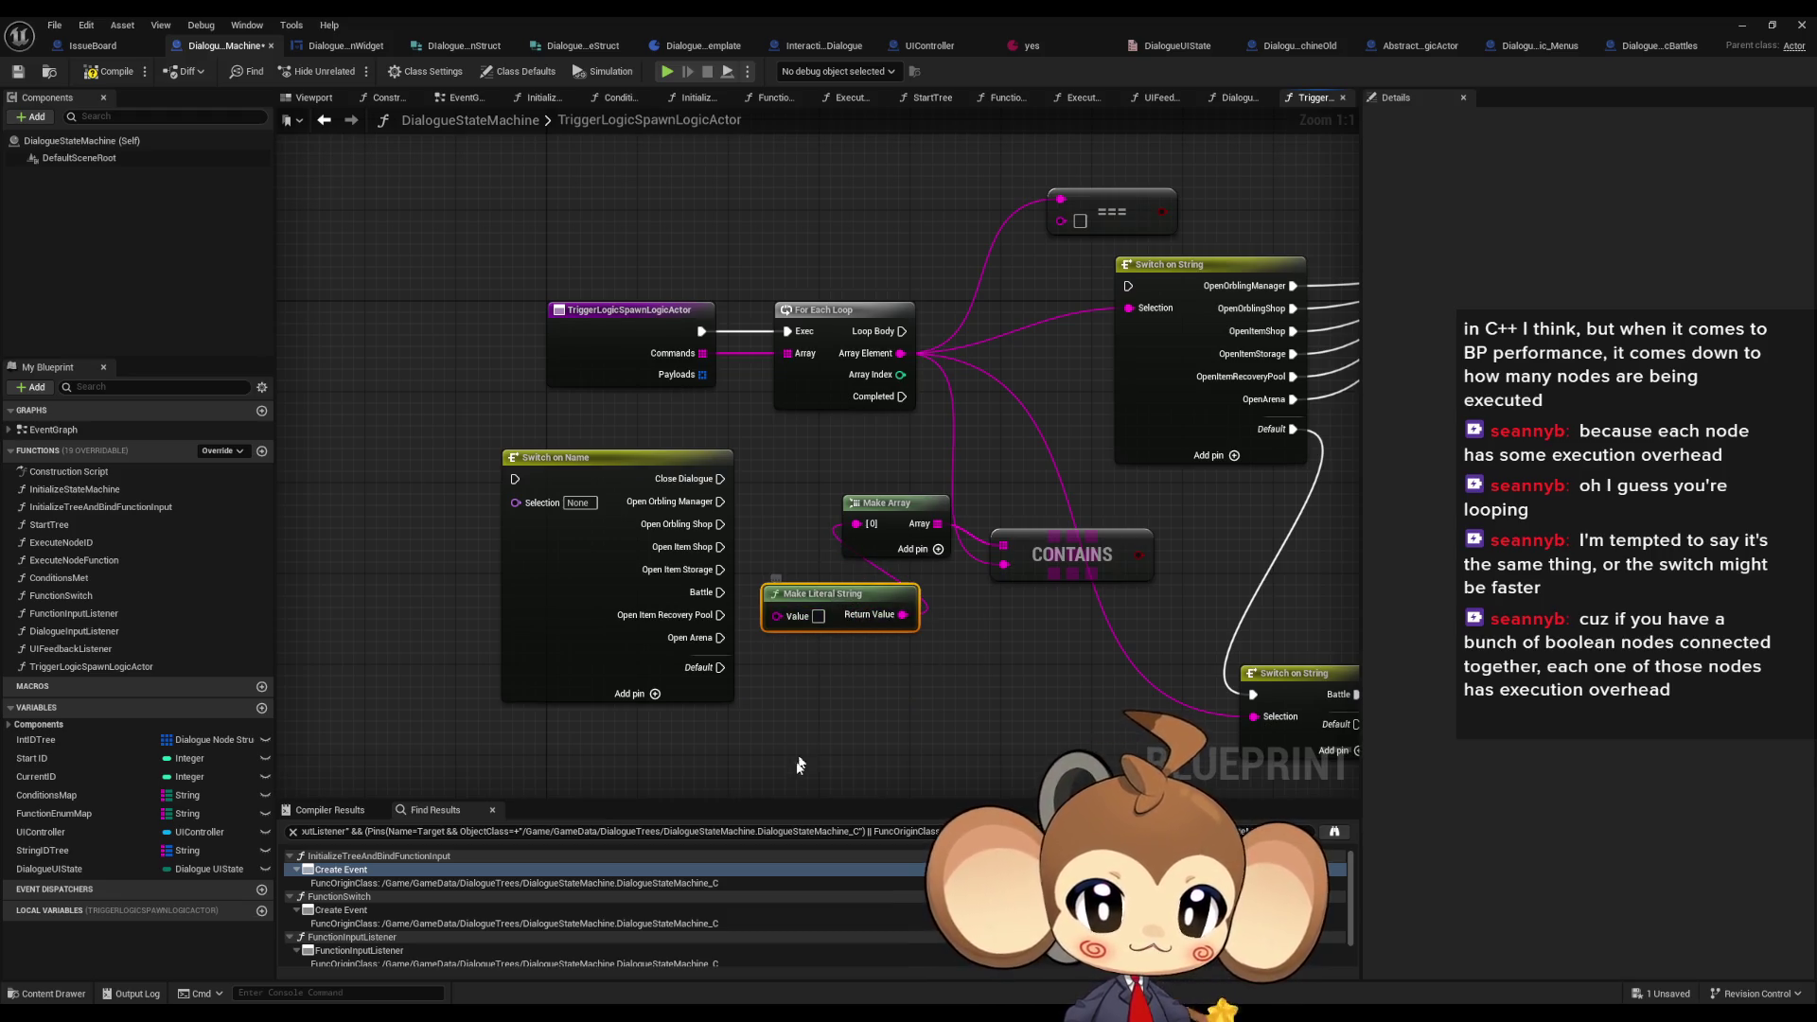
drag(782, 724, 845, 722)
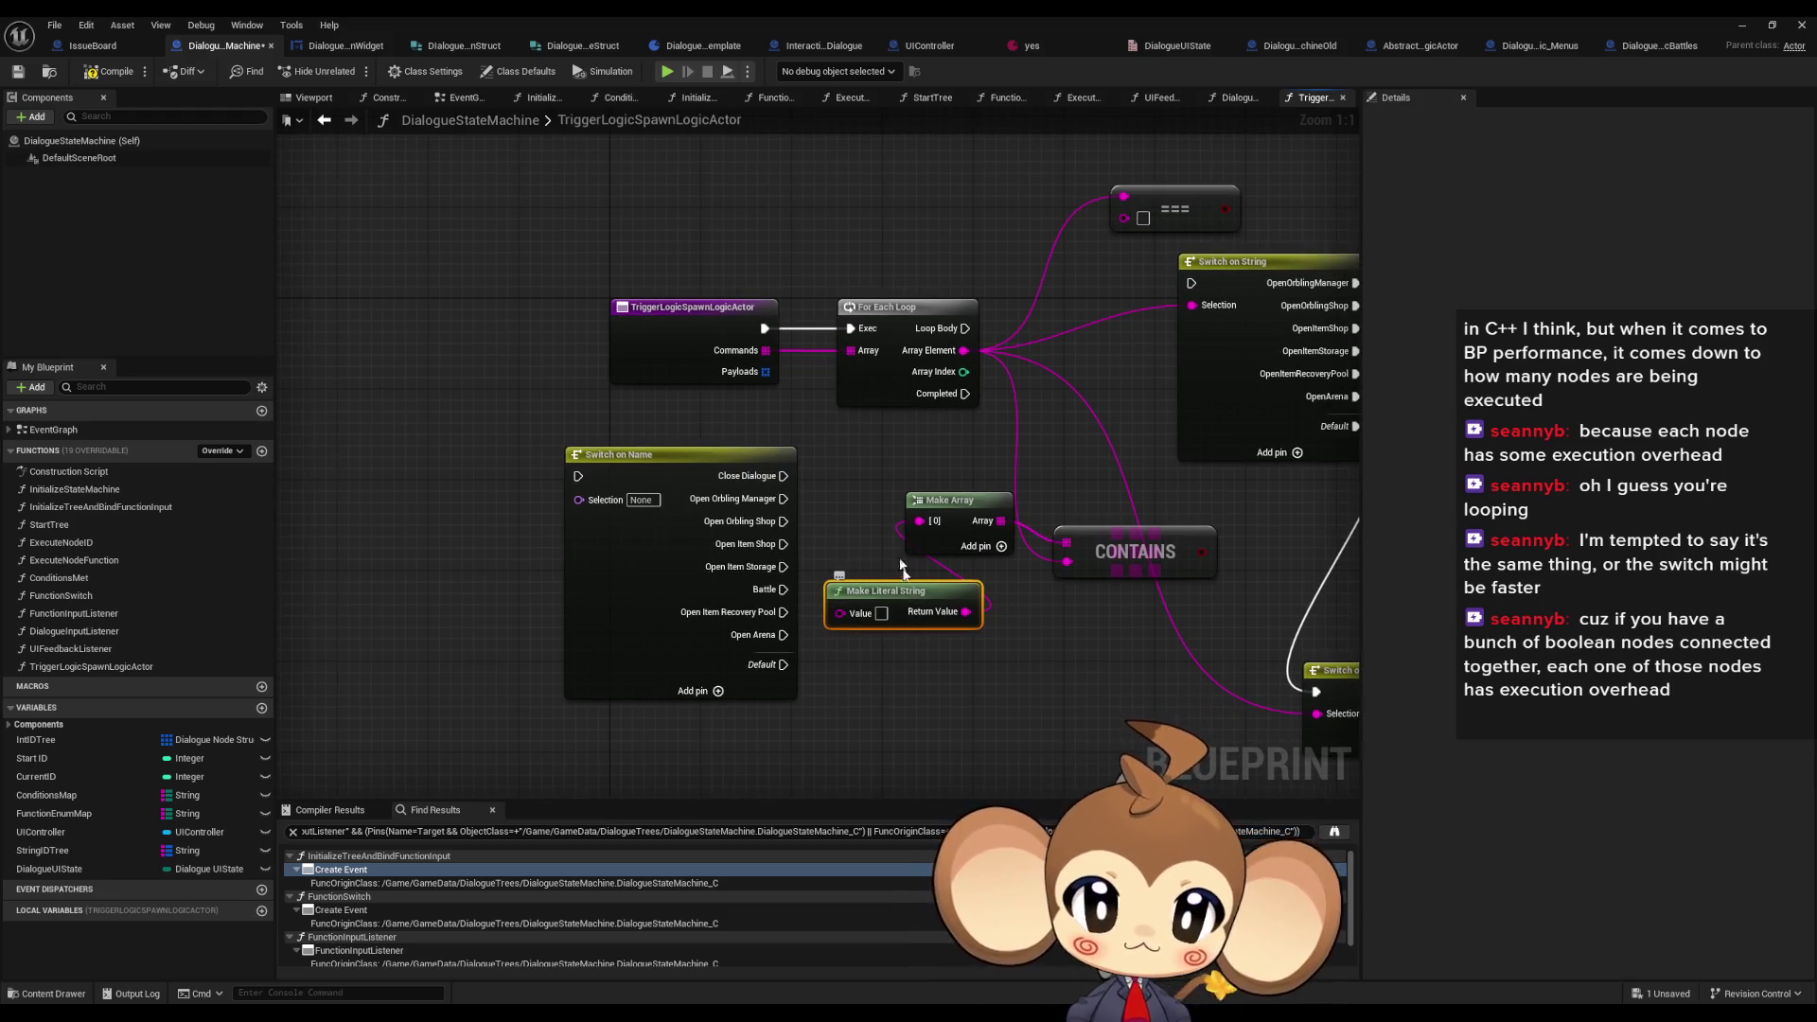
- Move Switch on Name and Make Literal String aside and add five more element pins to Make Array
drag(662, 560, 479, 526)
drag(871, 590, 721, 533)
click(1013, 546)
click(1013, 546)
click(1014, 546)
click(1014, 546)
click(1013, 546)
click(1014, 546)
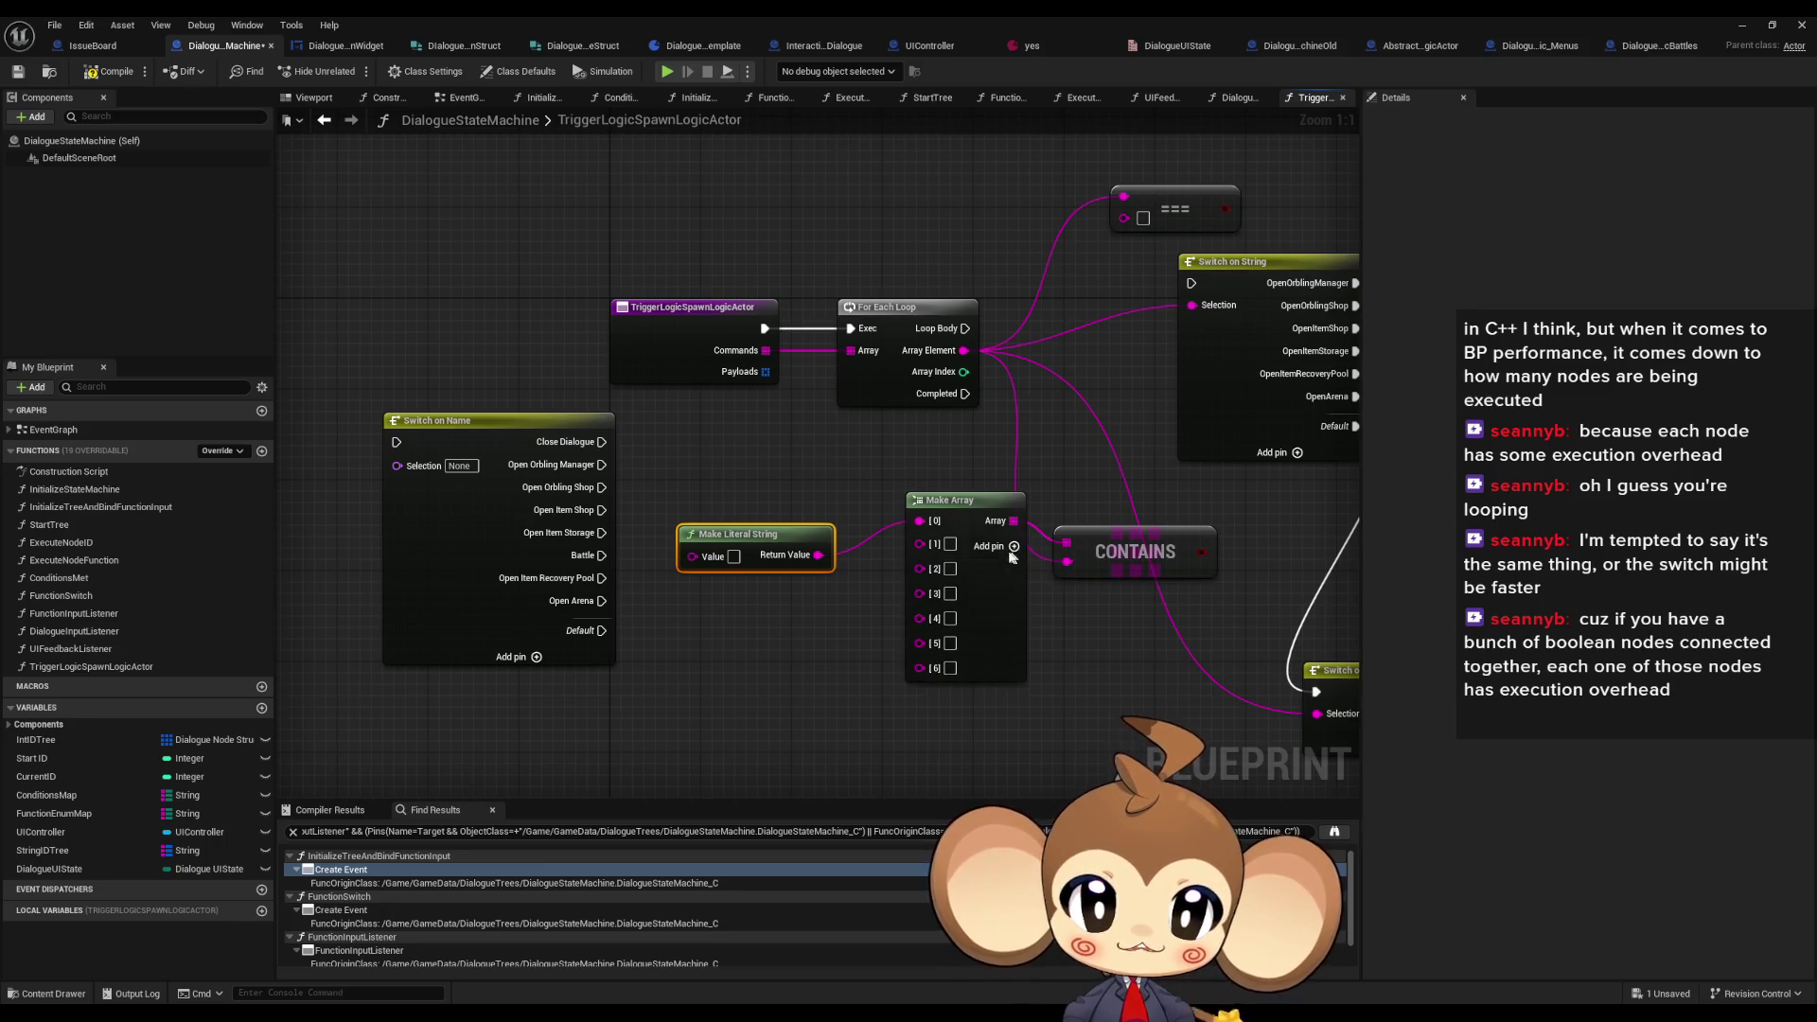
click(1013, 546)
drag(1003, 546, 967, 546)
- Fill Make Array elements [0] and [1] with OpenOrblingManager and OpenOrblingShop
drag(946, 454, 820, 450)
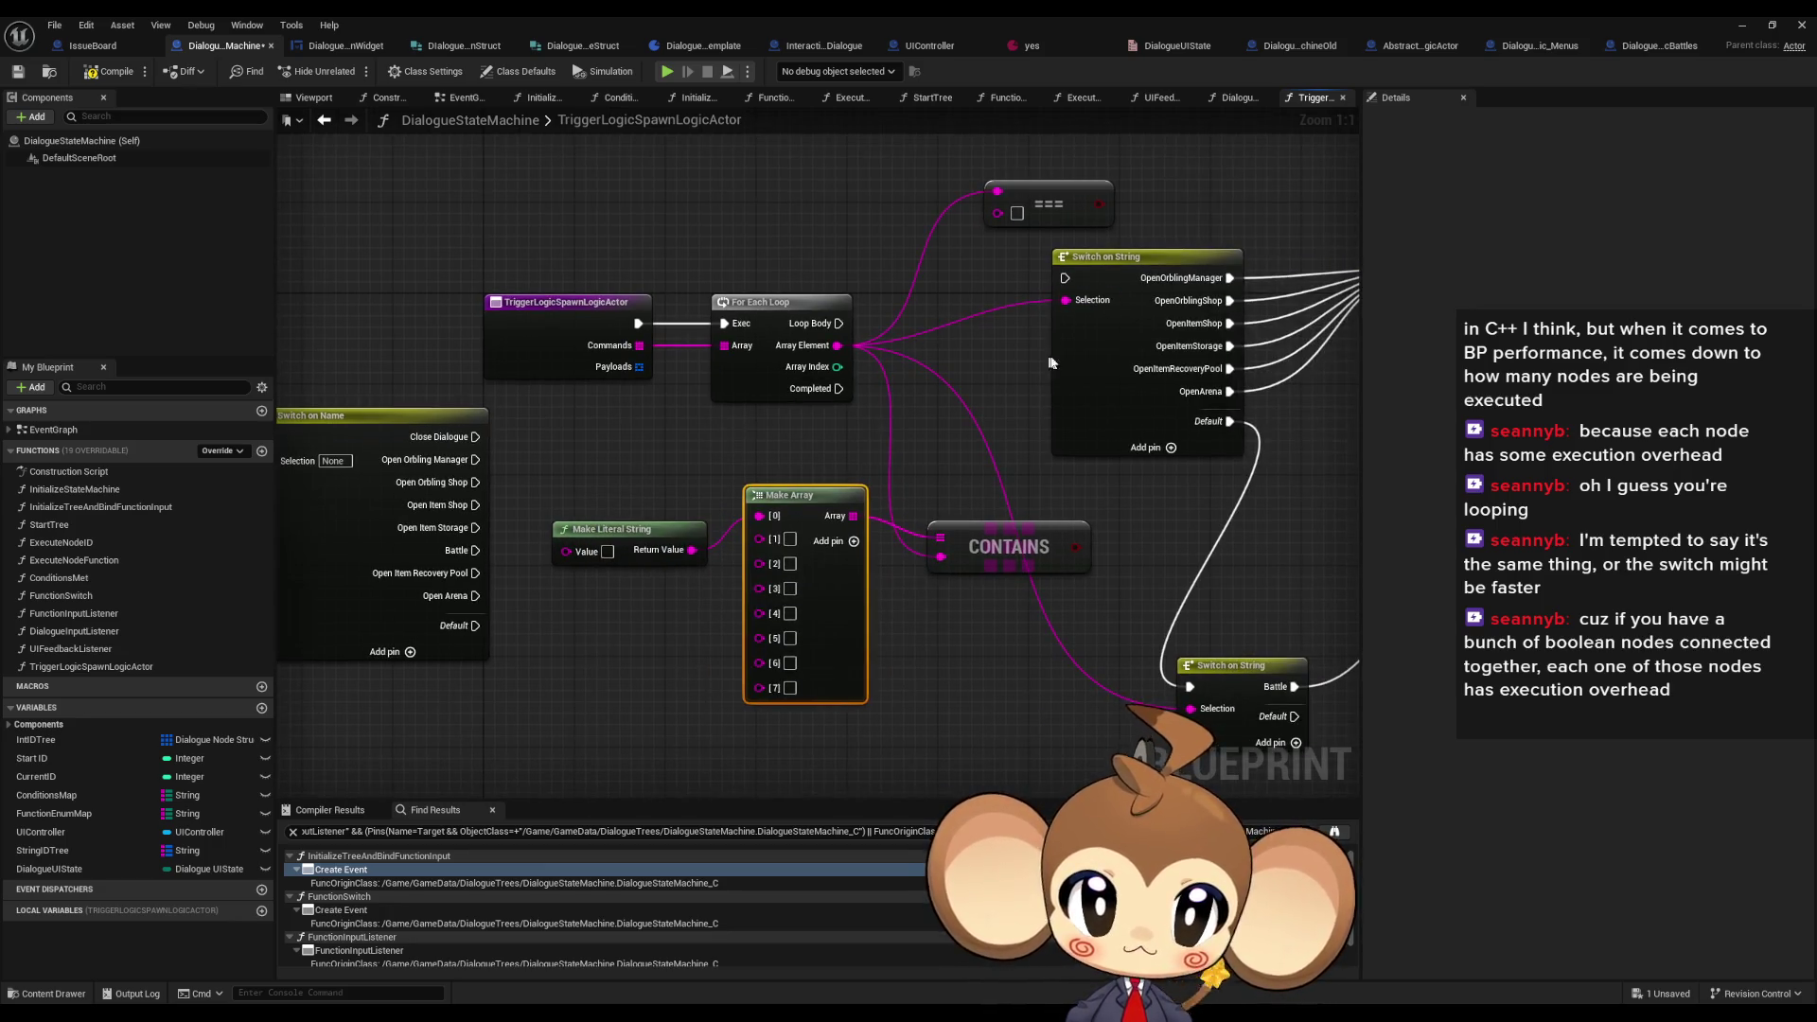
click(1136, 256)
click(1640, 180)
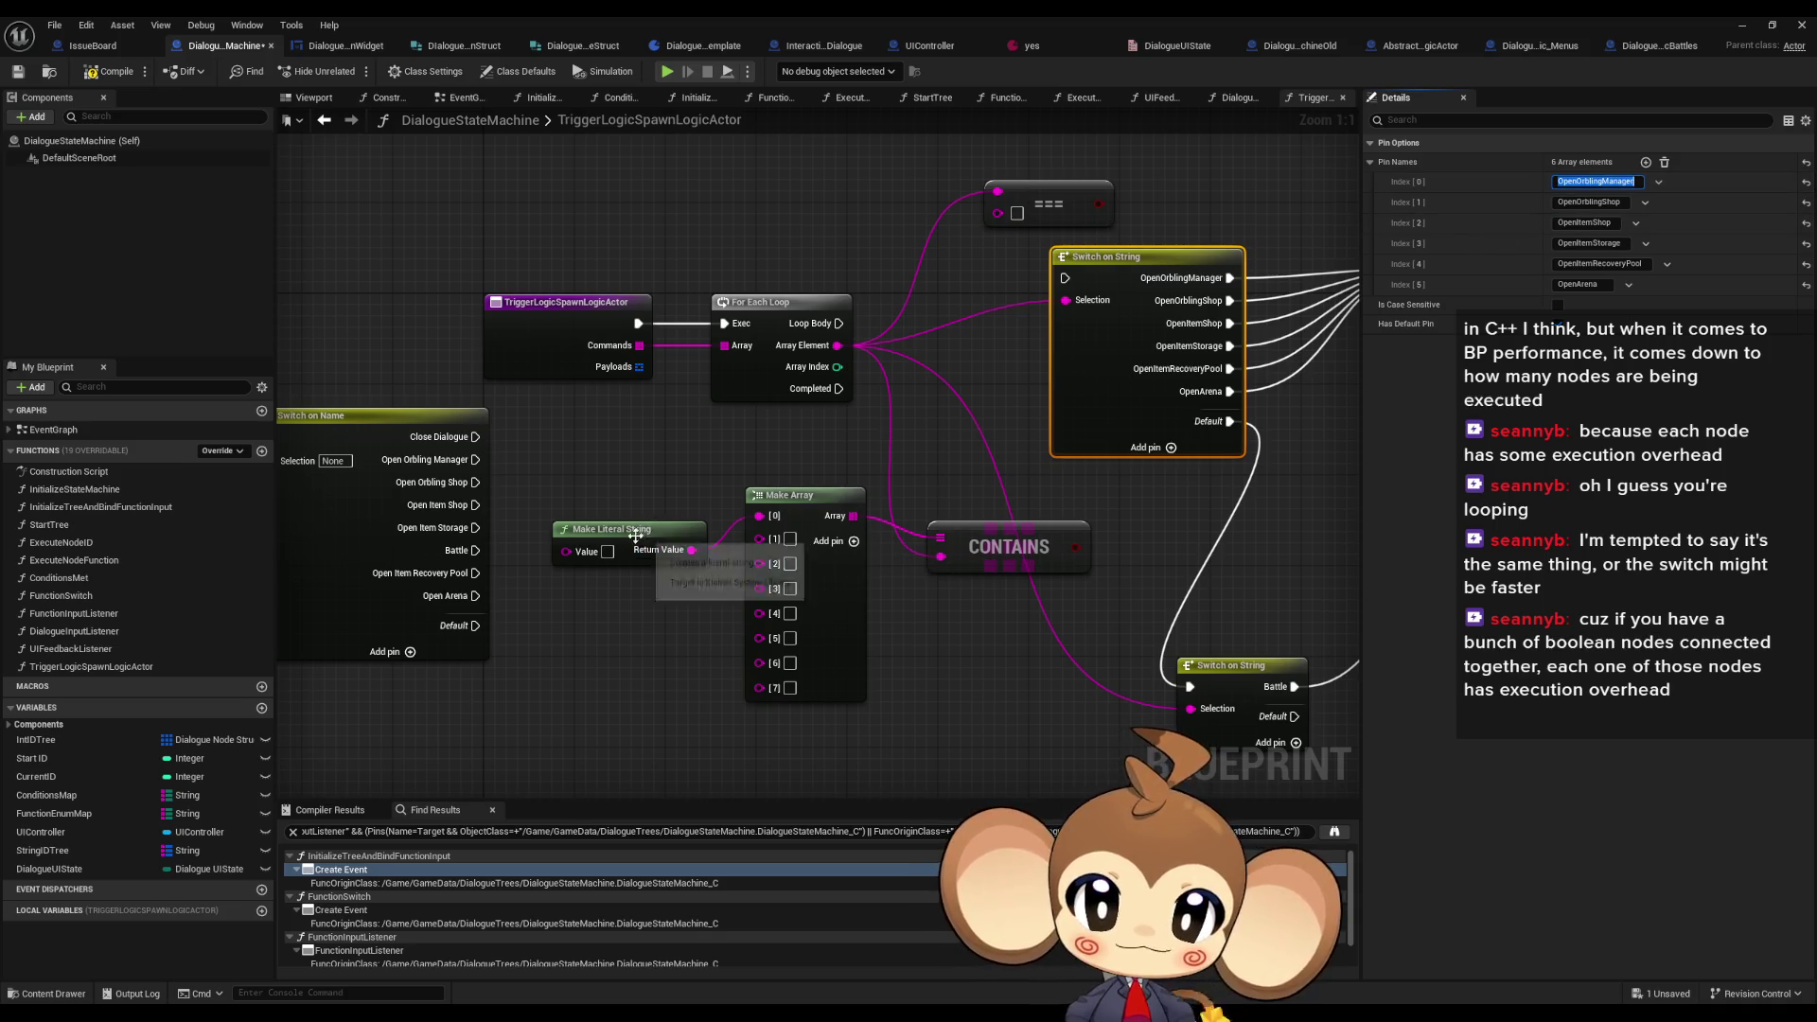
drag(637, 532, 634, 499)
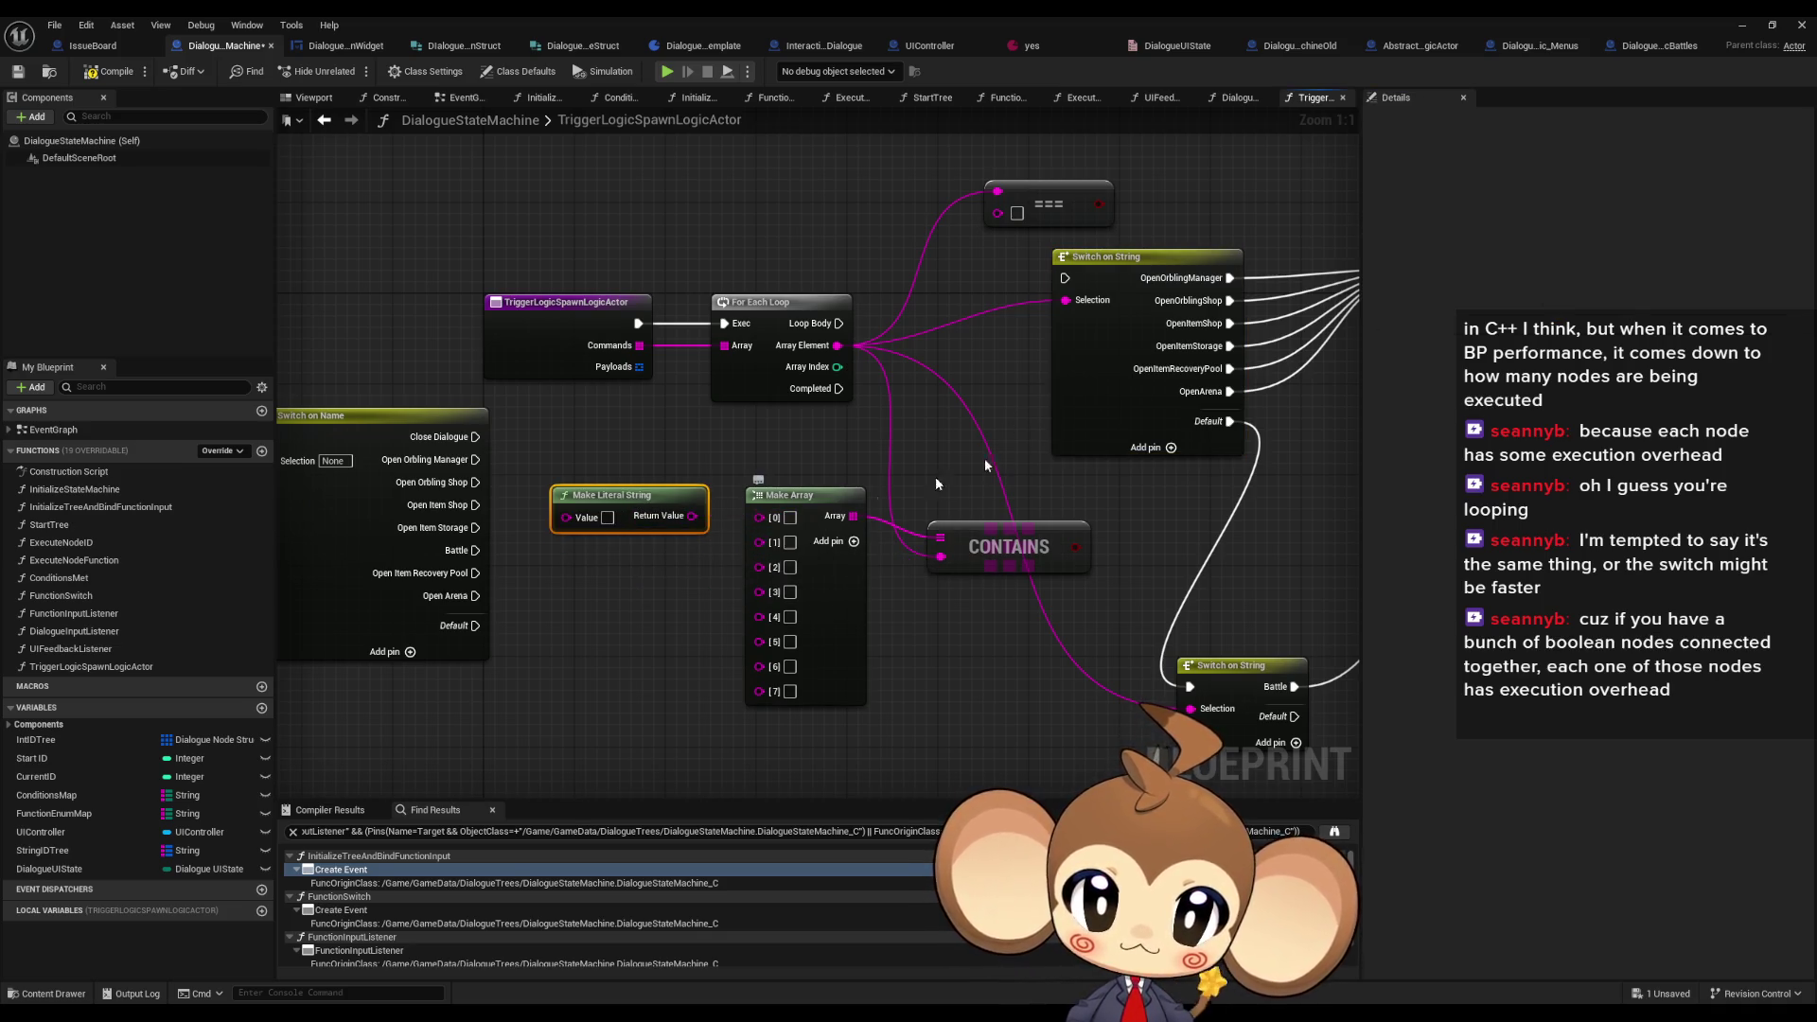
click(1189, 278)
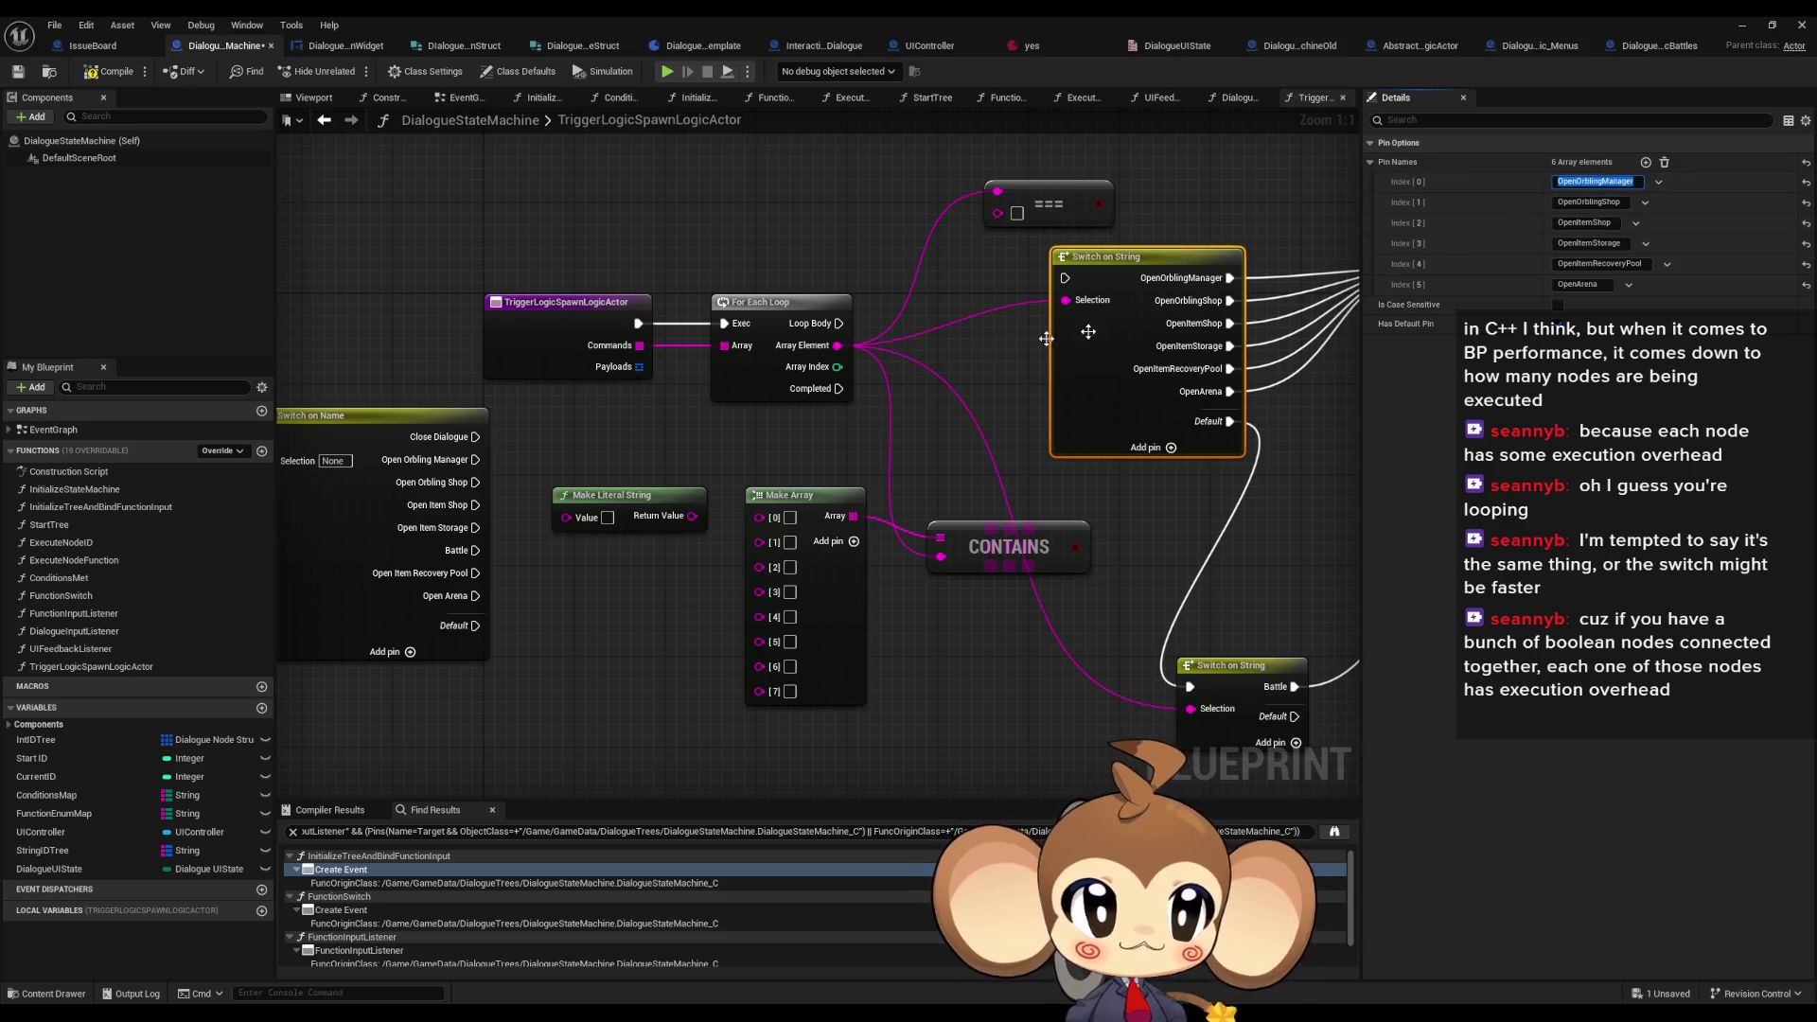
click(789, 517)
text(OpenOrblingManager)
click(1589, 201)
click(790, 552)
text(OpenOrblingShop)
- Fill elements [2]–[5] with OpenItemShop, OpenItemStorage, OpenItemRecoveryPool and OpenArena
click(1585, 222)
click(790, 577)
text(OpenItemShop)
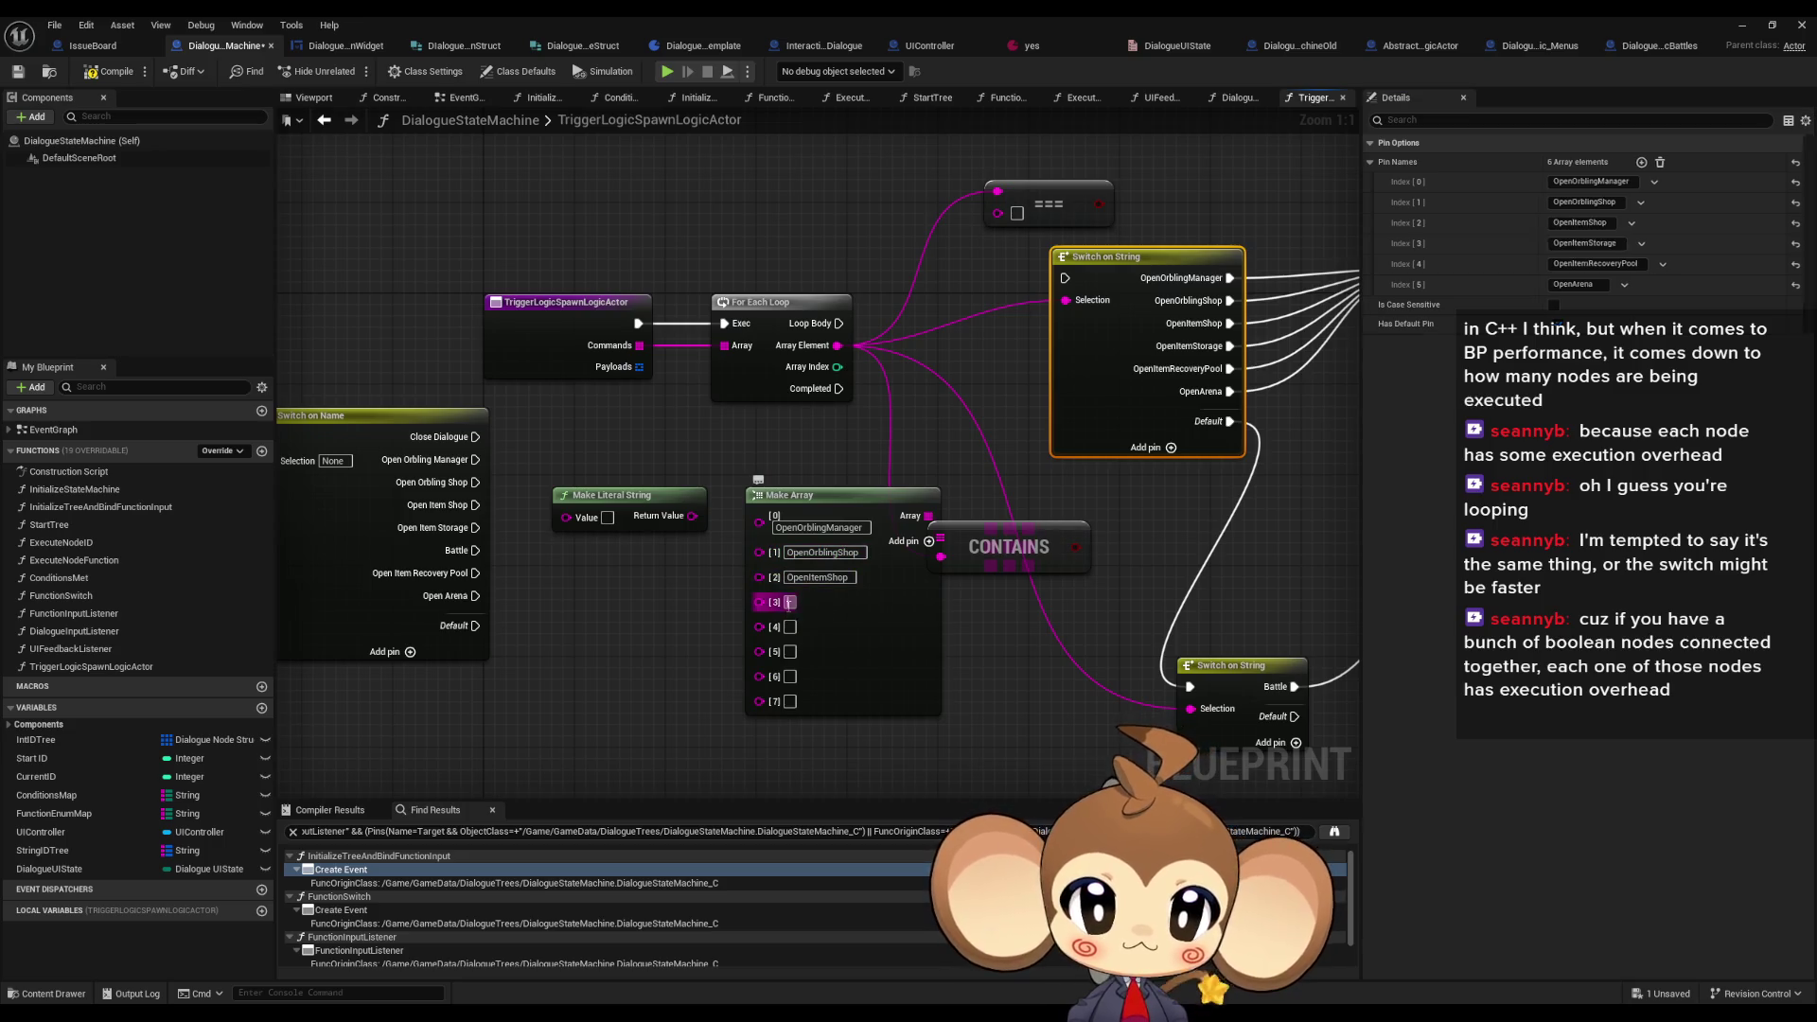
text(OpenItemStorage)
click(1600, 264)
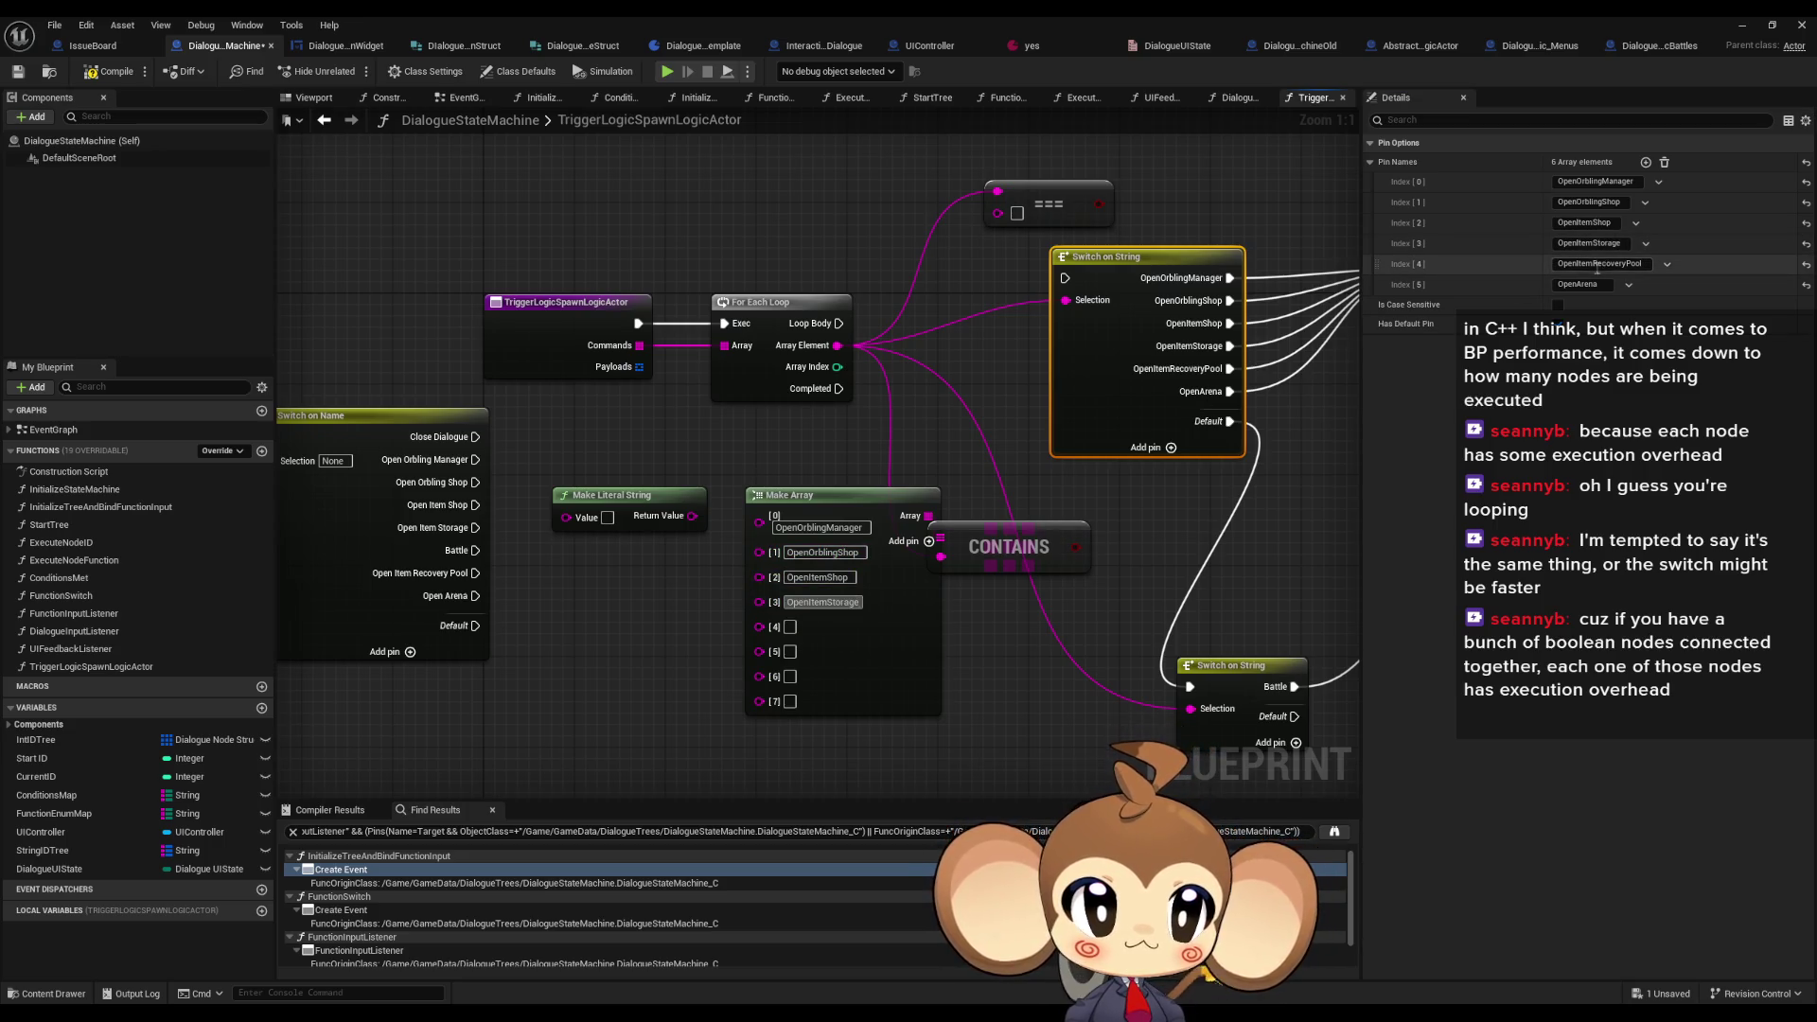
click(790, 626)
text(OpenItemRecoveryPool)
click(1585, 284)
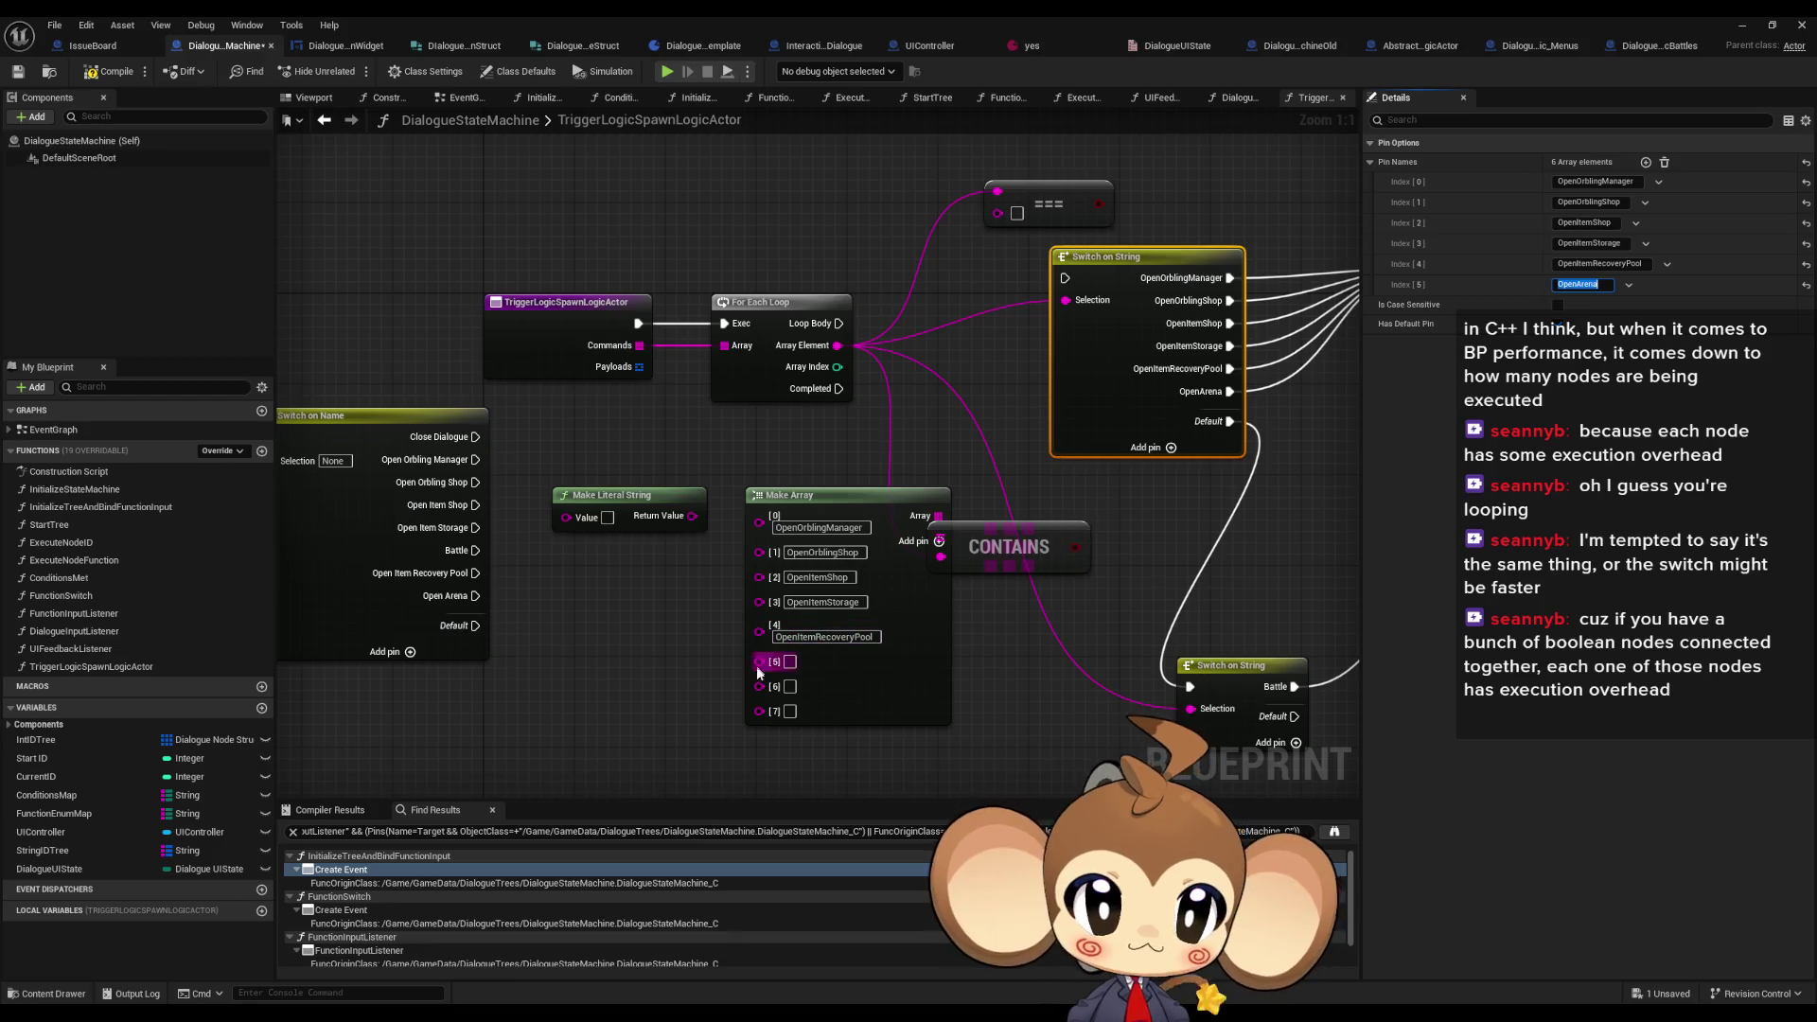
click(763, 711)
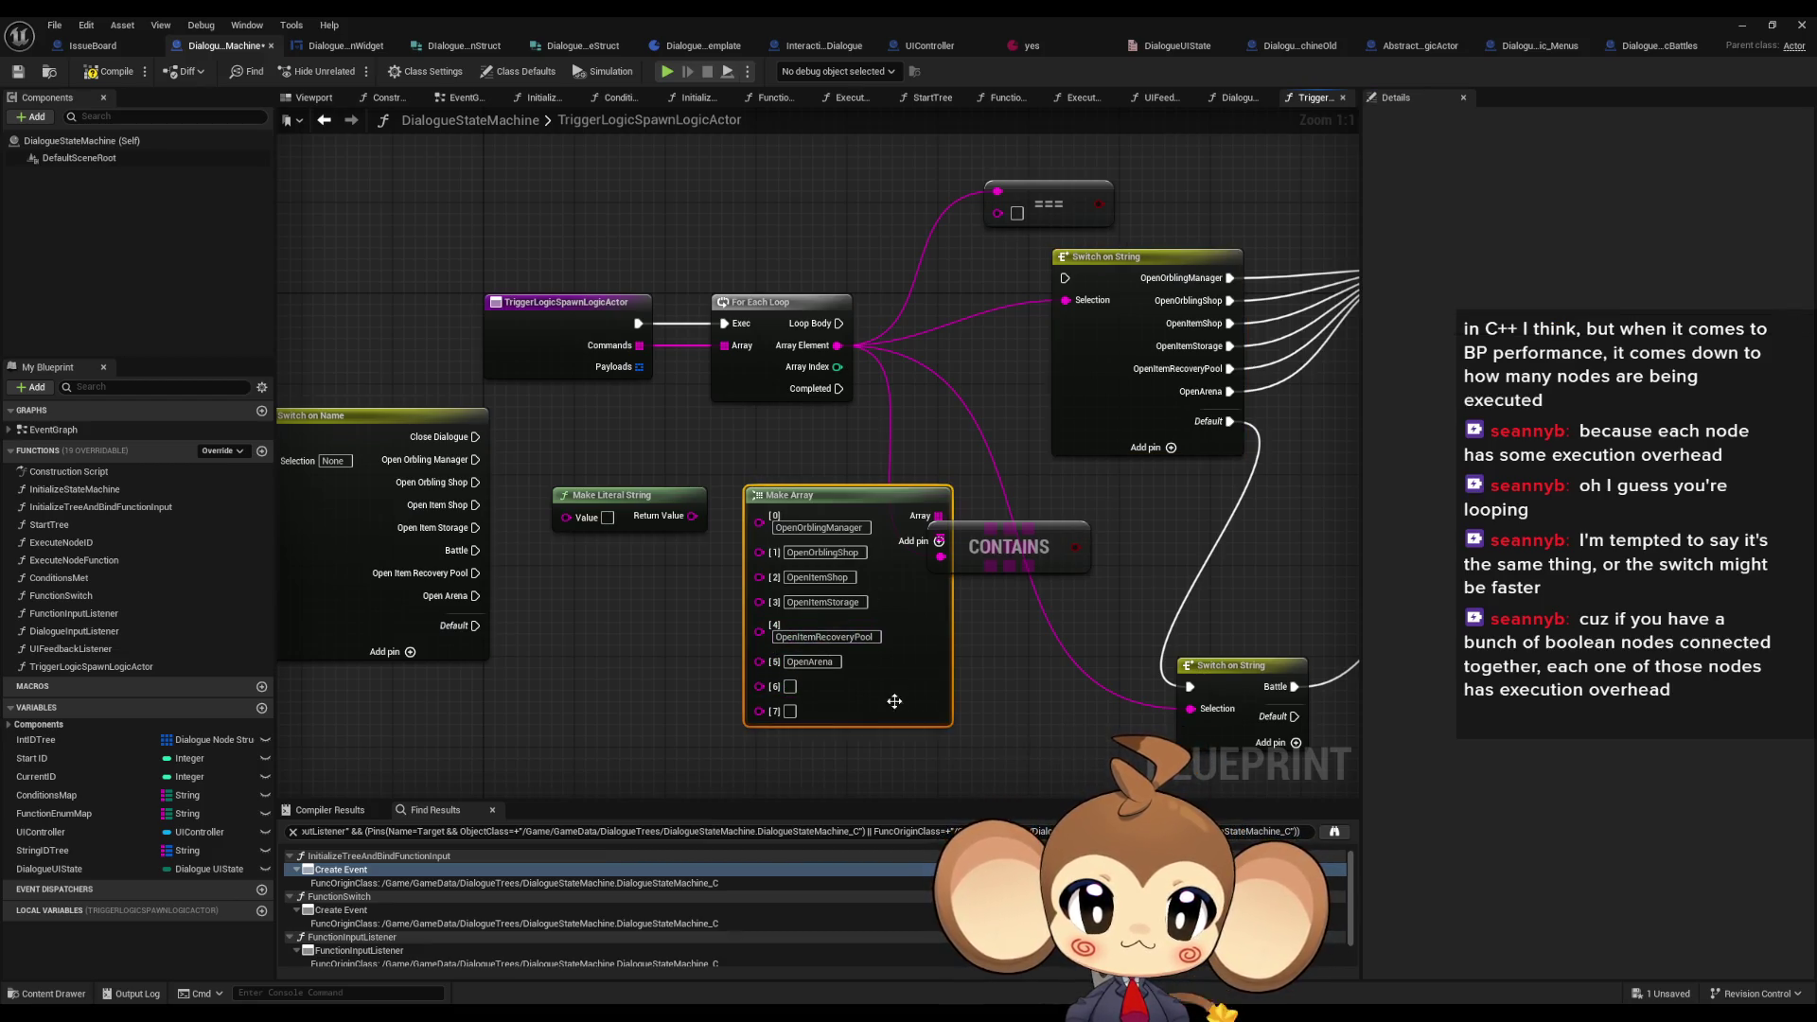
- Remove unused elements [6] and [7], delete Make Literal String, and group Make Array with CONTAINS
right_click(763, 712)
click(813, 883)
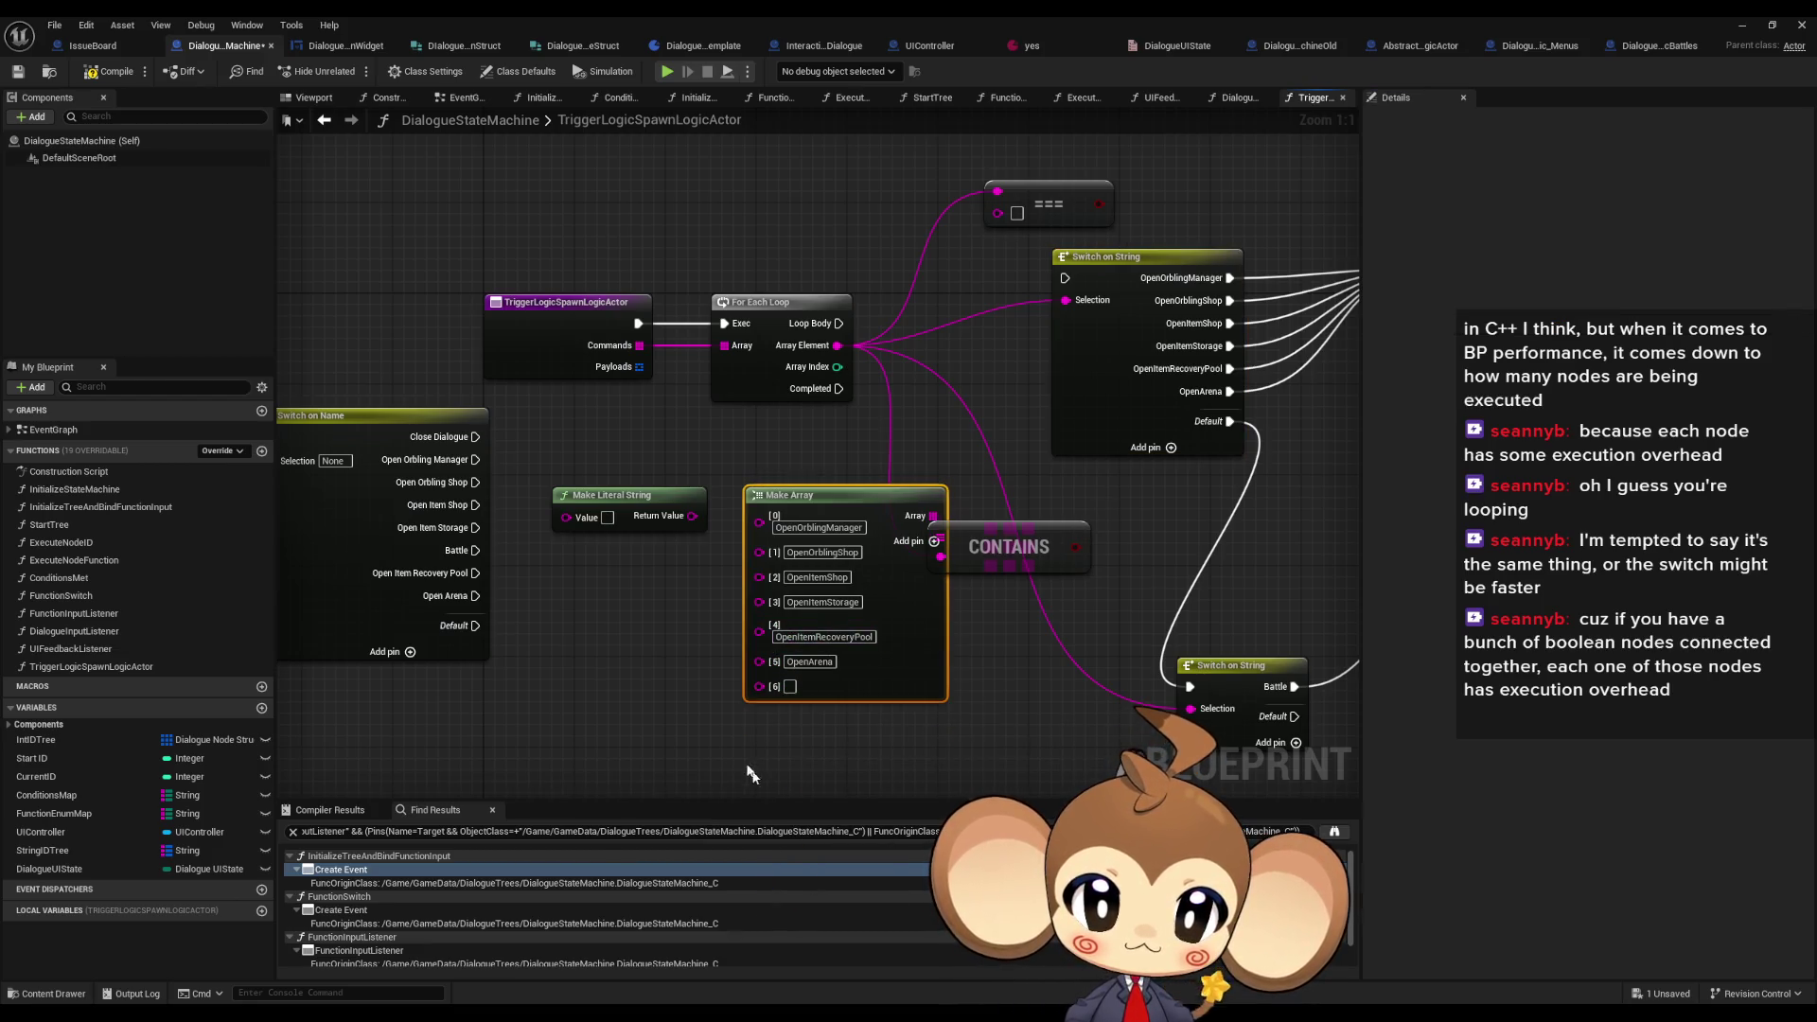
right_click(763, 687)
click(813, 857)
click(1020, 485)
mouse_move(1005, 565)
mouse_down()
mouse_move(1031, 570)
mouse_move(1002, 542)
mouse_move(1050, 542)
mouse_up()
key(Delete)
mouse_move(809, 538)
mouse_down()
mouse_move(691, 535)
mouse_move(618, 506)
mouse_up()
- Add a Branch node and place it up and to the right of CONTAINS
right_click(733, 615)
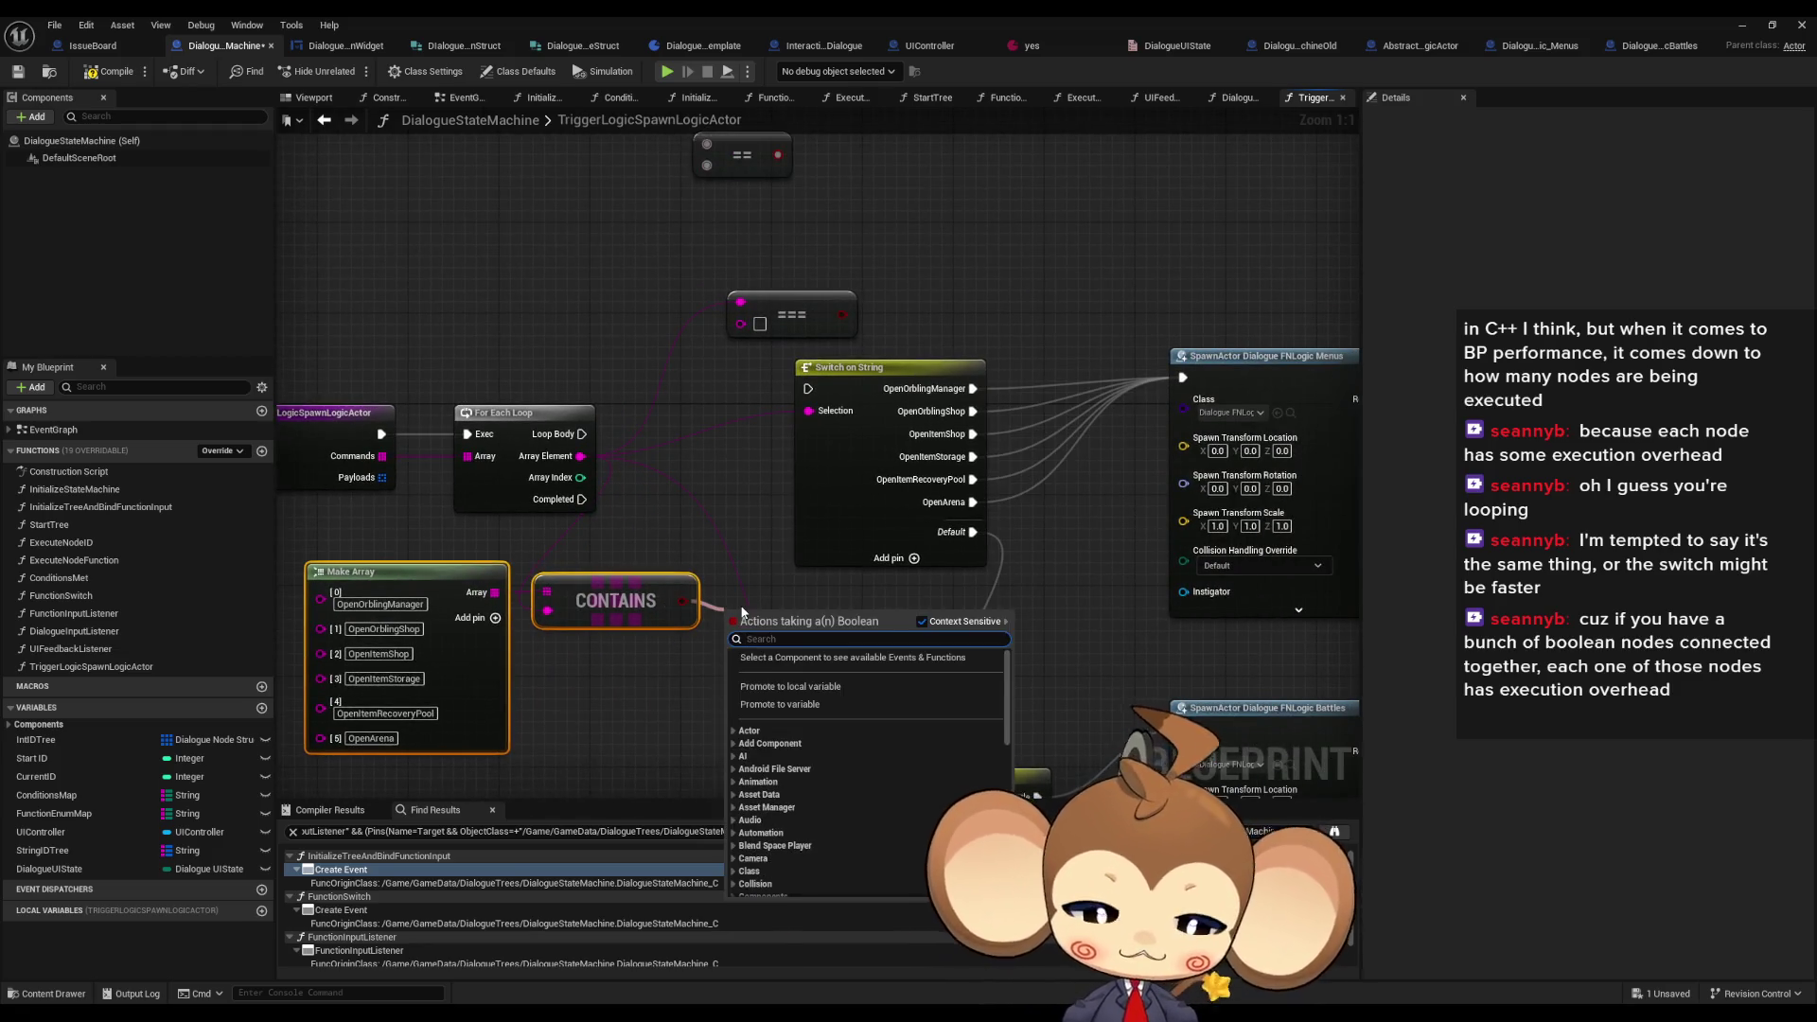
text(branch)
key(Return)
mouse_move(733, 628)
mouse_down()
mouse_move(728, 587)
mouse_move(799, 635)
mouse_move(753, 604)
mouse_move(1165, 422)
mouse_move(1182, 378)
mouse_up()
- Delete the menu Switch on String, move the Branch into its place, and duplicate CONTAINS
click(849, 367)
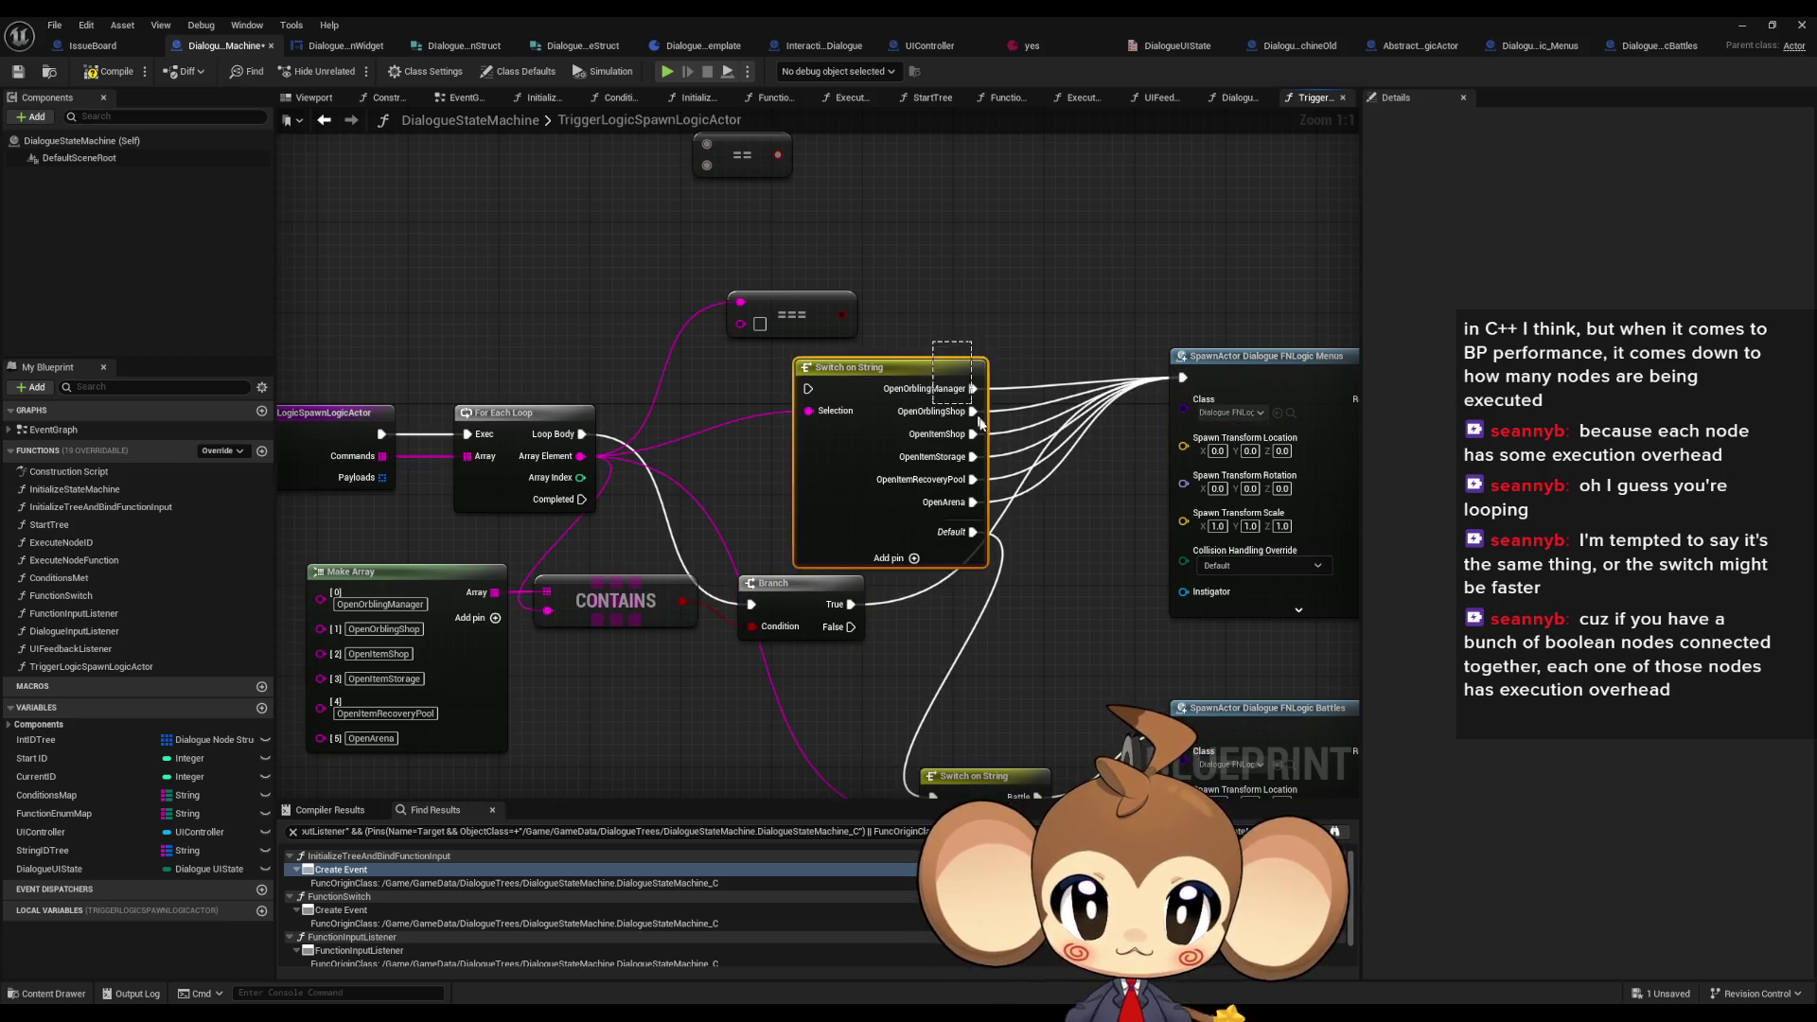
key(Delete)
mouse_move(792, 580)
mouse_down()
mouse_move(815, 398)
mouse_move(766, 531)
mouse_up()
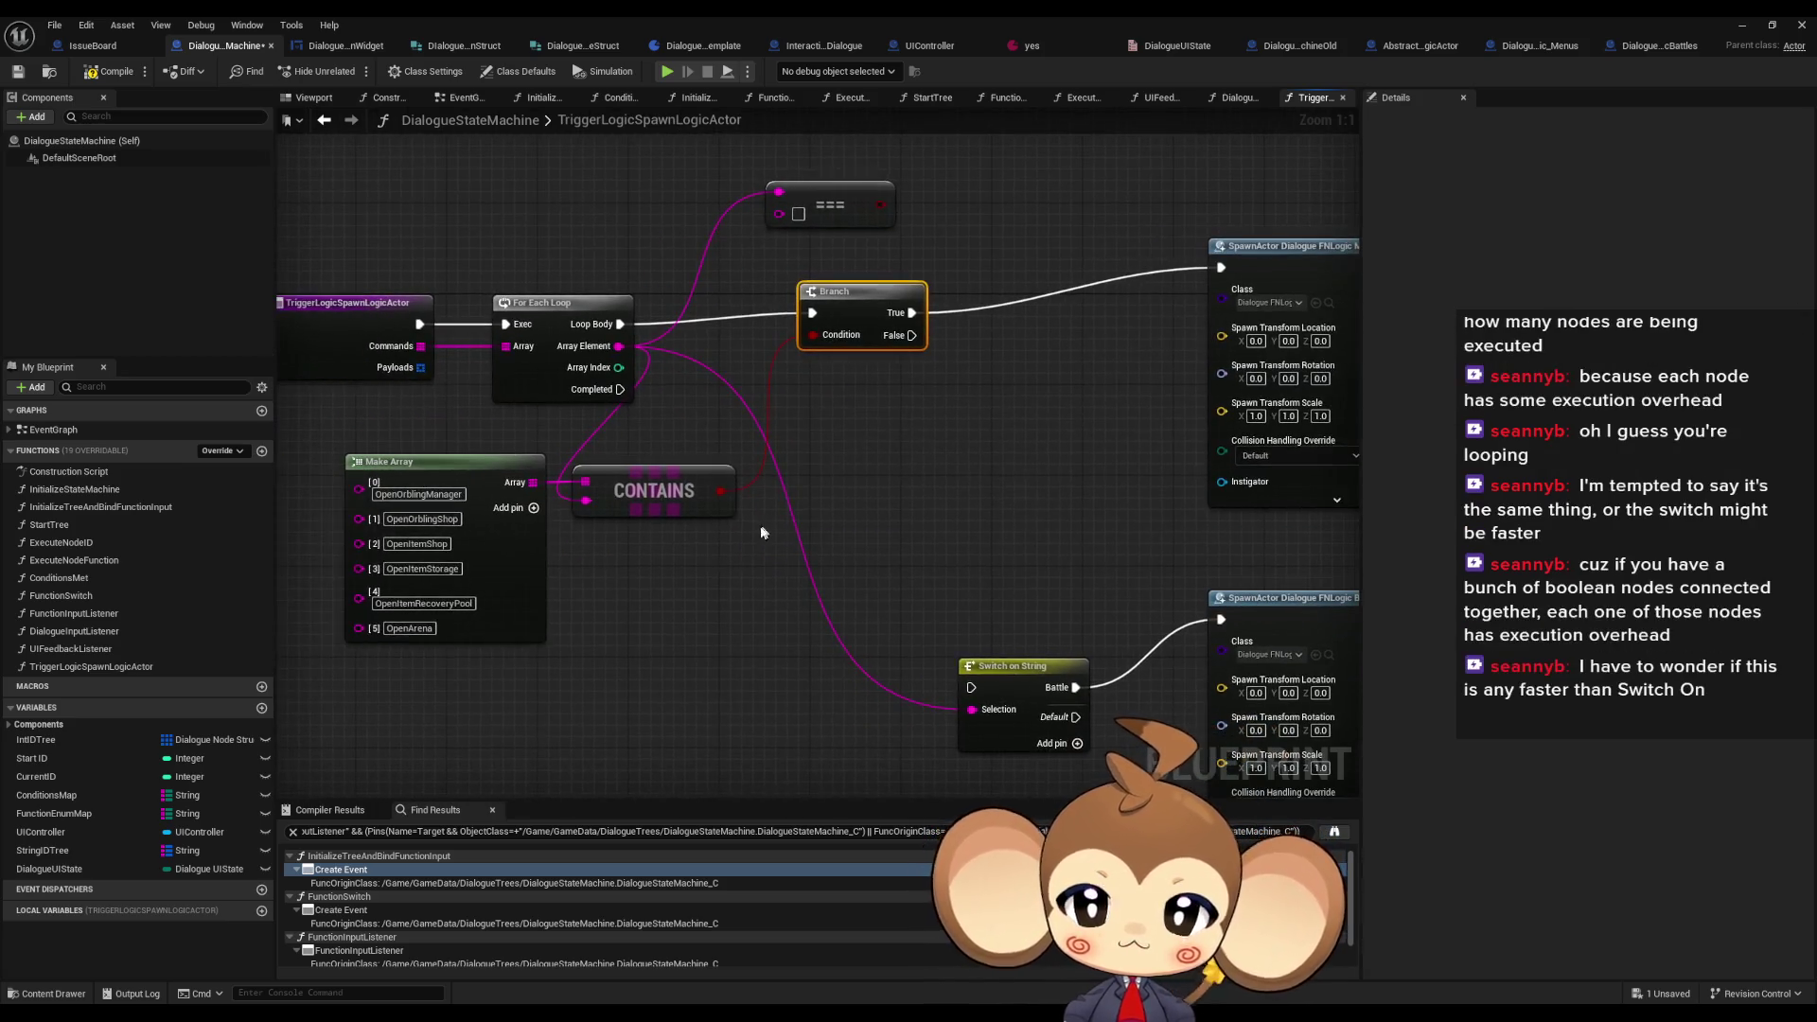
key(ctrl+d)
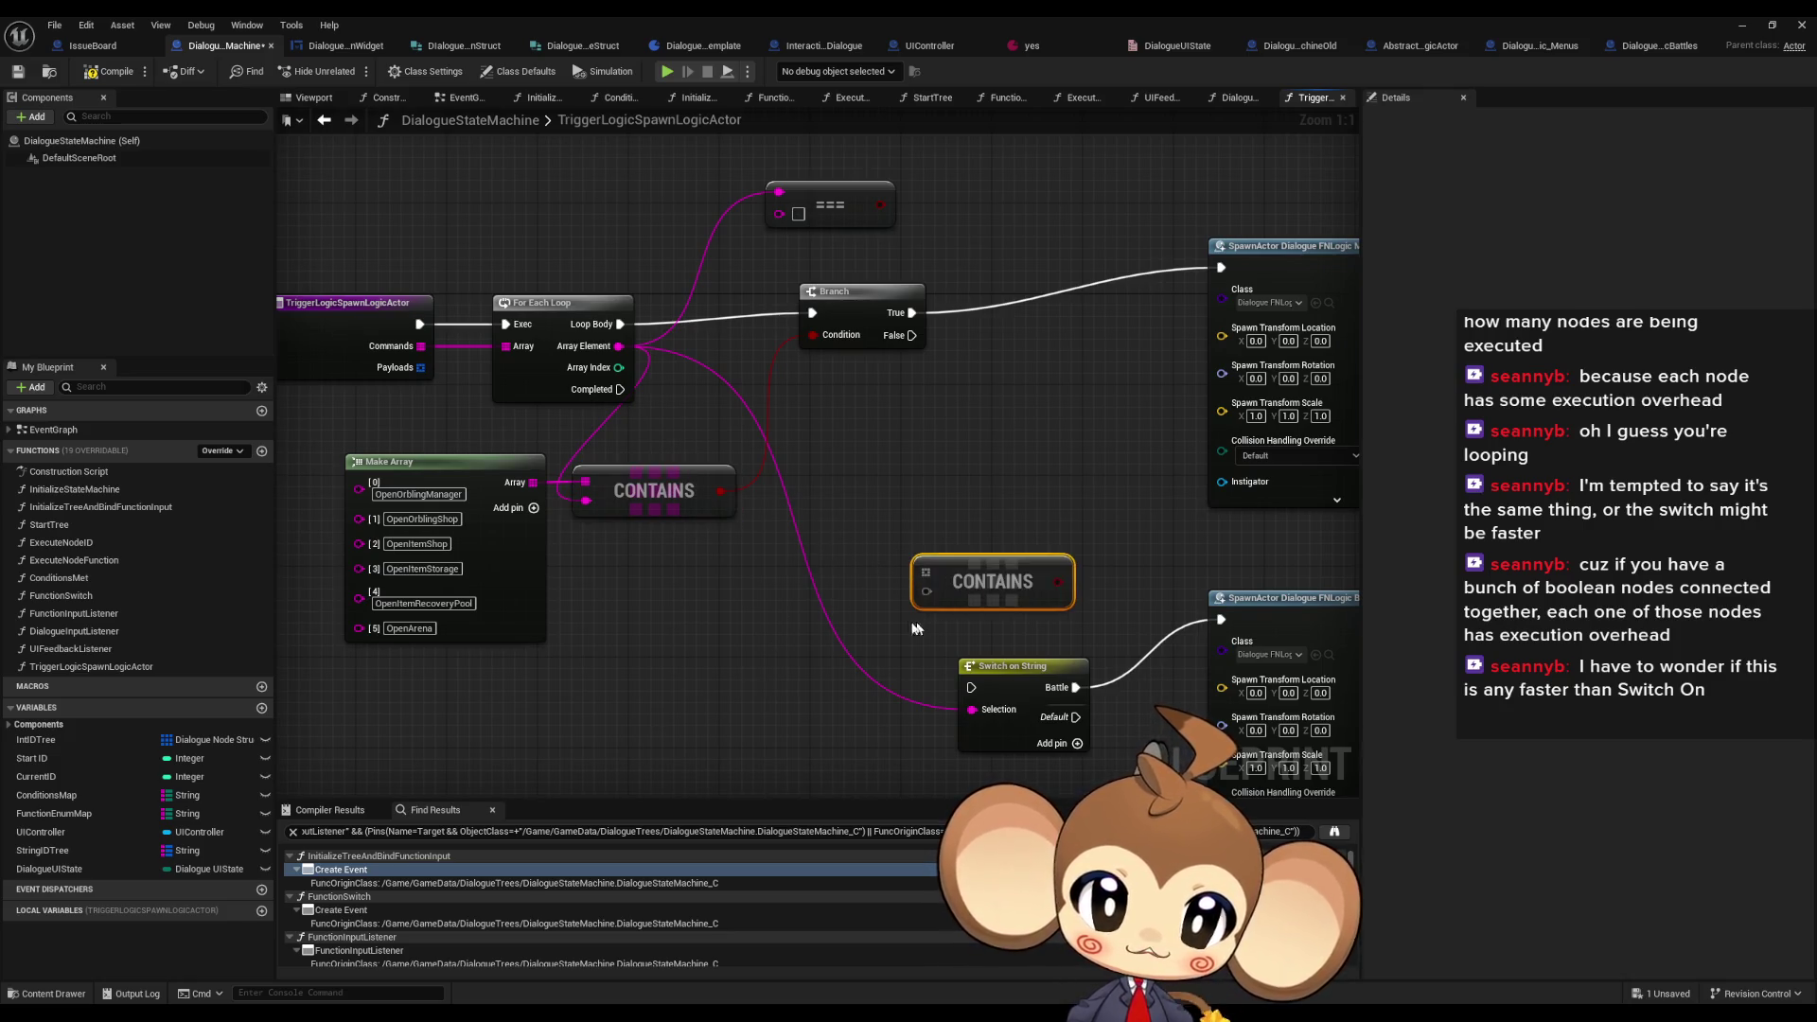
right_click(928, 584)
mouse_move(928, 584)
mouse_down()
mouse_move(844, 611)
mouse_move(923, 557)
mouse_move(936, 581)
mouse_move(785, 608)
mouse_up()
- Add a Make Array for the duplicated CONTAINS with a Make Literal String element
text(make array)
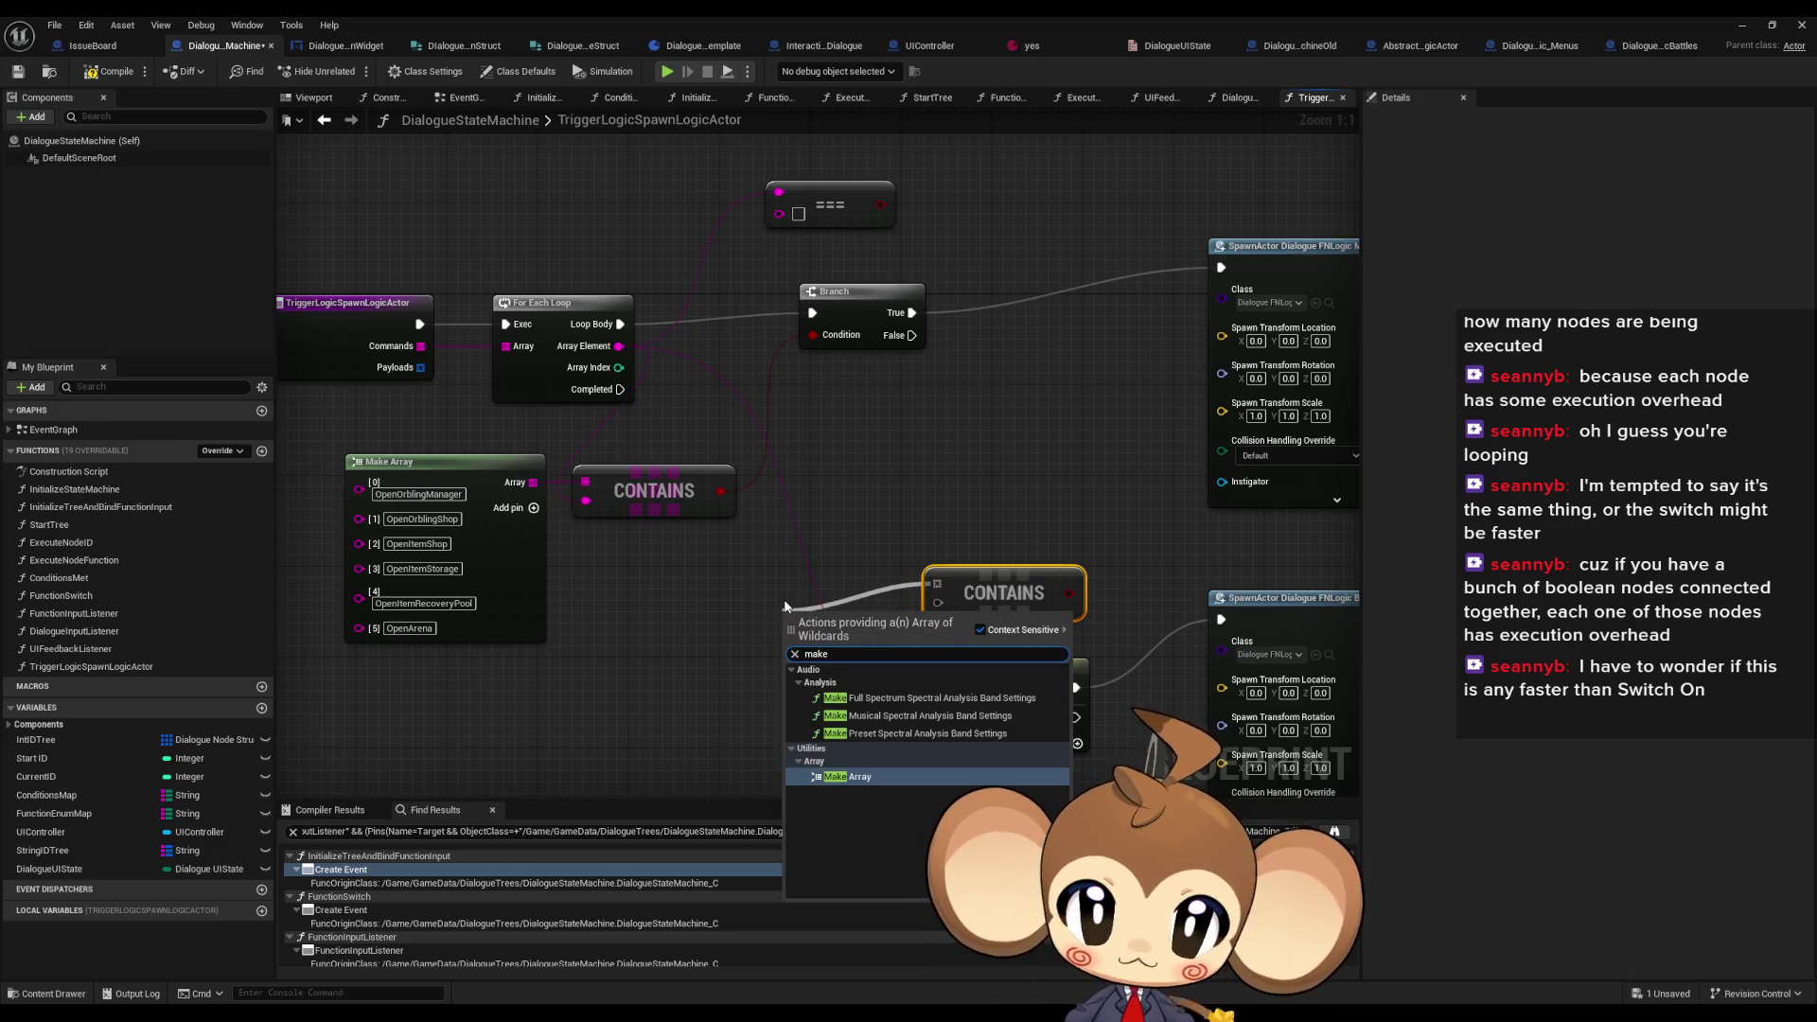
key(Return)
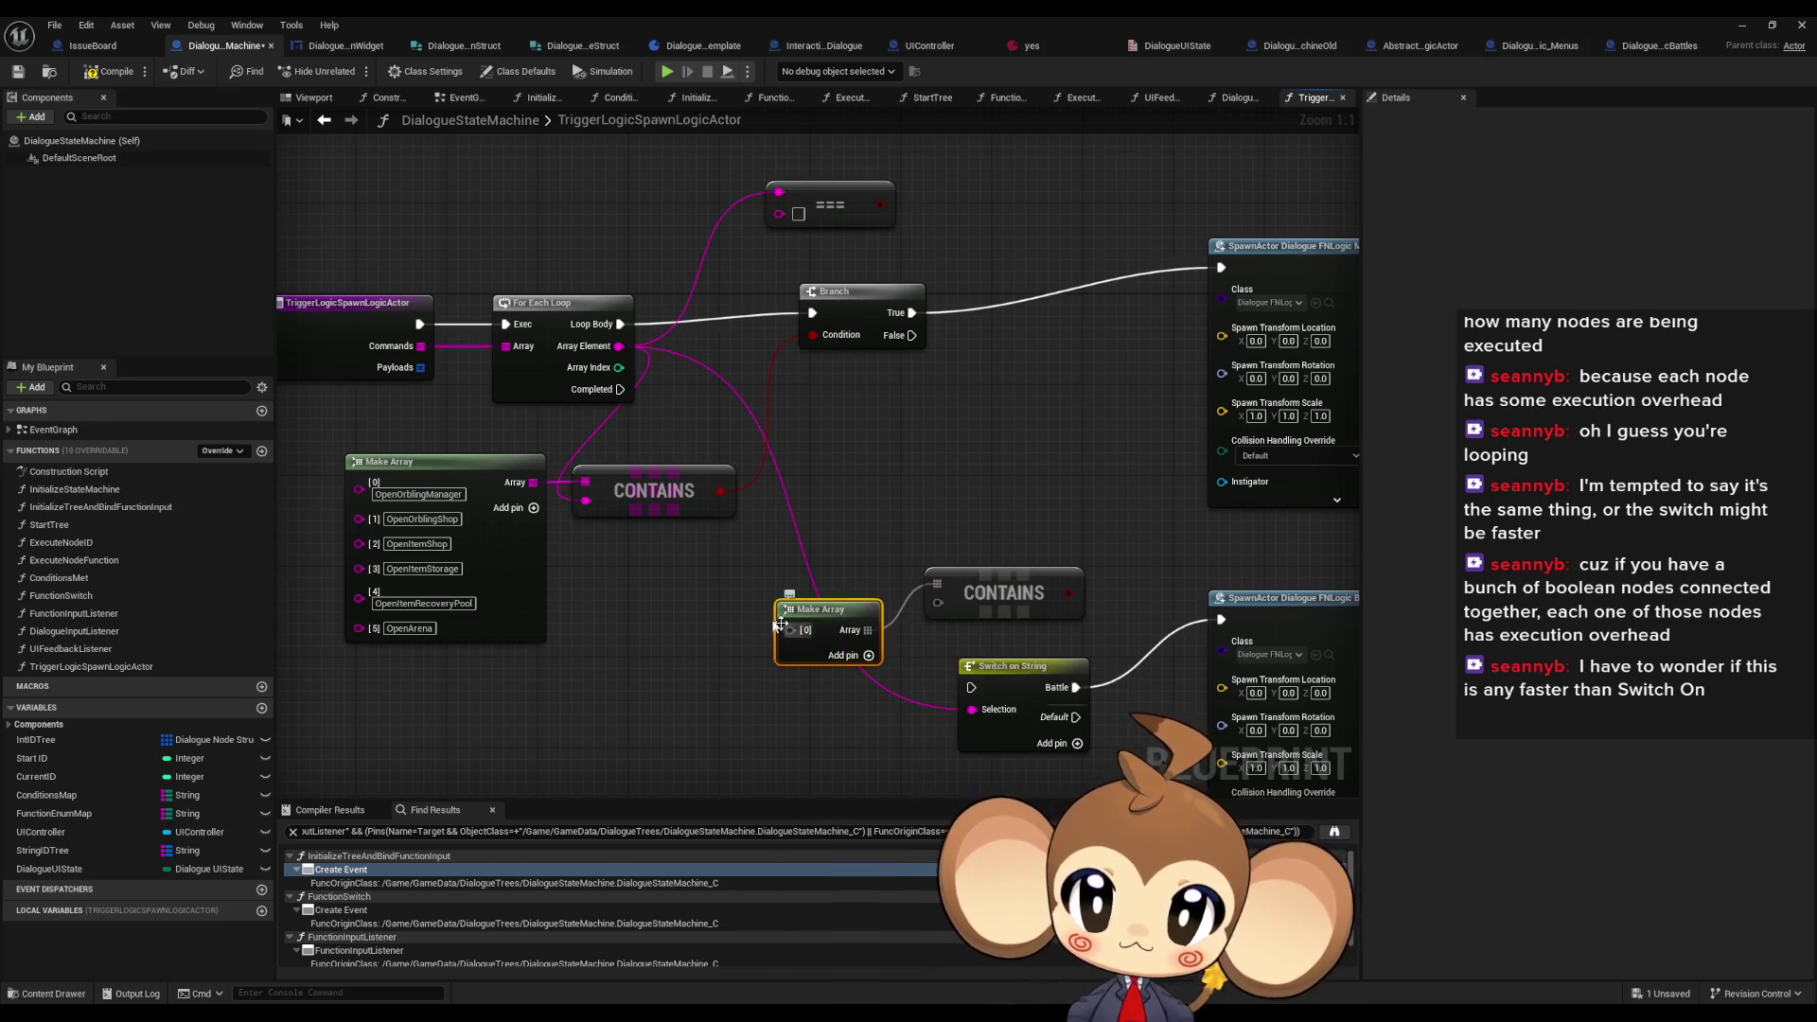
drag(506, 526, 704, 499)
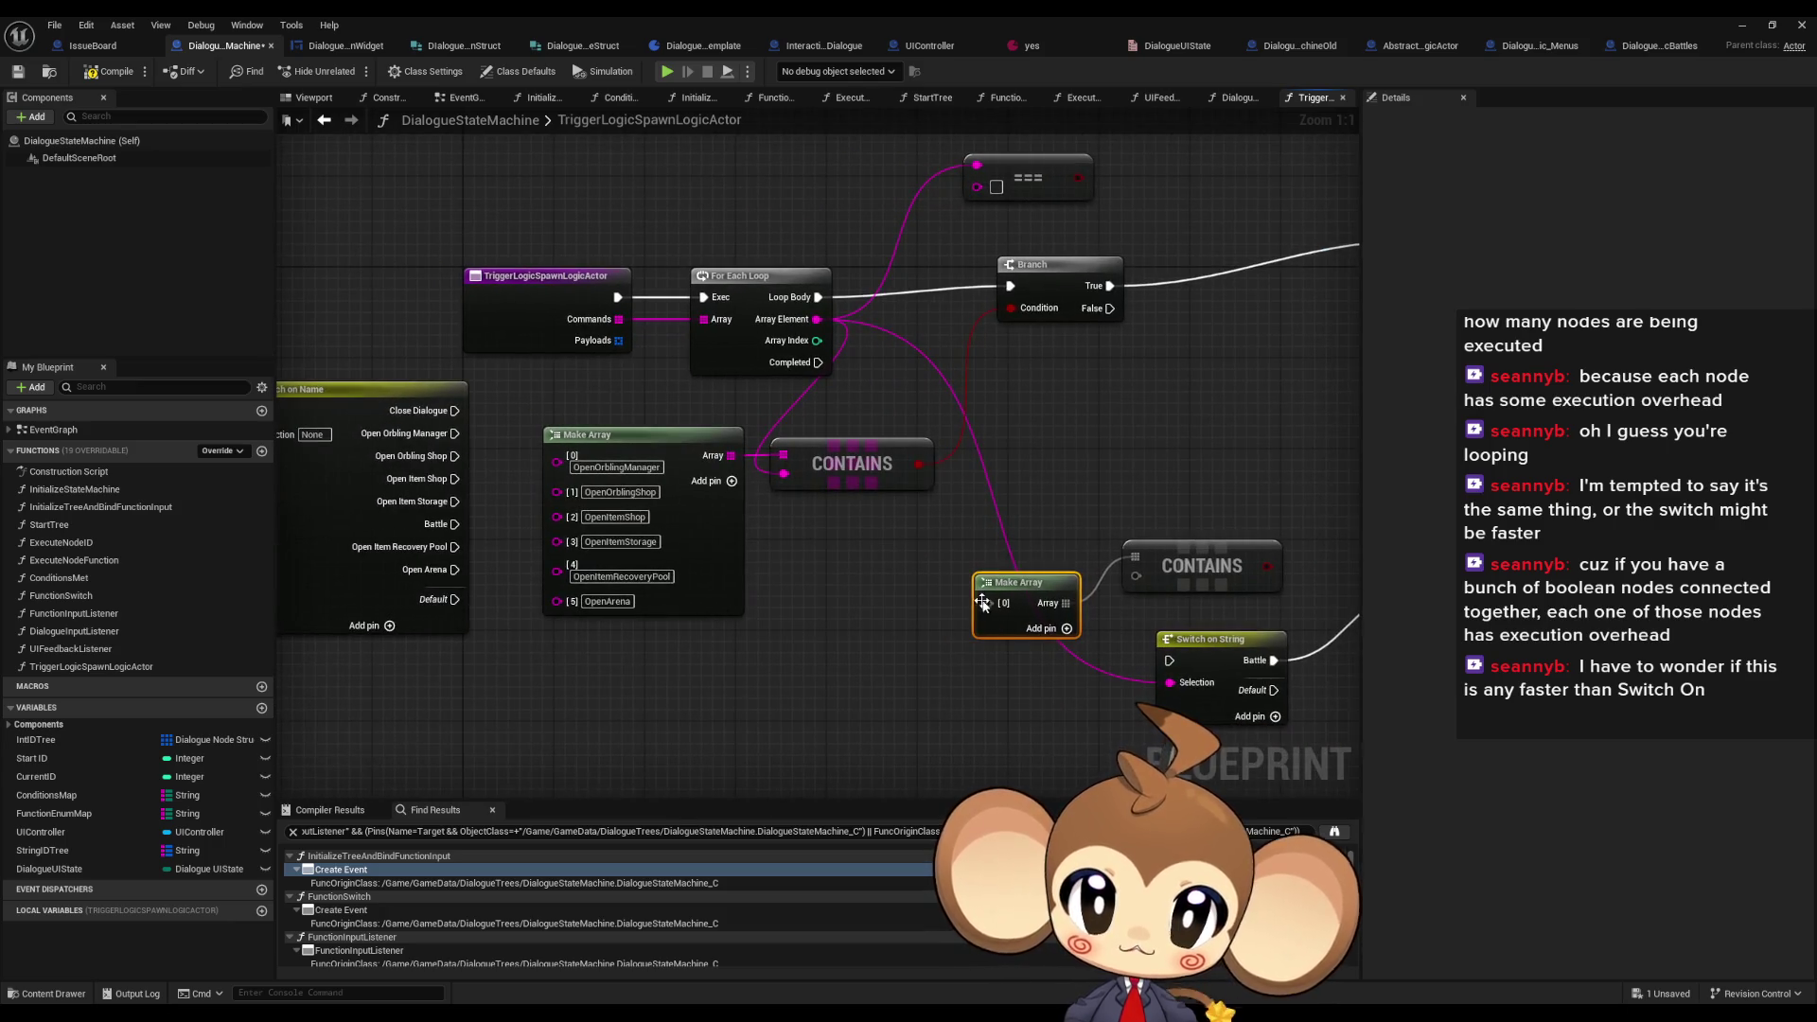
drag(981, 602, 740, 659)
text(liter)
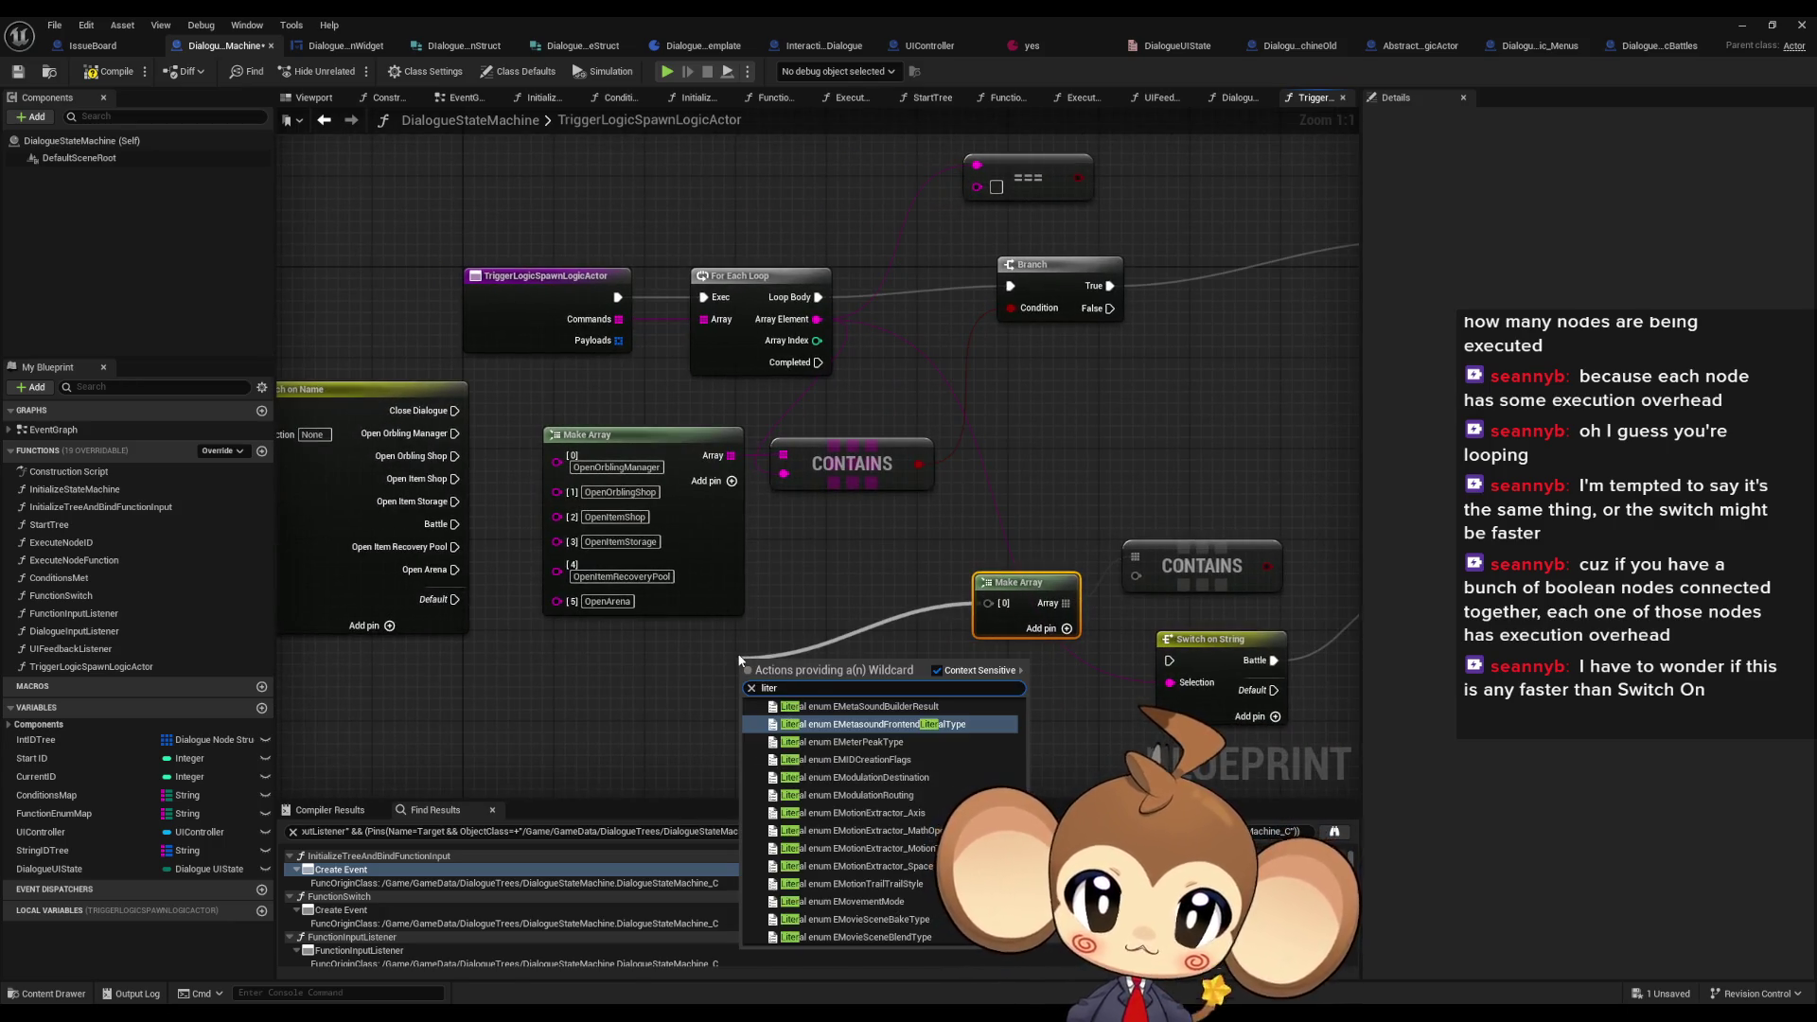
text( string)
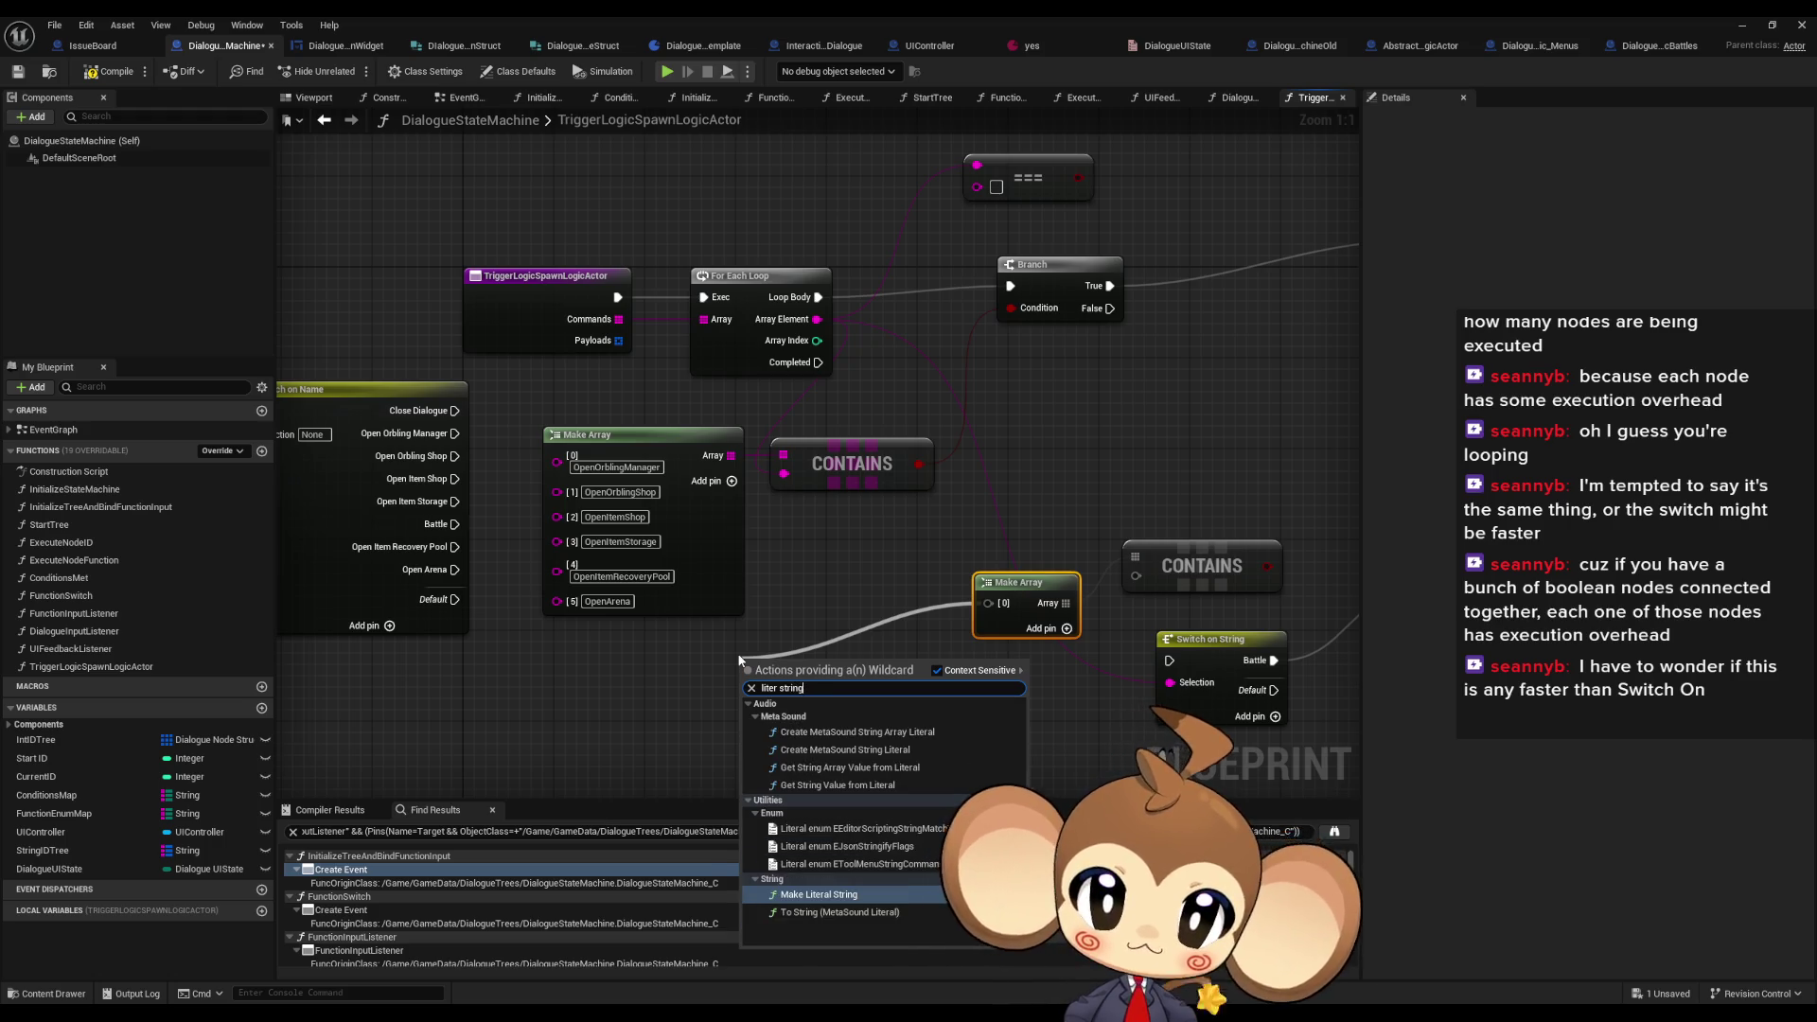
key(Return)
drag(924, 582, 751, 576)
- Remove the extra Contains and Make Literal String nodes that were added
drag(914, 598, 980, 541)
text(co)
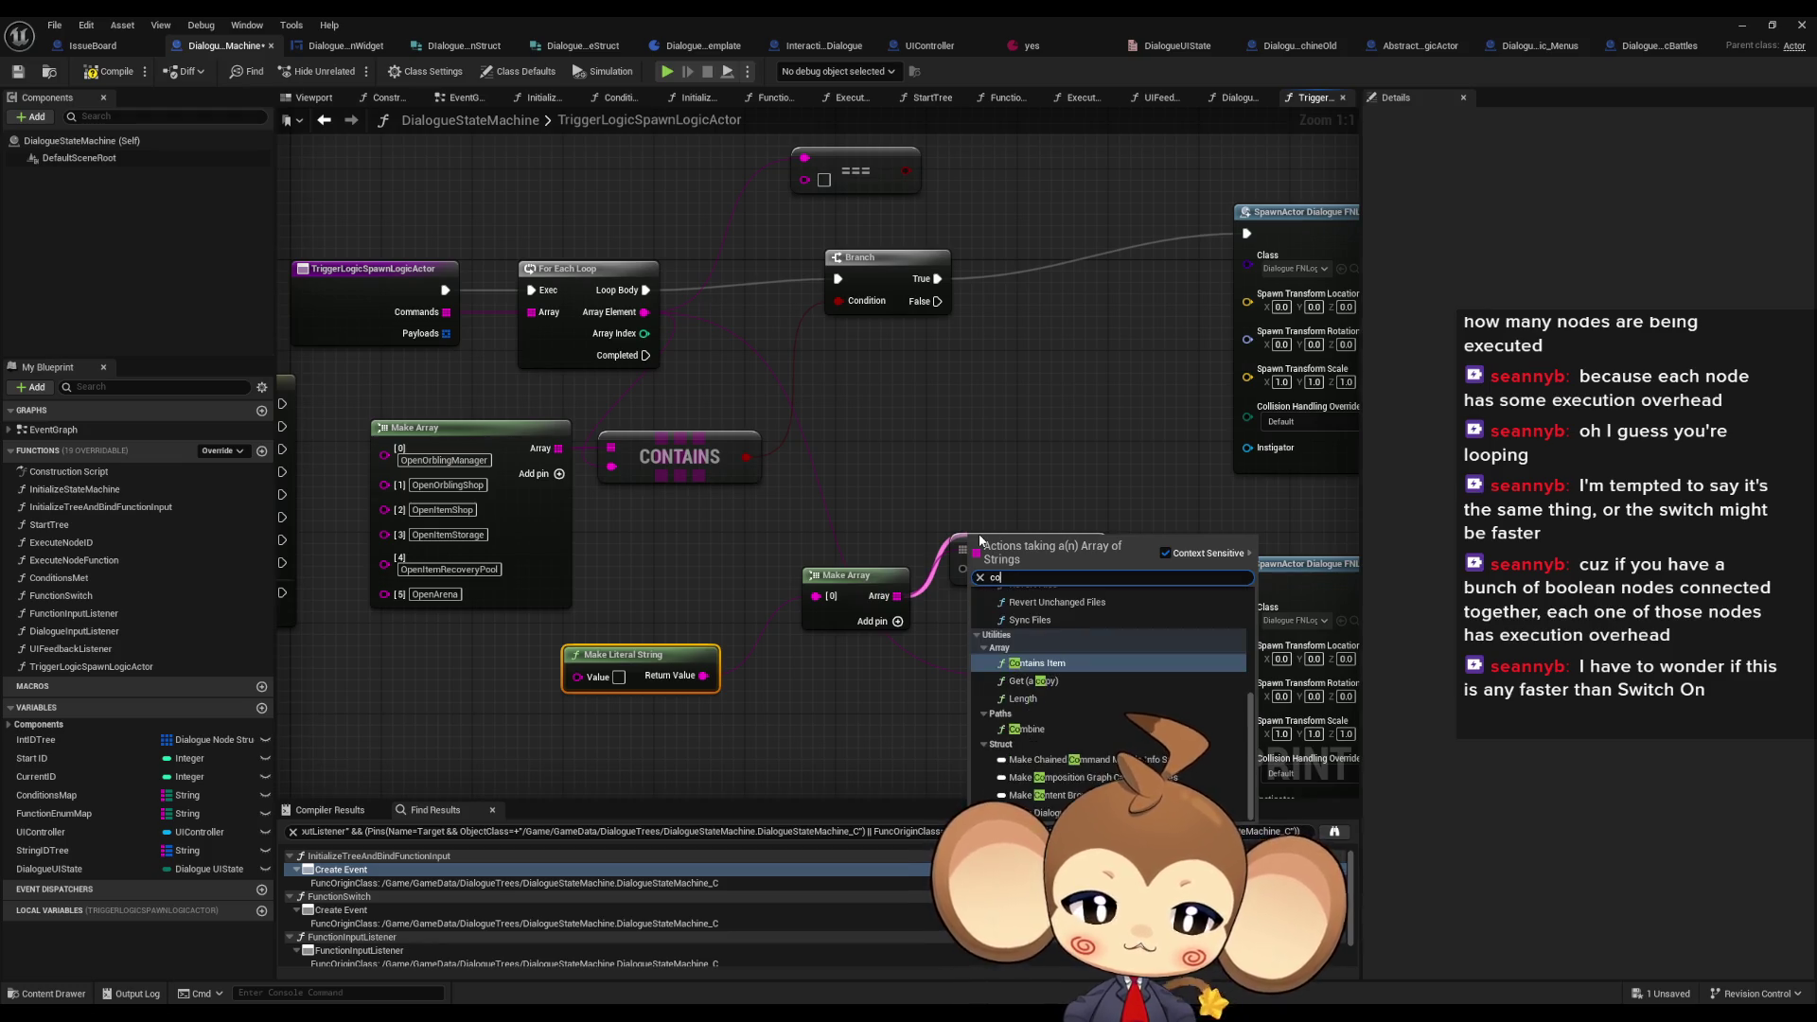
key(Return)
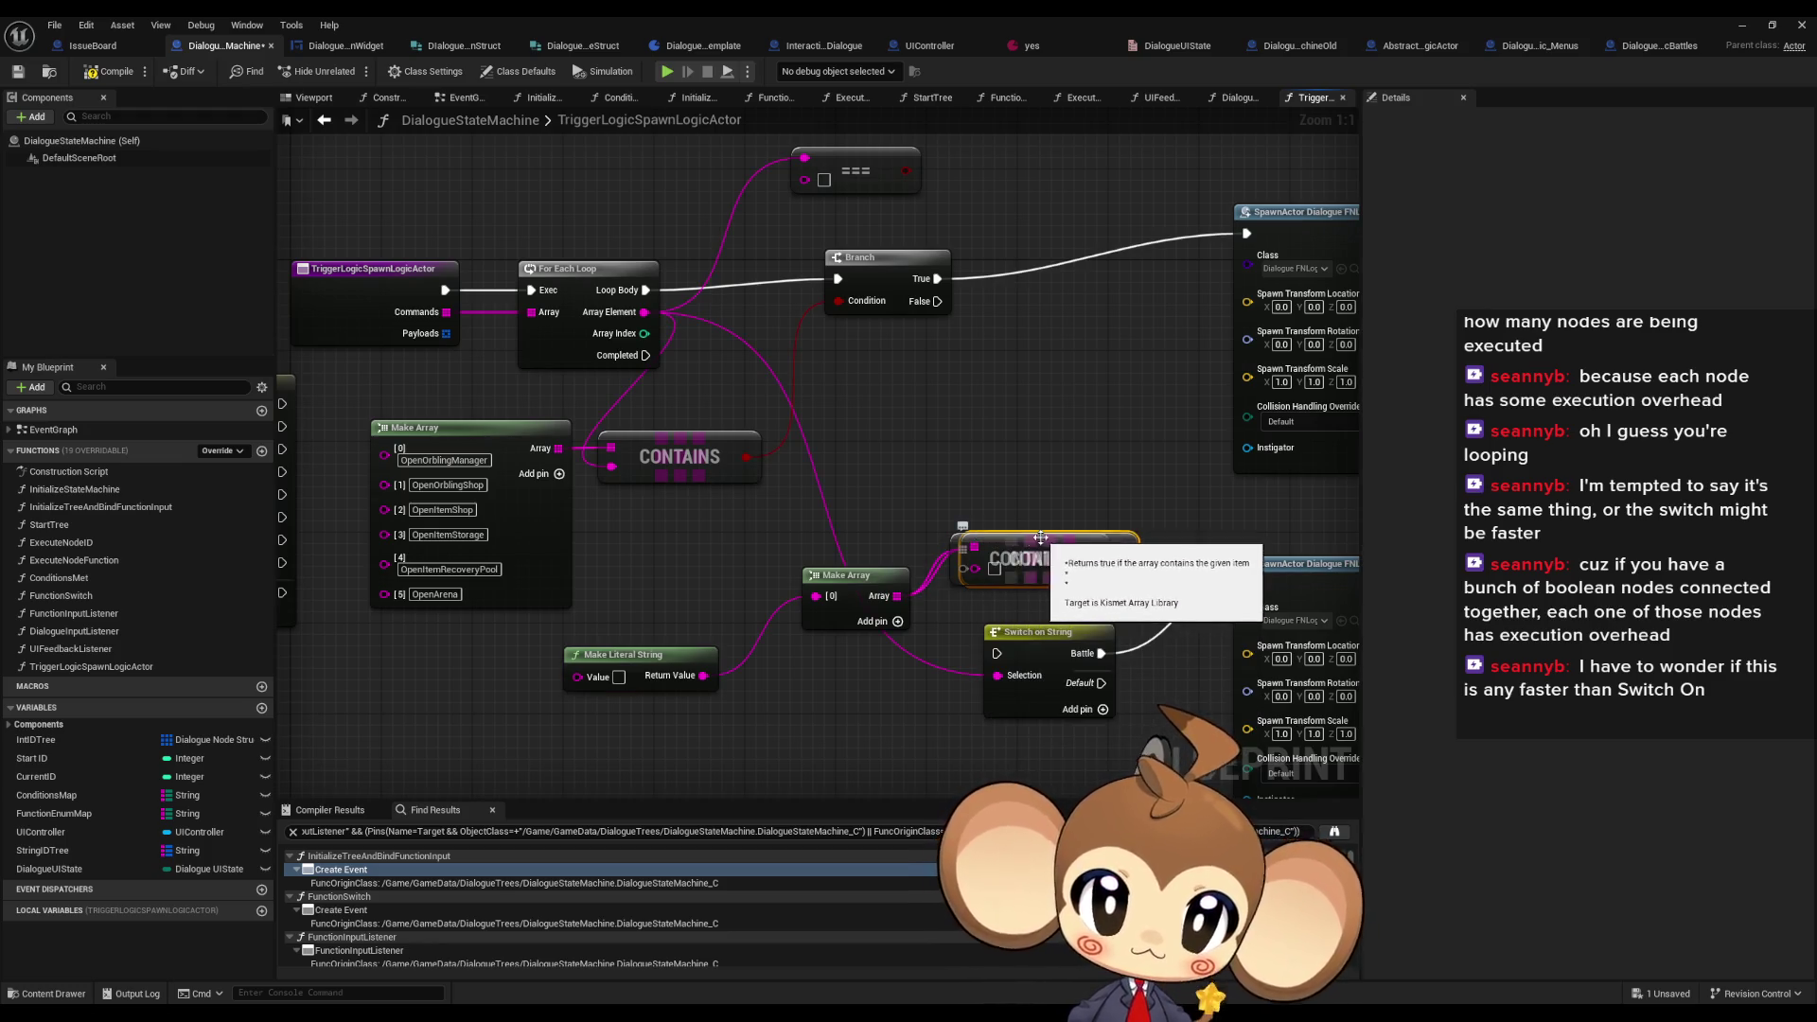
drag(1040, 538, 1040, 469)
key(Delete)
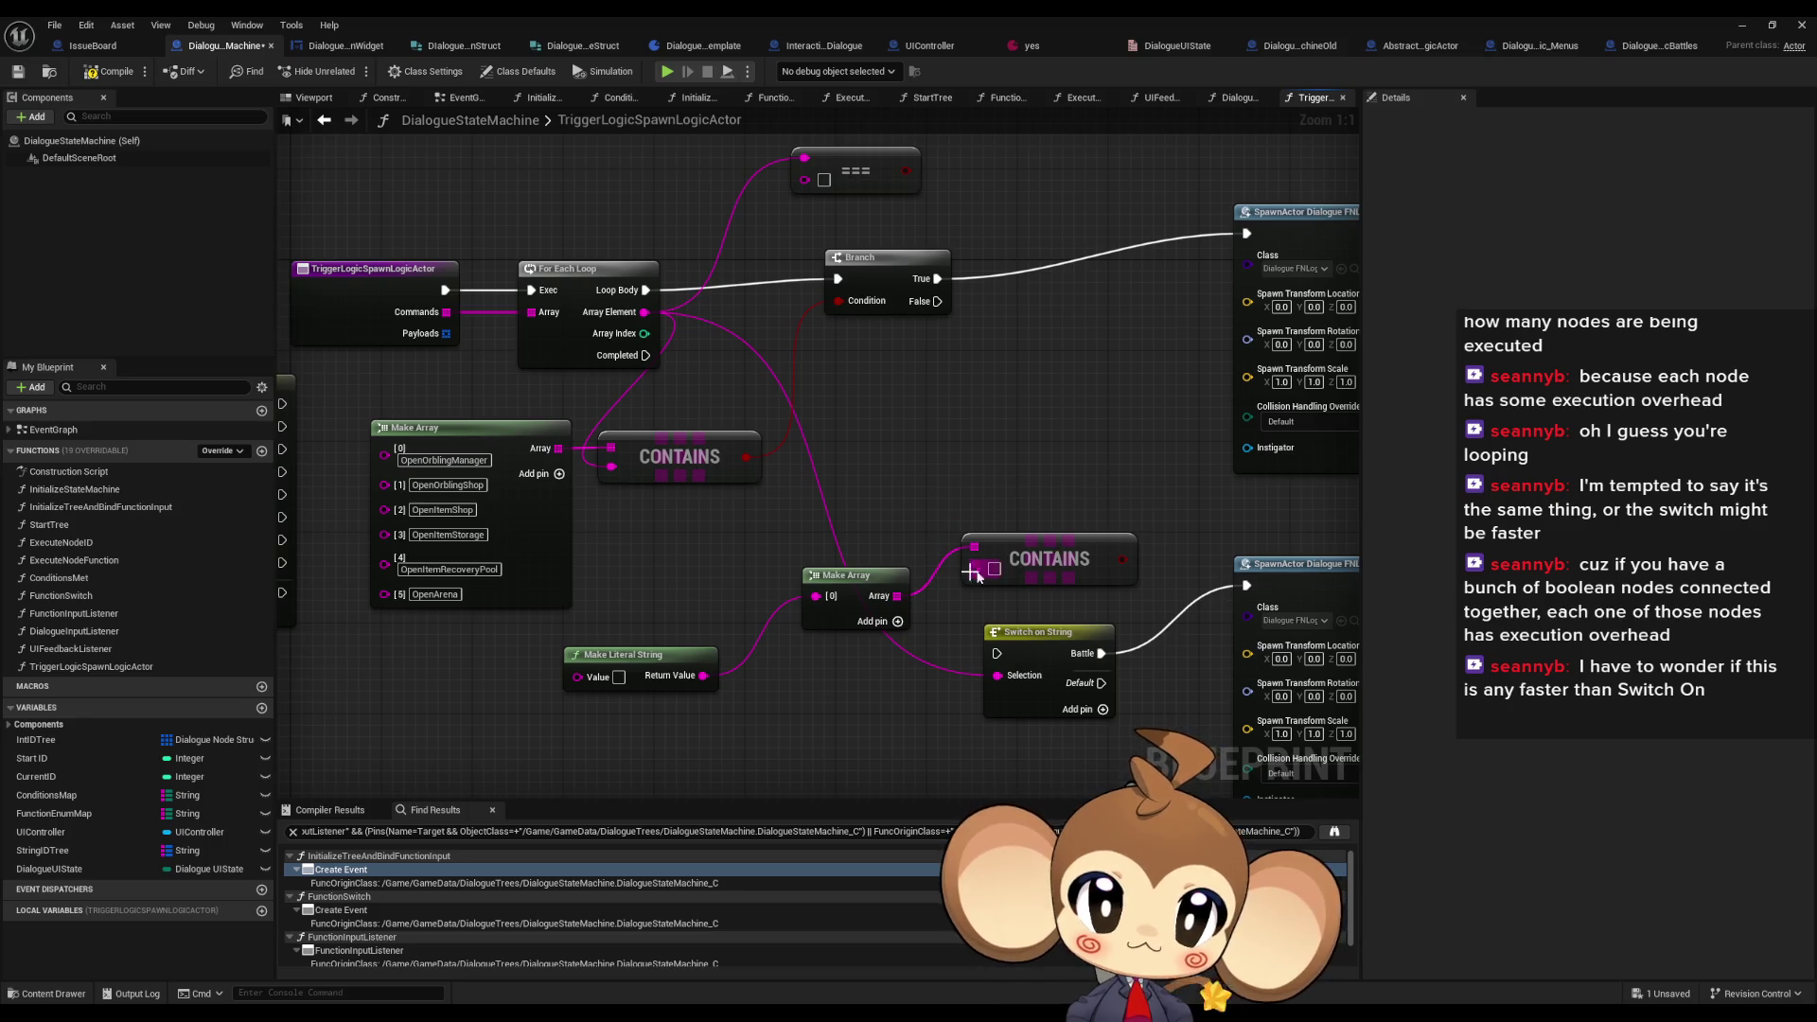
click(653, 655)
key(Delete)
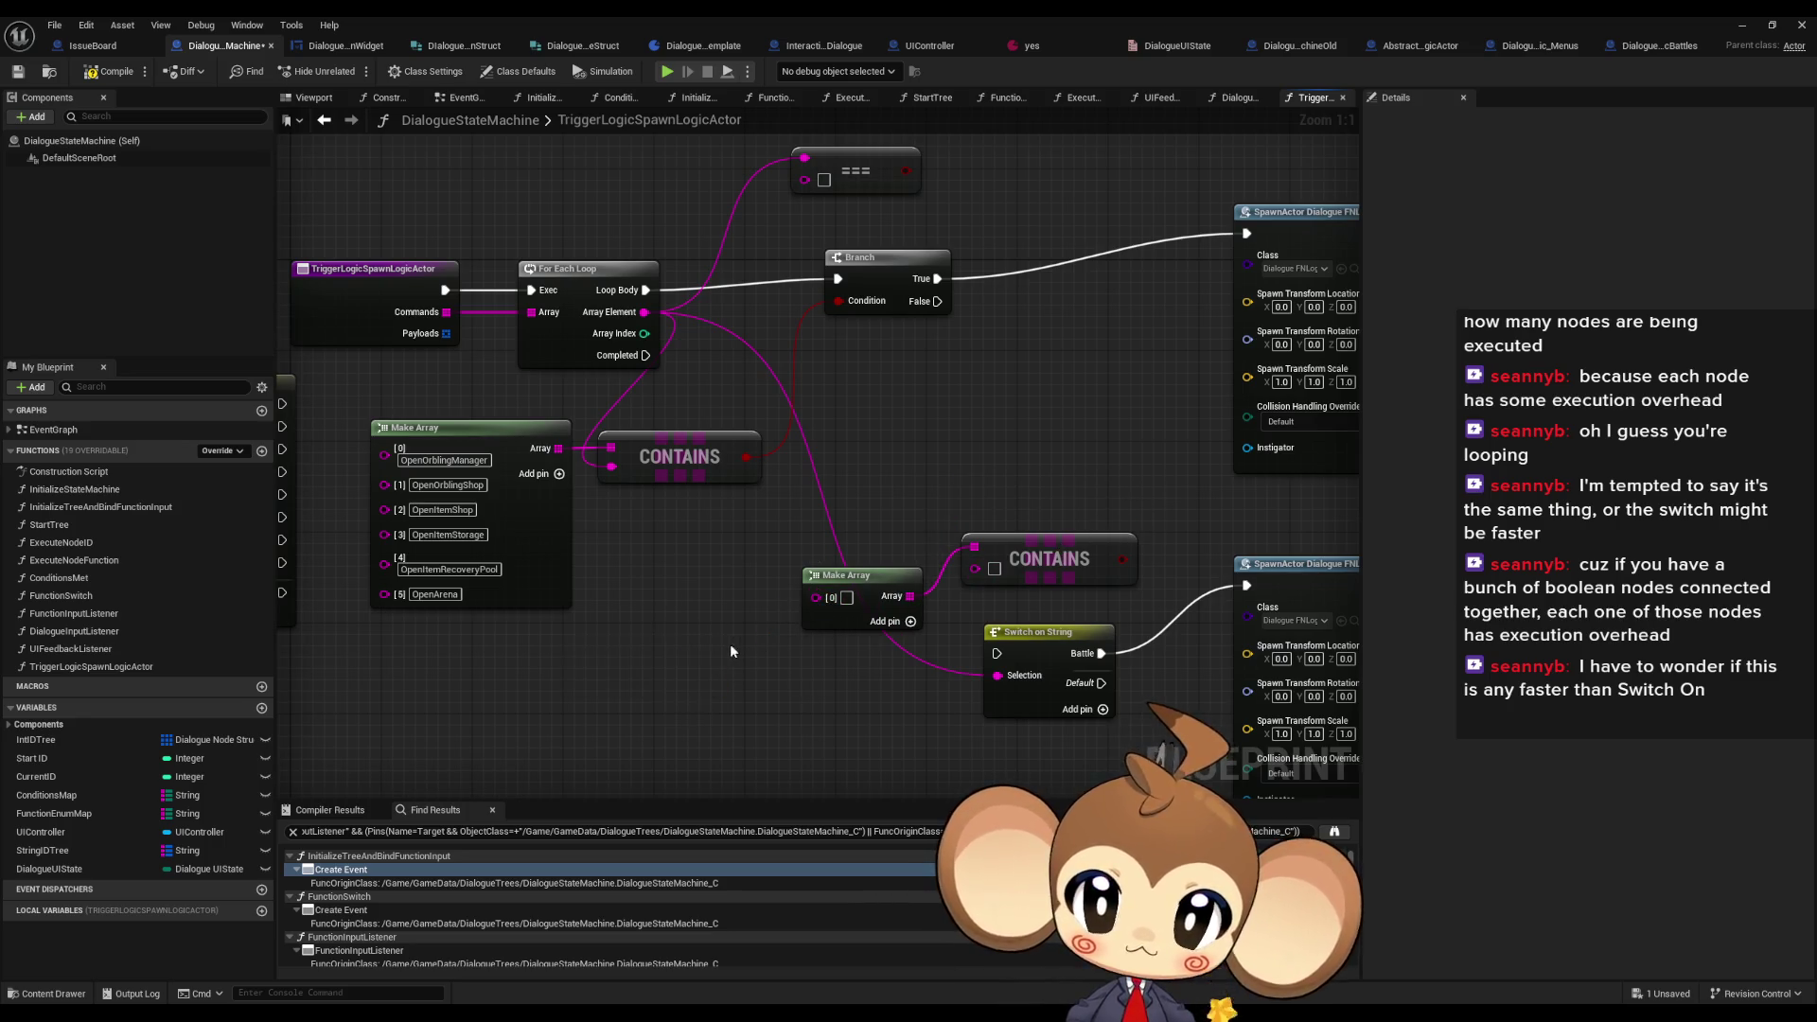
- Set the new Make Array's element to Battle and move it with CONTAINS down-left
click(1022, 686)
click(1583, 181)
key(Return)
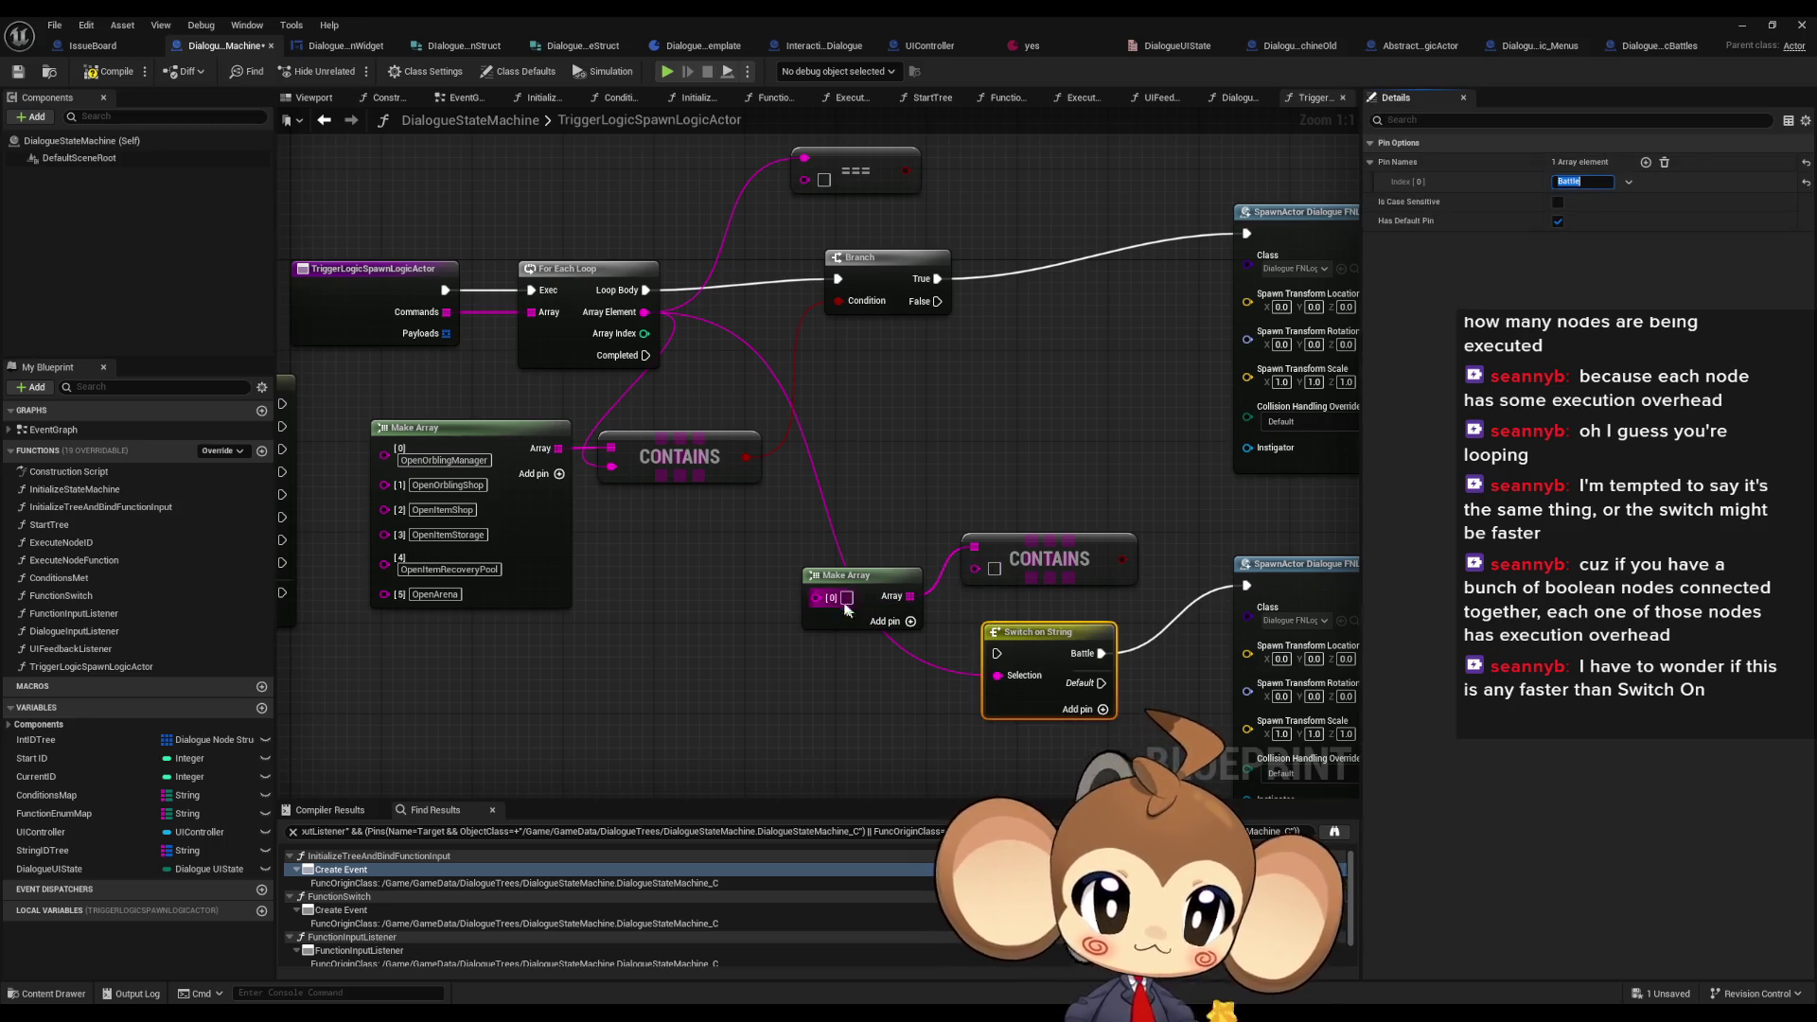
text(Battle)
drag(1149, 525, 805, 606)
- Drive a second Branch from CONTAINS, feed it Array Element, and chain the first Branch's False into it
mouse_move(1041, 558)
mouse_down()
mouse_move(869, 581)
mouse_move(988, 528)
mouse_up()
text(branch)
click(1128, 621)
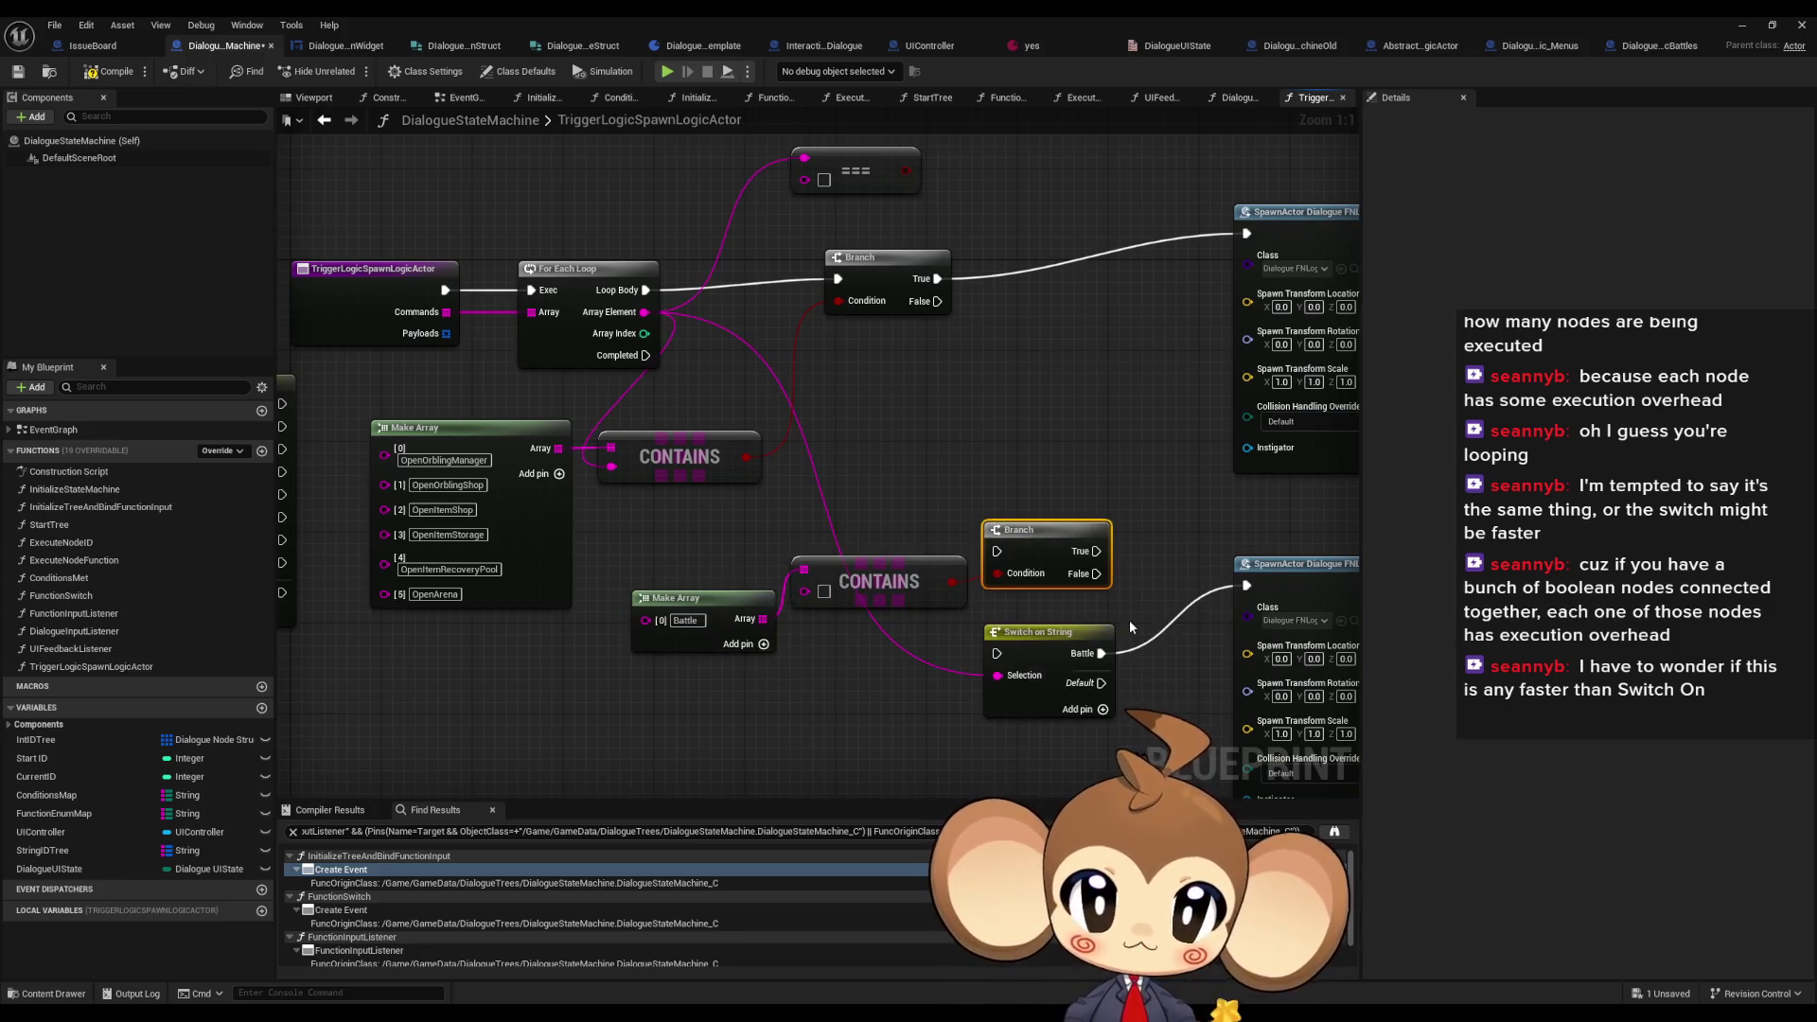
mouse_move(804, 592)
mouse_down()
mouse_move(719, 331)
mouse_move(645, 313)
mouse_up()
mouse_move(936, 301)
mouse_down()
mouse_move(1014, 583)
mouse_move(997, 551)
mouse_move(1246, 584)
mouse_up()
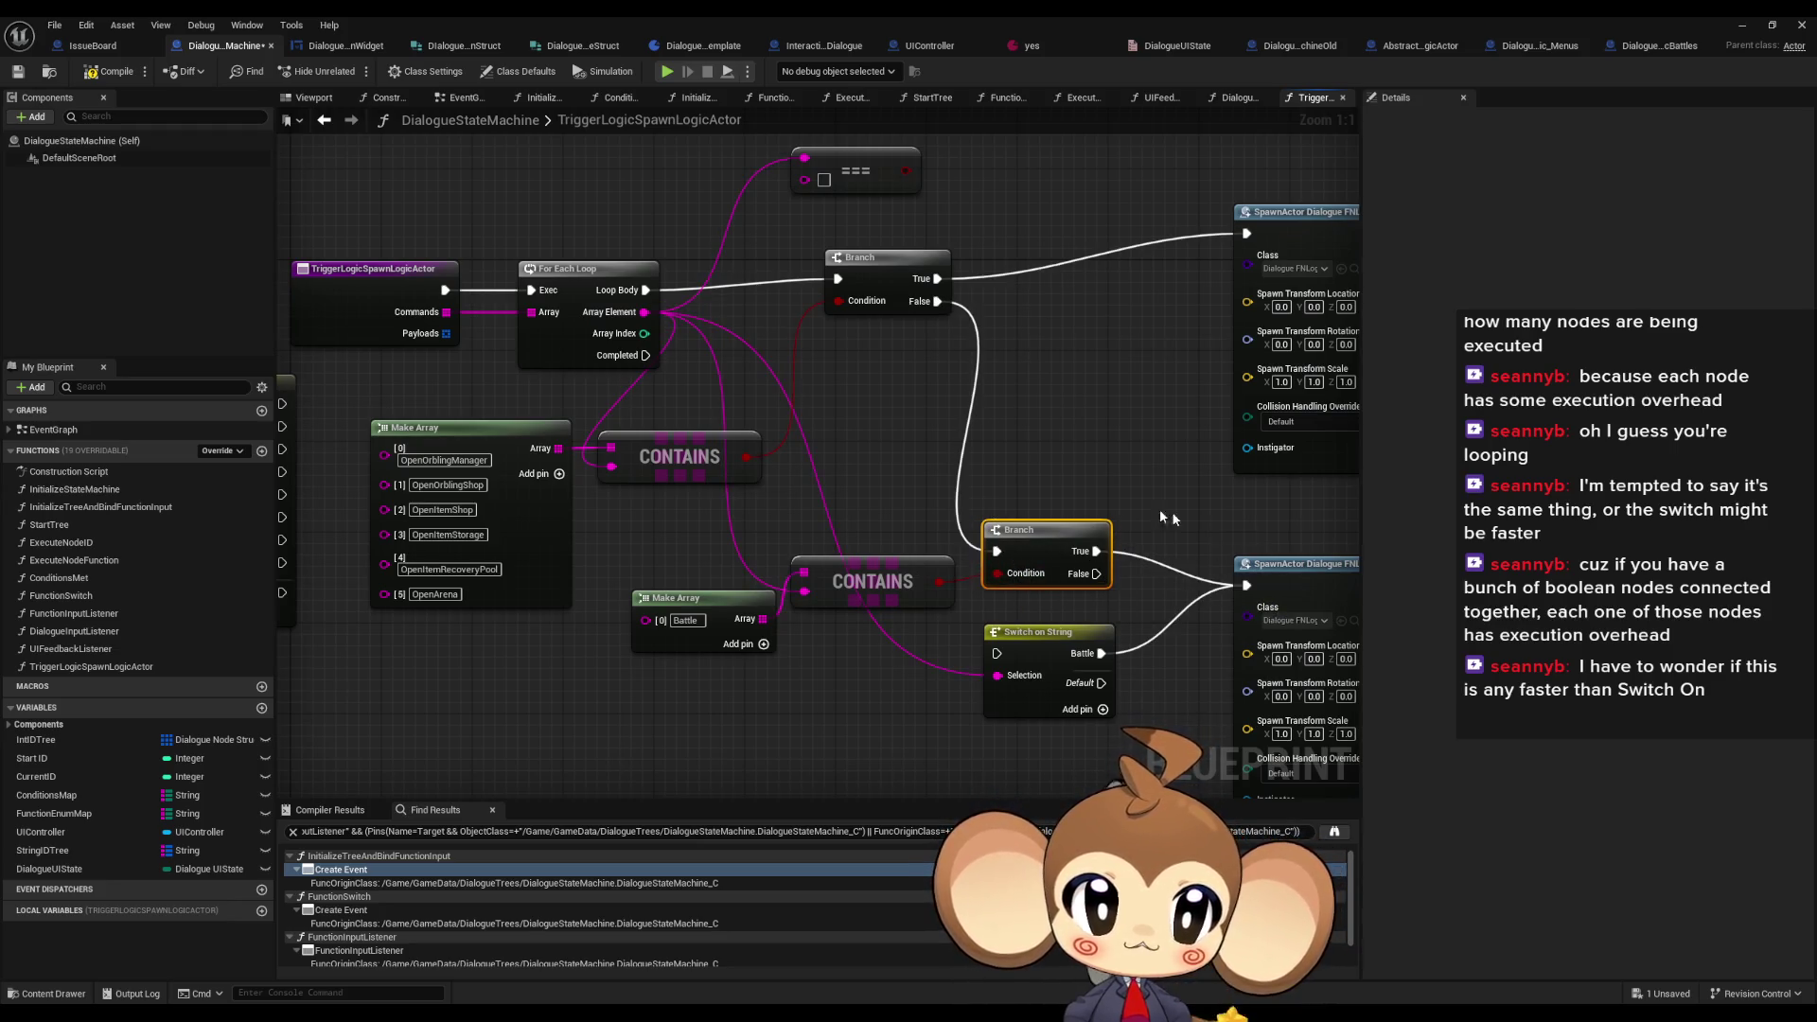
right_click(1101, 447)
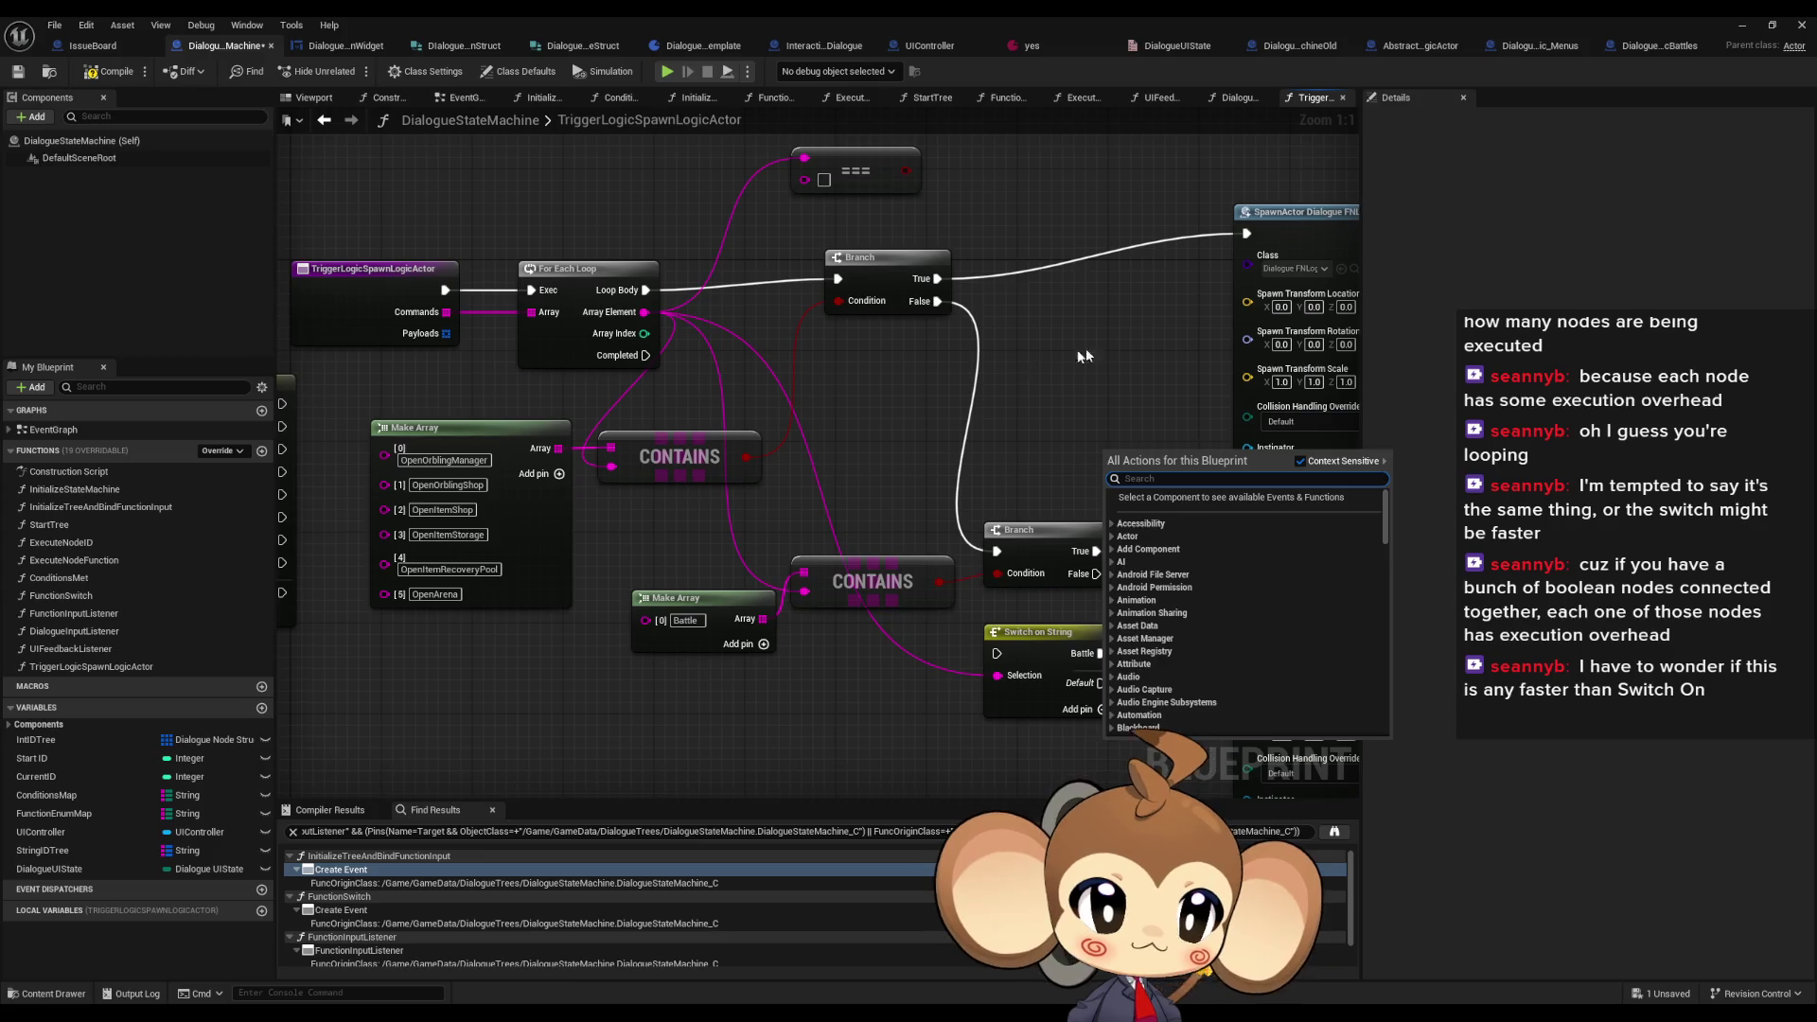
- Nudge the Battle Make Array up-left, clear the leftover Switch on String, and select the unused === node
click(1145, 358)
drag(1147, 366, 1139, 379)
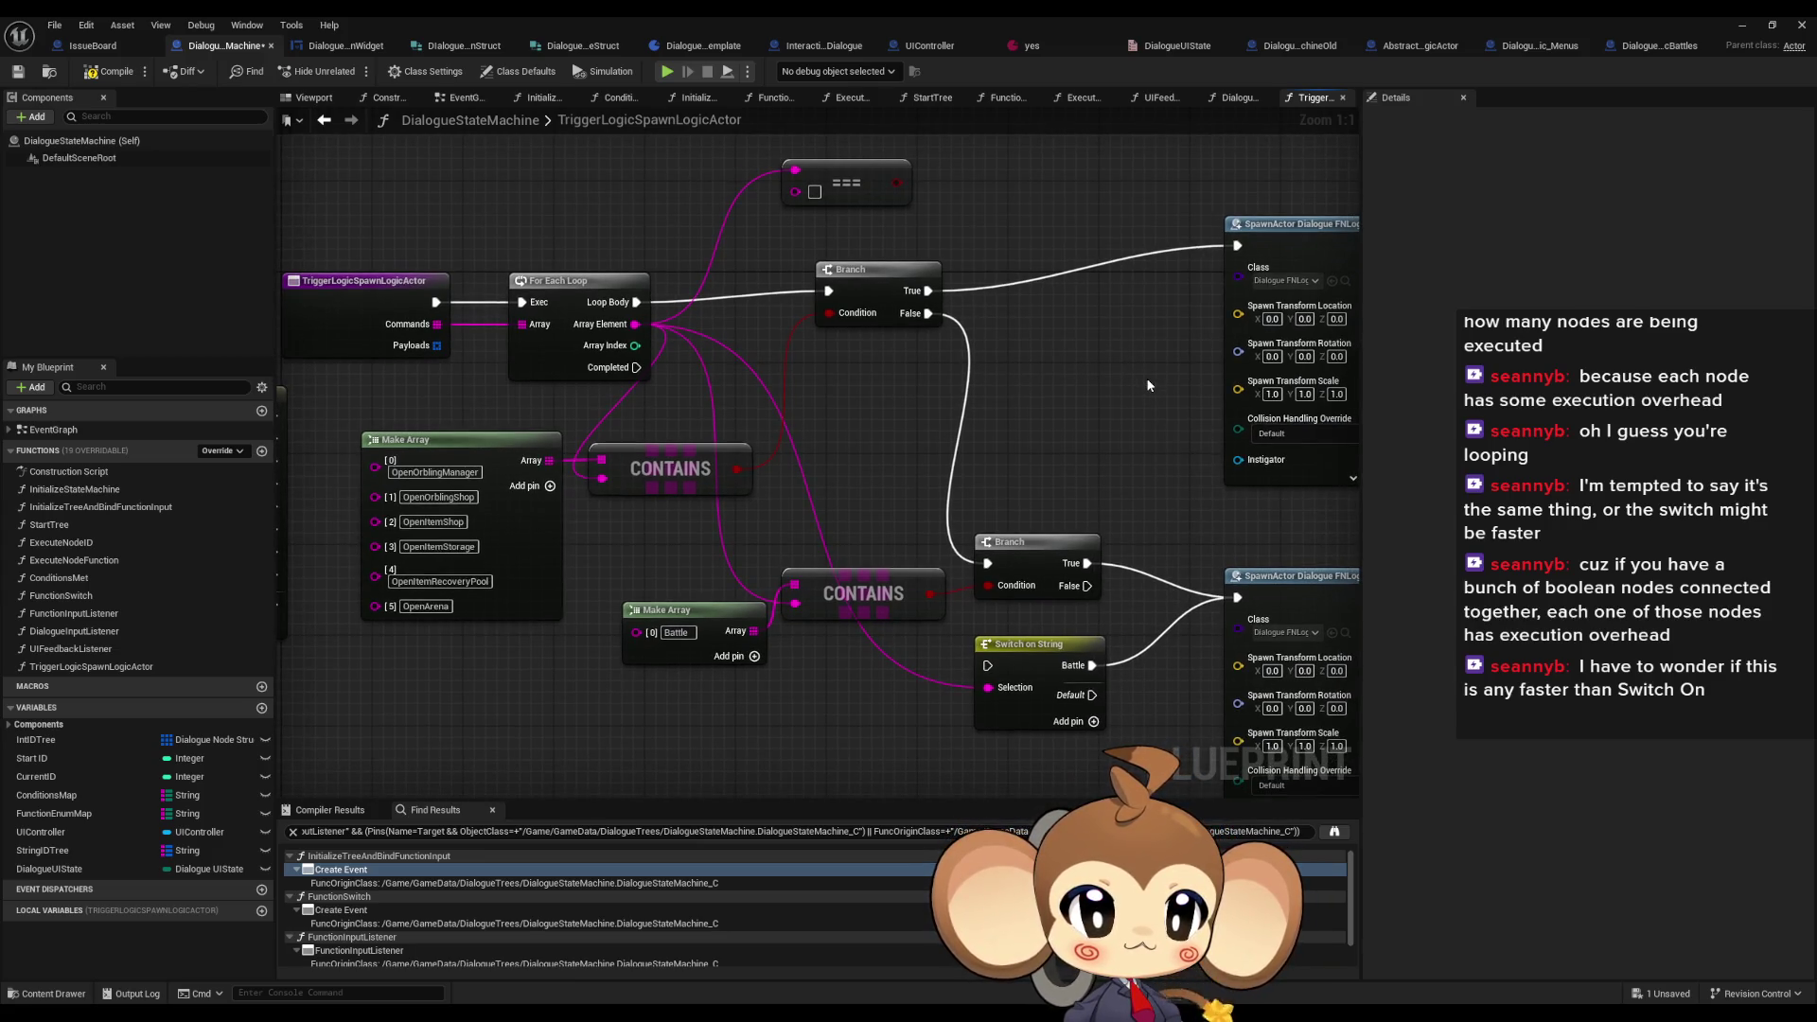
scroll(1088, 426, down, 2)
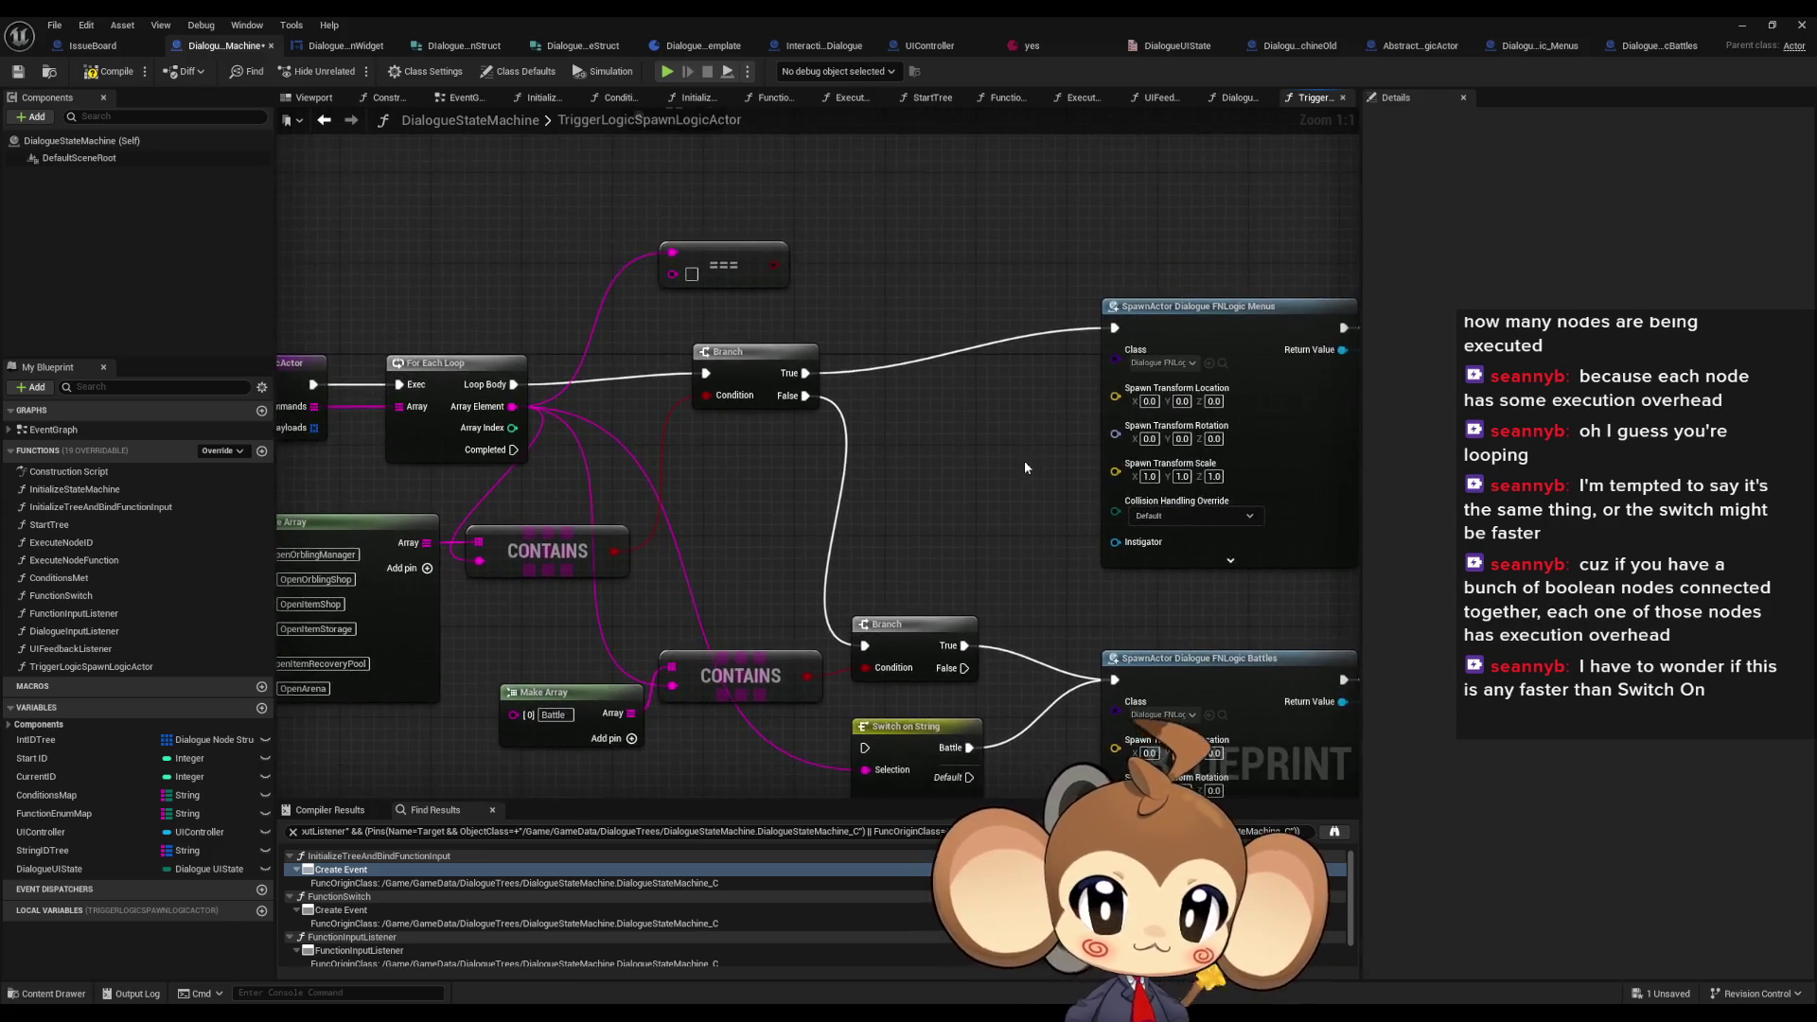
drag(1001, 616, 962, 538)
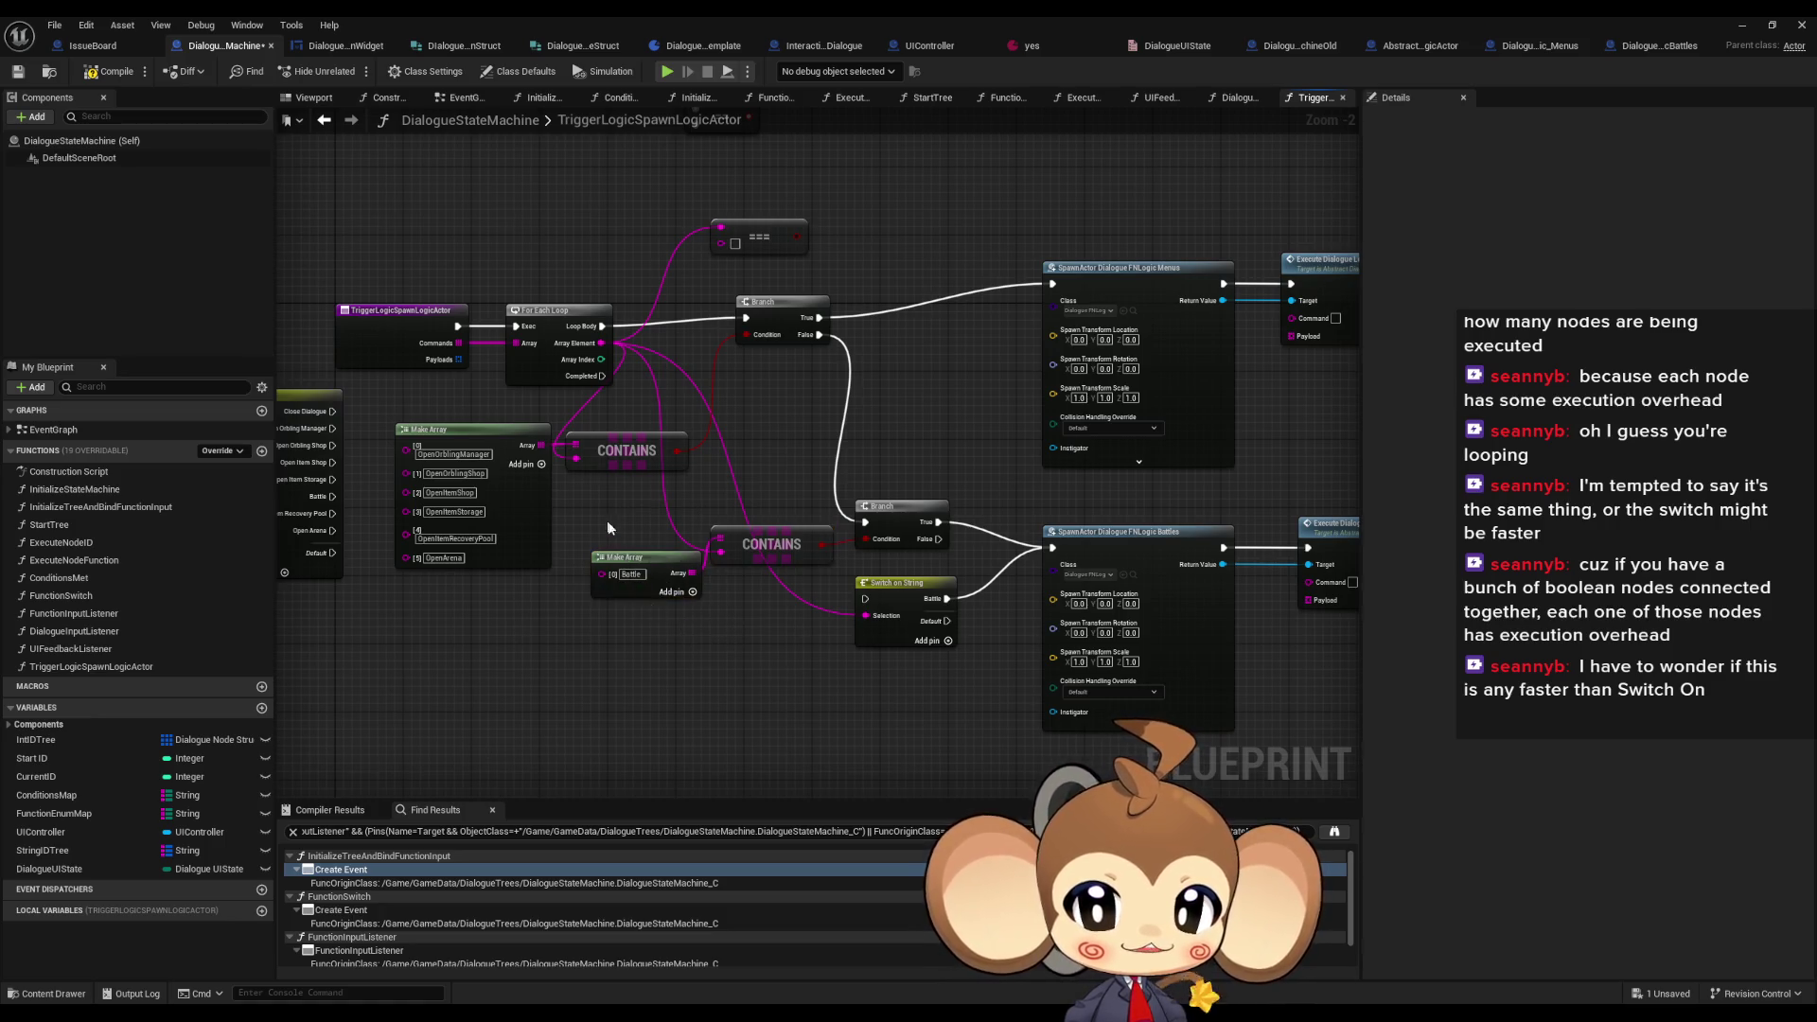
drag(643, 563, 622, 532)
click(681, 606)
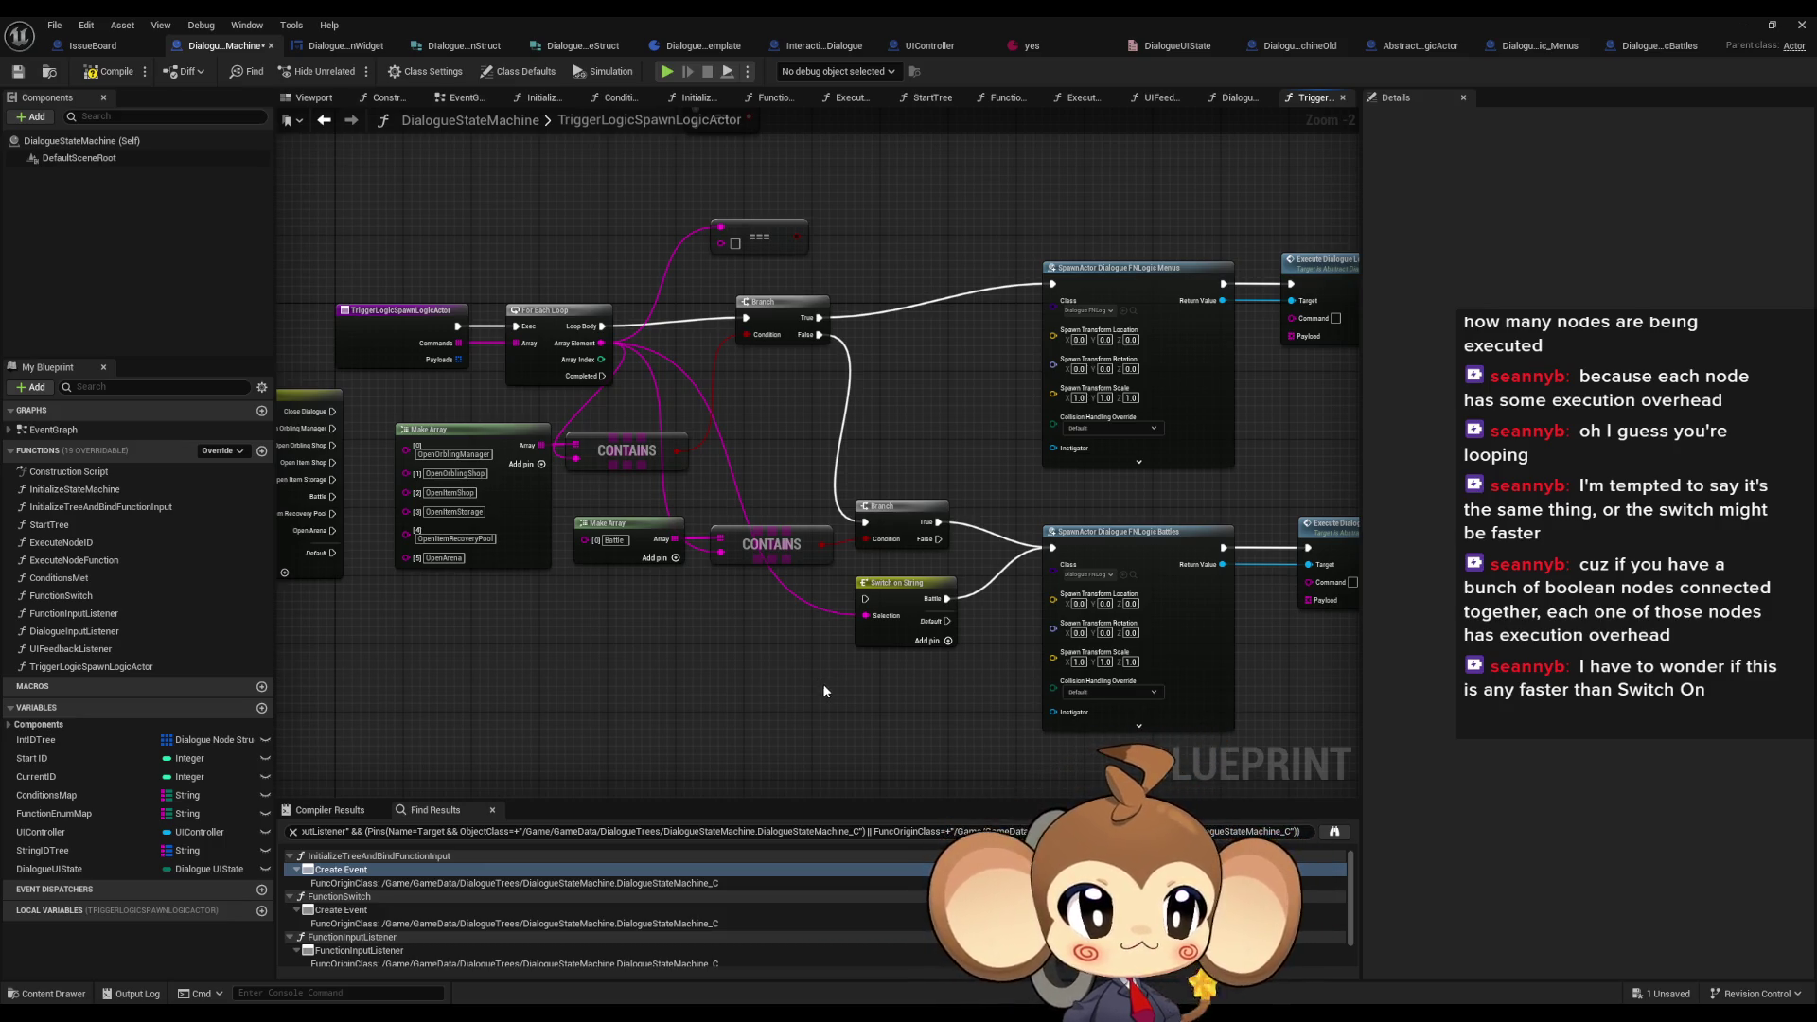
key(ctrl+z)
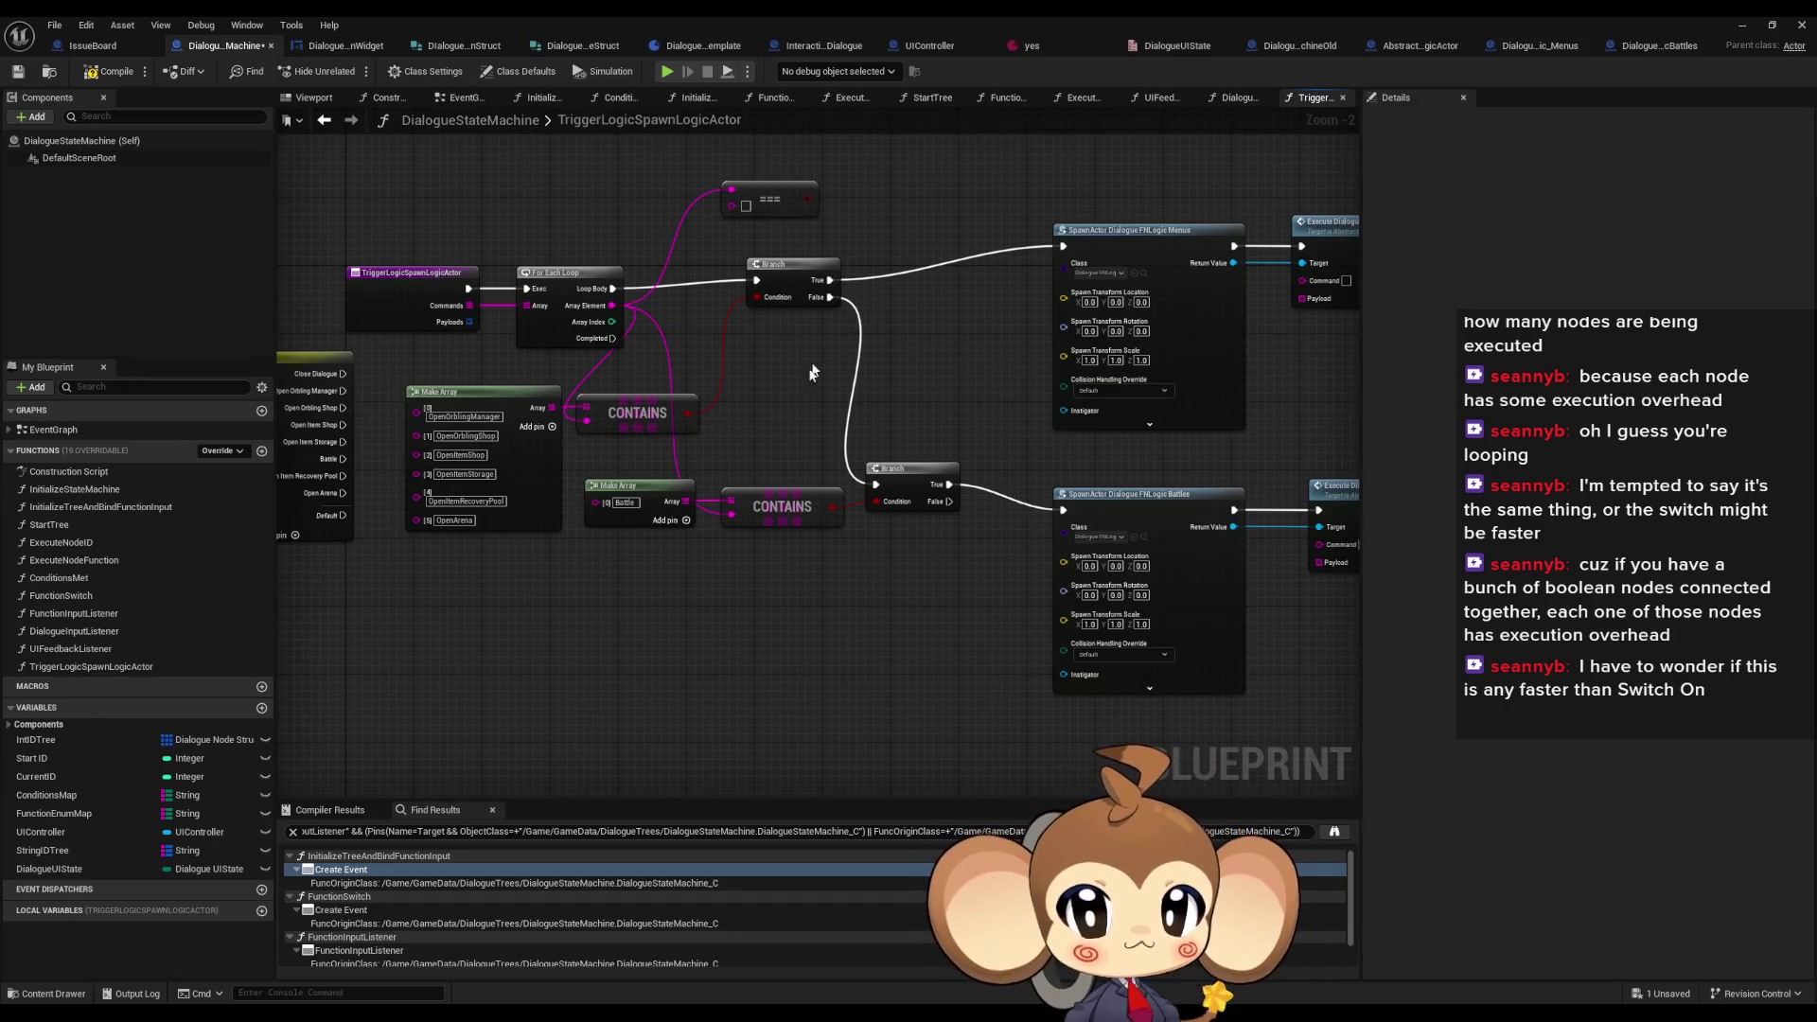
key(ctrl+z)
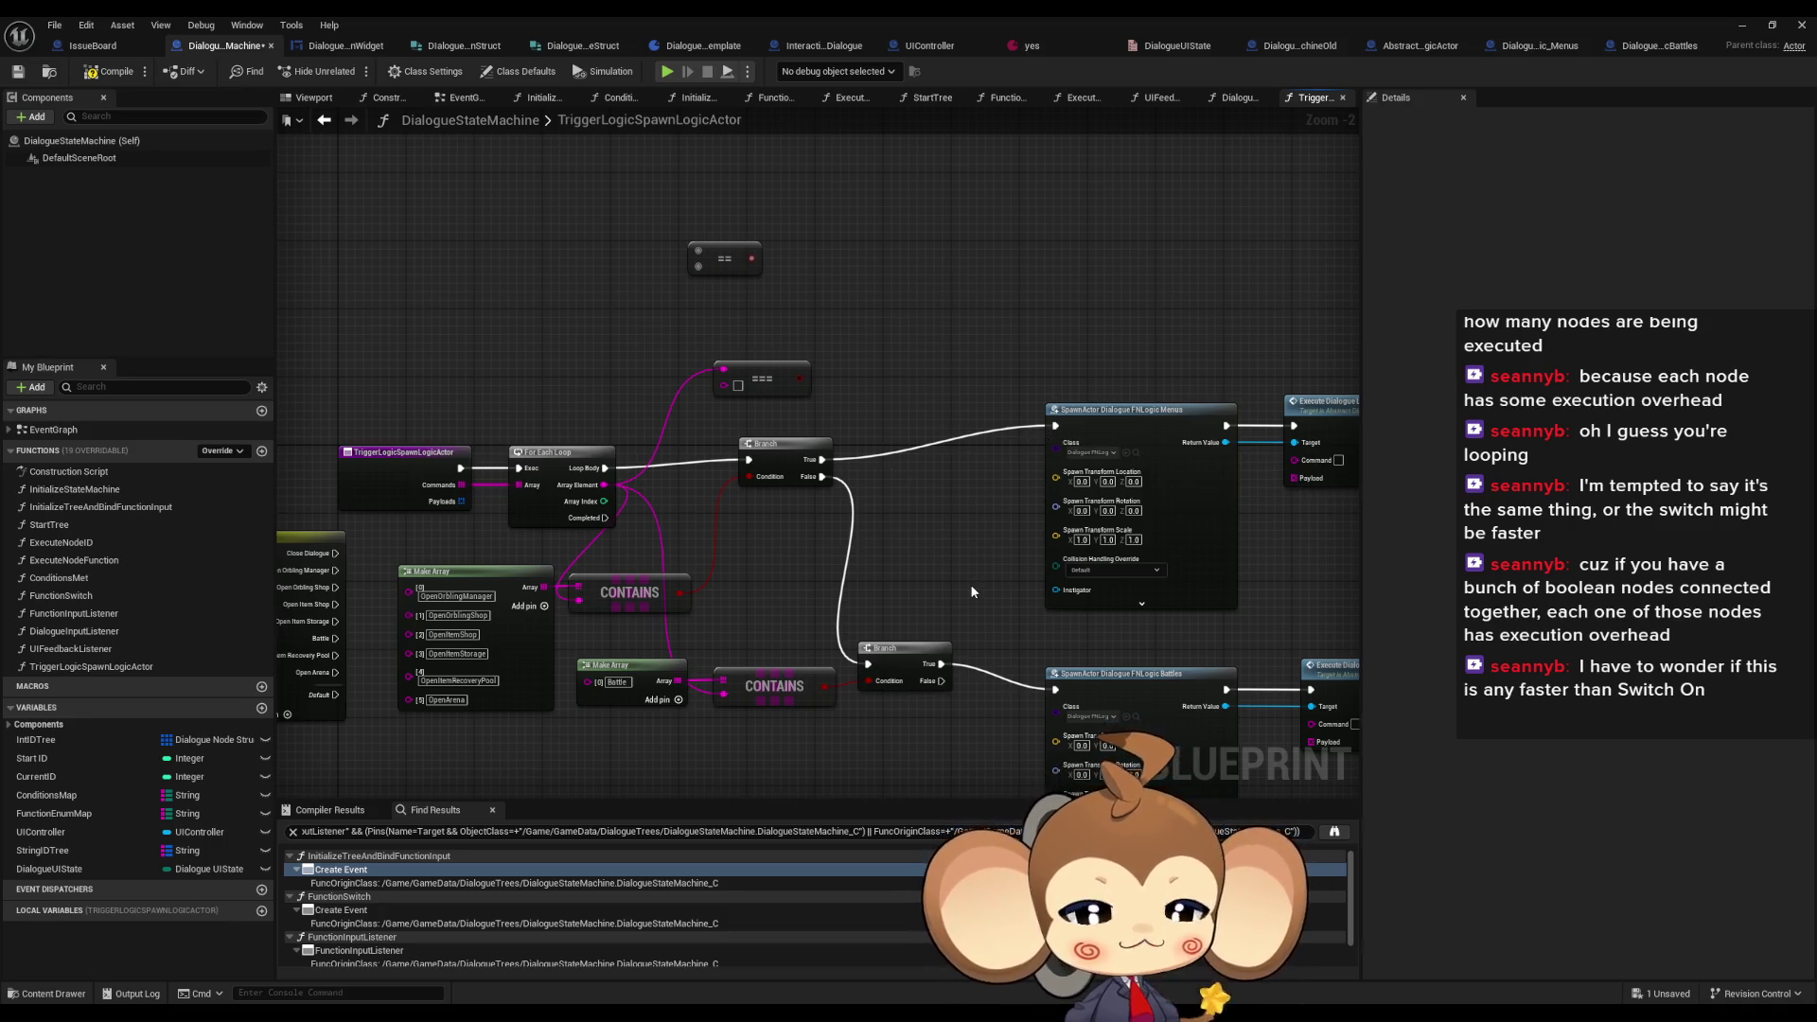
click(766, 378)
- Delete the === node and shift the Menus spawn and execute nodes down-right
key(Delete)
drag(842, 541, 899, 545)
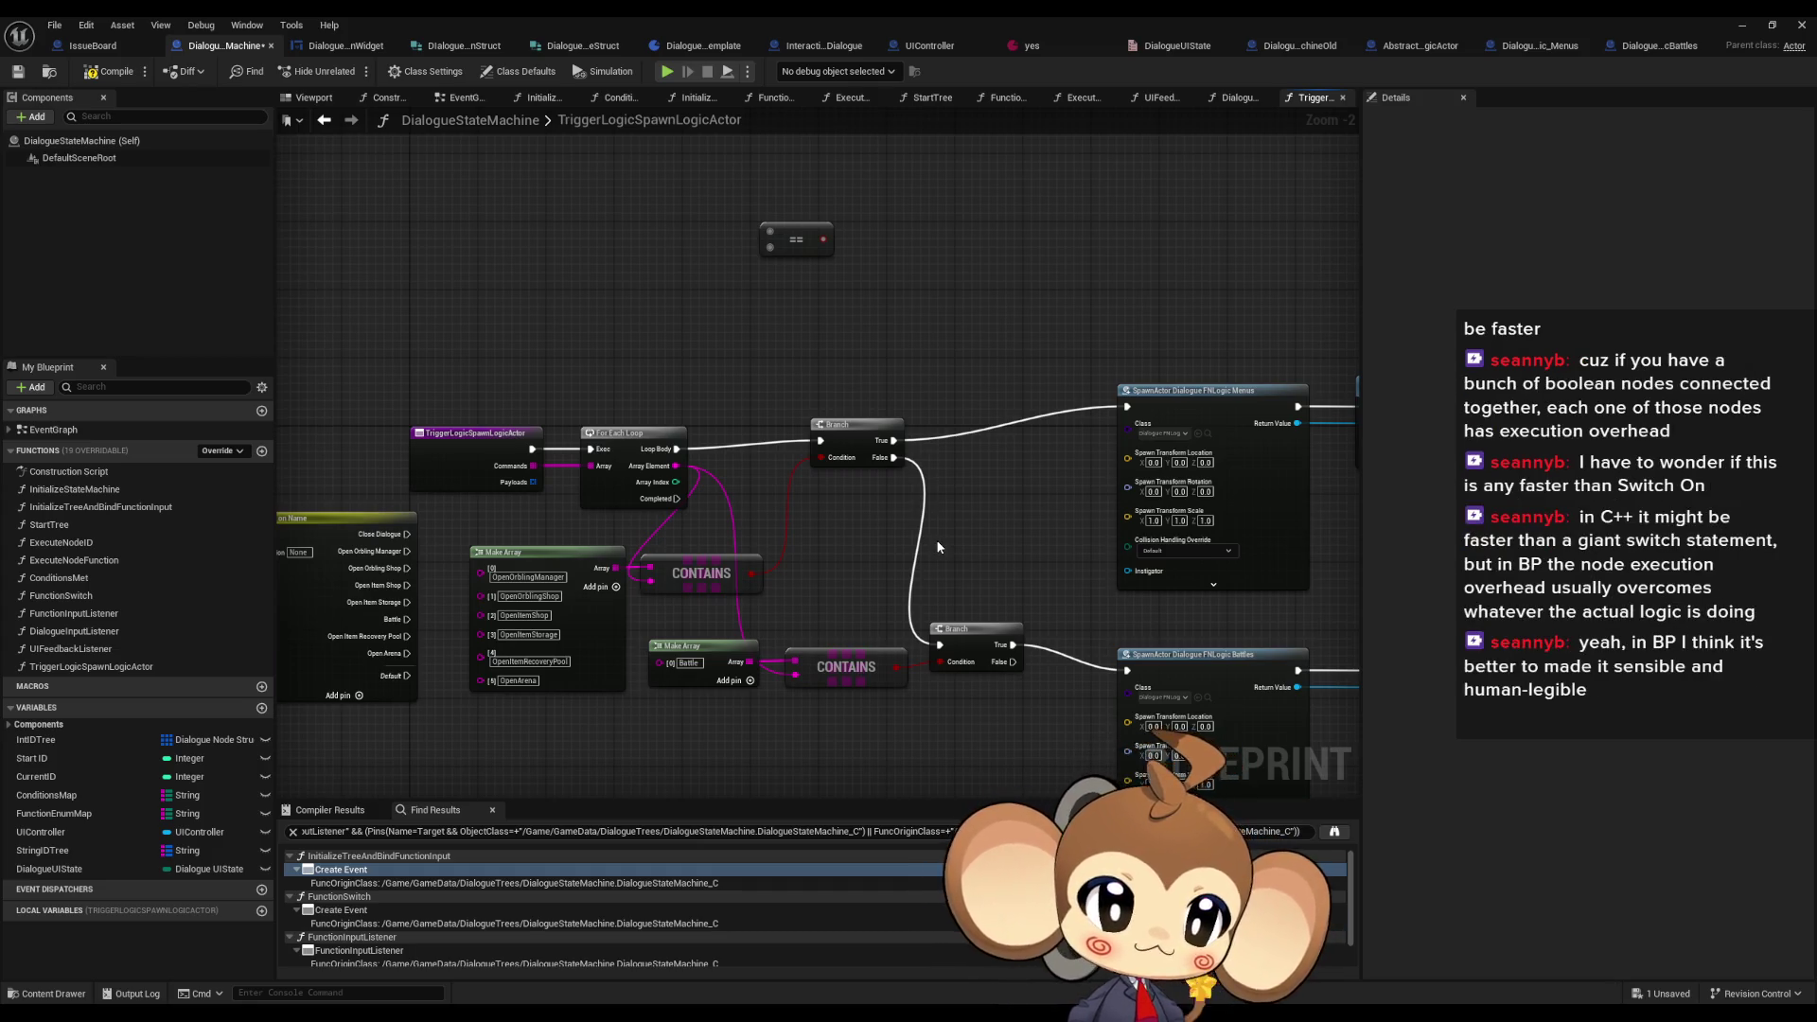
mouse_move(1047, 311)
mouse_down()
mouse_move(980, 412)
mouse_move(900, 463)
mouse_up()
scroll(851, 341, down, 1)
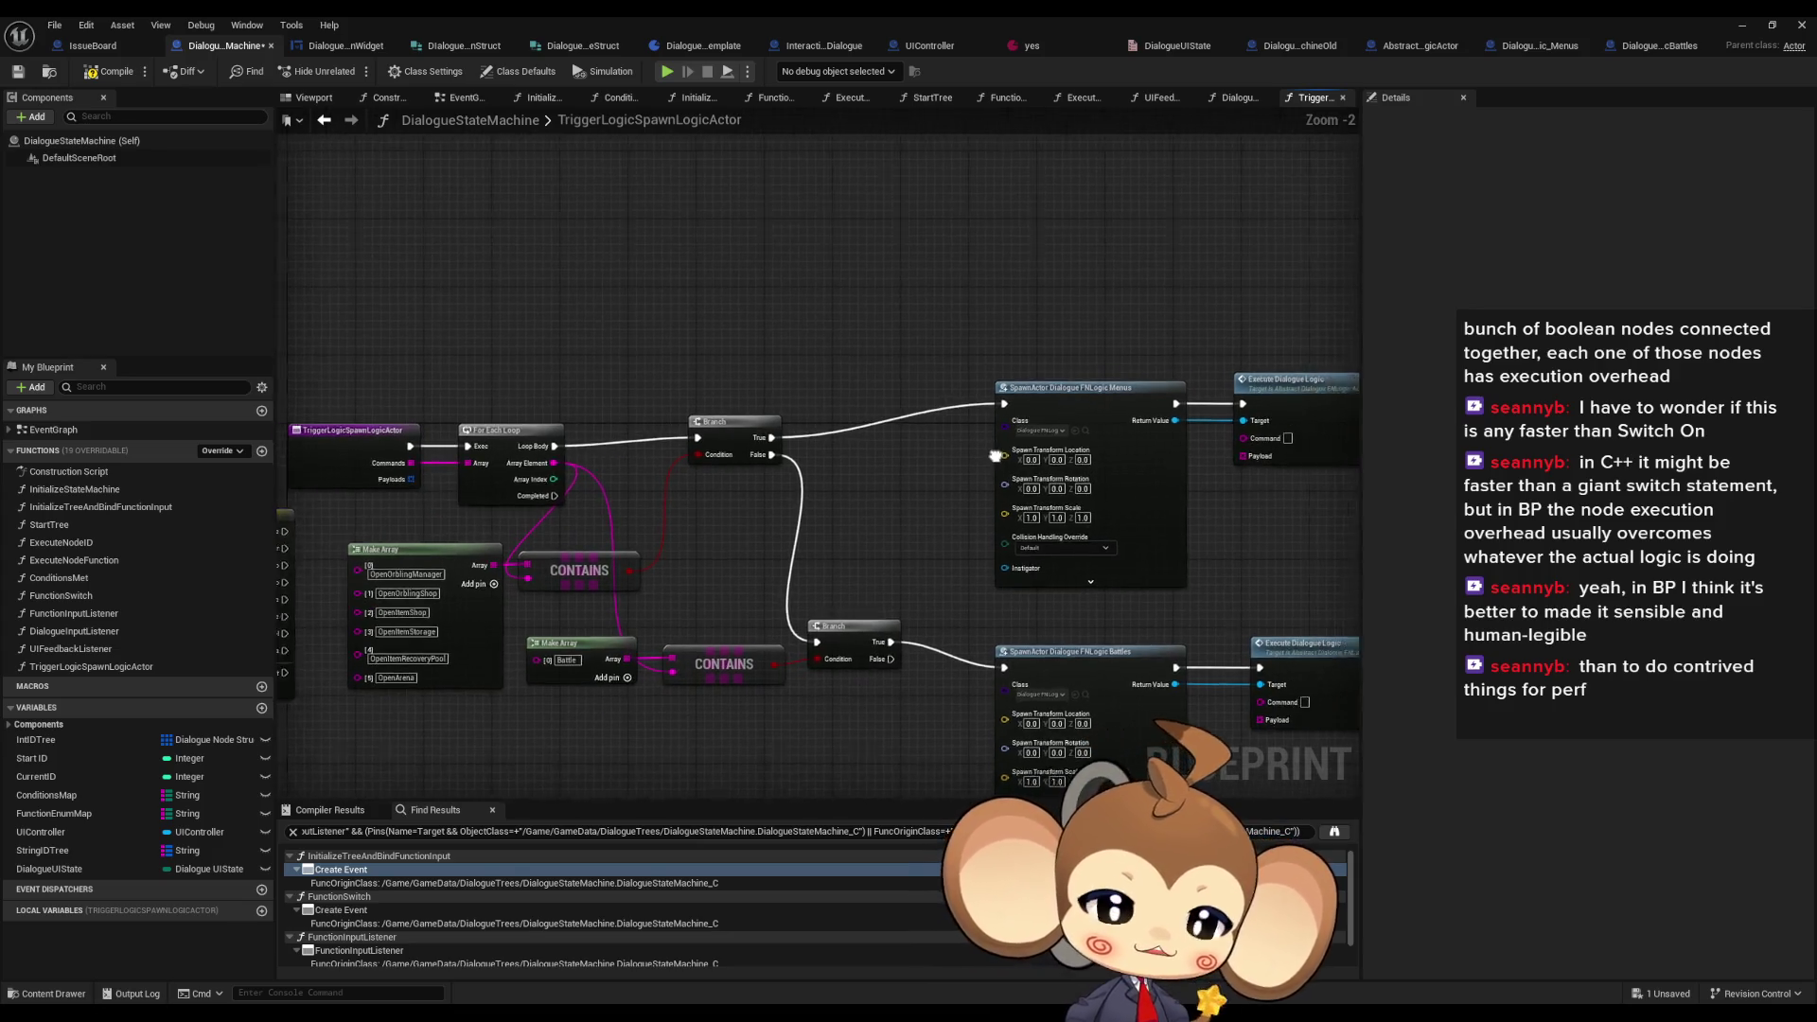
scroll(900, 463, up, 1)
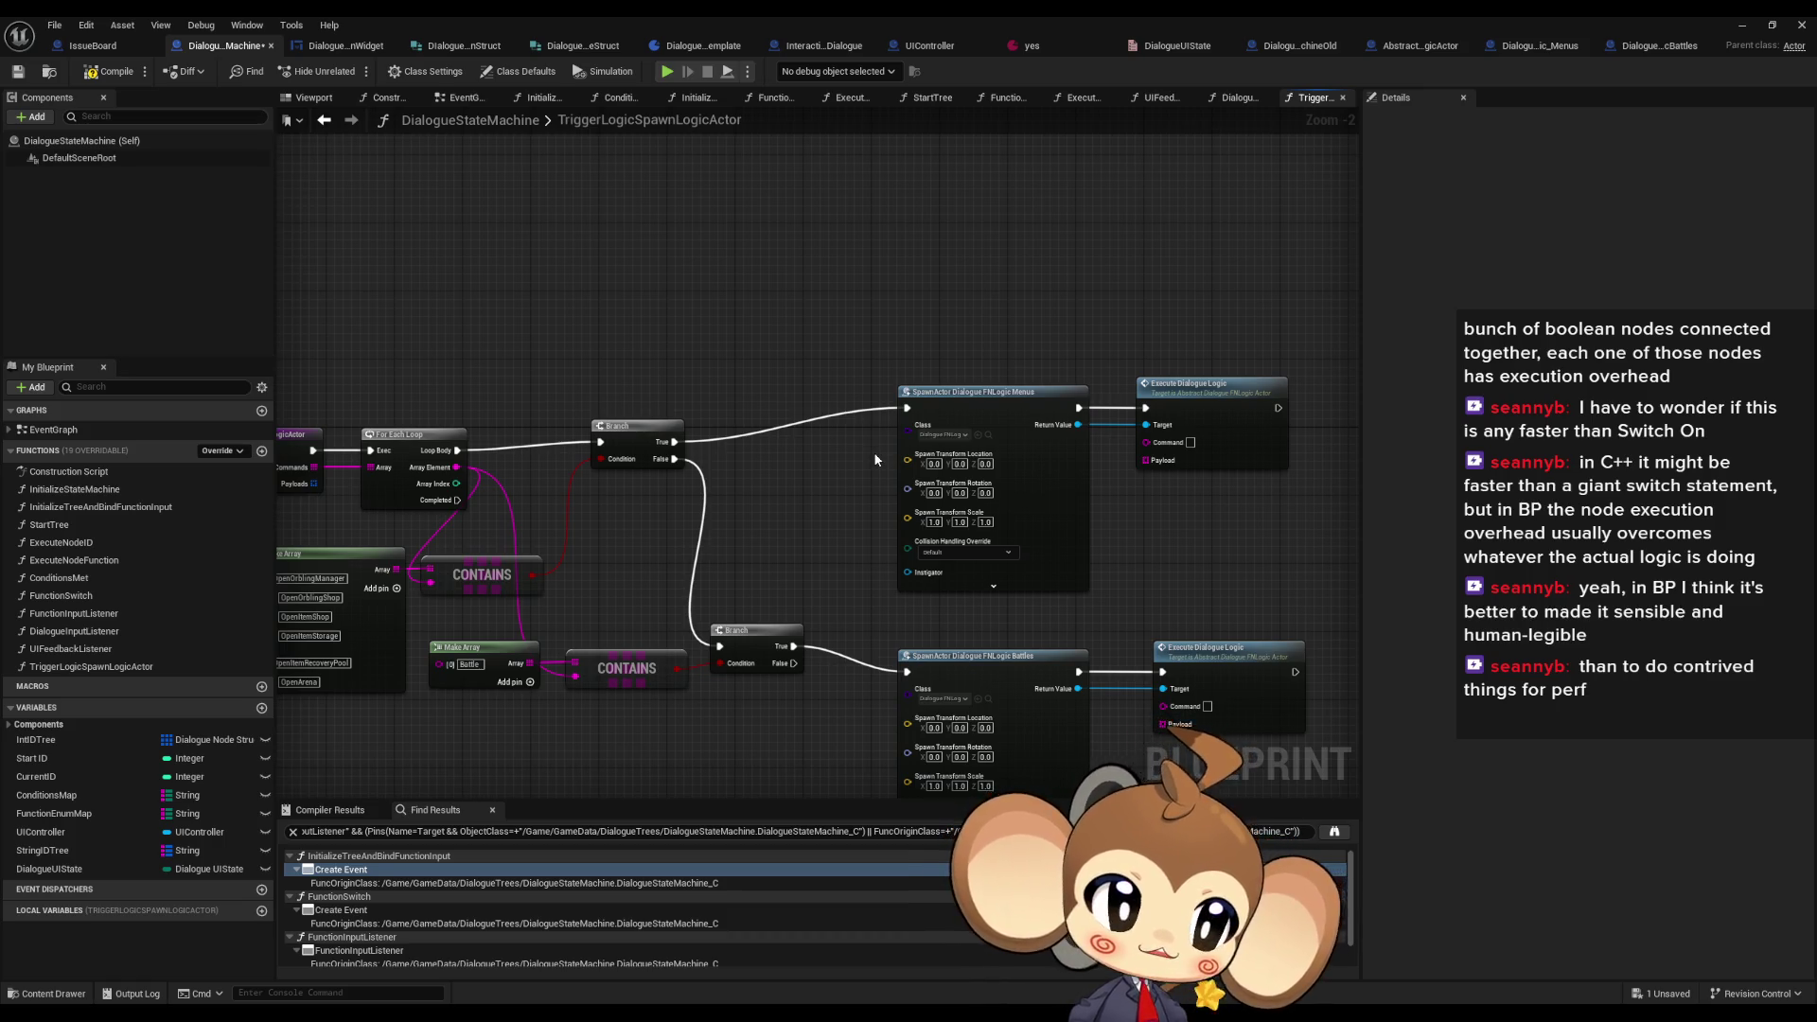
drag(874, 460, 889, 457)
drag(1014, 337, 1163, 397)
drag(976, 411, 981, 447)
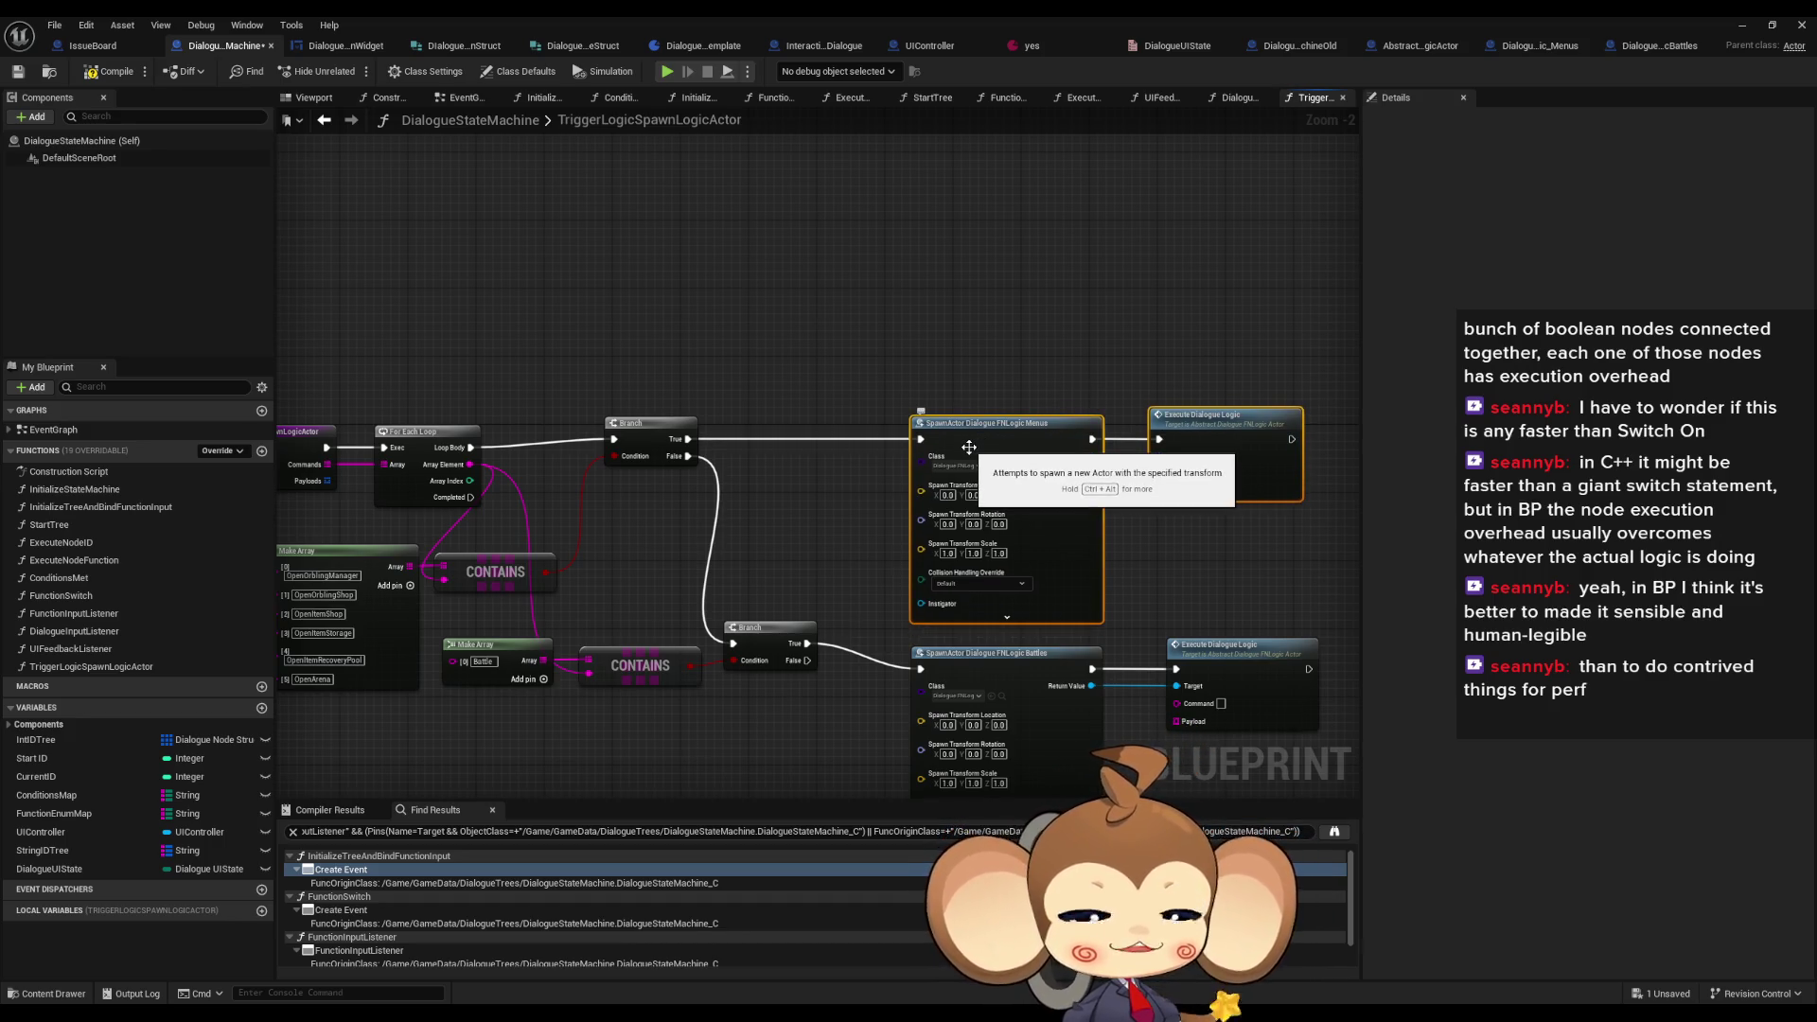
drag(834, 471, 897, 470)
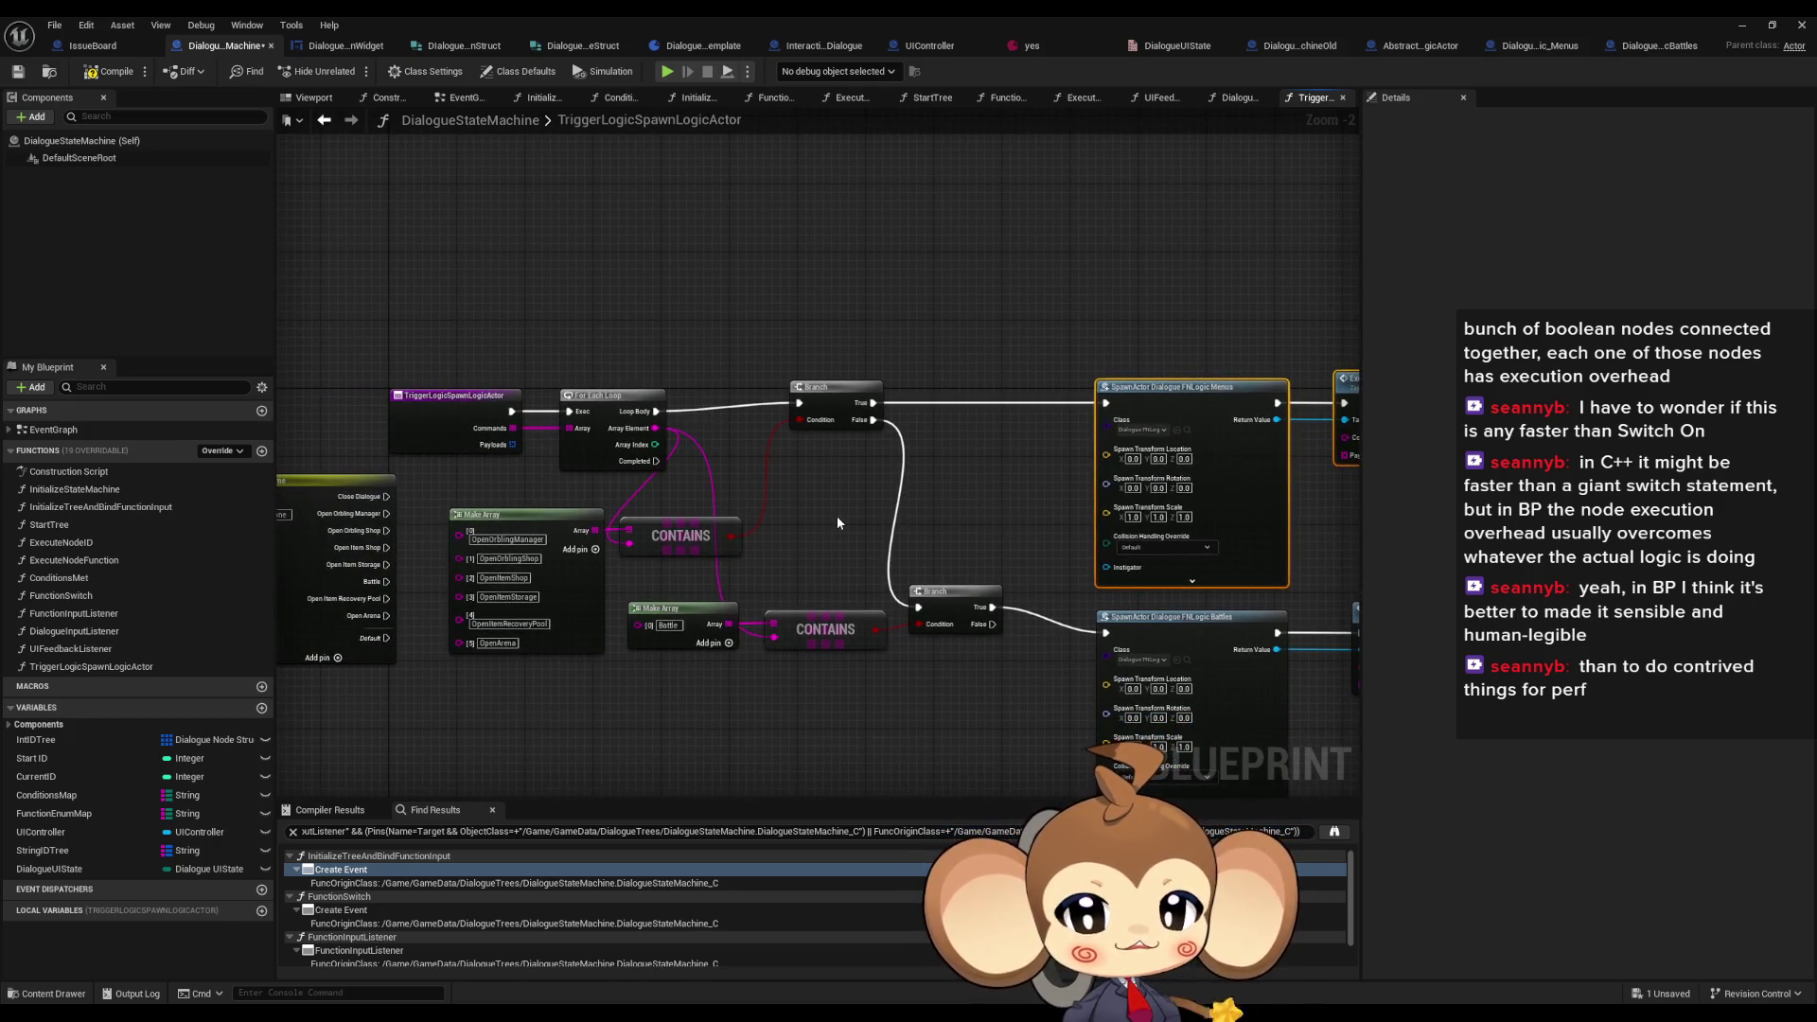
drag(872, 523, 907, 486)
- Shift both Branches right and move the Battle Make Array and both CONTAINS nodes beside their Branches
click(747, 492)
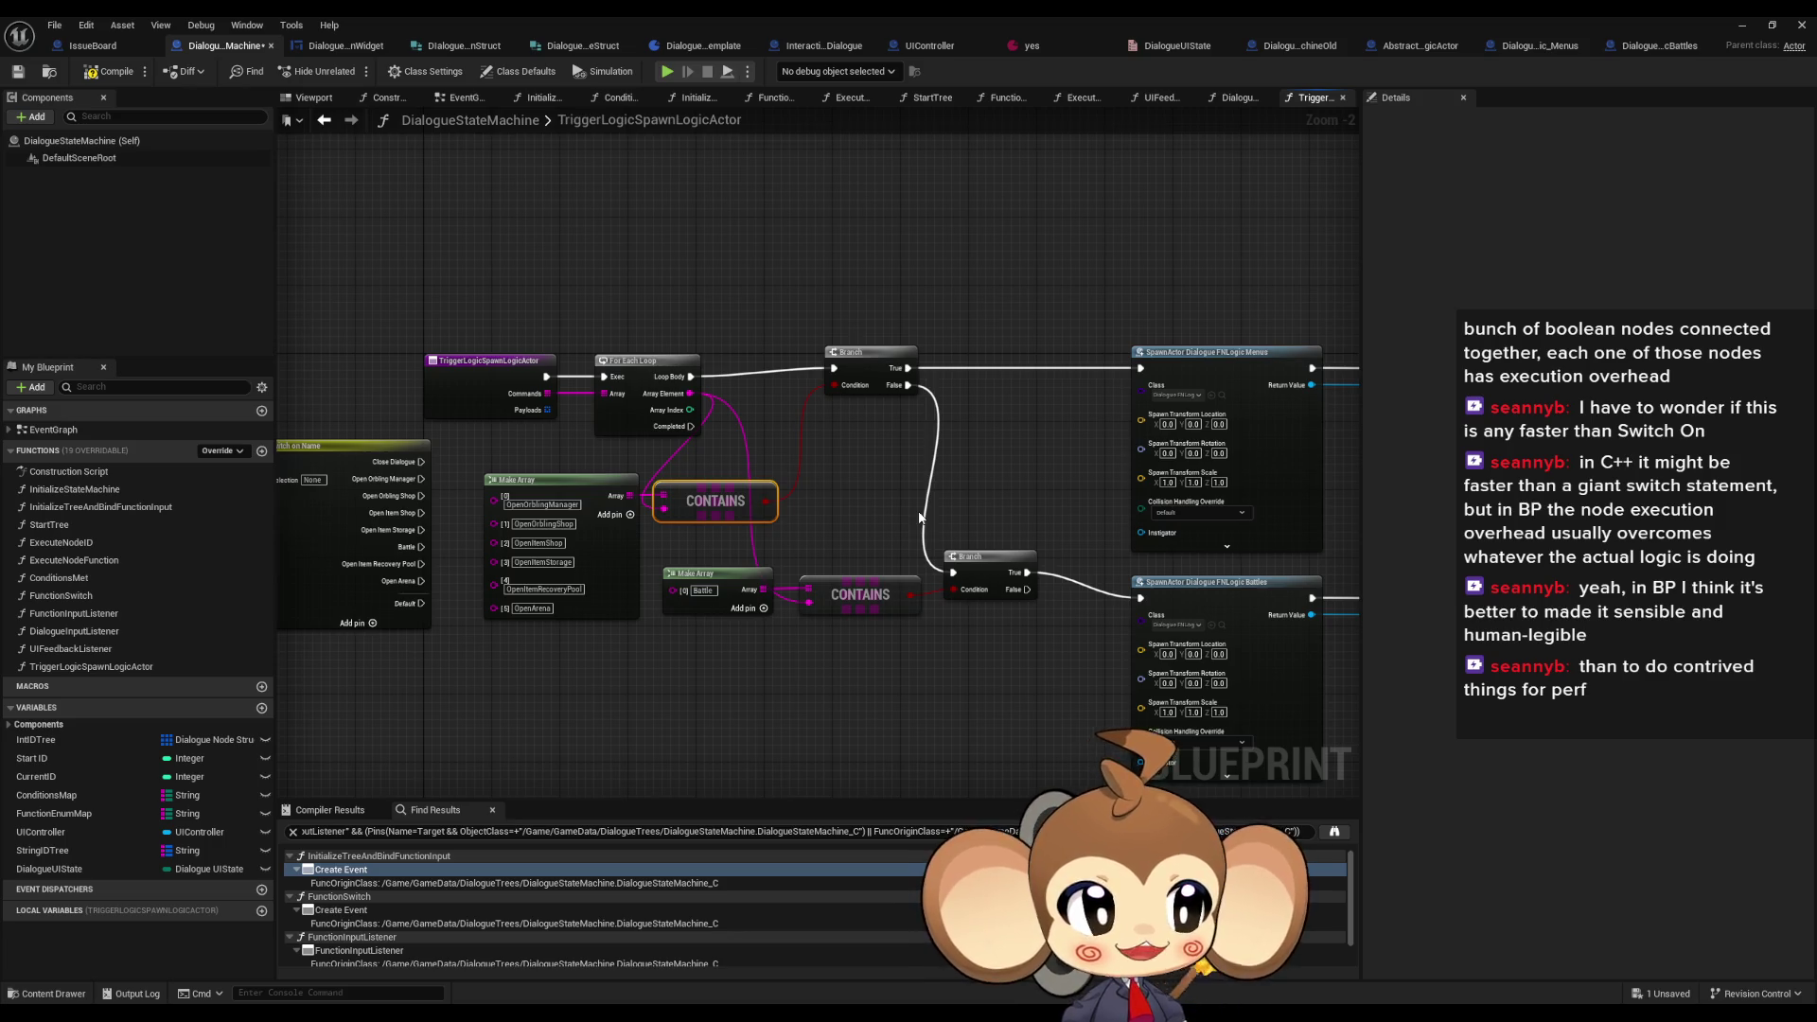
drag(896, 337, 907, 350)
mouse_move(948, 415)
mouse_down()
mouse_move(1012, 565)
mouse_move(1031, 564)
mouse_move(967, 466)
mouse_move(979, 533)
mouse_up()
click(1009, 527)
mouse_move(639, 508)
mouse_down()
mouse_move(695, 476)
mouse_move(805, 545)
mouse_up()
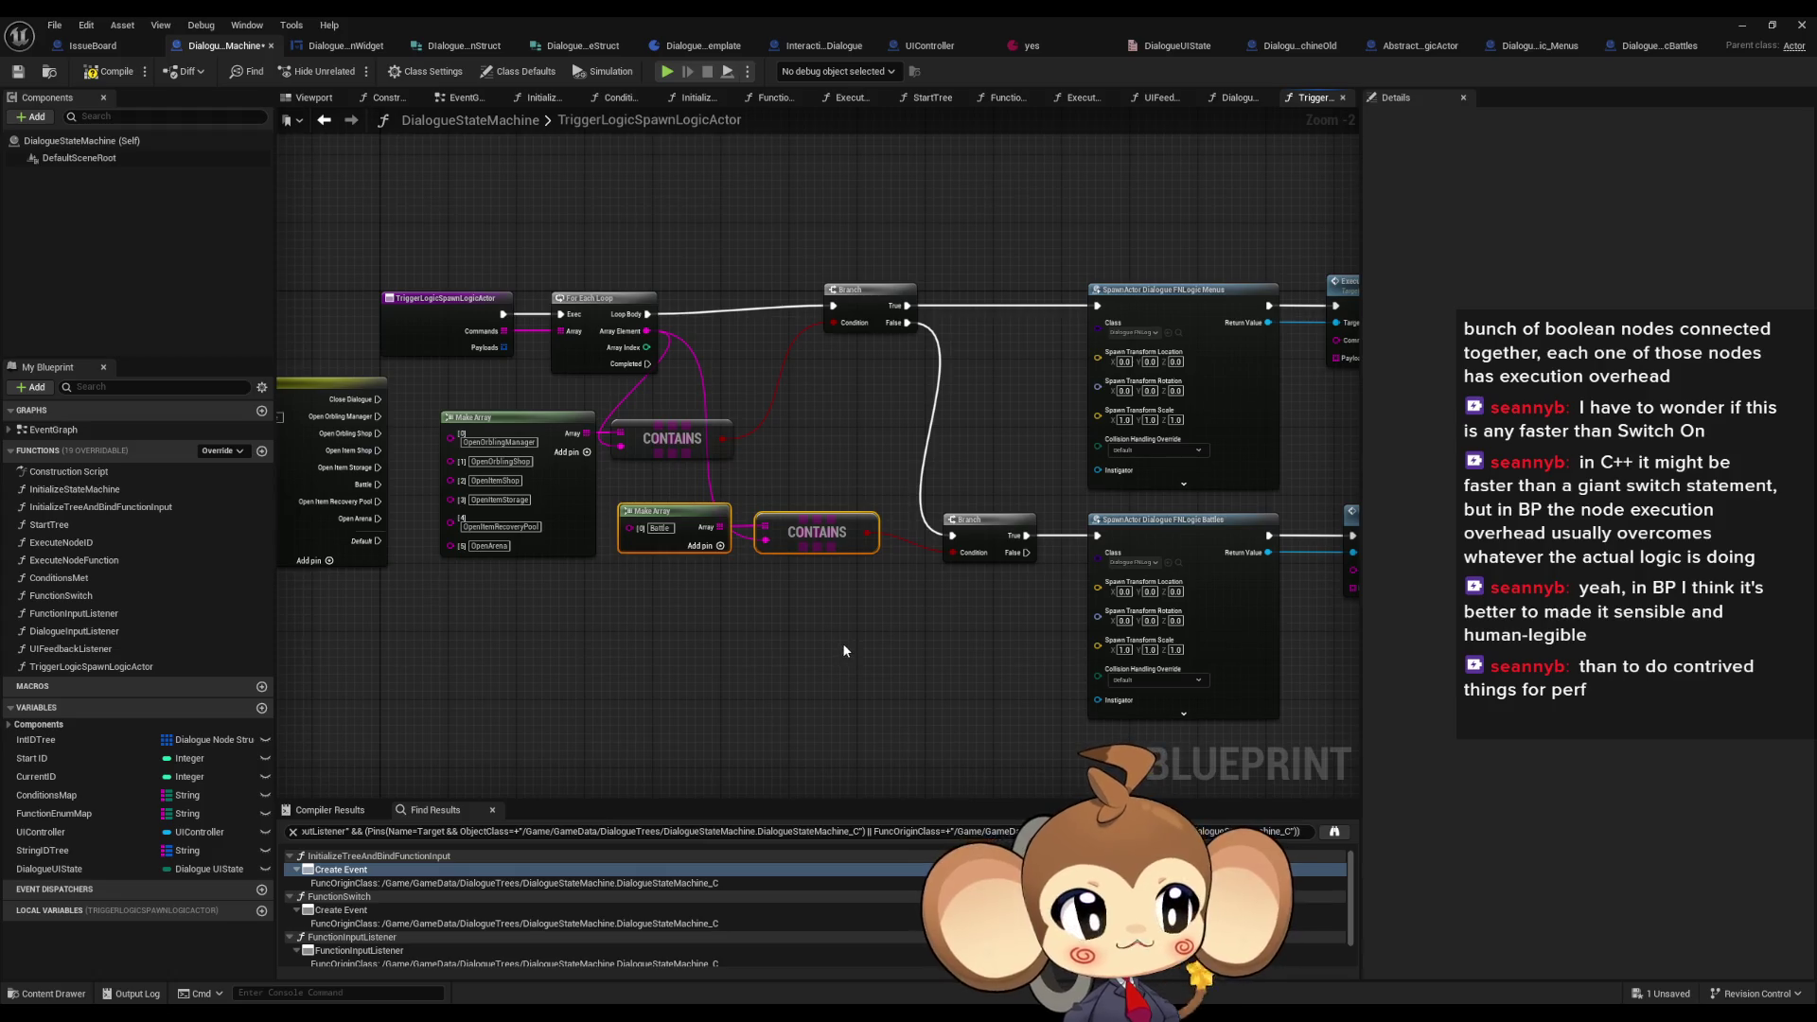
drag(625, 478, 859, 547)
drag(859, 547, 911, 581)
click(927, 681)
drag(927, 681, 1001, 689)
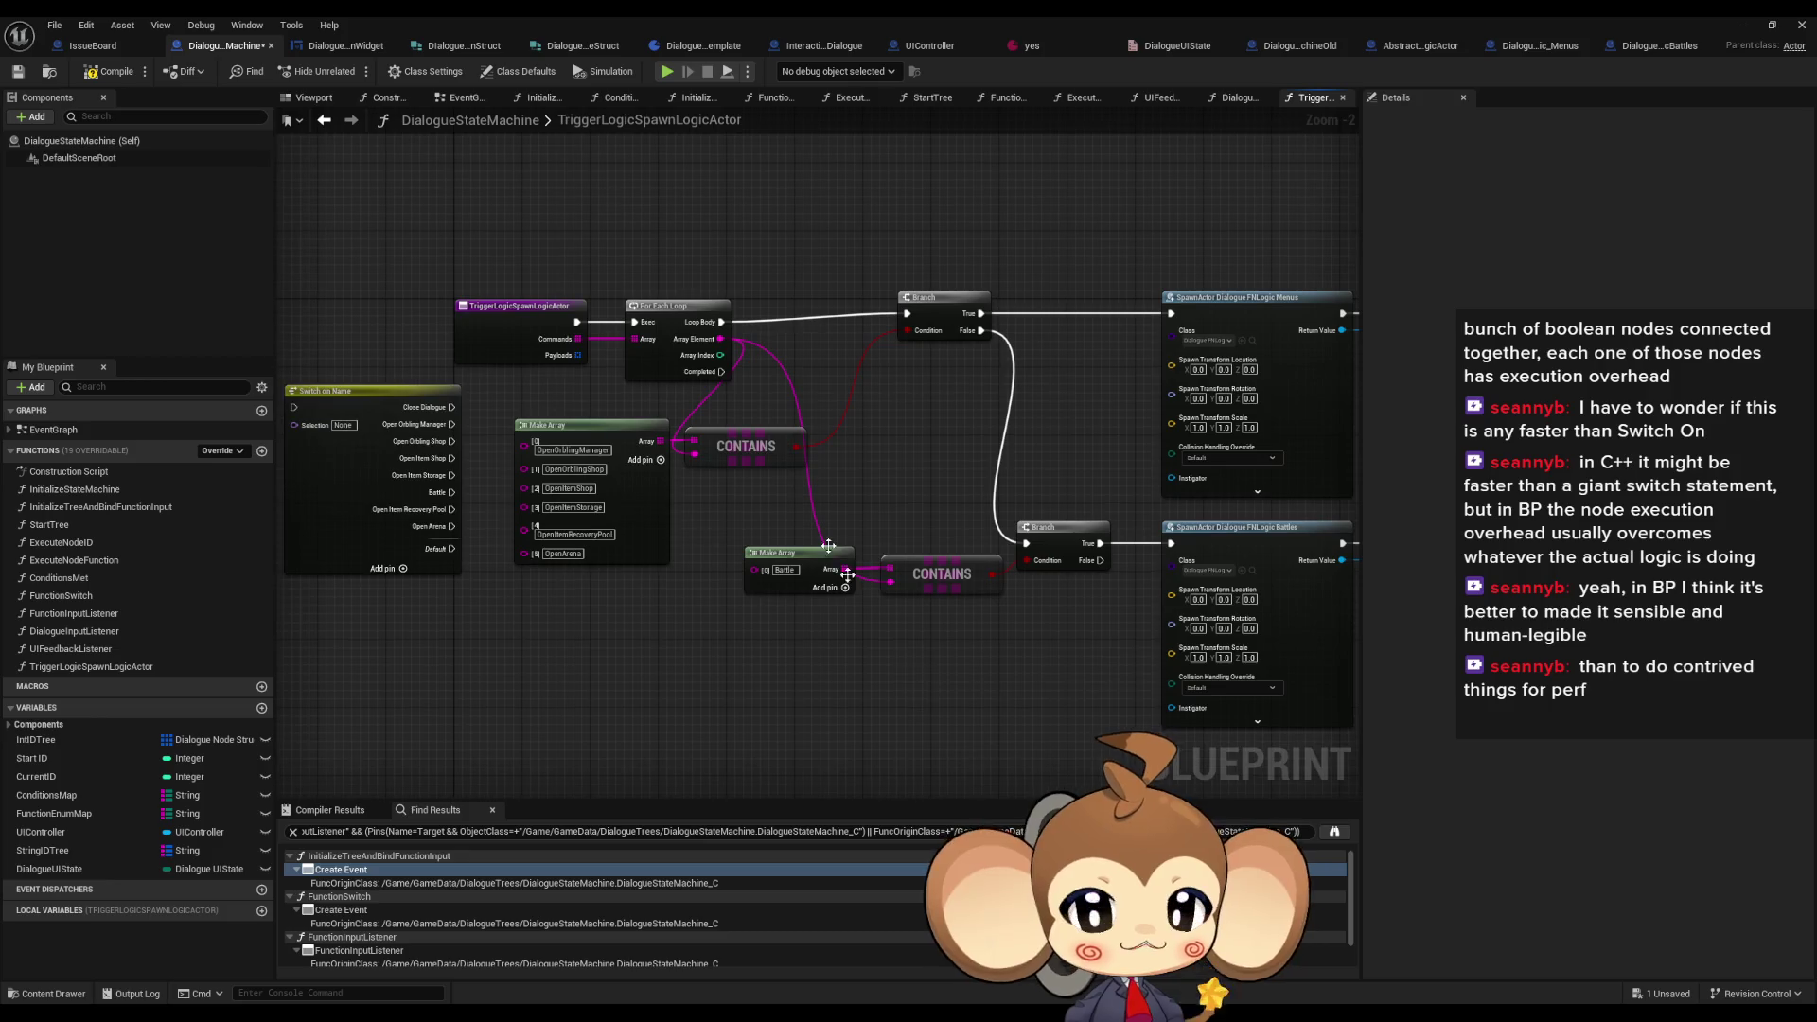
drag(748, 440, 825, 372)
- Align the Menus and Battles Branch, spawn and execute rows, then select Switch on Name
mouse_move(927, 258)
mouse_down()
mouse_move(843, 255)
mouse_move(1135, 425)
mouse_up()
mouse_move(863, 249)
mouse_down()
mouse_move(674, 248)
mouse_move(1283, 420)
mouse_up()
drag(962, 318, 971, 326)
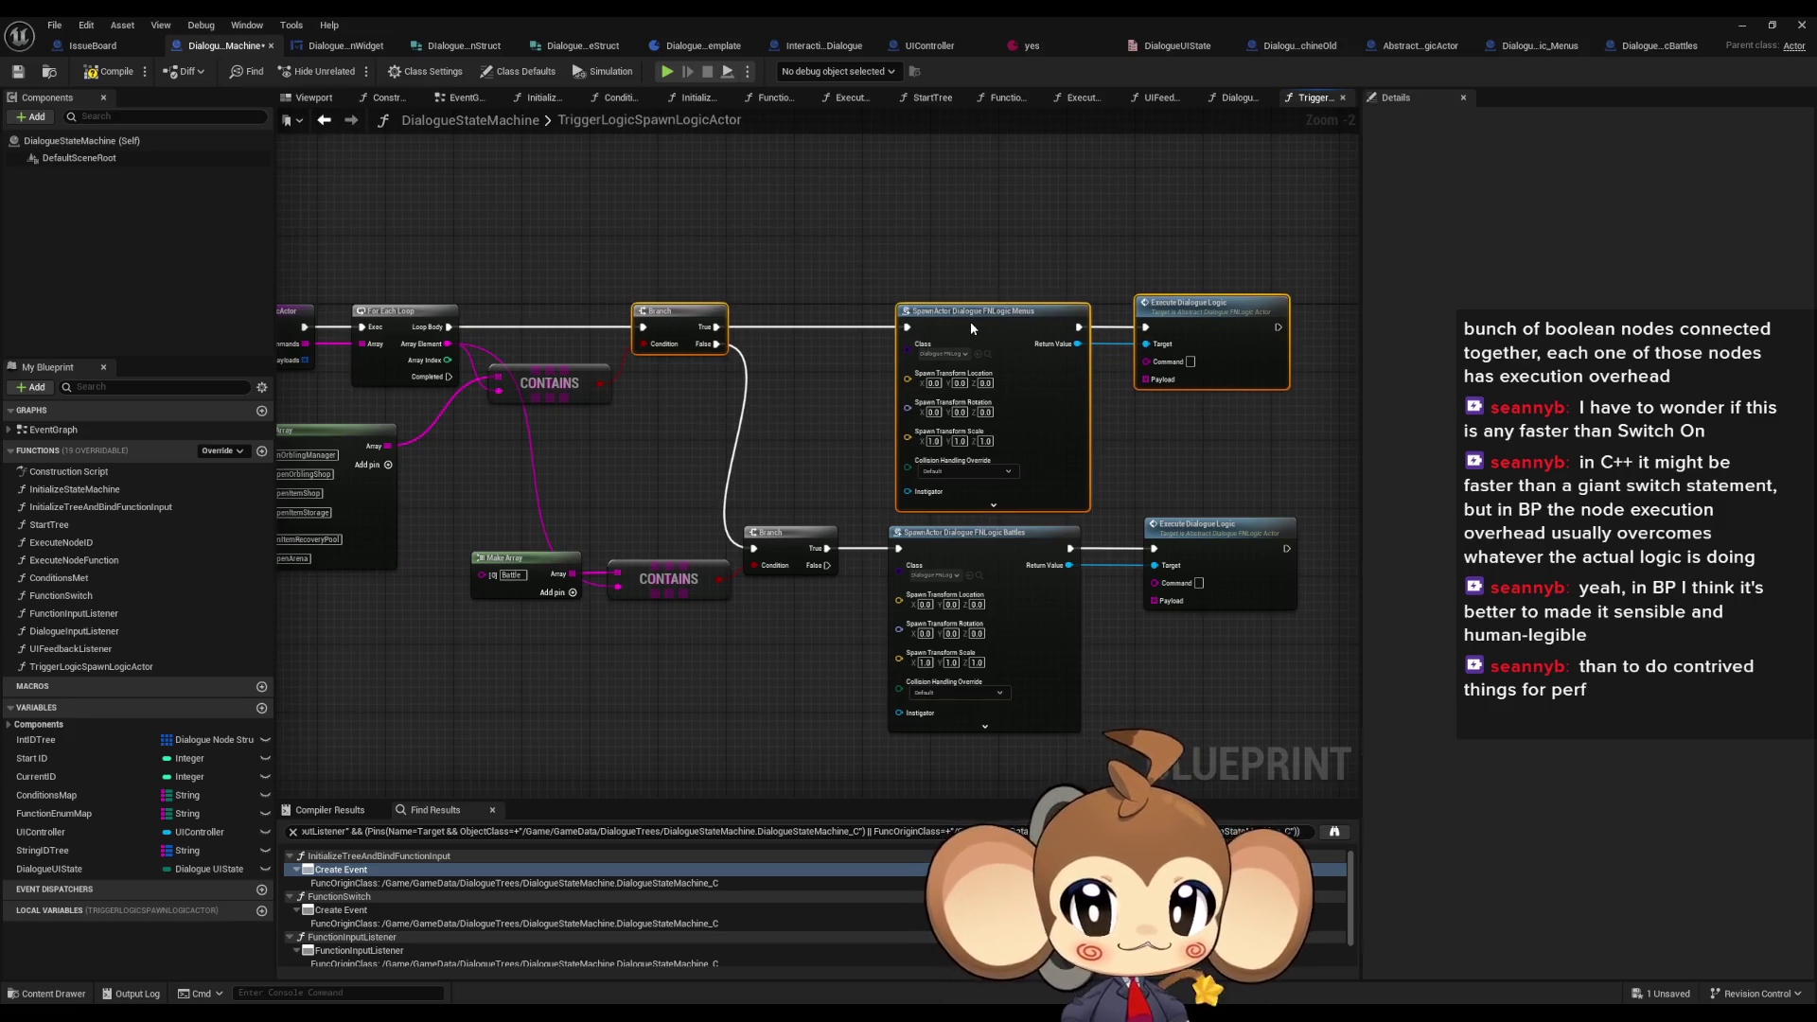
drag(785, 515, 1306, 605)
mouse_move(803, 547)
mouse_down()
mouse_move(800, 599)
mouse_move(808, 582)
mouse_up()
click(1059, 532)
mouse_move(331, 583)
mouse_down()
mouse_move(821, 573)
mouse_move(819, 523)
mouse_move(654, 437)
mouse_move(786, 478)
mouse_move(837, 428)
mouse_up()
mouse_move(483, 312)
mouse_down()
mouse_move(731, 409)
mouse_move(747, 352)
mouse_move(725, 296)
mouse_up()
click(520, 470)
- Delete Switch on Name and promote Commands to a Local_Commands local variable wired into the loop
key(Delete)
drag(777, 537, 763, 579)
drag(713, 457, 746, 344)
text(local)
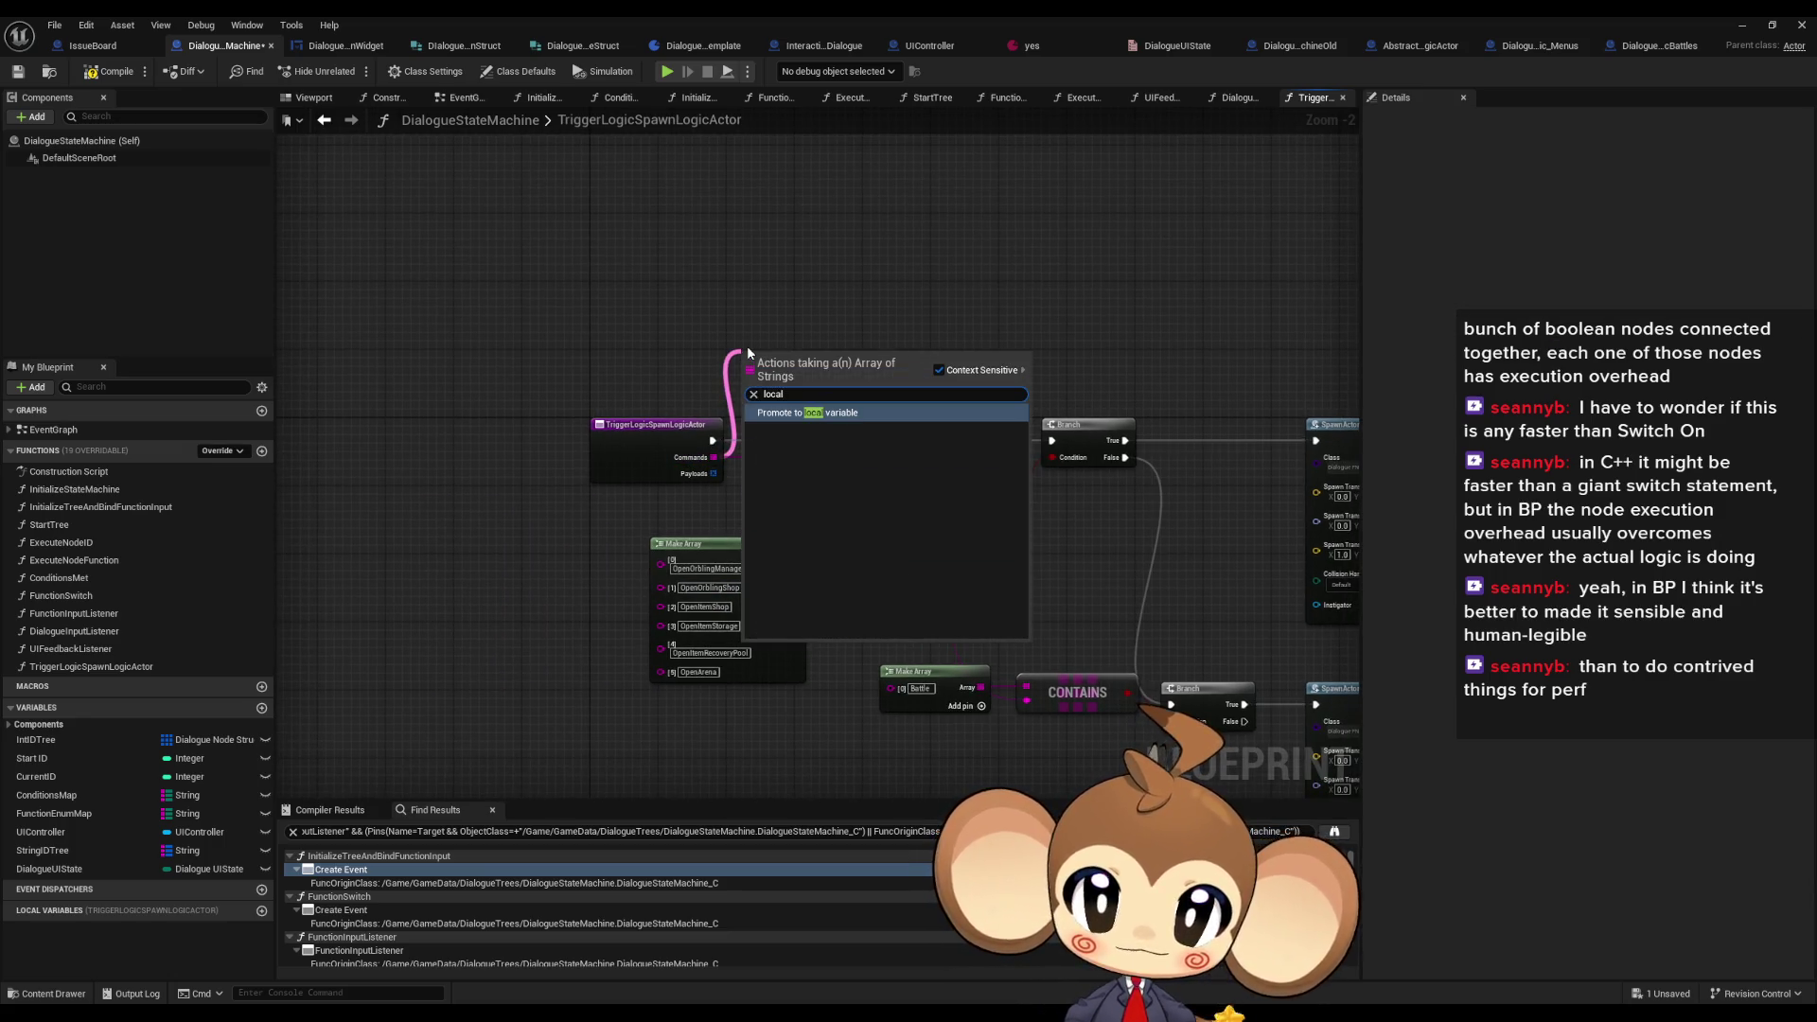
key(Return)
text(Local_Commands)
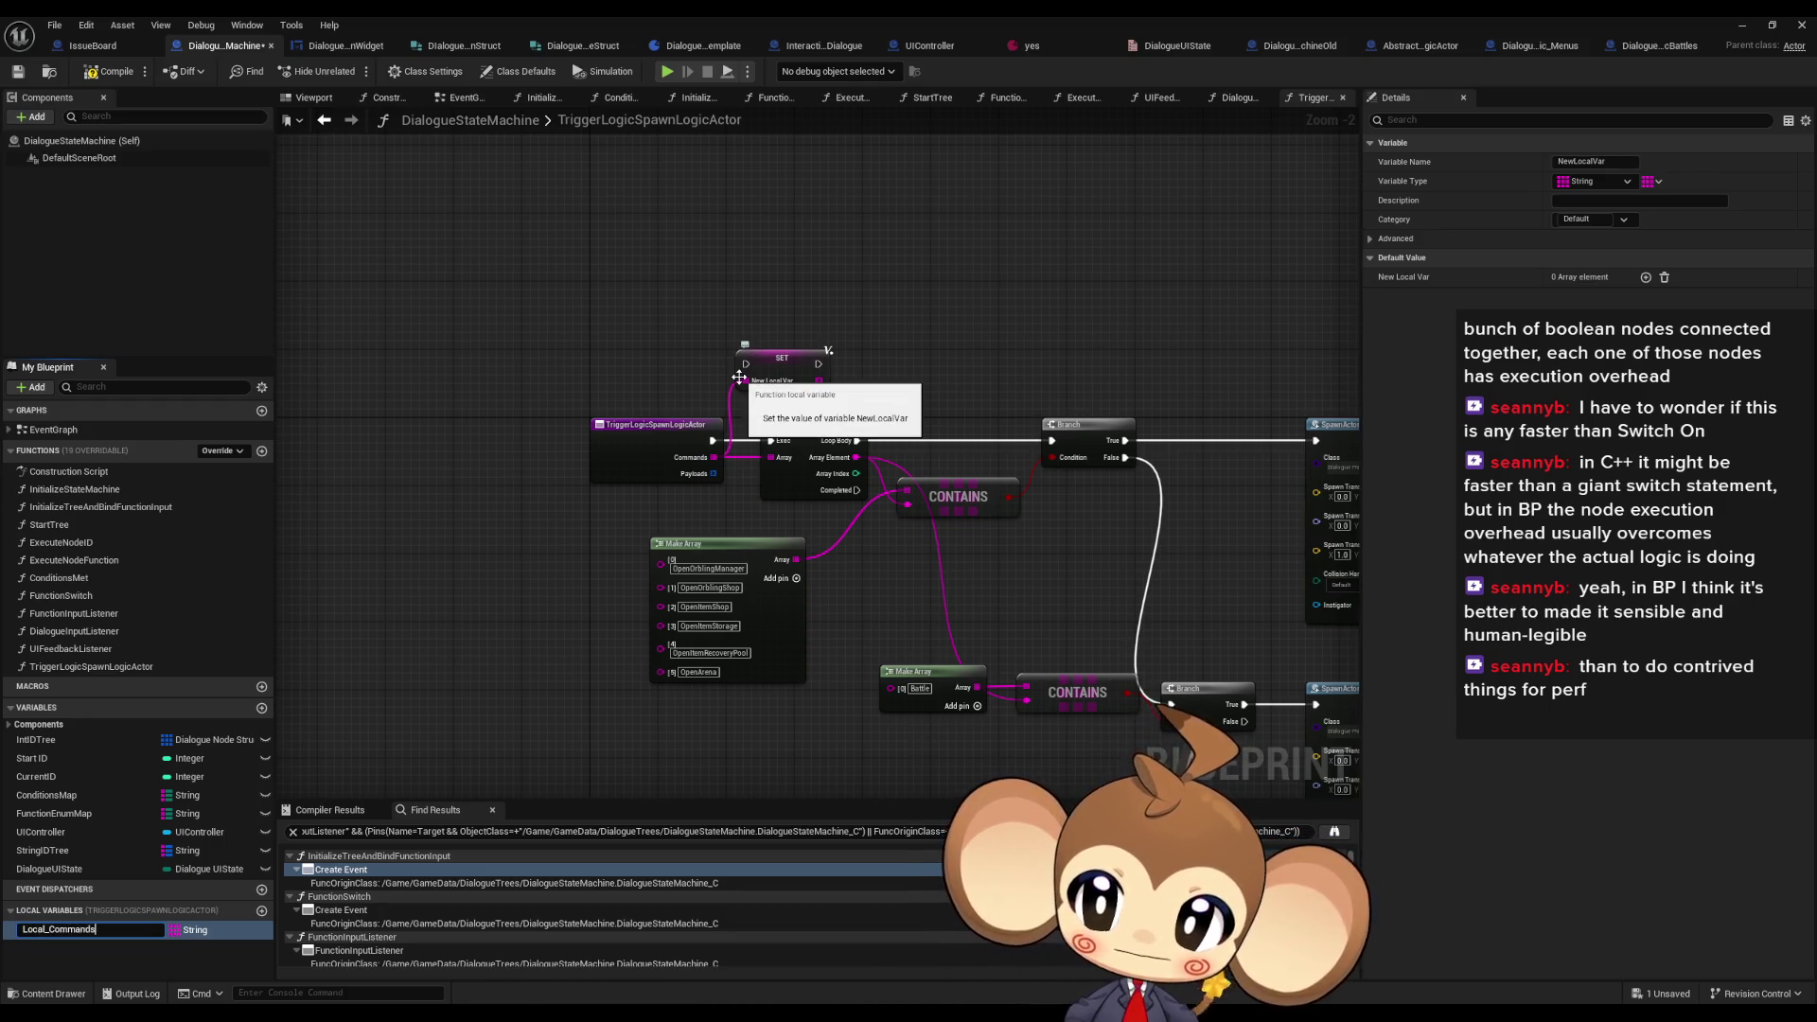
key(Return)
mouse_move(823, 369)
mouse_down()
mouse_move(772, 440)
mouse_move(750, 367)
mouse_up()
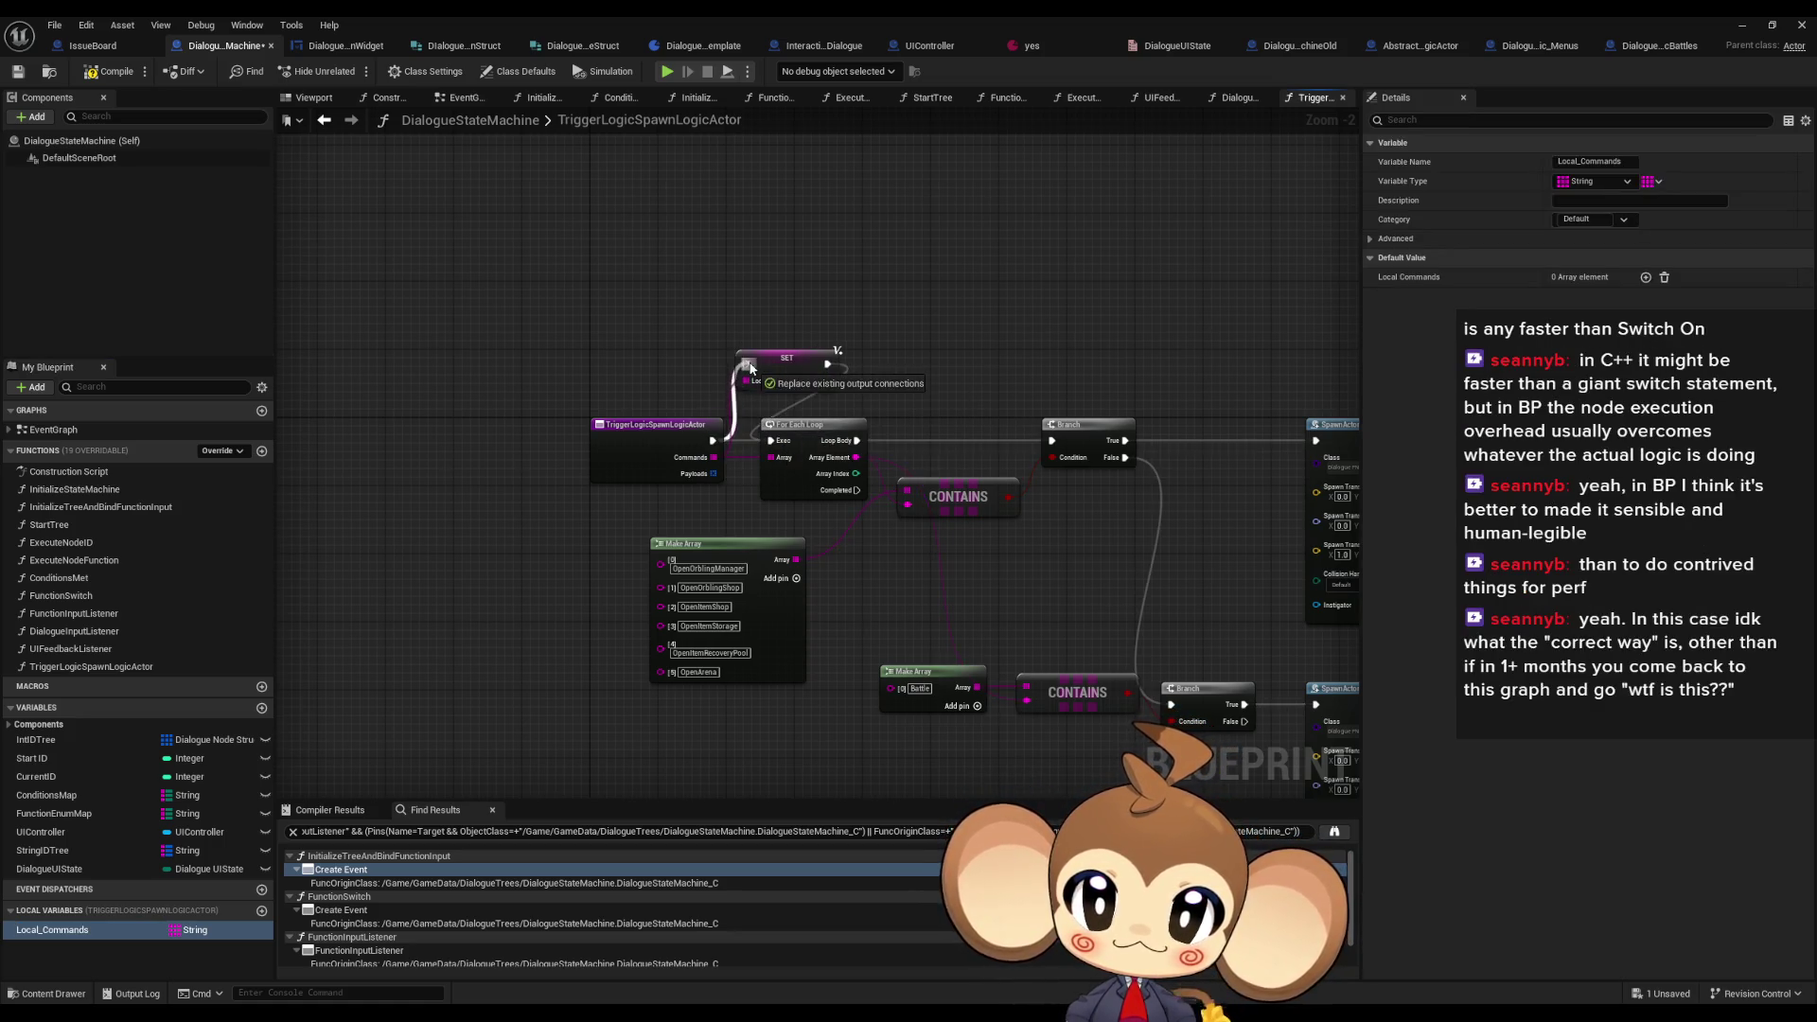
- Undo the local variable and place a Get Payloads node below the Make Array
drag(712, 473, 537, 532)
text(l)
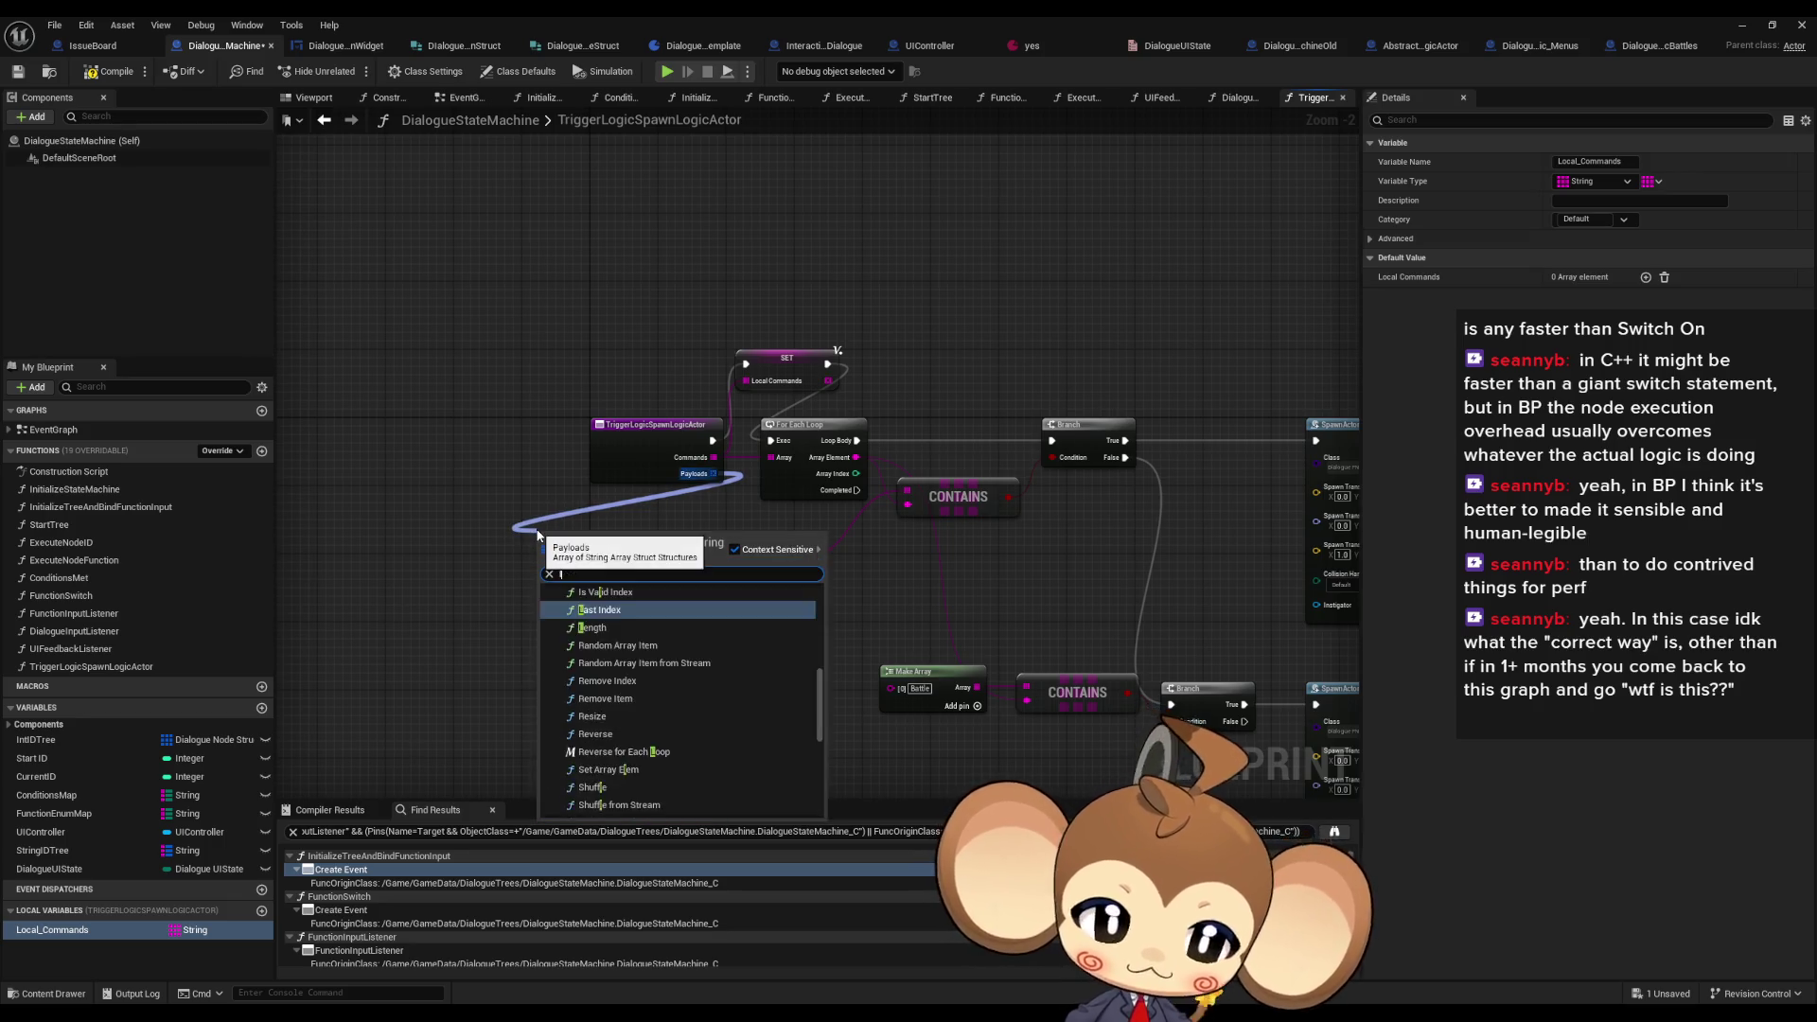
text(ocal)
key(Escape)
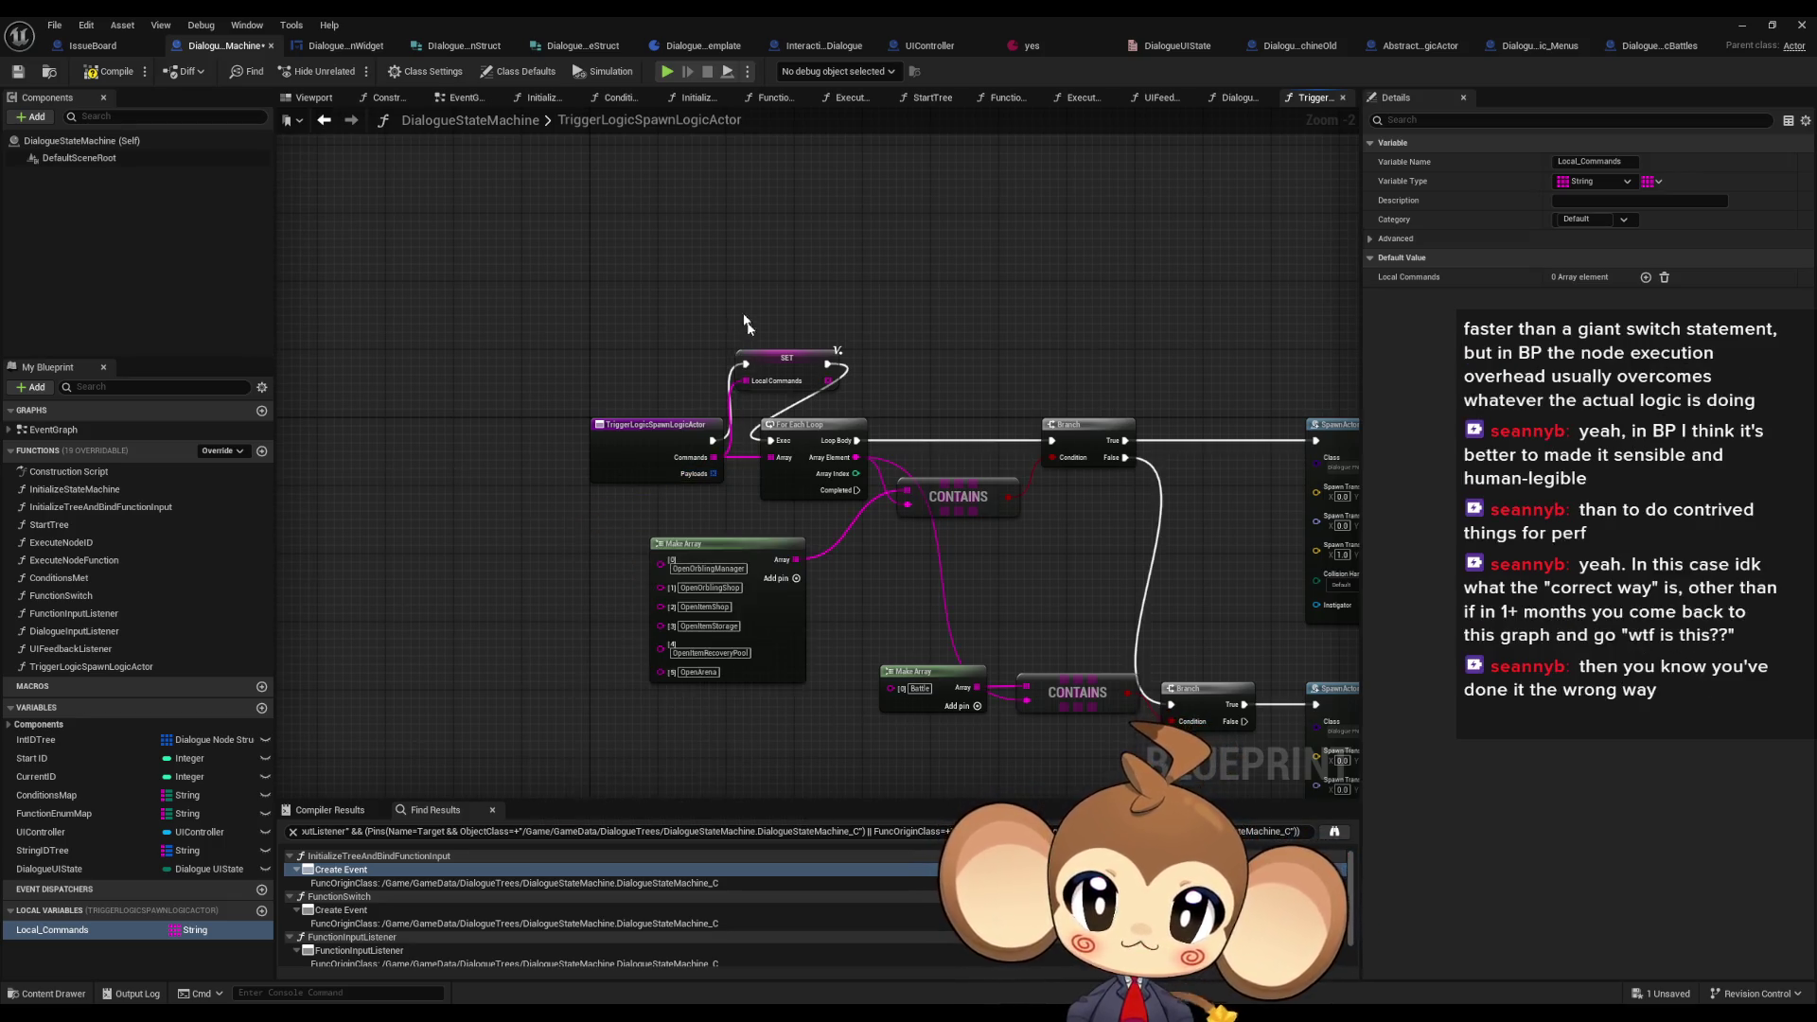
key(ctrl+z)
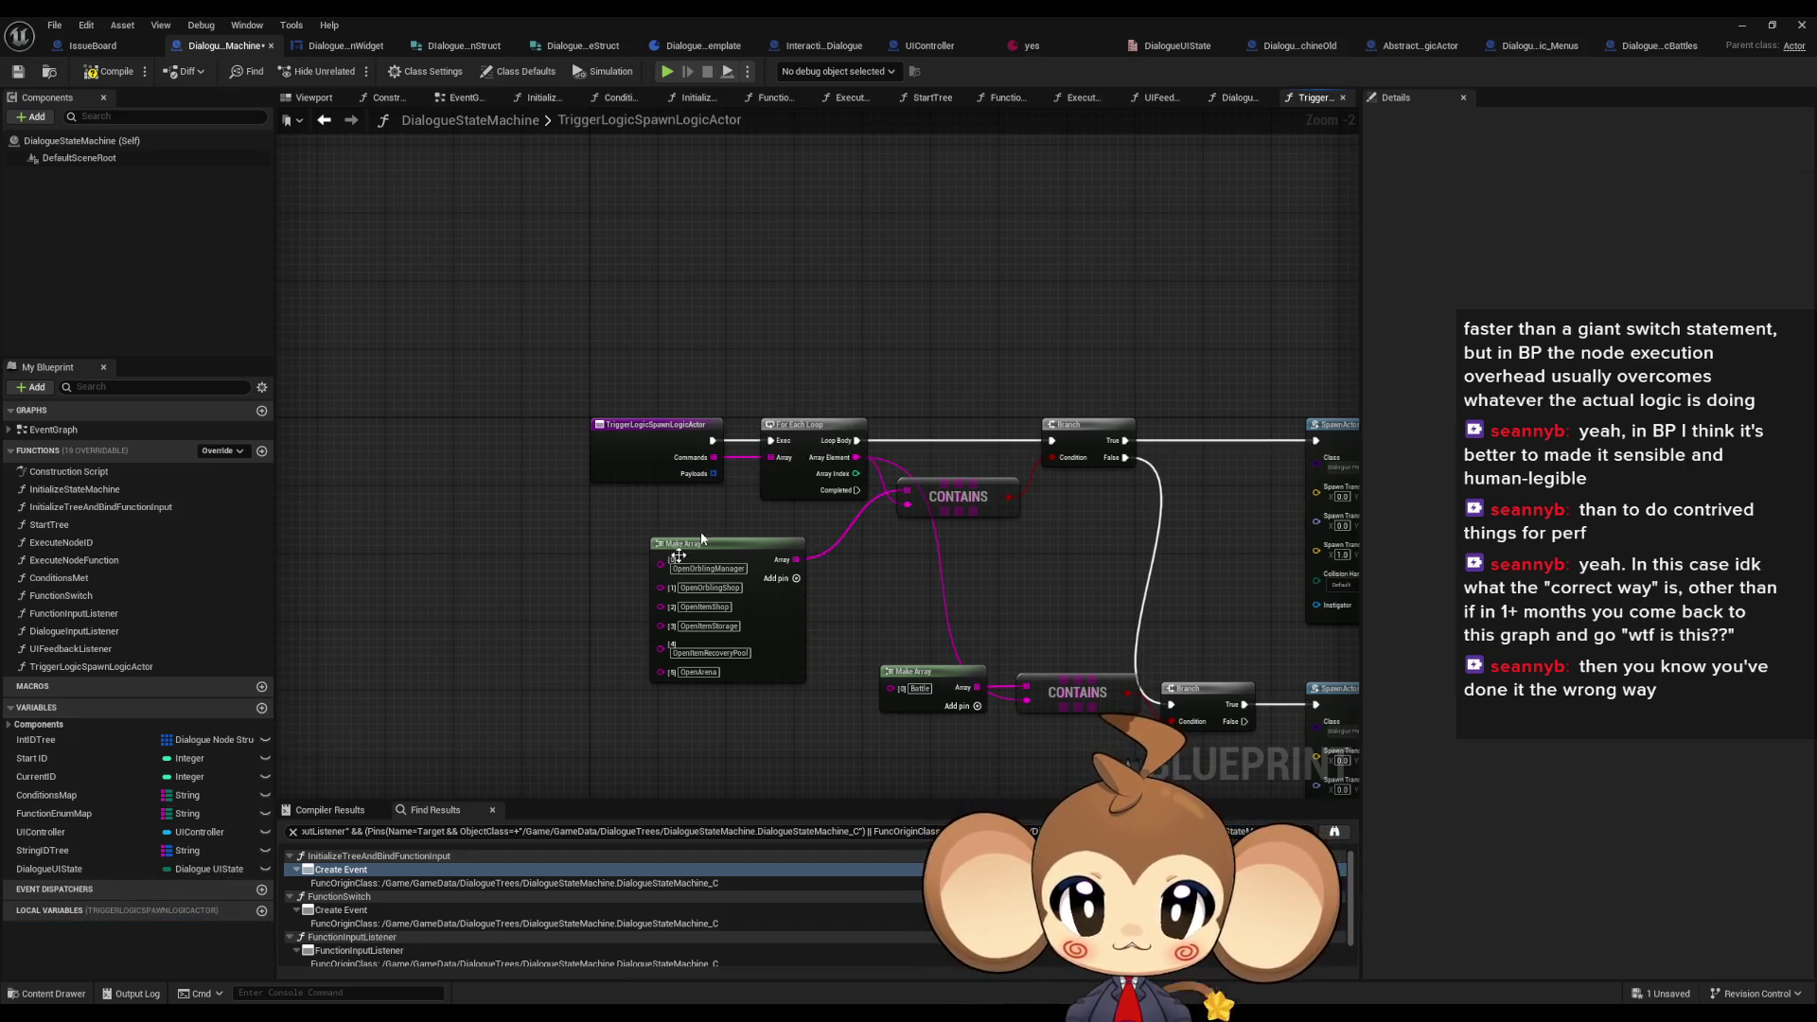
right_click(457, 719)
text(paxlo)
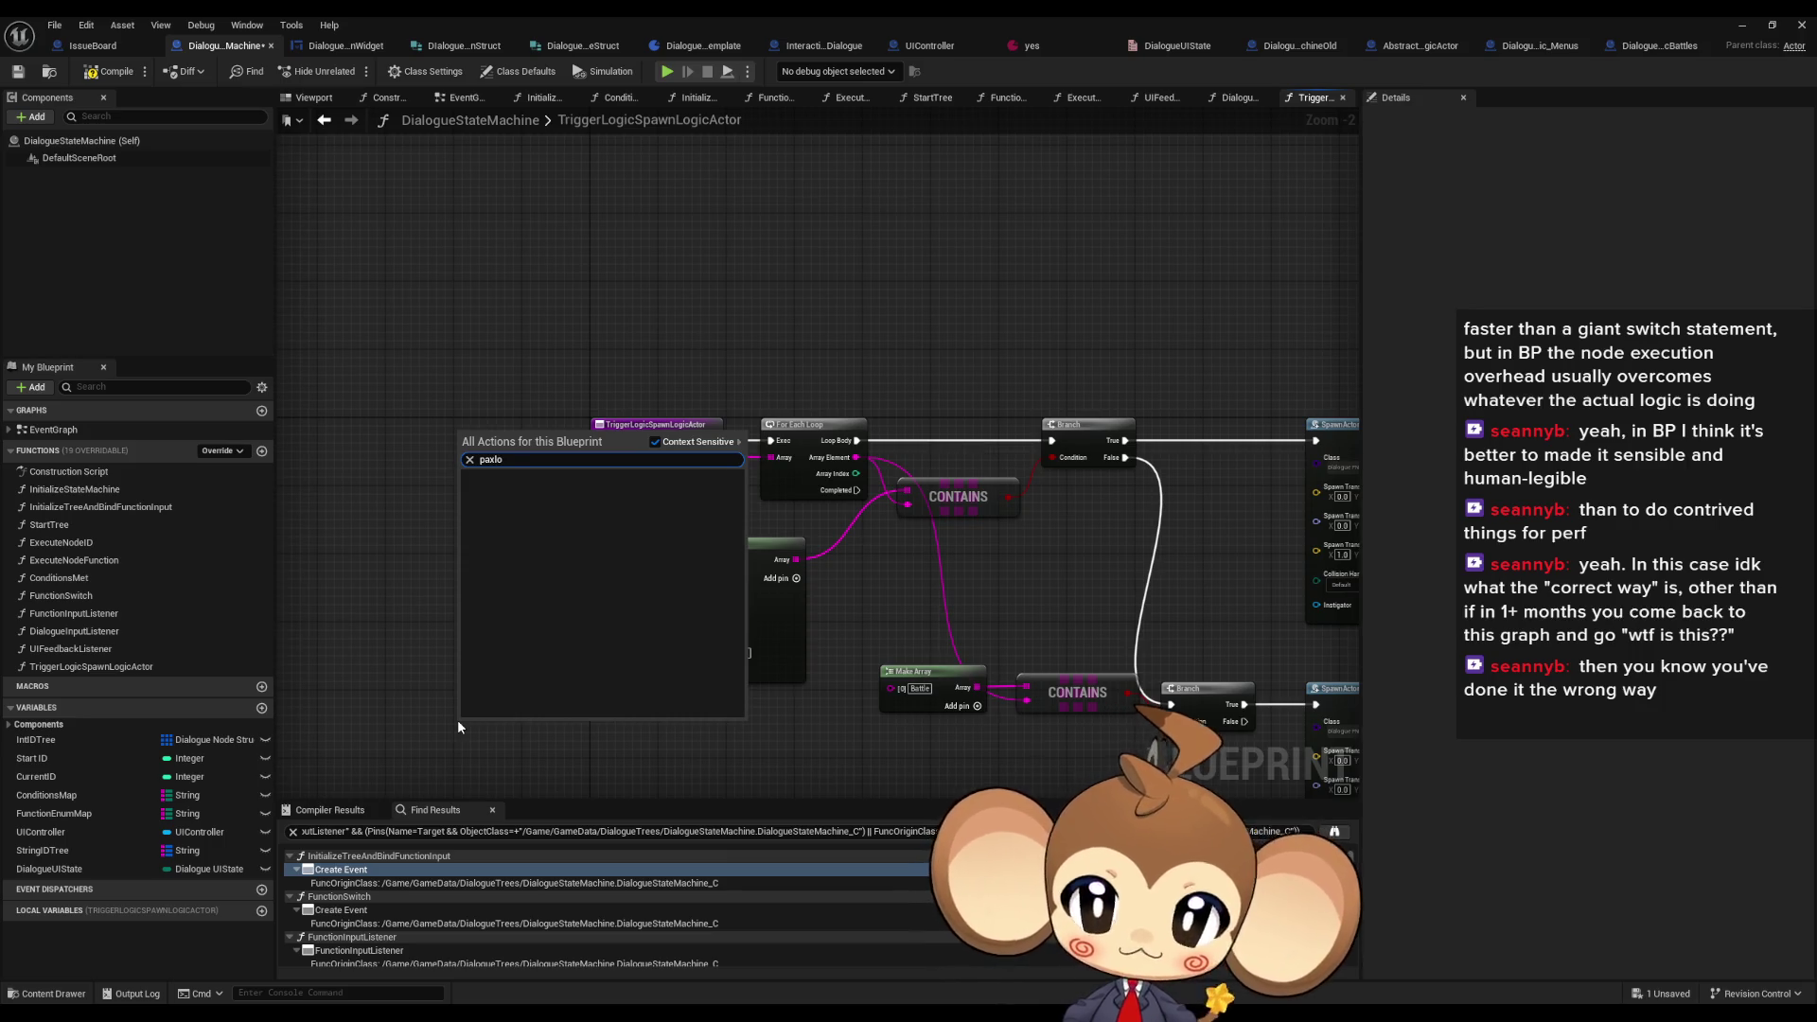
key(BackSpace)
key(BackSpace)
key(BackSpace)
text(yloads)
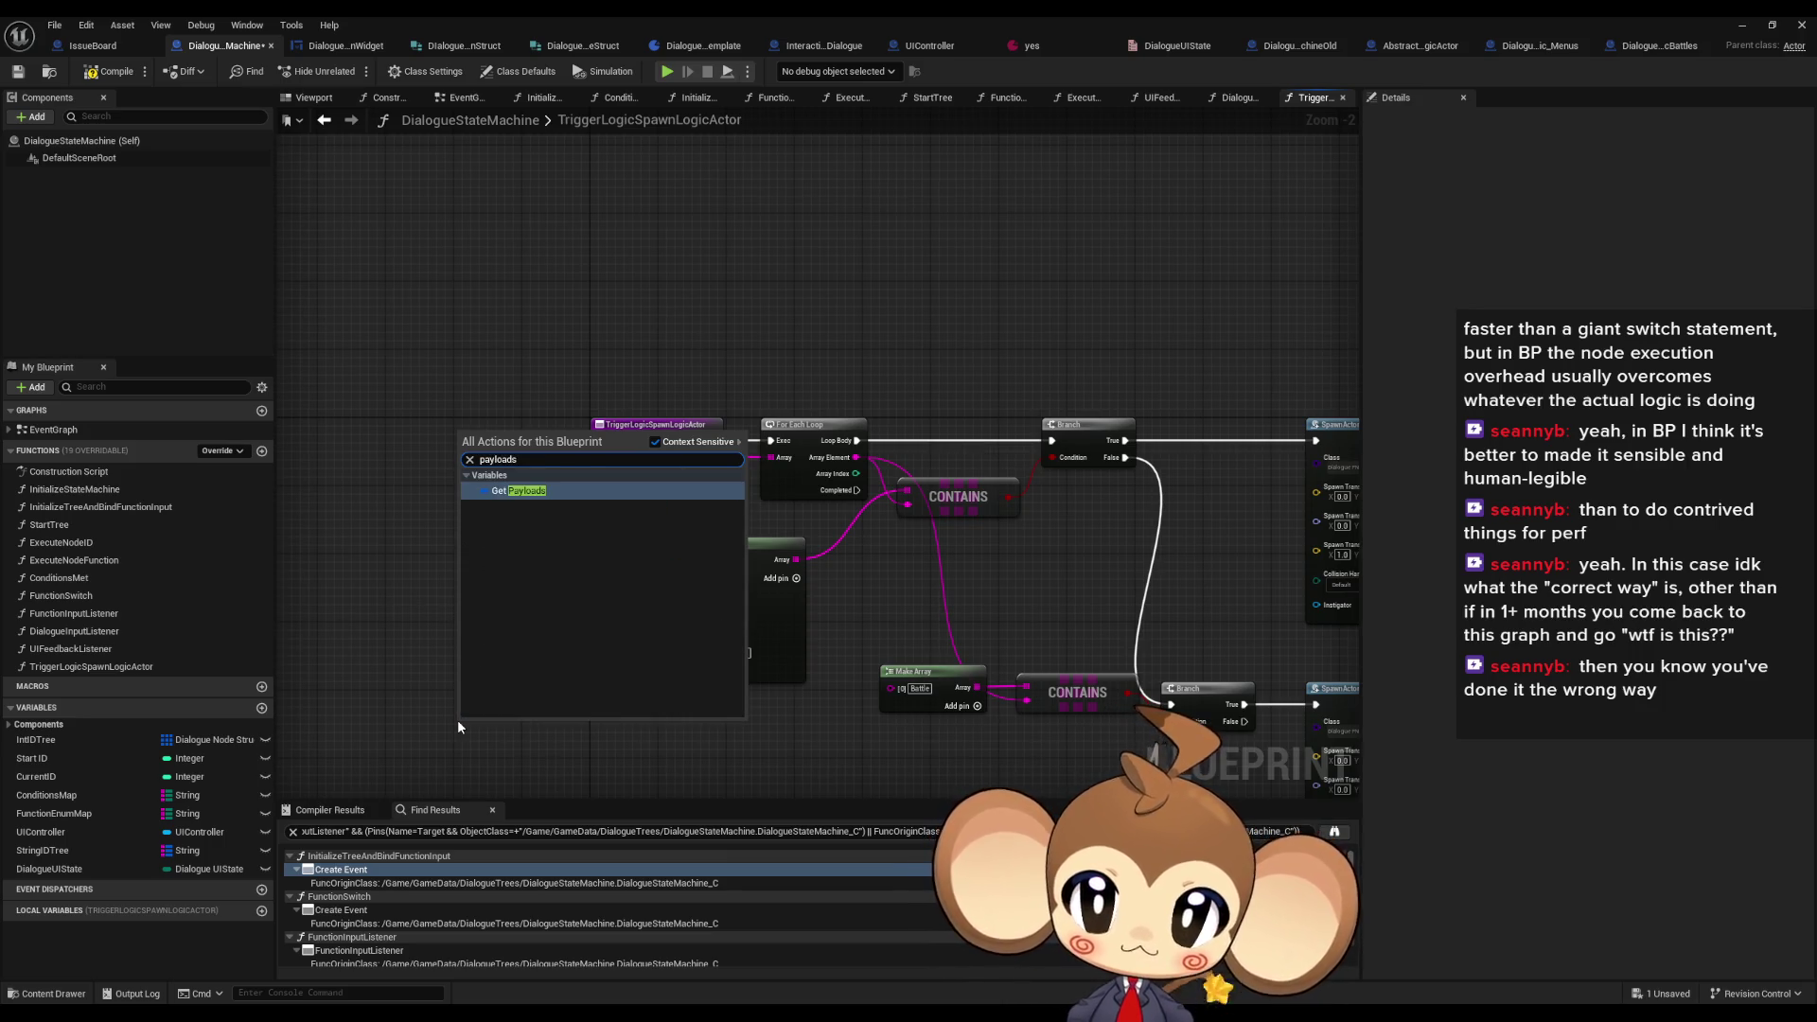
key(Return)
drag(460, 721, 728, 749)
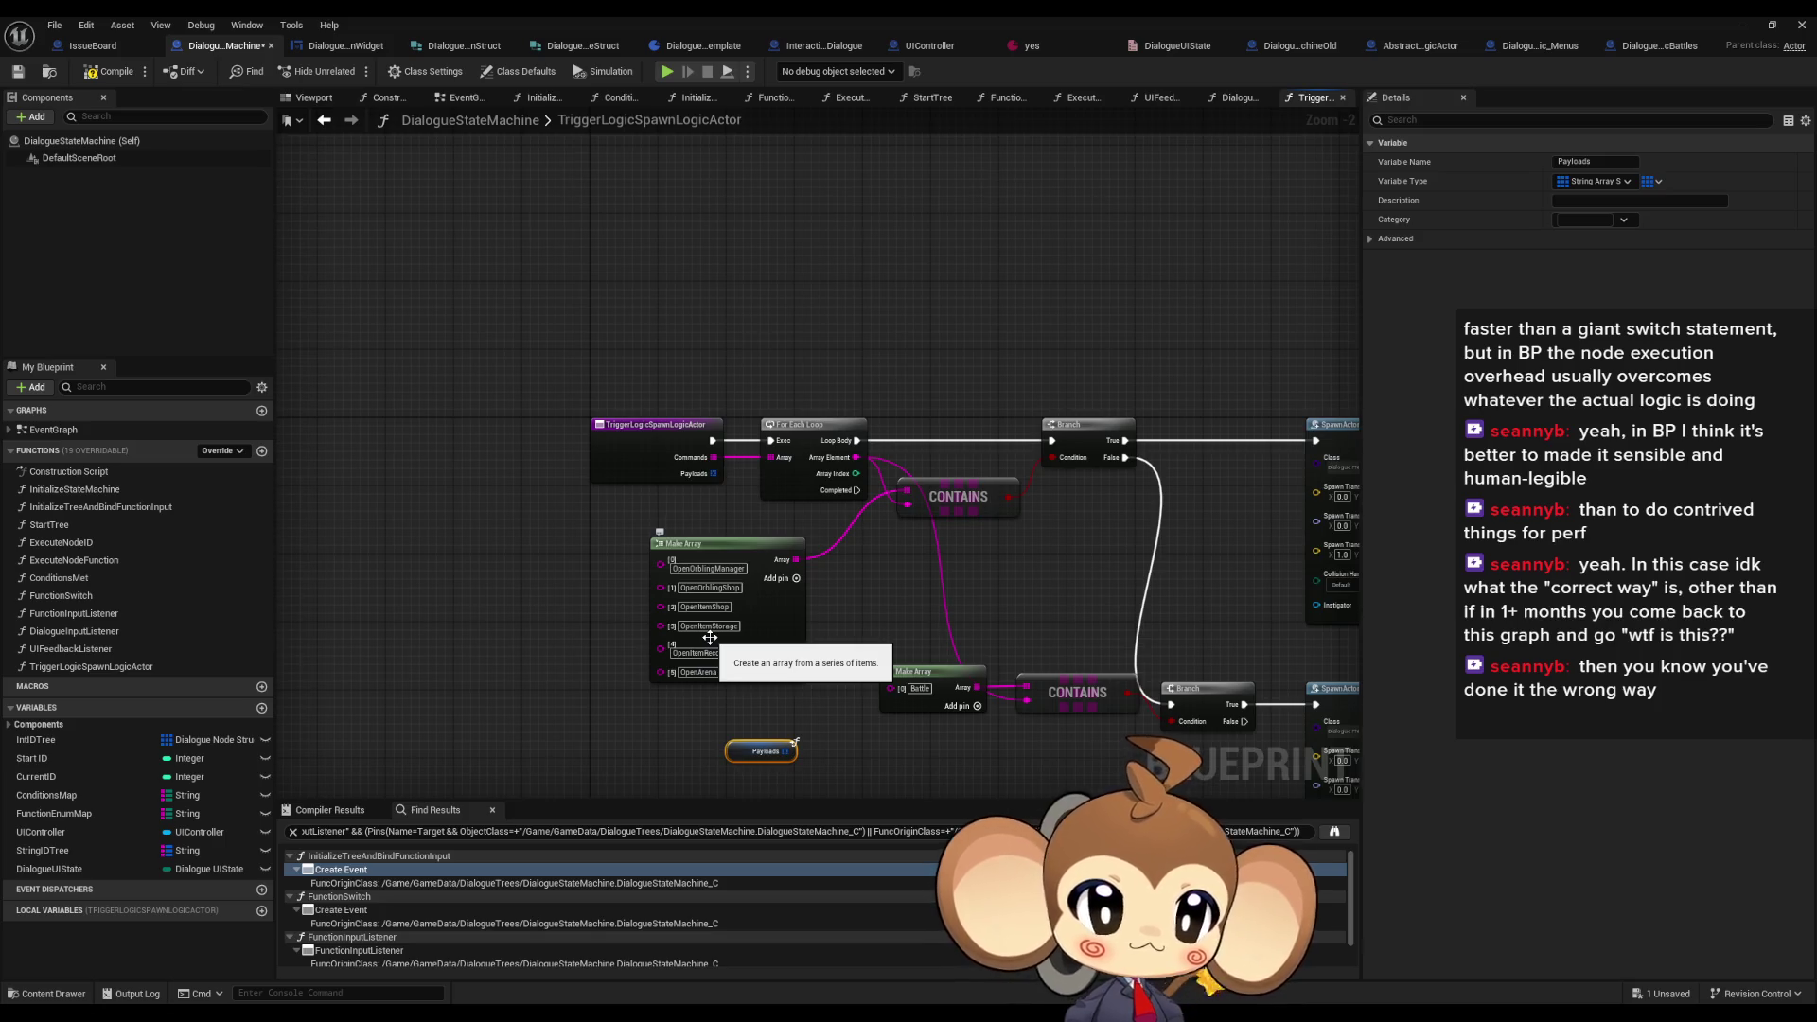
drag(861, 599, 792, 558)
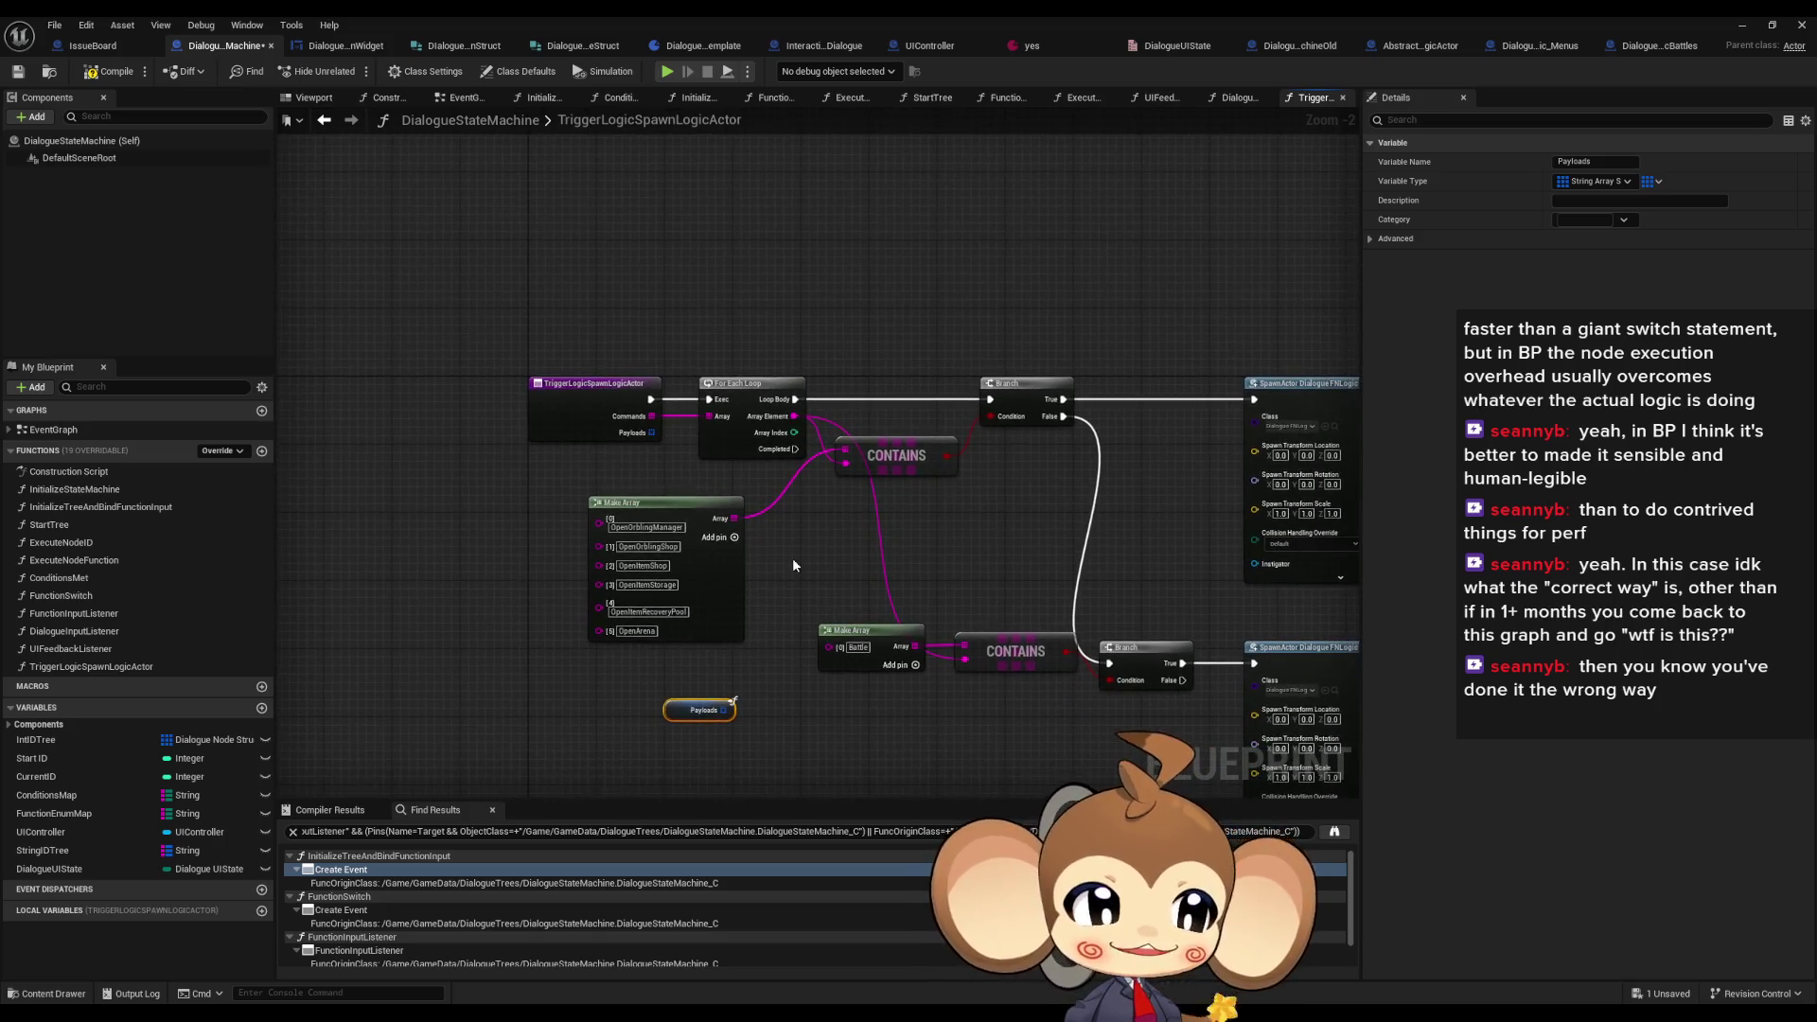
- Move the Payloads getter beside the Battles spawn node and attach an array Get (a ref) node to it
scroll(792, 559, down, 1)
drag(818, 708, 651, 612)
mouse_move(516, 599)
mouse_down()
mouse_move(804, 691)
mouse_move(744, 608)
mouse_move(955, 695)
mouse_move(1102, 663)
mouse_up()
scroll(1102, 663, up, 3)
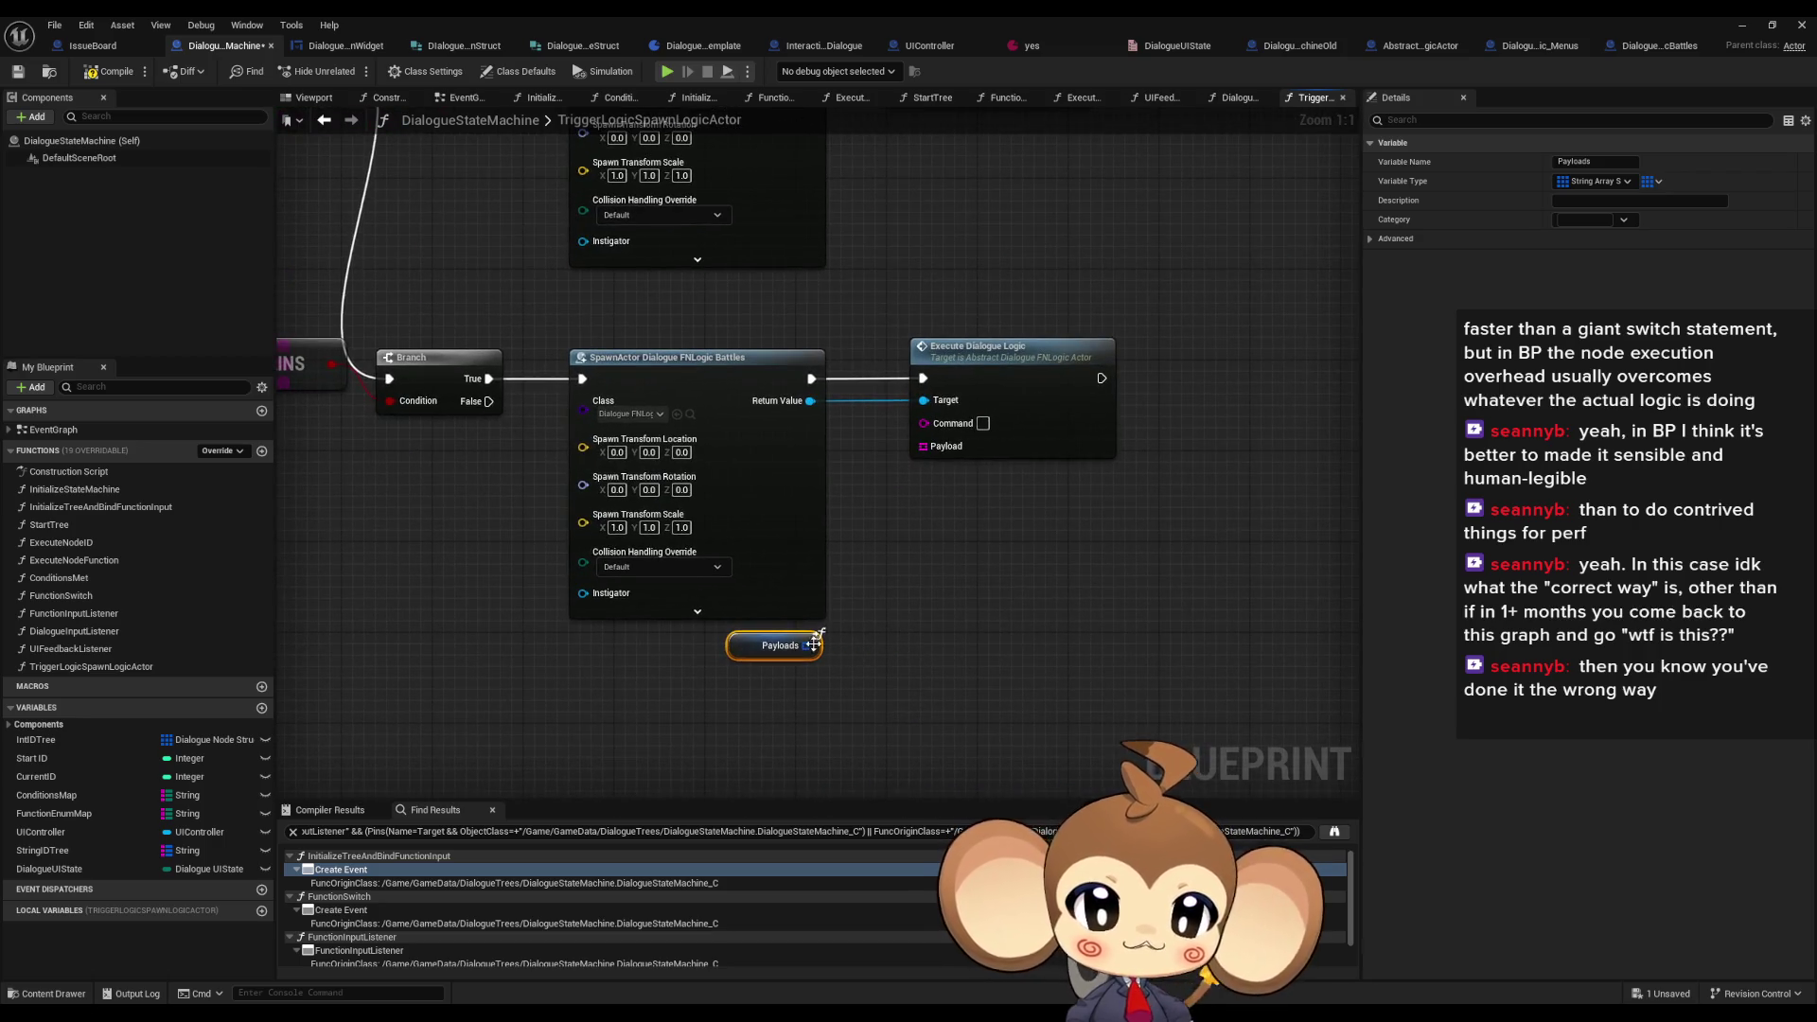
drag(809, 646, 873, 638)
text(get)
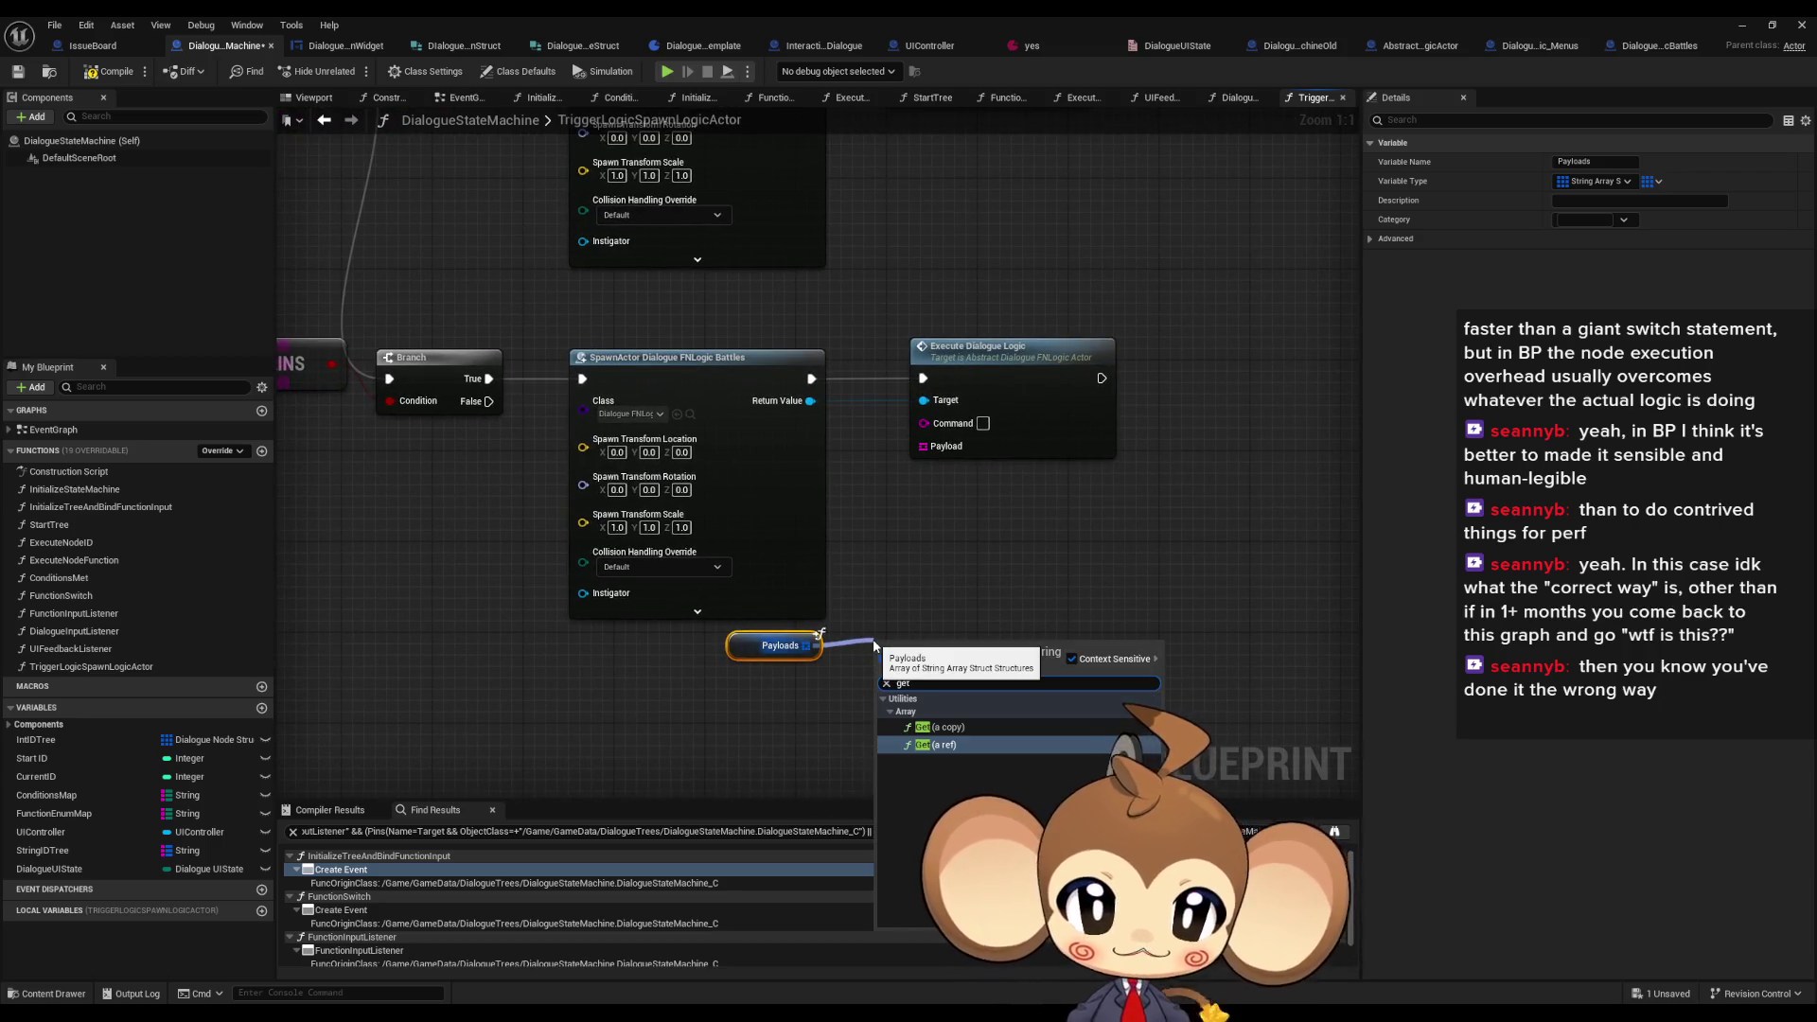
key(Return)
drag(908, 647, 885, 647)
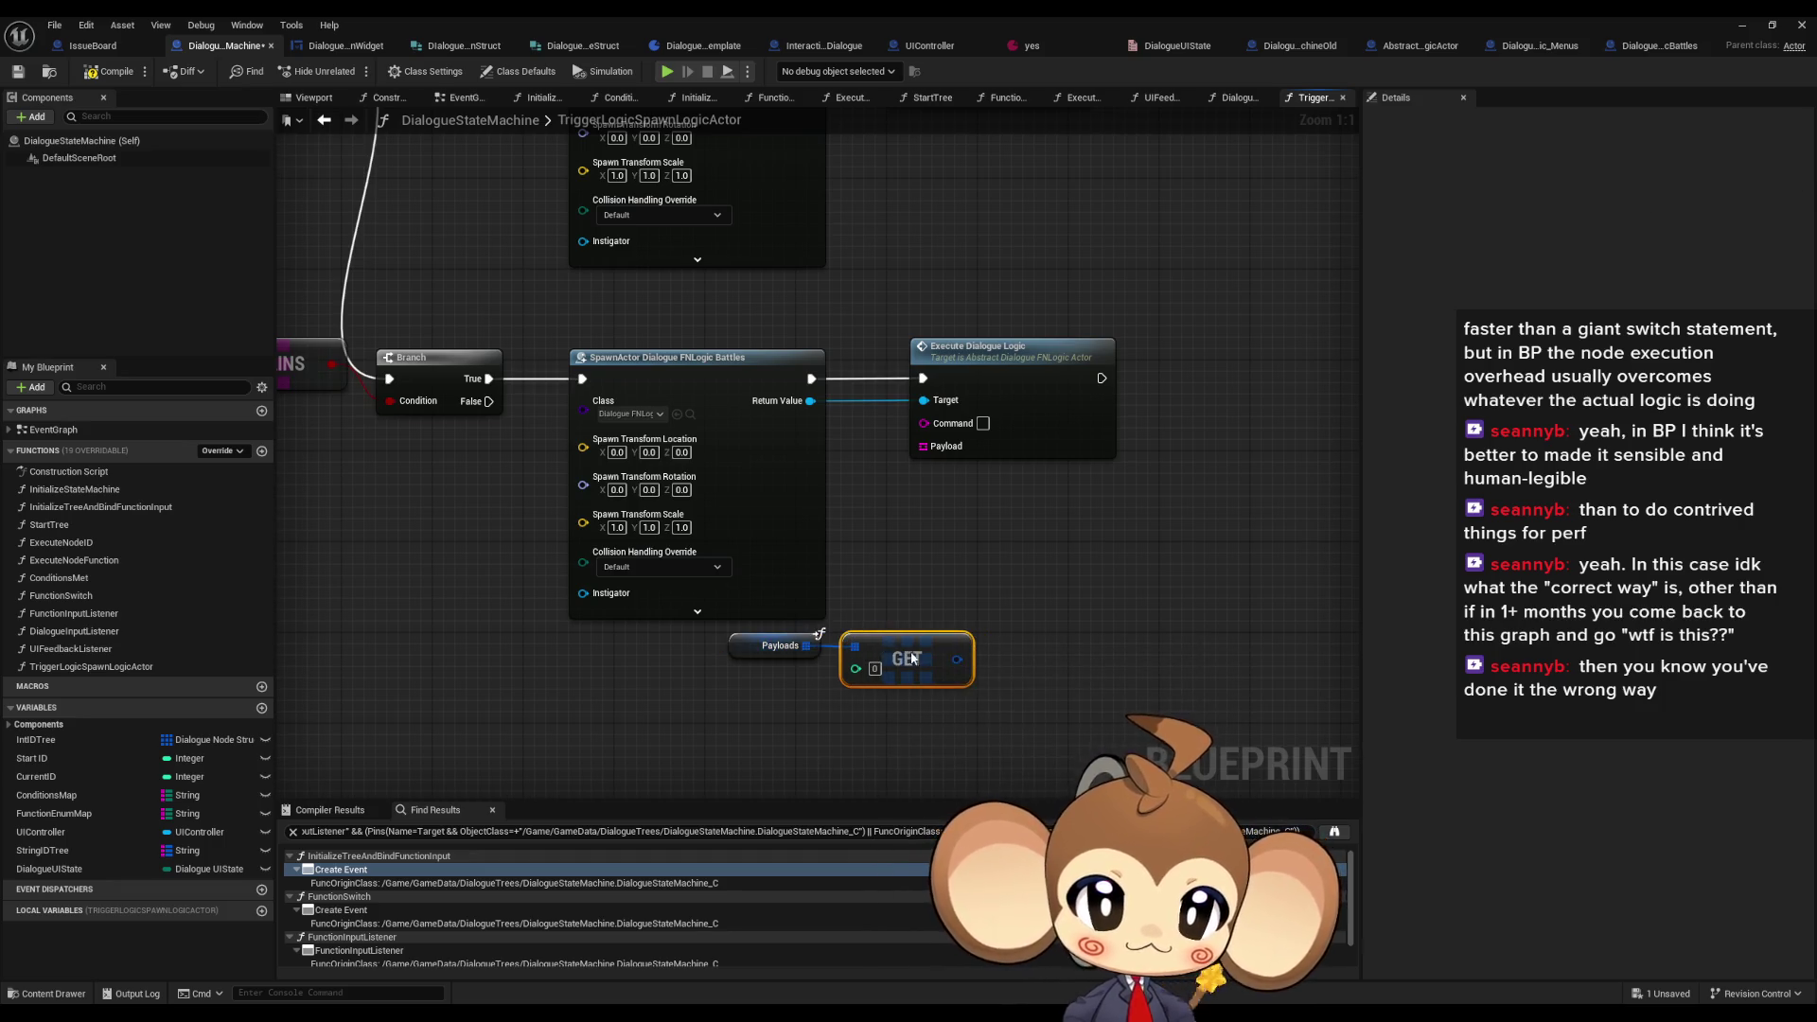
- Wire the For Each Loop's Array Index into that GET node's index
scroll(676, 558, down, 3)
scroll(771, 600, down, 1)
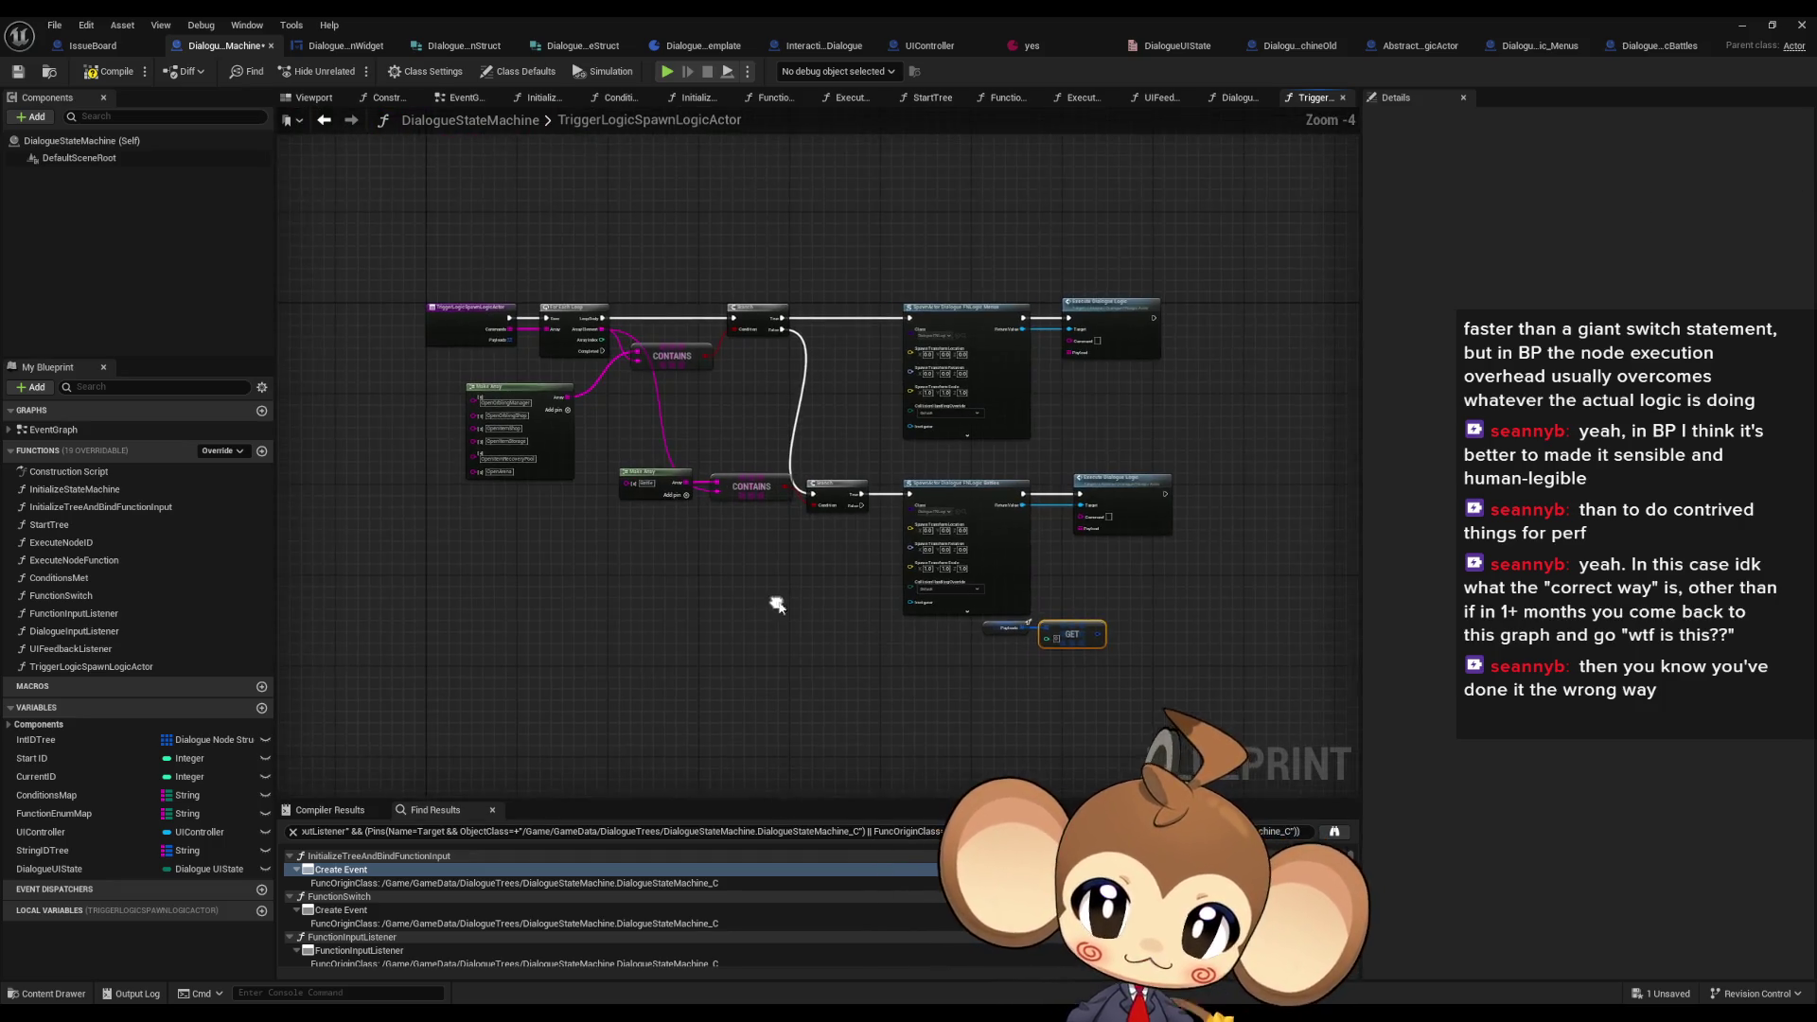
scroll(772, 601, up, 2)
mouse_move(617, 344)
mouse_down()
mouse_move(747, 447)
mouse_move(1252, 714)
mouse_move(1035, 582)
mouse_up()
scroll(1029, 558, down, 2)
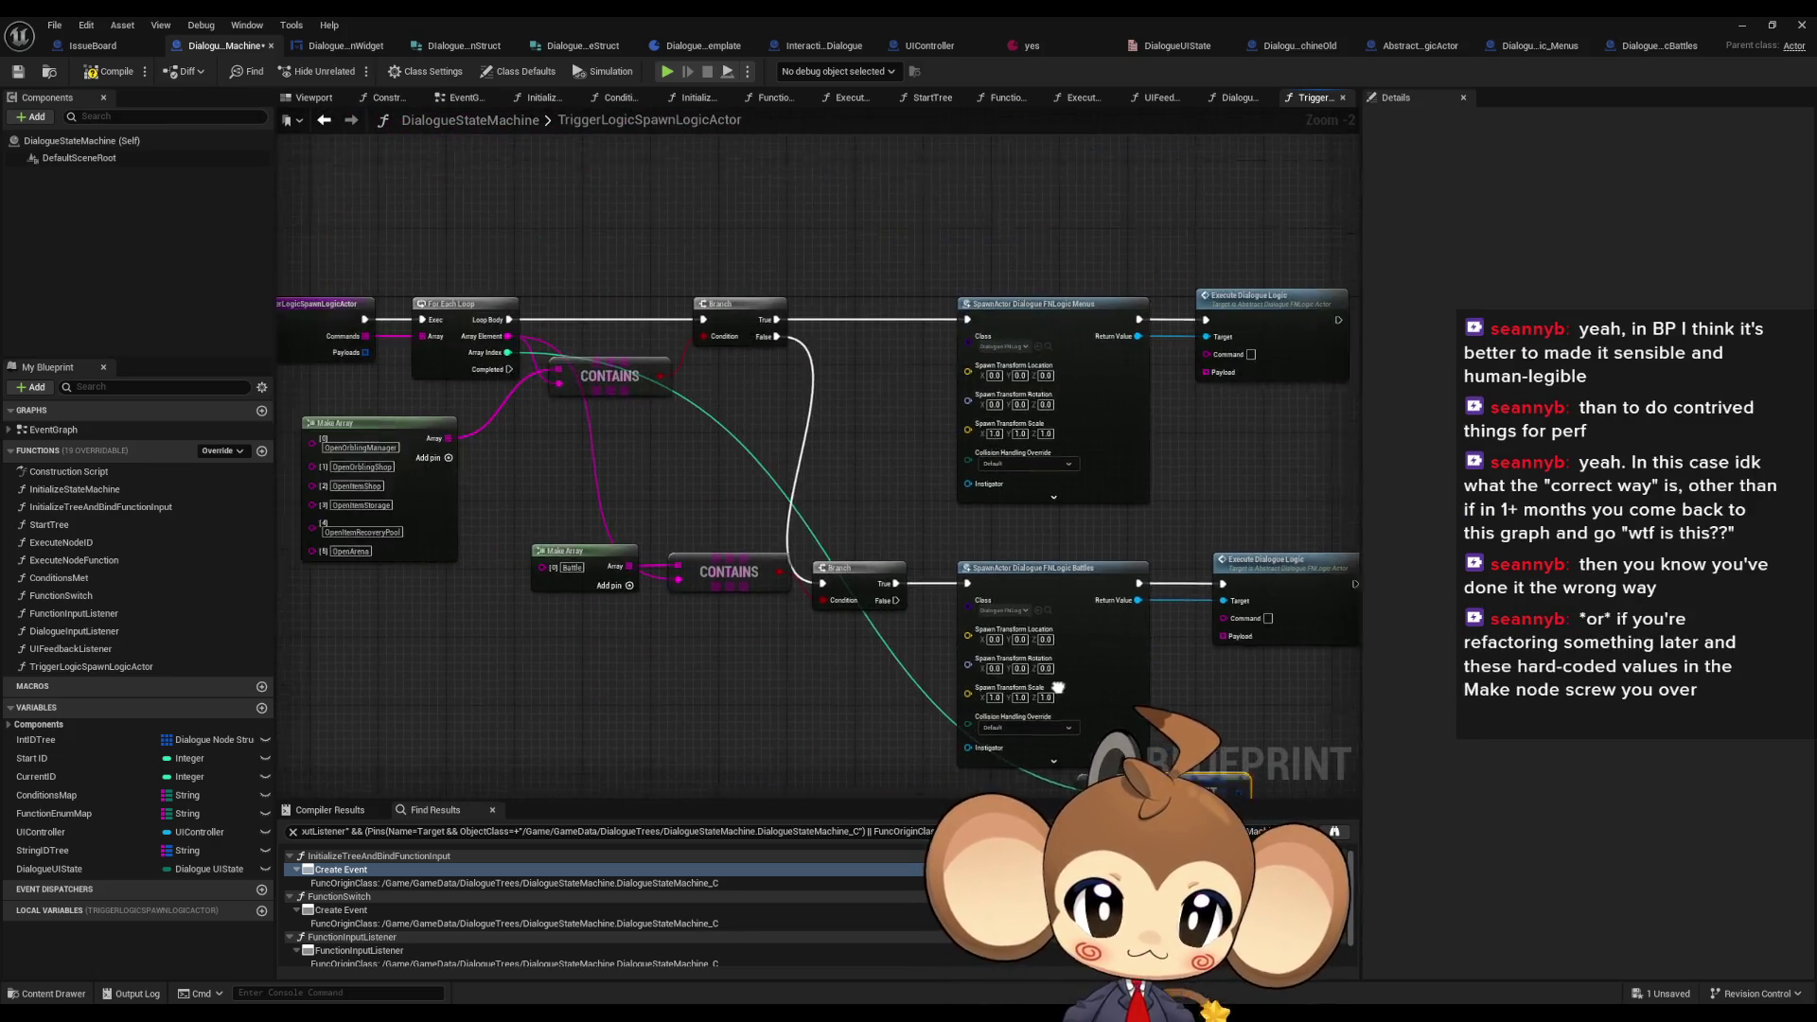
scroll(1037, 608, up, 2)
- Duplicate the Payloads getter, add a Get (a copy) node, and link its index to Array Index
click(899, 656)
key(ctrl+c)
key(ctrl+v)
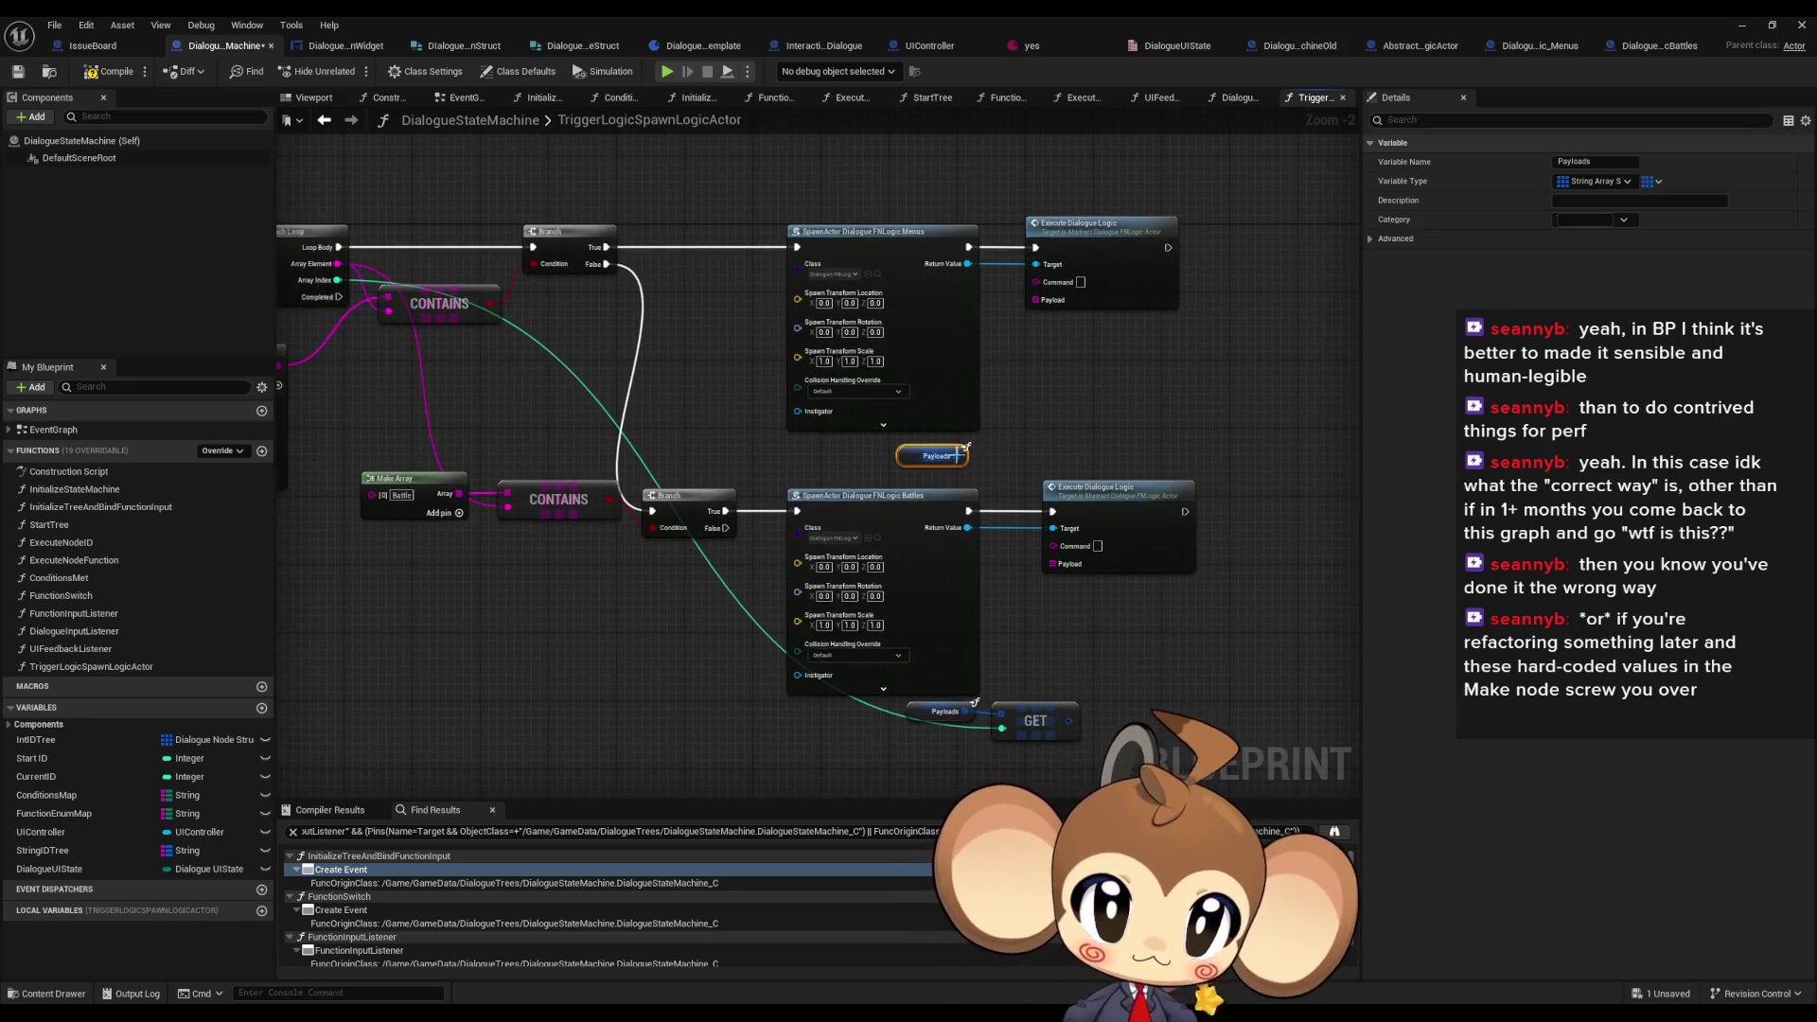
drag(962, 455, 1025, 401)
text(get)
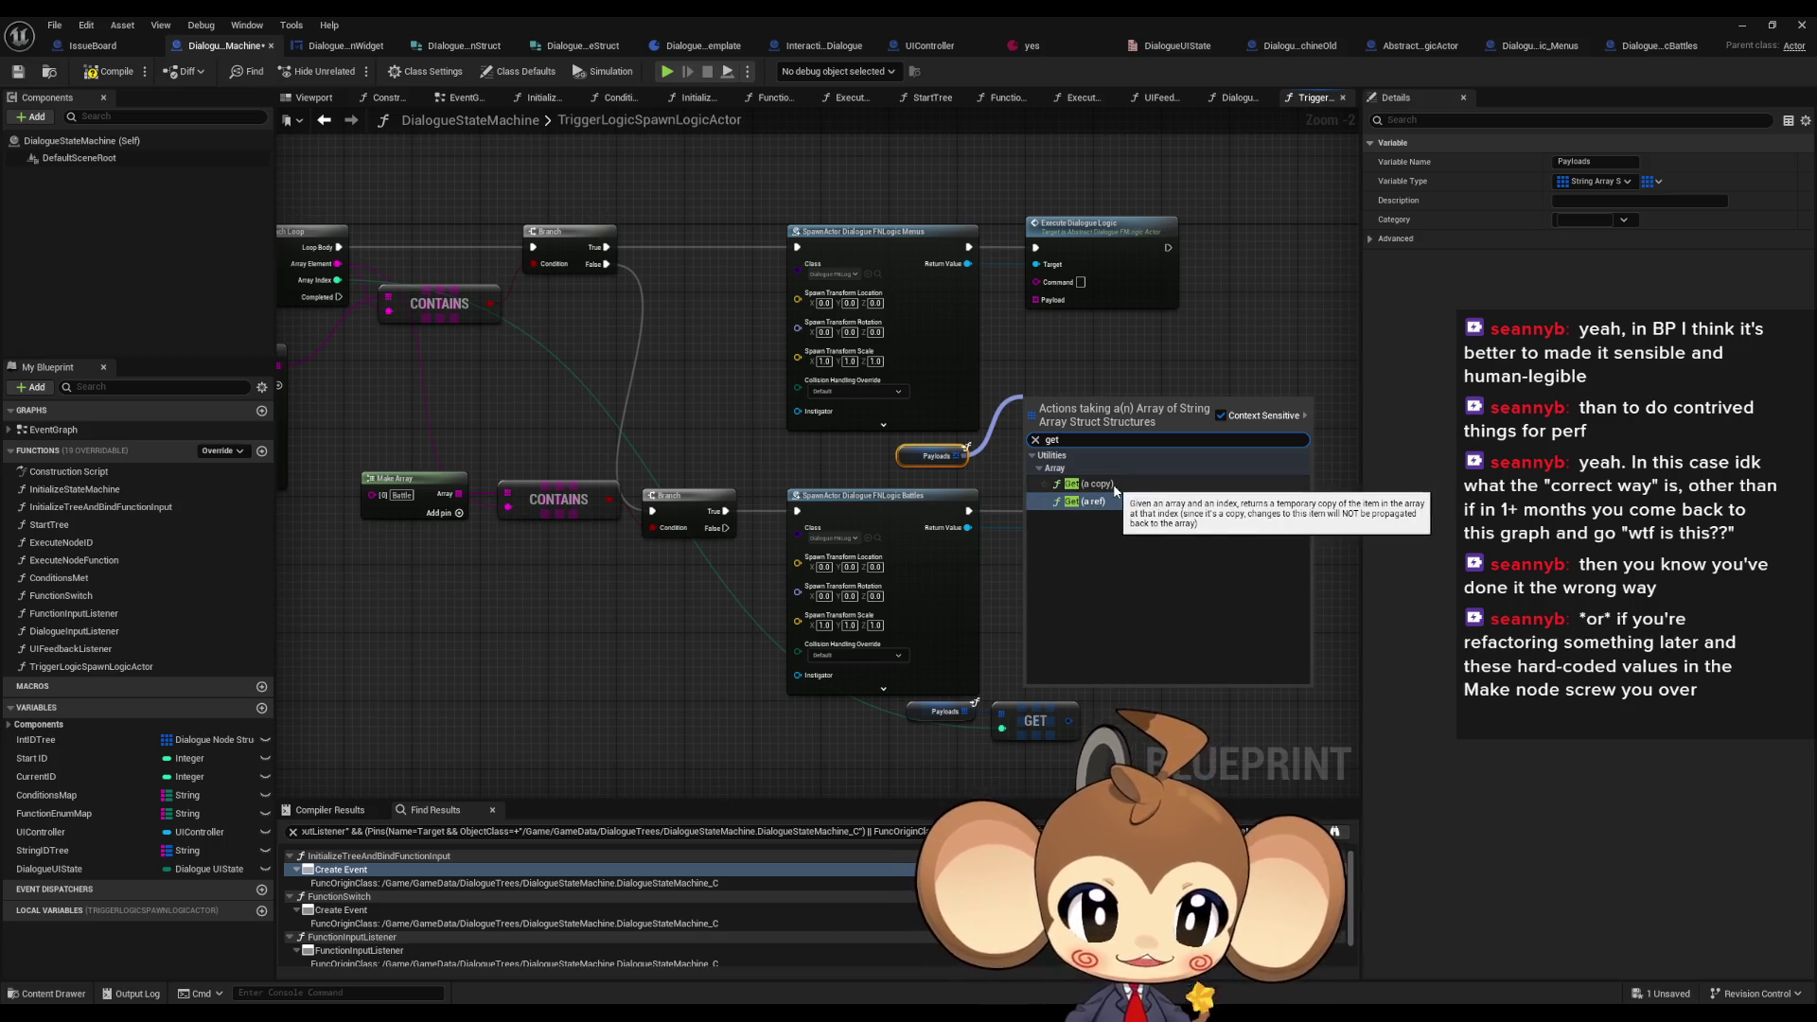
click(1109, 487)
drag(1160, 566, 470, 425)
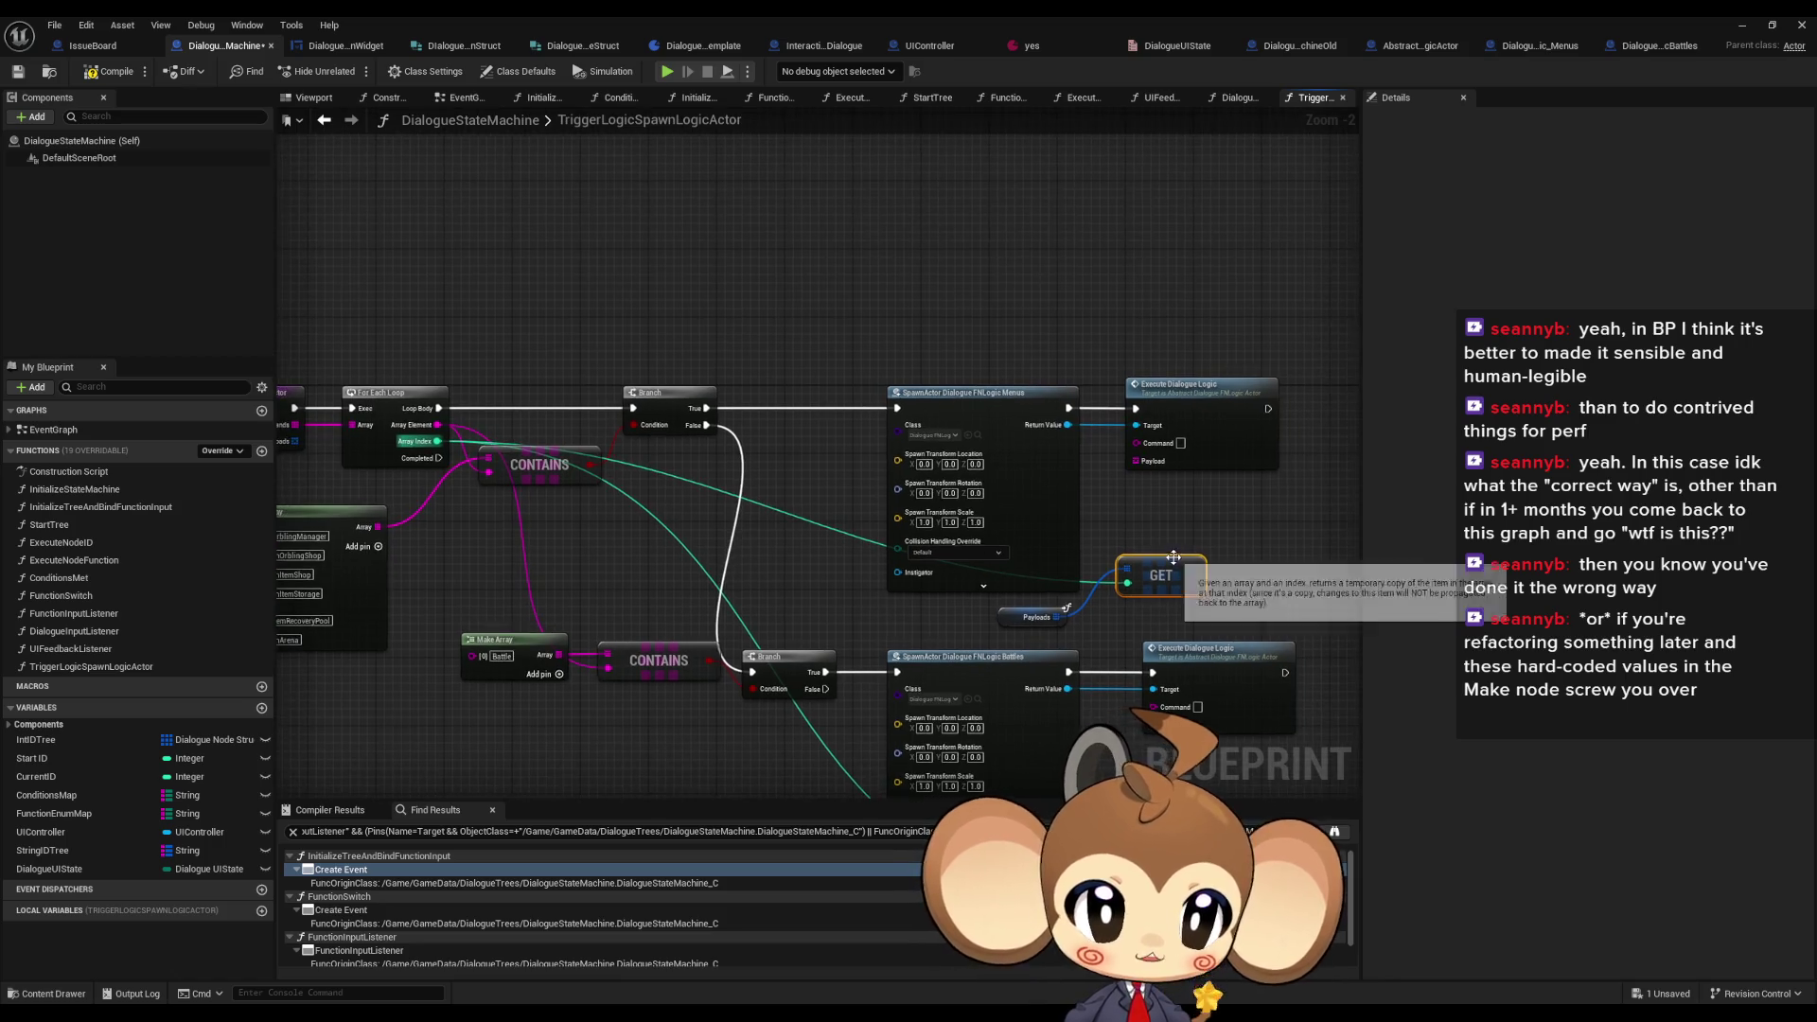
- Split both GET outputs into String Arrays and feed the lower one into its Payload
mouse_move(1223, 573)
mouse_down()
mouse_move(944, 388)
mouse_move(960, 419)
mouse_up()
right_click(963, 446)
click(1019, 520)
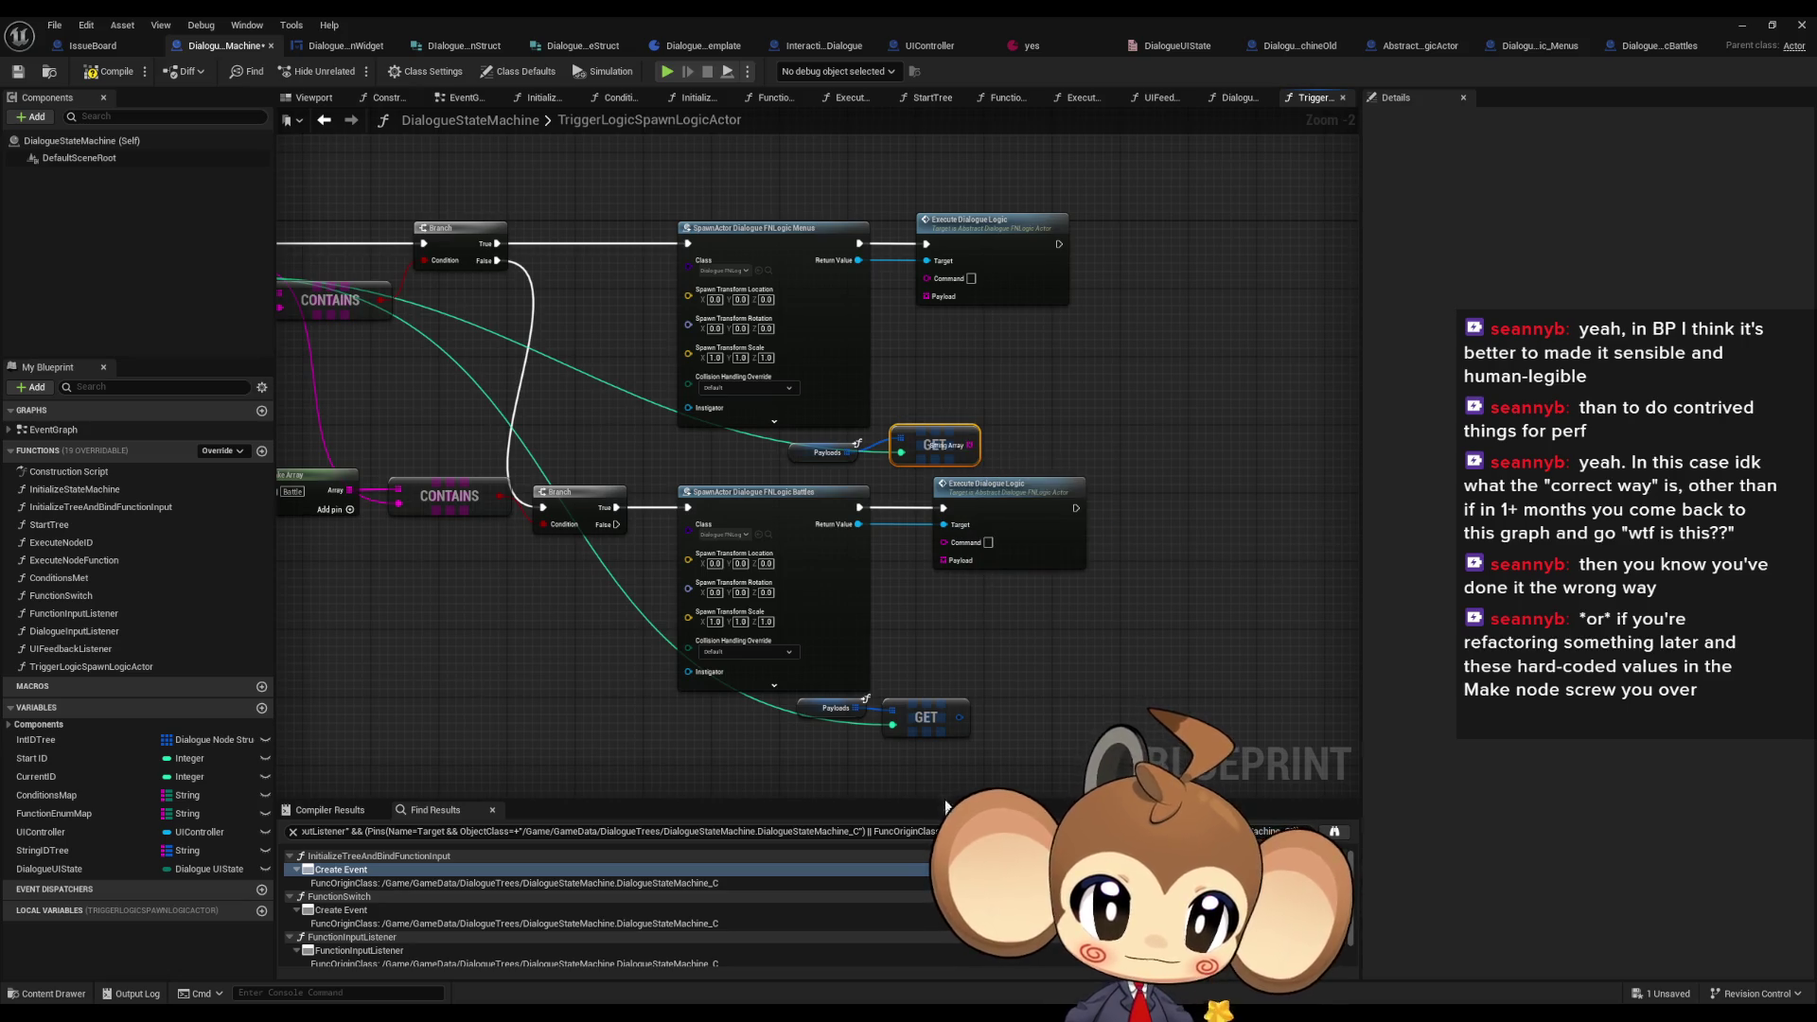
right_click(959, 717)
click(1006, 797)
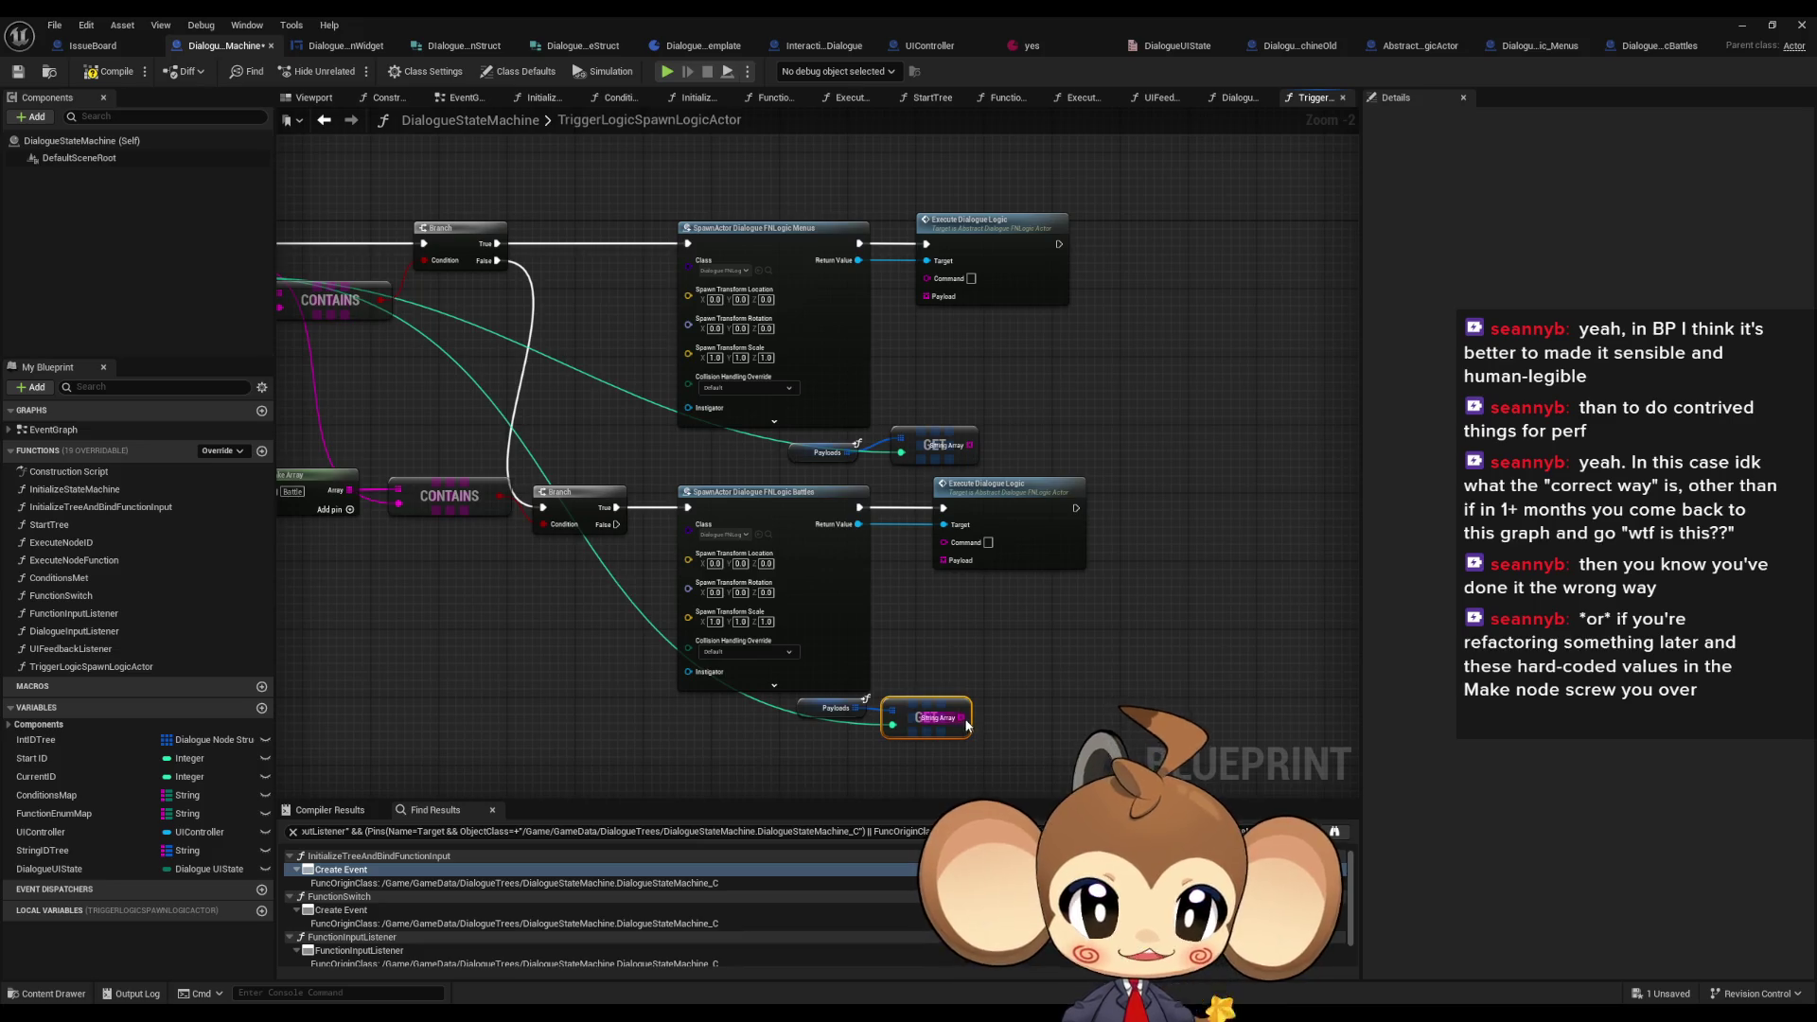
drag(962, 717, 943, 562)
- Connect the upper String Array to Payload and the loop's Array Element to both Command pins
drag(1033, 602, 996, 454)
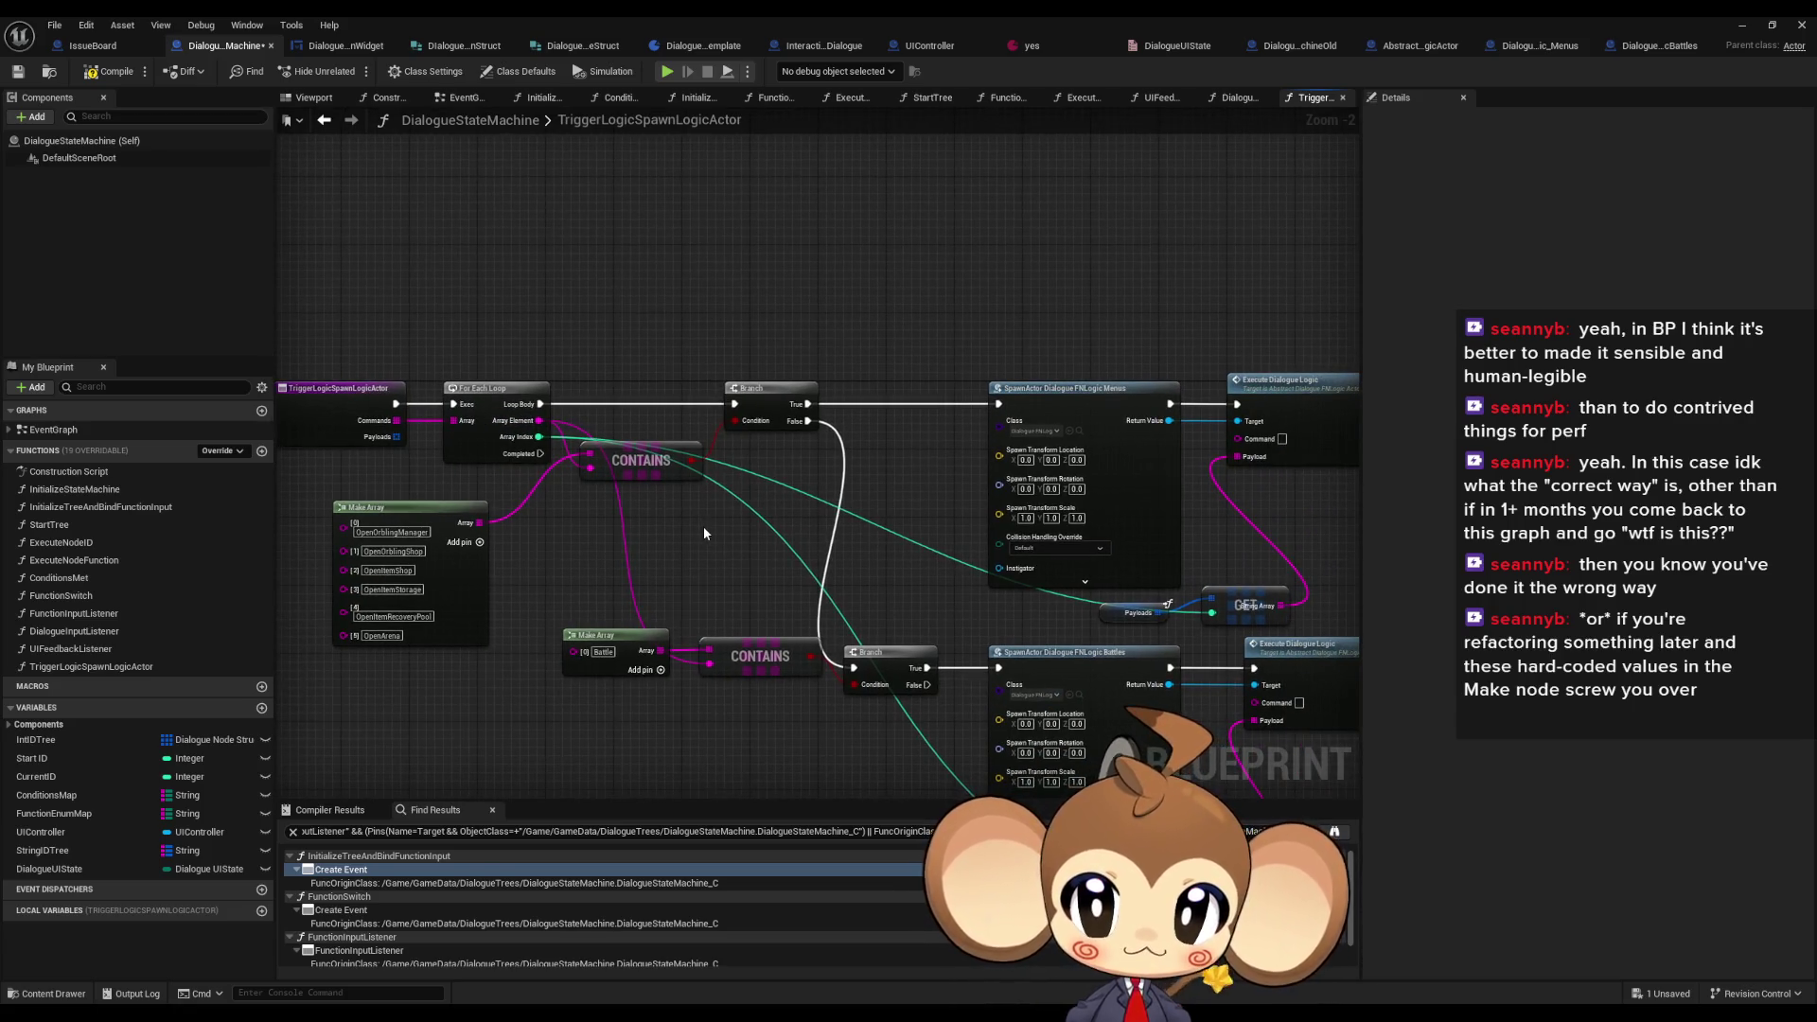
drag(576, 487, 475, 478)
mouse_move(439, 413)
mouse_down()
mouse_move(1225, 440)
mouse_move(1137, 434)
mouse_move(1154, 694)
mouse_up()
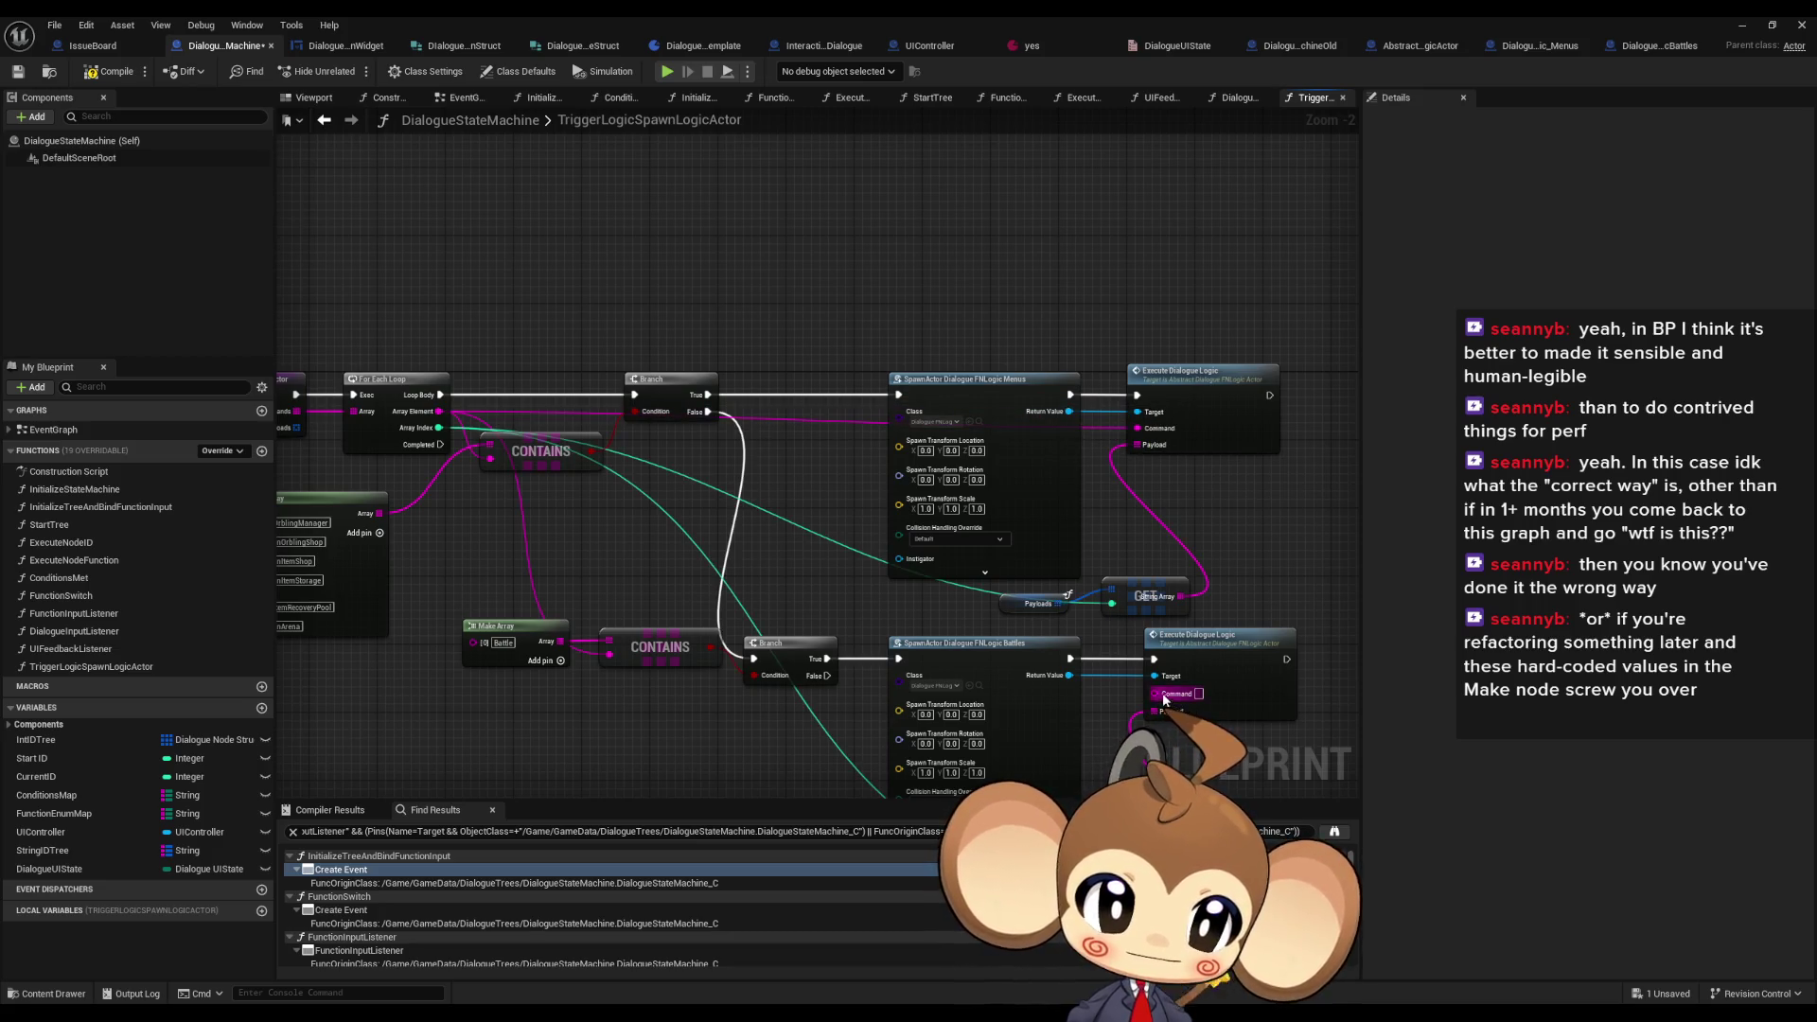
drag(439, 416, 439, 413)
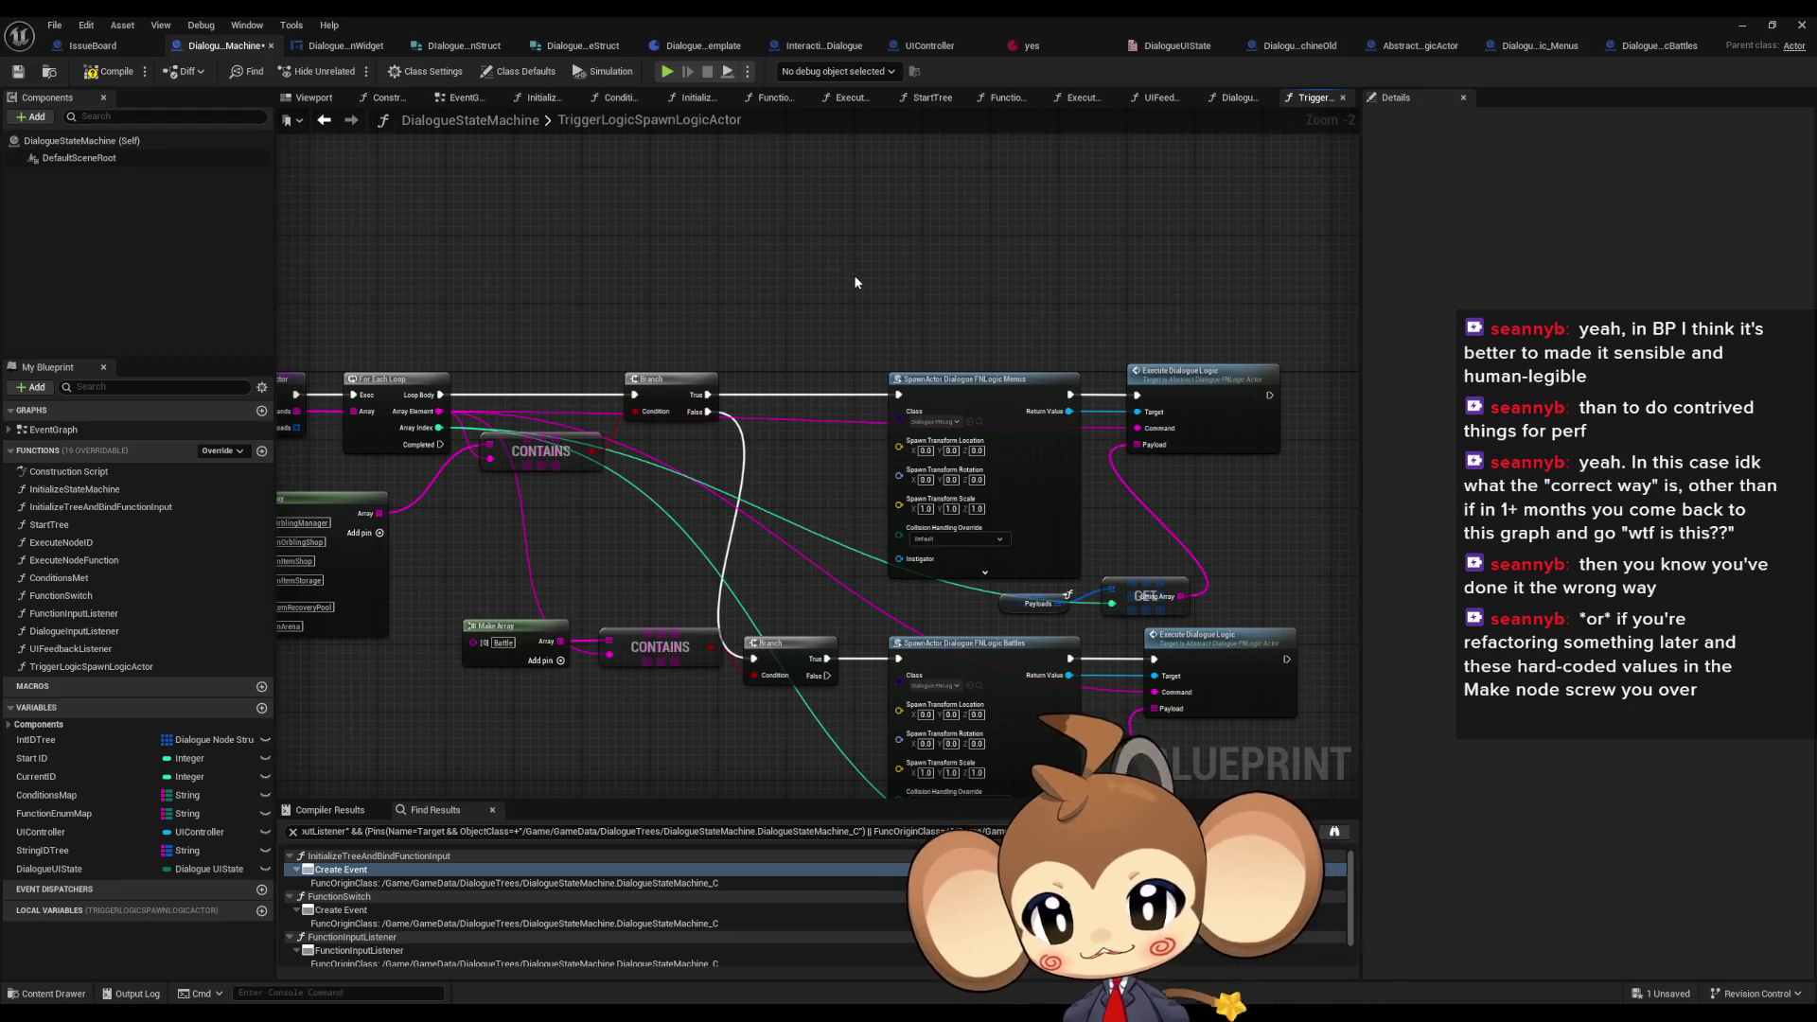
- Reposition the lower Payloads and GET nodes in the graph
drag(1206, 674, 1248, 489)
mouse_move(1026, 661)
mouse_down()
mouse_move(1177, 685)
mouse_move(1093, 694)
mouse_up()
click(1303, 632)
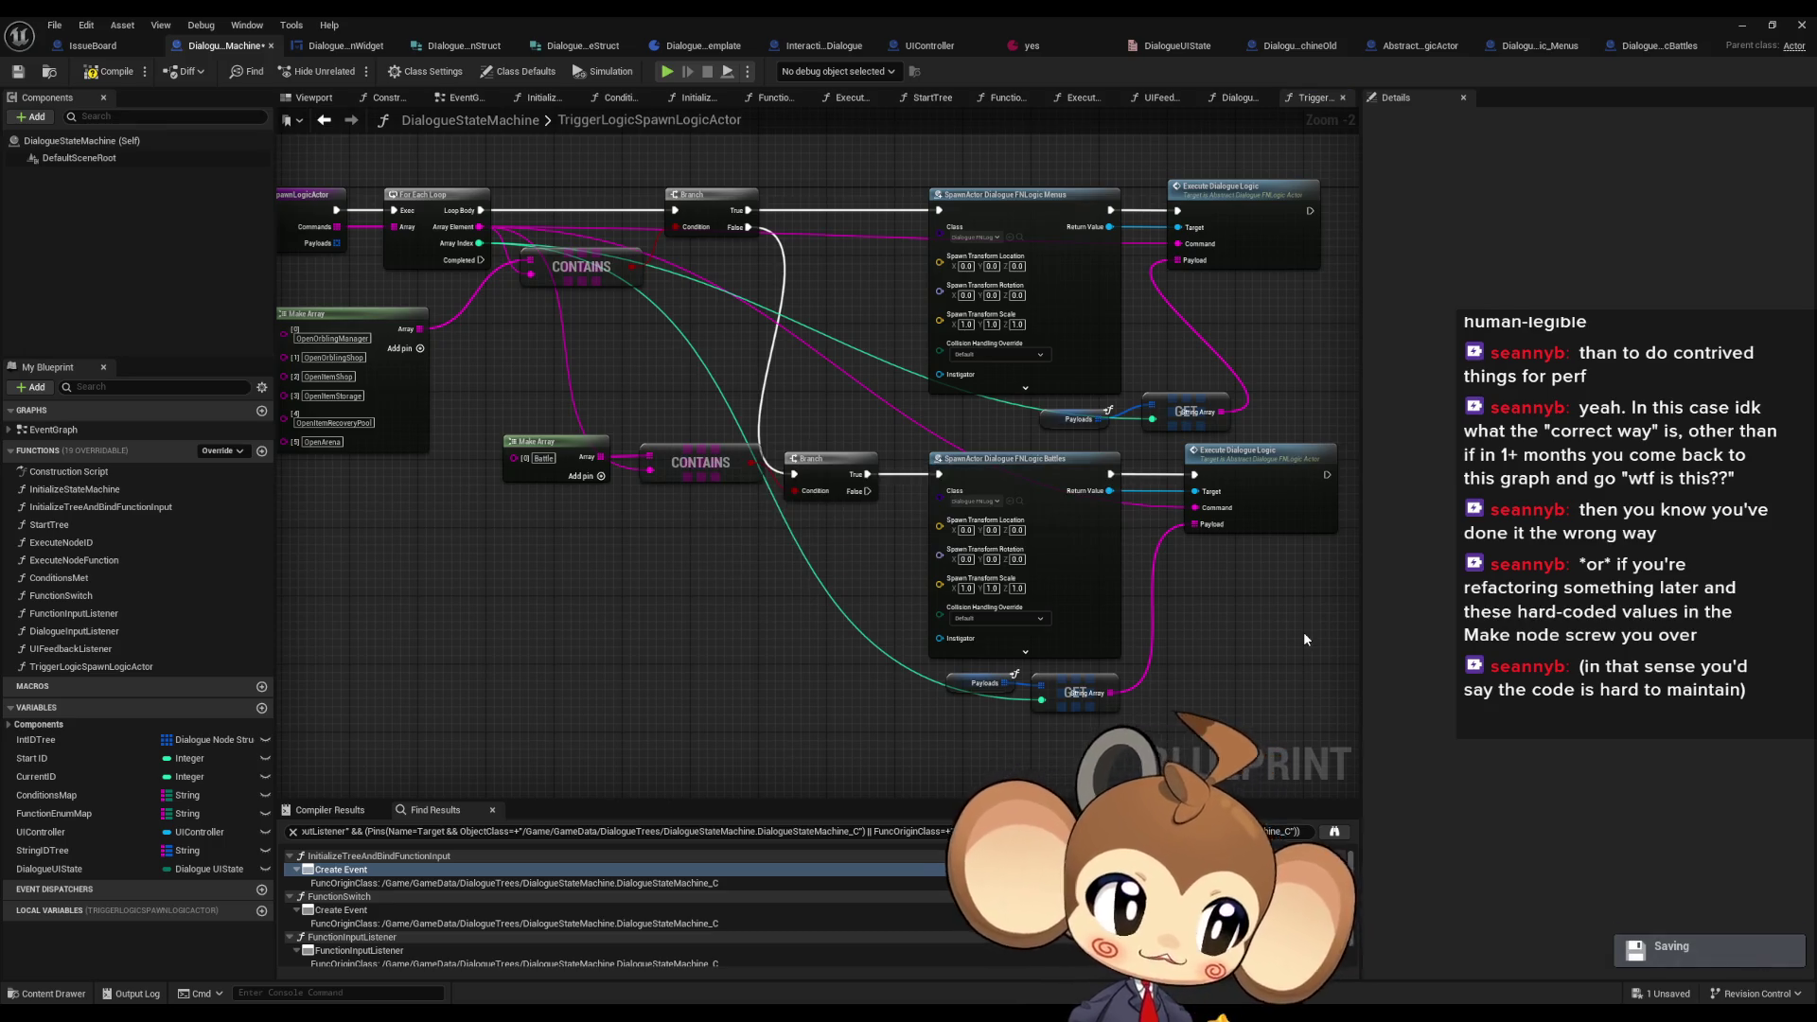
- Zoom in and move the large Make Array node up and right, nearer the loop
drag(664, 282, 781, 424)
scroll(672, 473, up, 1)
scroll(677, 541, up, 1)
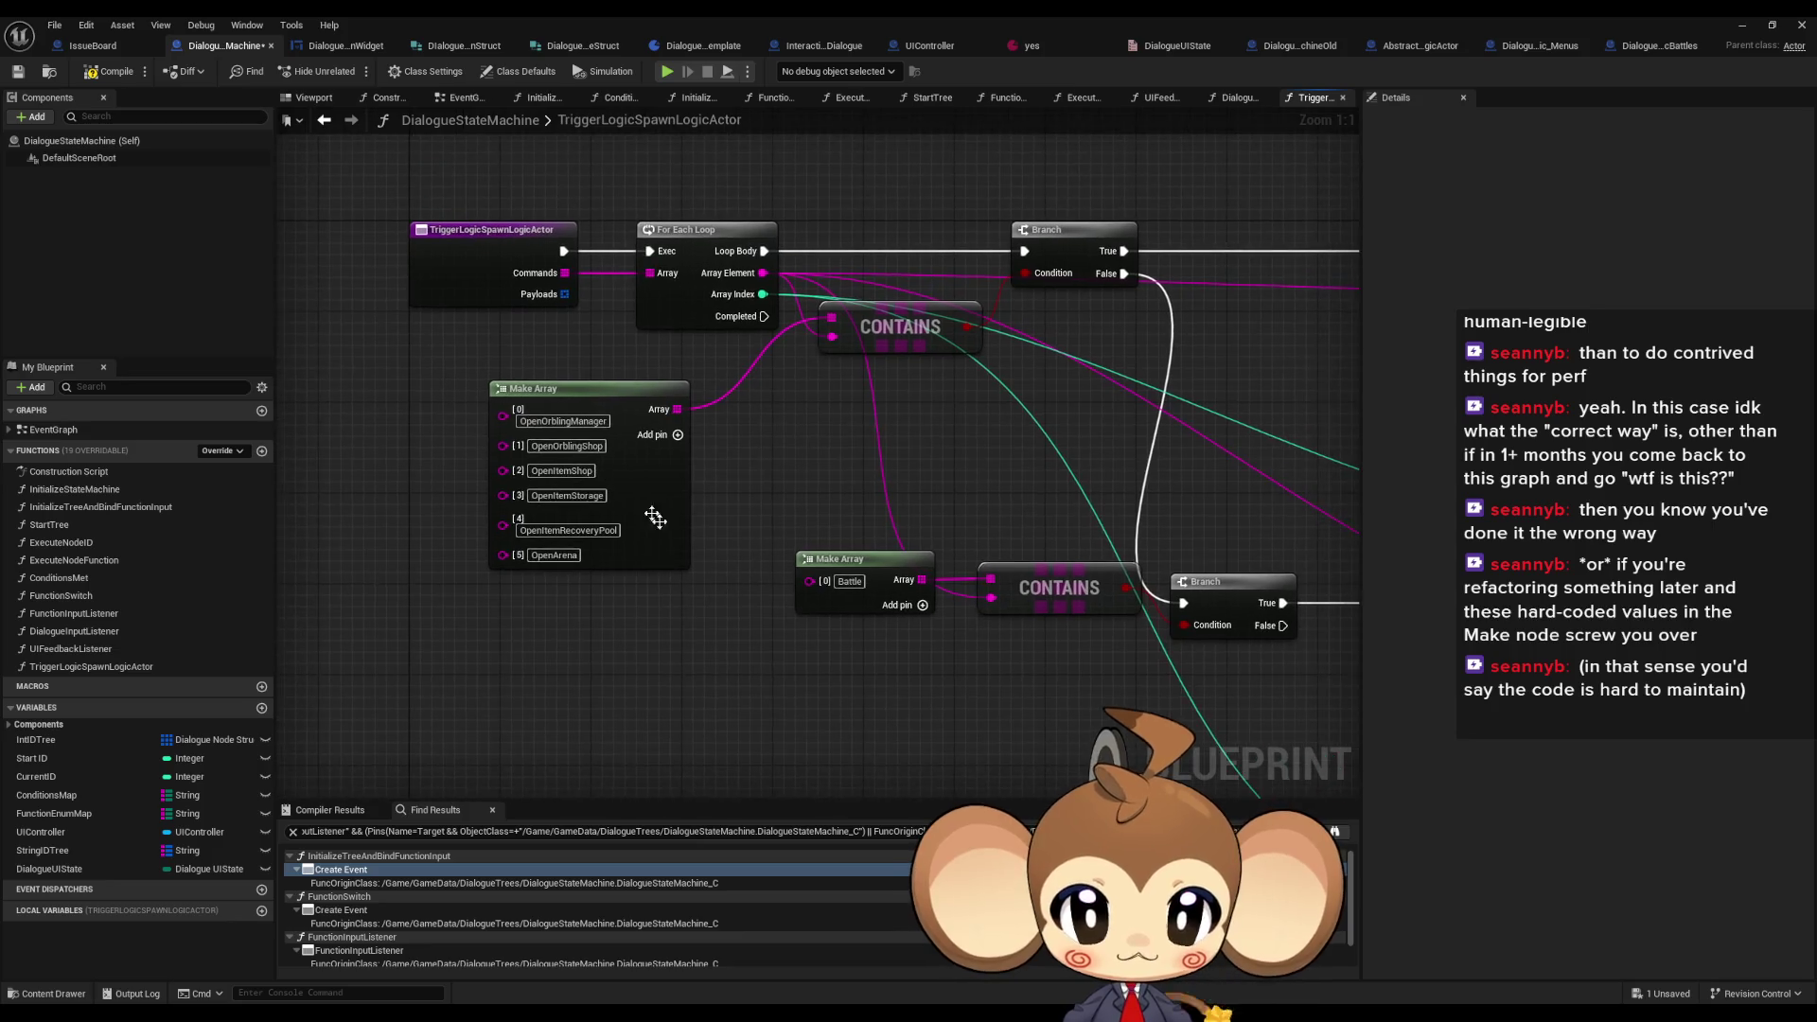
drag(638, 403, 717, 369)
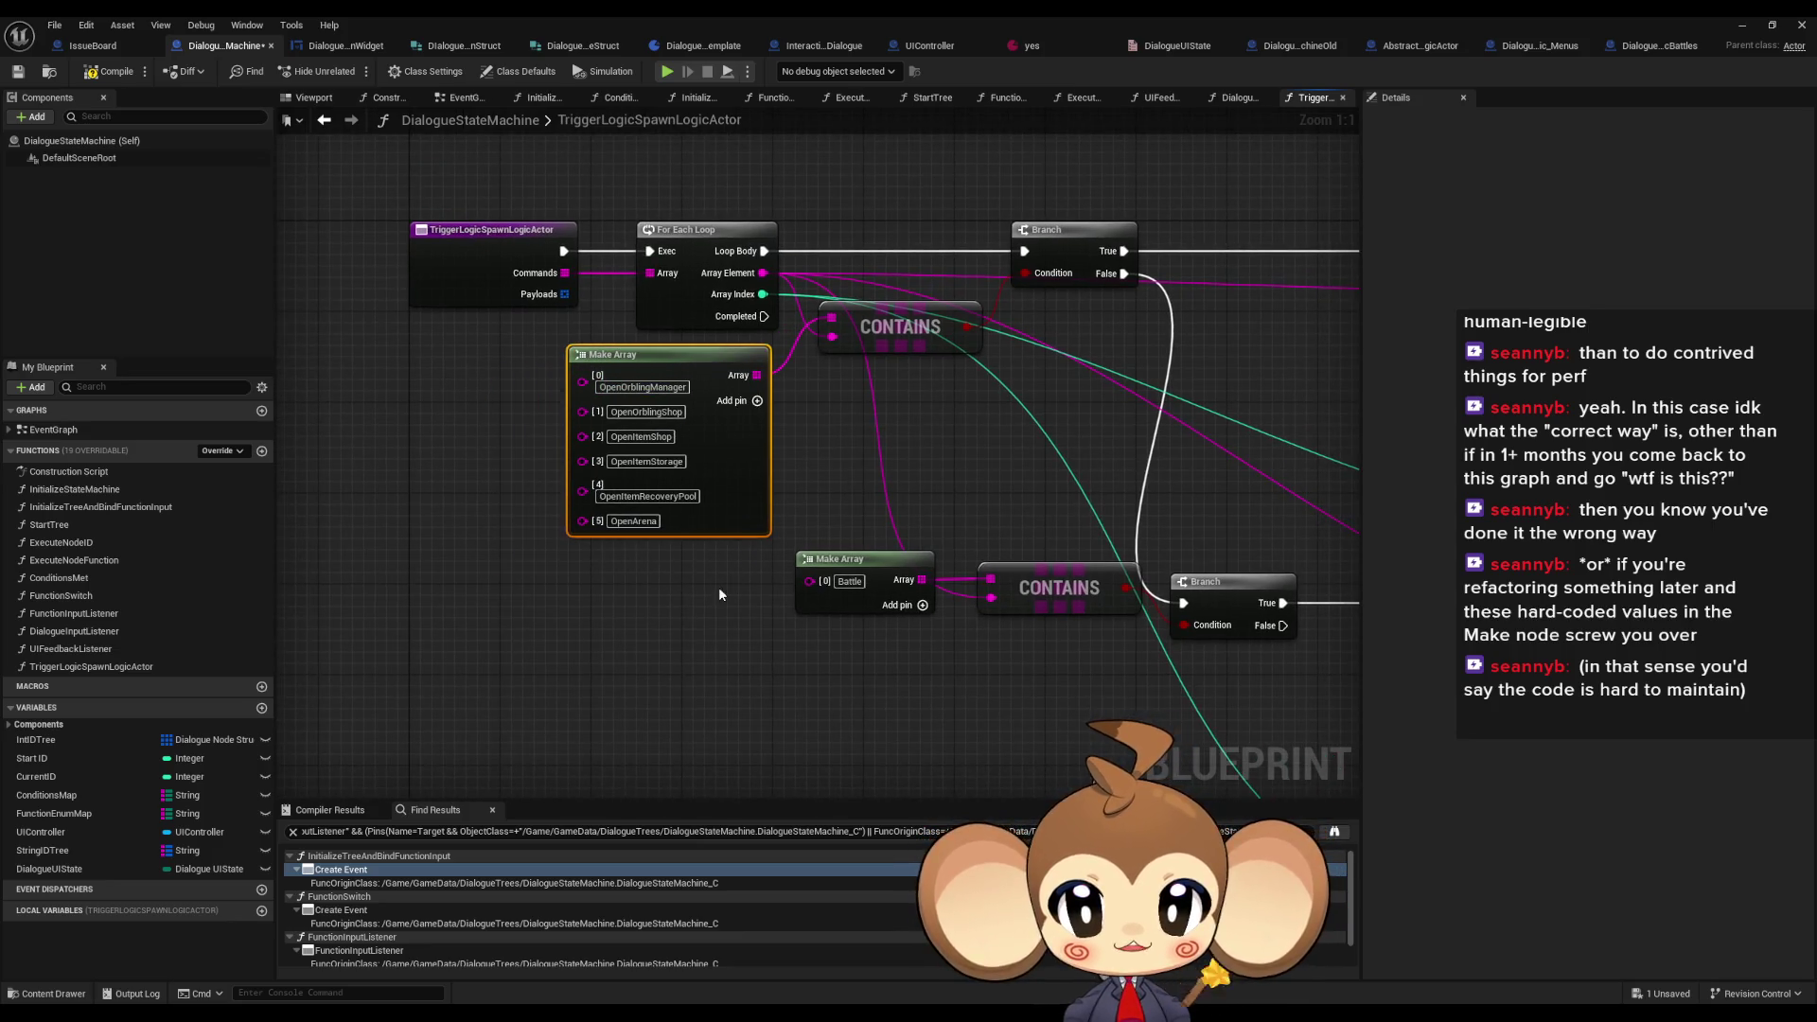
drag(719, 586, 560, 562)
- Review the Branch, Payloads and Make Array layout, then open the Menus Execute Dialogue Logic implementation
drag(700, 483, 904, 567)
scroll(911, 523, down, 3)
click(918, 512)
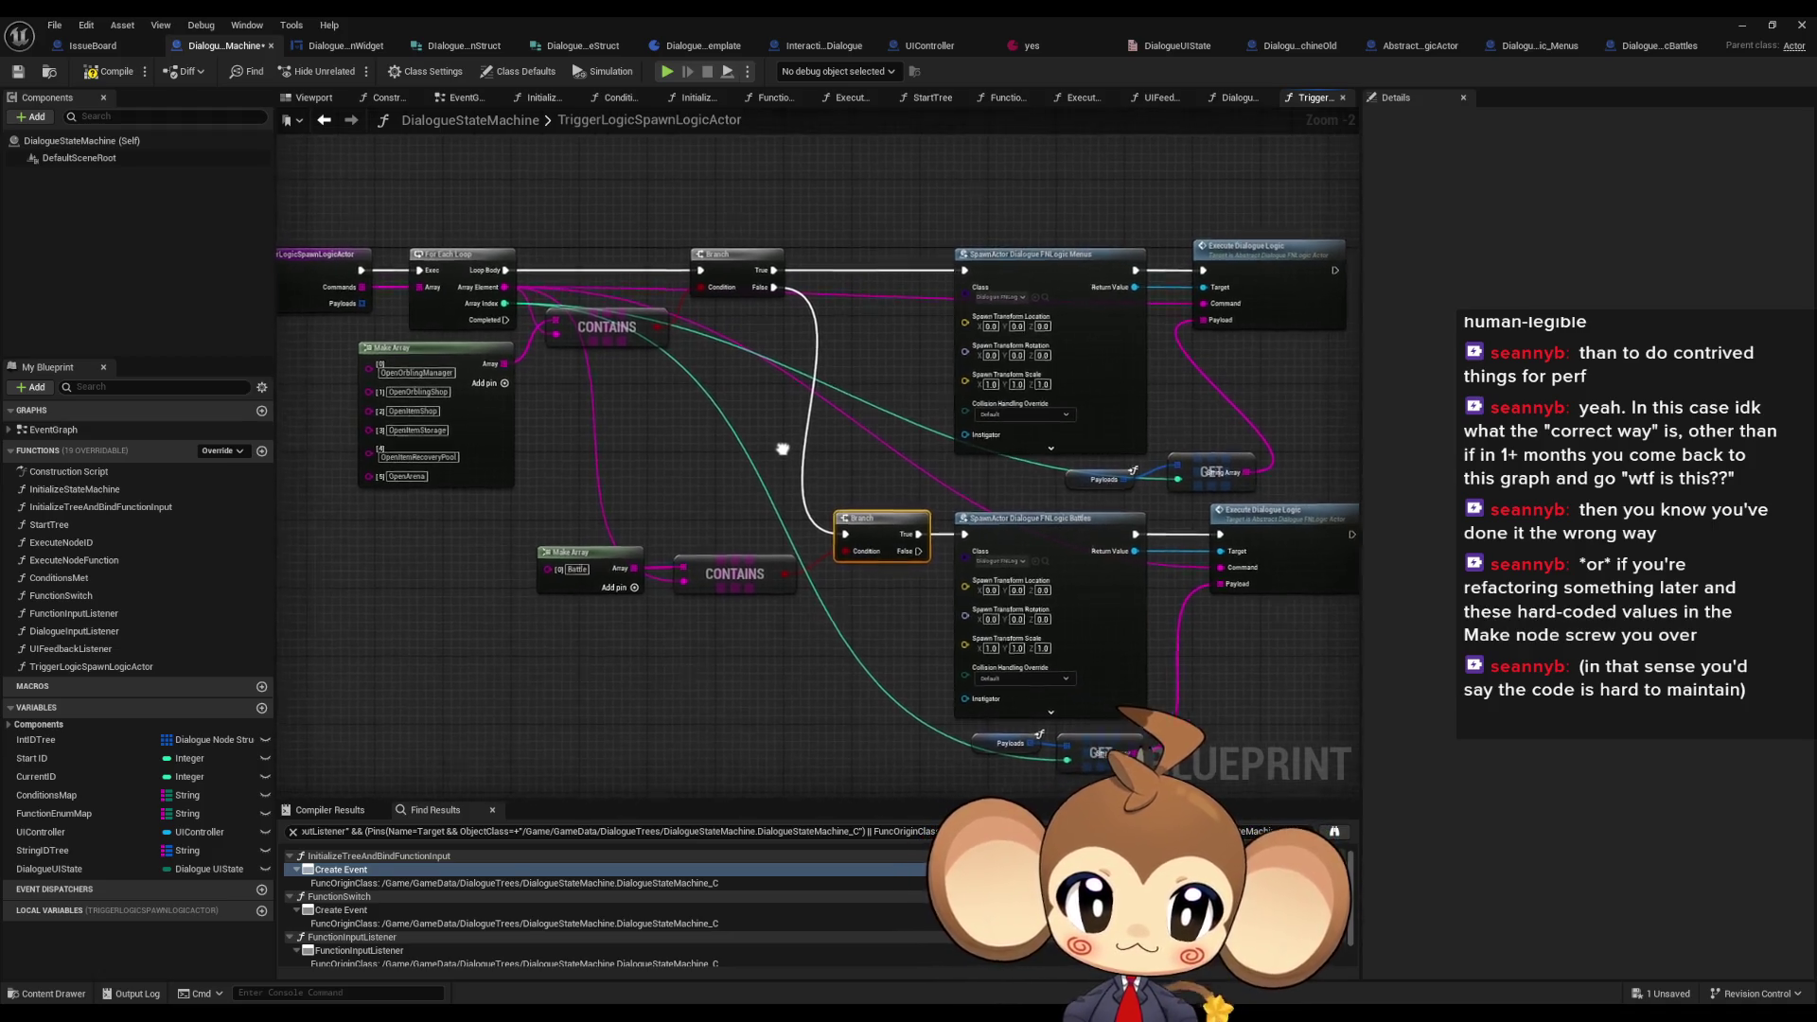
mouse_move(1085, 463)
mouse_down()
mouse_move(1155, 480)
mouse_move(1047, 492)
mouse_up()
drag(338, 394, 436, 510)
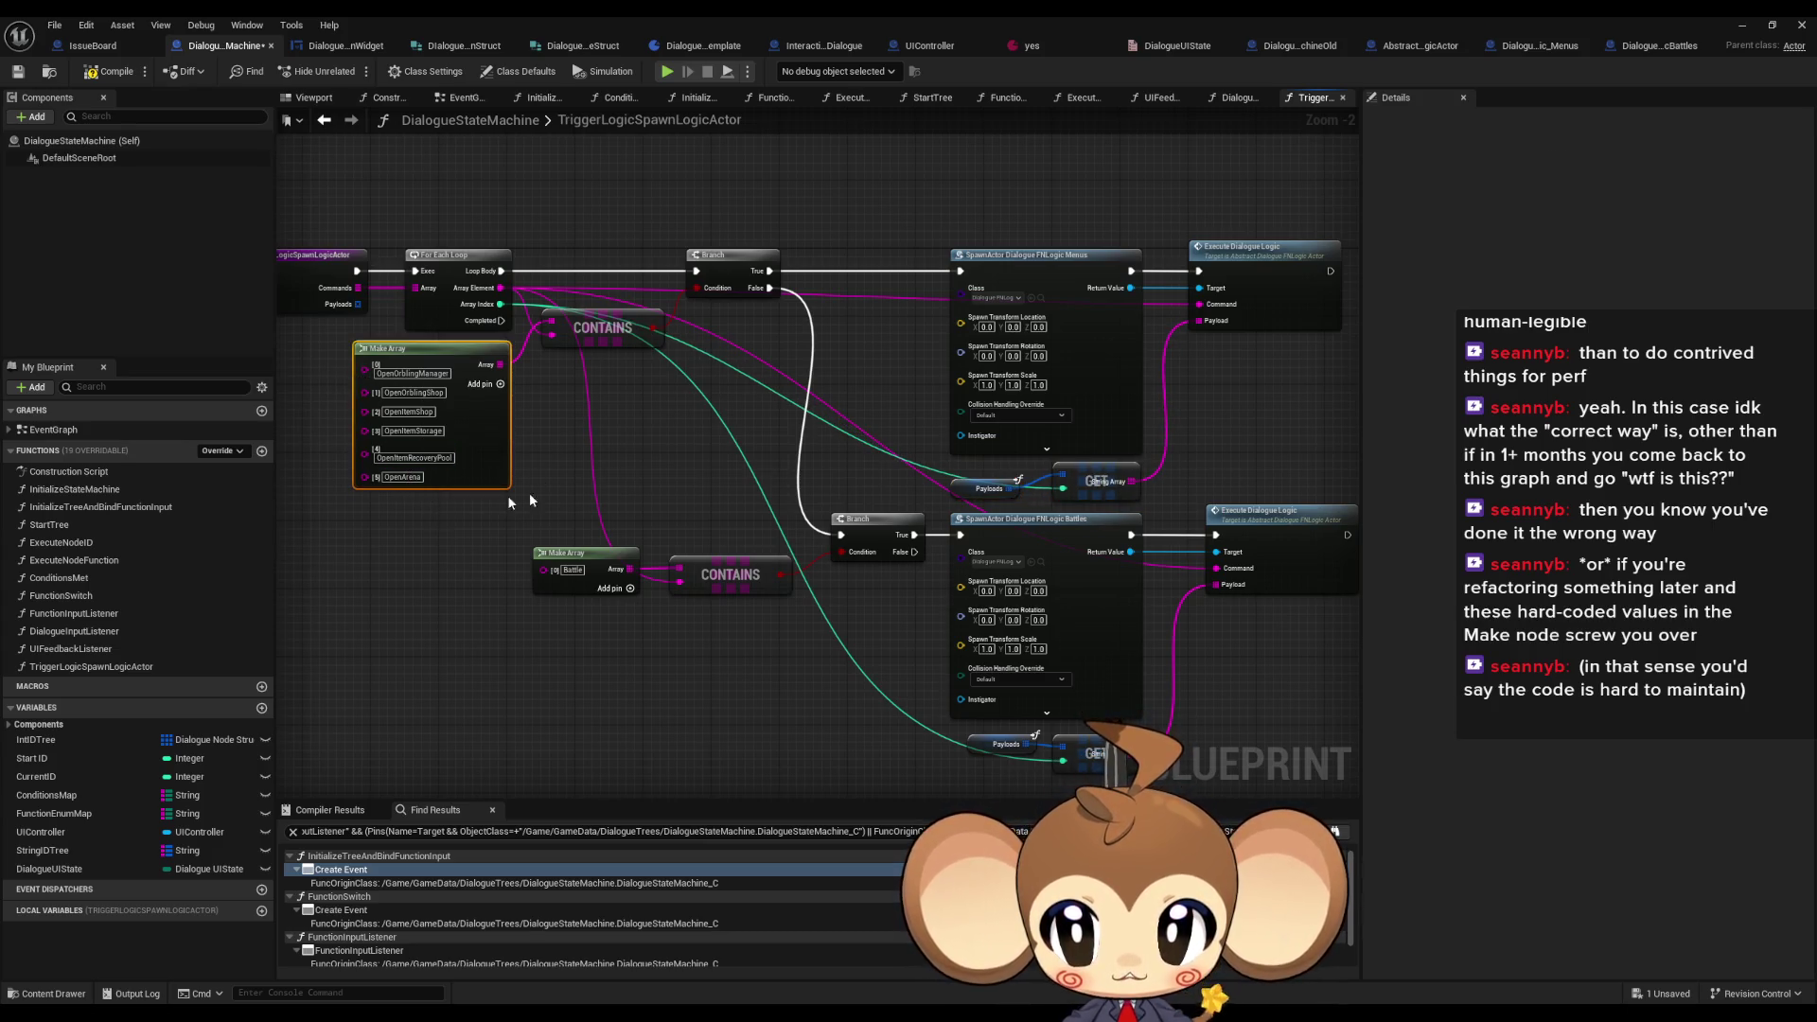
drag(1237, 179, 1289, 342)
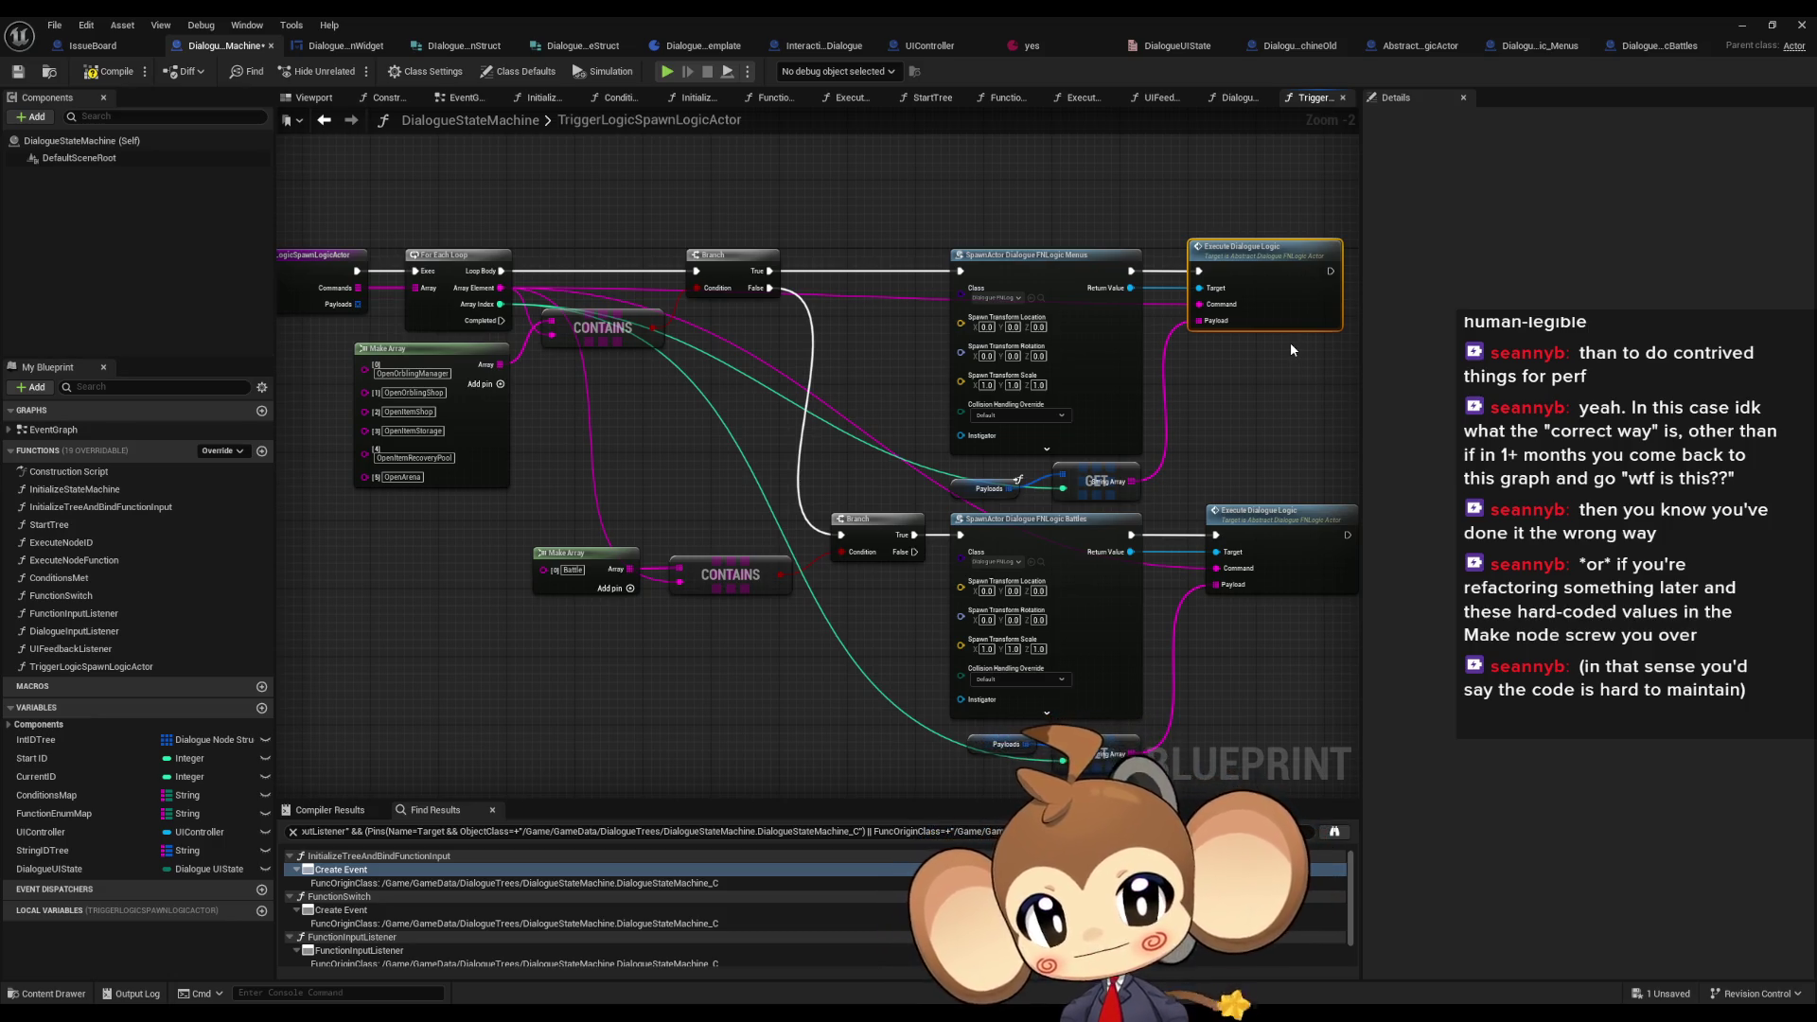
double_click(1287, 303)
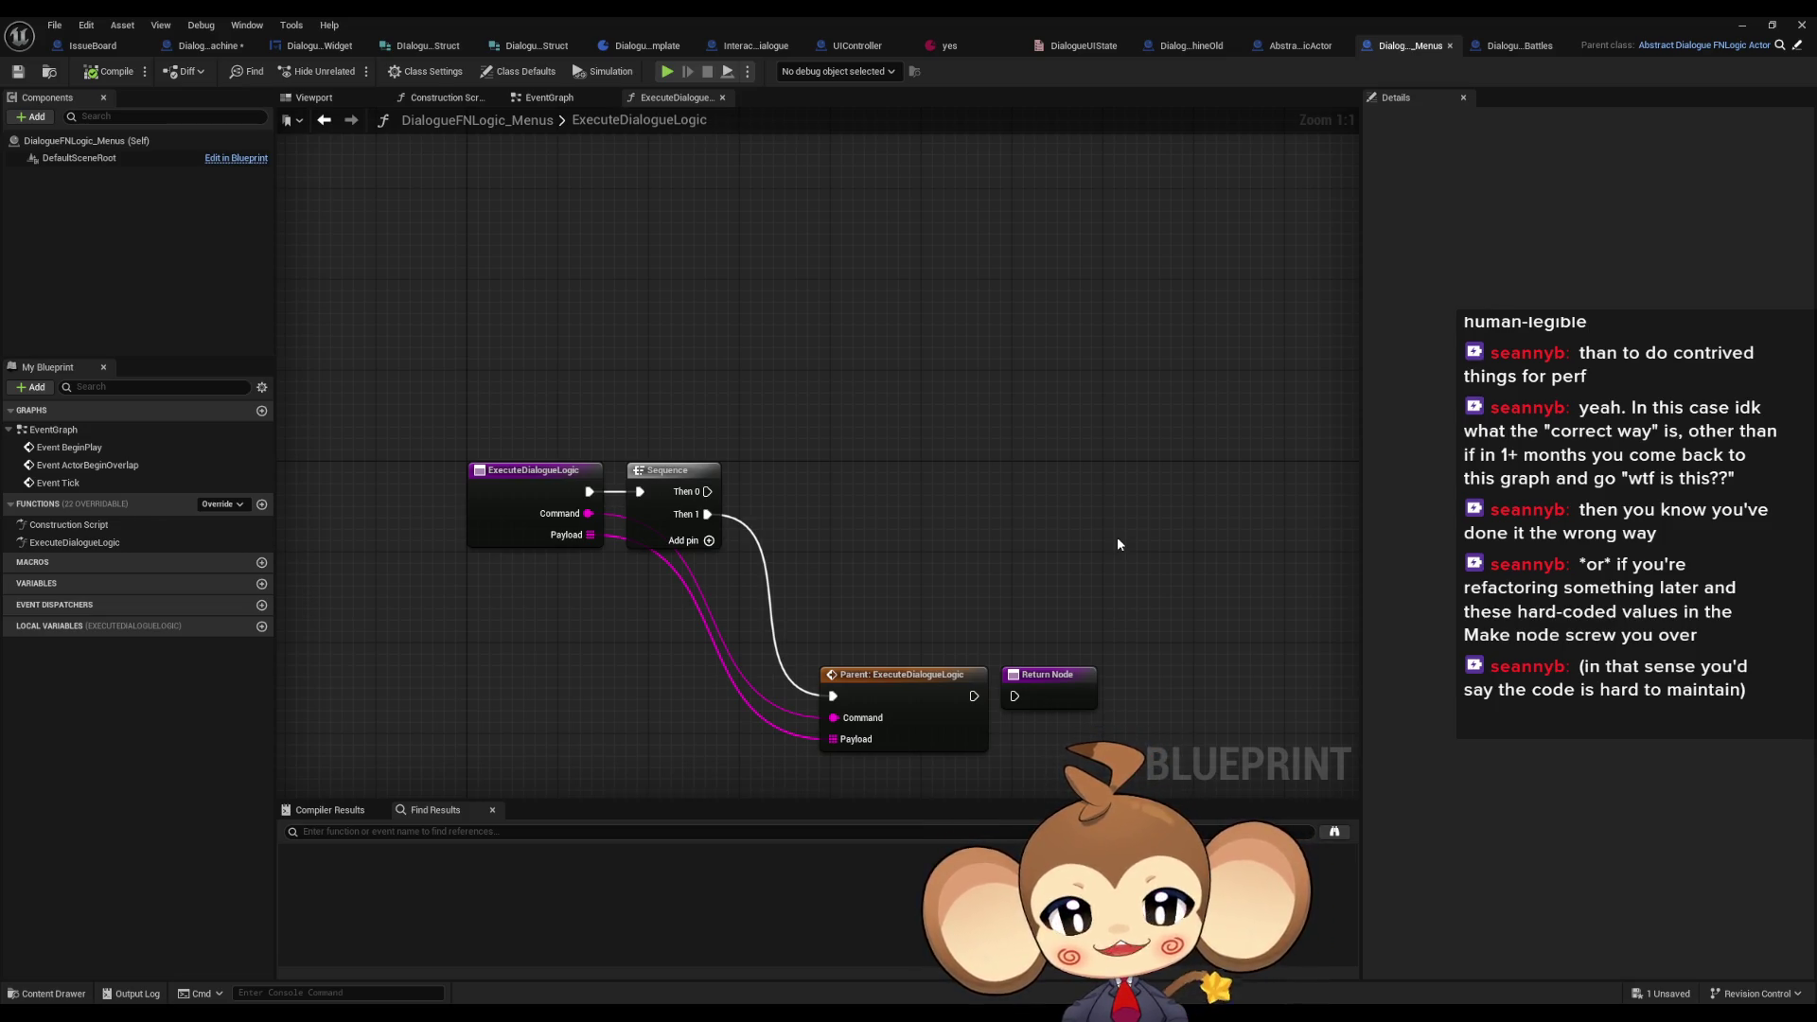
click(949, 46)
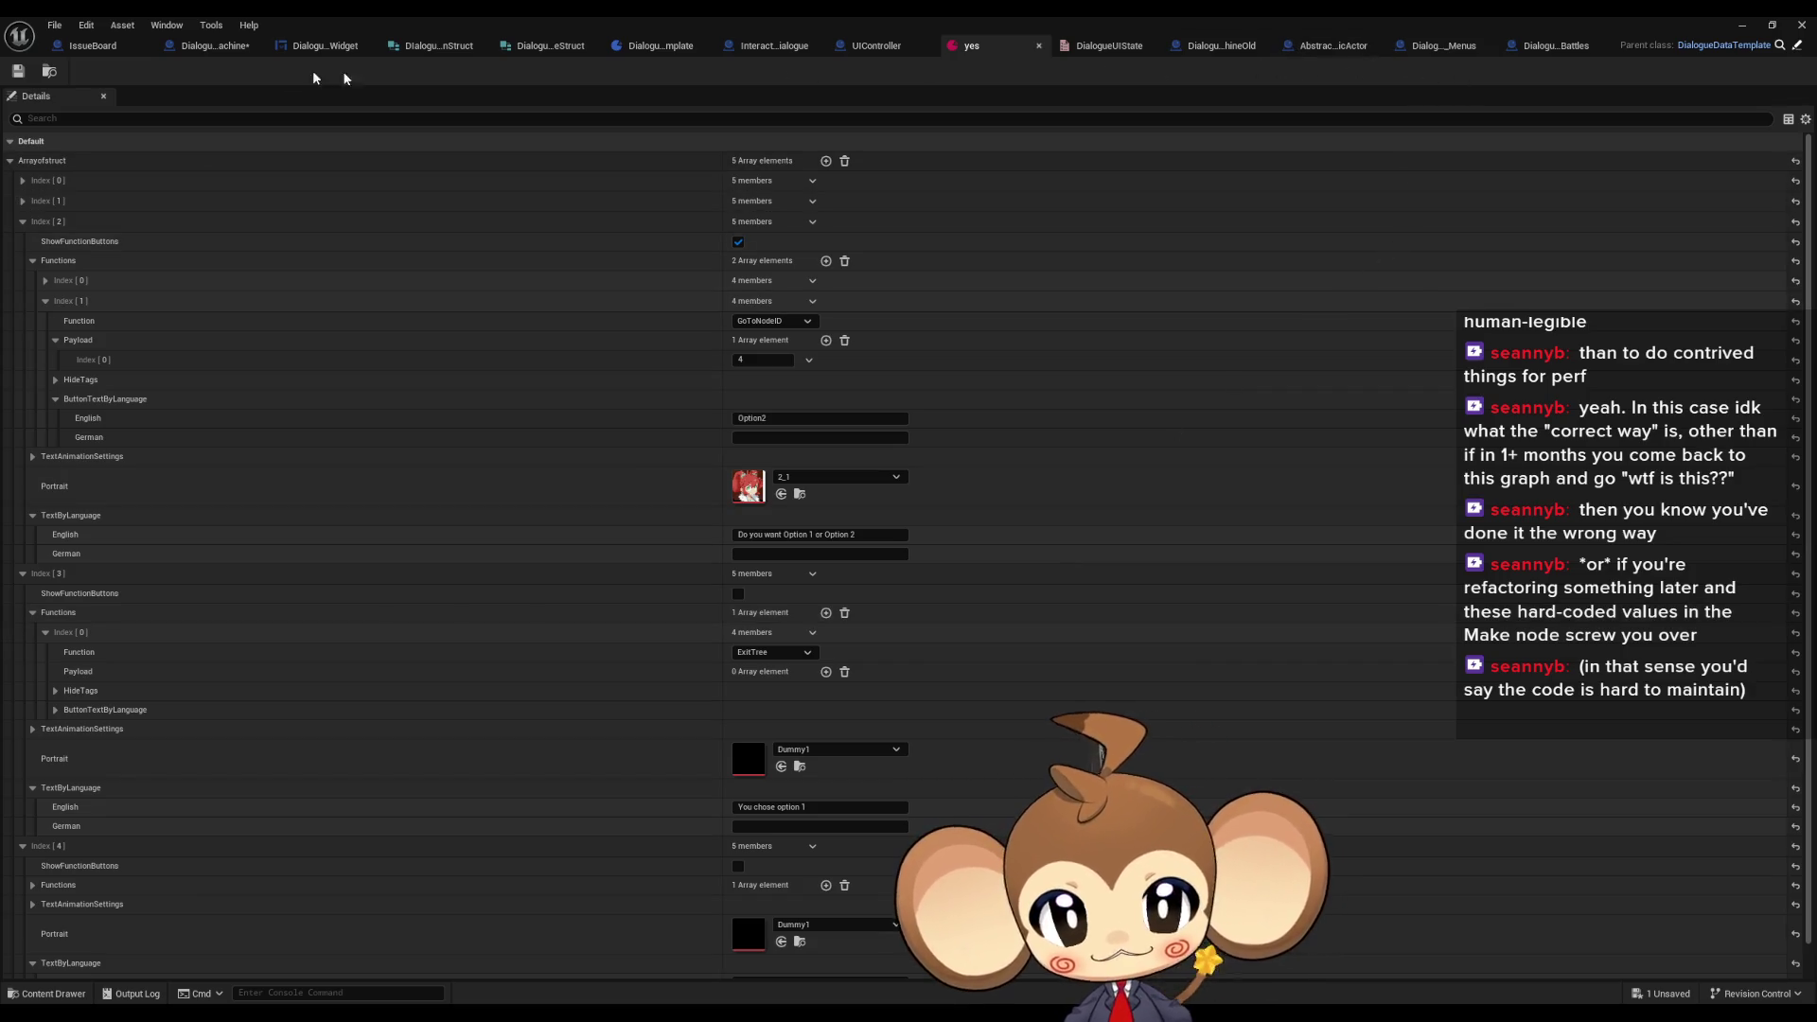
click(220, 45)
click(322, 50)
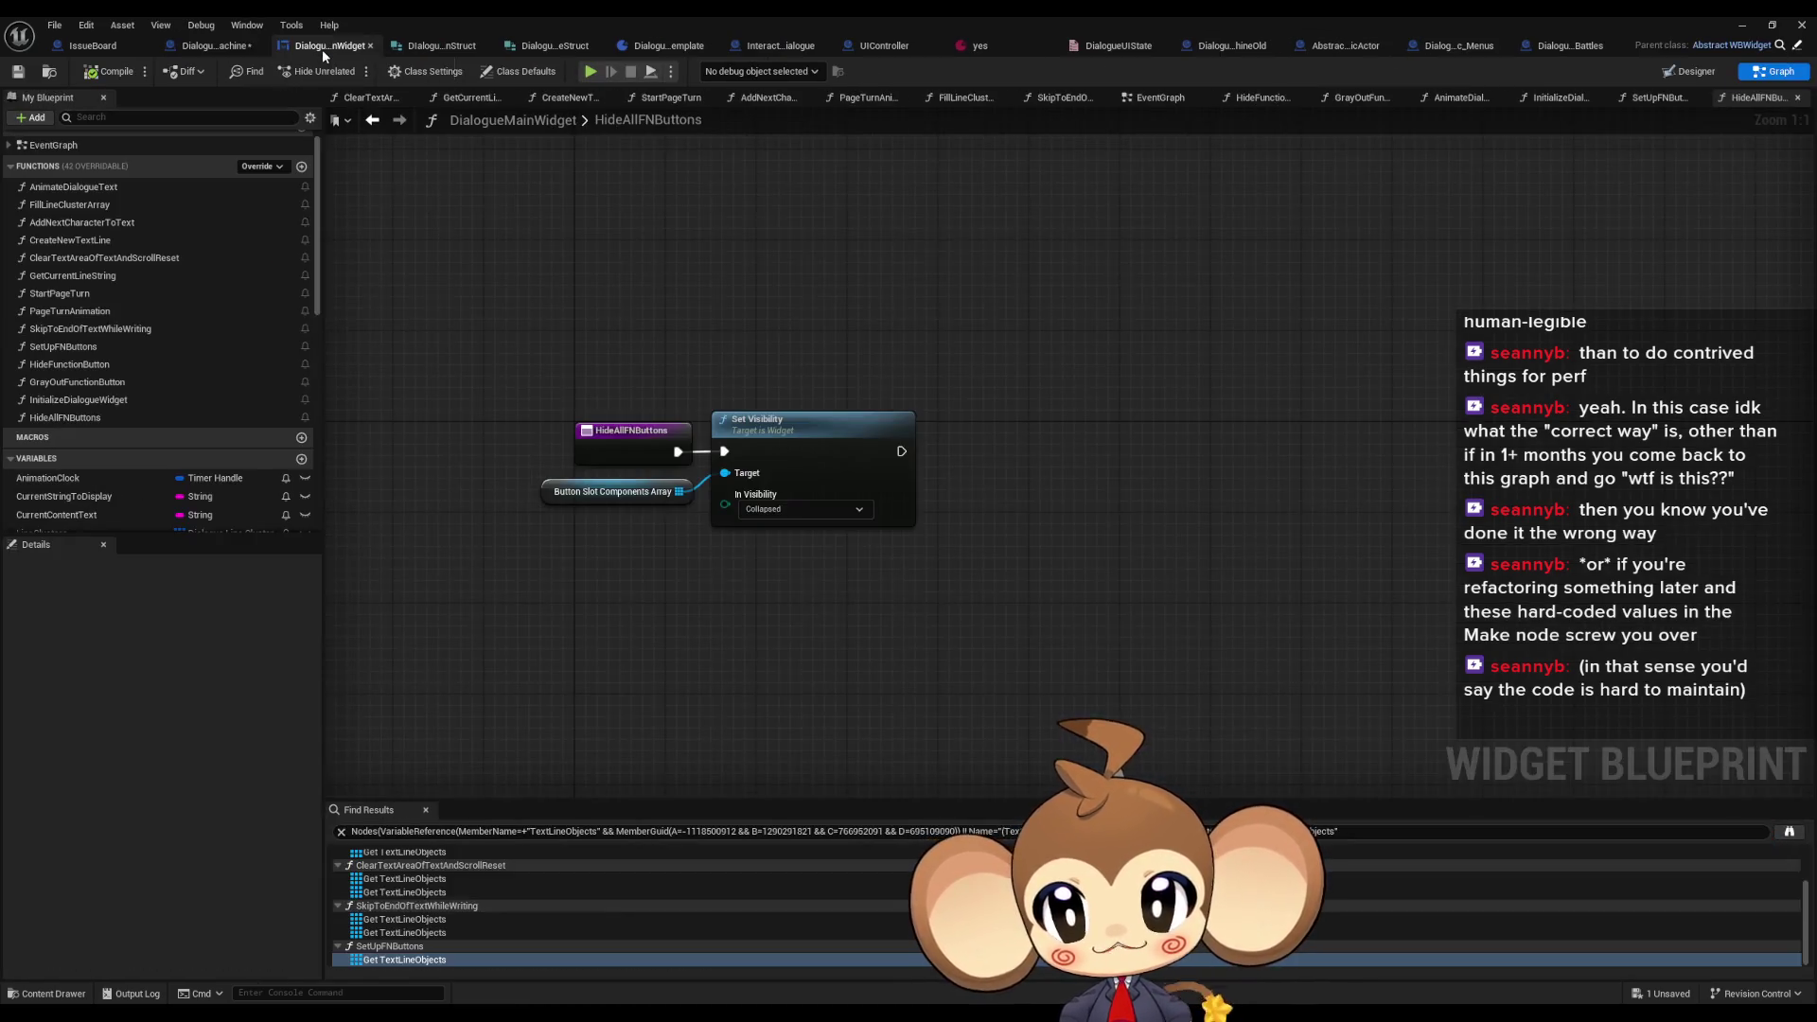
click(229, 49)
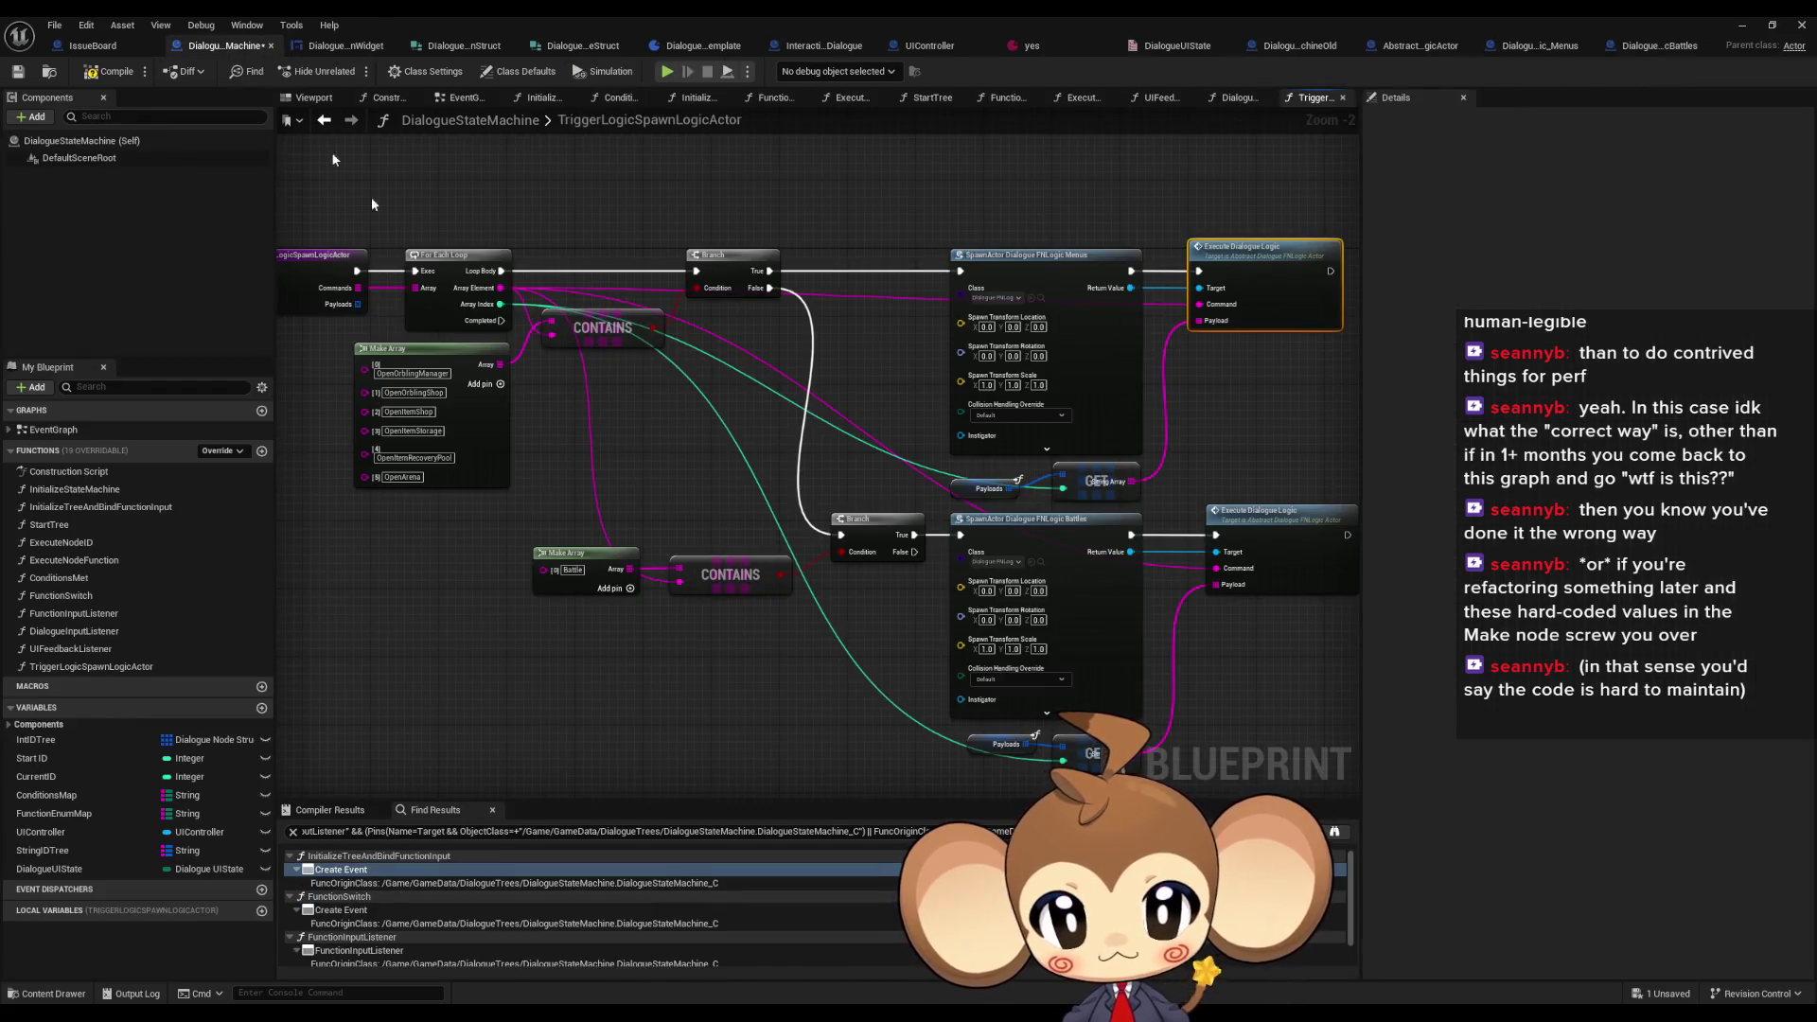
- Inspect the command name list, SpawnActor nodes and Execute Dialogue Logic calls in TriggerLogicSpawnLogicActor
scroll(663, 407, up, 2)
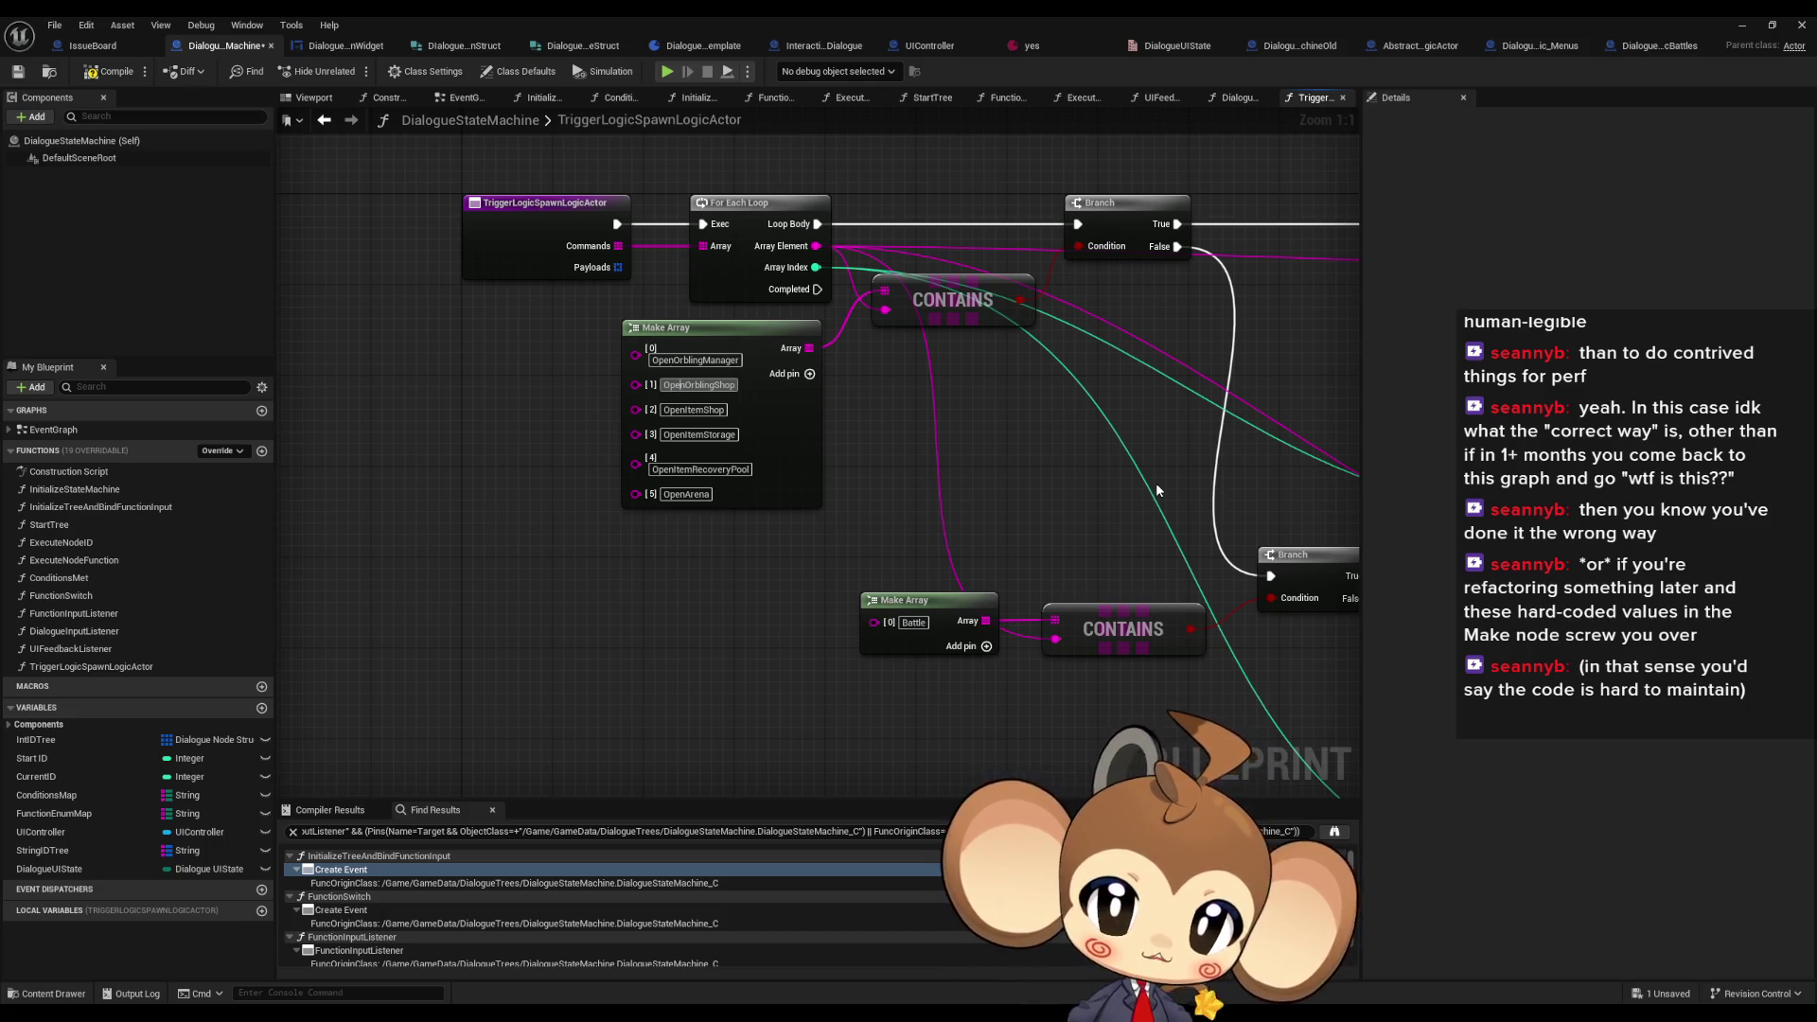
click(813, 407)
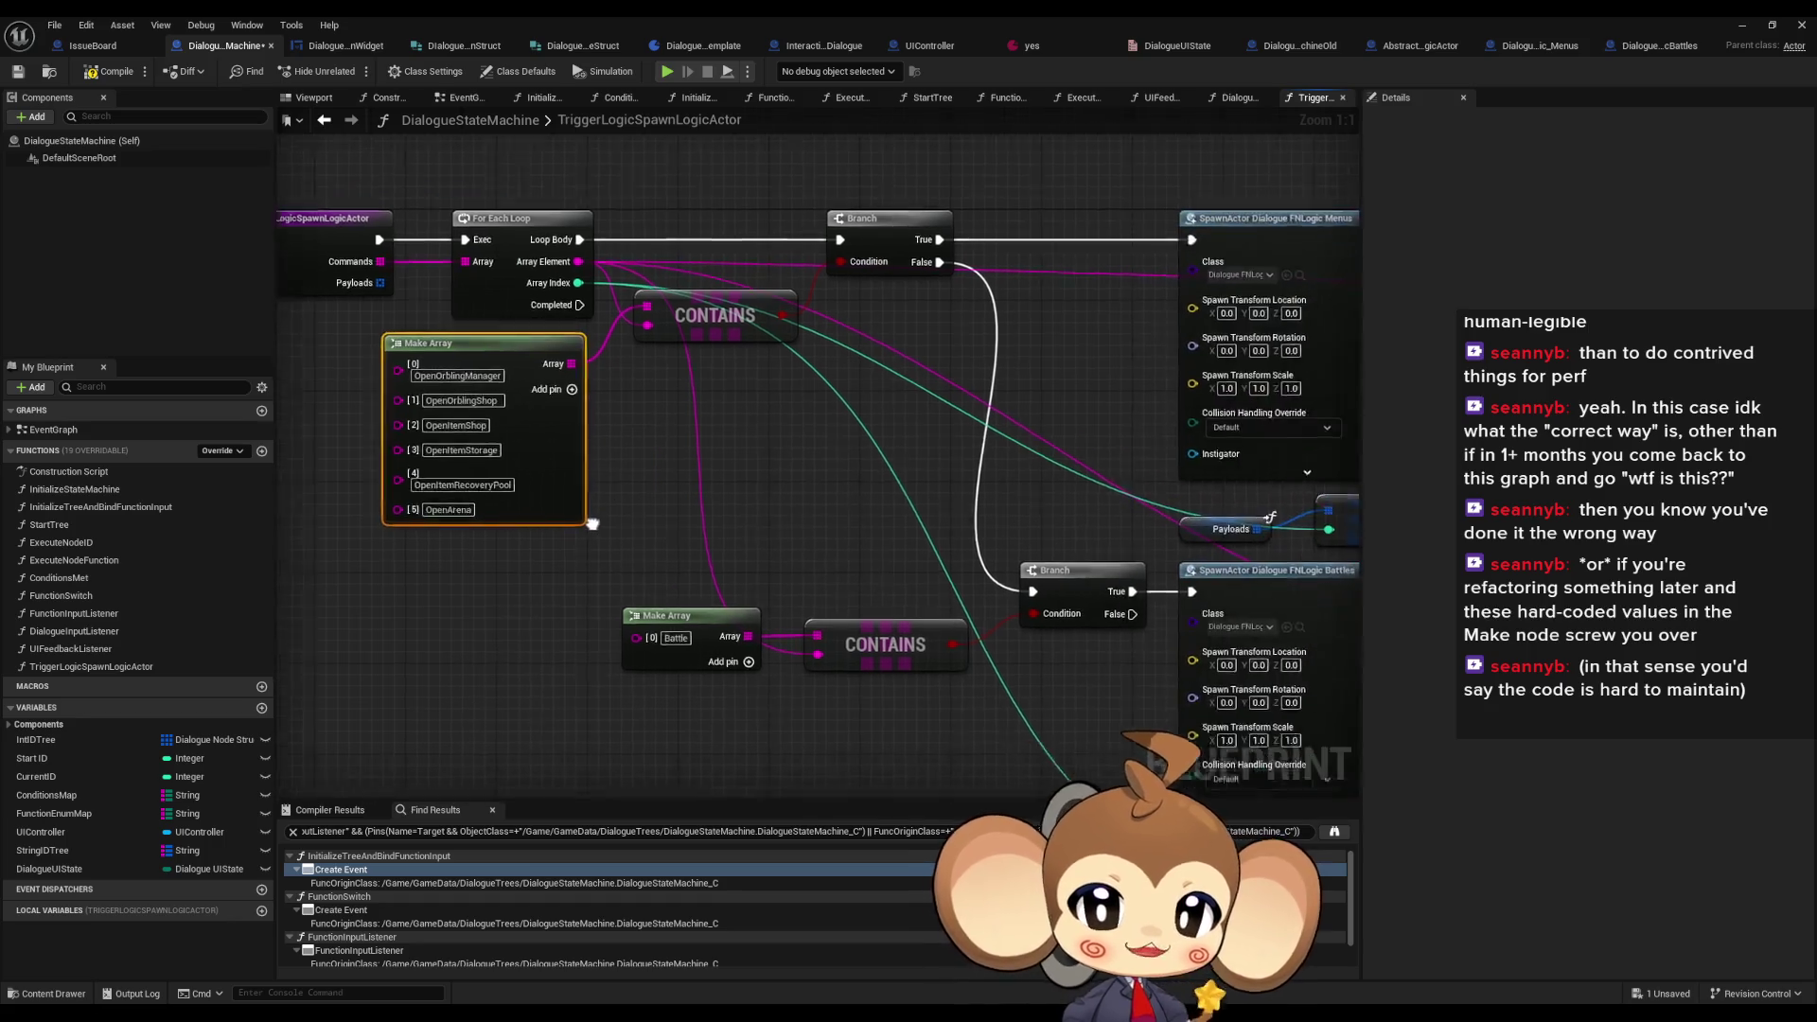
drag(1293, 529, 951, 565)
scroll(951, 566, down, 3)
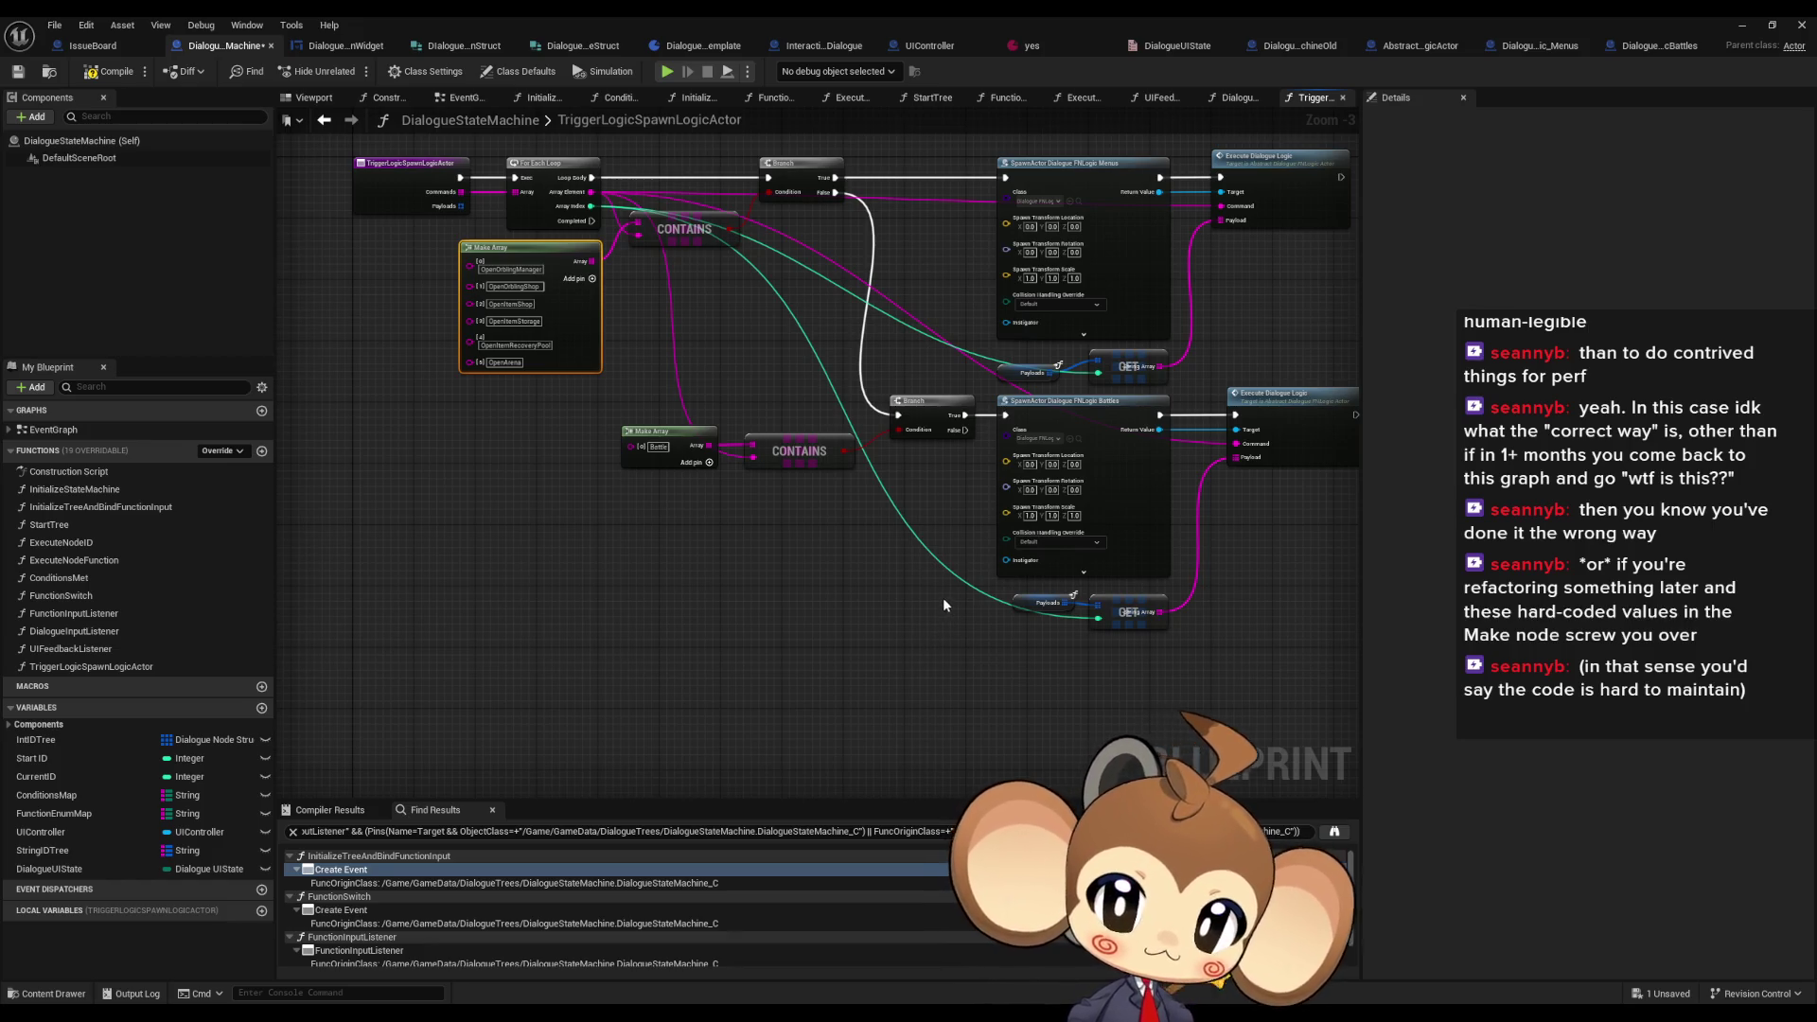
drag(944, 598, 873, 711)
scroll(973, 299, up, 1)
click(973, 299)
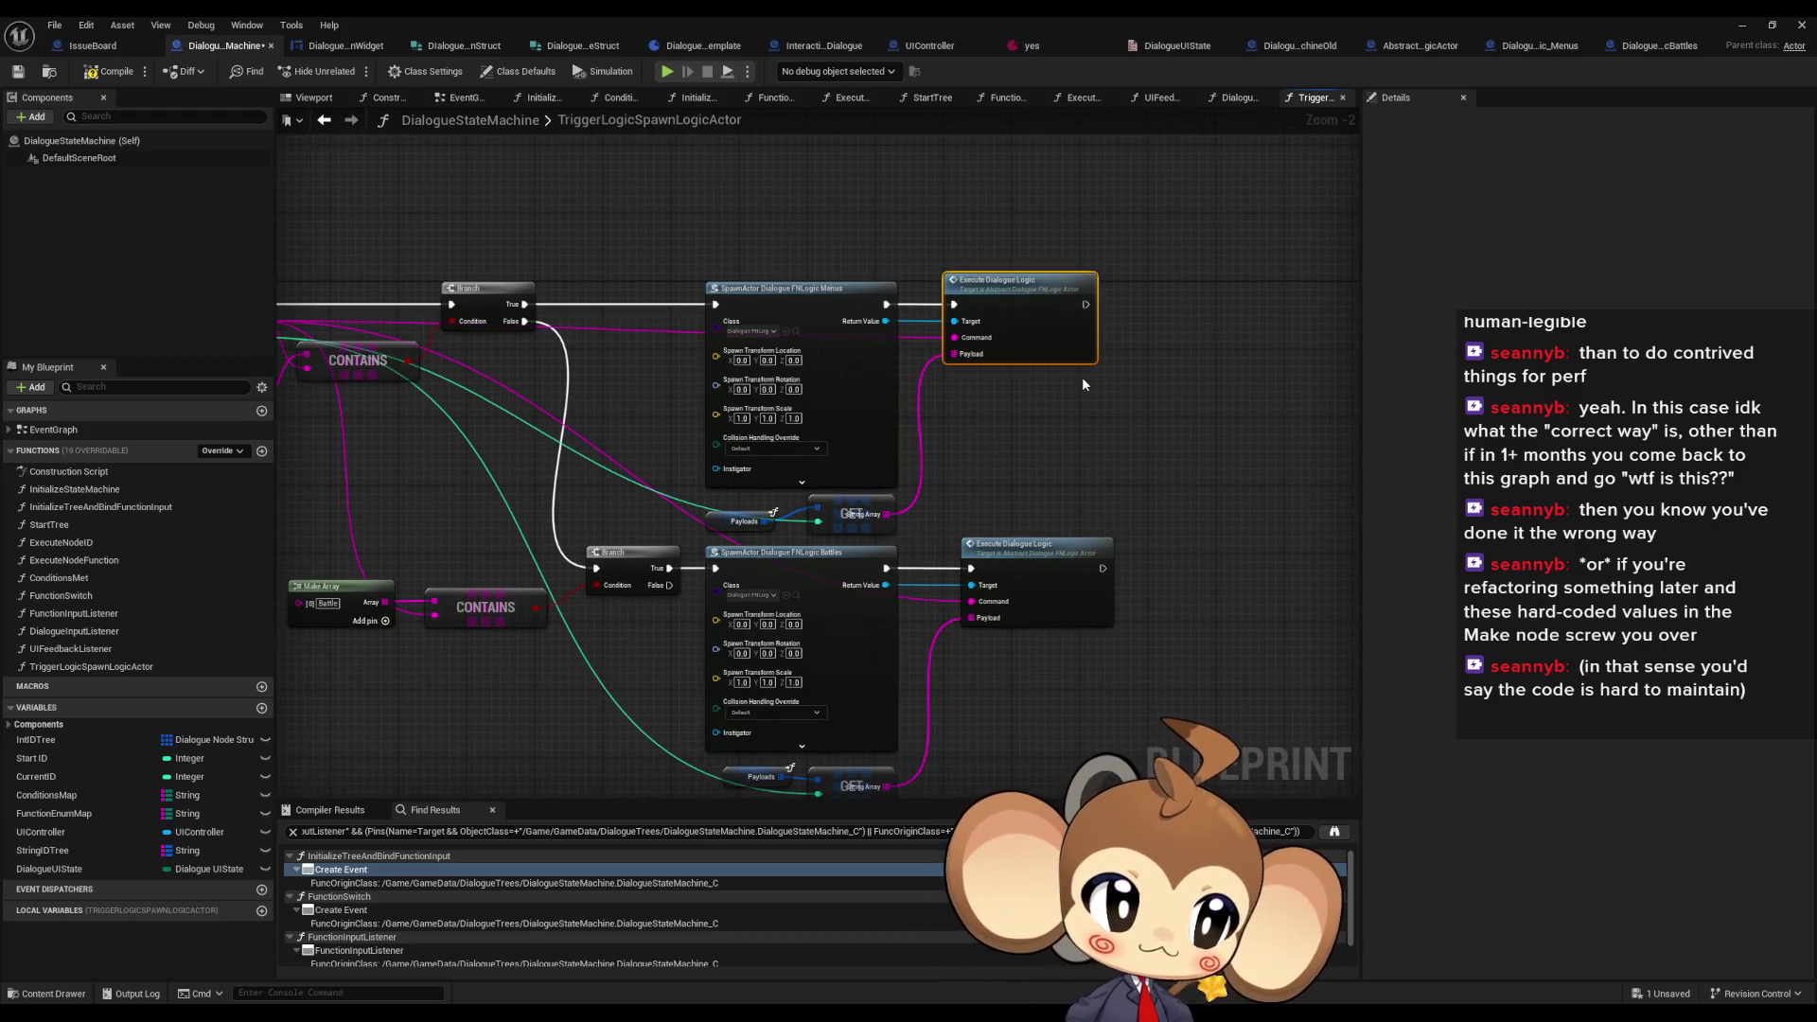
mouse_move(701, 210)
mouse_down()
mouse_move(1137, 699)
mouse_move(1089, 598)
mouse_up()
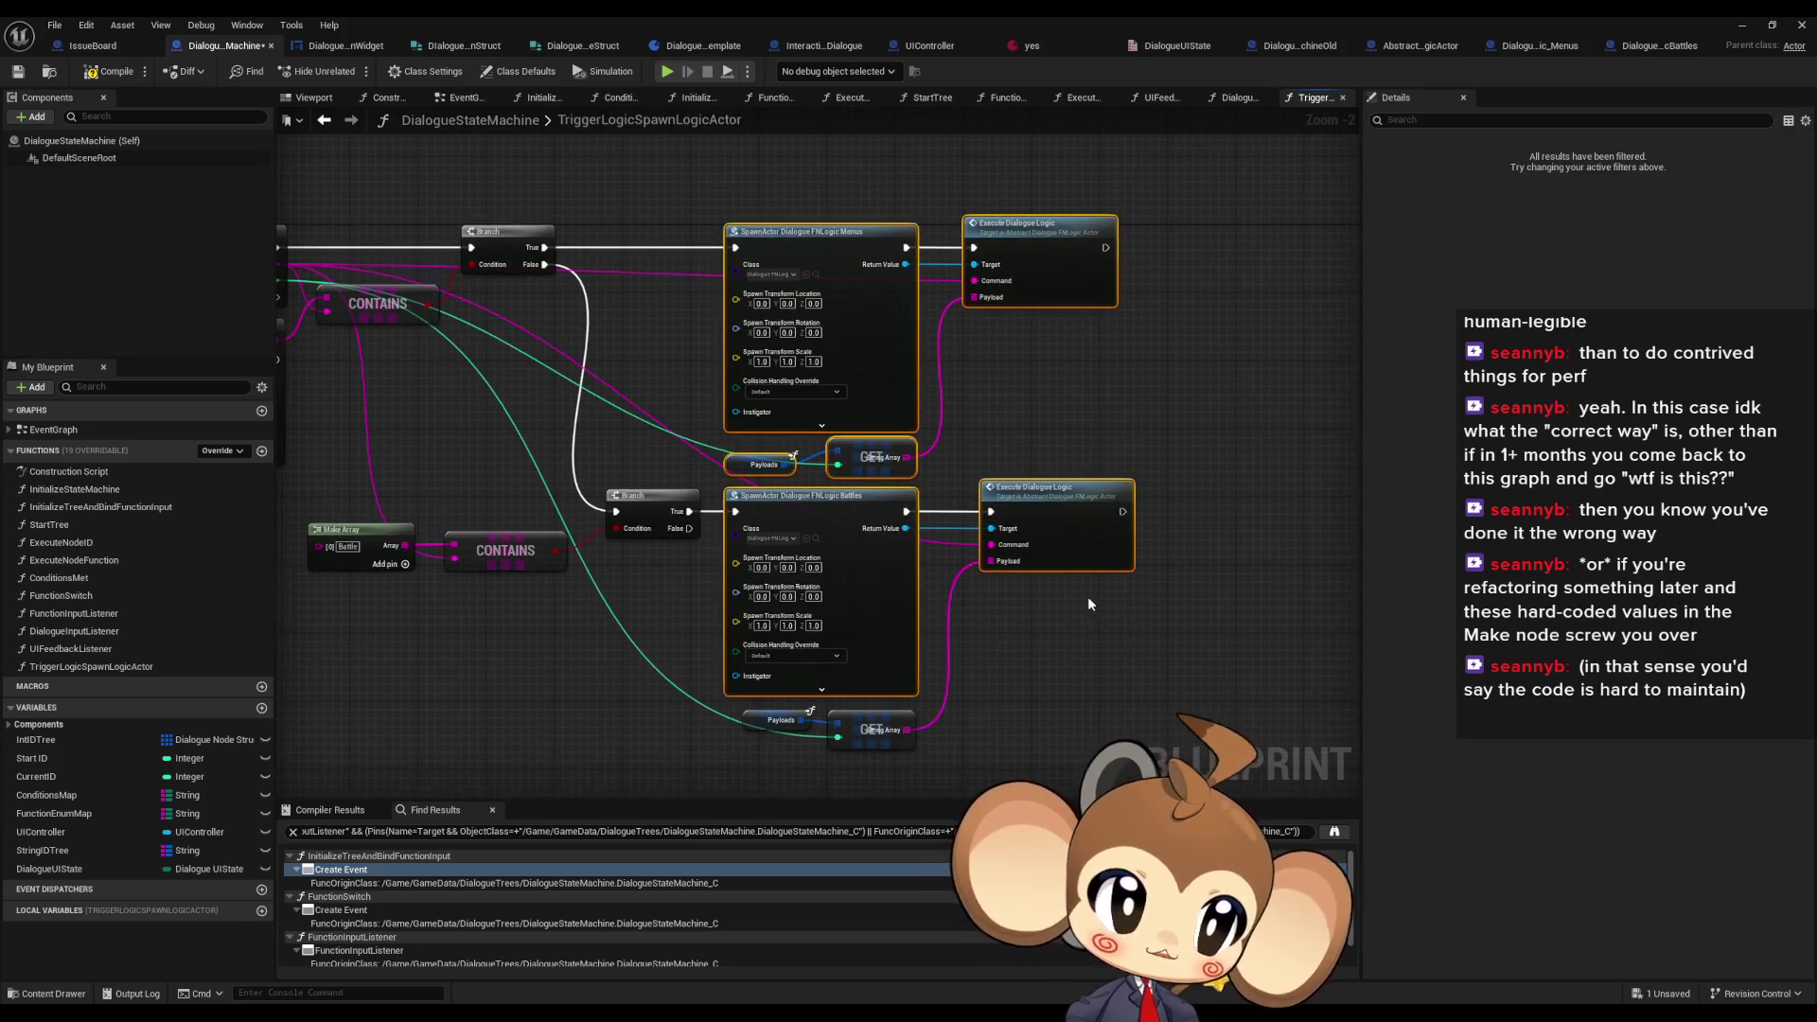
click(923, 598)
- Pan across the graph to frame the For Each Loop, command list and entry node
drag(927, 605, 1437, 606)
drag(587, 340, 490, 352)
mouse_move(1117, 396)
mouse_down()
mouse_move(944, 401)
mouse_move(960, 408)
mouse_up()
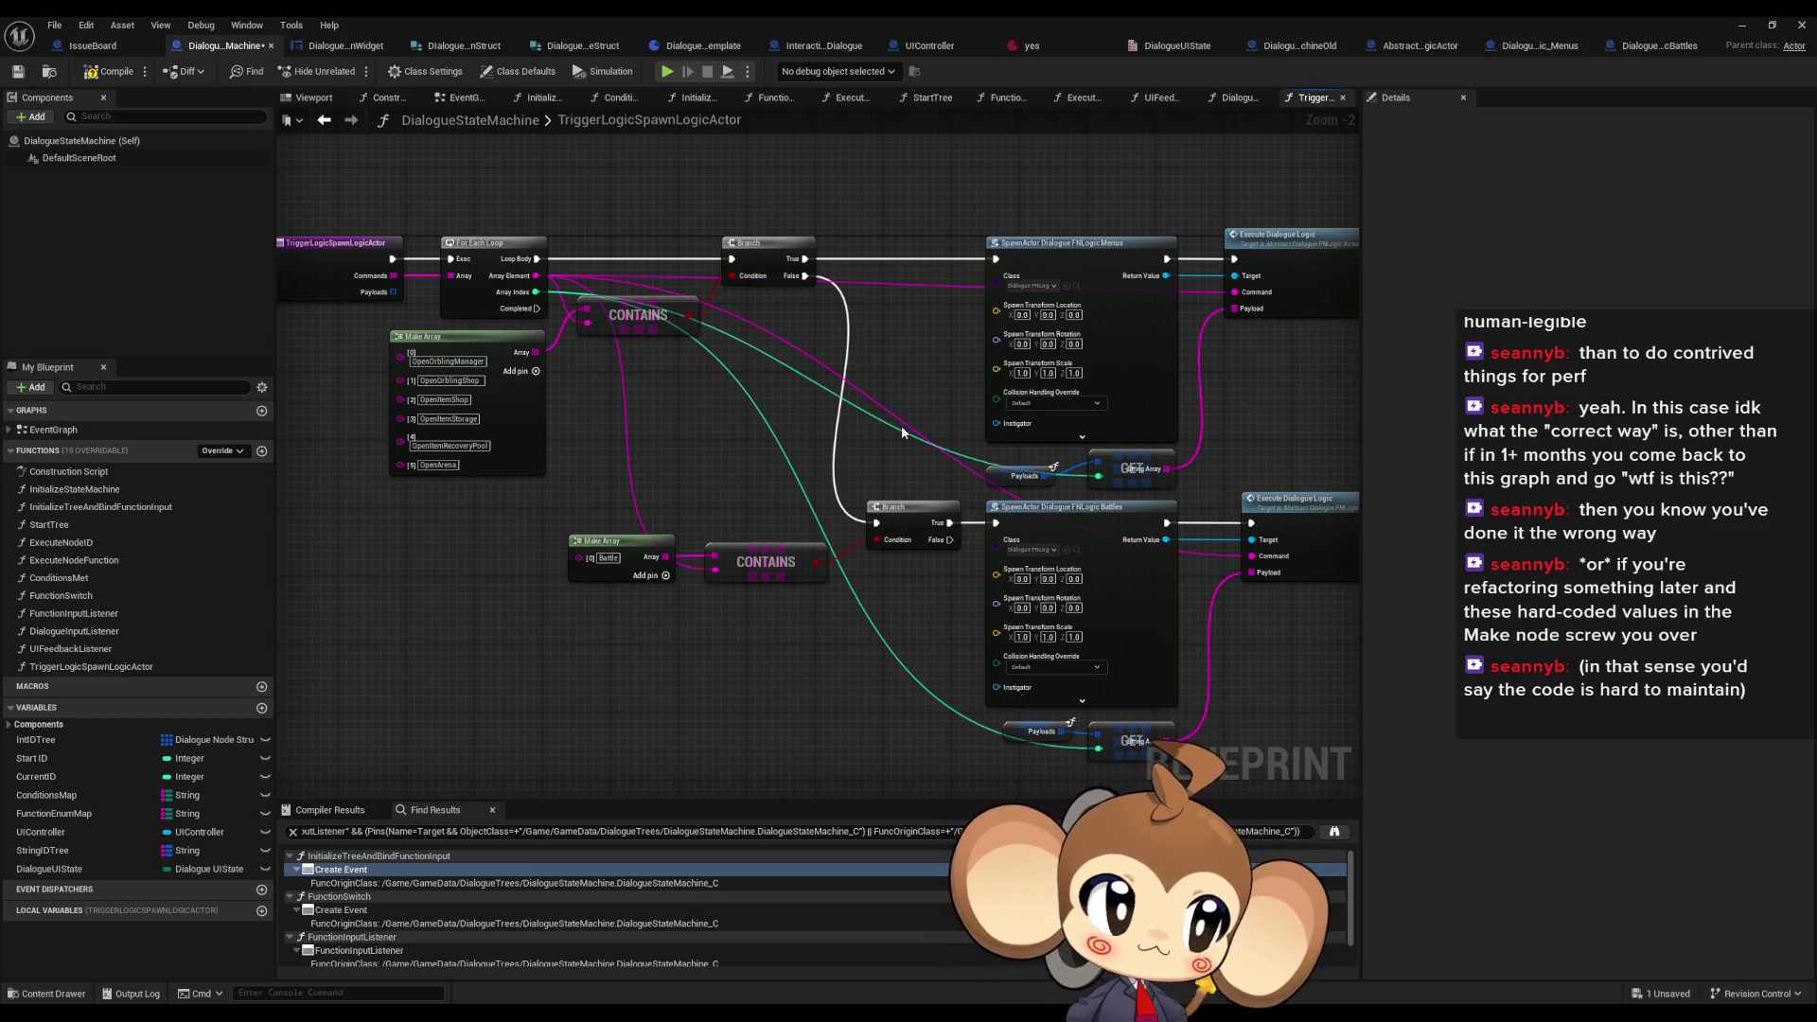
drag(900, 432, 986, 356)
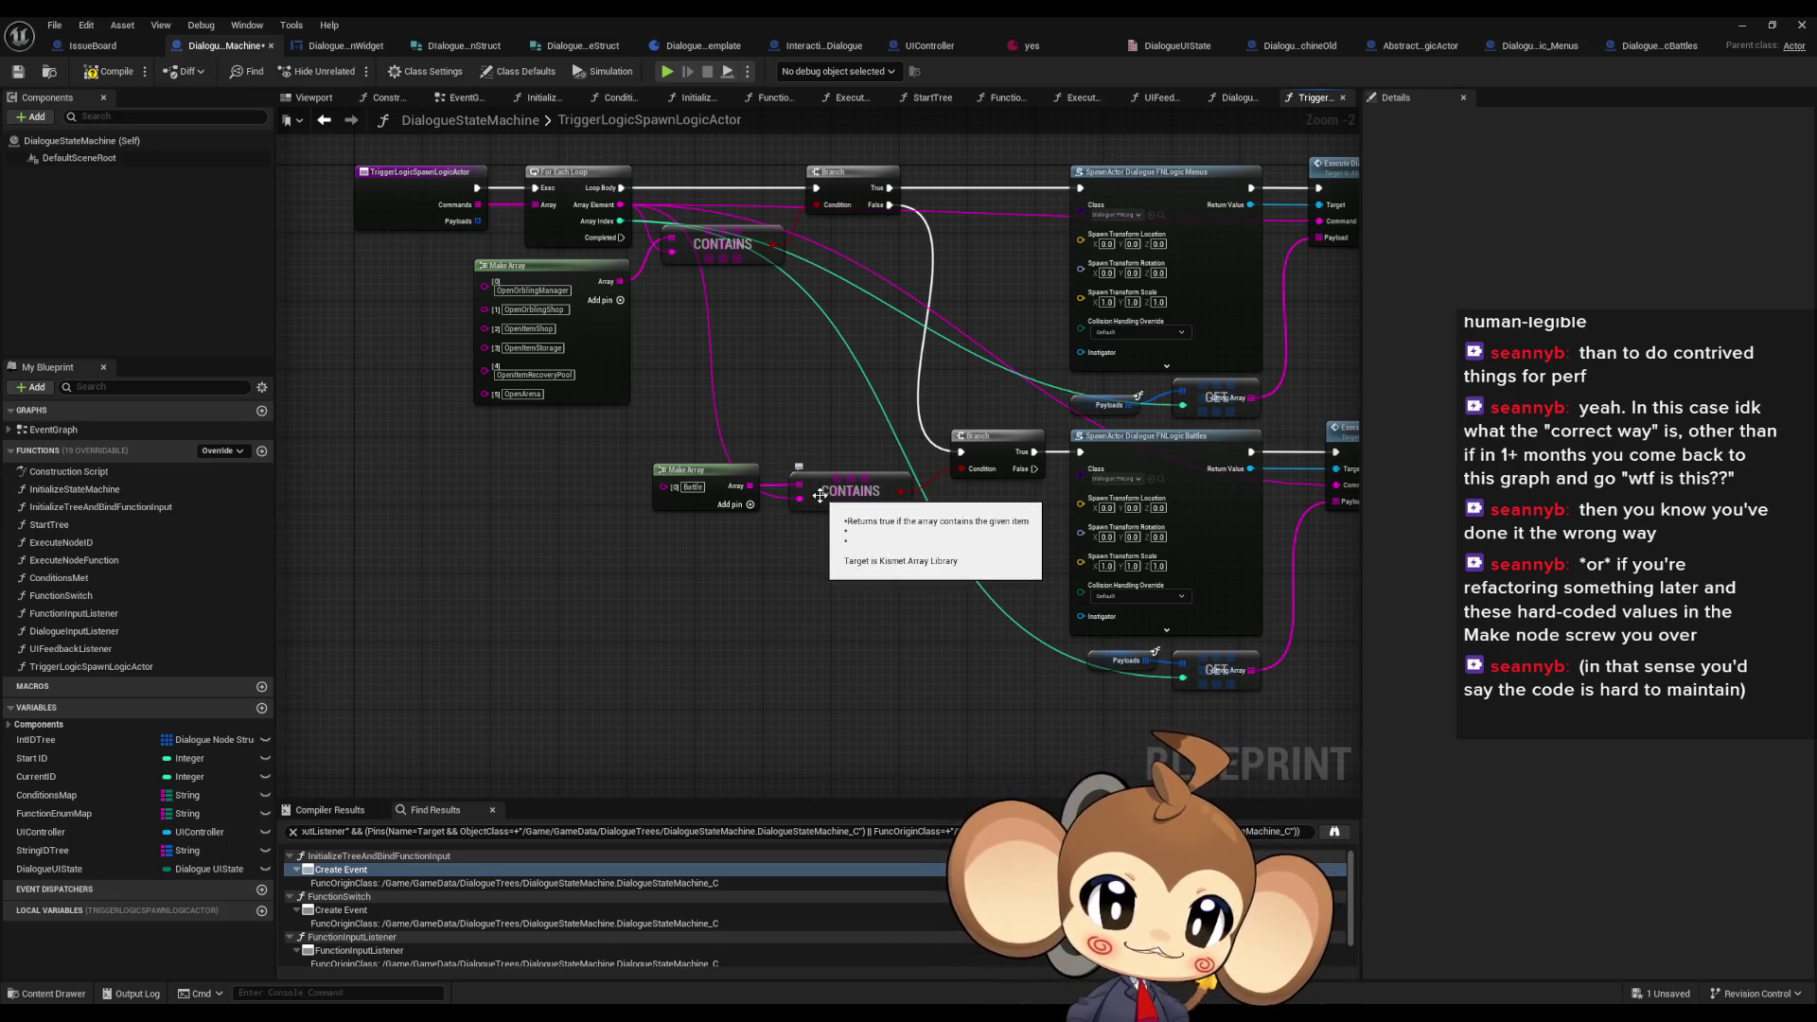
mouse_move(964, 417)
mouse_down()
mouse_move(920, 422)
mouse_move(919, 485)
mouse_up()
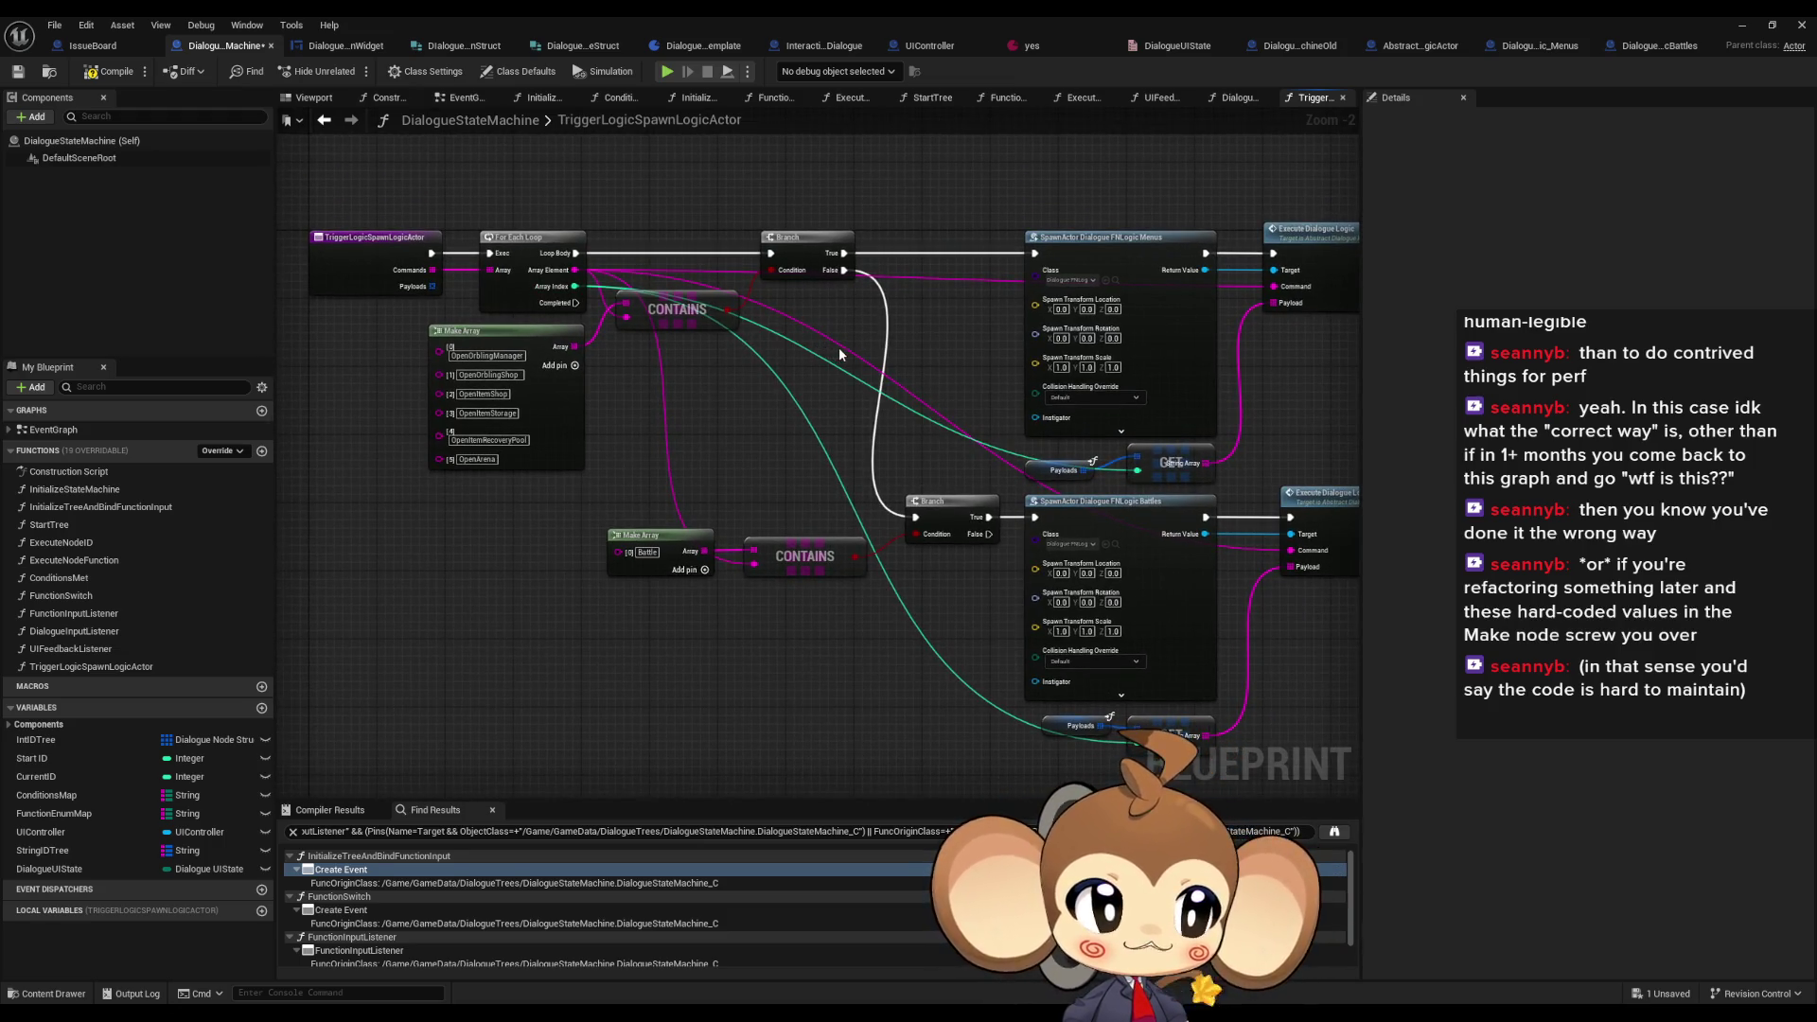
drag(1023, 496, 1015, 443)
scroll(876, 508, down, 10)
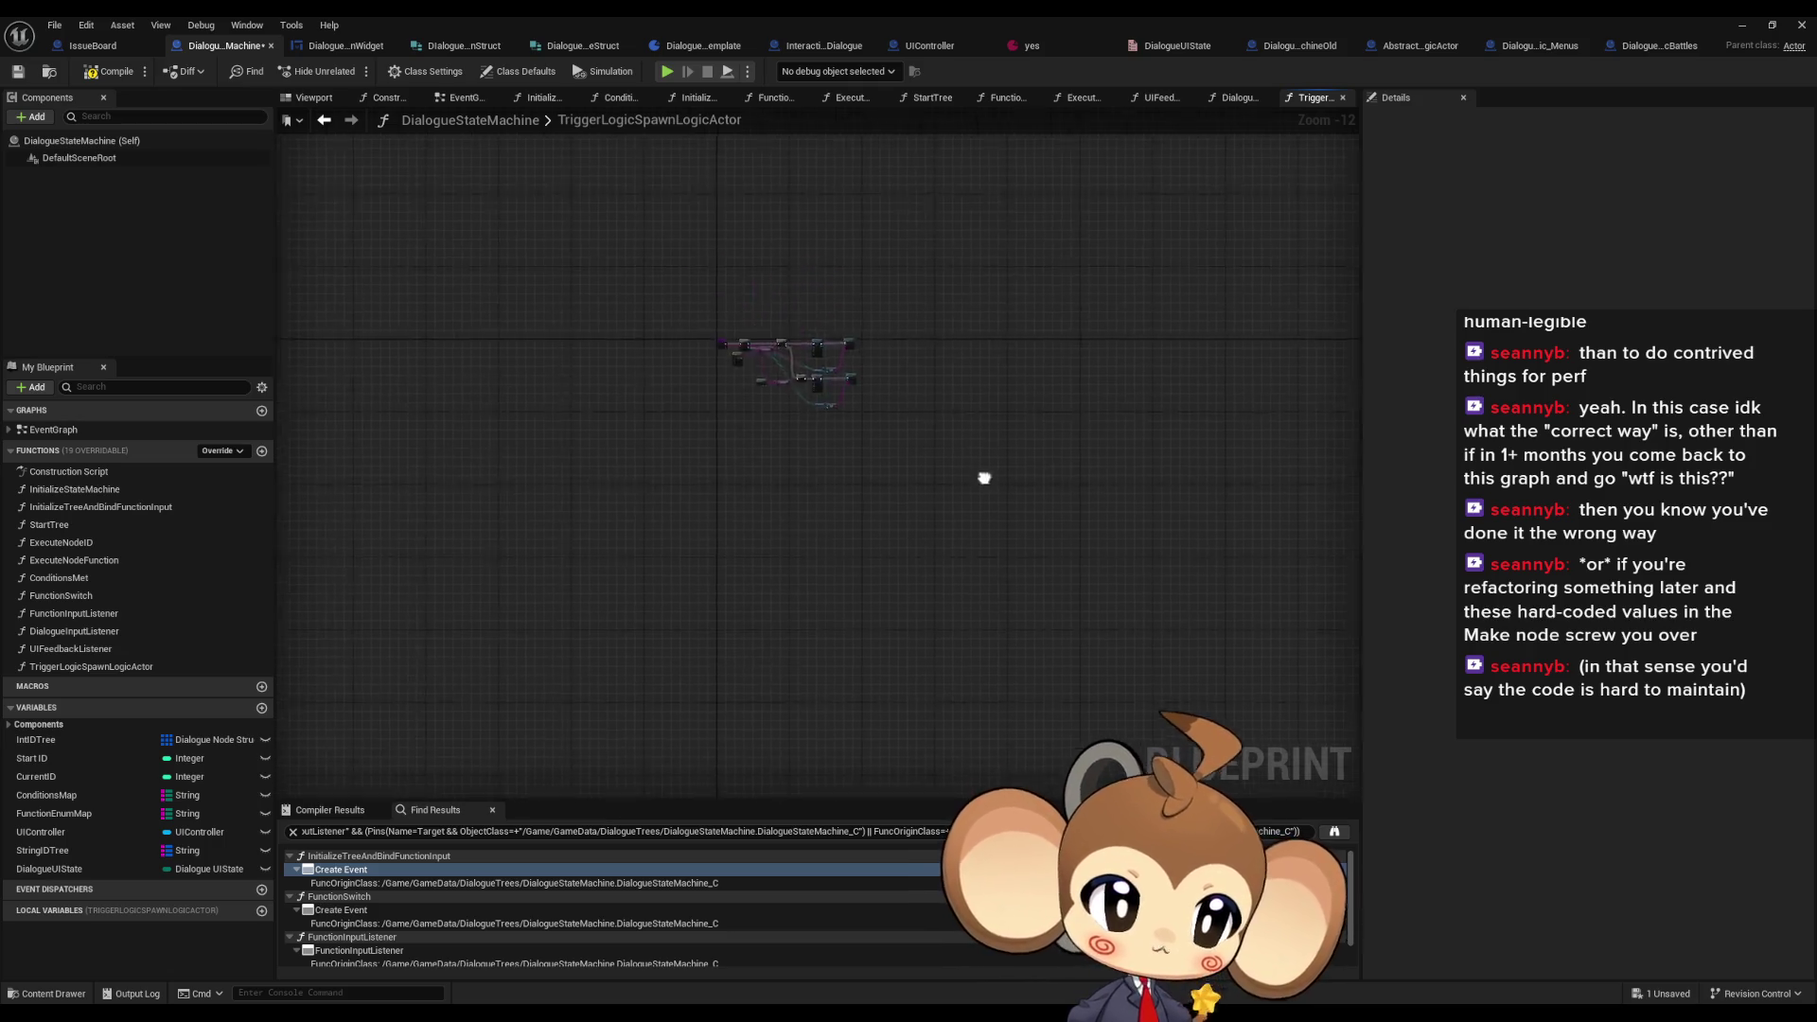
scroll(965, 471, up, 6)
scroll(1012, 487, up, 5)
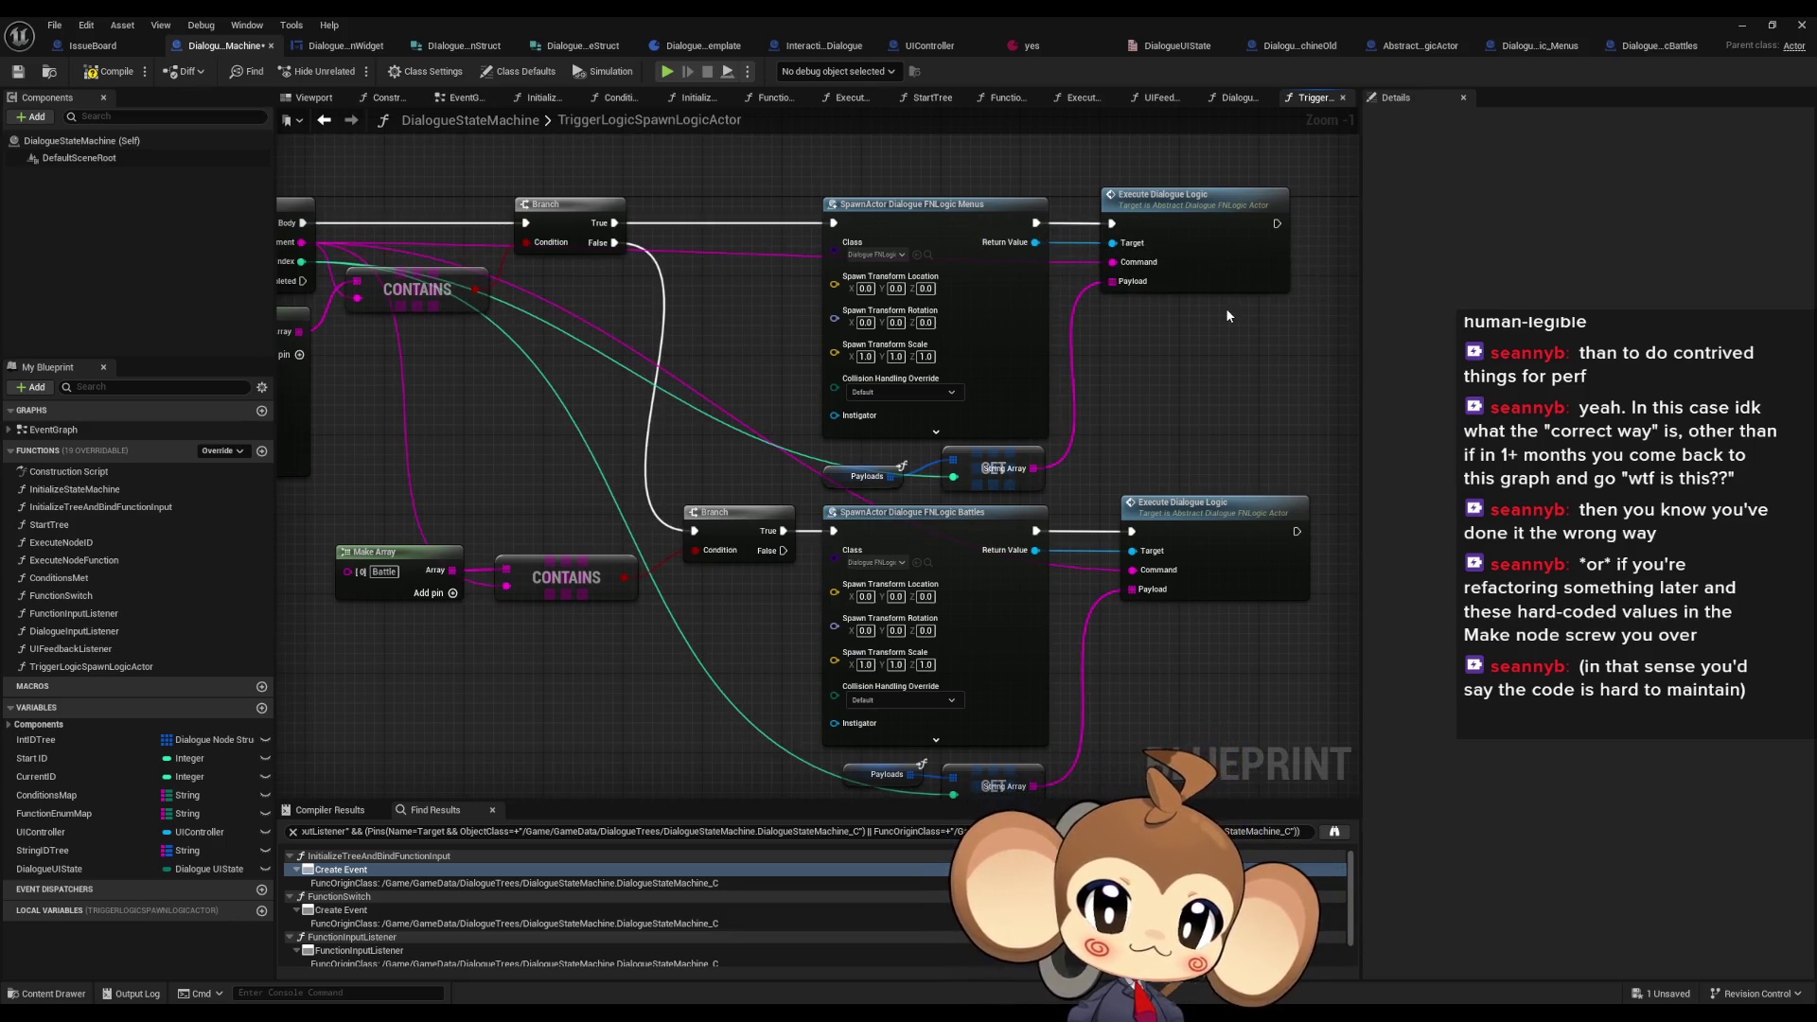
mouse_move(1217, 309)
mouse_down()
mouse_move(1048, 399)
mouse_move(864, 417)
mouse_up()
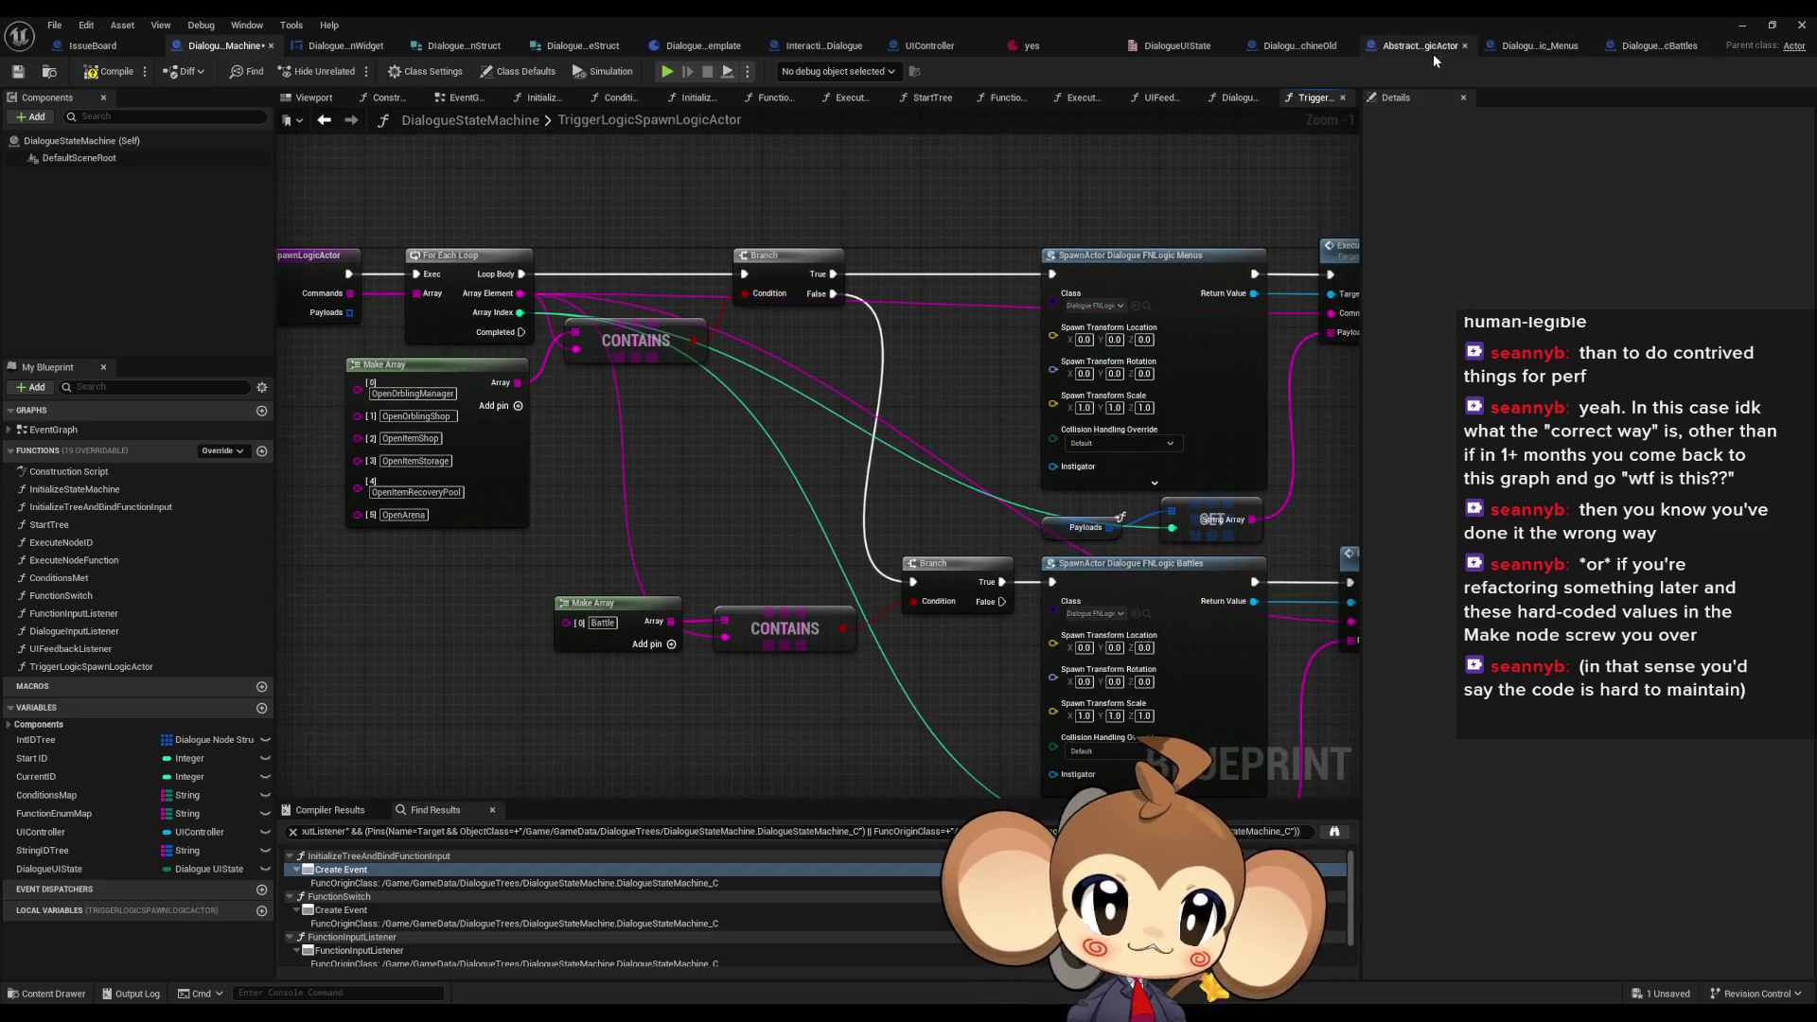
- Switch to DialogueStateMachineOld's DoCodeInstructions graph and look around it
click(1292, 44)
scroll(854, 282, down, 4)
mouse_move(855, 282)
mouse_down()
mouse_move(846, 214)
mouse_move(843, 341)
mouse_move(836, 288)
mouse_up()
scroll(1035, 397, up, 1)
- Browse DoCodeInstructions to frame its Switch on Name and Execute Command nodes
mouse_move(1034, 397)
mouse_down()
mouse_move(1055, 357)
mouse_move(1031, 318)
mouse_move(1105, 529)
mouse_up()
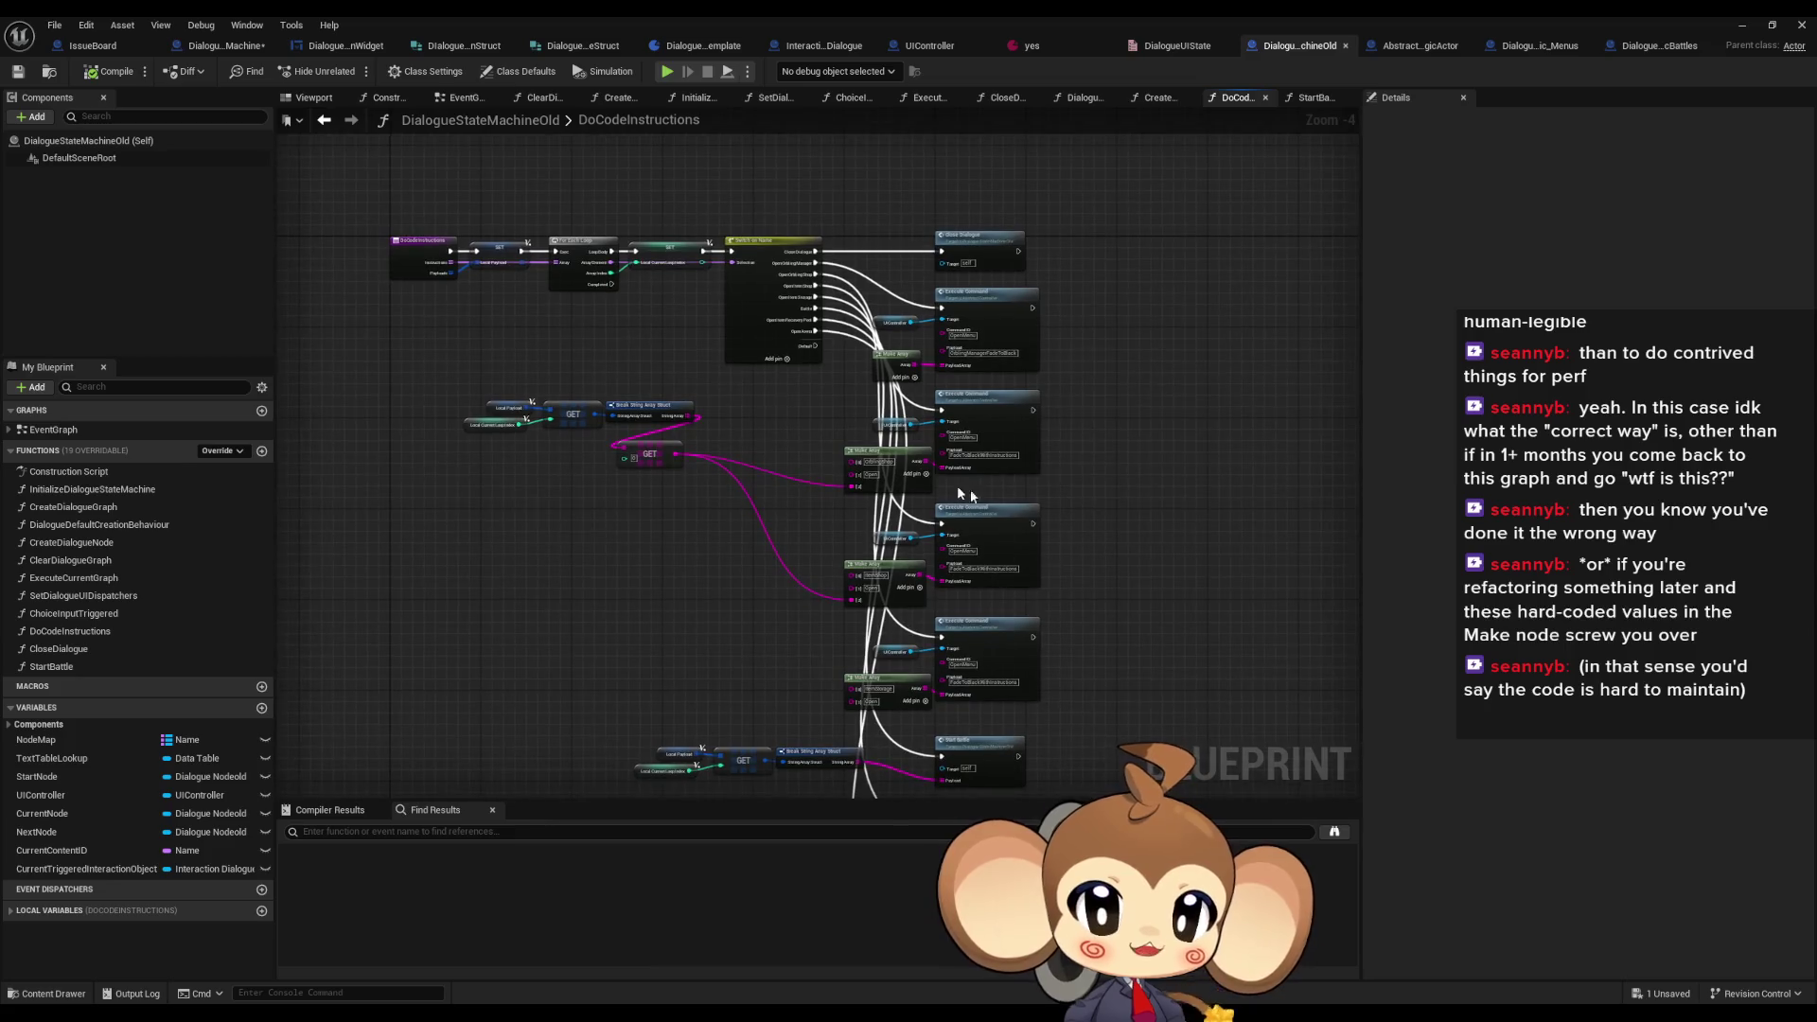
scroll(795, 184, down, 4)
drag(892, 326, 873, 158)
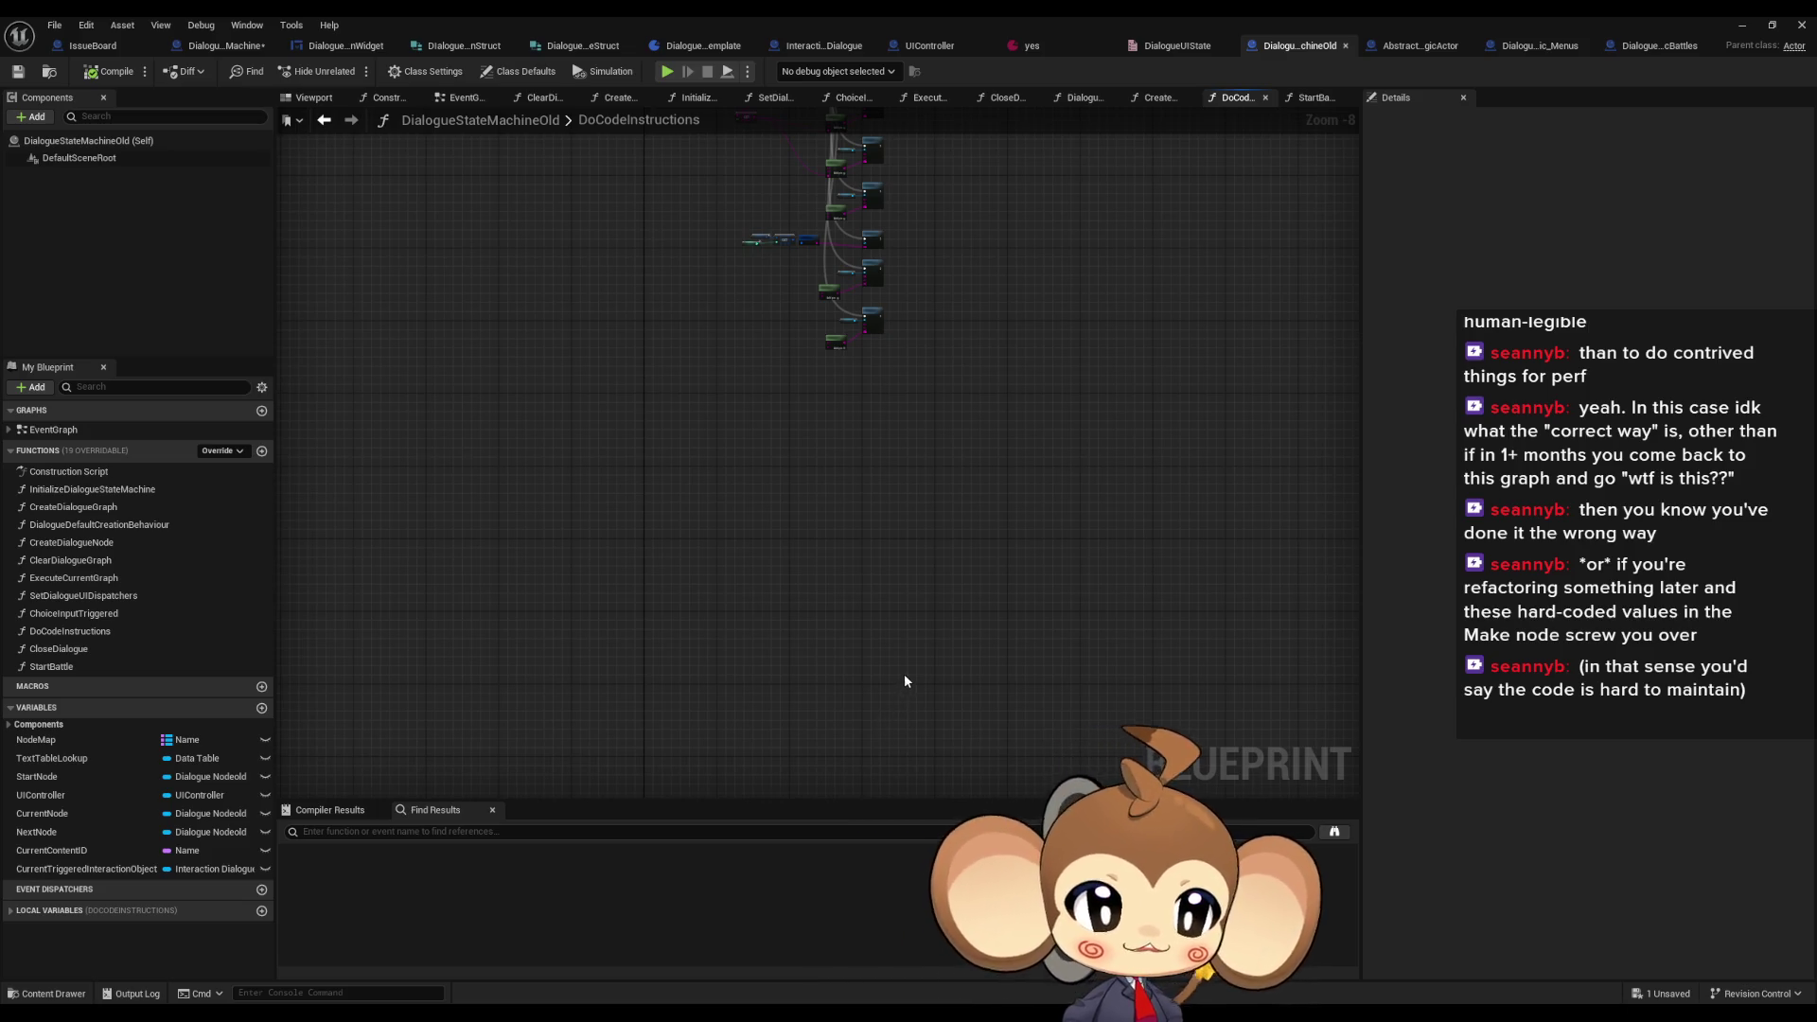
scroll(911, 484, up, 1)
drag(911, 484, 908, 530)
scroll(908, 530, up, 1)
scroll(869, 353, up, 2)
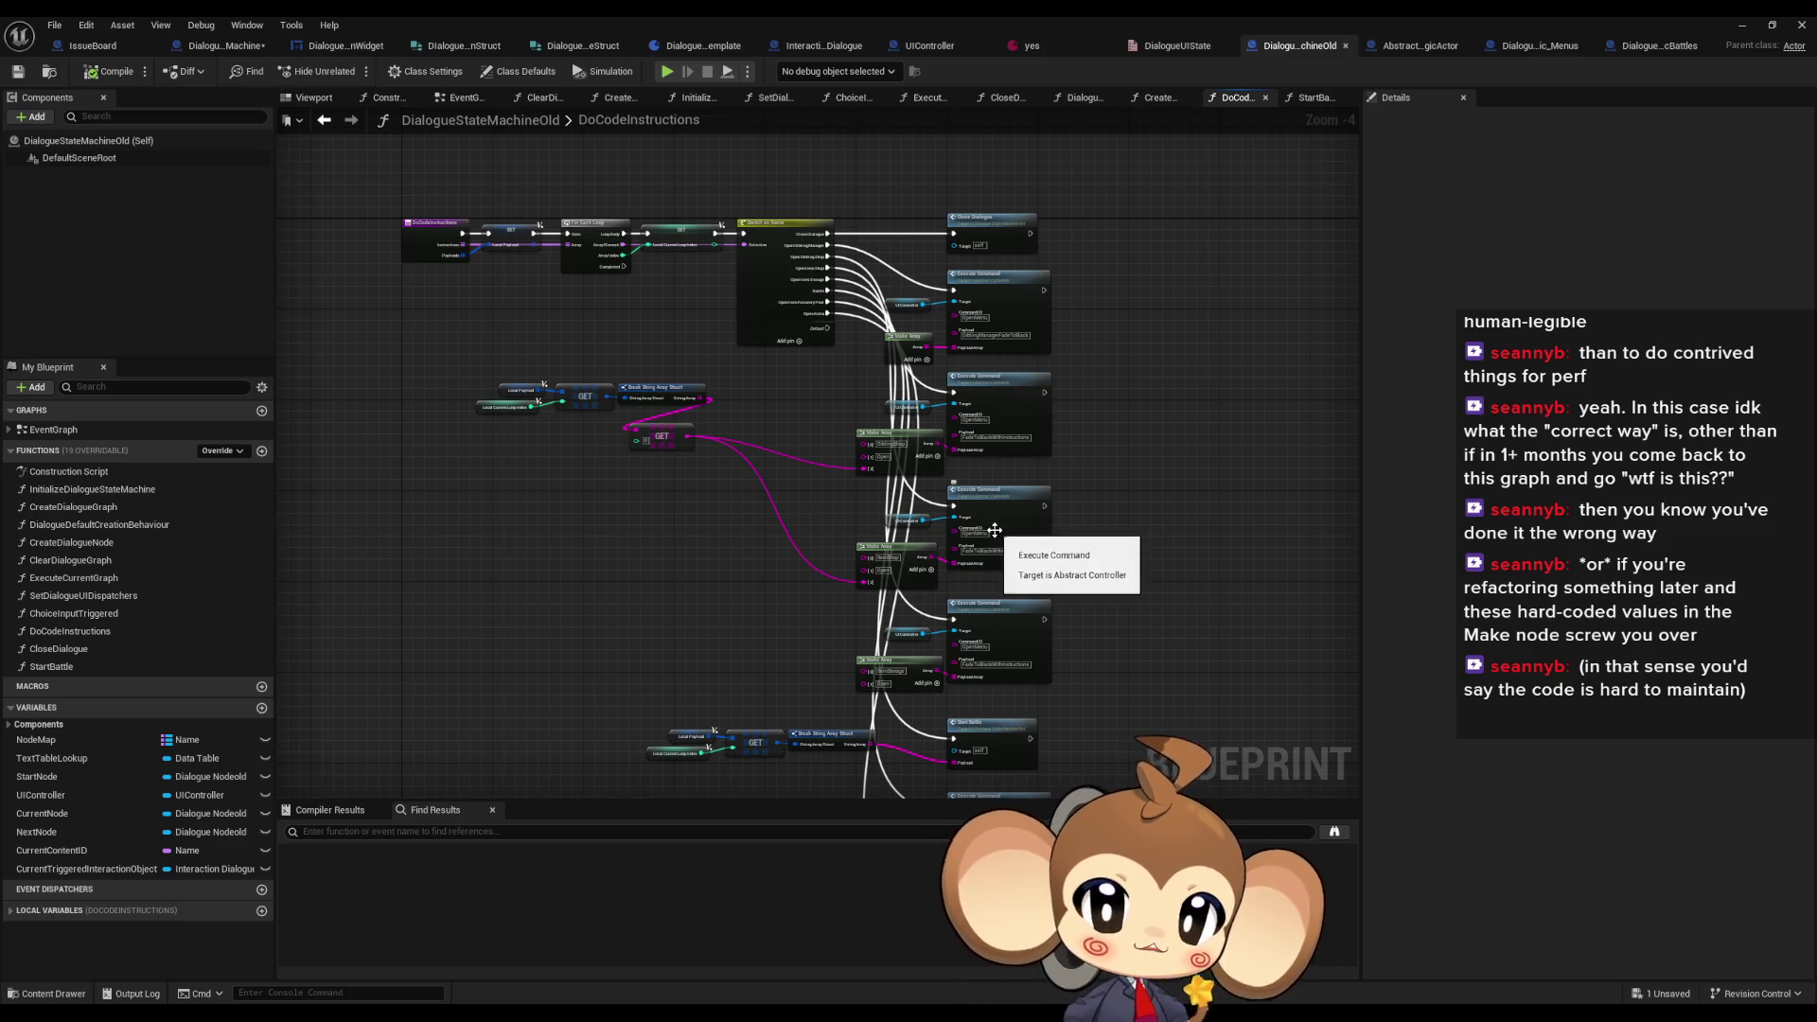
scroll(914, 339, up, 2)
drag(913, 339, 892, 425)
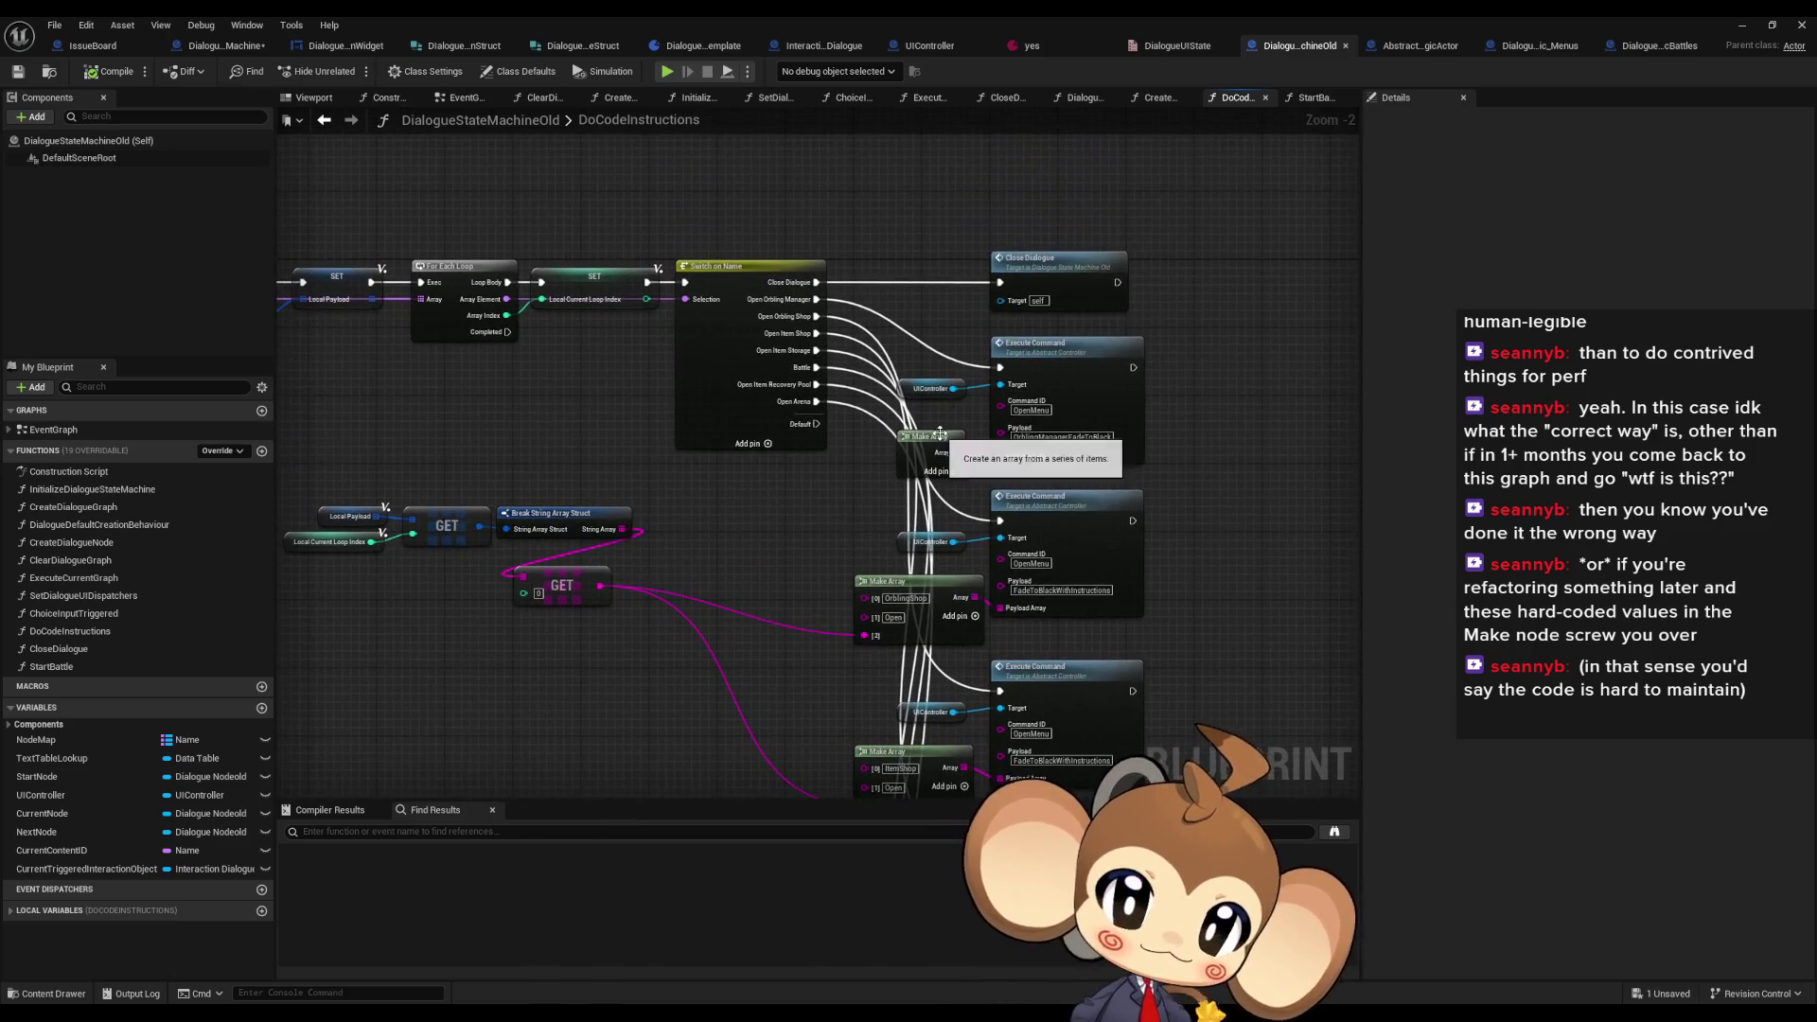
drag(774, 514, 726, 513)
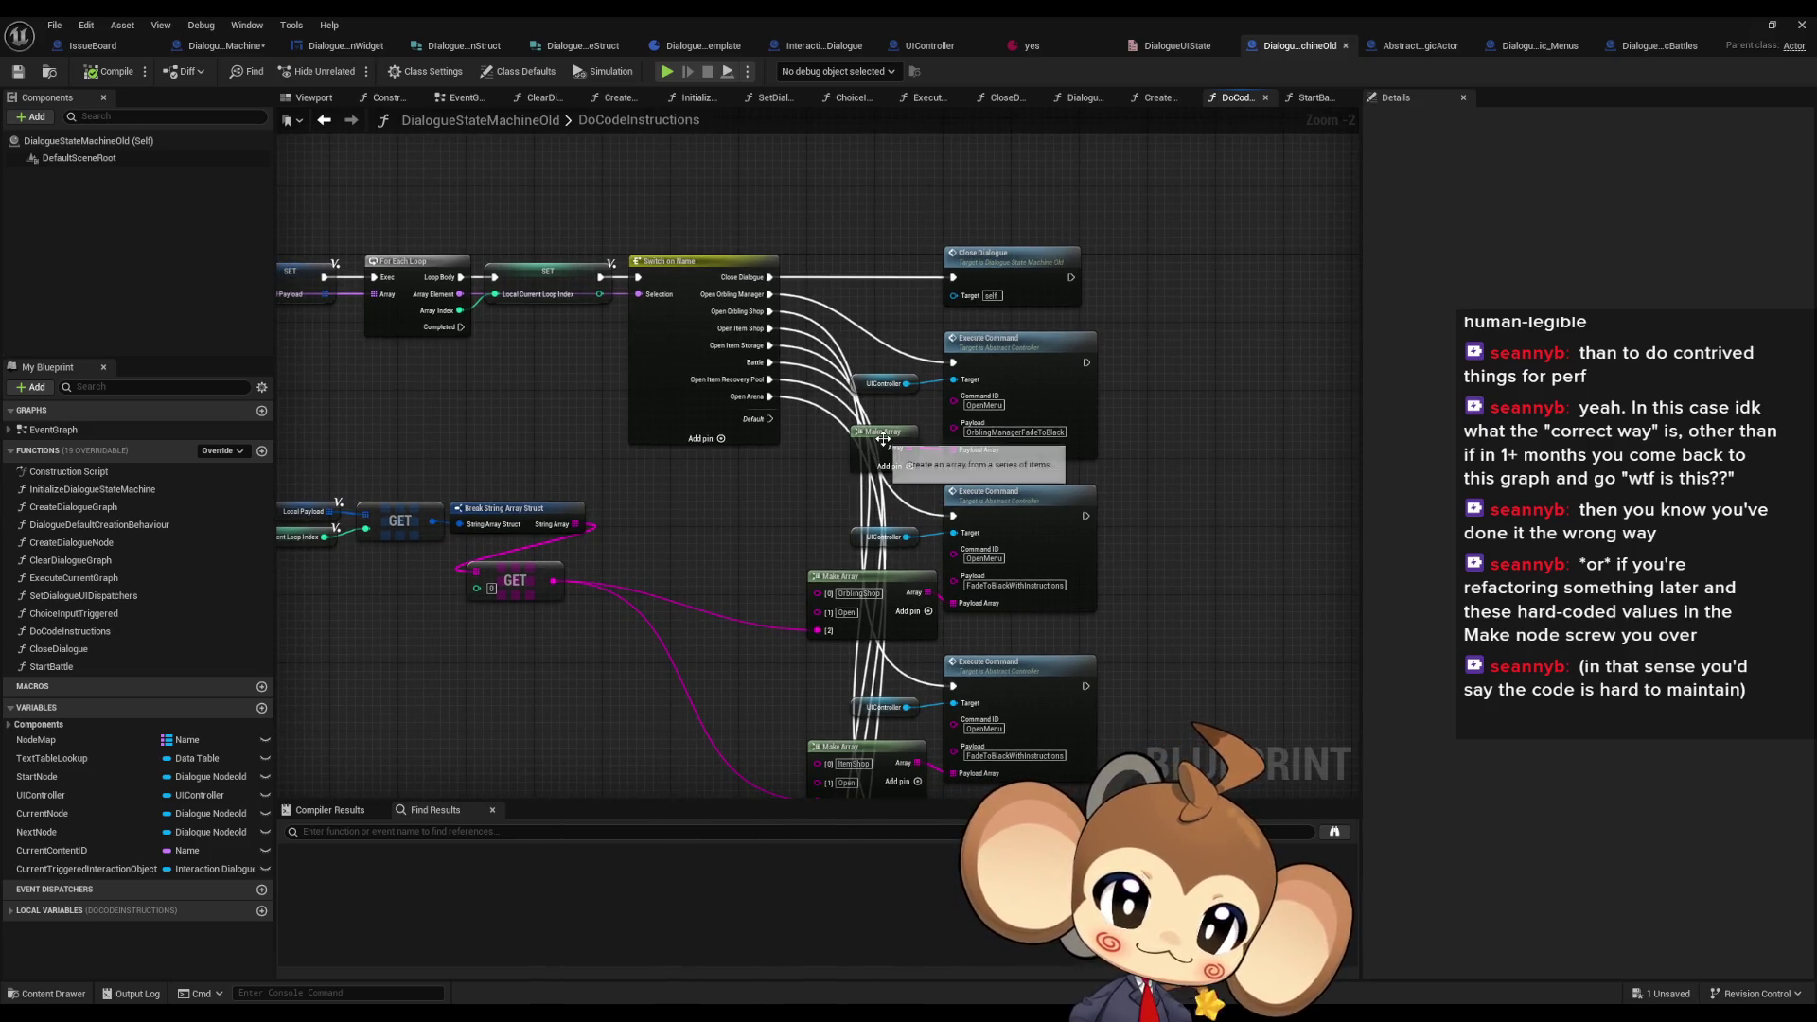
scroll(833, 426, up, 1)
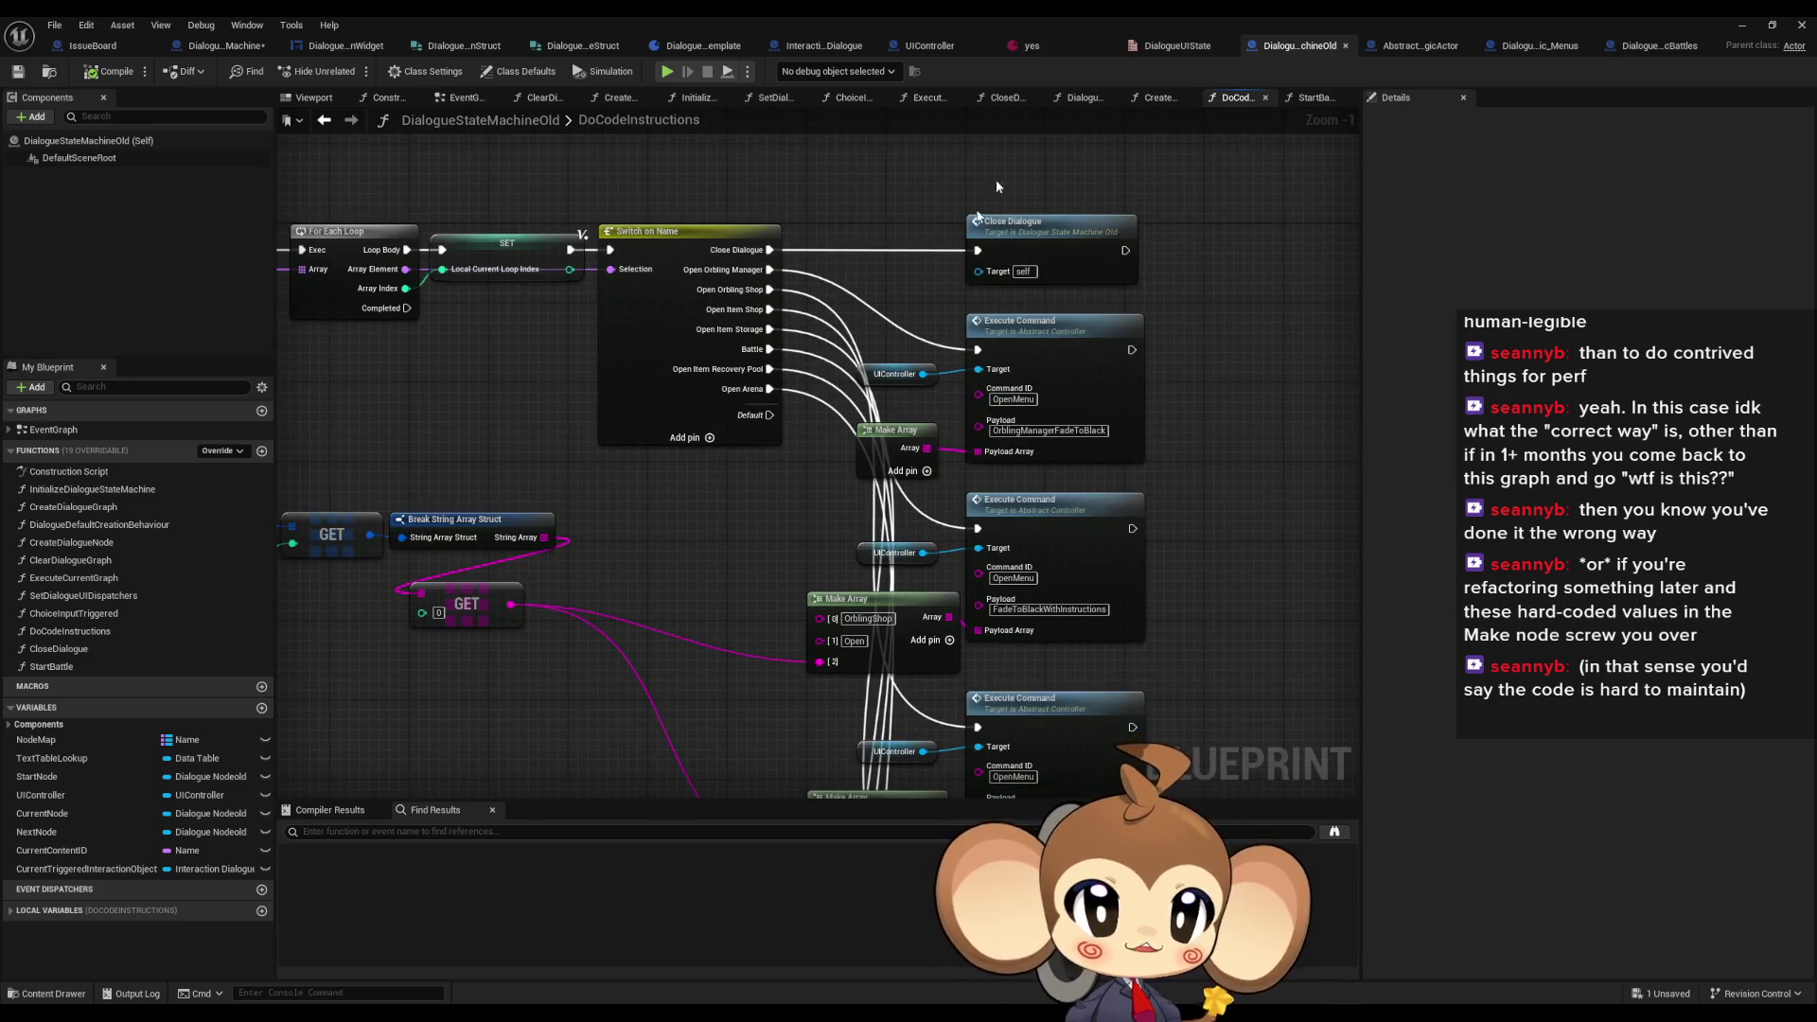
- Compare against the Menus ExecuteDialogueLogic graph, then return to TriggerLogicSpawnLogicActor's command list and loop
click(1528, 44)
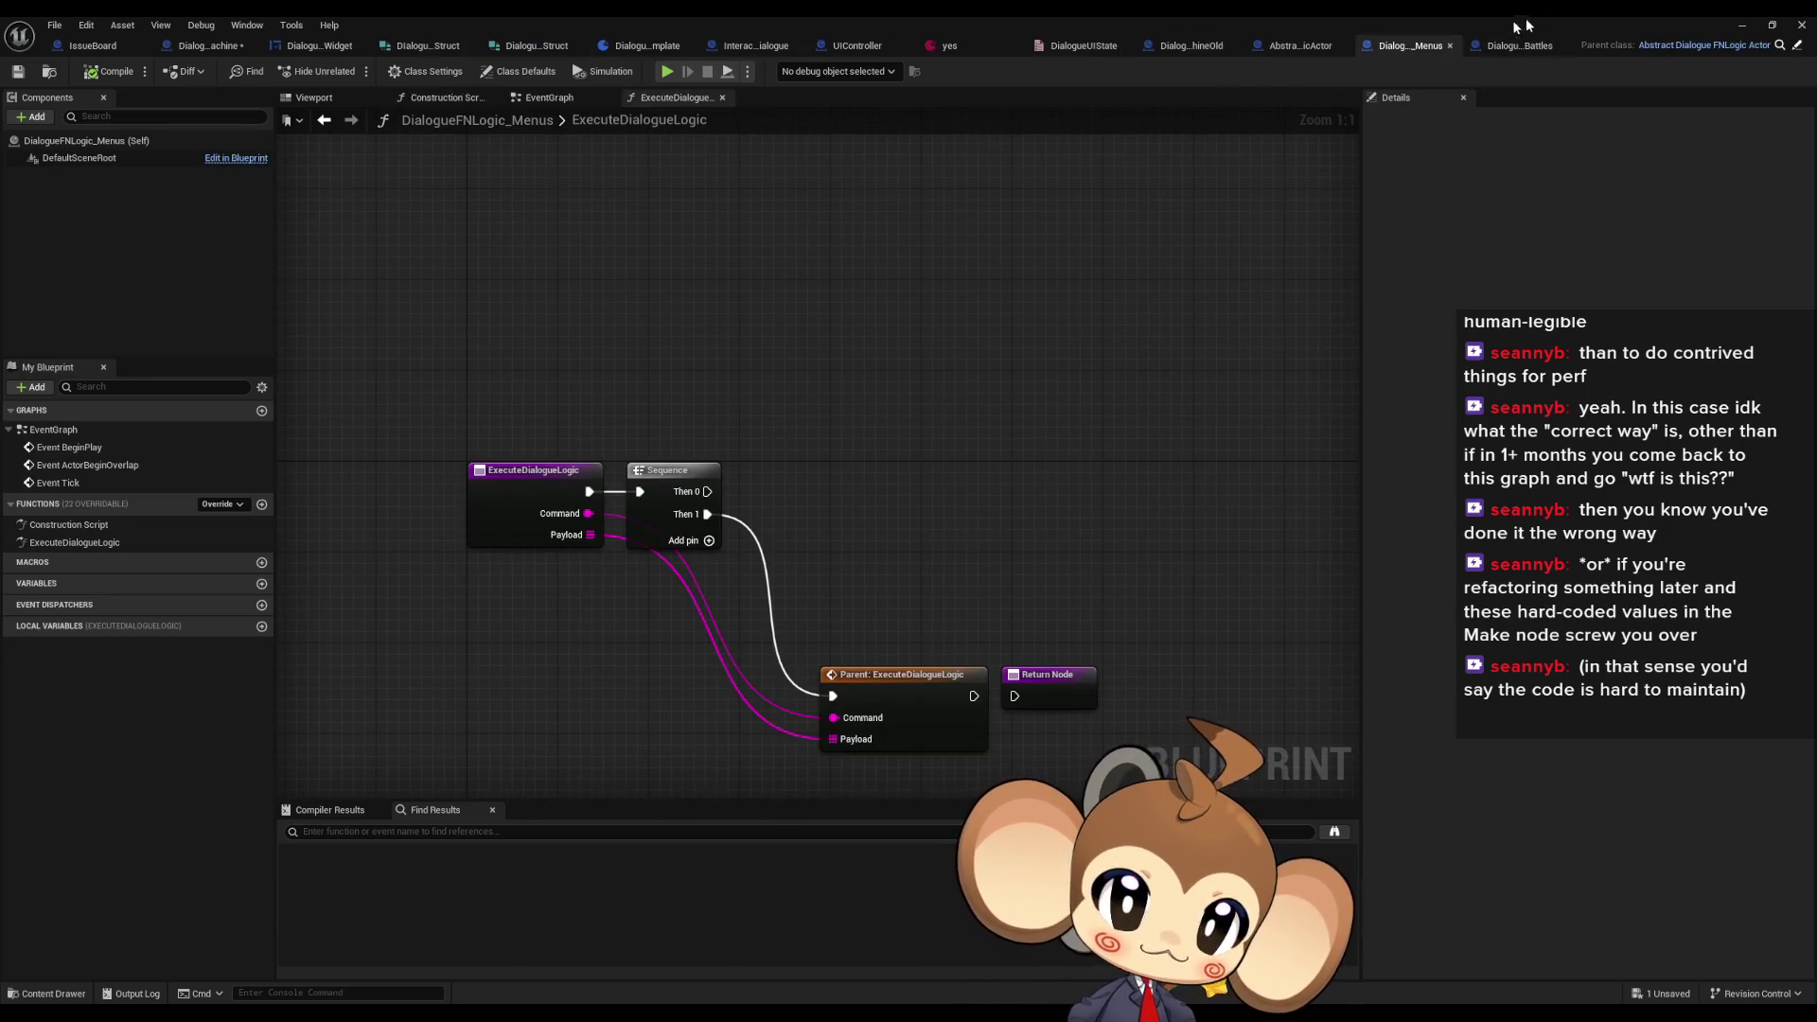
click(1191, 45)
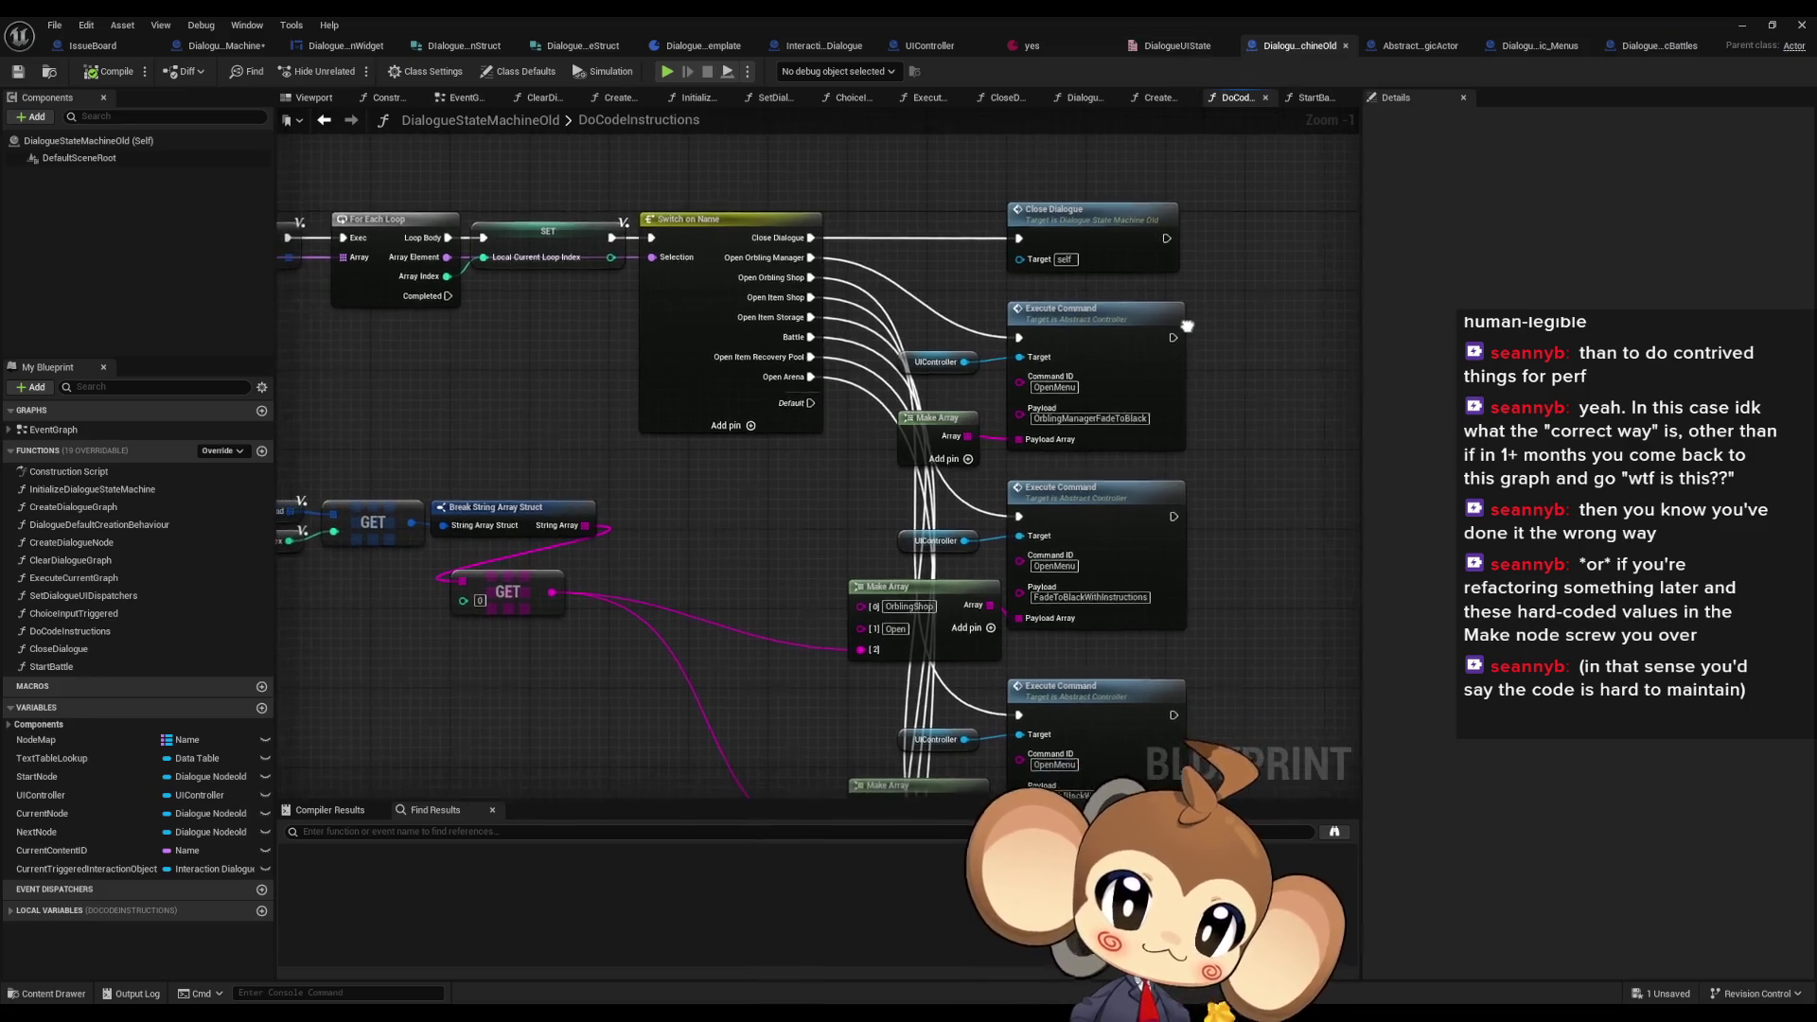
drag(1186, 326, 1210, 321)
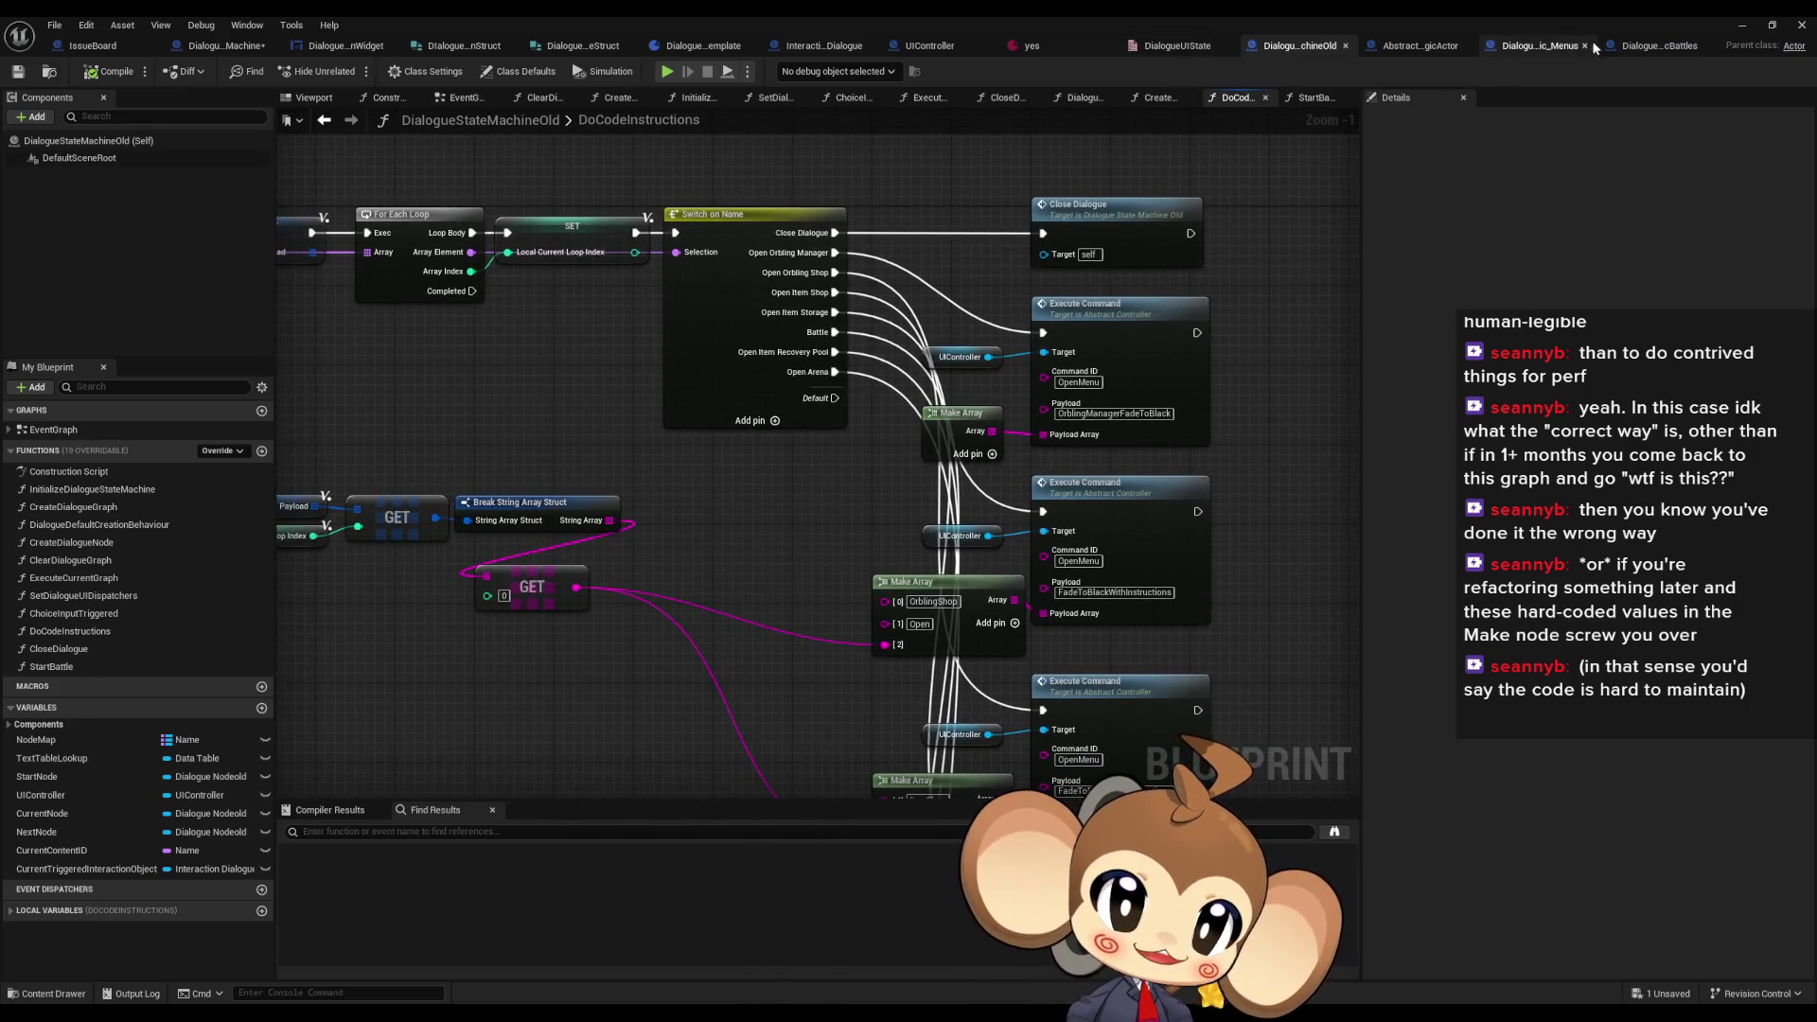
click(1535, 45)
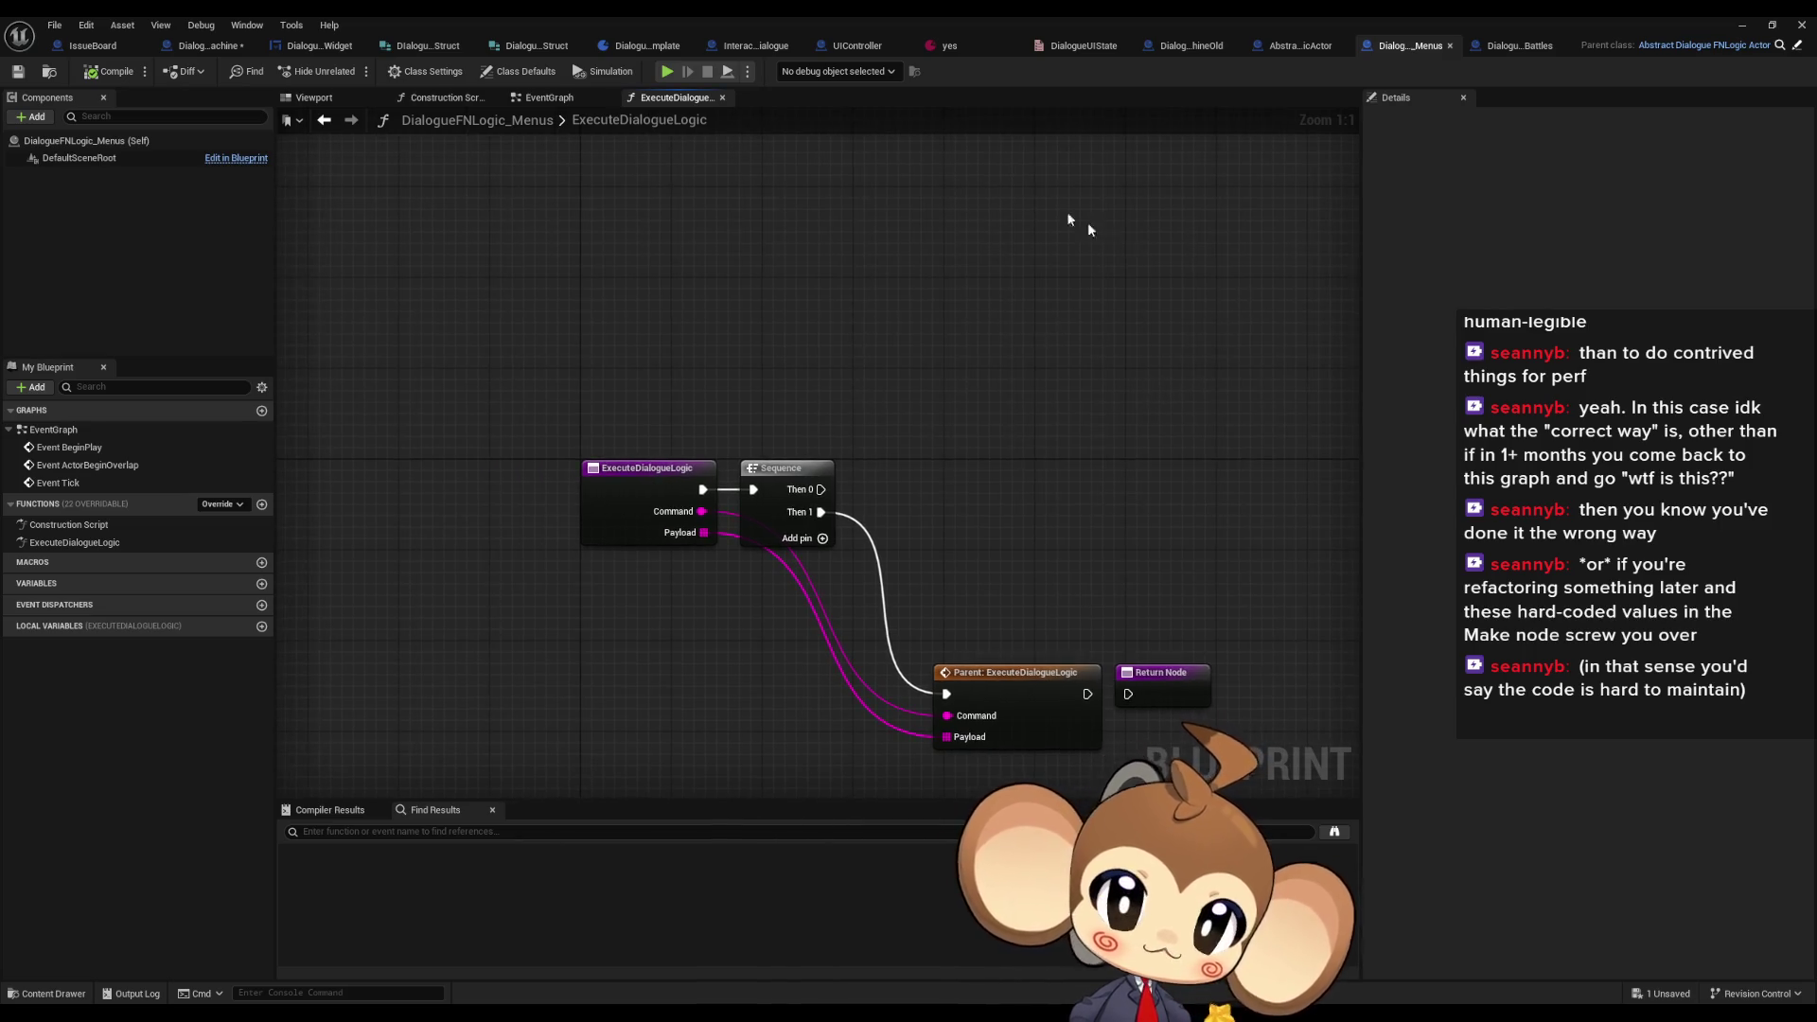
click(229, 47)
mouse_move(991, 345)
mouse_down()
mouse_move(914, 325)
mouse_move(1097, 349)
mouse_up()
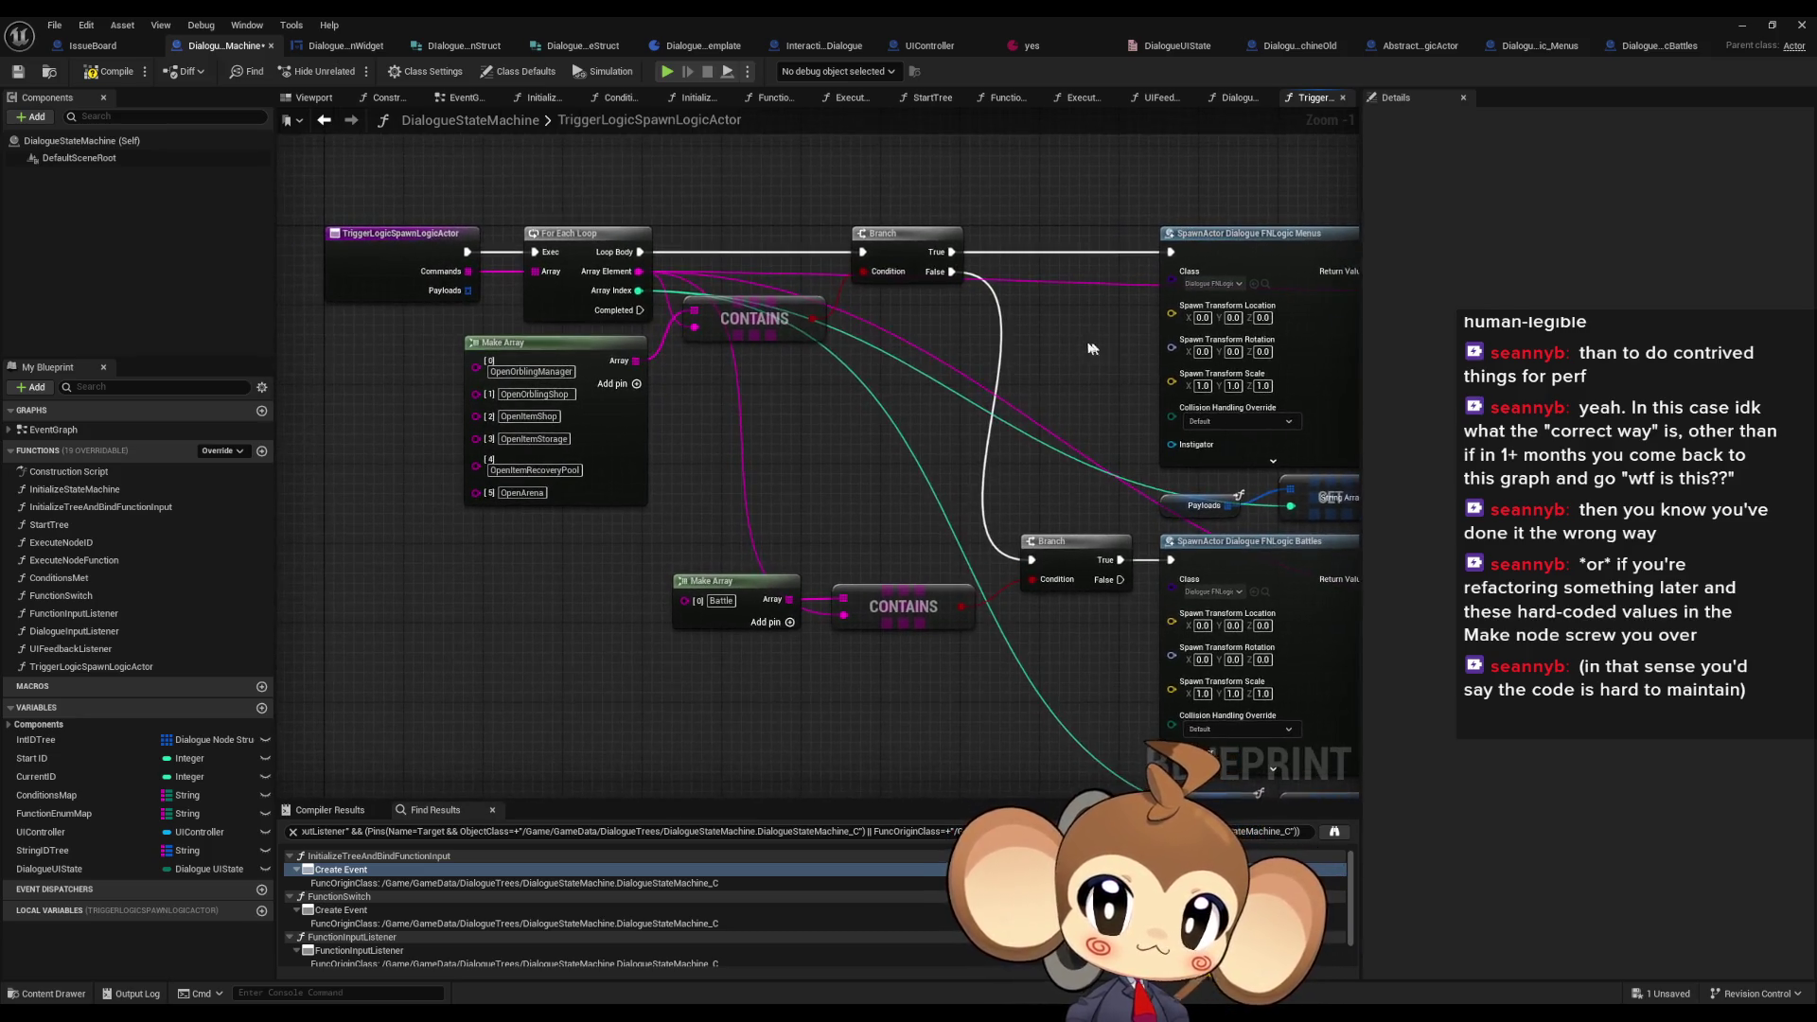
- Copy the menu command name list into the Menus ExecuteDialogueLogic graph above the entry node
click(588, 462)
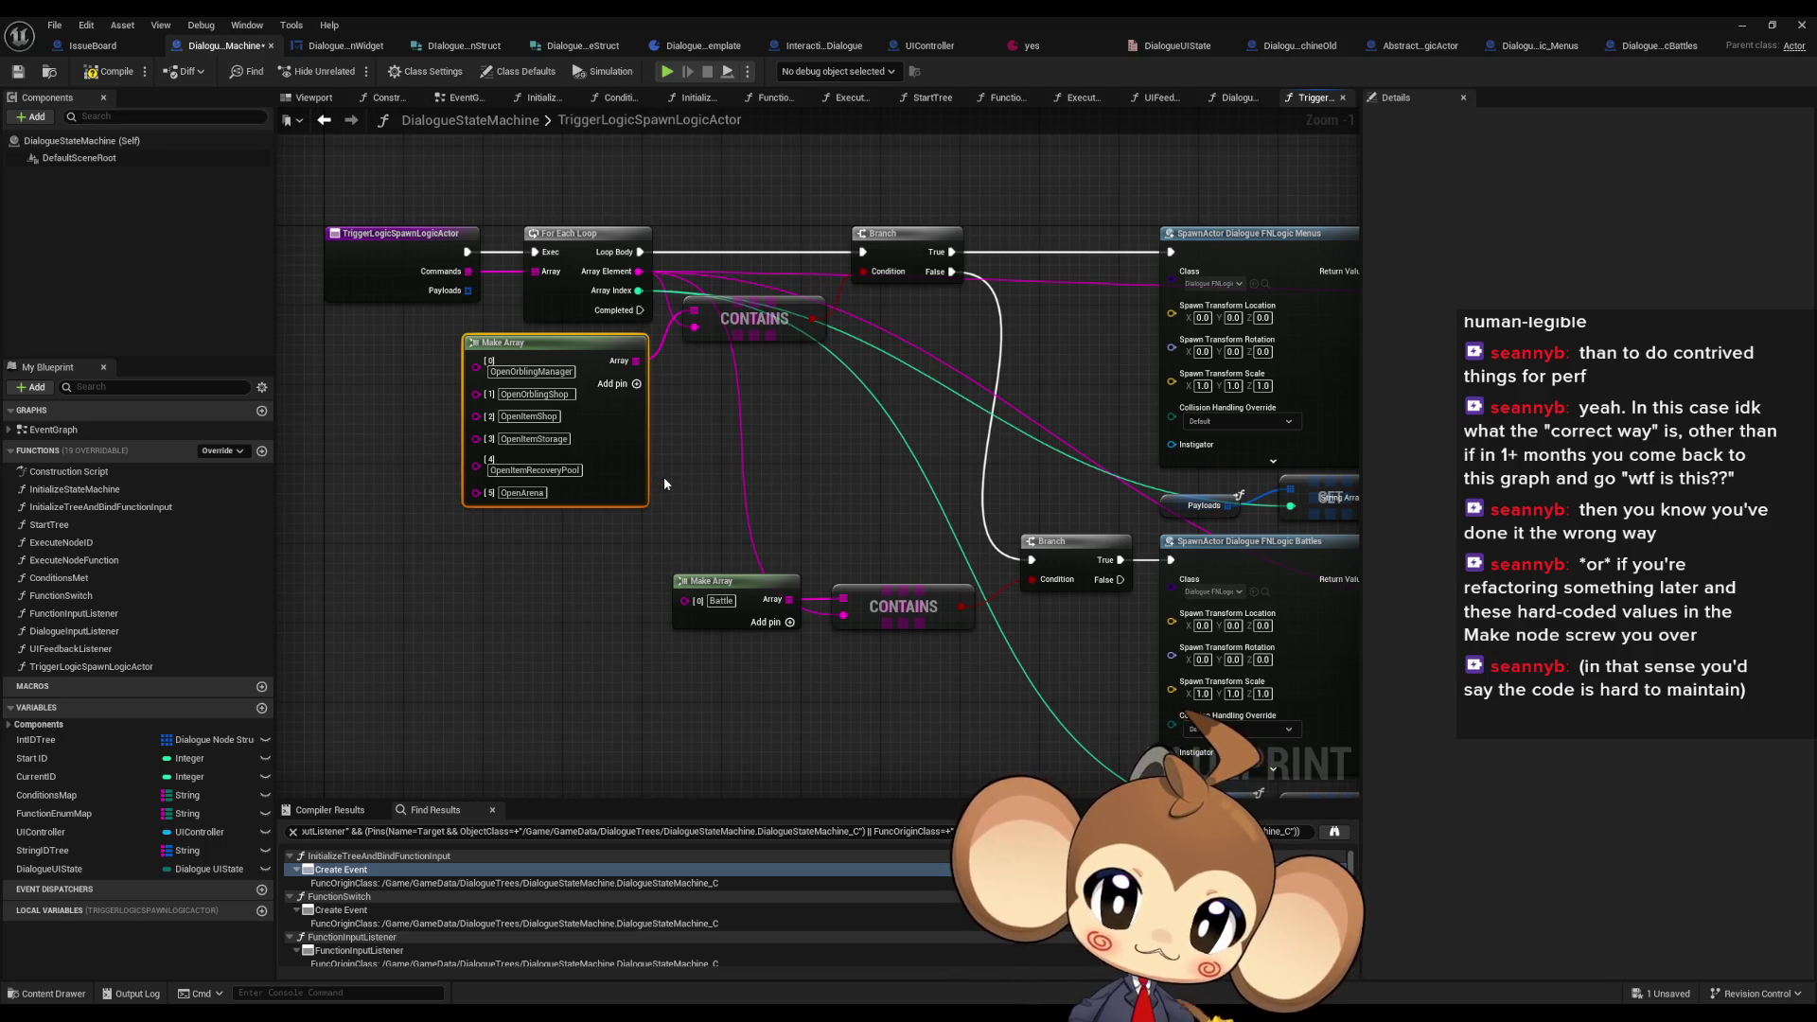
drag(760, 478, 647, 455)
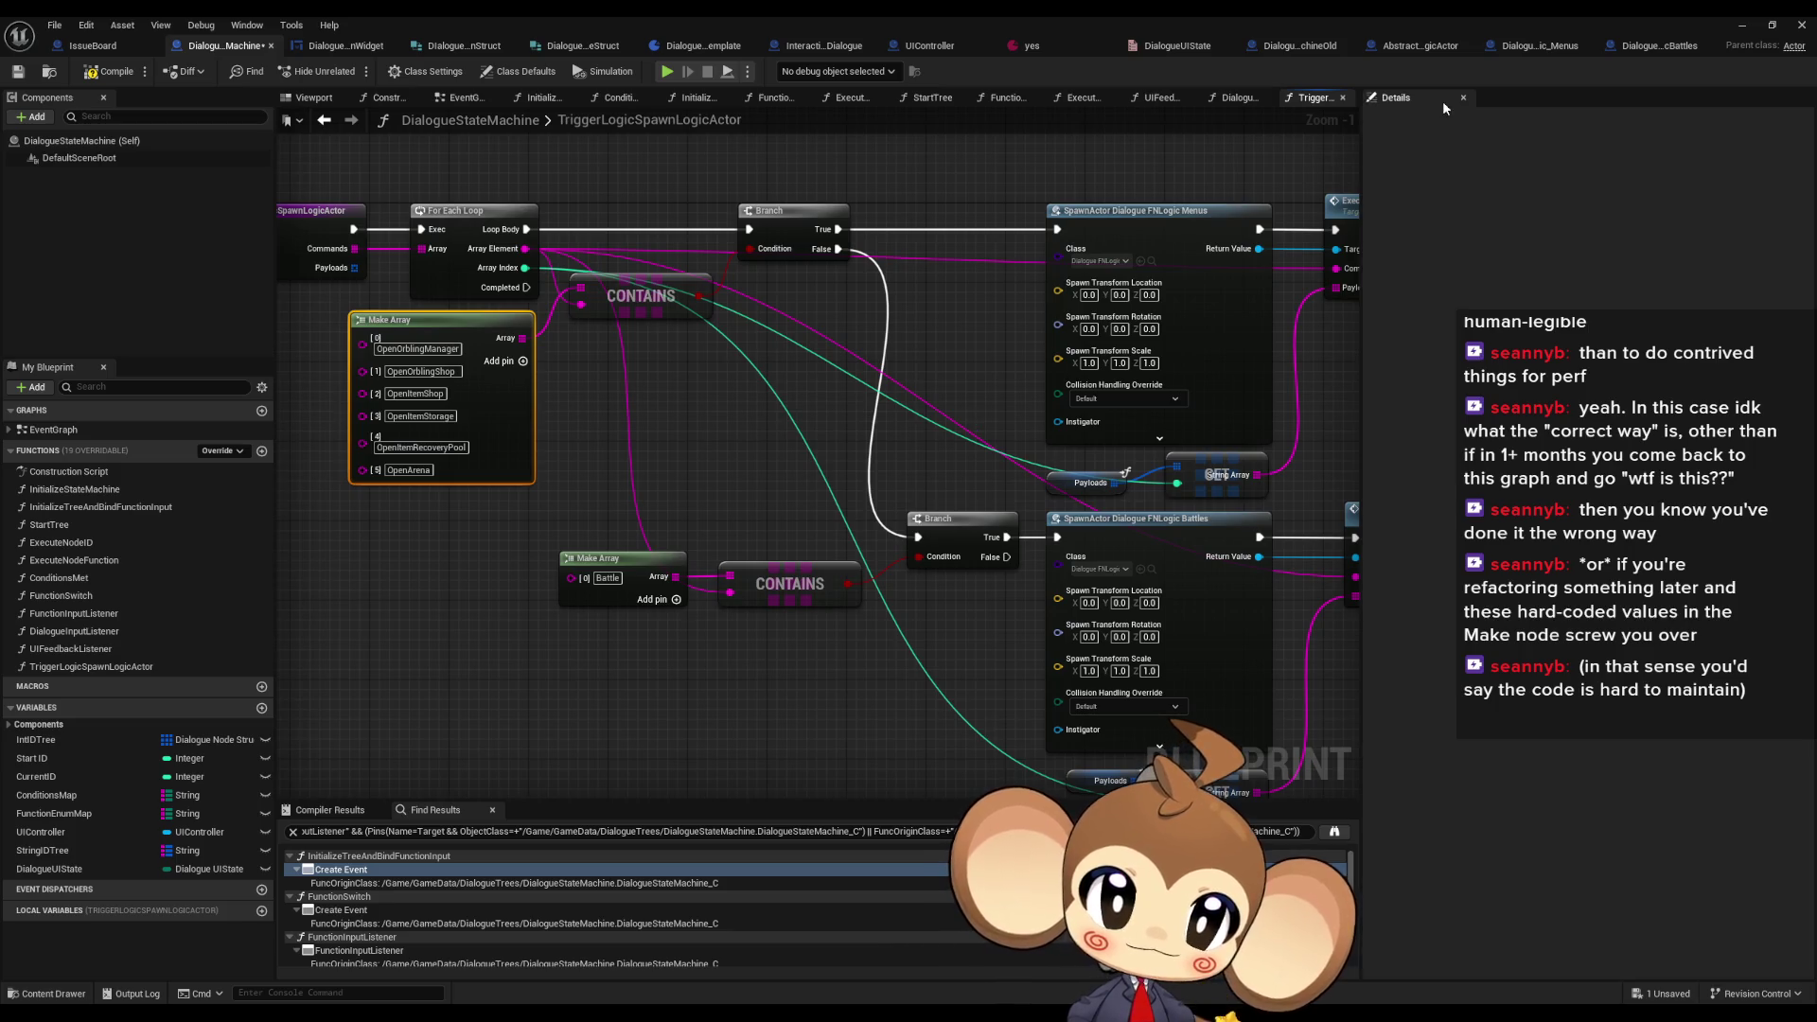
click(1538, 52)
key(ctrl+v)
drag(744, 374, 725, 365)
- Add a Switch on String driven by Command and connect Then 0 to it
drag(534, 591, 860, 602)
text(switch on str)
key(Return)
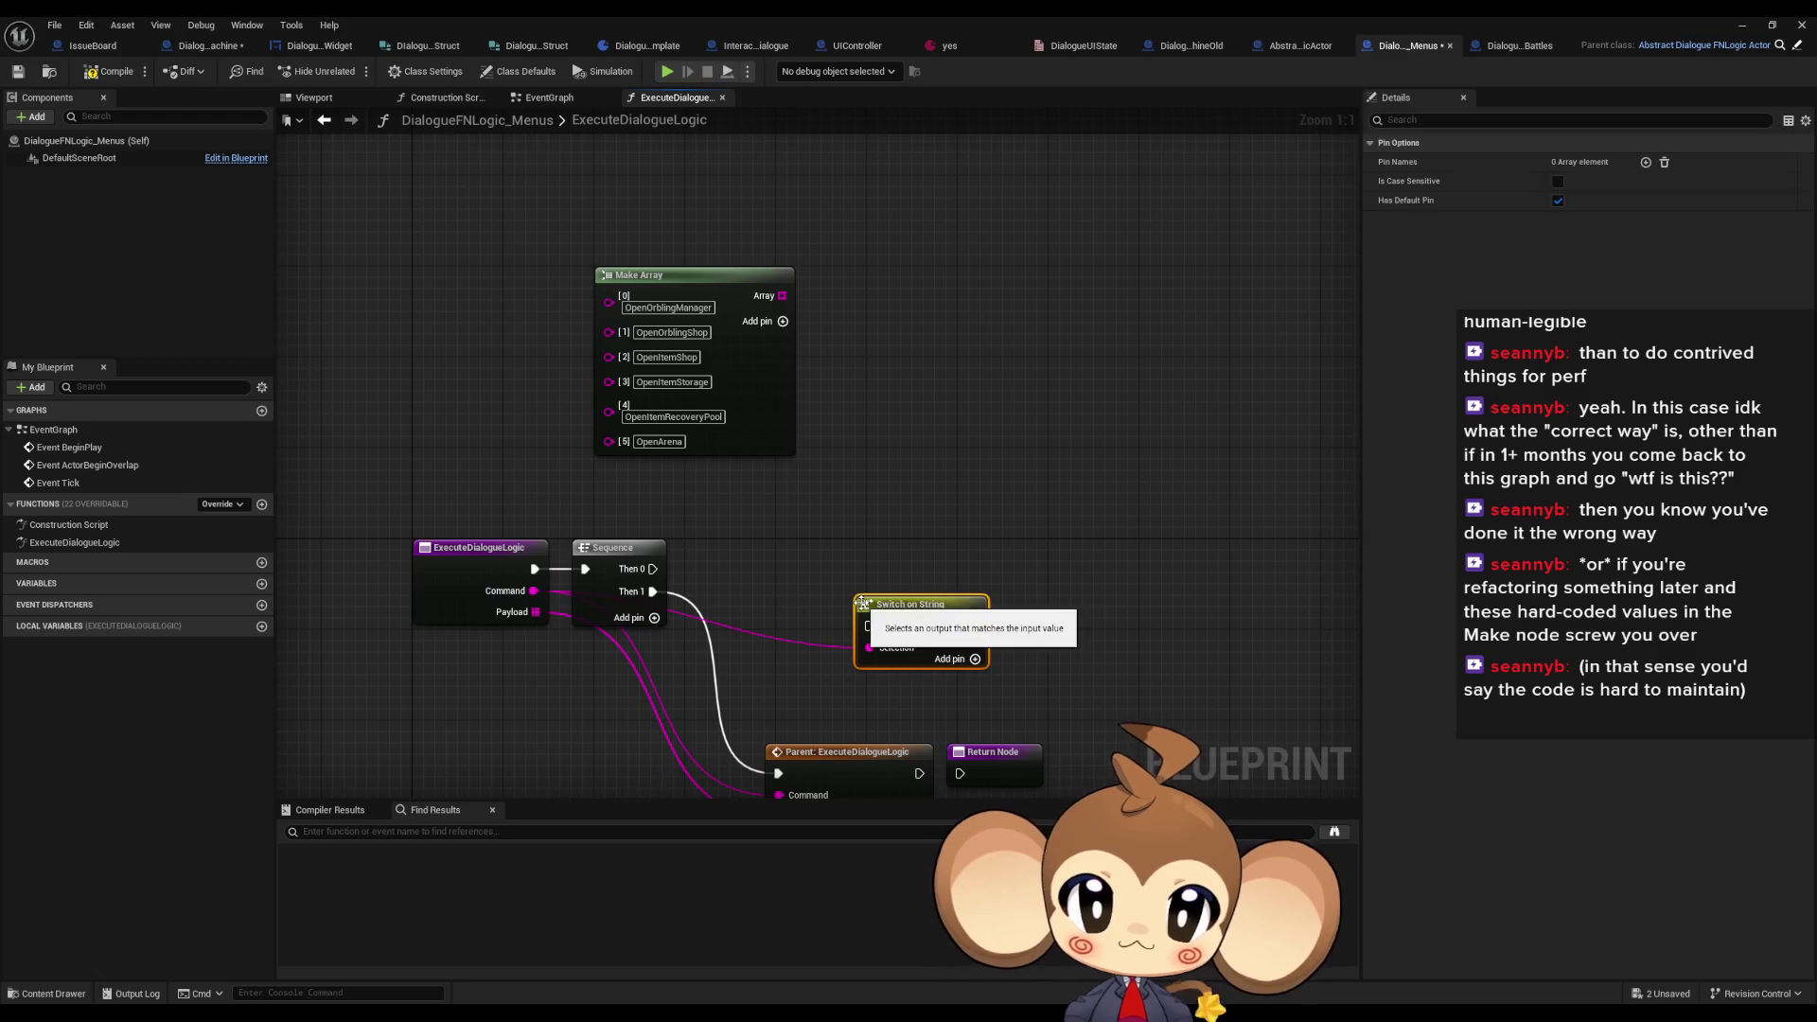
mouse_move(652, 569)
mouse_down()
mouse_move(868, 626)
mouse_move(870, 572)
mouse_move(812, 565)
mouse_move(851, 415)
mouse_up()
- Move the Parent call and Return node lower, then open the yes dialogue asset
mouse_move(1060, 535)
mouse_down()
mouse_move(899, 567)
mouse_move(850, 645)
mouse_move(842, 707)
mouse_up()
click(958, 656)
mouse_move(844, 427)
mouse_down()
mouse_move(875, 645)
mouse_move(844, 428)
mouse_up()
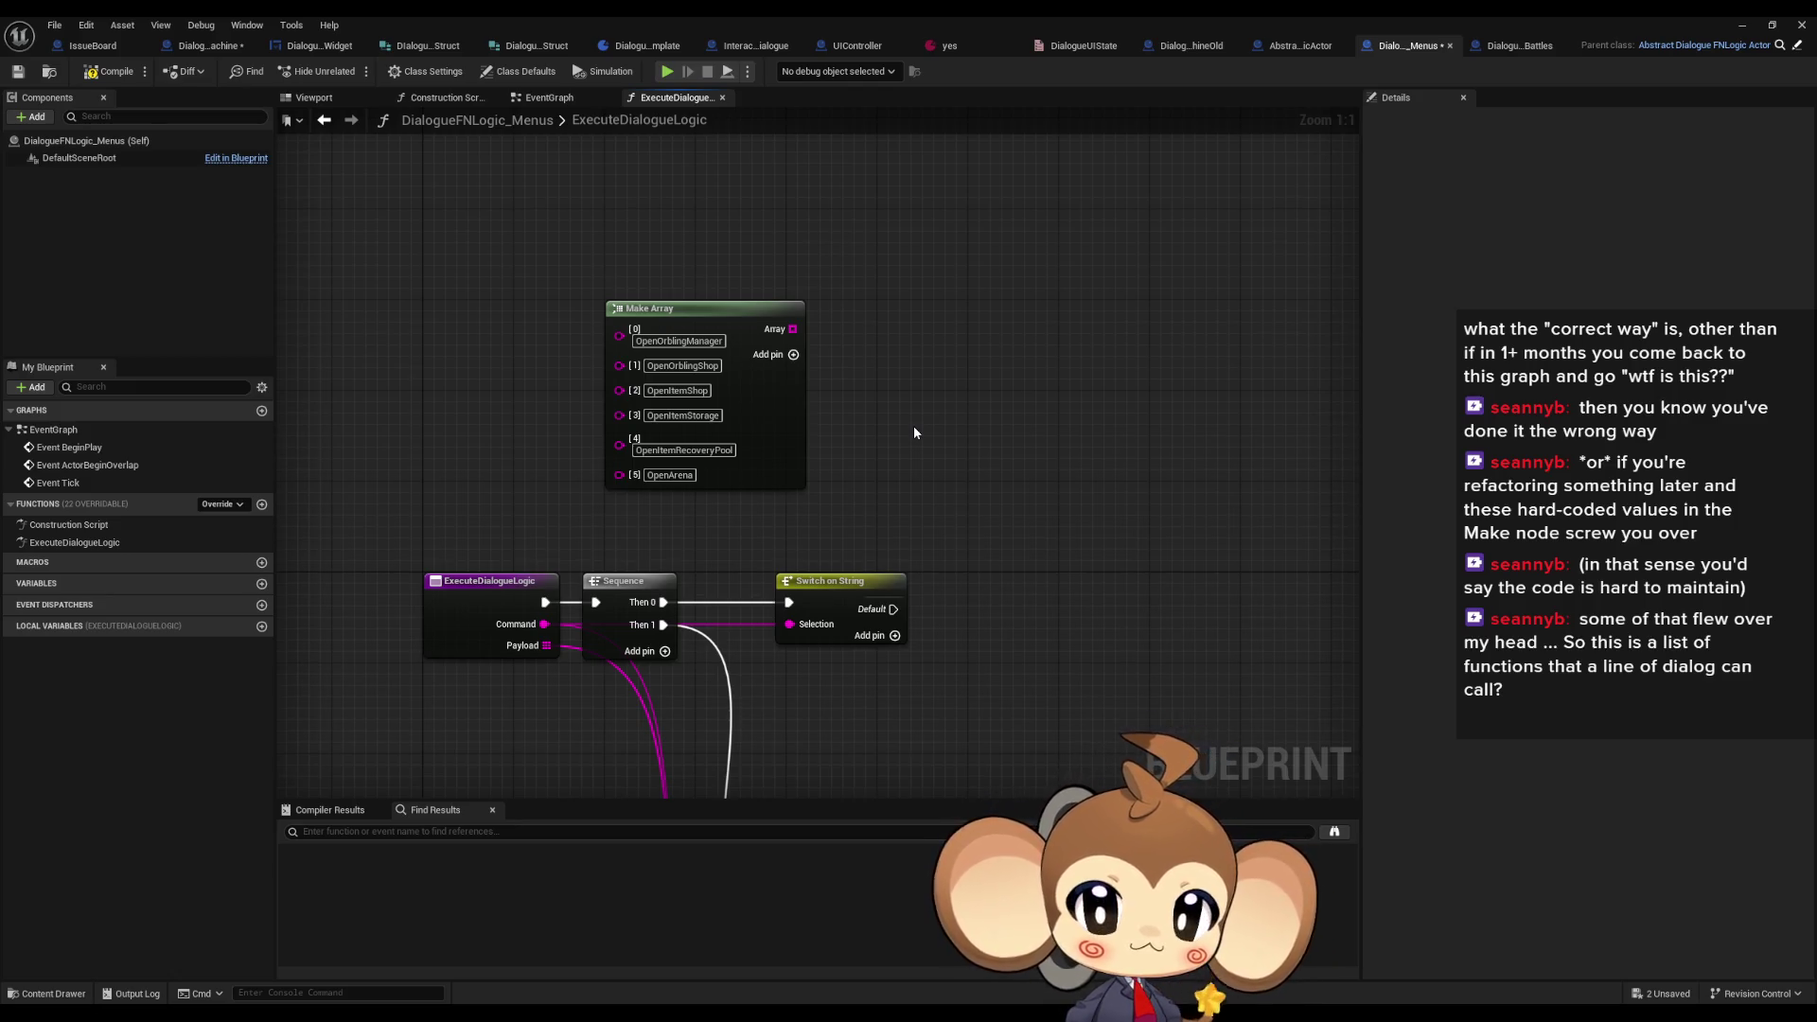
click(946, 46)
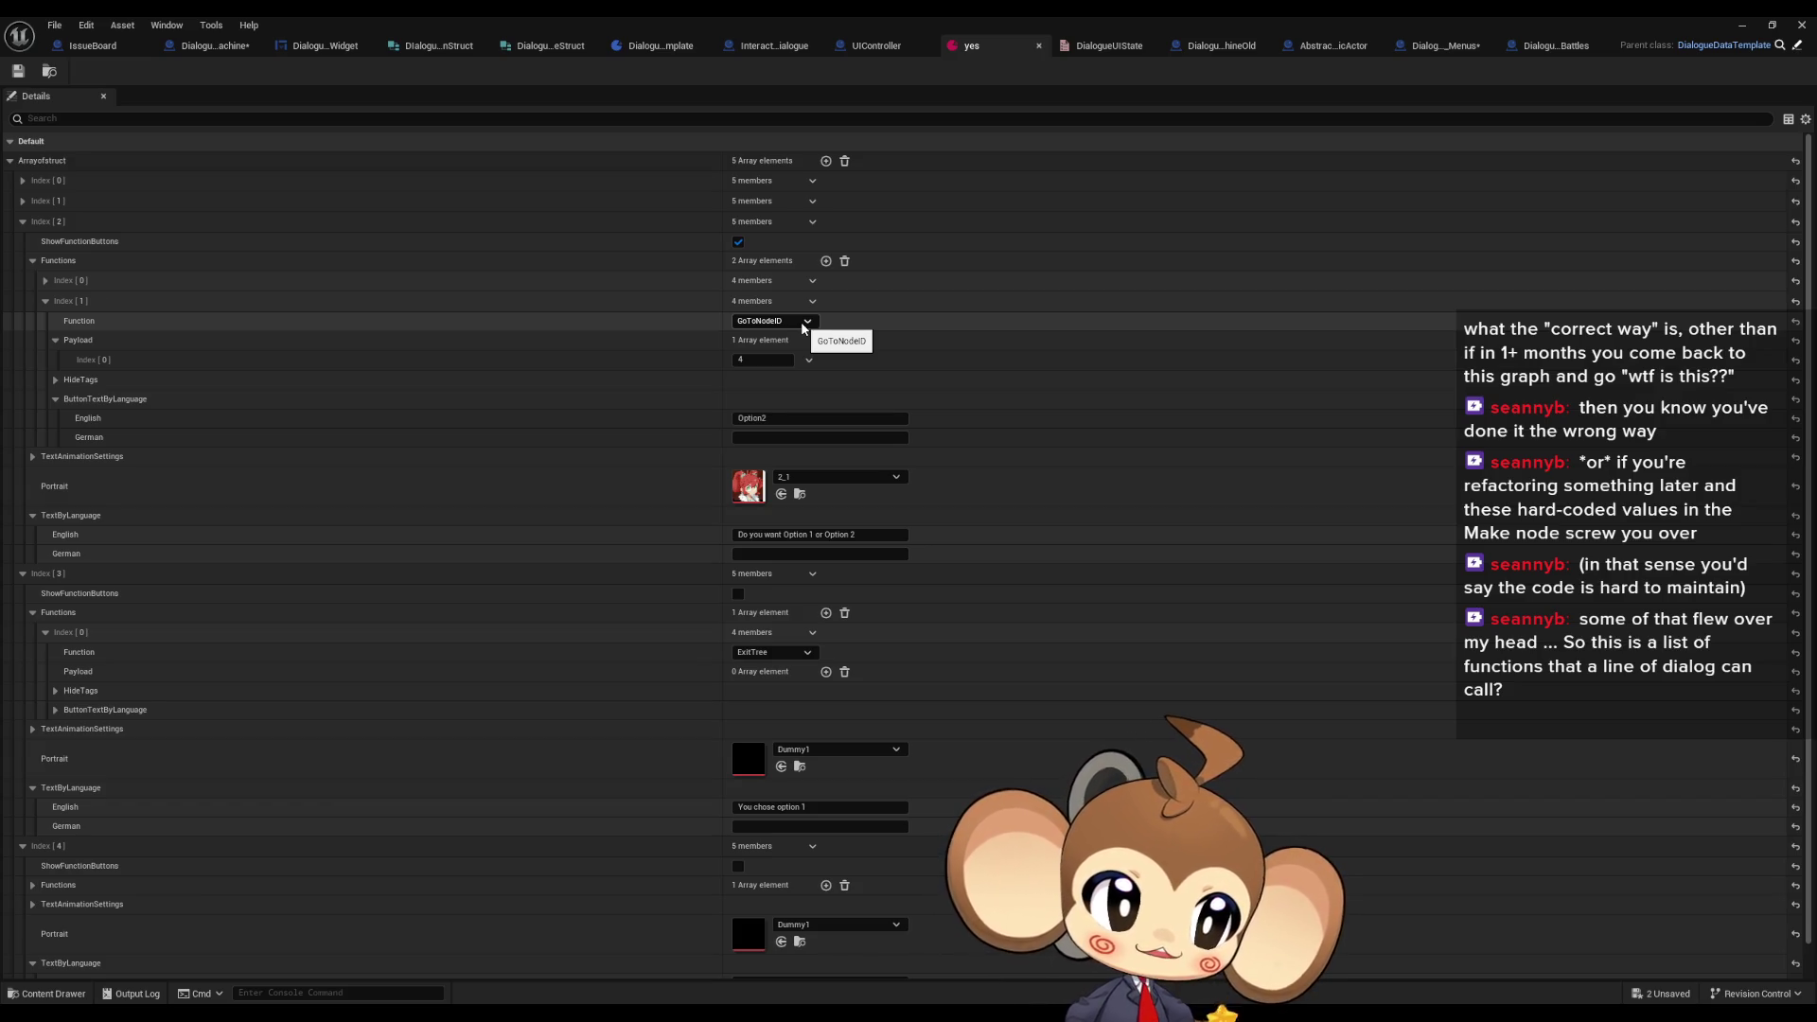
- Check the yes asset's available dialogue functions unchanged, then return to DoCodeInstructions
click(804, 322)
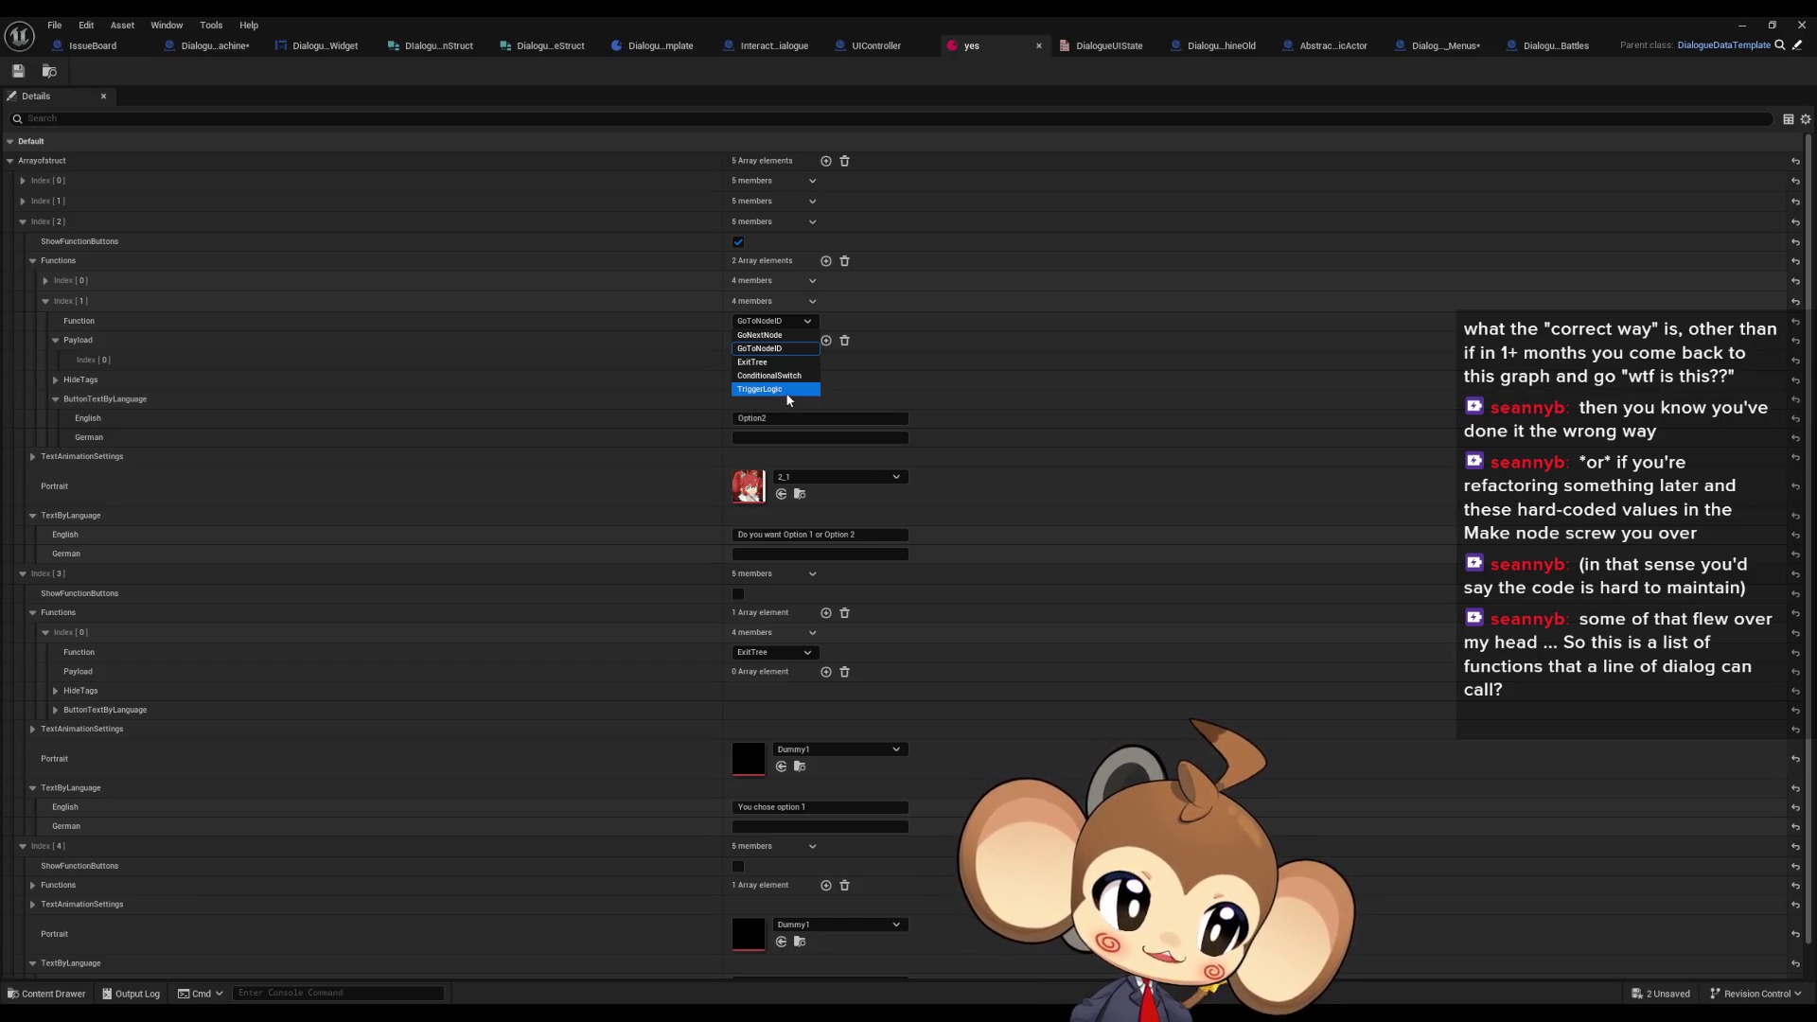
click(606, 321)
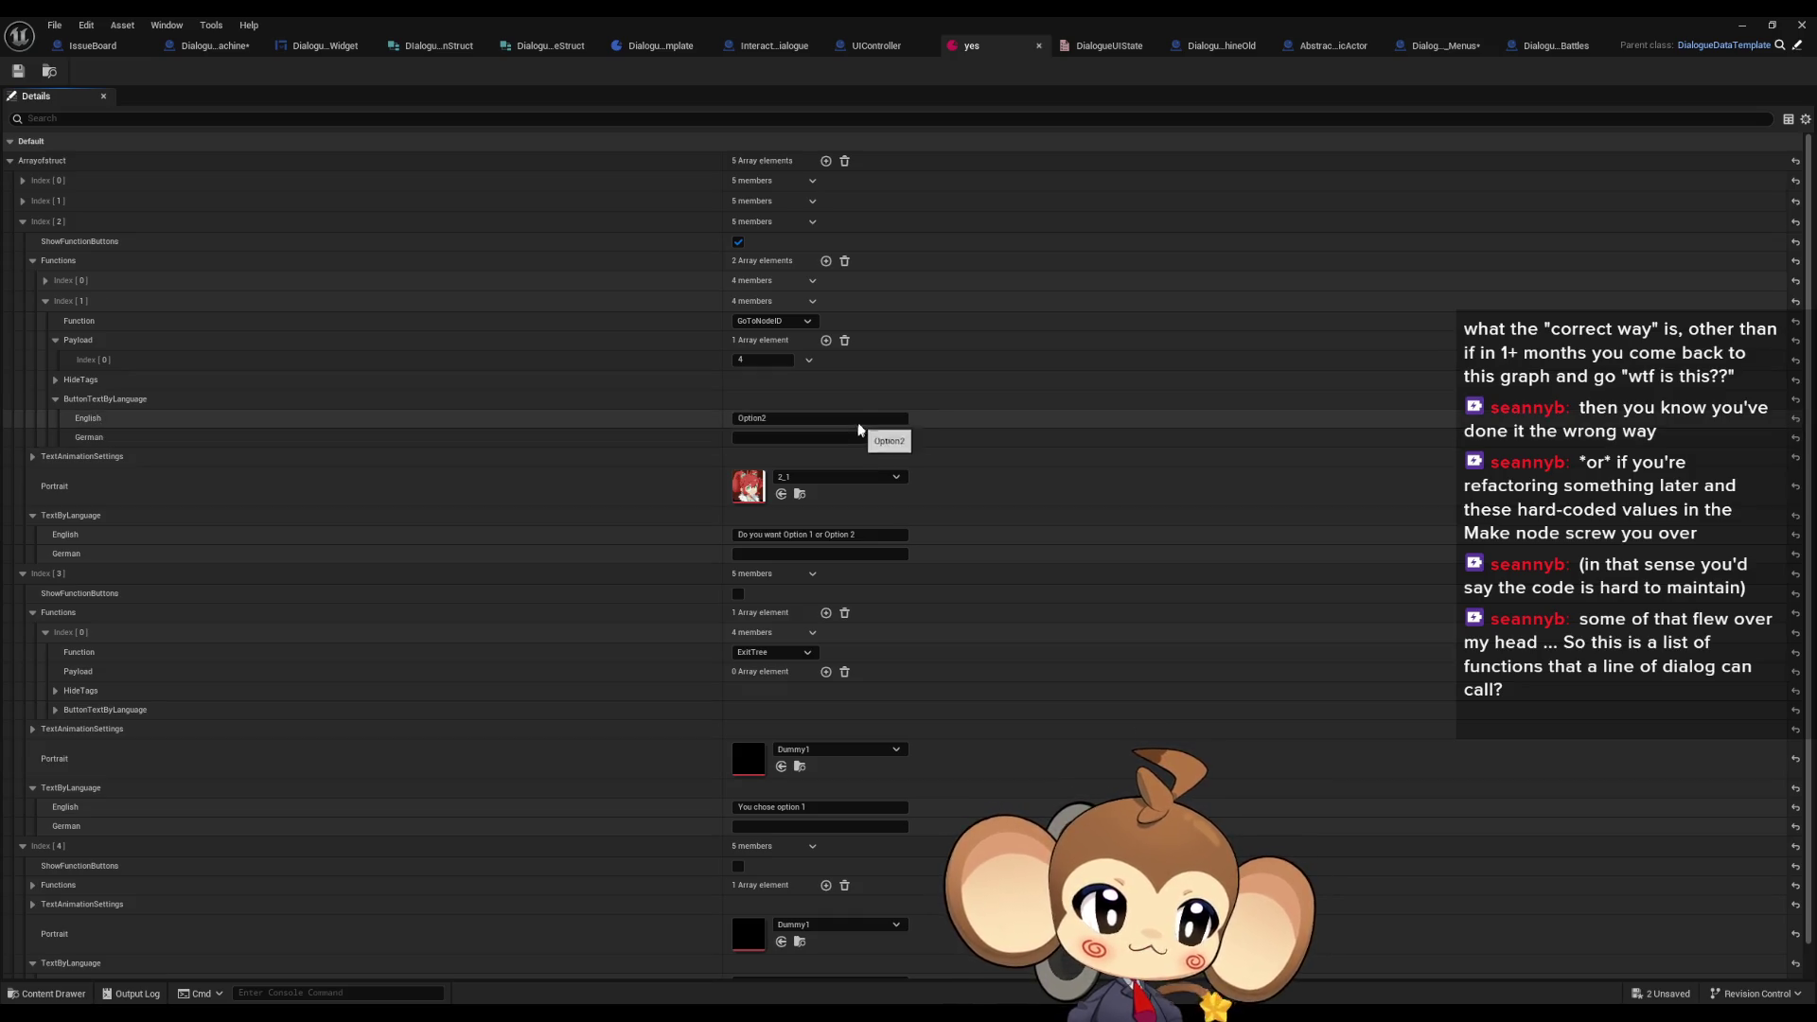
click(1225, 48)
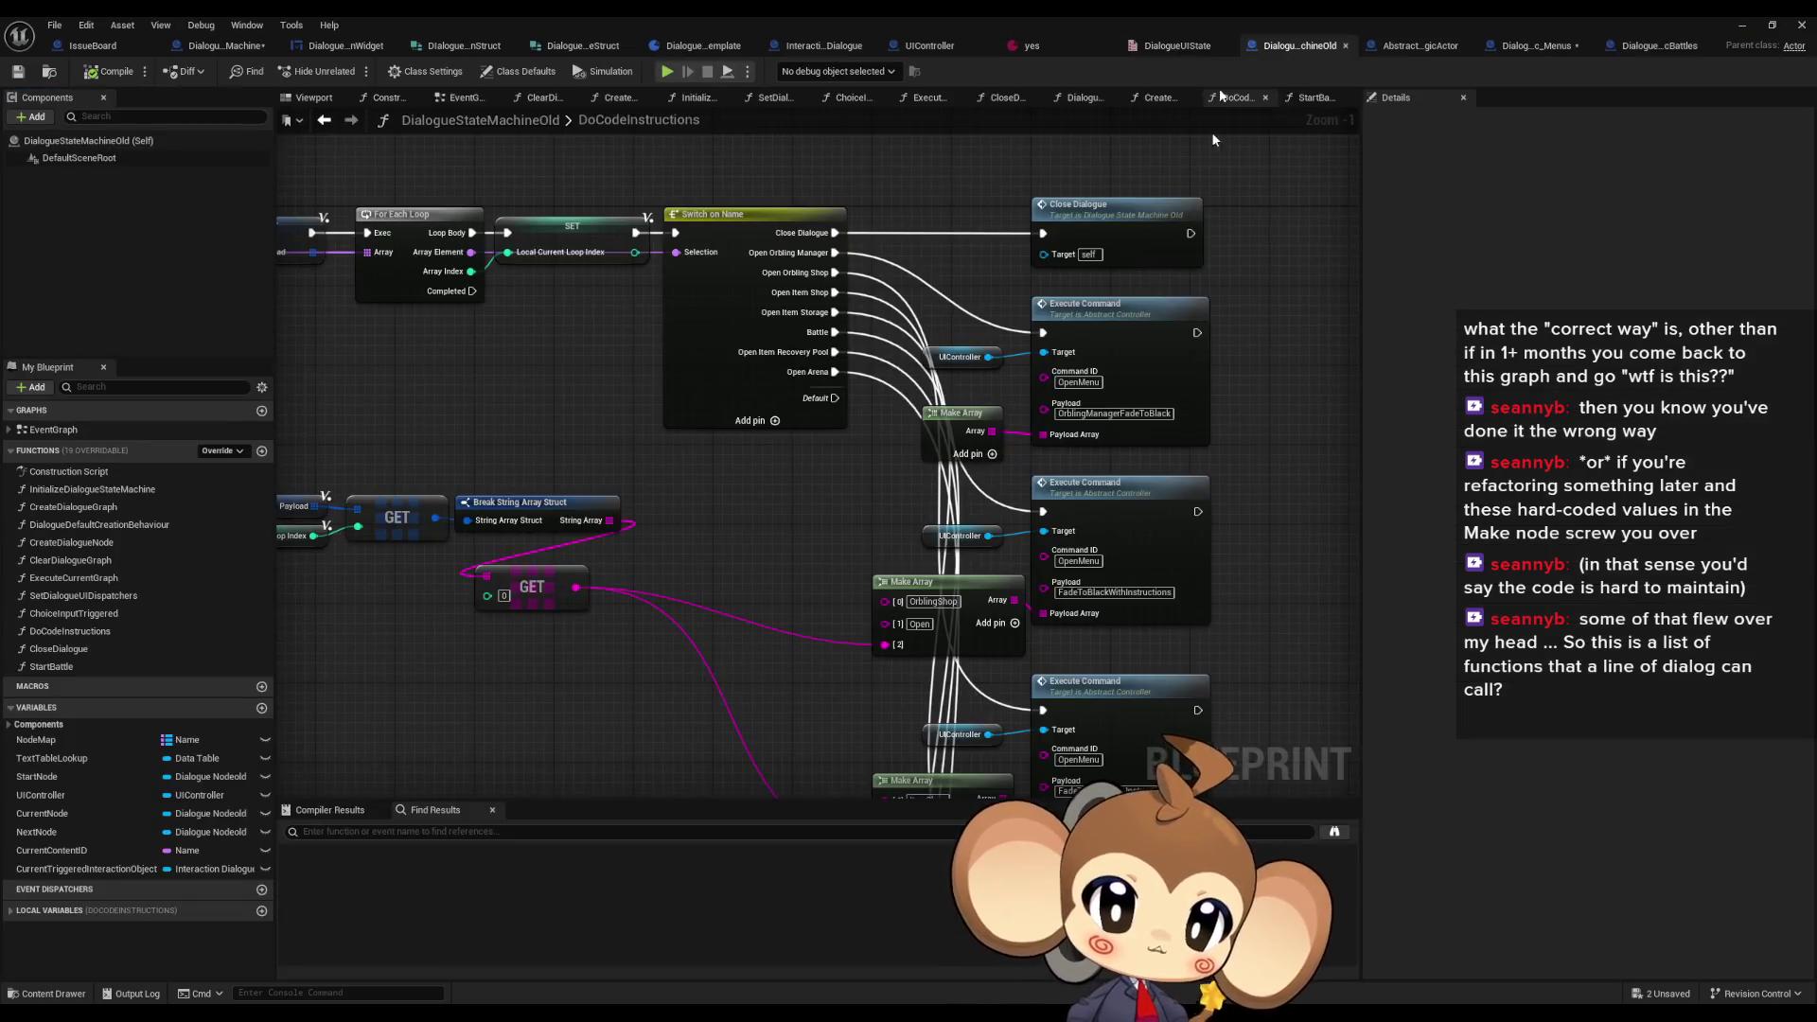
- Inspect an Execute Command's payload Make Array, then view Abstract_DialogueFNLogicActor's ExecuteDialogueLogic
drag(1064, 274, 658, 461)
click(692, 399)
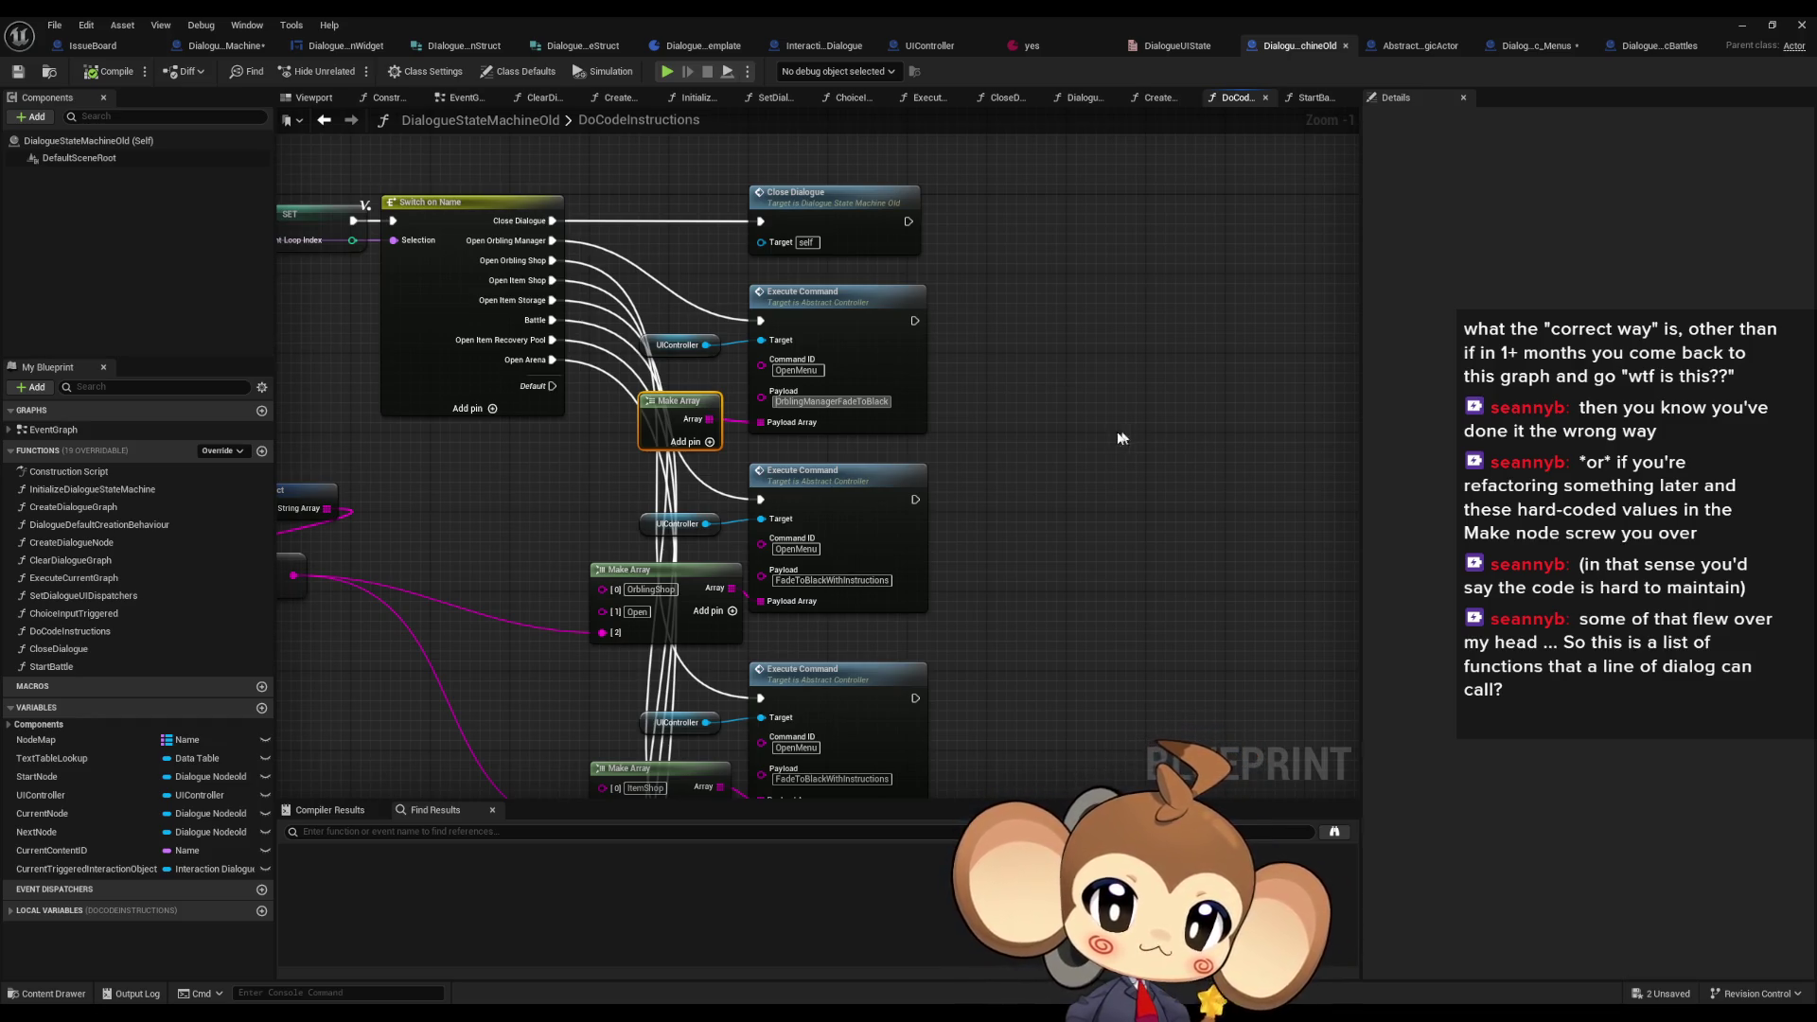
click(1068, 417)
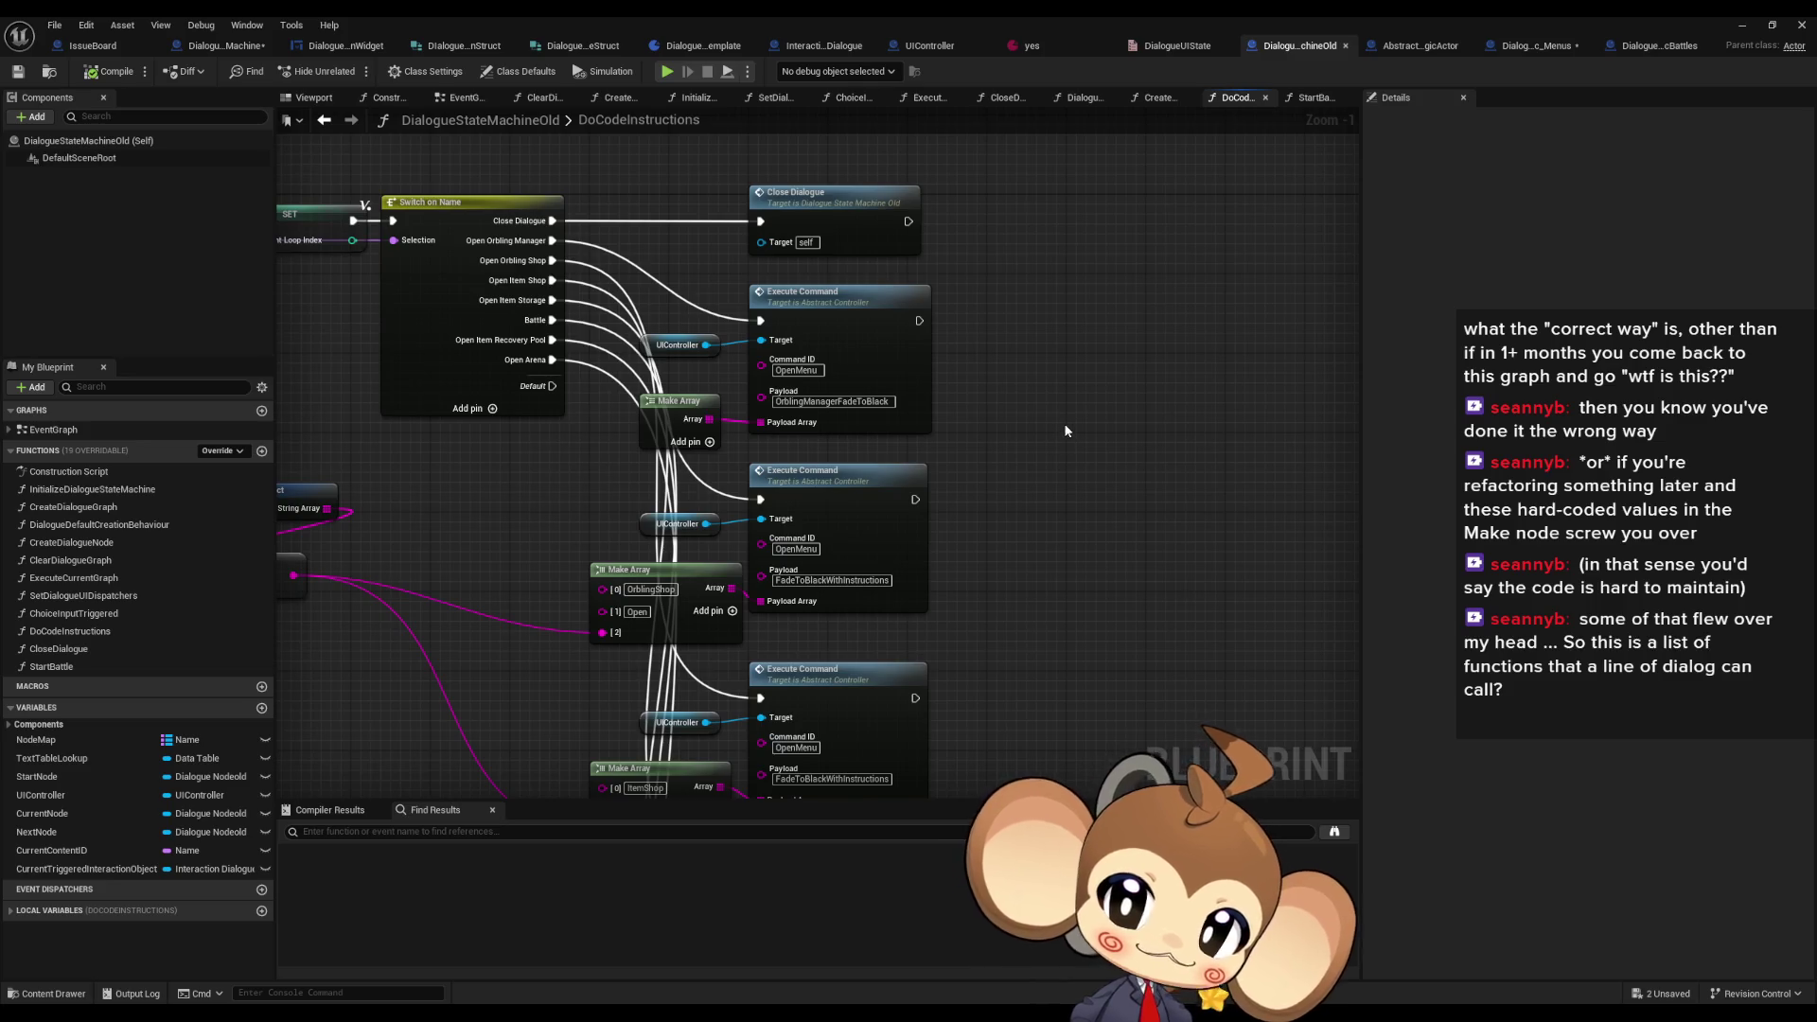
drag(1016, 402, 1078, 409)
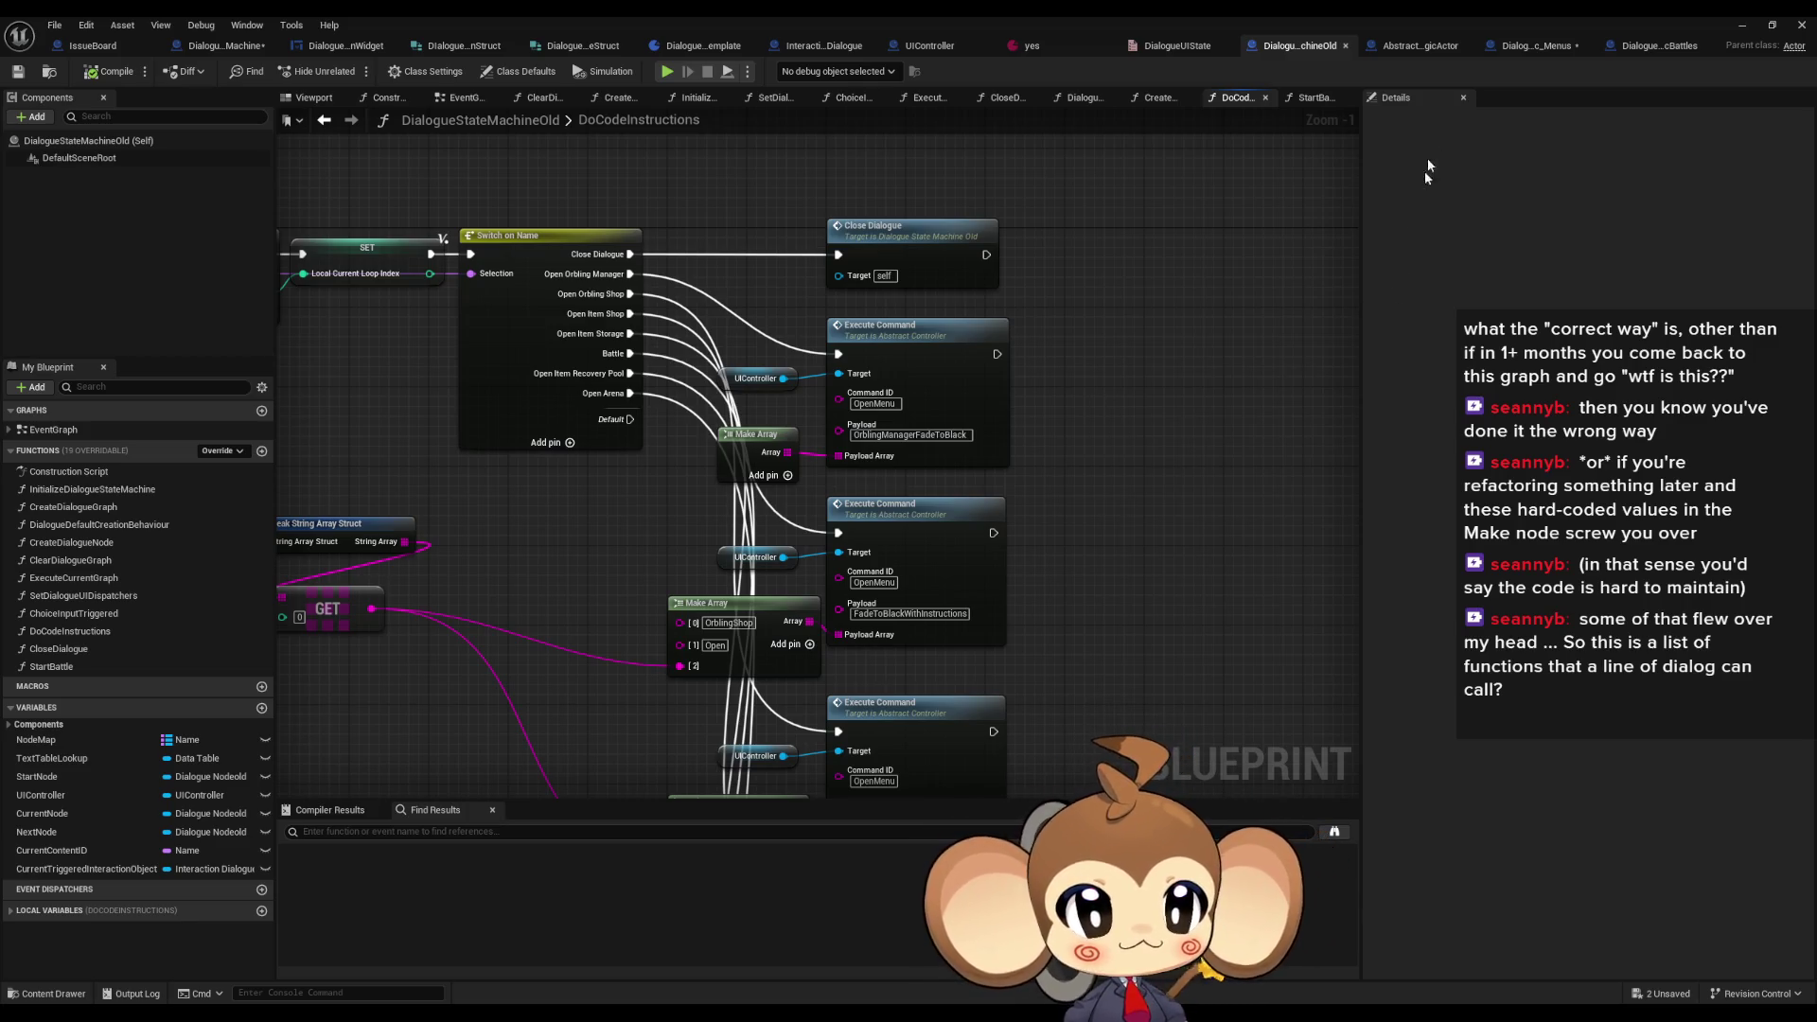
click(1434, 45)
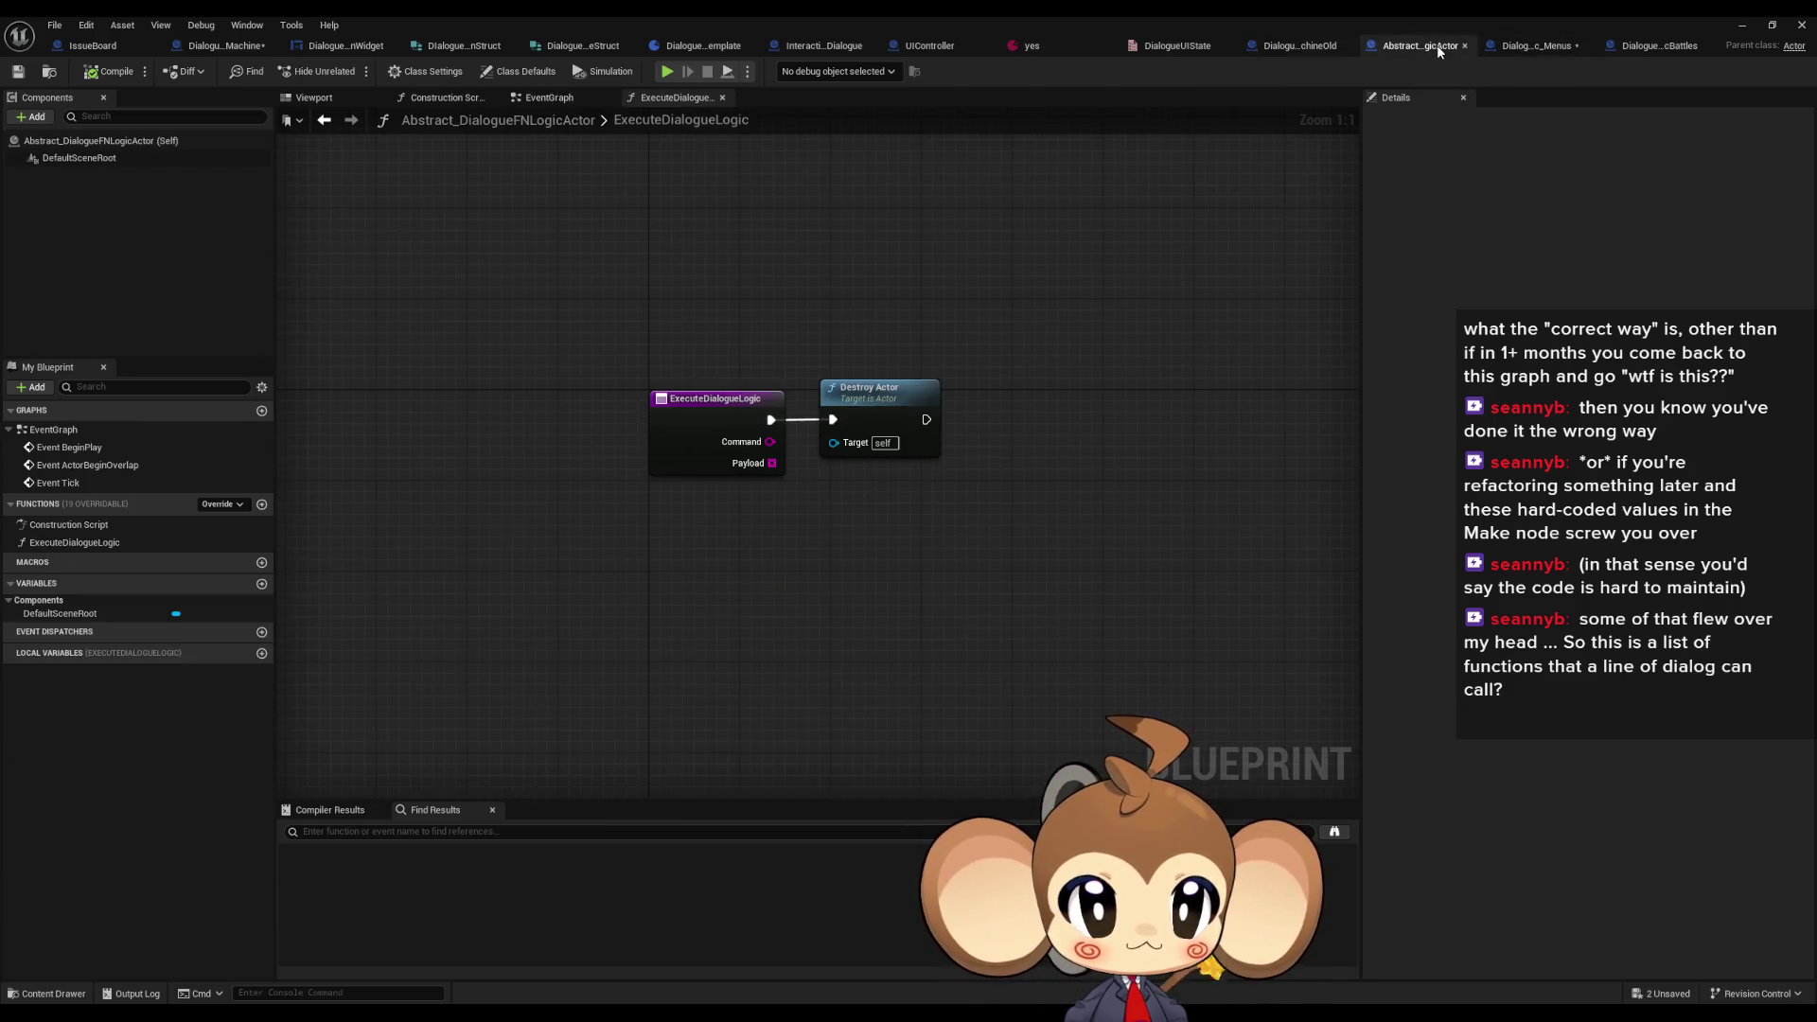
- In DialogueFNLogic_Menus, add Switch on String cases OpenOrblingManager, OpenOrblingShop and OpenItemShop
click(1500, 44)
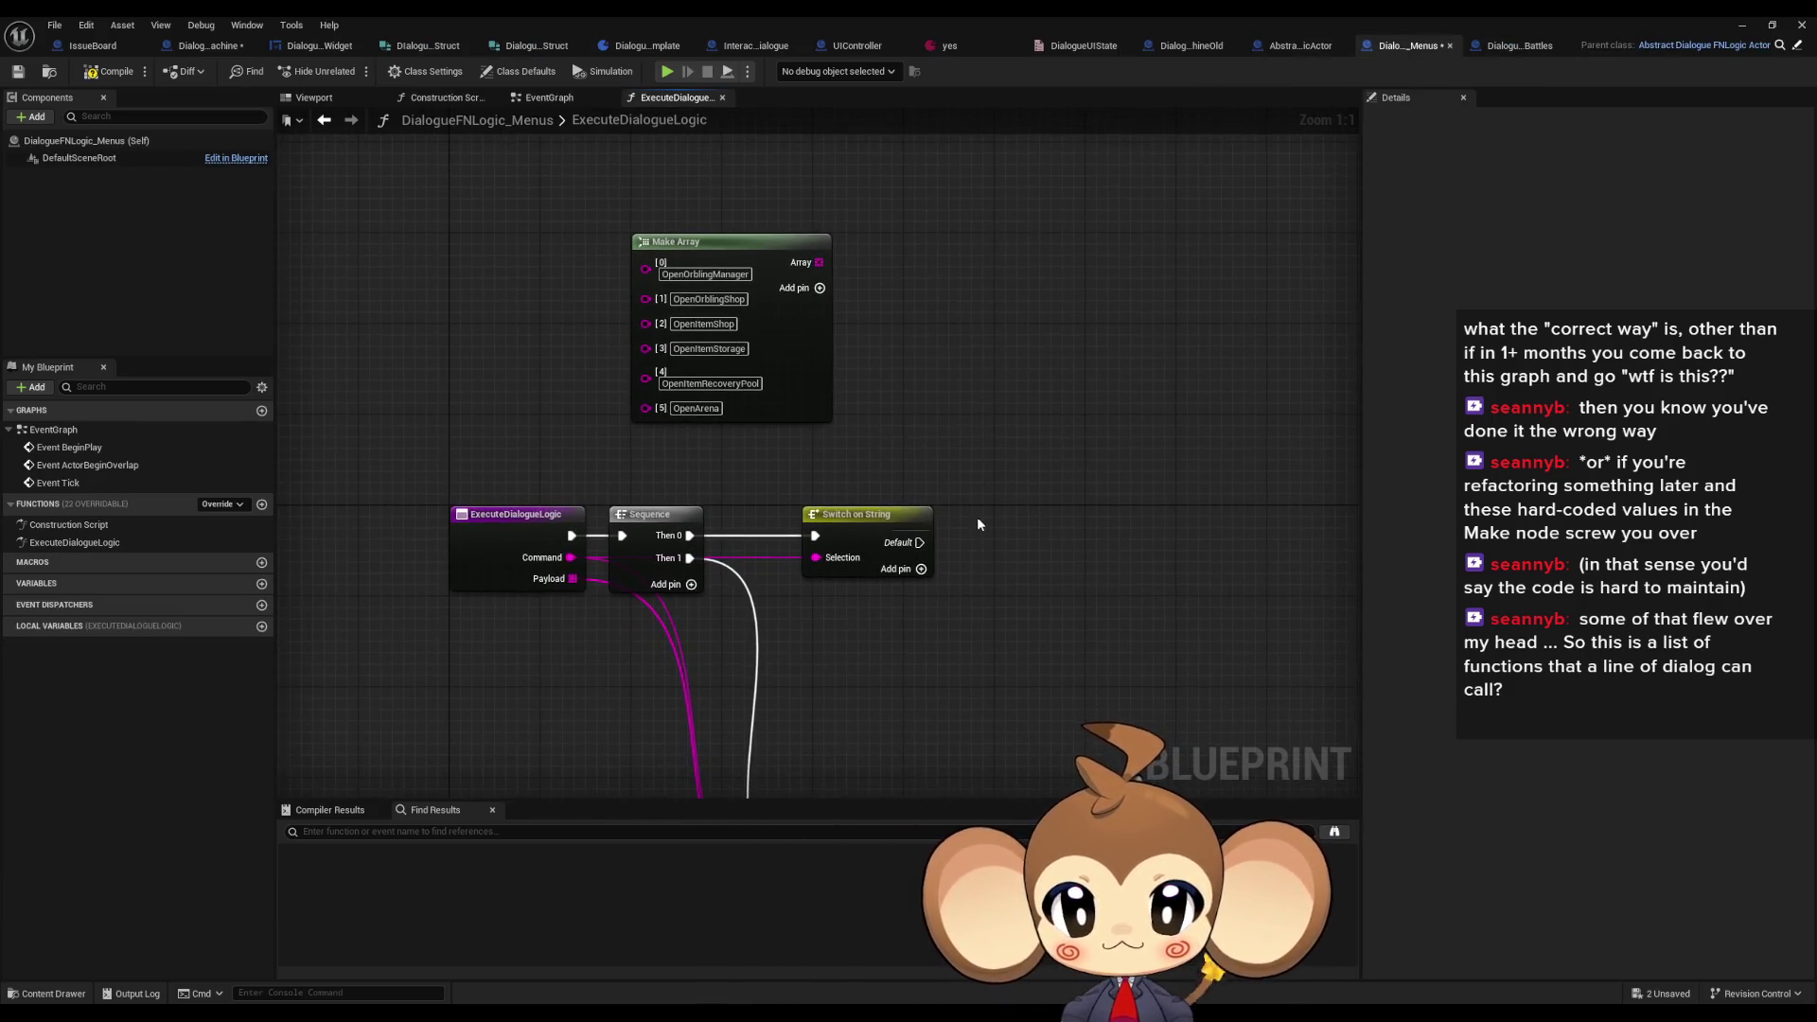
click(832, 463)
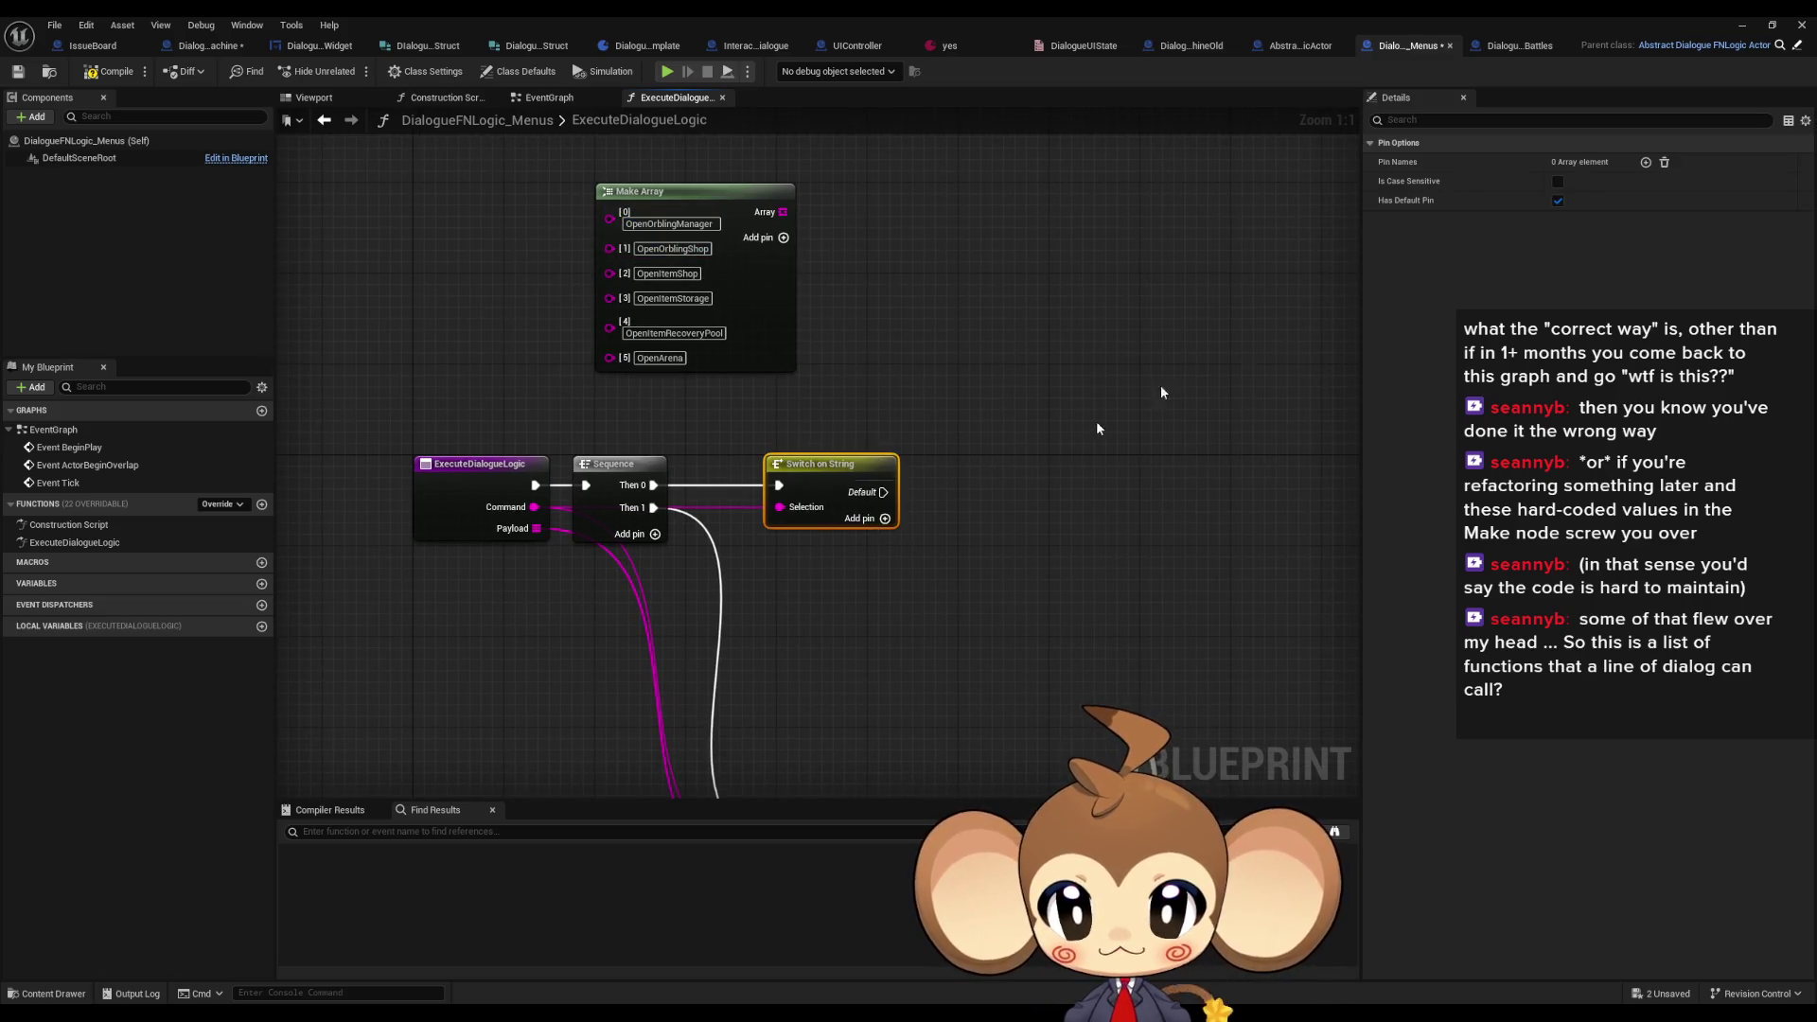
click(1645, 161)
click(1582, 180)
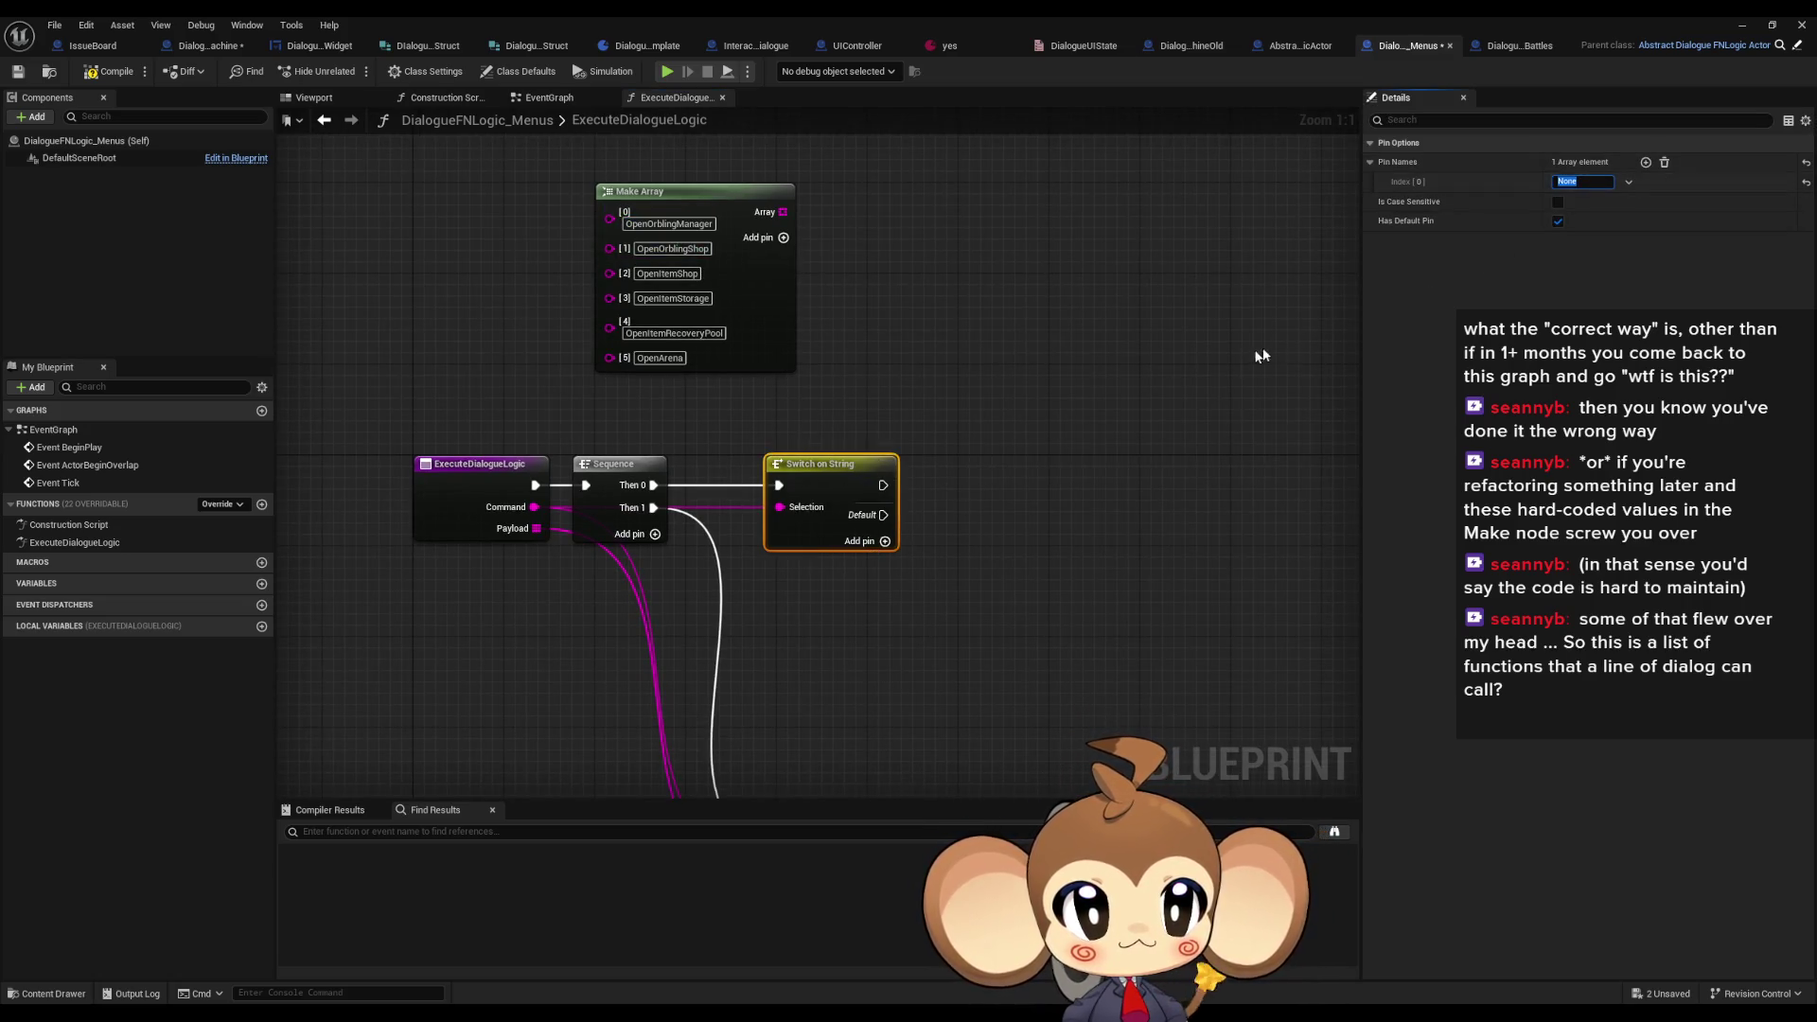
text(OpenOrblingManager)
click(776, 192)
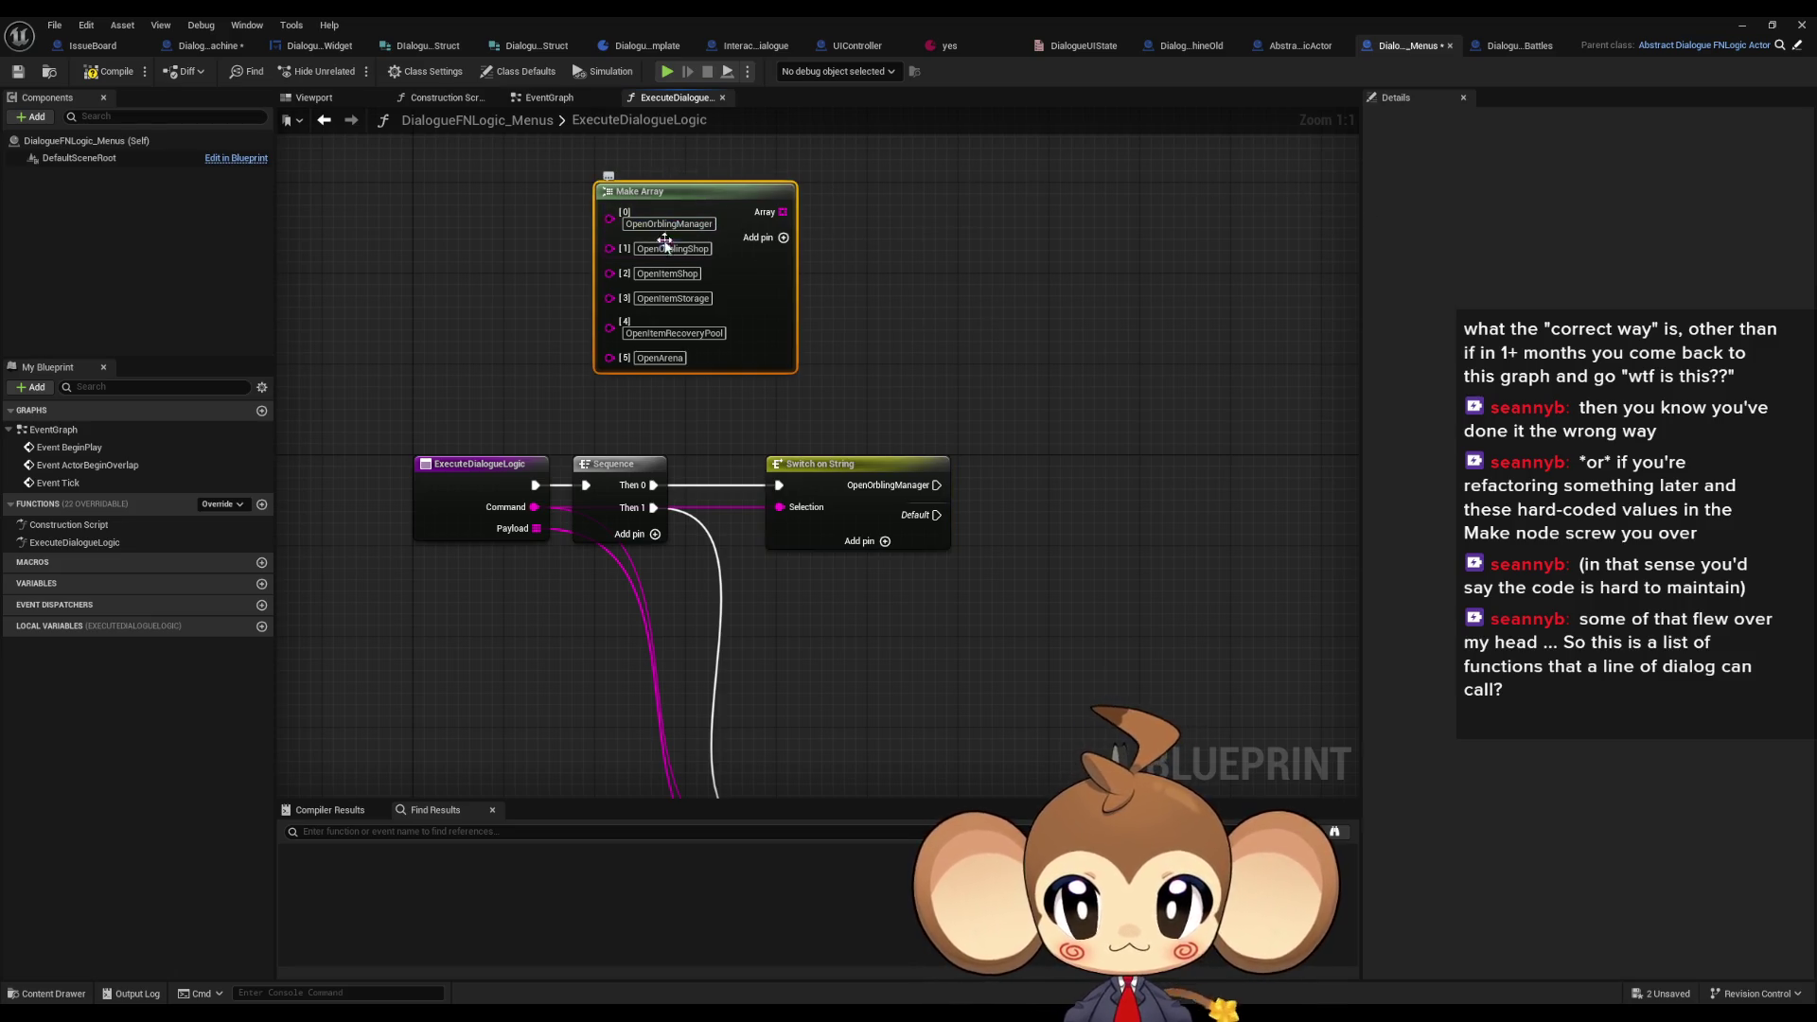
click(909, 530)
click(1645, 162)
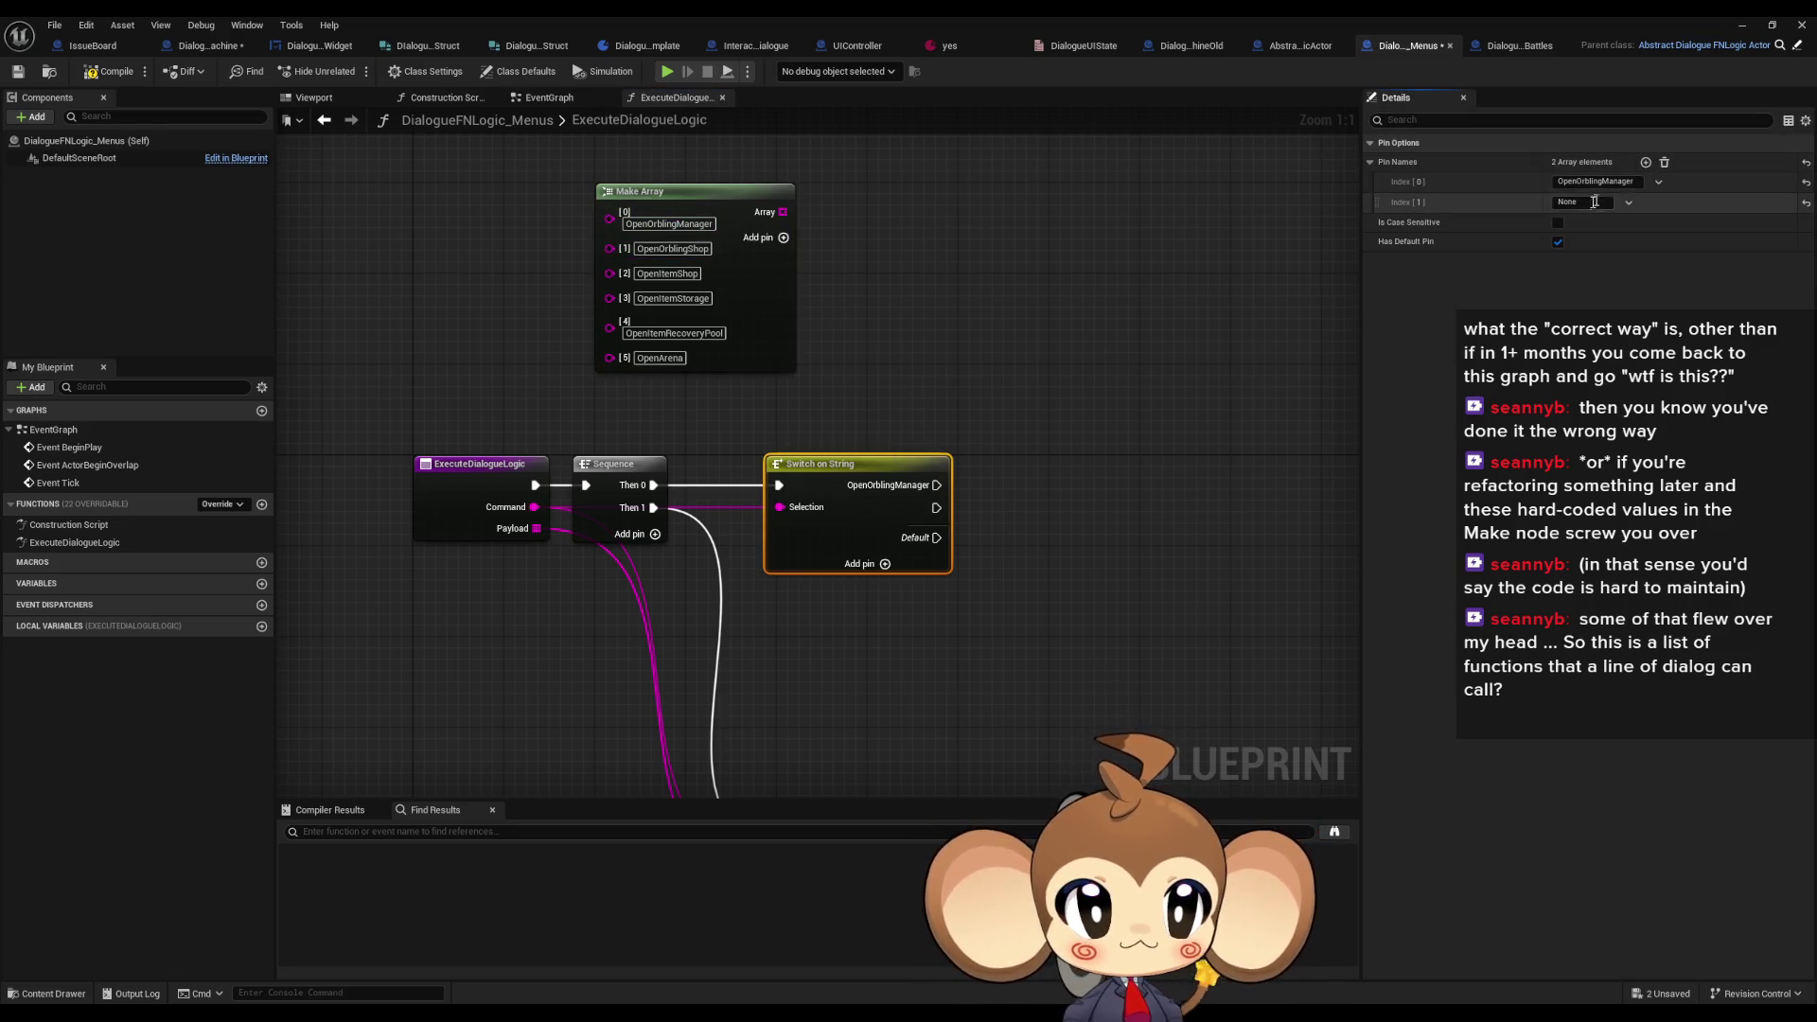
click(1576, 202)
text(OpenOrblingShop)
click(981, 274)
click(932, 525)
click(1646, 161)
text(OpenItemShop)
click(850, 313)
- Add cases OpenItemStorage, OpenItemRecoveryPool and OpenArena, copying each name from the Make Array
click(672, 298)
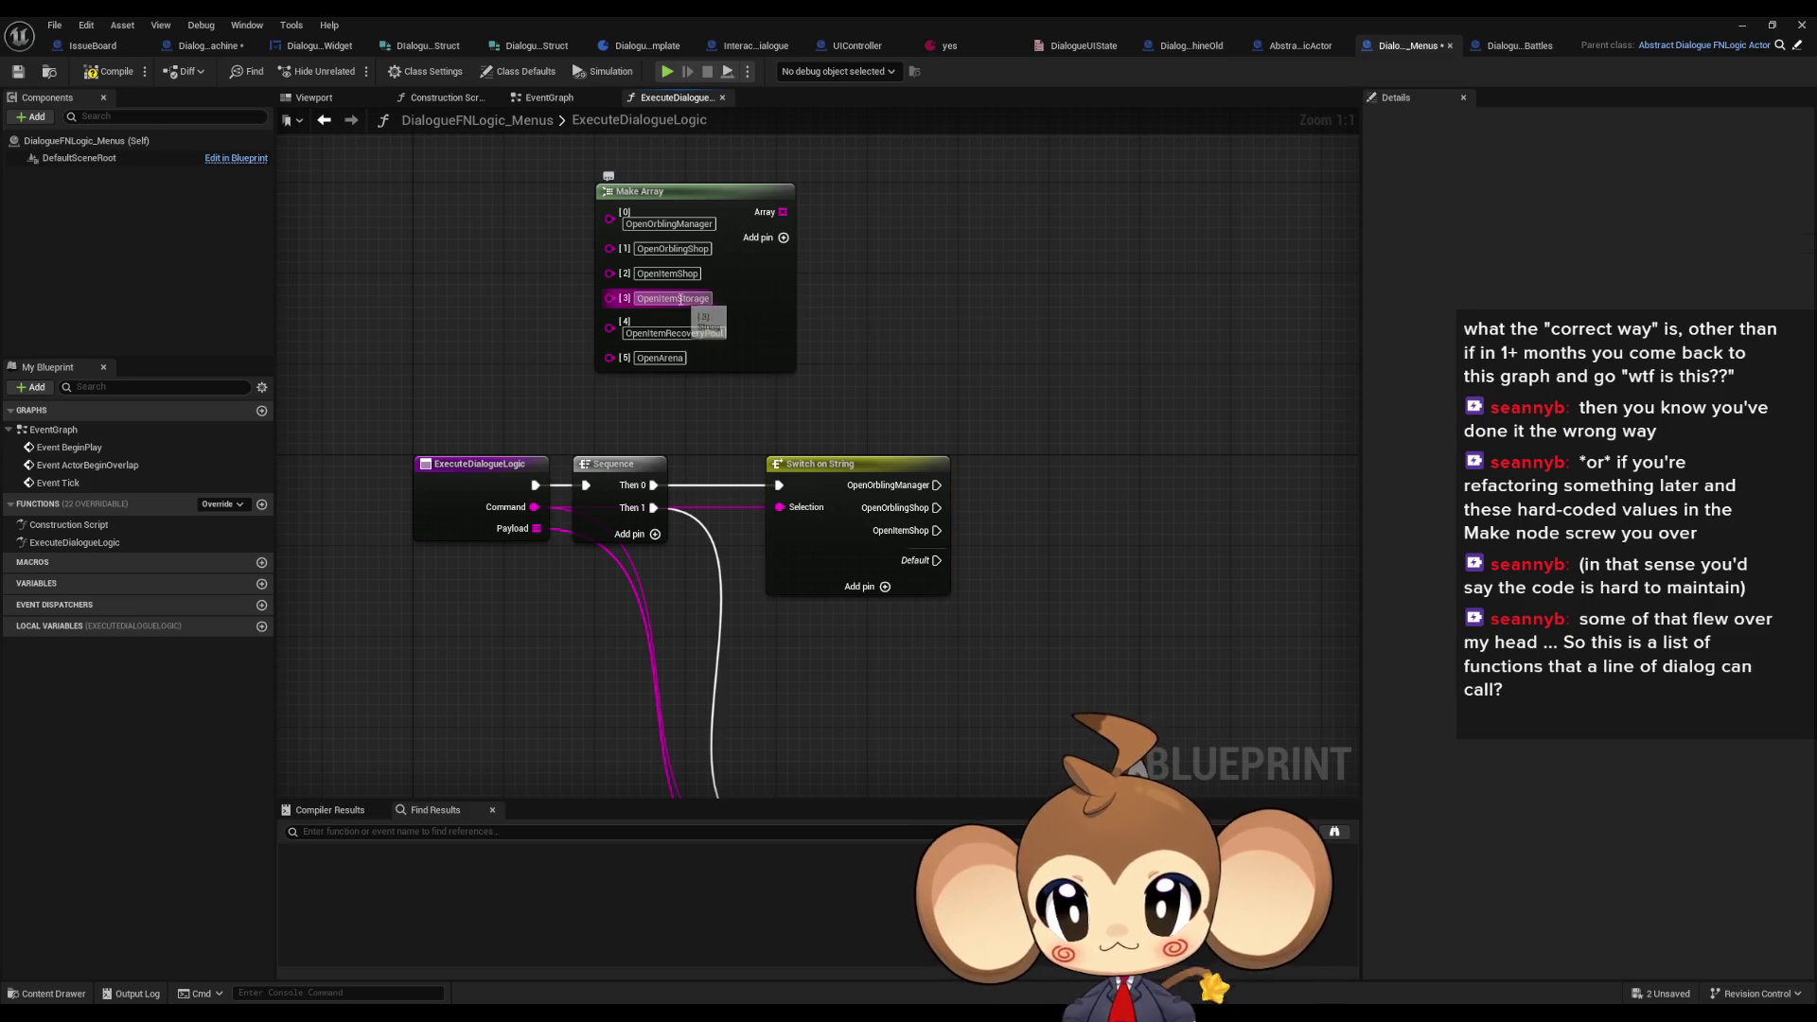
click(856, 463)
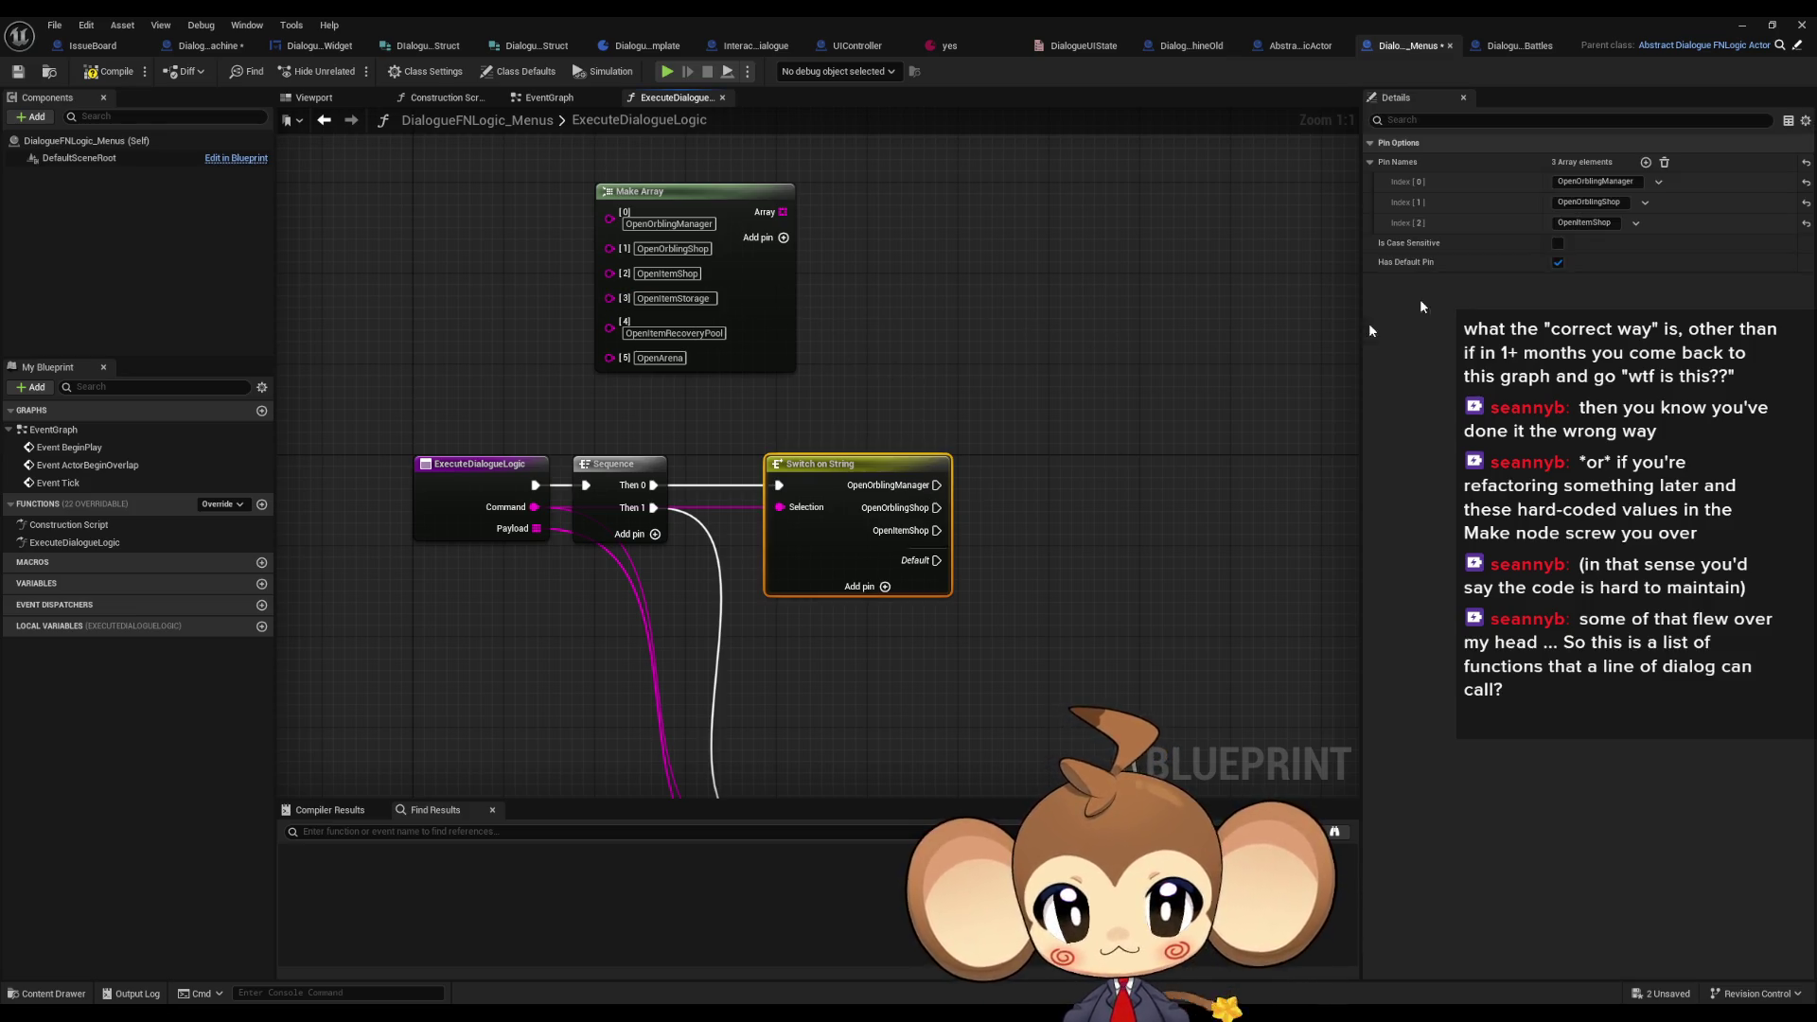
click(1645, 162)
click(1586, 244)
key(ctrl+v)
drag(755, 153, 760, 198)
click(922, 469)
click(1646, 162)
click(1570, 264)
text(OpenItemRecoveryPool)
click(946, 293)
click(701, 265)
click(923, 469)
click(1645, 161)
click(1589, 283)
text(OpenArena)
click(1205, 309)
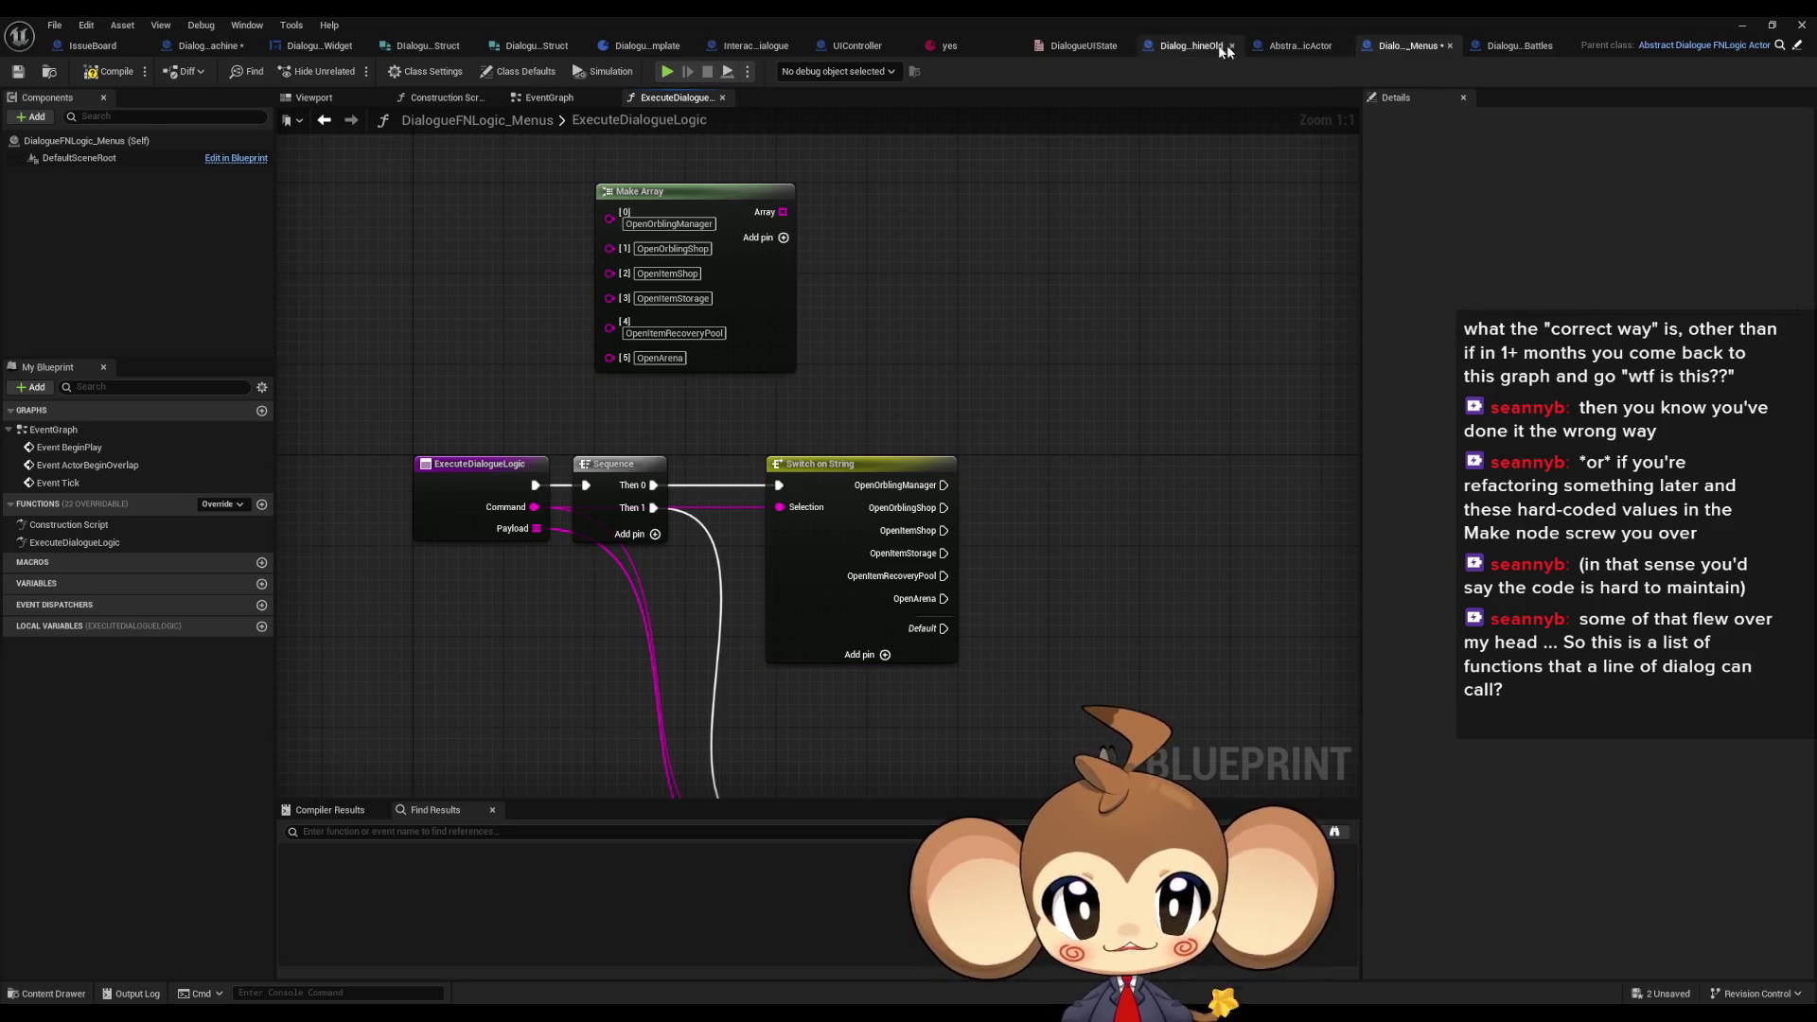
click(1194, 46)
scroll(932, 210, down, 5)
- Copy the Execute Command nodes from DoCodeInstructions and paste them into the Menus ExecuteDialogueLogic graph
scroll(932, 210, down, 1)
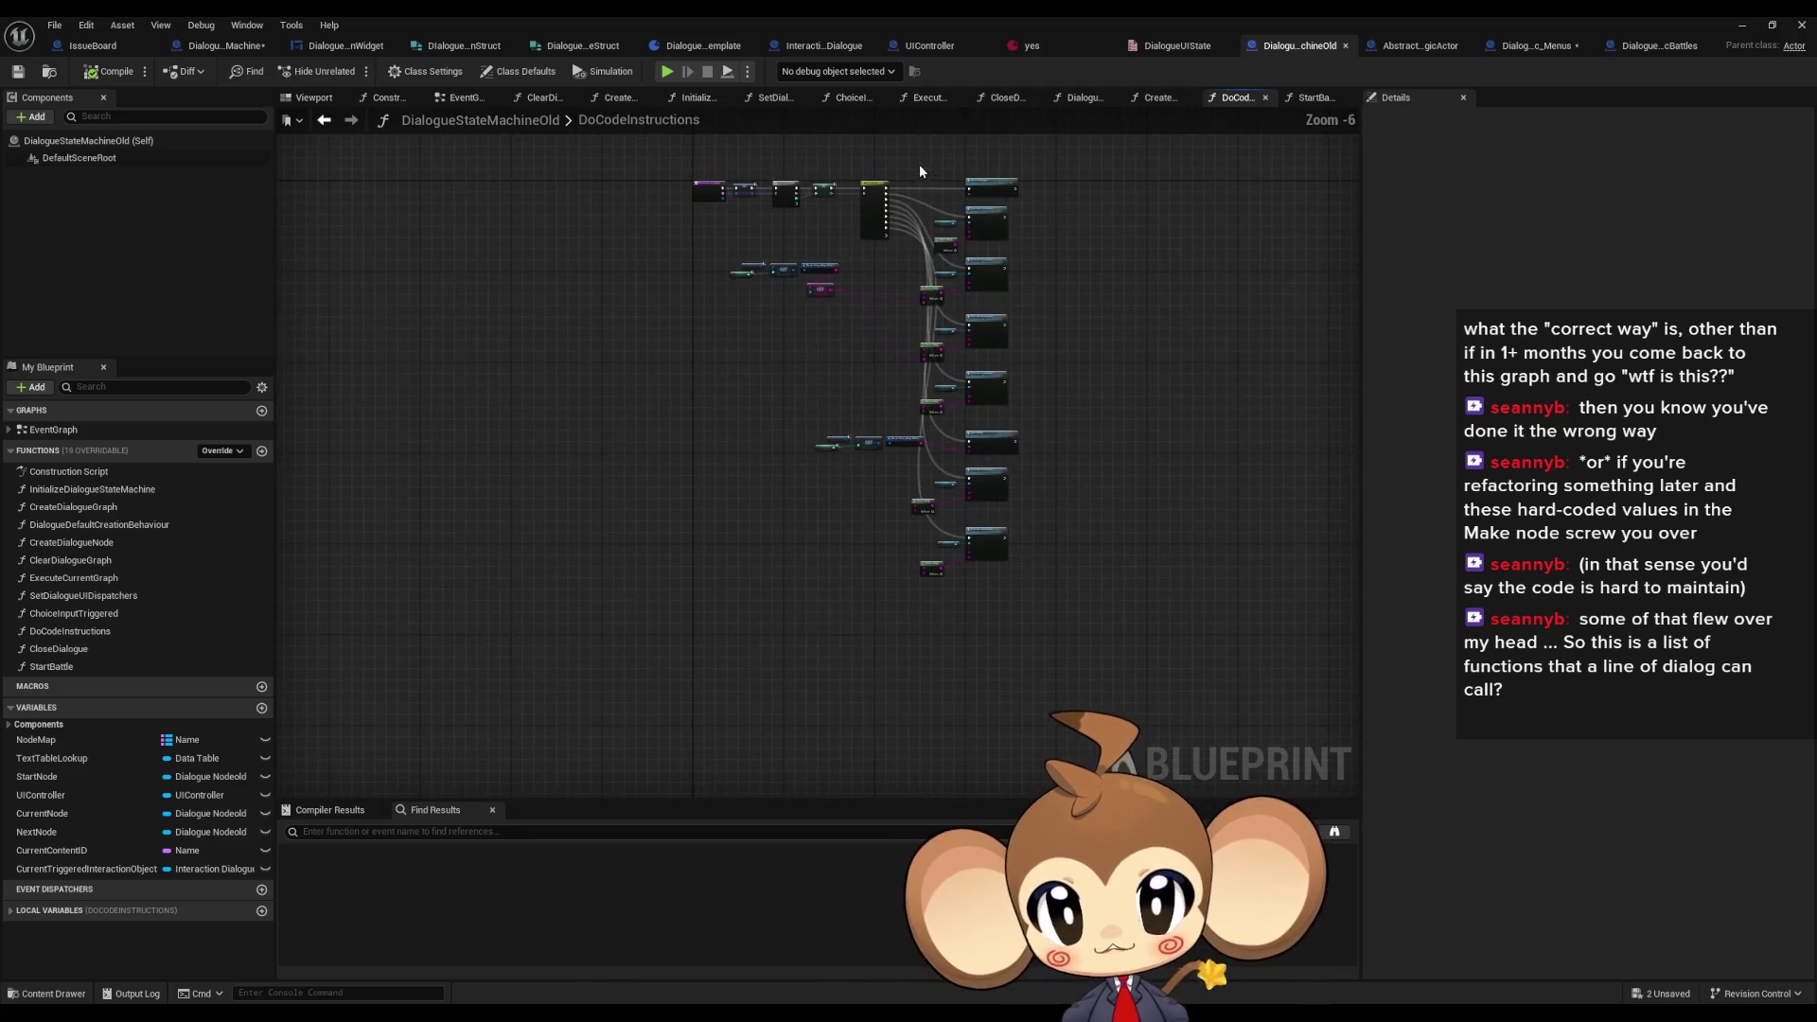
drag(717, 263, 859, 327)
drag(793, 378, 880, 460)
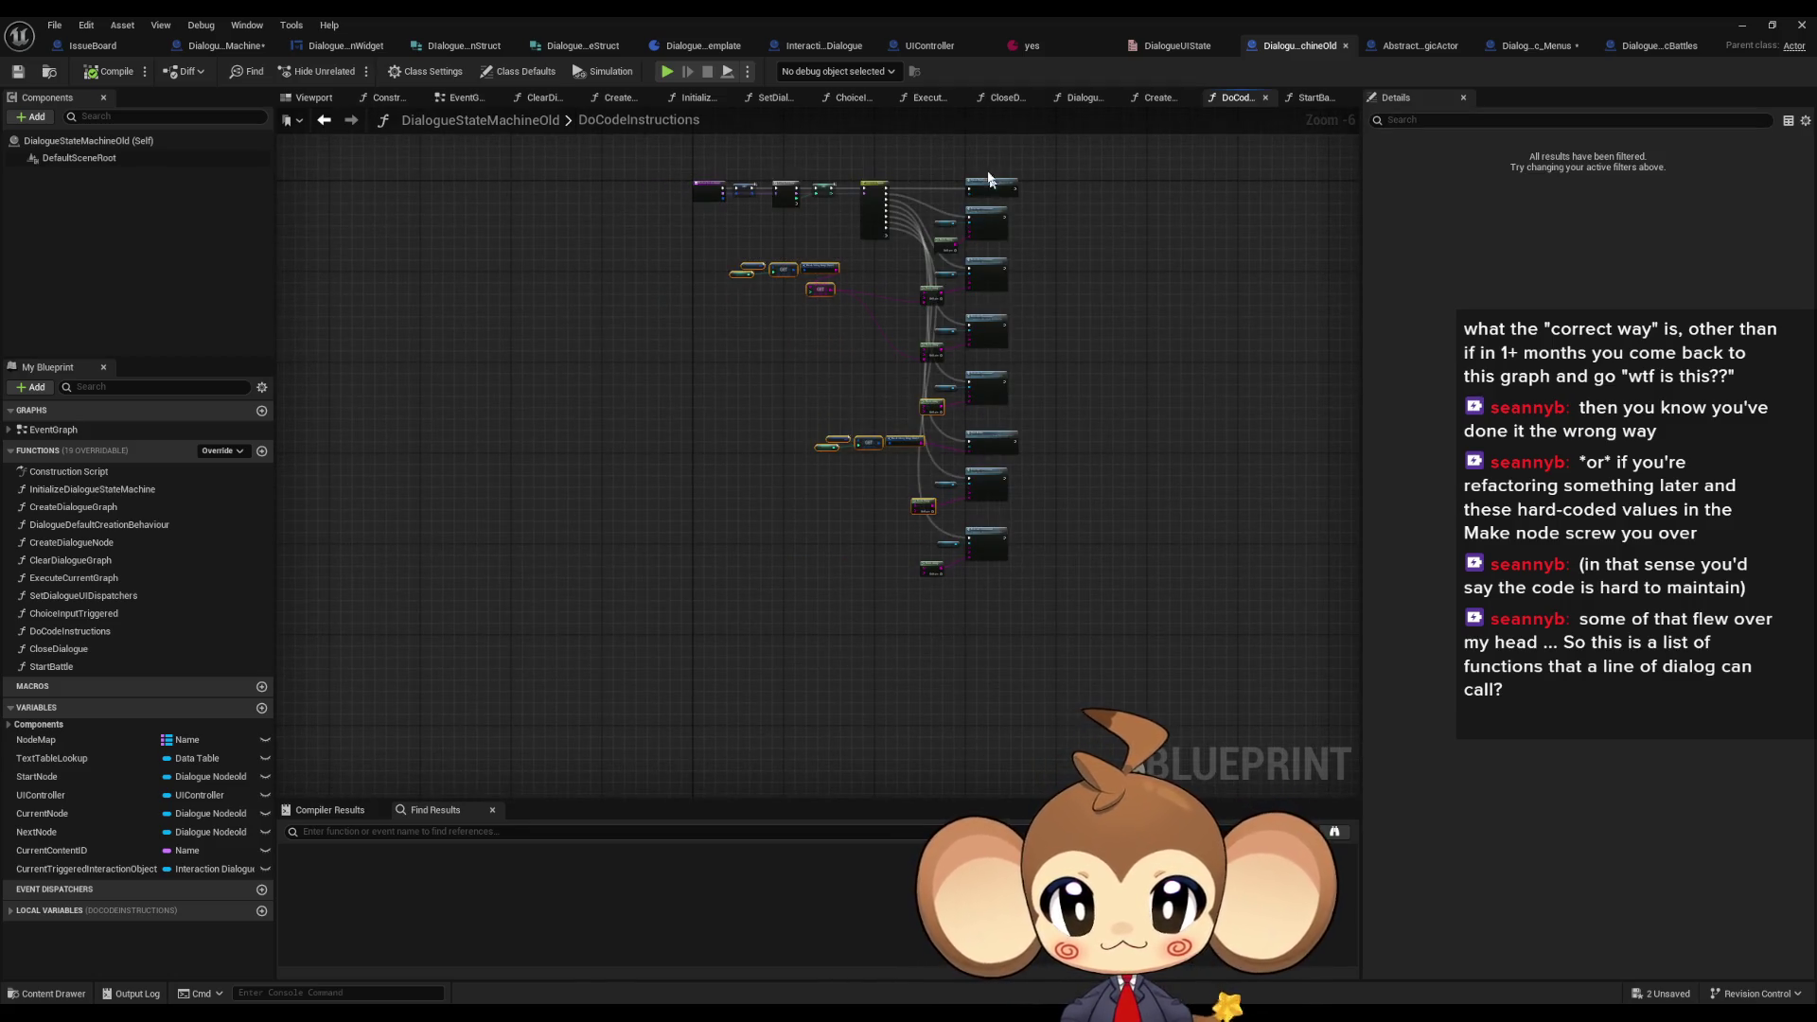
drag(911, 171, 1065, 613)
click(1533, 46)
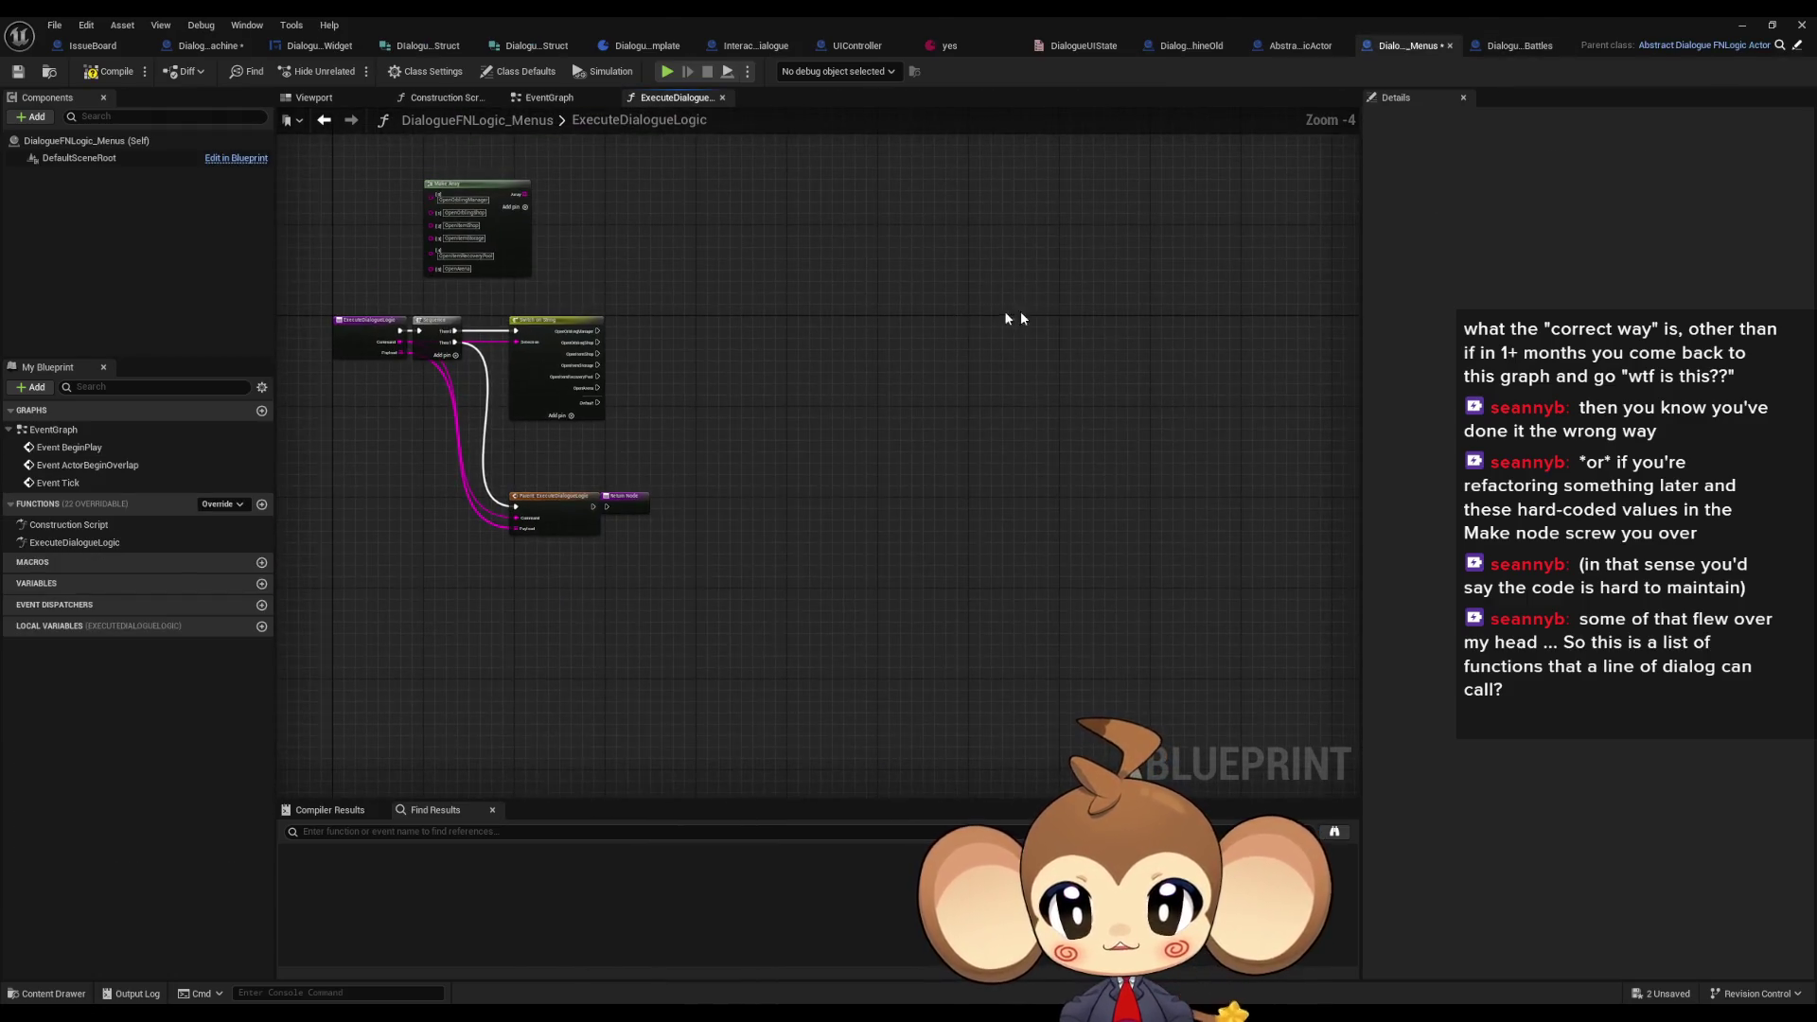
key(ctrl+v)
click(1016, 617)
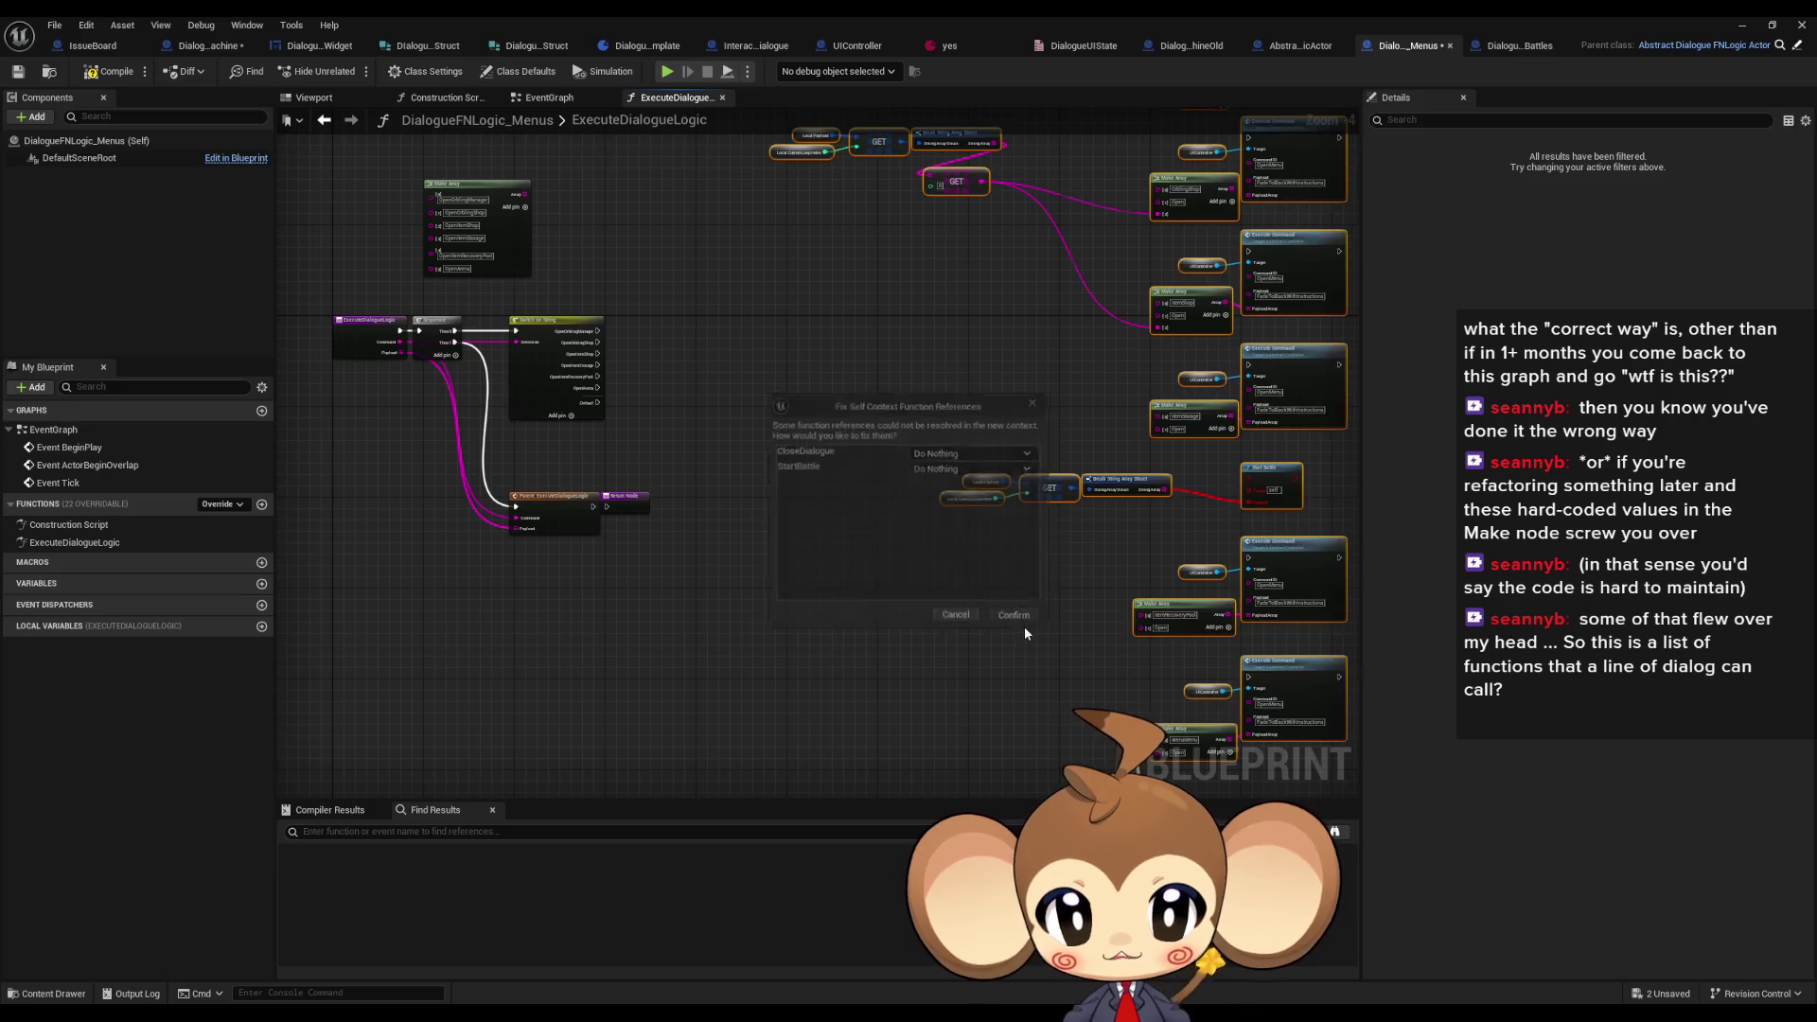
scroll(600, 575, up, 2)
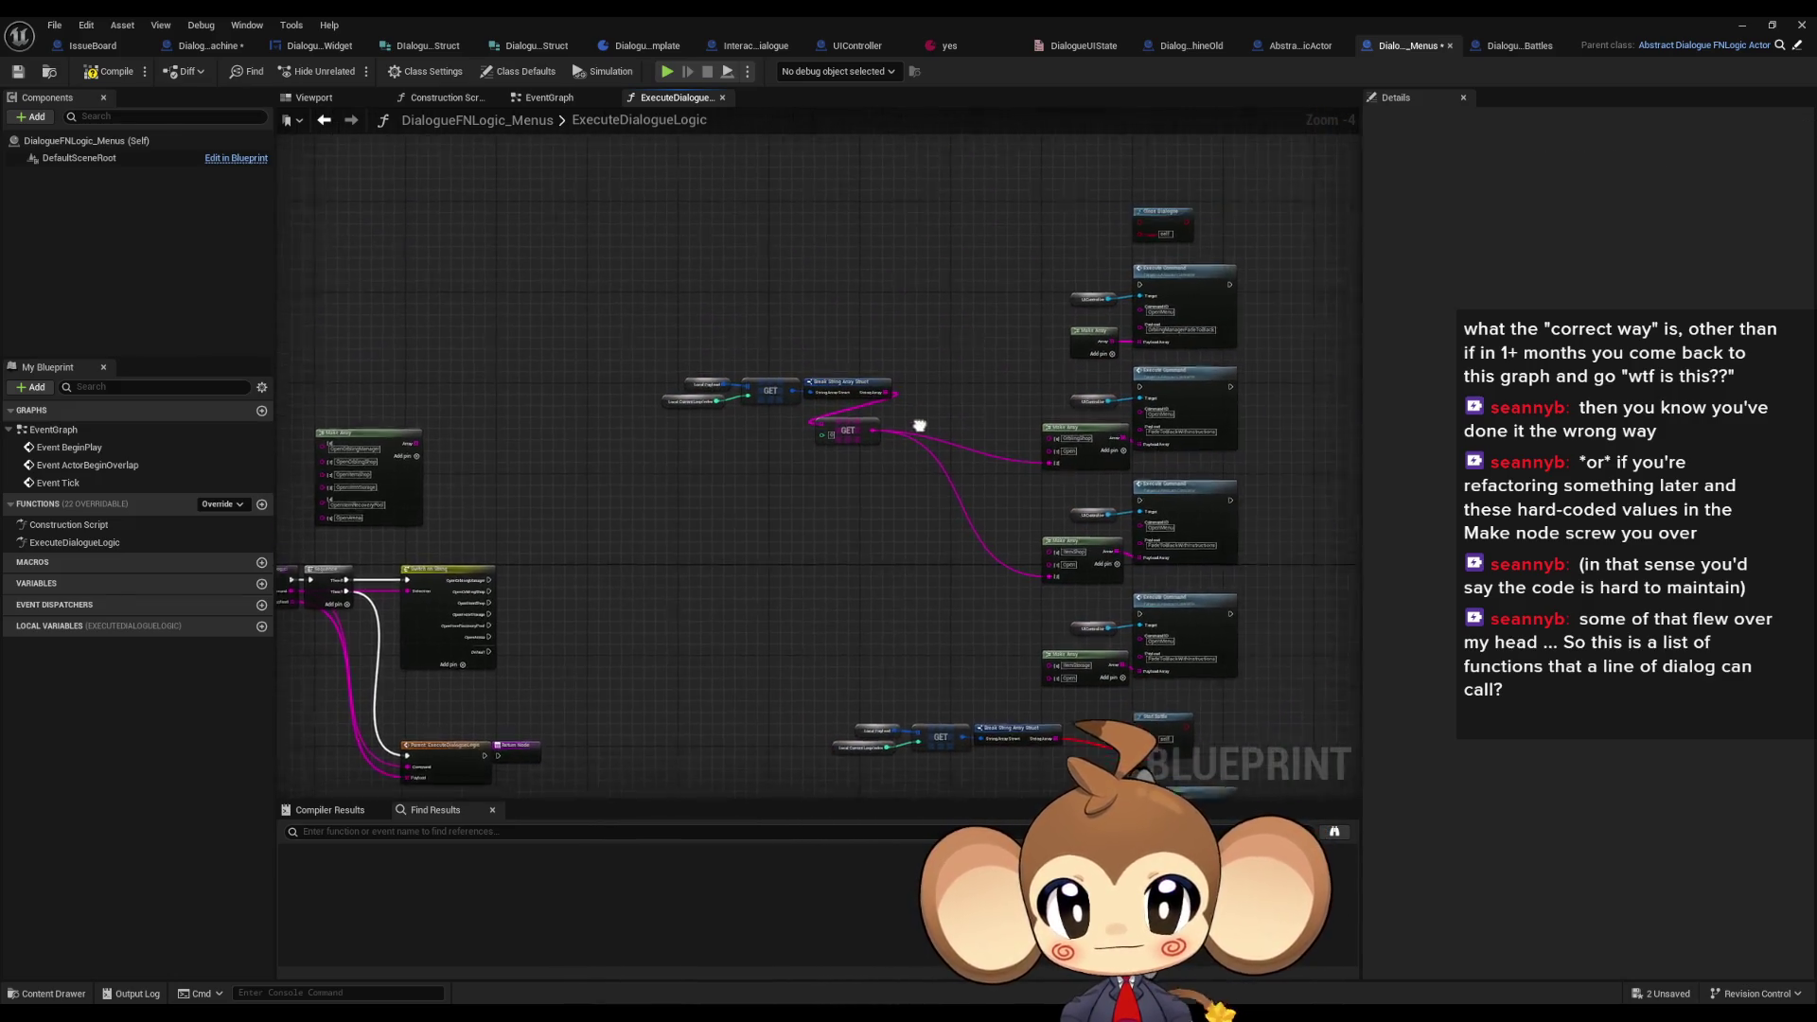
drag(755, 432, 350, 559)
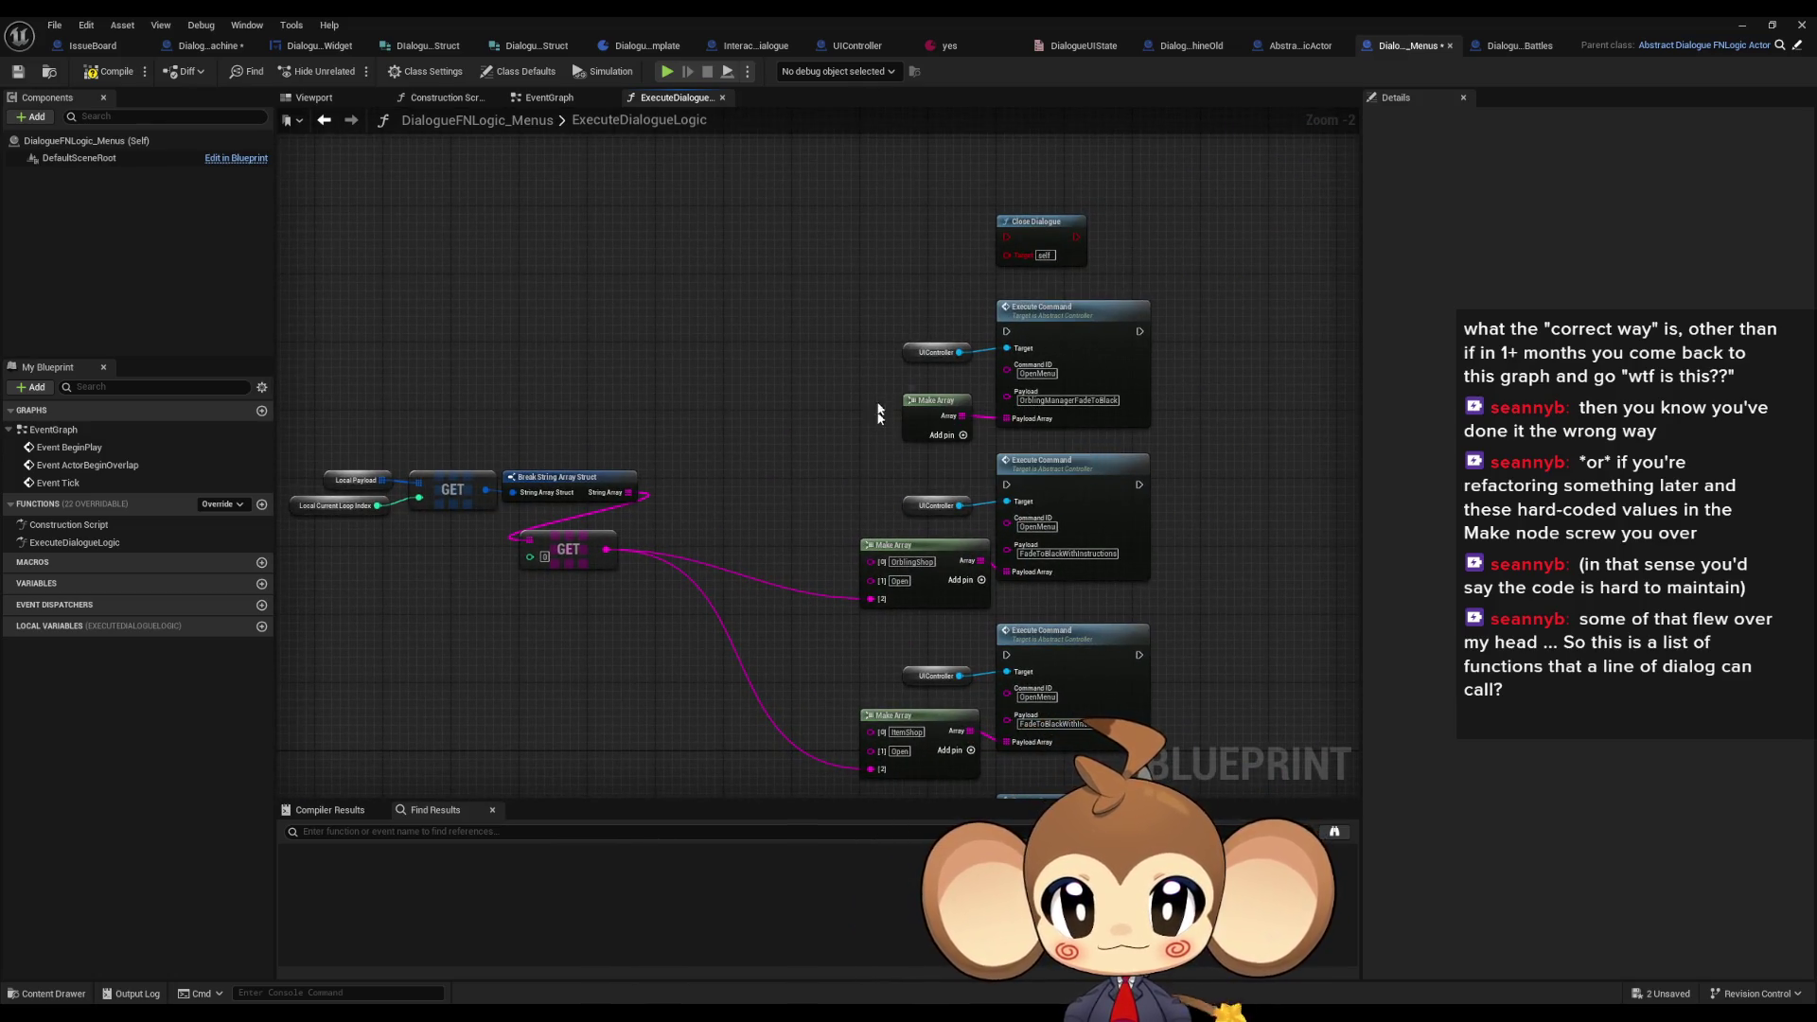
mouse_move(906, 398)
mouse_down()
mouse_move(795, 476)
mouse_move(965, 331)
mouse_up()
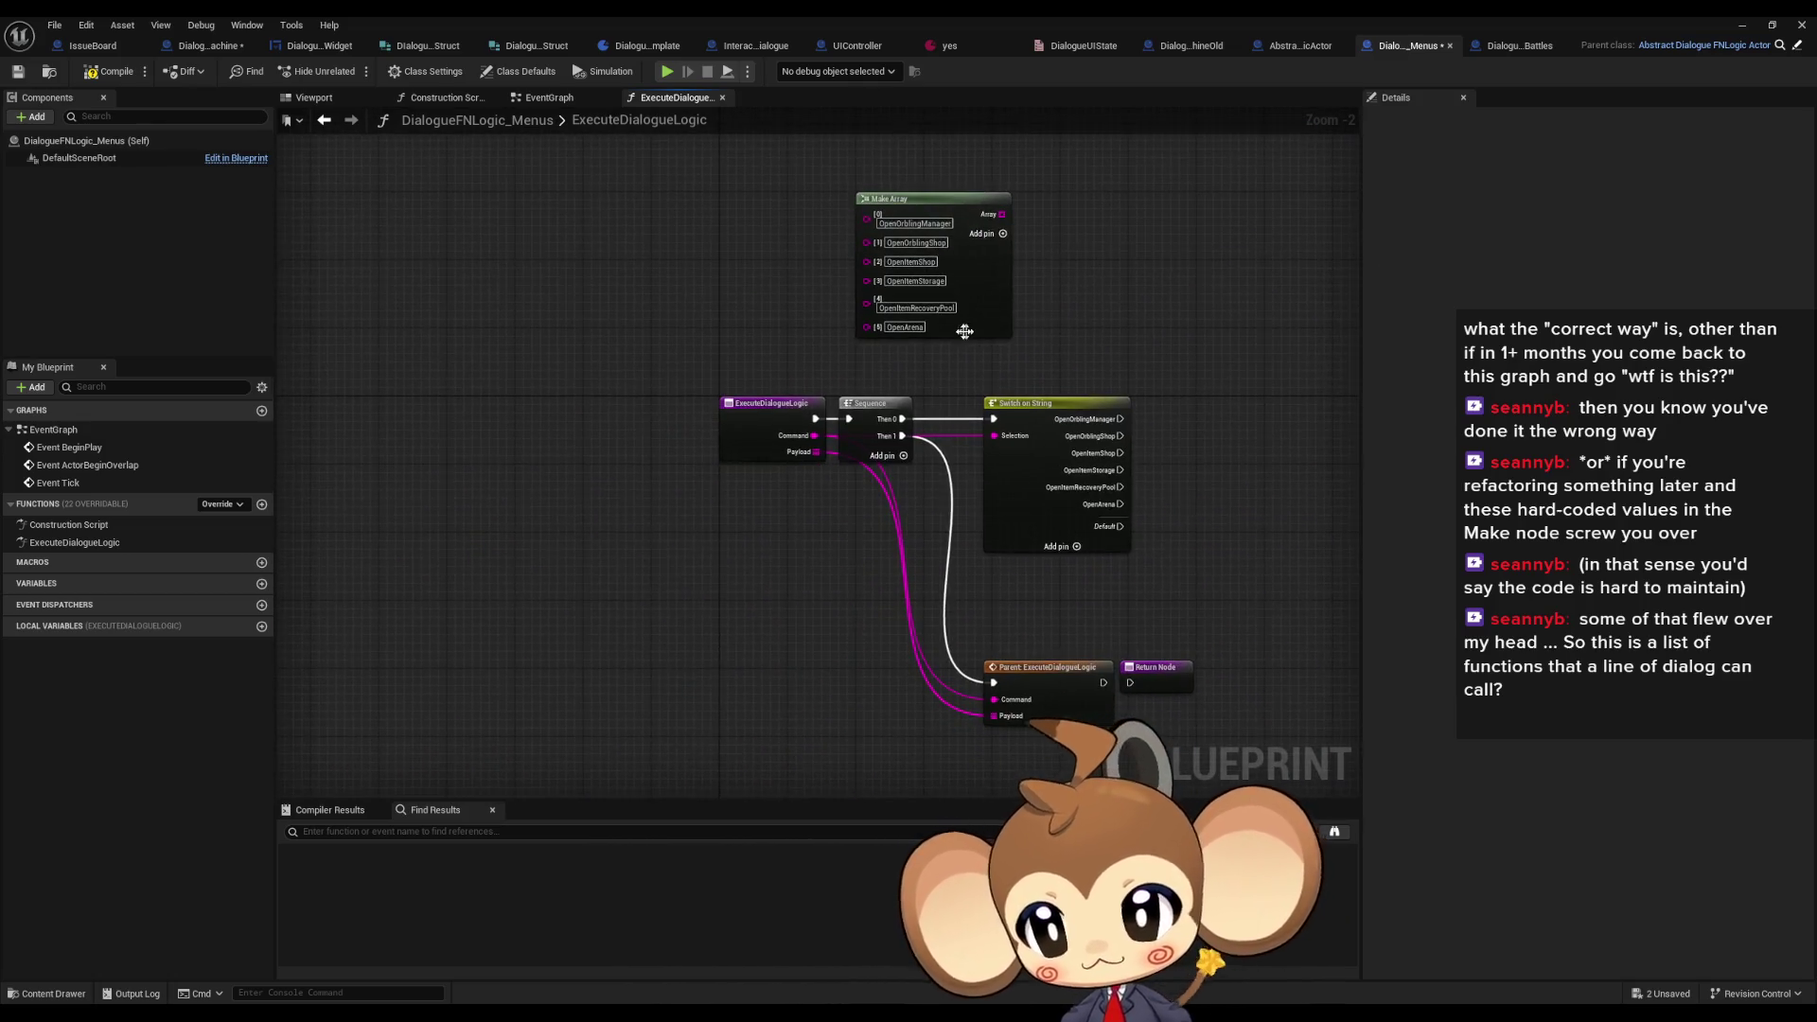
- Add a Get UIController node wired right after ExecuteDialogueLogic, moving the Sequence and switch nodes down
drag(577, 537, 544, 487)
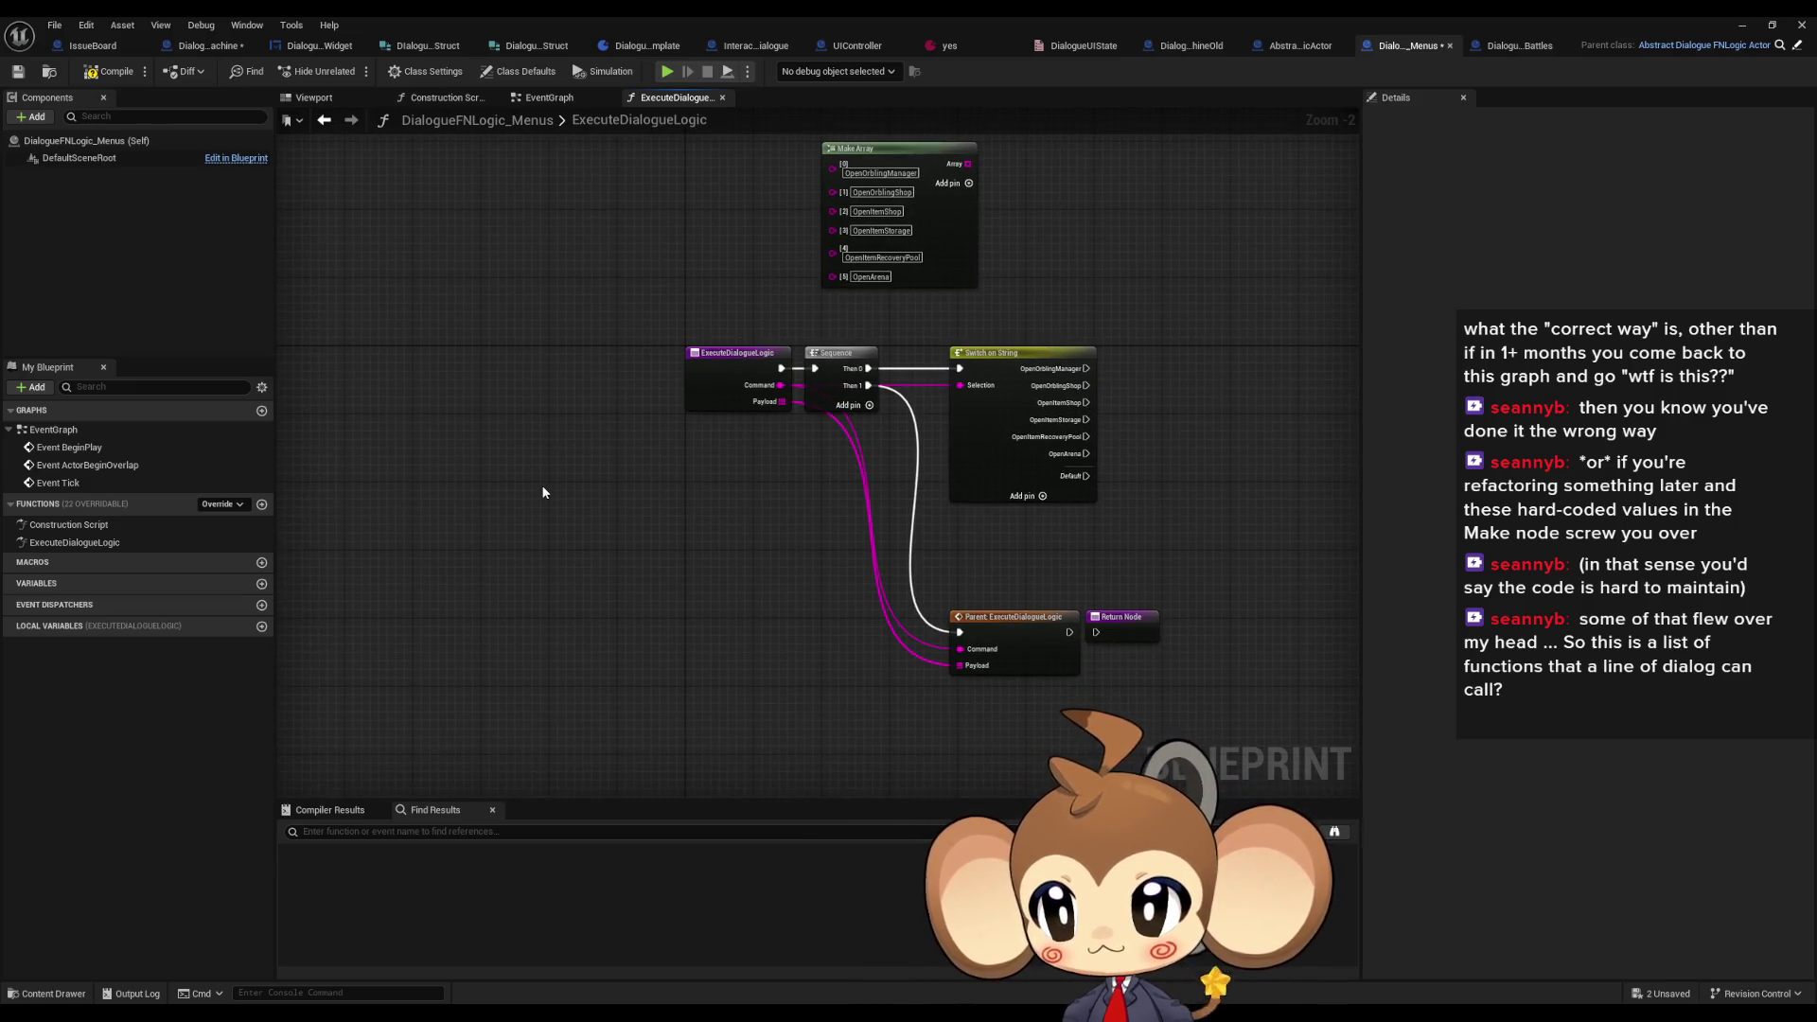
right_click(508, 558)
text(get uicont)
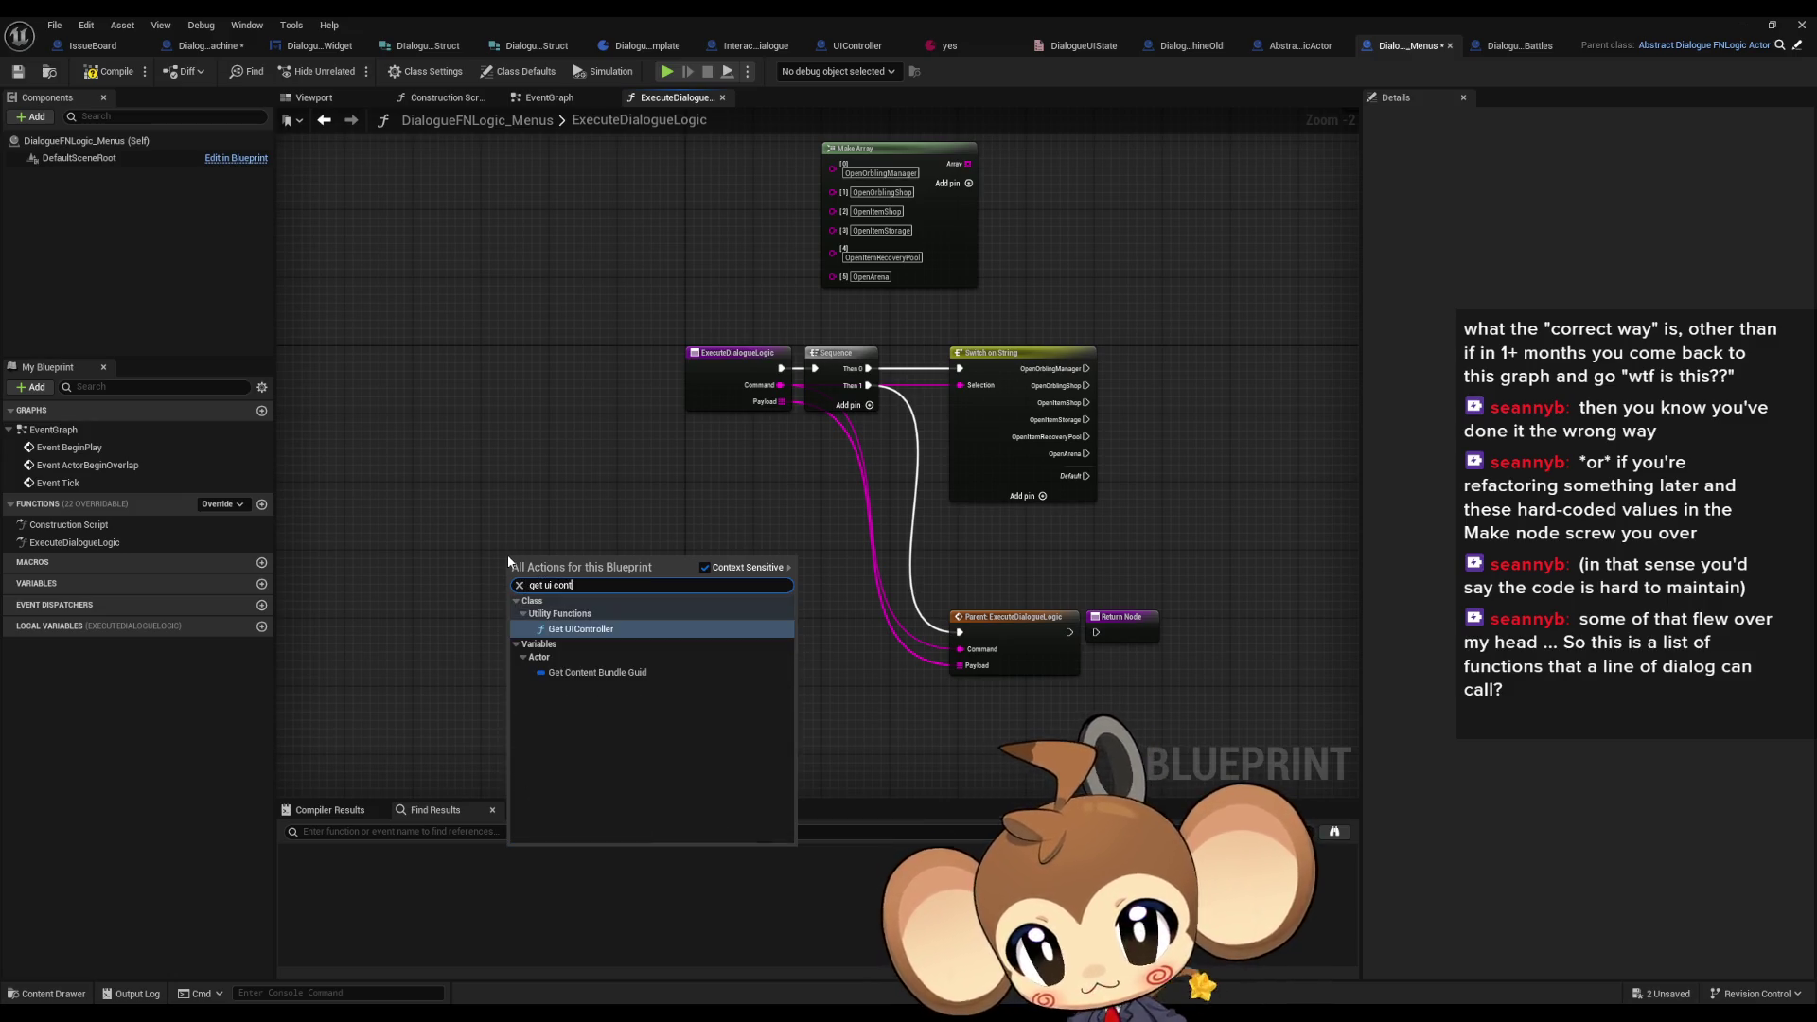
key(Return)
mouse_move(574, 562)
mouse_down()
mouse_move(799, 506)
mouse_move(808, 322)
mouse_move(747, 369)
mouse_move(701, 515)
mouse_up()
scroll(828, 507, up, 2)
scroll(841, 445, down, 3)
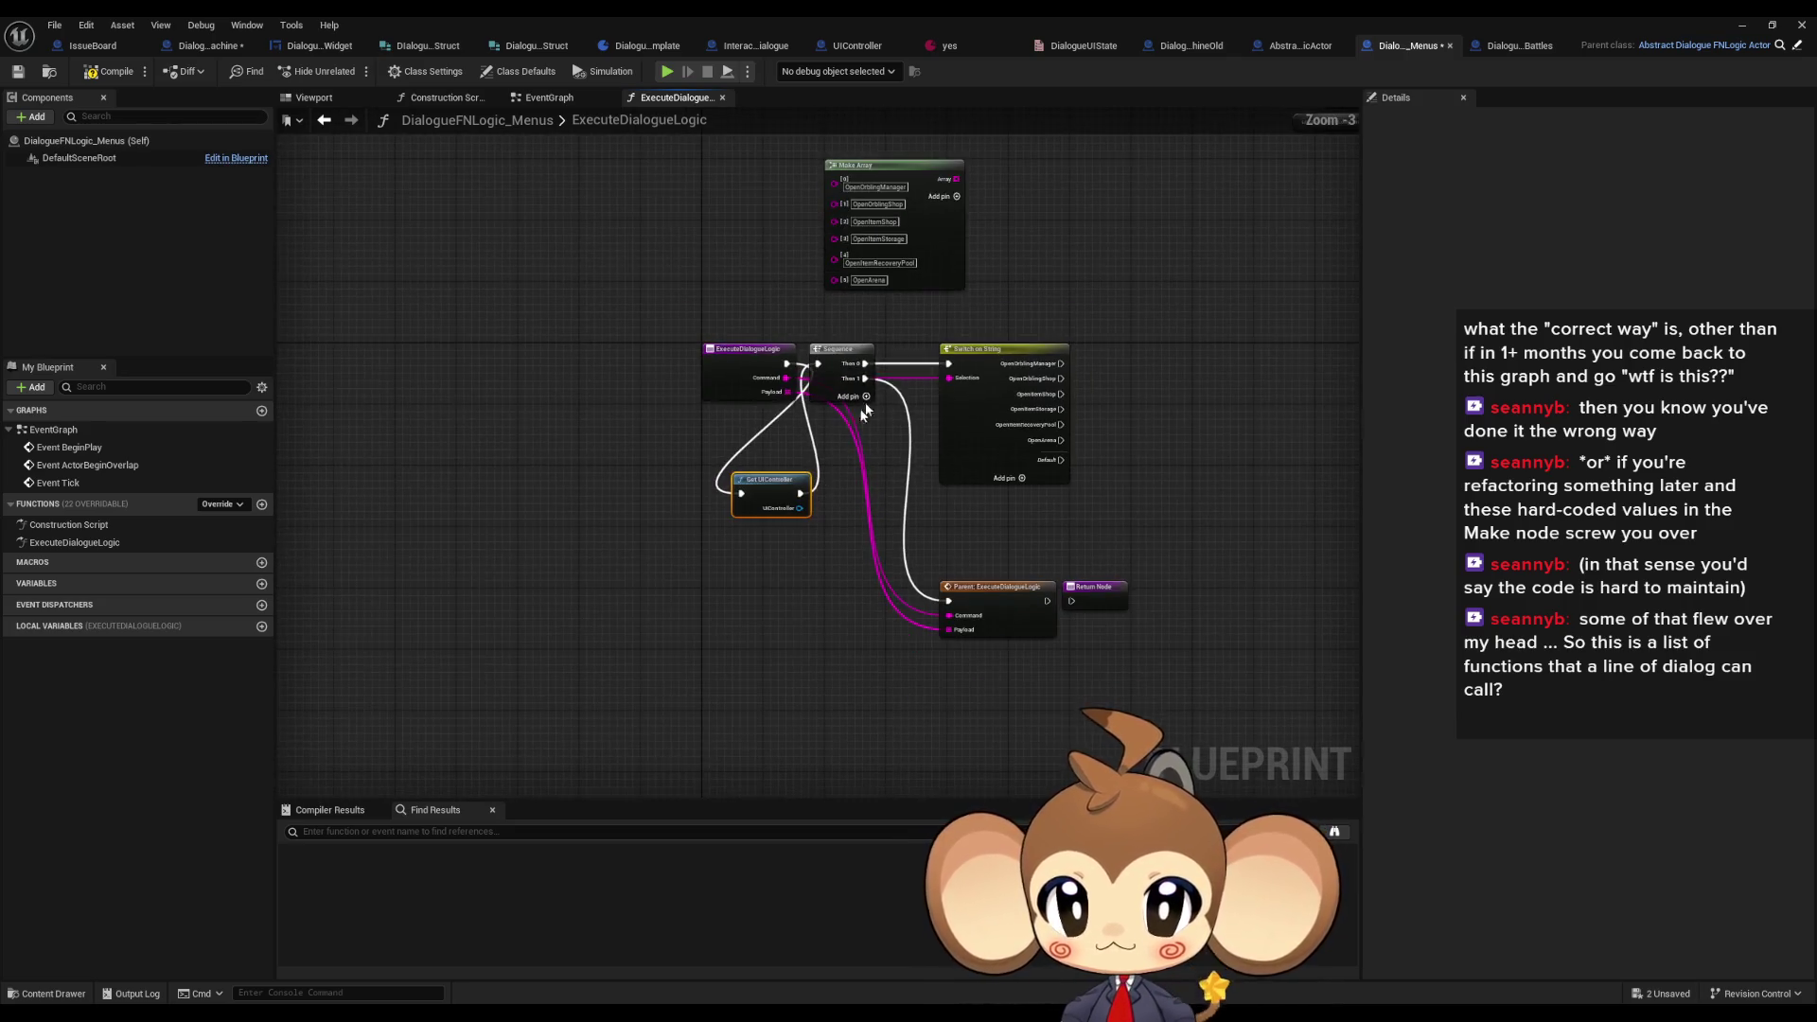
drag(831, 325, 1144, 684)
mouse_move(844, 355)
mouse_down()
mouse_move(858, 478)
mouse_move(884, 379)
mouse_move(861, 357)
mouse_move(613, 617)
mouse_move(217, 625)
mouse_up()
ctrl+click(774, 480)
- Delete the leftover UIController and Close Dialogue nodes, then open the 'yes' dialogue data asset
mouse_move(1147, 244)
mouse_down()
mouse_move(1084, 349)
mouse_move(1295, 348)
mouse_up()
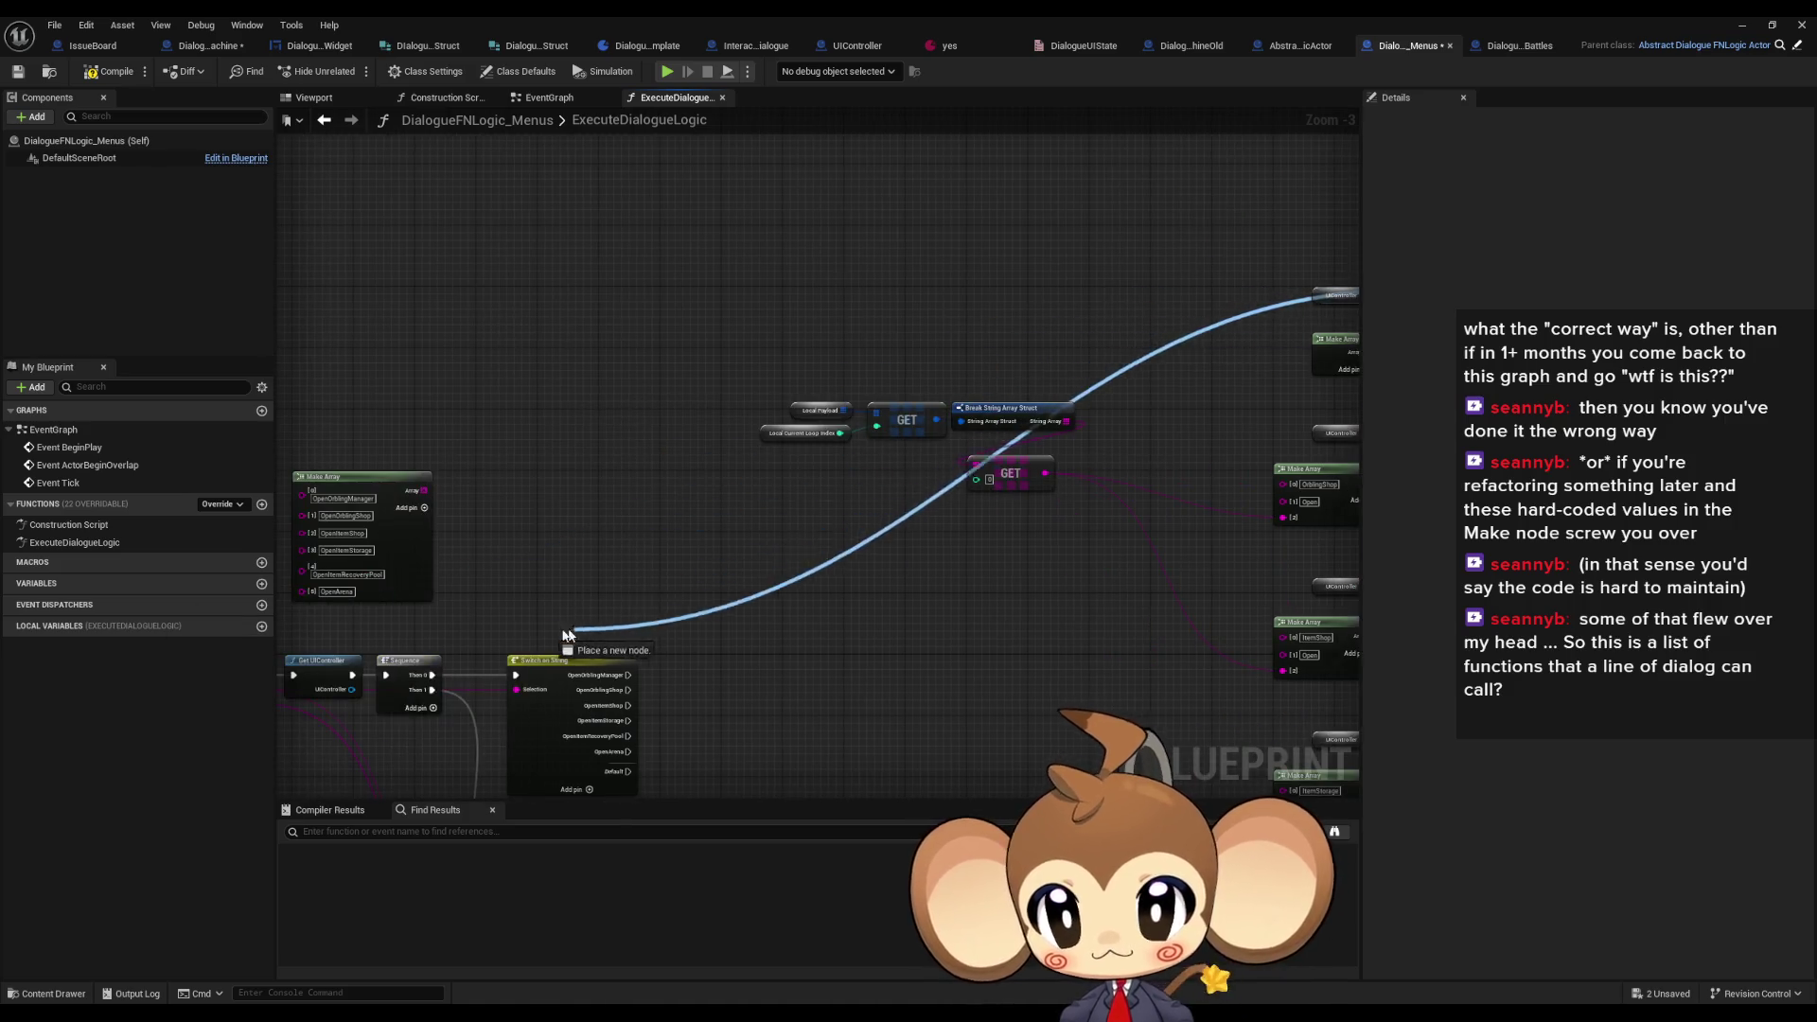
scroll(630, 488, up, 4)
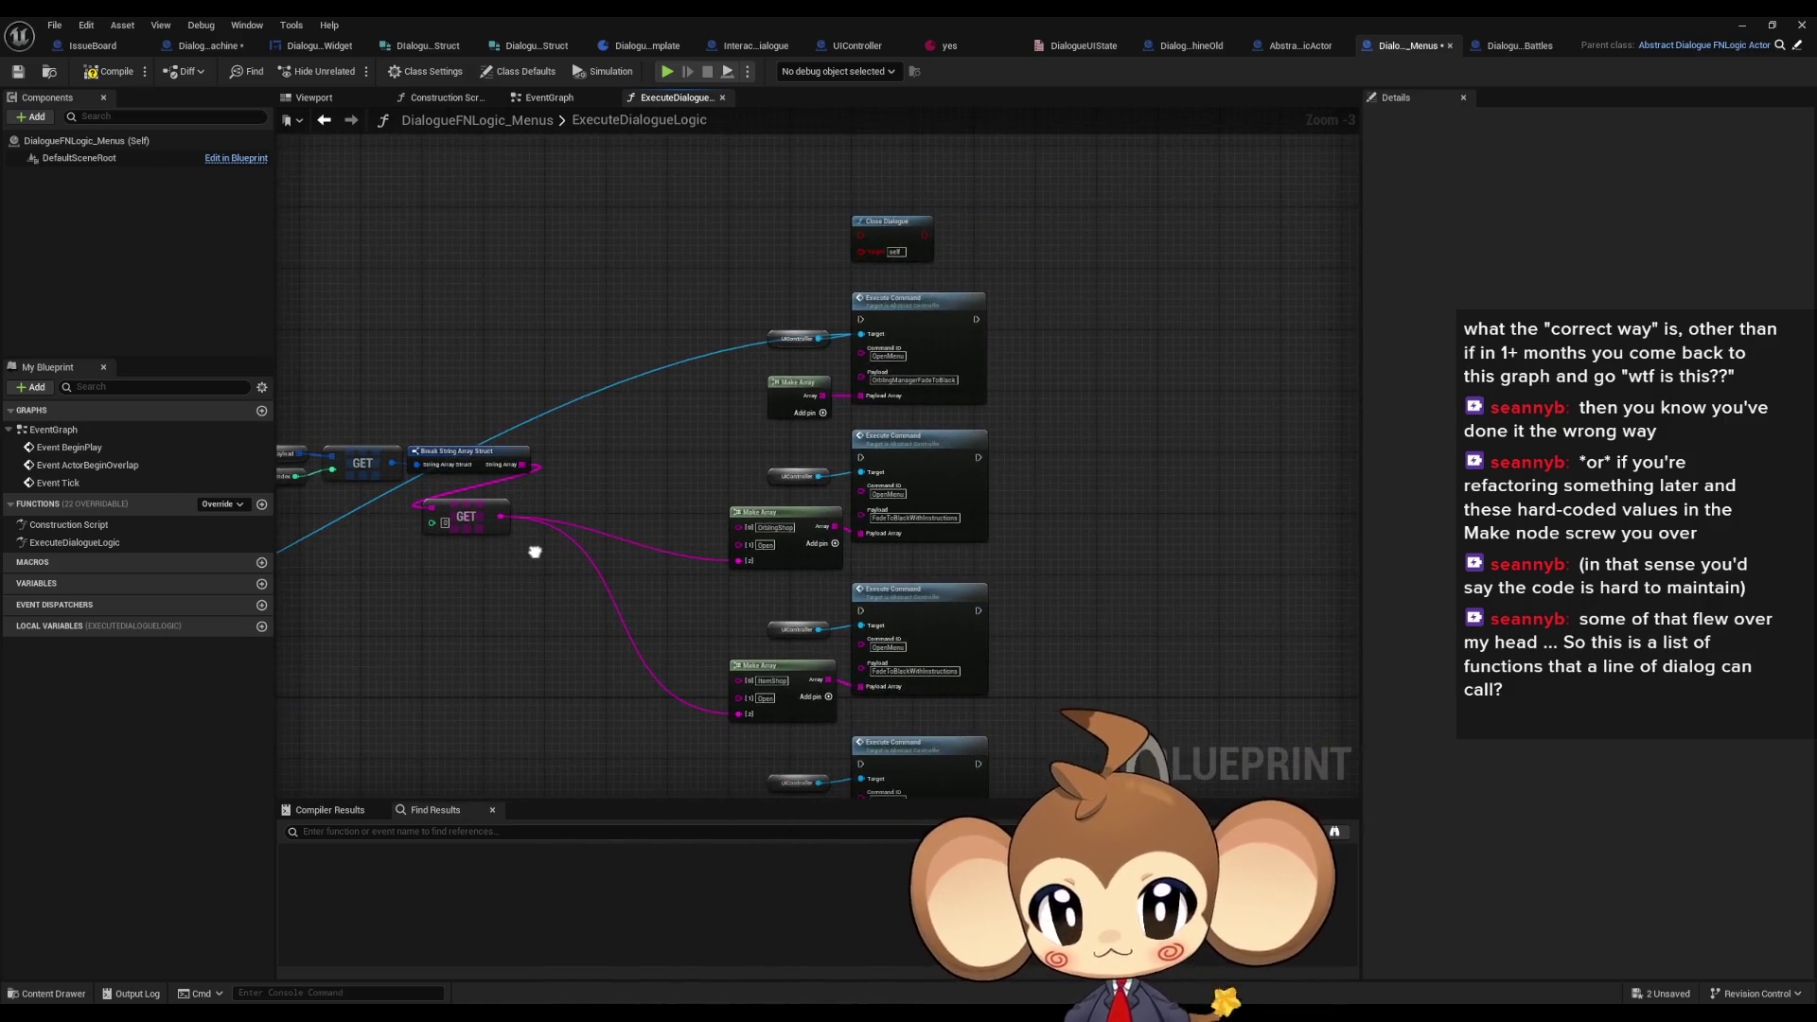
mouse_move(630, 488)
mouse_down()
mouse_move(804, 615)
mouse_move(527, 580)
mouse_move(606, 605)
mouse_move(1092, 356)
mouse_move(899, 330)
mouse_up()
click(805, 360)
key(Delete)
mouse_move(801, 263)
mouse_down()
mouse_move(948, 231)
mouse_move(835, 312)
mouse_up()
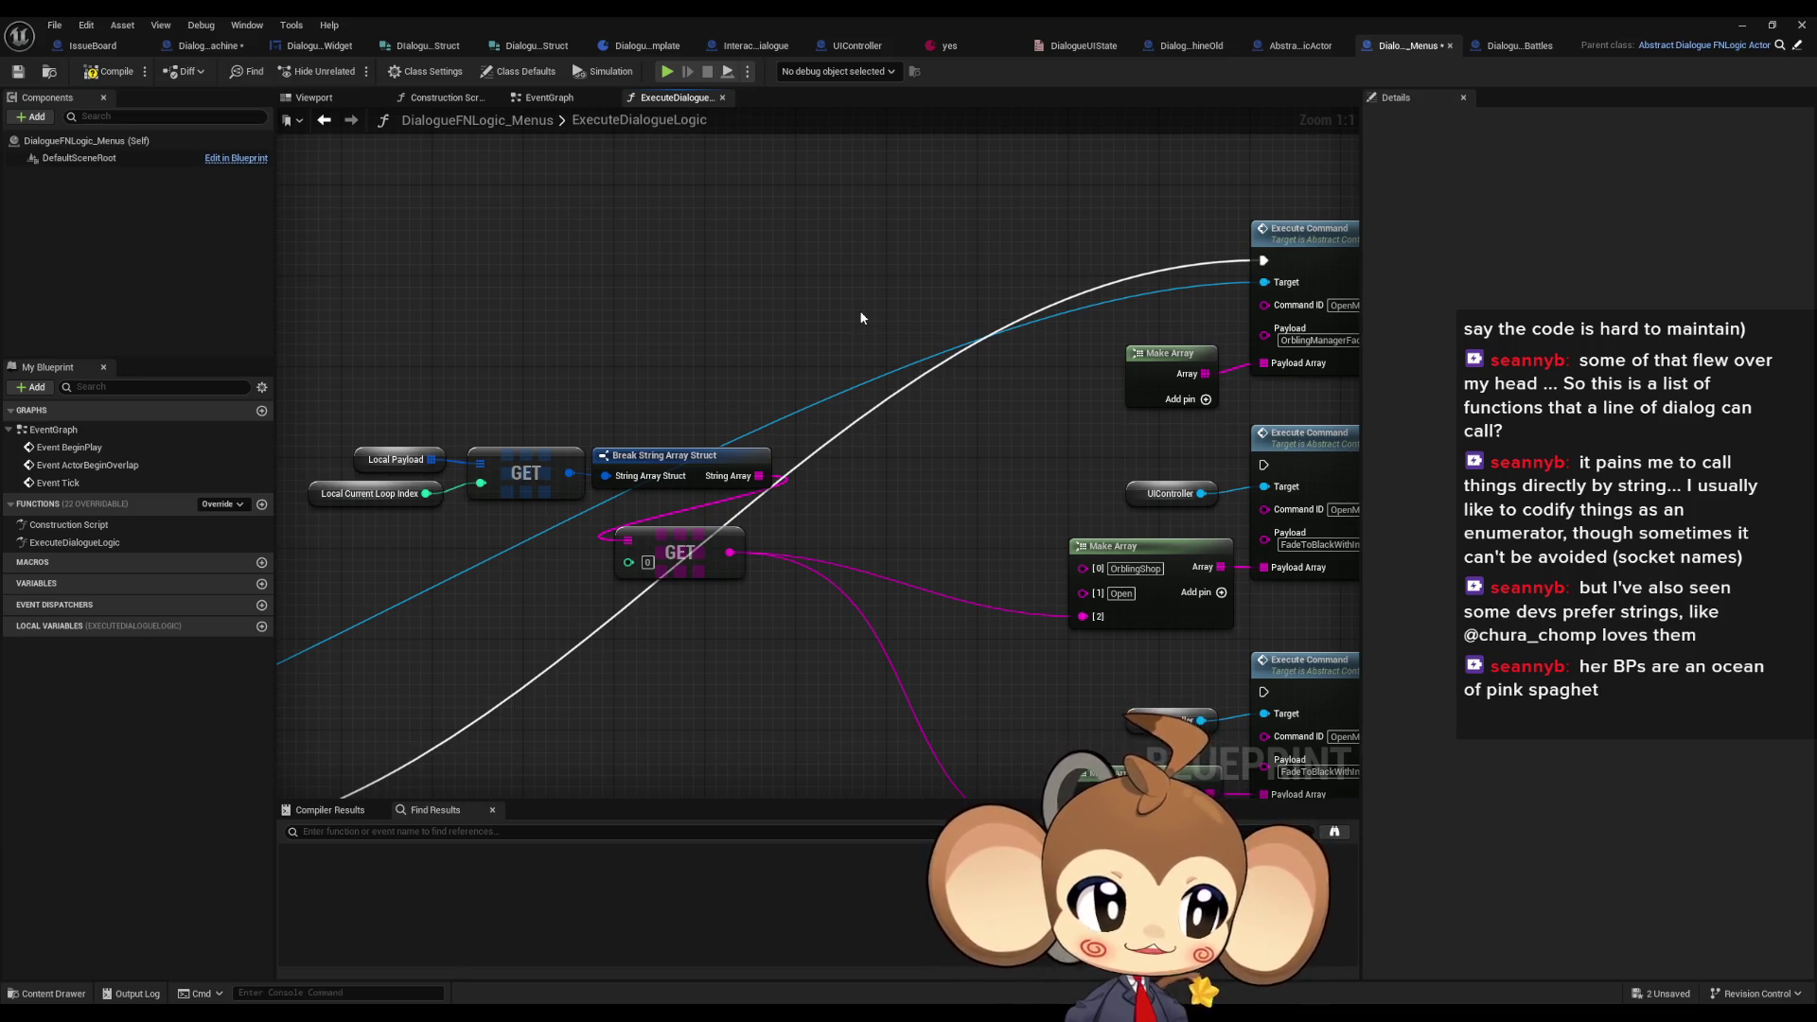
click(980, 45)
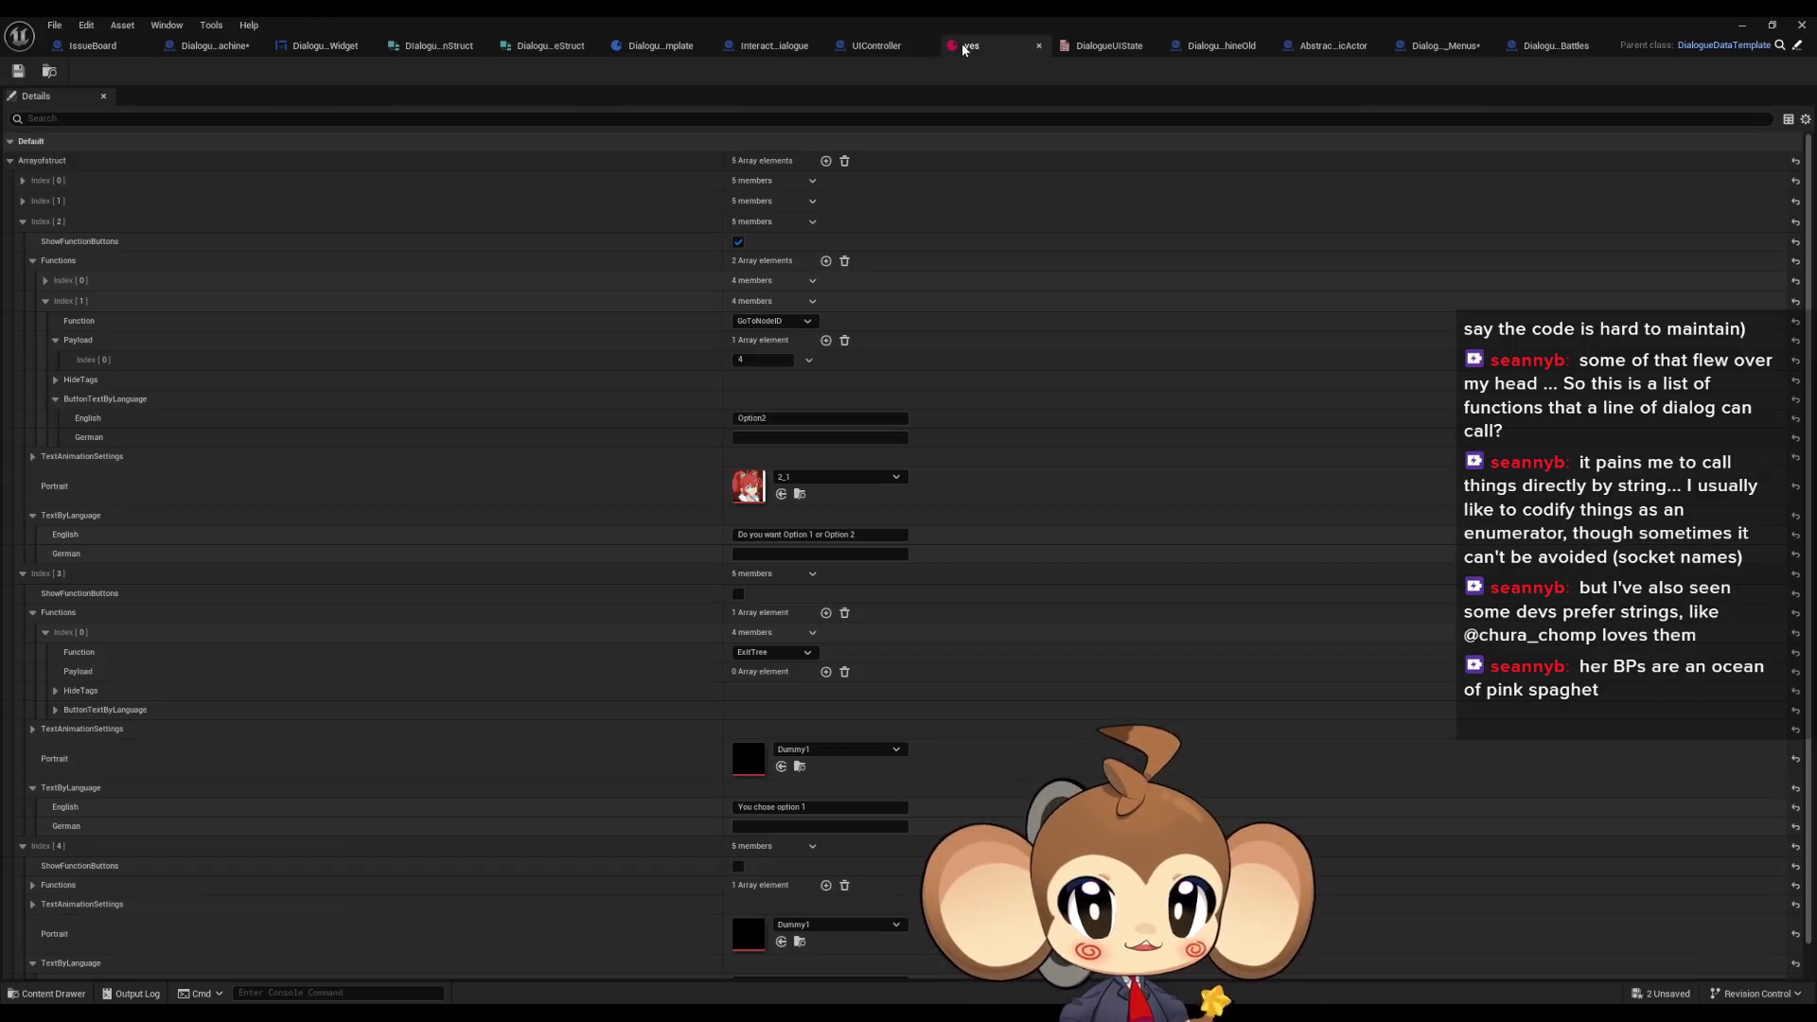
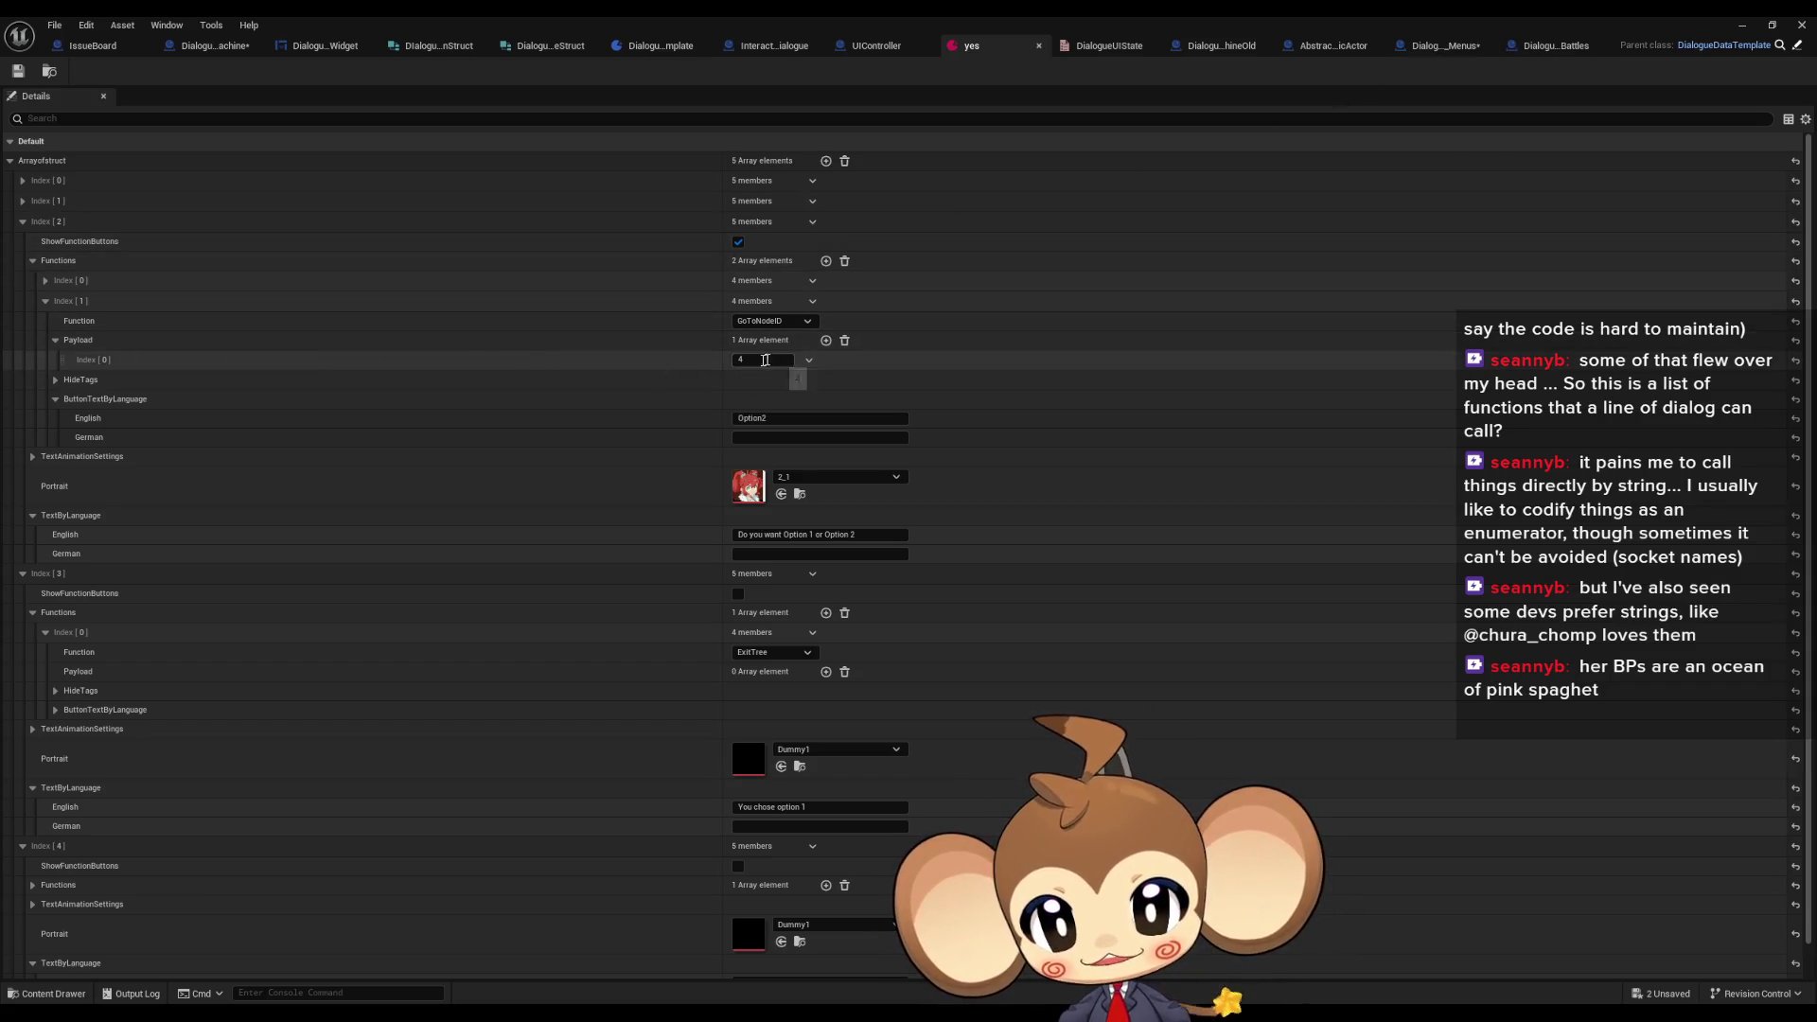
- Leave the Payload index field and open the DialogueFNLogic_Menus ExecuteDialogueLogic graph
click(768, 360)
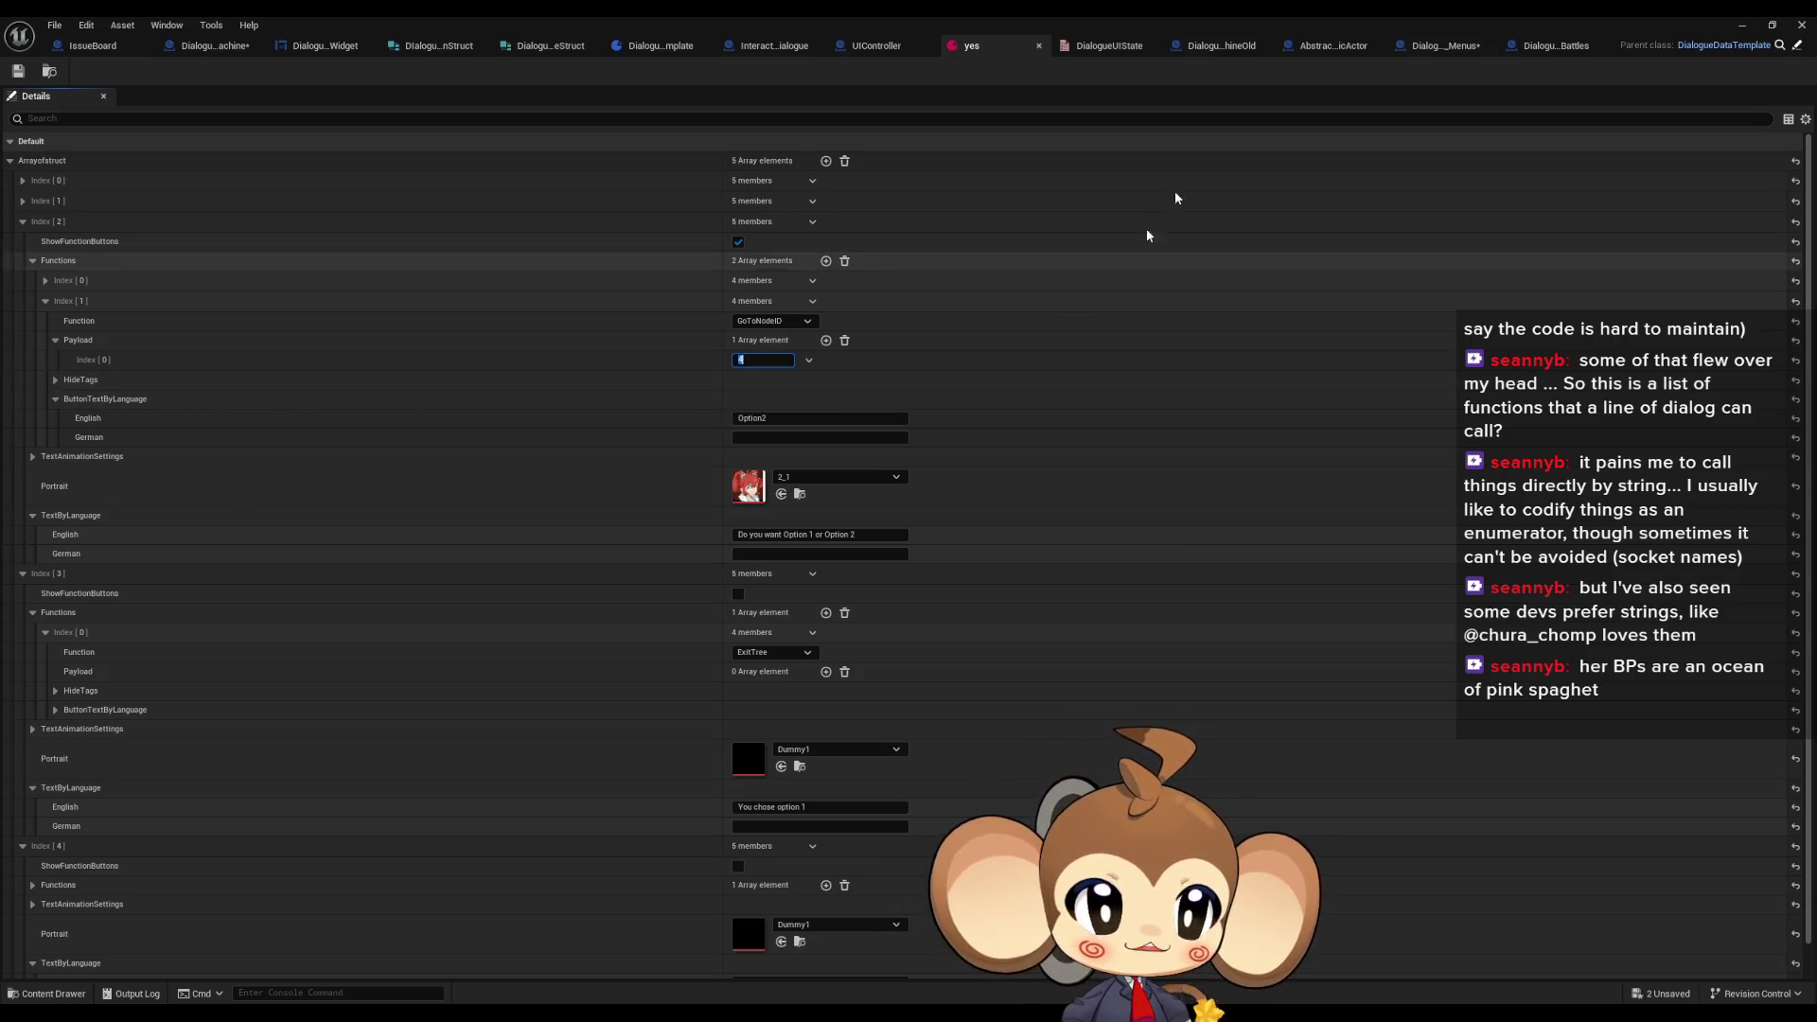
click(1448, 47)
scroll(751, 512, down, 4)
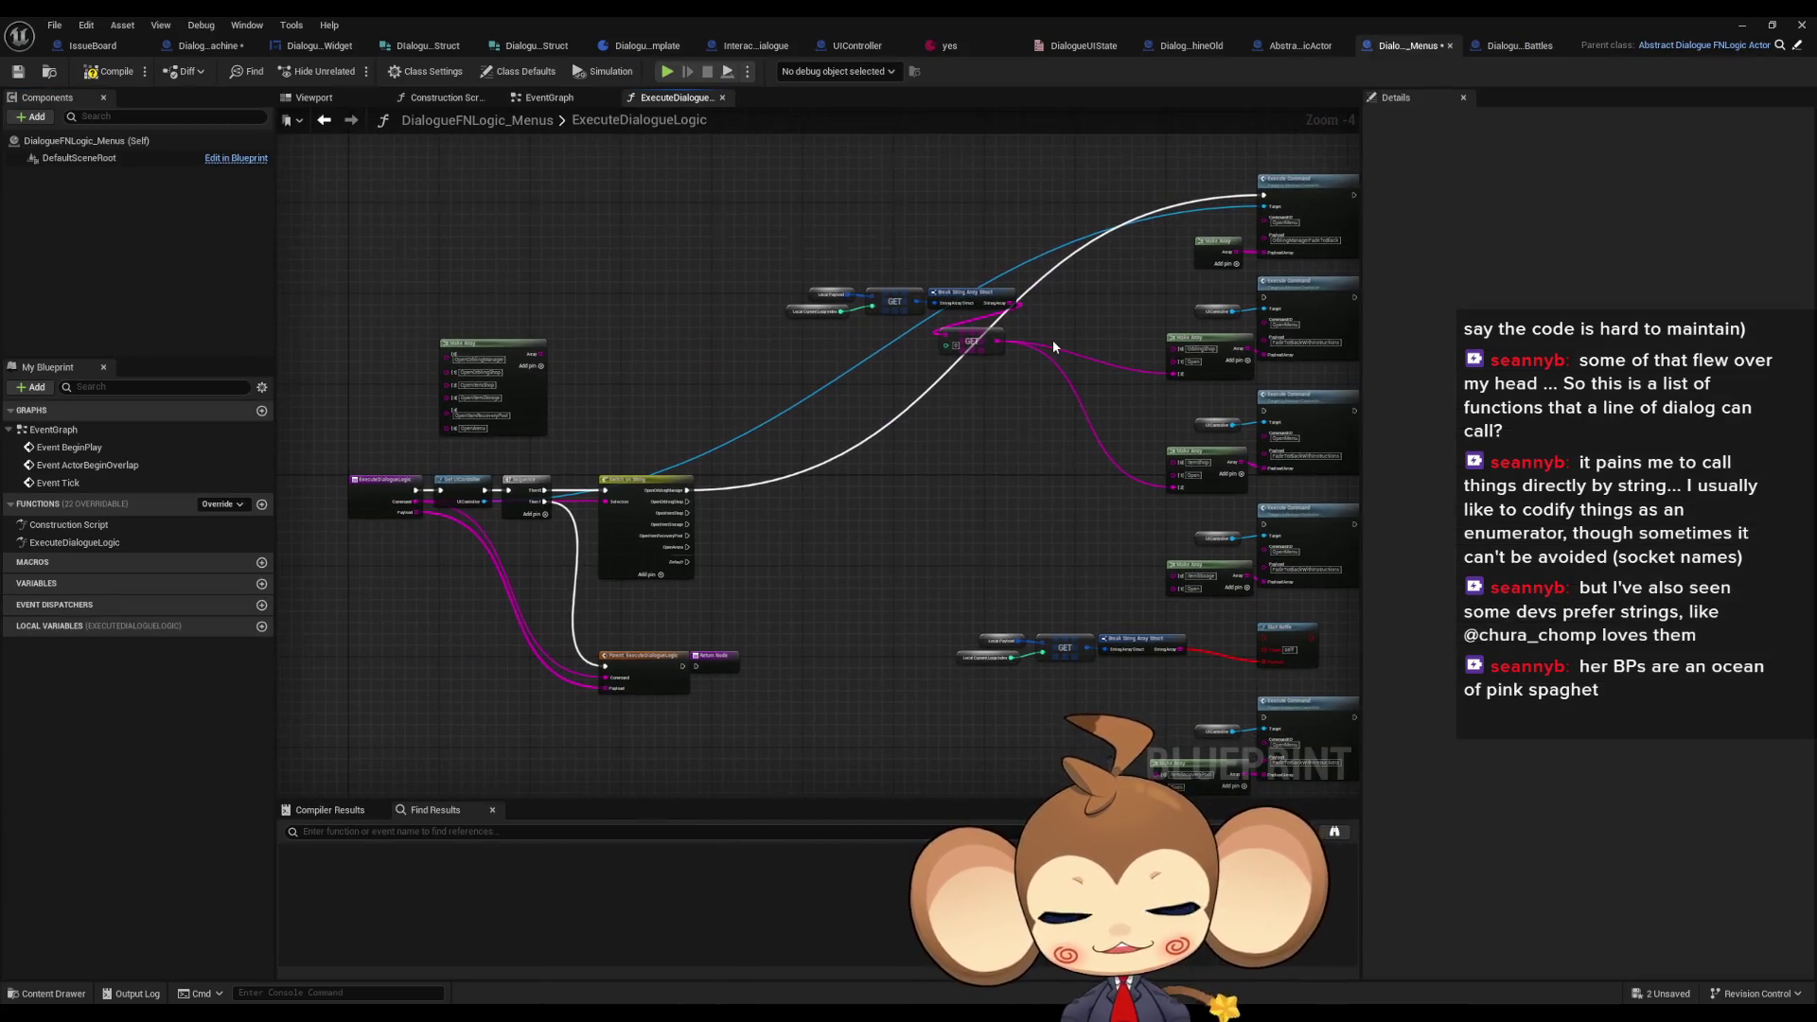
- Wire the Get UIController output to the first Execute Command's Target pin
drag(1052, 339, 1030, 350)
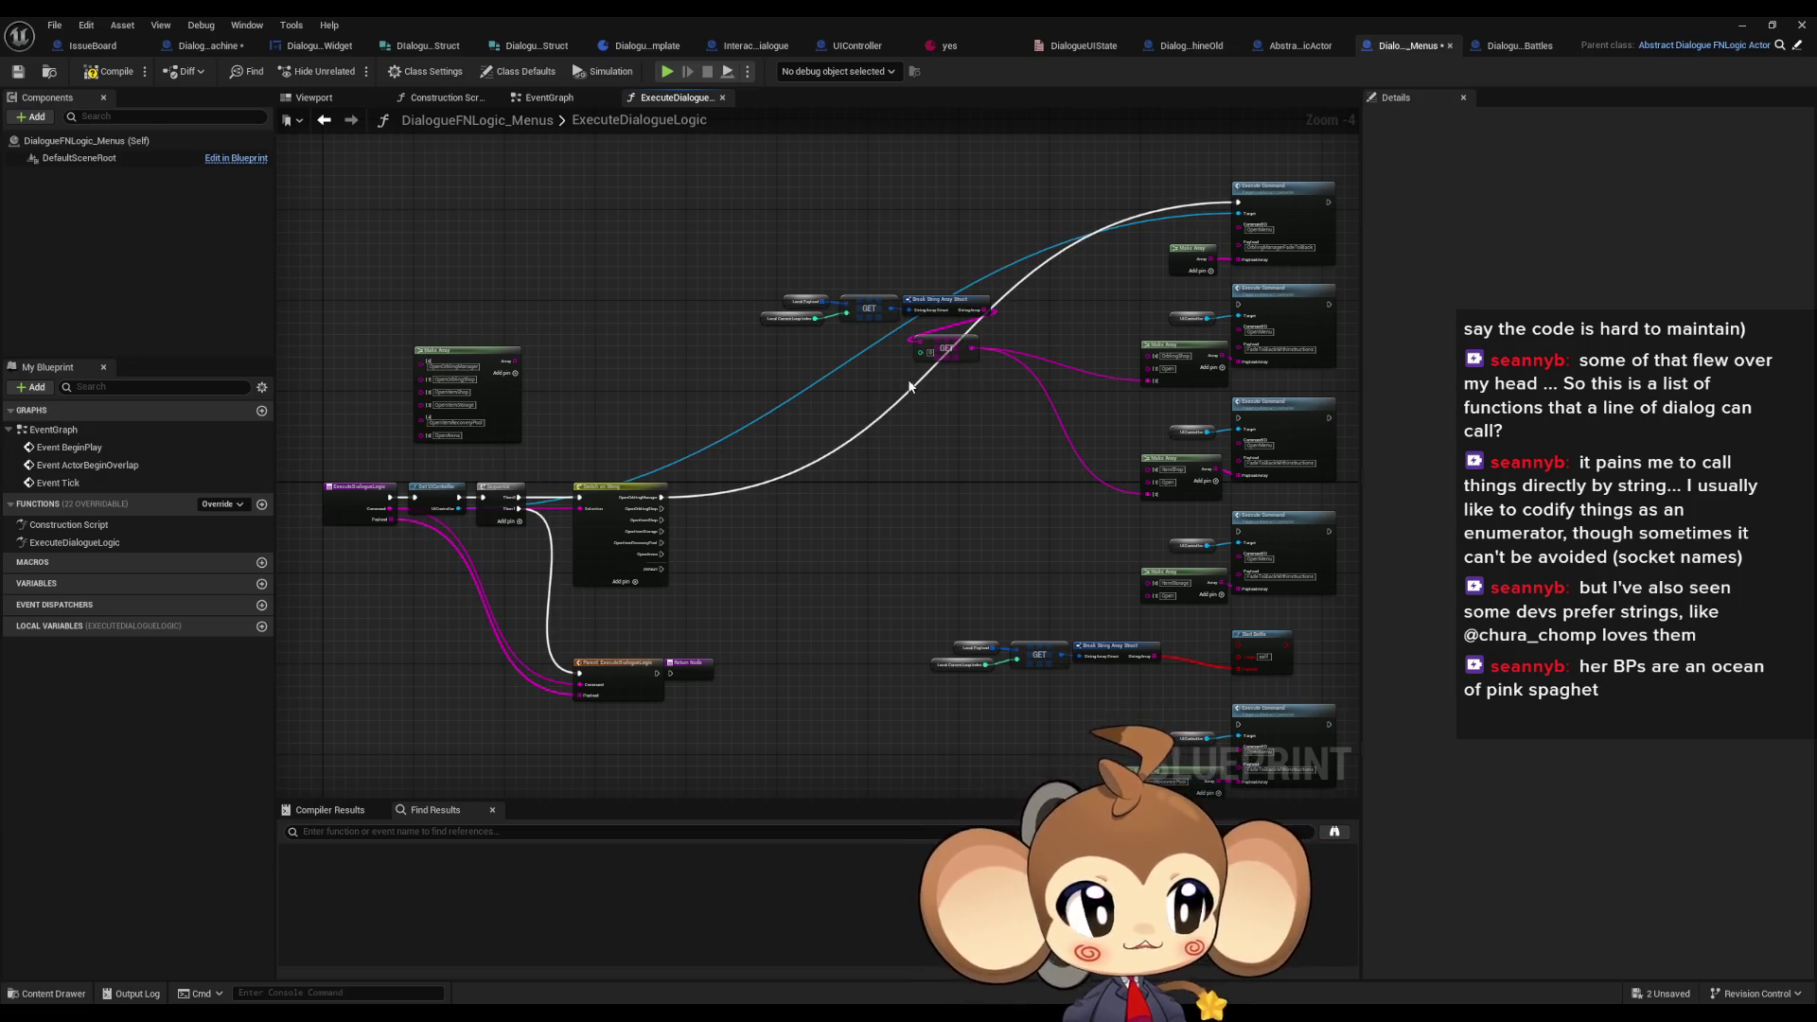
mouse_move(953, 405)
mouse_down()
mouse_move(669, 520)
mouse_move(803, 440)
mouse_up()
scroll(690, 519, up, 1)
mouse_move(383, 565)
mouse_down()
mouse_move(1289, 316)
mouse_move(861, 392)
mouse_move(1217, 295)
mouse_move(1291, 312)
mouse_up()
- Connect the top Execute Command's Target to UIController, then pull a new wire from UIController
scroll(1098, 379, up, 1)
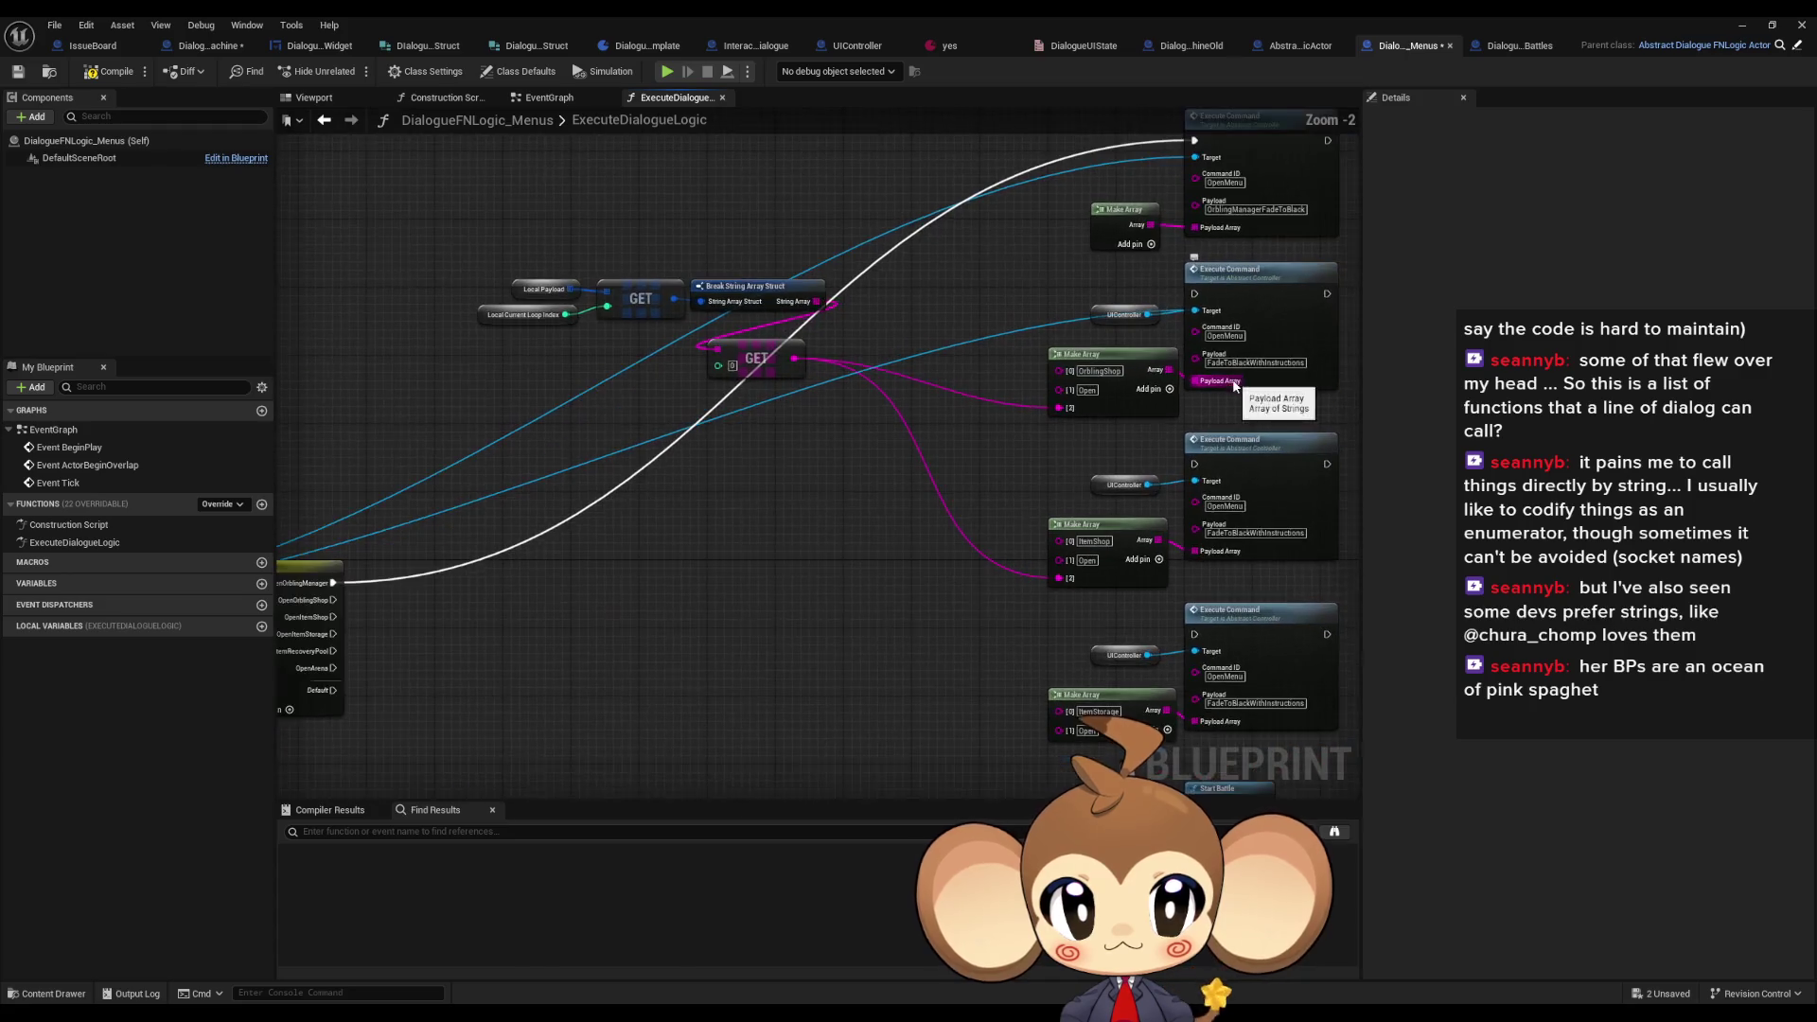
mouse_move(1134, 333)
mouse_down()
mouse_move(1280, 284)
mouse_move(599, 539)
mouse_move(480, 550)
mouse_move(369, 544)
mouse_move(1210, 384)
mouse_move(161, 412)
mouse_move(501, 549)
mouse_move(363, 518)
mouse_up()
mouse_move(961, 456)
mouse_down()
mouse_move(940, 418)
mouse_move(984, 367)
mouse_up()
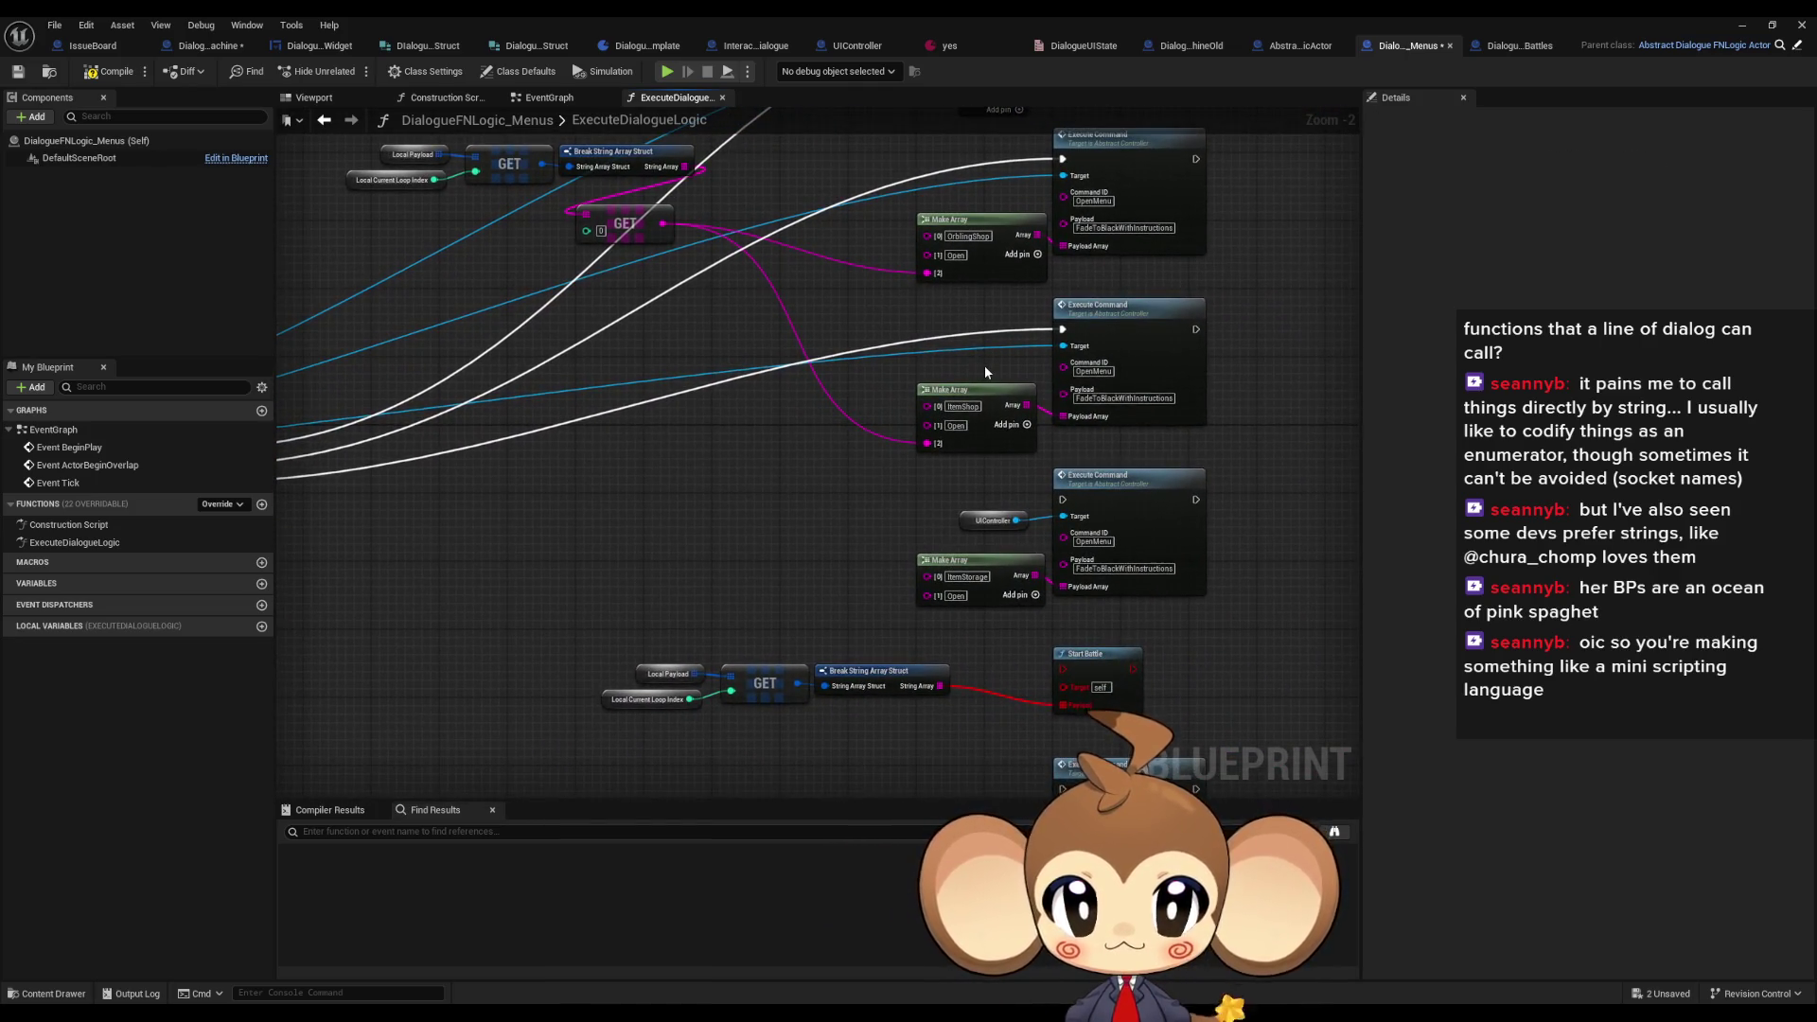
drag(822, 385, 927, 358)
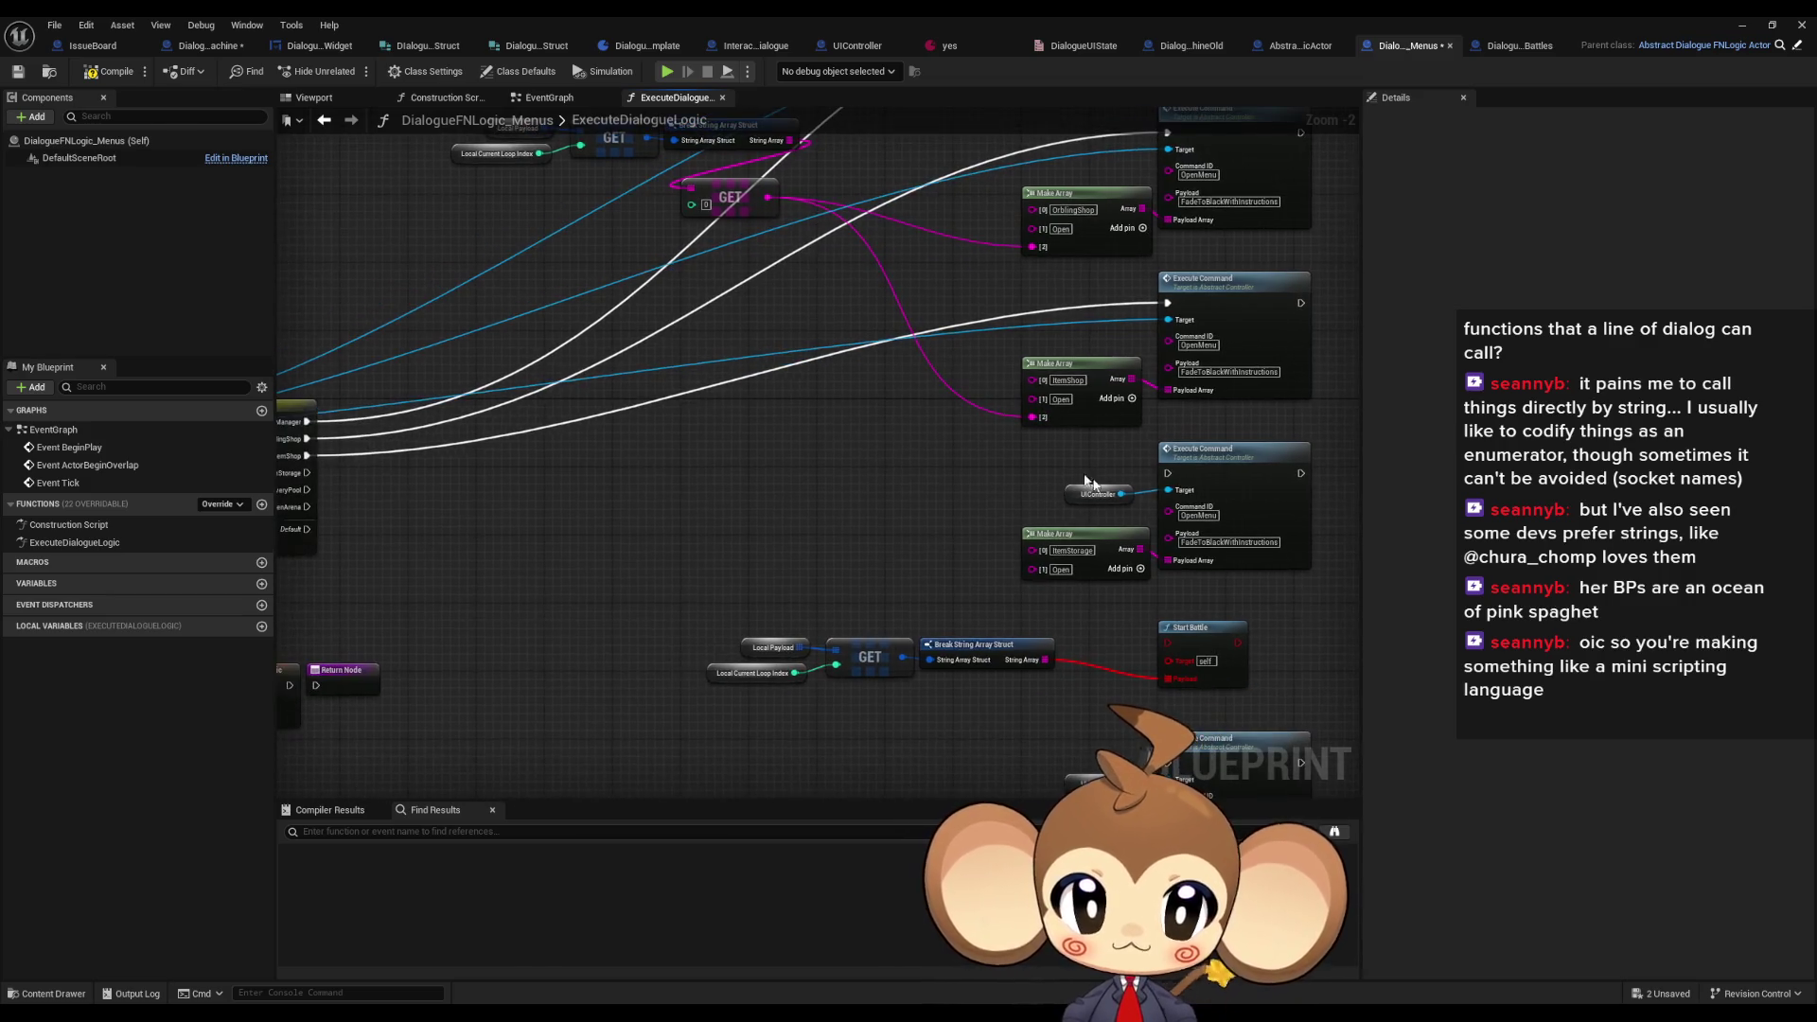
mouse_move(1169, 490)
mouse_down()
mouse_move(479, 515)
mouse_move(511, 473)
mouse_move(643, 568)
mouse_move(331, 445)
mouse_up()
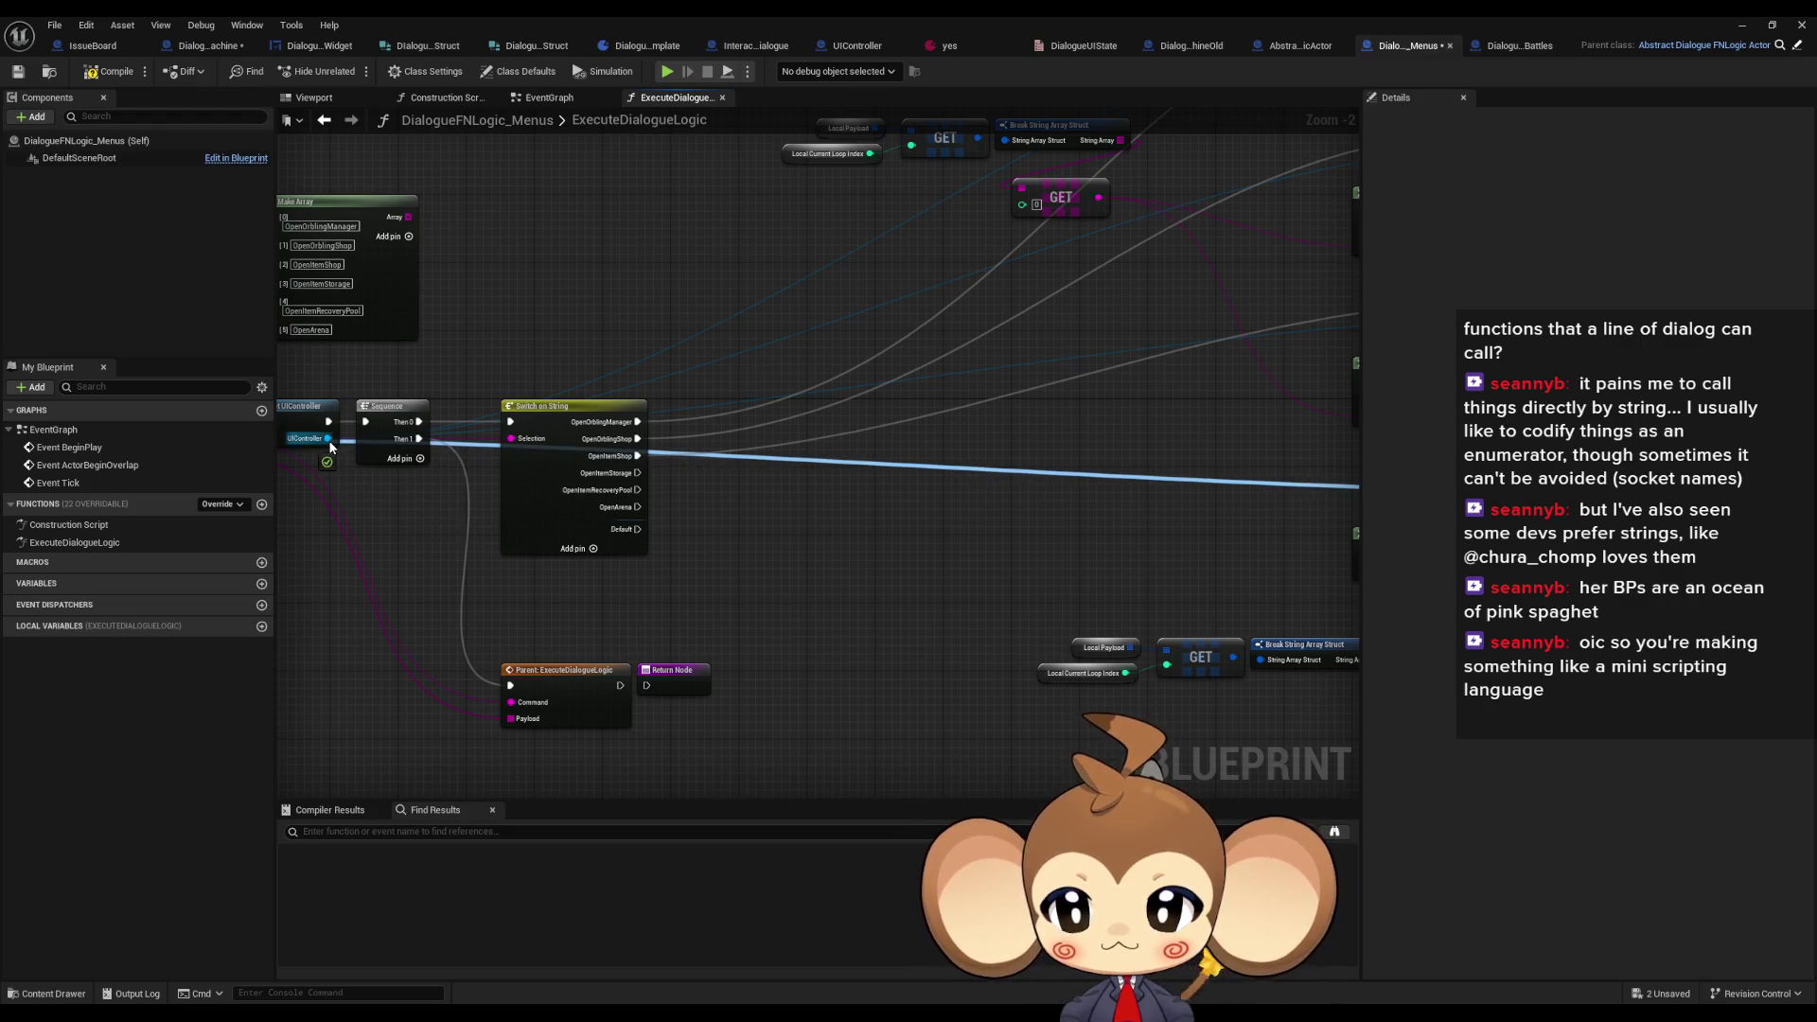
drag(327, 440, 327, 440)
click(528, 441)
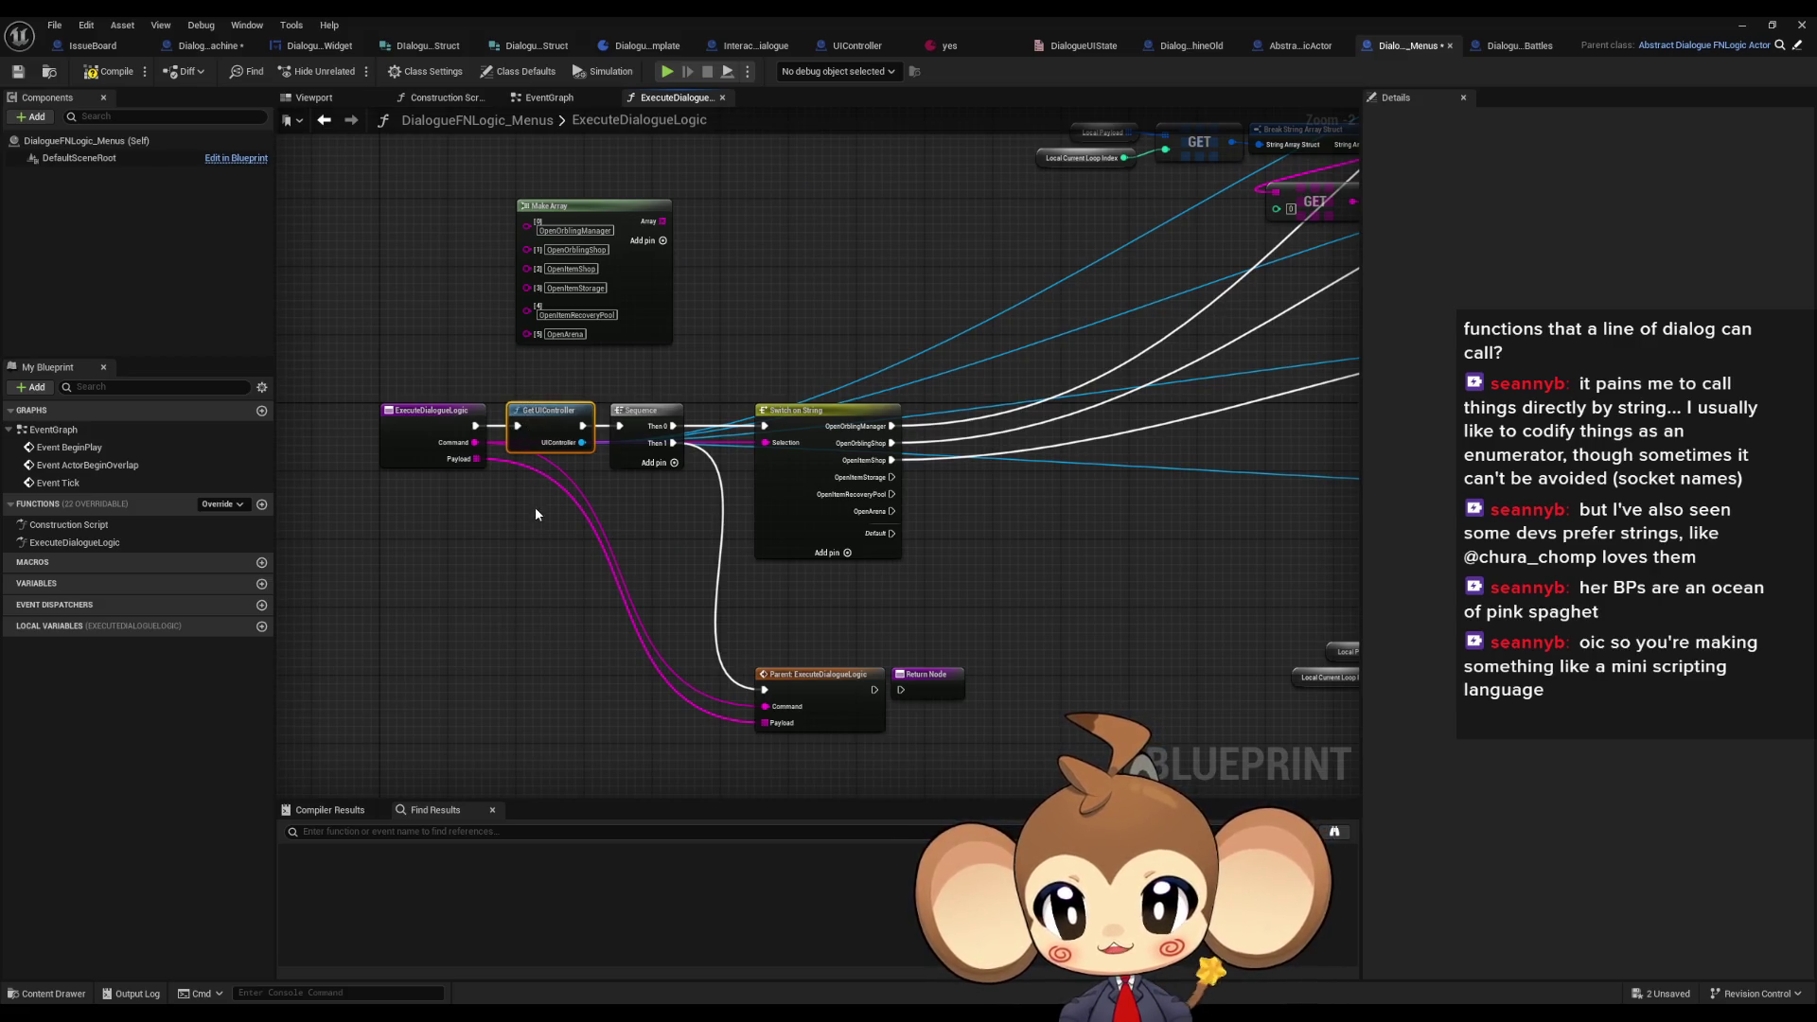
drag(581, 442, 551, 517)
- Promote UIController to local variable Local_UIController and wire its SET node into the execution chain
text(local)
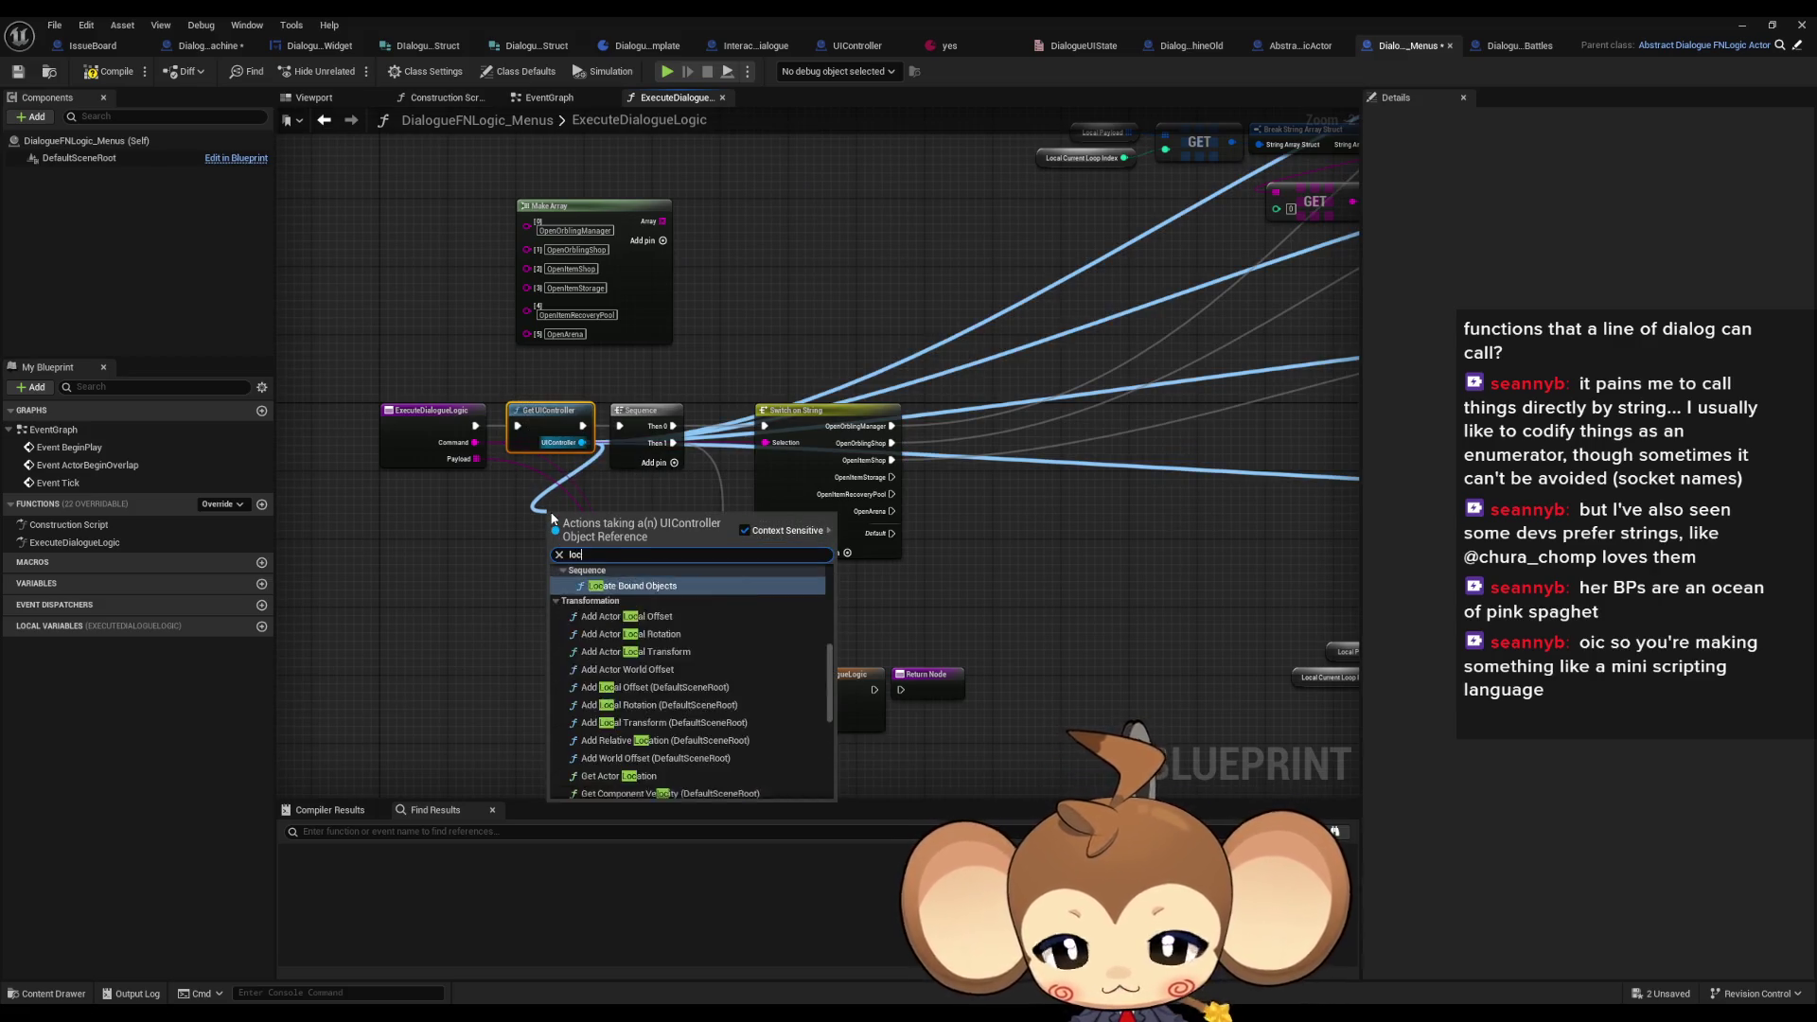
key(Return)
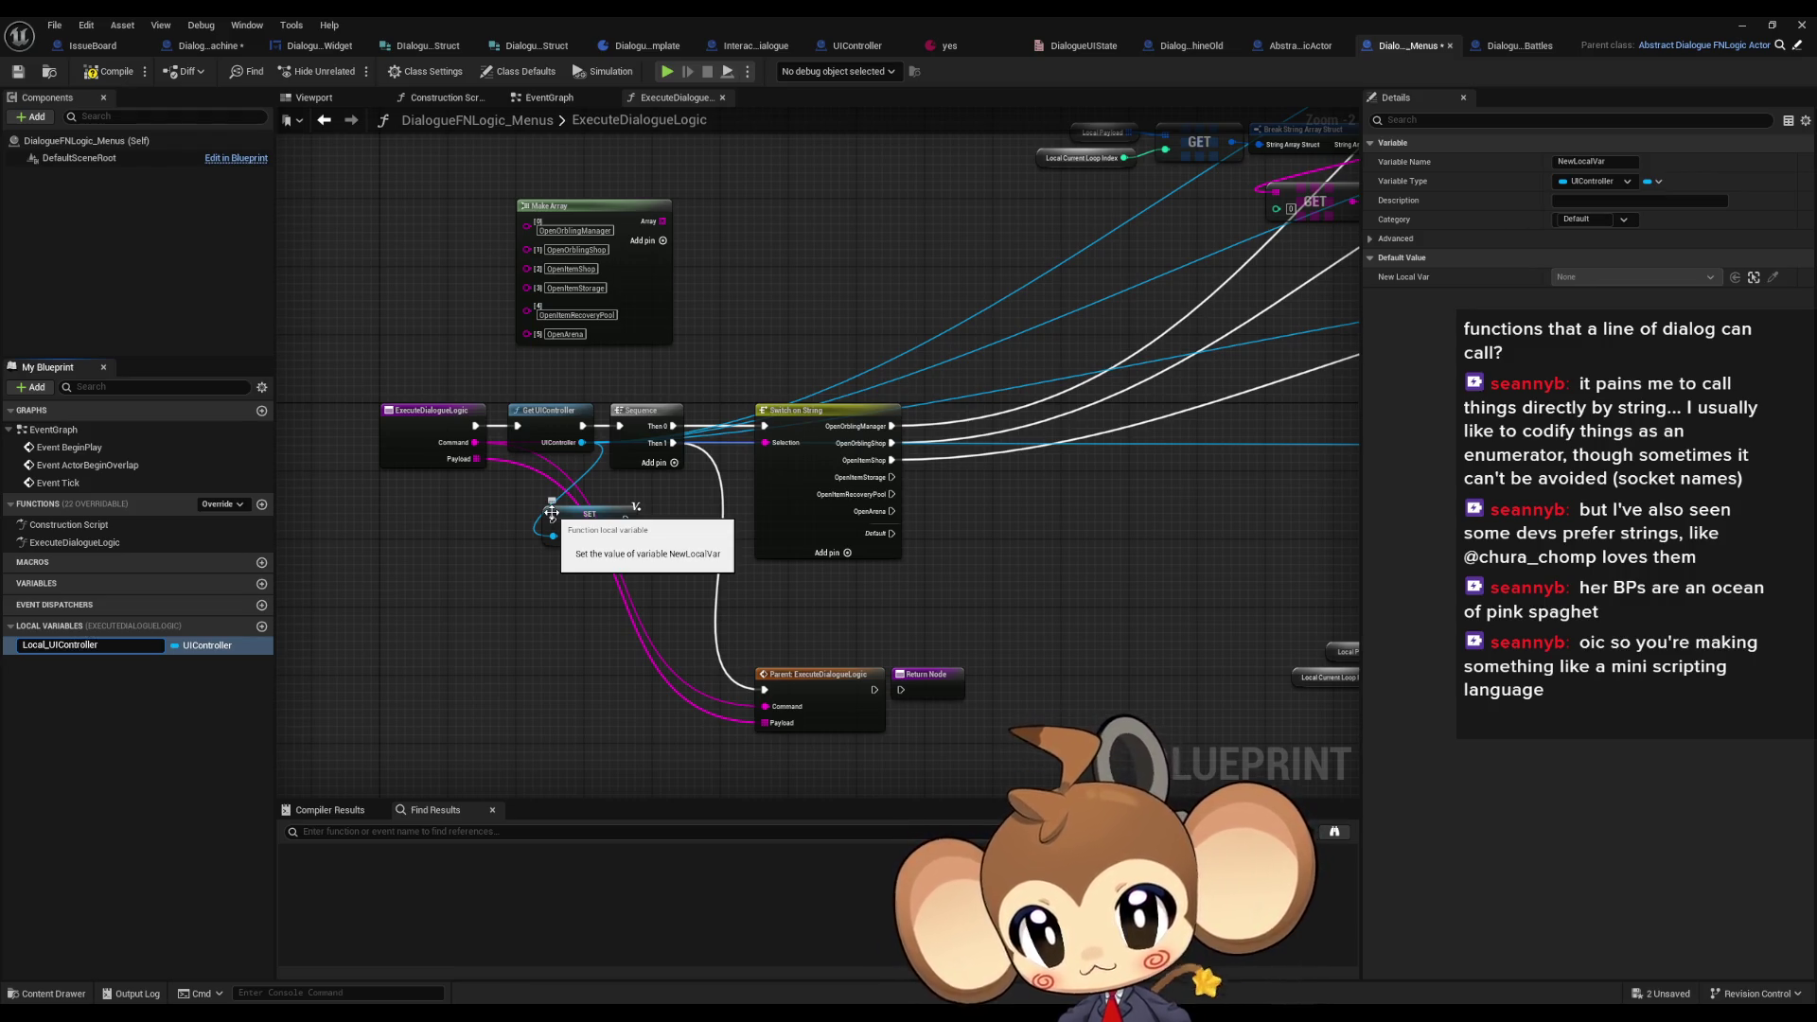
key(Return)
drag(636, 519, 617, 426)
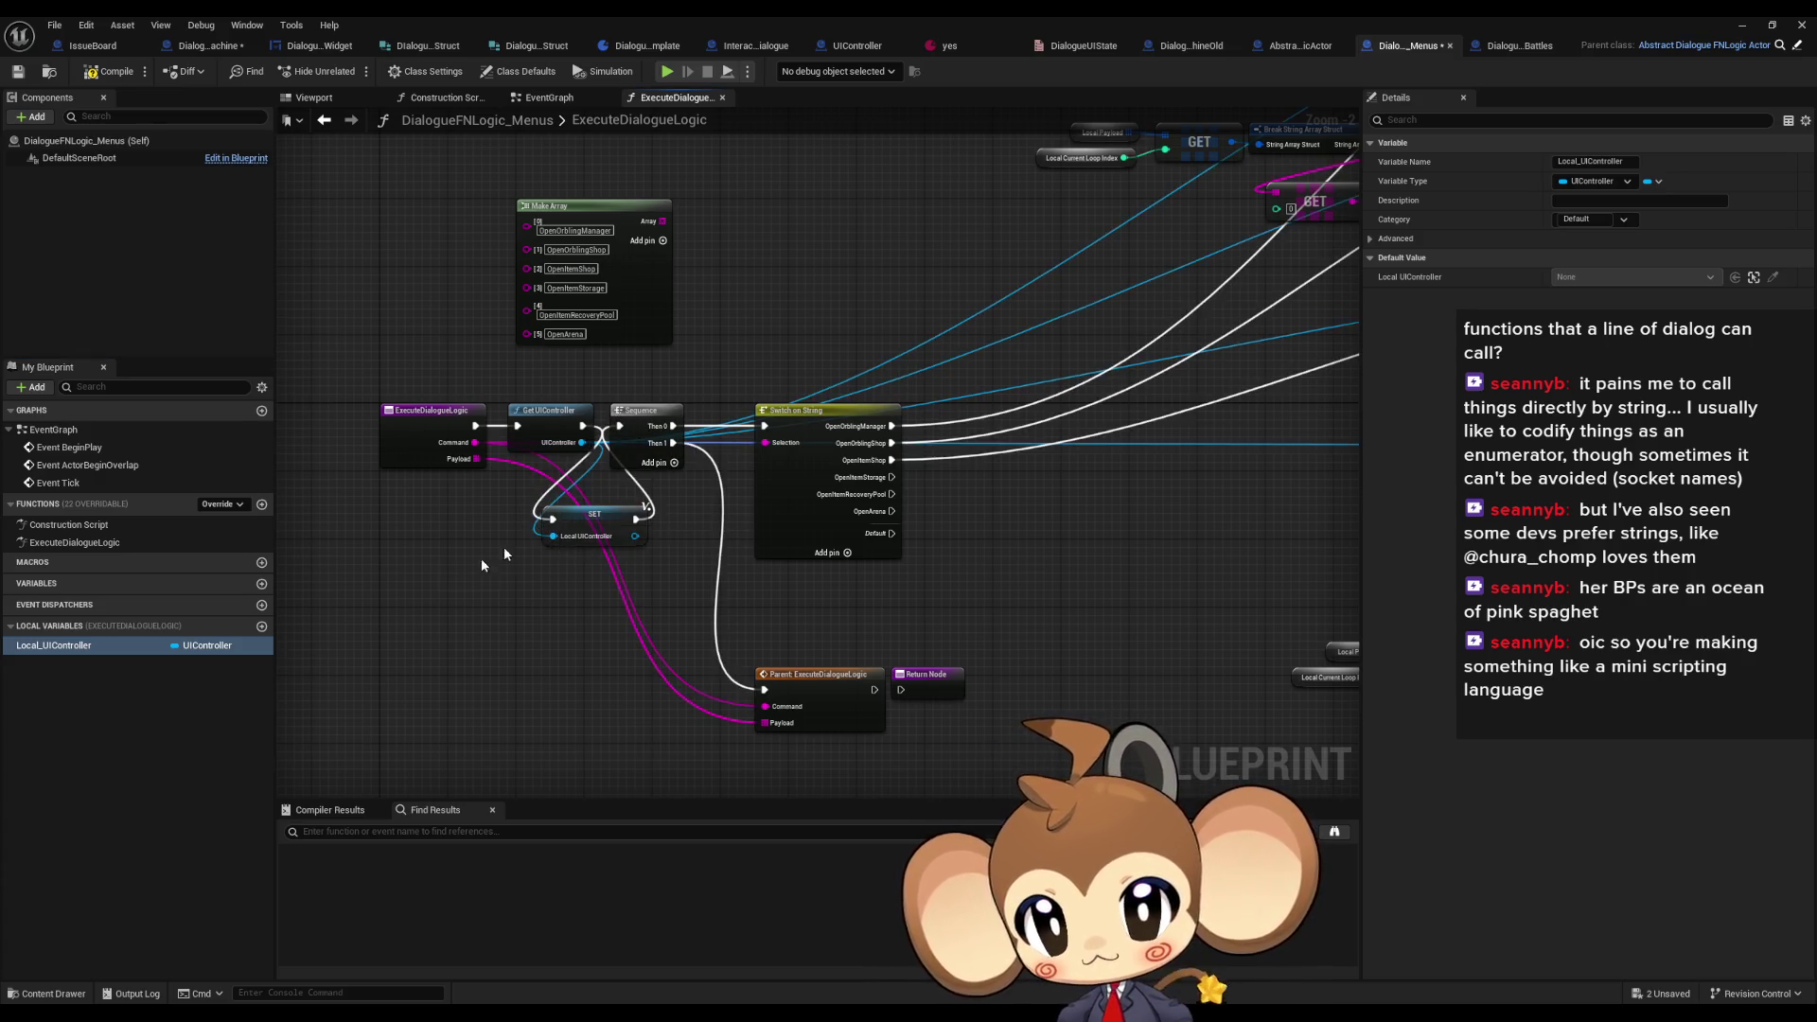
- Add Local_UIController getters and wire them to the top, middle and lower Execute Command Targets
drag(66, 649, 1105, 220)
click(1145, 233)
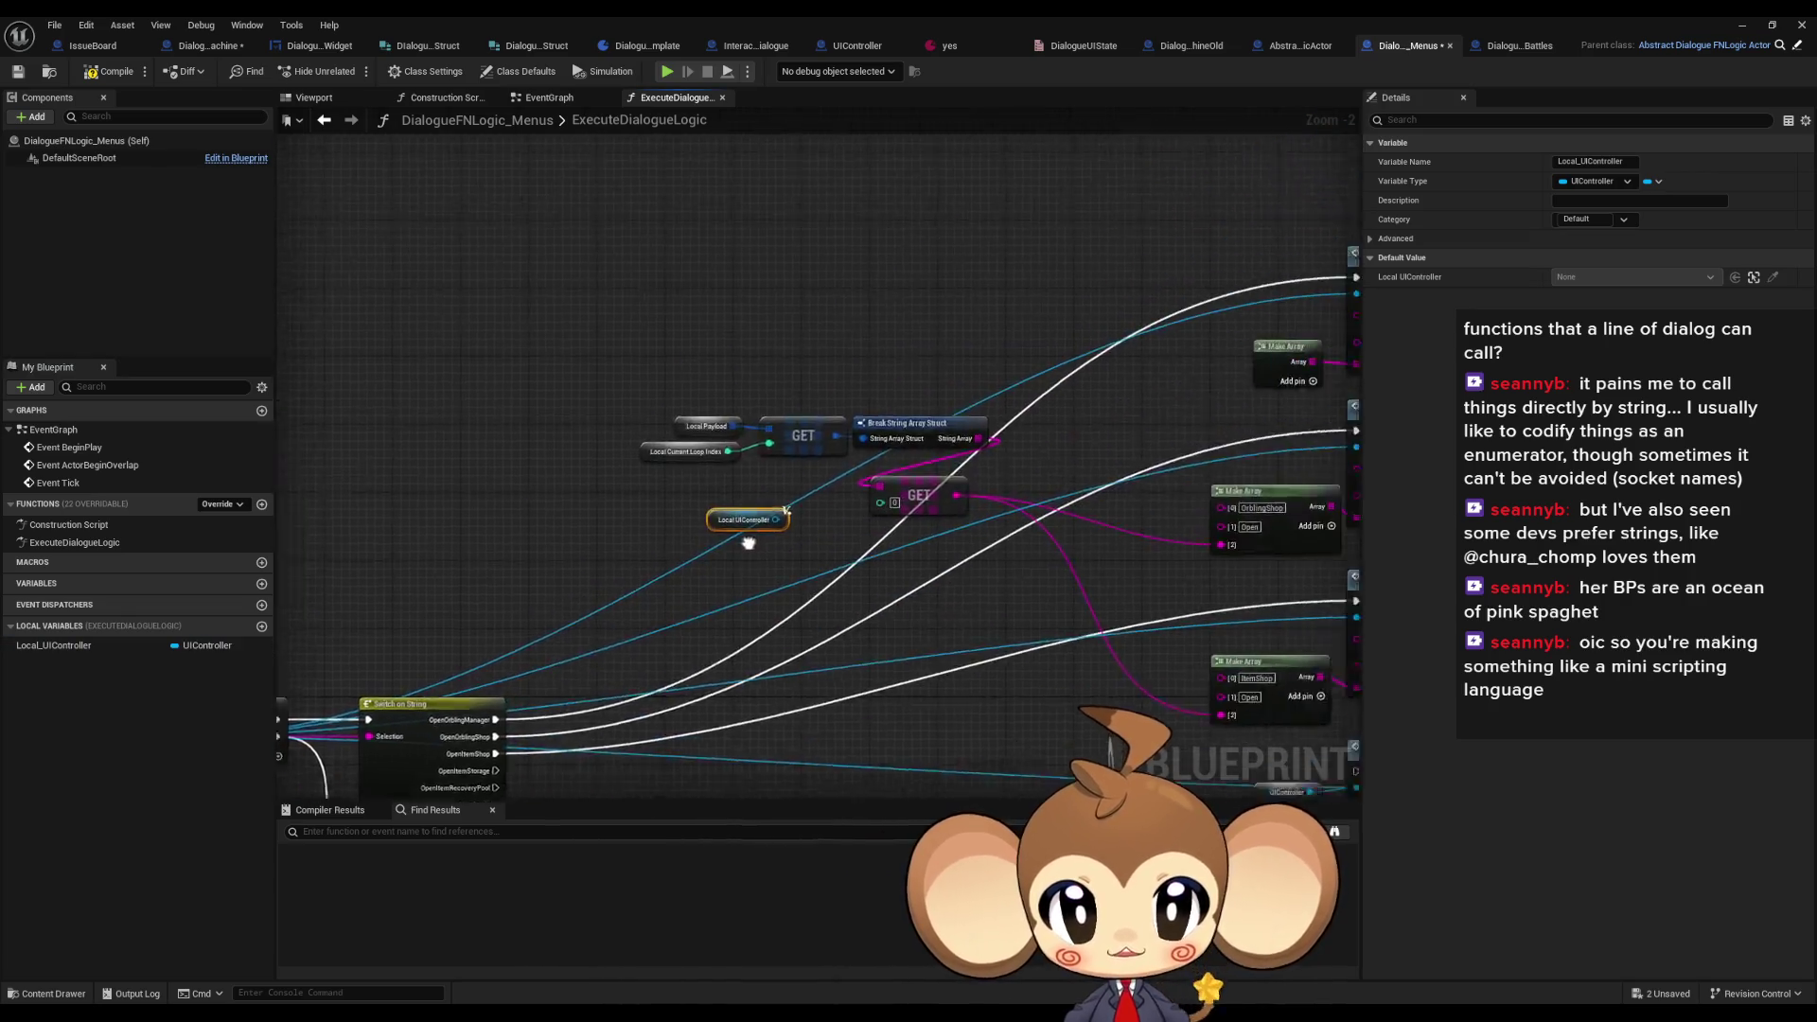
drag(645, 574, 907, 370)
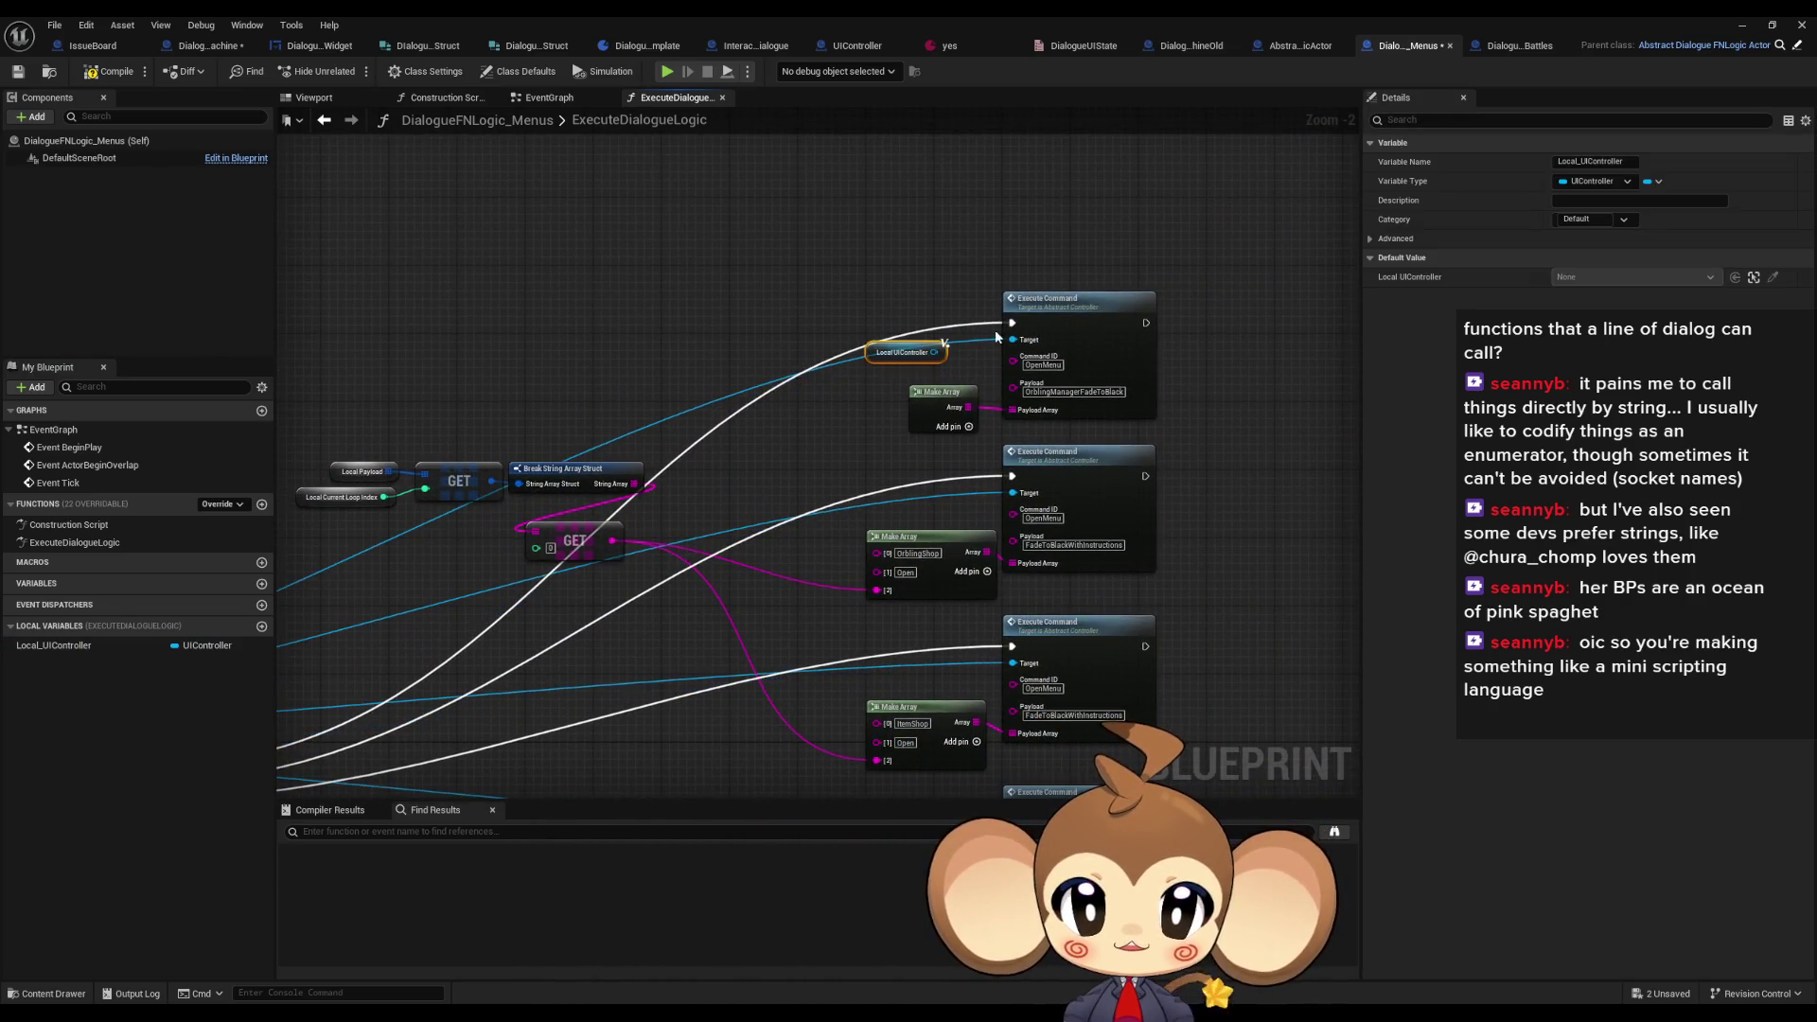
key(ctrl+c)
key(ctrl+v)
drag(942, 479, 1013, 493)
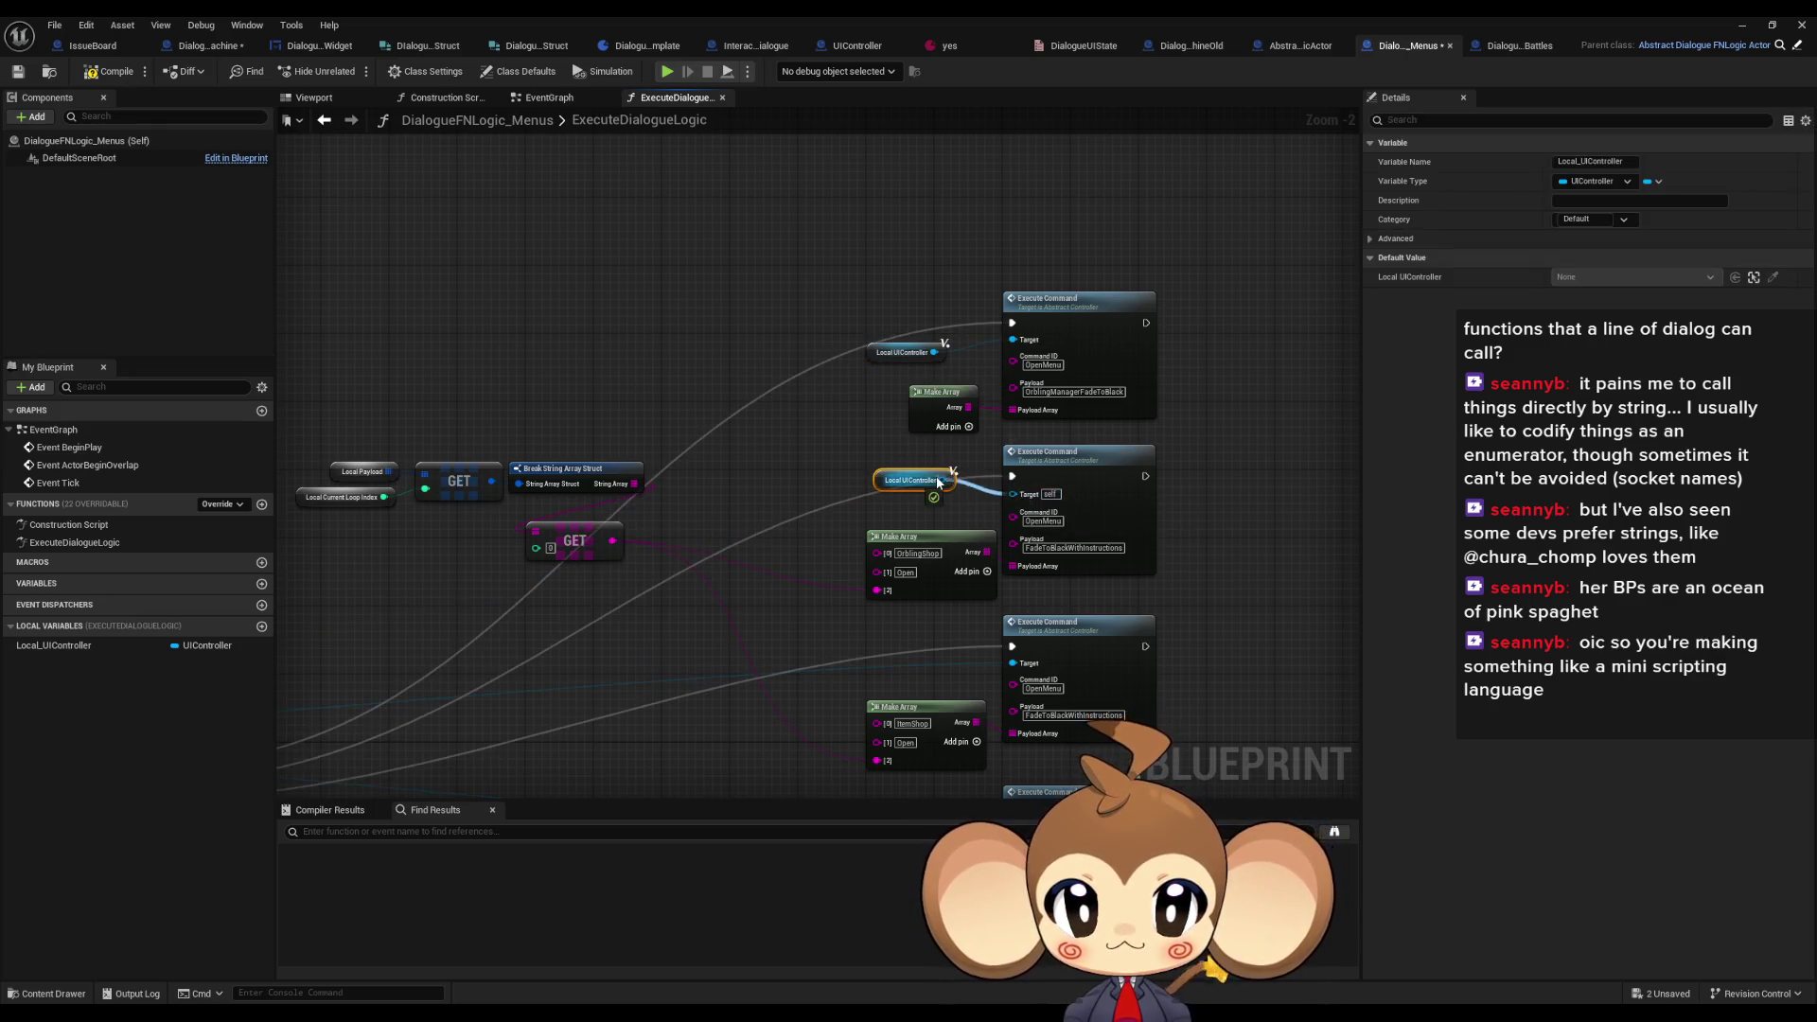
key(ctrl+v)
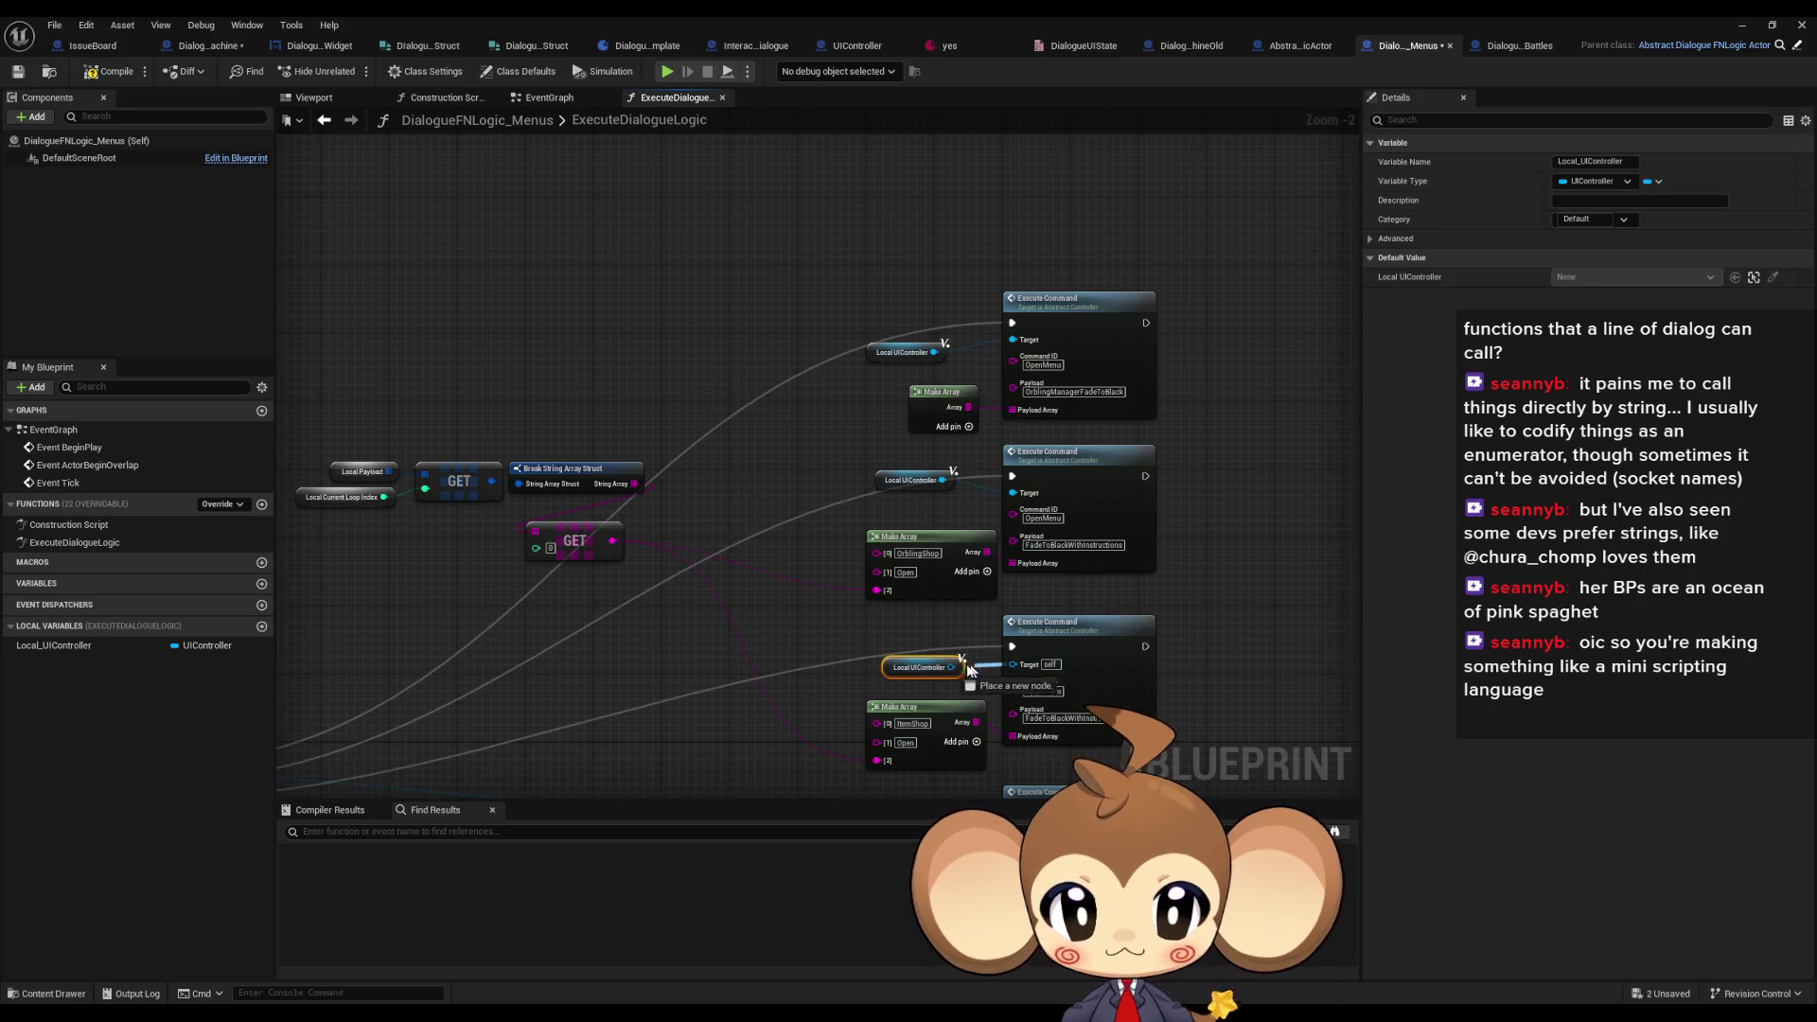
drag(1013, 663, 955, 668)
- Wire more Local_UIController getters to the Start Battle area Execute Commands, replacing the old UIController links
drag(901, 765, 906, 460)
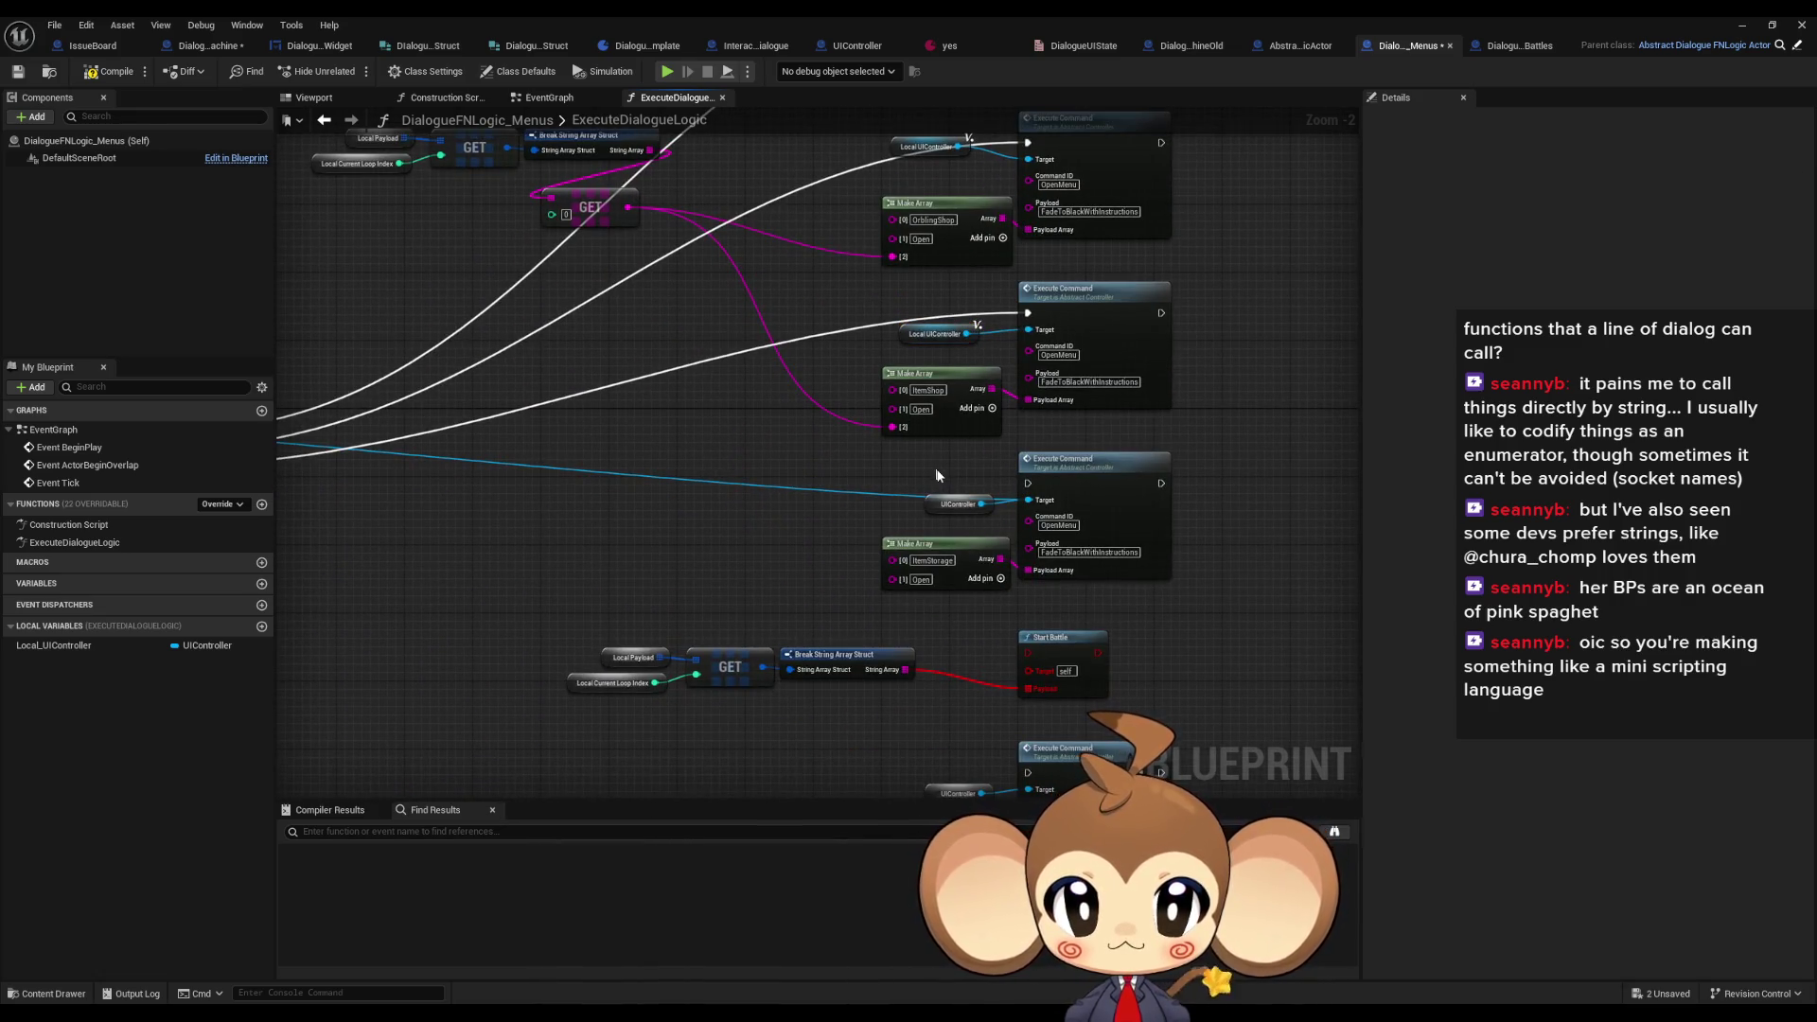
key(ctrl+v)
drag(1038, 508, 966, 462)
mouse_move(911, 520)
mouse_down()
mouse_move(911, 385)
mouse_move(886, 286)
mouse_up()
key(ctrl+v)
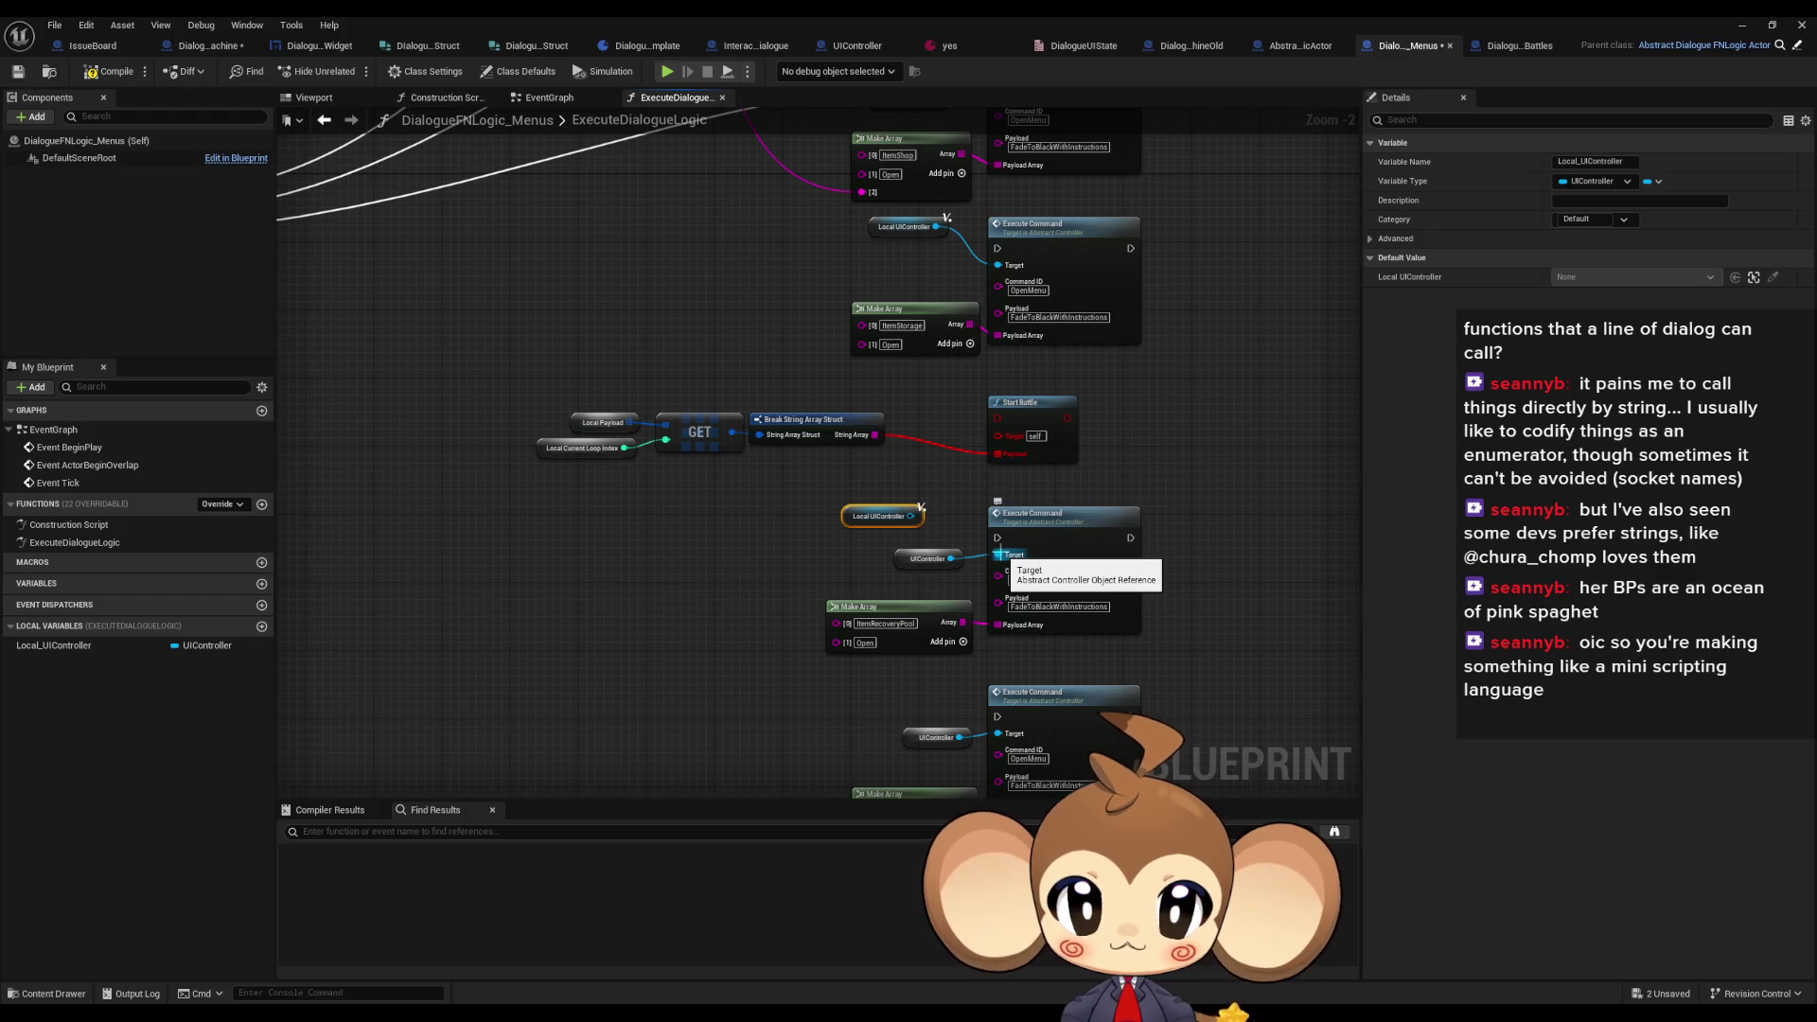
mouse_move(997, 554)
mouse_down()
mouse_move(911, 516)
mouse_move(828, 421)
mouse_up()
- Paste a final Local_UIController getter and wire it to the lowest Execute Command's Target
key(ctrl+v)
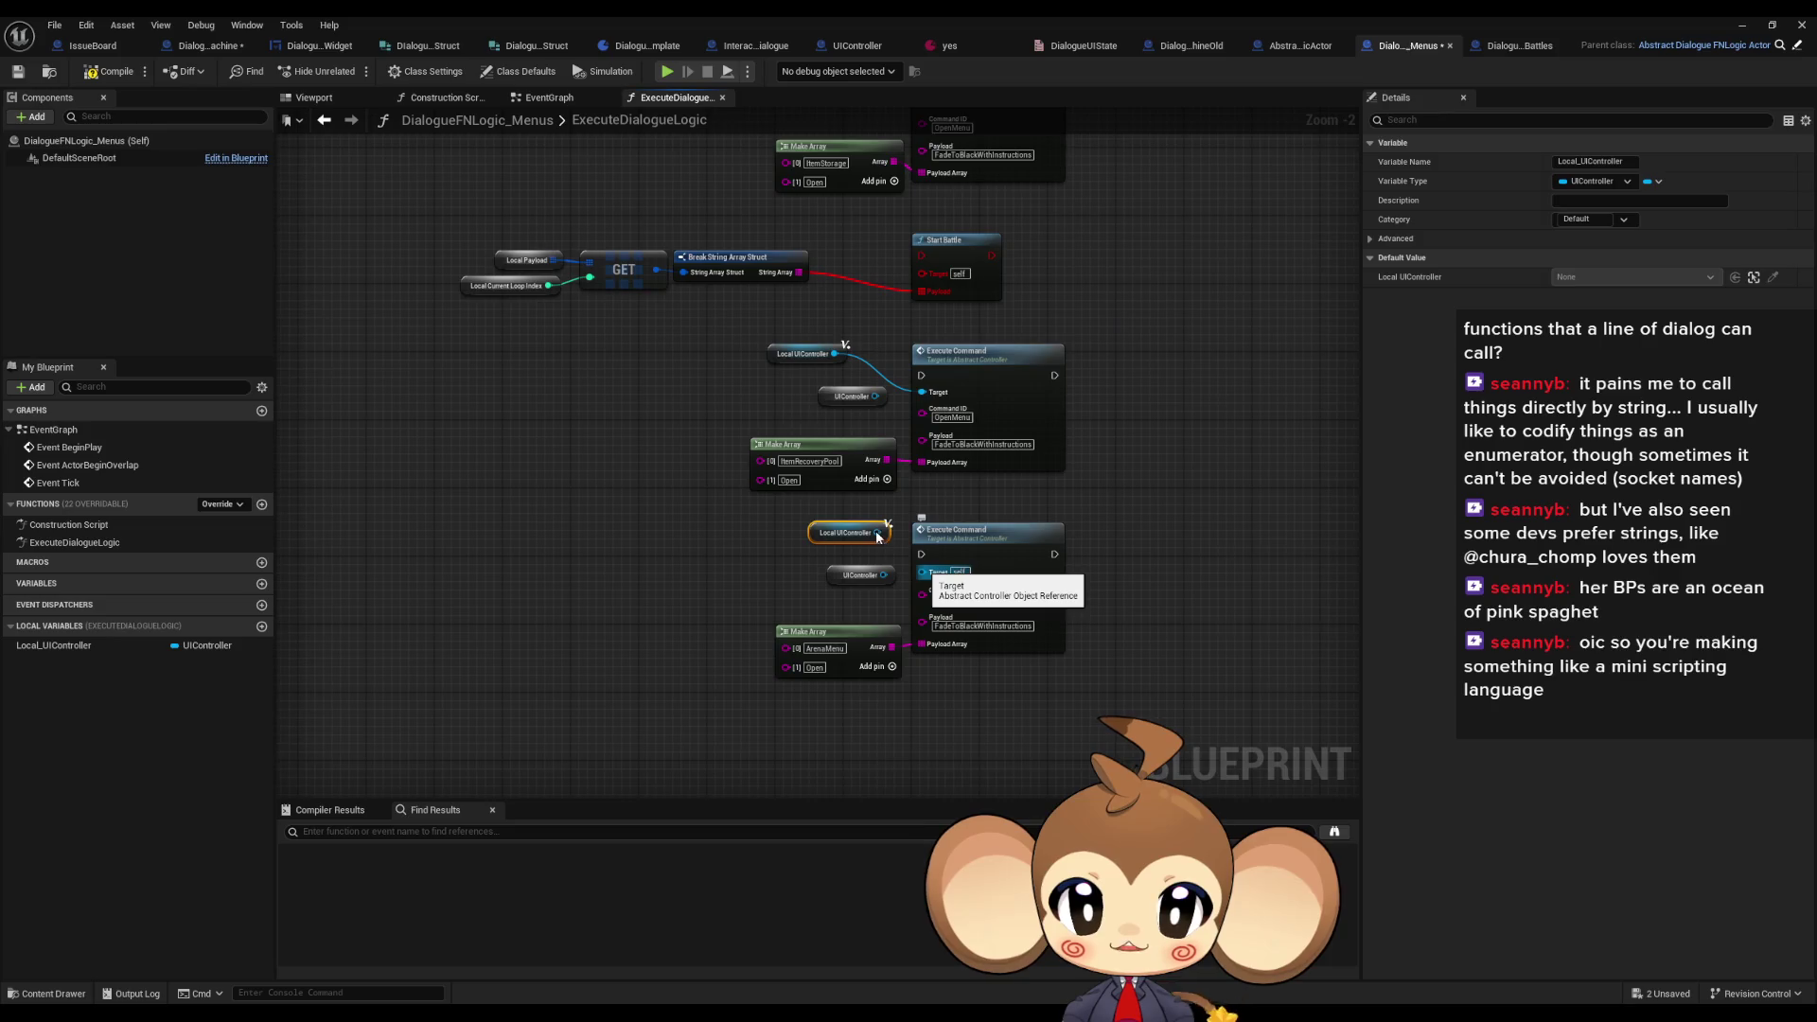
double_click(872, 535)
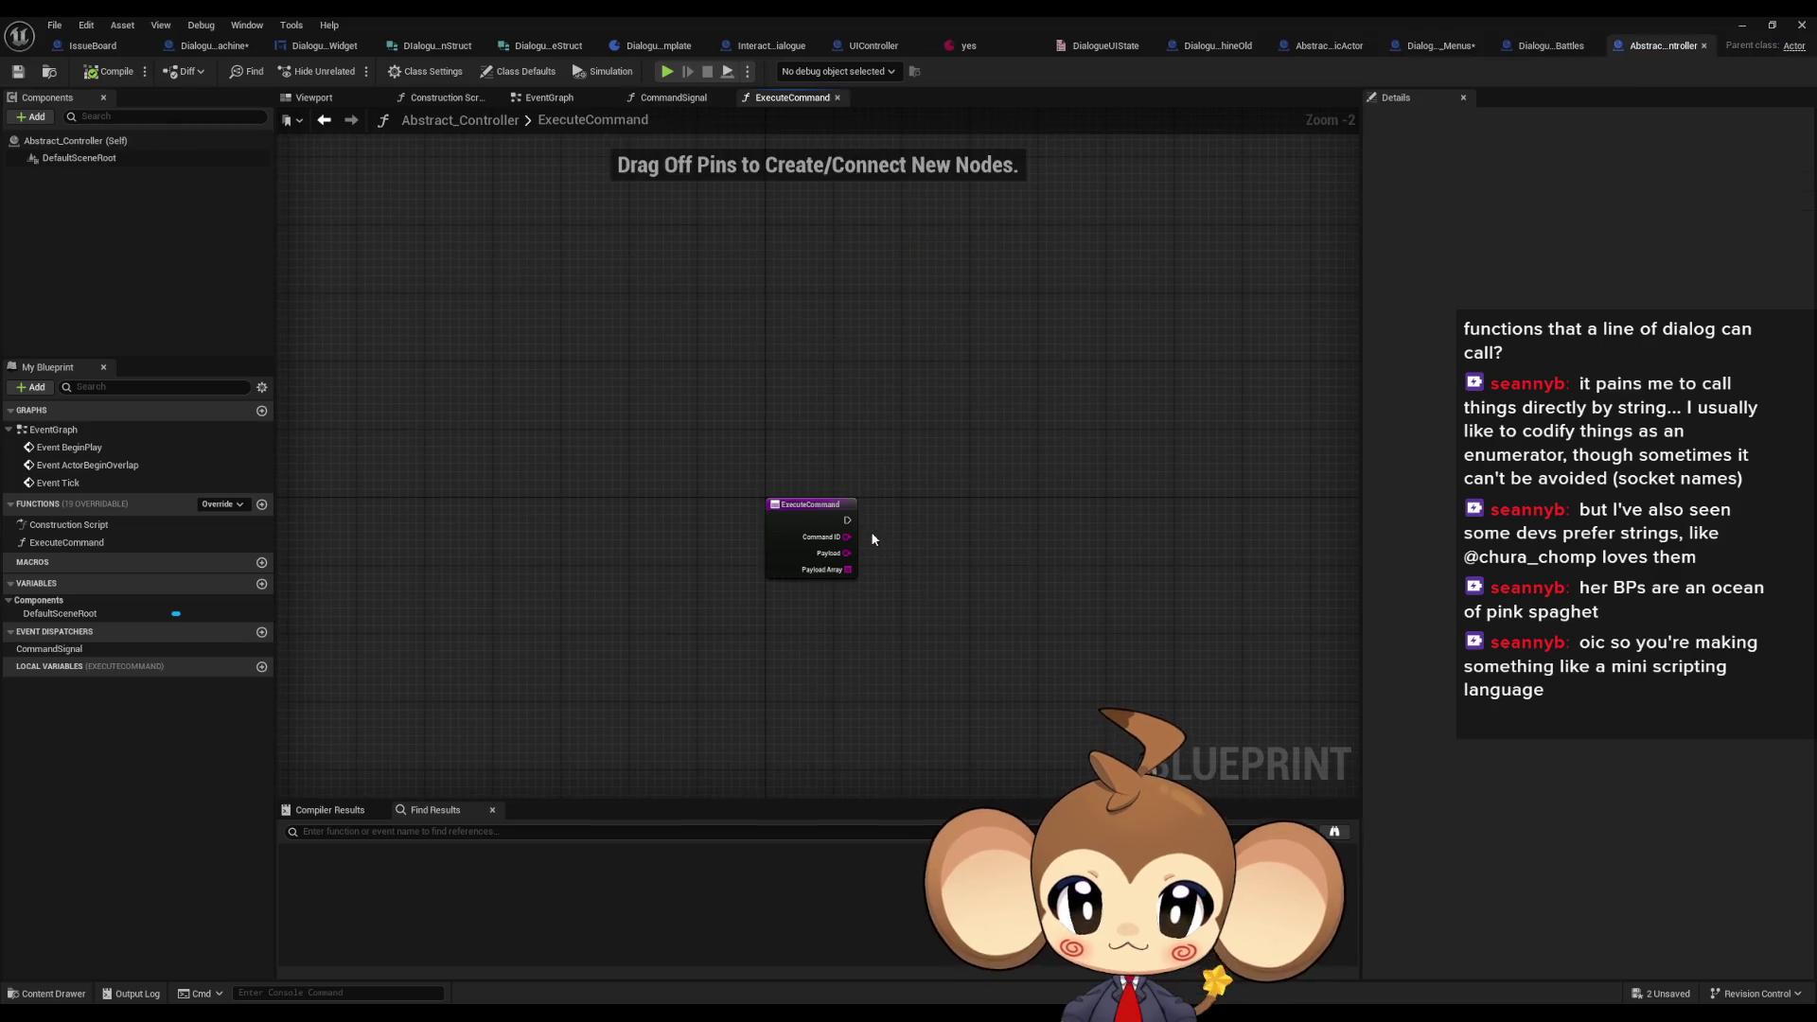
click(1552, 45)
click(1315, 45)
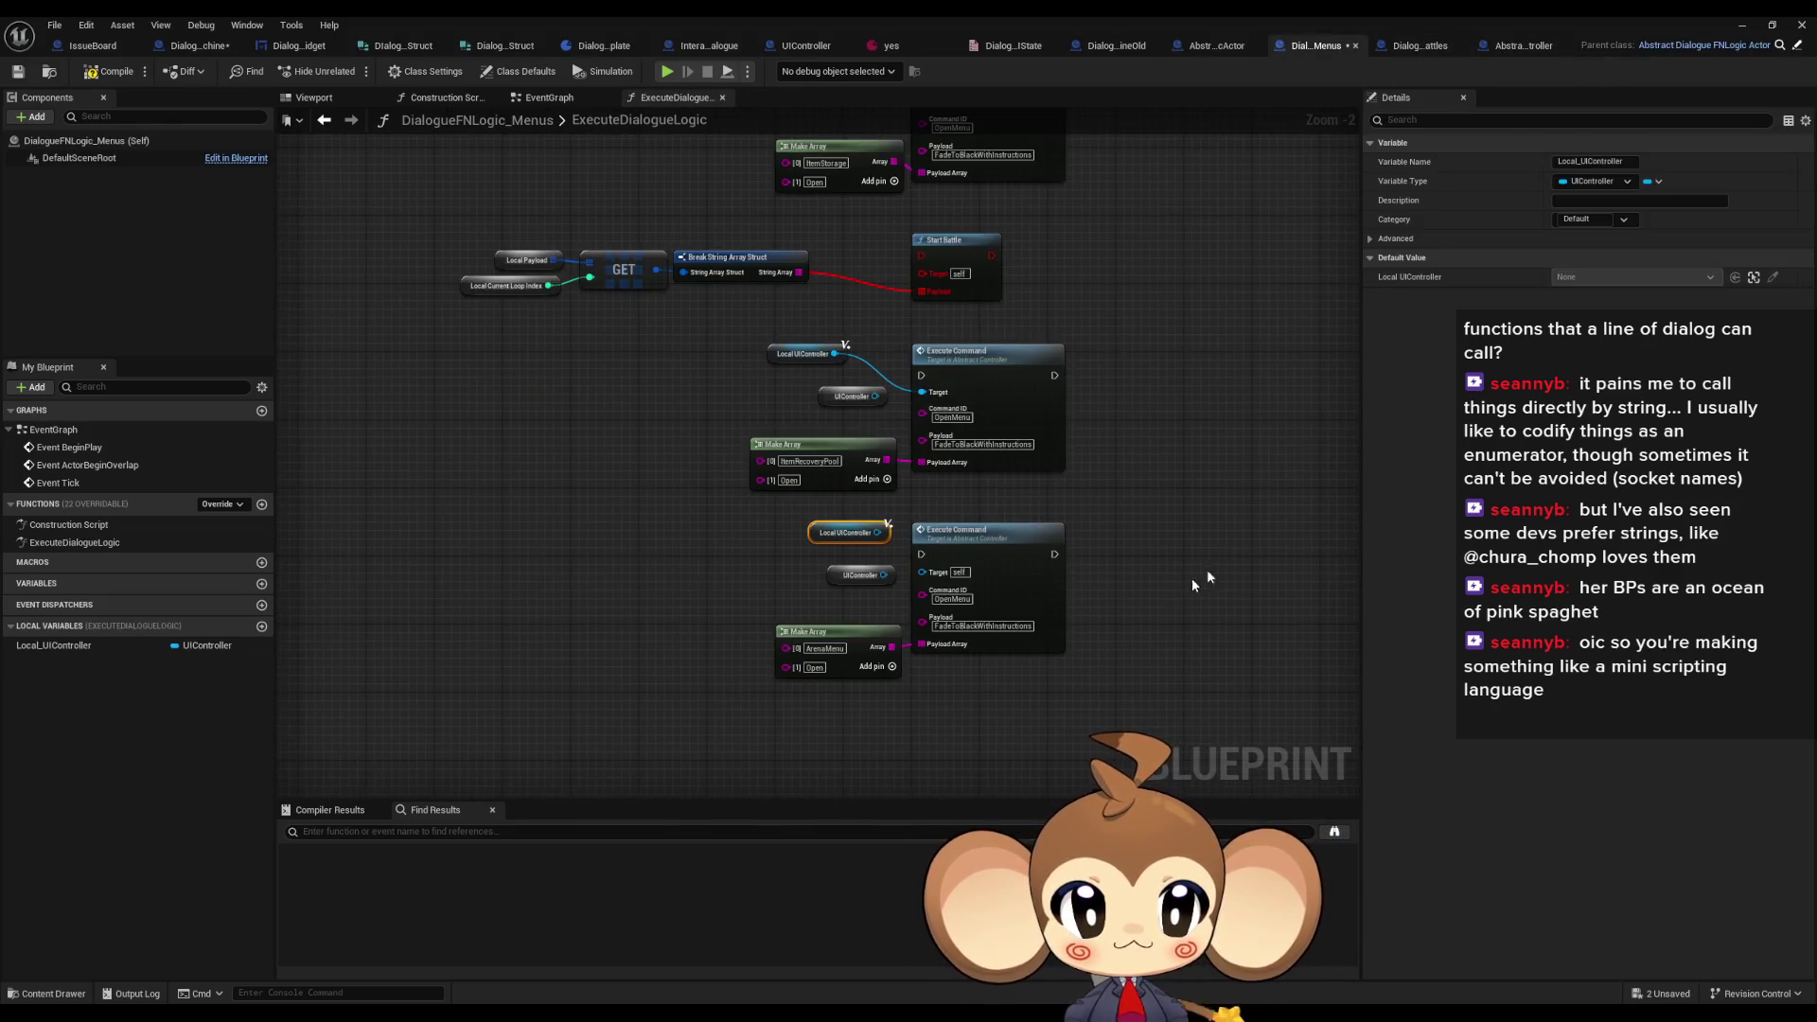
drag(924, 572, 877, 532)
click(1237, 509)
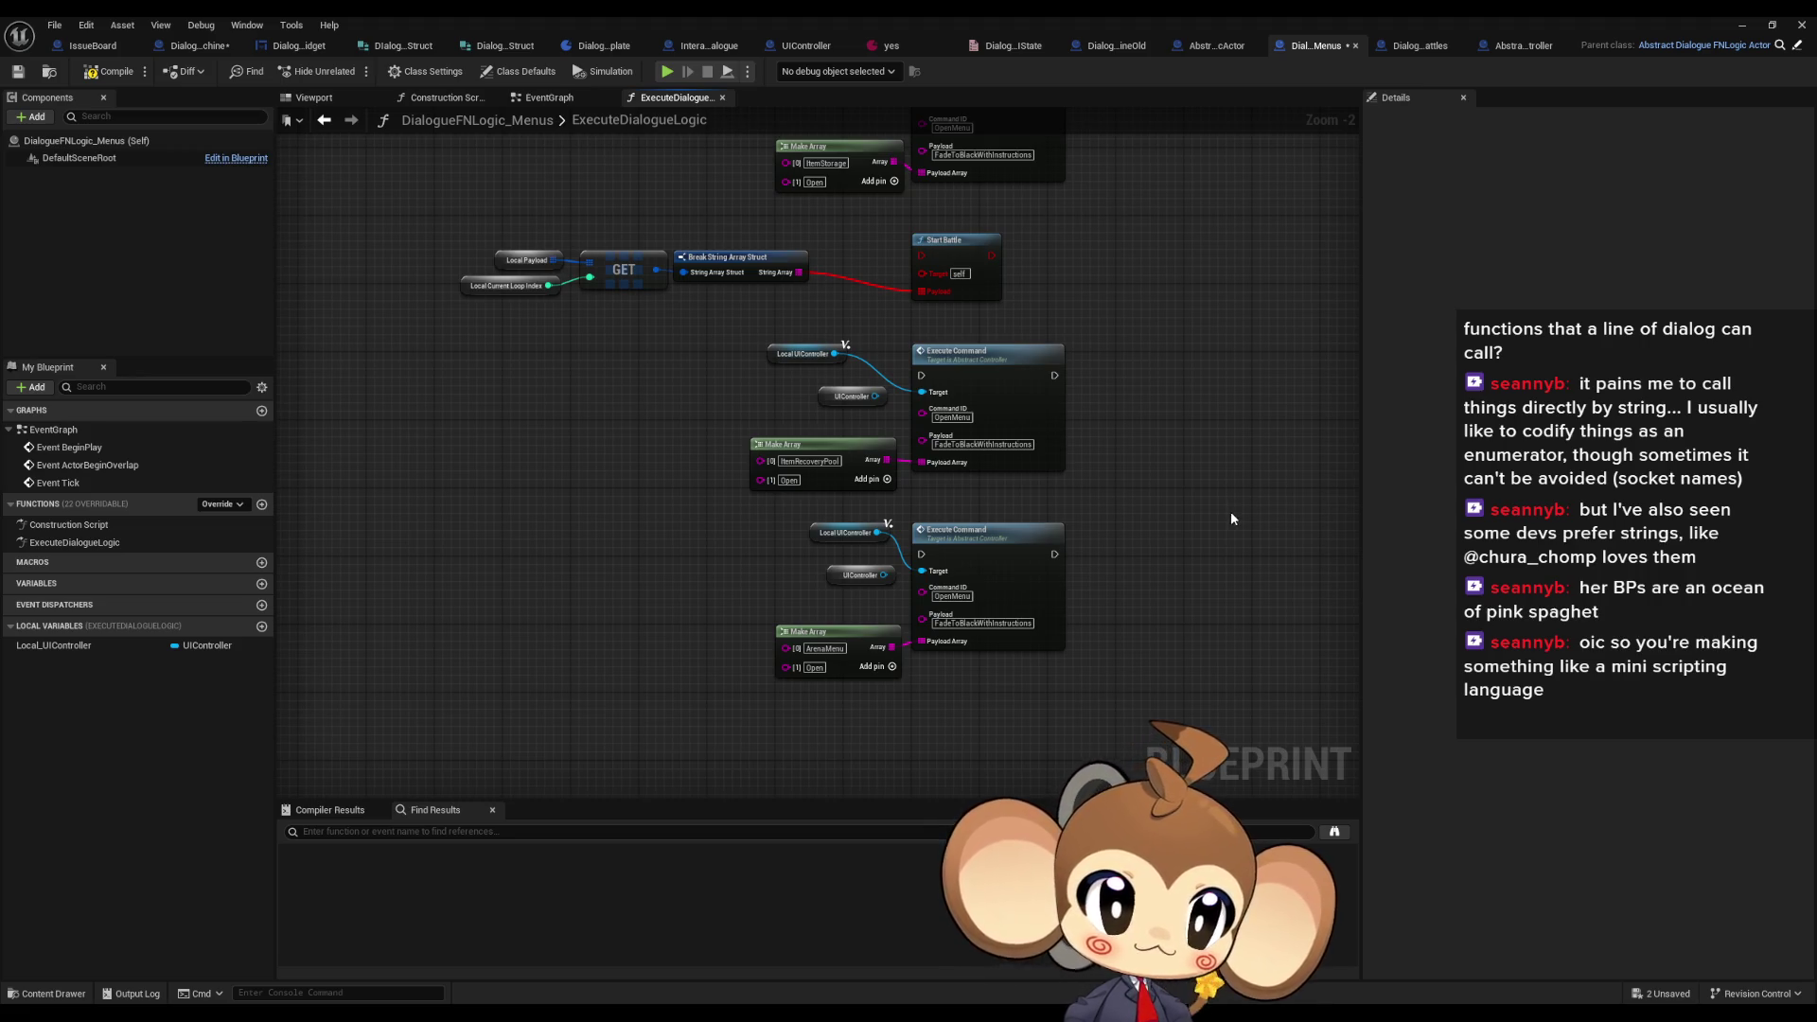
scroll(1232, 514, up, 1)
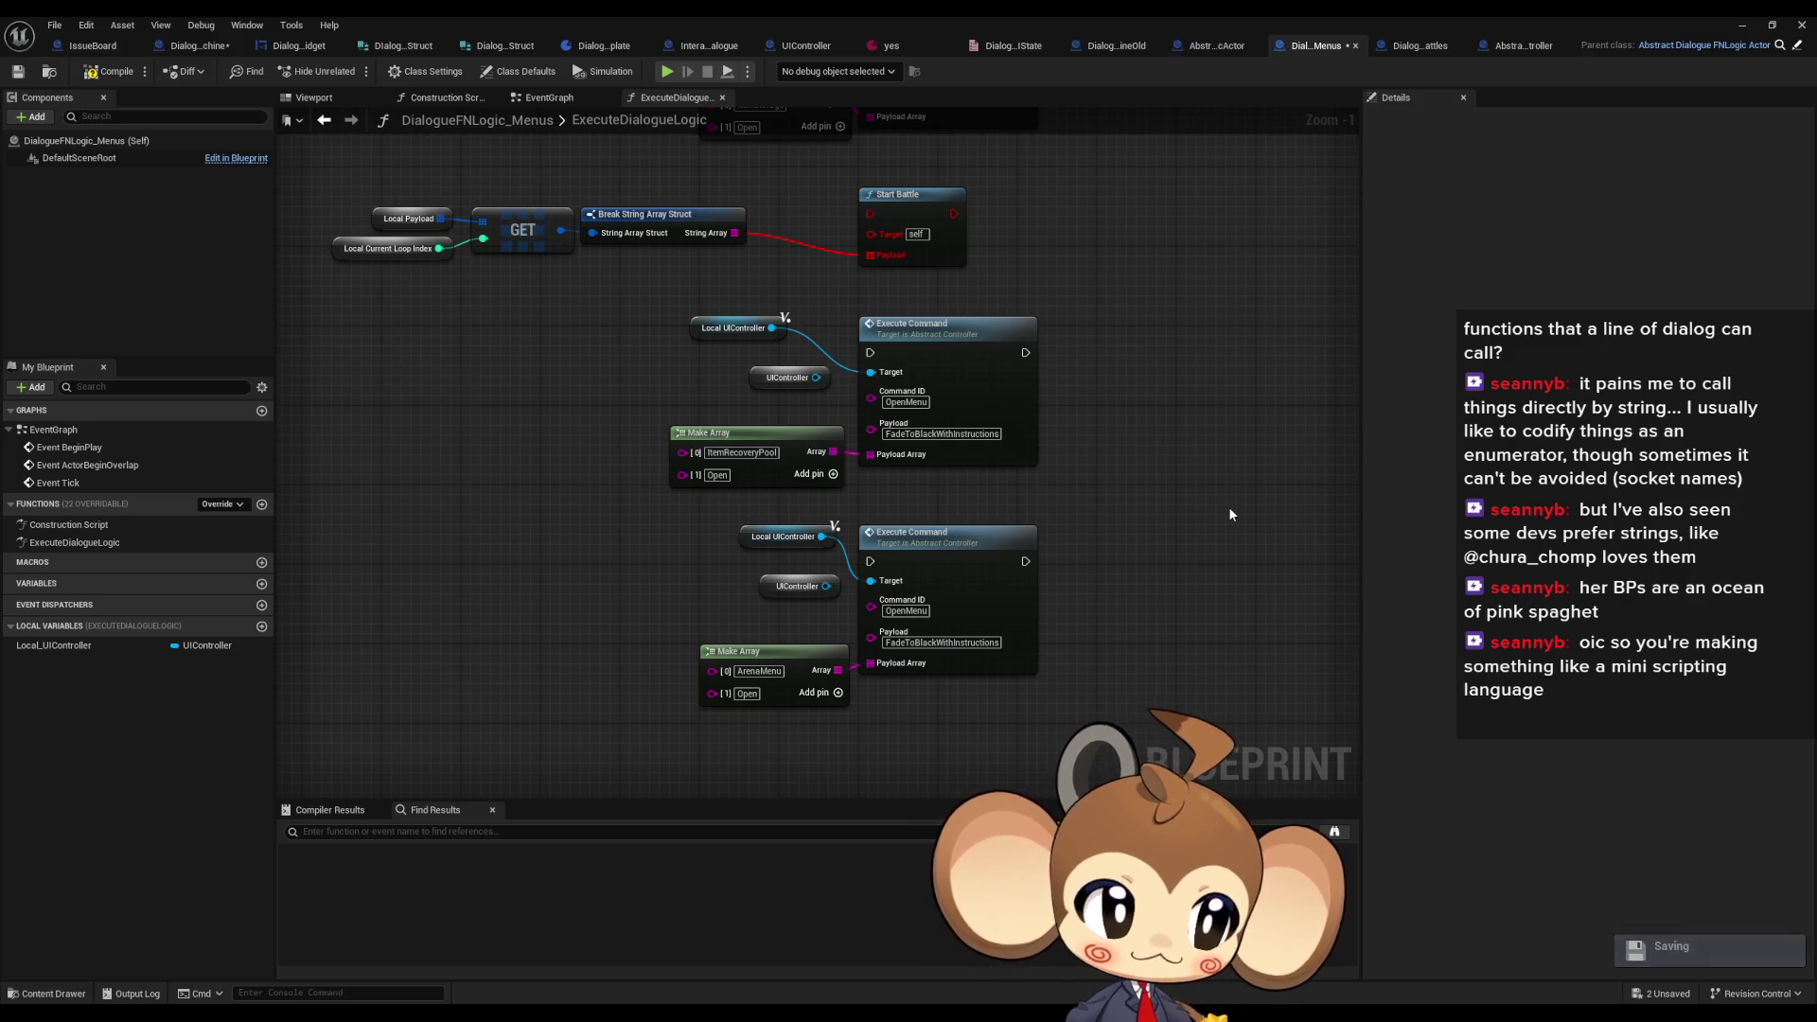
- Delete the two leftover UIController nodes
click(797, 586)
key(Delete)
click(786, 378)
key(Delete)
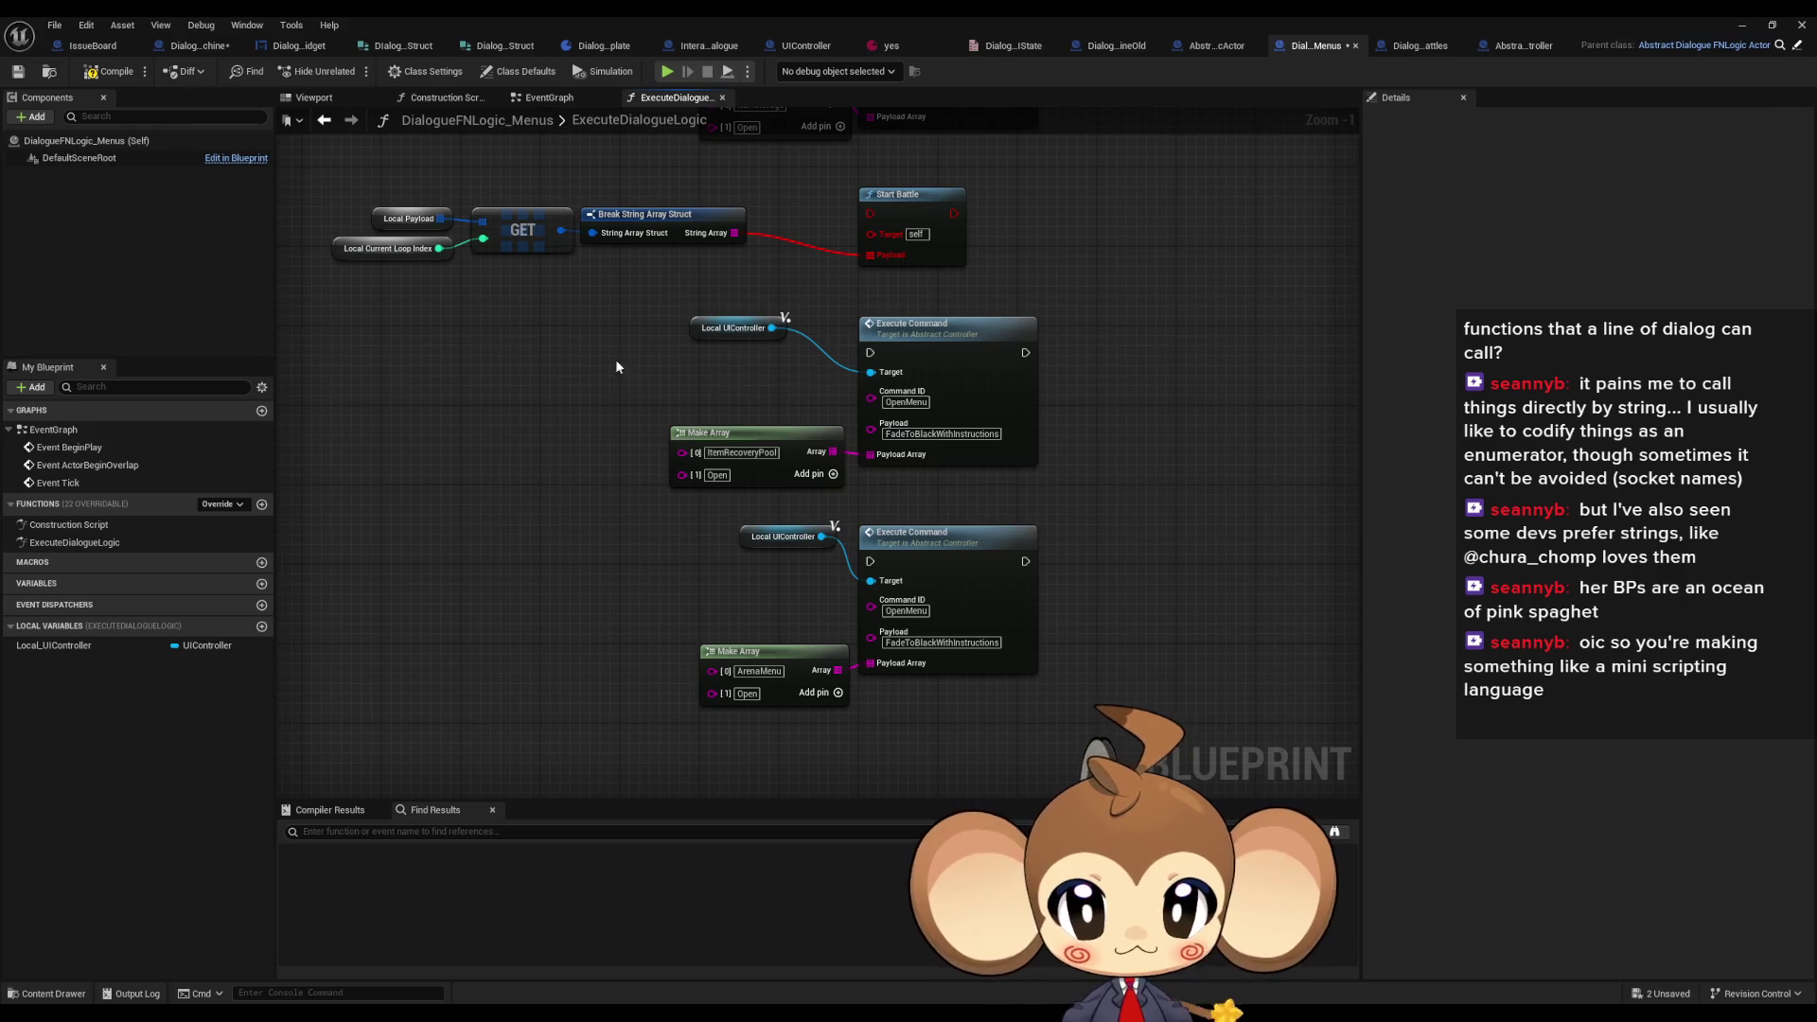
- Wire the OpenRecoveryPool and OpenArena Switch on String cases to the lower Execute Command nodes
scroll(615, 368, down, 2)
mouse_move(615, 368)
mouse_down()
mouse_move(920, 716)
mouse_move(946, 625)
mouse_move(1023, 560)
mouse_up()
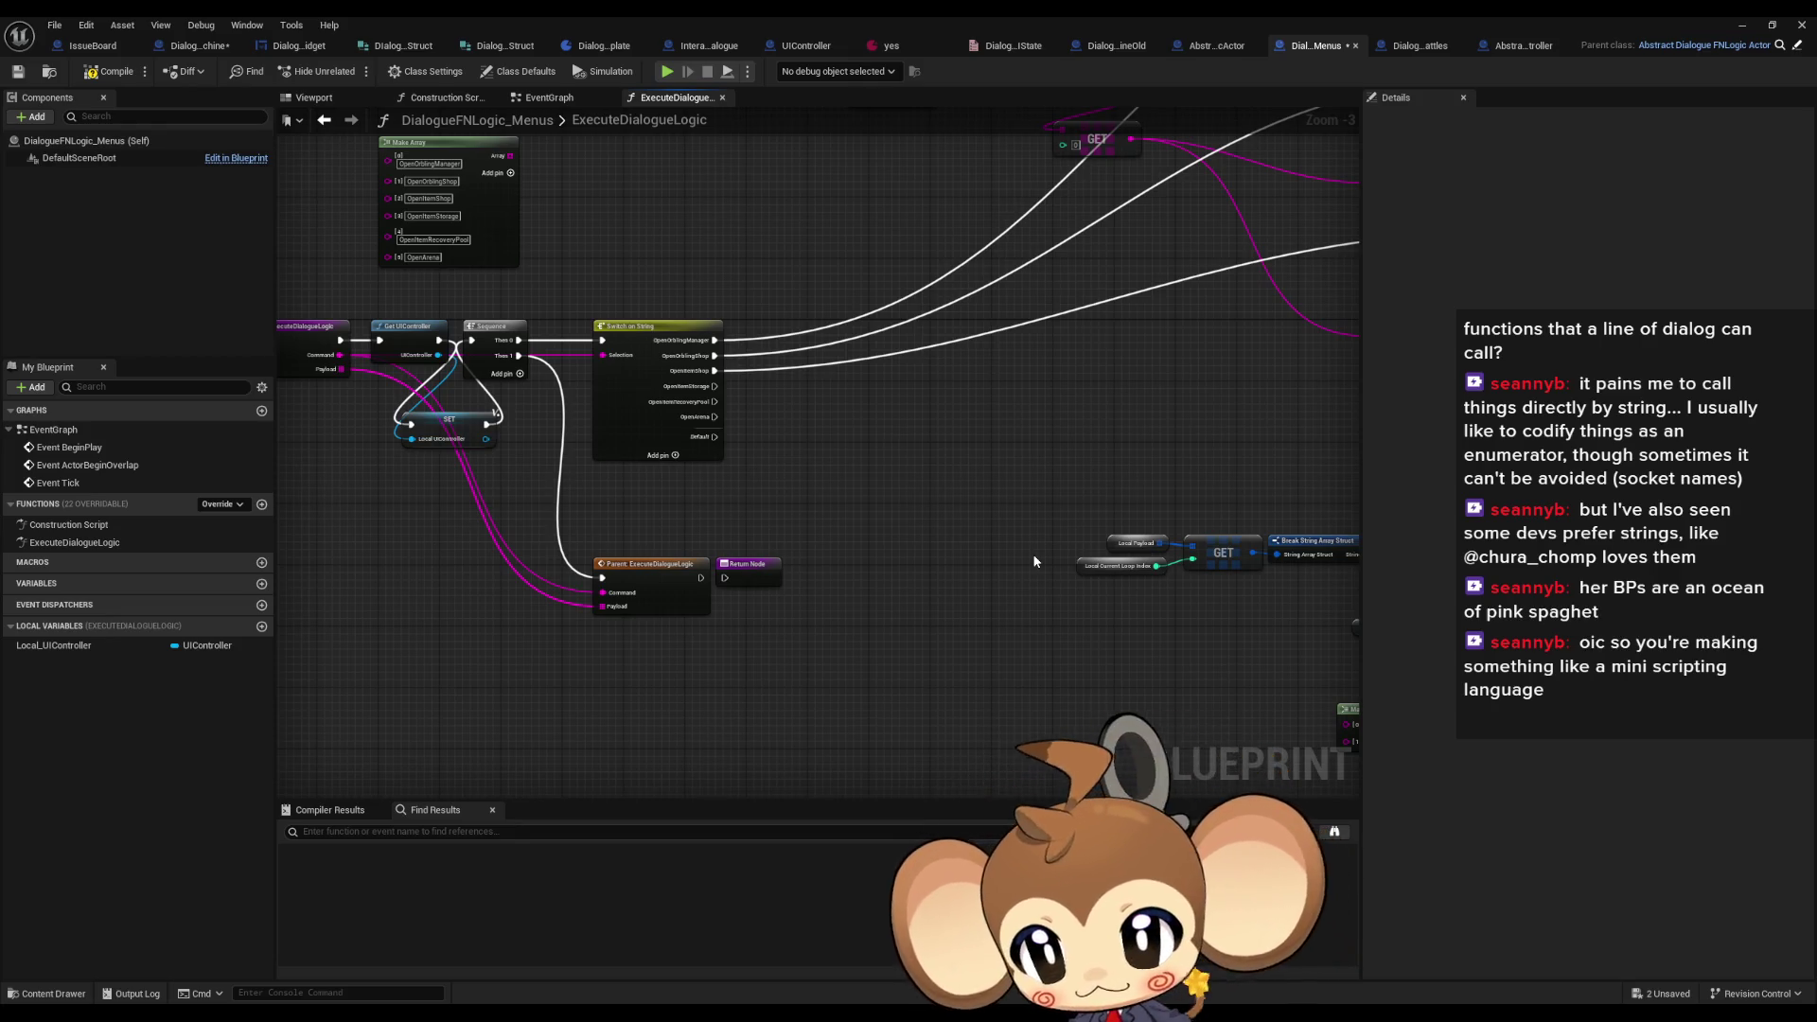
mouse_move(1058, 544)
mouse_down()
mouse_move(636, 524)
mouse_move(674, 541)
mouse_move(1100, 394)
mouse_move(1226, 392)
mouse_up()
right_click(1221, 388)
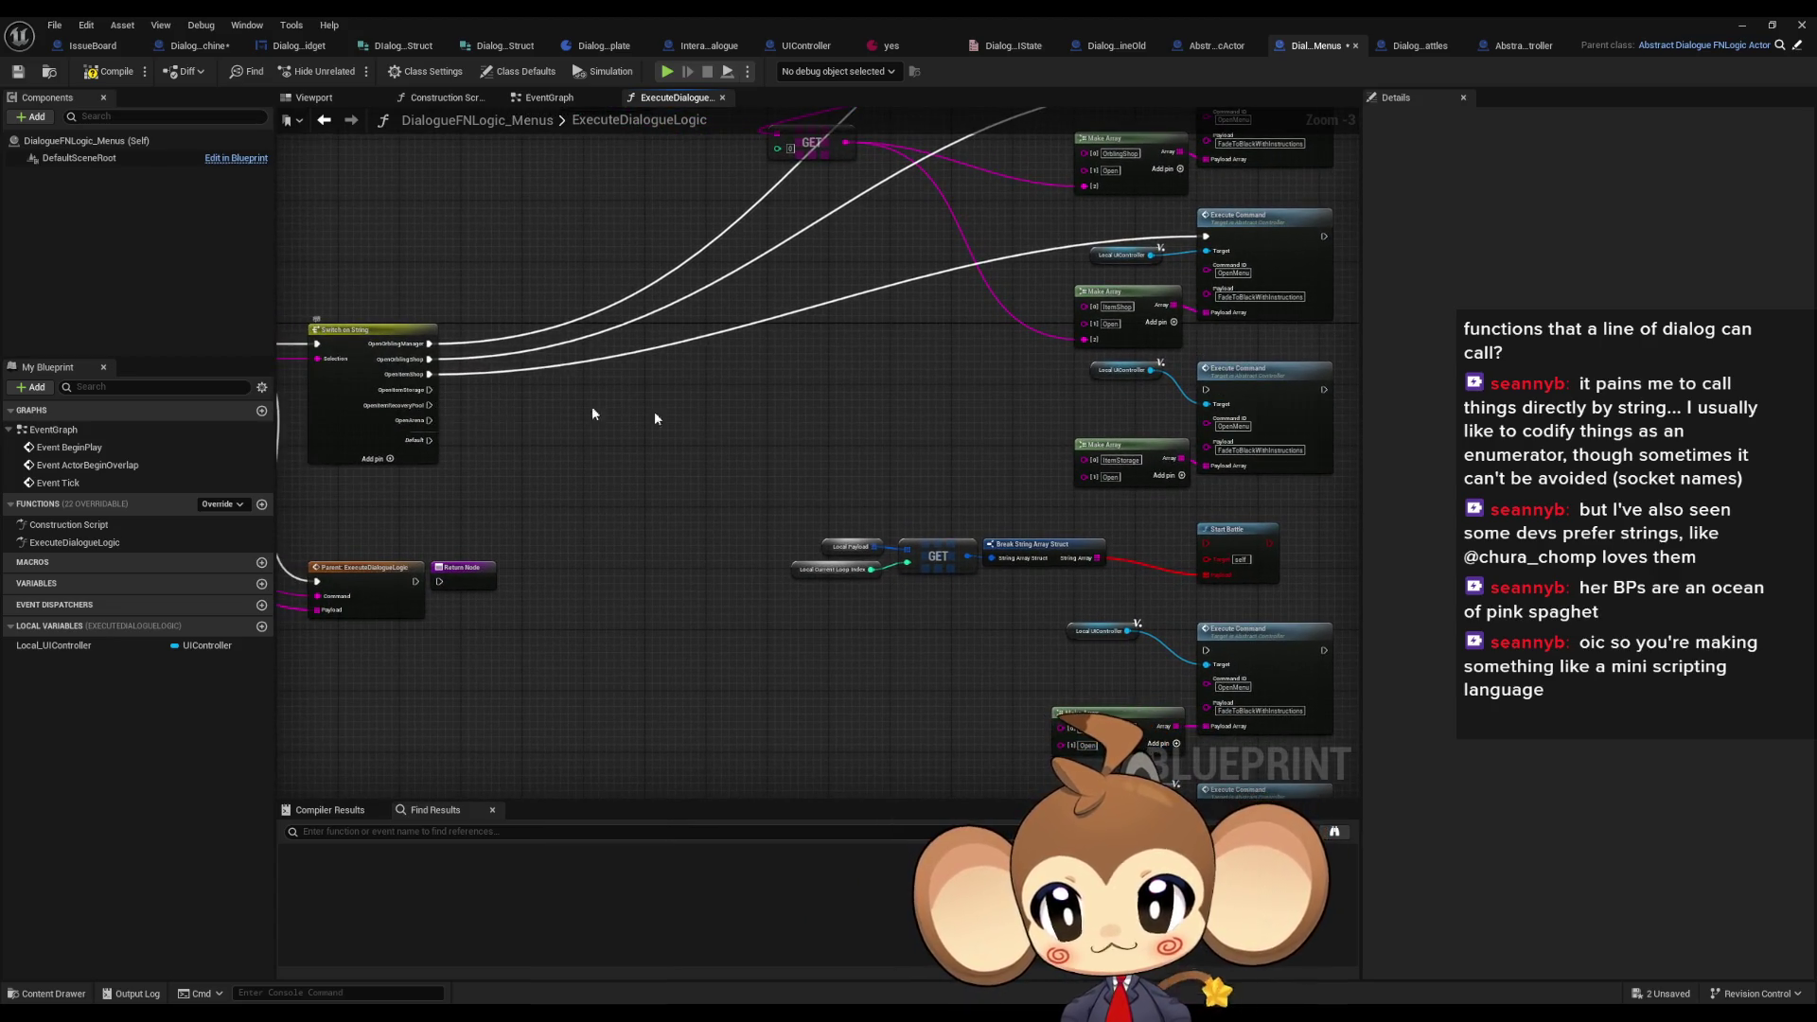
scroll(1247, 496, up, 3)
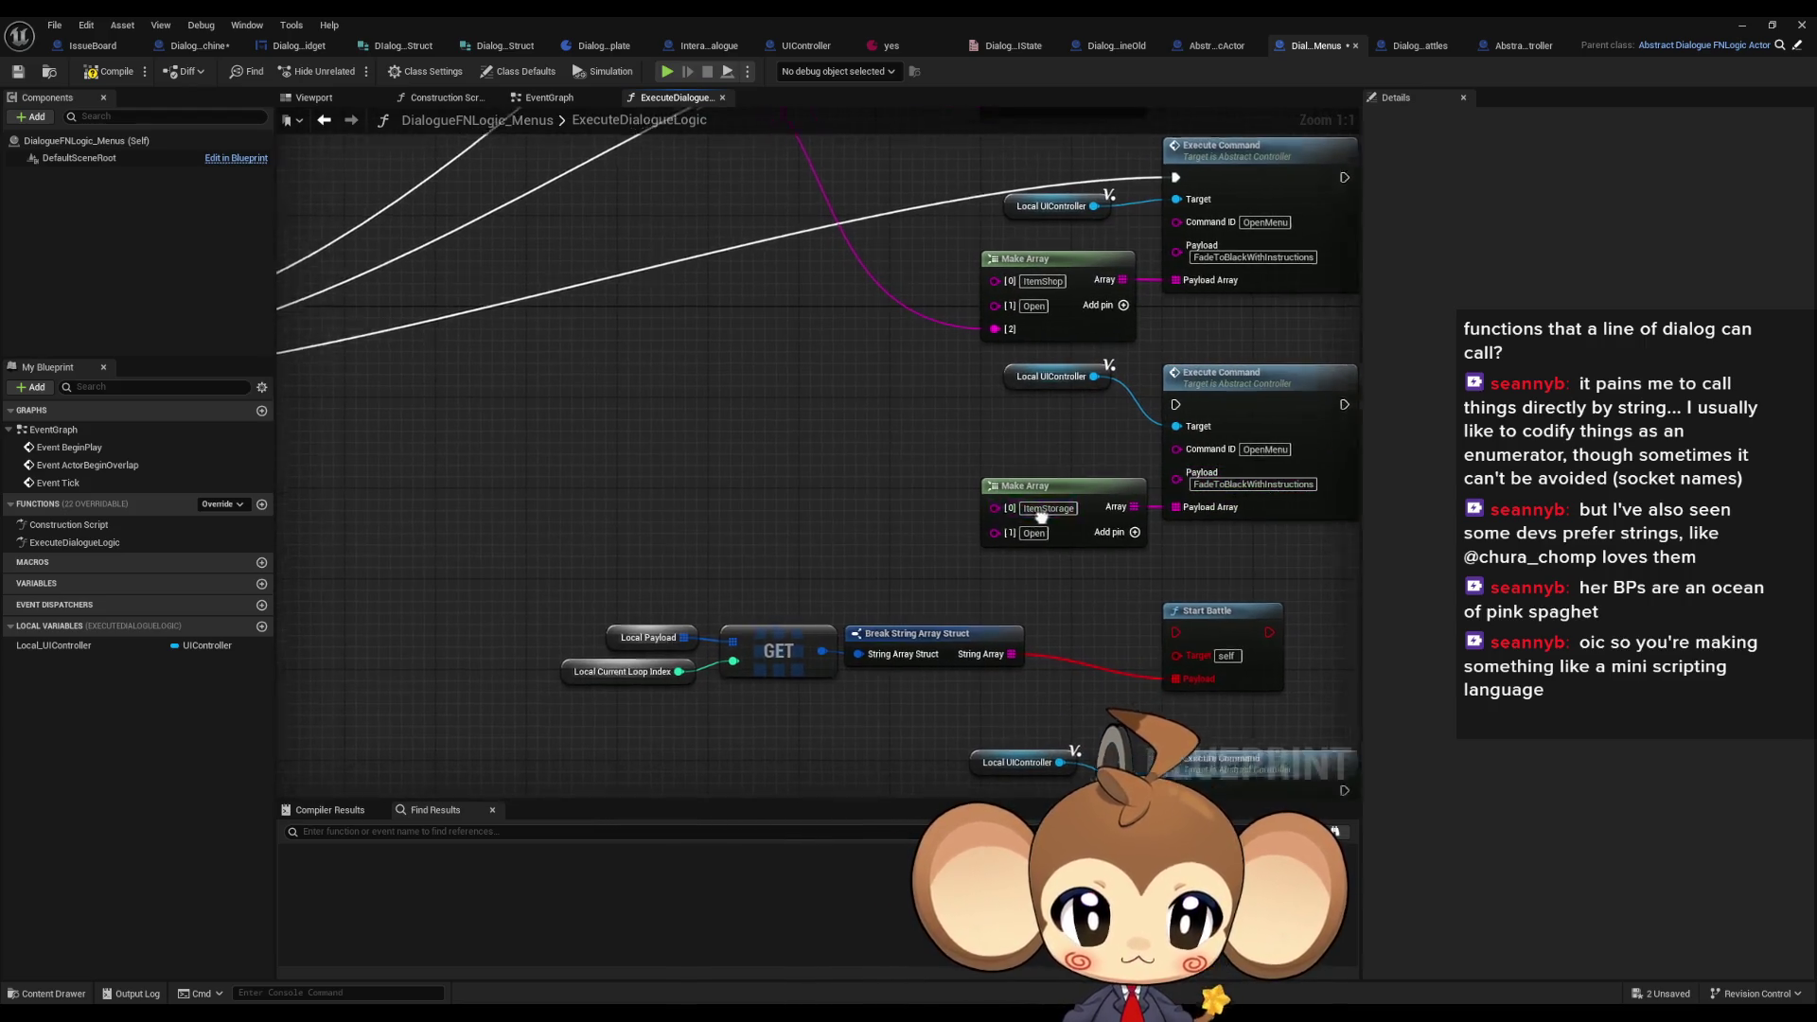
scroll(1182, 455, down, 2)
mouse_move(485, 368)
mouse_down()
mouse_move(812, 530)
mouse_move(1088, 492)
mouse_move(1172, 517)
mouse_move(796, 500)
mouse_move(529, 421)
mouse_move(468, 237)
mouse_move(1217, 766)
mouse_move(1315, 715)
mouse_move(1313, 676)
mouse_up()
scroll(1088, 492, up, 2)
scroll(800, 506, down, 2)
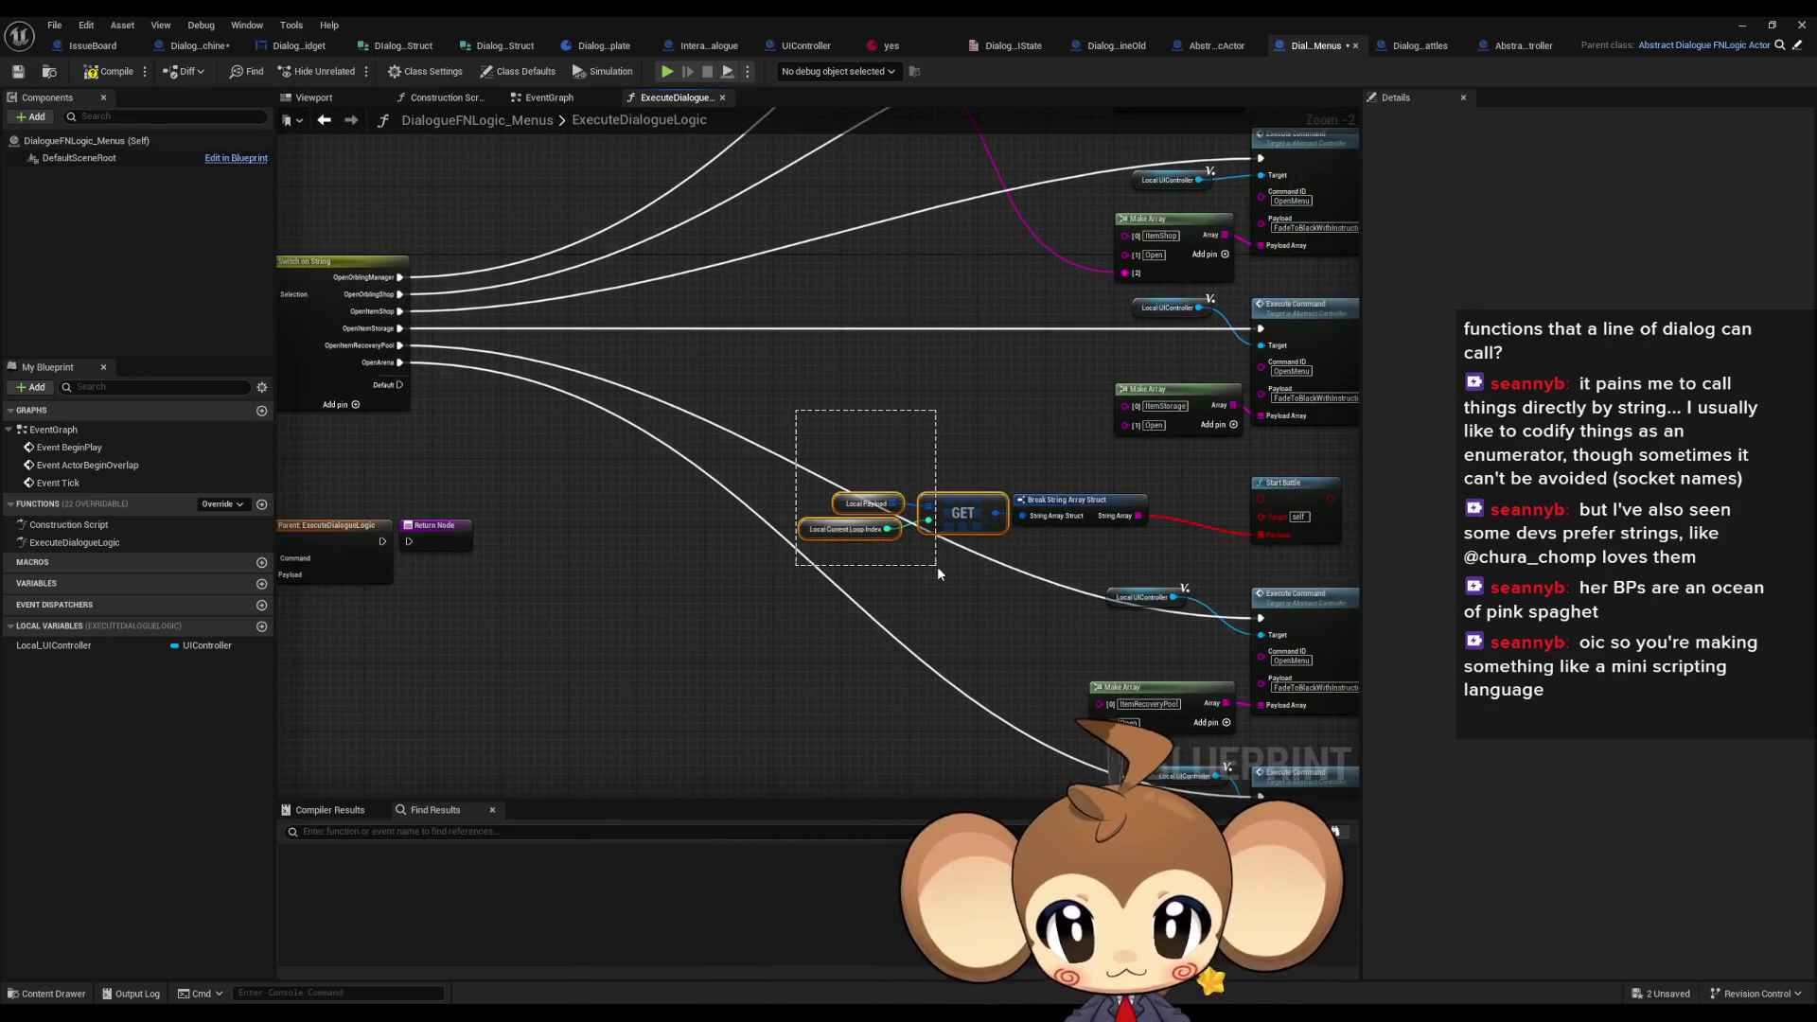
mouse_move(1330, 523)
mouse_down()
mouse_move(937, 464)
mouse_move(979, 462)
mouse_up()
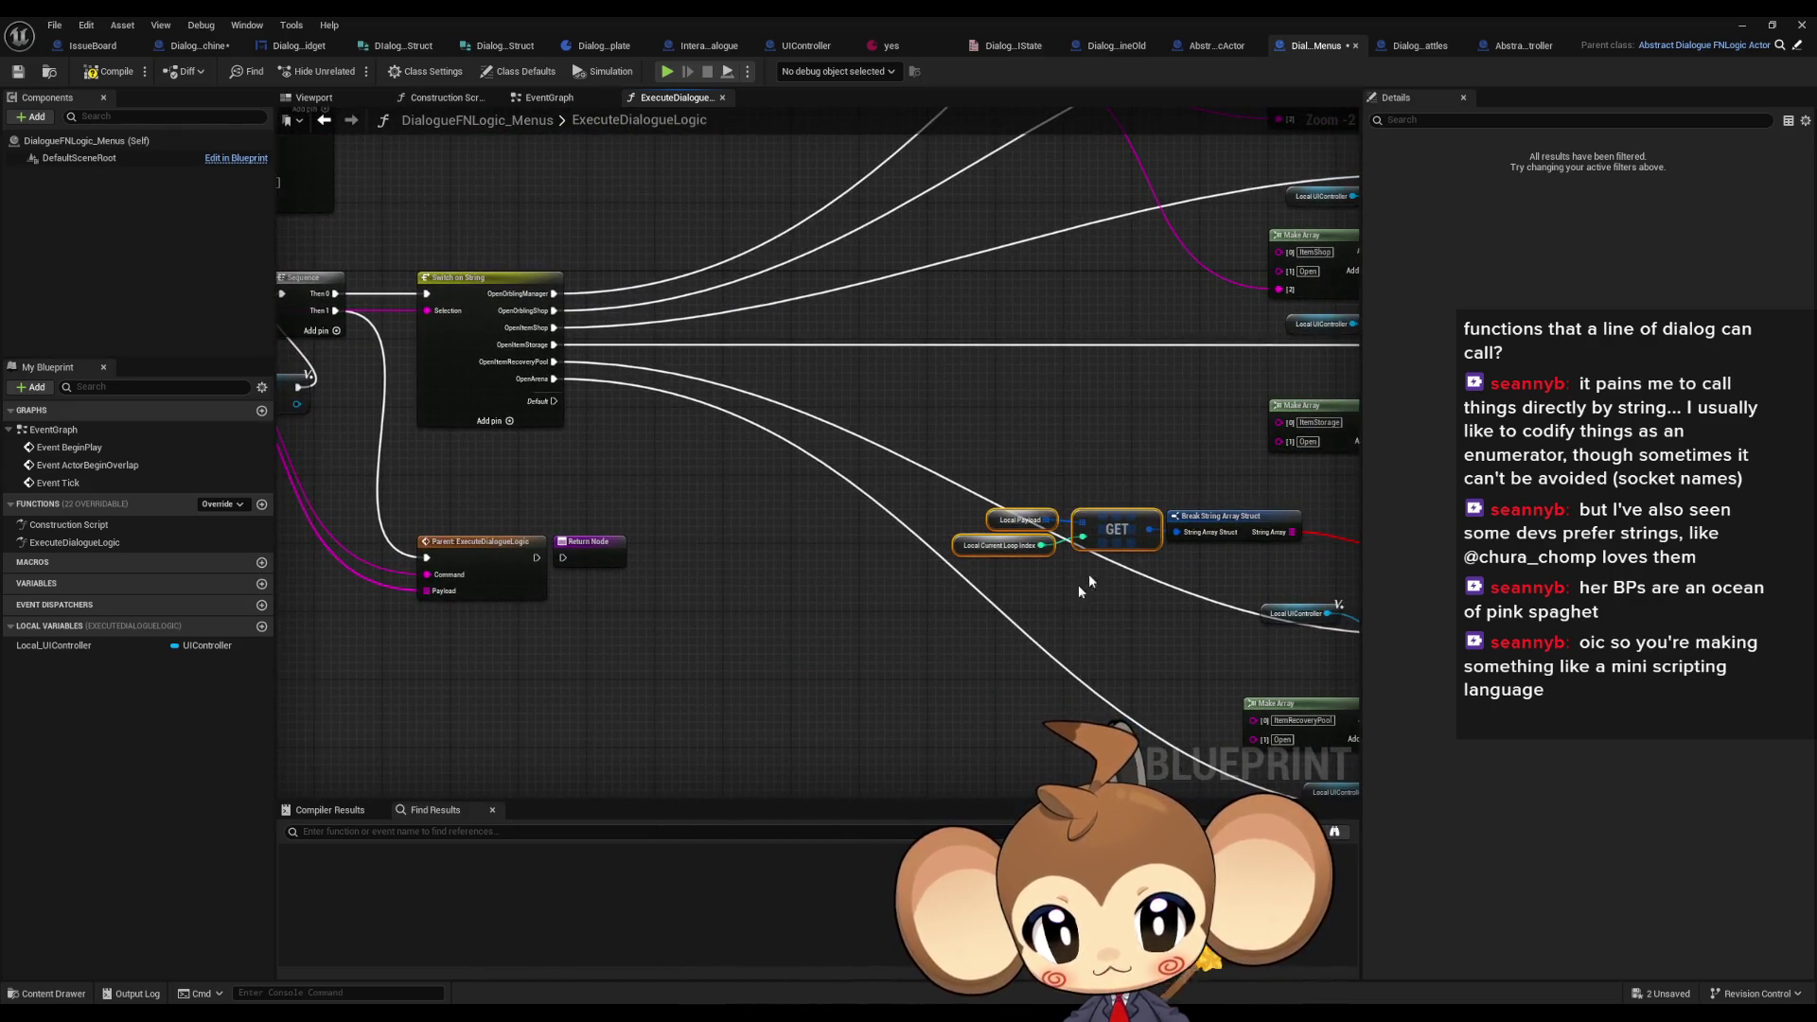
scroll(1128, 549, down, 1)
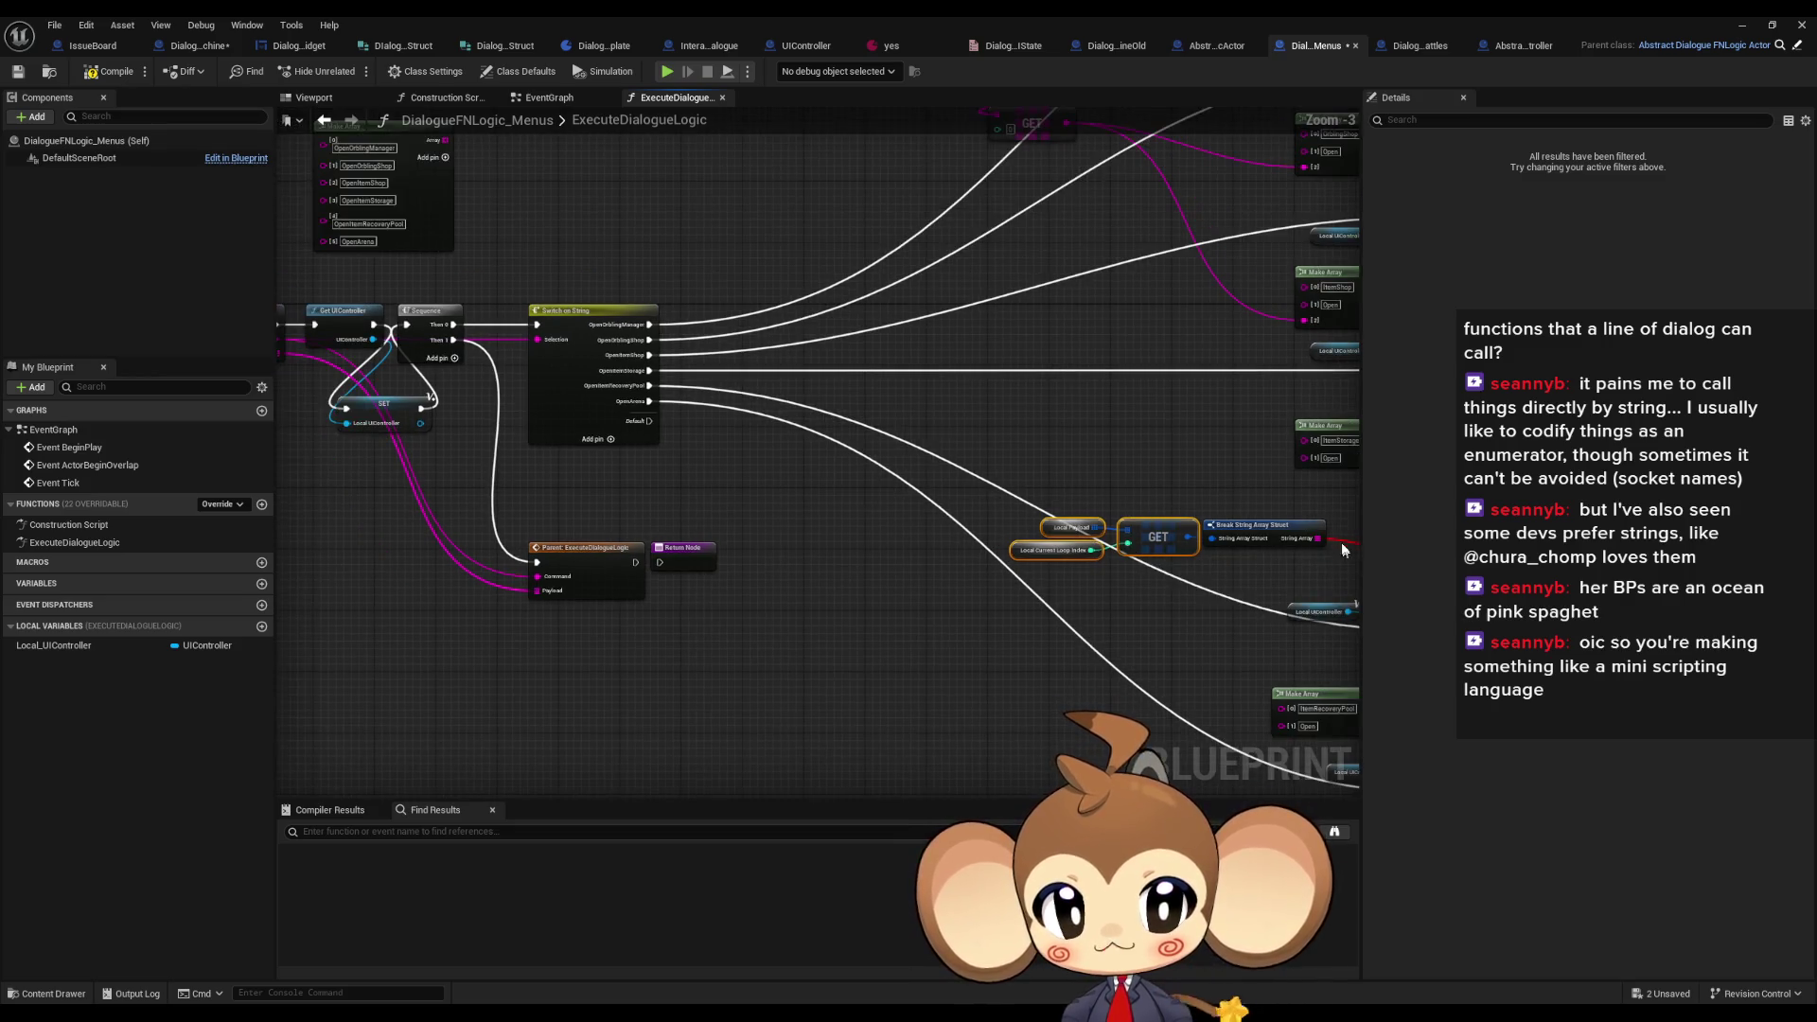
drag(1128, 549, 1269, 574)
mouse_move(412, 381)
mouse_down()
mouse_move(663, 606)
mouse_move(833, 530)
mouse_move(888, 655)
mouse_move(884, 581)
mouse_move(919, 636)
mouse_move(766, 647)
mouse_move(871, 651)
mouse_move(770, 166)
mouse_move(771, 275)
mouse_move(694, 474)
mouse_move(519, 410)
mouse_move(559, 414)
mouse_move(596, 556)
mouse_move(596, 518)
mouse_up()
text(get)
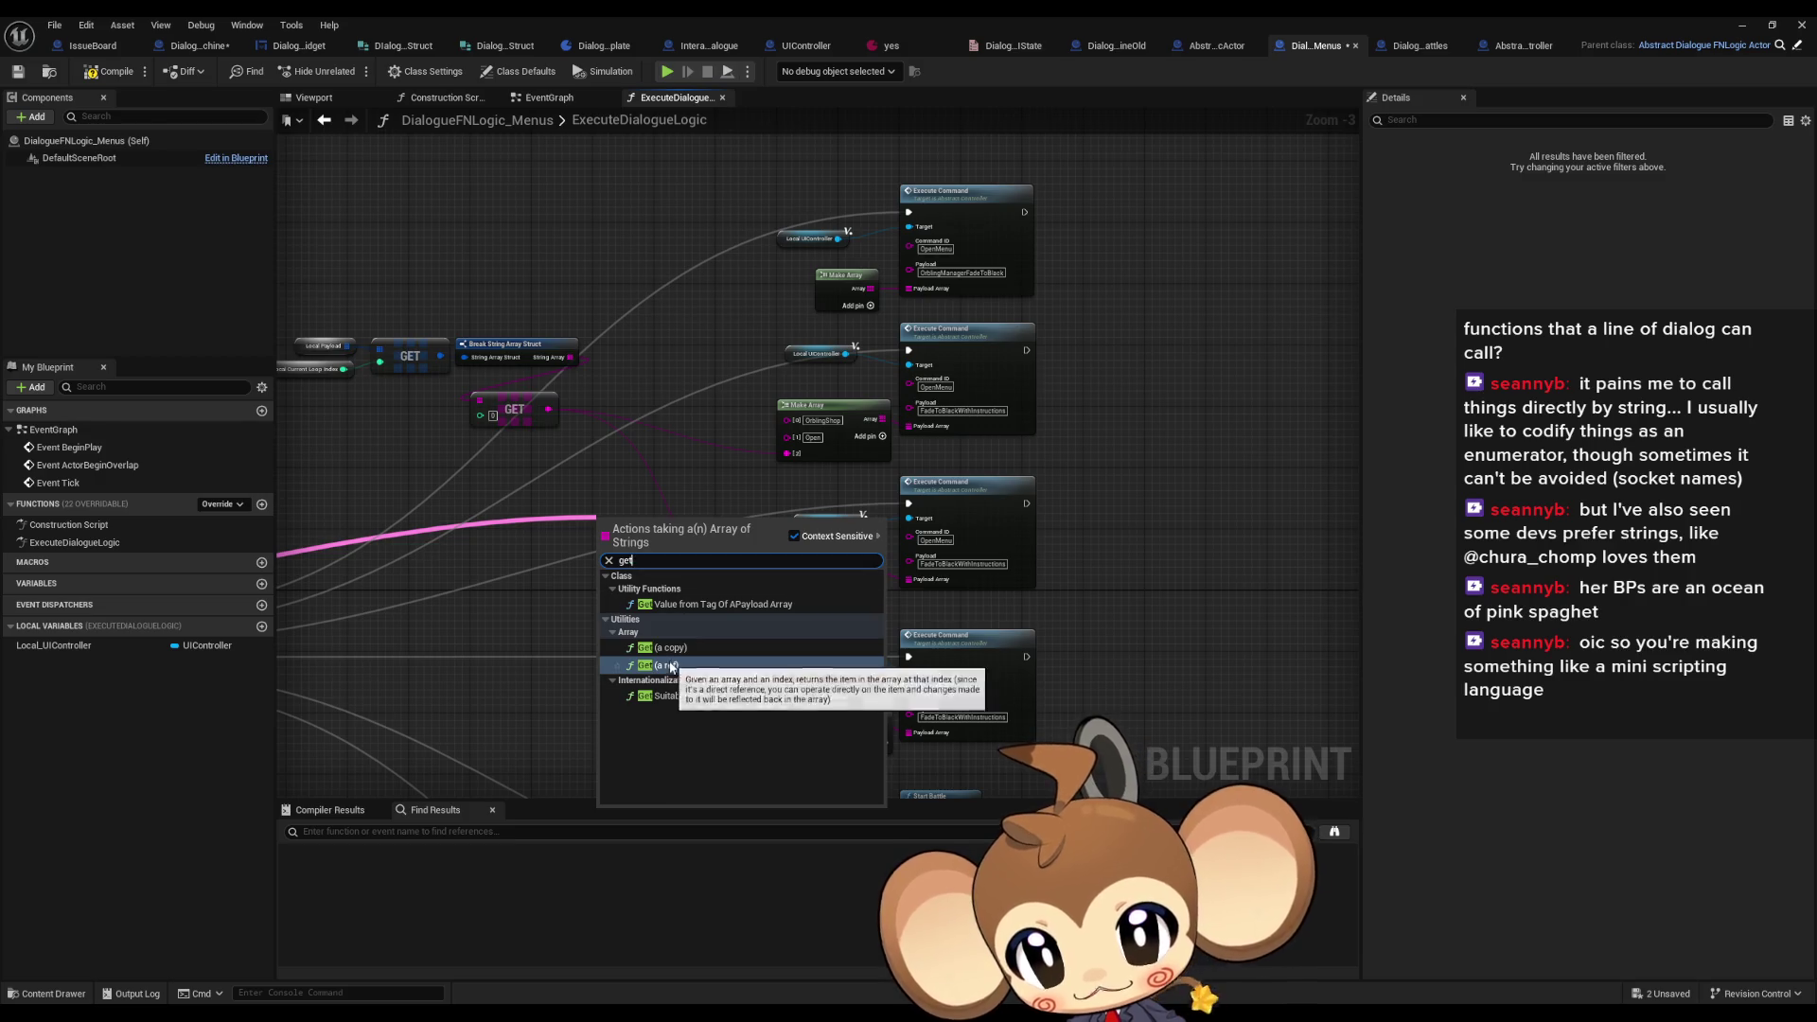
click(675, 656)
scroll(747, 481, up, 3)
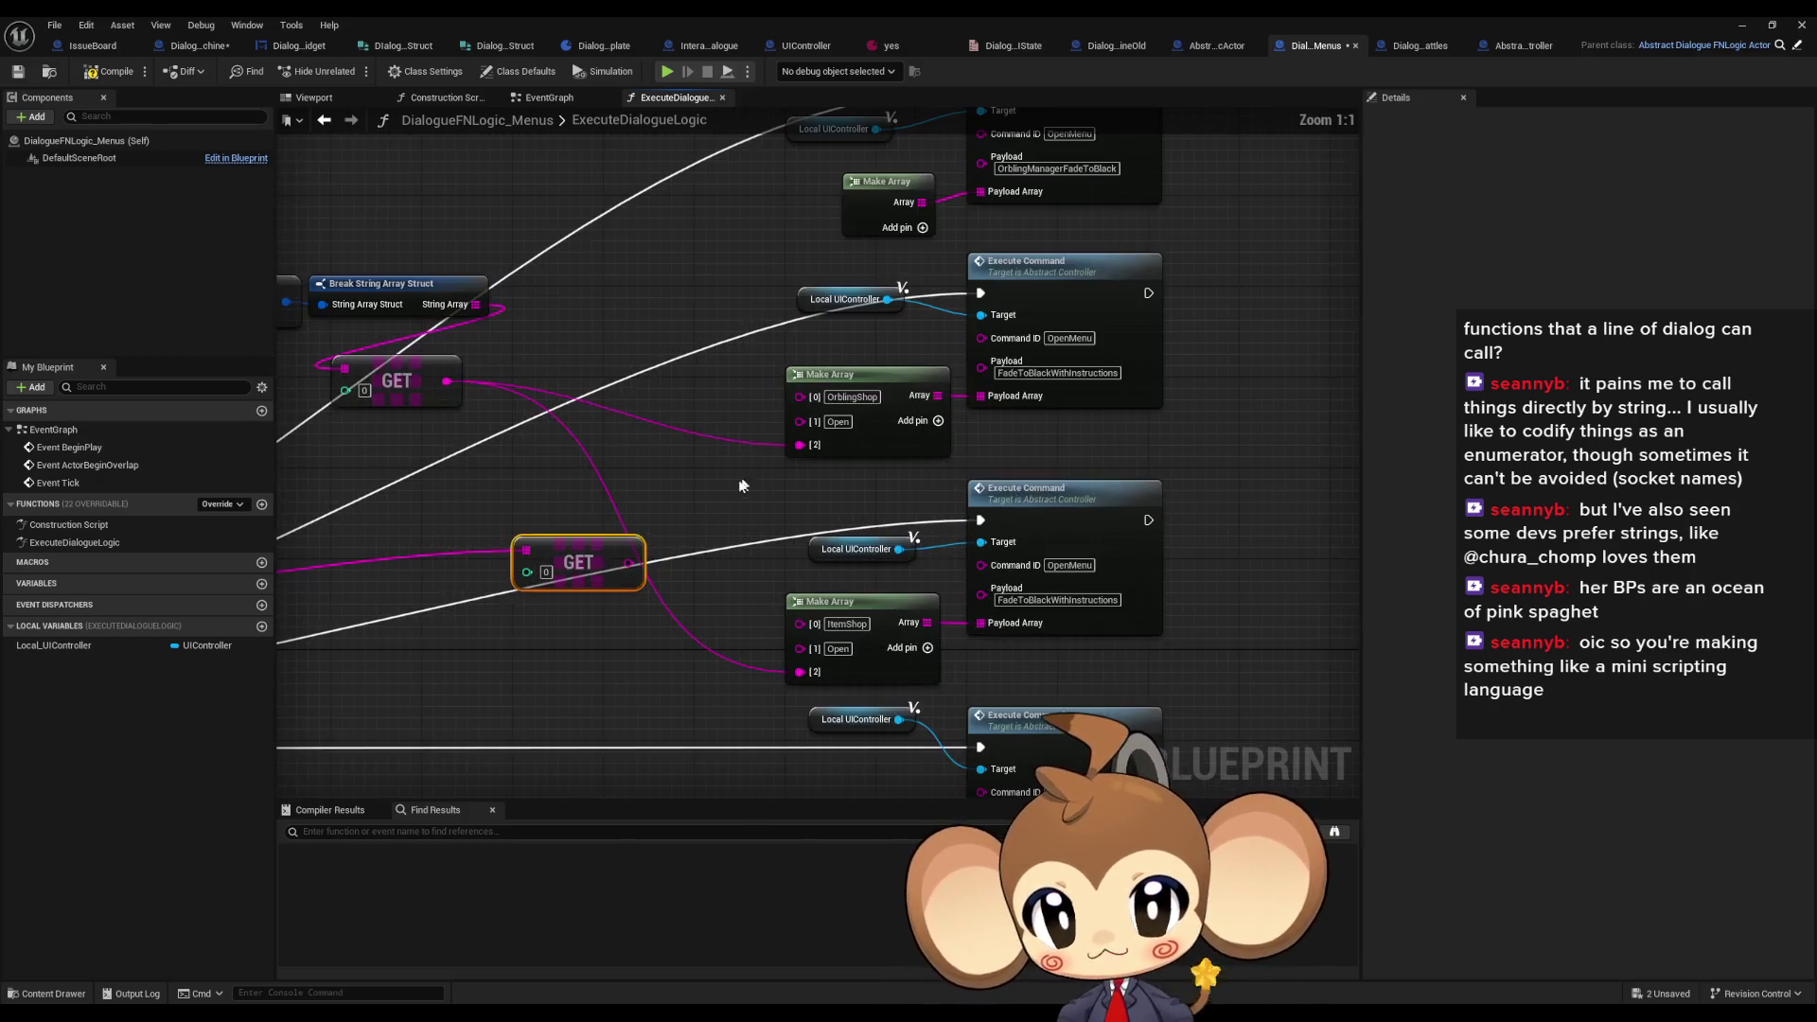
drag(627, 562, 799, 445)
mouse_move(800, 672)
mouse_down()
mouse_move(700, 632)
mouse_move(627, 562)
mouse_up()
scroll(627, 562, down, 2)
mouse_move(454, 276)
mouse_down()
mouse_move(685, 374)
mouse_move(845, 529)
mouse_up()
scroll(845, 530, down, 2)
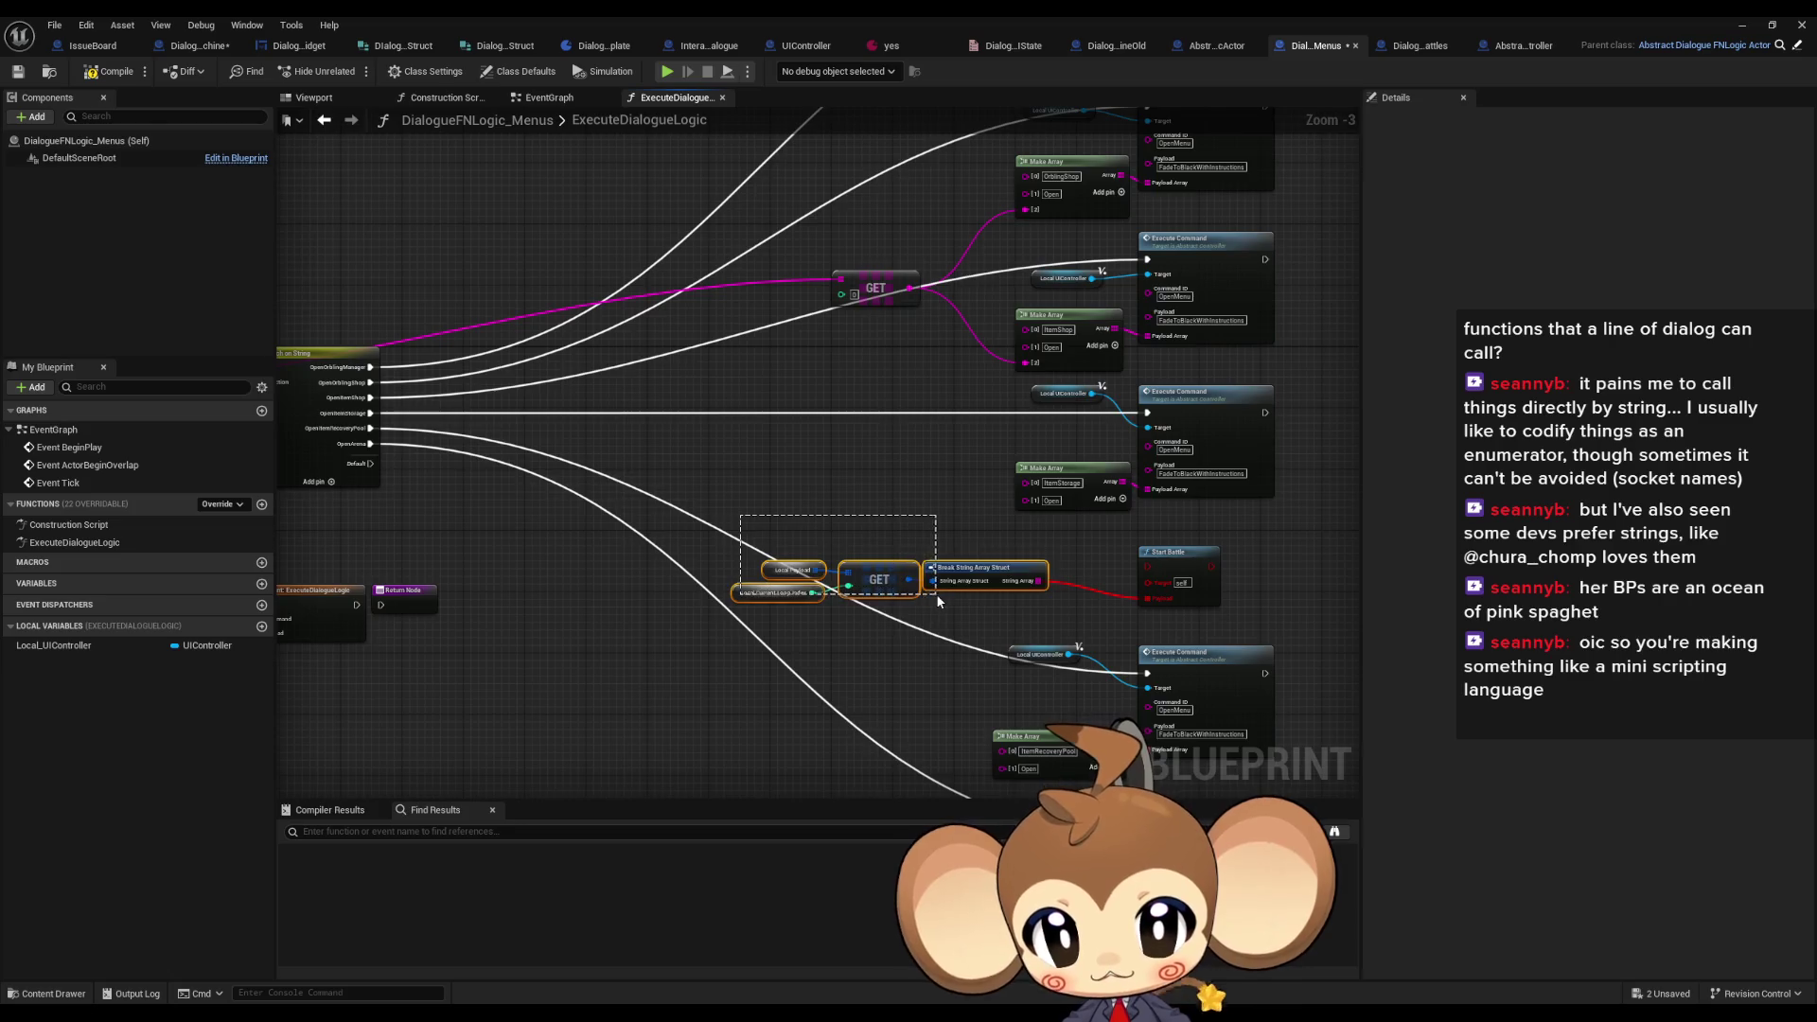
scroll(935, 593, up, 1)
drag(811, 601, 972, 648)
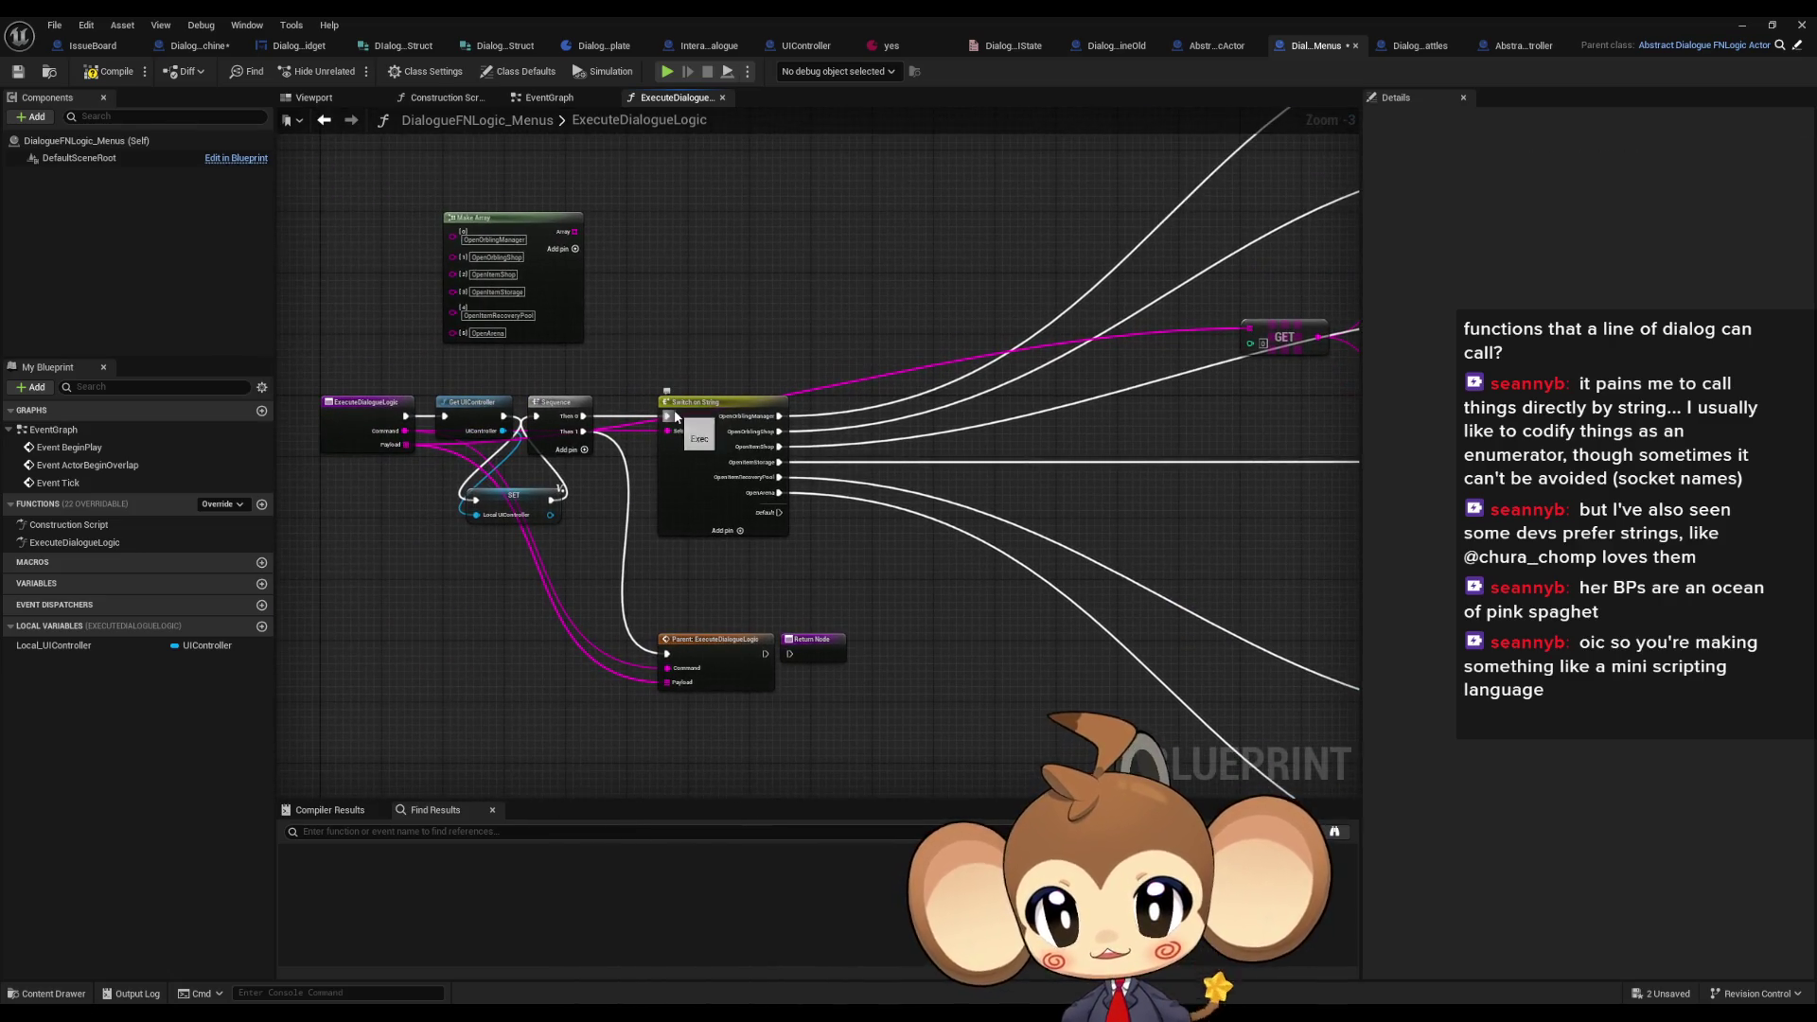
scroll(625, 440, down, 2)
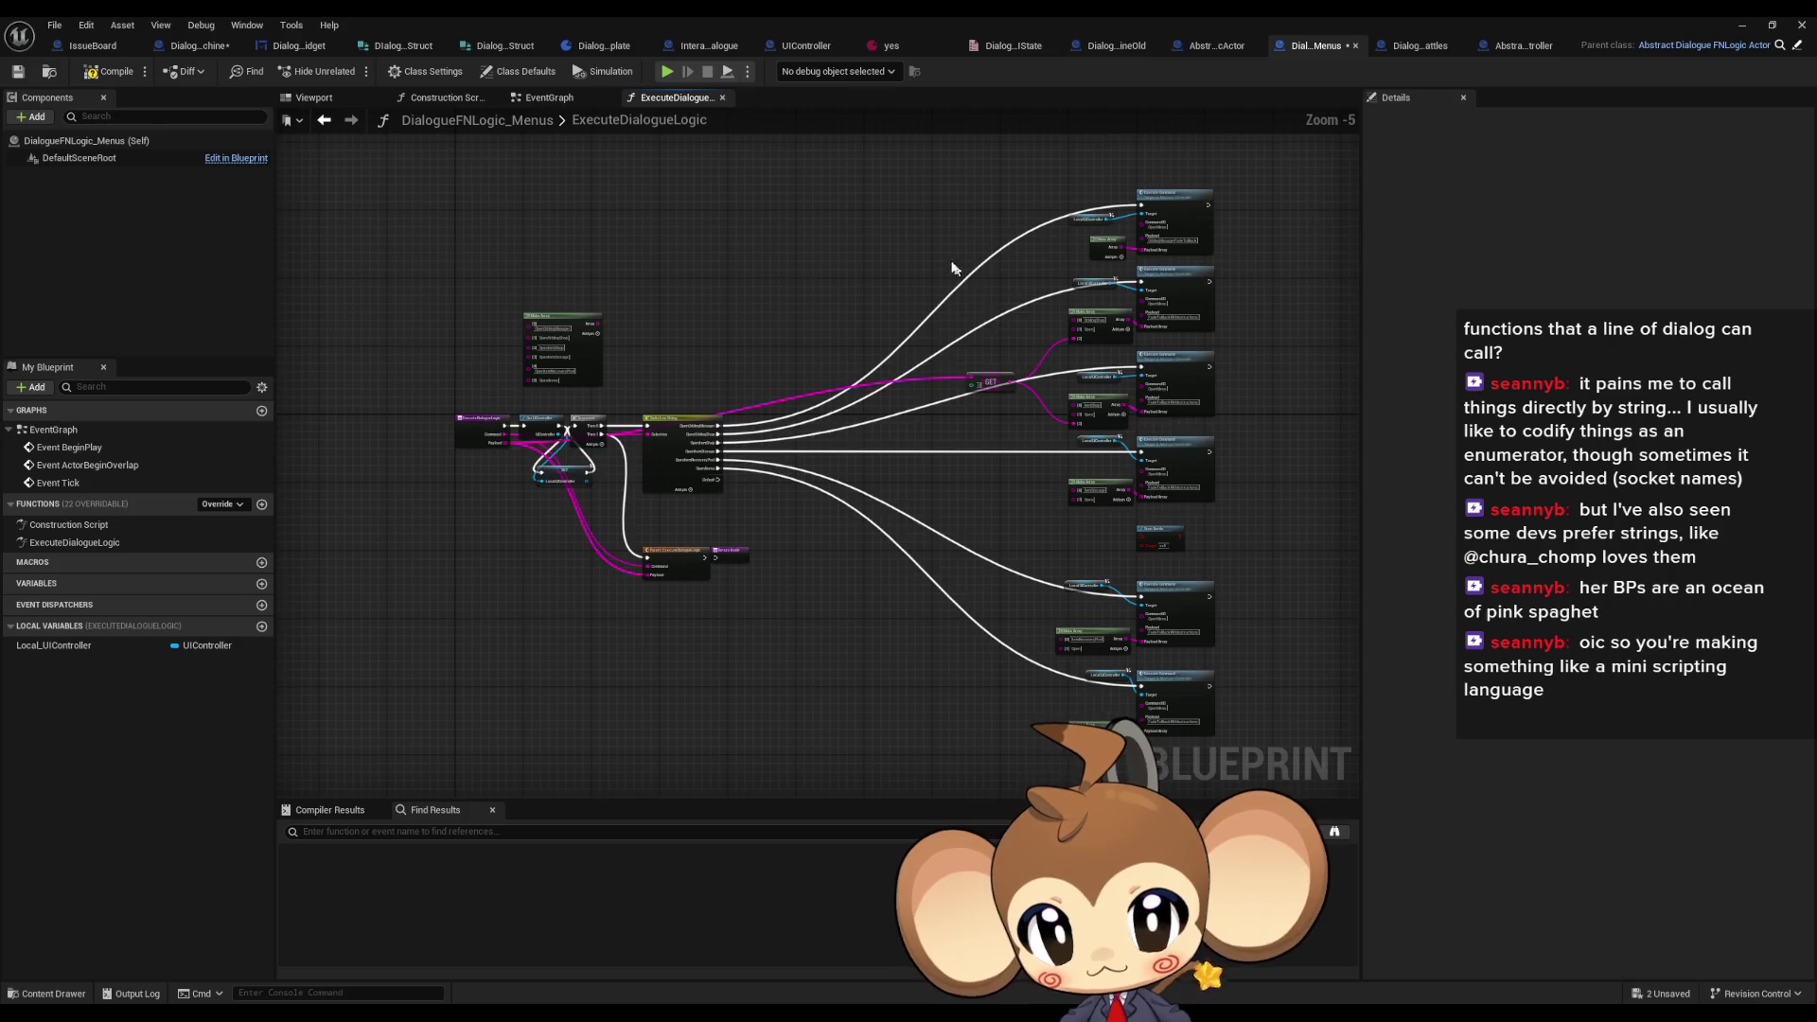
- Select the graph nodes and move the entry chain up and to the right
scroll(871, 199, down, 2)
drag(870, 193, 1139, 607)
scroll(745, 390, up, 3)
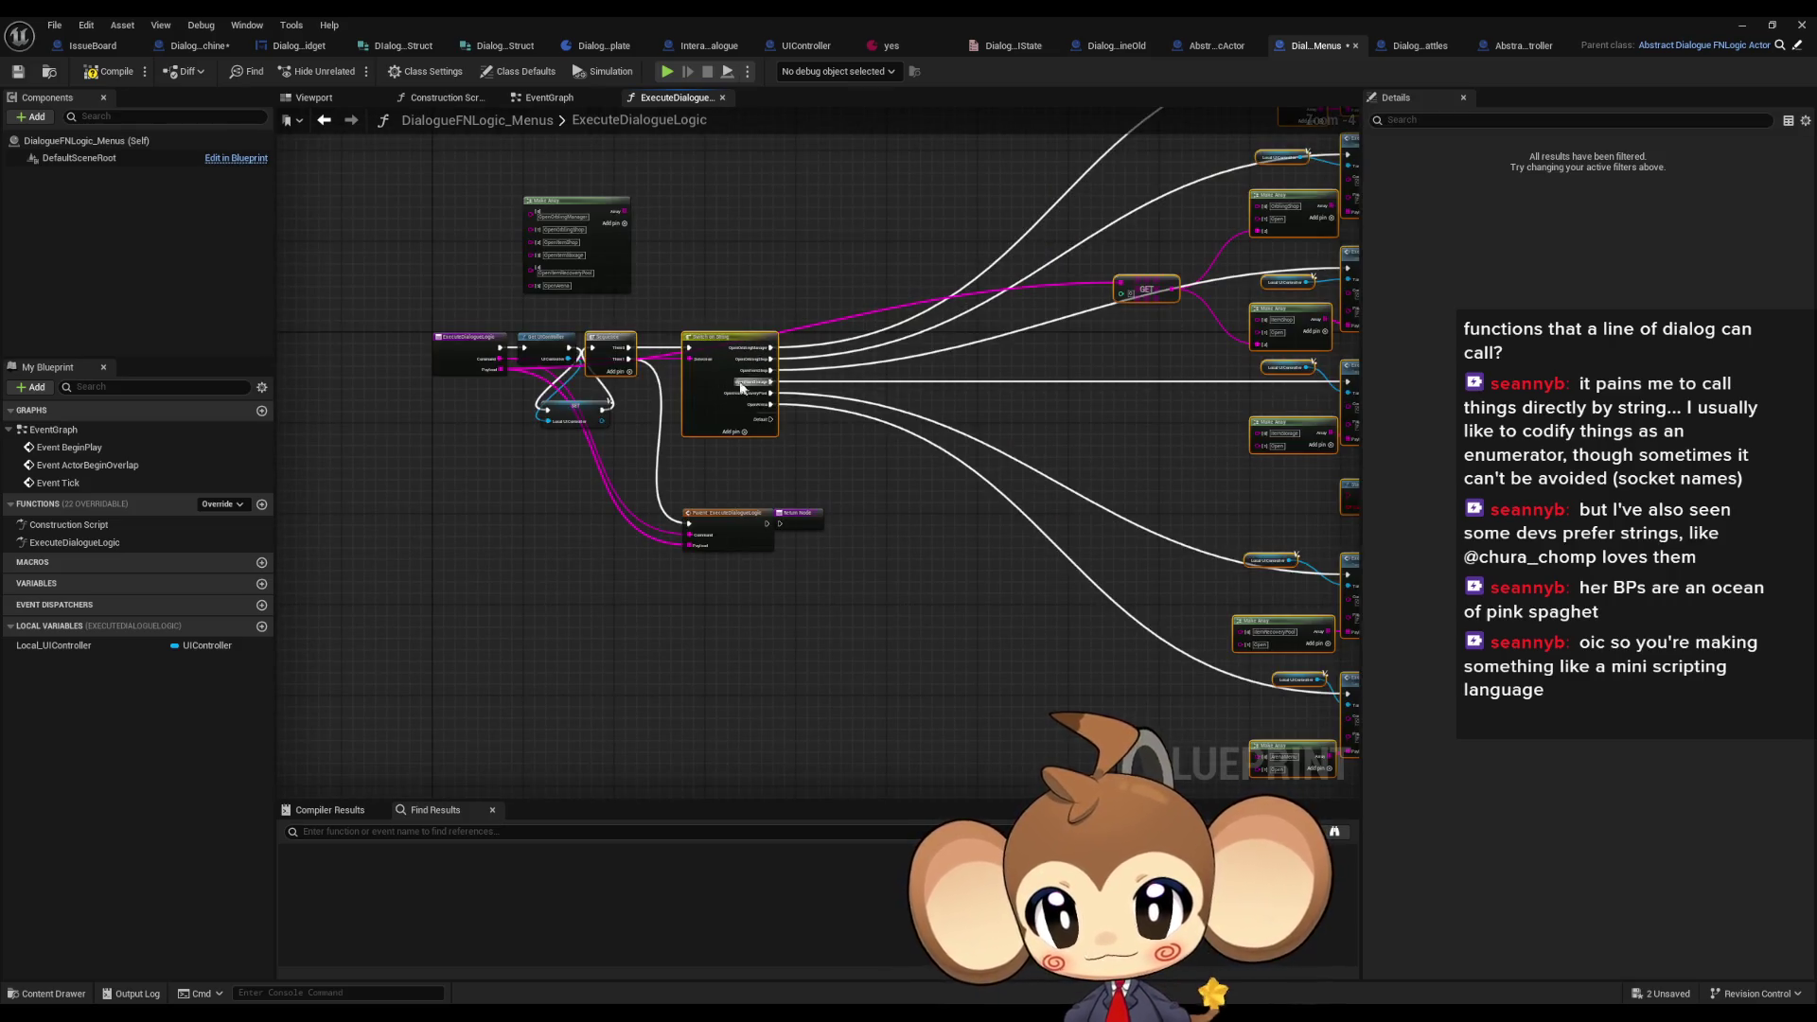
scroll(745, 390, up, 2)
drag(593, 319, 669, 378)
scroll(663, 375, down, 3)
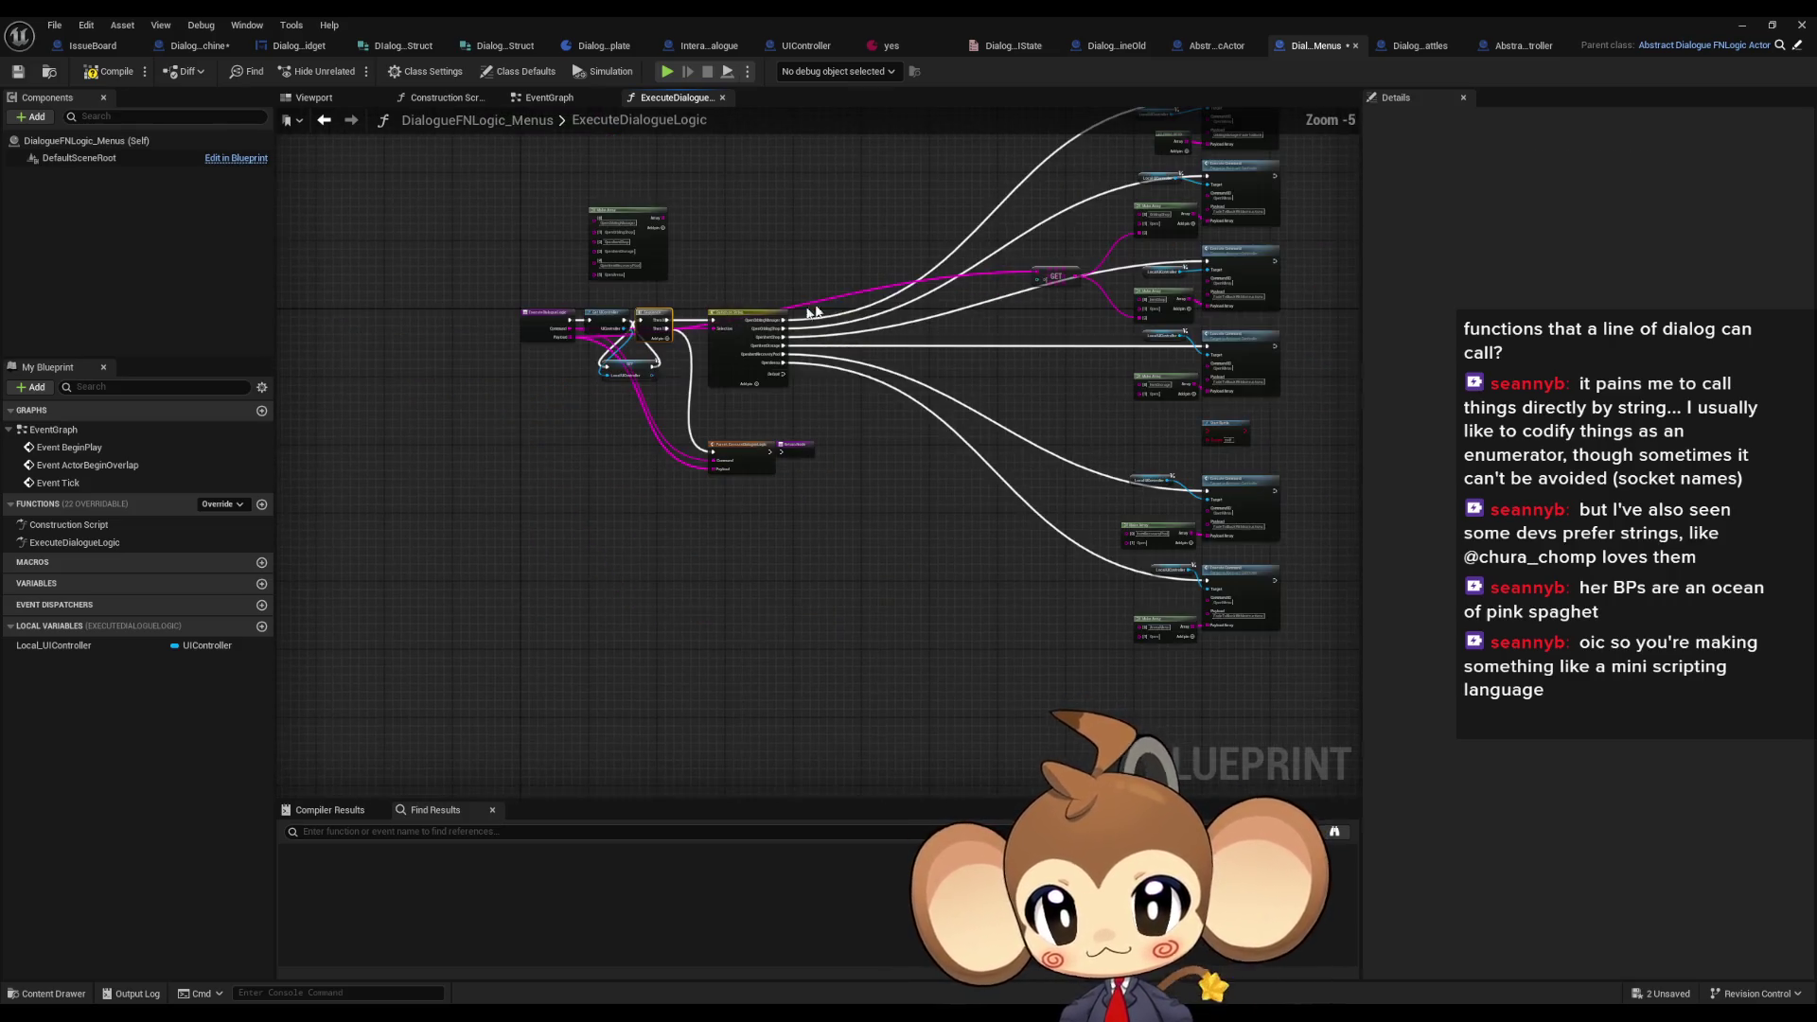
key(ctrl+a)
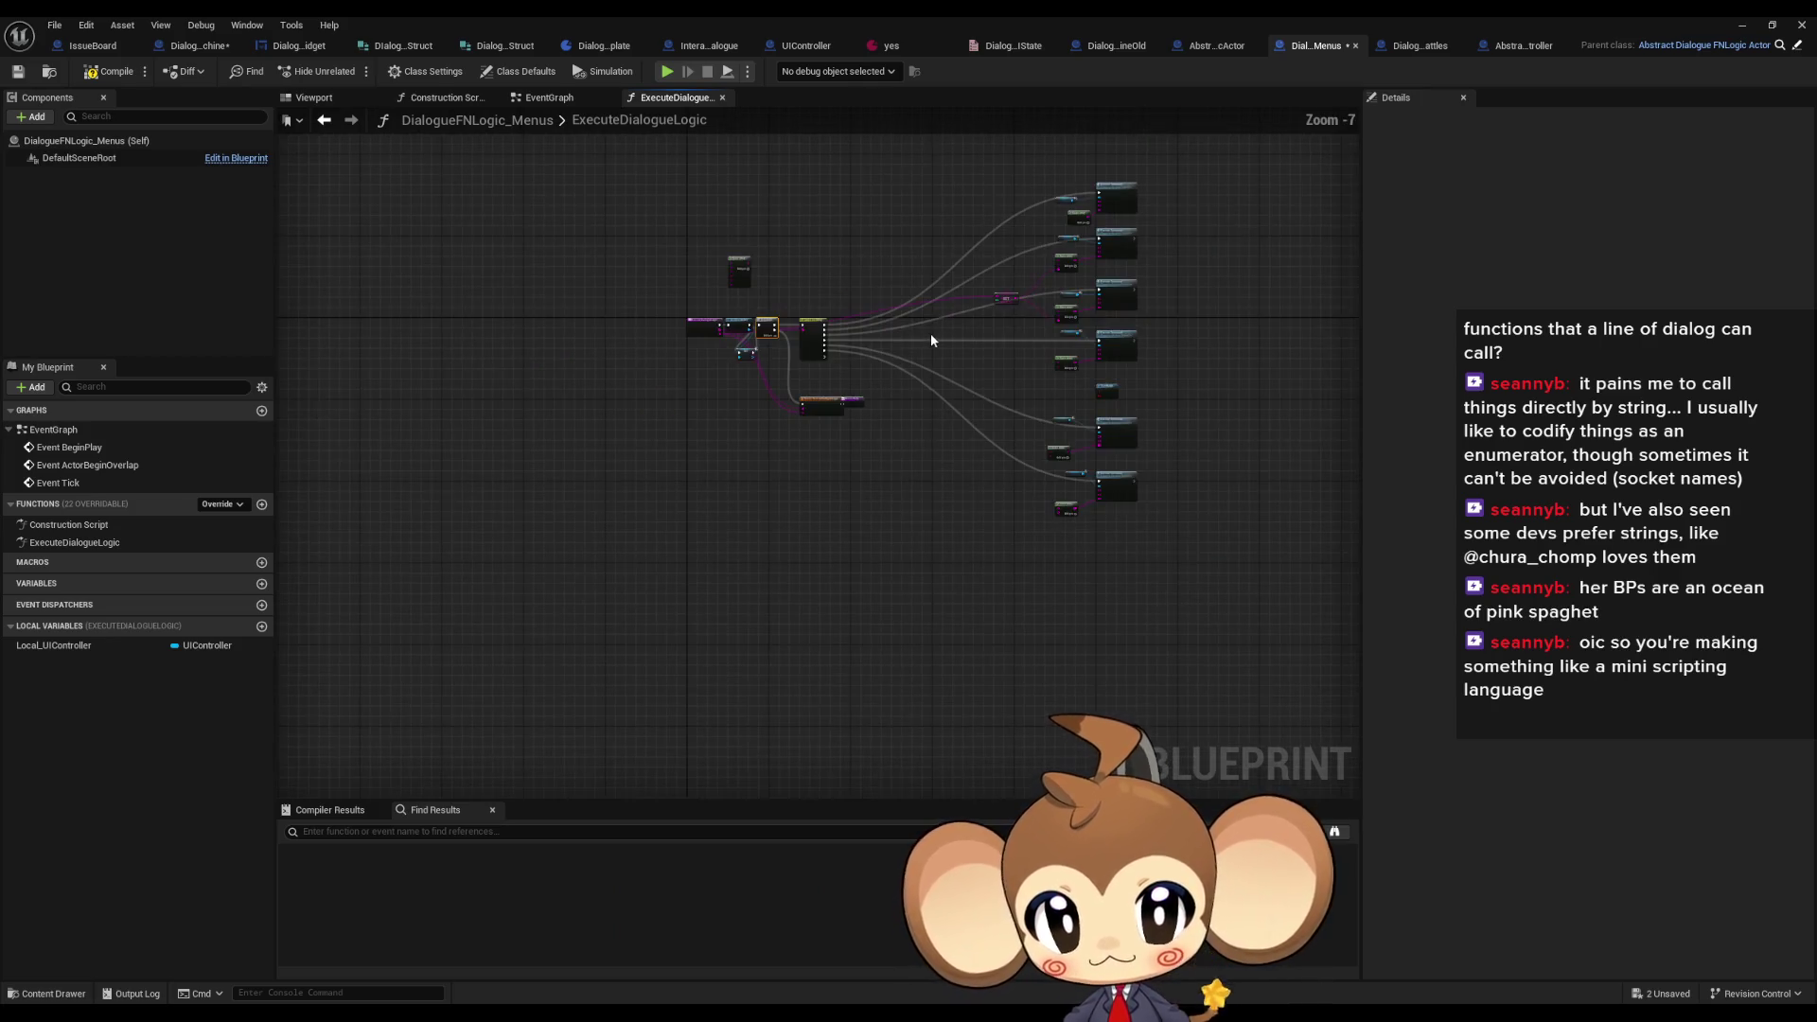
scroll(818, 322, up, 1)
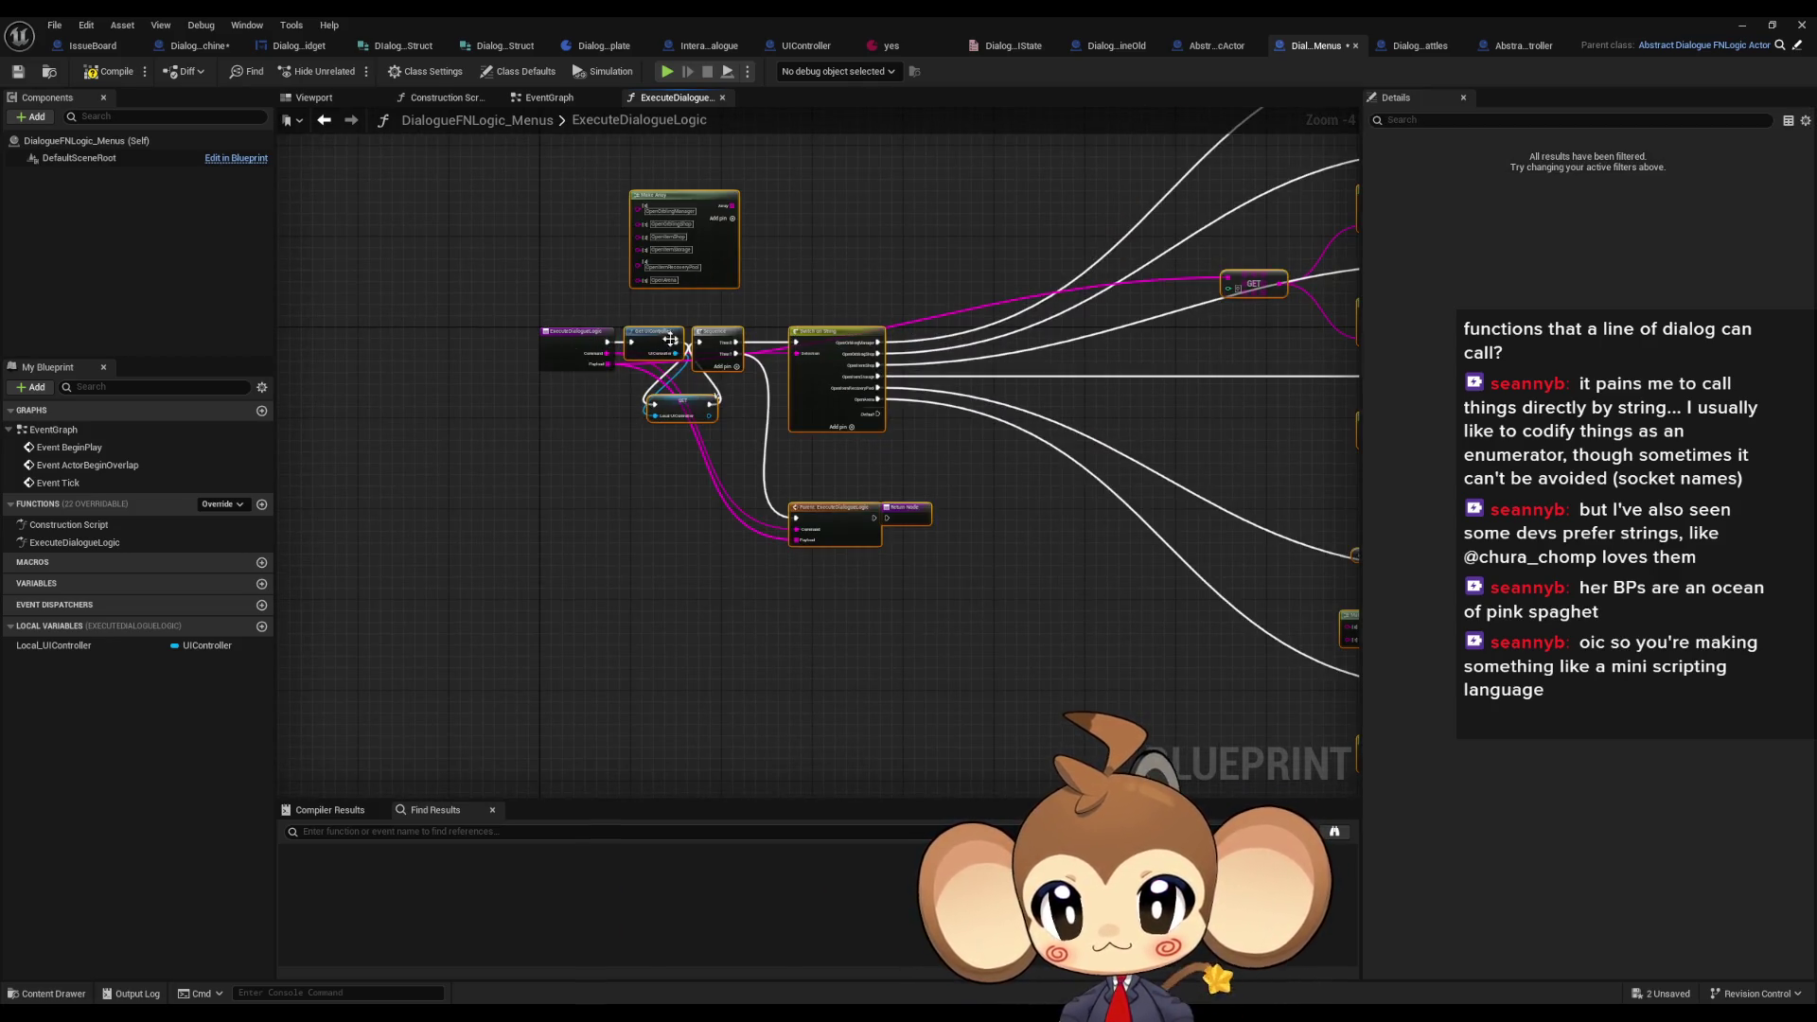
mouse_move(715, 340)
mouse_down()
mouse_move(749, 381)
mouse_move(785, 371)
mouse_move(763, 277)
mouse_move(830, 256)
mouse_move(751, 237)
mouse_up()
- Drop the SET and entry nodes from the selection and shift the rest right and down
scroll(767, 303, up, 4)
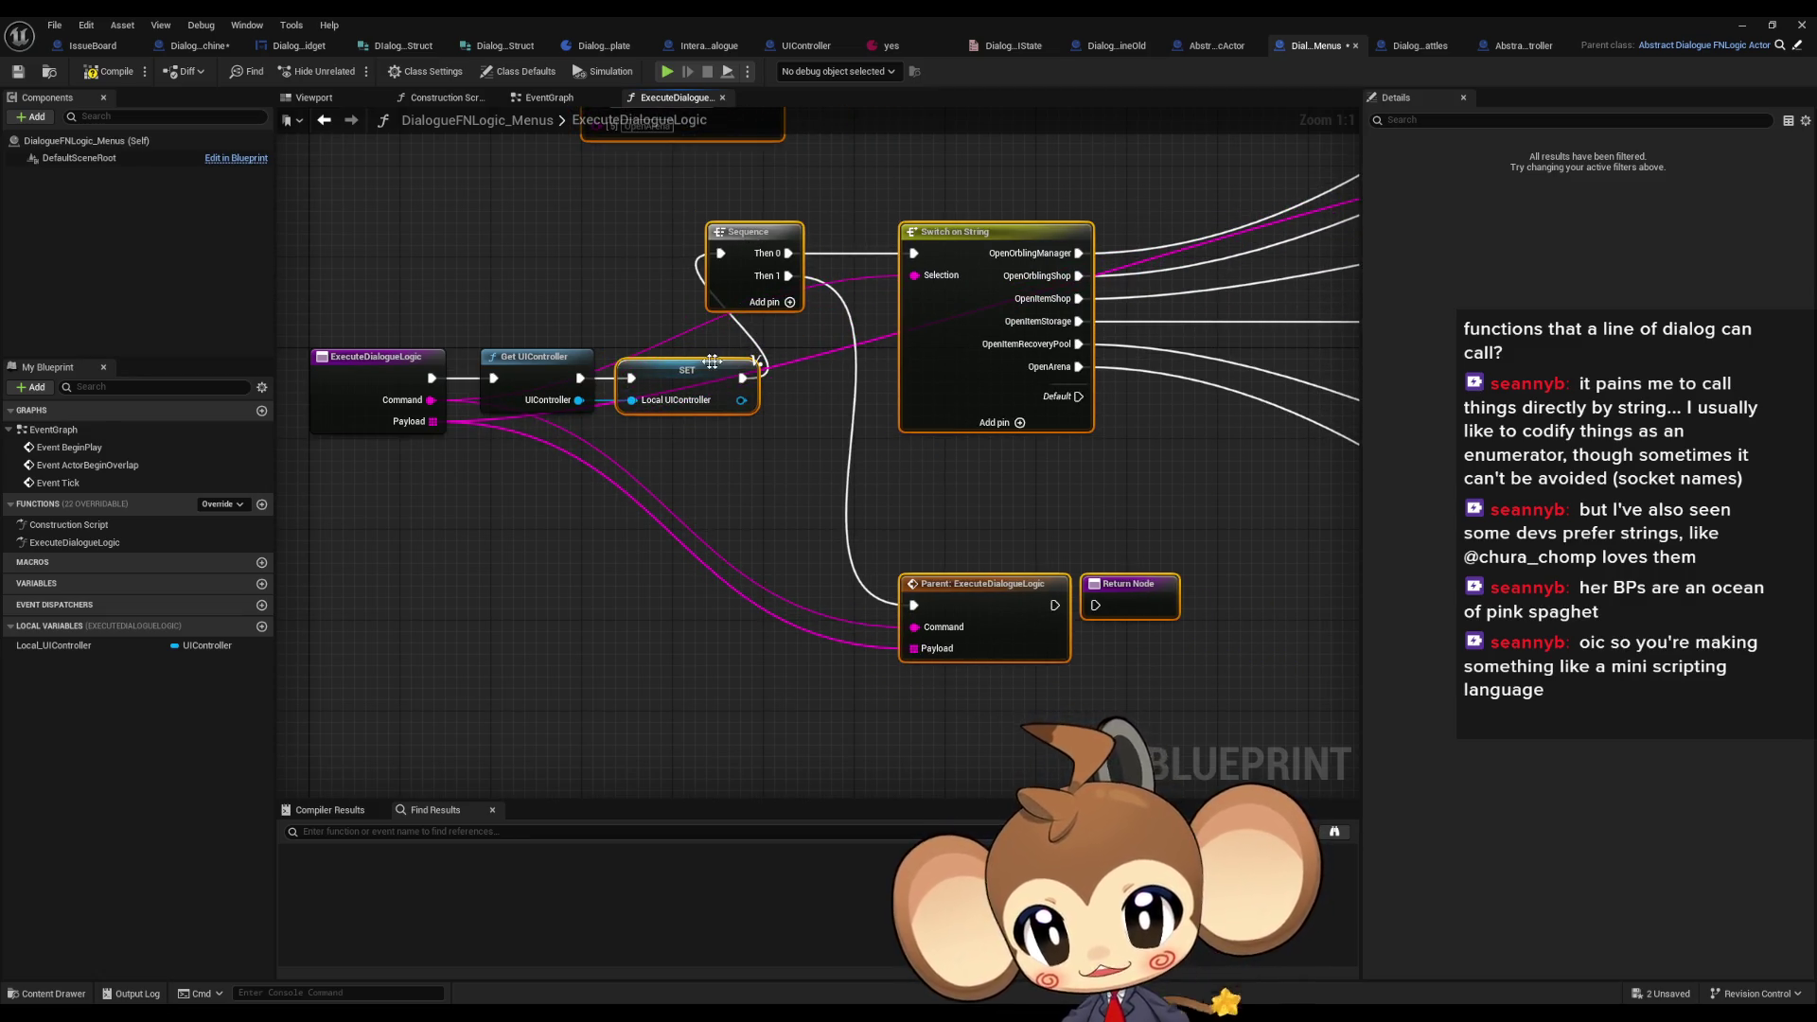
scroll(714, 361, down, 1)
ctrl+click(692, 372)
ctrl+click(450, 362)
mouse_move(749, 246)
mouse_down()
mouse_move(883, 284)
mouse_move(820, 358)
mouse_up()
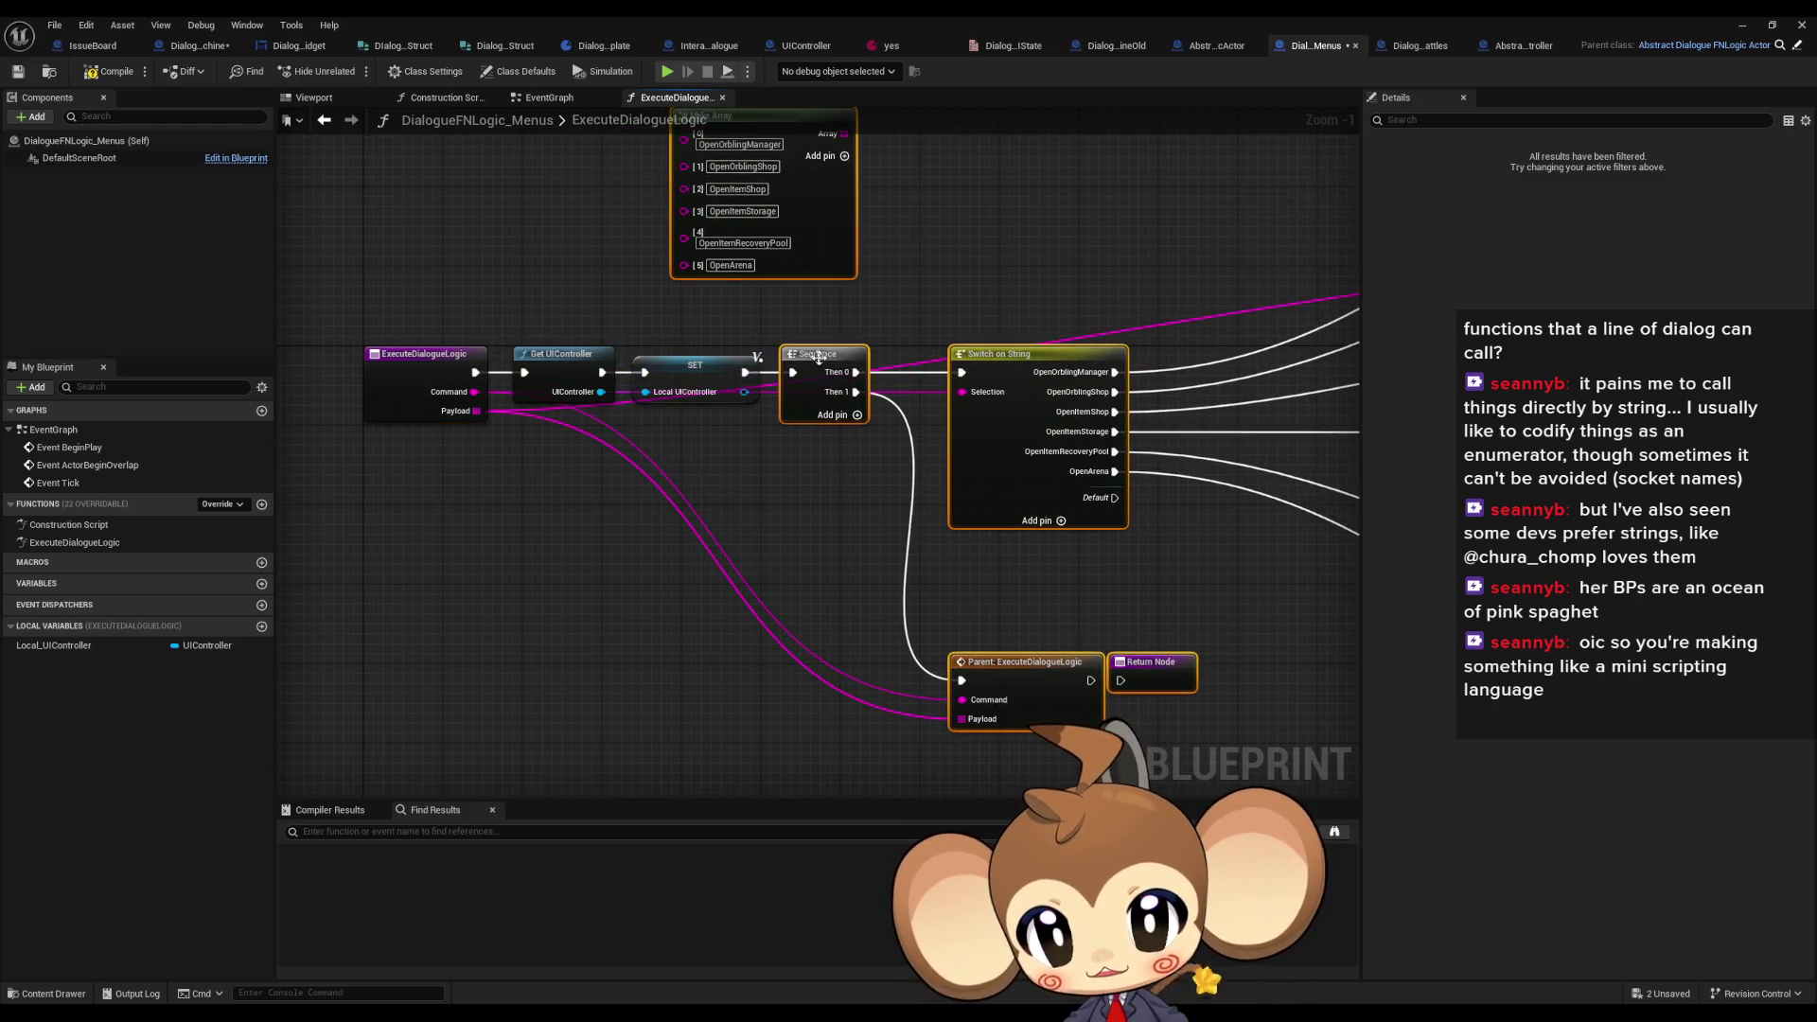
click(900, 262)
- Space the top four Execute Command nodes with Alignment > Distribute Vertically and reposition them
scroll(662, 405, down, 2)
scroll(661, 405, down, 3)
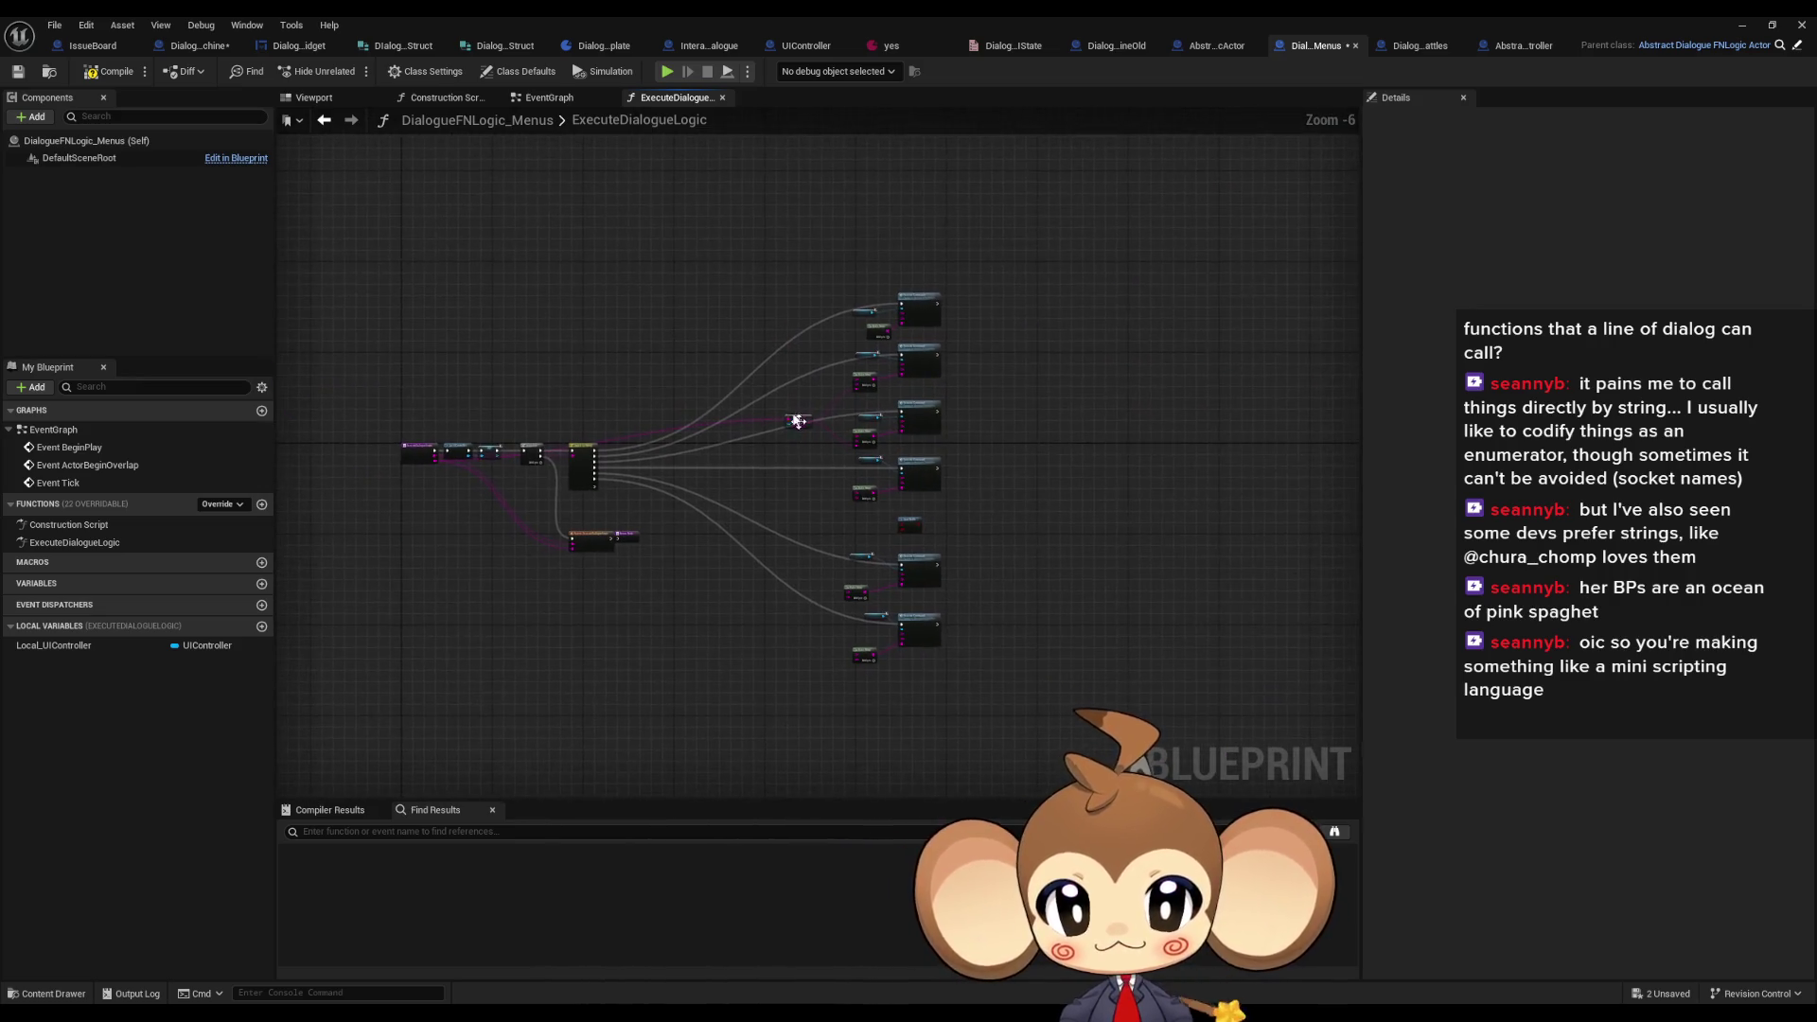
scroll(776, 384, up, 3)
scroll(776, 385, down, 4)
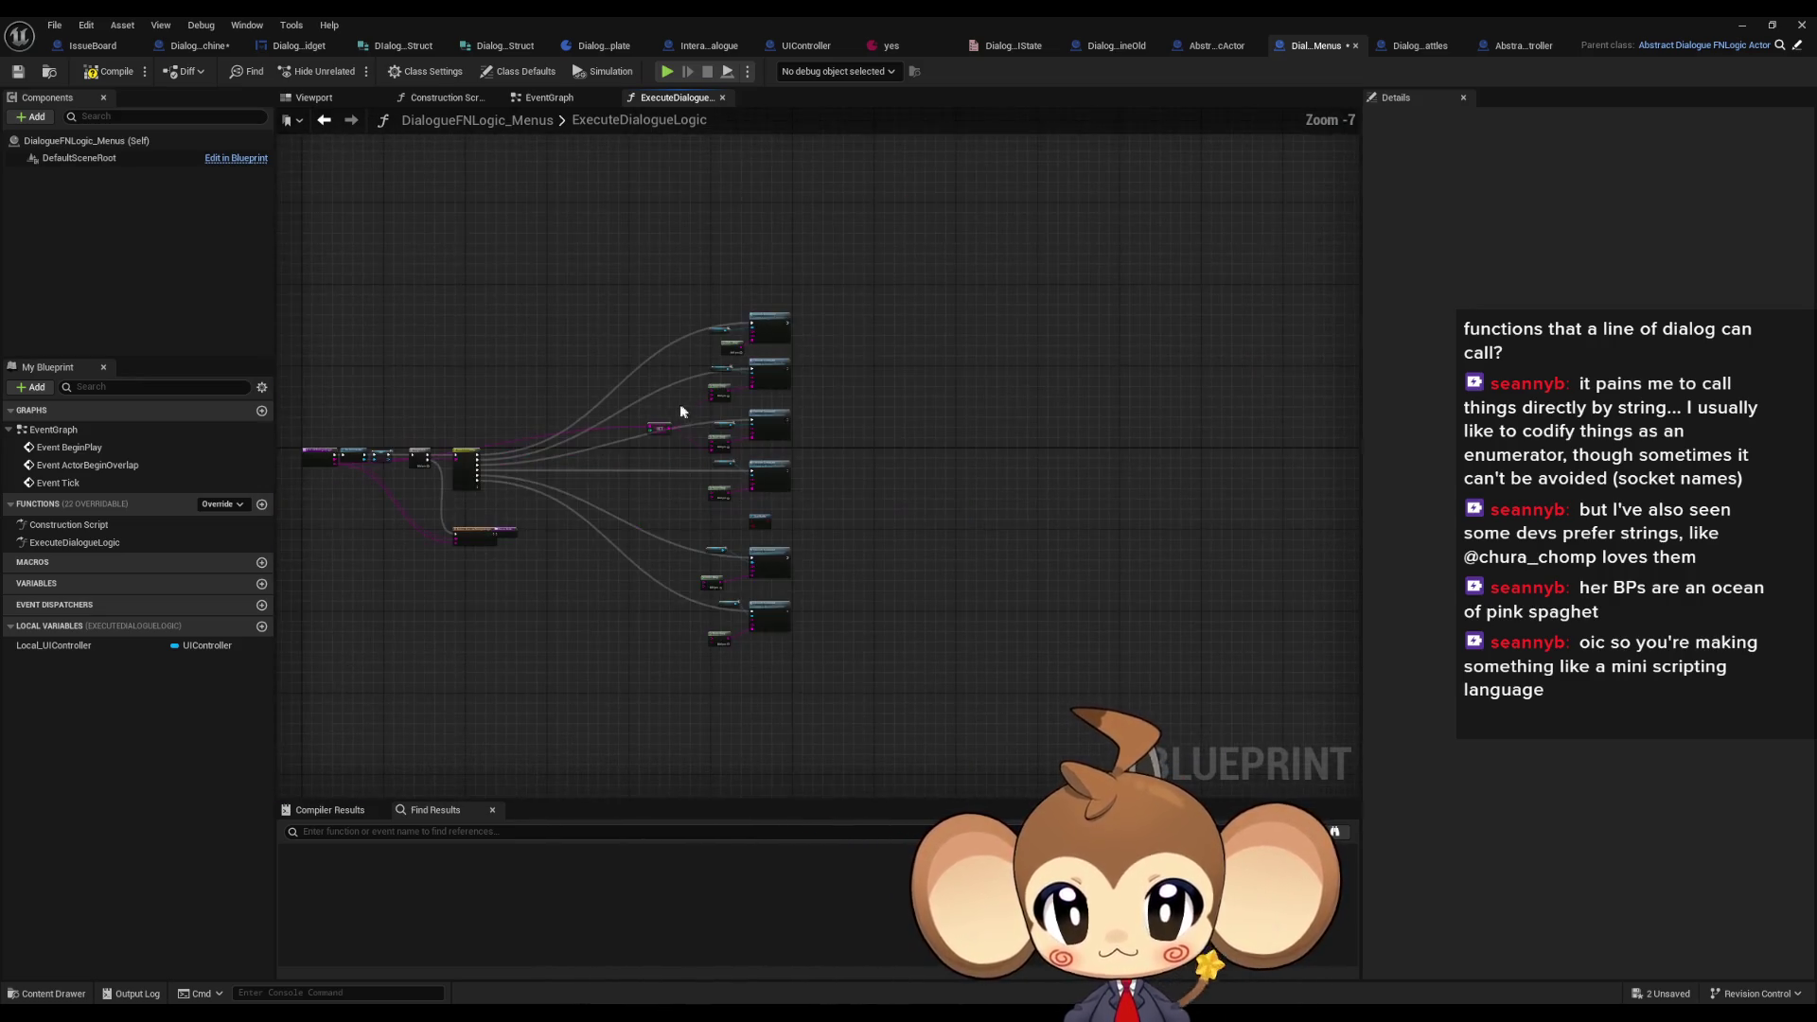
mouse_move(636, 282)
mouse_down()
mouse_move(734, 653)
mouse_move(551, 605)
mouse_move(427, 605)
mouse_up()
scroll(719, 606, up, 3)
scroll(837, 495, down, 2)
mouse_move(847, 251)
mouse_down()
mouse_move(927, 513)
mouse_move(975, 558)
mouse_up()
scroll(974, 558, up, 3)
right_click(866, 569)
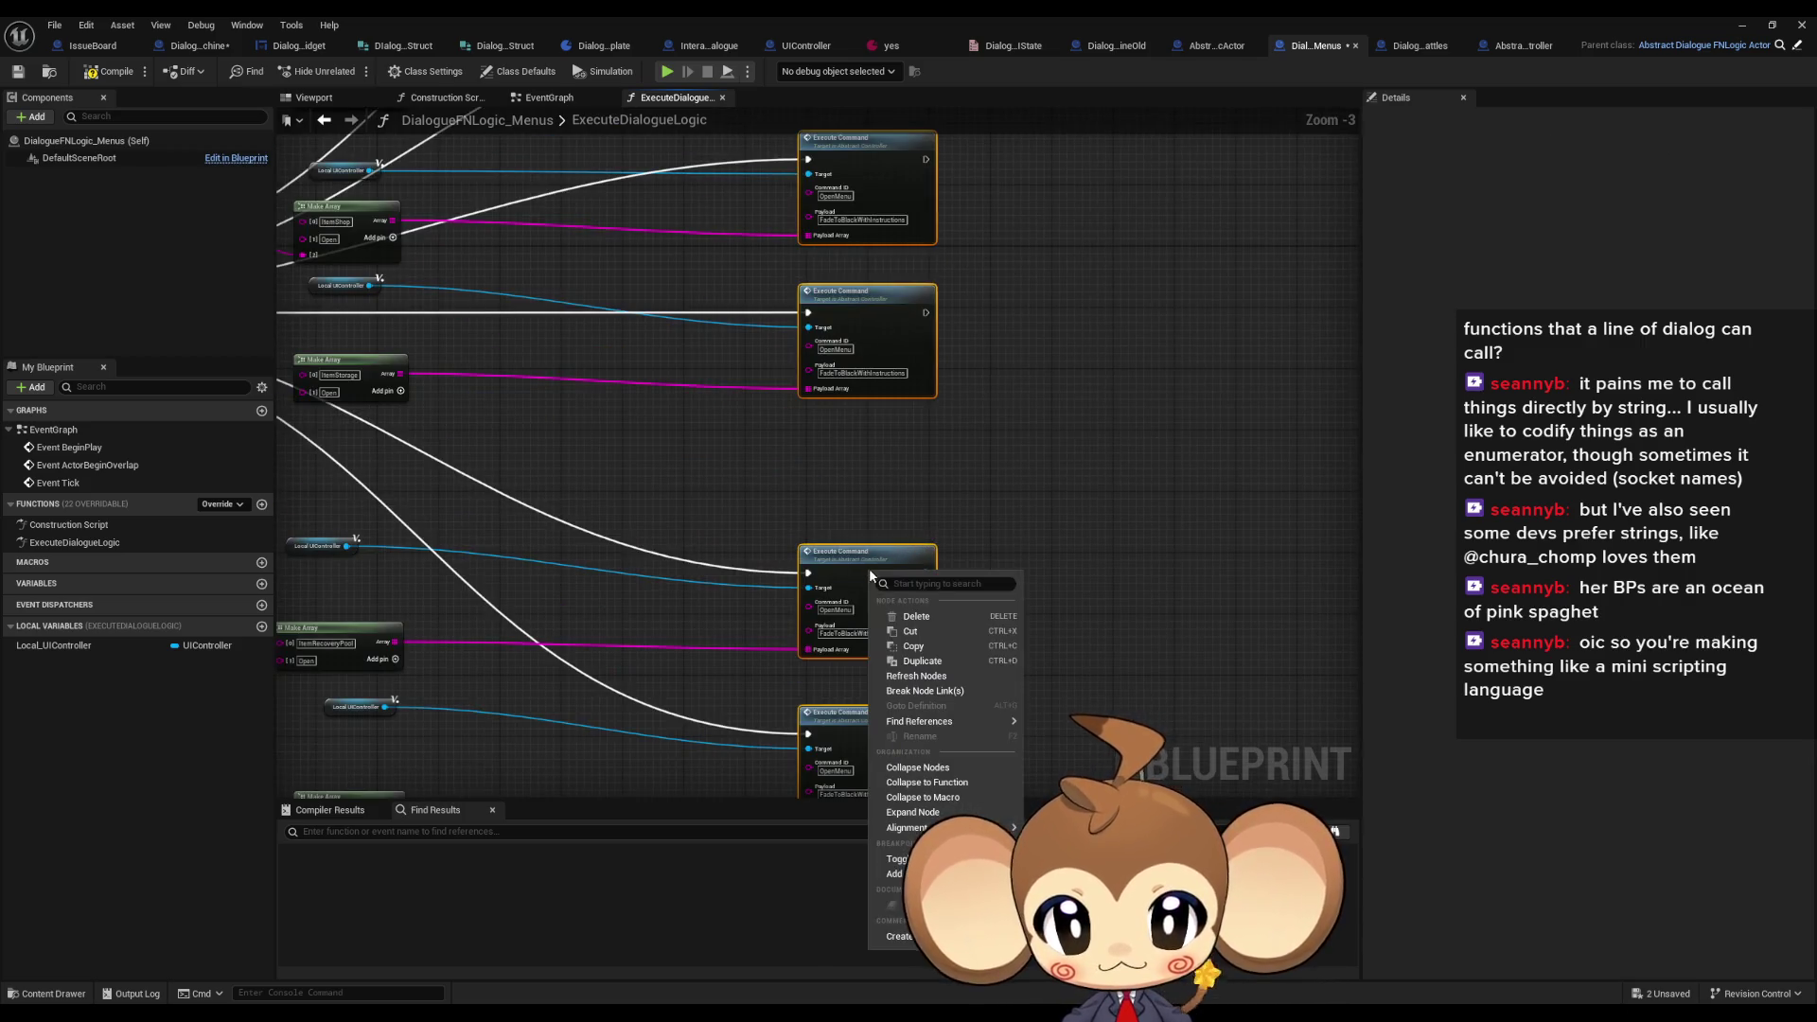
mouse_move(905, 827)
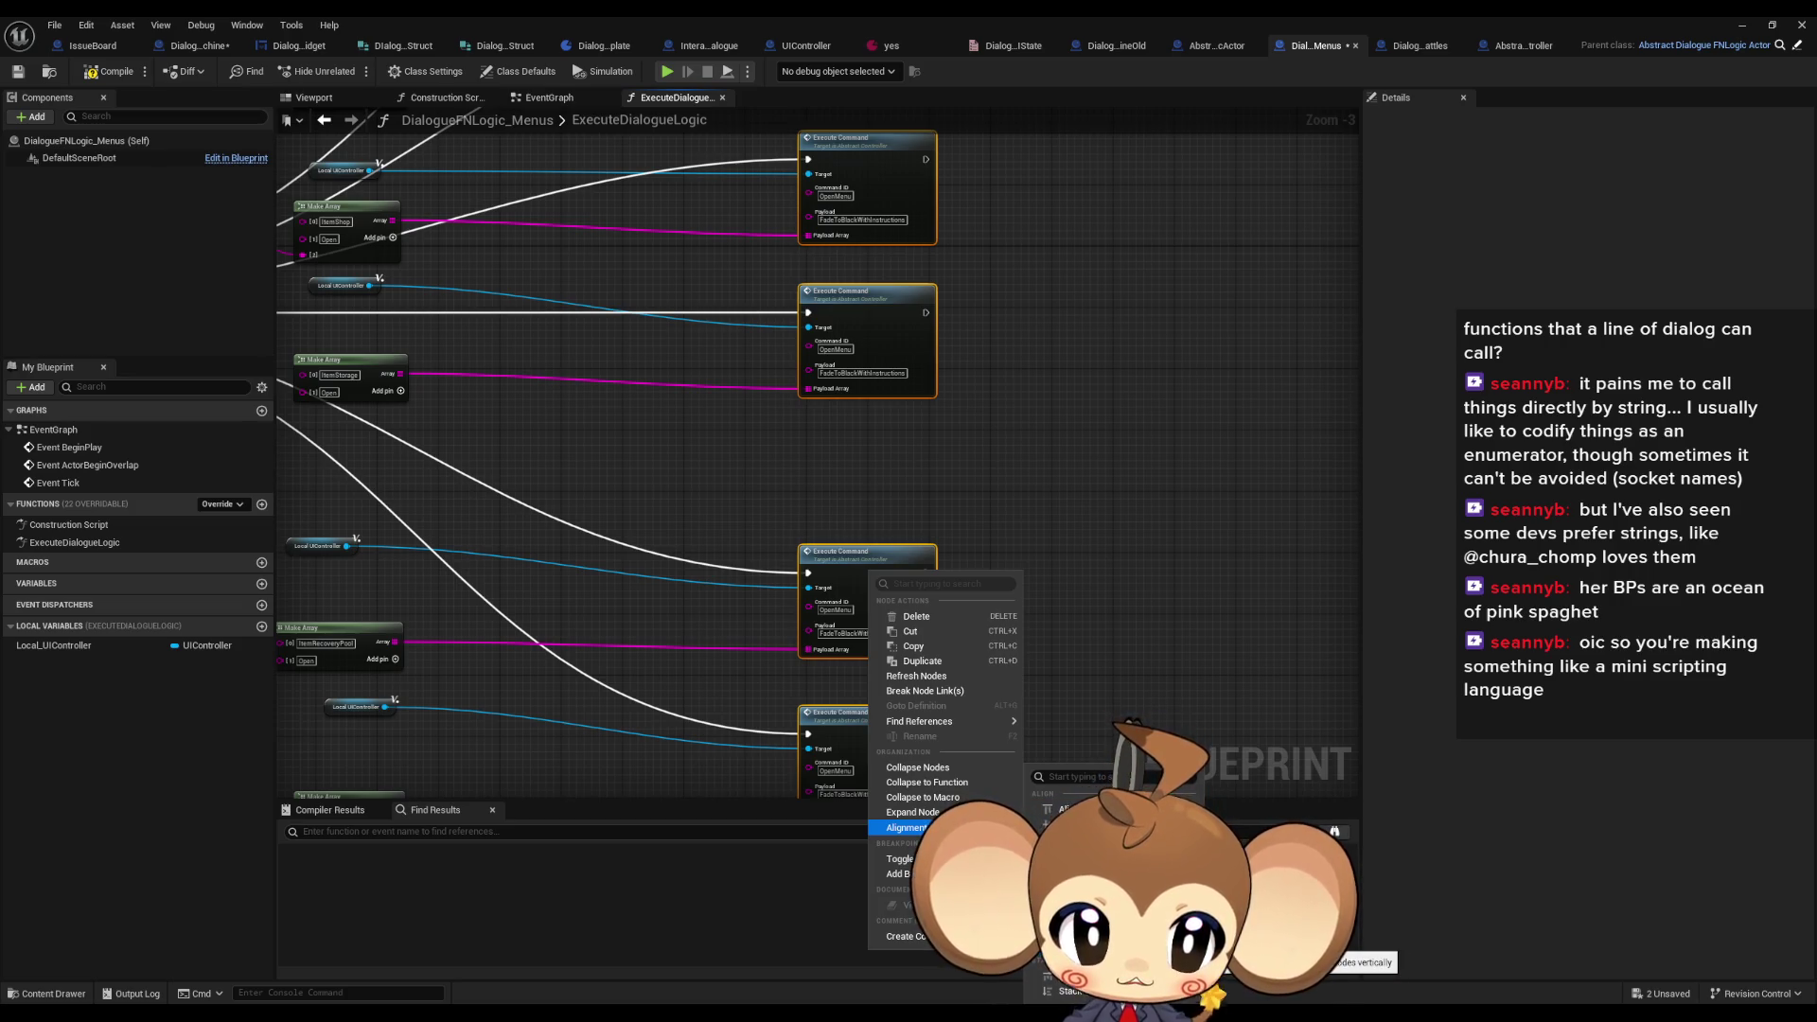
click(1079, 945)
scroll(924, 641, down, 3)
scroll(902, 450, up, 2)
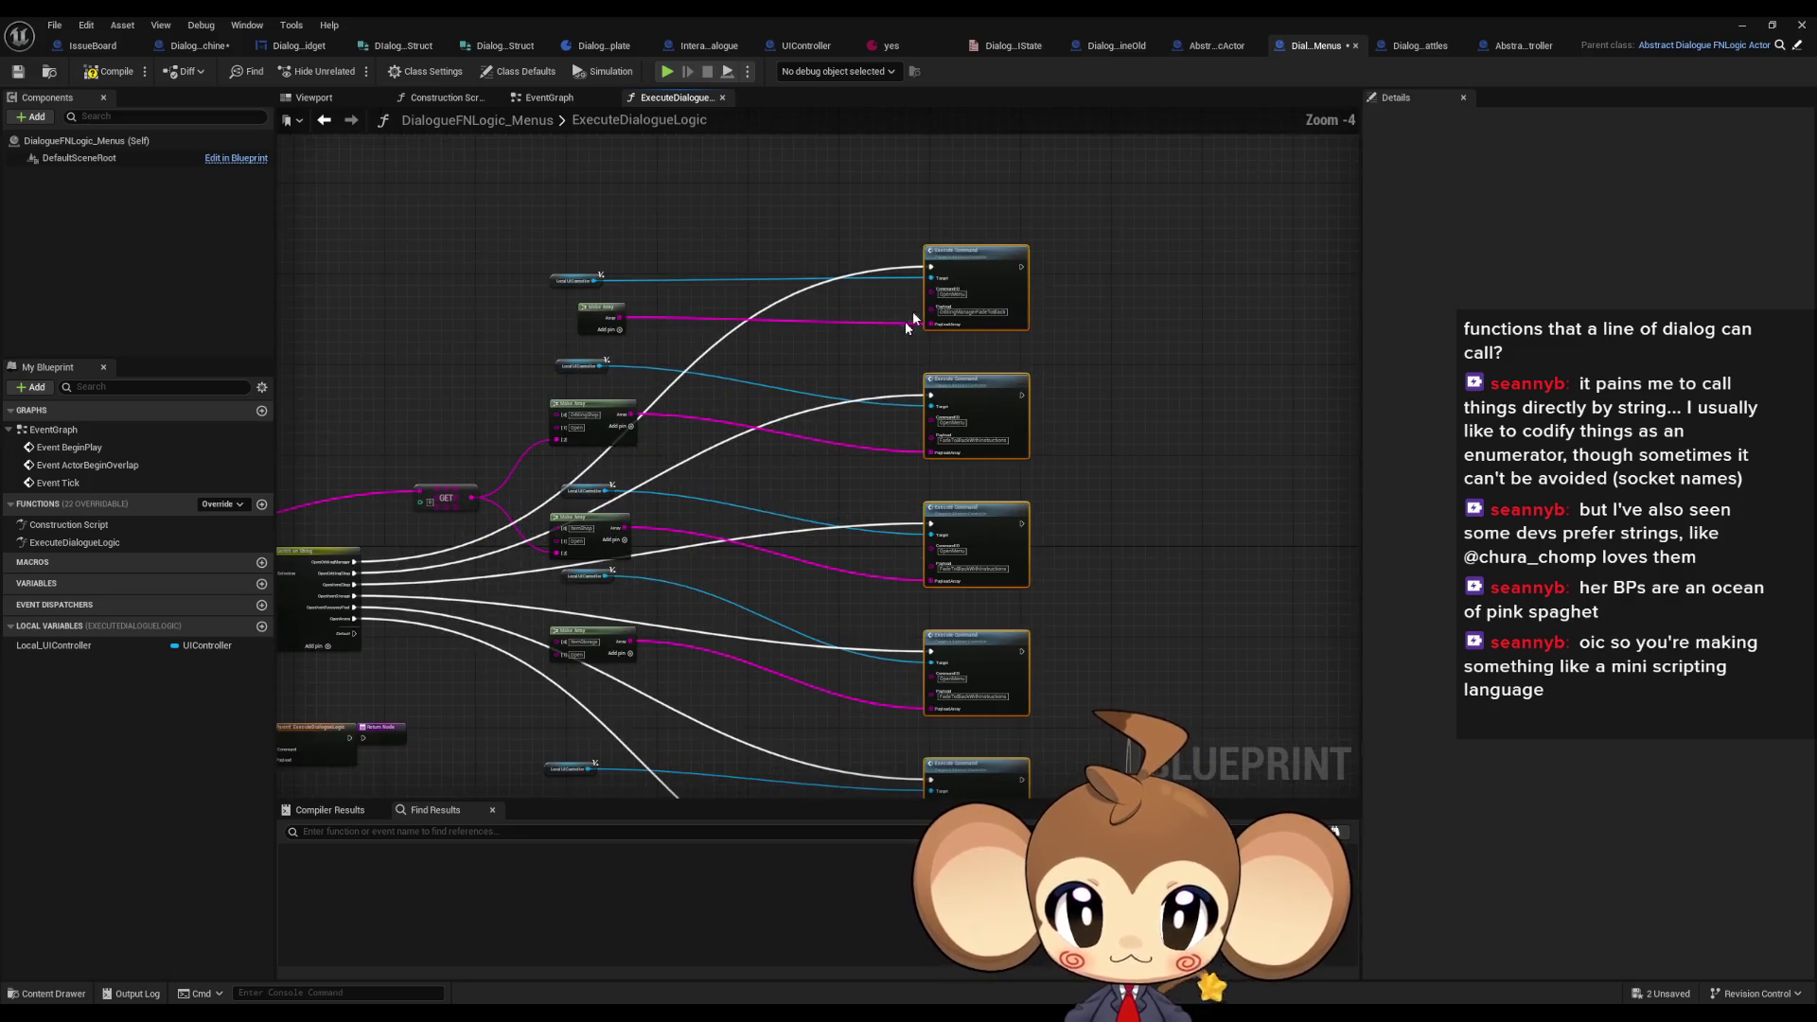
drag(900, 450, 876, 560)
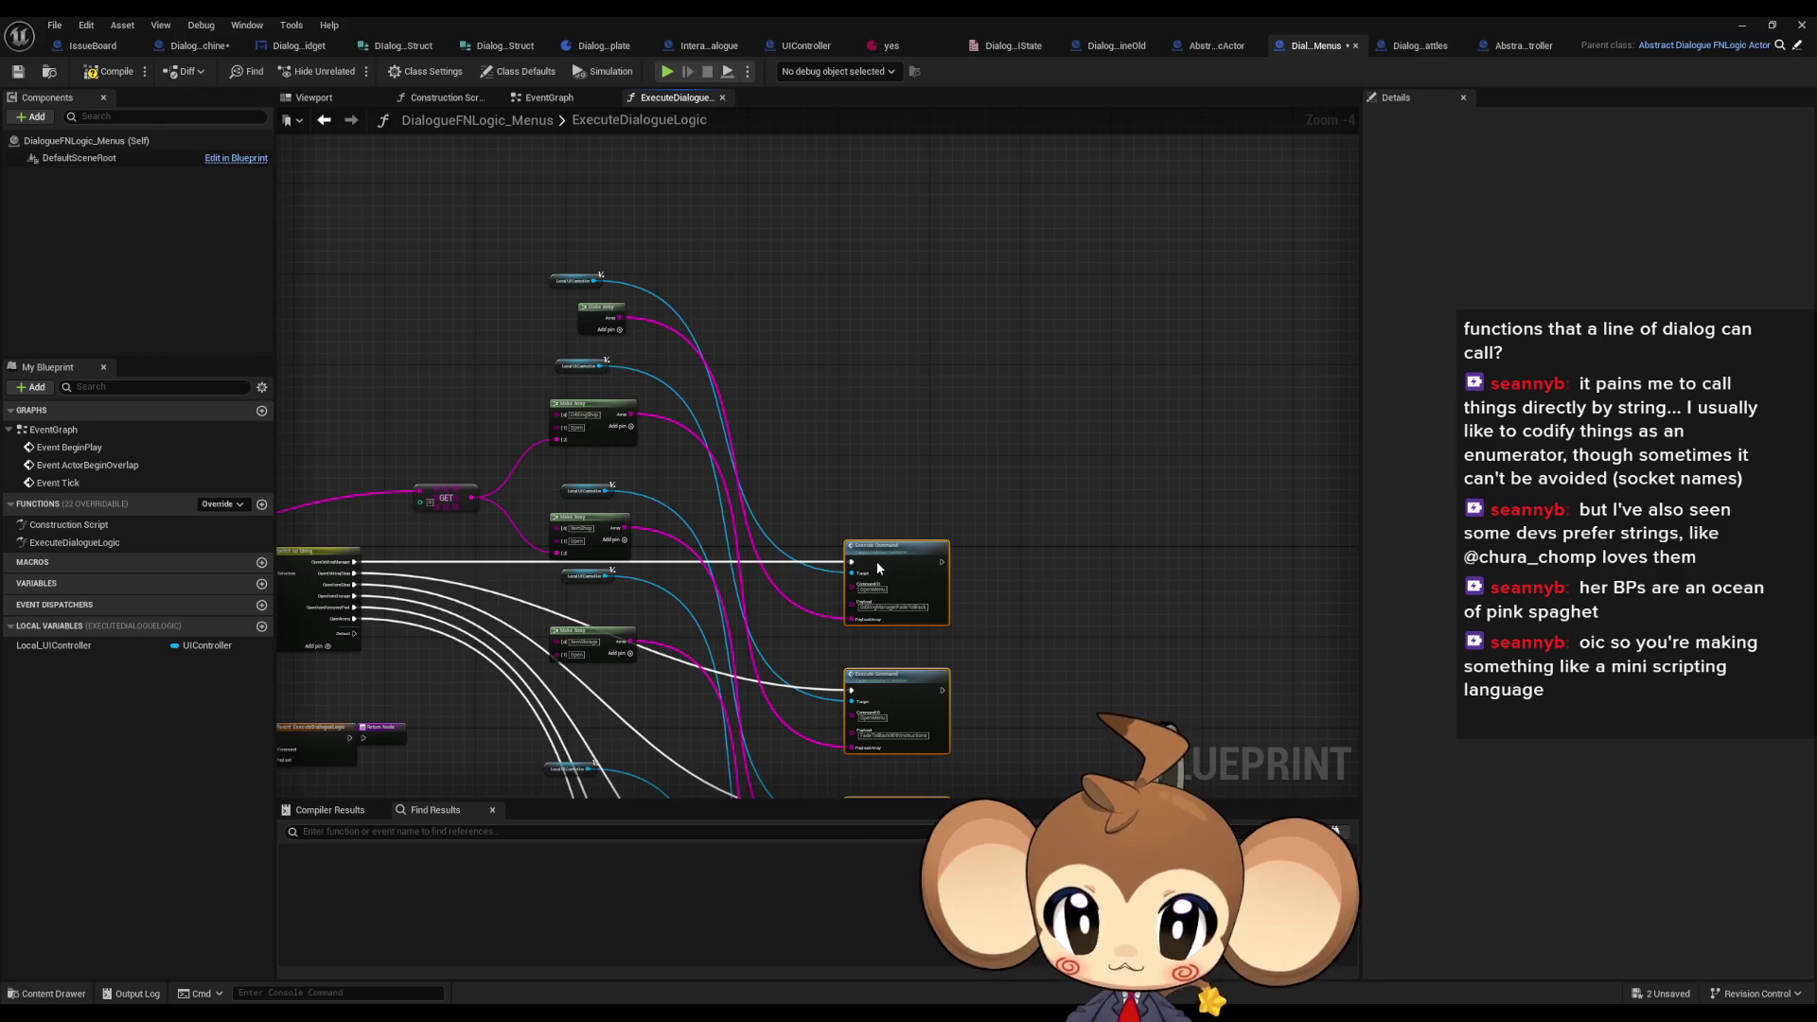
- Move the top Local UIController getter beside the first Execute Command node
scroll(877, 564, down, 2)
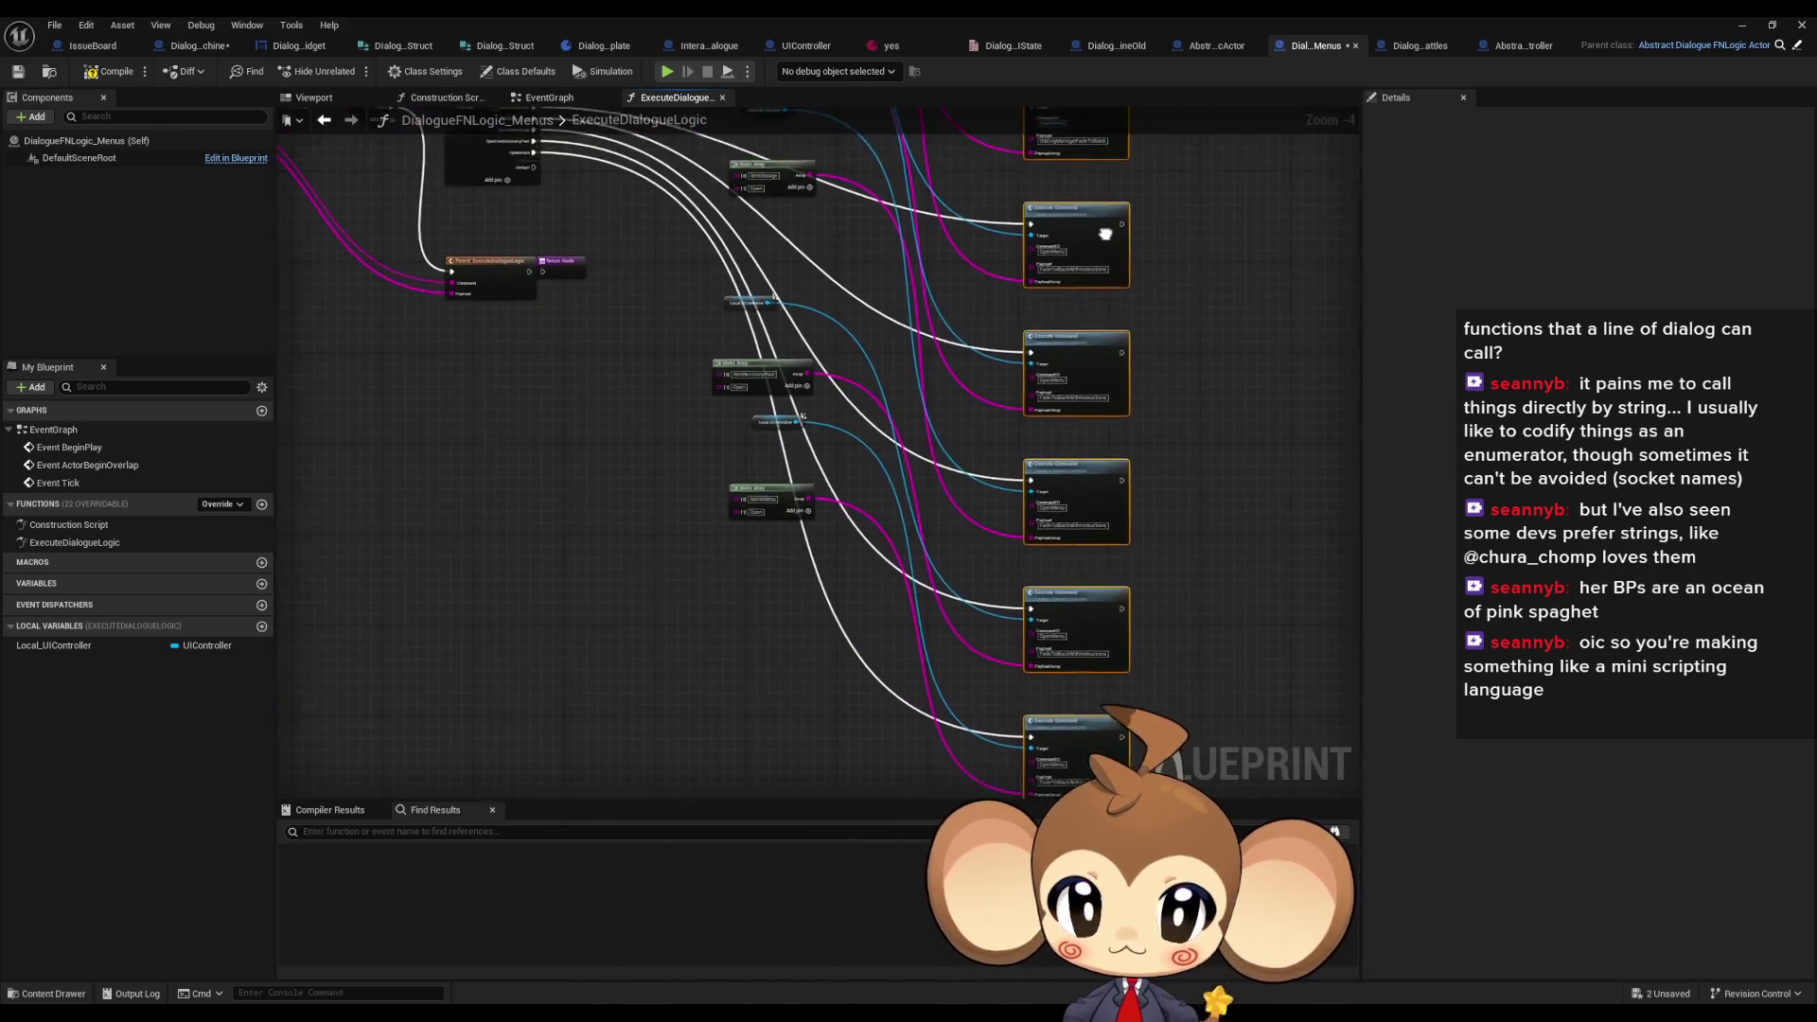
scroll(940, 594, up, 2)
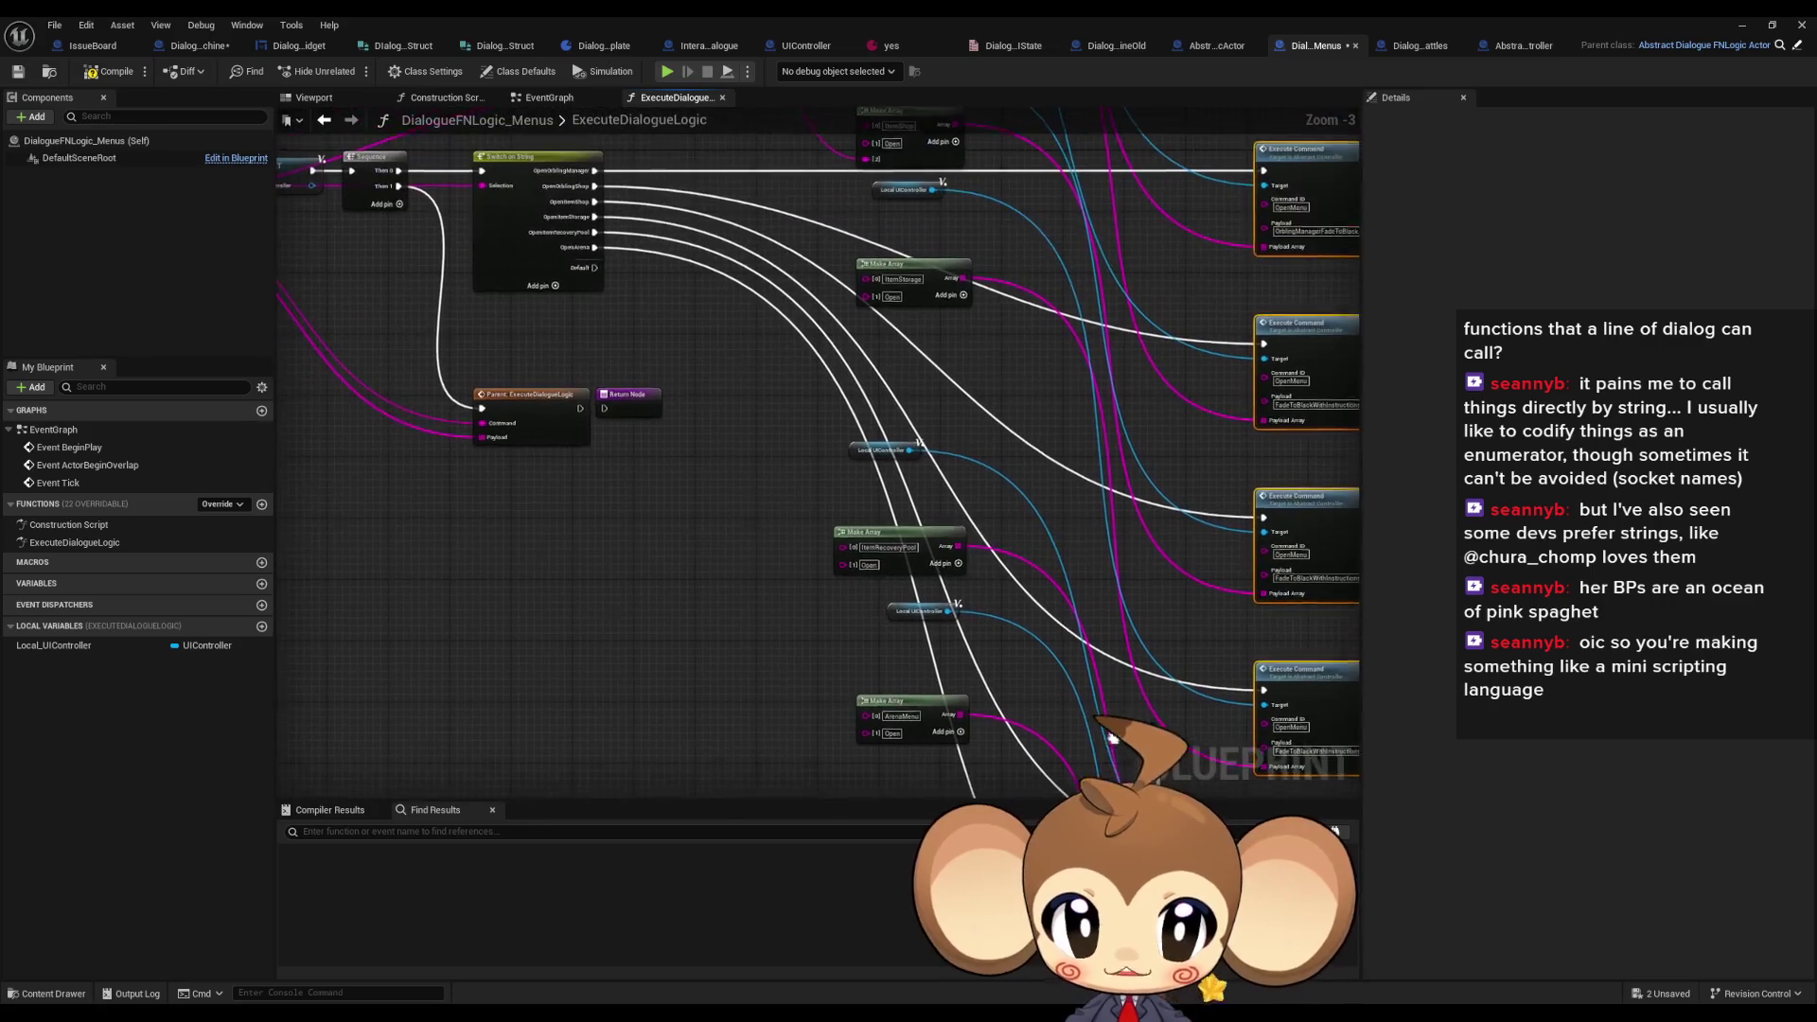
scroll(610, 286, down, 2)
scroll(610, 286, up, 3)
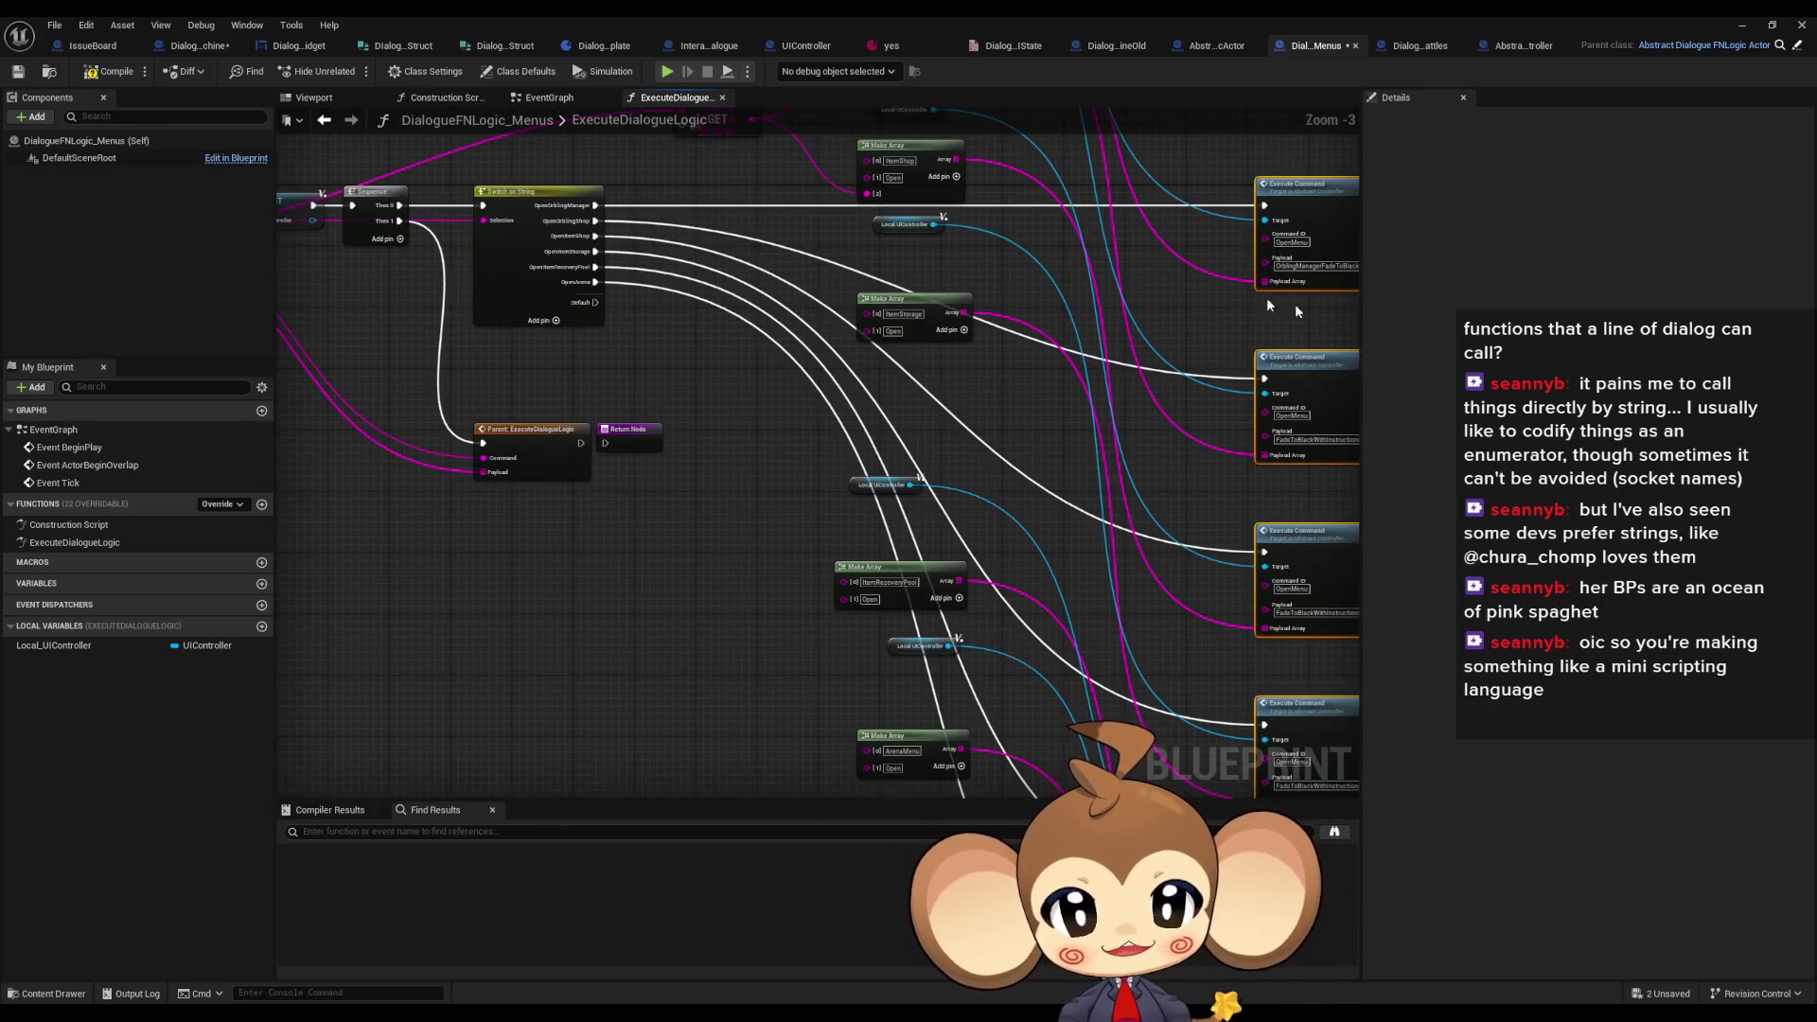
scroll(1189, 311, down, 2)
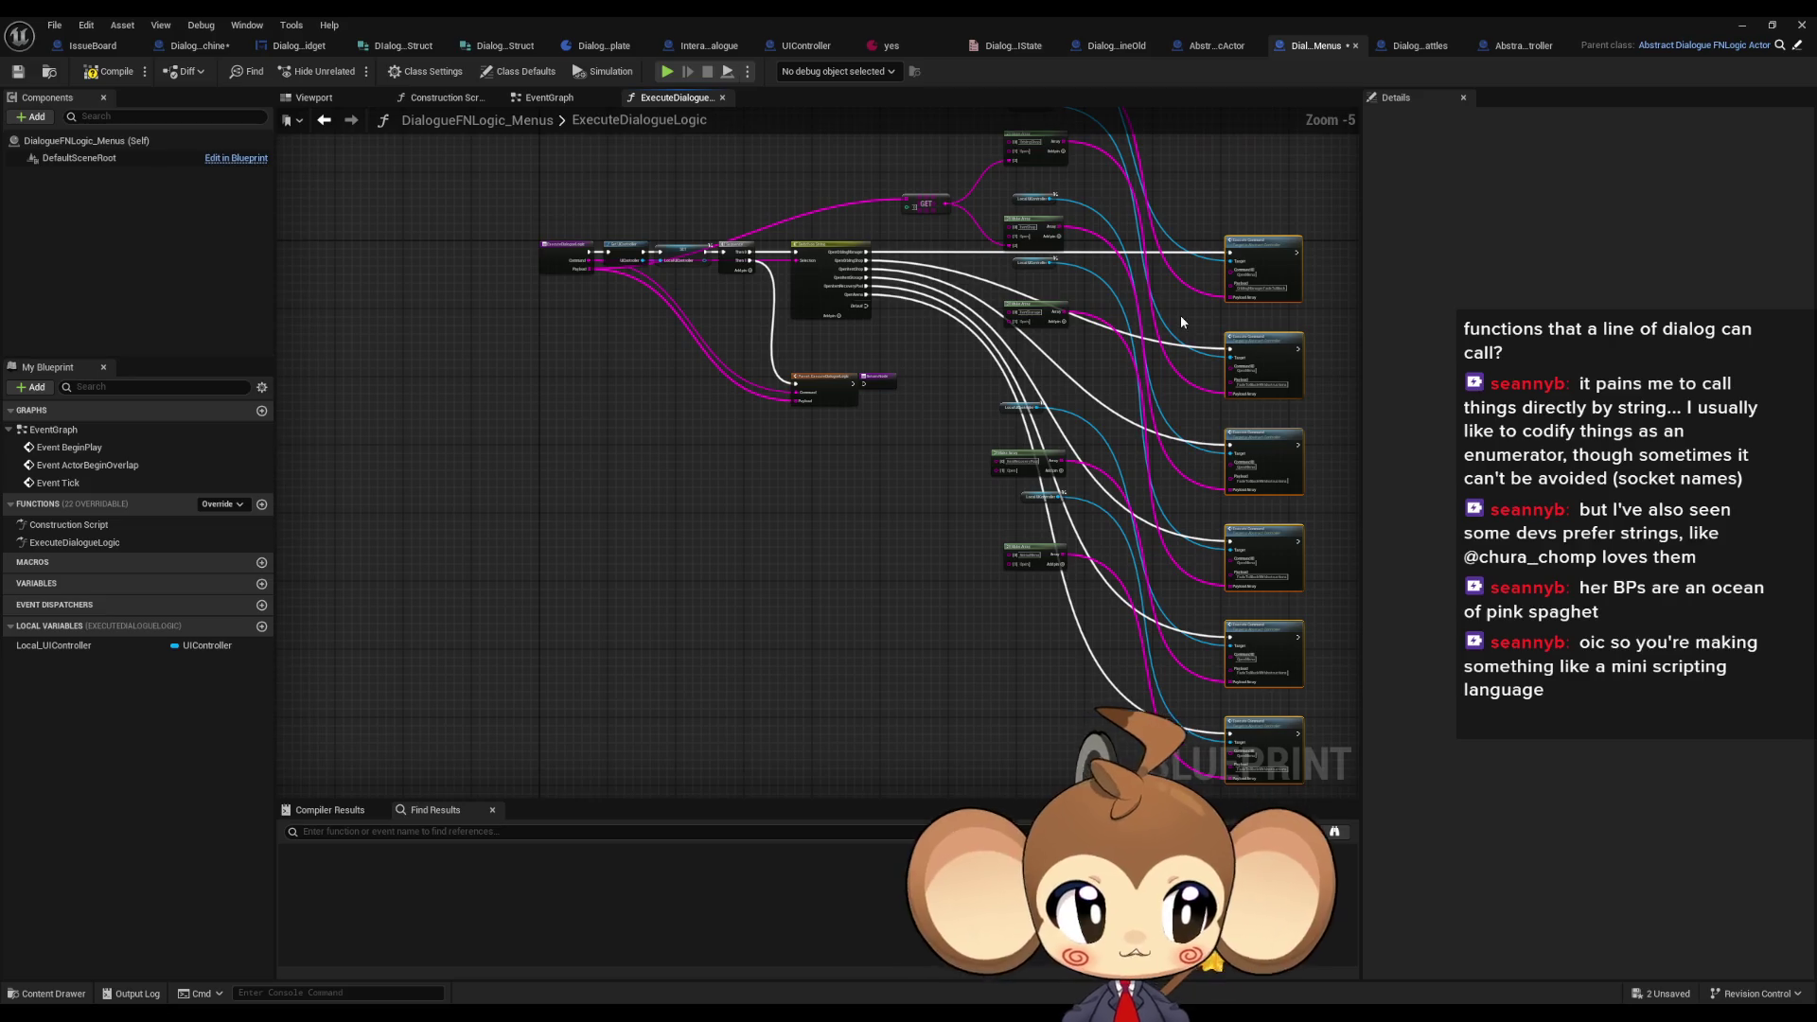
drag(1176, 329, 1102, 352)
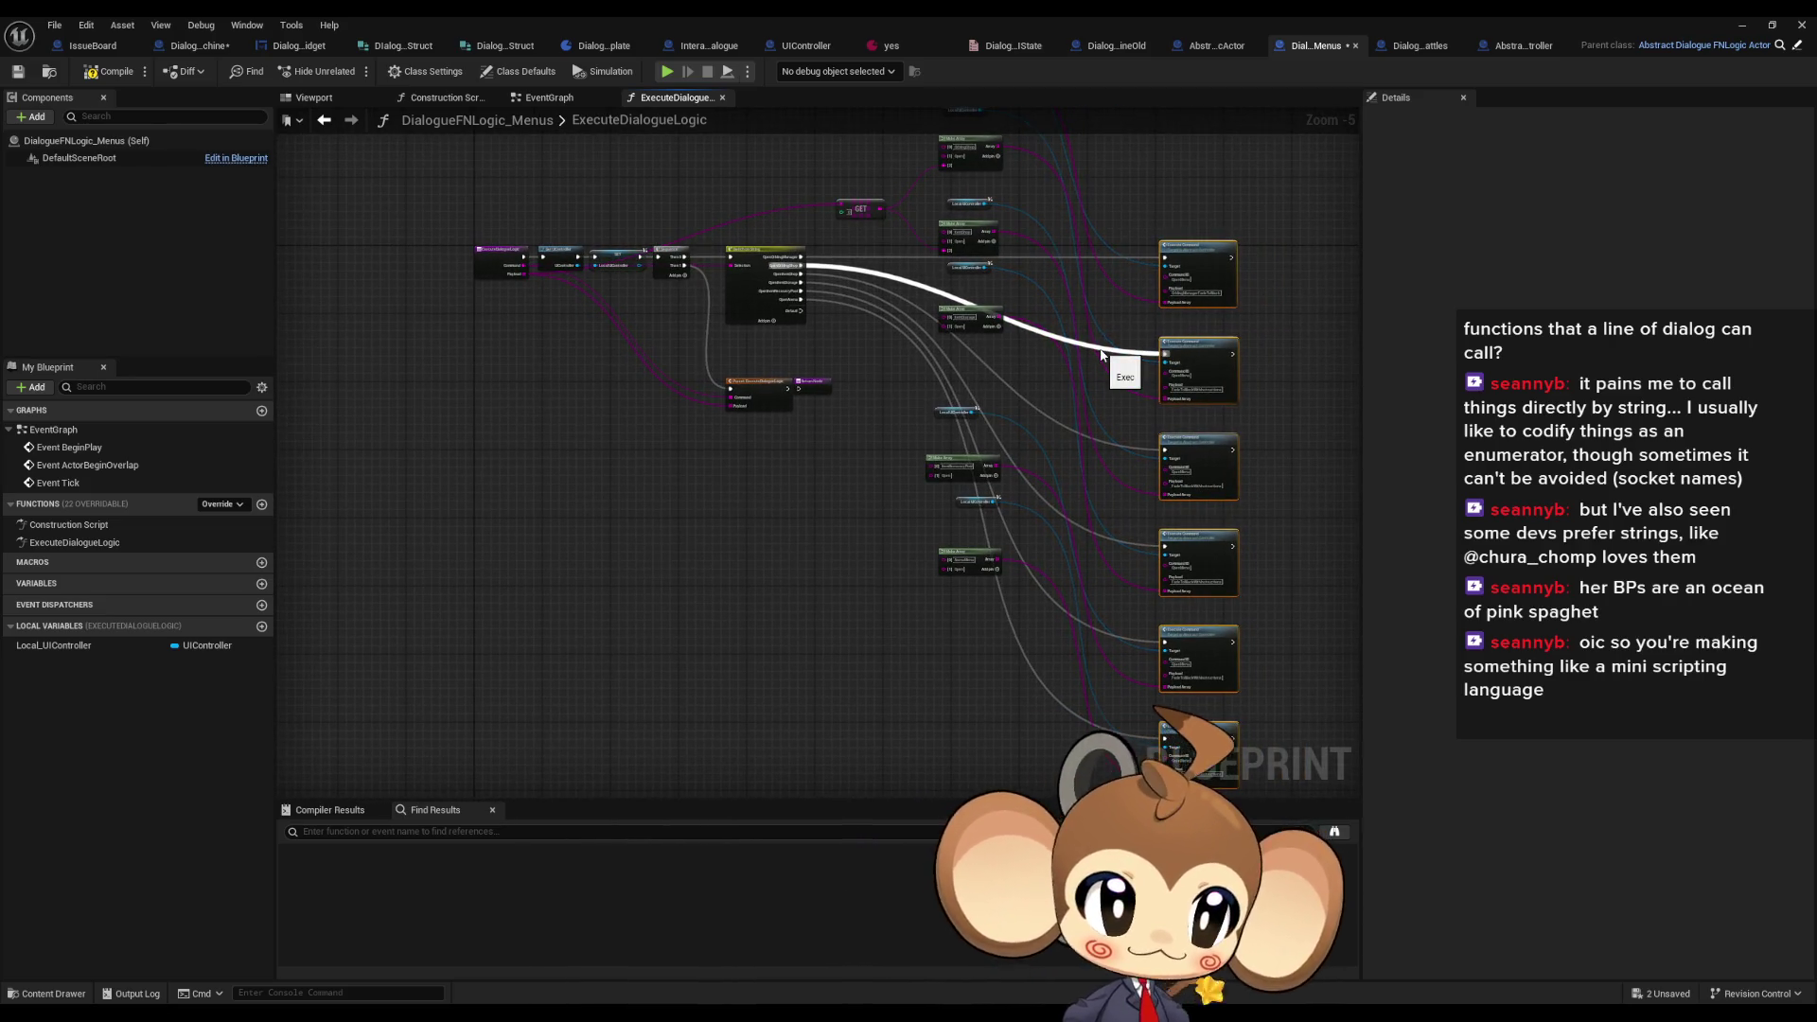
scroll(1097, 357, up, 2)
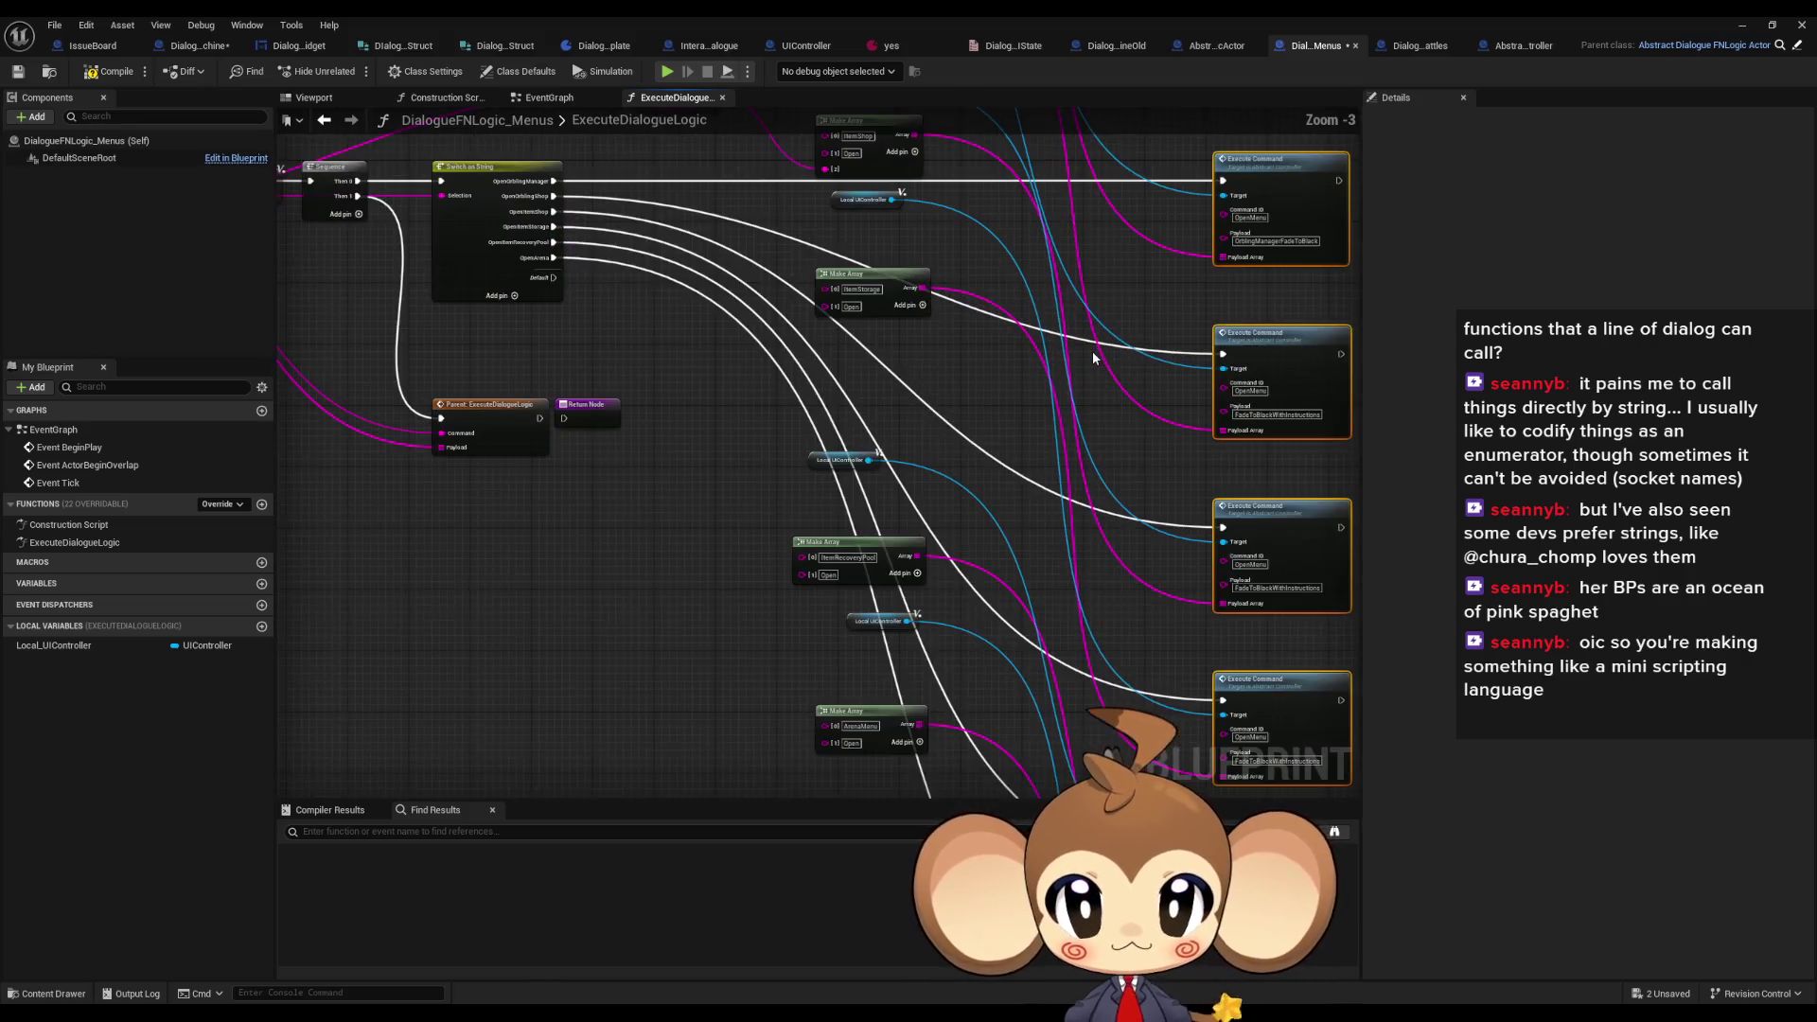
drag(1091, 360, 913, 557)
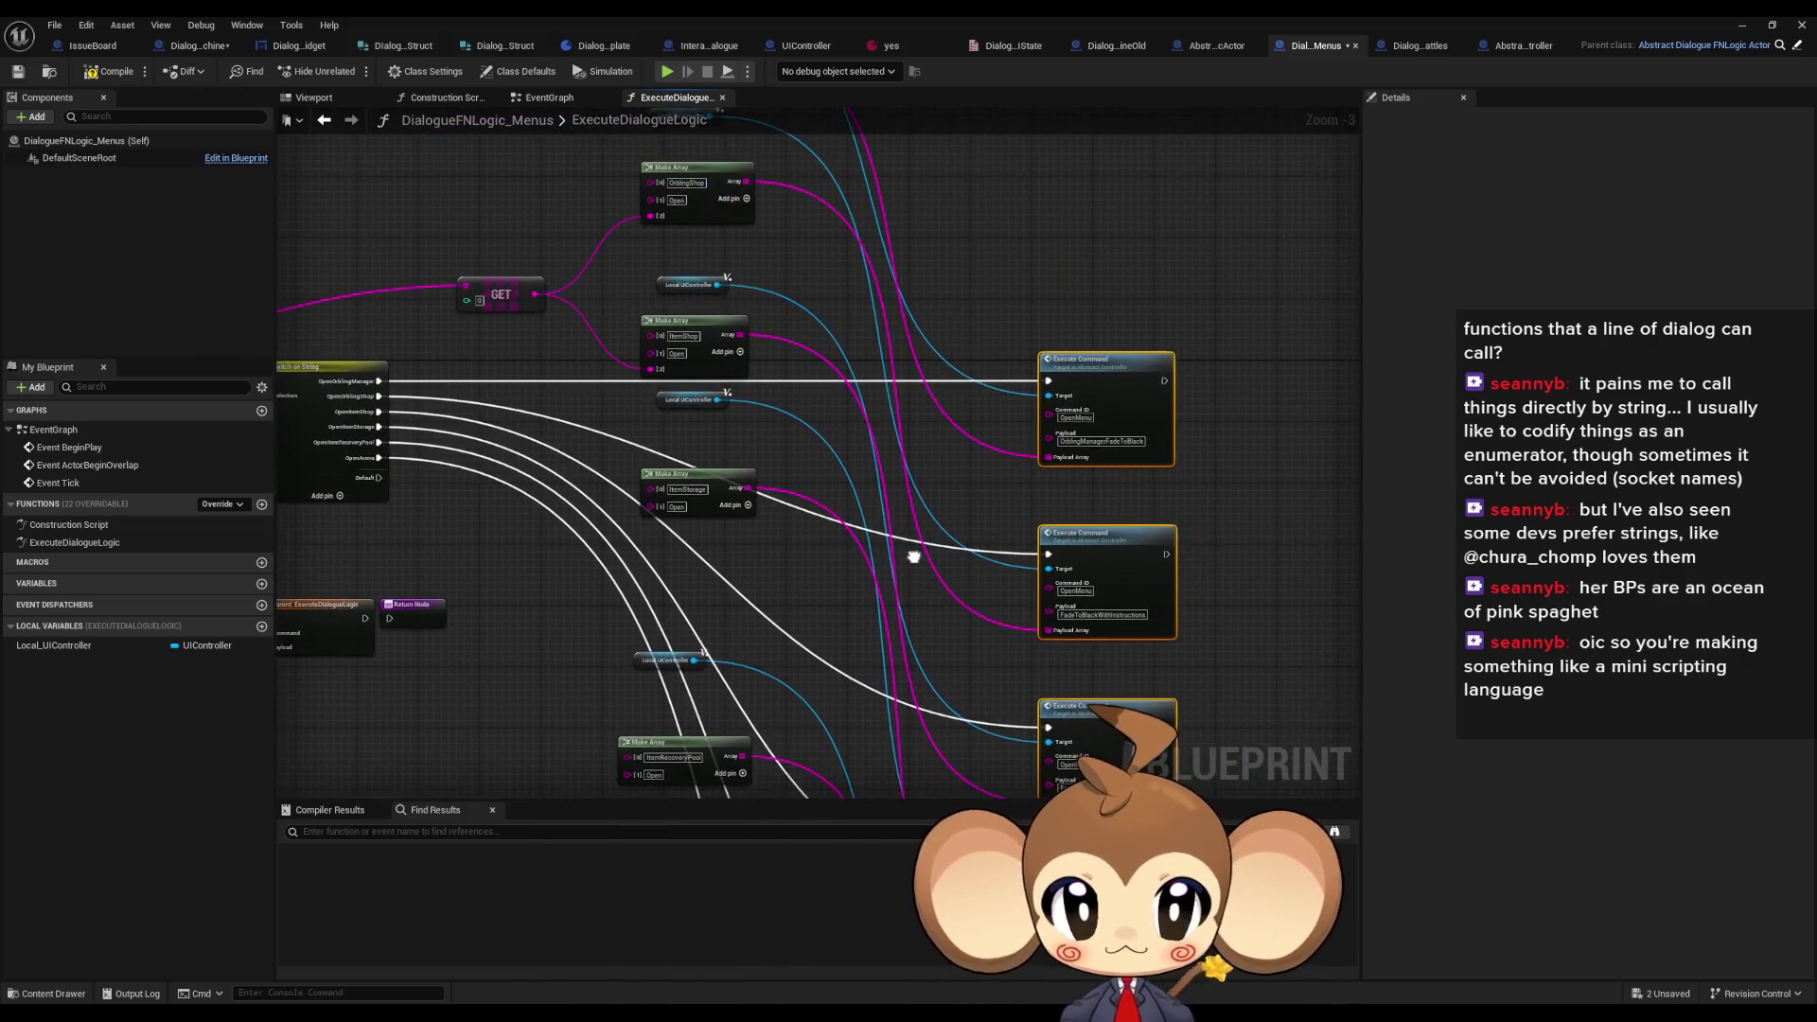
drag(819, 439, 897, 507)
scroll(750, 522, down, 4)
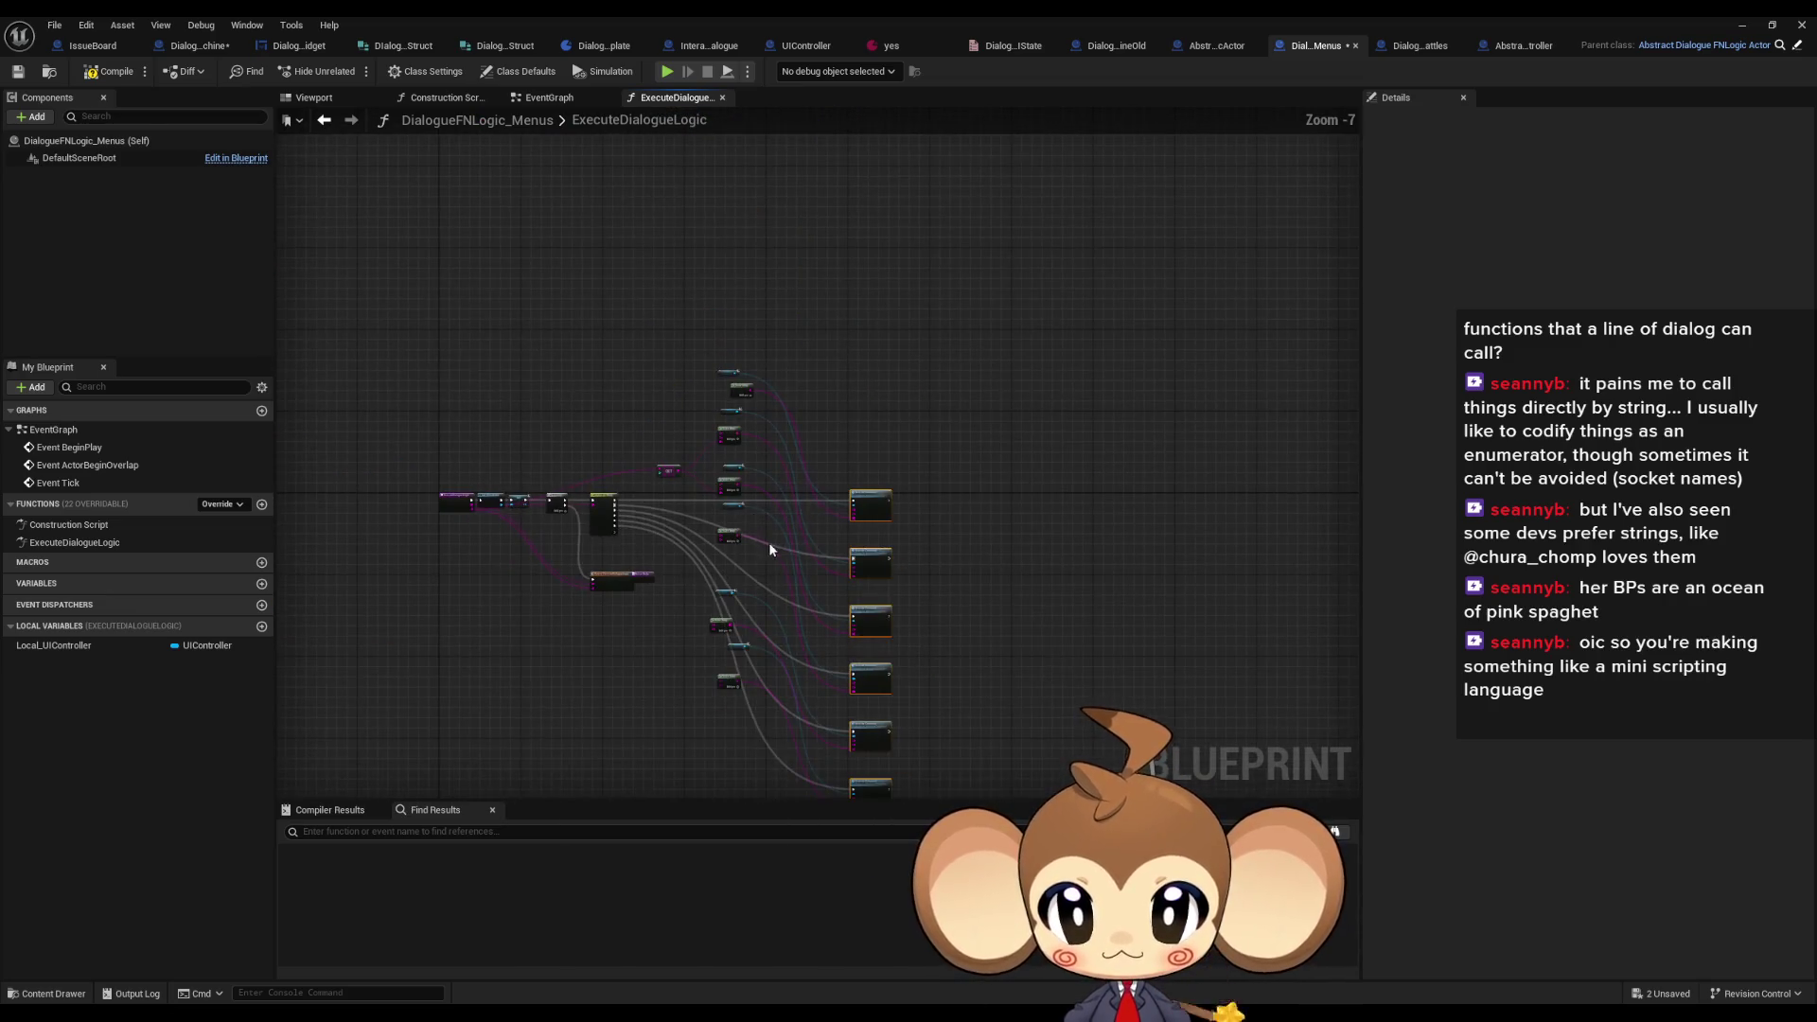
scroll(649, 478, up, 3)
drag(730, 491, 697, 473)
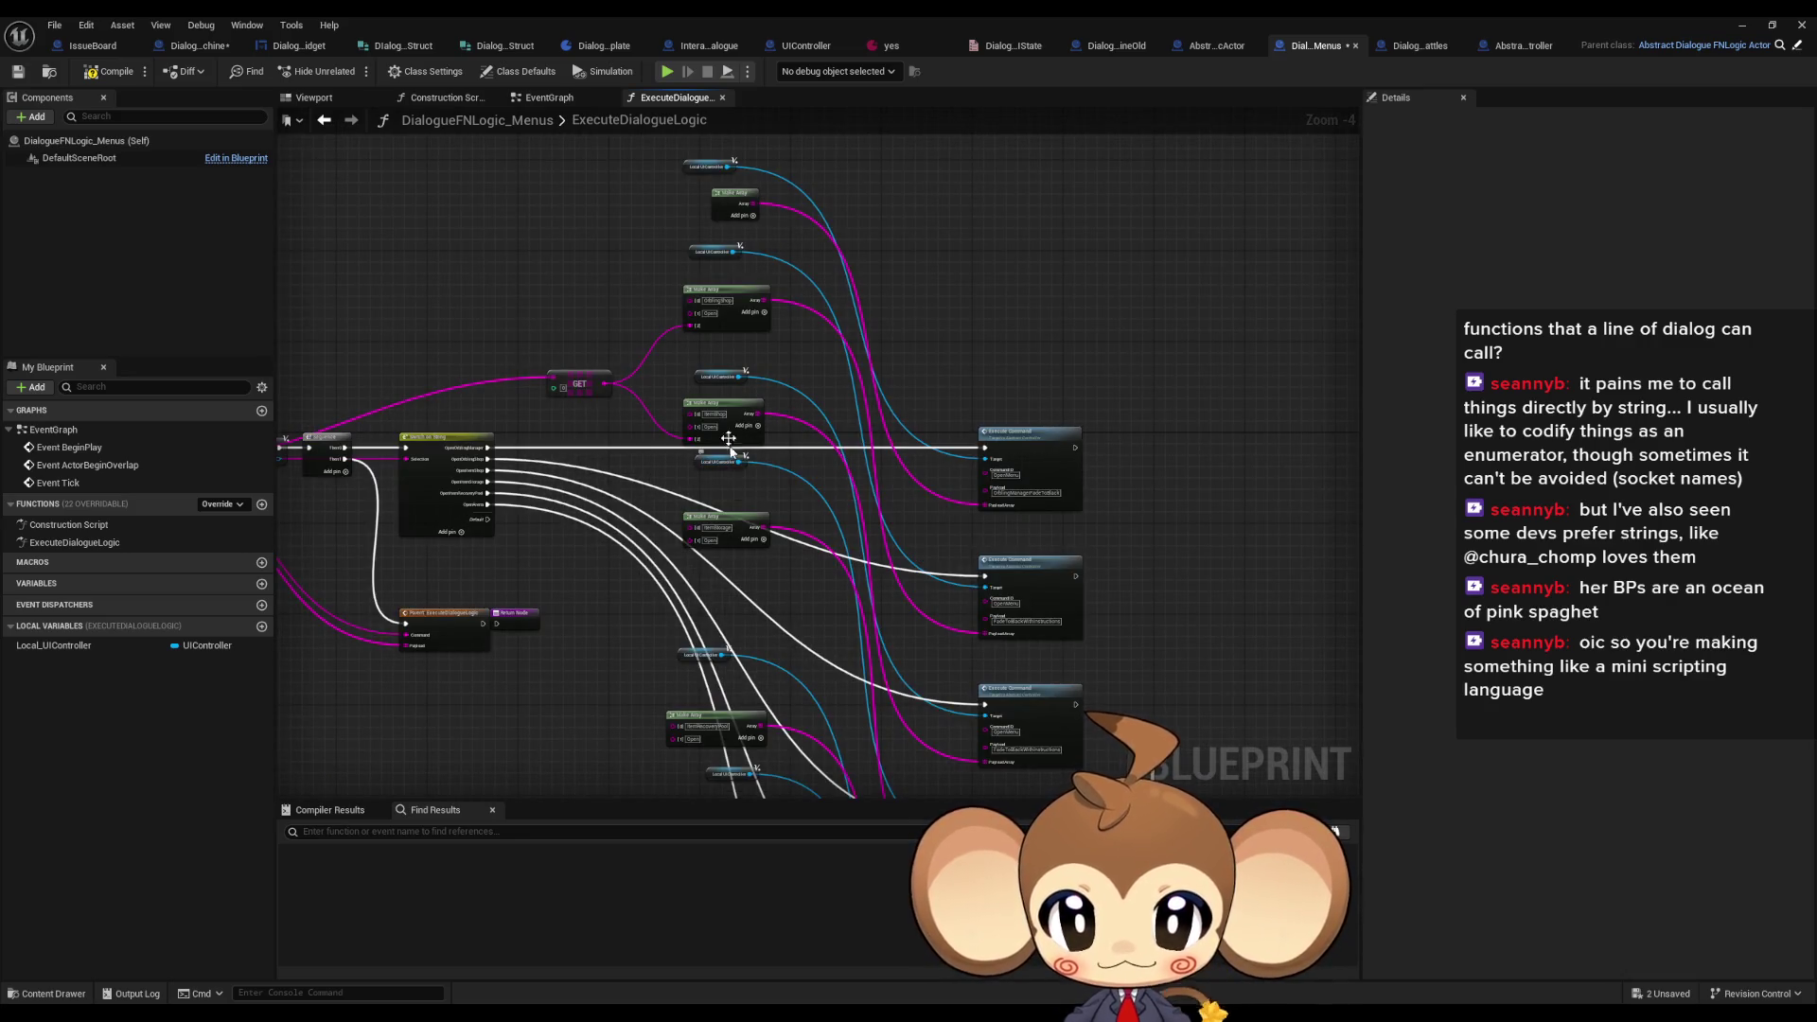
scroll(695, 277, down, 3)
scroll(690, 246, up, 3)
mouse_move(717, 268)
mouse_down()
mouse_move(906, 558)
mouse_move(974, 584)
mouse_up()
- Move the second and middle Local UIController getters next to their Execute Command Target pins
scroll(906, 558, up, 4)
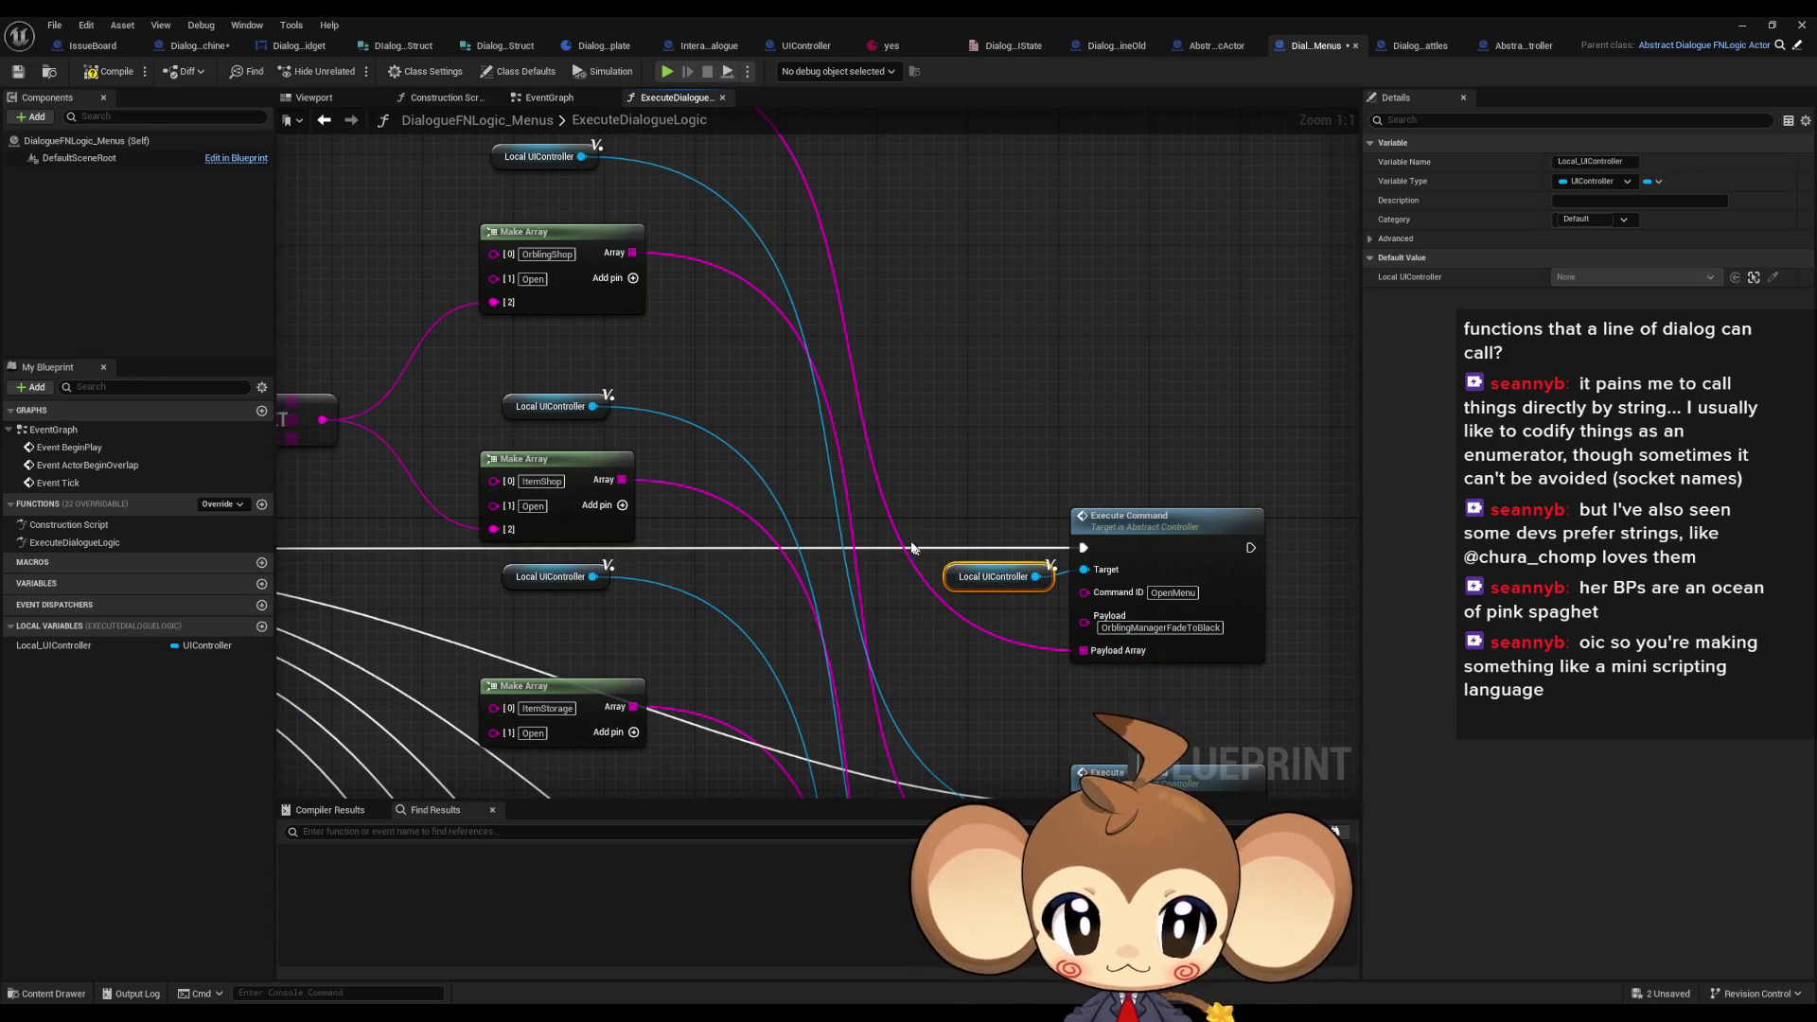
scroll(914, 549, down, 2)
click(620, 254)
drag(947, 651, 951, 569)
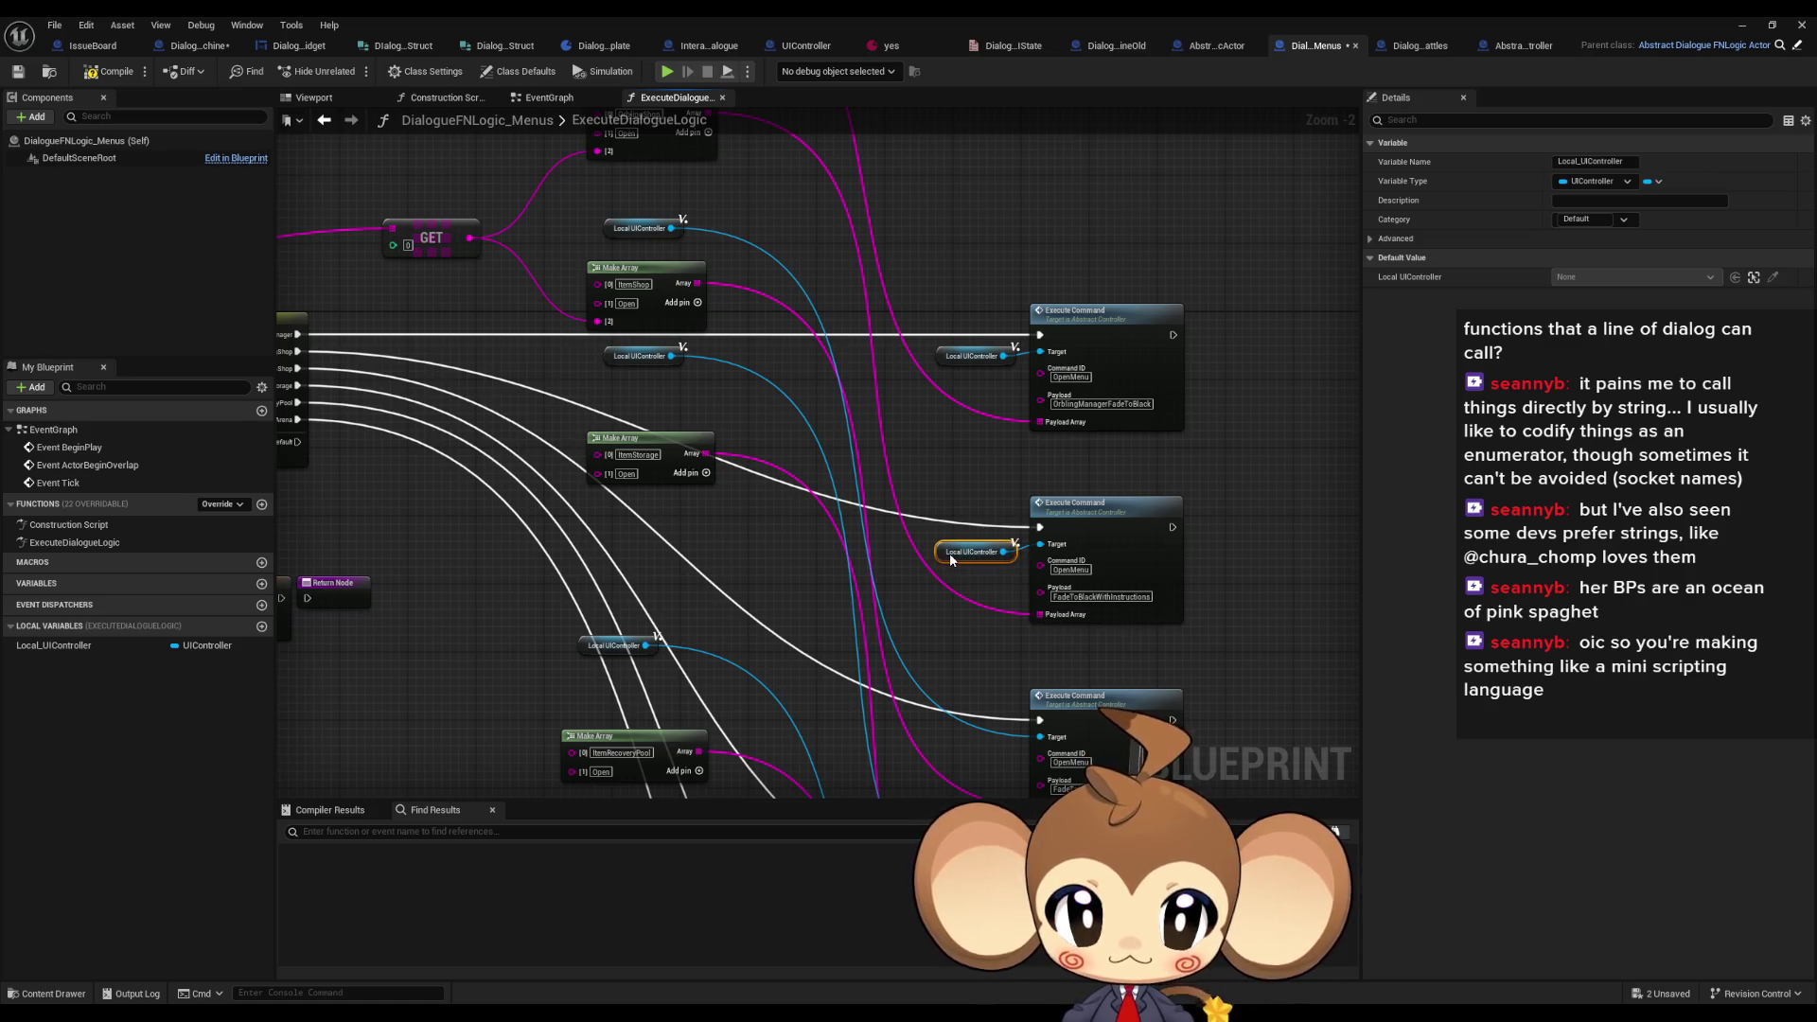
scroll(930, 260, down, 3)
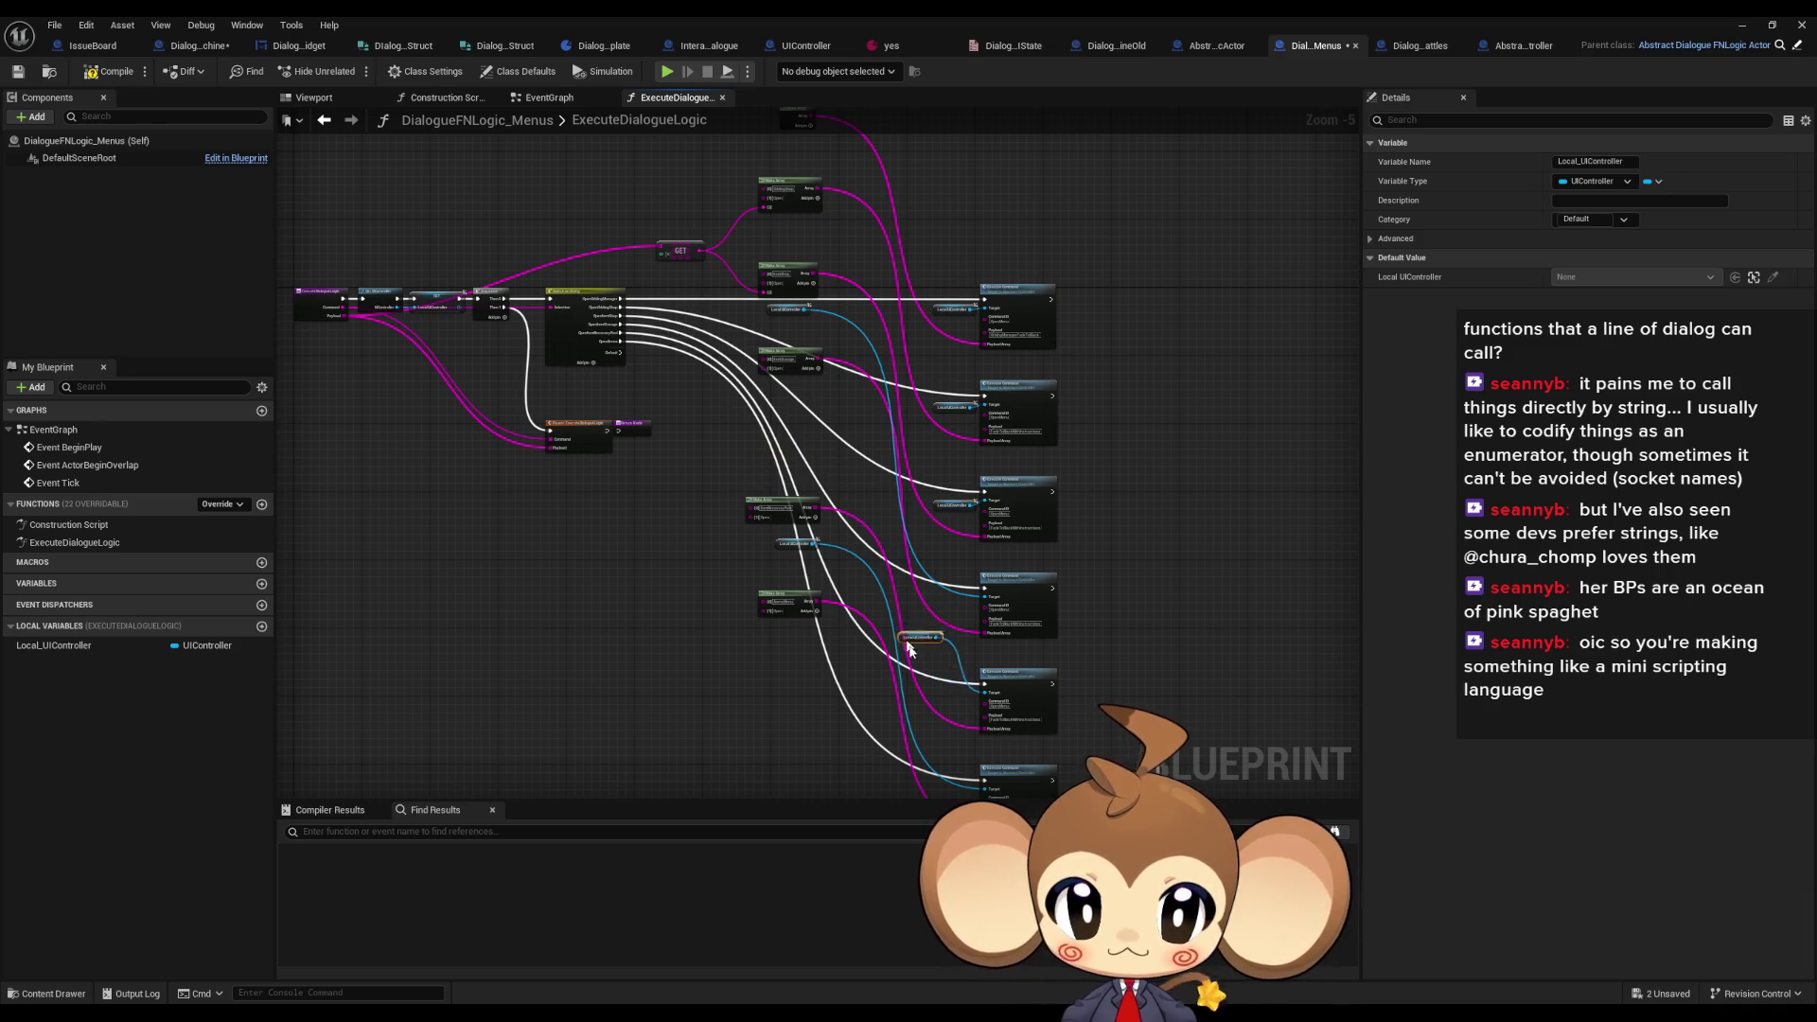
scroll(795, 568, down, 3)
scroll(967, 593, up, 3)
scroll(952, 464, up, 2)
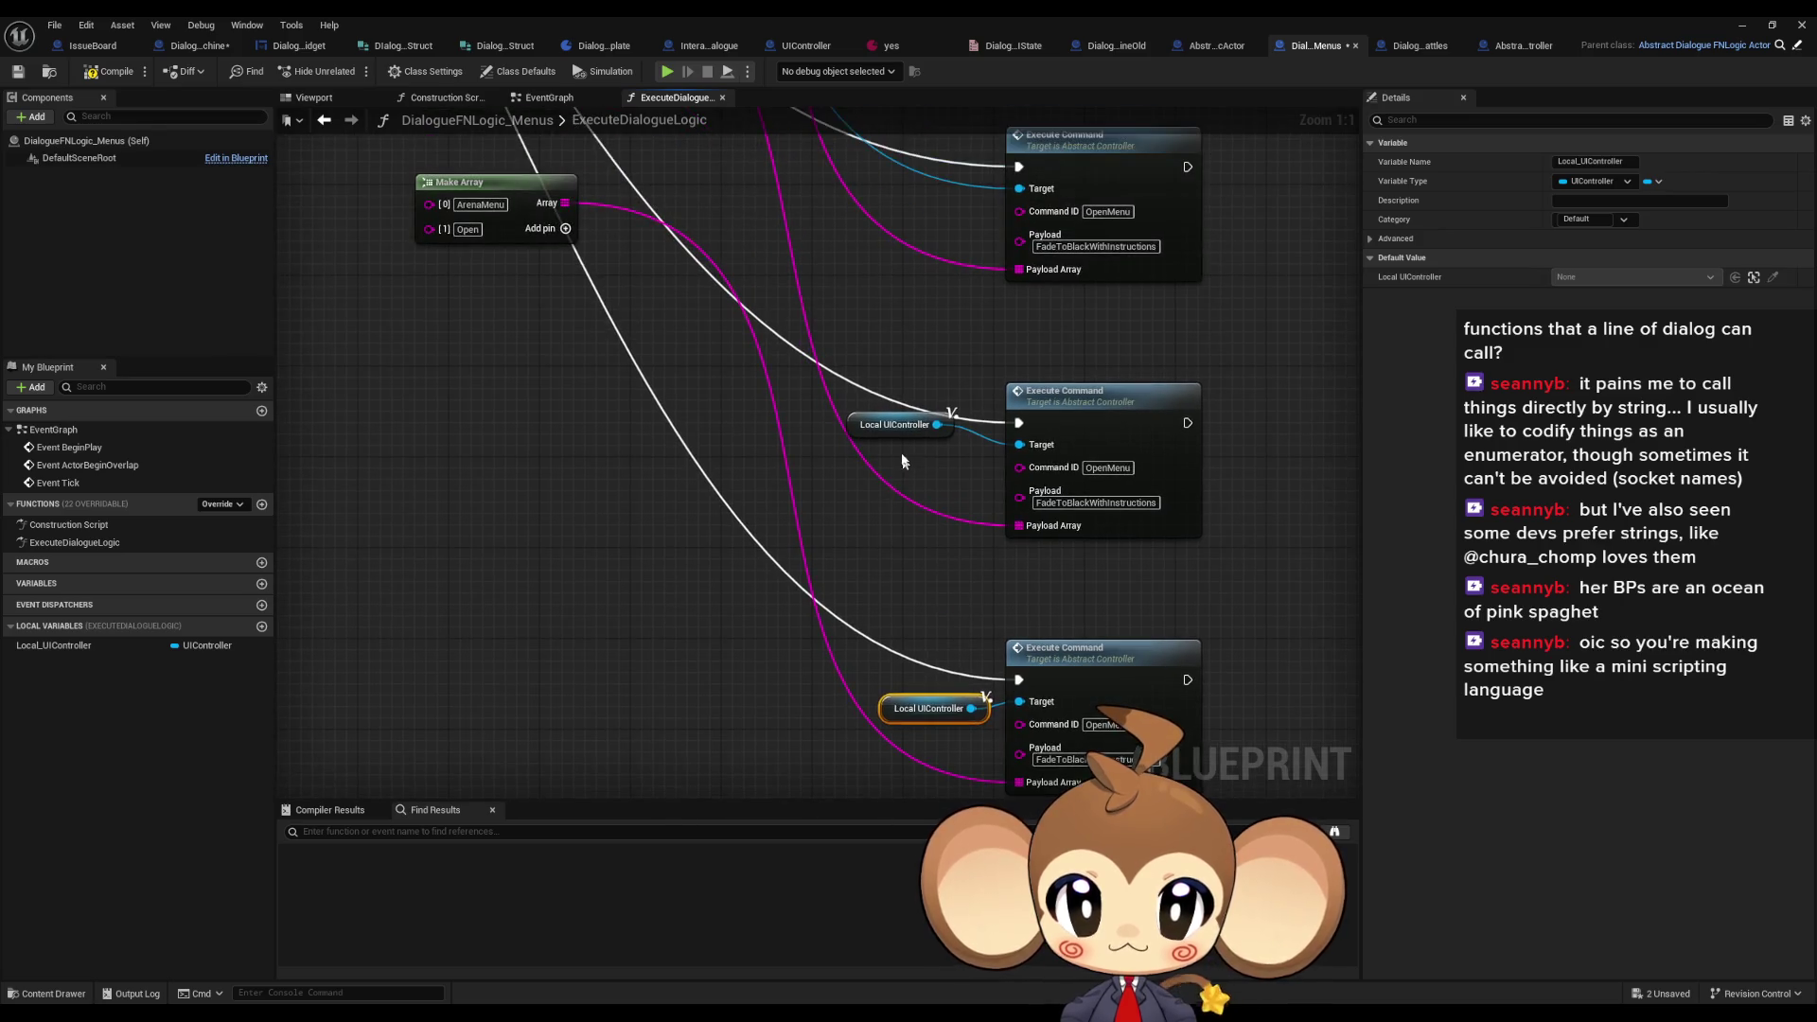
click(930, 462)
mouse_move(873, 435)
mouse_down()
mouse_move(914, 460)
mouse_move(924, 705)
mouse_up()
- Place a Local UIController beside the bottom Execute Command and move the ArenaMenu array alongside
scroll(878, 340, down, 3)
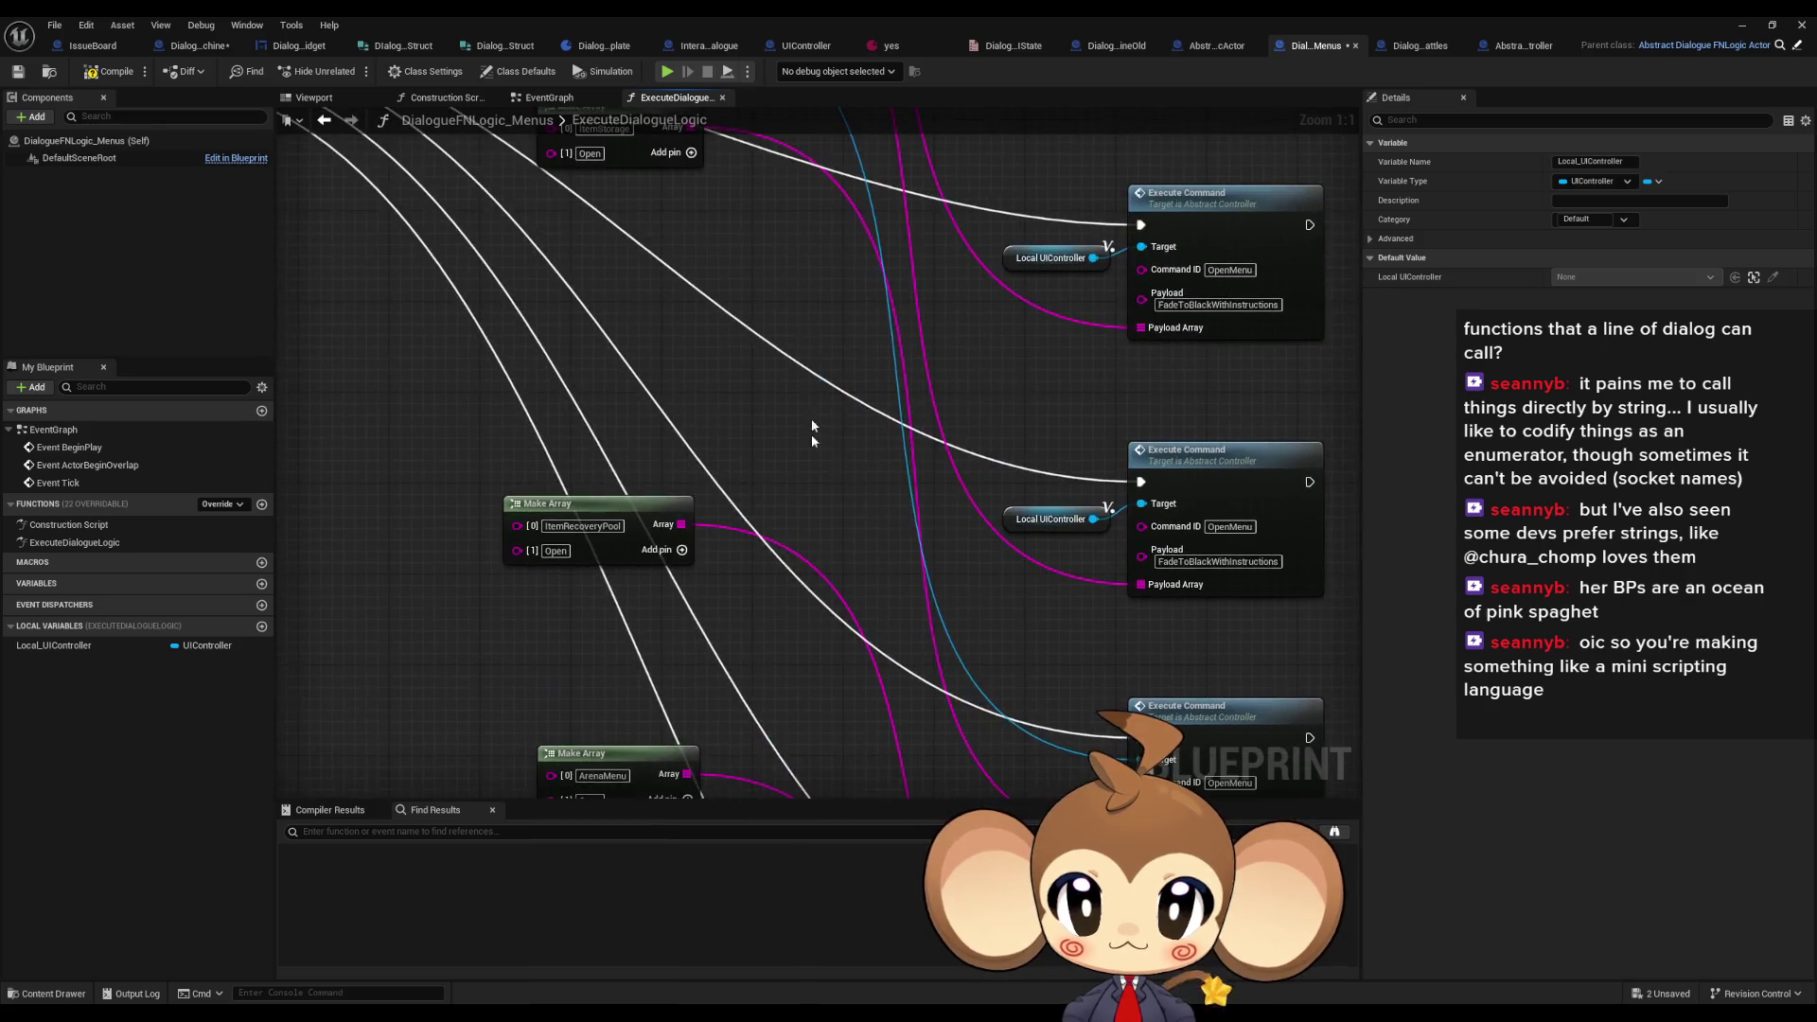
drag(673, 149, 943, 666)
scroll(934, 656, up, 3)
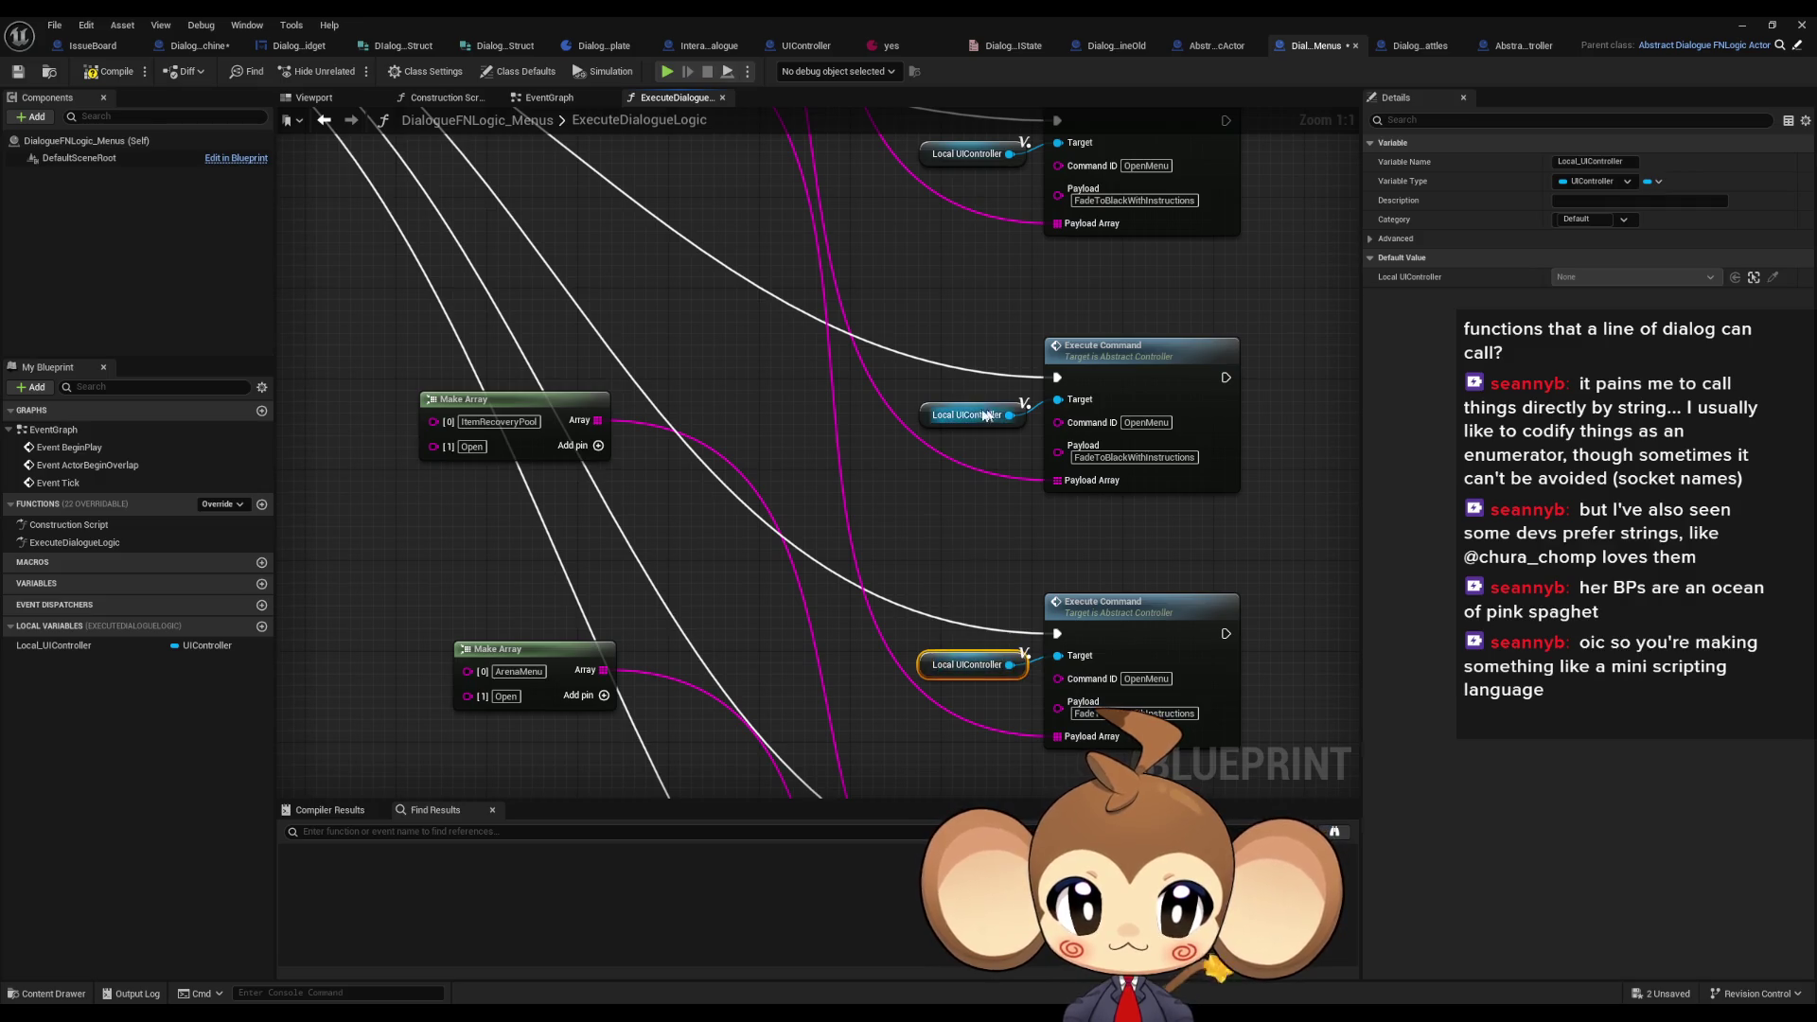
scroll(959, 567, down, 5)
scroll(851, 426, up, 3)
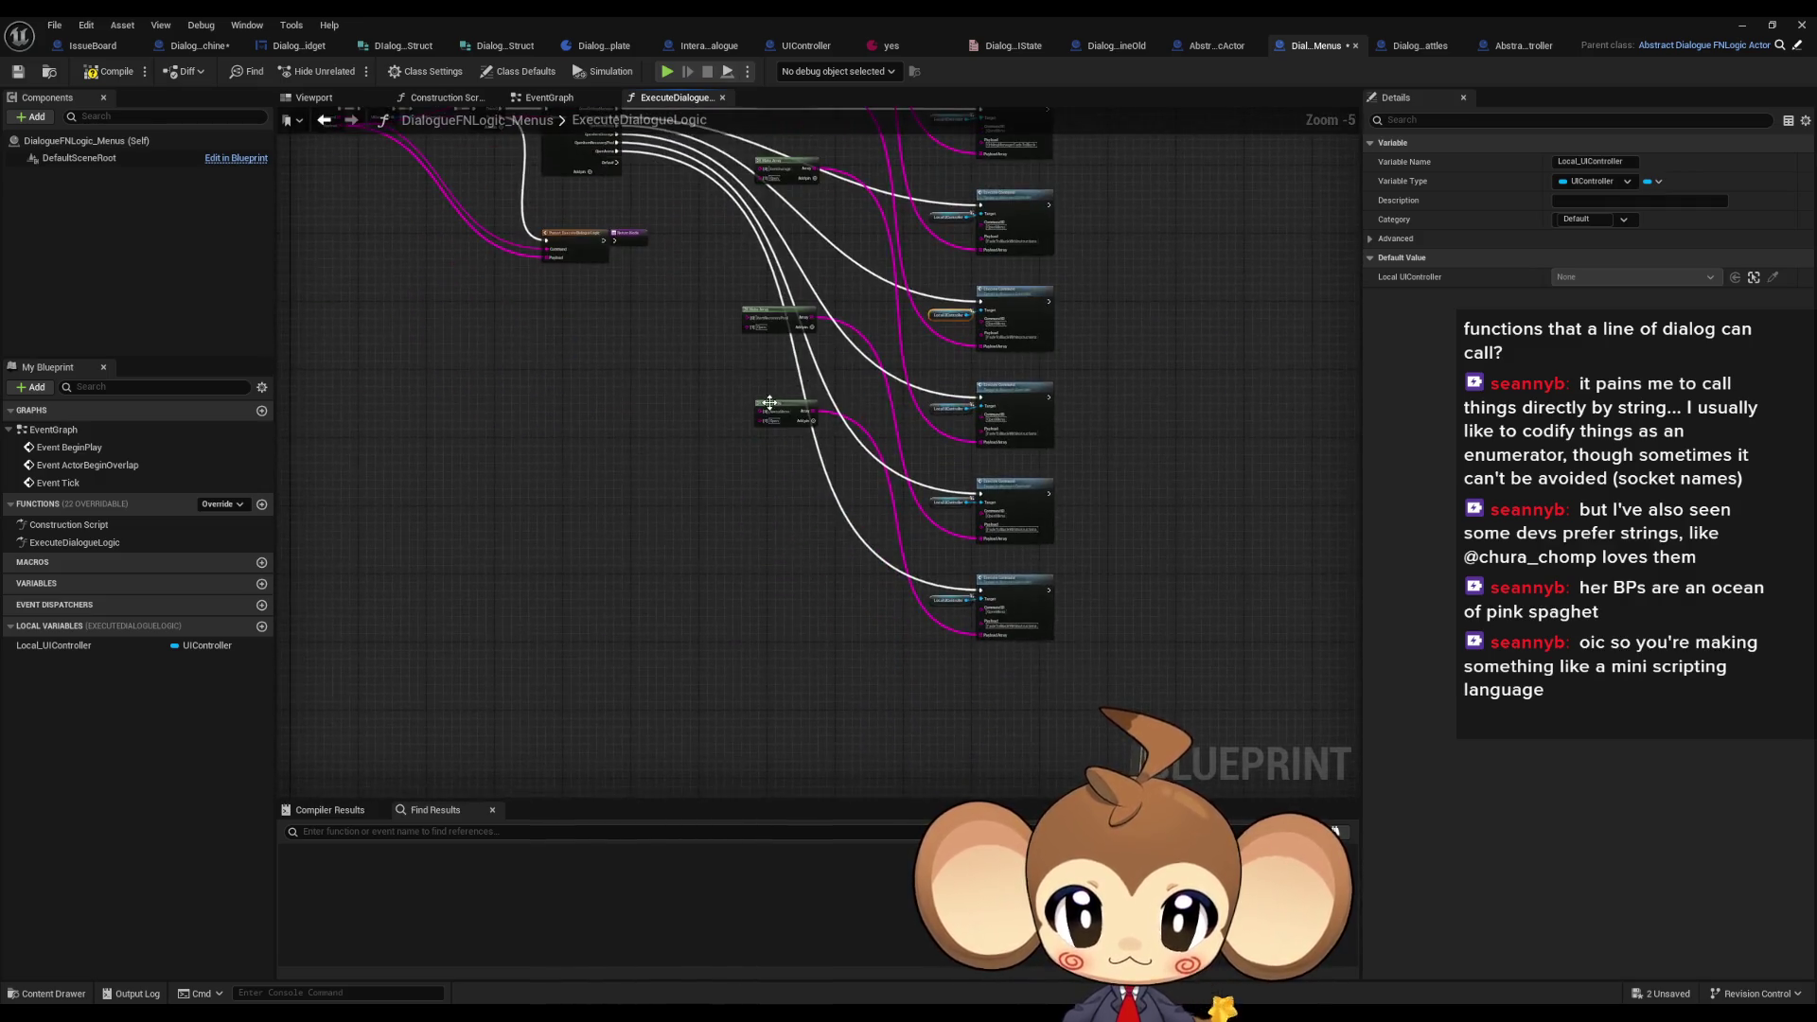
mouse_move(795, 402)
mouse_down()
mouse_move(958, 603)
mouse_move(1077, 539)
mouse_move(1112, 494)
mouse_up()
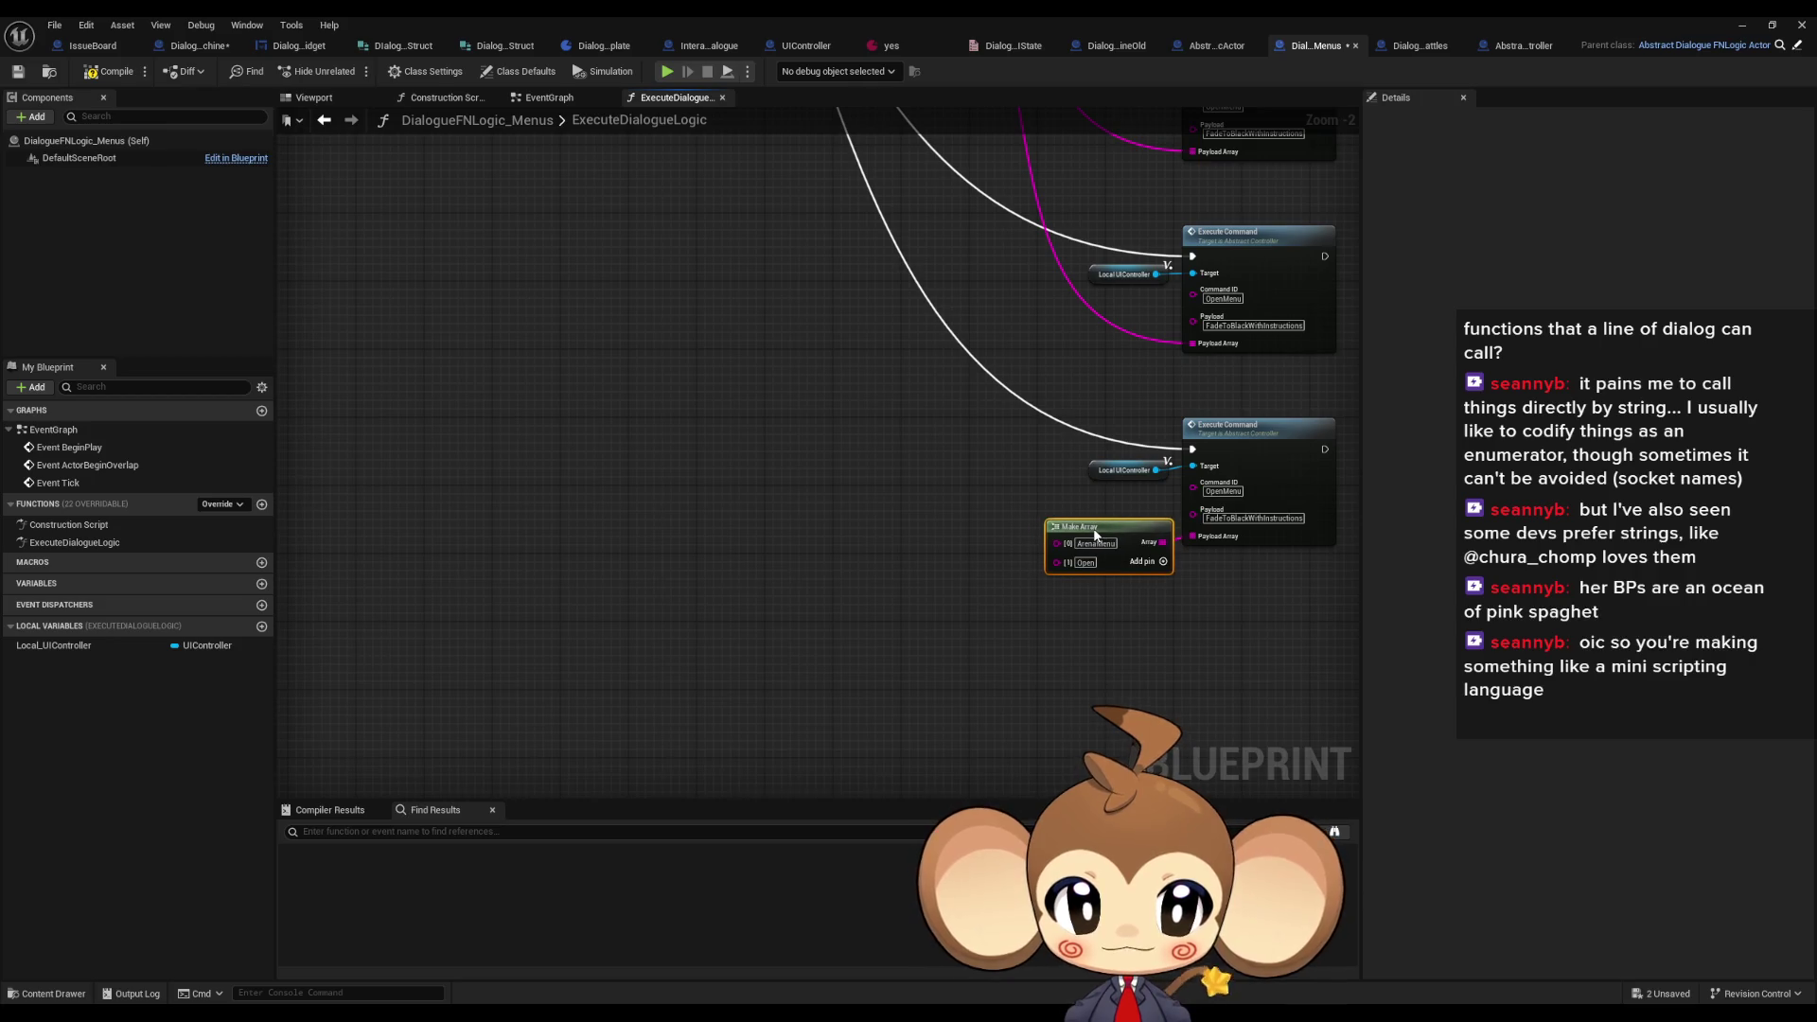
- Move the ItemRecoveryPool, ItemStorage, OrblingShop and ItemShop Make Array nodes beside their Execute Commands
mouse_move(628, 202)
mouse_down()
mouse_move(885, 606)
mouse_move(935, 639)
mouse_move(938, 799)
mouse_up()
mouse_move(674, 227)
mouse_down()
mouse_move(708, 458)
mouse_move(899, 600)
mouse_move(973, 577)
mouse_move(954, 708)
mouse_up()
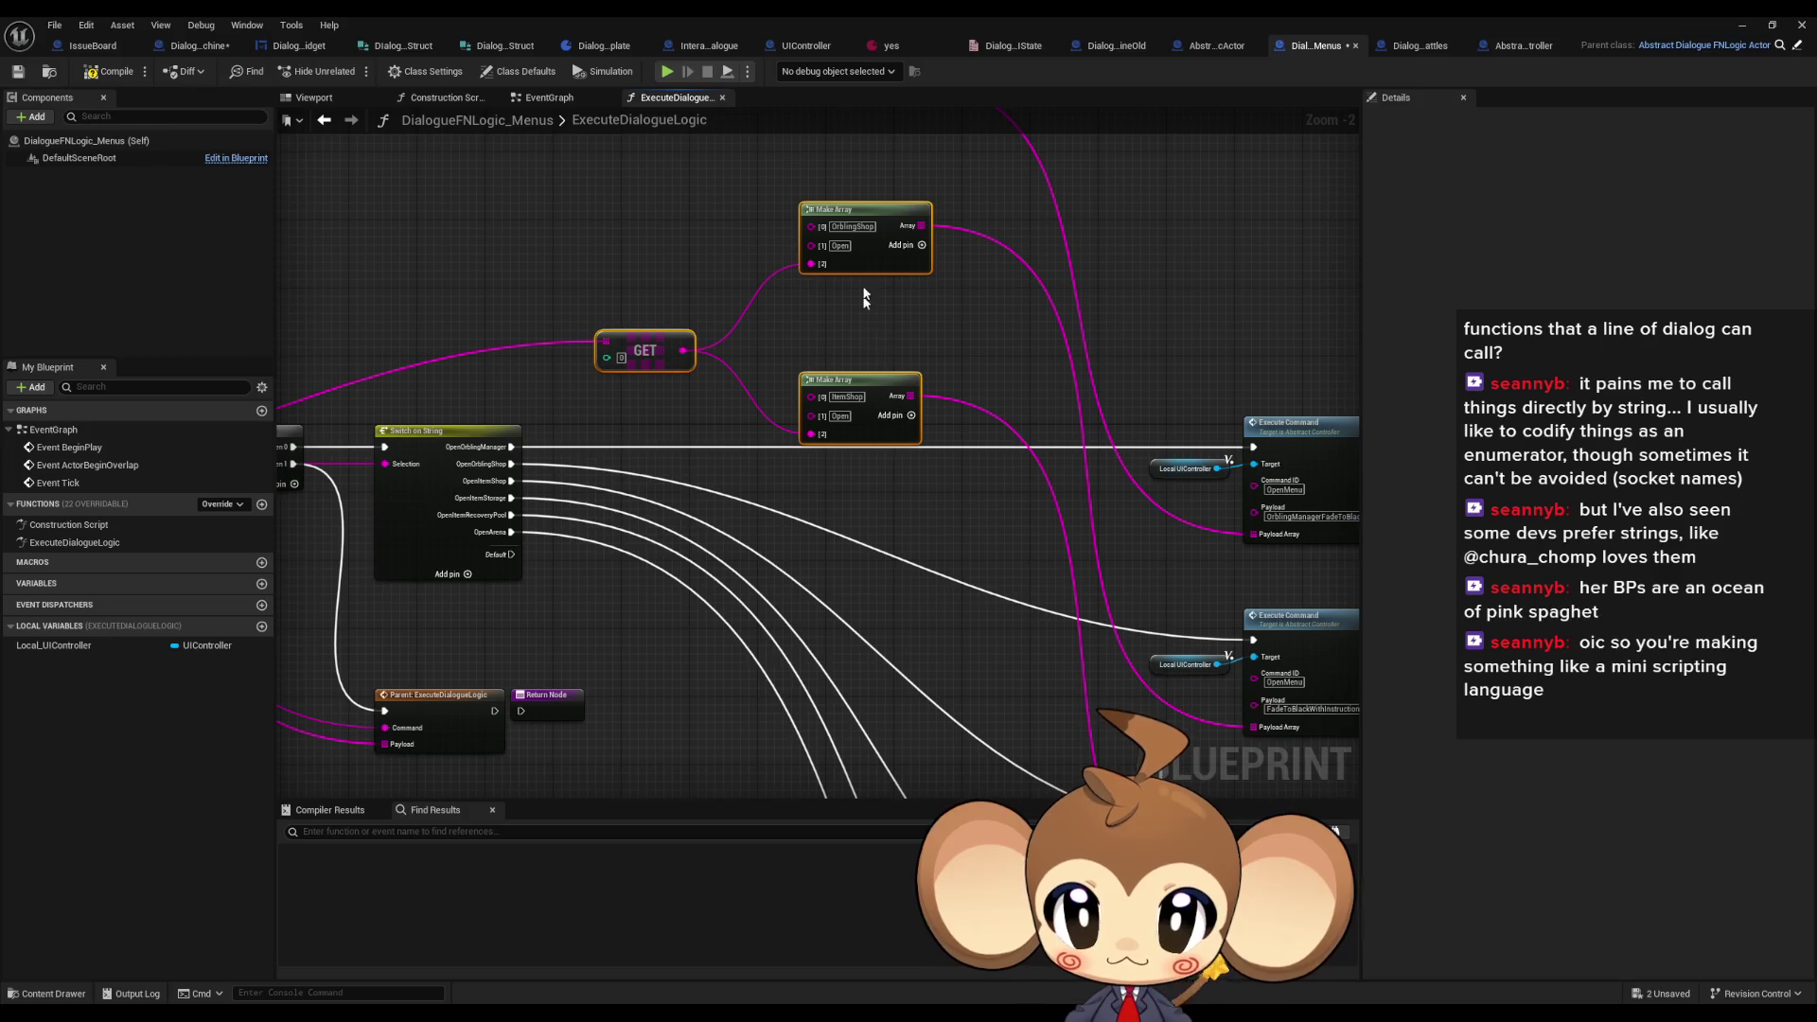
mouse_move(899, 213)
mouse_down()
mouse_move(988, 648)
mouse_move(1047, 199)
mouse_up()
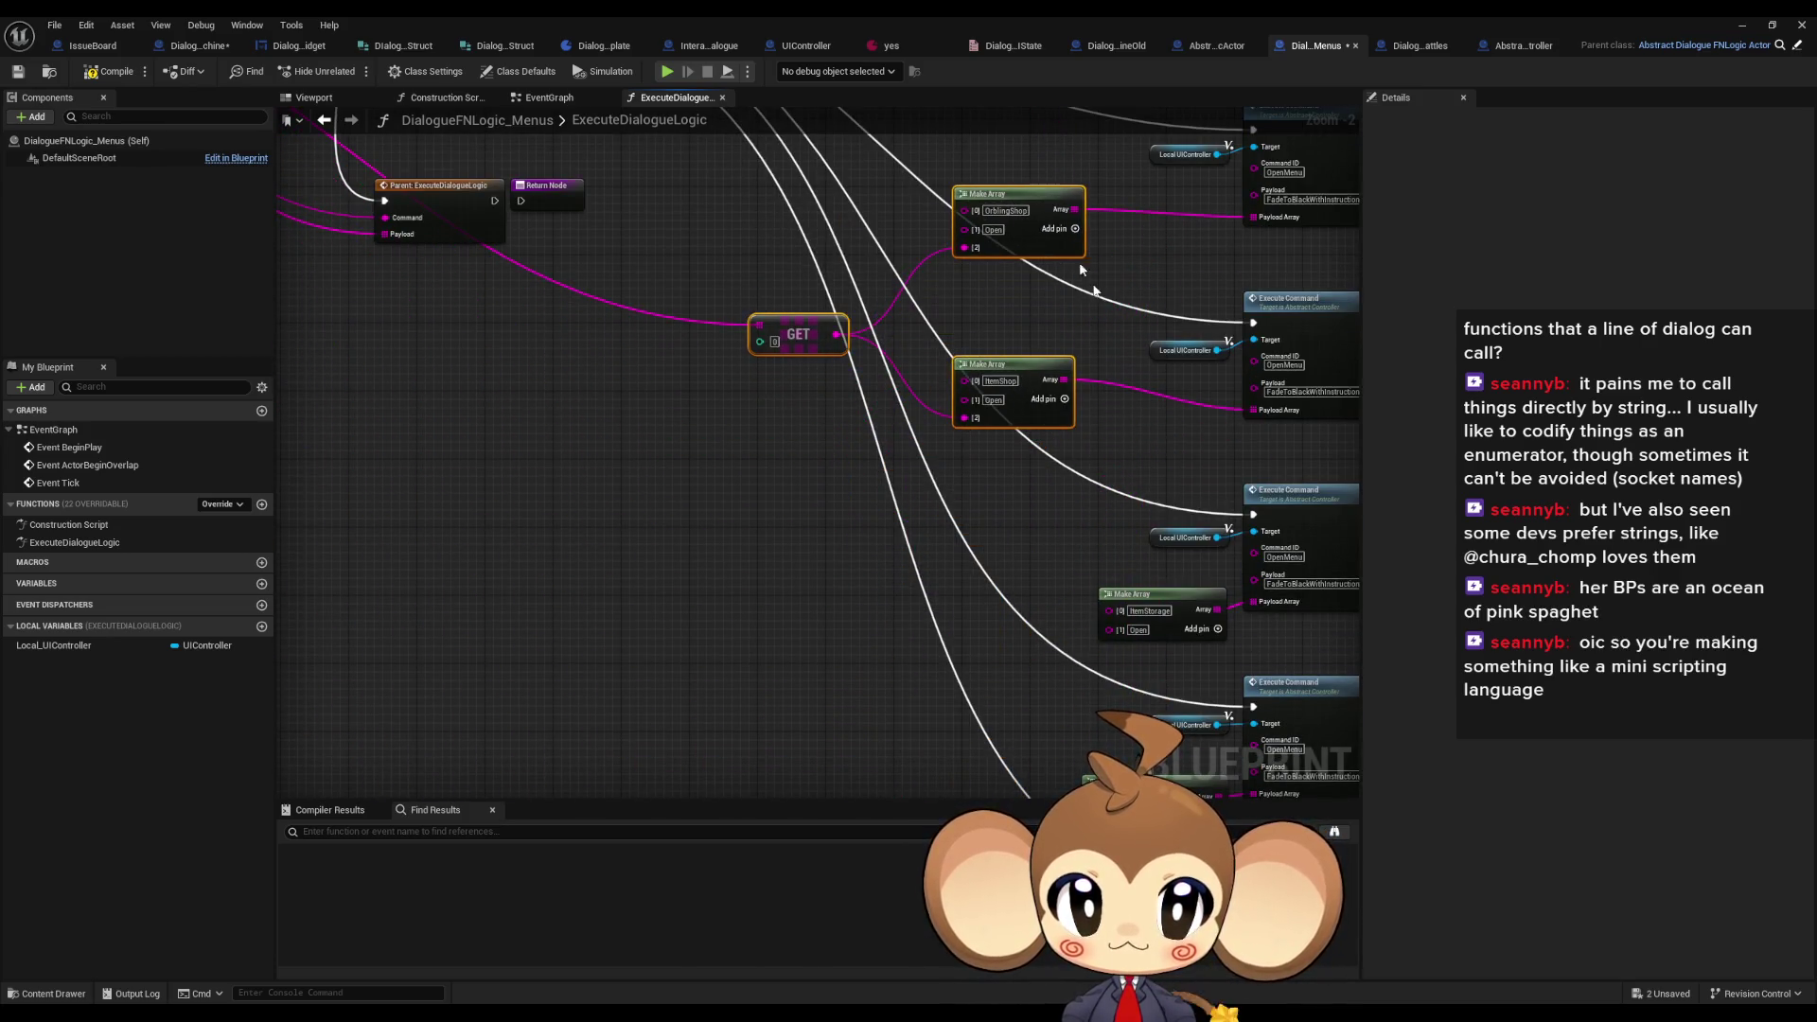
click(889, 352)
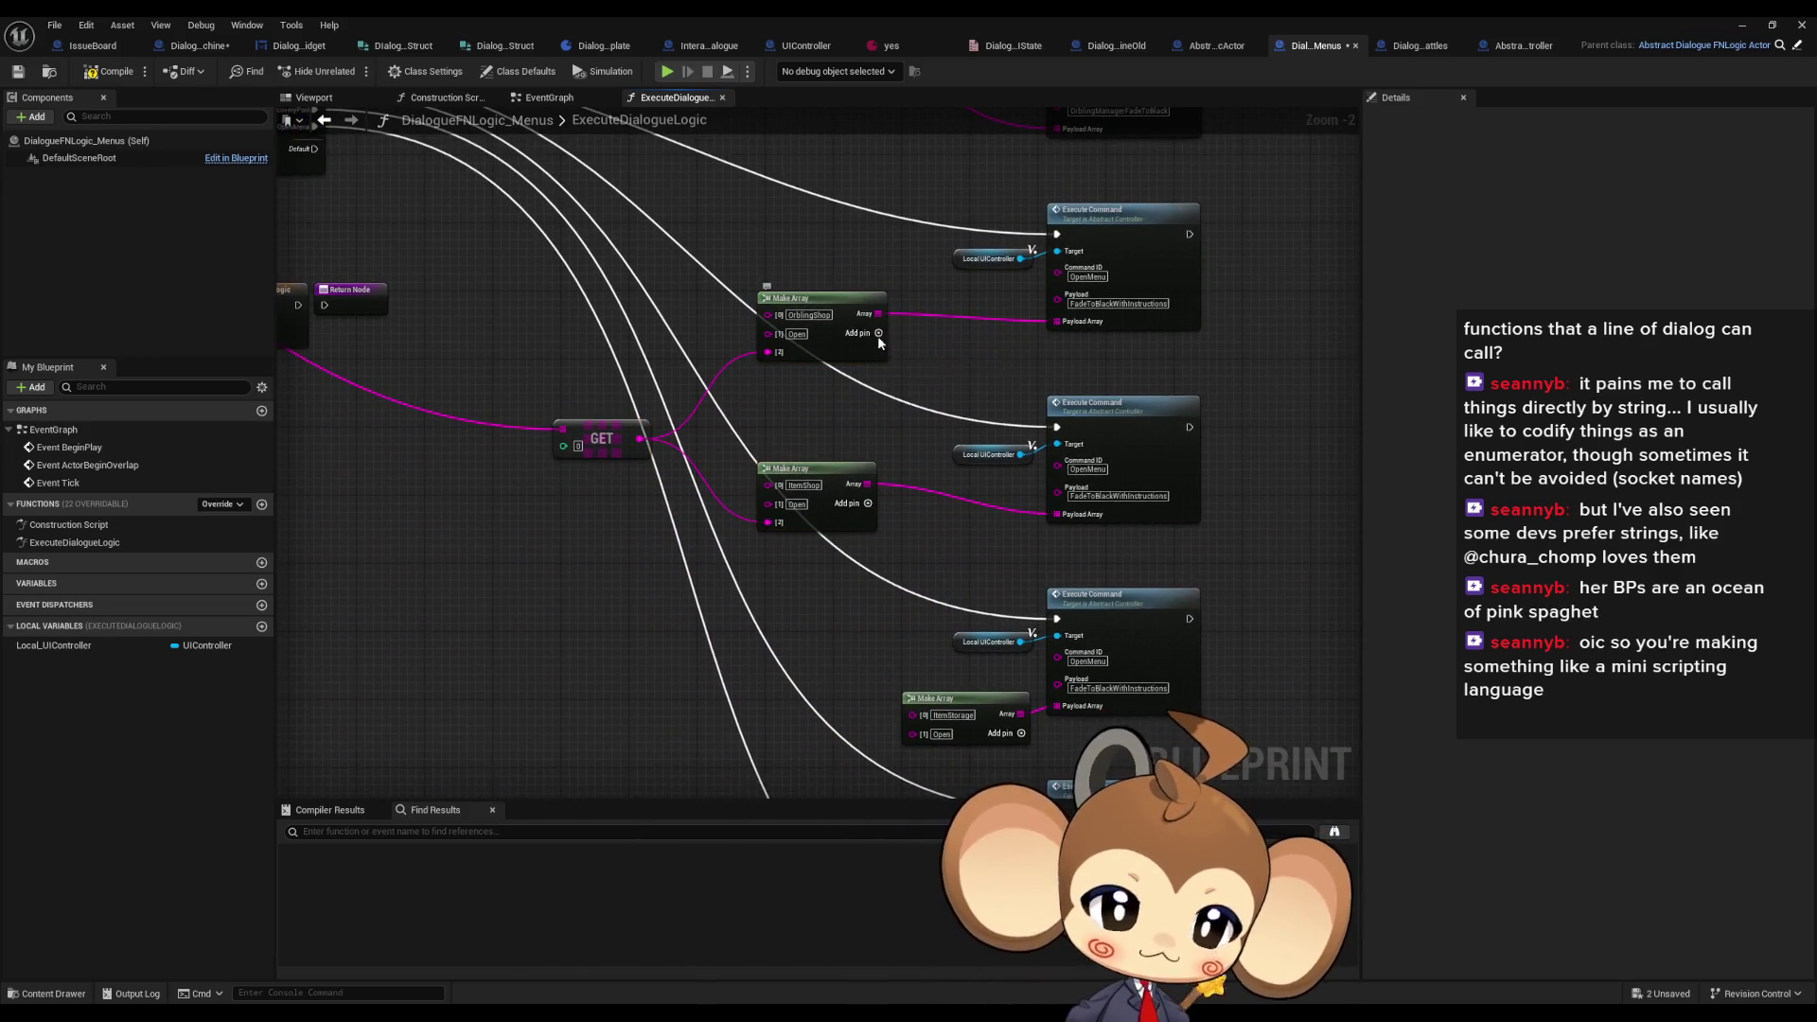
drag(877, 343, 1029, 357)
mouse_move(861, 513)
mouse_down()
mouse_move(1020, 547)
mouse_move(944, 227)
mouse_move(791, 166)
mouse_move(814, 344)
mouse_move(796, 367)
mouse_move(980, 585)
mouse_up()
- Zoom out to review the whole function, then open the Abstract_DialogueFNLogicActor graph
scroll(944, 227, down, 3)
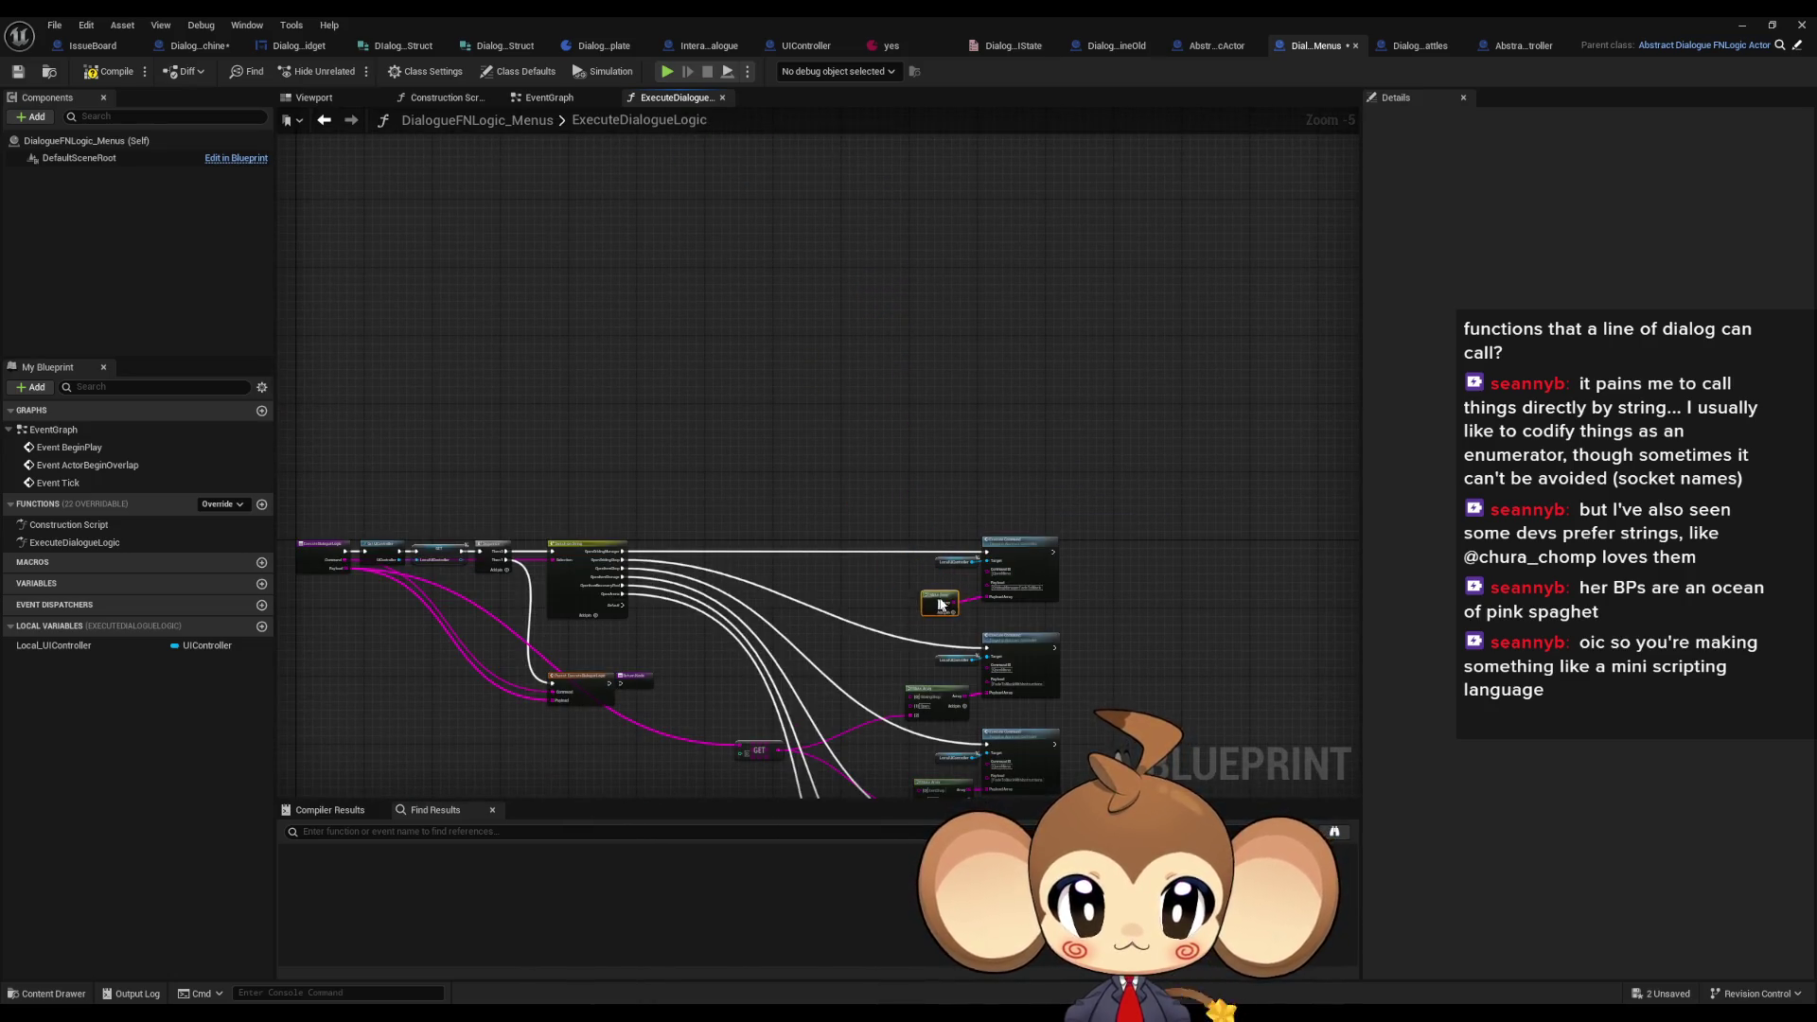
scroll(980, 585, up, 6)
scroll(987, 575, down, 5)
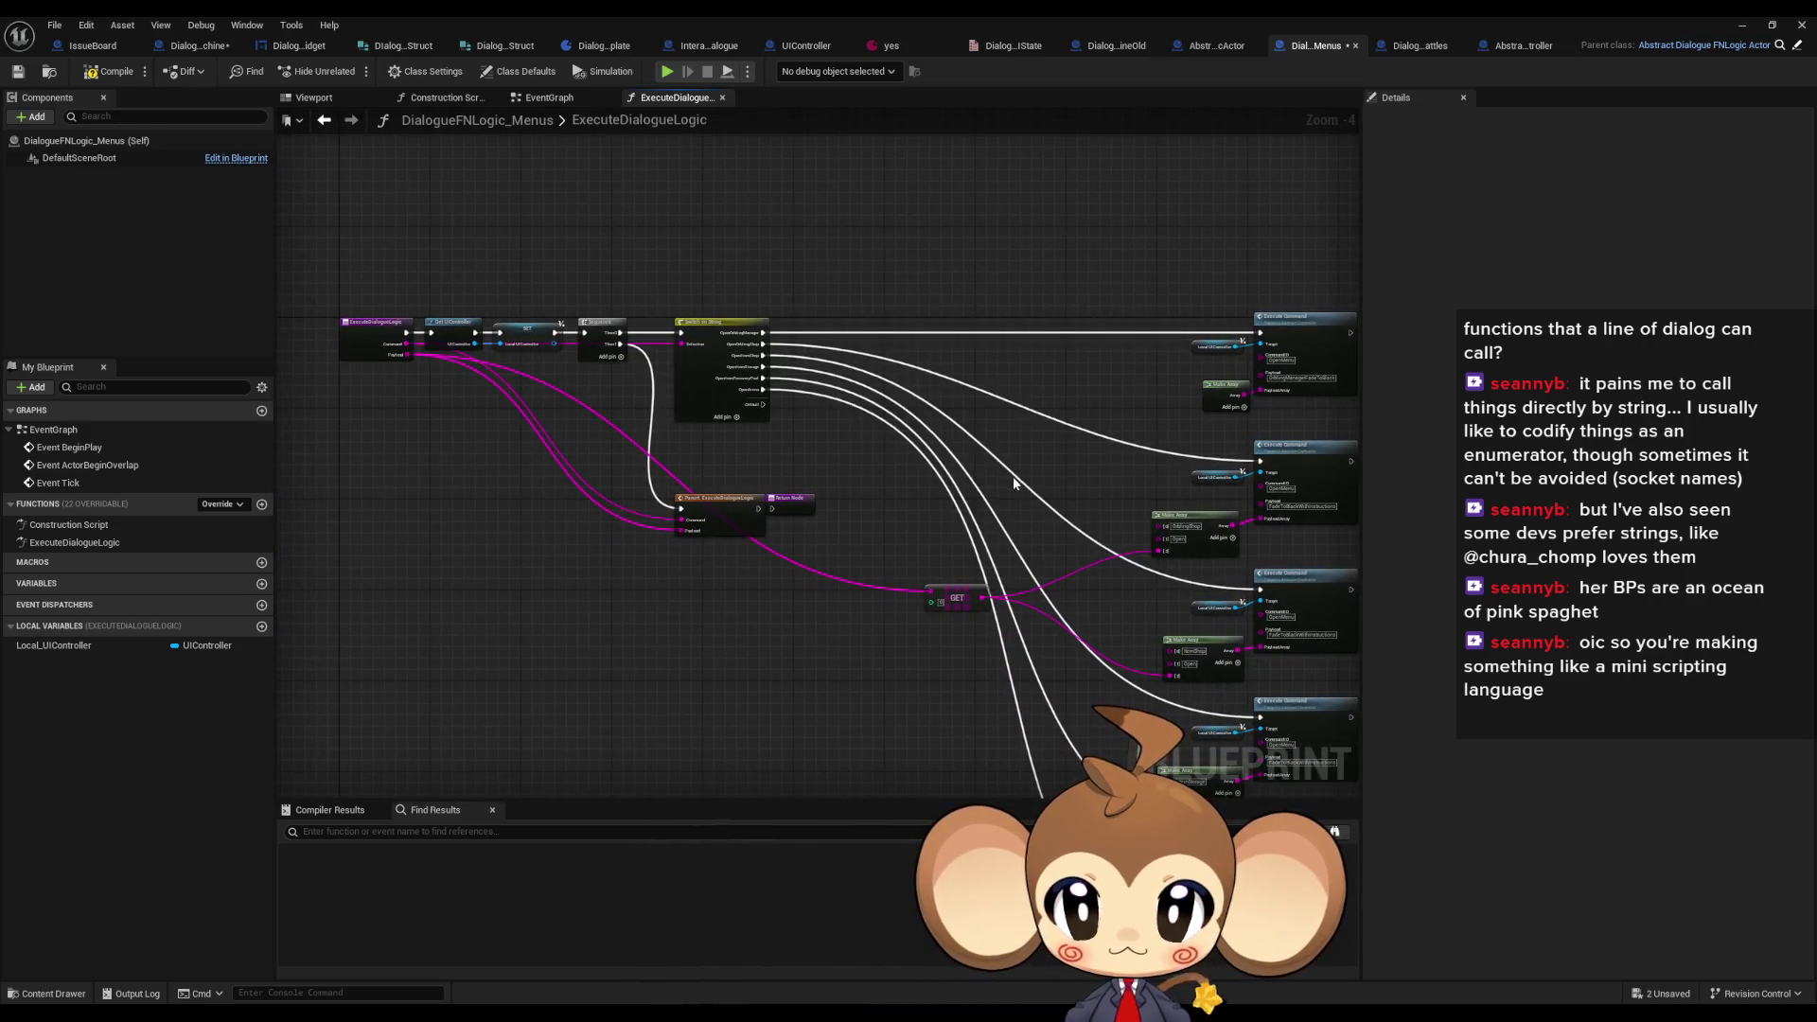
scroll(1013, 483, down, 1)
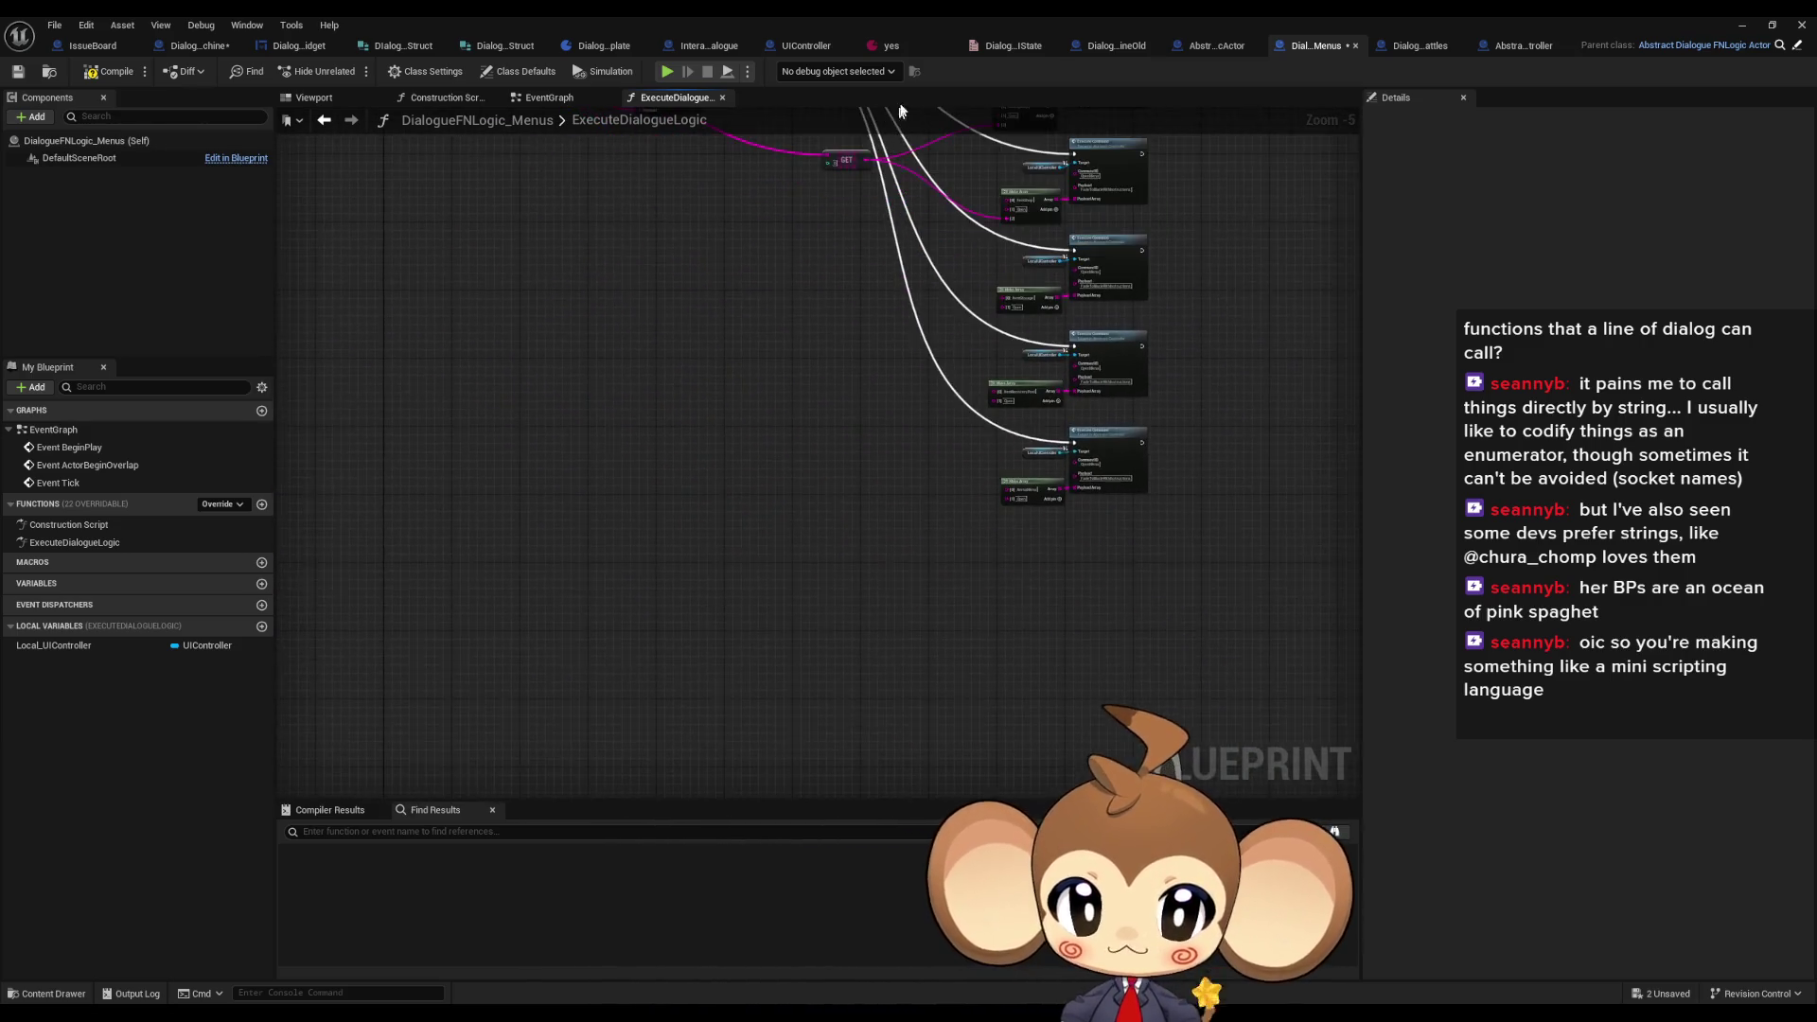
scroll(874, 347, down, 3)
scroll(875, 347, up, 4)
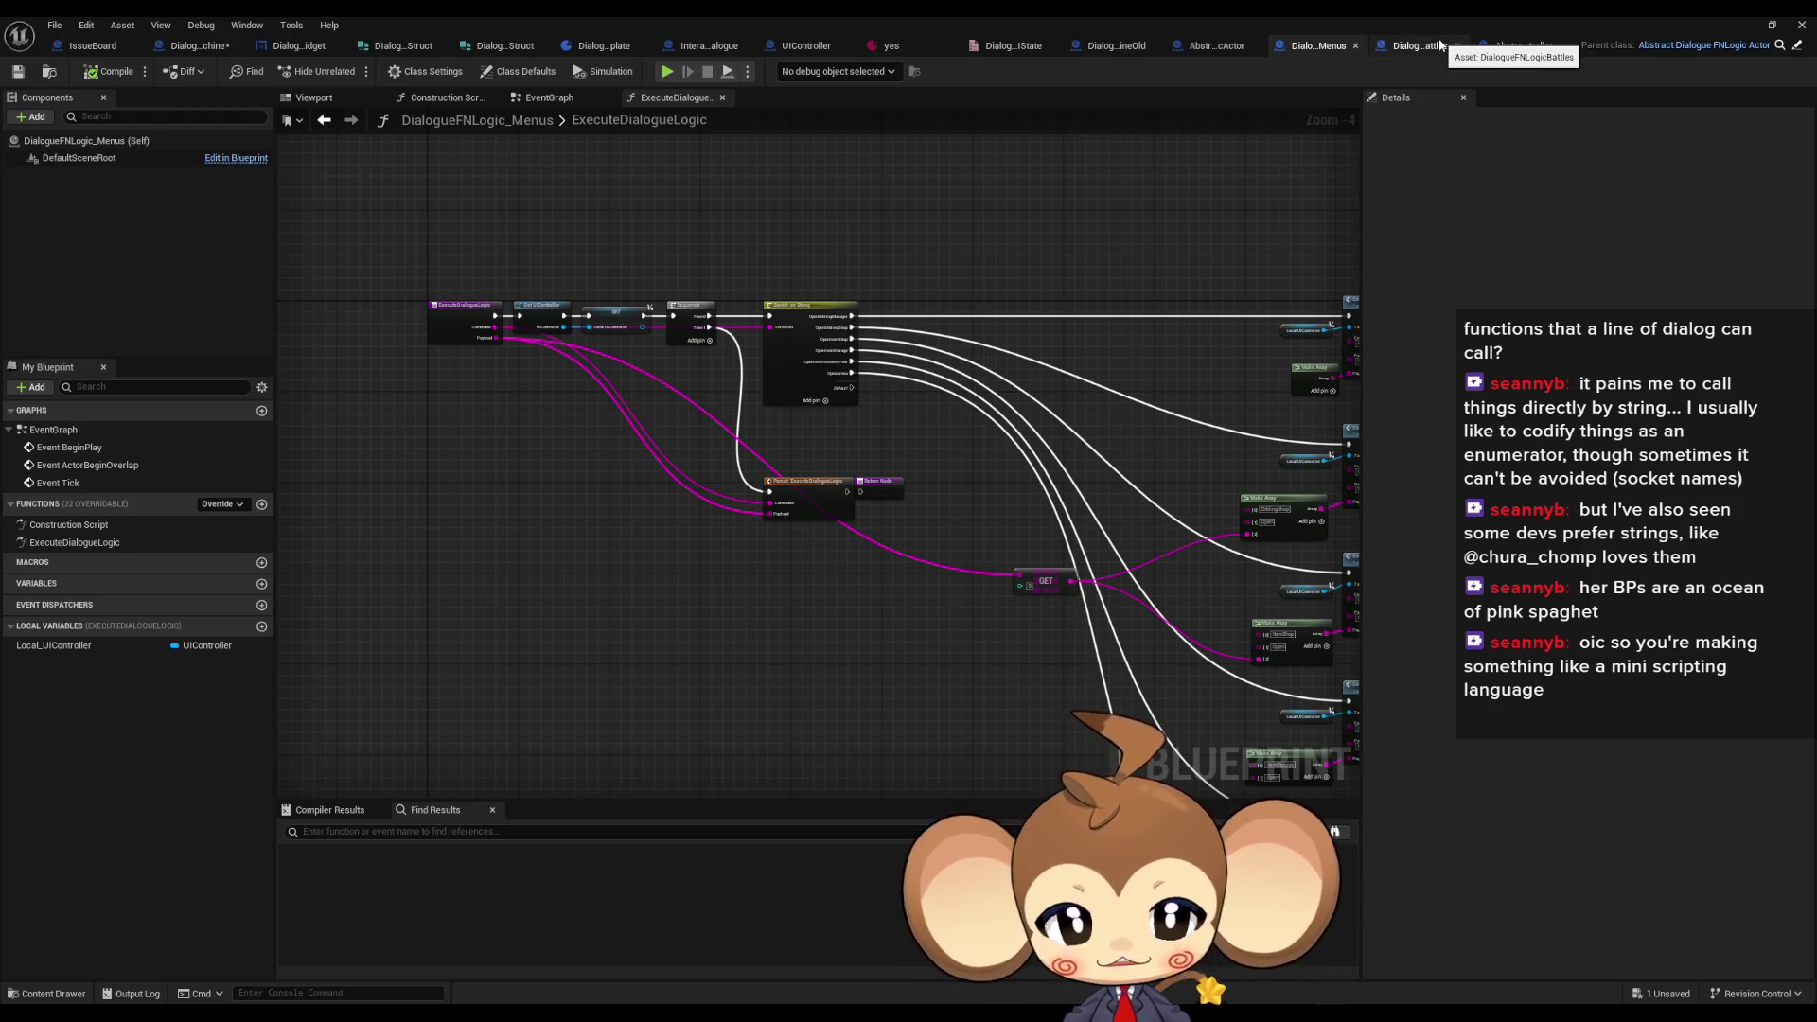
mouse_move(899, 226)
mouse_down()
mouse_move(676, 101)
mouse_move(809, 132)
mouse_up()
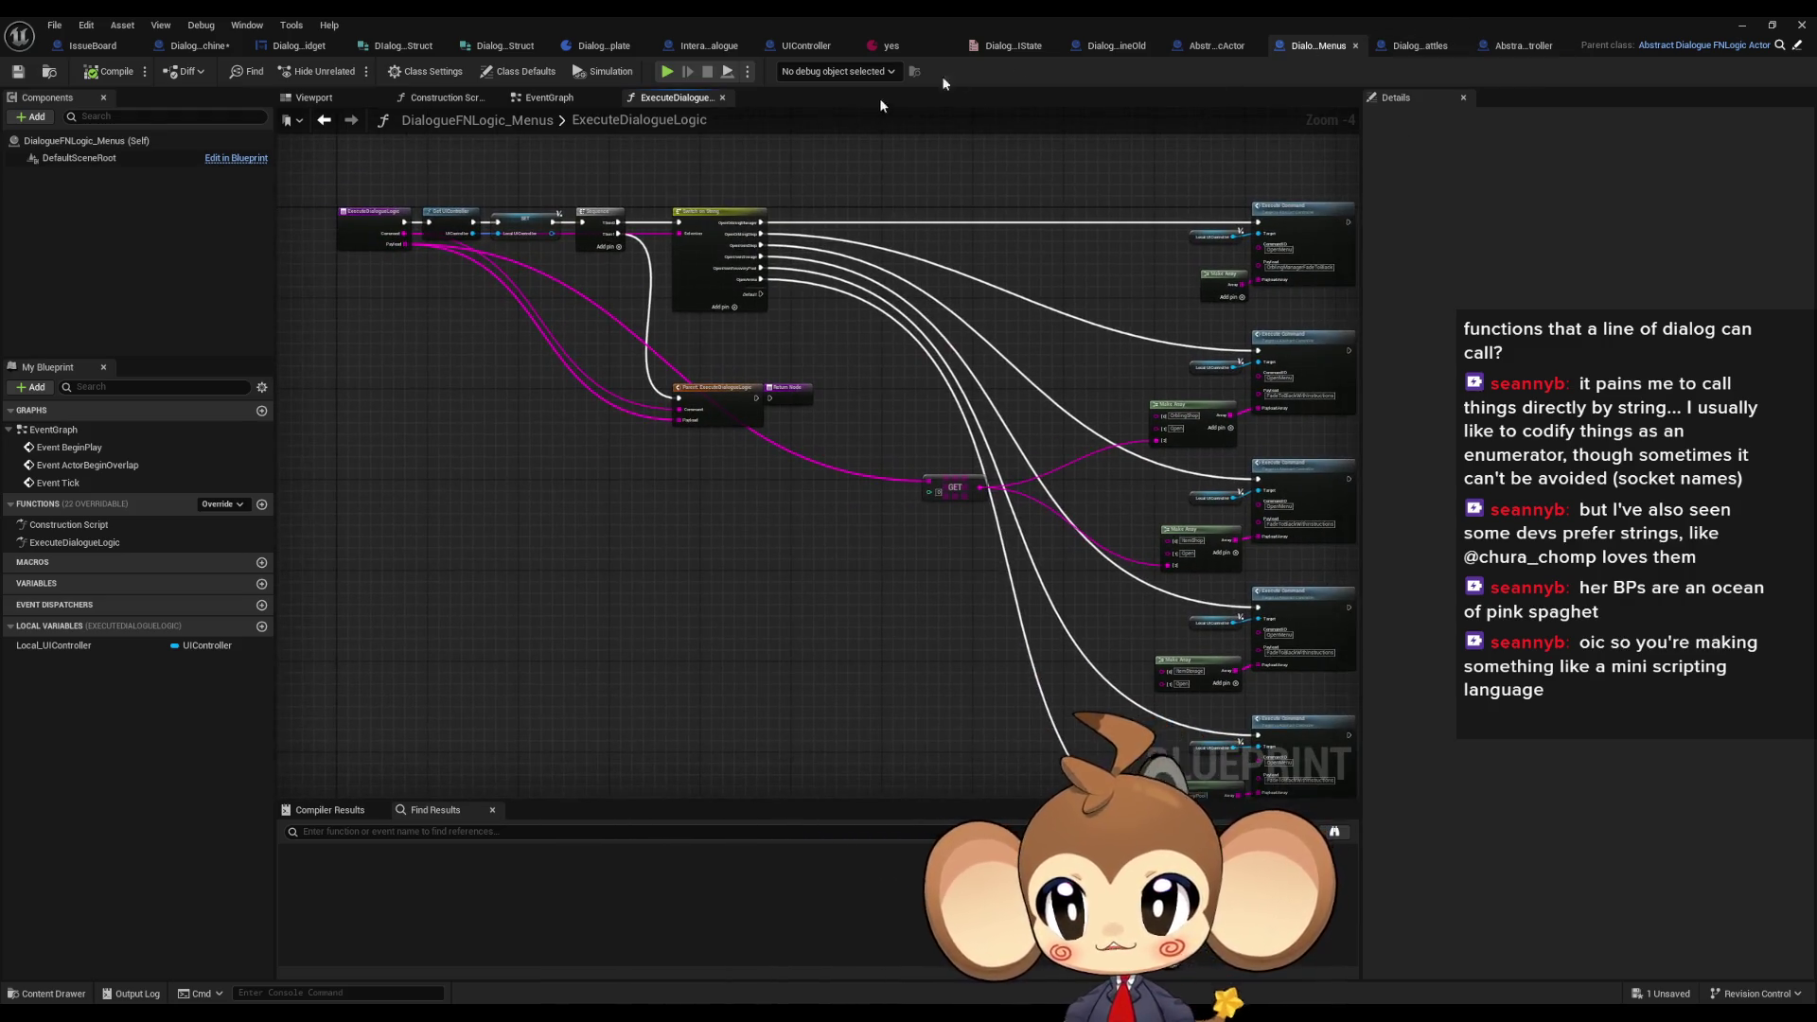
click(1215, 46)
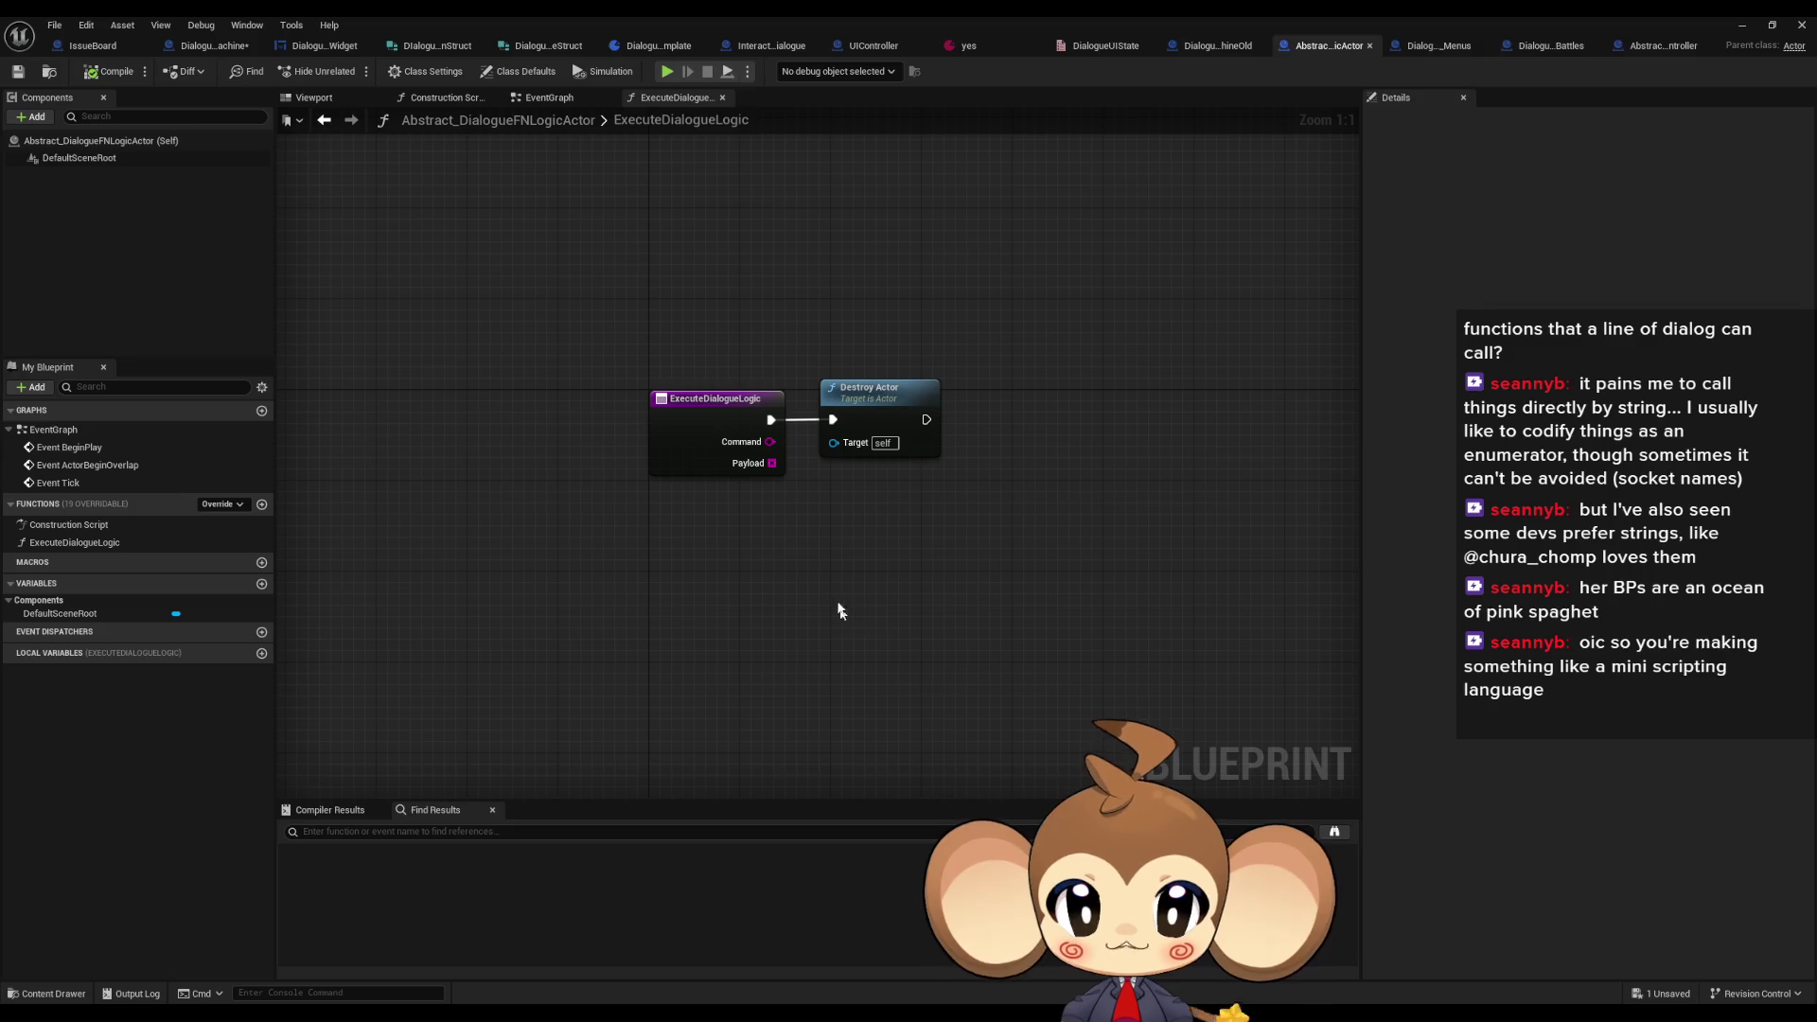
- Copy the Start Battle call with its payload GET and Break String Array Struct into the Battles graph
click(1191, 46)
scroll(877, 417, up, 1)
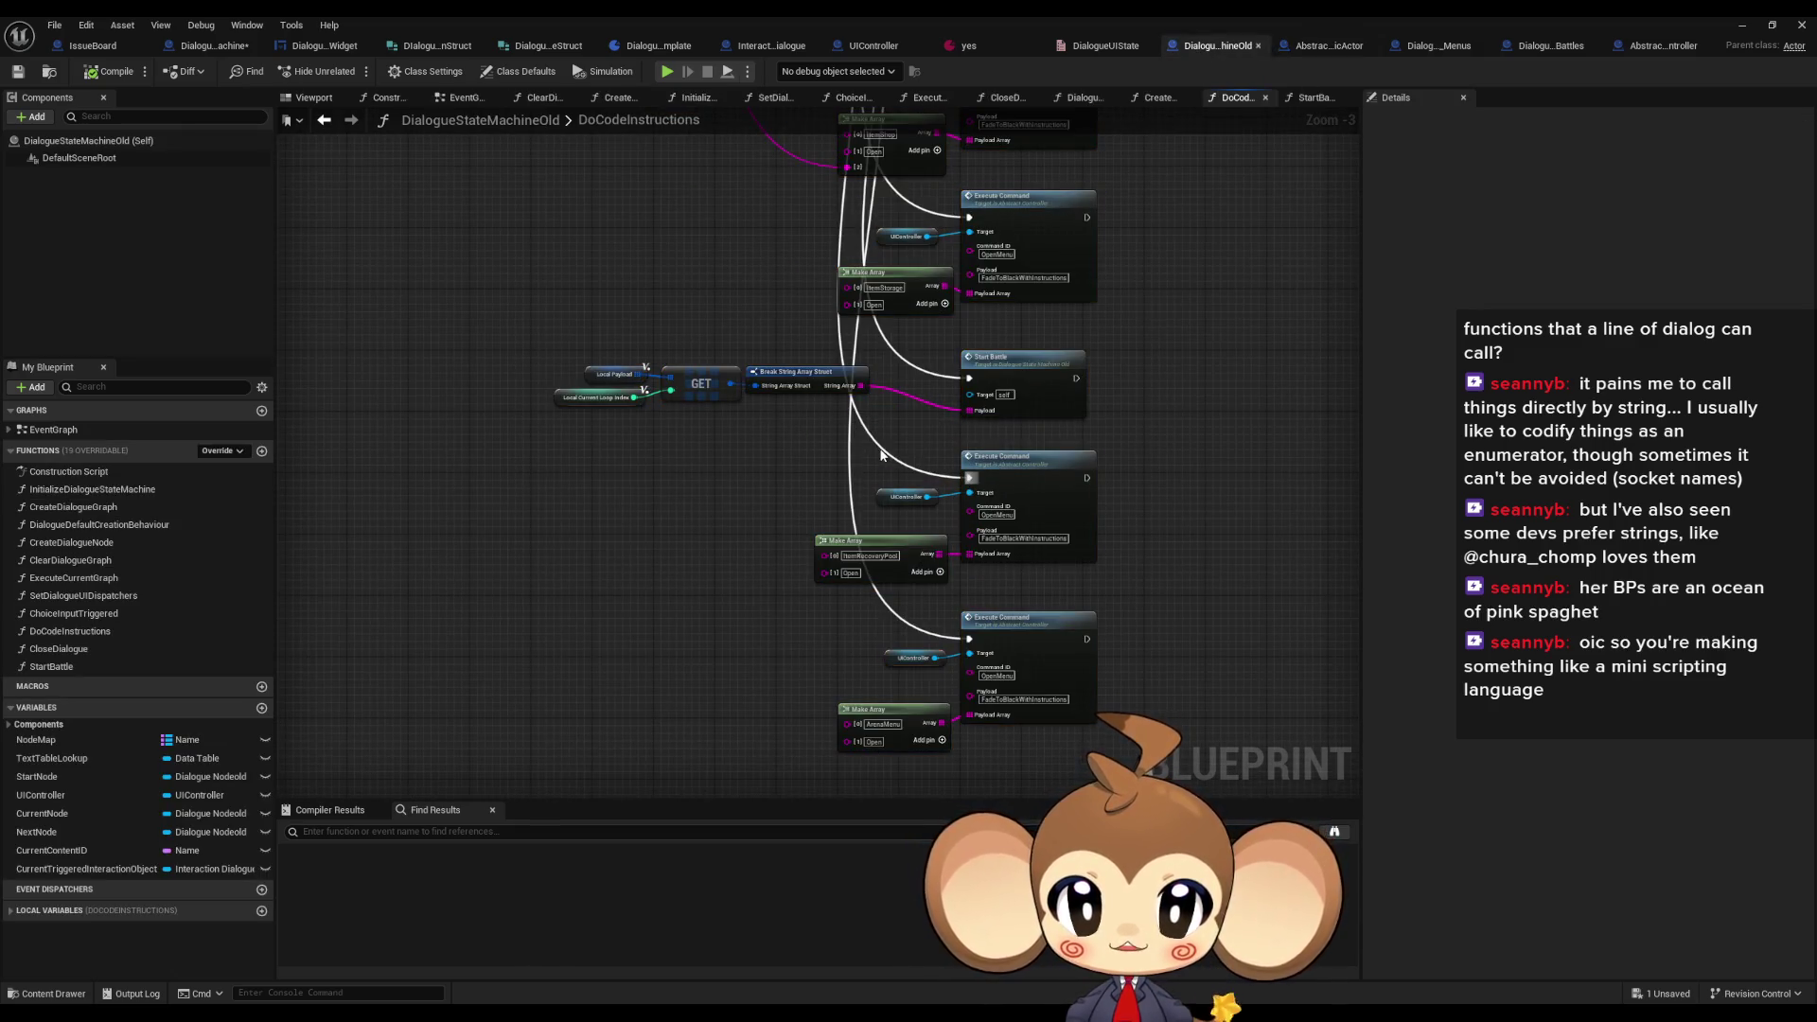
drag(854, 440, 857, 472)
drag(719, 413, 1172, 367)
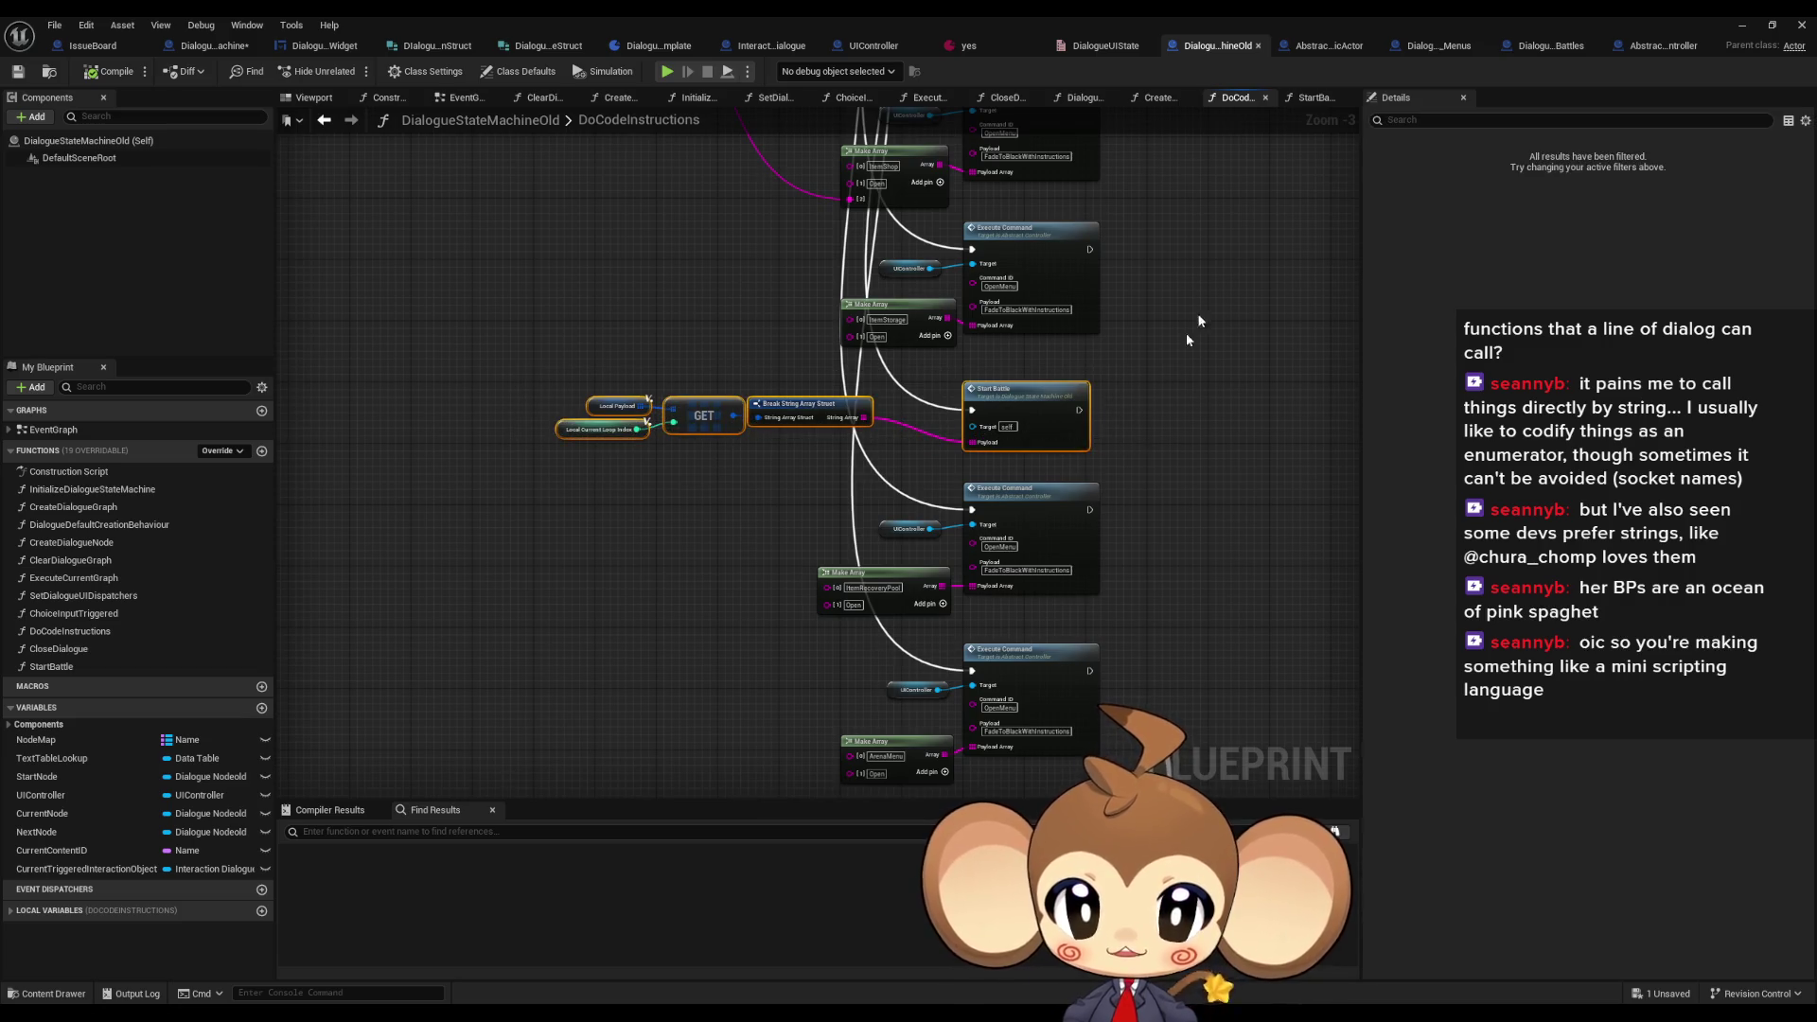
click(1550, 45)
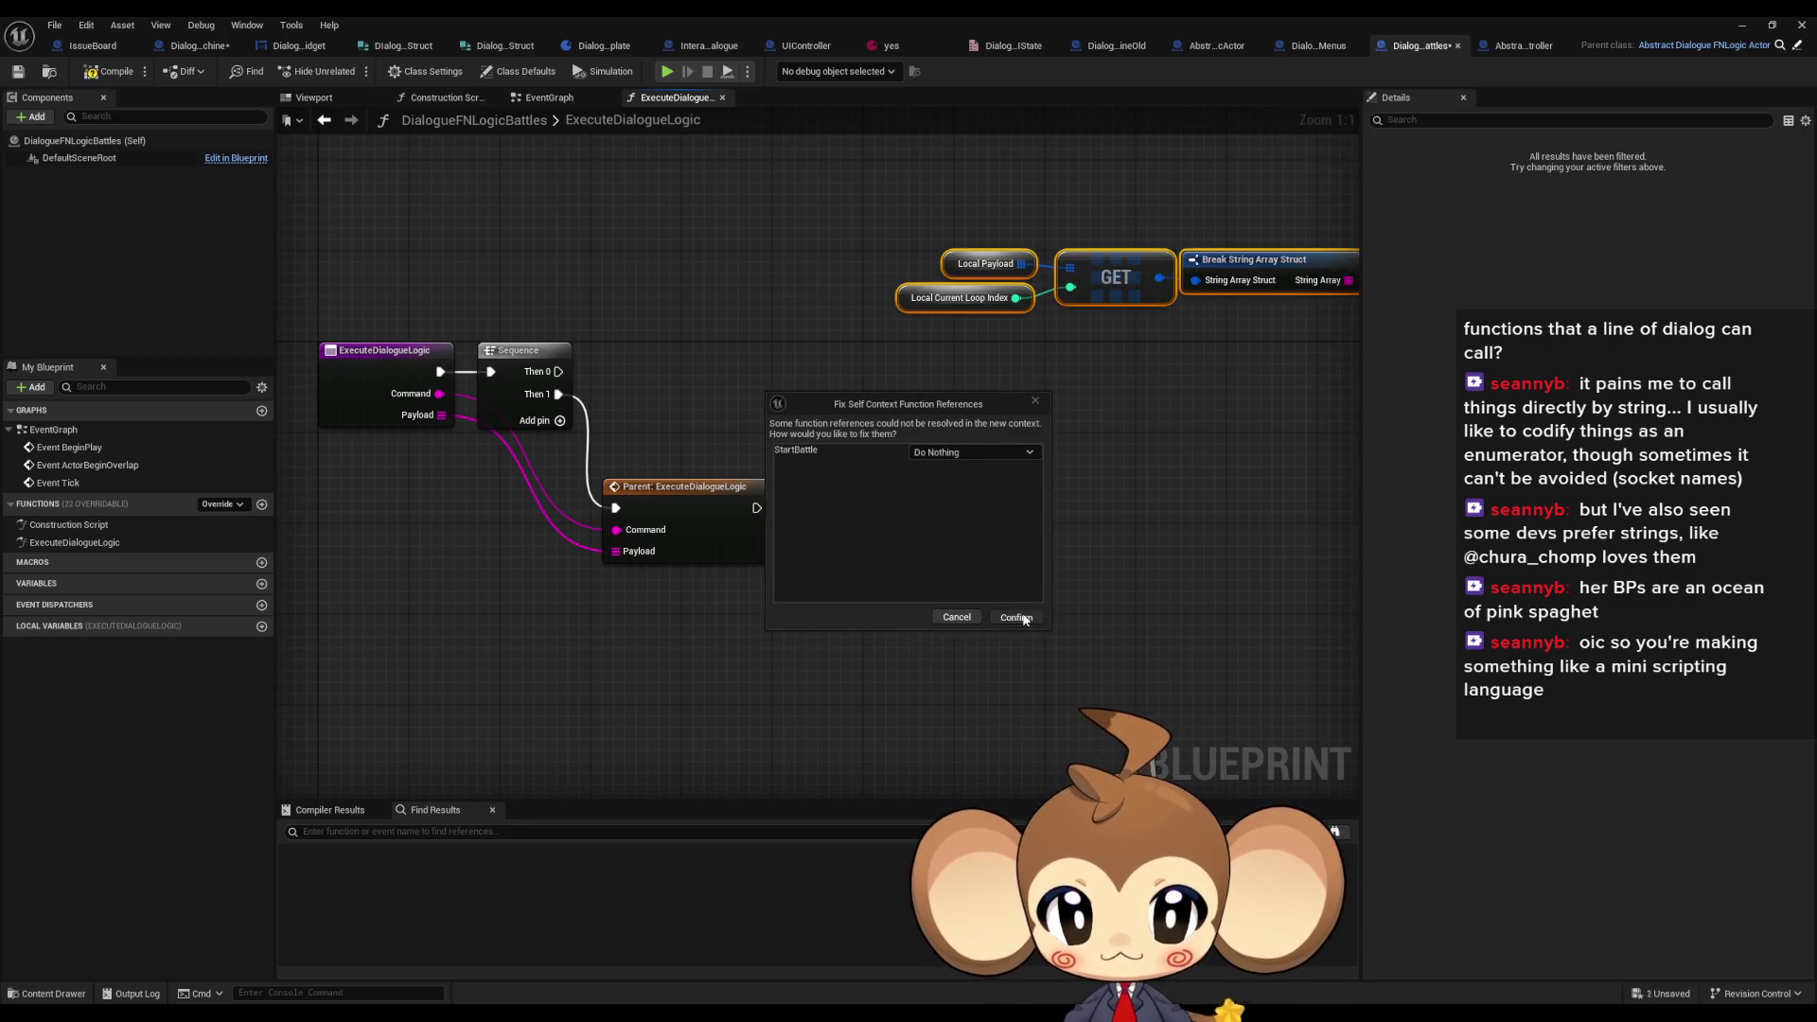
click(1016, 617)
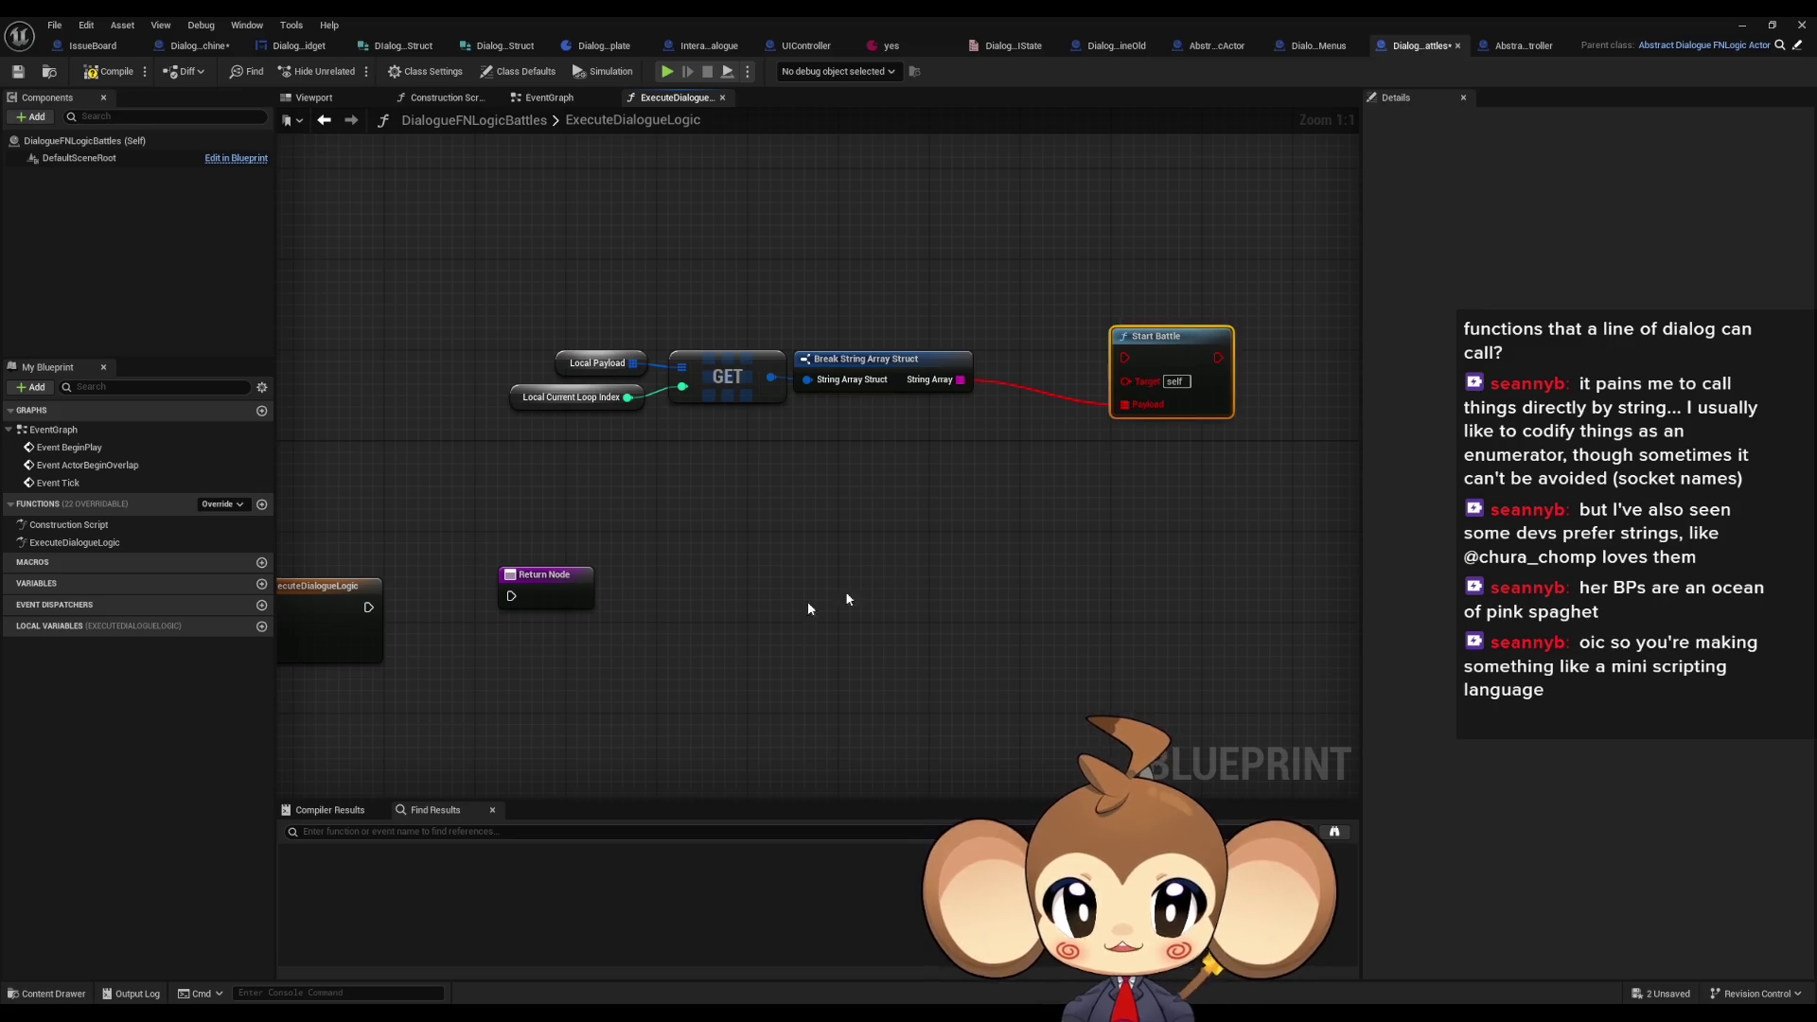
click(1216, 199)
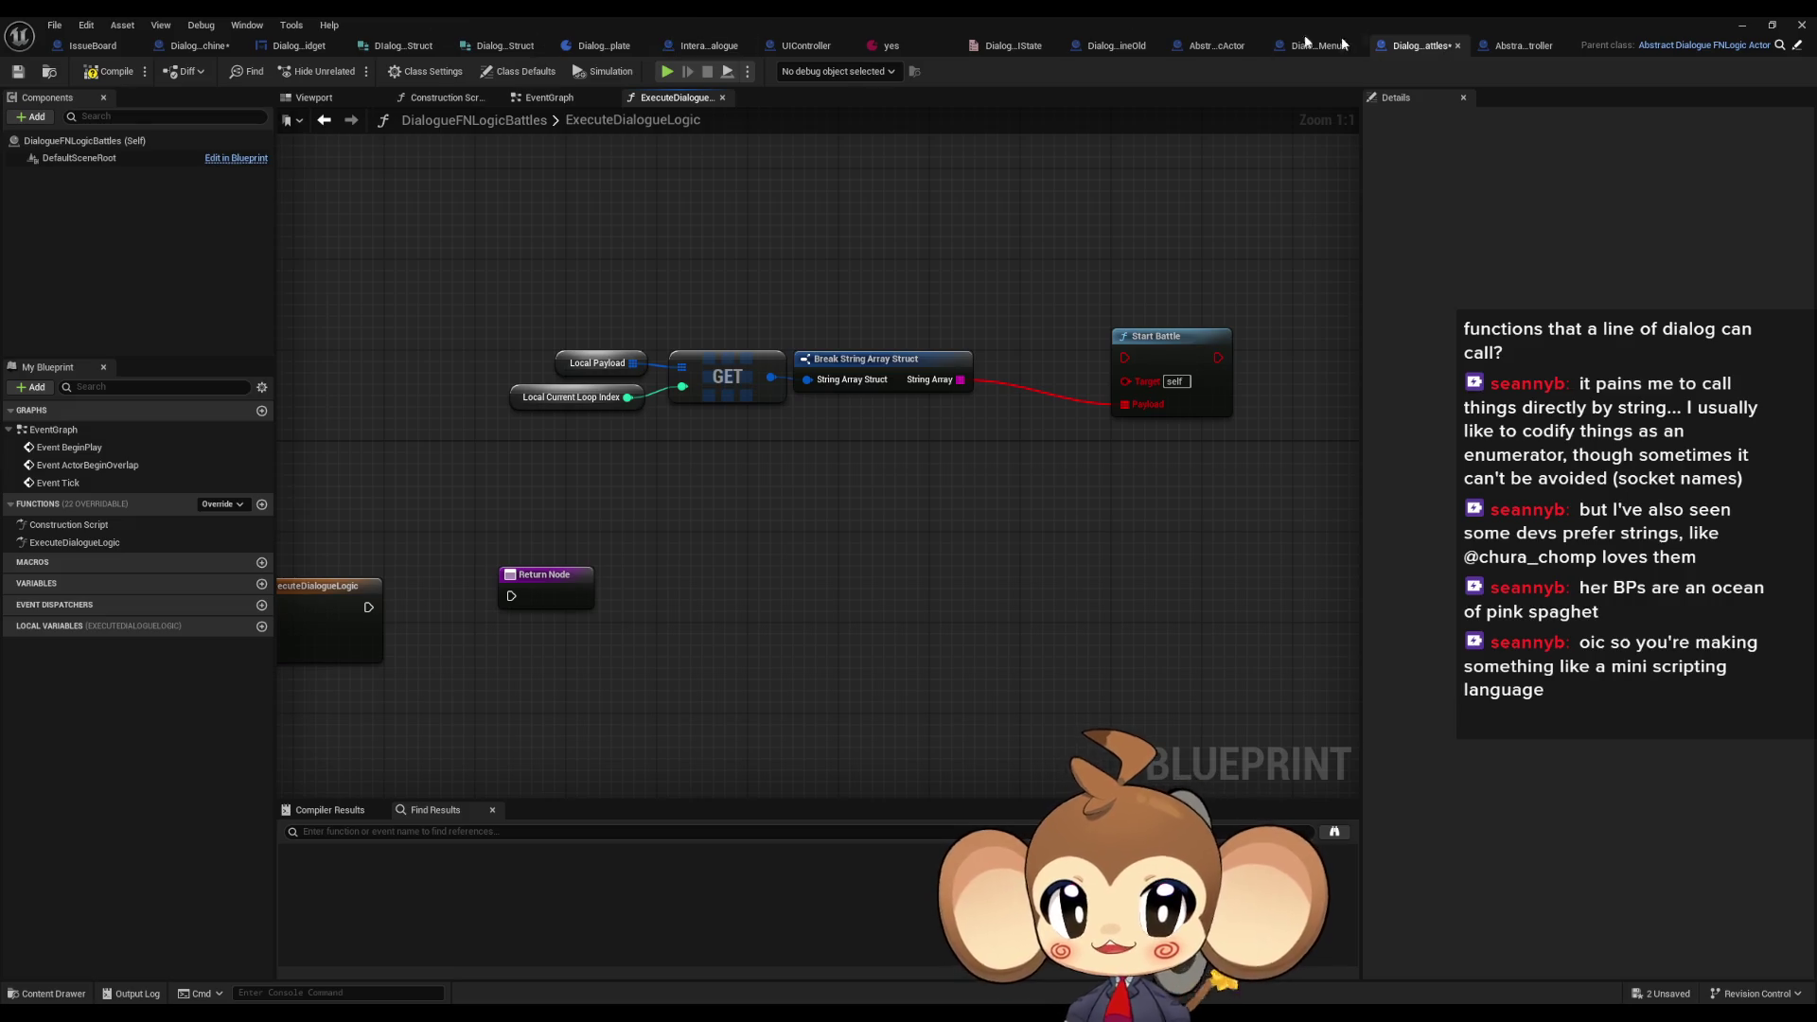
click(1116, 46)
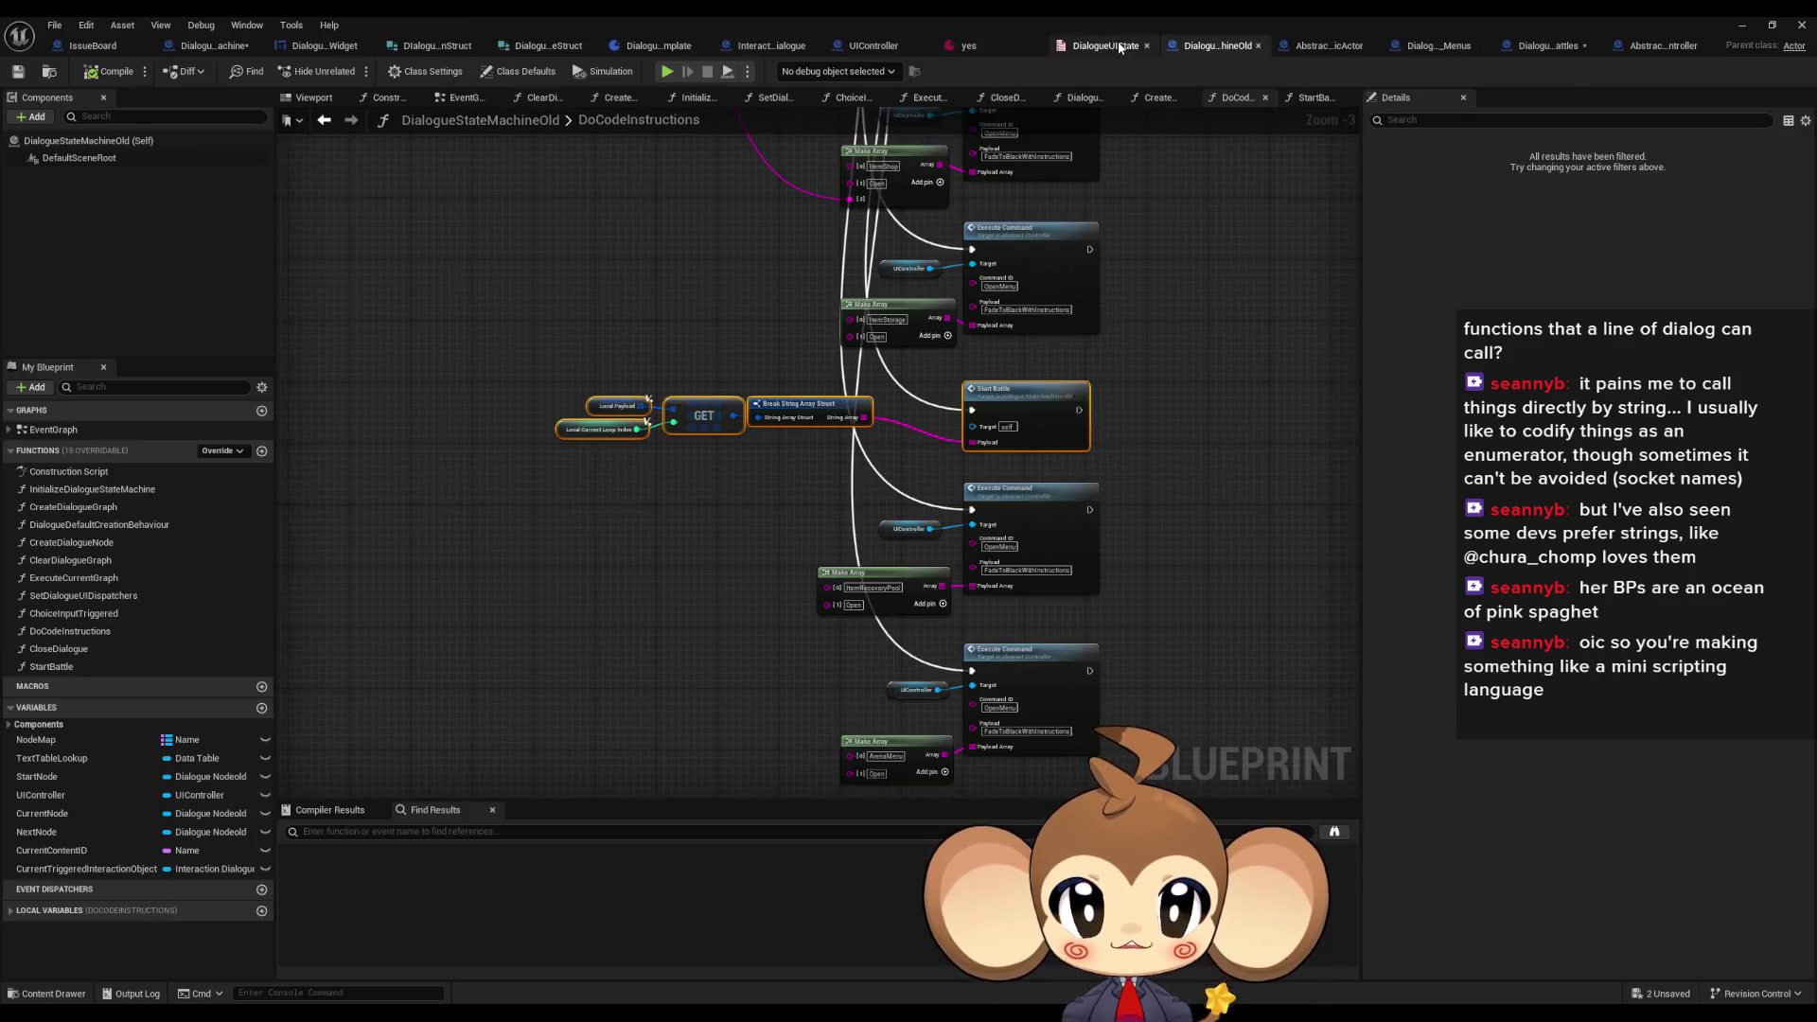
- Open DialogueStateMachineOld's StartBattle graph and marquee-select its Local Payload, GET and Switch on String rows
double_click(1035, 409)
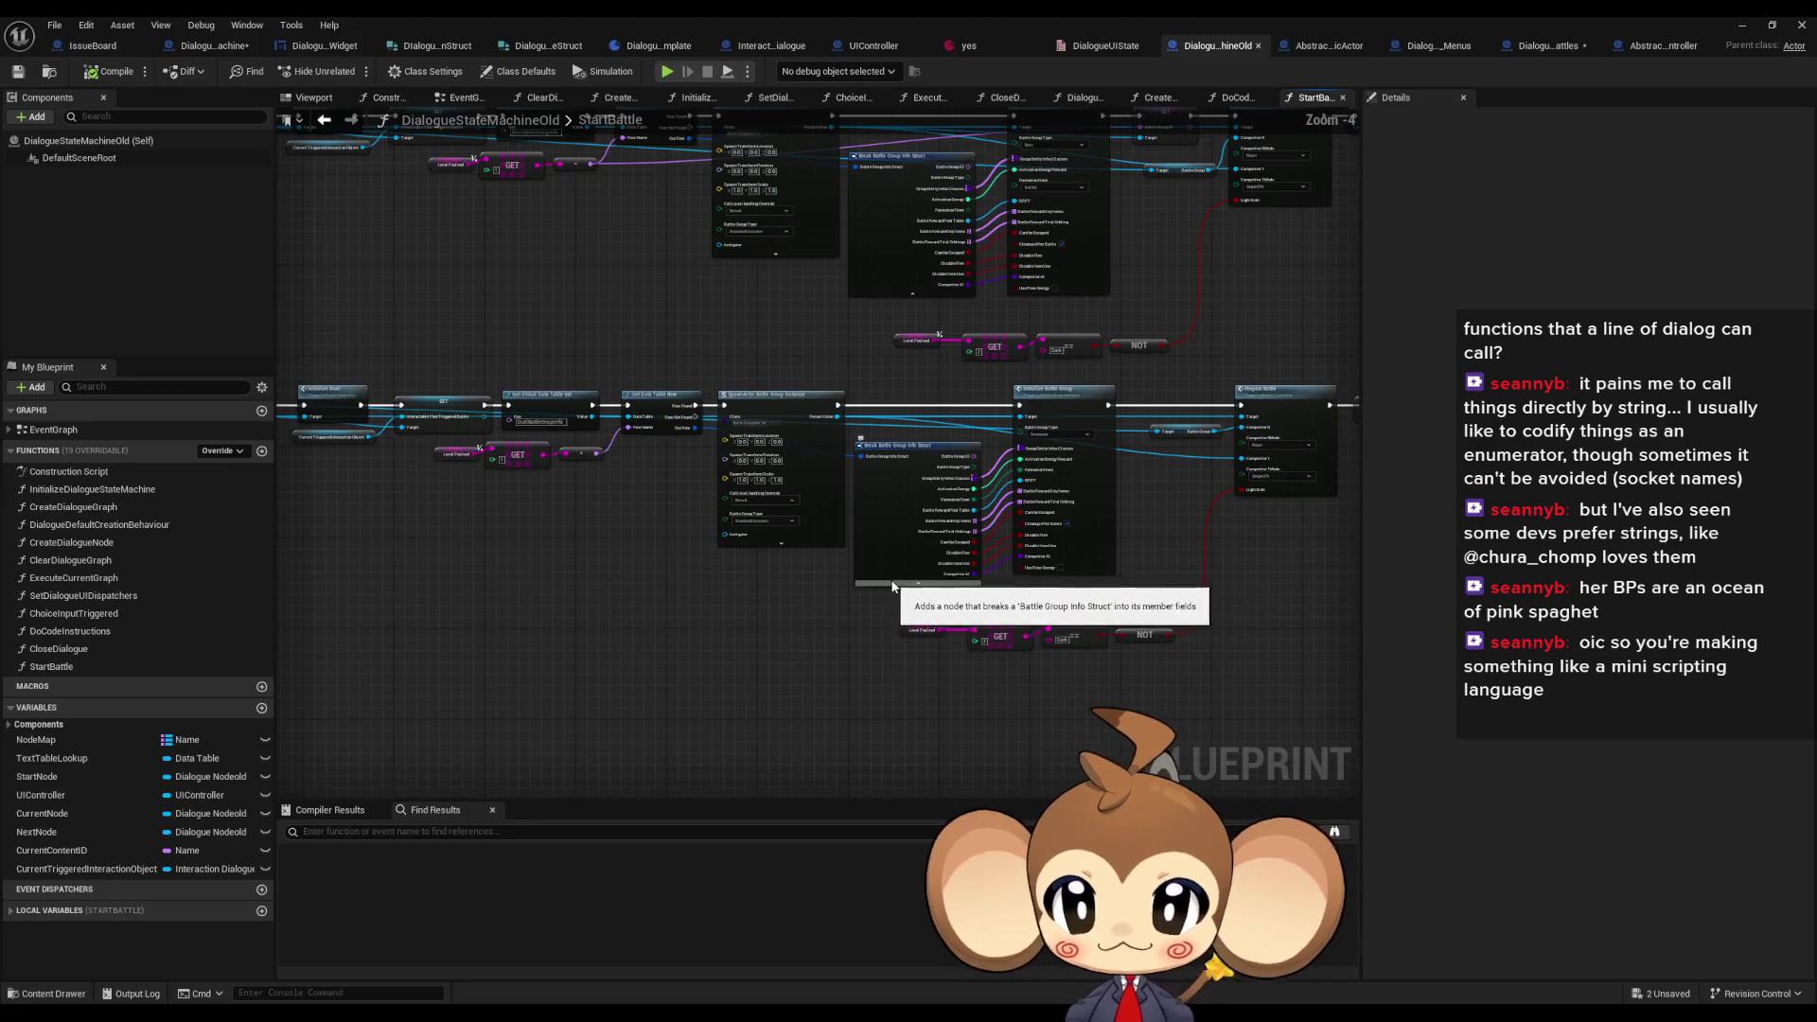
scroll(892, 587, down, 5)
scroll(782, 572, up, 10)
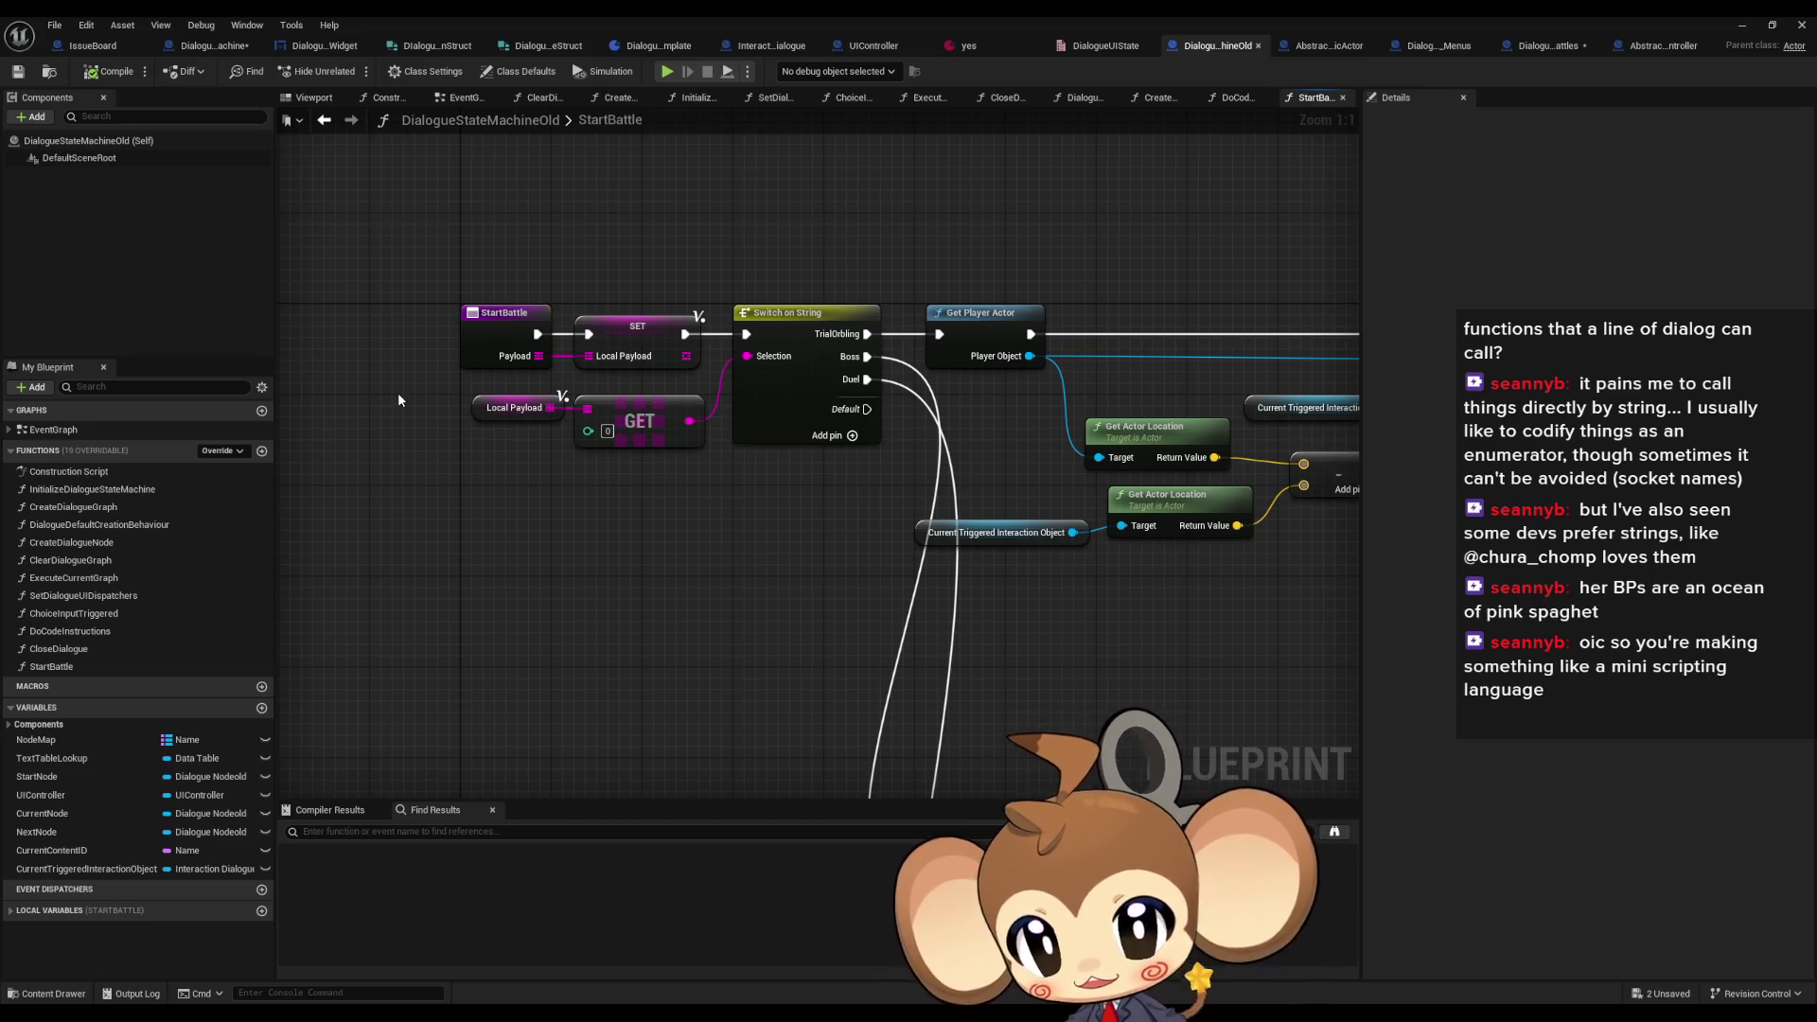
drag(397, 391, 742, 452)
scroll(887, 508, down, 8)
mouse_move(886, 507)
mouse_down()
mouse_move(795, 349)
mouse_move(568, 284)
mouse_move(509, 174)
mouse_move(1056, 594)
mouse_move(1297, 660)
mouse_up()
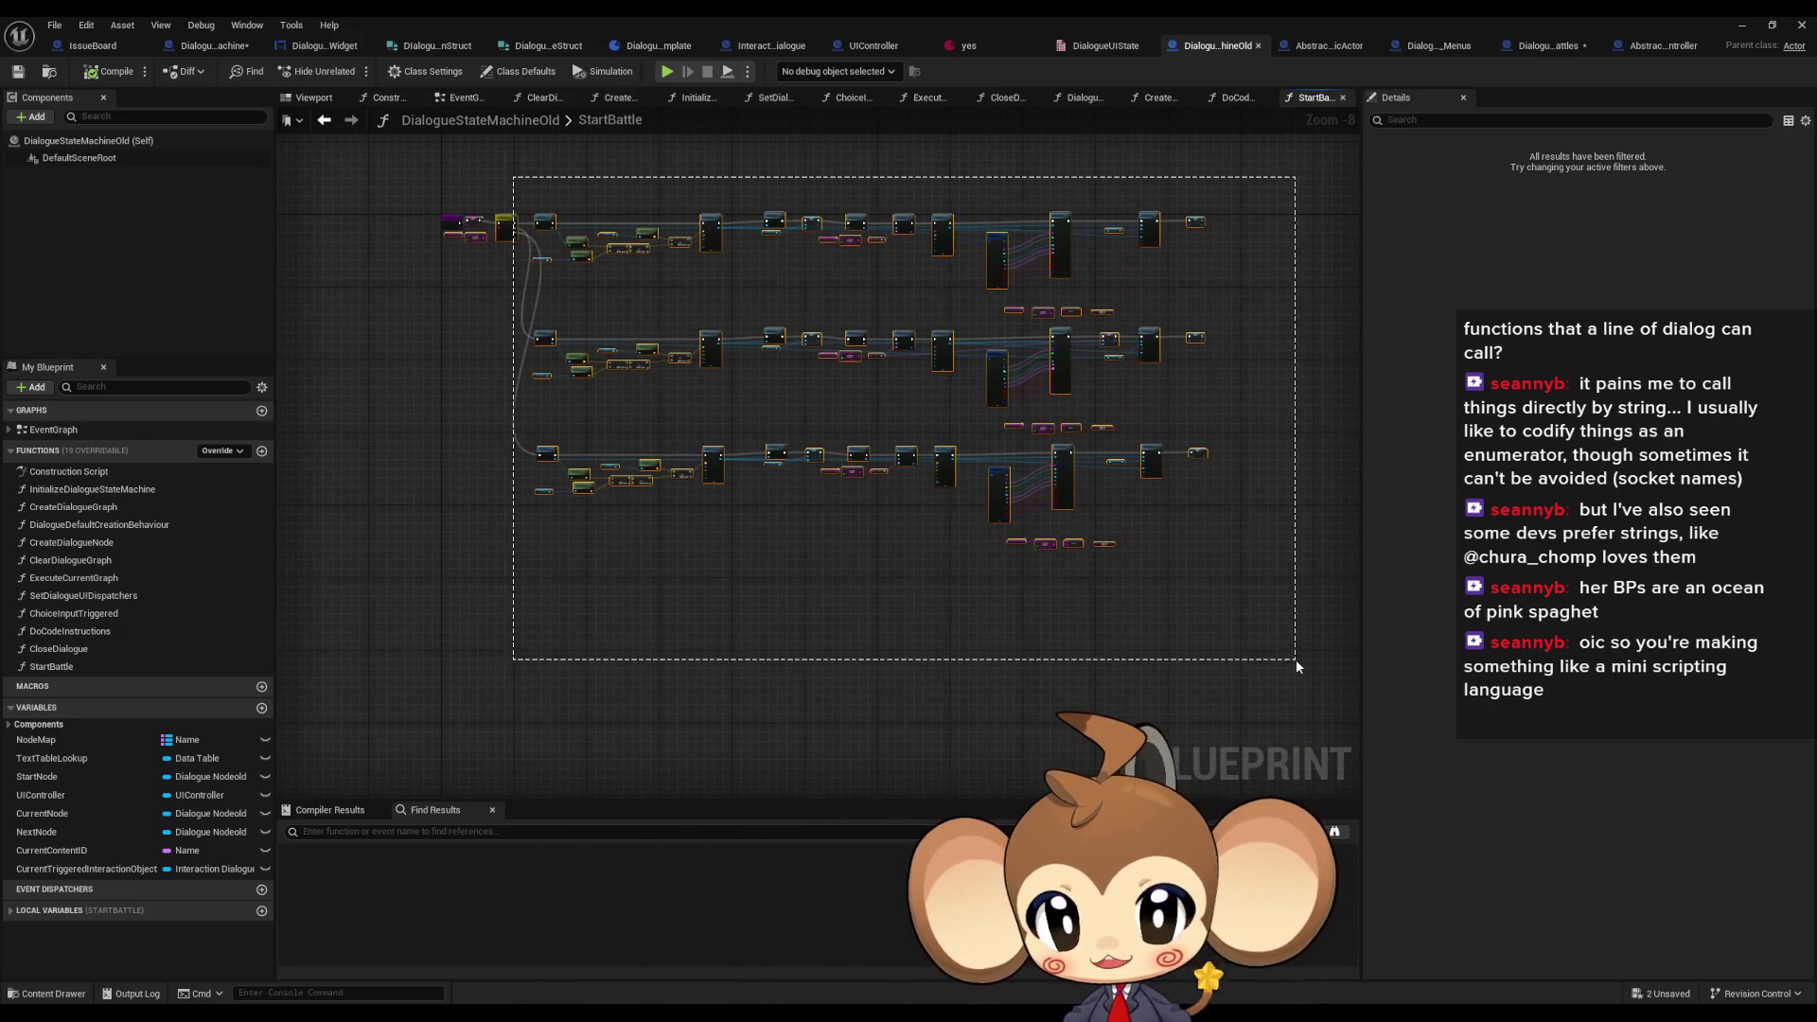
scroll(668, 386, up, 4)
scroll(668, 386, down, 4)
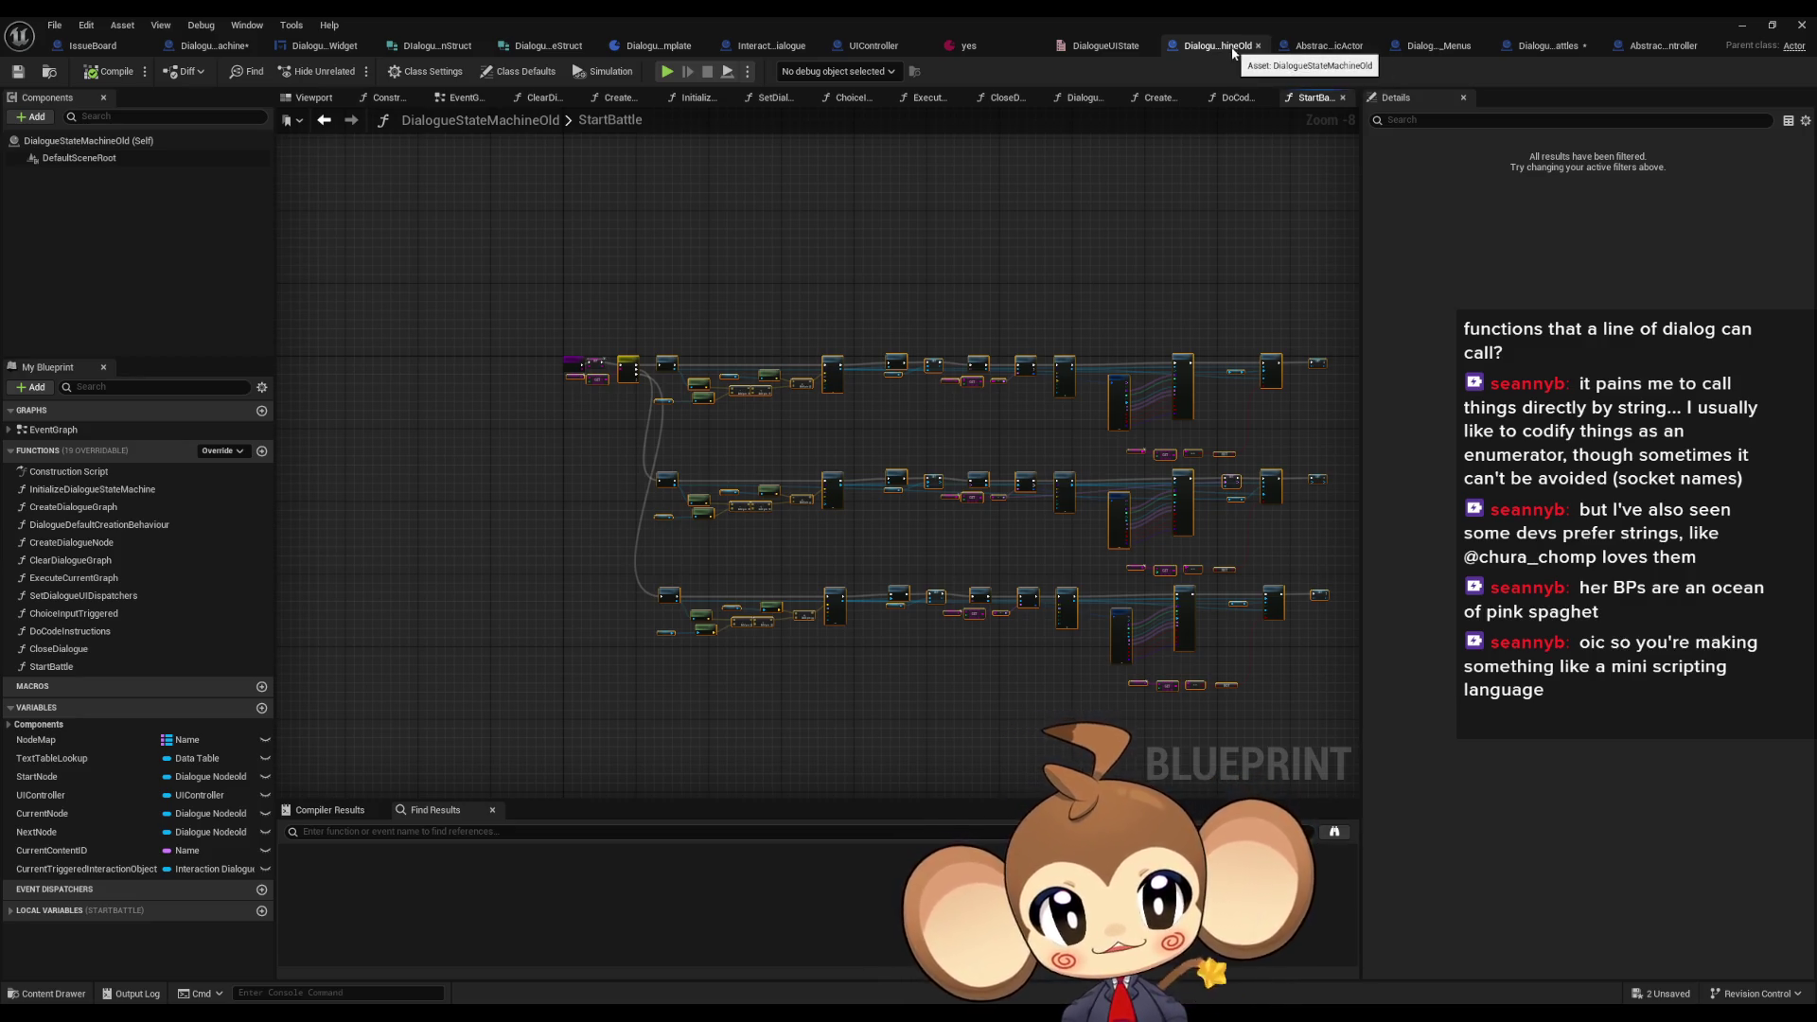
scroll(888, 565, up, 4)
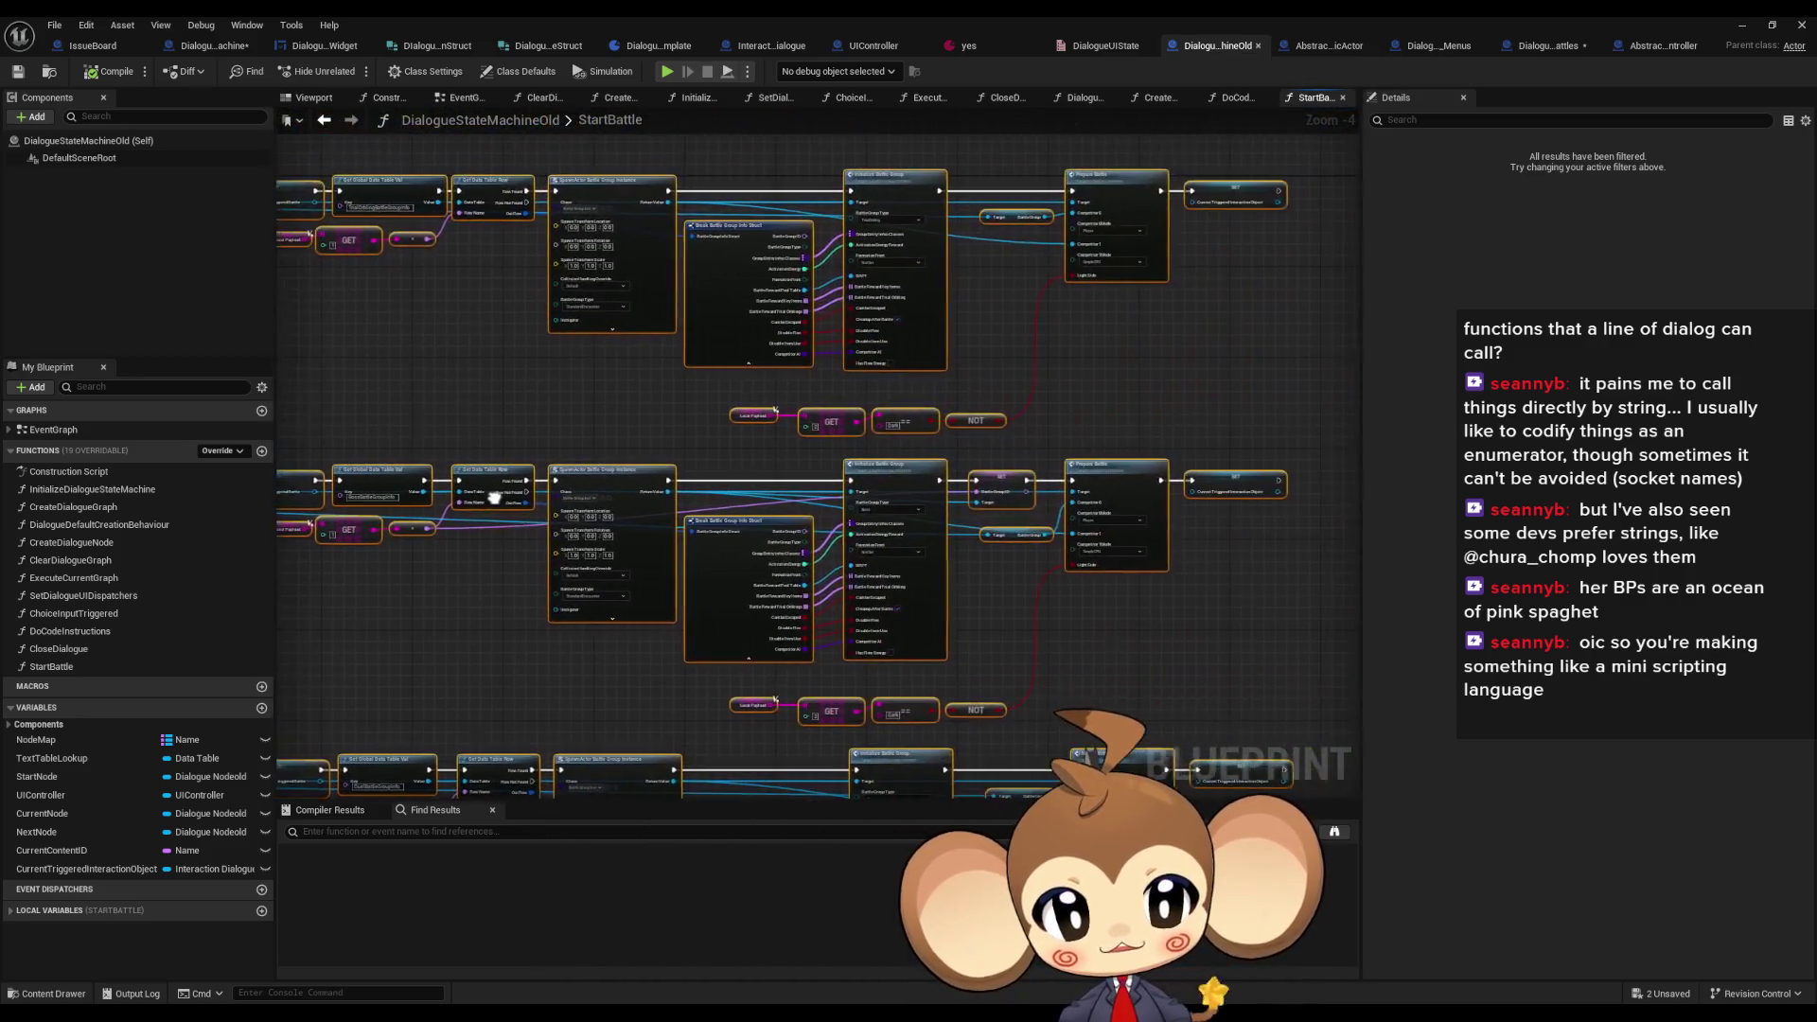
scroll(887, 565, up, 2)
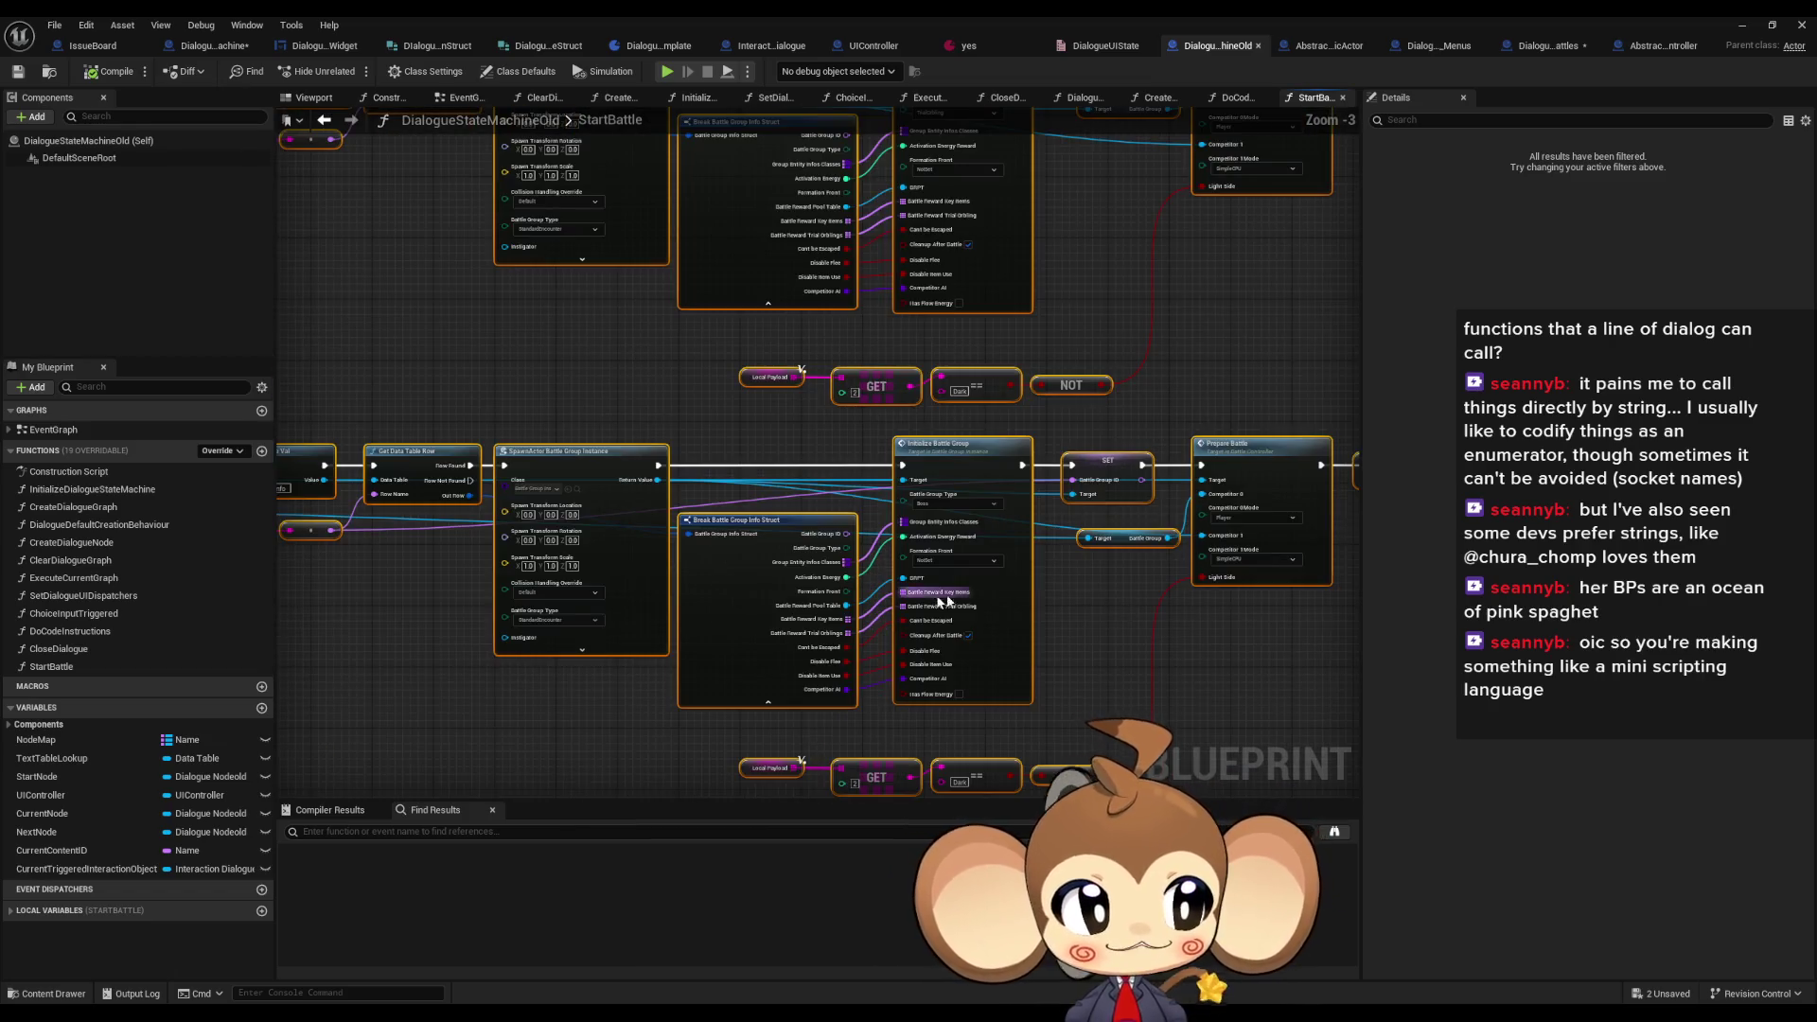
- In DialogueFNLogicBattles, move the Start Battle nodes aside and paste the StartBattle rows below them
scroll(999, 343, down, 4)
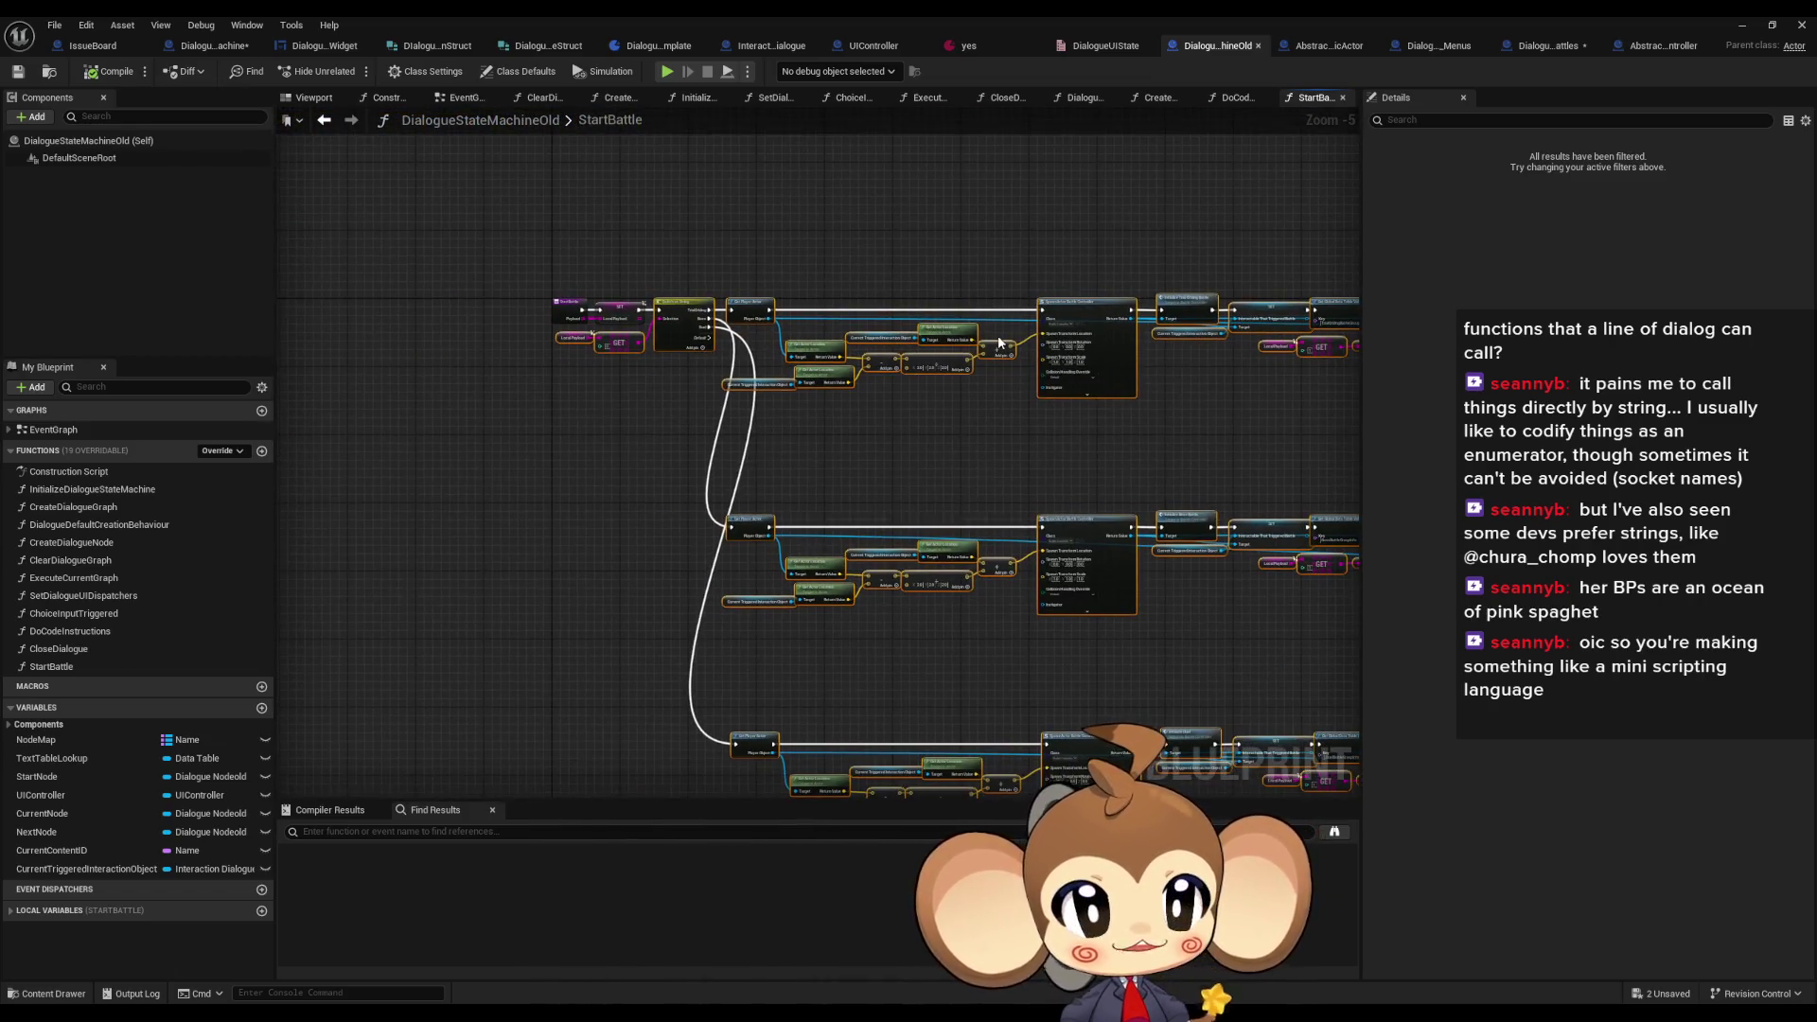
click(1547, 47)
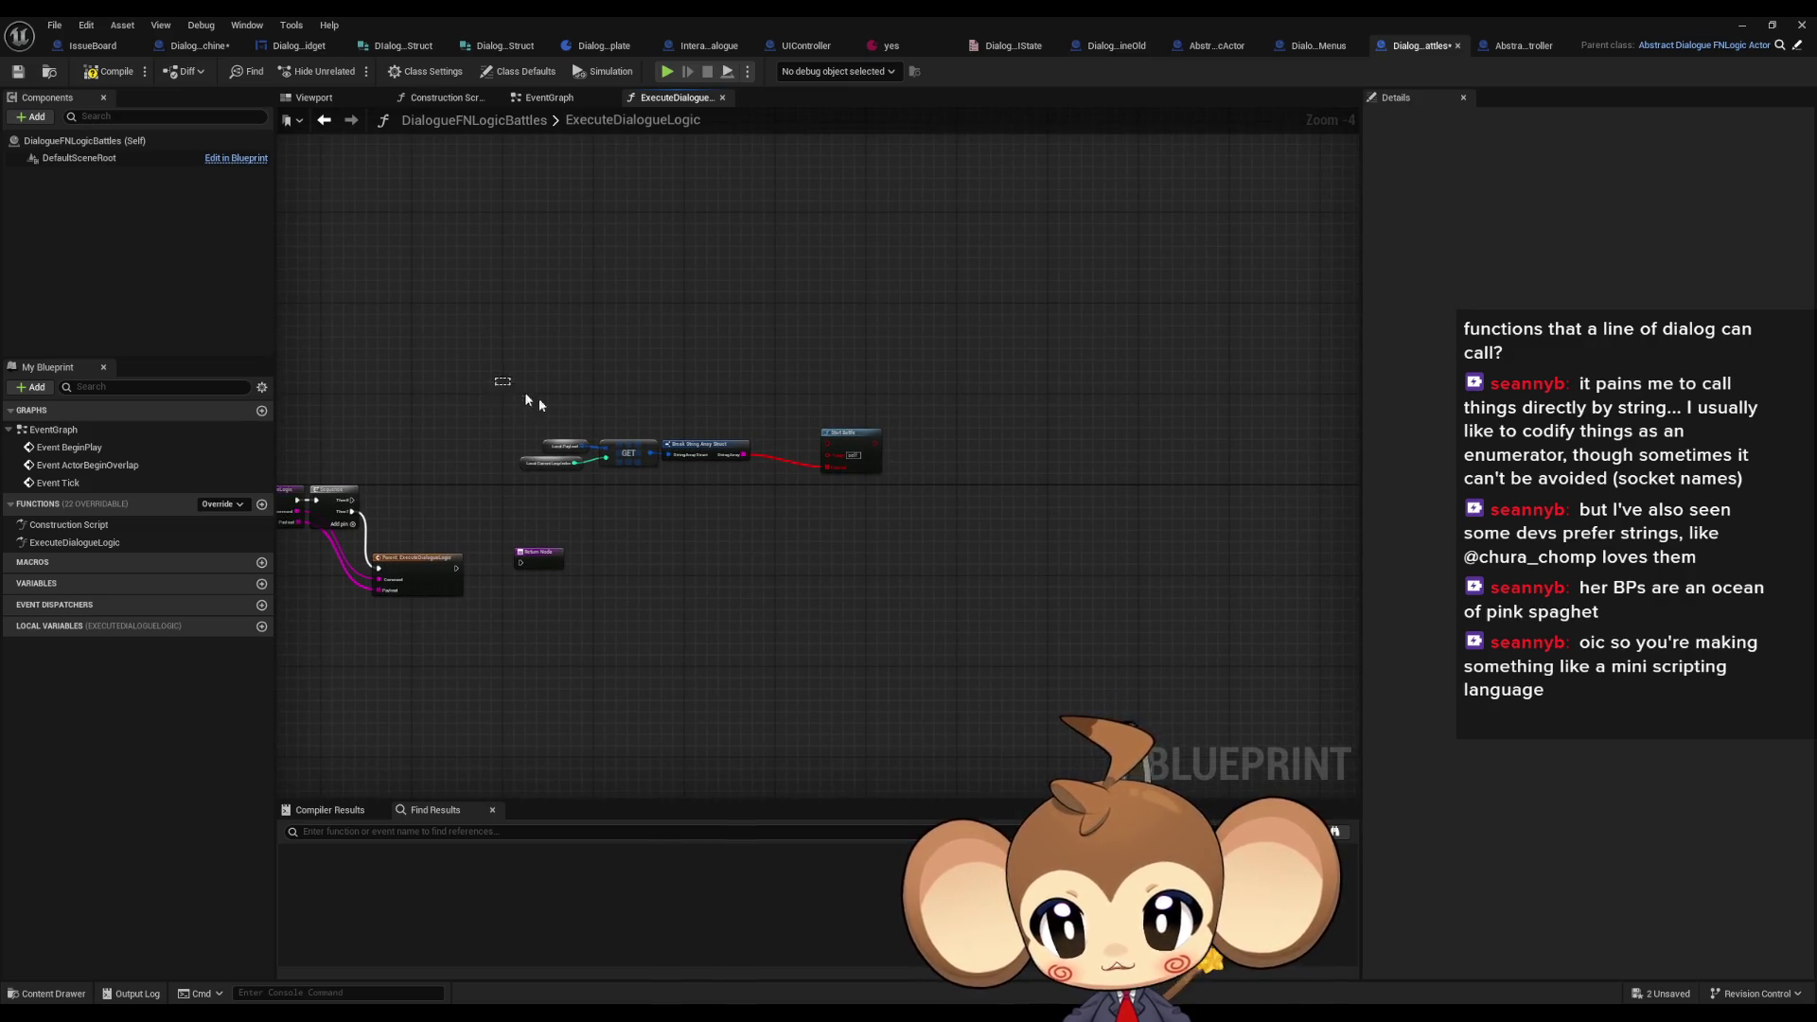
drag(515, 392, 951, 475)
drag(847, 434, 552, 235)
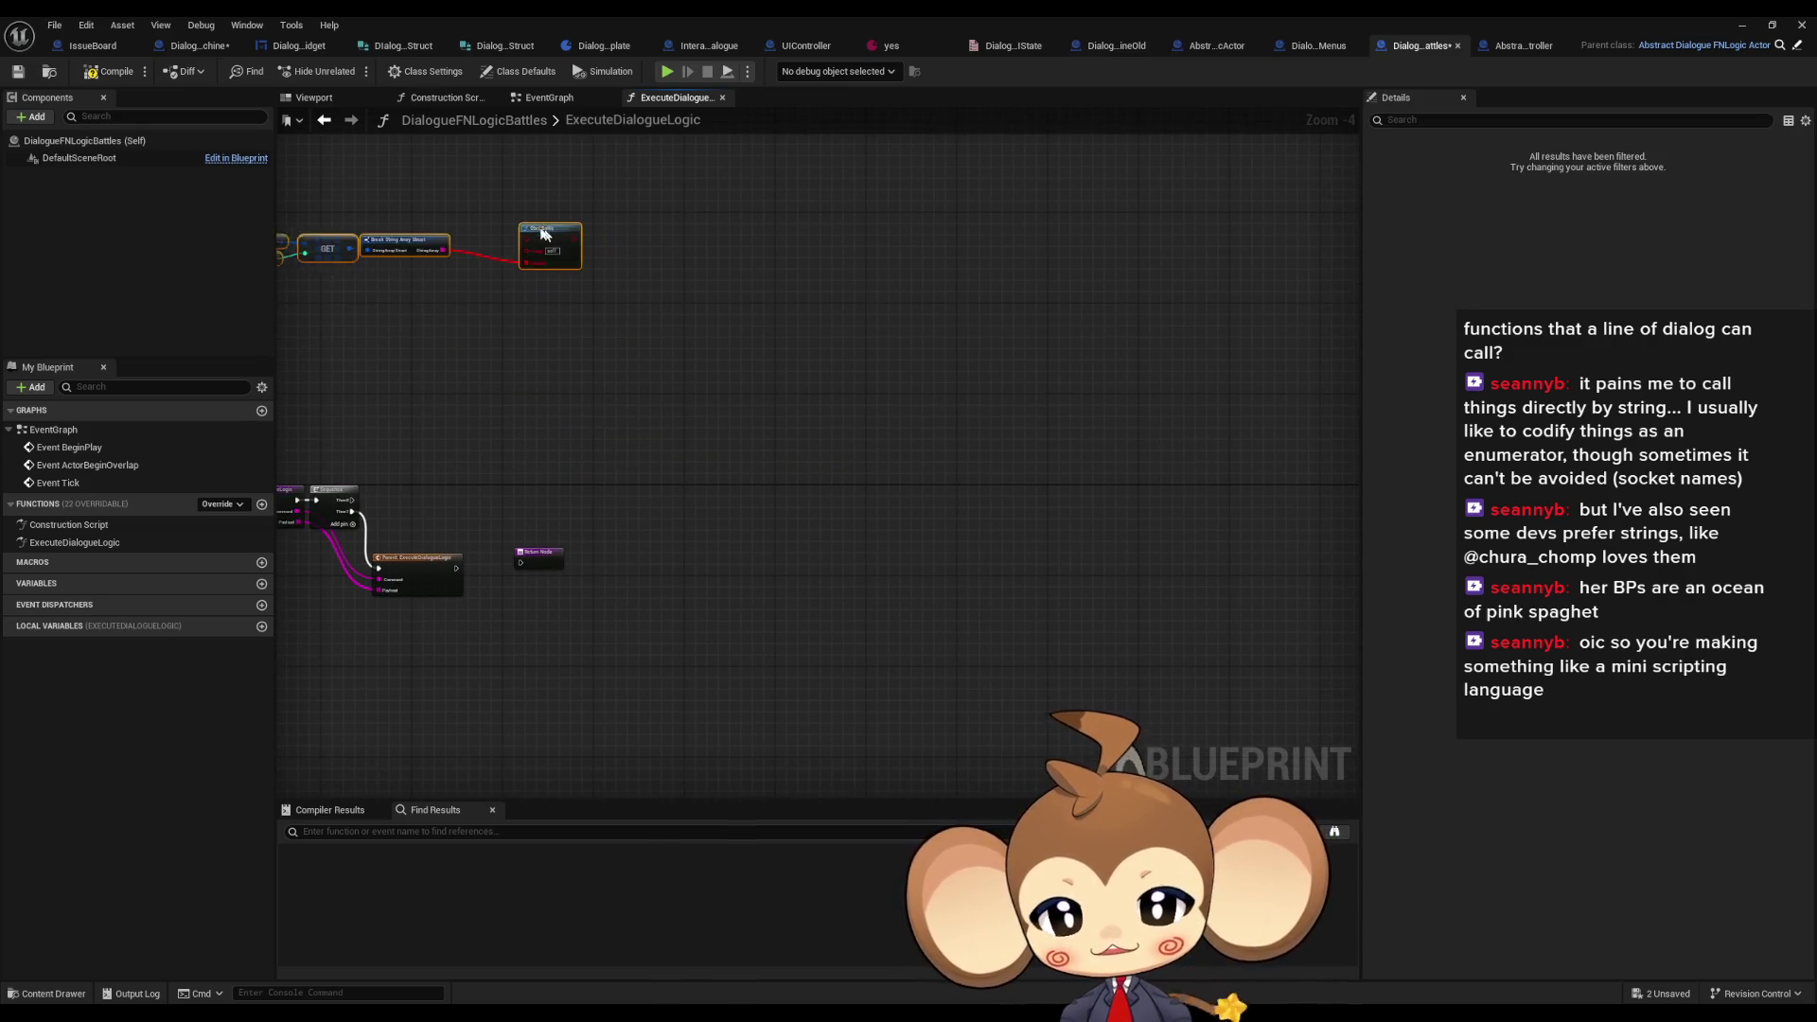
scroll(904, 408, down, 1)
key(ctrl+v)
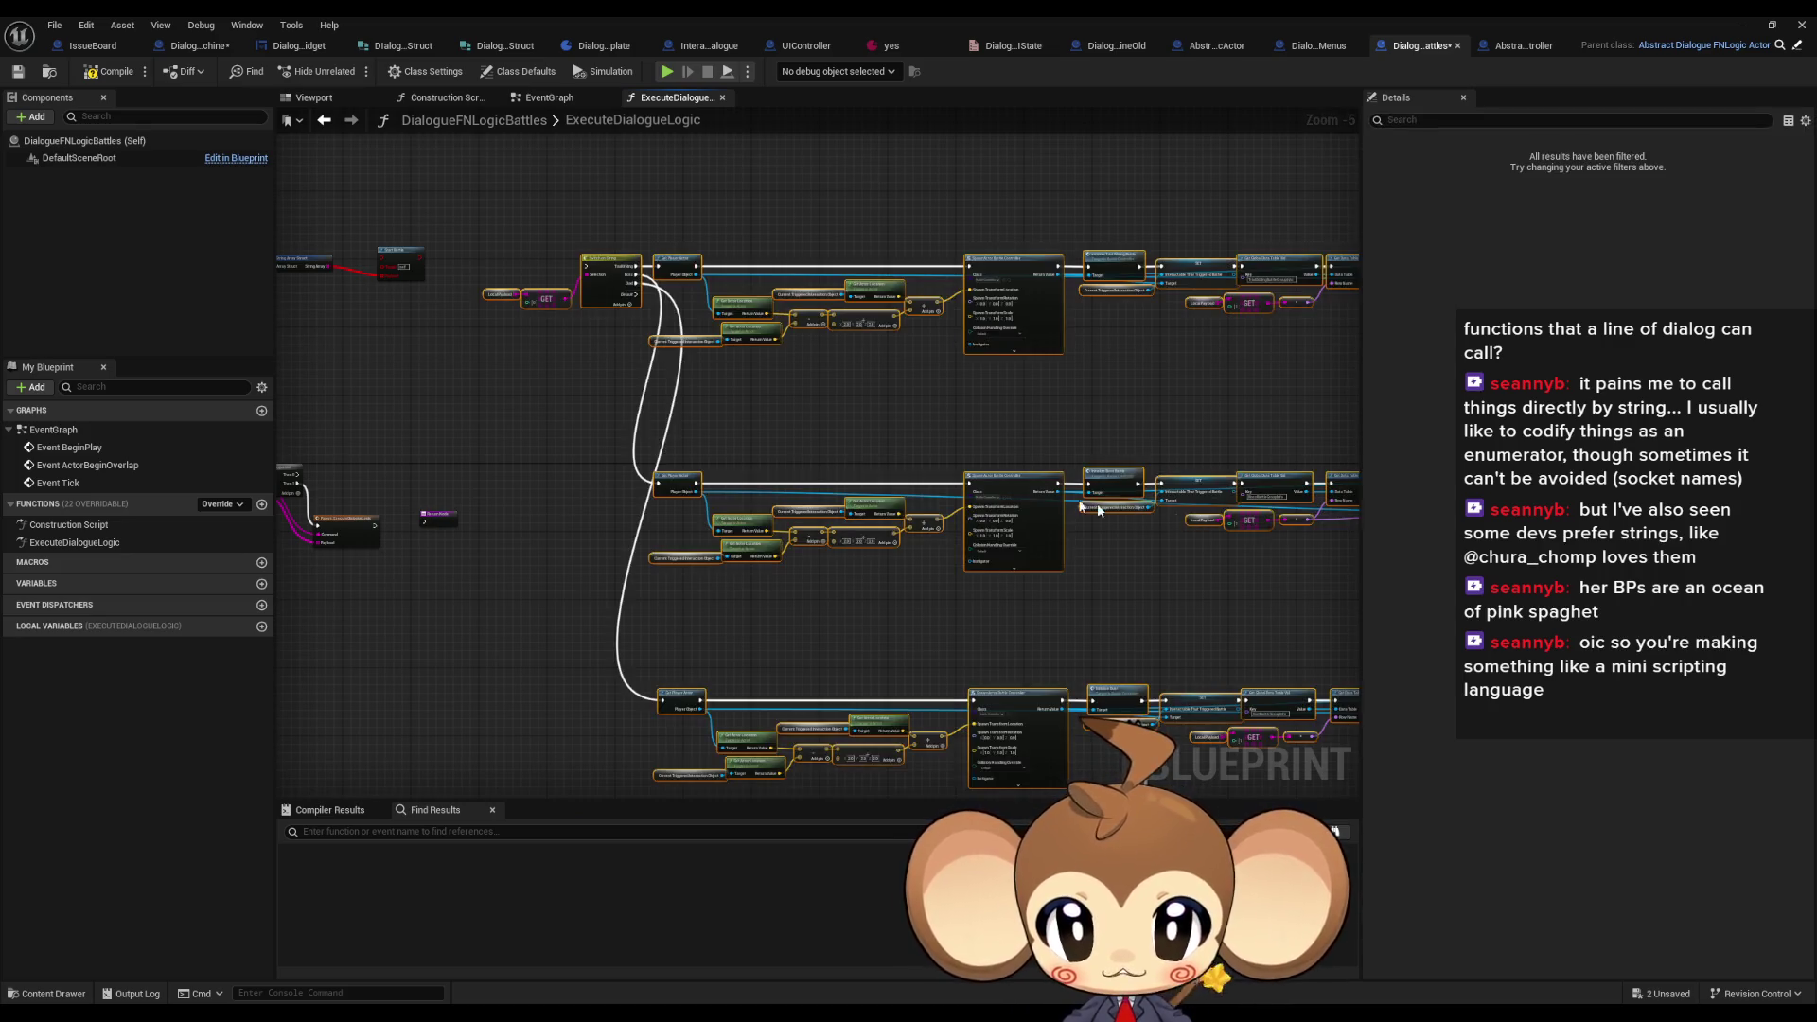
drag(1124, 511, 1098, 749)
- Wire the entry's Payload into GET and Sequence Then 0 into Switch on String
scroll(456, 468, up, 1)
drag(457, 468, 908, 558)
scroll(923, 569, up, 1)
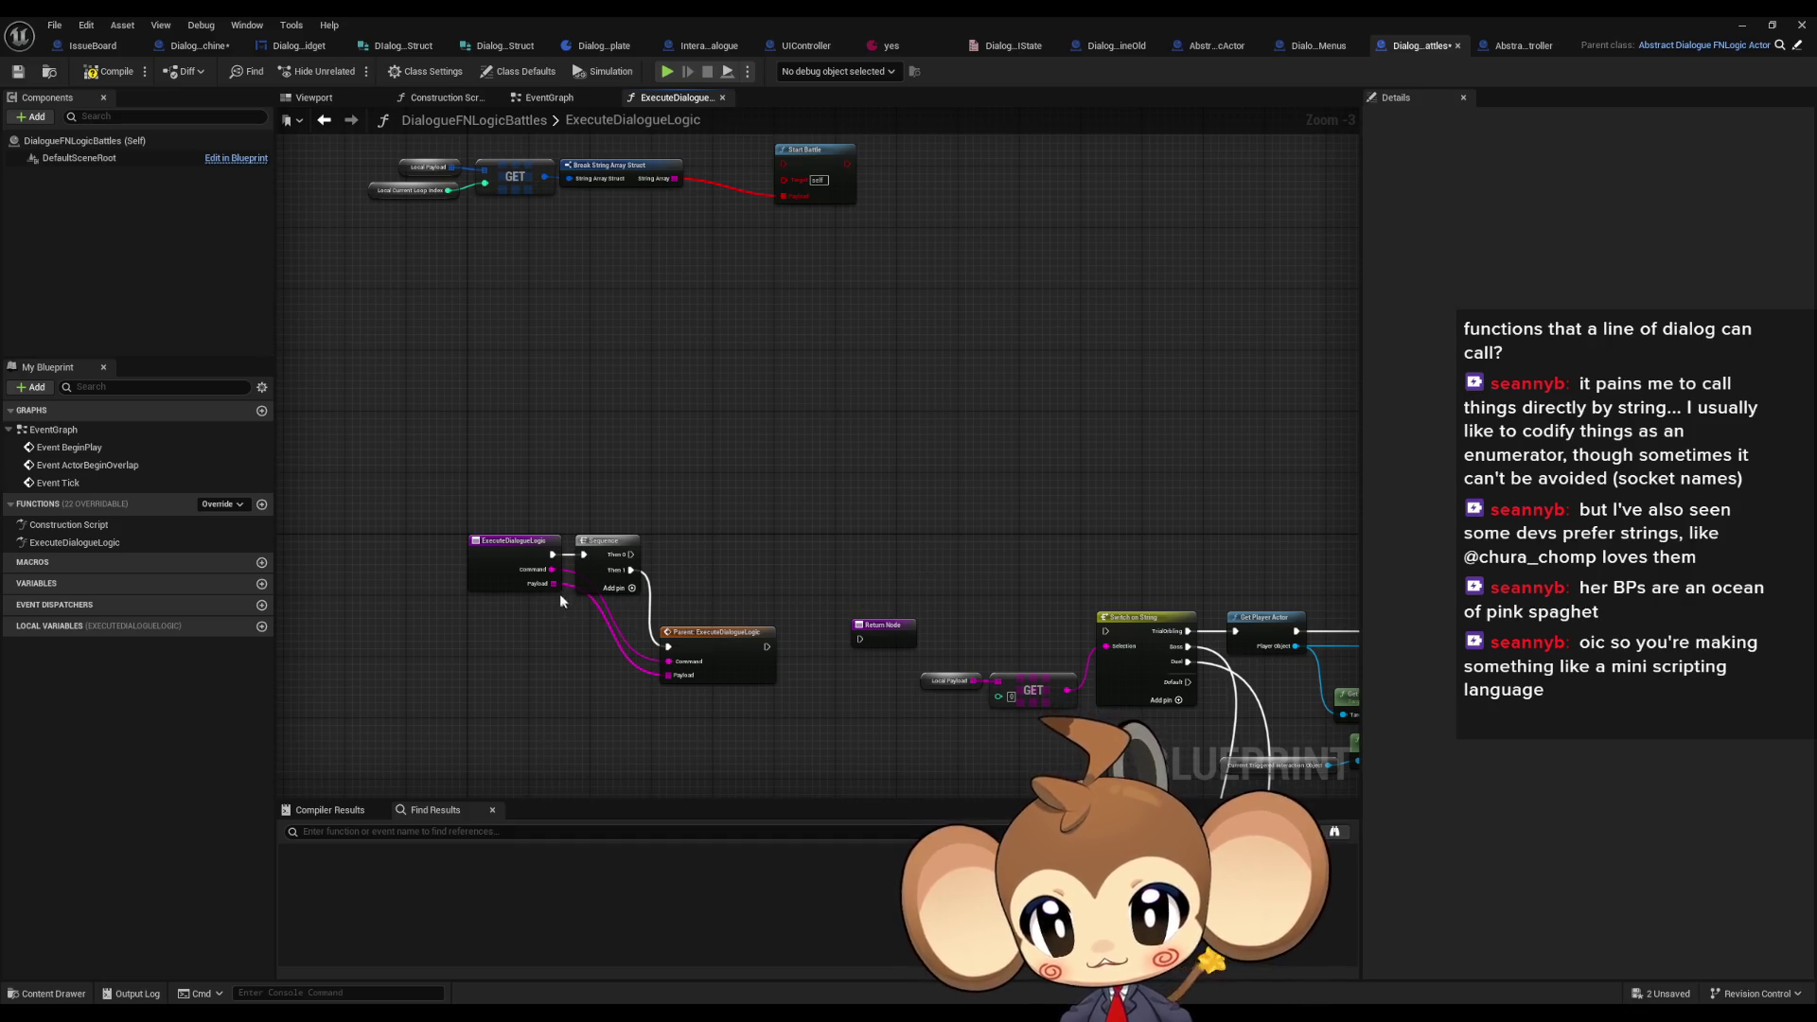
mouse_move(554, 583)
mouse_down()
mouse_move(1060, 691)
mouse_move(1001, 701)
mouse_up()
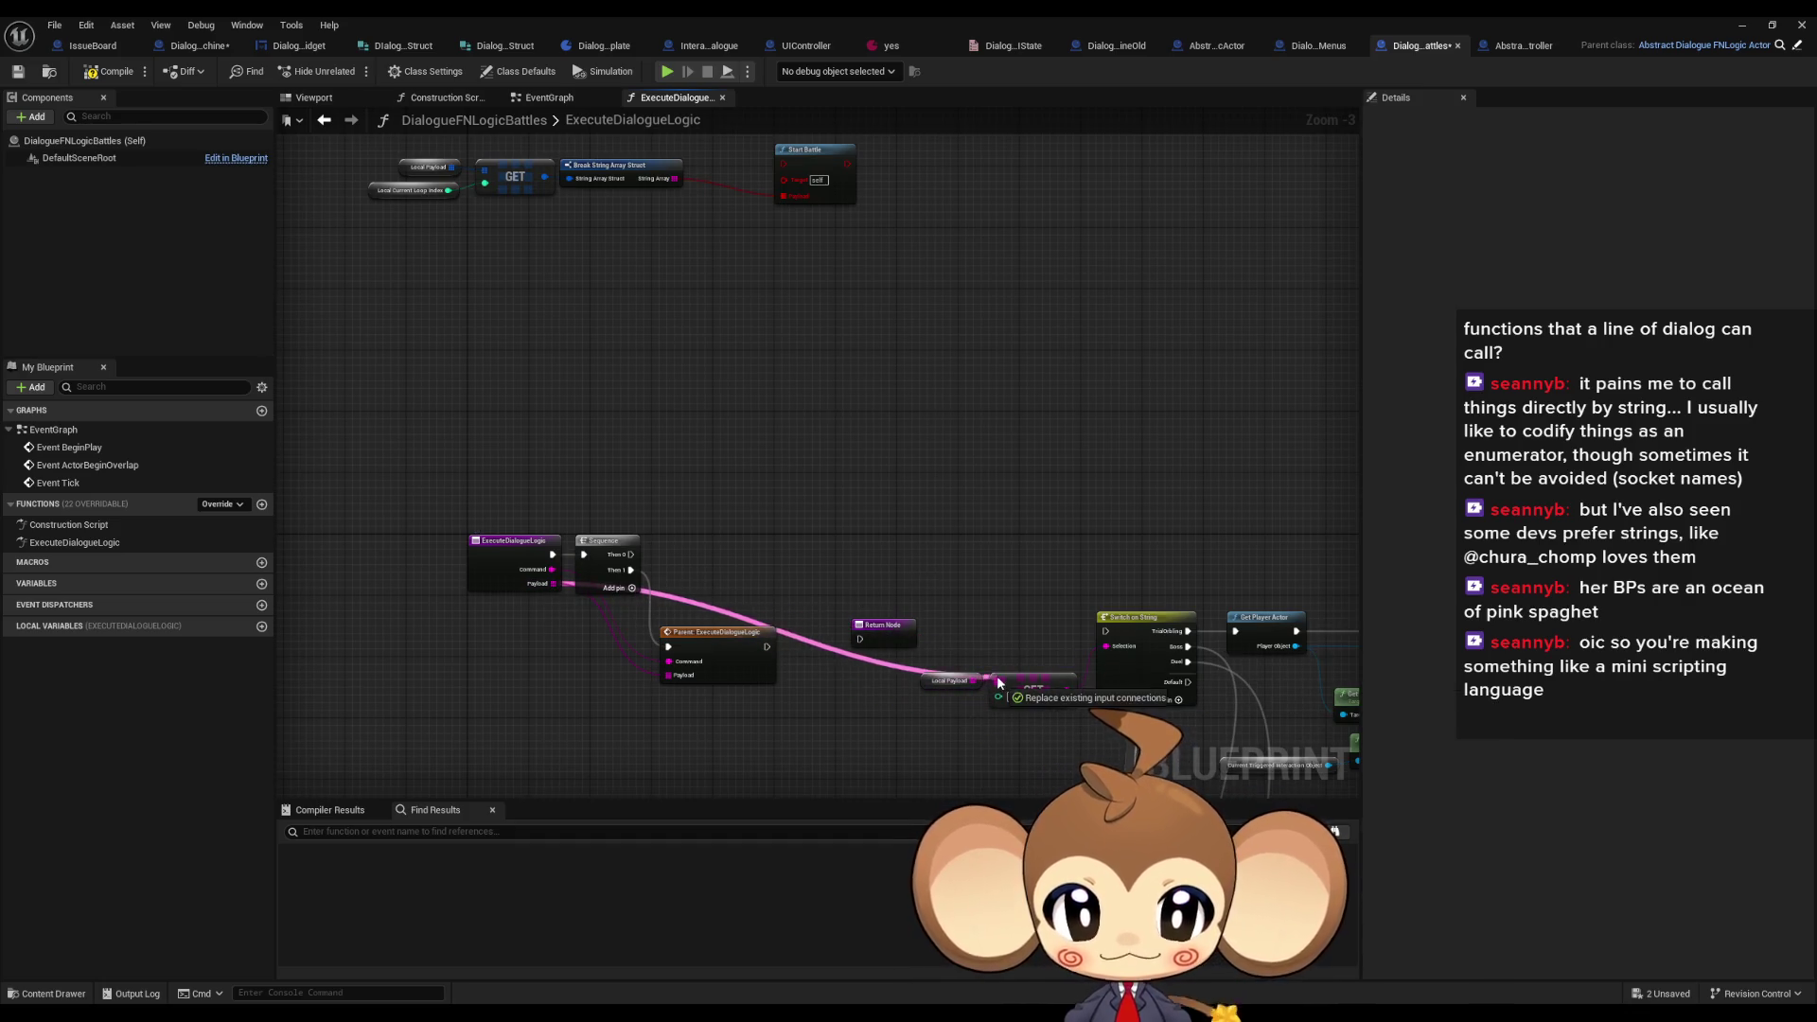
drag(1105, 632, 631, 554)
scroll(556, 478, down, 4)
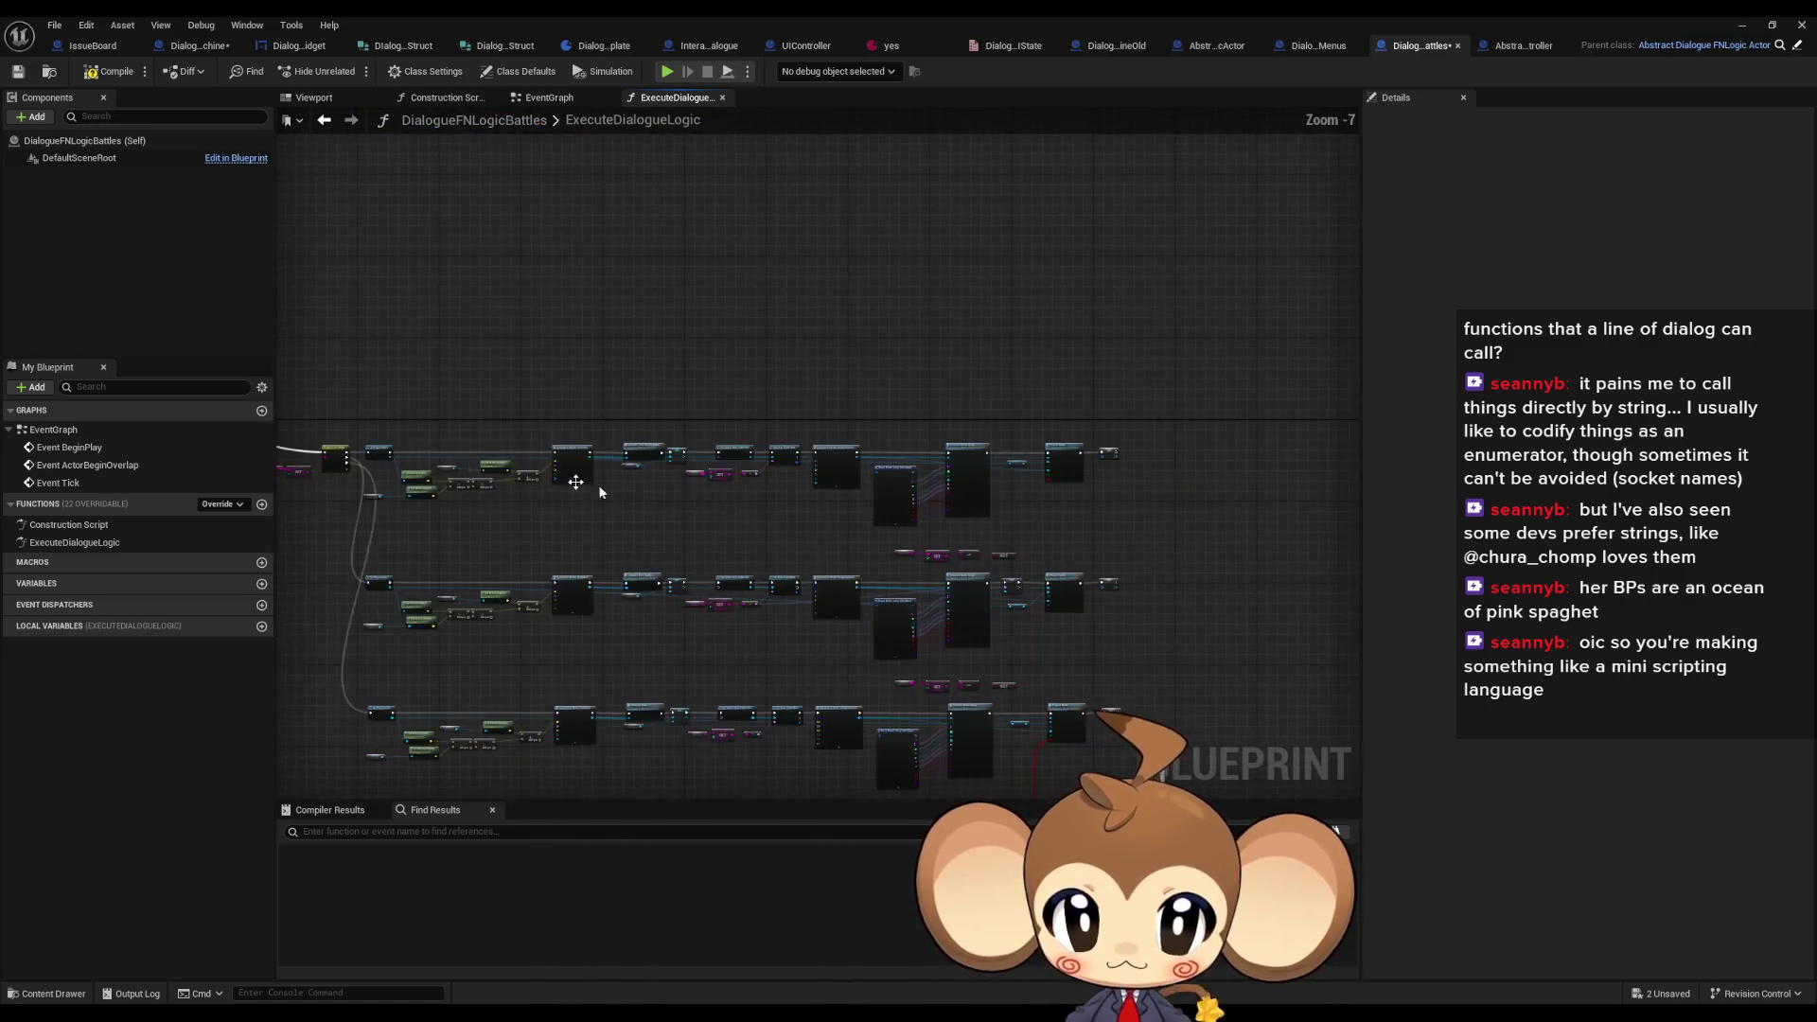
scroll(809, 570, up, 5)
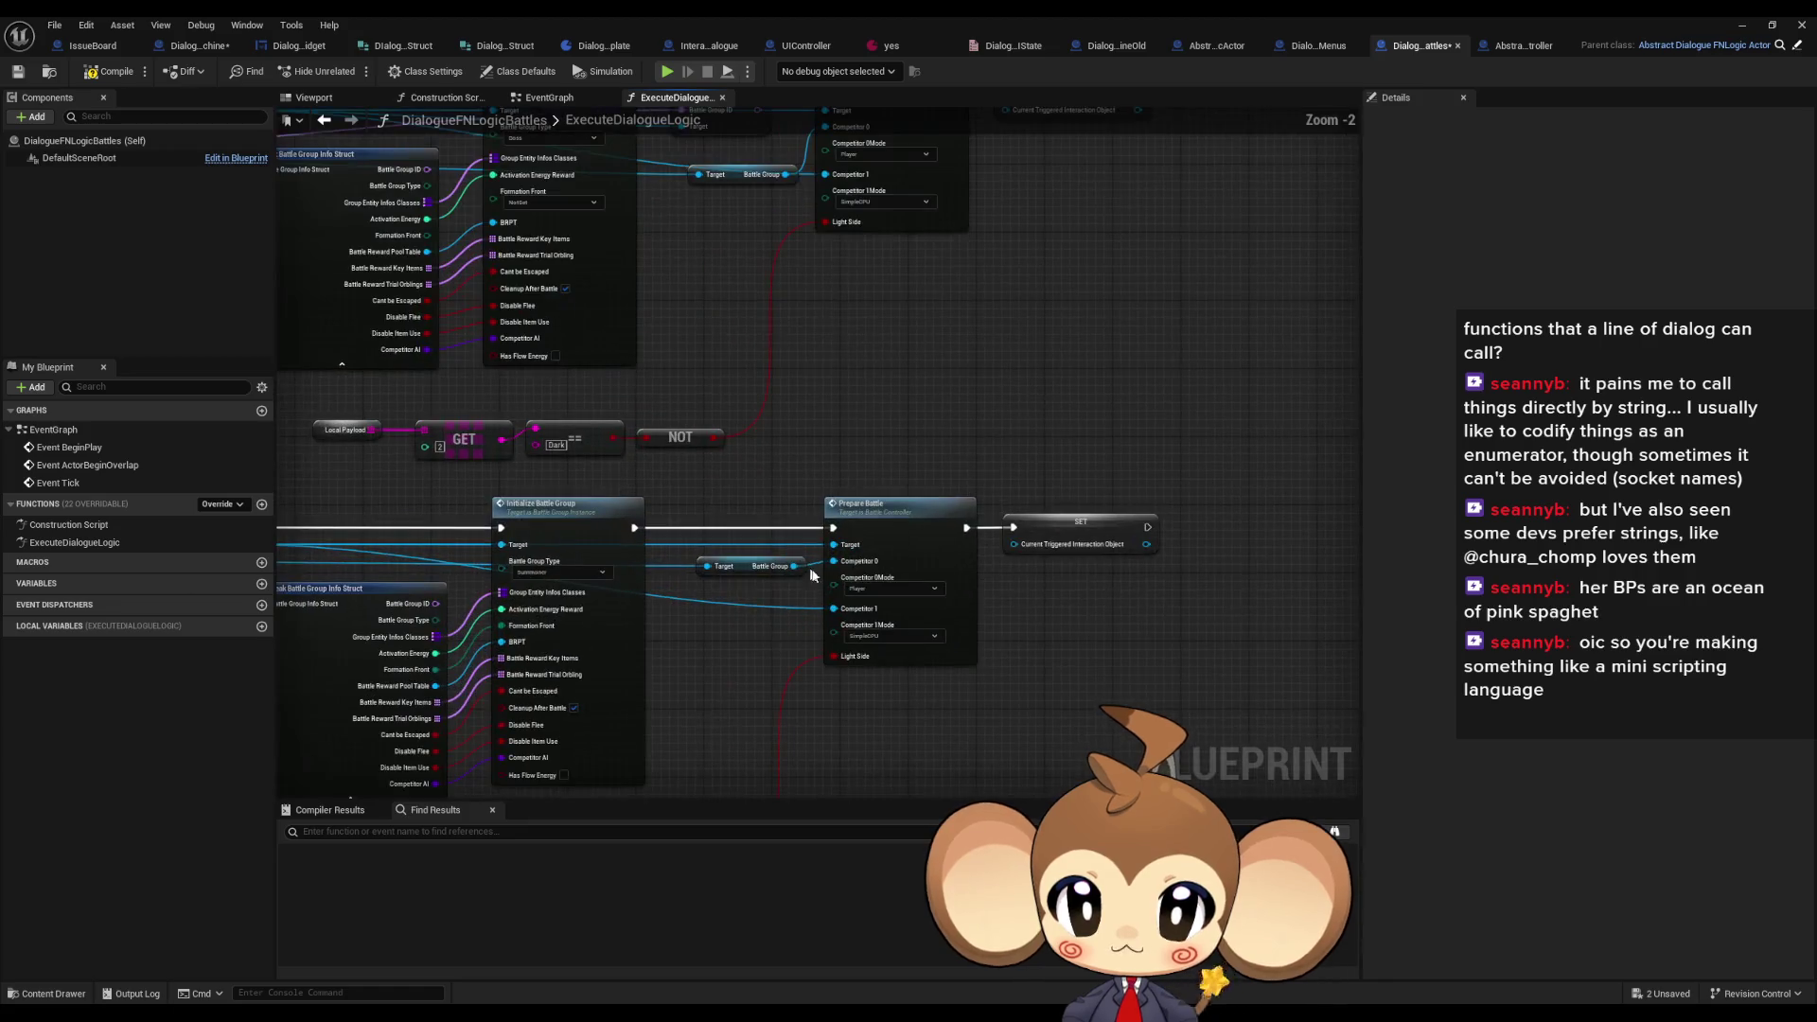
click(1093, 546)
key(Home)
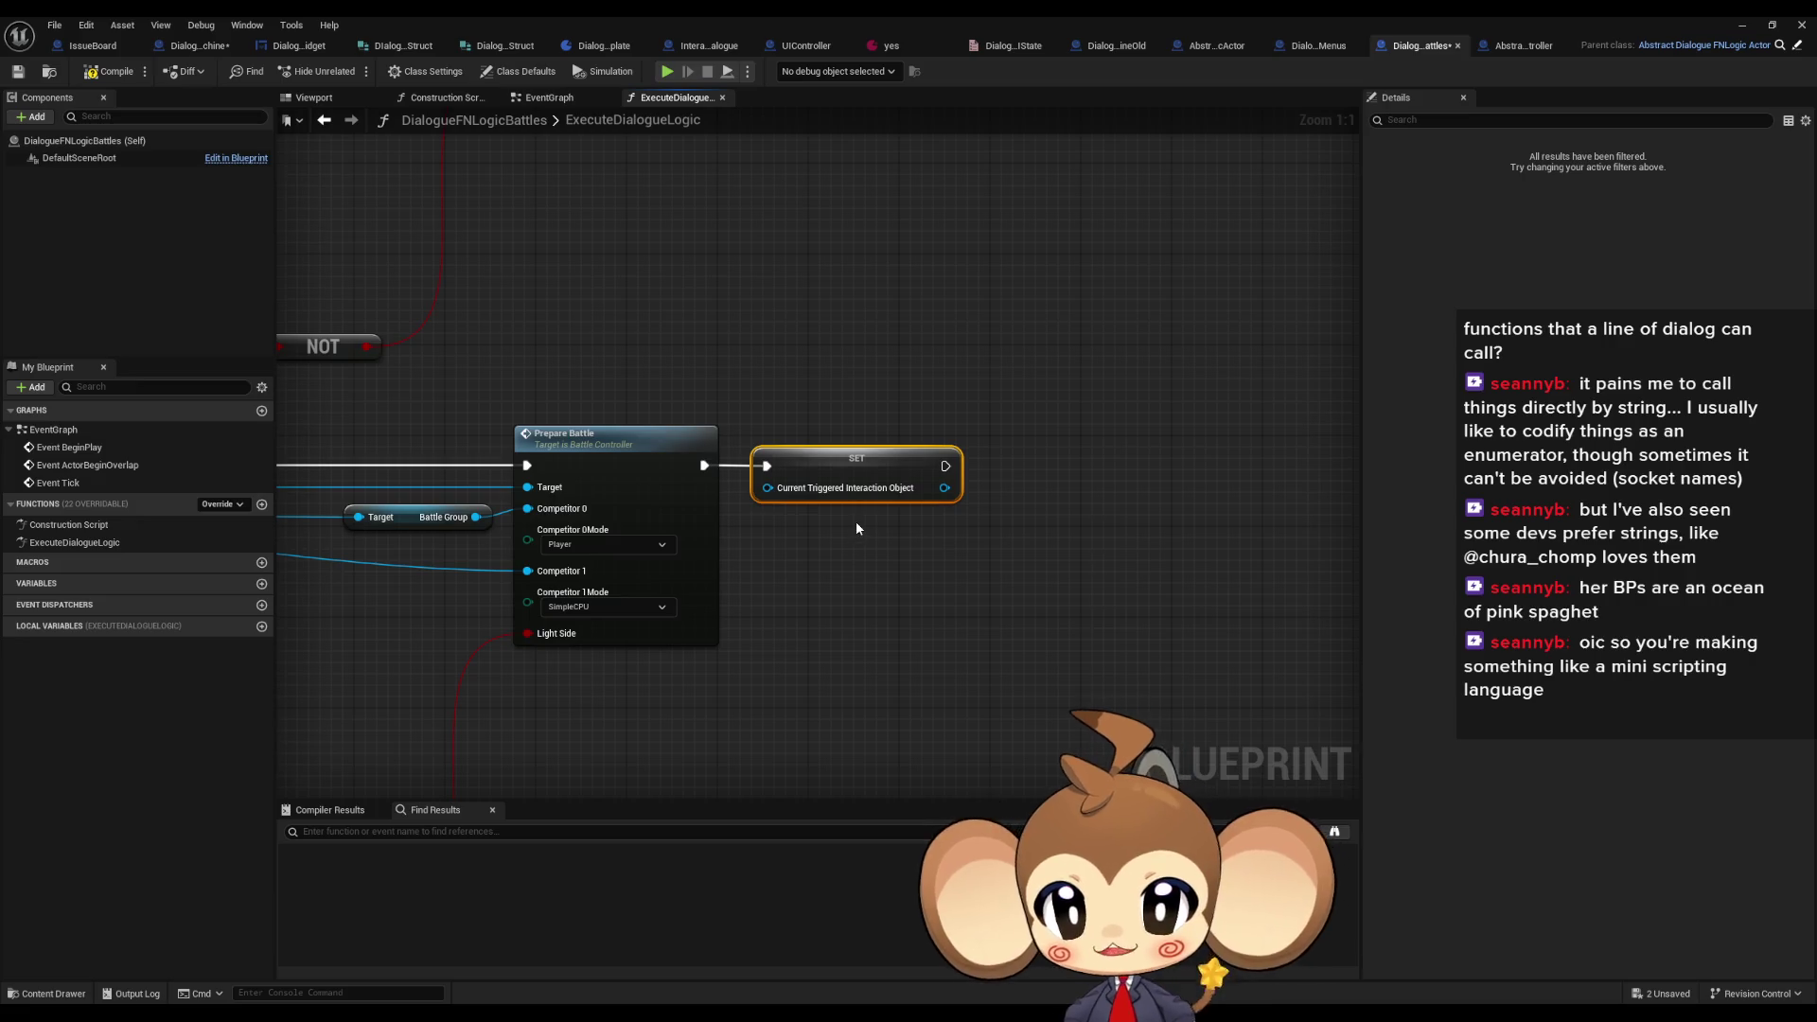
- Find References for CurrentTriggeredInteractionObject and inspect where CreateDialogueGraph sets it
click(1116, 45)
scroll(585, 445, up, 8)
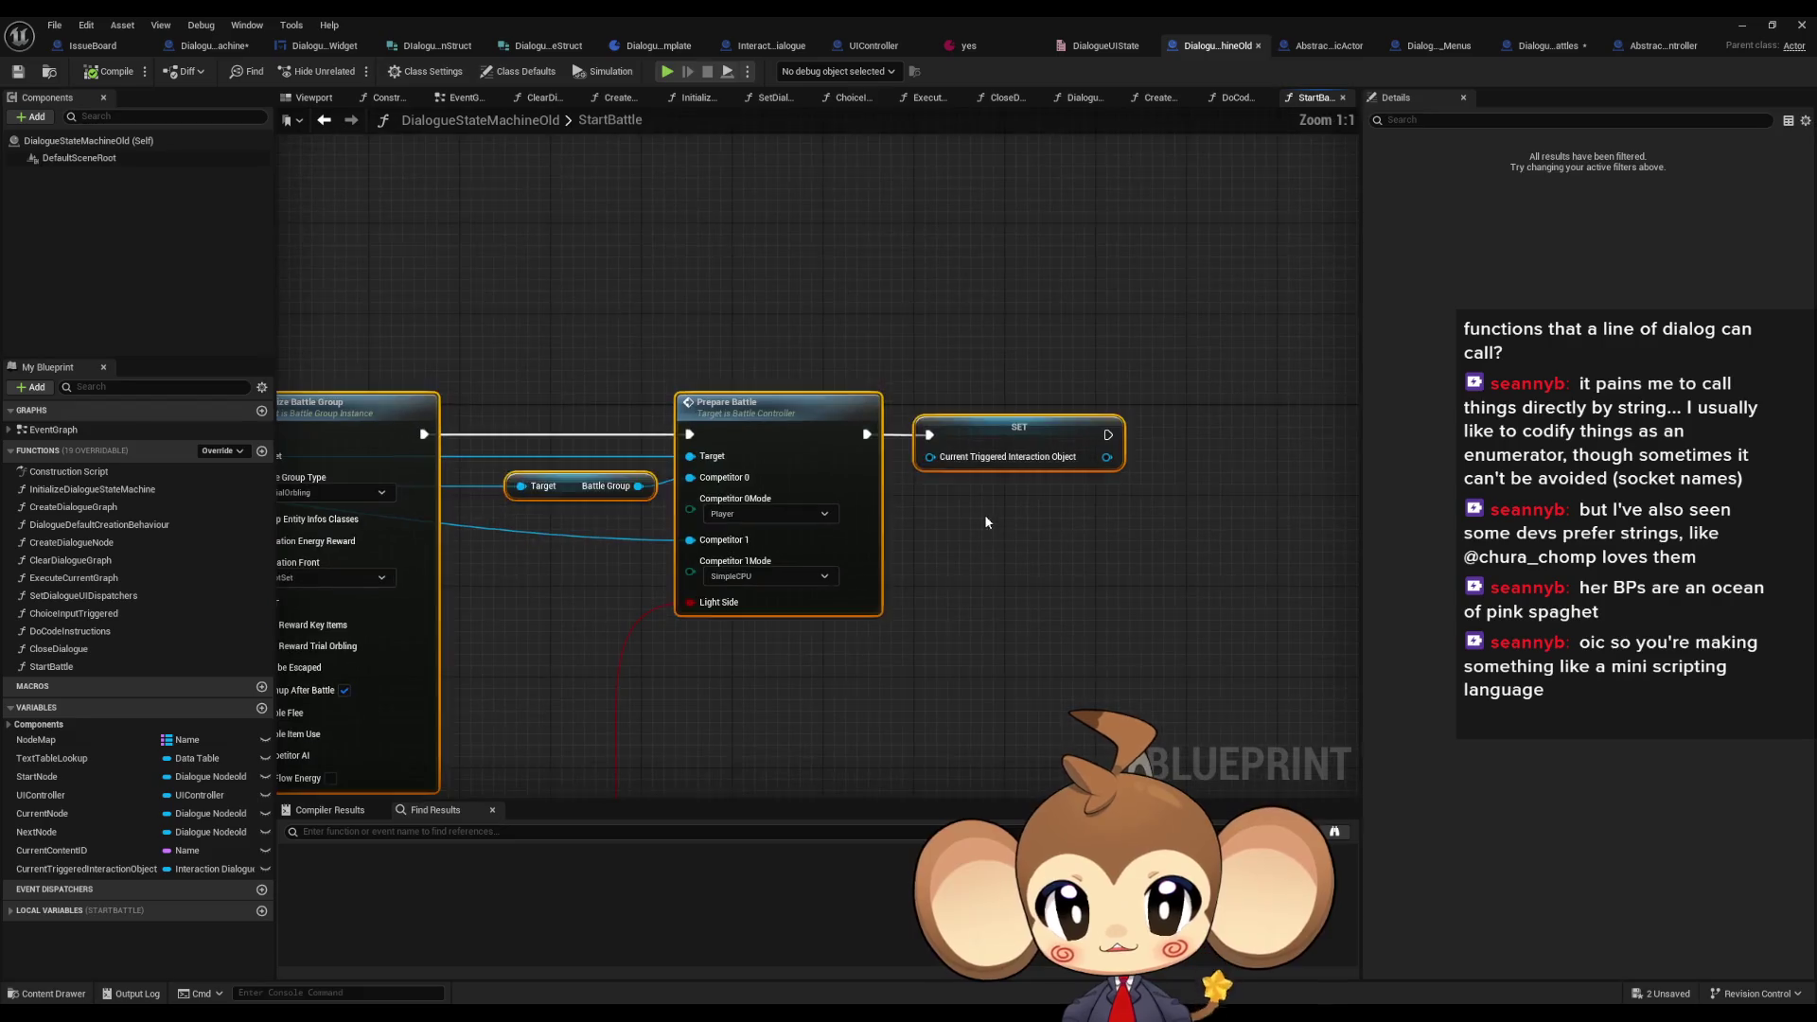
right_click(977, 433)
mouse_move(1040, 561)
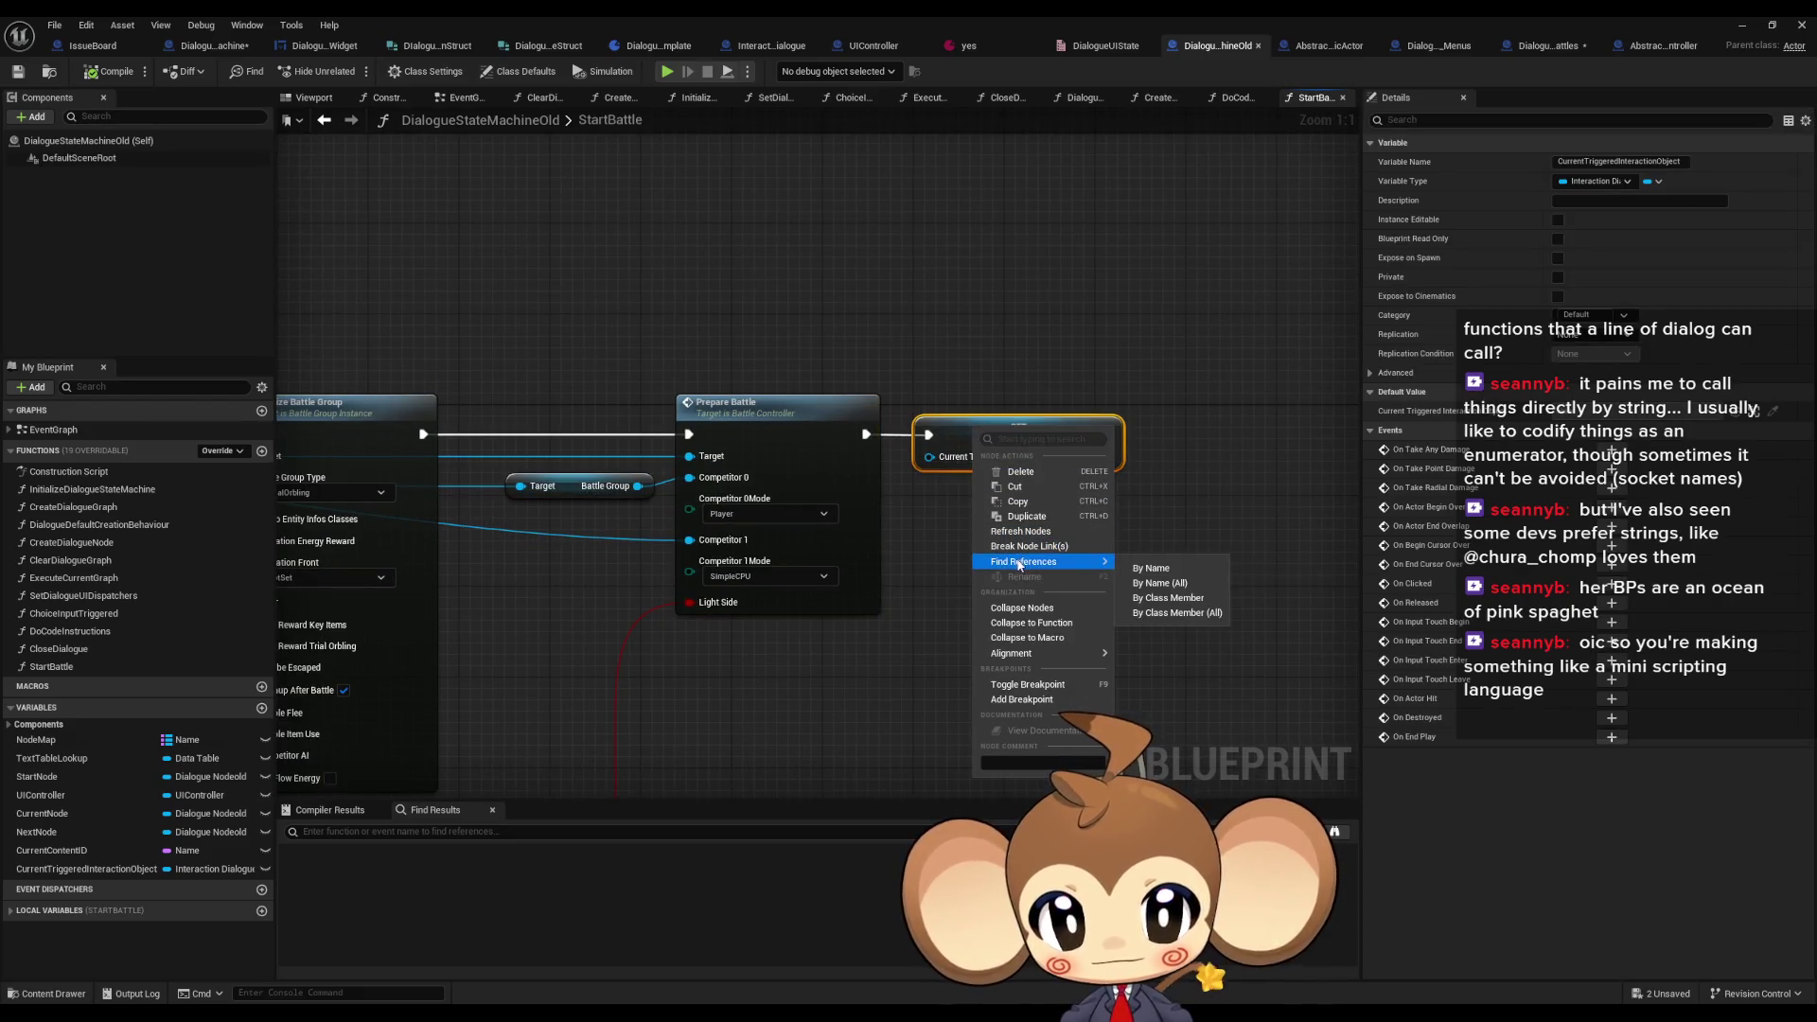
click(1165, 598)
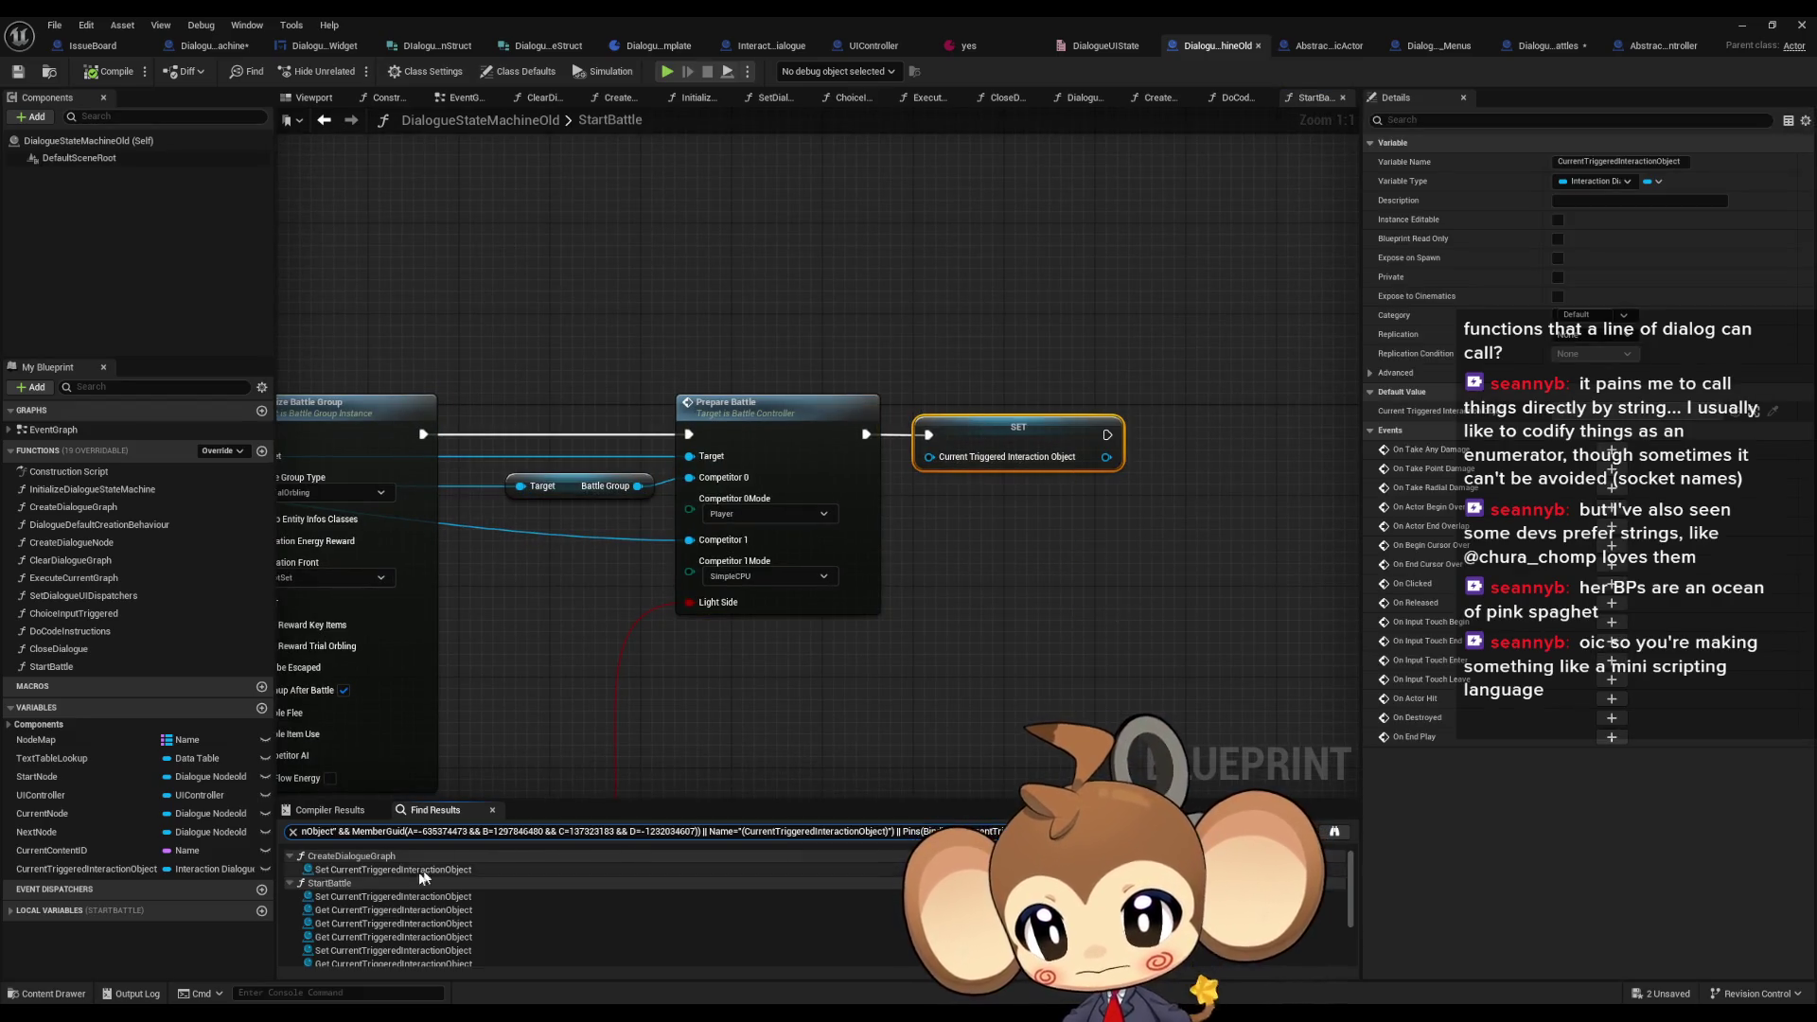
double_click(371, 870)
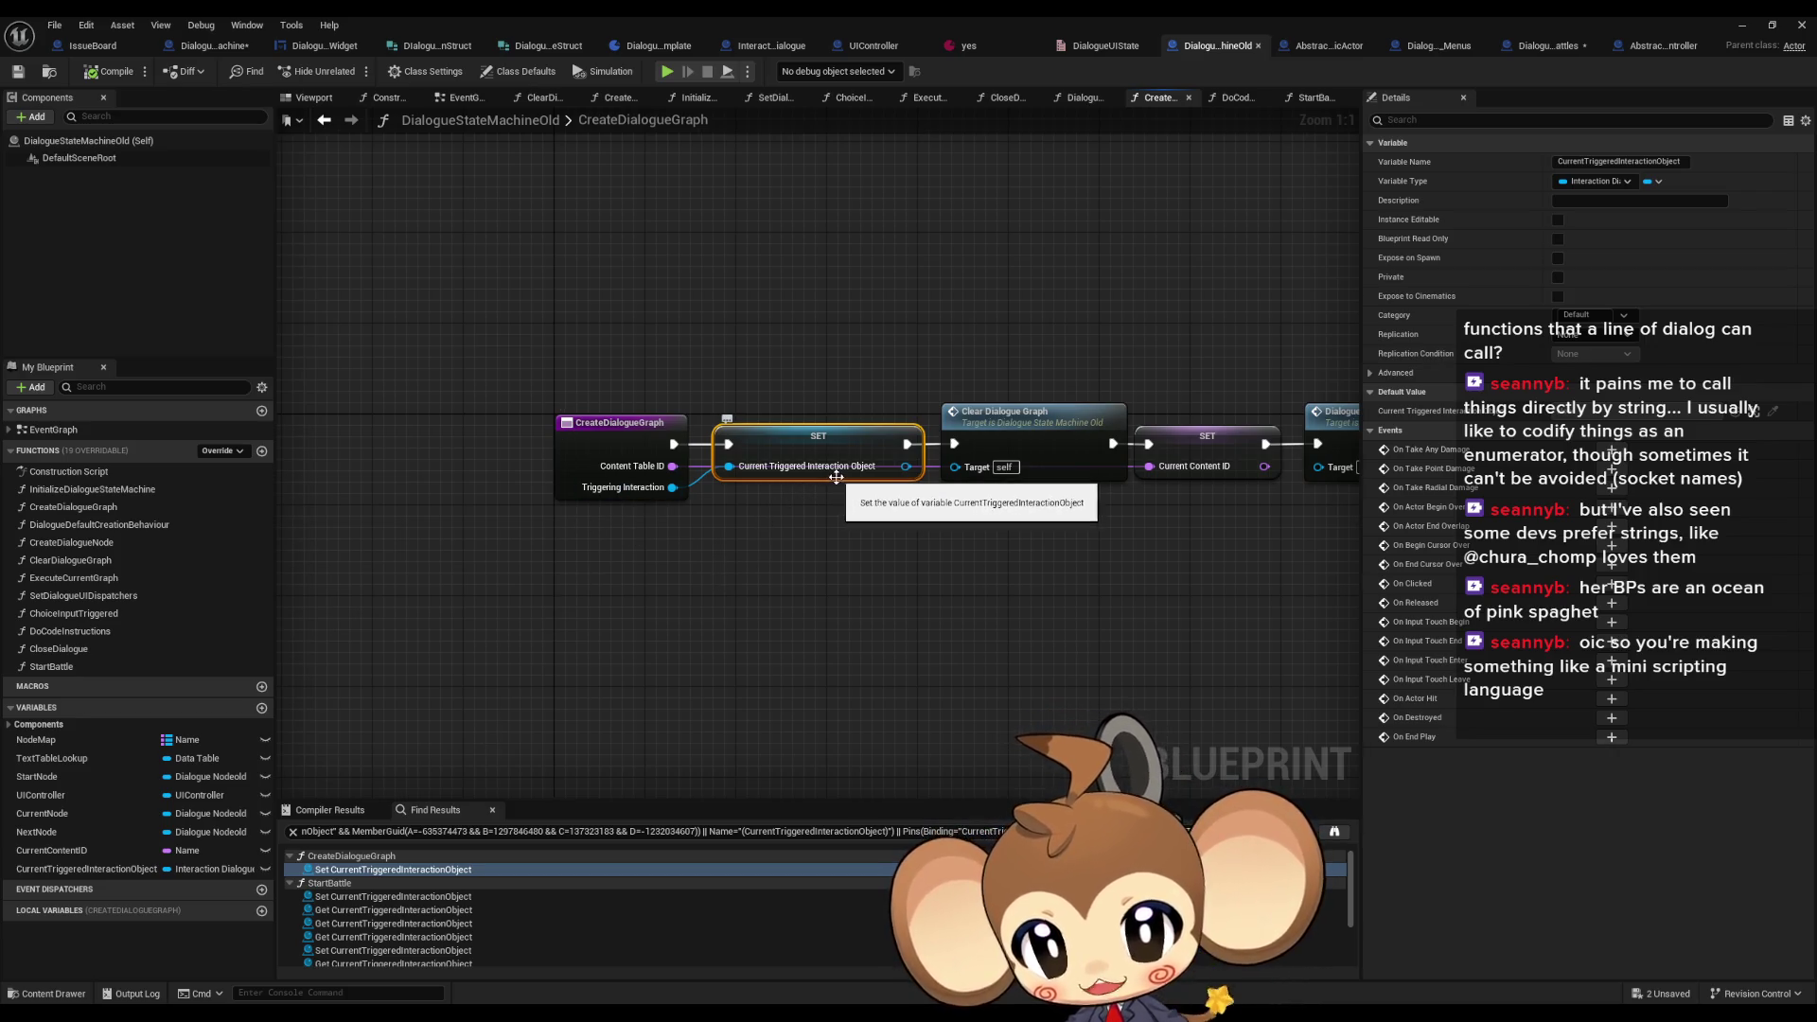
drag(836, 478, 730, 502)
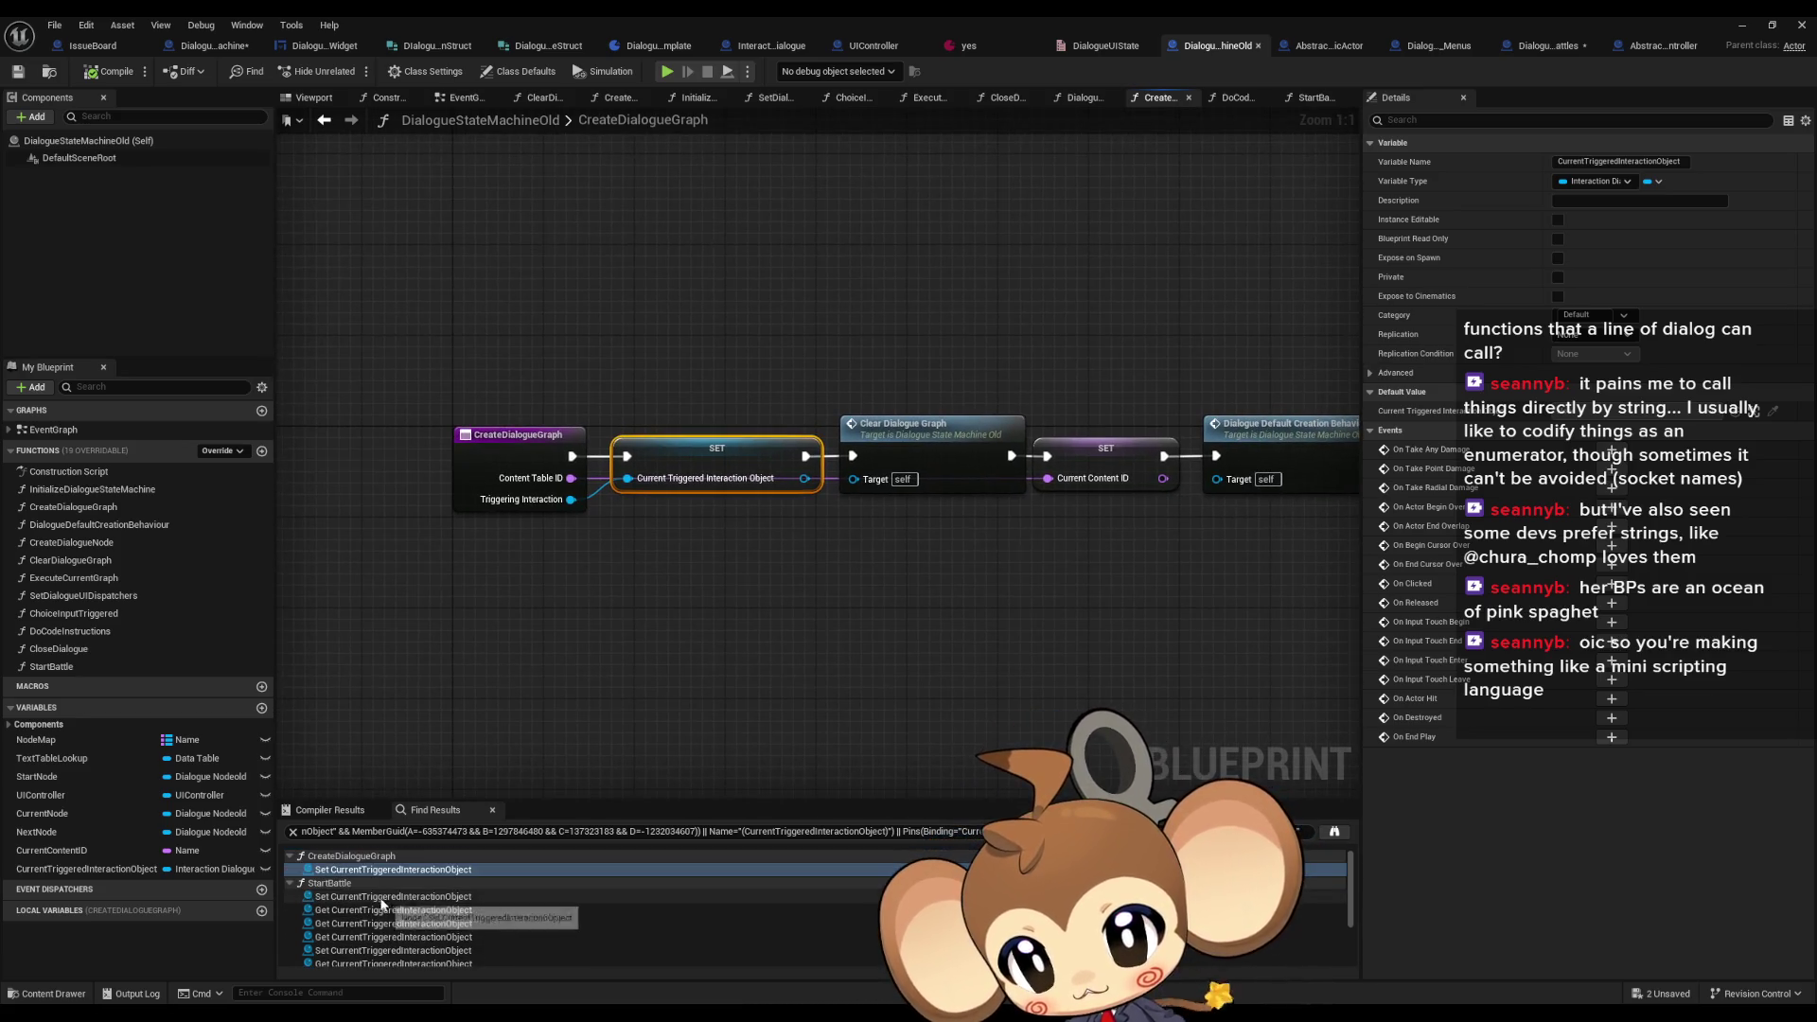
- Inspect the variable's uses in StartBattle, around SpawnActor Battle Controller and the final SET node
click(380, 896)
scroll(344, 901, down, 1)
click(367, 865)
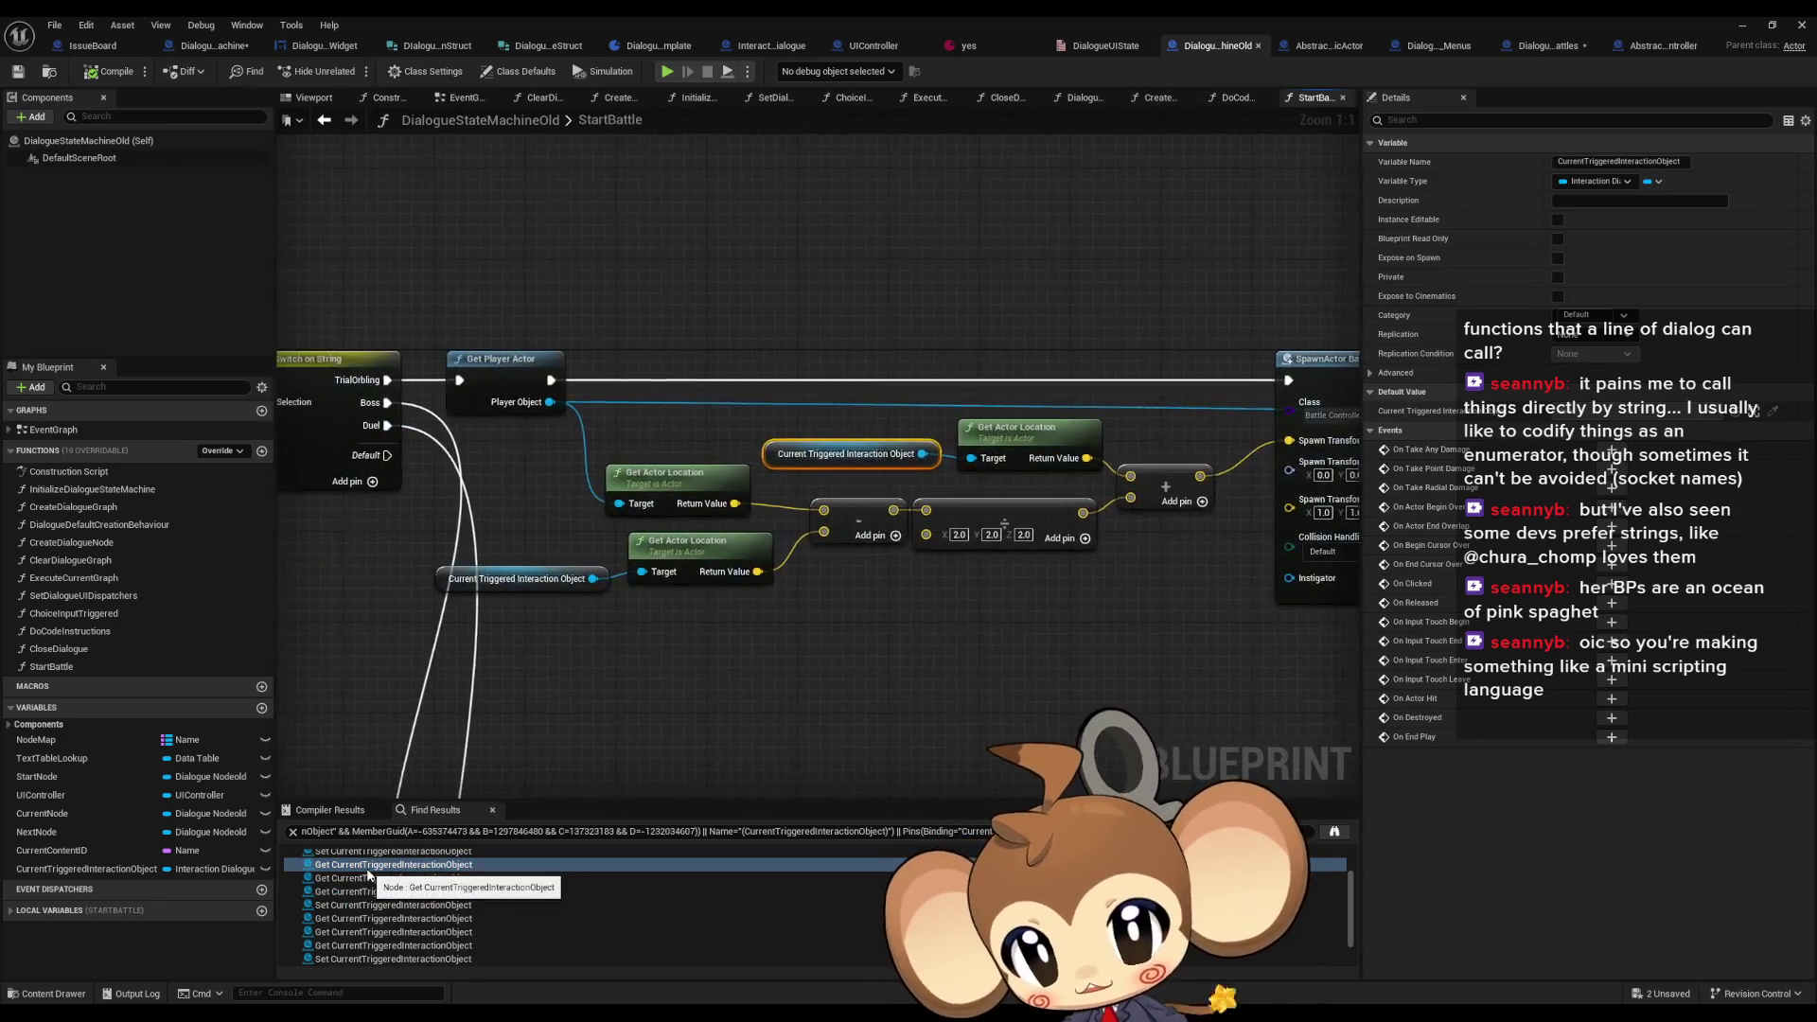
scroll(795, 538, down, 3)
scroll(795, 537, up, 3)
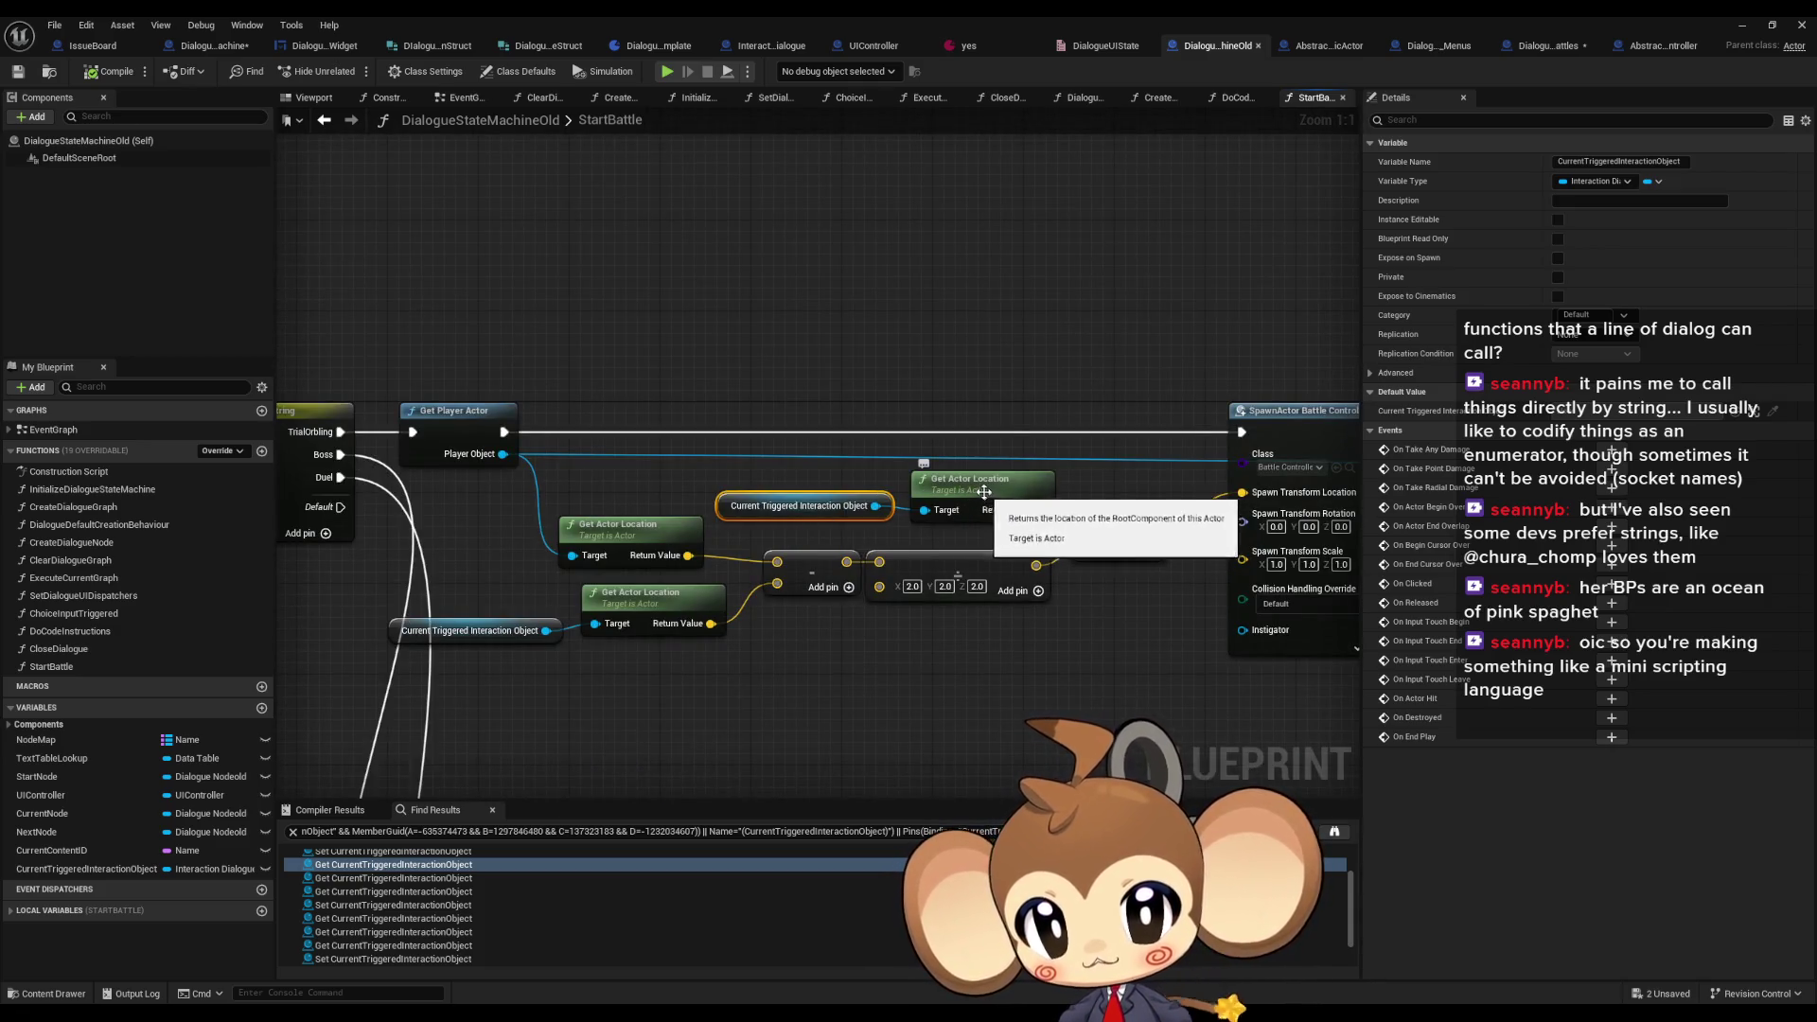
drag(960, 483, 878, 485)
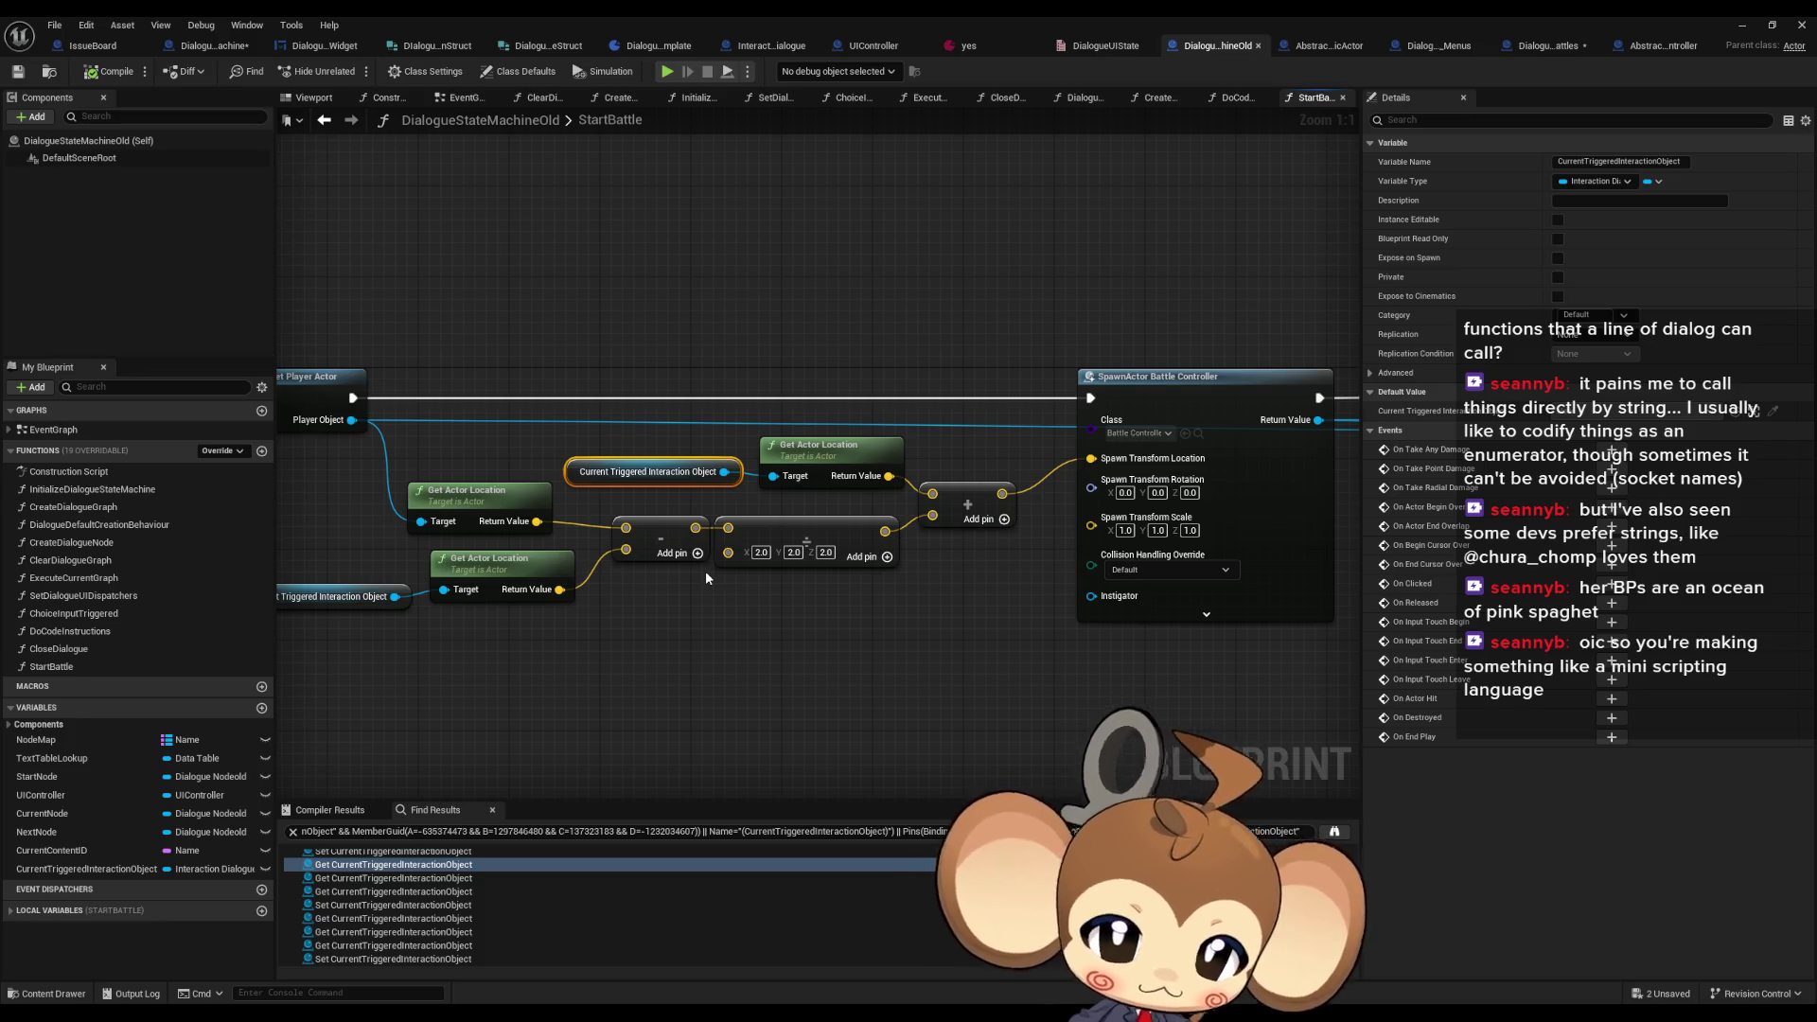
scroll(988, 548, down, 3)
mouse_move(987, 548)
mouse_down()
mouse_move(485, 536)
mouse_move(369, 579)
mouse_move(284, 738)
mouse_up()
drag(498, 744, 384, 745)
scroll(1041, 455, up, 3)
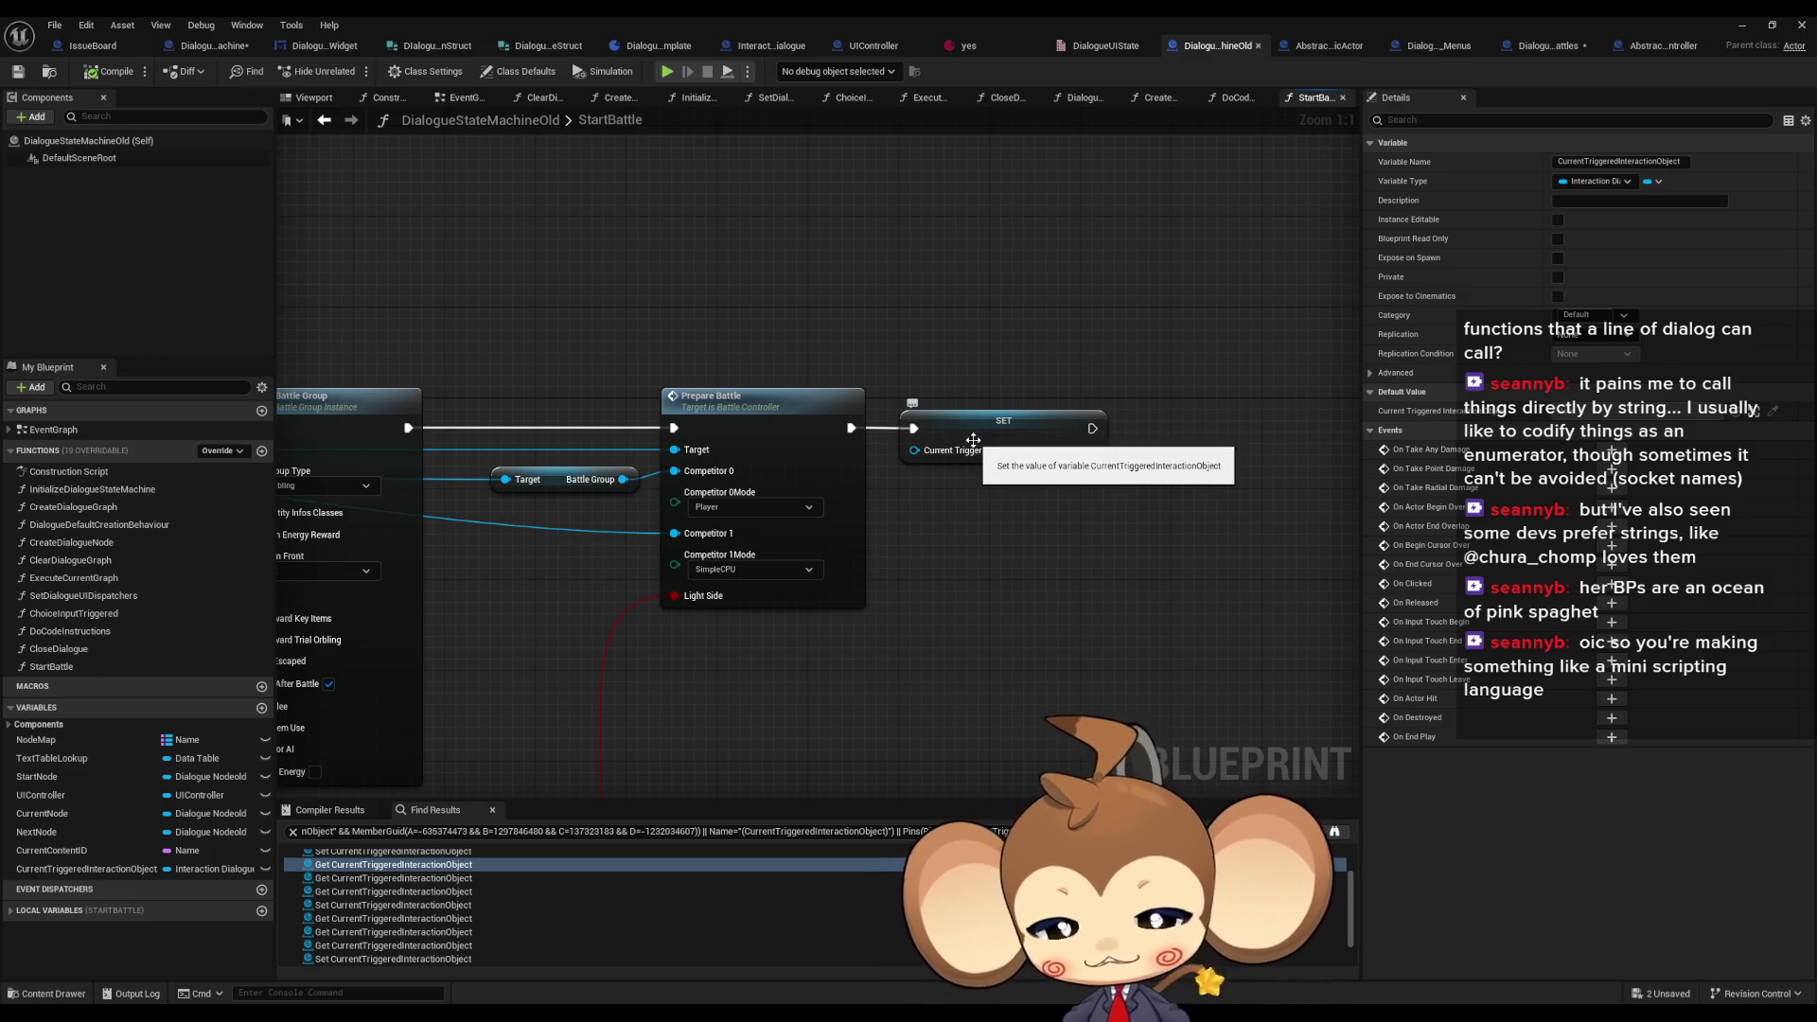
scroll(962, 430, down, 2)
scroll(968, 446, up, 1)
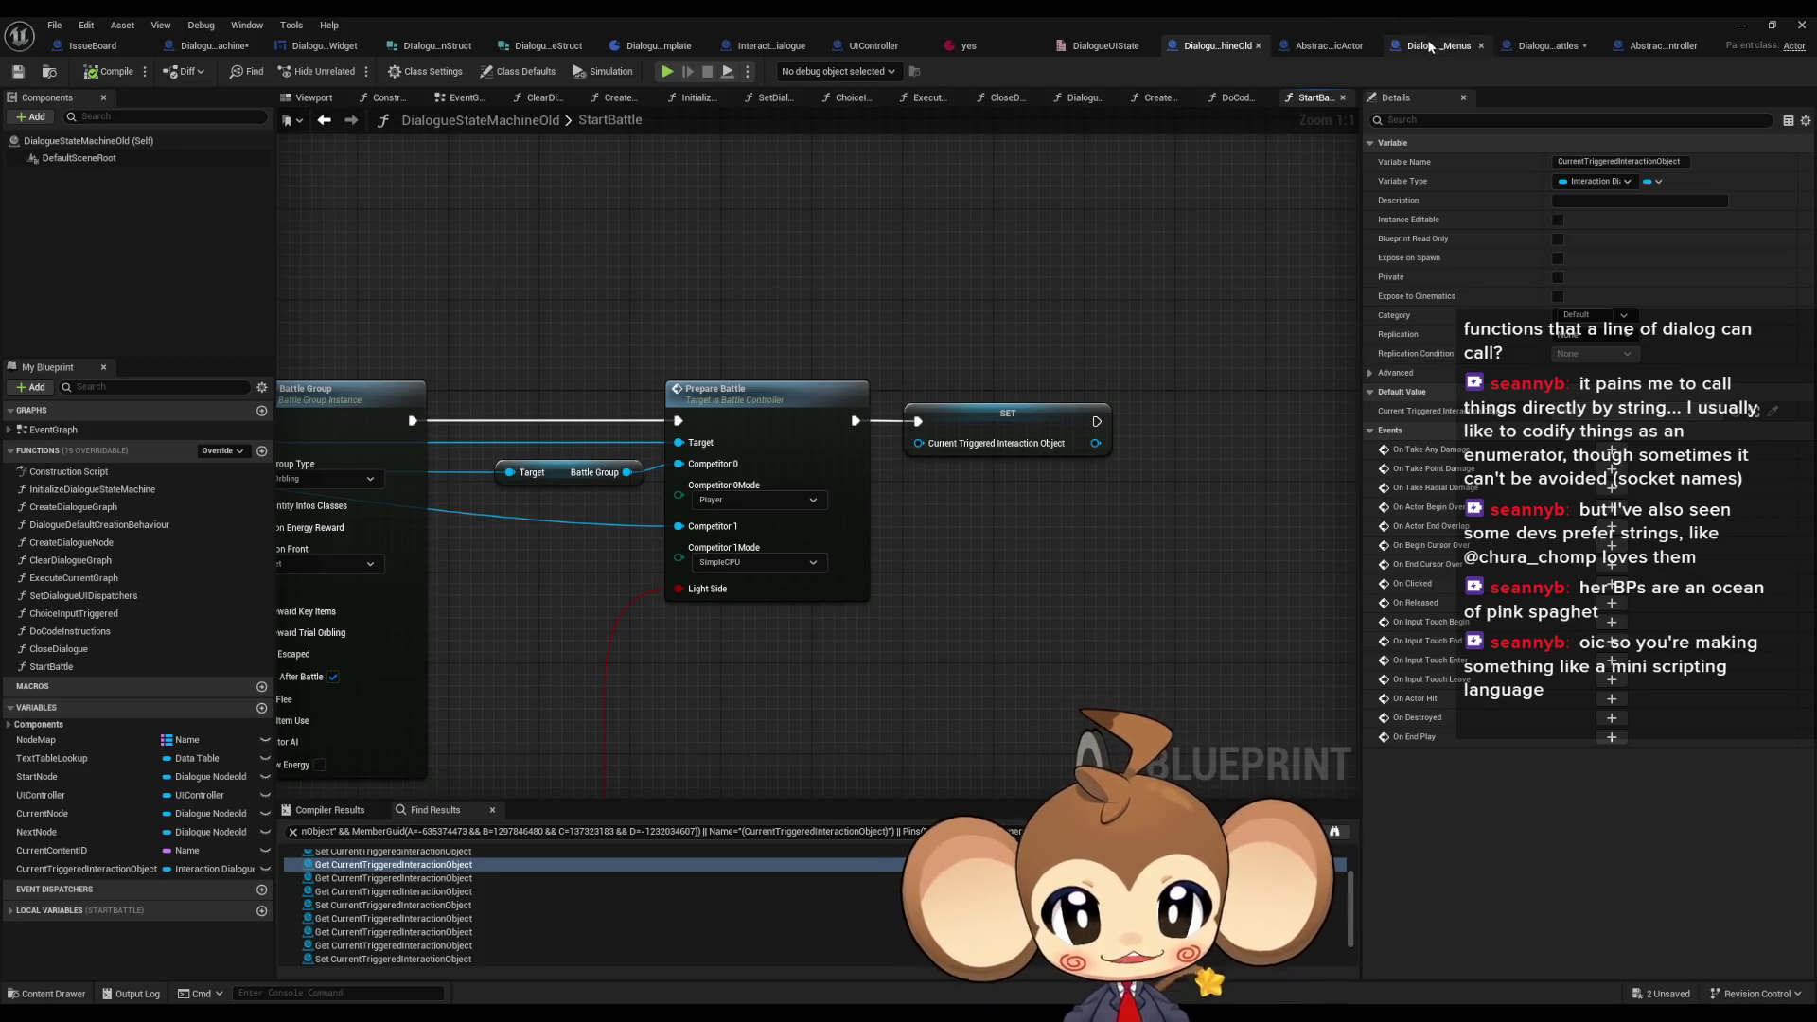
click(1538, 49)
scroll(1011, 452, down, 4)
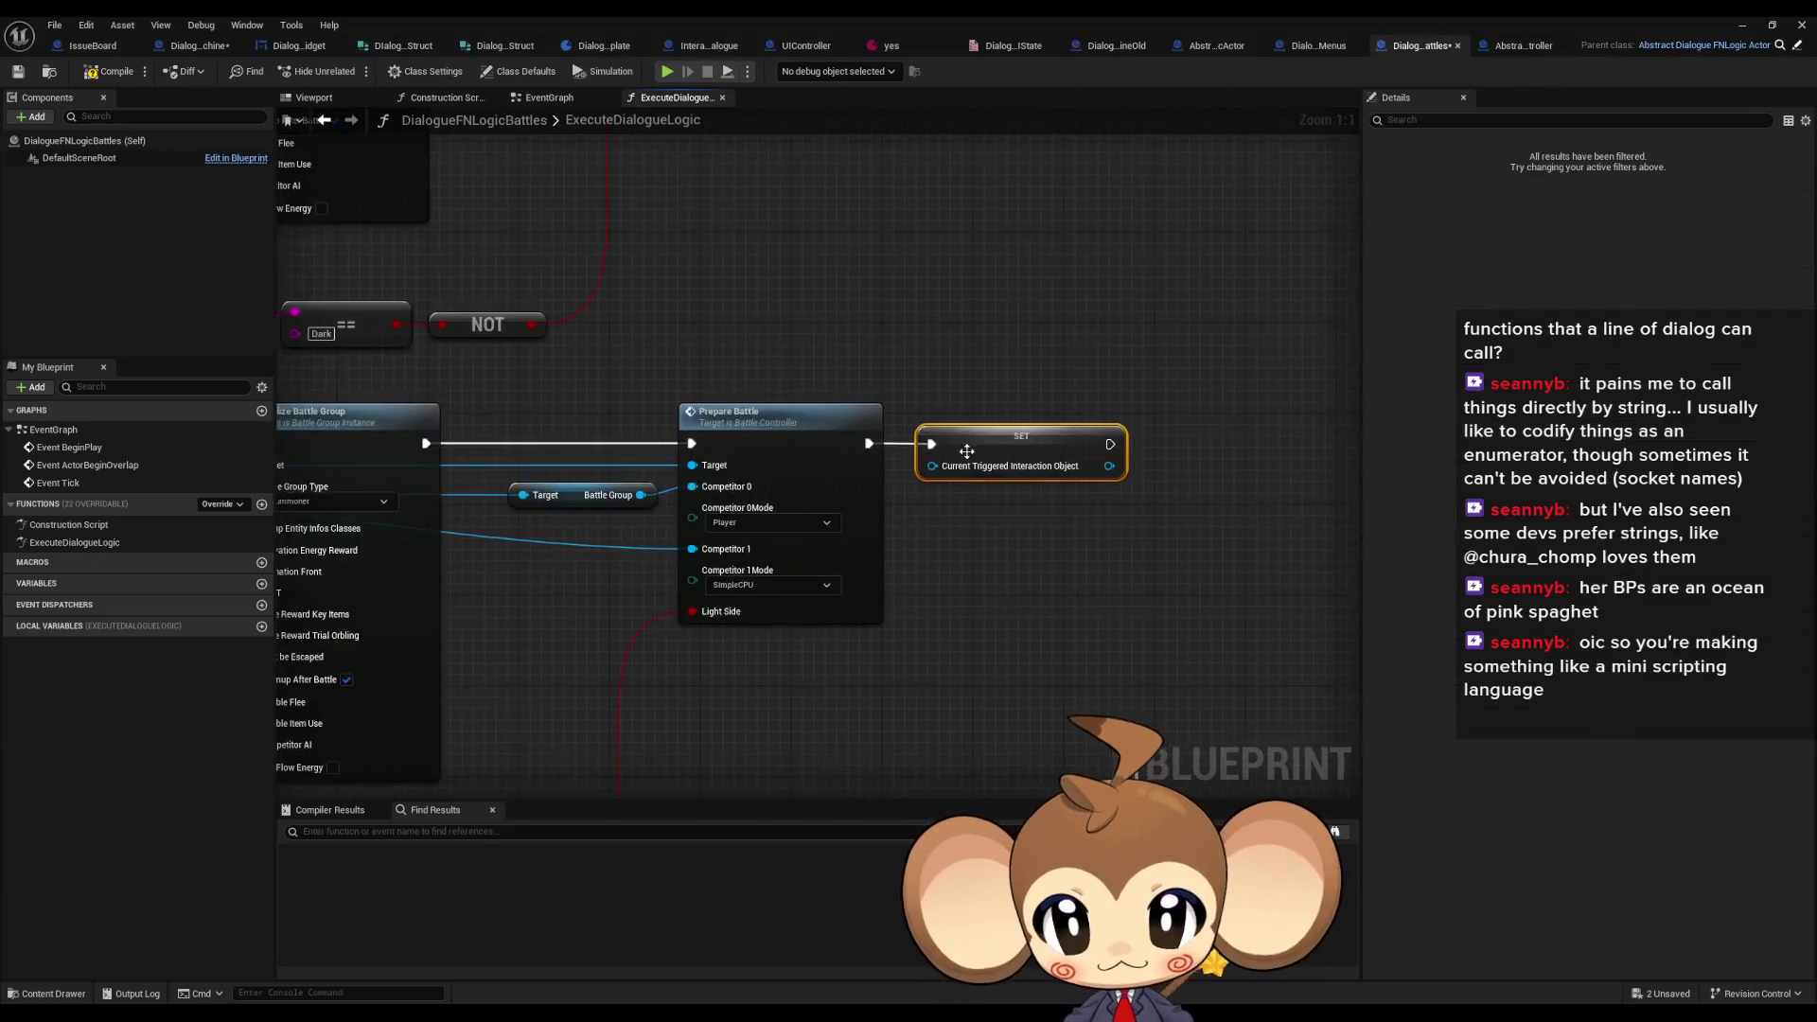
scroll(564, 462, up, 6)
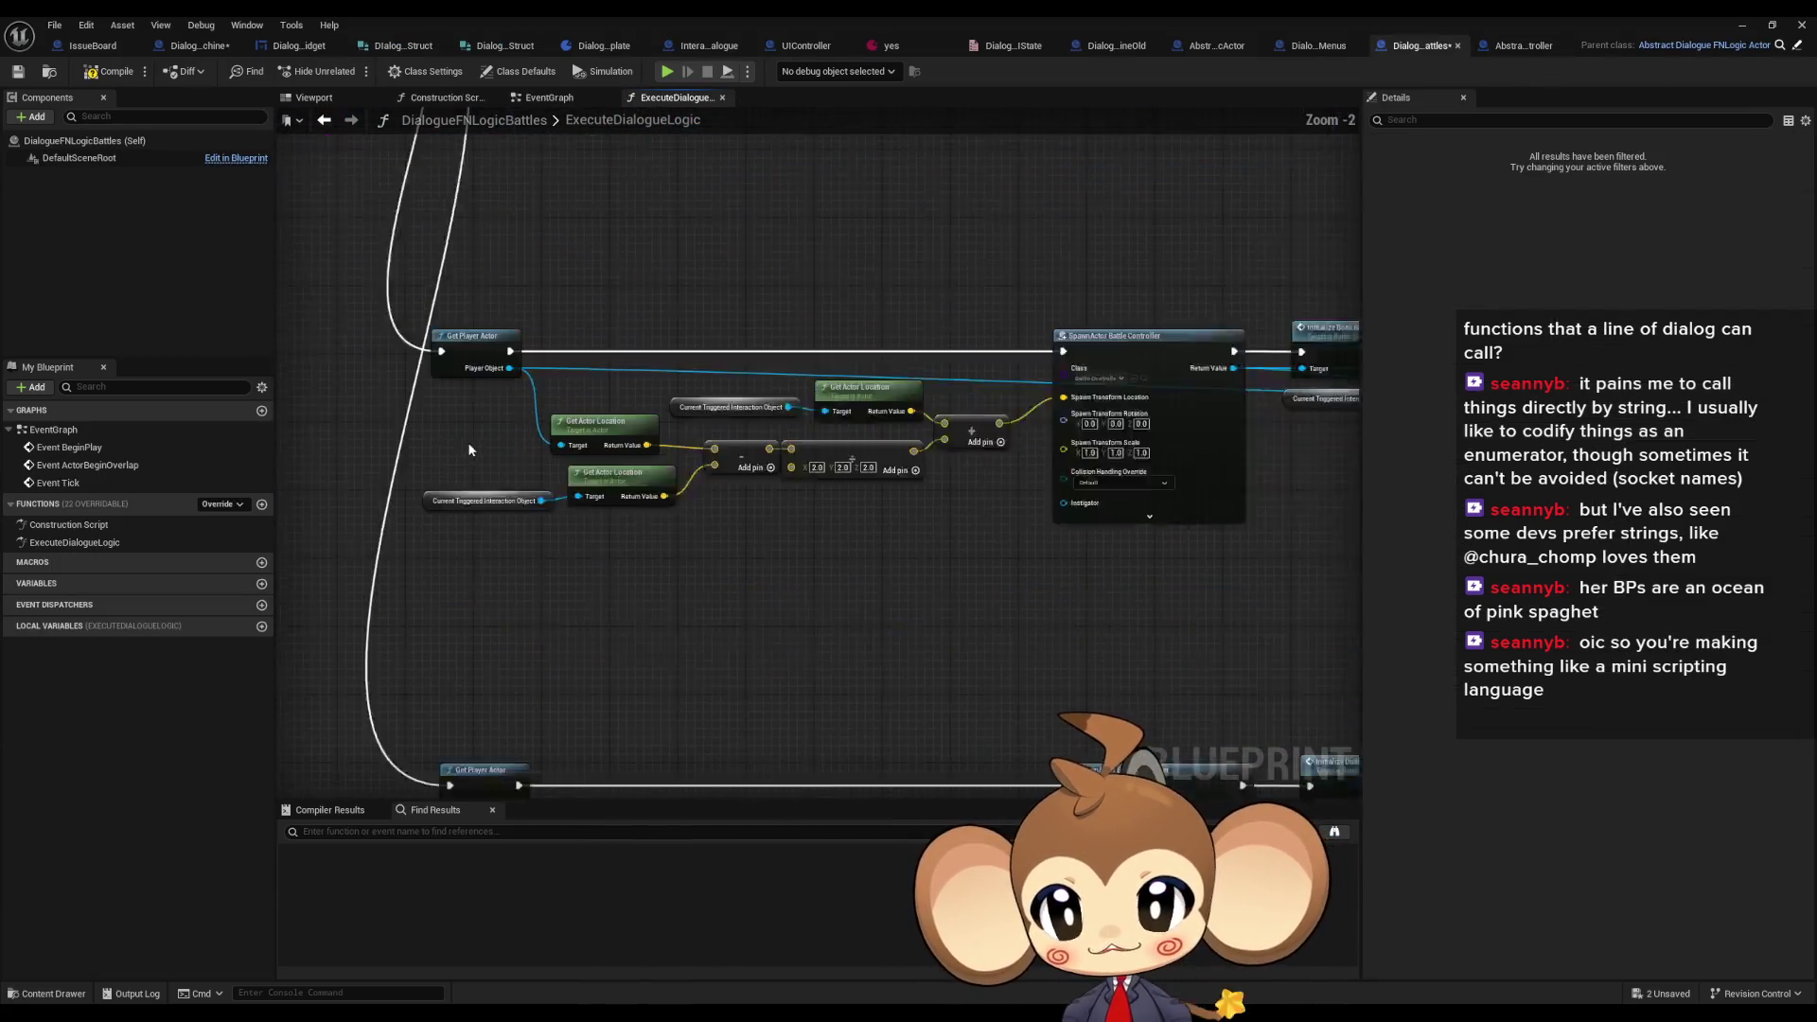
drag(407, 487, 730, 570)
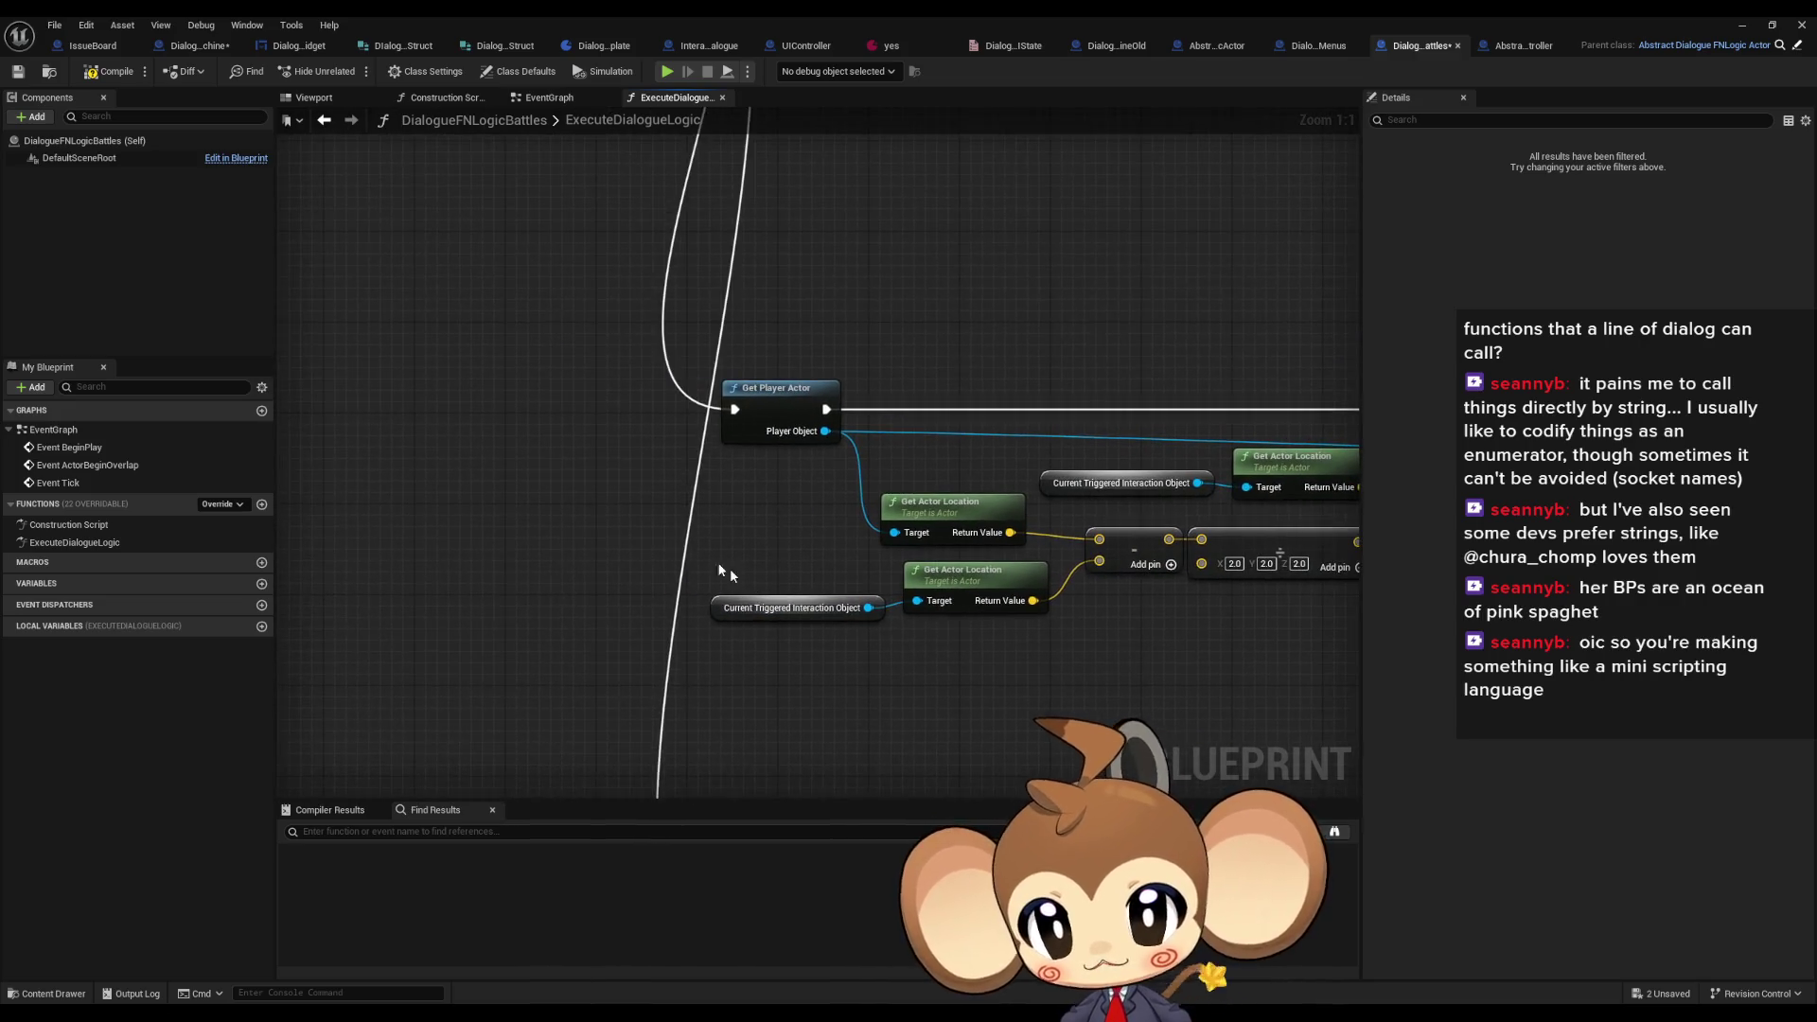
scroll(783, 659, down, 5)
scroll(880, 577, up, 1)
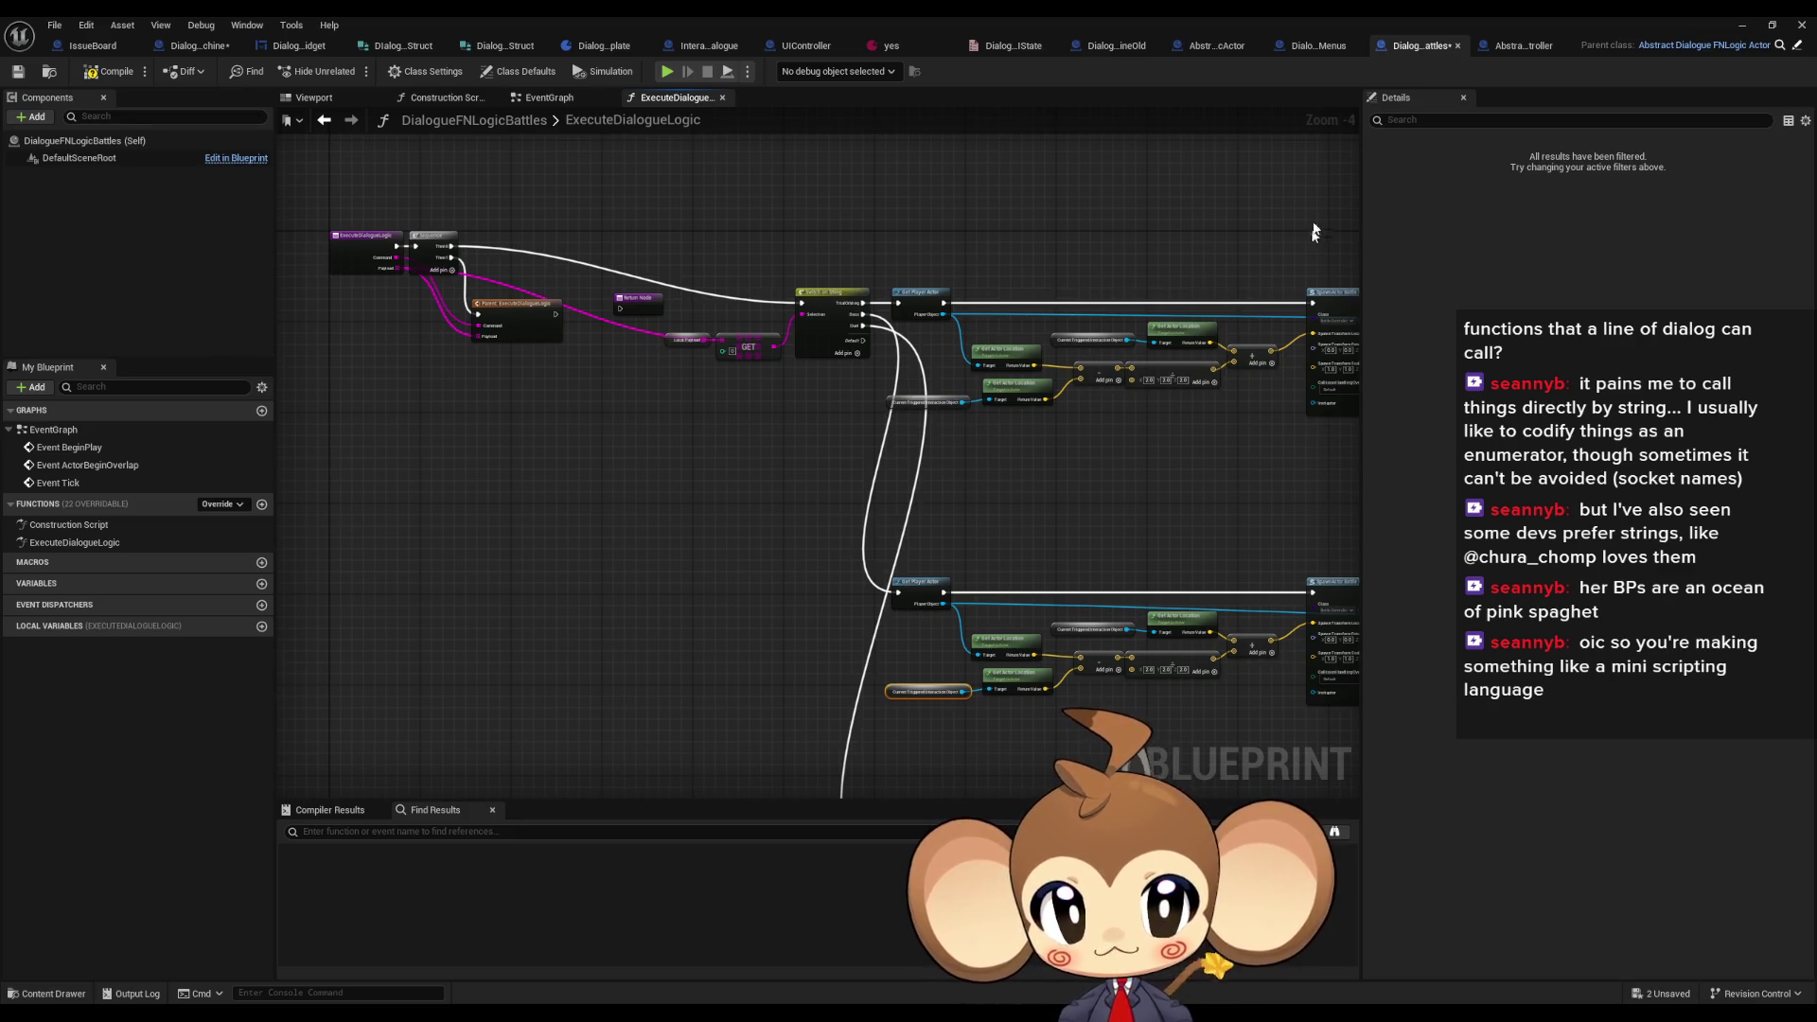
click(1114, 48)
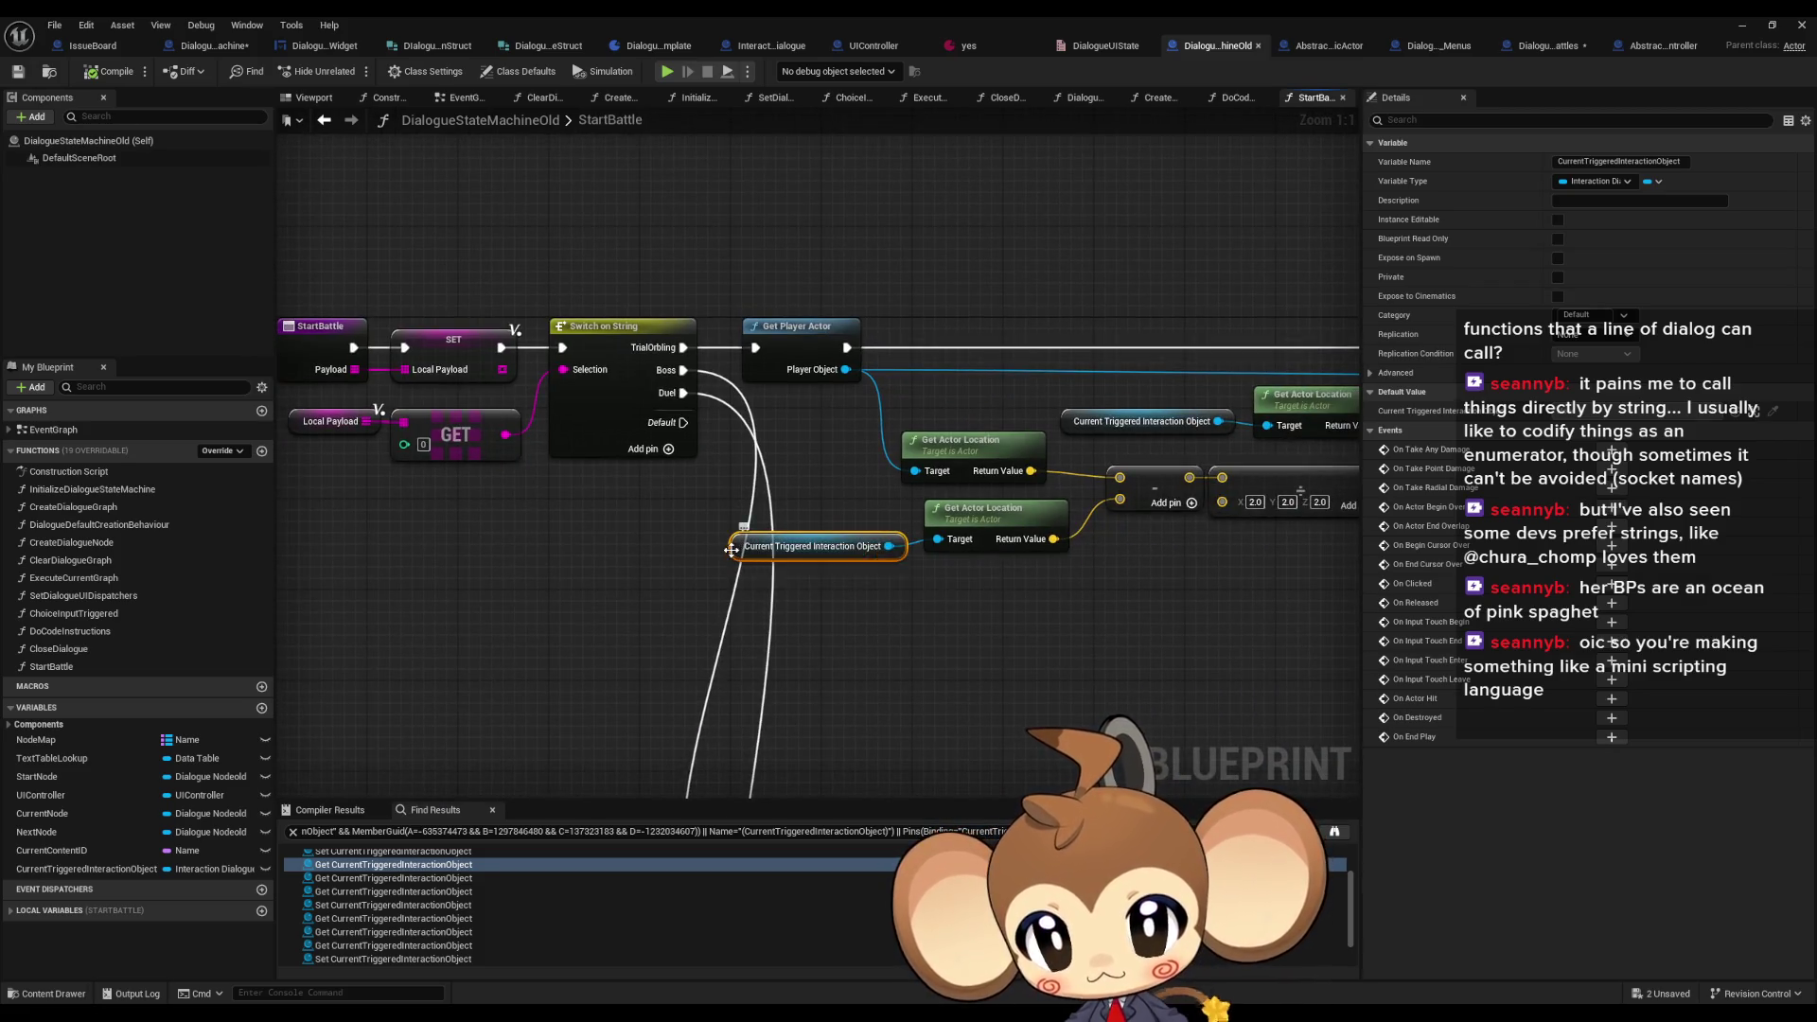
- From Find Results, open CreateDialogueGraph's 'Set CurrentTriggeredInteractionObject' entry and inspect it
scroll(379, 899, up, 3)
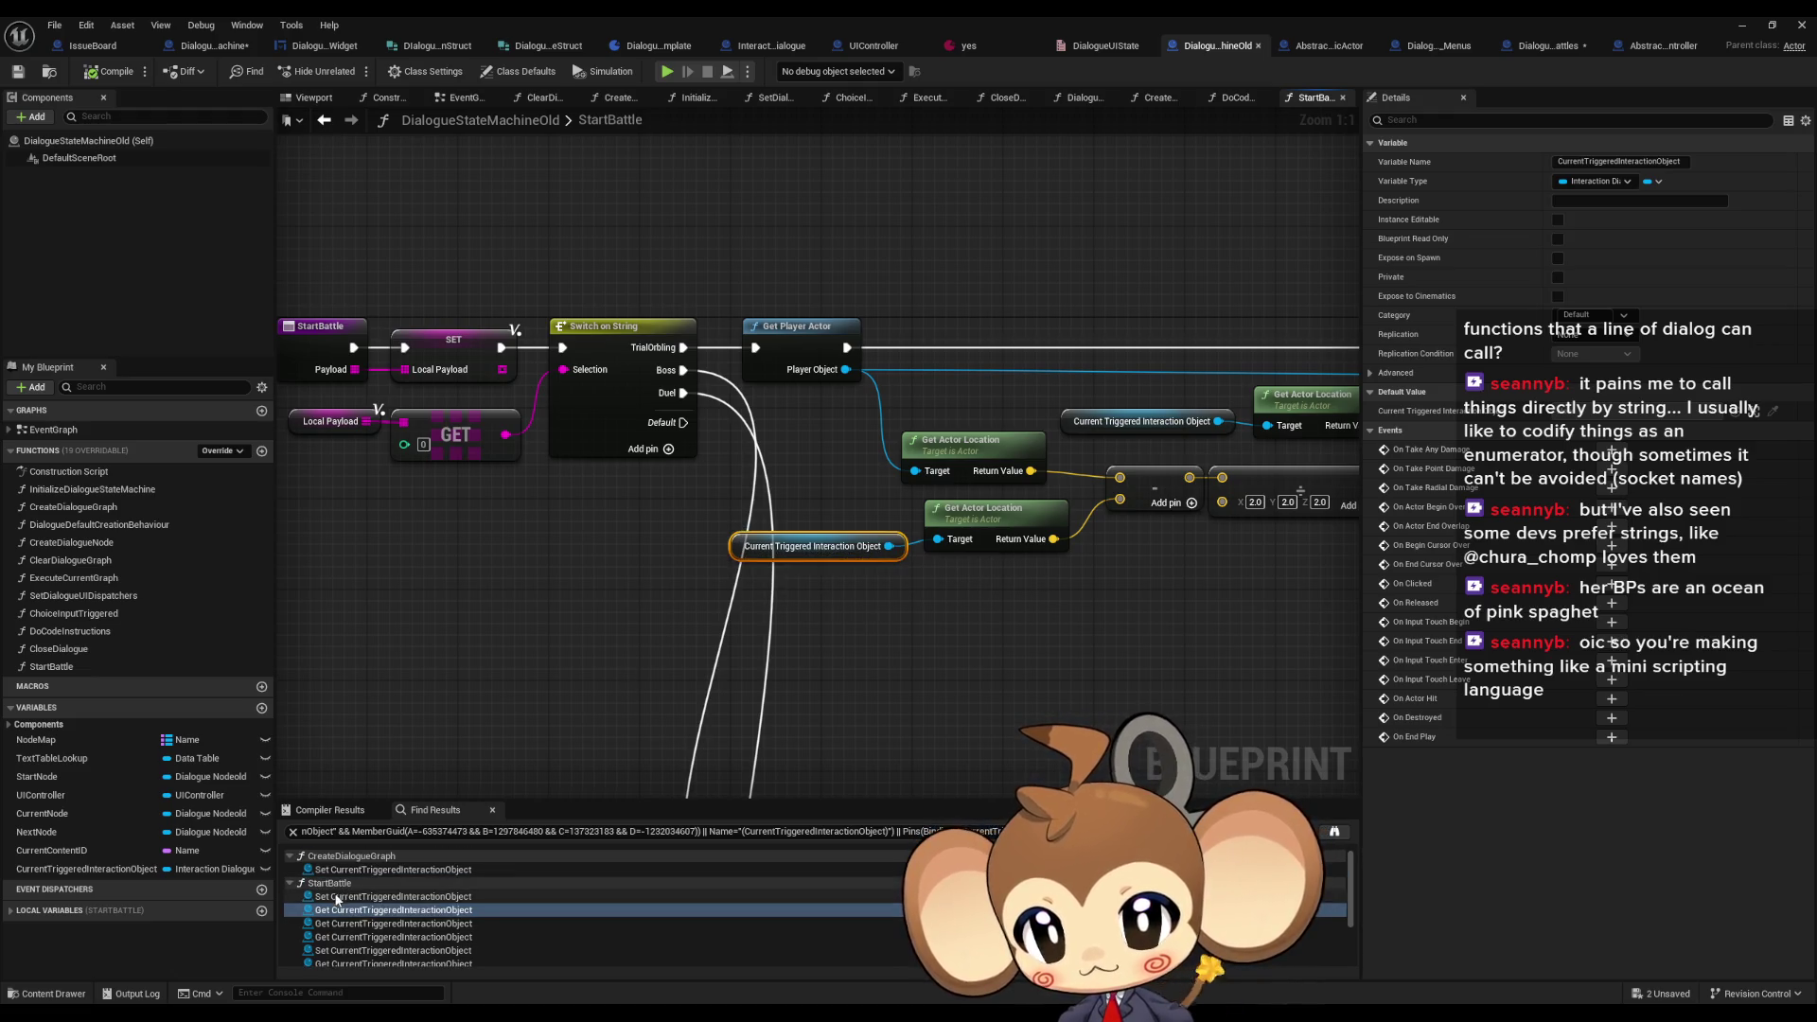
click(337, 896)
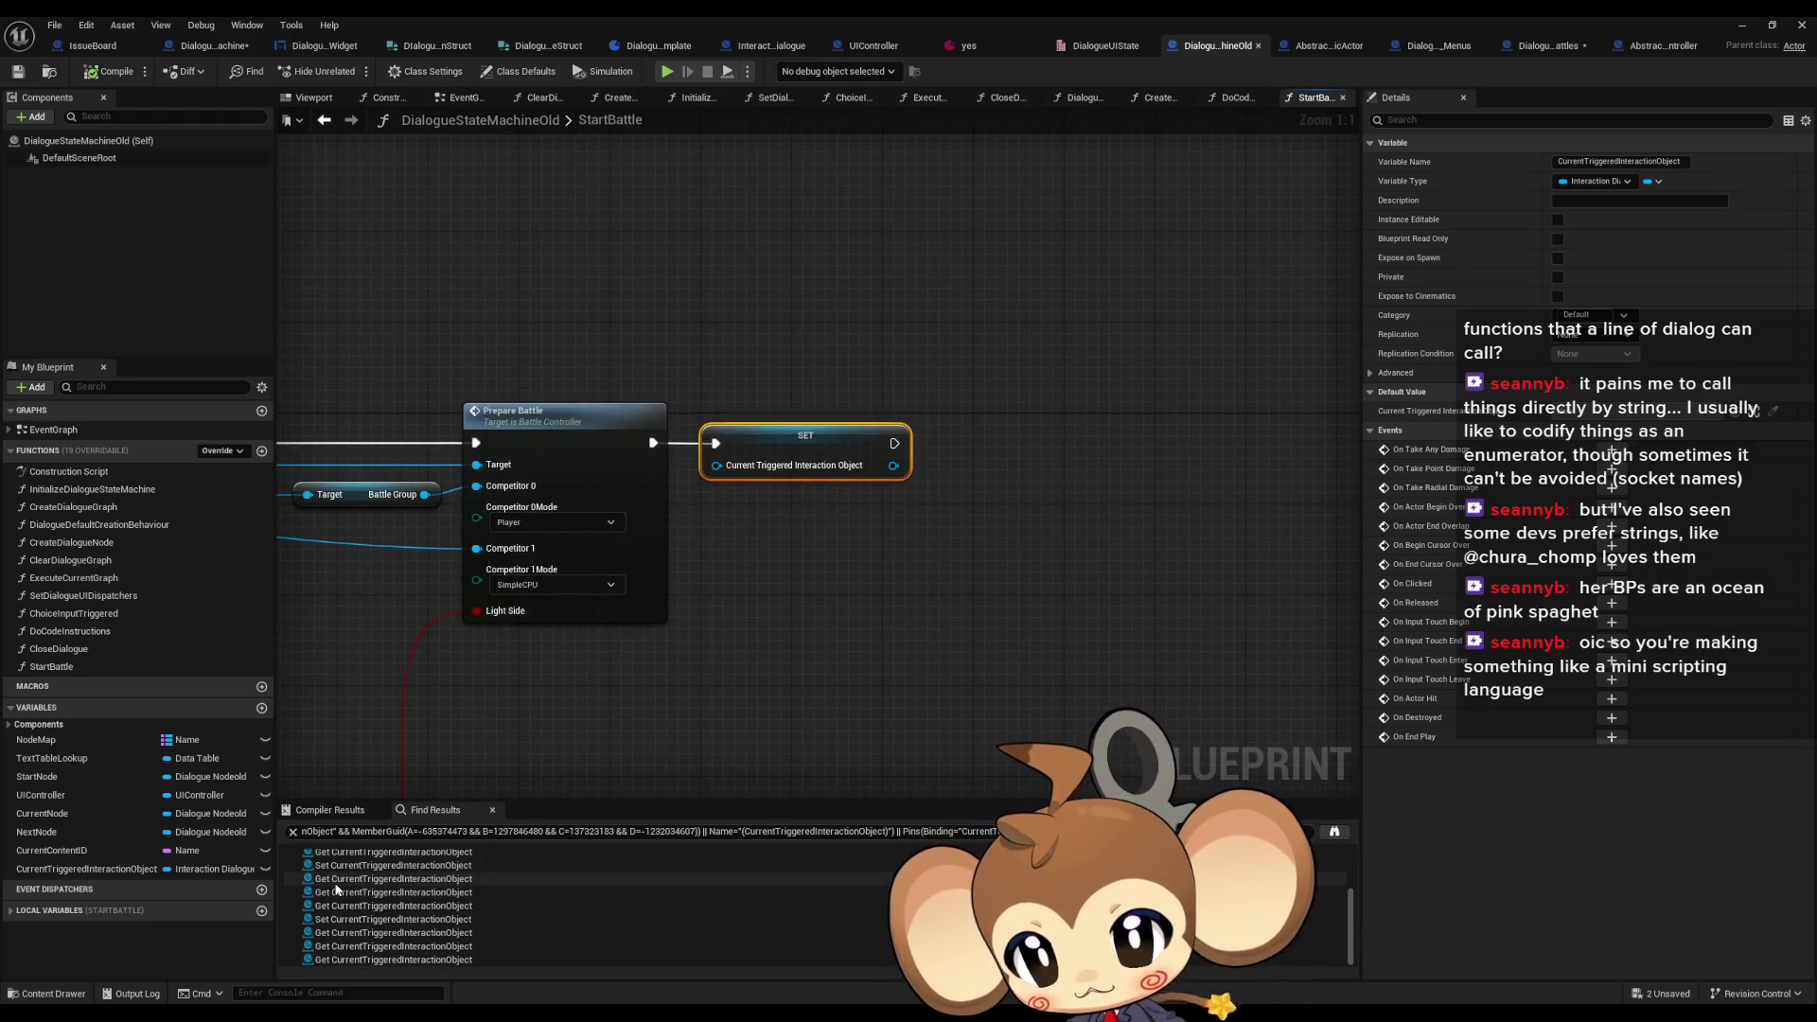
double_click(335, 870)
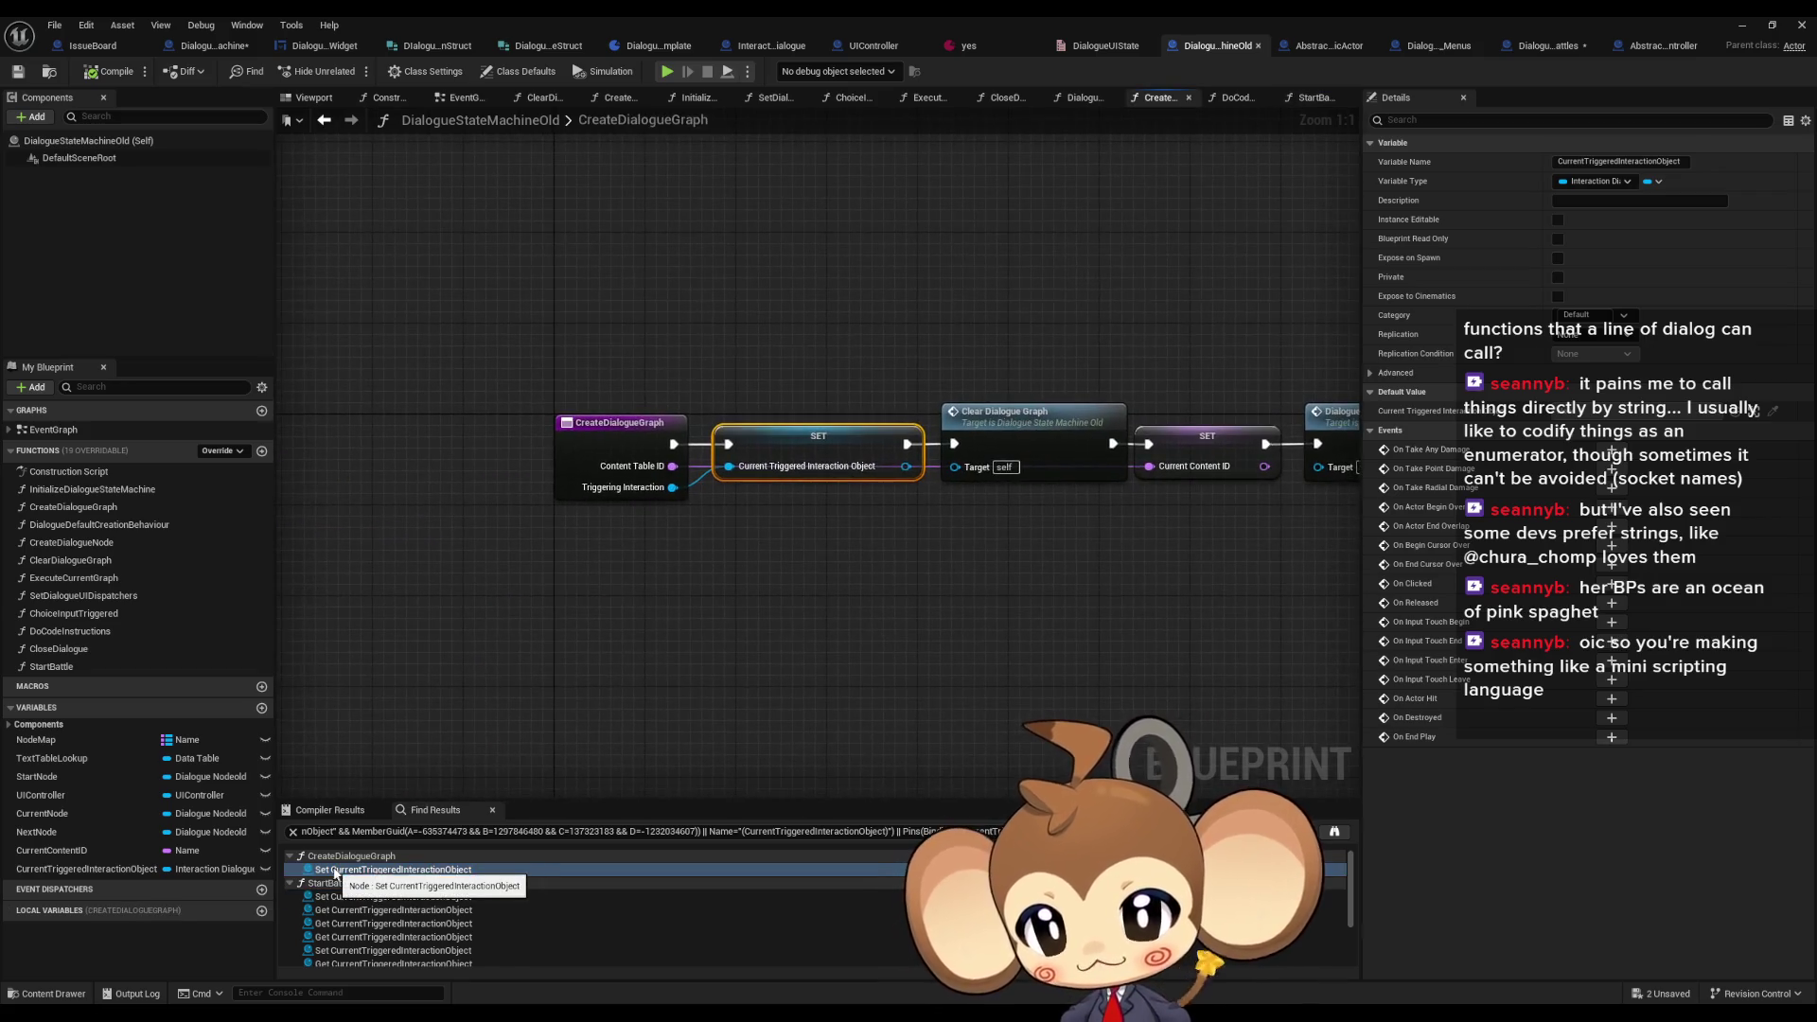
drag(782, 320, 837, 570)
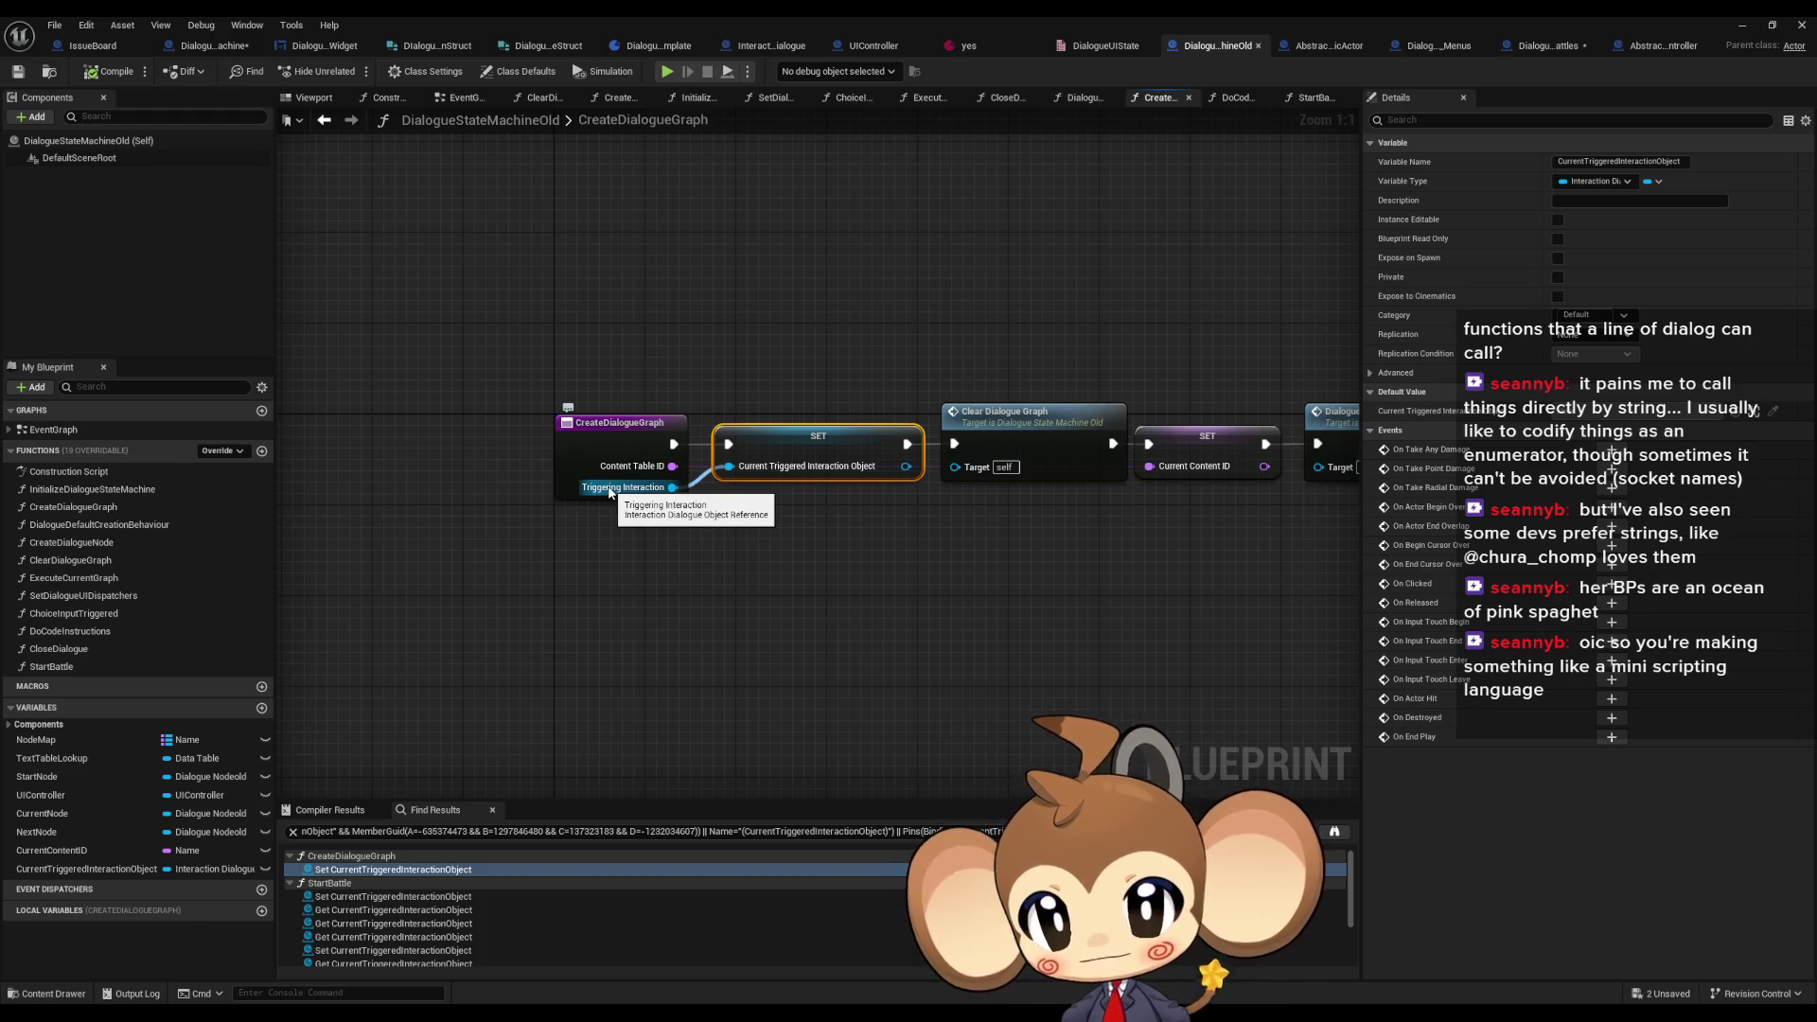
scroll(610, 492, down, 3)
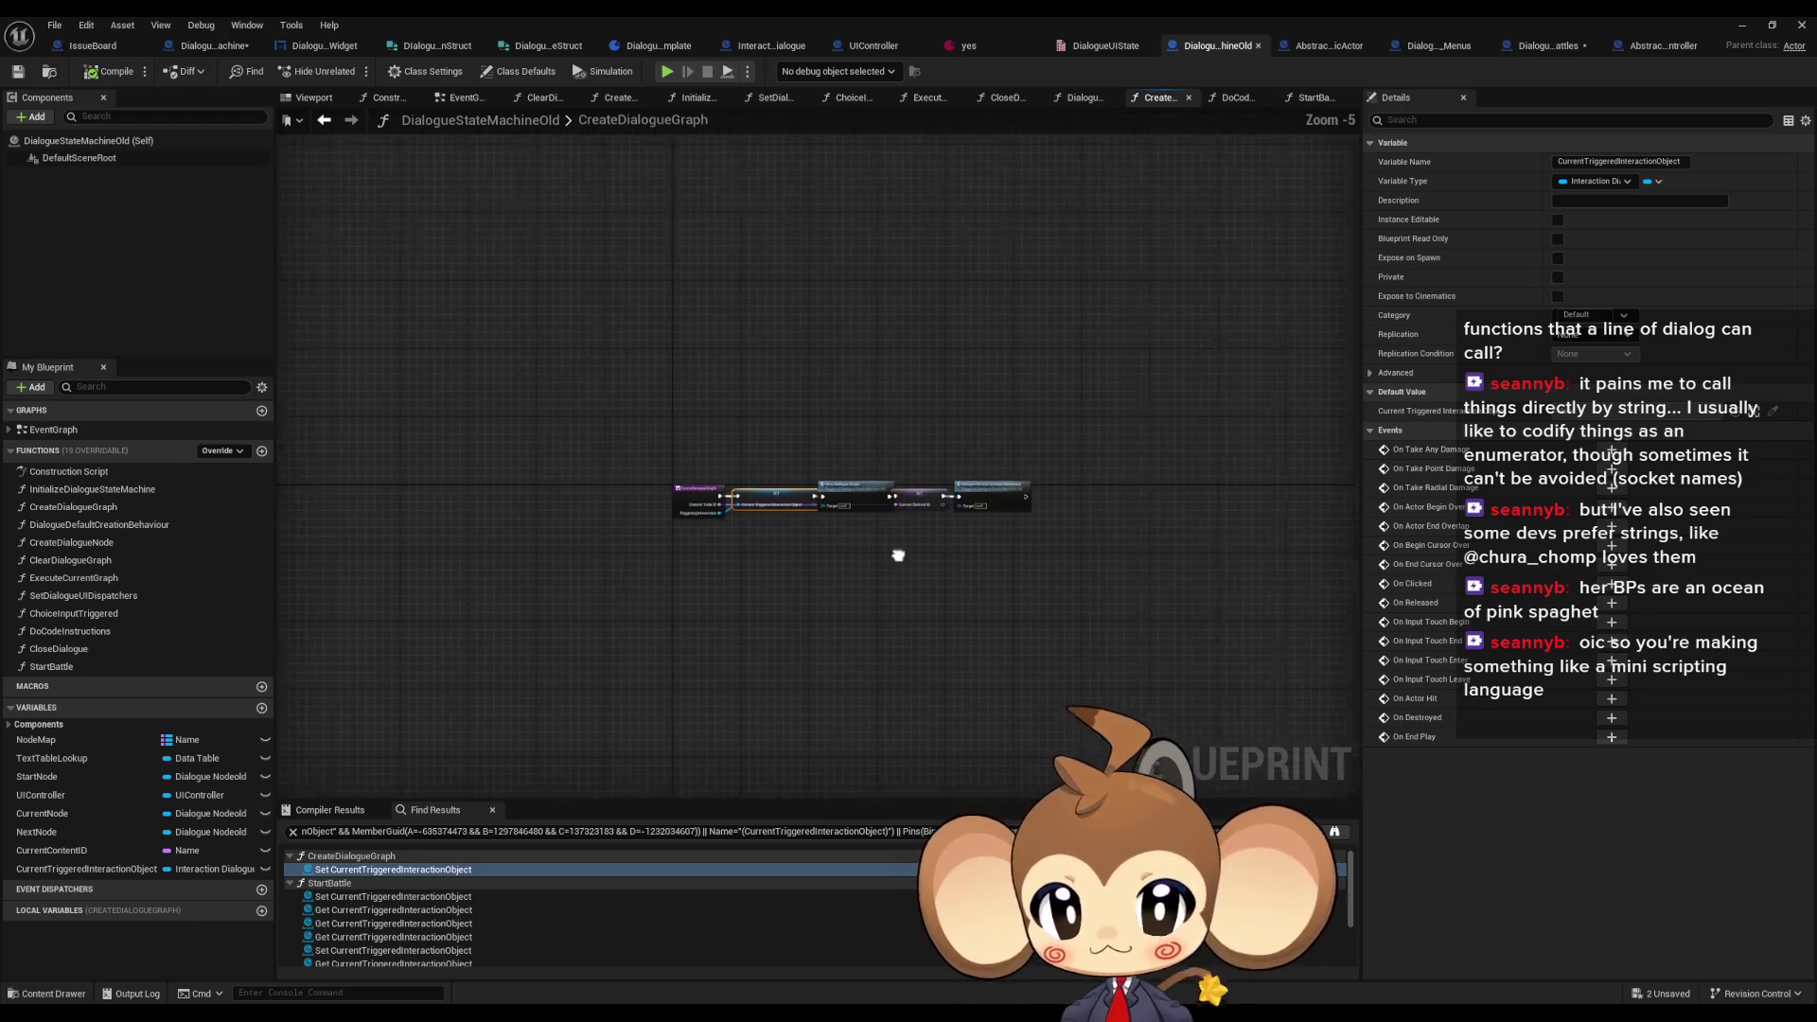
scroll(711, 517, up, 3)
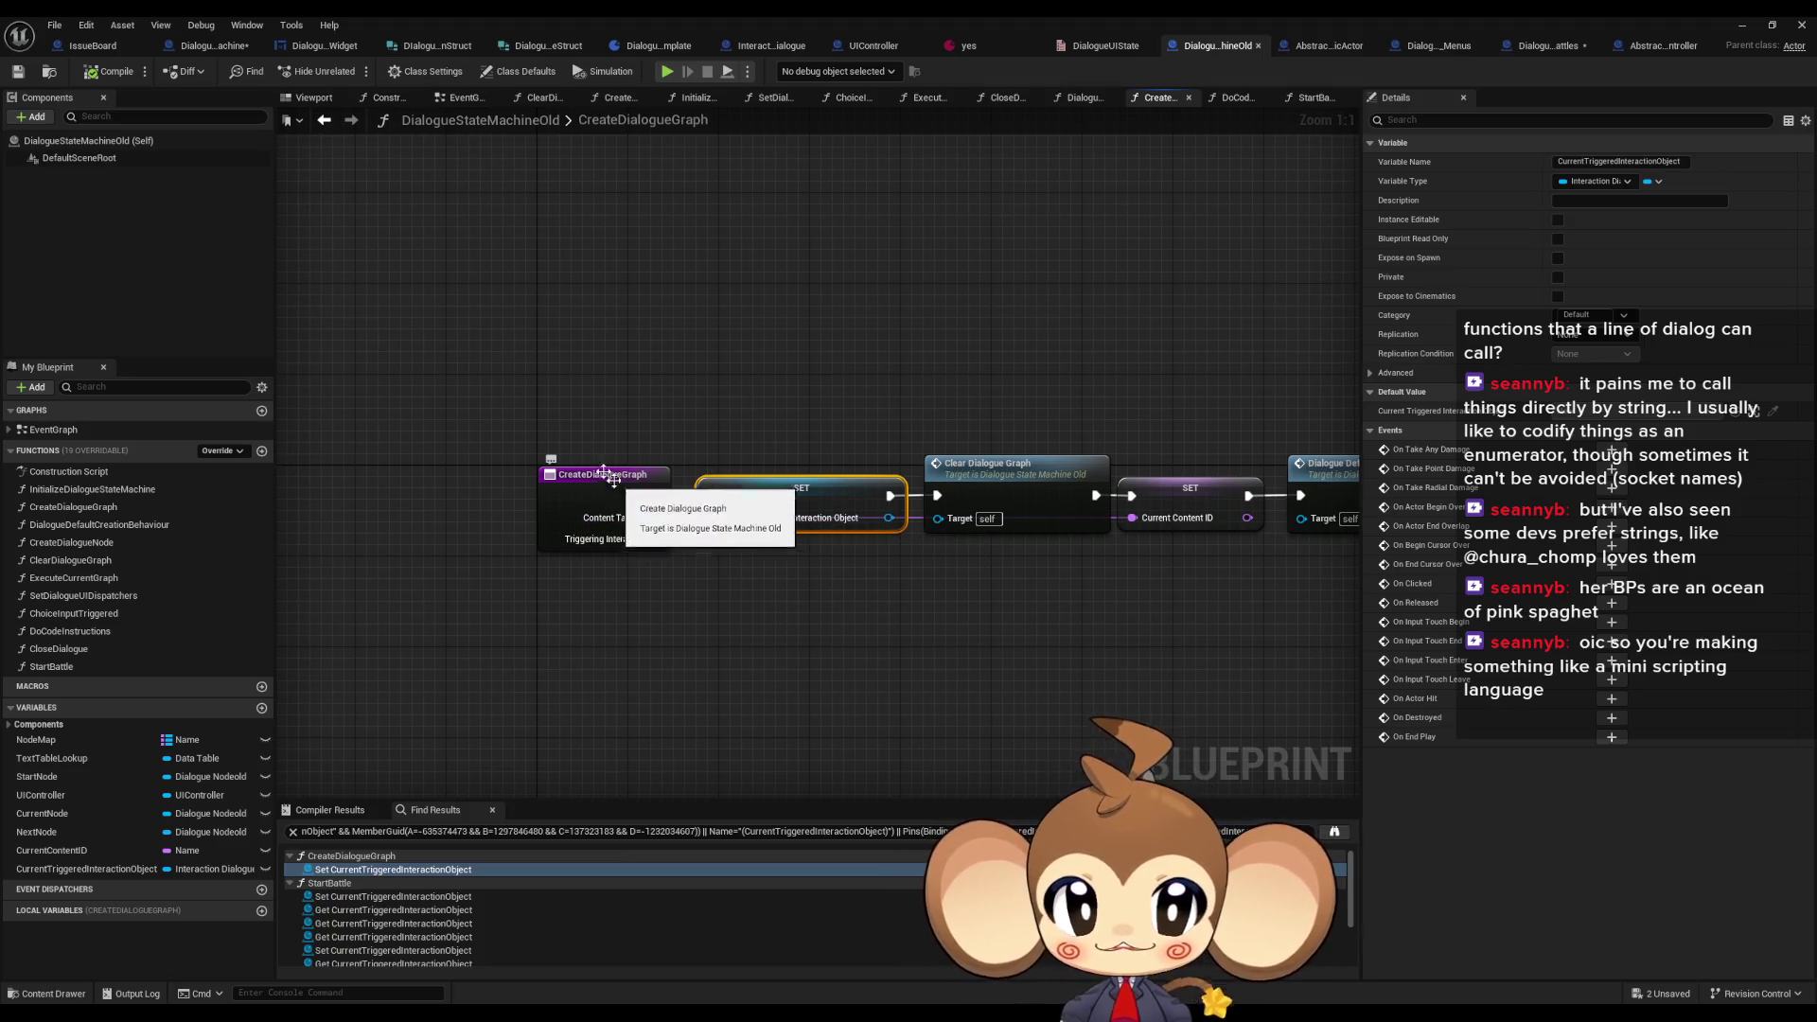
click(233, 53)
- Open the InitializeTreeAndBindFunctionInput and StartTree function graphs in DialogueStateMachine
scroll(767, 382, down, 5)
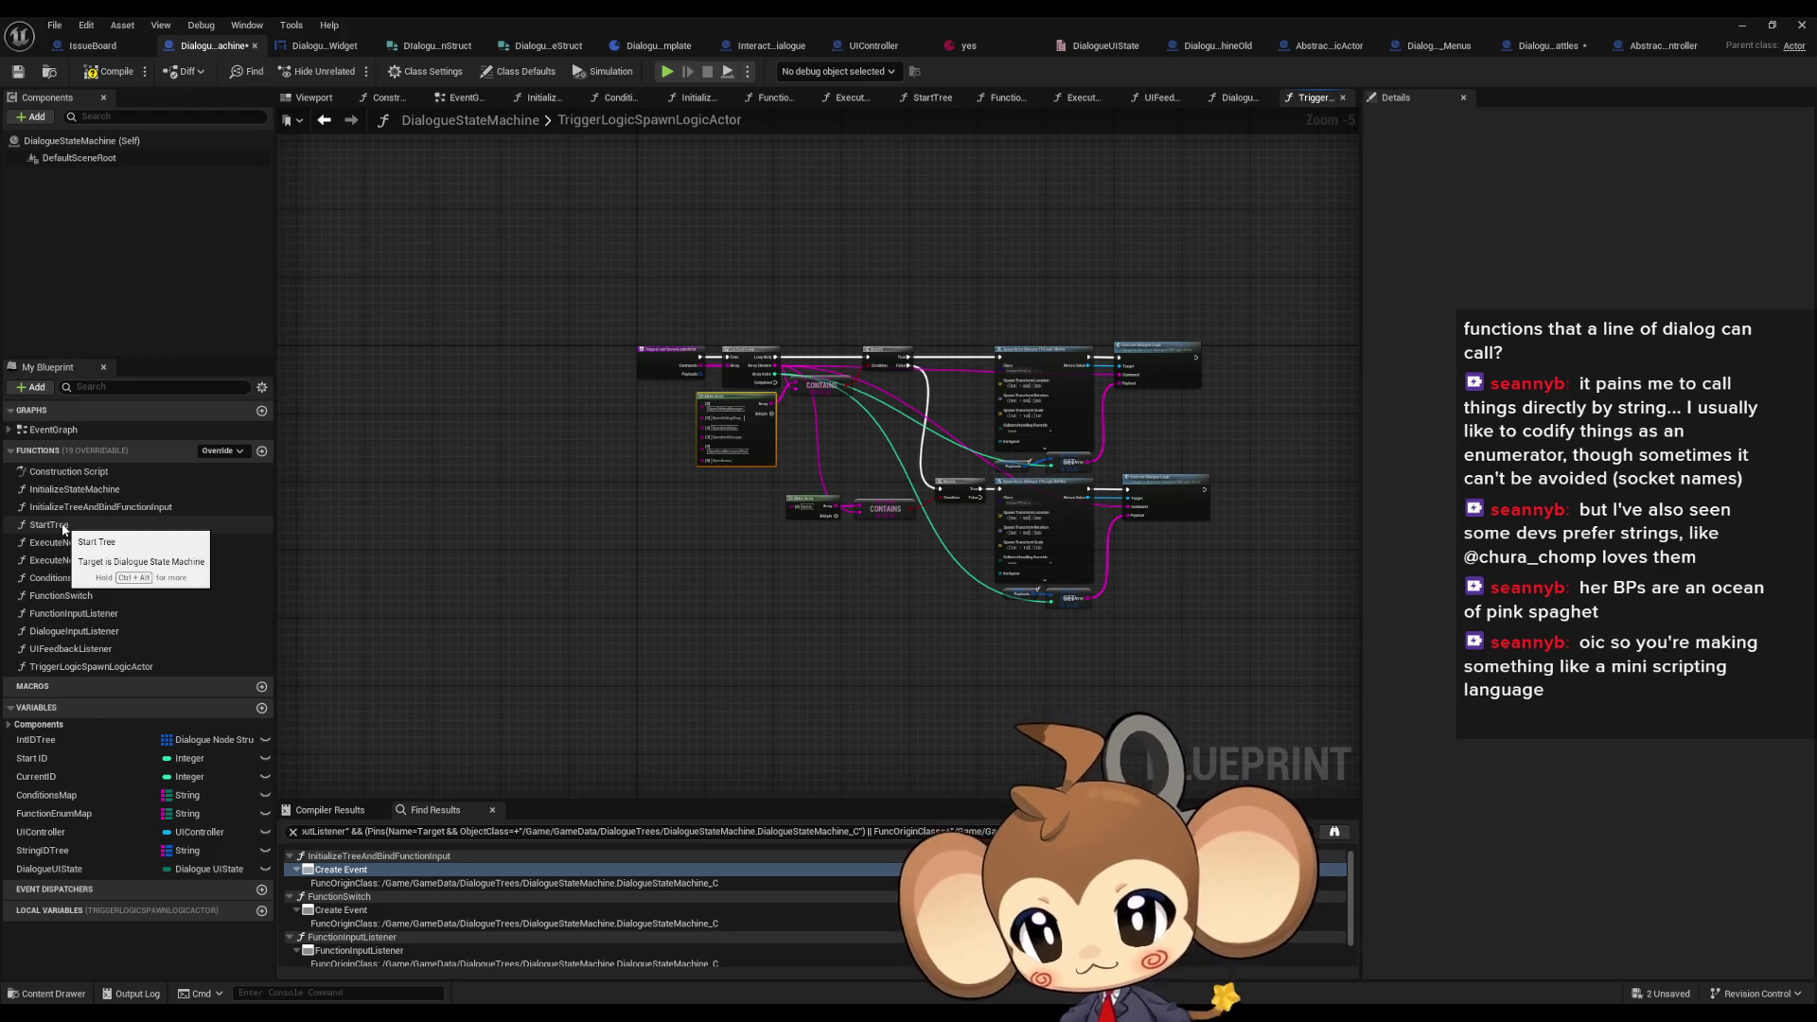
click(64, 526)
click(118, 508)
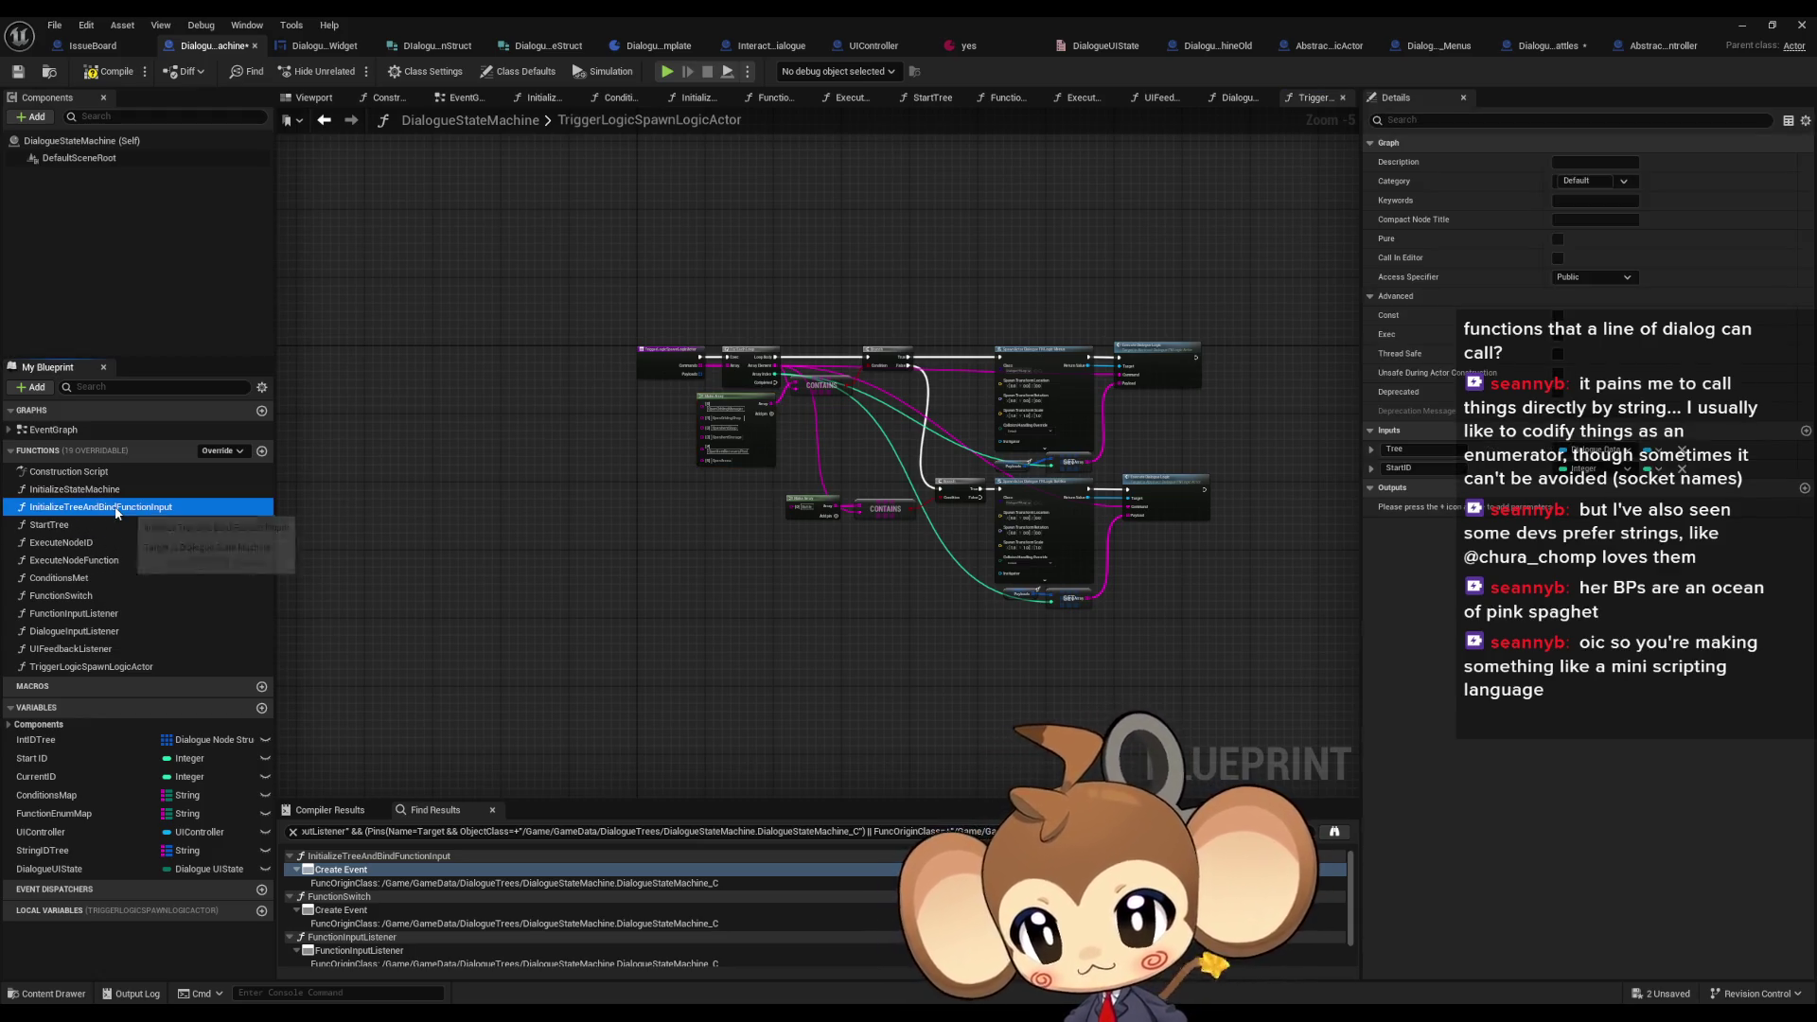
double_click(126, 511)
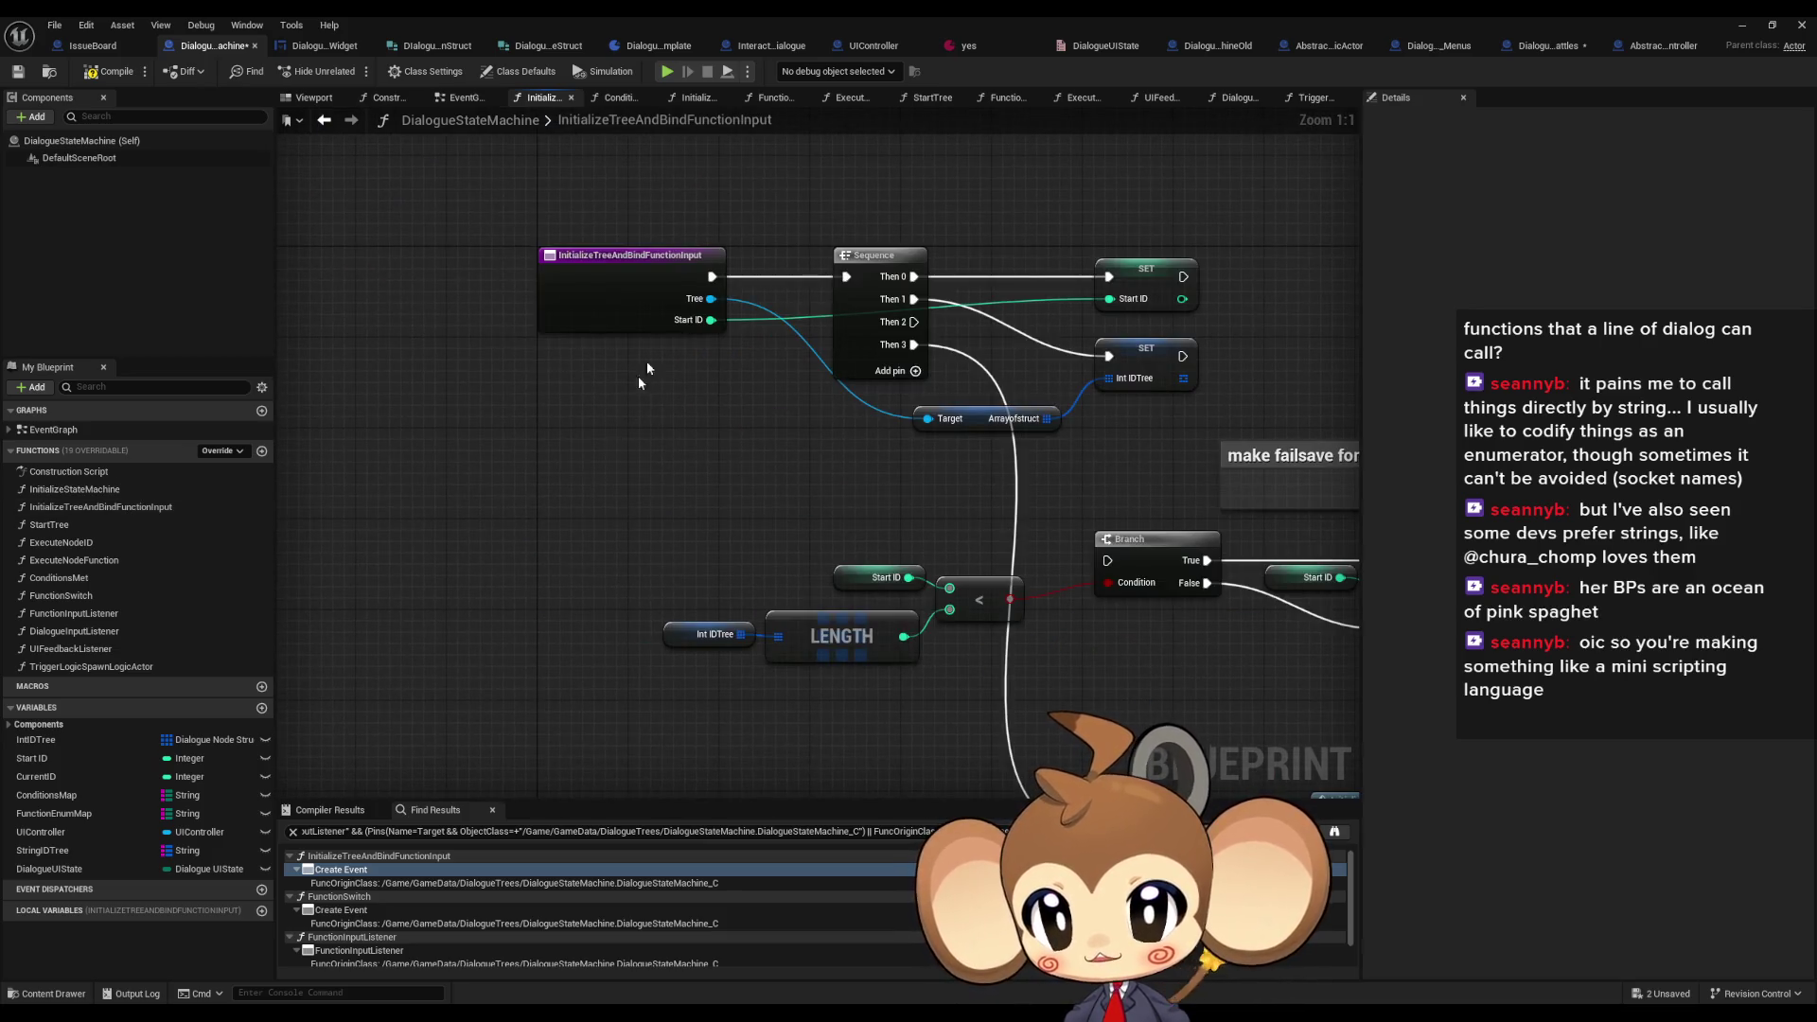
double_click(69, 524)
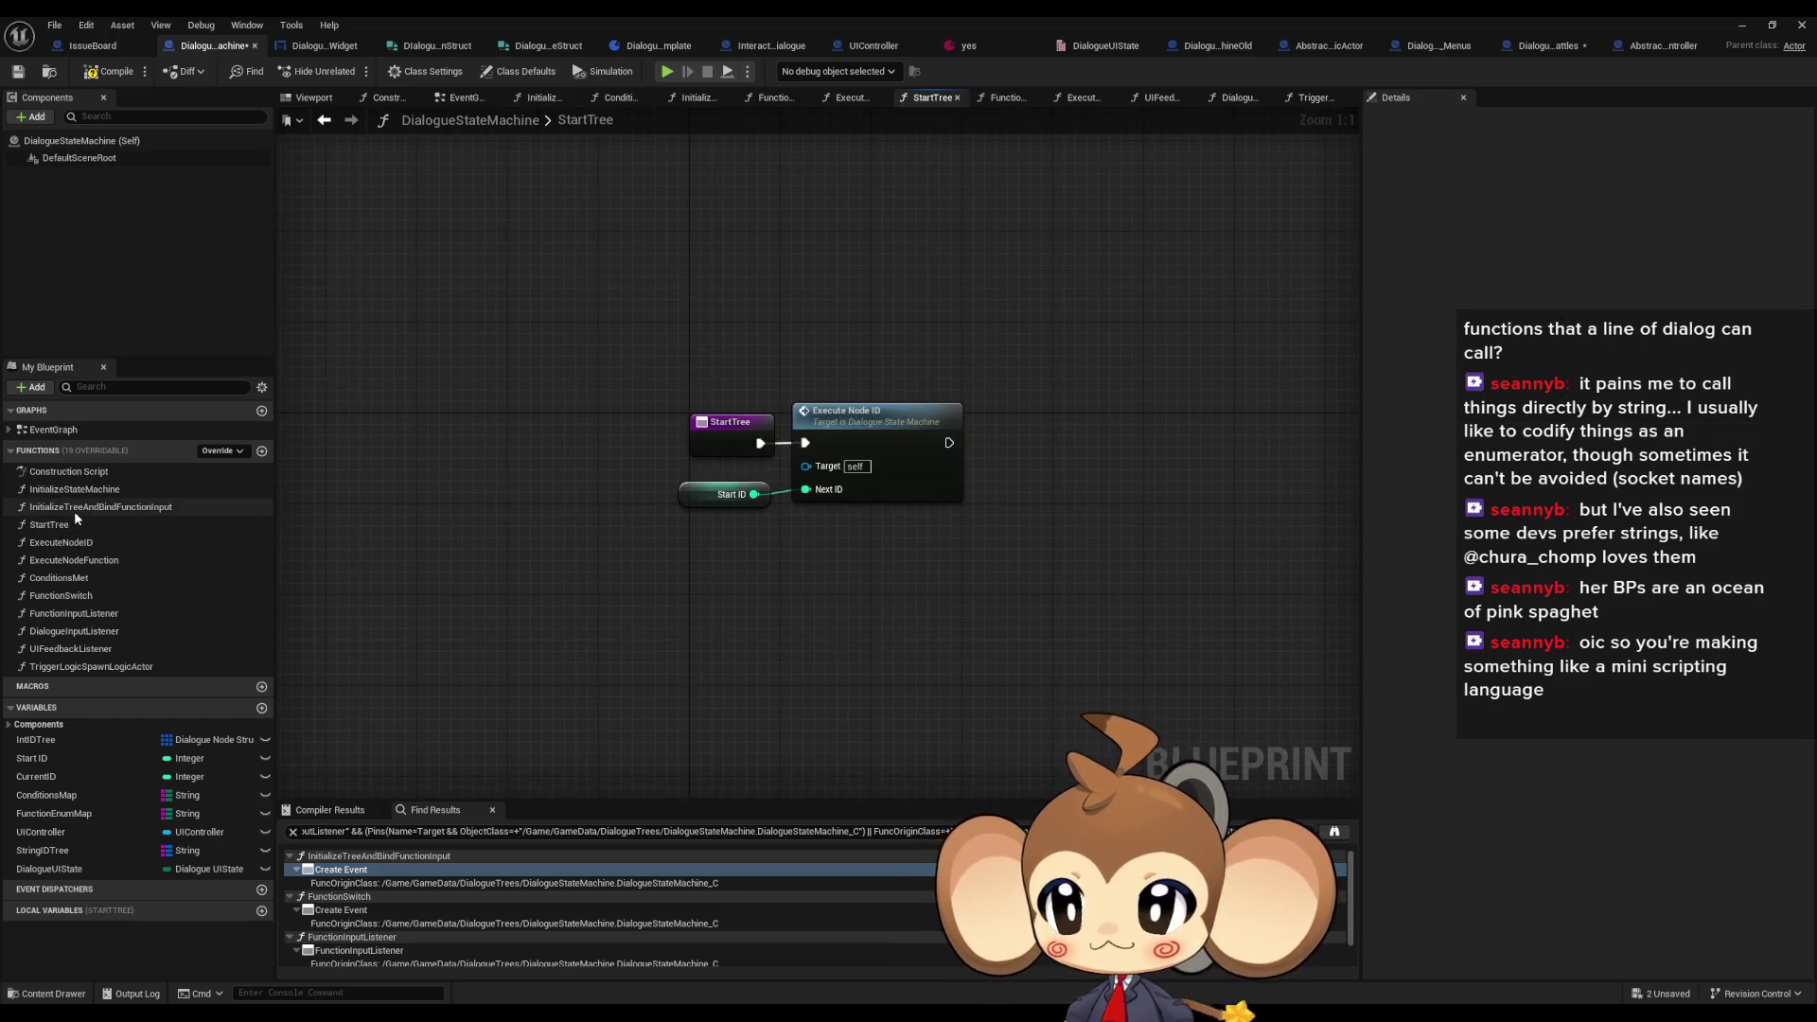
right_click(66, 528)
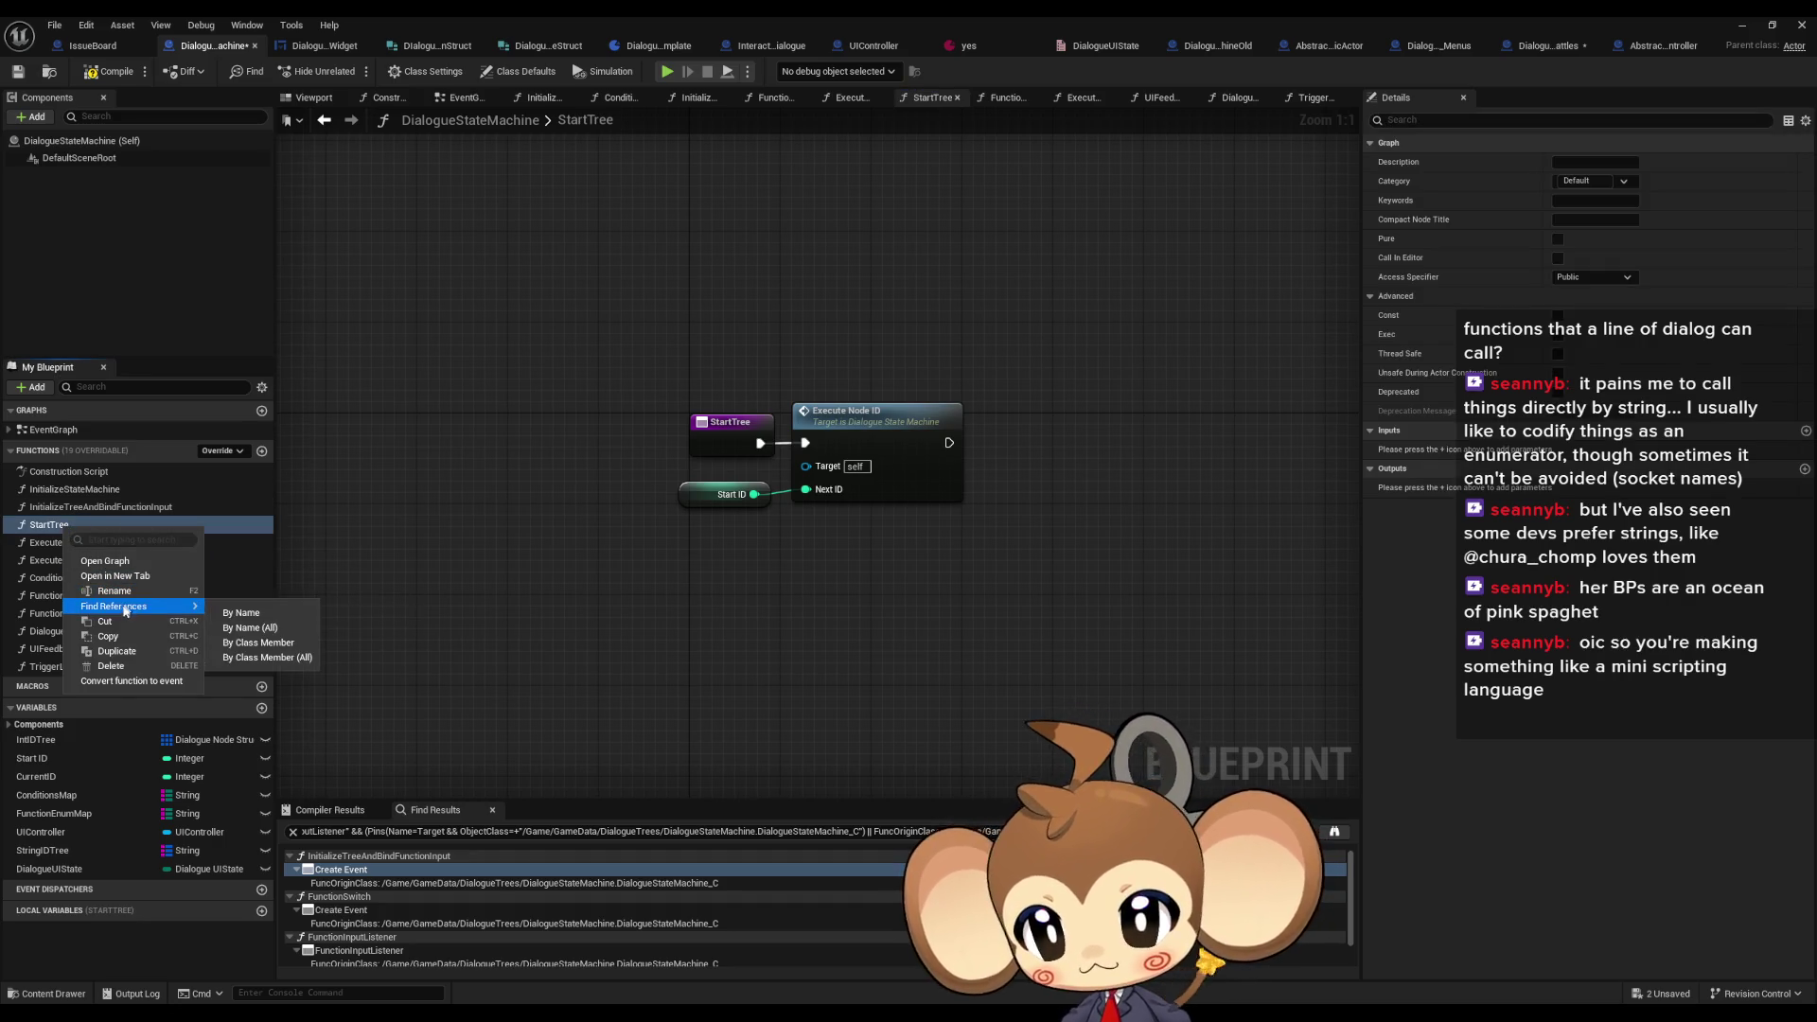
click(352, 668)
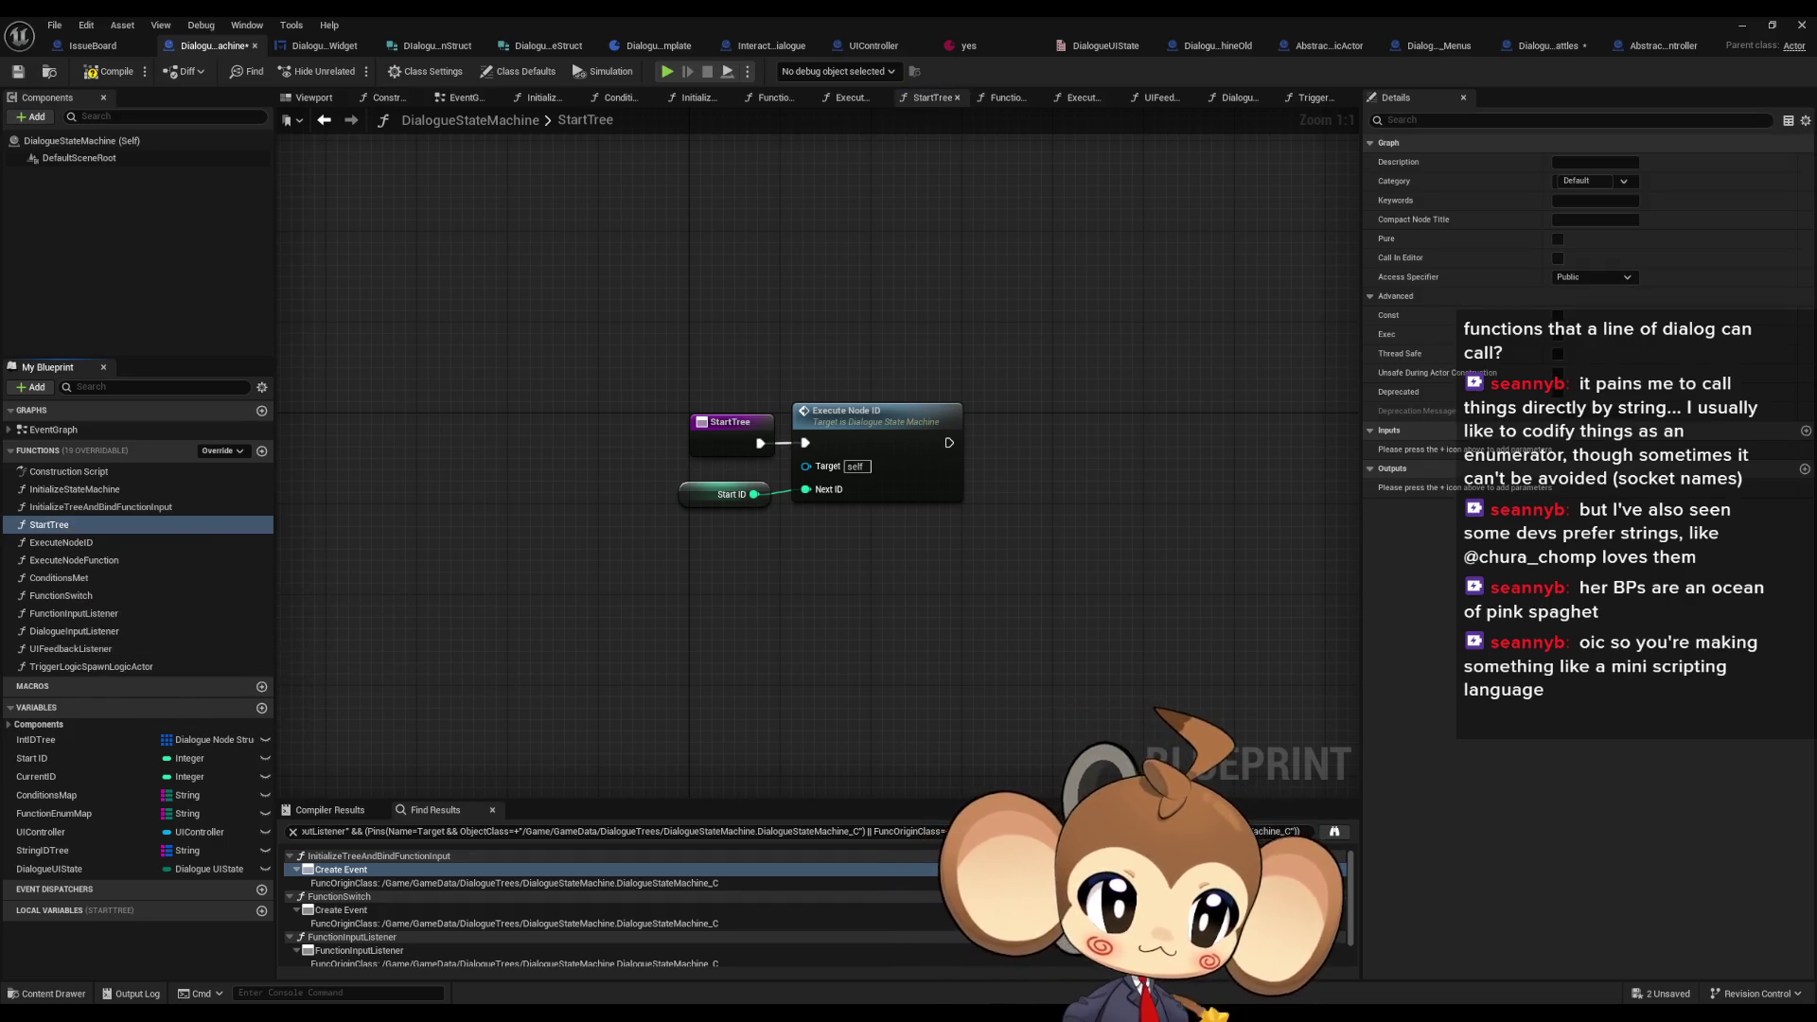
click(738, 45)
- Pan DoDialogueProcedure from its entry through Initialize Tree and Bind Function Input to Start Tree
scroll(811, 600, down, 3)
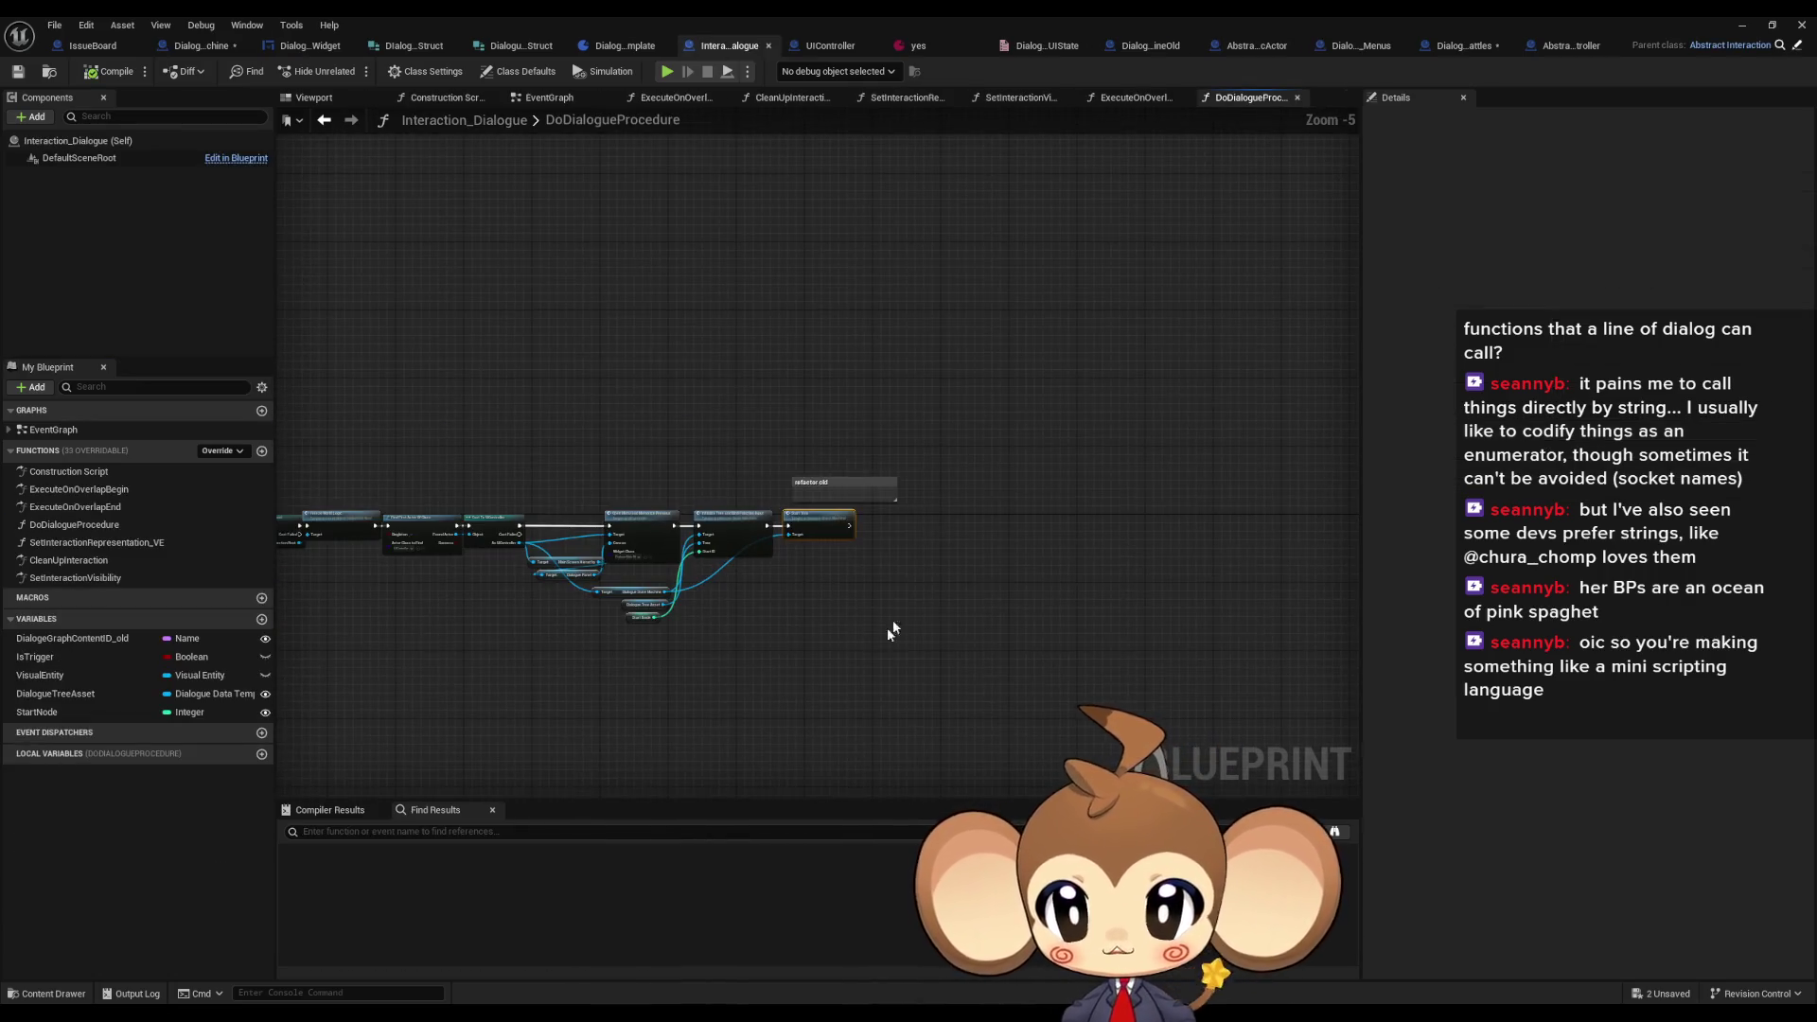
scroll(892, 623, up, 4)
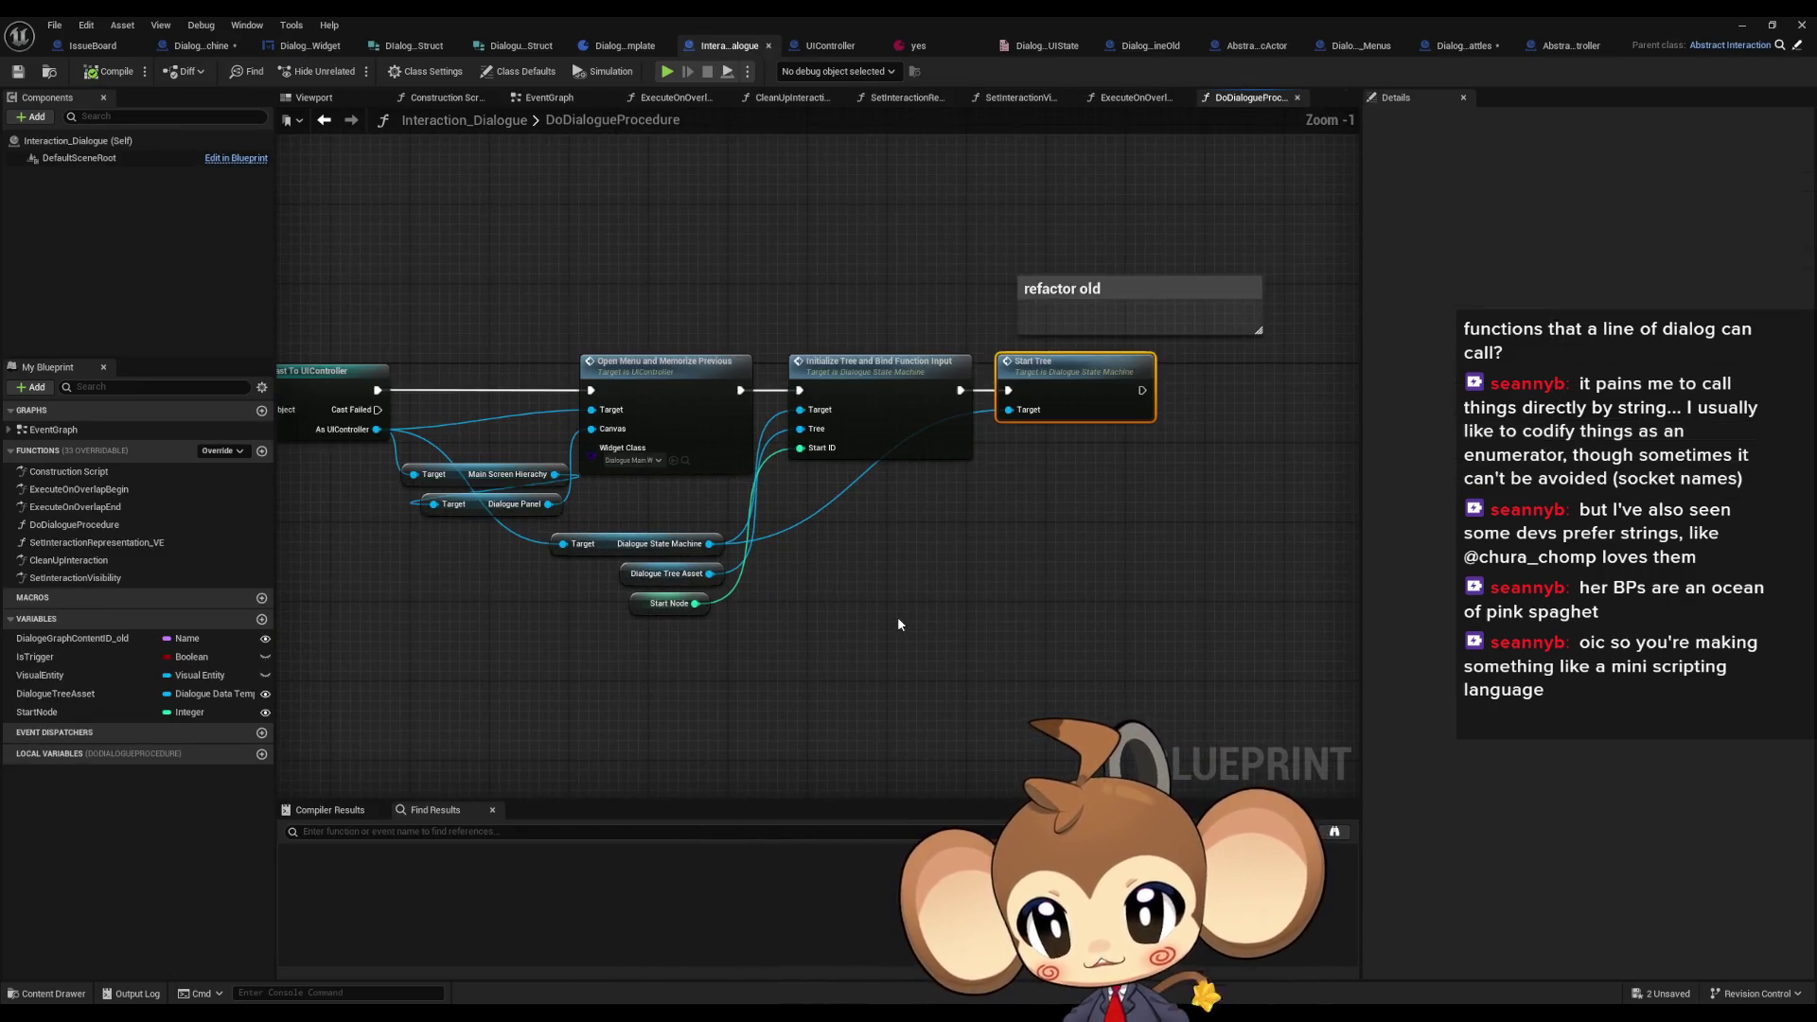
mouse_move(898, 623)
mouse_down()
mouse_move(897, 605)
mouse_move(1470, 606)
mouse_up()
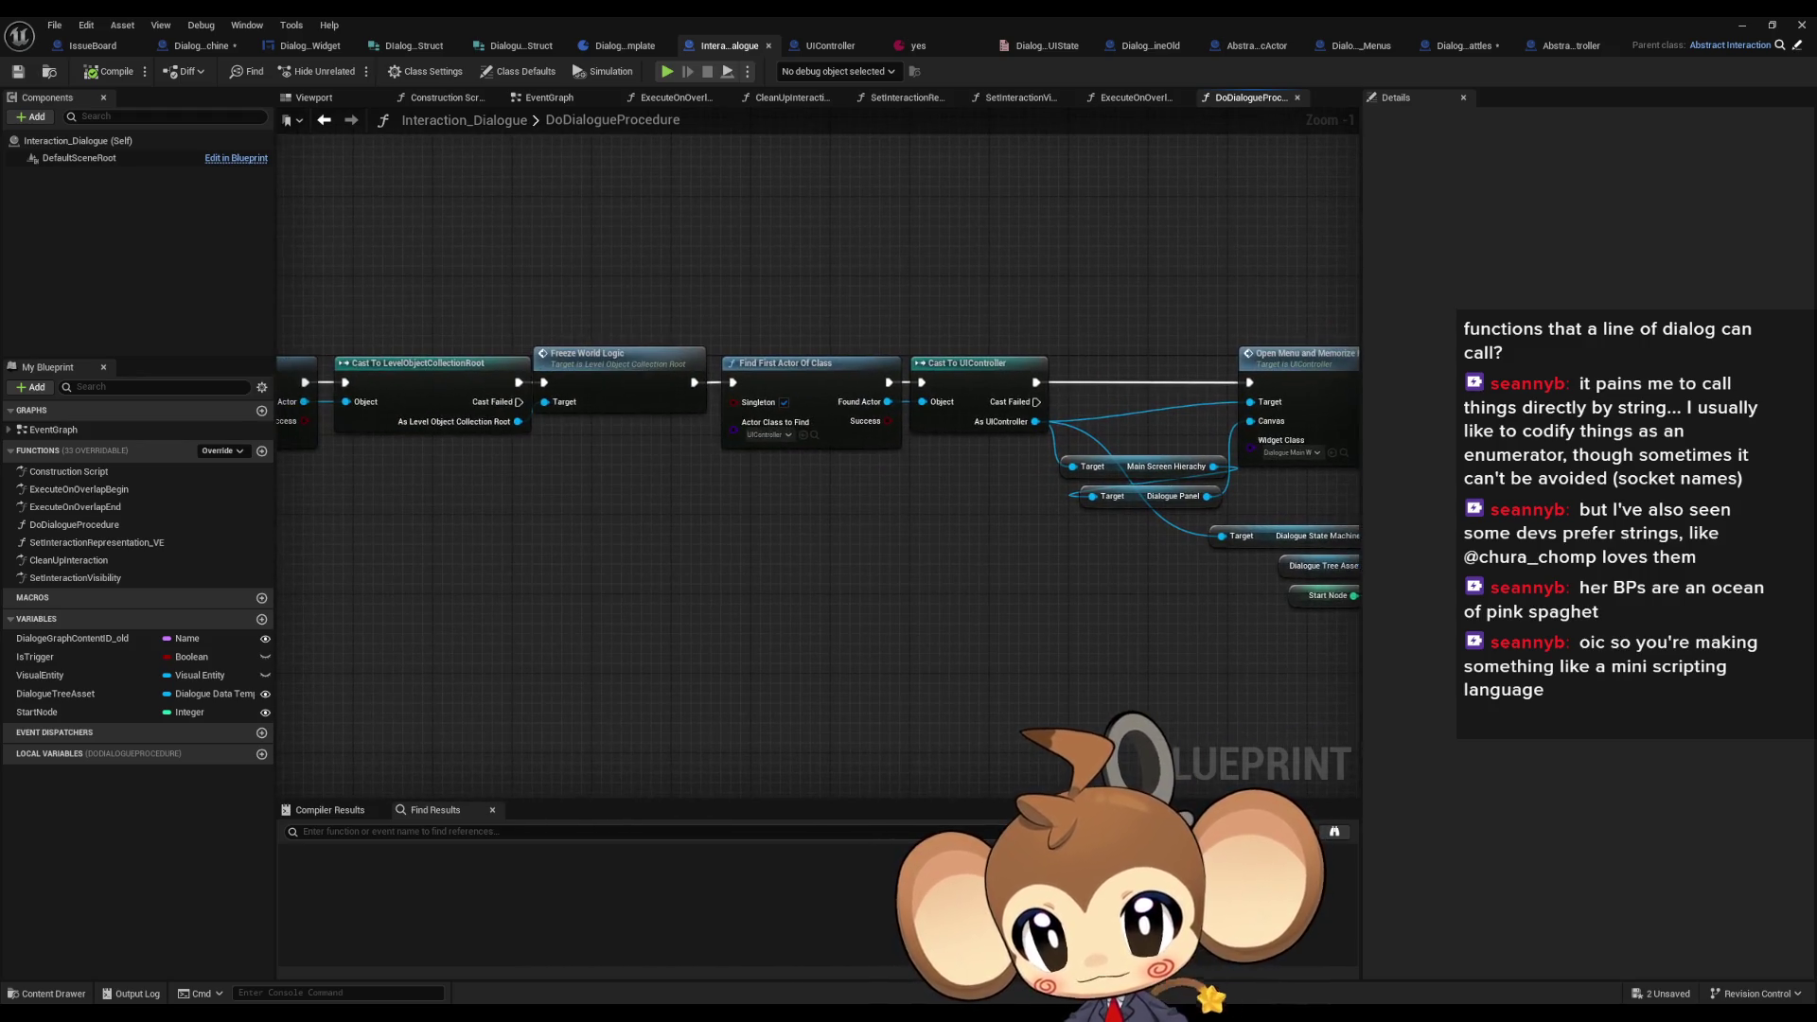
drag(1092, 567, 1631, 593)
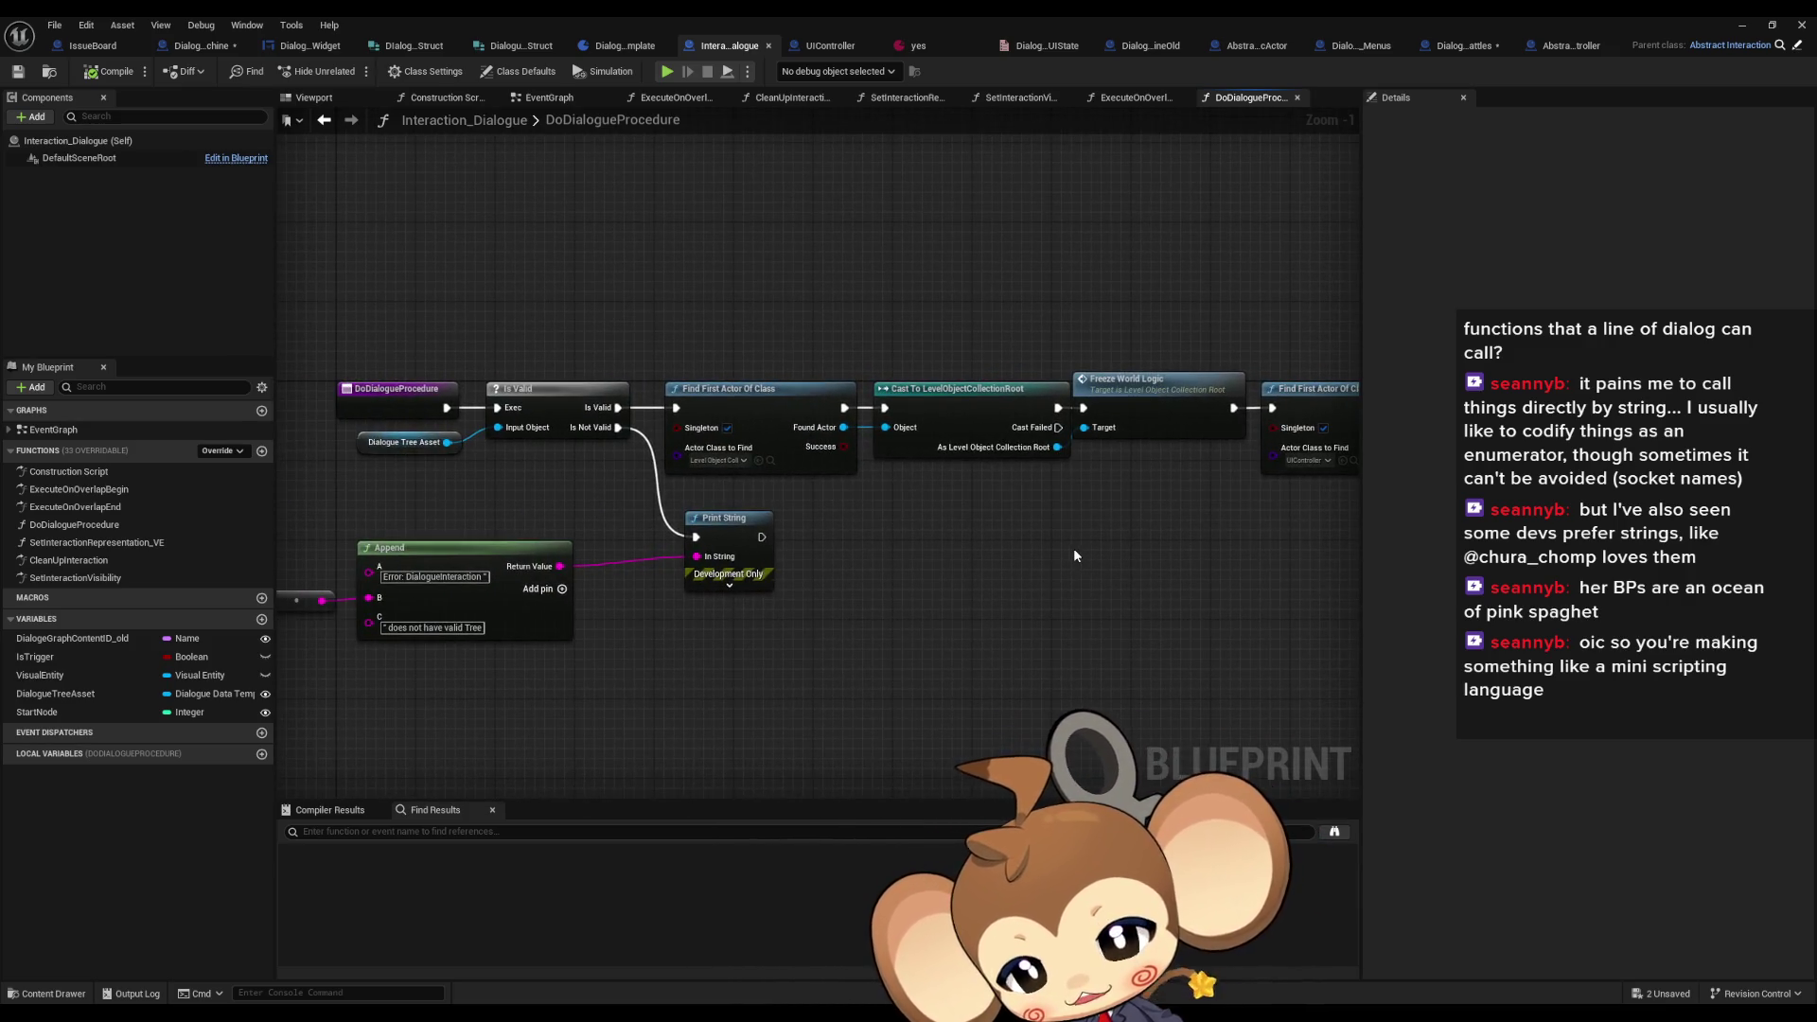
drag(1074, 555, 319, 520)
drag(769, 537, 596, 535)
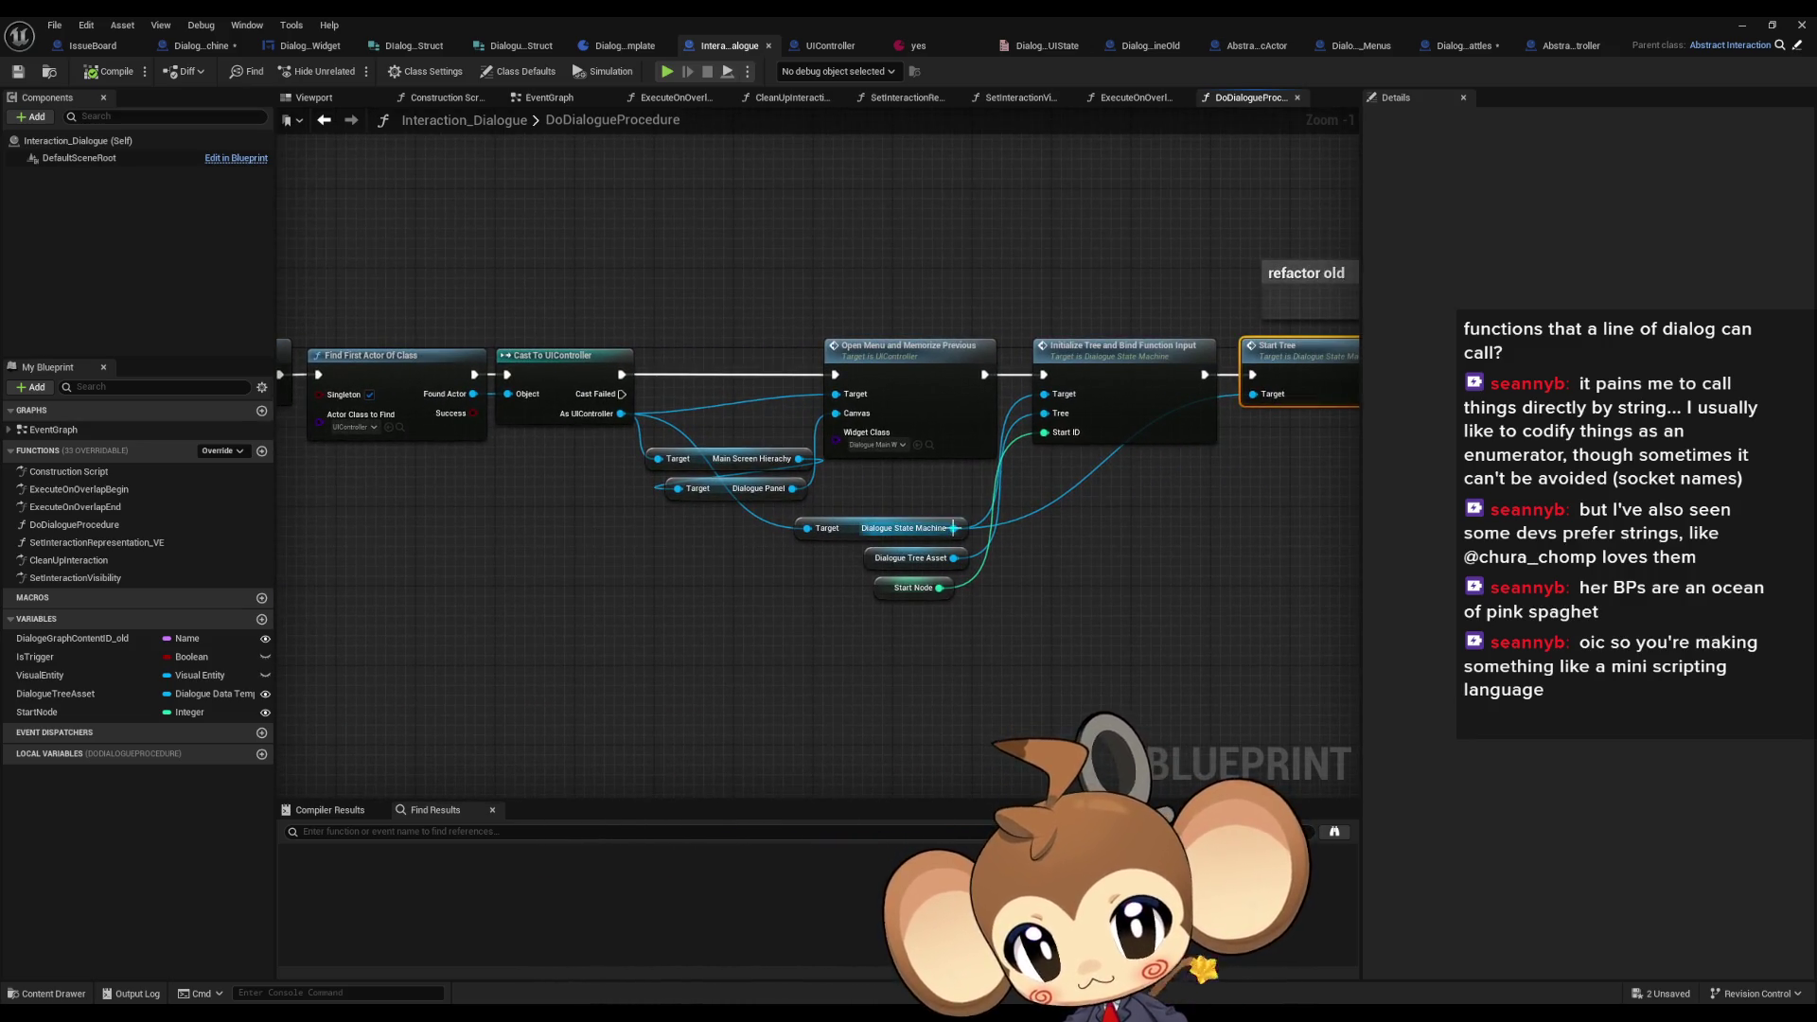